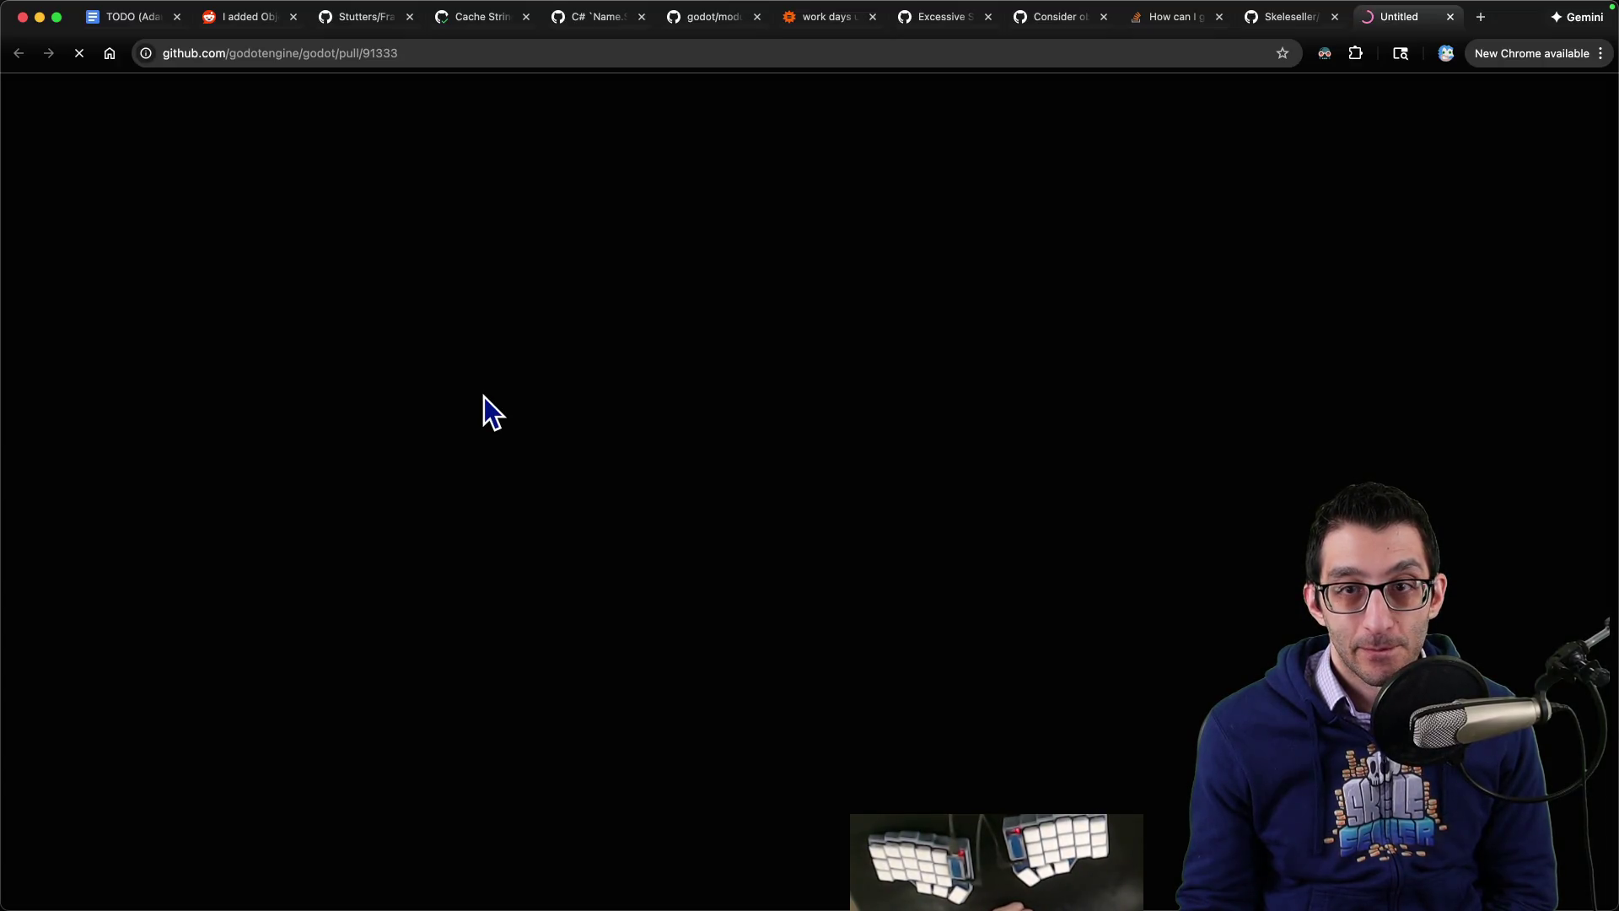
Step: Read PR #91333's description, highlighting the shadow spacing, default transparency and scaling/submenu bullets
{"action": "scroll", "coordinate": [815, 457], "scroll_direction": "down", "scroll_amount": 1}
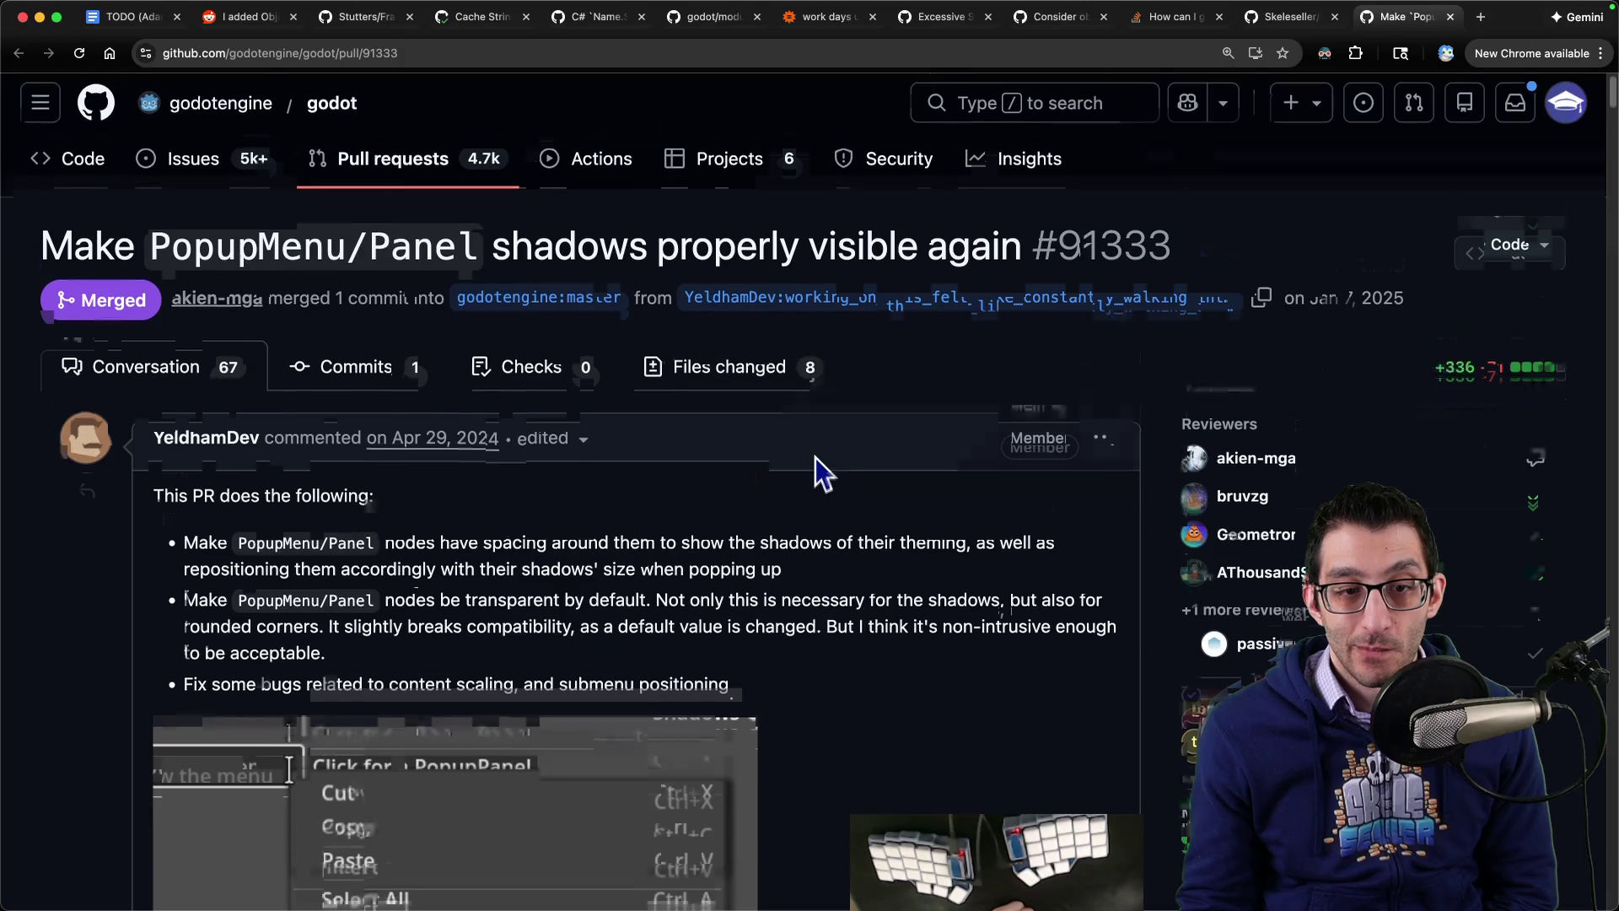
{"action": "scroll", "coordinate": [815, 458], "scroll_direction": "down", "scroll_amount": 6}
{"action": "scroll", "coordinate": [816, 458], "scroll_direction": "up", "scroll_amount": 3}
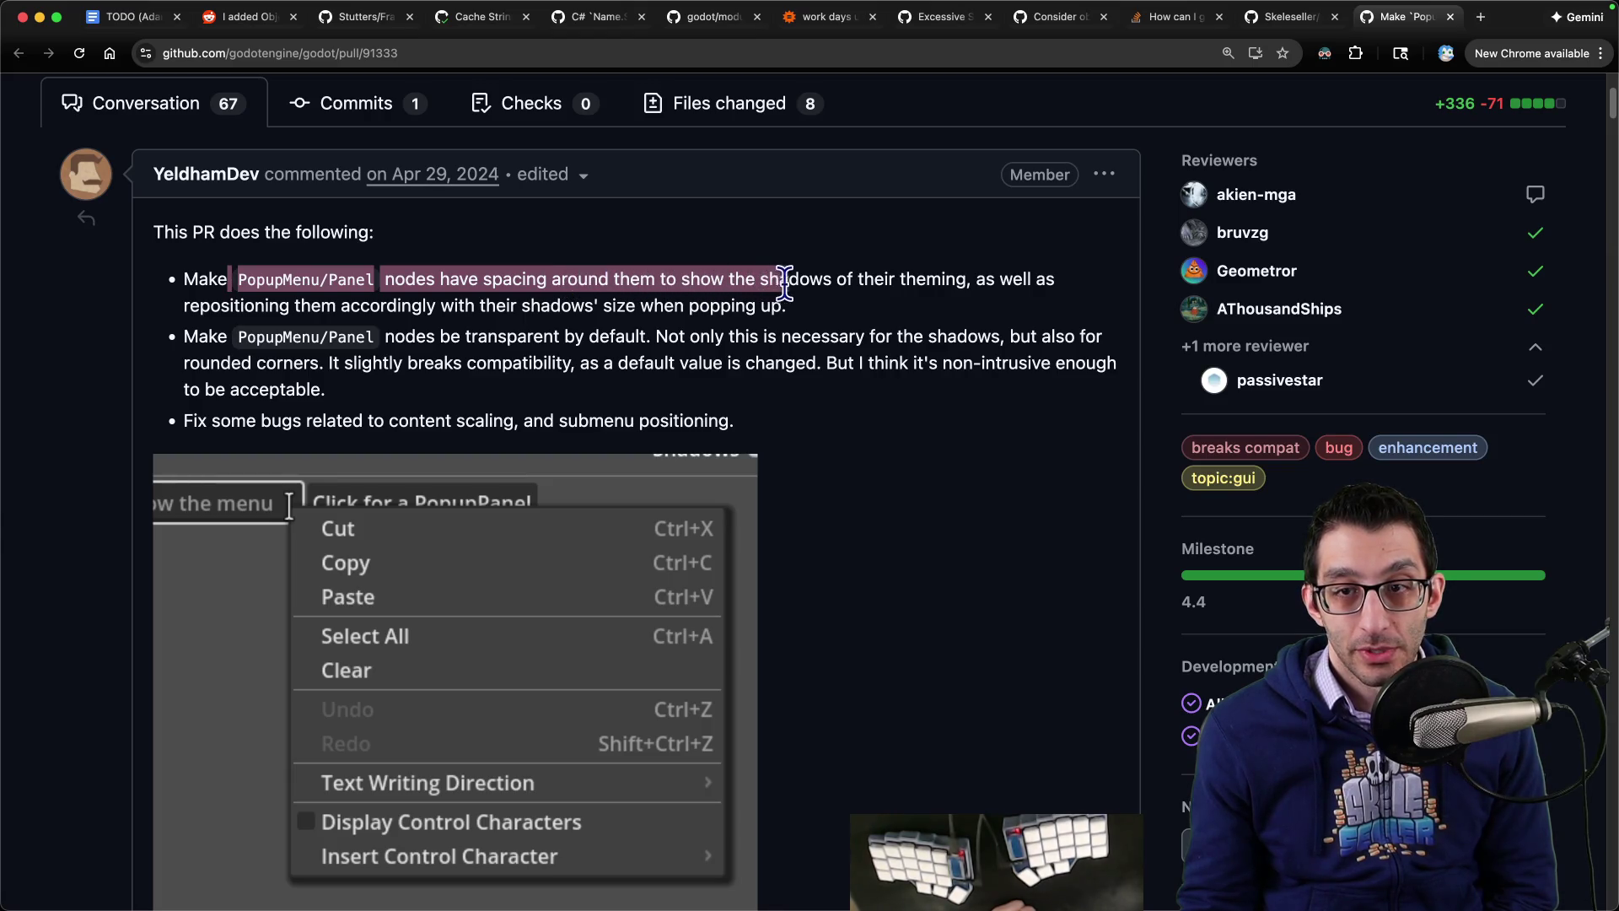
{"action": "left_click_drag", "start_coordinate": [870, 281], "coordinate": [358, 308]}
{"action": "left_click_drag", "start_coordinate": [234, 336], "coordinate": [408, 334]}
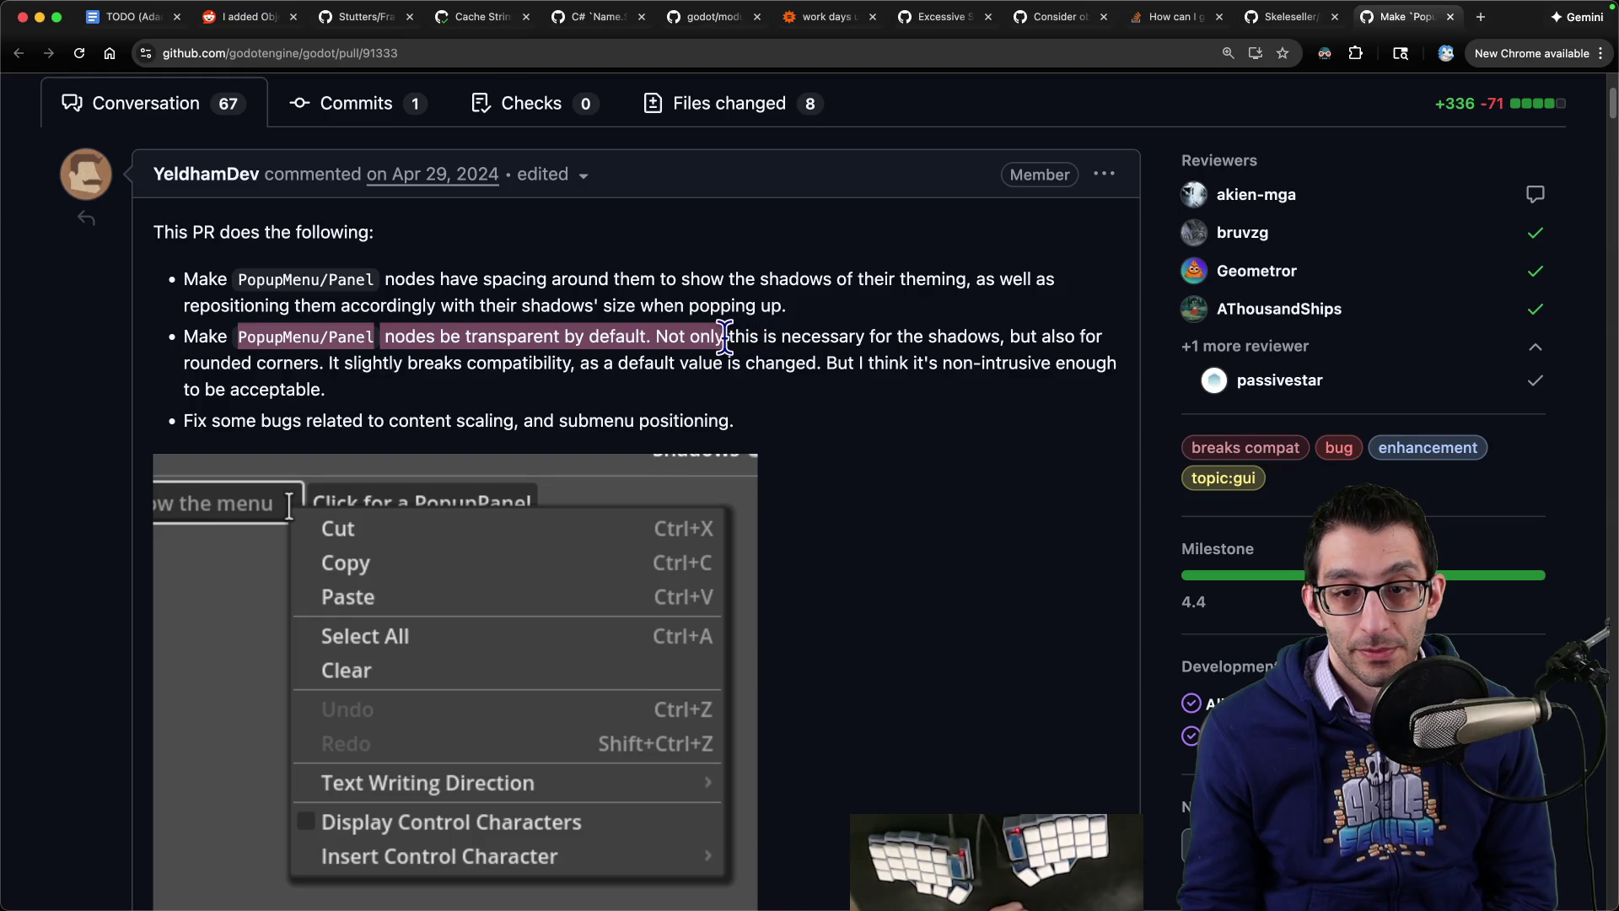
{"action": "mouse_move", "coordinate": [604, 341]}
{"action": "left_mouse_down"}
{"action": "mouse_move", "coordinate": [563, 350]}
{"action": "mouse_move", "coordinate": [526, 392]}
{"action": "left_mouse_up"}
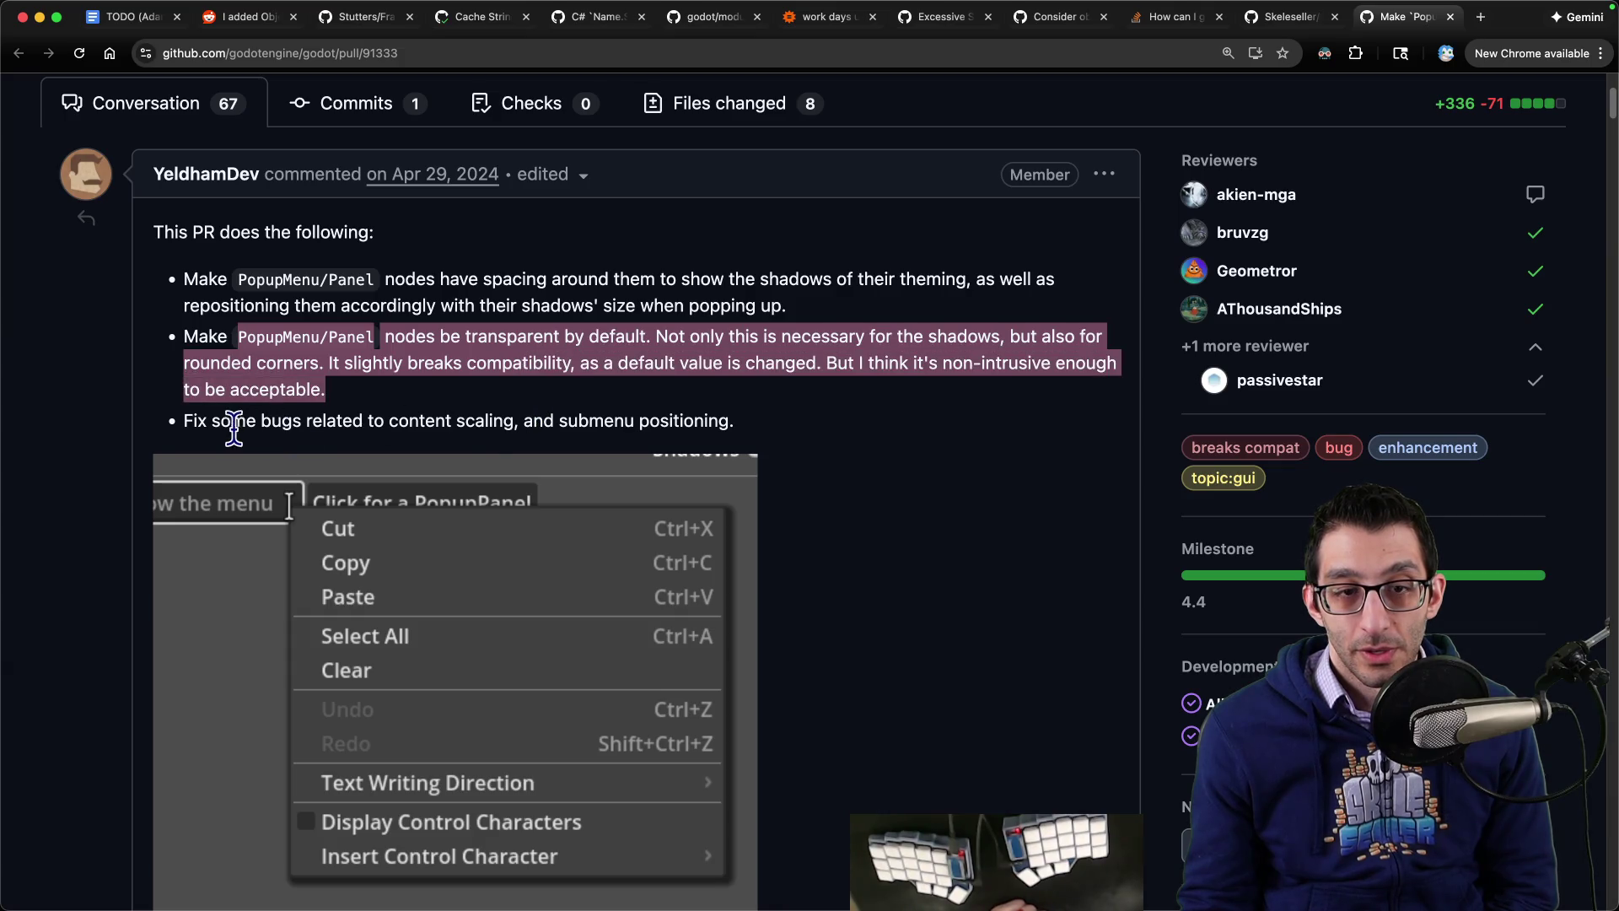
{"action": "left_click_drag", "start_coordinate": [221, 421], "coordinate": [761, 437]}
{"action": "scroll", "coordinate": [833, 405], "scroll_direction": "down", "scroll_amount": 10}
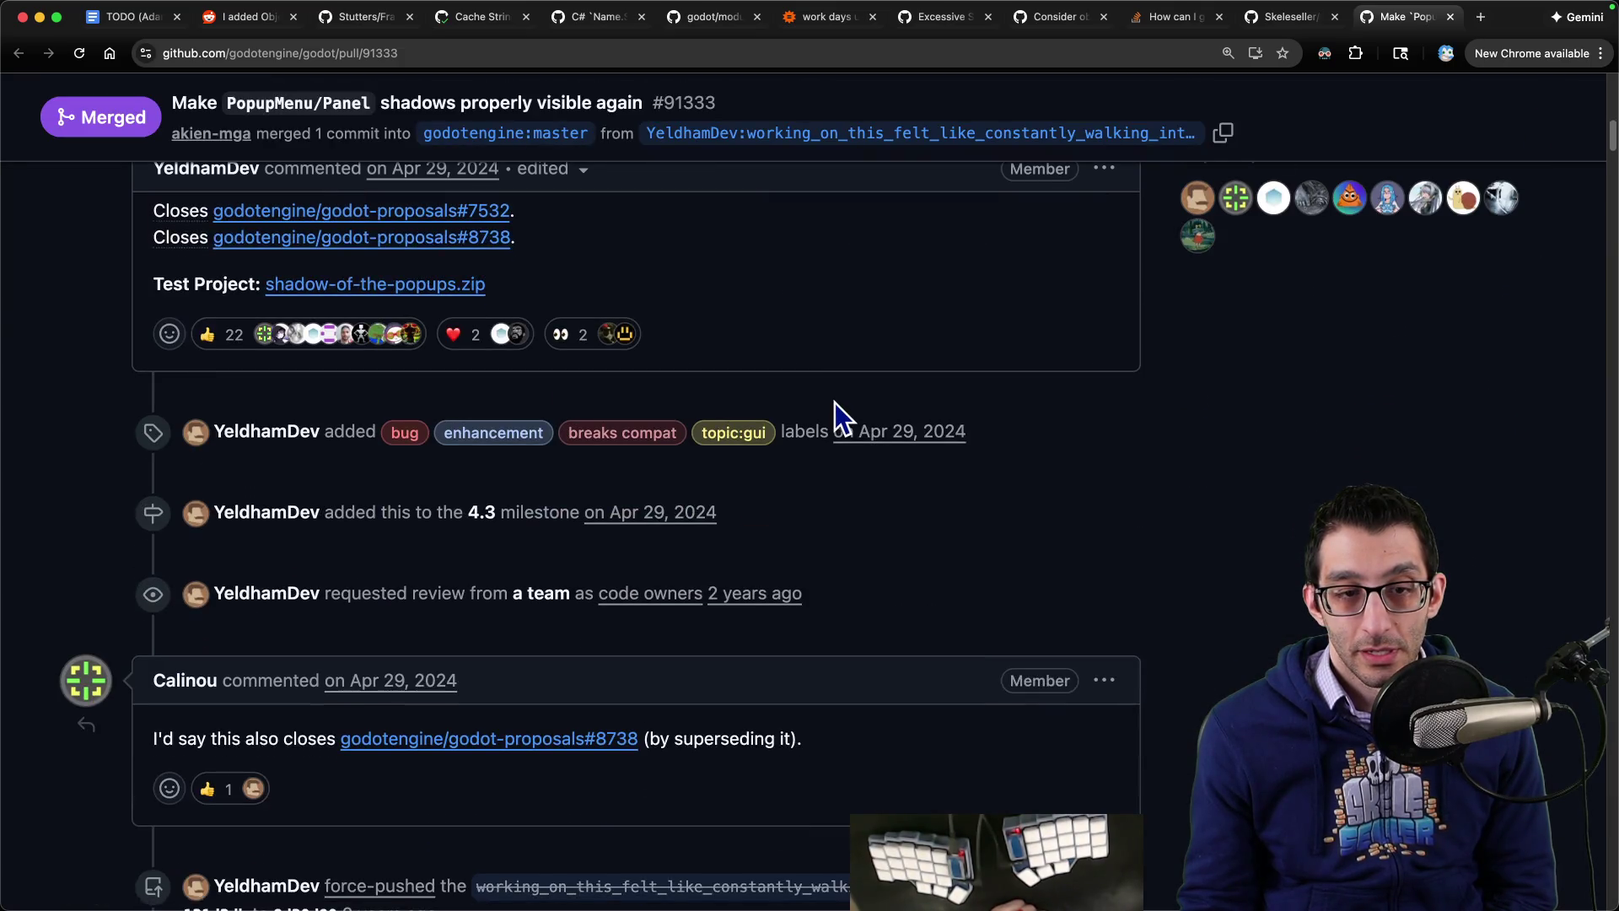
{"action": "scroll", "coordinate": [837, 393], "scroll_direction": "up", "scroll_amount": 10}
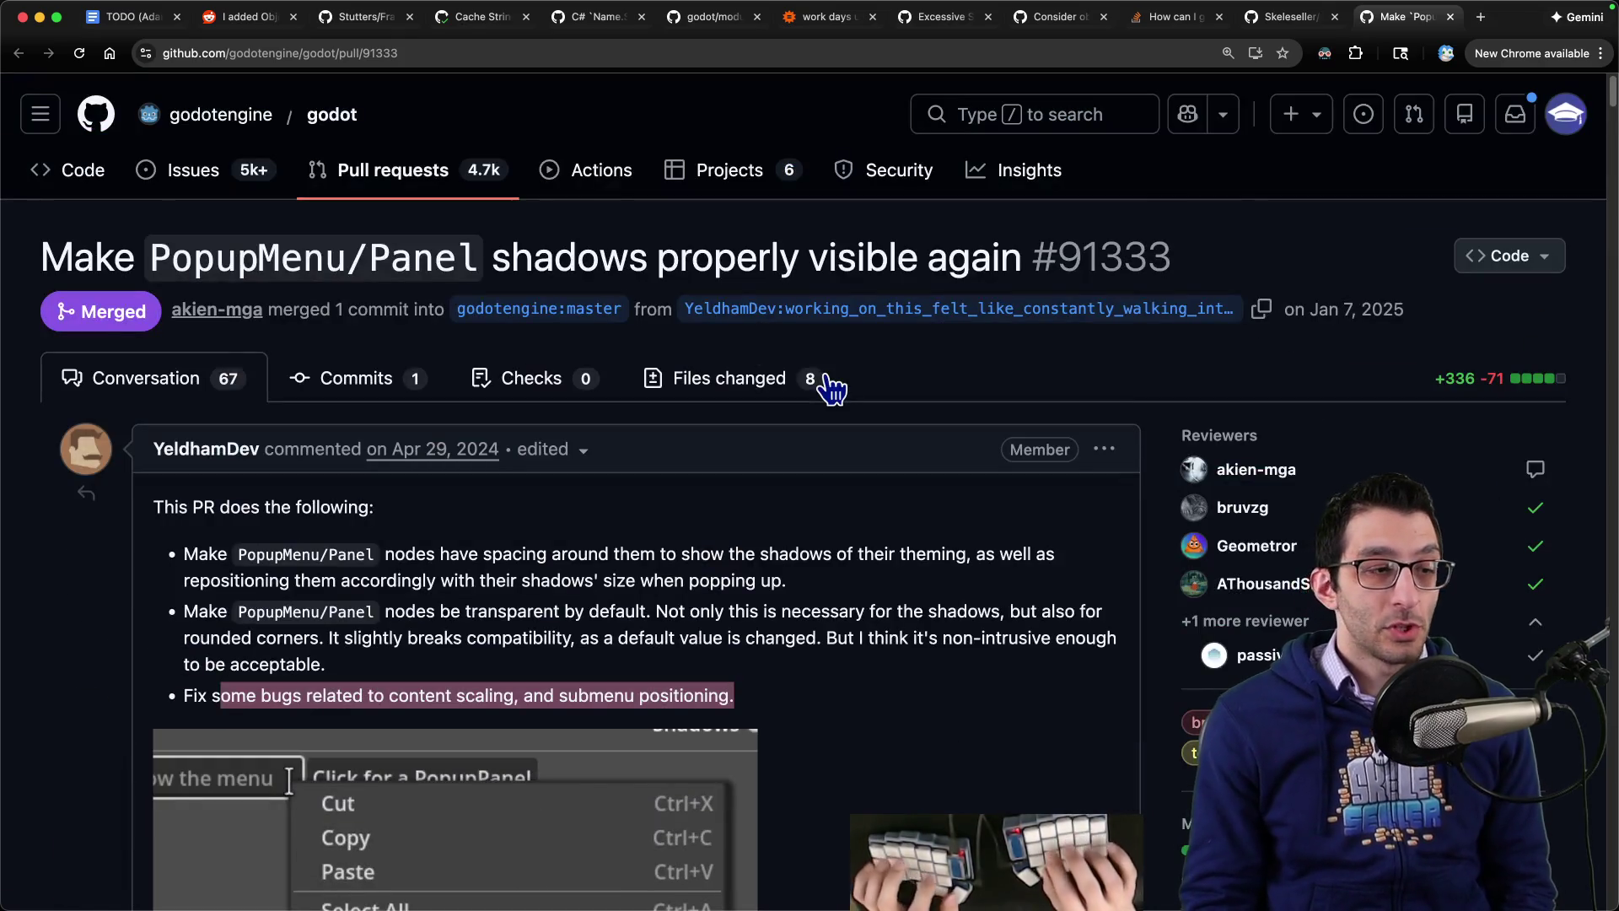
{"action": "key", "text": "super+Tab"}
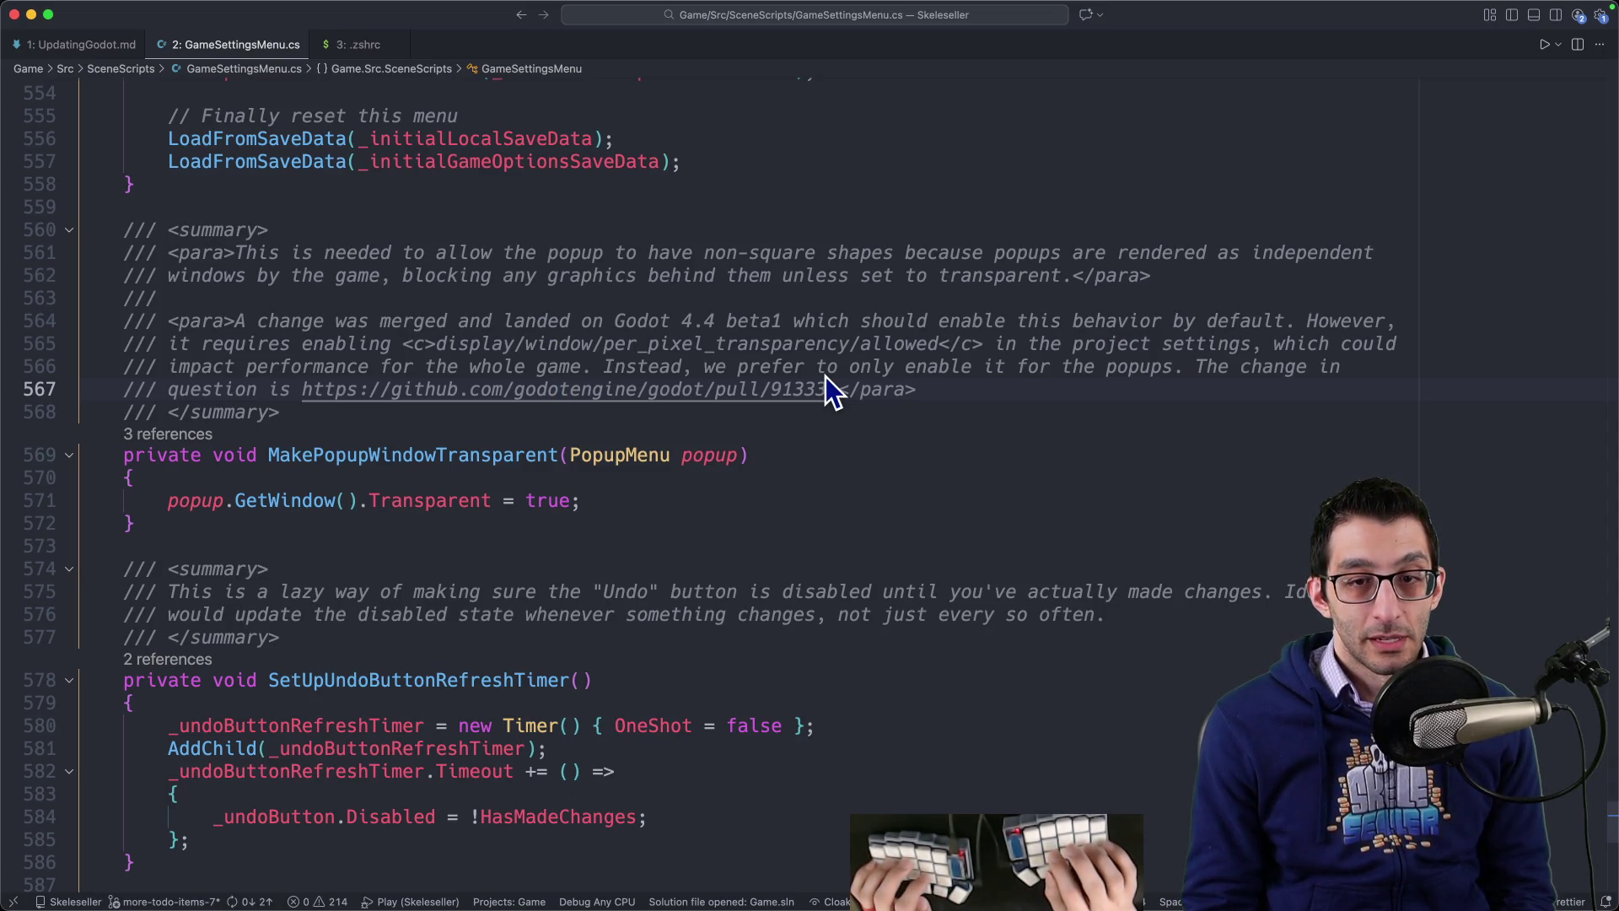
Step: Review MakePopupWindowTransparent's four references, including the window mode and music interval calls, then start debugging
{"action": "left_click", "coordinate": [465, 459]}
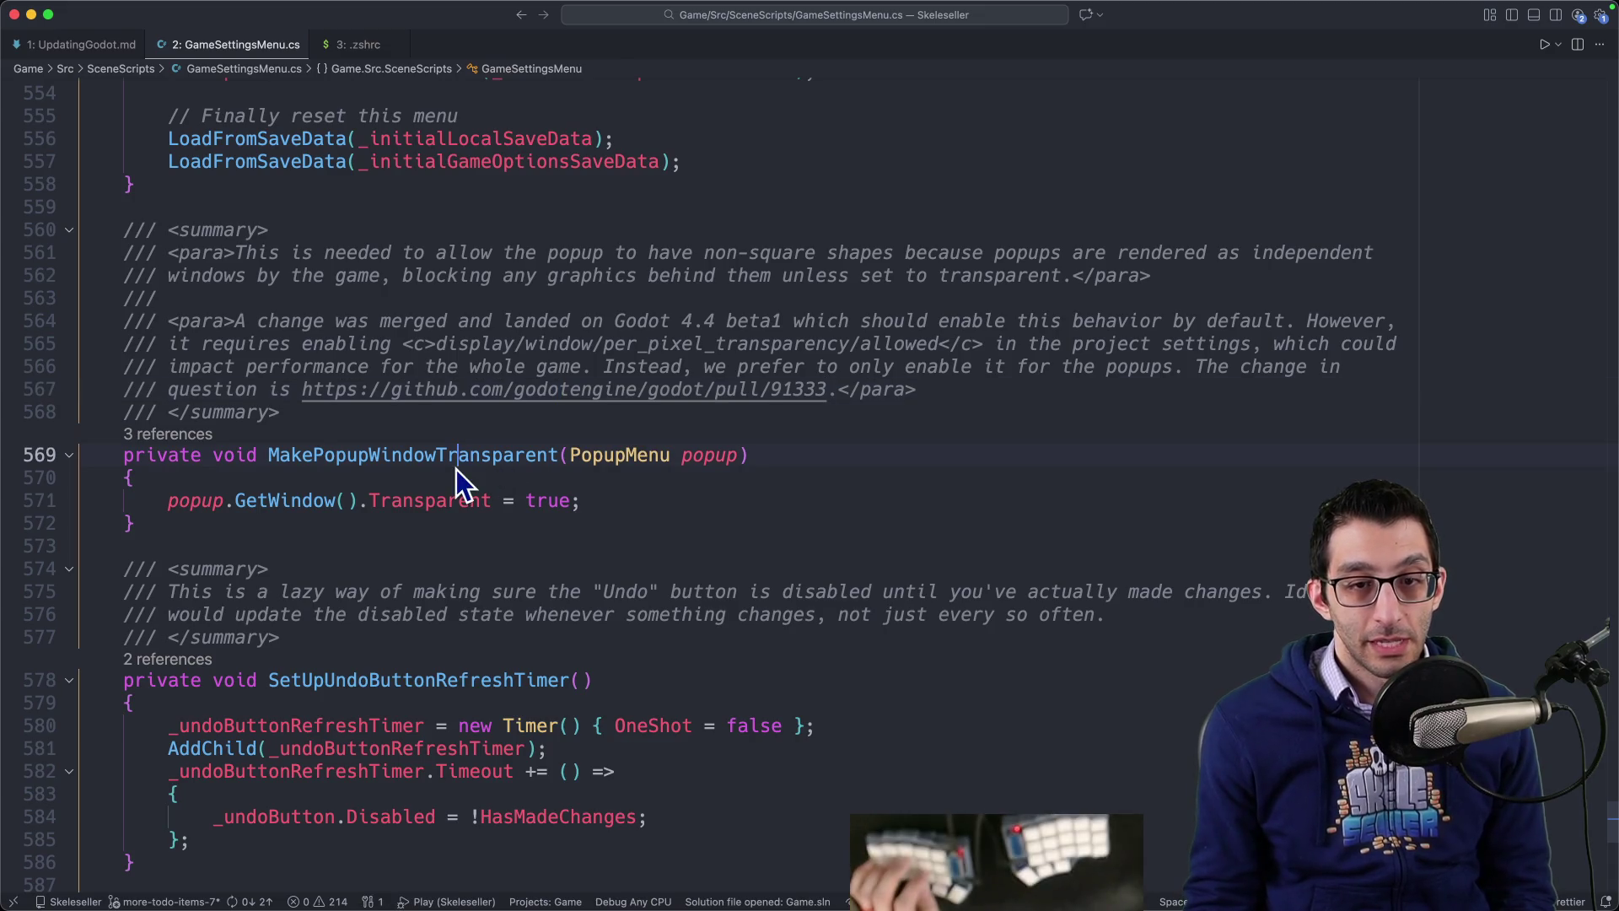
{"action": "key", "text": "shift+F12"}
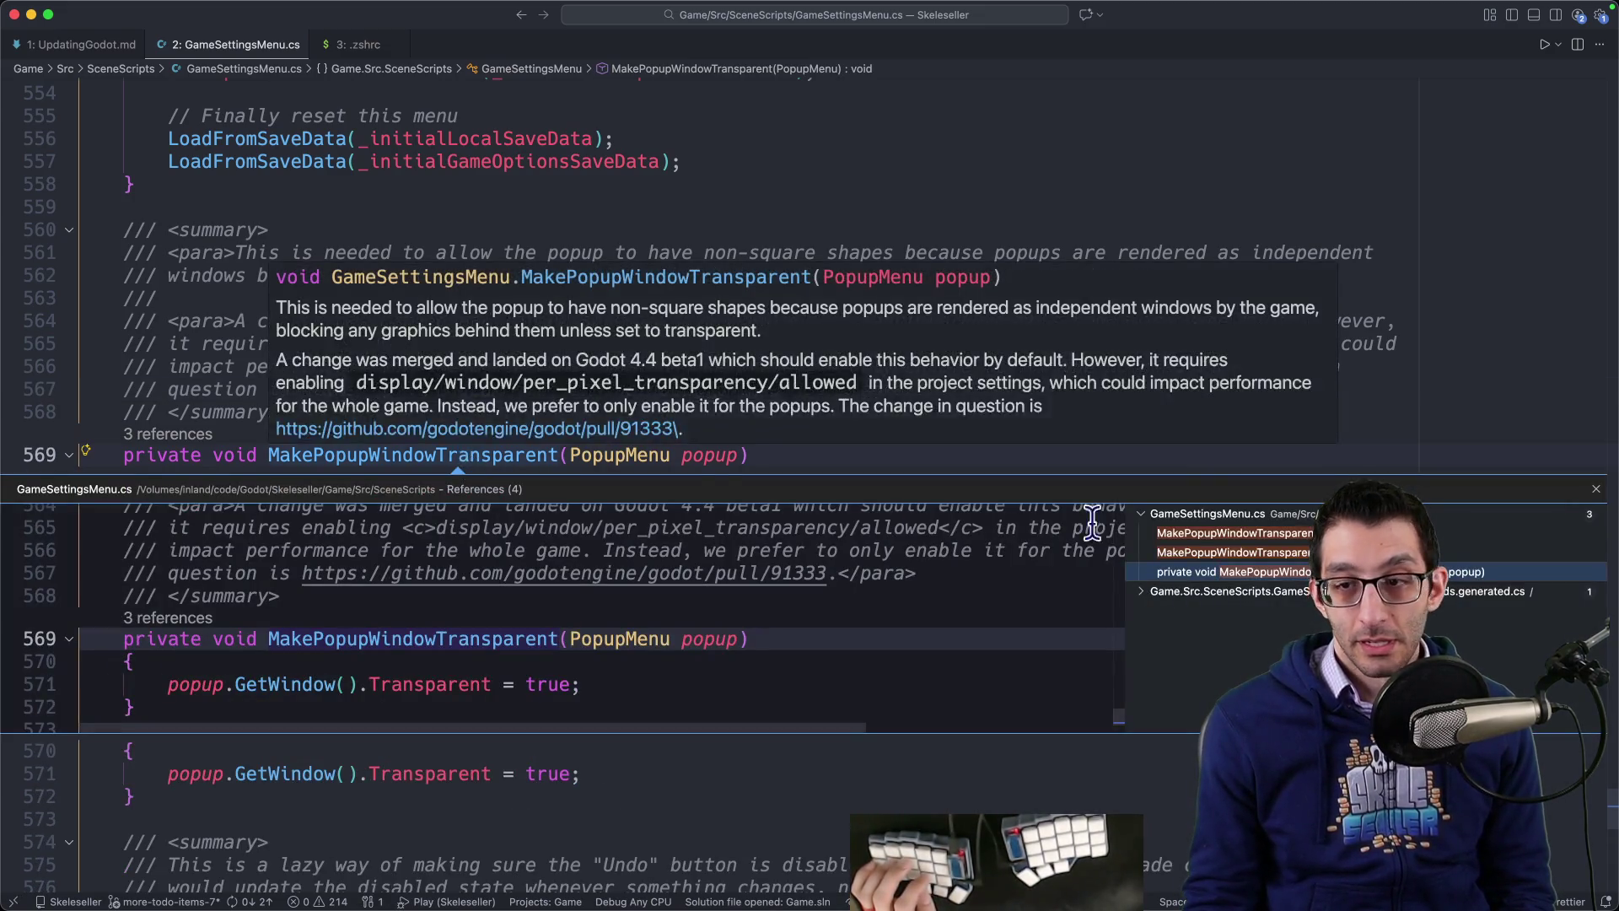
{"action": "left_click", "coordinate": [1210, 533]}
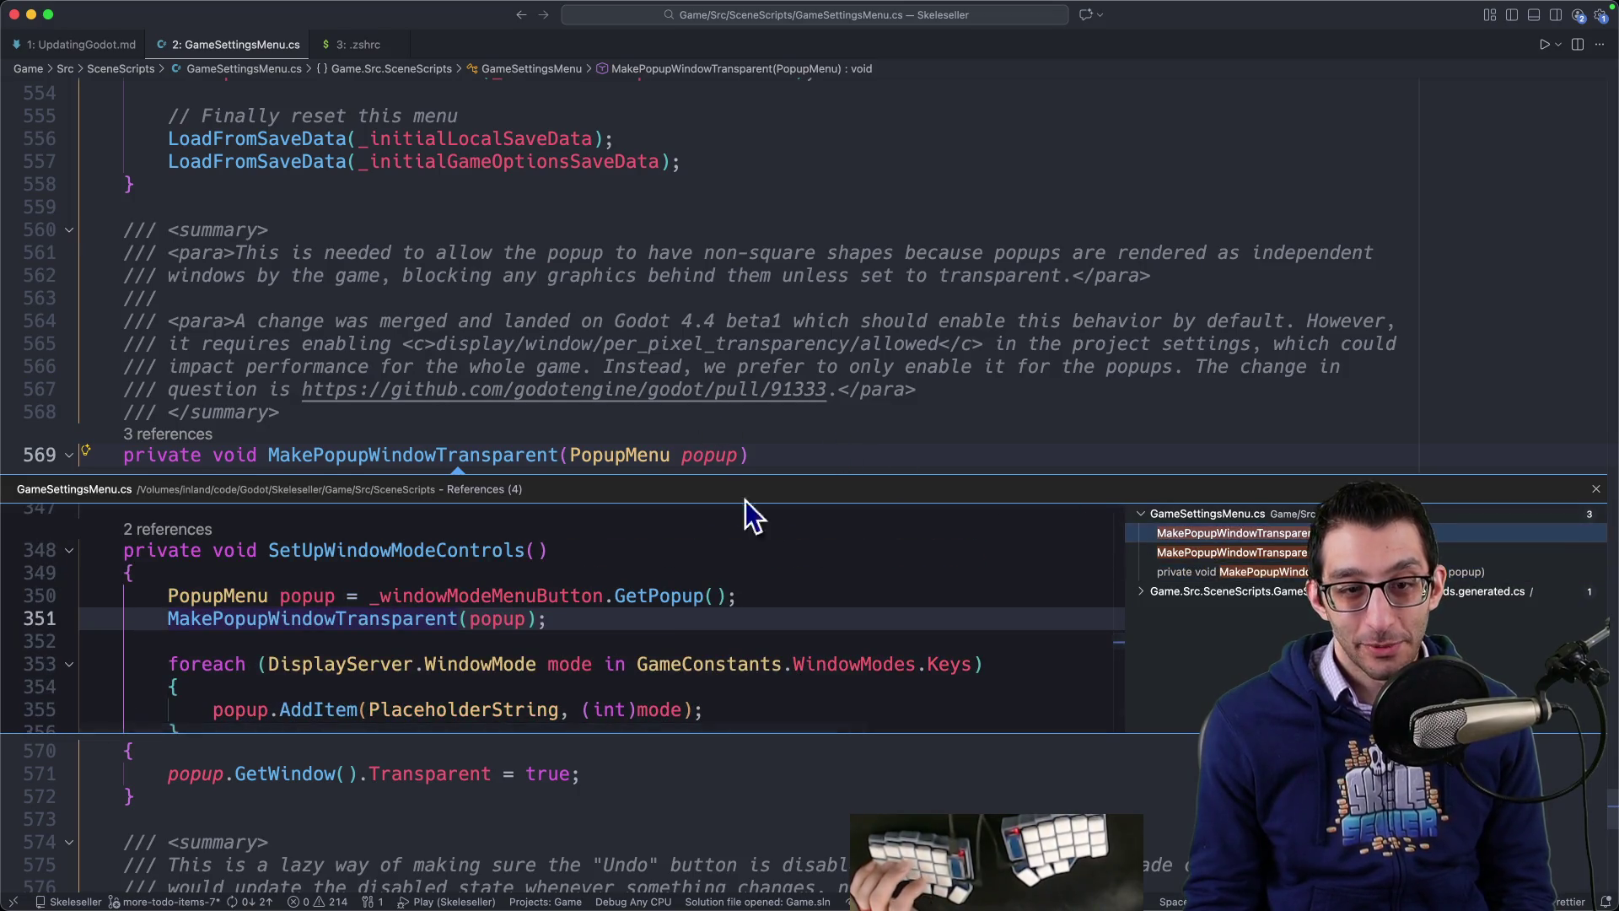
{"action": "left_click", "coordinate": [1291, 554]}
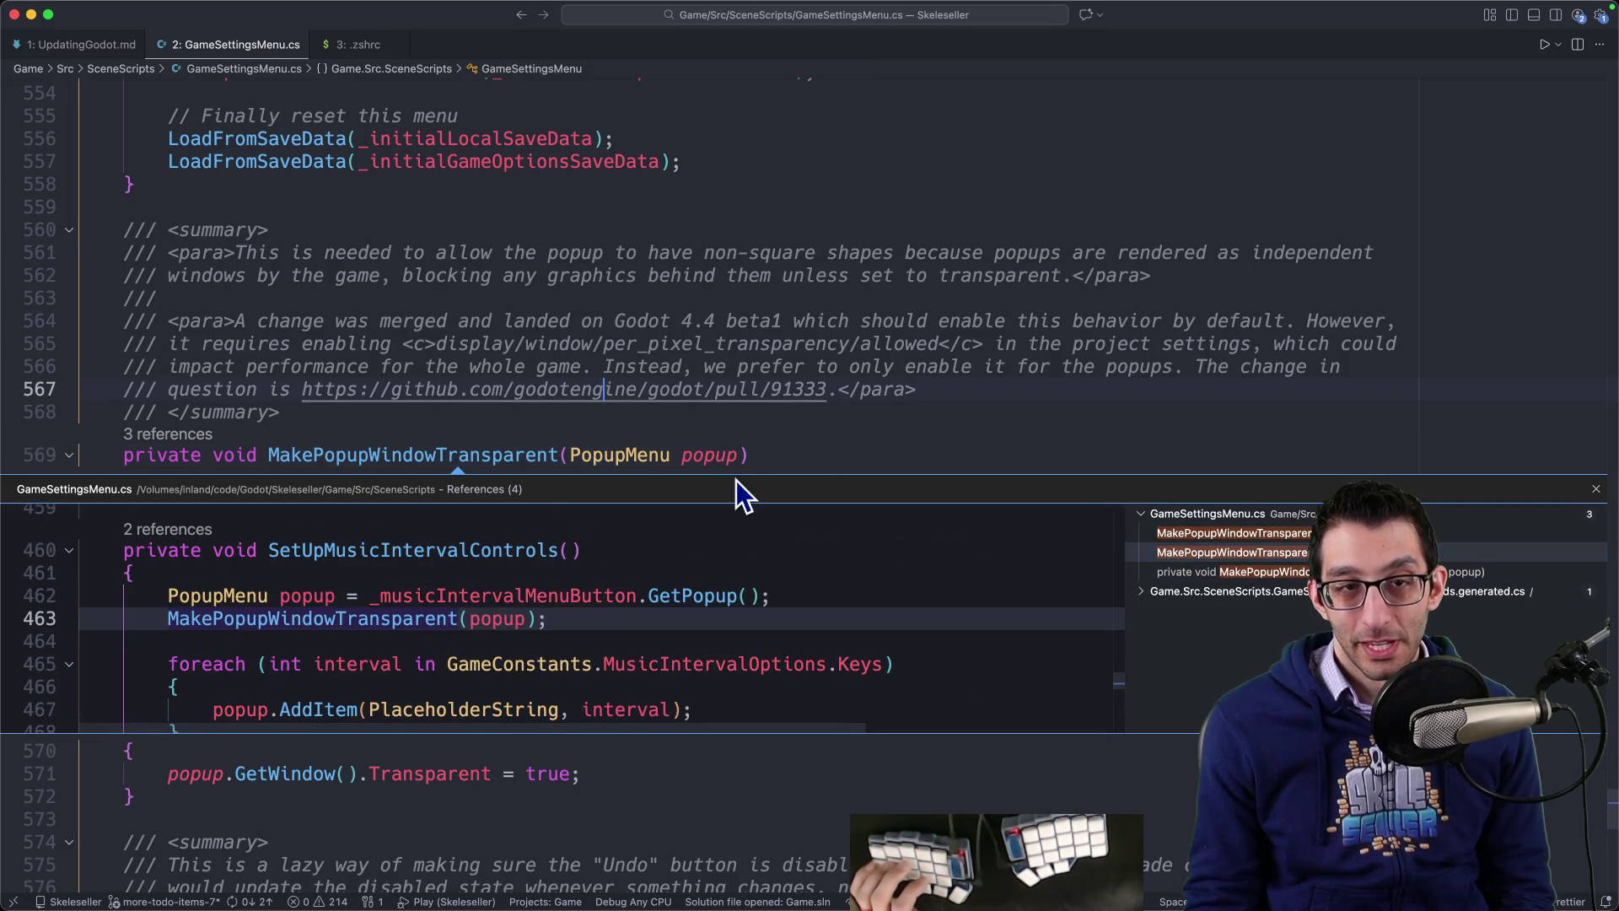
{"action": "key", "text": "F5"}
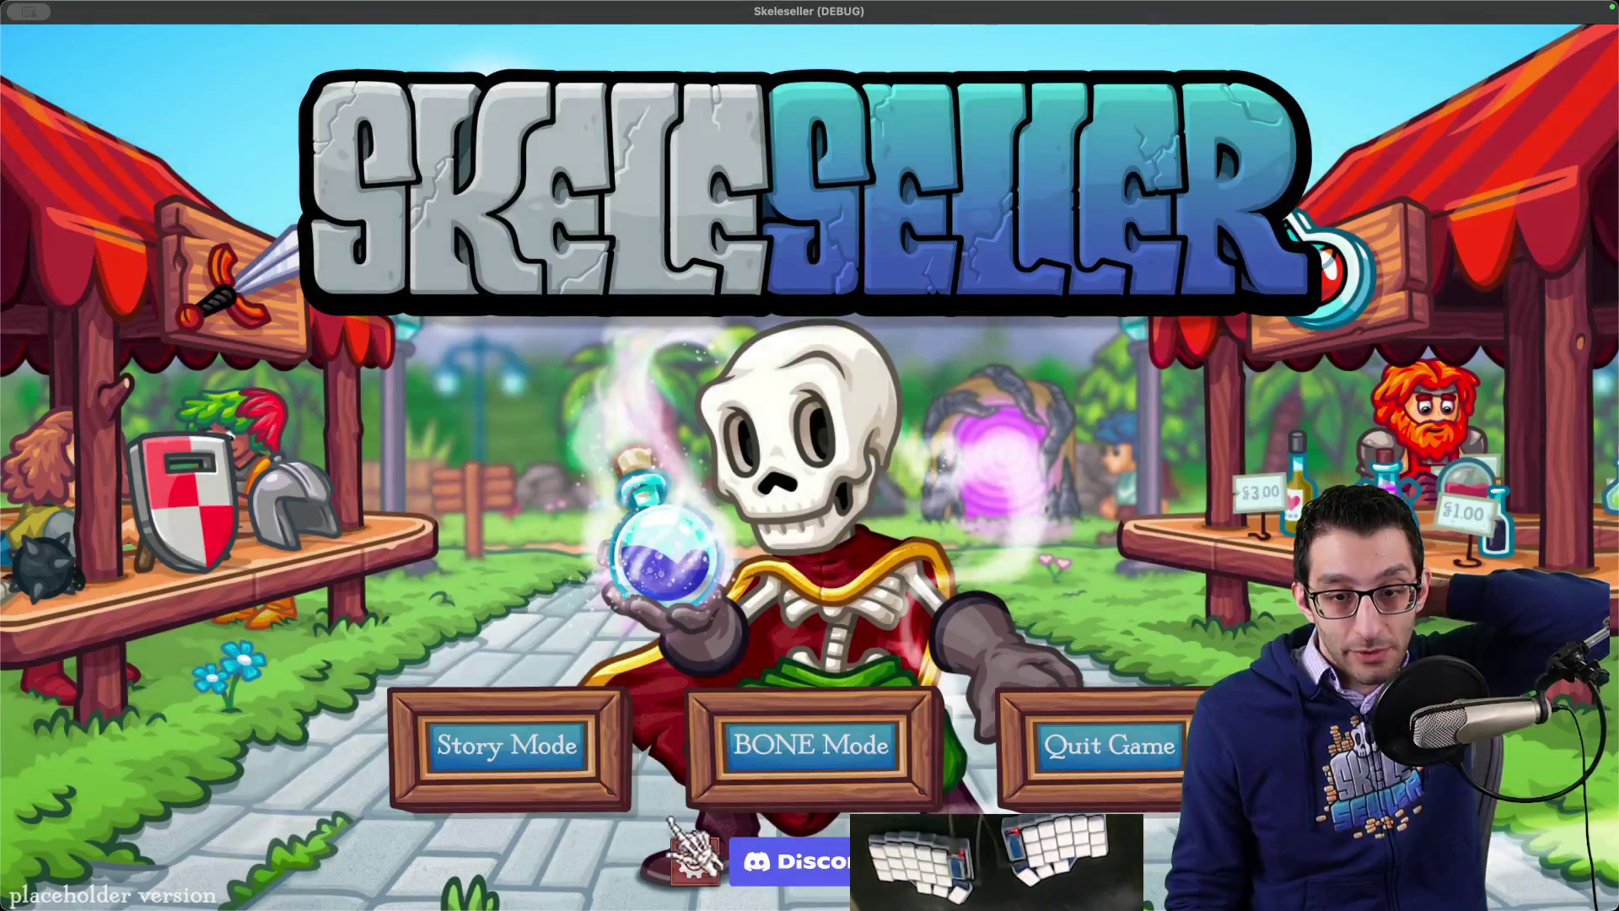
Step: Open the debug build's settings and inspect the Window Mode dropdown popup, leaving it Windowed
{"action": "left_click", "coordinate": [695, 862]}
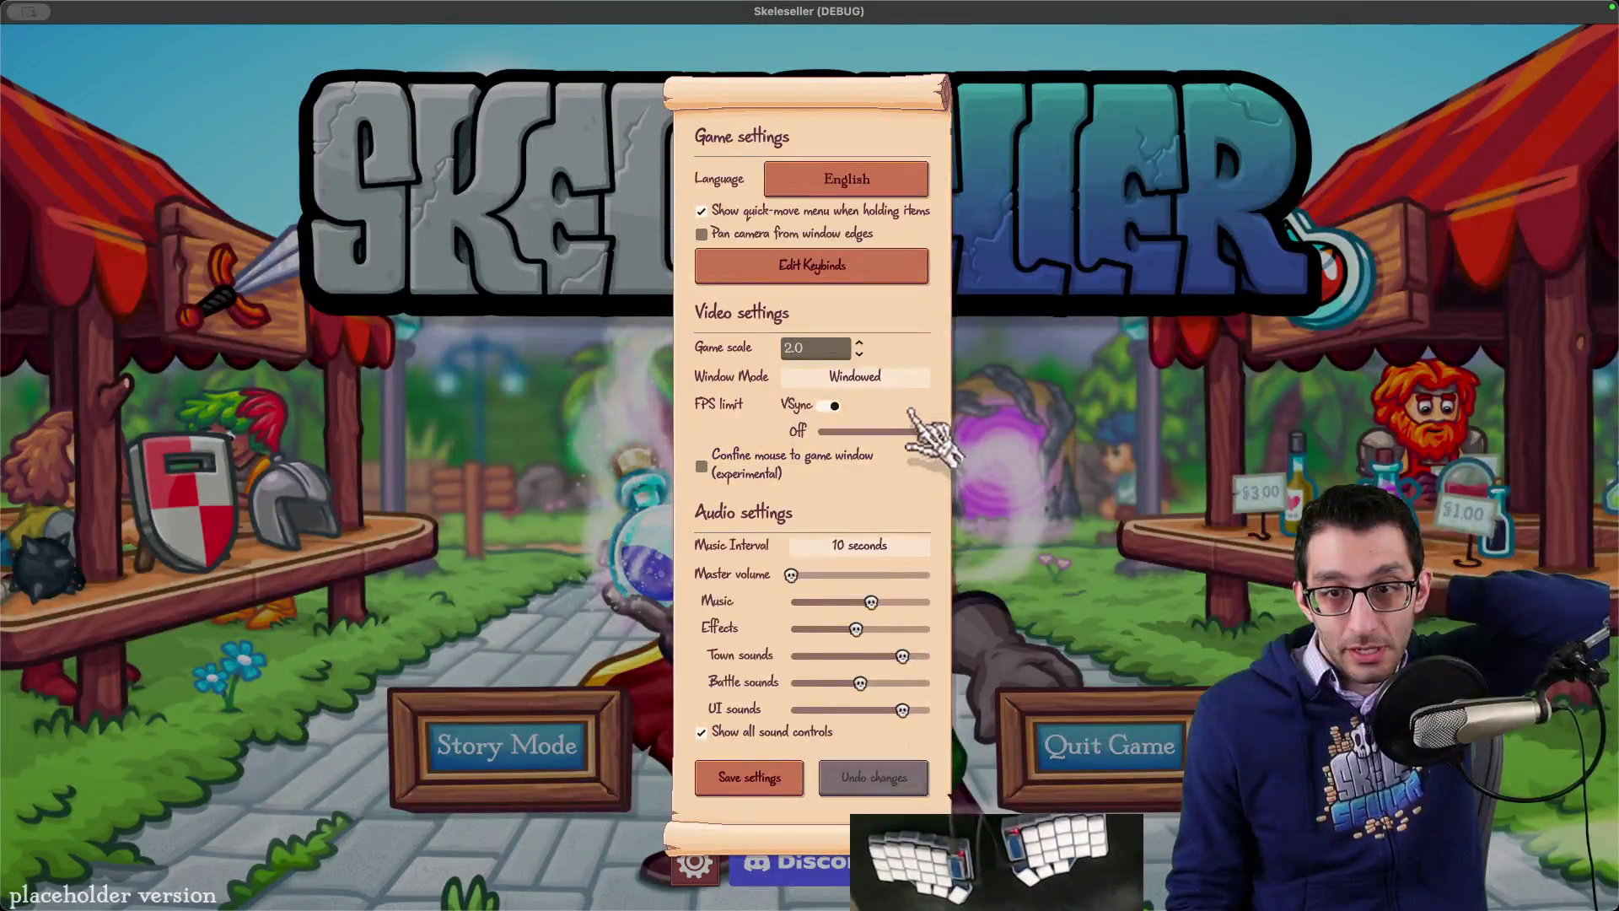
{"action": "left_click", "coordinate": [907, 380]}
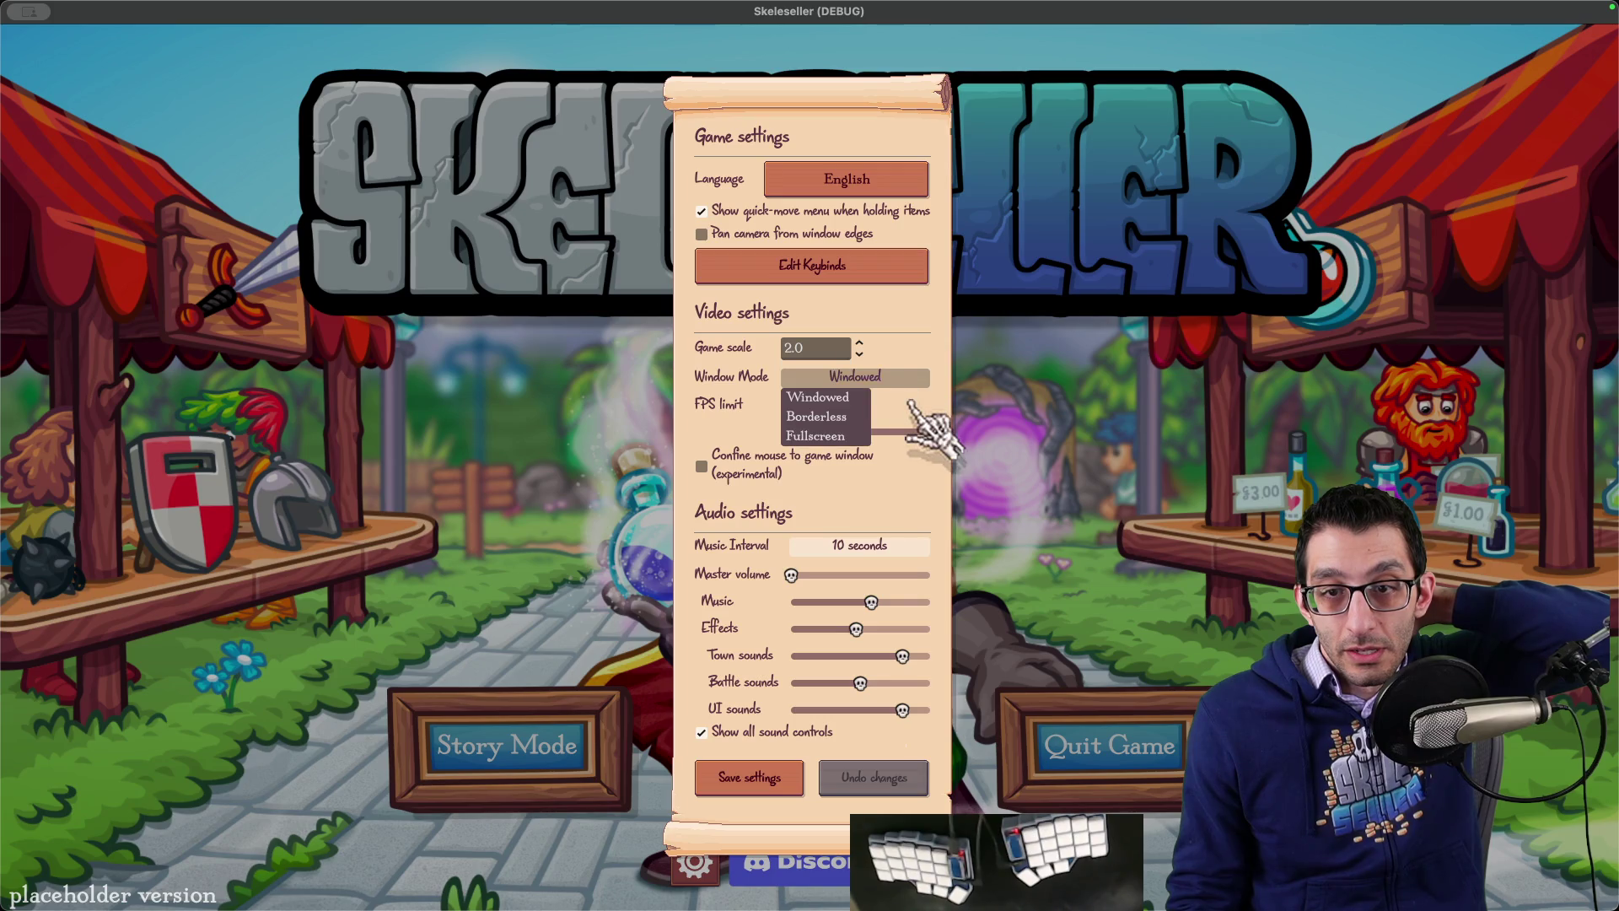
{"action": "left_click", "coordinate": [911, 405]}
{"action": "mouse_move", "coordinate": [914, 851]}
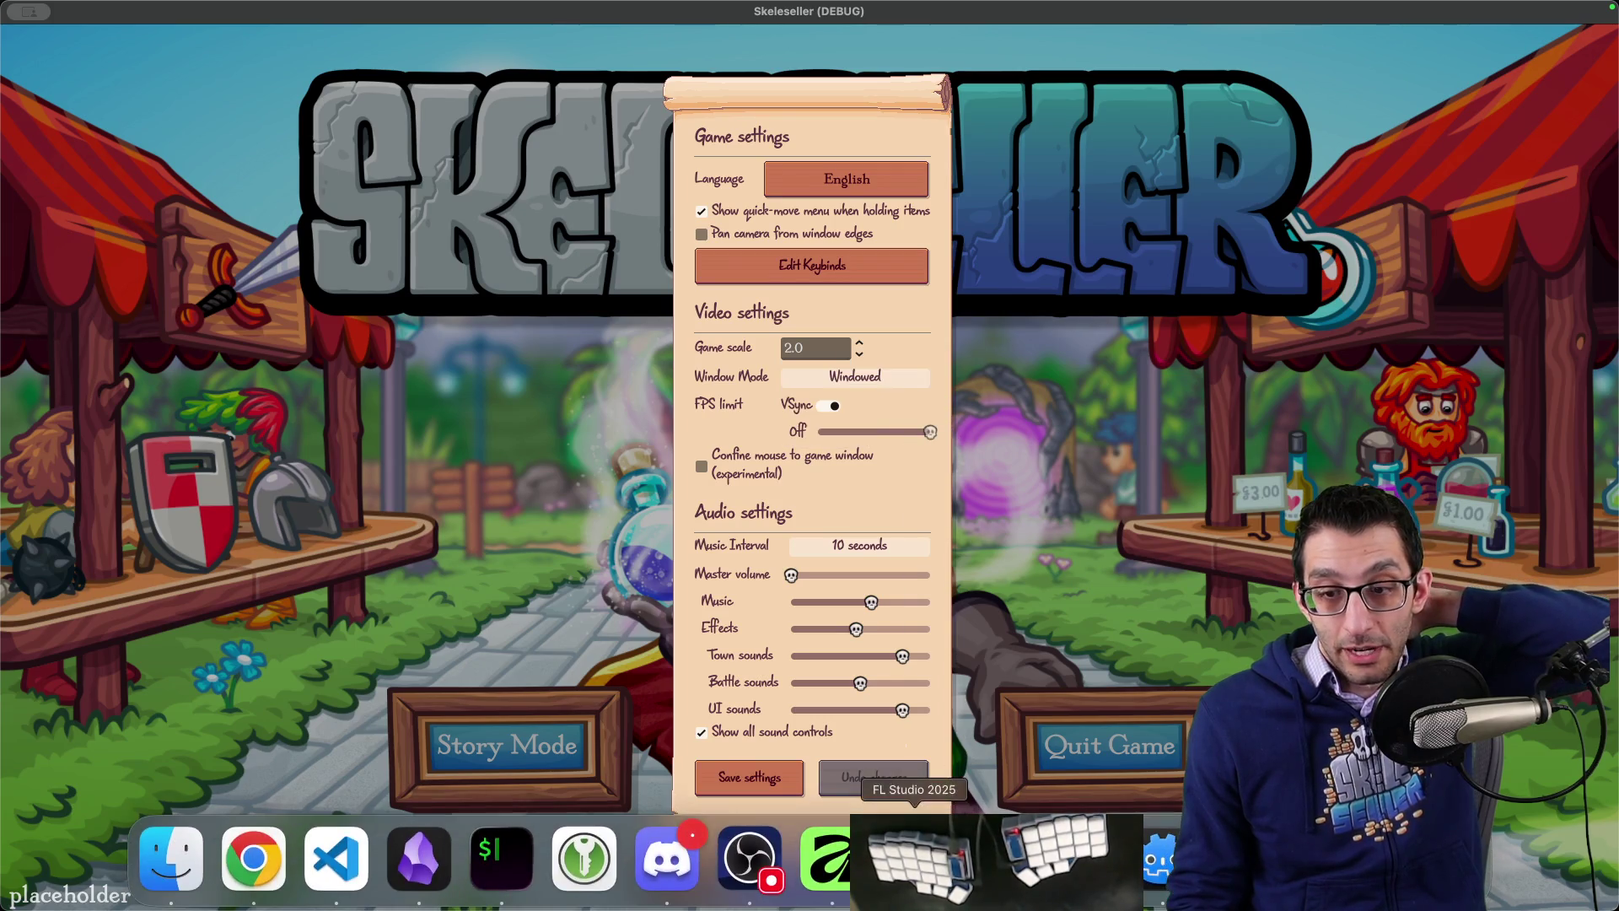
{"action": "left_click", "coordinate": [996, 855]}
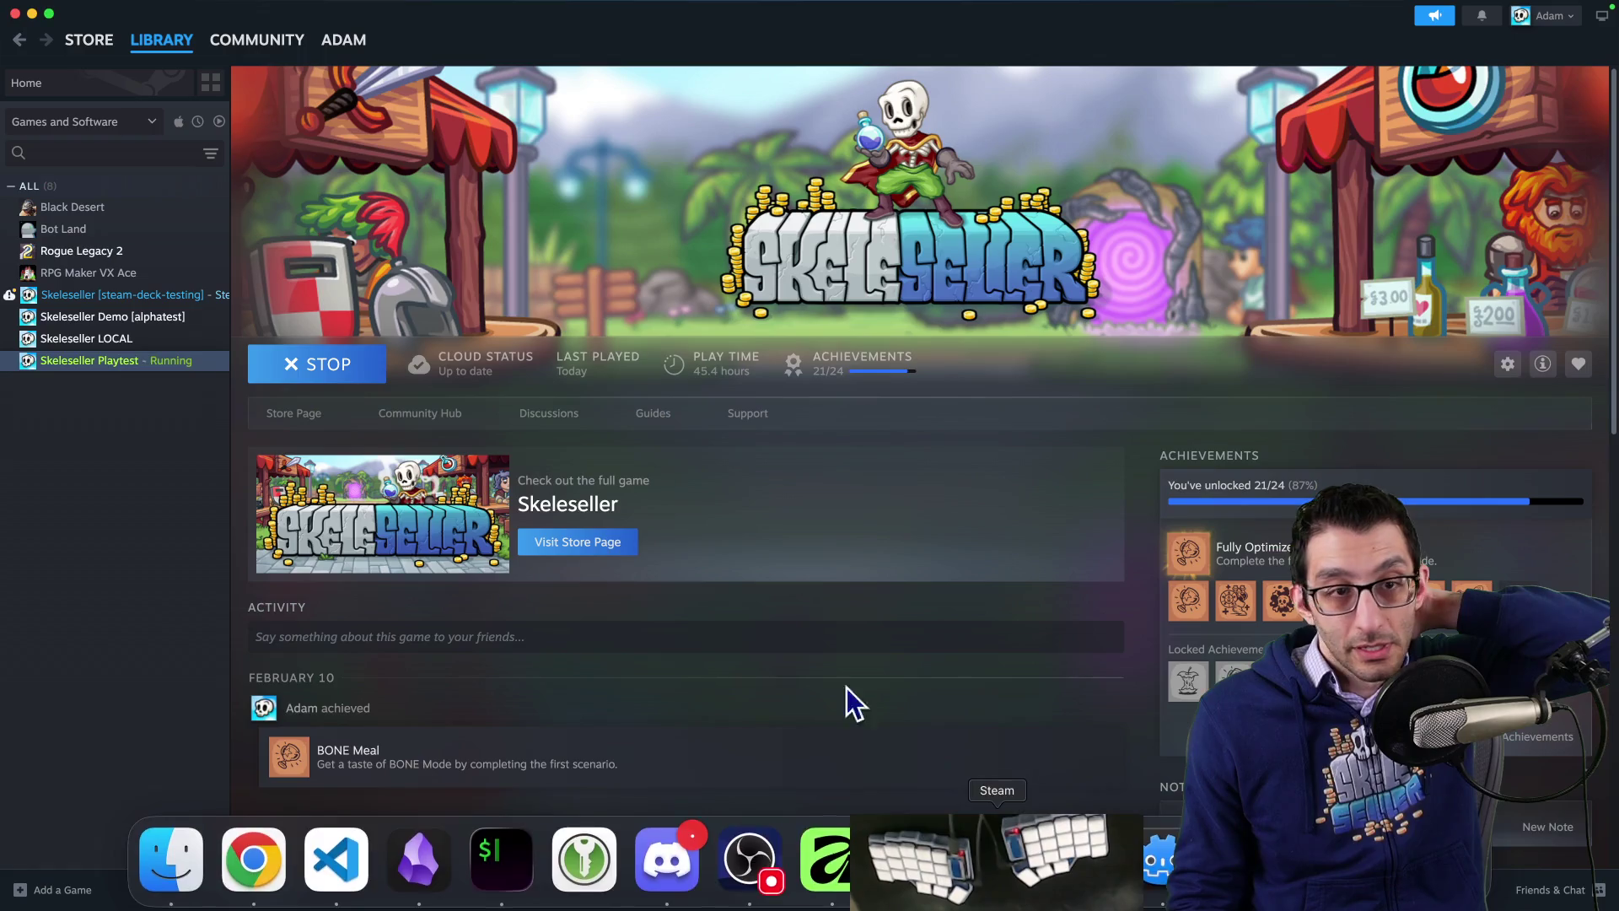
Step: Launch Skeleseller Demo [alphatest] from Steam, playing anyway past the cloud sync warning
{"action": "left_click", "coordinate": [126, 317]}
{"action": "left_click", "coordinate": [315, 375]}
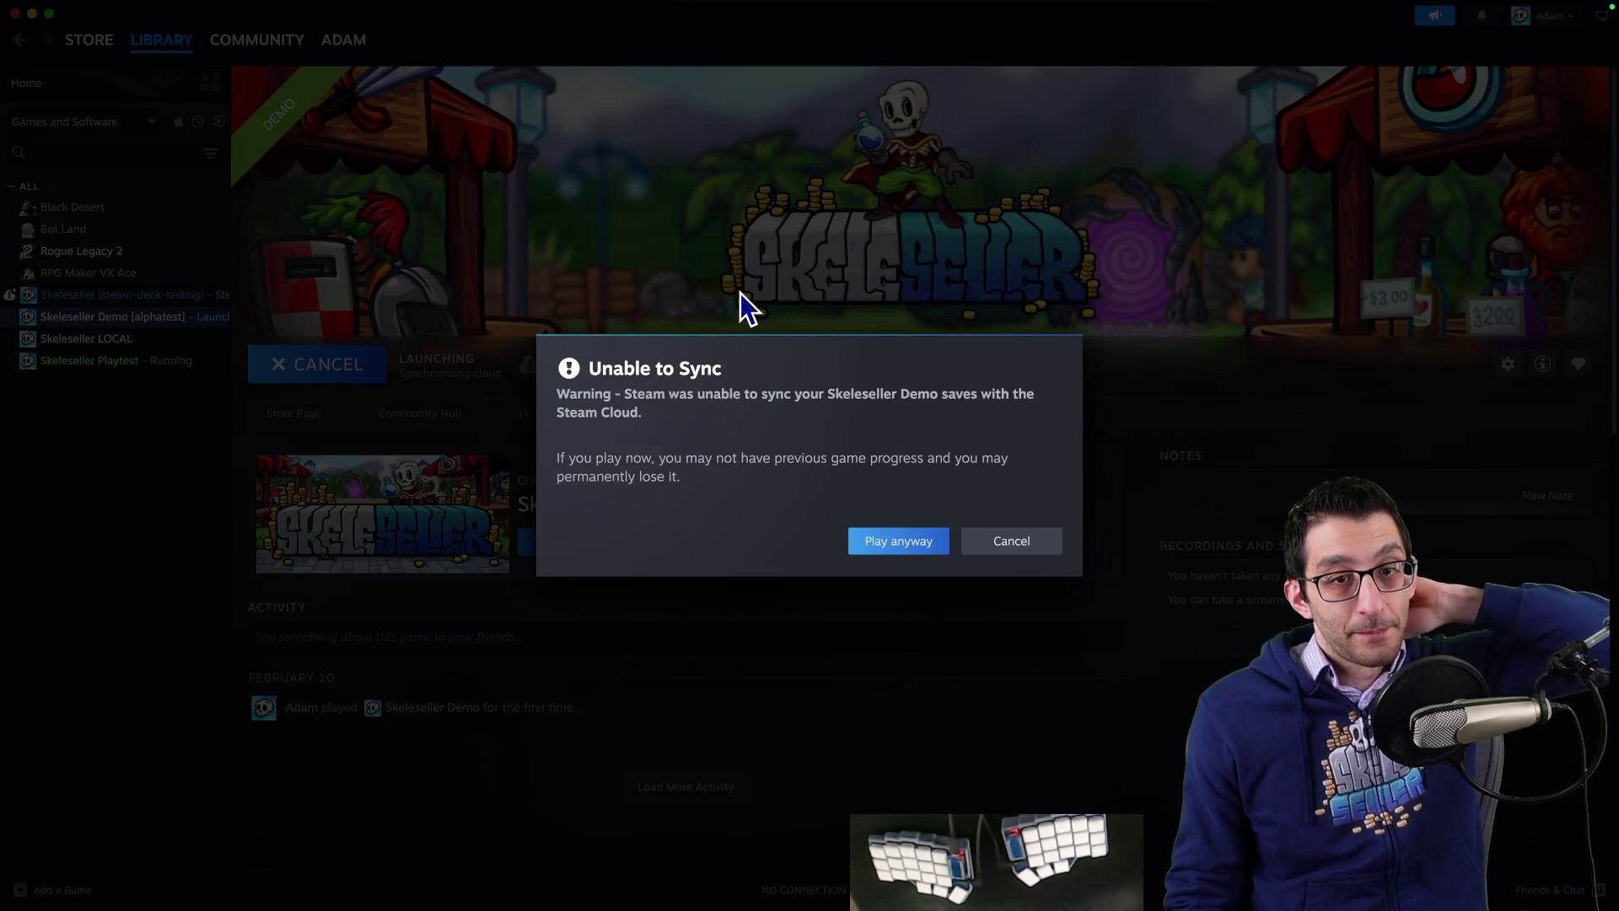
{"action": "left_click", "coordinate": [995, 540]}
{"action": "left_click", "coordinate": [305, 364]}
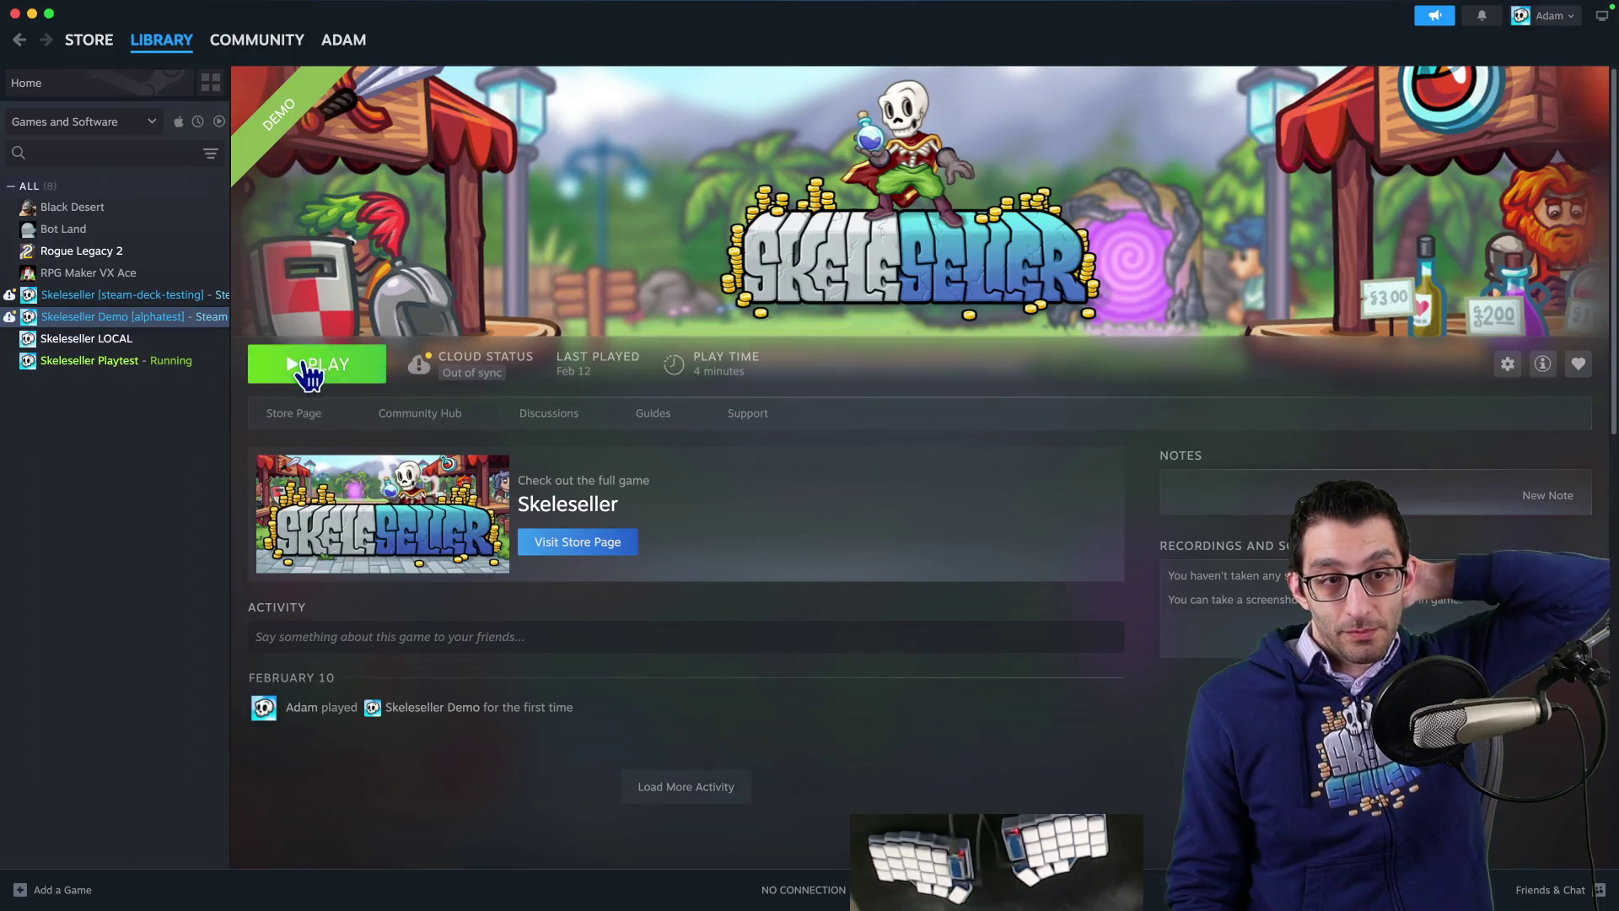
{"action": "left_click", "coordinate": [850, 543]}
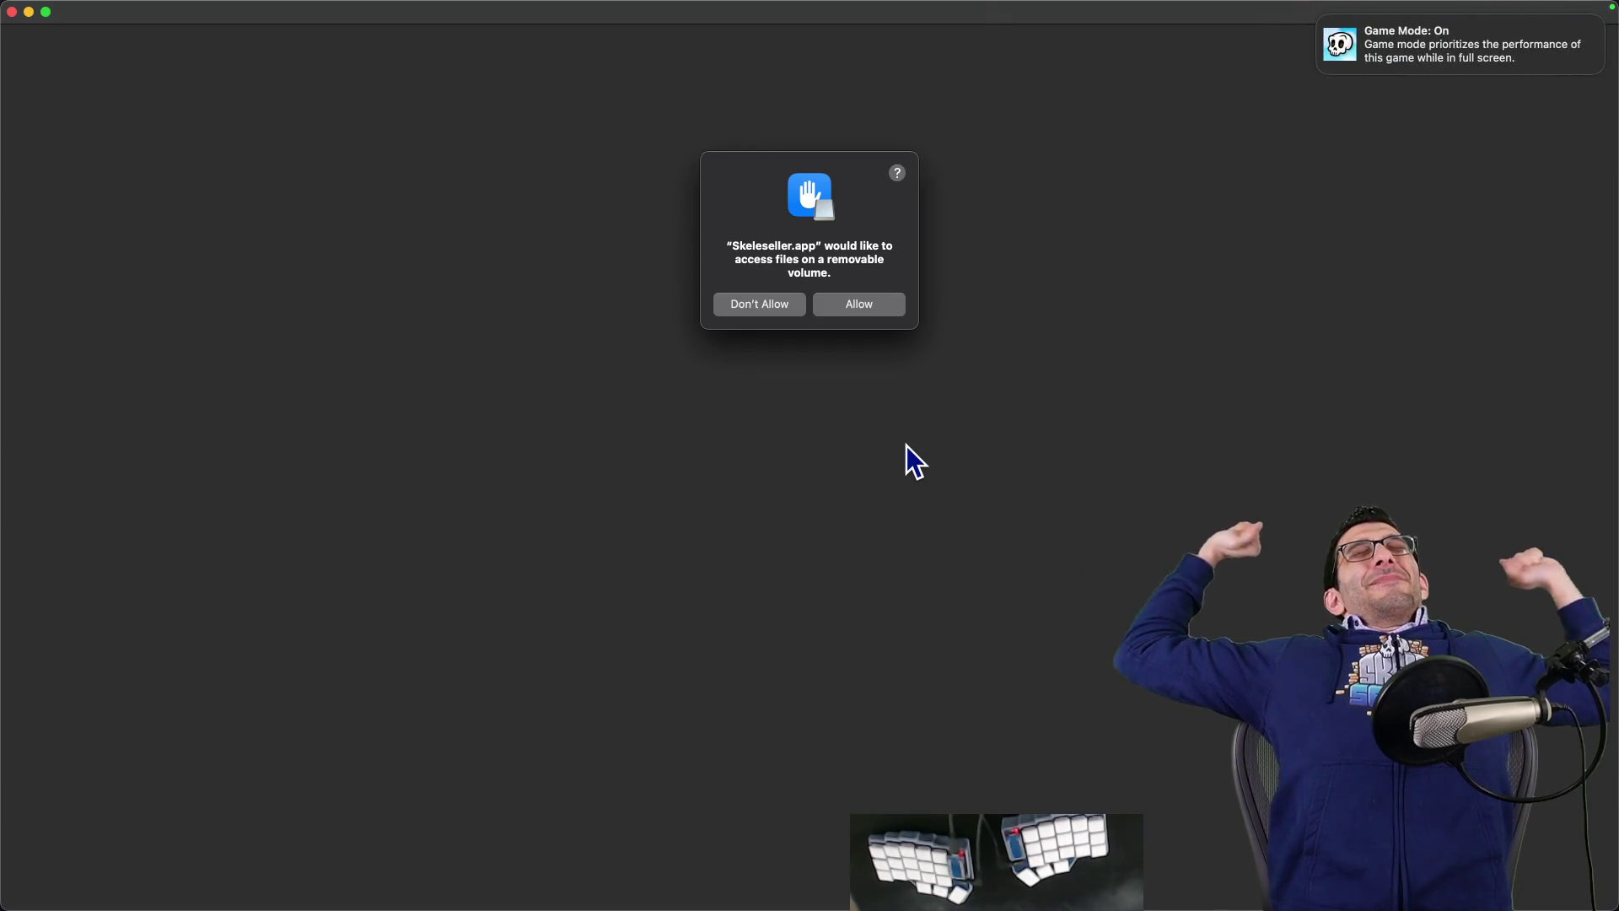
Step: Allow the demo's removable-volume access and open the Window Mode choices in its settings
{"action": "left_click", "coordinate": [761, 306]}
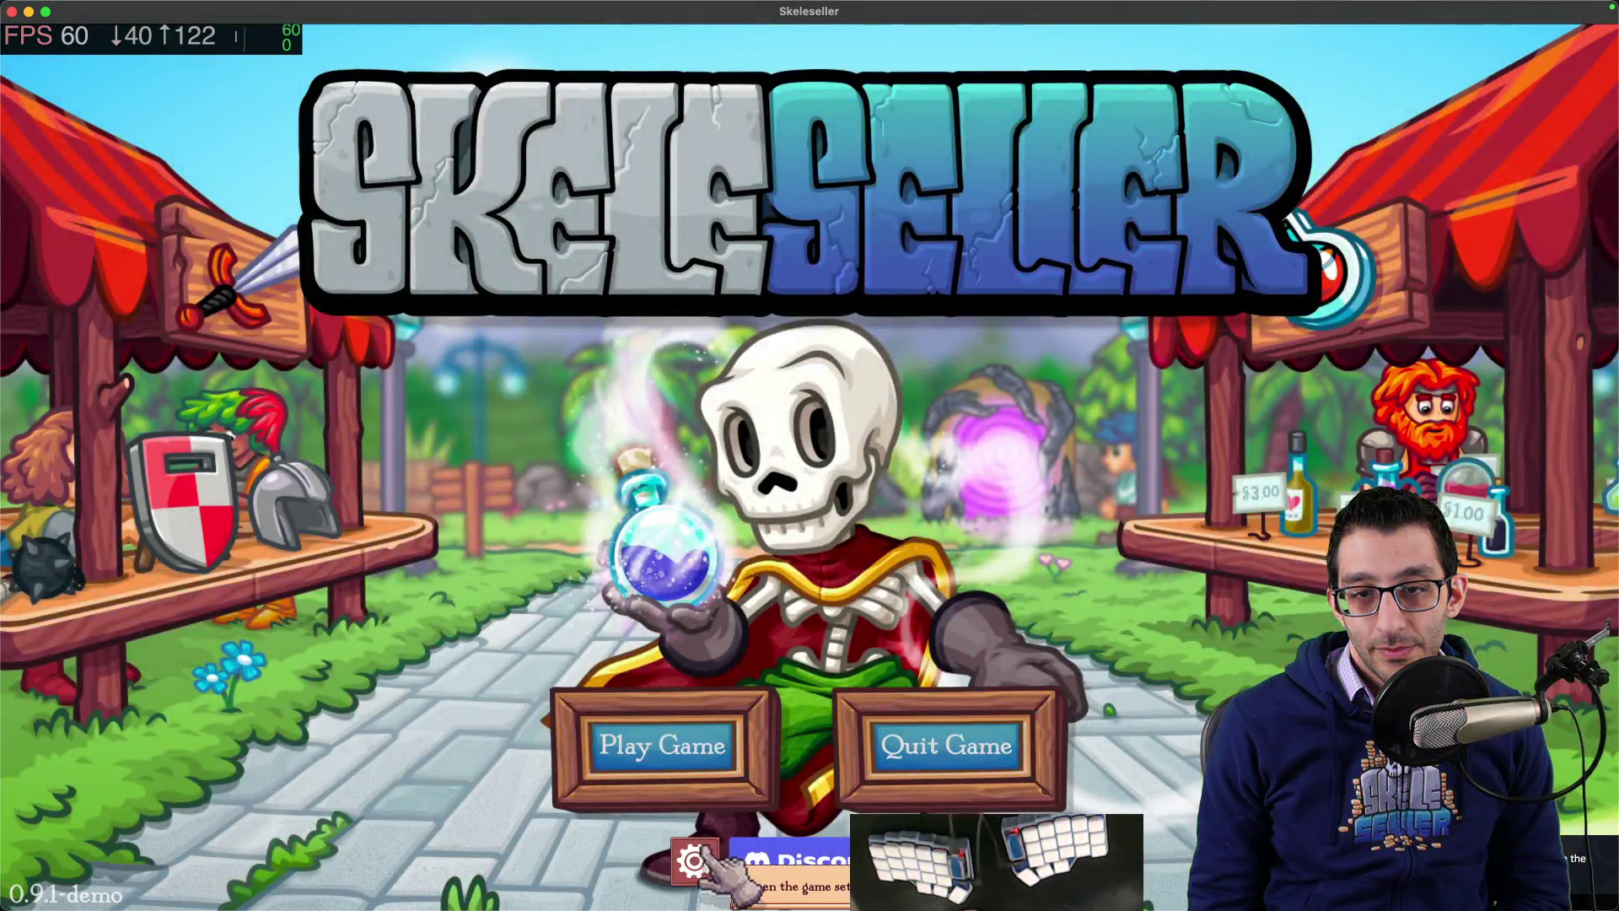
{"action": "left_click", "coordinate": [693, 861]}
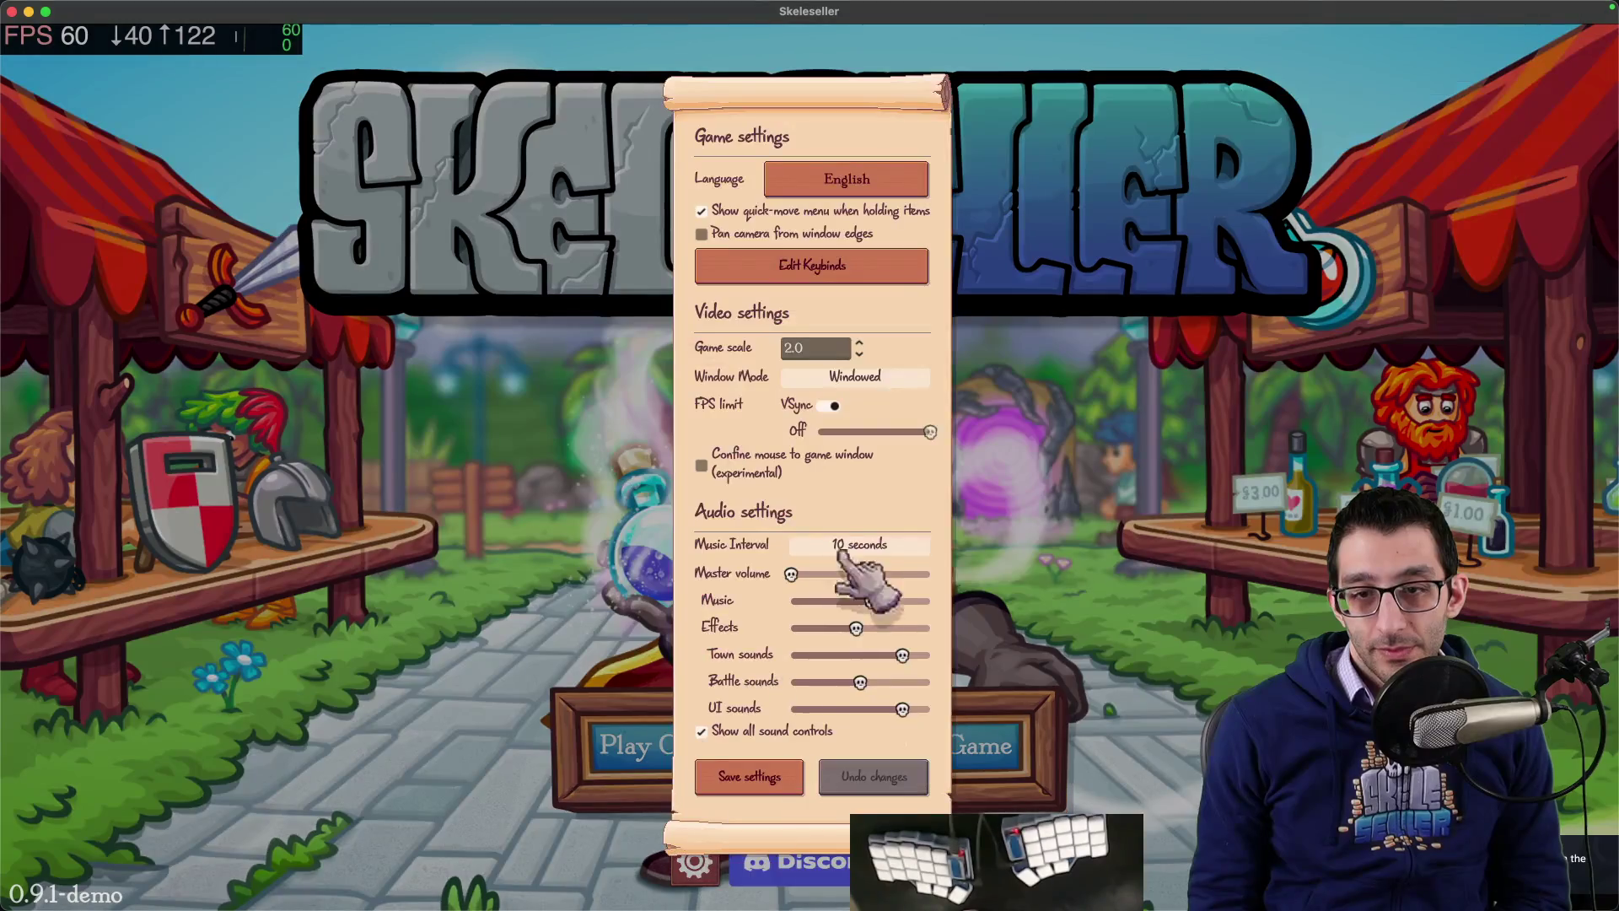
{"action": "left_click", "coordinate": [883, 376]}
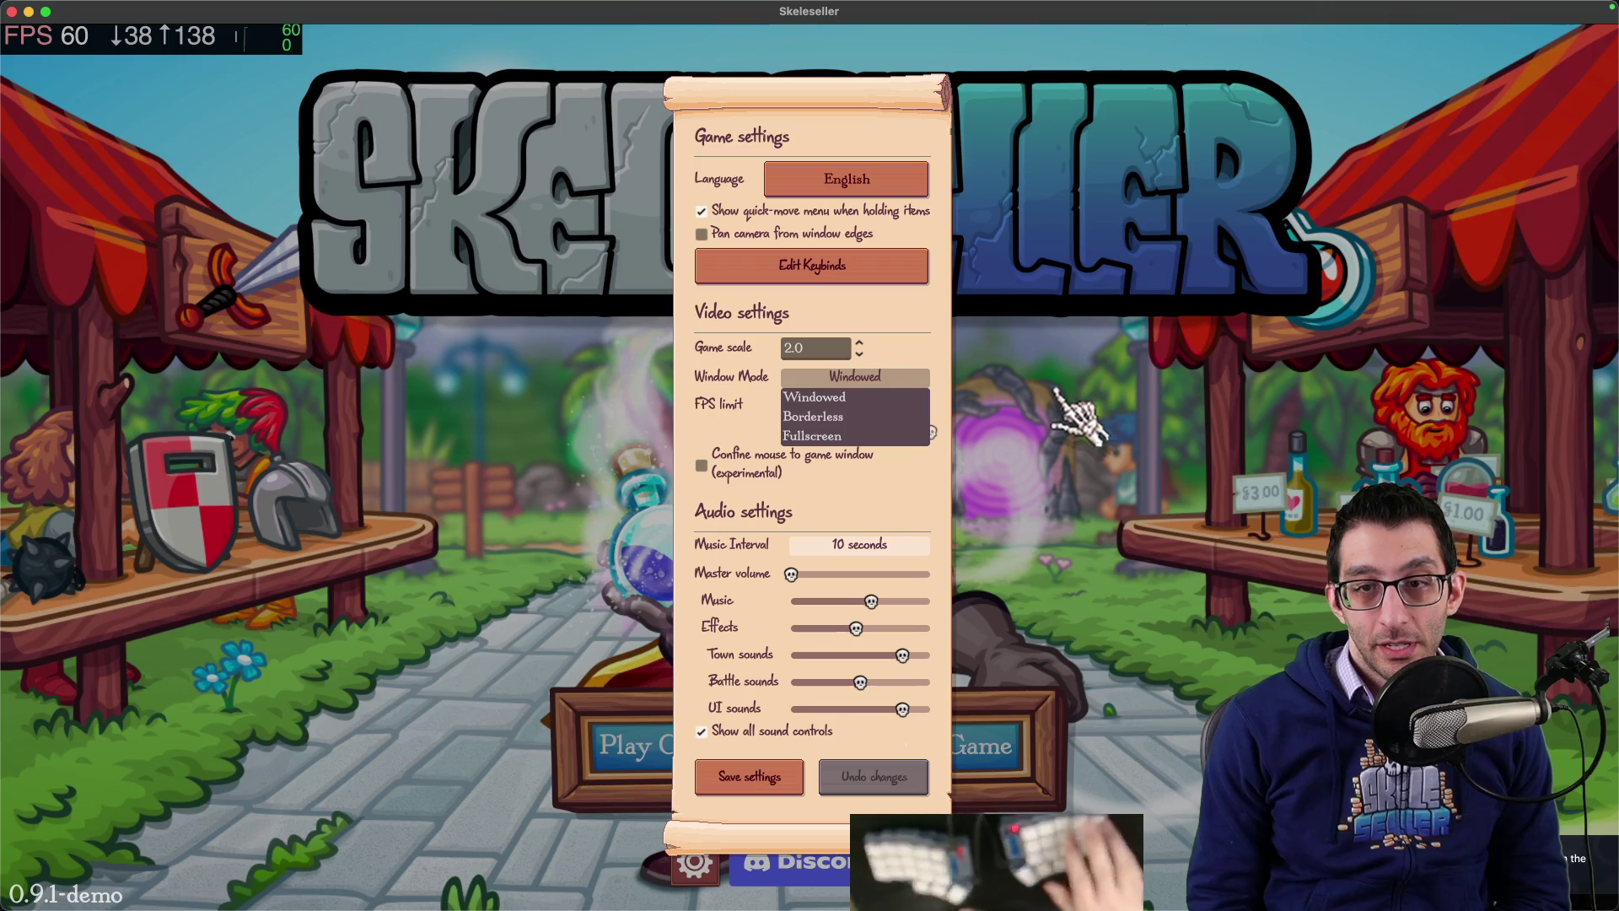
Step: Capture a region screenshot of the open Window Mode popup, then close the settings panel
{"action": "key", "text": "super+shift+2"}
{"action": "left_click_drag", "start_coordinate": [723, 313], "coordinate": [994, 496]}
{"action": "key", "text": "Escape"}
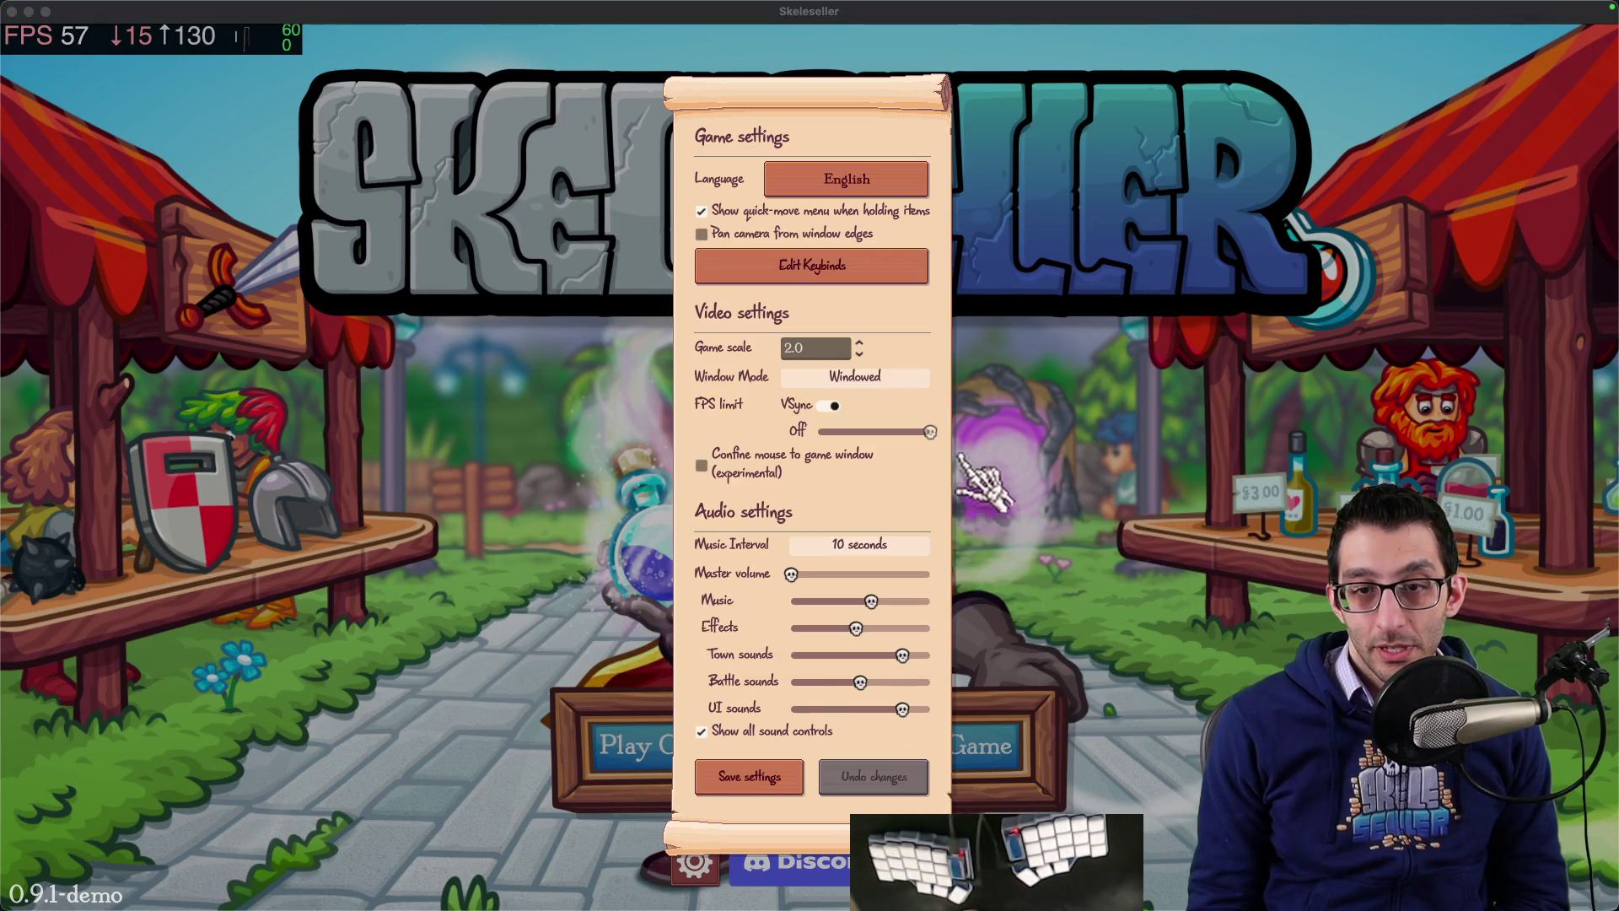
{"action": "left_click", "coordinate": [919, 544]}
{"action": "left_click", "coordinate": [953, 558]}
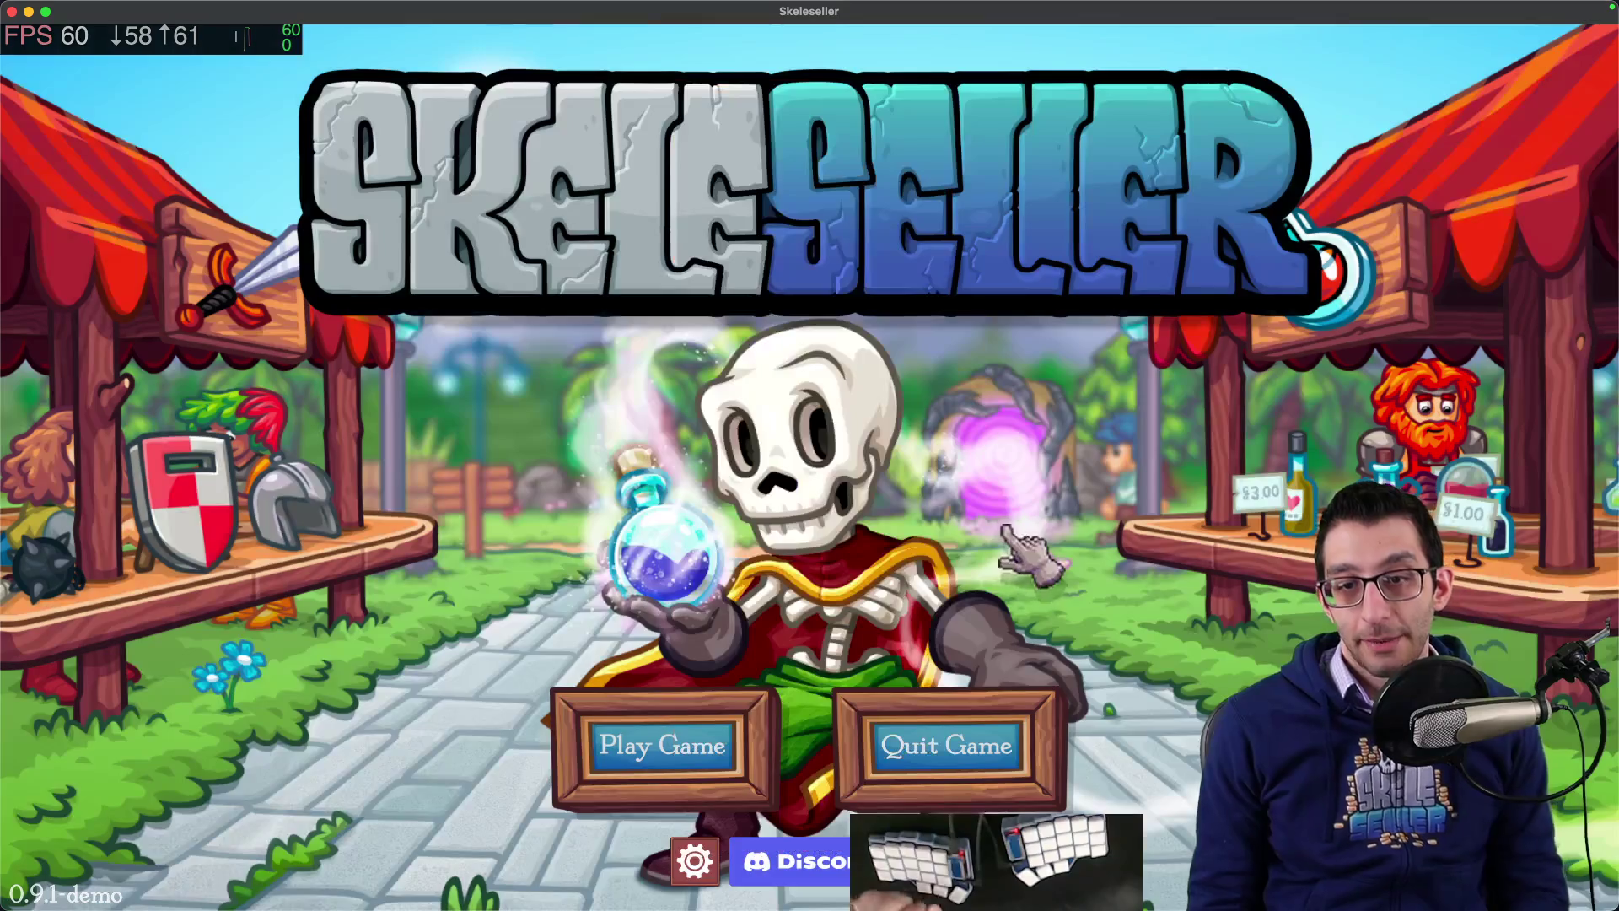
{"action": "key", "text": "cmd+tab"}
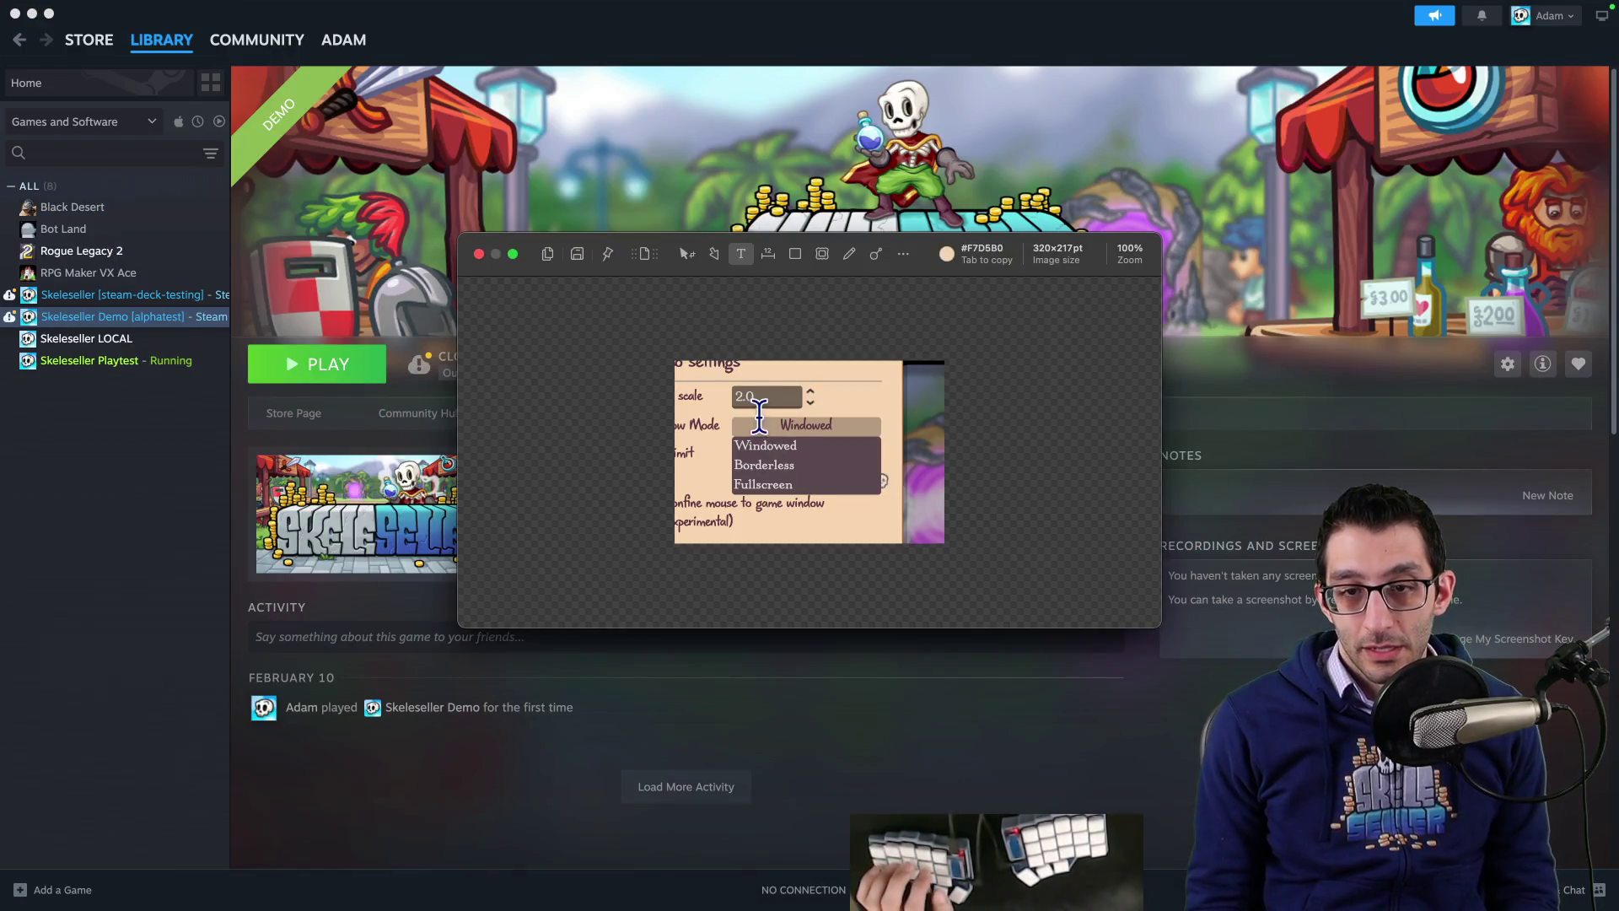
Step: Label the demo screenshot 'BEFORE (4.4.1)' and copy it
{"action": "left_click", "coordinate": [717, 385]}
{"action": "type", "text": "BEFORE (4.4.1)"}
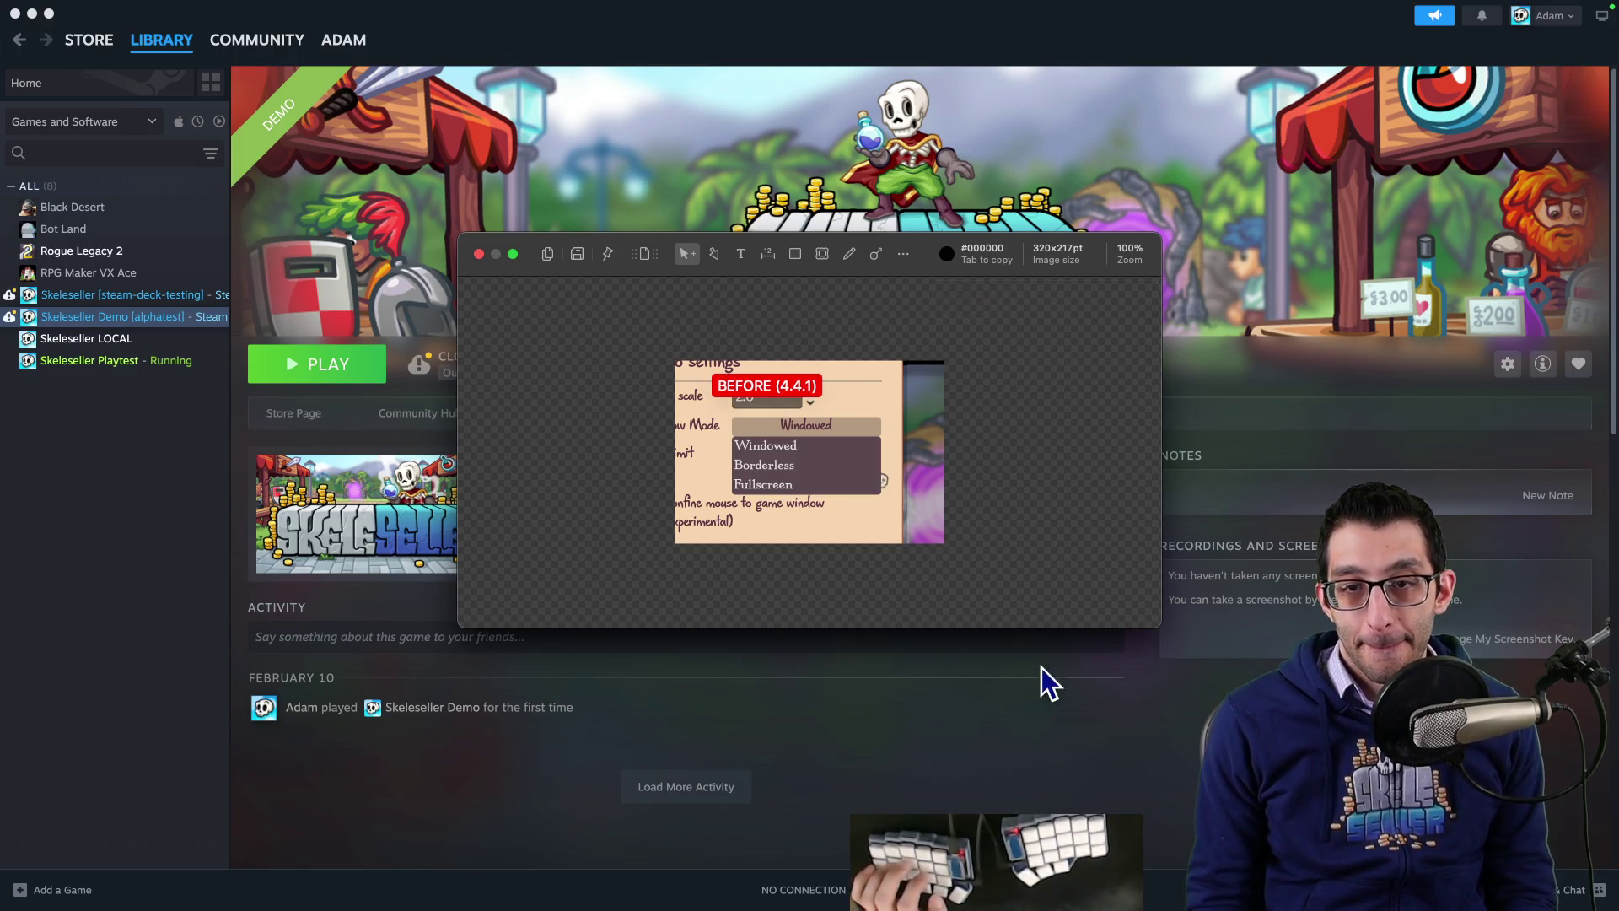
{"action": "key", "text": "cmd+c"}
Step: Paste the labelled screenshot as a new Affinity document and centre it on a wider canvas
{"action": "mouse_move", "coordinate": [1038, 851]}
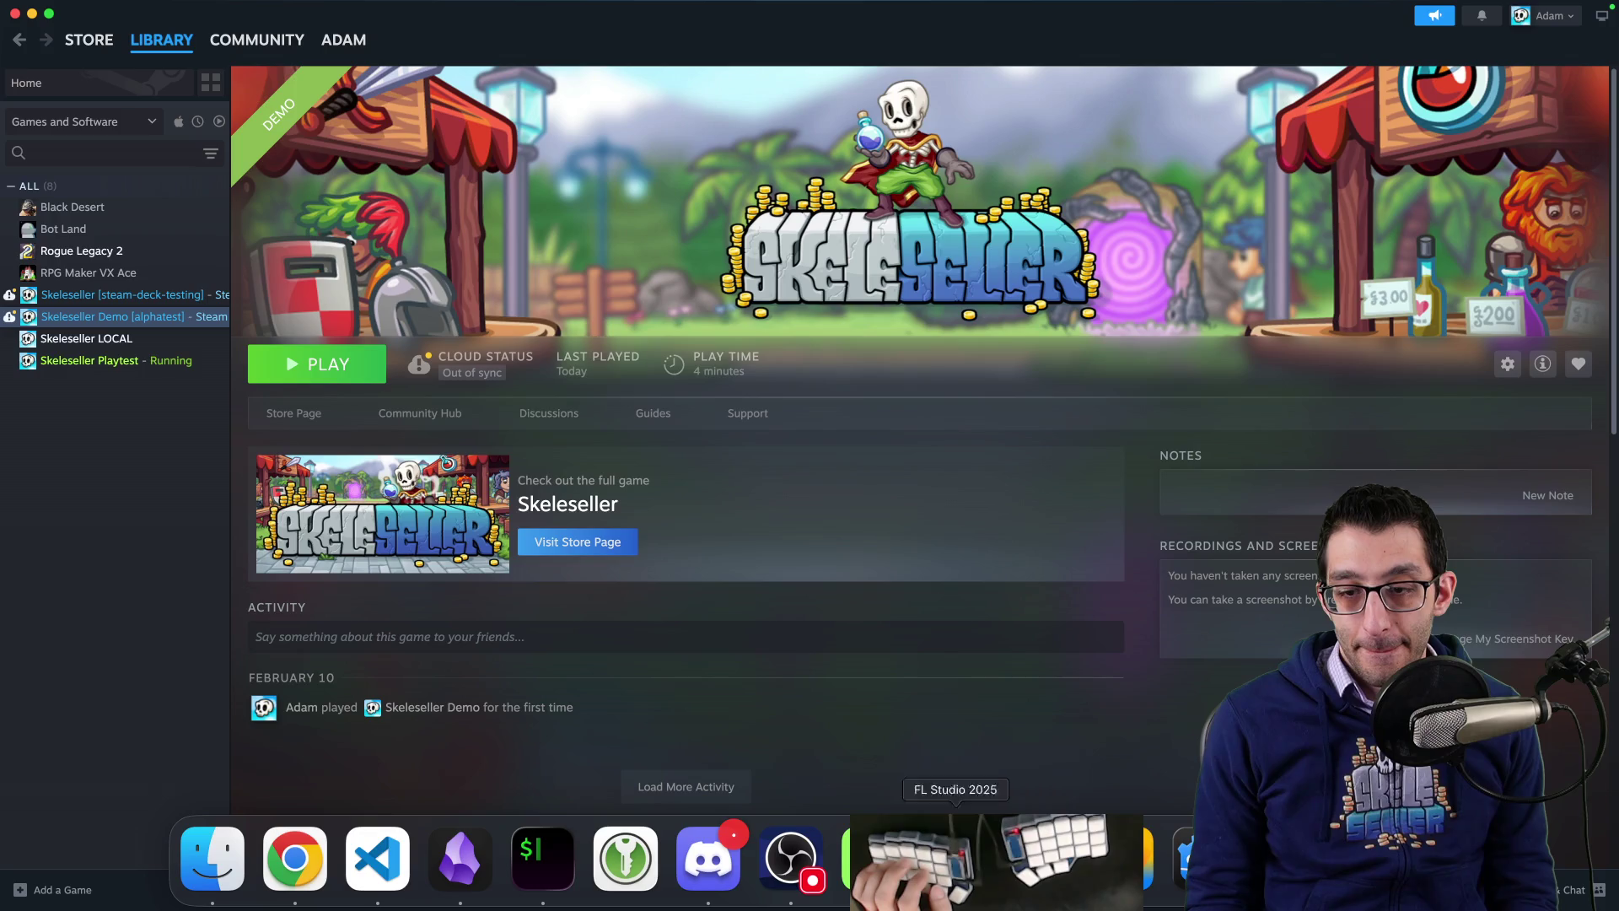
{"action": "left_click", "coordinate": [873, 855]}
{"action": "key", "text": "super+alt+shift+n"}
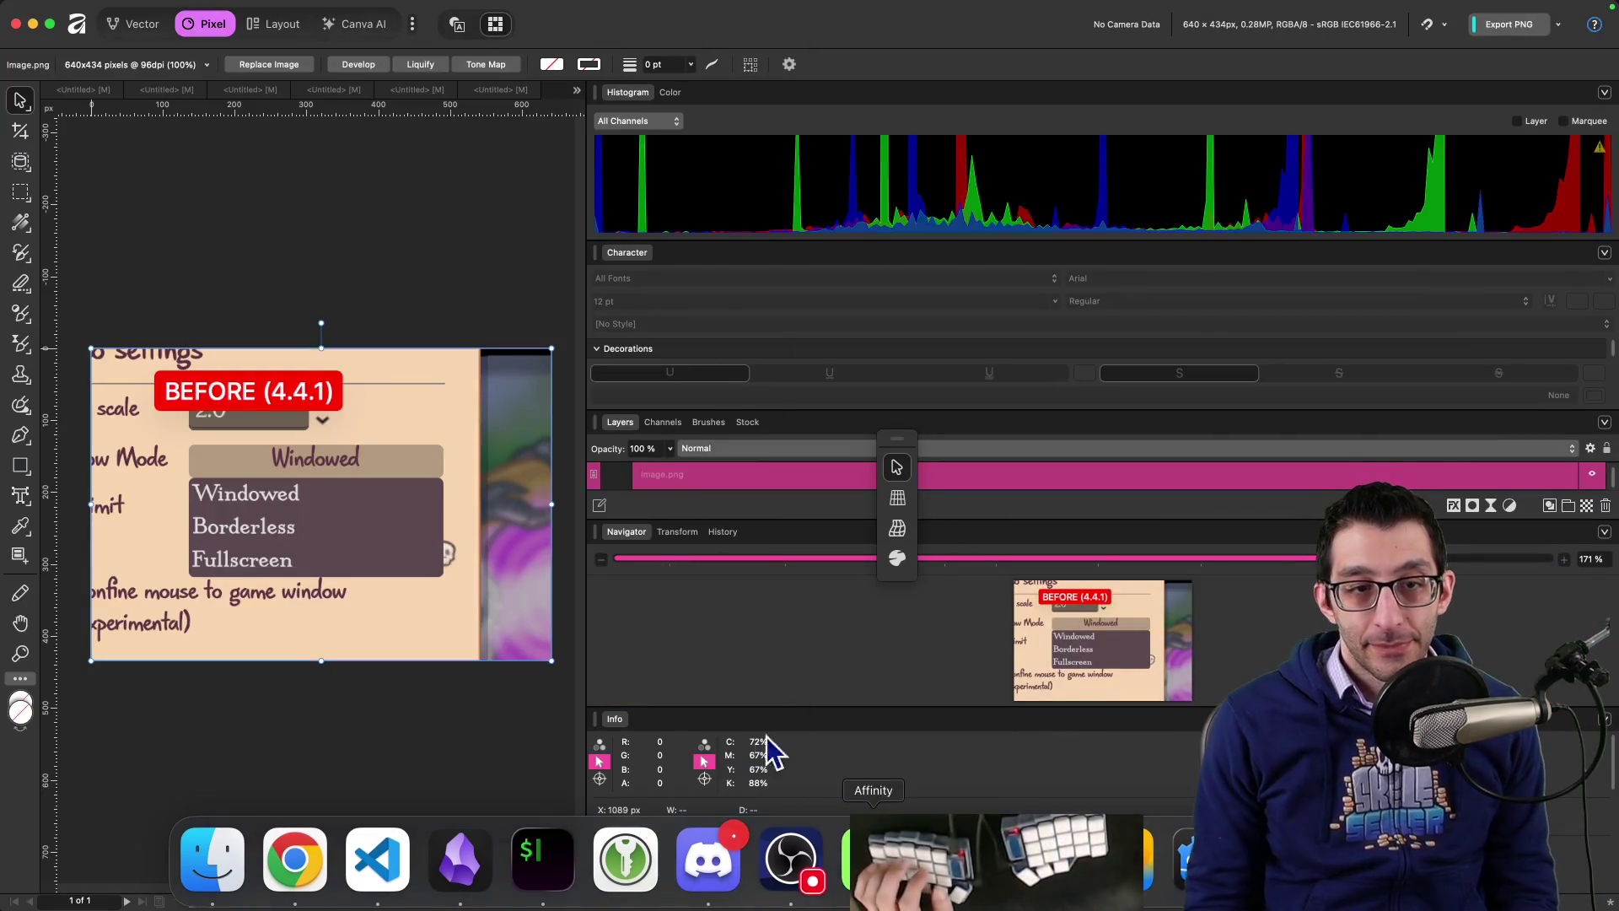
{"action": "scroll", "coordinate": [579, 259], "scroll_direction": "up", "scroll_amount": 5}
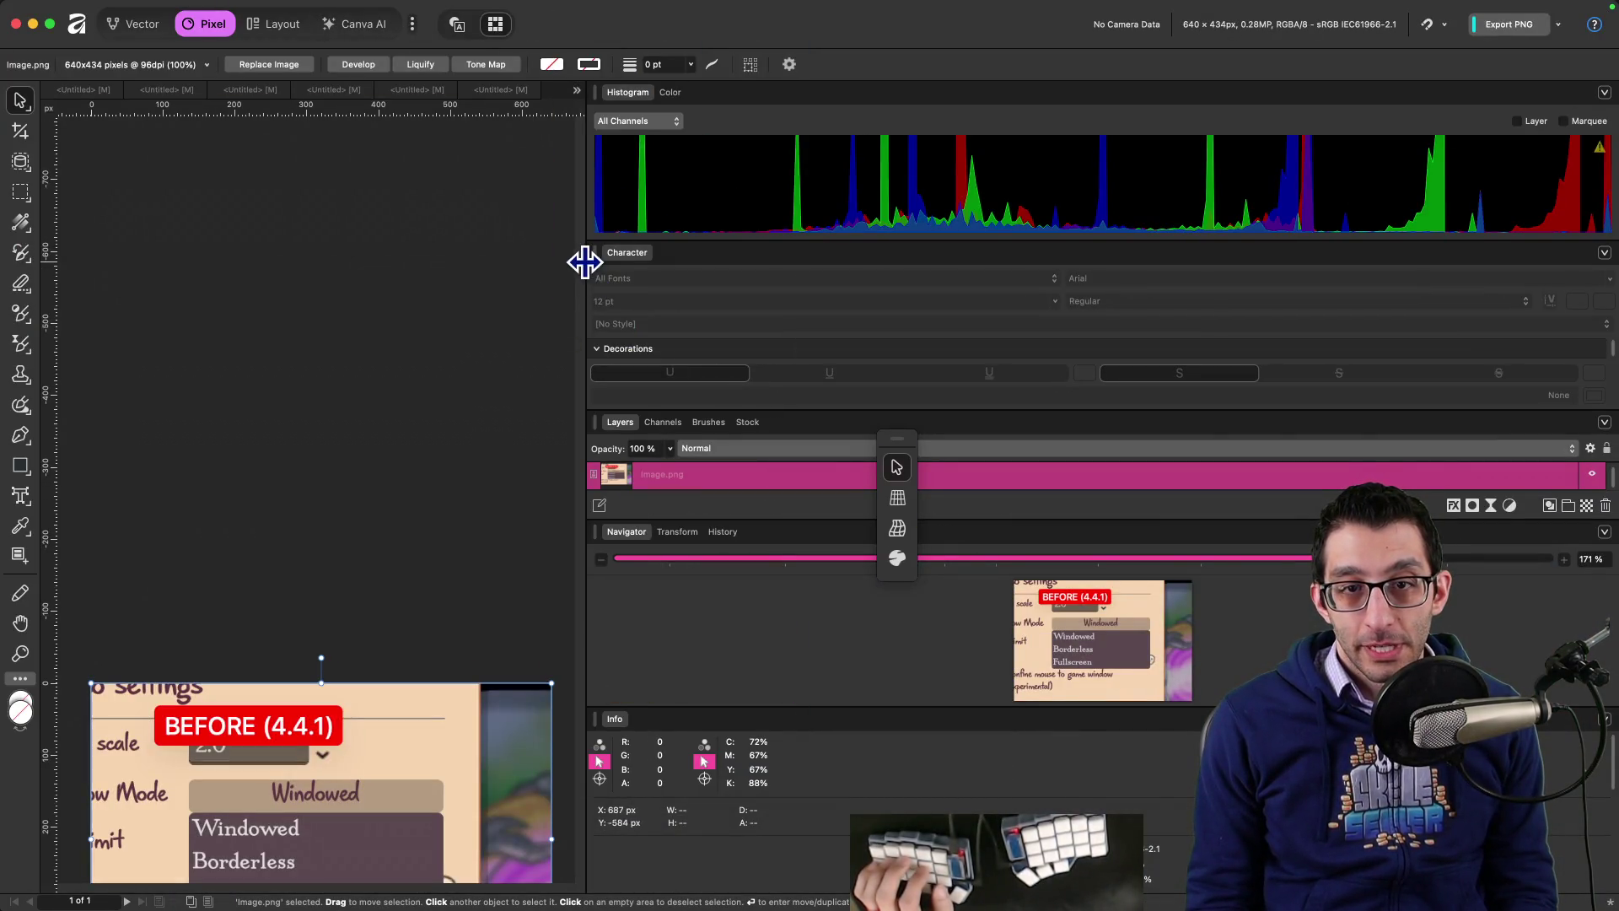
{"action": "left_click_drag", "start_coordinate": [584, 262], "coordinate": [1269, 286]}
{"action": "scroll", "coordinate": [1040, 405], "scroll_direction": "down", "scroll_amount": 5}
{"action": "scroll", "coordinate": [1040, 405], "scroll_direction": "left", "scroll_amount": 5}
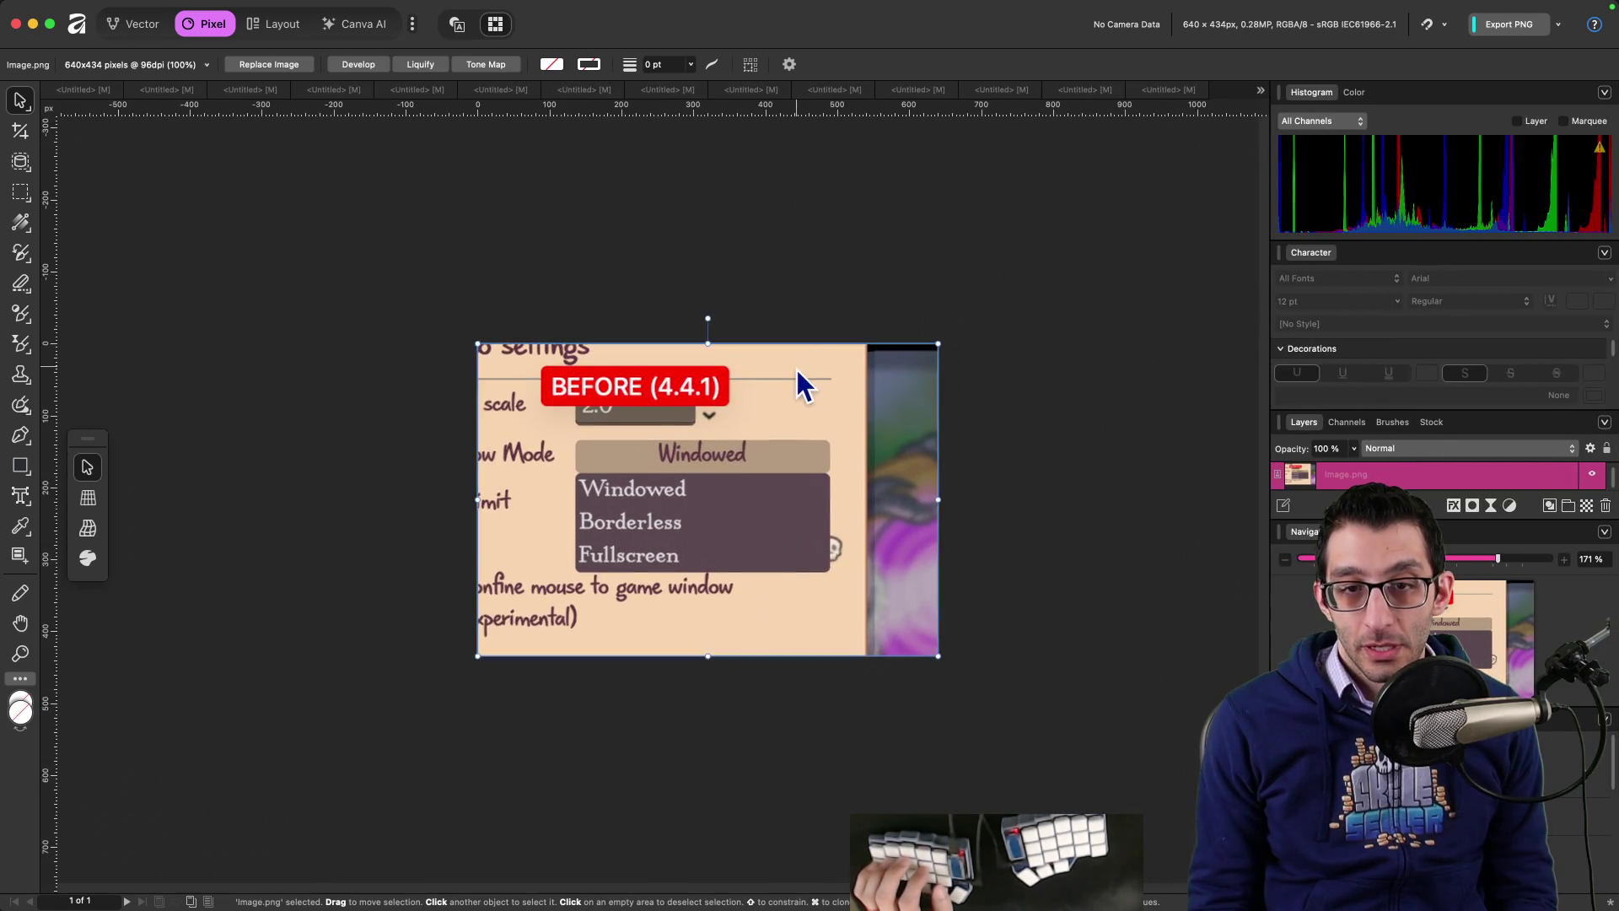
{"action": "left_click", "coordinate": [1120, 864]}
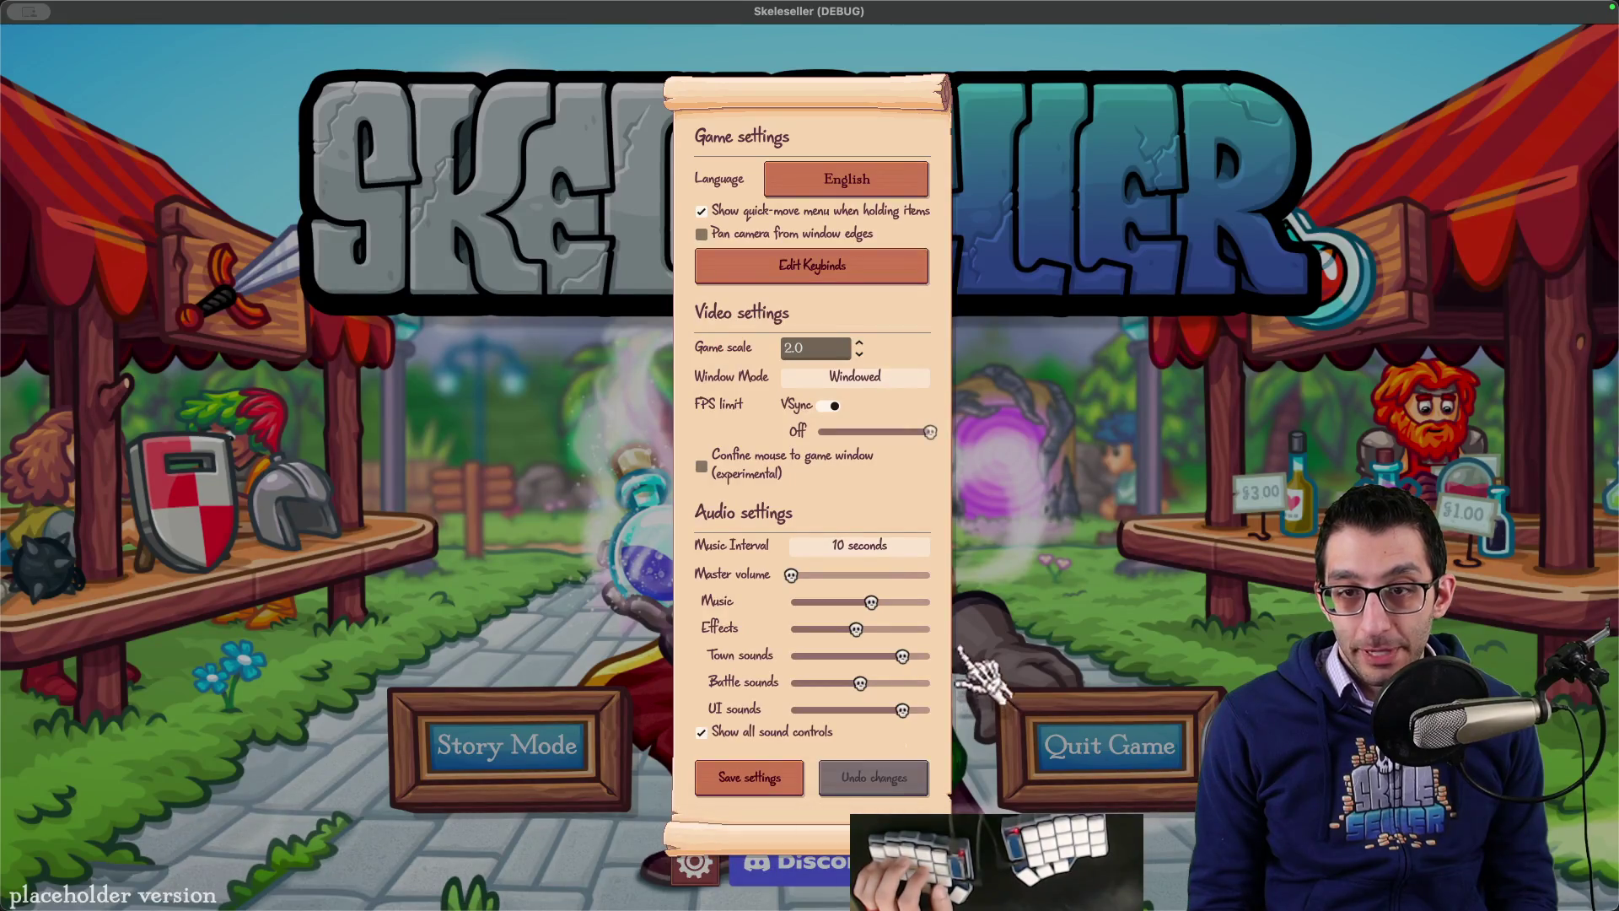
Step: Screenshot the debug build's open Window Mode list, leaving Music Interval at 10 seconds
{"action": "left_click", "coordinate": [873, 377]}
{"action": "key", "text": "super+shift+4"}
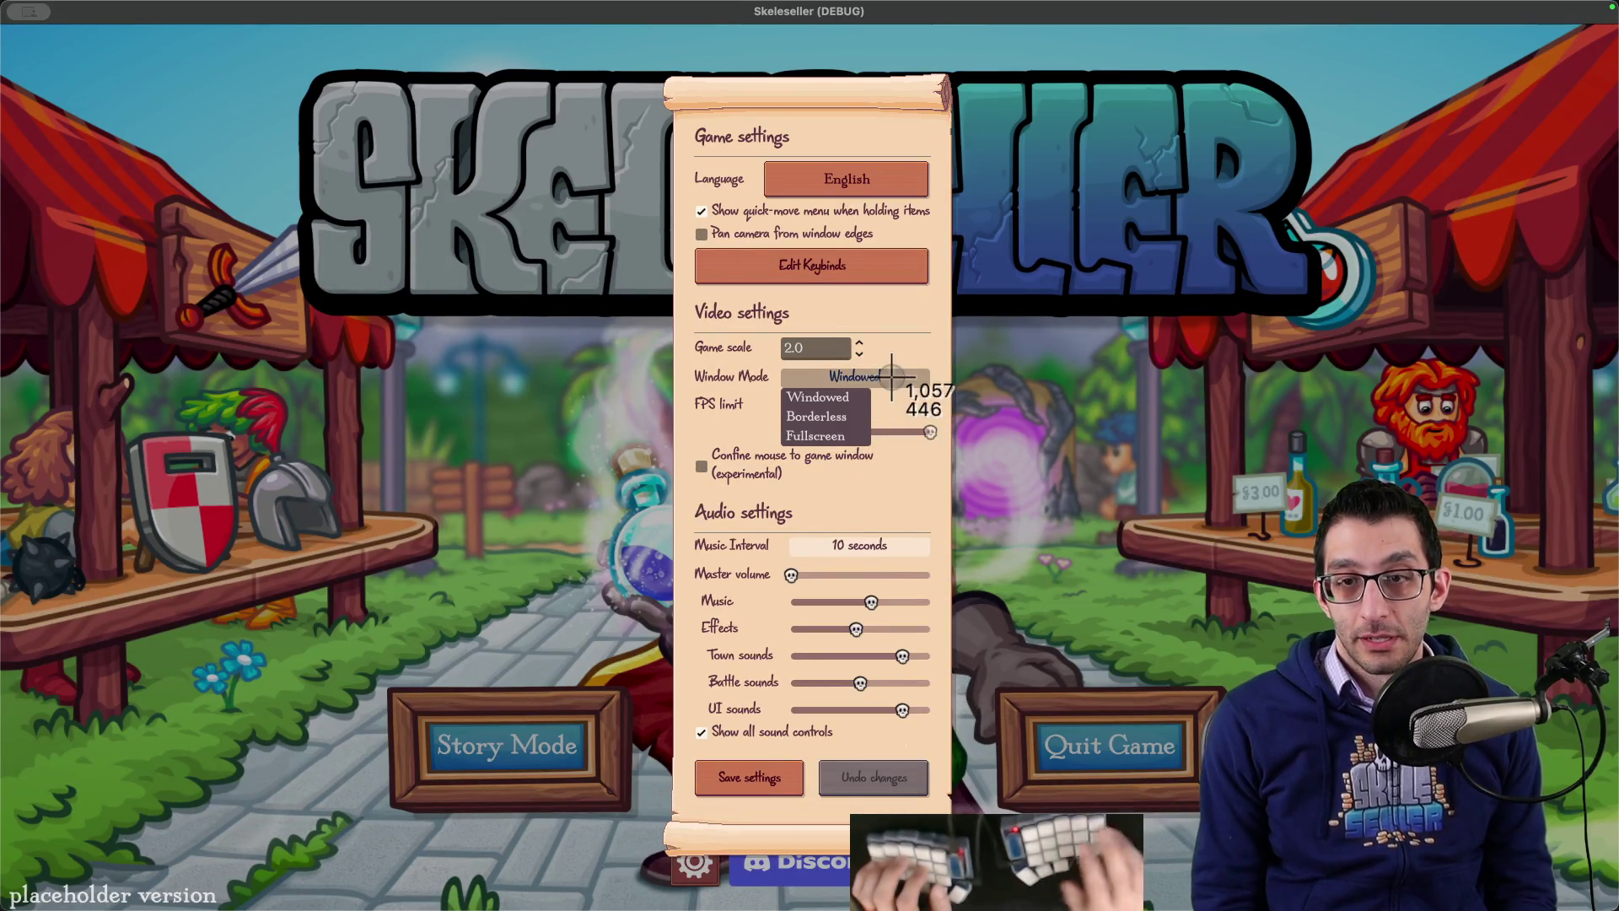
{"action": "mouse_move", "coordinate": [731, 348]}
{"action": "left_mouse_down"}
{"action": "mouse_move", "coordinate": [1045, 489]}
{"action": "mouse_move", "coordinate": [936, 472]}
{"action": "left_mouse_up"}
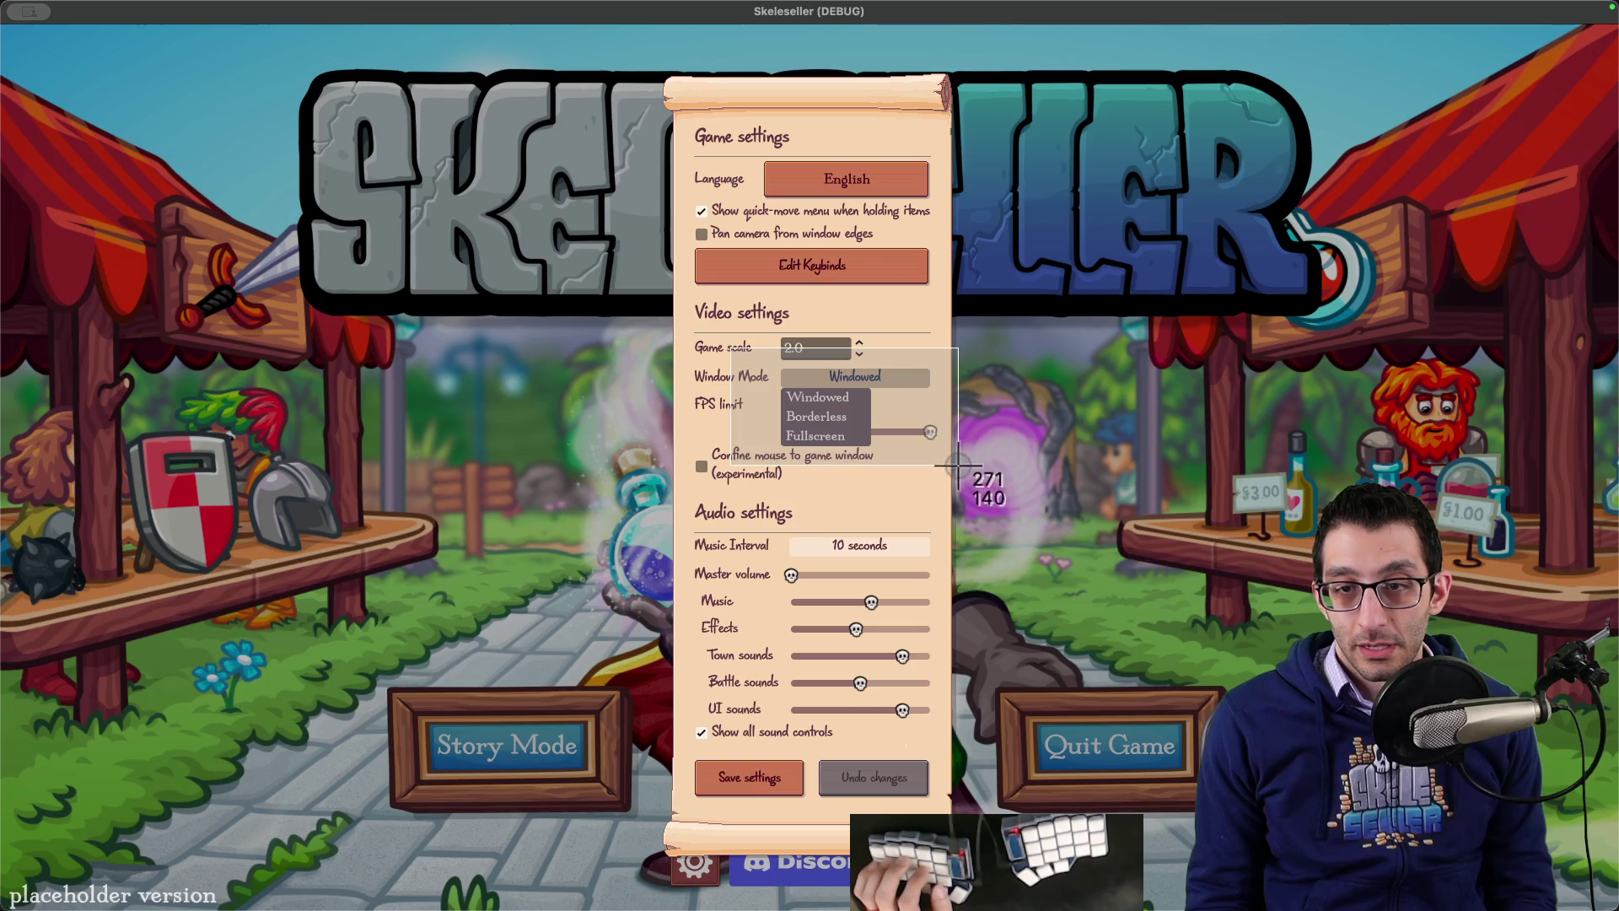
{"action": "left_click", "coordinate": [910, 546]}
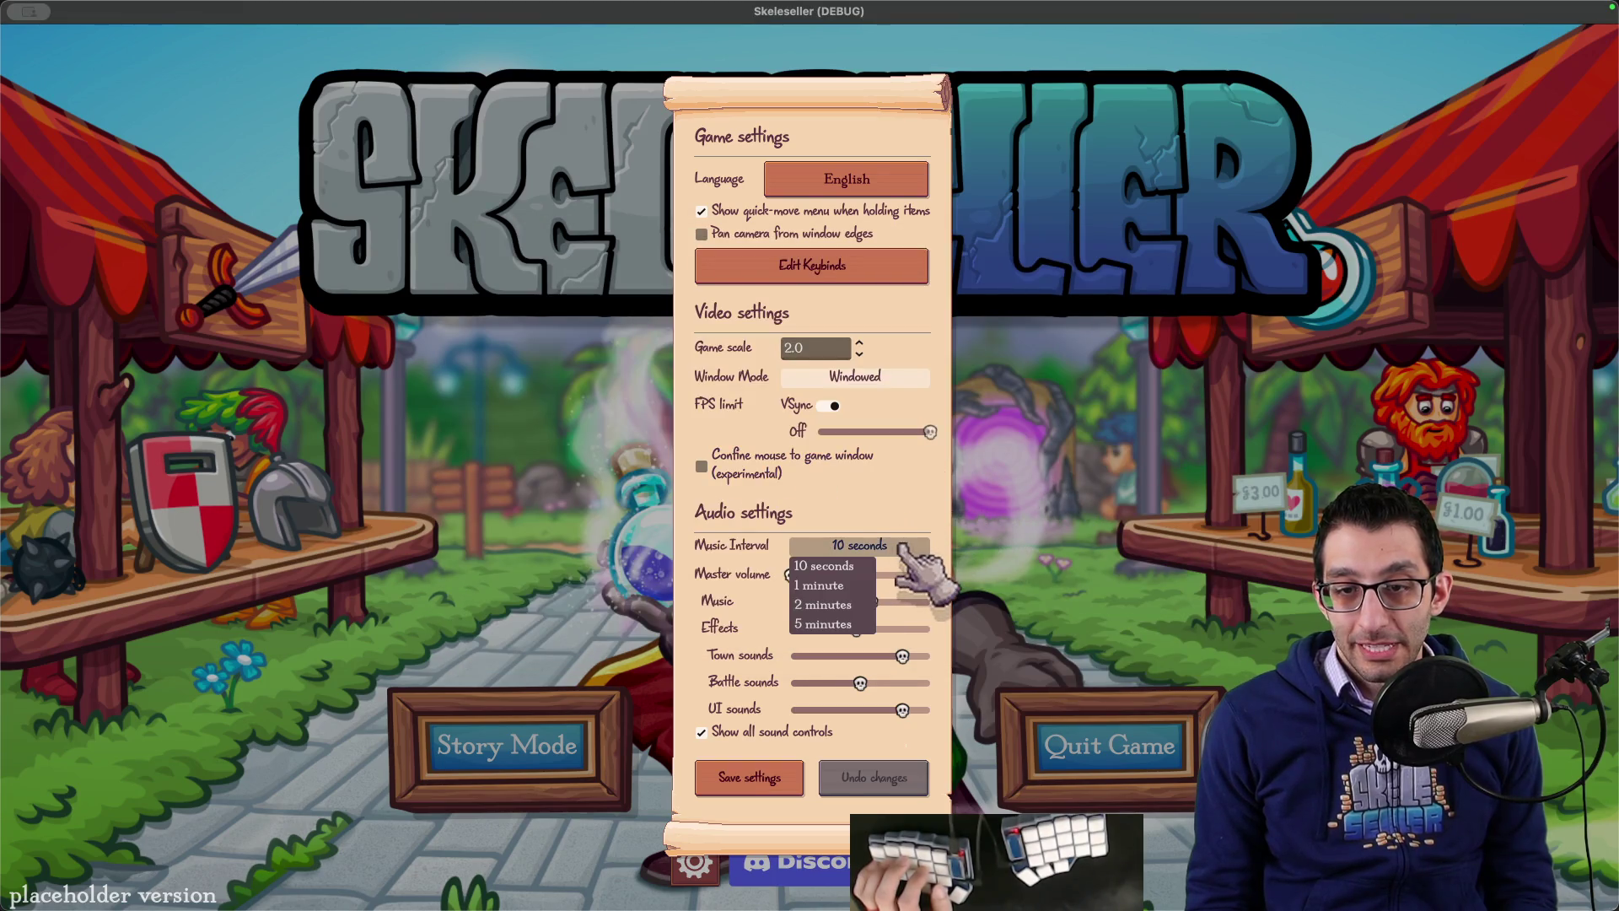
{"action": "left_click", "coordinate": [906, 548]}
{"action": "mouse_move", "coordinate": [1038, 886]}
{"action": "left_click", "coordinate": [955, 881]}
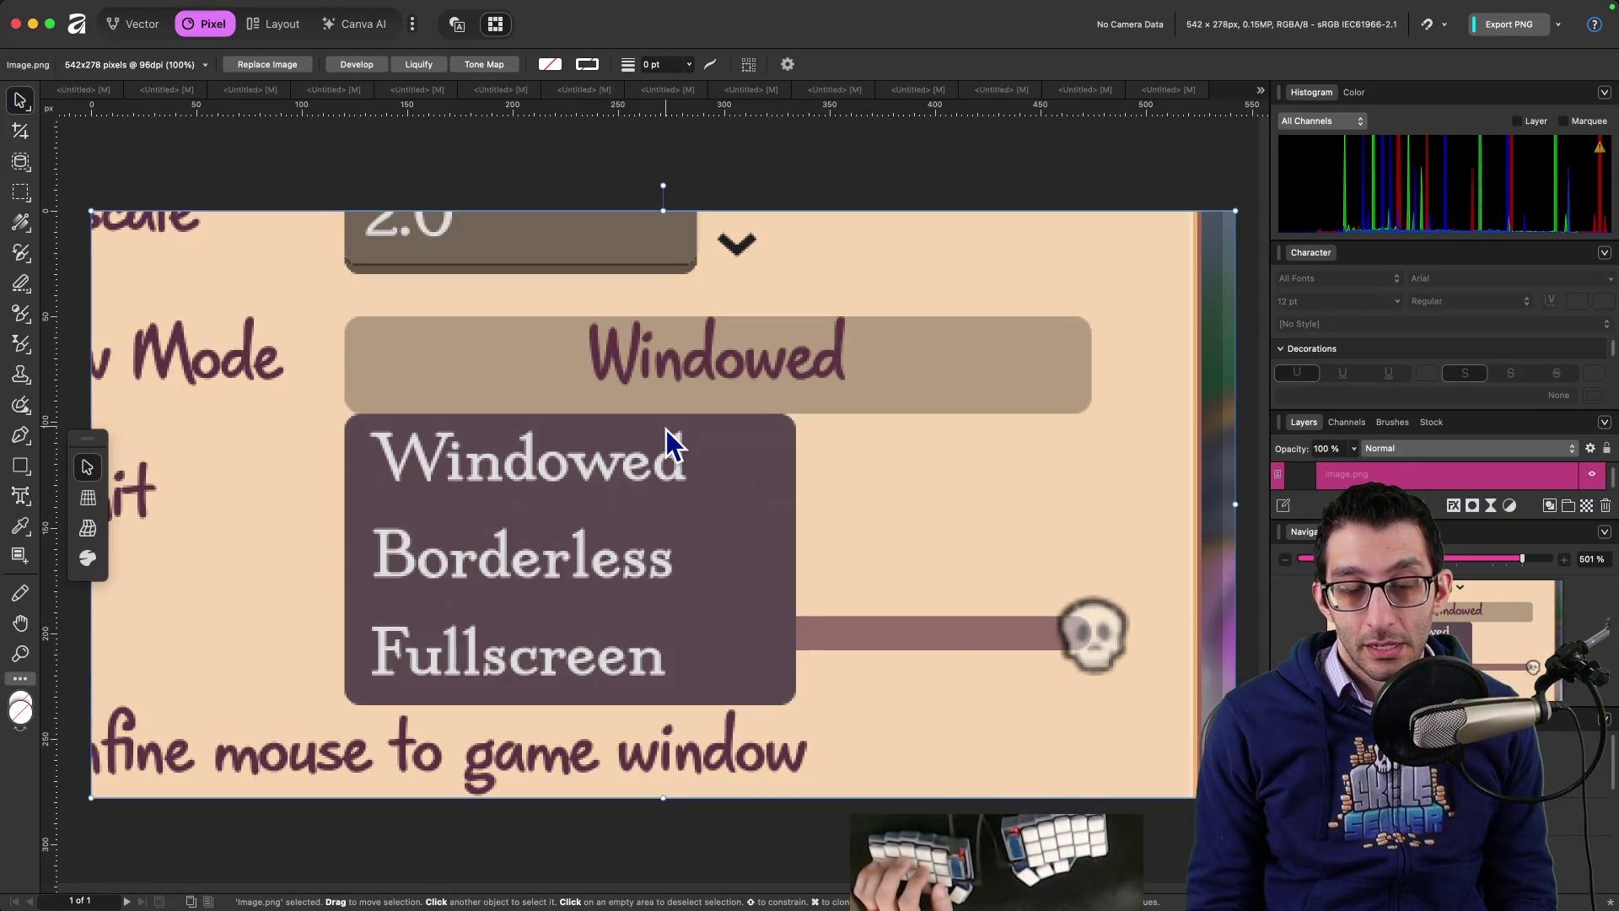
Step: Label the capture 'AFTER (4.6.1)', discard the unlabelled copy, and paste it as a new document
{"action": "key", "text": "super+shift+2"}
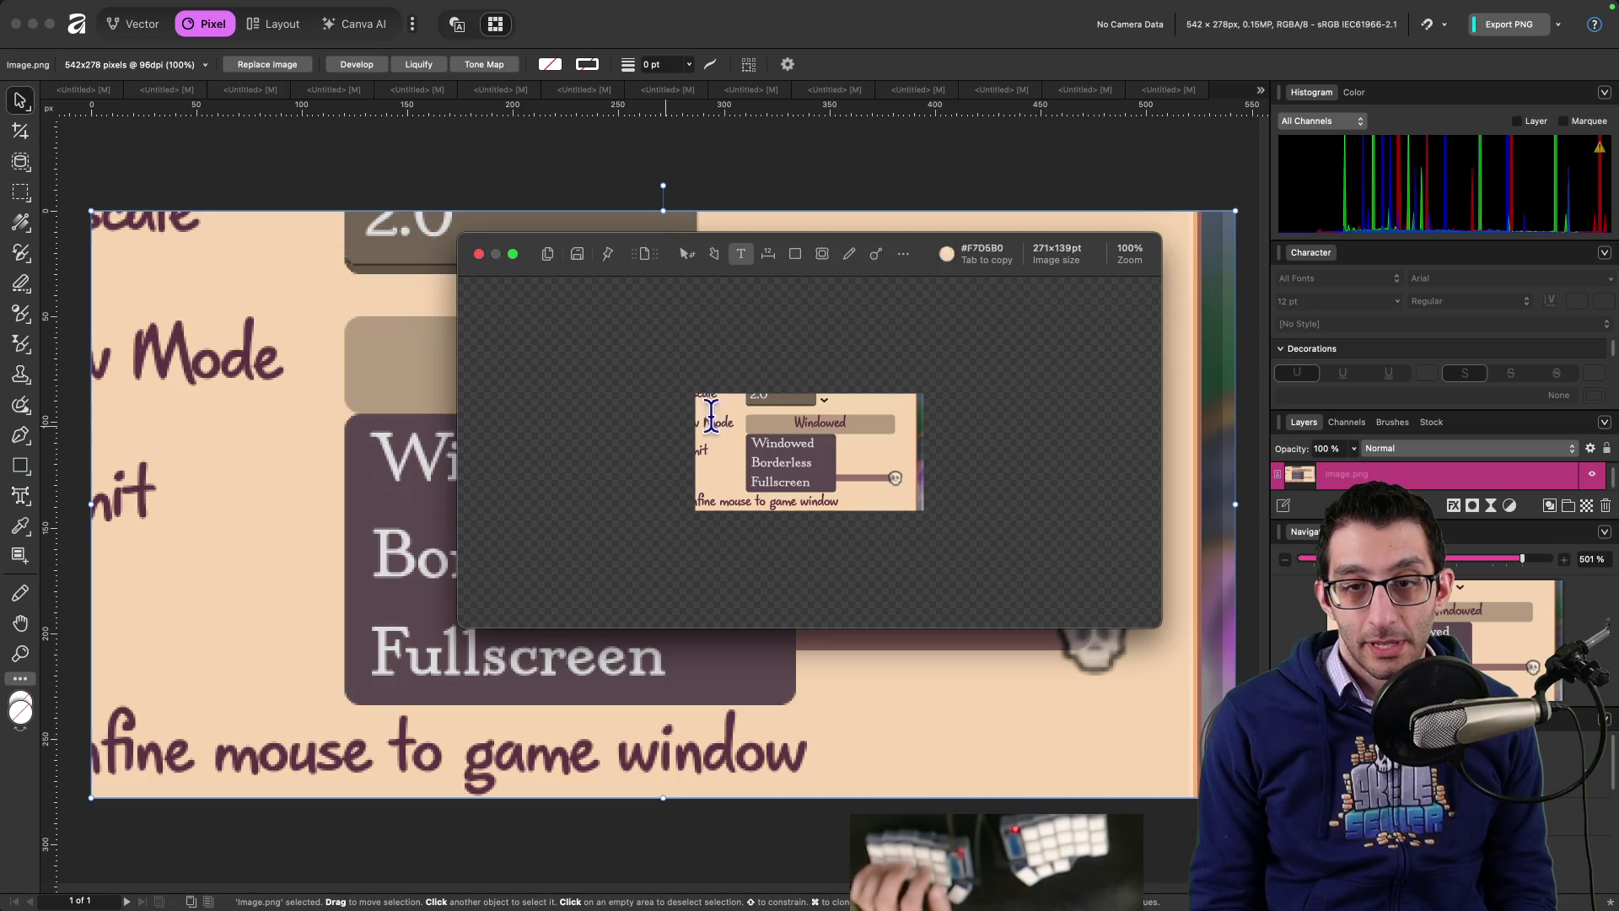
{"action": "type", "text": "AFTER (4"}
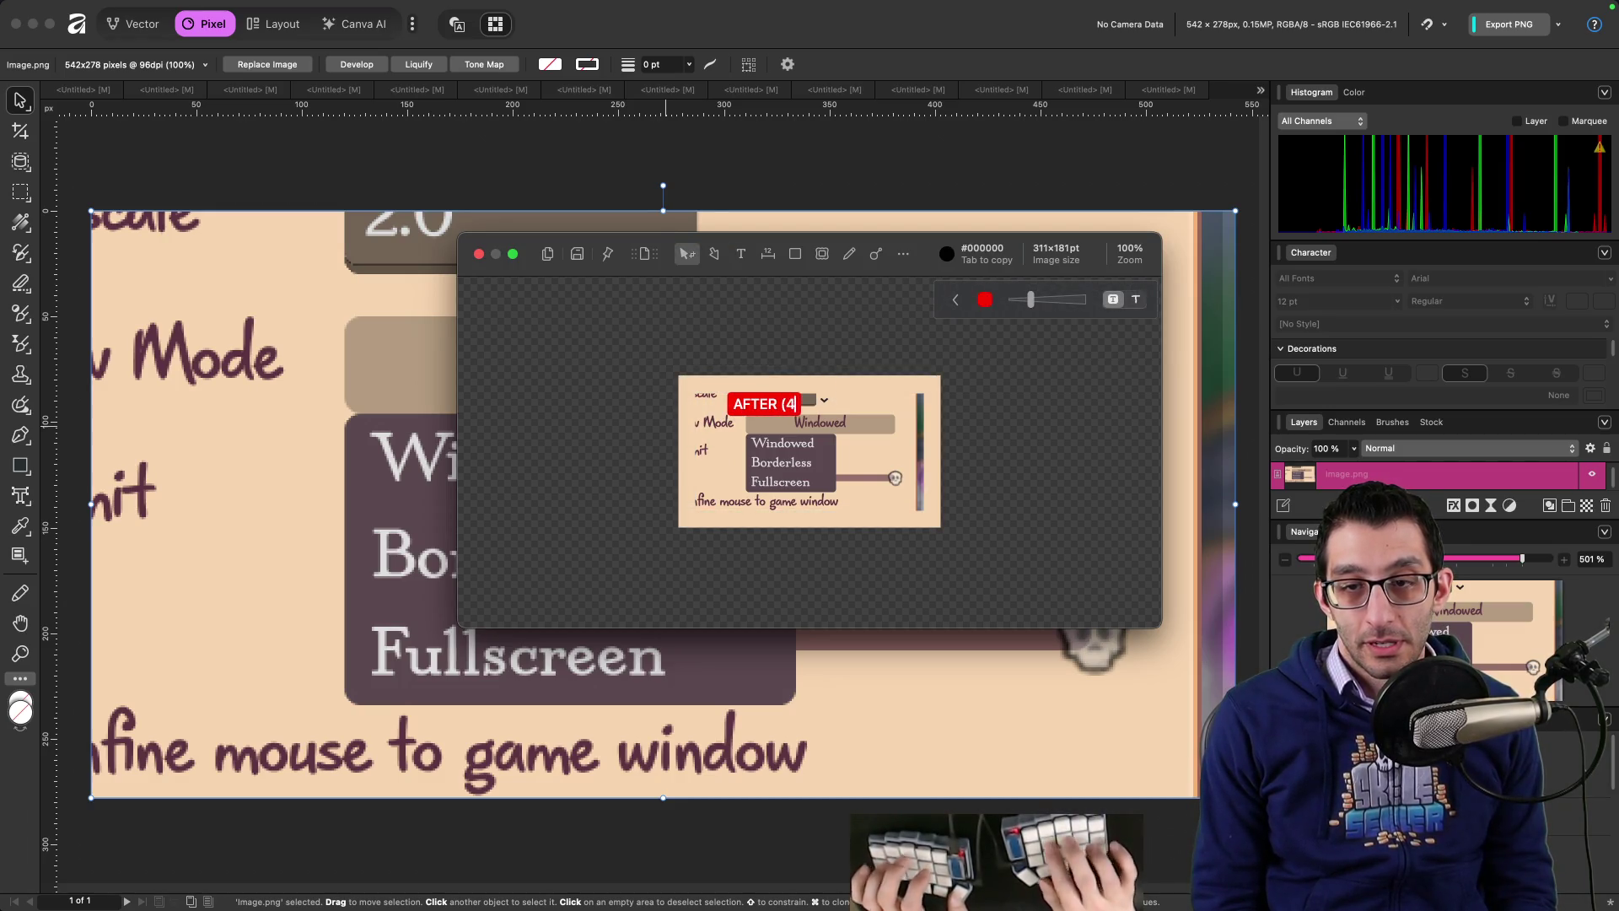
{"action": "type", "text": ".6.1)"}
{"action": "left_click_drag", "start_coordinate": [800, 403], "coordinate": [808, 390]}
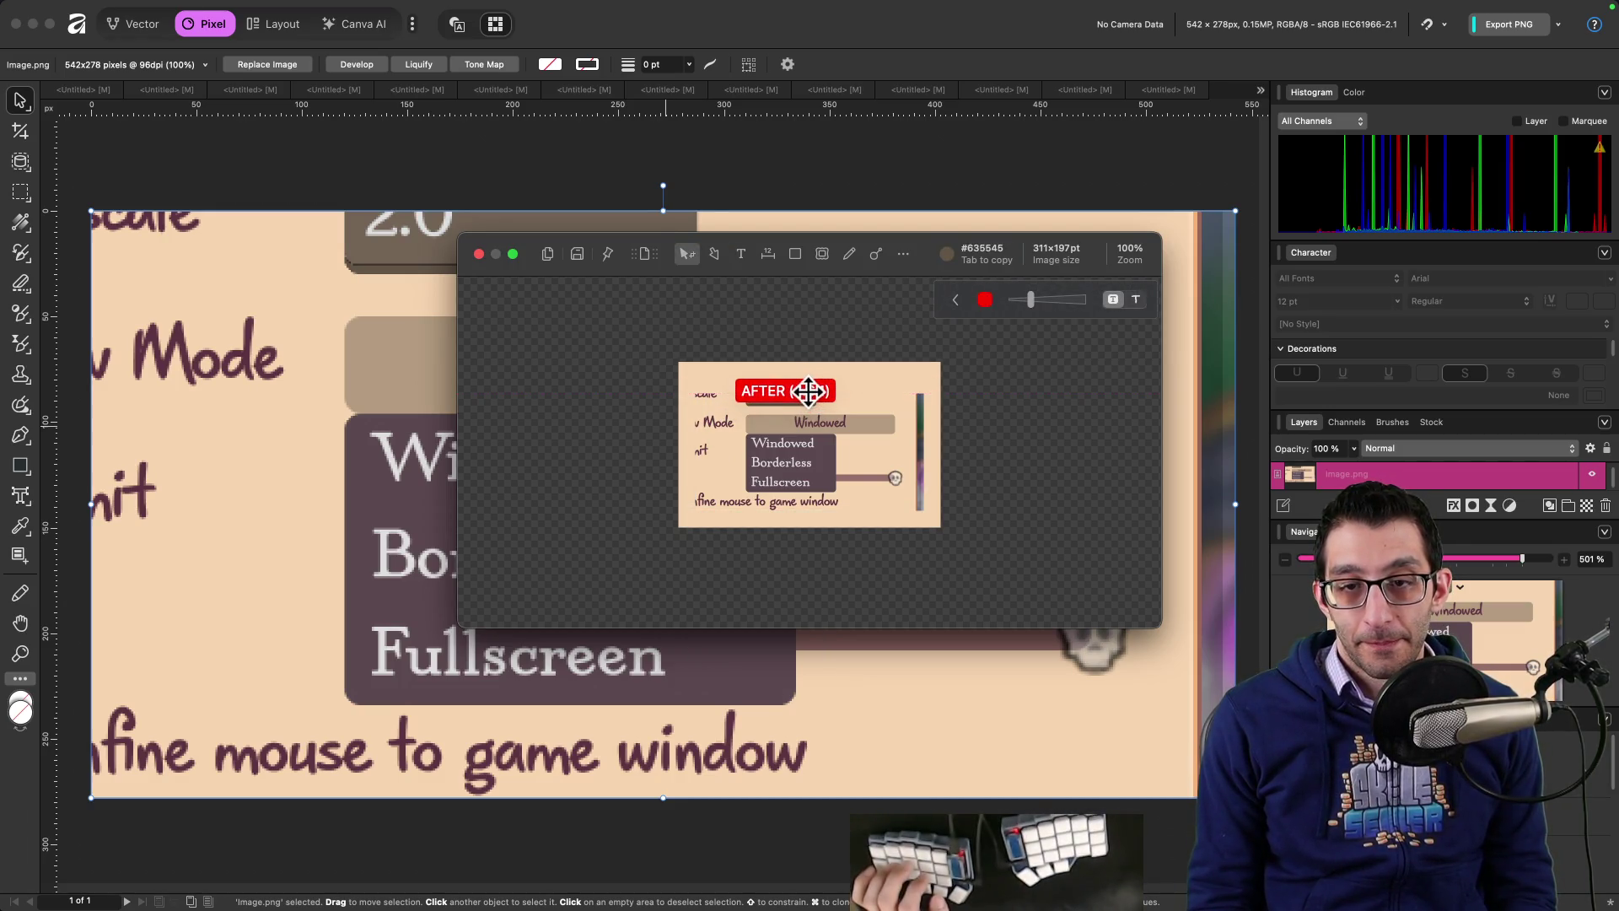
{"action": "key", "text": "super+c"}
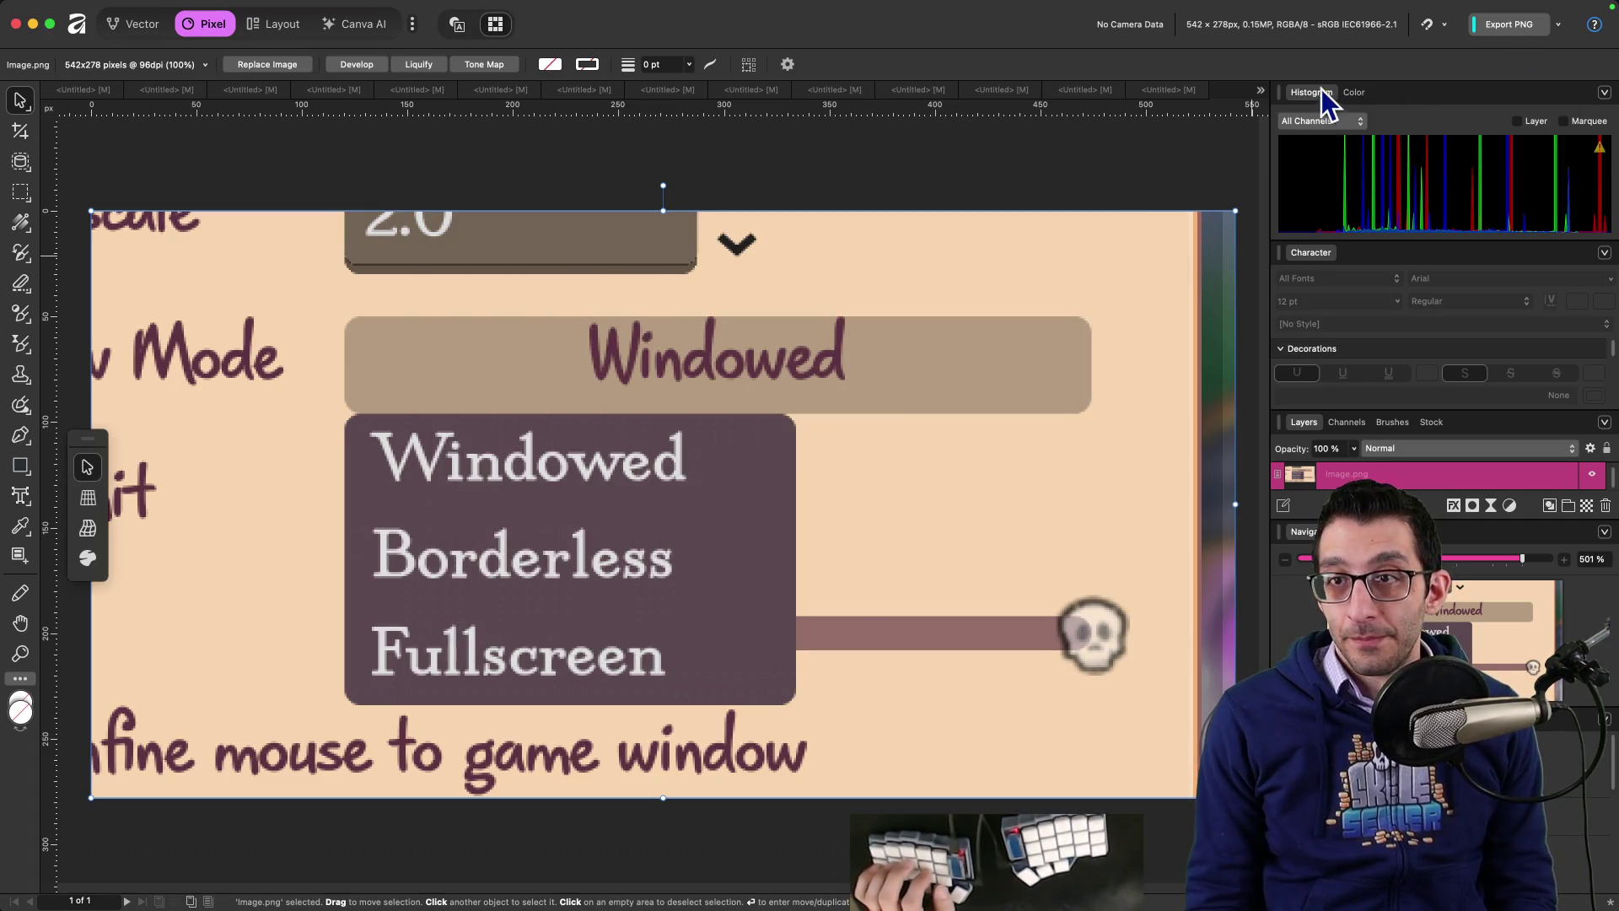
{"action": "key", "text": "super+w"}
{"action": "left_click", "coordinate": [811, 346]}
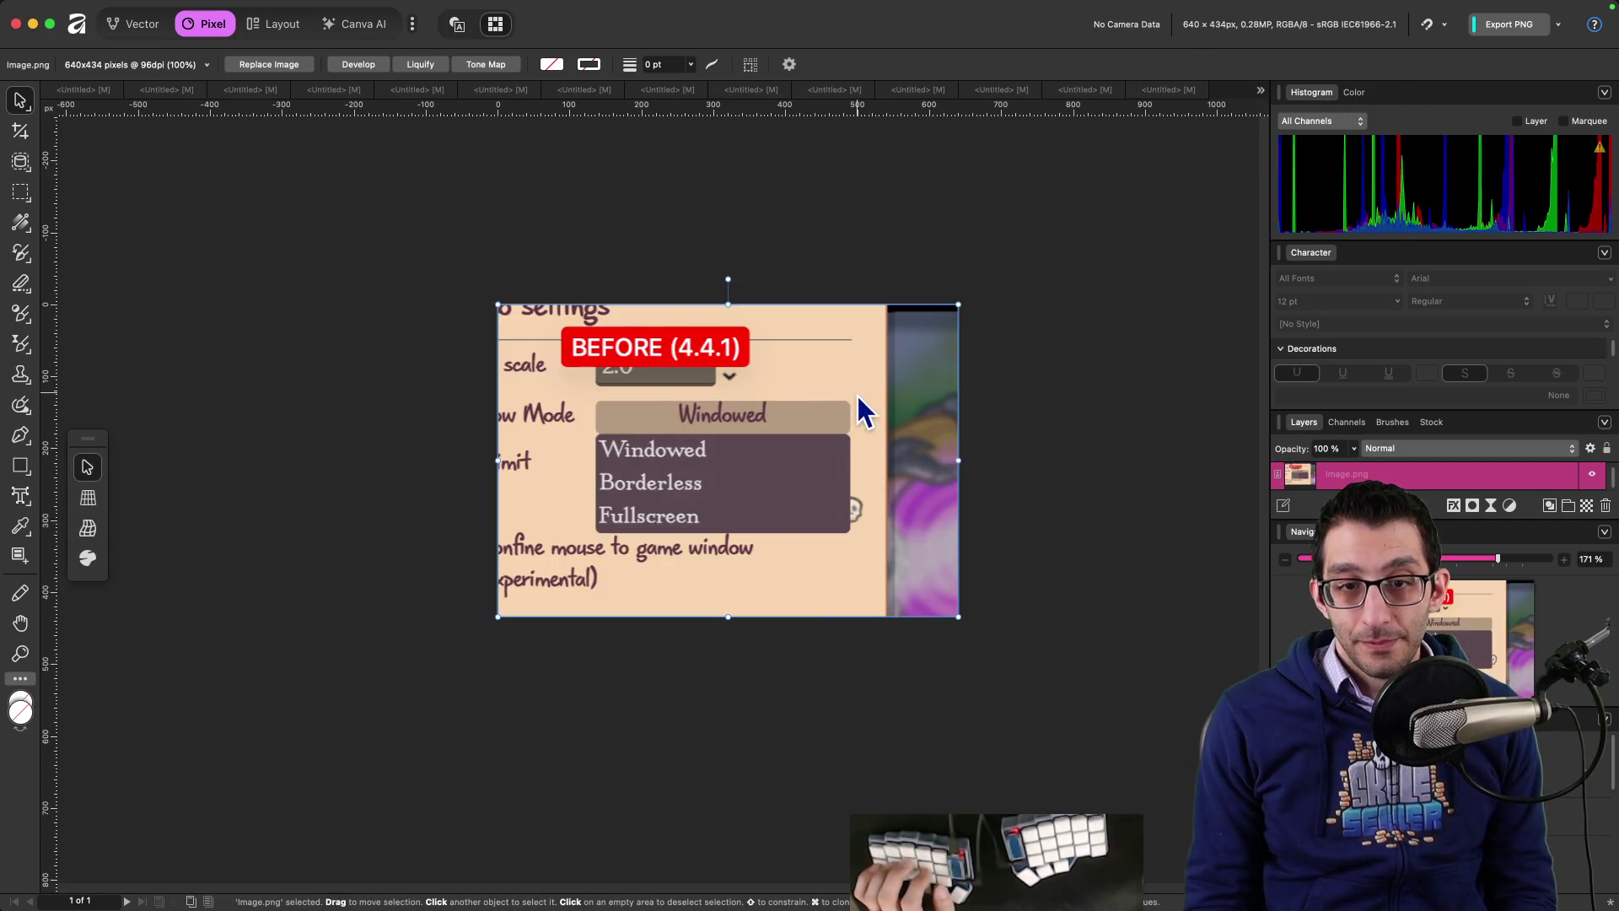
{"action": "key", "text": "super+alt+shift+n"}
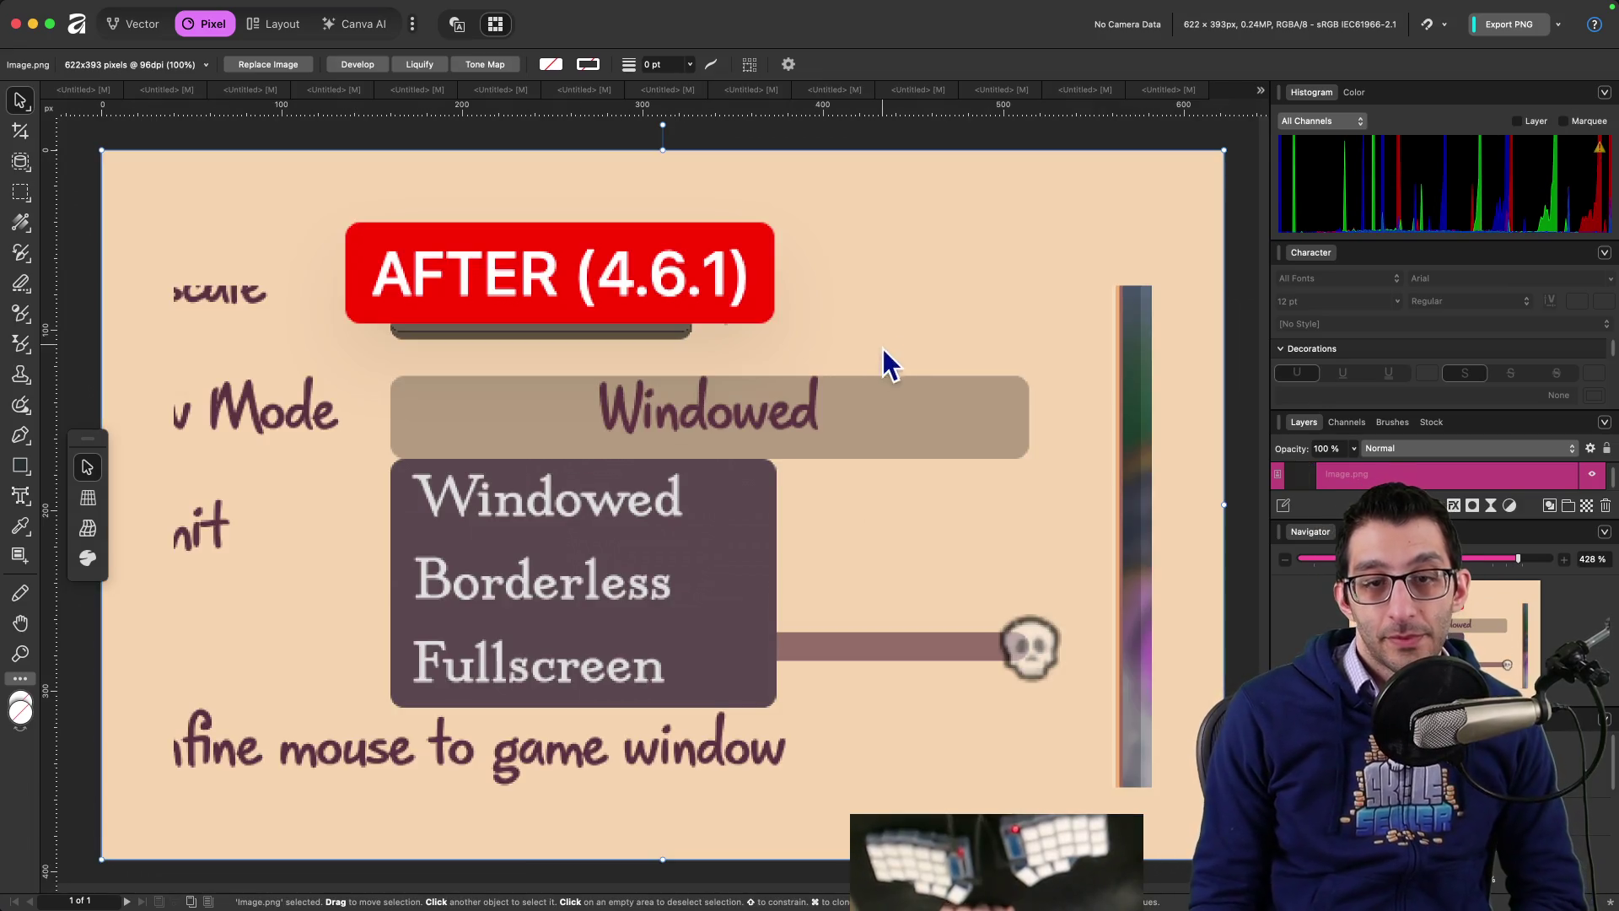
Step: Browse the open documents, checking BEFORE and AFTER, ending on the profiler screenshot
{"action": "scroll", "coordinate": [1077, 105], "scroll_direction": "down", "scroll_amount": 5}
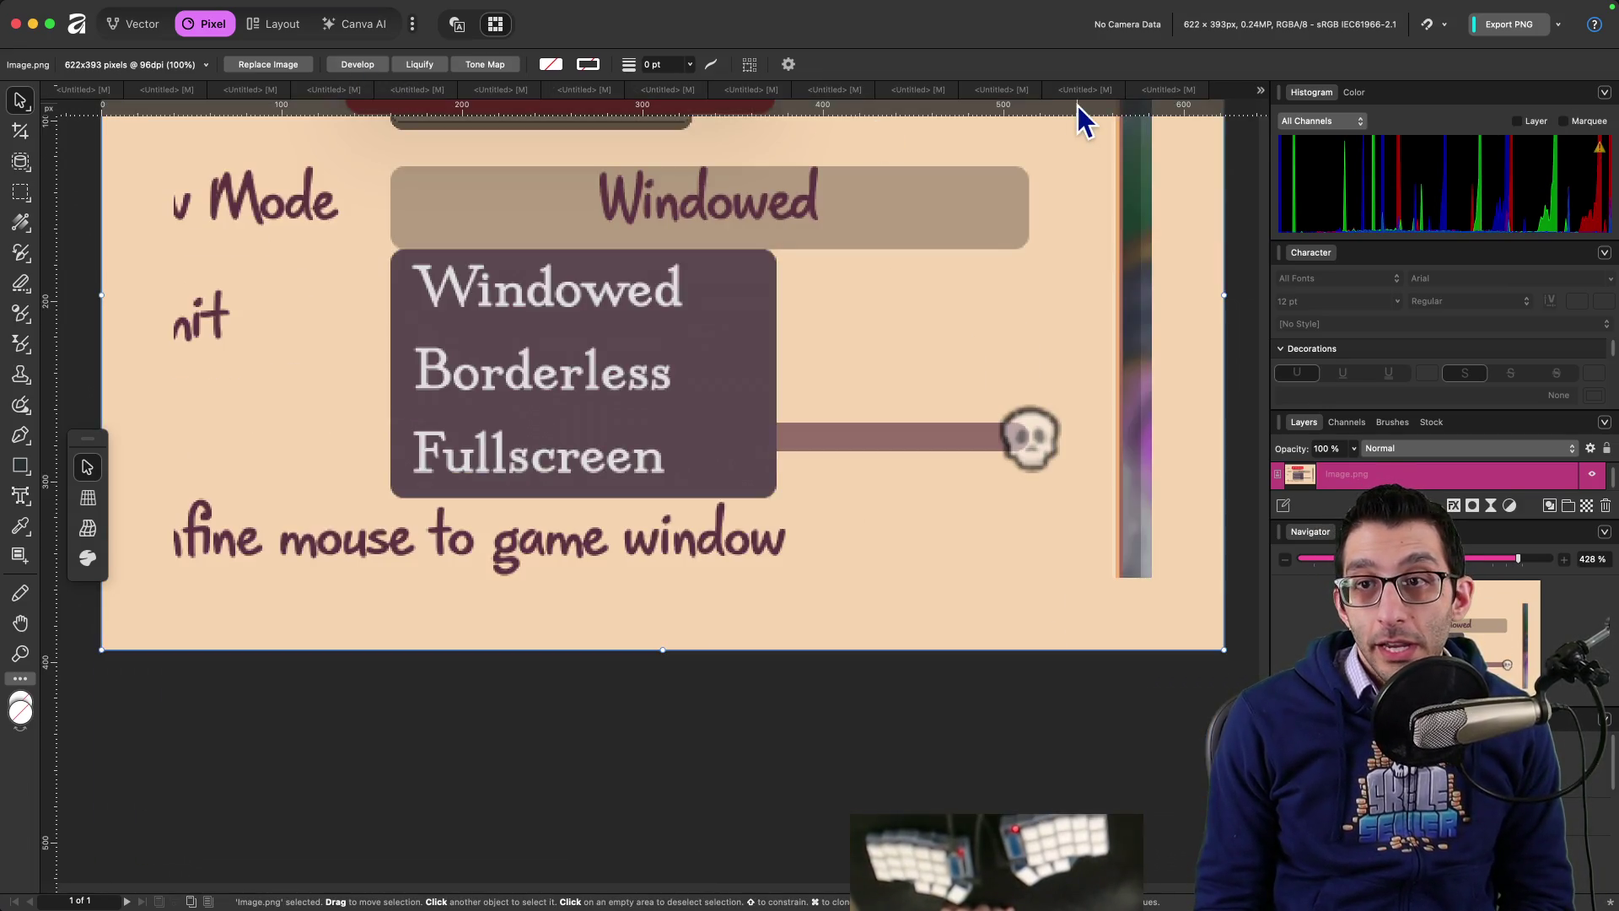
{"action": "scroll", "coordinate": [1025, 143], "scroll_direction": "up", "scroll_amount": 4}
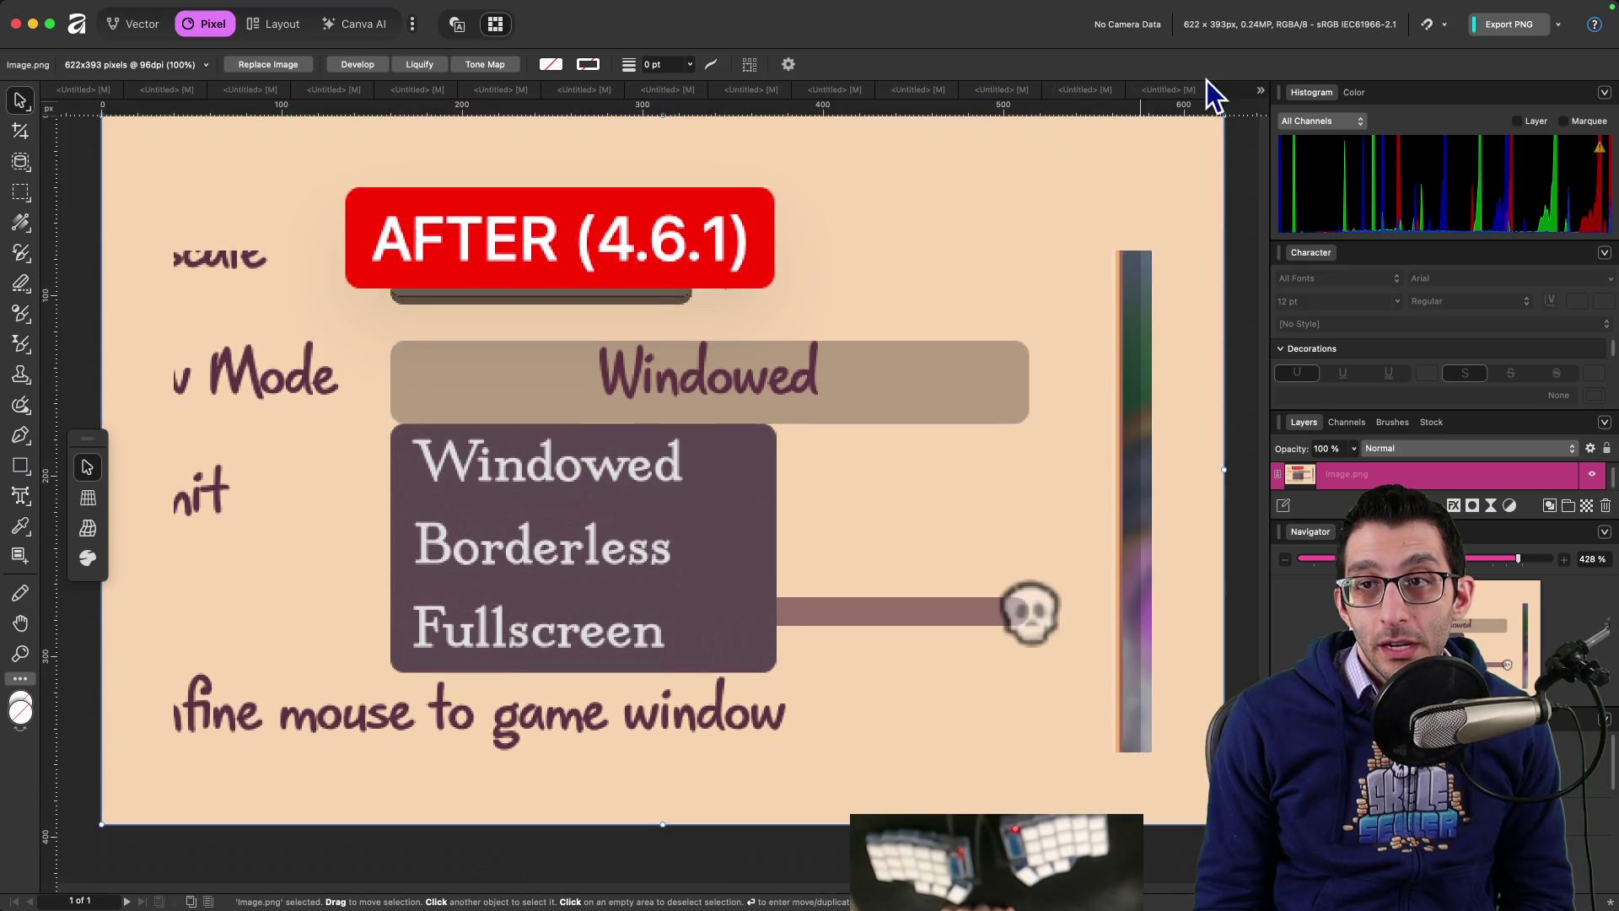
{"action": "left_click", "coordinate": [1260, 90]}
{"action": "key", "text": "ctrl+Tab"}
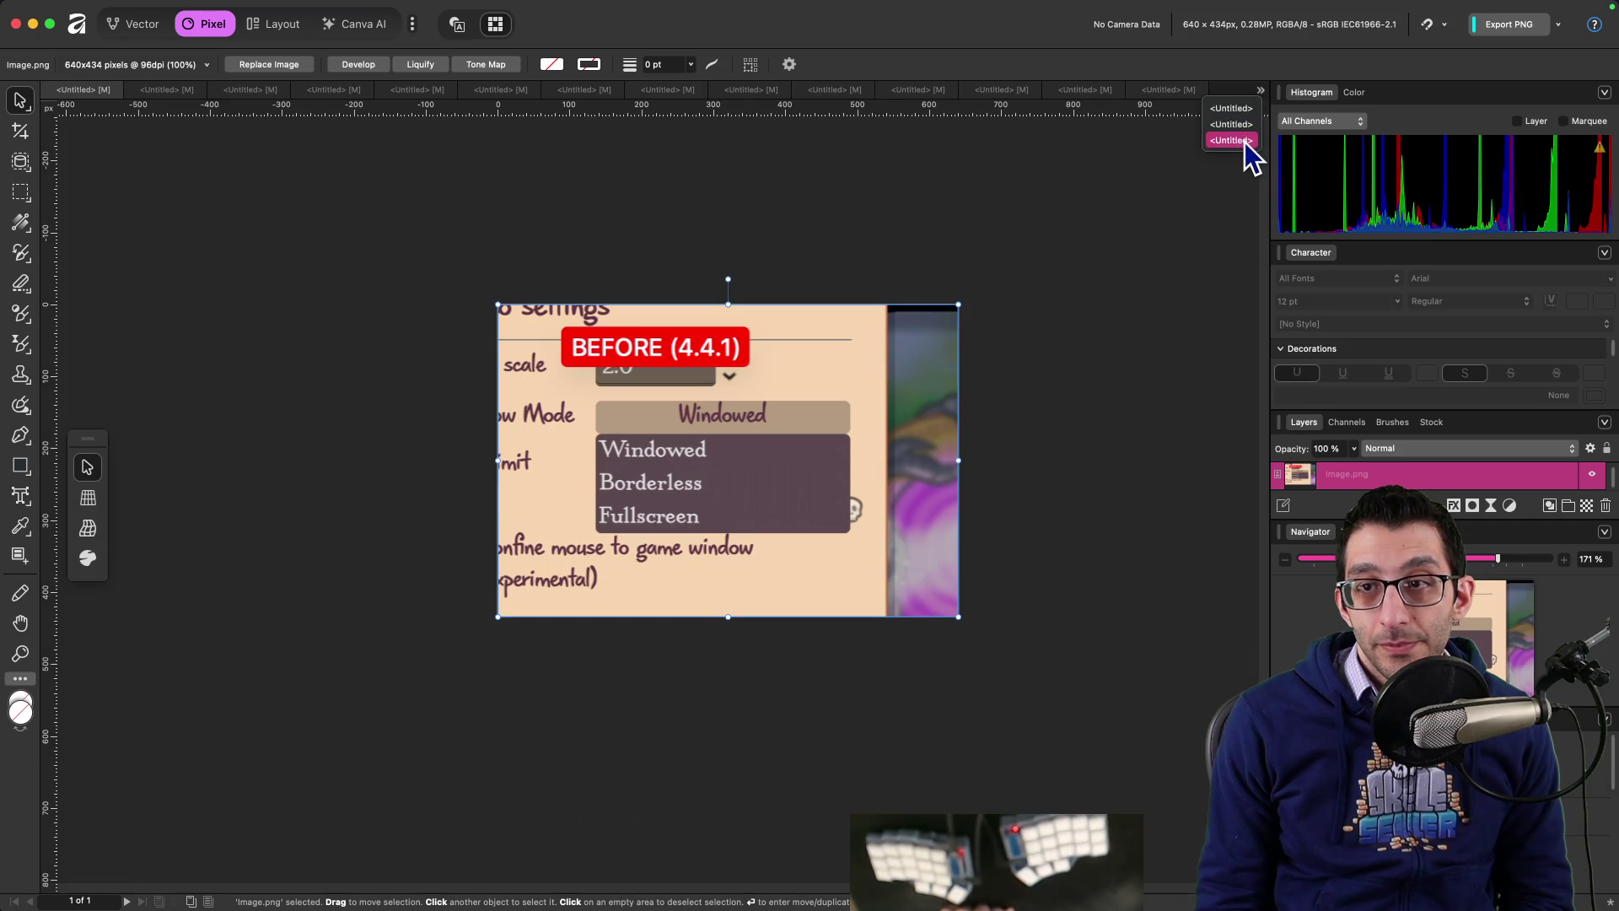
{"action": "left_click", "coordinate": [1245, 141]}
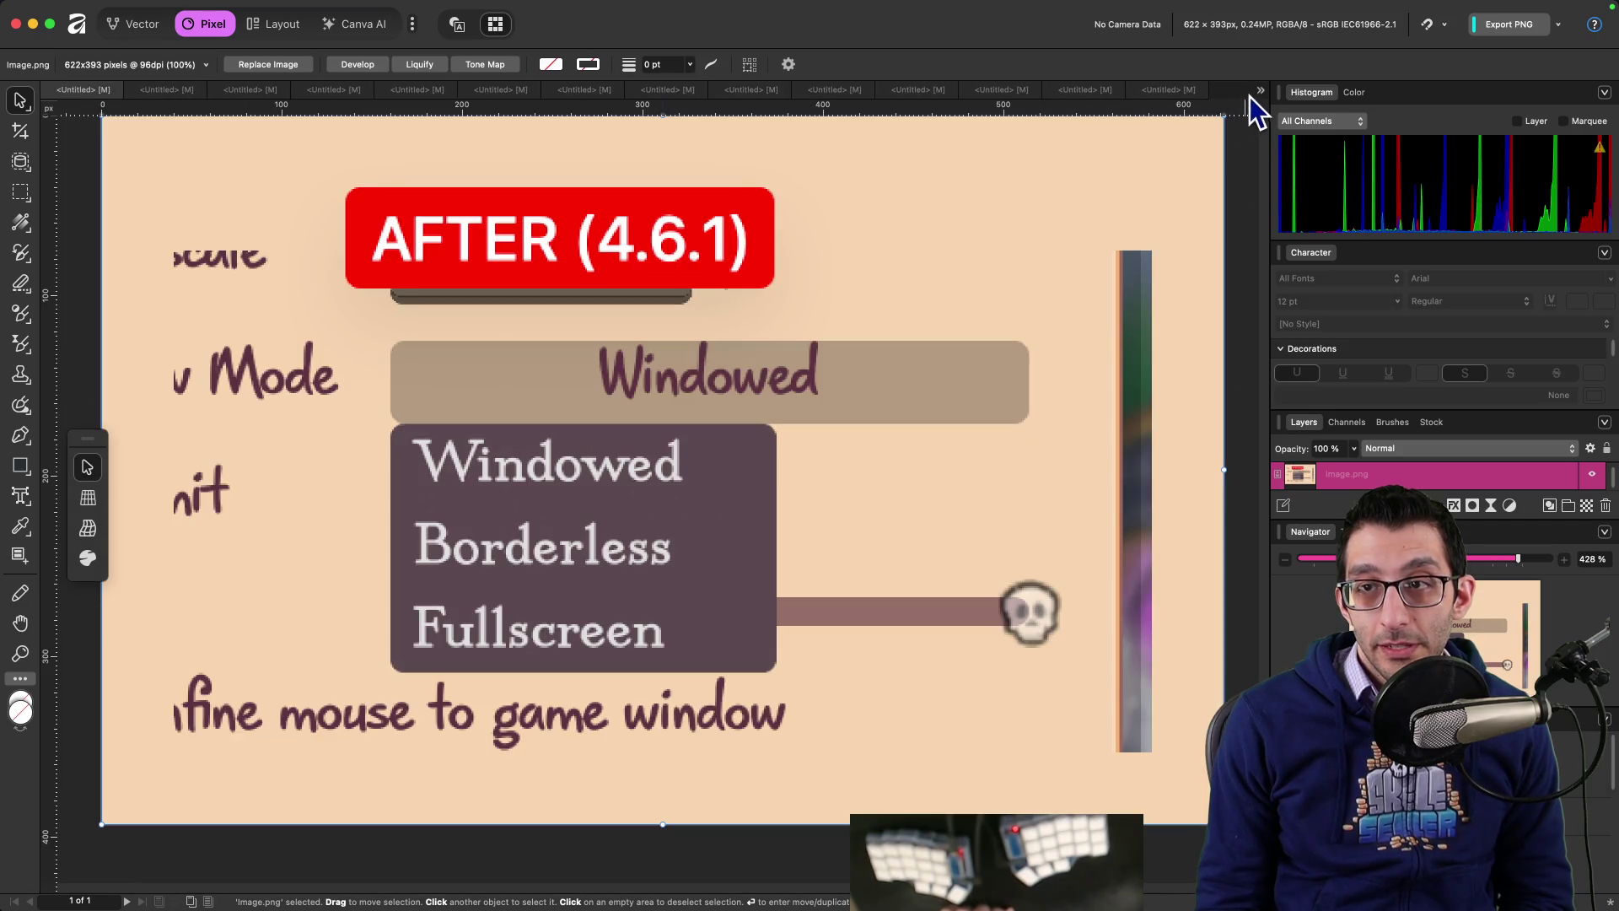
{"action": "left_click", "coordinate": [1254, 93]}
{"action": "left_click", "coordinate": [1254, 123]}
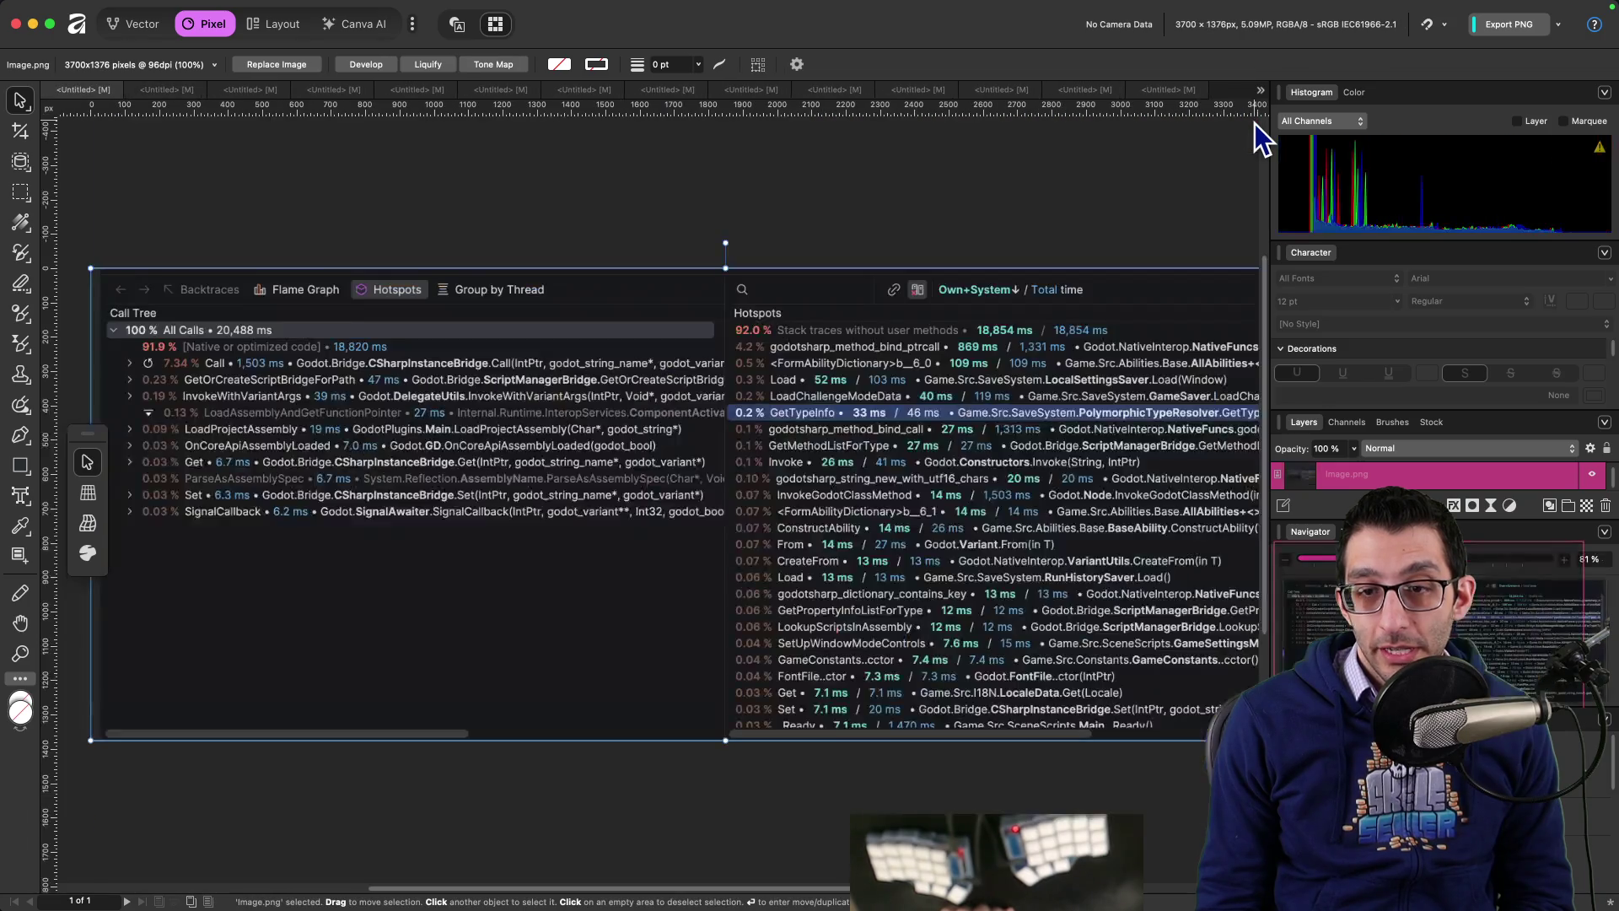
Step: Close the memory-types and profiler screenshot documents without saving, keeping AFTER (4.6.1) open
{"action": "left_click", "coordinate": [1260, 90]}
{"action": "left_click", "coordinate": [1245, 140]}
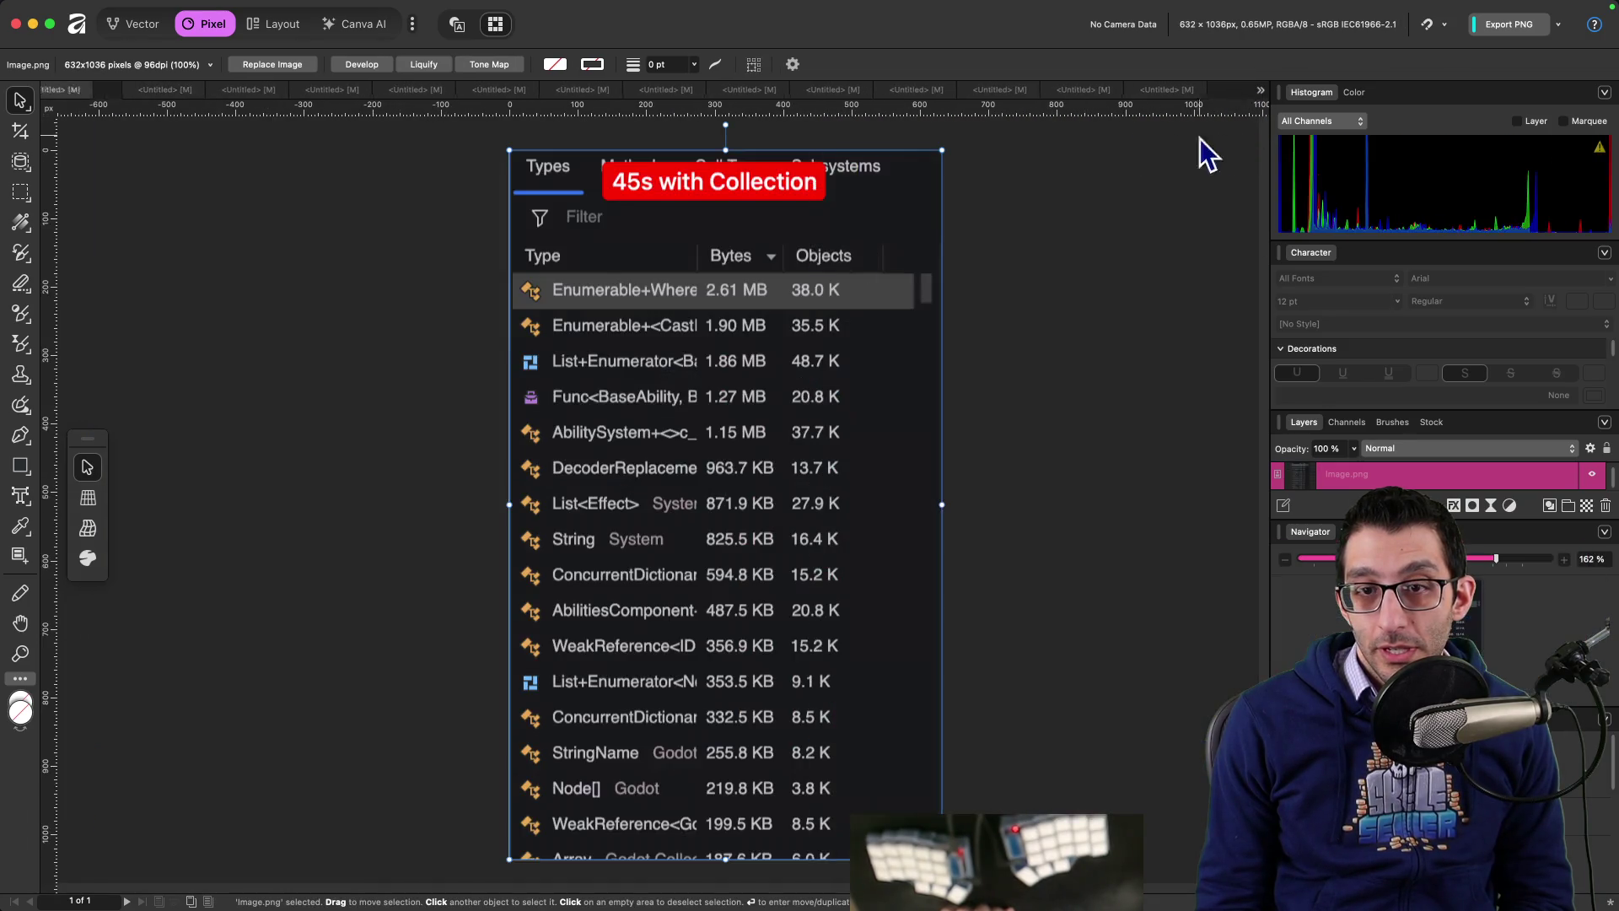
{"action": "key", "text": "super+w"}
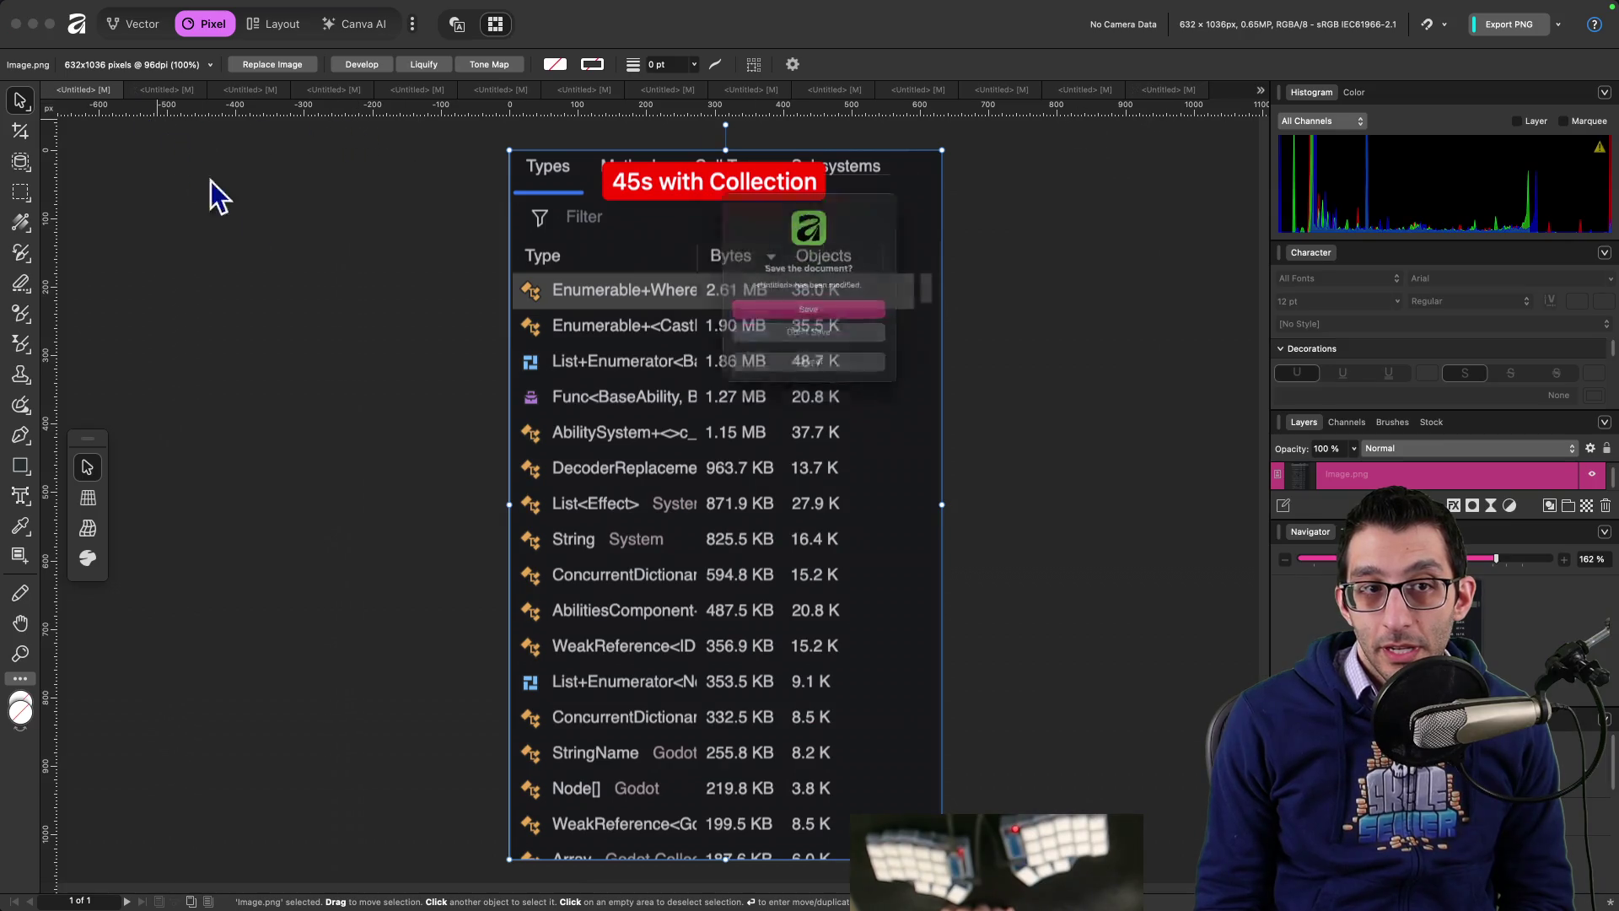
{"action": "left_click", "coordinate": [784, 347]}
{"action": "key", "text": "super+w"}
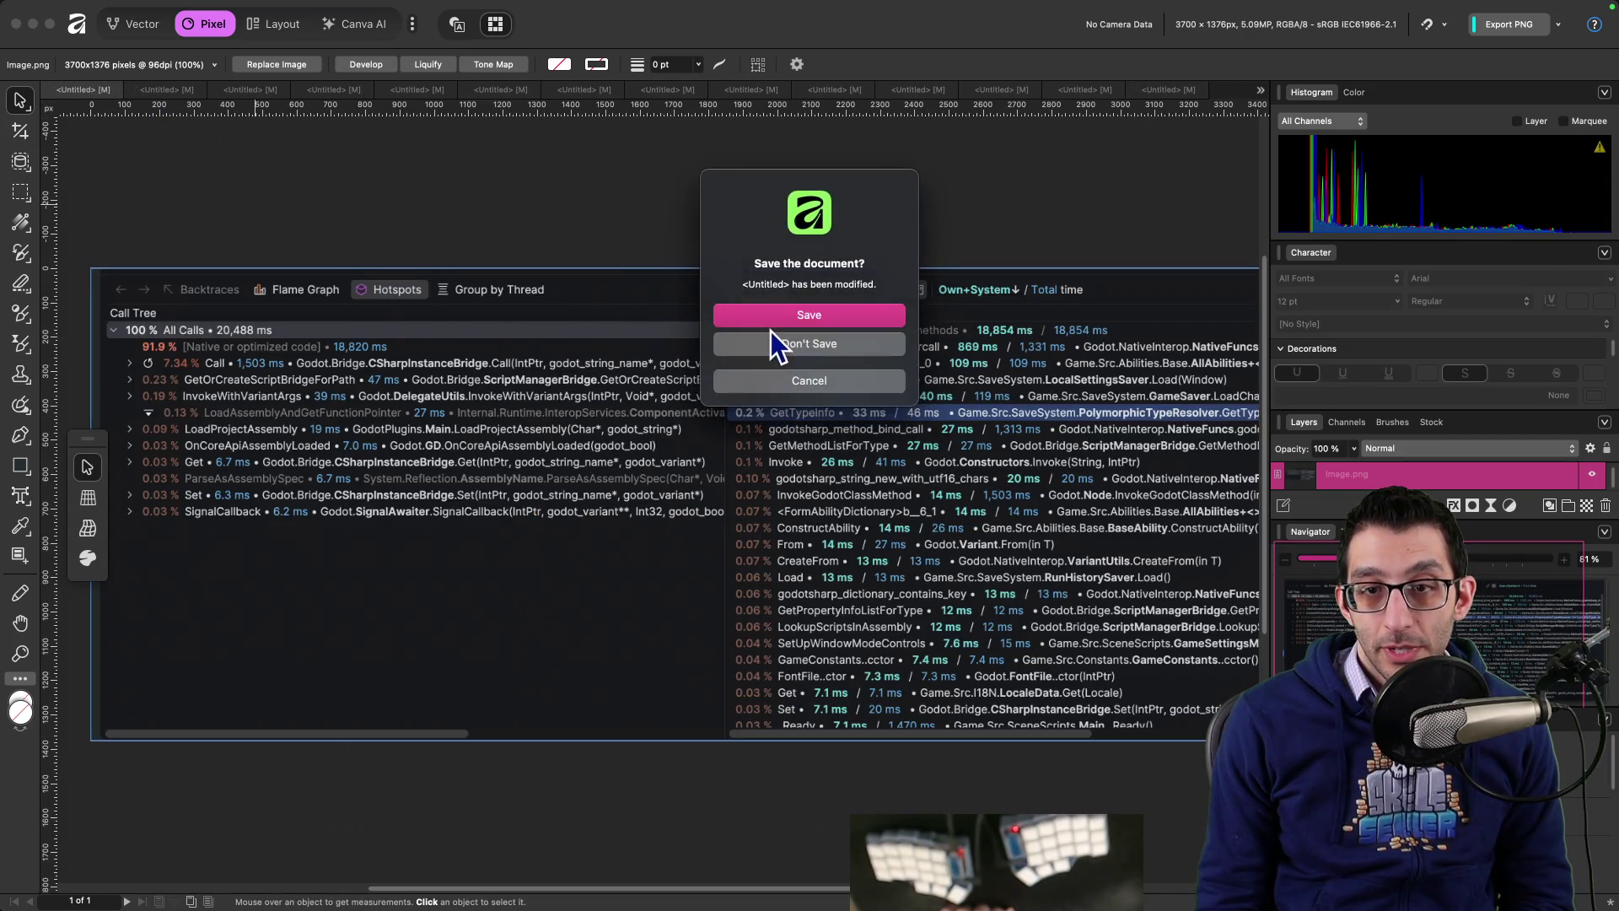
{"action": "left_click", "coordinate": [777, 343]}
{"action": "key", "text": "super+w"}
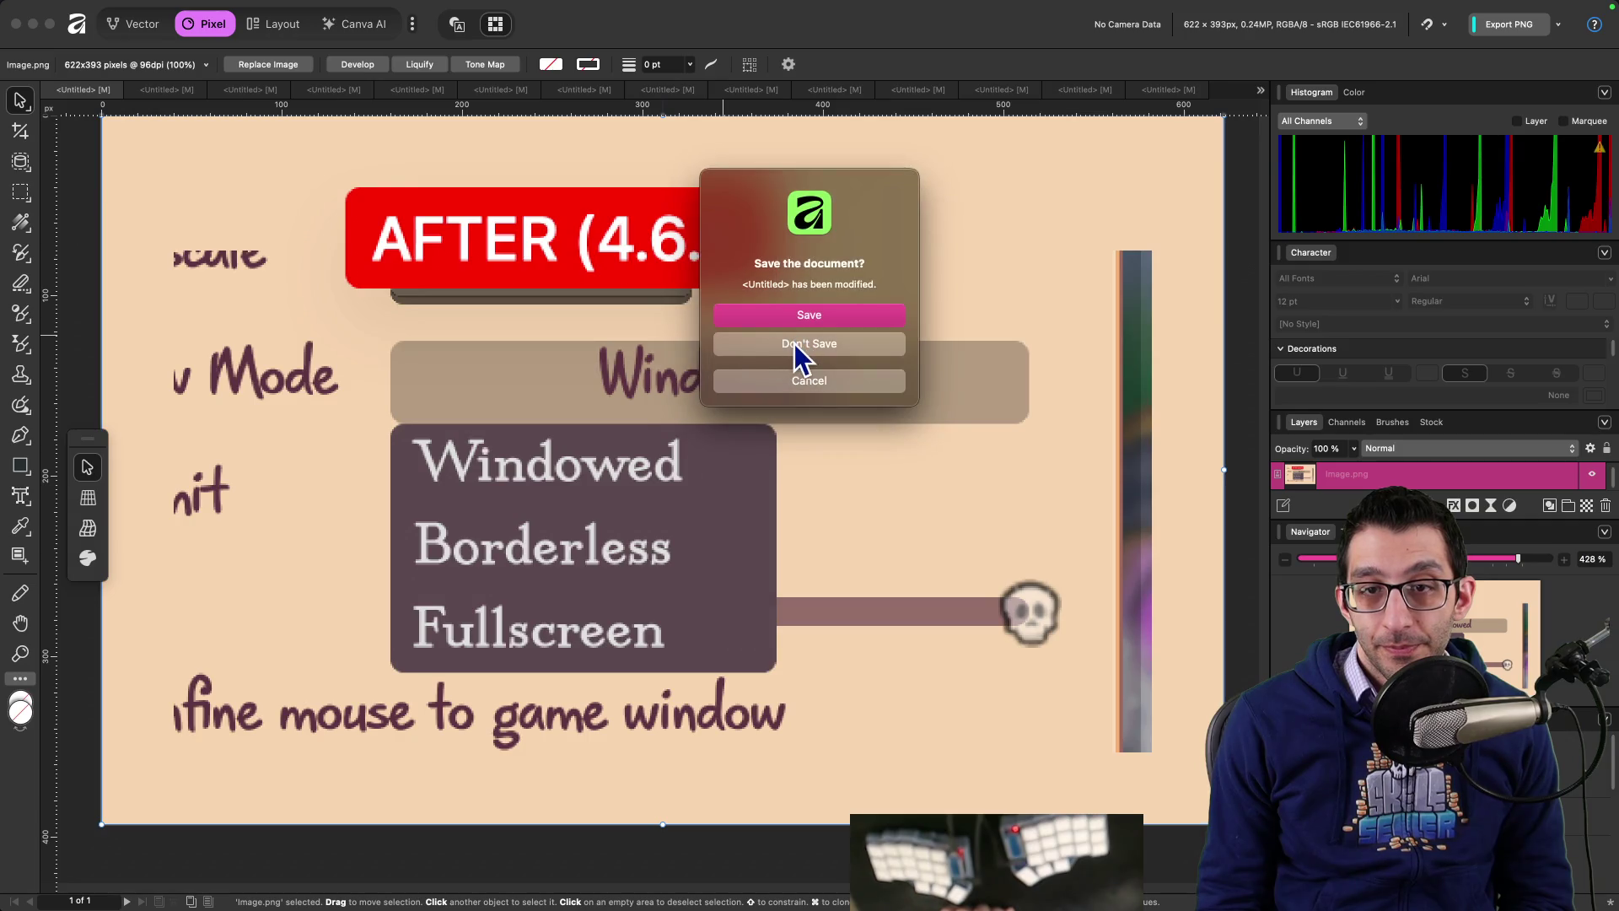
{"action": "left_click", "coordinate": [795, 346]}
Step: Close the remaining unneeded documents, including the Steam library shot, and compare BEFORE and AFTER
{"action": "left_click", "coordinate": [217, 89]}
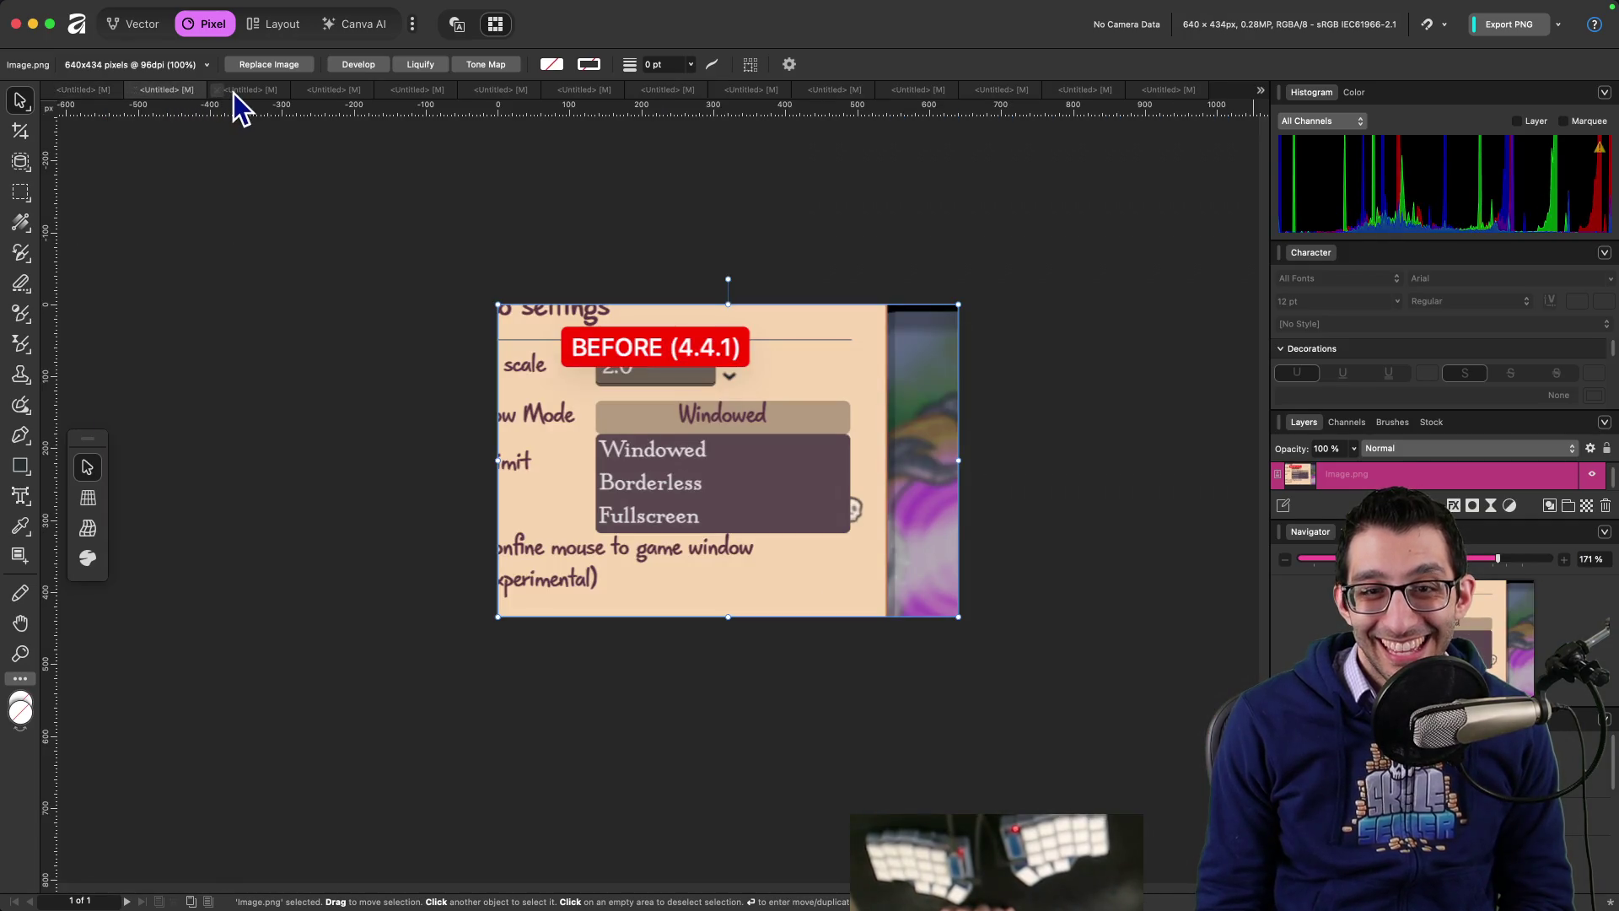
{"action": "key", "text": "super+w"}
{"action": "key", "text": "super+w"}
{"action": "left_click", "coordinate": [782, 346]}
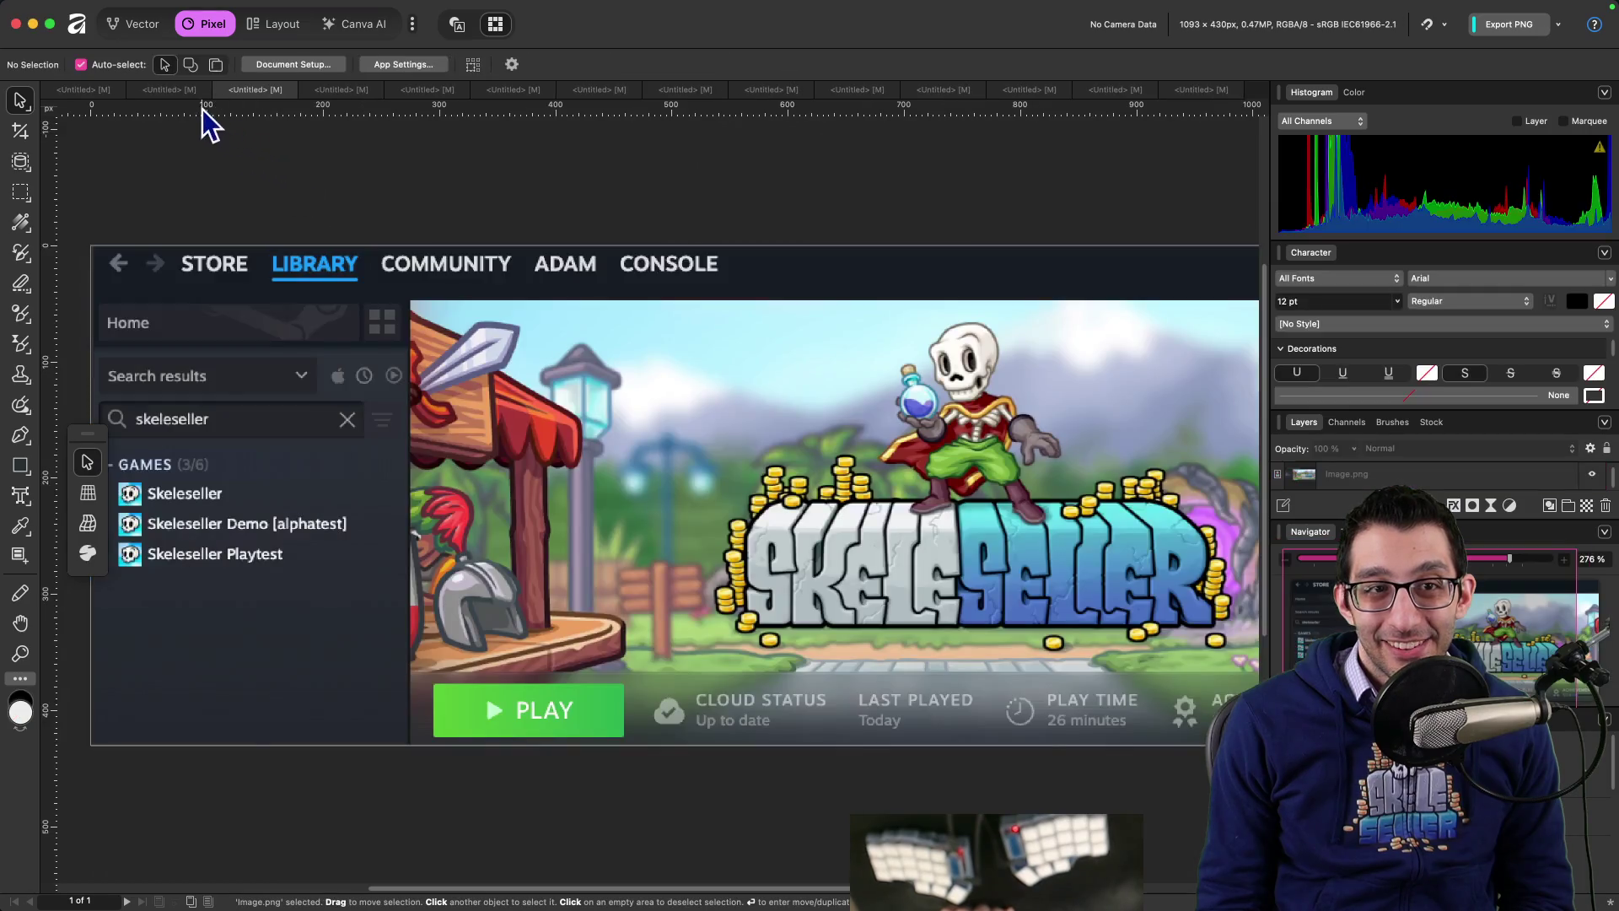
{"action": "key", "text": "super+w"}
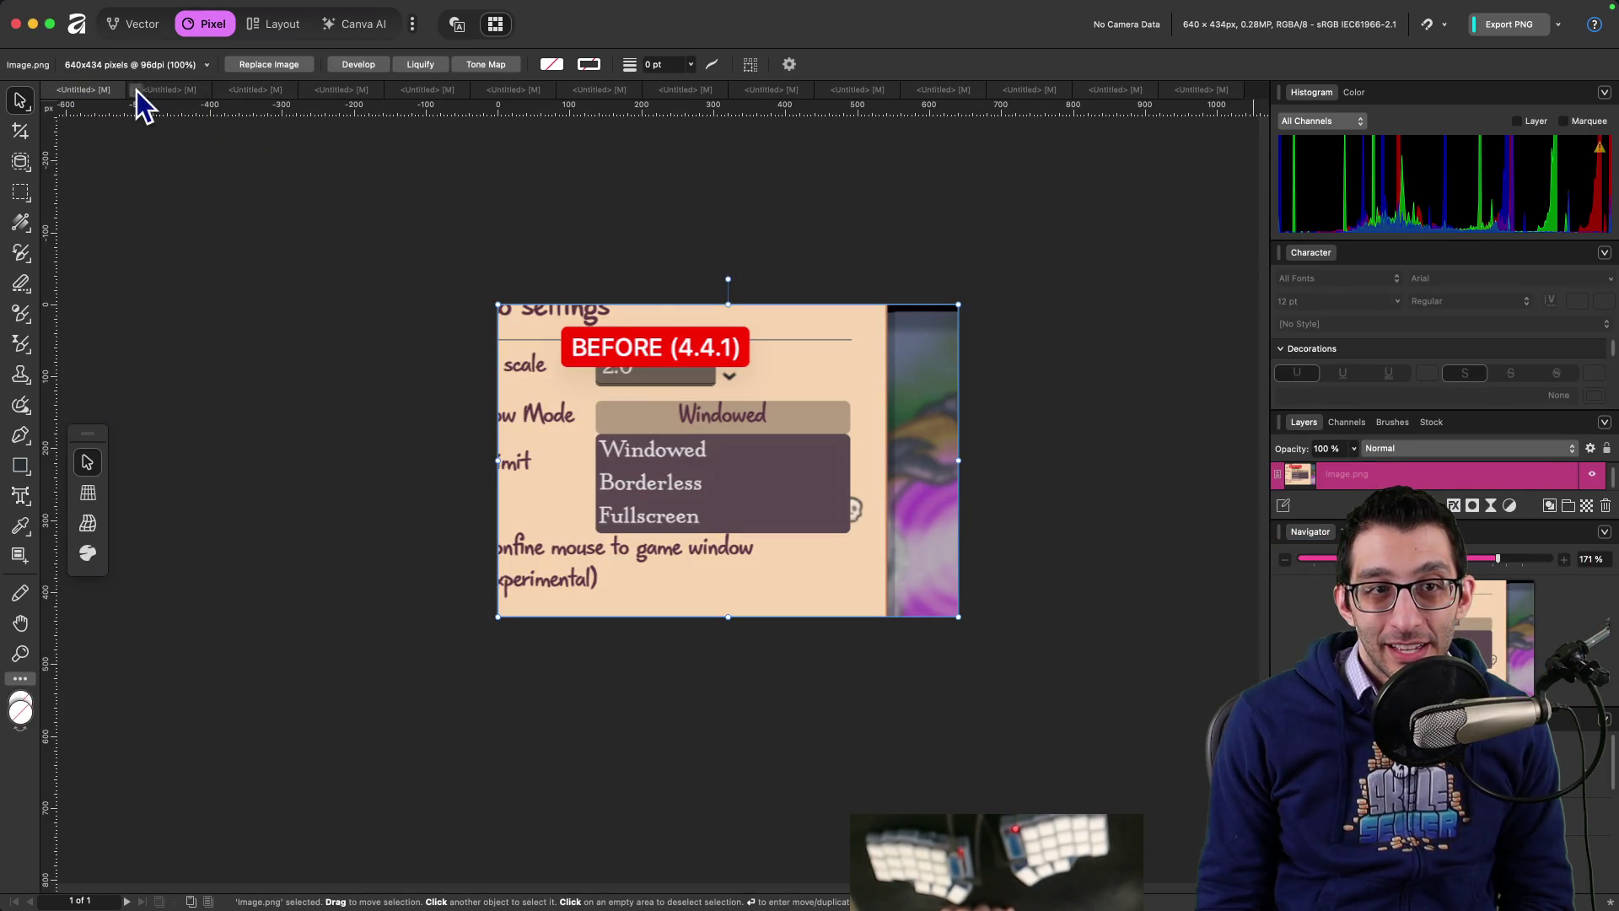
{"action": "left_click", "coordinate": [164, 91]}
{"action": "left_click", "coordinate": [86, 94]}
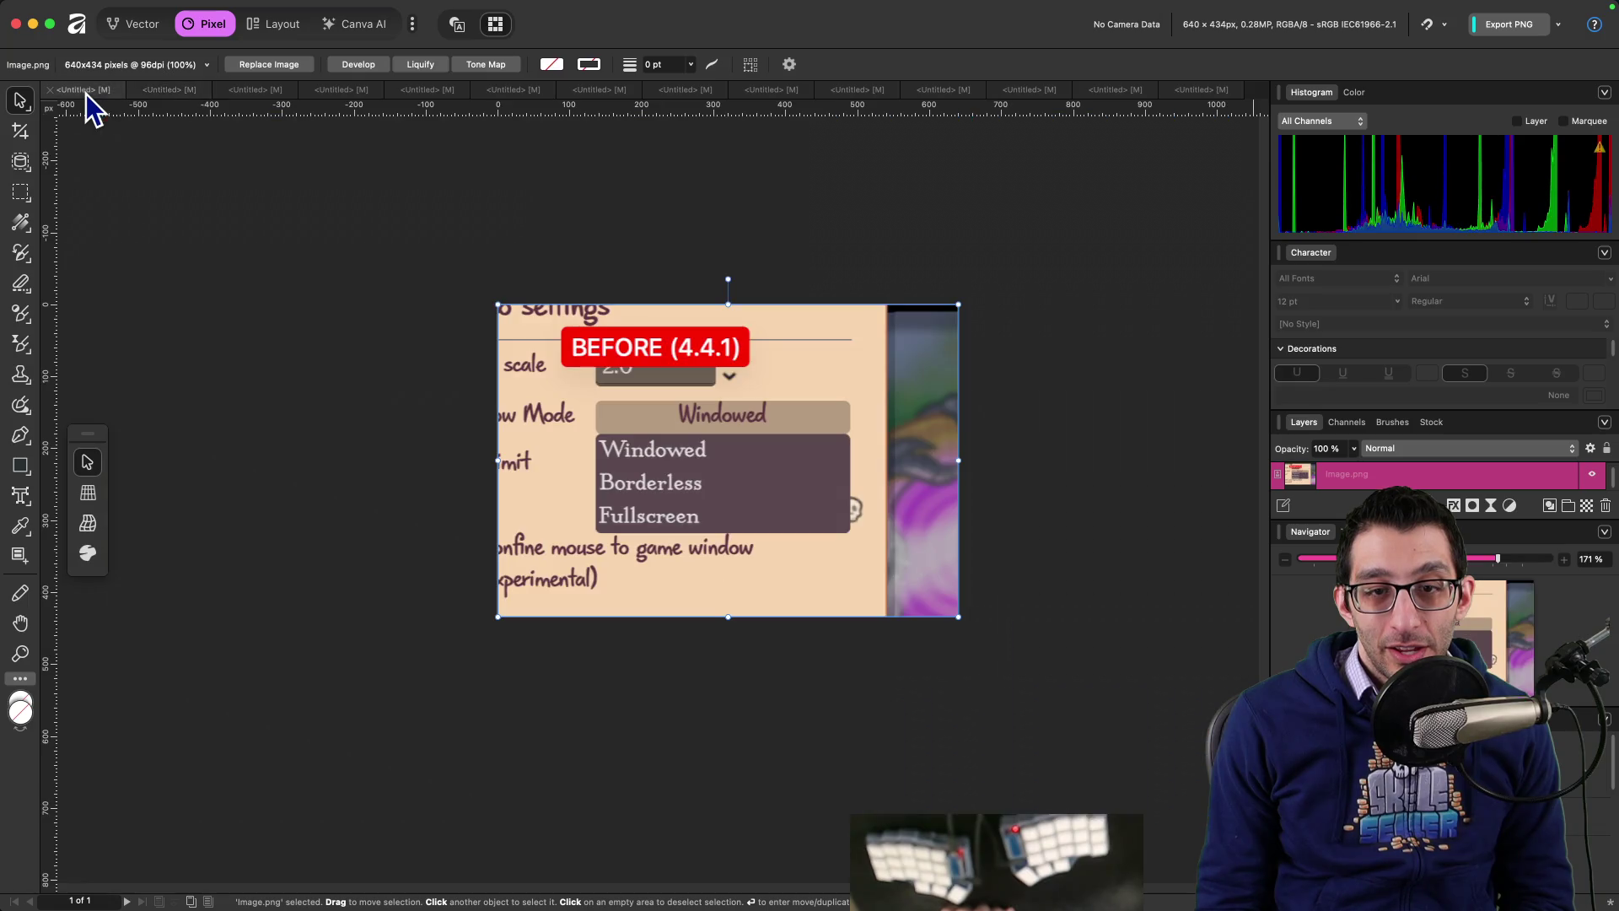
{"action": "left_click", "coordinate": [150, 95]}
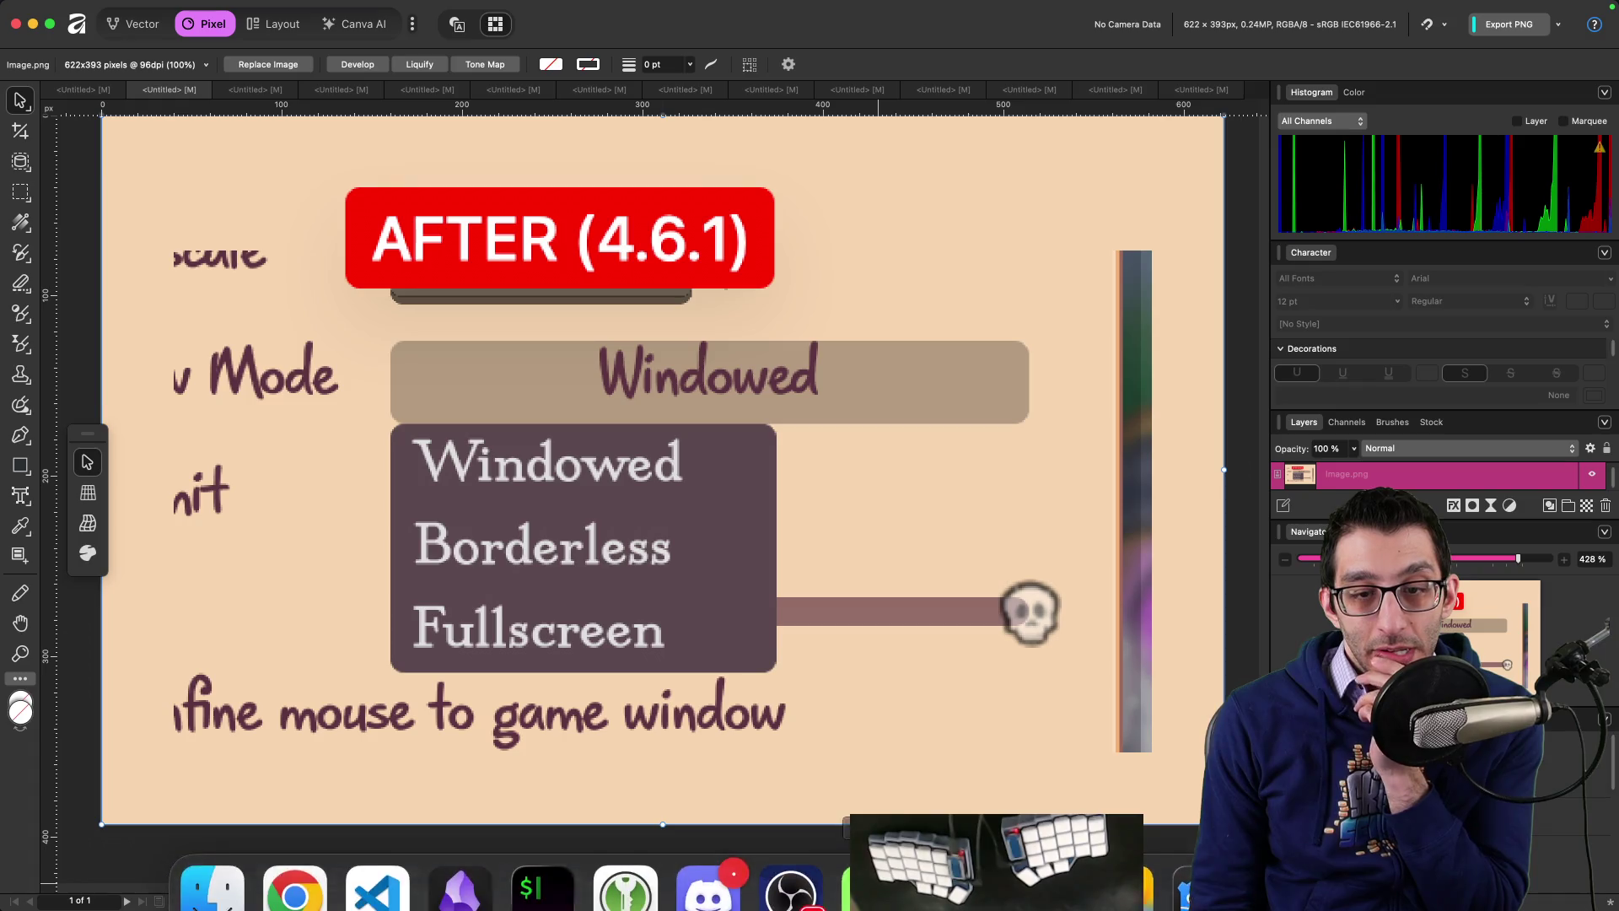
Step: Check the per_pixel_transparency note in GameSettingsMenu.cs, then return to the Godot editor's Project menu
{"action": "left_click", "coordinate": [392, 856]}
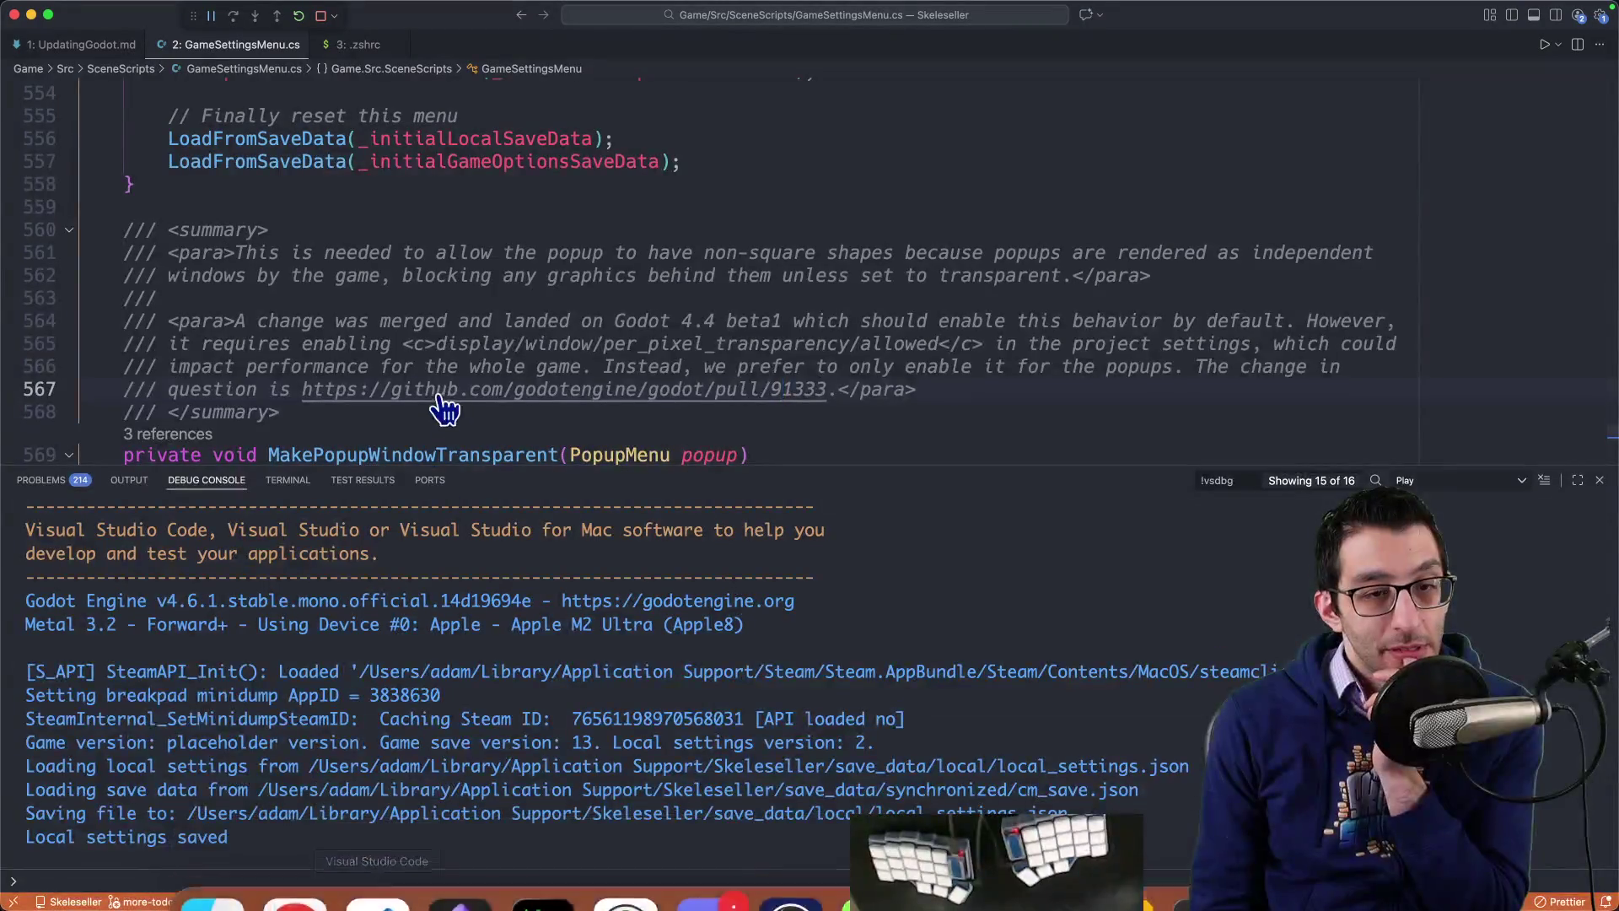
{"action": "scroll", "coordinate": [437, 407], "scroll_direction": "down", "scroll_amount": 3}
{"action": "scroll", "coordinate": [464, 440], "scroll_direction": "up", "scroll_amount": 2}
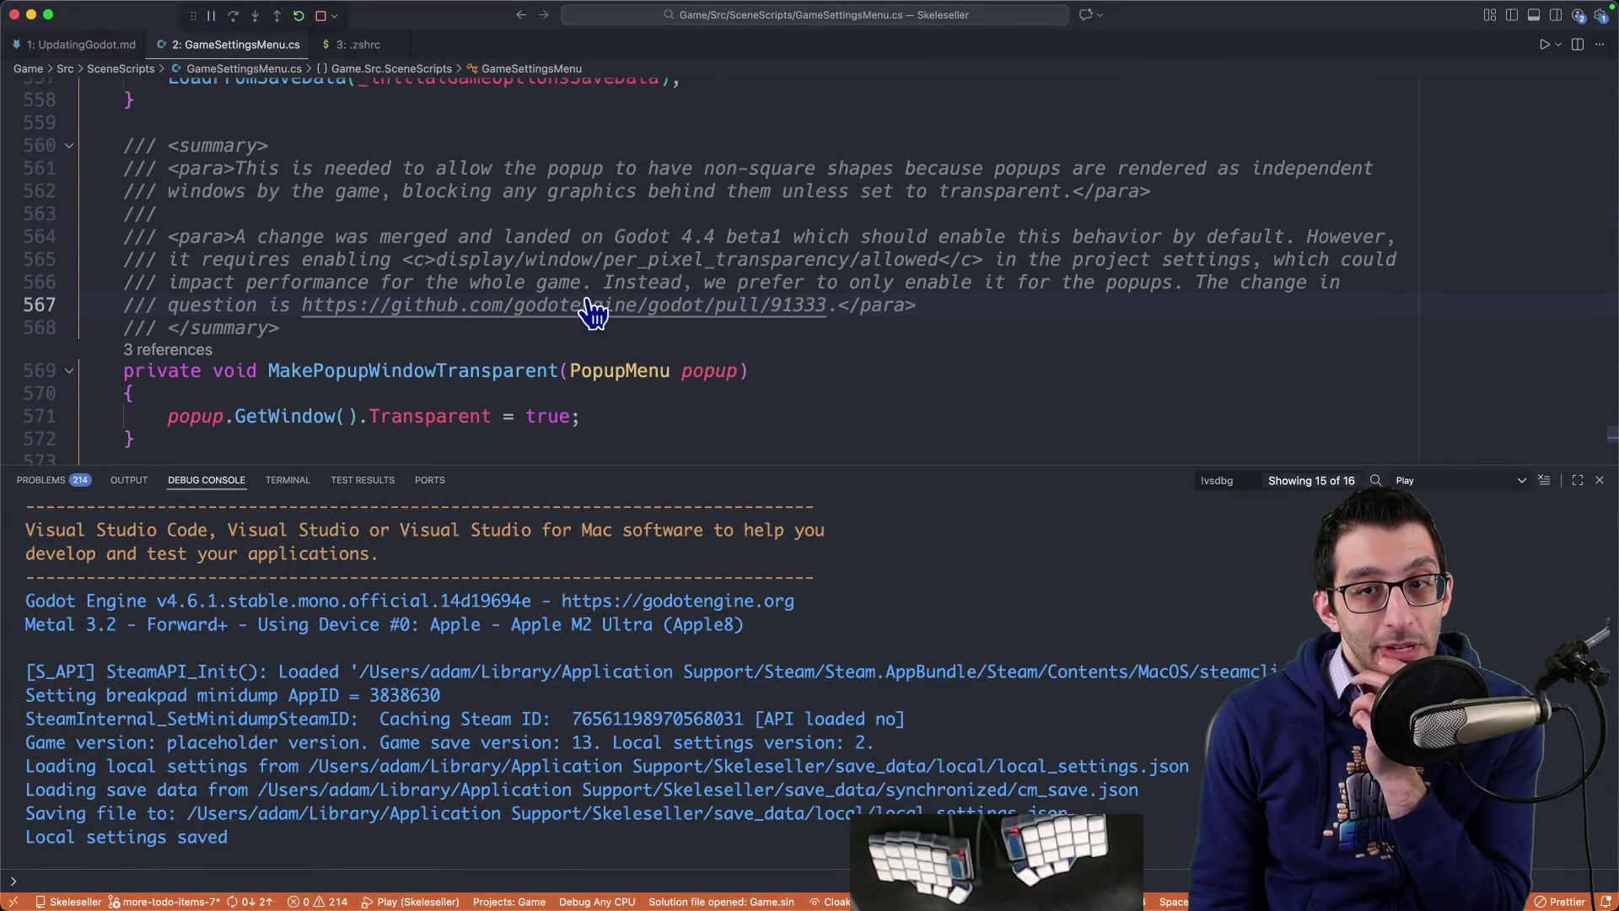
{"action": "double_click", "coordinate": [675, 267]}
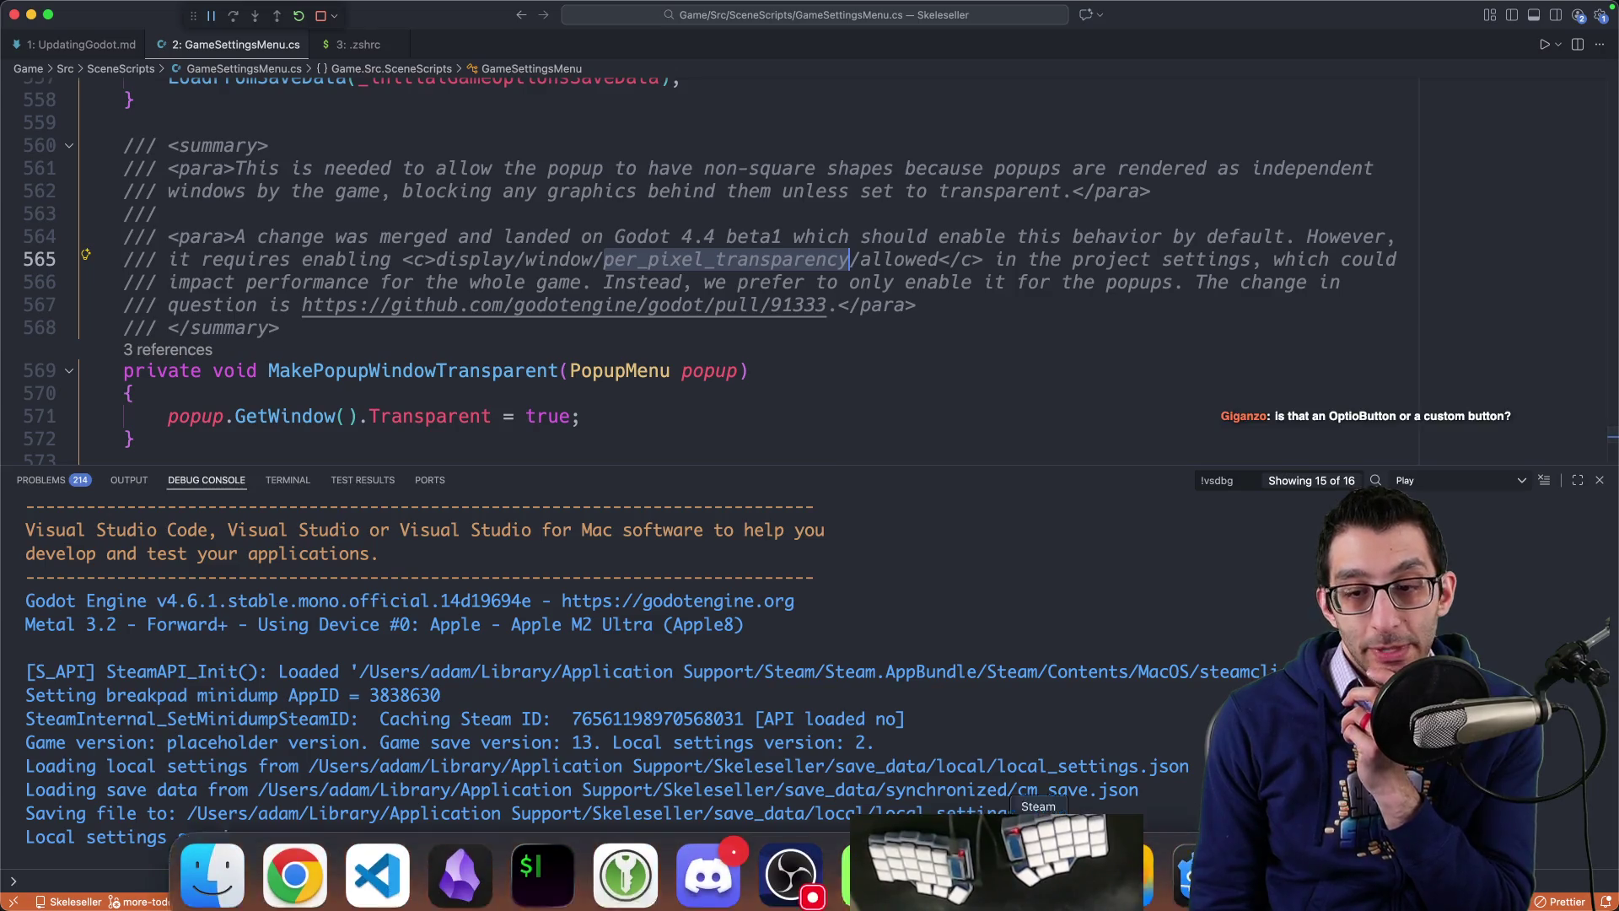
{"action": "left_click", "coordinate": [773, 869]}
{"action": "left_click", "coordinate": [163, 9]}
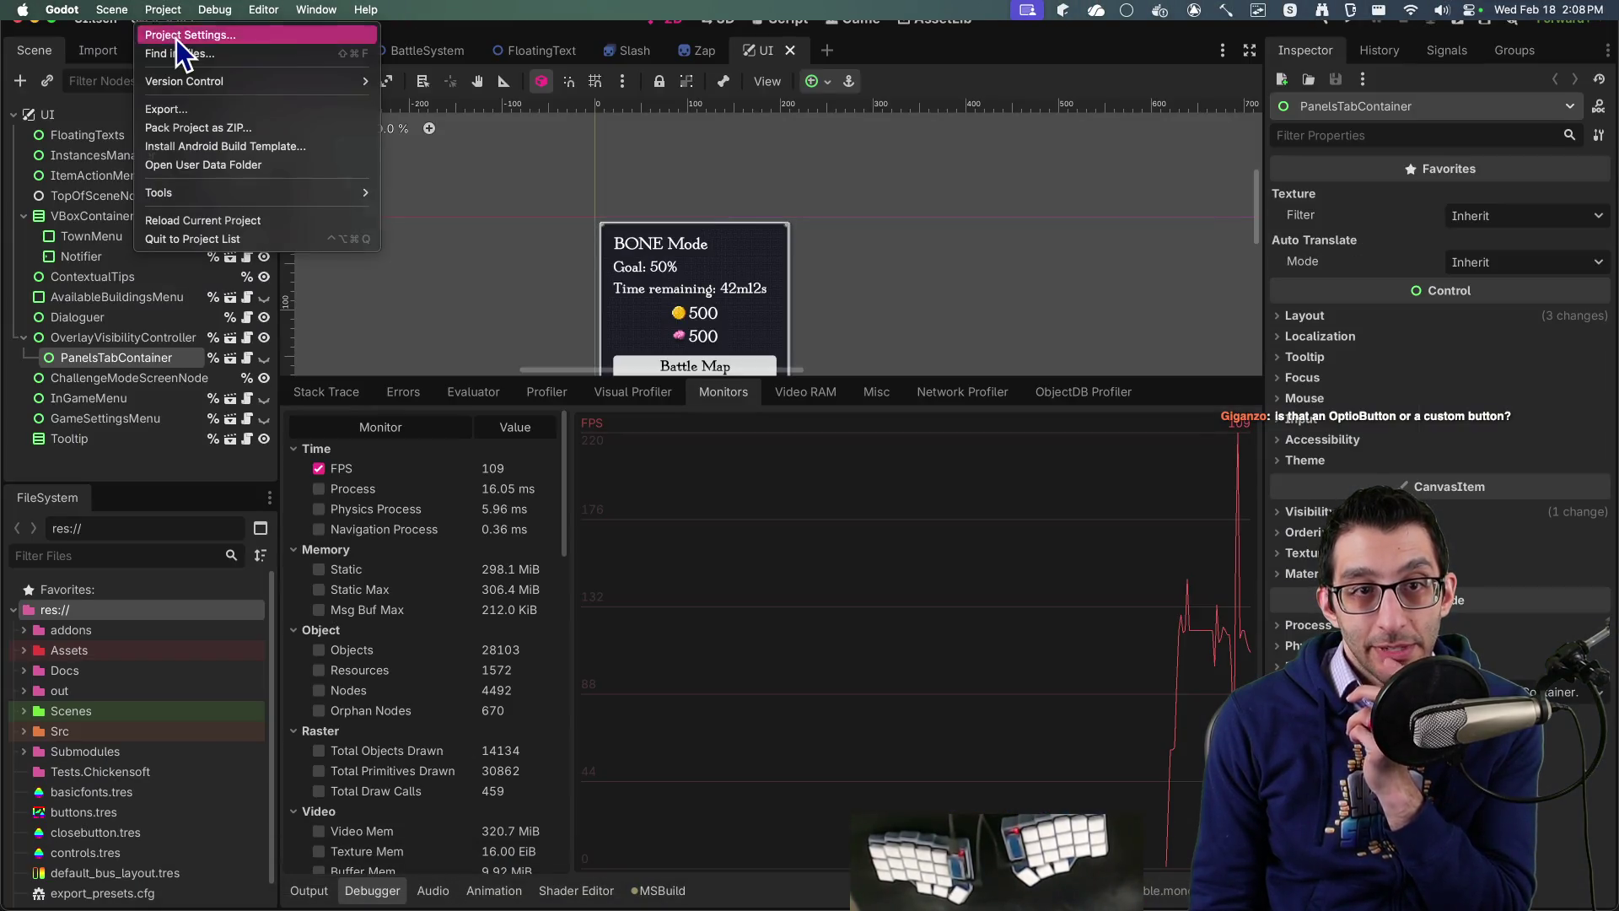
Step: Filter Project Settings for 'pixel tra' and read per_pixel_transparency/allowed's documentation, leaving it off
{"action": "left_click", "coordinate": [172, 35]}
{"action": "type", "text": "pixel tra"}
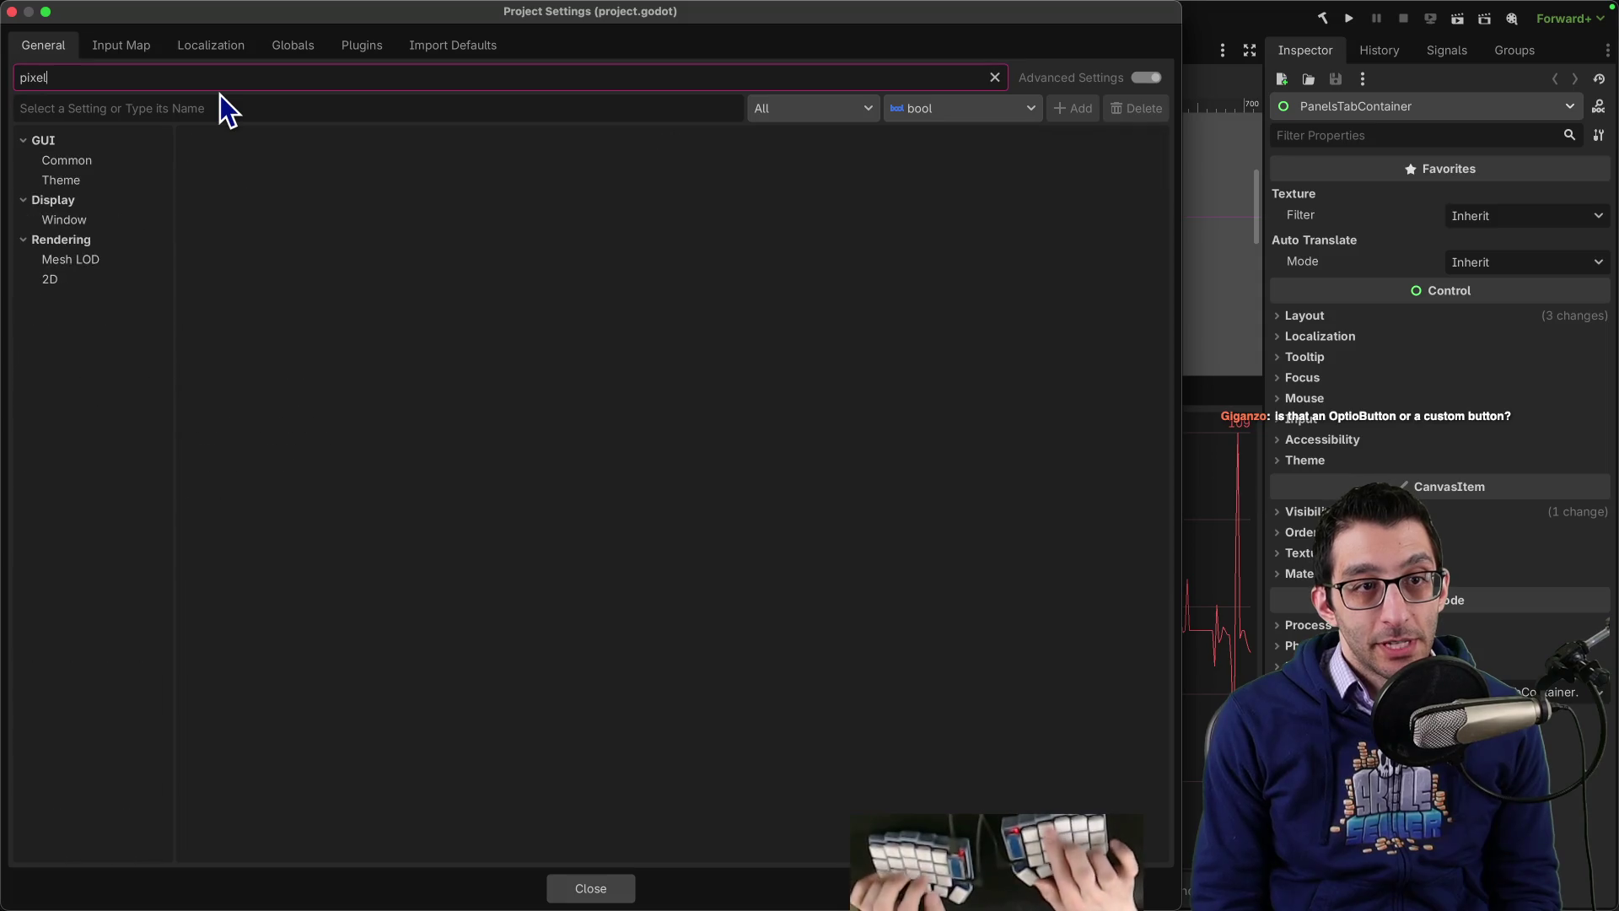
{"action": "left_click", "coordinate": [125, 160]}
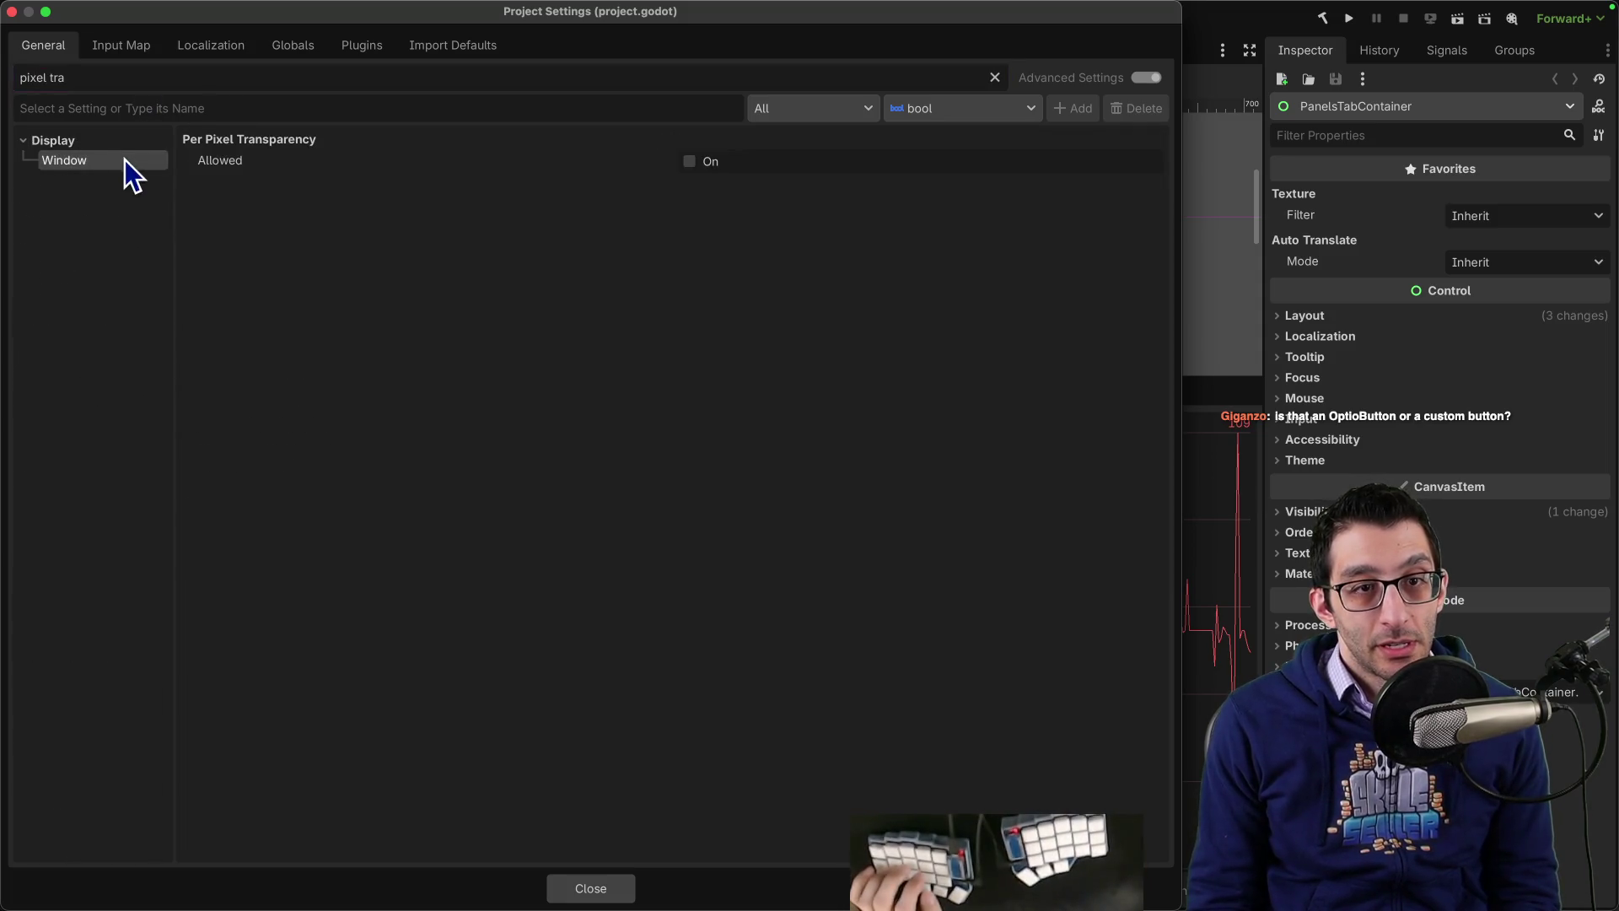
{"action": "left_click", "coordinate": [255, 163]}
{"action": "right_click", "coordinate": [254, 164]}
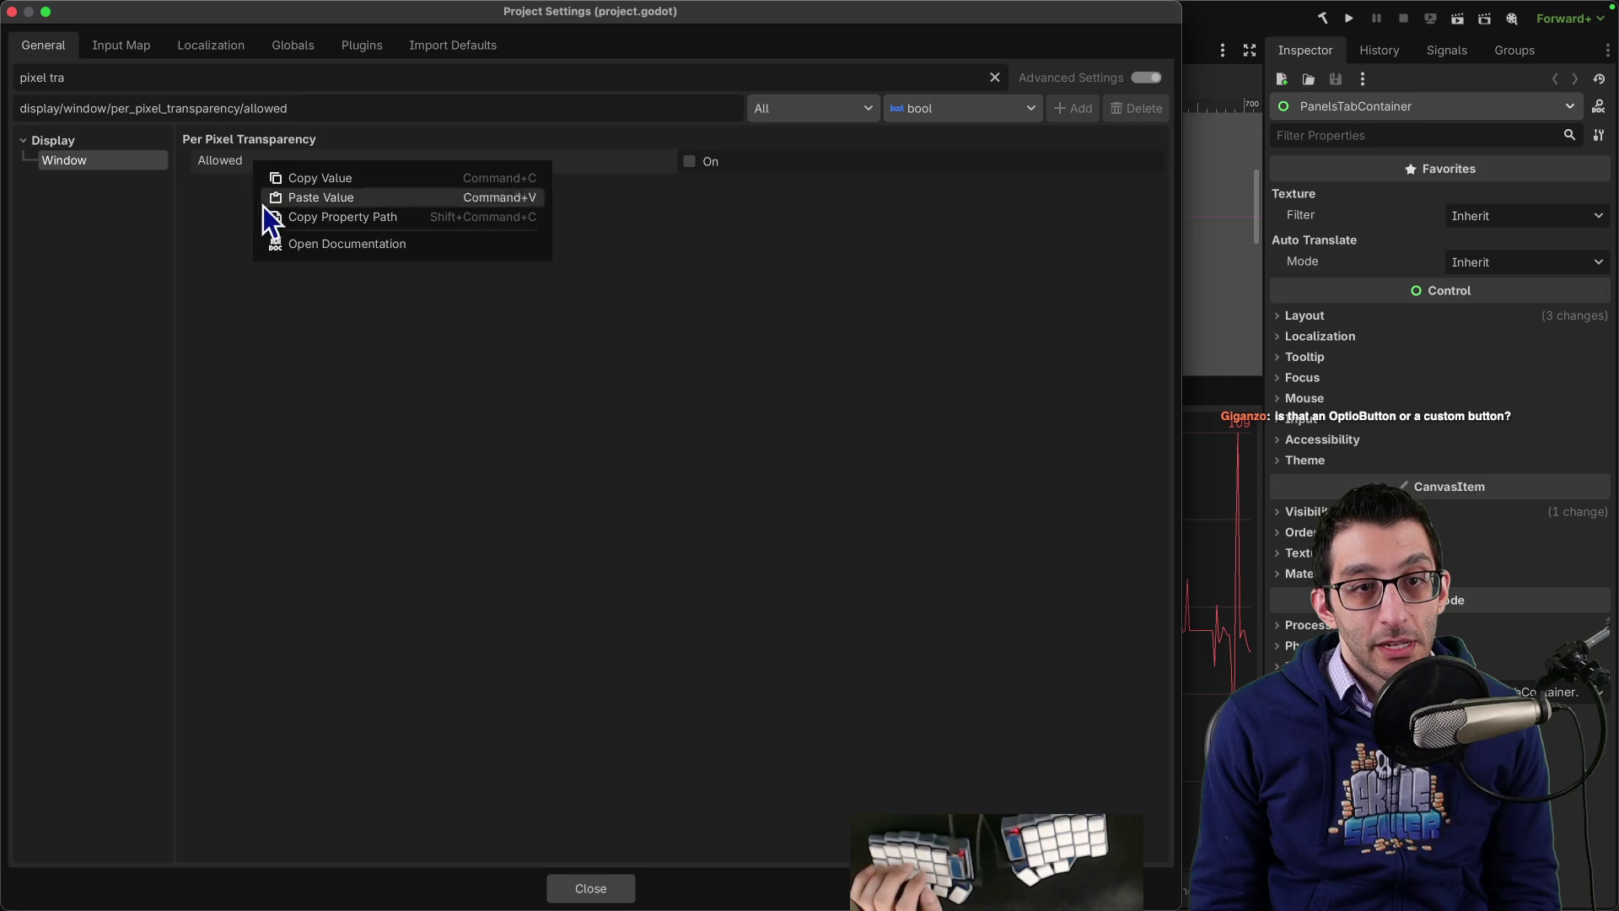
{"action": "left_click", "coordinate": [295, 243]}
{"action": "key", "text": "Escape"}
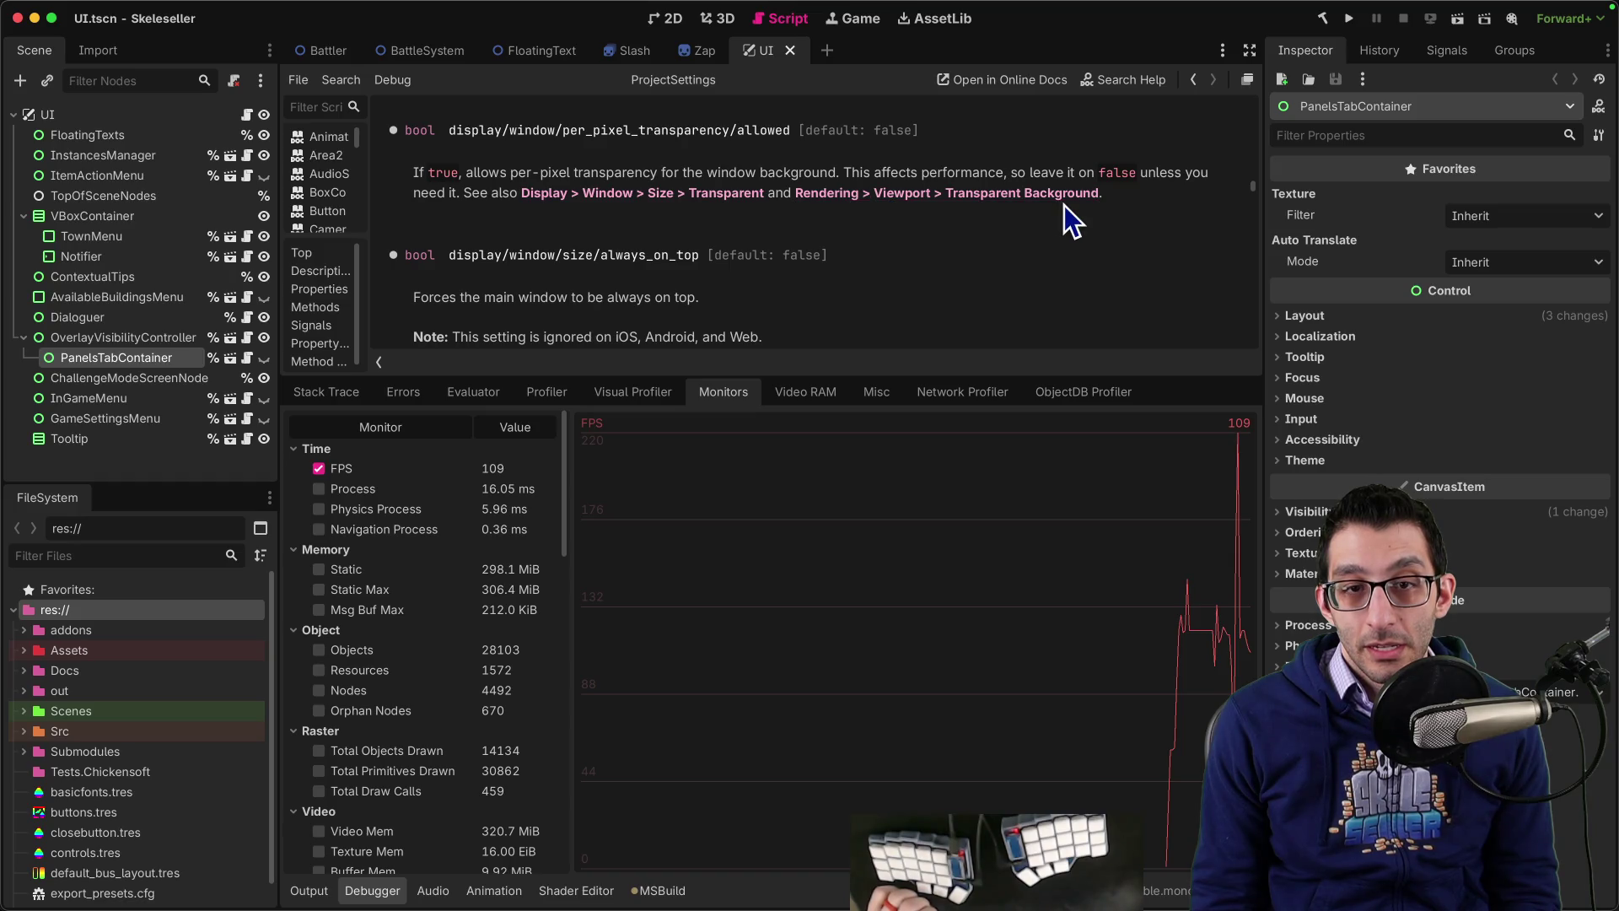
{"action": "left_click", "coordinate": [163, 10]}
{"action": "left_click", "coordinate": [187, 34]}
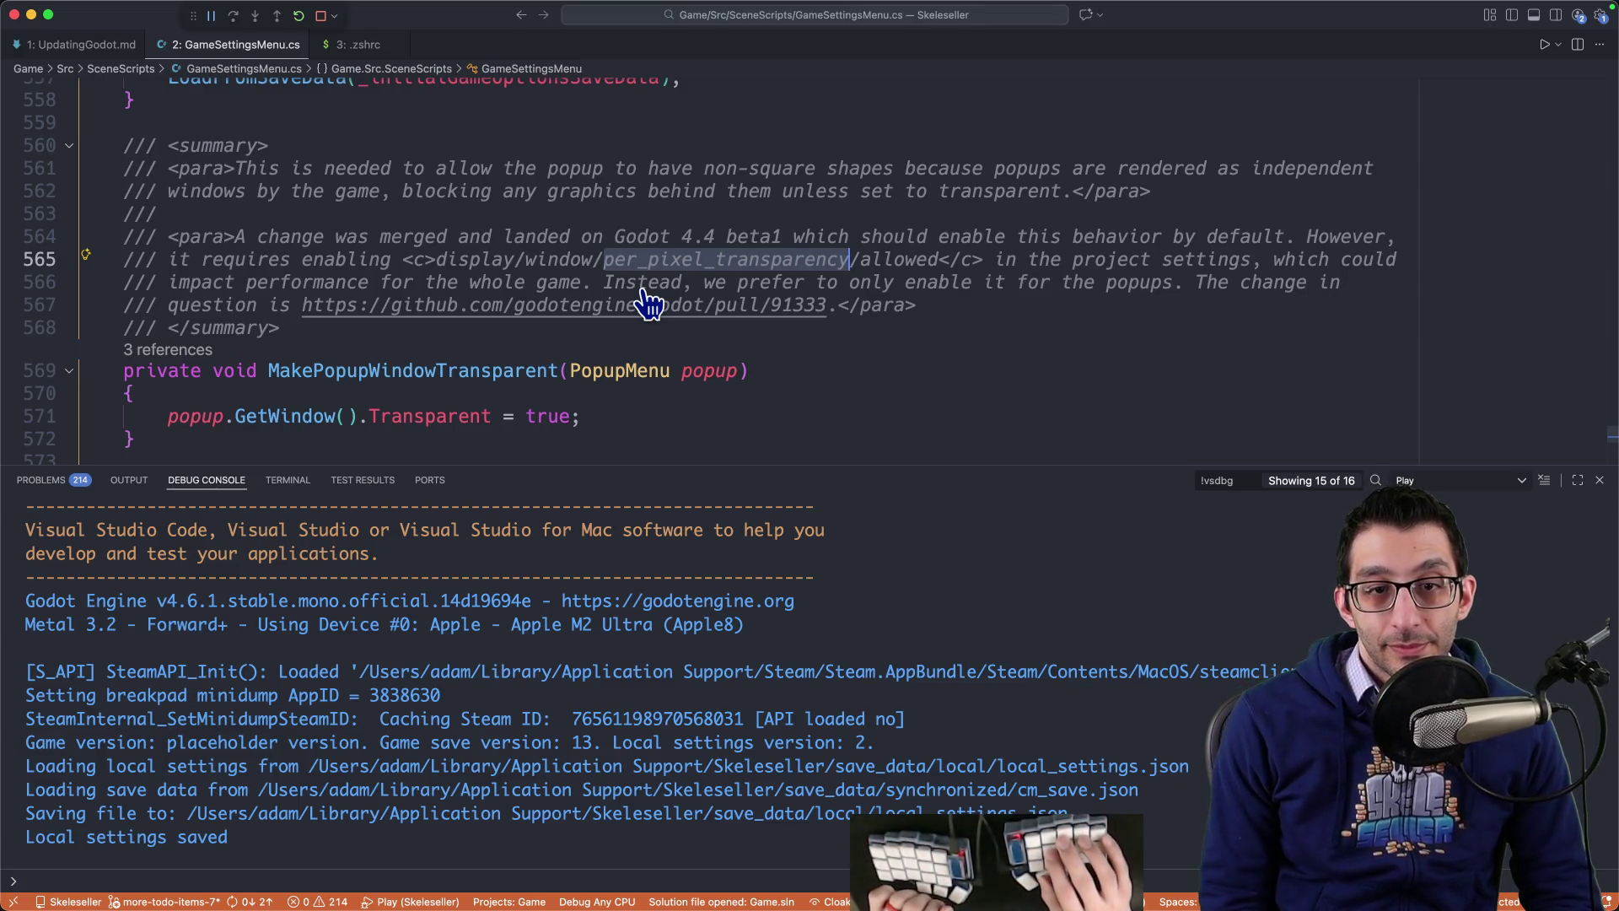
Step: Comment out the popup.GetWindow().Transparent = true line 571 and relaunch the game under the debugger
{"action": "key", "text": "Down"}
{"action": "key", "text": "Down"}
{"action": "key", "text": "Down"}
{"action": "key", "text": "End"}
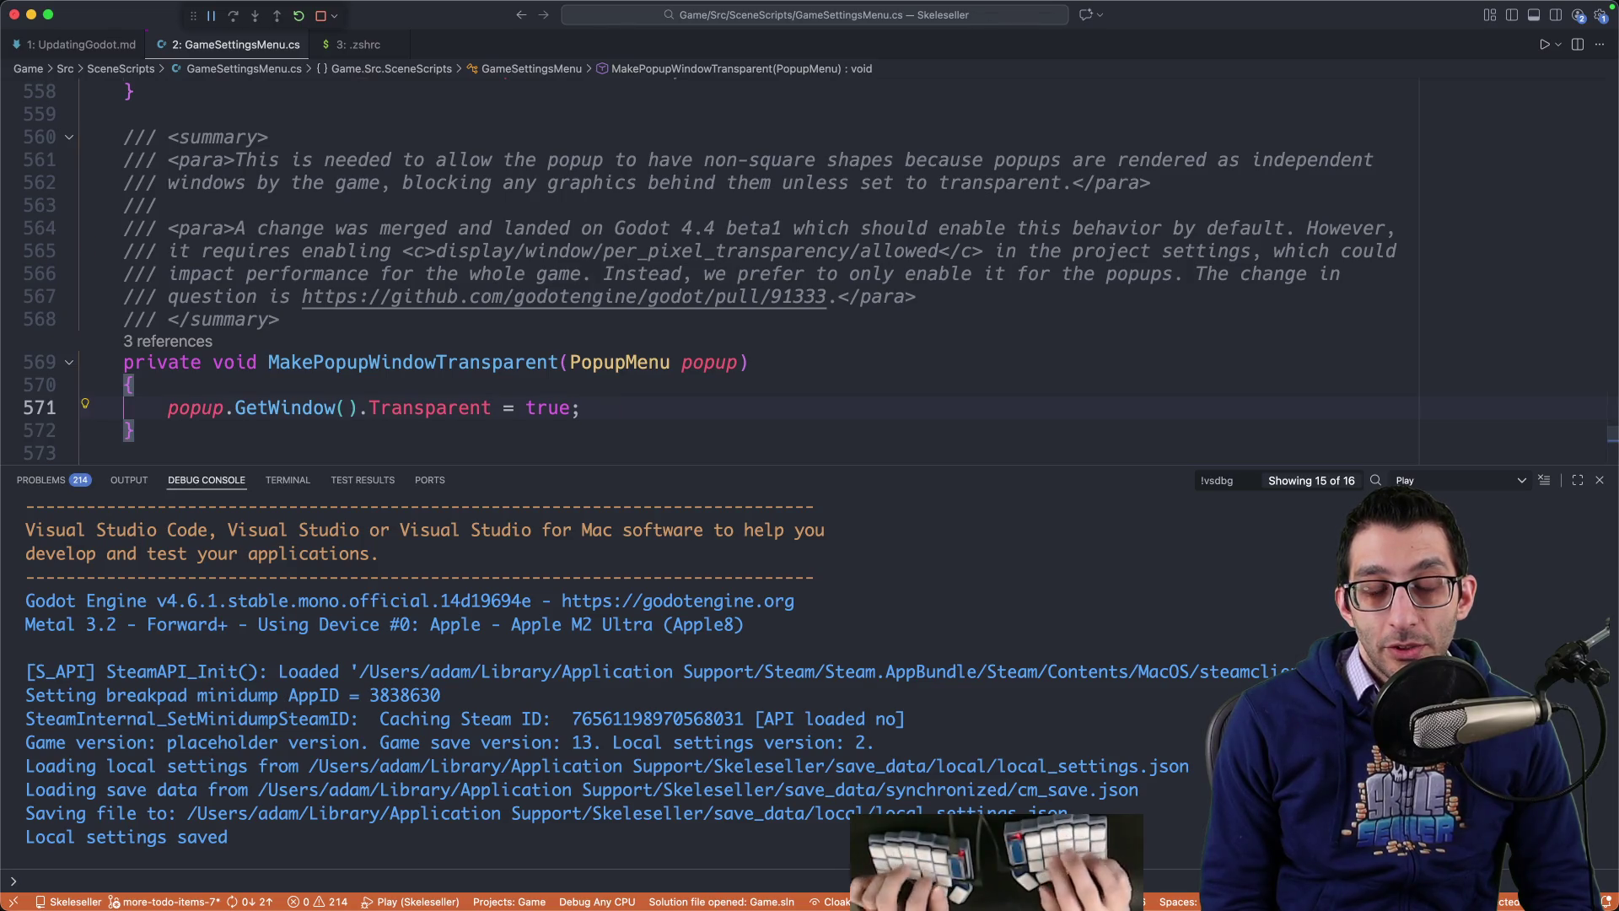
{"action": "key", "text": "super+slash"}
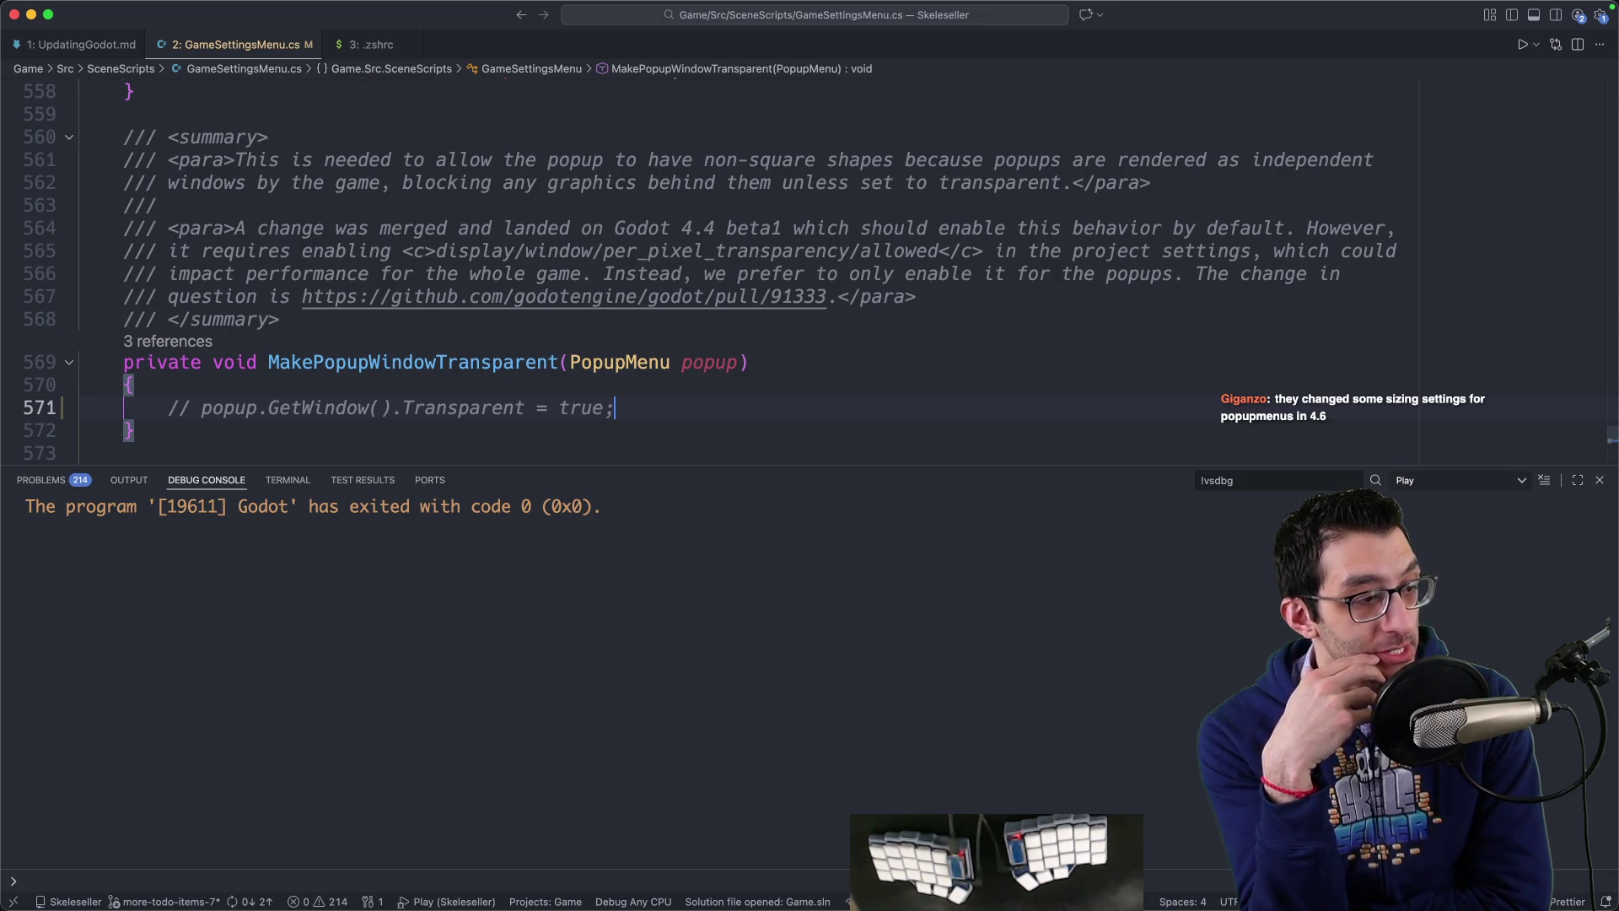
{"action": "key", "text": "F5"}
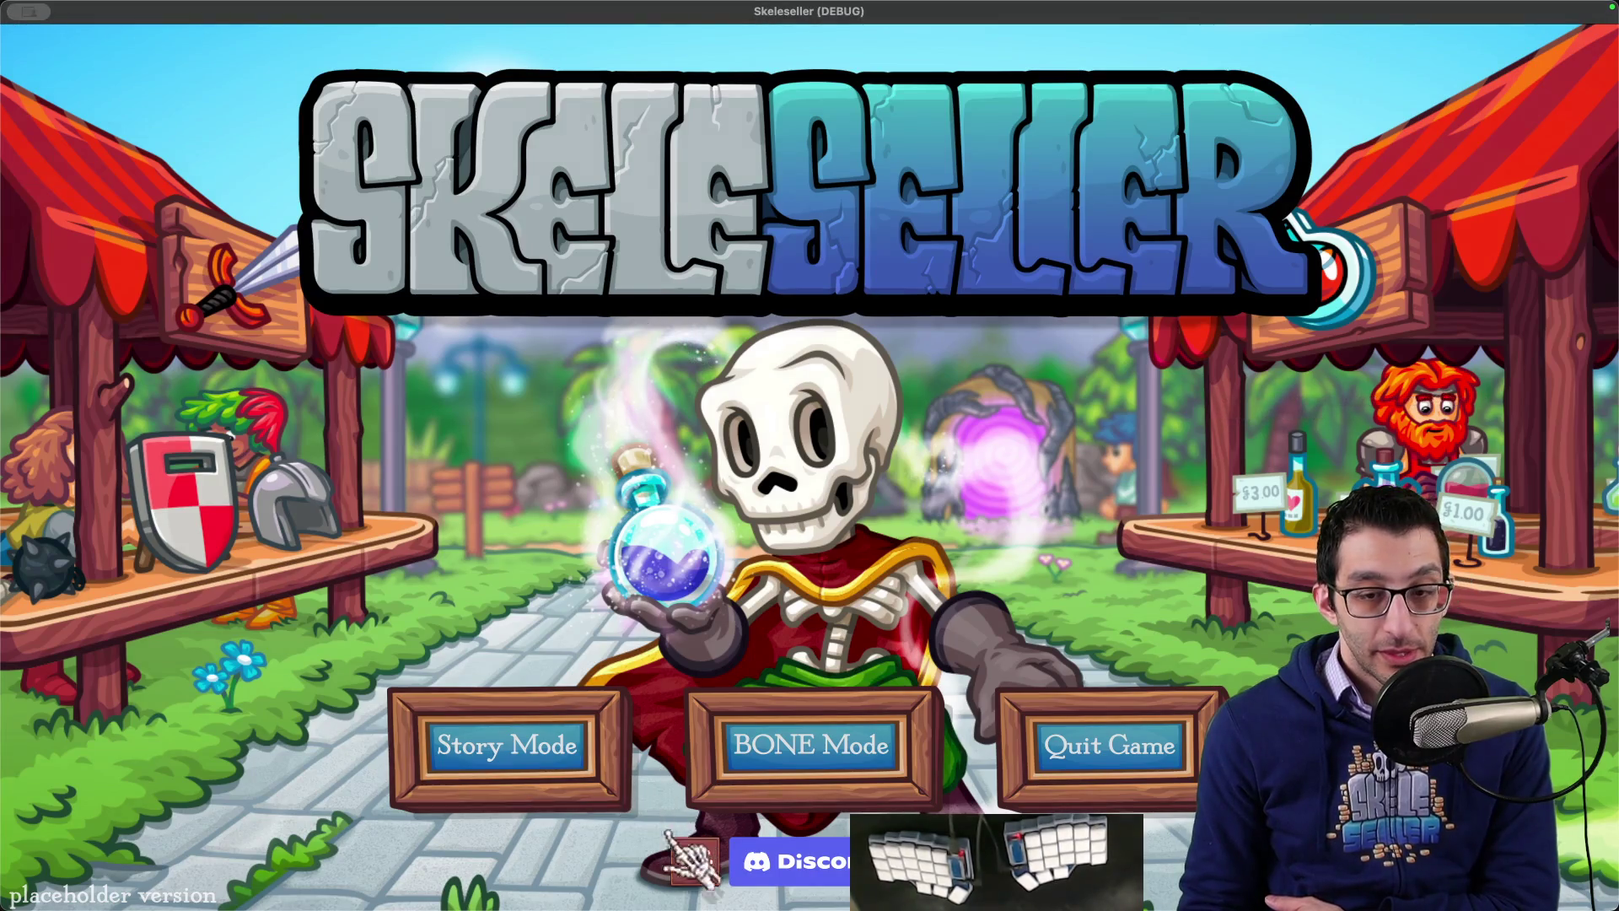
Step: In the game's settings, expand the Window Mode and then the Music Interval dropdowns
{"action": "left_click", "coordinate": [694, 861]}
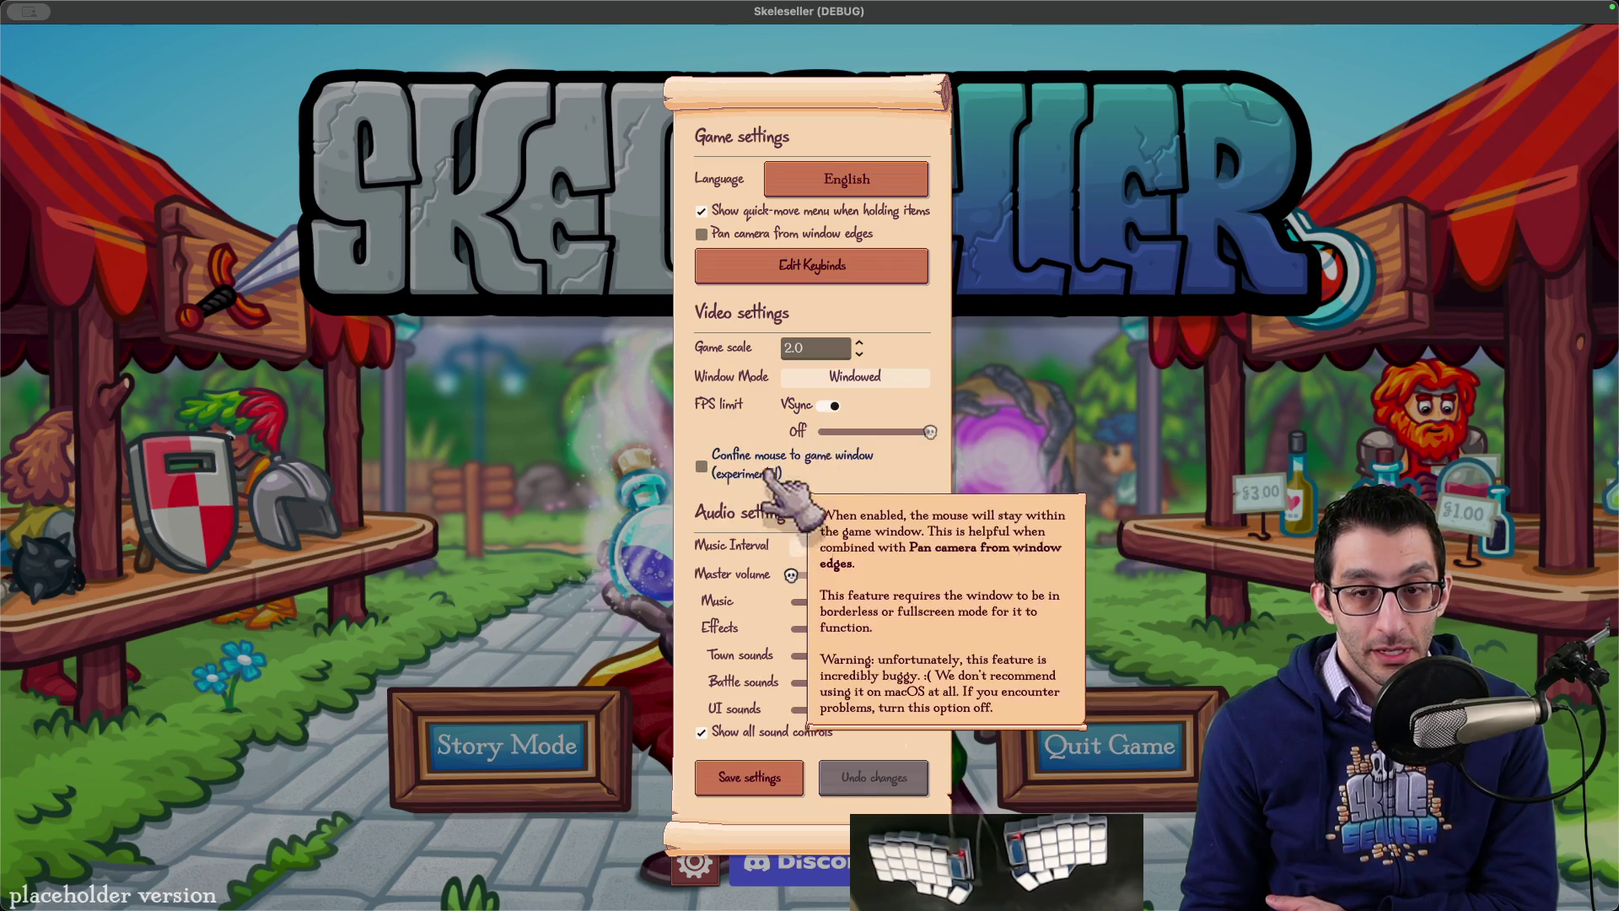
{"action": "left_click", "coordinate": [862, 377]}
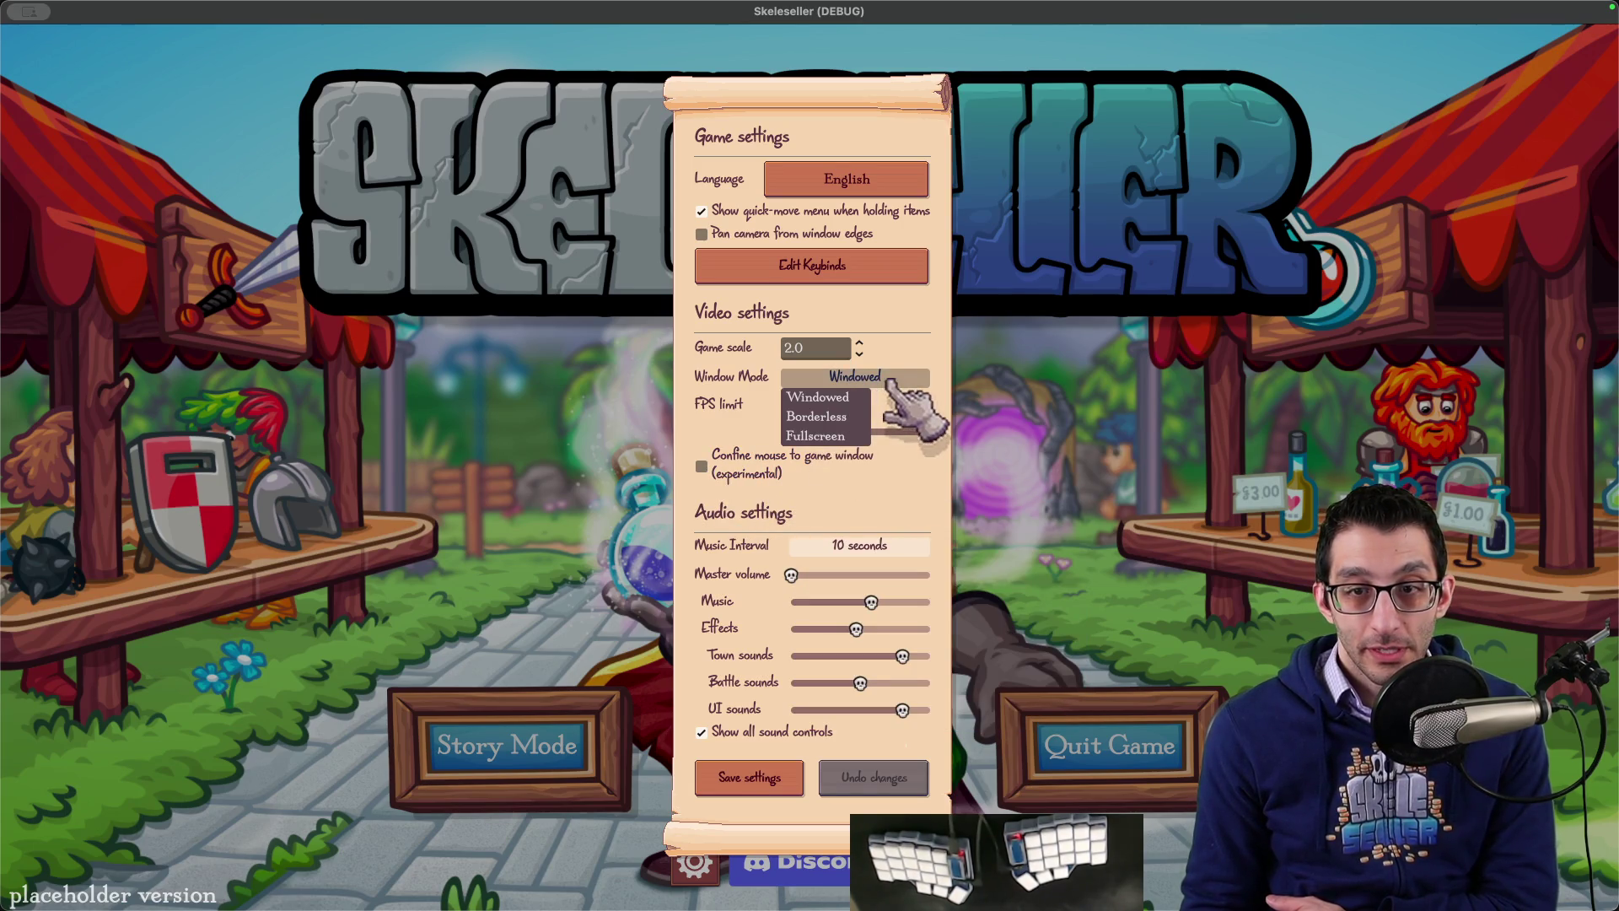
{"action": "left_click", "coordinate": [900, 550]}
{"action": "left_click", "coordinate": [904, 549]}
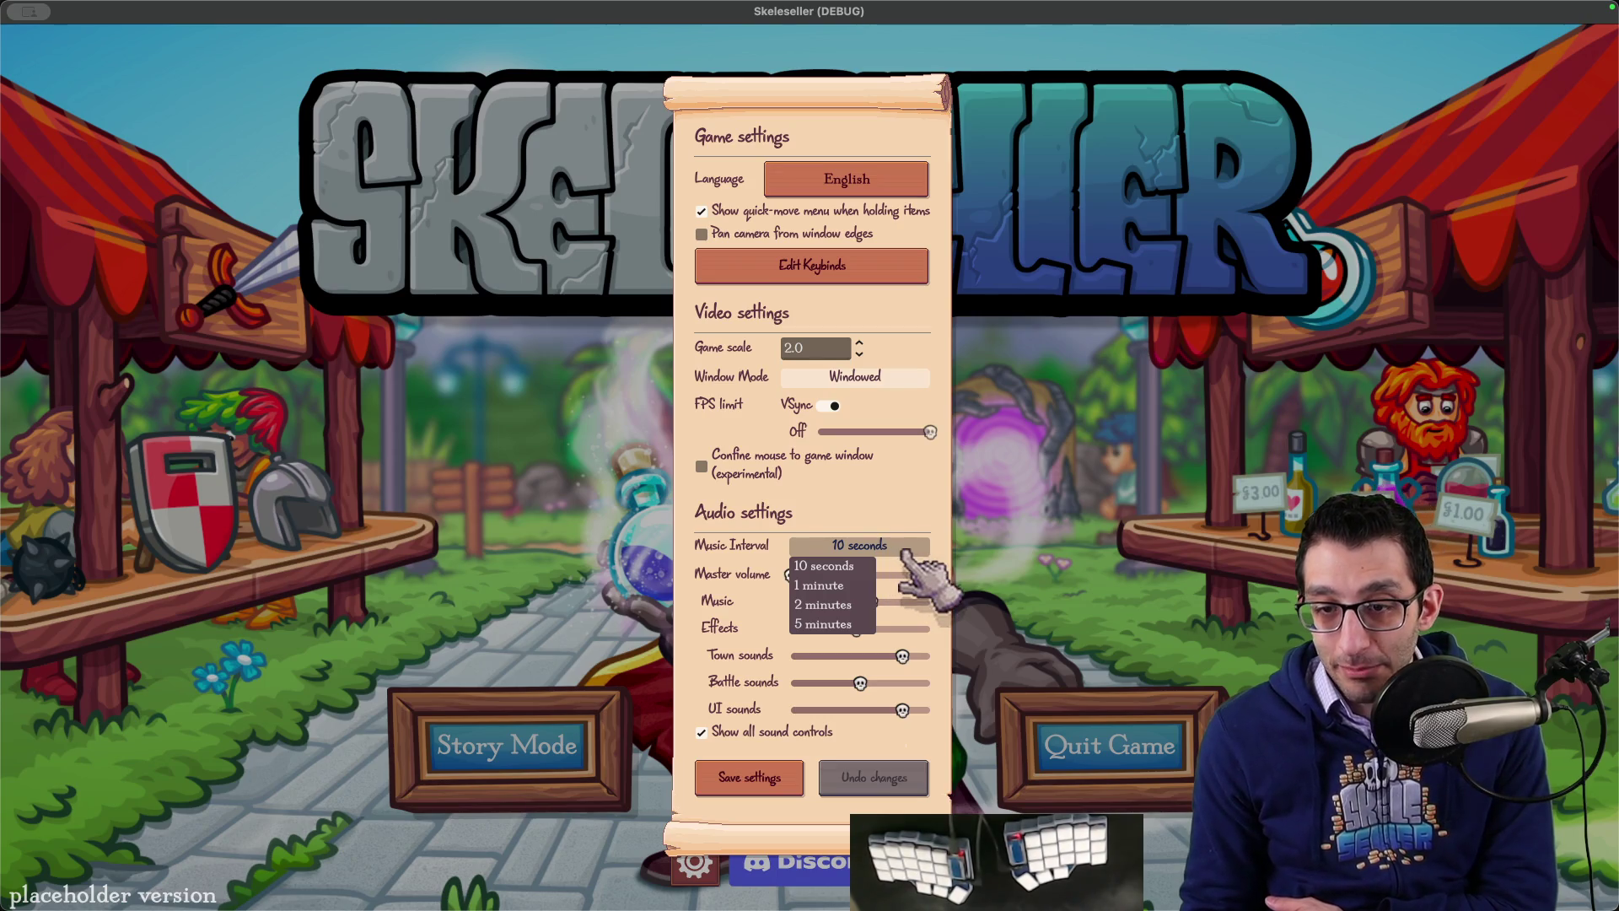
Step: Screenshot the non-transparent Music Interval dropdown, zoom in on it, then return to Visual Studio Code
{"action": "key", "text": "super+shift+4"}
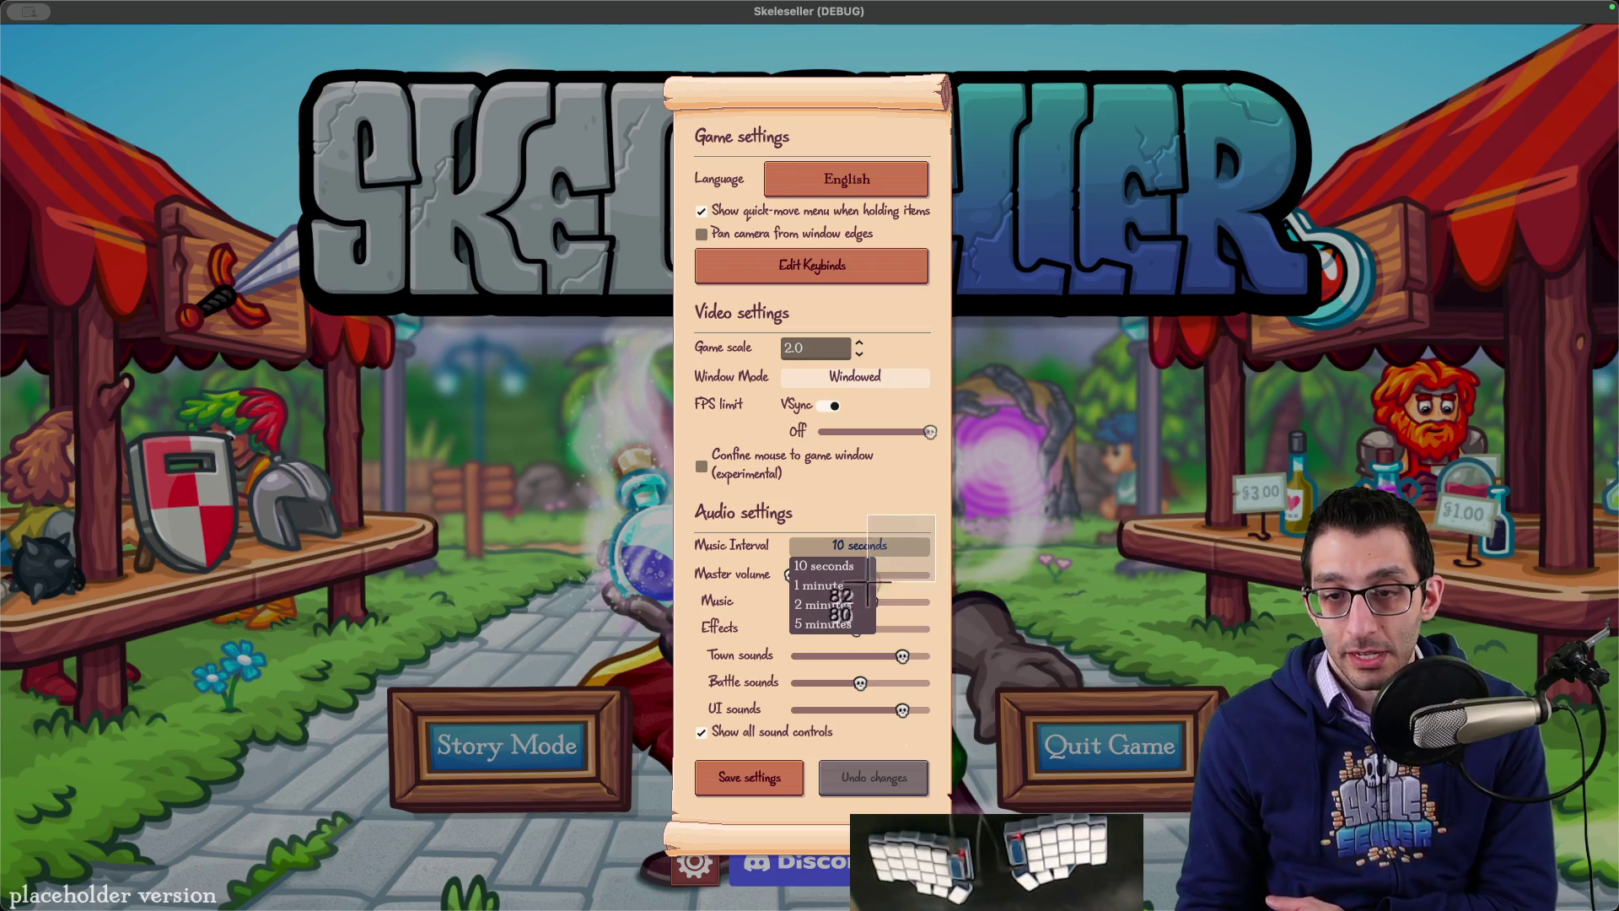
{"action": "mouse_move", "coordinate": [951, 513]}
{"action": "left_mouse_down"}
{"action": "mouse_move", "coordinate": [802, 667]}
{"action": "mouse_move", "coordinate": [785, 643]}
{"action": "left_mouse_up"}
{"action": "scroll", "coordinate": [814, 474], "scroll_direction": "up", "scroll_amount": 2}
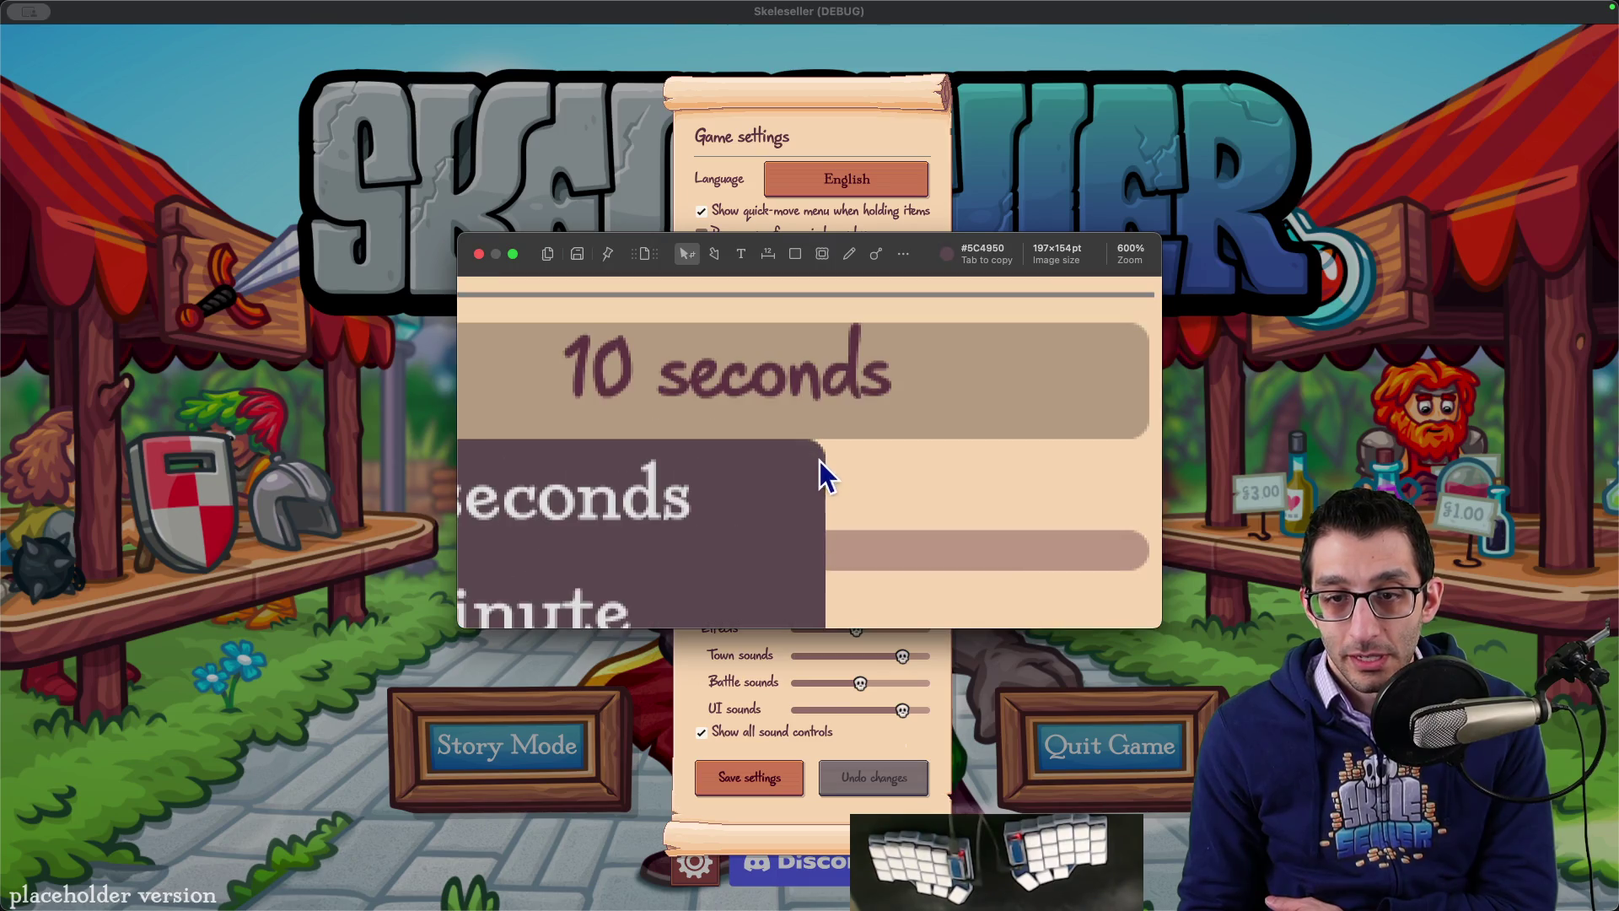
{"action": "scroll", "coordinate": [883, 494], "scroll_direction": "down", "scroll_amount": 4}
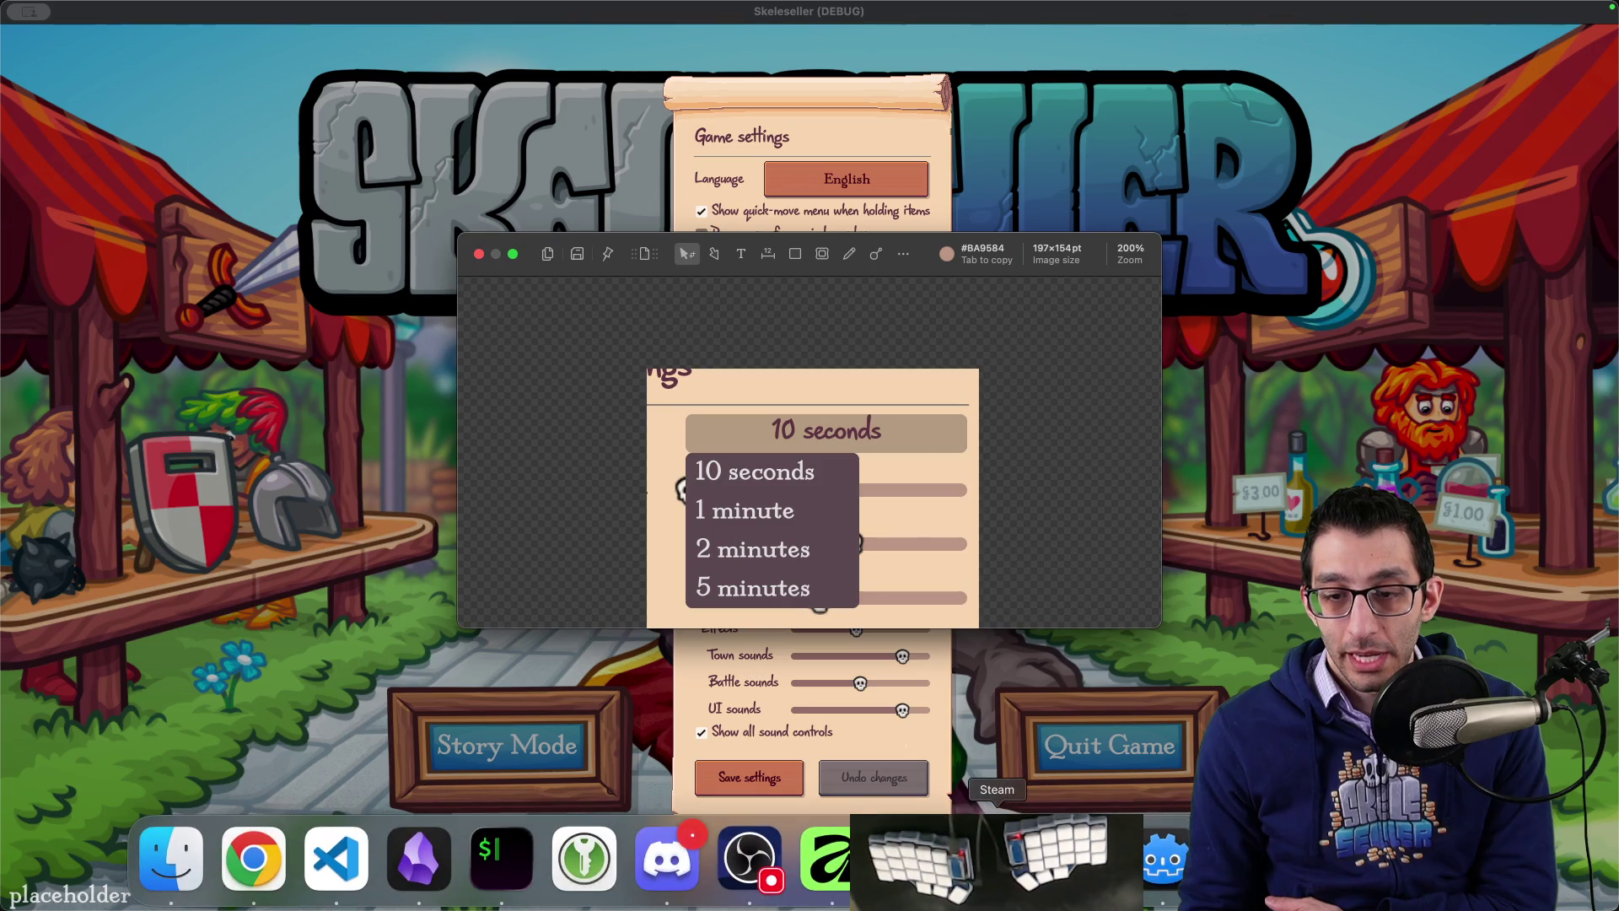
{"action": "key", "text": "Escape"}
{"action": "key", "text": "super+Tab"}
{"action": "left_click", "coordinate": [322, 860]}
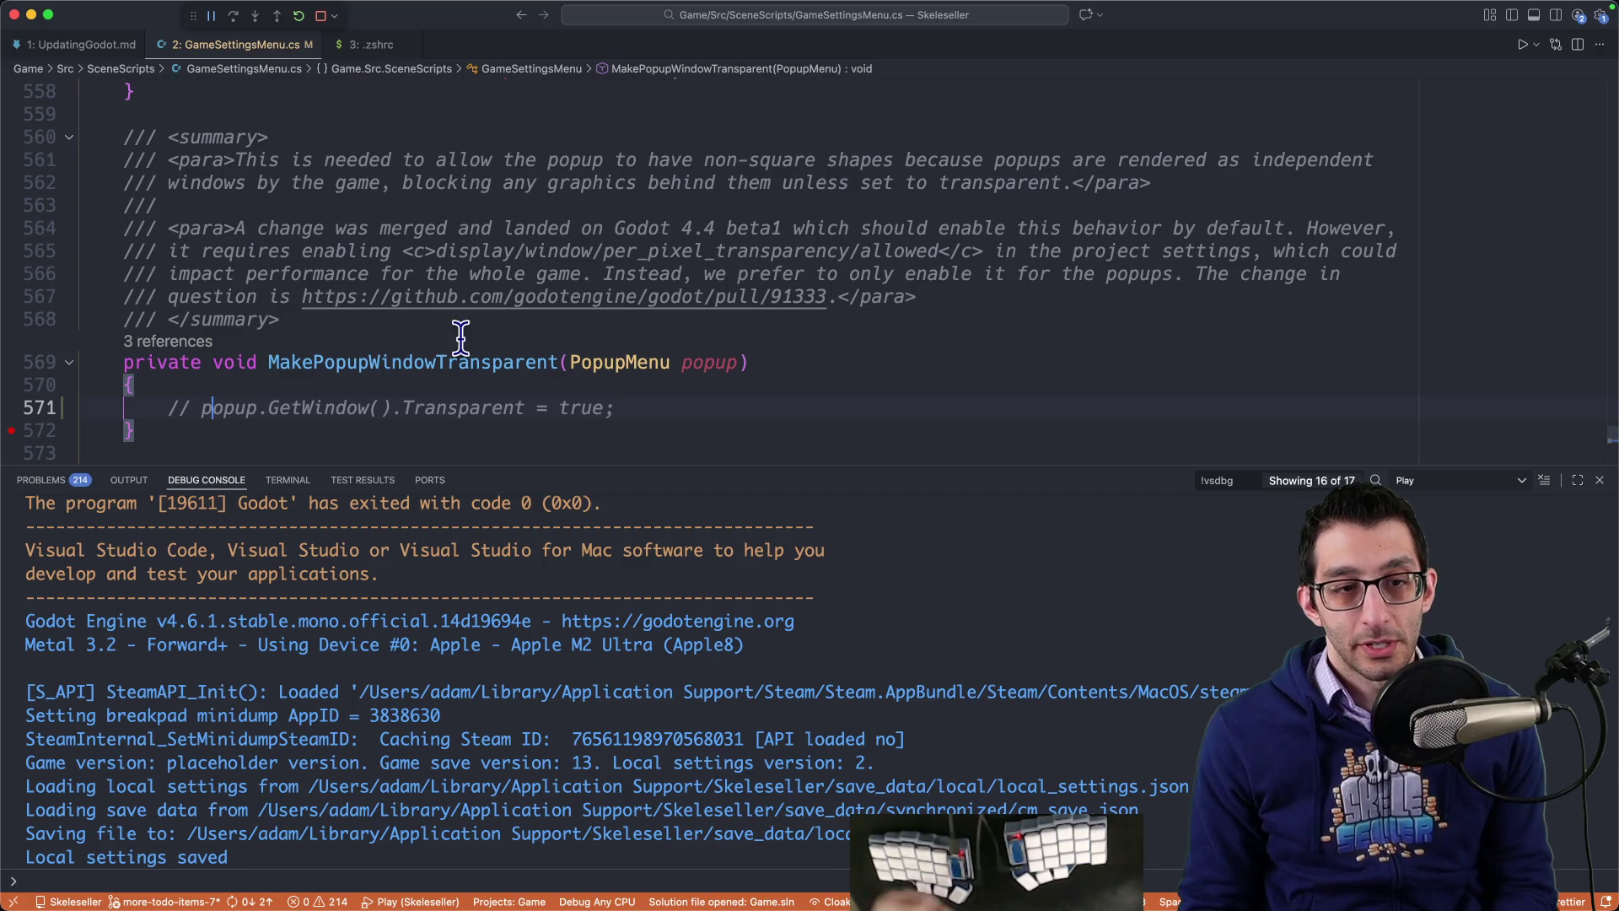
Step: Uncomment line 571, put a breakpoint on it, and restart the debug session
{"action": "key", "text": "super+slash"}
{"action": "left_click", "coordinate": [15, 434]}
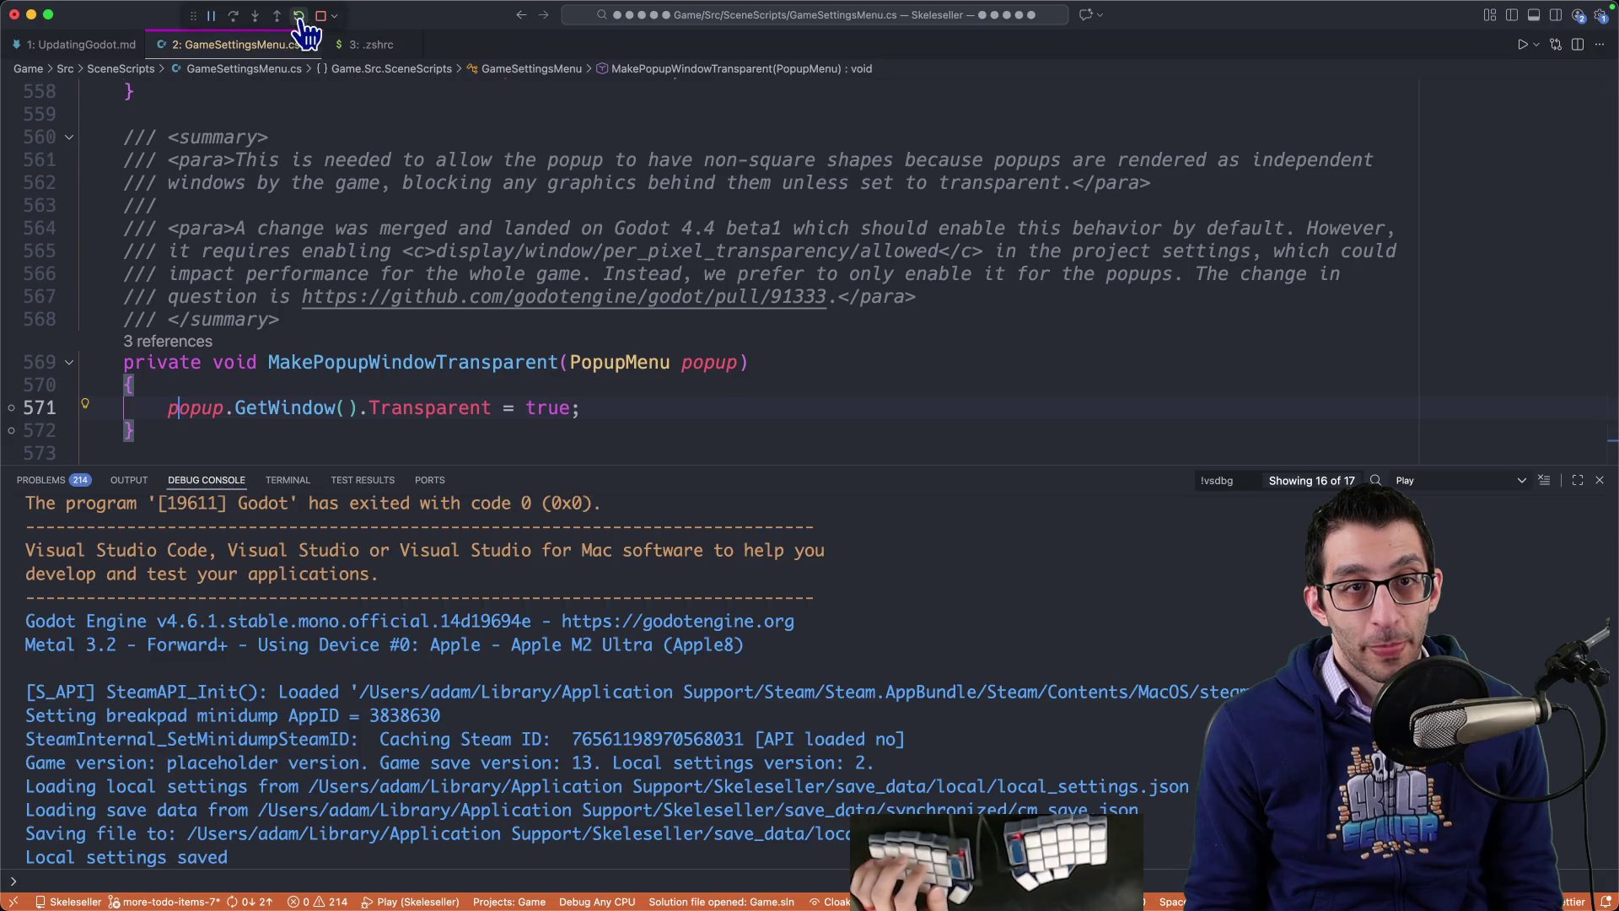
{"action": "left_click", "coordinate": [299, 16]}
{"action": "left_click", "coordinate": [12, 432]}
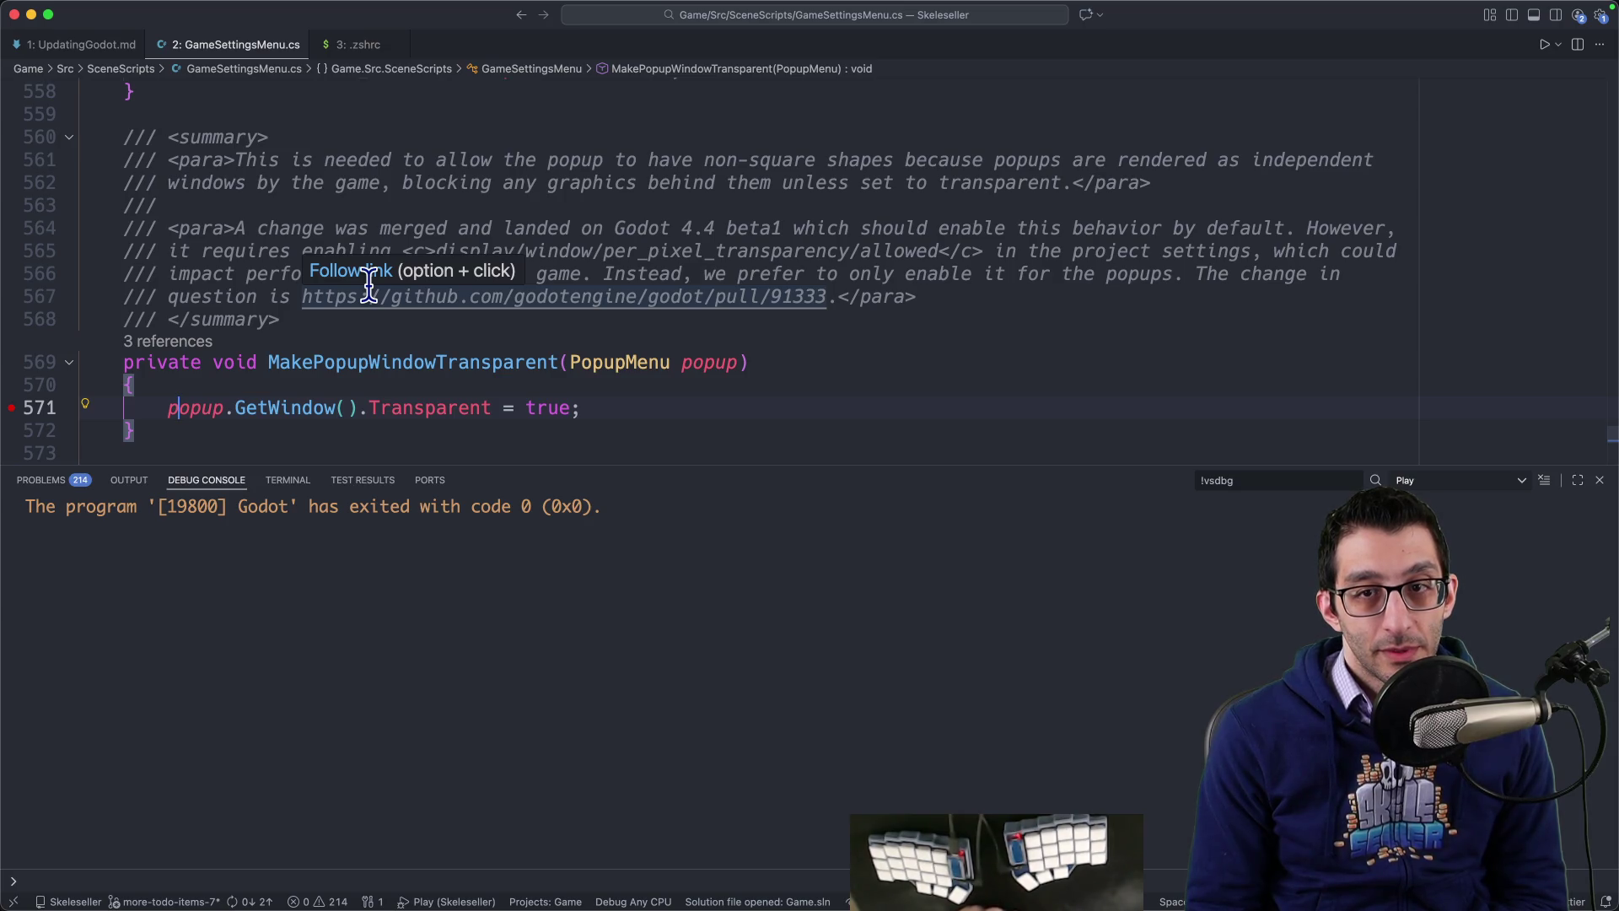
{"action": "key", "text": "F5"}
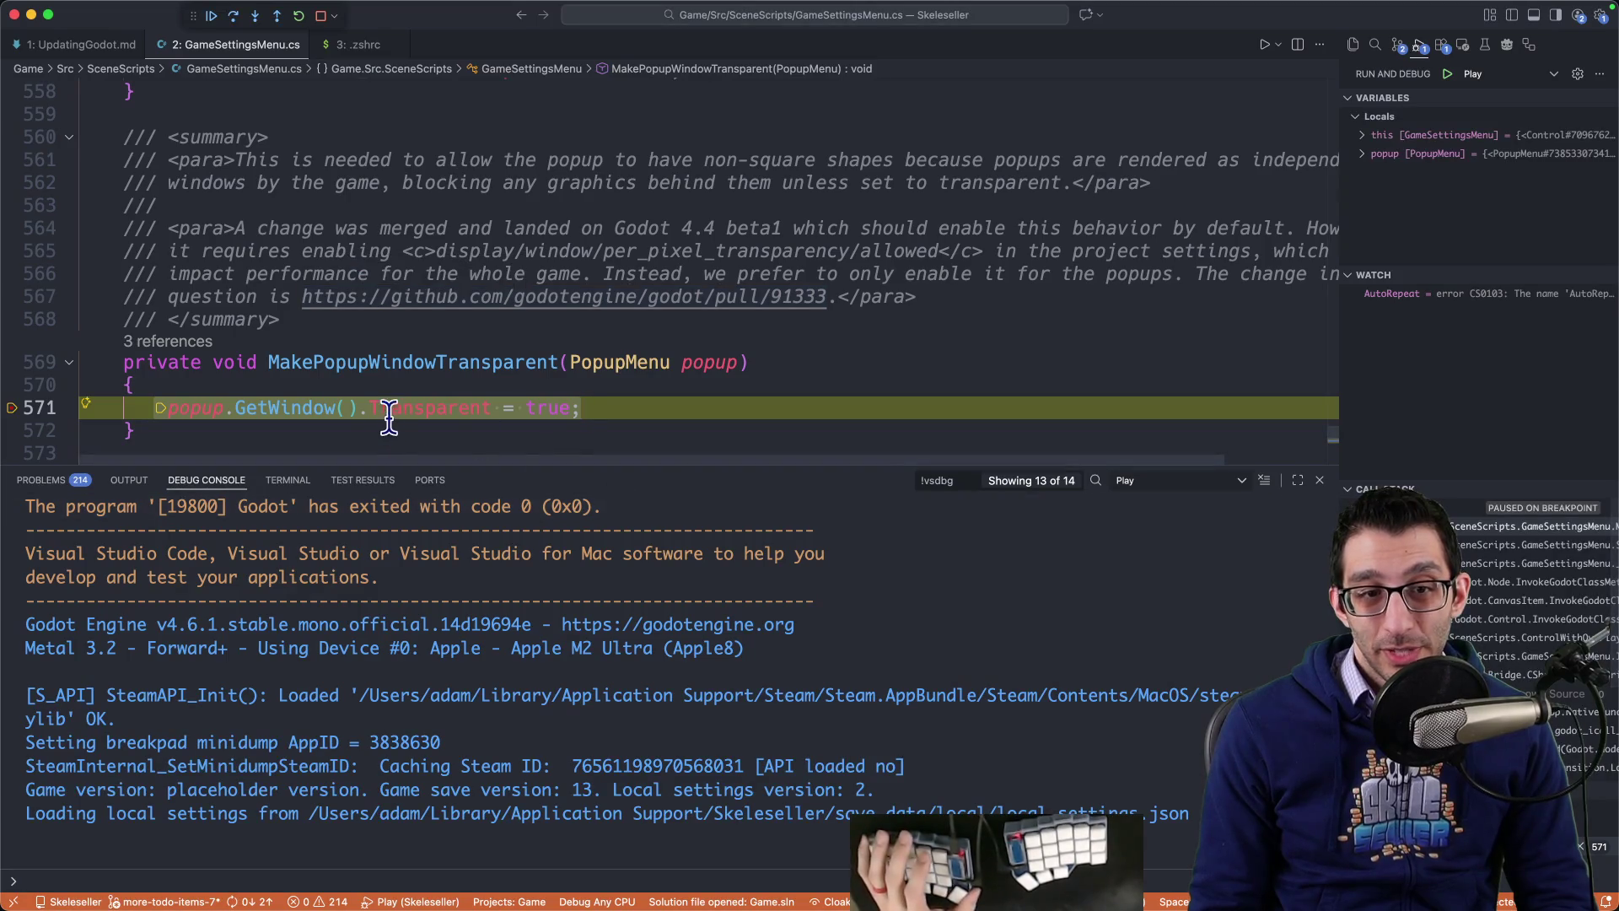
Step: Evaluate popup.GetWindow().Transparent in the Debug Console, which returns true
{"action": "key", "text": "super+Left"}
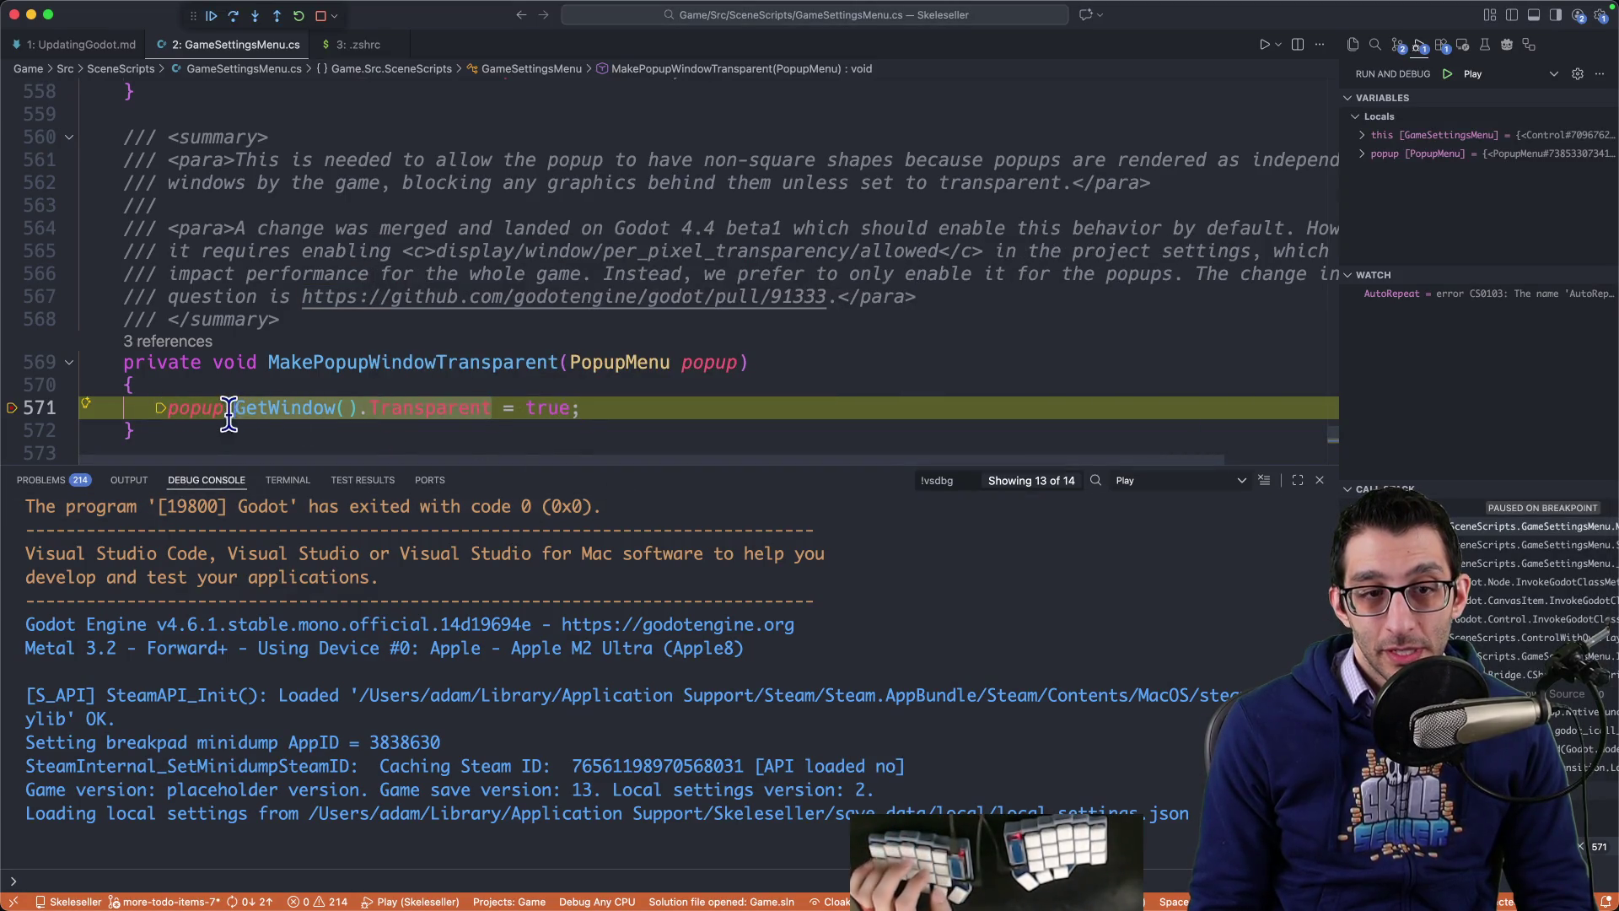
{"action": "left_click", "coordinate": [273, 866]}
{"action": "type", "text": "popup.GetWindow().Transparent"}
{"action": "key", "text": "Return"}
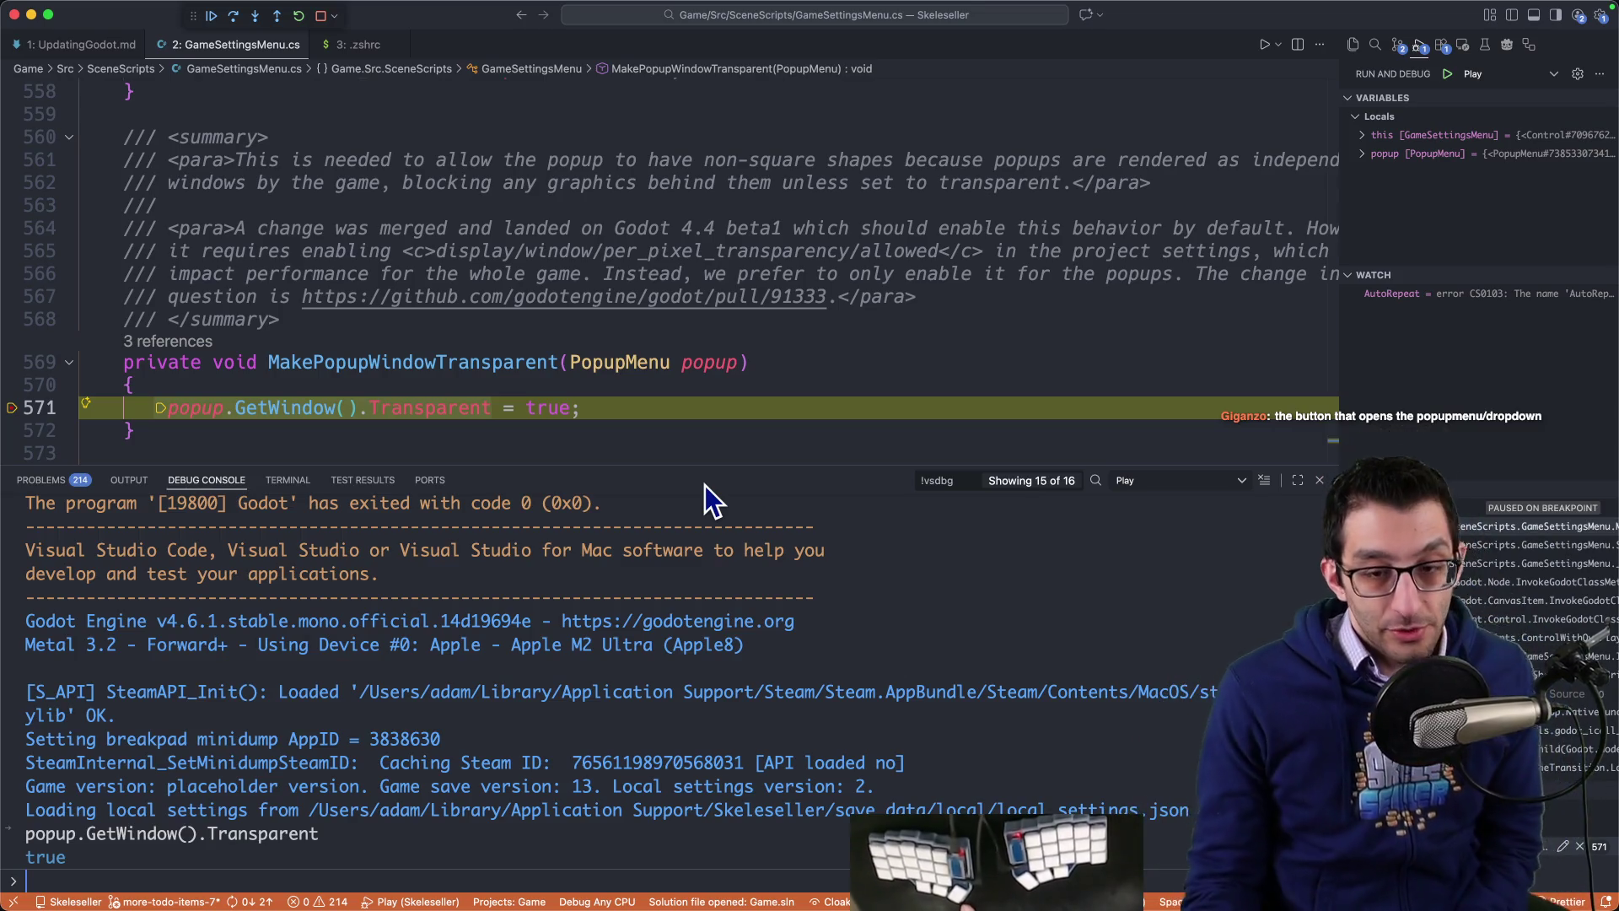
{"action": "mouse_move", "coordinate": [996, 858]}
{"action": "left_click", "coordinate": [1164, 858]}
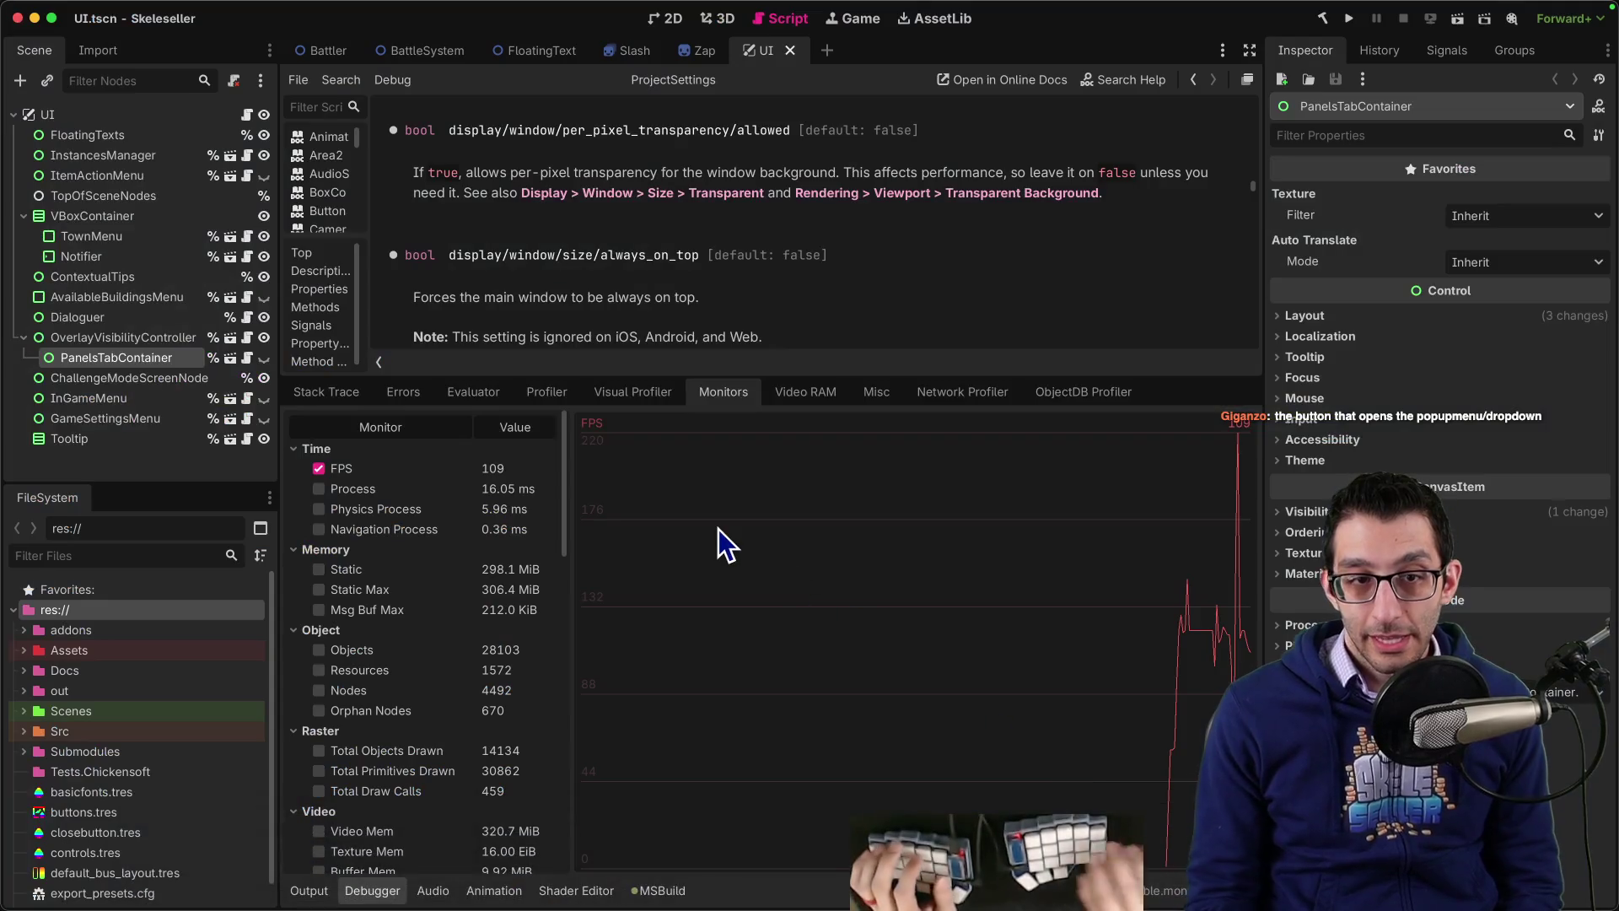
Step: Open the GameSettingsMenu scene and select its WindowModeMenuButton node in the 2D view
{"action": "key", "text": "ctrl+shift+o"}
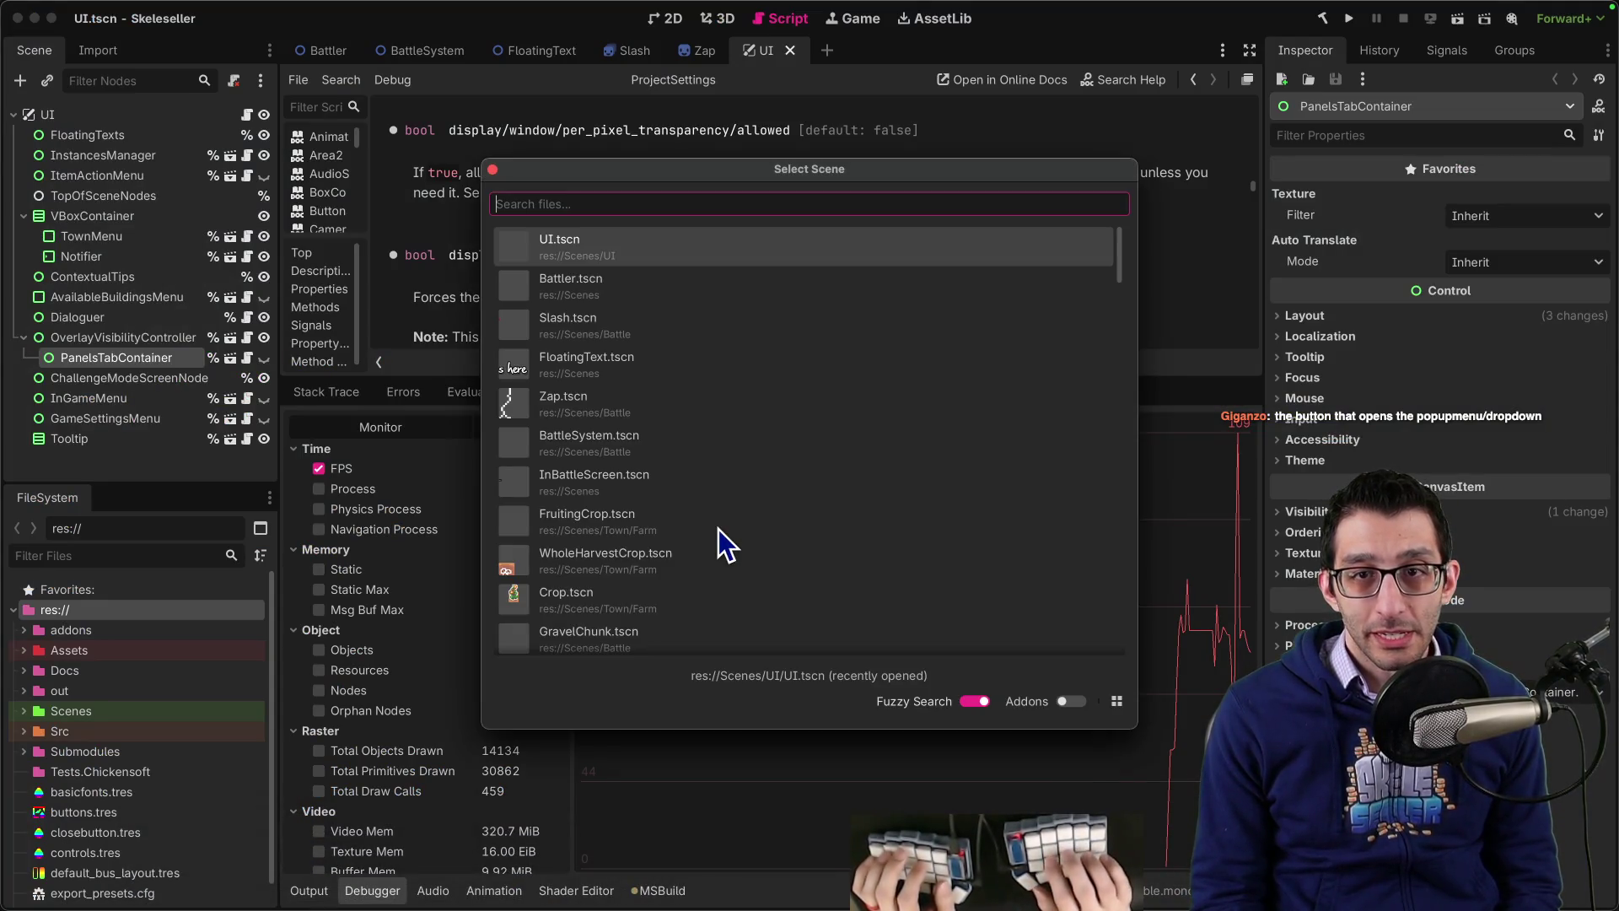
{"action": "type", "text": "gamesetting"}
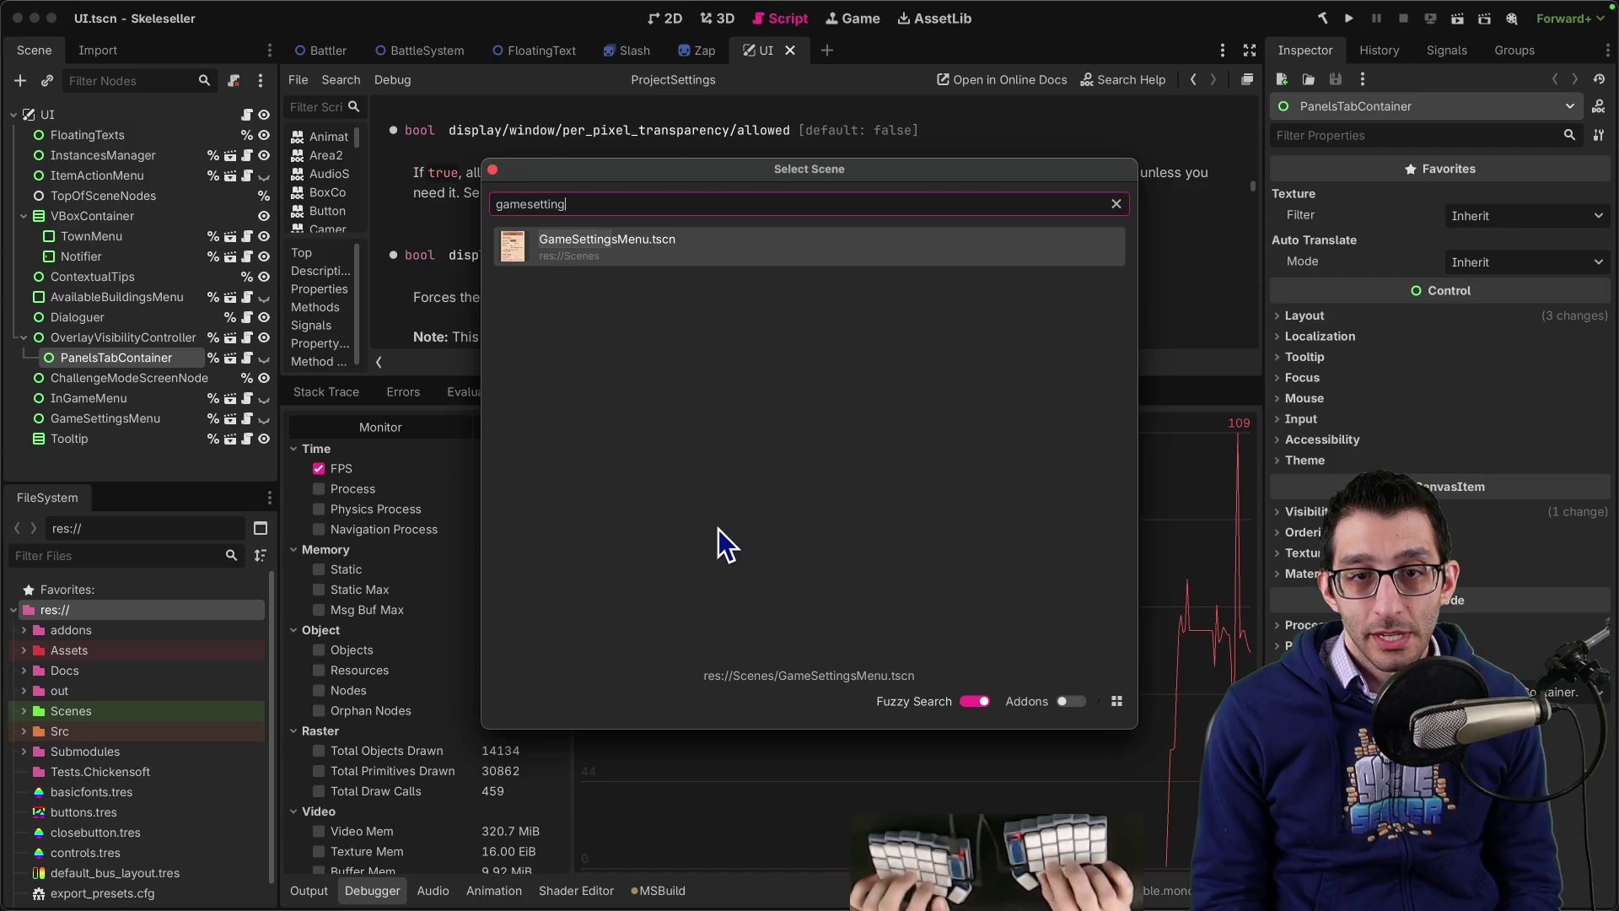
{"action": "key", "text": "Return"}
{"action": "left_click", "coordinate": [682, 22]}
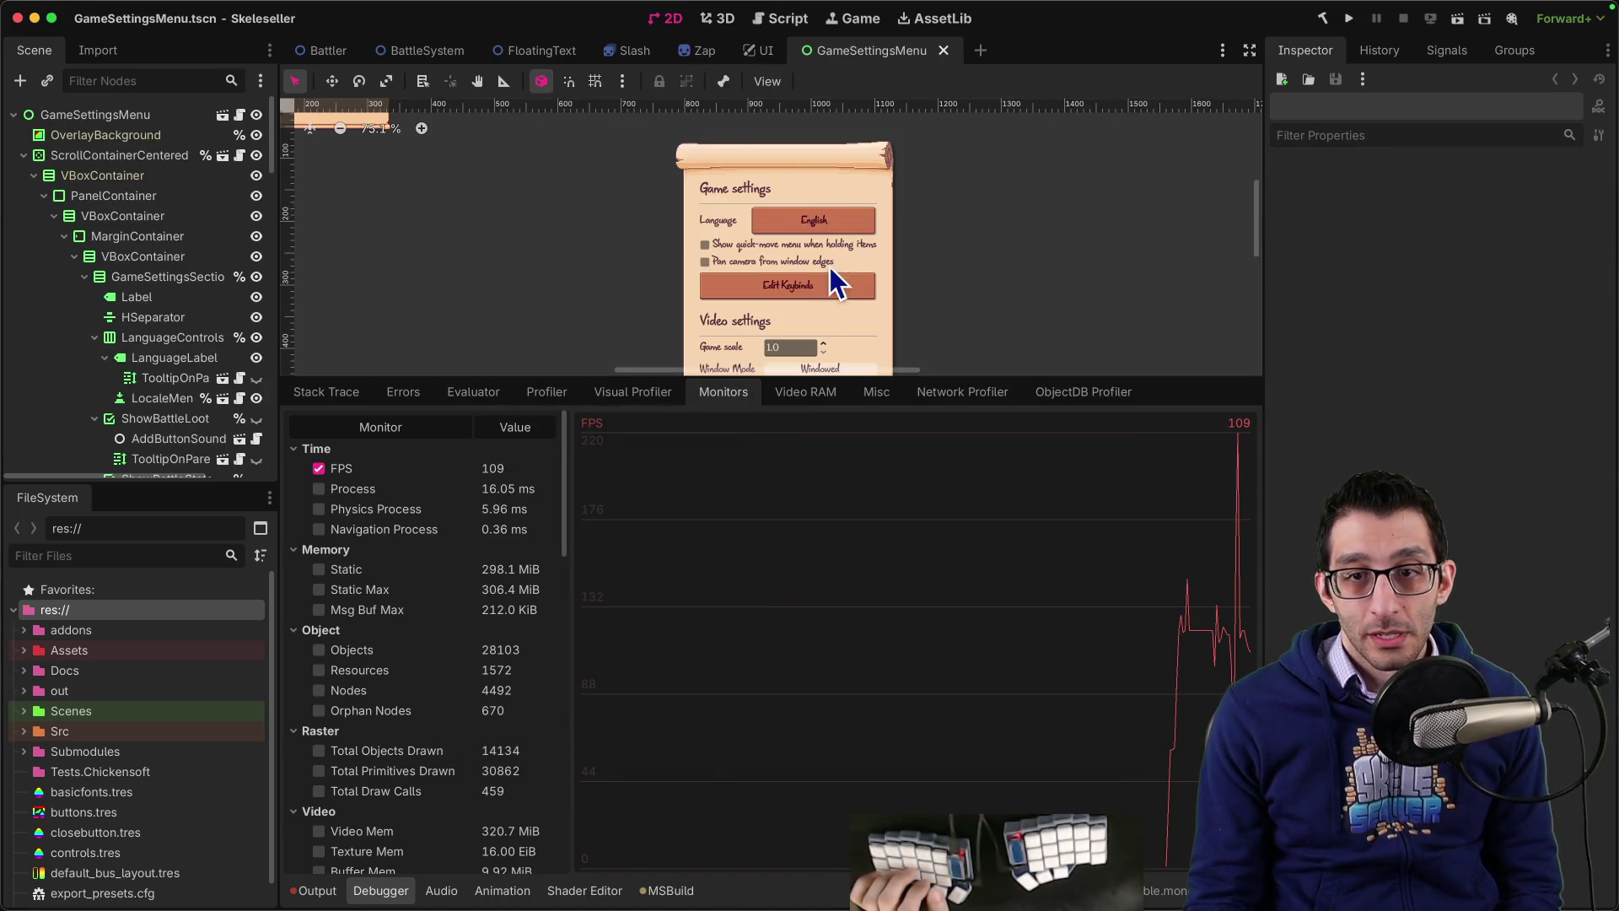
{"action": "left_click", "coordinate": [833, 371]}
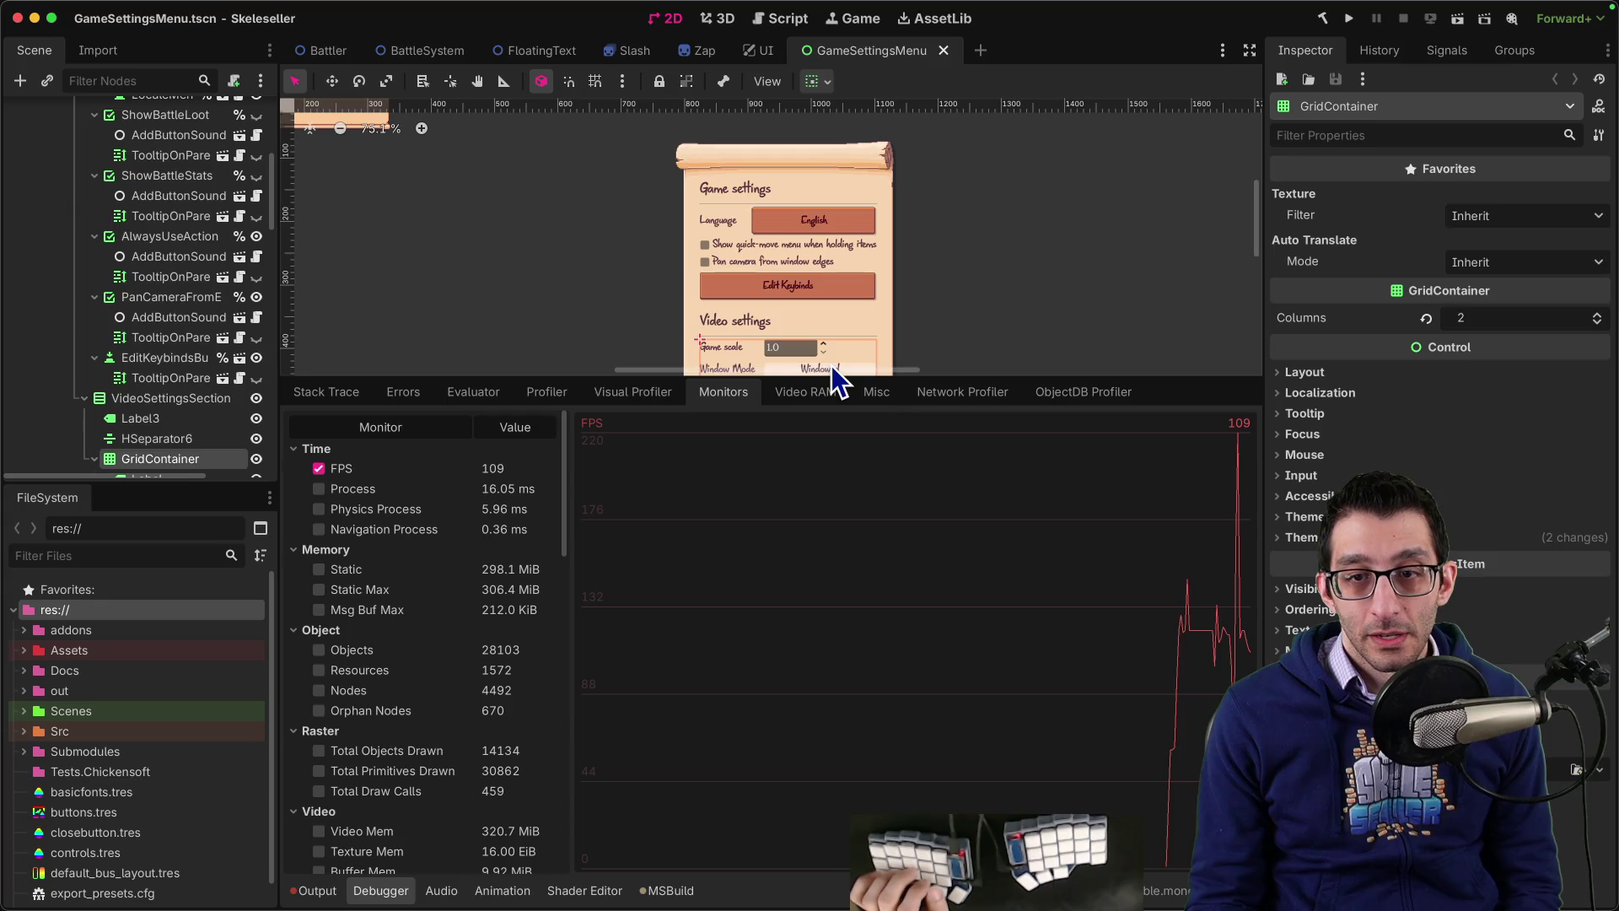
{"action": "scroll", "coordinate": [164, 359], "scroll_direction": "down", "scroll_amount": 5}
{"action": "left_click", "coordinate": [166, 364]}
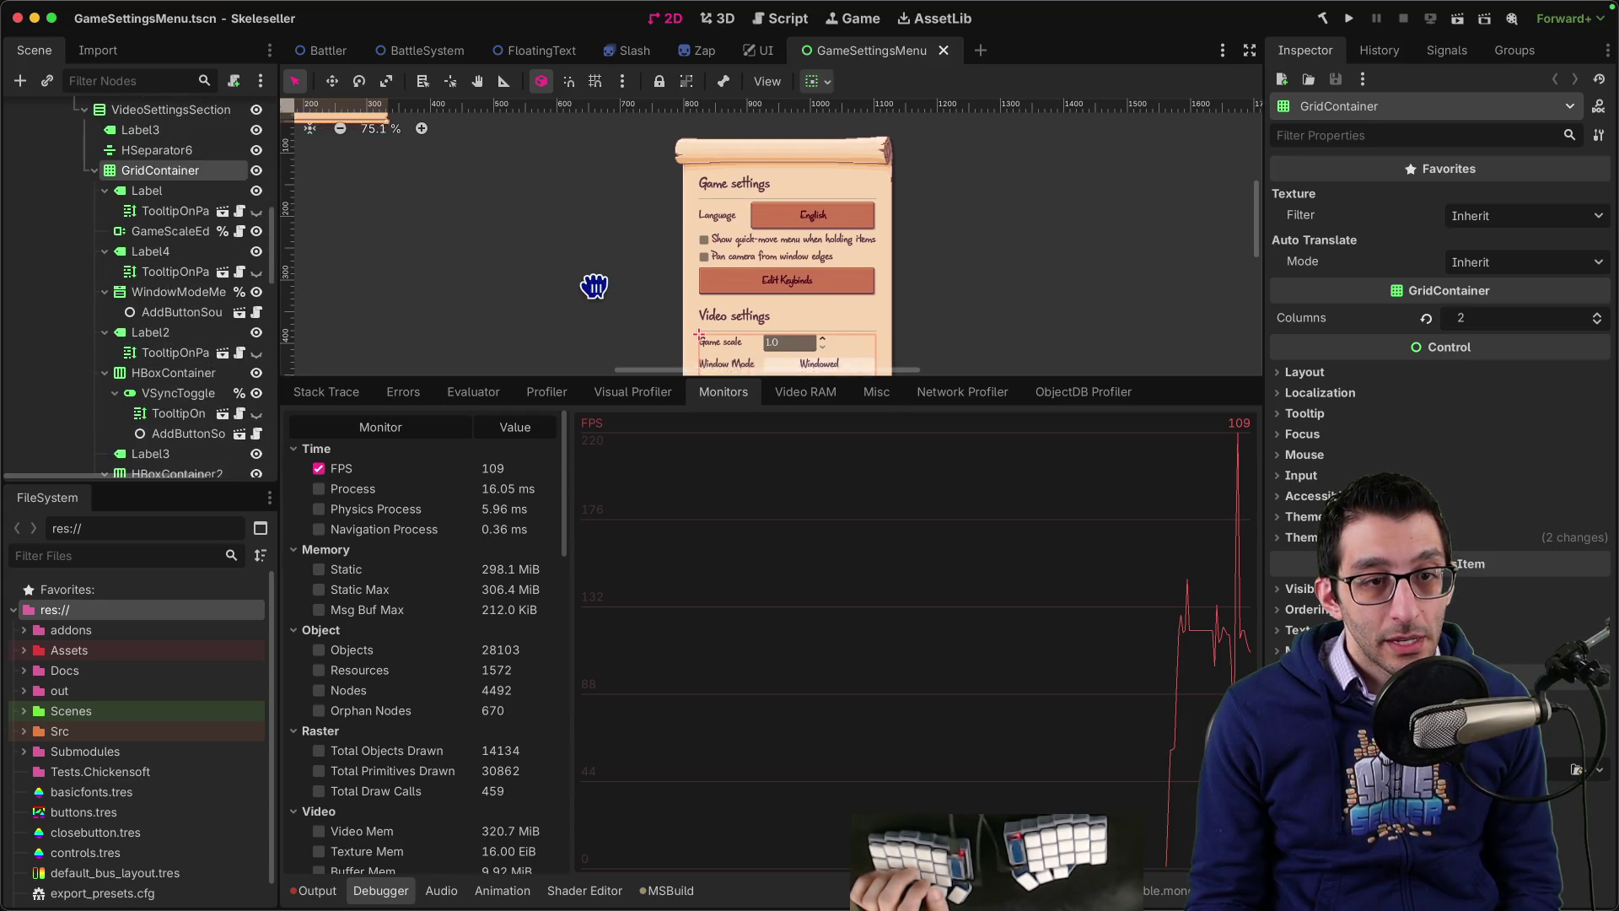
{"action": "scroll", "coordinate": [589, 281], "scroll_direction": "up", "scroll_amount": 5}
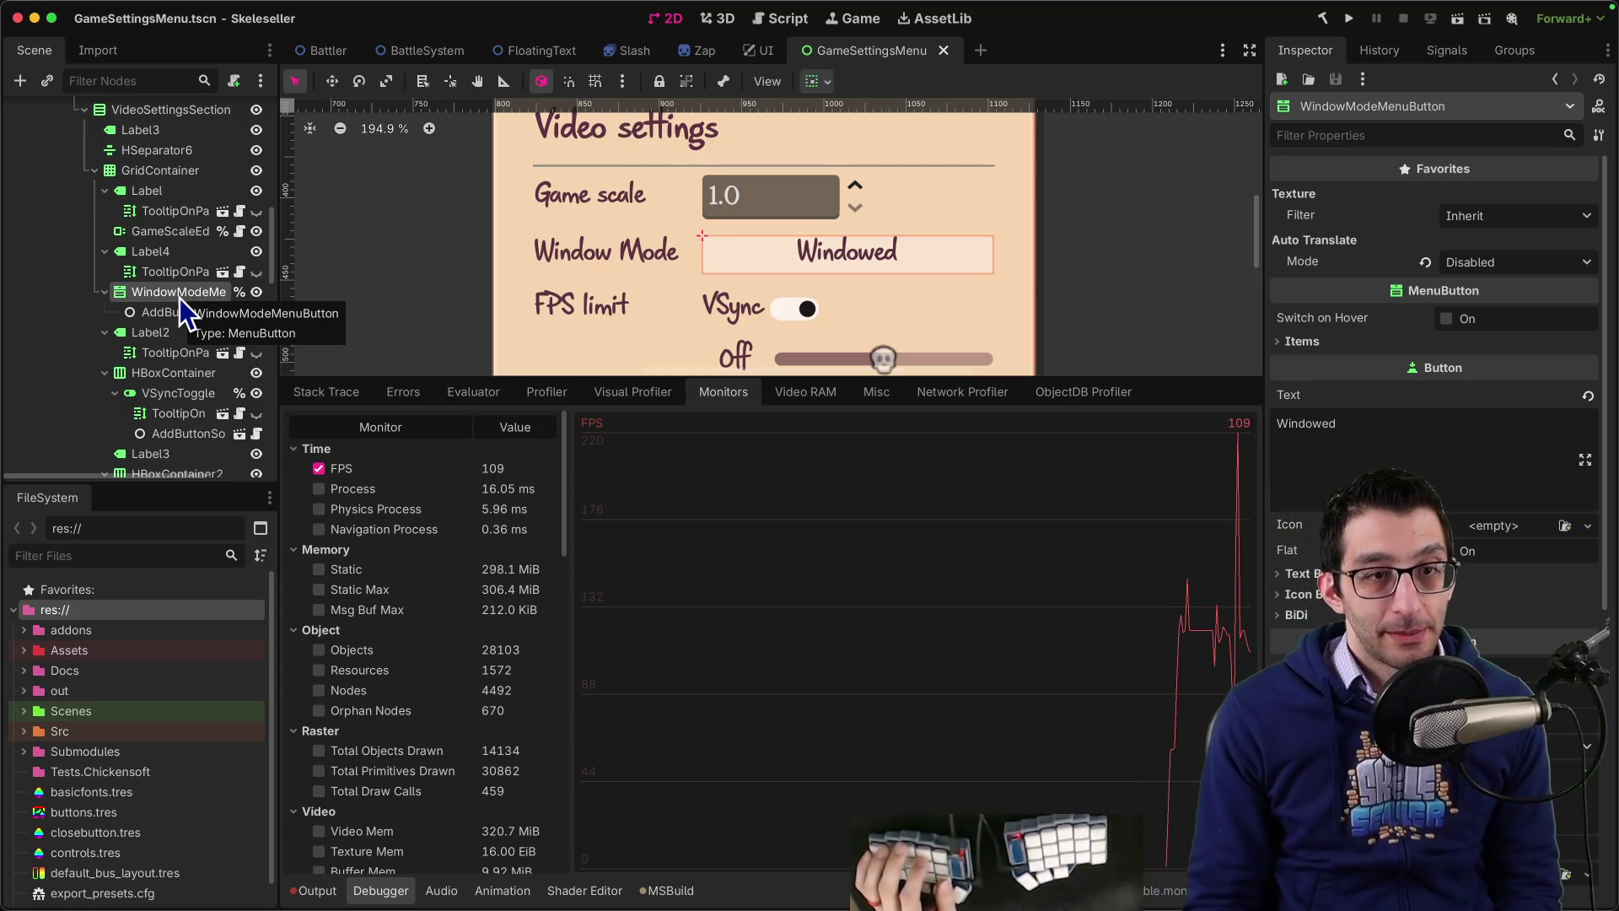
Step: Look up the Window and MenuButton types in the Create New Node dialog
{"action": "key", "text": "ctrl+a"}
{"action": "type", "text": "windo"}
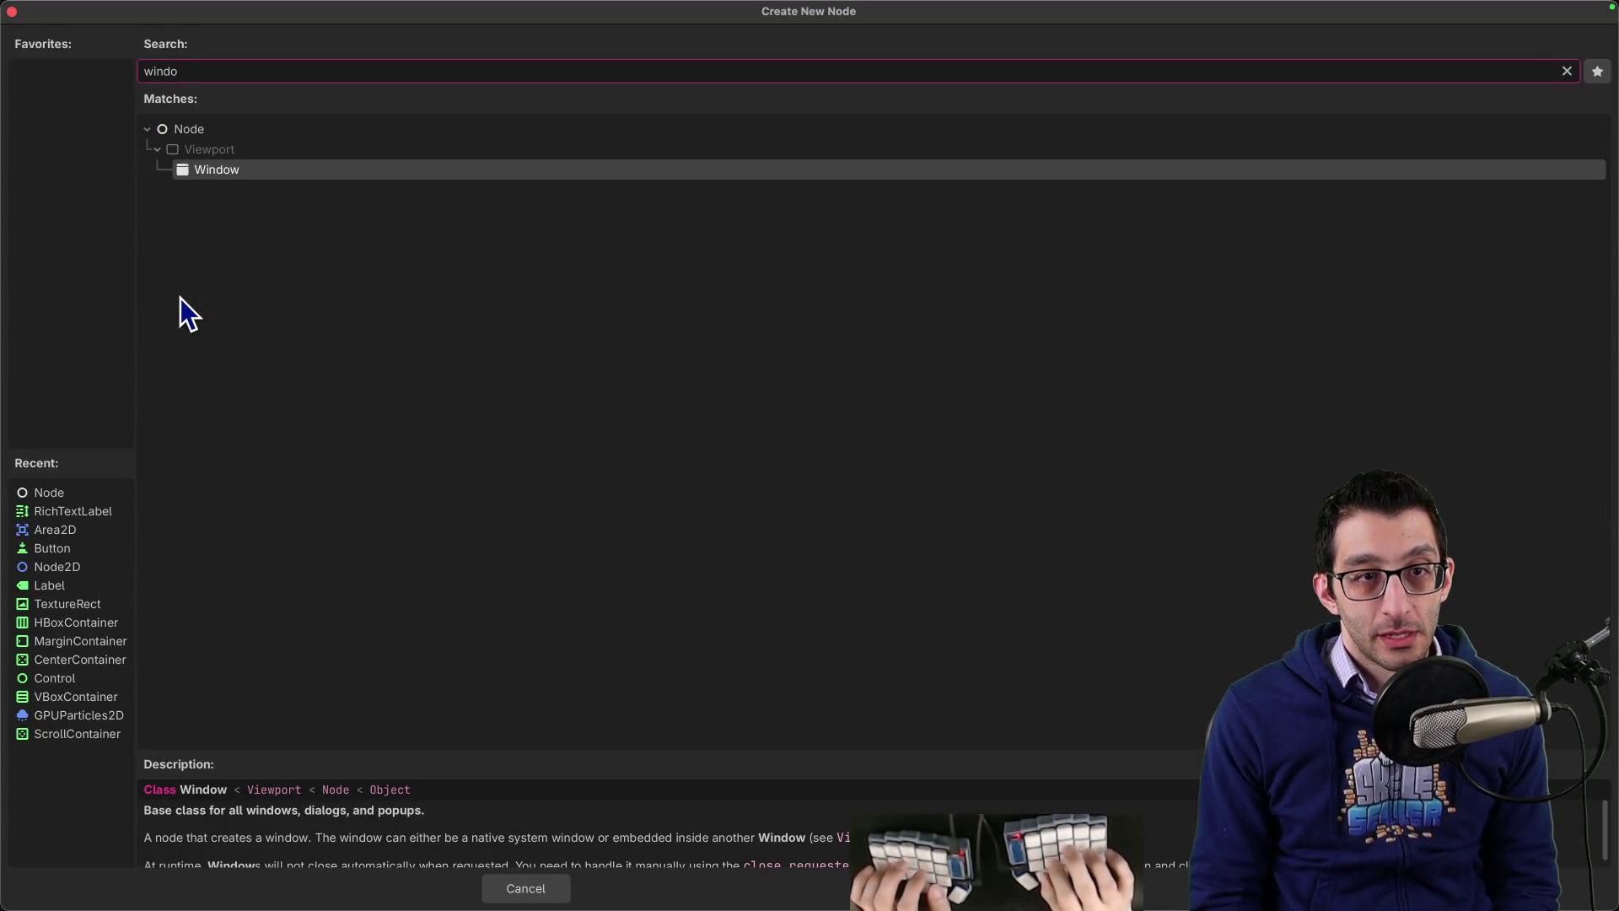
{"action": "key", "text": "ctrl+a"}
{"action": "type", "text": "menubutton"}
{"action": "key", "text": "Return"}
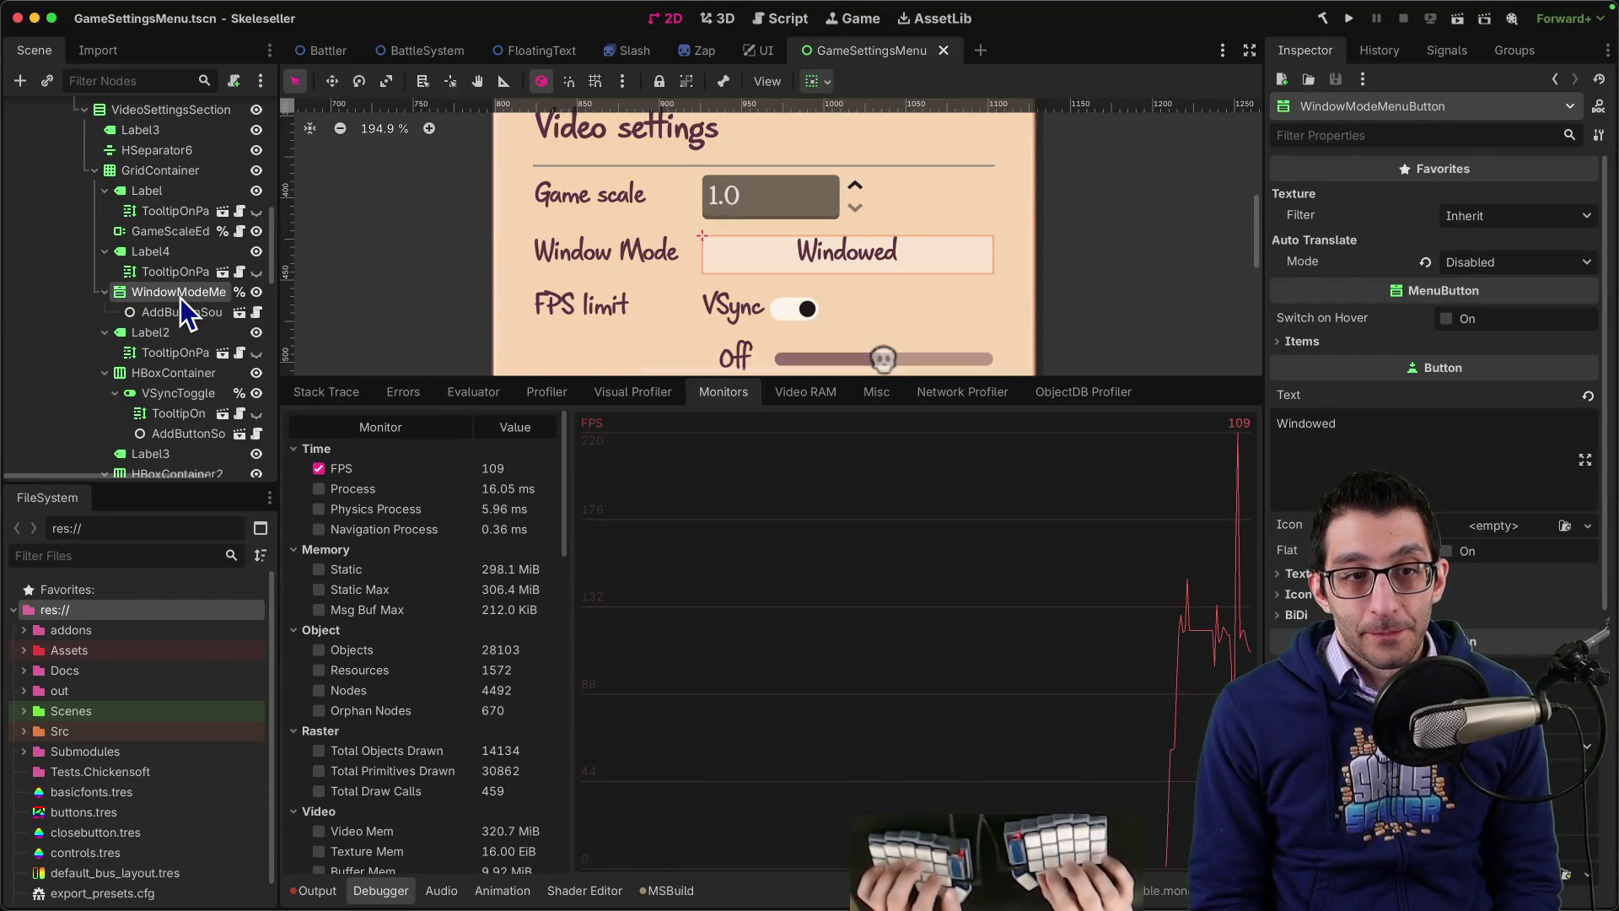
Step: Check the popup's Window.Transparent value in the paused debugger, then bring up PR #91333
{"action": "key", "text": "super+Tab"}
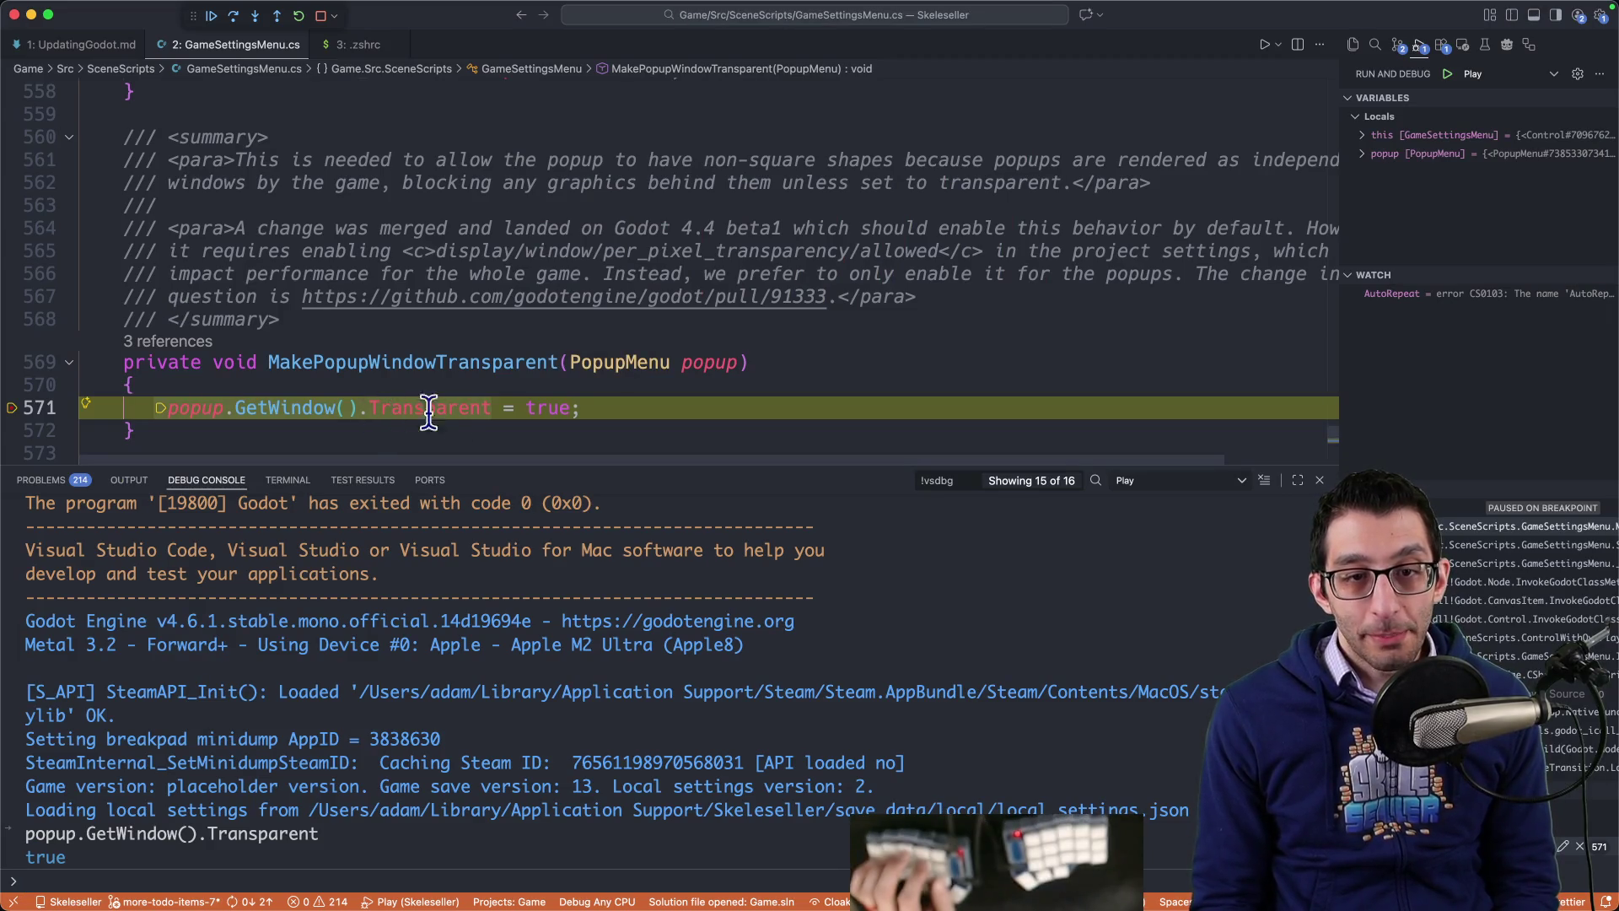
{"action": "mouse_move", "coordinate": [434, 409]}
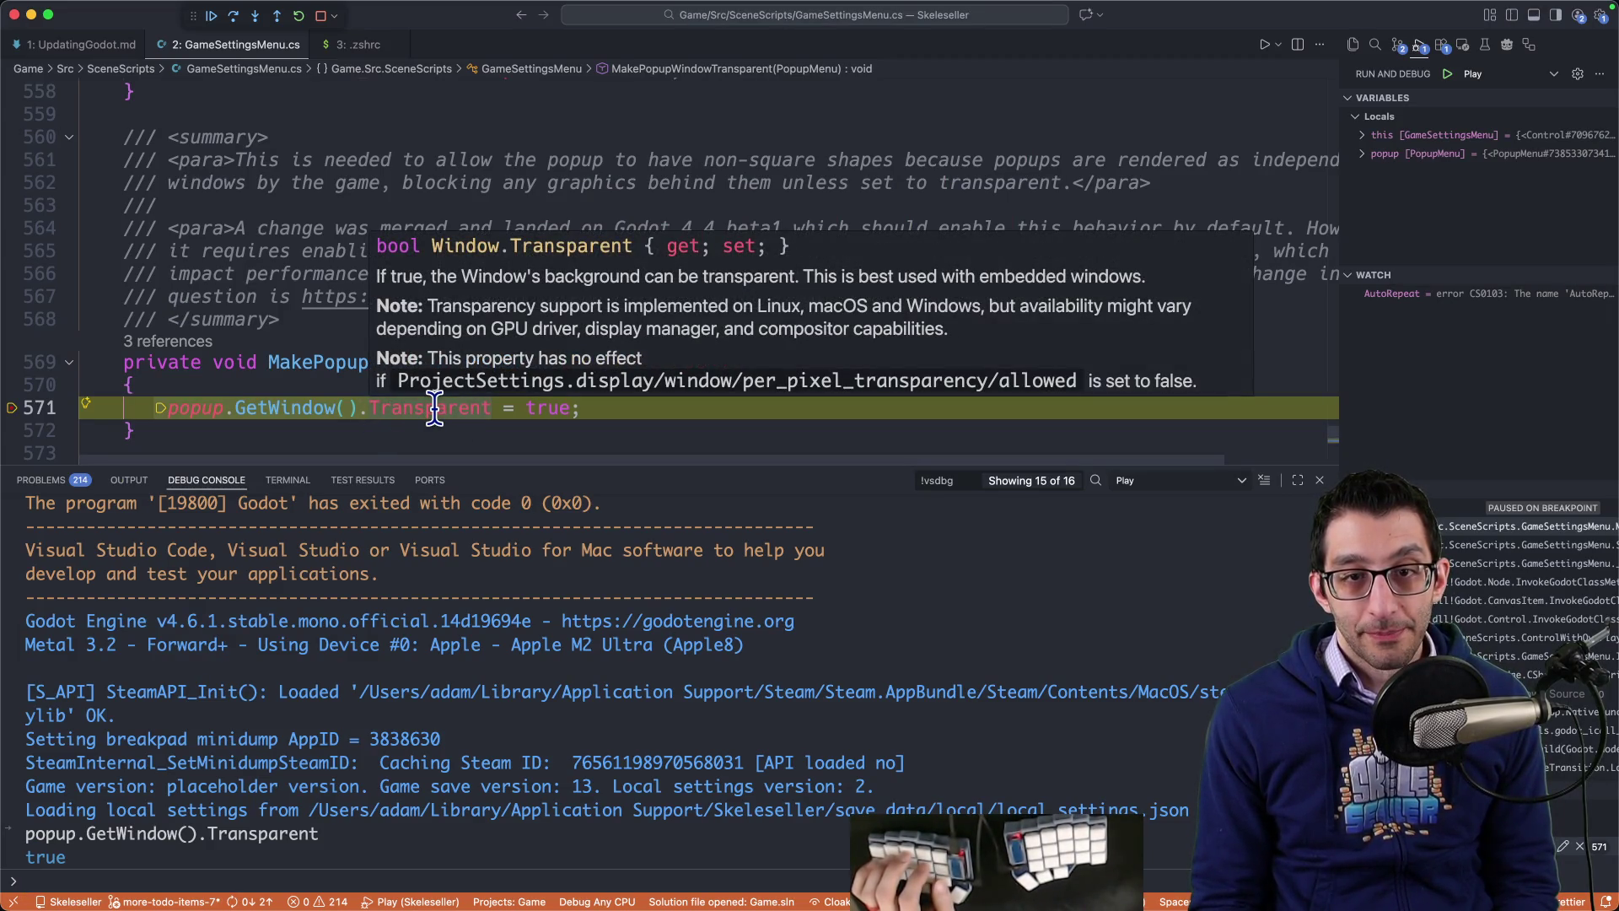
{"action": "type", "text": "`"}
{"action": "key", "text": "super+Tab"}
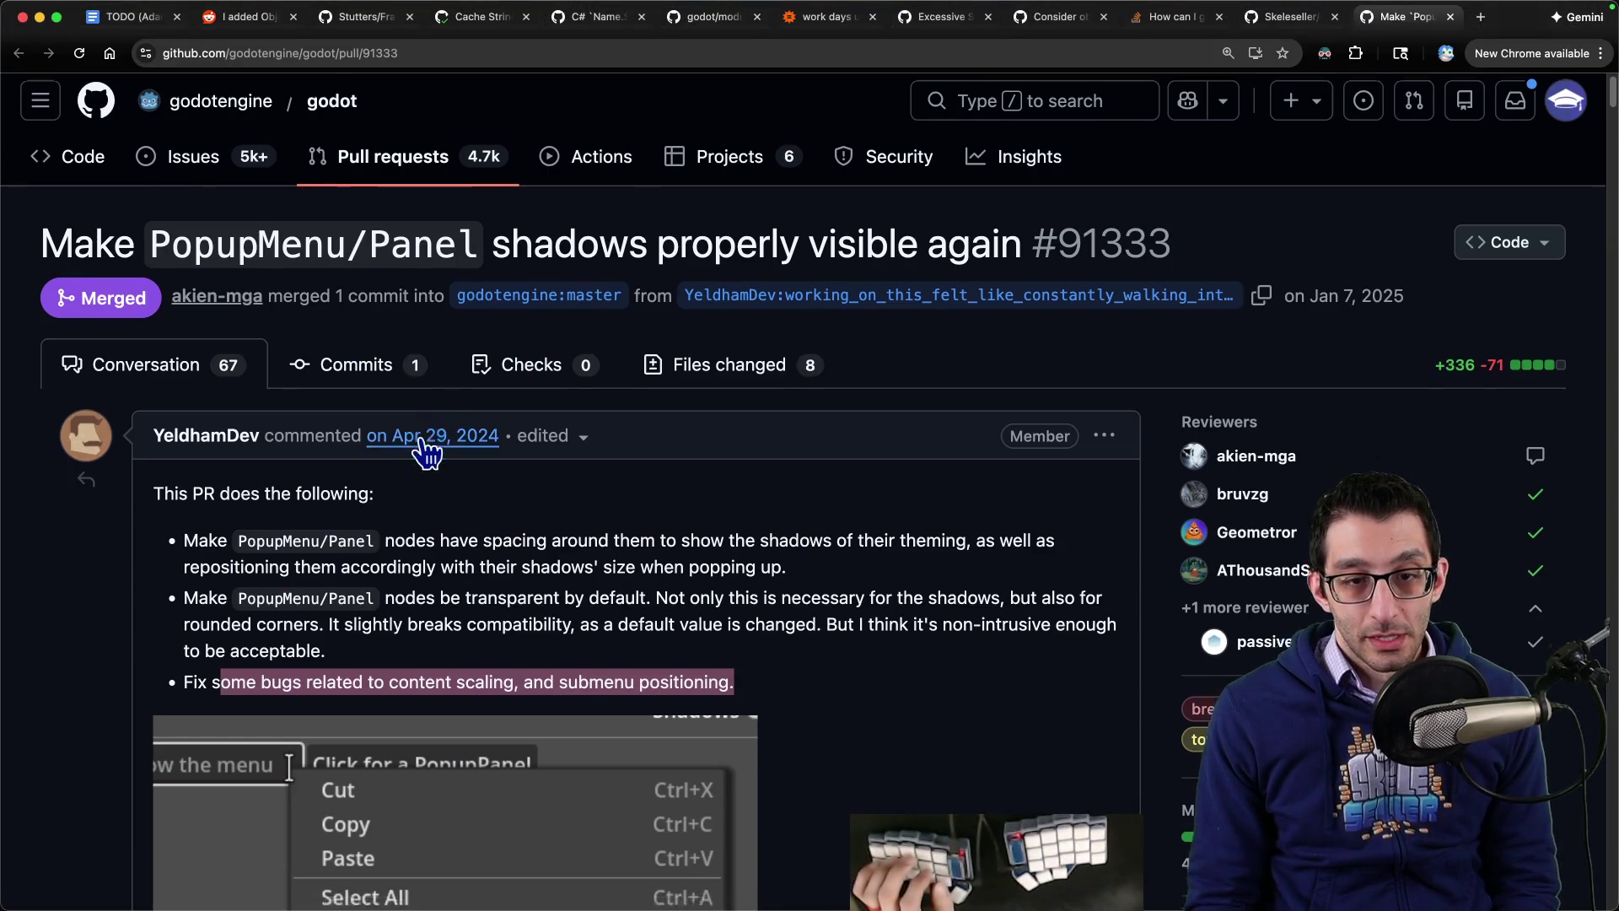
Step: Select PR #91333's bullet saying PopupMenu/Panel nodes are now transparent by default, then return to Visual Studio Code
{"action": "scroll", "coordinate": [427, 451], "scroll_direction": "down", "scroll_amount": 3}
{"action": "mouse_move", "coordinate": [219, 476]}
{"action": "left_mouse_down"}
{"action": "mouse_move", "coordinate": [657, 505]}
{"action": "mouse_move", "coordinate": [953, 498]}
{"action": "mouse_move", "coordinate": [451, 510]}
{"action": "mouse_move", "coordinate": [751, 516]}
{"action": "mouse_move", "coordinate": [676, 538]}
{"action": "left_mouse_up"}
{"action": "left_click", "coordinate": [671, 533]}
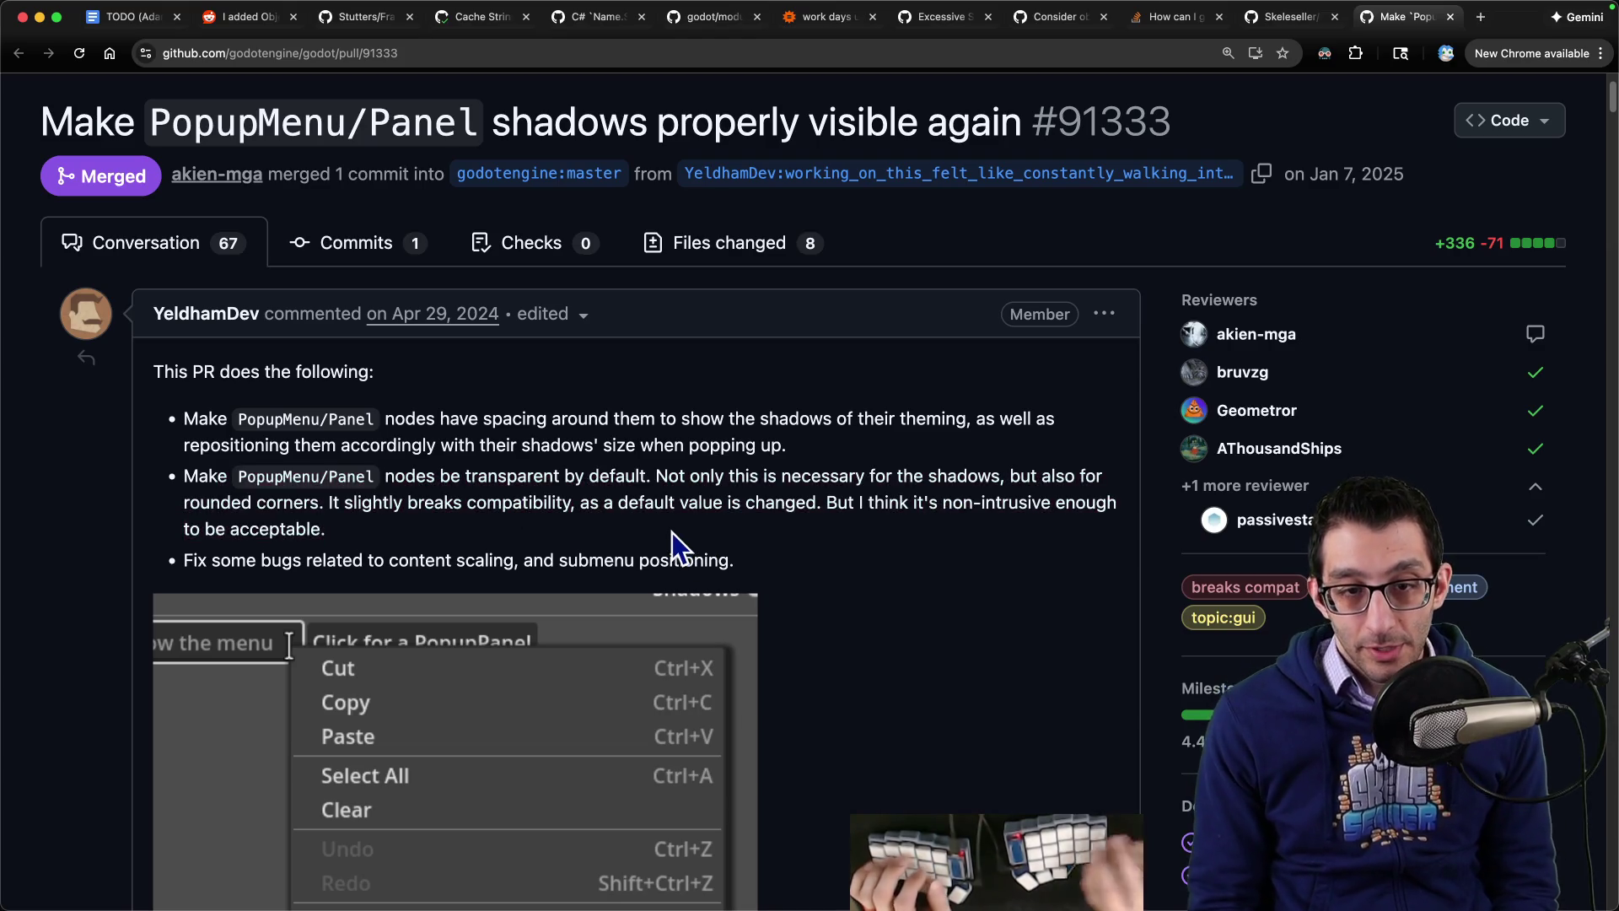
{"action": "key", "text": "super+Tab"}
{"action": "key", "text": "super+z"}
{"action": "key", "text": "super+z"}
{"action": "key", "text": "super+z"}
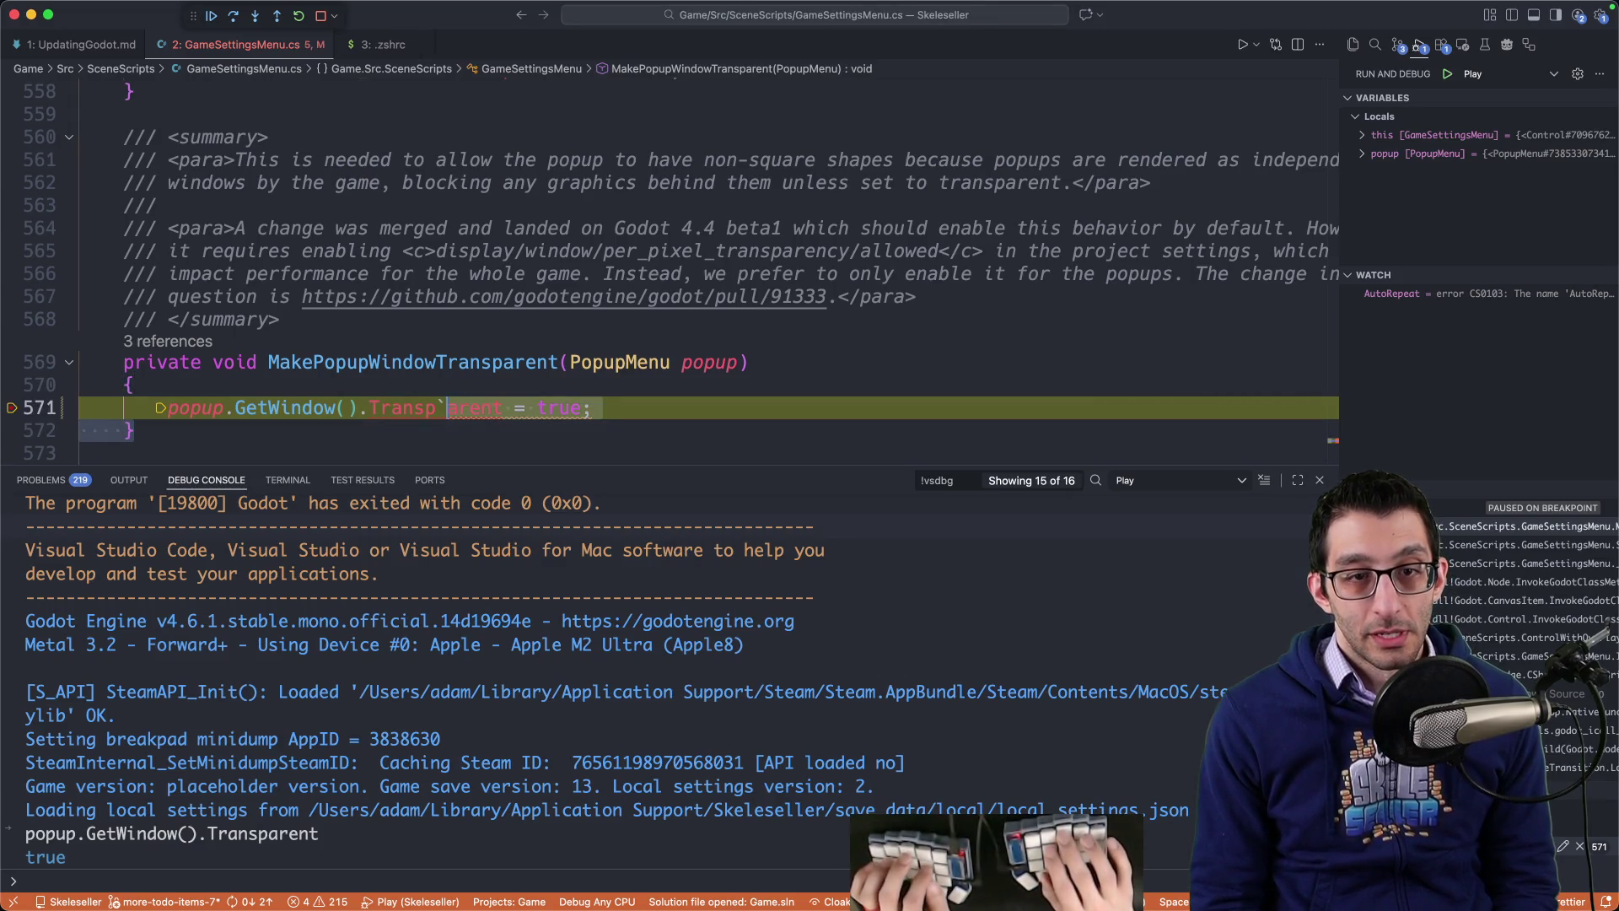
Step: Find the MakePopupWindowTransparent call on line 351 and delete it
{"action": "key", "text": "super+f"}
{"action": "type", "text": "make"}
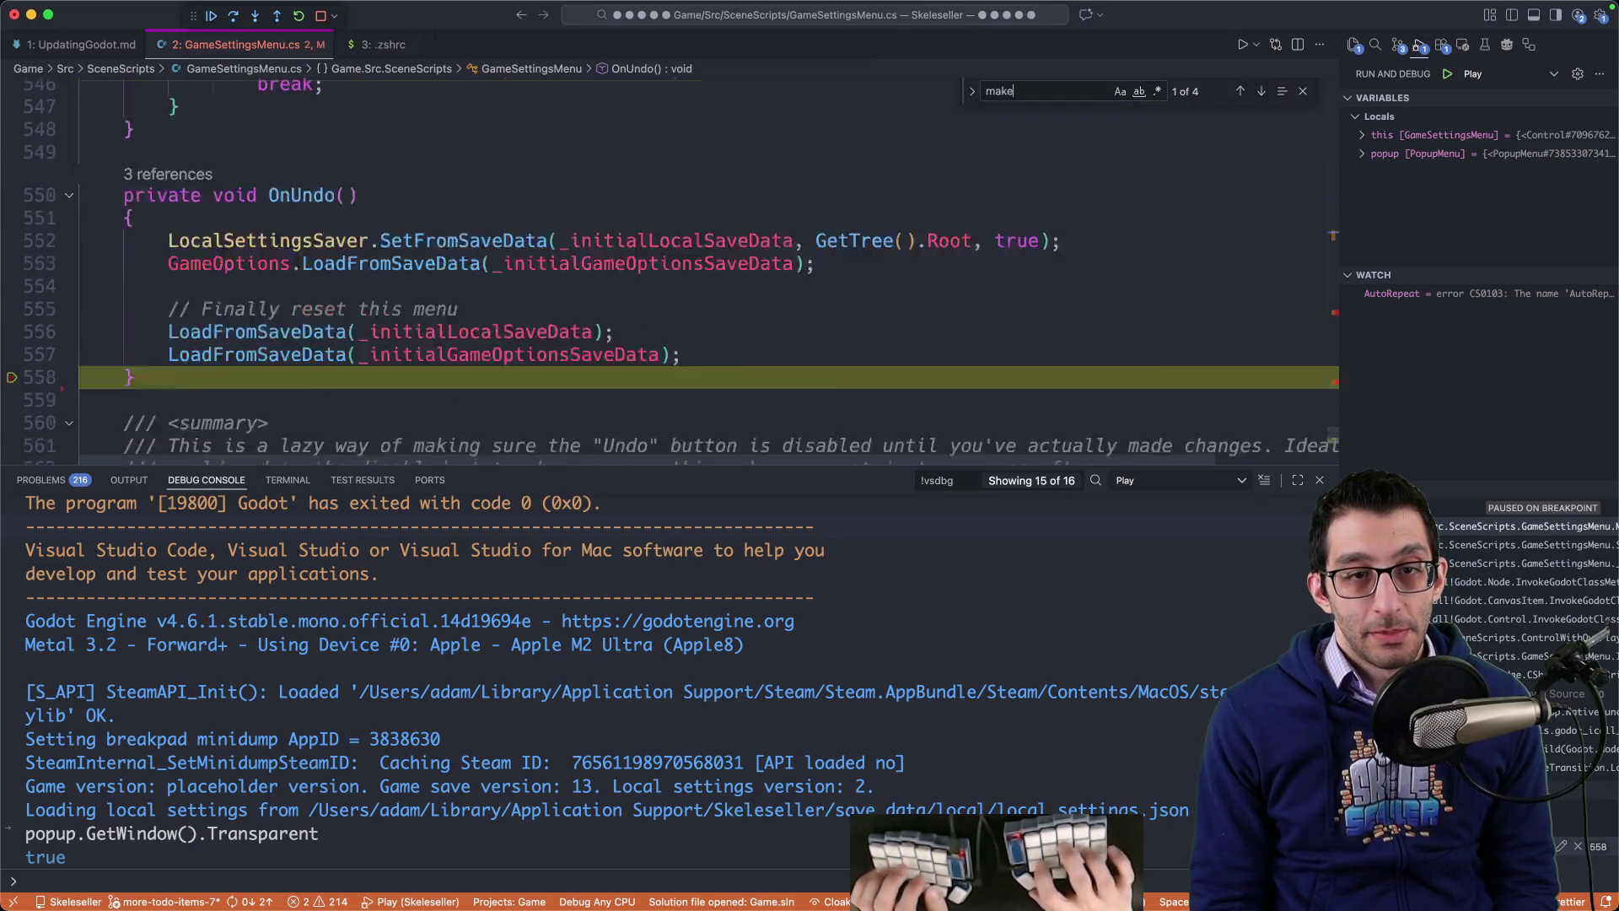
{"action": "type", "text": "popupw"}
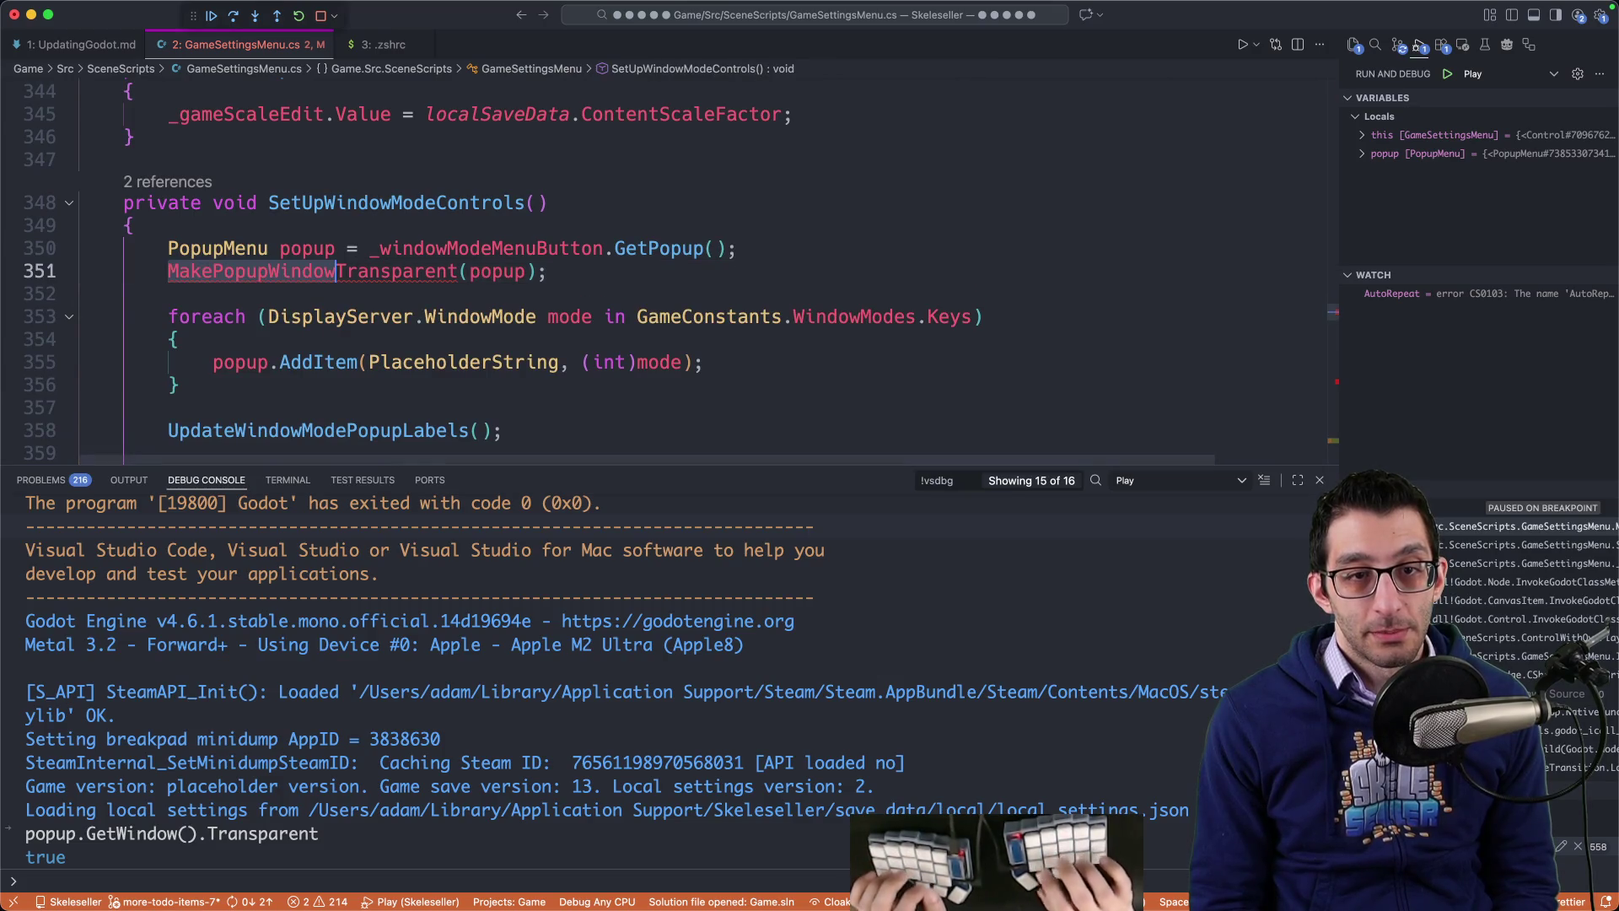
{"action": "key", "text": "Escape"}
{"action": "key", "text": "super+shift+k"}
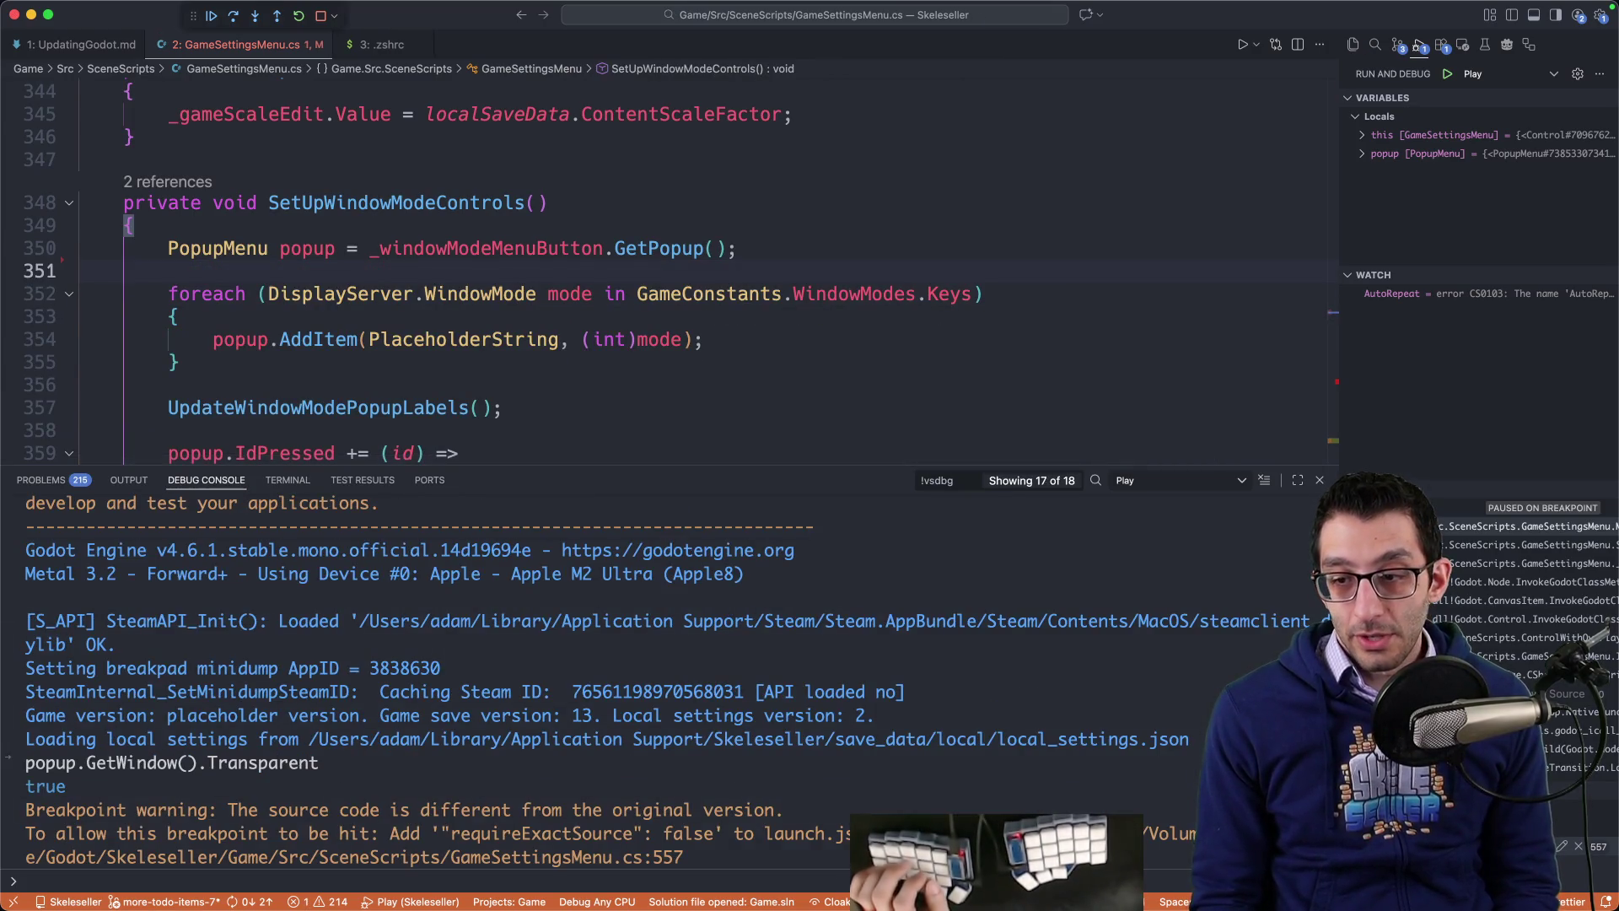
{"action": "key", "text": "ctrl+minus"}
{"action": "left_click", "coordinate": [539, 340]}
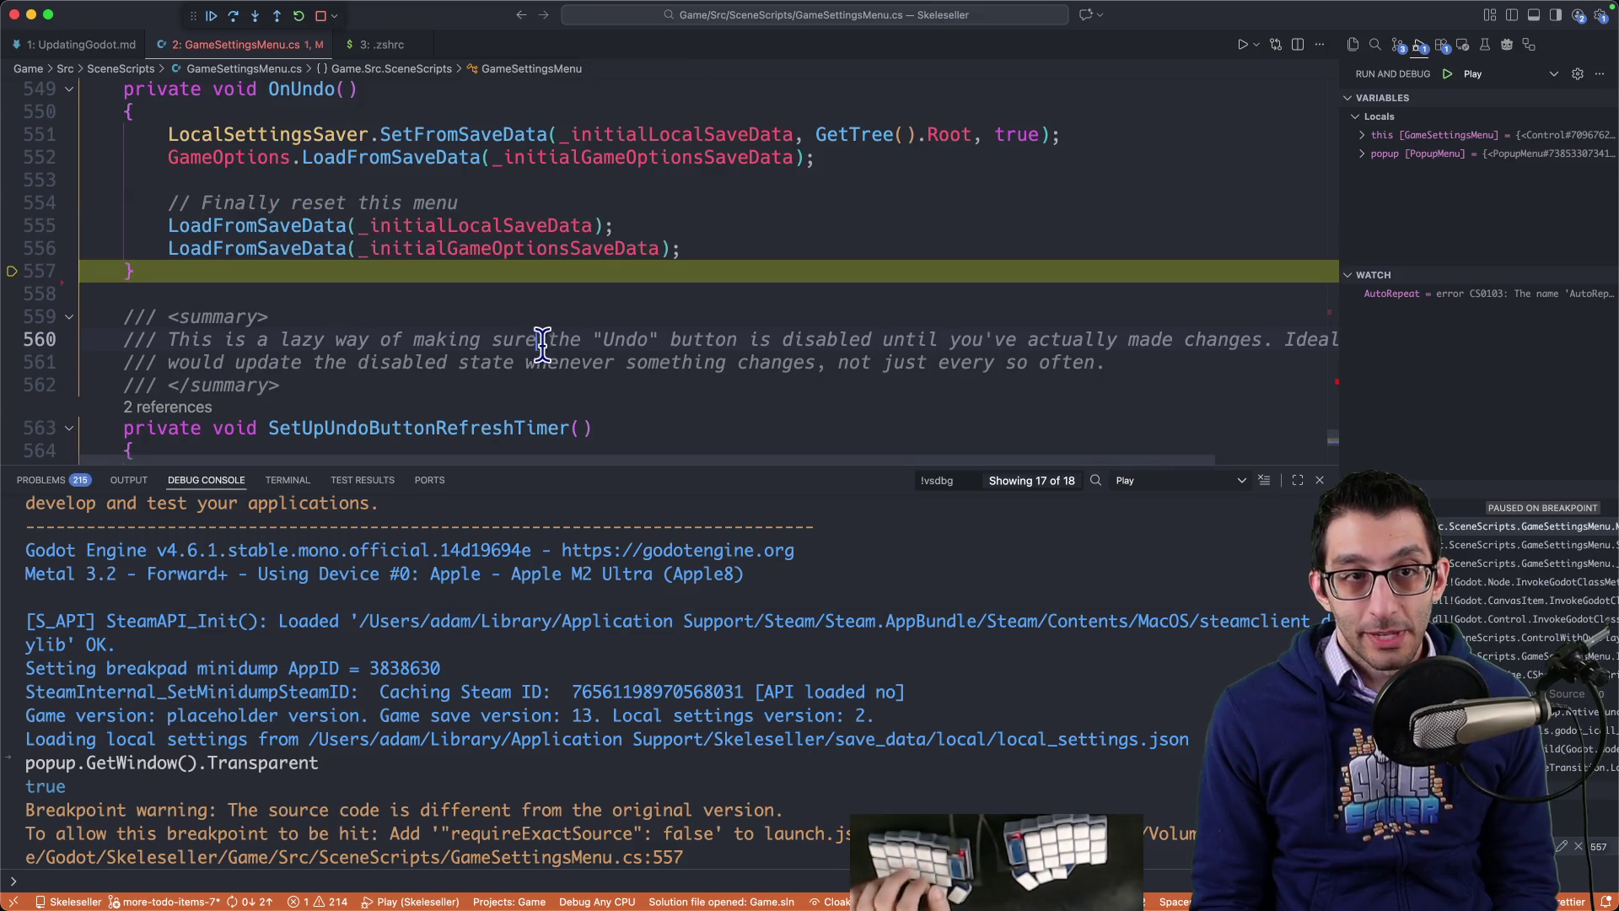
Step: Stop the debug session and clear the leftover compile error at line 462
{"action": "key", "text": "shift+F5"}
{"action": "key", "text": "F8"}
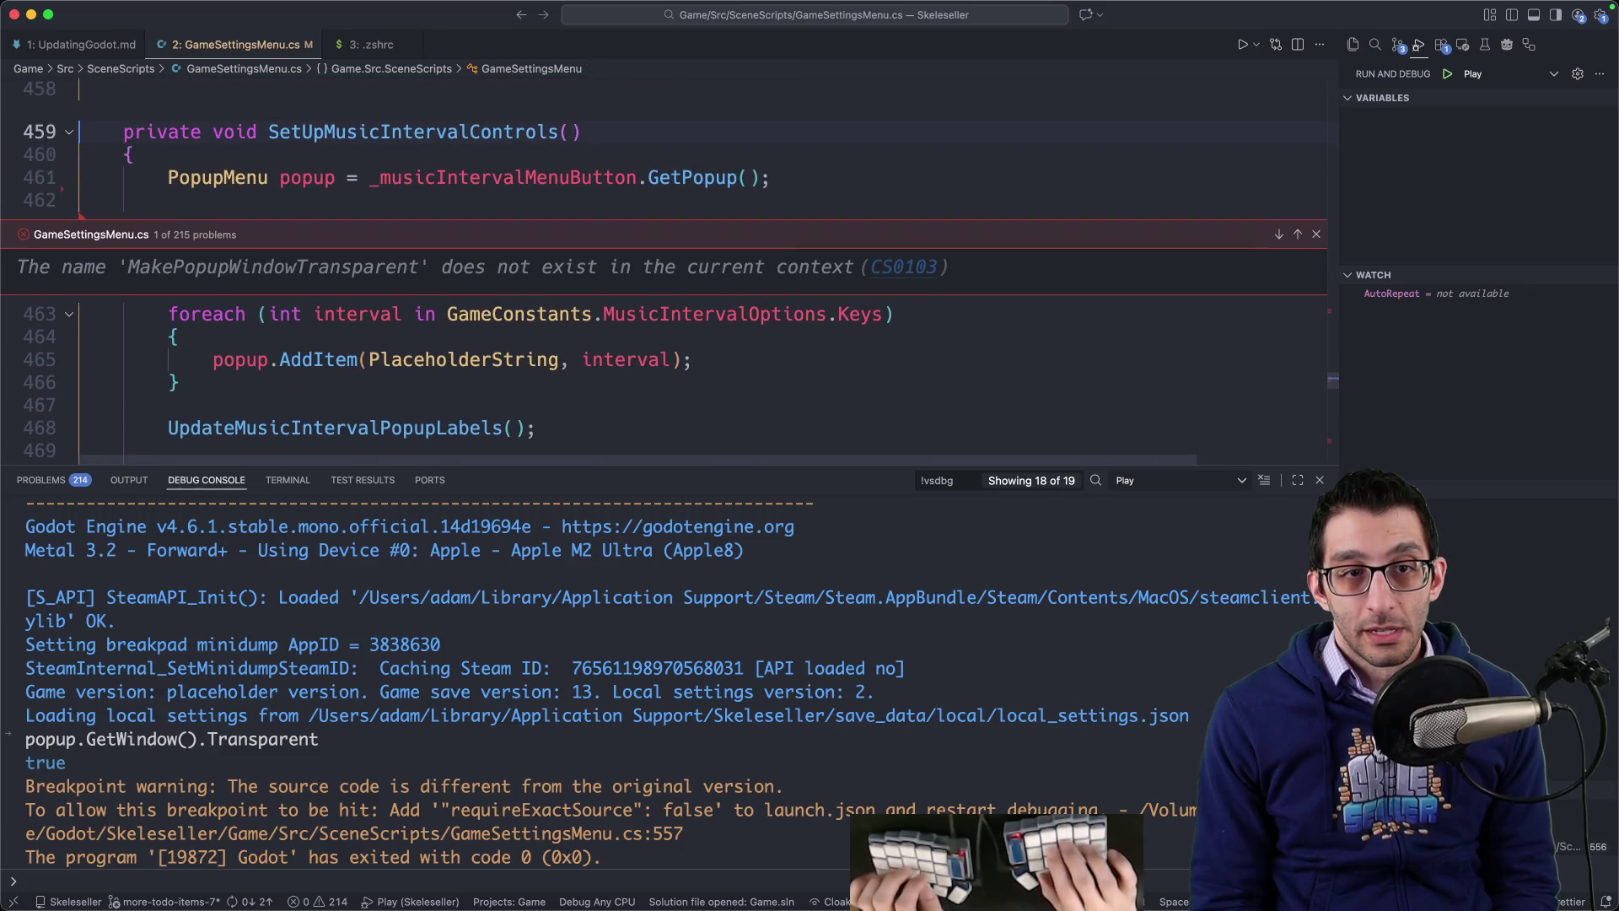
{"action": "key", "text": "Escape"}
{"action": "key", "text": "super+Tab"}
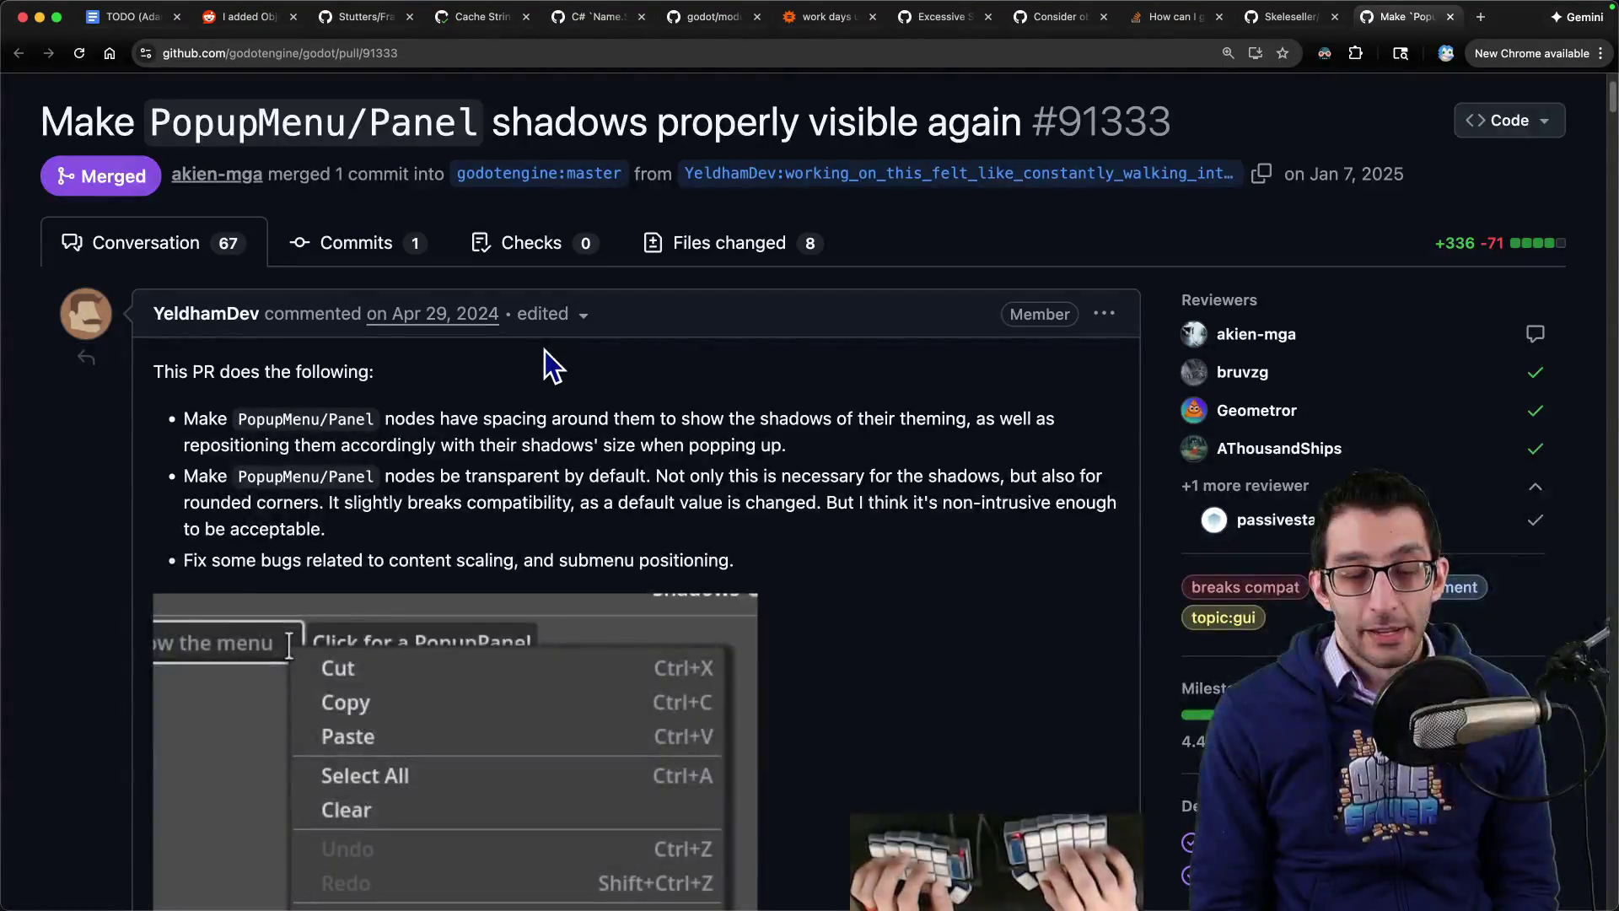
Step: Search 'godot 4.6 popup changes' and open the Upgrading from Godot 4.5 to 4.6 guide
{"action": "key", "text": "super+t"}
{"action": "type", "text": "god"}
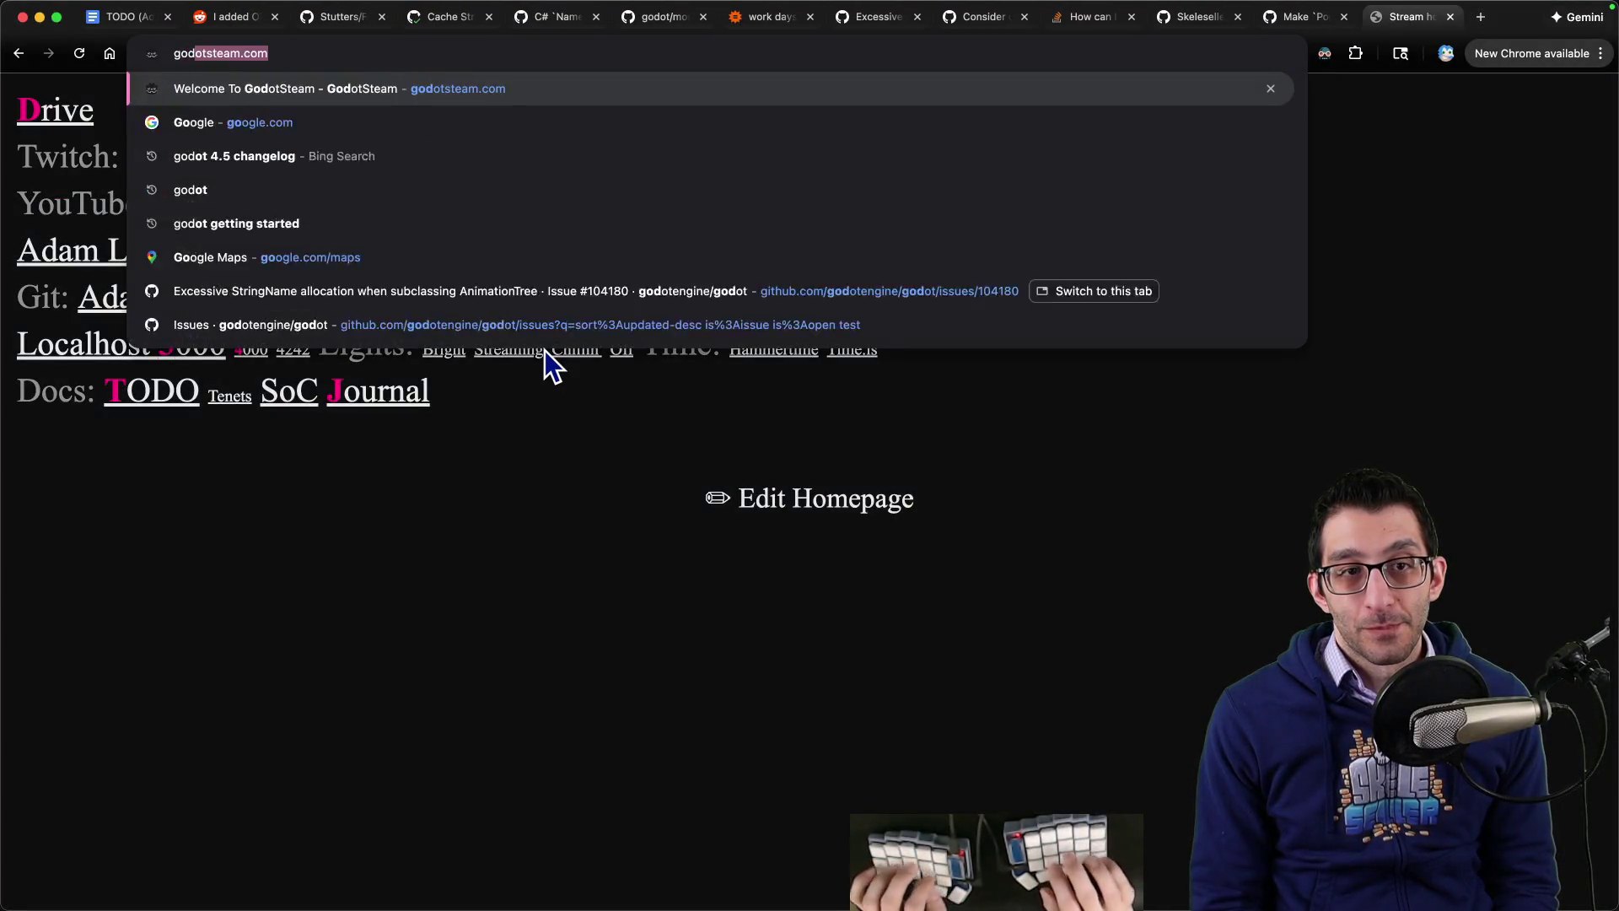
{"action": "type", "text": "ot 4.6 popup changes"}
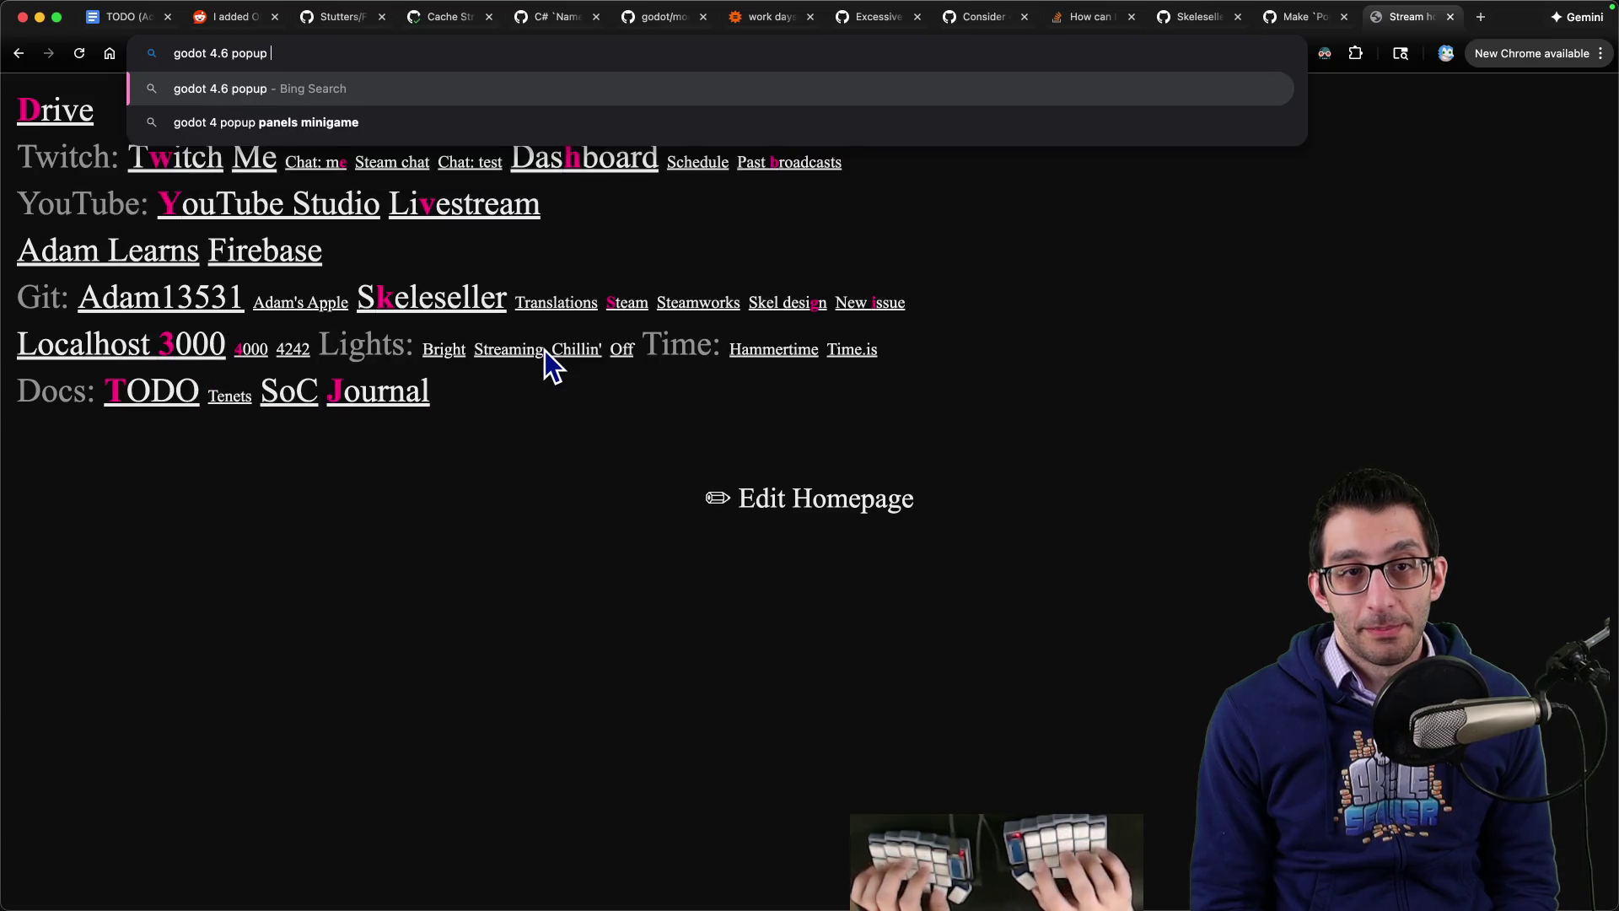
{"action": "key", "text": "Return"}
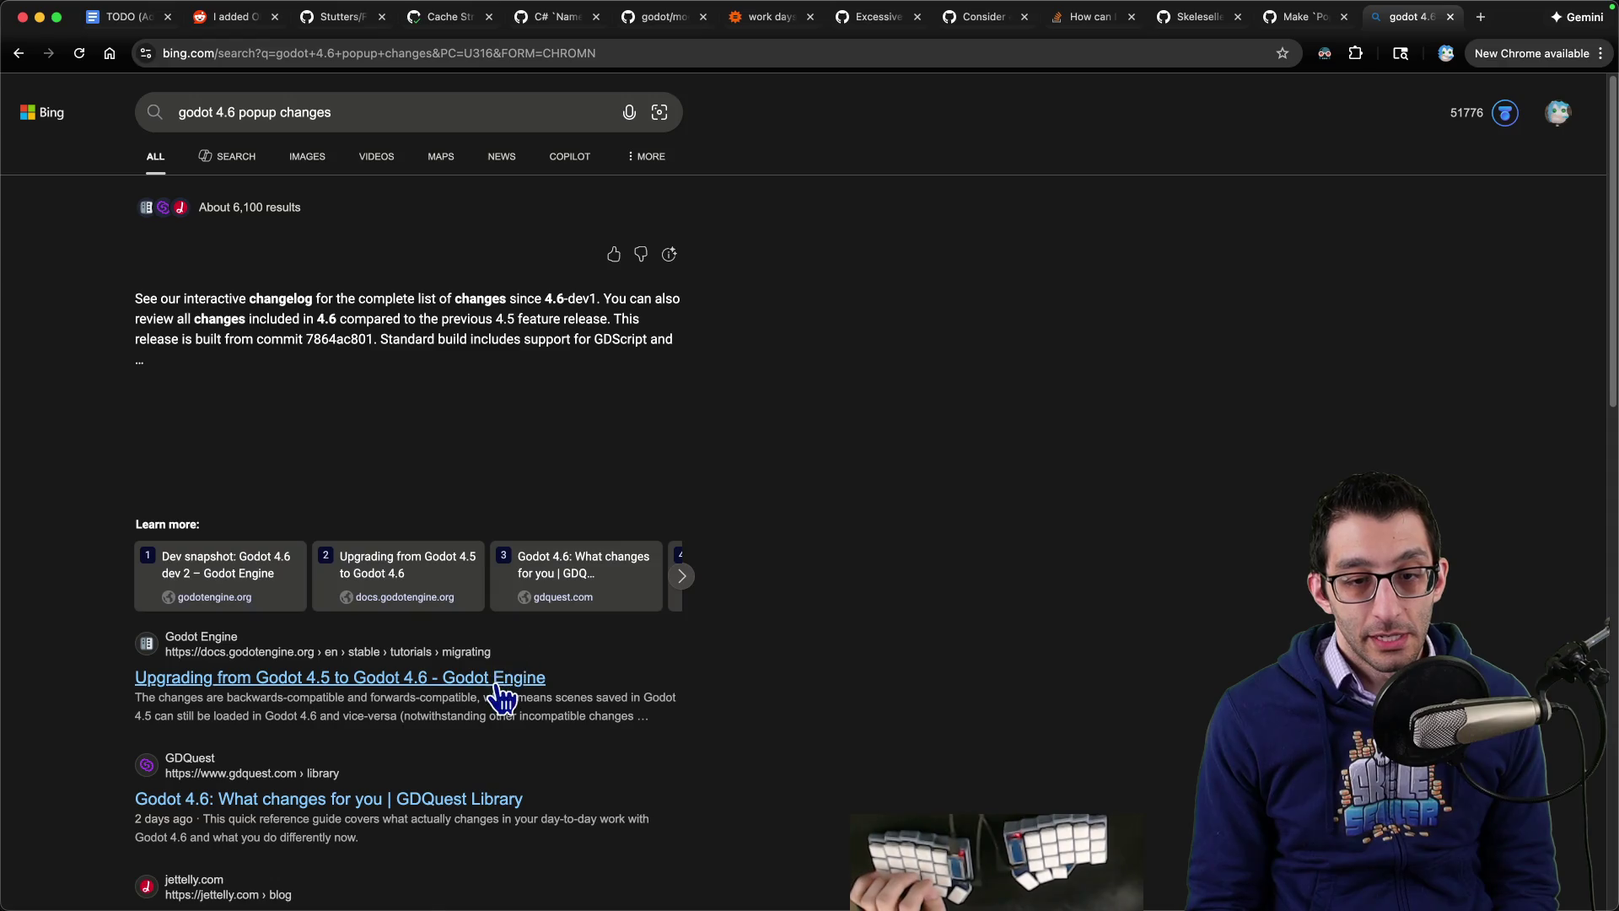
{"action": "left_click", "coordinate": [532, 671]}
{"action": "scroll", "coordinate": [1023, 484], "scroll_direction": "down", "scroll_amount": 15}
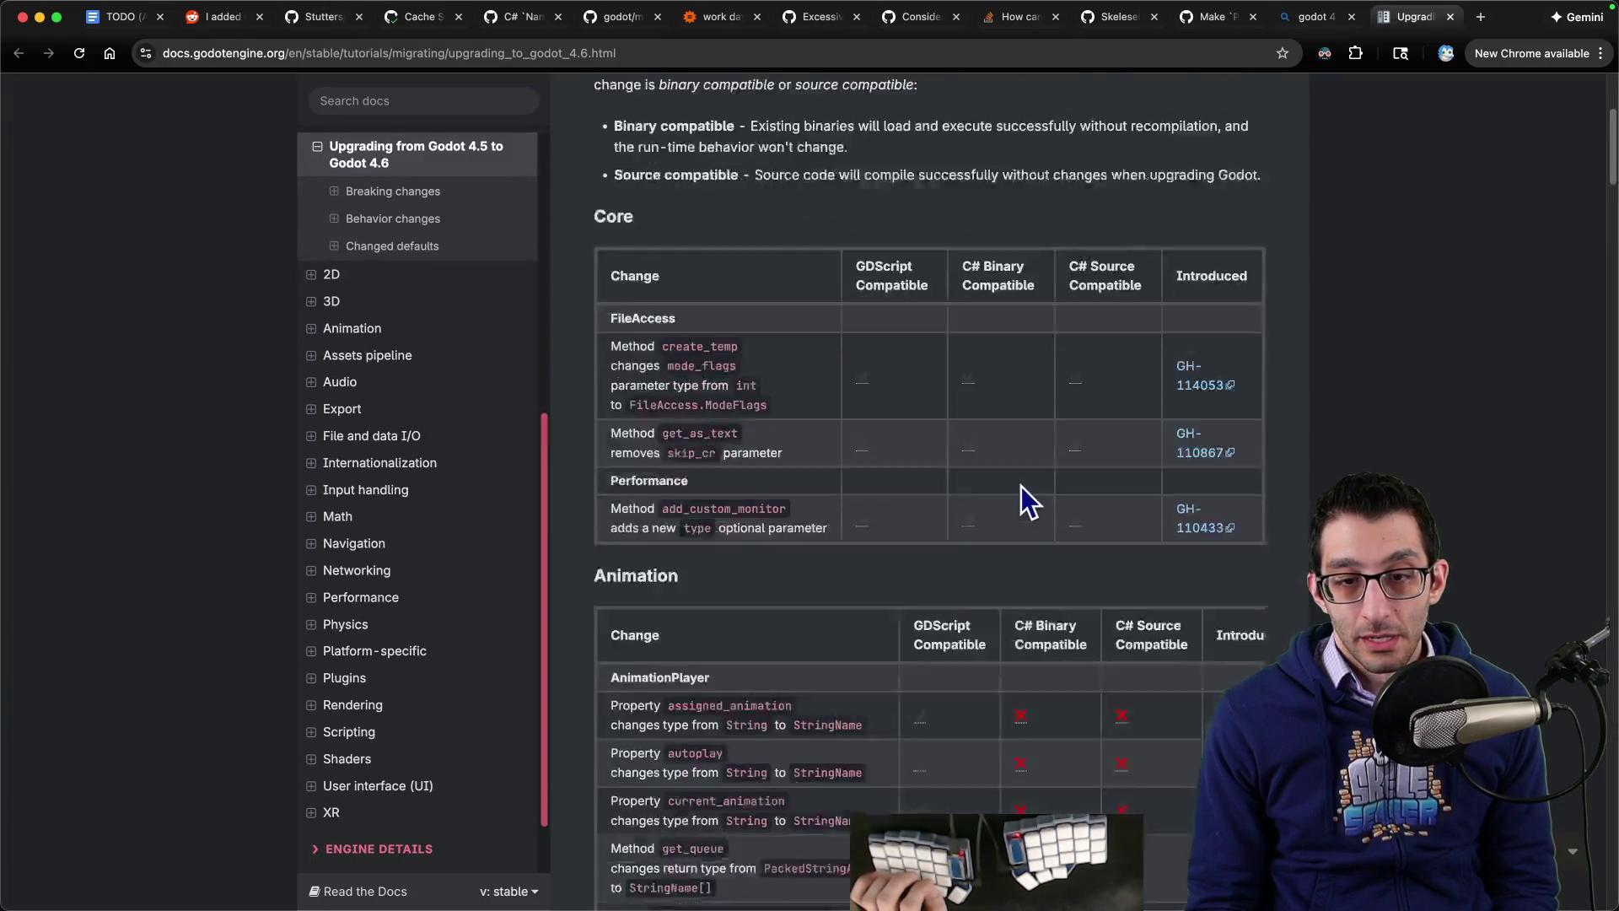
{"action": "scroll", "coordinate": [1005, 491], "scroll_direction": "up", "scroll_amount": 15}
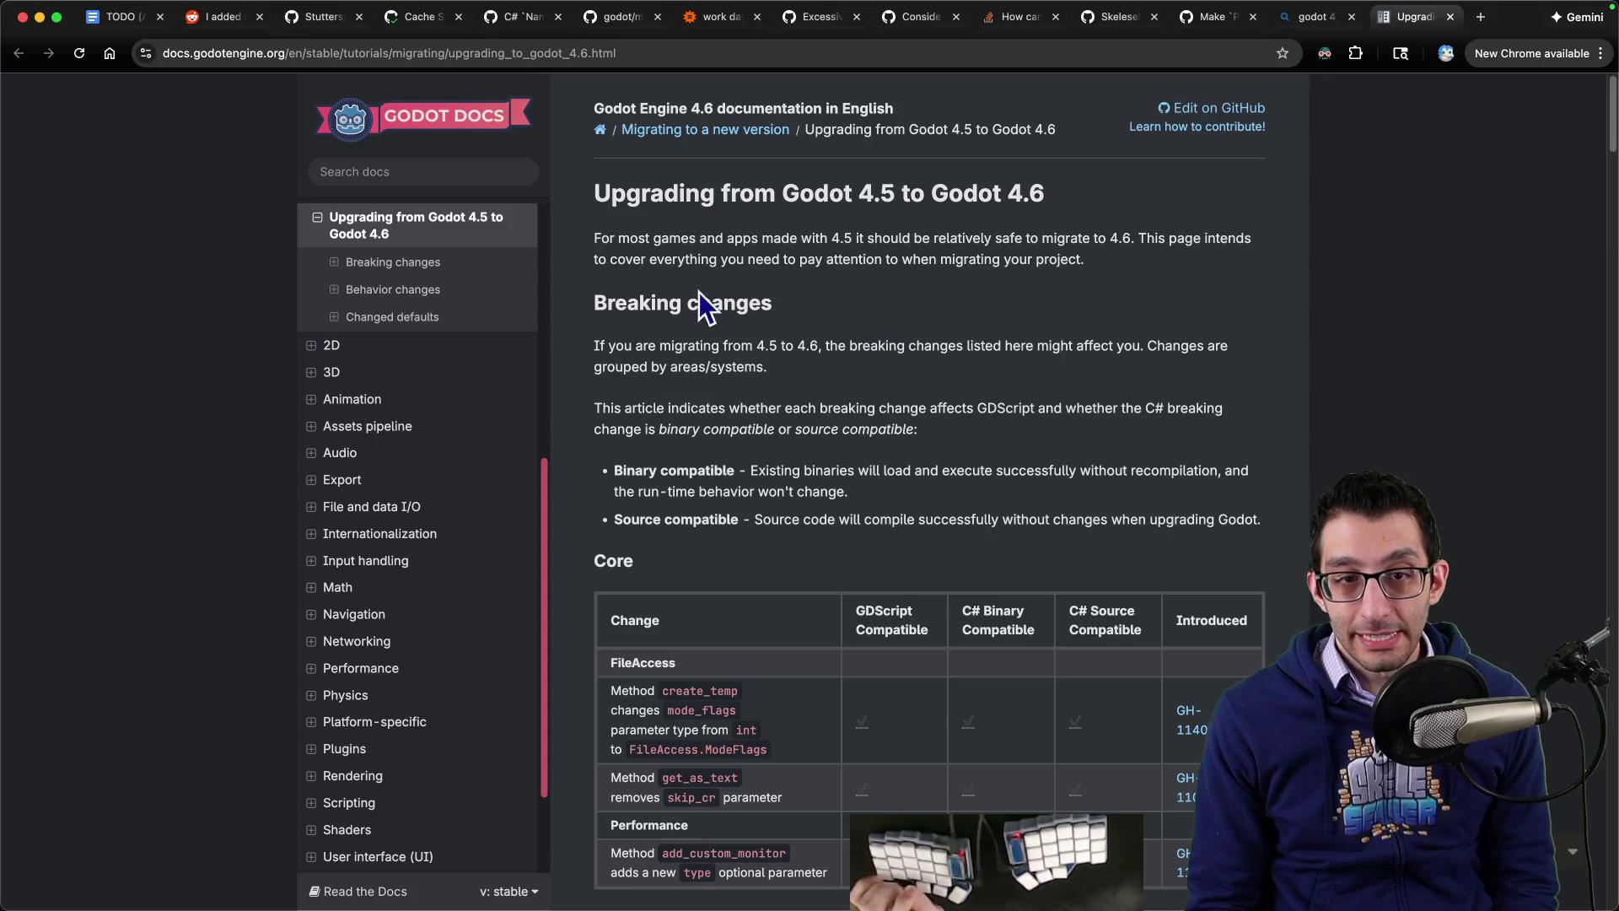
{"action": "scroll", "coordinate": [405, 320], "scroll_direction": "up", "scroll_amount": 3}
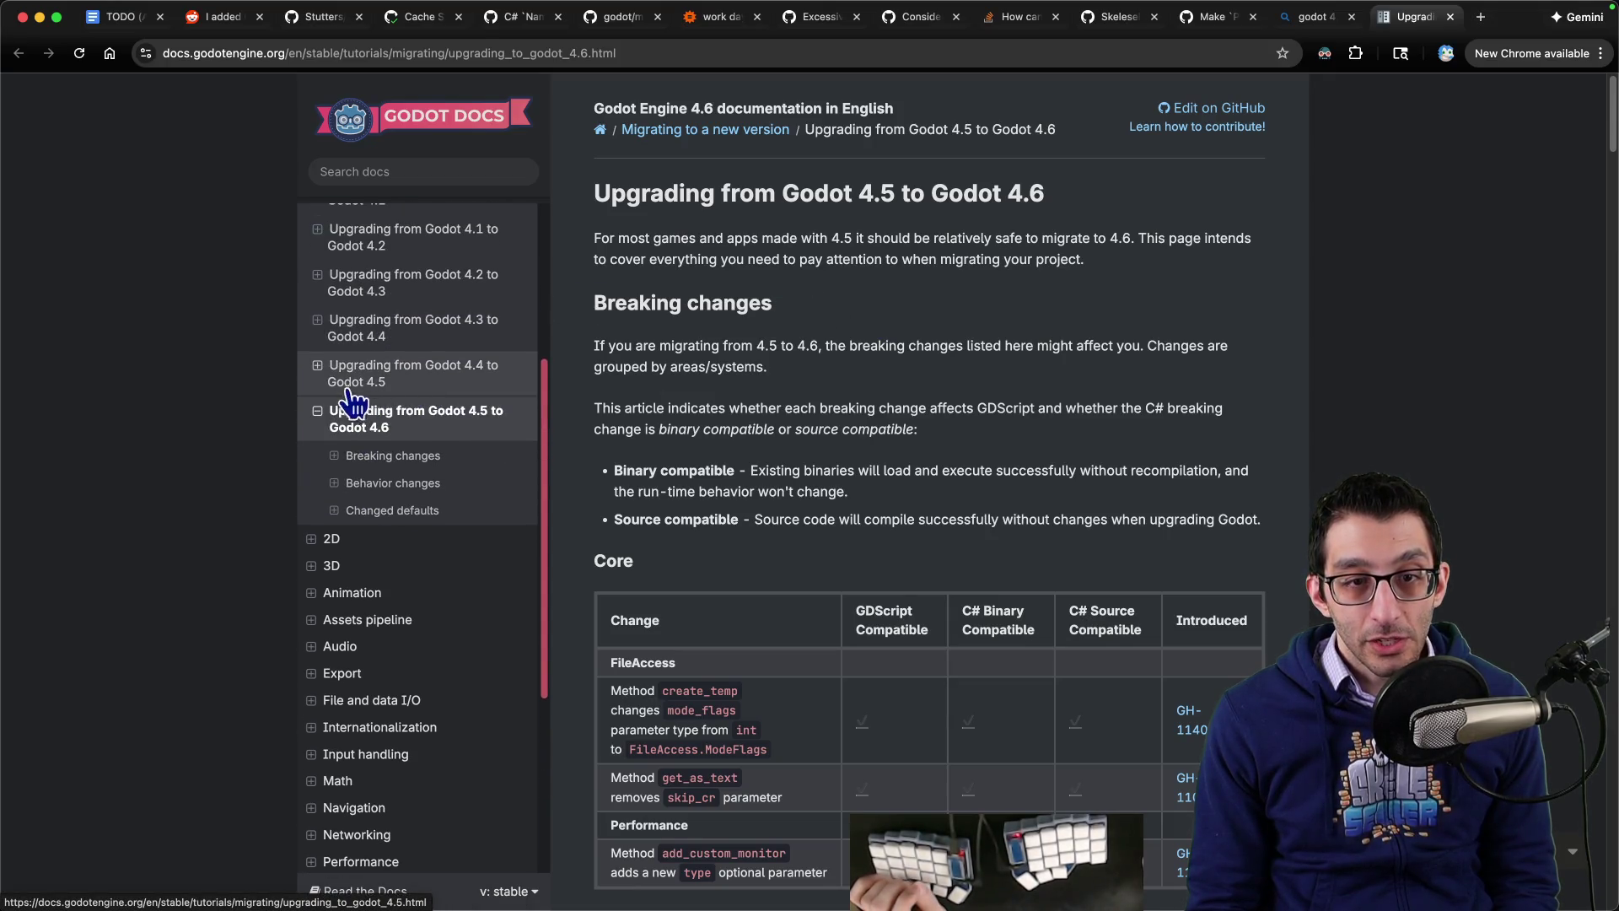
{"action": "left_click", "coordinate": [320, 376]}
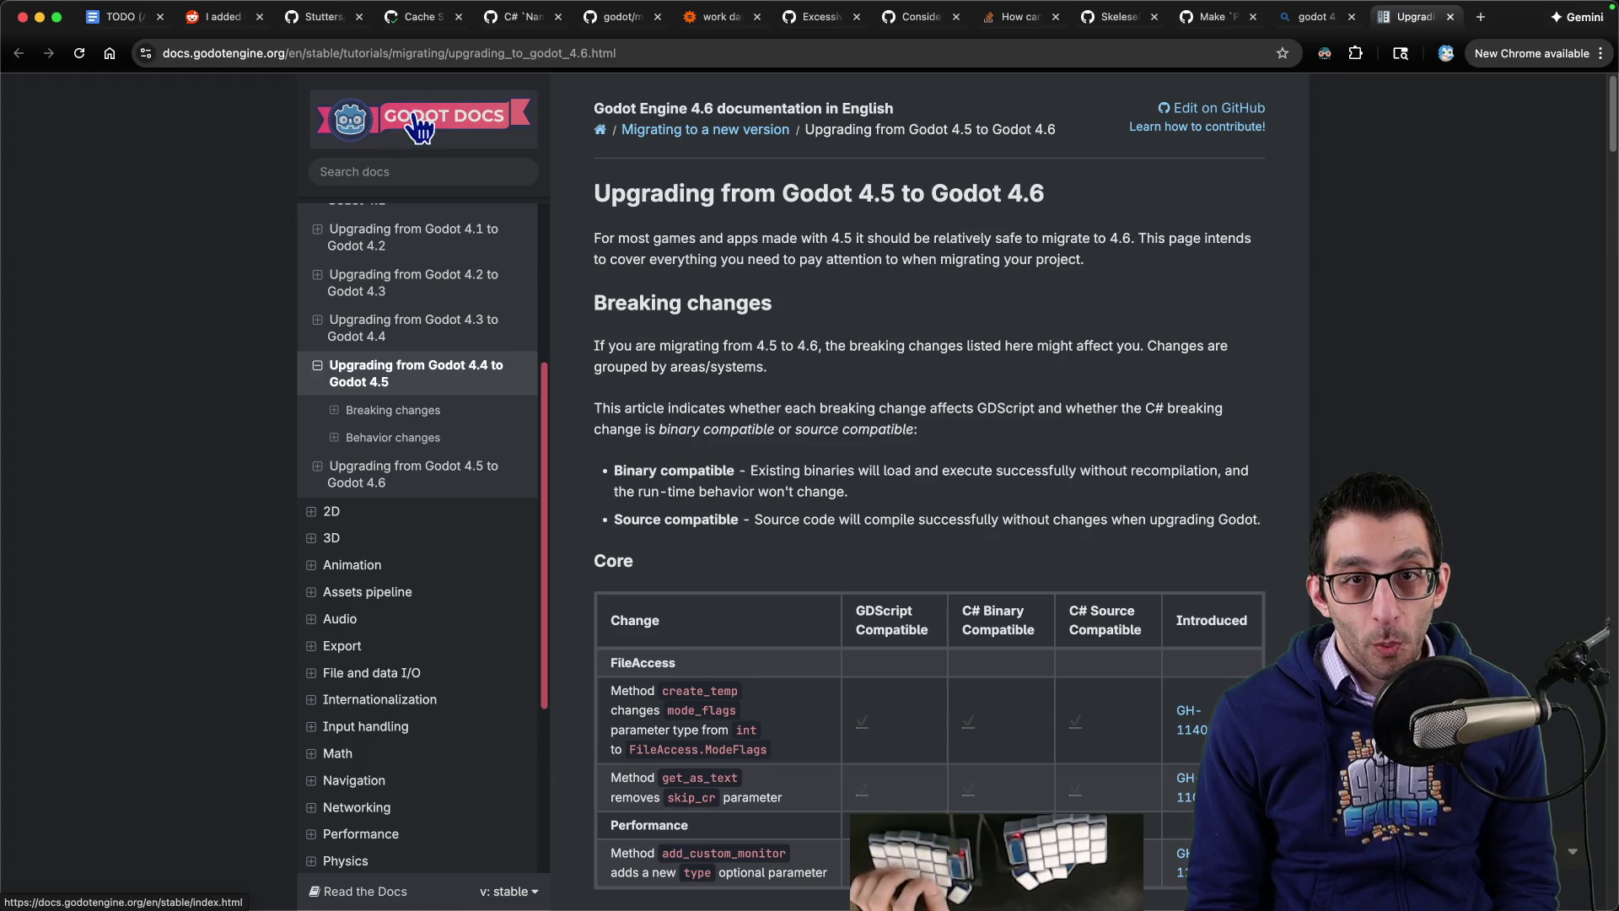
{"action": "scroll", "coordinate": [426, 354], "scroll_direction": "up", "scroll_amount": 1}
Step: Copy the guide's web address and open UpdatingGodot.md in Visual Studio Code
{"action": "left_click", "coordinate": [535, 52]}
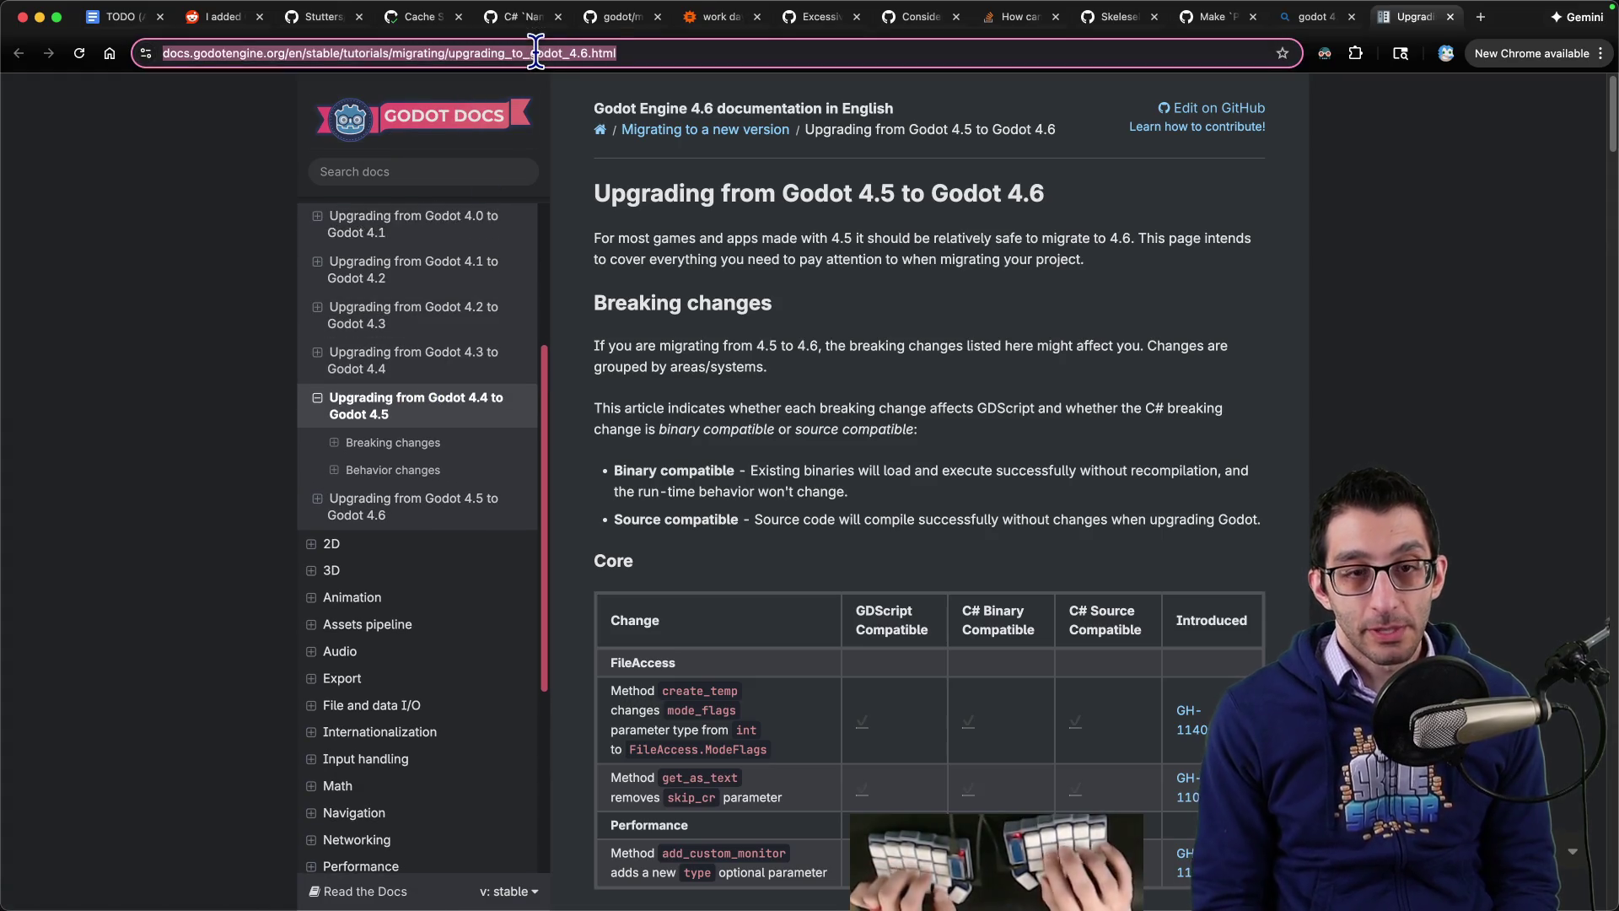
{"action": "key", "text": "super+Tab"}
{"action": "key", "text": "super+p"}
{"action": "type", "text": "updating"}
{"action": "key", "text": "Return"}
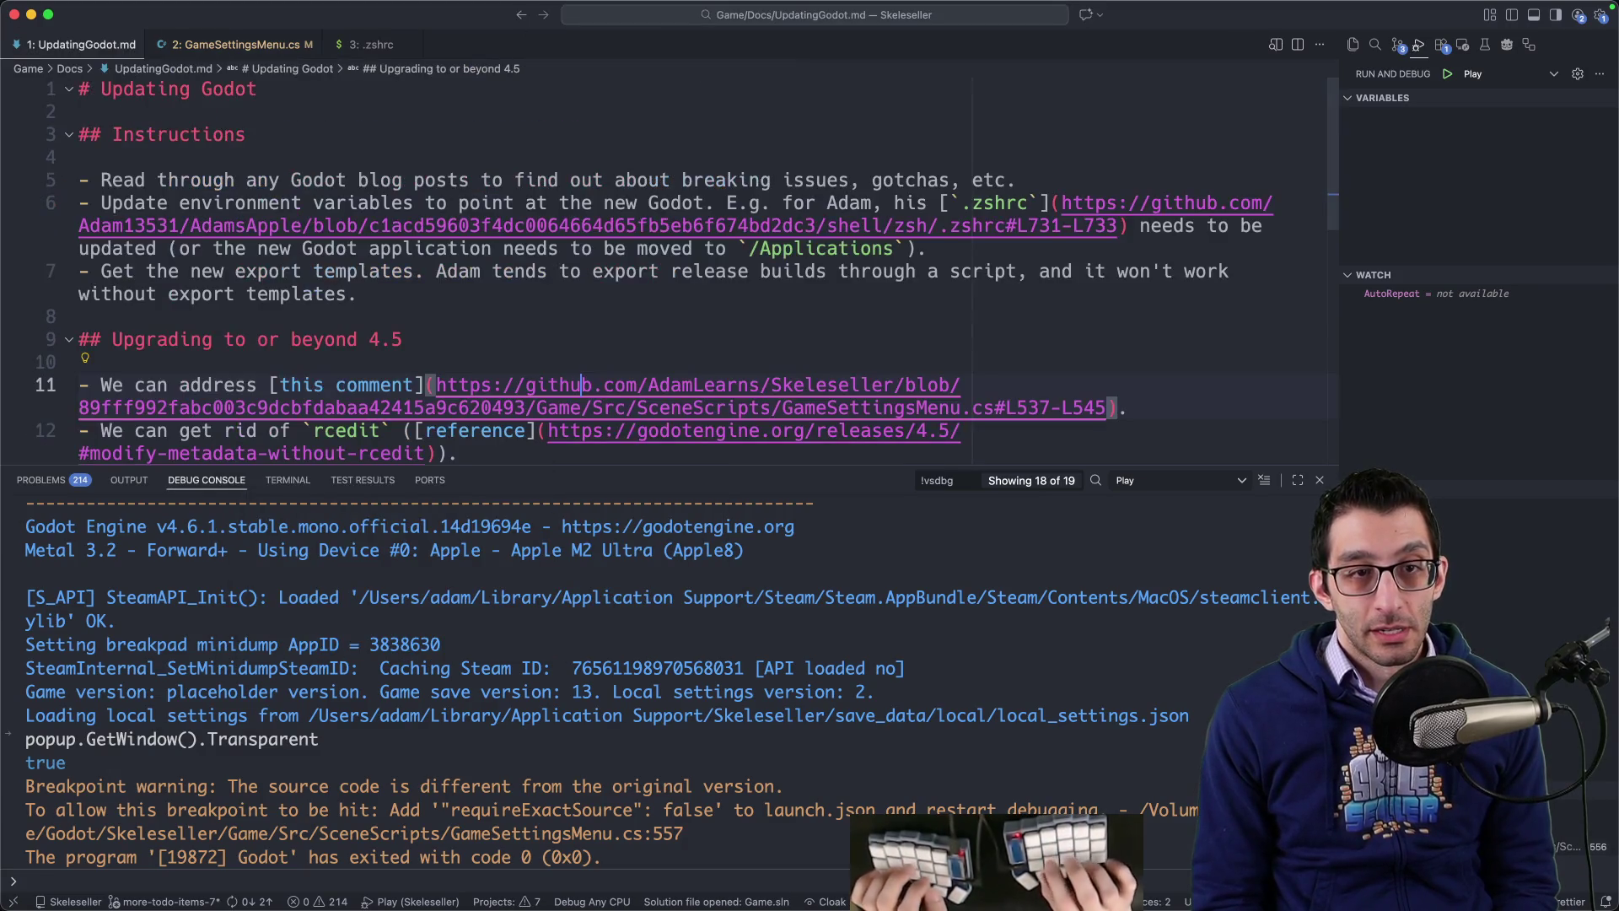
Step: Add a line 8 bullet linking 'This page' to the Godot migration index for reviewing breaking changes
{"action": "key", "text": "Return"}
{"action": "type", "text": "- Look through any breaking changes for each version. This page"}
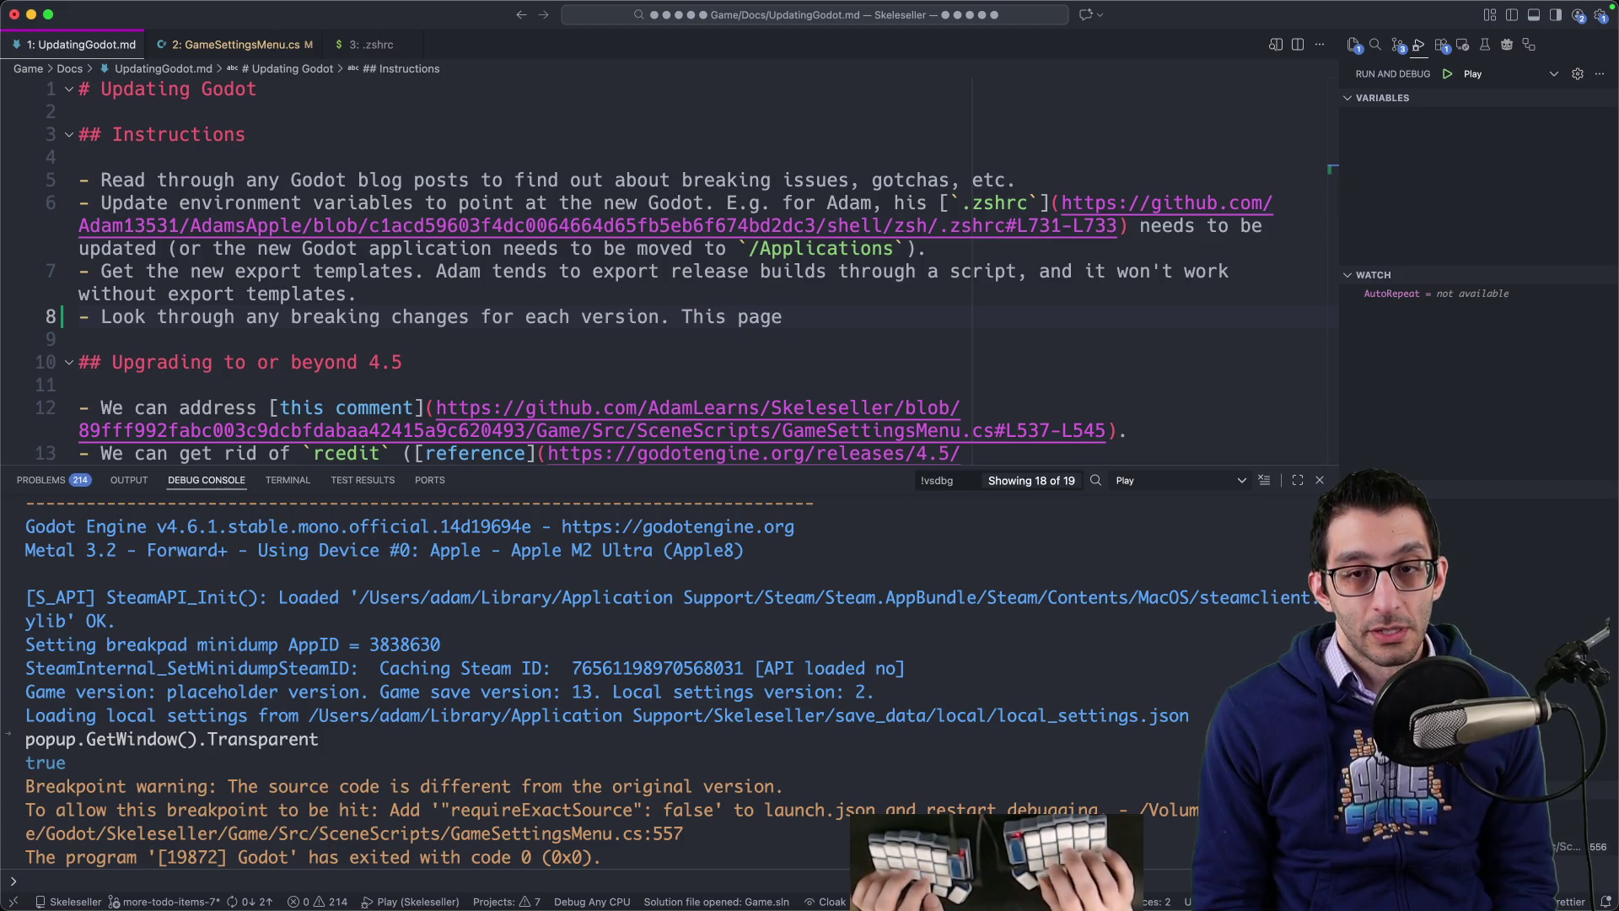
{"action": "key", "text": "super+Tab"}
{"action": "scroll", "coordinate": [473, 325], "scroll_direction": "up", "scroll_amount": 3}
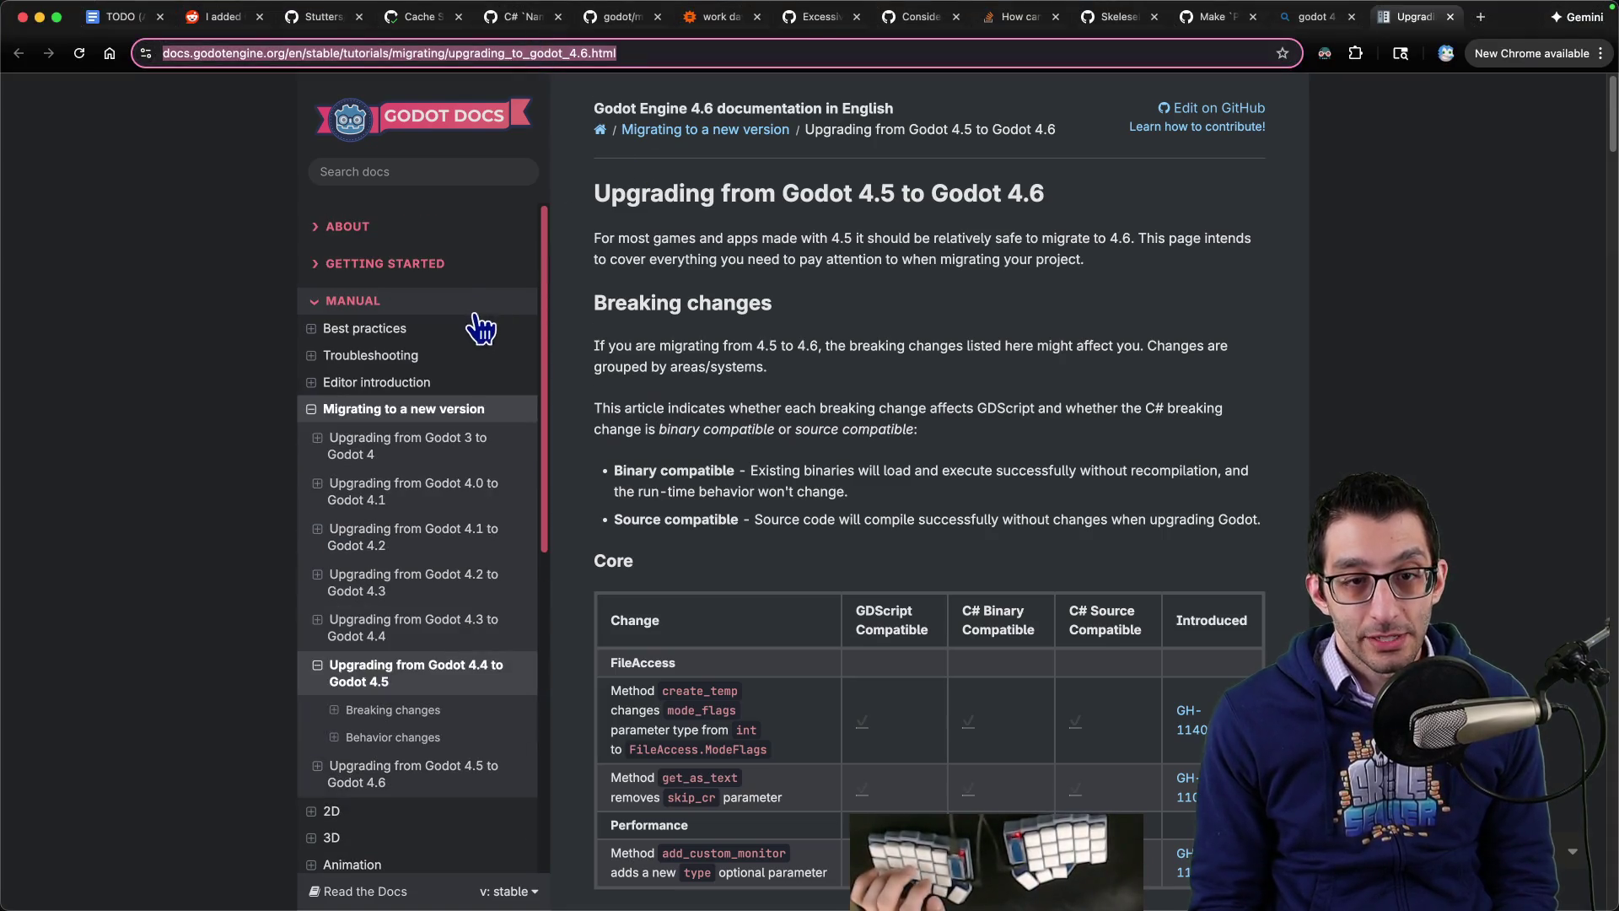
{"action": "left_click", "coordinate": [371, 409]}
{"action": "left_click", "coordinate": [510, 54]}
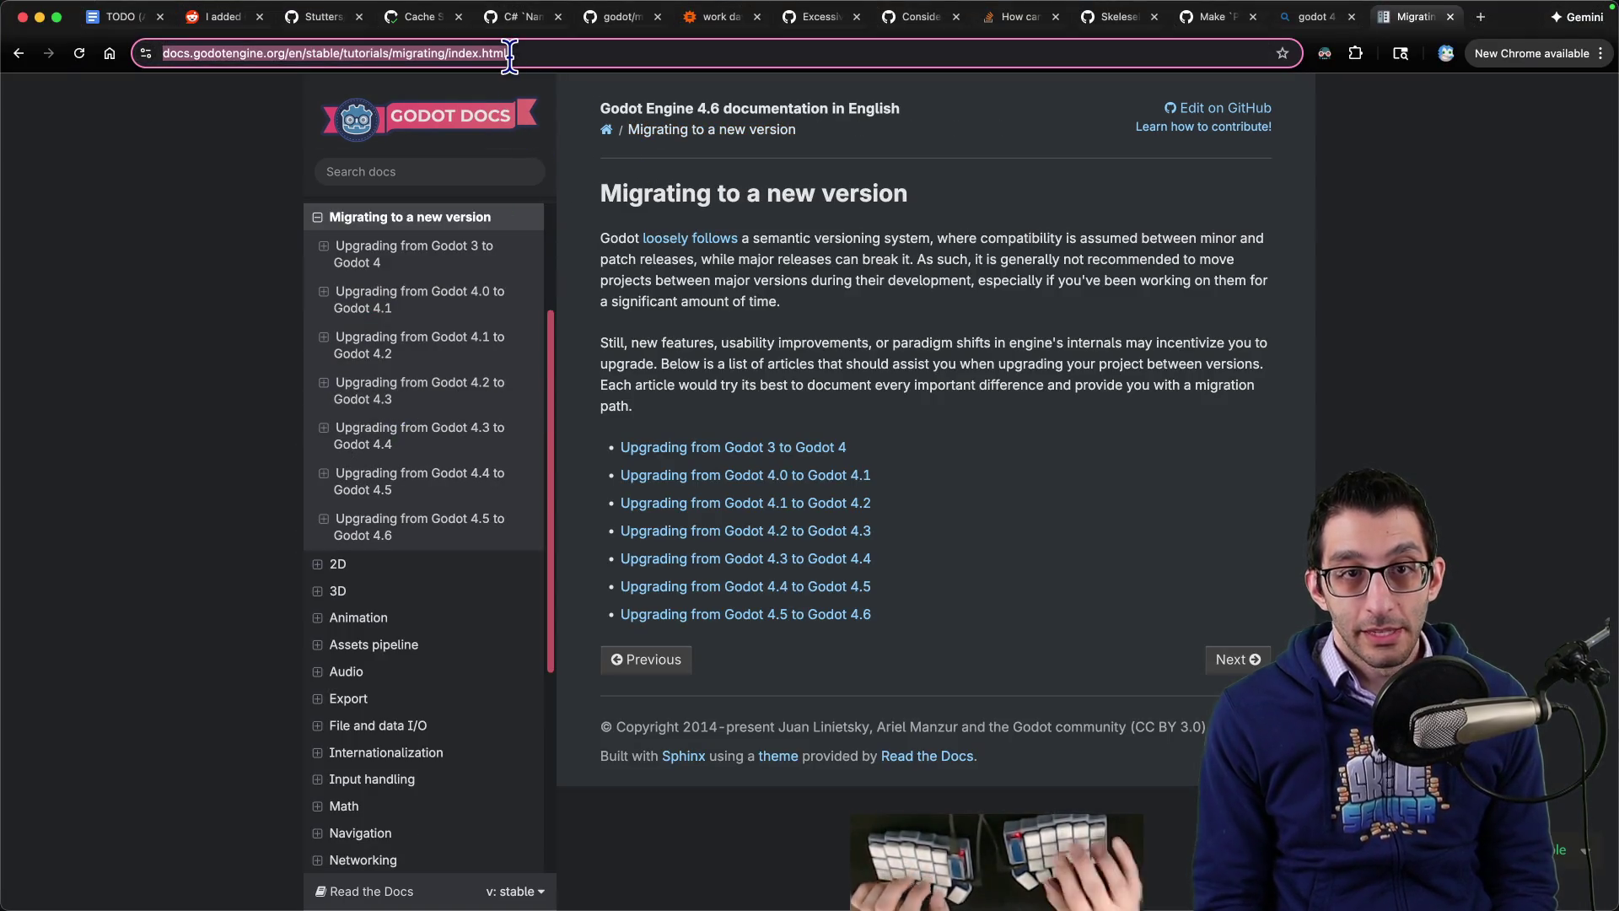
{"action": "key", "text": "super+Tab"}
{"action": "type", "text": "["}
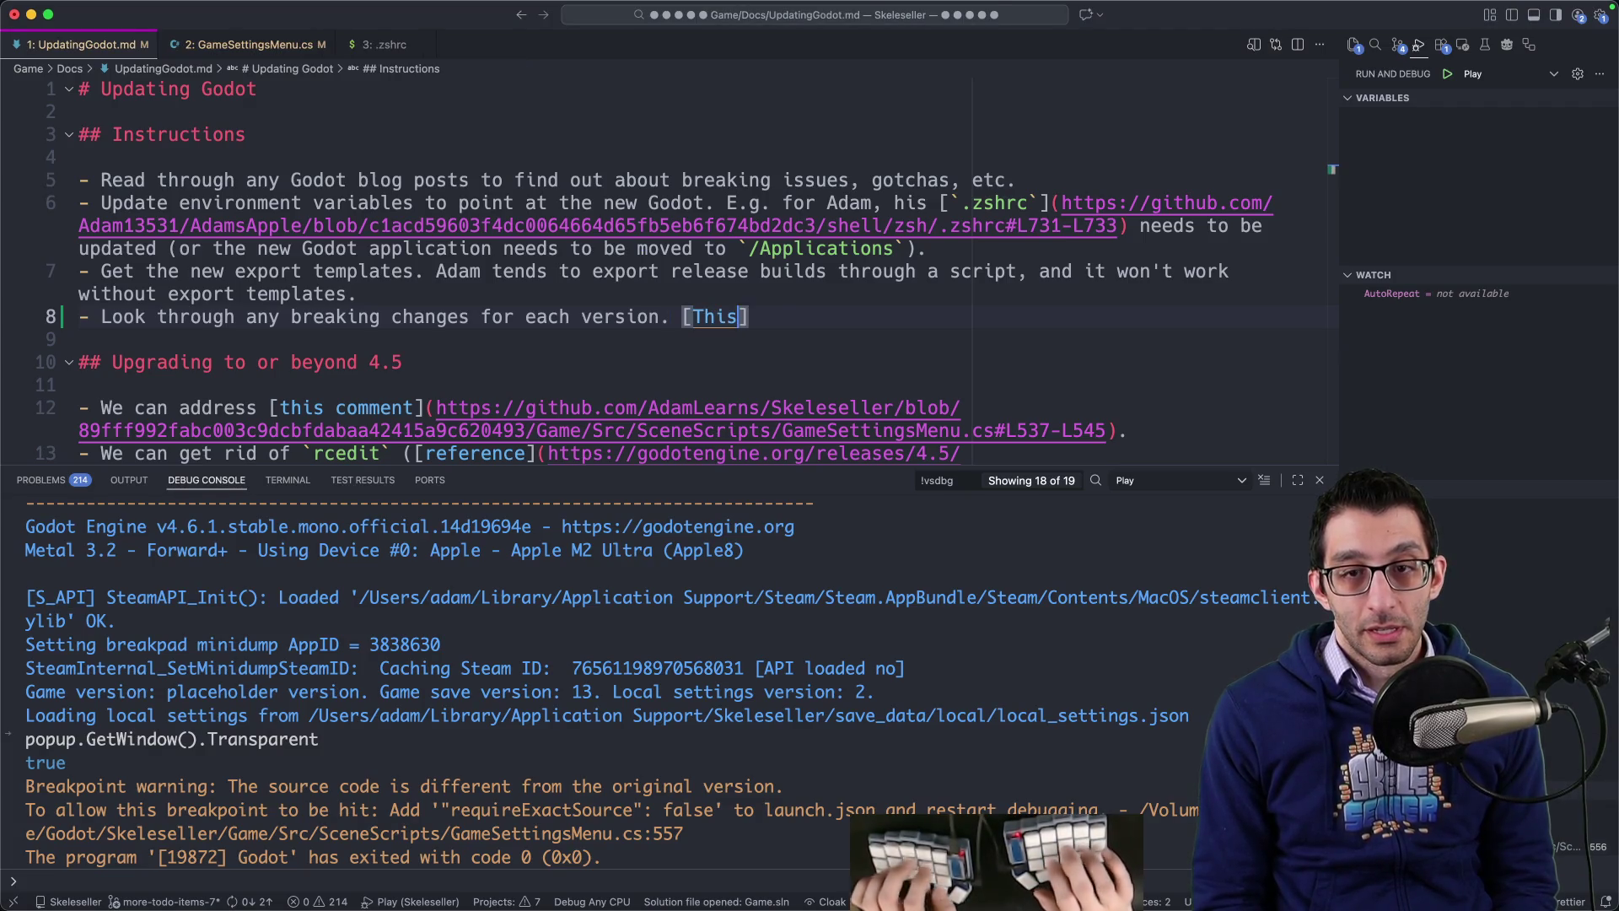
{"action": "type", "text": "("}
{"action": "type", "text": "https://docs.godotengine.org/en/stable/tutorials/migrating/index.html"}
{"action": "type", "text": ") has all of"}
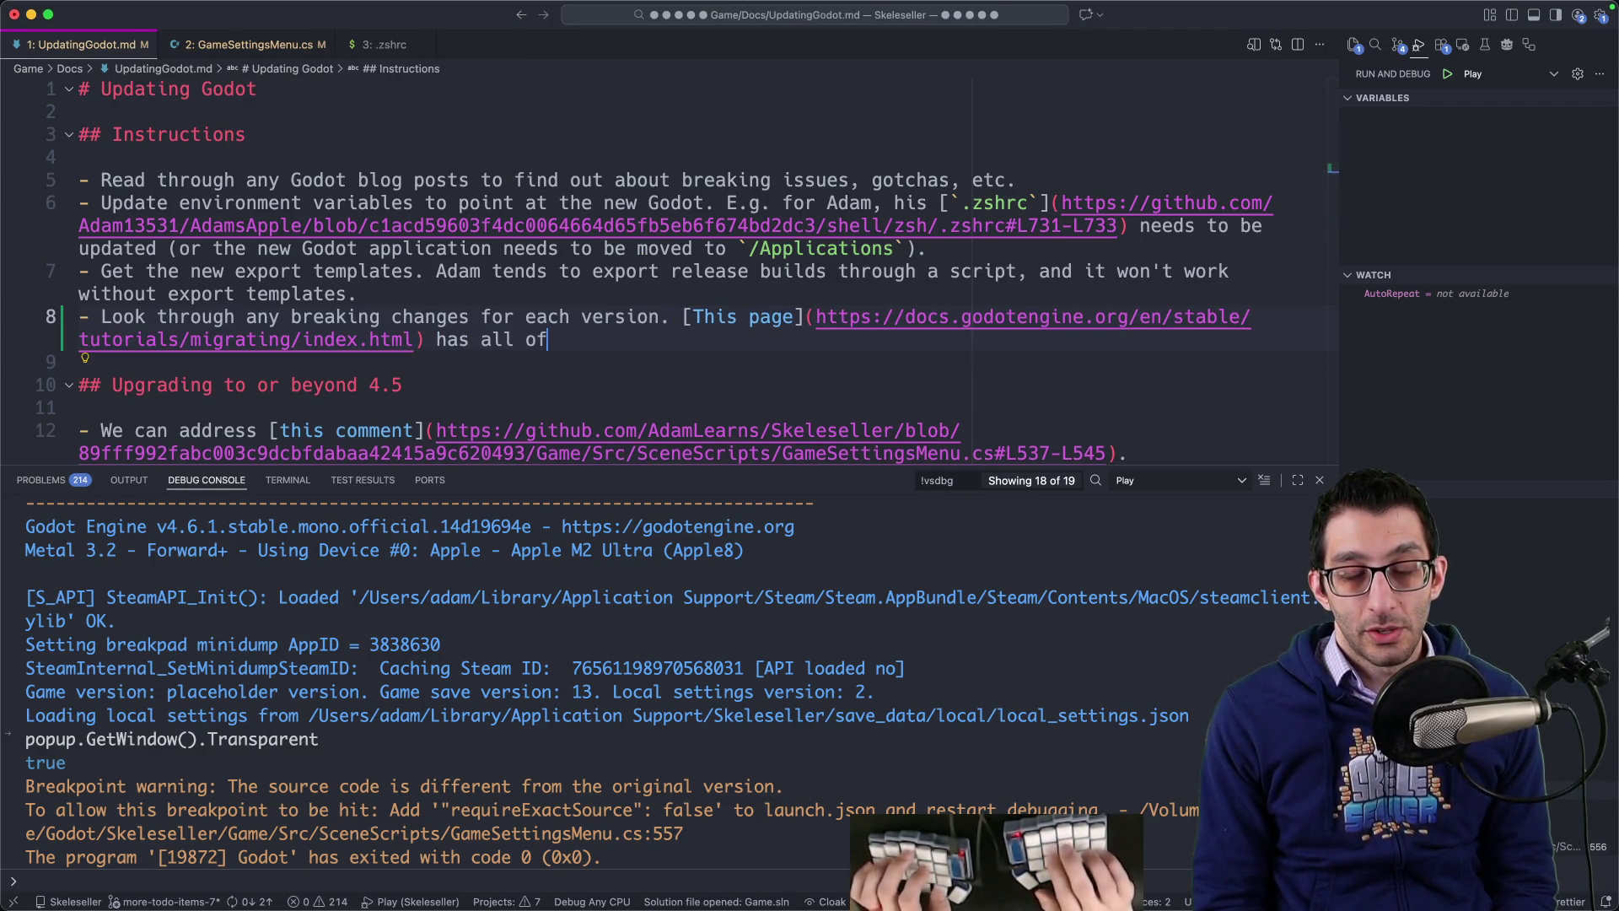
Step: Open the 4.4-to-4.5 and 4.5-to-4.6 upgrade guides in new Chrome tabs
{"action": "key", "text": "super+Tab"}
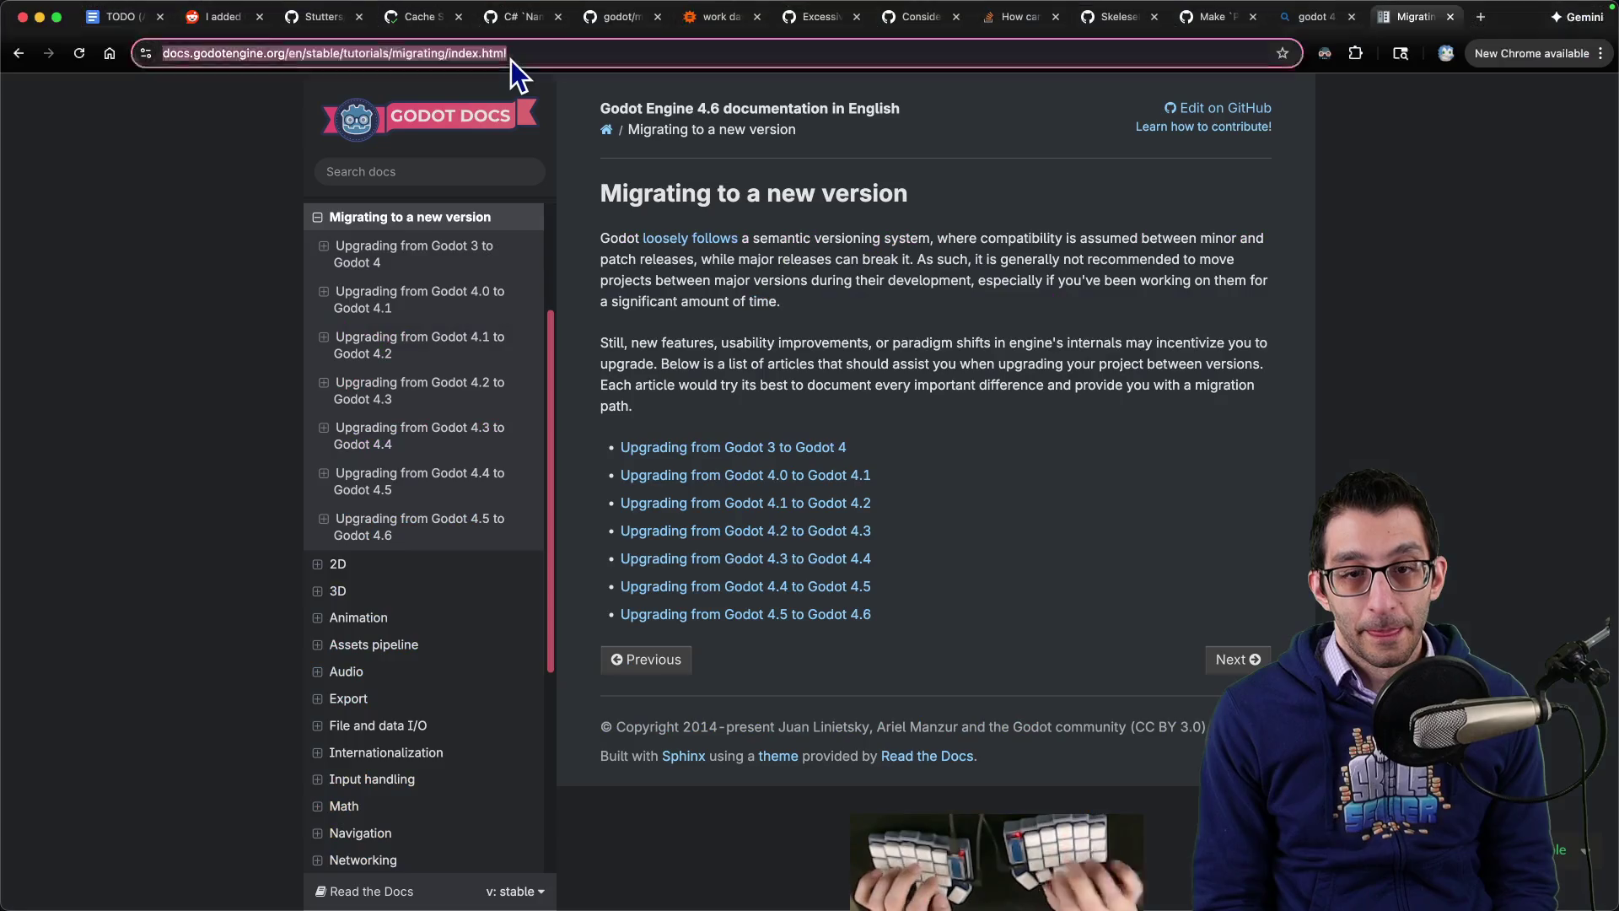
{"action": "left_click", "coordinate": [839, 588], "text": "super"}
{"action": "left_click", "coordinate": [848, 616], "text": "super"}
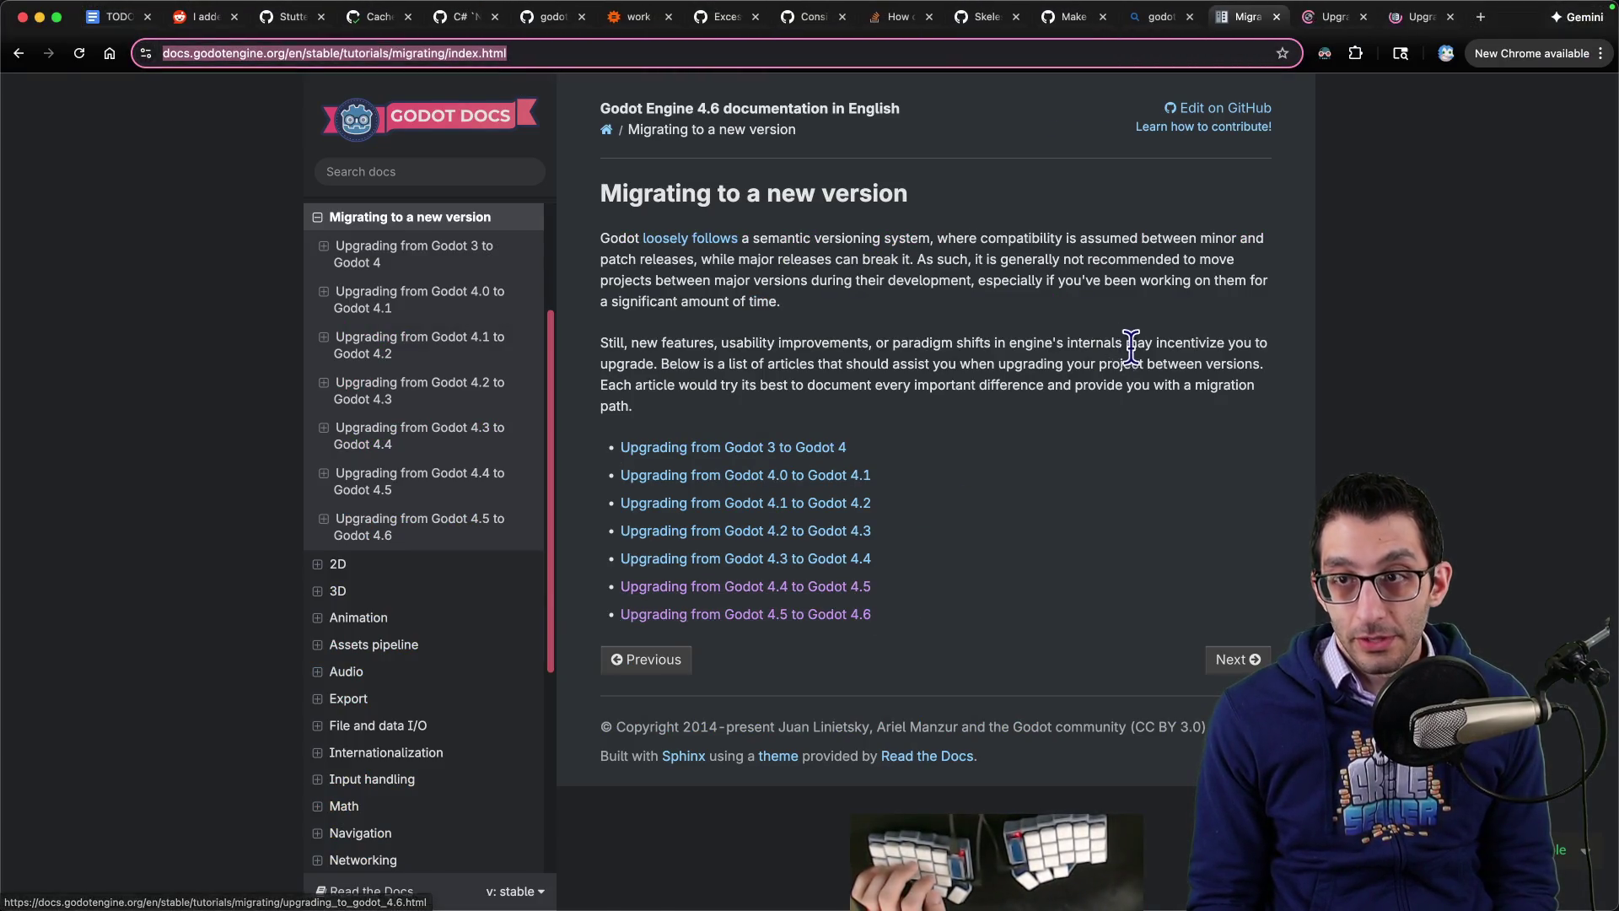
Step: Read through the 4.4-to-4.5 guide's breaking changes down to the Core table
{"action": "key", "text": "ctrl+Tab"}
{"action": "mouse_move", "coordinate": [593, 345]}
{"action": "left_mouse_down"}
{"action": "mouse_move", "coordinate": [1145, 346]}
{"action": "mouse_move", "coordinate": [744, 364]}
{"action": "left_mouse_up"}
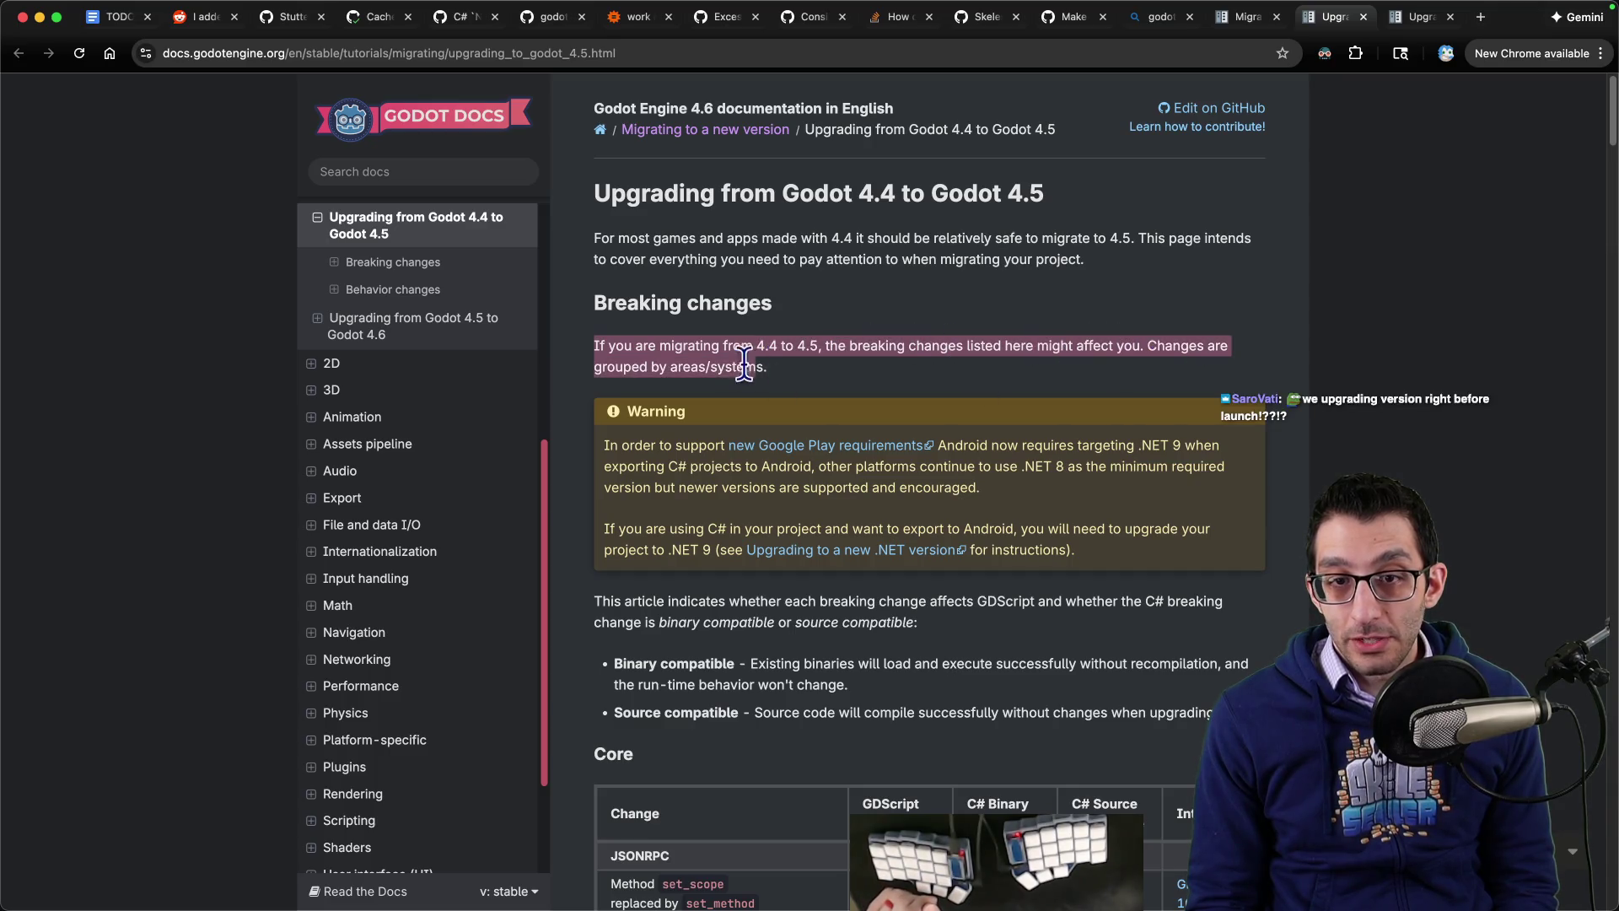
{"action": "scroll", "coordinate": [798, 384], "scroll_direction": "down", "scroll_amount": 3}
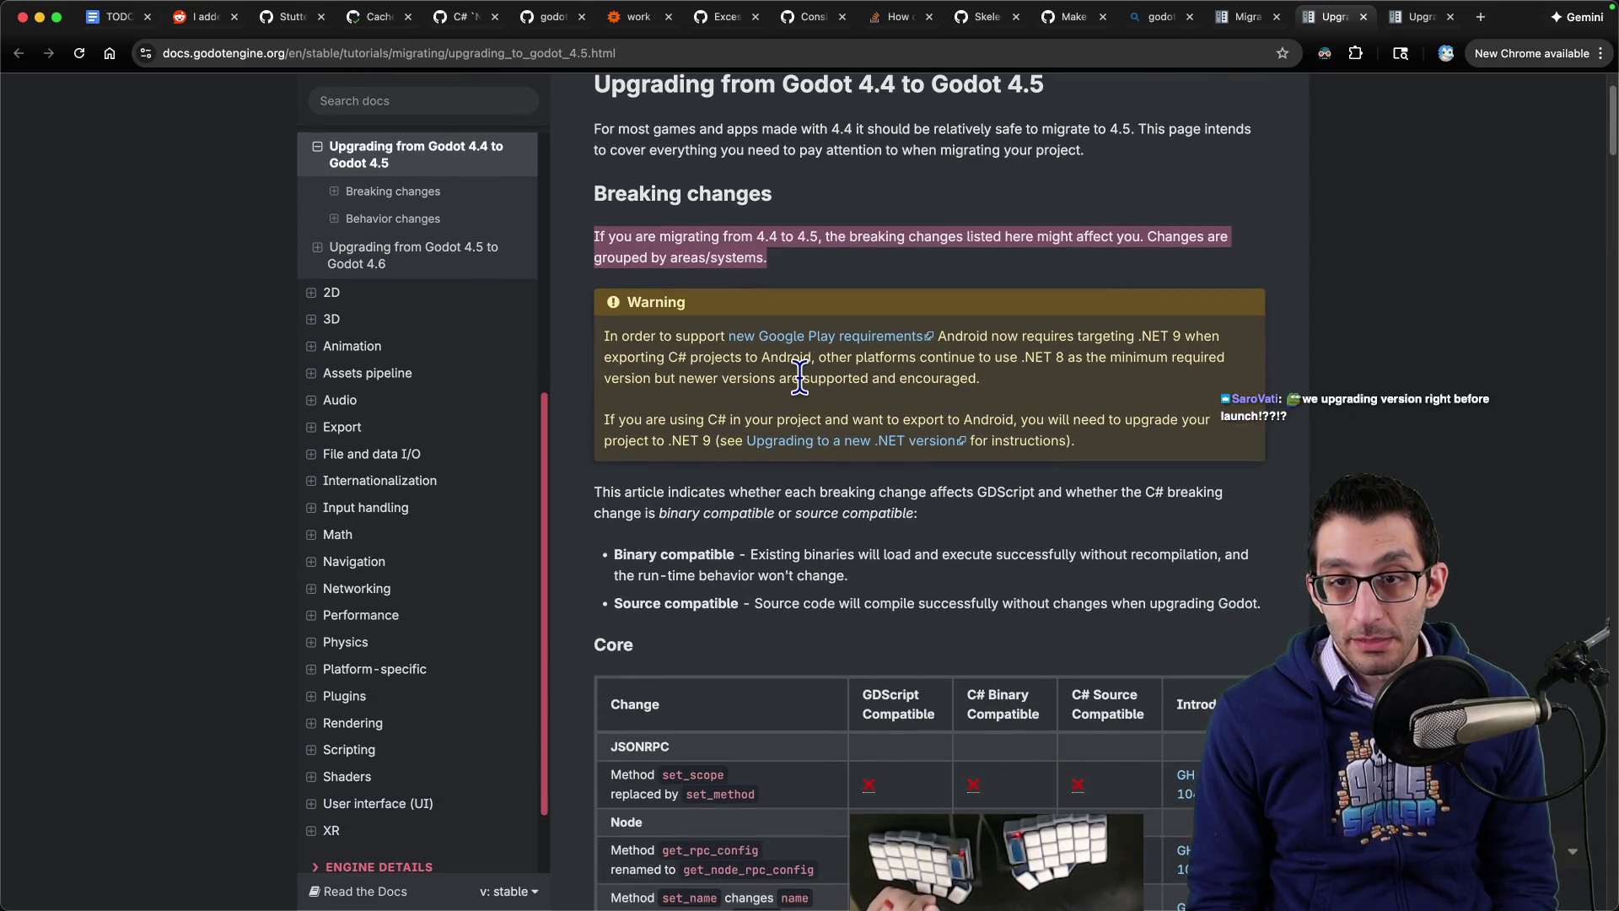
{"action": "scroll", "coordinate": [800, 380], "scroll_direction": "down", "scroll_amount": 10}
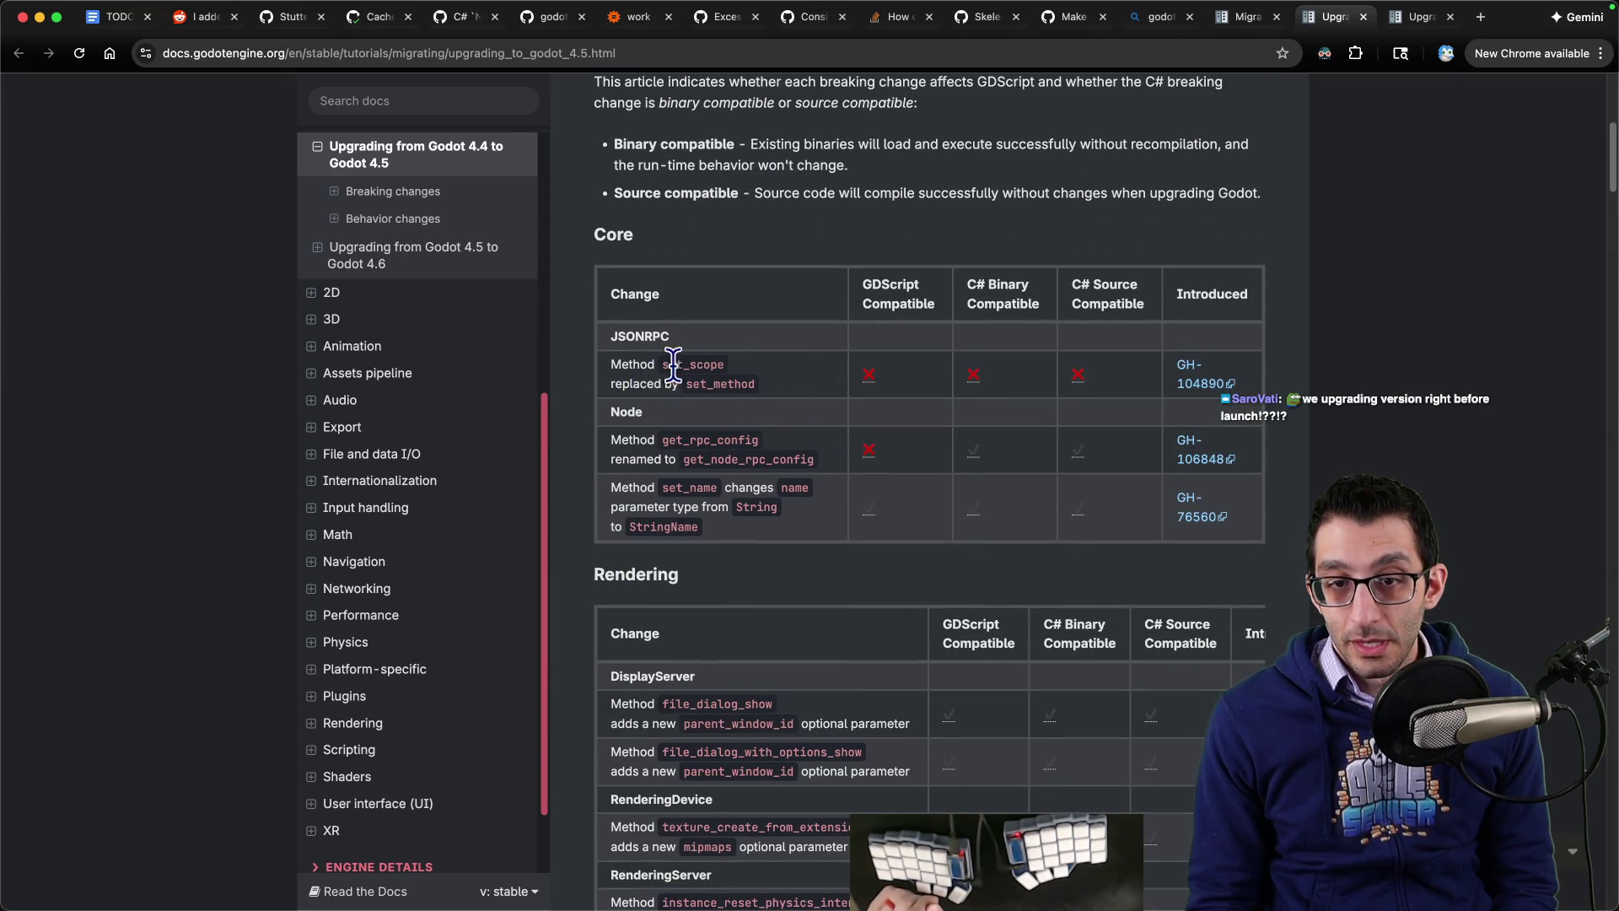
Step: Search the project for uses of set_scope with a % quick-open text search
{"action": "key", "text": "super+c"}
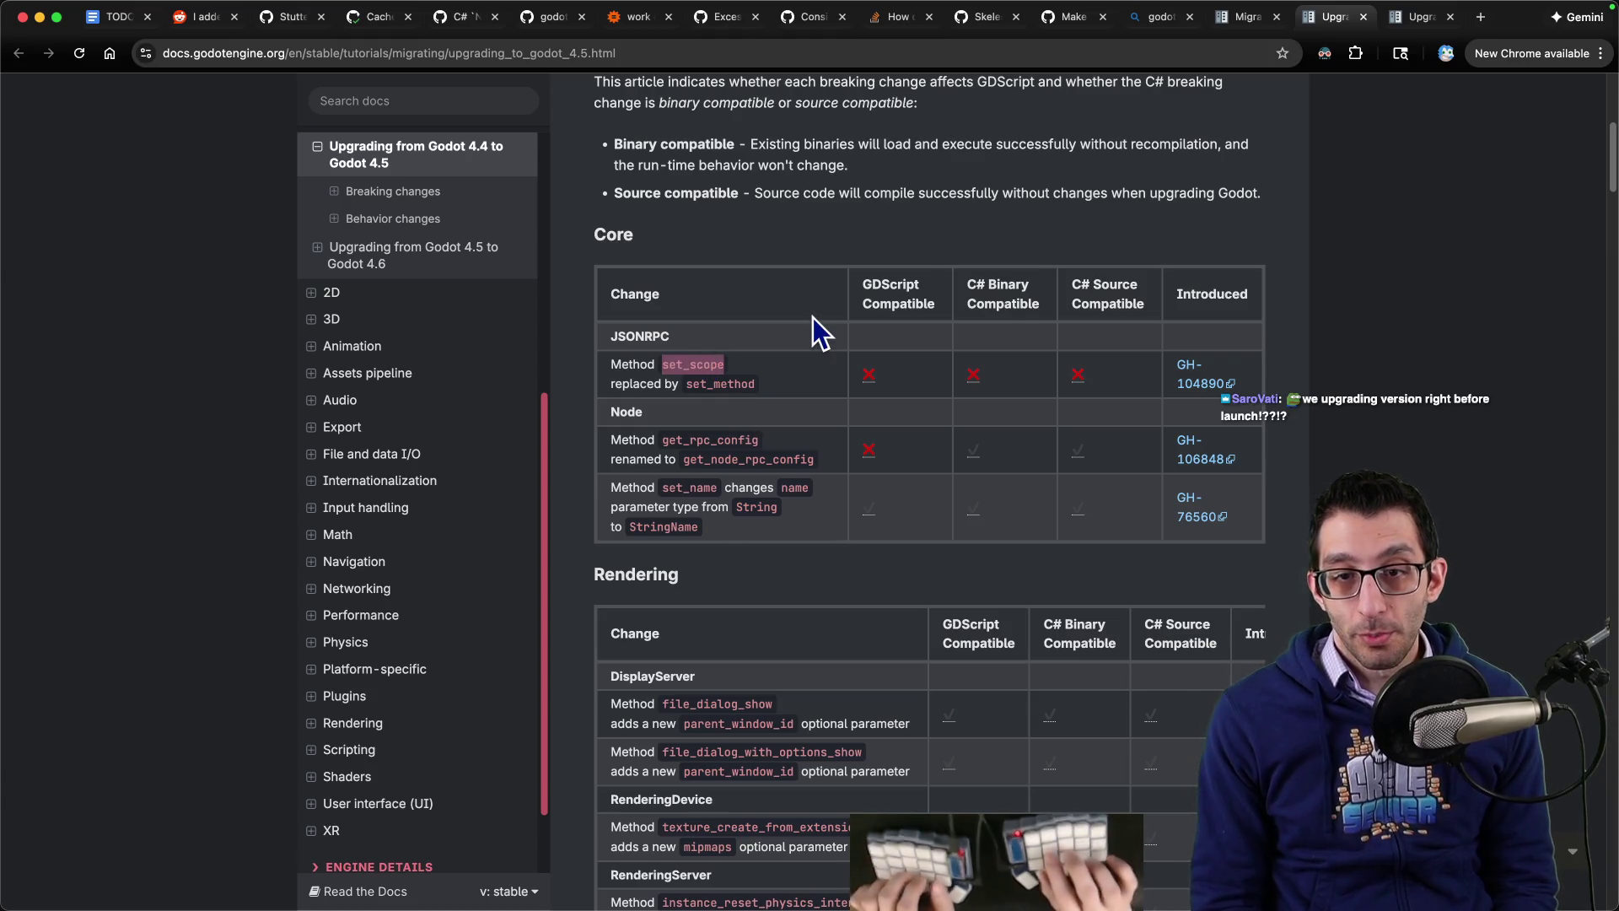
{"action": "key", "text": "super+Tab"}
{"action": "key", "text": "super+p"}
{"action": "type", "text": "%"}
{"action": "key", "text": "super+v"}
{"action": "key", "text": "alt+Left"}
{"action": "key", "text": "BackSpace"}
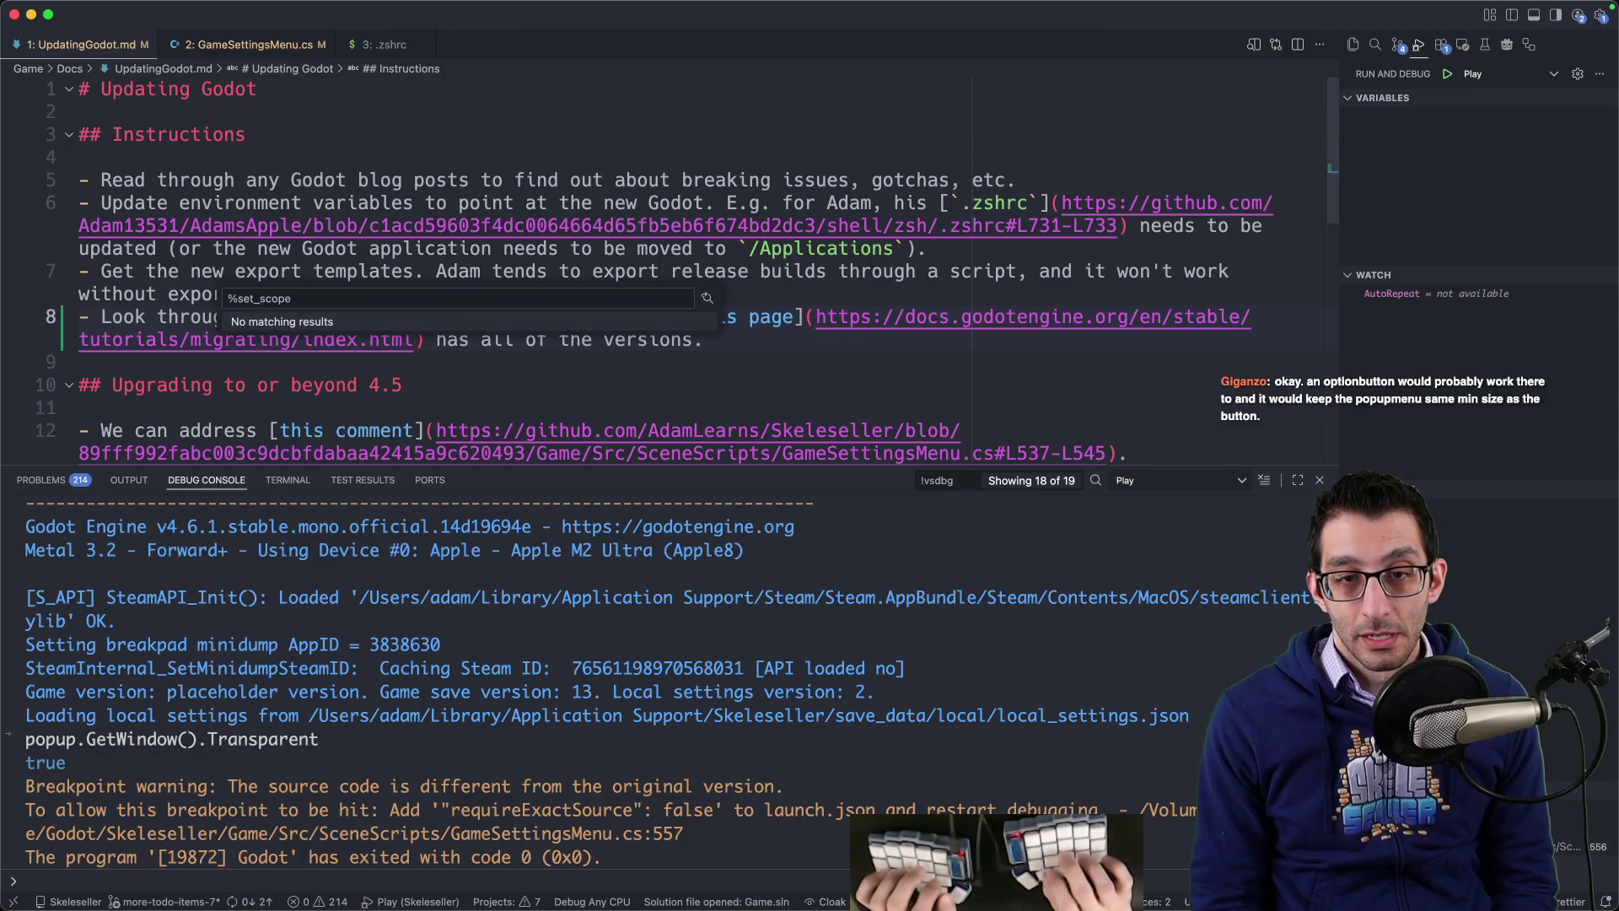
Step: Select the set_name change row in the guide, then open a new browser tab
{"action": "key", "text": "super+Tab"}
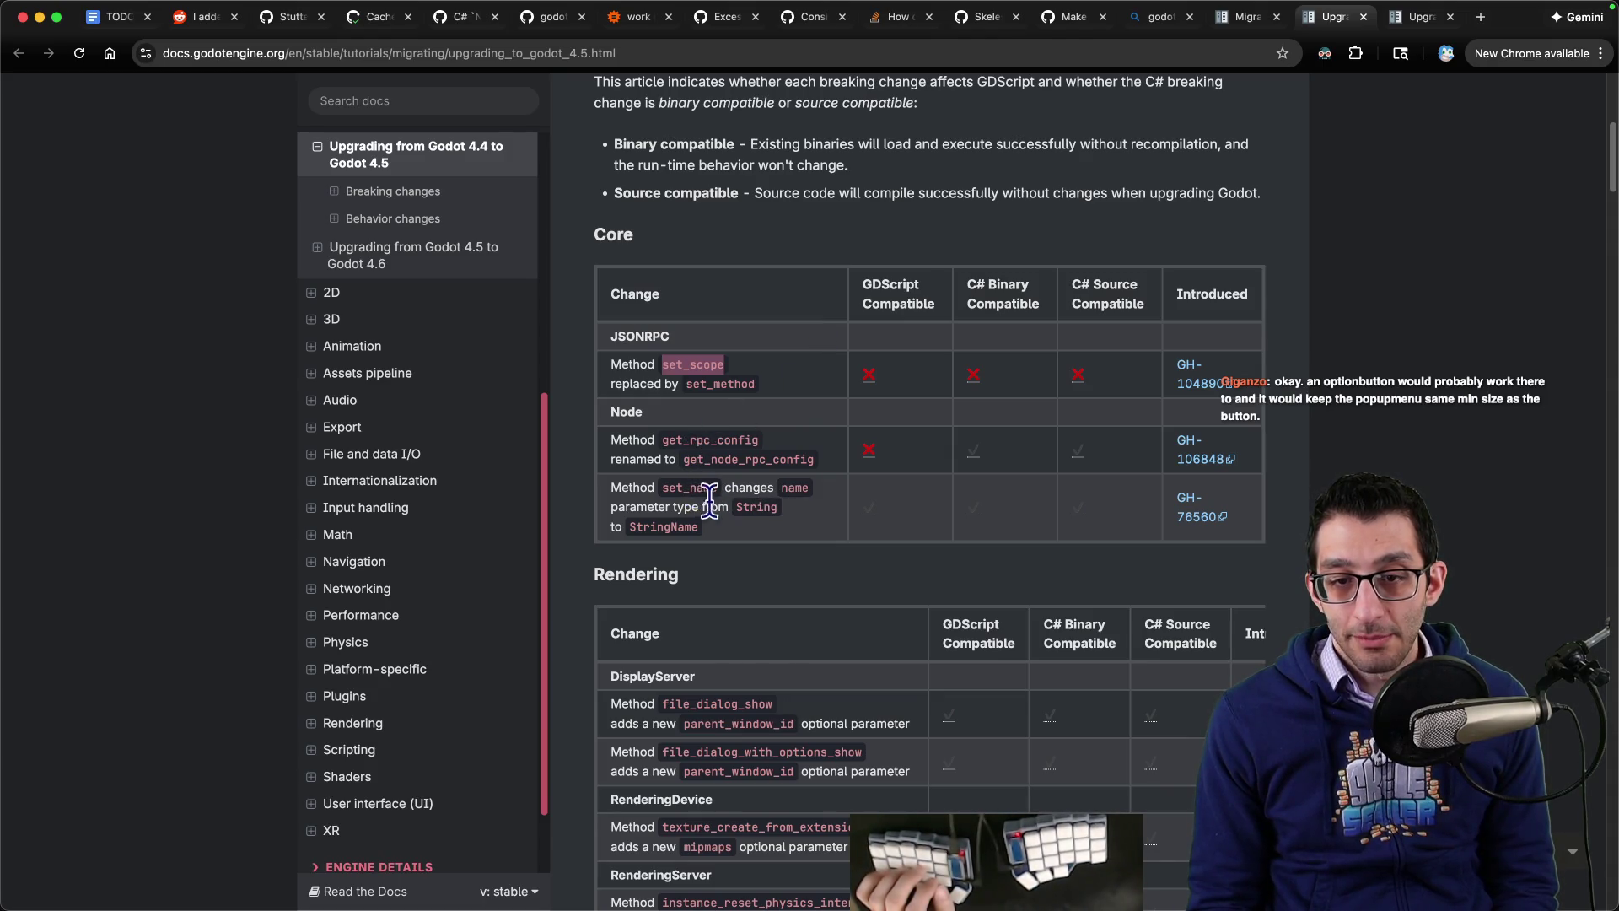
{"action": "triple_click", "coordinate": [726, 528]}
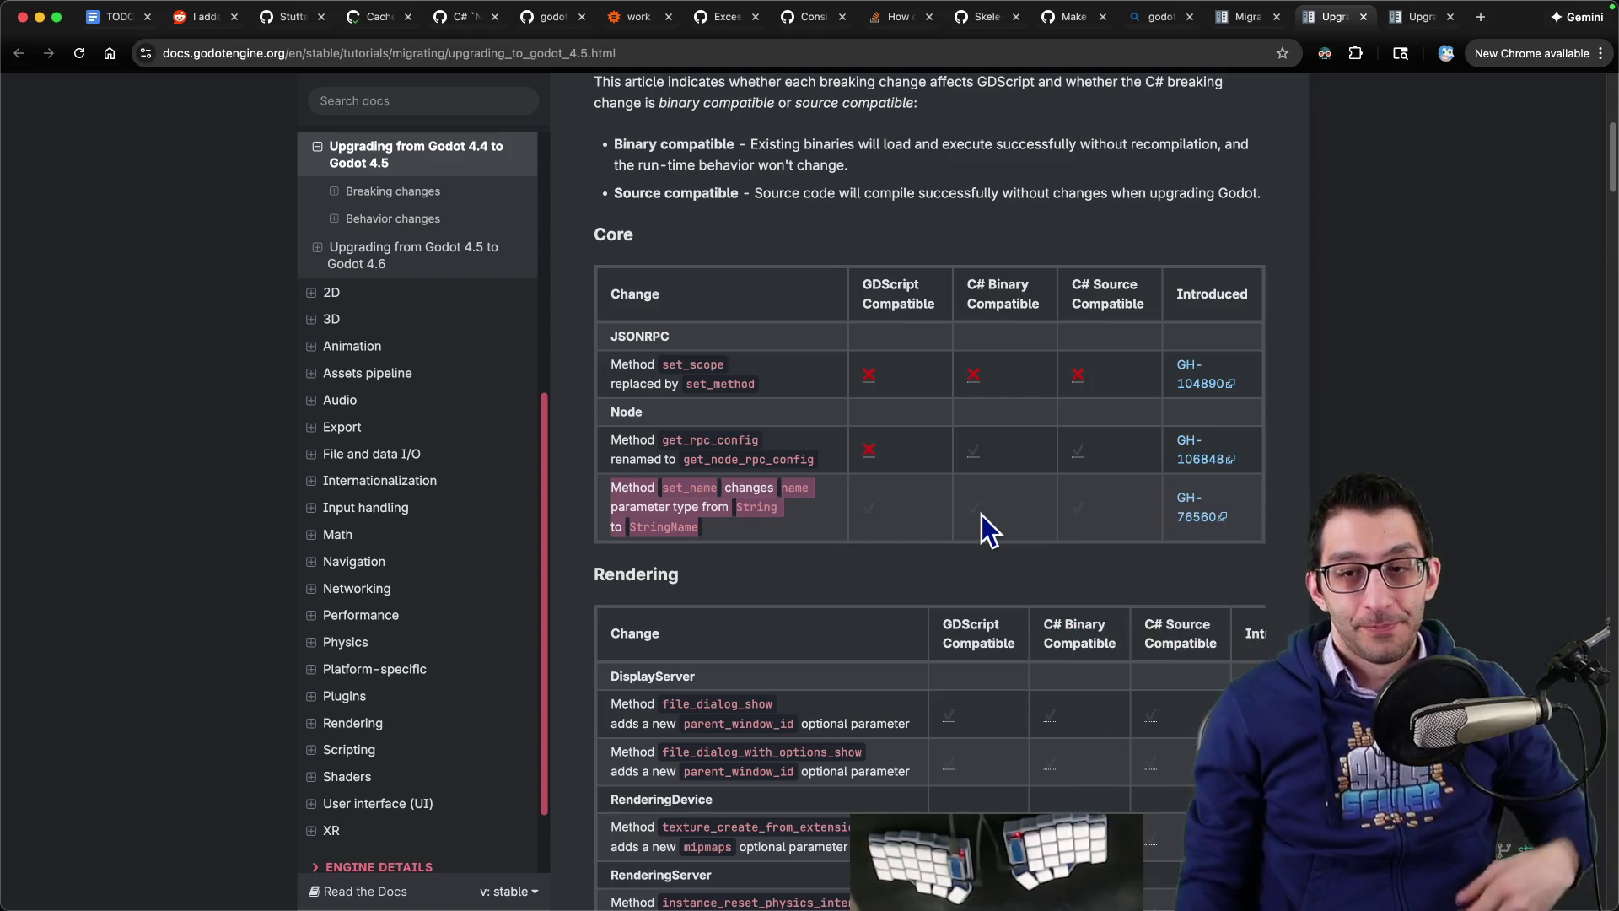
{"action": "key", "text": "ctrl+t"}
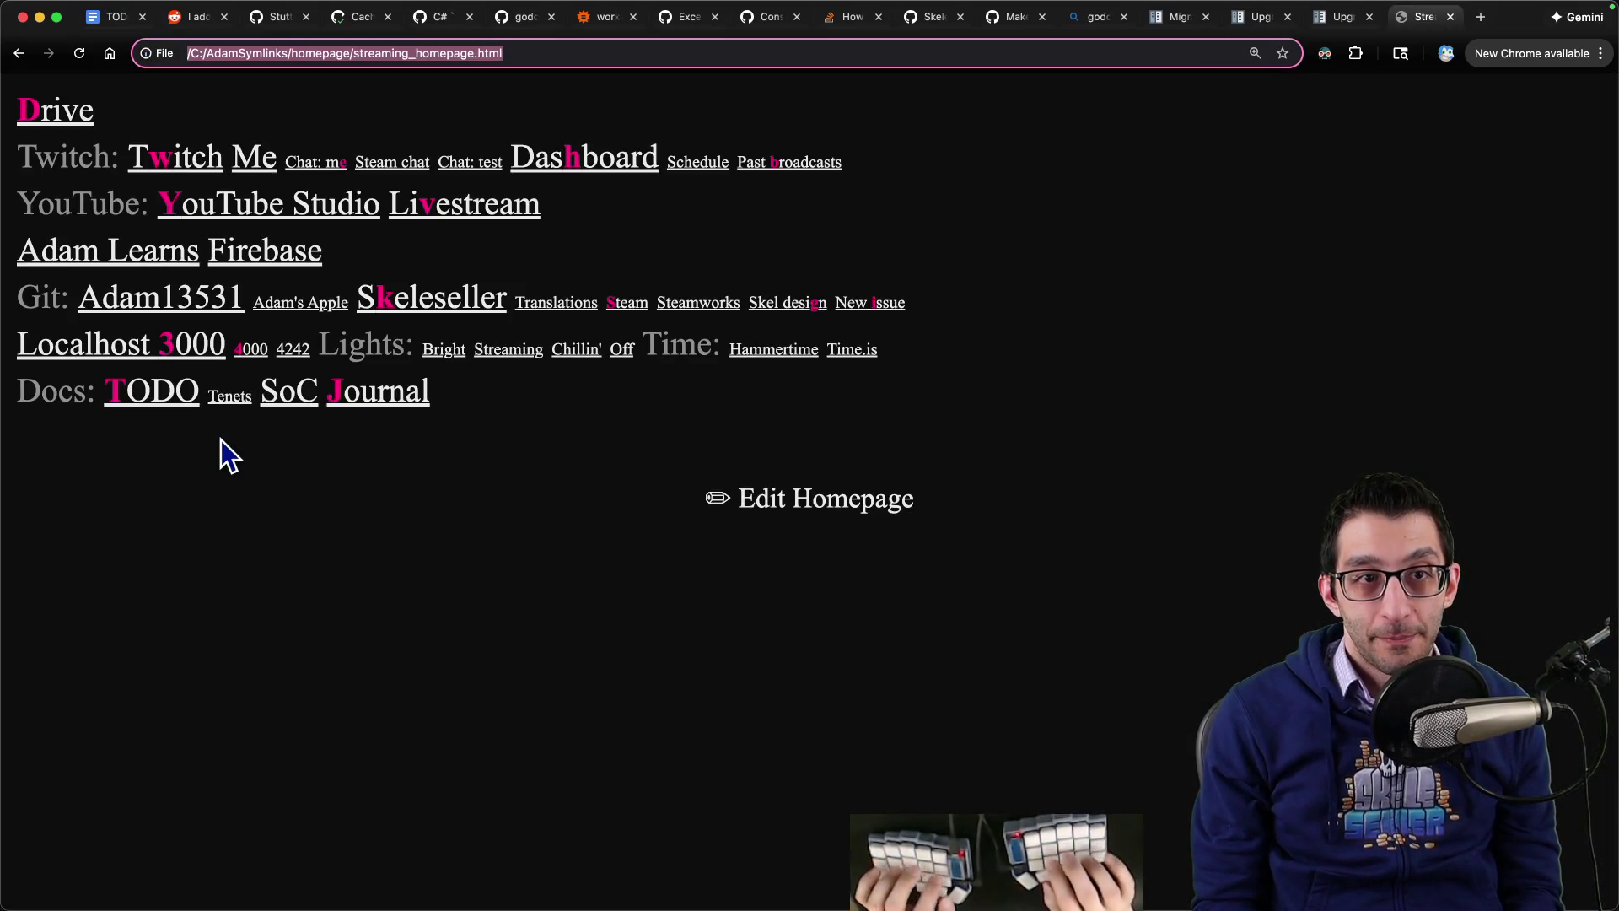
Step: Search 'godot menubutton' and open the MenuButton class page in Godot Docs
{"action": "type", "text": "godvot menub"}
{"action": "key", "text": "super+a"}
{"action": "type", "text": "godot menubutton"}
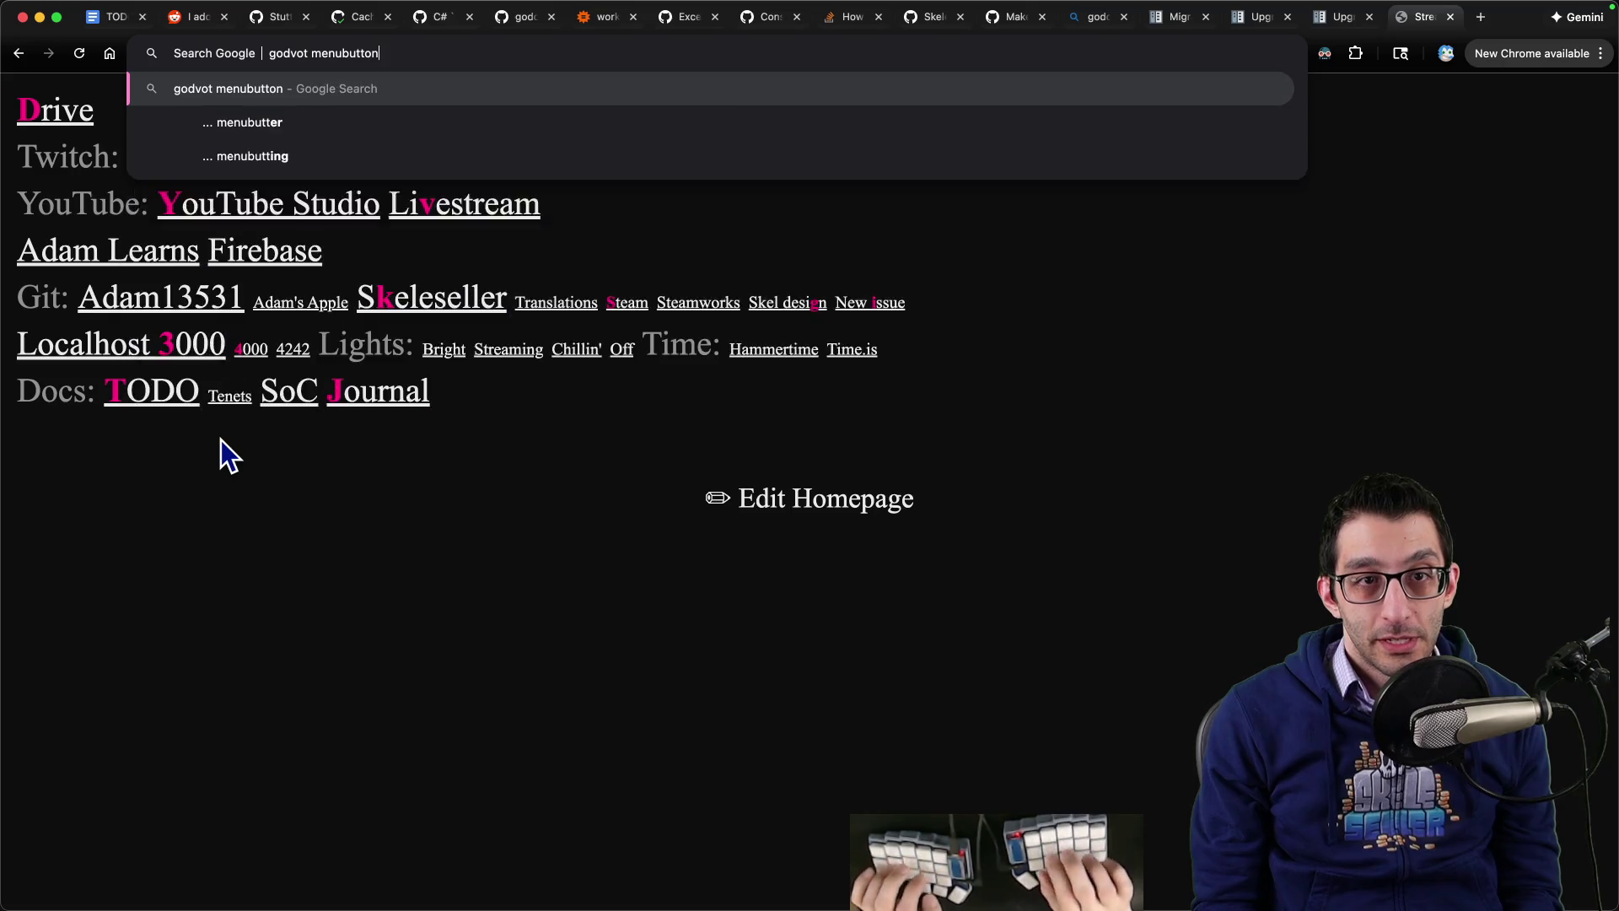
{"action": "key", "text": "Return"}
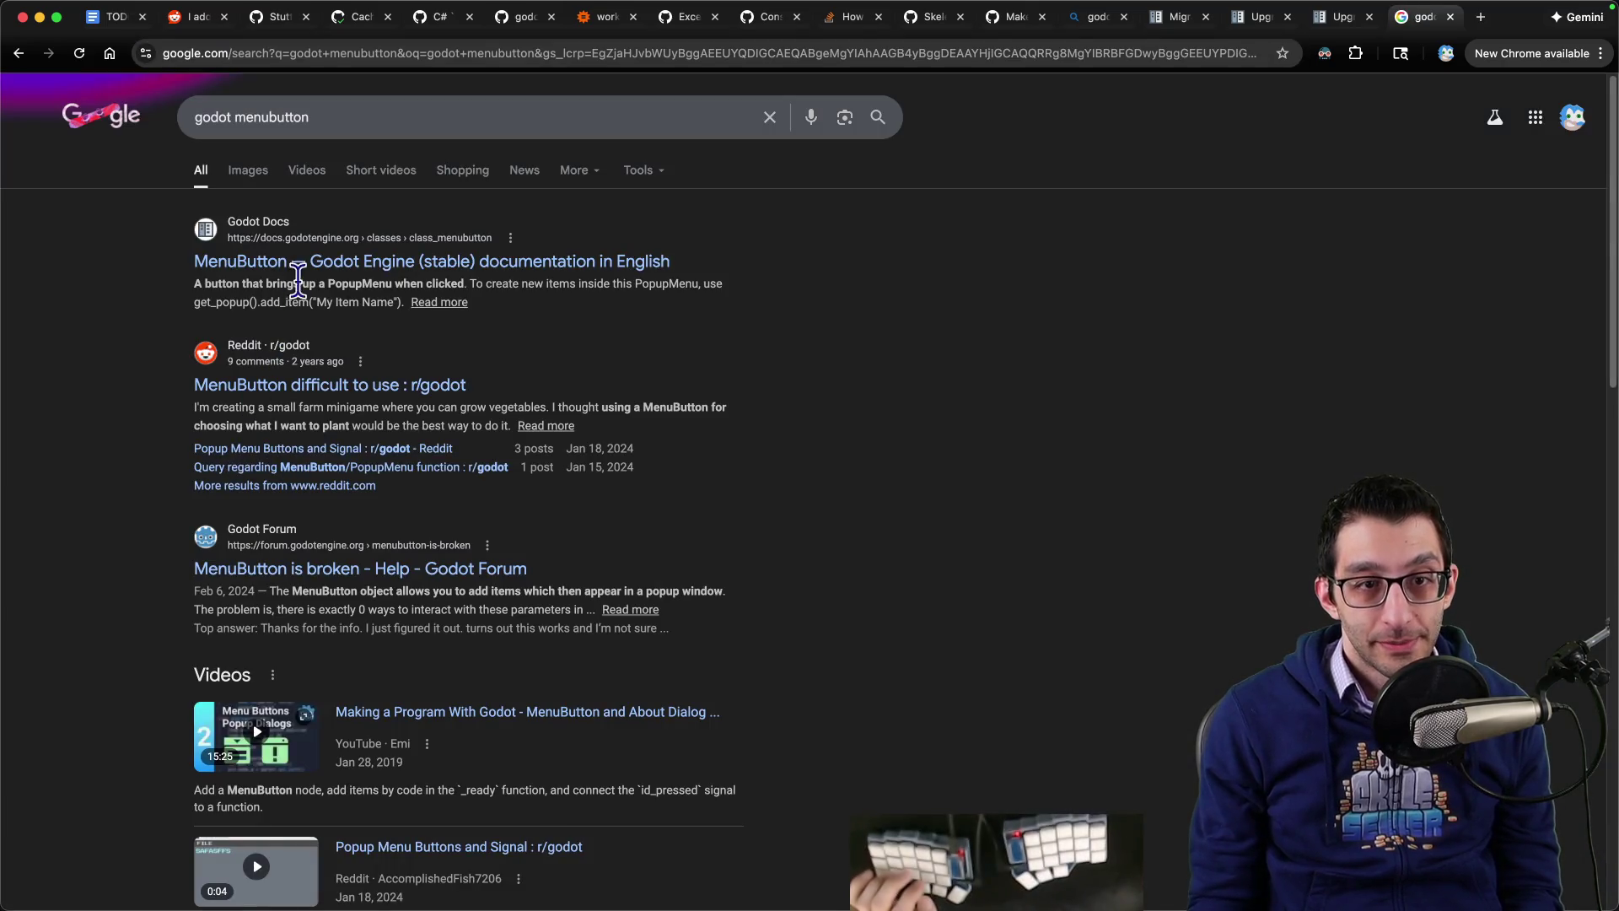
{"action": "left_click", "coordinate": [535, 266]}
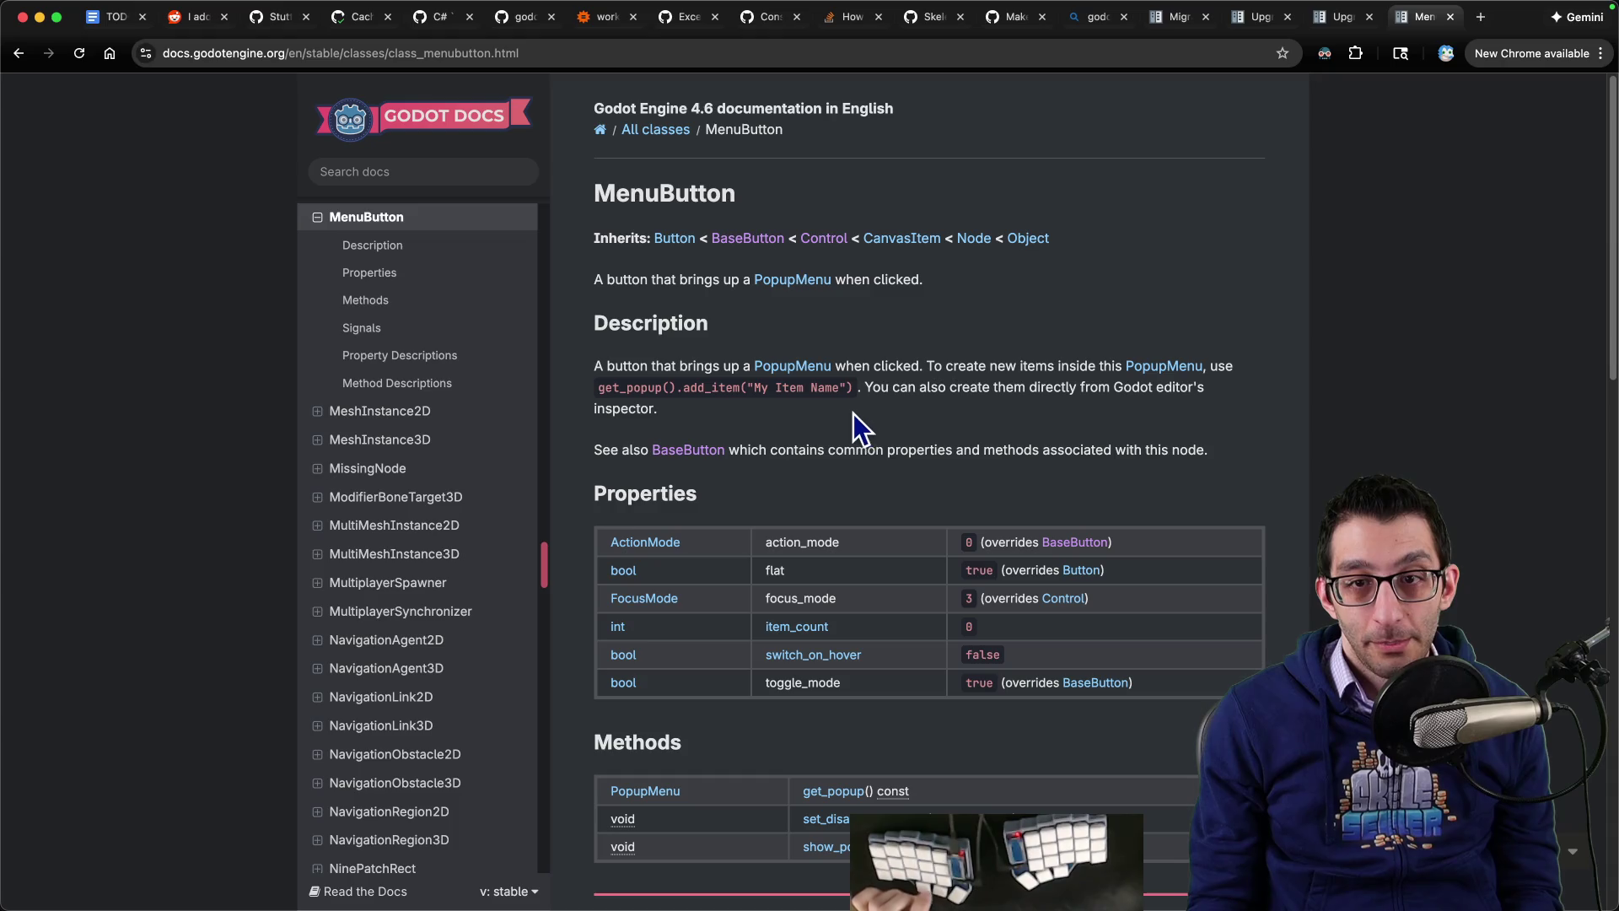
Step: Read MenuButton's Method Descriptions, then scroll the 4.5-to-4.6 guide to its Animation changes
{"action": "scroll", "coordinate": [842, 410], "scroll_direction": "down", "scroll_amount": 5}
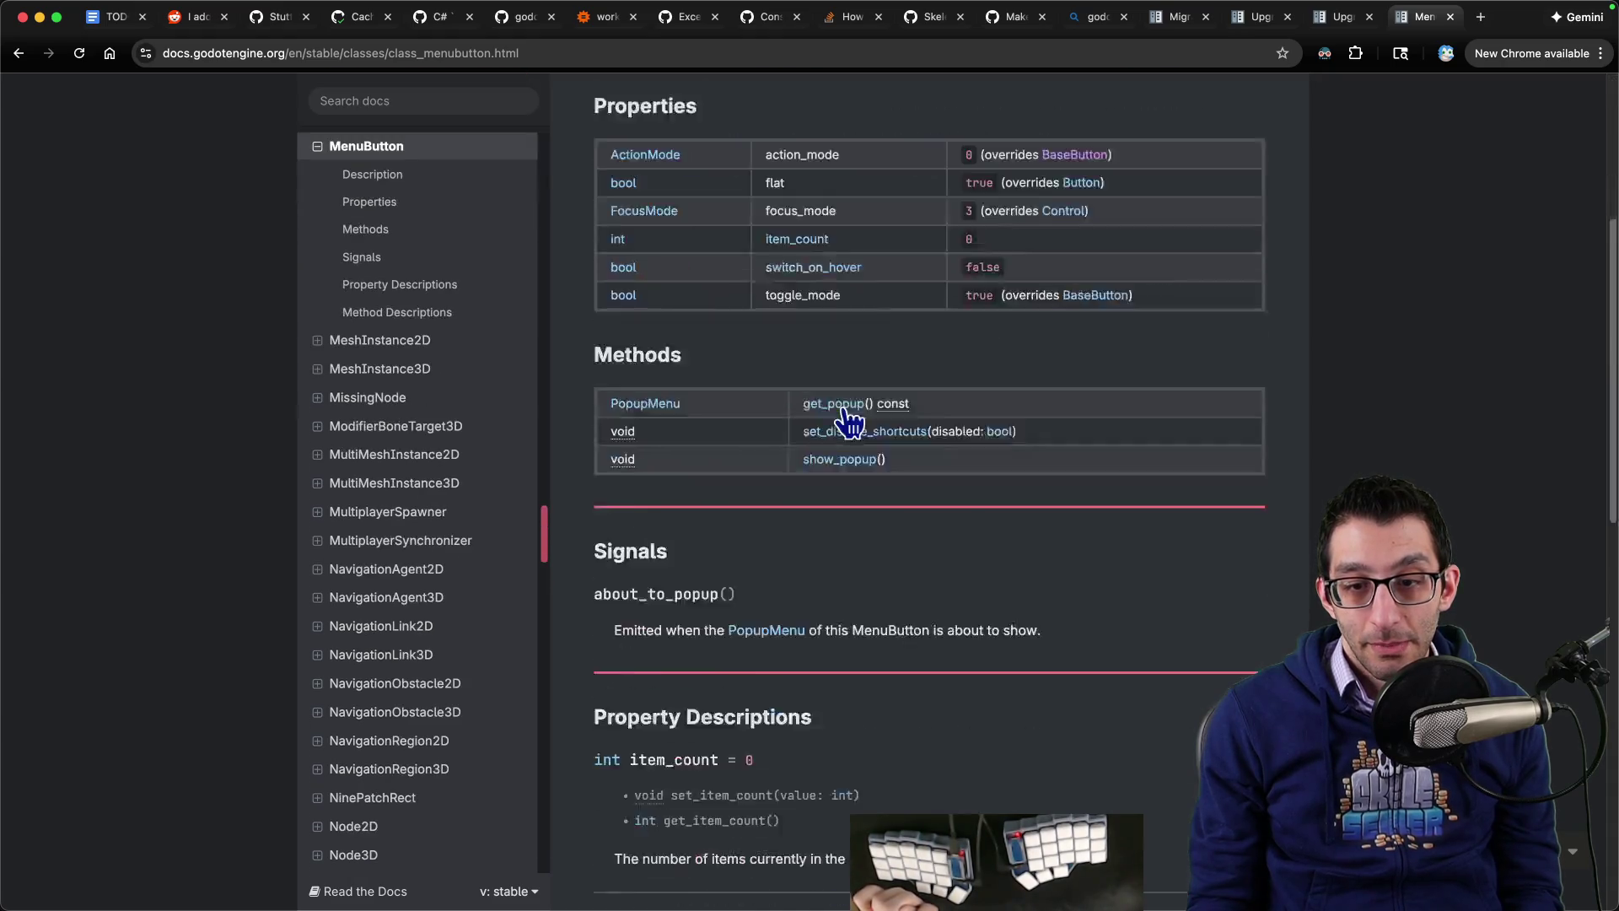
{"action": "scroll", "coordinate": [842, 410], "scroll_direction": "up", "scroll_amount": 2}
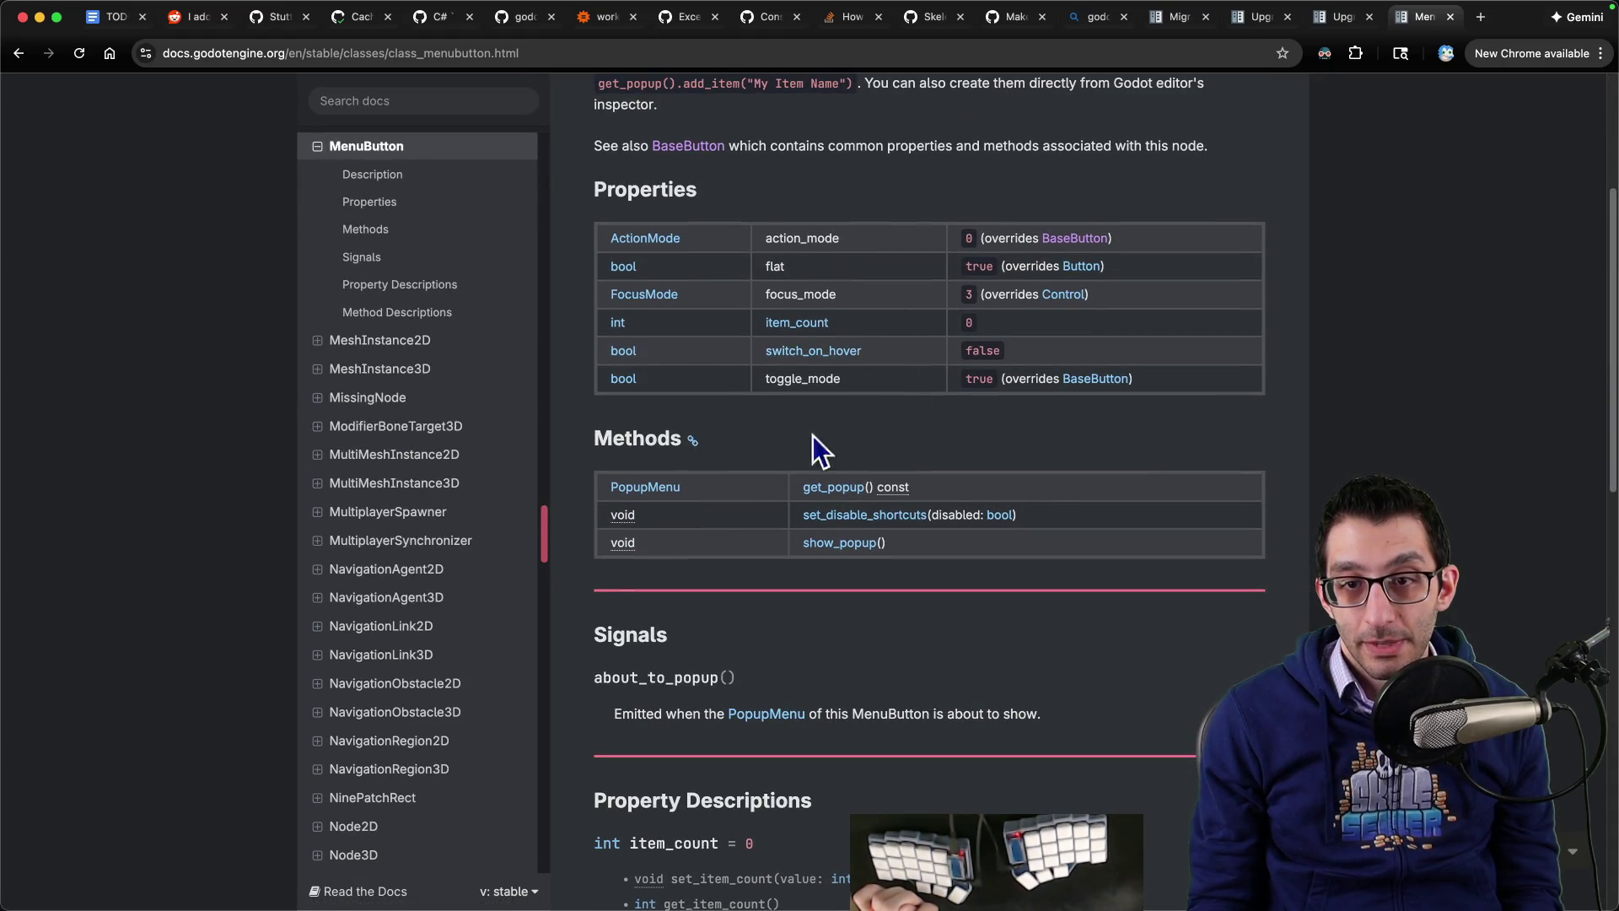
{"action": "scroll", "coordinate": [926, 413], "scroll_direction": "down", "scroll_amount": 10}
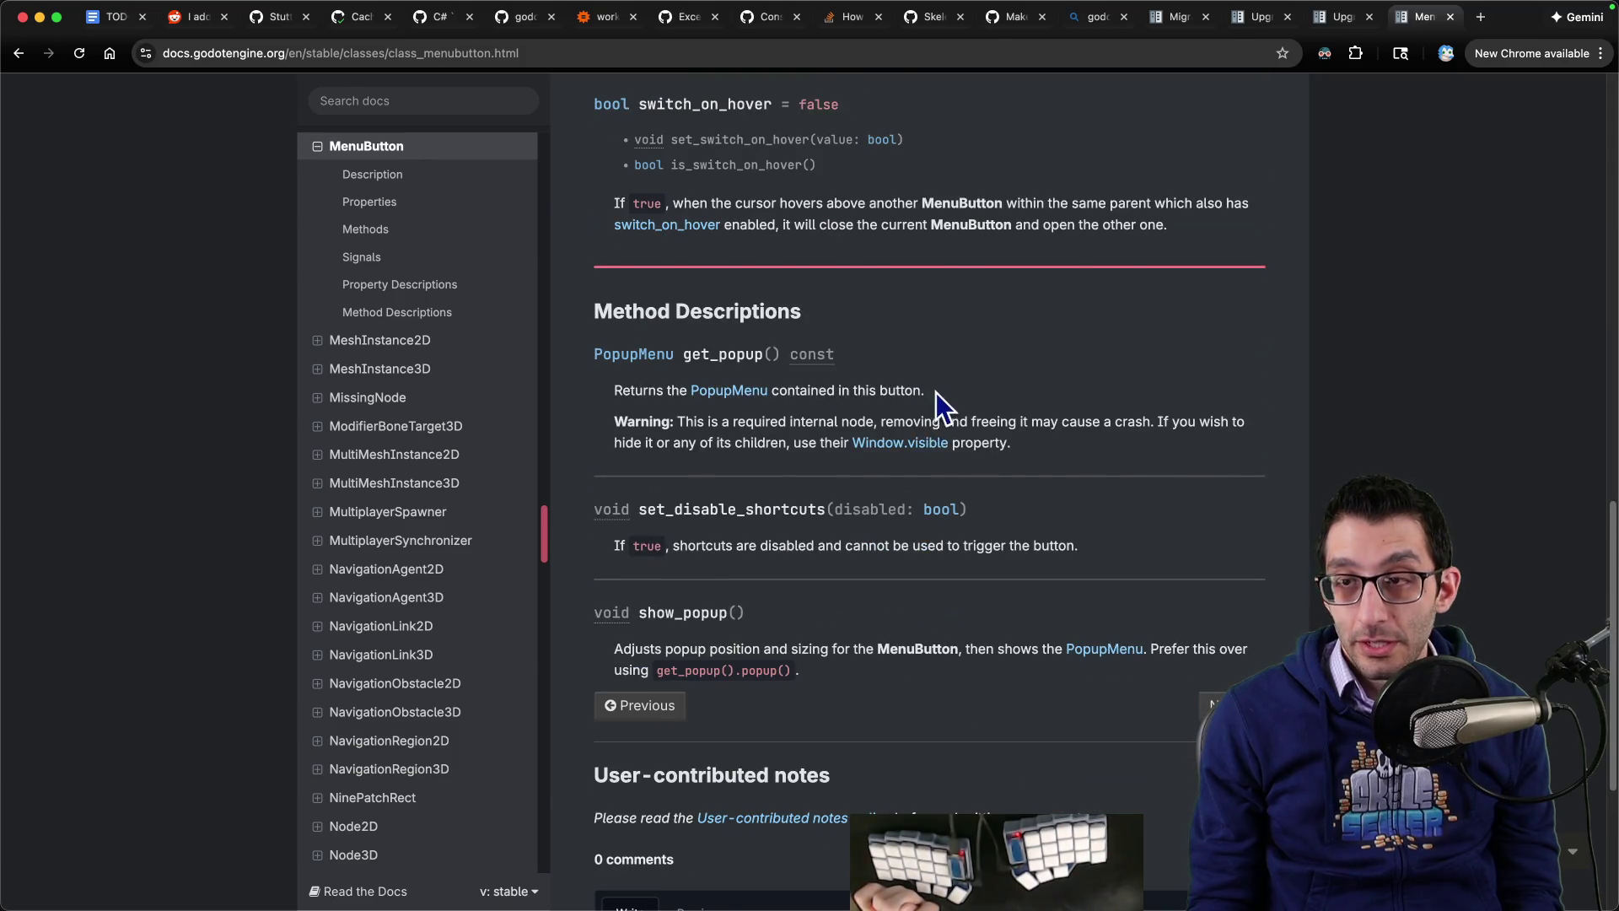
{"action": "key", "text": "ctrl+shift+Tab"}
{"action": "scroll", "coordinate": [938, 432], "scroll_direction": "down", "scroll_amount": 8}
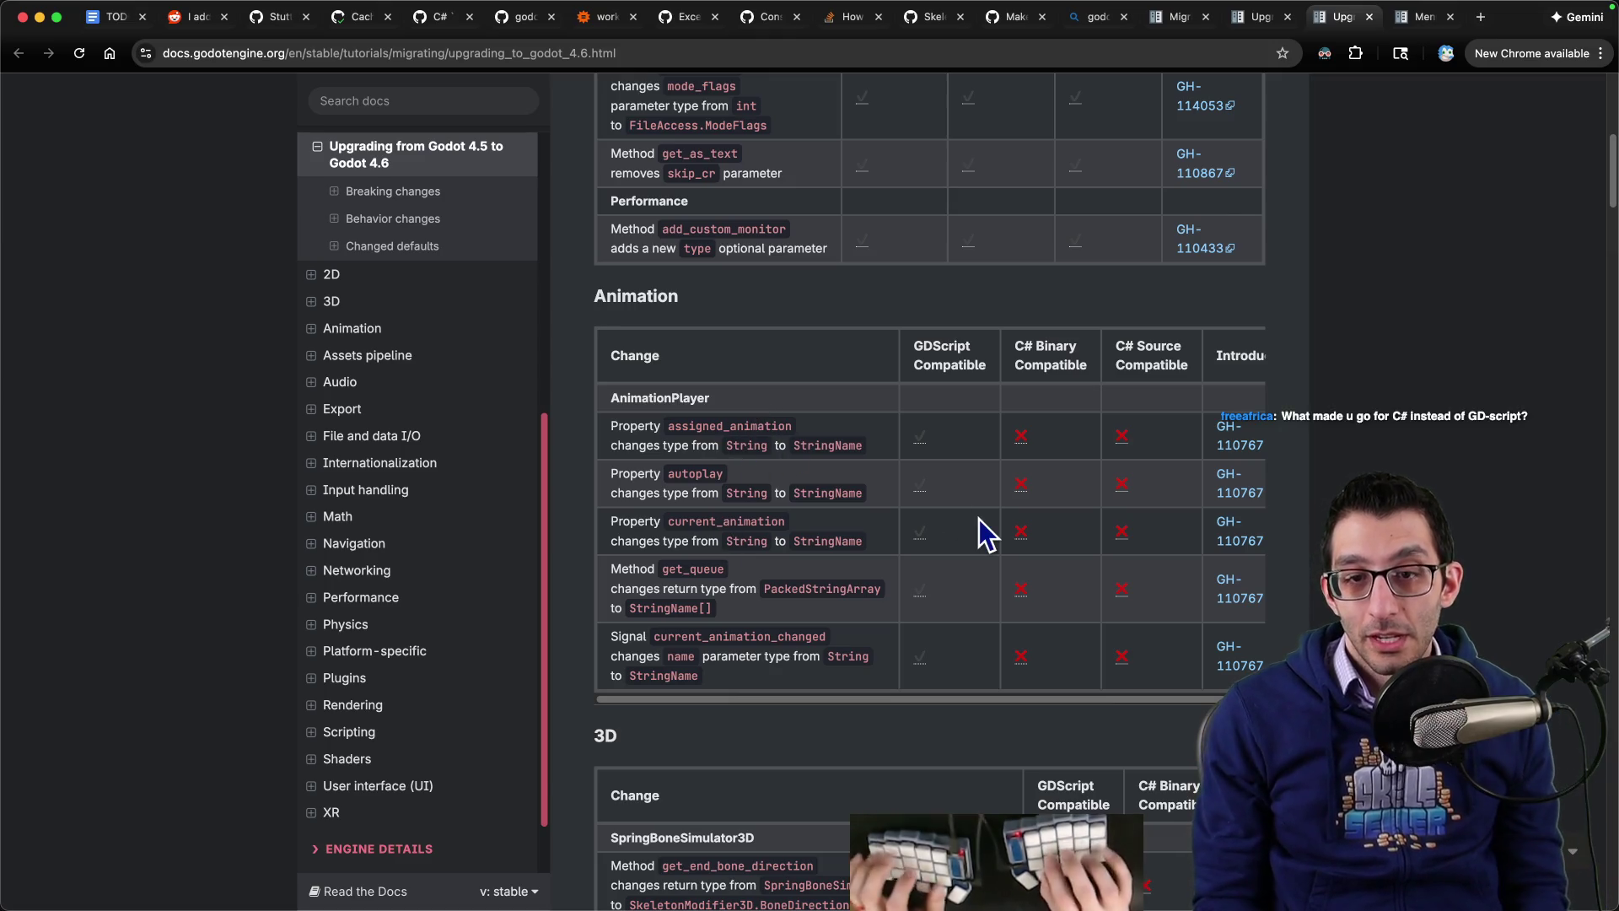
Step: Search the project for assignedanimation, then scroll further down the 4.6 upgrade guide
{"action": "key", "text": "super+Tab"}
{"action": "key", "text": "super+p"}
{"action": "type", "text": "%assigneda"}
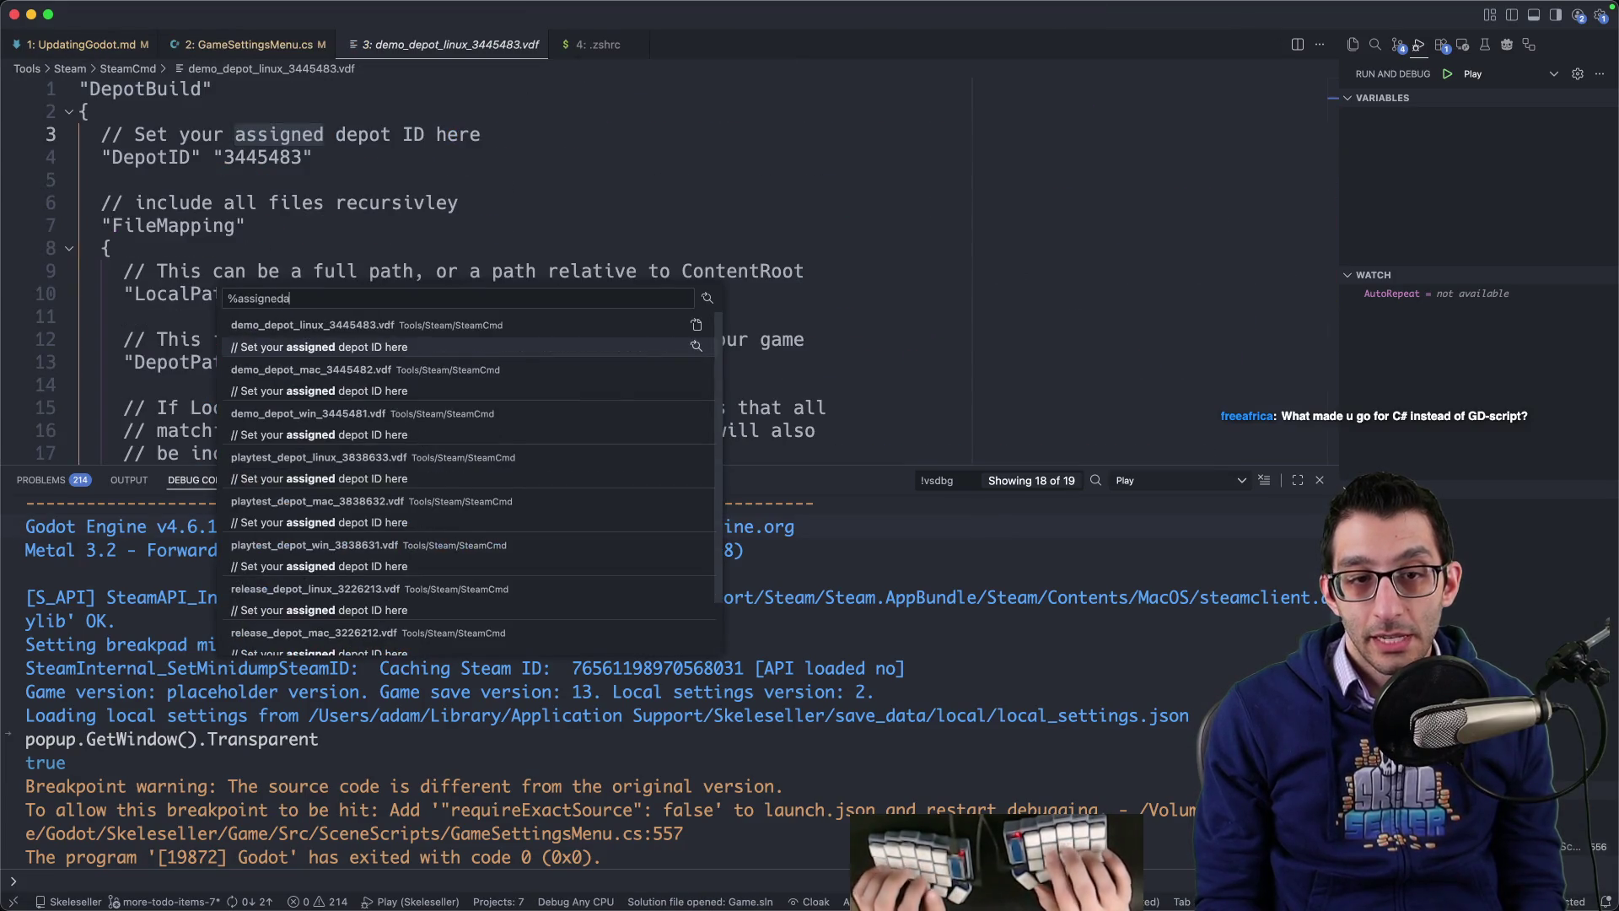
{"action": "key", "text": "BackSpace"}
{"action": "type", "text": "_animat"}
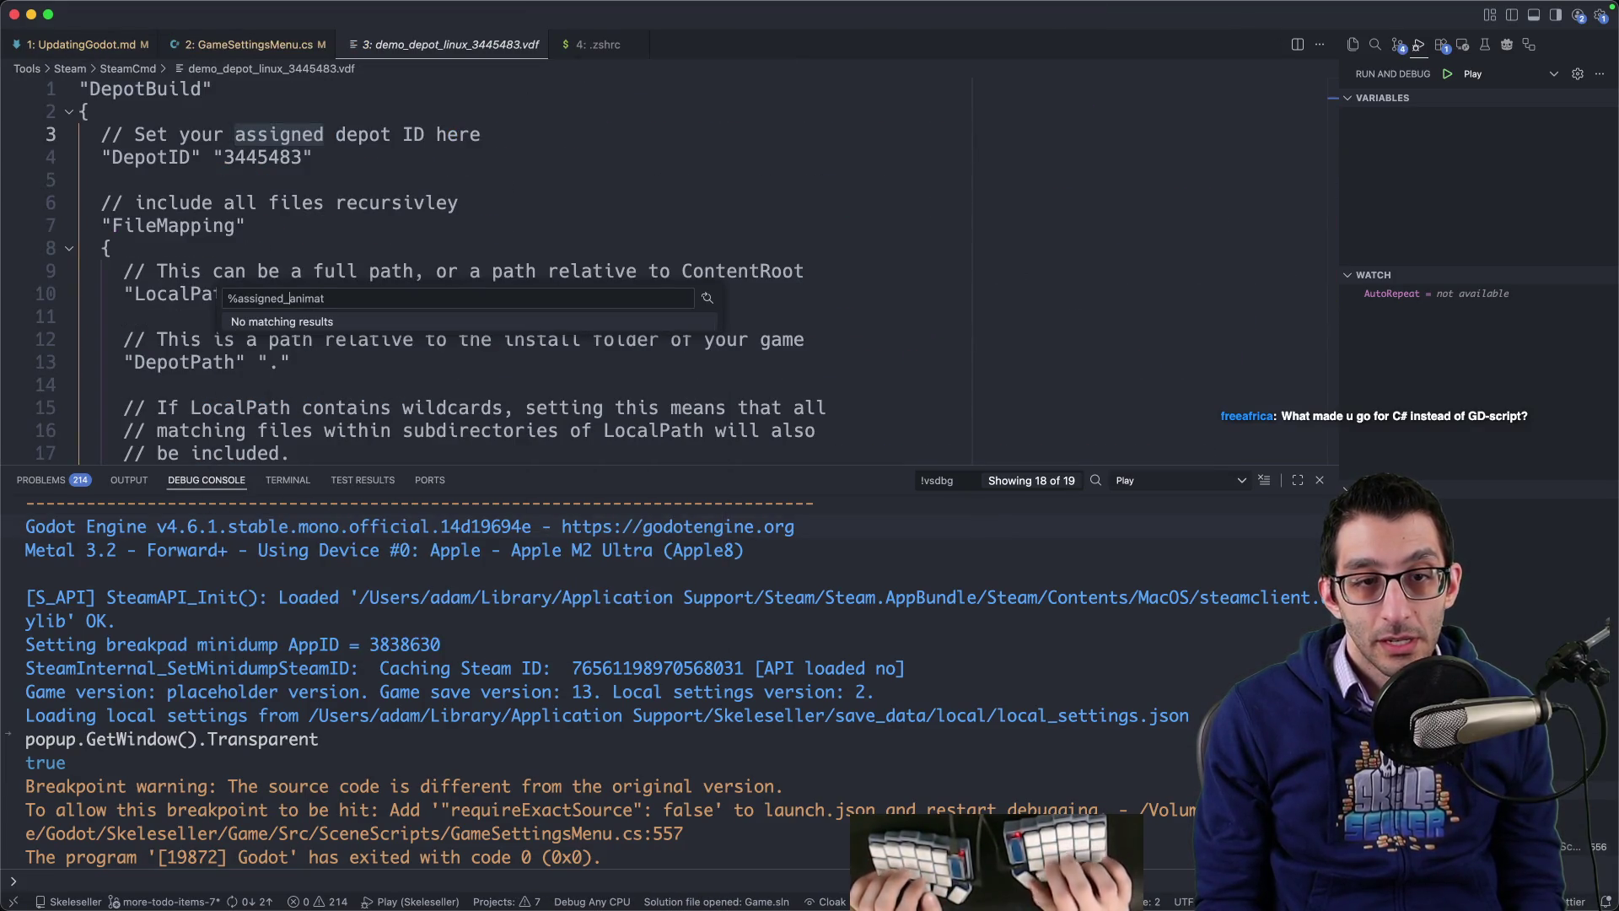
{"action": "key", "text": "super+Tab"}
{"action": "scroll", "coordinate": [930, 507], "scroll_direction": "down", "scroll_amount": 3}
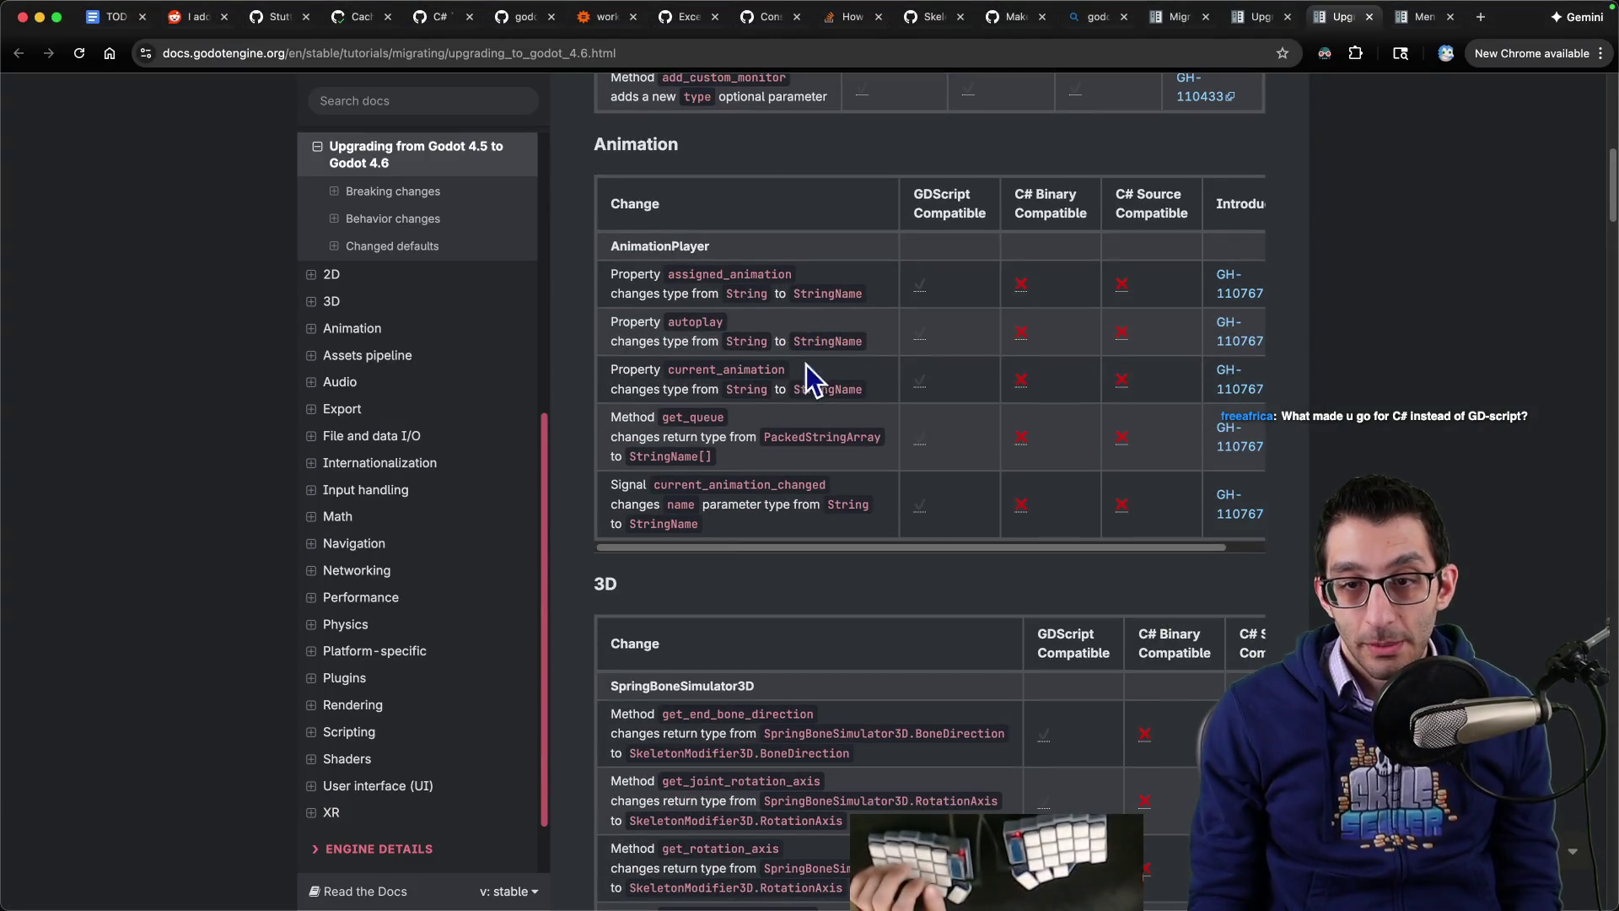
Step: Search the project for autoplay and narrow the full search results to .cs files
{"action": "key", "text": "super+Tab"}
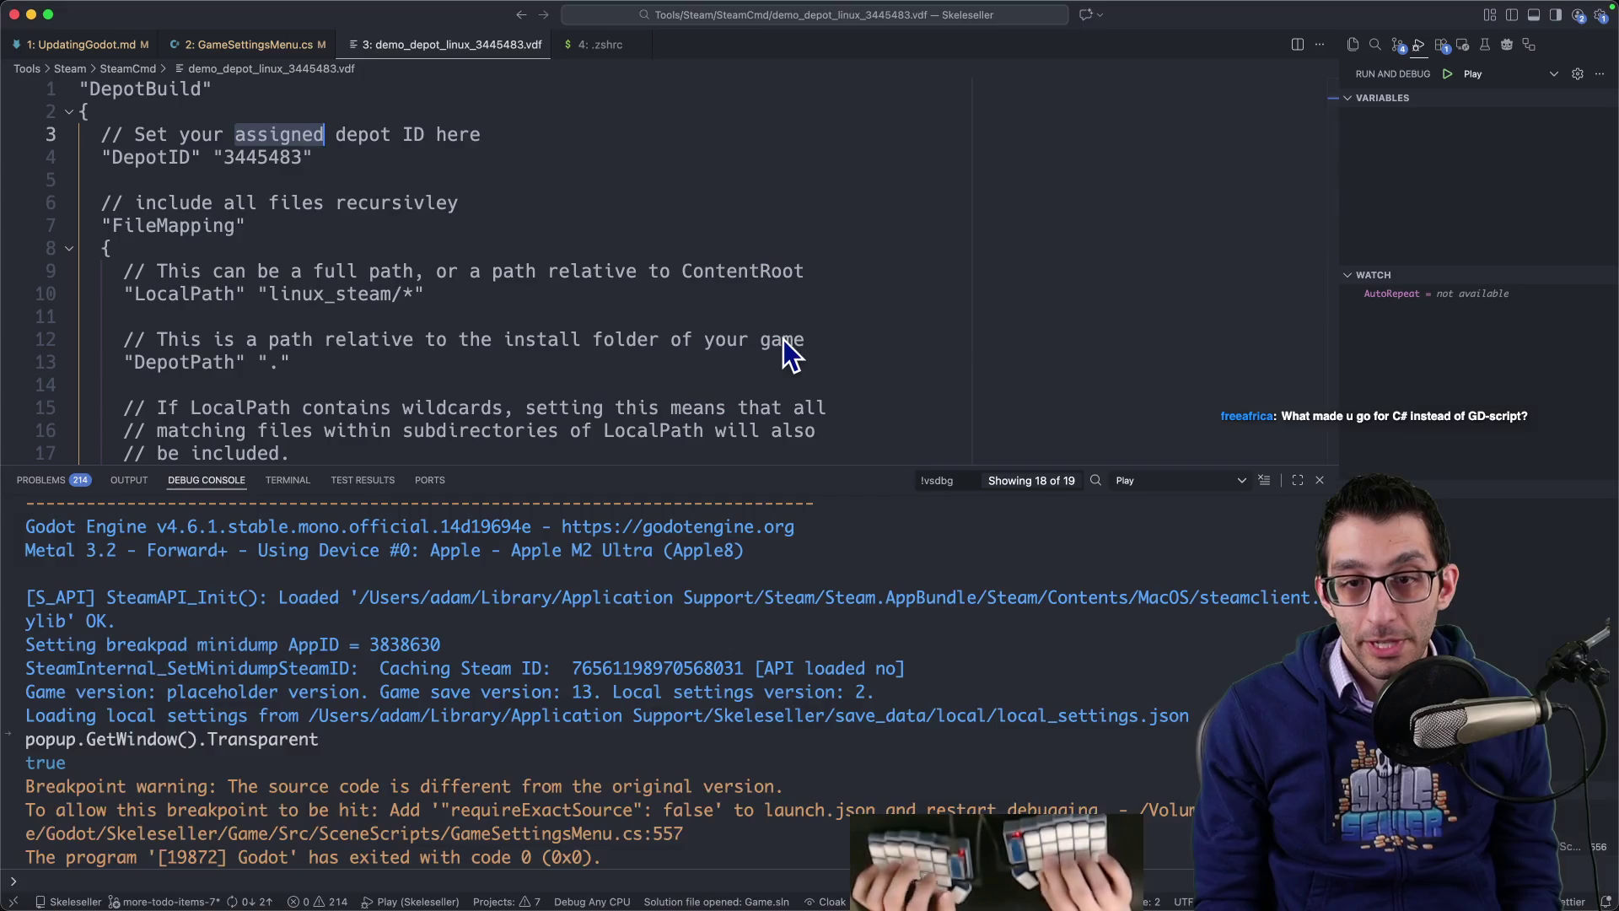
{"action": "key", "text": "super+p"}
{"action": "type", "text": "%autoplay"}
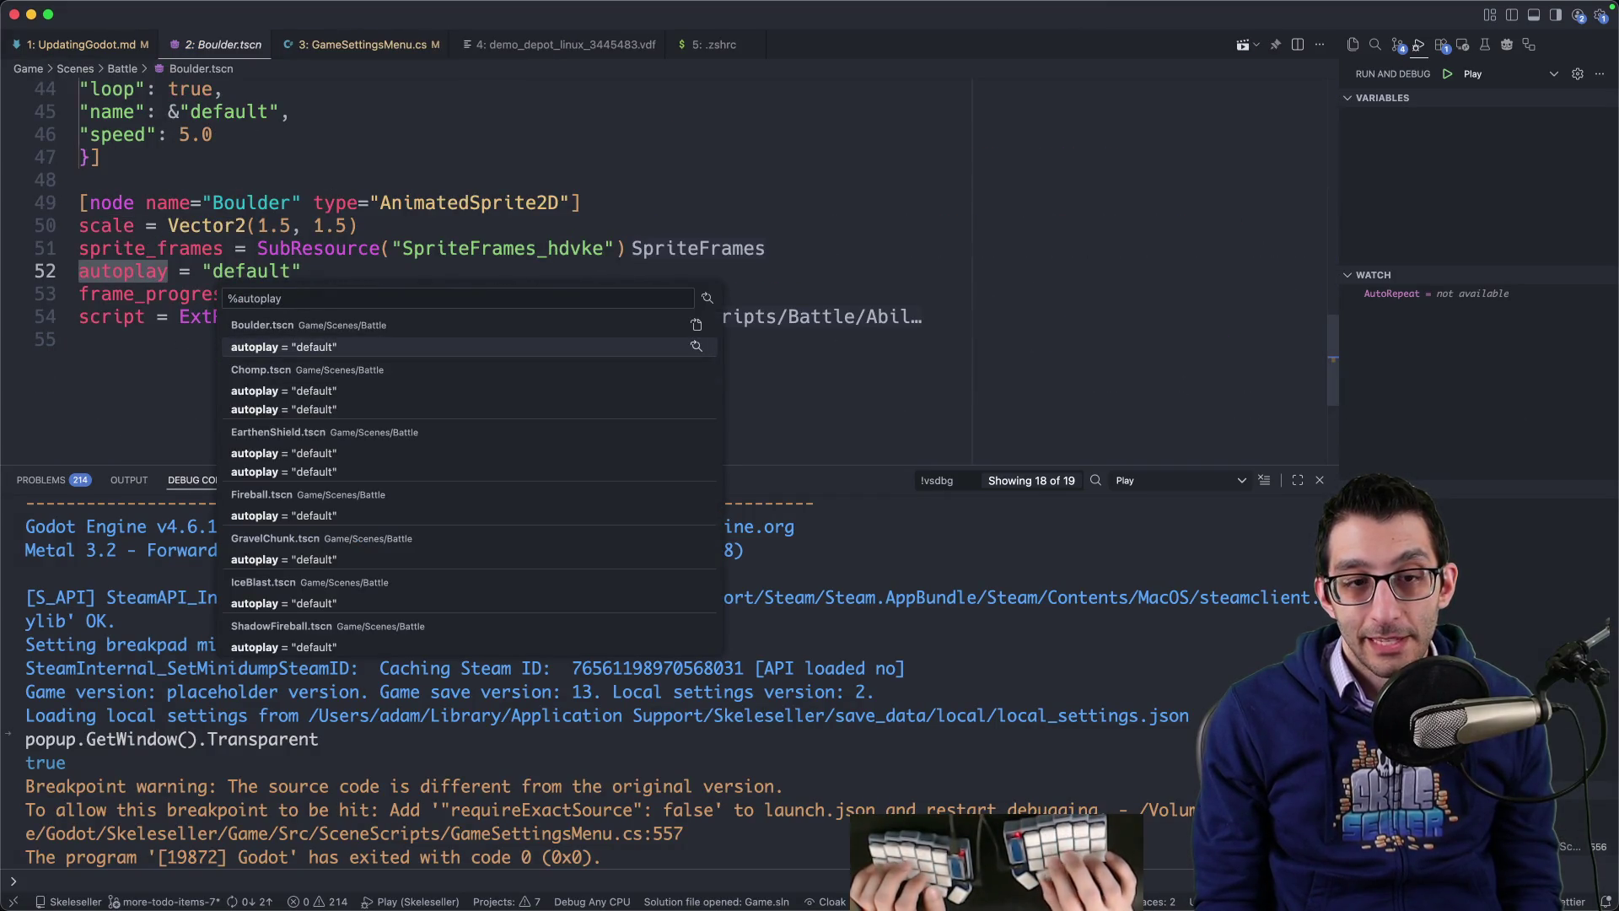
{"action": "key", "text": "Down"}
{"action": "key", "text": "Down"}
{"action": "key", "text": "Down"}
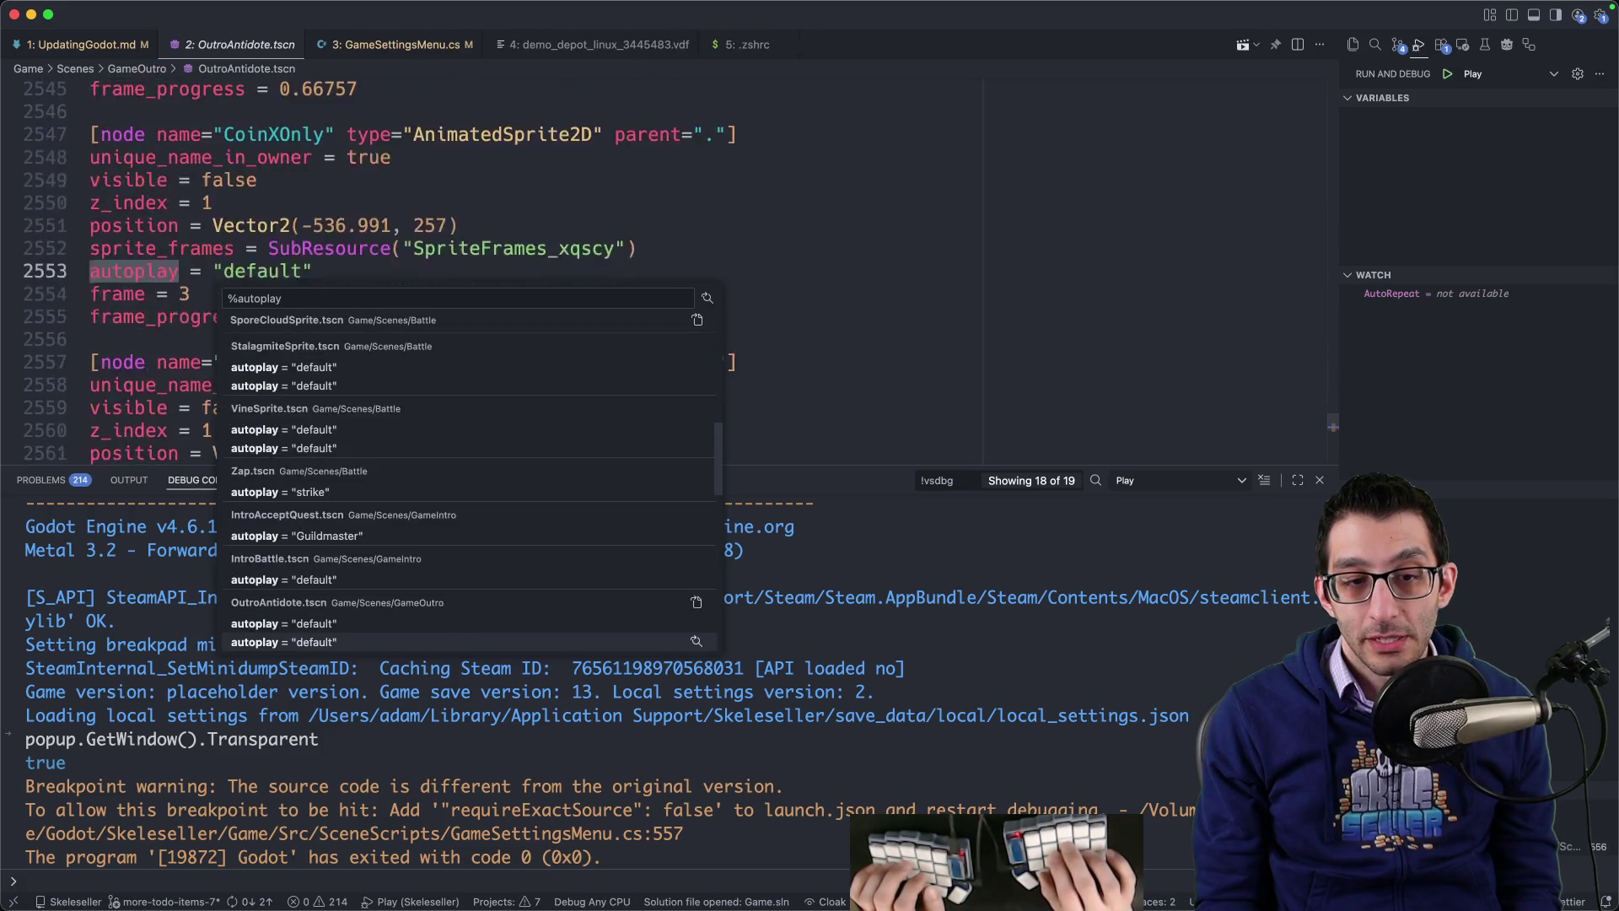
{"action": "key", "text": "Down"}
{"action": "key", "text": "Down"}
{"action": "key", "text": "Down"}
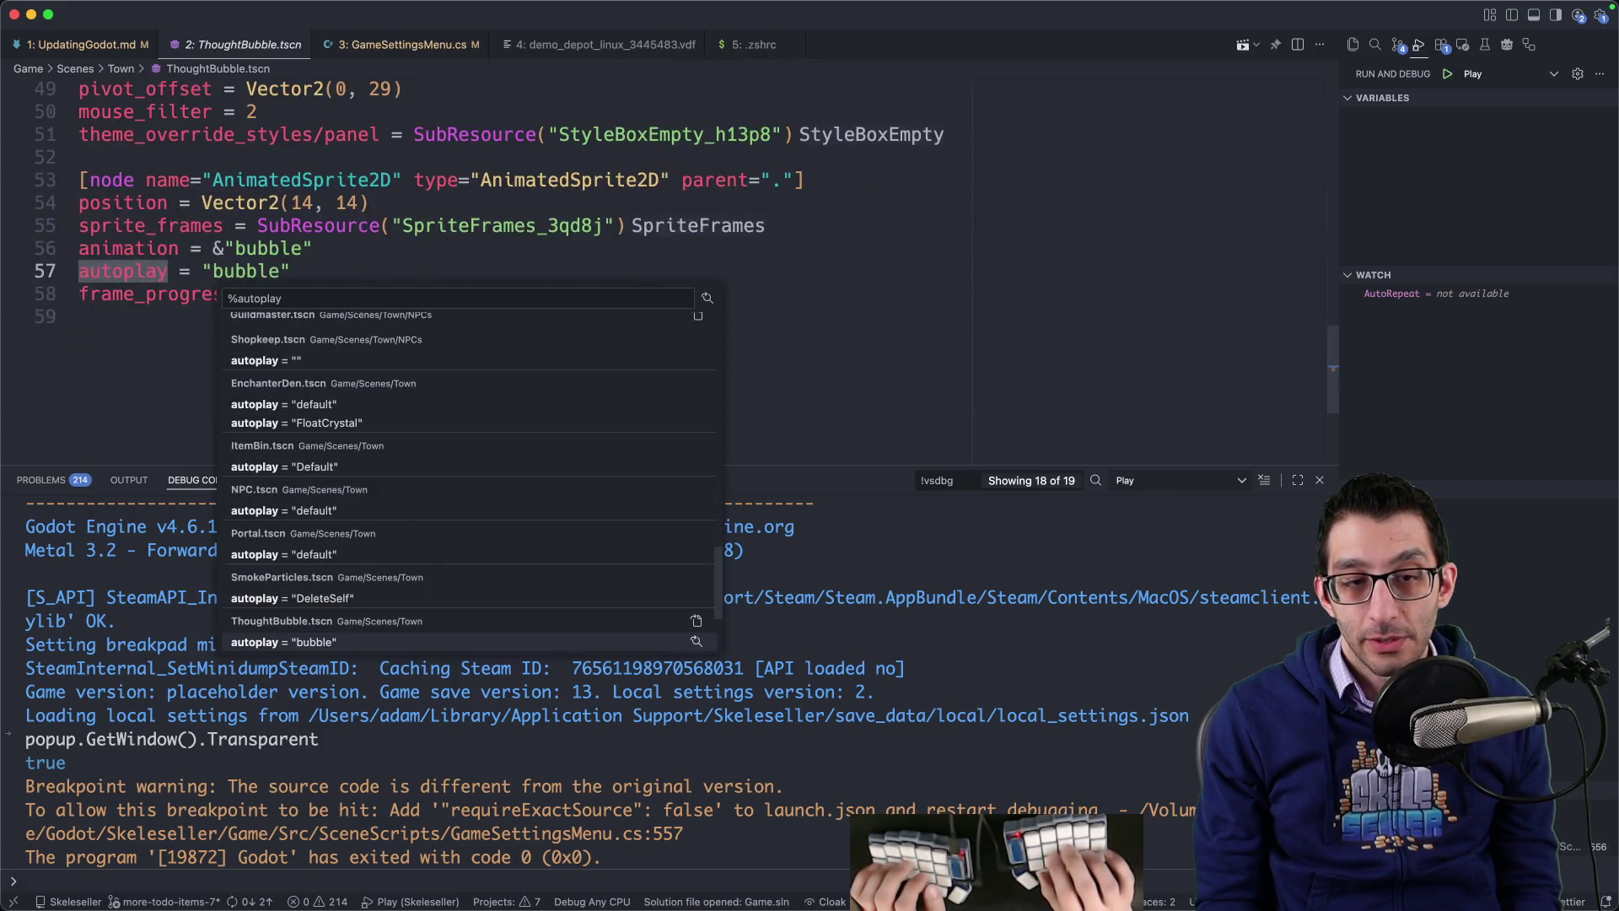
{"action": "key", "text": "super+Return"}
{"action": "left_click", "coordinate": [1510, 172]}
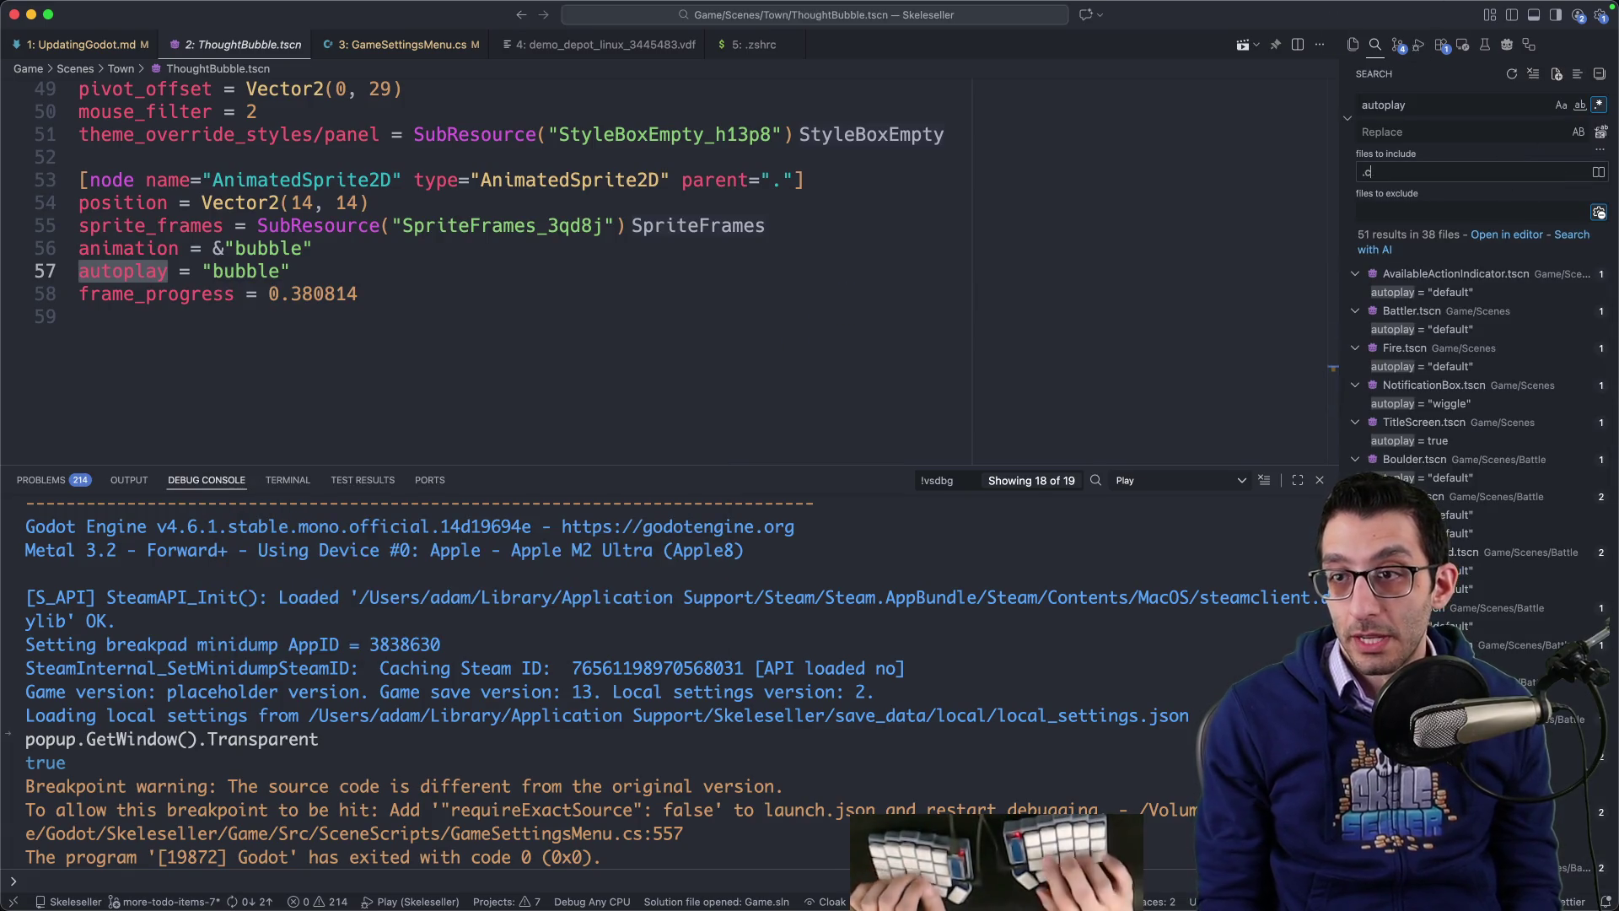
{"action": "type", "text": ".cs"}
Step: Look up the guide's current_animation change with a CurrentAnimation search of the project code
{"action": "key", "text": "super+Tab"}
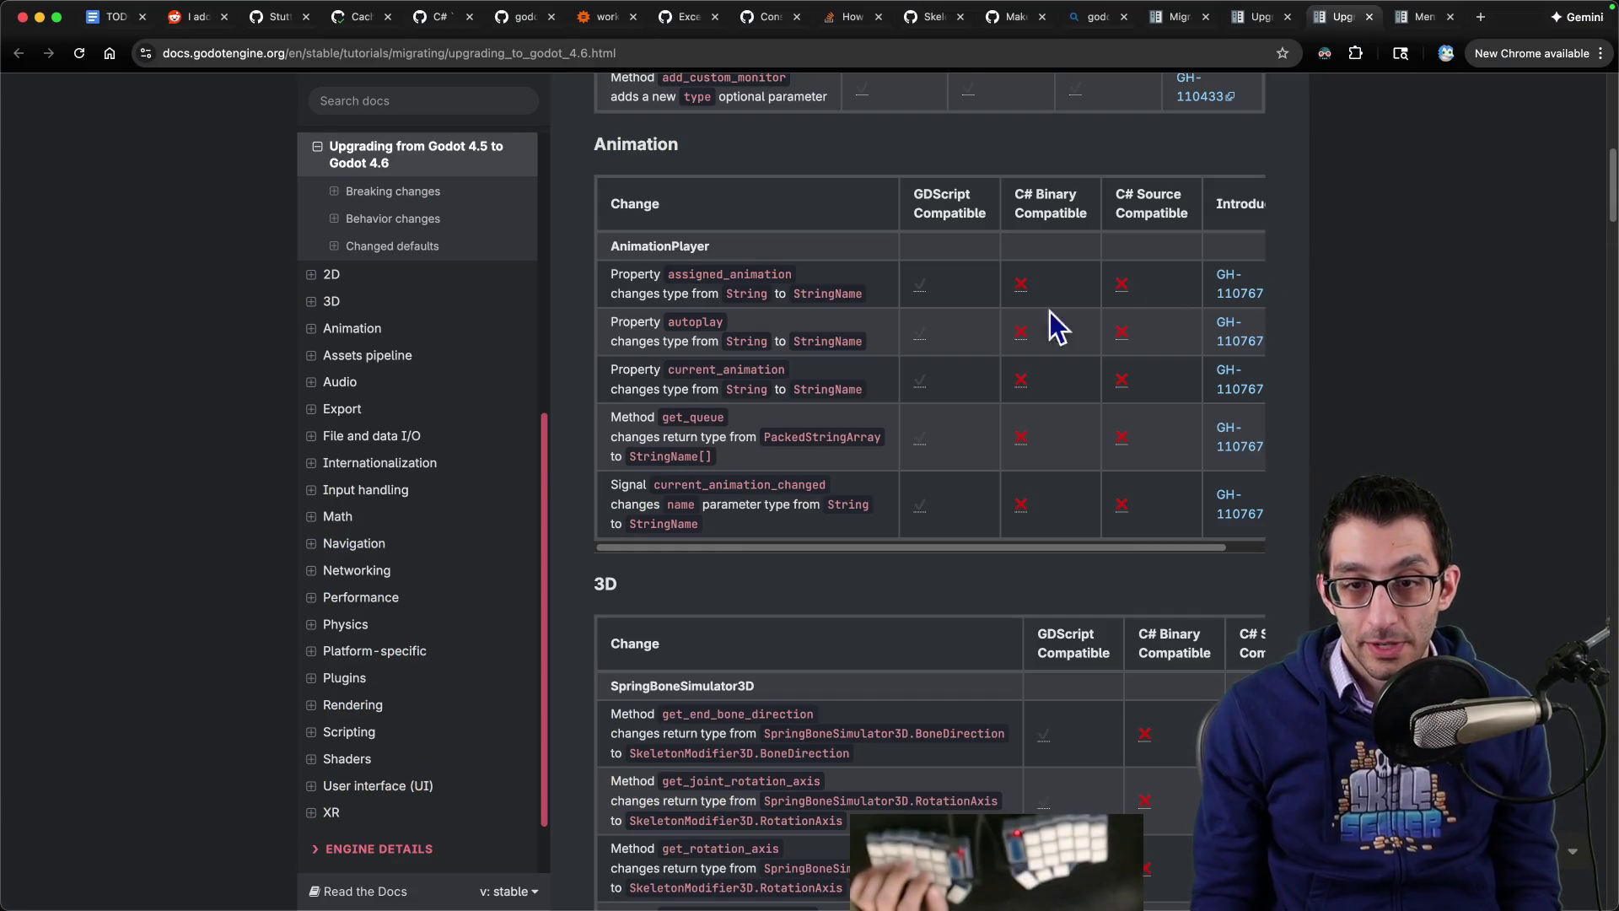
{"action": "left_click_drag", "start_coordinate": [654, 371], "coordinate": [722, 369]}
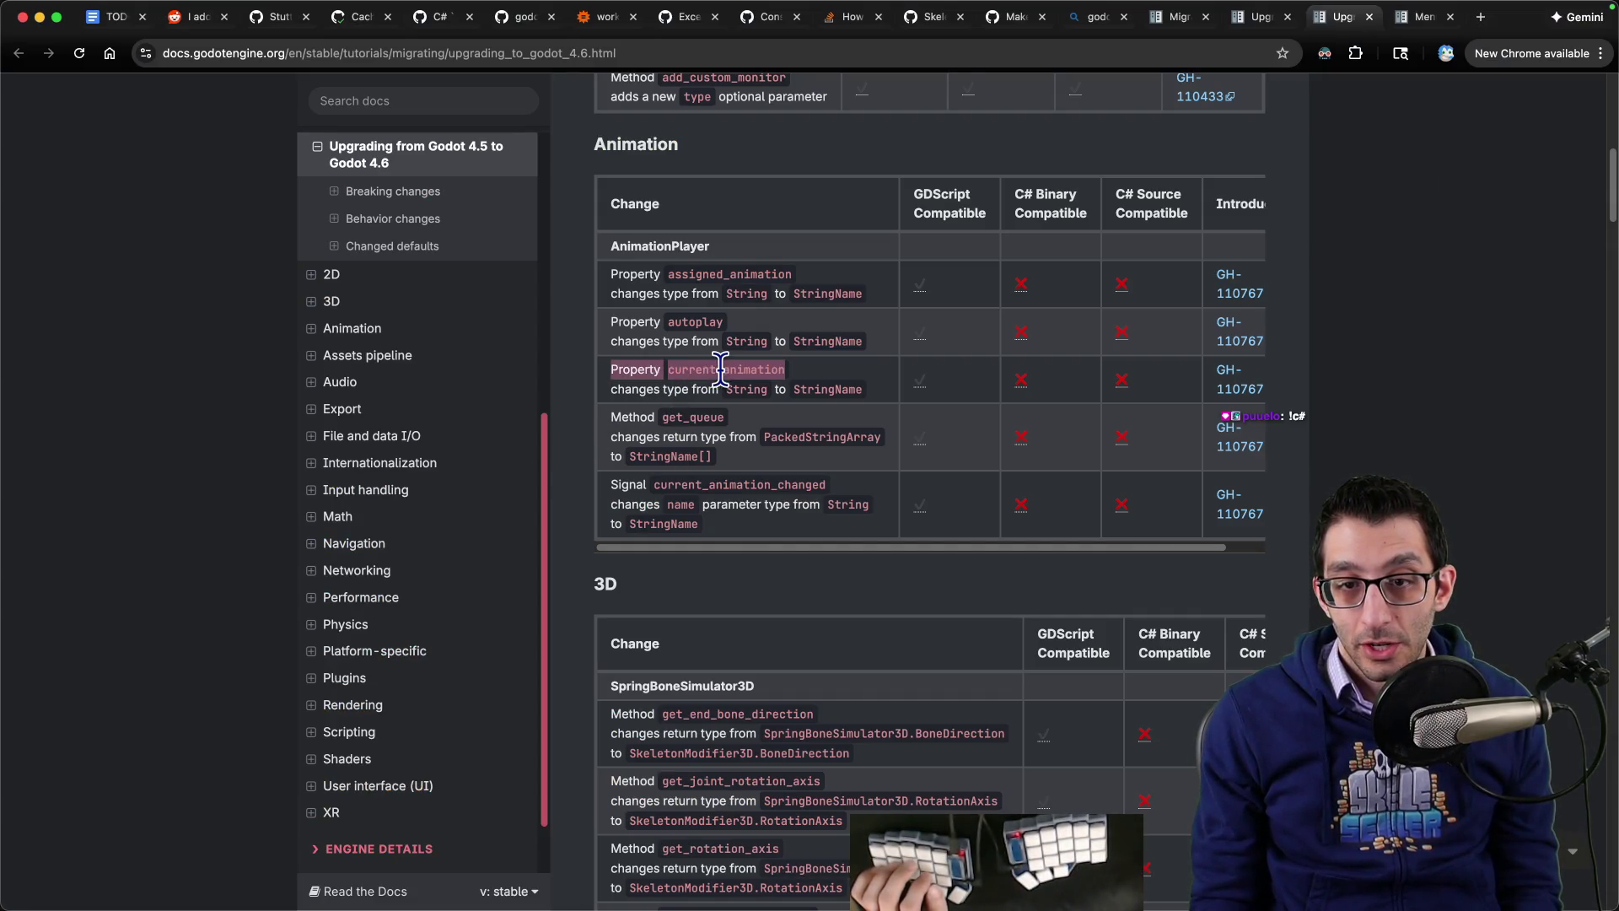
{"action": "double_click", "coordinate": [730, 368]}
{"action": "key", "text": "super+Tab"}
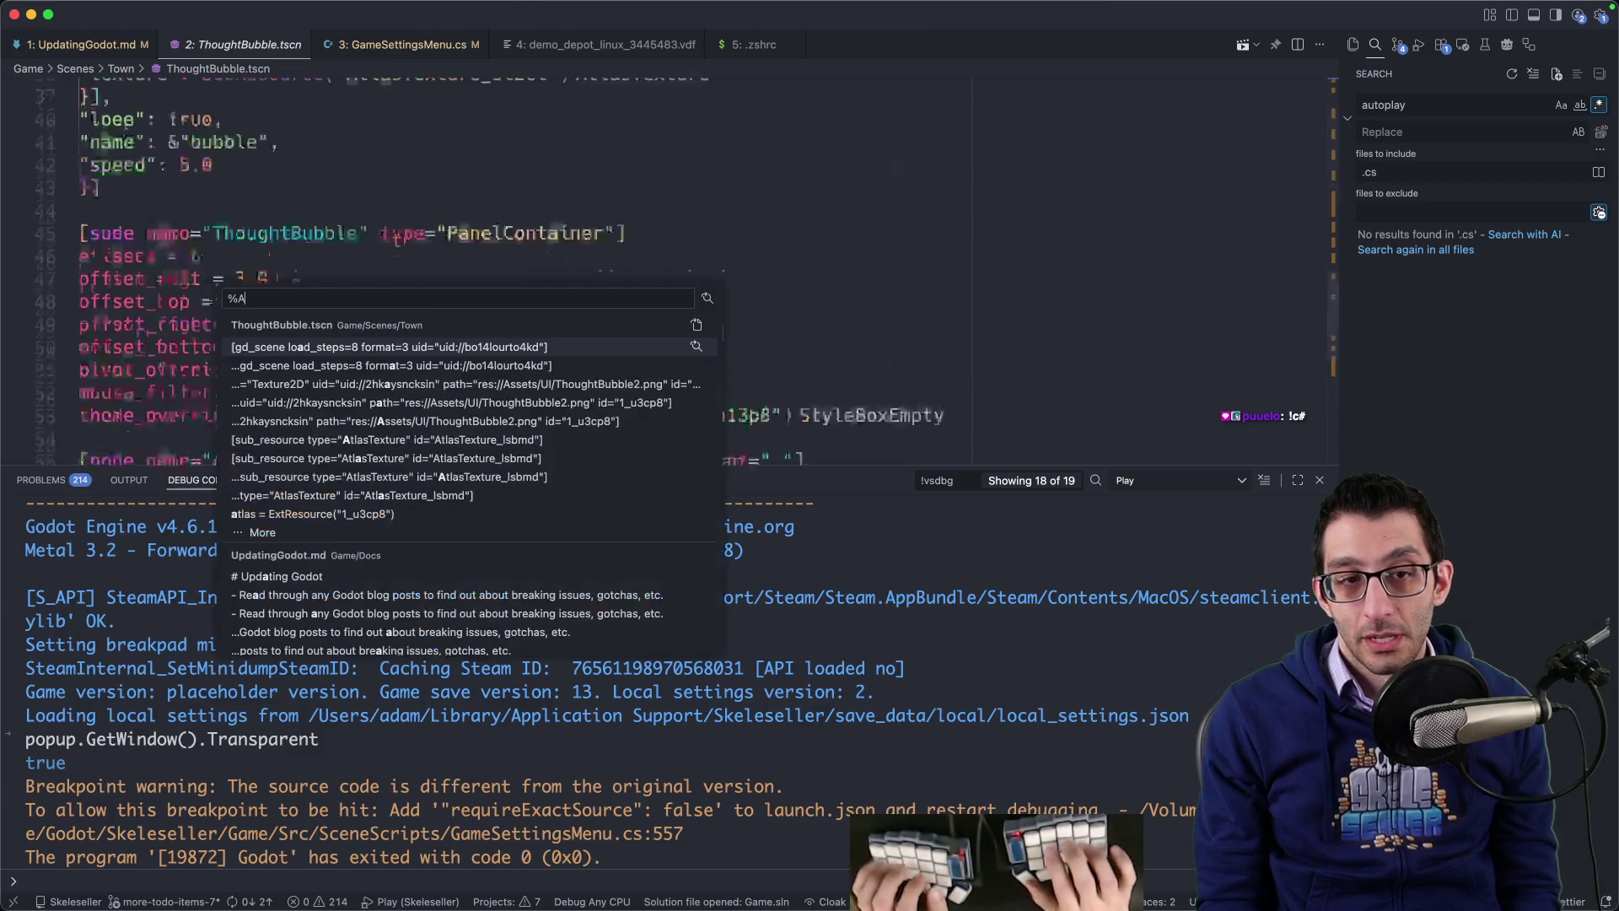
{"action": "type", "text": "CurrentAnim"}
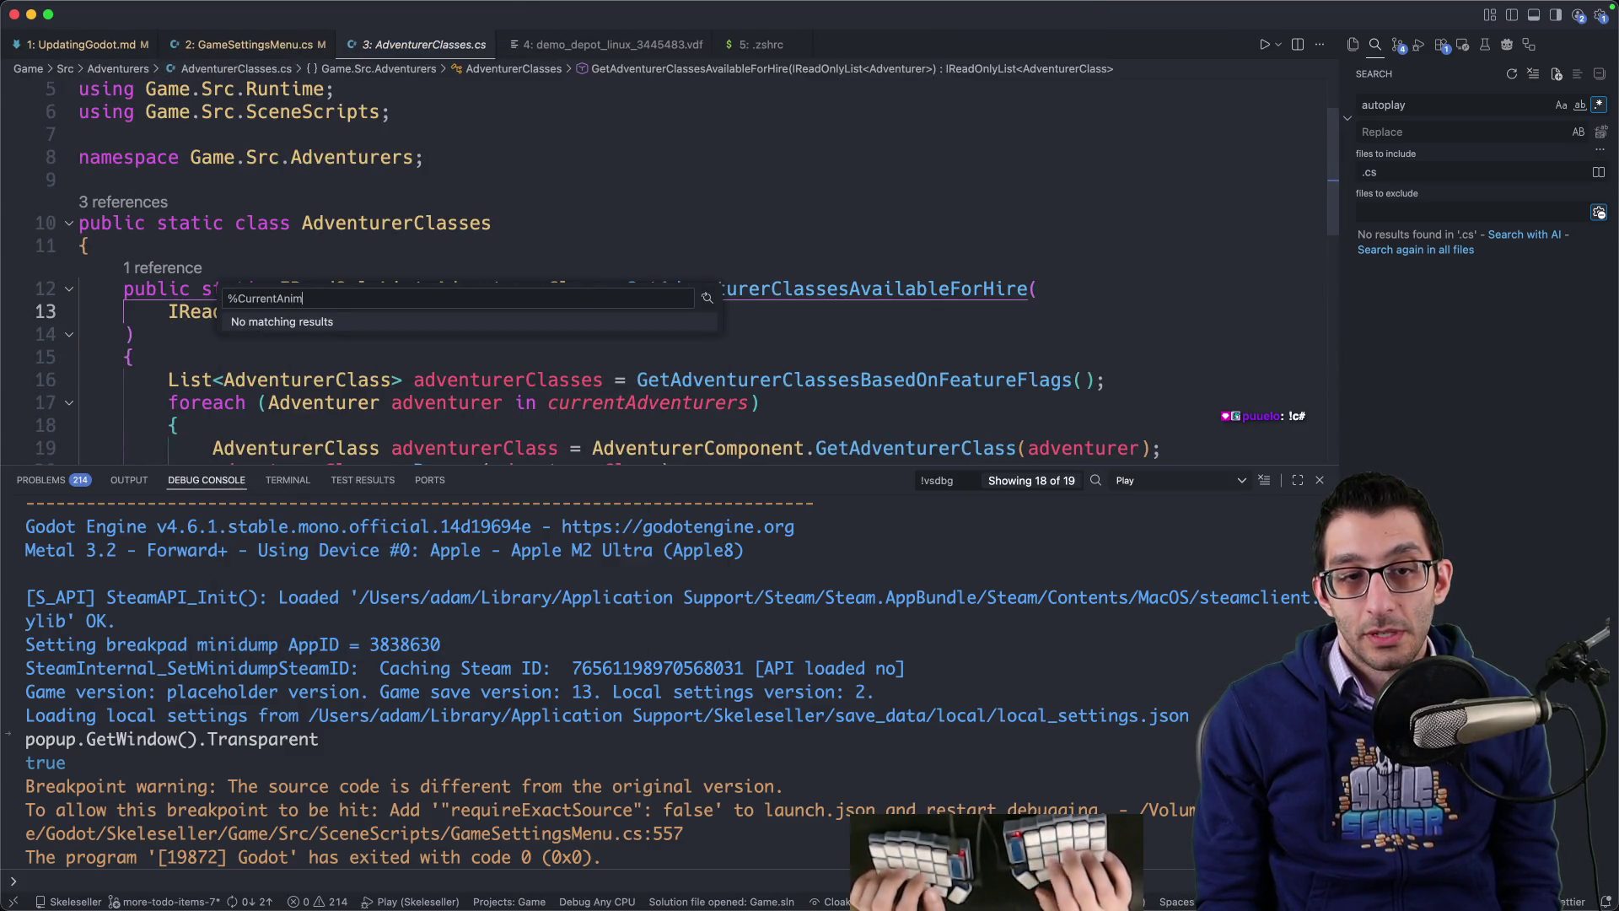
{"action": "key", "text": "super+Tab"}
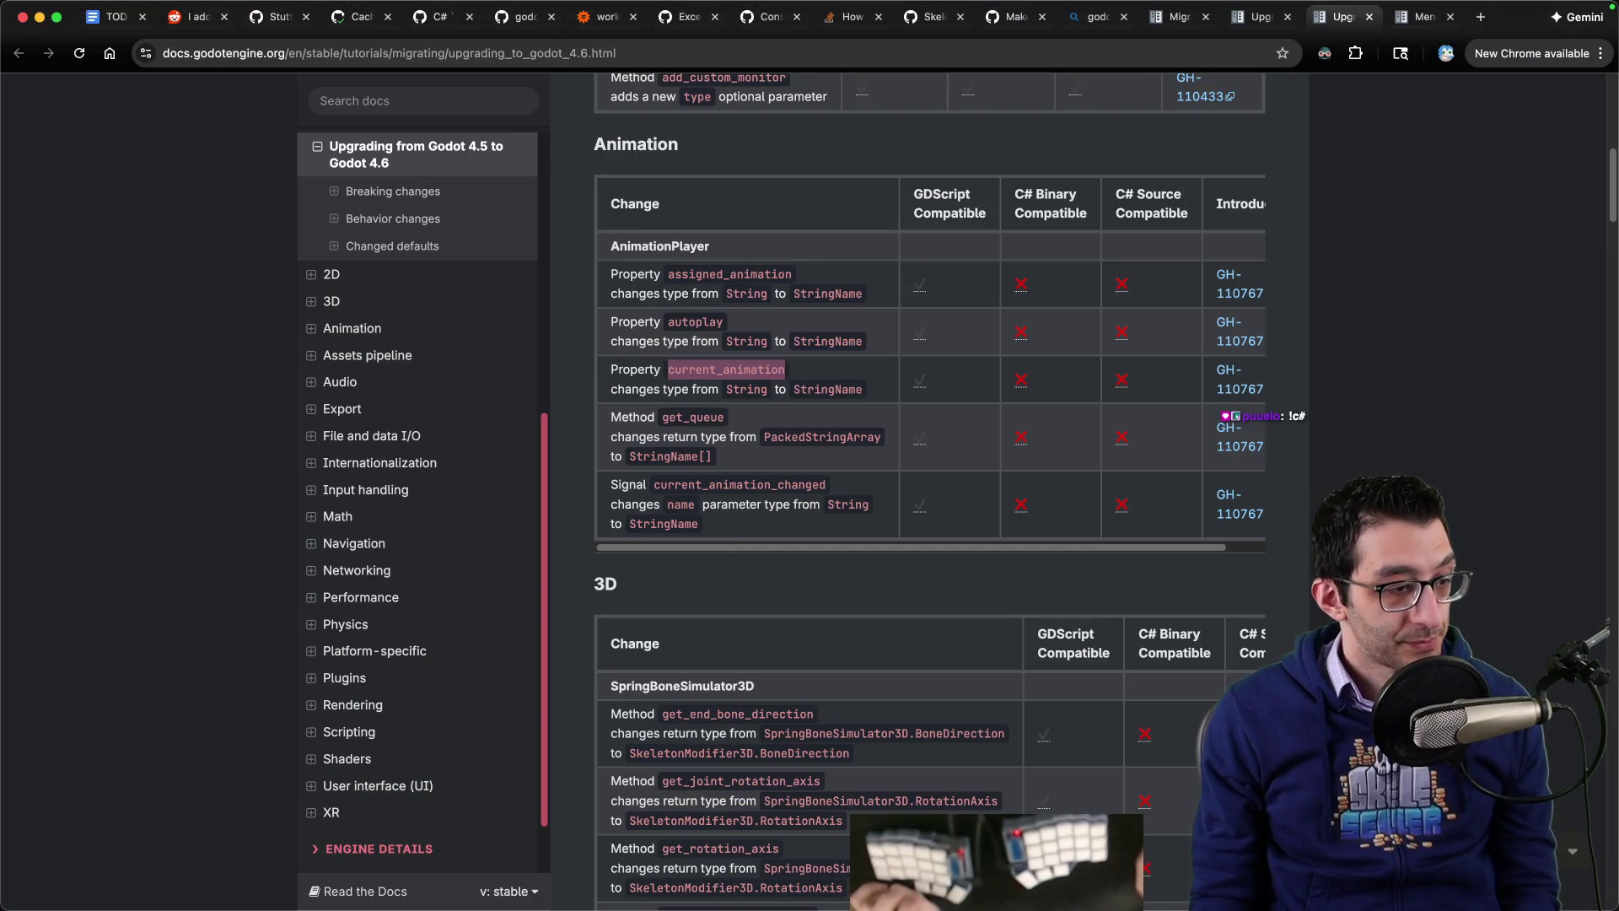
{"action": "key", "text": "super+Tab"}
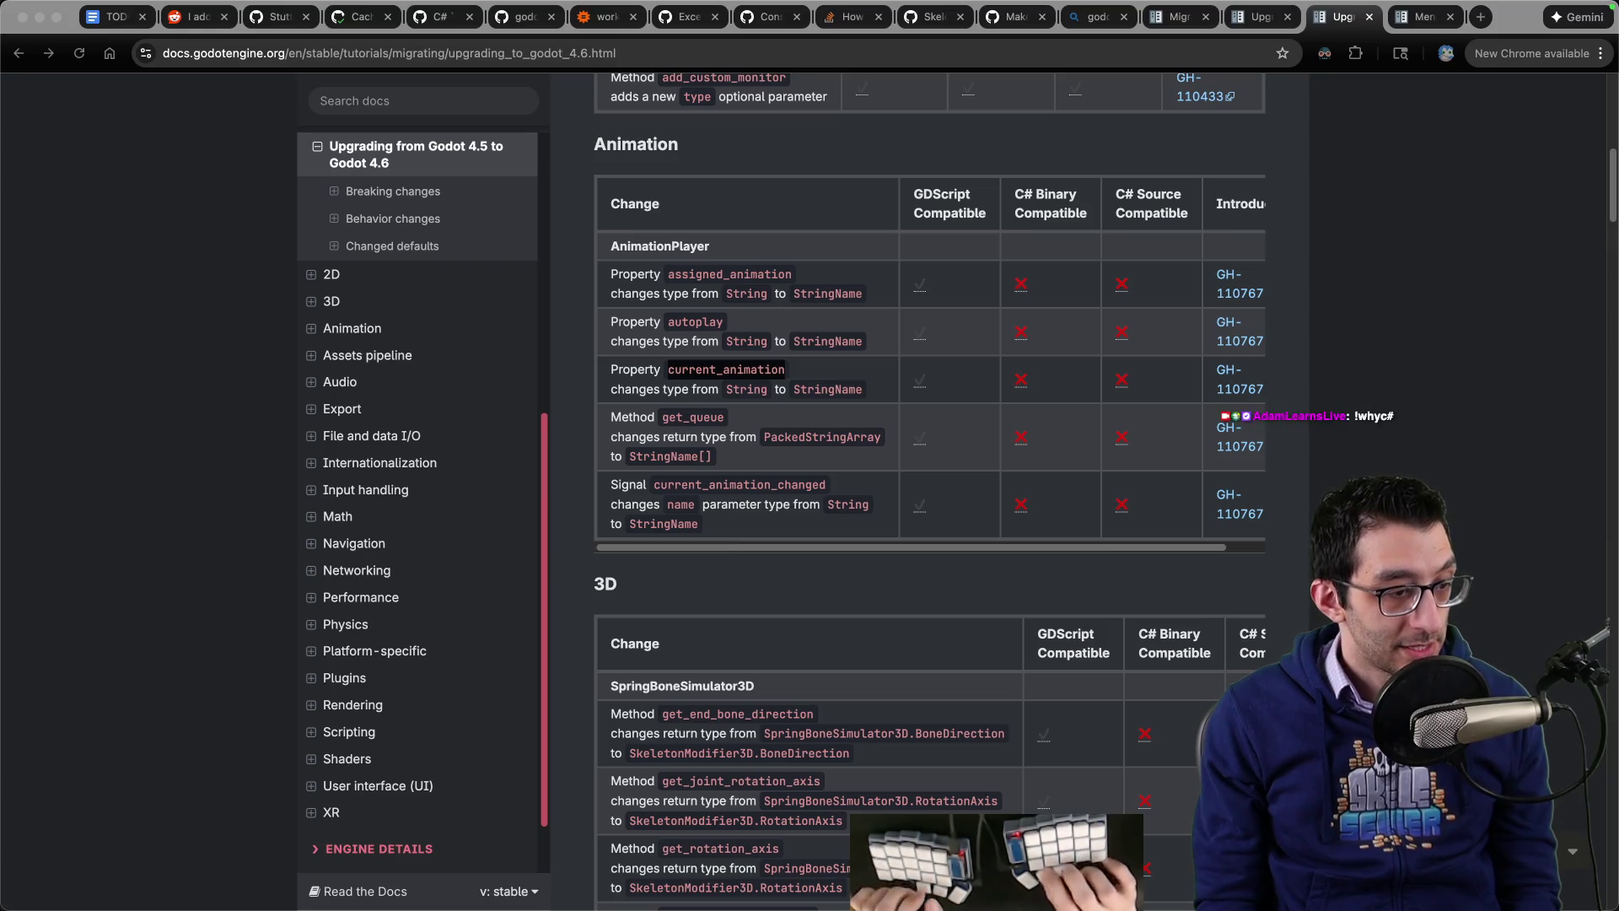
{"action": "key", "text": "super+Tab"}
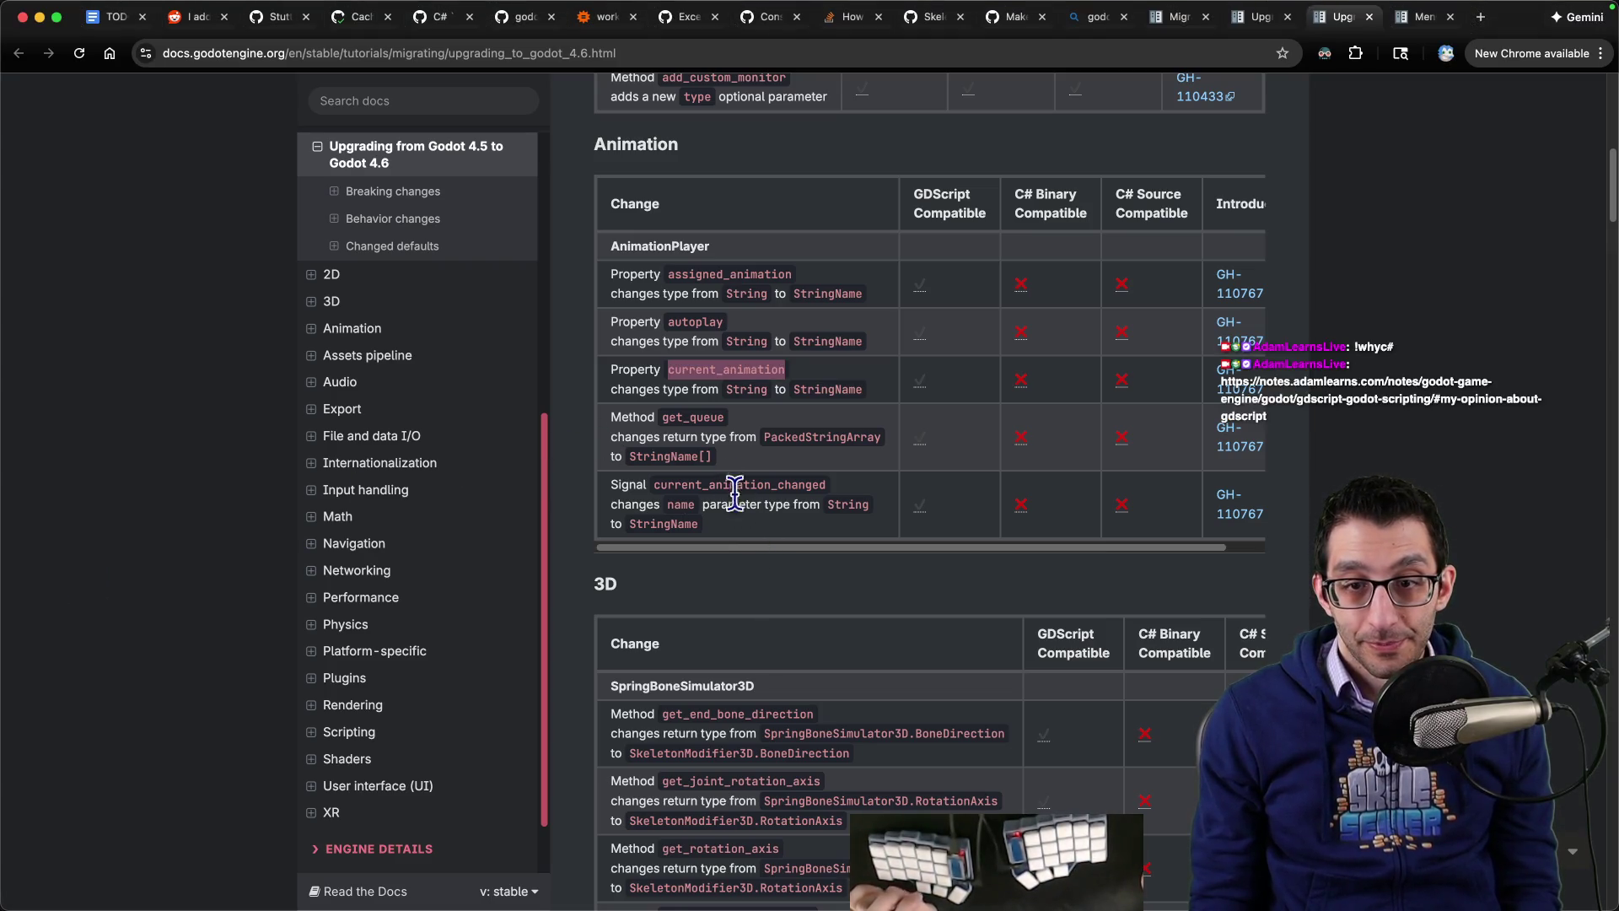
{"action": "left_click", "coordinate": [697, 421]}
Step: Search the project for current_animation_changed uses with an animation*changed full search
{"action": "double_click", "coordinate": [693, 483]}
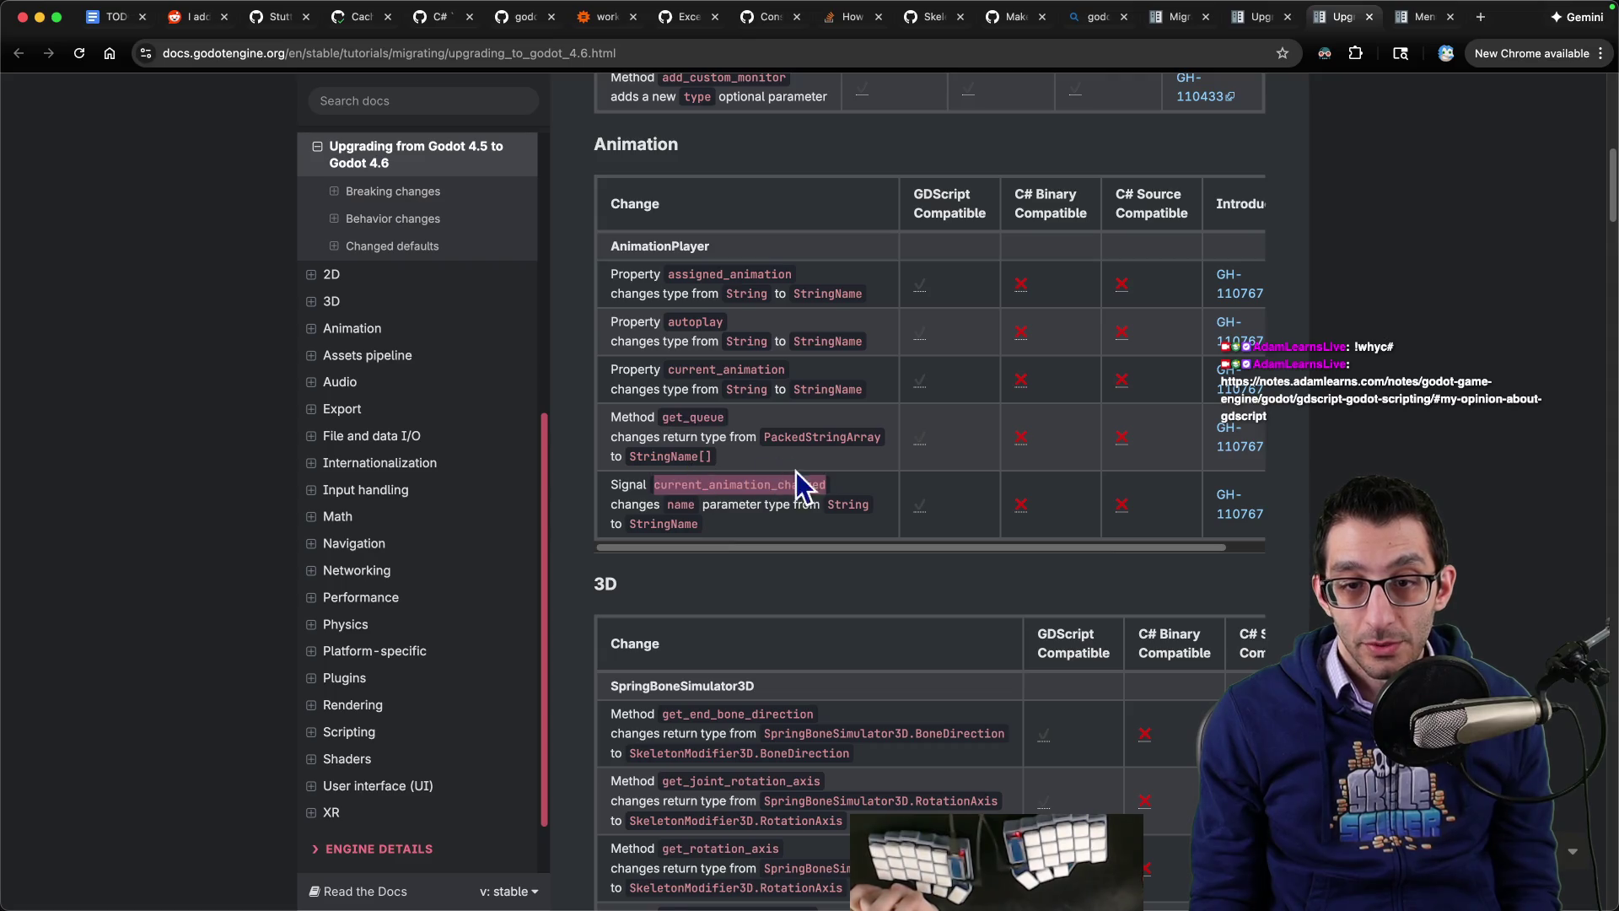
{"action": "key", "text": "super+Tab"}
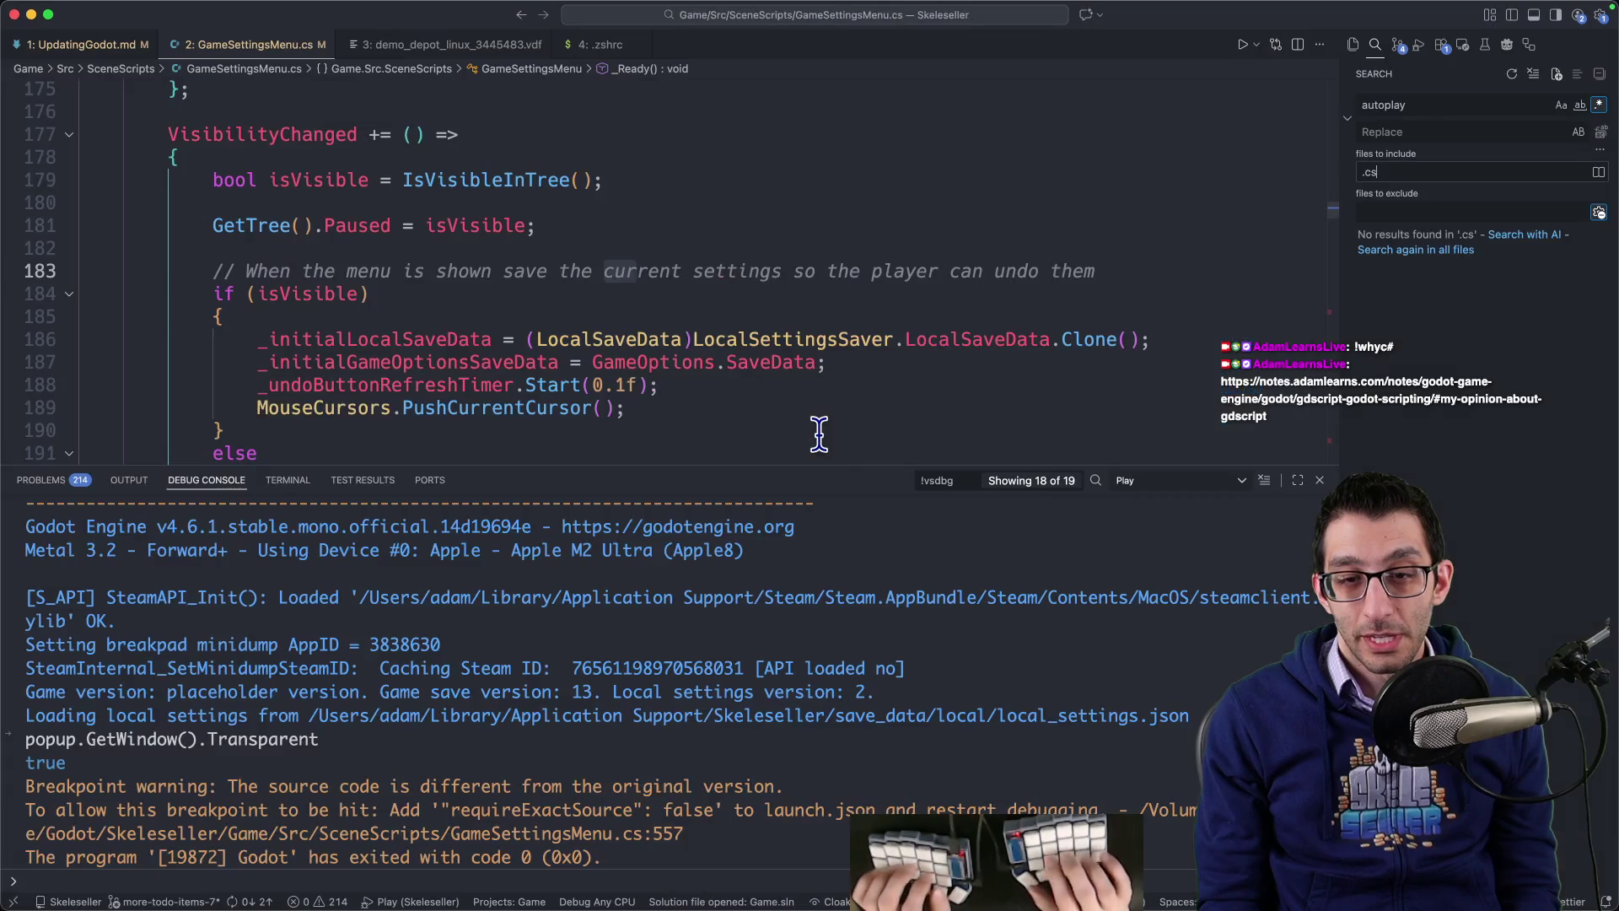
{"action": "key", "text": "super+p"}
{"action": "type", "text": "%animation.*changed"}
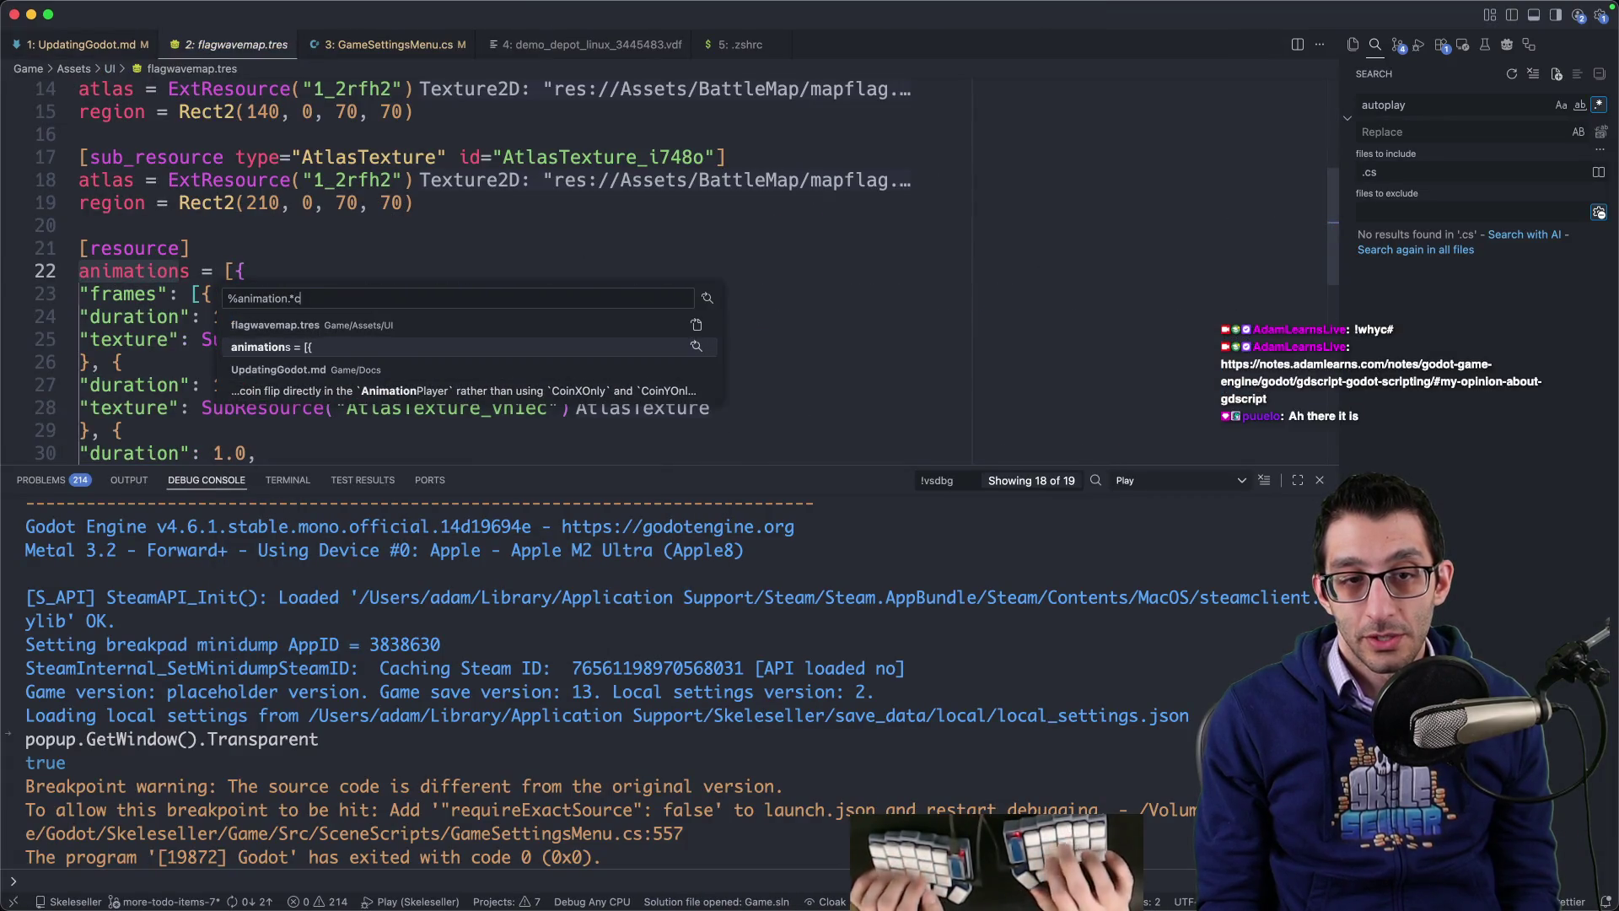
{"action": "key", "text": "super+Return"}
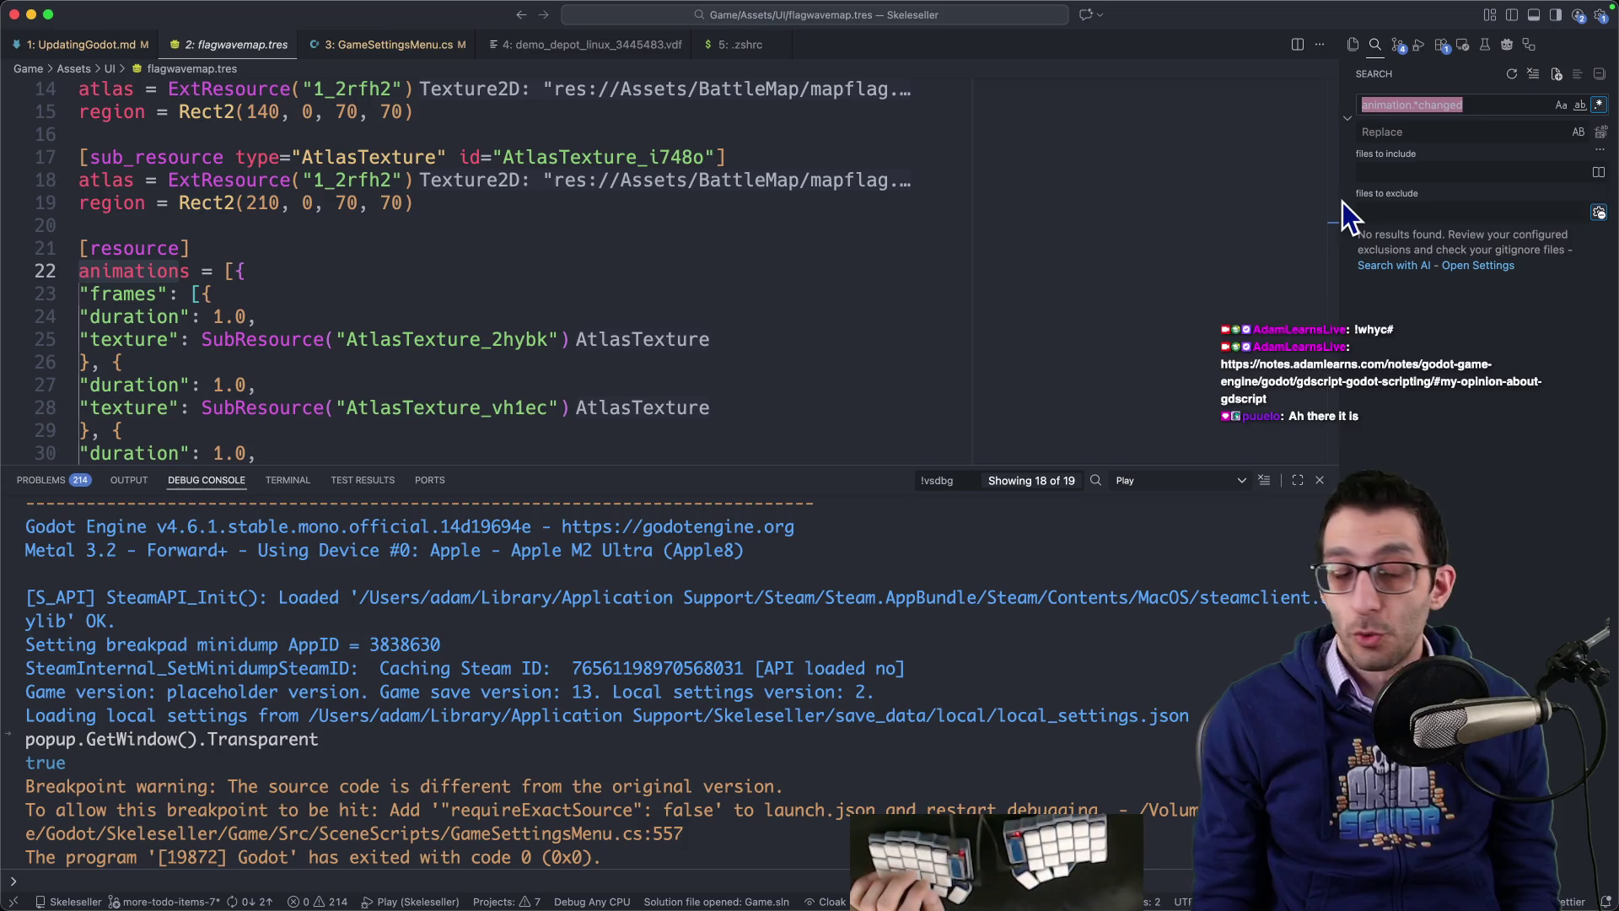
{"action": "key", "text": "super+Tab"}
{"action": "scroll", "coordinate": [1044, 334], "scroll_direction": "down", "scroll_amount": 5}
{"action": "scroll", "coordinate": [1044, 334], "scroll_direction": "down", "scroll_amount": 6}
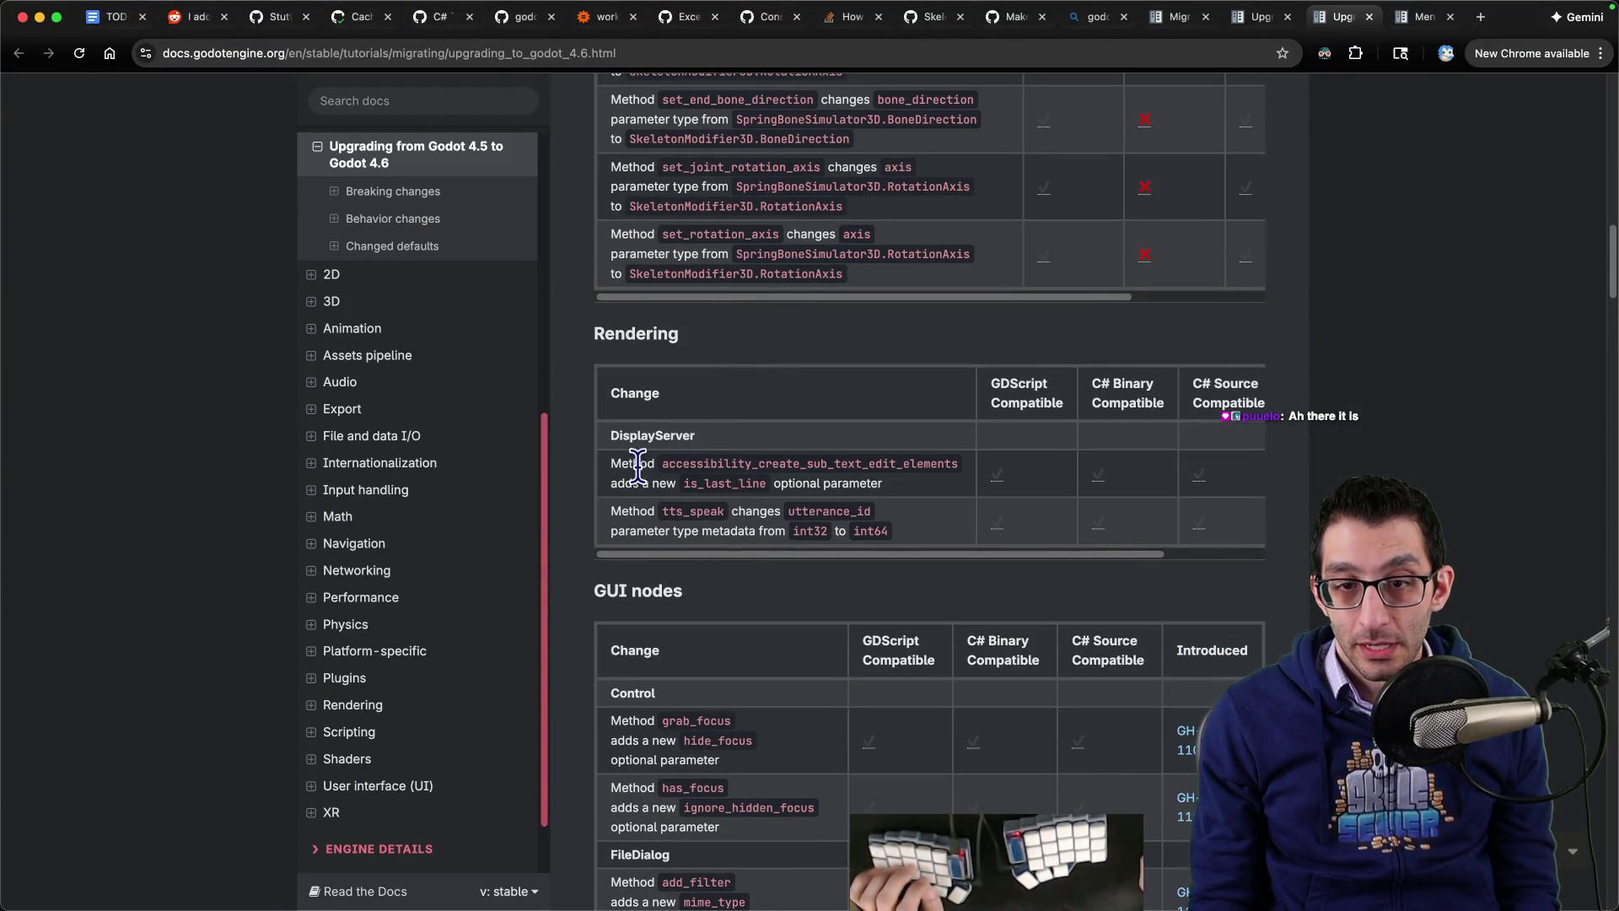
Step: Review the DisplayServer accessibility, tts_speak, and grab_focus/has_focus hide_focus API changes
{"action": "left_click_drag", "start_coordinate": [663, 462], "coordinate": [916, 466]}
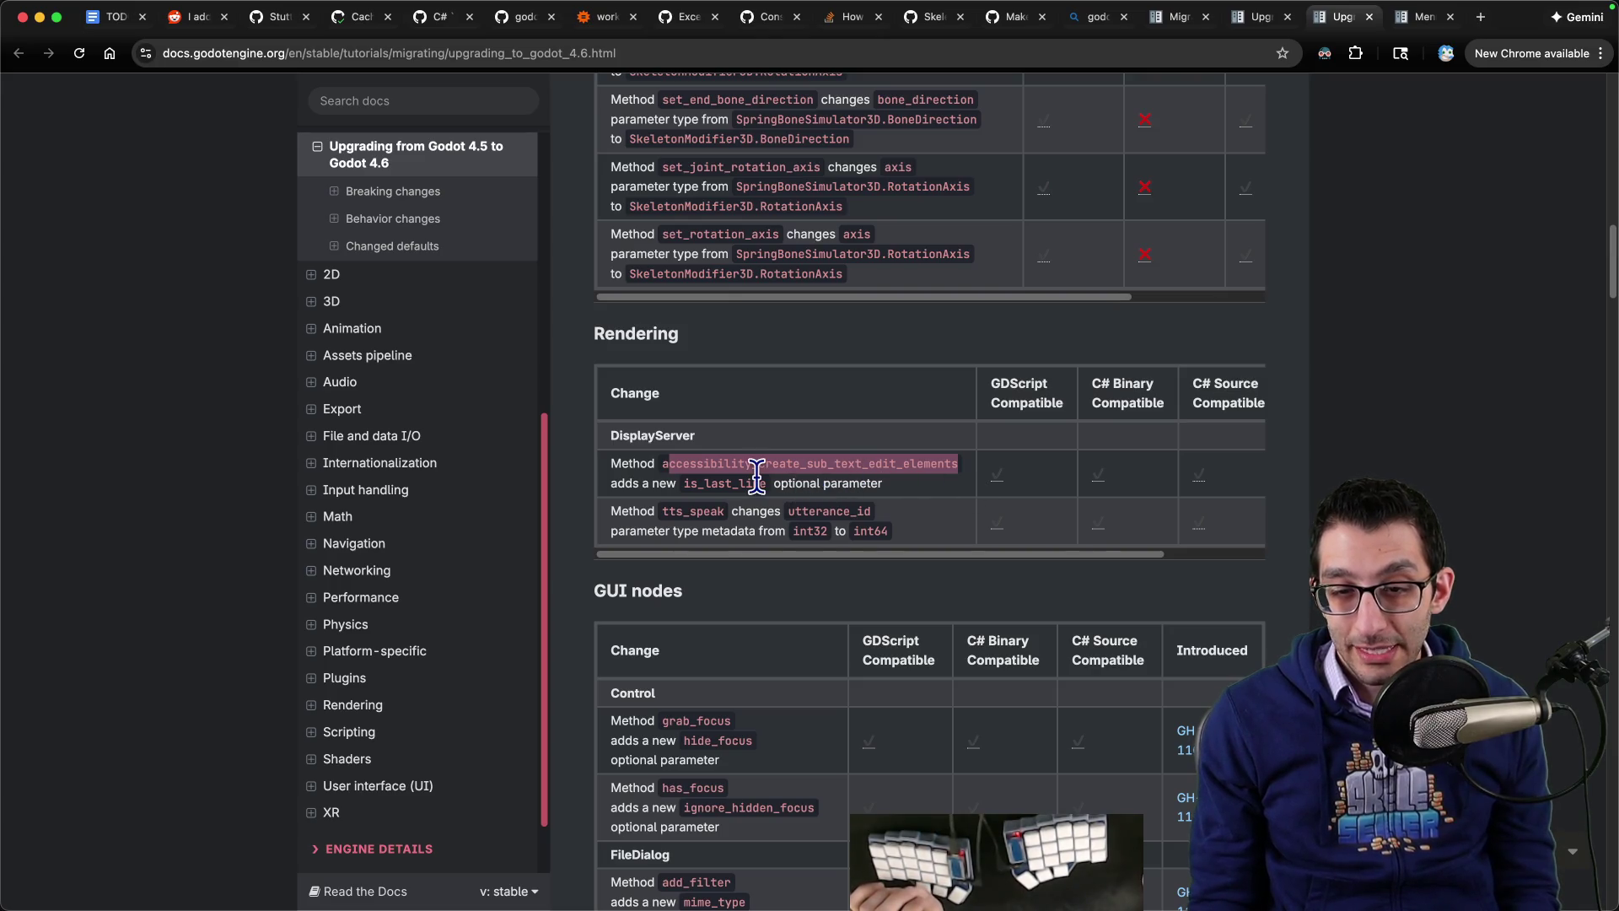
{"action": "double_click", "coordinate": [808, 463]}
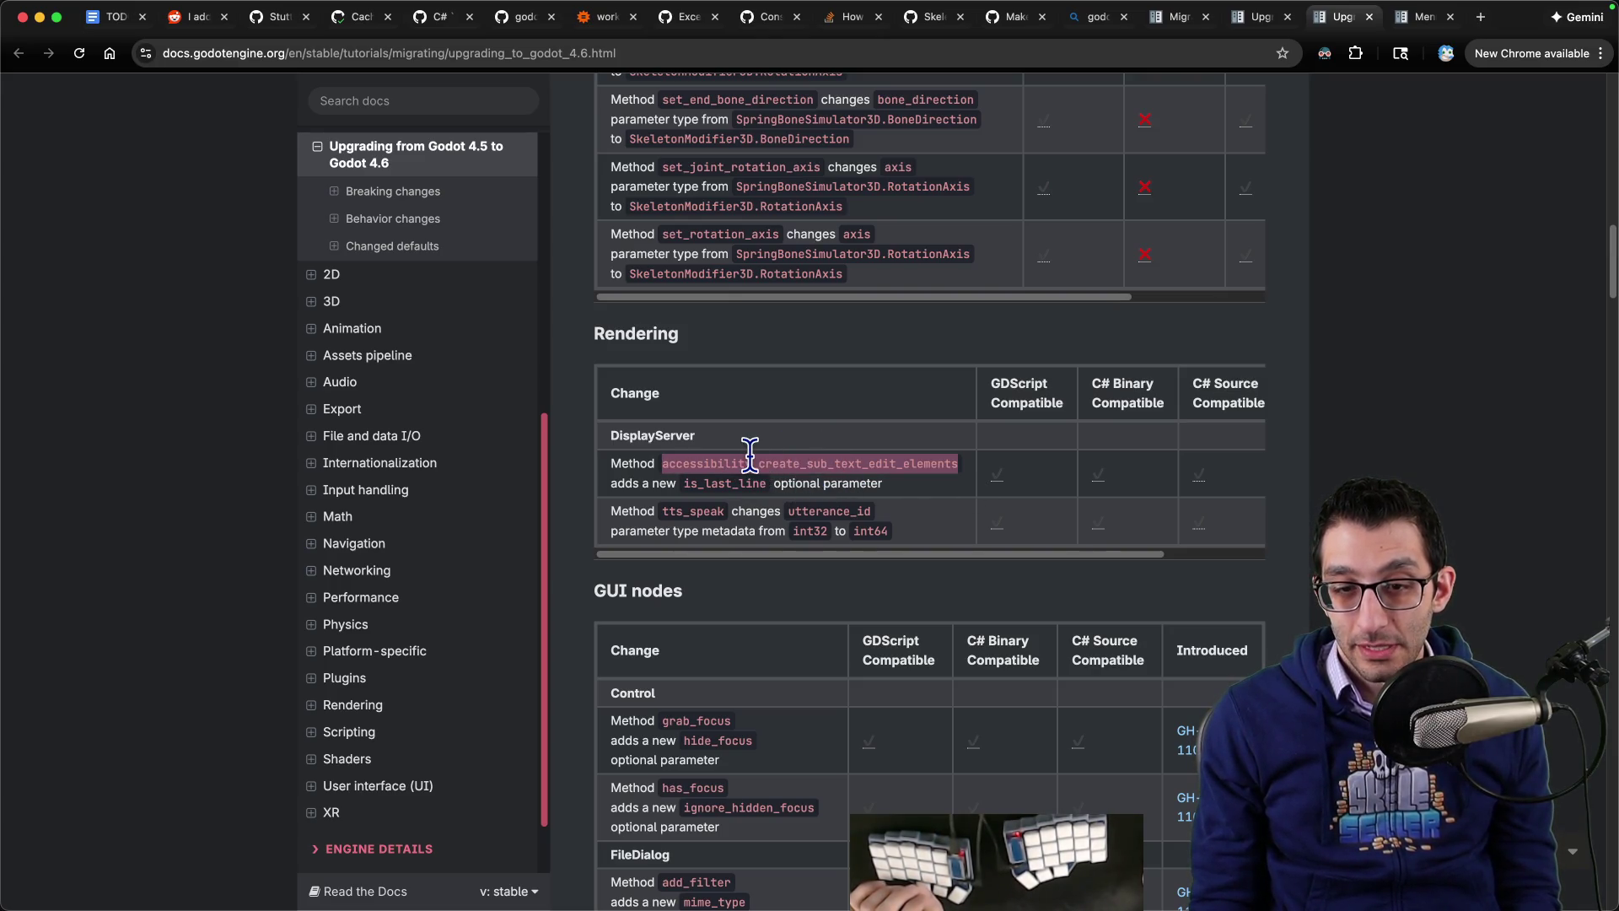
{"action": "double_click", "coordinate": [693, 511]}
{"action": "scroll", "coordinate": [787, 407], "scroll_direction": "down", "scroll_amount": 5}
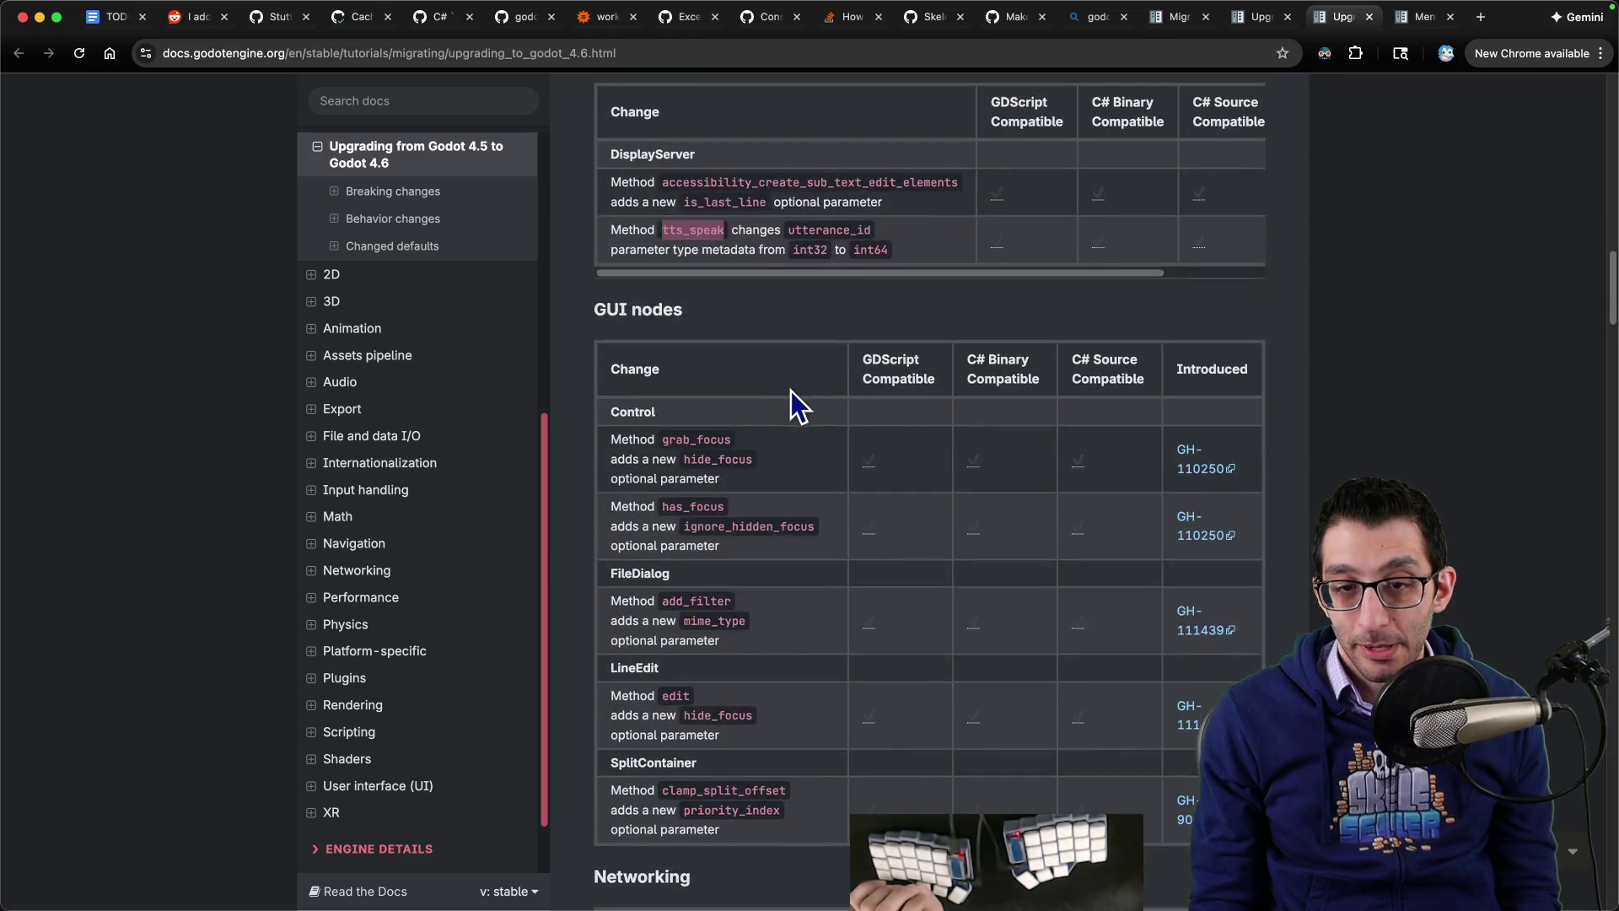
{"action": "double_click", "coordinate": [693, 373]}
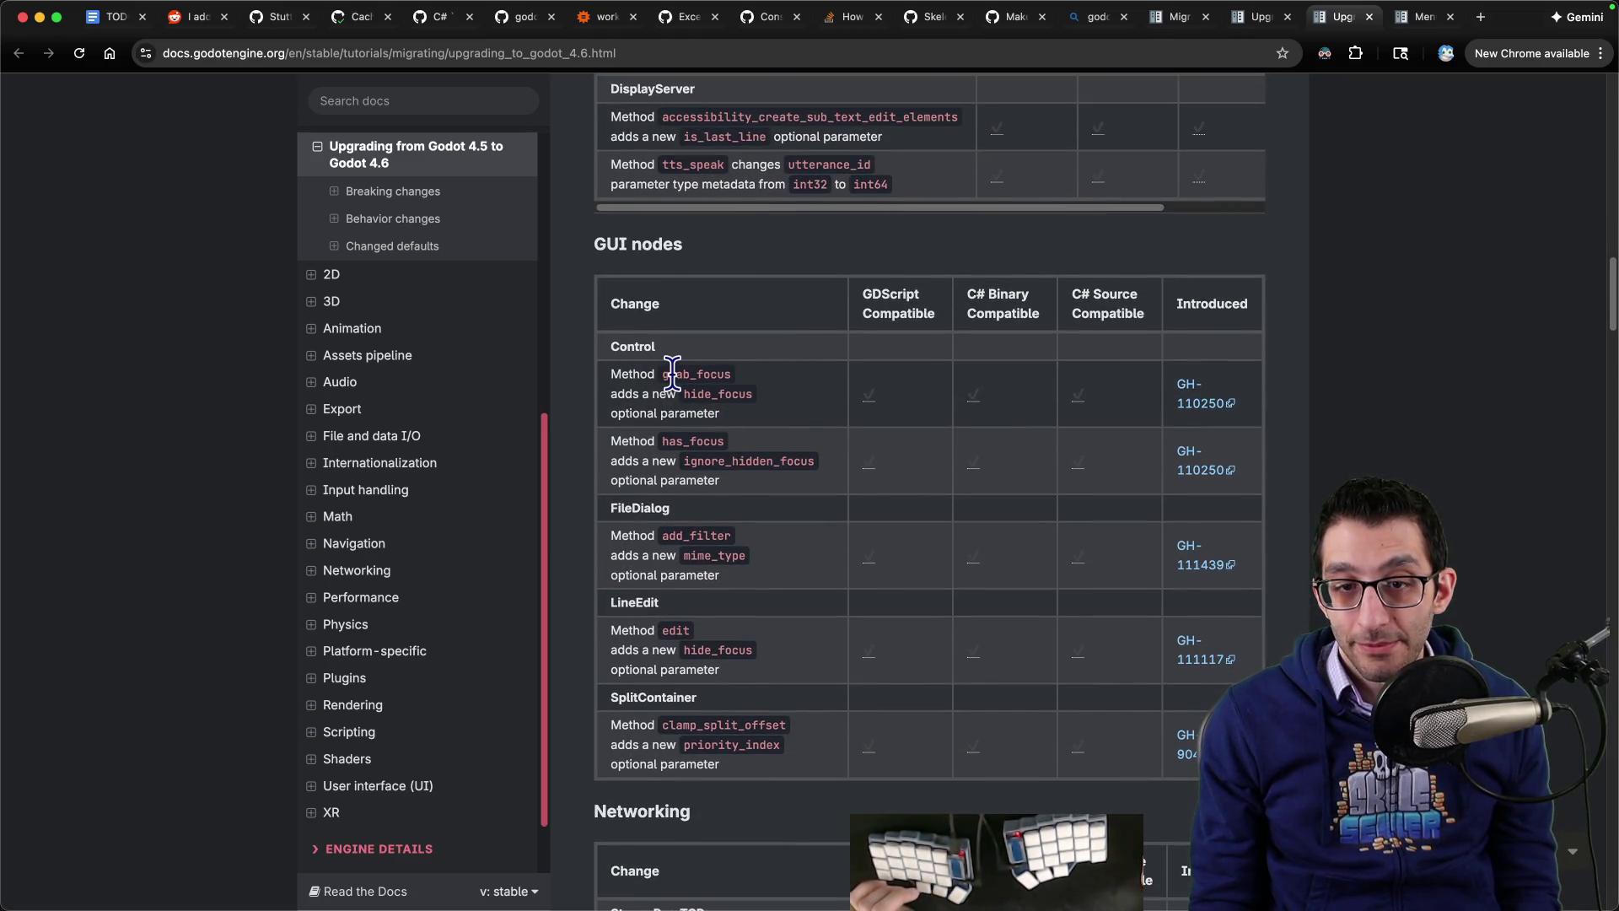
{"action": "double_click", "coordinate": [709, 393]}
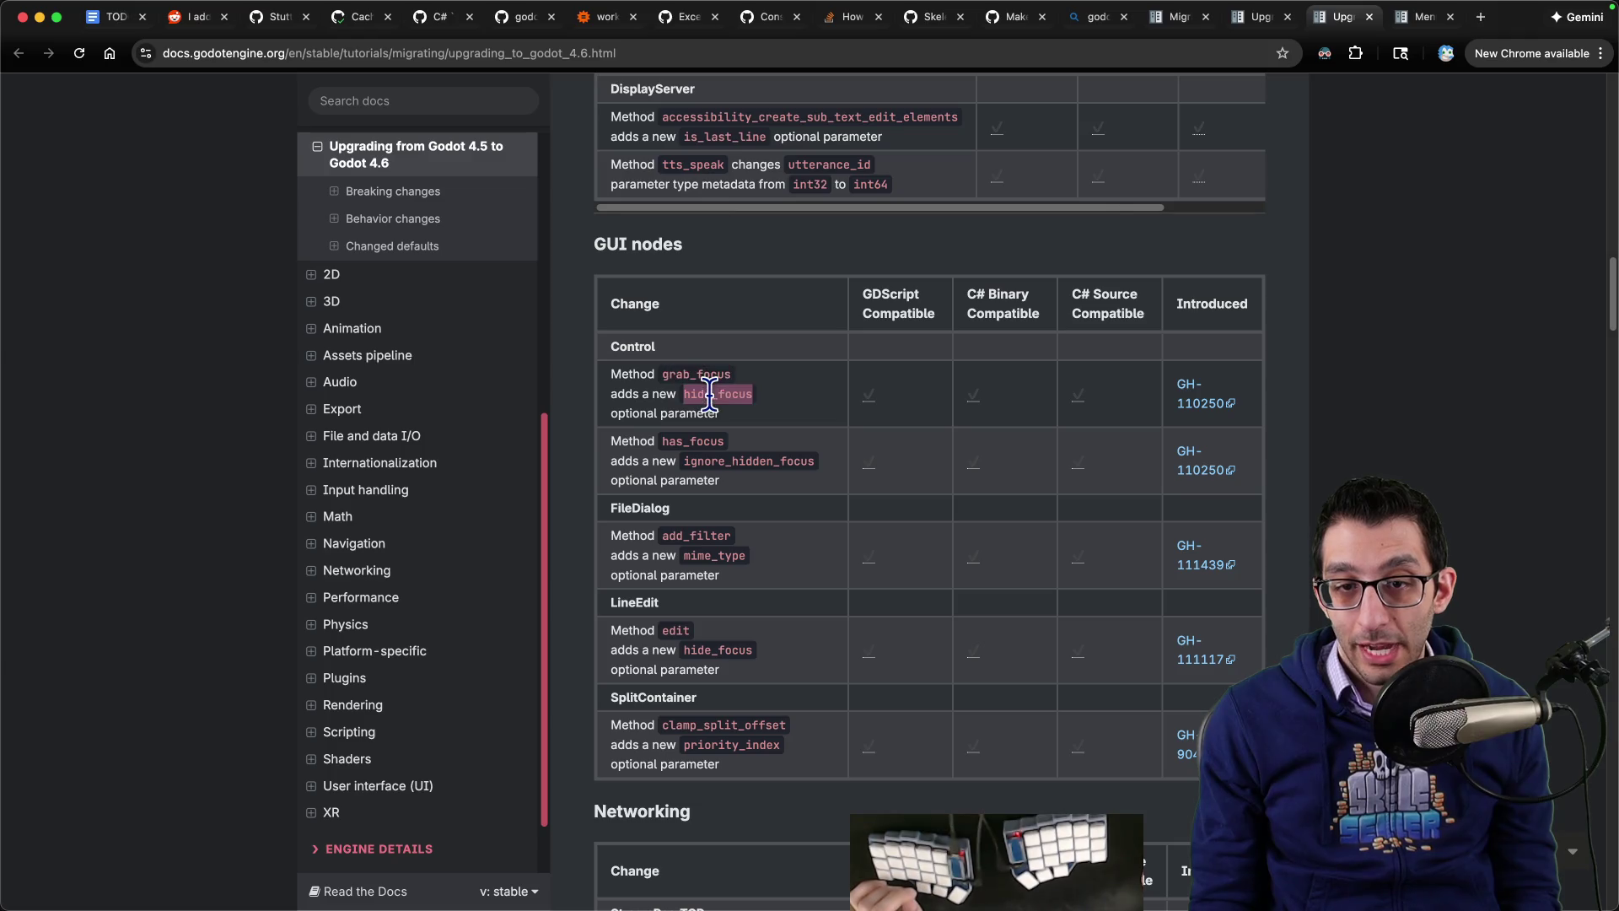
{"action": "double_click", "coordinate": [693, 440]}
{"action": "double_click", "coordinate": [739, 461]}
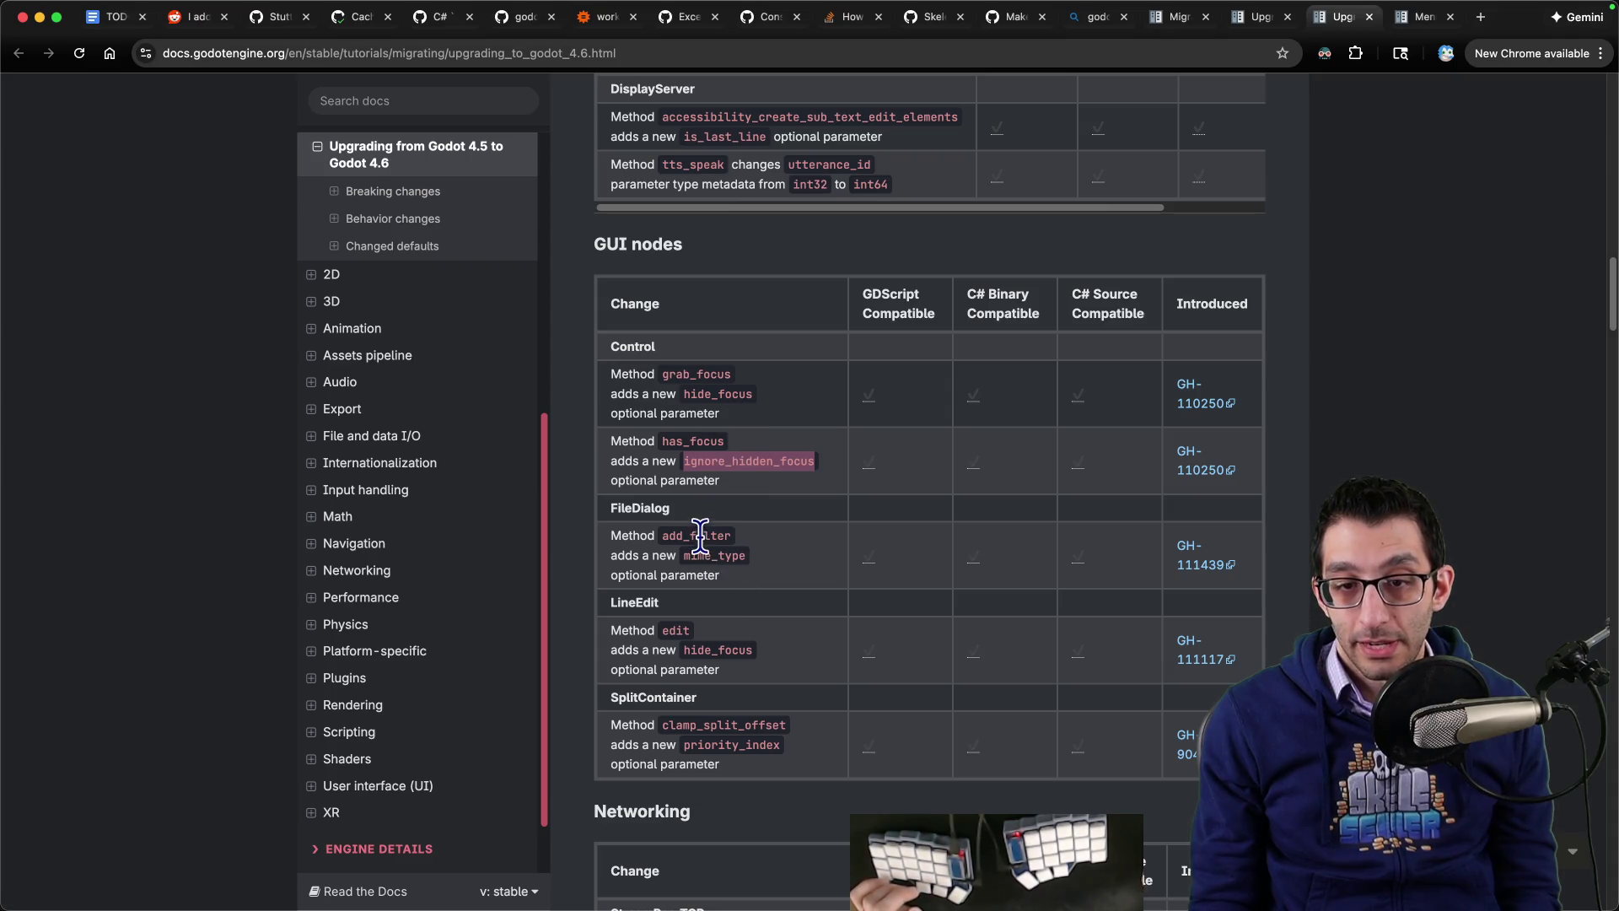
Step: Review the FileDialog add_filter and LineEdit edit hide_focus changes, then continue down the tables
{"action": "left_click_drag", "start_coordinate": [638, 512], "coordinate": [716, 562]}
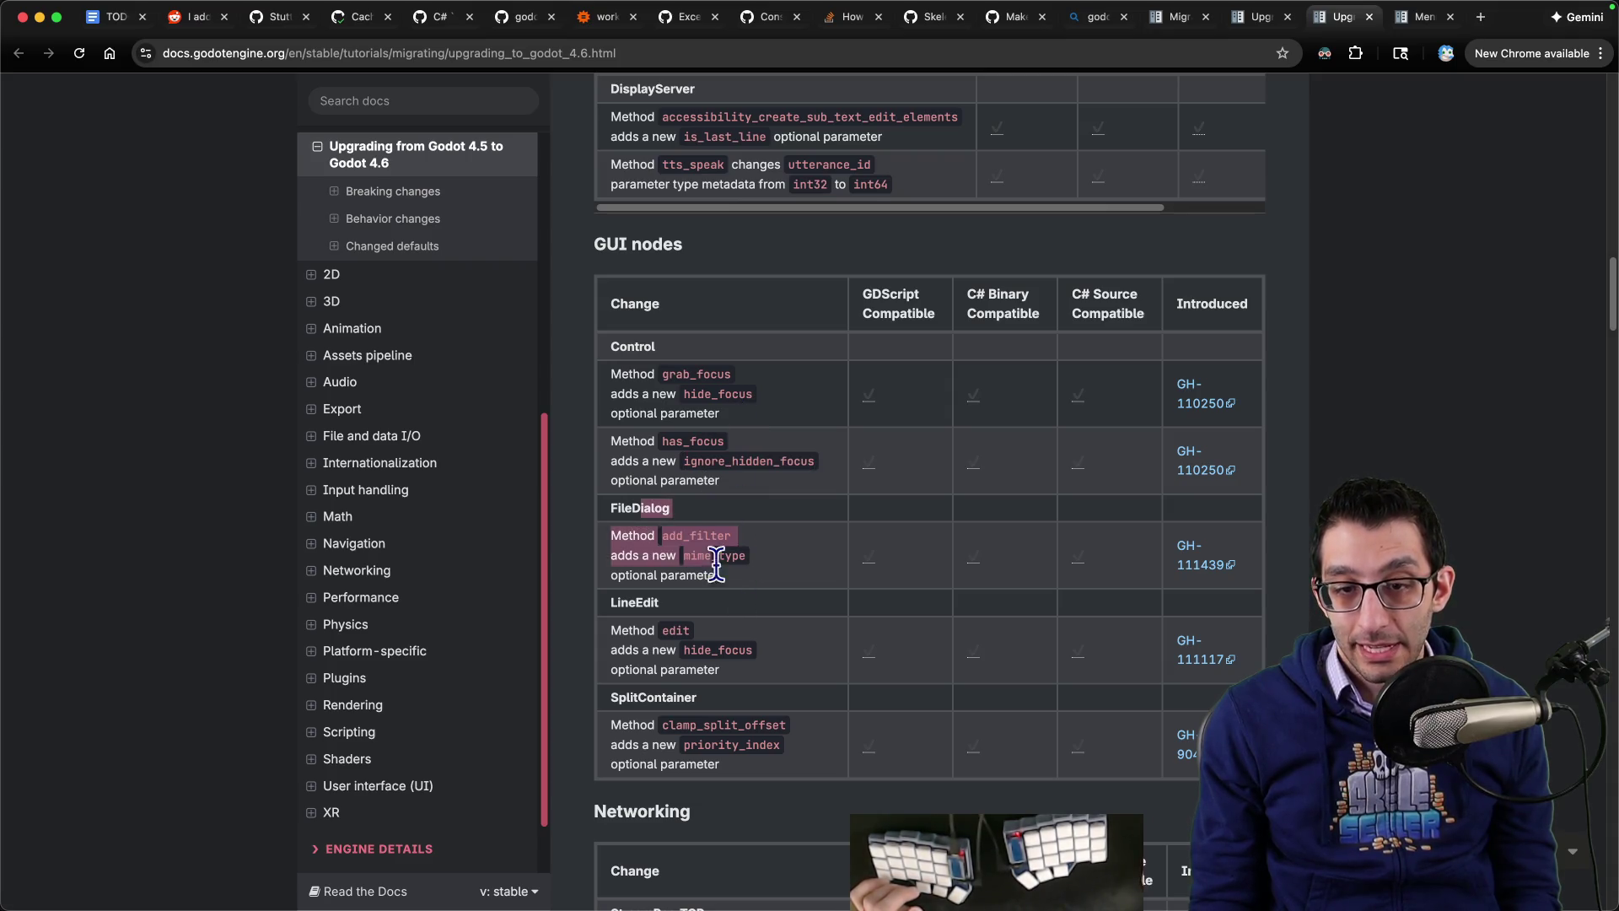
{"action": "double_click", "coordinate": [678, 631]}
{"action": "double_click", "coordinate": [722, 650]}
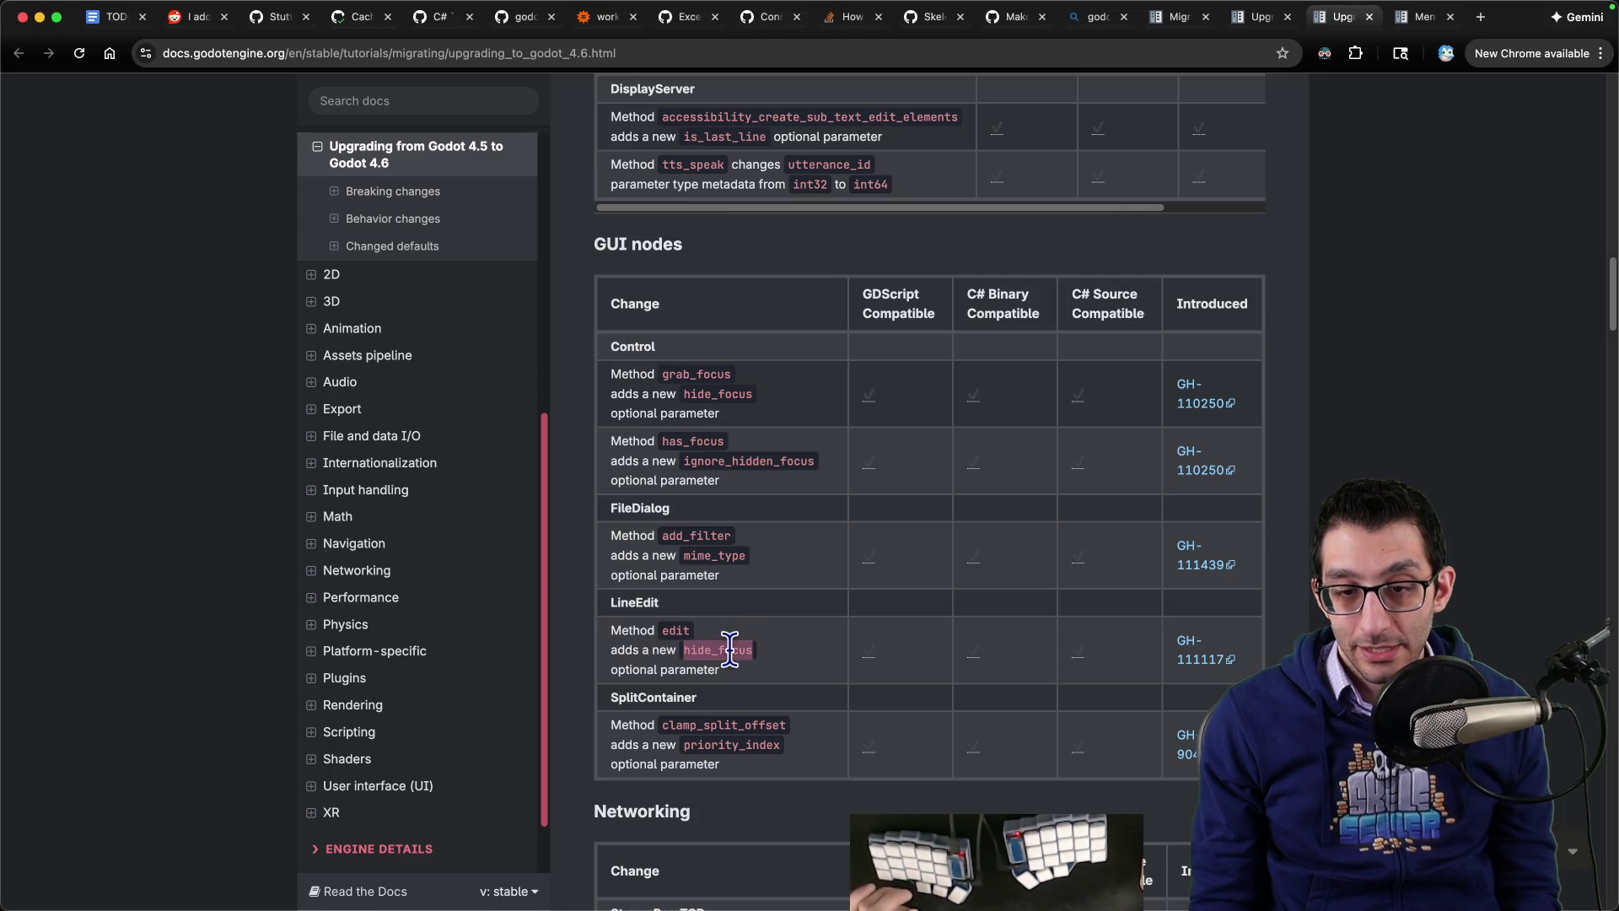
{"action": "scroll", "coordinate": [705, 622], "scroll_direction": "down", "scroll_amount": 3}
{"action": "left_click", "coordinate": [669, 564]}
{"action": "scroll", "coordinate": [725, 577], "scroll_direction": "down", "scroll_amount": 8}
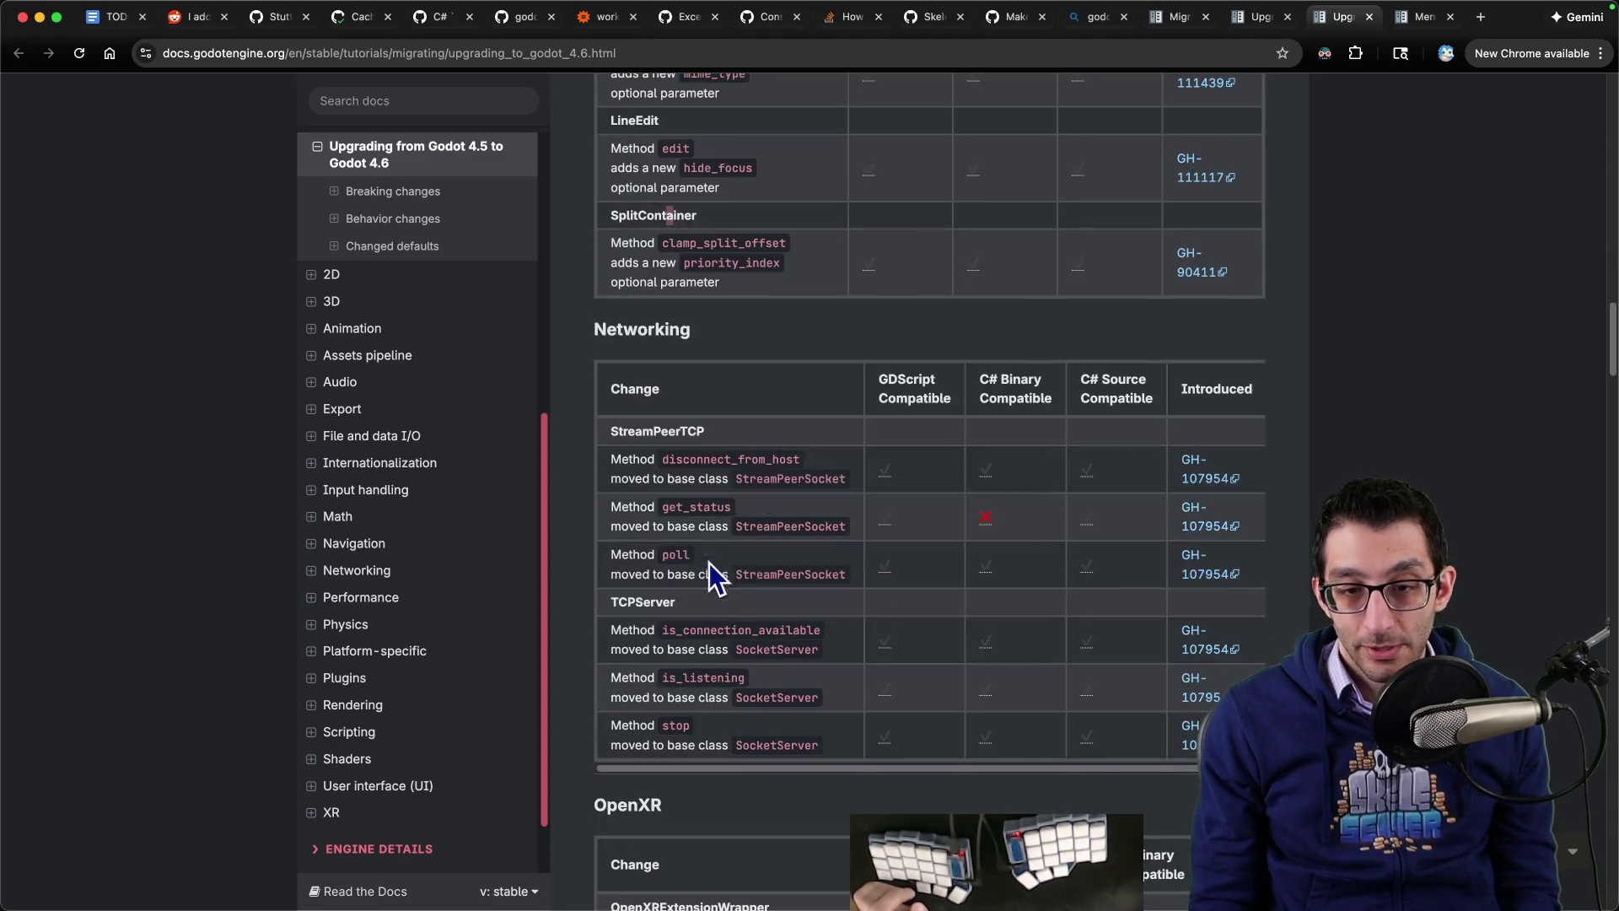
{"action": "scroll", "coordinate": [725, 509], "scroll_direction": "down", "scroll_amount": 15}
{"action": "scroll", "coordinate": [672, 366], "scroll_direction": "down", "scroll_amount": 6}
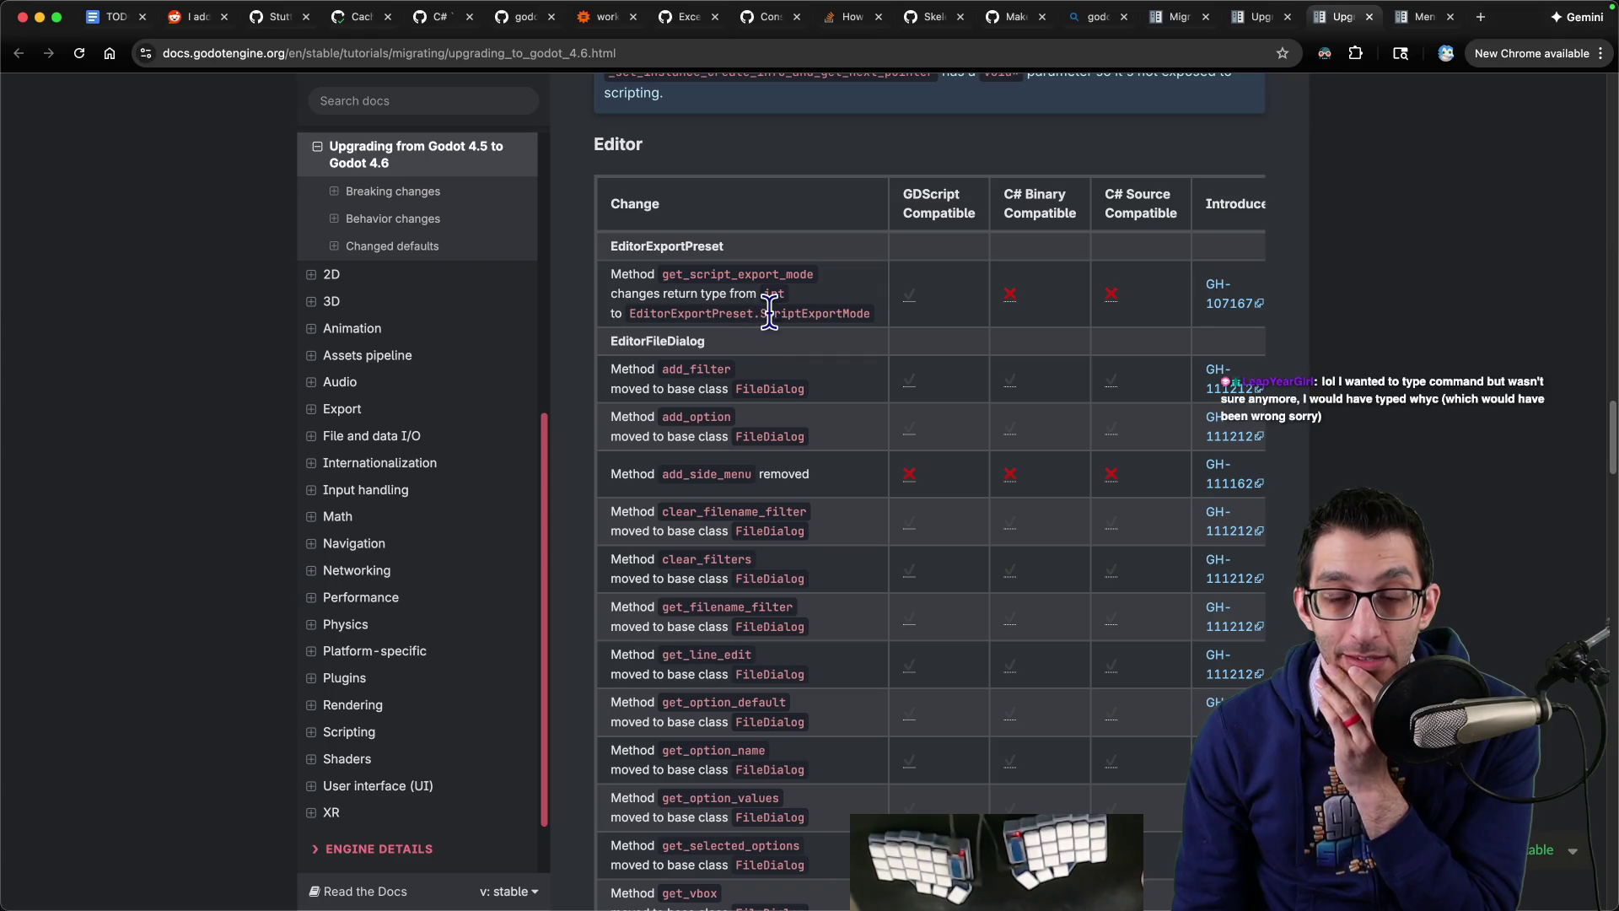
Step: Note the get_script_export_mode return type change and the Core note about TSCN load_steps
{"action": "left_click_drag", "start_coordinate": [672, 275], "coordinate": [806, 309]}
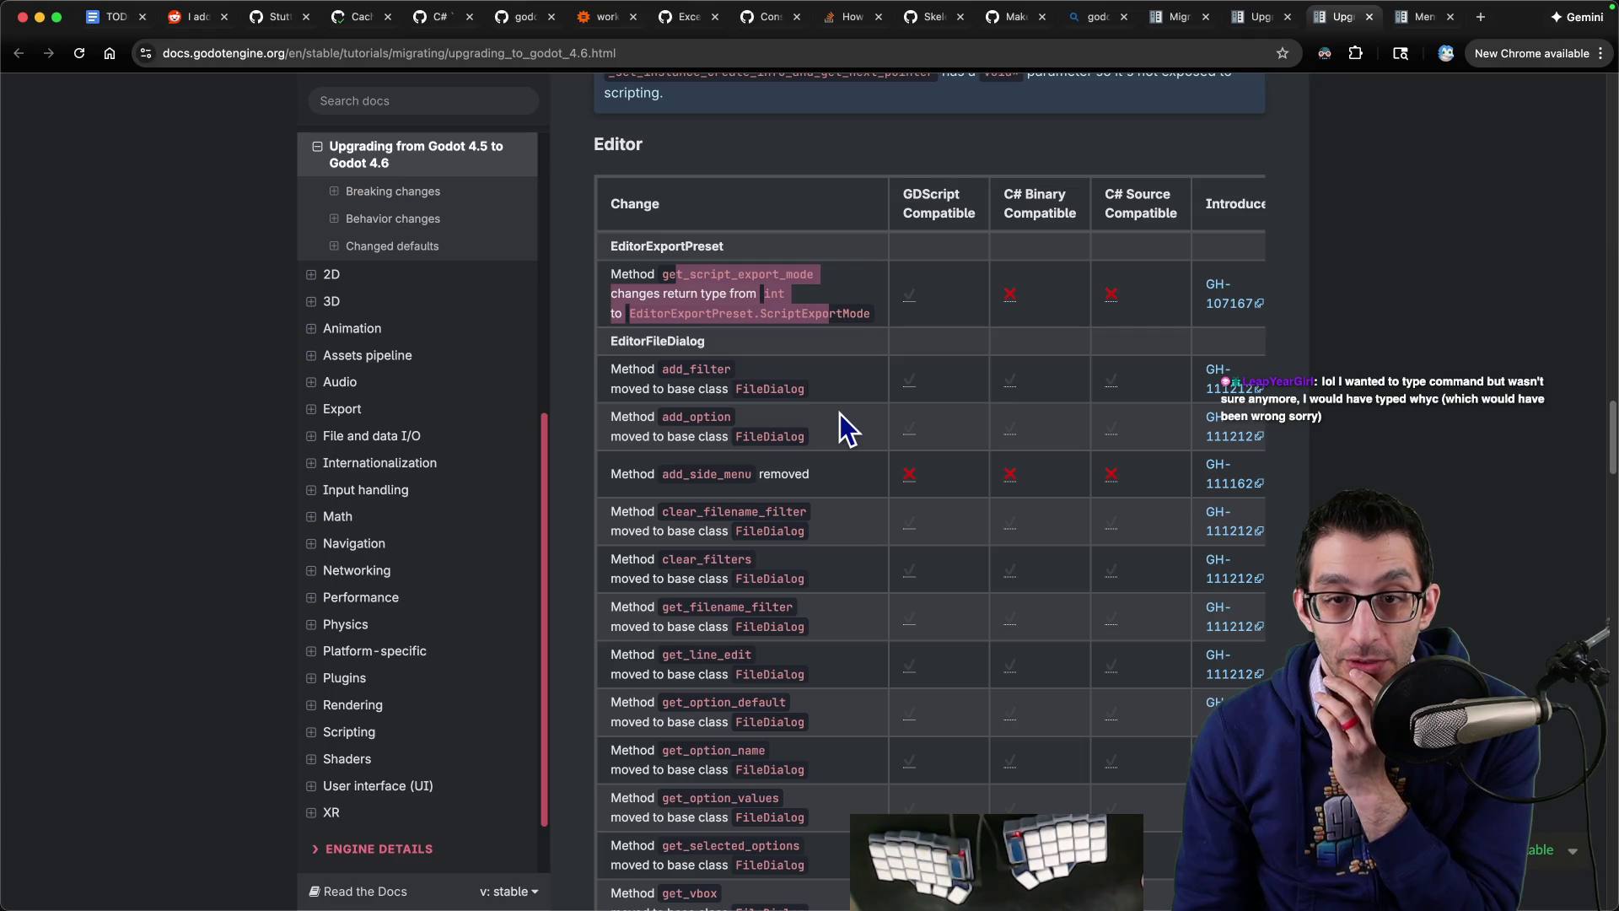
{"action": "scroll", "coordinate": [844, 426], "scroll_direction": "down", "scroll_amount": 15}
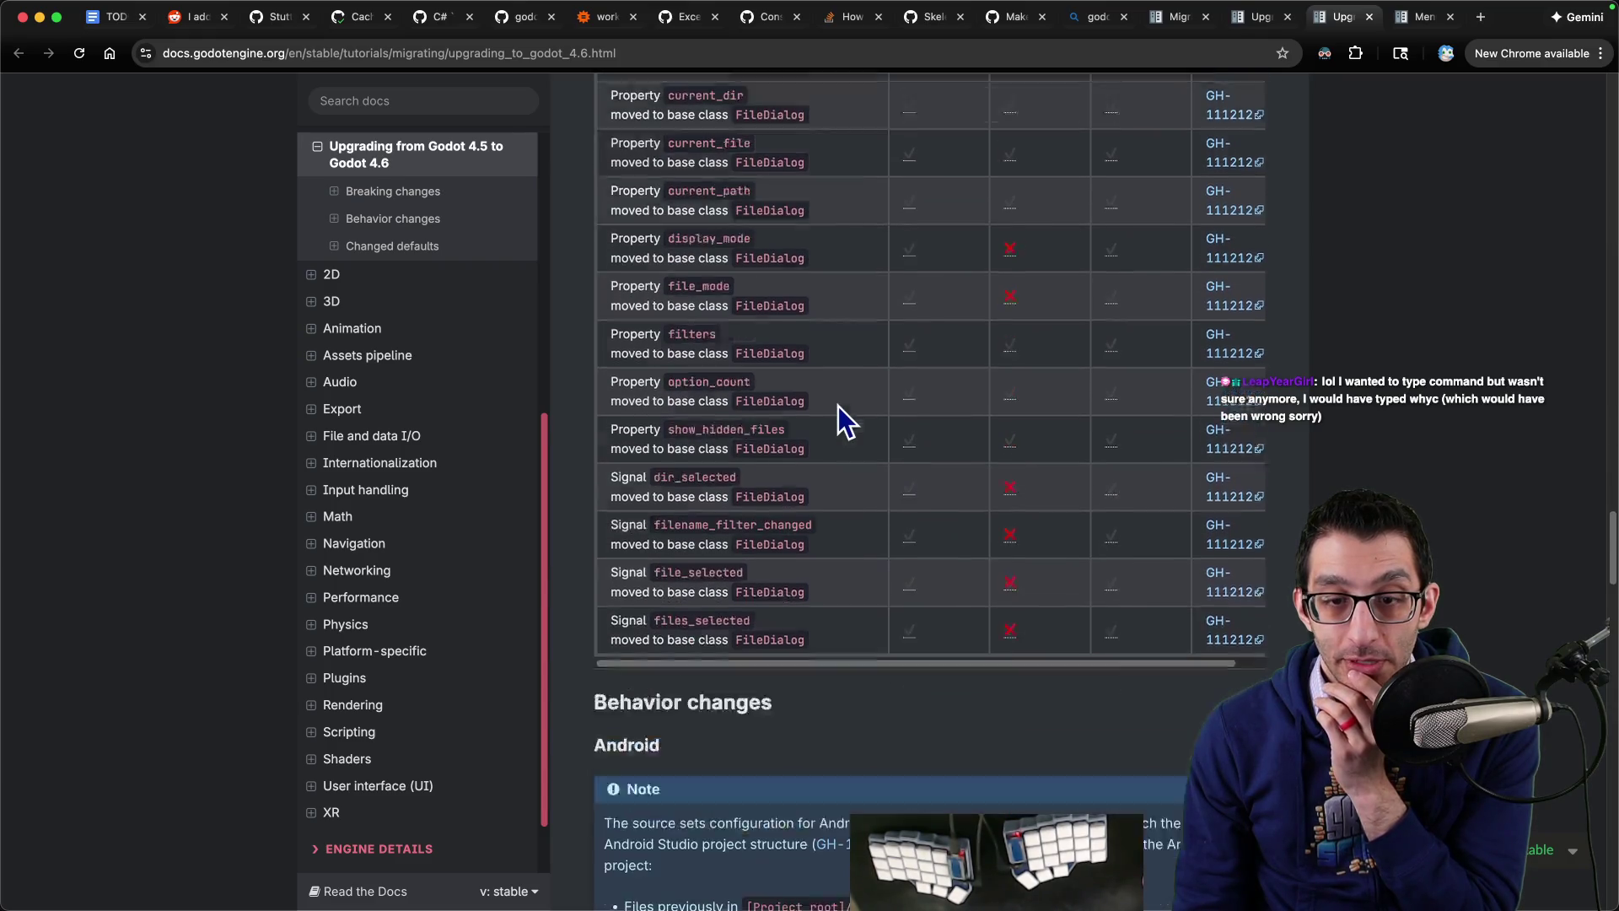
{"action": "scroll", "coordinate": [838, 407], "scroll_direction": "down", "scroll_amount": 15}
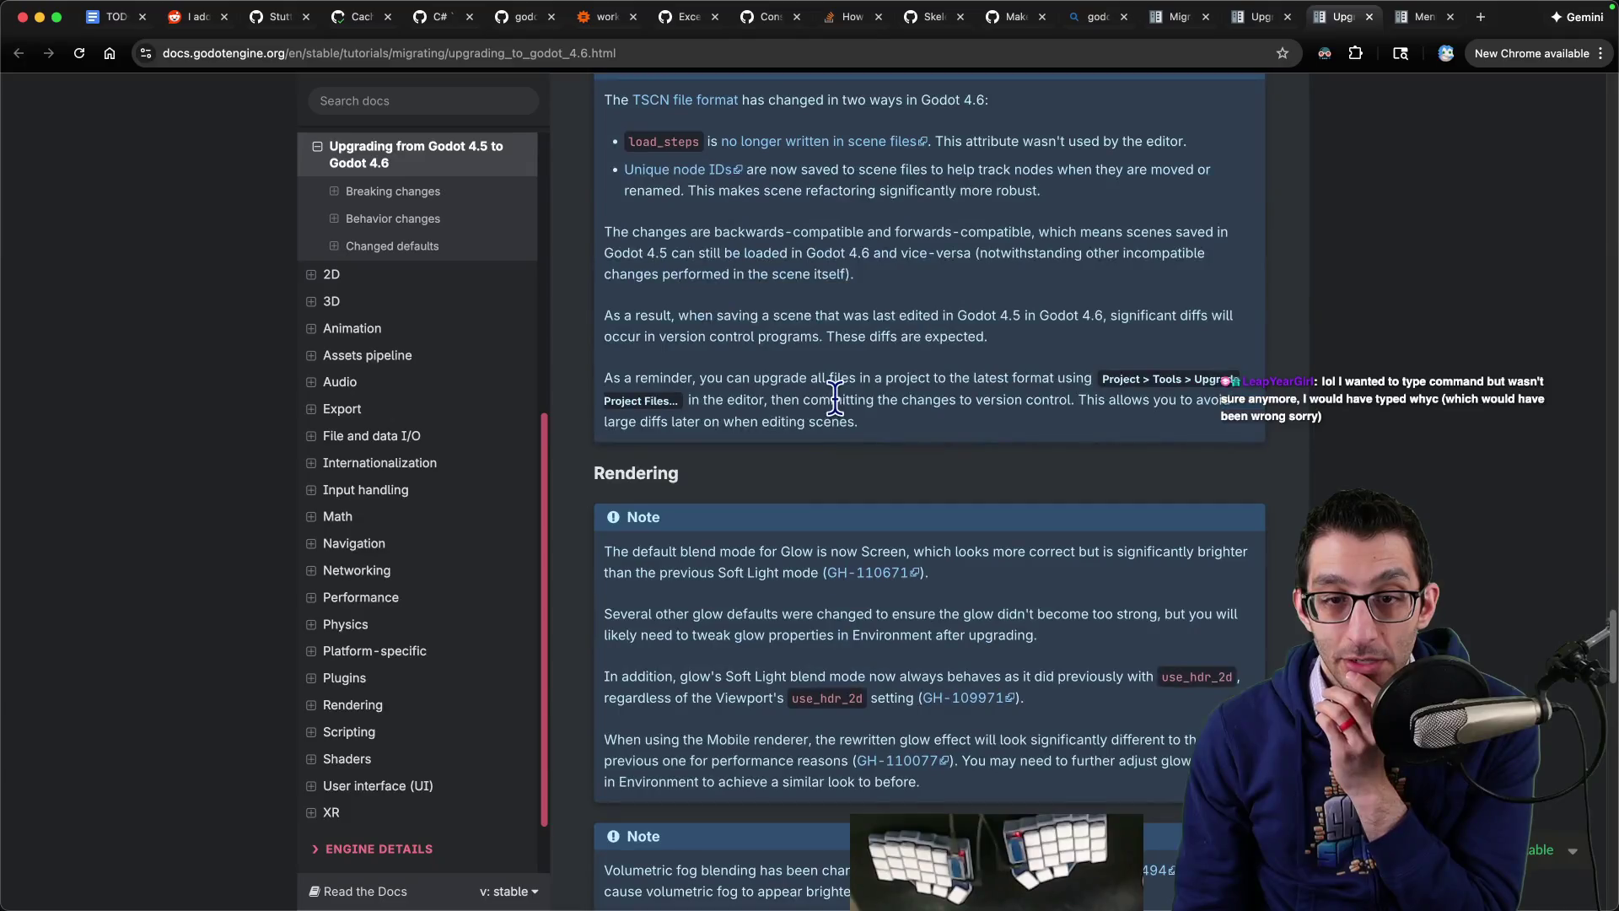
{"action": "scroll", "coordinate": [837, 403], "scroll_direction": "up", "scroll_amount": 5}
{"action": "left_click_drag", "start_coordinate": [617, 389], "coordinate": [963, 396]}
{"action": "left_click_drag", "start_coordinate": [635, 434], "coordinate": [1171, 435]}
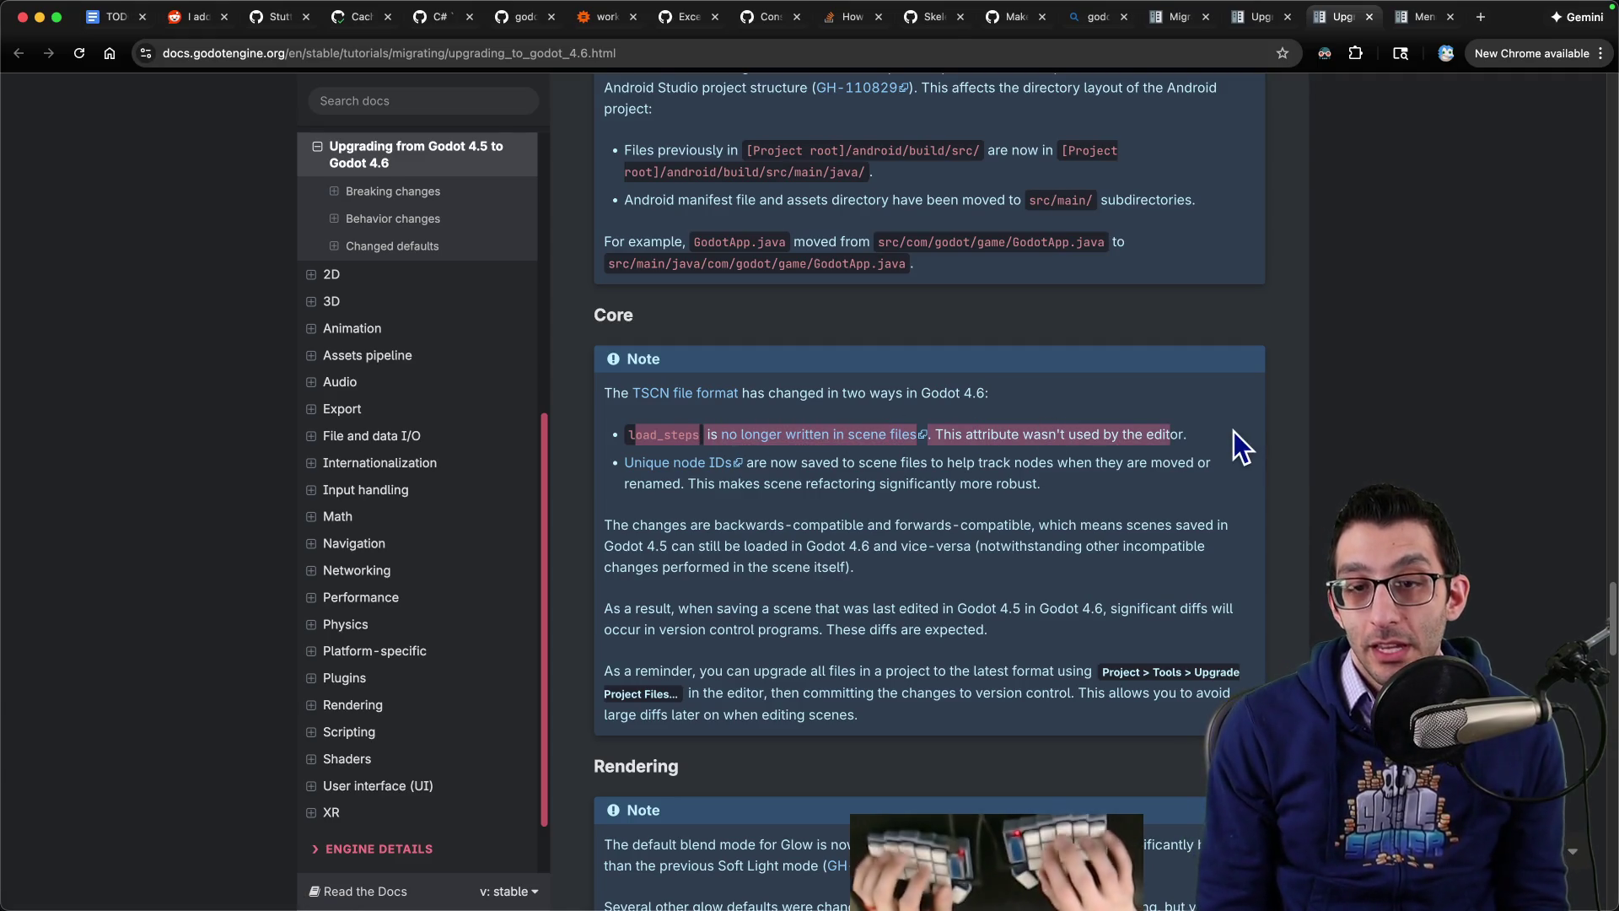
Step: Open UI.tscn in VS Code through the quick file finder
{"action": "key", "text": "super+Tab"}
{"action": "key", "text": "super+p"}
{"action": "key", "text": "Escape"}
{"action": "key", "text": "ctrl+1"}
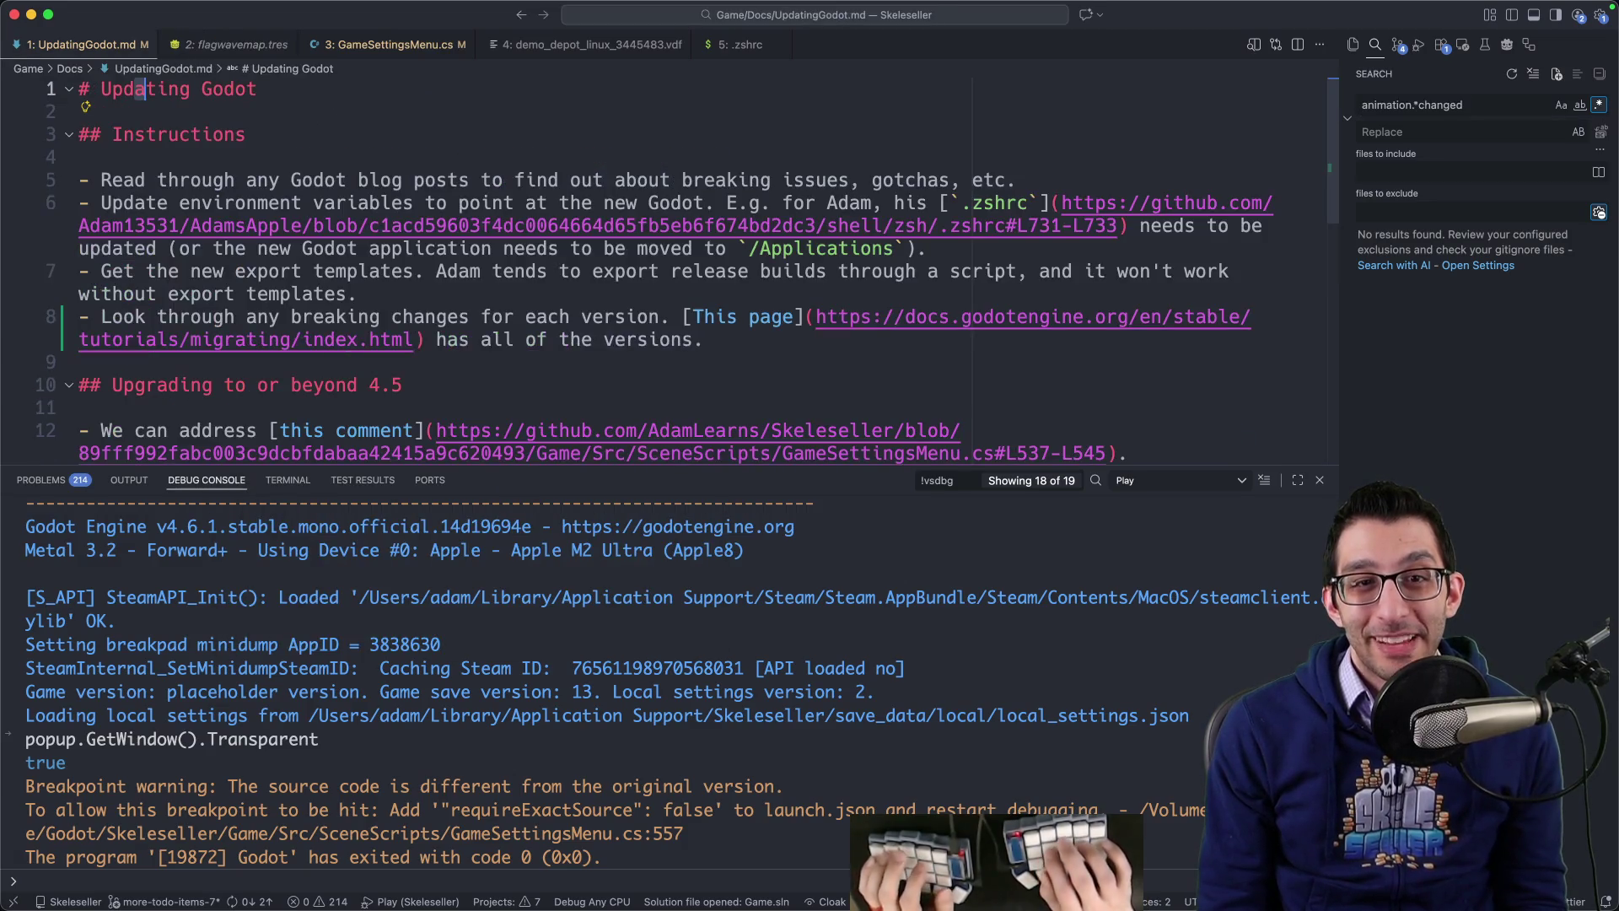
{"action": "key", "text": "ctrl+3"}
{"action": "key", "text": "super+p"}
{"action": "type", "text": "tscn"}
{"action": "key", "text": "Return"}
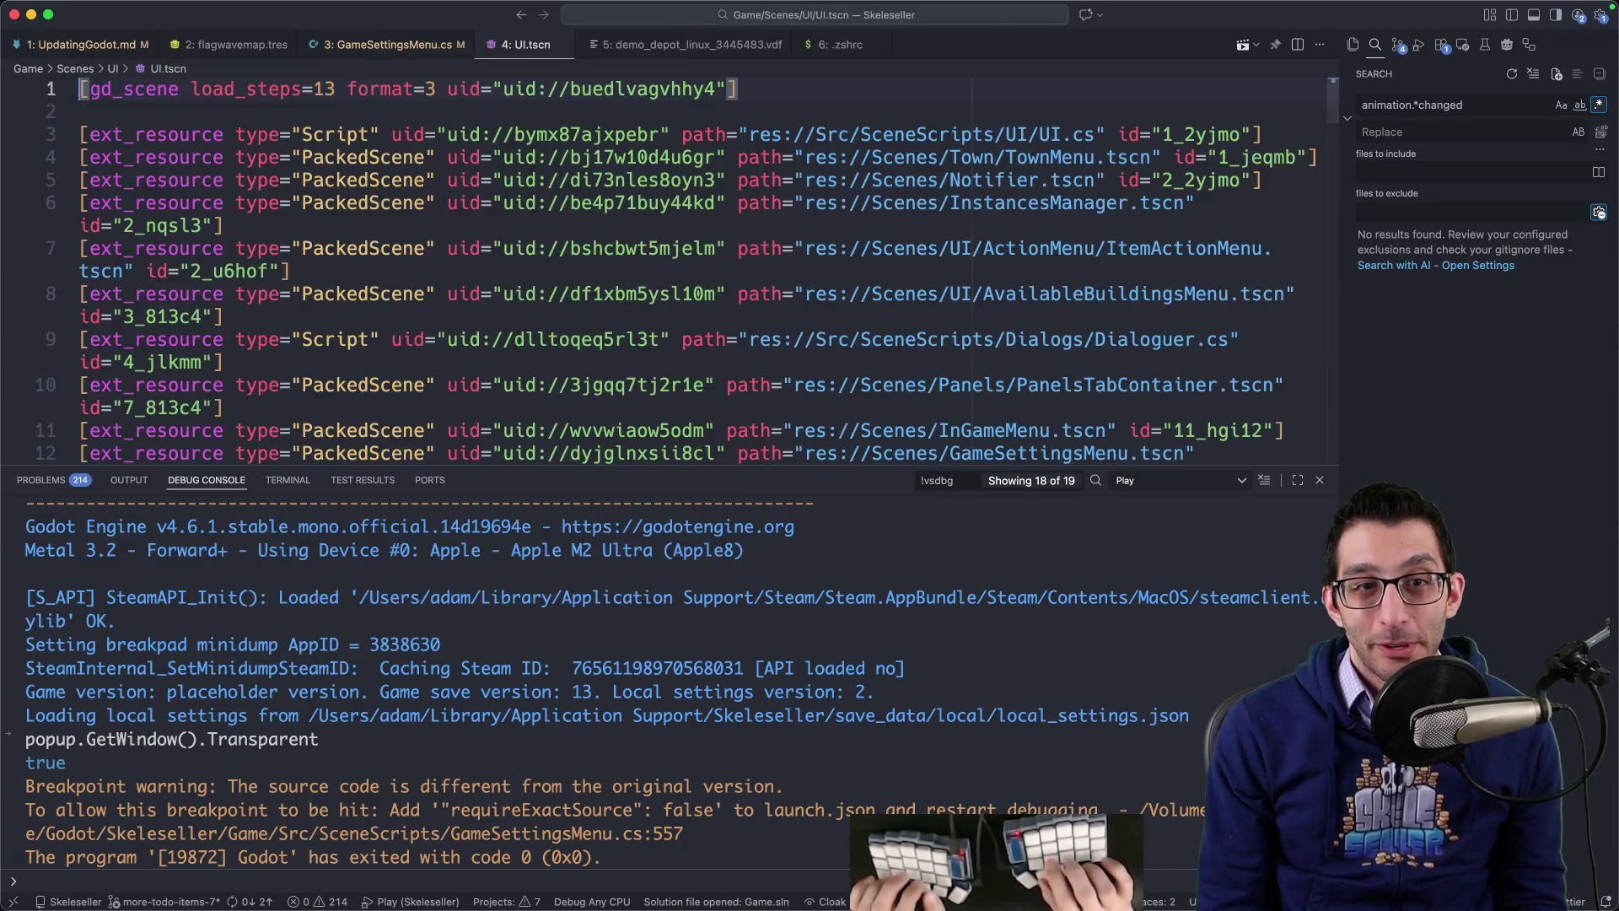
Step: Review the pending diffs for GameSettingsMenu.cs, GodotTools.cs and ReleaseTool.cs
{"action": "key", "text": "ctrl+shift+g"}
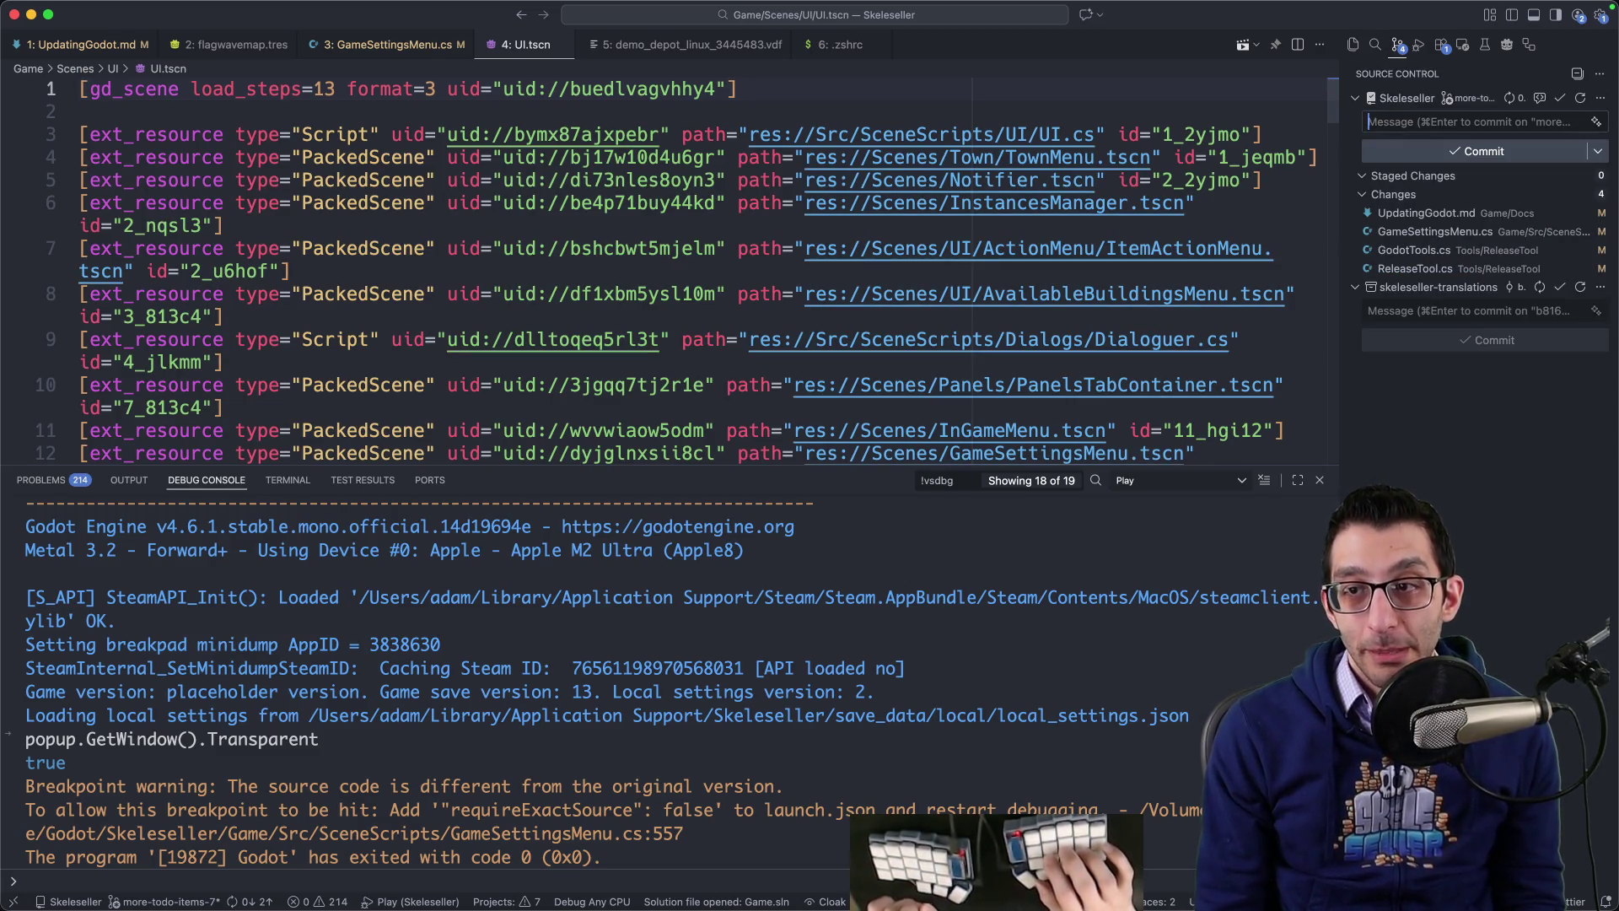
{"action": "left_click", "coordinate": [1425, 231]}
{"action": "left_click", "coordinate": [1417, 250]}
{"action": "left_click", "coordinate": [1417, 268]}
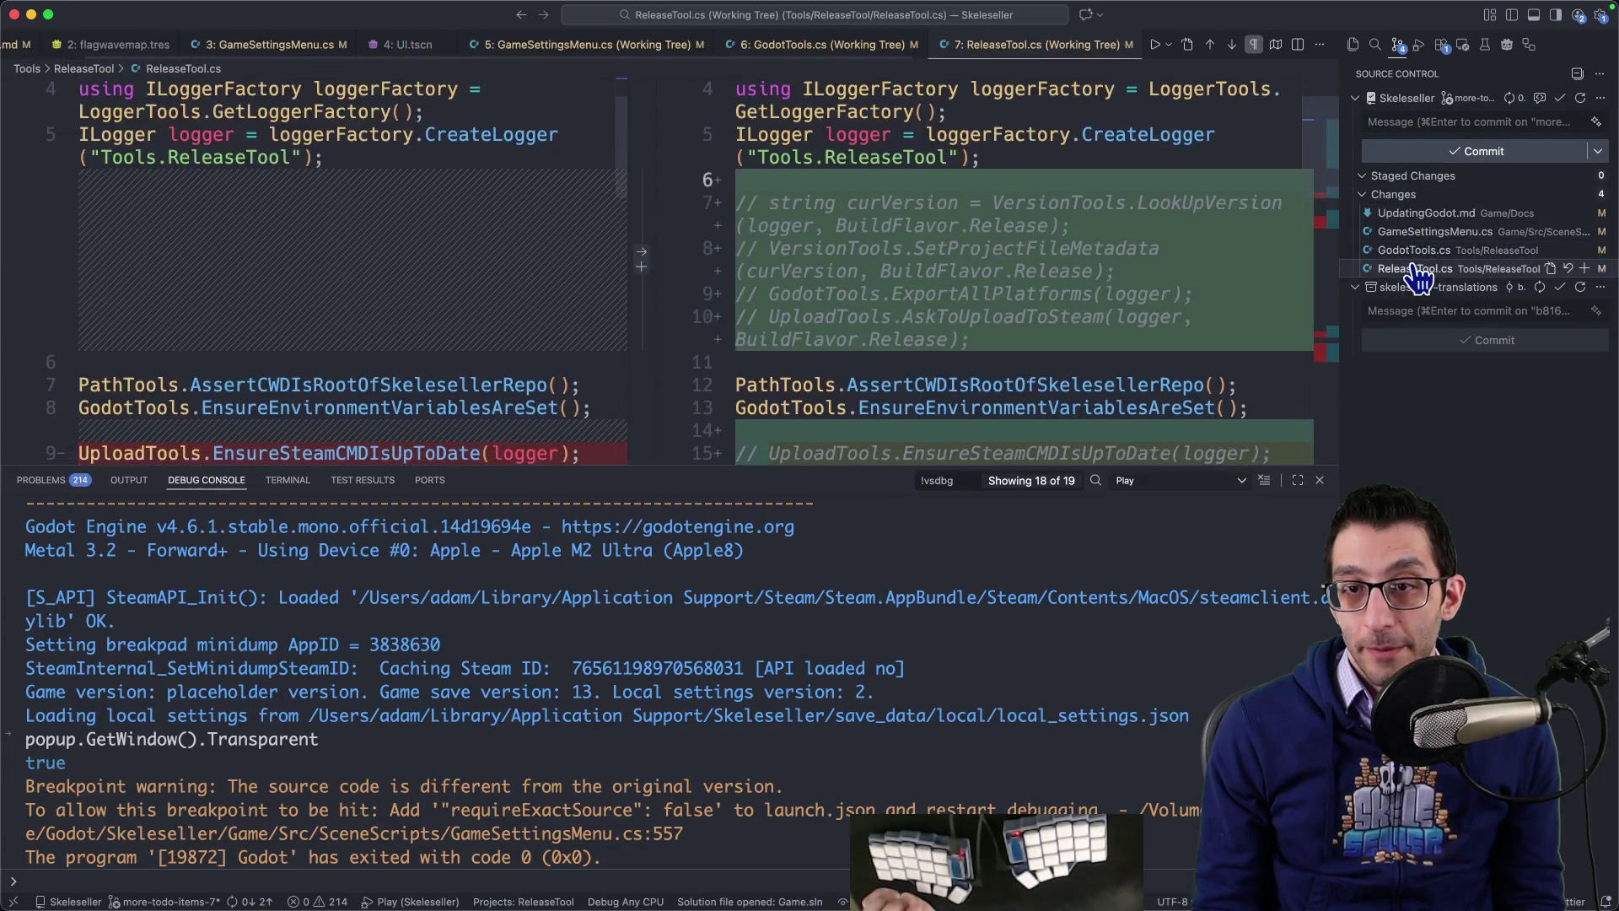
{"action": "left_click", "coordinate": [1430, 250]}
{"action": "left_click", "coordinate": [1429, 231]}
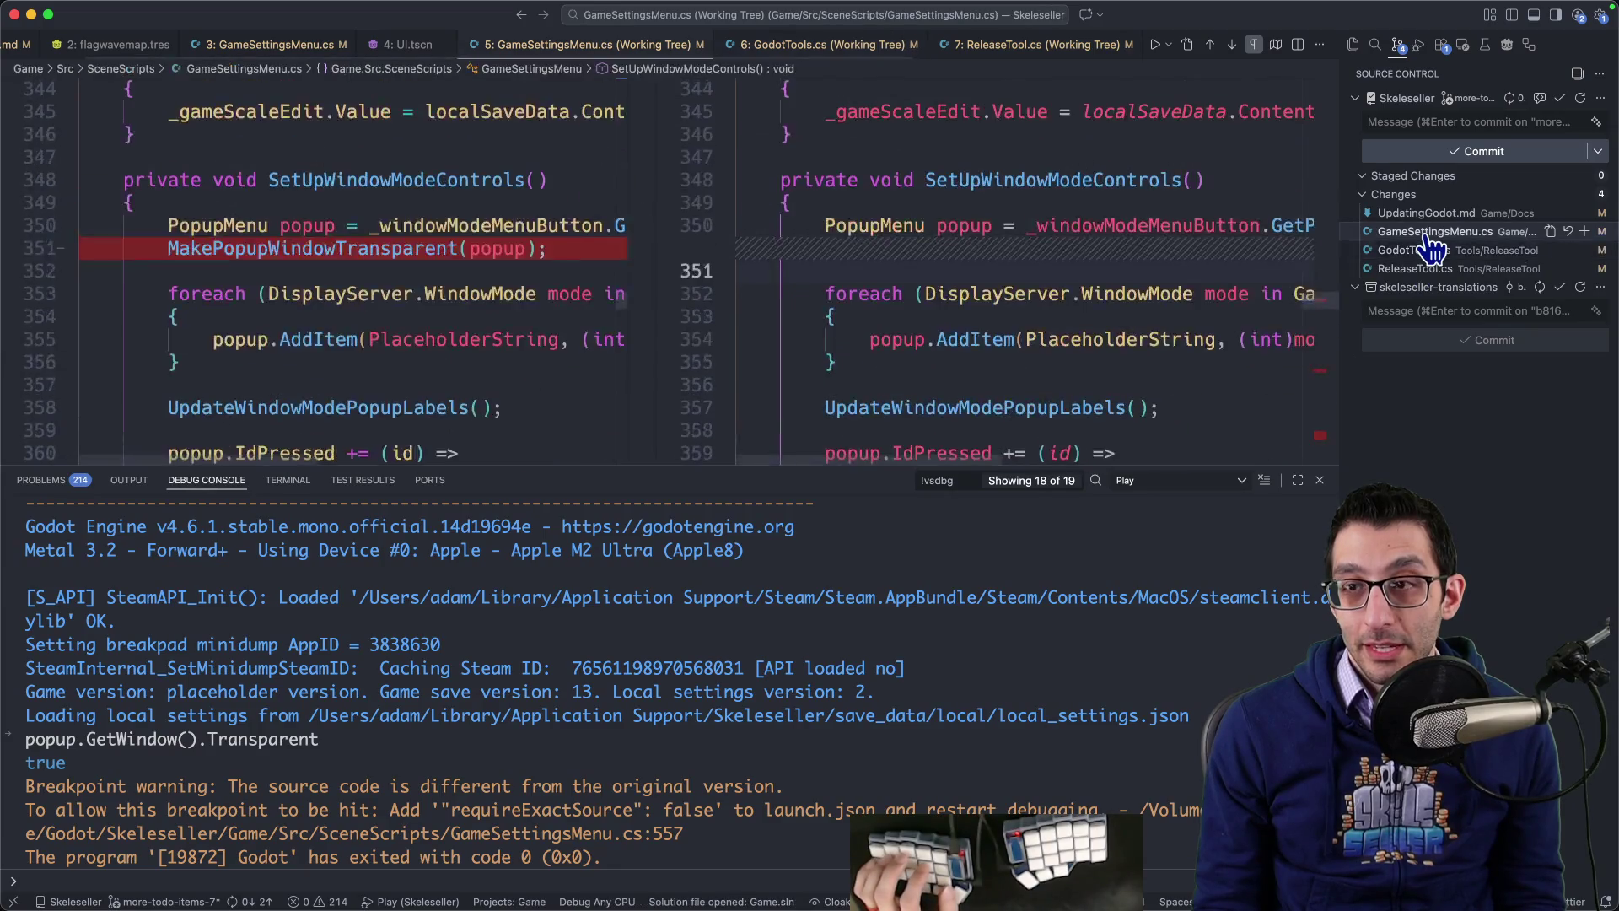
{"action": "key", "text": "alt+F5"}
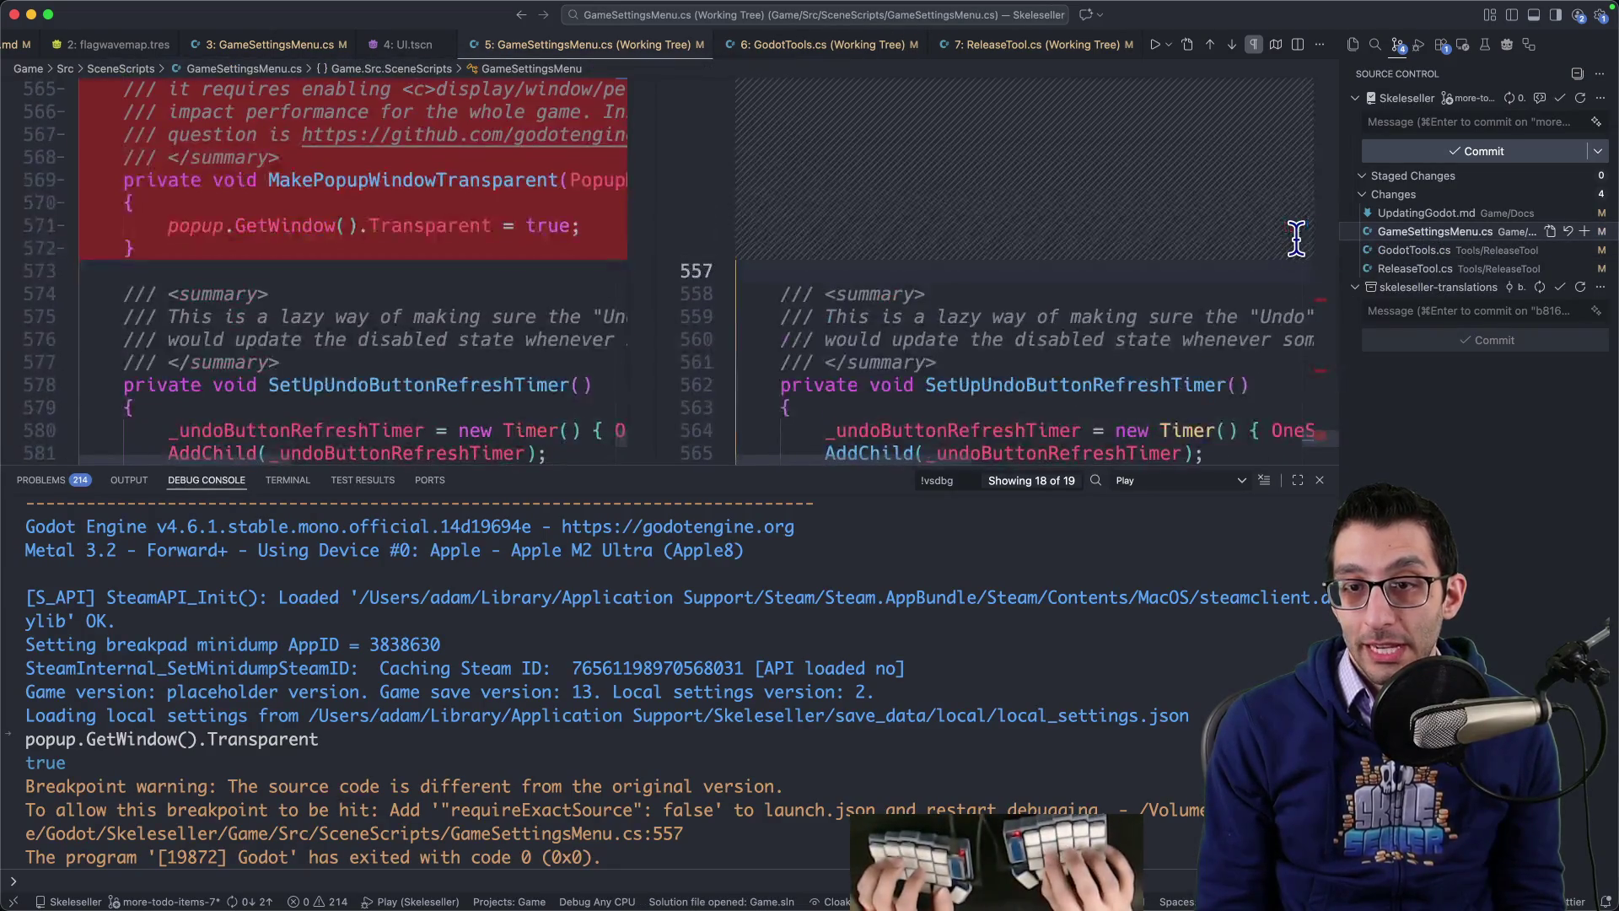
{"action": "key", "text": "super+j"}
Step: Stage and commit the UpdatingGodot.md change with its own commit message
{"action": "left_click", "coordinate": [1417, 214]}
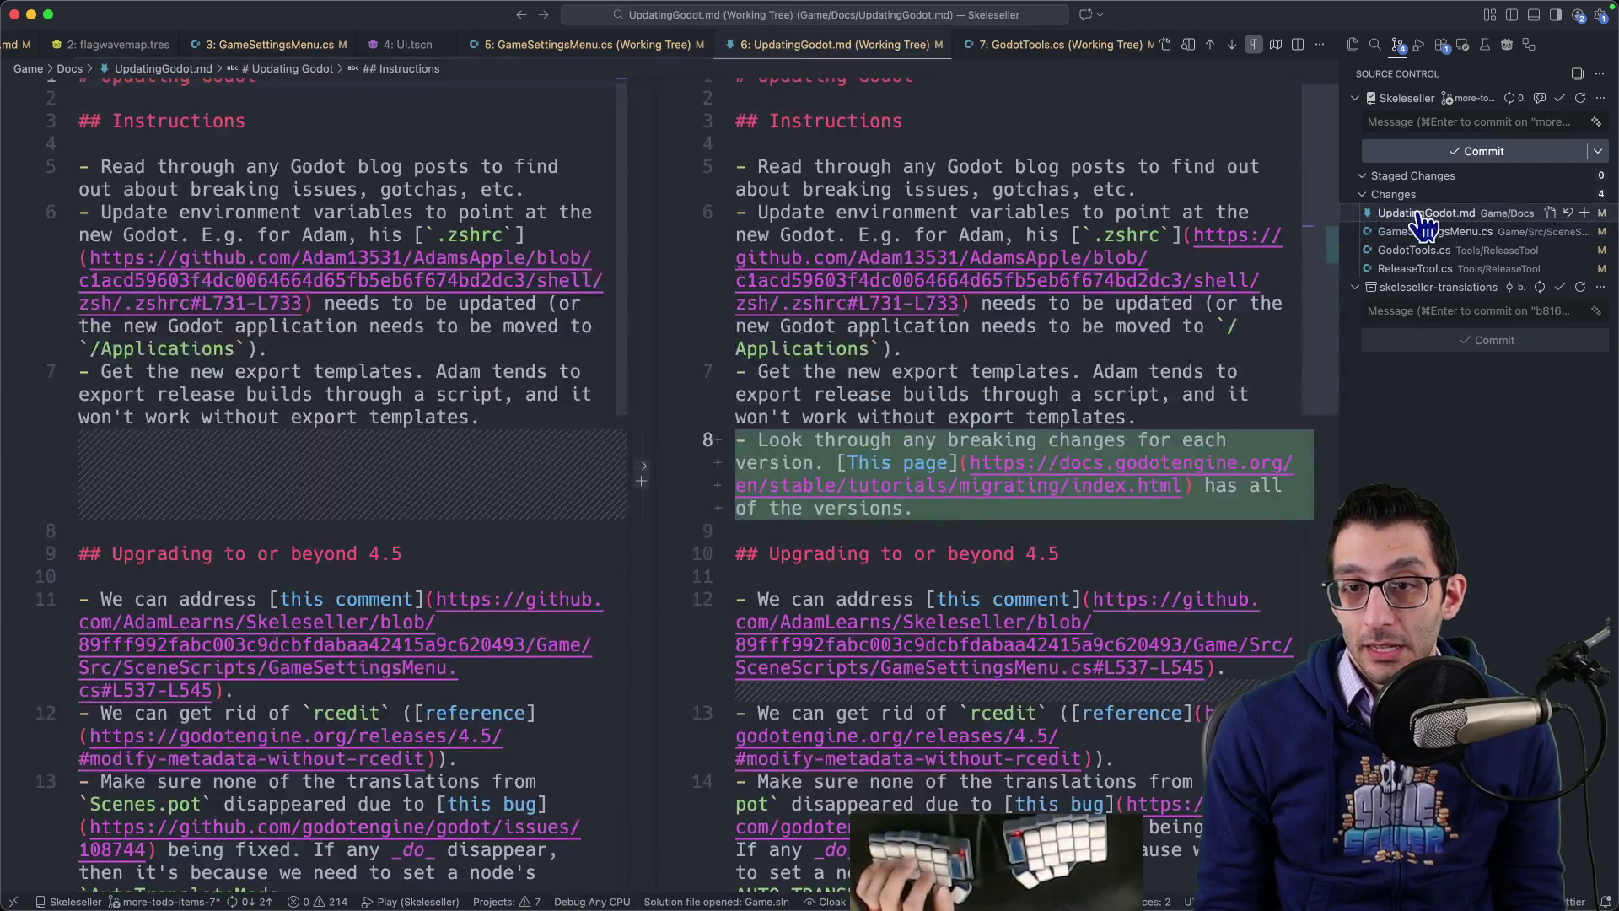
{"action": "left_click", "coordinate": [1415, 123]}
{"action": "type", "text": "Up"}
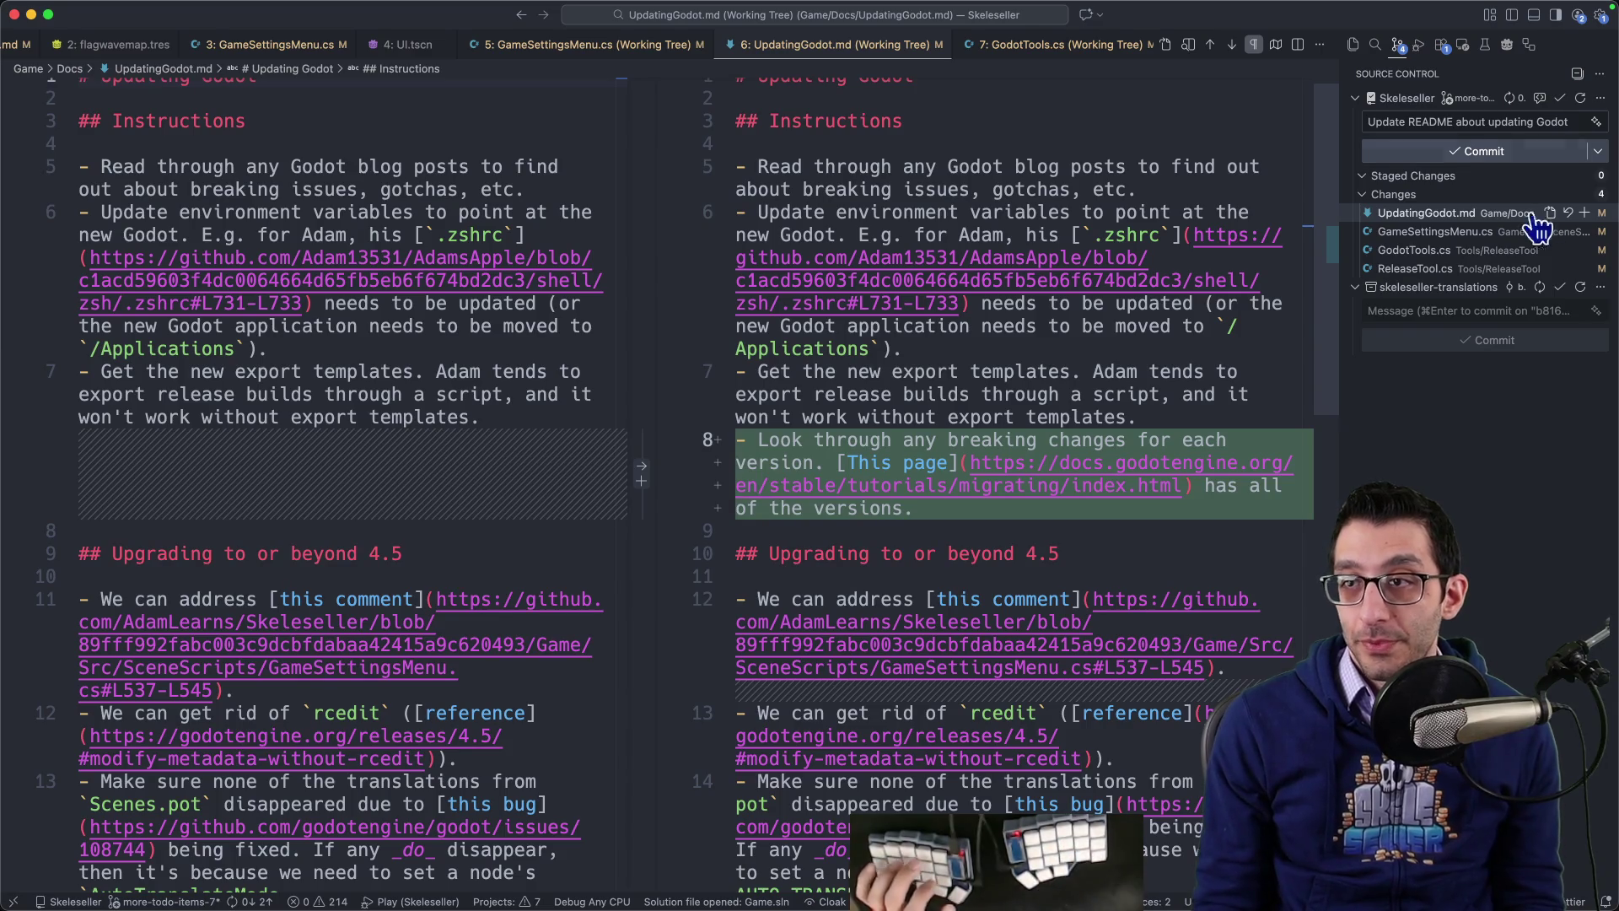
{"action": "left_click", "coordinate": [1585, 213]}
{"action": "left_click", "coordinate": [1421, 153]}
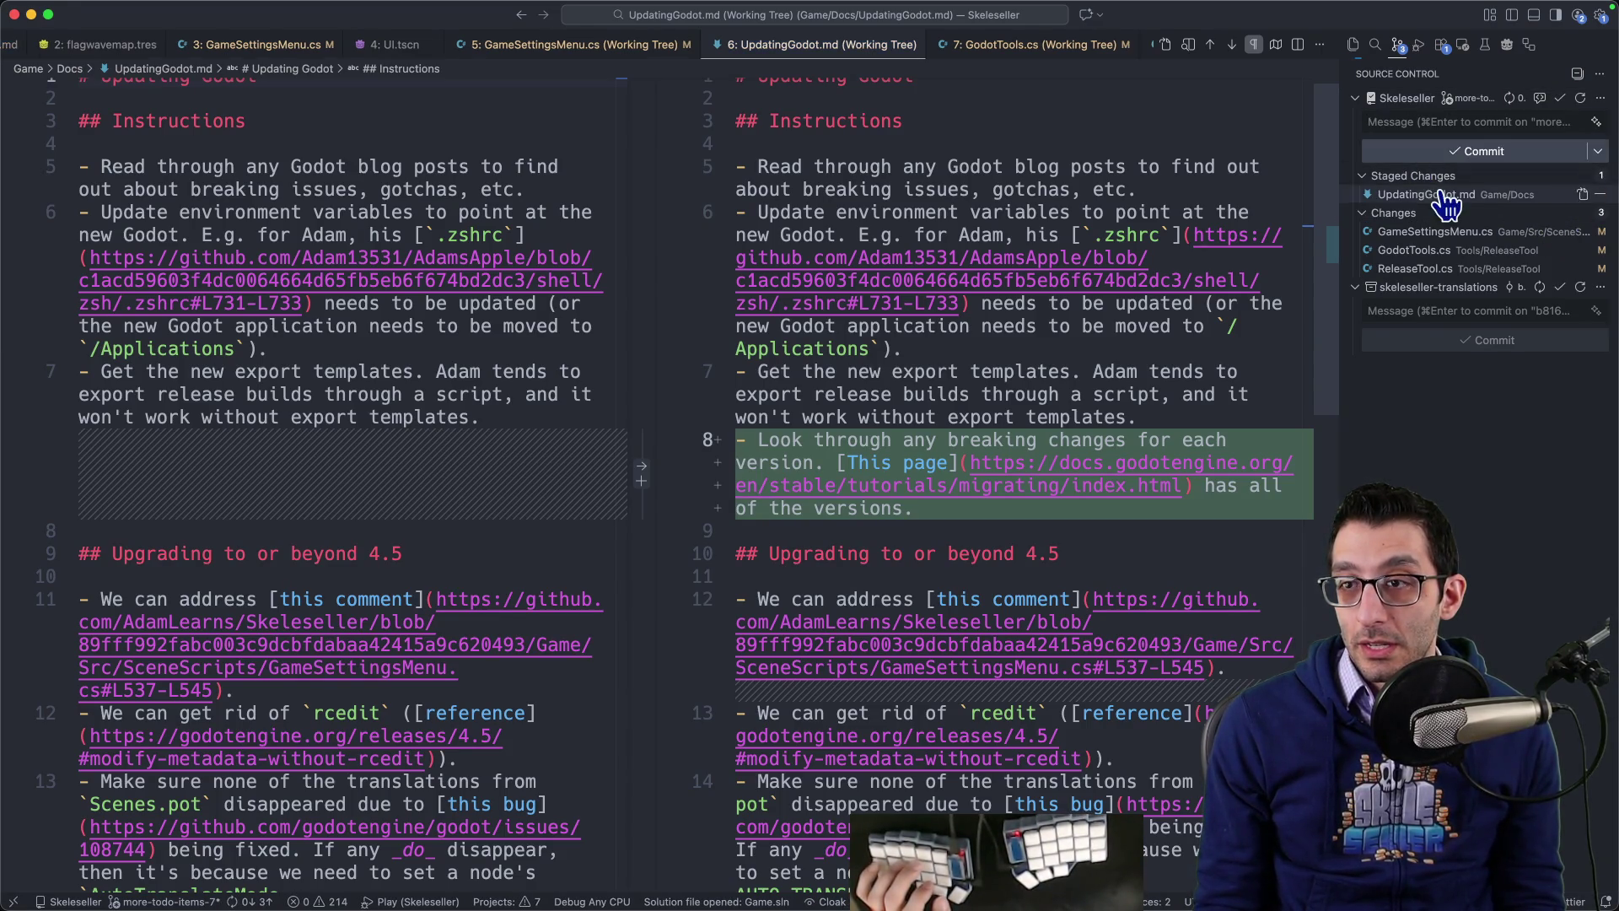
Step: Commit GameSettingsMenu.cs as 'Remove call to make popups transparent'
{"action": "left_click", "coordinate": [1435, 214]}
{"action": "left_click", "coordinate": [1434, 121]}
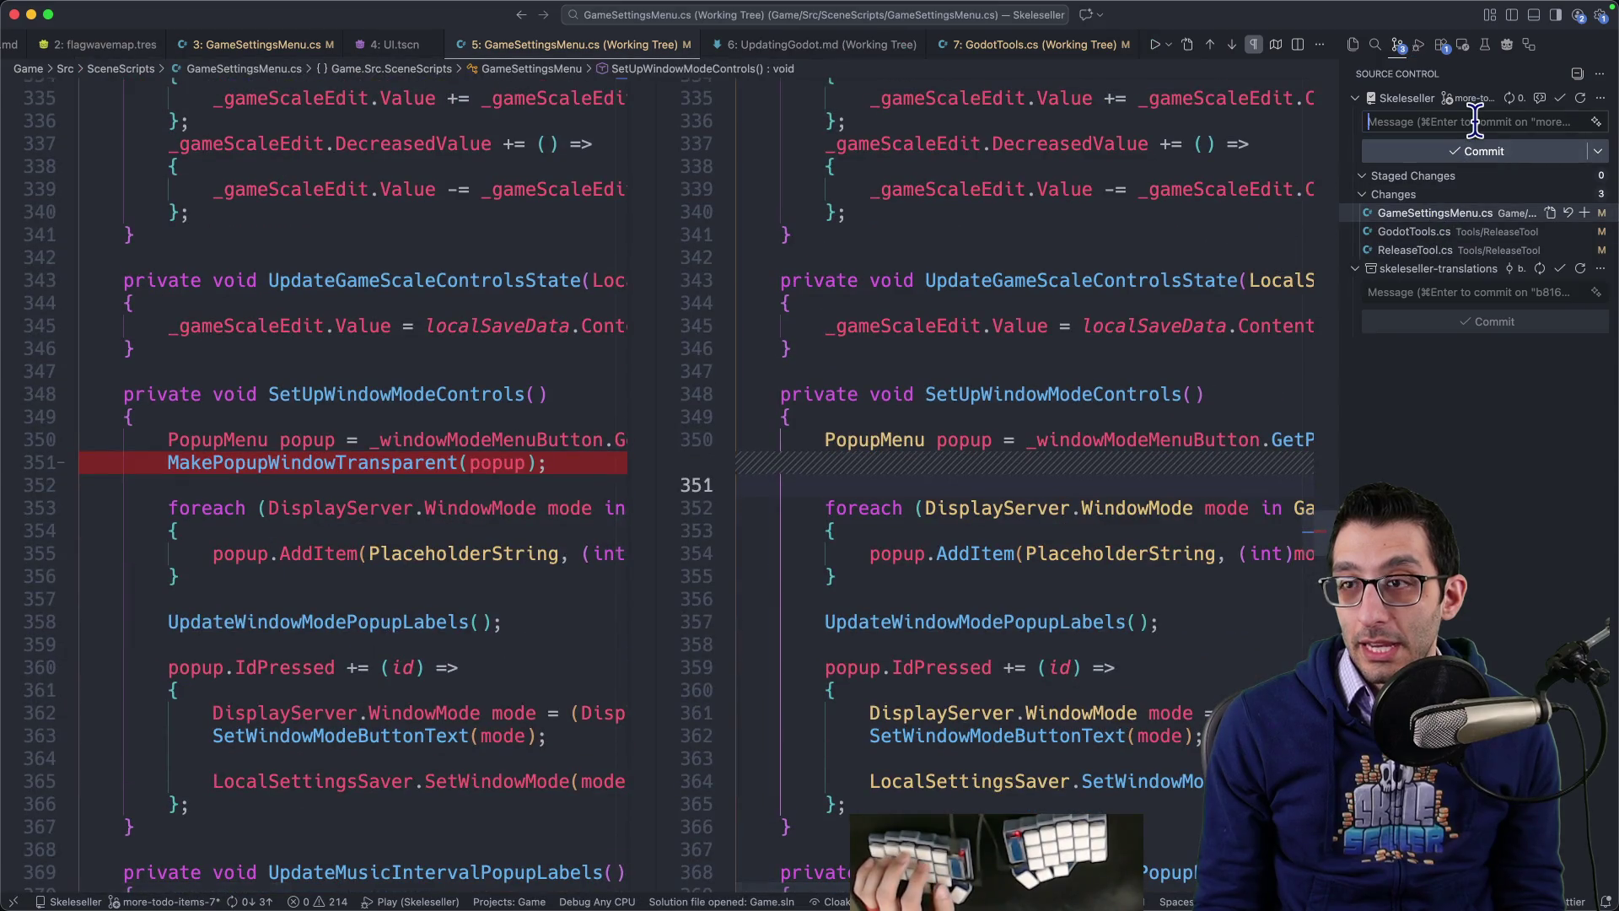
{"action": "type", "text": "Remove call to make pop"}
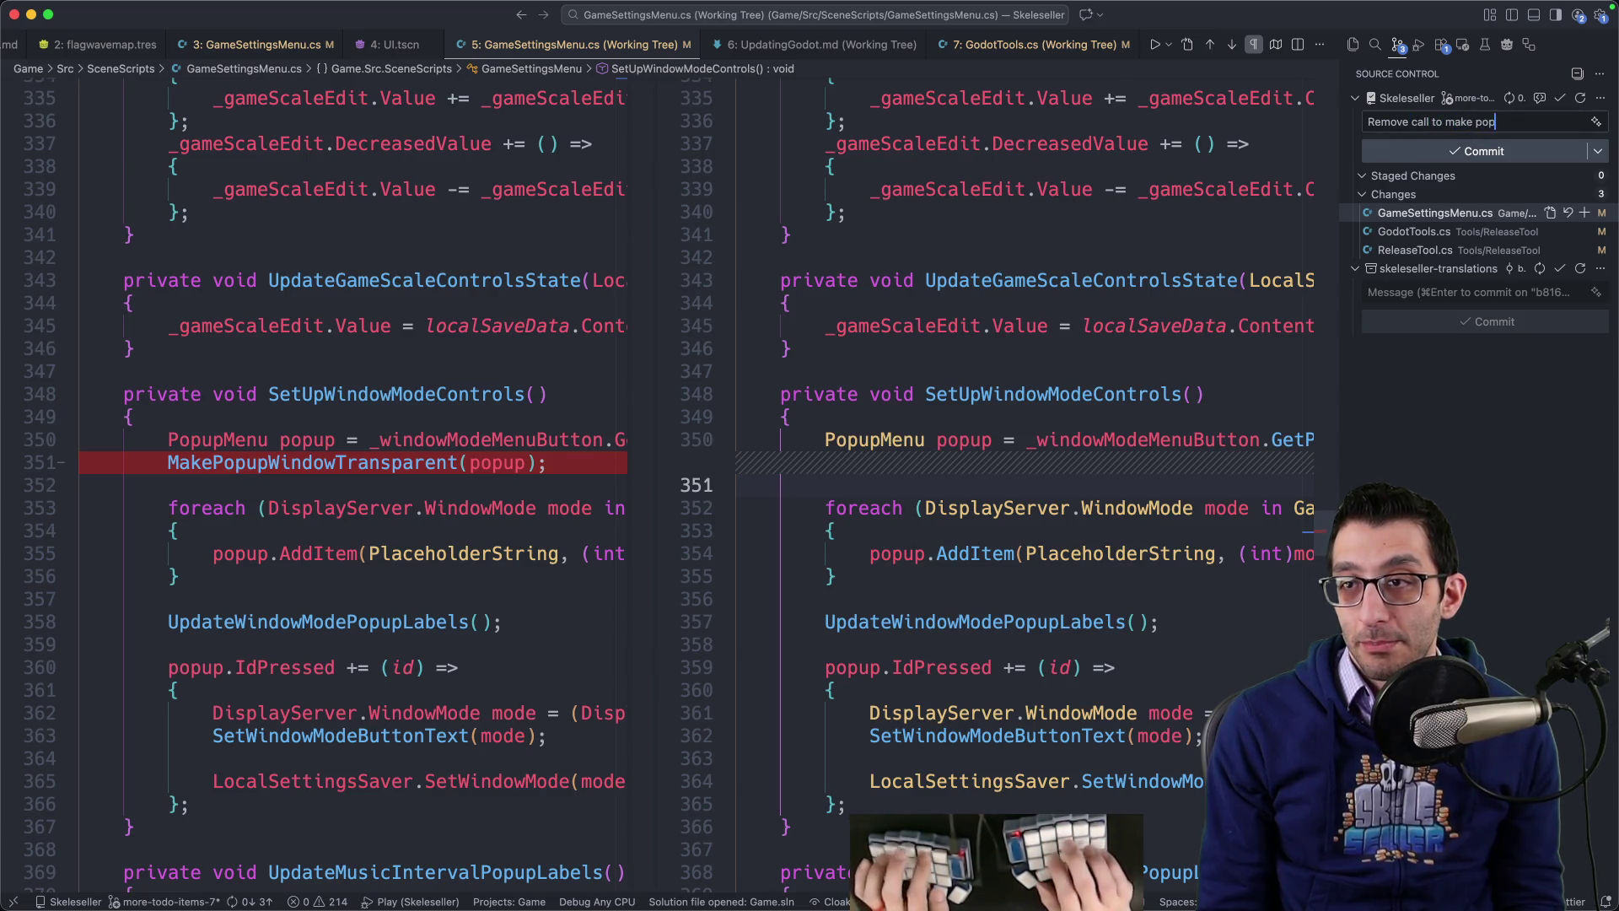
{"action": "type", "text": "ent"}
{"action": "key", "text": "Return"}
{"action": "key", "text": "Return"}
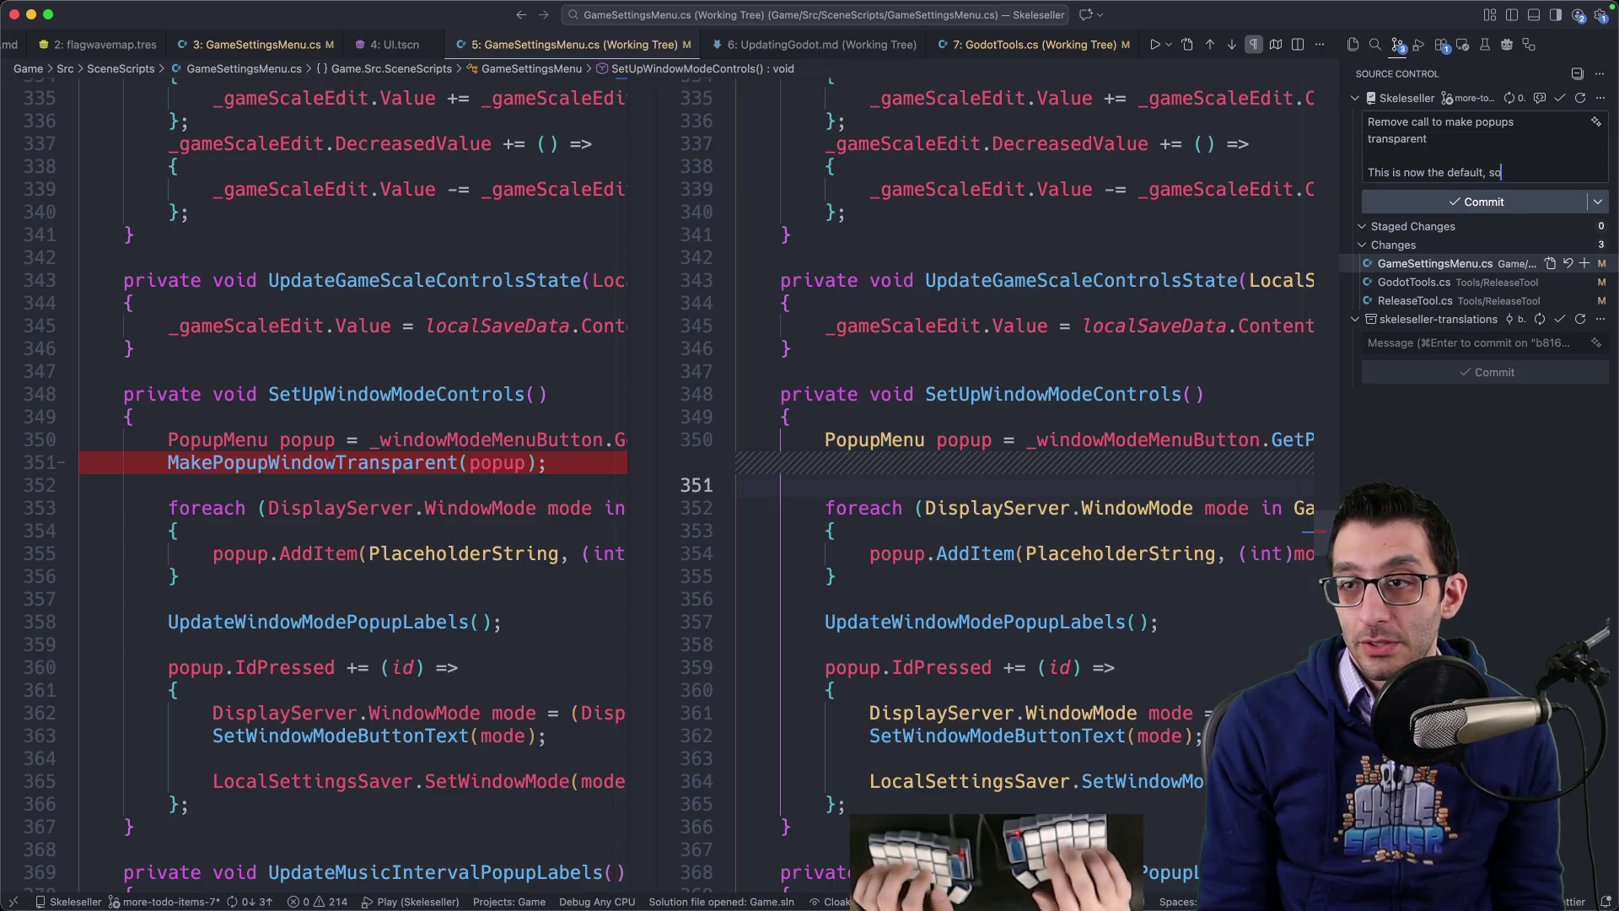
{"action": "type", "text": " we don't need this call."}
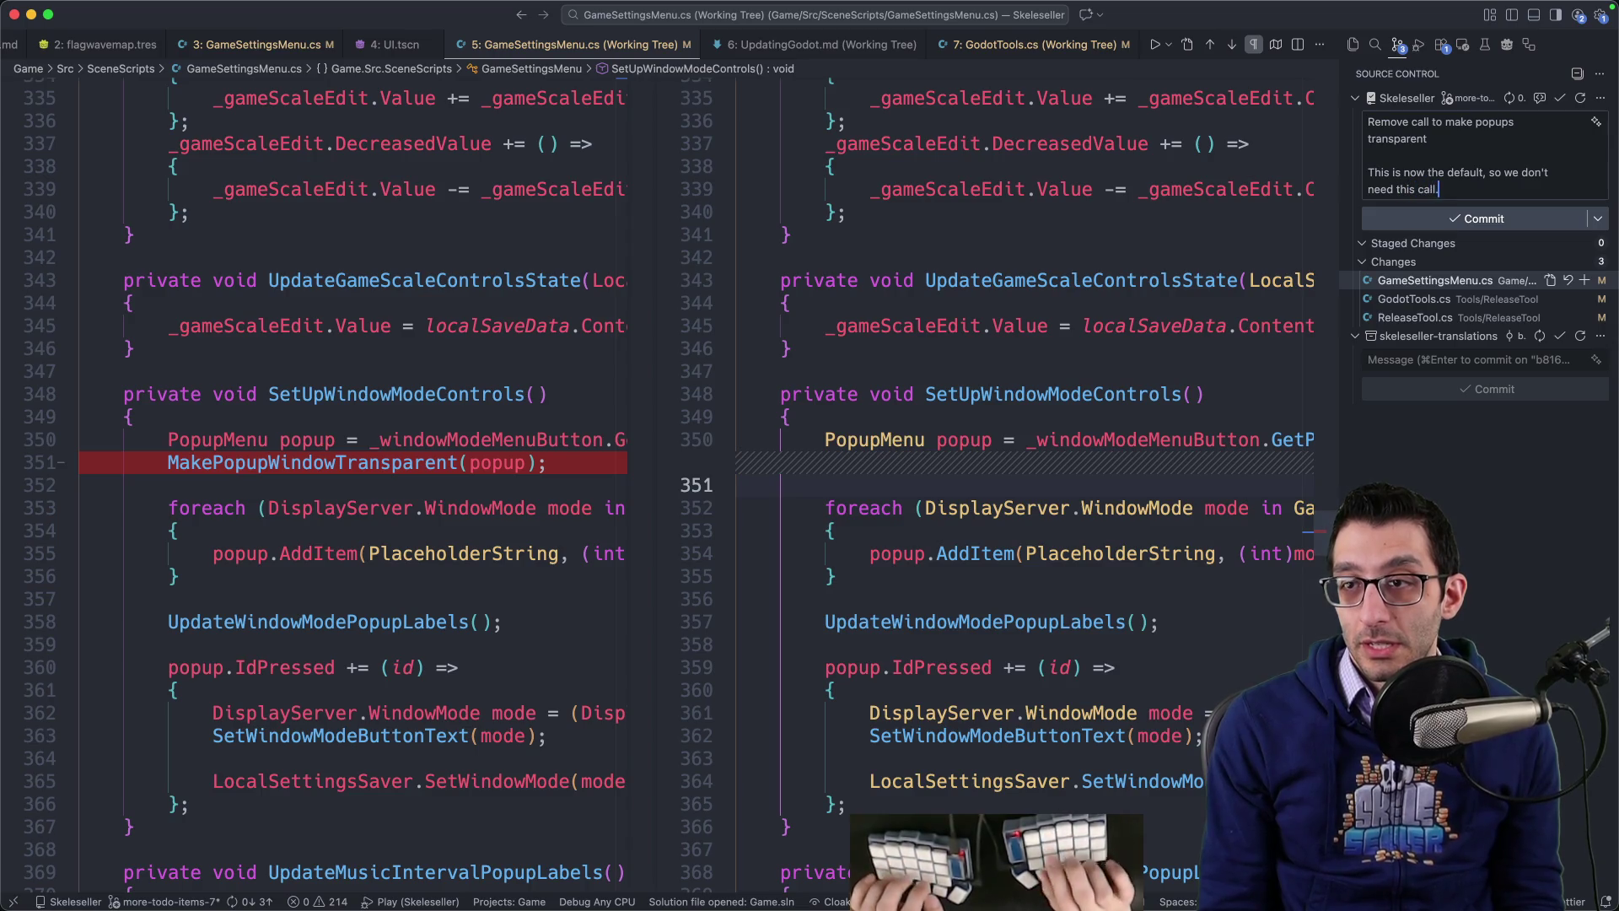
{"action": "left_click", "coordinate": [1585, 280]}
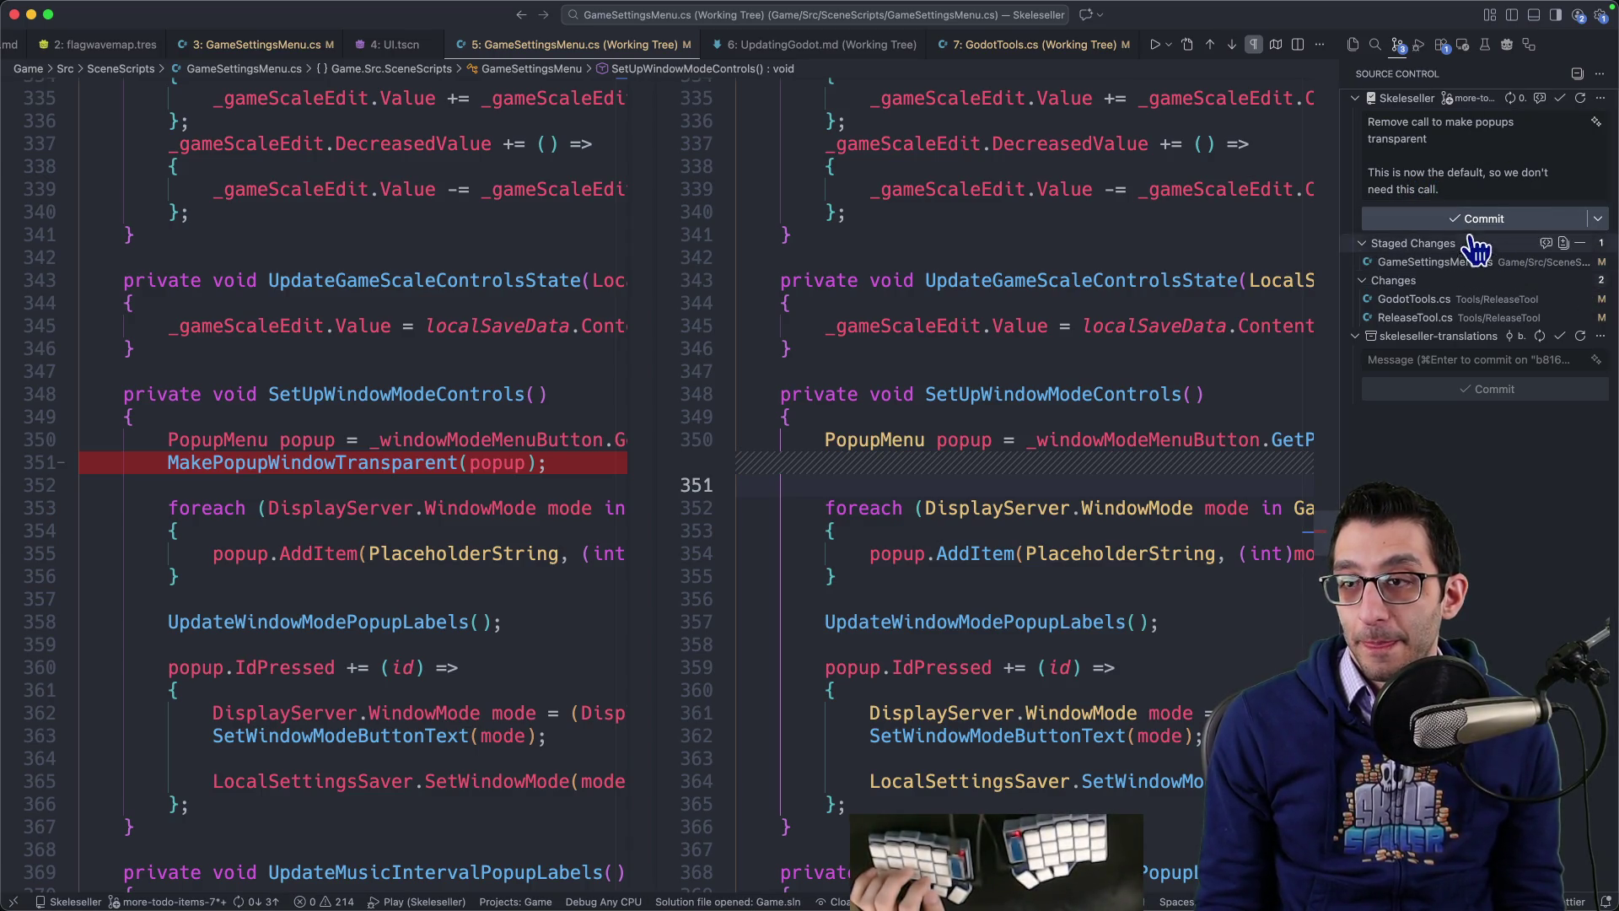
{"action": "left_click", "coordinate": [1453, 220]}
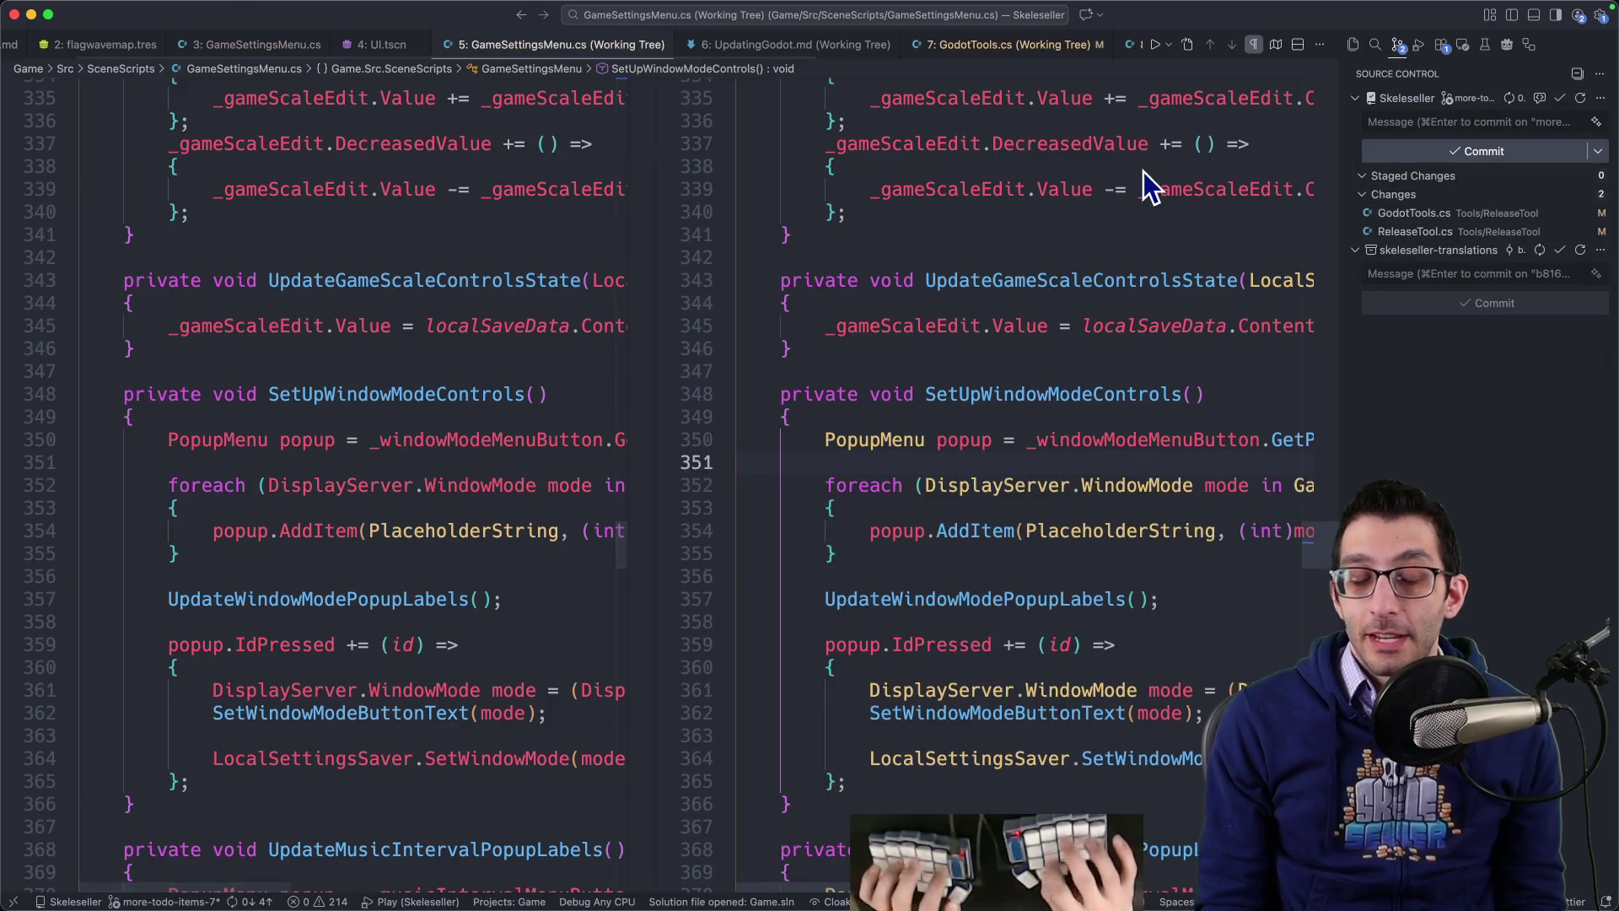
{"action": "key", "text": "super+Tab"}
Step: Add 'Run UID tool - it should drop load_steps from each scene, I believe' under UpdatingGodot.md
{"action": "key", "text": "super+1"}
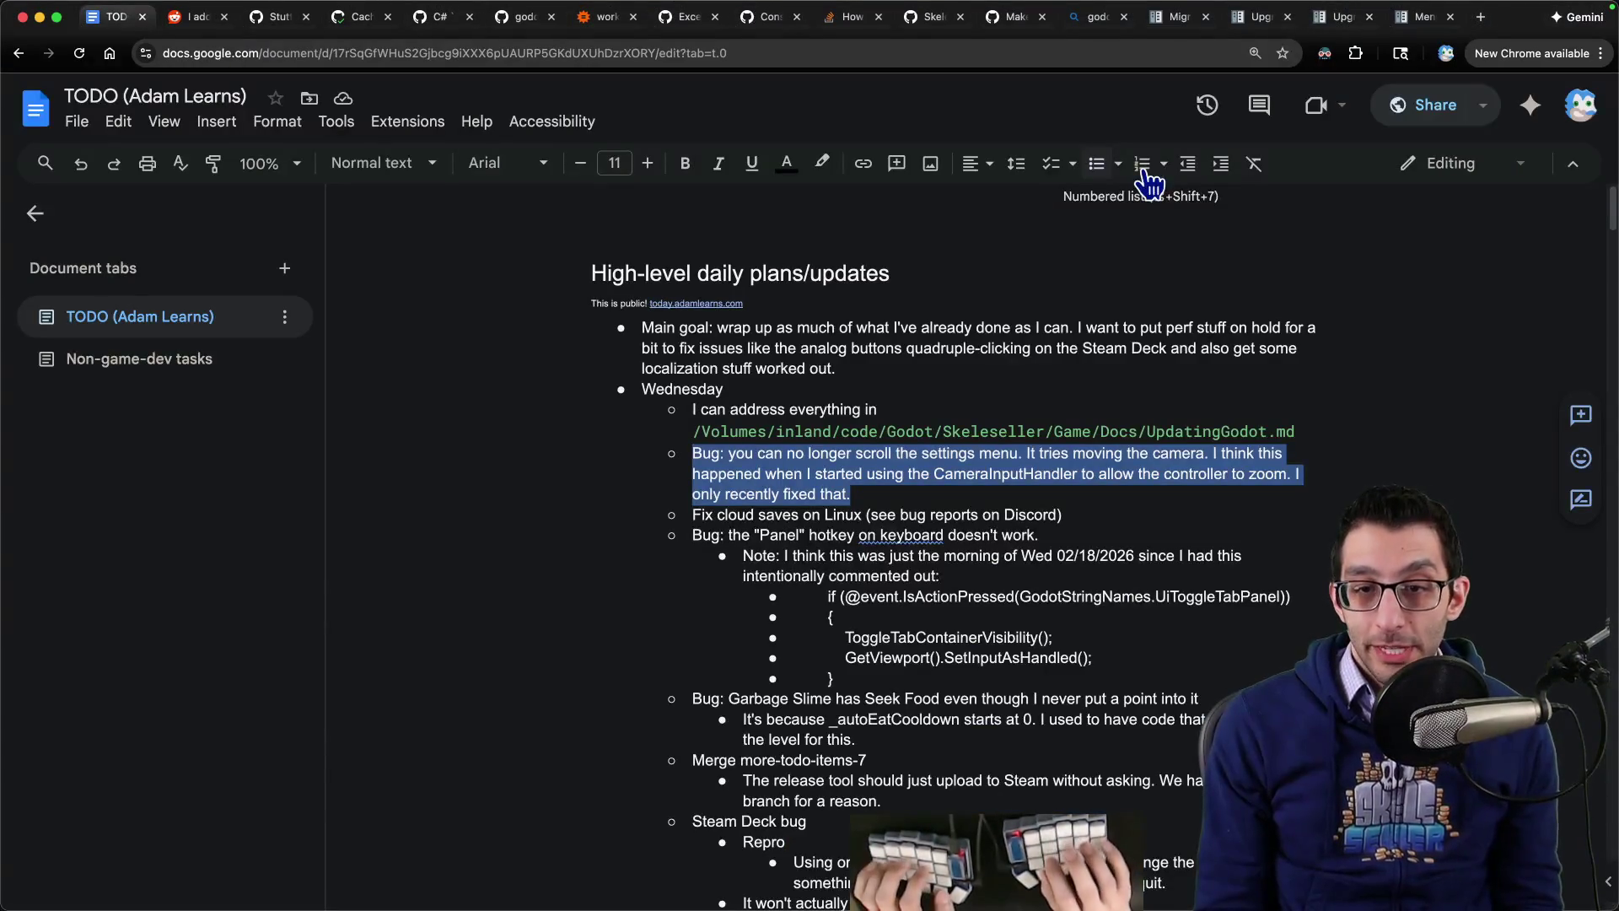
{"action": "left_click", "coordinate": [693, 453]}
{"action": "key", "text": "Return"}
{"action": "type", "text": "Run UID tool - it should drop load_steps from each scen"}
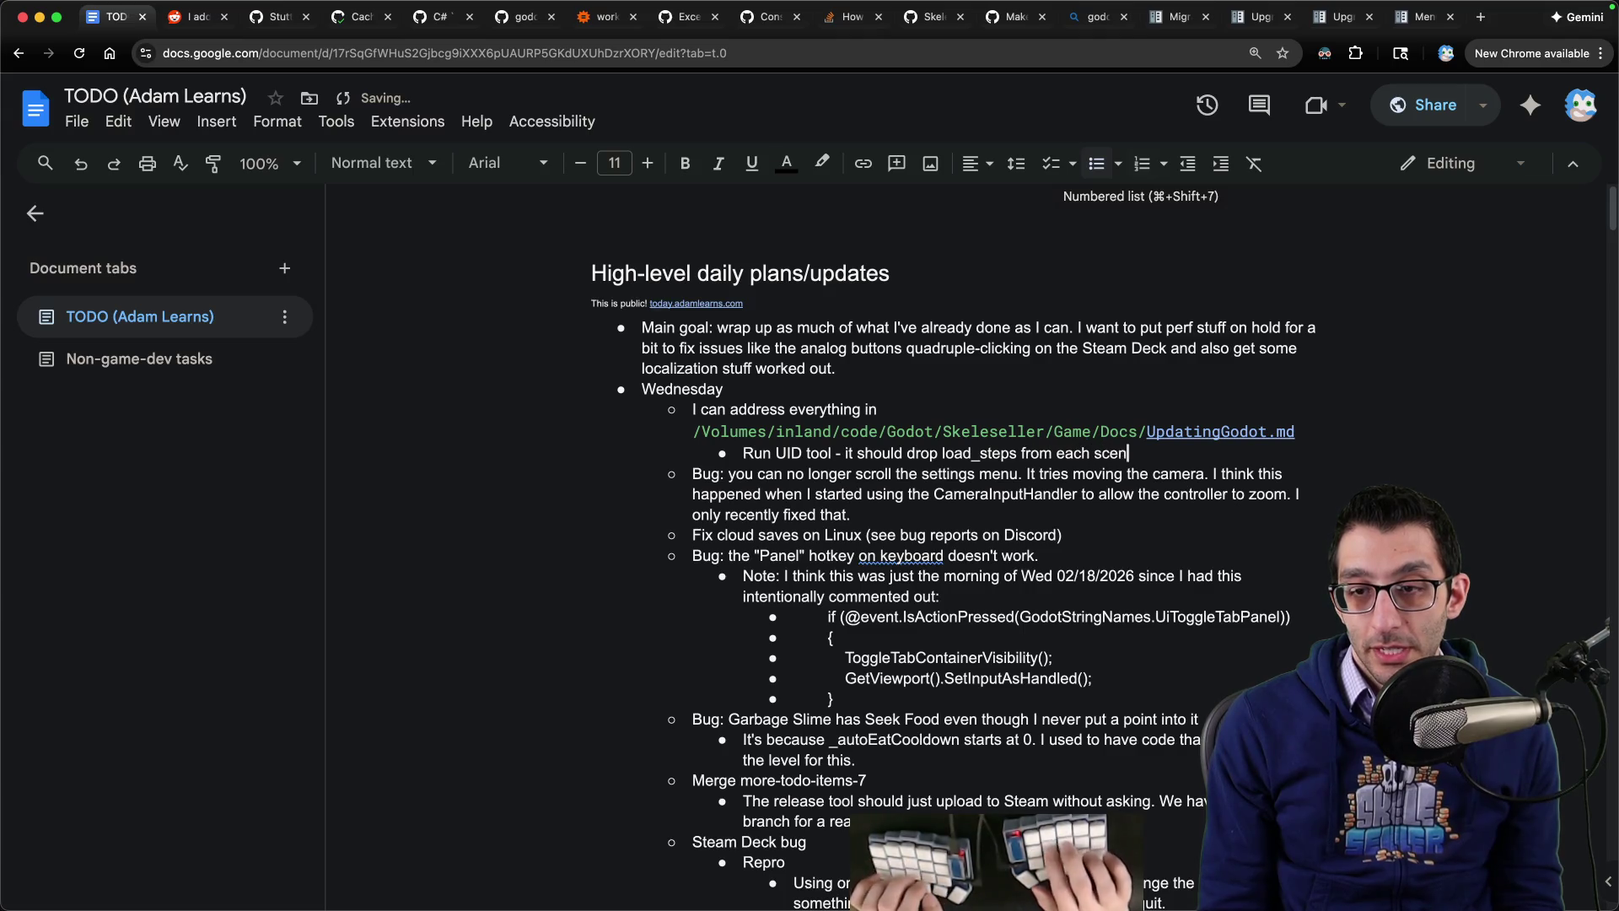
{"action": "type", "text": "e, I believe"}
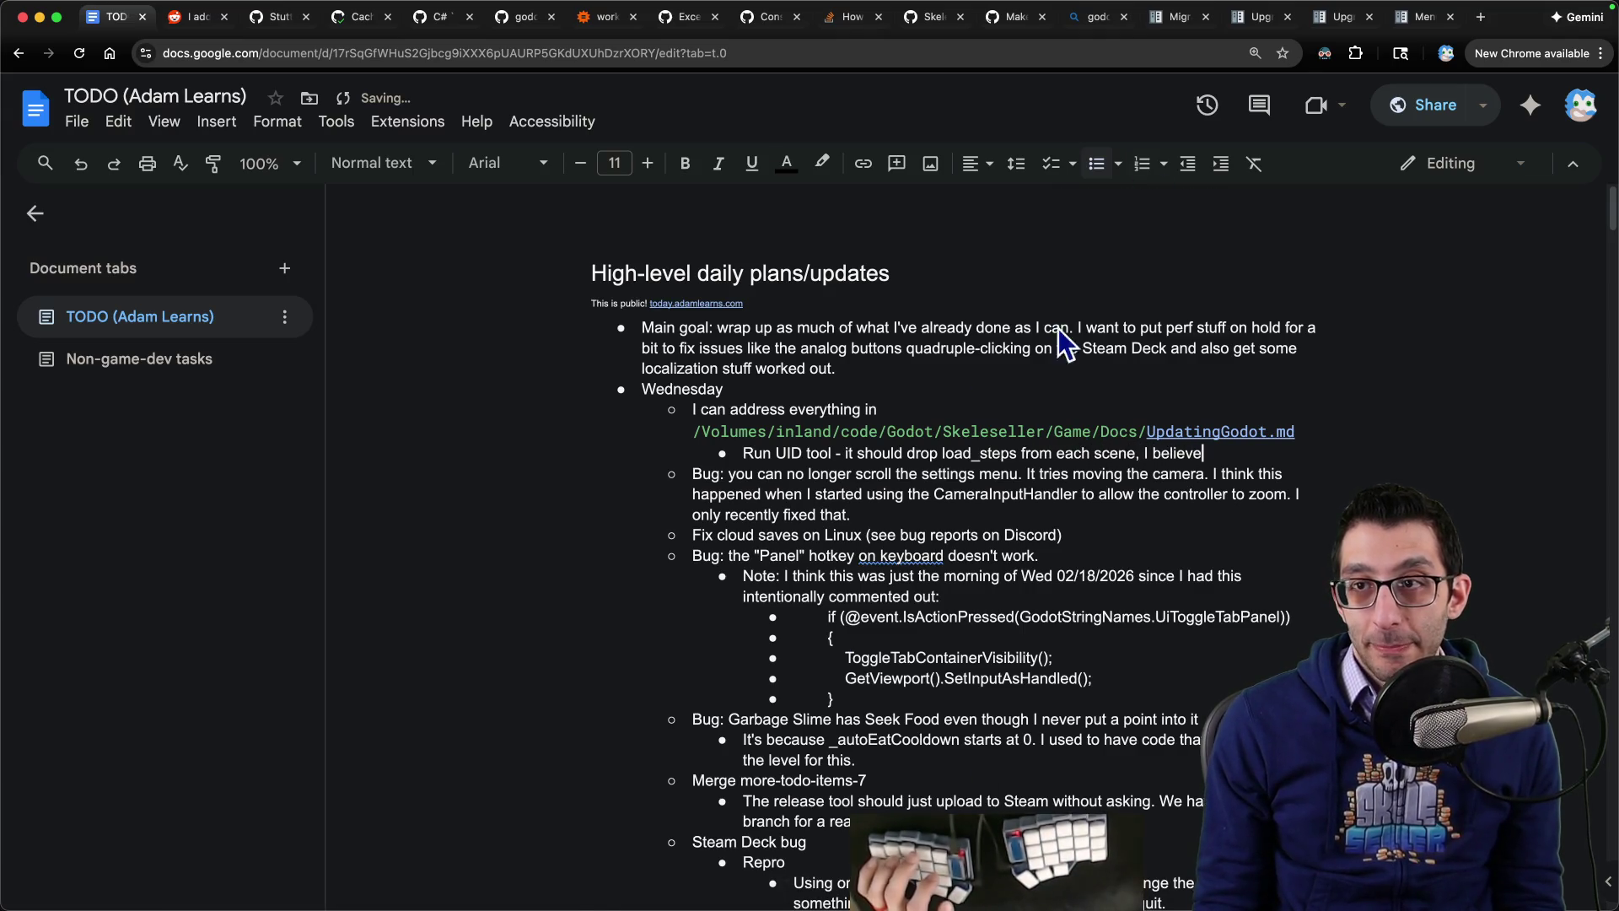
{"action": "key", "text": "ctrl+shift+Tab"}
{"action": "scroll", "coordinate": [736, 489], "scroll_direction": "down", "scroll_amount": 1}
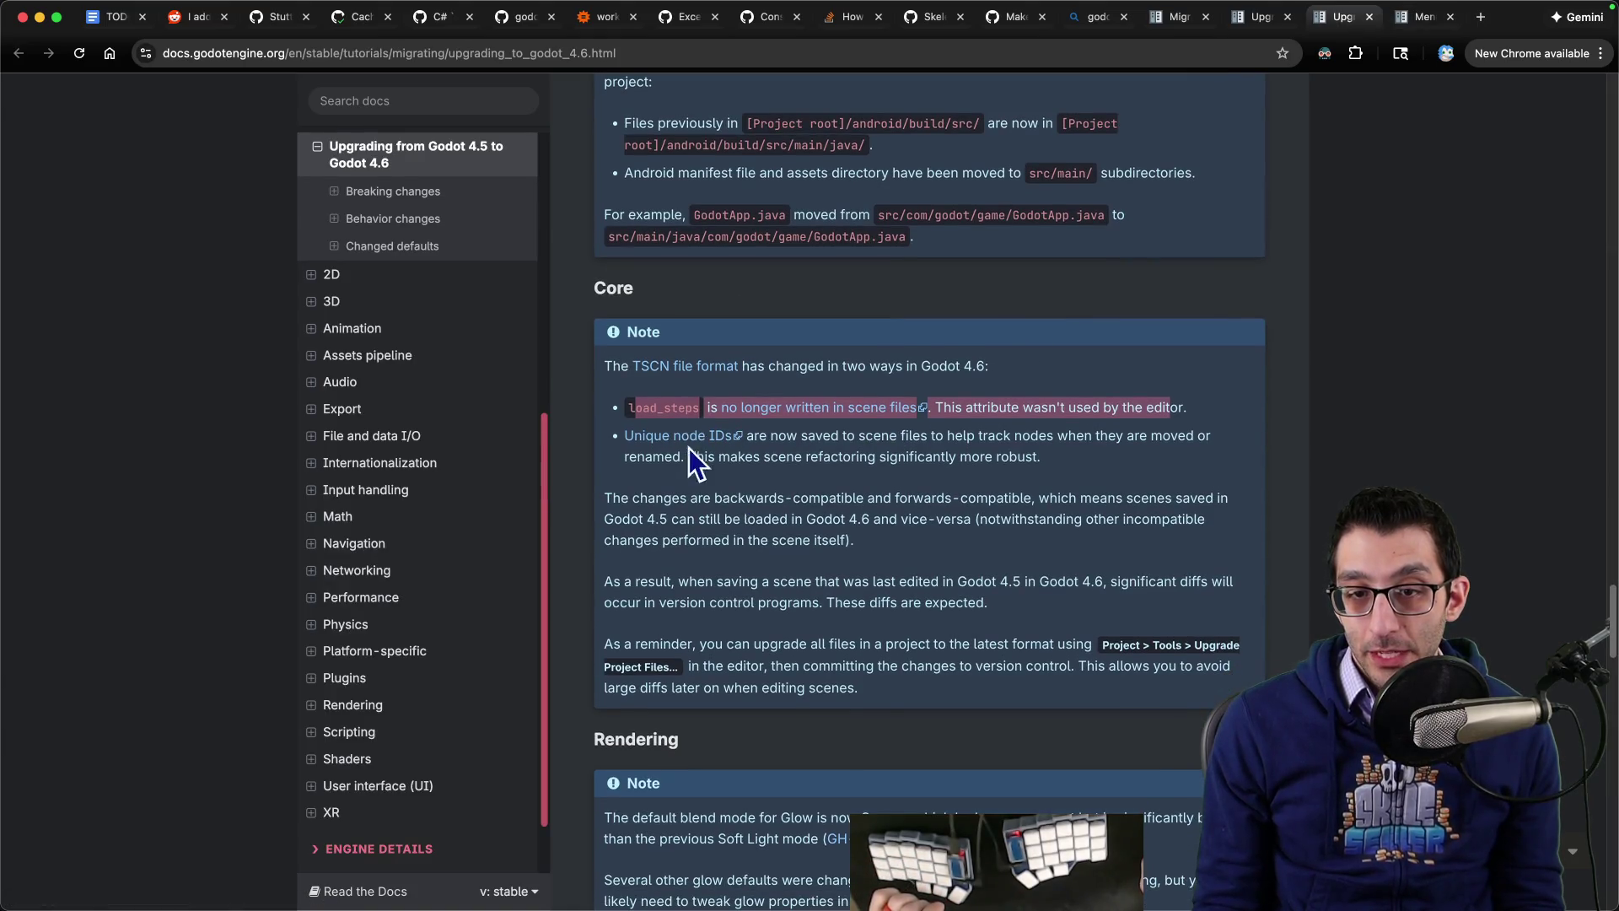
{"action": "mouse_move", "coordinate": [807, 437]}
{"action": "left_mouse_down"}
{"action": "mouse_move", "coordinate": [1214, 439]}
{"action": "mouse_move", "coordinate": [868, 459]}
{"action": "mouse_move", "coordinate": [1049, 484]}
{"action": "left_mouse_up"}
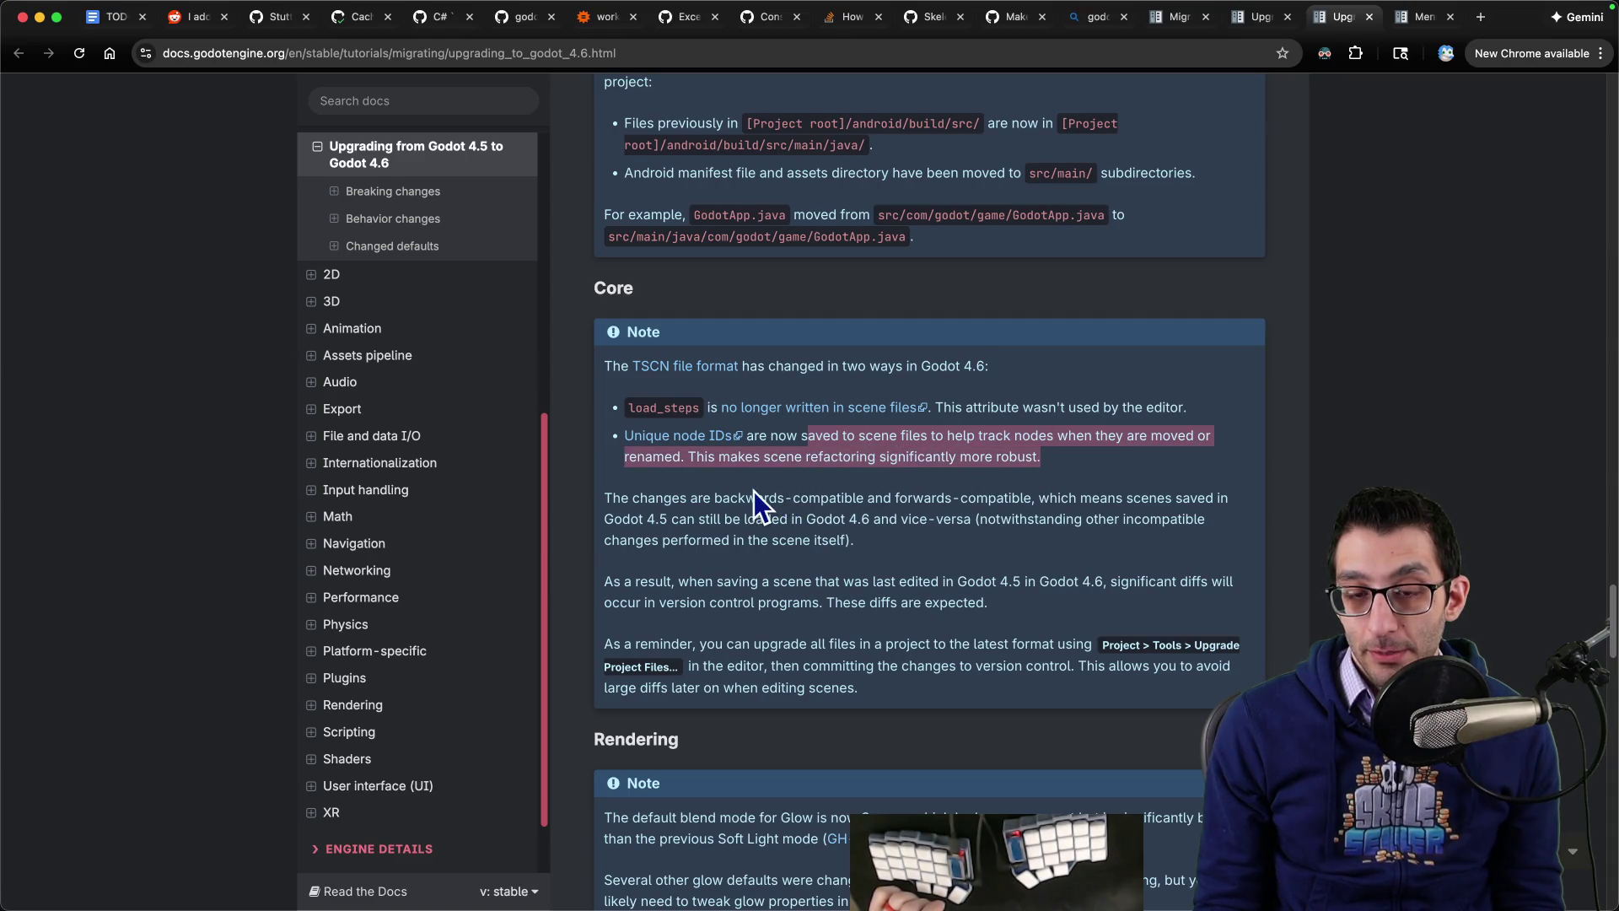
{"action": "mouse_move", "coordinate": [608, 503]}
{"action": "left_mouse_down"}
{"action": "mouse_move", "coordinate": [1046, 504]}
{"action": "mouse_move", "coordinate": [734, 520]}
{"action": "mouse_move", "coordinate": [998, 523]}
{"action": "mouse_move", "coordinate": [834, 542]}
{"action": "left_mouse_up"}
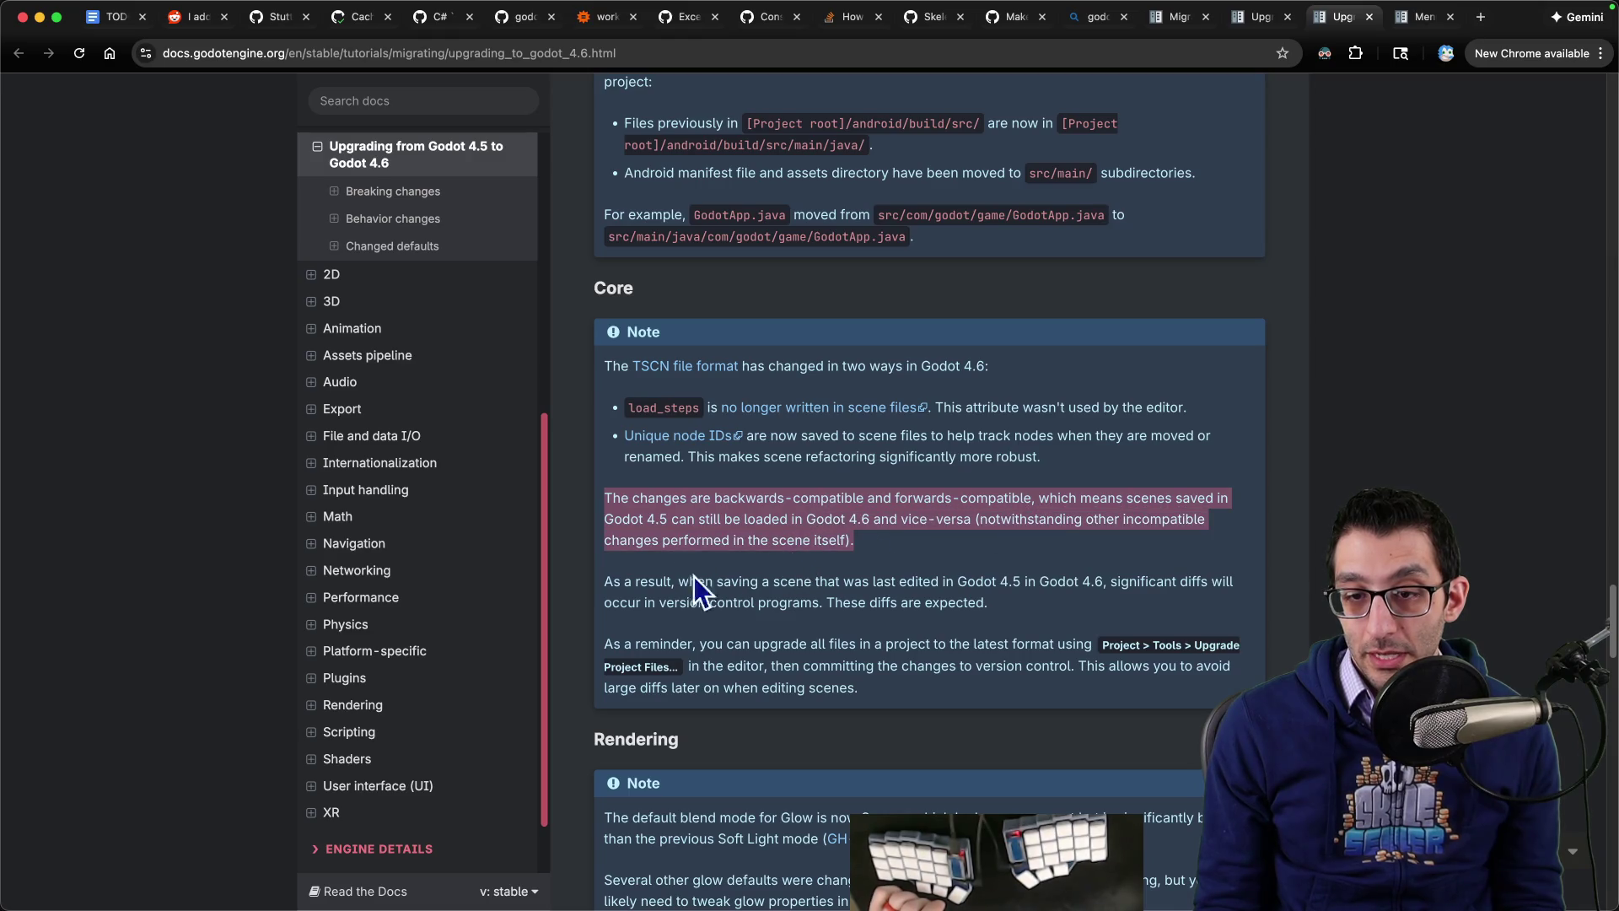
{"action": "mouse_move", "coordinate": [679, 582]}
{"action": "left_mouse_down"}
{"action": "mouse_move", "coordinate": [1221, 584]}
{"action": "mouse_move", "coordinate": [730, 622]}
{"action": "mouse_move", "coordinate": [962, 604]}
{"action": "left_mouse_up"}
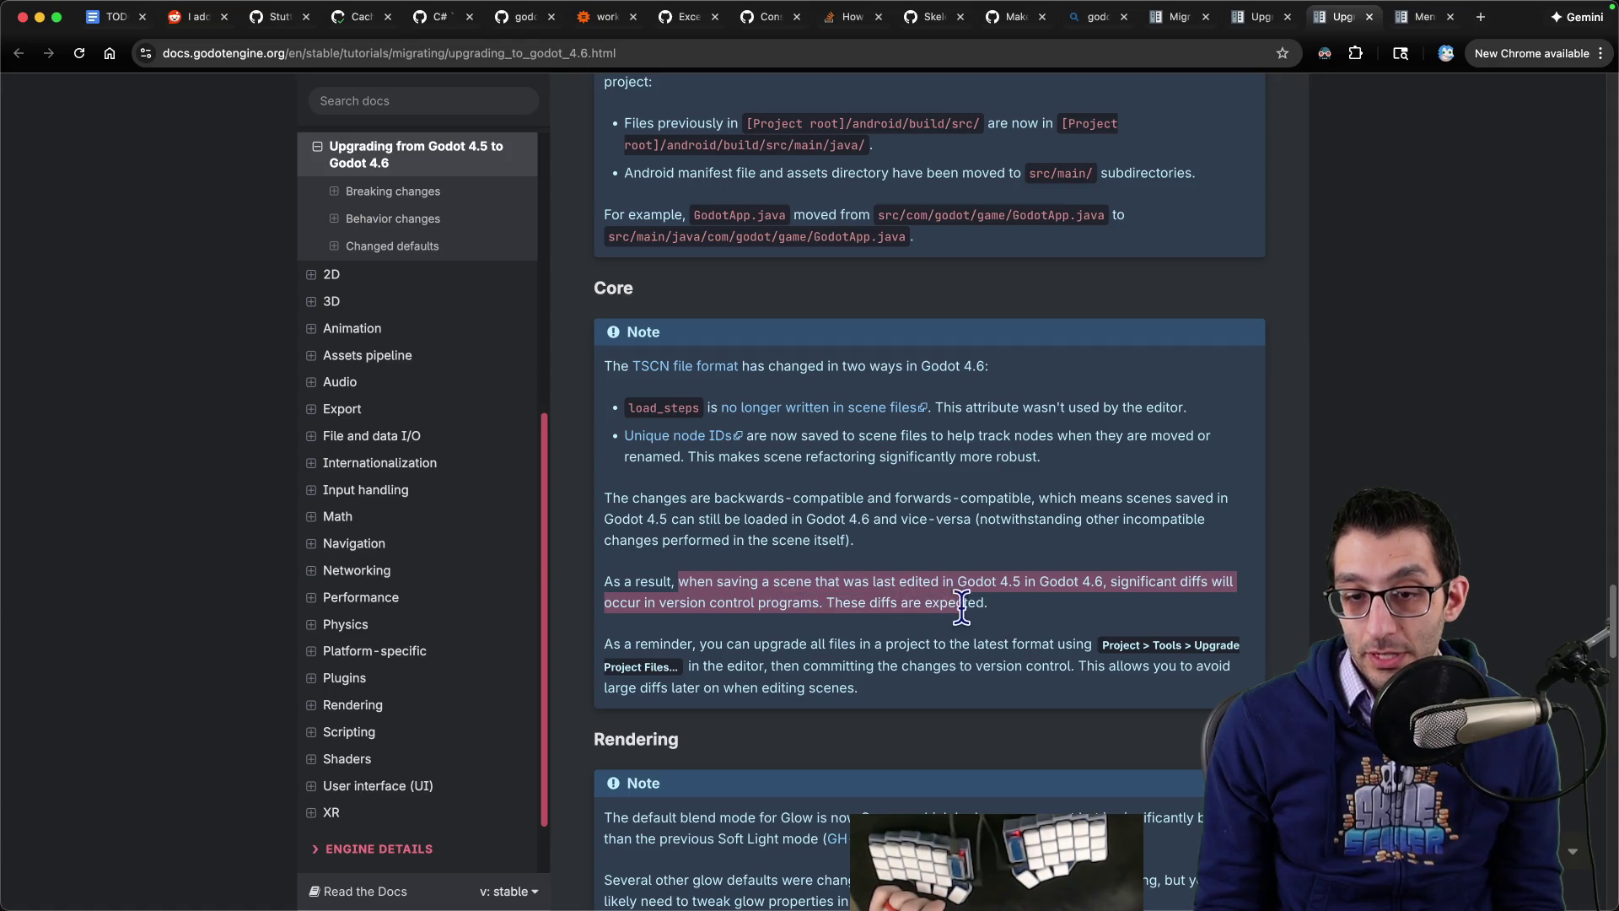
{"action": "left_click_drag", "start_coordinate": [616, 646], "coordinate": [777, 644]}
{"action": "triple_click", "coordinate": [725, 602]}
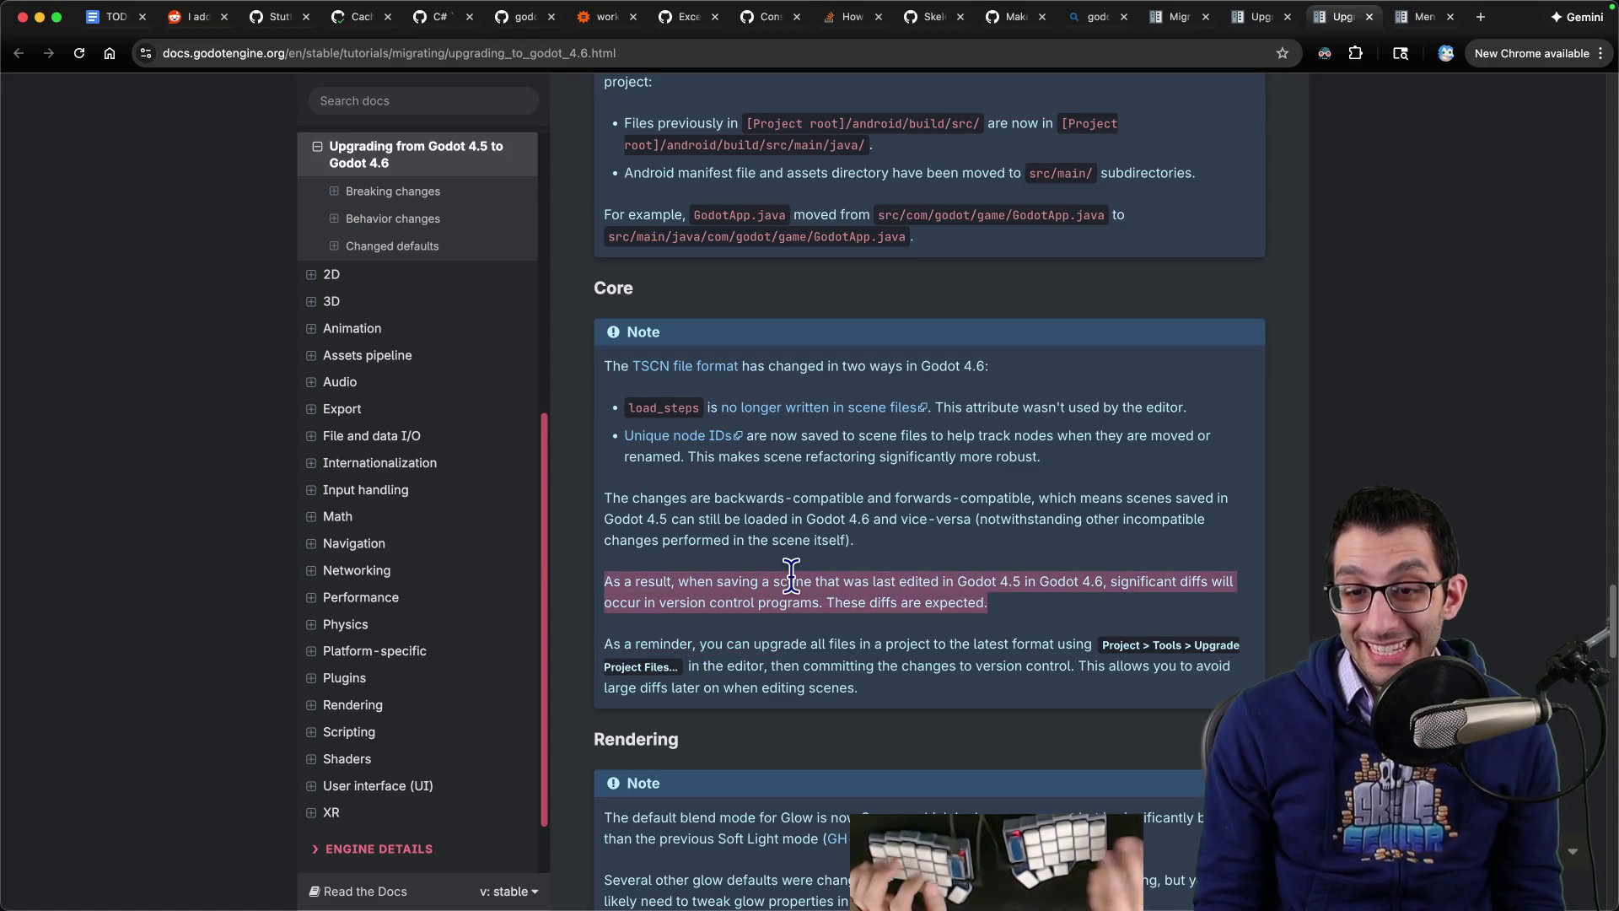
{"action": "key", "text": "super+1"}
Step: Add the nested fallback bullet 'If it doesn't make those changes, save each scene manually'
{"action": "key", "text": "Return"}
{"action": "key", "text": "Tab"}
{"action": "type", "text": "If i"}
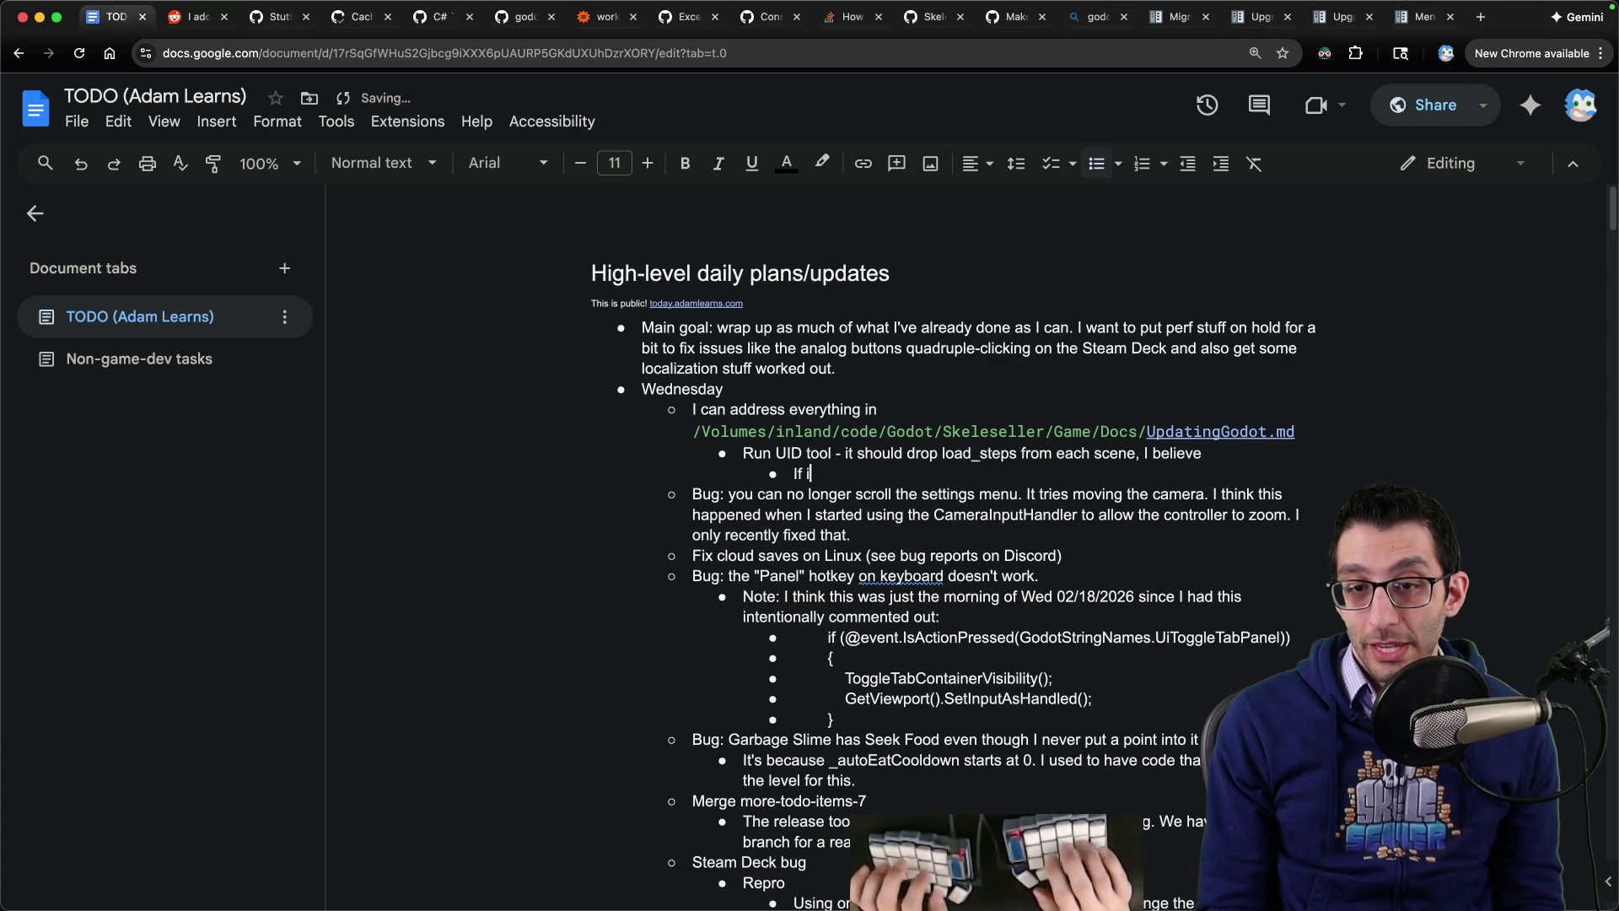
{"action": "type", "text": "t doesn't make those changes"}
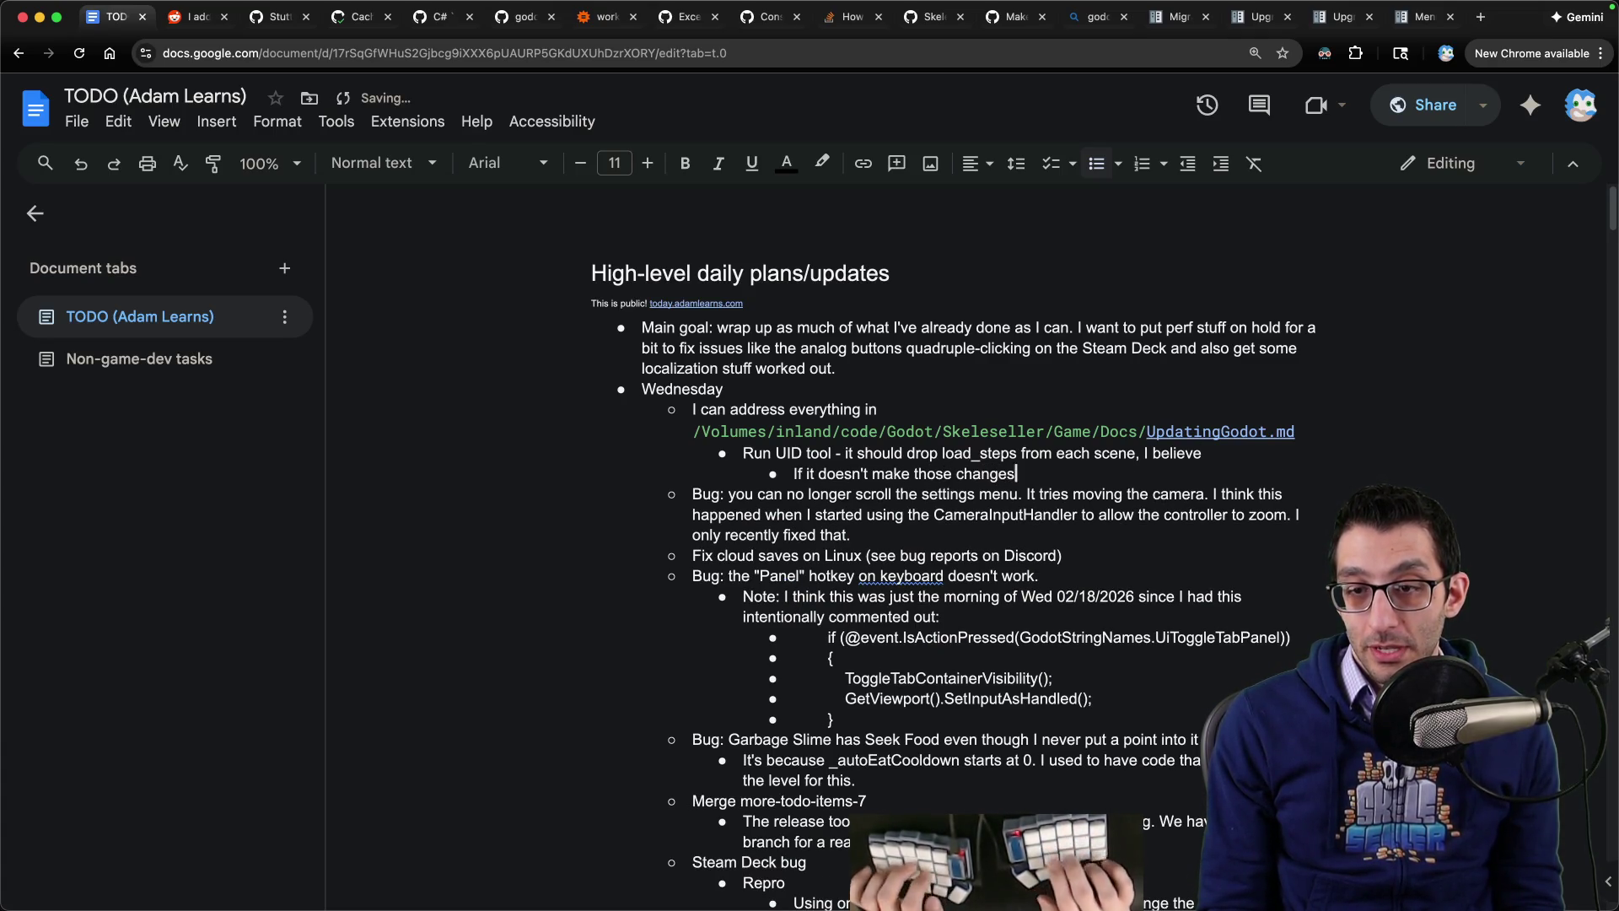
{"action": "type", "text": ", save each scene manually"}
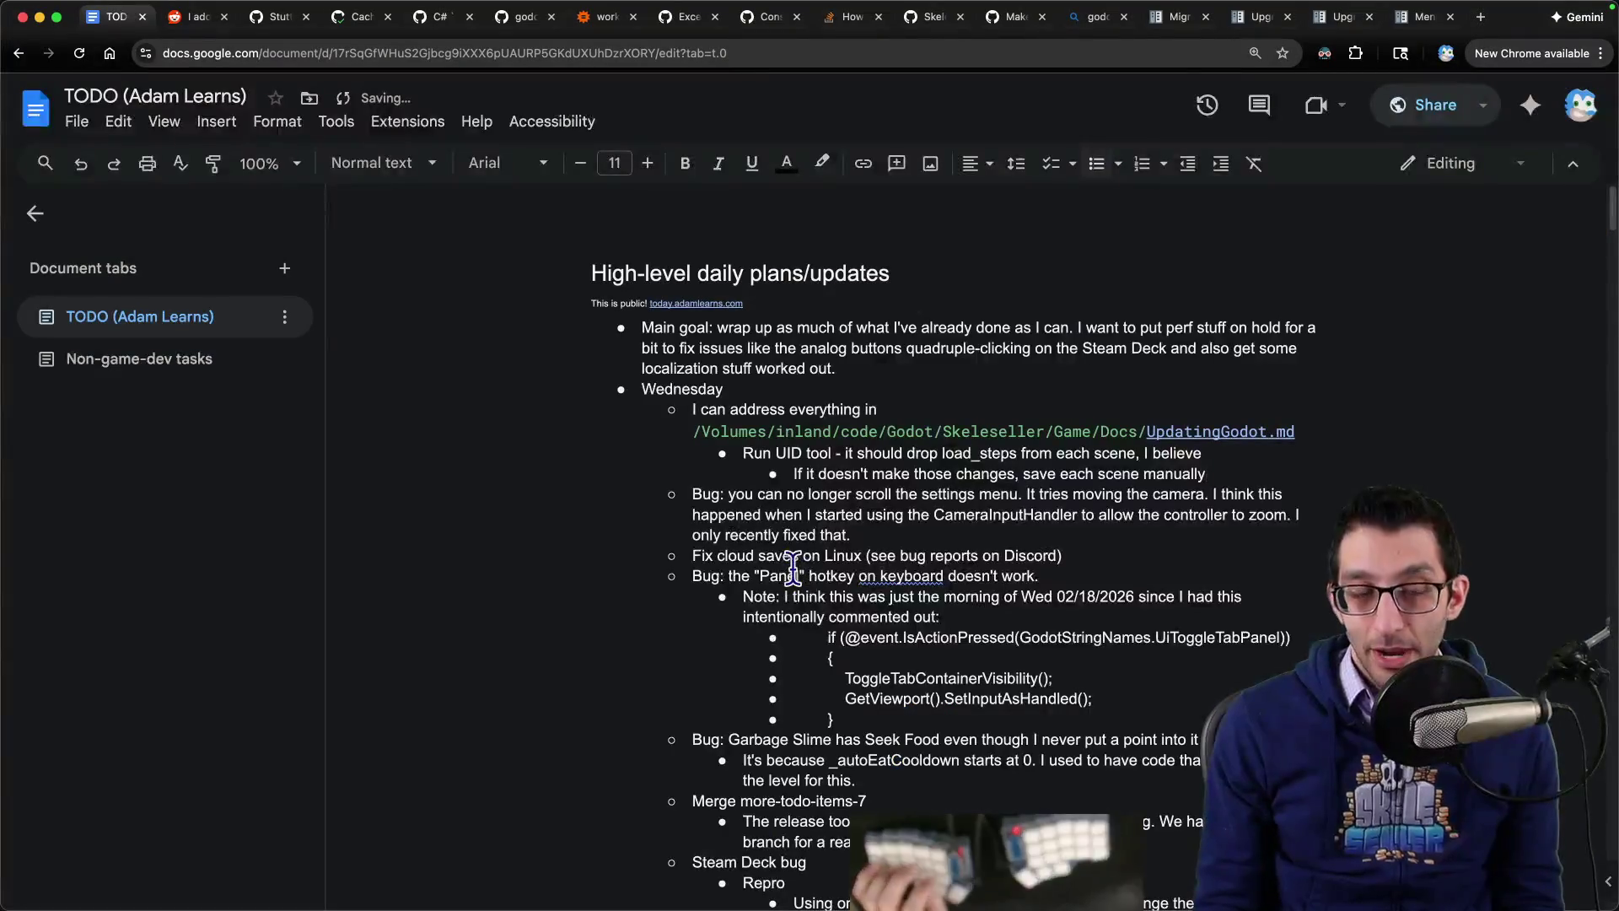
{"action": "key", "text": "ctrl+shift+Tab"}
{"action": "key", "text": "ctrl+shift+Tab"}
{"action": "scroll", "coordinate": [683, 490], "scroll_direction": "down", "scroll_amount": 3}
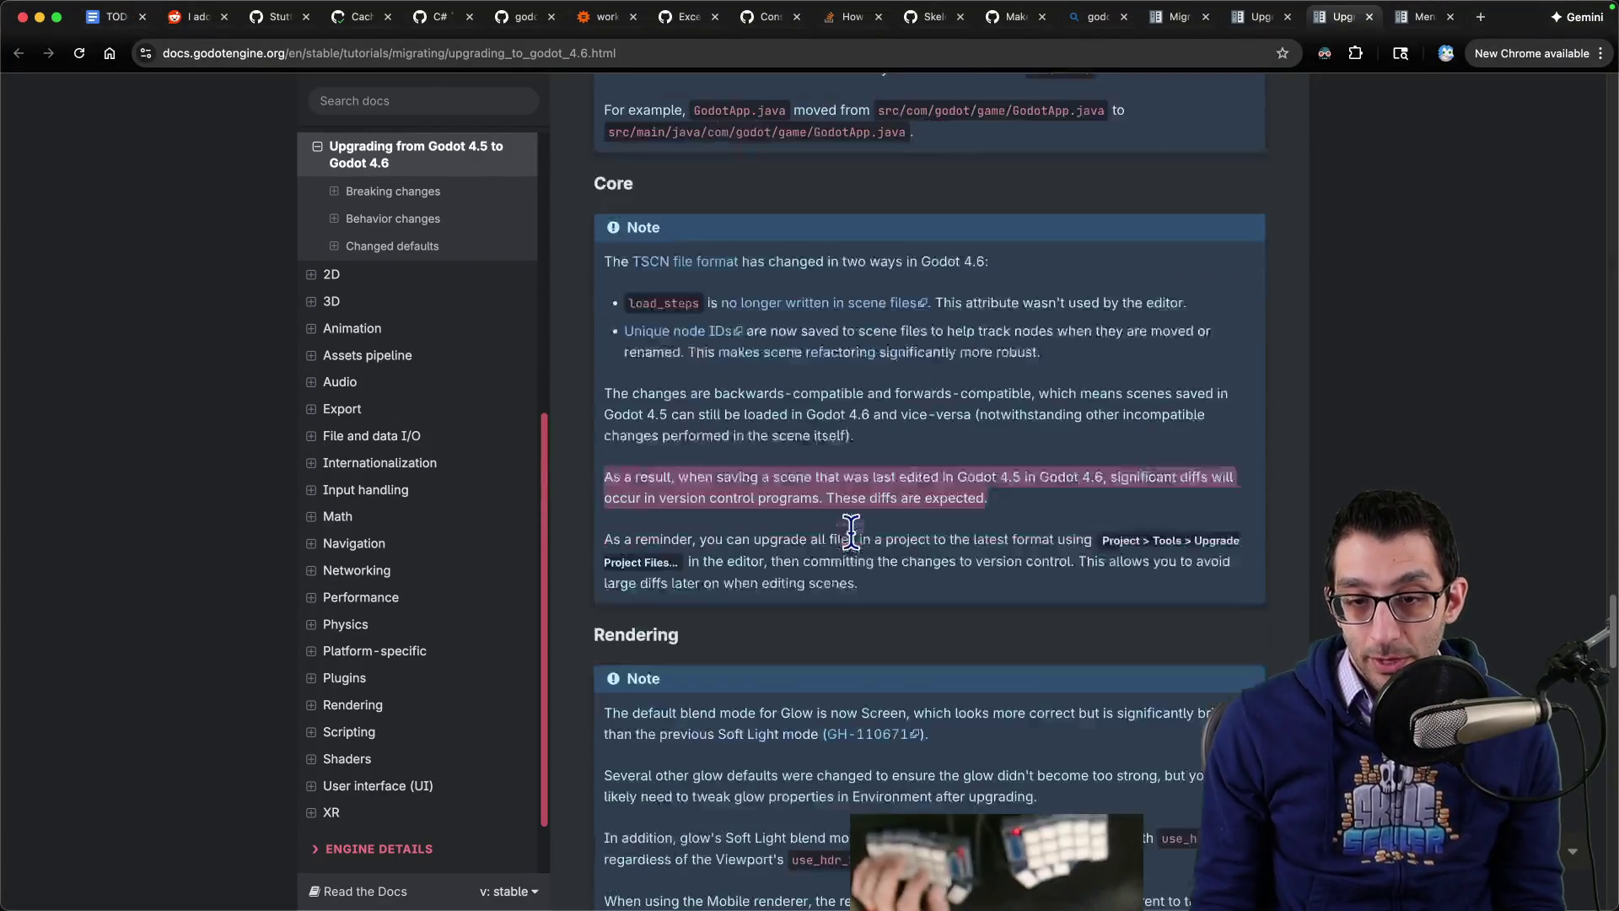
{"action": "mouse_move", "coordinate": [699, 501]}
{"action": "left_mouse_down"}
{"action": "mouse_move", "coordinate": [1166, 513]}
{"action": "mouse_move", "coordinate": [995, 523]}
{"action": "left_mouse_up"}
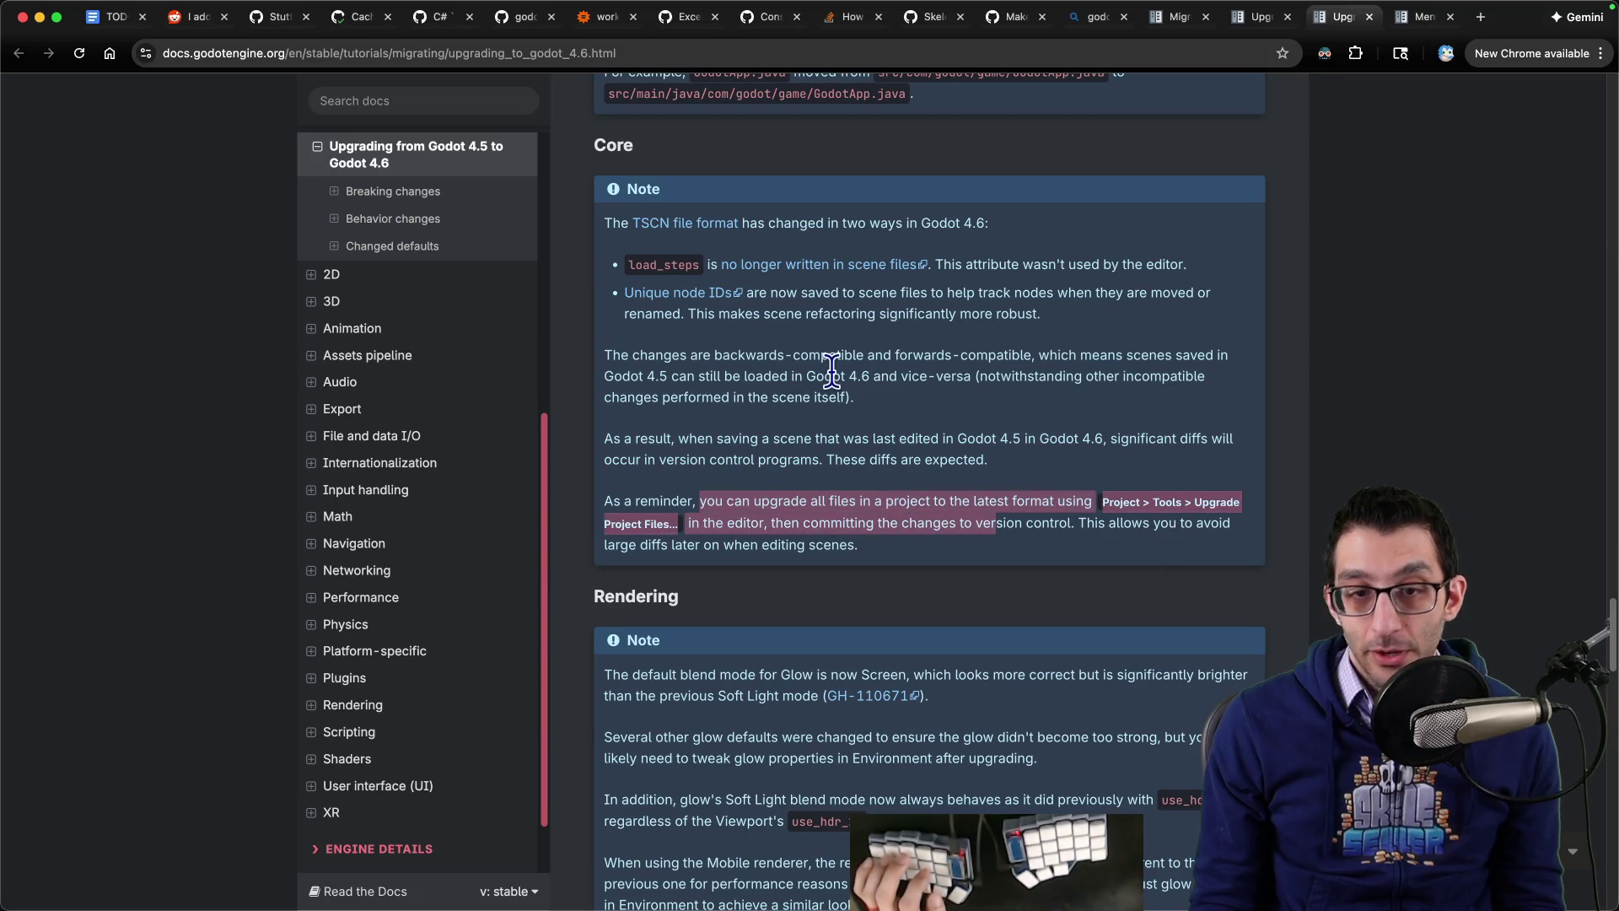
{"action": "mouse_move", "coordinate": [650, 906]}
{"action": "left_click", "coordinate": [651, 857]}
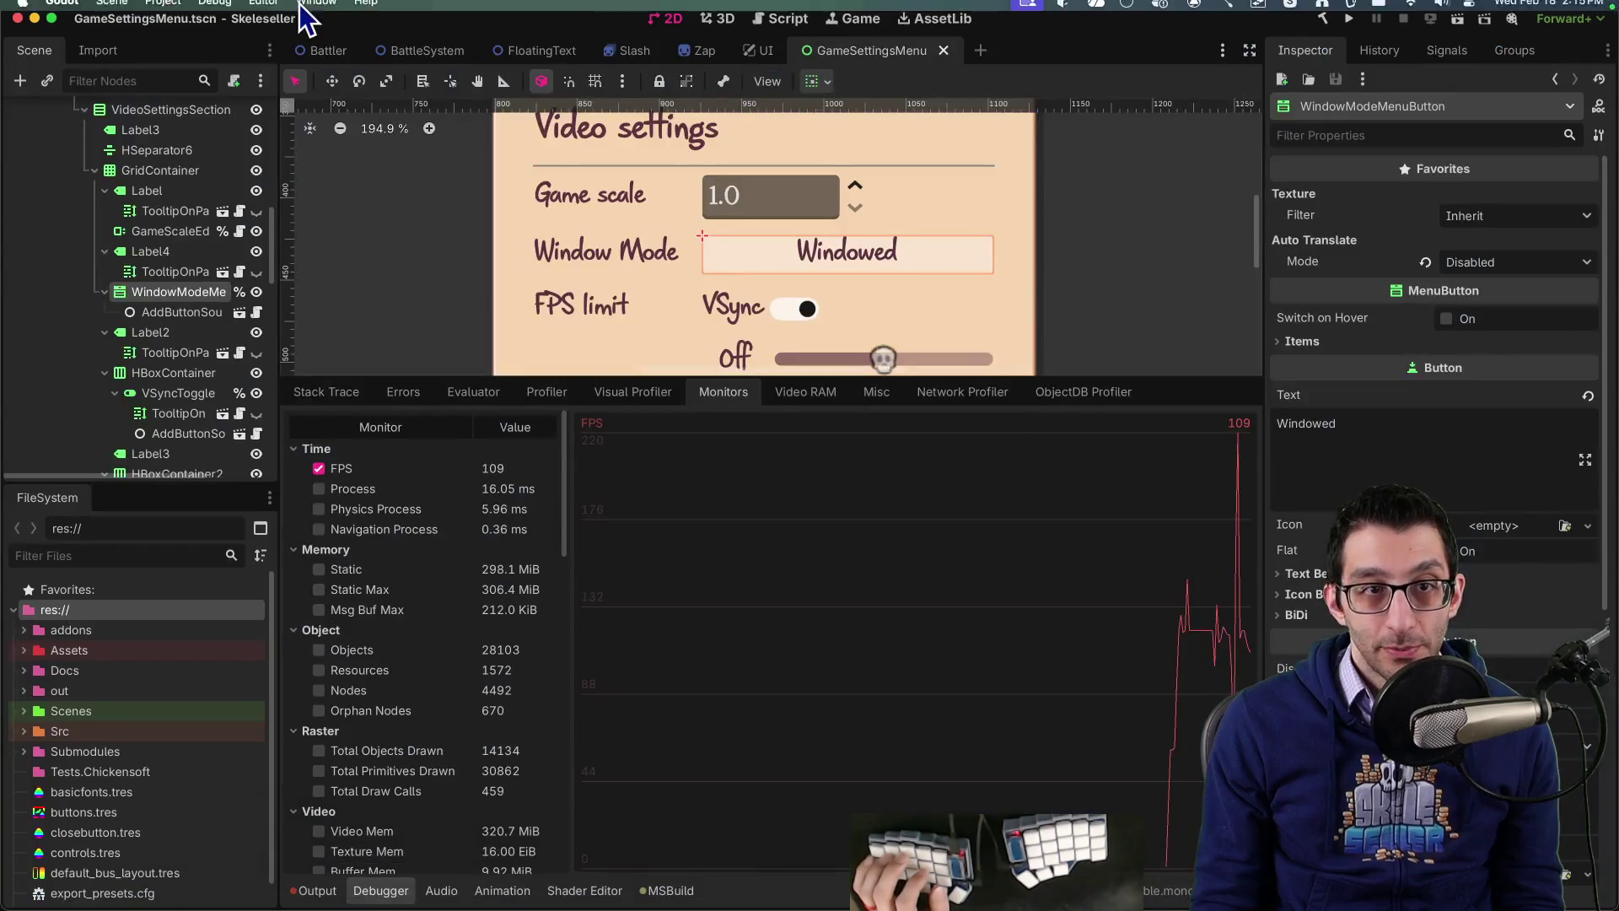
{"action": "left_click", "coordinate": [163, 9]}
{"action": "mouse_move", "coordinate": [215, 192]}
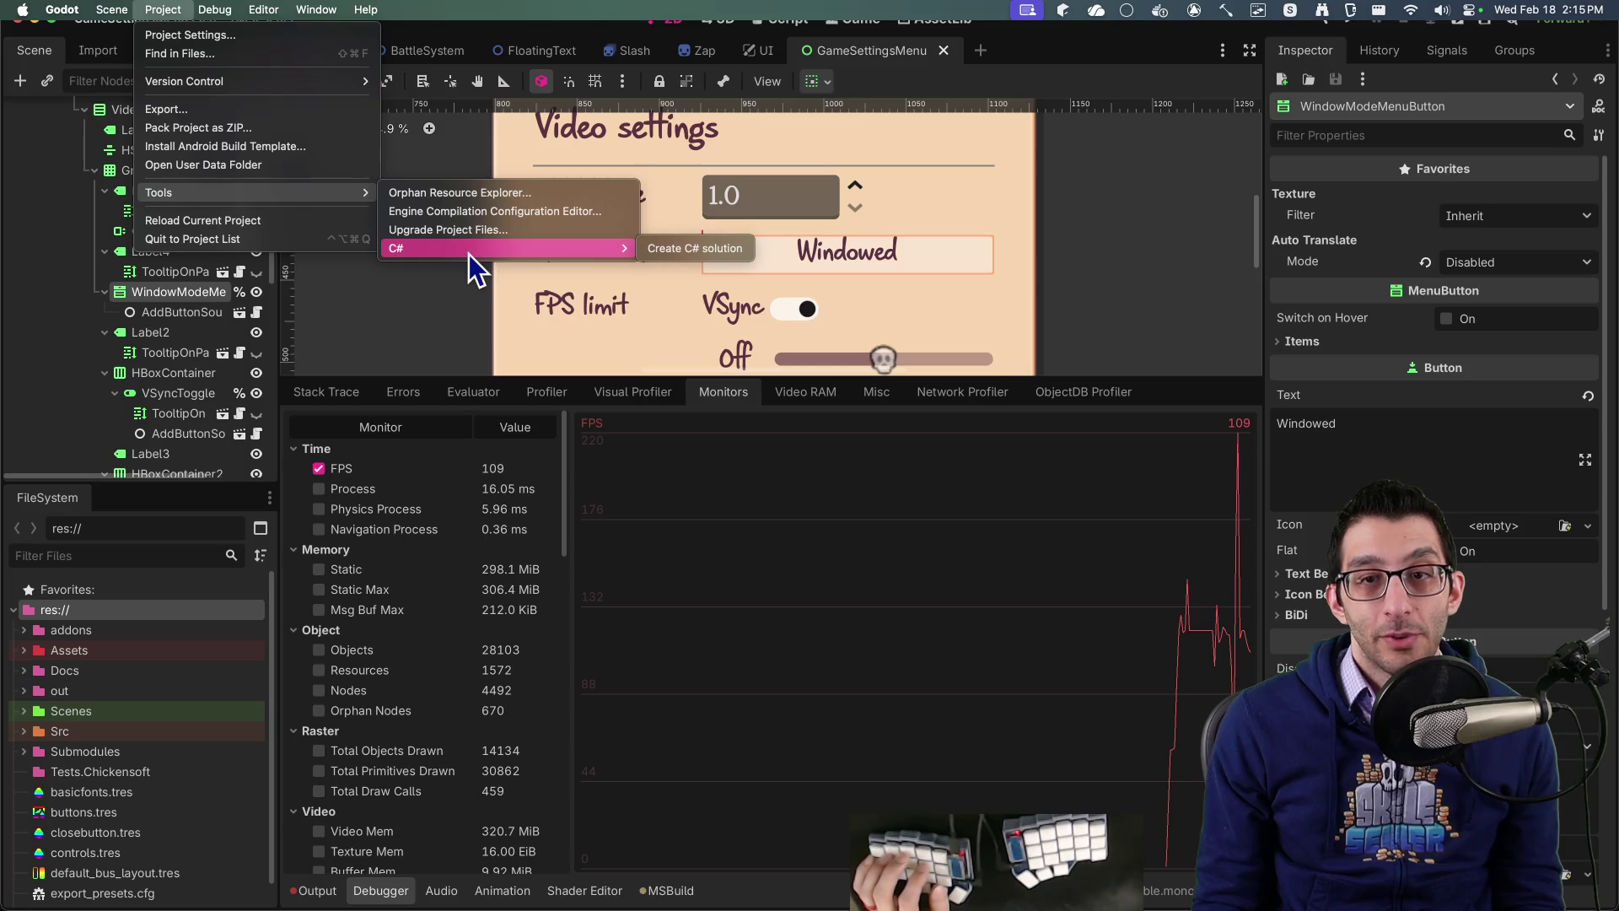
{"action": "key", "text": "super+Tab"}
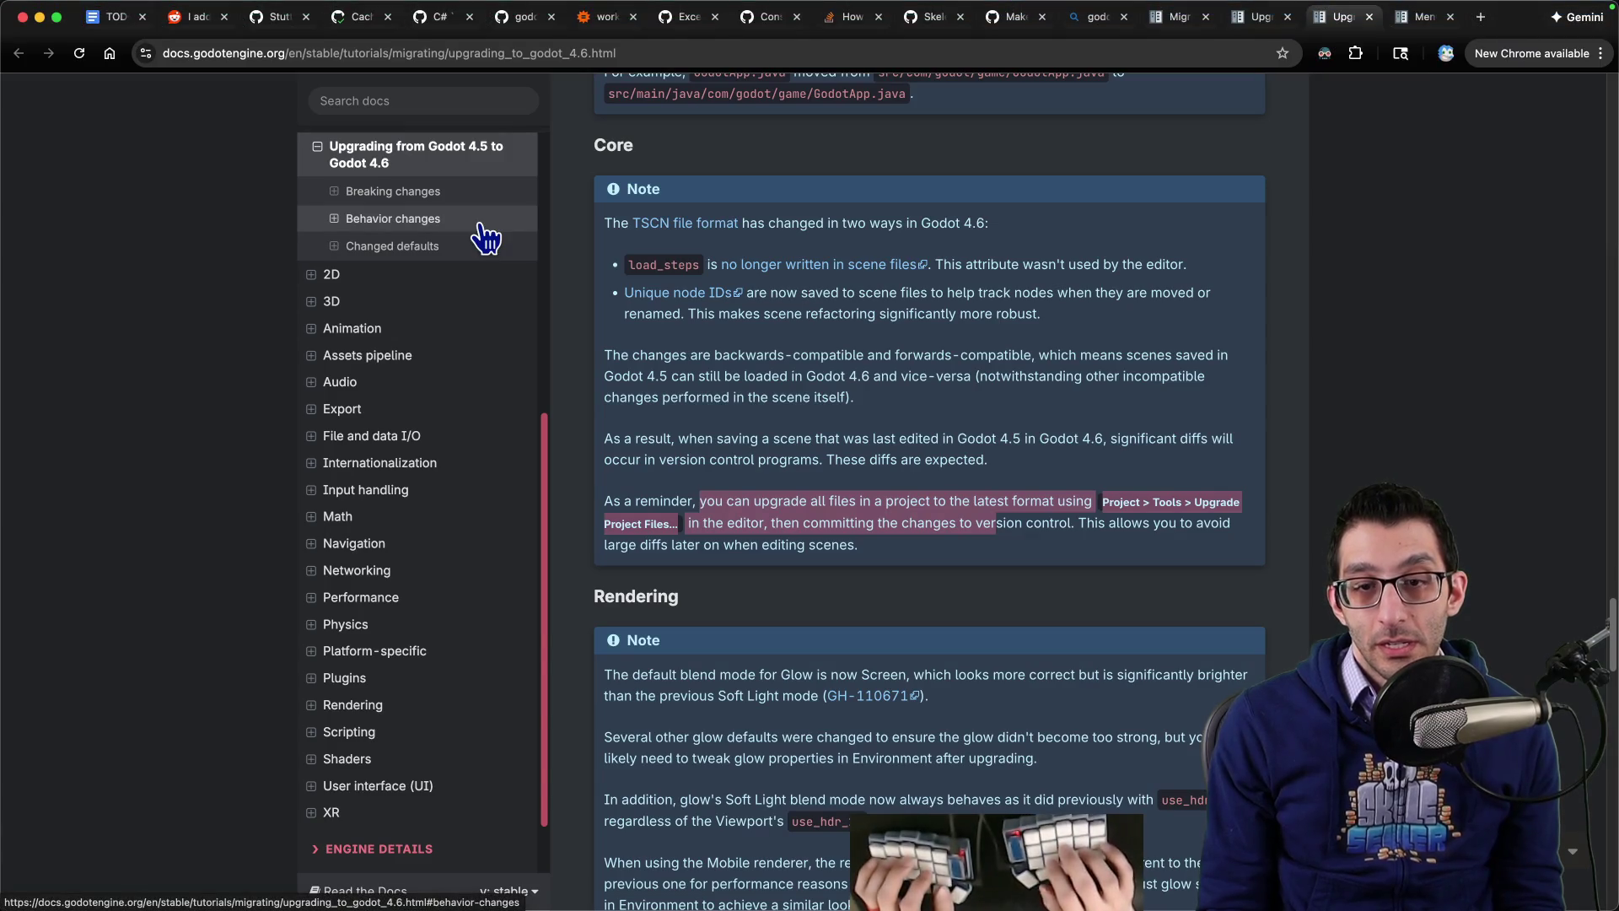
Step: Read the Changed defaults notes, marking the Glow default changes and Navigation empty-path behaviour
{"action": "scroll", "coordinate": [1147, 534], "scroll_direction": "down", "scroll_amount": 8}
{"action": "scroll", "coordinate": [608, 135], "scroll_direction": "up", "scroll_amount": 4}
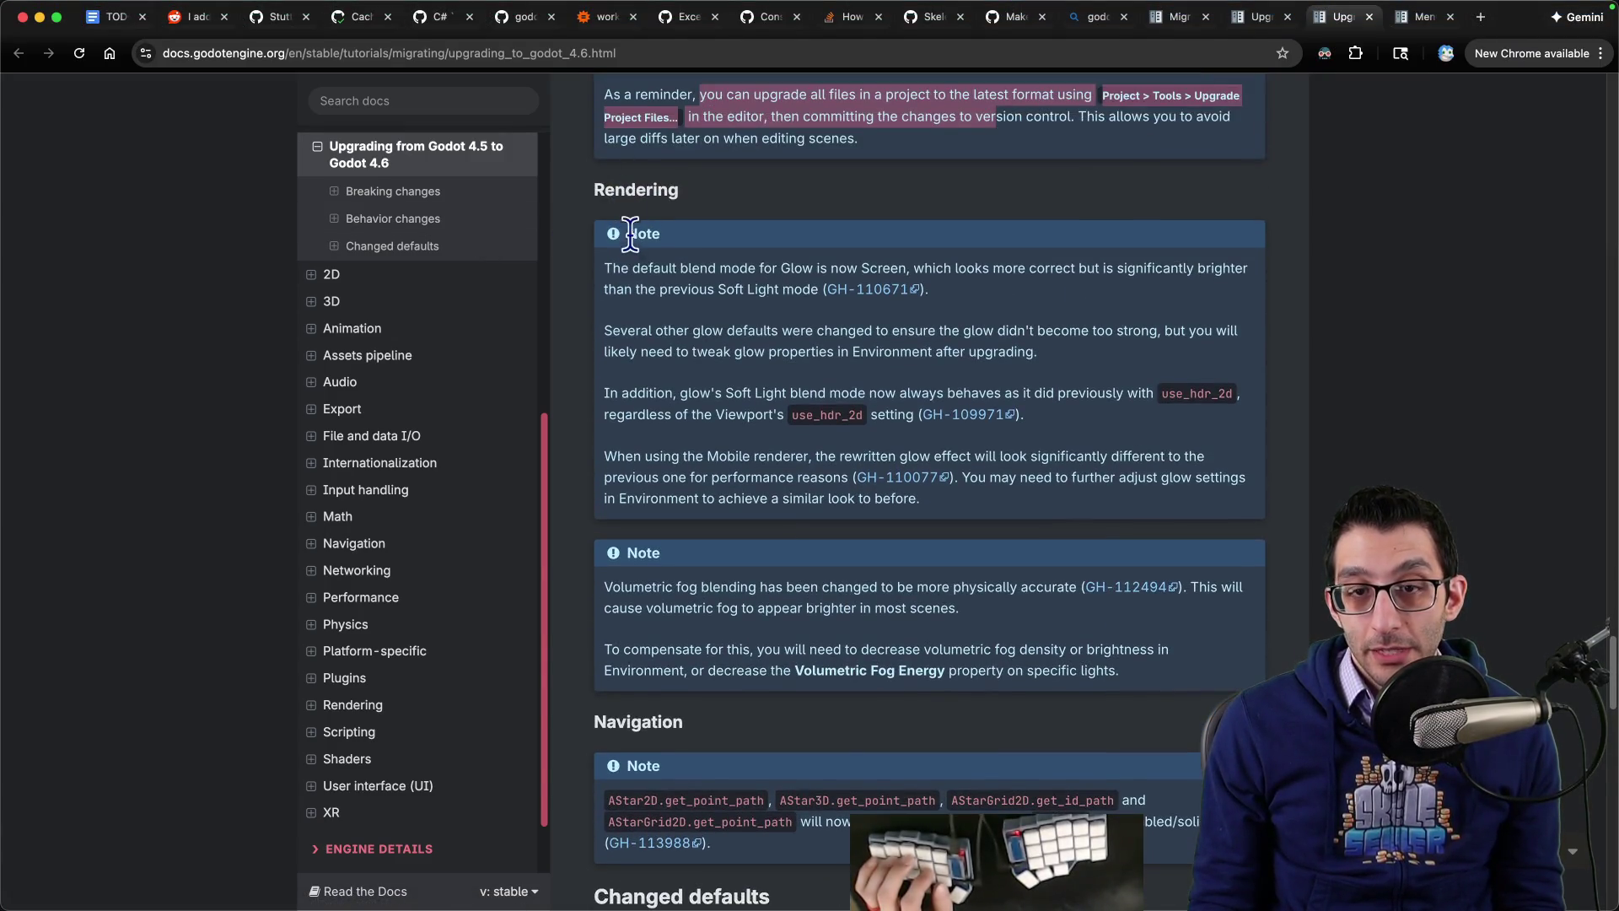
{"action": "left_click_drag", "start_coordinate": [612, 269], "coordinate": [1071, 268]}
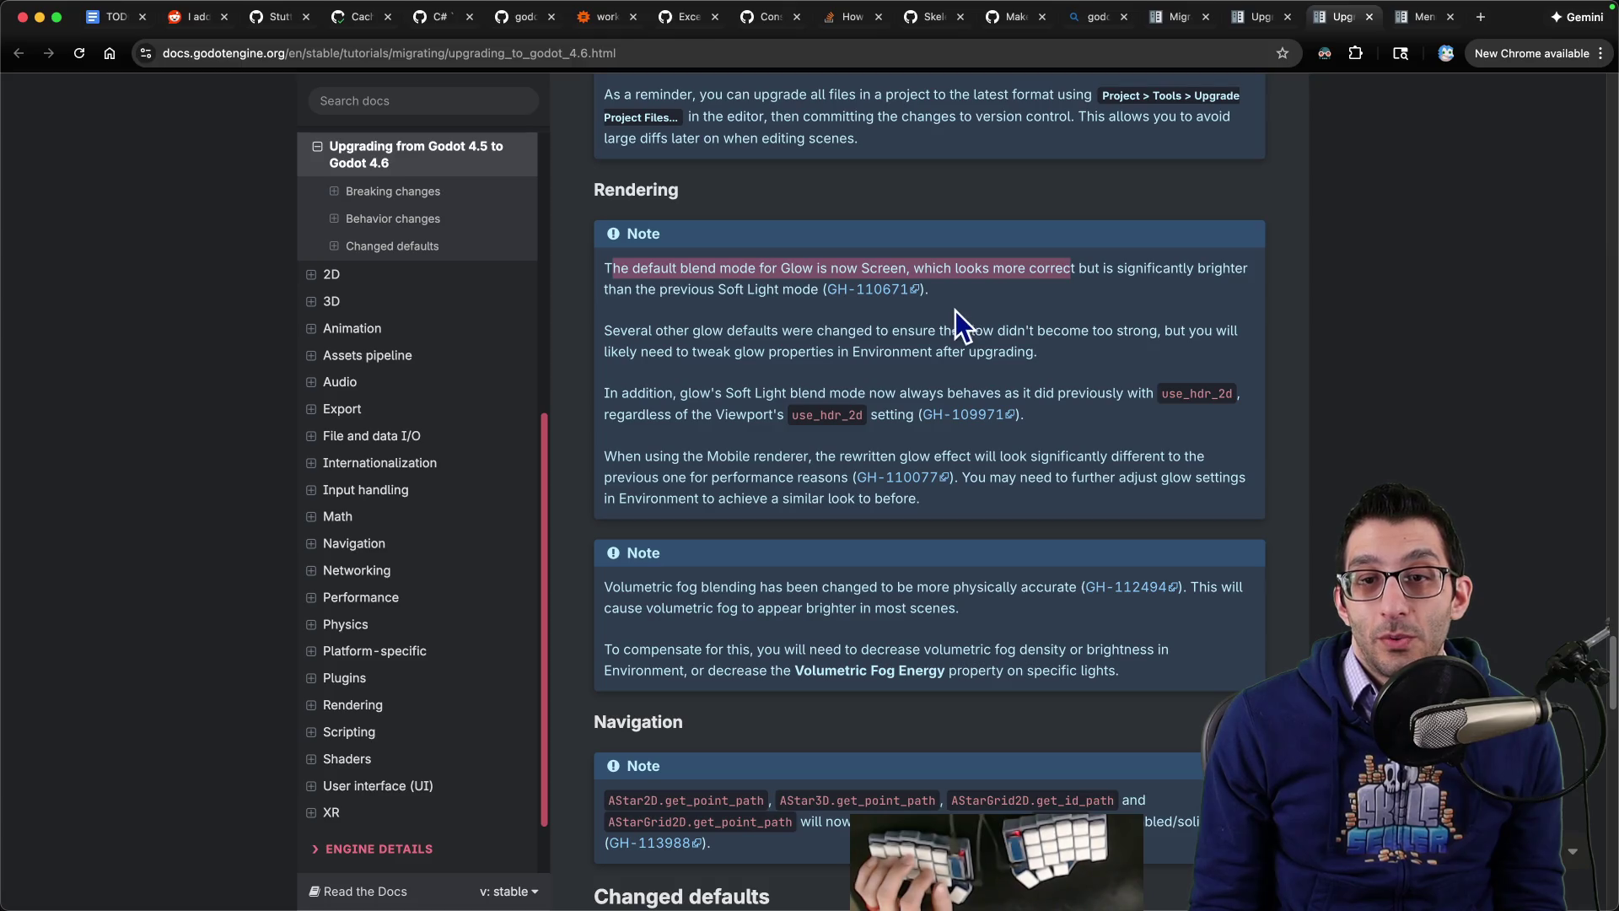
{"action": "mouse_move", "coordinate": [605, 330]}
{"action": "left_mouse_down"}
{"action": "mouse_move", "coordinate": [1023, 351]}
{"action": "mouse_move", "coordinate": [995, 450]}
{"action": "mouse_move", "coordinate": [1007, 506]}
{"action": "left_mouse_up"}
{"action": "left_click", "coordinate": [1007, 506]}
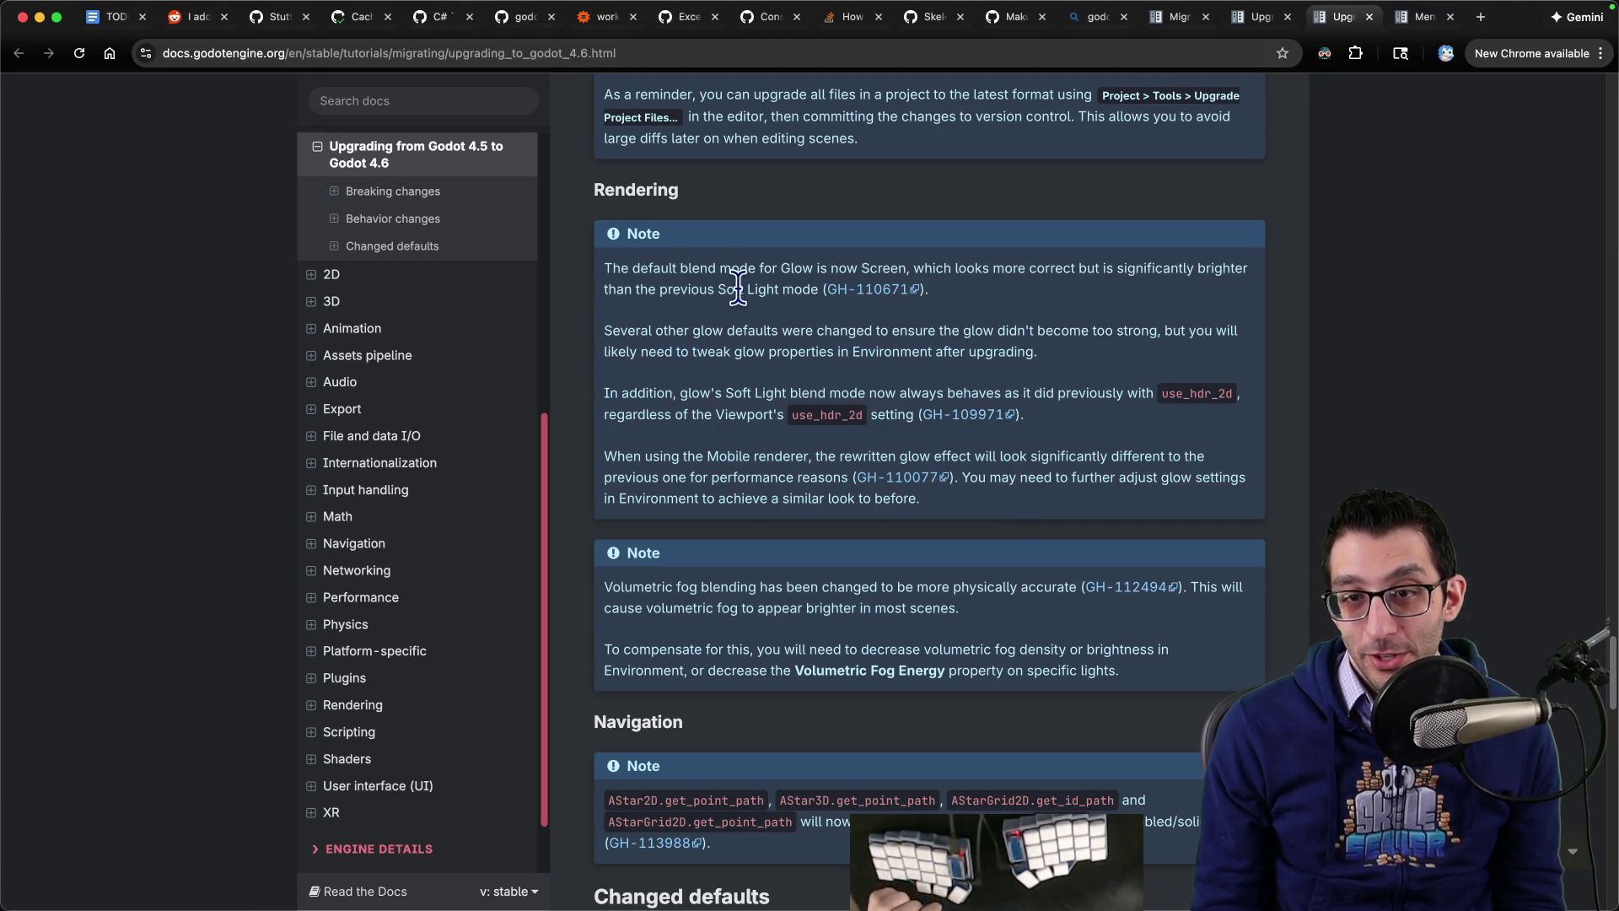
{"action": "scroll", "coordinate": [903, 323], "scroll_direction": "down", "scroll_amount": 1}
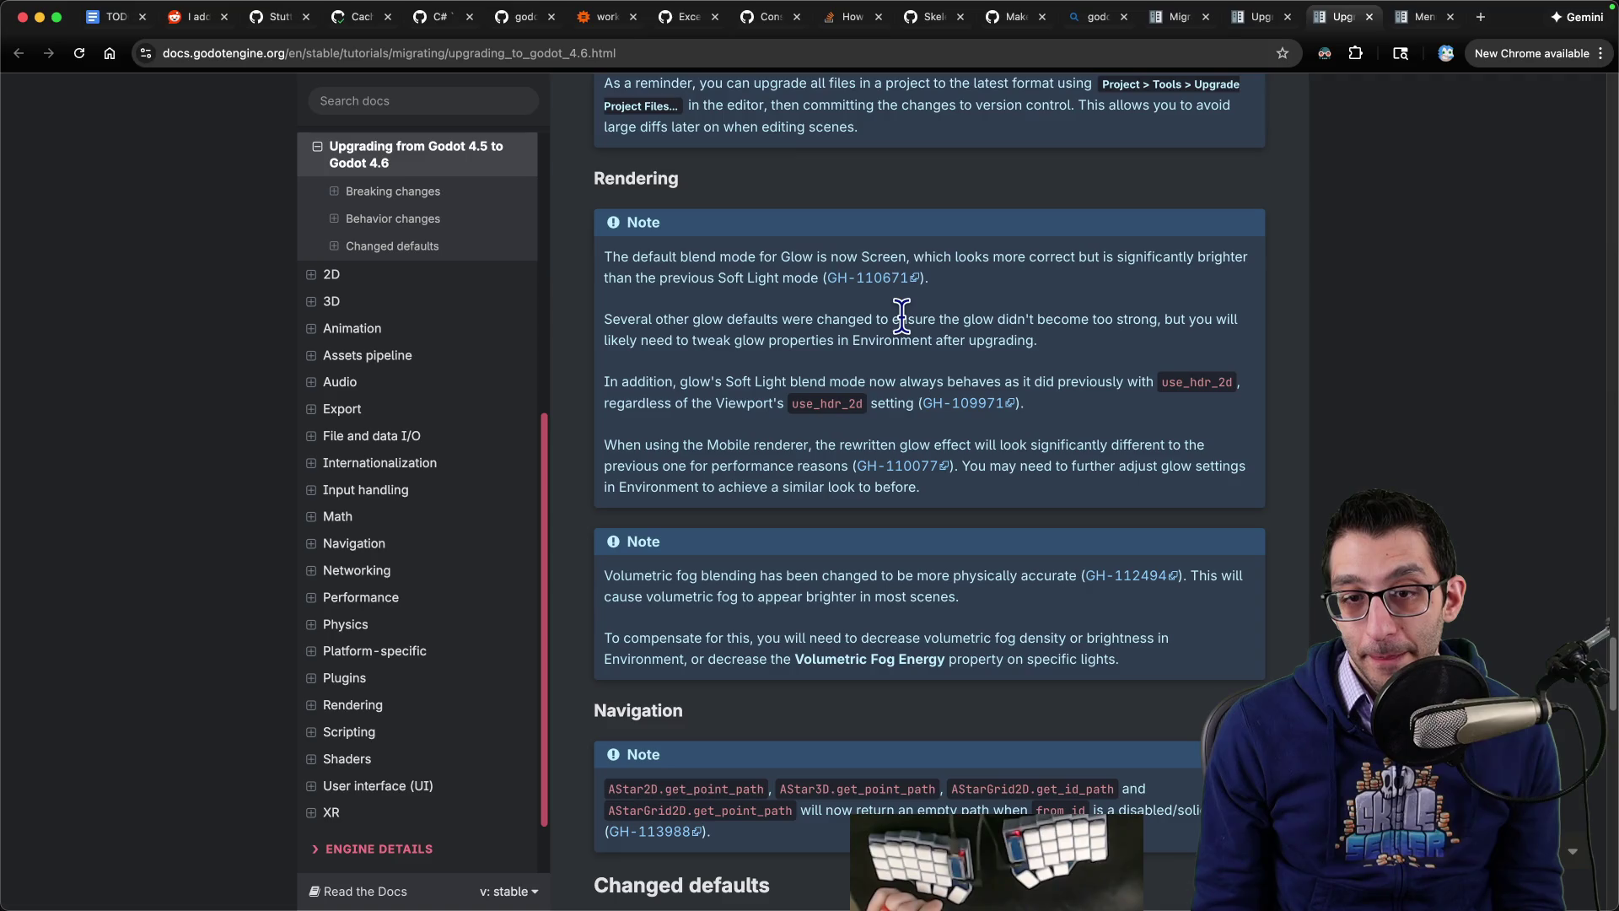
{"action": "scroll", "coordinate": [901, 314], "scroll_direction": "down", "scroll_amount": 5}
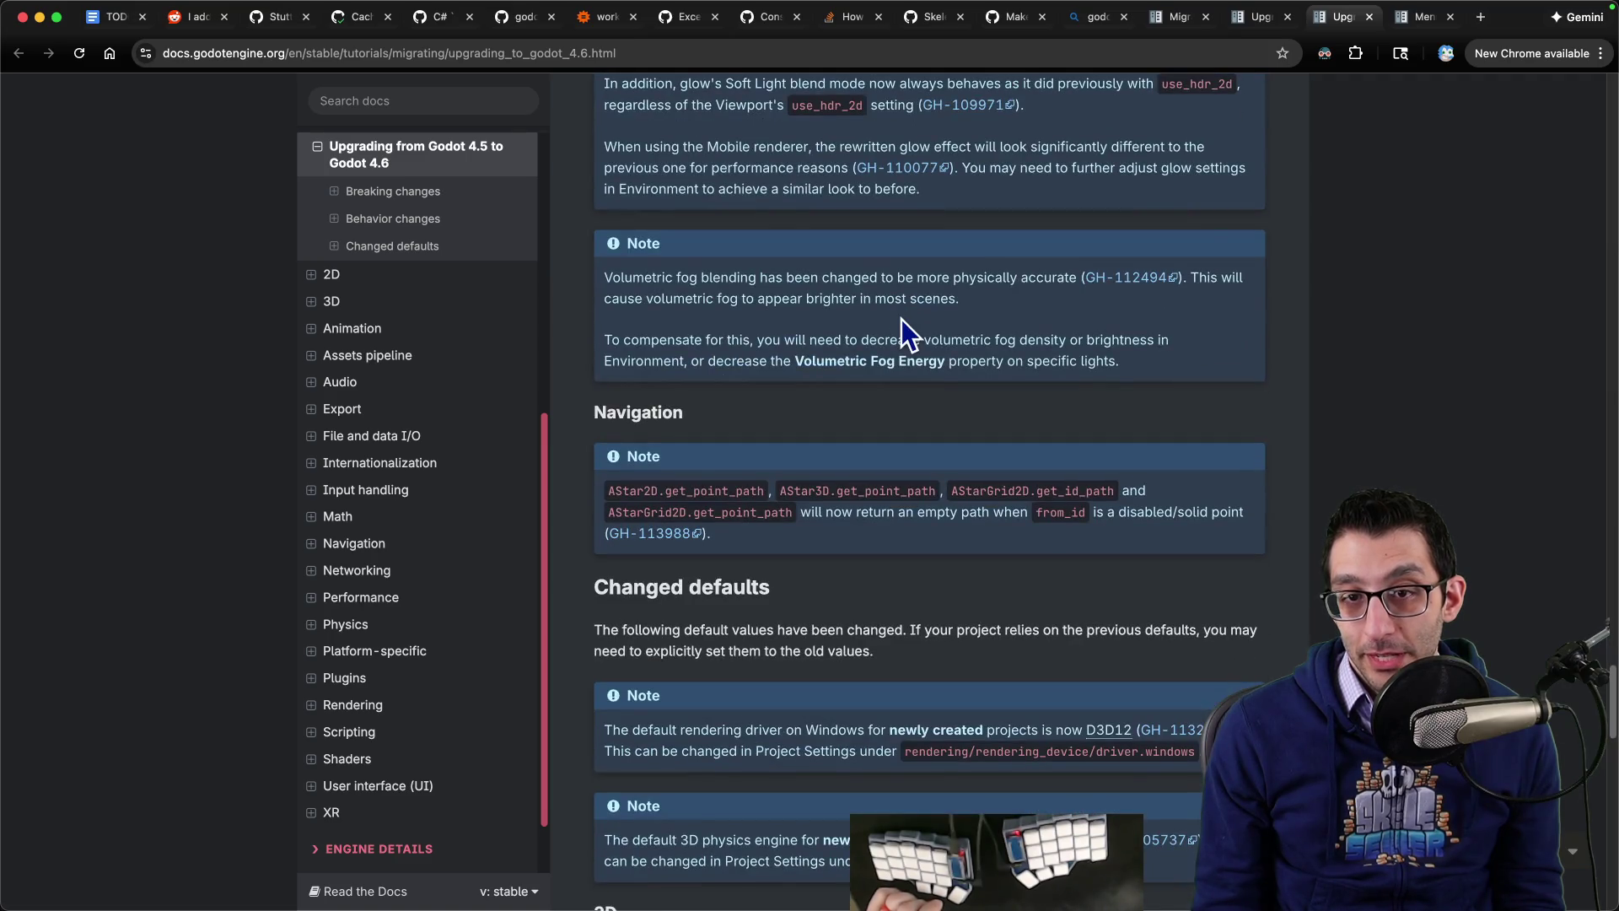
{"action": "scroll", "coordinate": [898, 317], "scroll_direction": "down", "scroll_amount": 3}
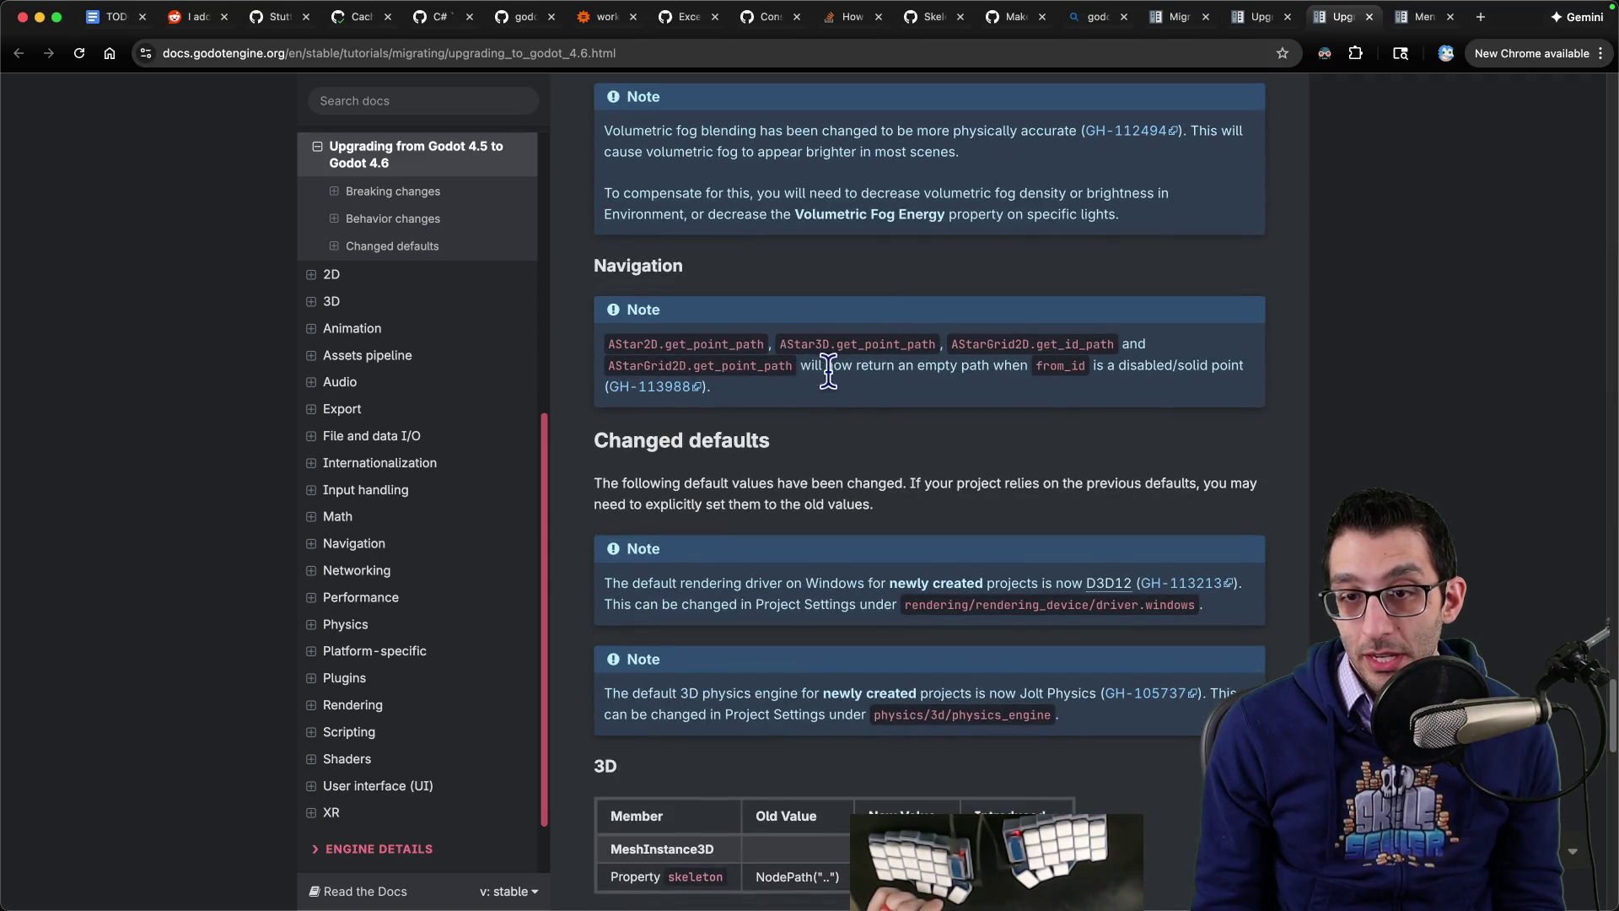
{"action": "mouse_move", "coordinate": [825, 365]}
{"action": "left_mouse_down"}
{"action": "mouse_move", "coordinate": [1253, 368]}
{"action": "mouse_move", "coordinate": [1231, 365]}
{"action": "left_mouse_up"}
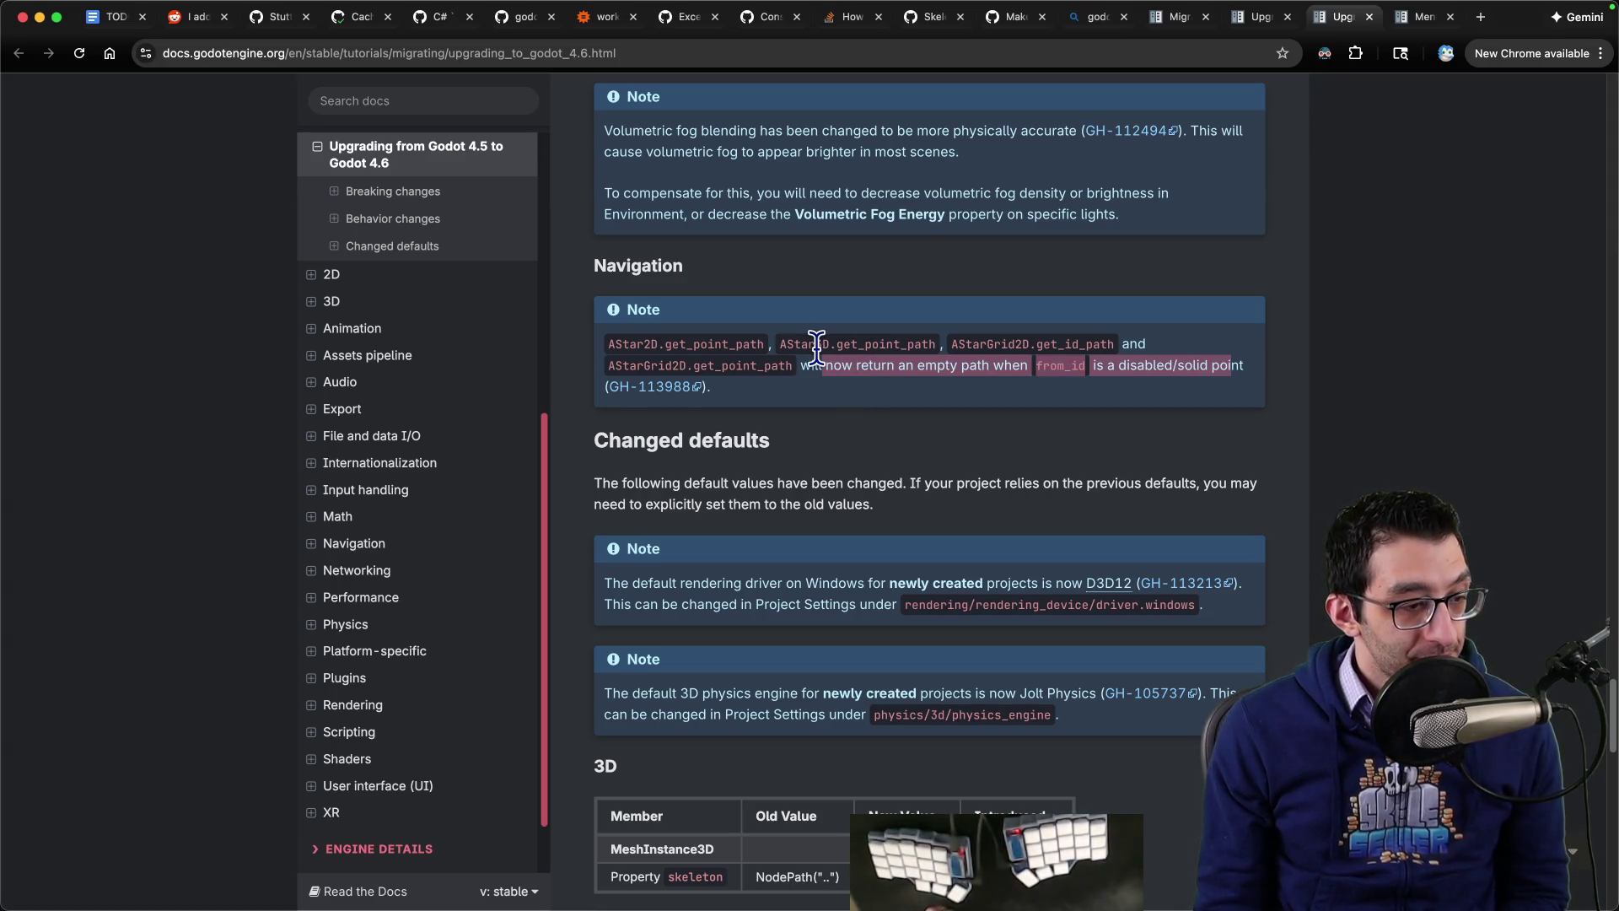
{"action": "scroll", "coordinate": [810, 338], "scroll_direction": "down", "scroll_amount": 3}
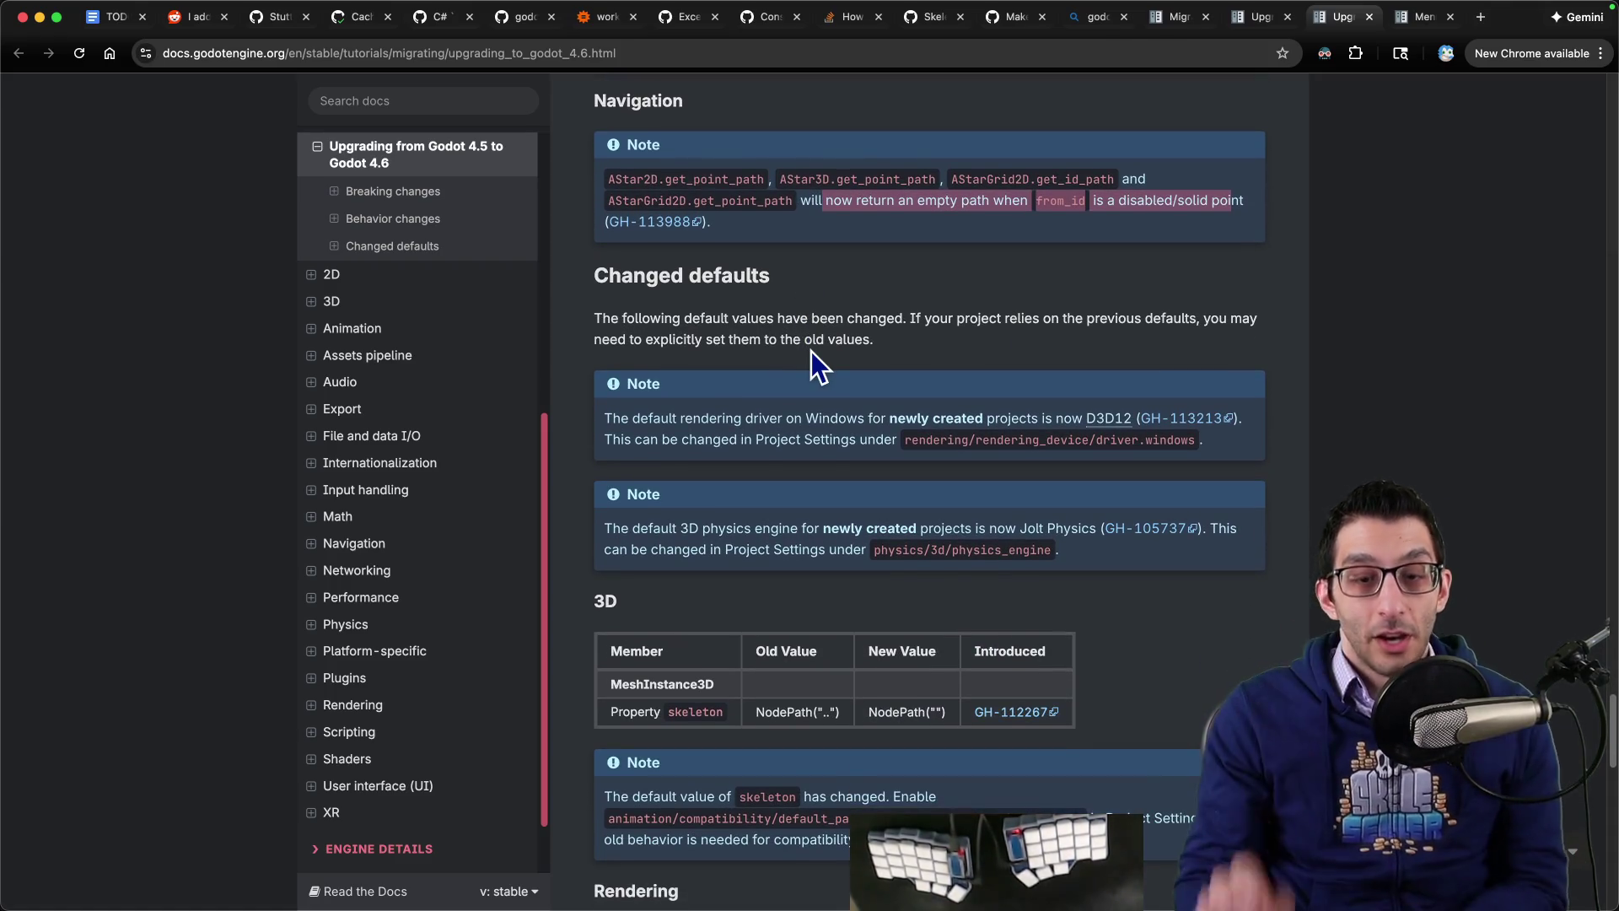
Step: Search Abbott Commands for 'why' in a new browser tab
{"action": "key", "text": "super+t"}
{"action": "type", "text": "why"}
{"action": "key", "text": "Return"}
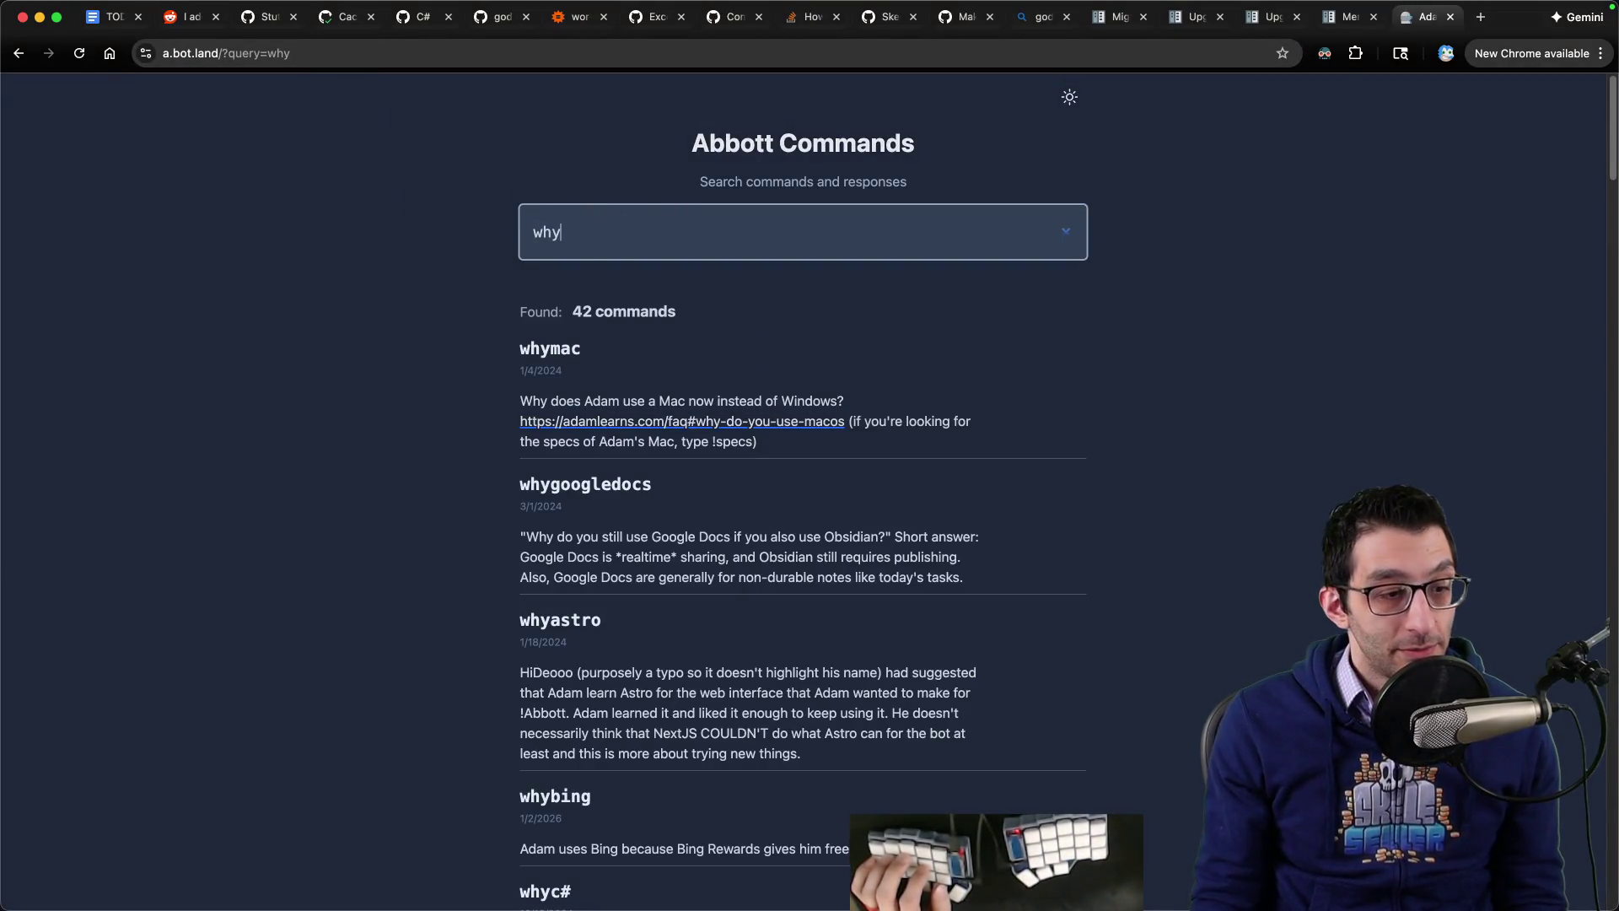
Step: Refine the command search to 'whyc' and select the whyc# command
{"action": "key", "text": "super+Tab"}
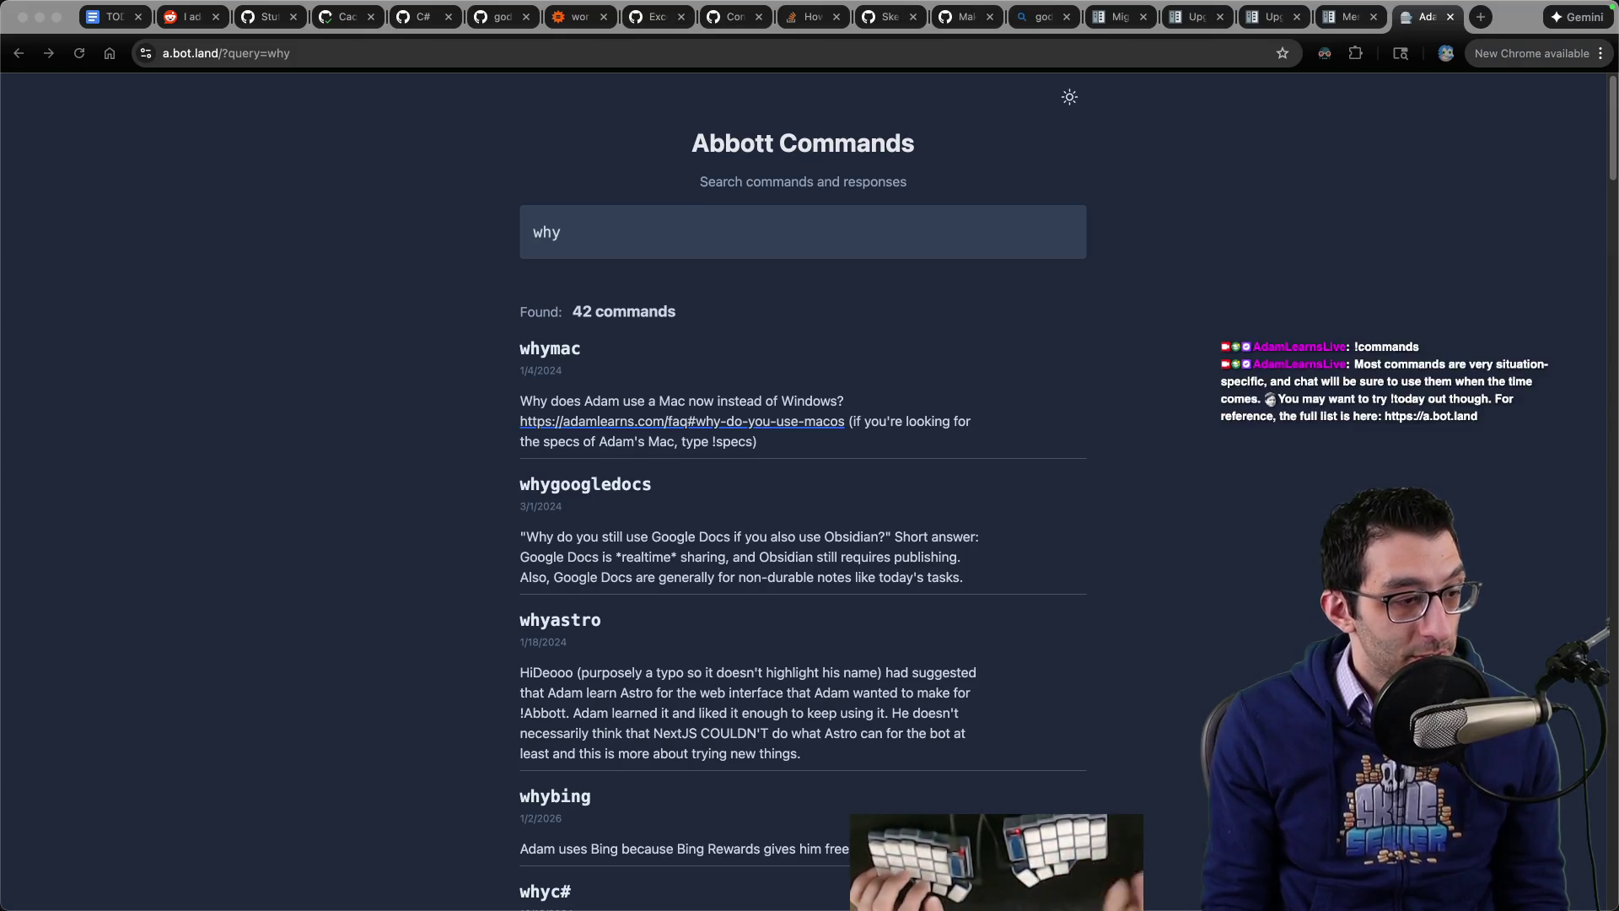
{"action": "left_click", "coordinate": [596, 229]}
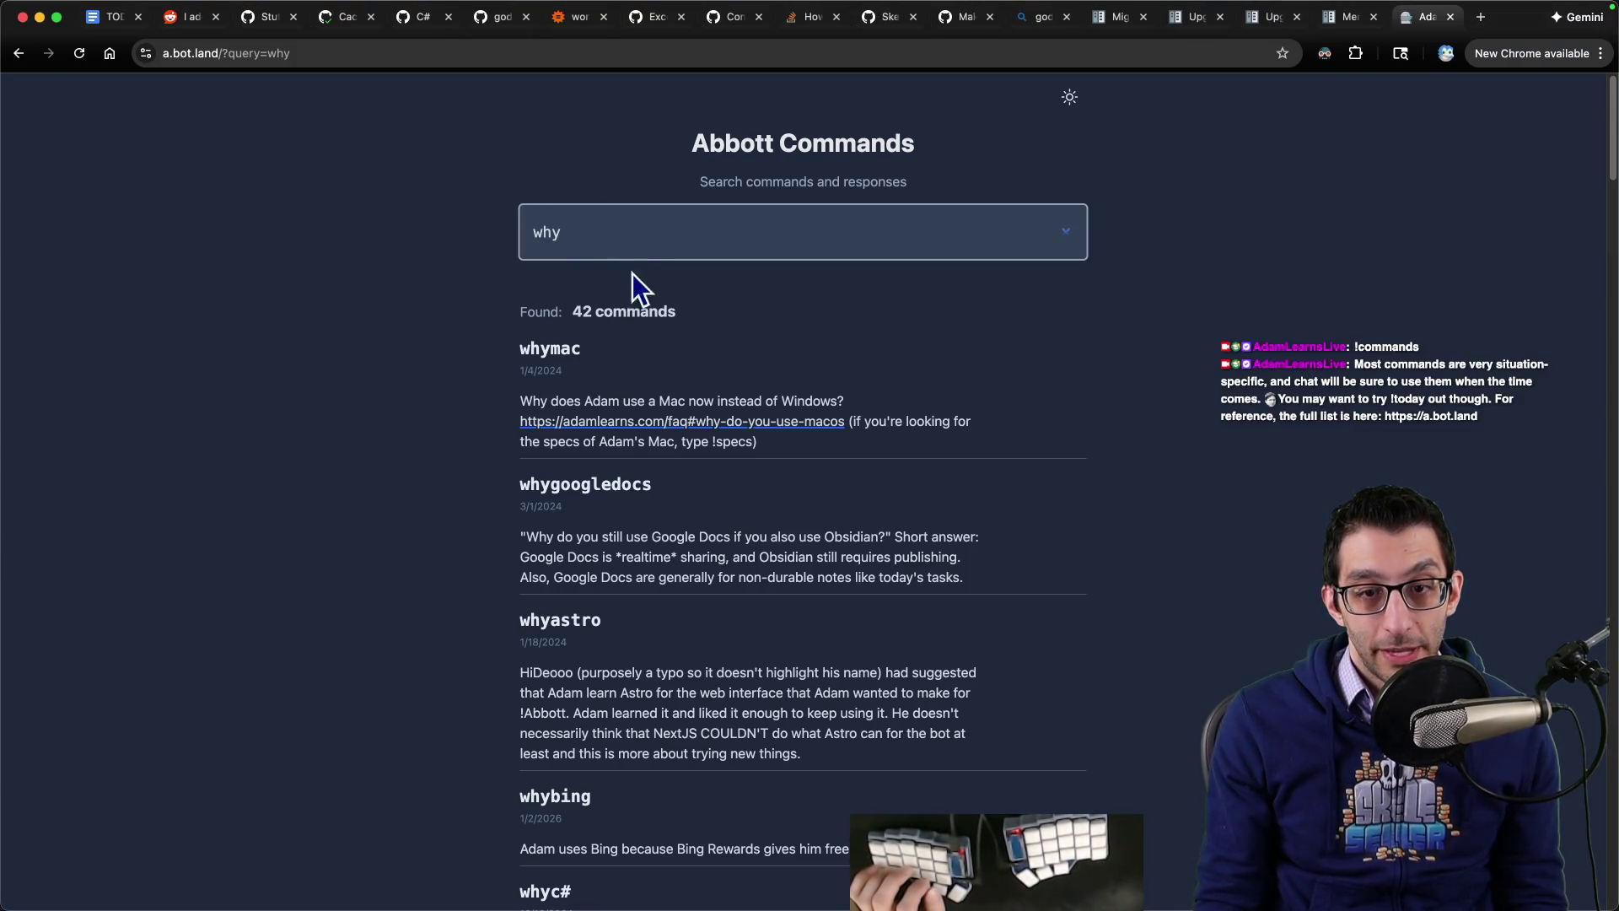
{"action": "type", "text": "c"}
{"action": "left_click", "coordinate": [527, 341]}
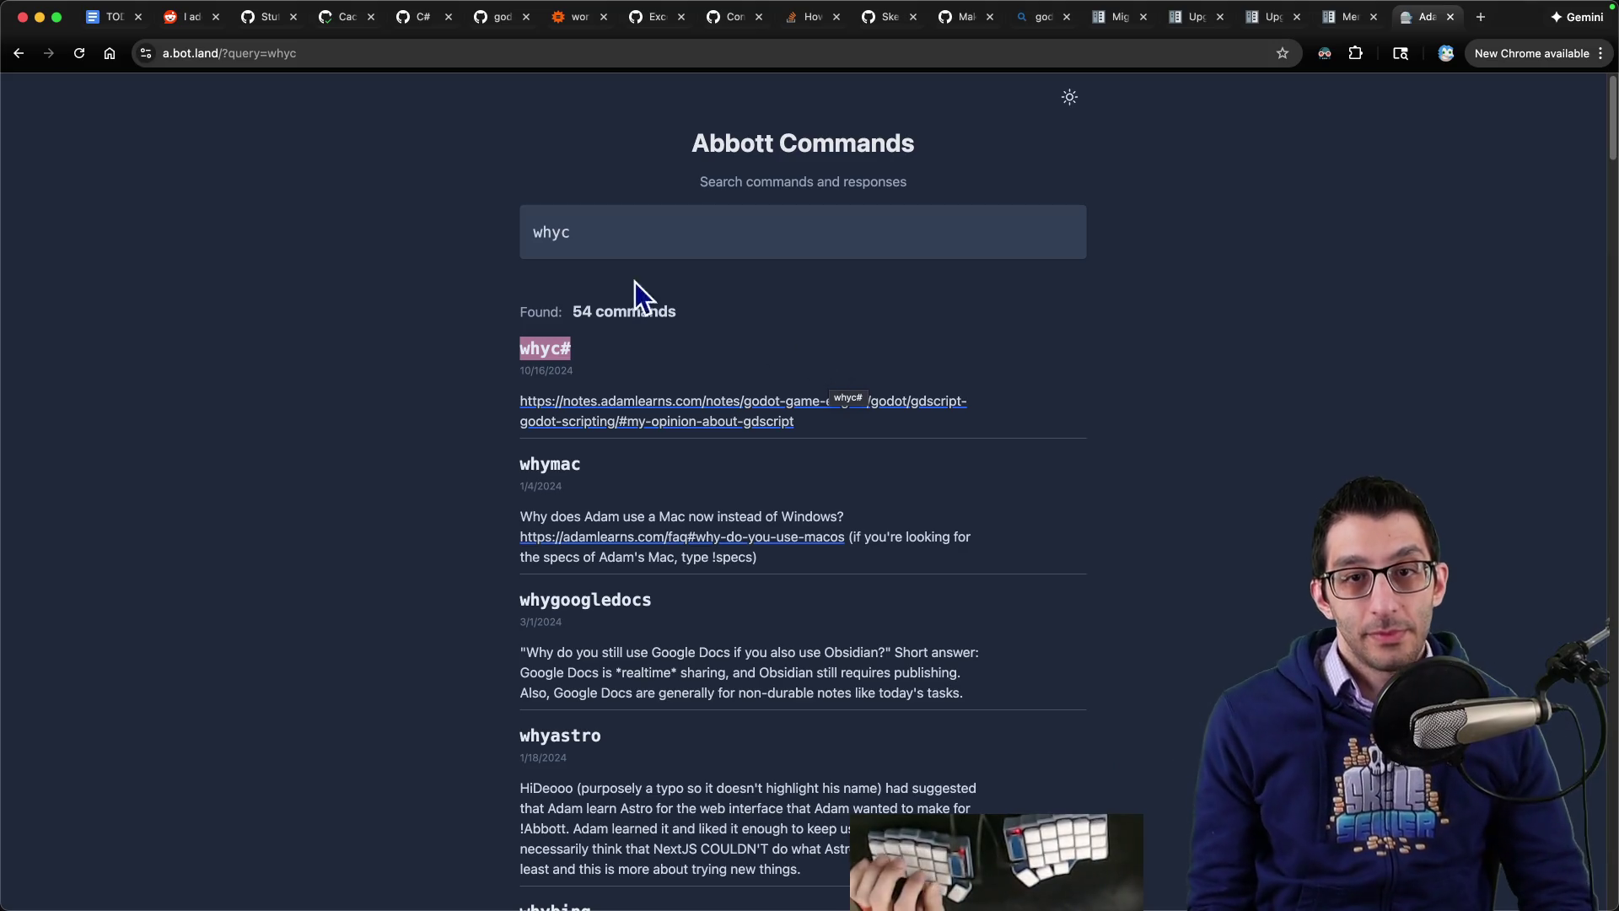
Step: Search the commands for 'youtube', browse the results, then close the commands tab
{"action": "key", "text": "slash"}
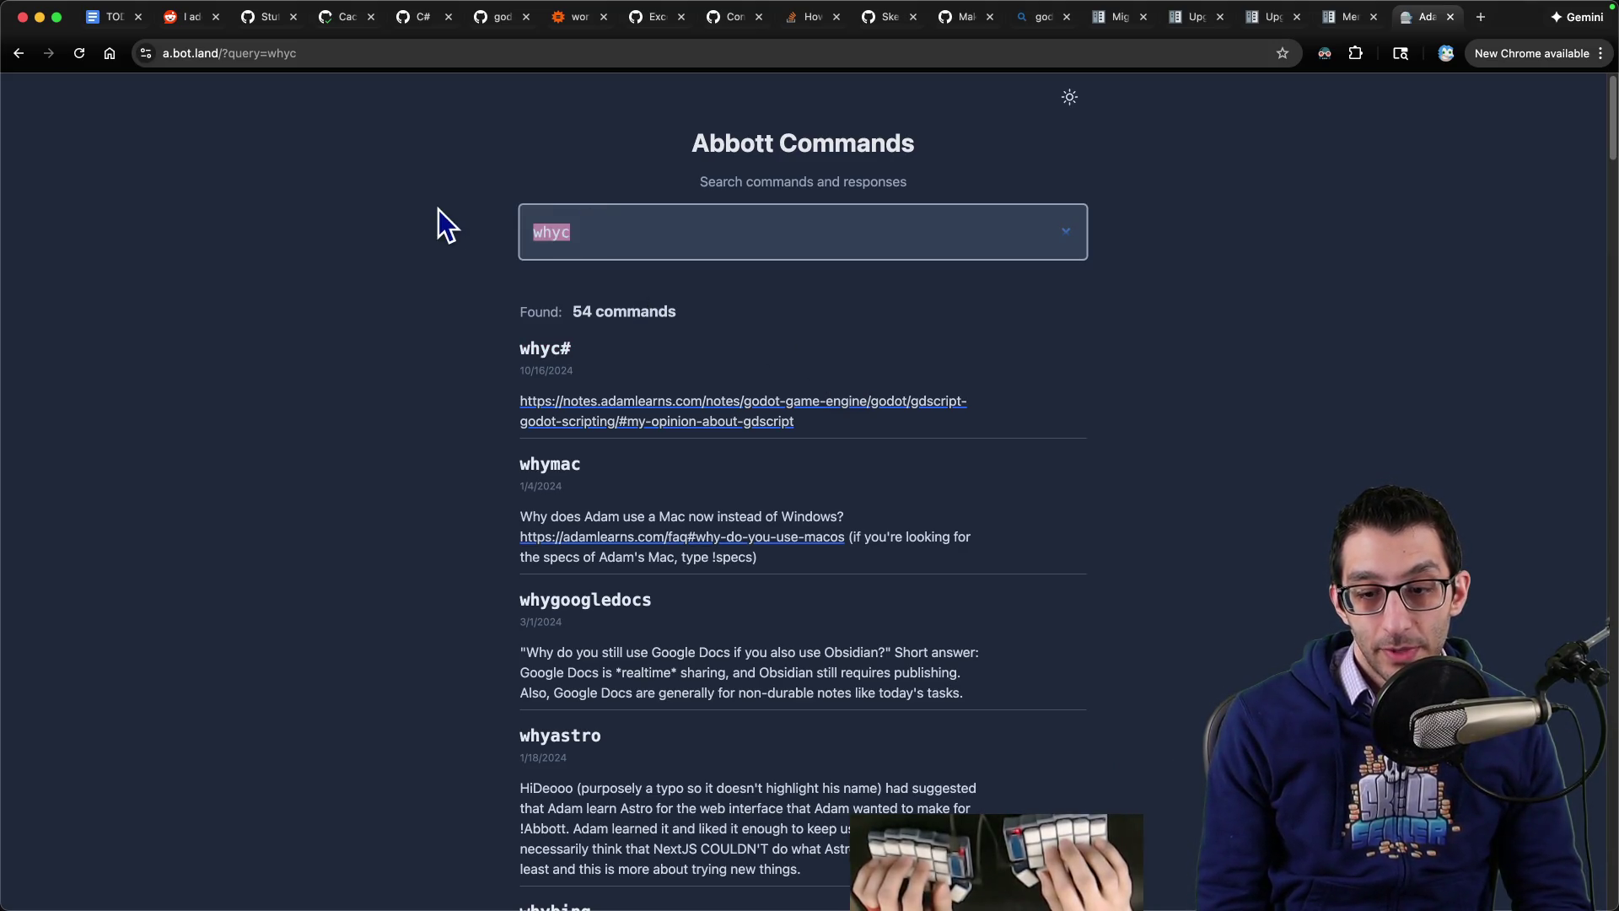
{"action": "type", "text": "youtube"}
{"action": "scroll", "coordinate": [413, 276], "scroll_direction": "down", "scroll_amount": 5}
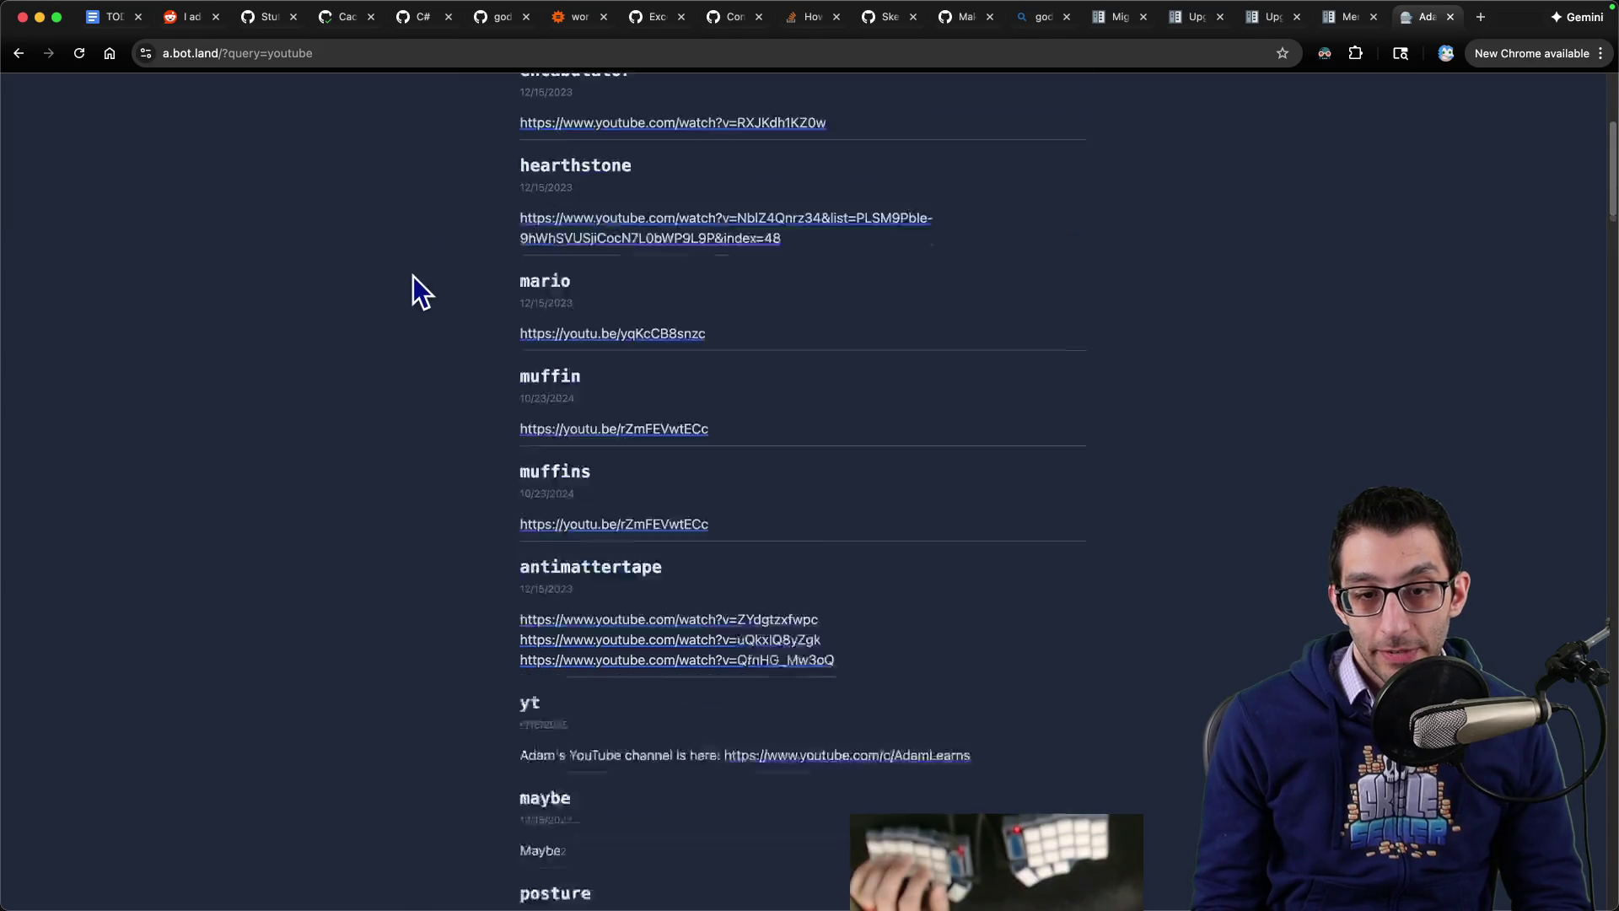
{"action": "scroll", "coordinate": [398, 301], "scroll_direction": "down", "scroll_amount": 20}
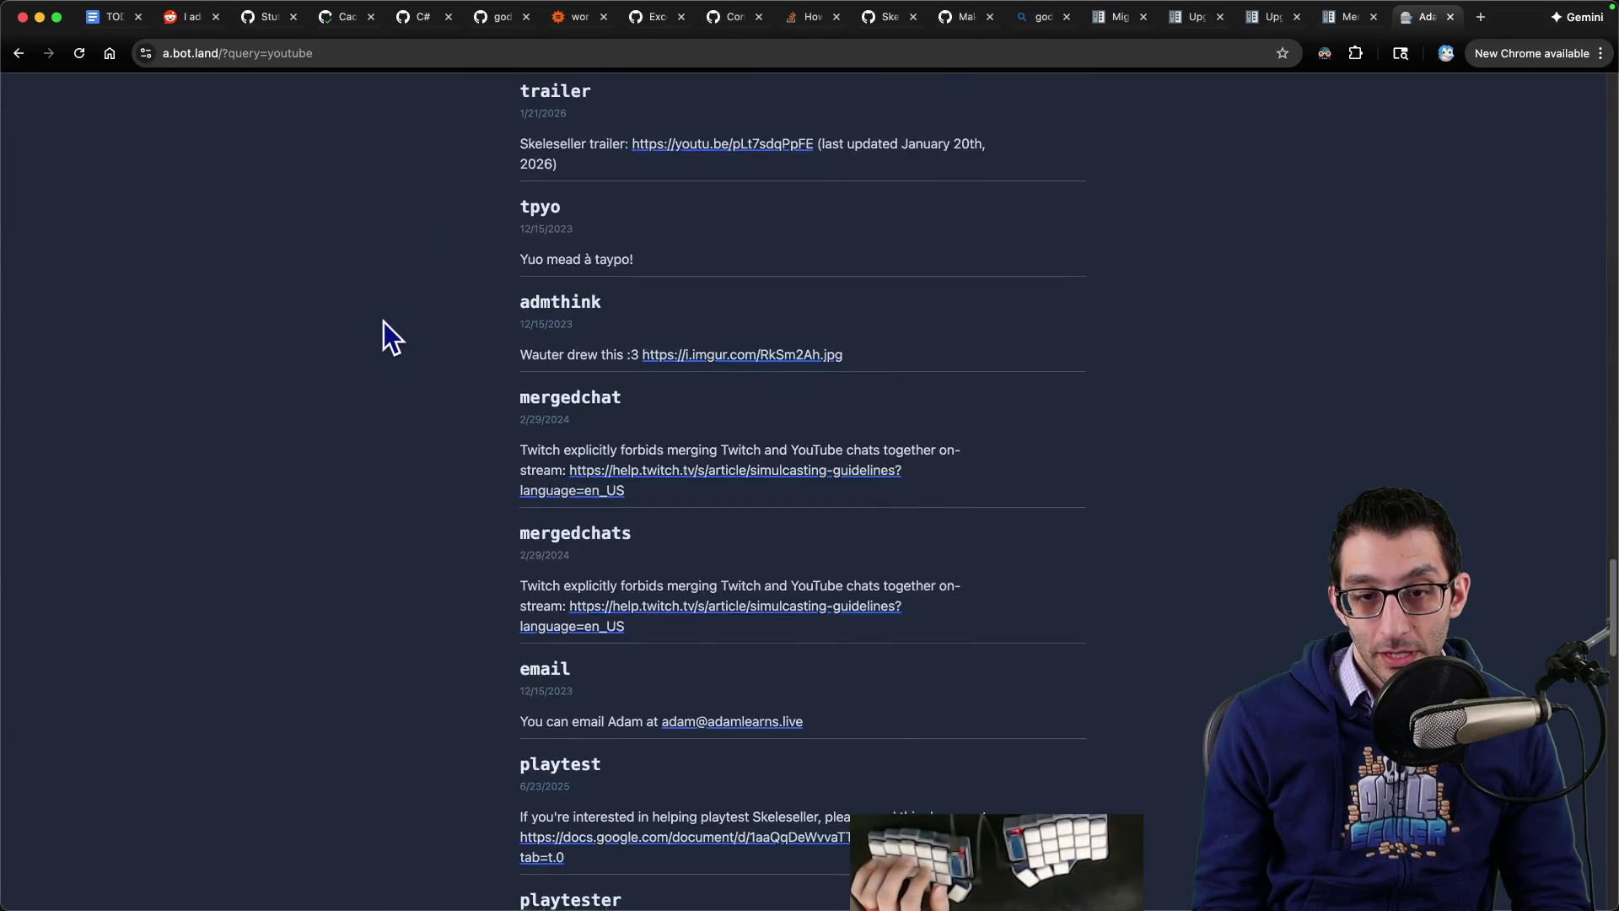
{"action": "scroll", "coordinate": [382, 321], "scroll_direction": "down", "scroll_amount": 10}
{"action": "scroll", "coordinate": [372, 311], "scroll_direction": "up", "scroll_amount": 20}
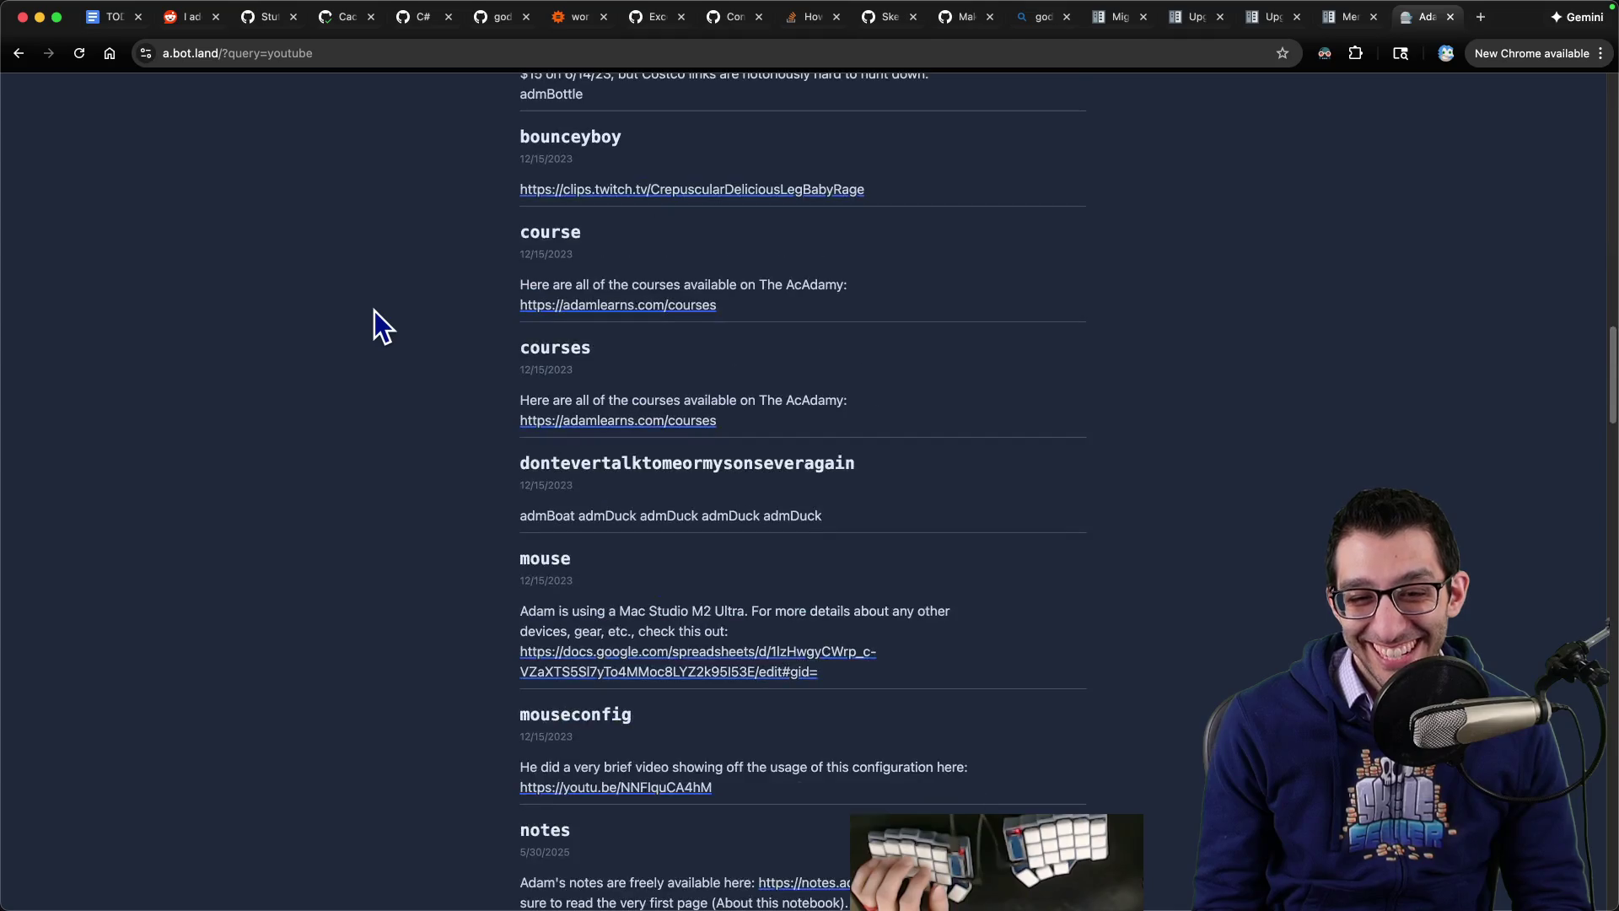
{"action": "scroll", "coordinate": [375, 310], "scroll_direction": "up", "scroll_amount": 10}
{"action": "scroll", "coordinate": [374, 311], "scroll_direction": "up", "scroll_amount": 10}
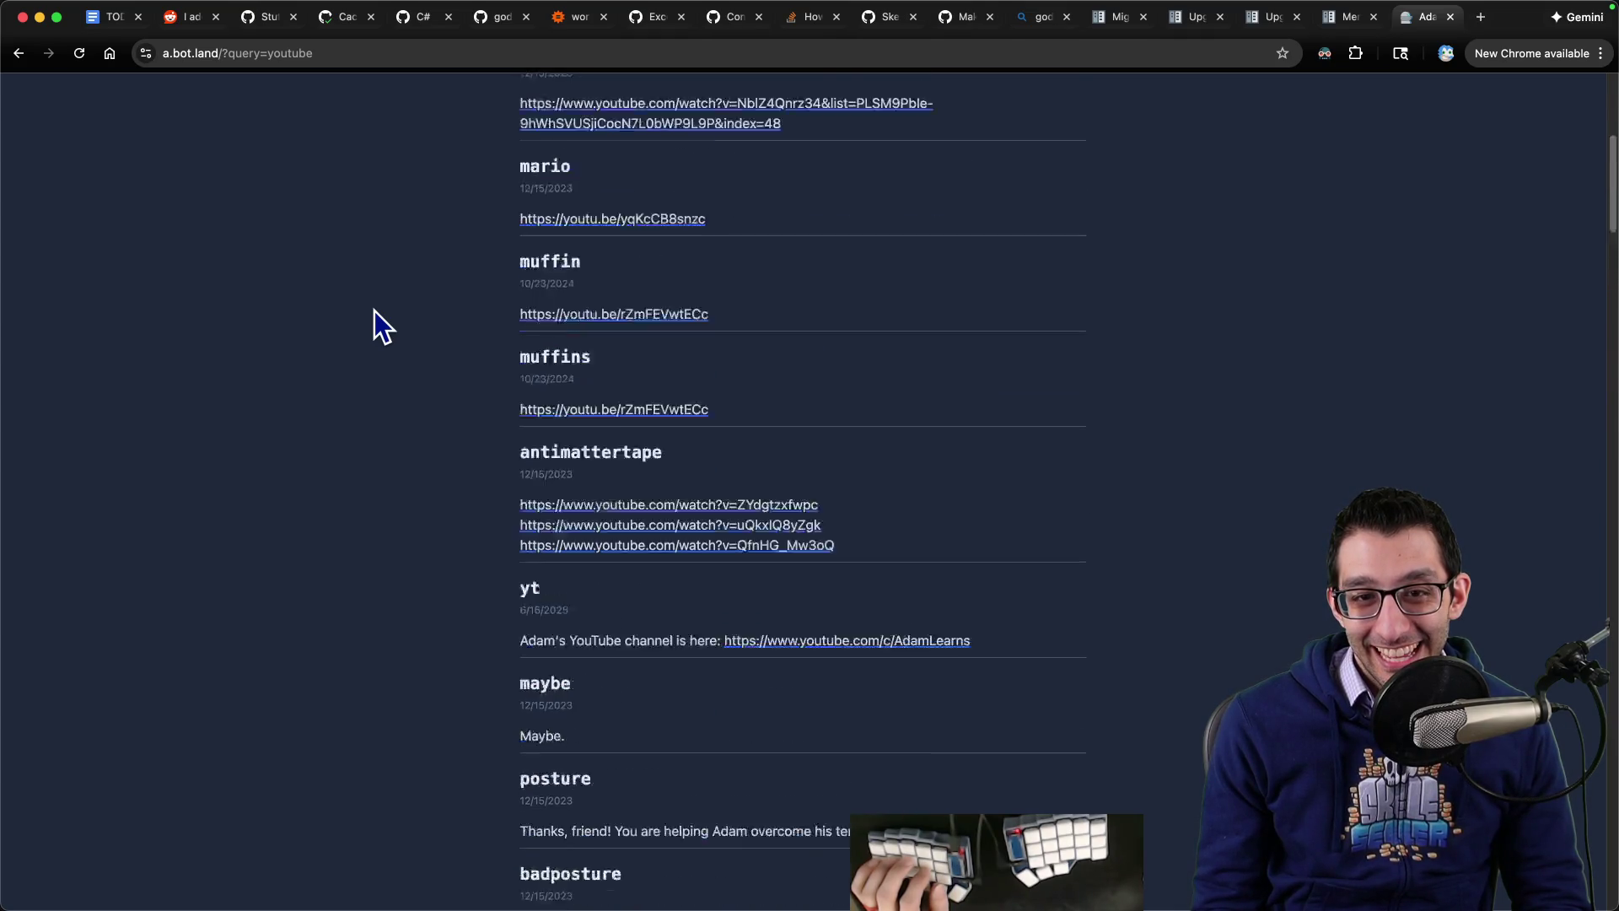
{"action": "scroll", "coordinate": [374, 310], "scroll_direction": "down", "scroll_amount": 5}
{"action": "scroll", "coordinate": [375, 310], "scroll_direction": "down", "scroll_amount": 6}
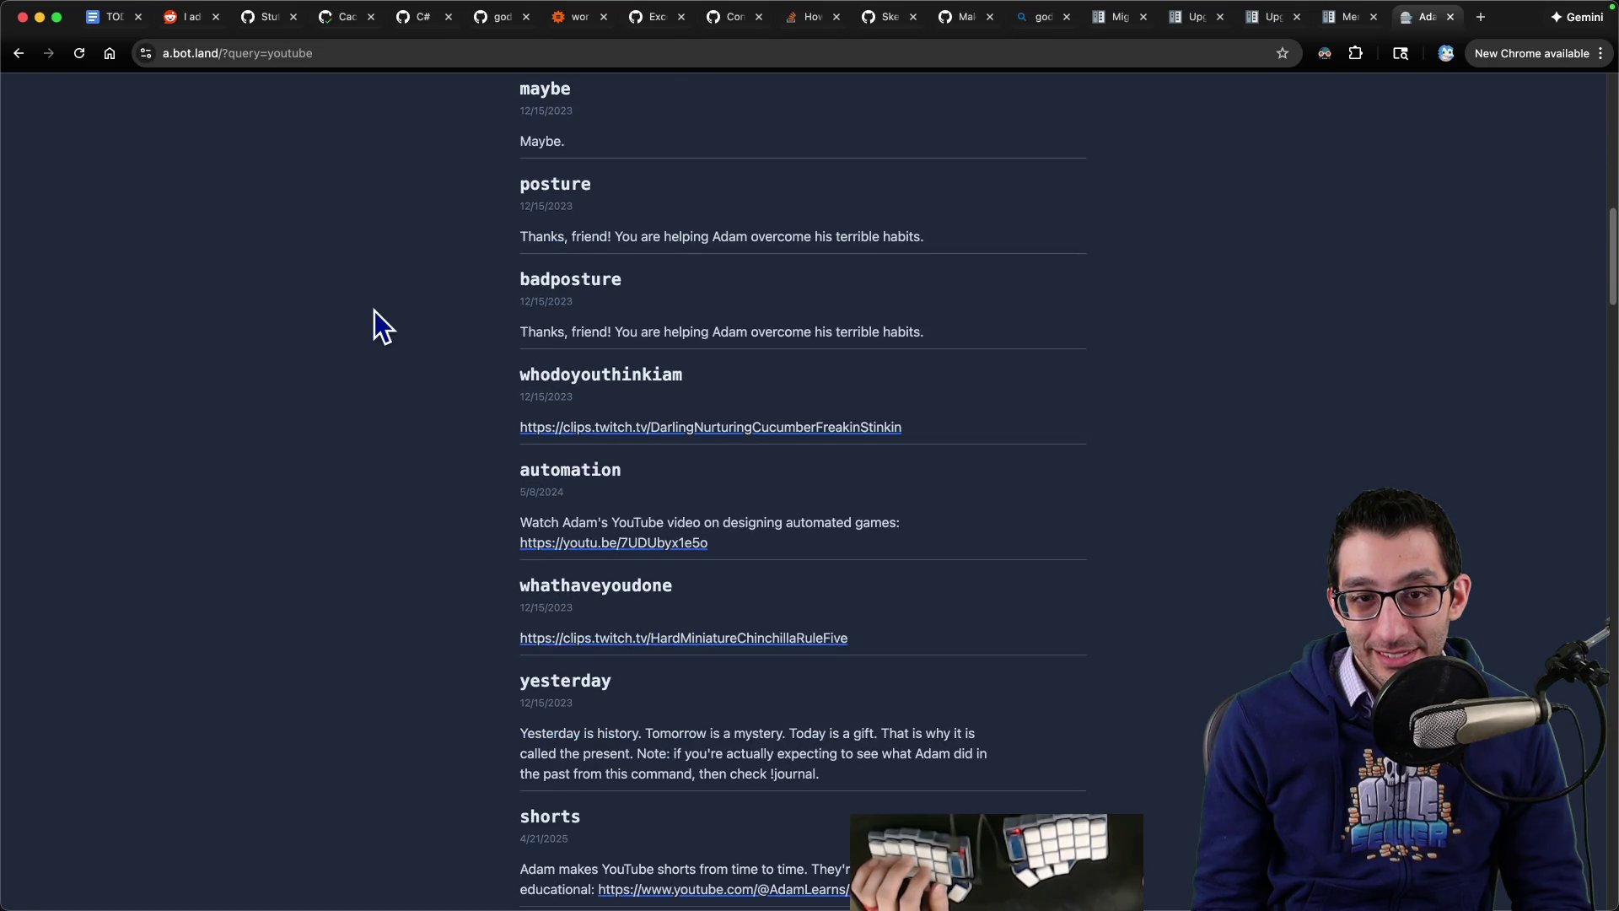
{"action": "scroll", "coordinate": [375, 310], "scroll_direction": "down", "scroll_amount": 5}
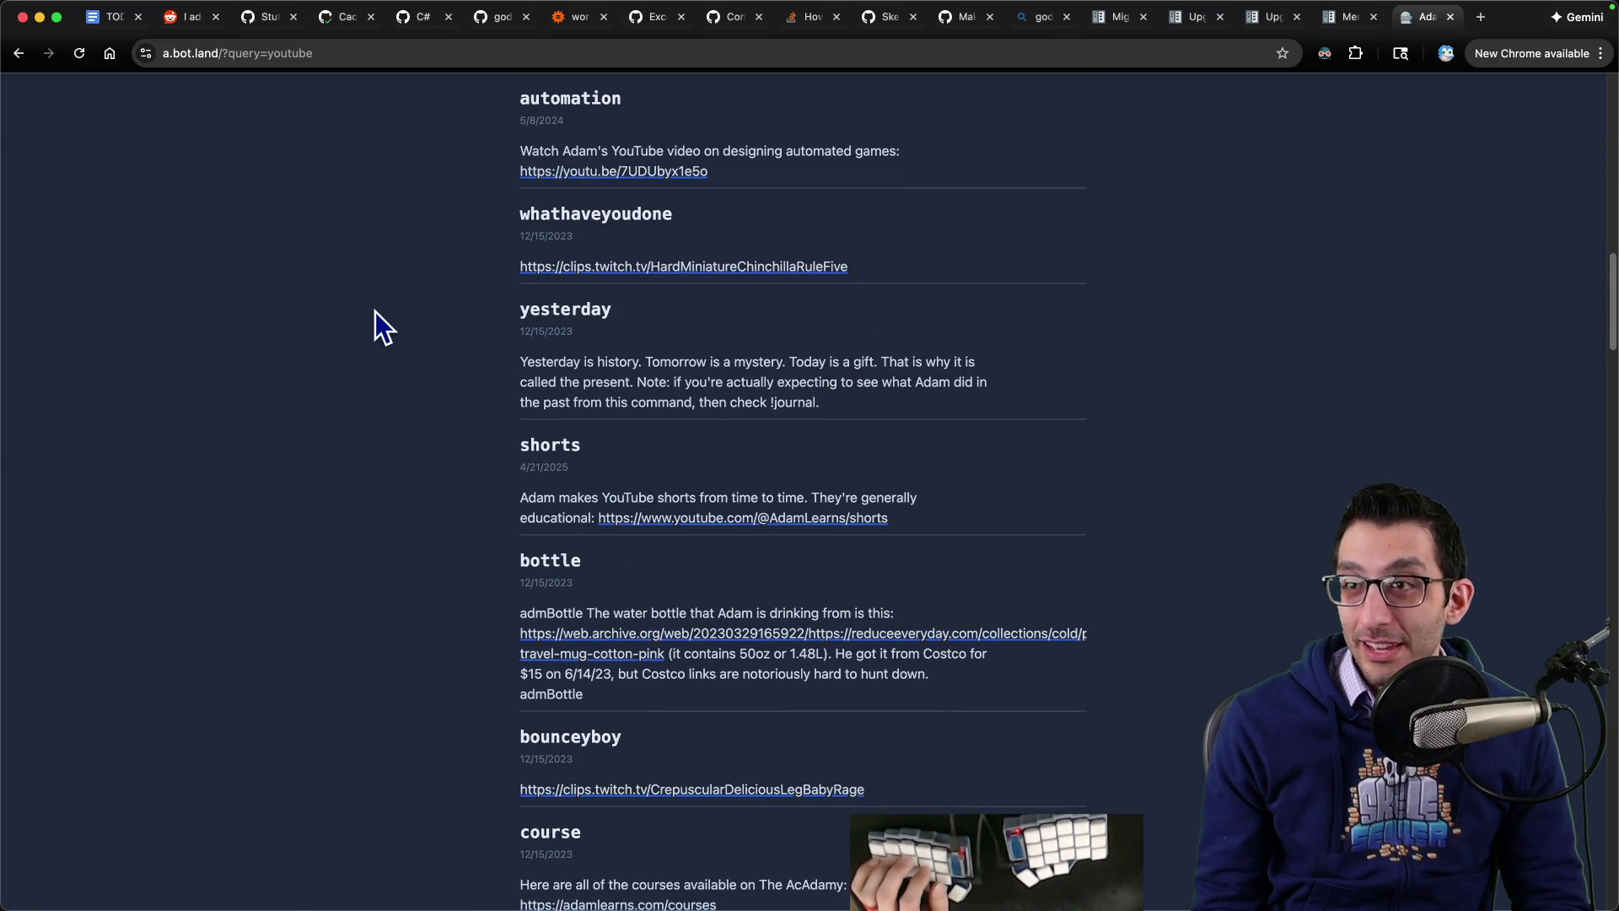
{"action": "key", "text": "super+w"}
{"action": "key", "text": "super+1"}
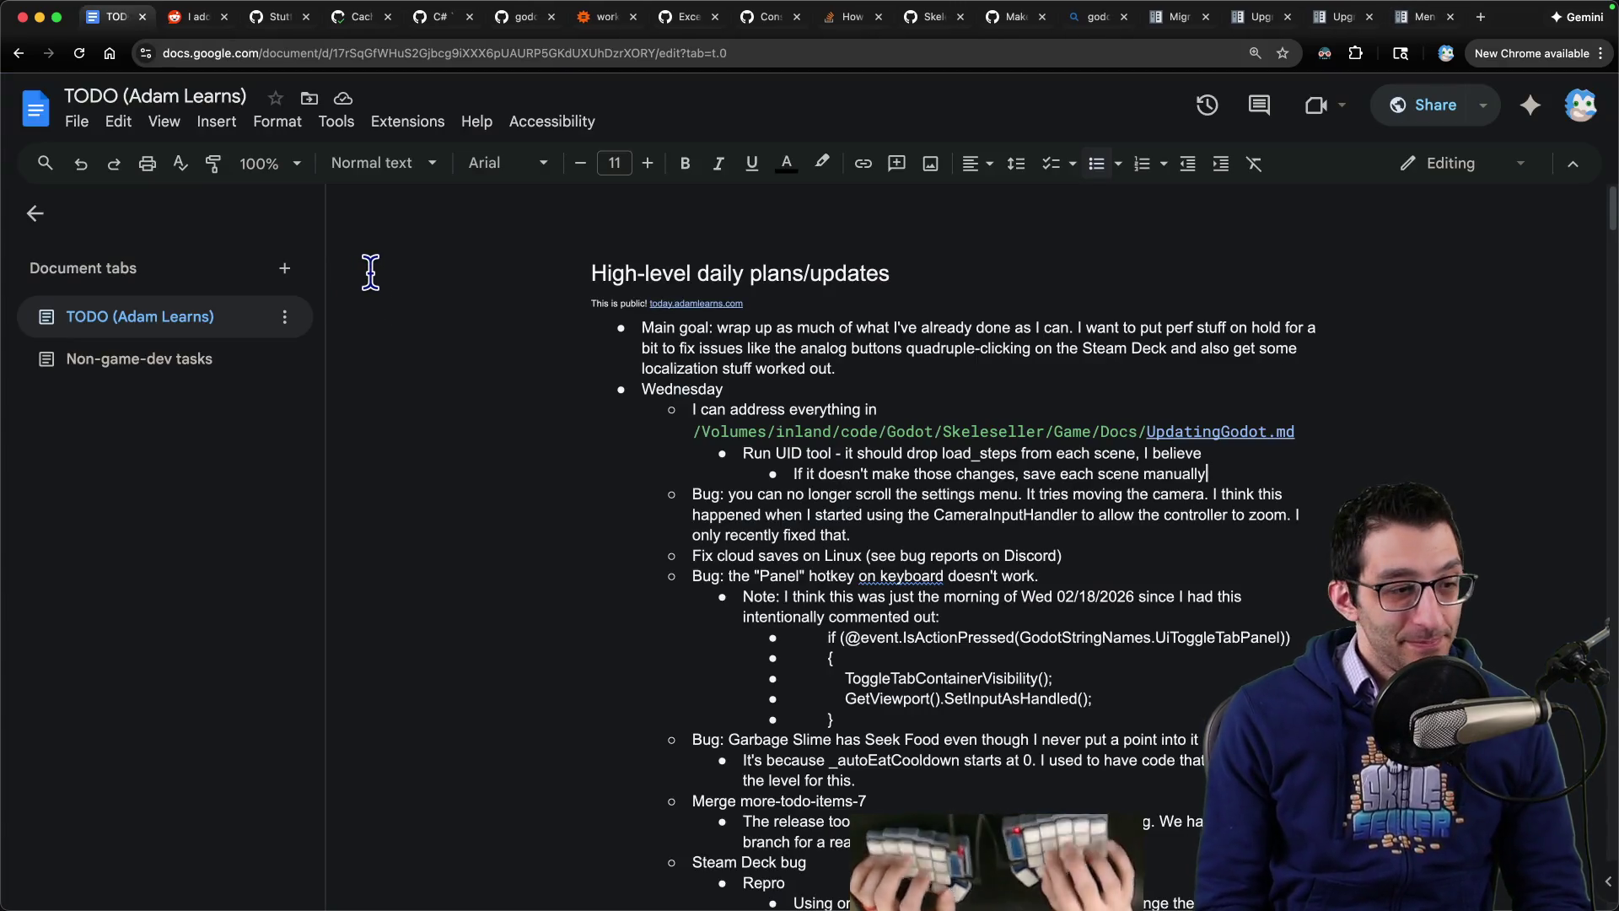
Step: Return to the 4.6 upgrade guide and select the note making D3D12 the default Windows driver
{"action": "key", "text": "super+Tab"}
{"action": "mouse_move", "coordinate": [362, 886]}
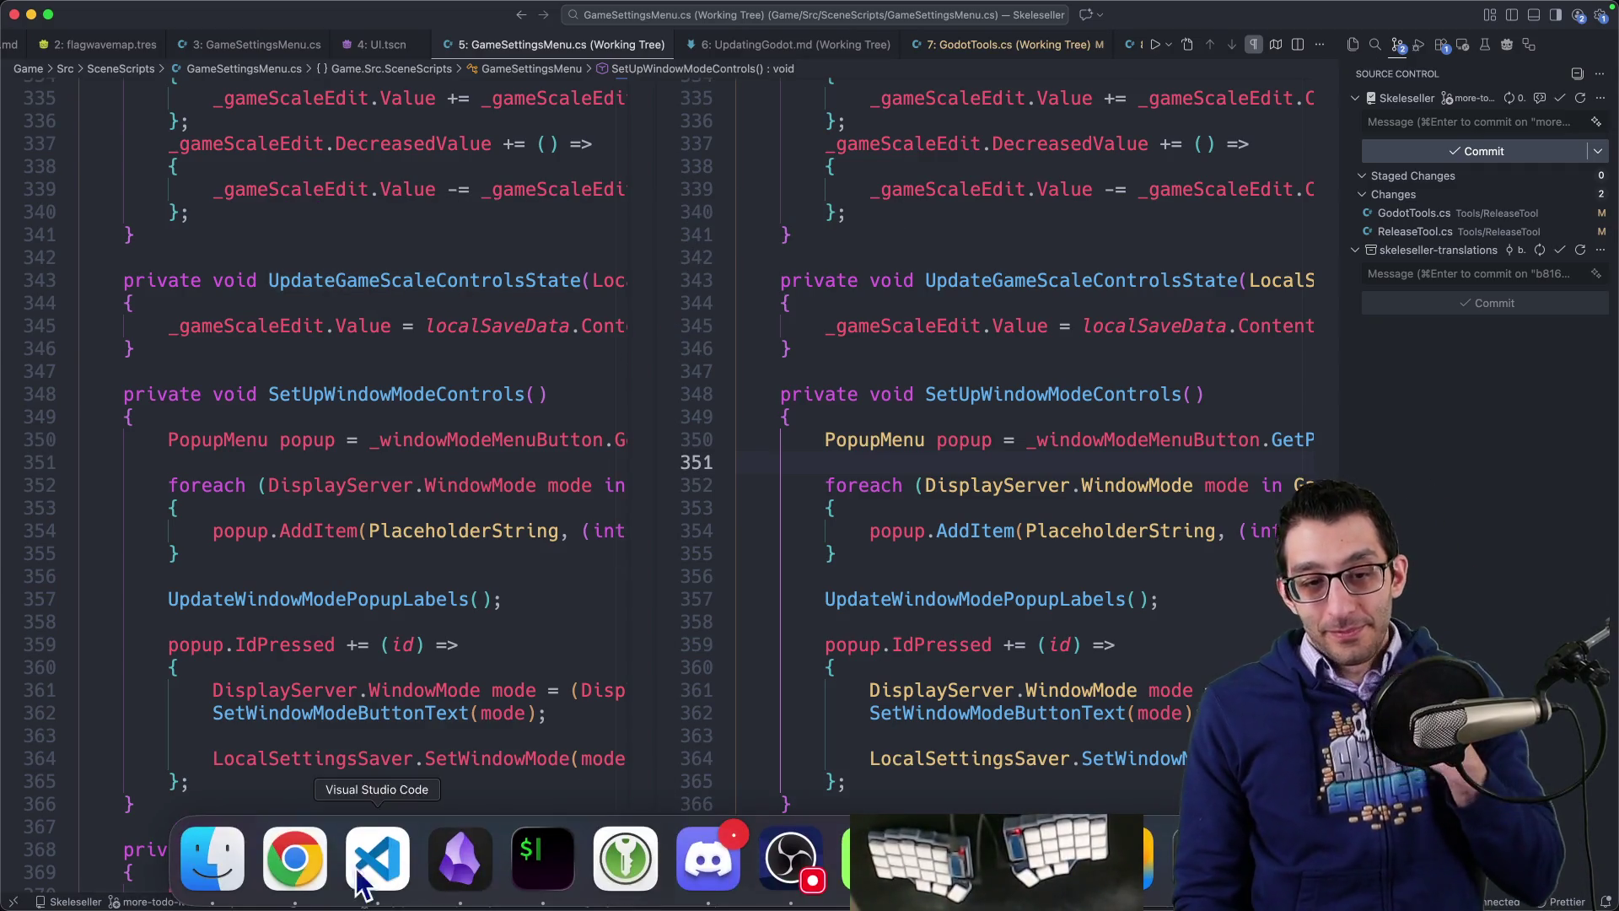
{"action": "key", "text": "super+Tab"}
{"action": "left_click", "coordinate": [1335, 21]}
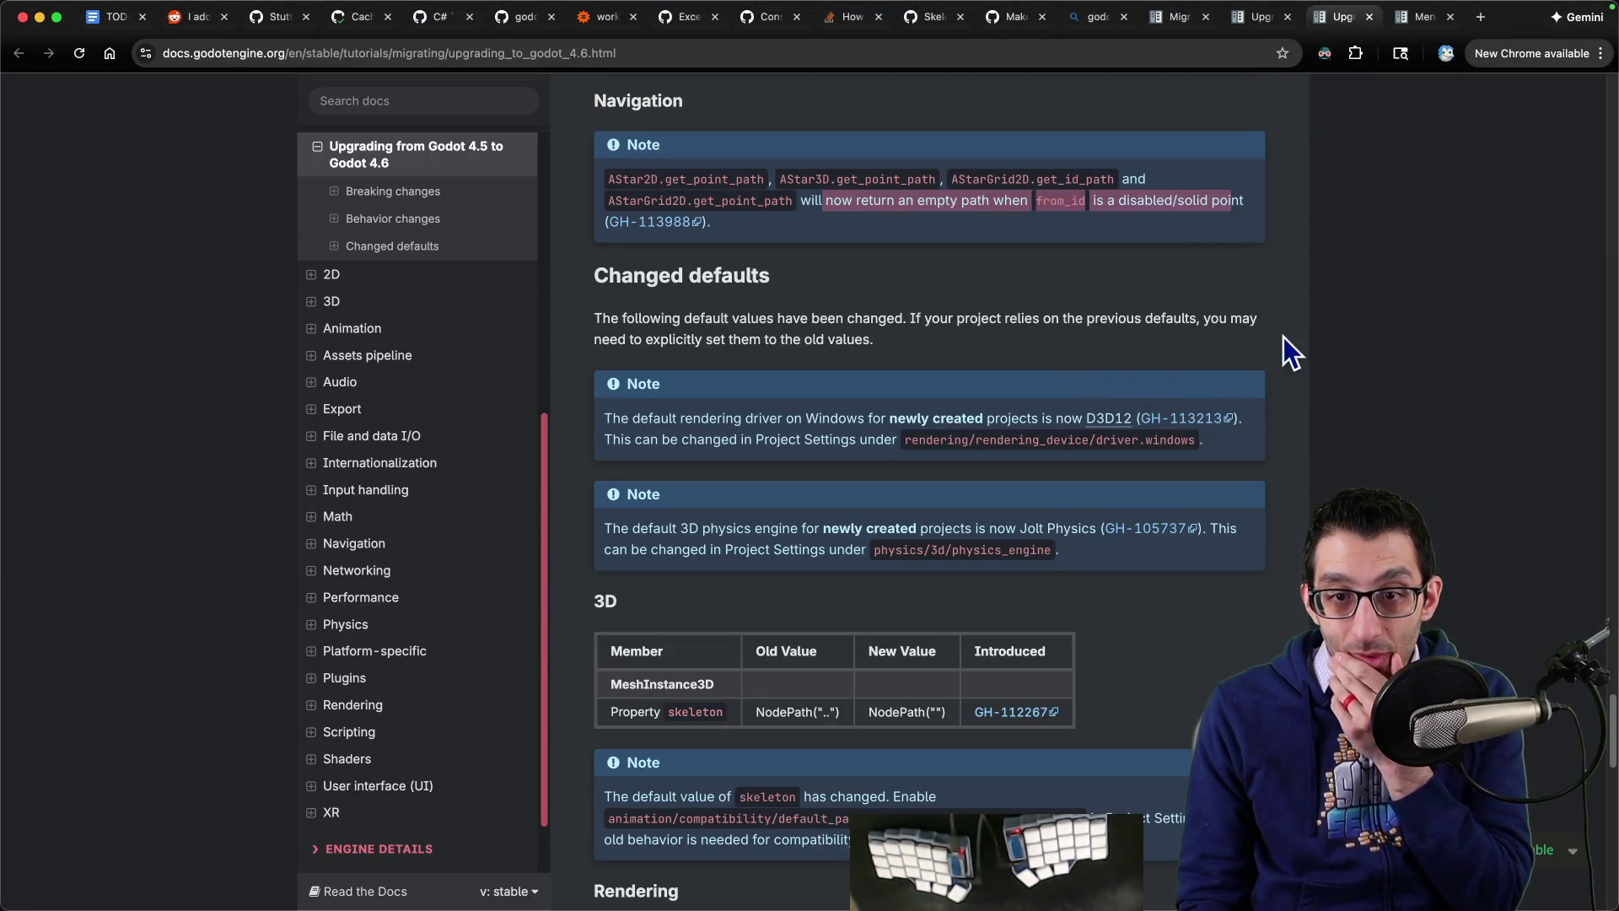
{"action": "left_click_drag", "start_coordinate": [605, 414], "coordinate": [691, 413]}
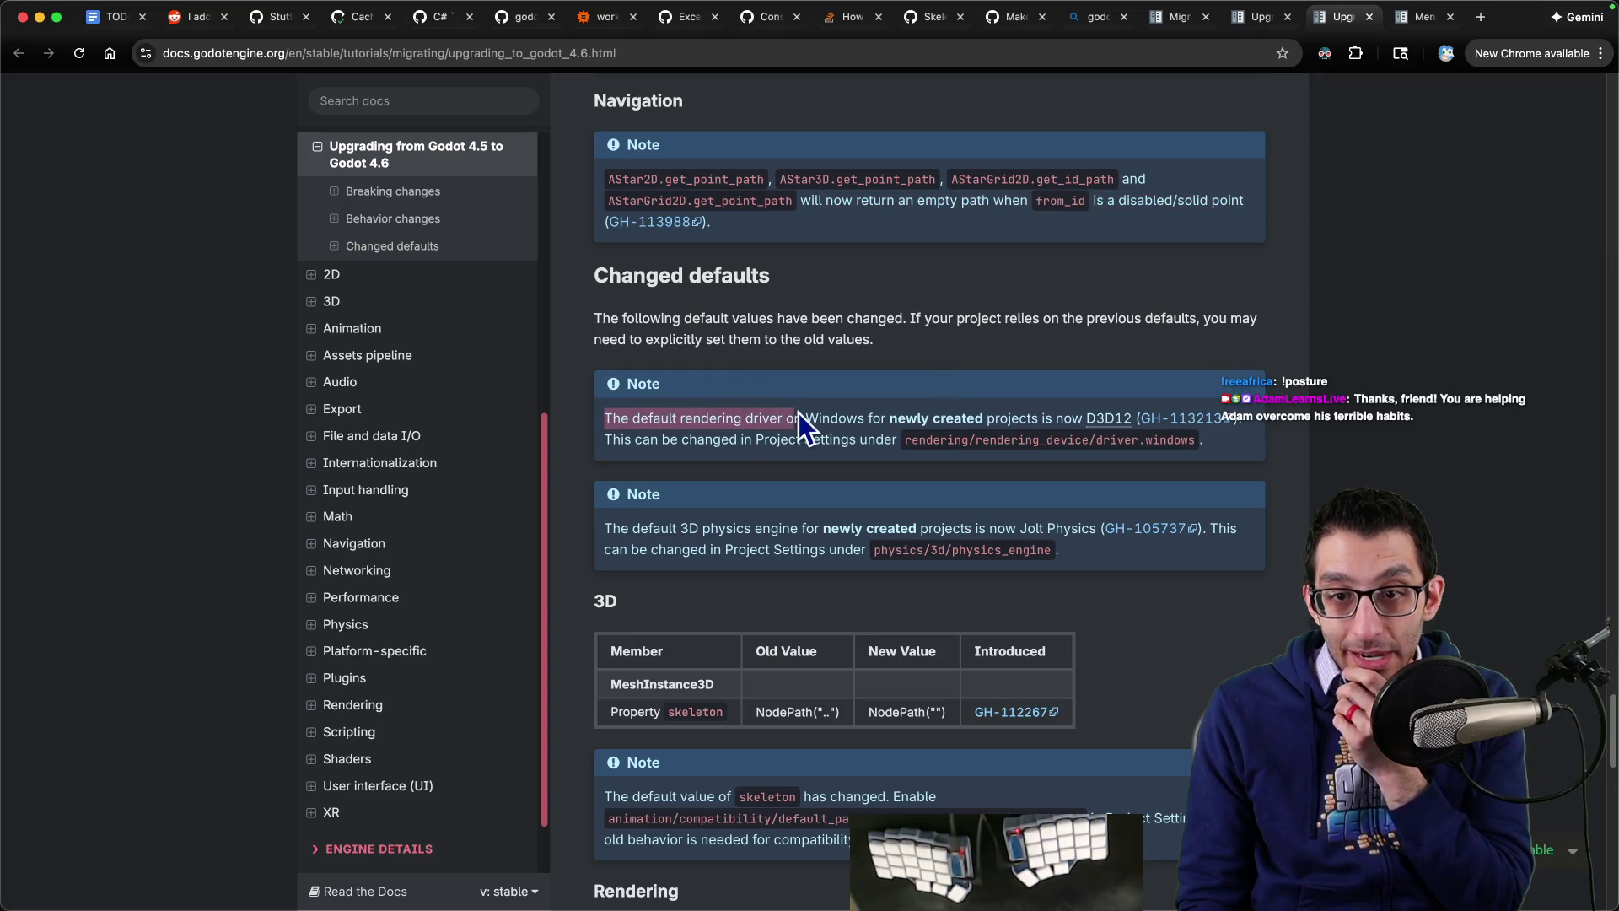
{"action": "left_click_drag", "start_coordinate": [871, 410], "coordinate": [977, 410]}
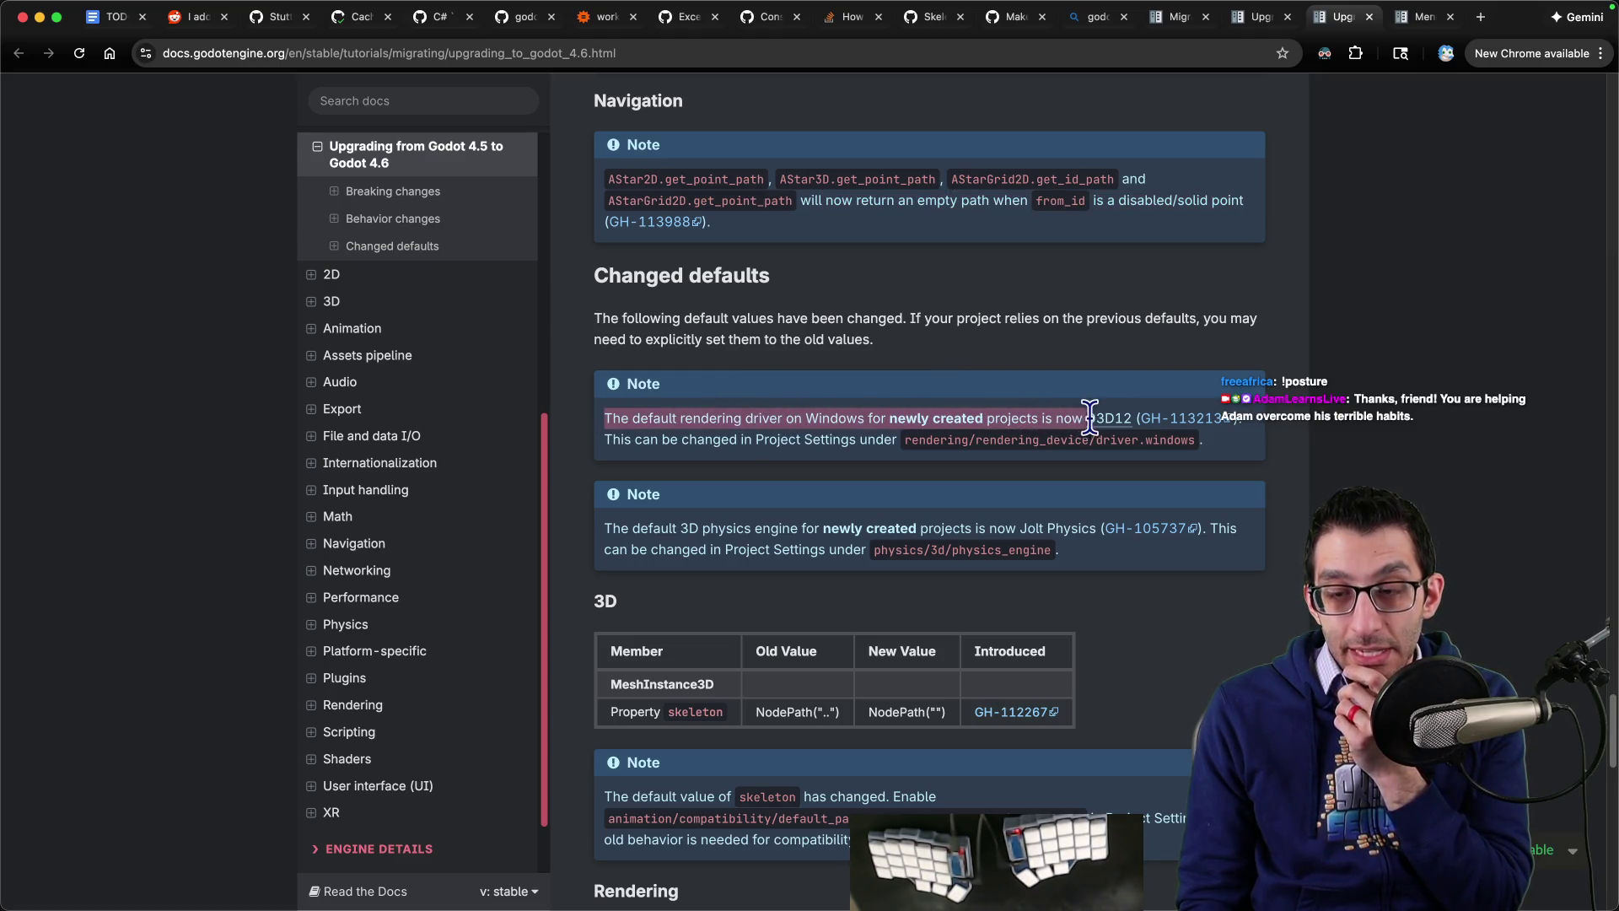
{"action": "left_click_drag", "start_coordinate": [1123, 419], "coordinate": [1132, 419]}
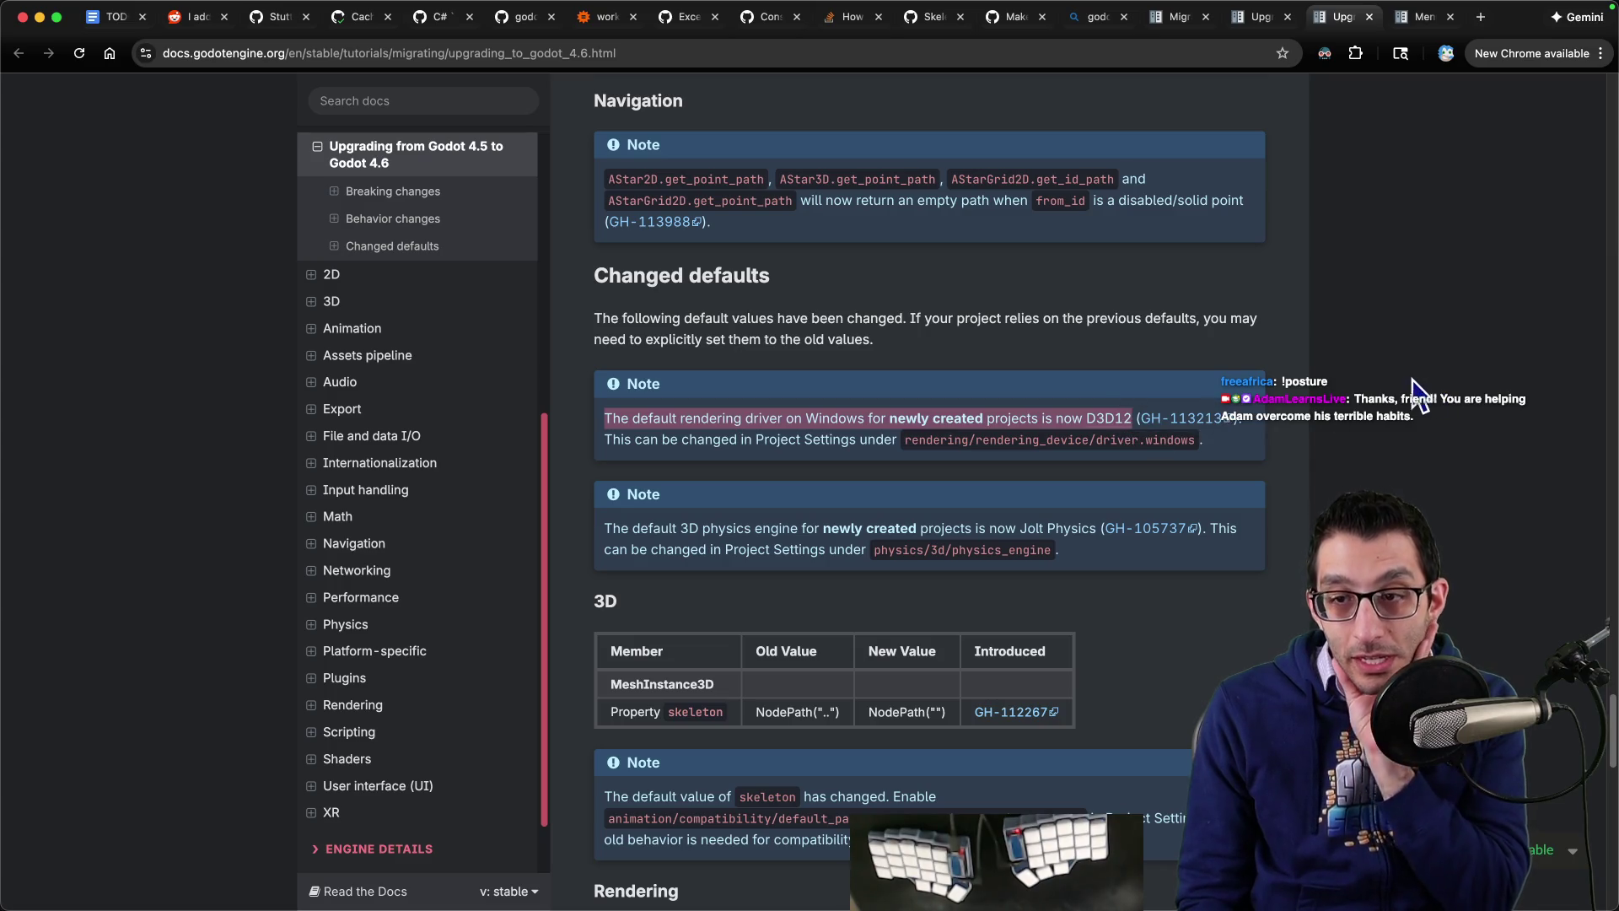
{"action": "mouse_move", "coordinate": [1037, 902]}
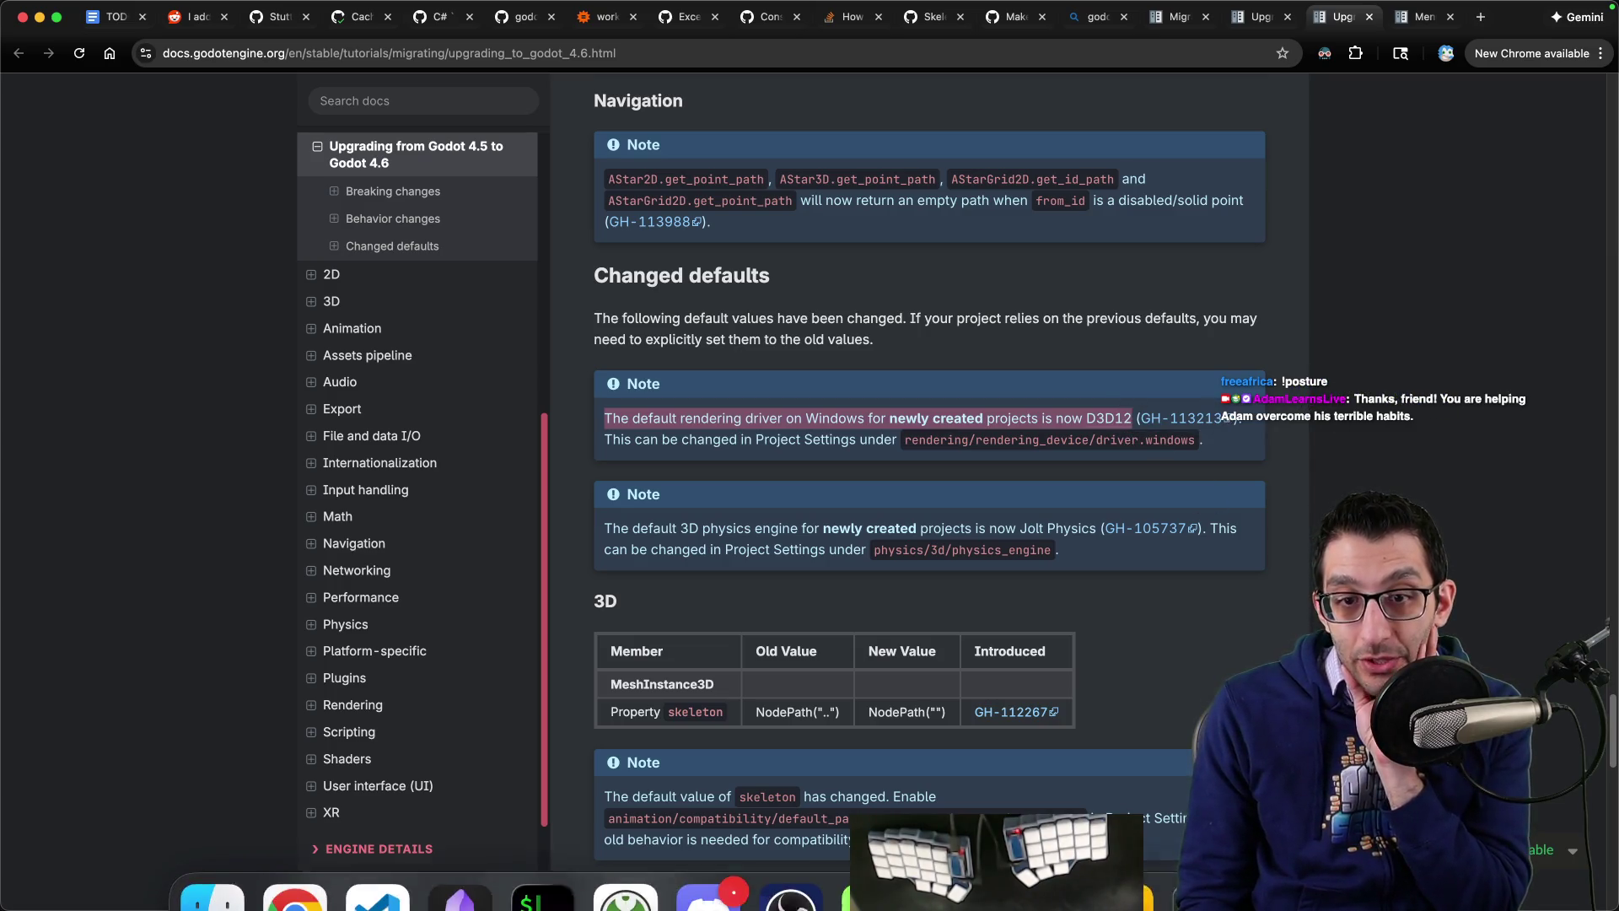
{"action": "left_click", "coordinate": [1122, 860]}
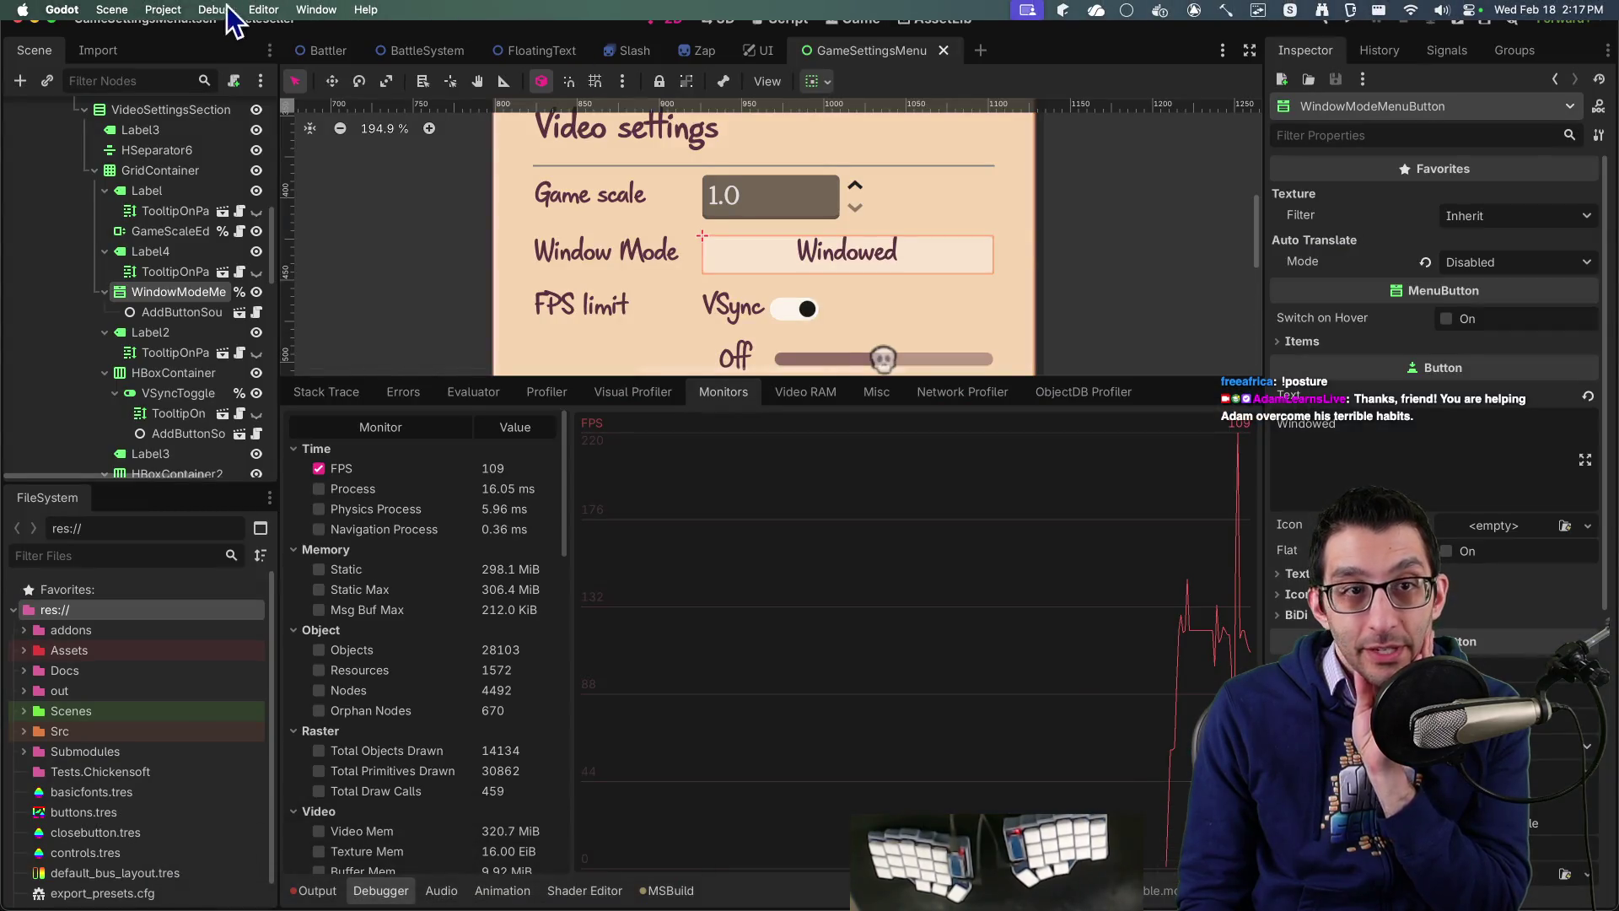
Step: Open Project Settings and try the filters 'driver' and 'windows dri'
{"action": "left_click", "coordinate": [162, 9]}
{"action": "left_click", "coordinate": [180, 37]}
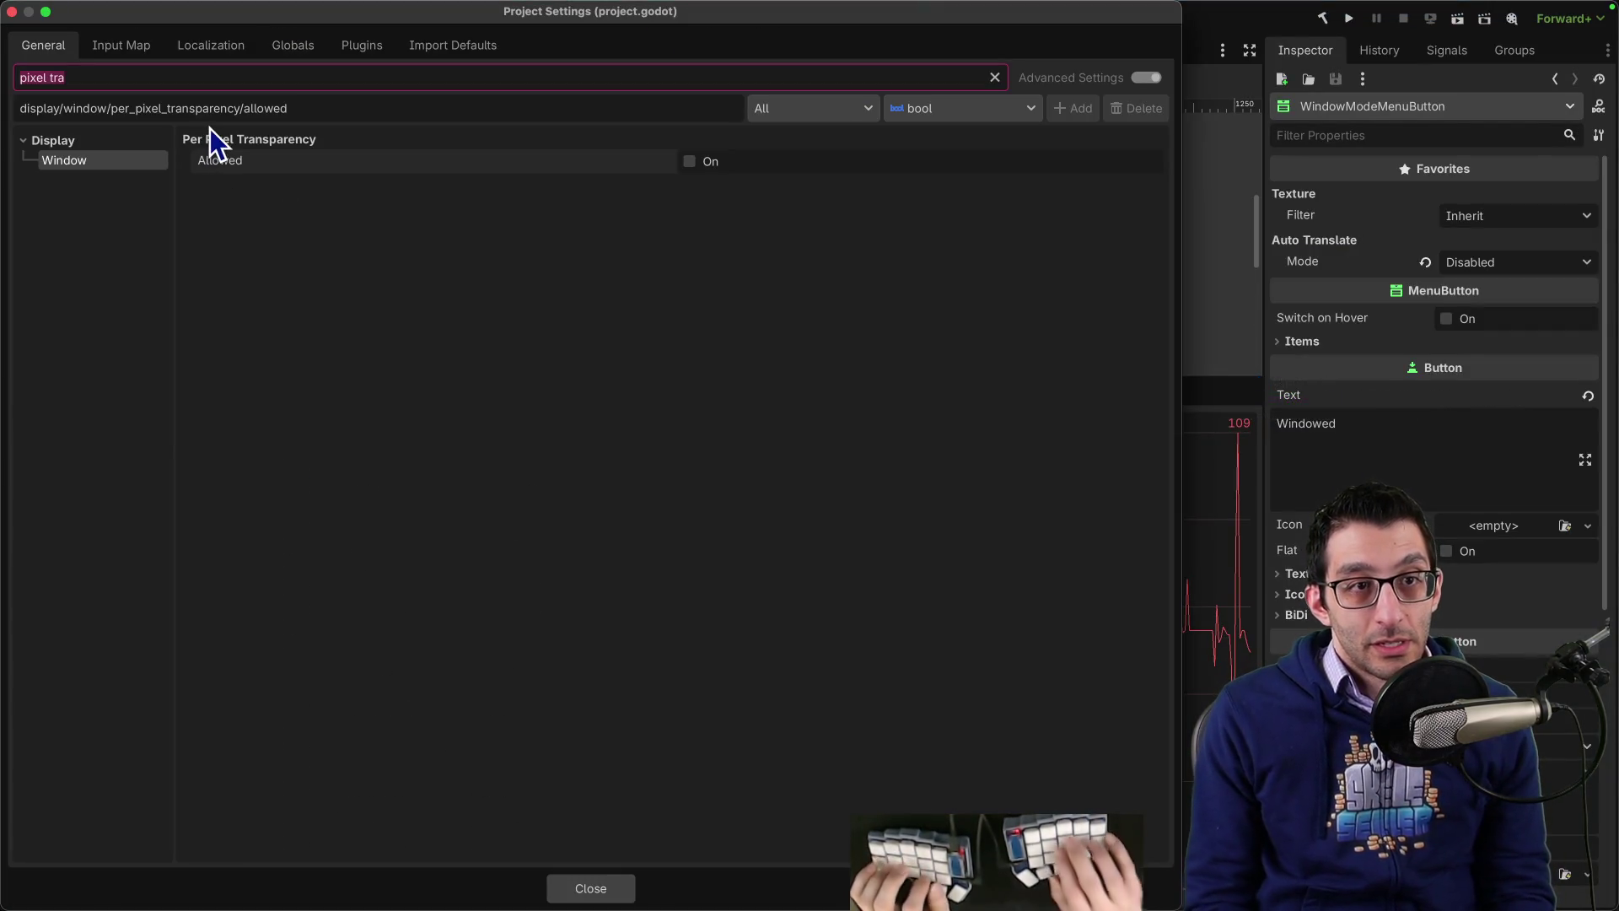
{"action": "type", "text": "driver"}
{"action": "key", "text": "BackSpace"}
{"action": "key", "text": "BackSpace"}
{"action": "key", "text": "BackSpace"}
{"action": "type", "text": "wi"}
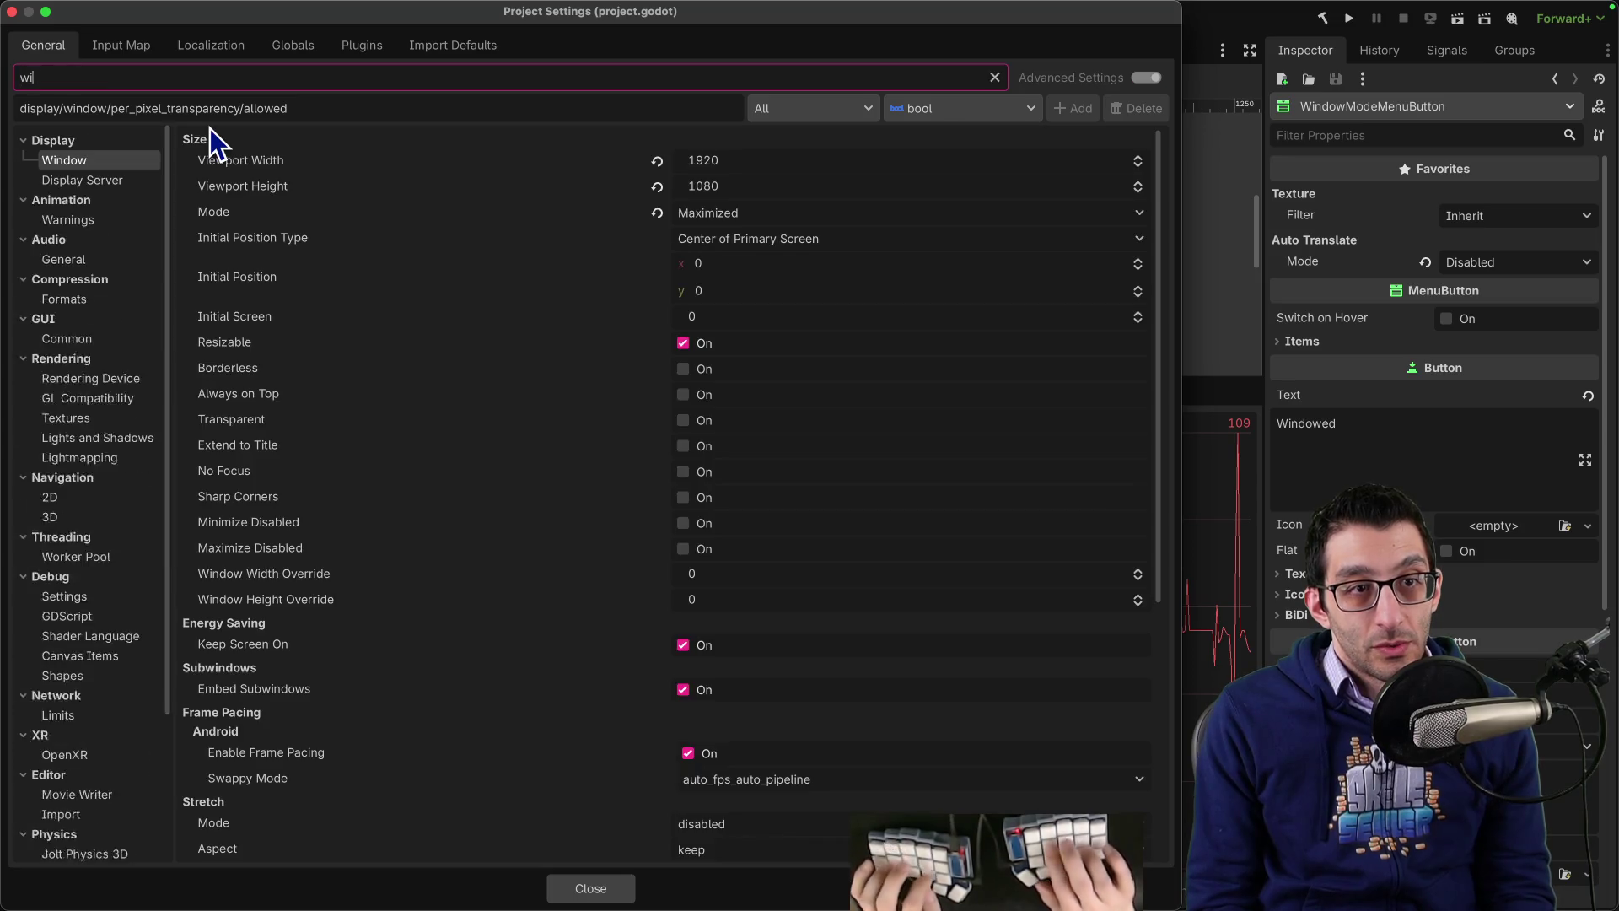
{"action": "type", "text": "ndows dri"}
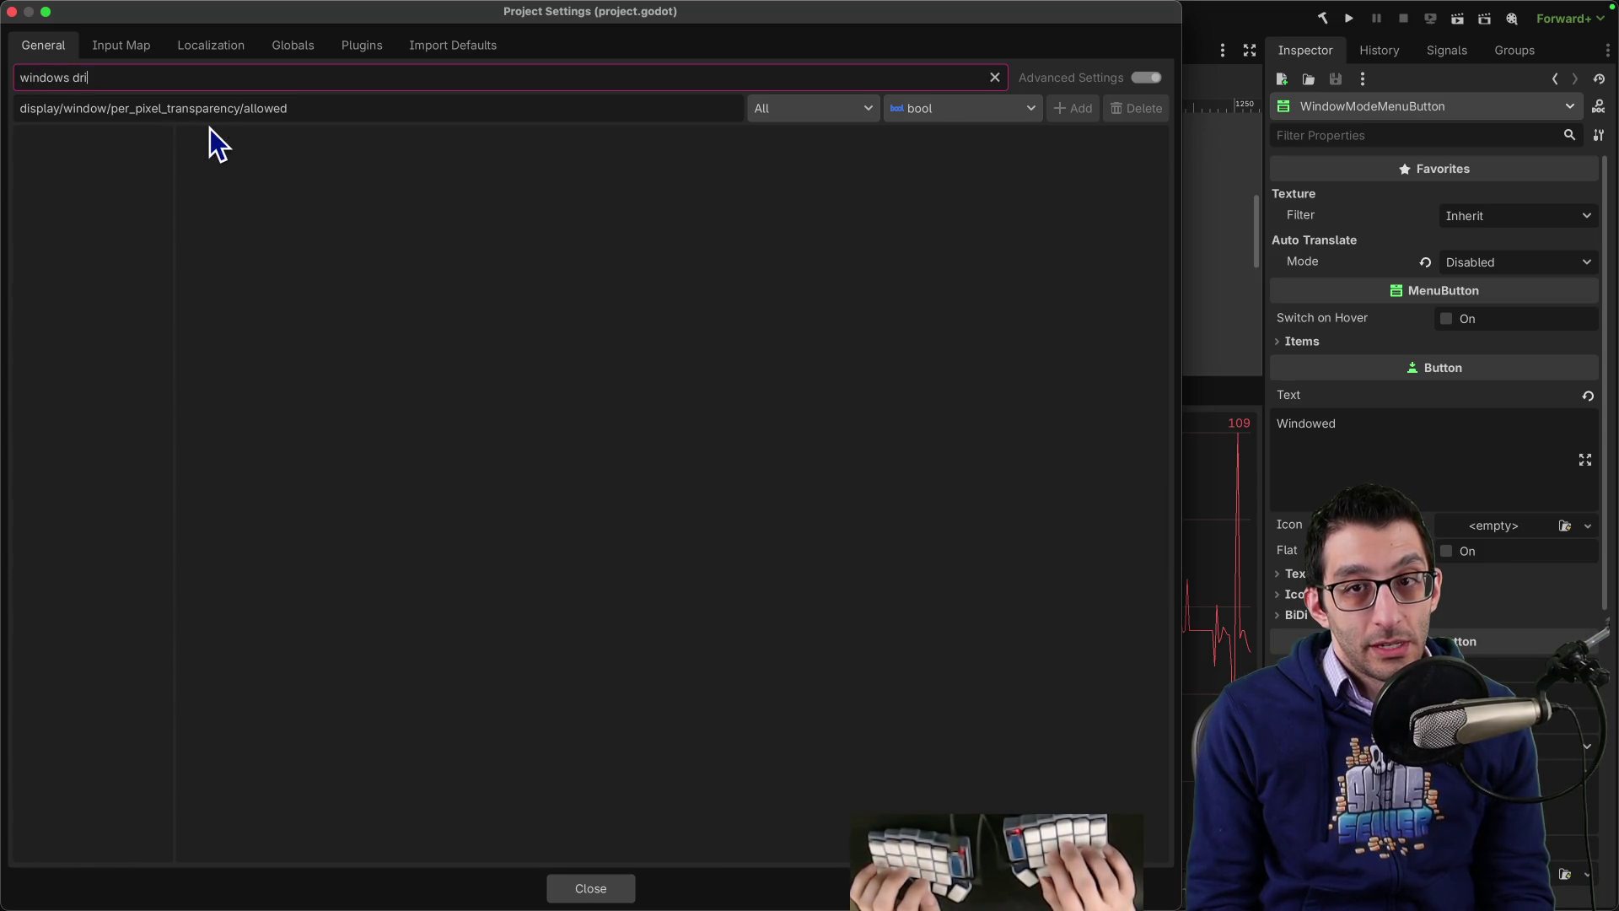
{"action": "key", "text": "BackSpace"}
Step: Glance at Application Config, then filter for 'driver' and show the Rendering Driver settings
{"action": "left_click", "coordinate": [114, 161]}
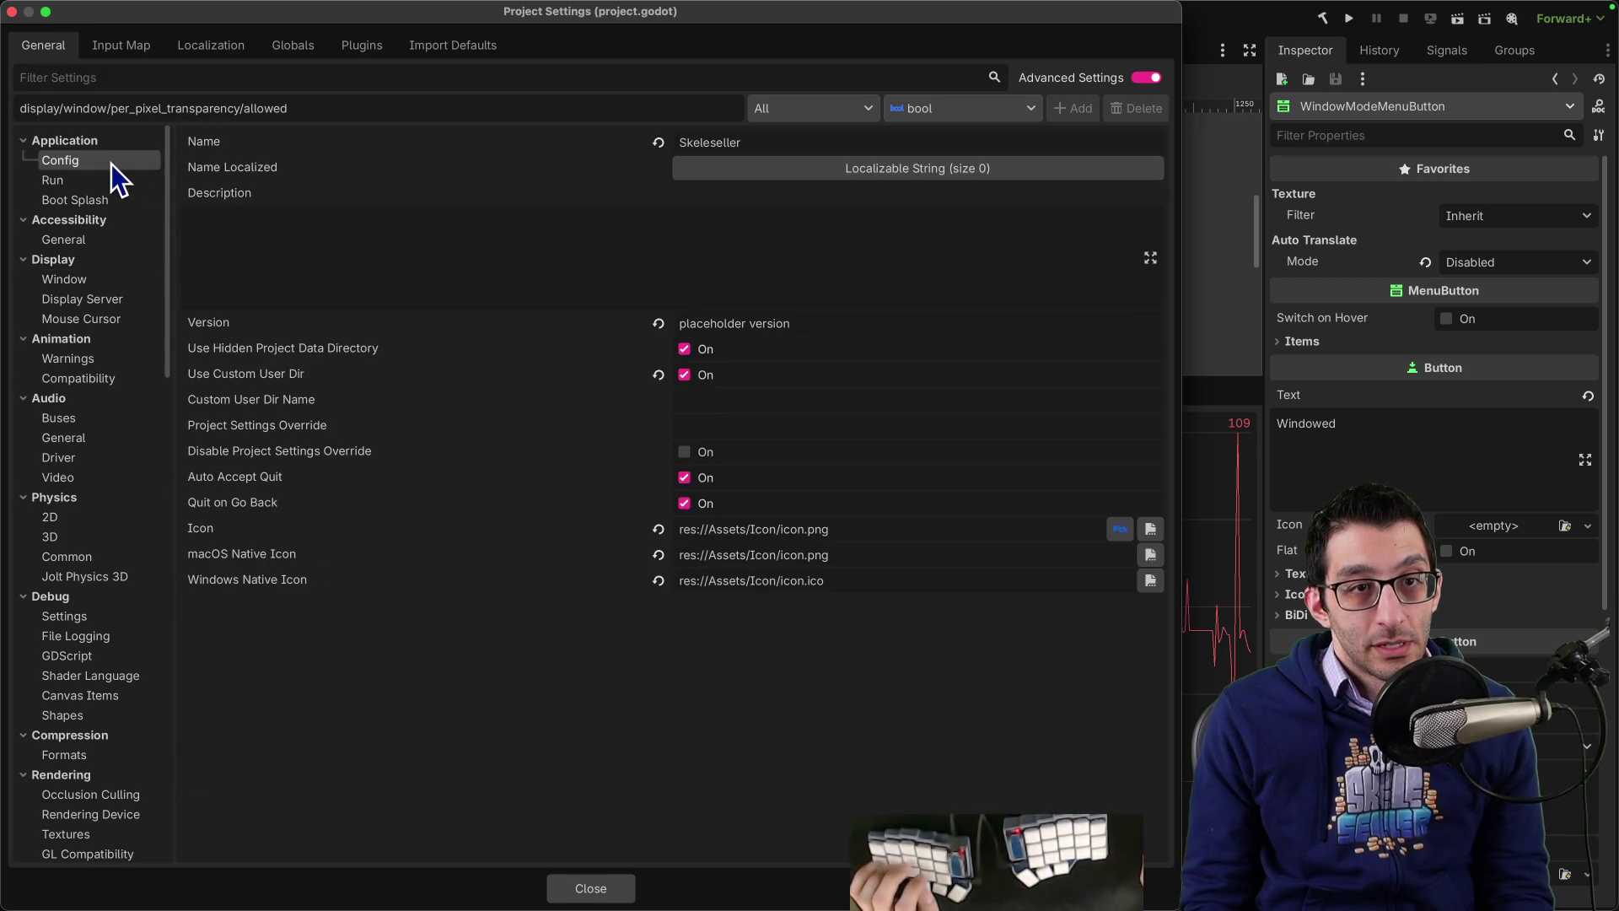
{"action": "left_click", "coordinate": [130, 74]}
{"action": "type", "text": "driver"}
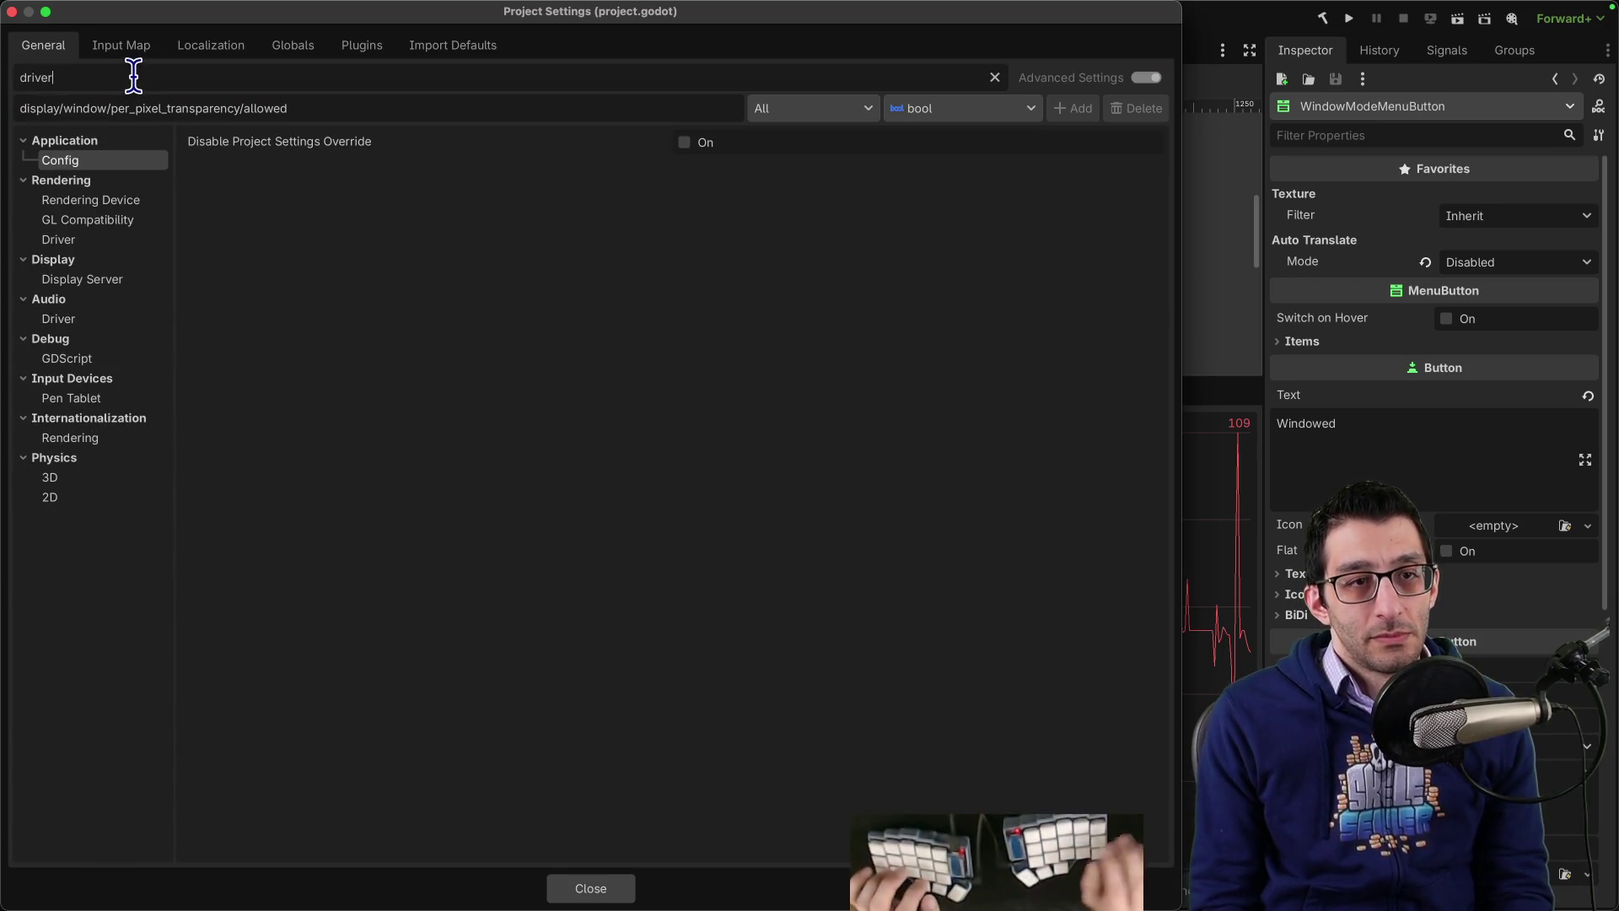
{"action": "left_click", "coordinate": [90, 238]}
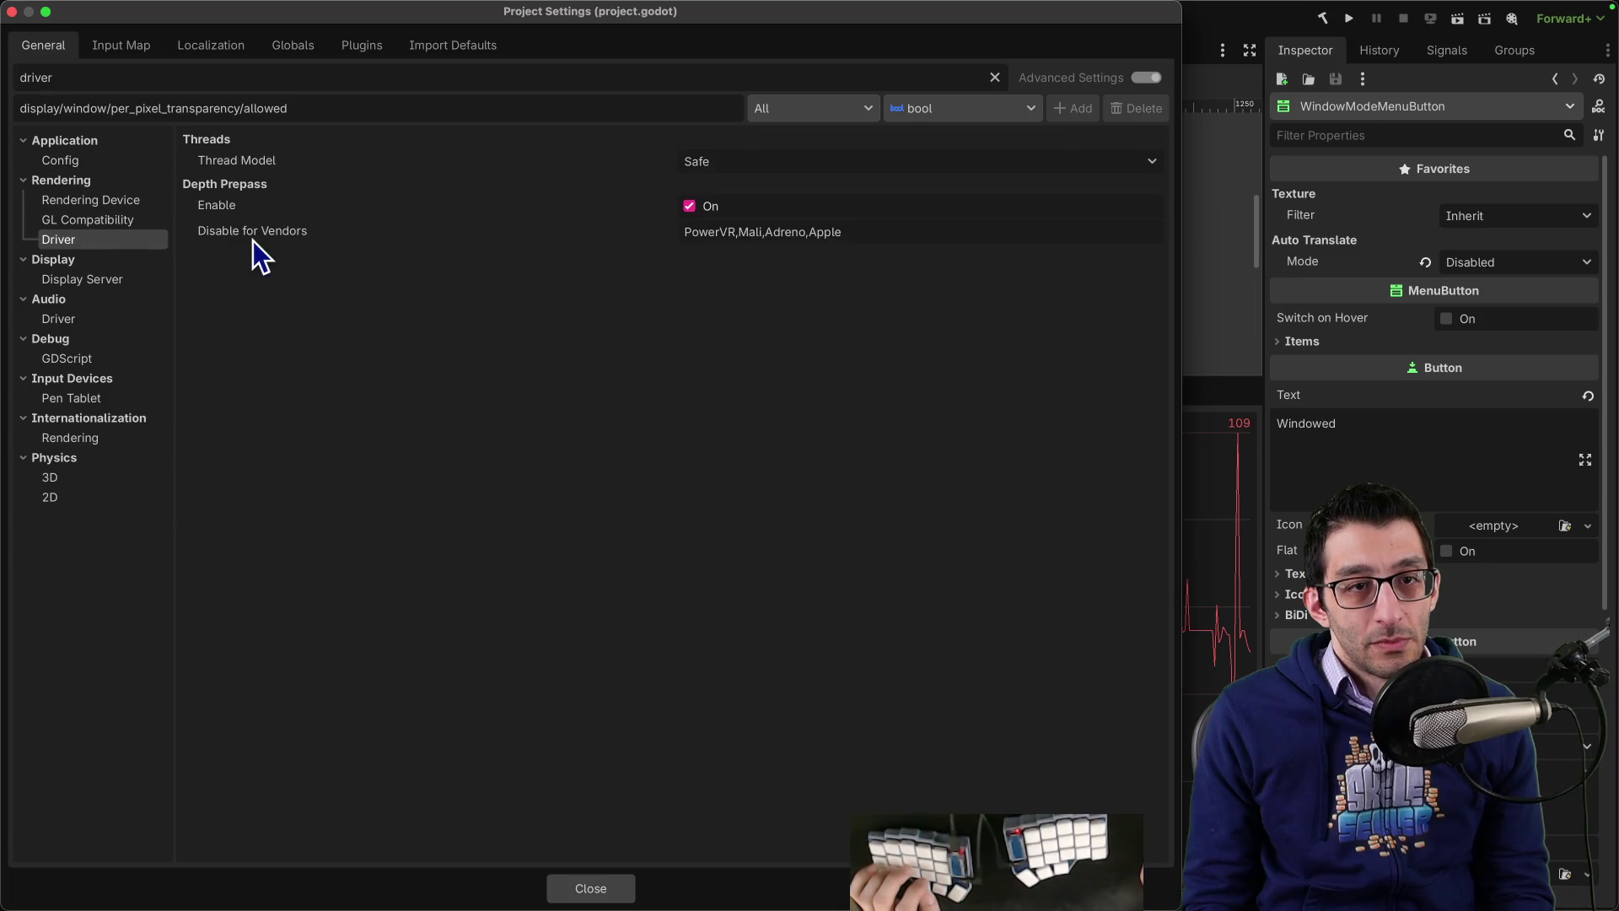
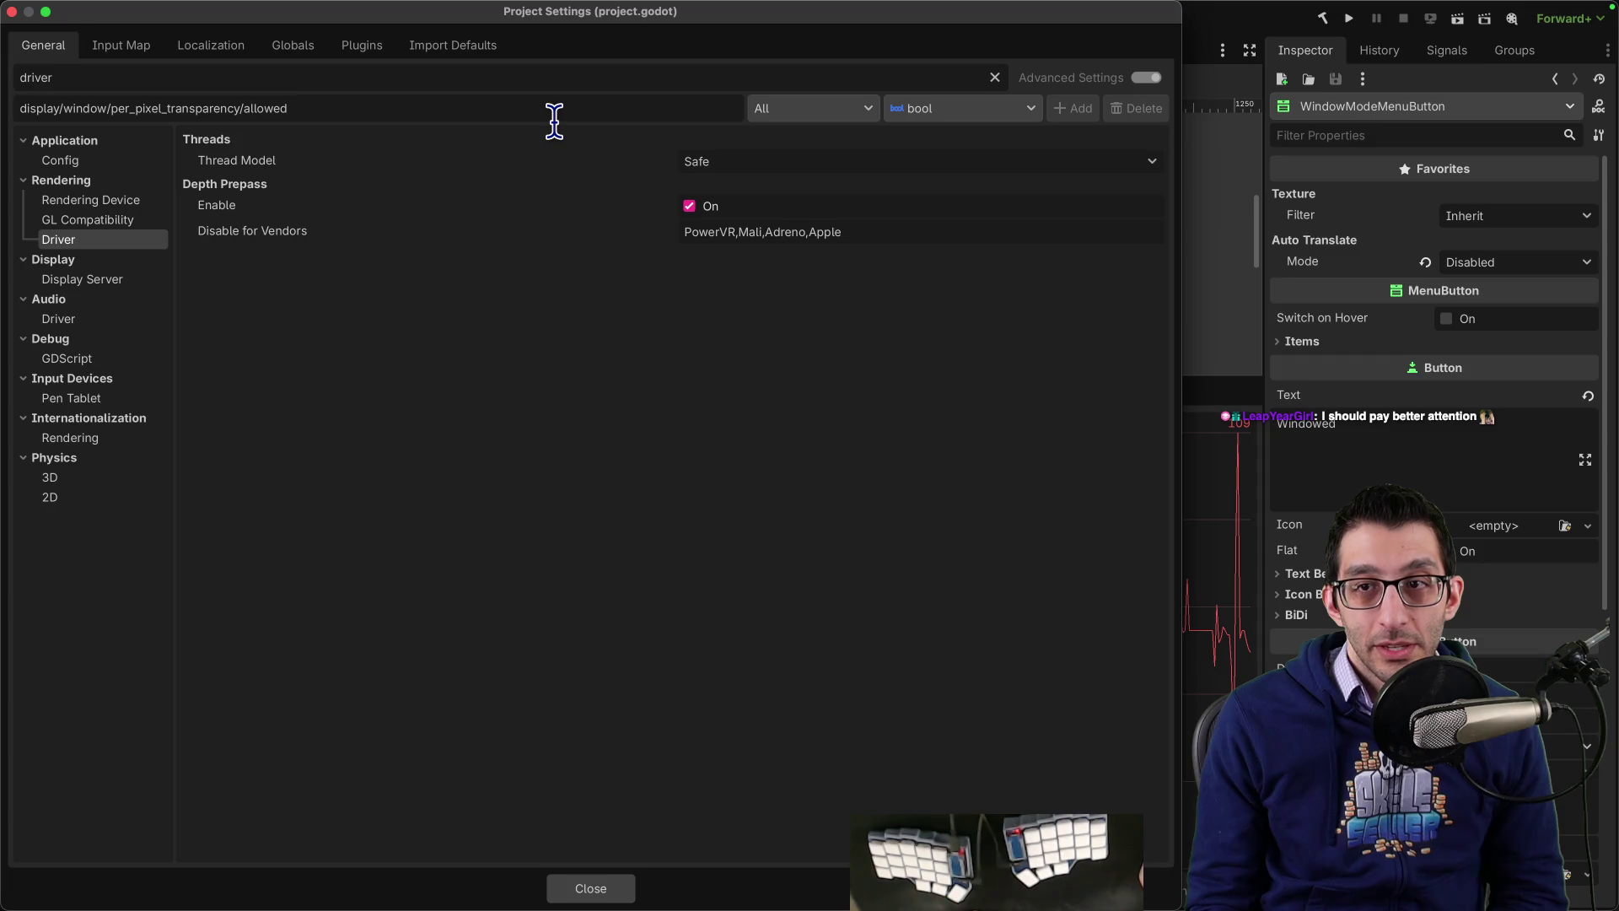
Step: Check the Rendering Device driver settings and confirm Driver.windows is still vulkan
{"action": "left_click", "coordinate": [107, 200]}
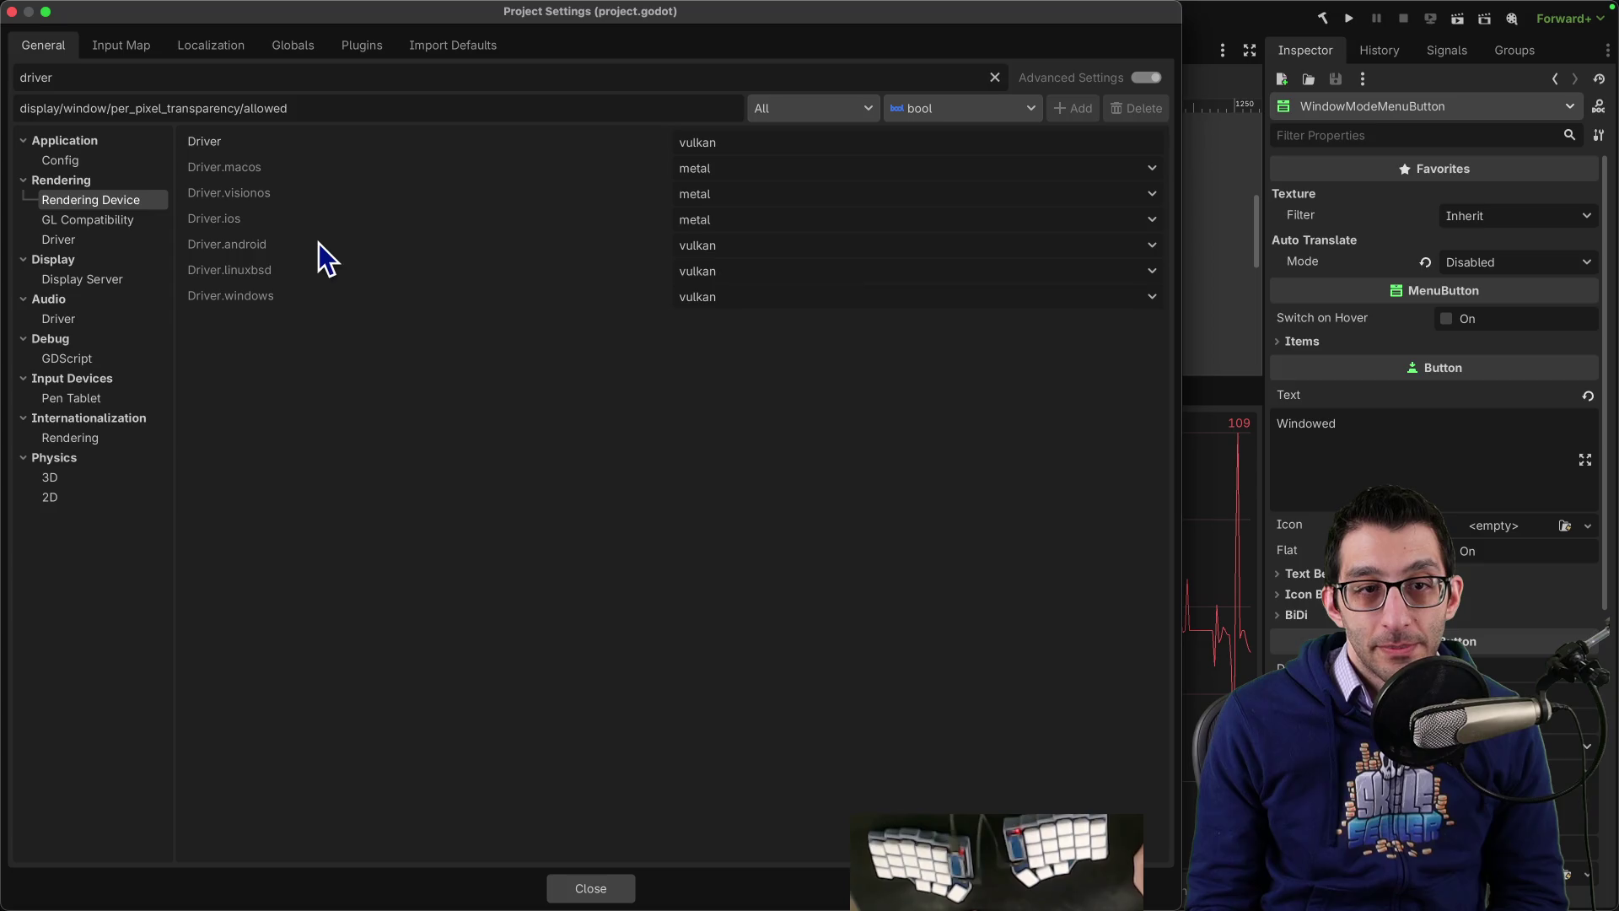
{"action": "left_click", "coordinate": [736, 297]}
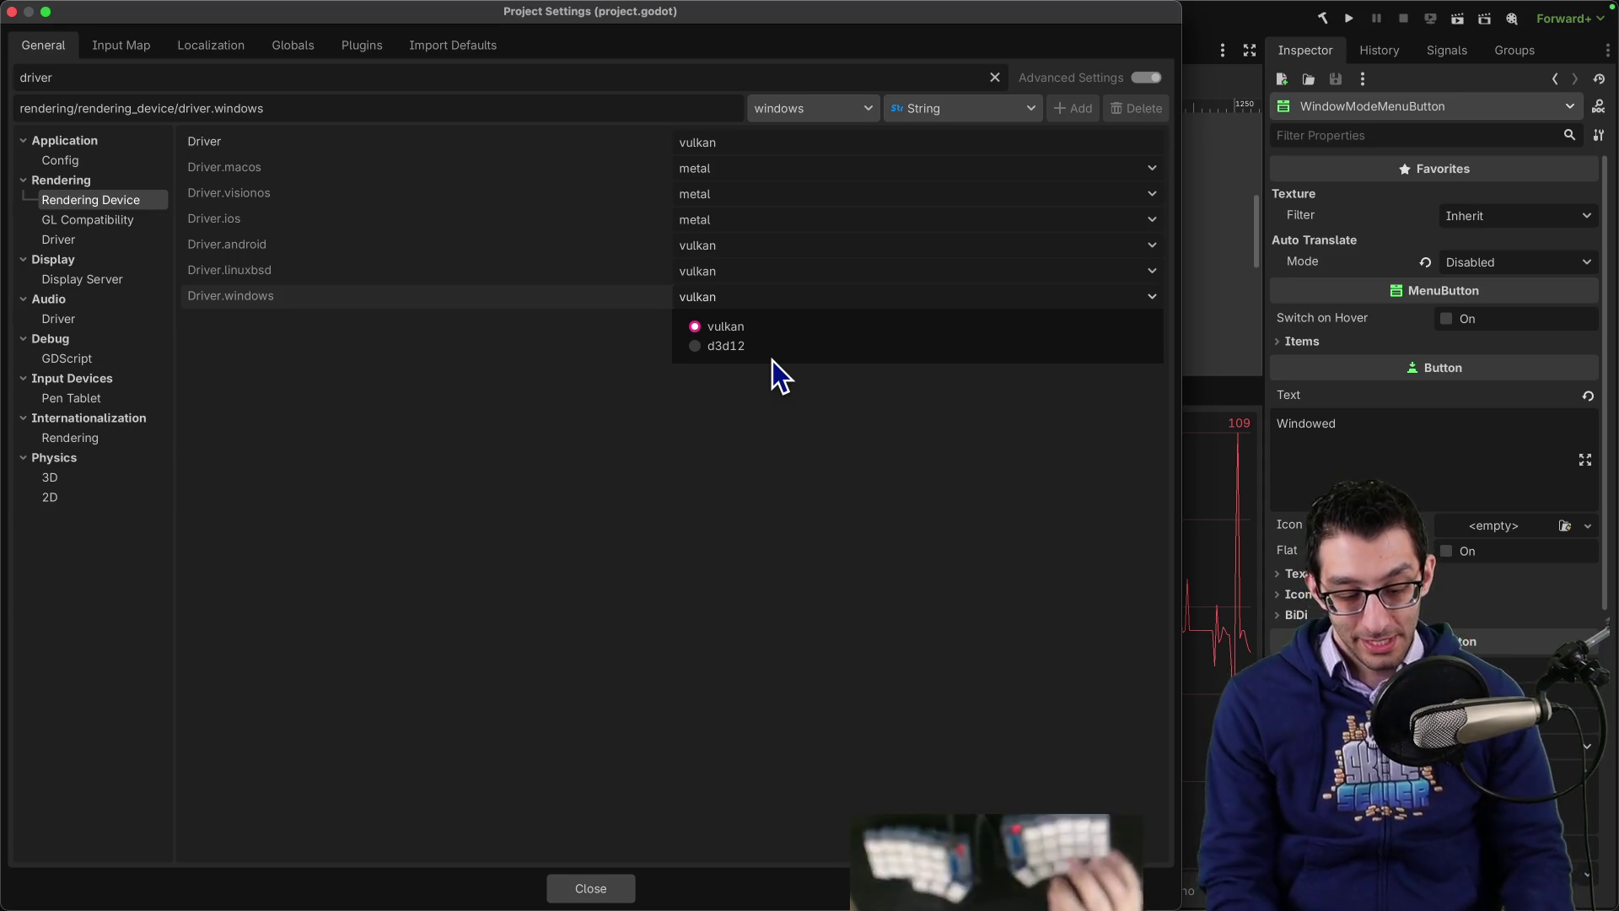
{"action": "key", "text": "super+Tab"}
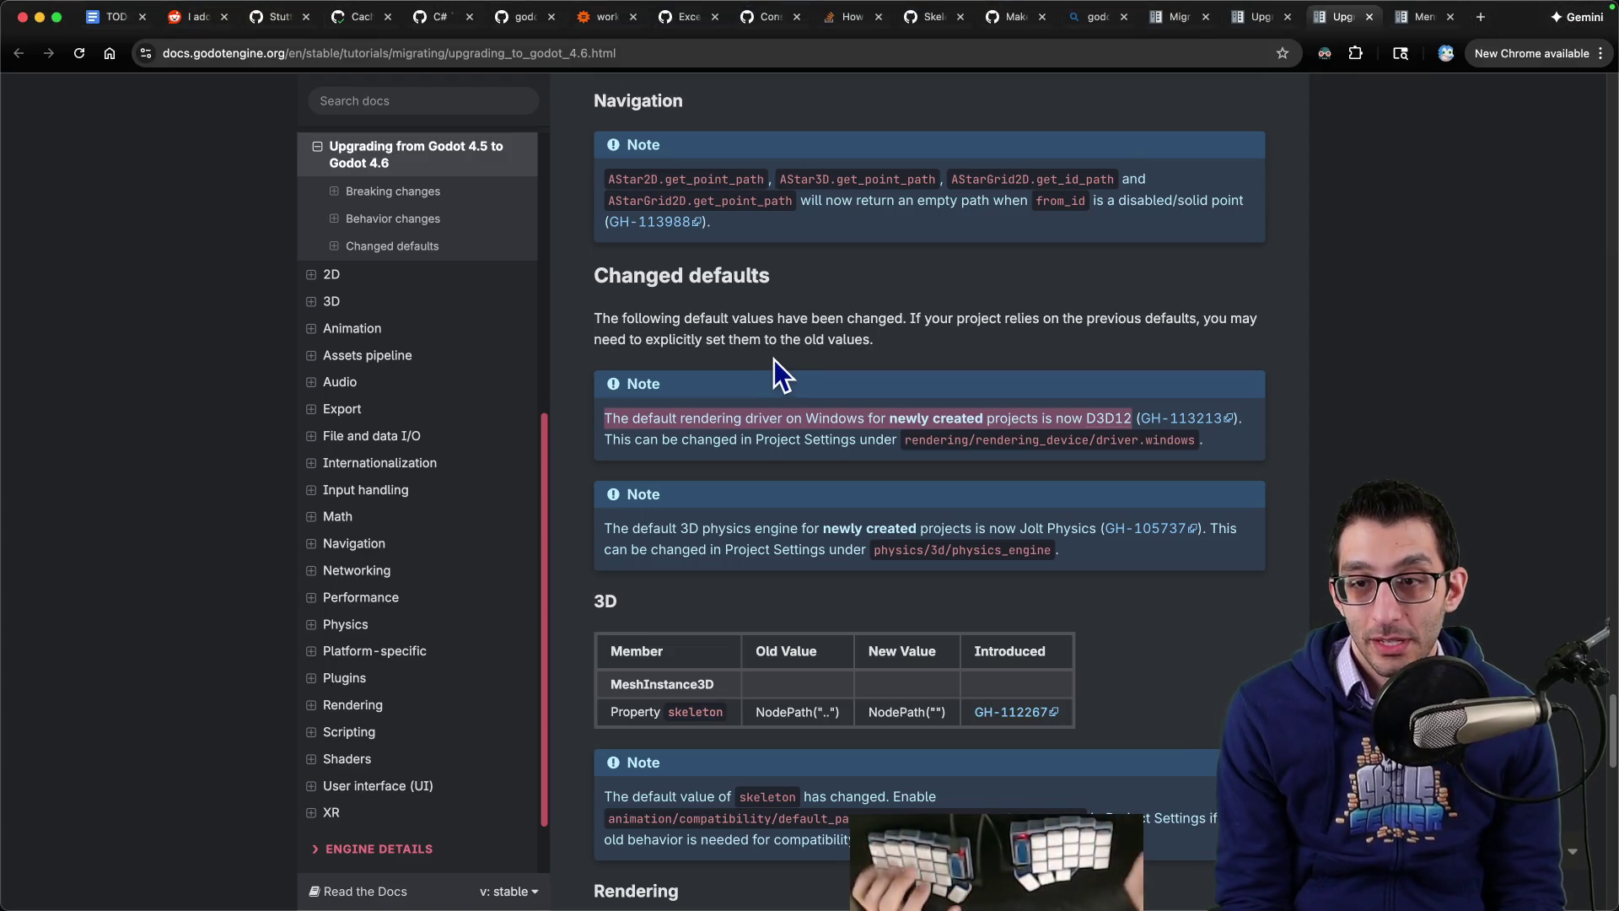
Step: Open pull request GH-113213 and read why Direct3D 12 becomes the default Windows driver
{"action": "left_click", "coordinate": [1172, 419], "text": "super"}
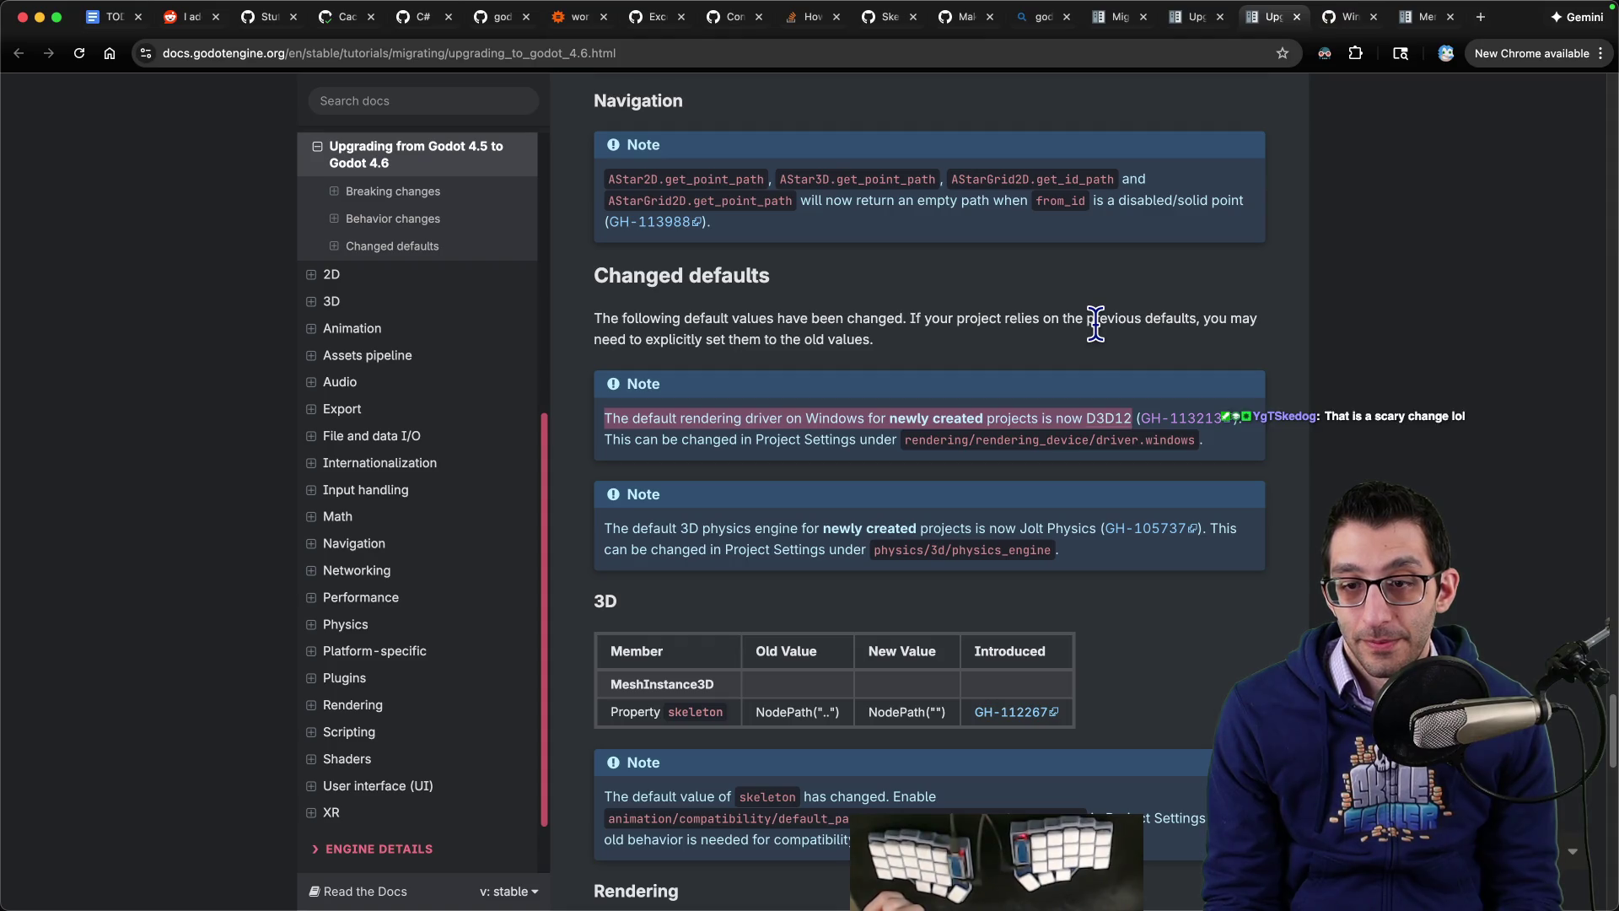
{"action": "key", "text": "ctrl+Tab"}
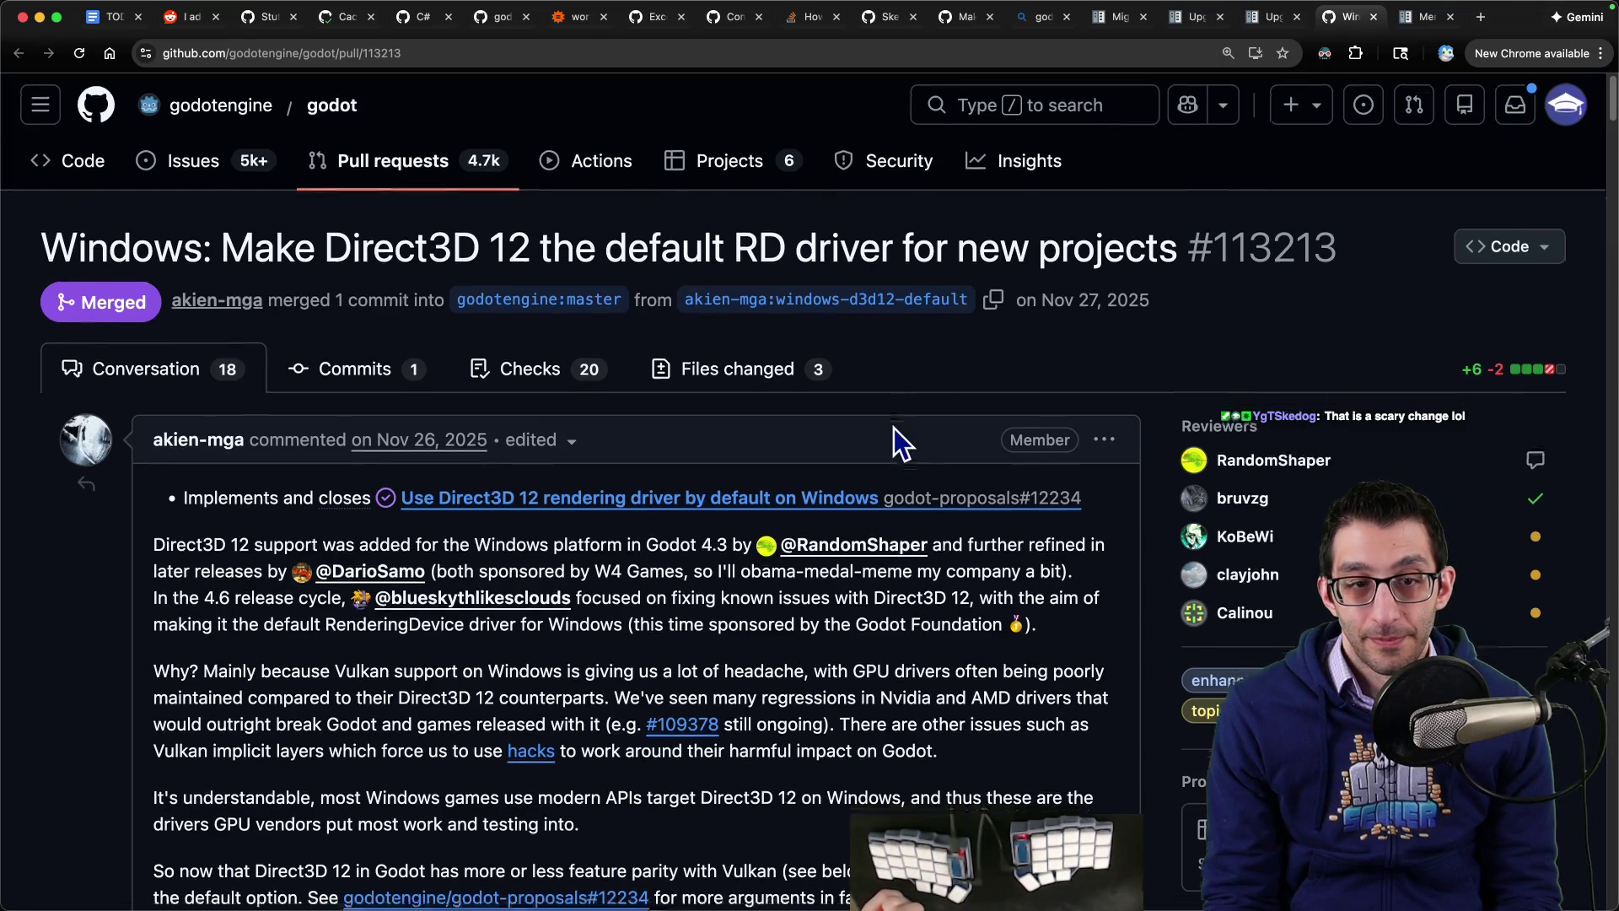
{"action": "scroll", "coordinate": [895, 421], "scroll_direction": "down", "scroll_amount": 3}
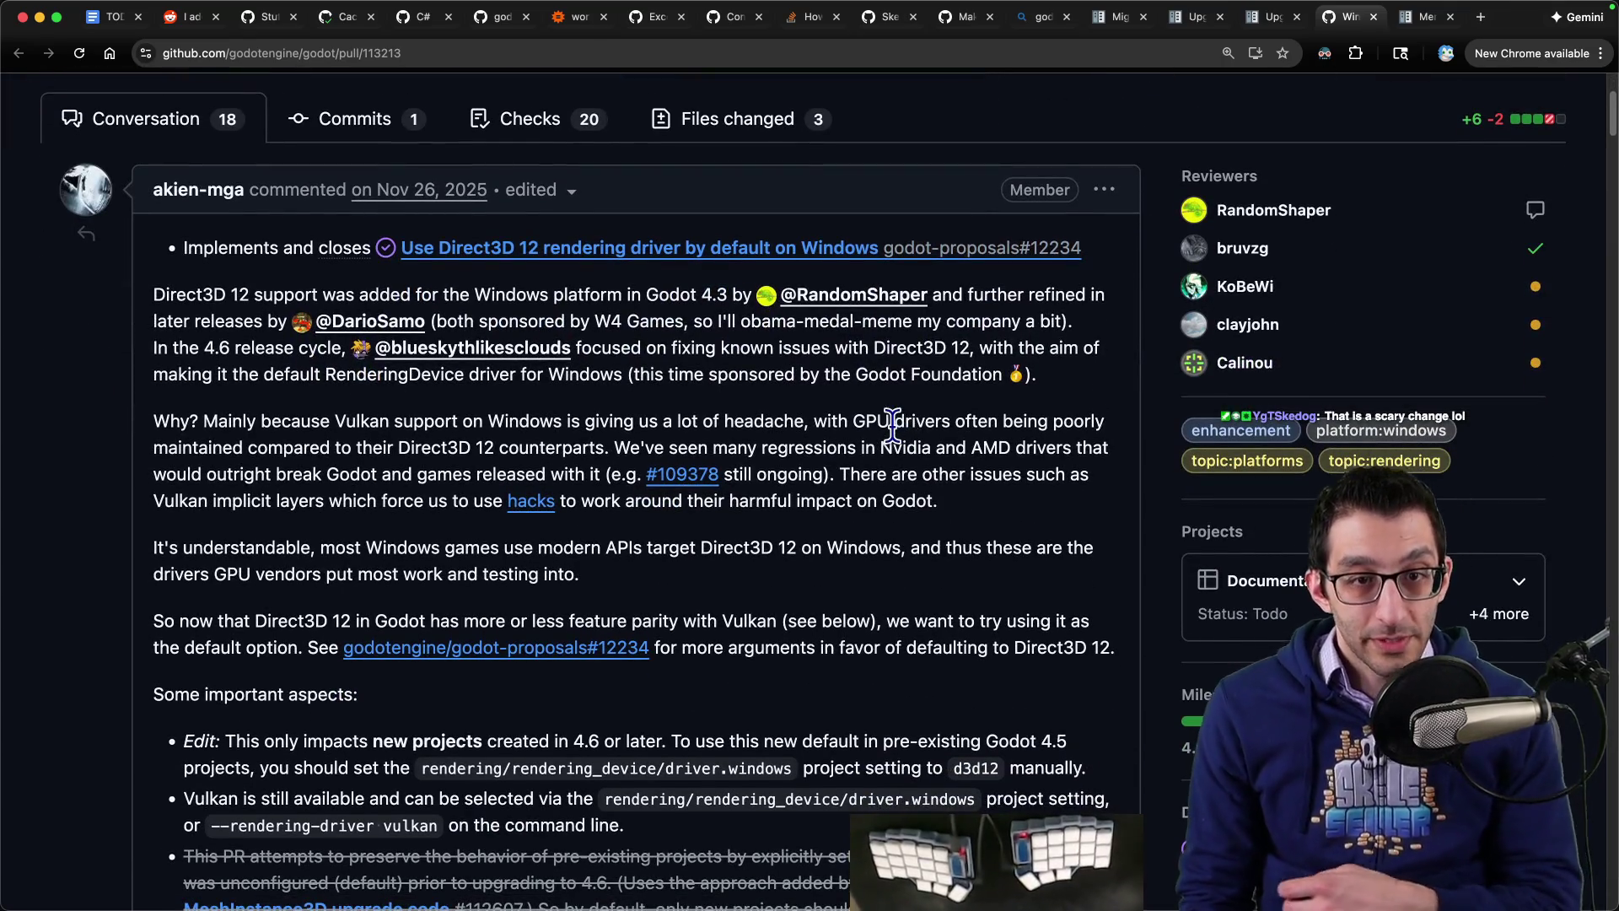
{"action": "scroll", "coordinate": [885, 434], "scroll_direction": "down", "scroll_amount": 1}
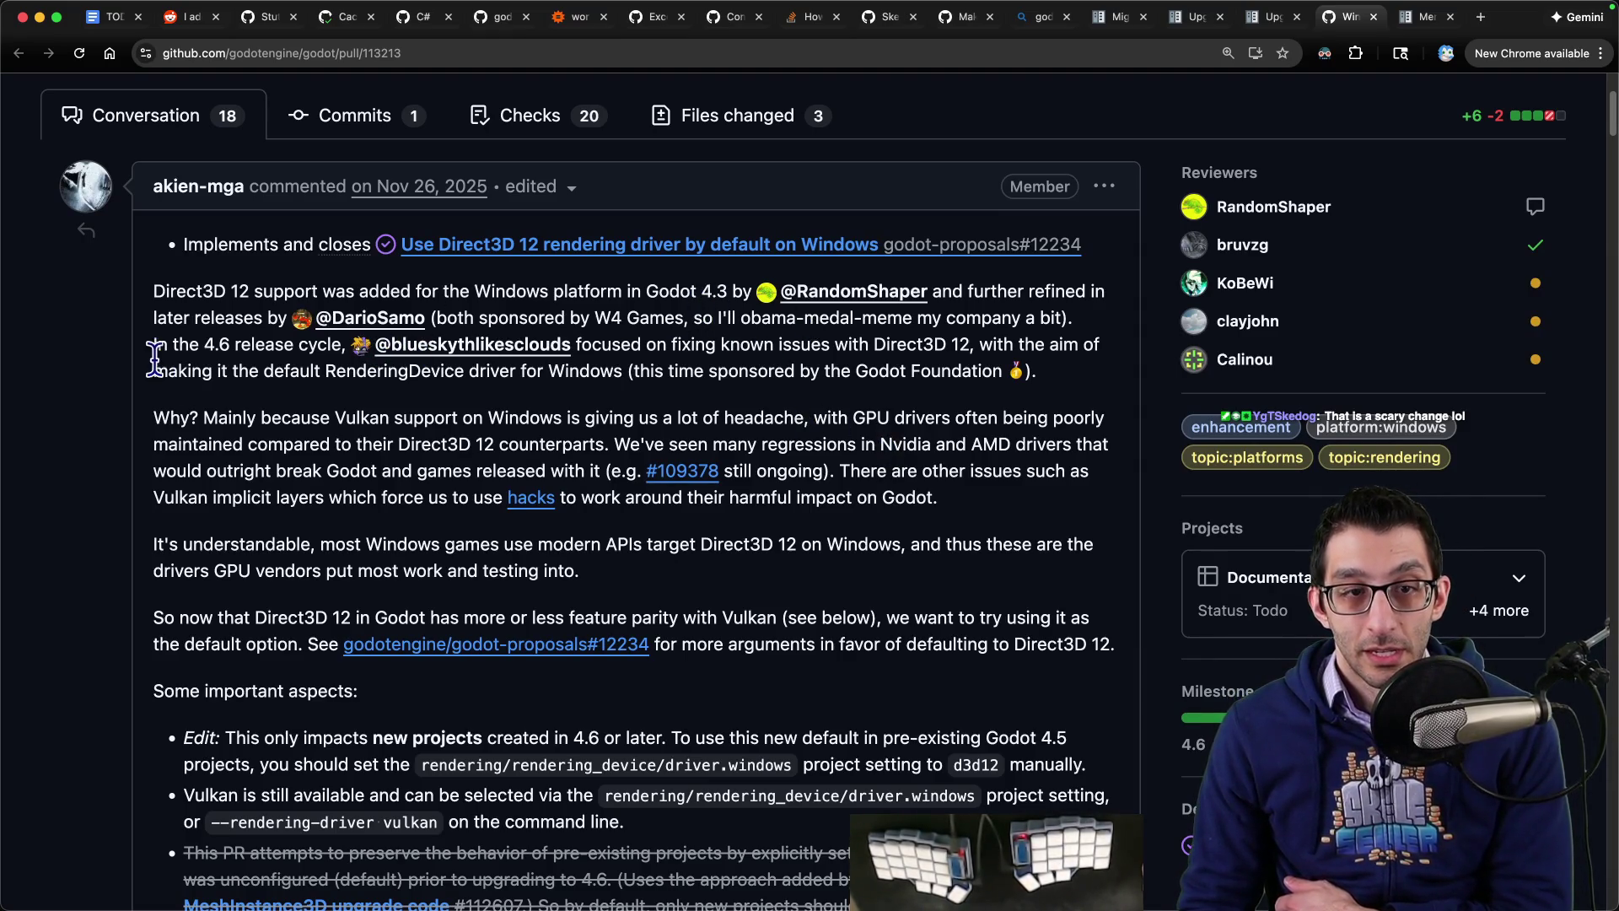
{"action": "left_click_drag", "start_coordinate": [154, 347], "coordinate": [352, 346]}
{"action": "mouse_move", "coordinate": [632, 346]}
{"action": "left_mouse_down"}
{"action": "mouse_move", "coordinate": [949, 346]}
{"action": "mouse_move", "coordinate": [335, 379]}
{"action": "mouse_move", "coordinate": [605, 377]}
{"action": "left_mouse_up"}
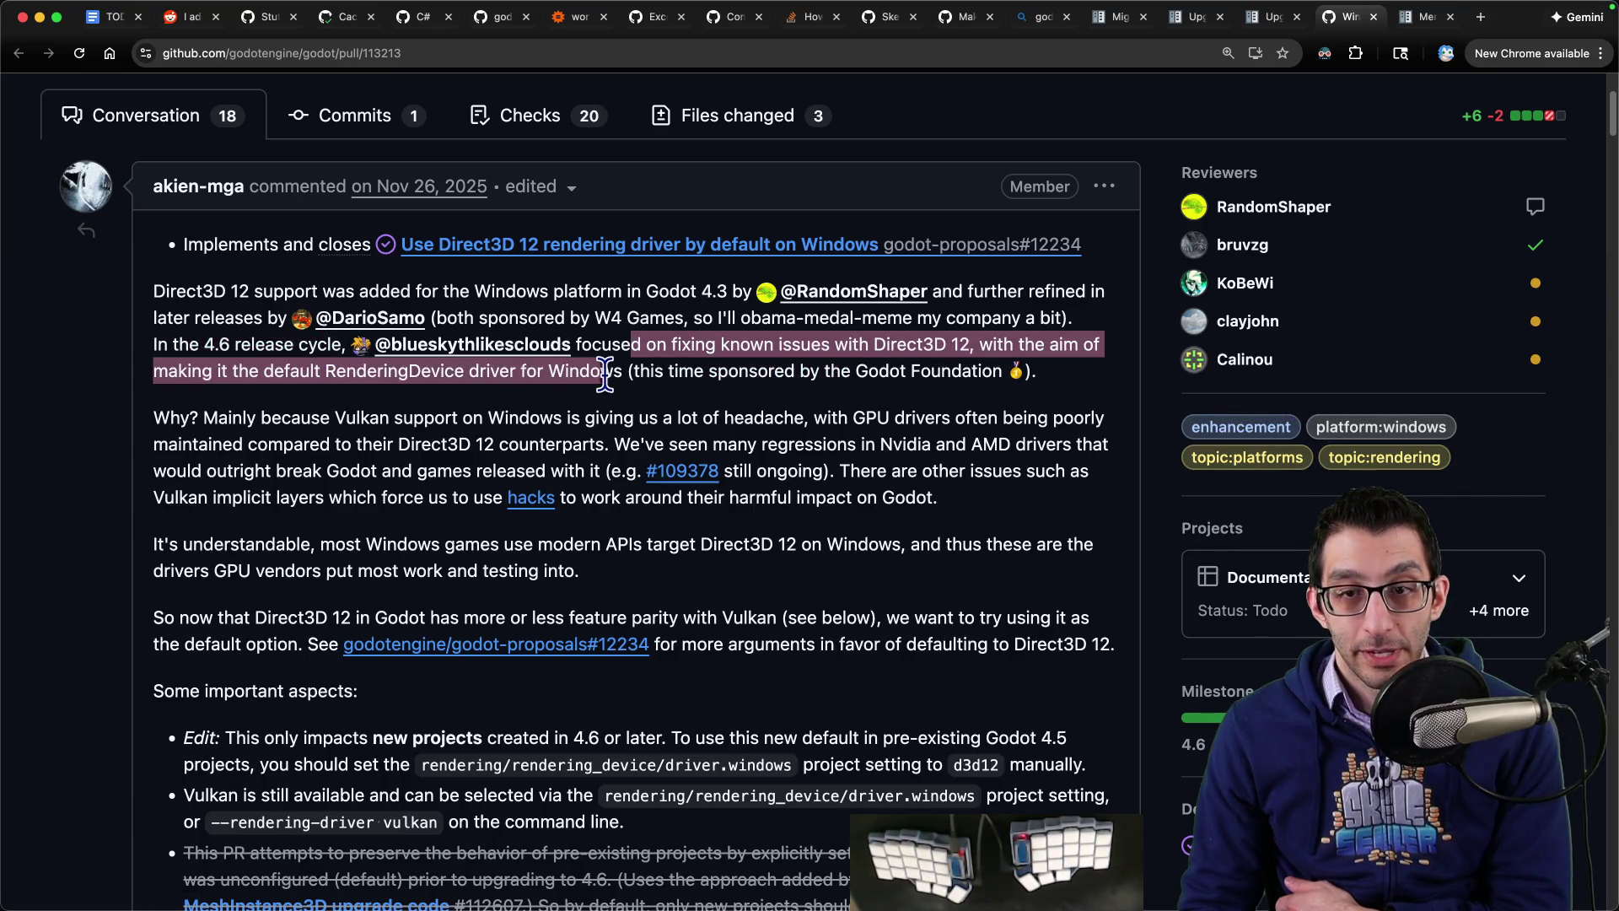
{"action": "mouse_move", "coordinate": [154, 418]}
{"action": "left_mouse_down"}
{"action": "mouse_move", "coordinate": [1069, 419]}
{"action": "mouse_move", "coordinate": [325, 445]}
{"action": "mouse_move", "coordinate": [485, 444]}
{"action": "left_mouse_up"}
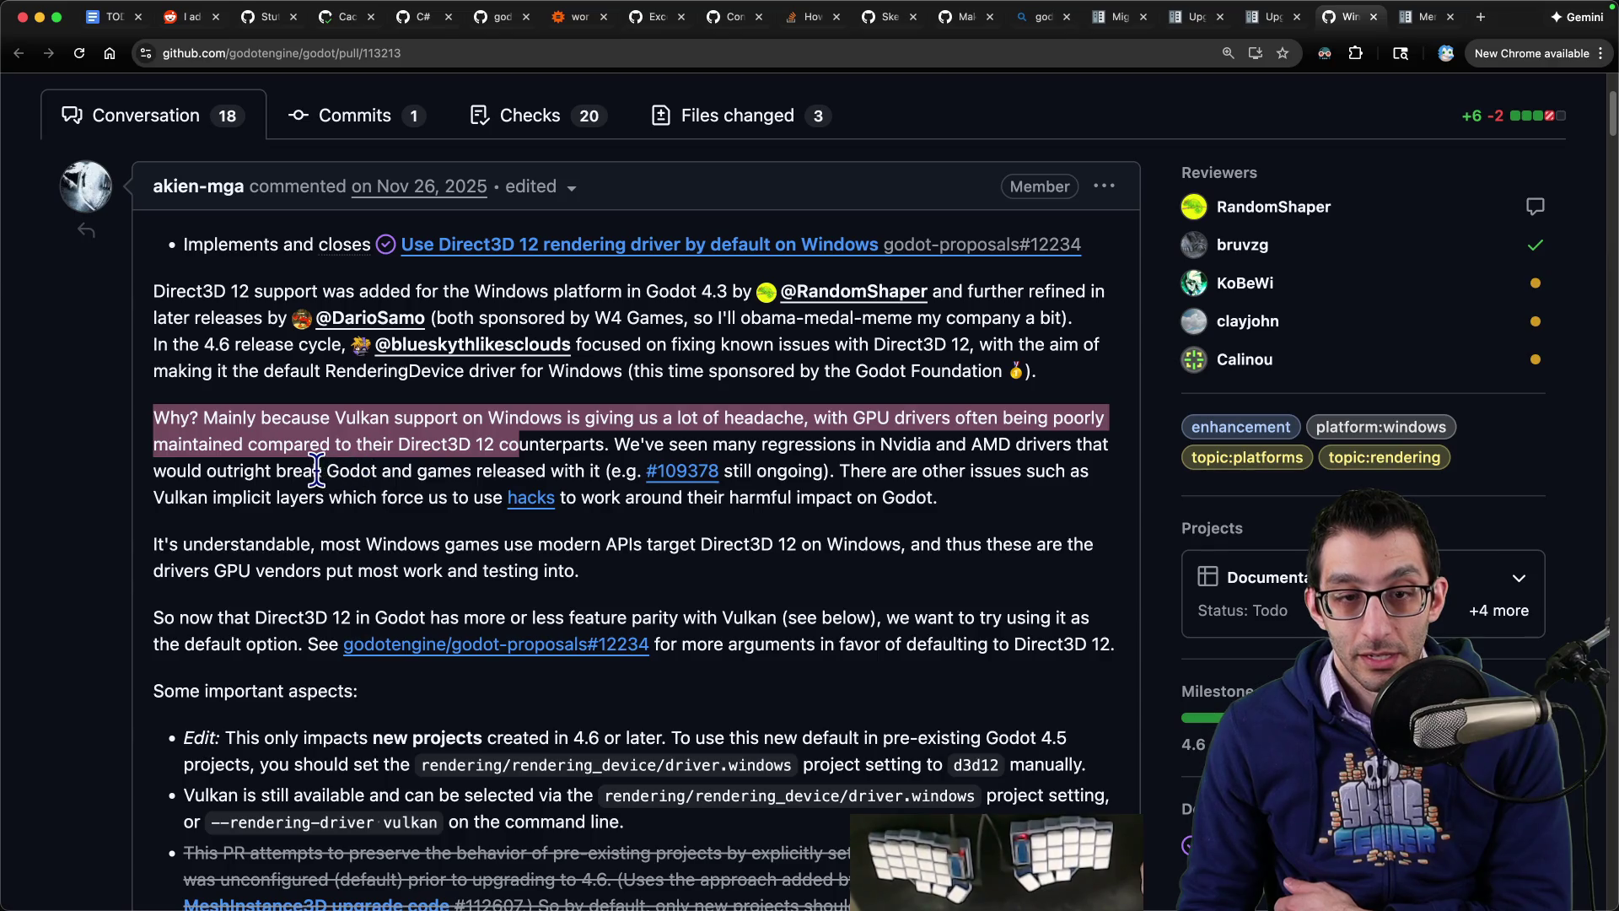
{"action": "scroll", "coordinate": [317, 468], "scroll_direction": "down", "scroll_amount": 3}
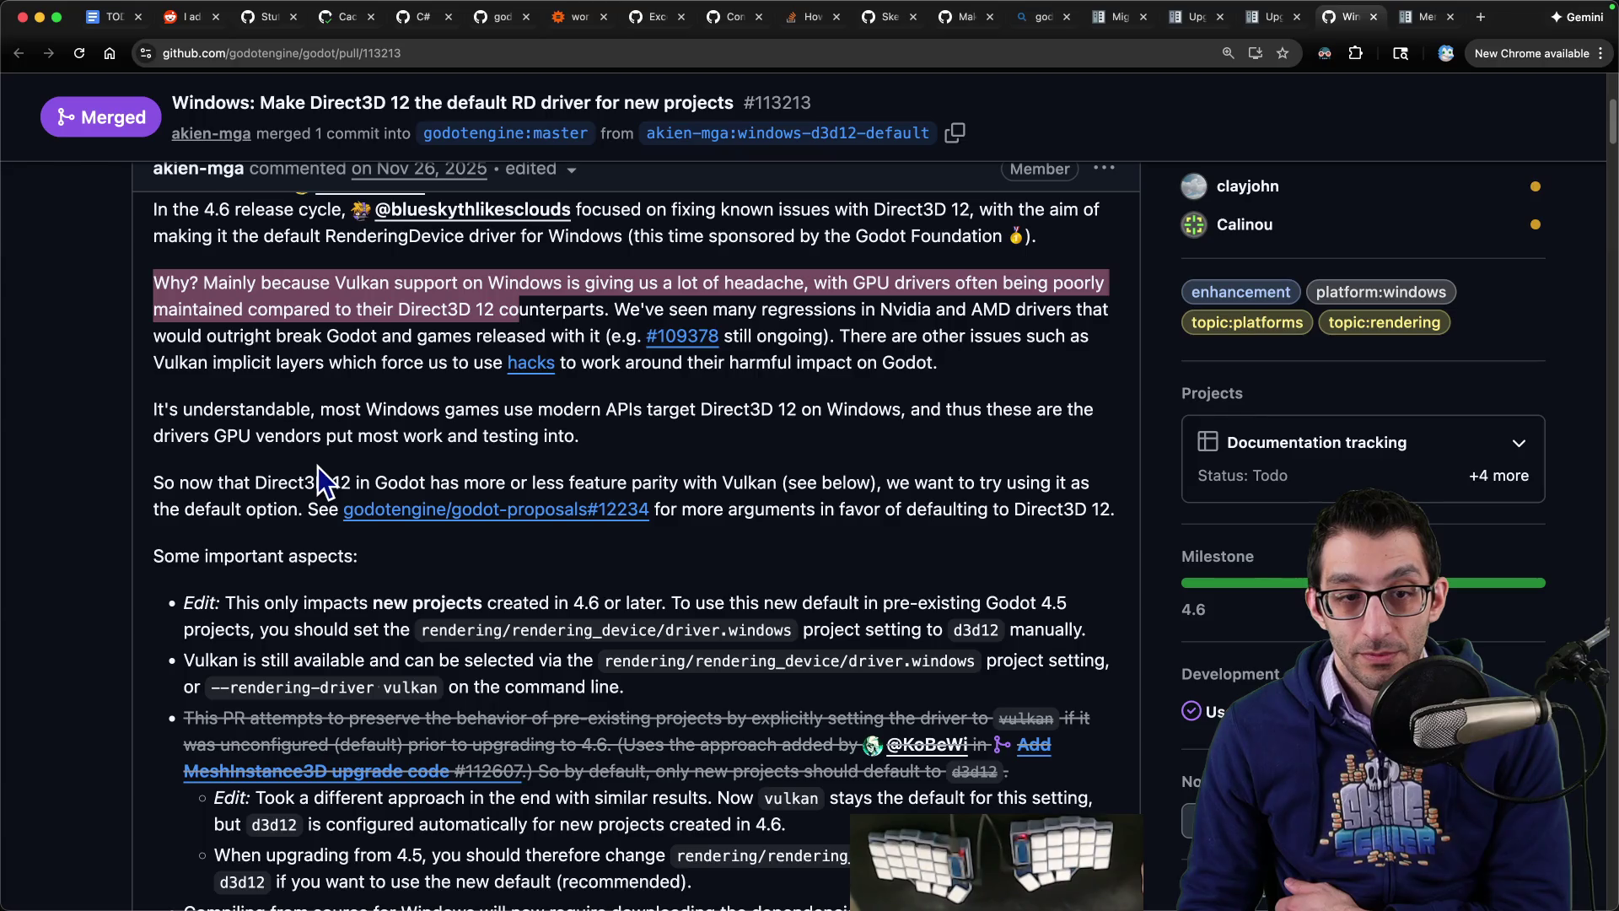
{"action": "scroll", "coordinate": [317, 468], "scroll_direction": "down", "scroll_amount": 2}
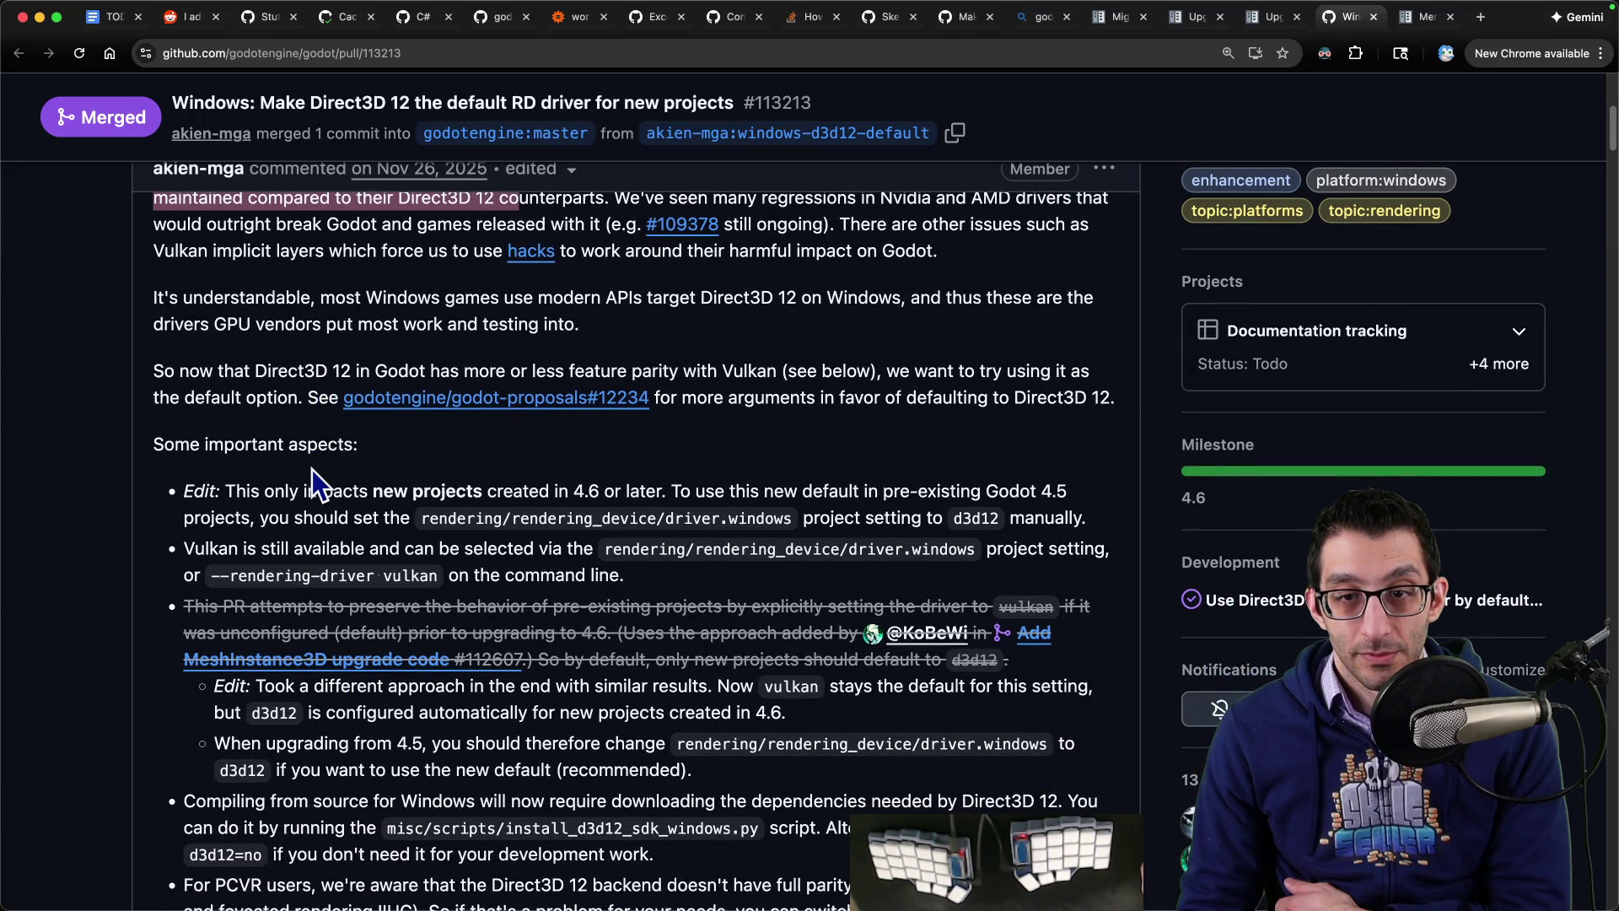
Step: Read the PR notes on Vulkan parity, Vulkan still being available, and compiling for Windows
{"action": "left_click_drag", "start_coordinate": [154, 371], "coordinate": [773, 369]}
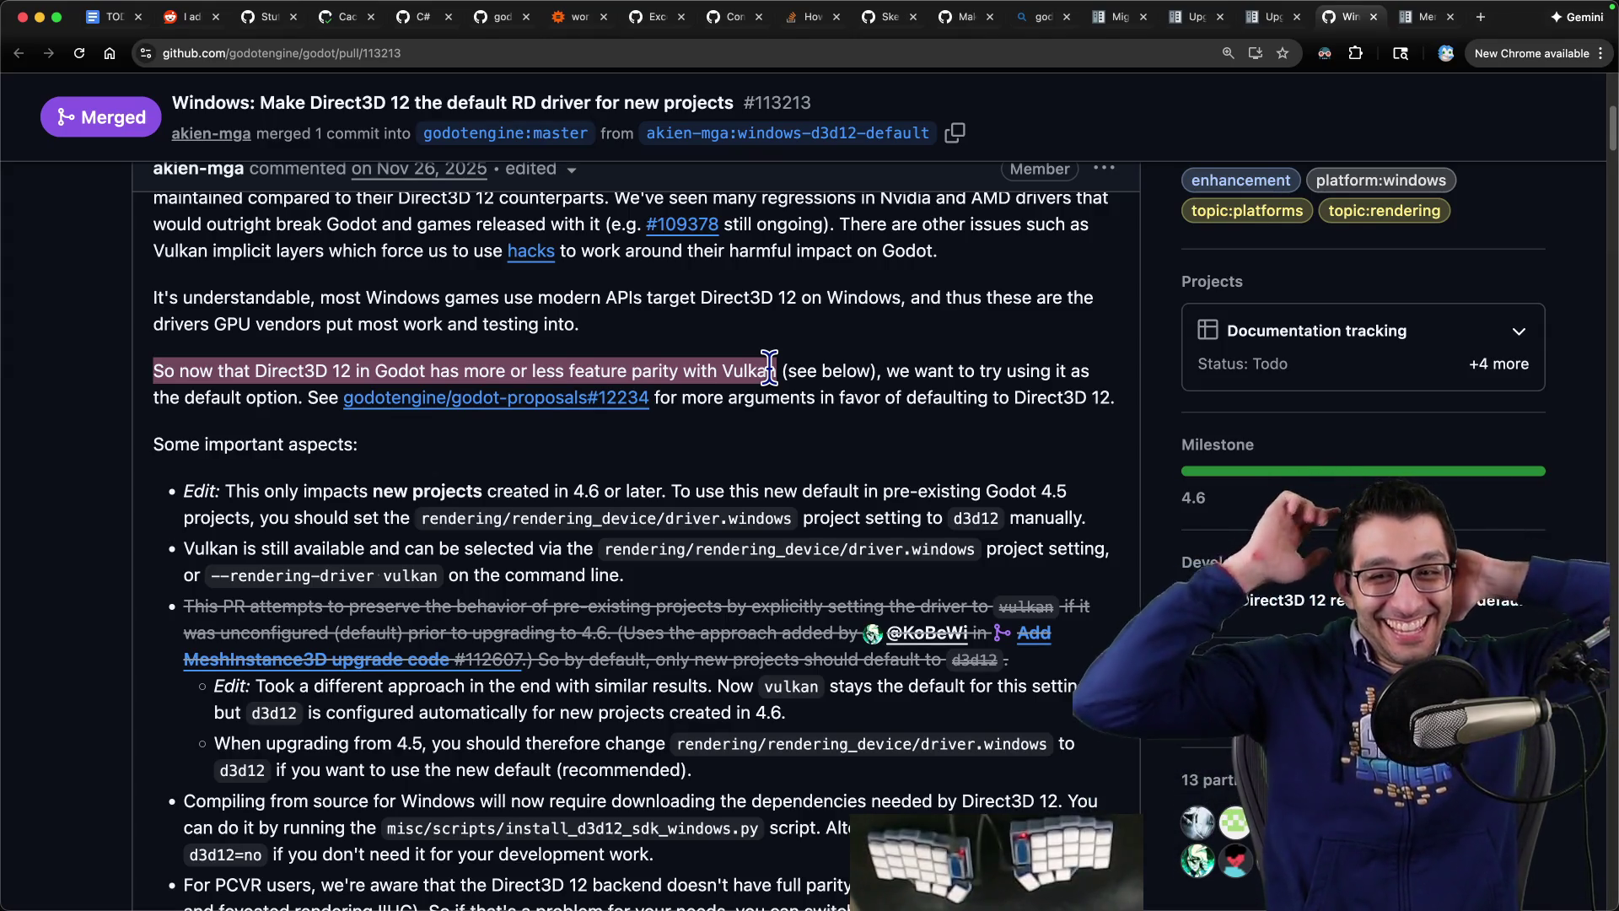
{"action": "mouse_move", "coordinate": [464, 371]}
{"action": "left_mouse_down"}
{"action": "mouse_move", "coordinate": [696, 355]}
{"action": "mouse_move", "coordinate": [877, 371]}
{"action": "left_mouse_up"}
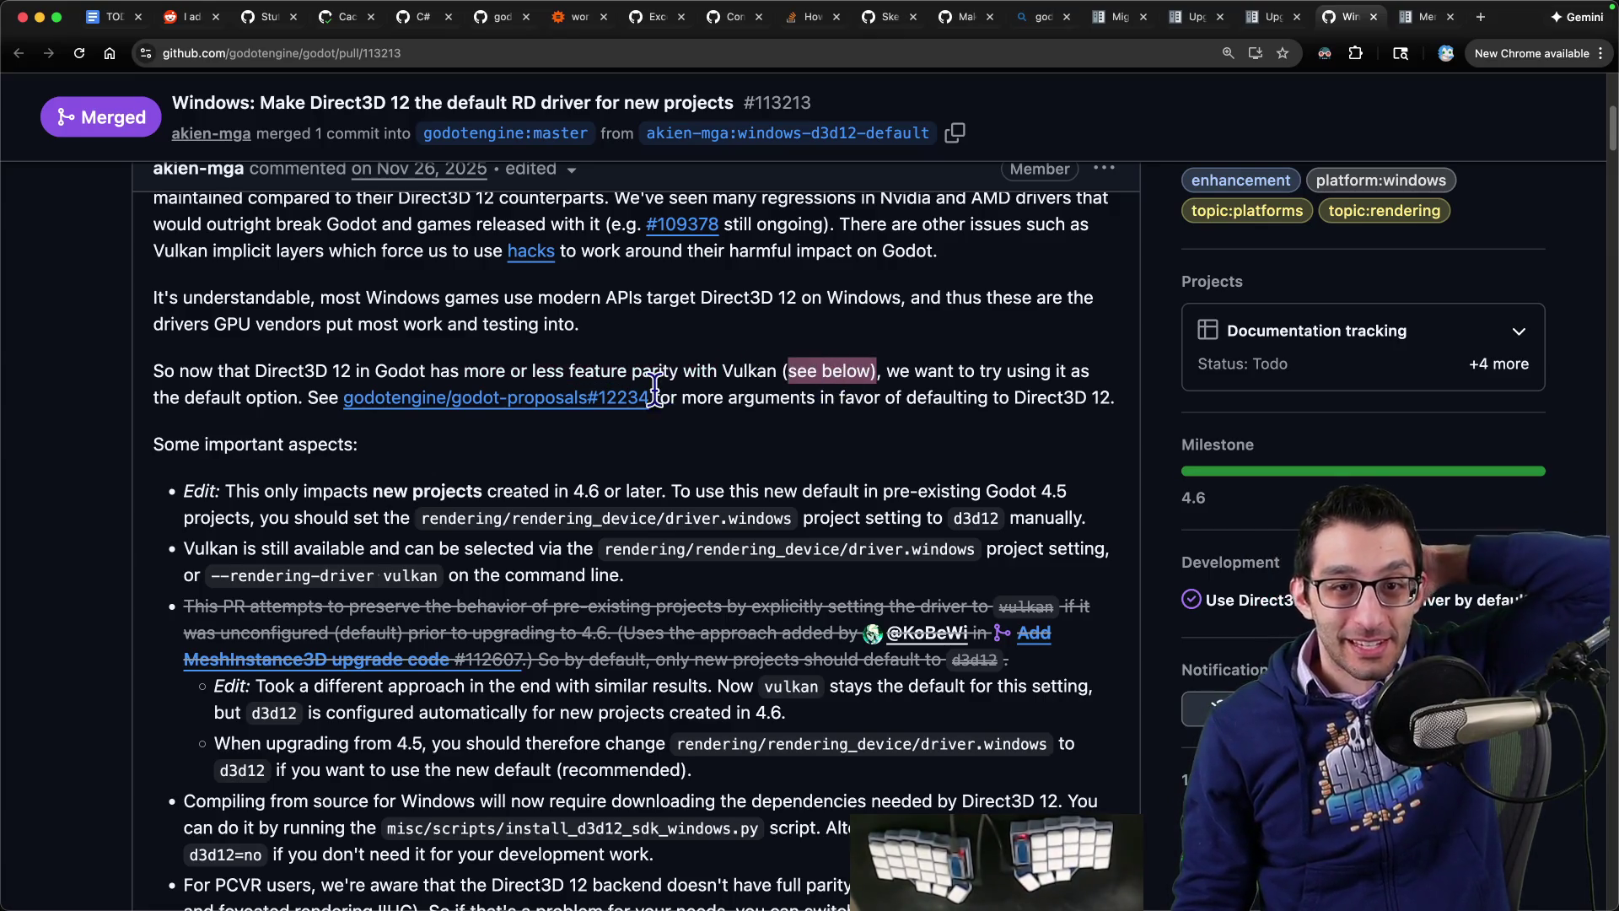
{"action": "scroll", "coordinate": [700, 429], "scroll_direction": "down", "scroll_amount": 2}
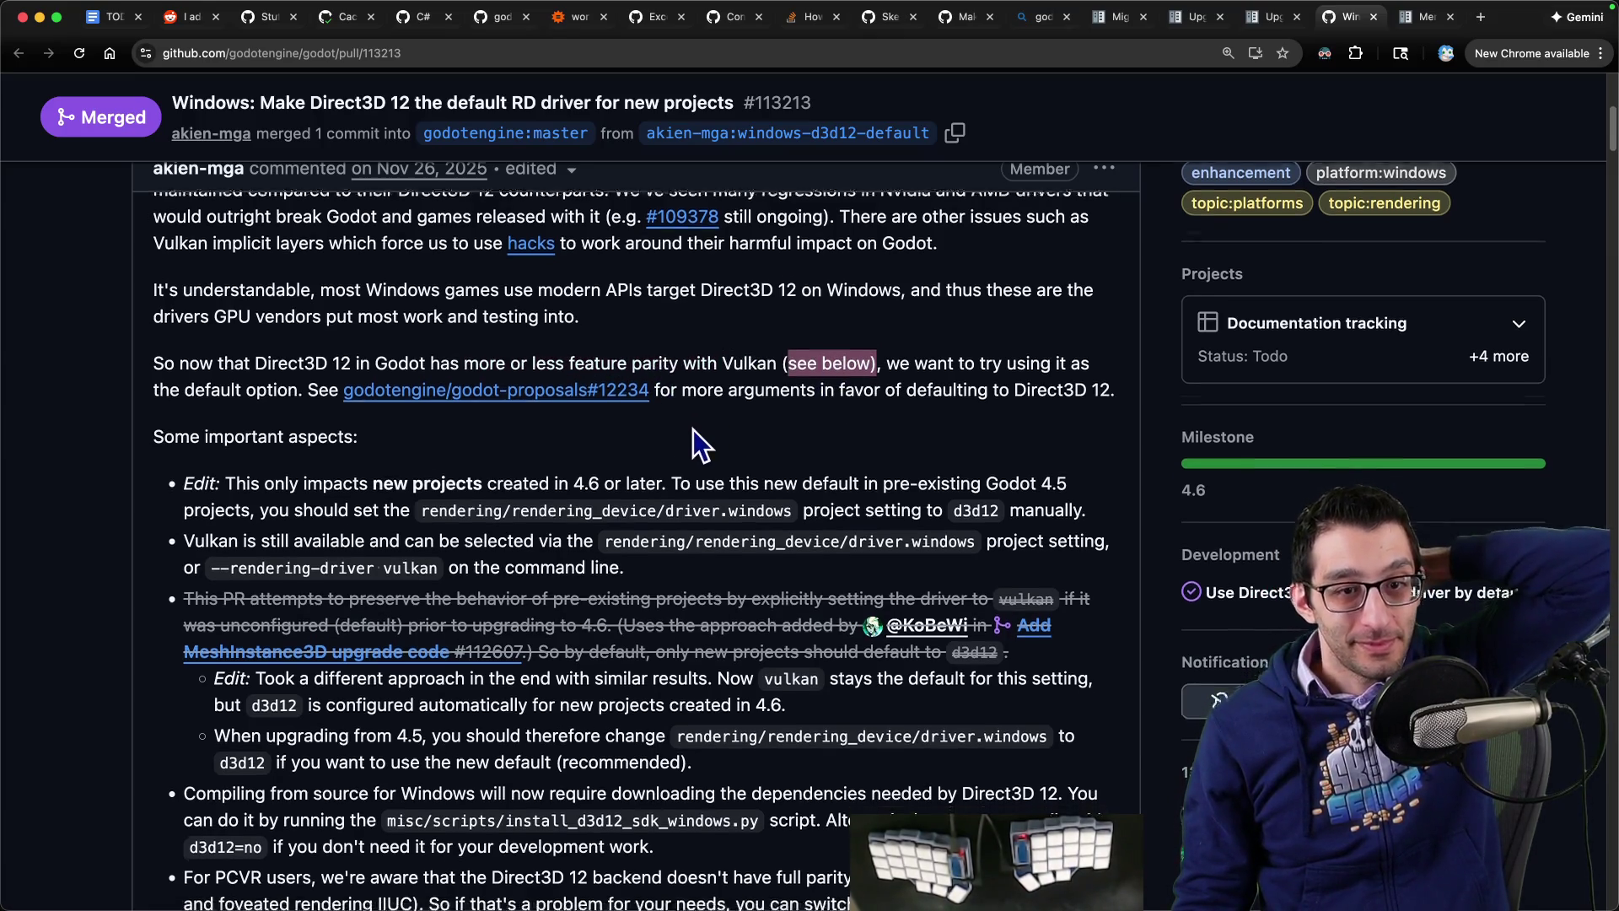
{"action": "left_click_drag", "start_coordinate": [225, 403], "coordinate": [287, 403]}
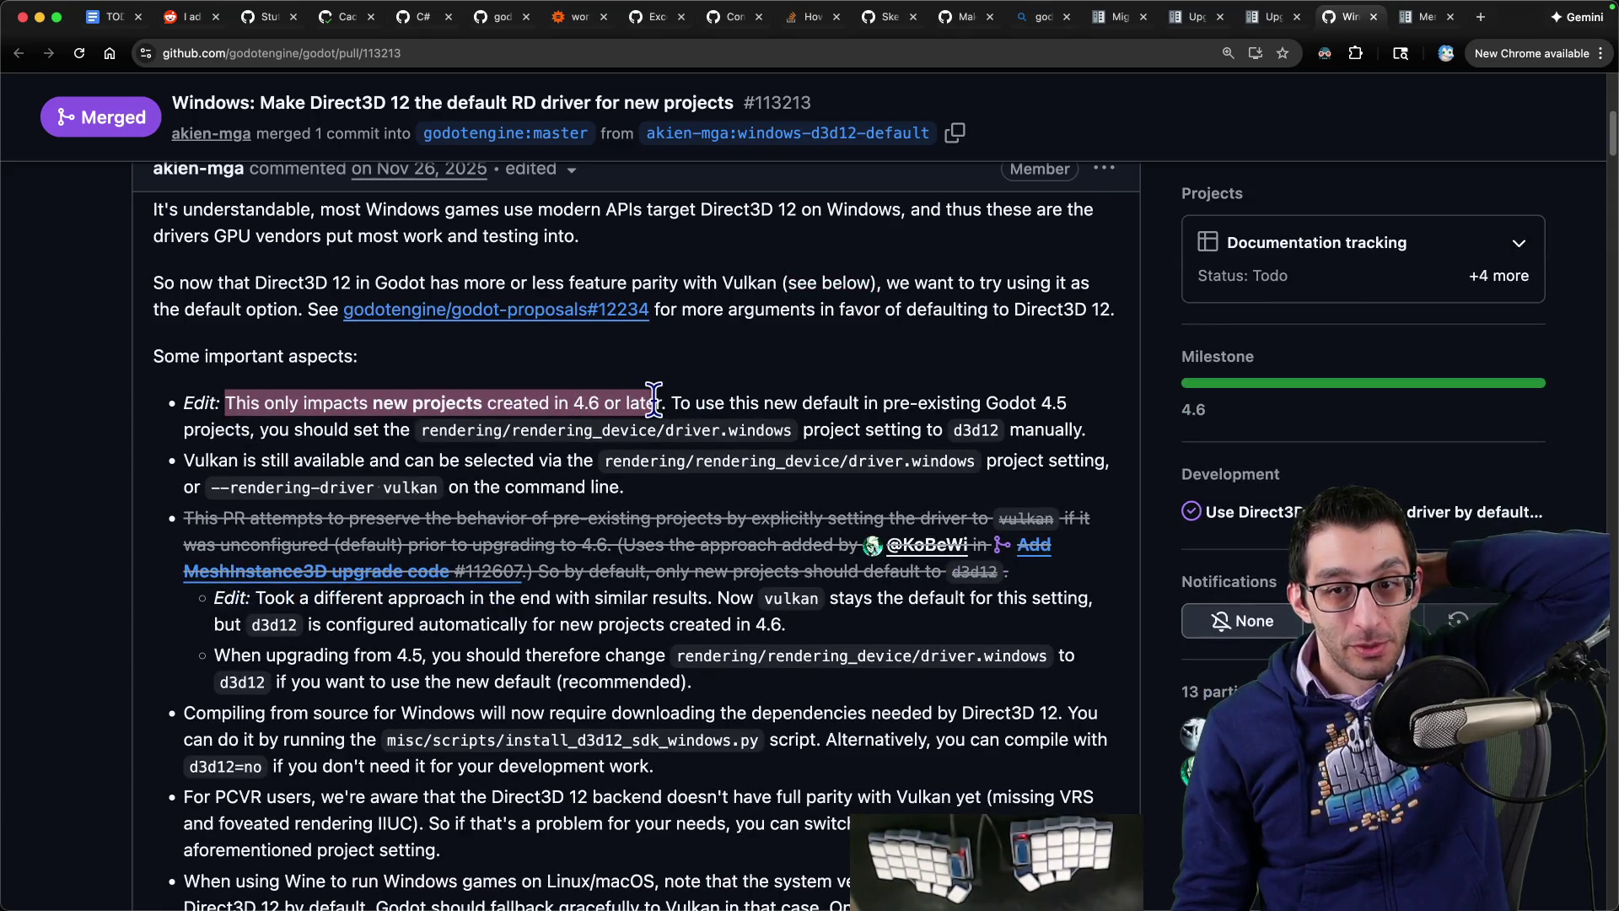
{"action": "left_click_drag", "start_coordinate": [202, 459], "coordinate": [352, 459]}
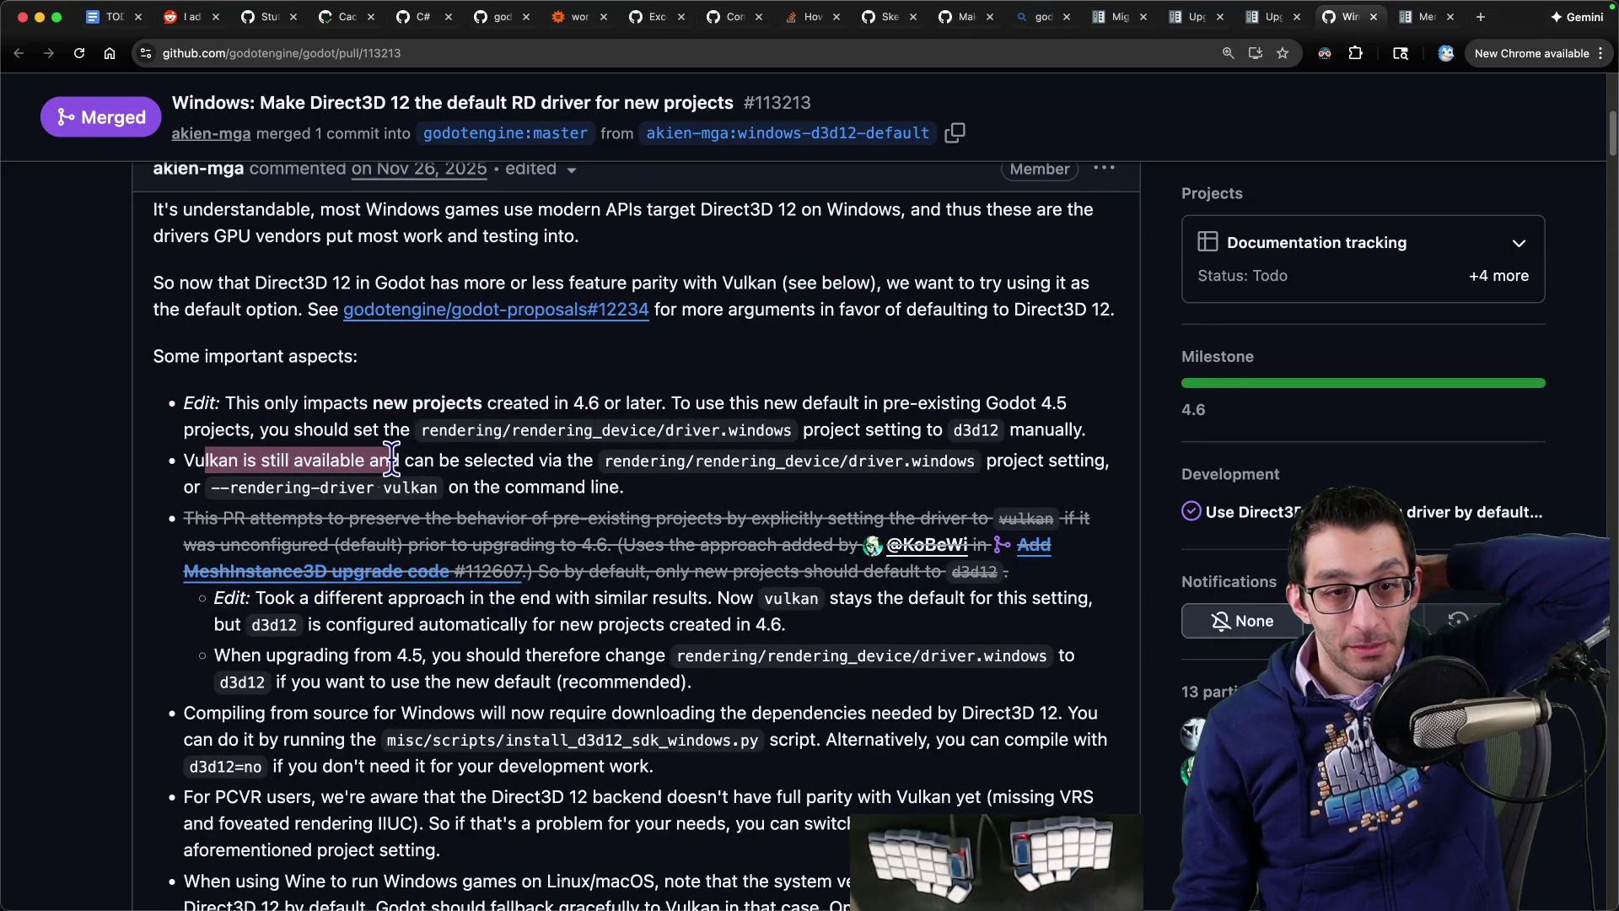
{"action": "scroll", "coordinate": [388, 459], "scroll_direction": "down", "scroll_amount": 3}
{"action": "scroll", "coordinate": [371, 481], "scroll_direction": "up", "scroll_amount": 1}
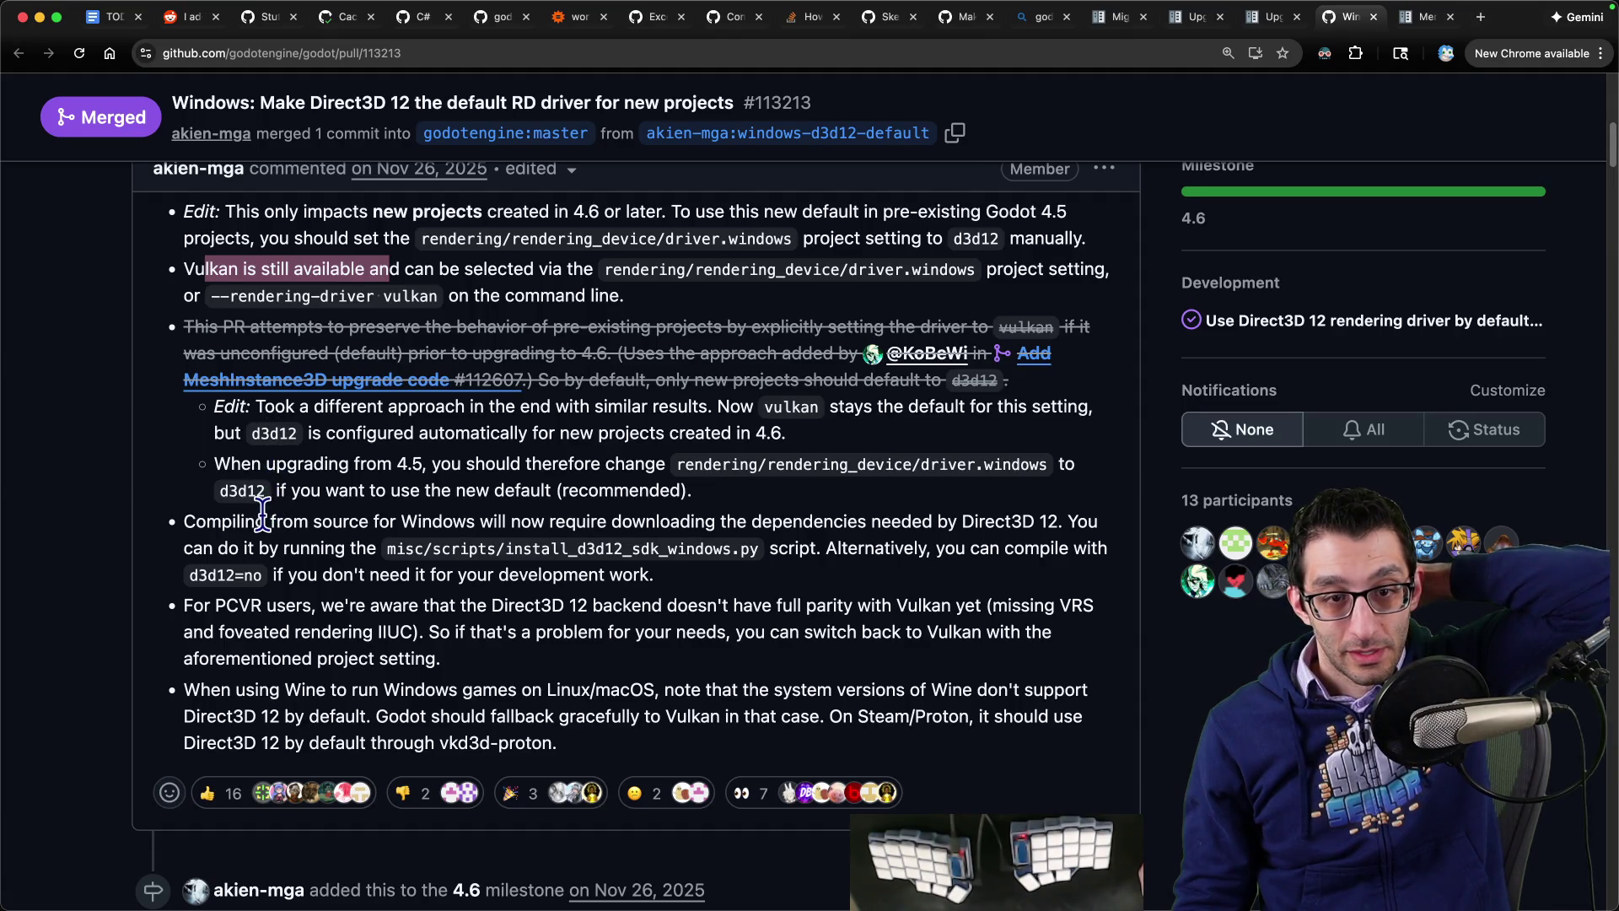
{"action": "left_click_drag", "start_coordinate": [242, 491], "coordinate": [674, 497]}
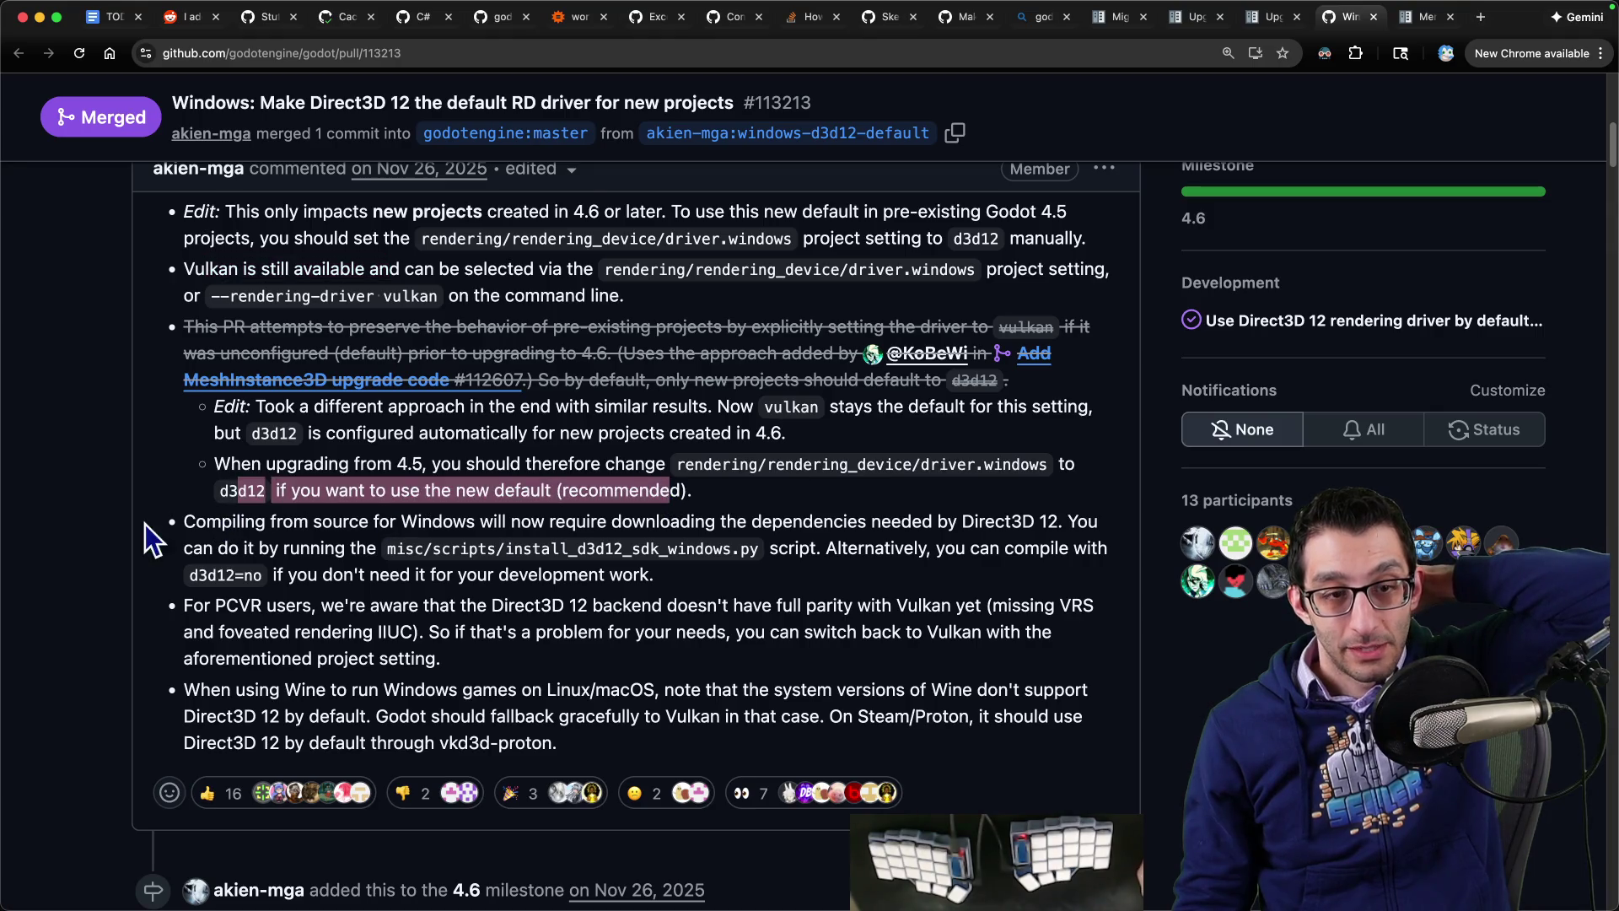
{"action": "left_click_drag", "start_coordinate": [184, 524], "coordinate": [998, 513]}
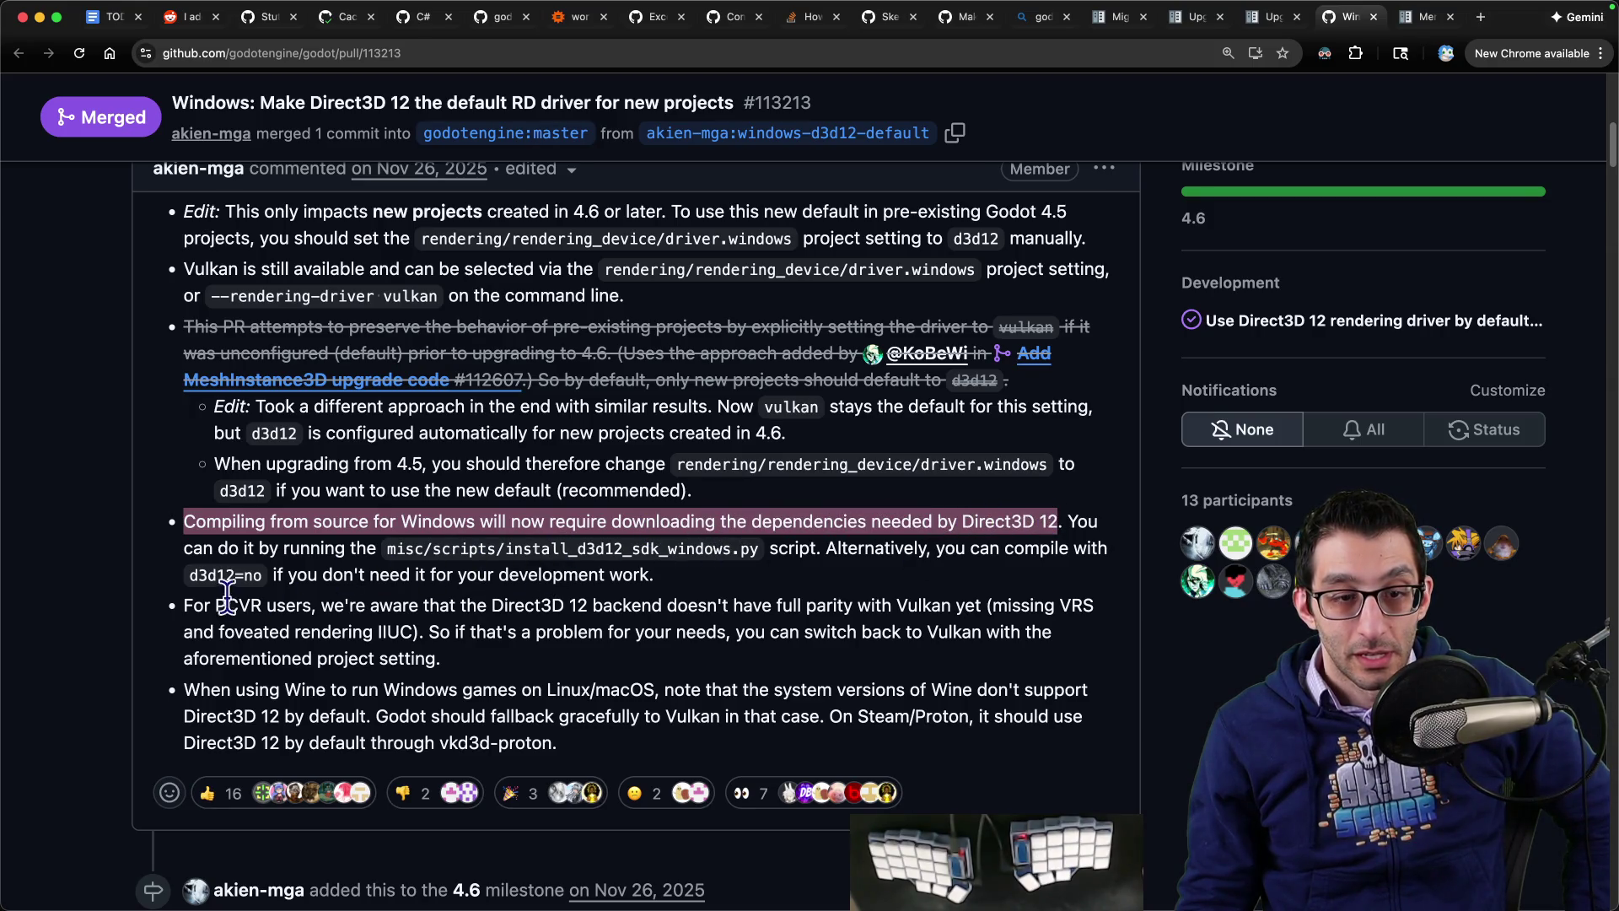
Step: Read the PCVR and Wine notes, then return to the top of the pull request
{"action": "left_click_drag", "start_coordinate": [193, 605], "coordinate": [255, 606]}
{"action": "left_click_drag", "start_coordinate": [359, 606], "coordinate": [891, 604]}
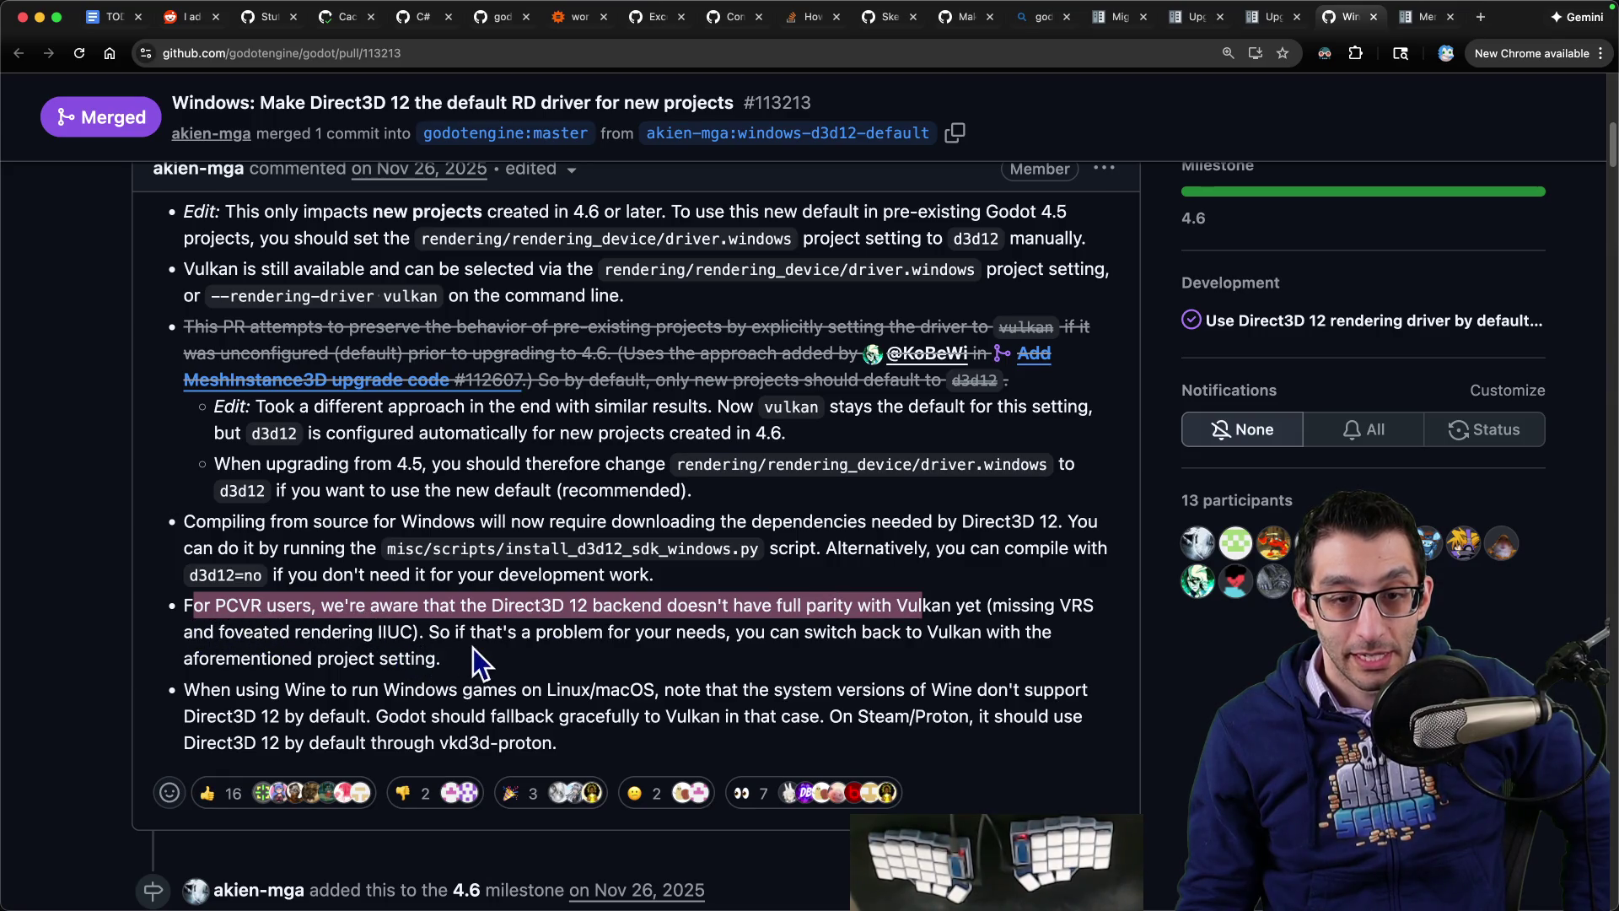
{"action": "mouse_move", "coordinate": [183, 690]}
{"action": "left_mouse_down"}
{"action": "mouse_move", "coordinate": [1012, 689]}
{"action": "mouse_move", "coordinate": [384, 707]}
{"action": "mouse_move", "coordinate": [810, 729]}
{"action": "left_mouse_up"}
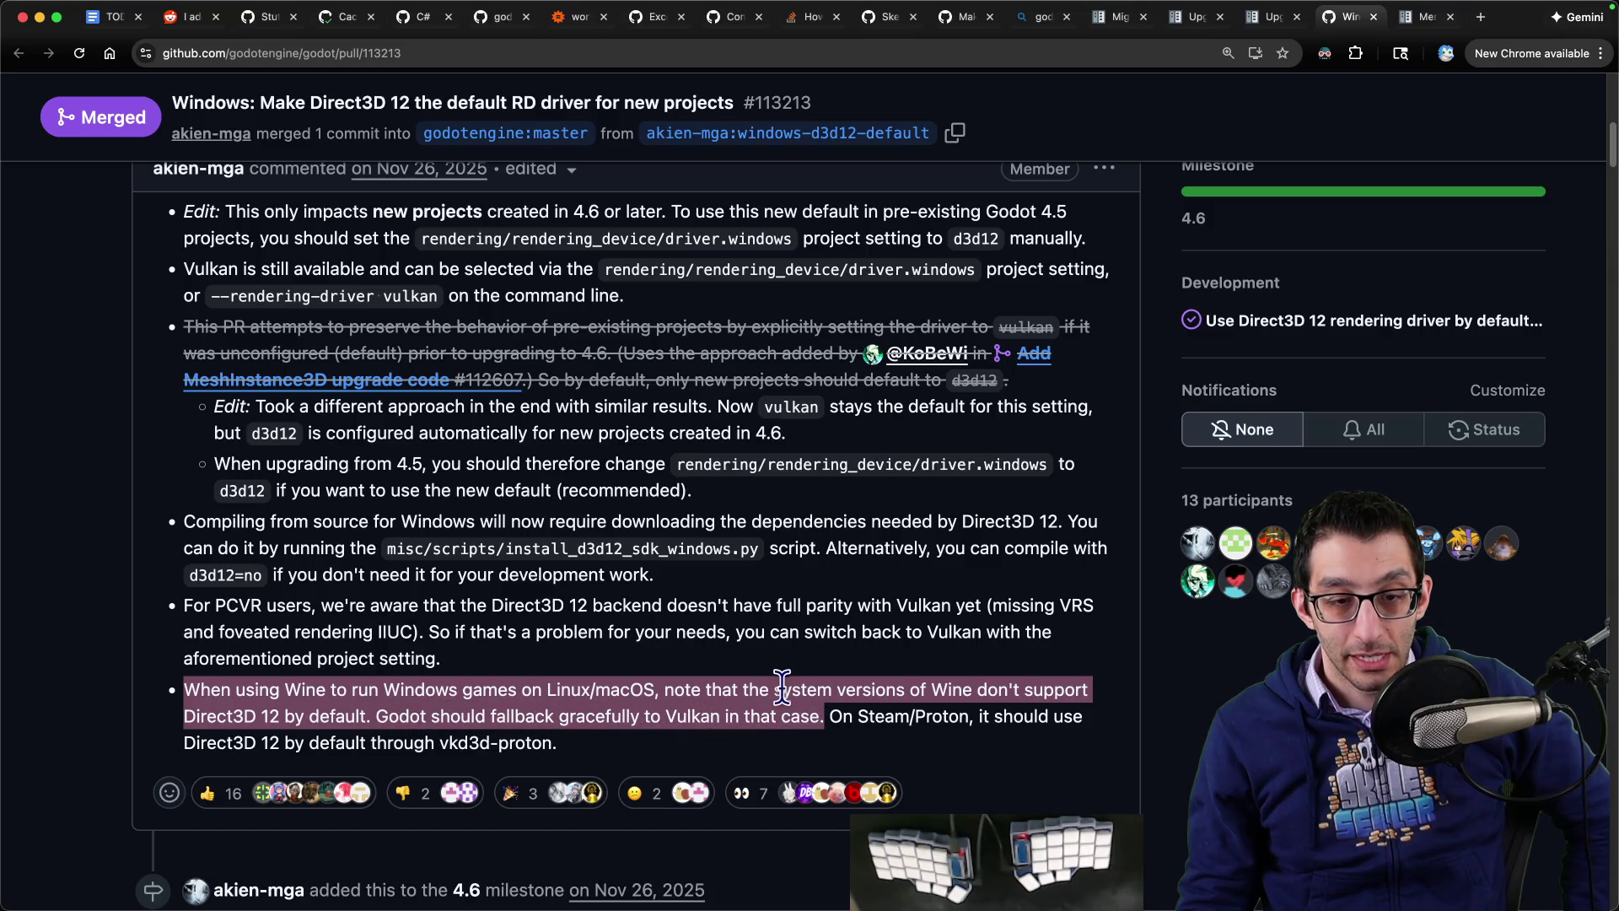
{"action": "scroll", "coordinate": [777, 689], "scroll_direction": "down", "scroll_amount": 3}
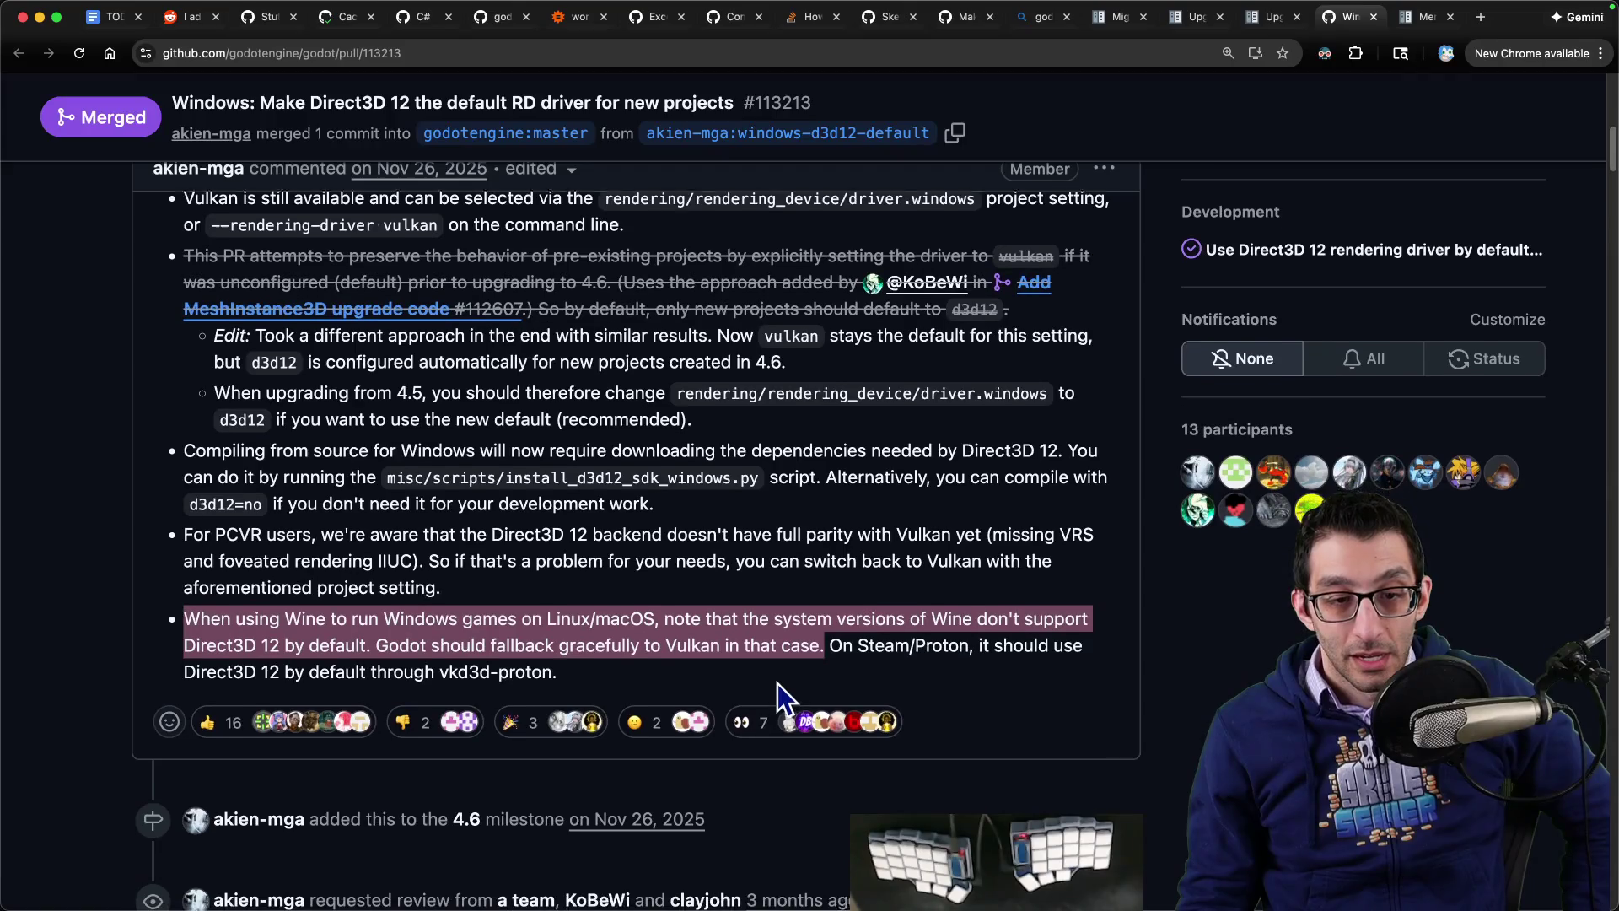
{"action": "scroll", "coordinate": [777, 678], "scroll_direction": "down", "scroll_amount": 15}
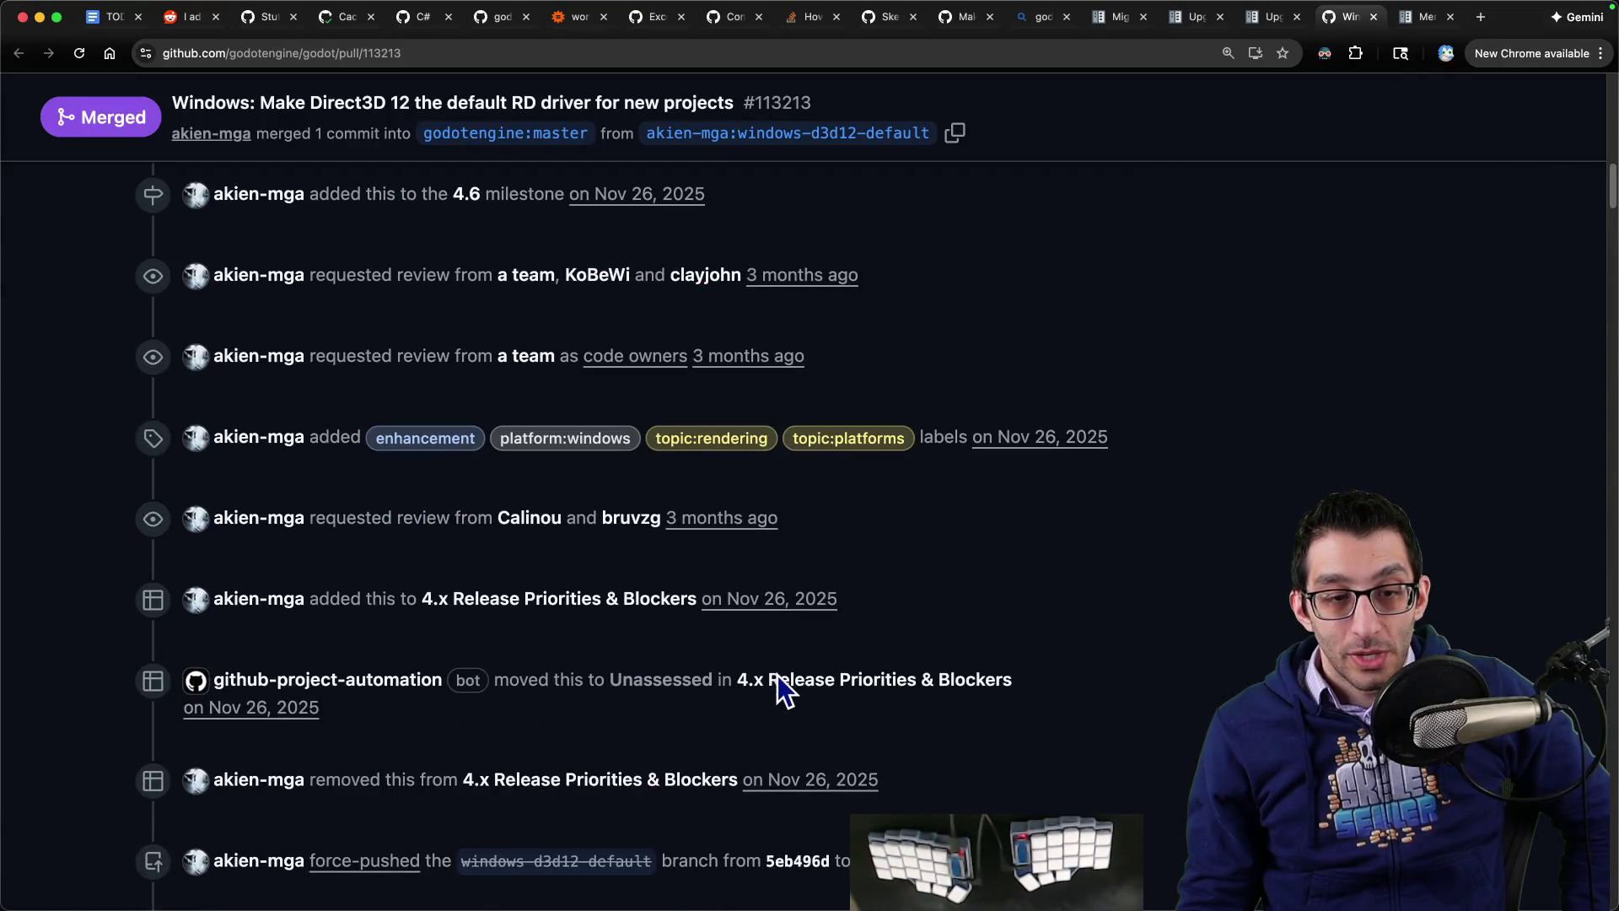
{"action": "scroll", "coordinate": [777, 669], "scroll_direction": "down", "scroll_amount": 20}
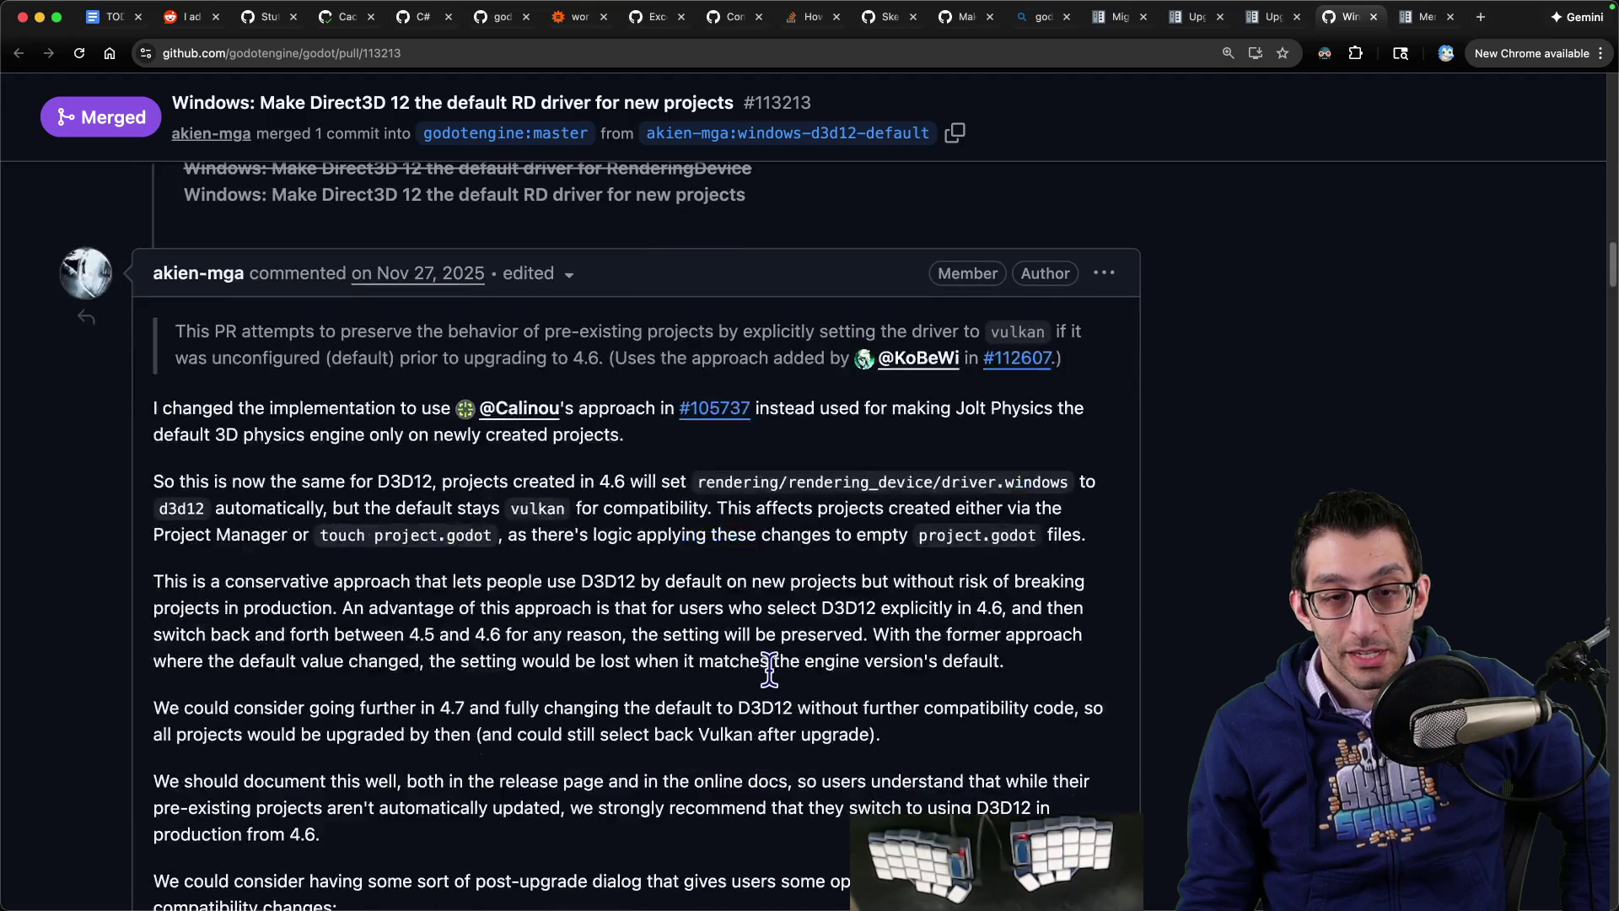
{"action": "scroll", "coordinate": [769, 669], "scroll_direction": "down", "scroll_amount": 20}
{"action": "key", "text": "Home"}
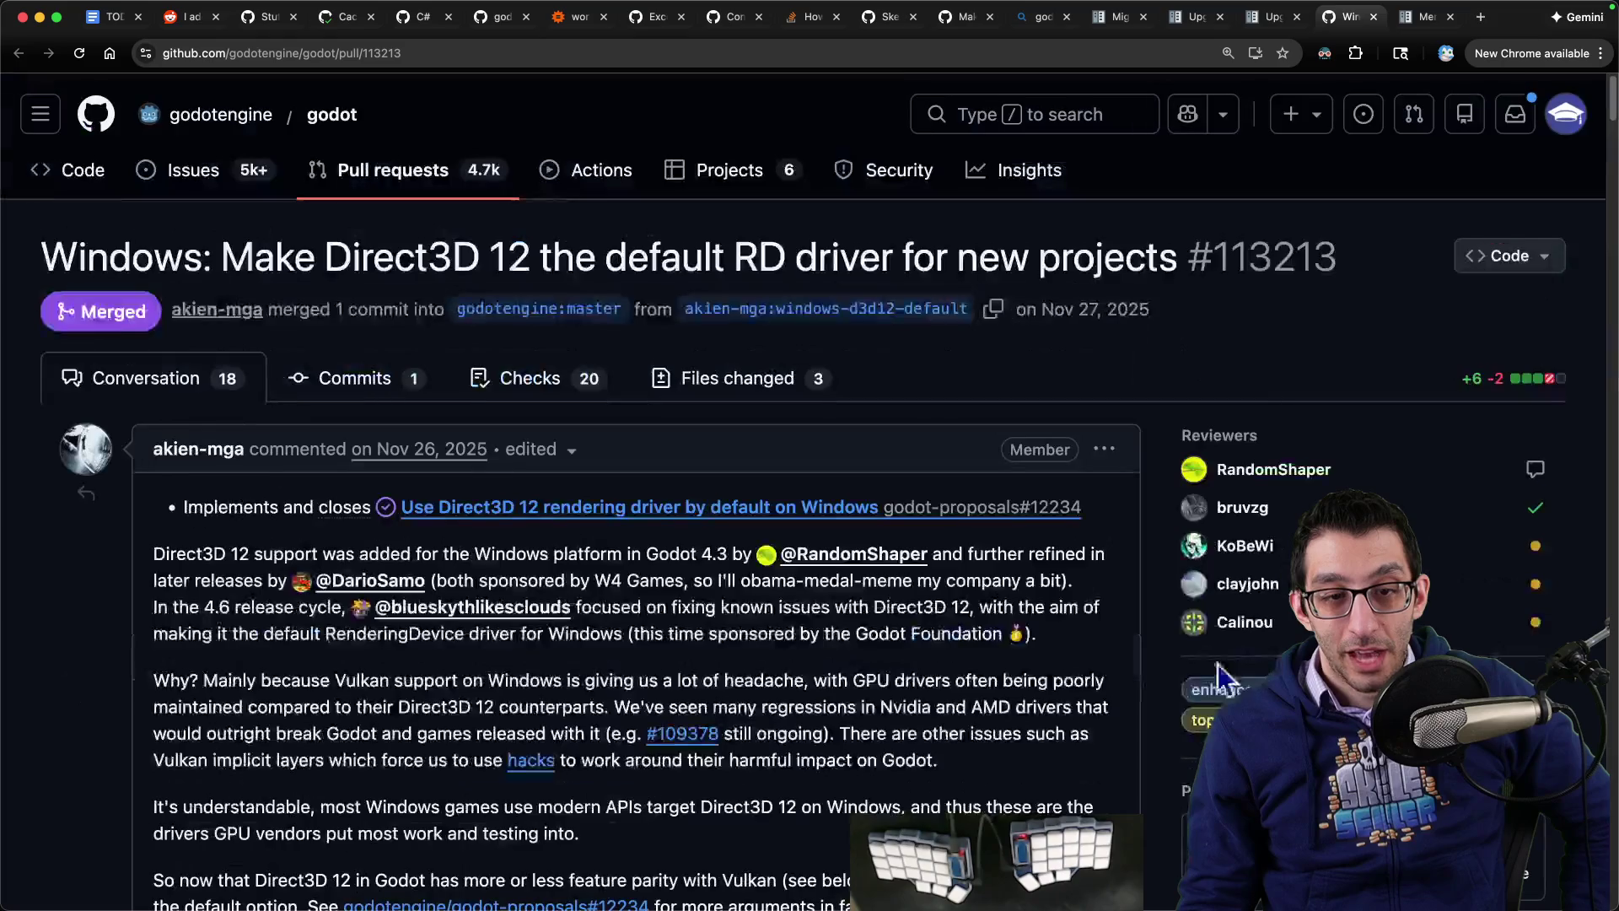
Step: Set the Godot project's Driver.windows rendering driver to d3d12
{"action": "key", "text": "super+Tab"}
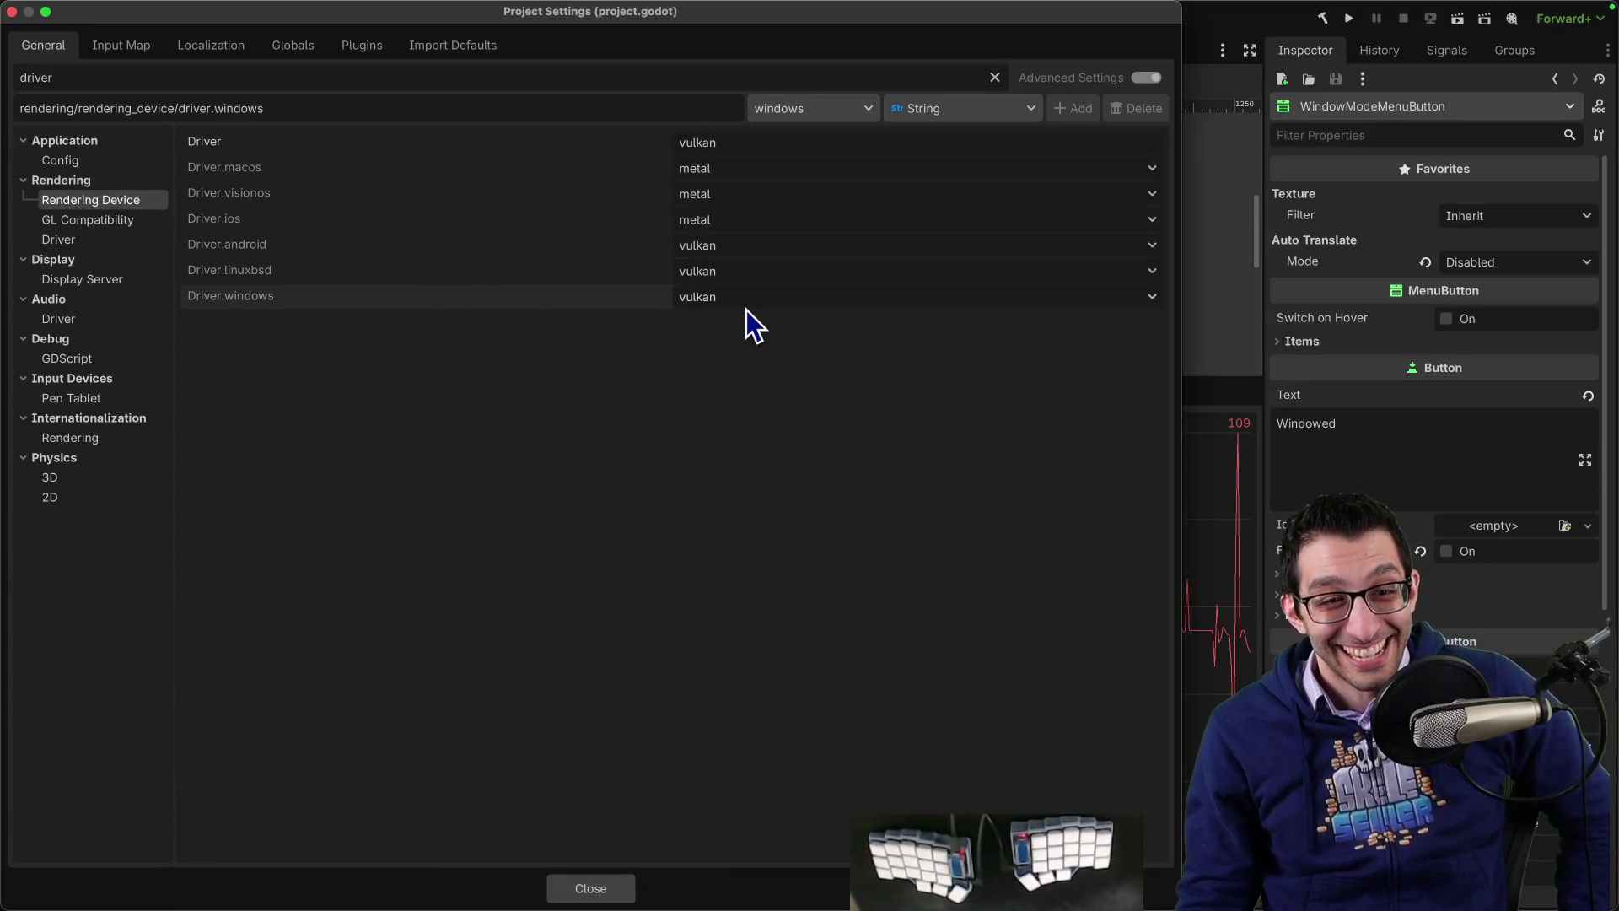
{"action": "left_click", "coordinate": [757, 302]}
{"action": "left_click", "coordinate": [750, 327]}
{"action": "left_click", "coordinate": [740, 302]}
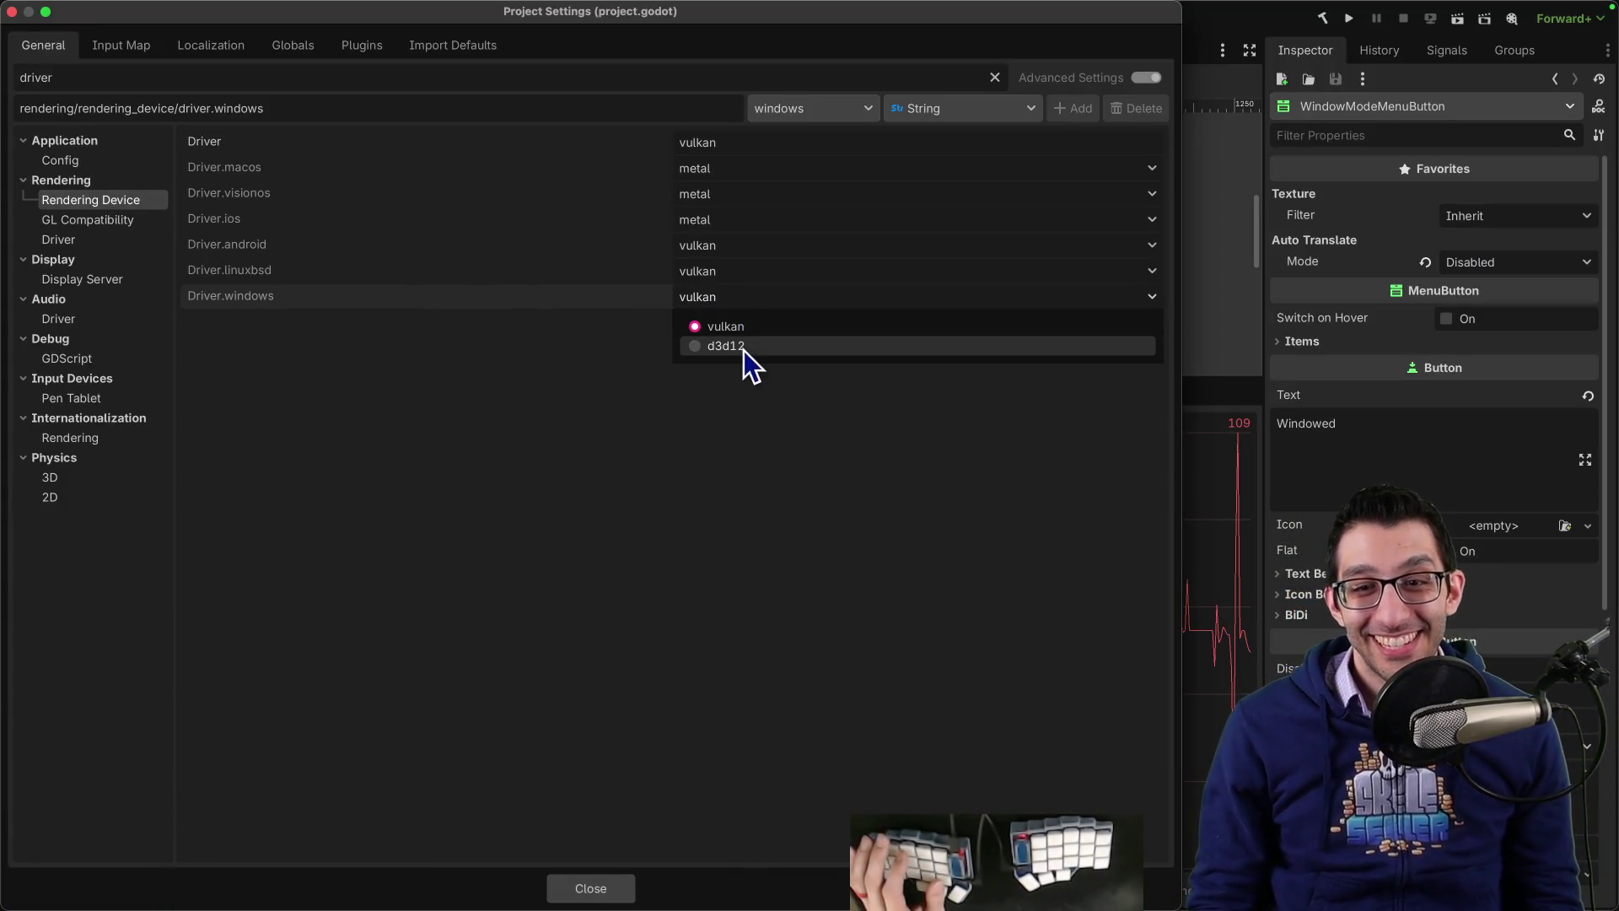
{"action": "left_click", "coordinate": [743, 346]}
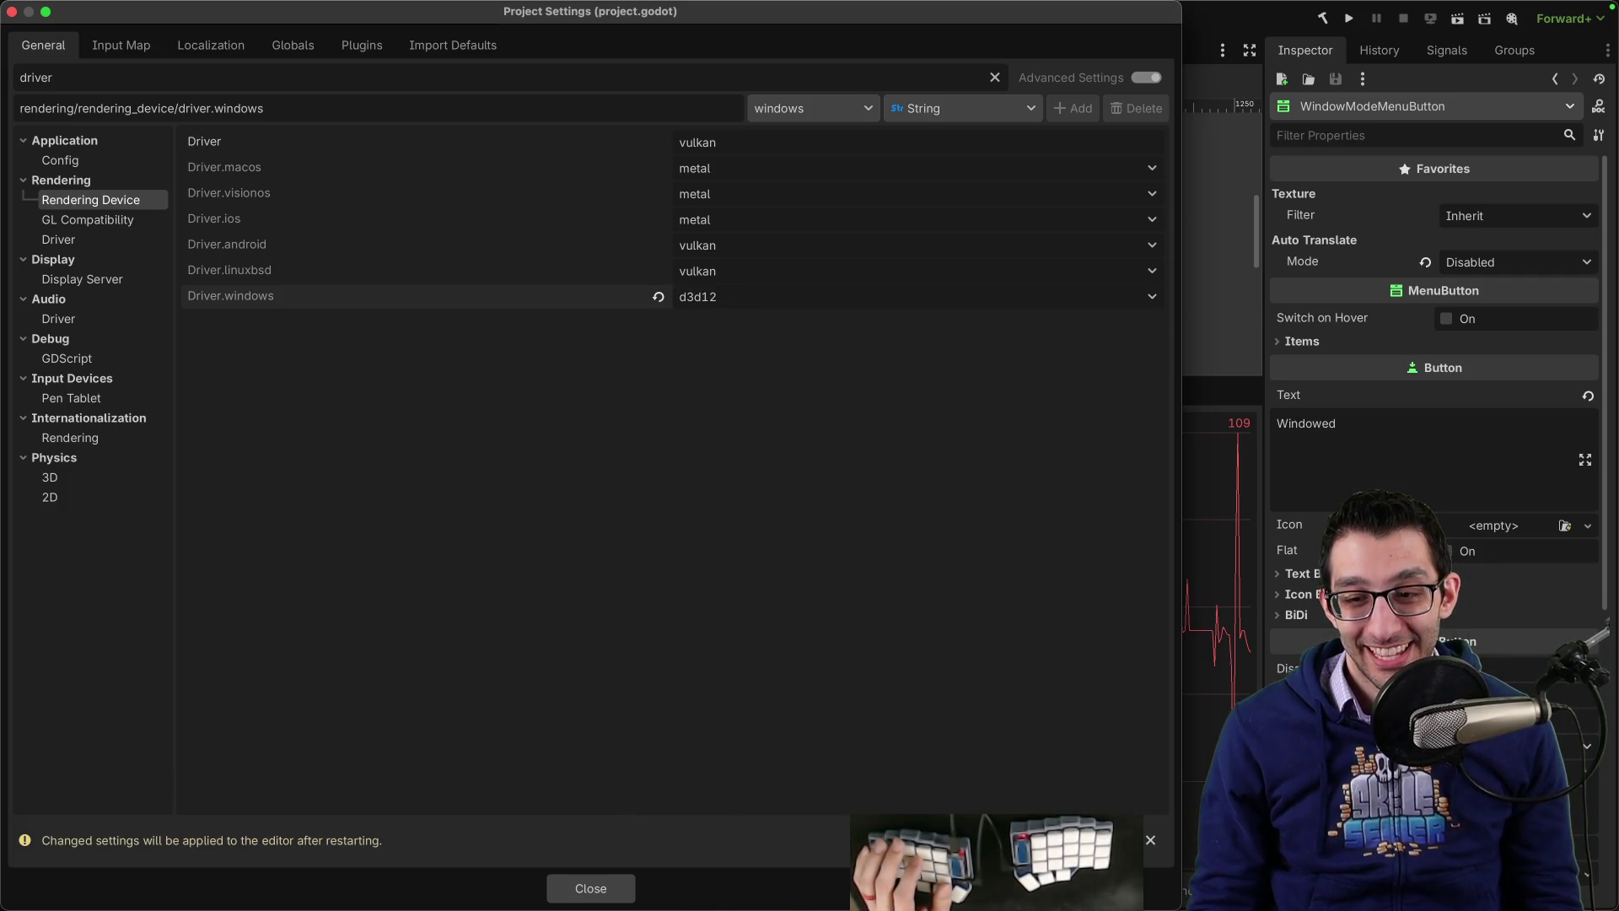
{"action": "key", "text": "super+Tab"}
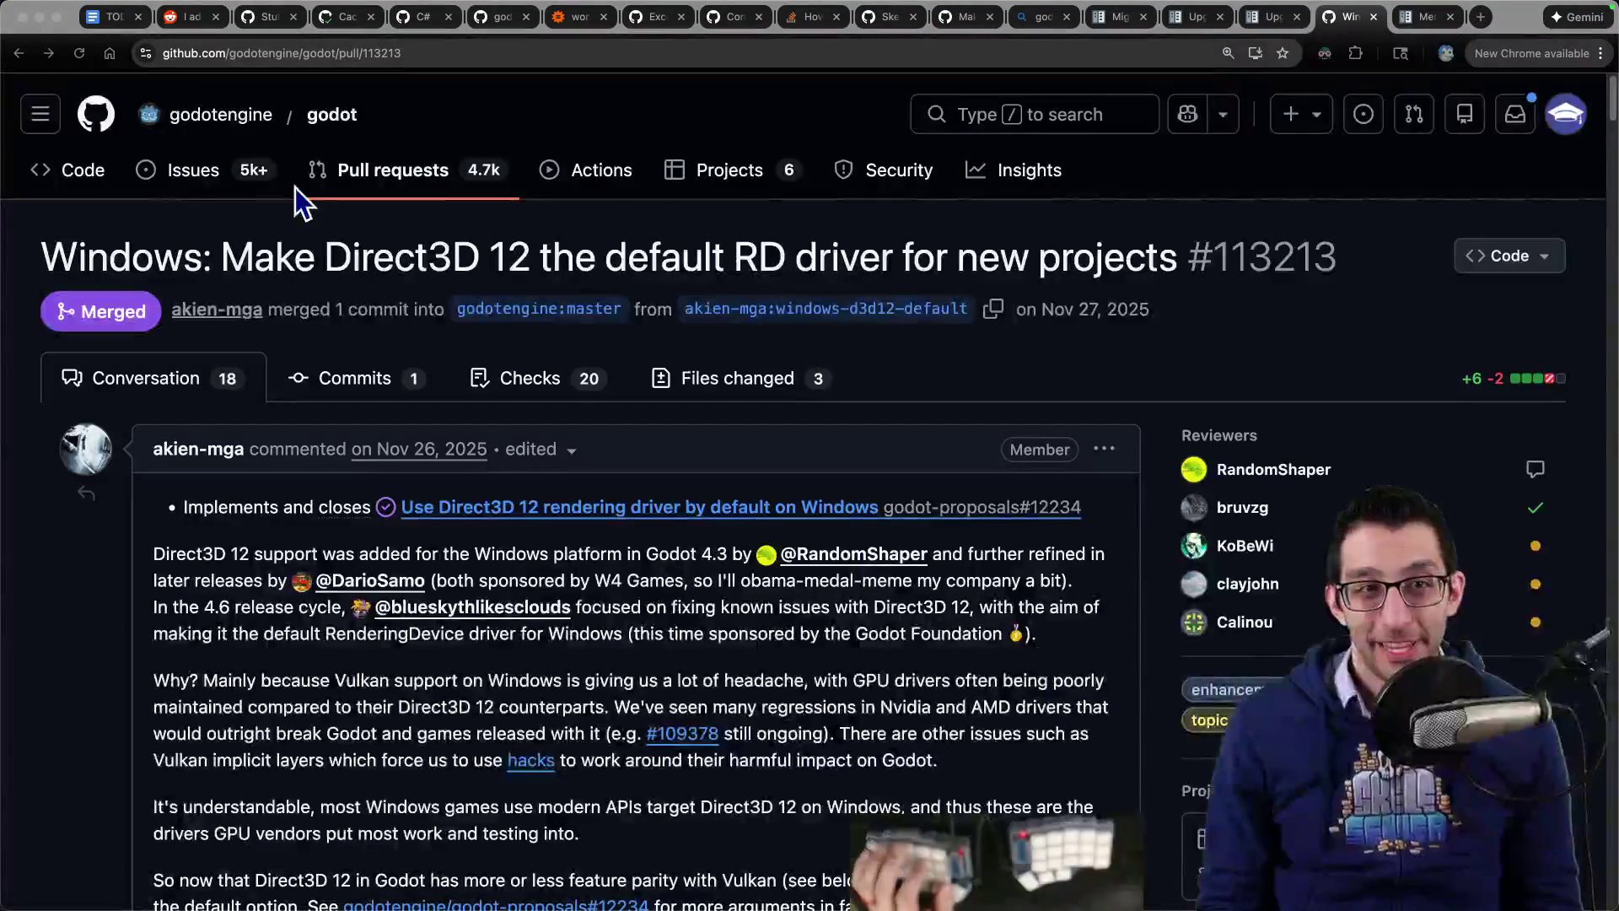
Step: Locate the Merge more-todo-items-7 entry in the TODO document by searching 'merg'
{"action": "left_click", "coordinate": [113, 17]}
{"action": "scroll", "coordinate": [784, 499], "scroll_direction": "down", "scroll_amount": 15}
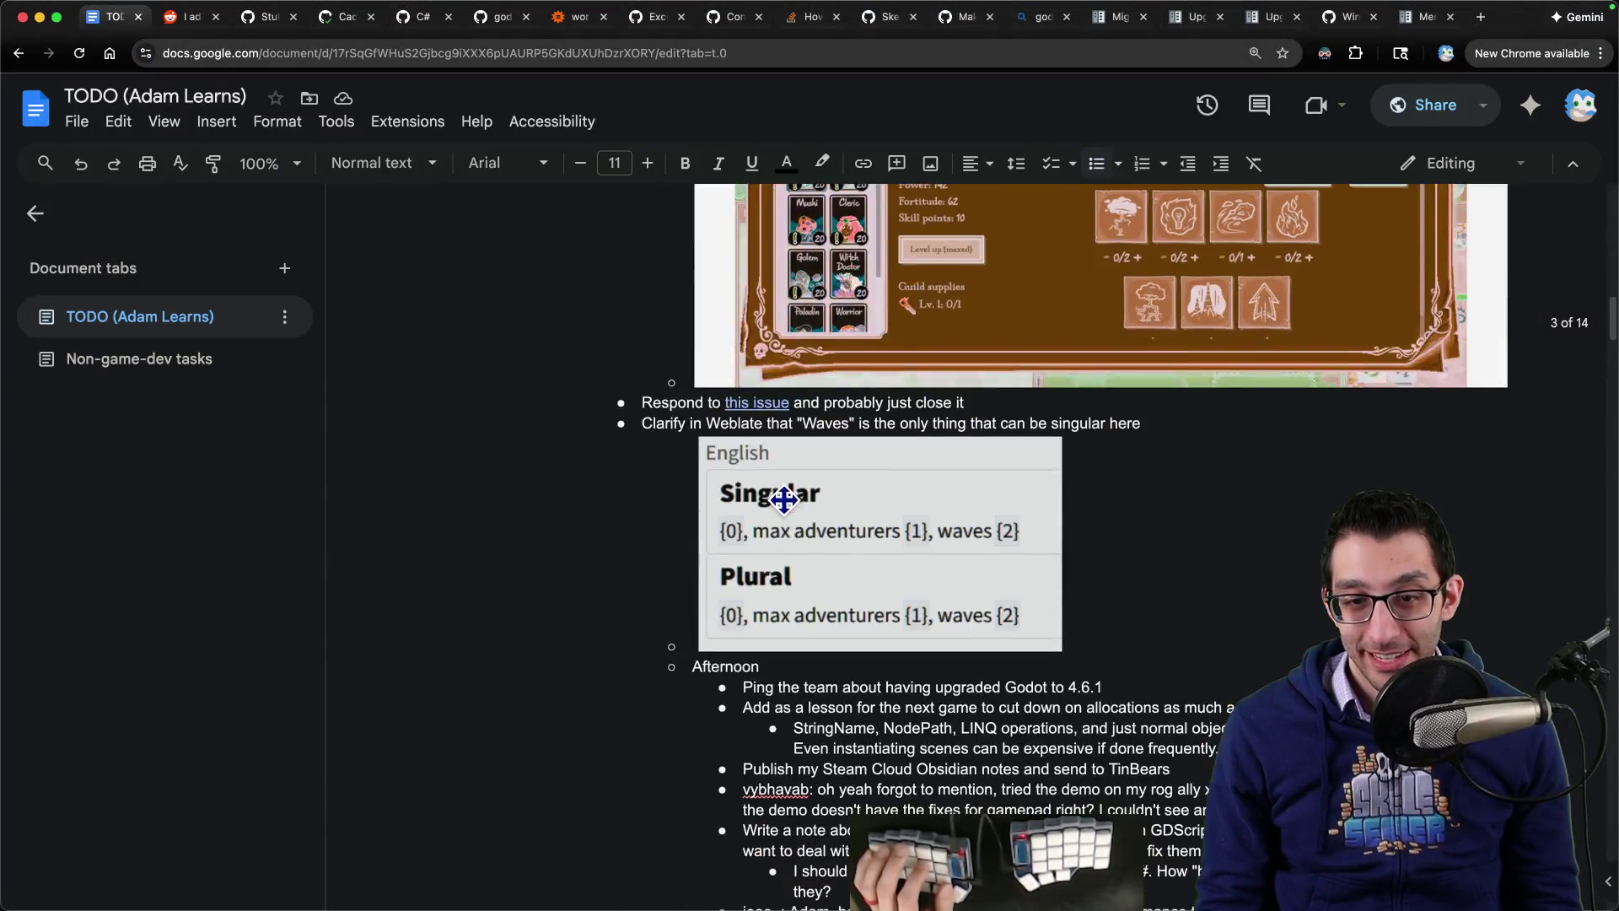
{"action": "scroll", "coordinate": [784, 499], "scroll_direction": "down", "scroll_amount": 10}
{"action": "scroll", "coordinate": [785, 498], "scroll_direction": "up", "scroll_amount": 20}
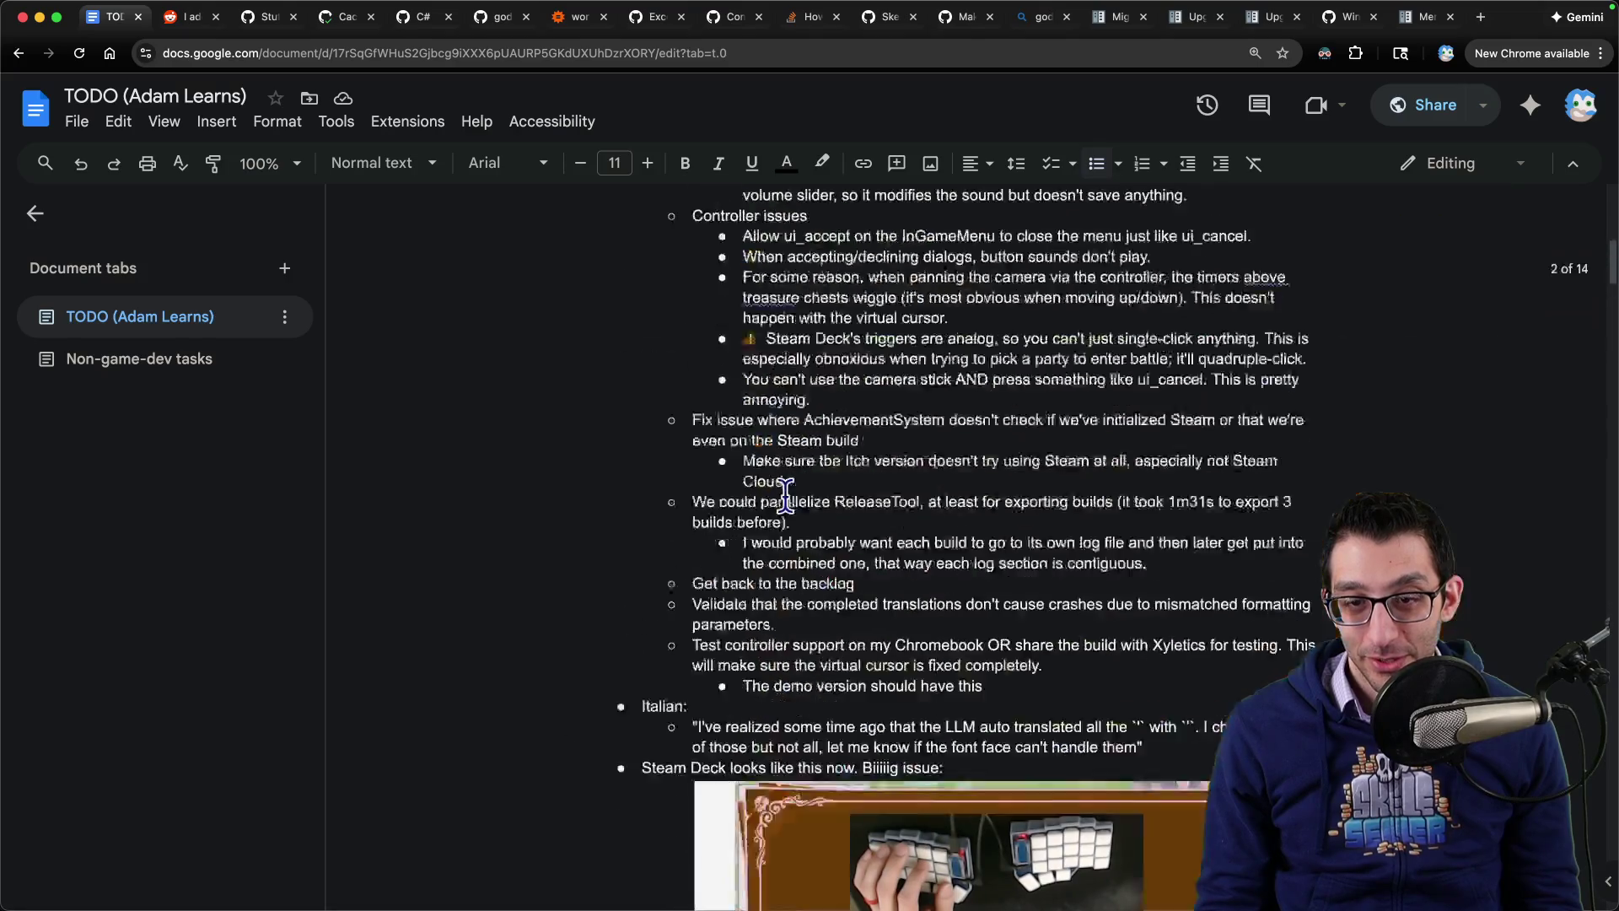
{"action": "scroll", "coordinate": [782, 499], "scroll_direction": "down", "scroll_amount": 2}
{"action": "key", "text": "ctrl+f"}
{"action": "type", "text": "merg"}
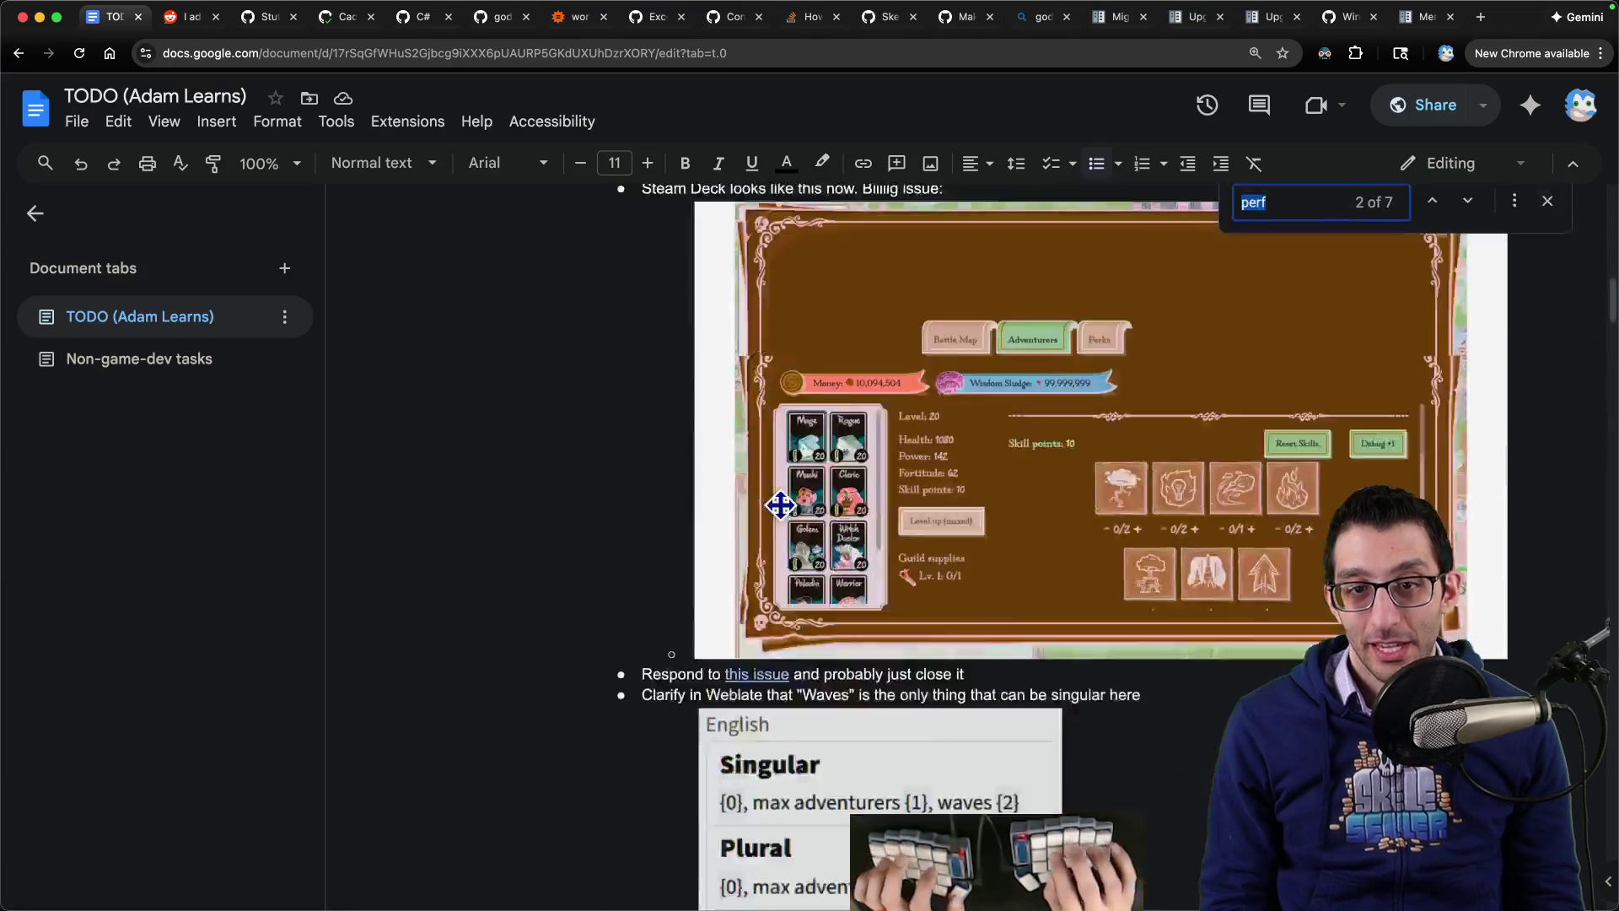
{"action": "key", "text": "Escape"}
Step: Add a bullet noting the Windows renderer changed to D3D12 and needs help testing
{"action": "left_click", "coordinate": [882, 296]}
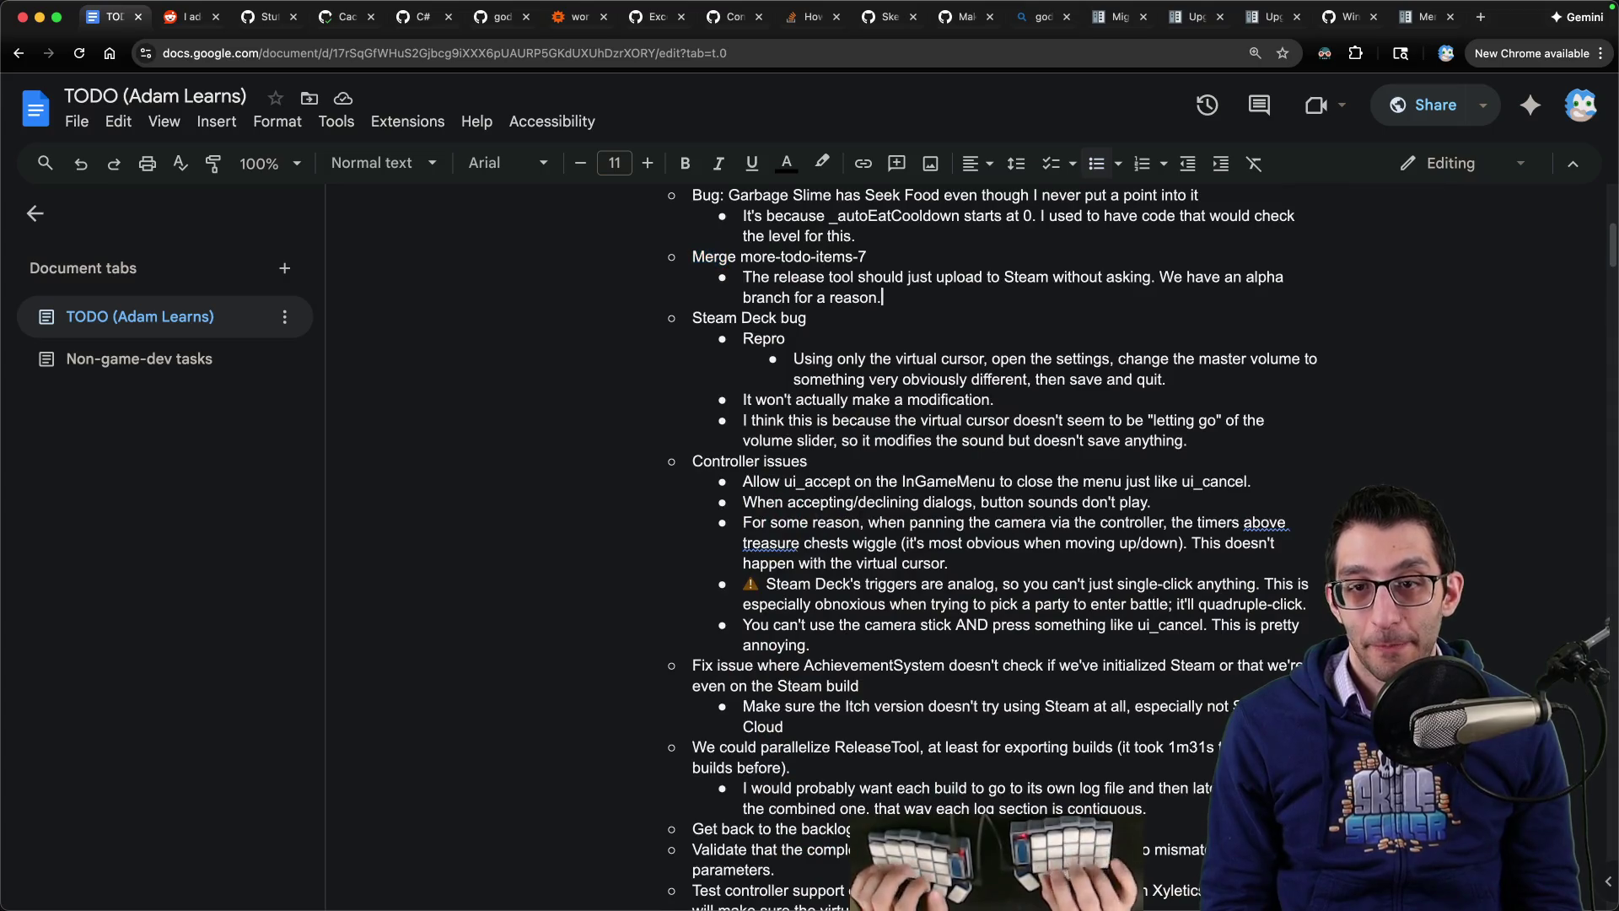
{"action": "key", "text": "Return"}
{"action": "type", "text": "I changed the Windows renderer to D3D12. Get someone to help test this/"}
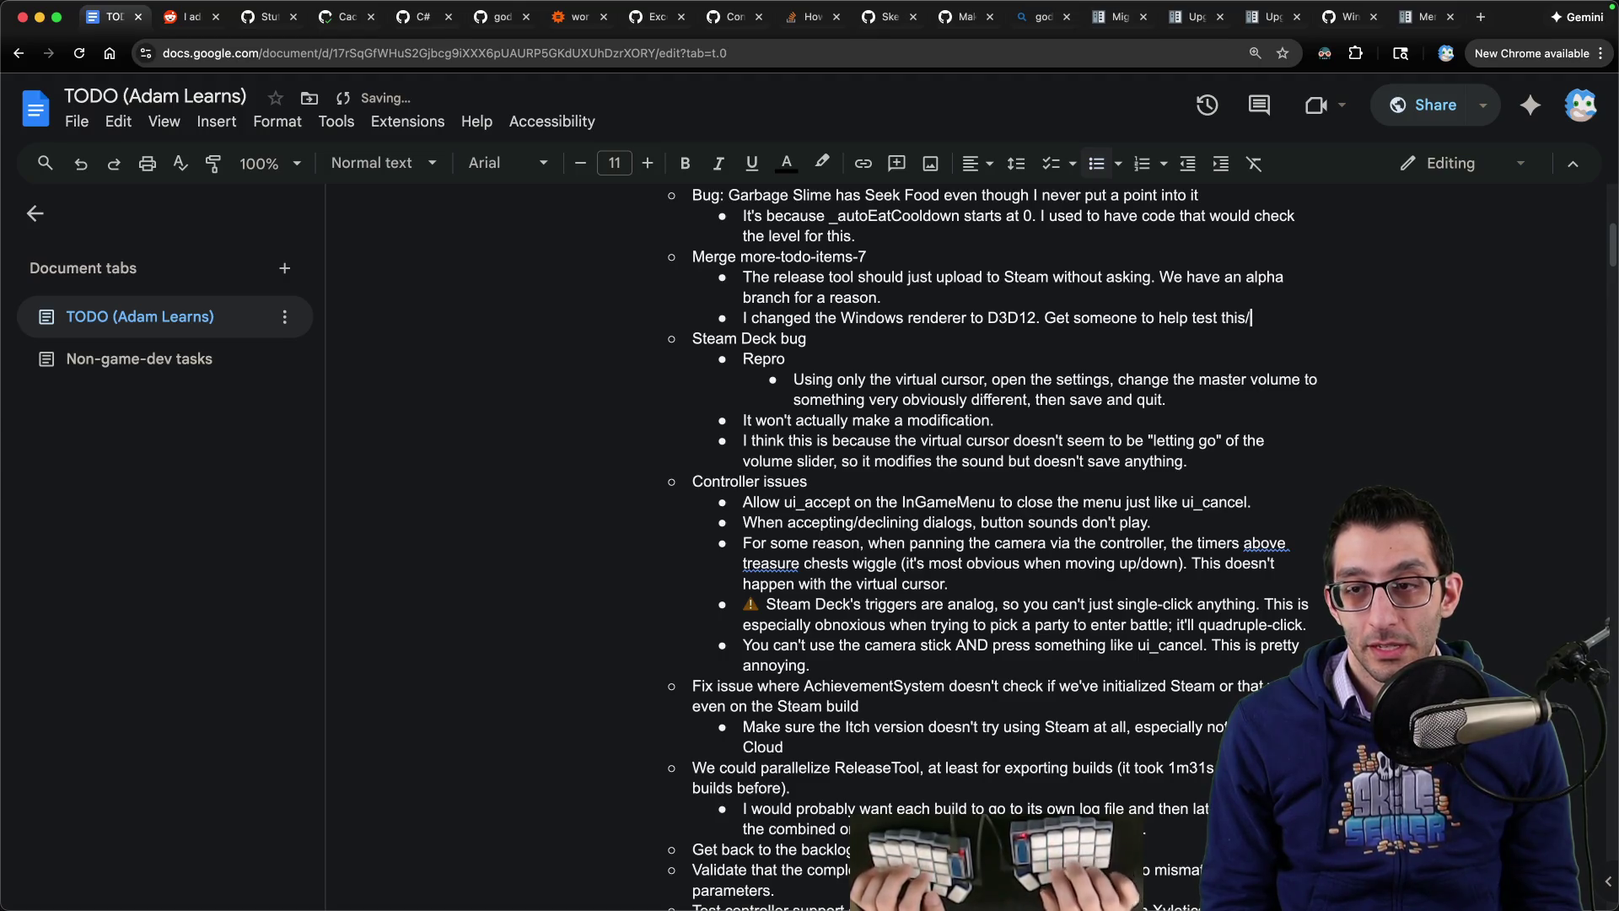
{"action": "key", "text": "ctrl+shift+Tab"}
{"action": "key", "text": "ctrl+shift+Tab"}
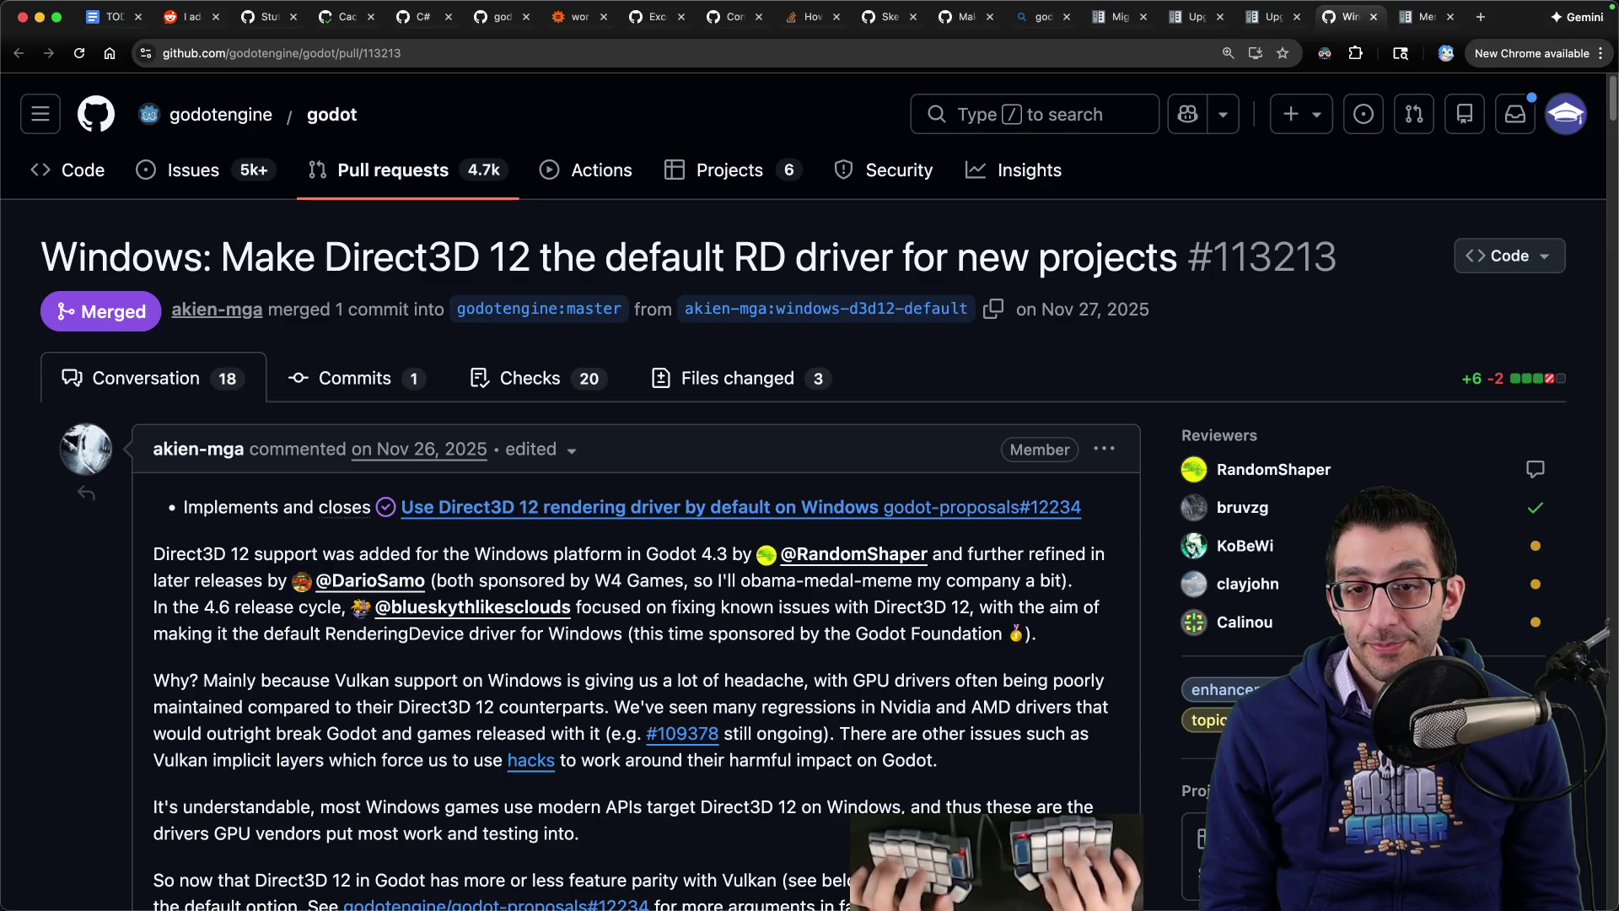
{"action": "key", "text": "ctrl+shift+Tab"}
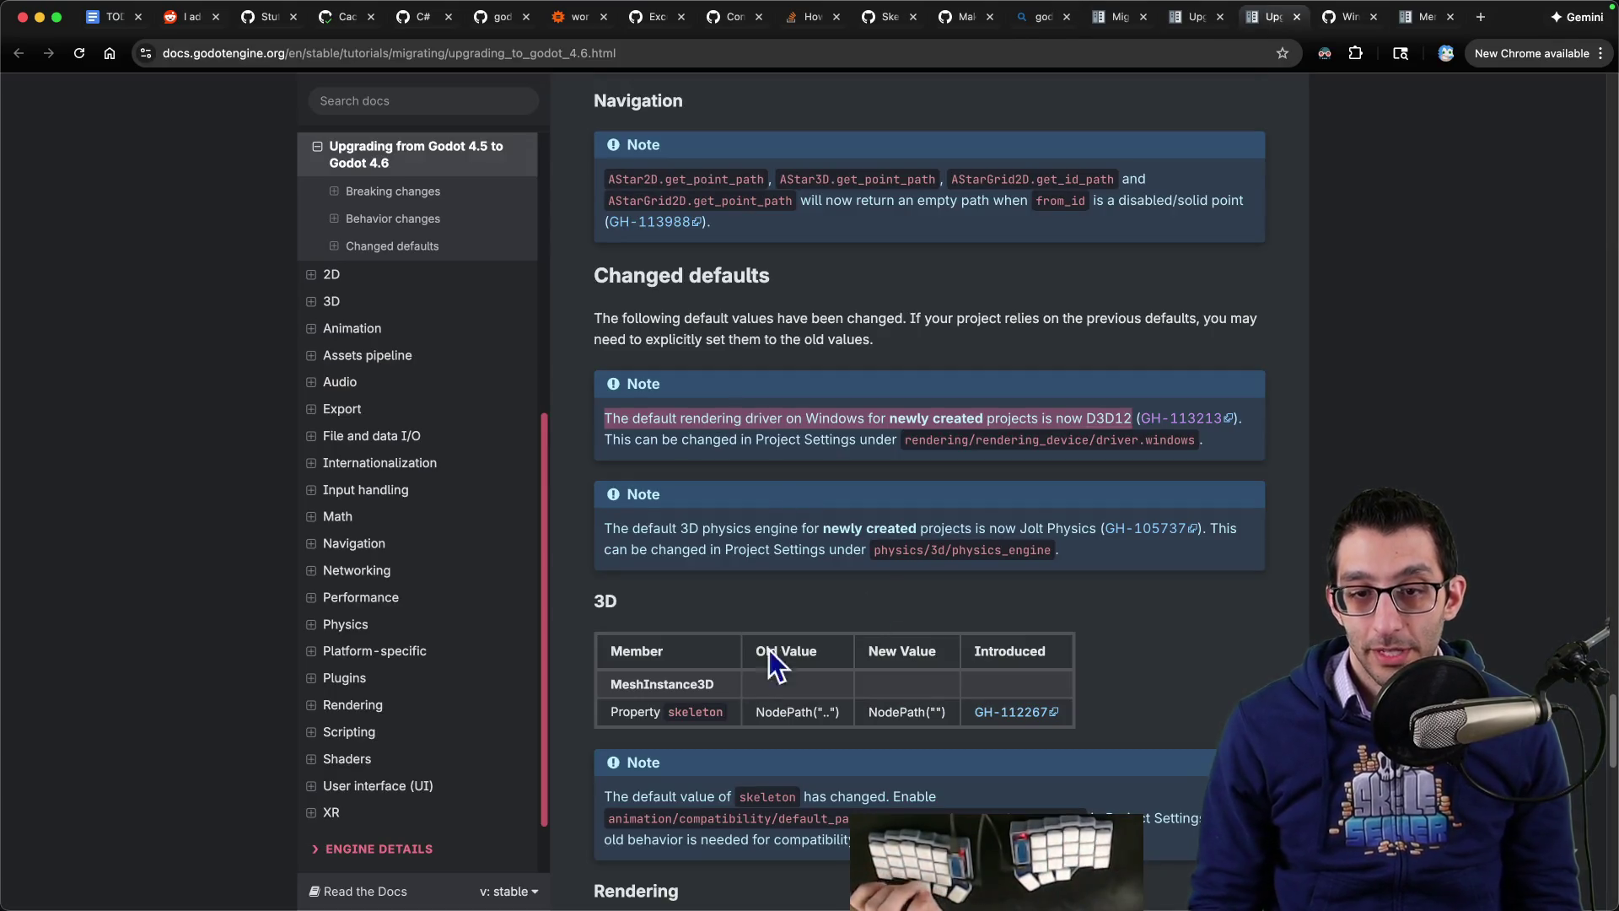
Step: Read the Changed defaults down to submenu_popup_delay going from 0.3 to 0.2, then bring up VS Code
{"action": "scroll", "coordinate": [708, 644], "scroll_direction": "down", "scroll_amount": 3}
{"action": "double_click", "coordinate": [634, 386]}
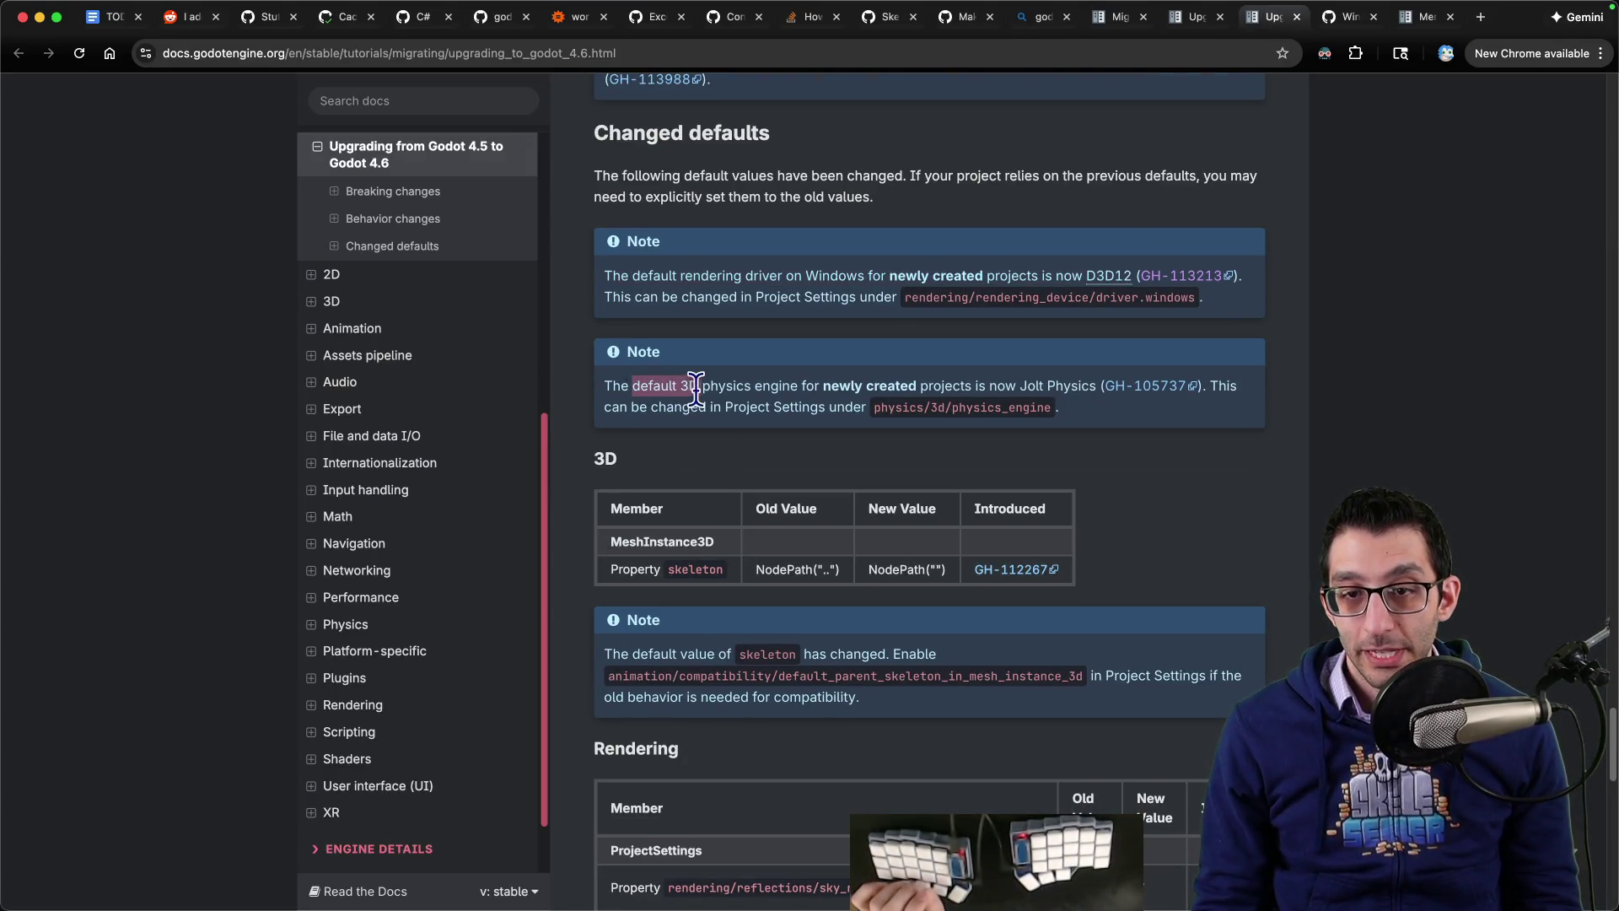
{"action": "left_click_drag", "start_coordinate": [695, 388], "coordinate": [962, 376]}
{"action": "scroll", "coordinate": [756, 441], "scroll_direction": "down", "scroll_amount": 5}
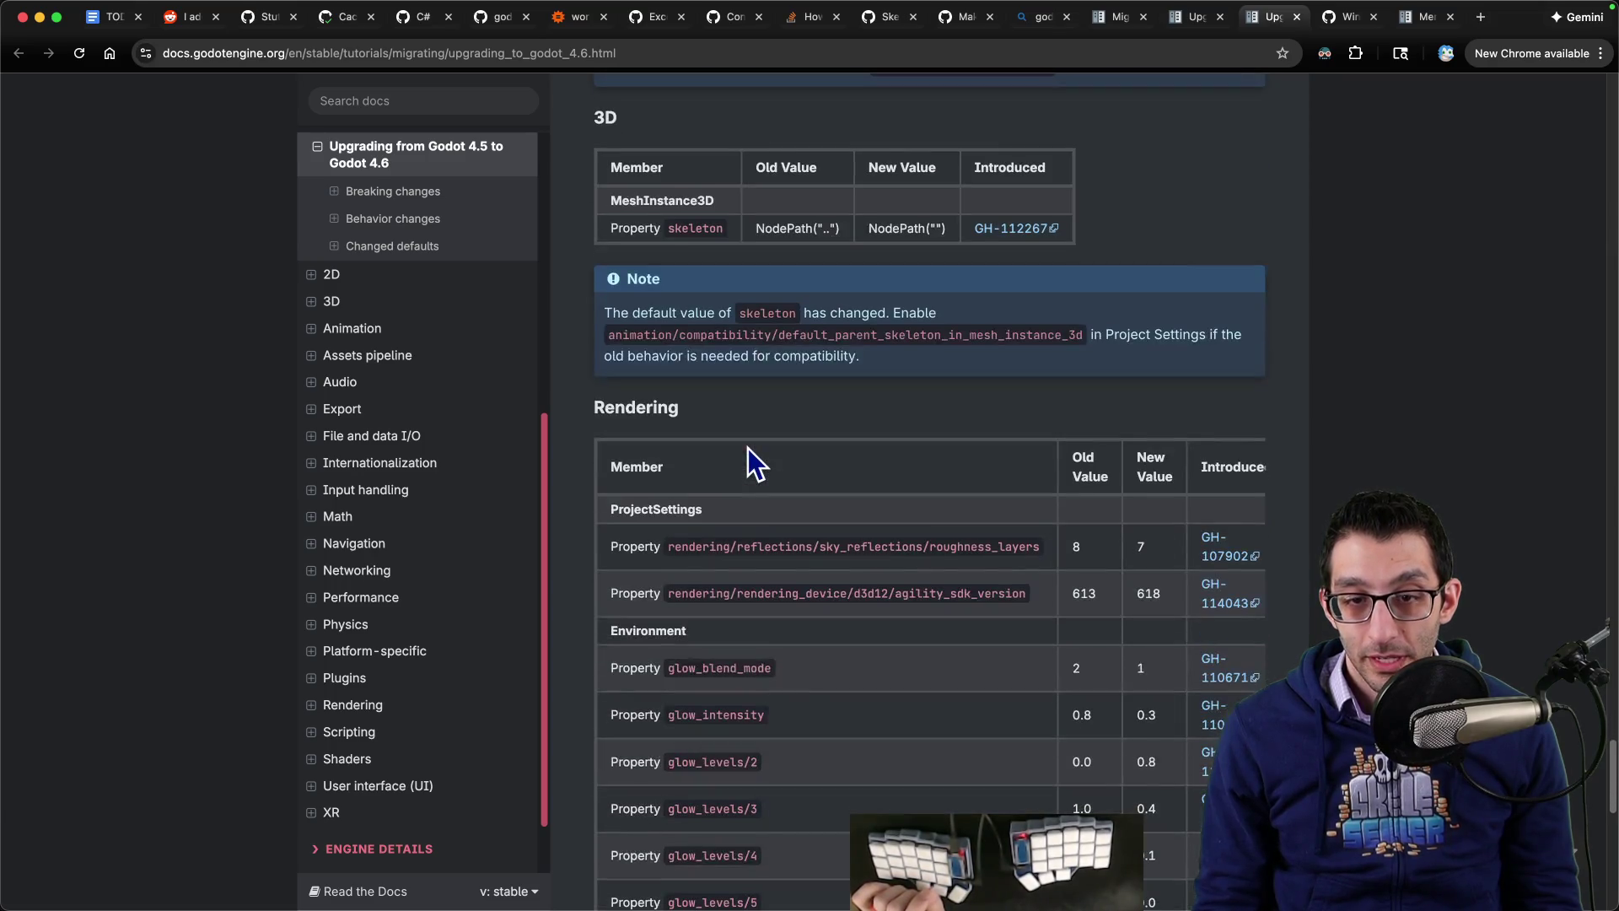
{"action": "scroll", "coordinate": [746, 447], "scroll_direction": "down", "scroll_amount": 2}
{"action": "scroll", "coordinate": [742, 450], "scroll_direction": "down", "scroll_amount": 1}
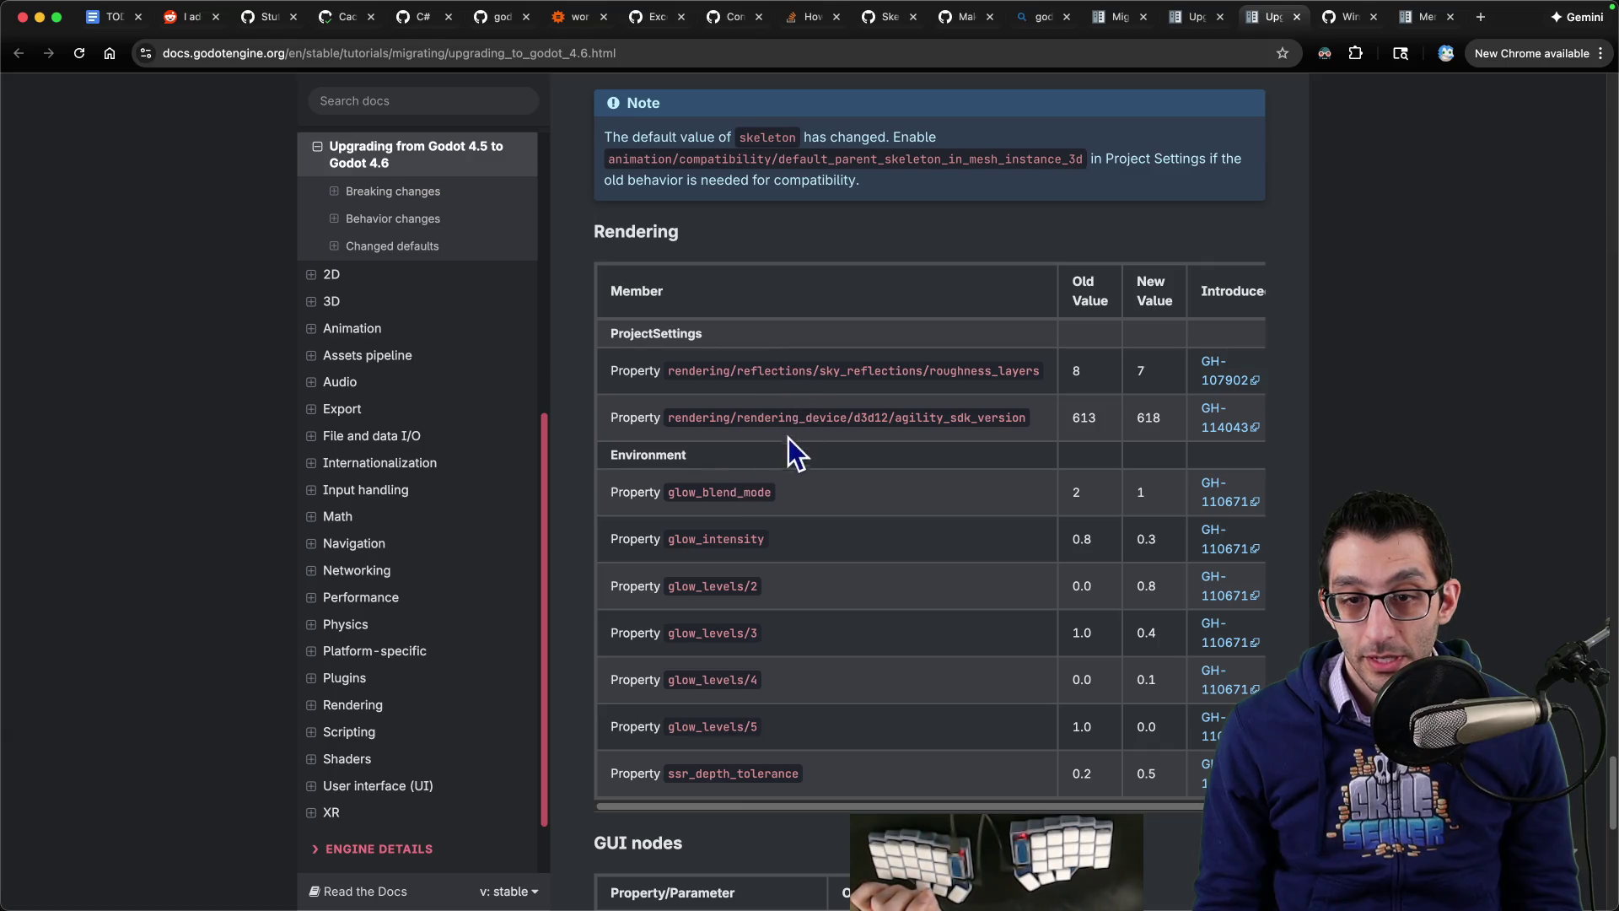
{"action": "scroll", "coordinate": [793, 645], "scroll_direction": "down", "scroll_amount": 7}
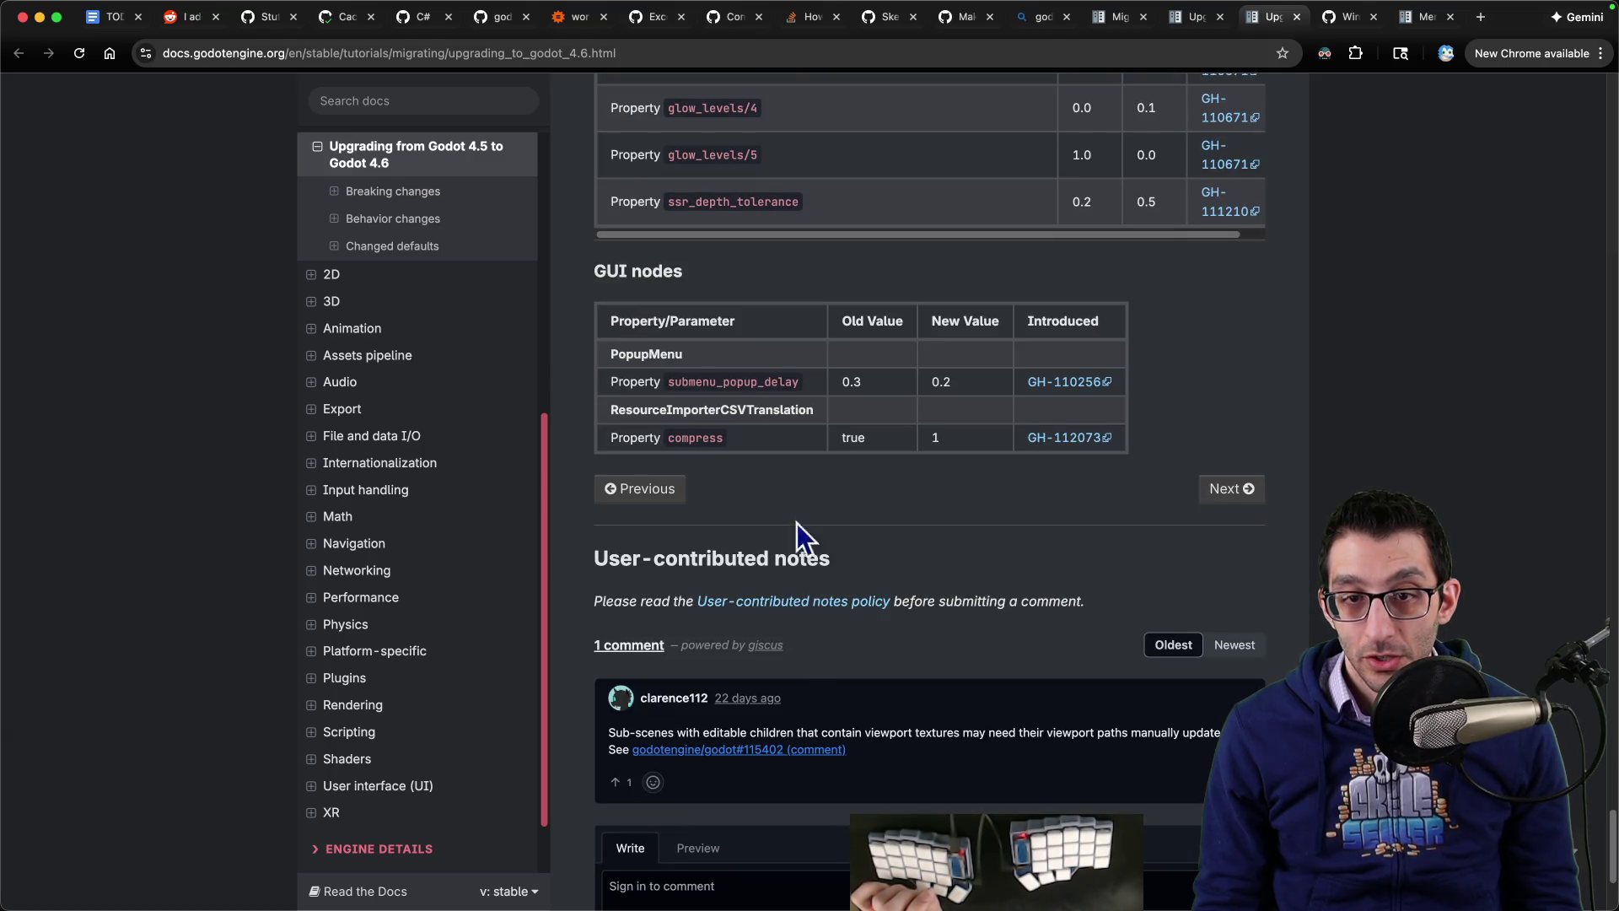
{"action": "double_click", "coordinate": [677, 381]}
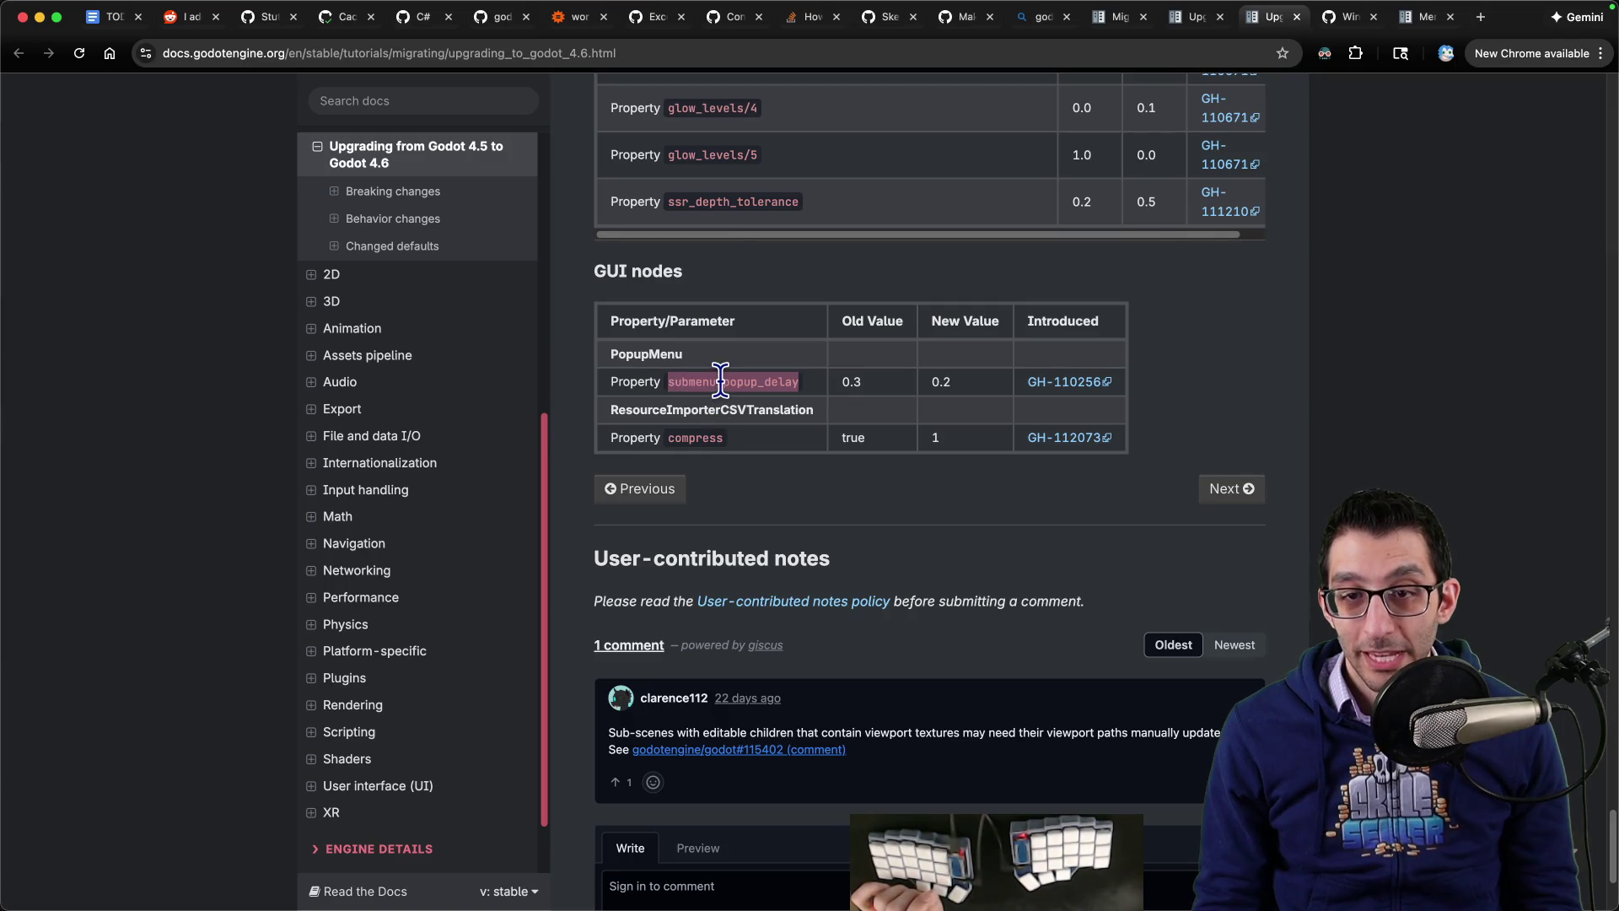
{"action": "left_click", "coordinate": [839, 386]}
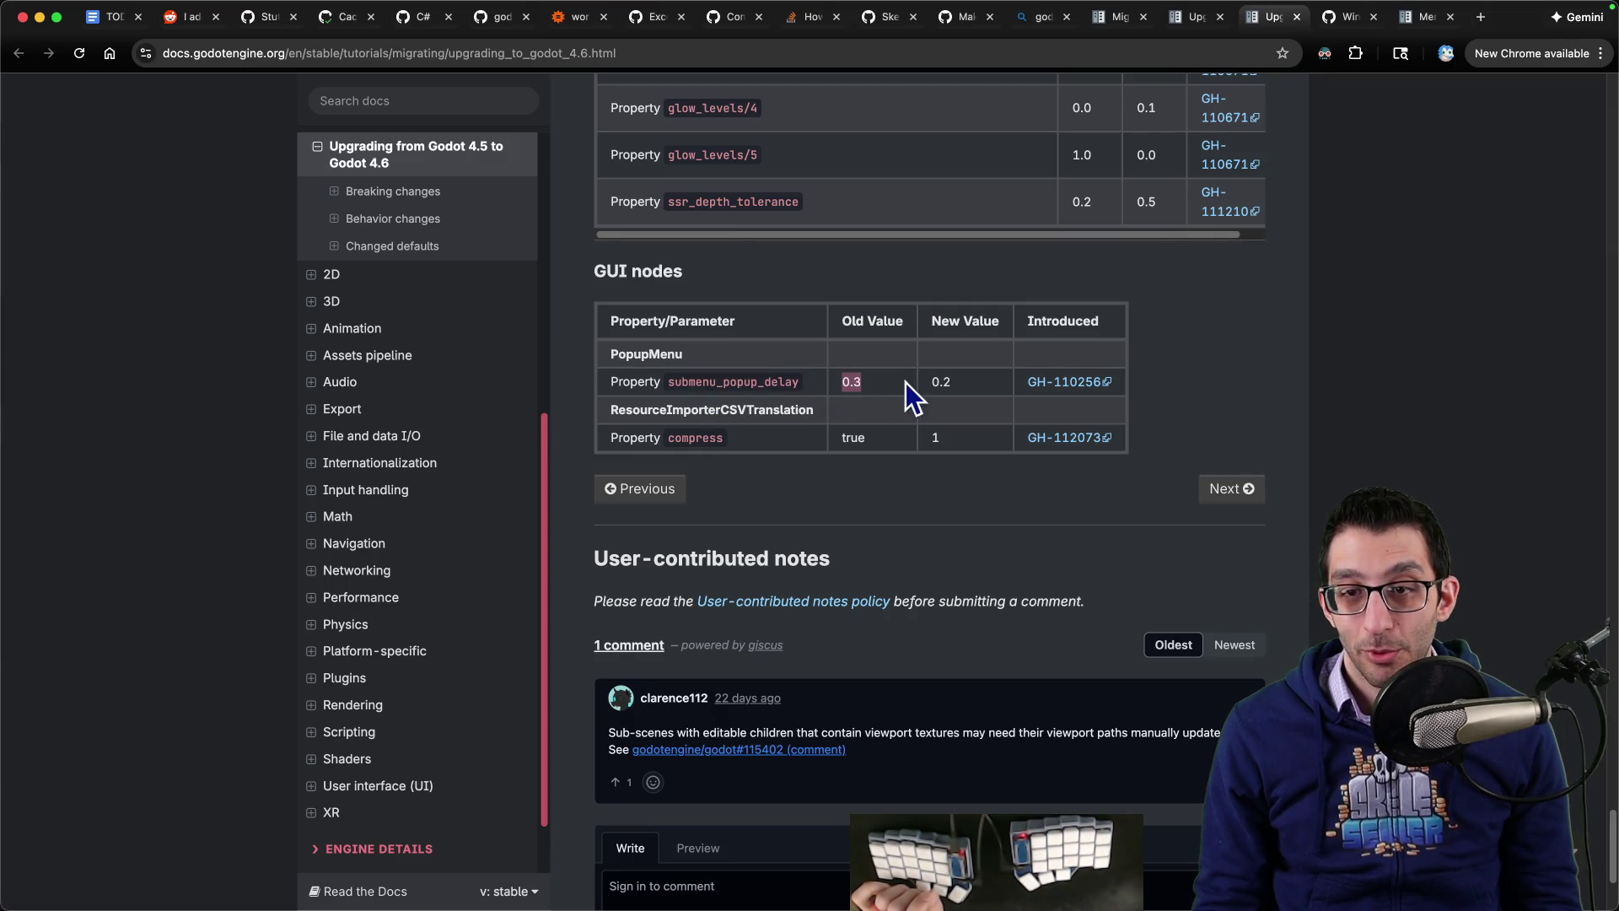
{"action": "mouse_move", "coordinate": [350, 906]}
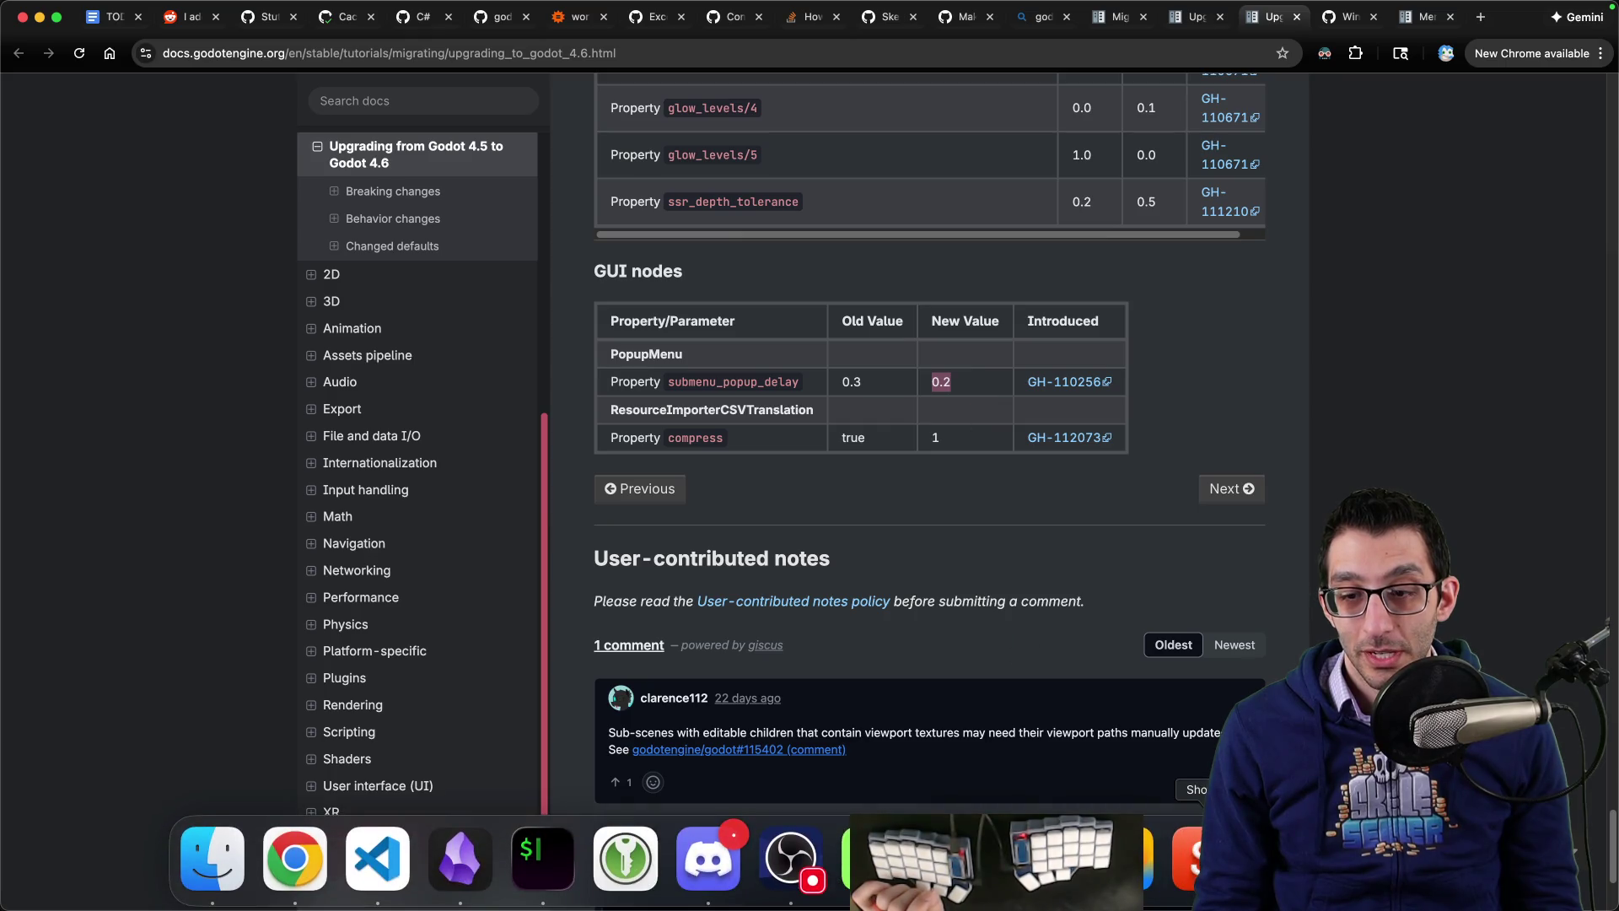
{"action": "left_click", "coordinate": [354, 886]}
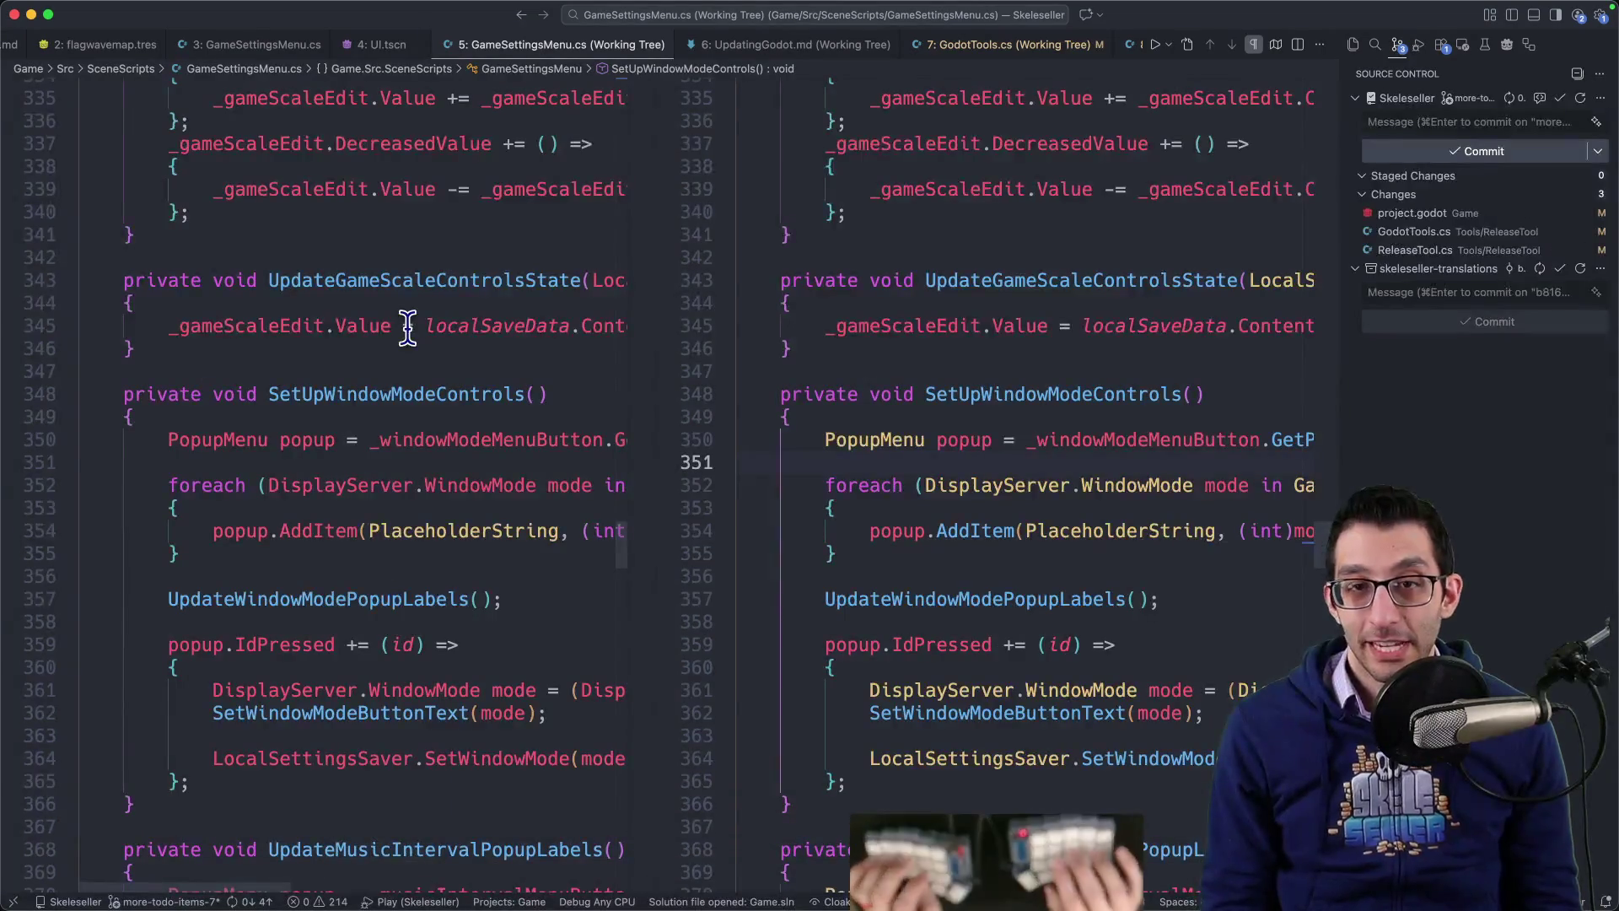
Step: Inspect localSaveData in the GameSettingsMenu.cs diff and start the Skeleseller debug game
{"action": "mouse_move", "coordinate": [484, 317]}
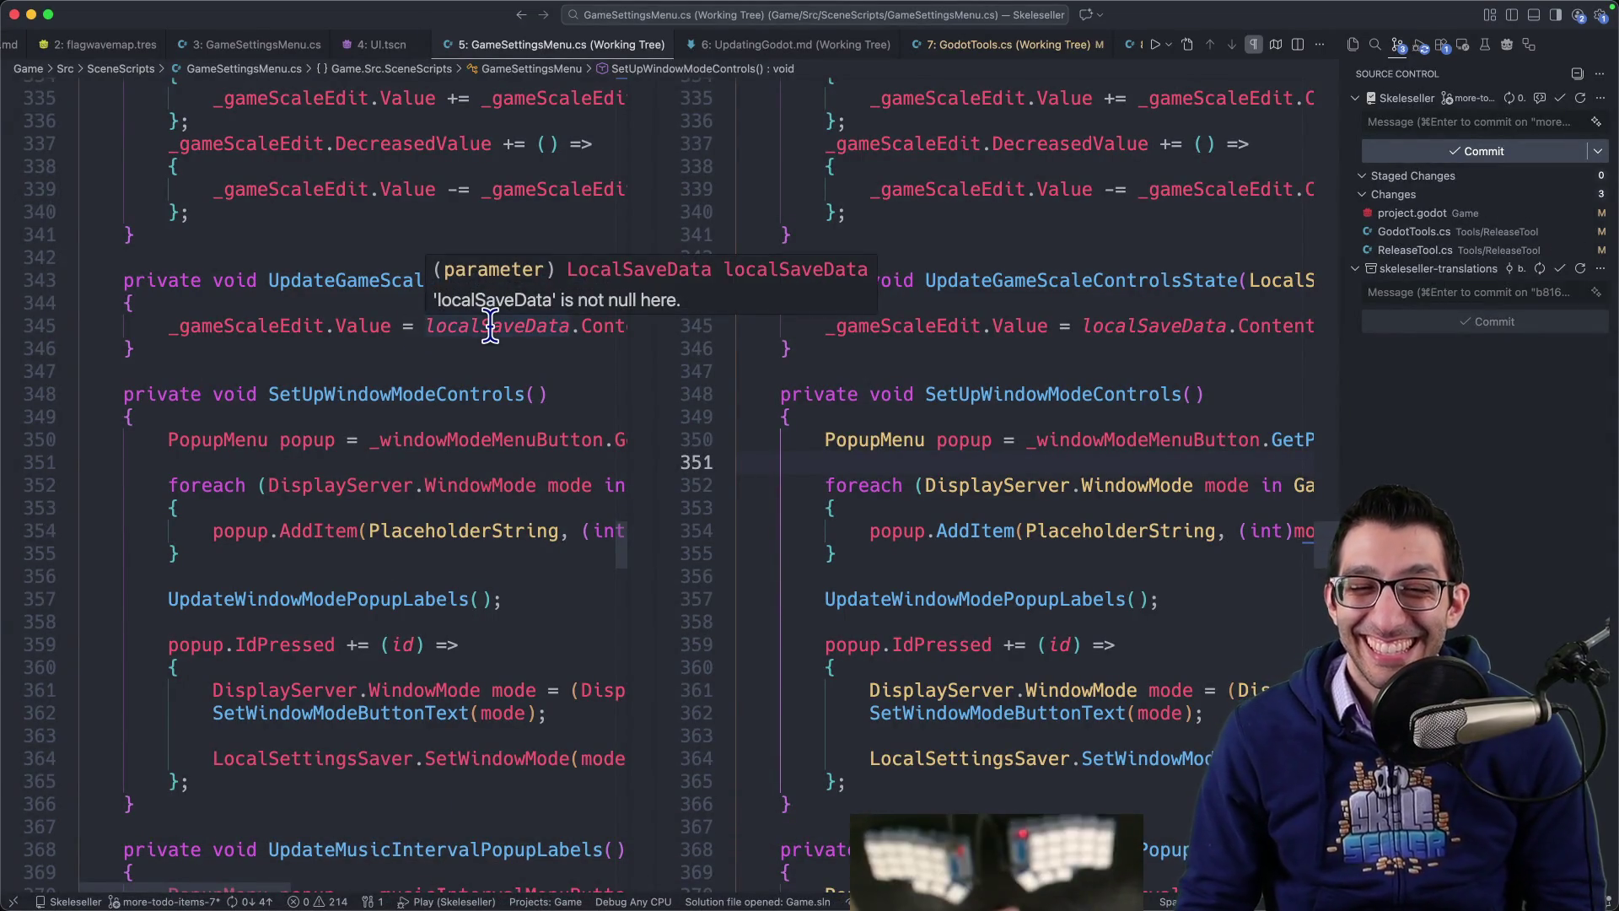
{"action": "mouse_move", "coordinate": [506, 906]}
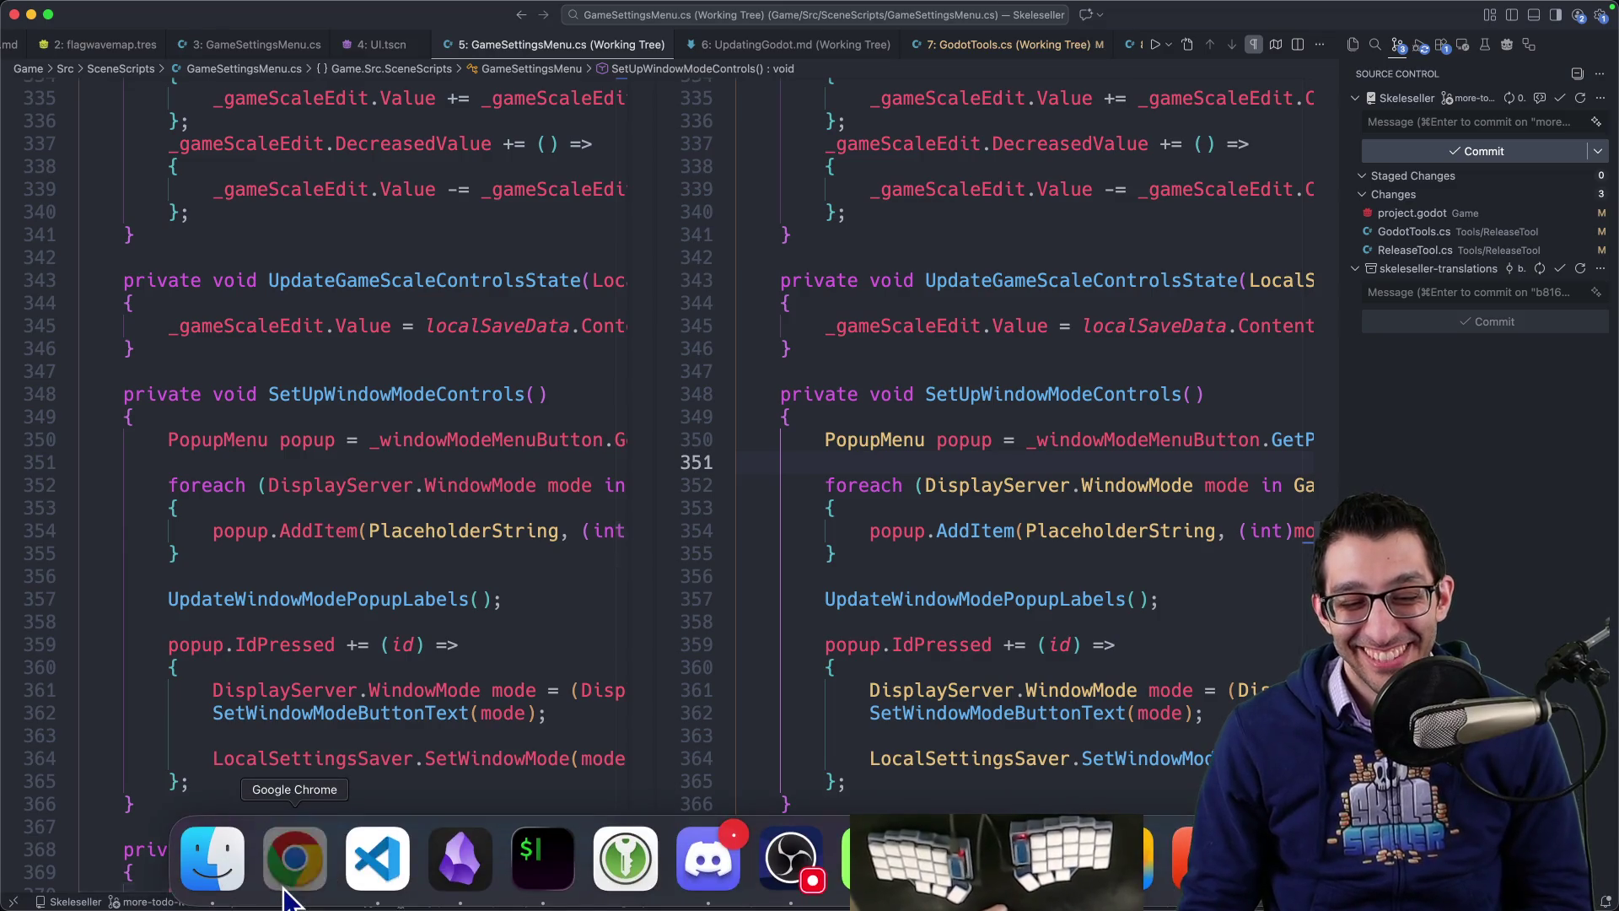
{"action": "left_click", "coordinate": [295, 877]}
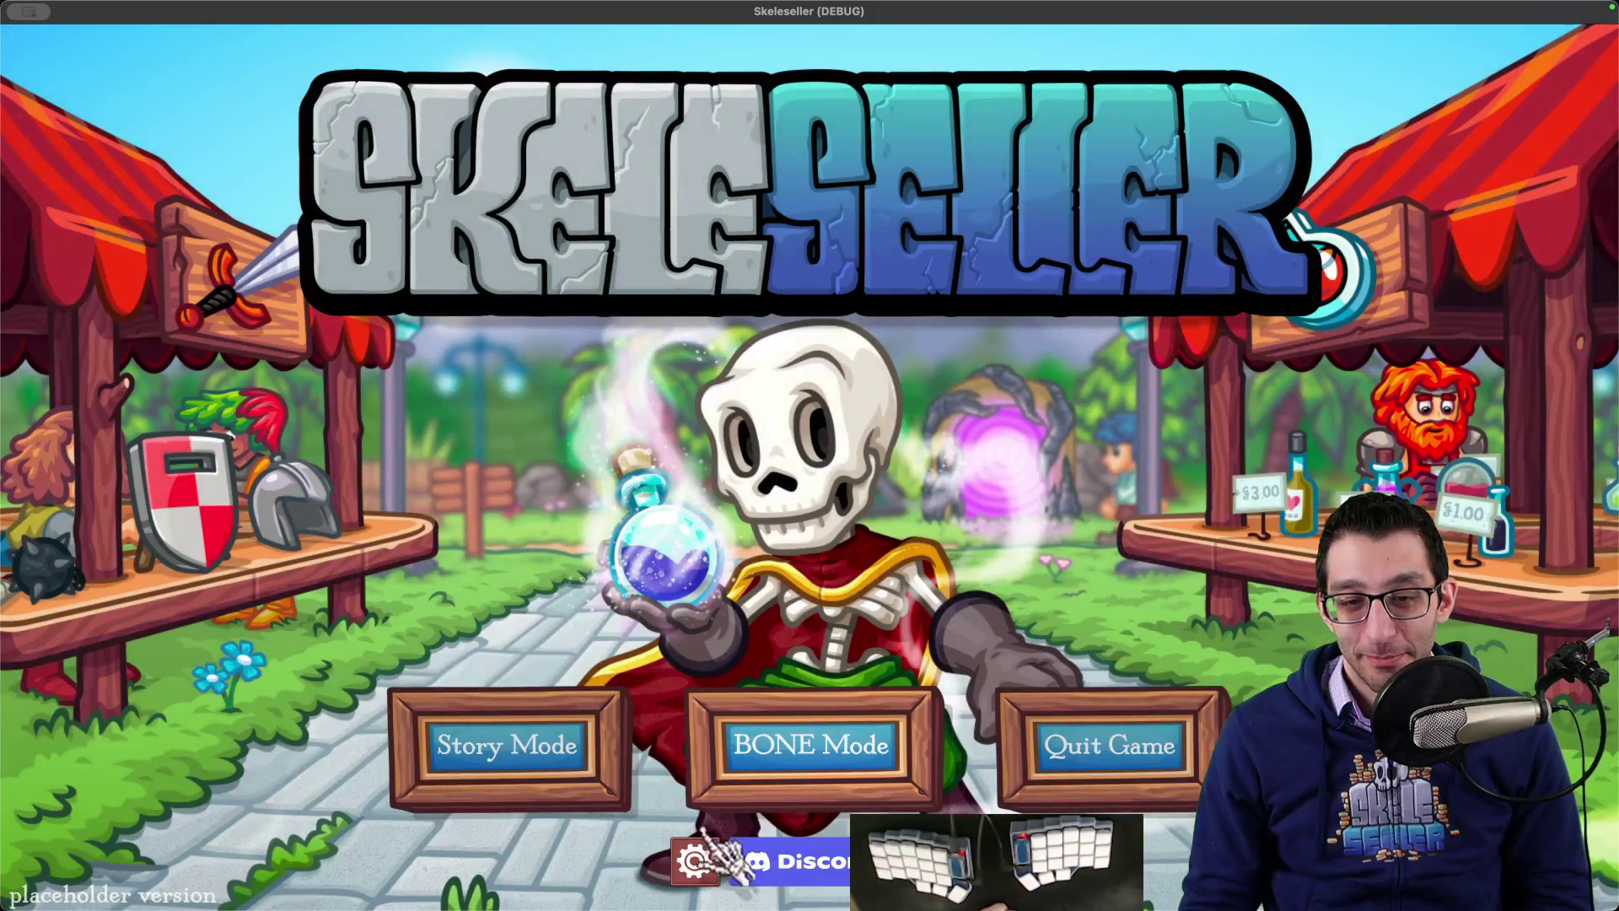
Step: Open the game's settings and toggle the Window Mode choices repeatedly, leaving it Windowed
{"action": "left_click", "coordinate": [694, 860]}
{"action": "left_click", "coordinate": [917, 379]}
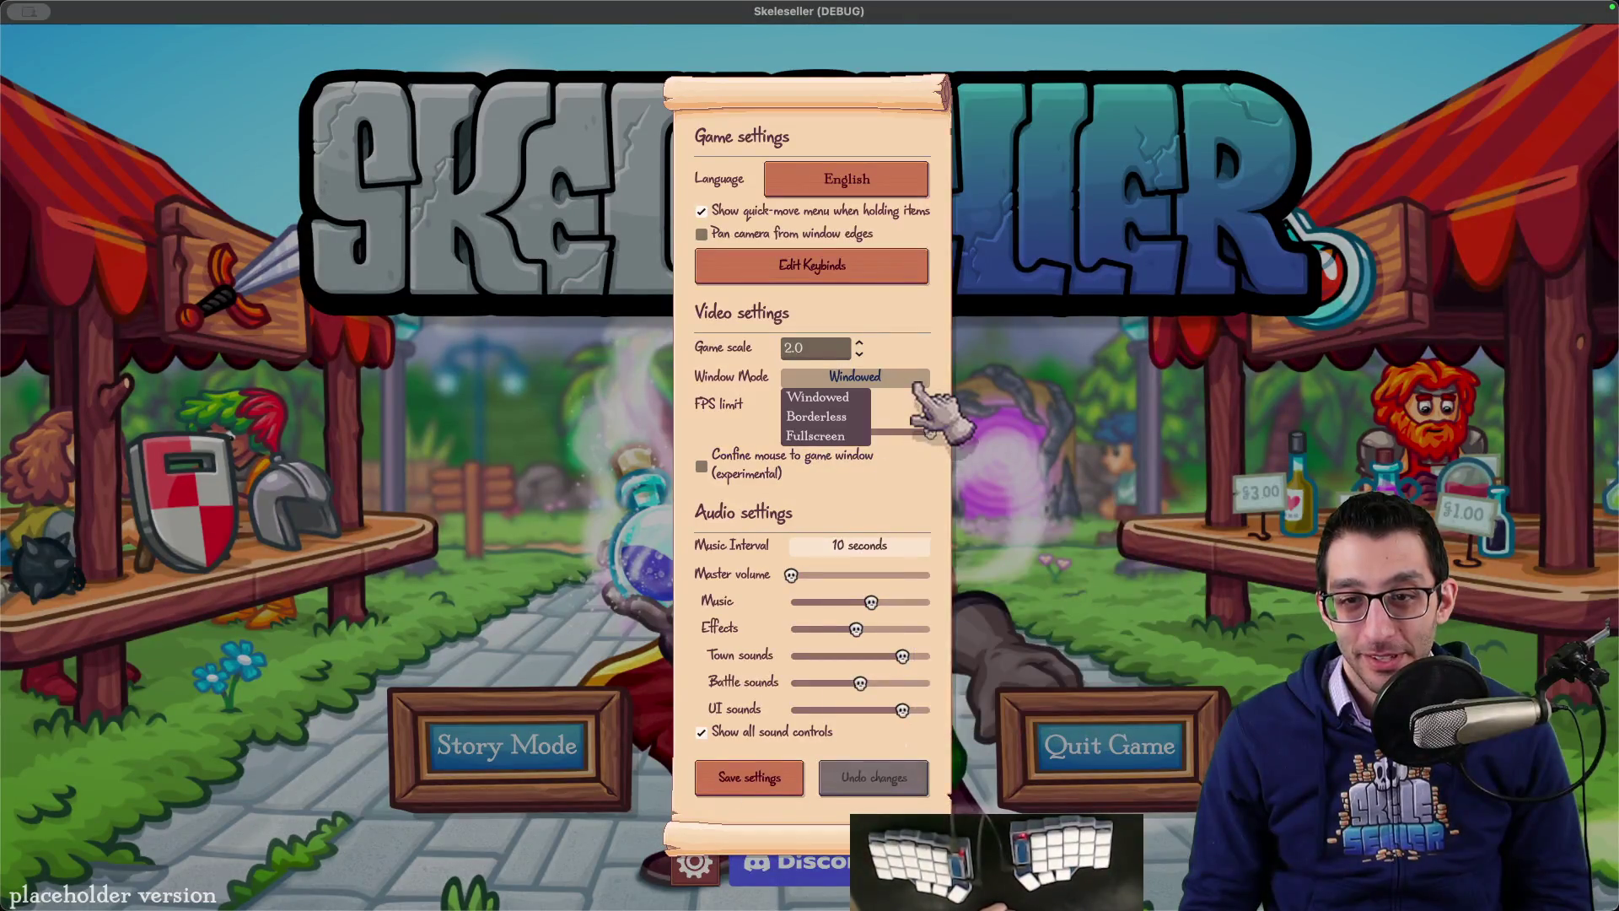
{"action": "left_click", "coordinate": [917, 382]}
{"action": "left_click", "coordinate": [917, 381]}
{"action": "left_click", "coordinate": [917, 382]}
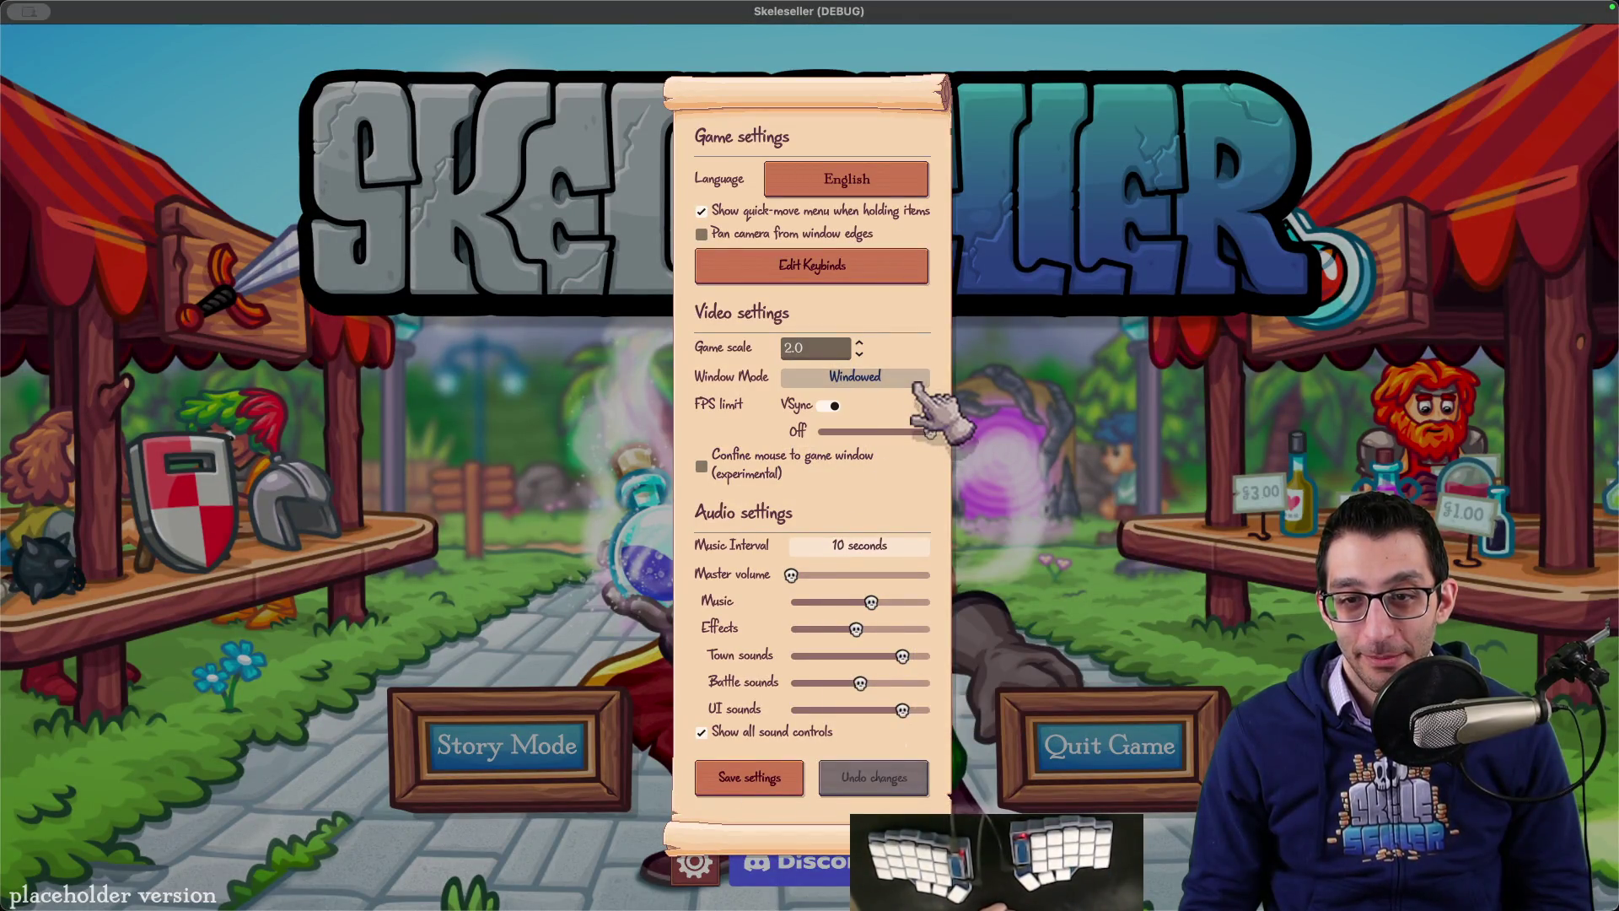
{"action": "left_click", "coordinate": [917, 381]}
{"action": "left_click", "coordinate": [918, 381]}
{"action": "left_click", "coordinate": [918, 381]}
{"action": "left_click", "coordinate": [918, 382]}
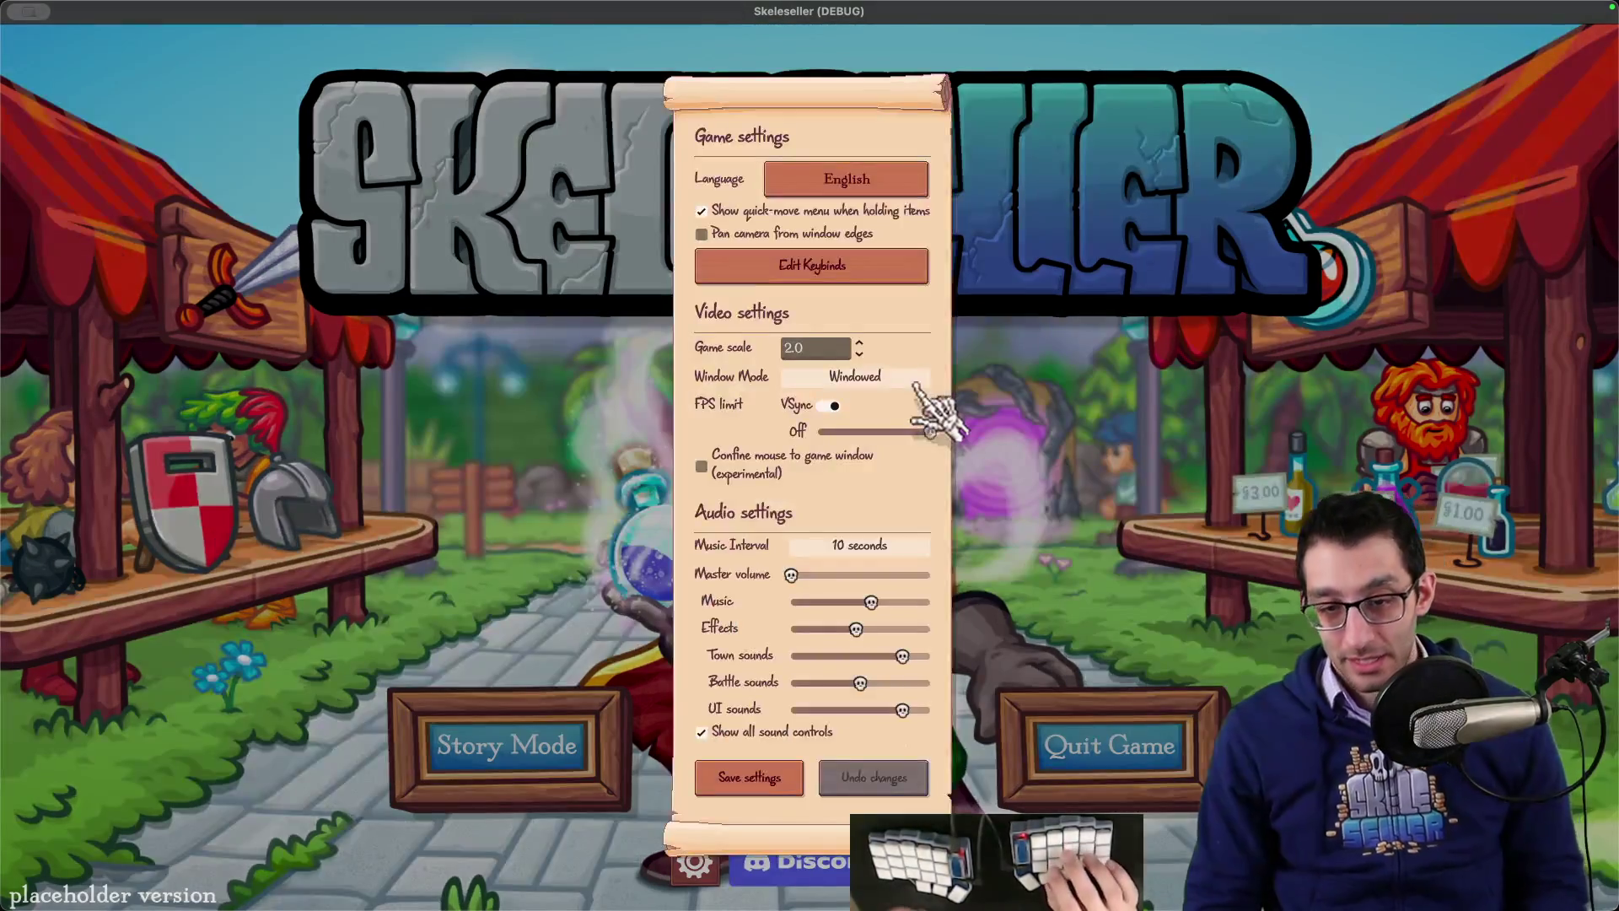
{"action": "left_click", "coordinate": [916, 384]}
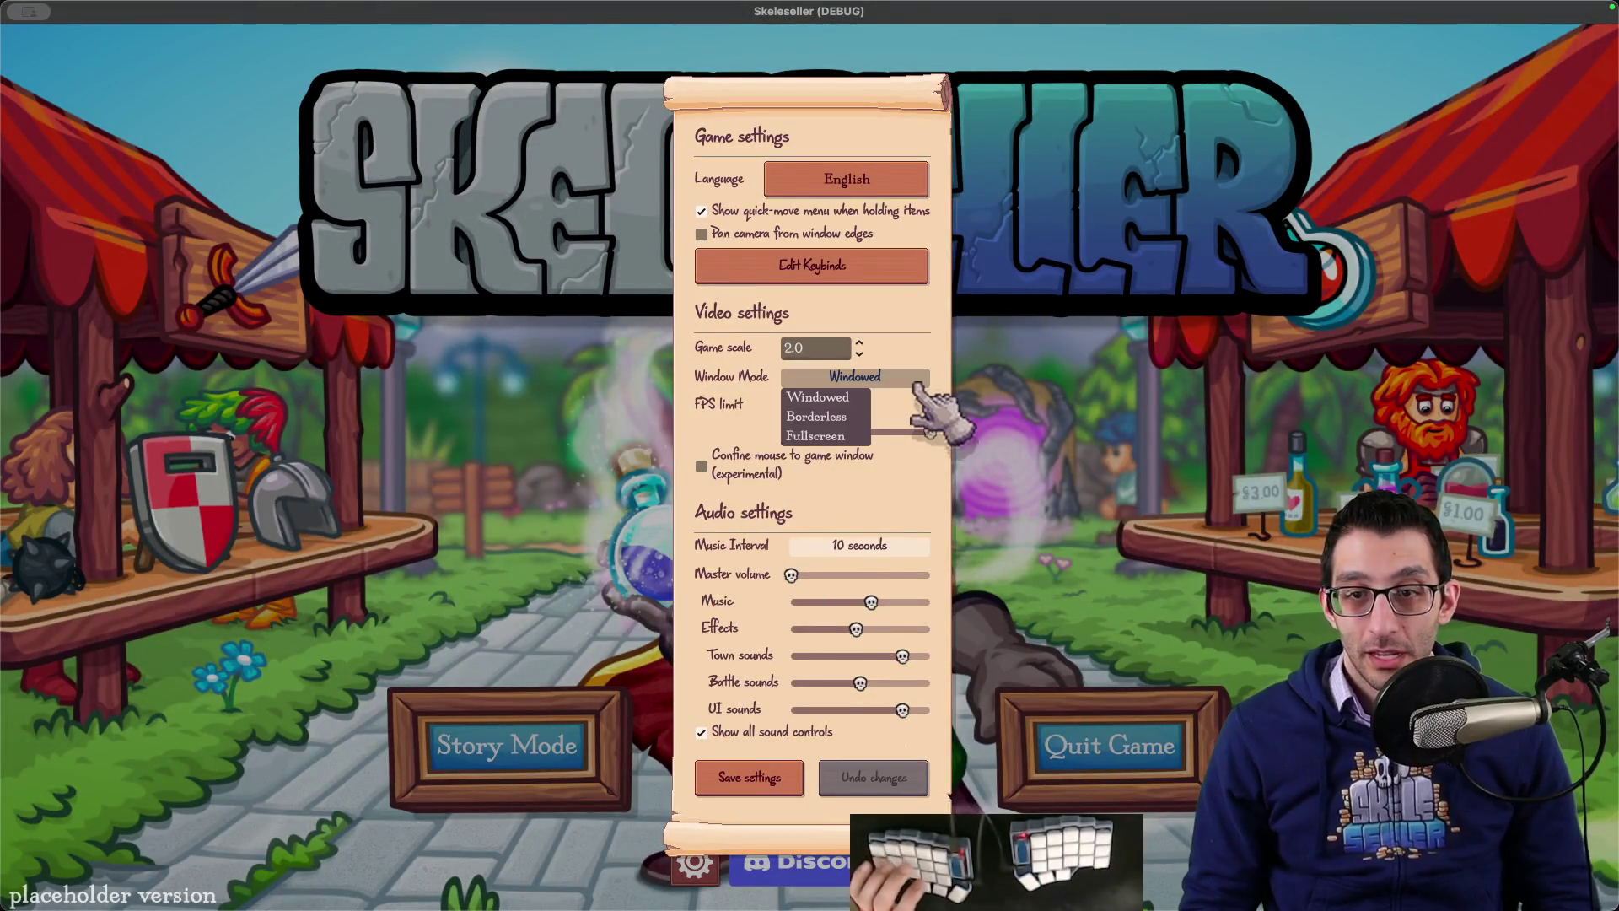
{"action": "left_click", "coordinate": [916, 384]}
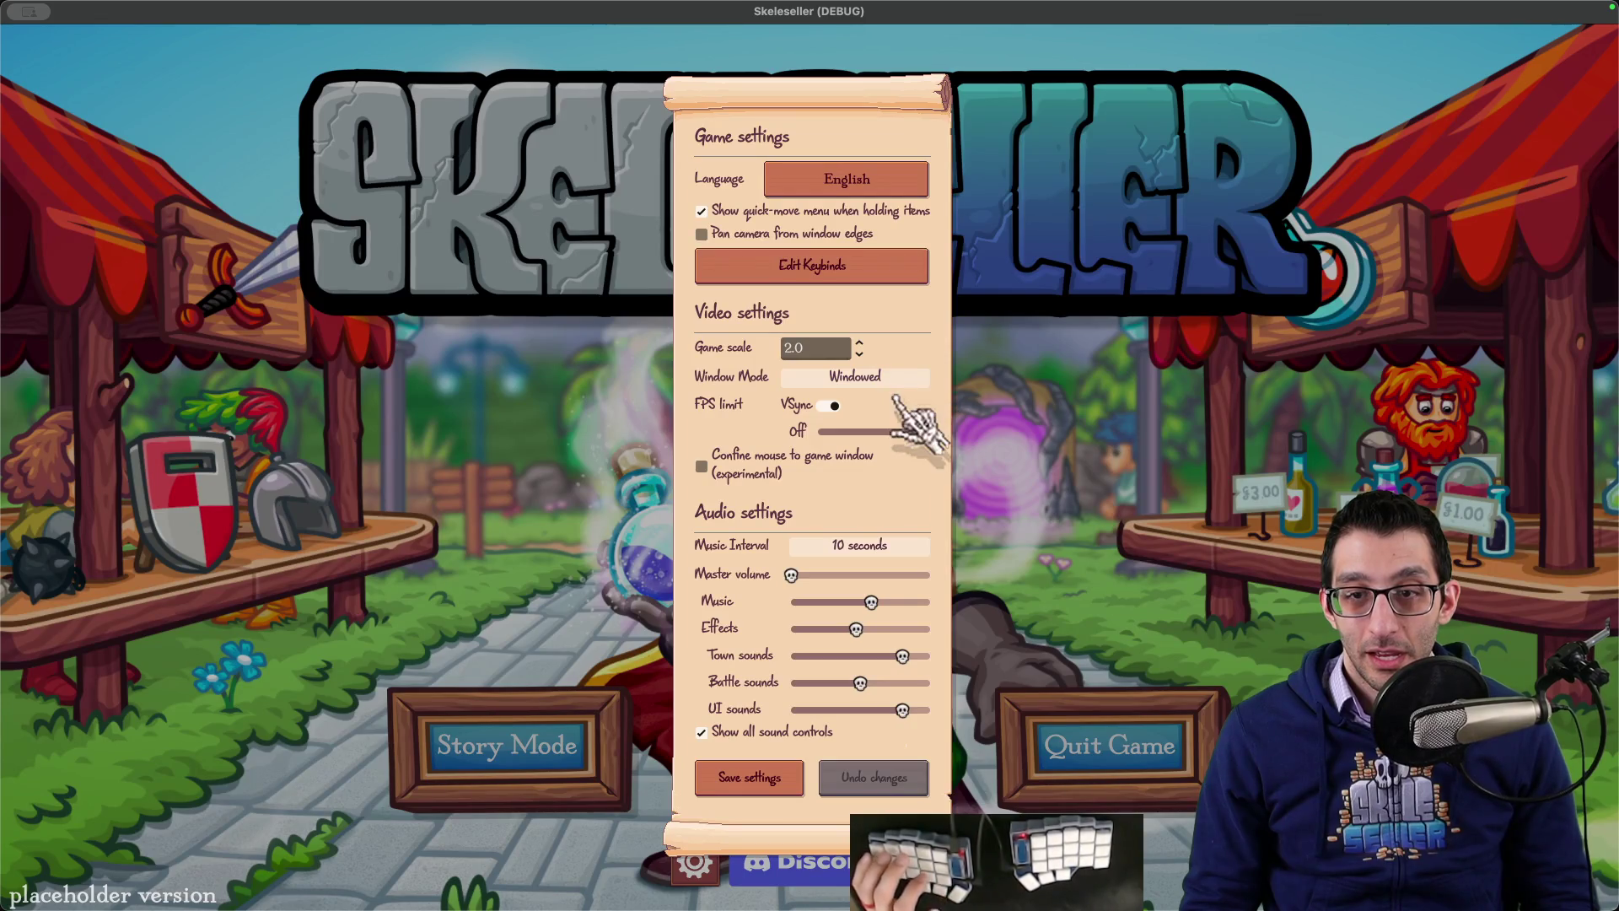
{"action": "left_click", "coordinate": [910, 379]}
{"action": "key", "text": "super+Tab"}
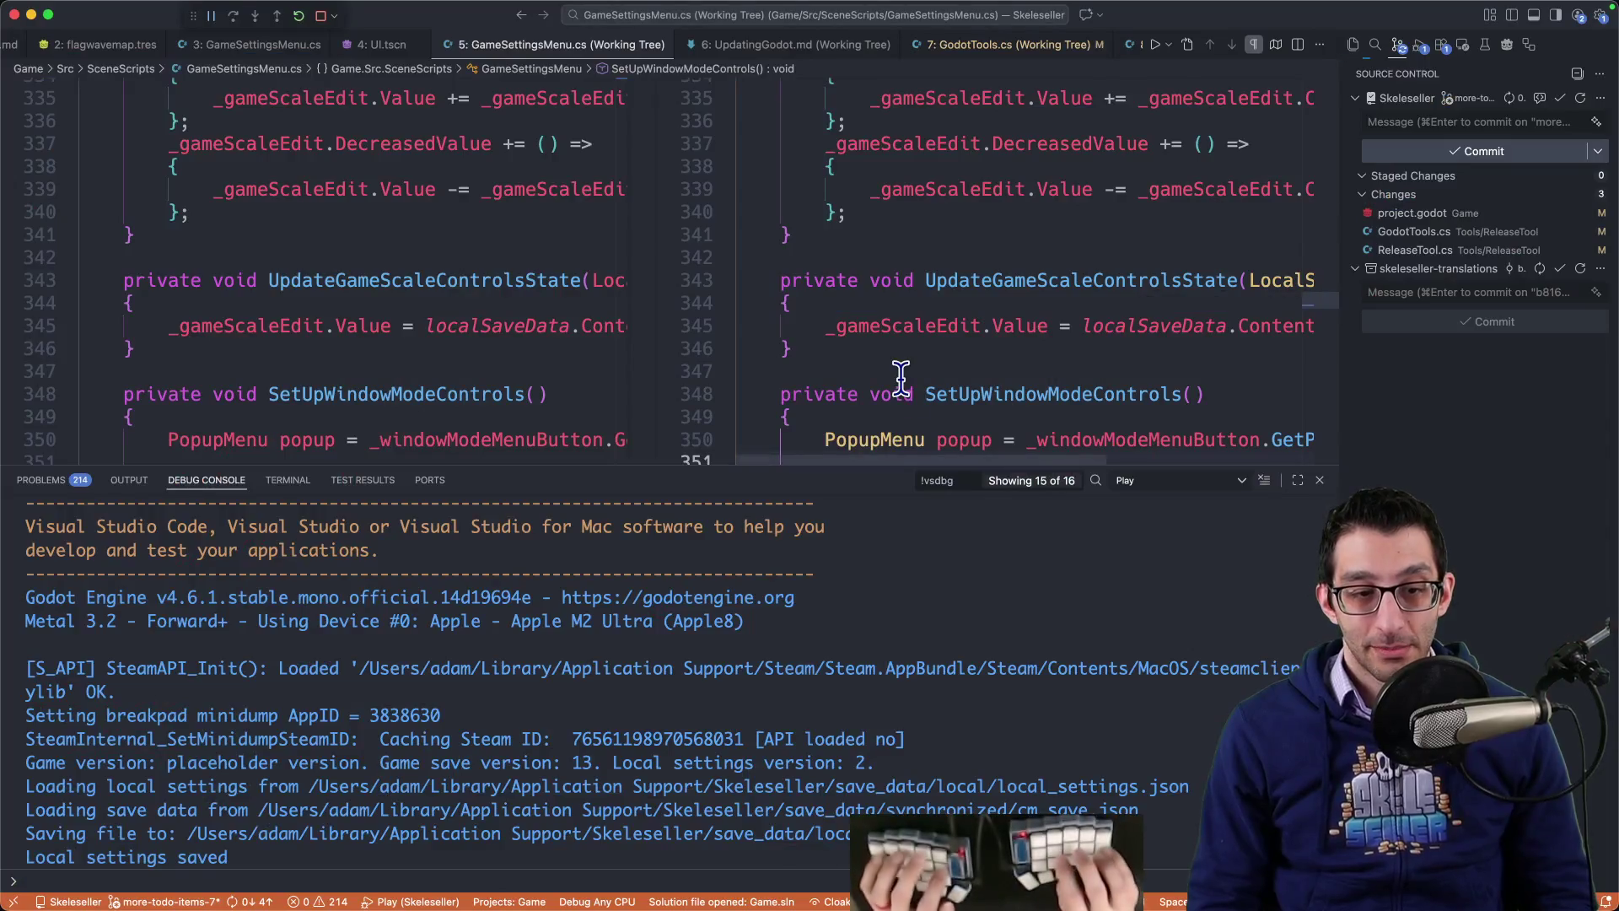
{"action": "key", "text": "super+Tab"}
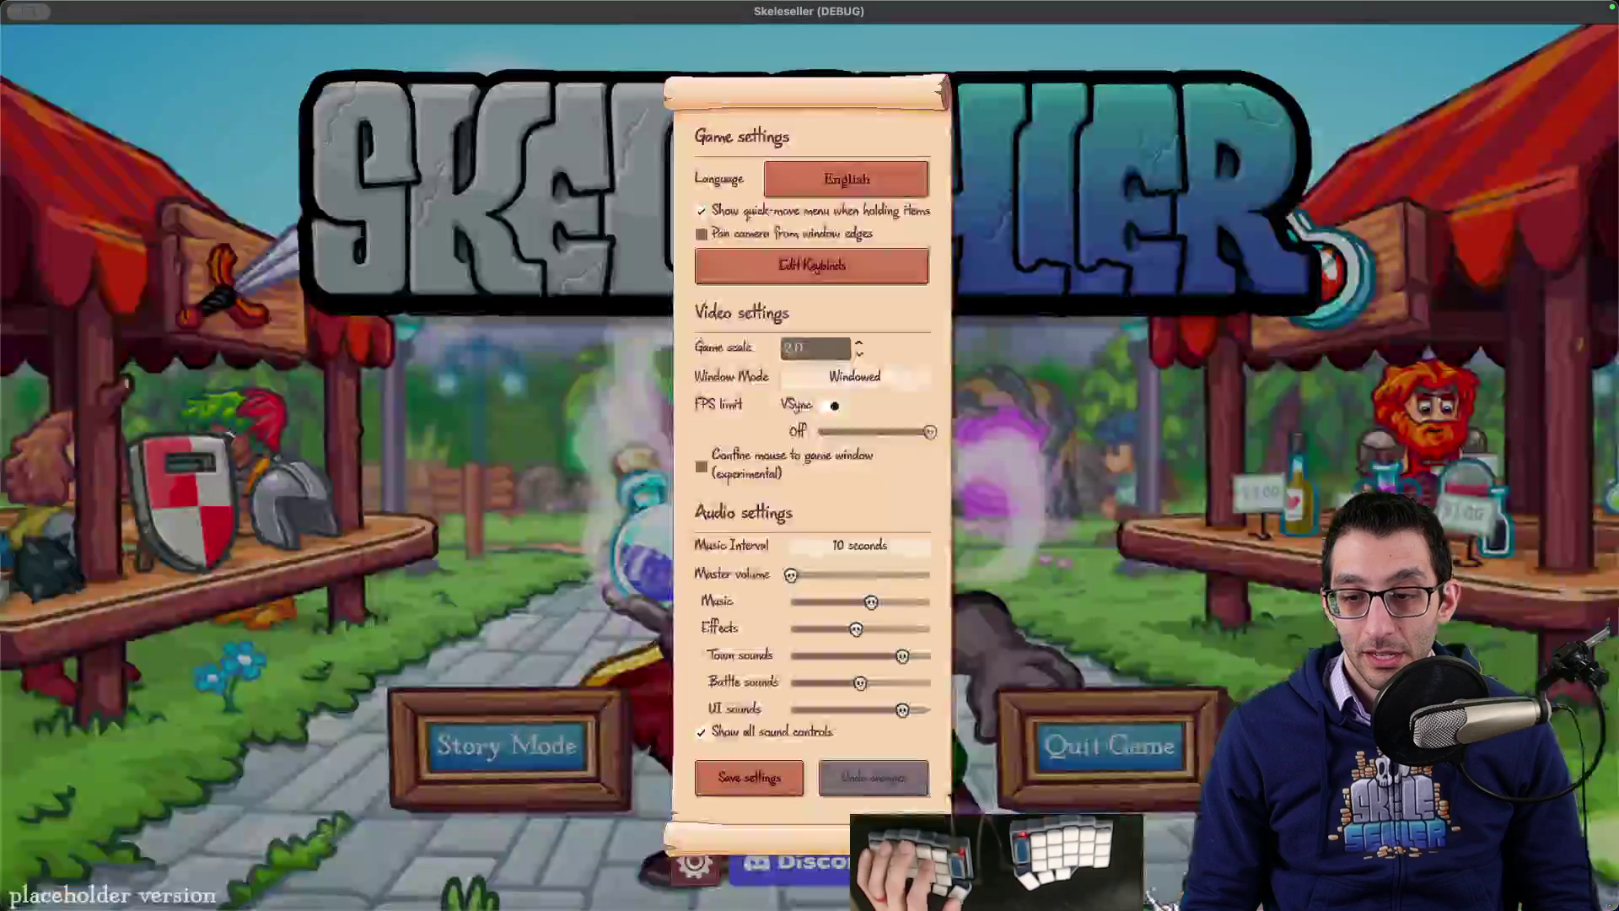
Step: Open and close Edit Keybinds, retry the Window Mode choices, then close settings
{"action": "left_click", "coordinate": [850, 377]}
{"action": "left_click", "coordinate": [907, 372]}
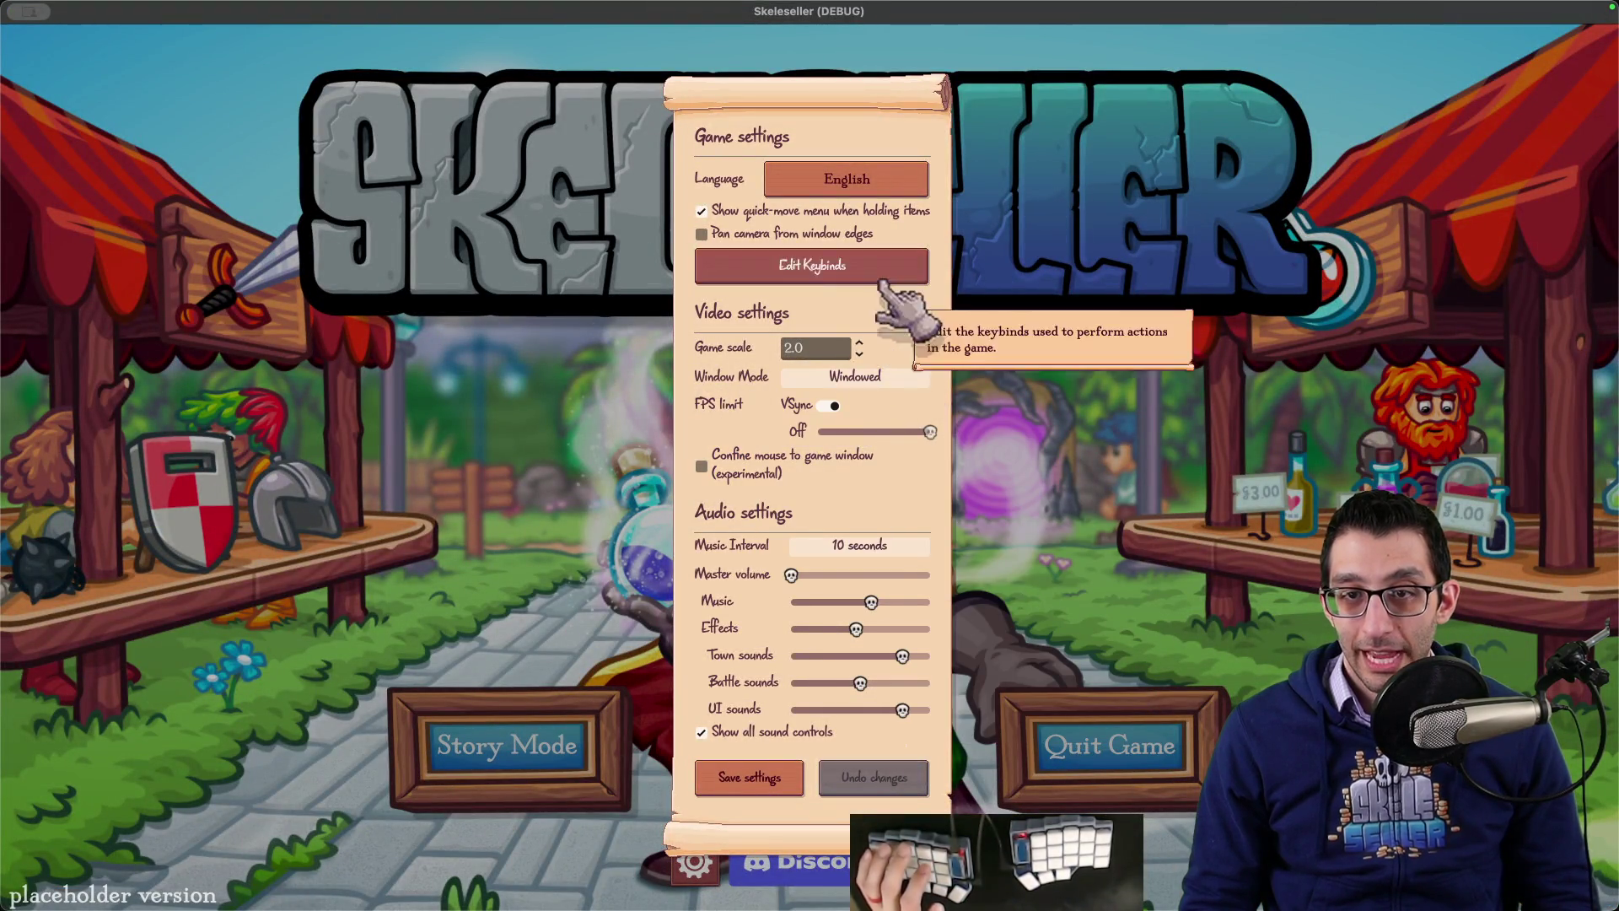
{"action": "left_click", "coordinate": [917, 271]}
{"action": "key", "text": "Escape"}
{"action": "left_click", "coordinate": [907, 377]}
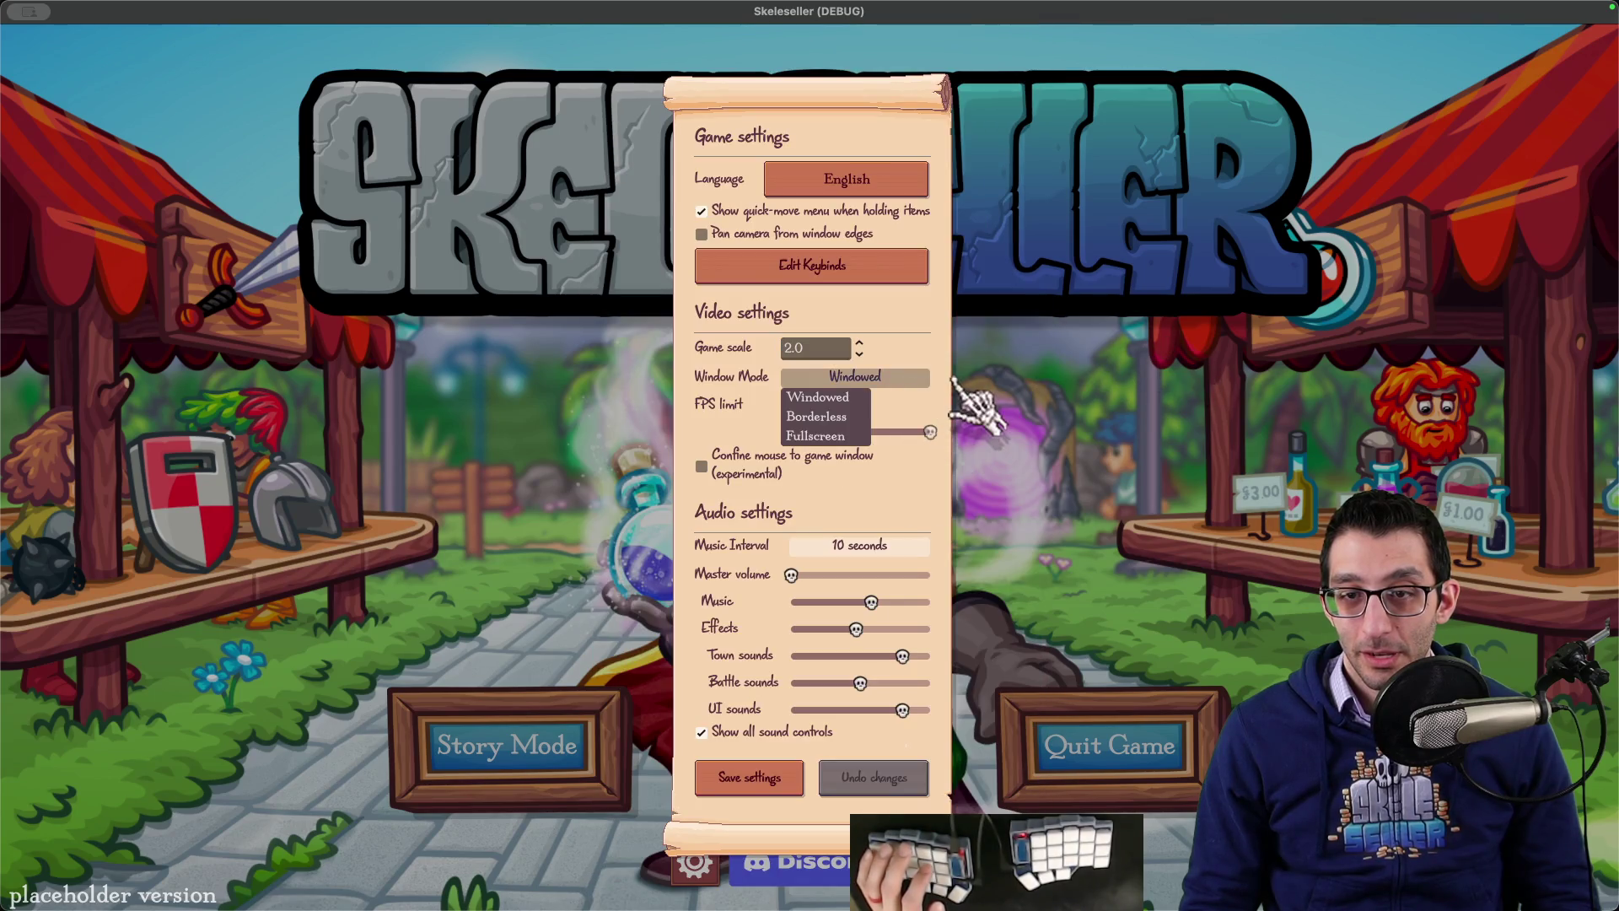
{"action": "left_click", "coordinate": [906, 377]}
{"action": "left_click", "coordinate": [907, 377]}
{"action": "key", "text": "Escape"}
{"action": "key", "text": "Escape"}
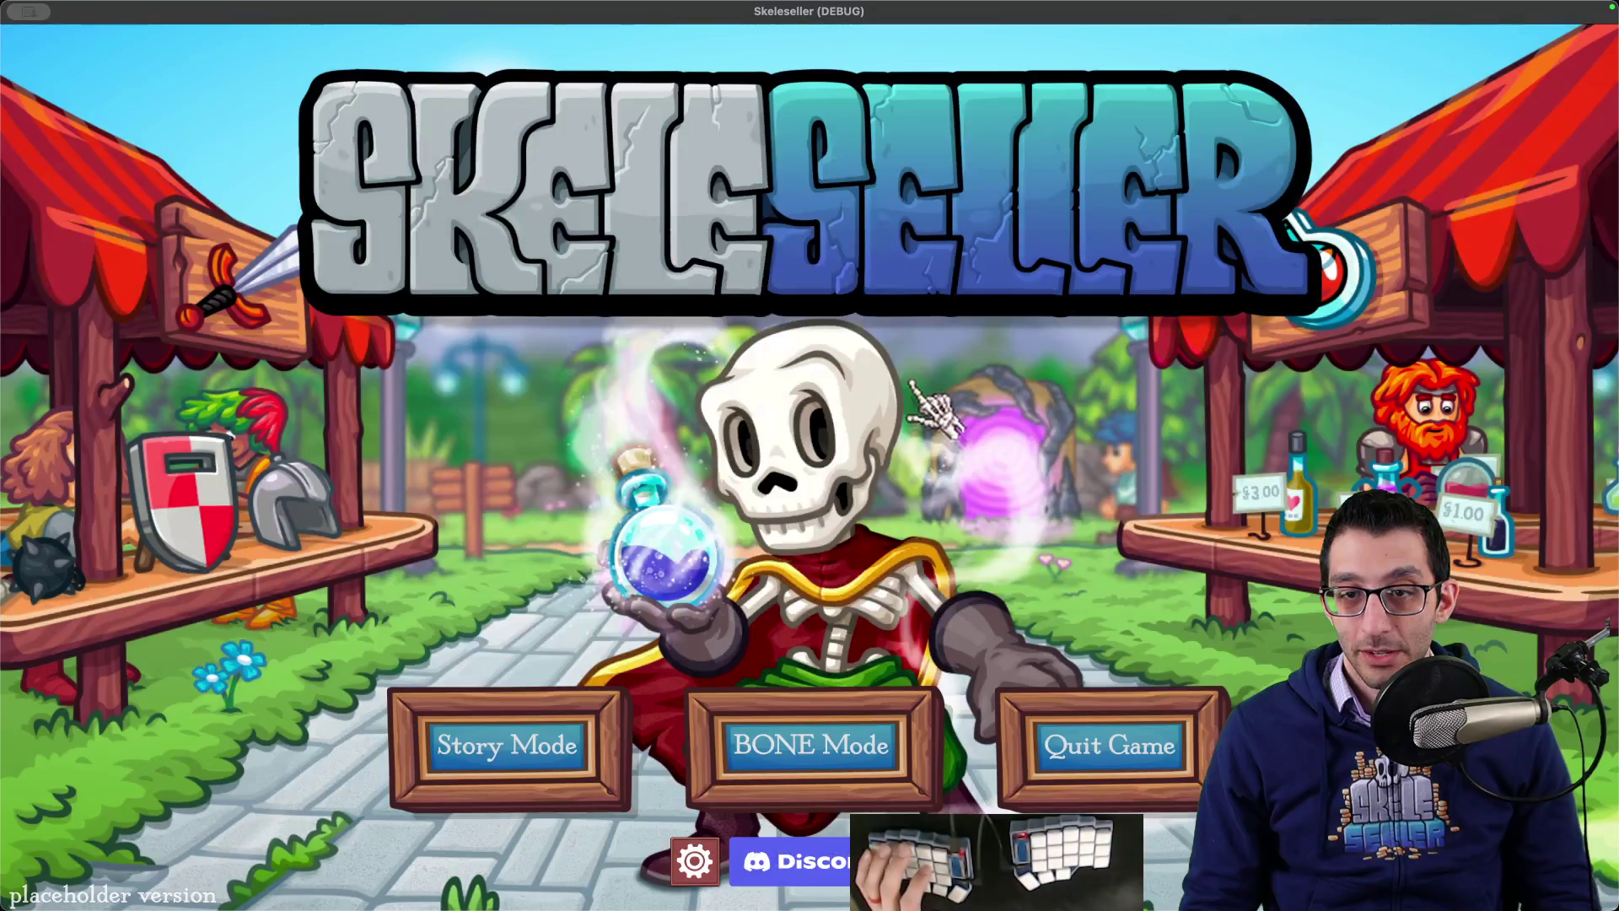
{"action": "key", "text": "super+Tab"}
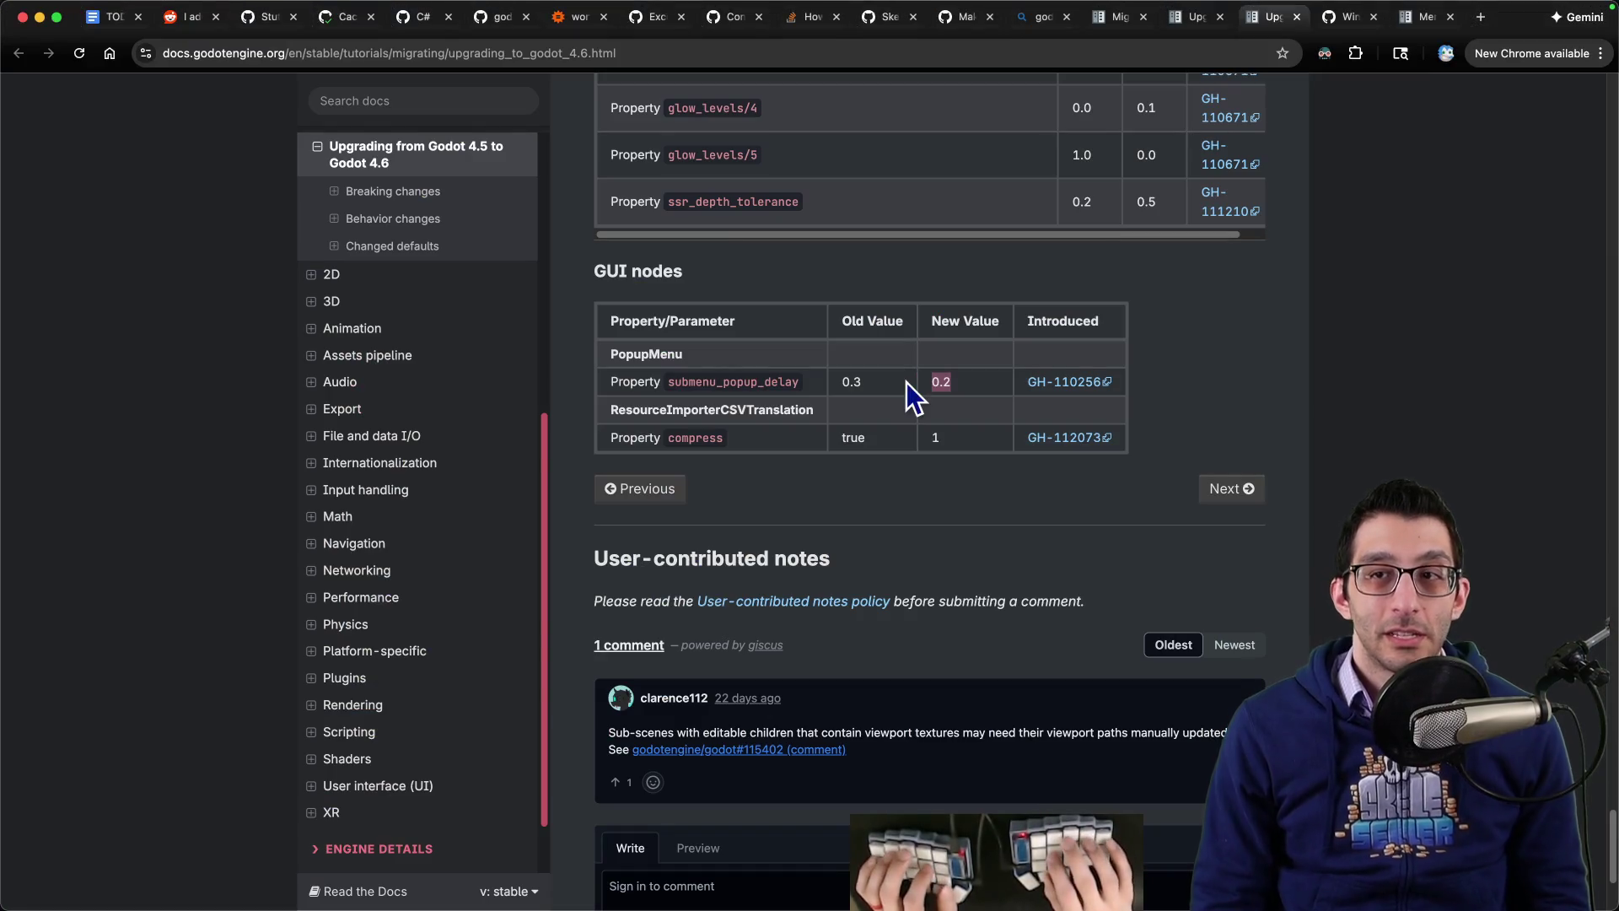
Step: Search Godot's GitHub issues for 'popupmenu ui_accept'
{"action": "key", "text": "super+t"}
{"action": "type", "text": "gi"}
{"action": "key", "text": "Tab"}
{"action": "type", "text": "pop"}
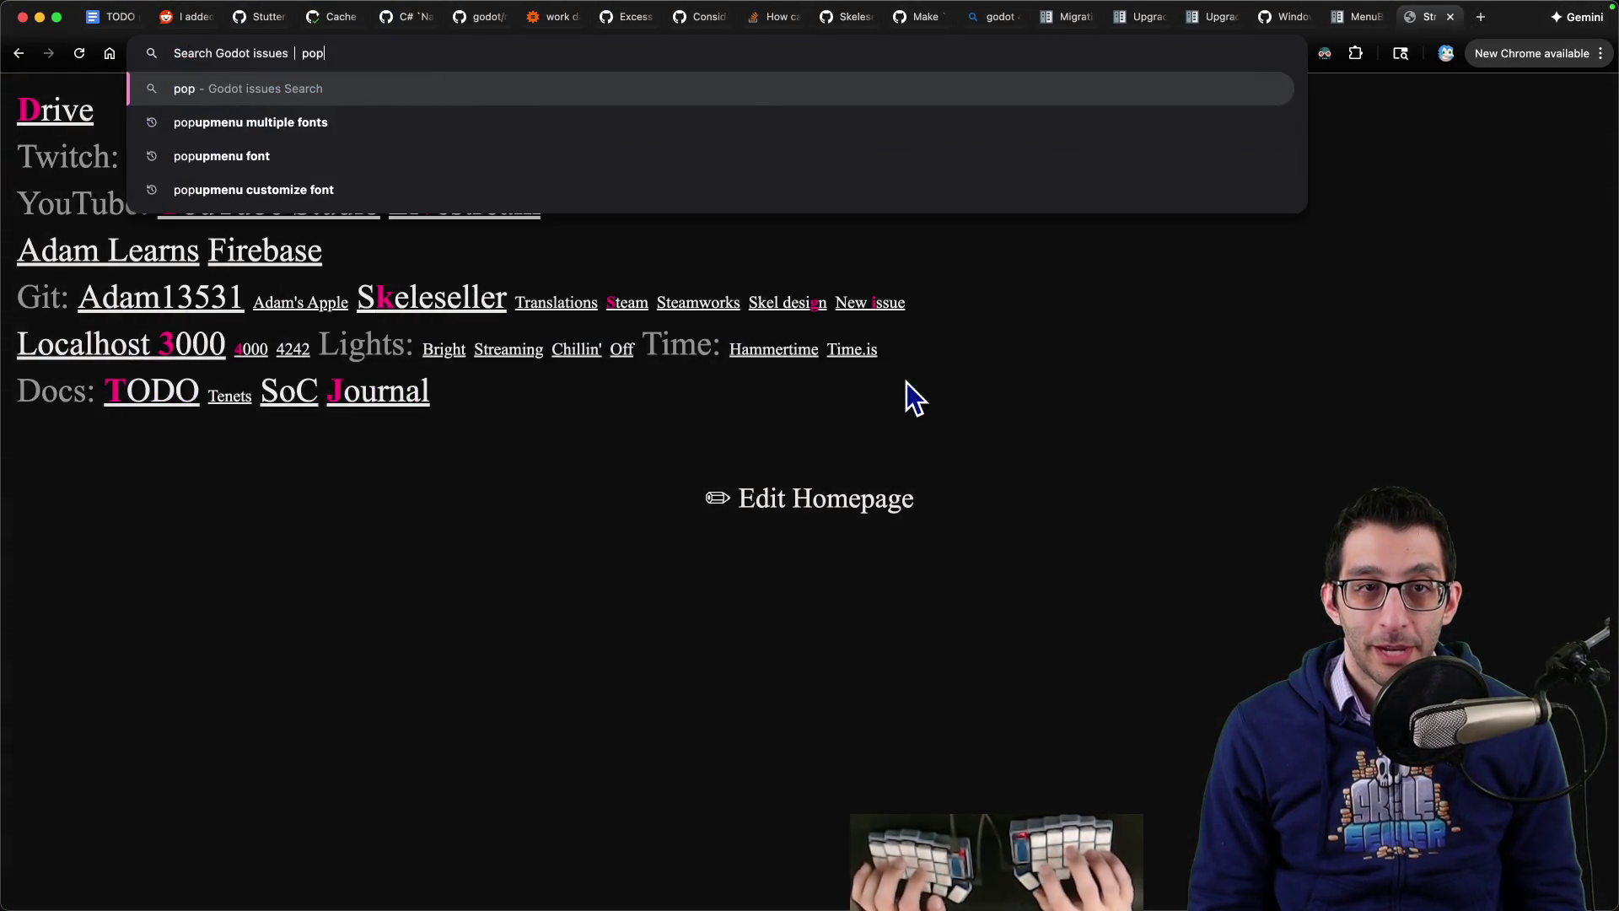
{"action": "type", "text": "upmenu u"}
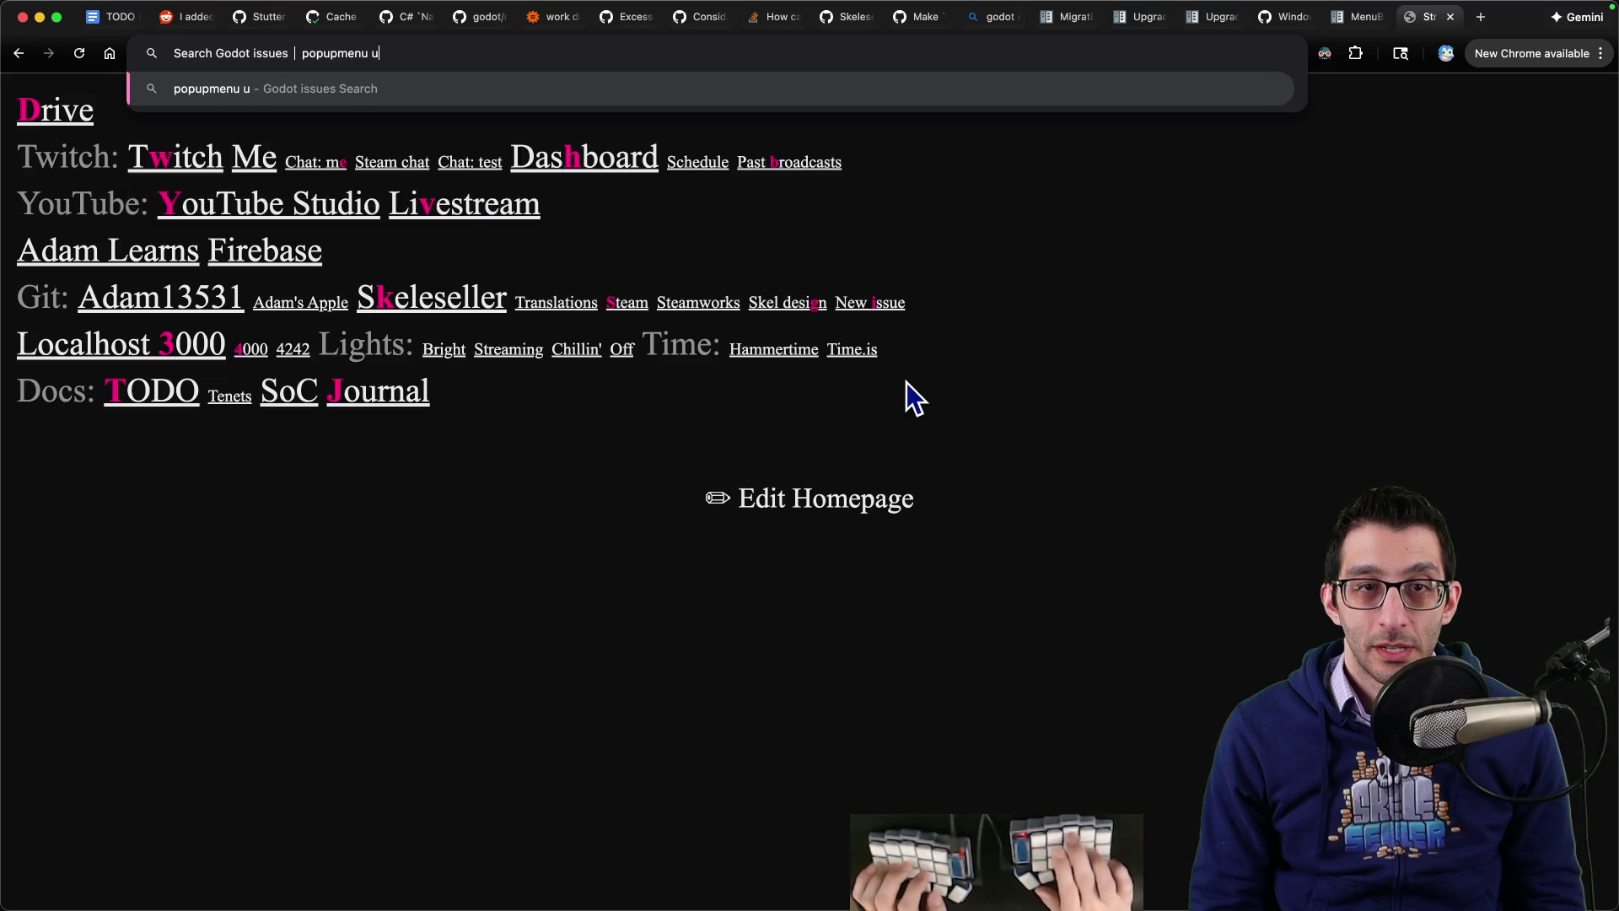
{"action": "type", "text": "i_accept"}
{"action": "key", "text": "Return"}
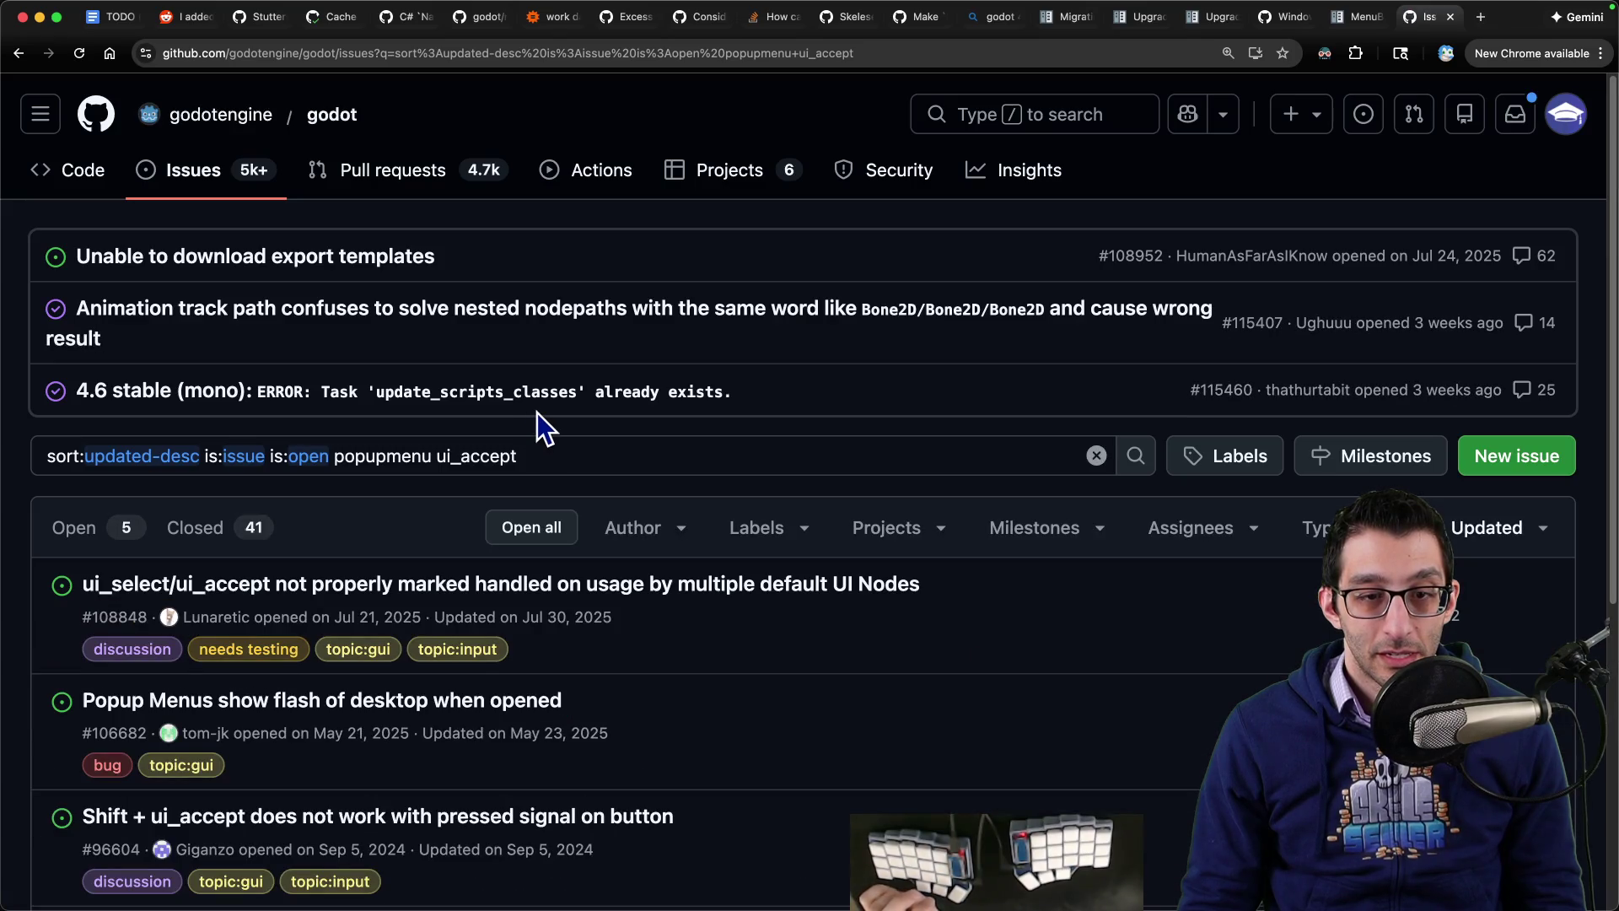
{"action": "scroll", "coordinate": [538, 412], "scroll_direction": "down", "scroll_amount": 5}
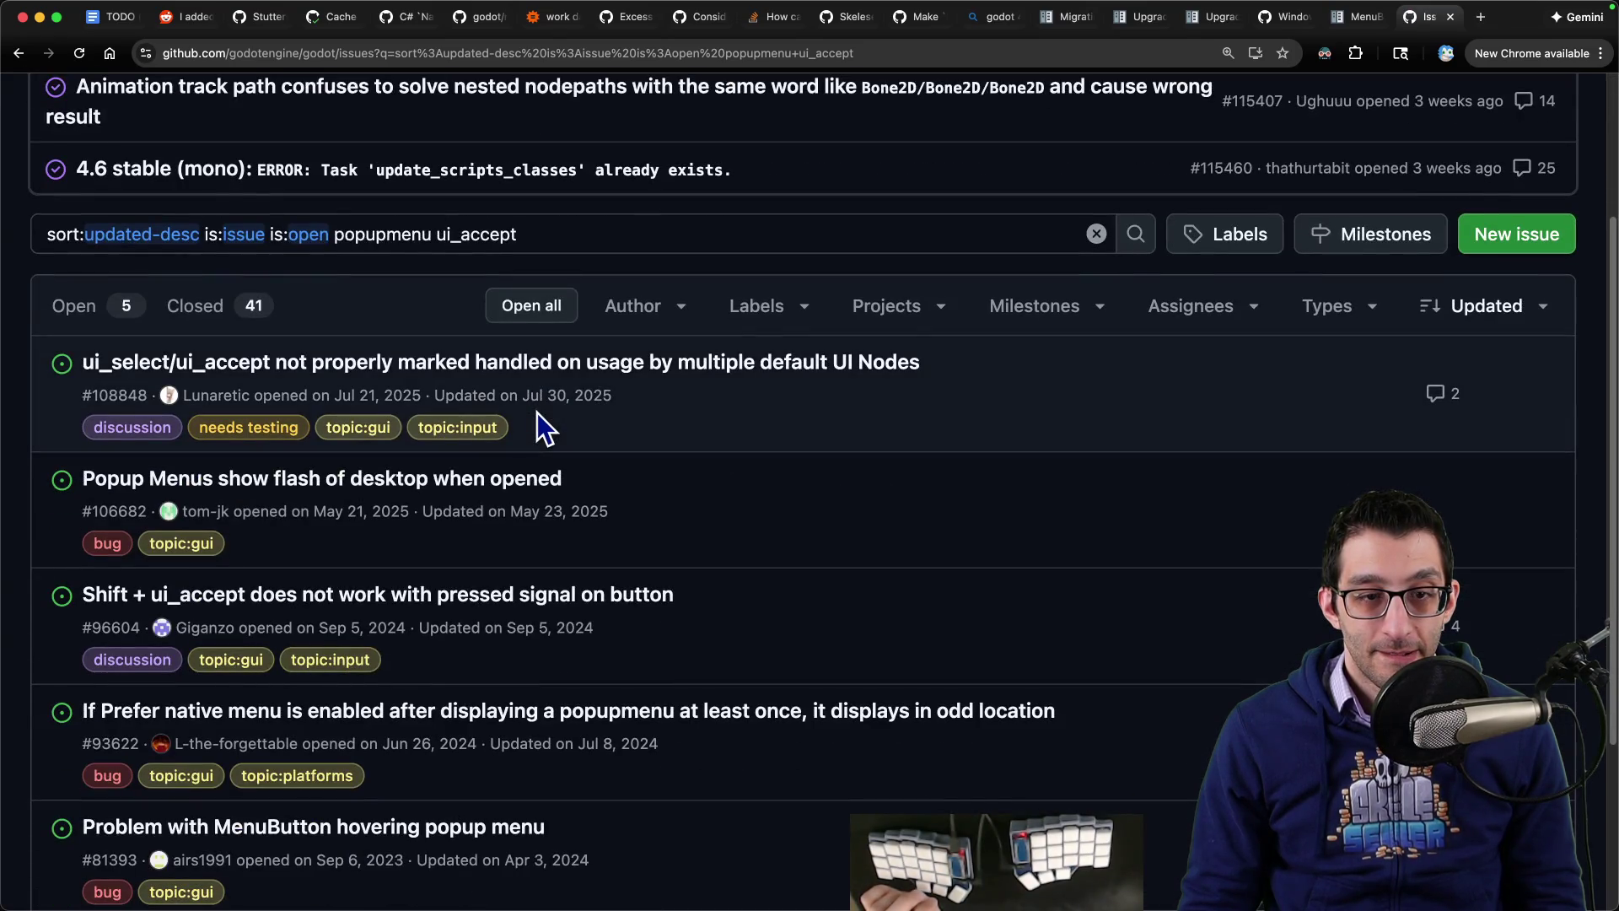
{"action": "left_click", "coordinate": [354, 488], "text": "super"}
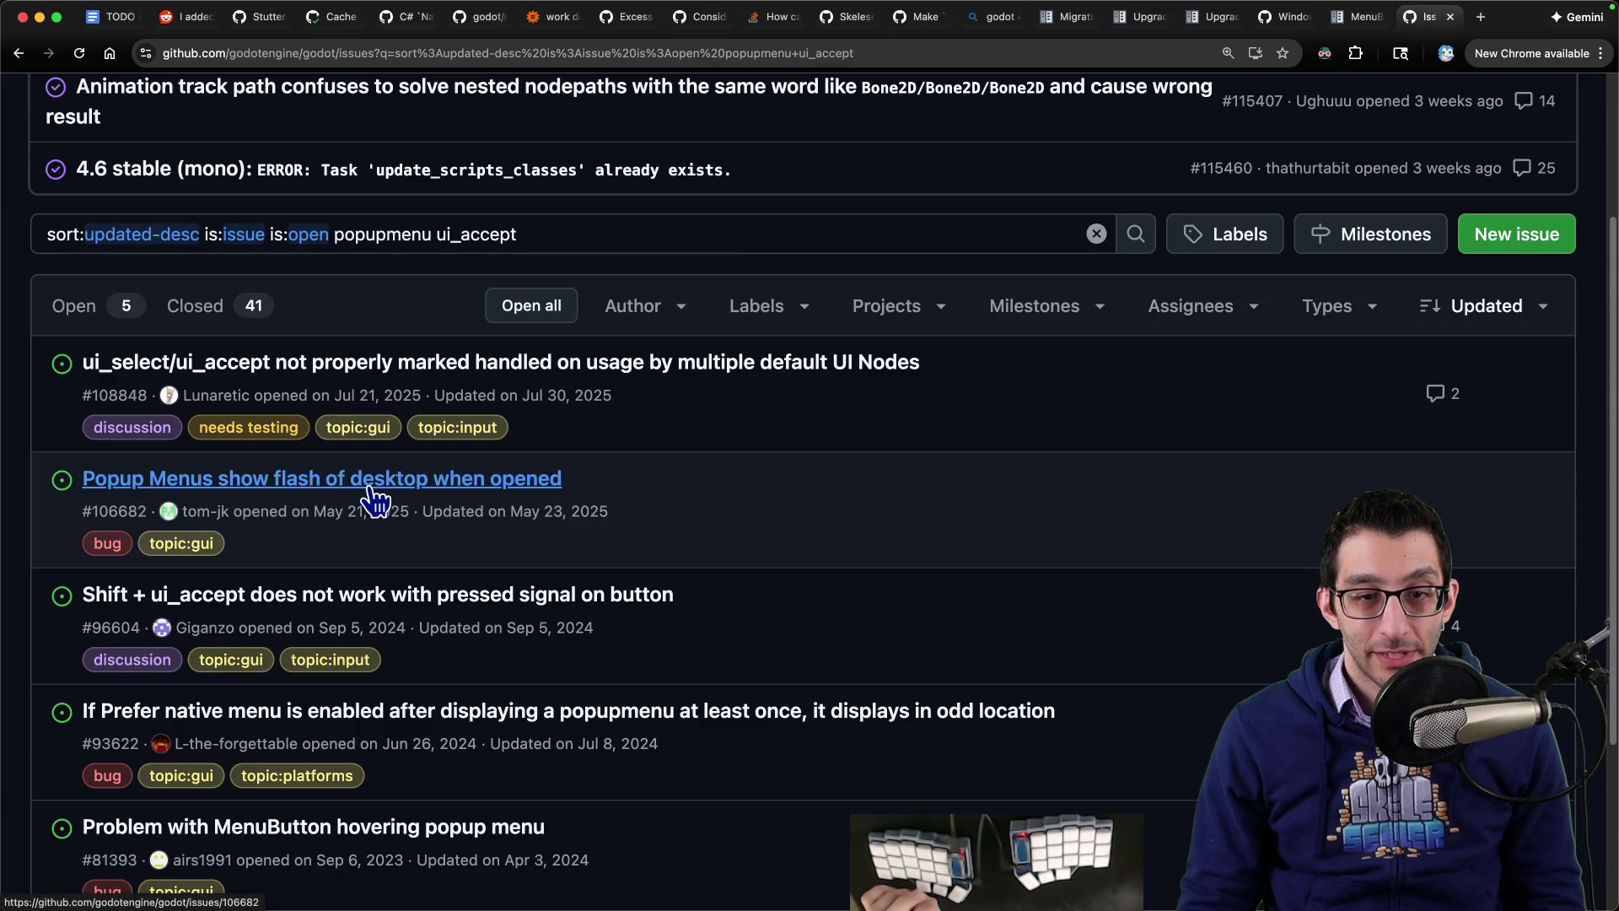
{"action": "key", "text": "ctrl+Tab"}
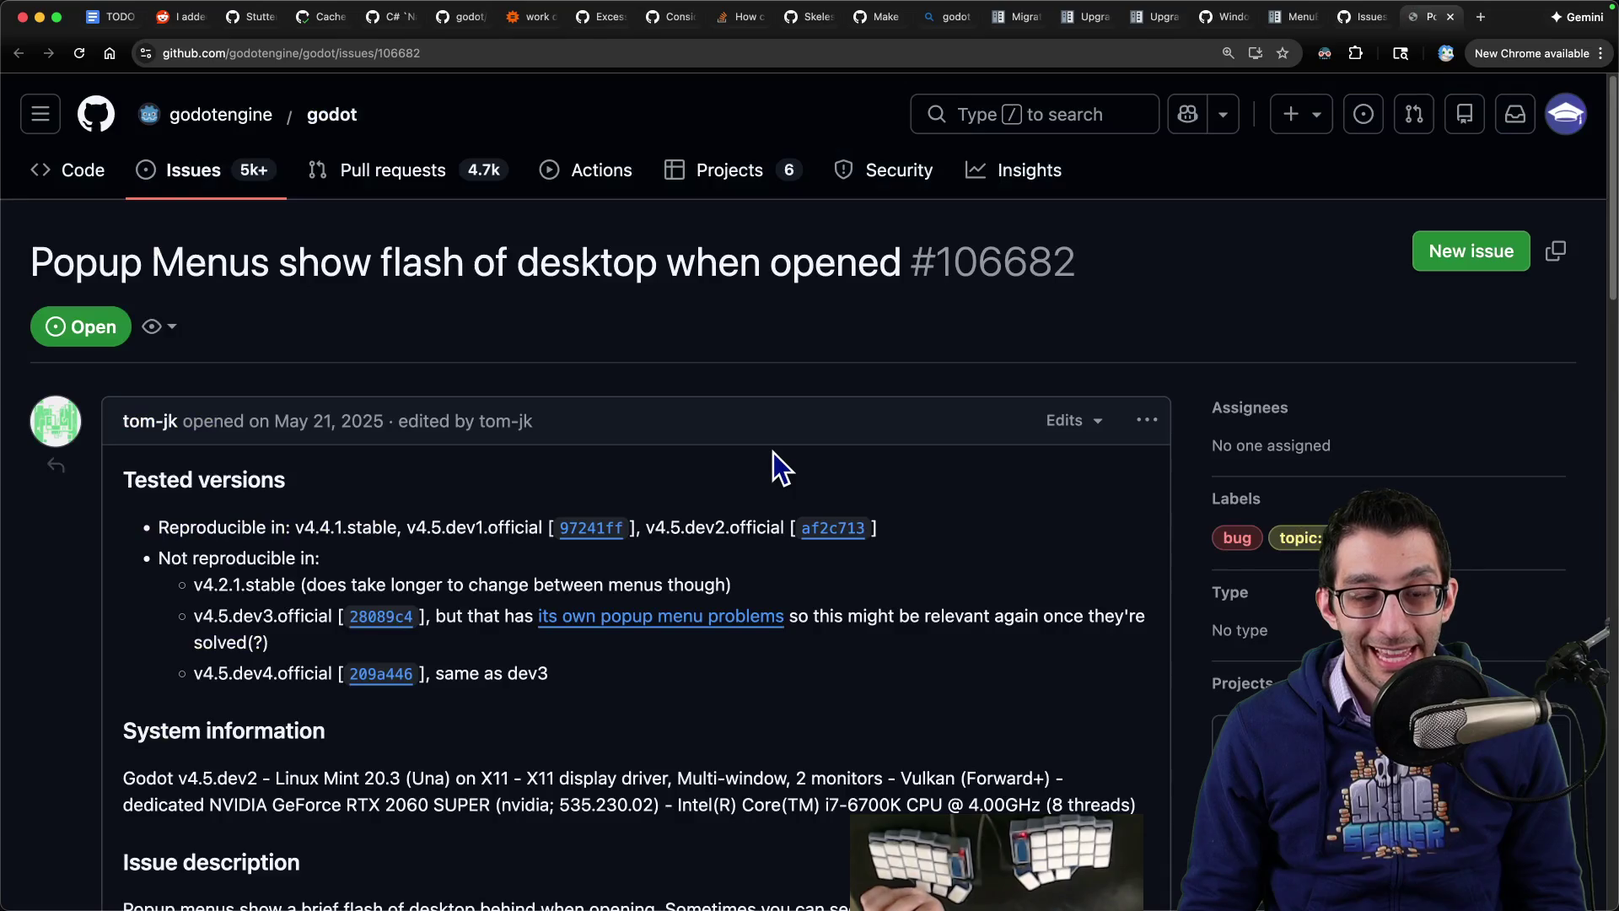
{"action": "scroll", "coordinate": [717, 433], "scroll_direction": "down", "scroll_amount": 6}
{"action": "scroll", "coordinate": [717, 432], "scroll_direction": "down", "scroll_amount": 10}
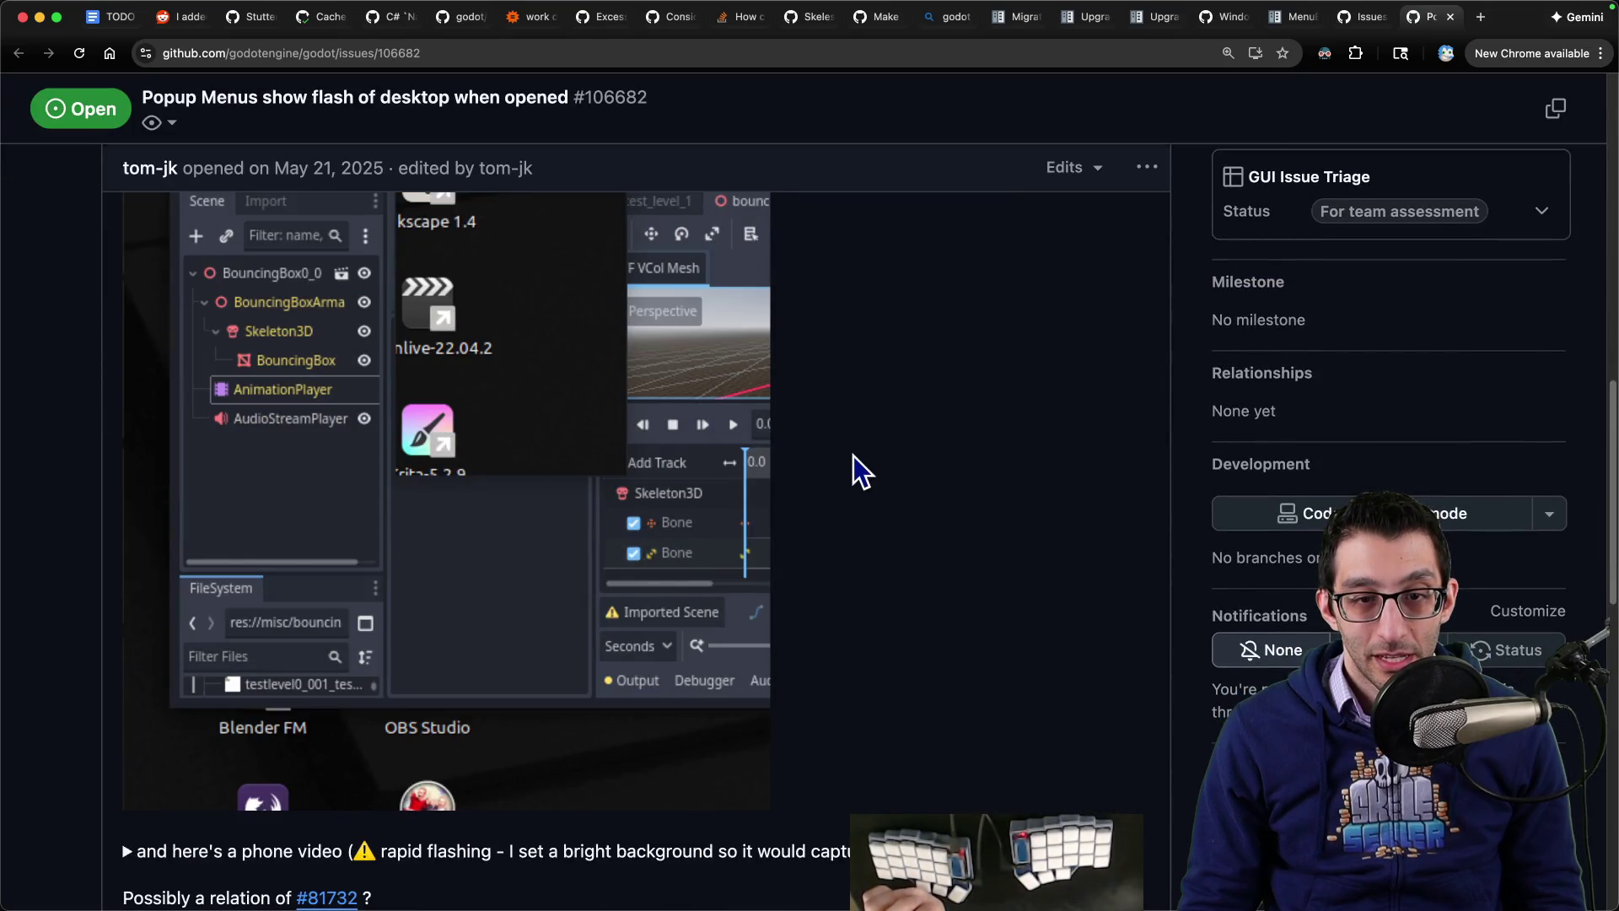
{"action": "key", "text": "super+w"}
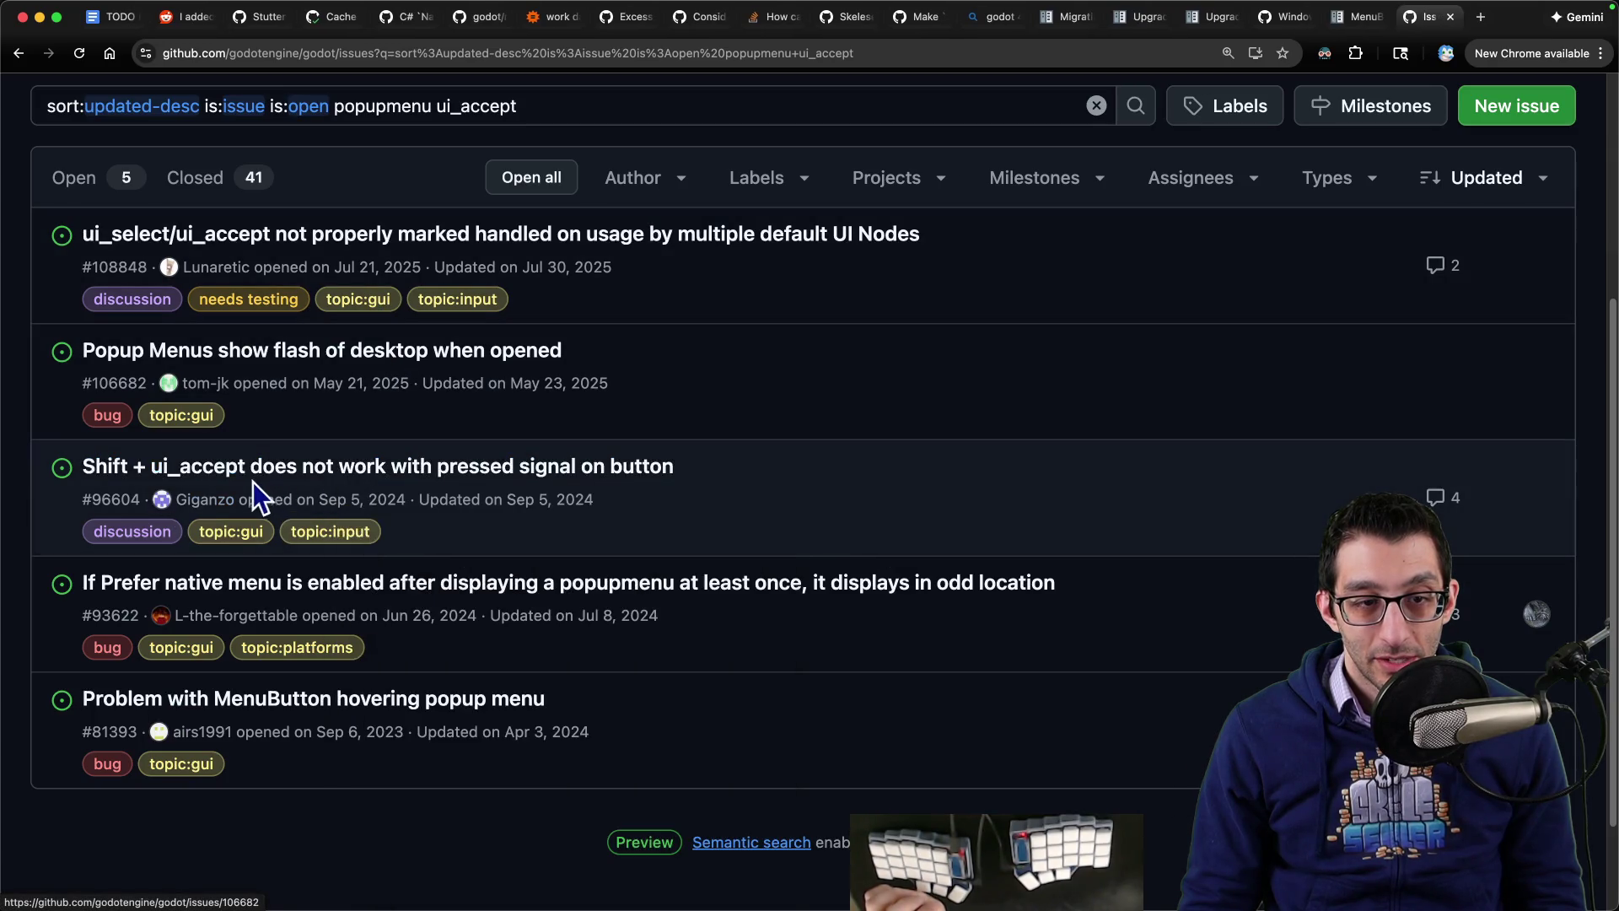
{"action": "mouse_move", "coordinate": [470, 487]}
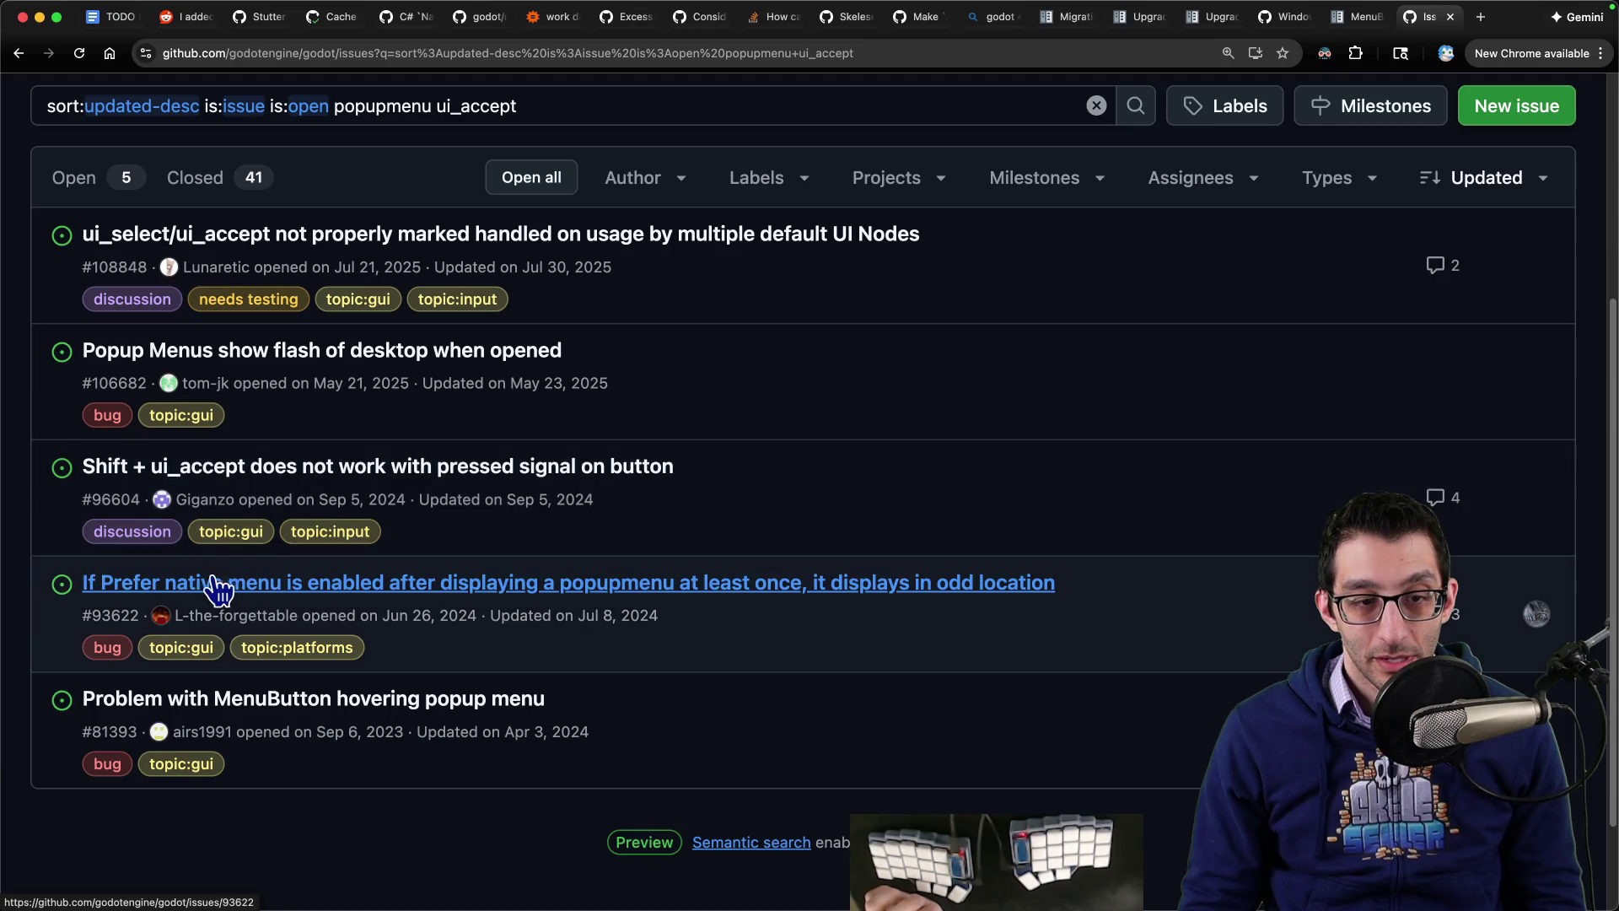
{"action": "mouse_move", "coordinate": [529, 593]}
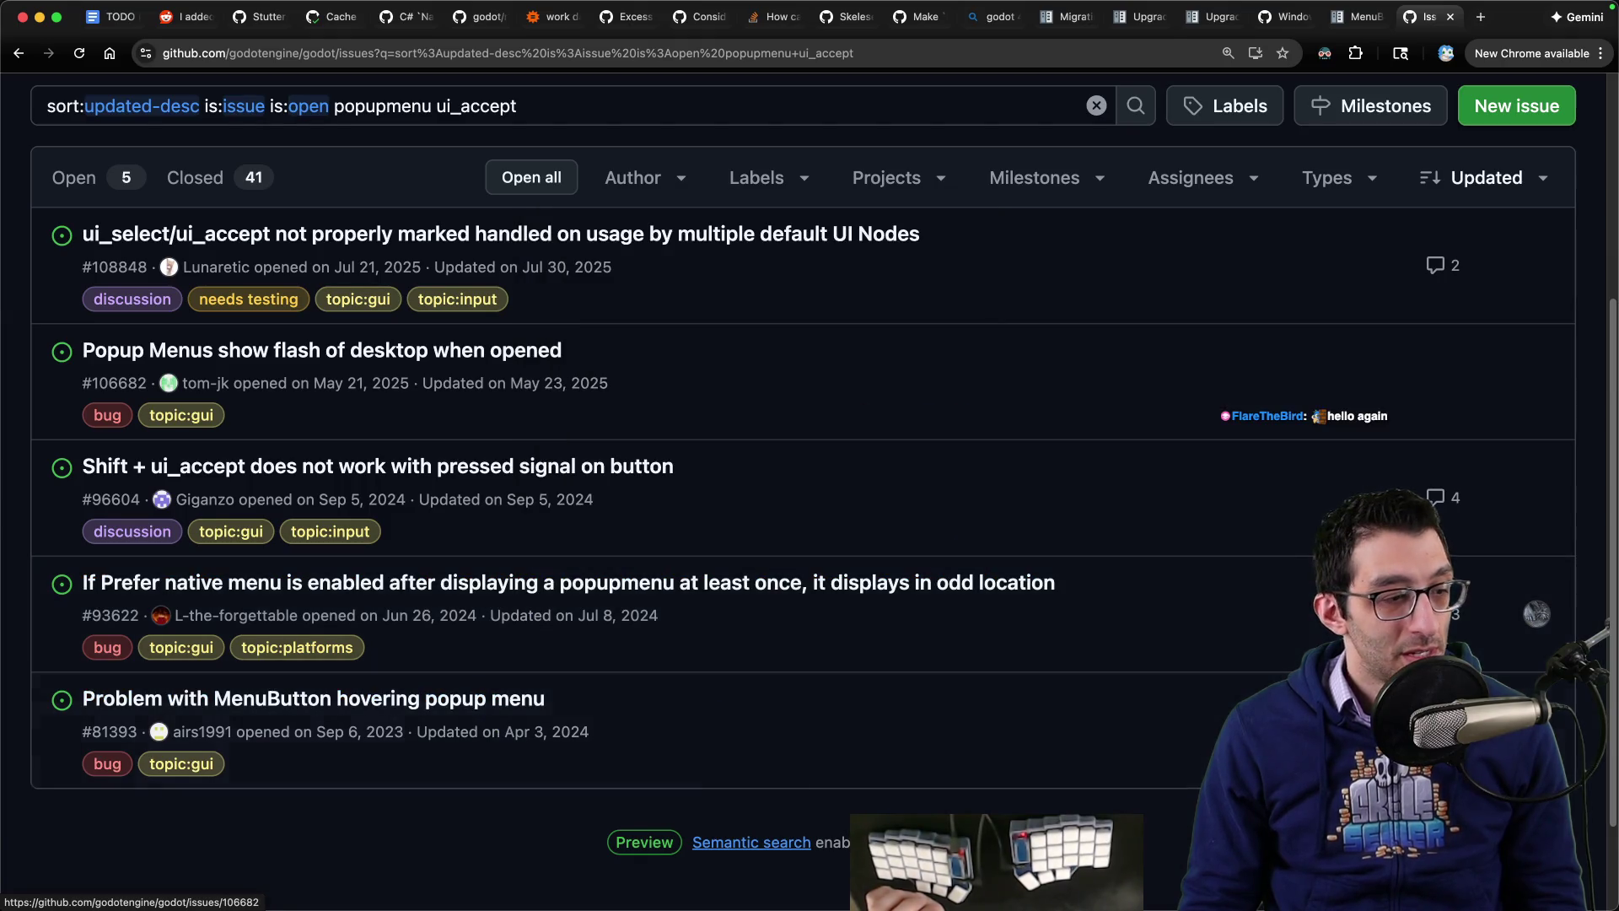
{"action": "mouse_move", "coordinate": [1259, 907]}
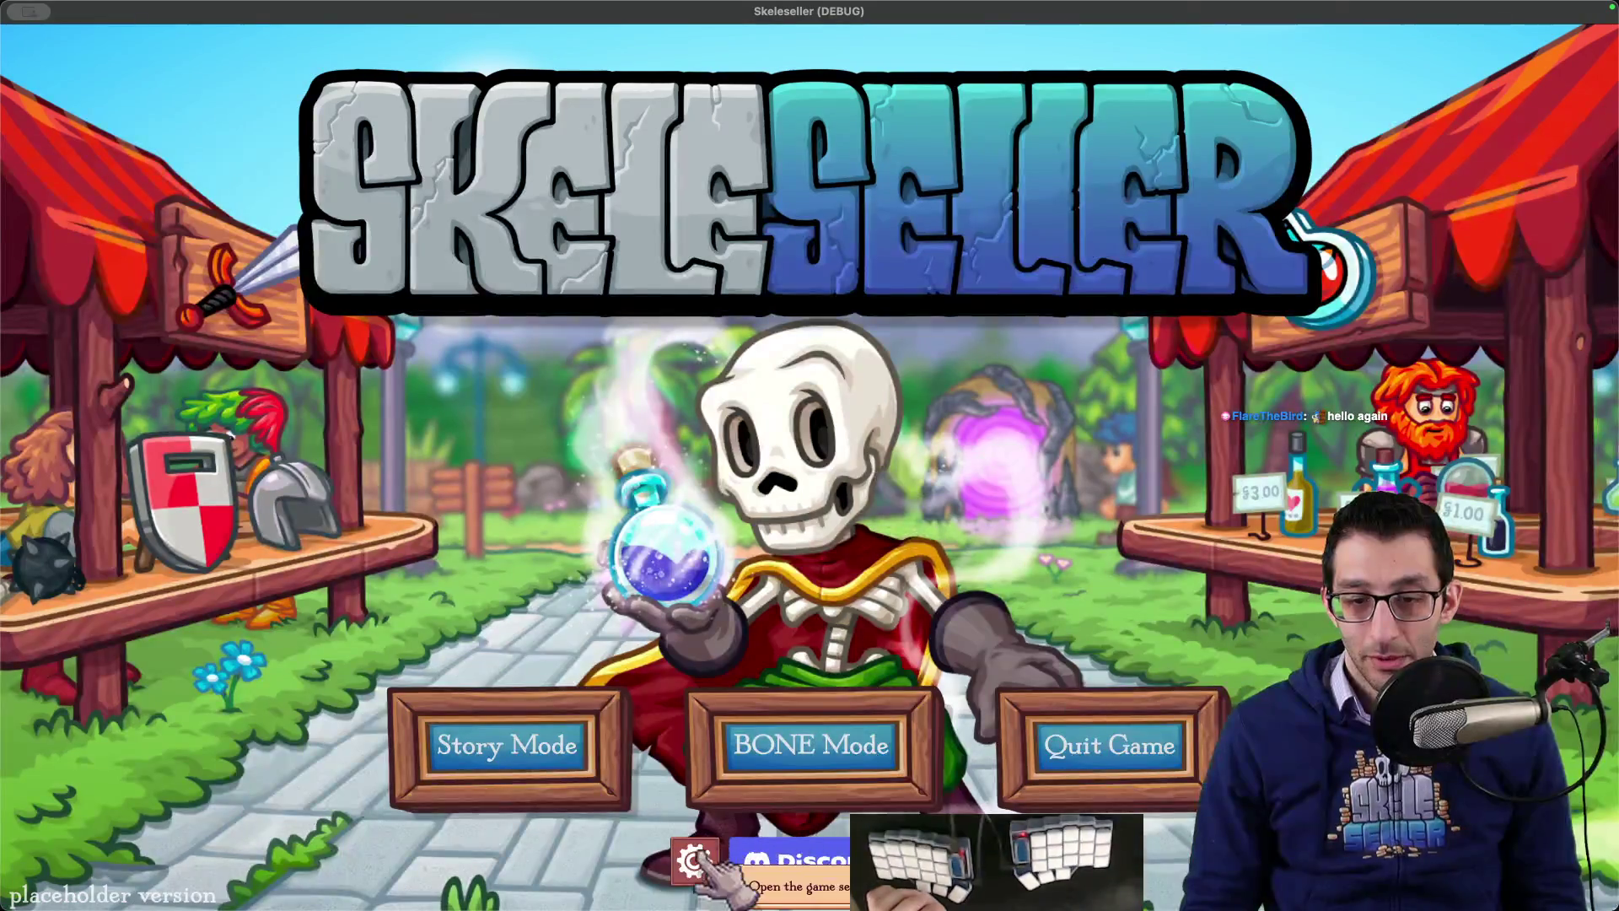
Step: Open the Skeleseller settings, try the Window Mode choices, and close and reopen the panel
{"action": "left_click", "coordinate": [694, 862]}
{"action": "left_click", "coordinate": [894, 377]}
{"action": "key", "text": "Escape"}
{"action": "key", "text": "Escape"}
{"action": "key", "text": "Escape"}
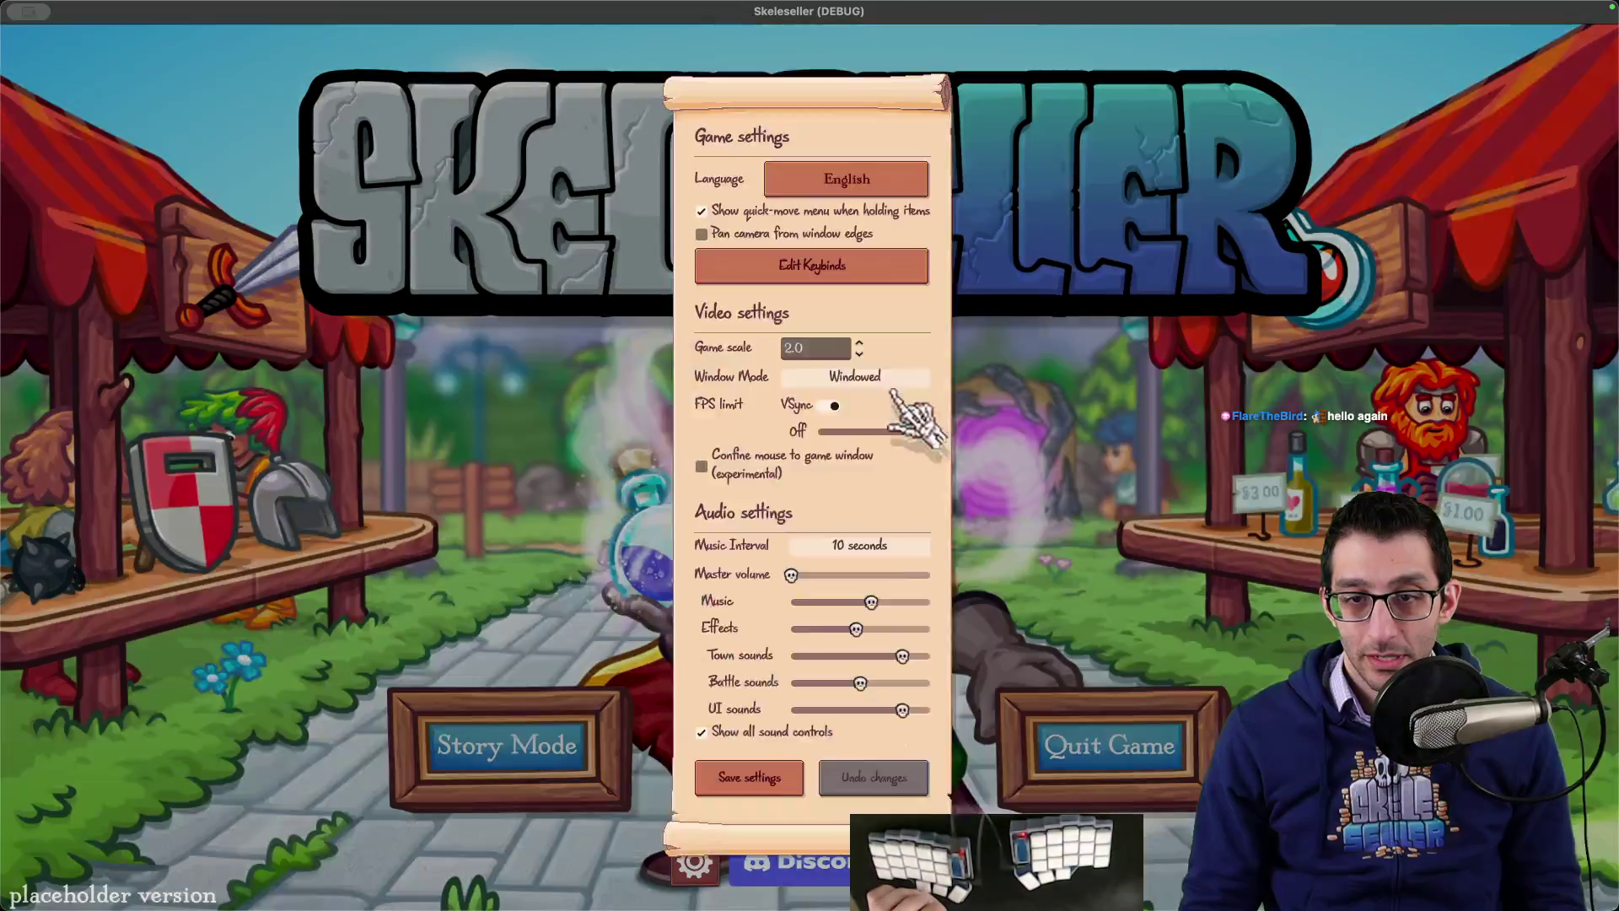
{"action": "key", "text": "Escape"}
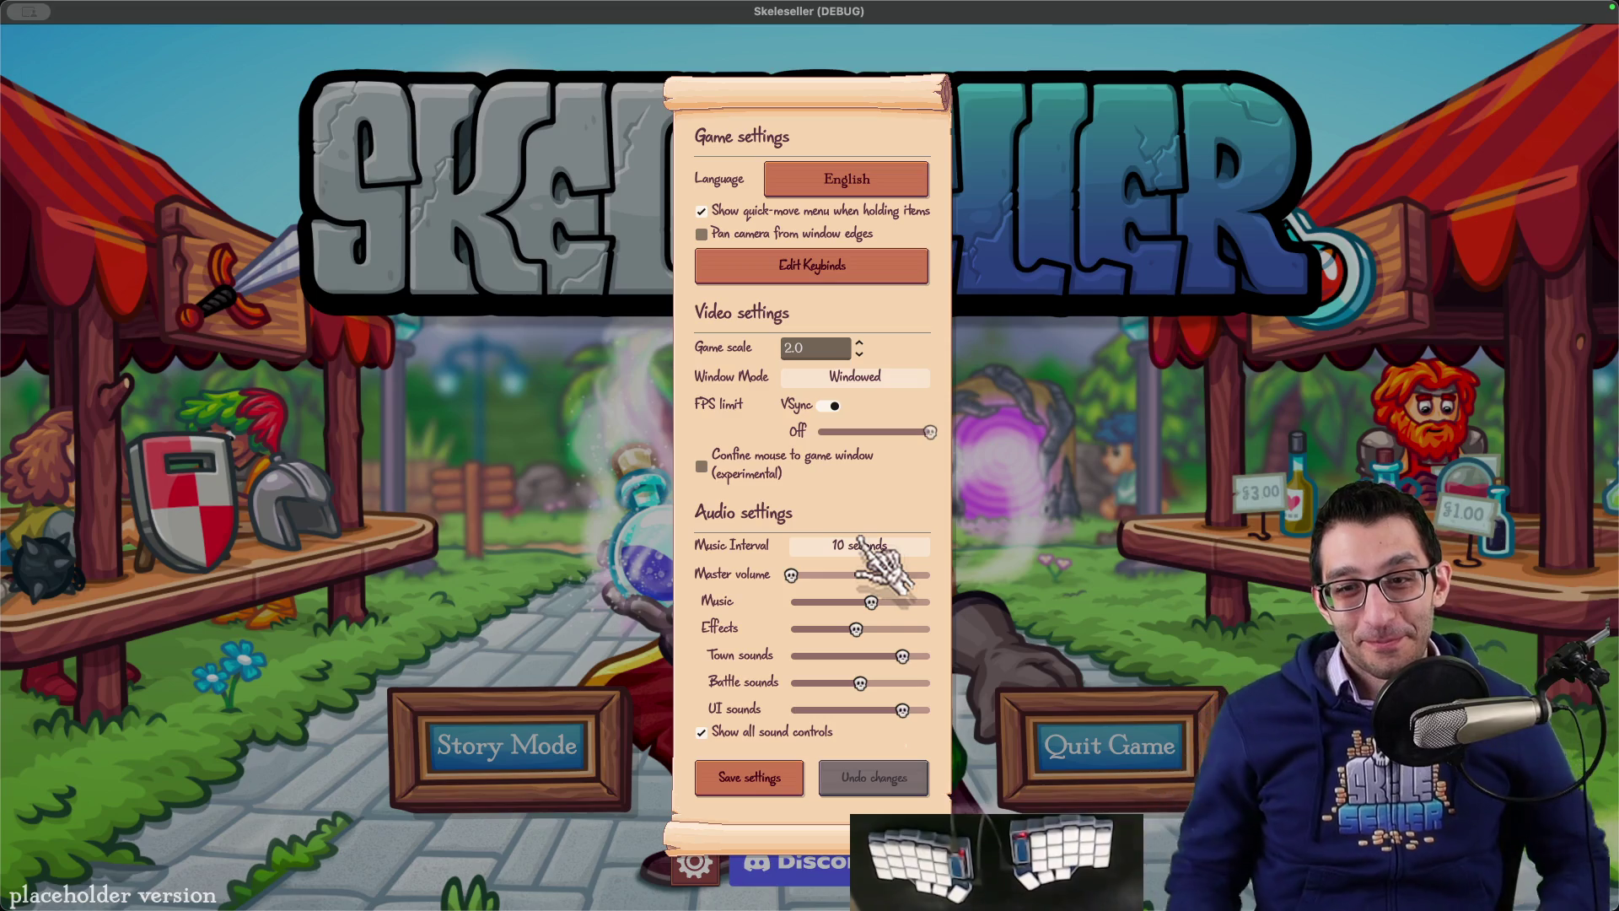
{"action": "key", "text": "super+Tab"}
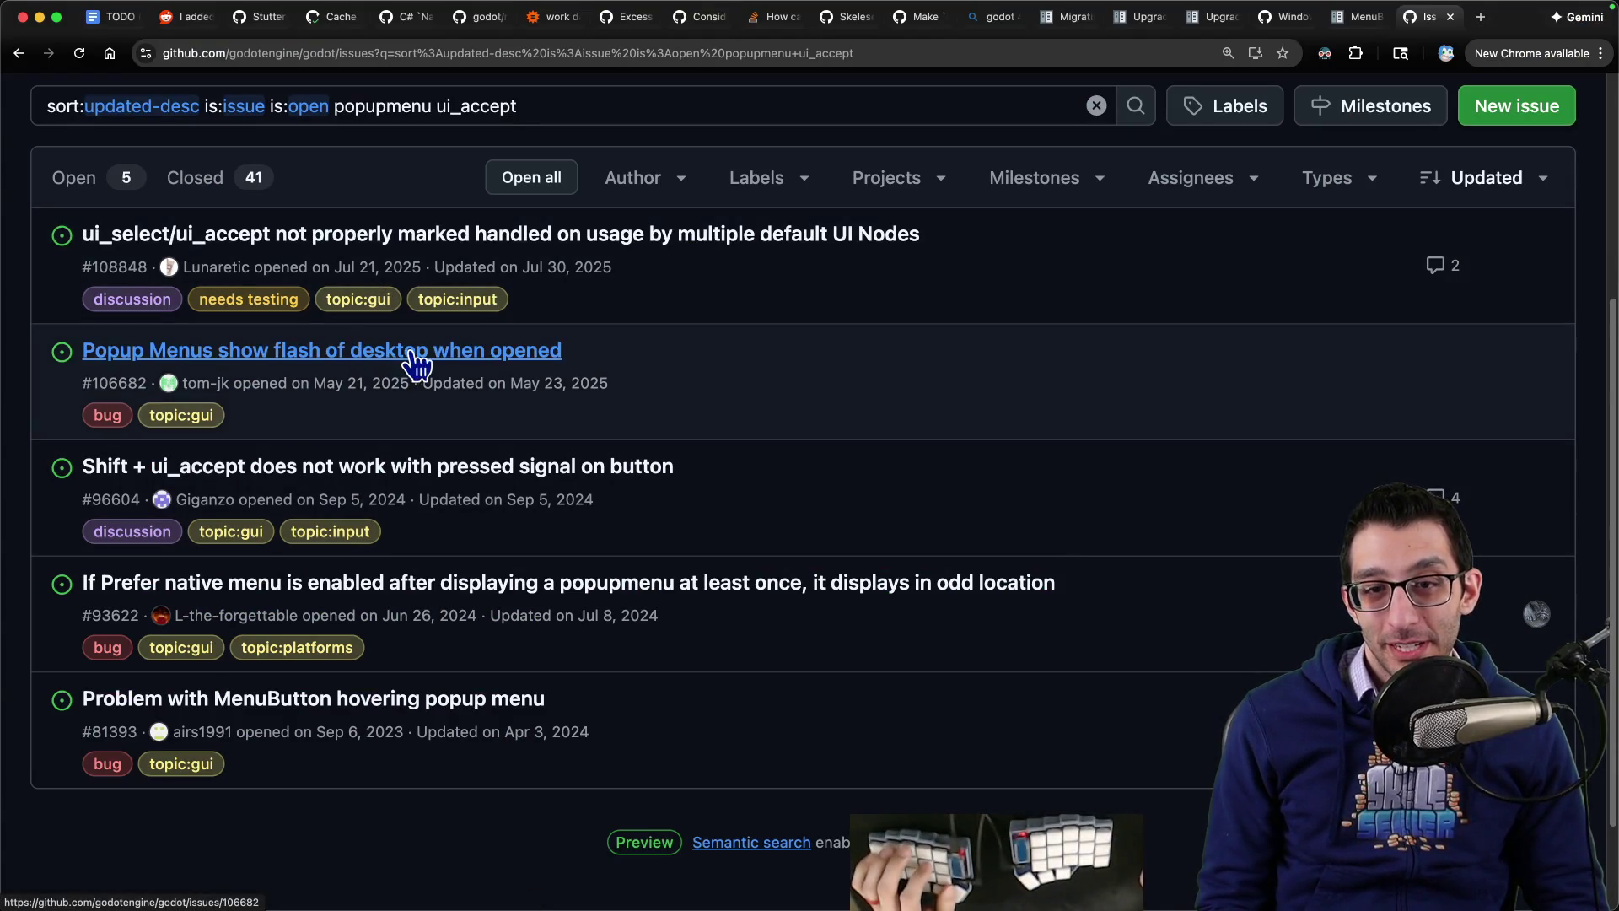
Step: Open a new Godot Project Manager window from the Dock icon's New Window option
{"action": "mouse_move", "coordinate": [337, 353]}
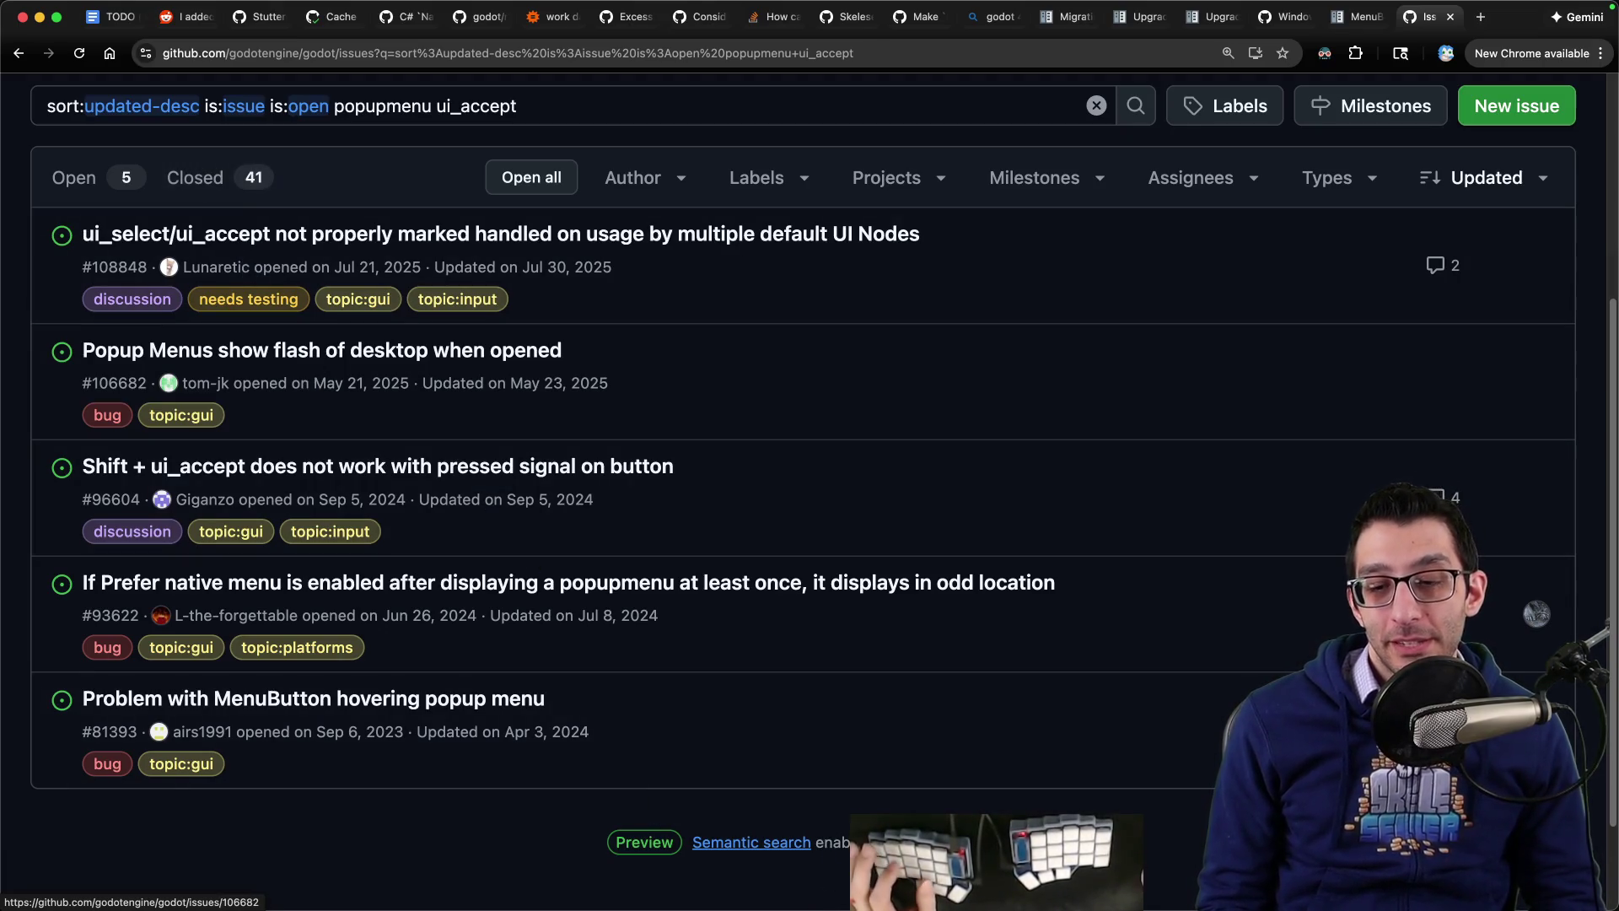
{"action": "mouse_move", "coordinate": [928, 906]}
{"action": "right_click", "coordinate": [1400, 859]}
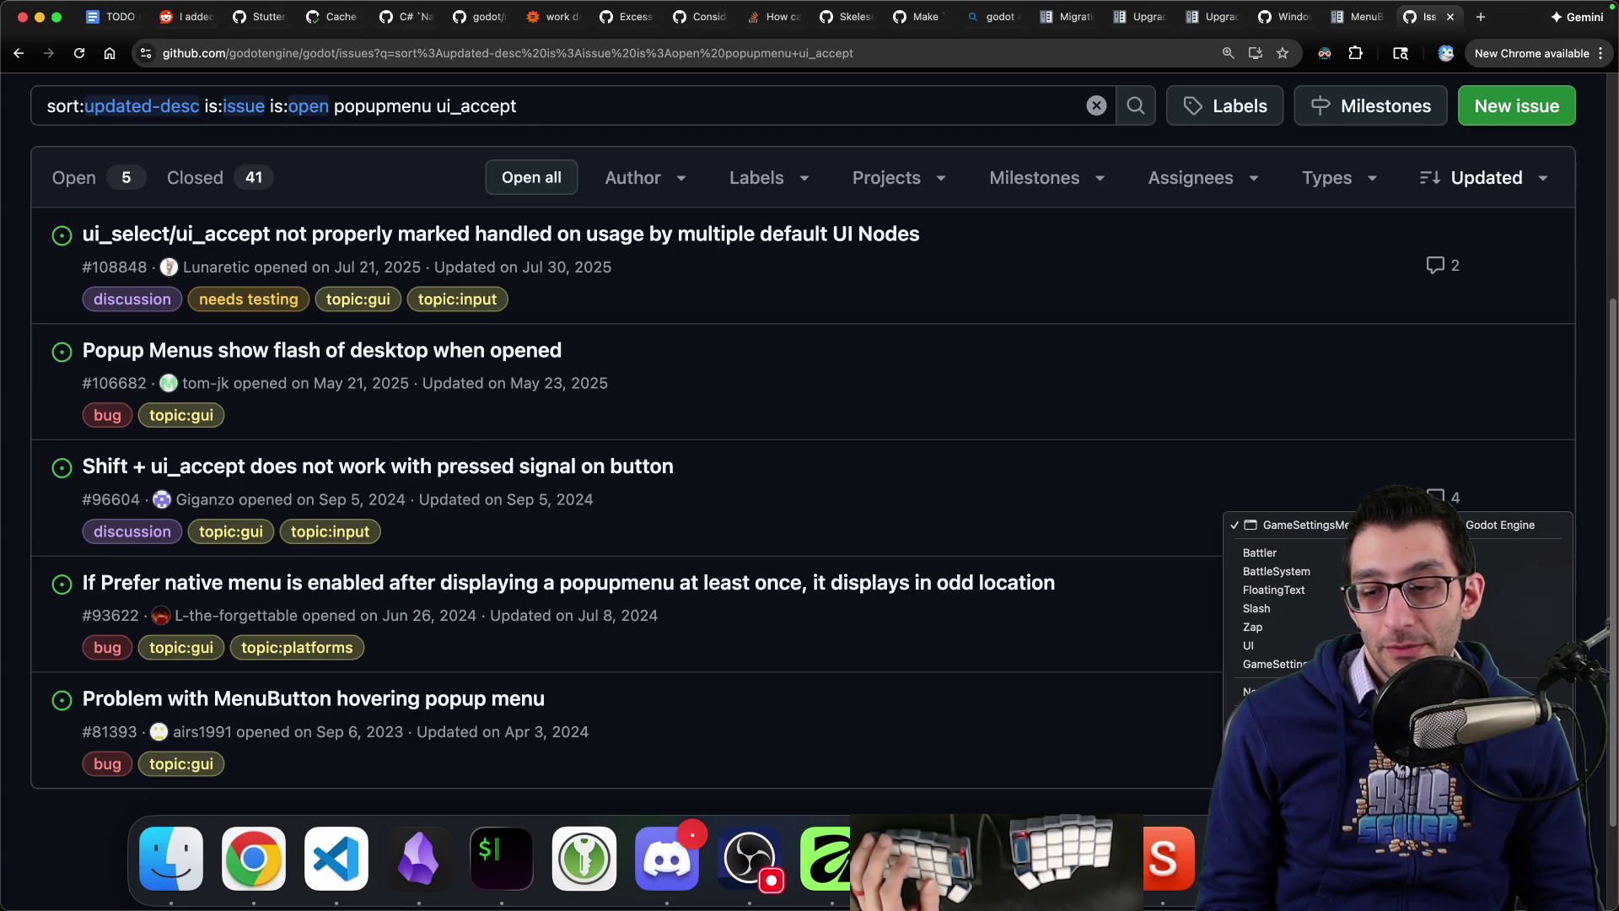
{"action": "left_click", "coordinate": [1391, 692]}
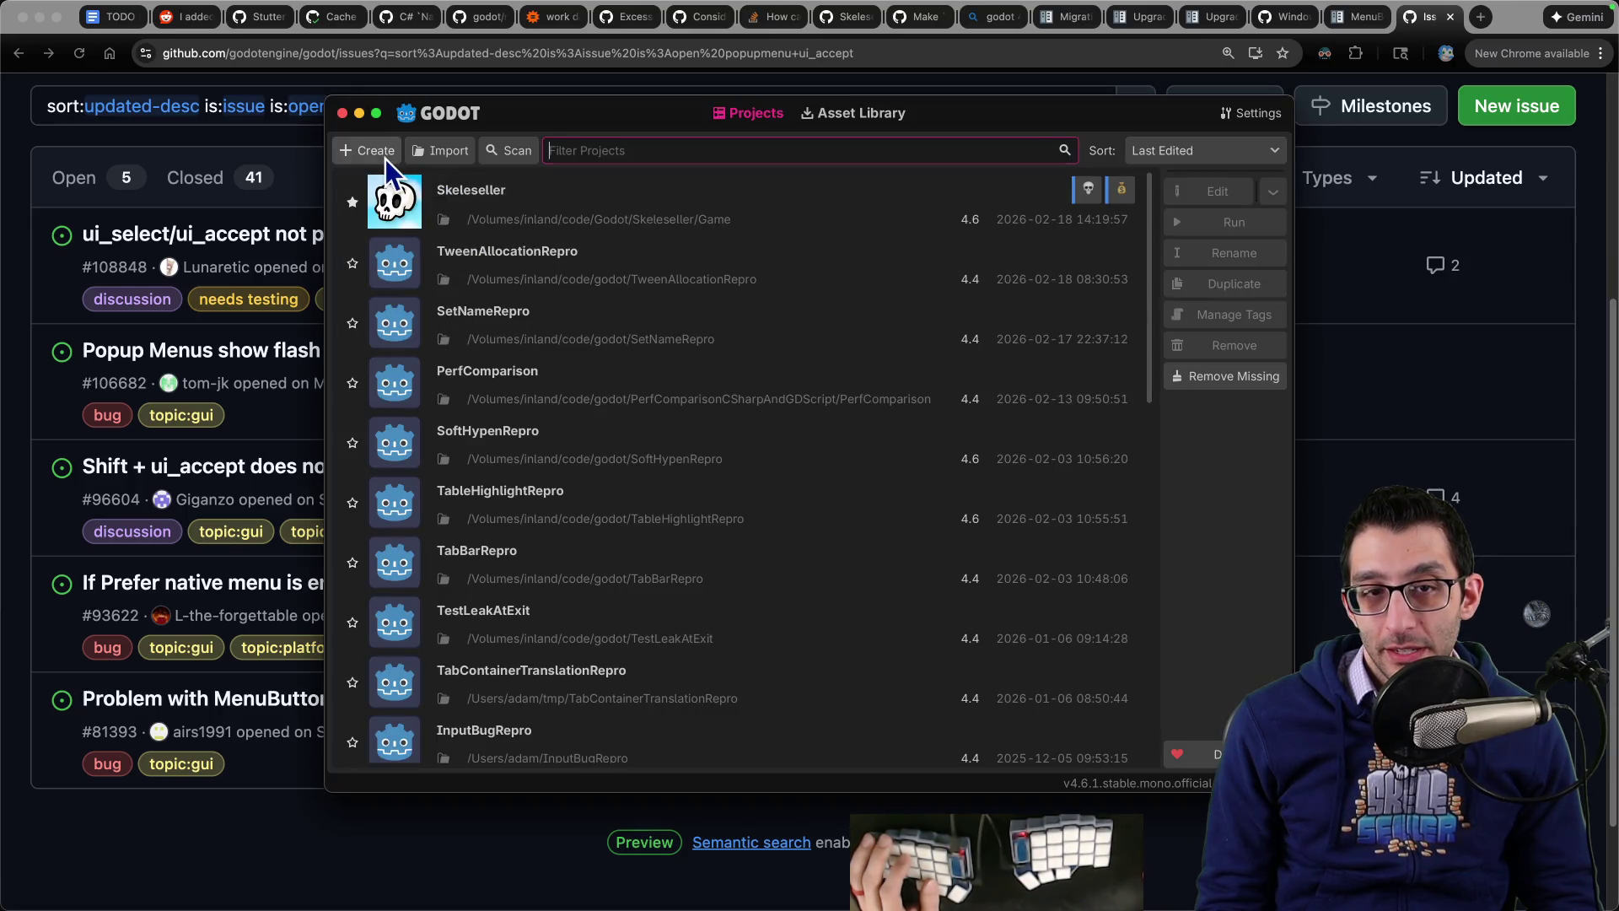
Step: Create the PopupMenuRepro project in /Volumes/inland/code/godot with version control metadata set to None
{"action": "left_click", "coordinate": [371, 154]}
{"action": "left_click", "coordinate": [968, 346]}
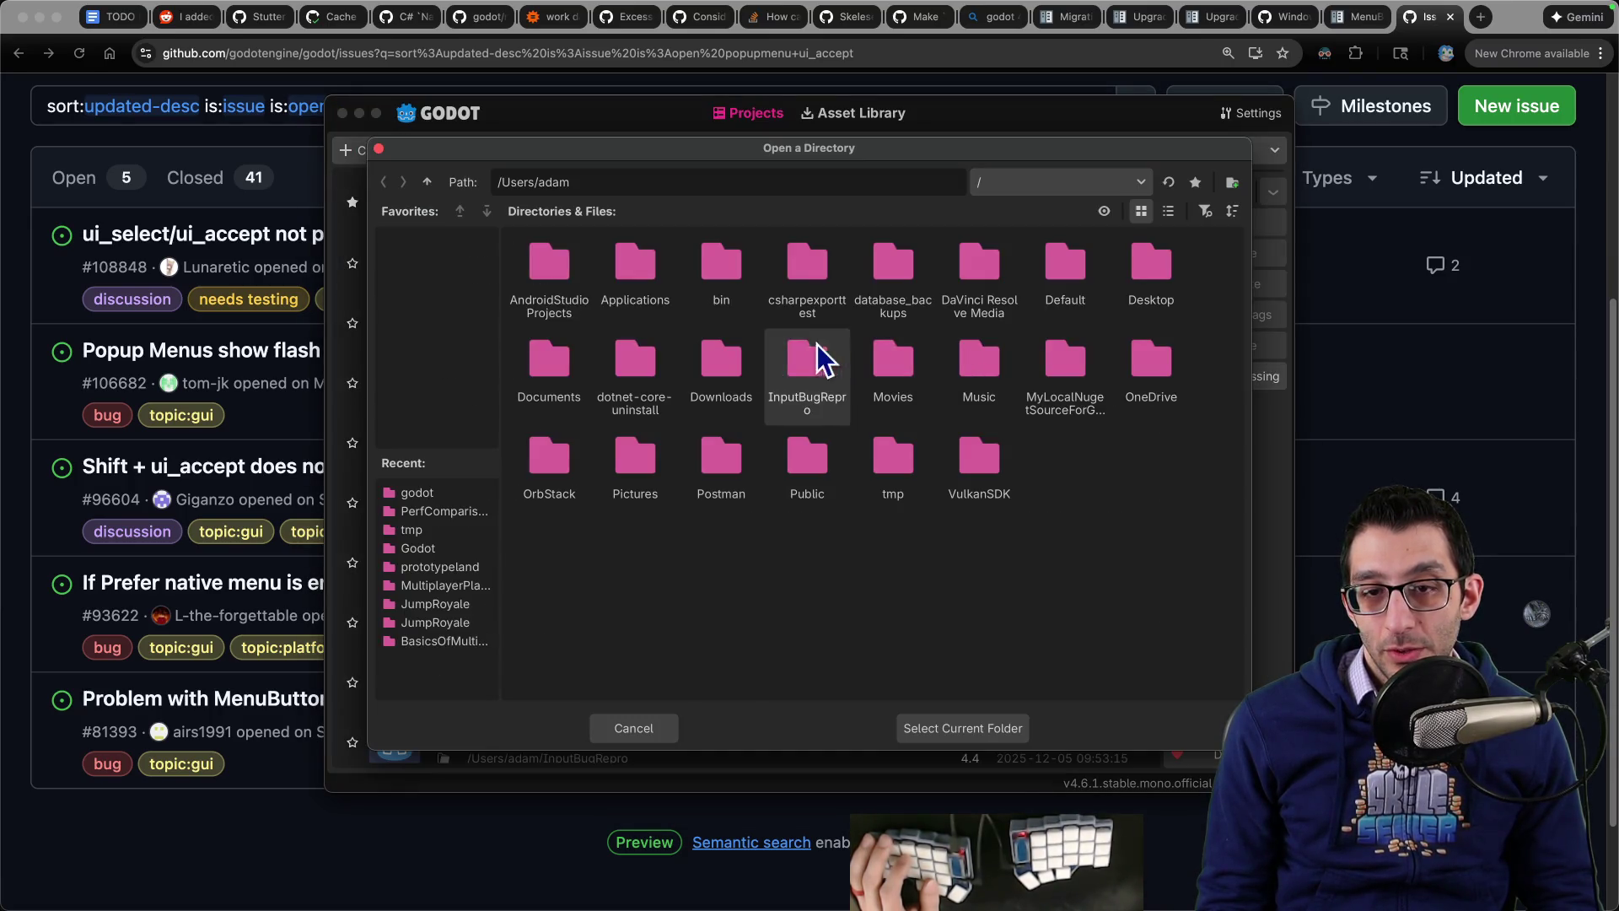
{"action": "left_click", "coordinate": [419, 498]}
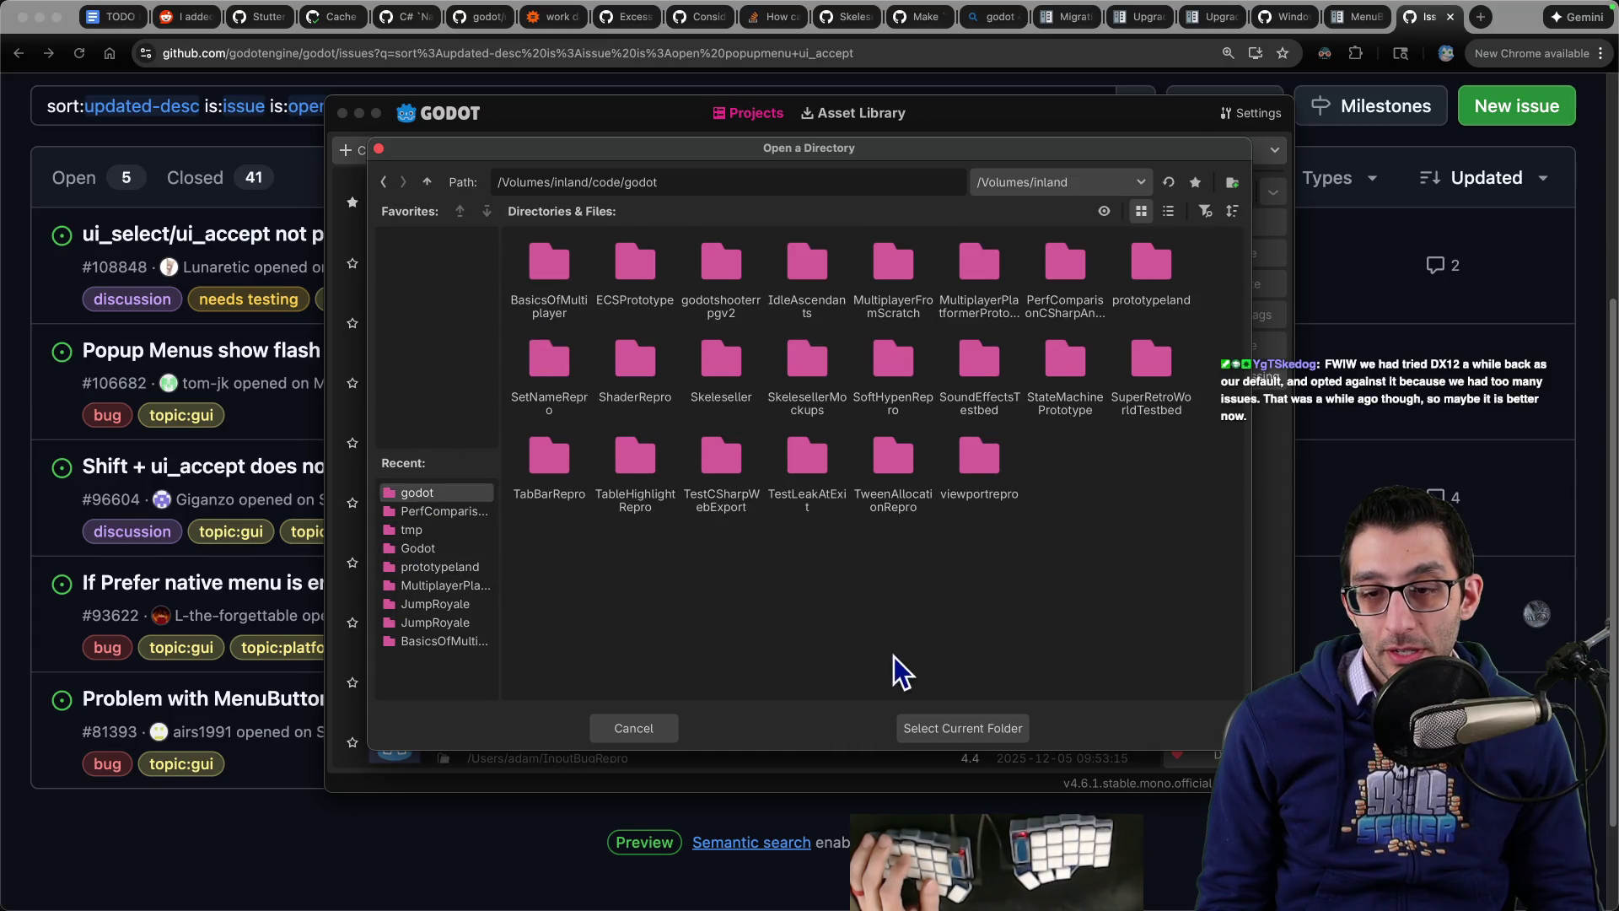
{"action": "left_click", "coordinate": [936, 728]}
{"action": "type", "text": "Popu"}
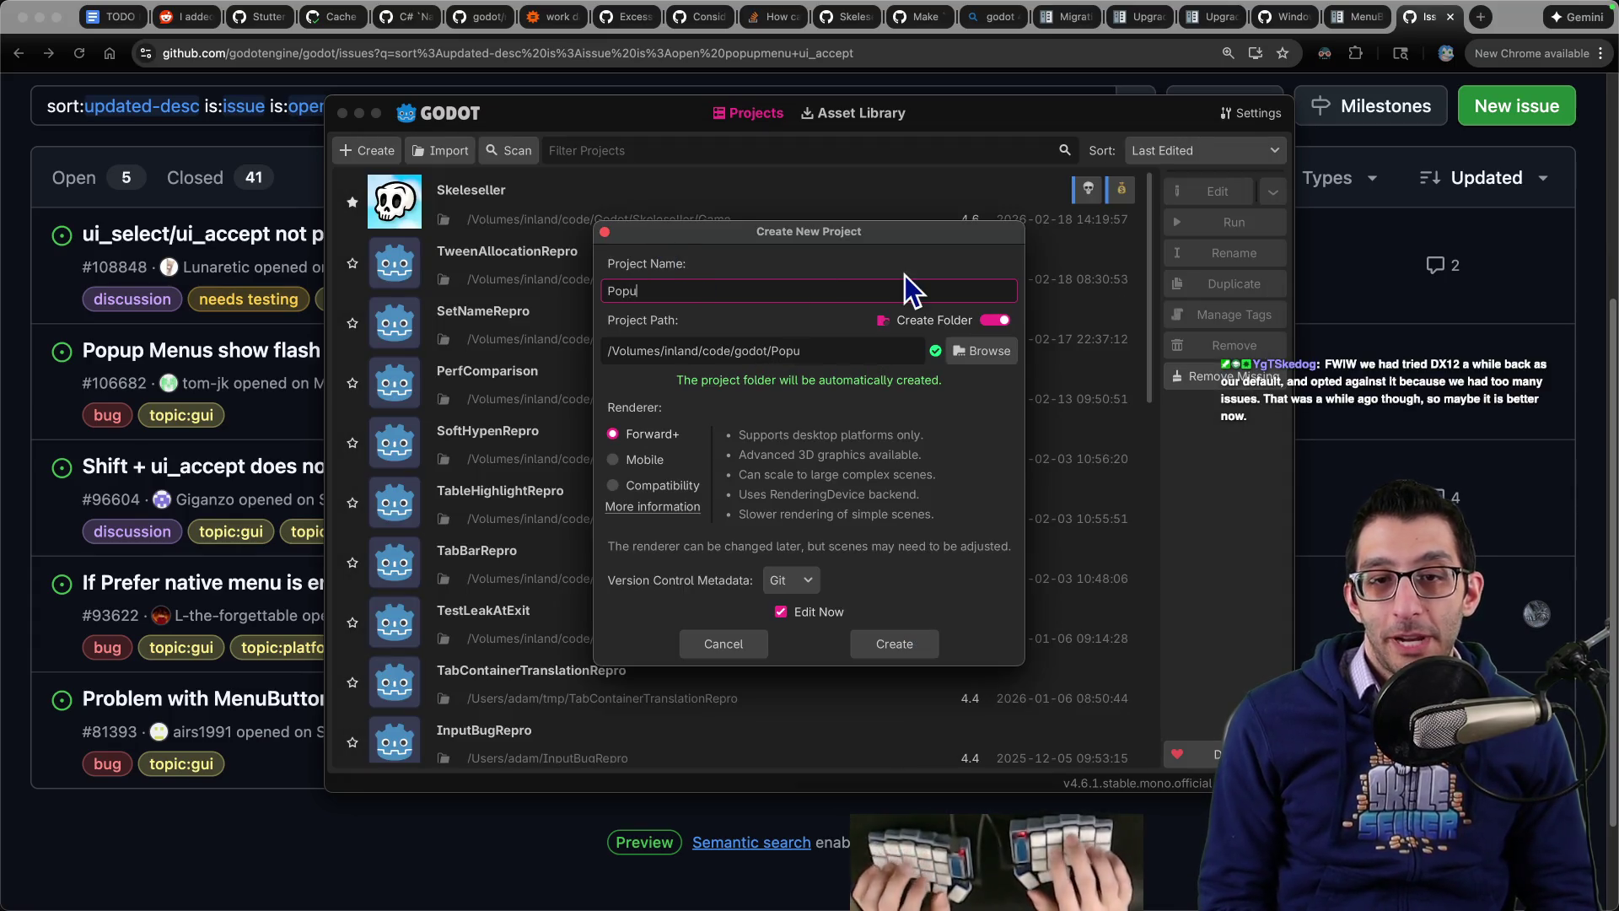
{"action": "type", "text": "pMenuRepro"}
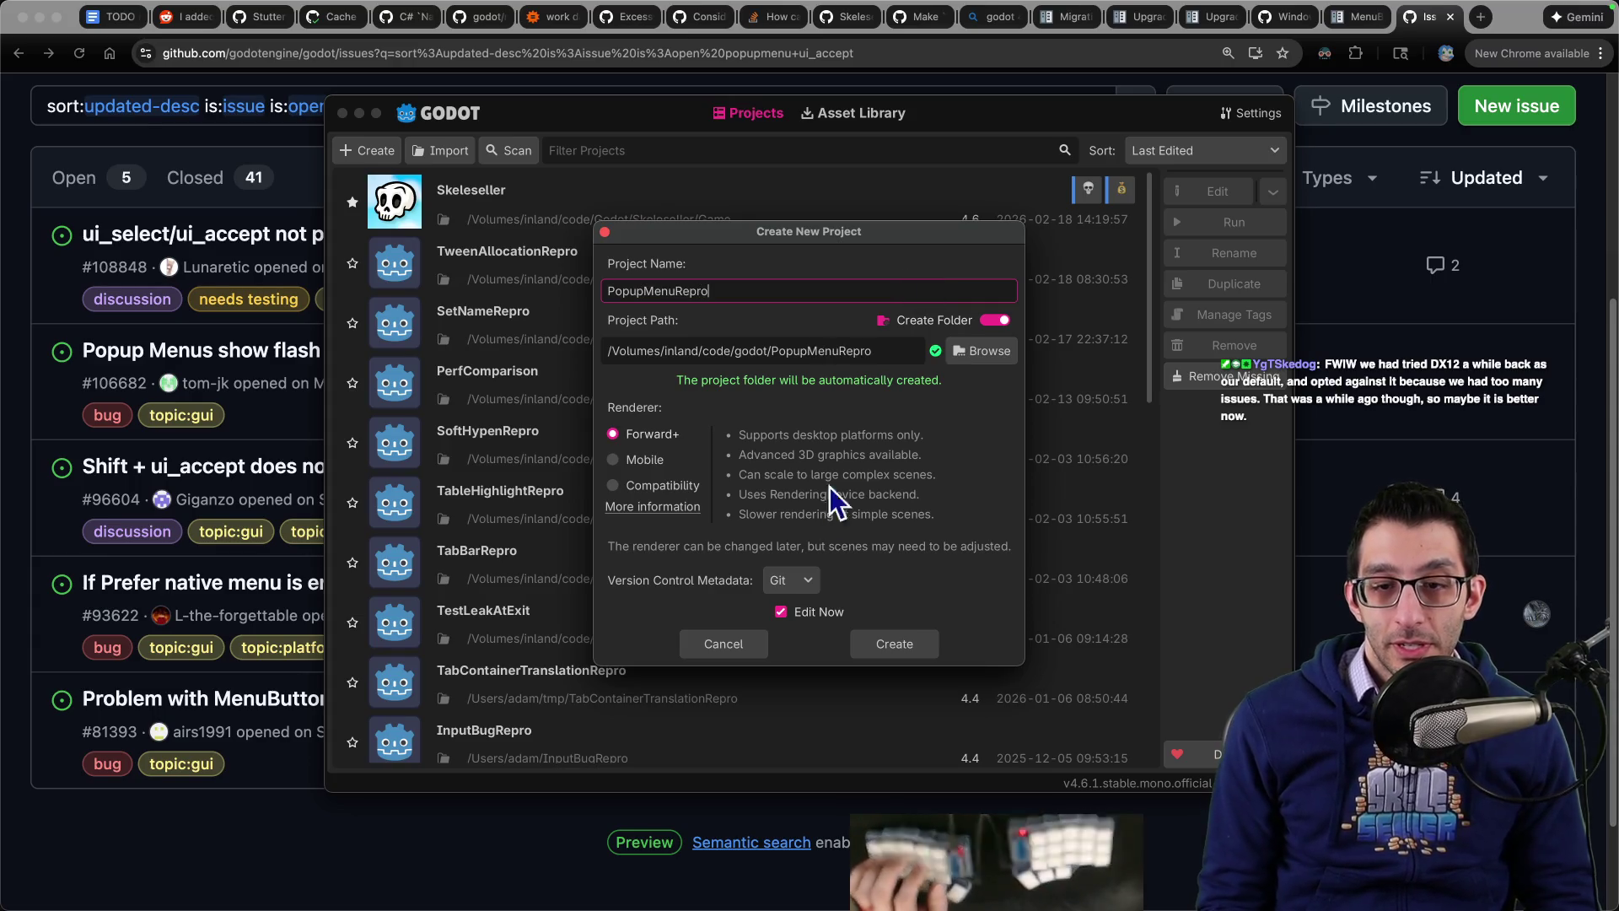
{"action": "left_click", "coordinate": [797, 579]}
{"action": "left_click", "coordinate": [807, 613]}
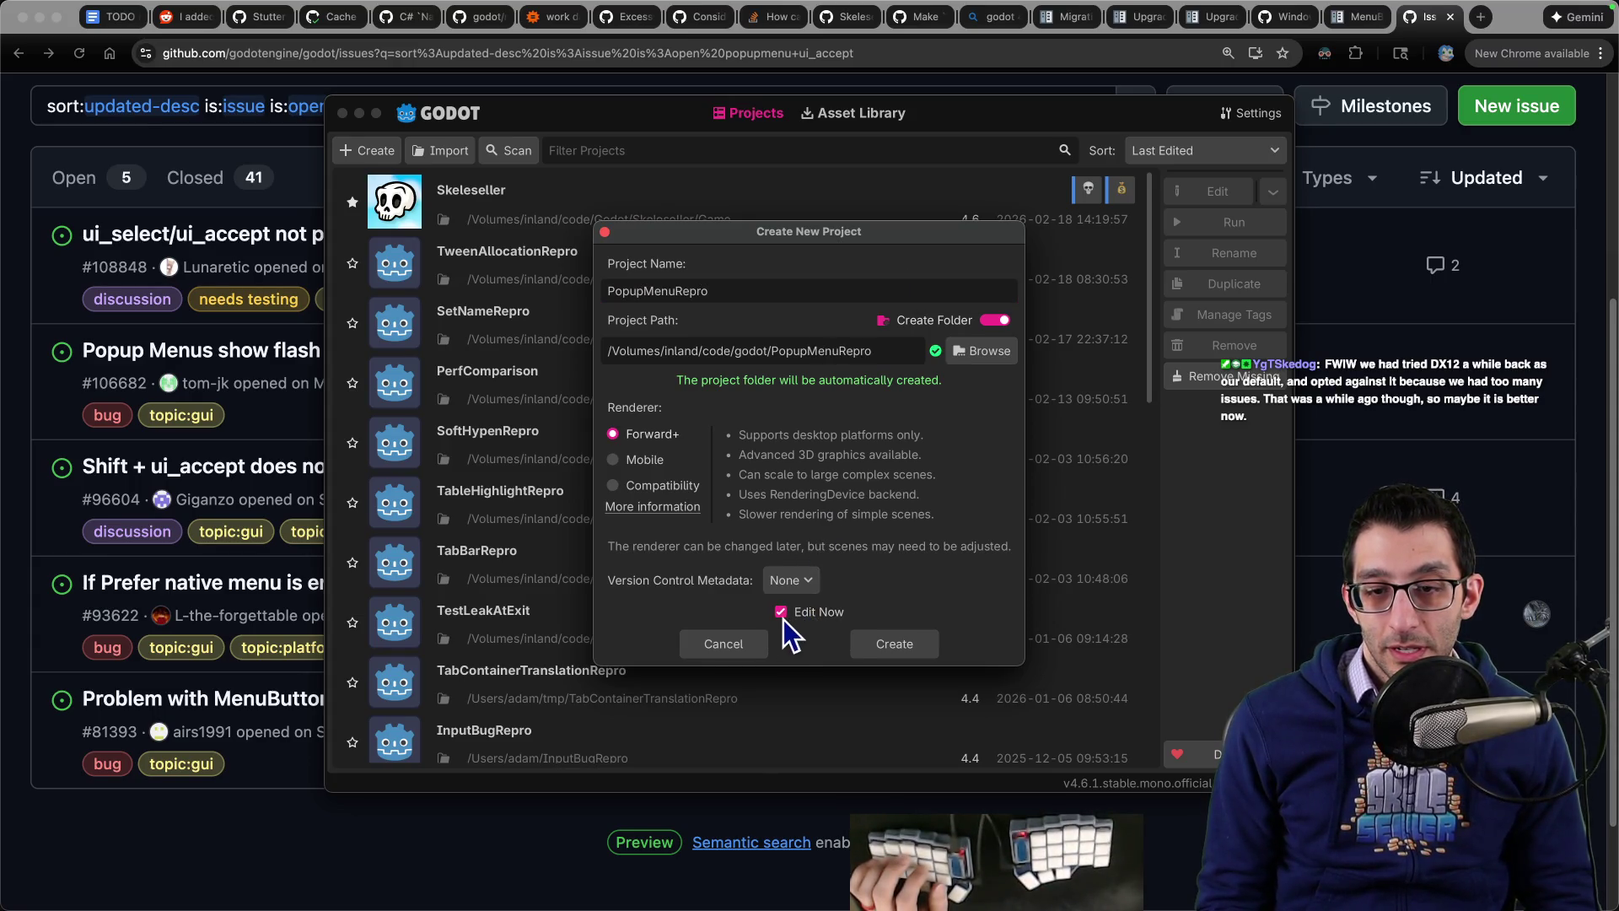
{"action": "left_click", "coordinate": [883, 646]}
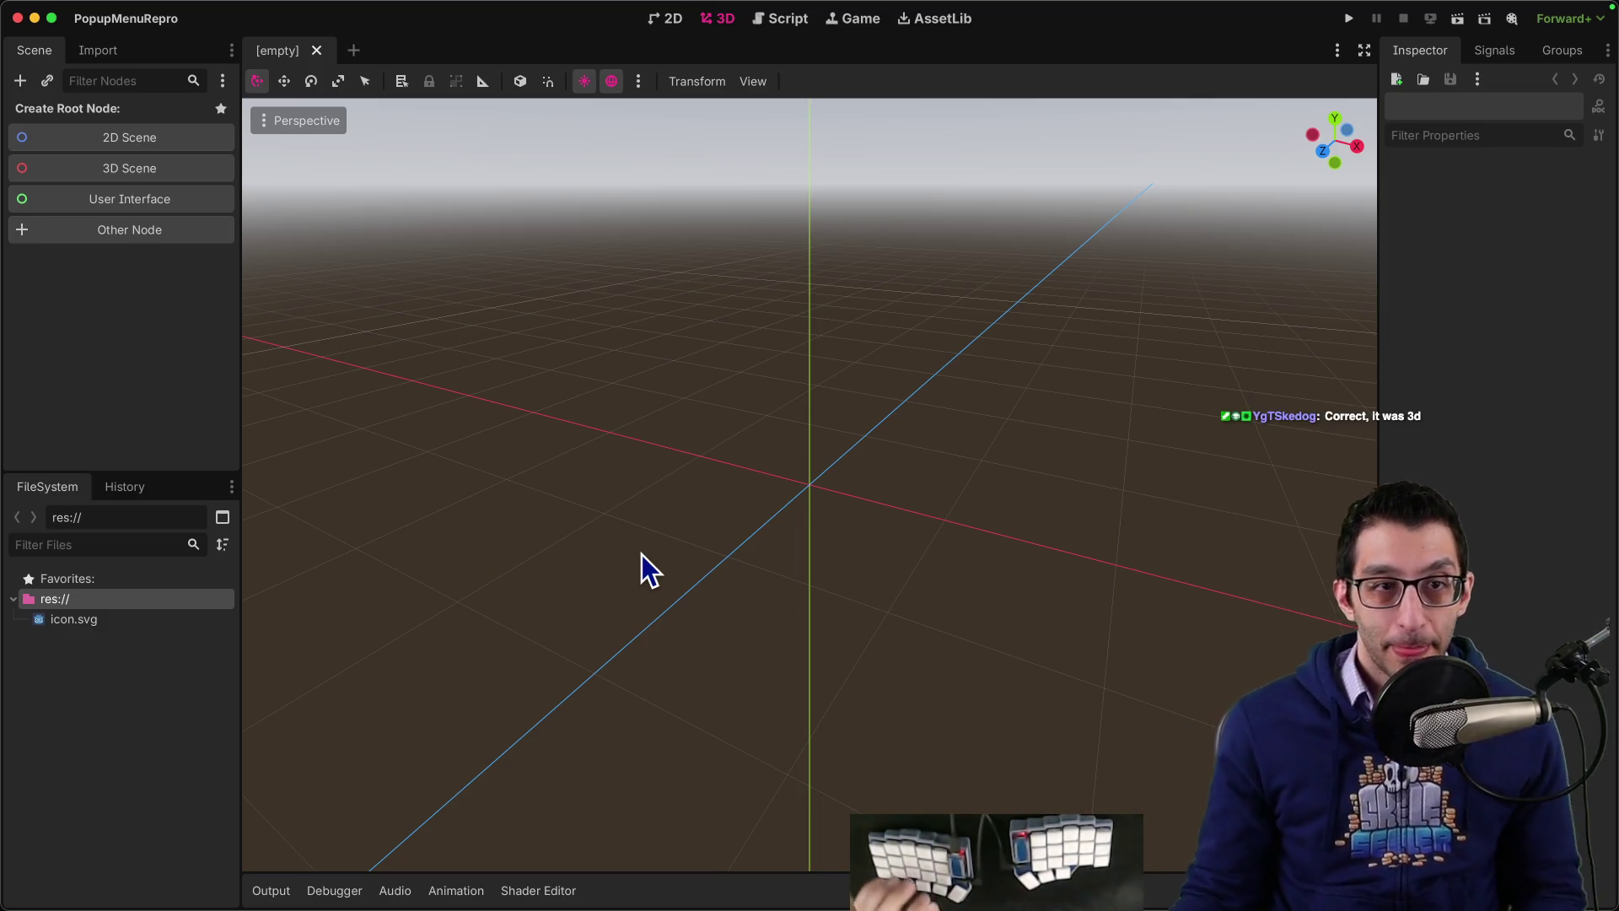
Step: Make a Control the scene root and add a MenuButton as its child
{"action": "mouse_move", "coordinate": [117, 10]}
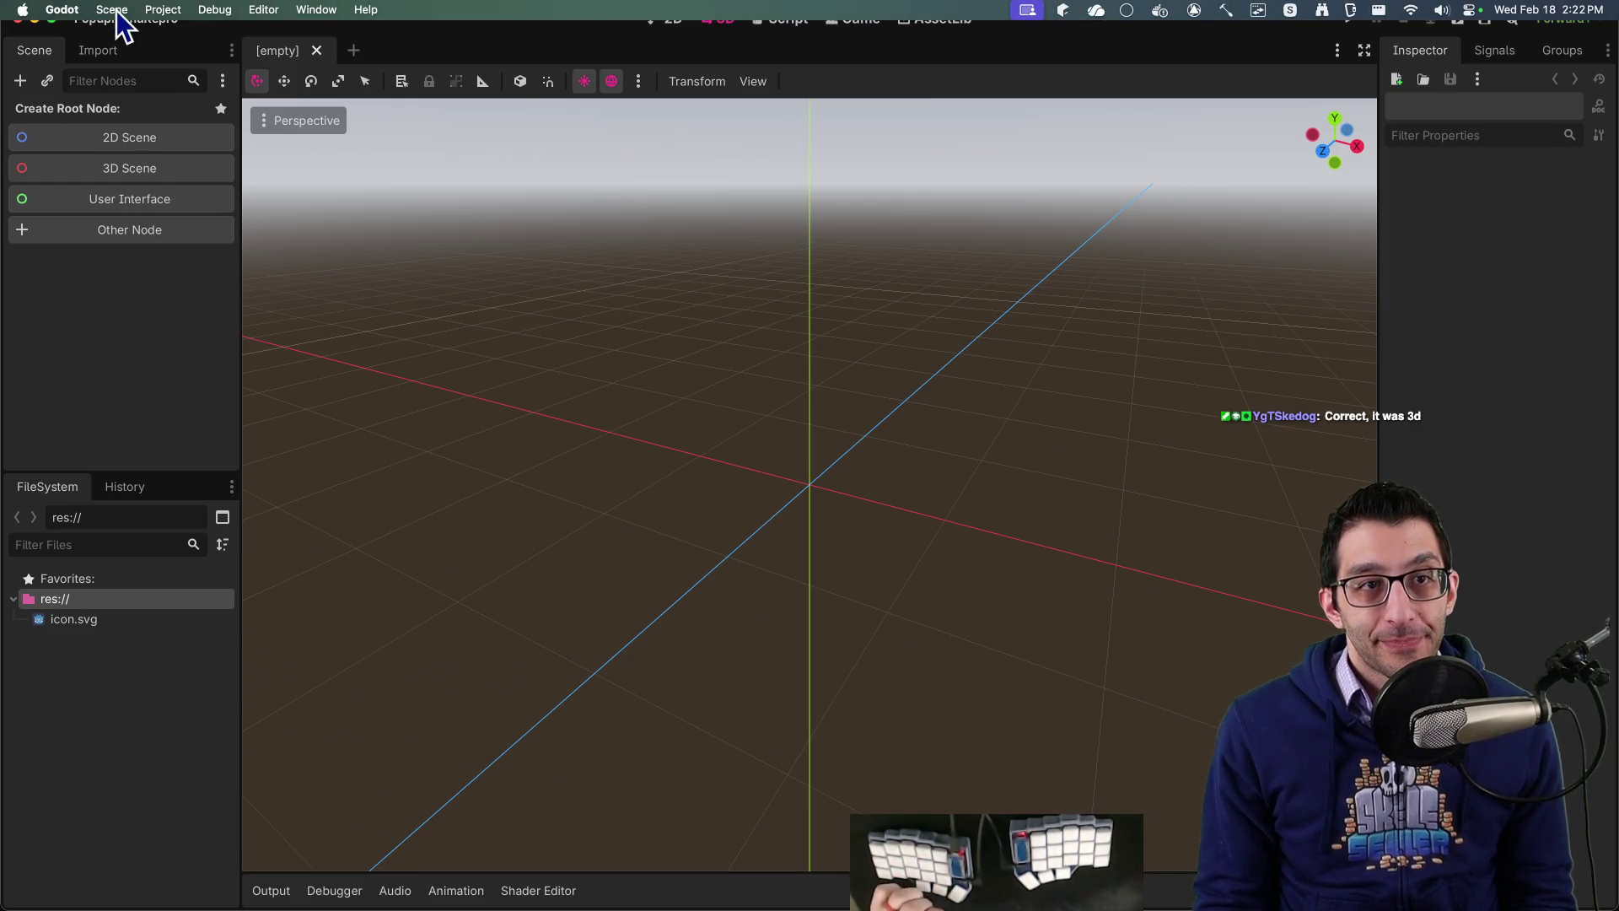
{"action": "left_click", "coordinate": [113, 201]}
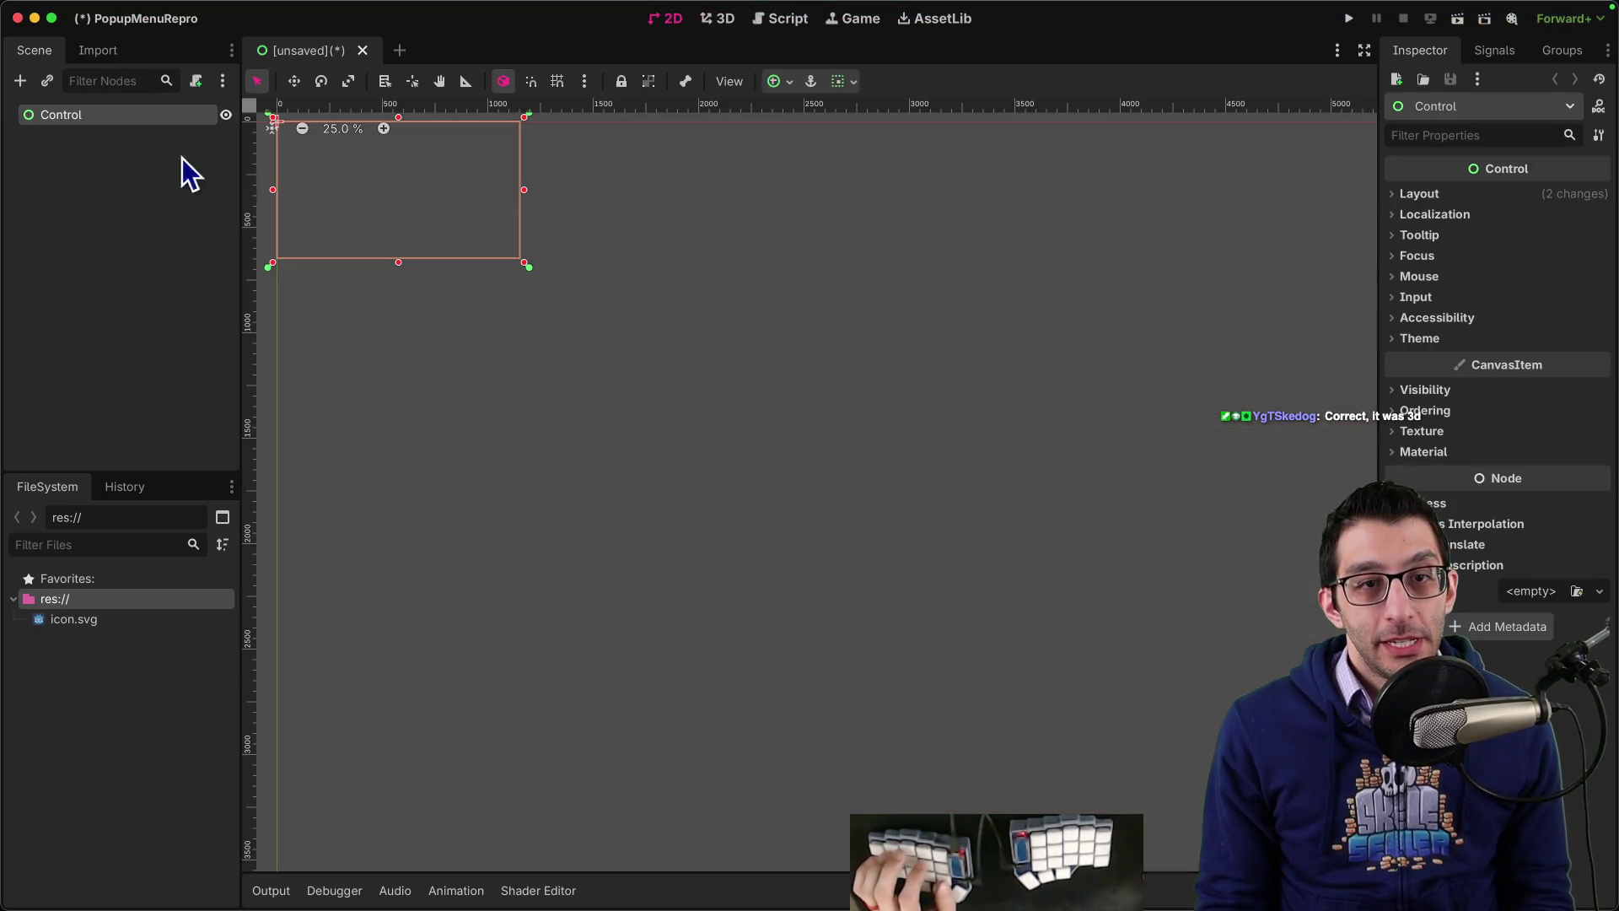
{"action": "scroll", "coordinate": [302, 164], "scroll_direction": "up", "scroll_amount": 5}
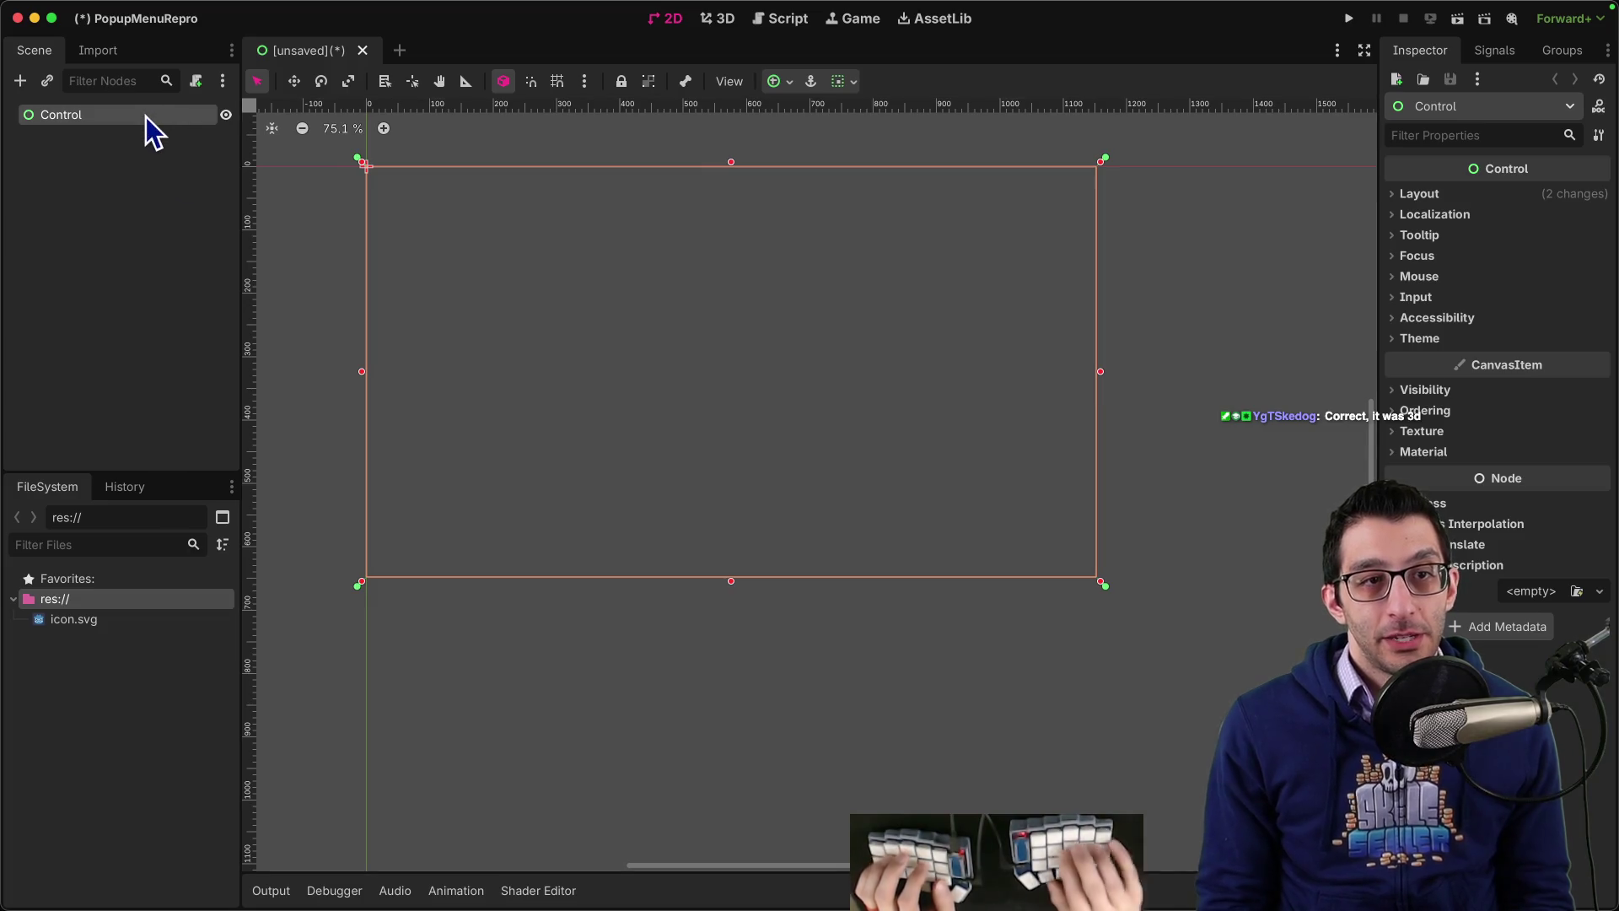
{"action": "key", "text": "super+a"}
{"action": "type", "text": "menubut"}
{"action": "key", "text": "Return"}
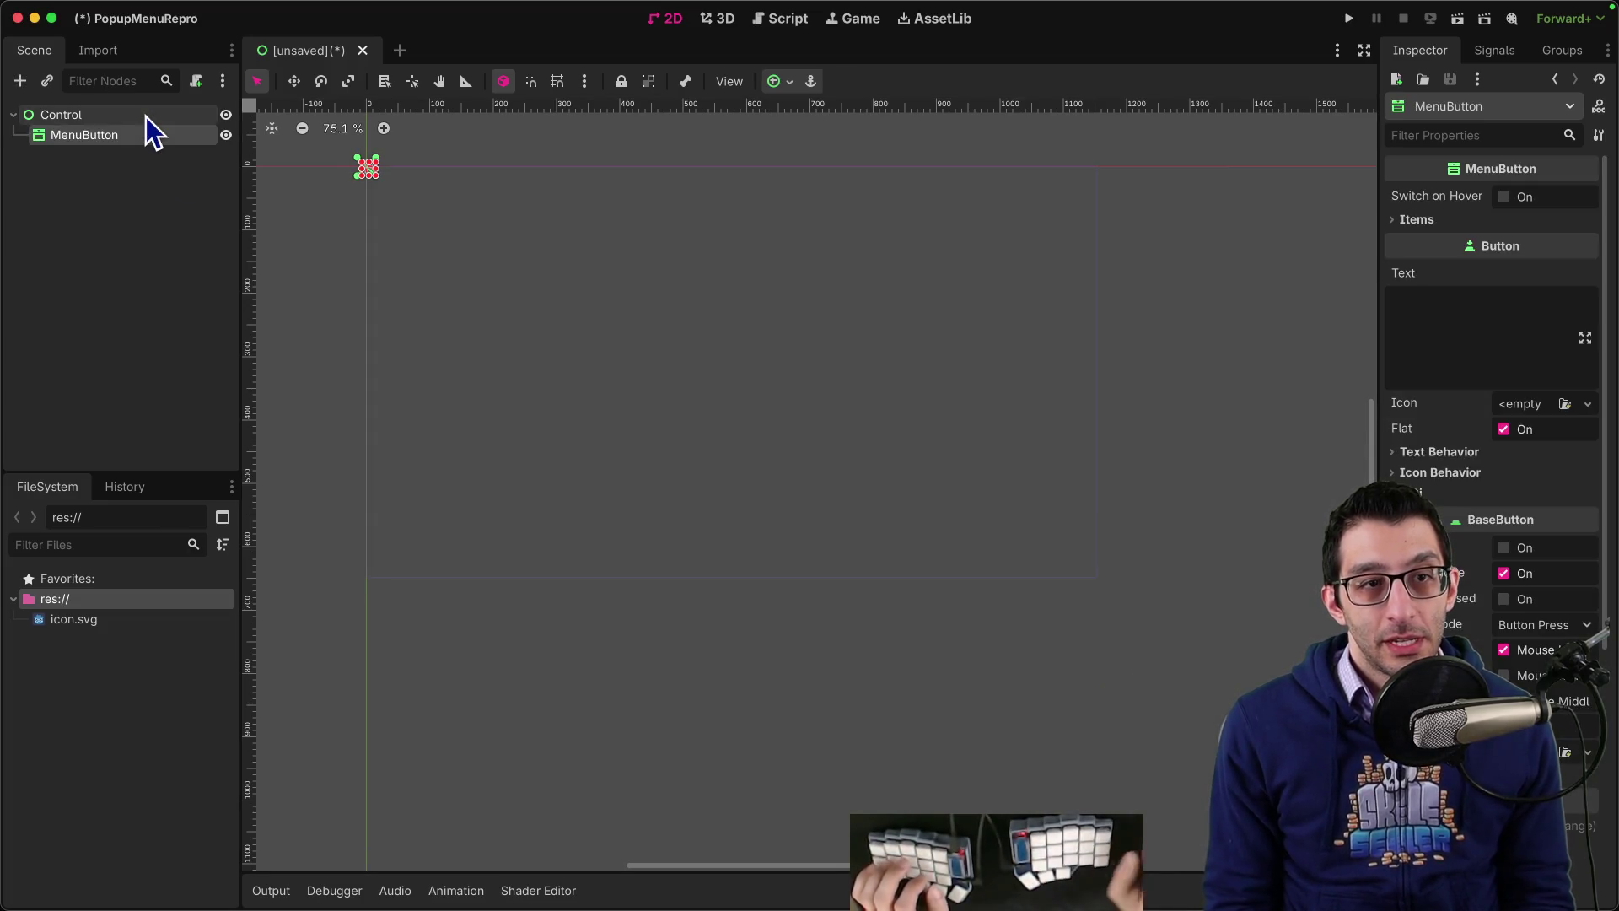
Step: Bring up the MenuButton's context menu, then switch to the Skeleseller editor window
{"action": "right_click", "coordinate": [158, 138]}
{"action": "key", "text": "Escape"}
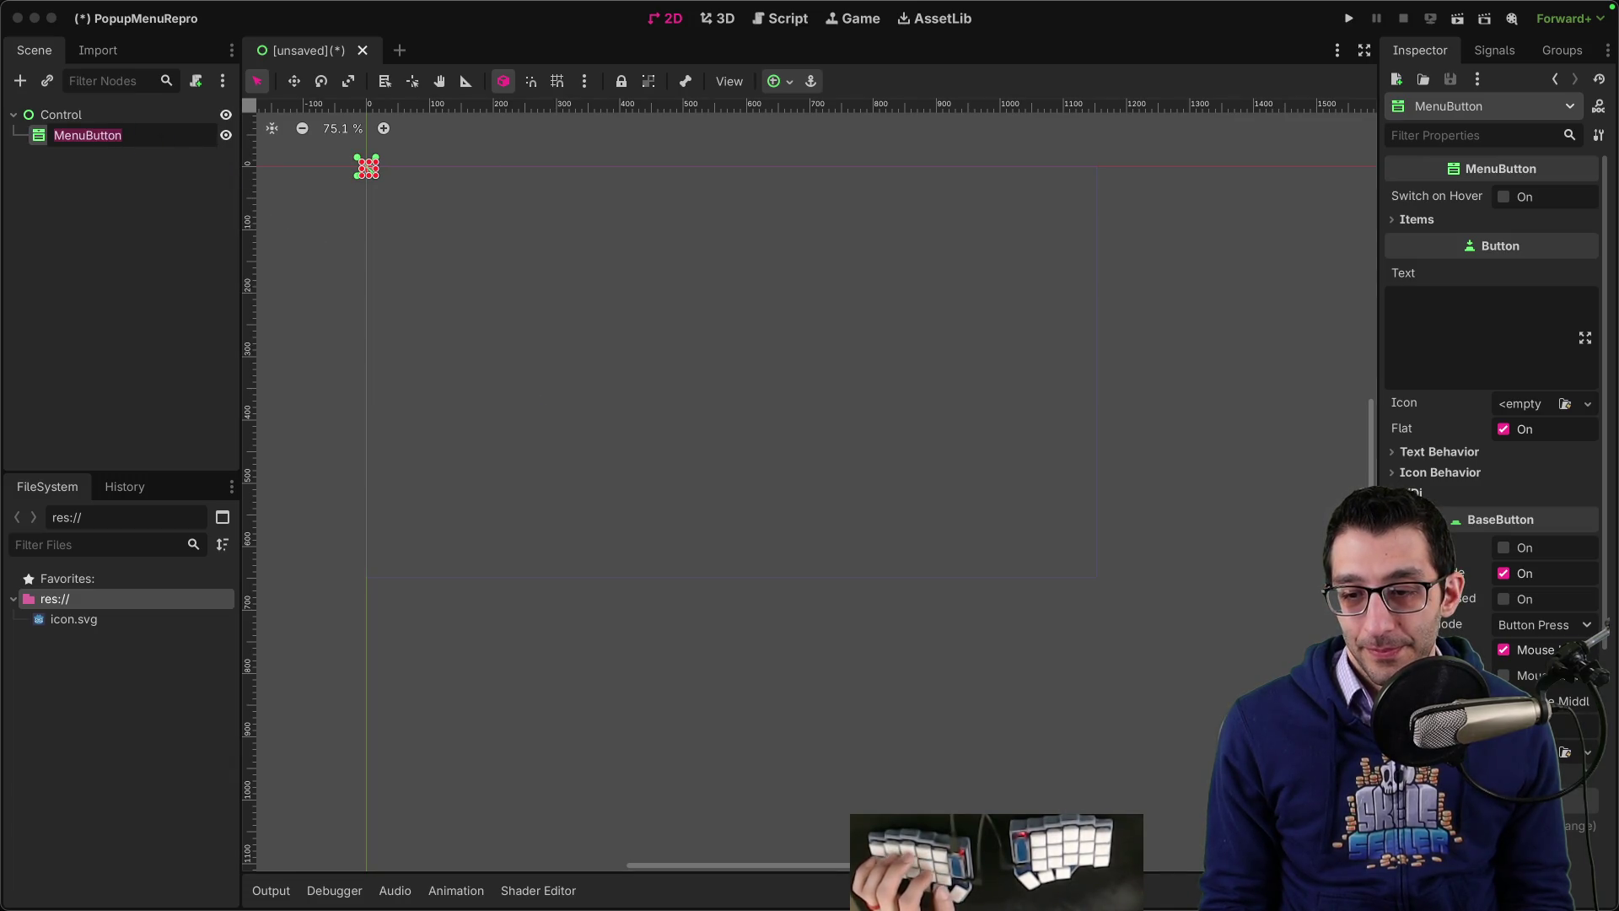
{"action": "left_click", "coordinate": [1121, 876]}
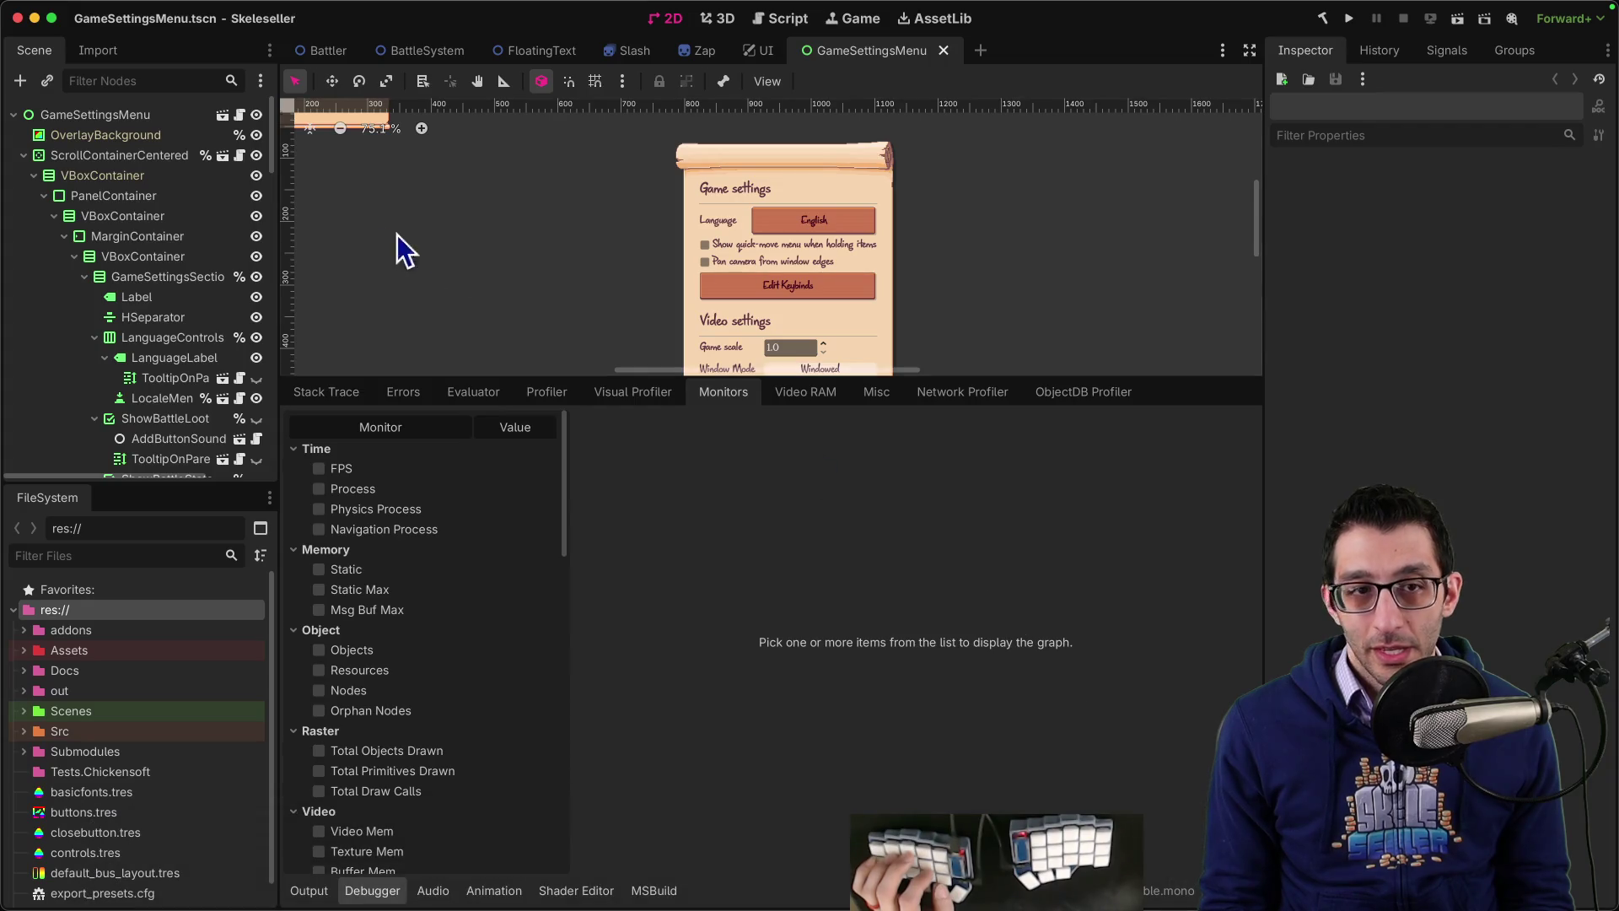
Step: Select the Window Mode button in GameSettingsMenu to identify it as WindowModeMenuButton
{"action": "scroll", "coordinate": [894, 271], "scroll_direction": "down", "scroll_amount": 5}
{"action": "scroll", "coordinate": [864, 253], "scroll_direction": "up", "scroll_amount": 8}
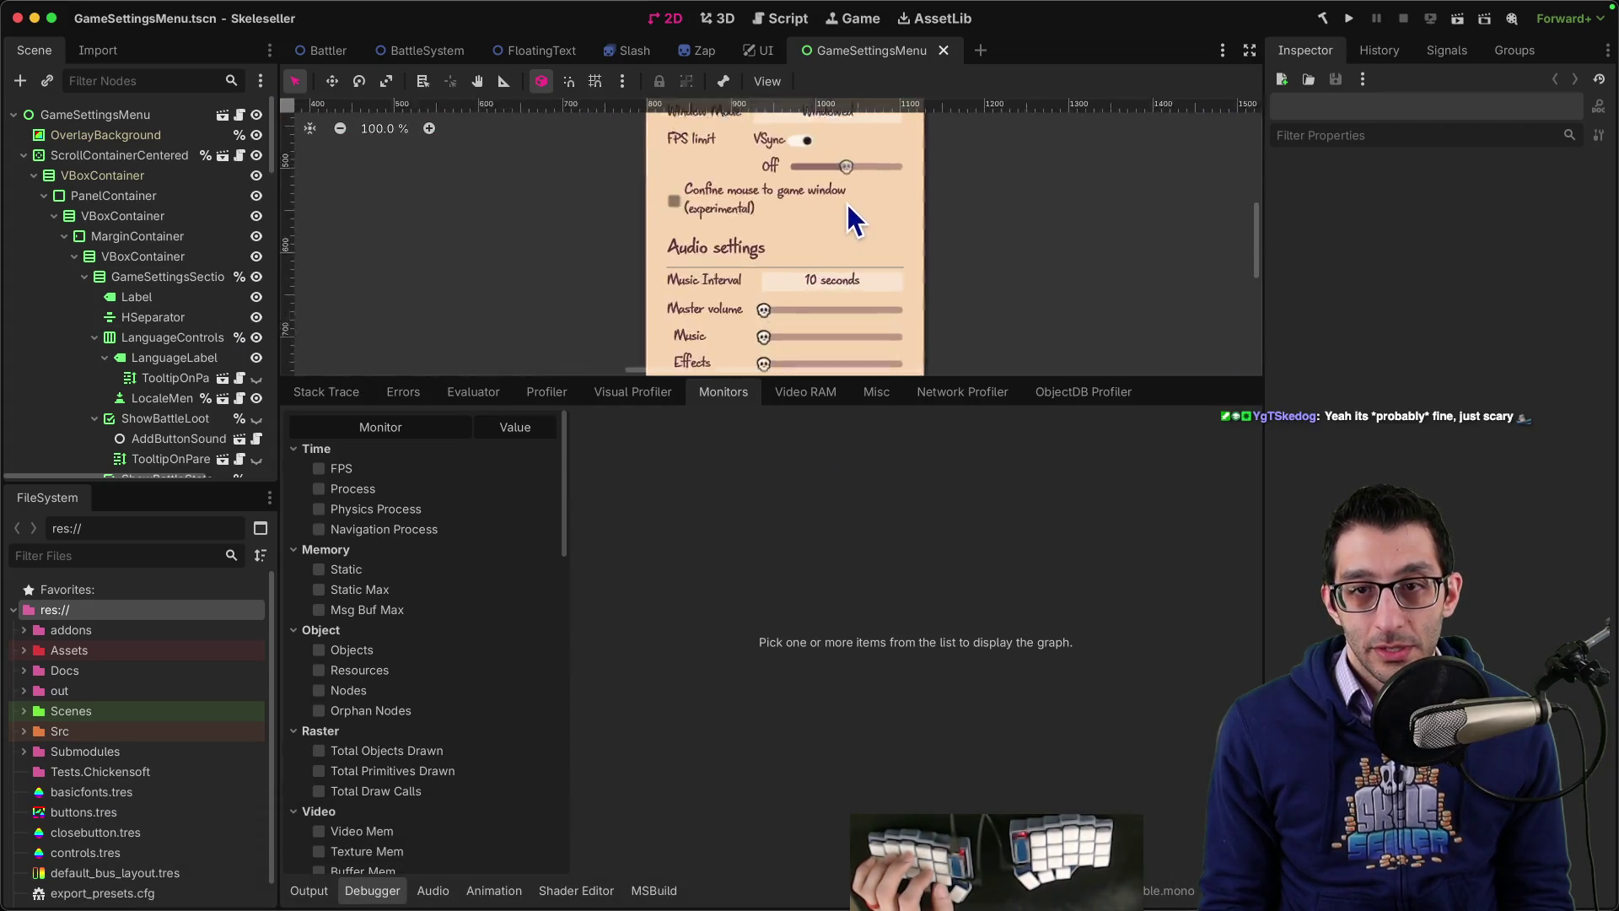
{"action": "scroll", "coordinate": [704, 289], "scroll_direction": "up", "scroll_amount": 2}
{"action": "left_click", "coordinate": [813, 179]}
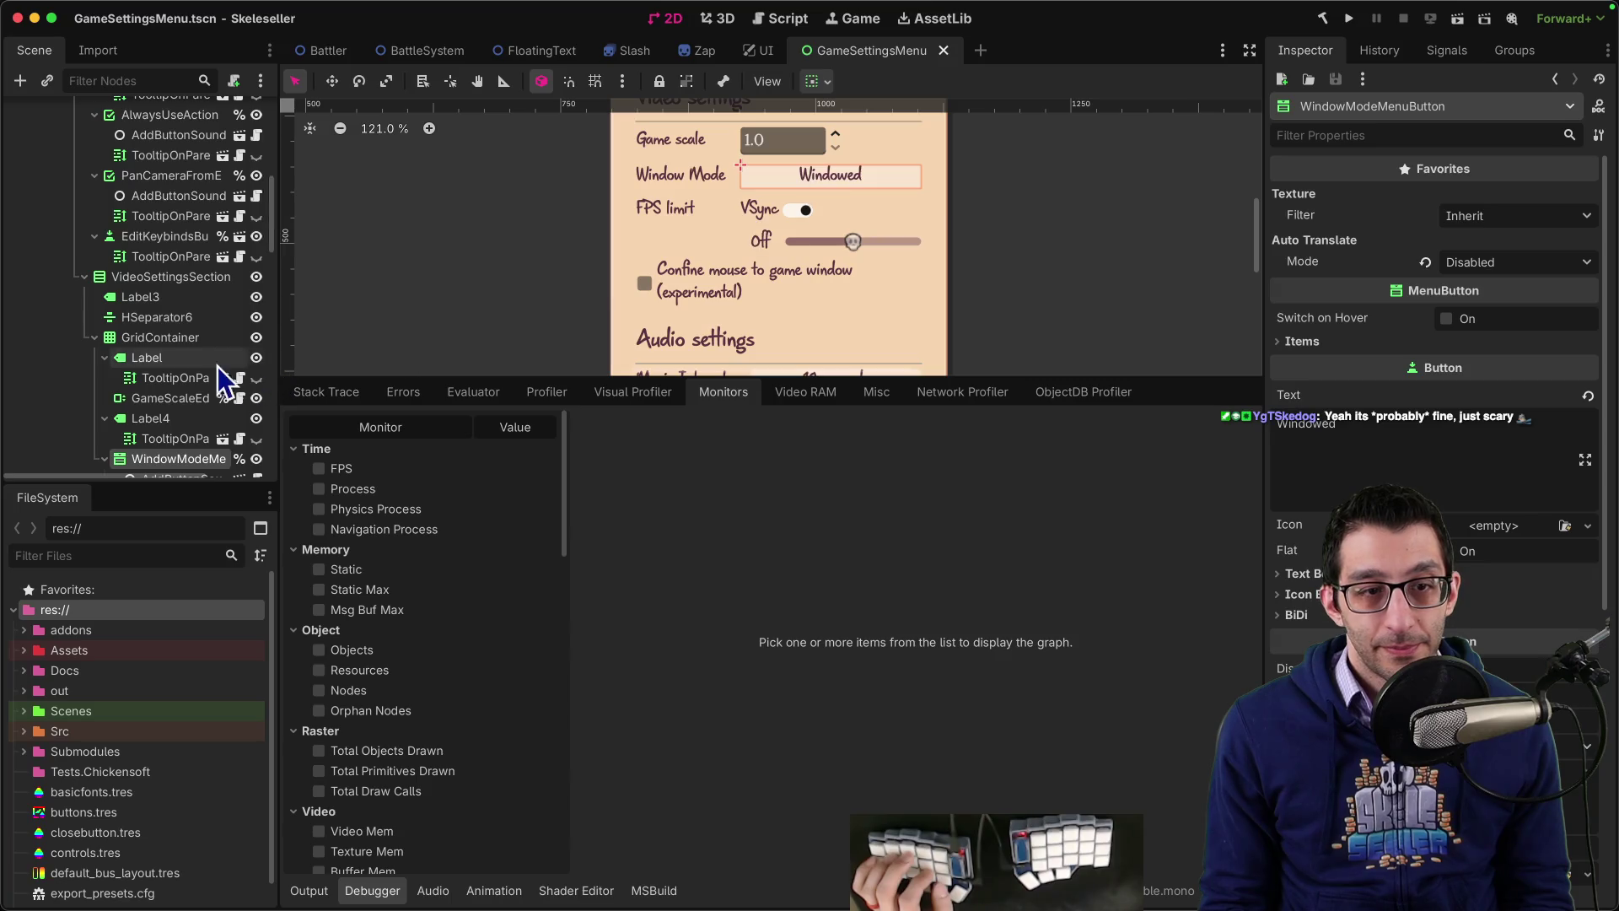
{"action": "scroll", "coordinate": [211, 367], "scroll_direction": "down", "scroll_amount": 3}
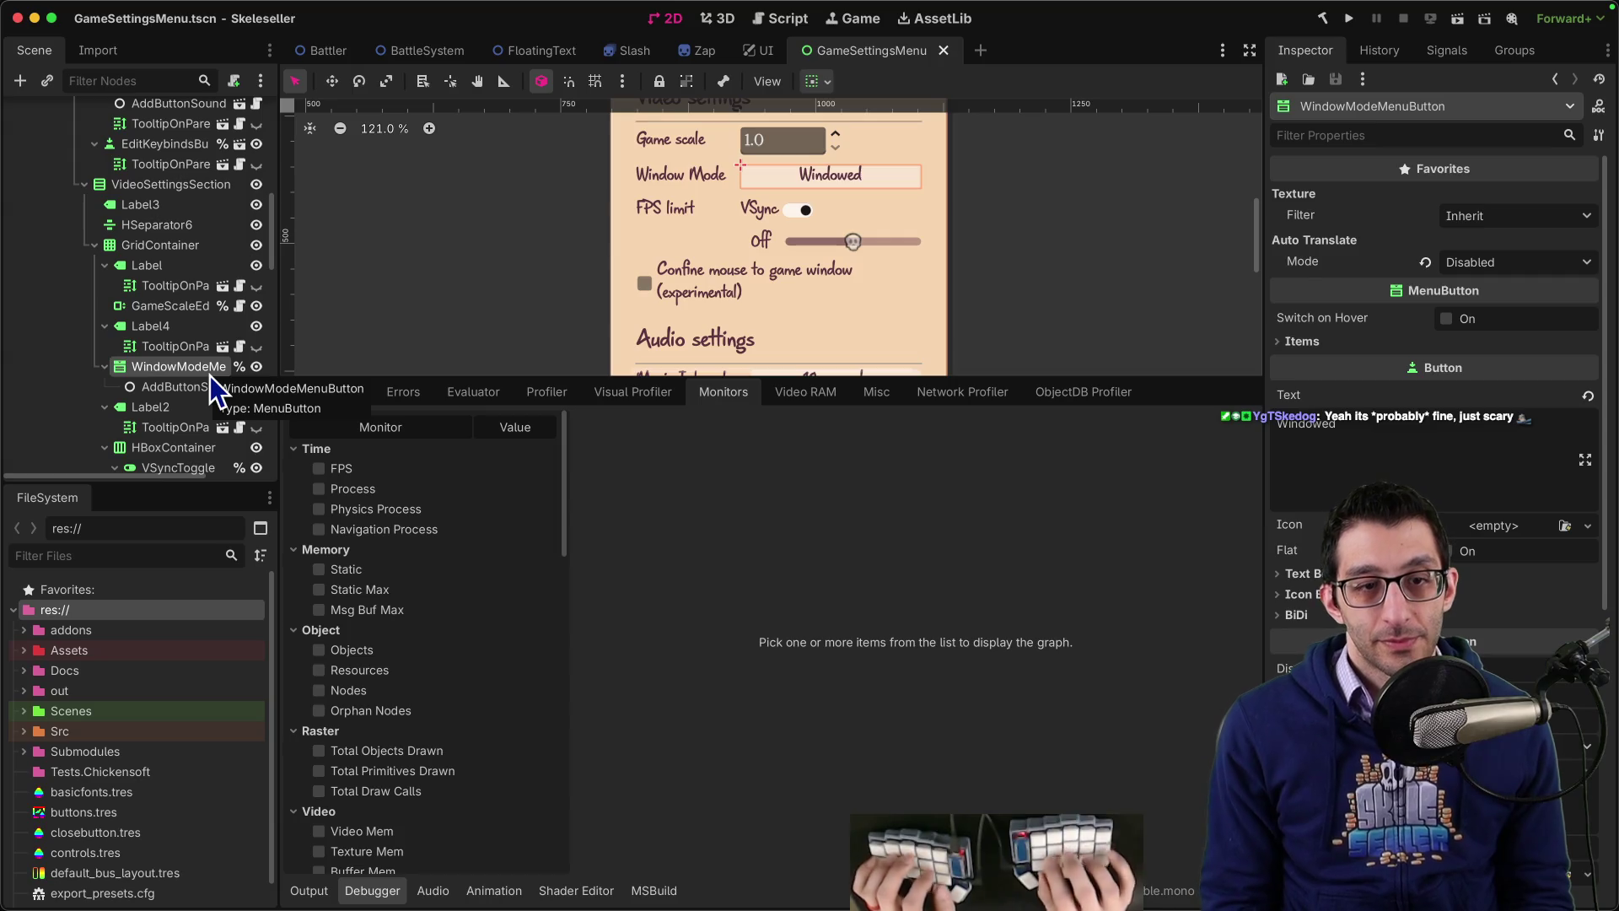
Step: In VS Code, search the code for the window mode menu button
{"action": "key", "text": "super+Tab"}
{"action": "key", "text": "super+p"}
{"action": "type", "text": "%windowmeodemenubu"}
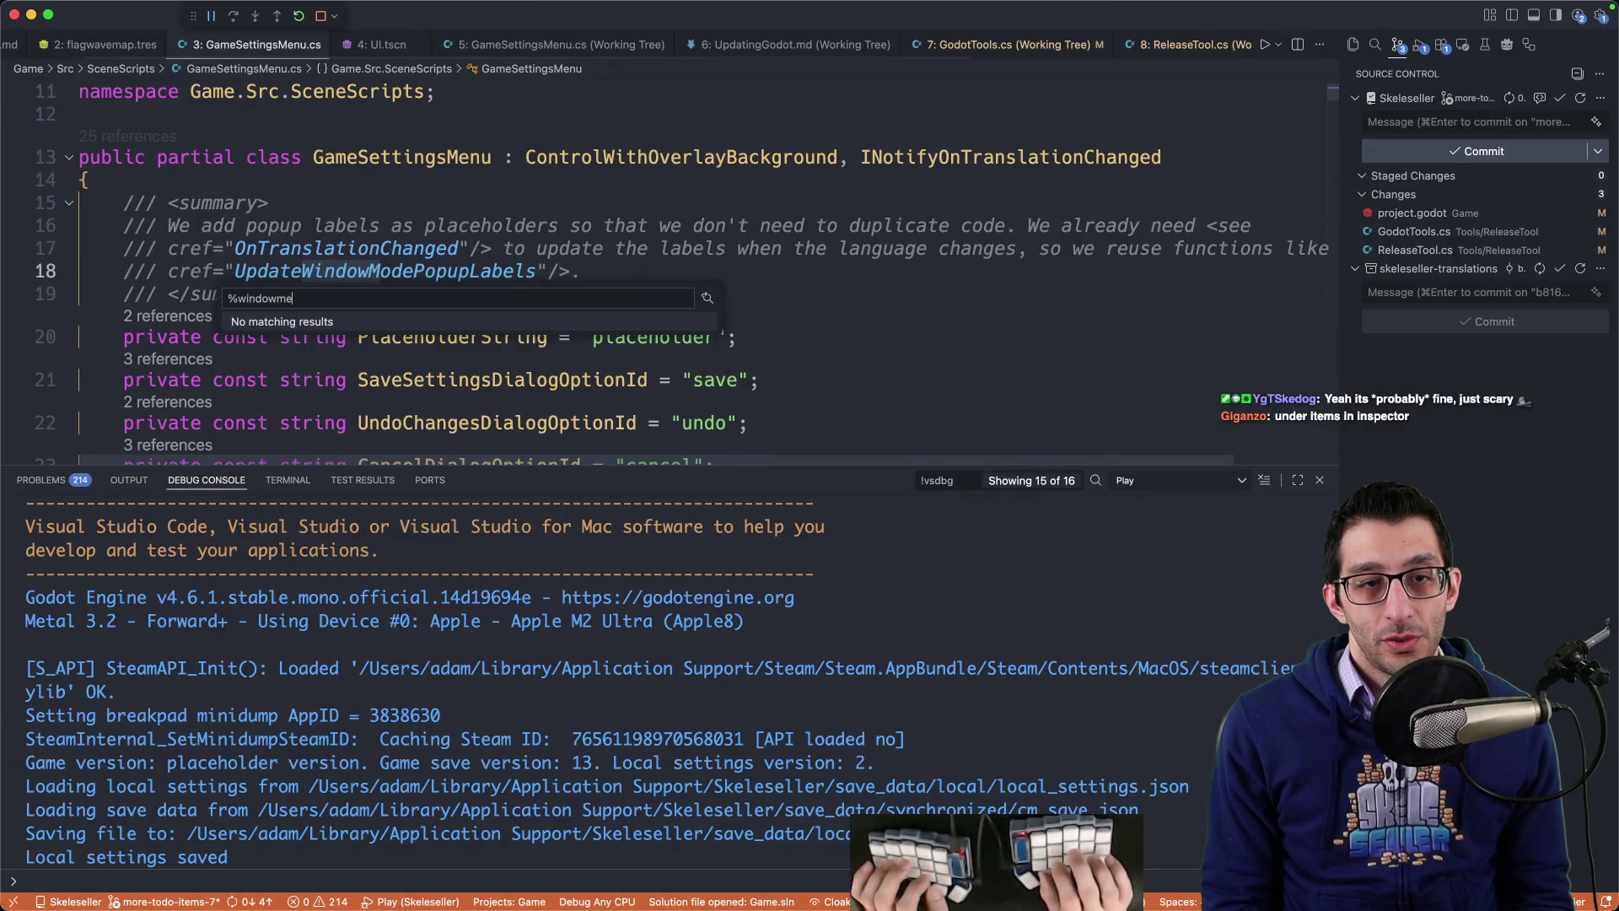
Step: Trace _windowModeMenuButton matches in GameSettingsMenu.cs to its popup setup in SetUpWindowModeControls
{"action": "key", "text": "Down"}
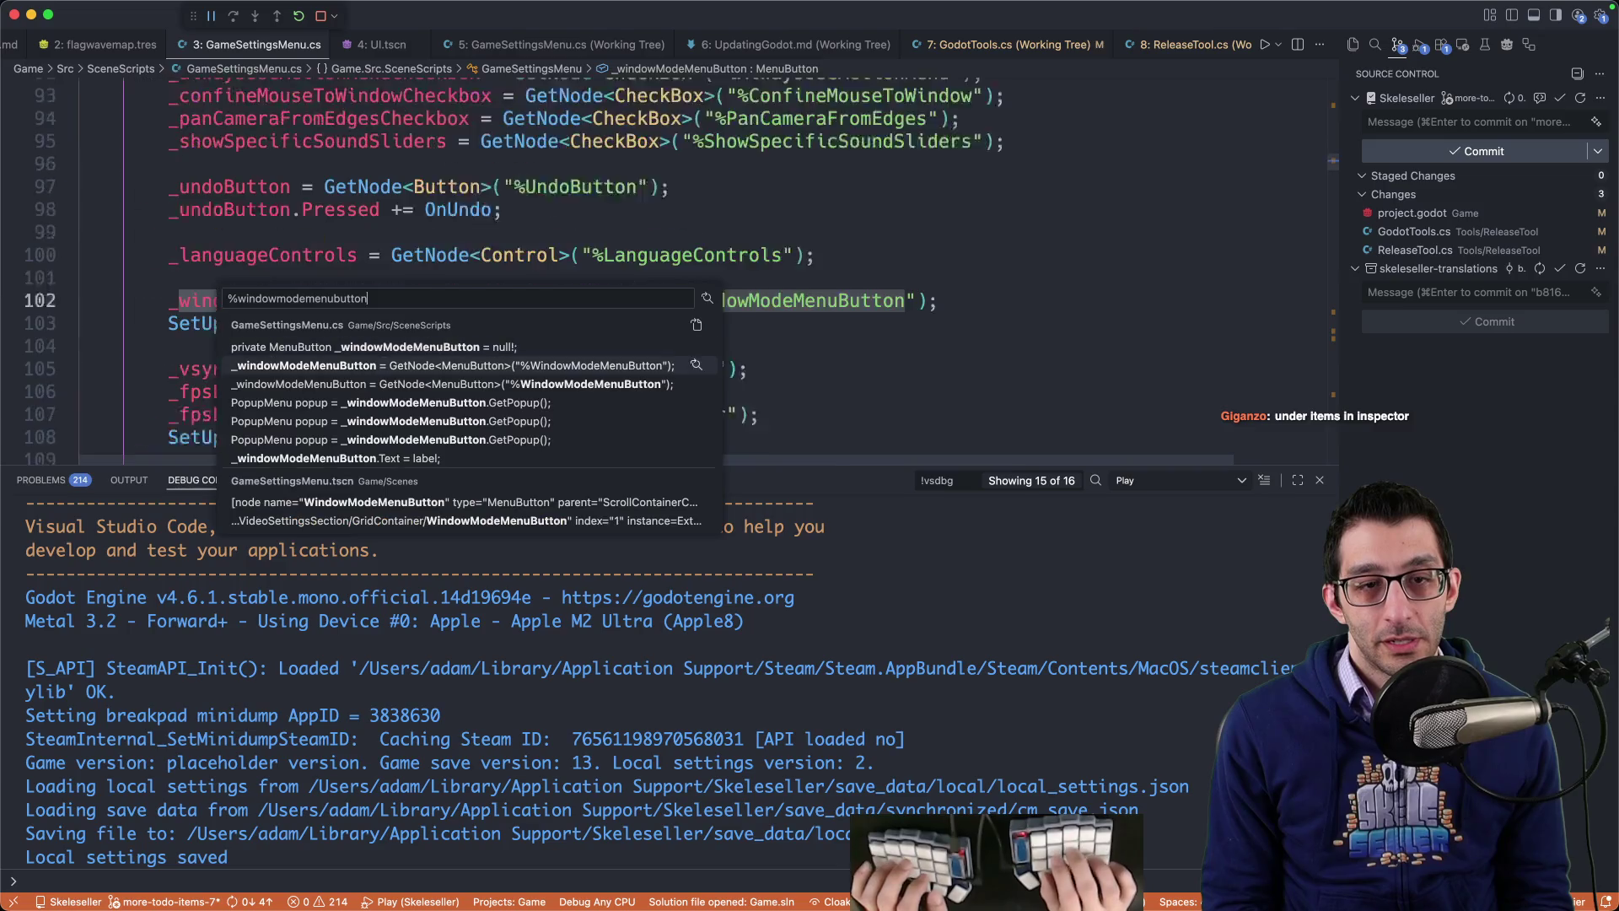
{"action": "key", "text": "Return"}
{"action": "key", "text": "super+f"}
{"action": "key", "text": "Return"}
{"action": "key", "text": "Return"}
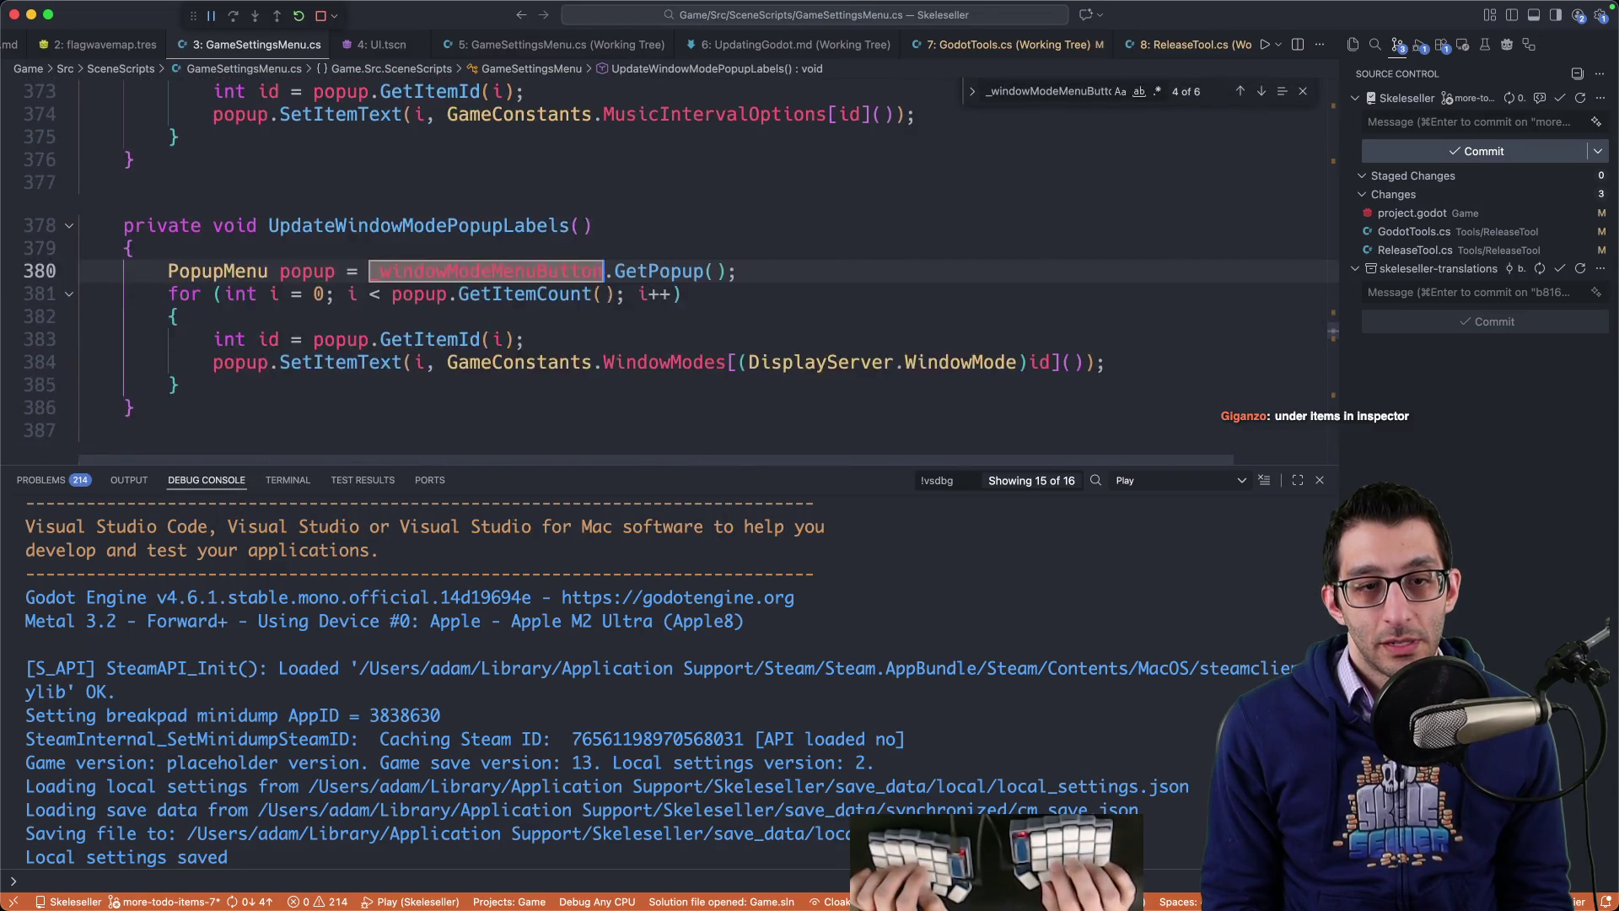
{"action": "key", "text": "shift+Return"}
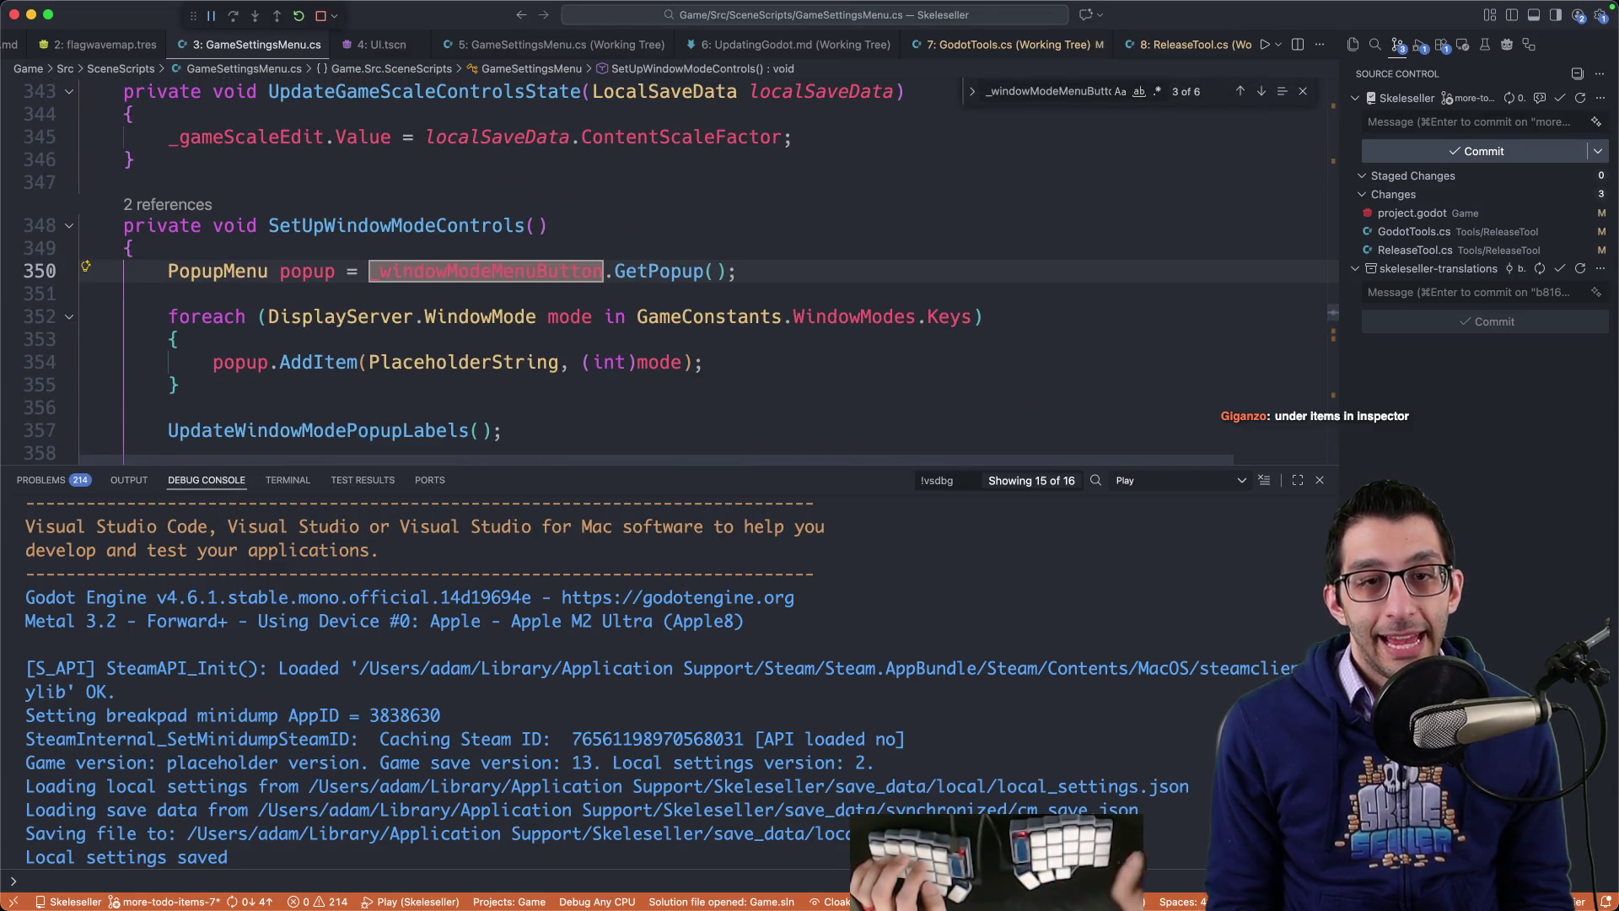
{"action": "left_click", "coordinate": [1184, 861]}
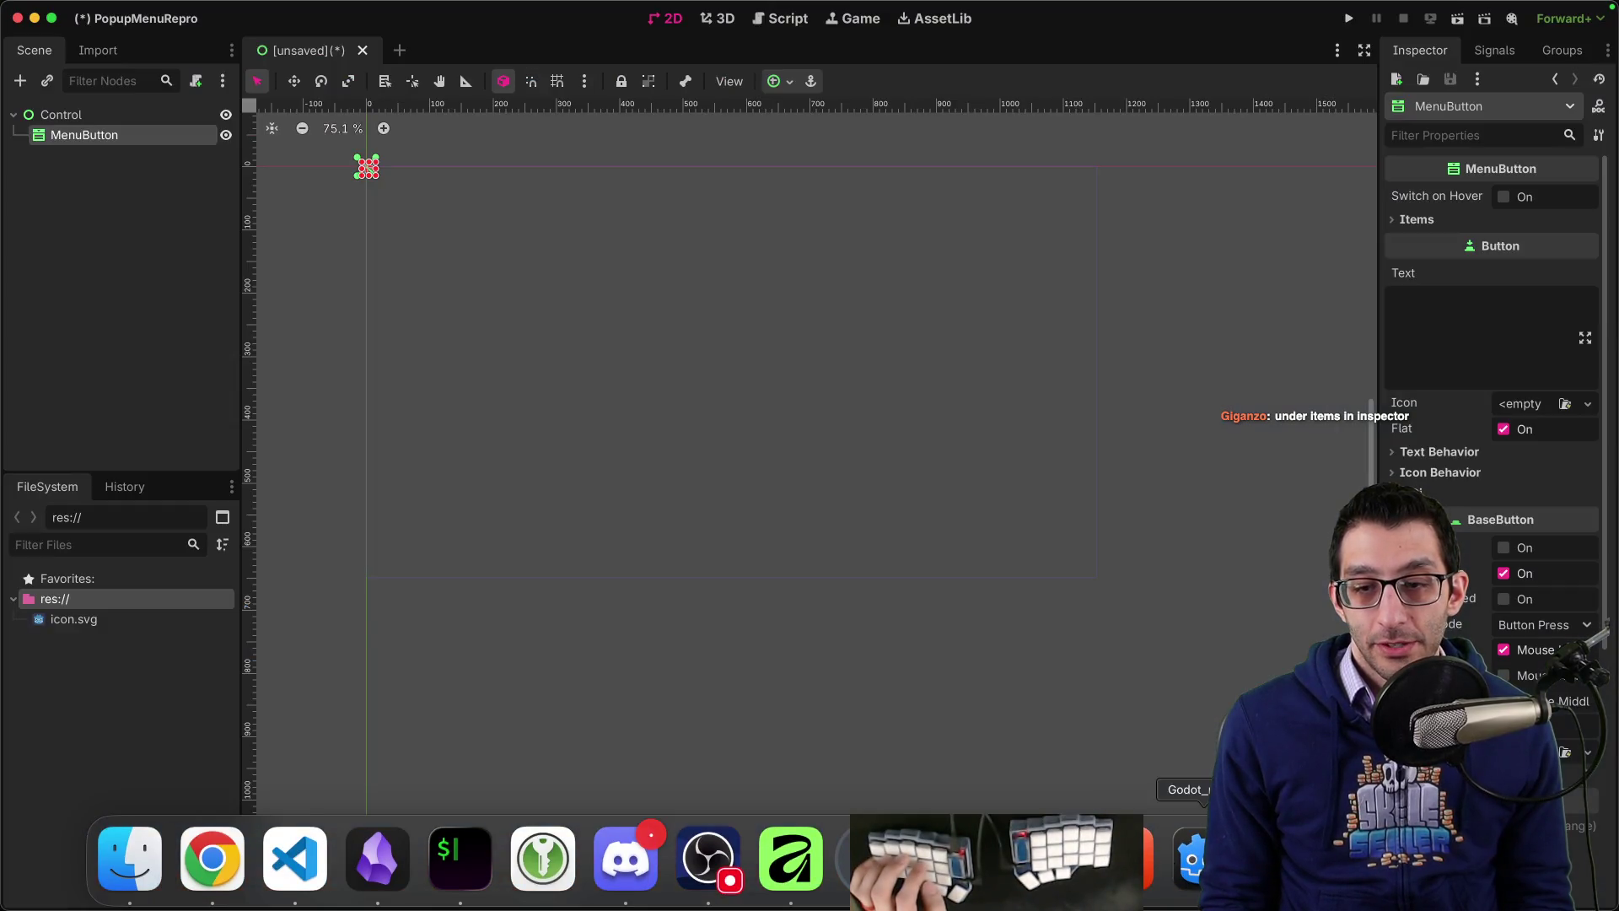
Step: Add a Label with text 'Test' under MenuButton and duplicate it with text '2'
{"action": "right_click", "coordinate": [99, 135]}
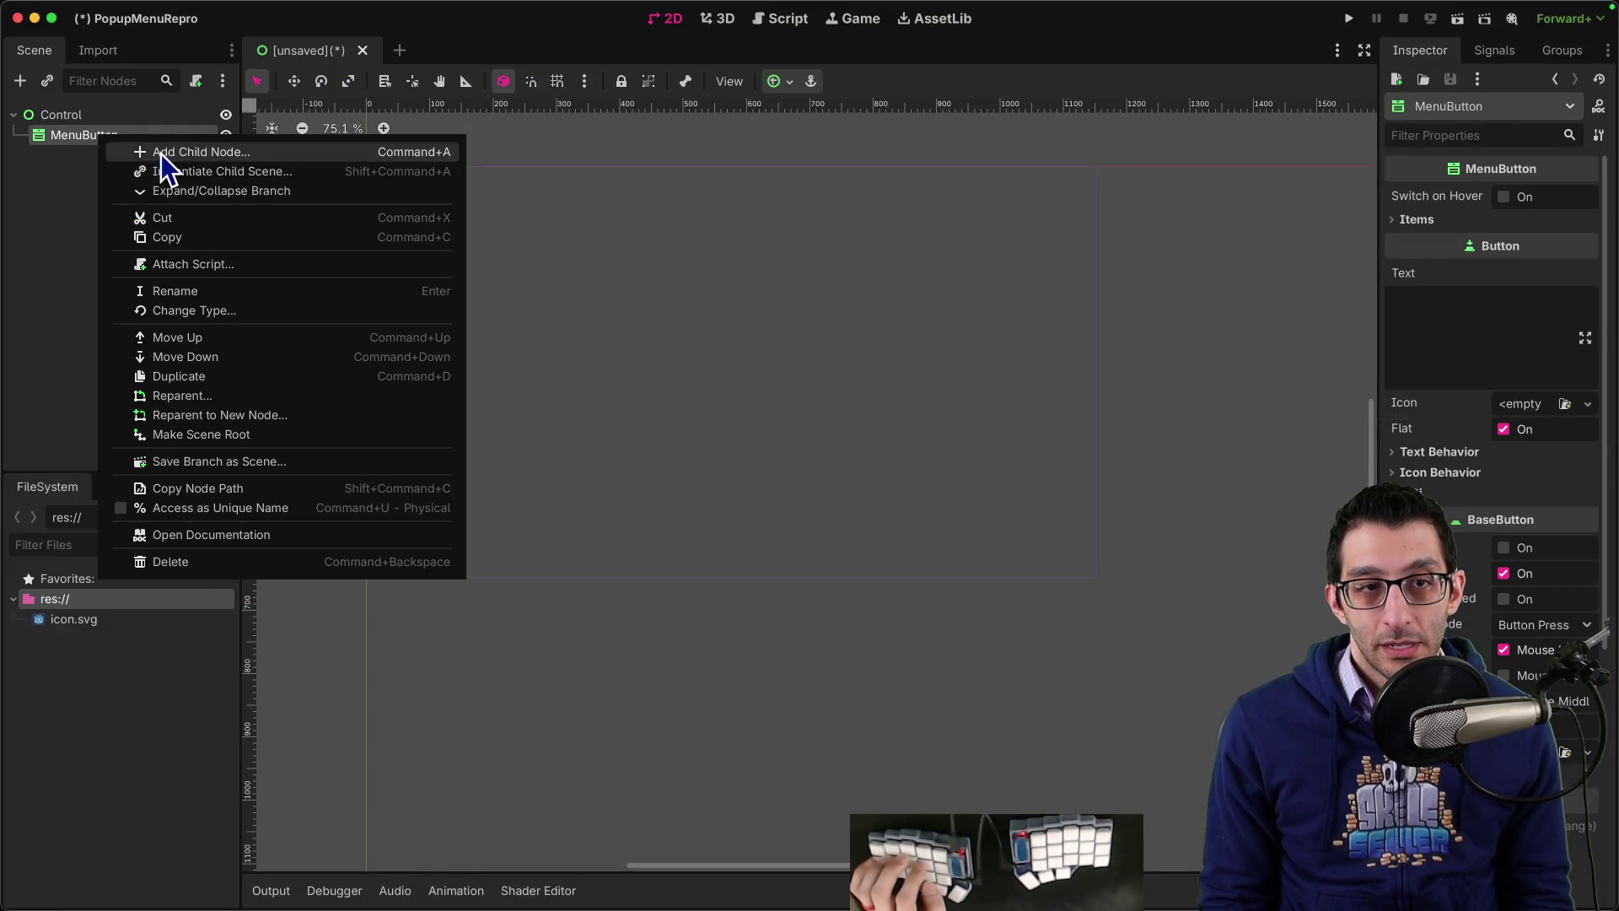
{"action": "left_click", "coordinate": [164, 153]}
{"action": "type", "text": "label"}
{"action": "key", "text": "Return"}
{"action": "left_click", "coordinate": [1493, 267]}
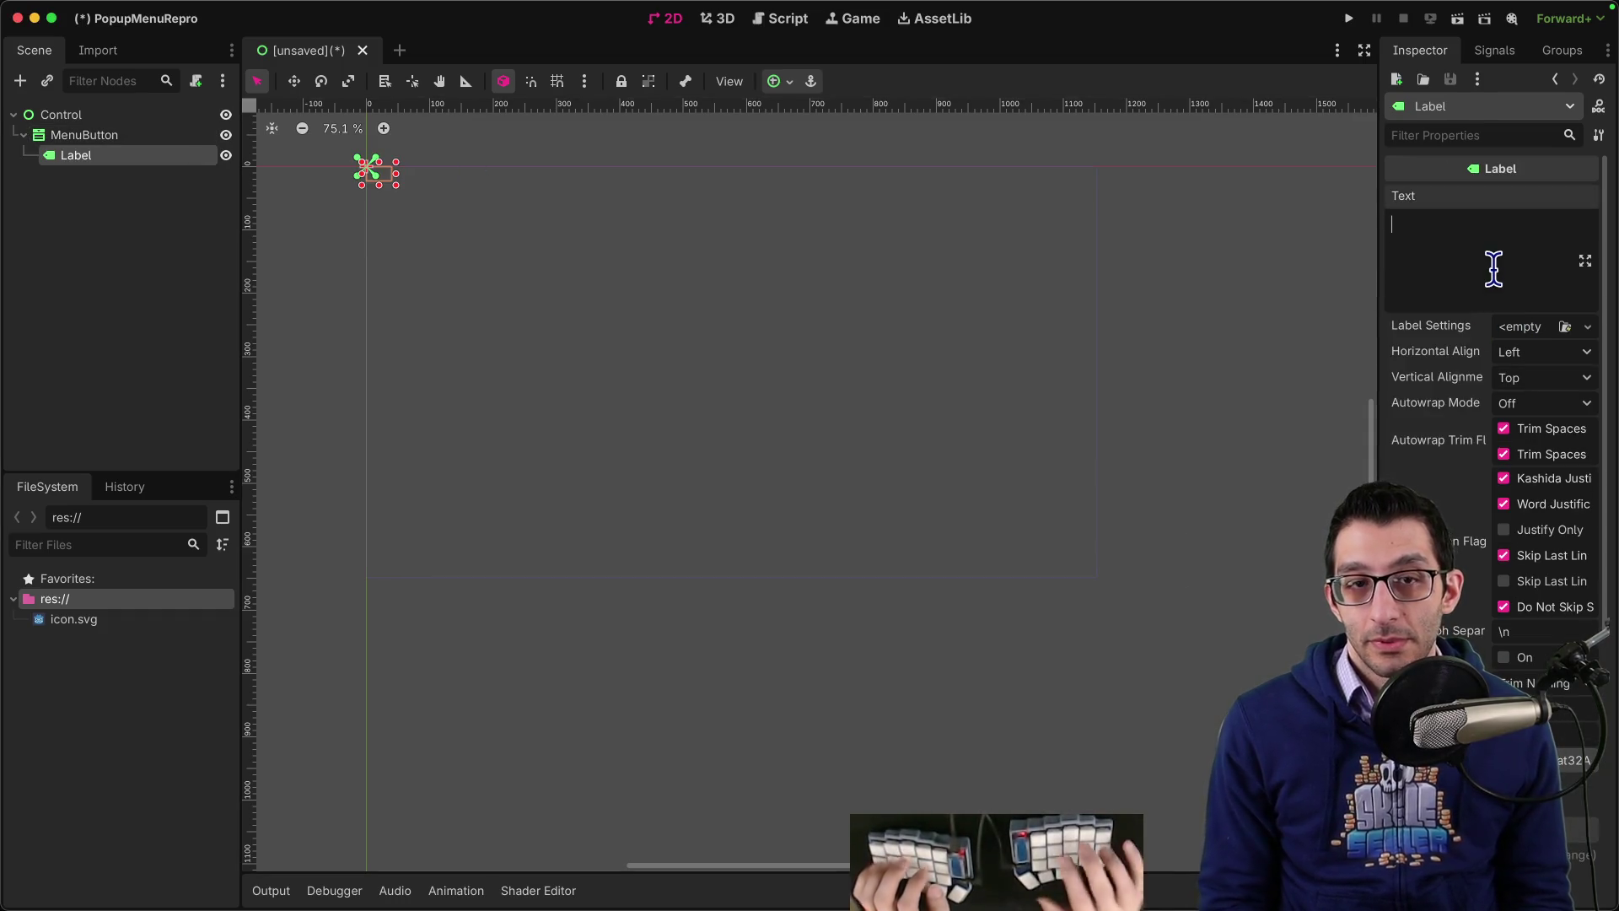
{"action": "type", "text": "Test"}
{"action": "left_click", "coordinate": [119, 217]}
{"action": "left_click", "coordinate": [112, 161]}
{"action": "key", "text": "super+d"}
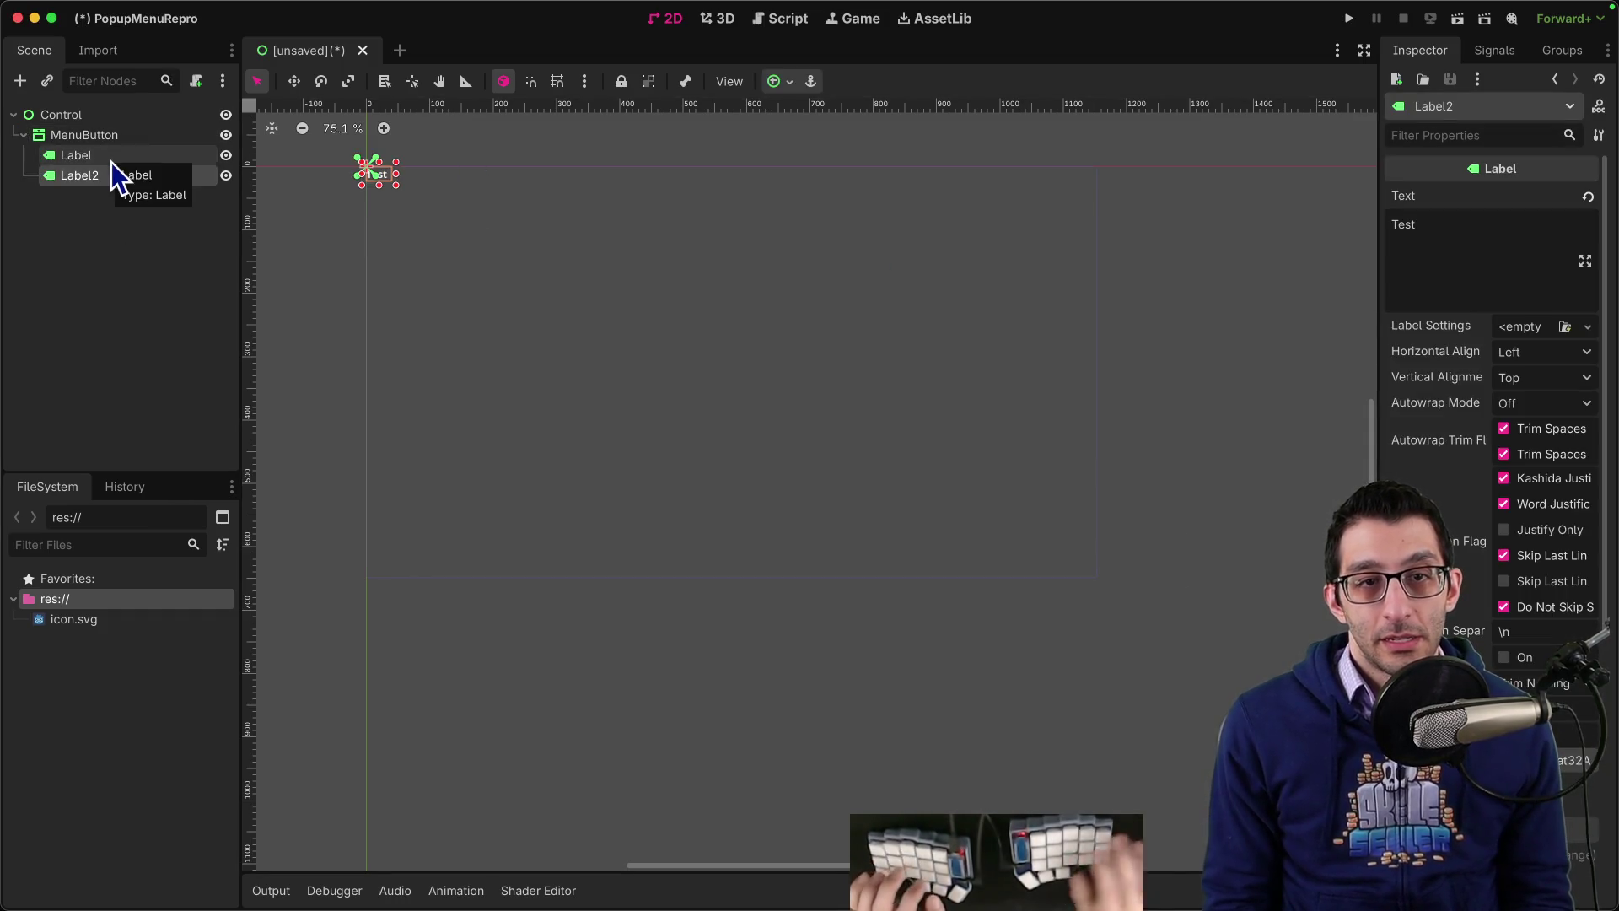
{"action": "left_click", "coordinate": [1458, 247]}
{"action": "type", "text": "2"}
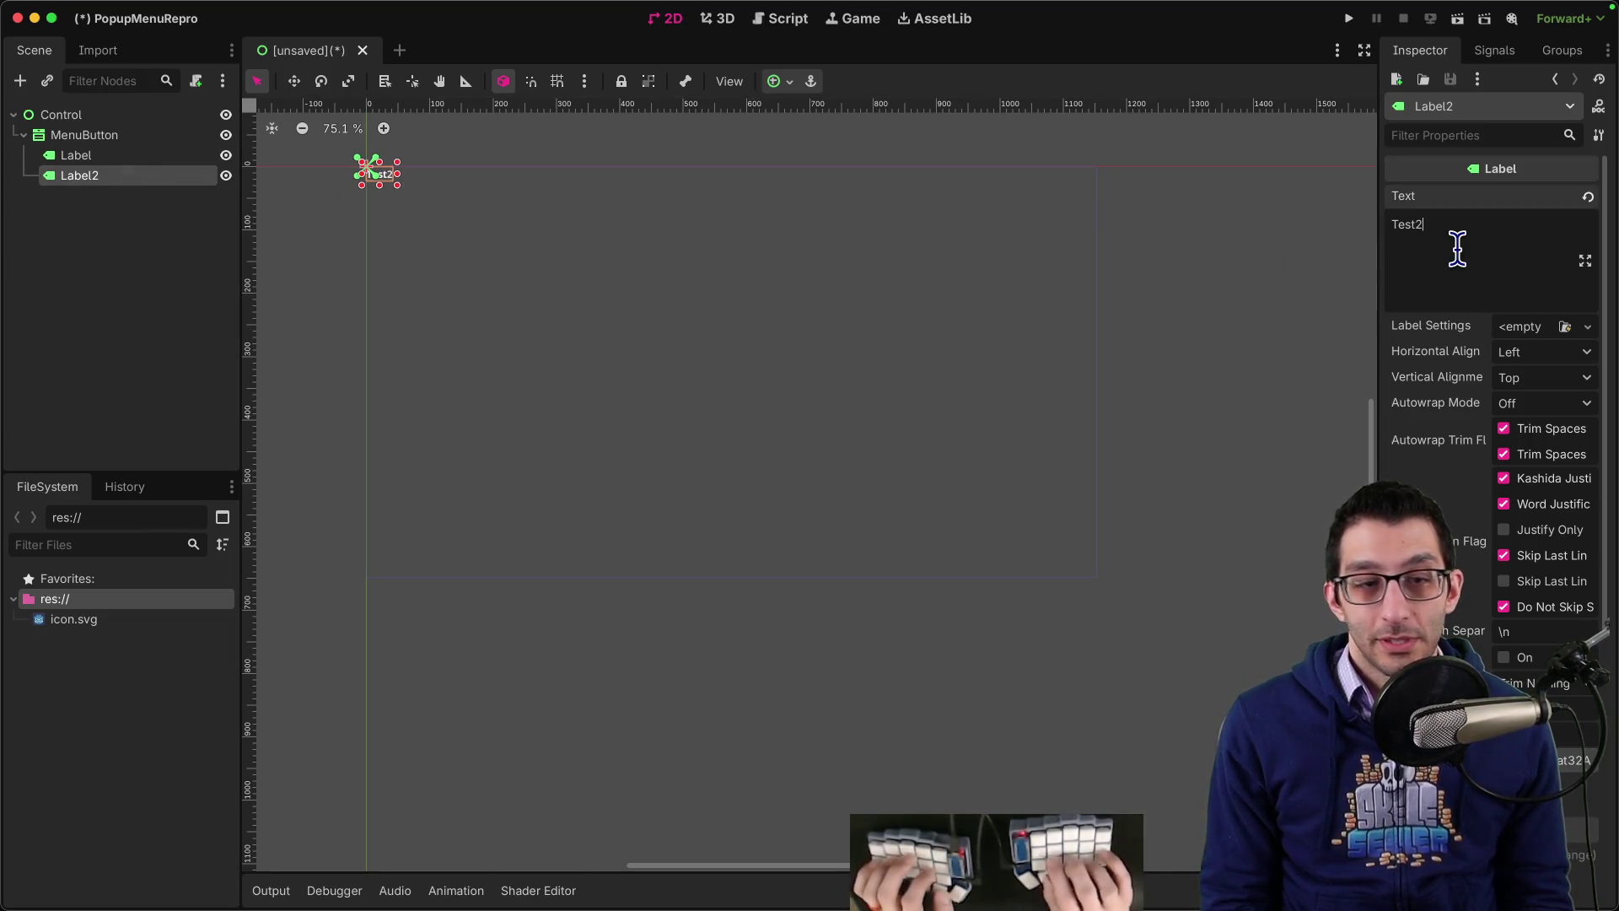
Step: Delete both test Label nodes
{"action": "left_click", "coordinate": [99, 179], "text": "shift"}
{"action": "key", "text": "super+BackSpace"}
{"action": "key", "text": "Return"}
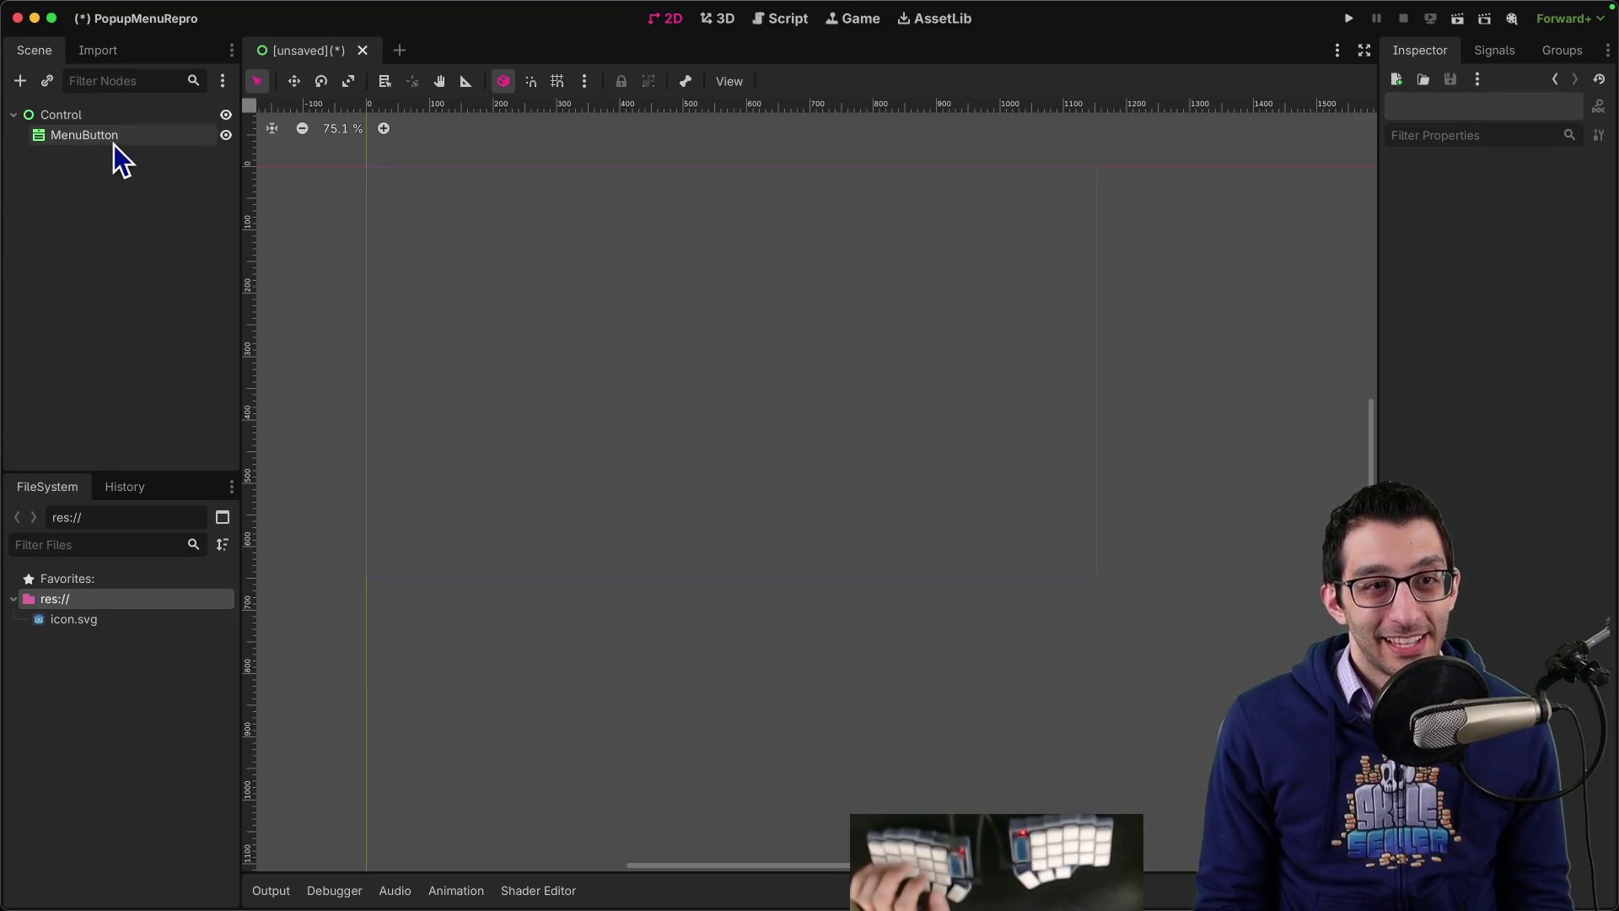
Step: Add one empty element to the MenuButton's popup Items list
{"action": "left_click", "coordinate": [114, 140]}
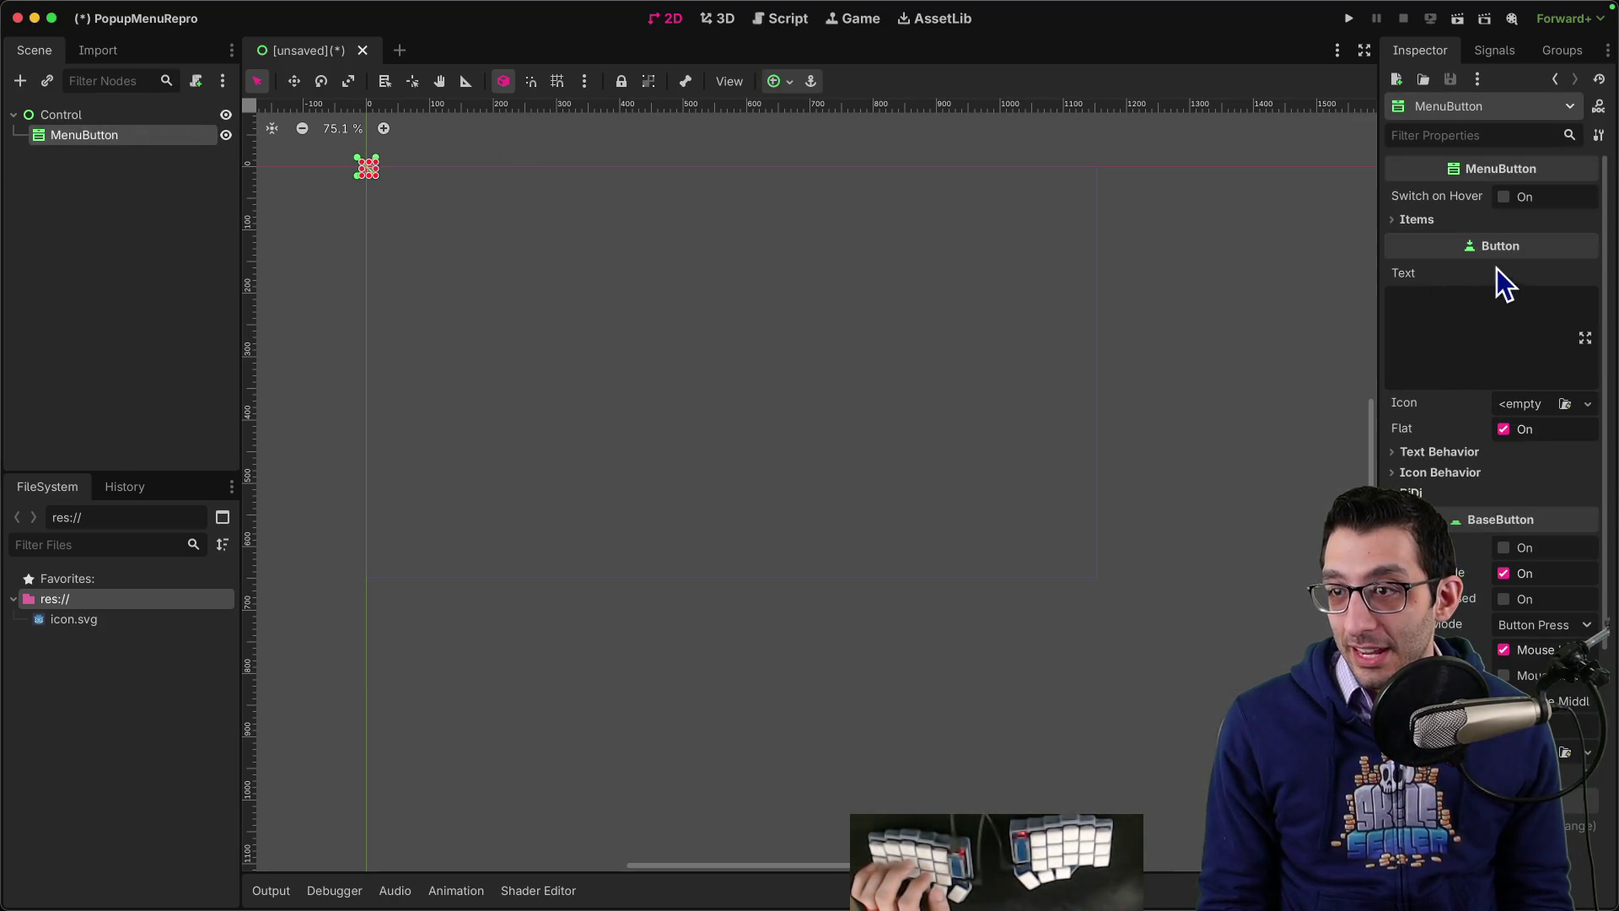
{"action": "left_click", "coordinate": [1492, 219]}
{"action": "left_click", "coordinate": [1494, 245]}
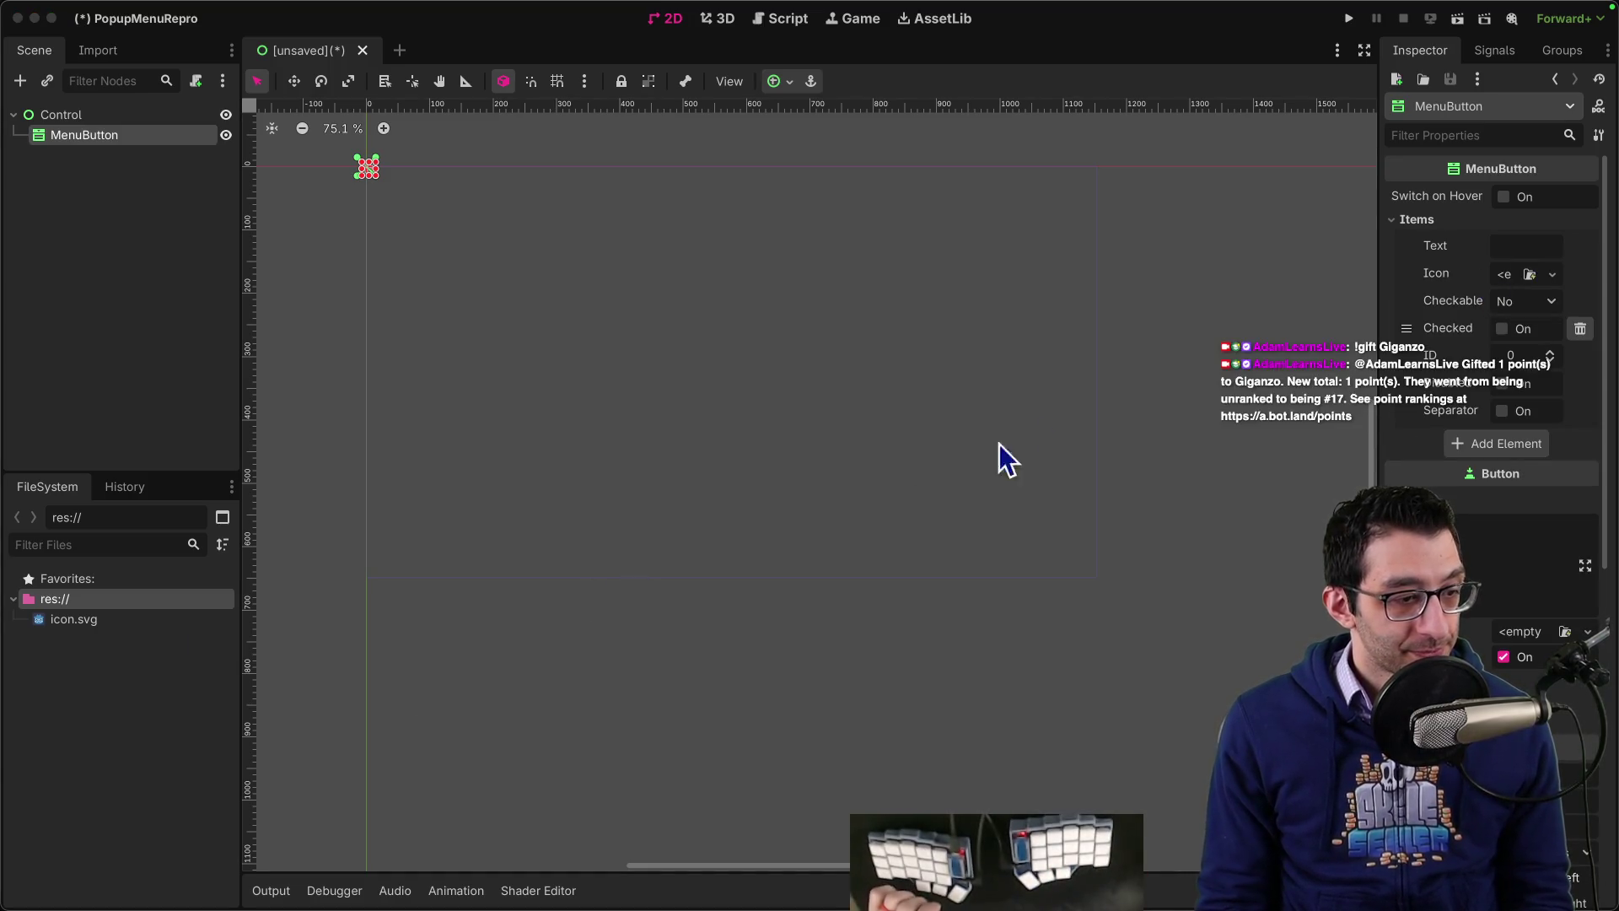
{"action": "left_click", "coordinate": [1488, 253]}
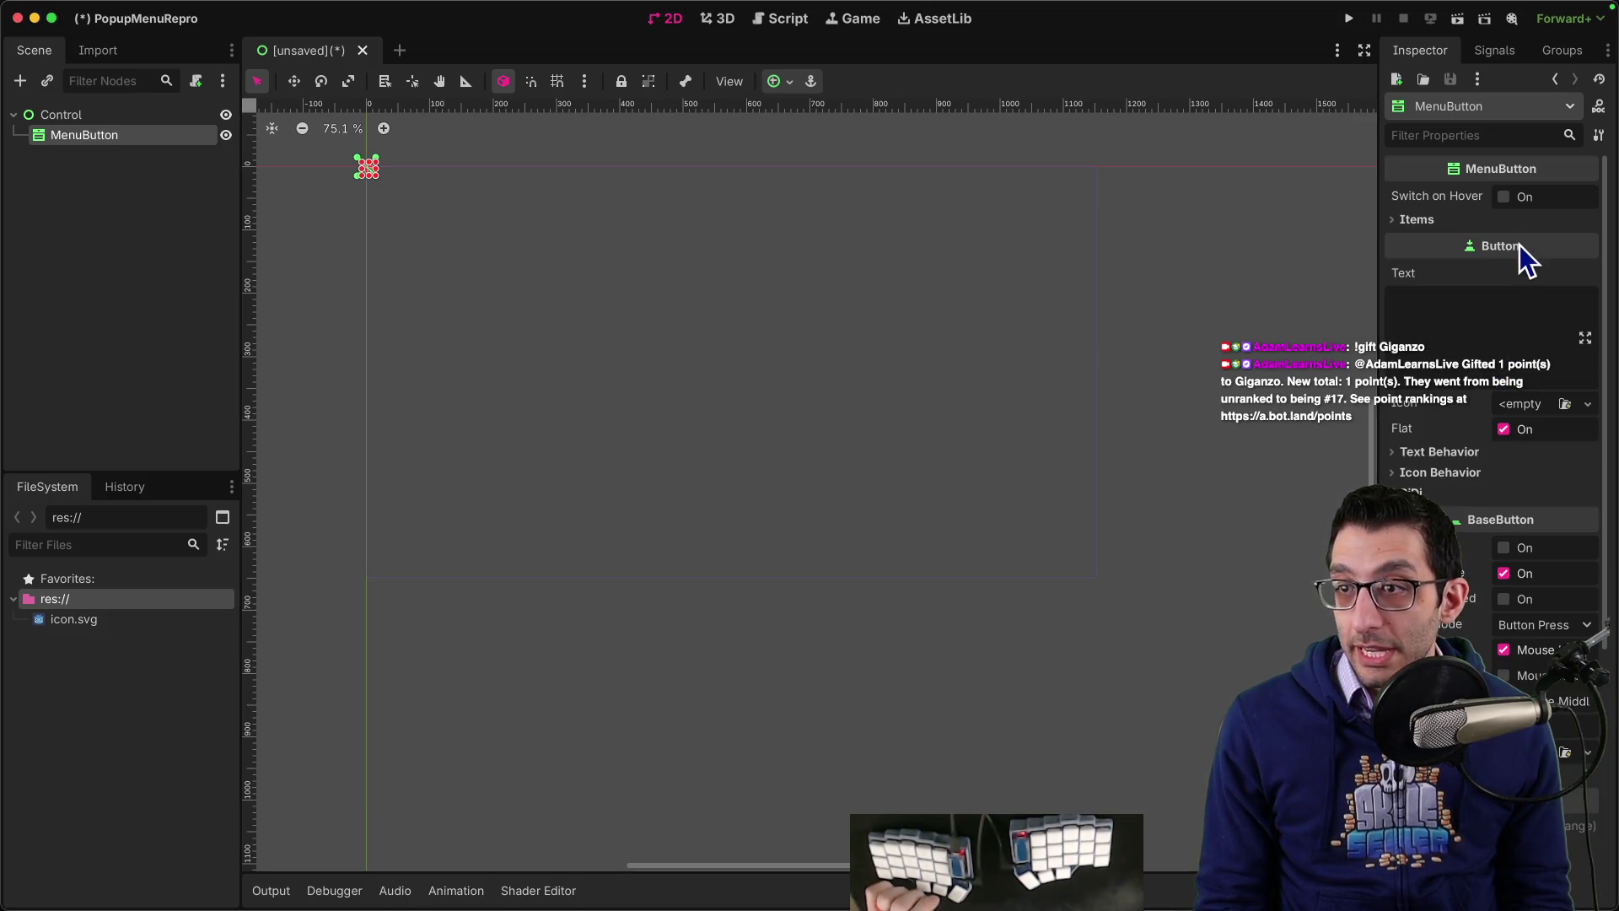
{"action": "left_click", "coordinate": [1429, 223]}
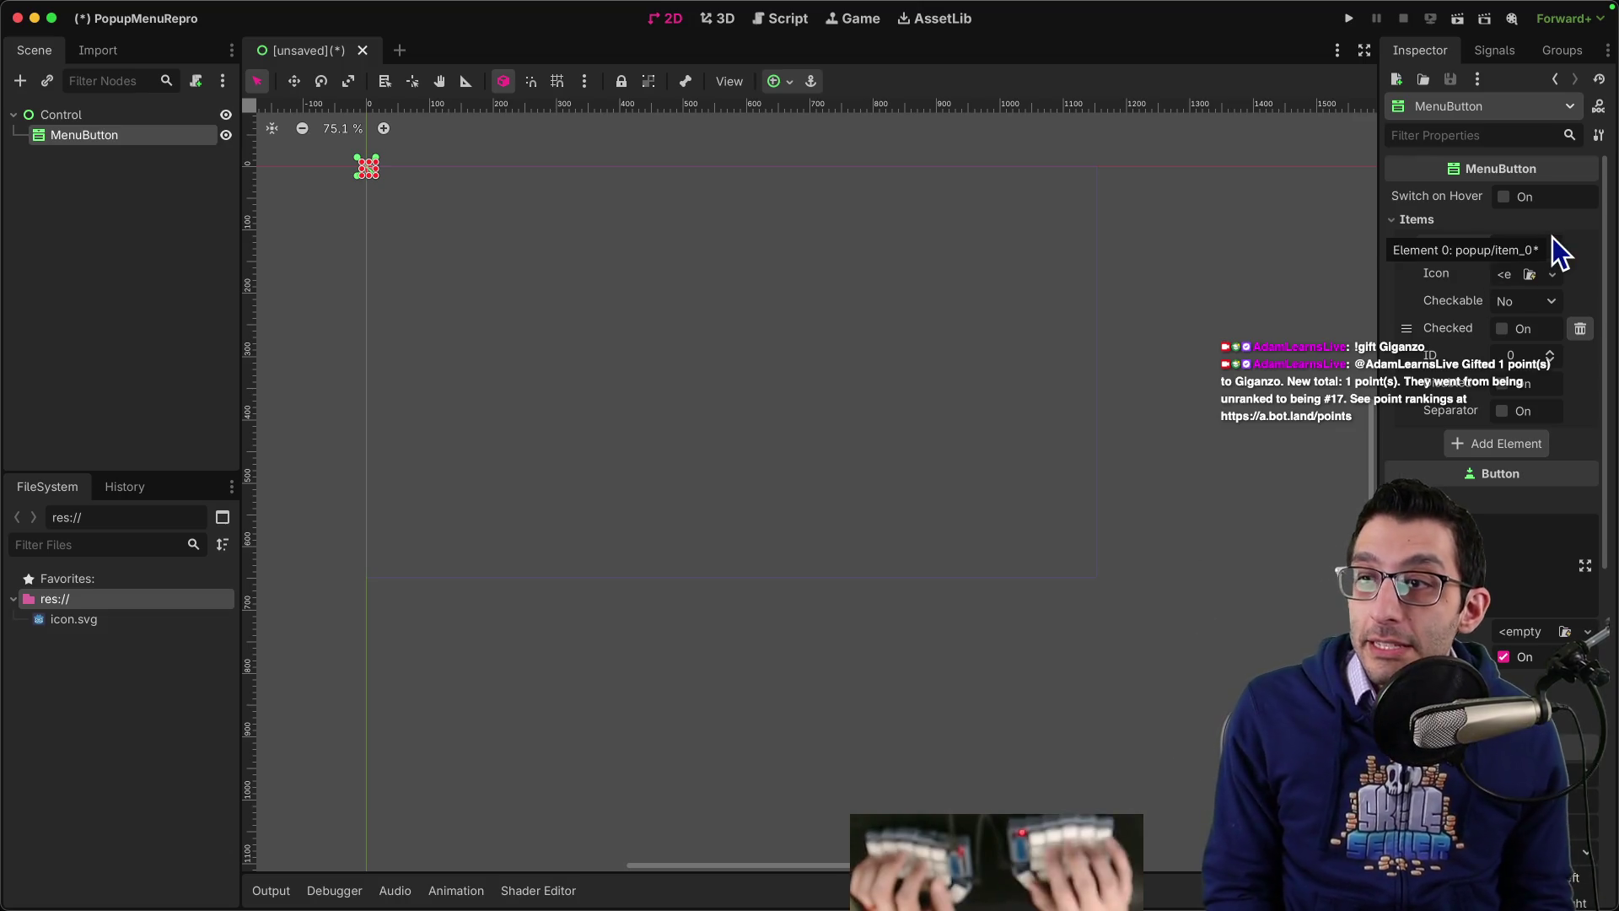
{"action": "mouse_move", "coordinate": [790, 902]}
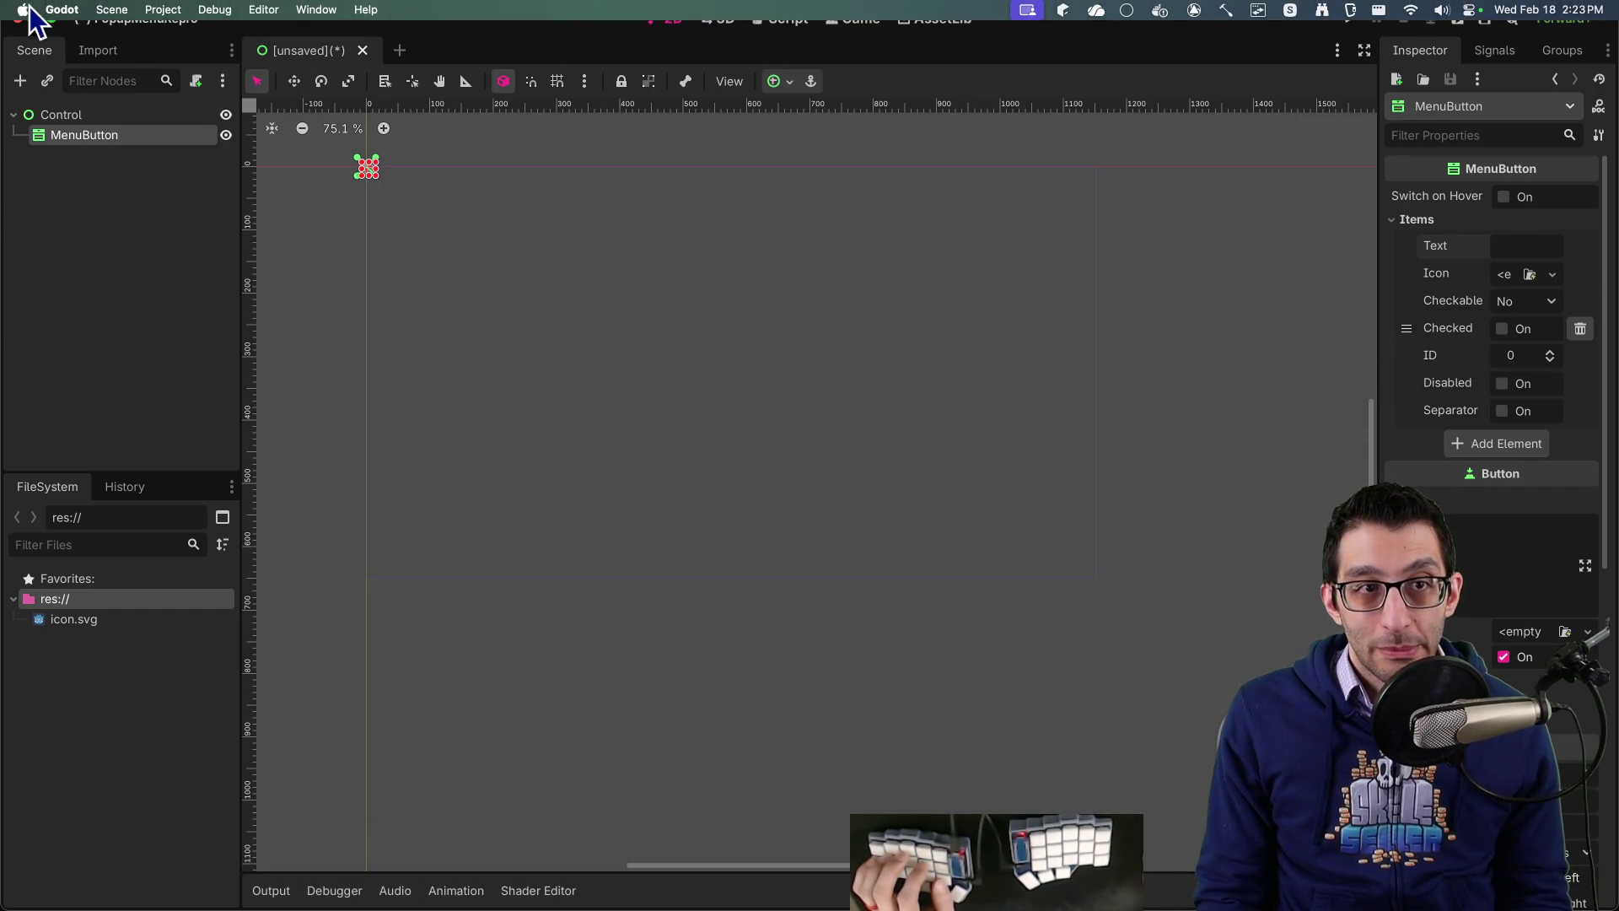
Step: Set the editor theme's Base Color to deep blue 130081 under Editor Settings > Interface > Theme
{"action": "left_click", "coordinate": [62, 10]}
{"action": "left_click", "coordinate": [85, 63]}
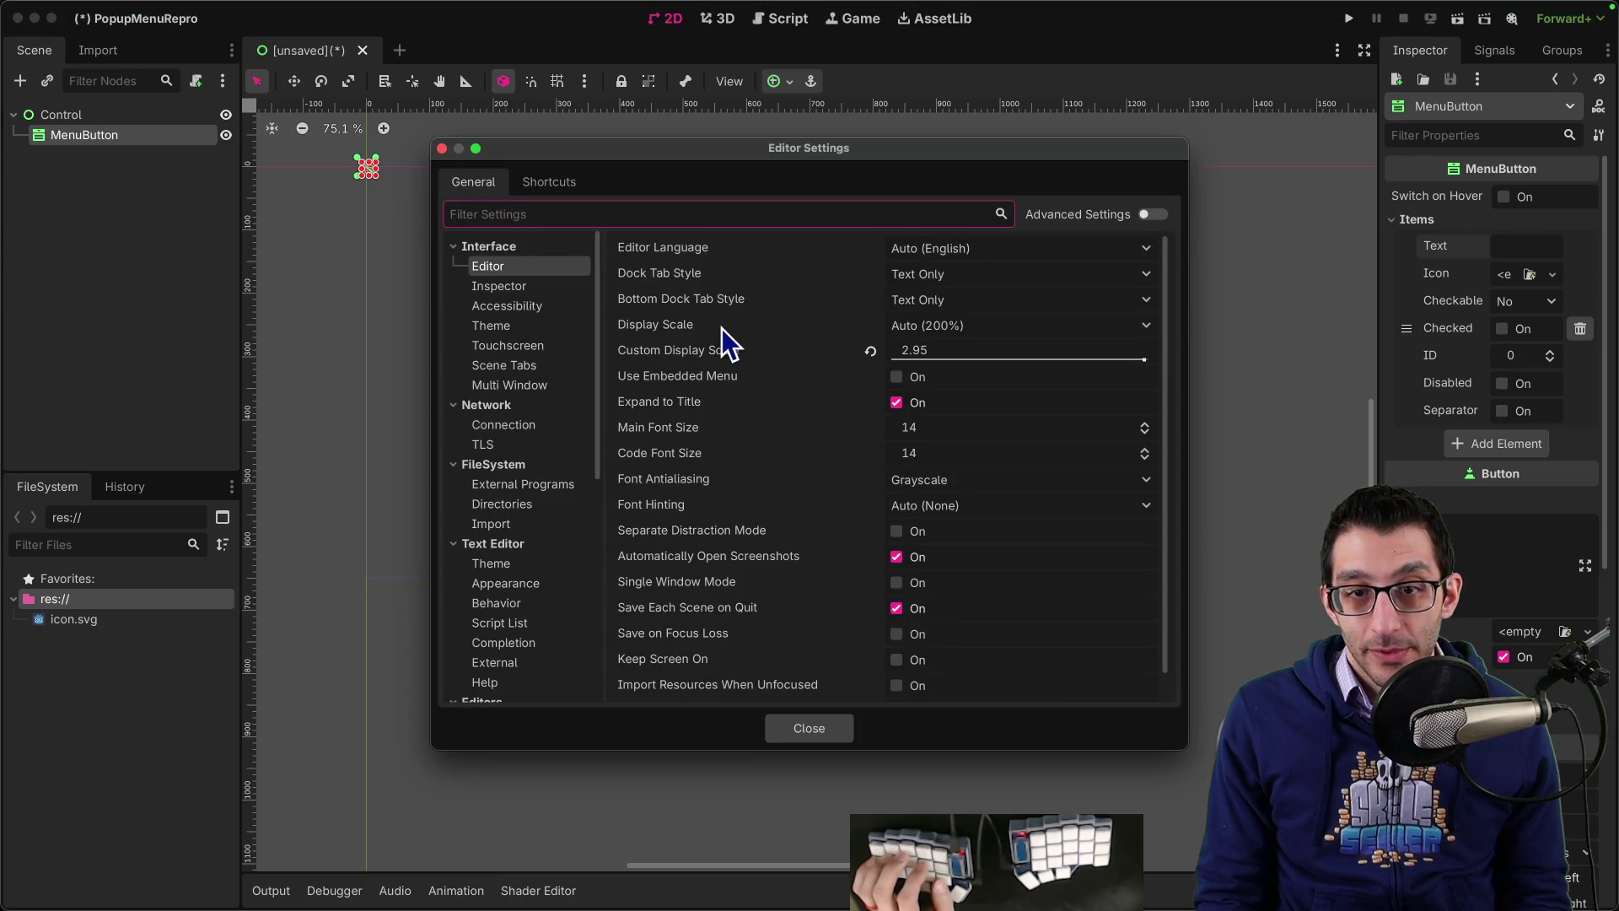
{"action": "scroll", "coordinate": [721, 327], "scroll_direction": "down", "scroll_amount": 1}
{"action": "scroll", "coordinate": [730, 350], "scroll_direction": "up", "scroll_amount": 1}
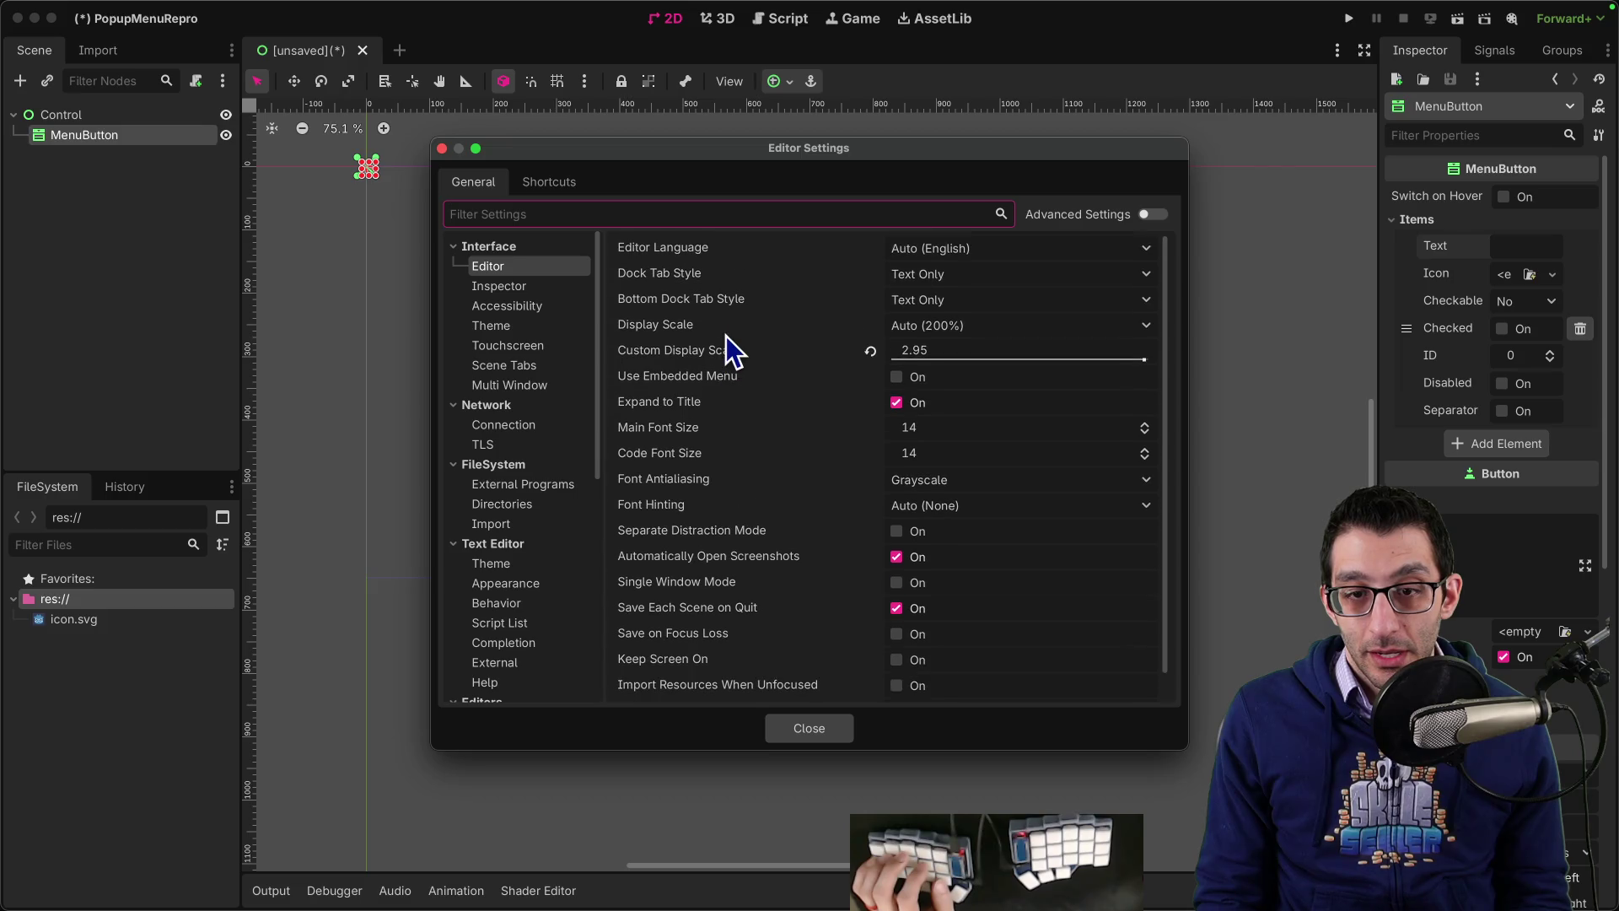
{"action": "left_click", "coordinate": [525, 326]}
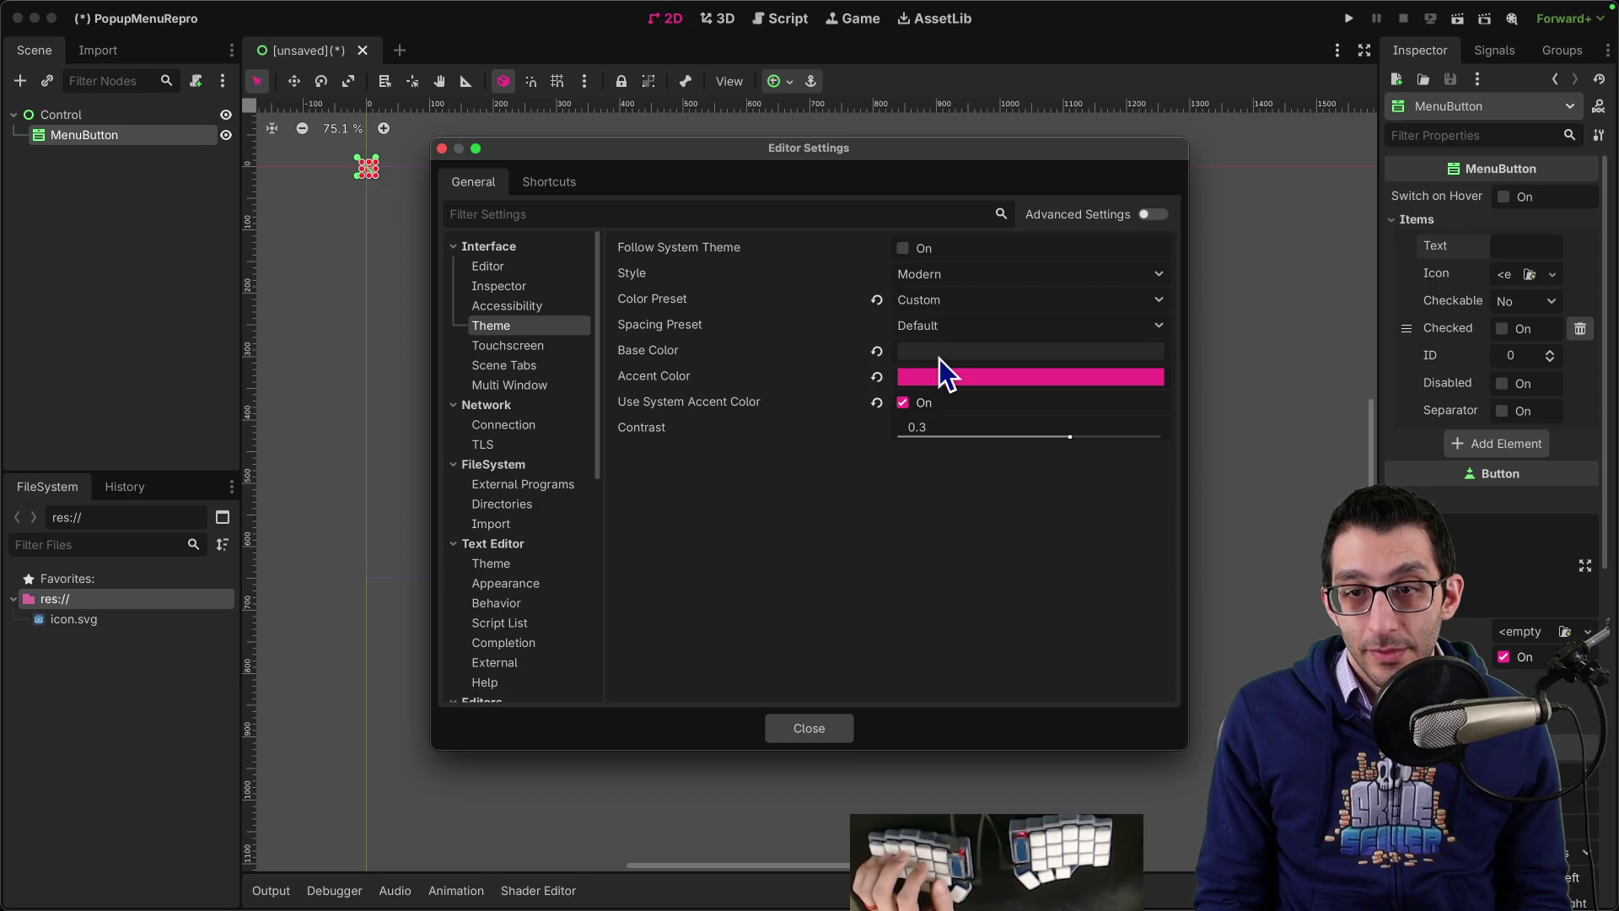
{"action": "left_click", "coordinate": [939, 355]}
{"action": "left_click_drag", "start_coordinate": [1018, 493], "coordinate": [1008, 383]}
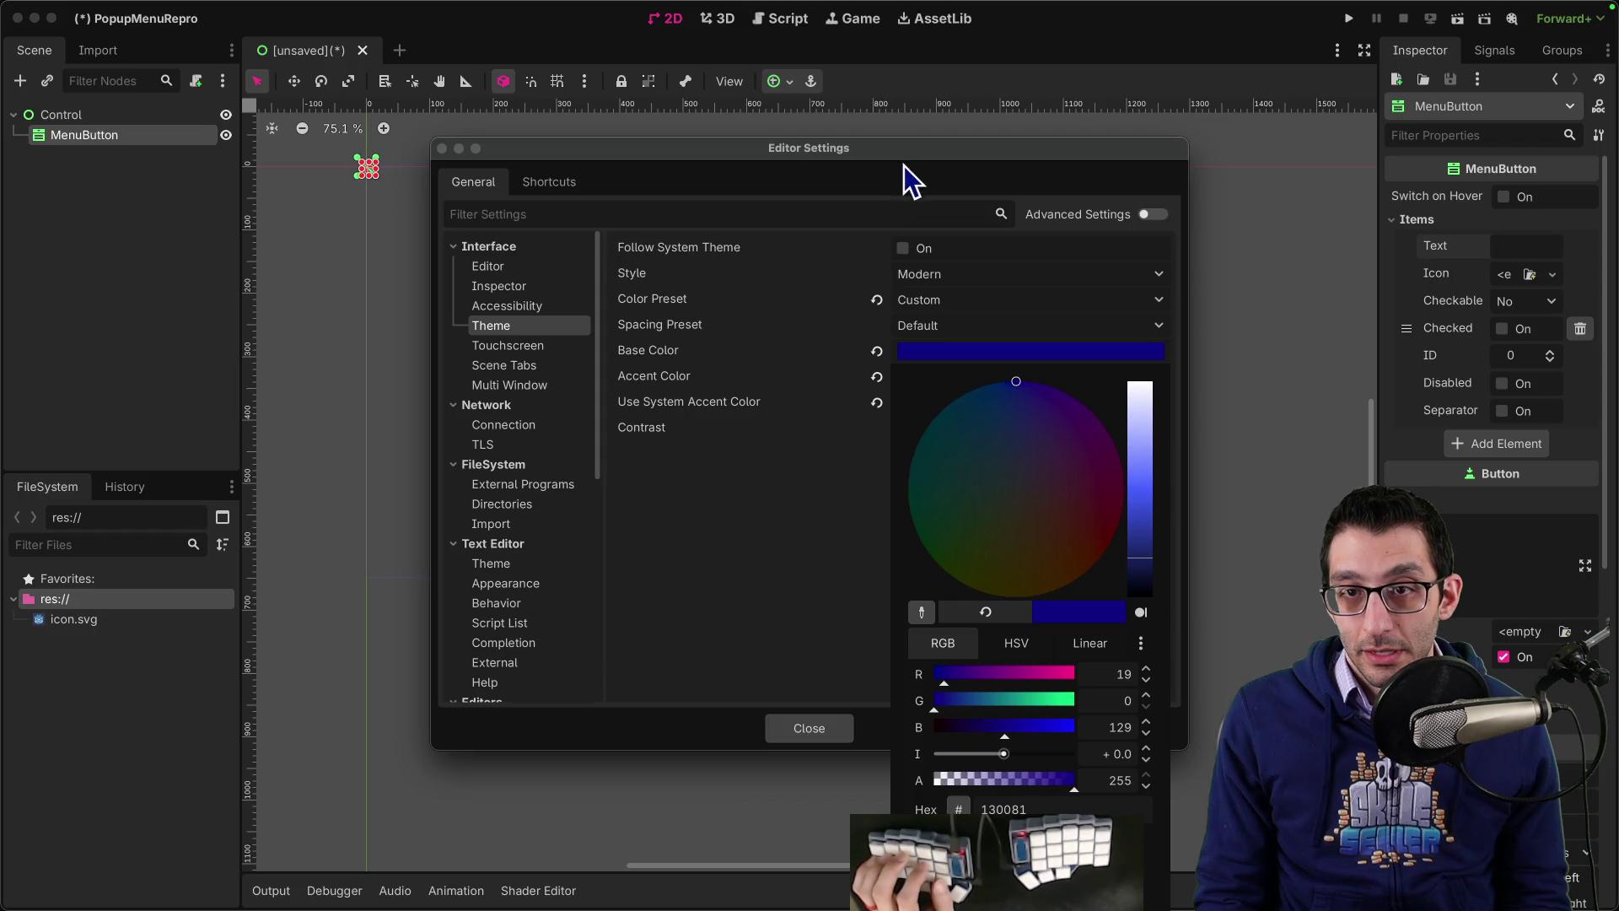
{"action": "left_click_drag", "start_coordinate": [904, 166], "coordinate": [814, 95]}
{"action": "left_click", "coordinate": [803, 209]}
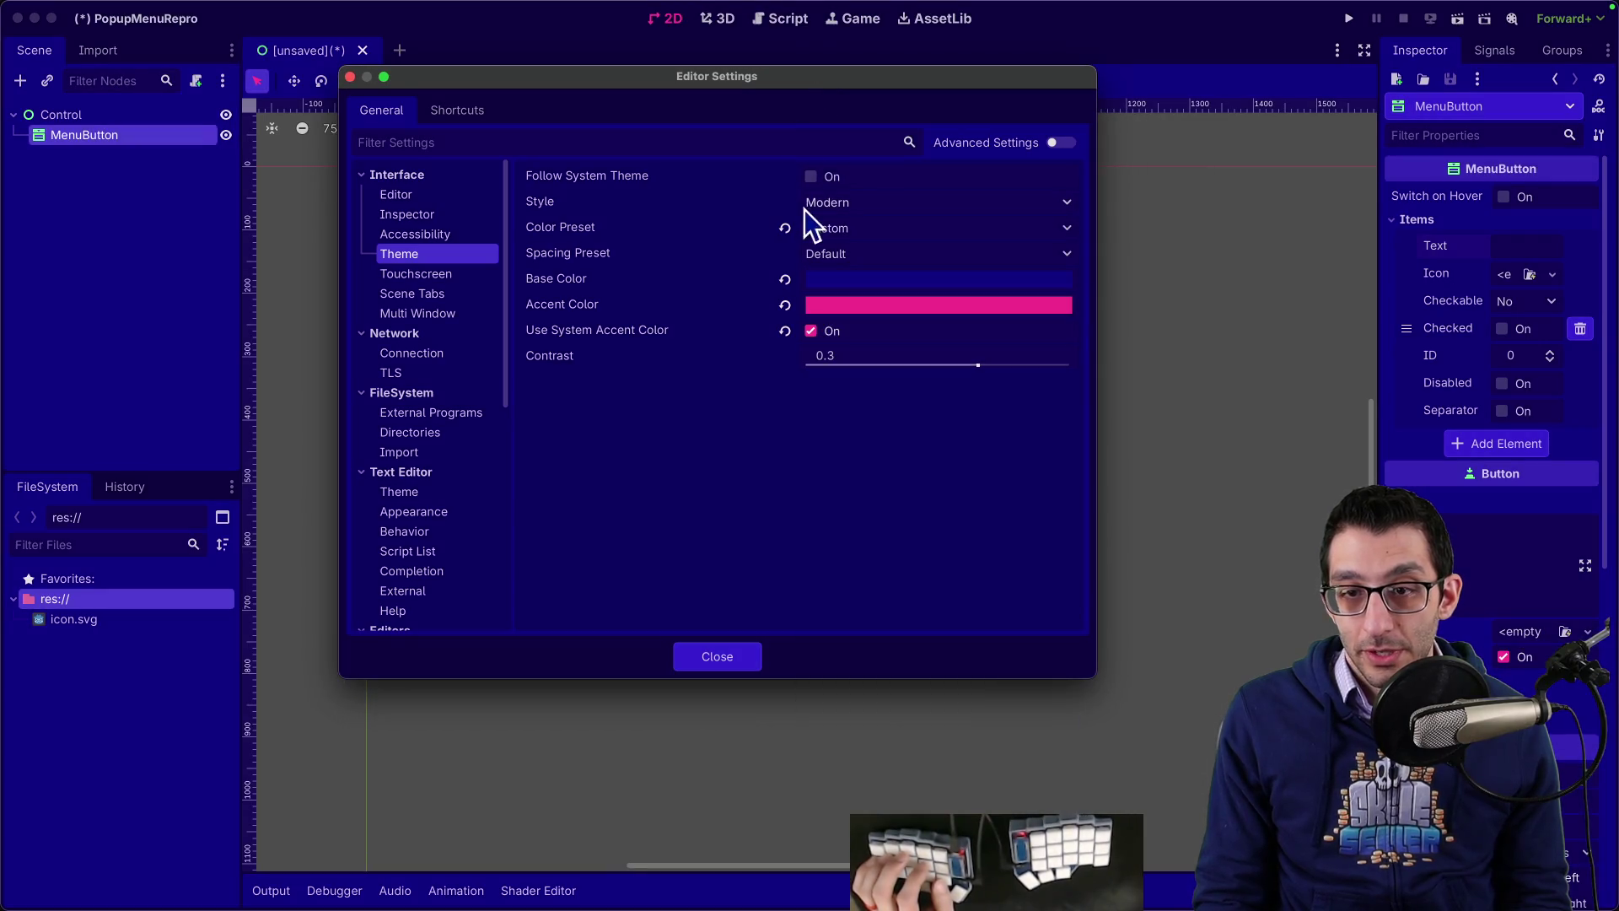
Step: Try a darker blue Base Color like 0a0059, then revert it to the default grey
{"action": "left_click", "coordinate": [828, 304]}
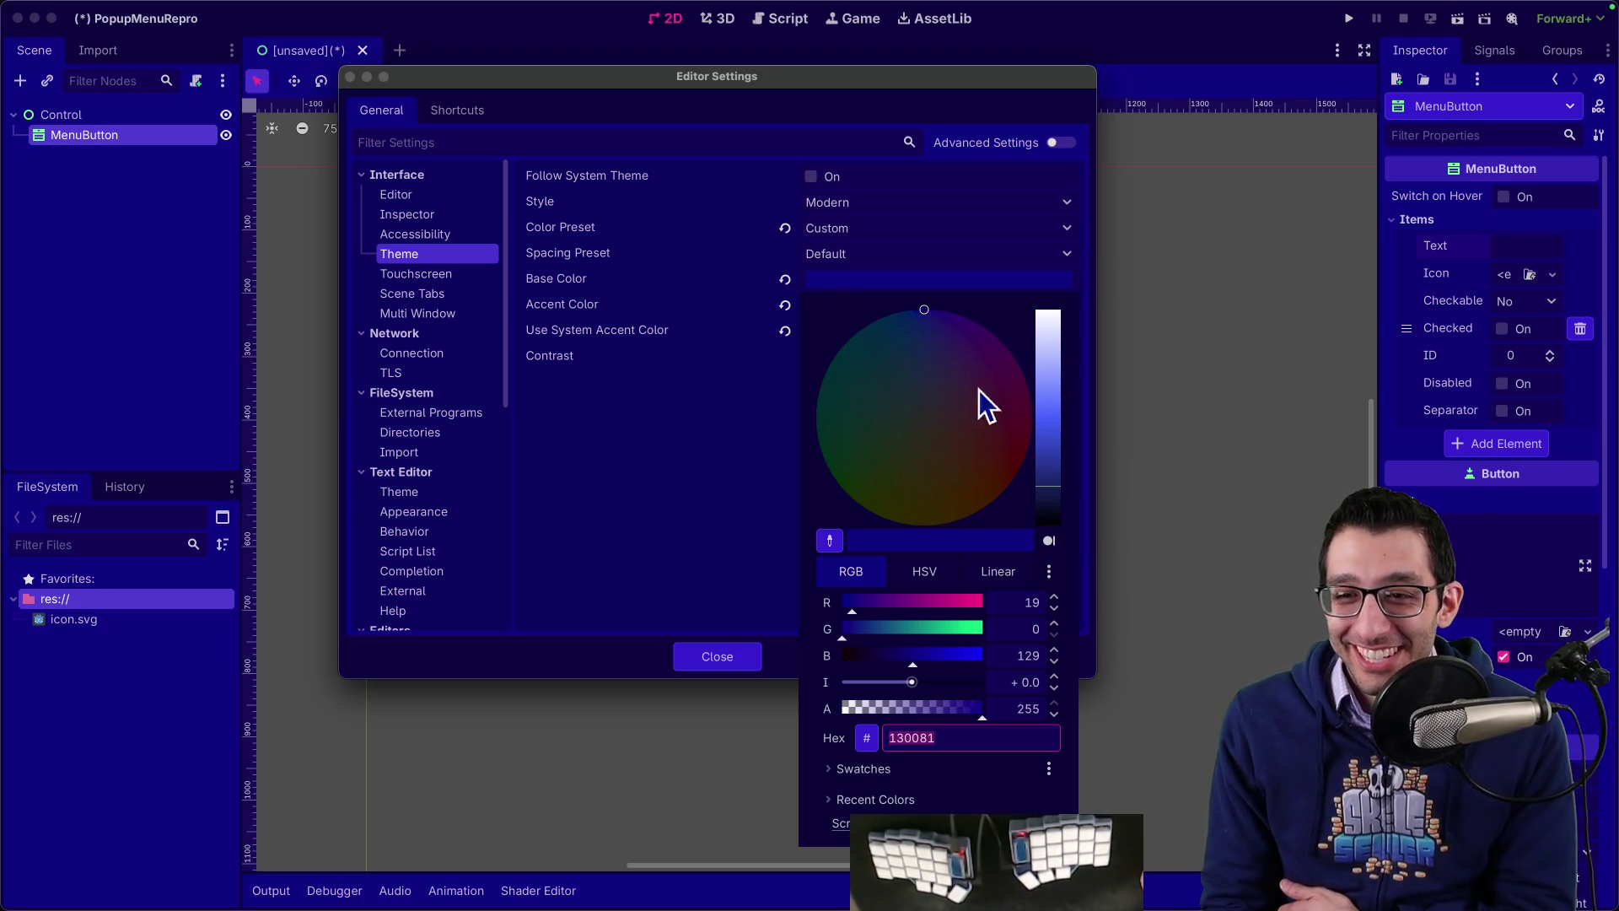
{"action": "left_click_drag", "start_coordinate": [1040, 479], "coordinate": [1047, 506]}
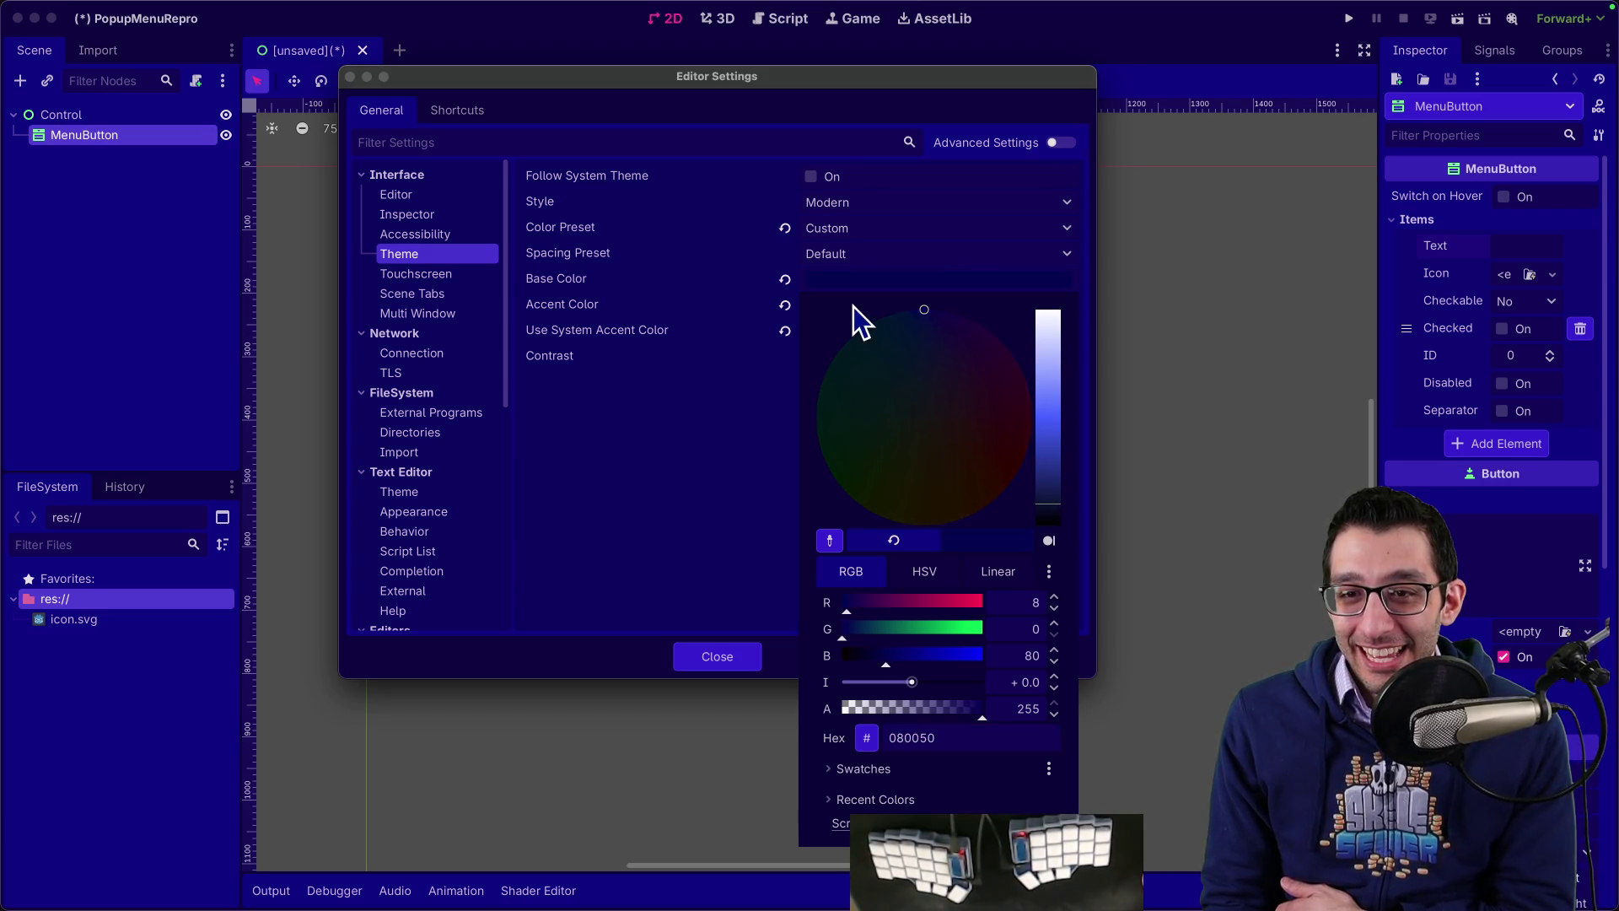
{"action": "left_click", "coordinate": [909, 264]}
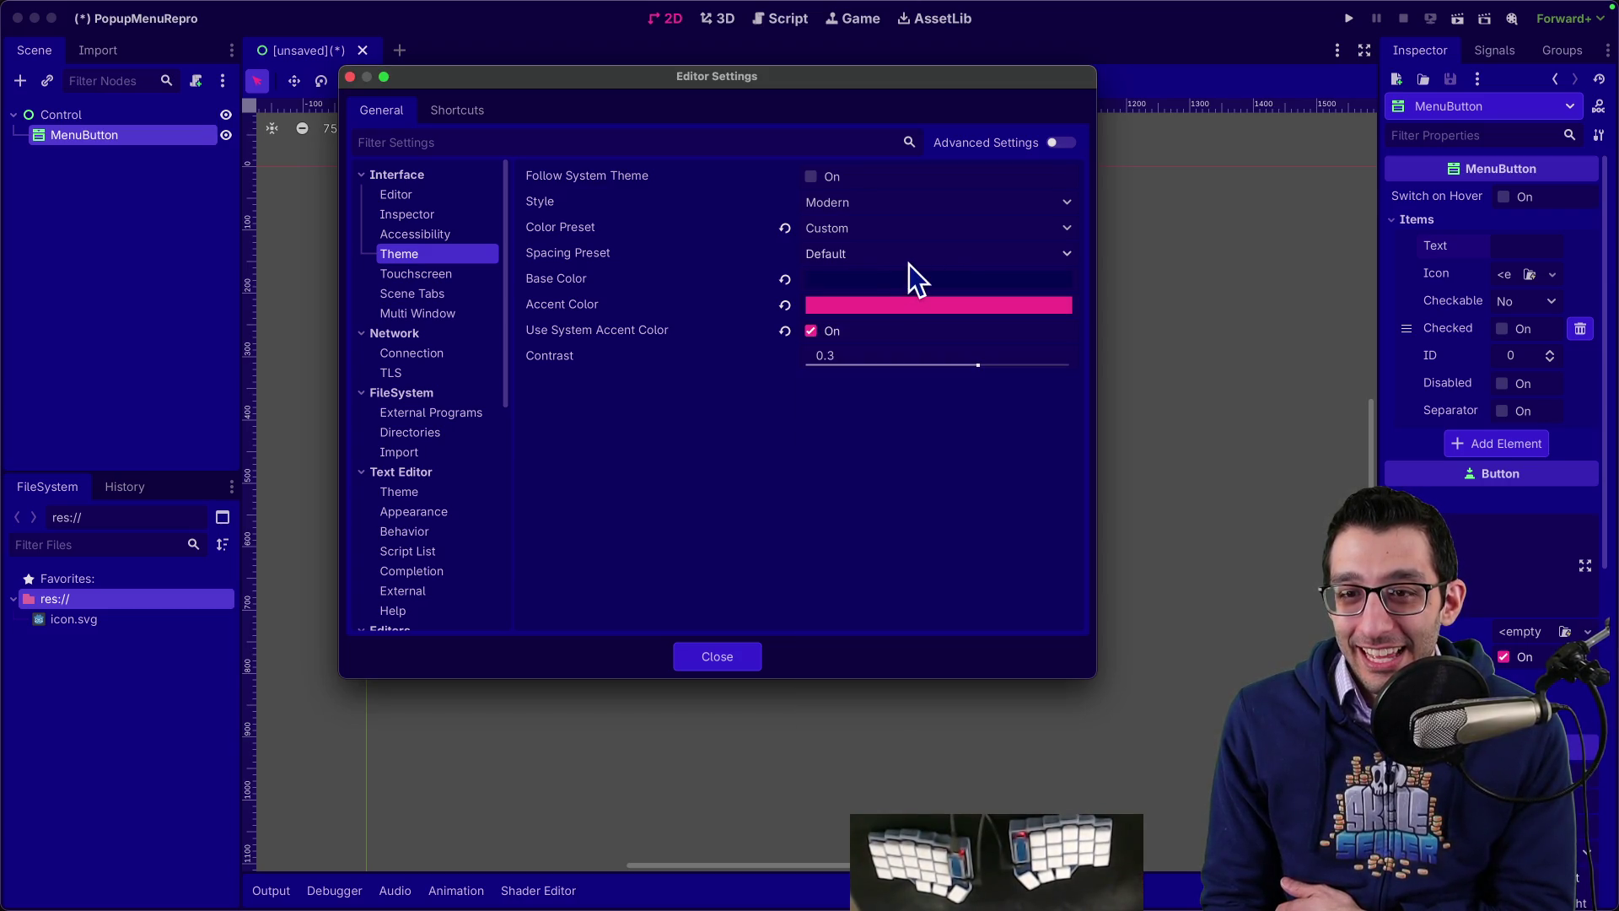
{"action": "left_click", "coordinate": [838, 279]}
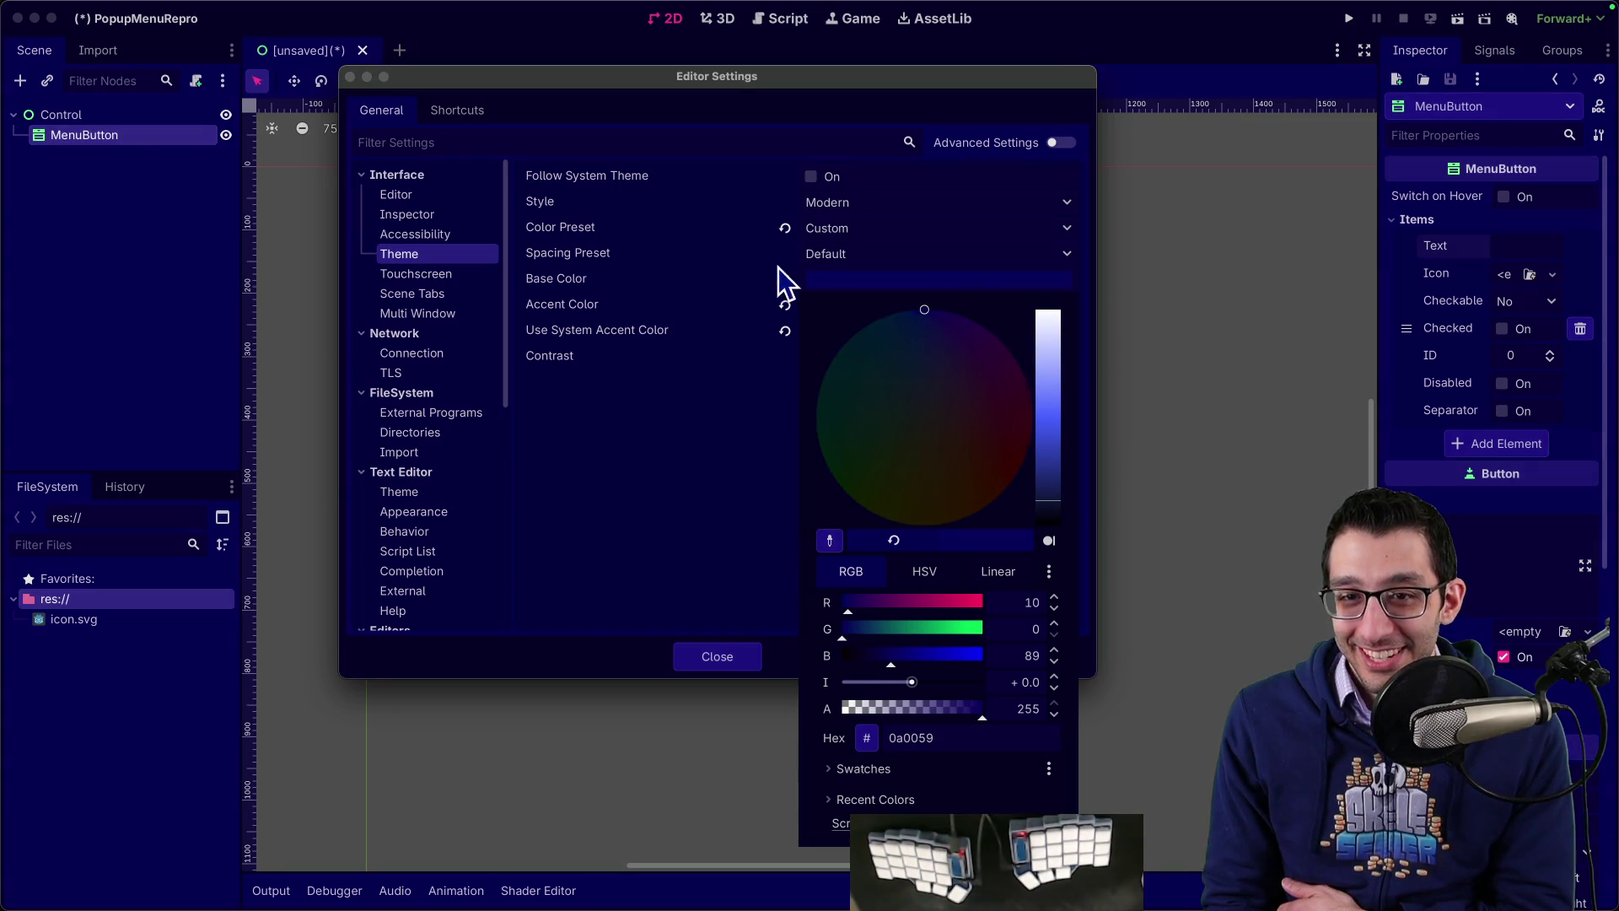
{"action": "left_click", "coordinate": [691, 439]}
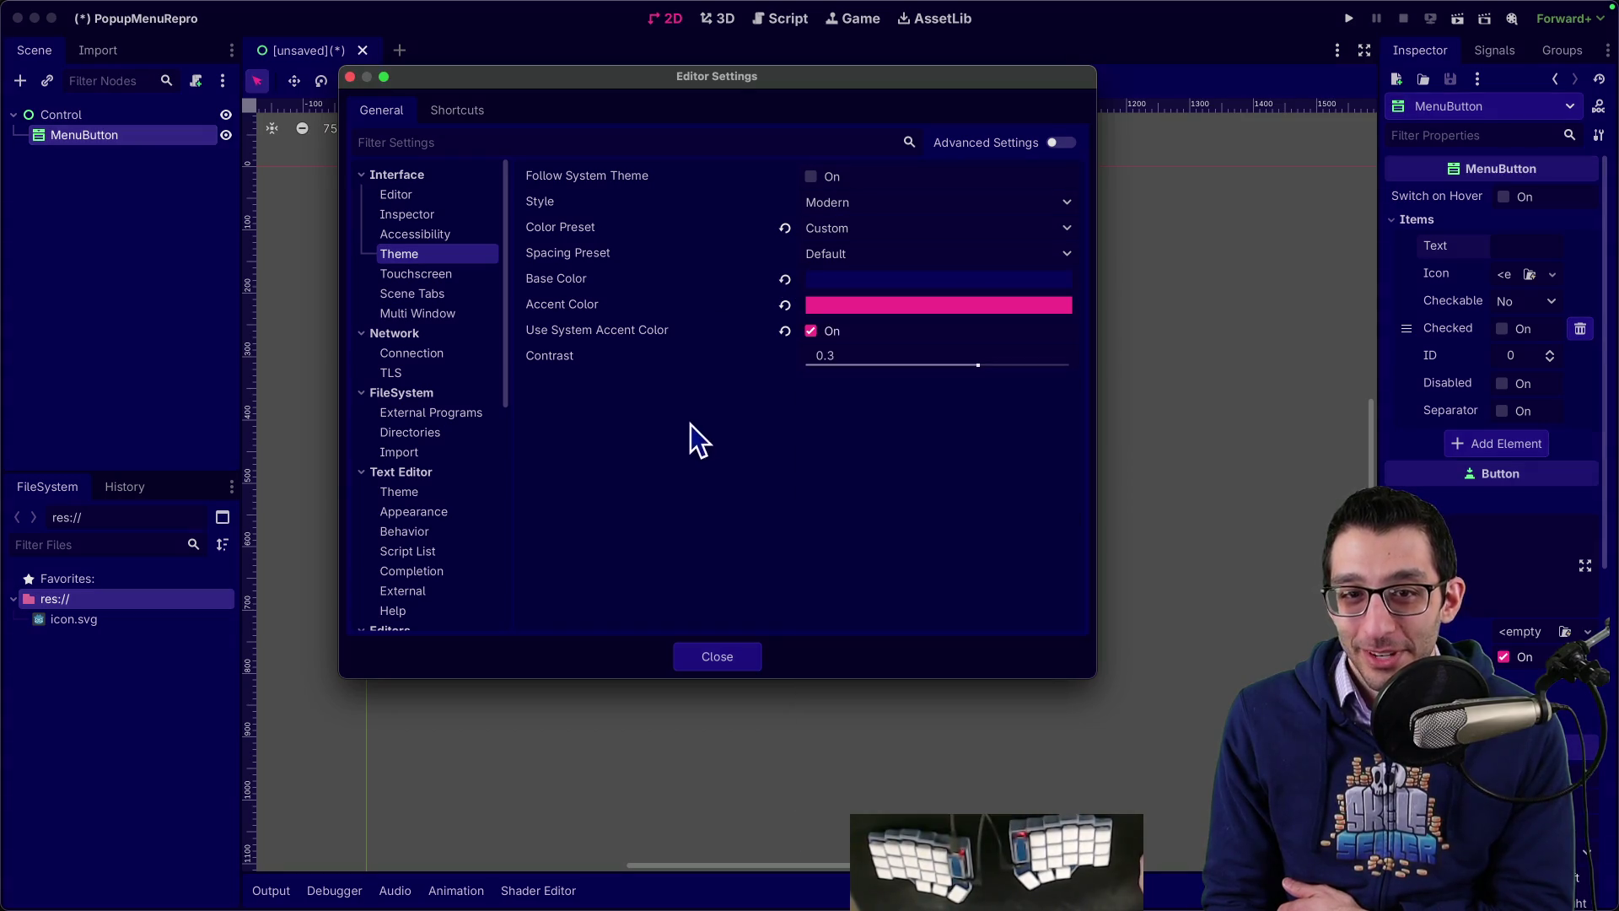
{"action": "left_click", "coordinate": [867, 286]}
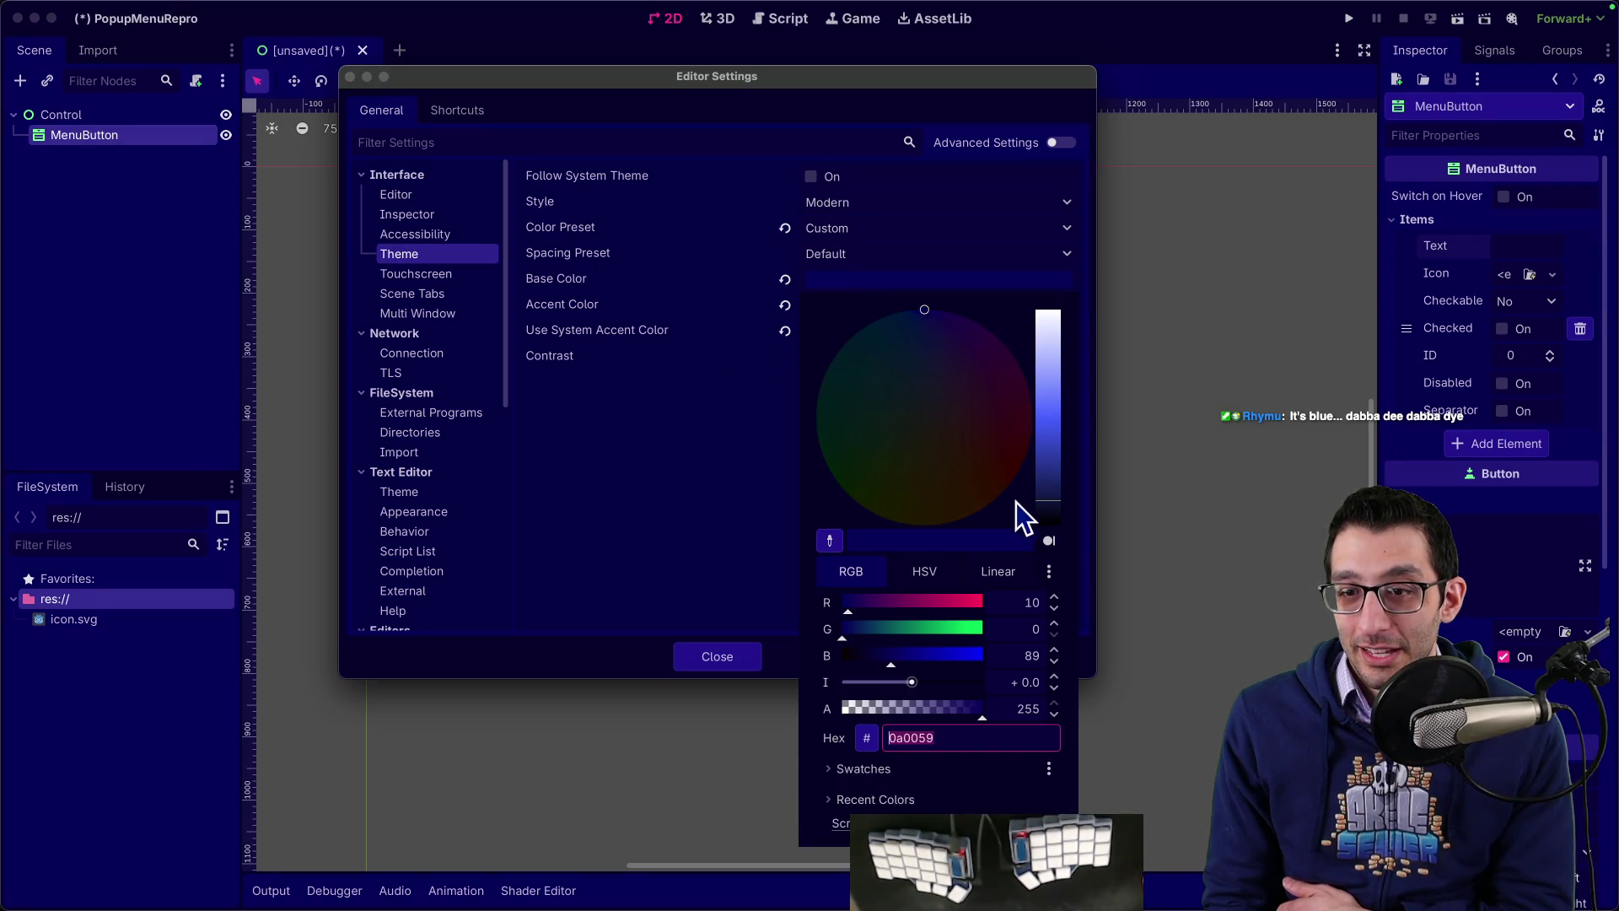
{"action": "left_click", "coordinate": [619, 462]}
{"action": "left_click", "coordinate": [785, 279]}
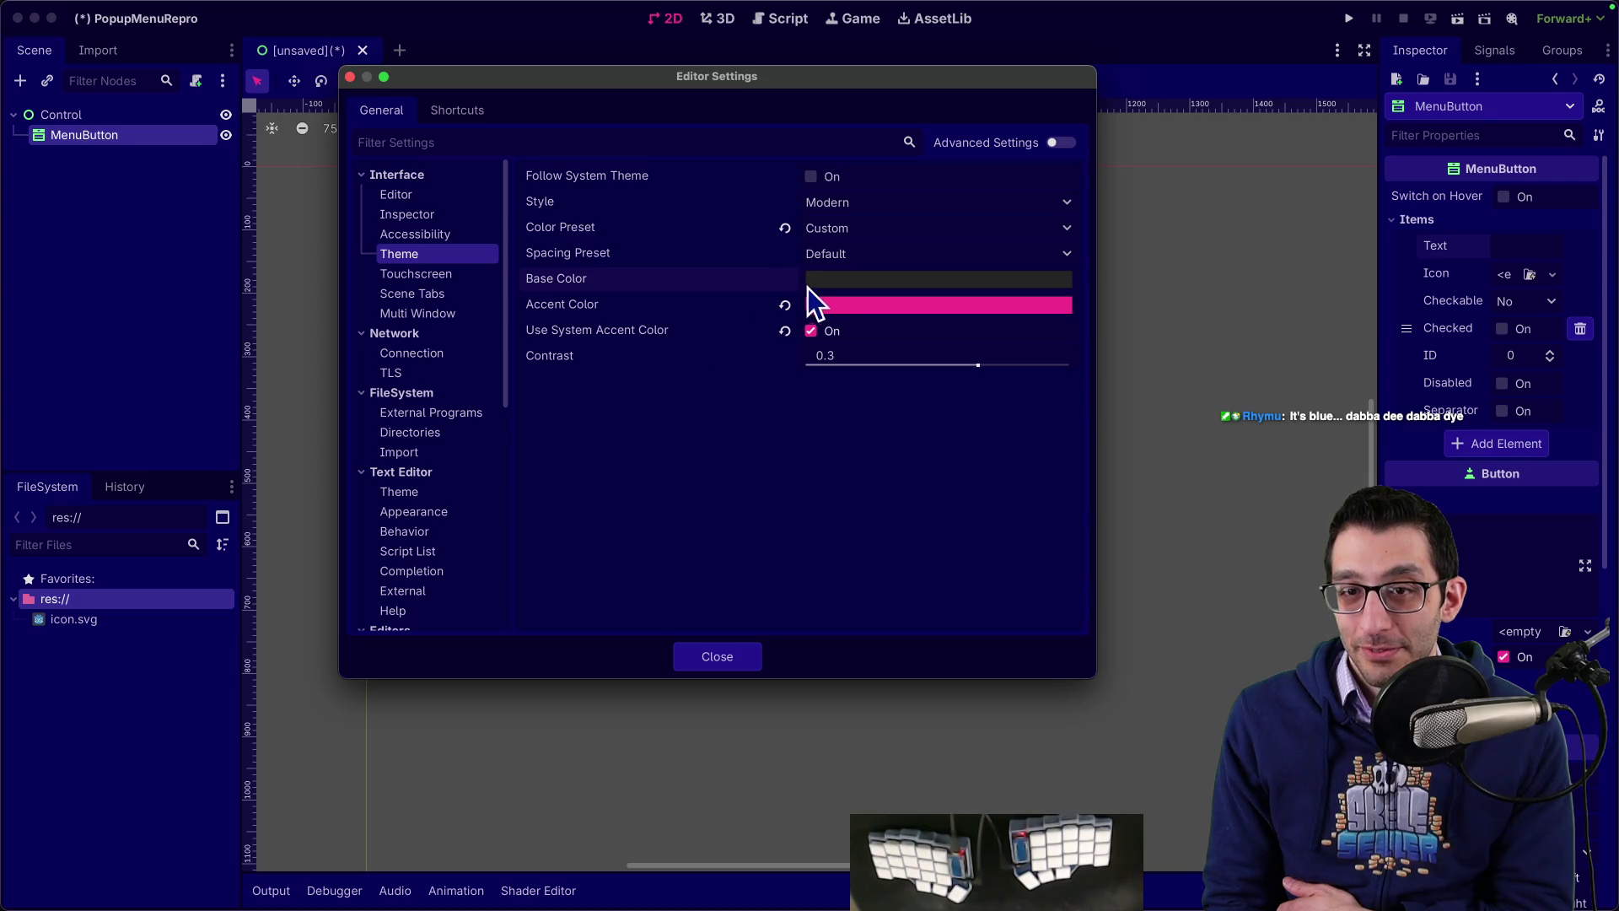
Step: Try pure black 000000 as the theme Base Color
{"action": "left_click", "coordinate": [848, 281]}
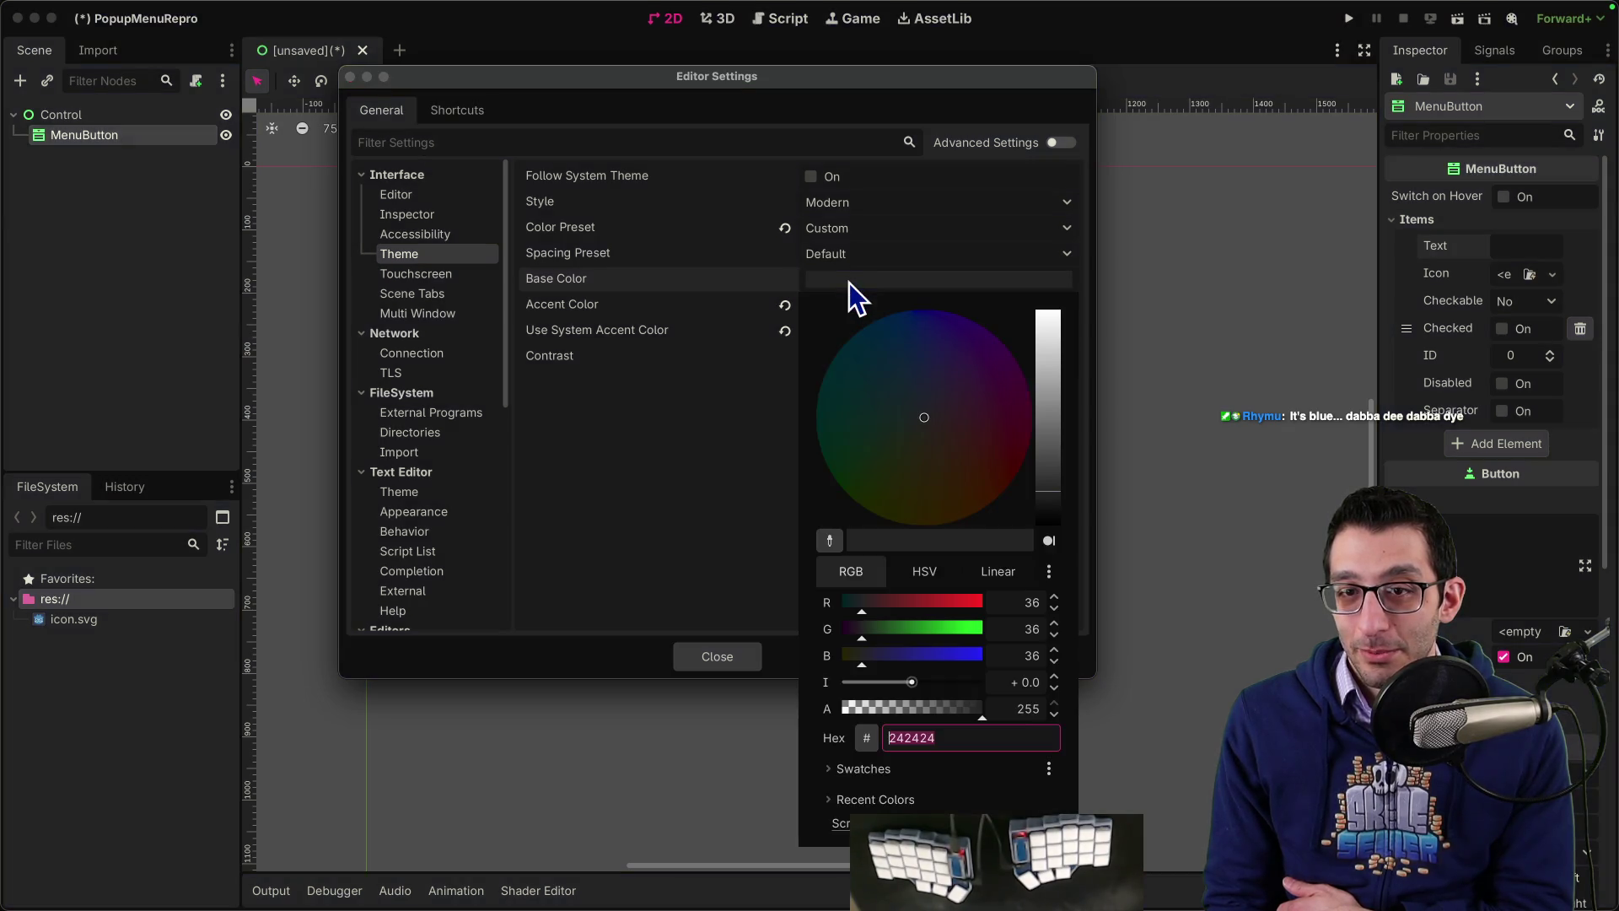
{"action": "left_click", "coordinate": [848, 282]}
{"action": "left_click", "coordinate": [848, 284]}
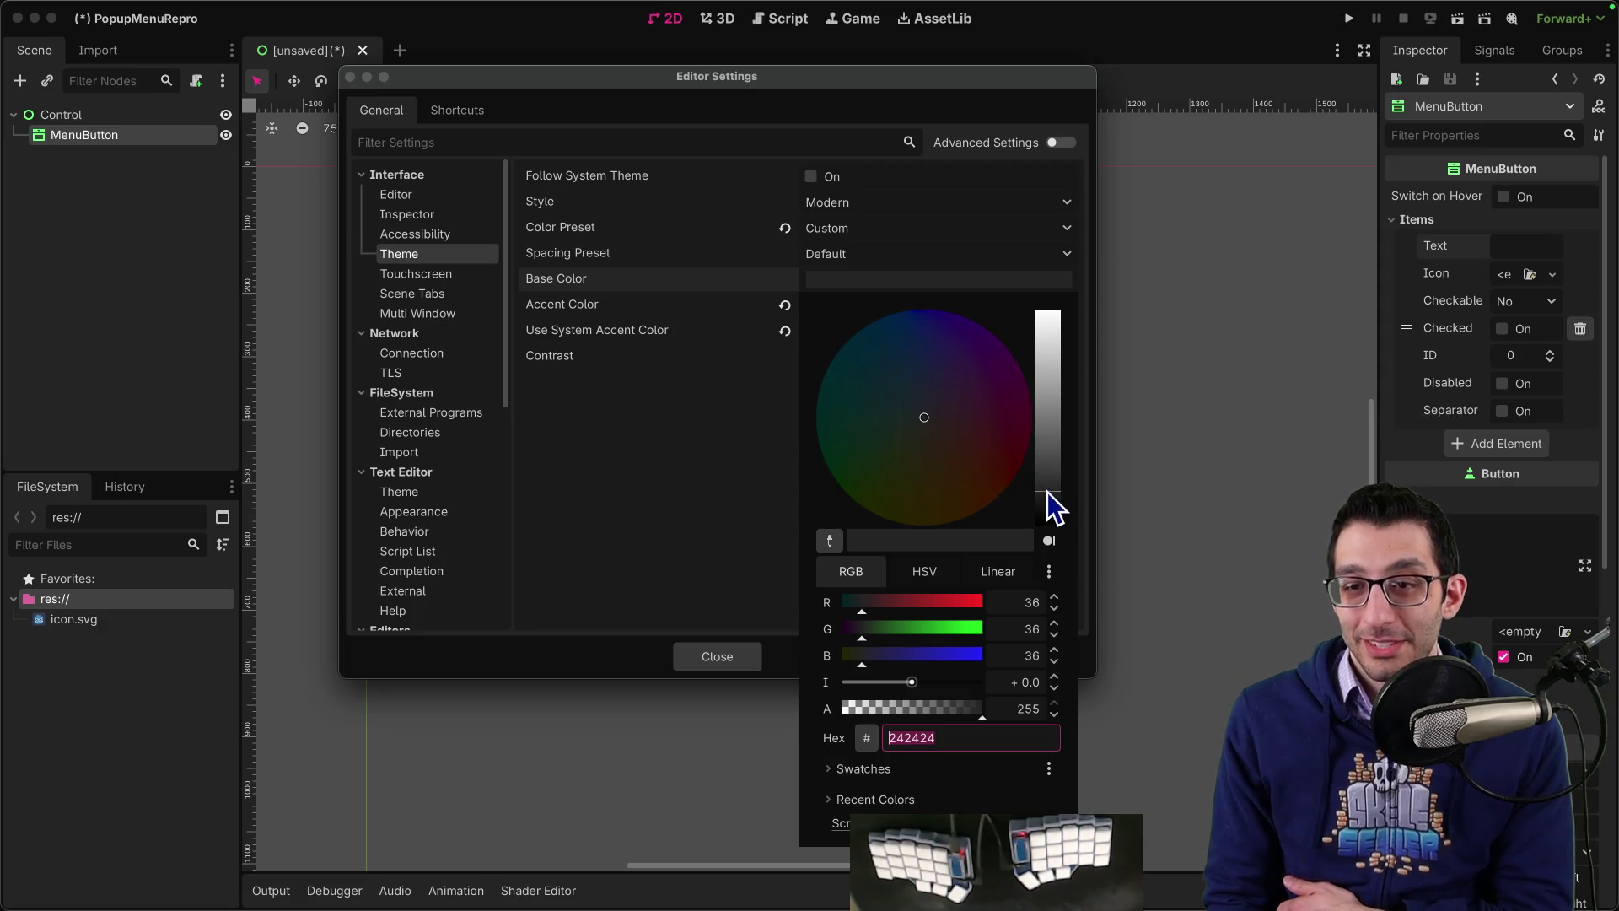
{"action": "left_click_drag", "start_coordinate": [1048, 506], "coordinate": [1055, 534]}
{"action": "left_click", "coordinate": [782, 474]}
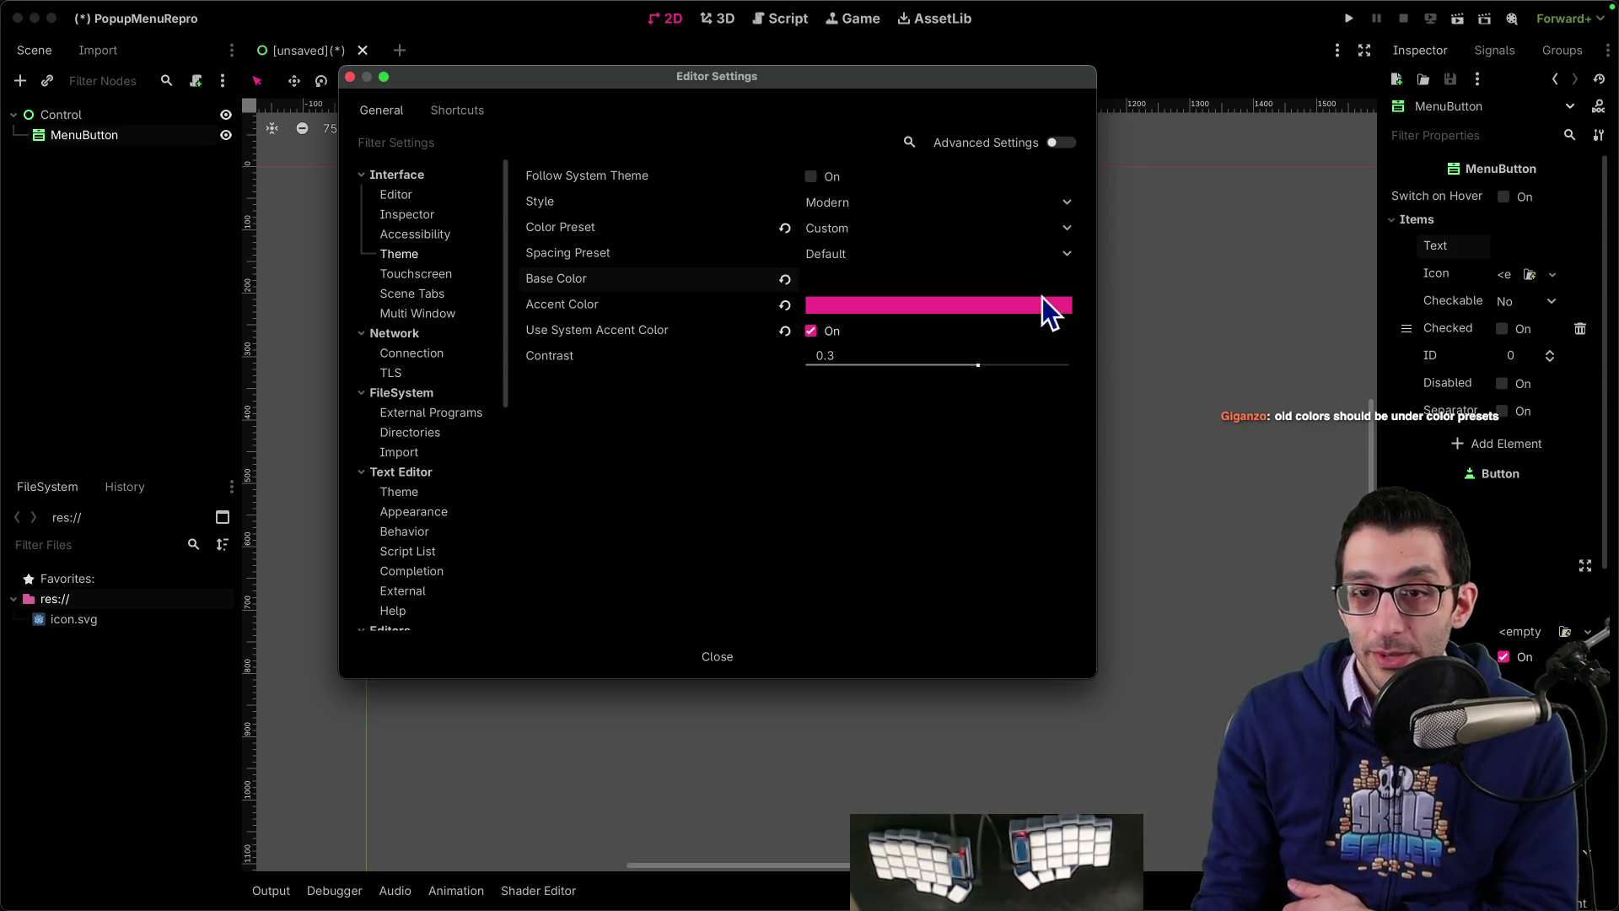
Step: Revert Base Color to default and raise theme Contrast from 0.3 to 1.0
{"action": "left_click", "coordinate": [960, 282]}
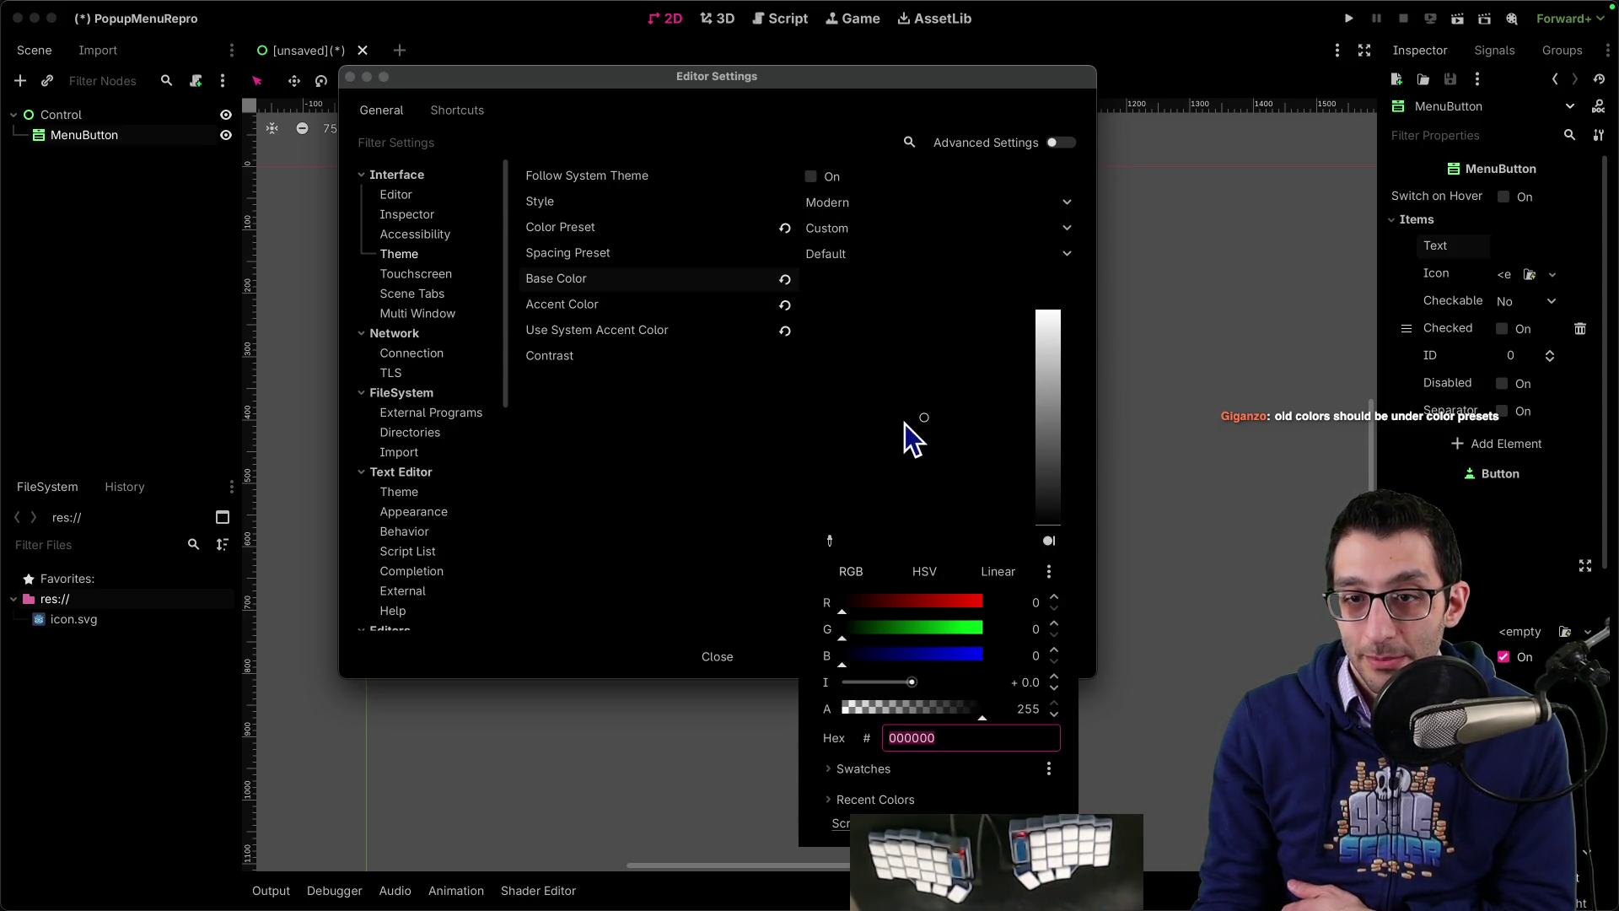
{"action": "left_click", "coordinate": [777, 328]}
{"action": "left_click", "coordinate": [786, 279]}
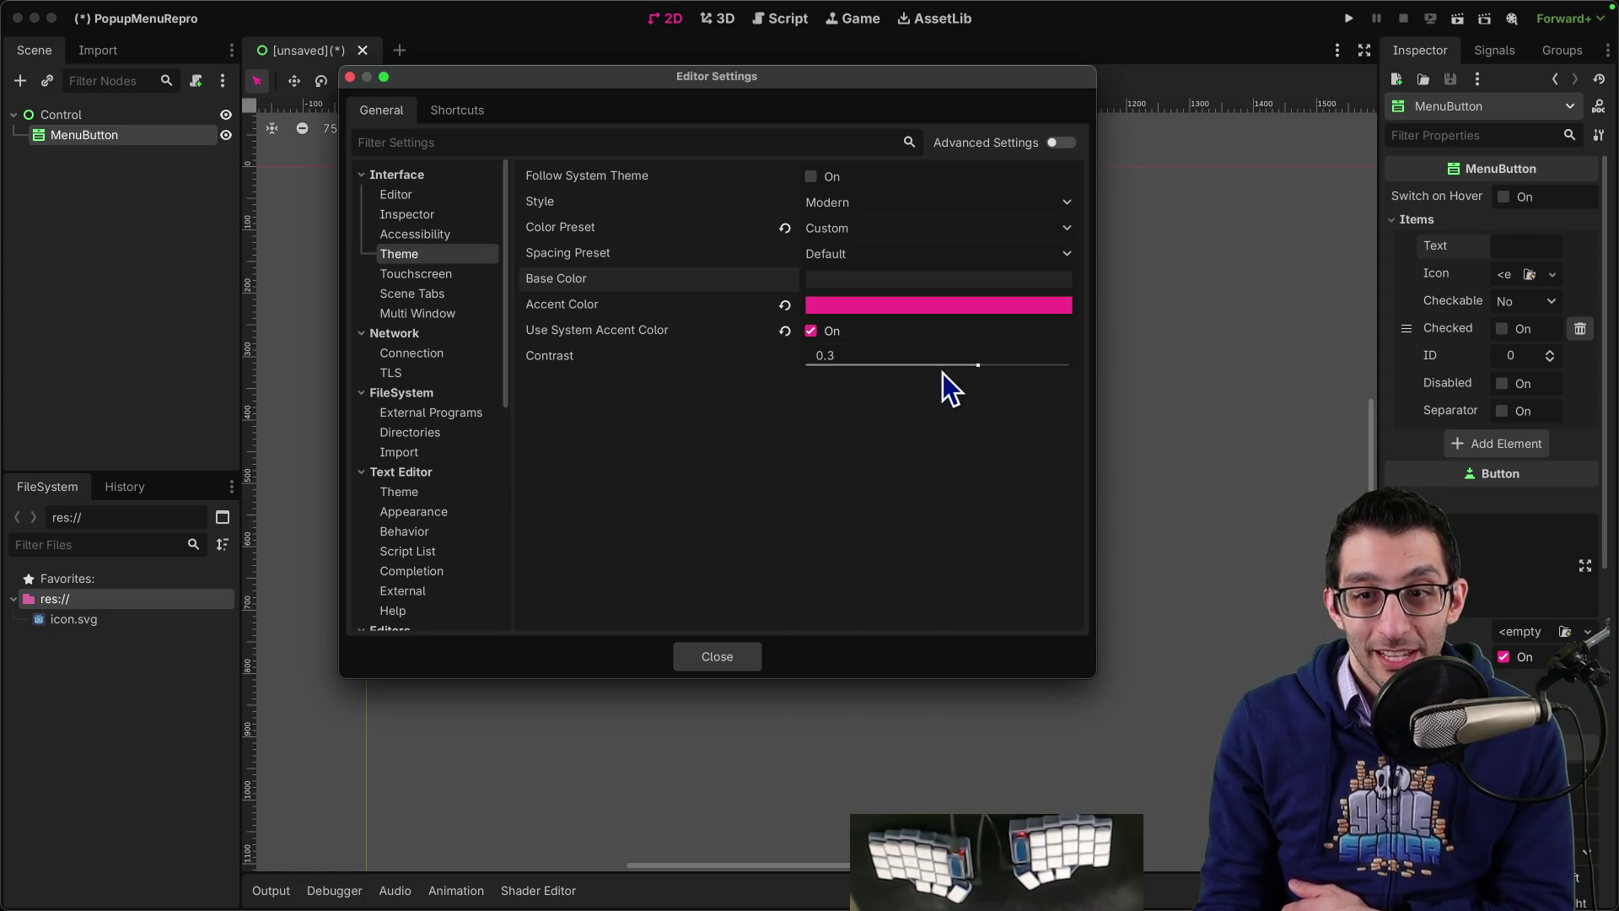
{"action": "left_click_drag", "start_coordinate": [978, 365], "coordinate": [1071, 364]}
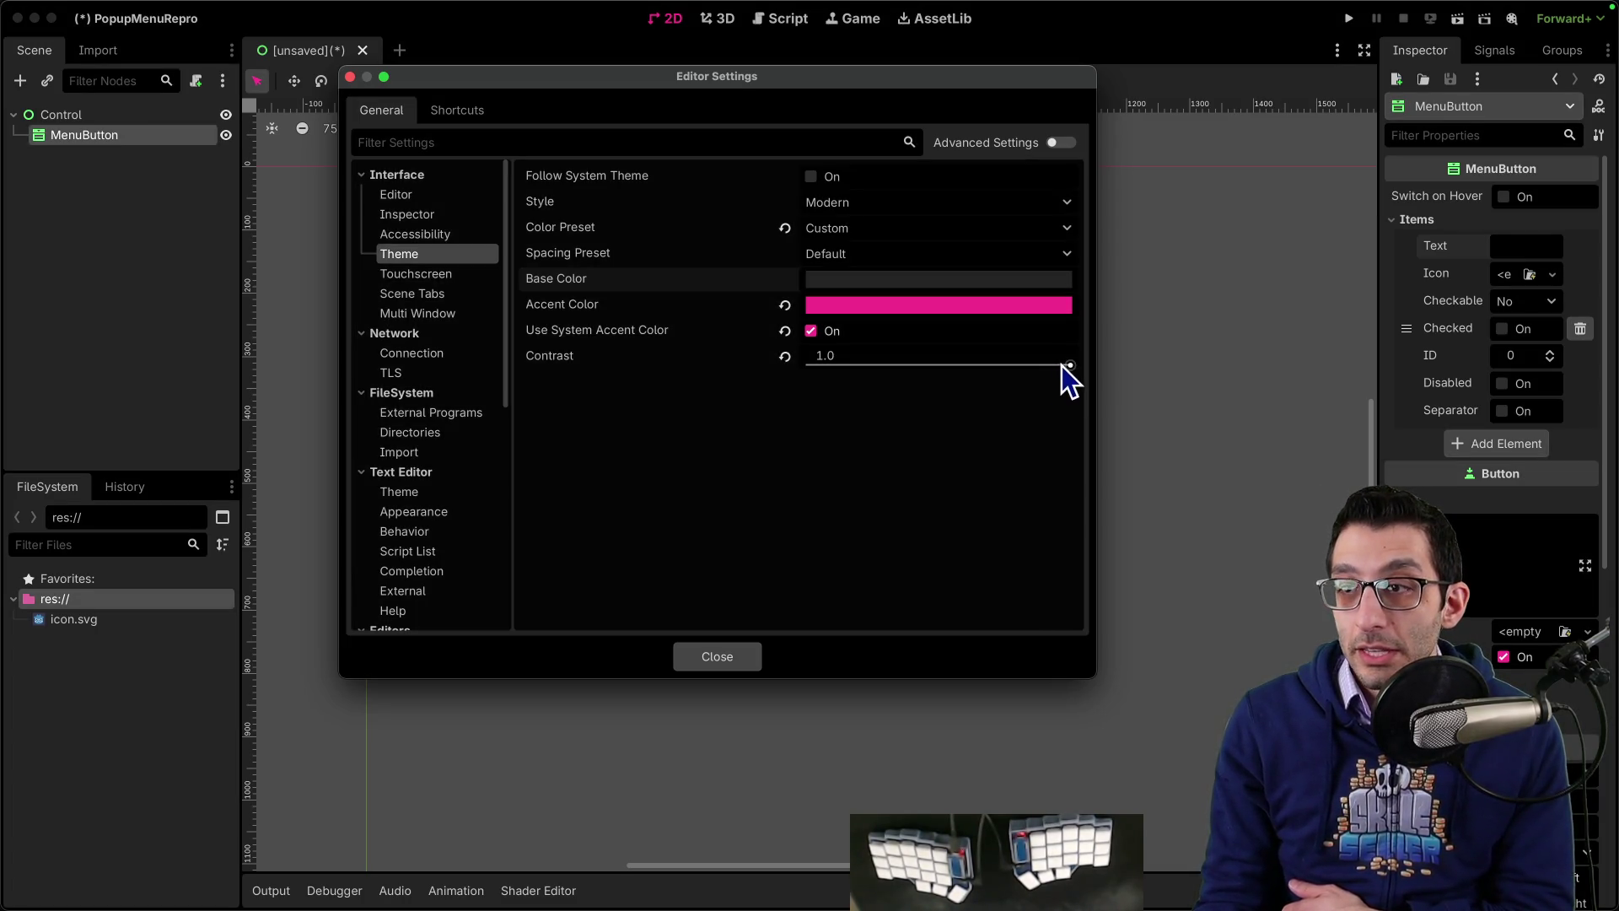
Step: Try several theme Contrast values, settle on -0.54, and close Editor Settings
{"action": "left_click_drag", "start_coordinate": [1069, 365], "coordinate": [807, 365]}
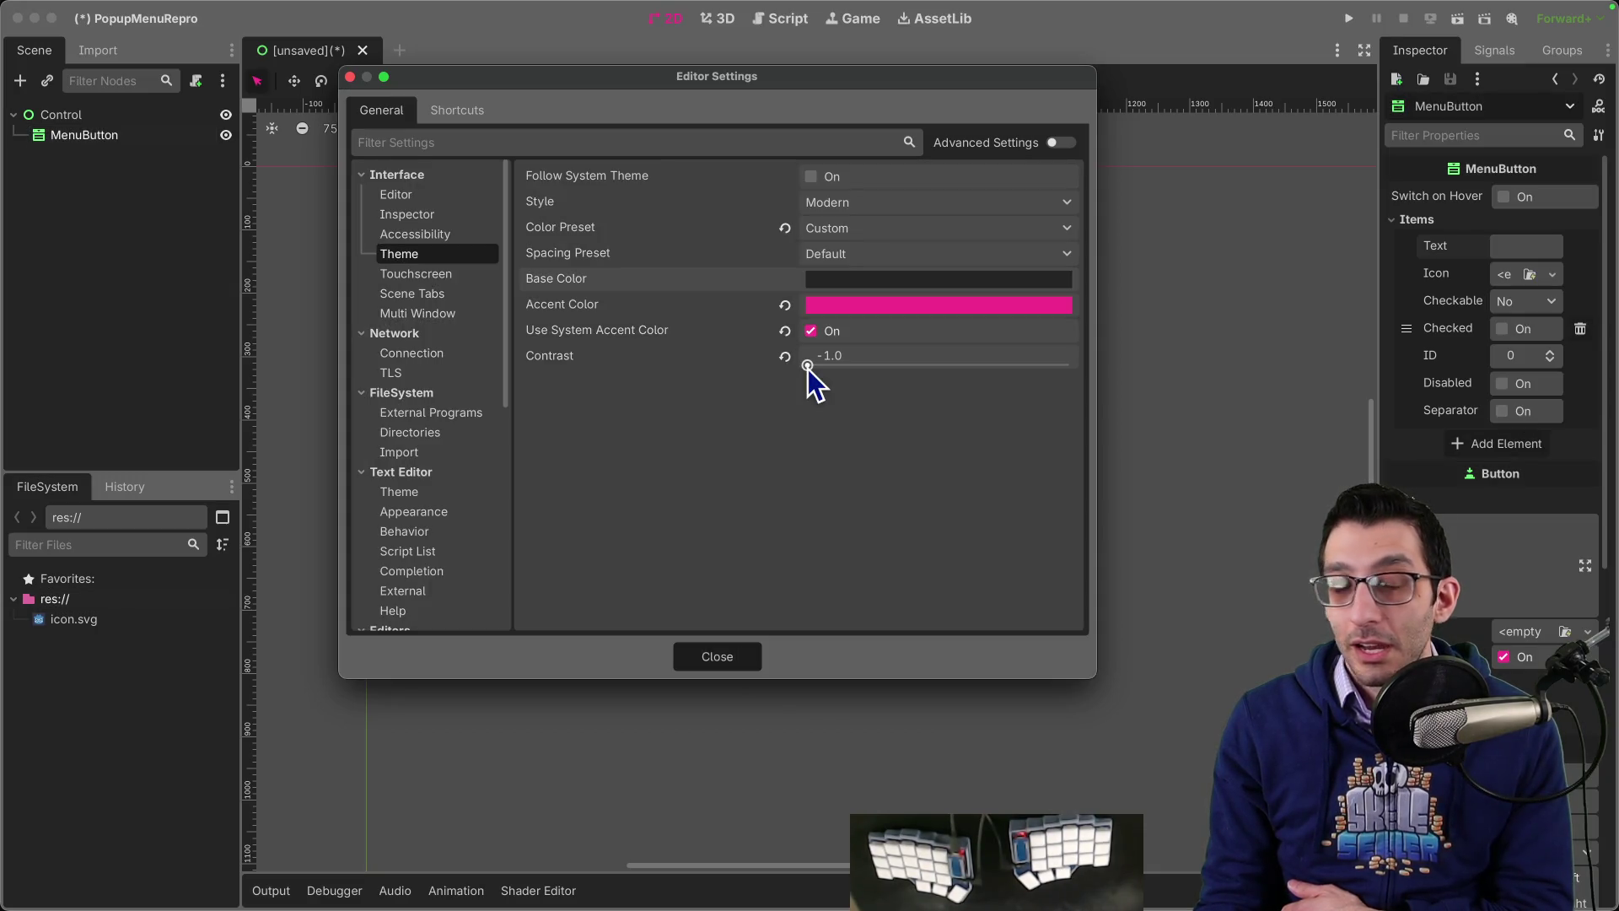
{"action": "left_click_drag", "start_coordinate": [807, 365], "coordinate": [970, 365]}
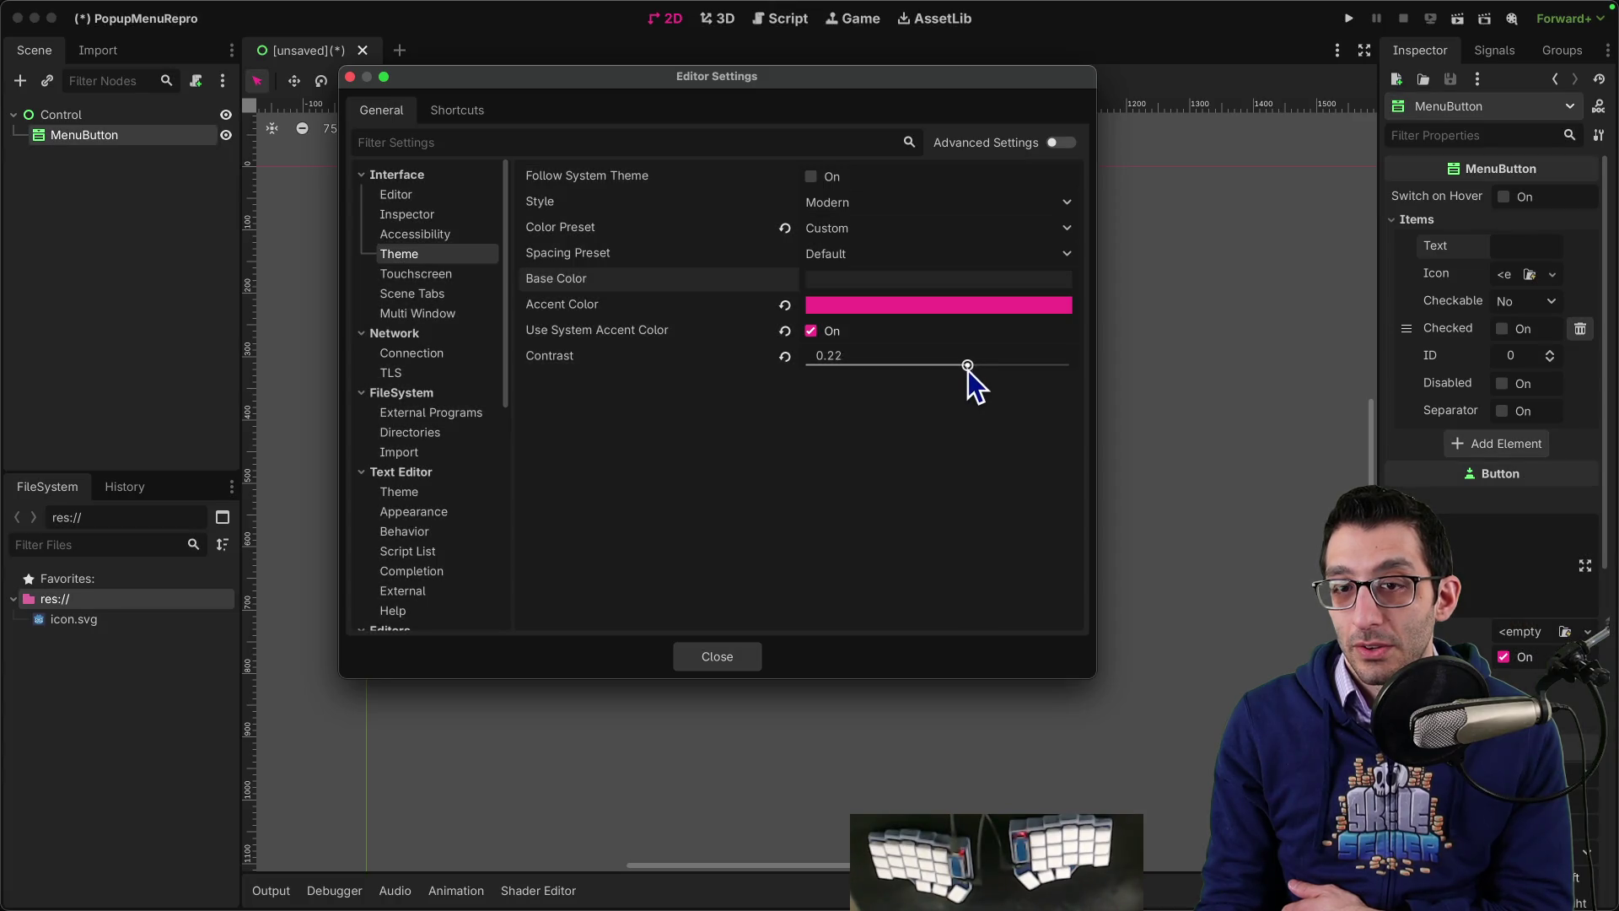
{"action": "left_click", "coordinate": [784, 356]}
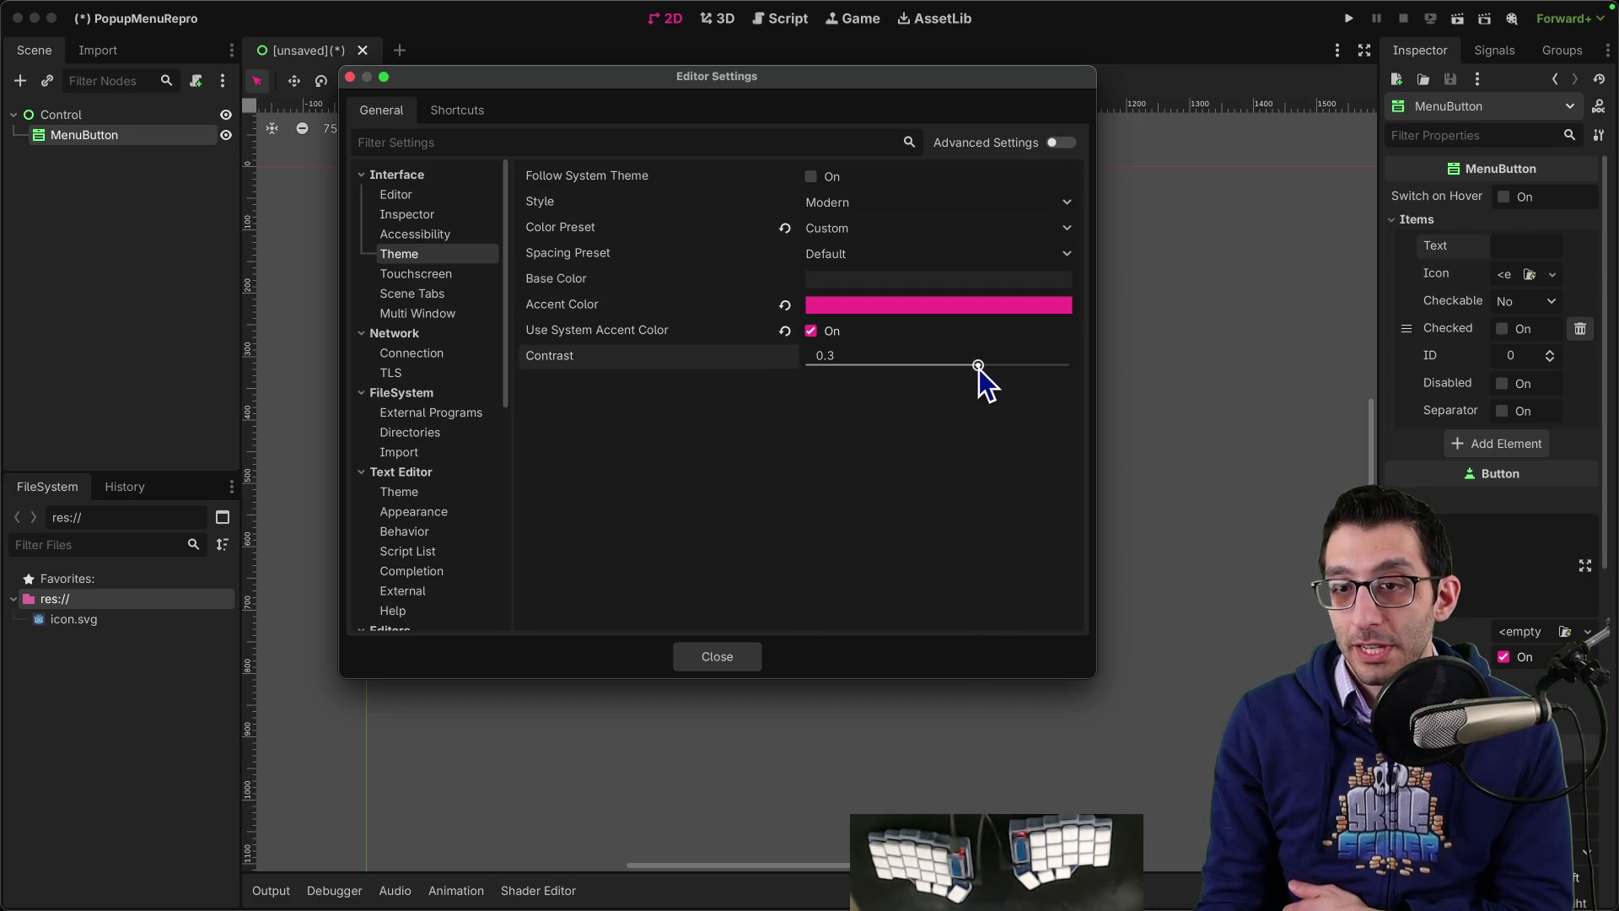
{"action": "left_click_drag", "start_coordinate": [978, 366], "coordinate": [1010, 366]}
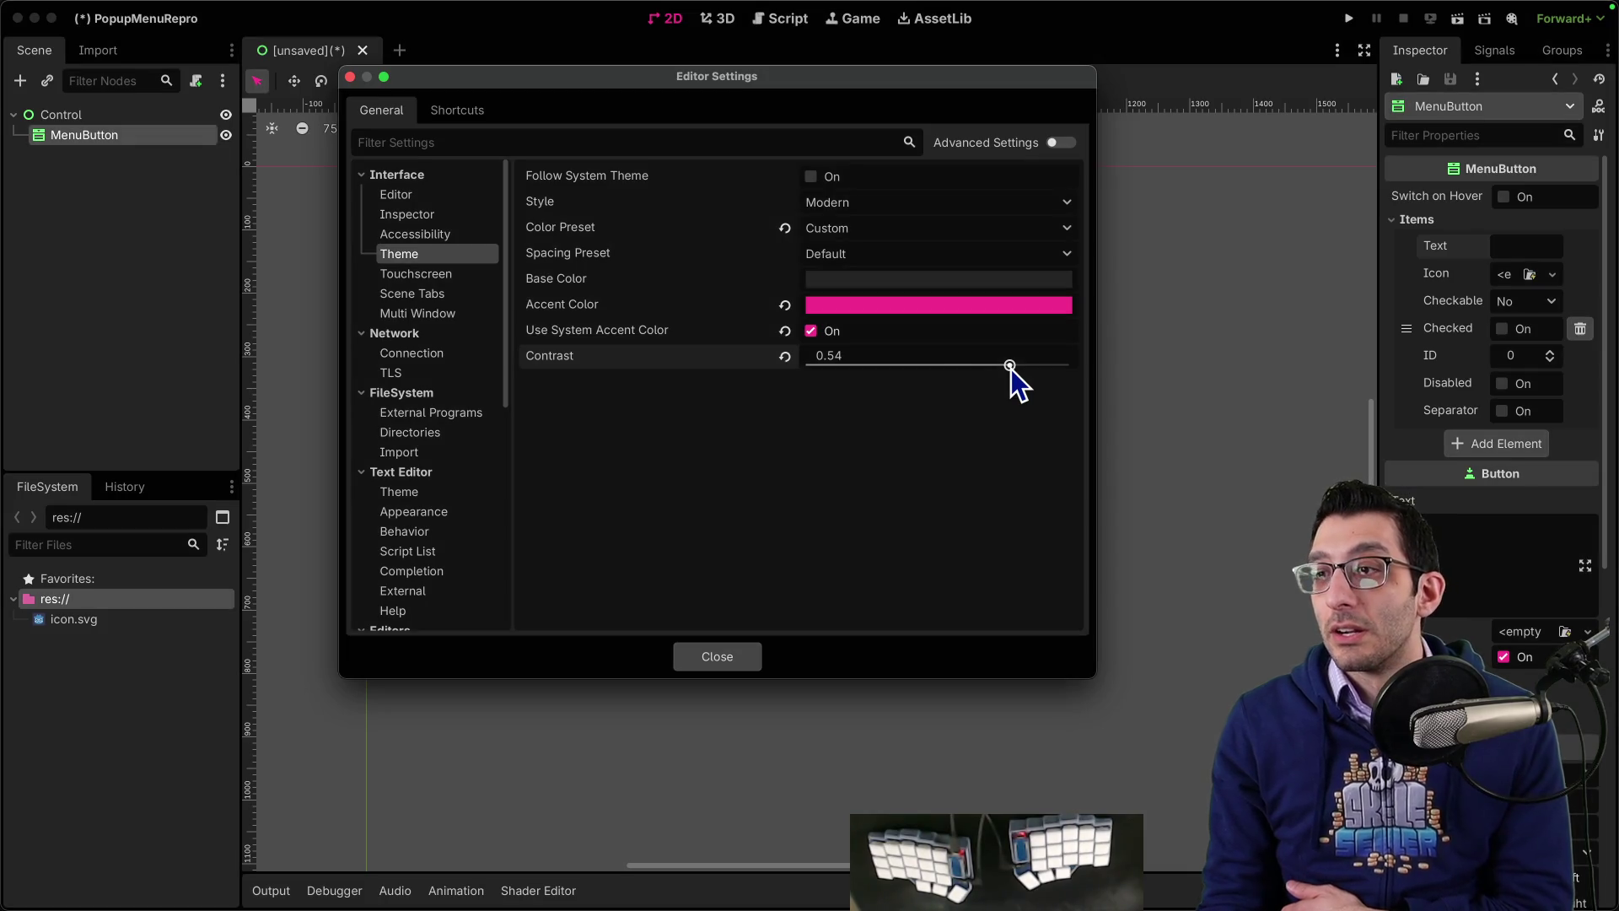
{"action": "left_click_drag", "start_coordinate": [1011, 366], "coordinate": [868, 366]}
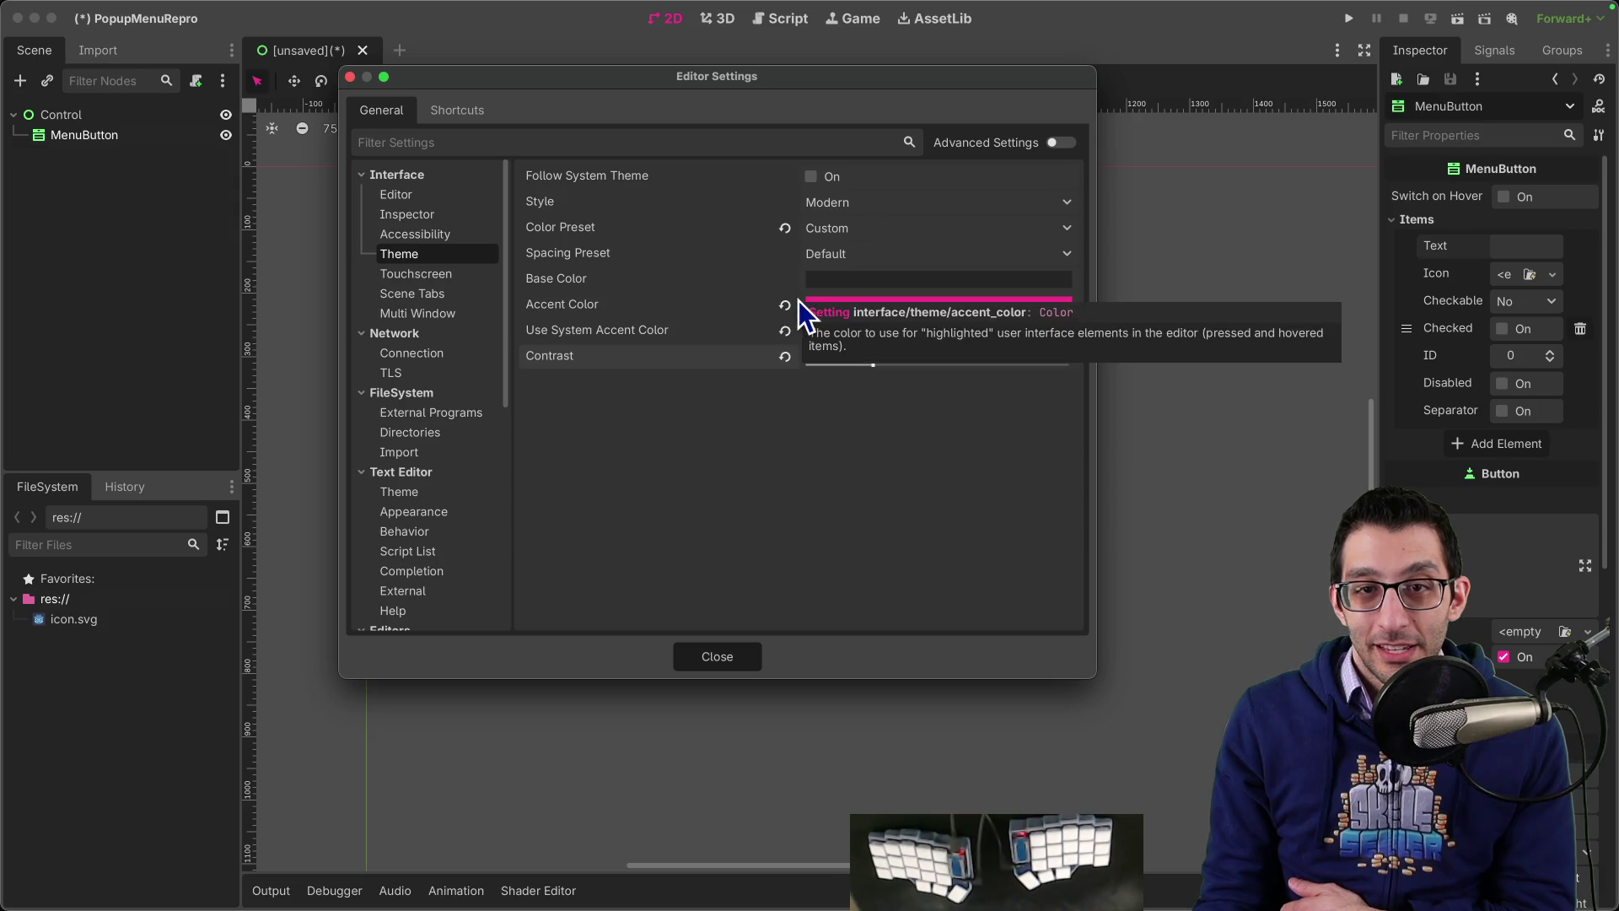
{"action": "left_click", "coordinate": [746, 658]}
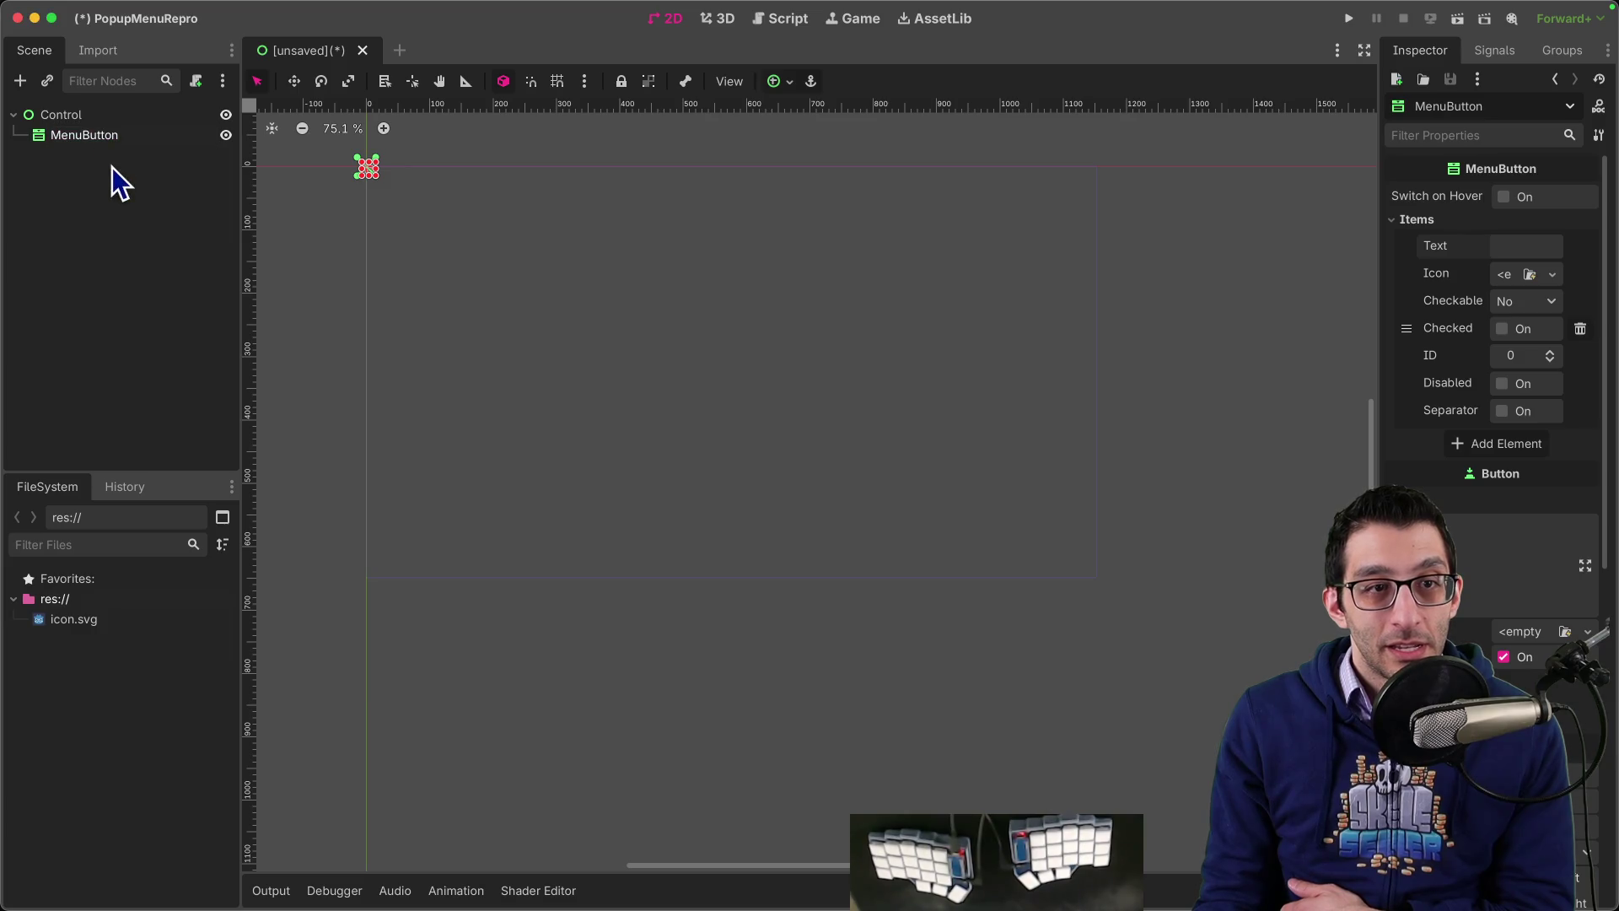
Step: Give the MenuButton two popup items with text 'Test' and 'Test 2'
{"action": "left_click", "coordinate": [67, 116]}
{"action": "left_click", "coordinate": [79, 136]}
{"action": "left_click", "coordinate": [82, 118]}
{"action": "left_click", "coordinate": [85, 135]}
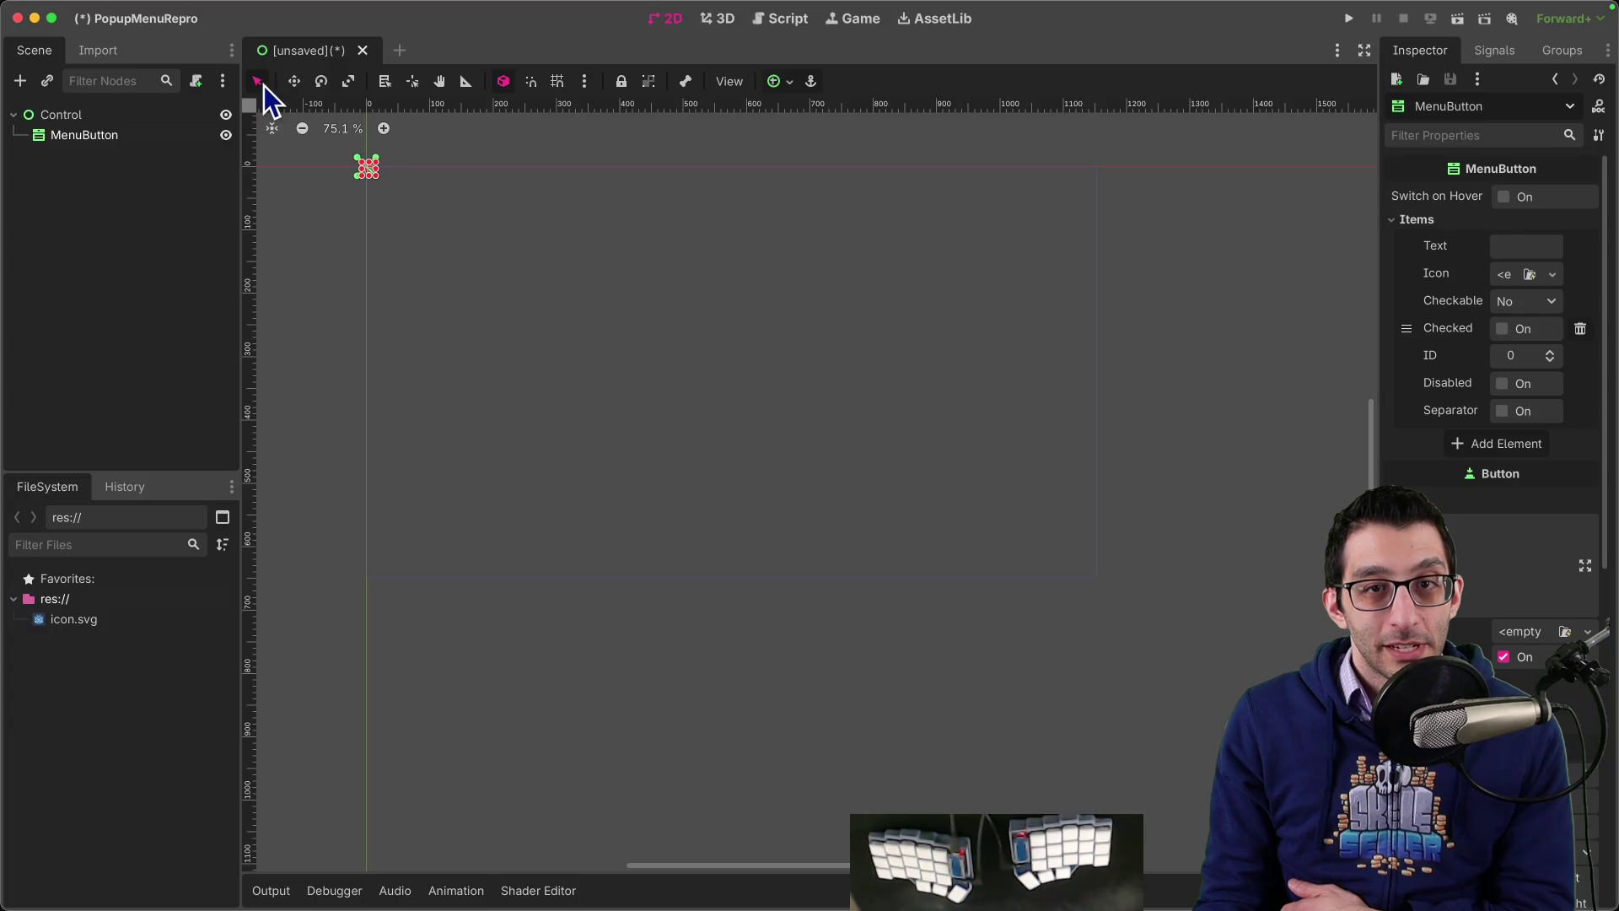
{"action": "left_click", "coordinate": [1503, 245]}
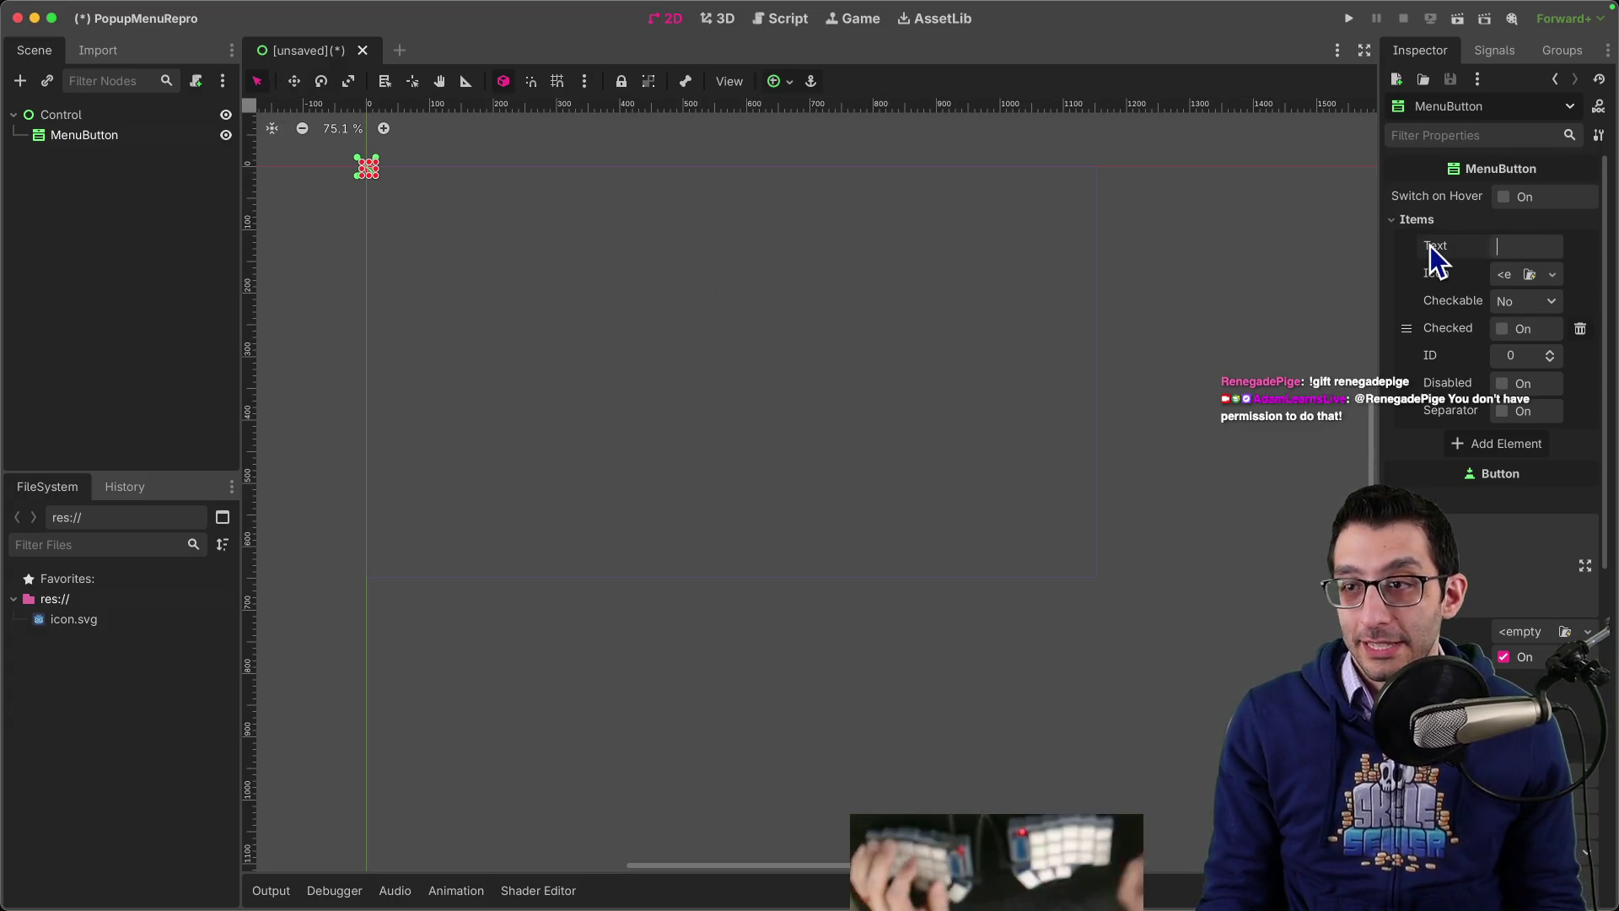
{"action": "type", "text": "Test"}
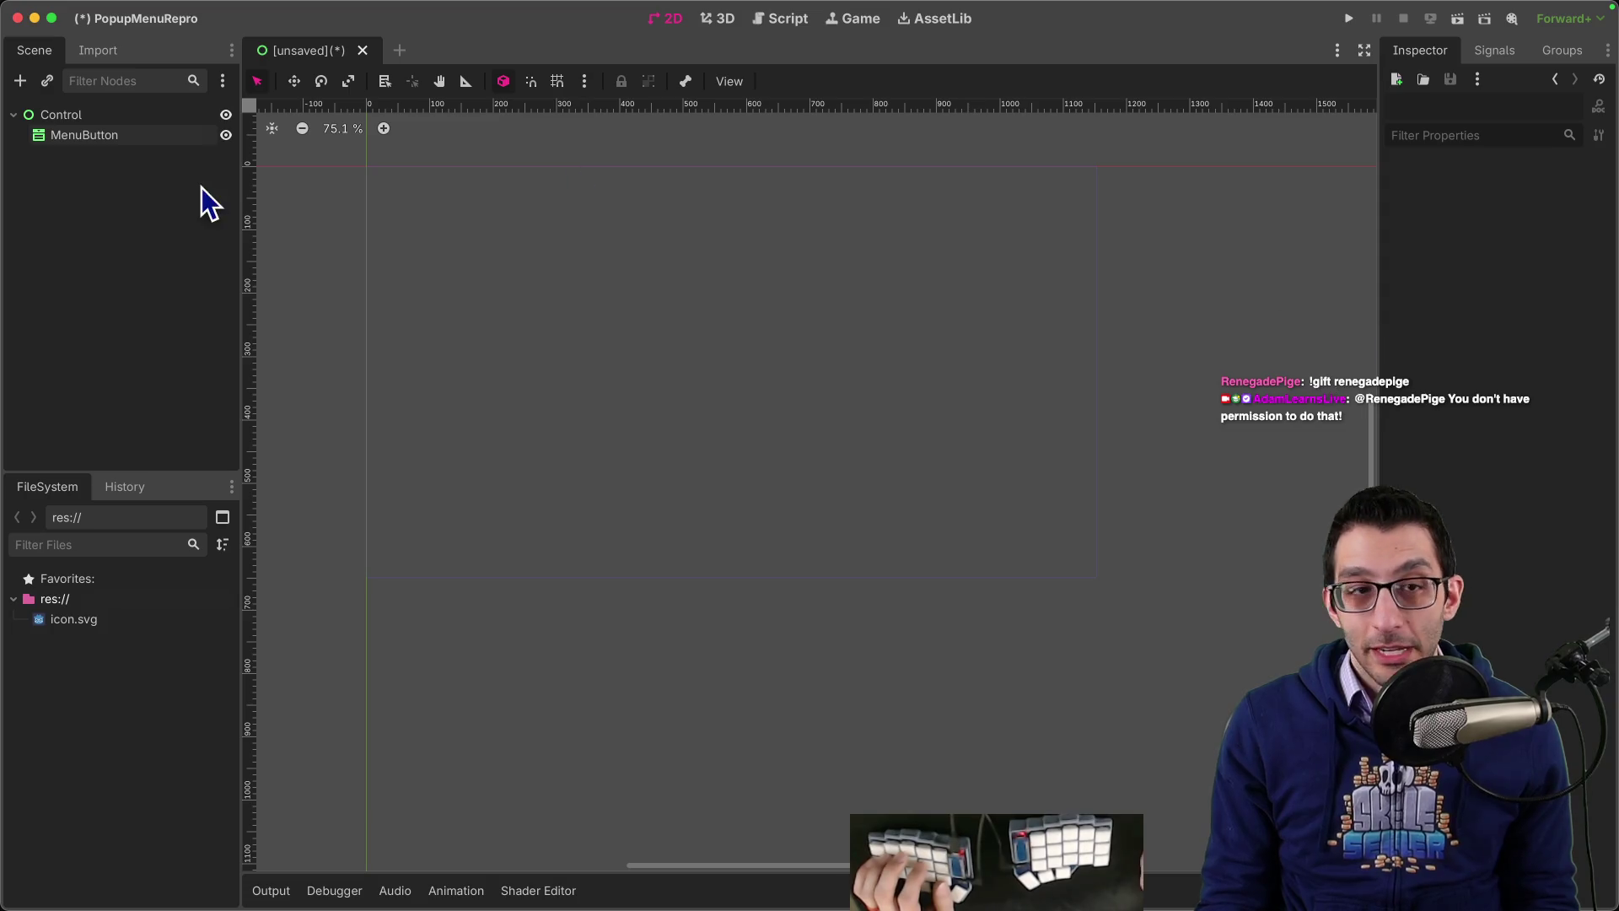
{"action": "left_click", "coordinate": [173, 135]}
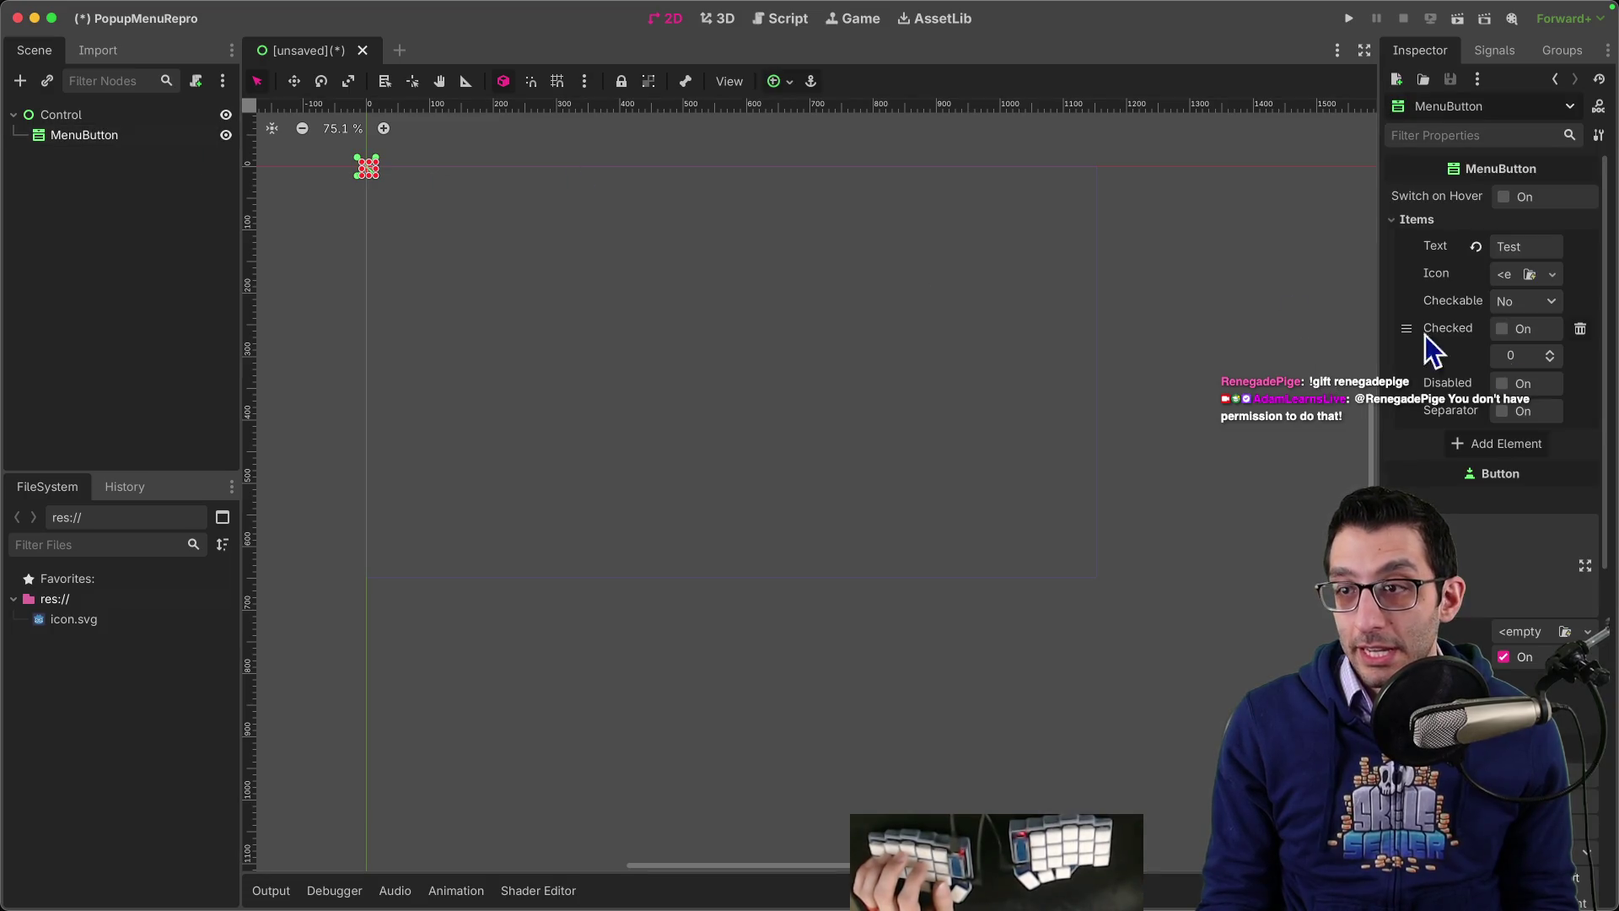
{"action": "left_click", "coordinate": [1507, 445]}
{"action": "left_click", "coordinate": [1523, 444]}
{"action": "type", "text": "Test 2"}
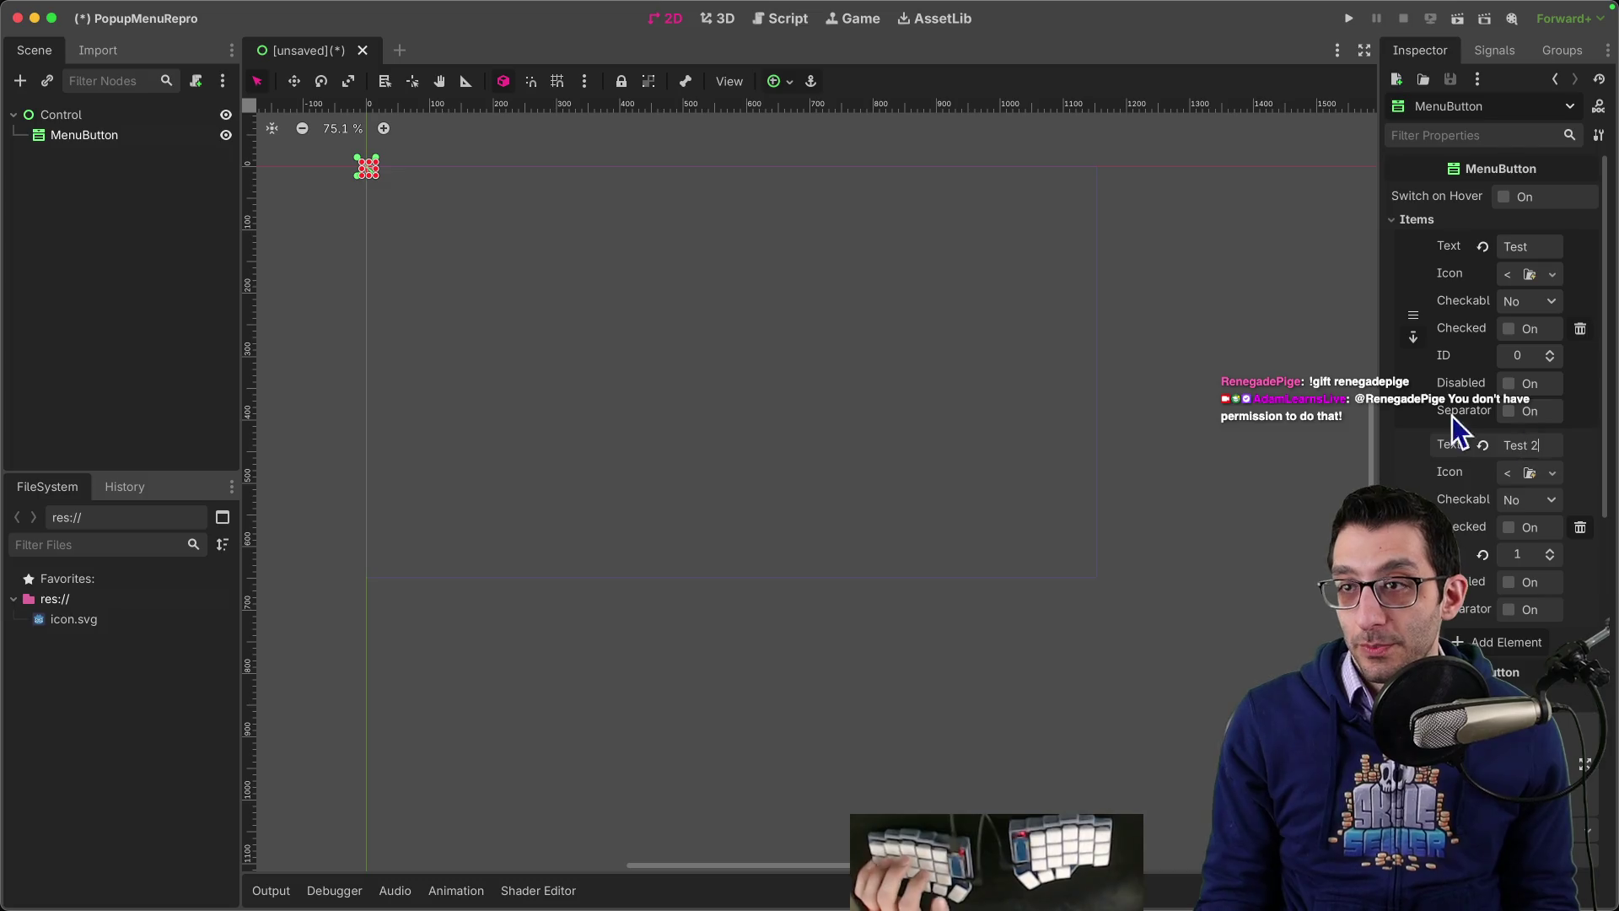
Step: Run the project, saving the scene as Main.tscn as the main scene, then stop the game
{"action": "left_click", "coordinate": [1350, 19]}
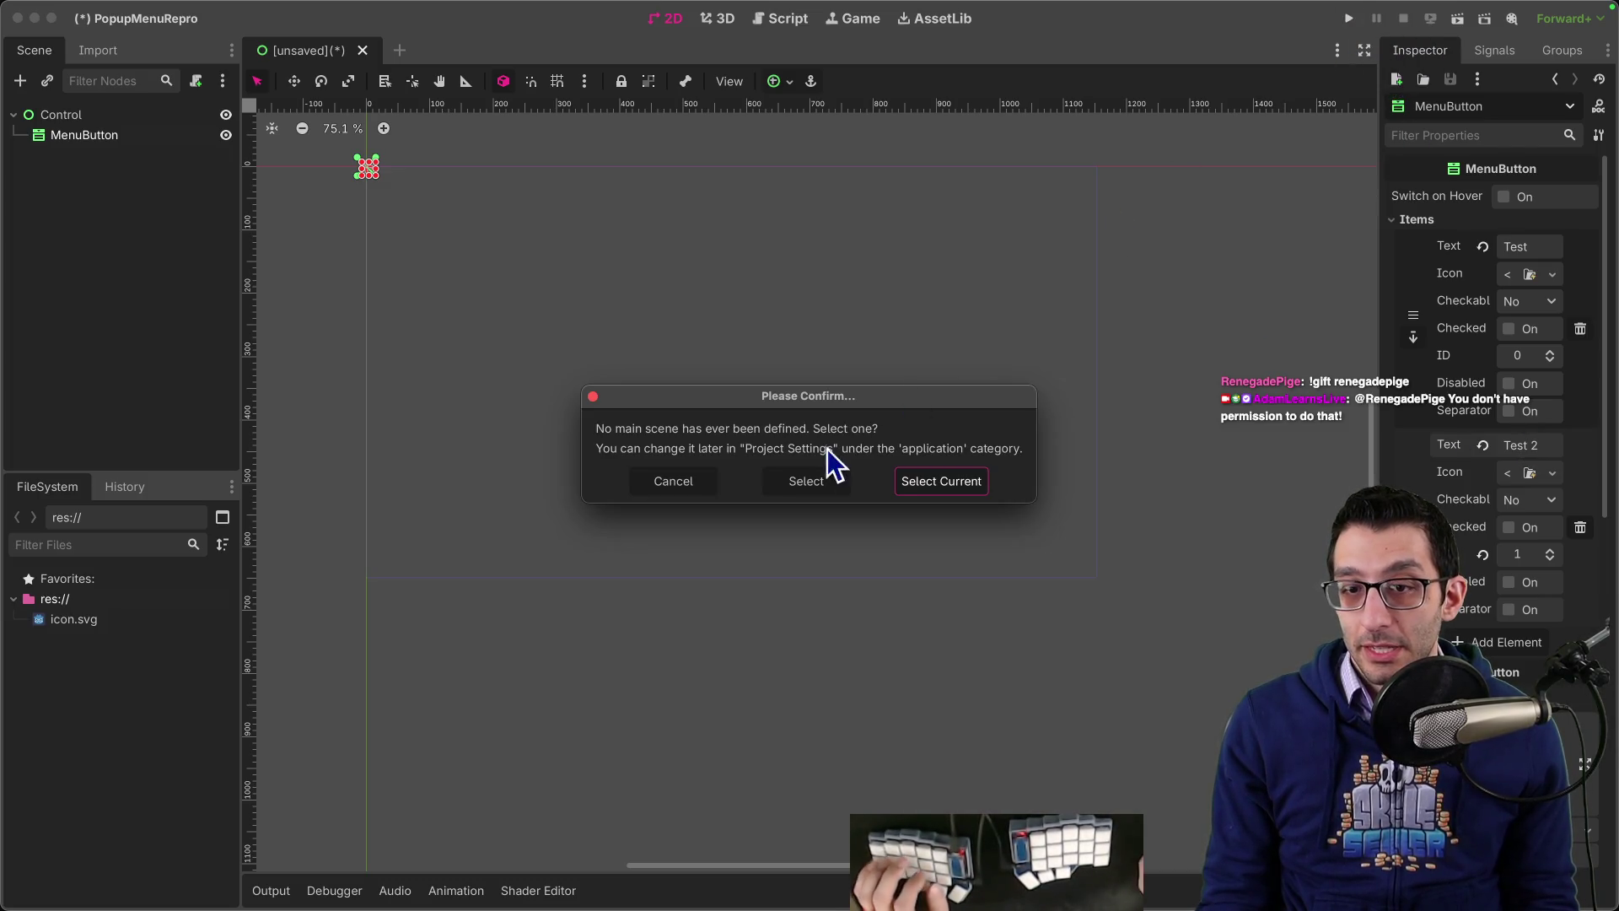
{"action": "left_click", "coordinate": [945, 478]}
{"action": "type", "text": "main"}
{"action": "key", "text": "Return"}
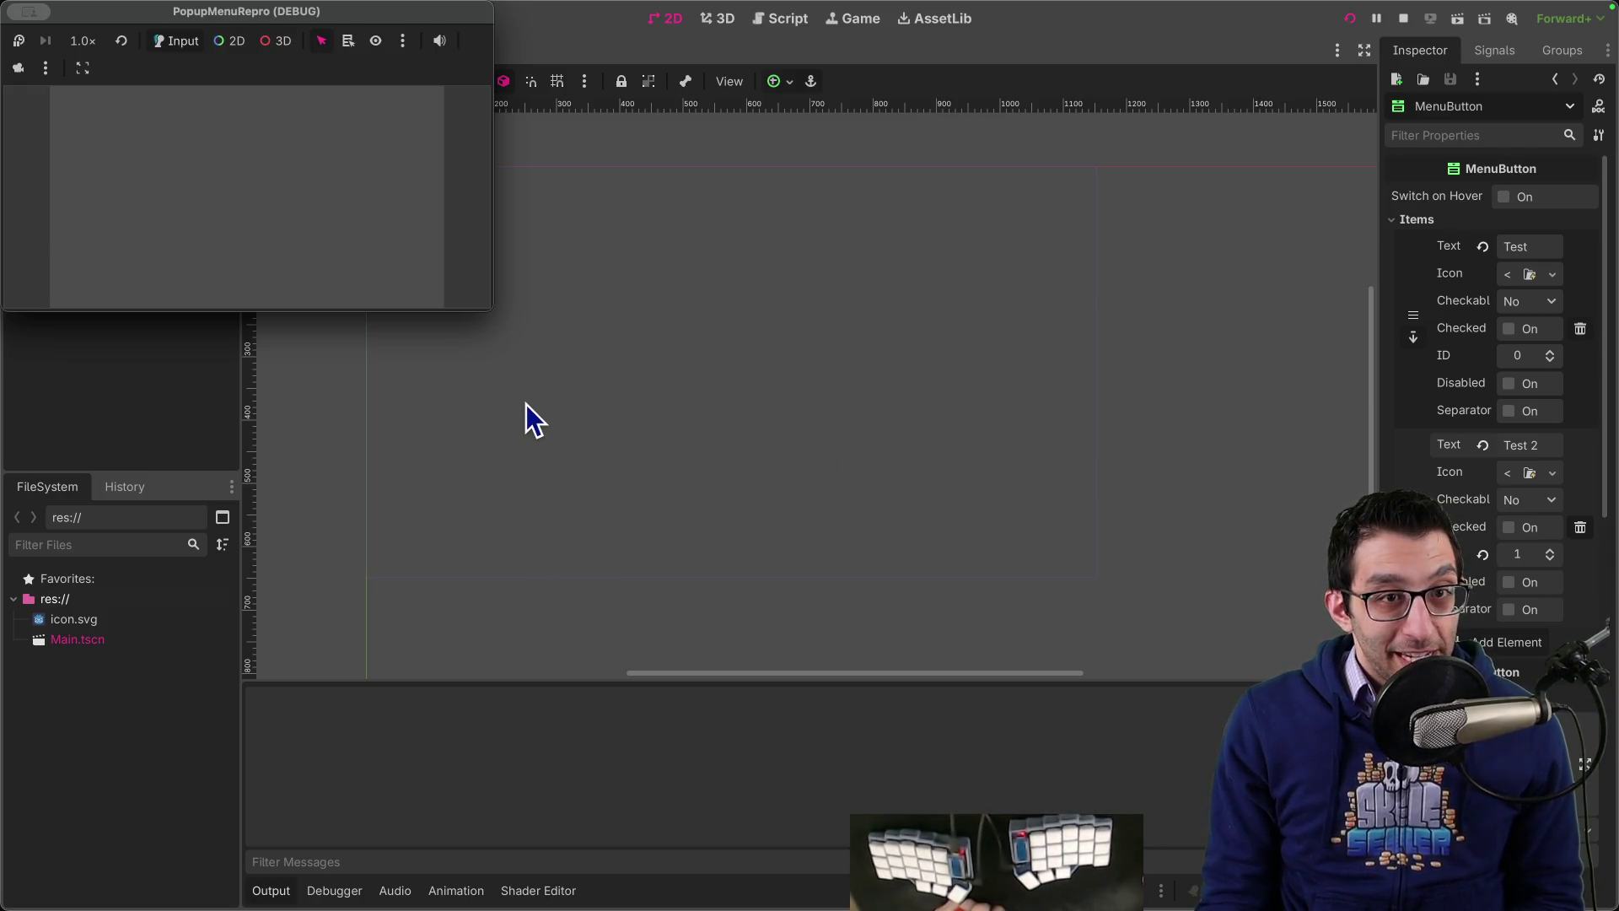
{"action": "left_click_drag", "start_coordinate": [303, 15], "coordinate": [615, 224]}
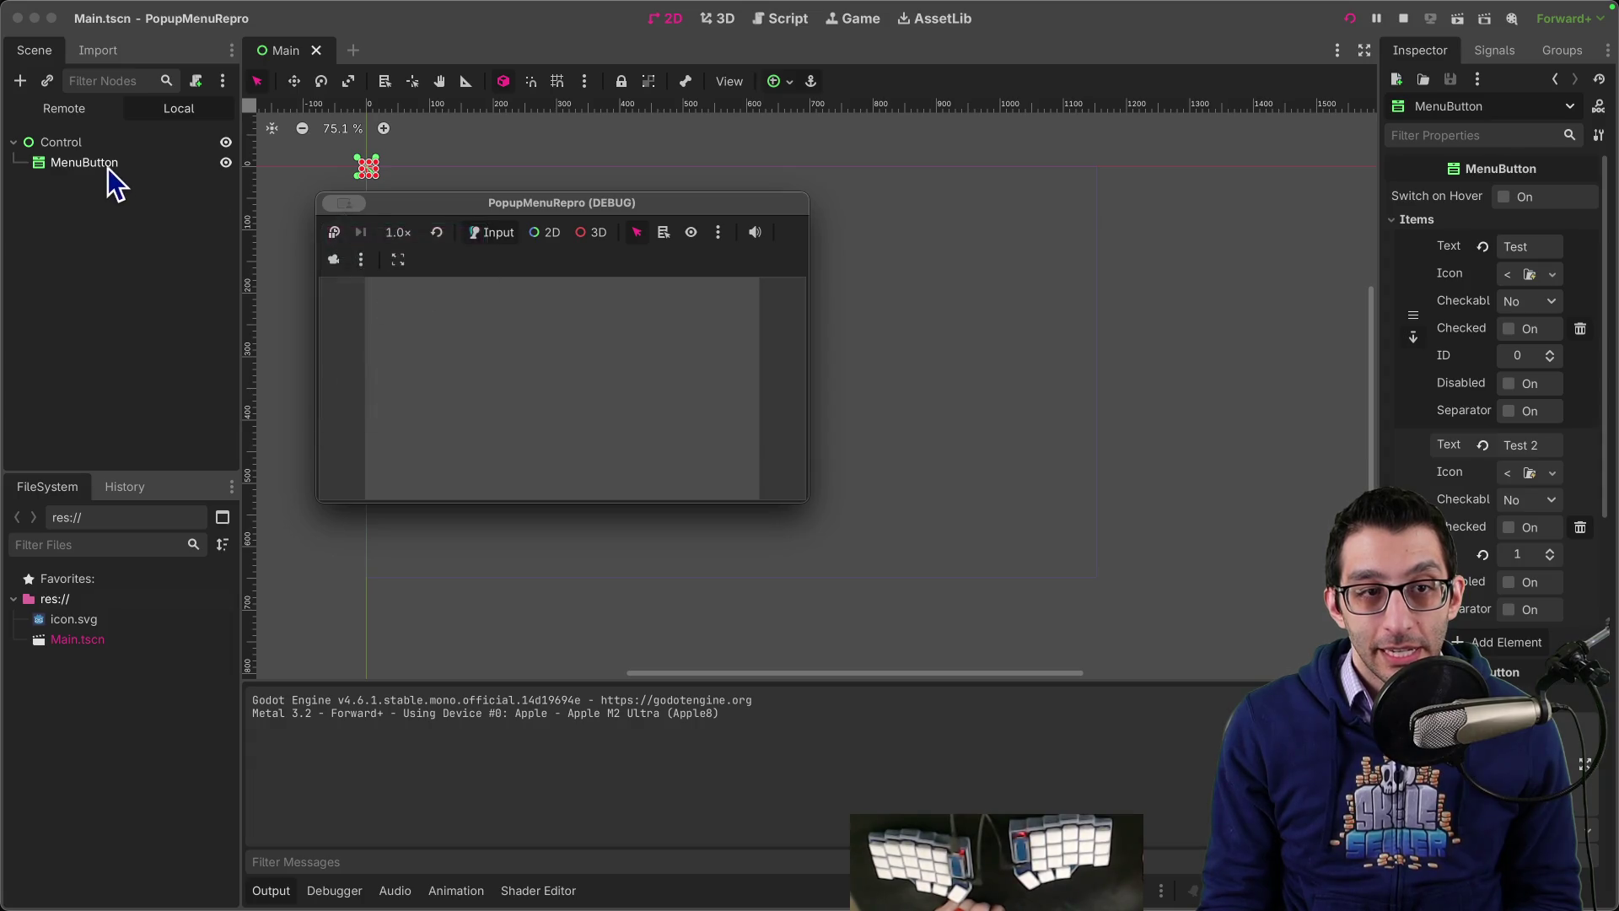
{"action": "key", "text": "super+period"}
{"action": "scroll", "coordinate": [1184, 258], "scroll_direction": "up", "scroll_amount": 1}
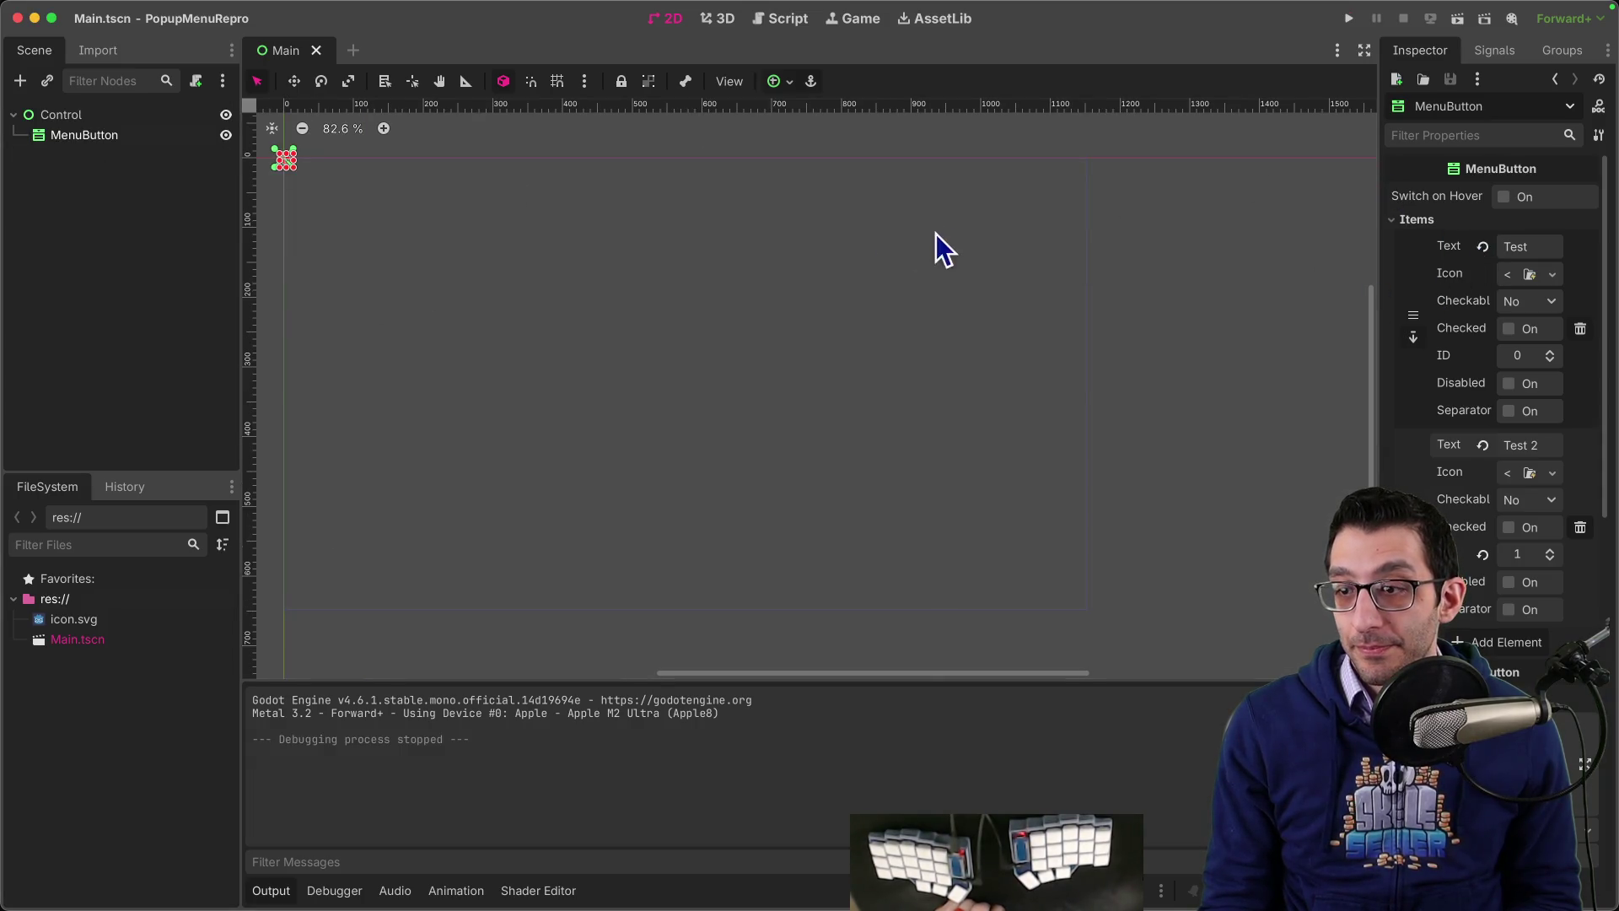
Step: Change the MenuButton's text to 'Press space on me after clicking' and save the scene
{"action": "key", "text": "ctrl+z"}
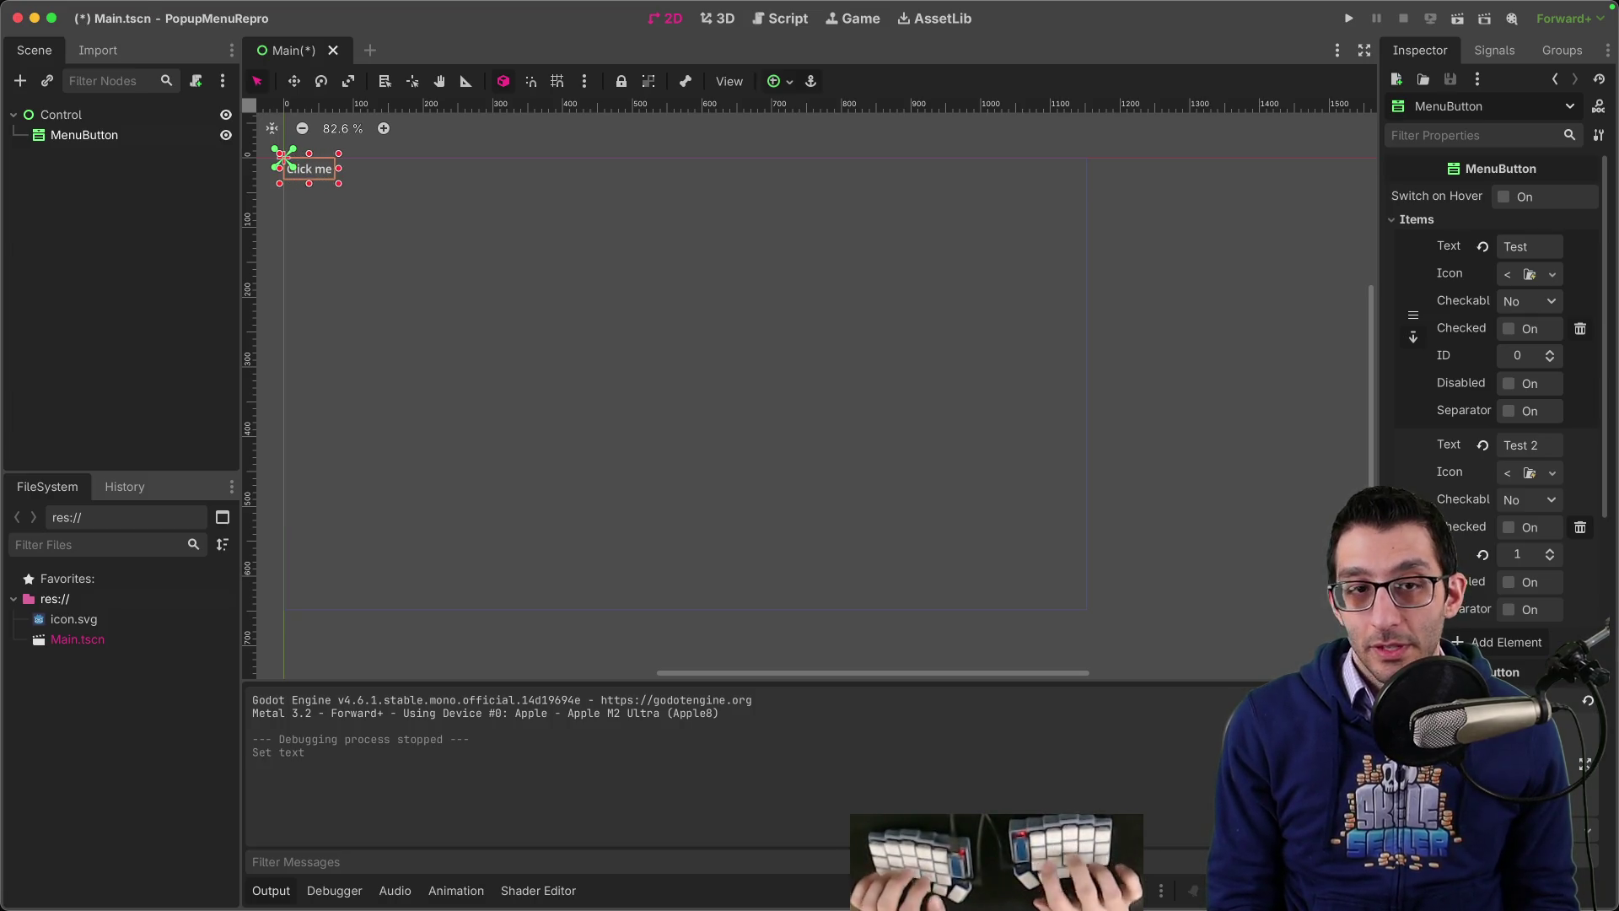
{"action": "type", "text": "Press space on me aft"}
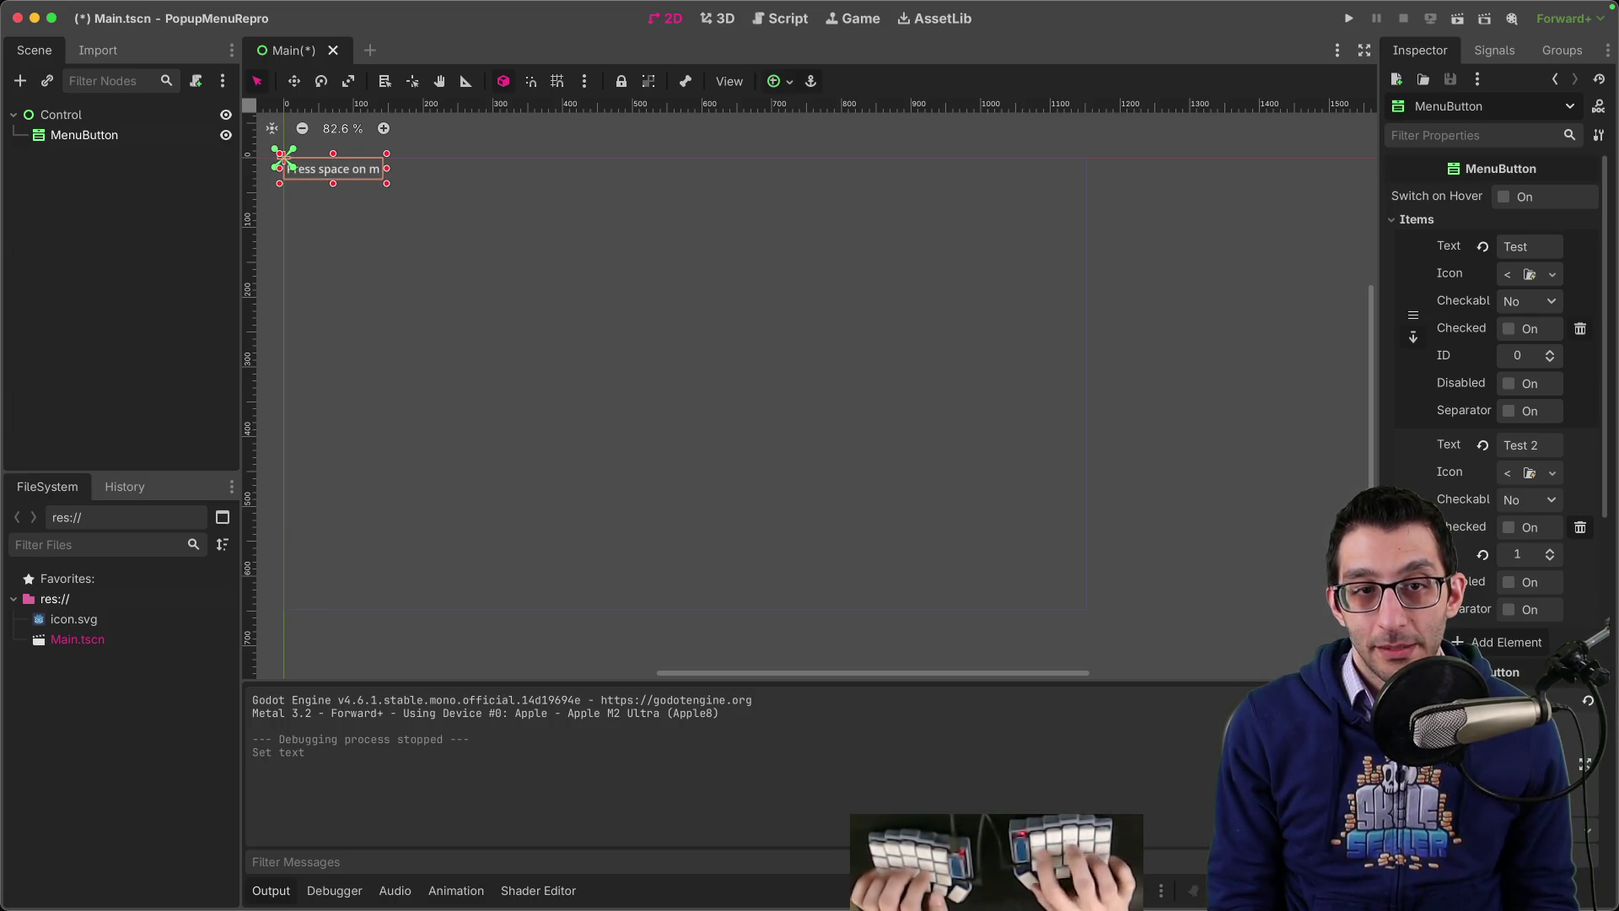
{"action": "type", "text": "er clicking"}
{"action": "key", "text": "ctrl+s"}
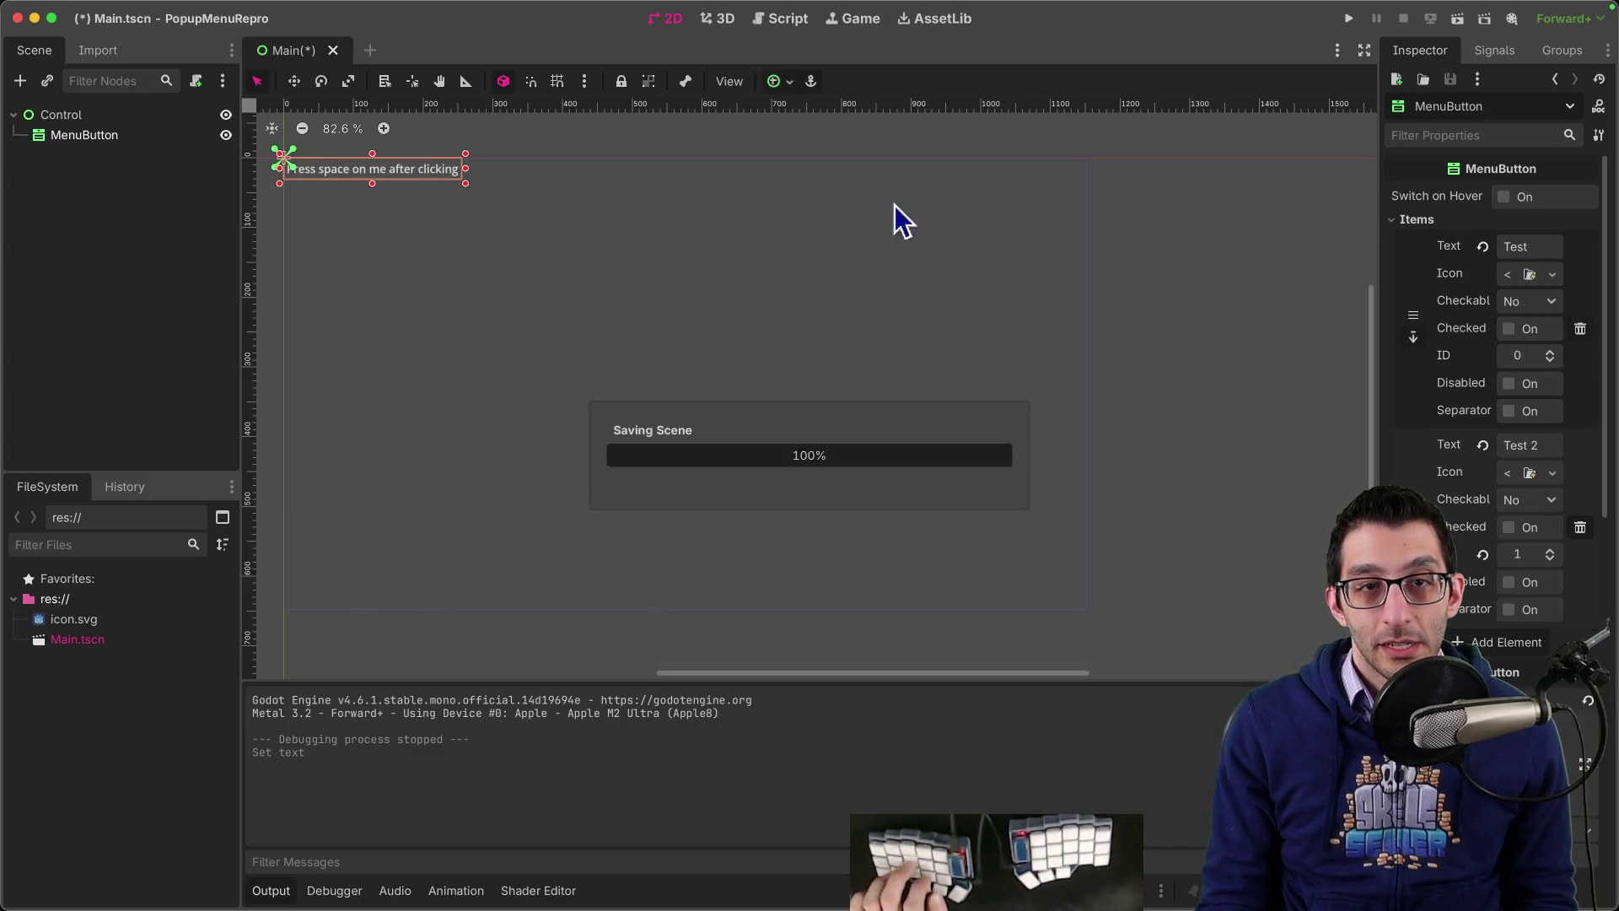
Step: Run the project, test the button with Space, close the game, and return to VS Code
{"action": "left_click", "coordinate": [1348, 18]}
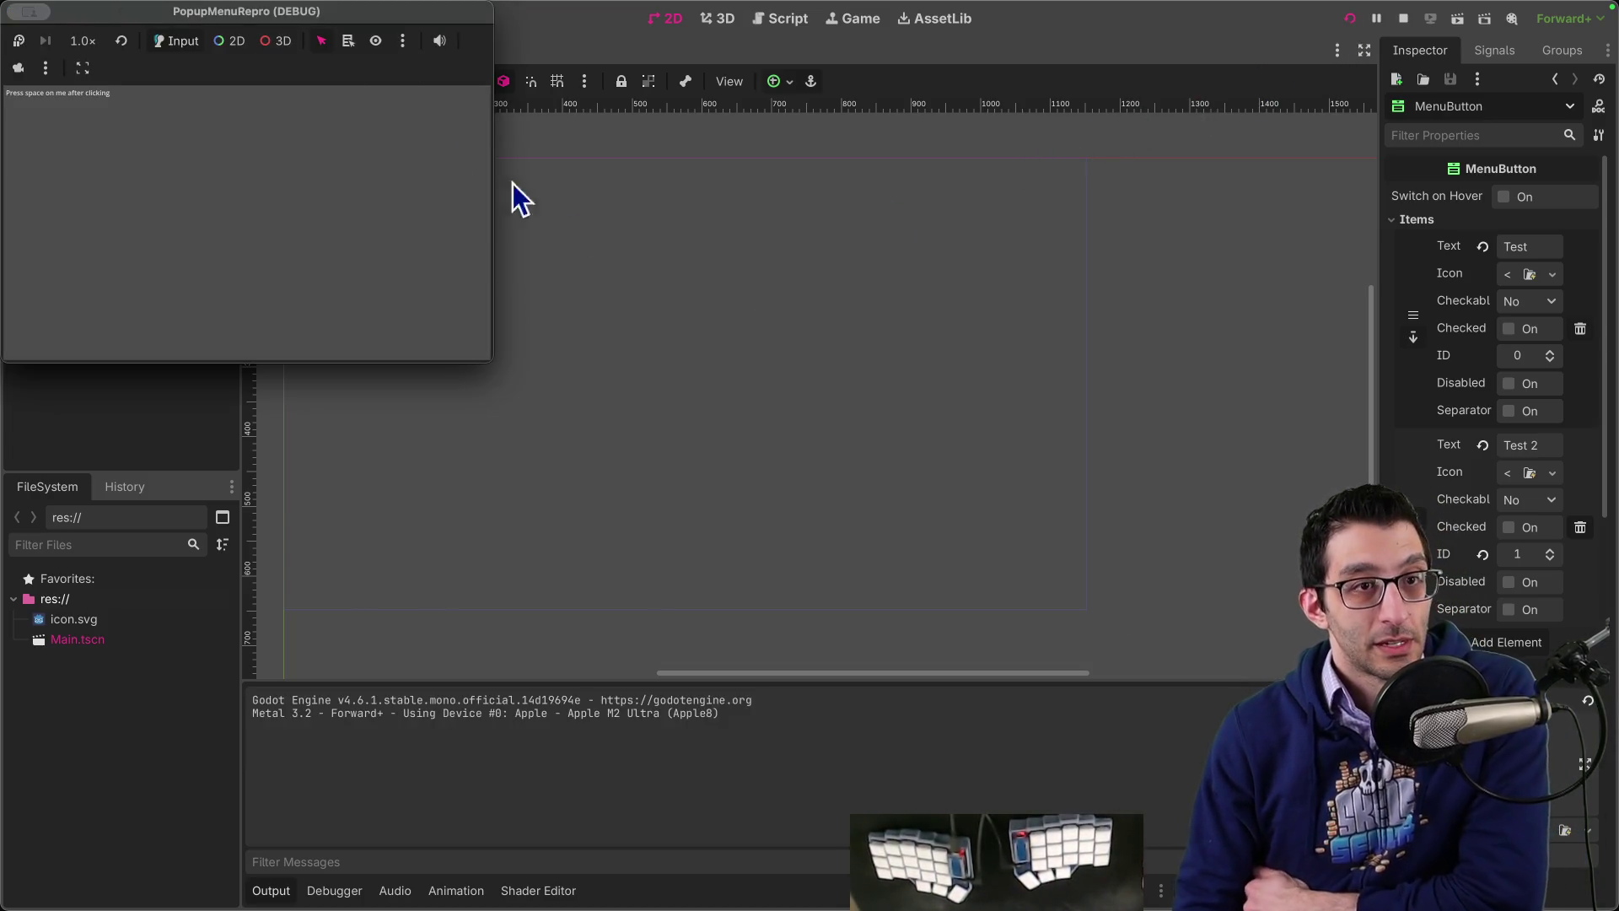
{"action": "left_click_drag", "start_coordinate": [291, 17], "coordinate": [662, 175]}
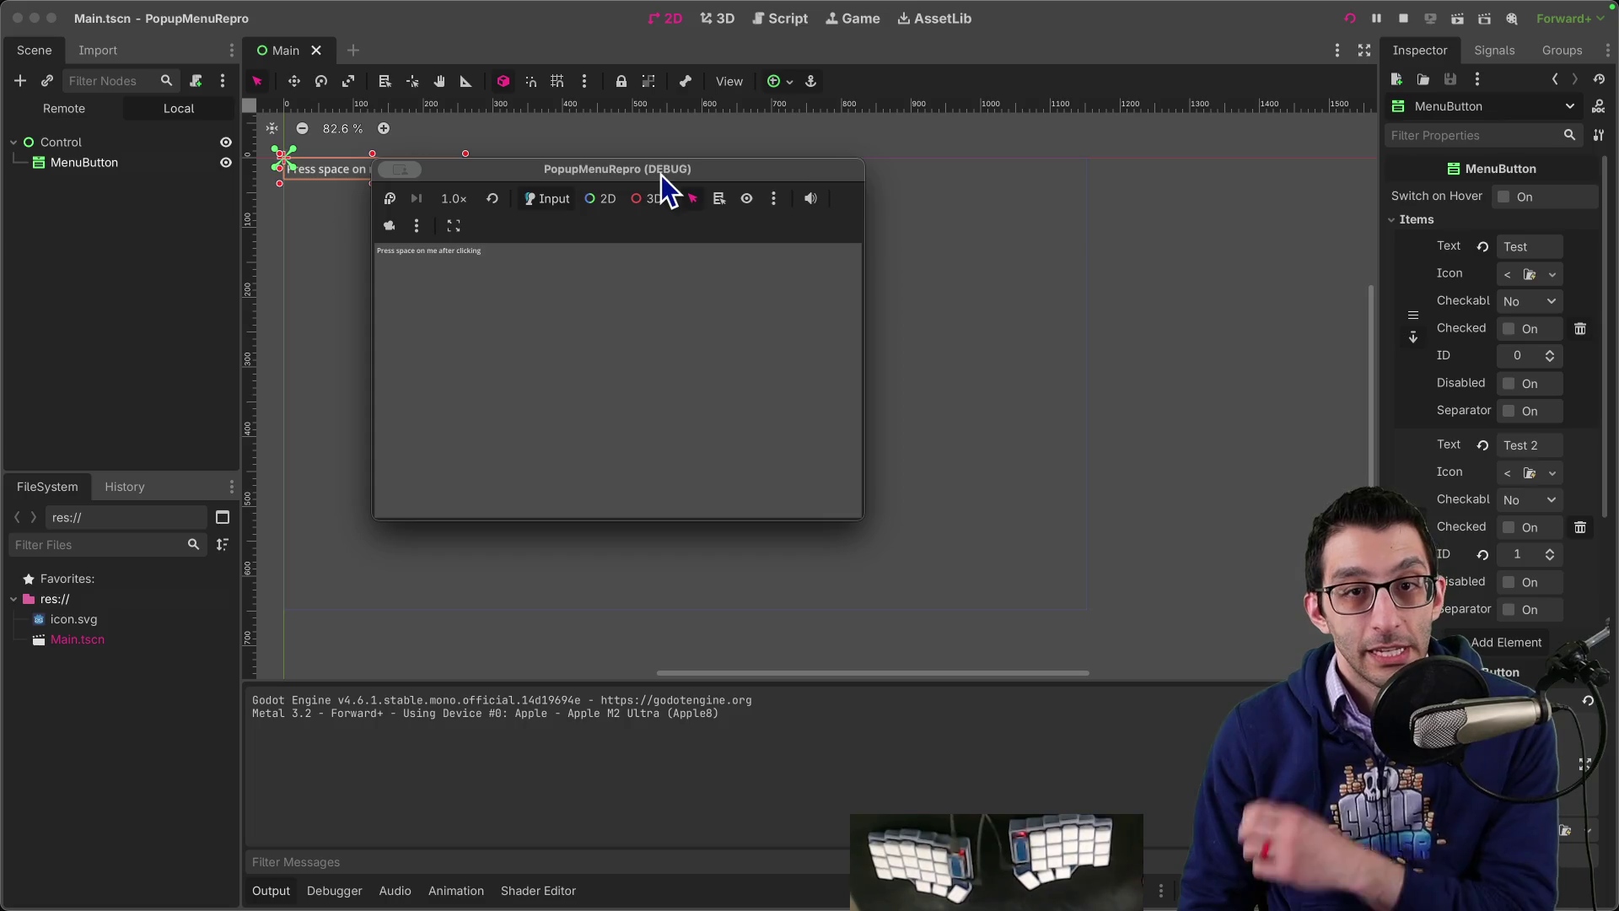
{"action": "left_click", "coordinate": [456, 257]}
{"action": "key", "text": "space"}
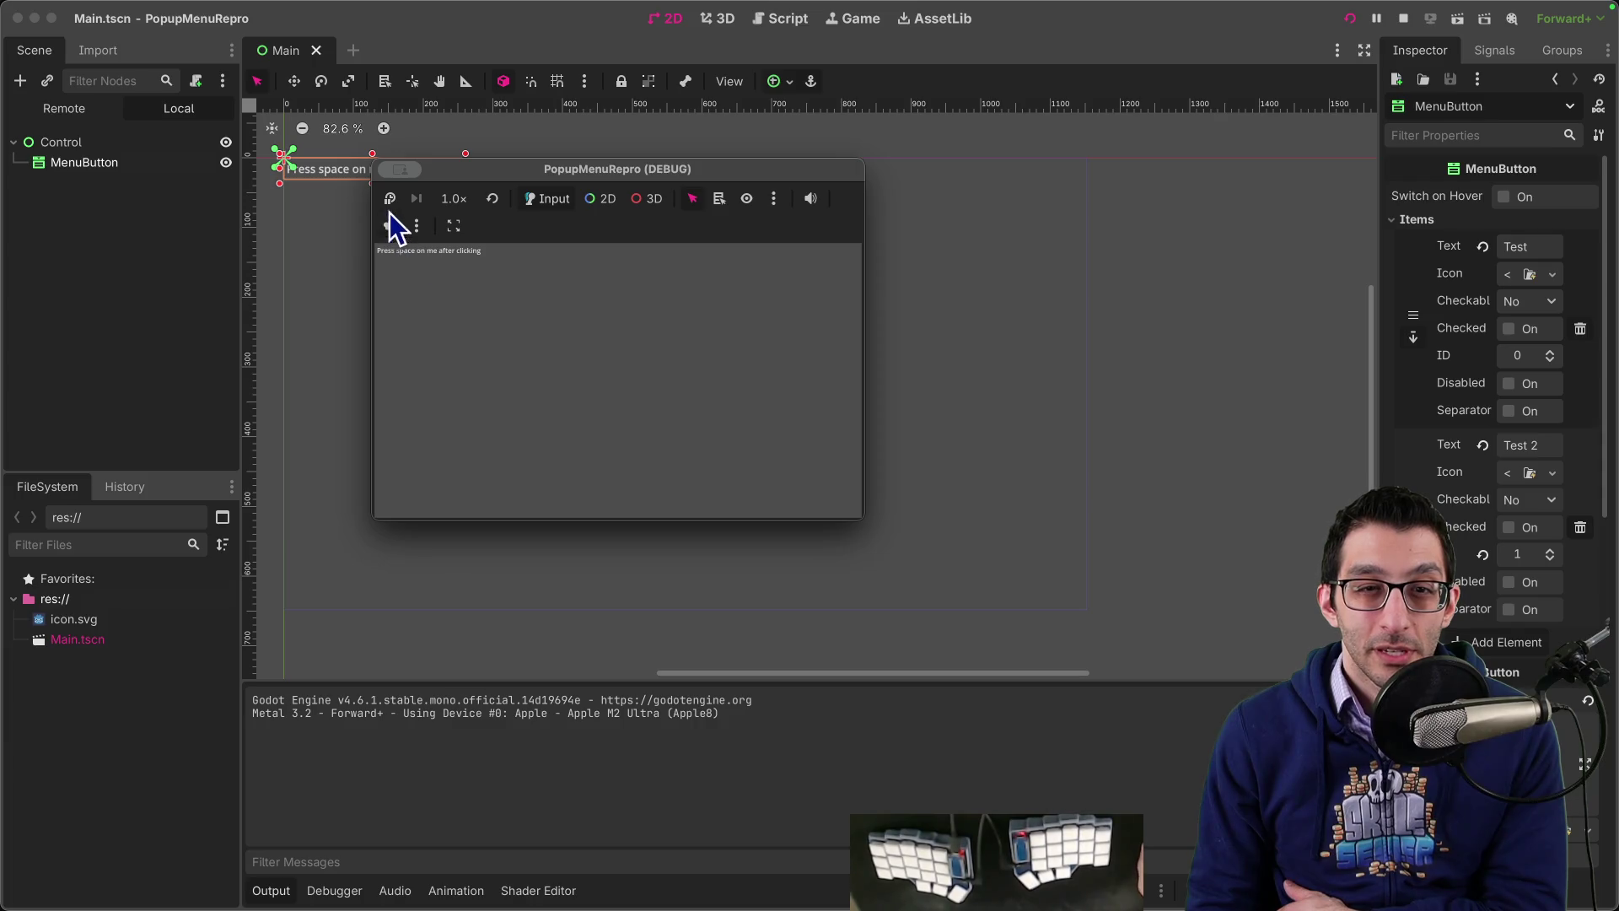
{"action": "left_click", "coordinate": [413, 173]}
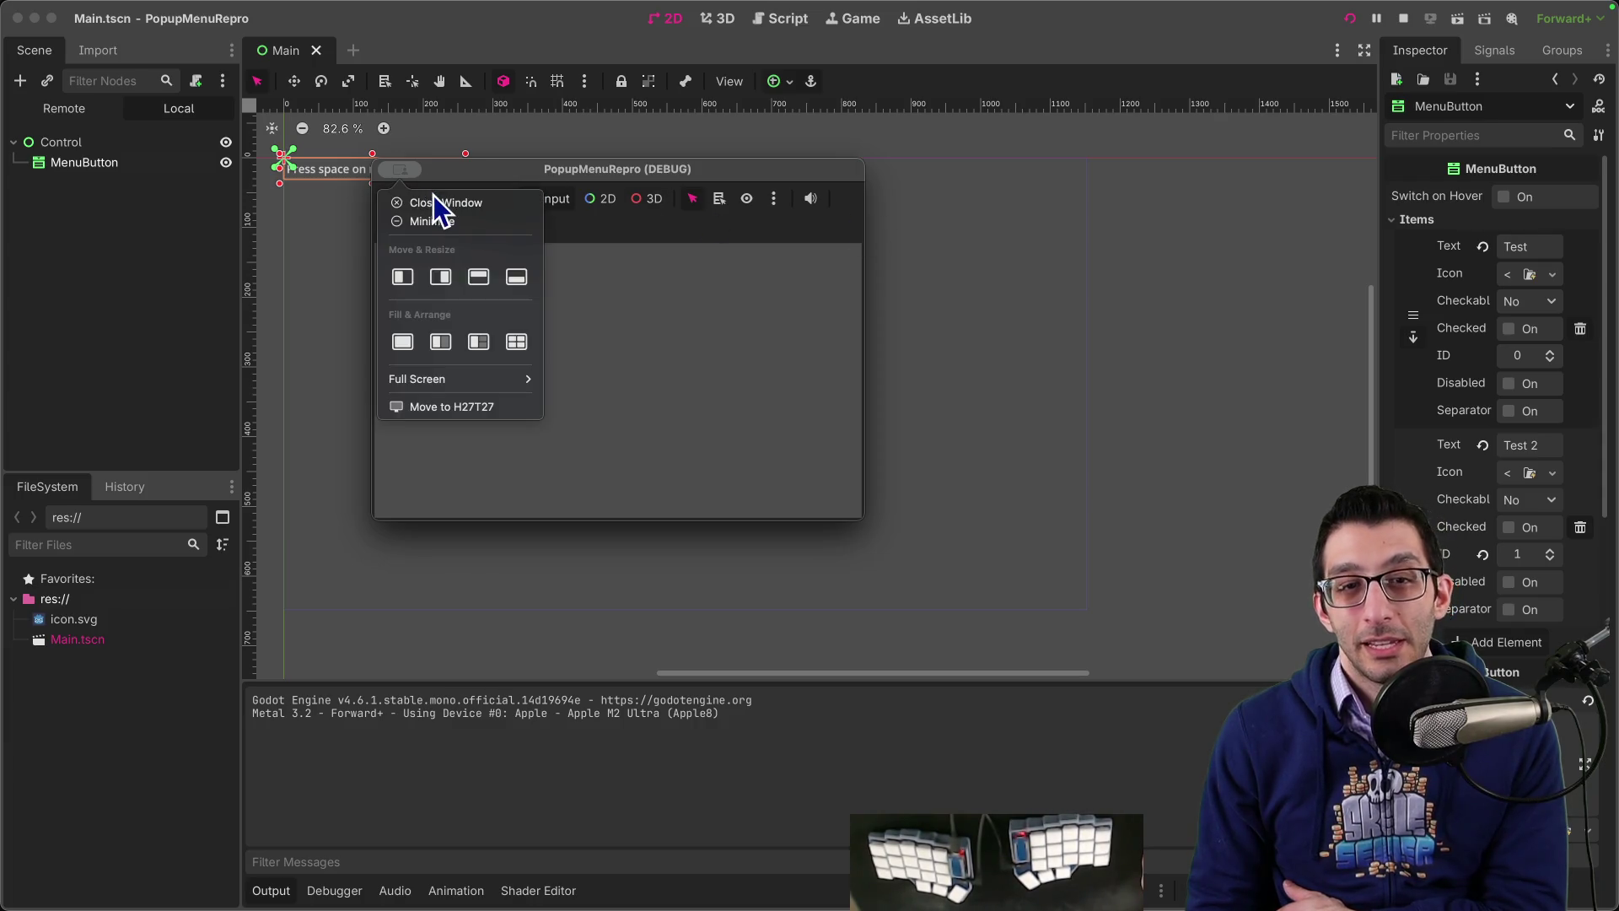
{"action": "key", "text": "super+period"}
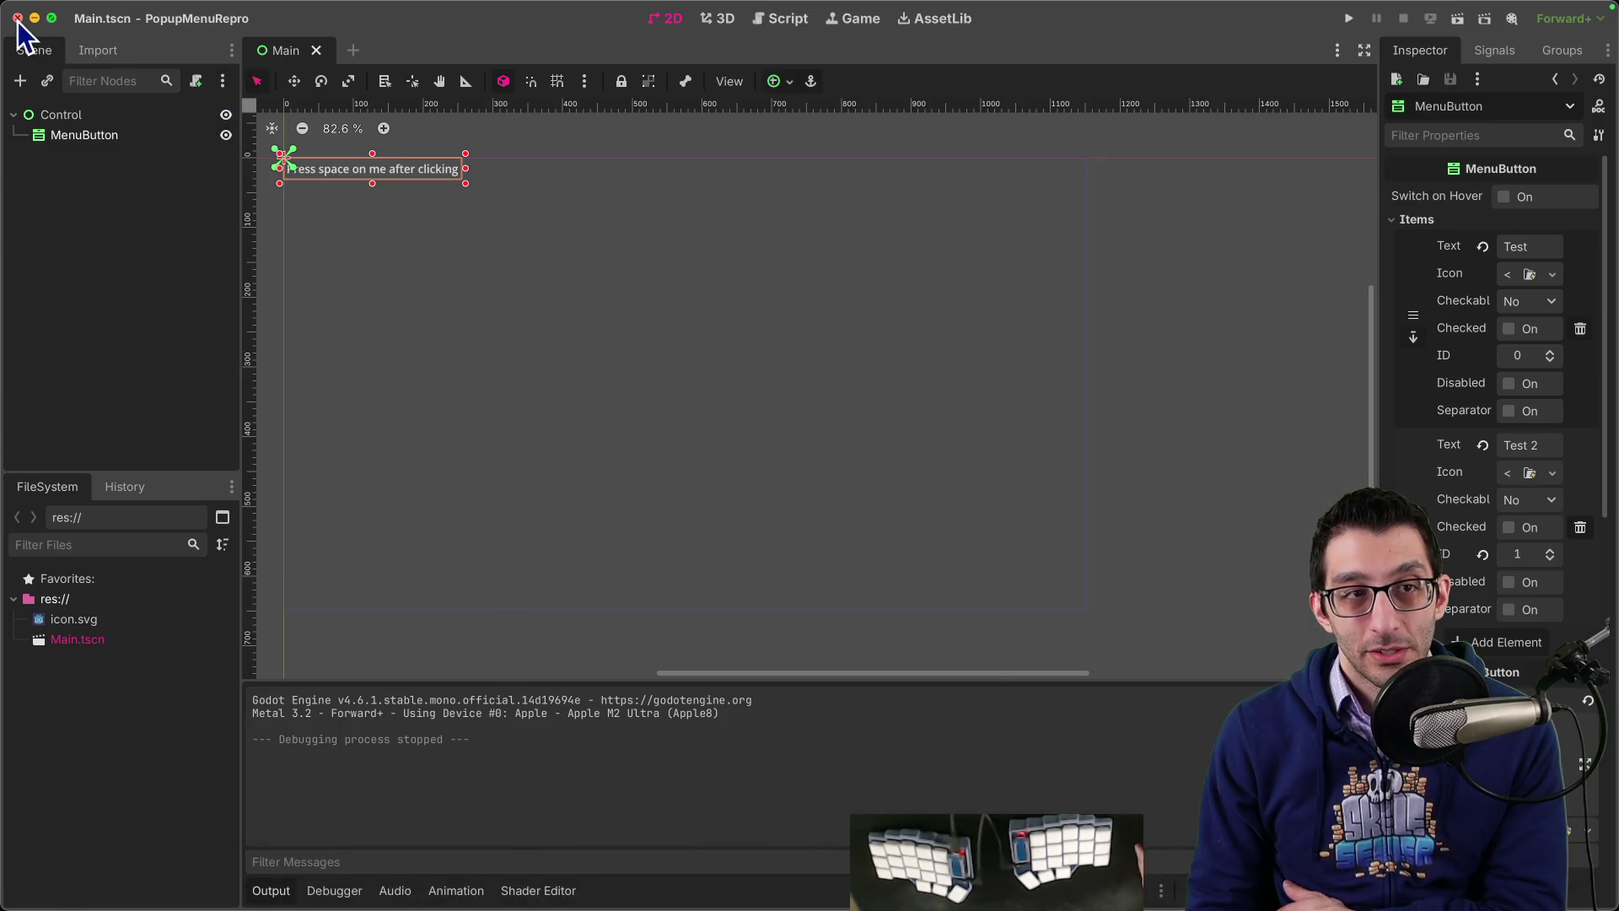
{"action": "key", "text": "super+Tab"}
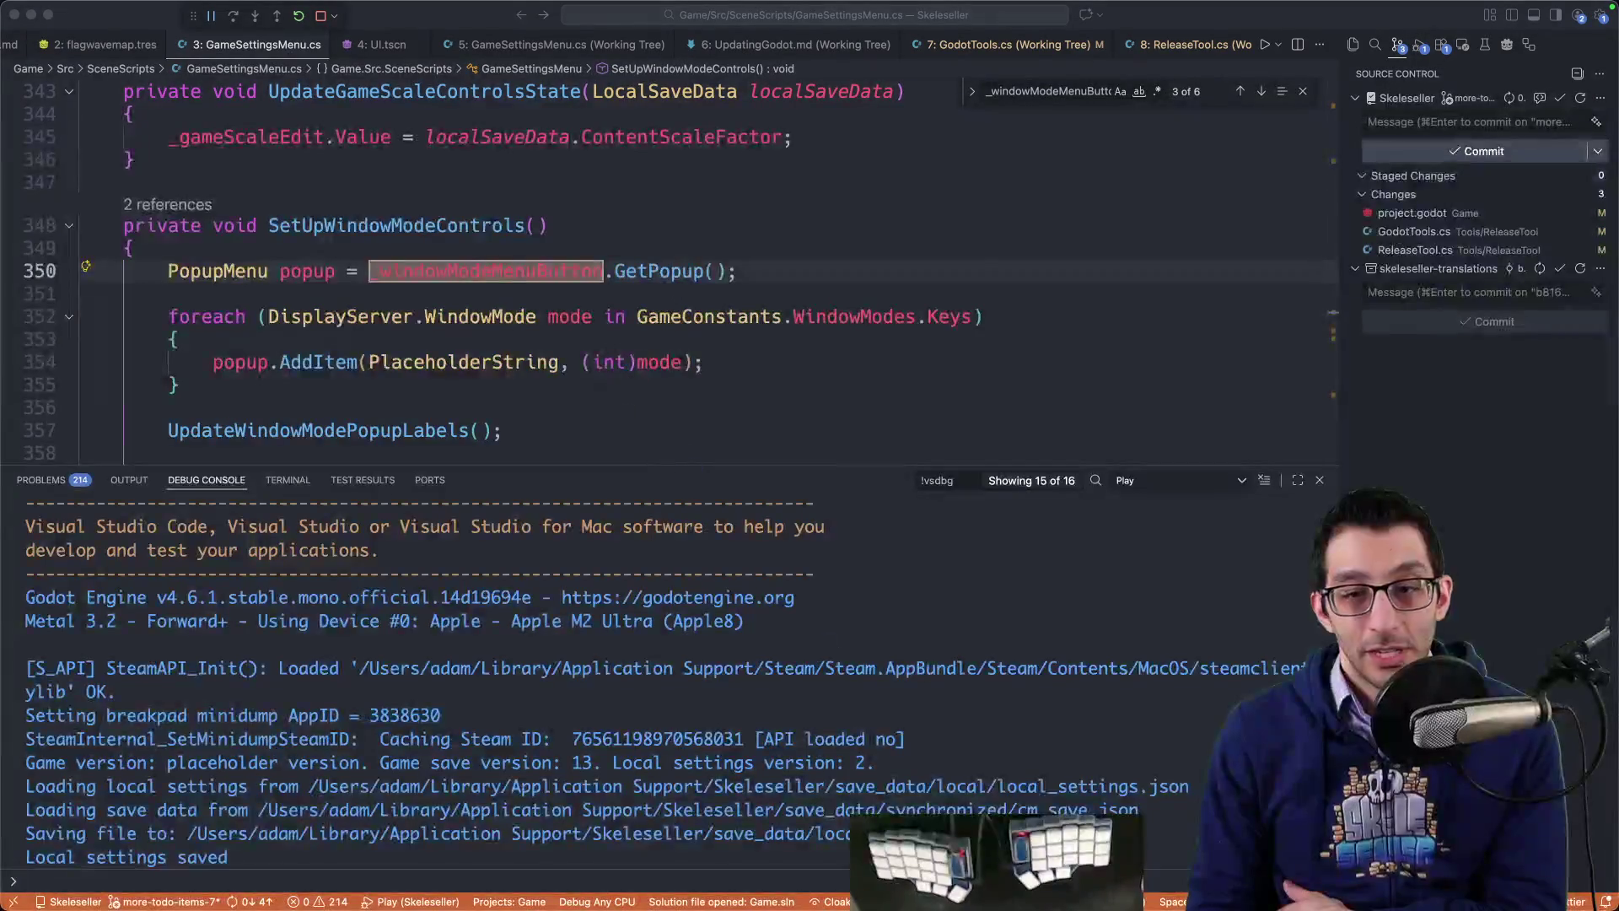
Step: Browse the script and interface theme settings in Godot, then reload the current project
{"action": "left_click", "coordinate": [830, 877]}
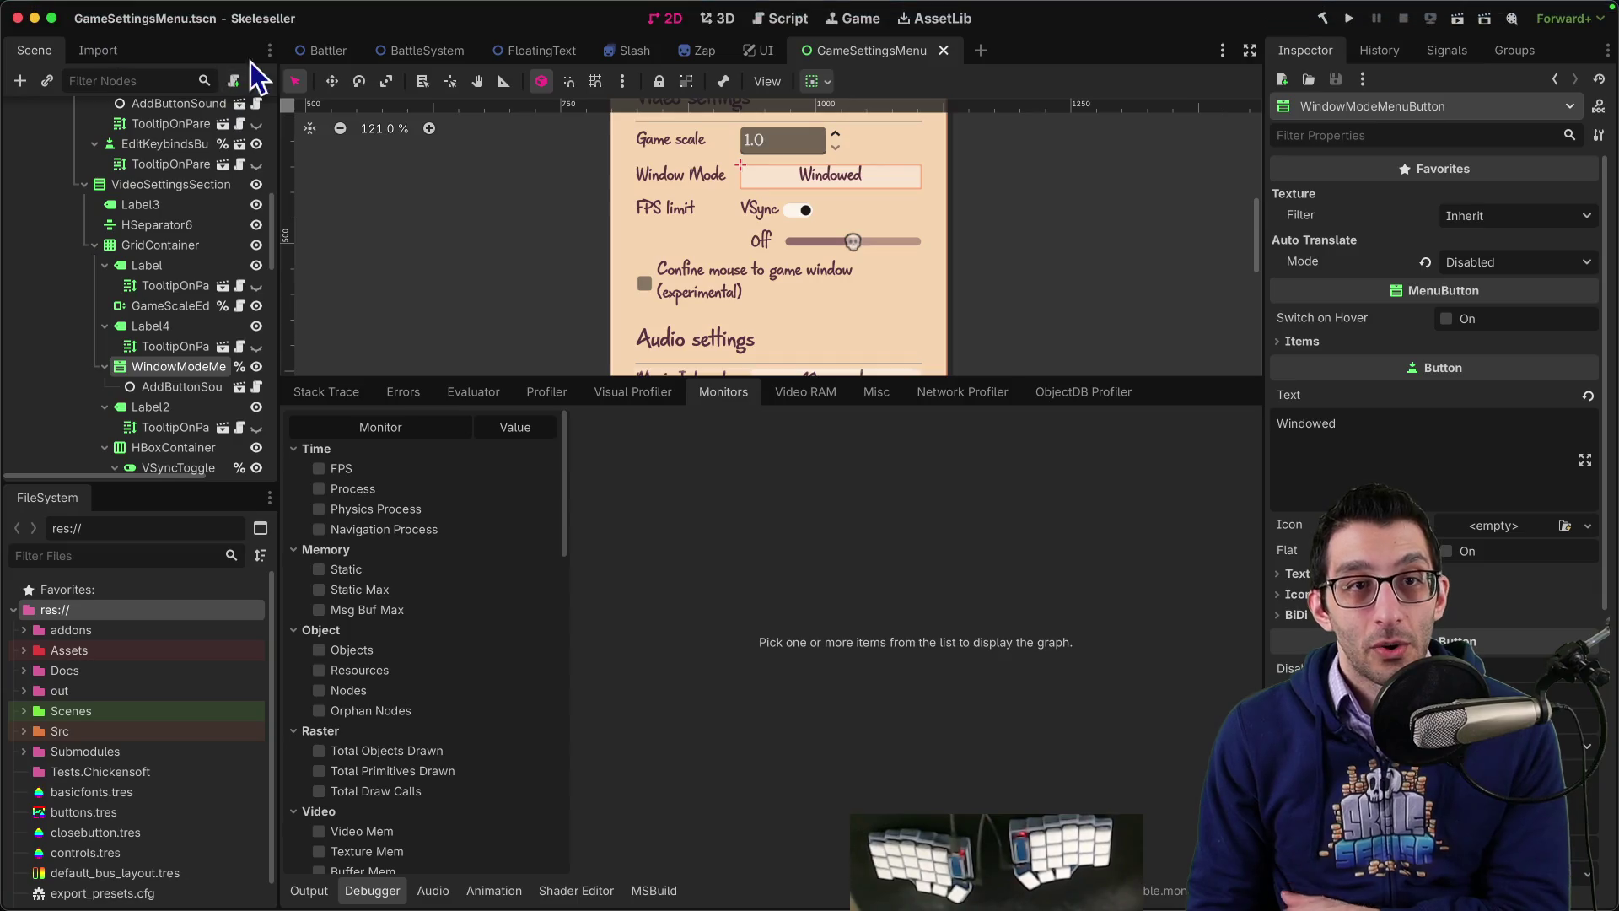
{"action": "key", "text": "super+comma"}
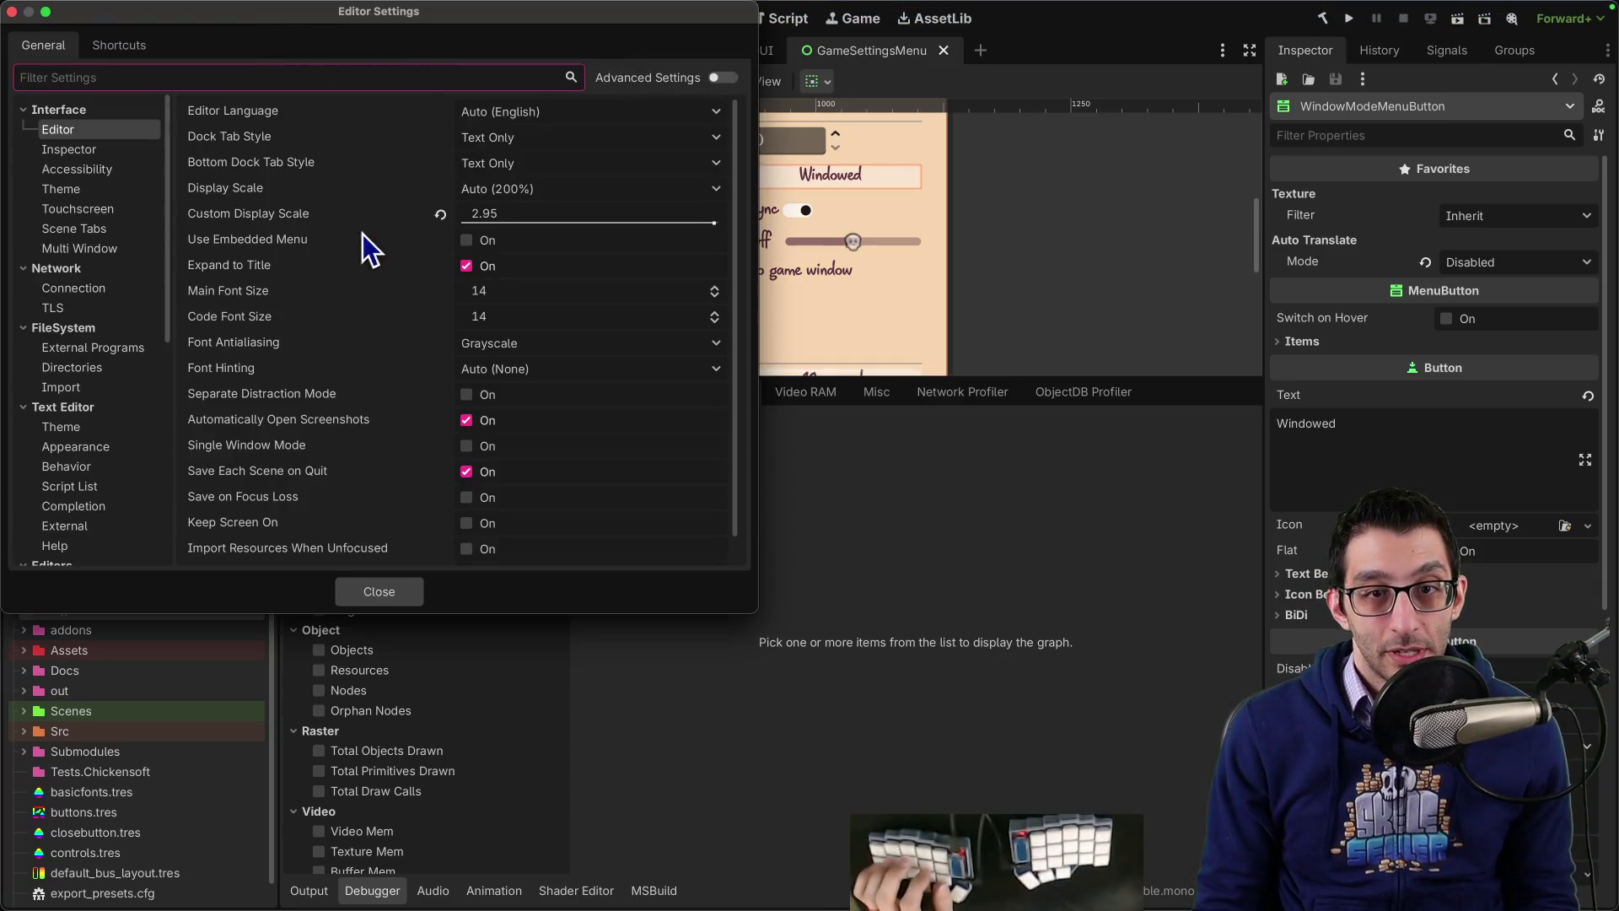
{"action": "left_click", "coordinate": [84, 428]}
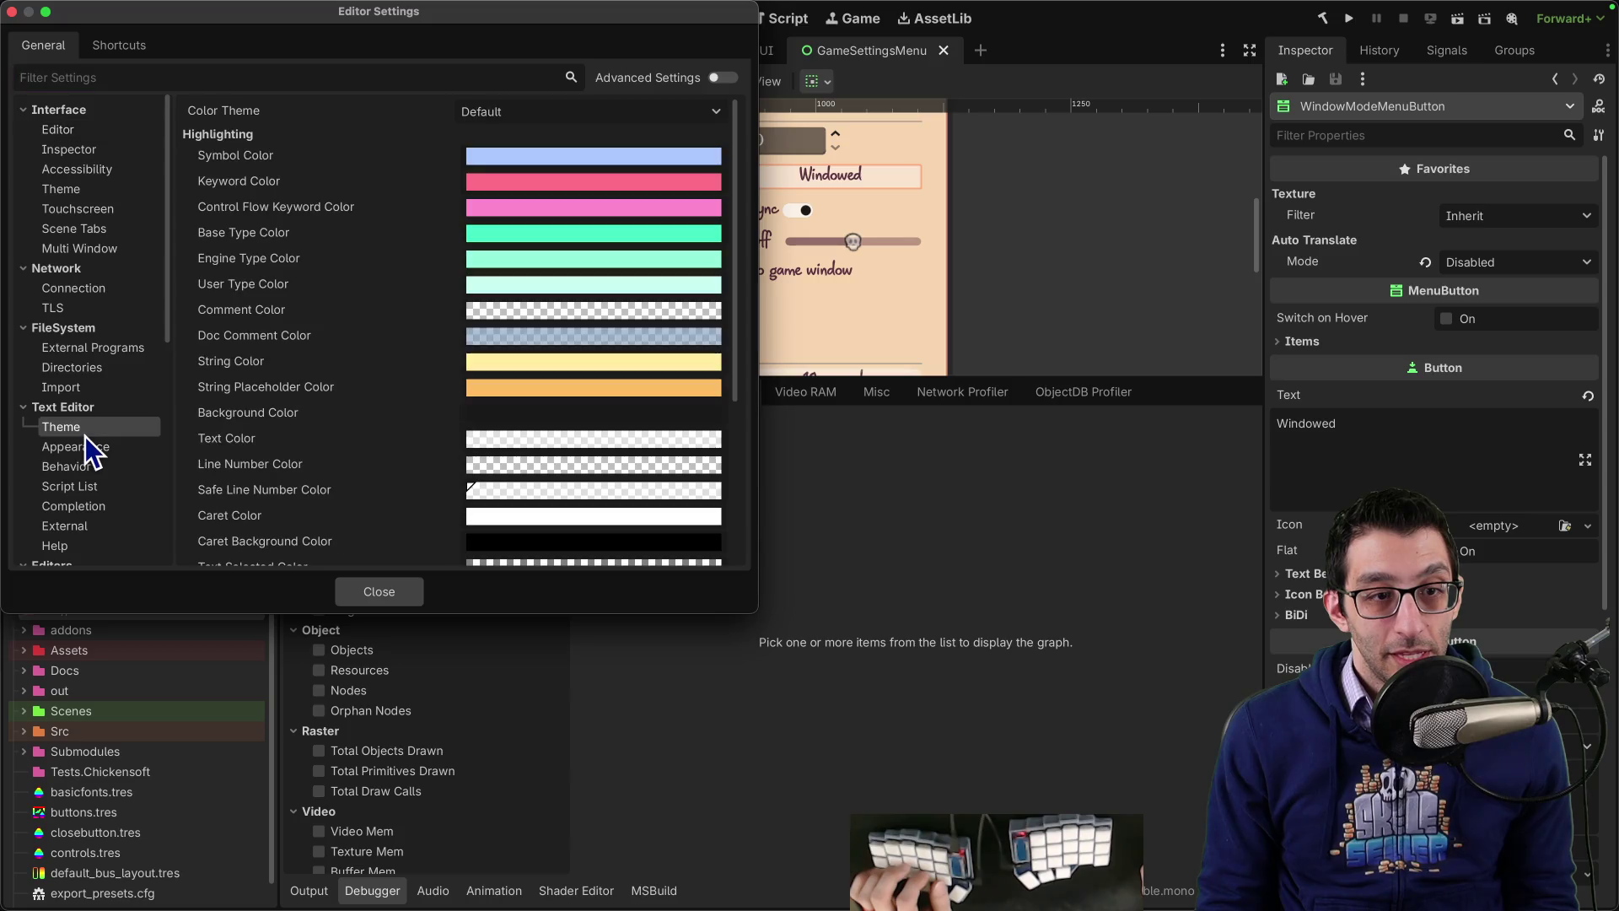
{"action": "left_click", "coordinate": [72, 189]}
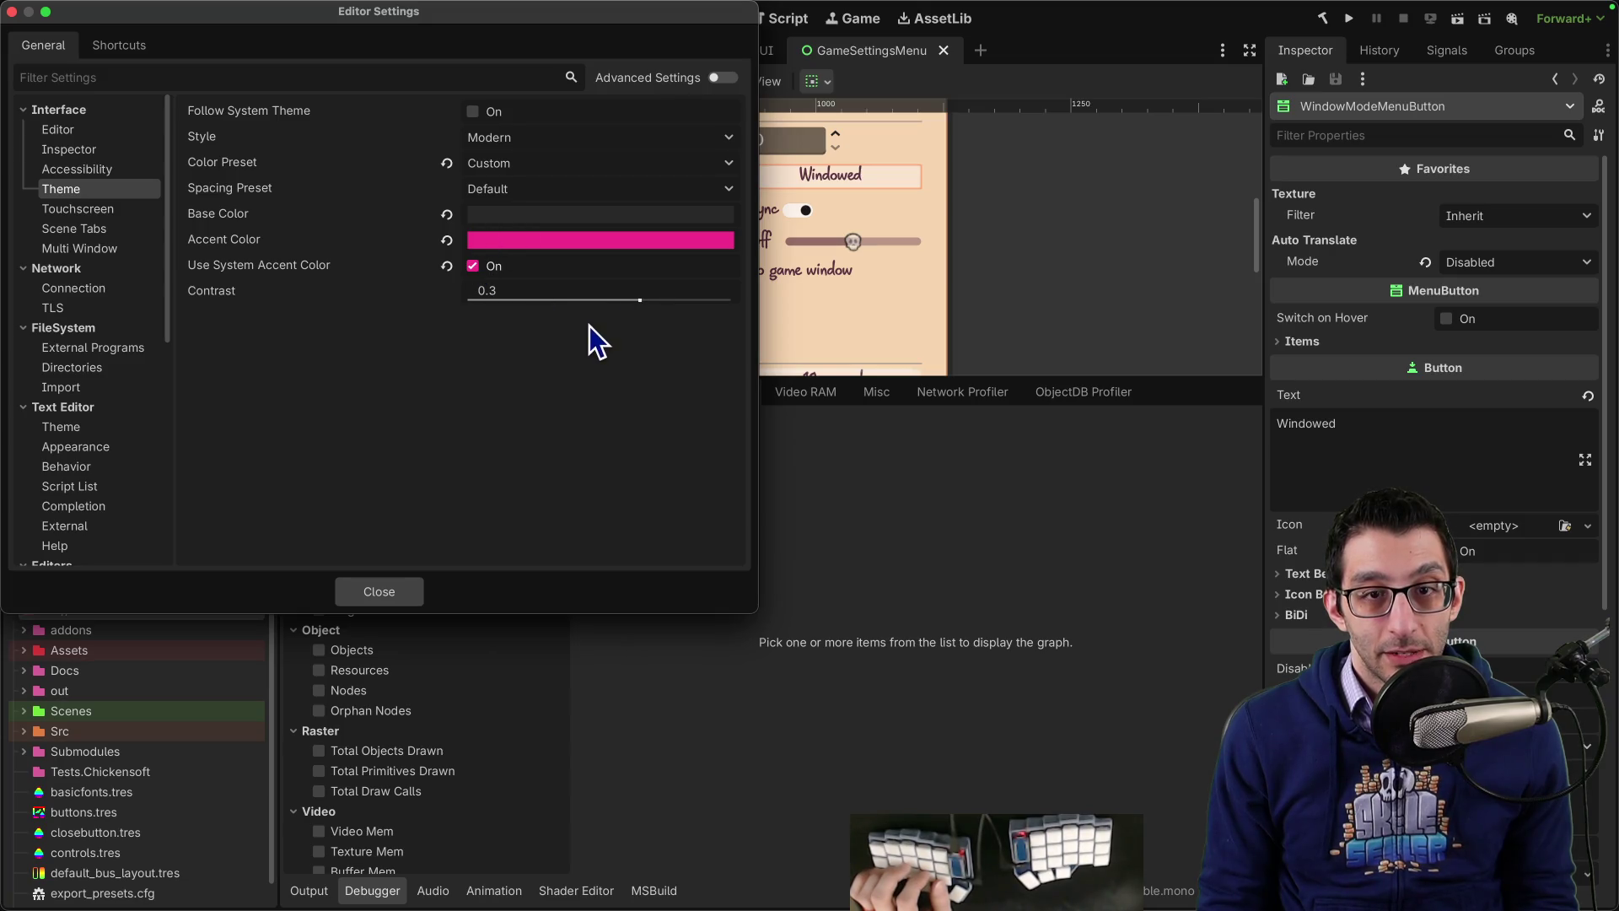
{"action": "left_click", "coordinate": [405, 591]}
{"action": "left_click", "coordinate": [164, 9]}
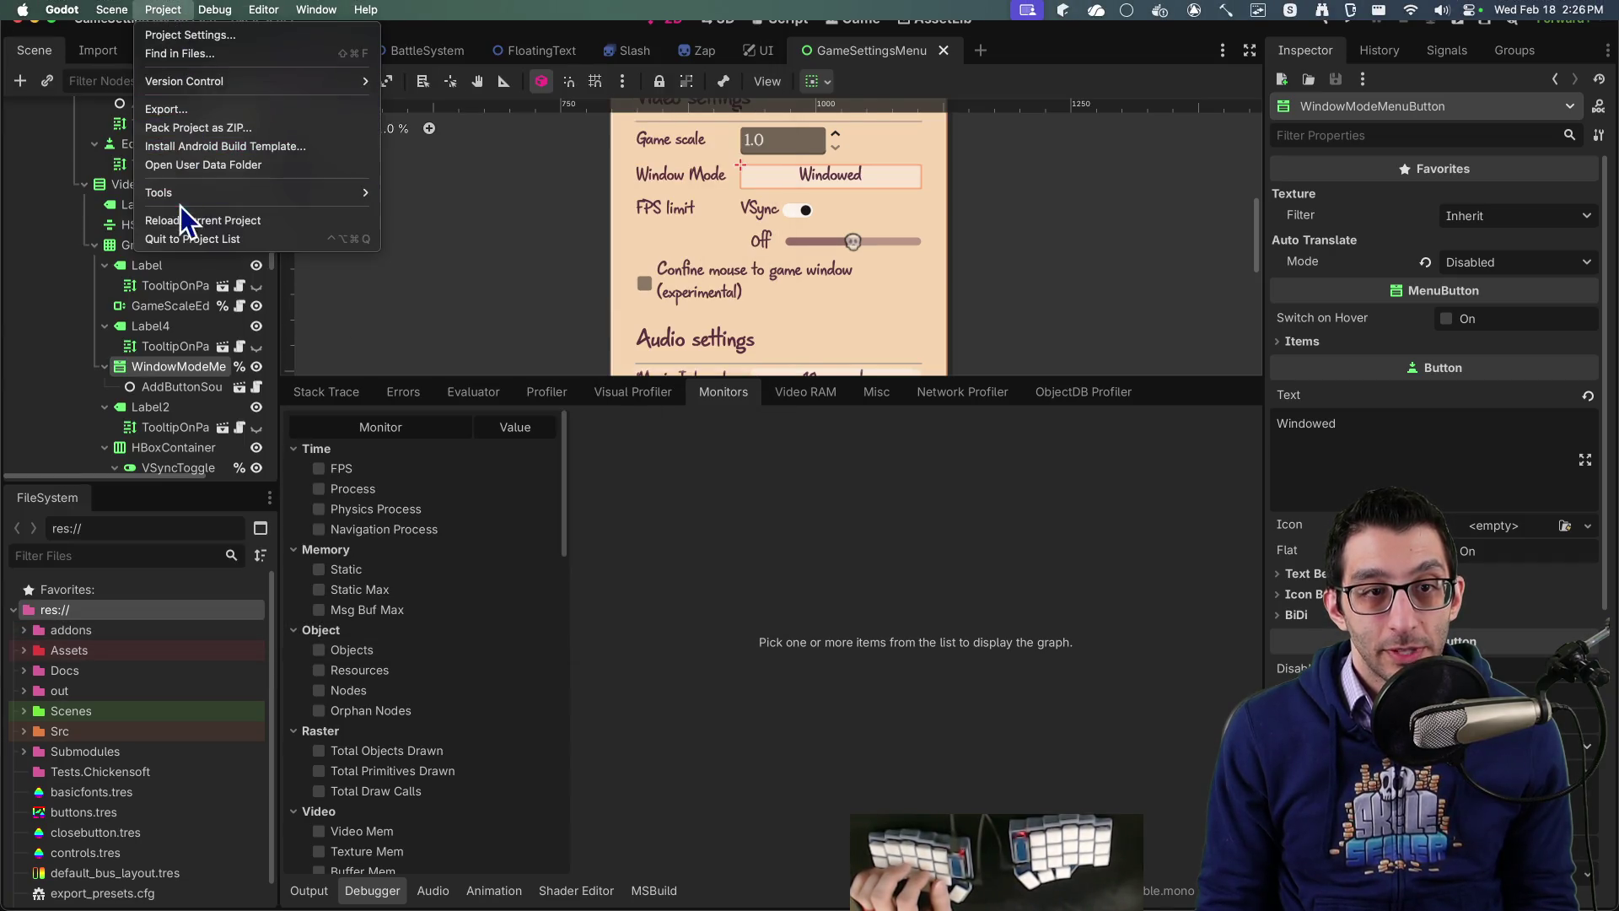
{"action": "left_click", "coordinate": [338, 218]}
{"action": "key", "text": "super+Tab"}
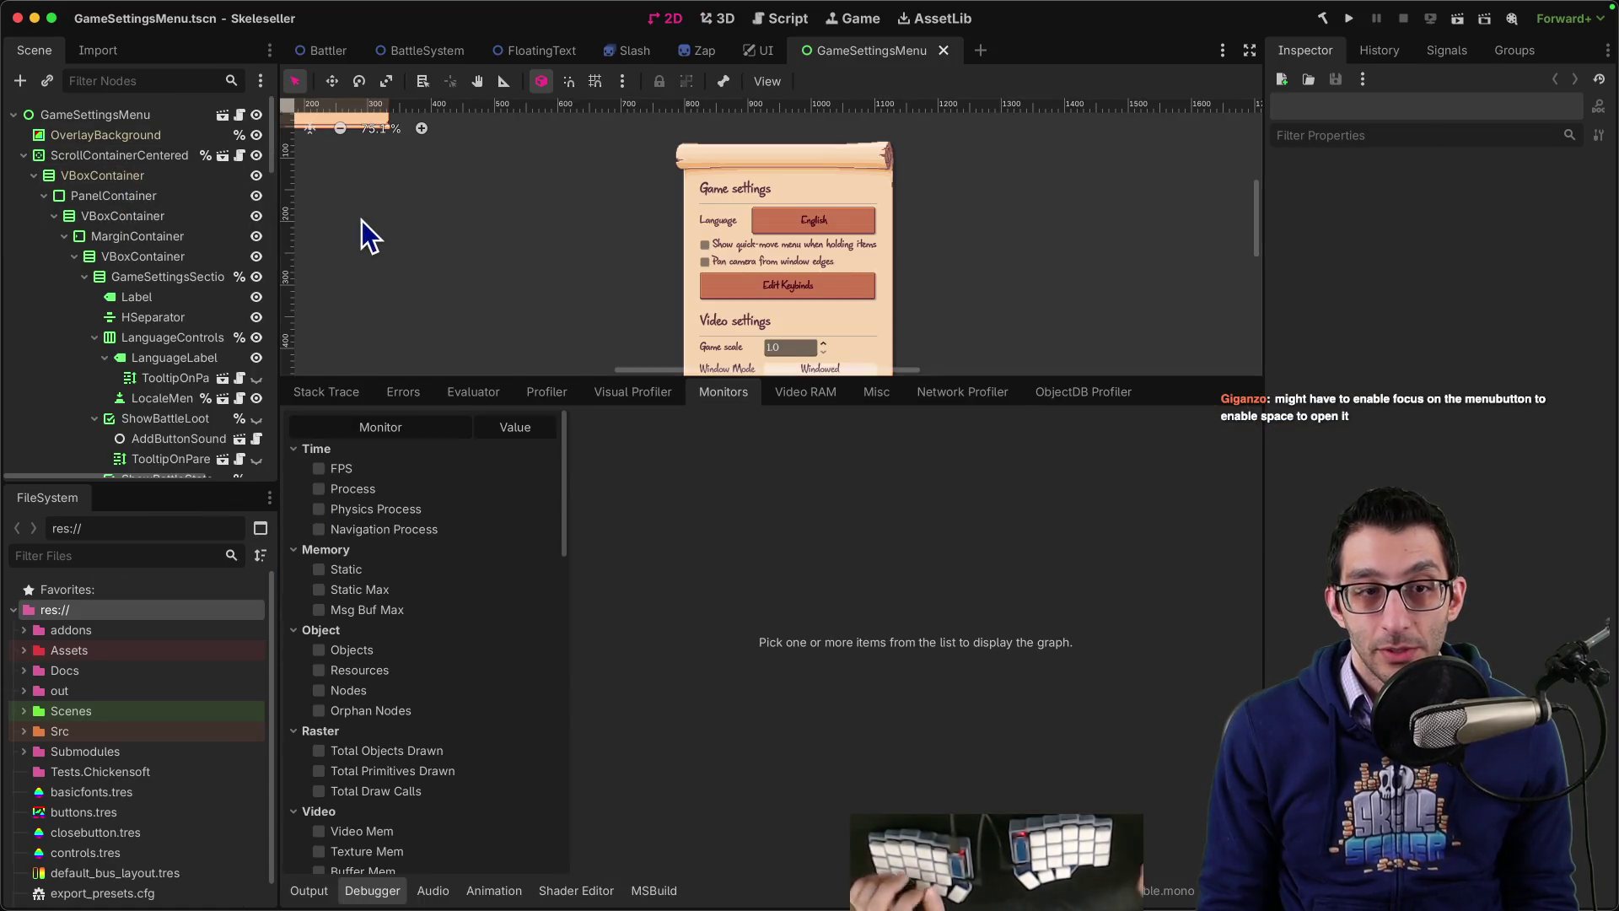
Step: Lower the interface theme contrast to about -0.5 and close Editor Settings
{"action": "key", "text": "super+comma"}
{"action": "left_click", "coordinate": [91, 187]}
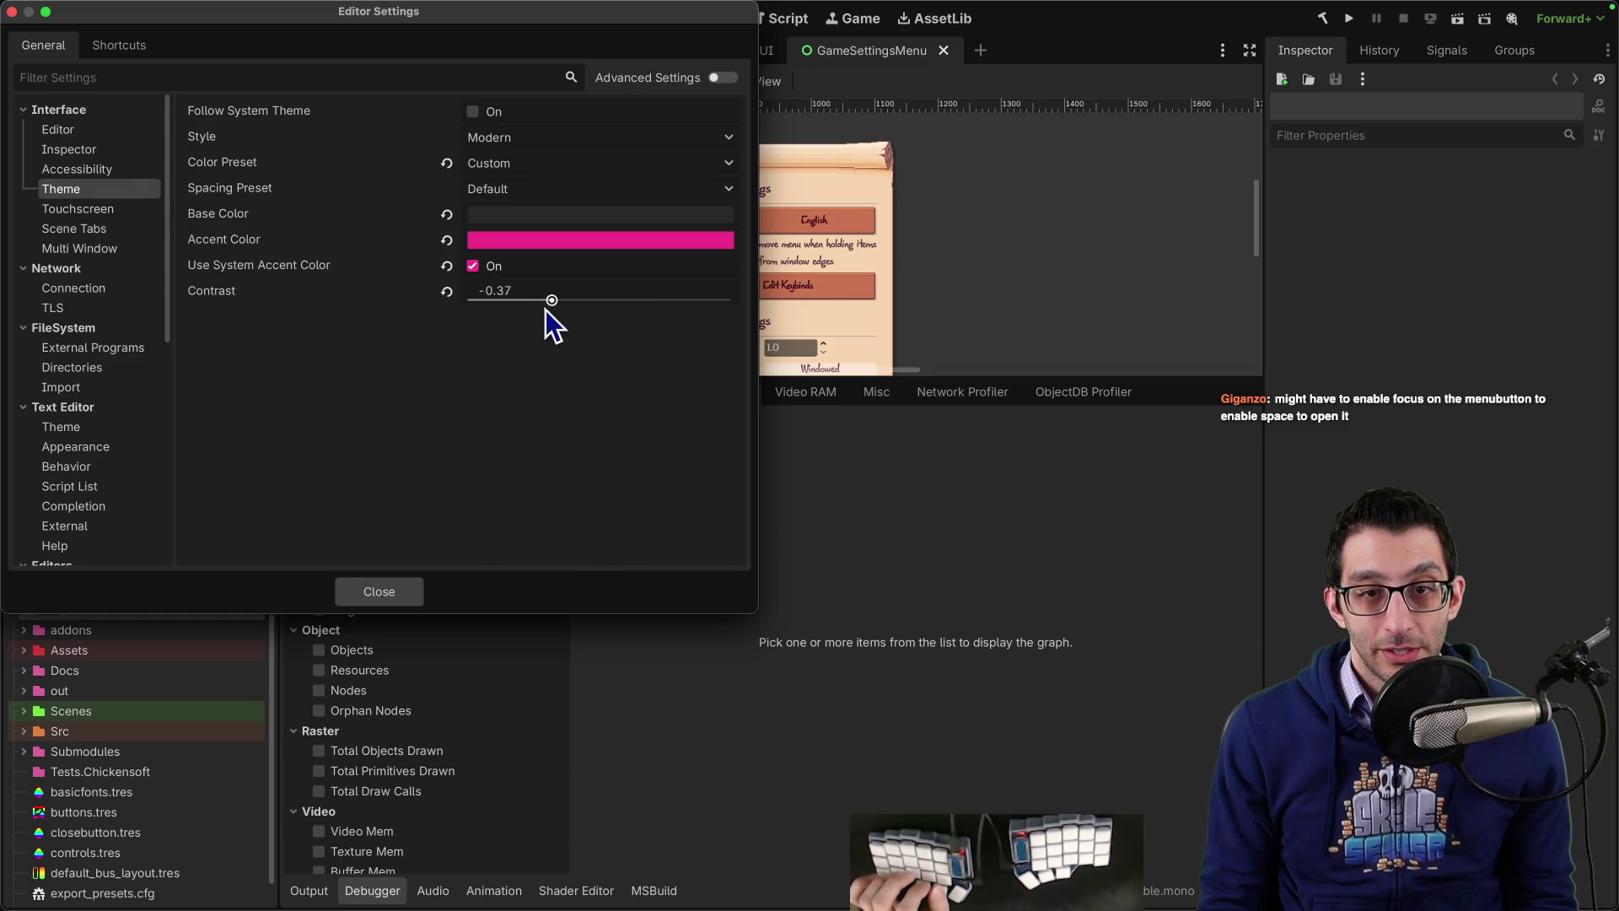
{"action": "left_click_drag", "start_coordinate": [545, 310], "coordinate": [534, 309]}
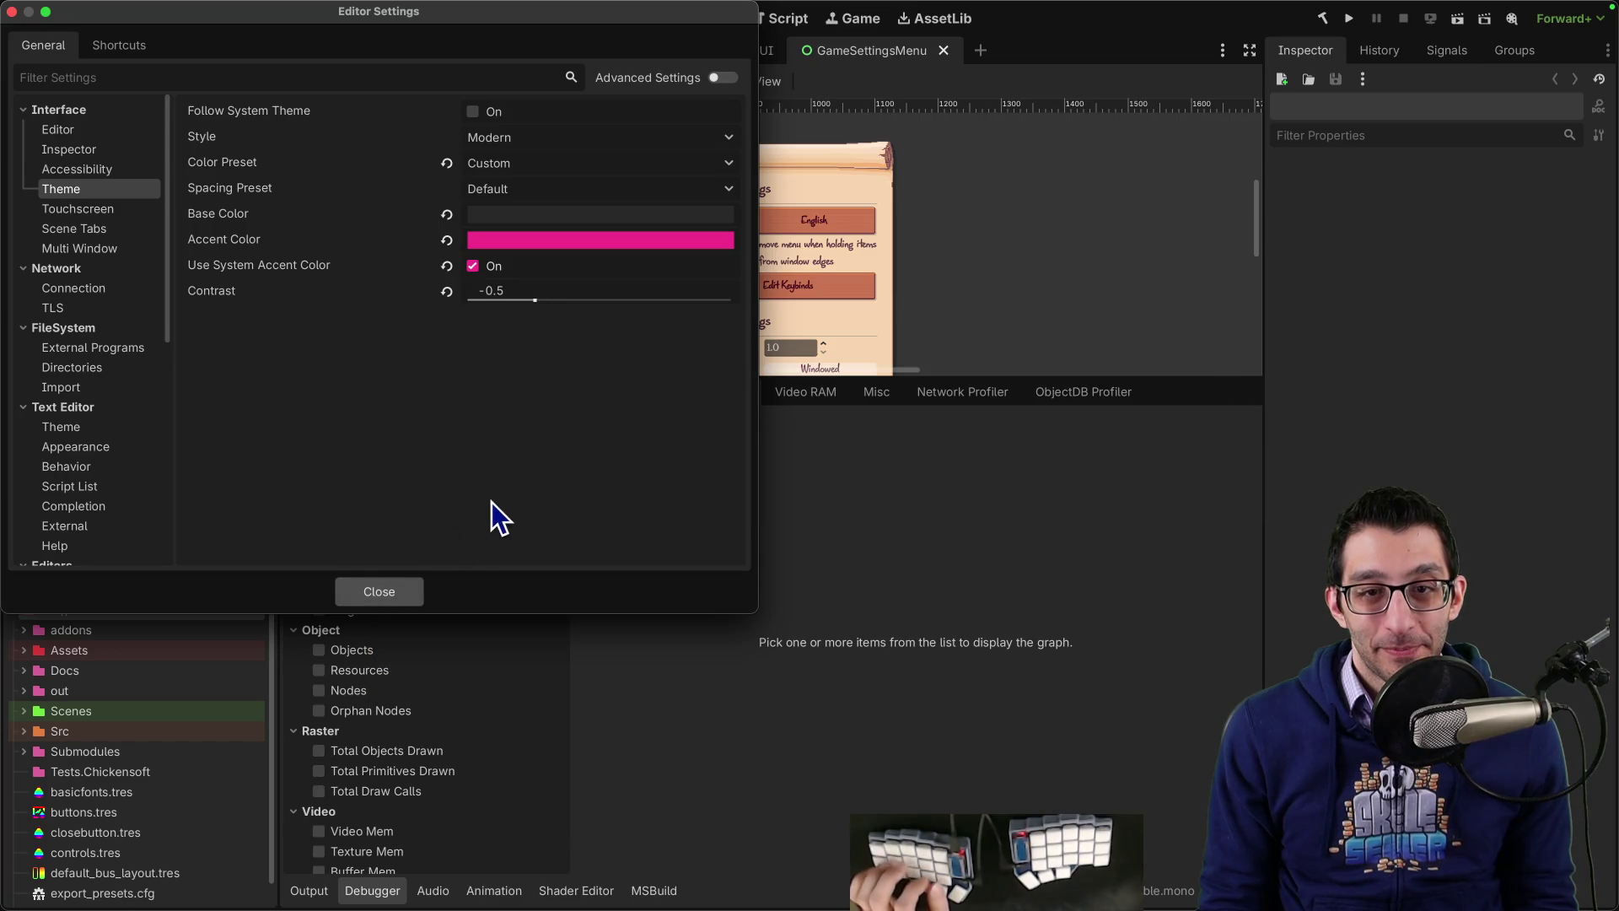
{"action": "left_click", "coordinate": [414, 590]}
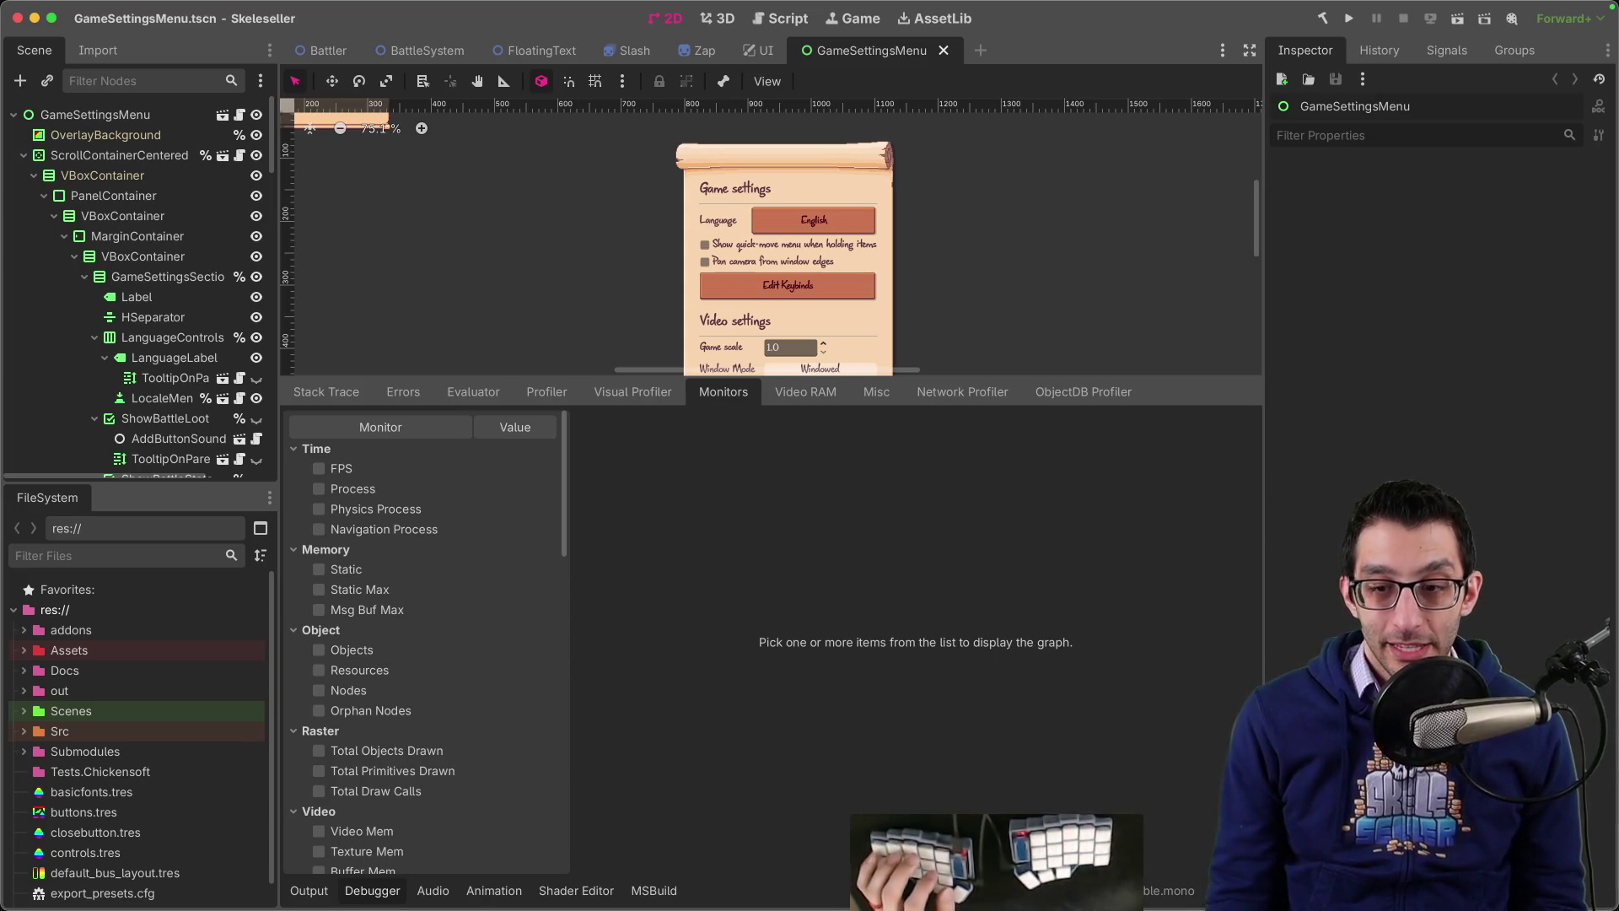
{"action": "mouse_move", "coordinate": [1167, 877]}
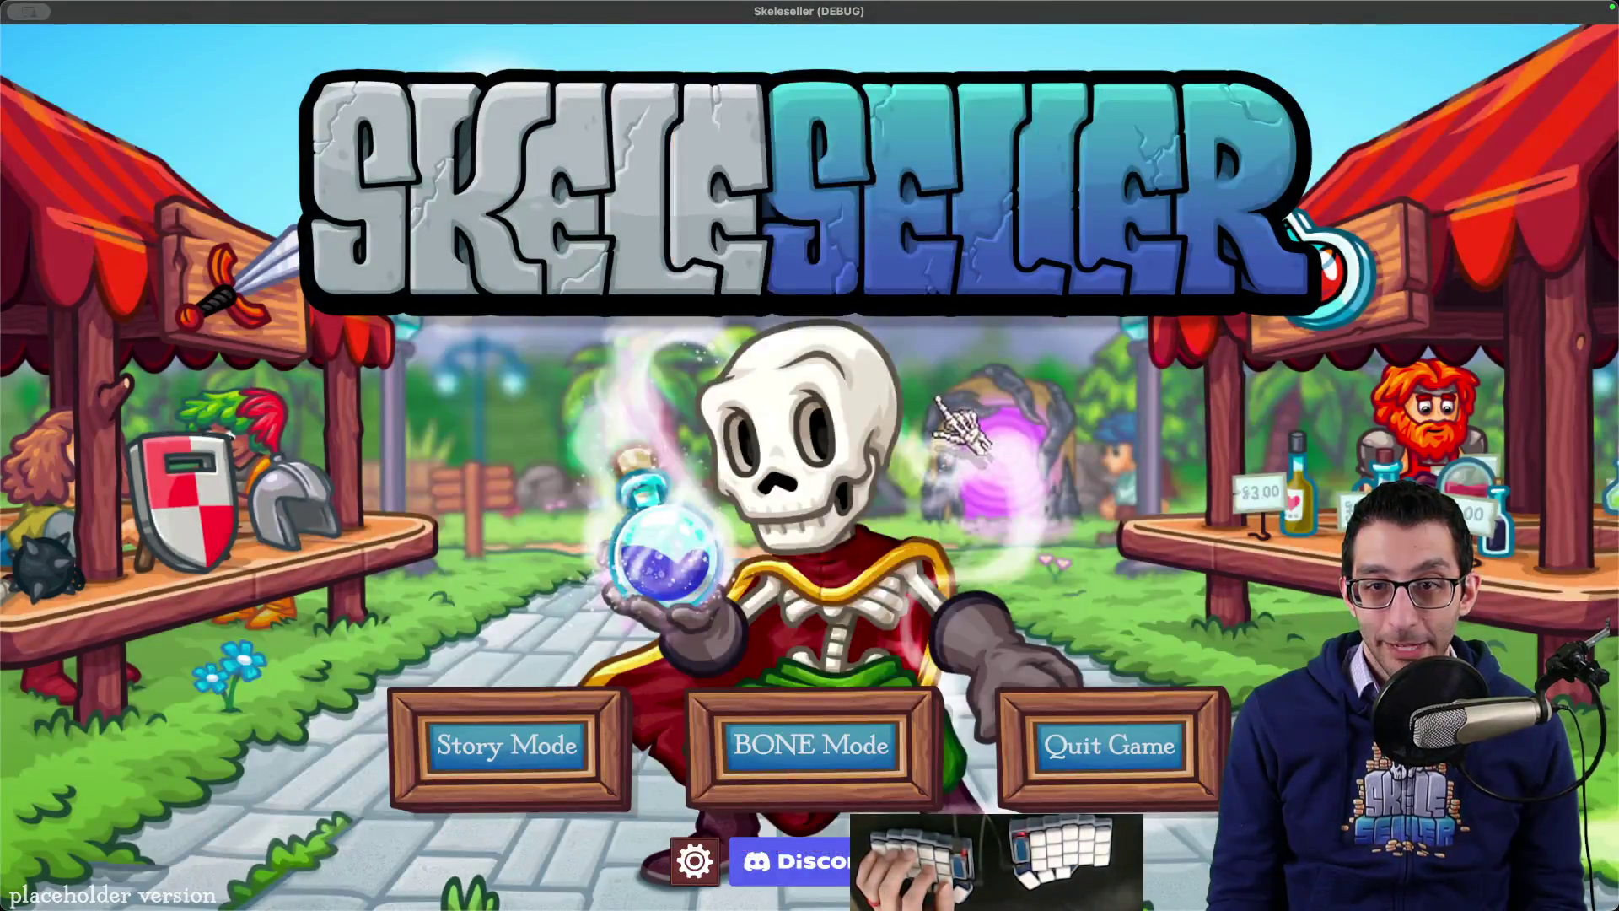
Step: Toggle the game's settings panel open and closed, then bring up the TODO Google Doc
{"action": "key", "text": "Escape"}
{"action": "key", "text": "Escape"}
{"action": "key", "text": "Escape"}
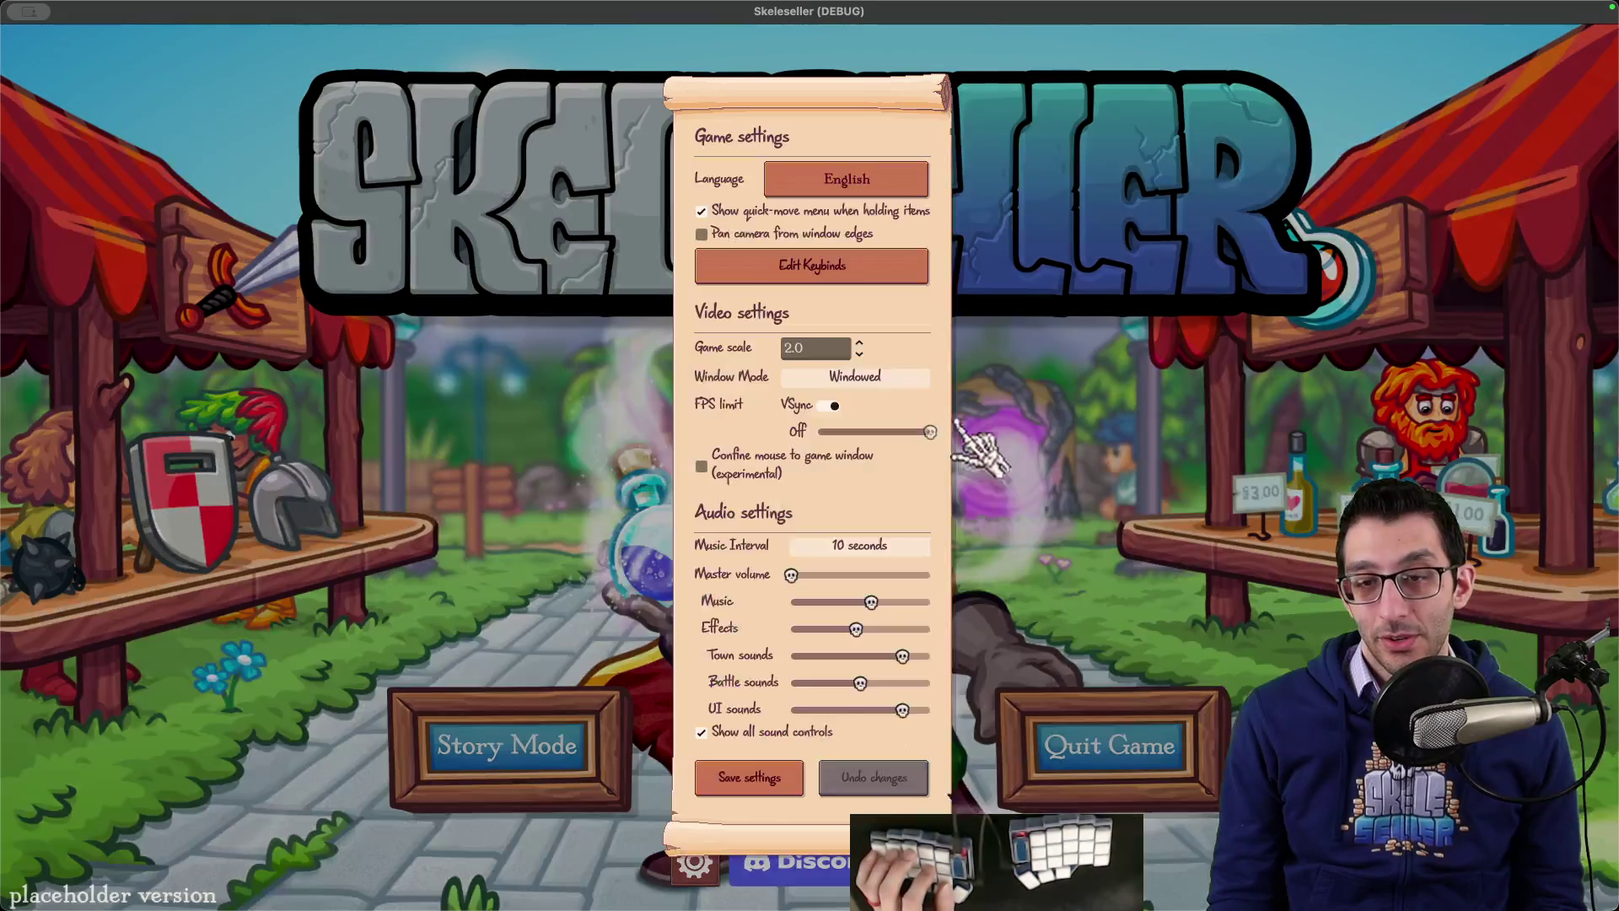
{"action": "key", "text": "Escape"}
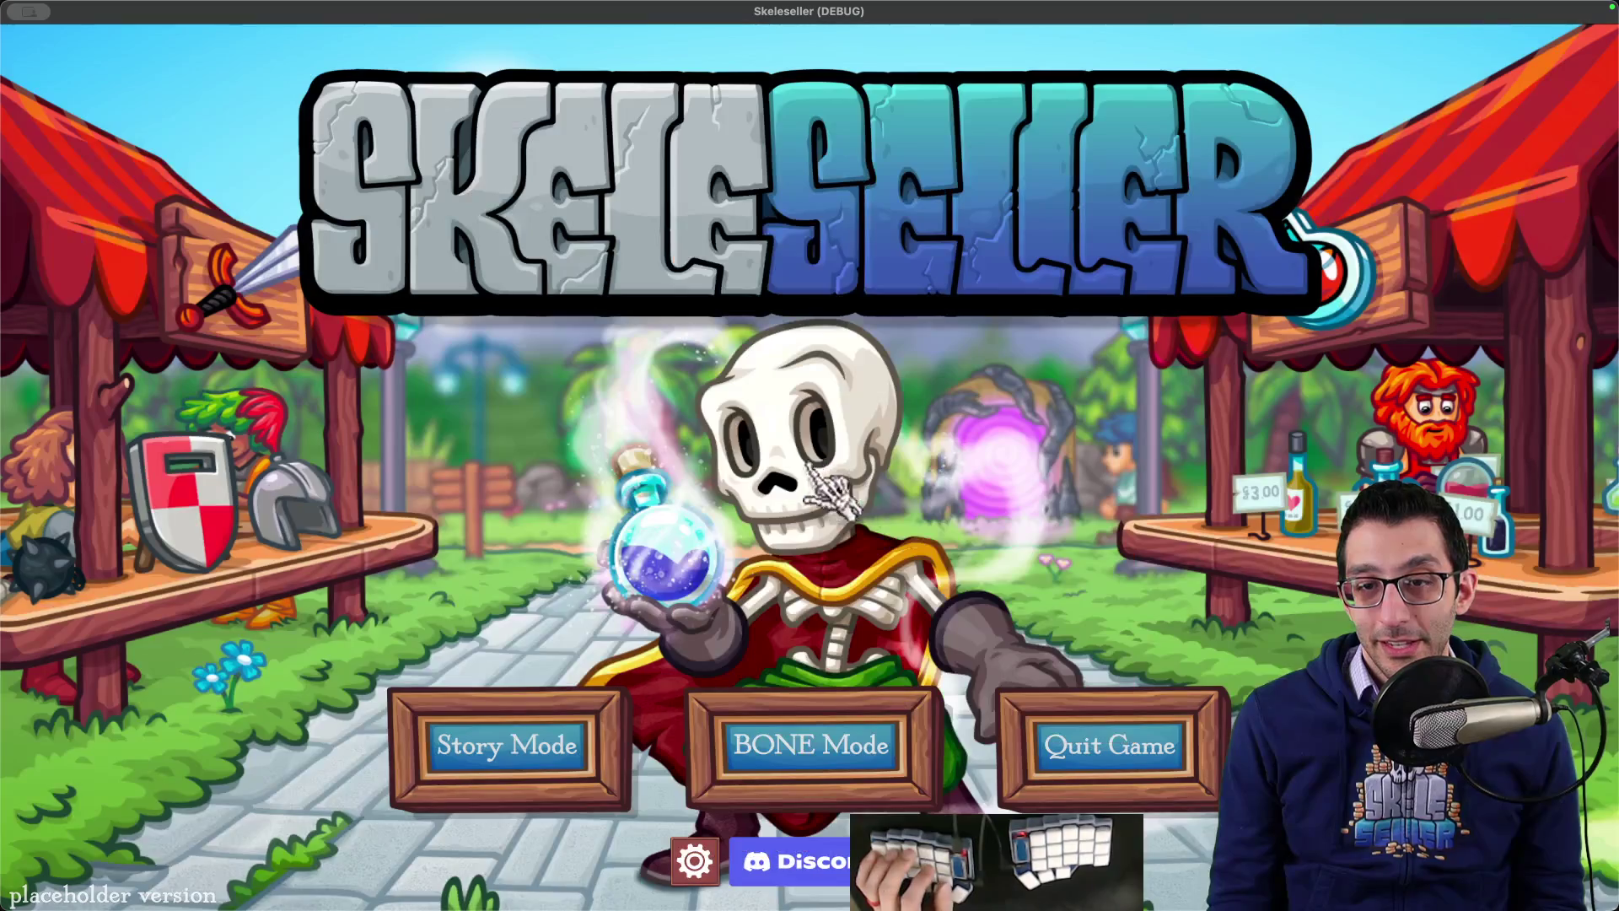
{"action": "key", "text": "super+Tab"}
{"action": "key", "text": "super+1"}
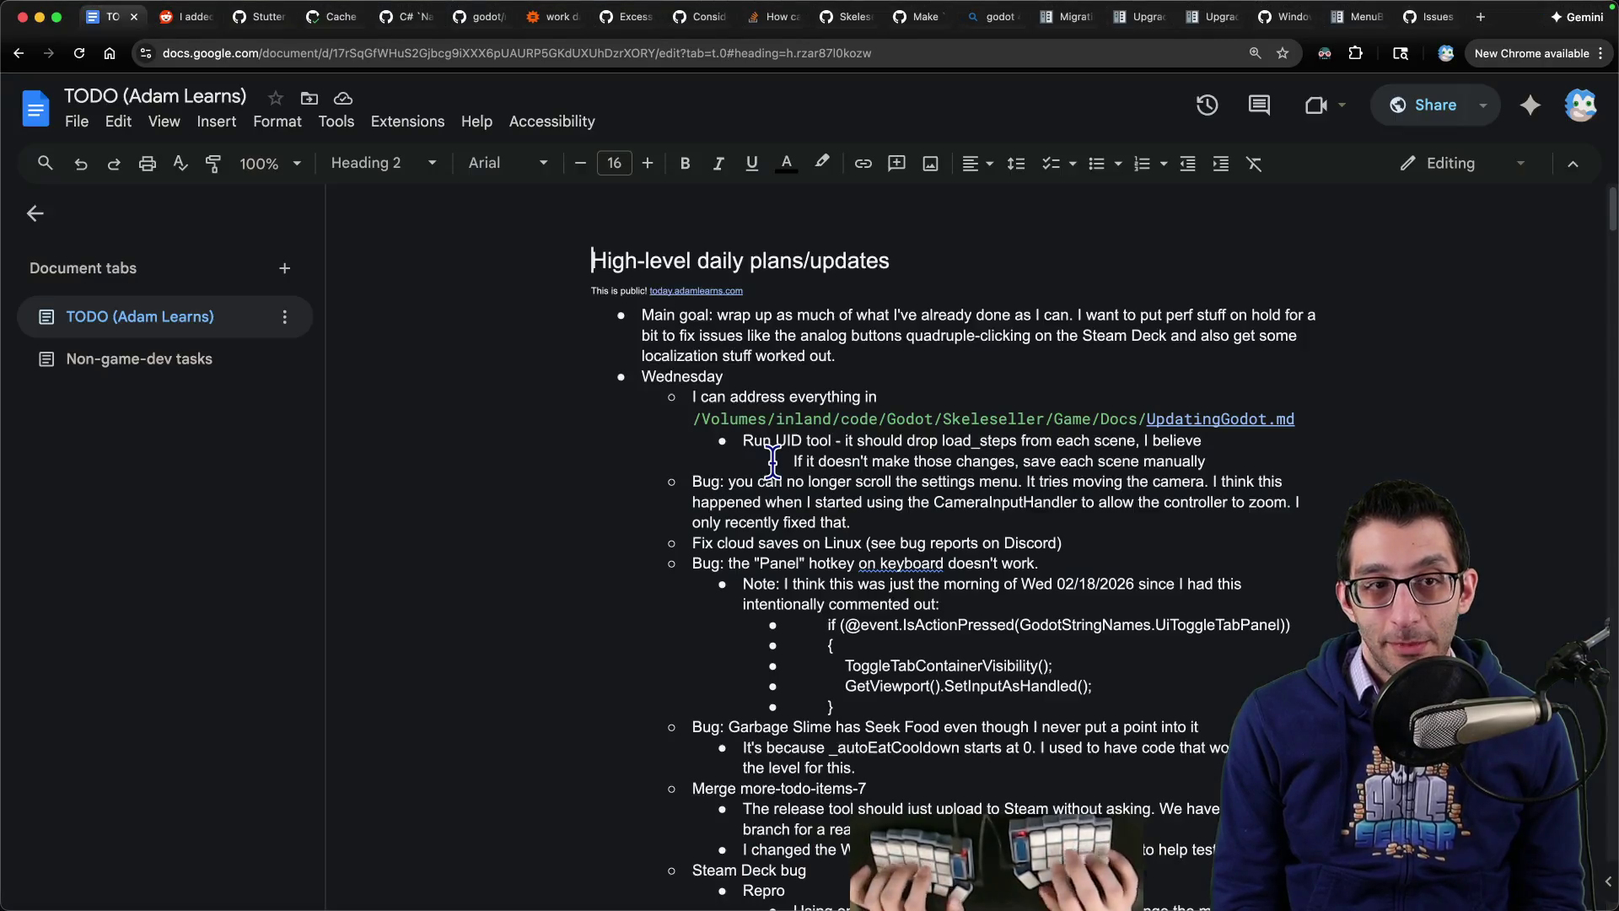
Step: Jump to the GitHub popupmenu issue search tab in Chrome
{"action": "key", "text": "super+9"}
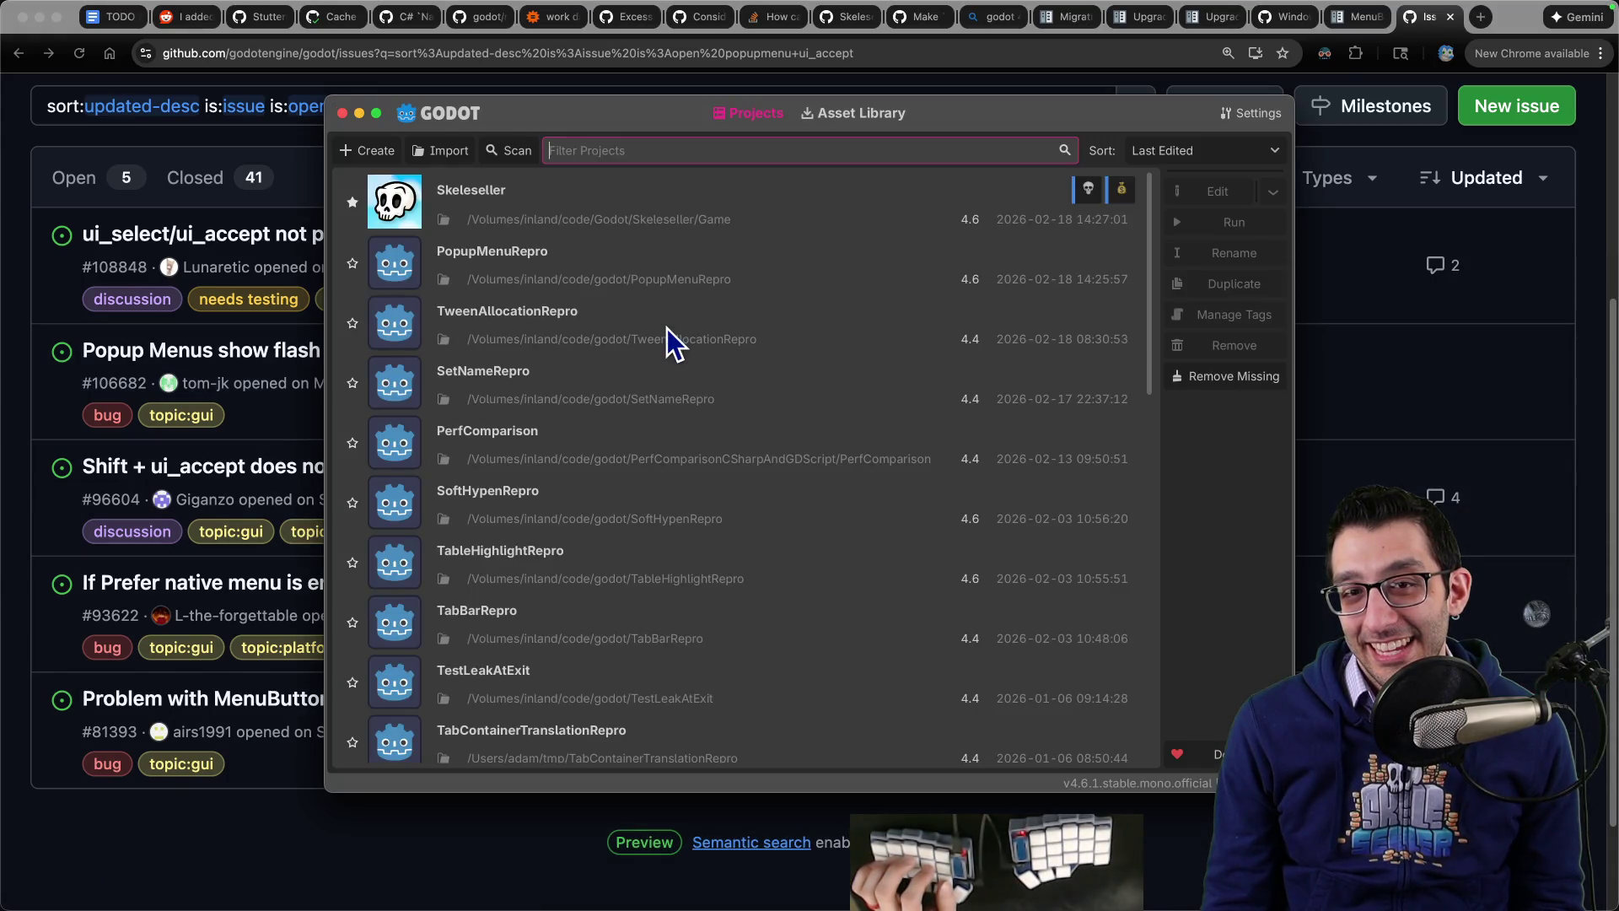
Step: Open the PopupMenuRepro project and add a PanelContainer child under Control
{"action": "double_click", "coordinate": [600, 270]}
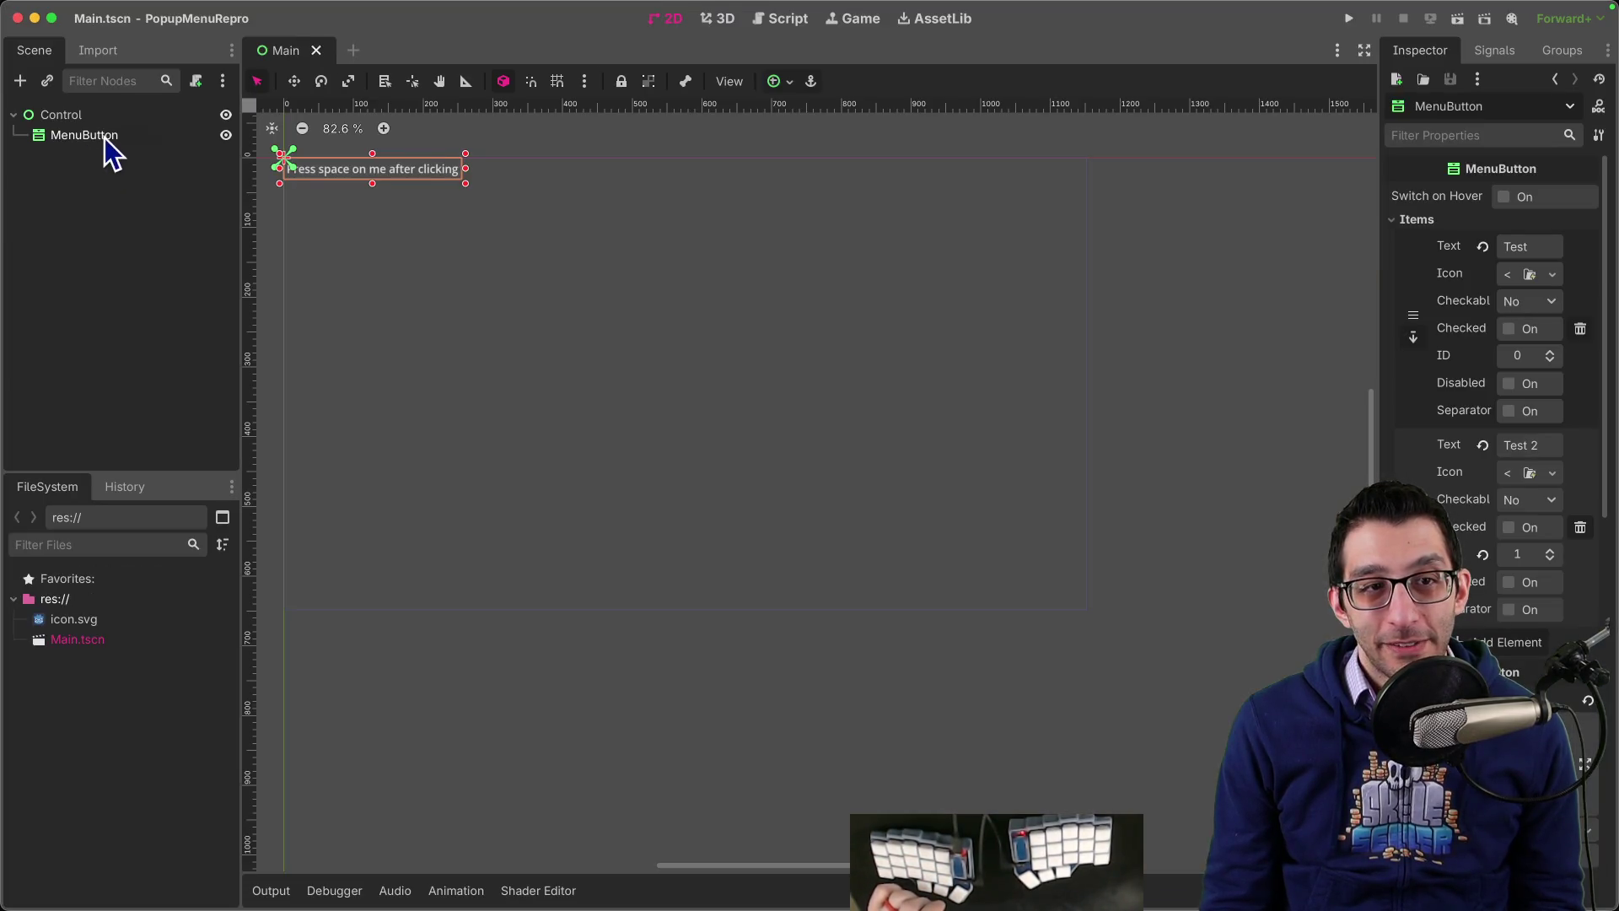
{"action": "right_click", "coordinate": [76, 118]}
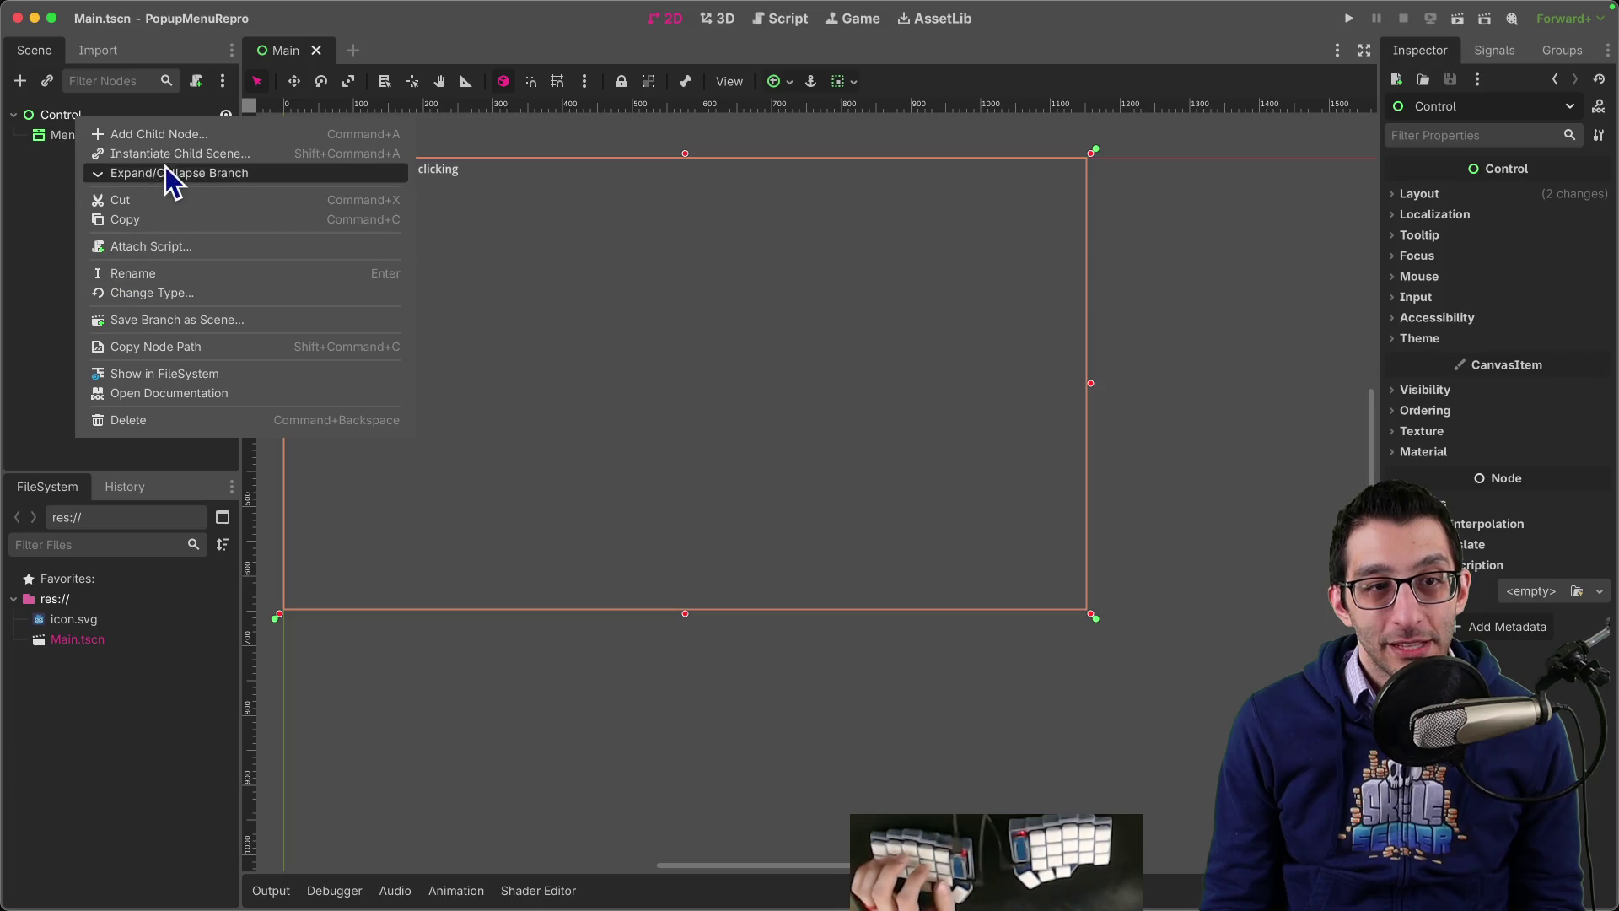
{"action": "left_click", "coordinate": [175, 139]}
{"action": "type", "text": "panelcont"}
{"action": "key", "text": "Return"}
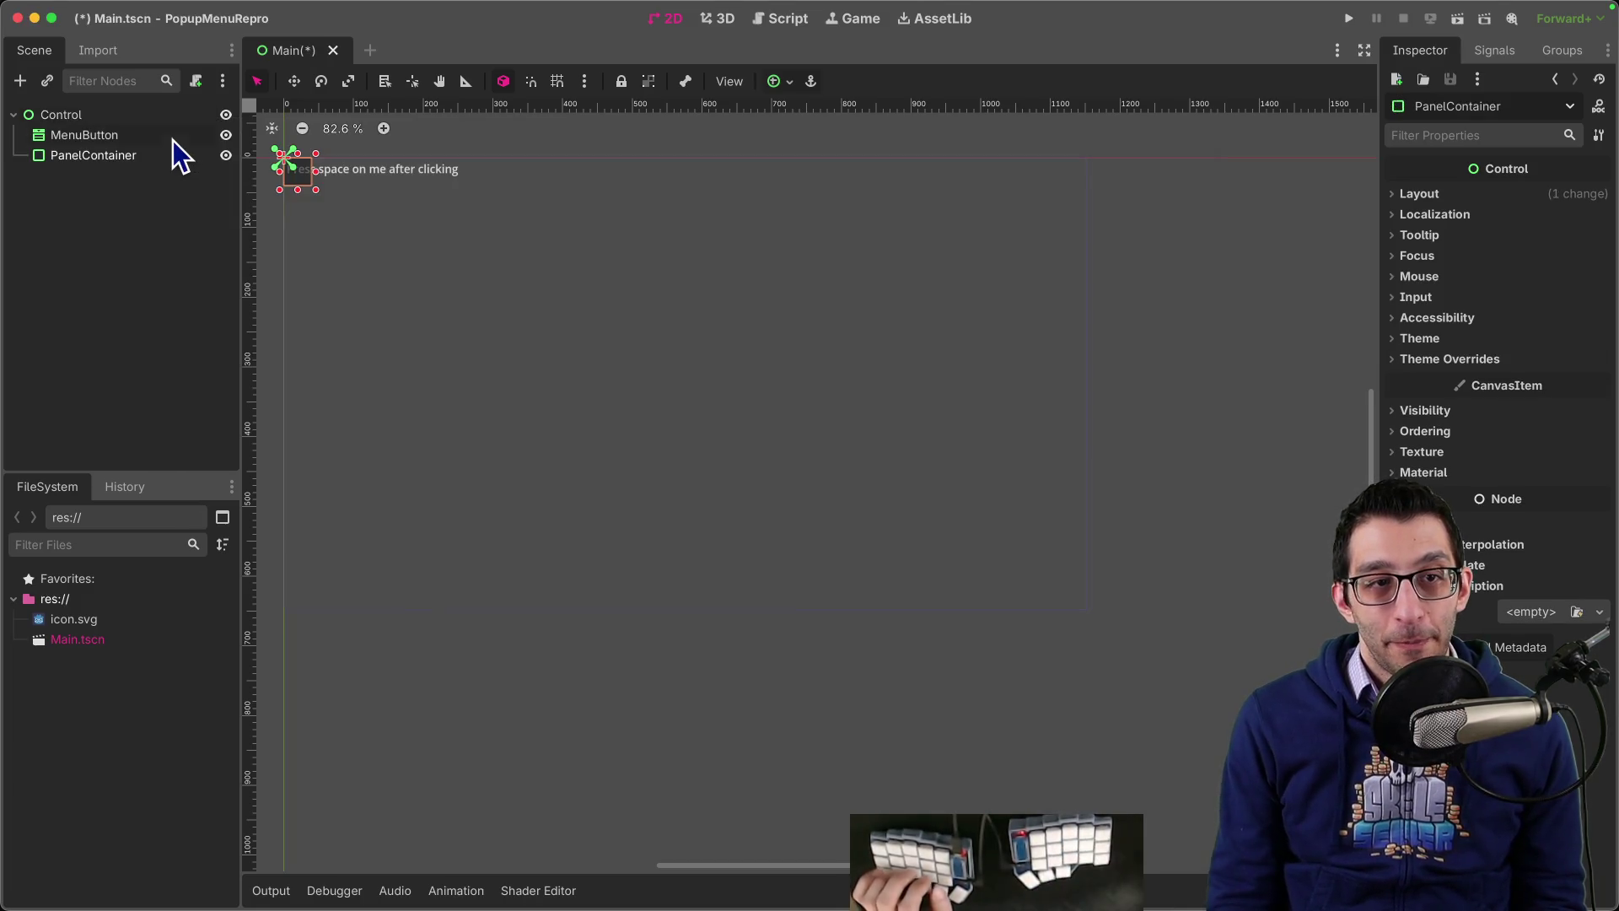
Step: Make PanelContainer the scene root, move MenuButton into it, and delete the Control node
{"action": "right_click", "coordinate": [126, 155]}
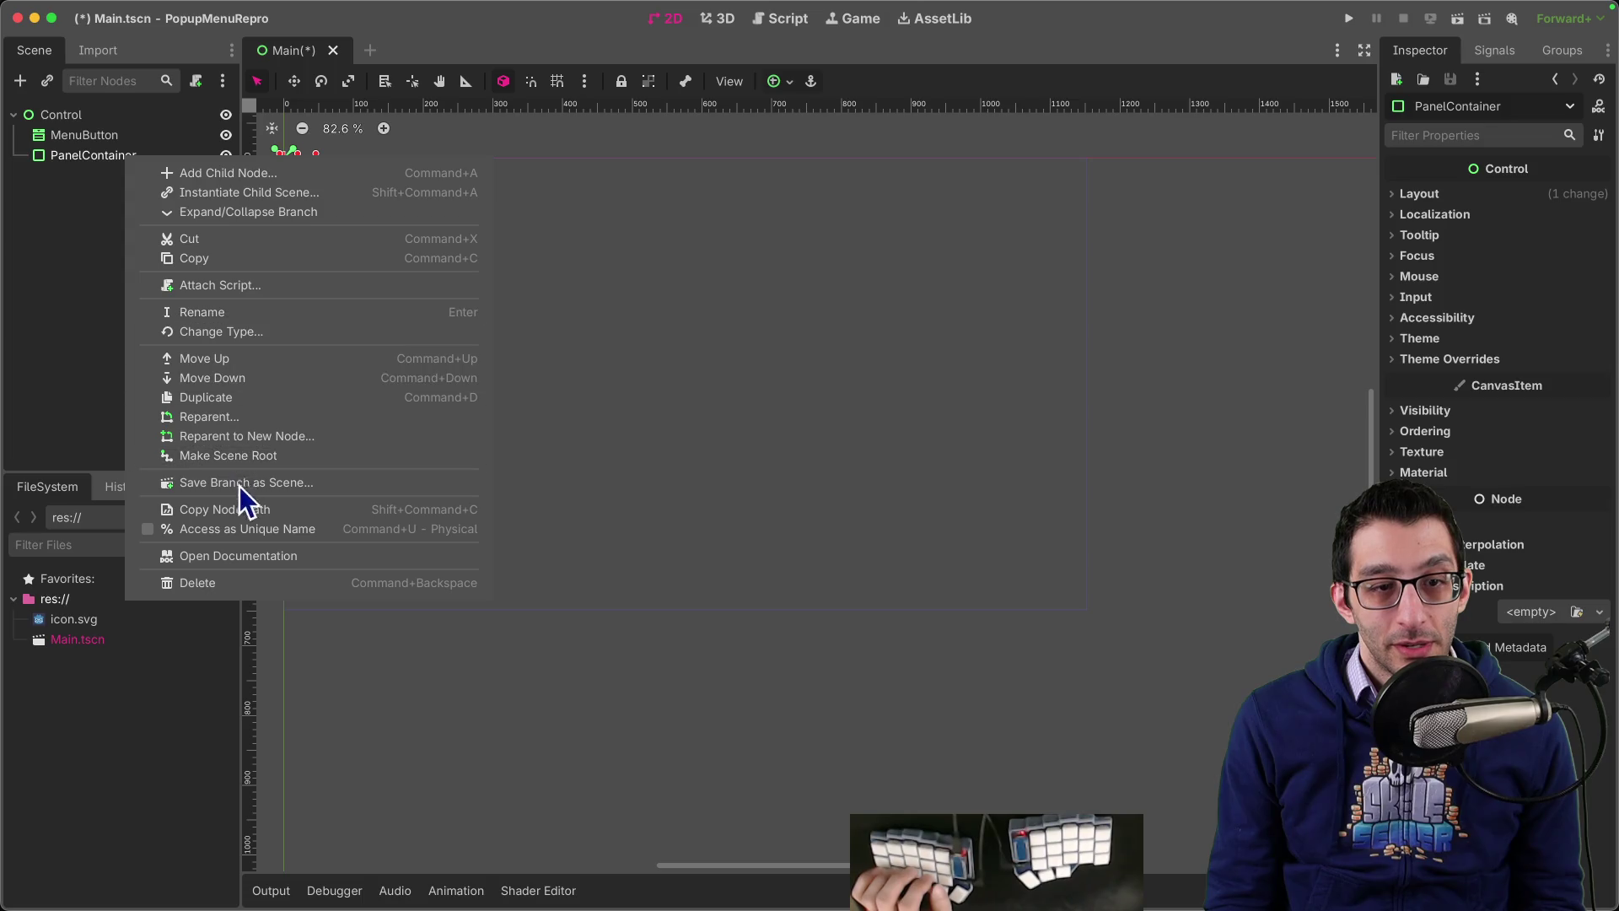
{"action": "left_click", "coordinate": [250, 460]}
{"action": "left_click_drag", "start_coordinate": [72, 154], "coordinate": [63, 119]}
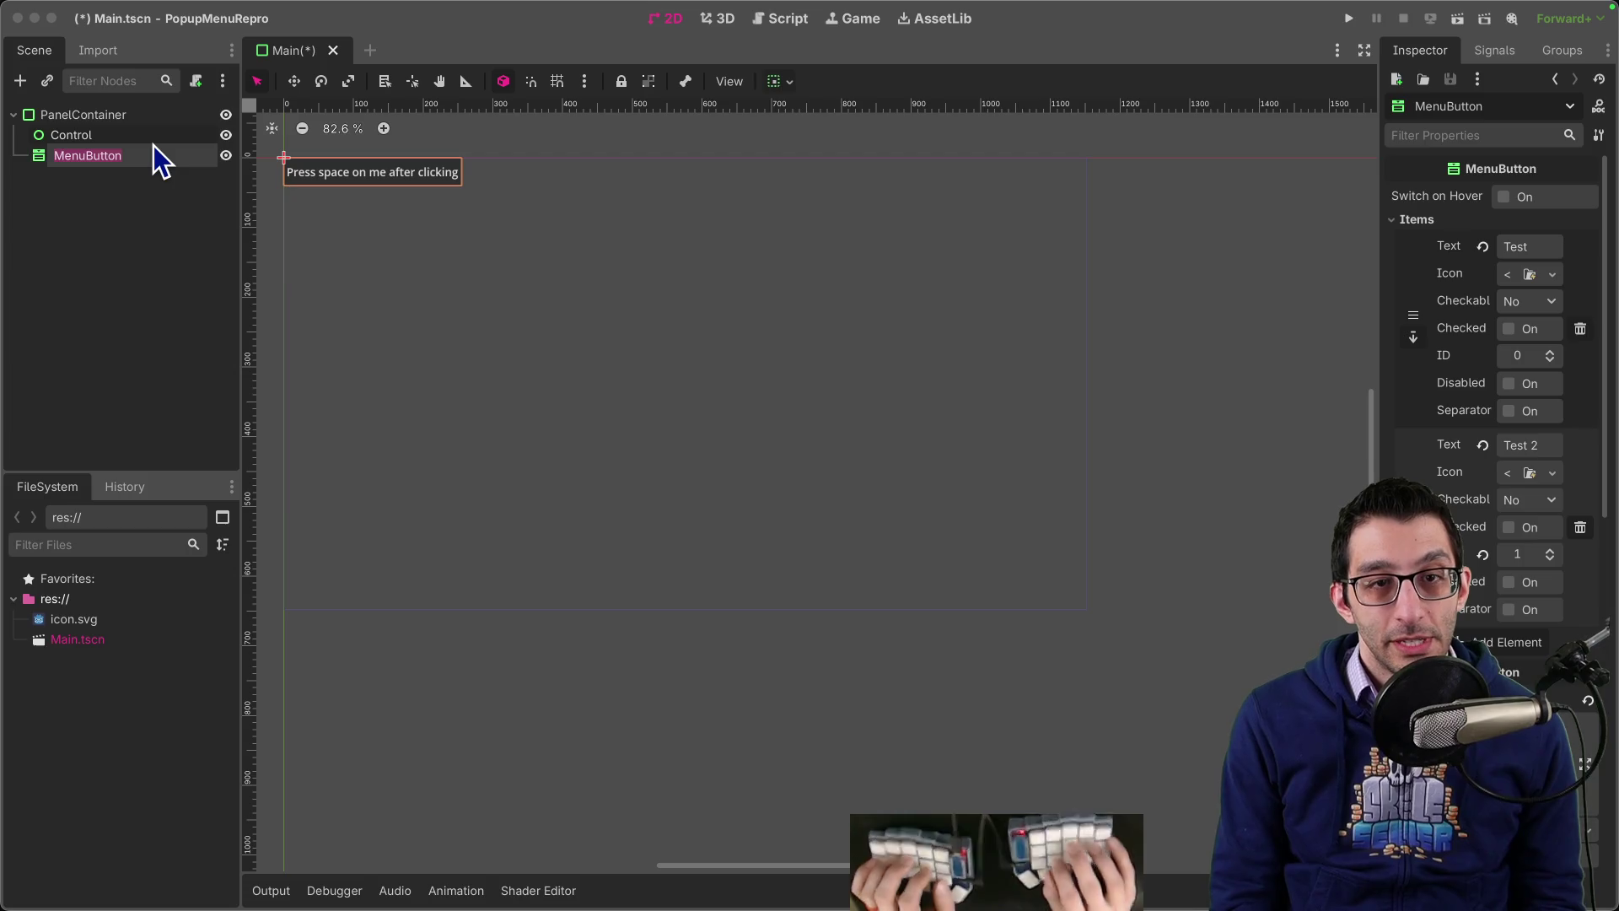
{"action": "key", "text": "Escape"}
{"action": "key", "text": "Up"}
{"action": "key", "text": "Delete"}
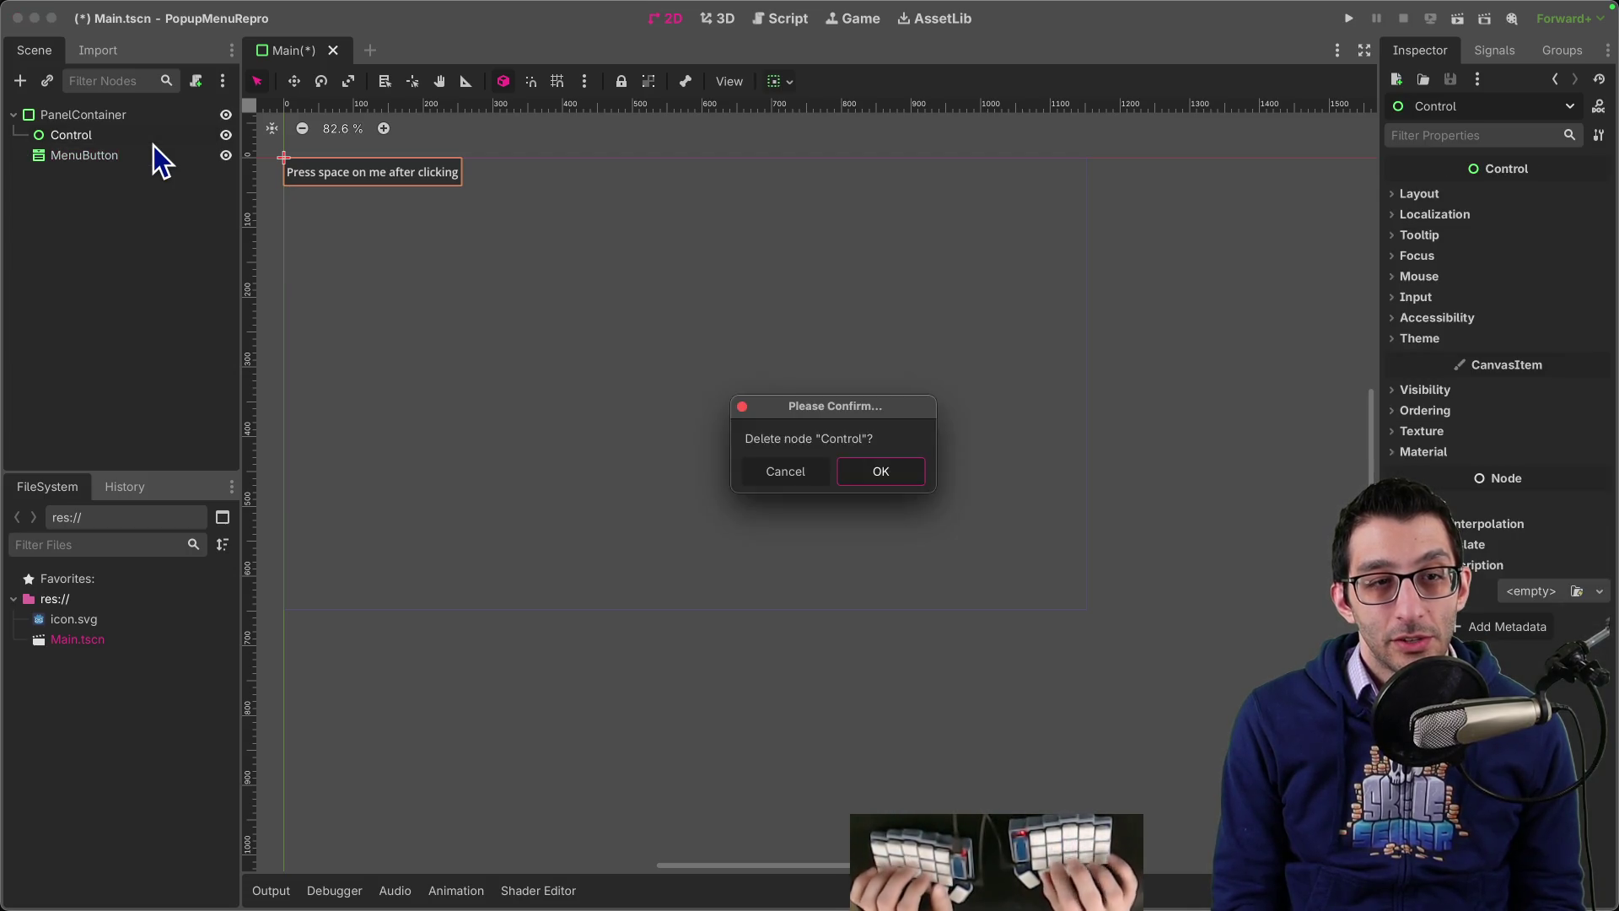
{"action": "key", "text": "Return"}
Step: Enlarge the PanelContainer and move it toward the canvas centre
{"action": "left_click_drag", "start_coordinate": [465, 190], "coordinate": [693, 417]}
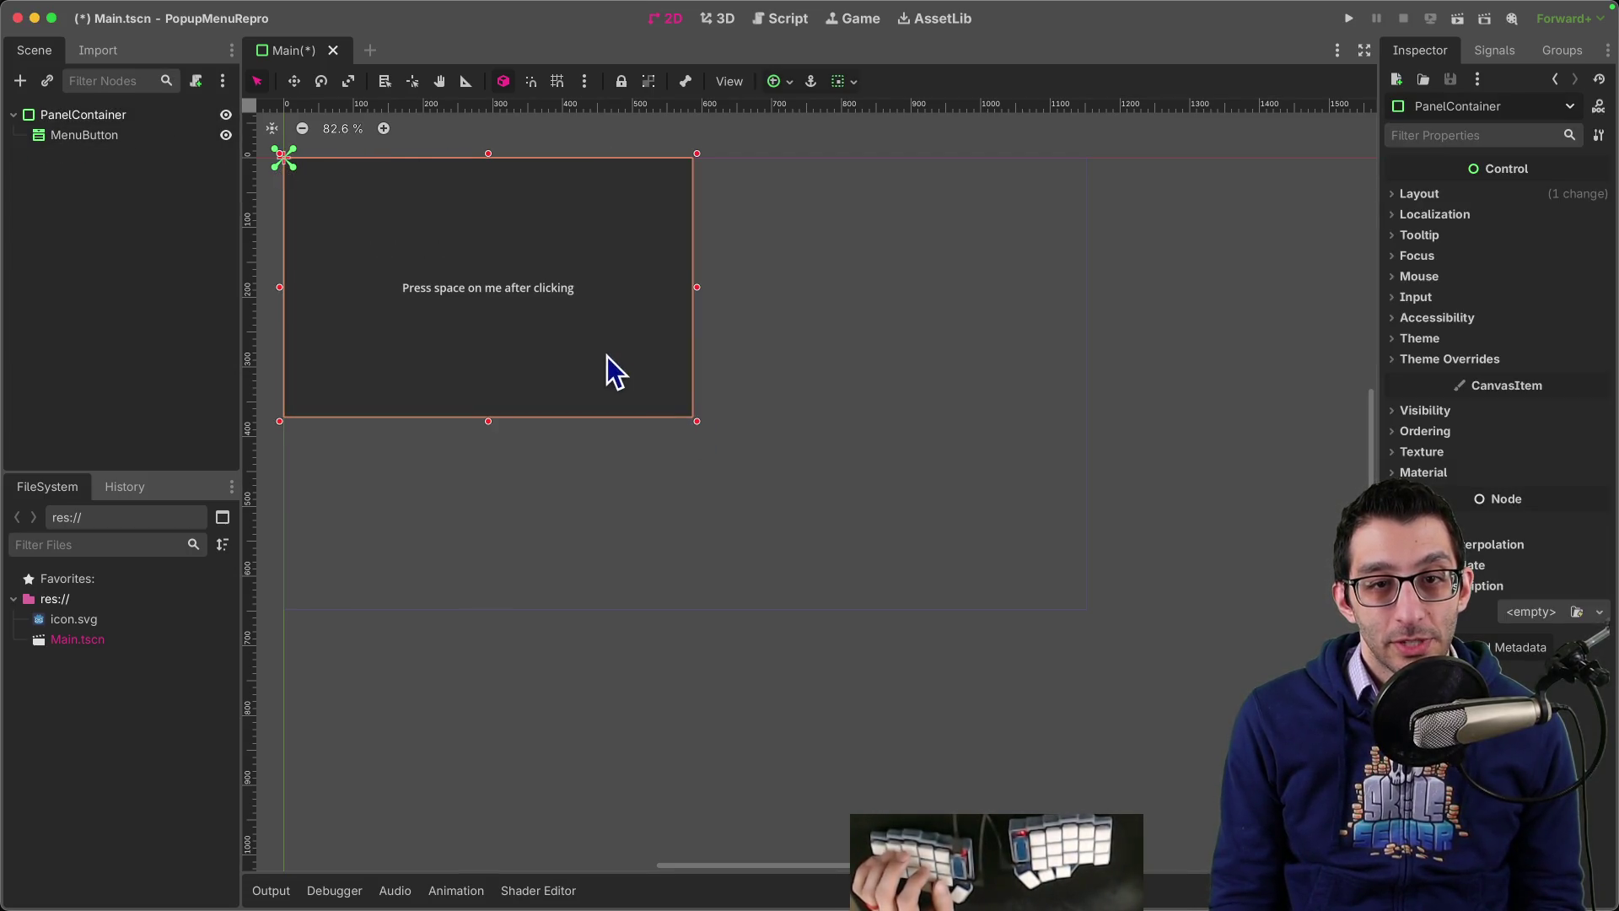
{"action": "left_click", "coordinate": [607, 356]}
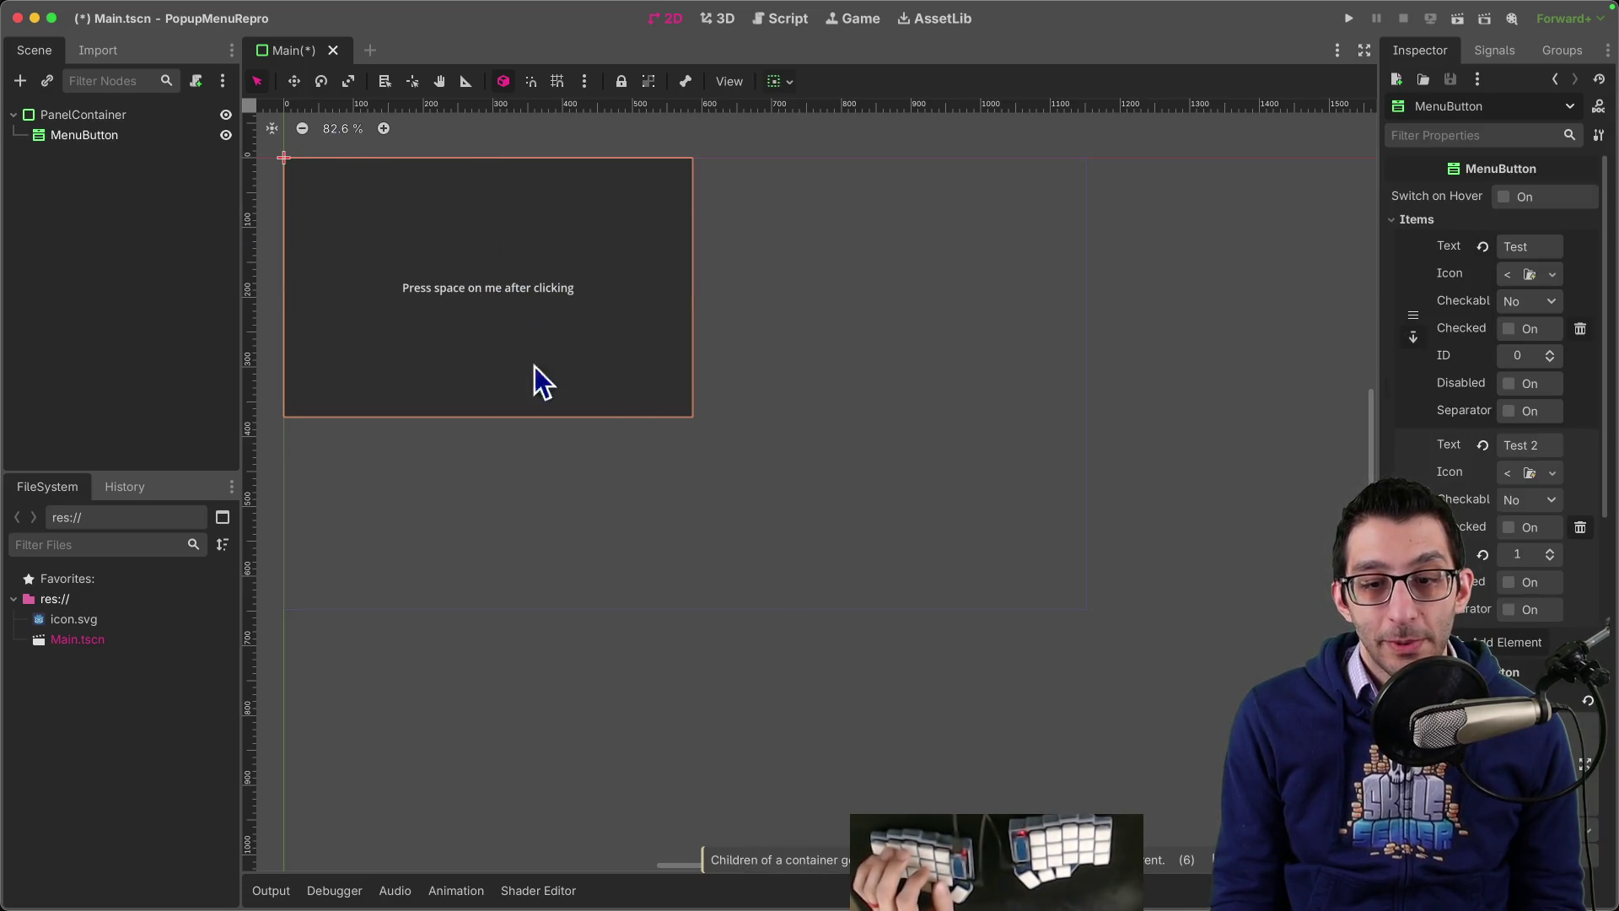
{"action": "left_click", "coordinate": [295, 82]}
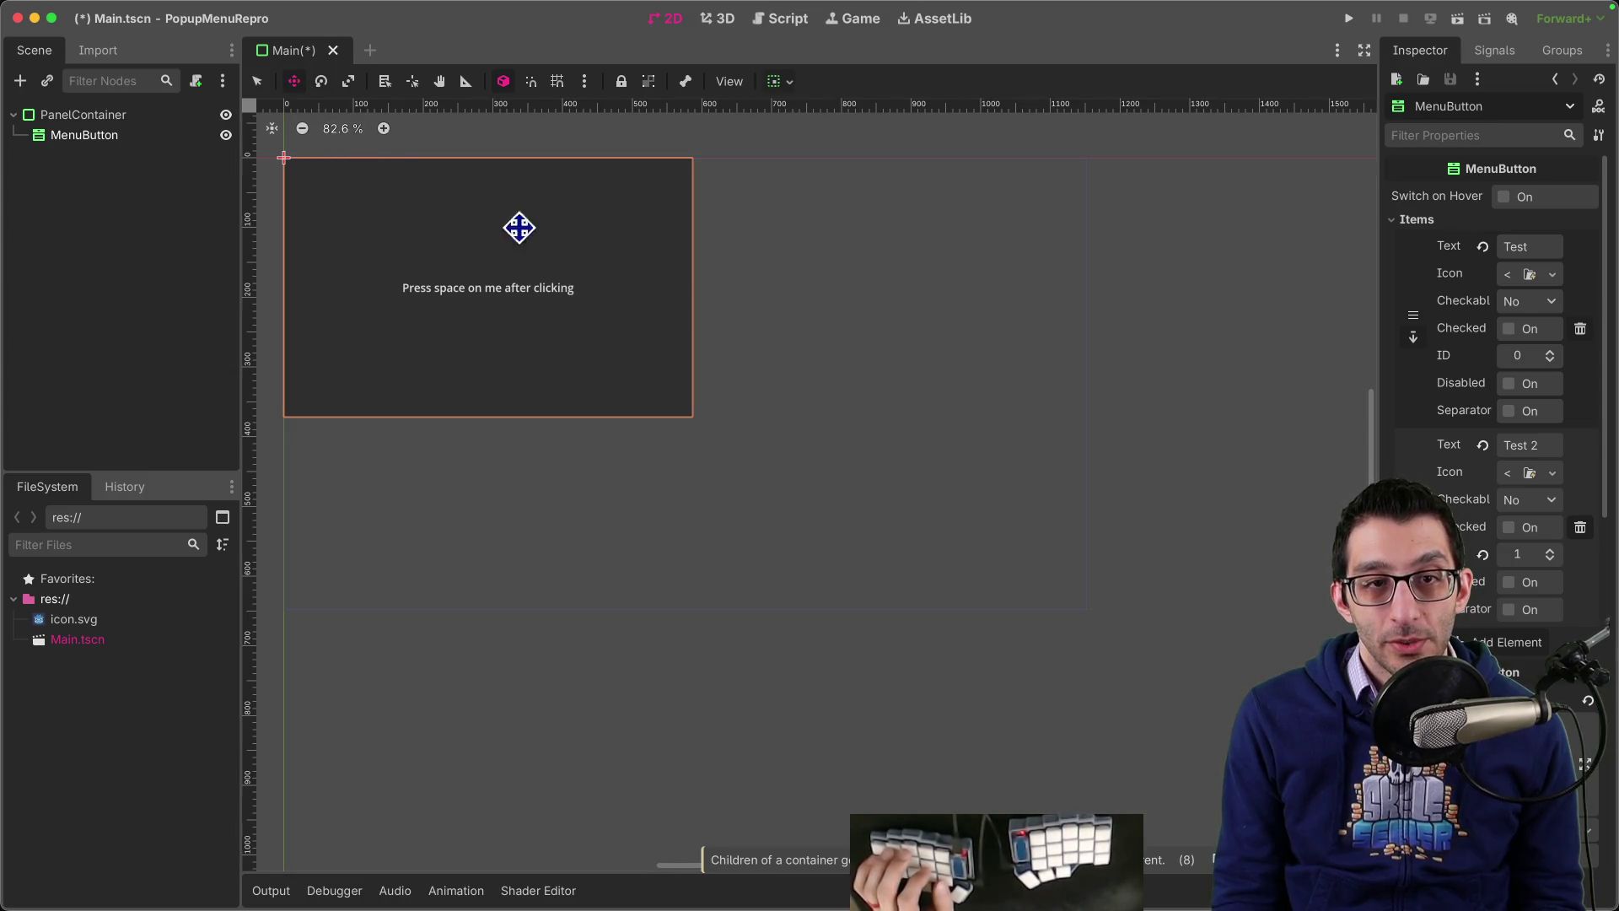
{"action": "left_click", "coordinate": [55, 113]}
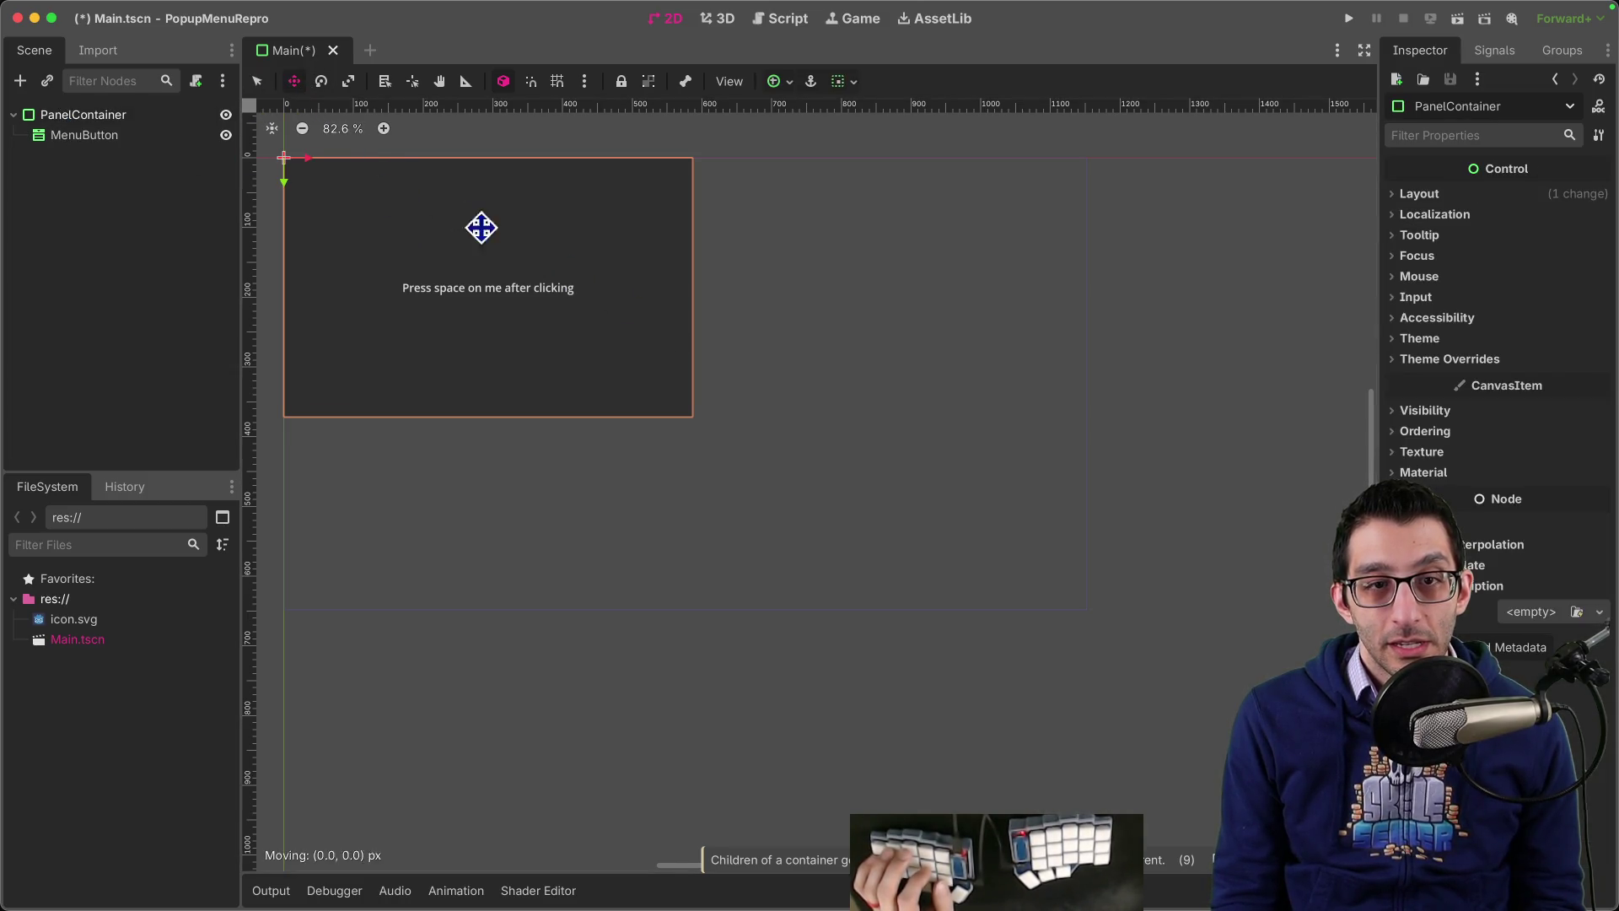
{"action": "left_click_drag", "start_coordinate": [480, 228], "coordinate": [730, 311]}
{"action": "left_click", "coordinate": [708, 324]}
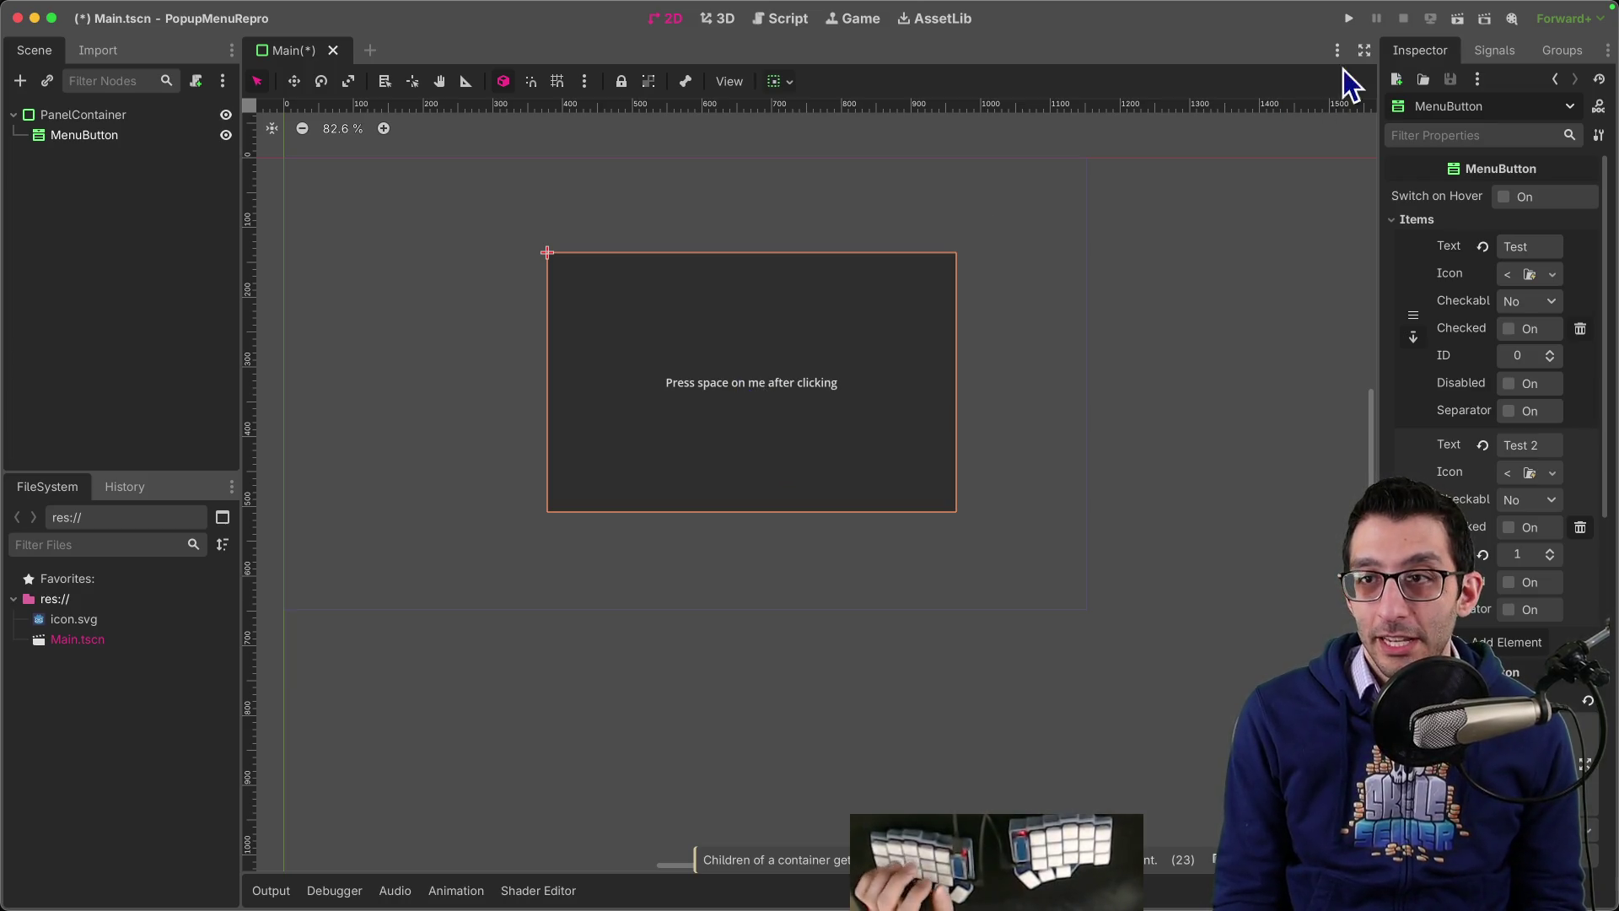
Step: Run the repro, open the popup and press Space on it, then close the game window
{"action": "left_click", "coordinate": [1348, 19]}
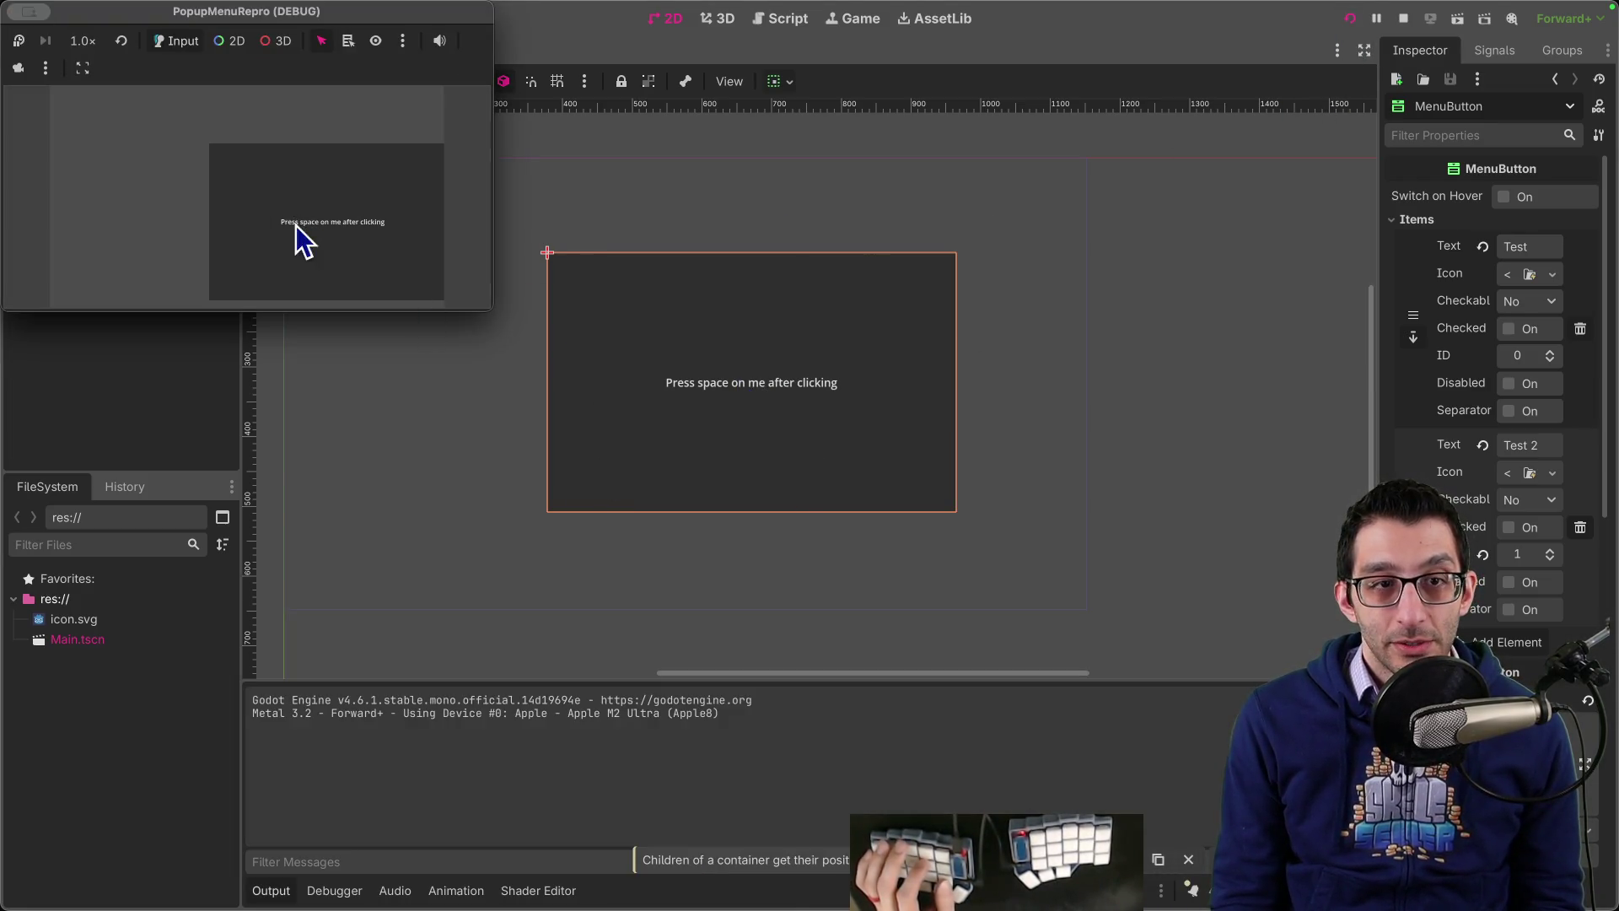
{"action": "left_click", "coordinate": [296, 225]}
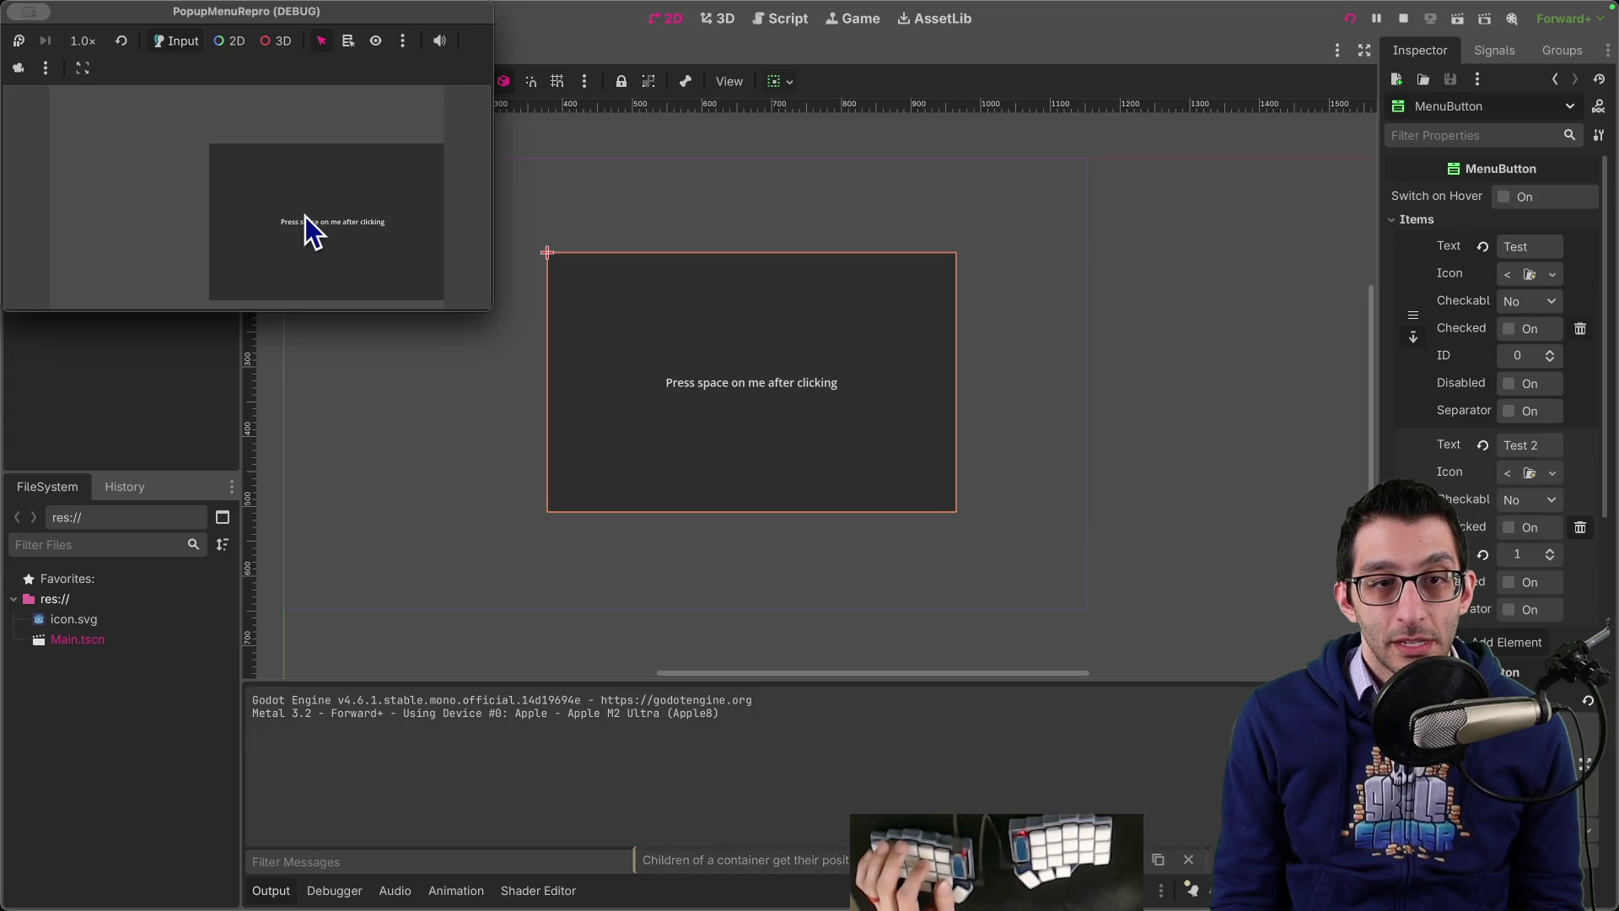
{"action": "key", "text": "space"}
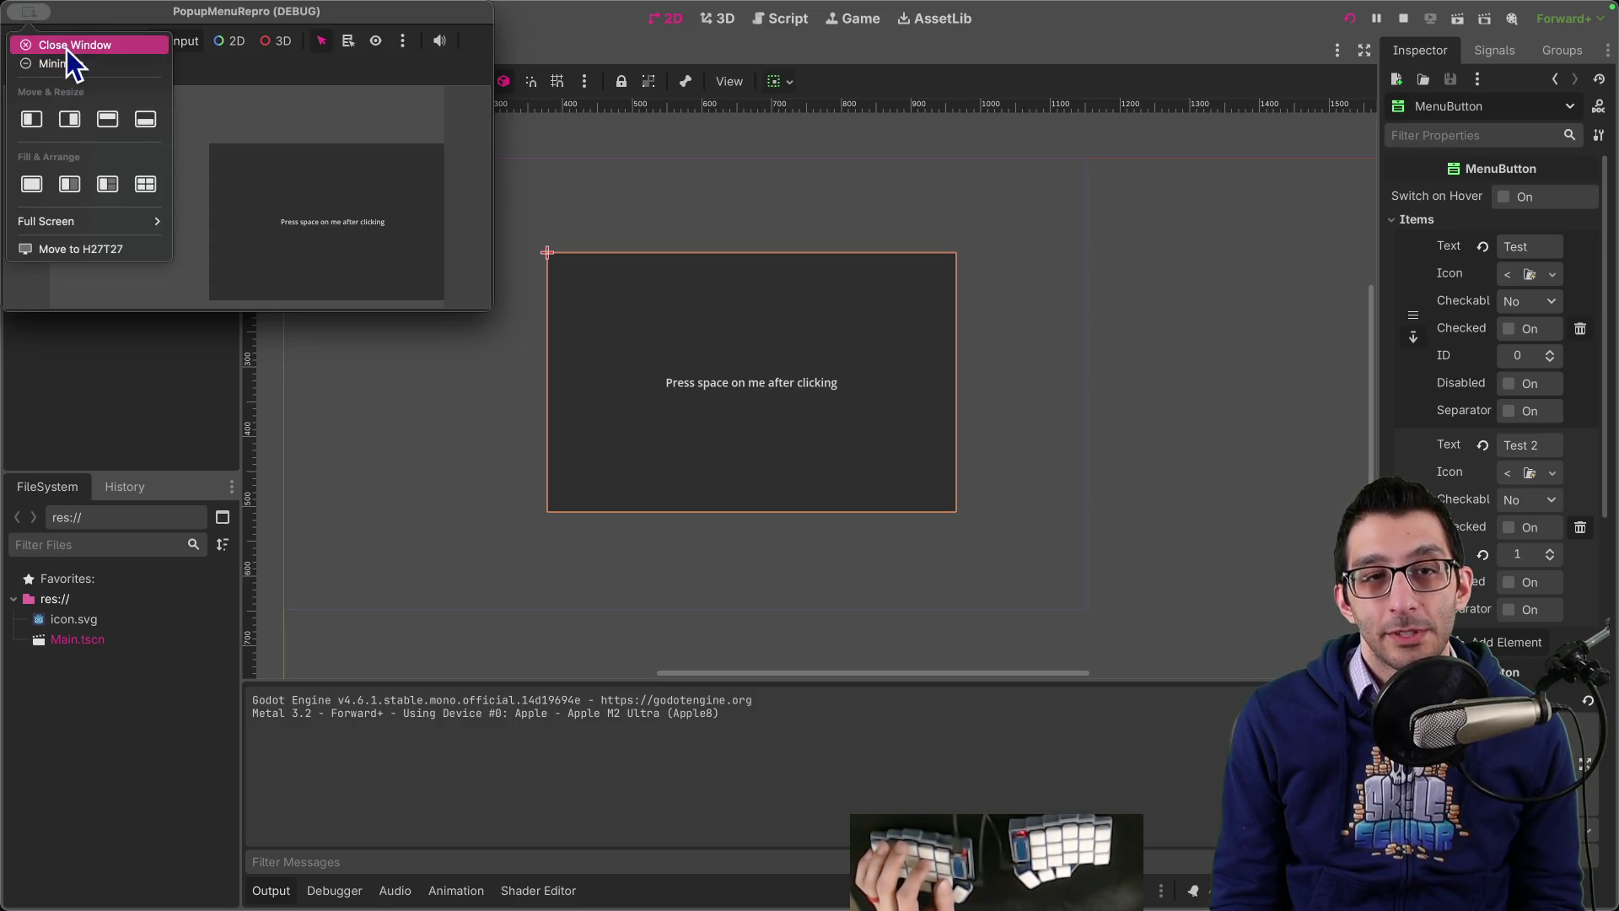
{"action": "left_click", "coordinate": [59, 39]}
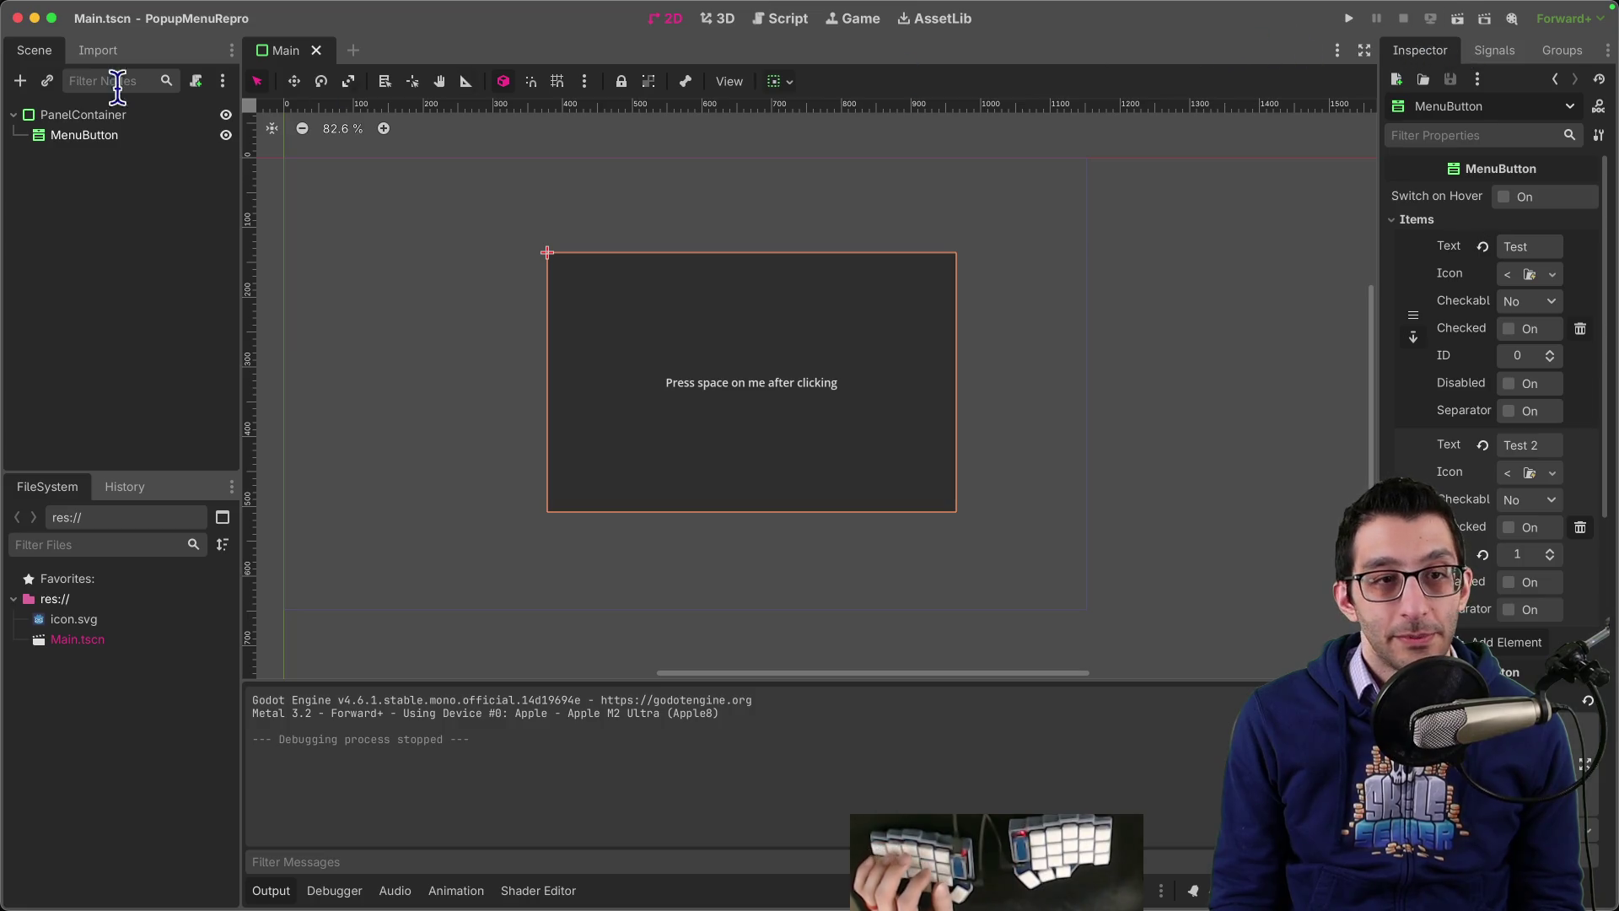
Step: Cycle through apps and browser tabs to reach the Godot 4.5 upgrade docs
{"action": "key", "text": "super+Tab"}
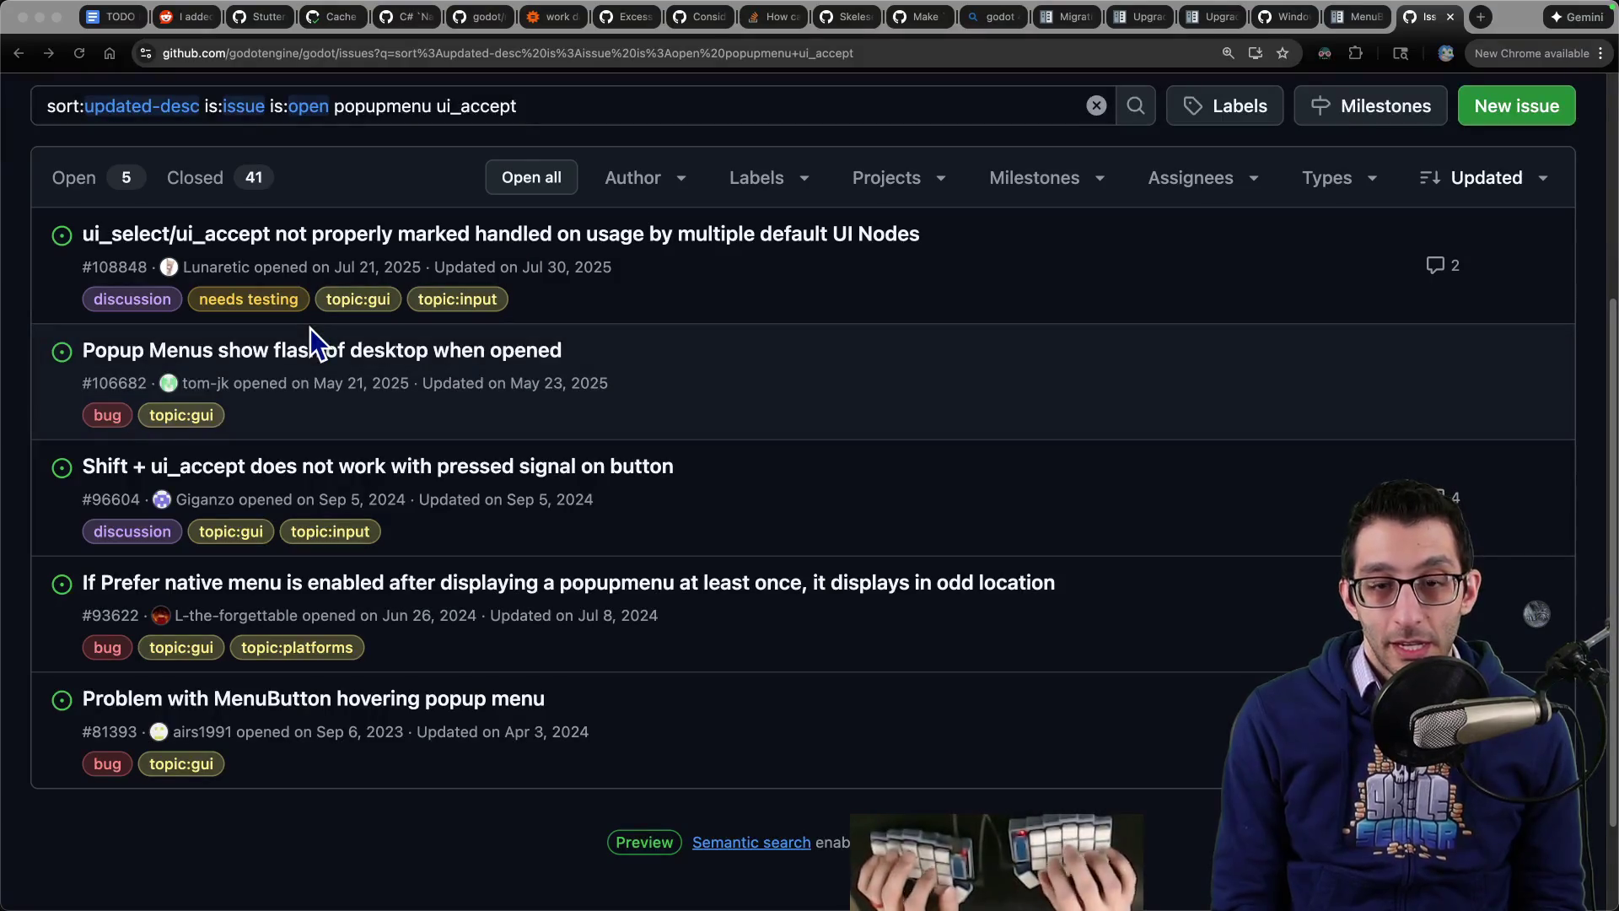
{"action": "key", "text": "super+Tab"}
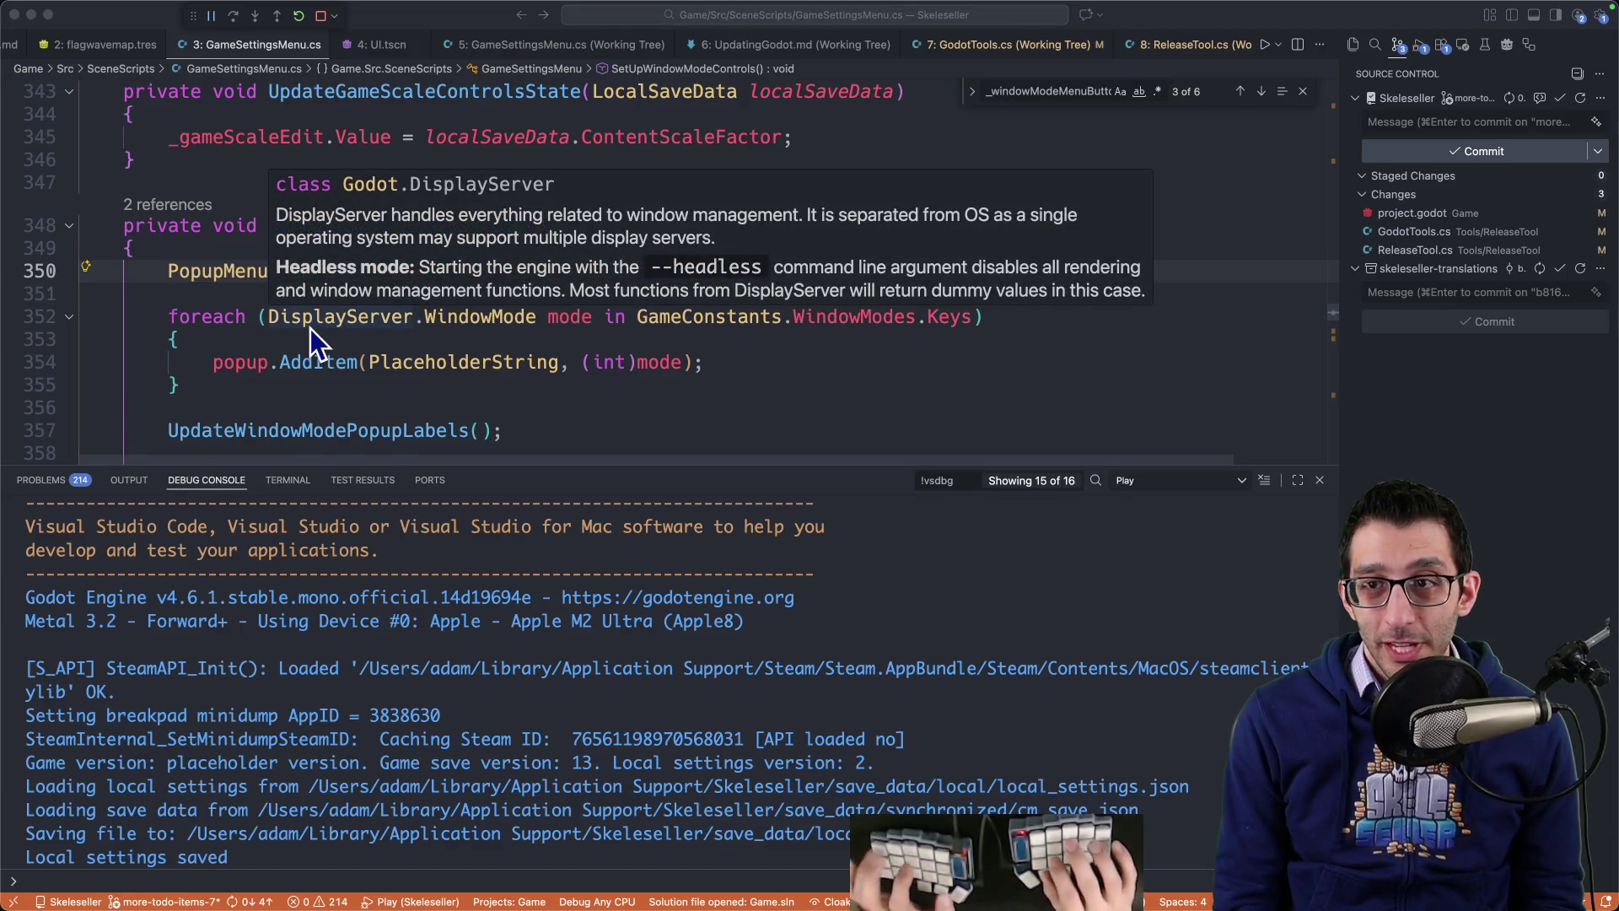
{"action": "key", "text": "super+Tab"}
{"action": "key", "text": "ctrl+shift+Tab"}
{"action": "key", "text": "ctrl+shift+Tab"}
{"action": "key", "text": "ctrl+shift+Tab"}
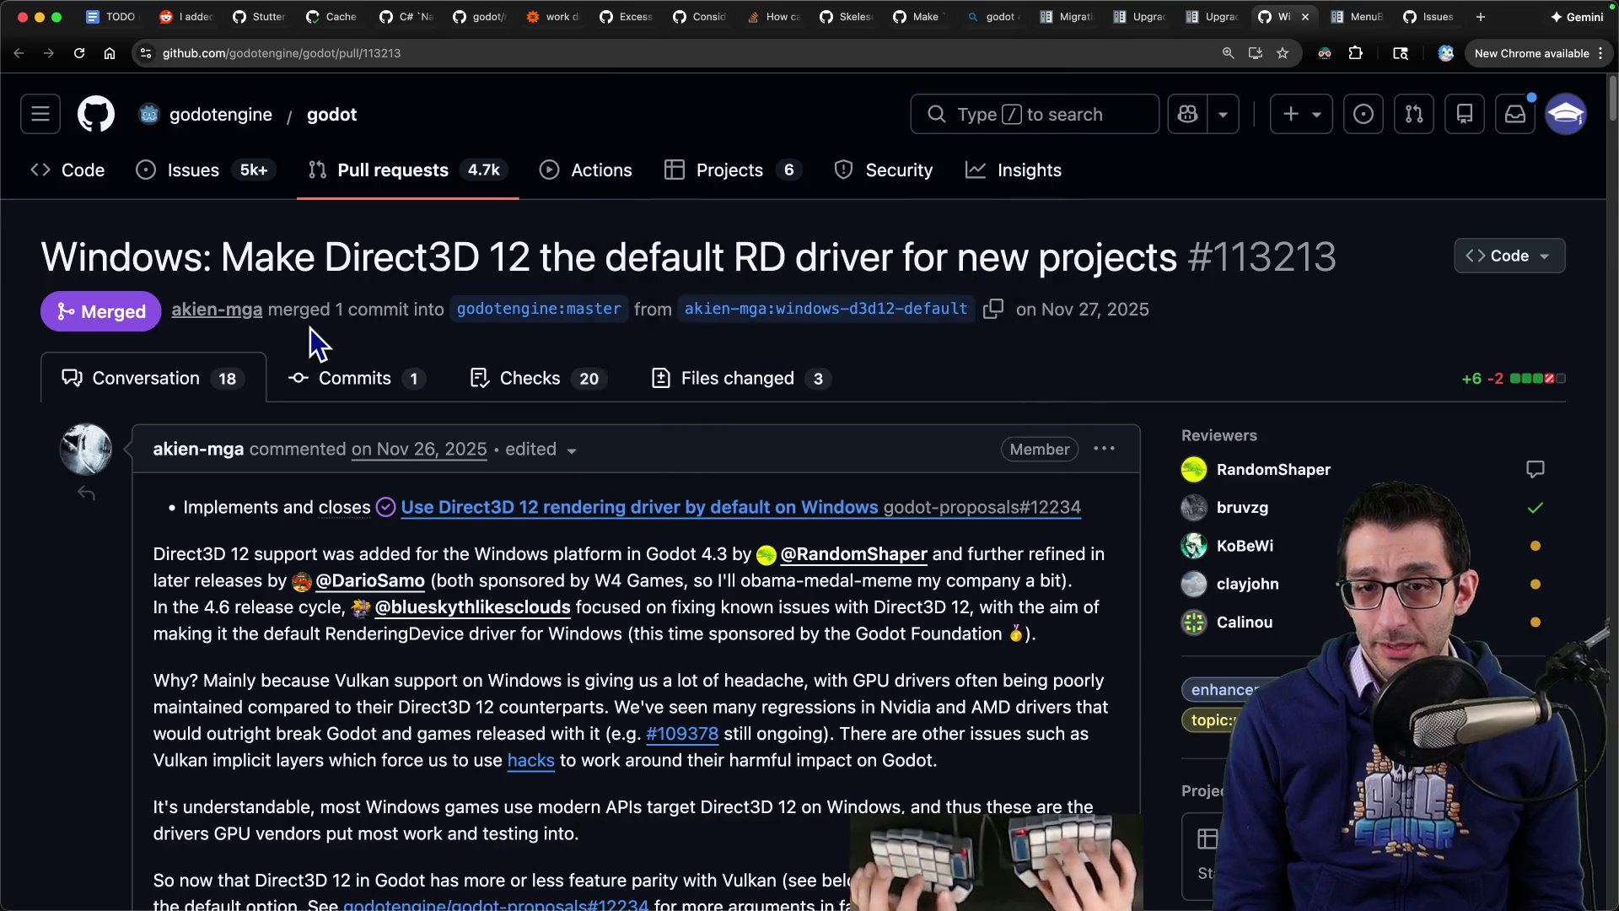
{"action": "key", "text": "ctrl+shift+Tab"}
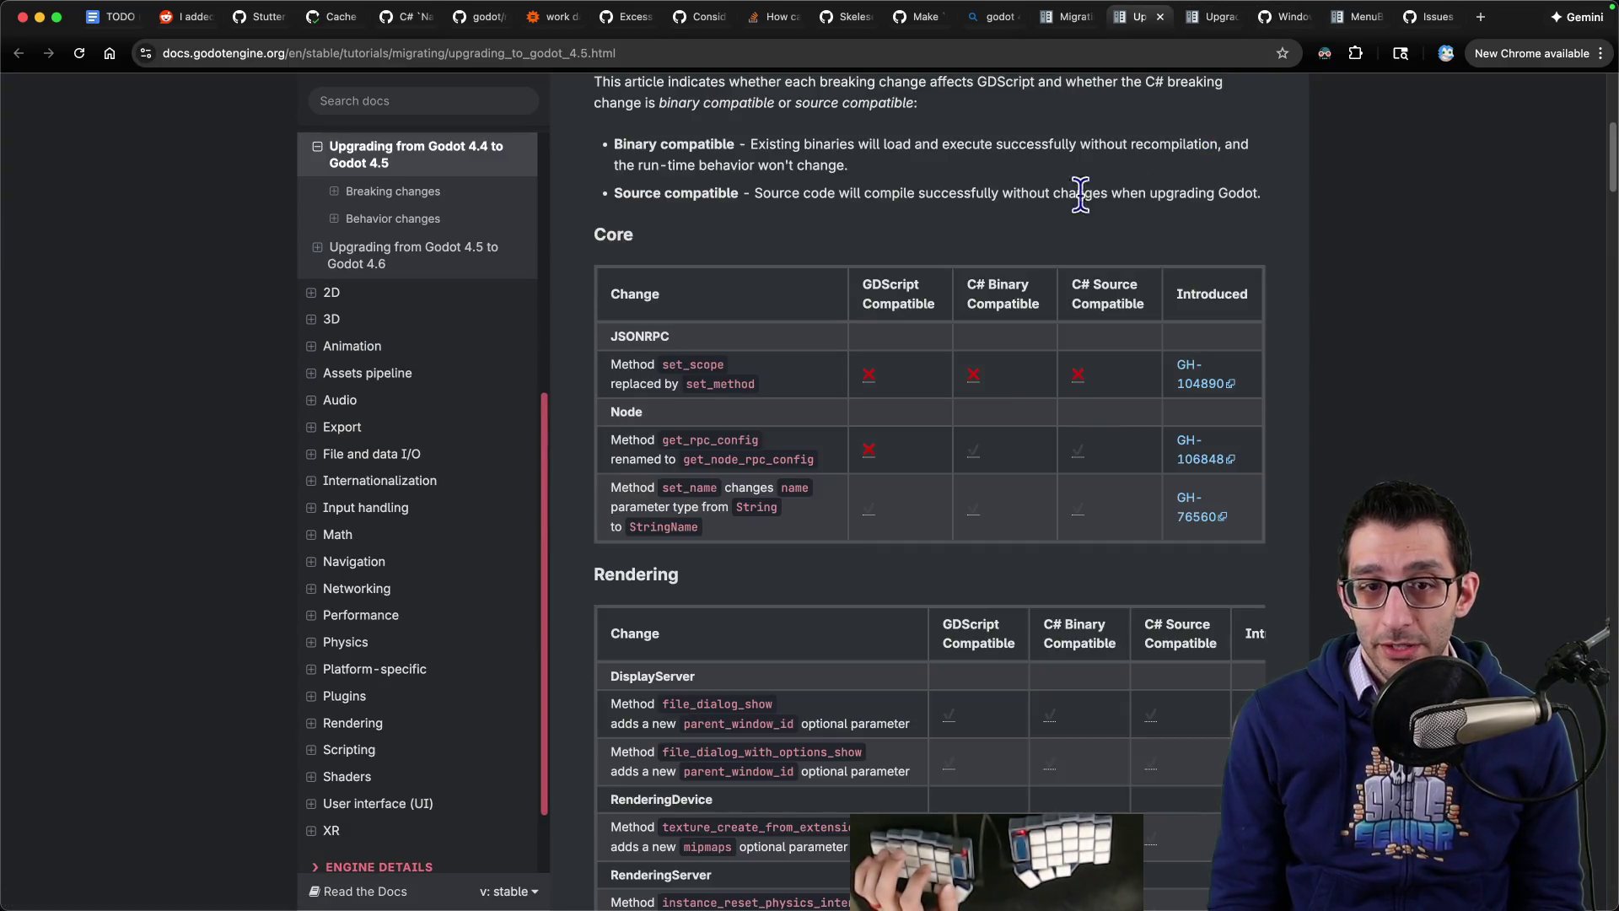
Step: Scroll up and down through the open docs tab
{"action": "key", "text": "ctrl+Tab"}
{"action": "scroll", "coordinate": [514, 333], "scroll_direction": "up", "scroll_amount": 5}
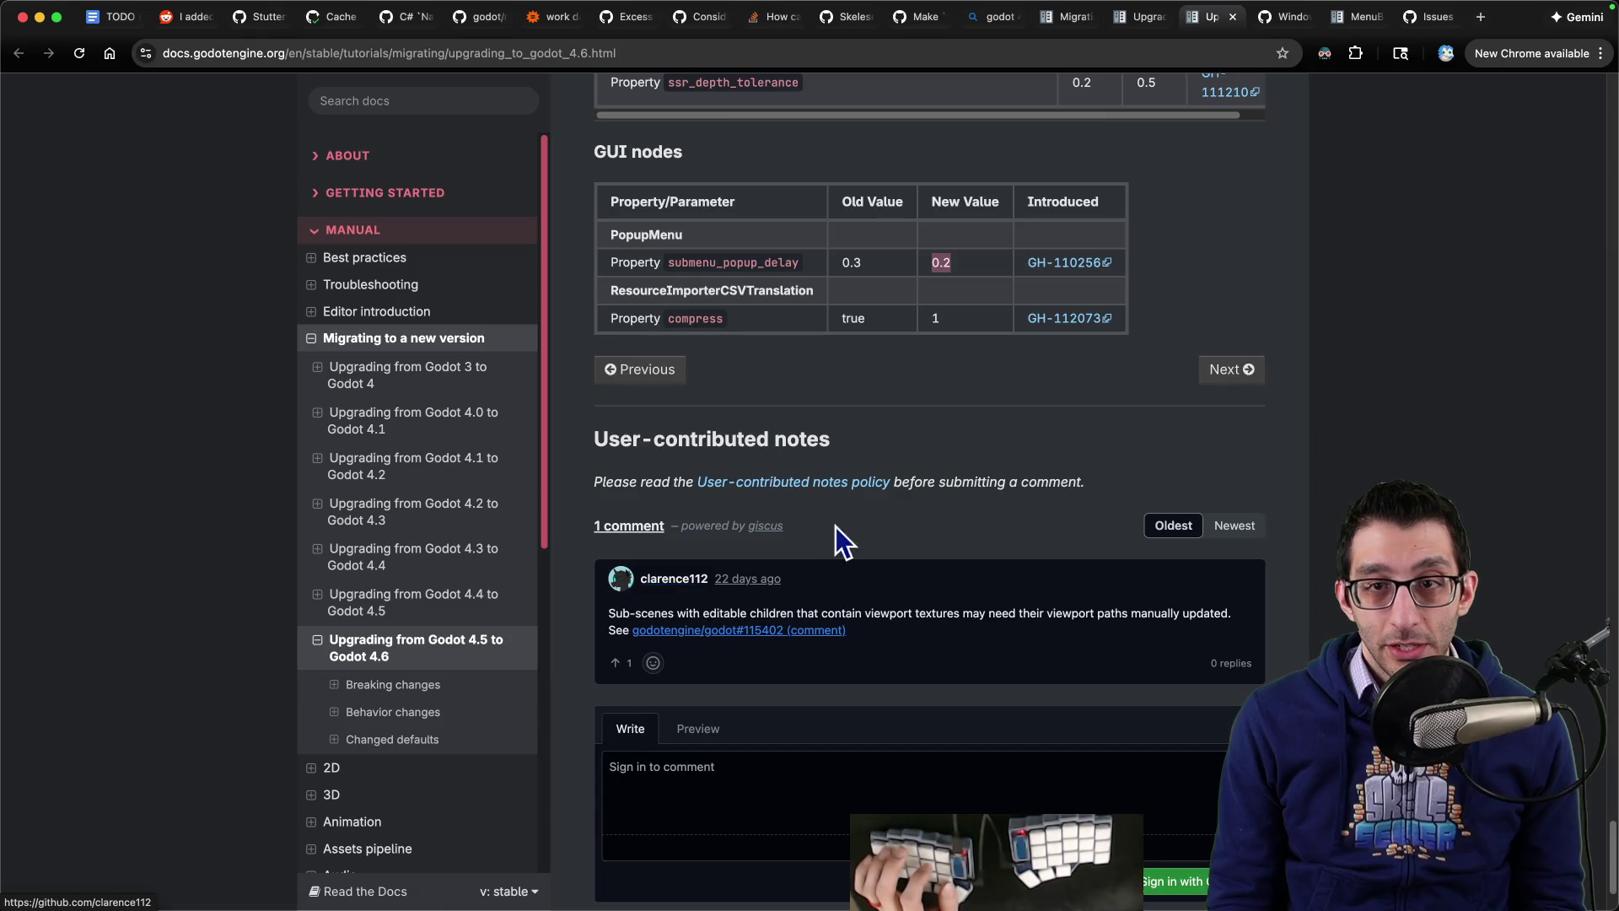
{"action": "scroll", "coordinate": [836, 526], "scroll_direction": "up", "scroll_amount": 10}
{"action": "scroll", "coordinate": [850, 489], "scroll_direction": "up", "scroll_amount": 10}
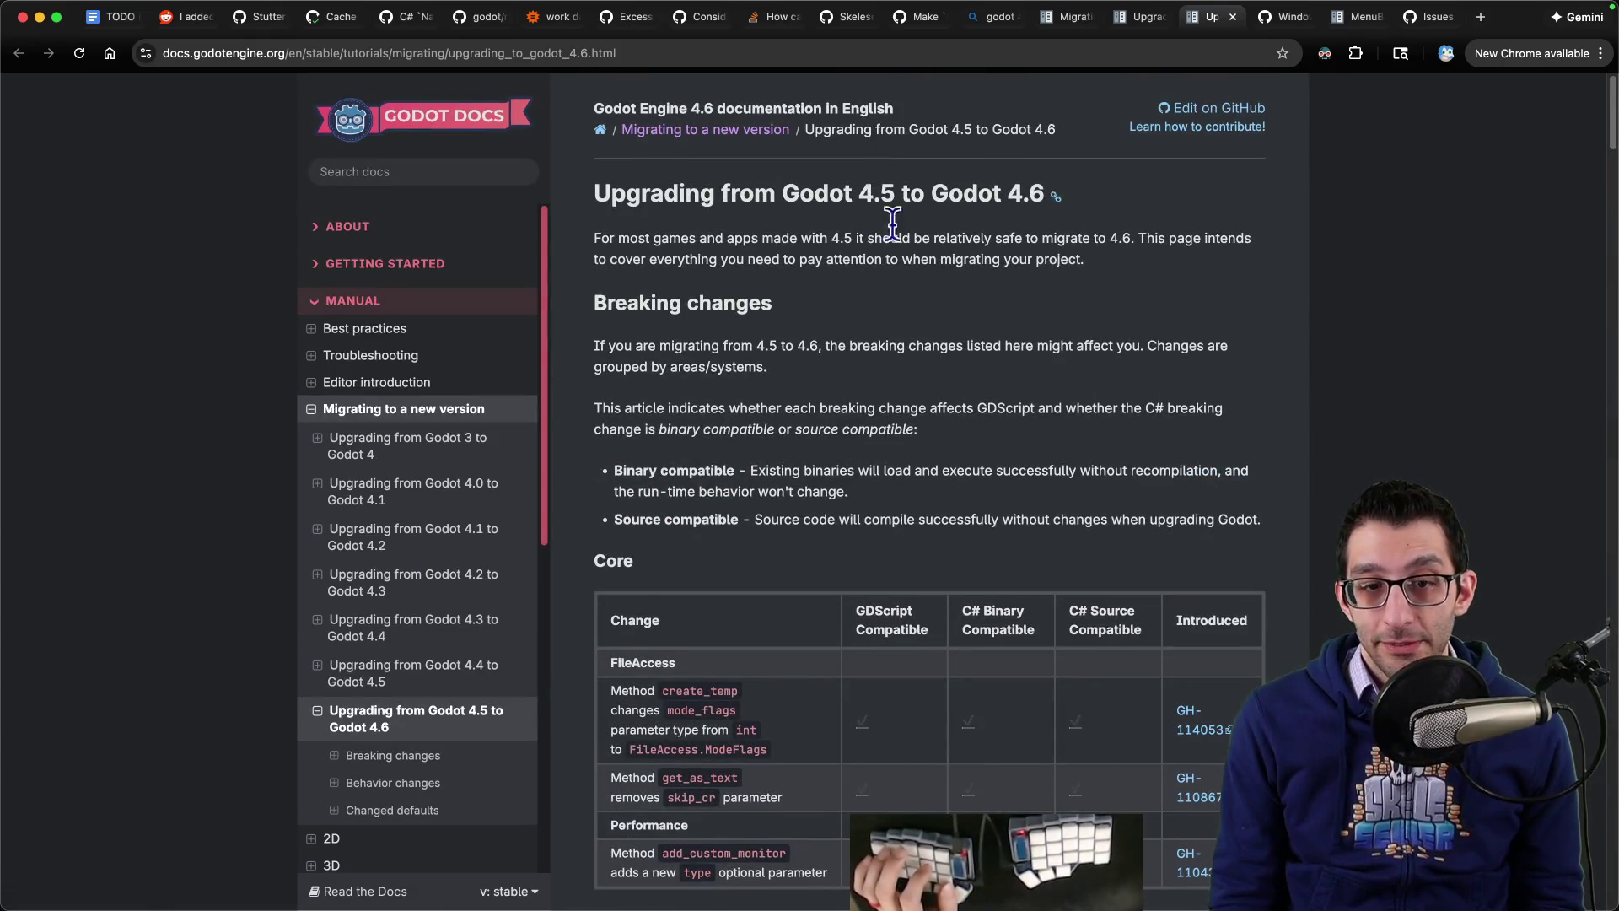
{"action": "scroll", "coordinate": [657, 361], "scroll_direction": "down", "scroll_amount": 4}
{"action": "scroll", "coordinate": [723, 372], "scroll_direction": "down", "scroll_amount": 10}
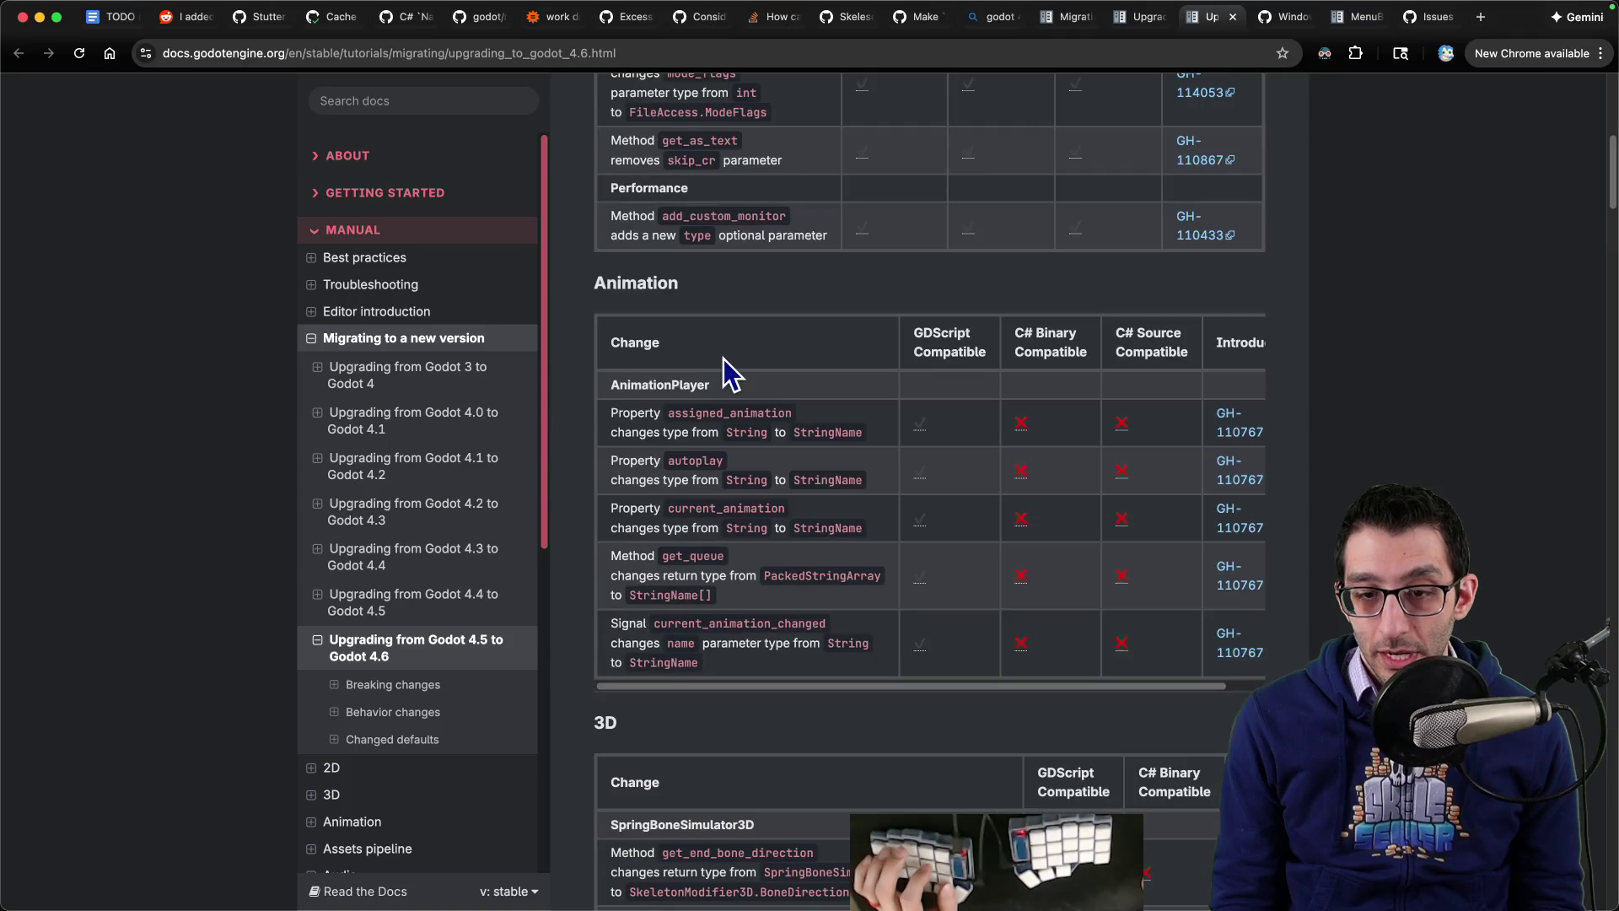
Step: Glance at the next tab, then scroll the 4.4-to-4.5 upgrade page back to its top
{"action": "key", "text": "ctrl+Tab"}
{"action": "key", "text": "ctrl+Tab"}
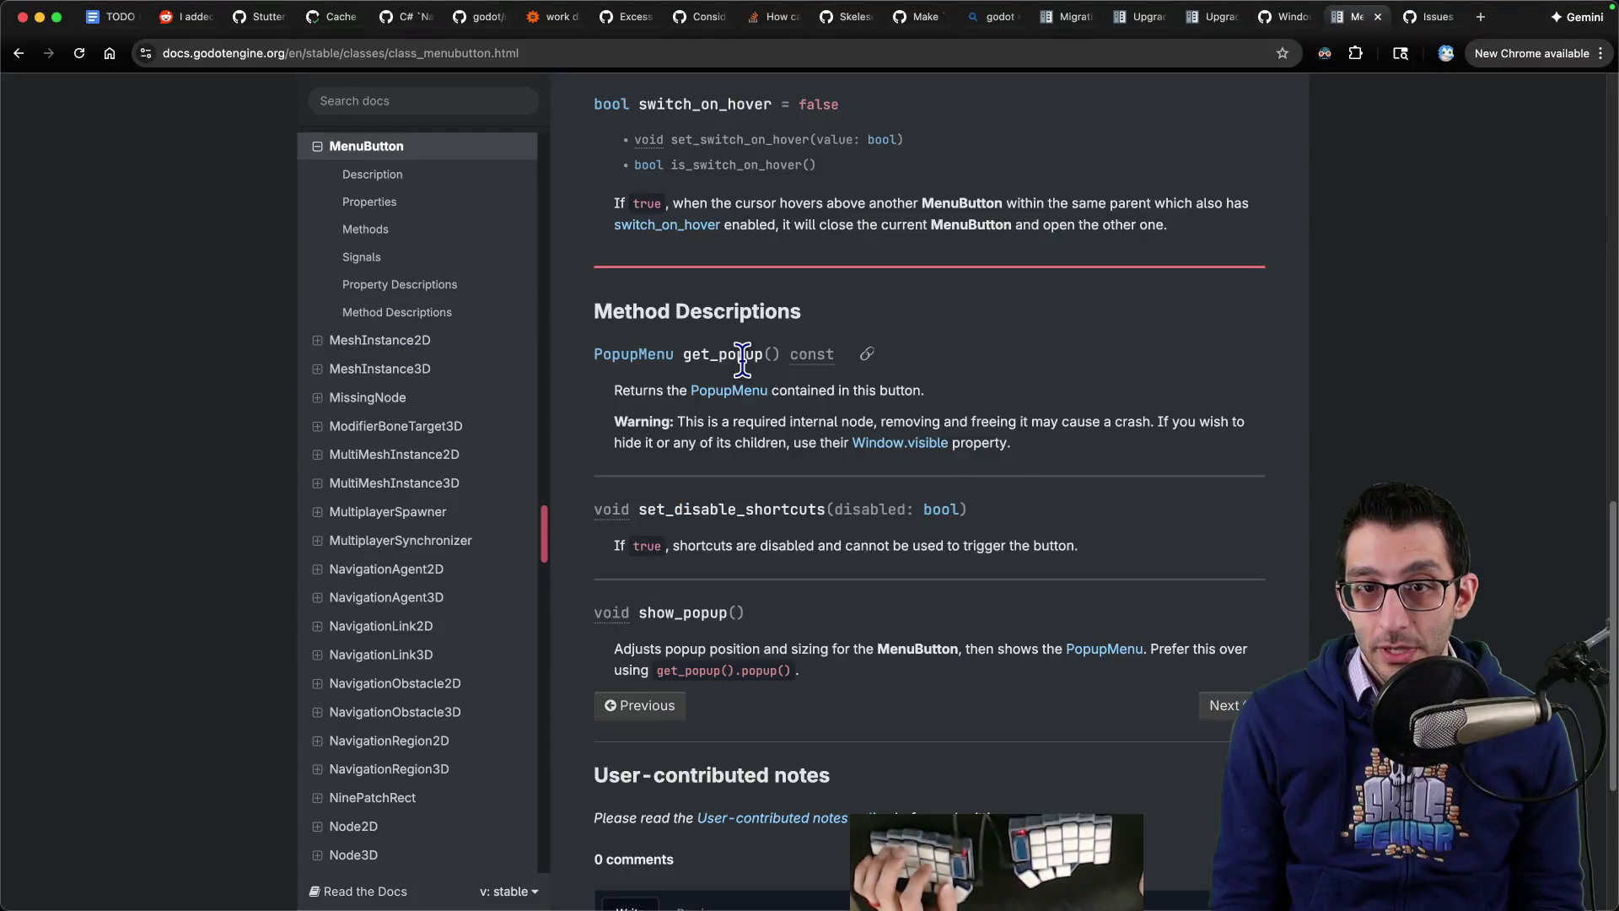
{"action": "scroll", "coordinate": [743, 354], "scroll_direction": "up", "scroll_amount": 15}
{"action": "key", "text": "ctrl+shift+Tab"}
{"action": "key", "text": "ctrl+shift+Tab"}
{"action": "key", "text": "ctrl+shift+Tab"}
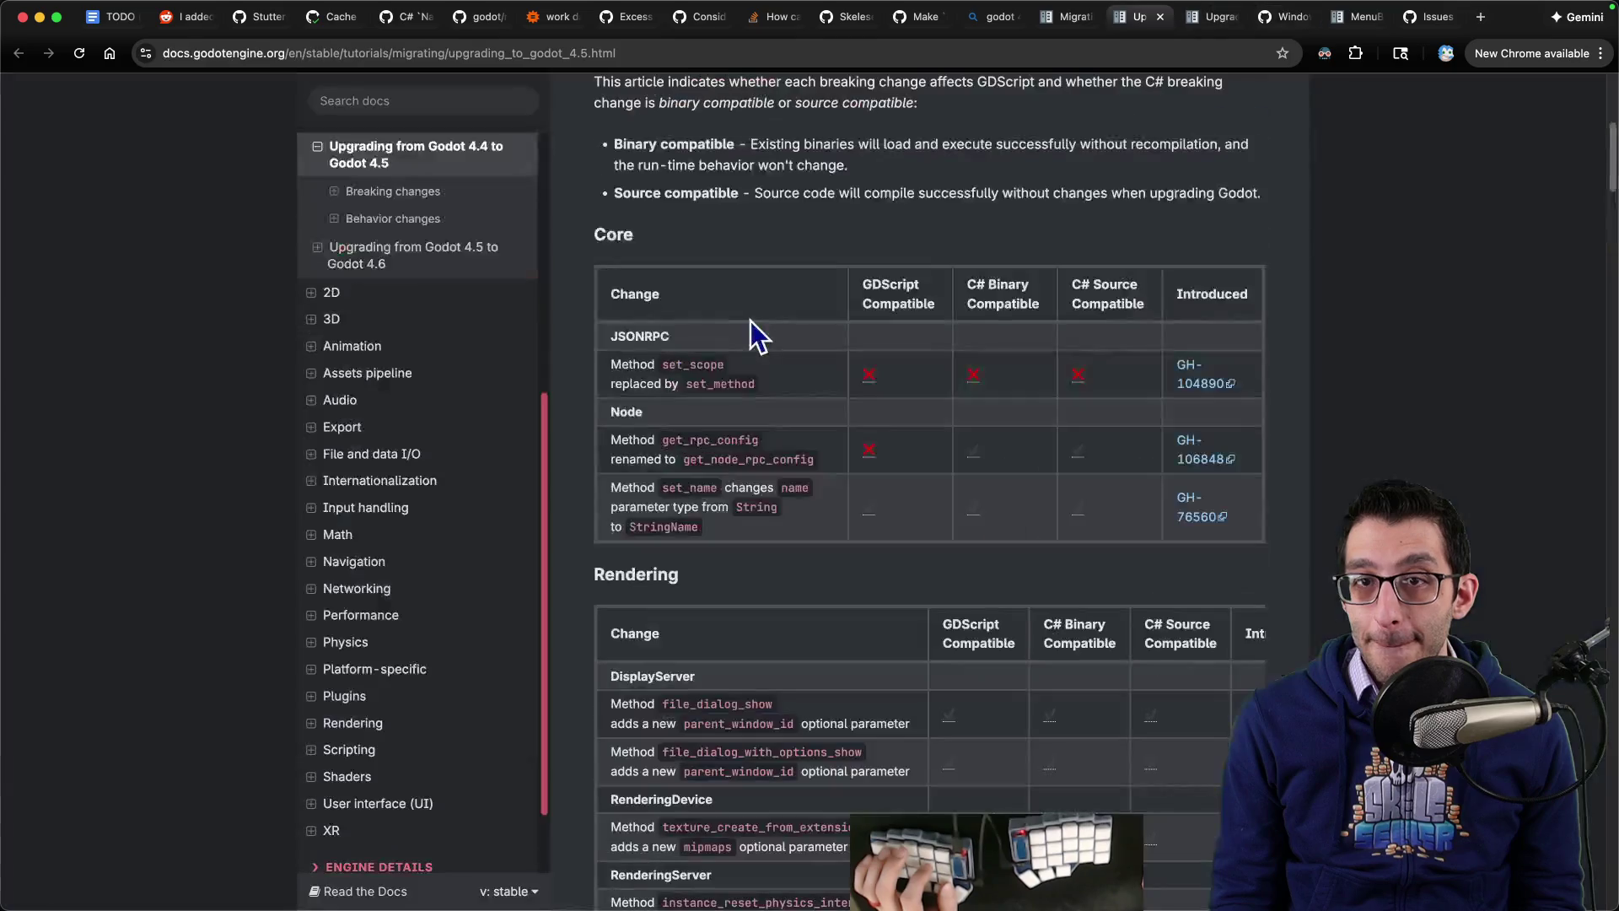
{"action": "scroll", "coordinate": [755, 320], "scroll_direction": "up", "scroll_amount": 10}
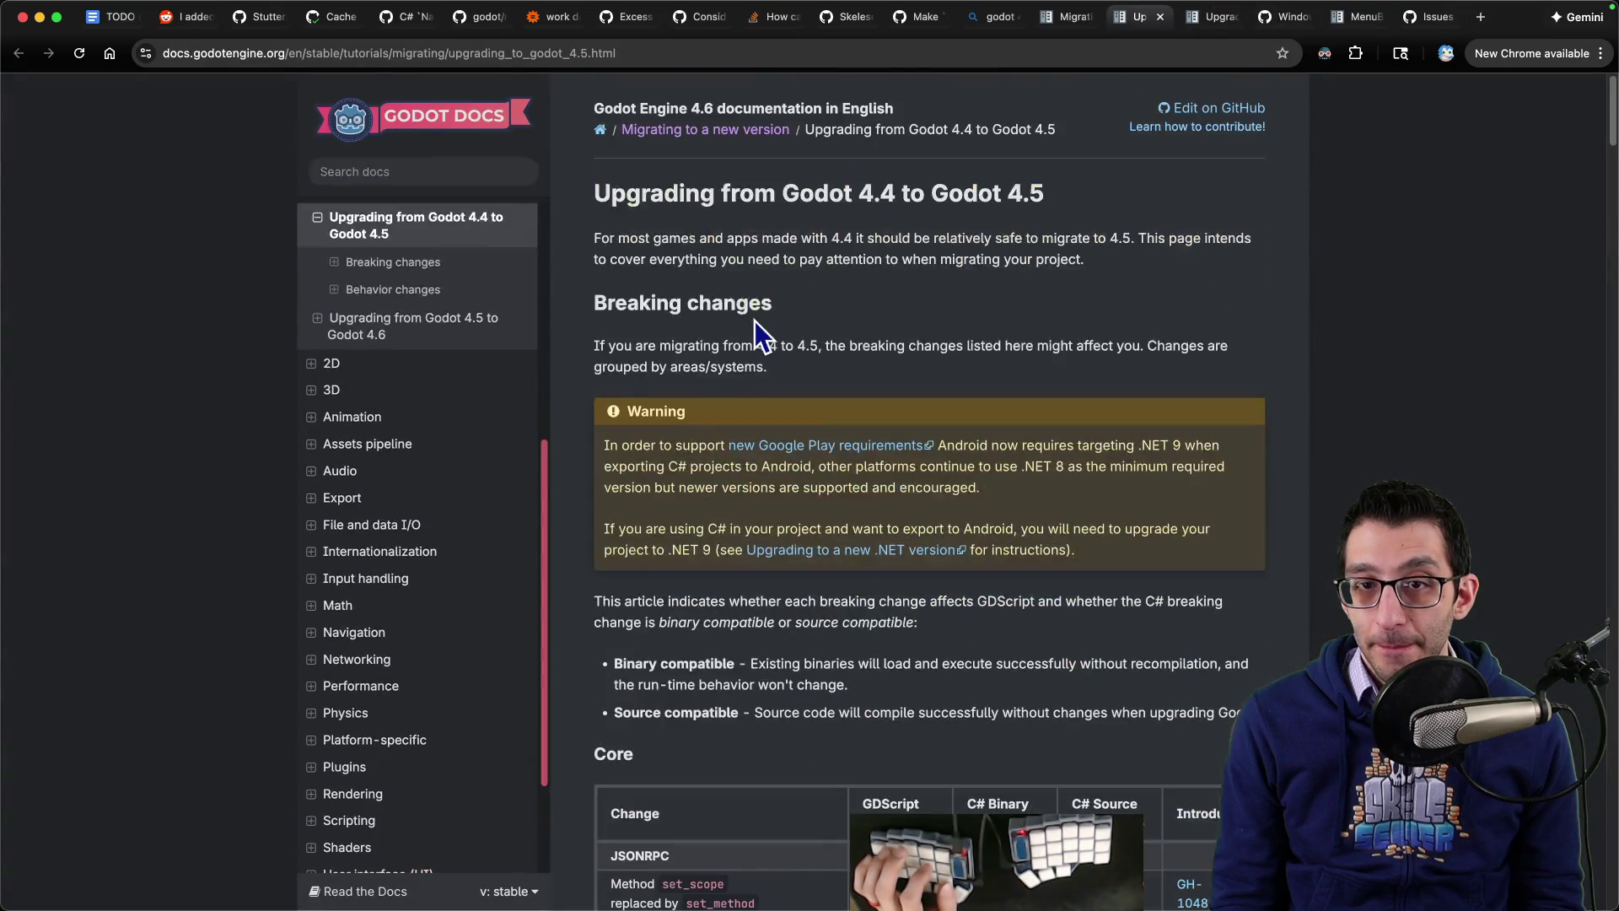
{"action": "scroll", "coordinate": [732, 321], "scroll_direction": "down", "scroll_amount": 20}
{"action": "scroll", "coordinate": [781, 400], "scroll_direction": "up", "scroll_amount": 4}
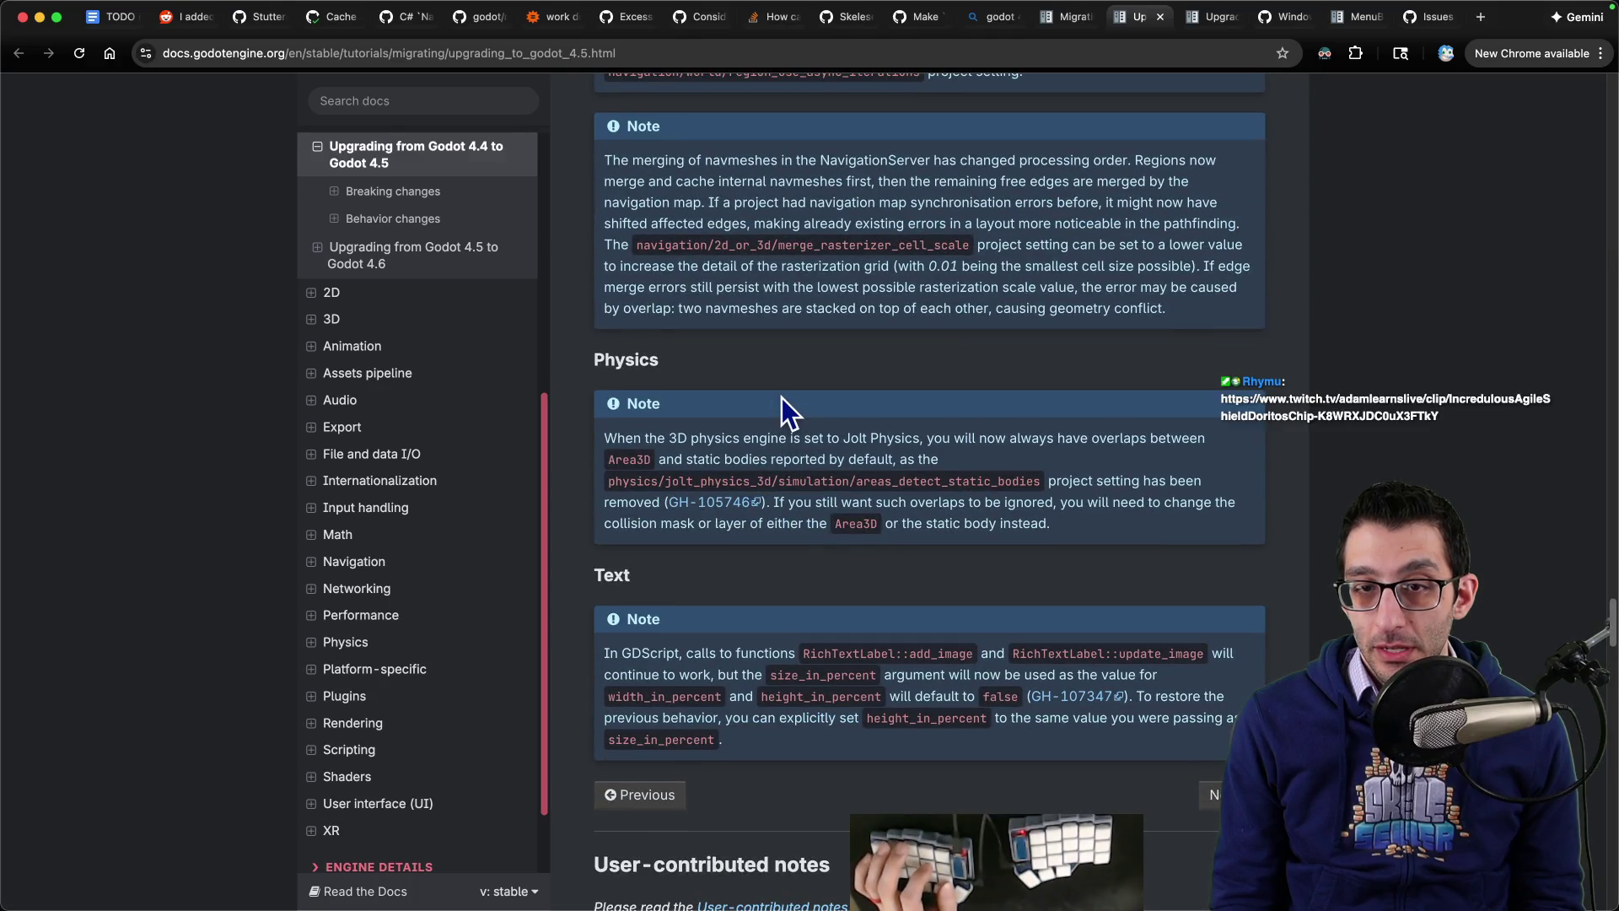
{"action": "scroll", "coordinate": [782, 397], "scroll_direction": "up", "scroll_amount": 7}
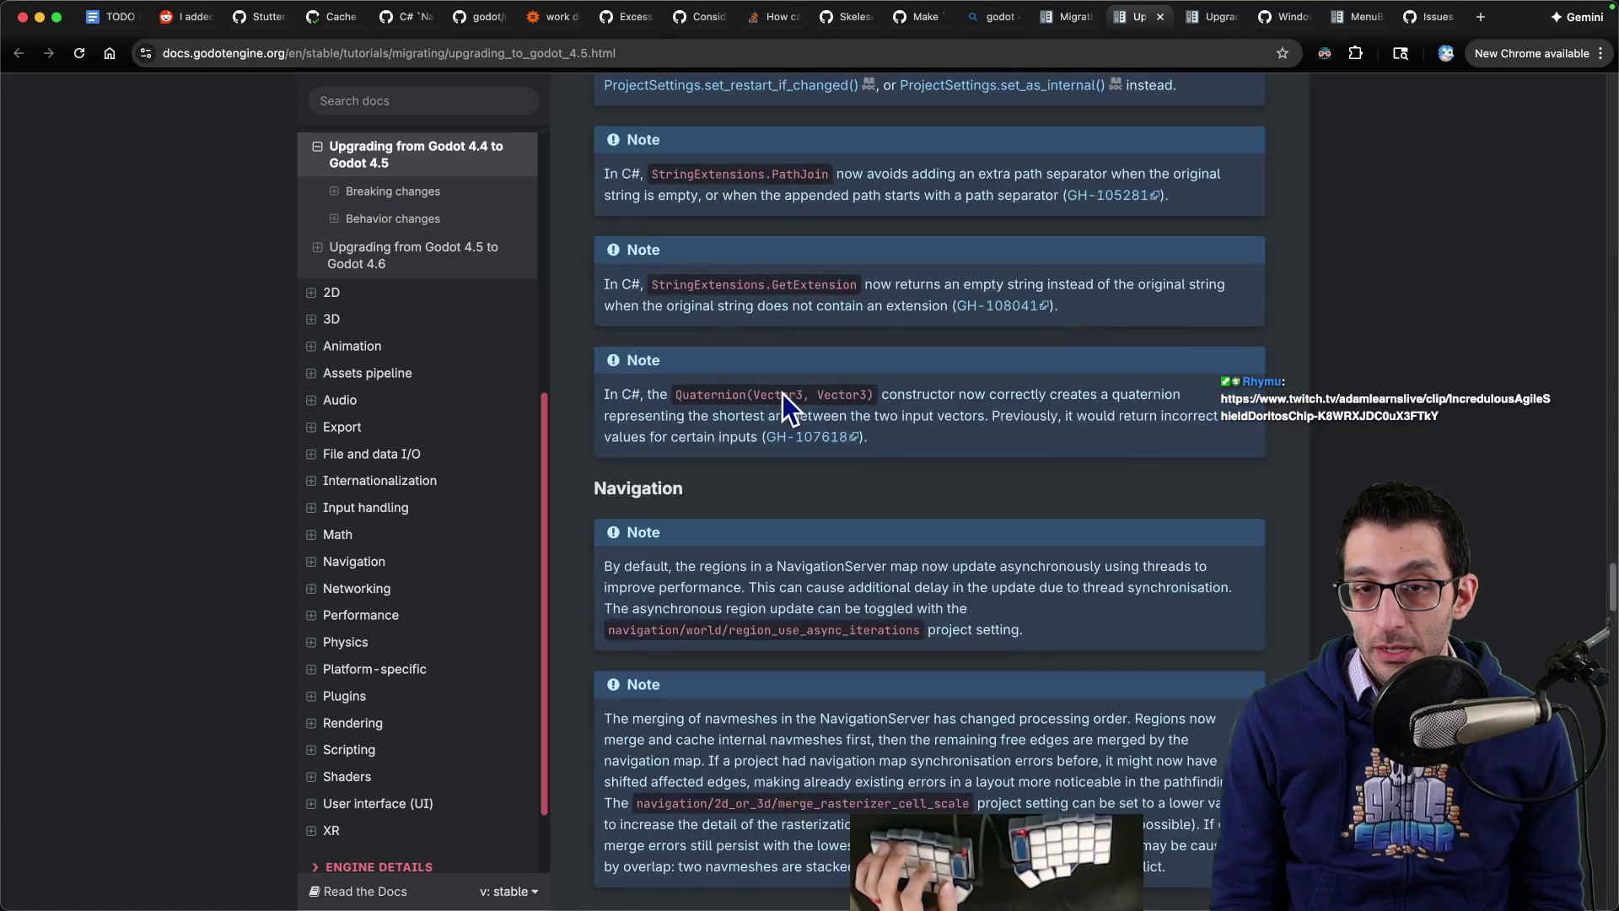
{"action": "scroll", "coordinate": [1167, 464], "scroll_direction": "up", "scroll_amount": 20}
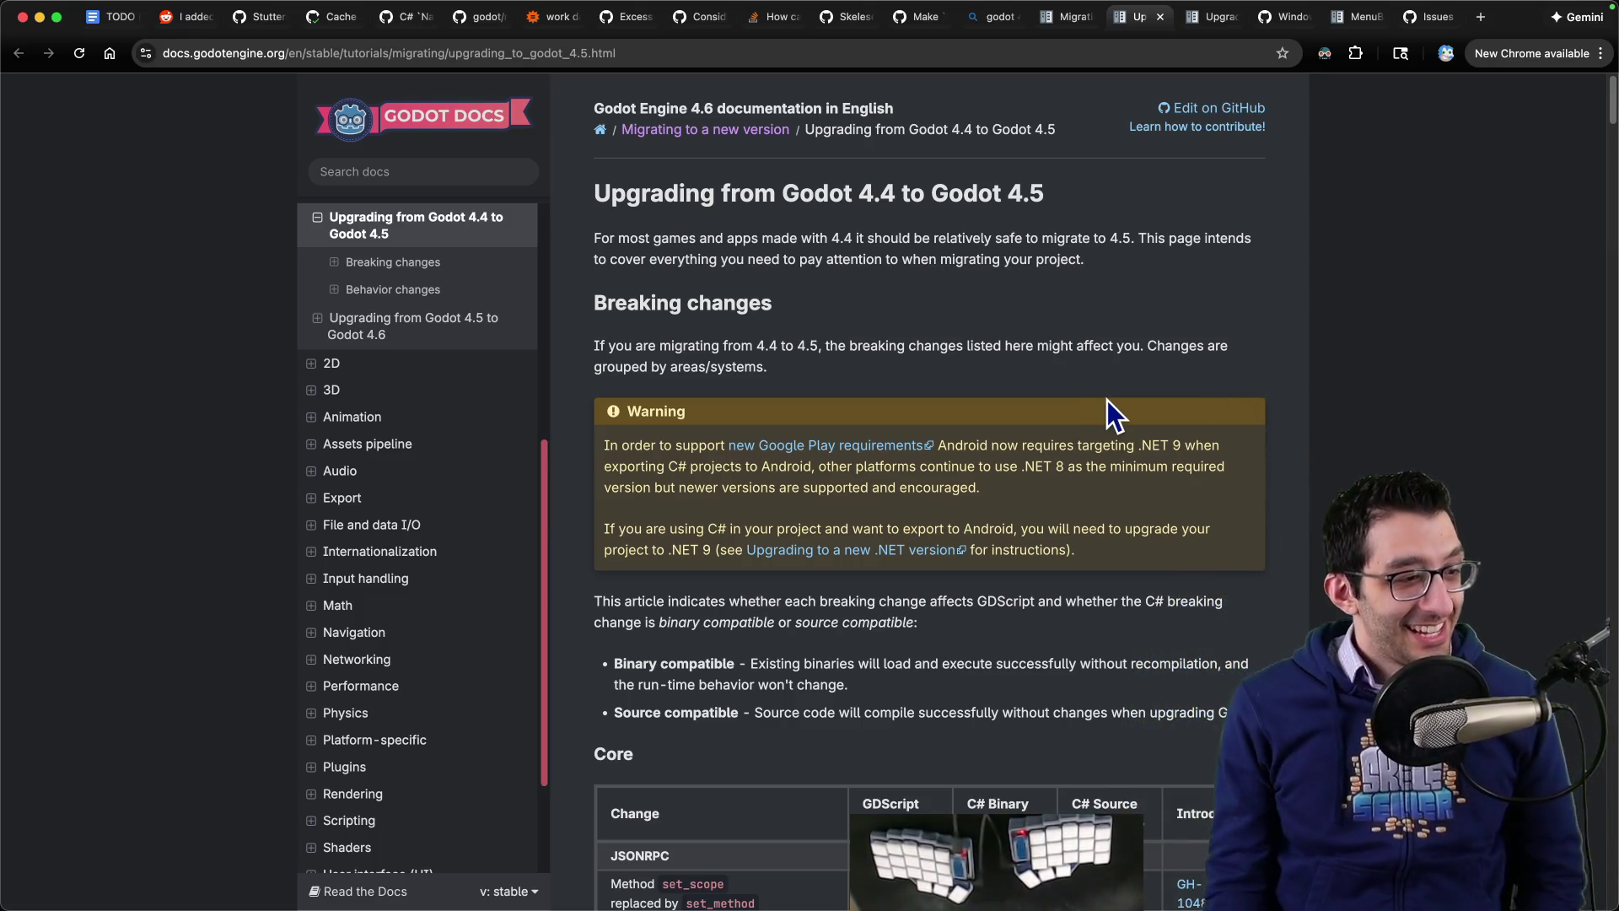
{"action": "key", "text": "ctrl+Tab"}
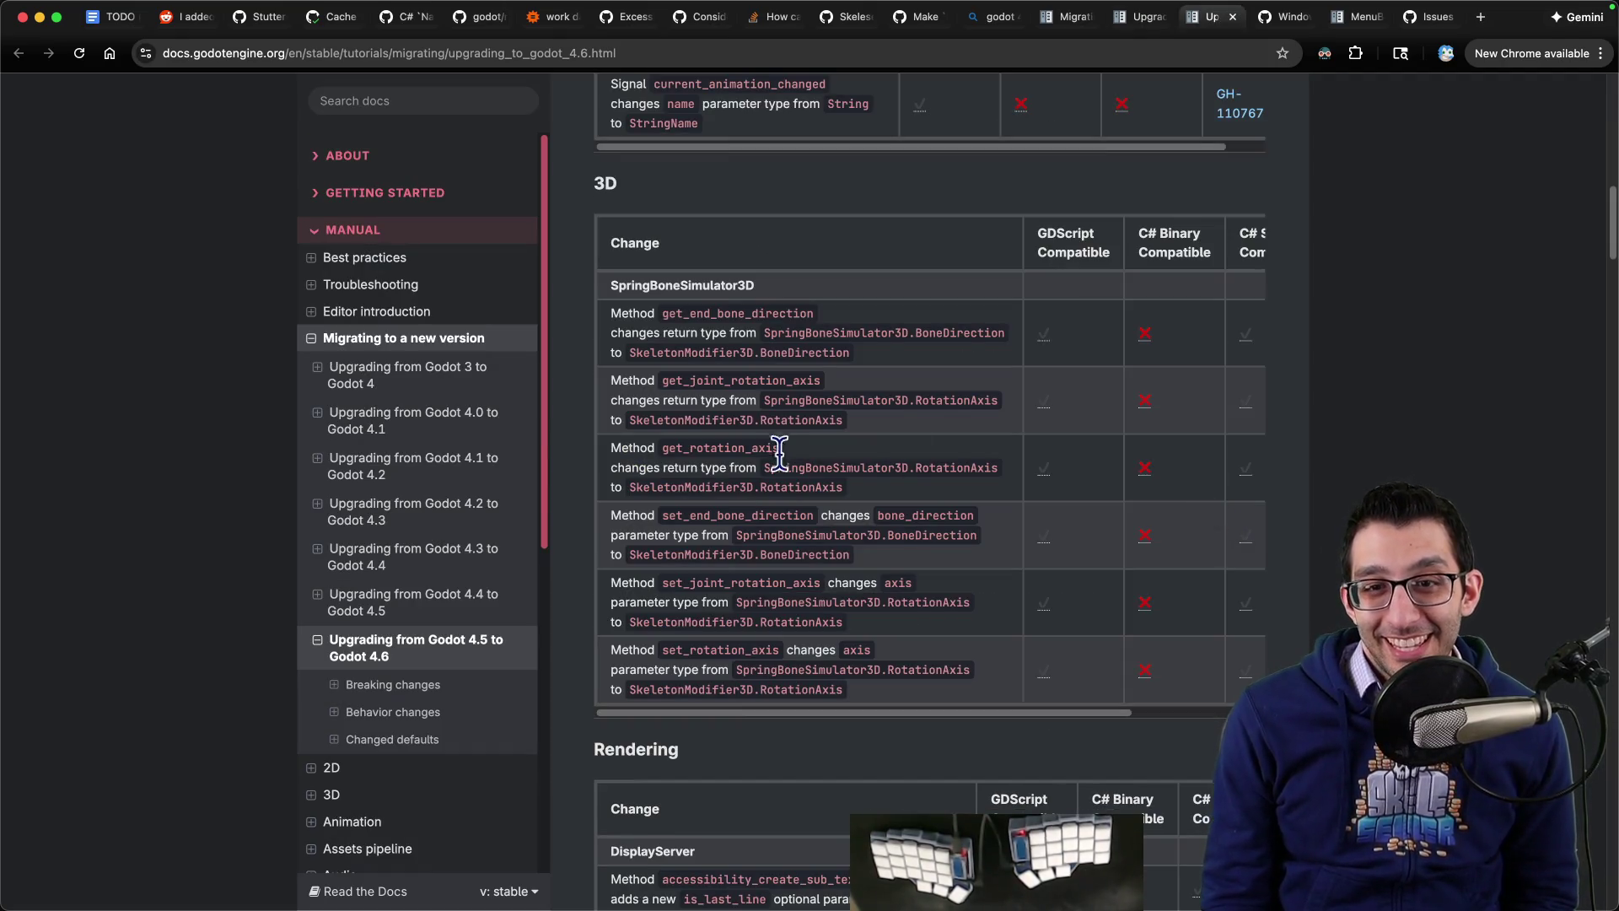
{"action": "scroll", "coordinate": [779, 453], "scroll_direction": "up", "scroll_amount": 15}
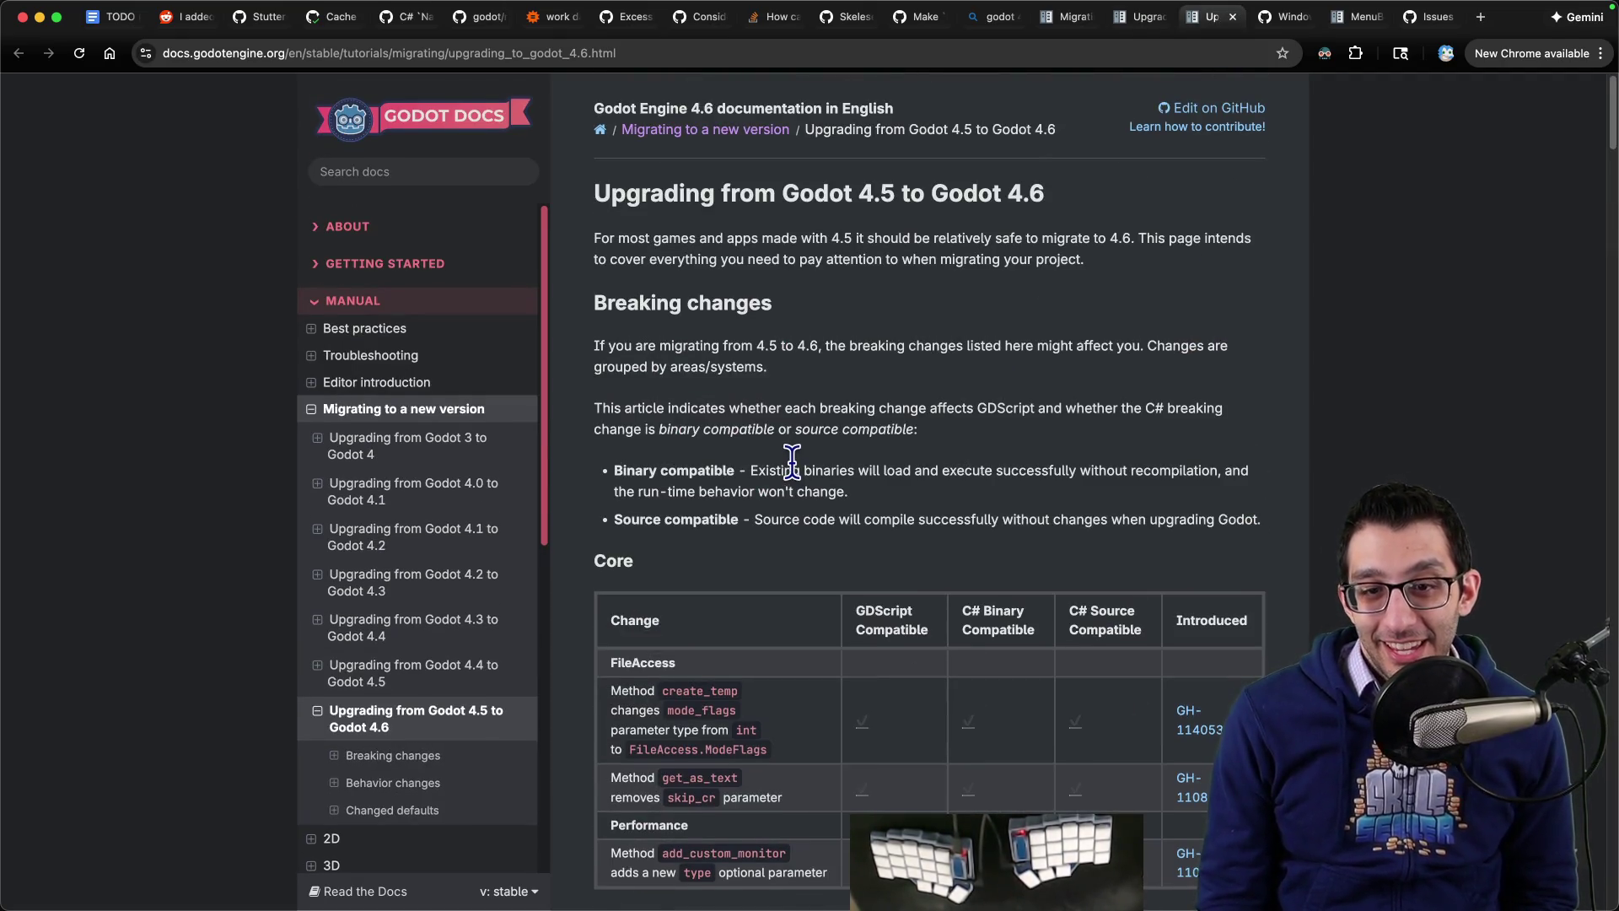
{"action": "scroll", "coordinate": [791, 460], "scroll_direction": "down", "scroll_amount": 2}
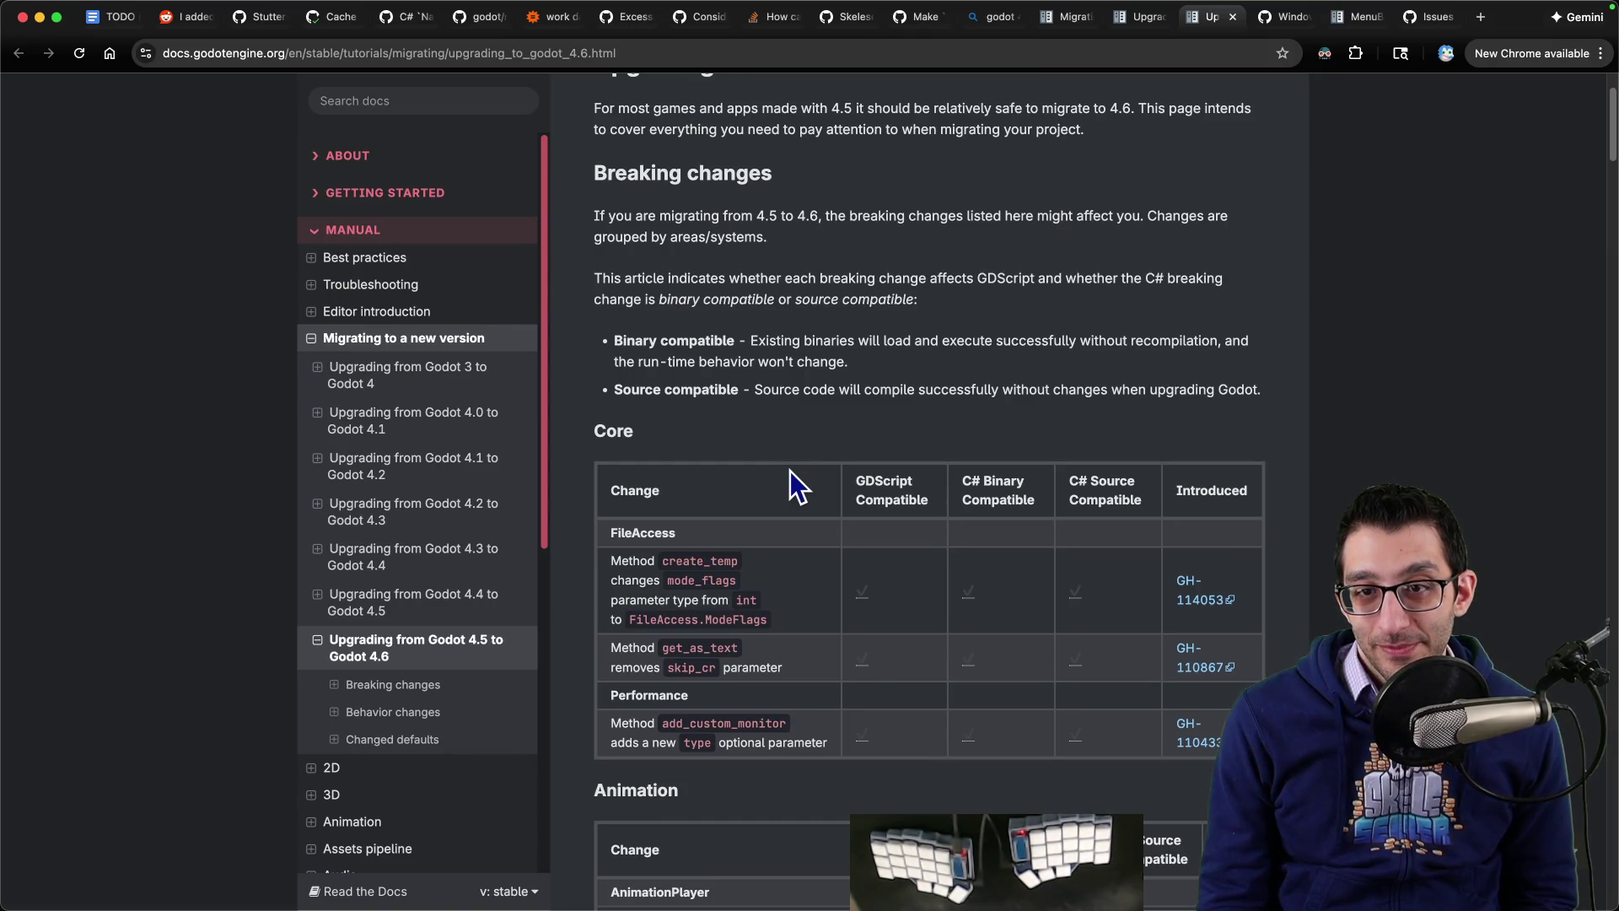
{"action": "scroll", "coordinate": [791, 470], "scroll_direction": "down", "scroll_amount": 6}
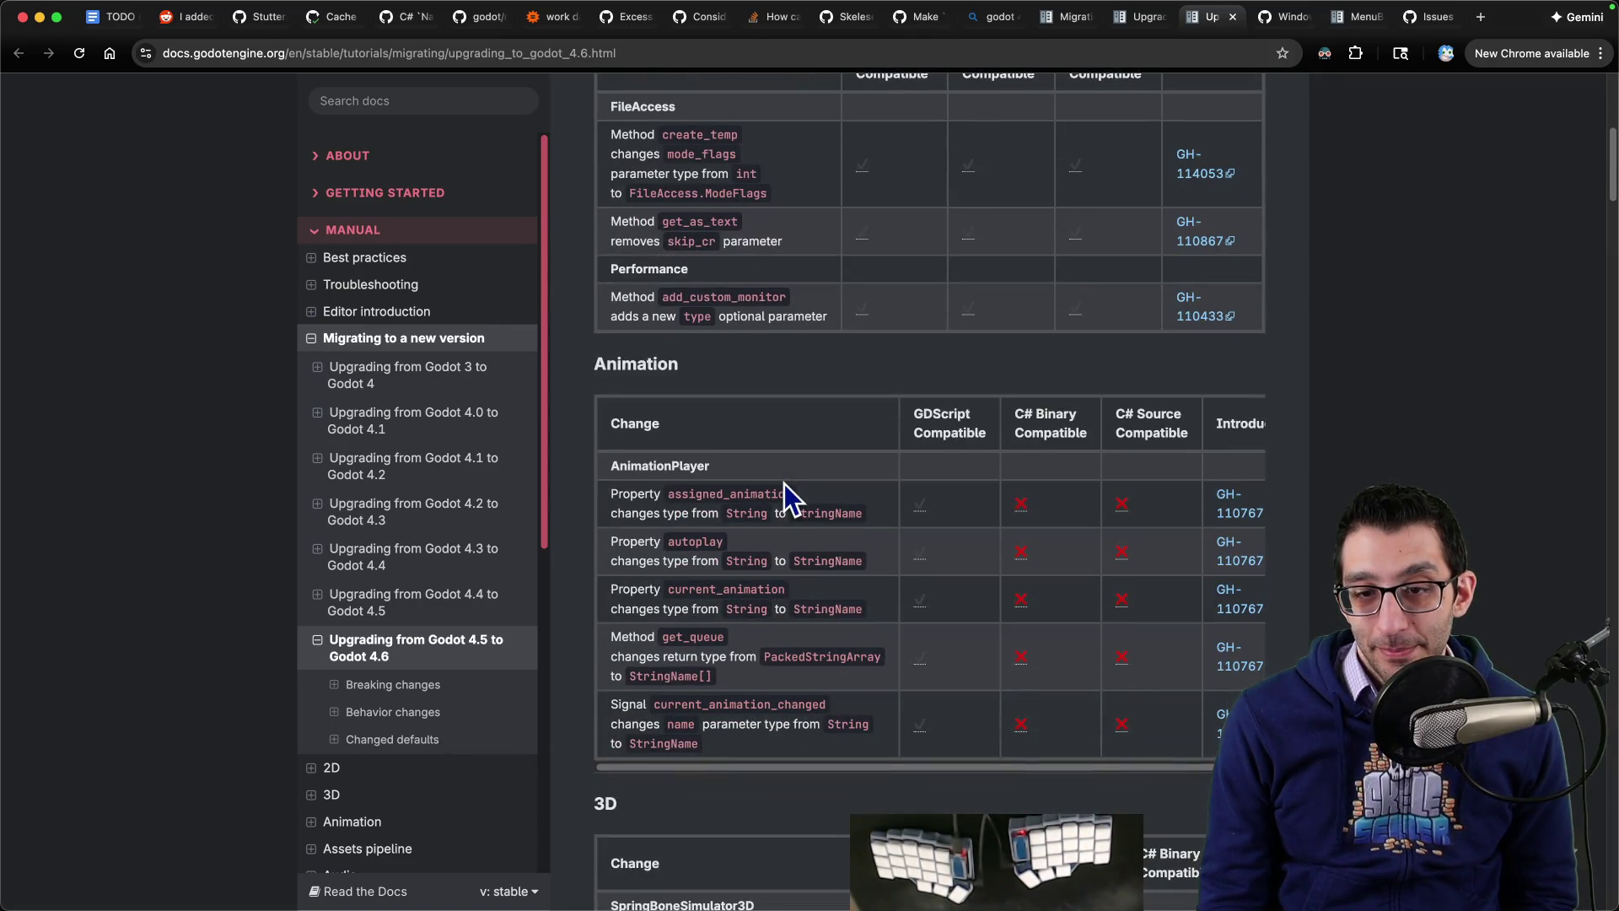
{"action": "scroll", "coordinate": [784, 483], "scroll_direction": "down", "scroll_amount": 20}
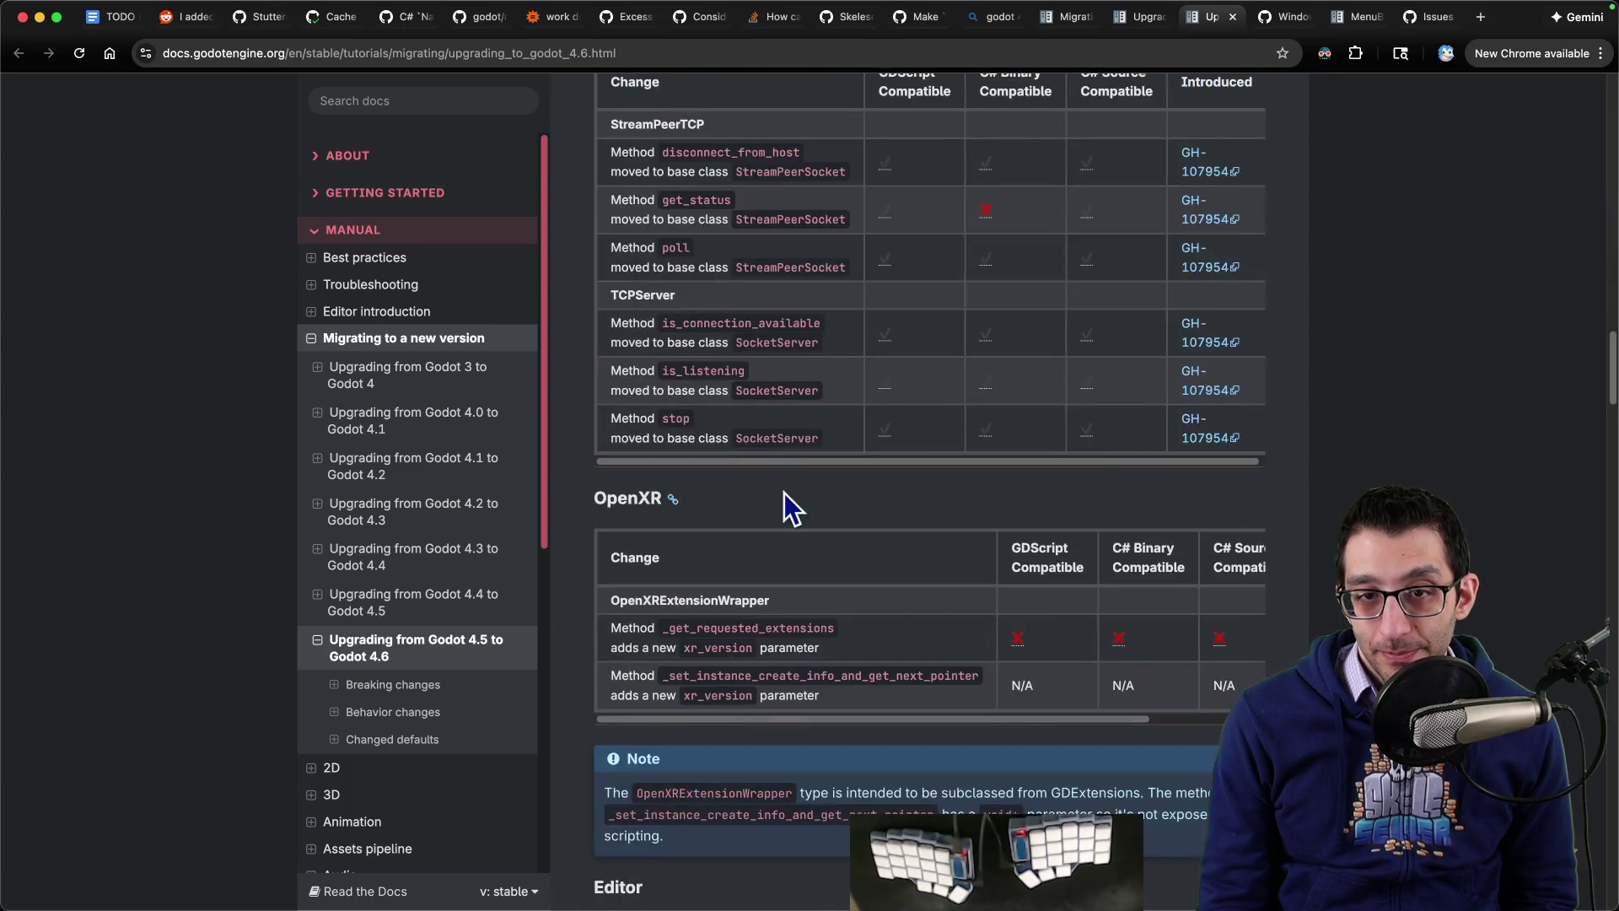
{"action": "scroll", "coordinate": [790, 507], "scroll_direction": "down", "scroll_amount": 12}
{"action": "scroll", "coordinate": [793, 486], "scroll_direction": "down", "scroll_amount": 20}
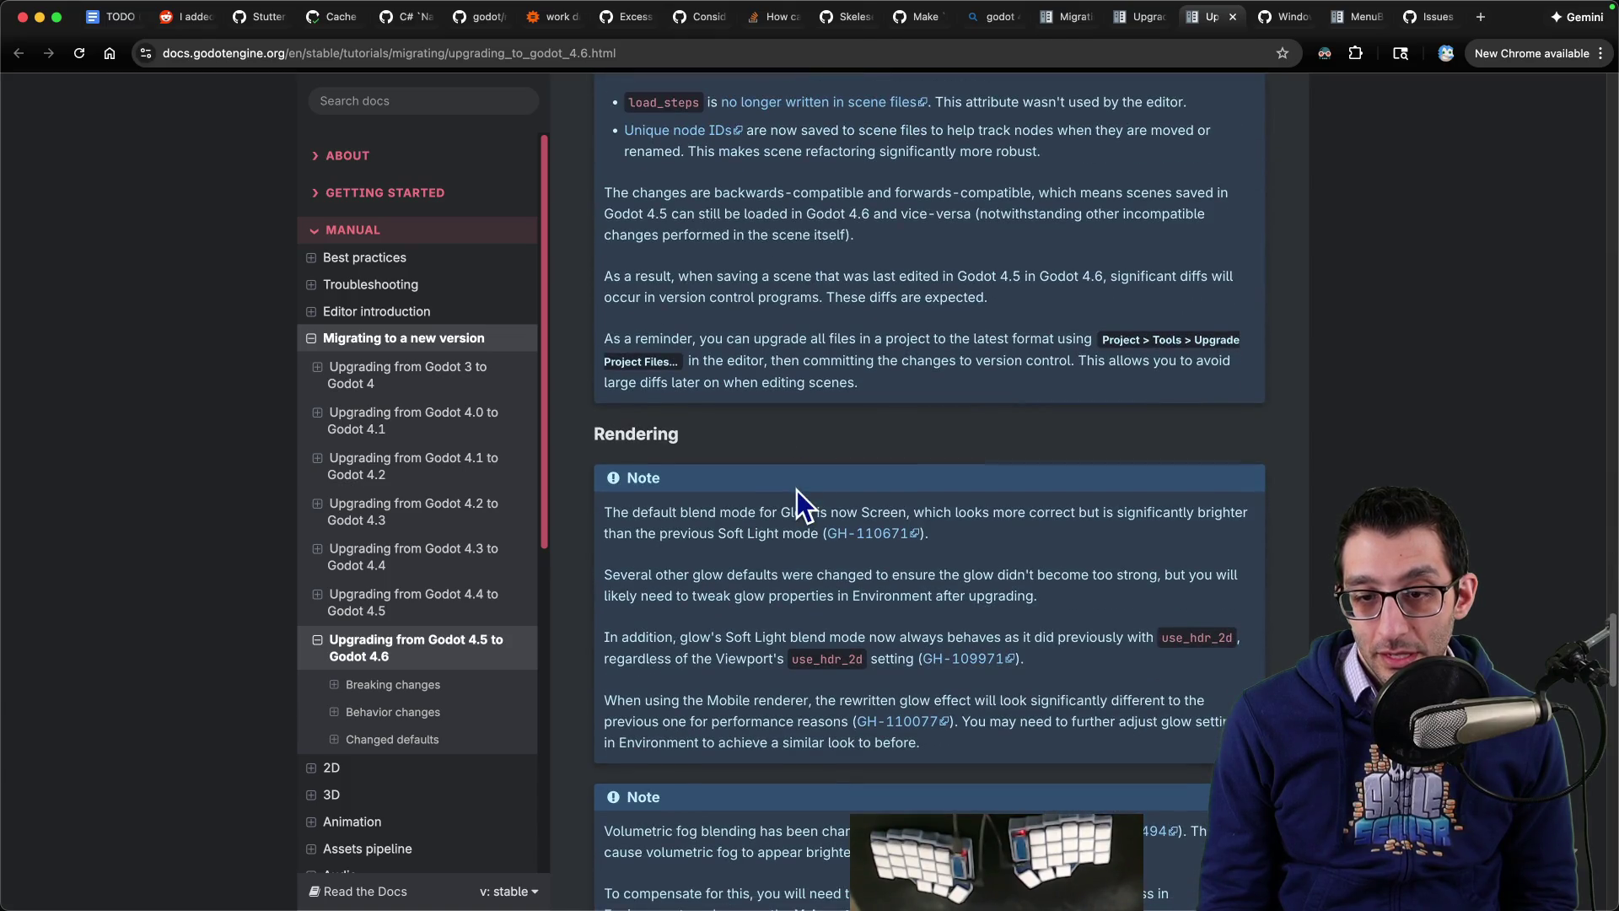
{"action": "scroll", "coordinate": [797, 489], "scroll_direction": "down", "scroll_amount": 2}
{"action": "scroll", "coordinate": [797, 490], "scroll_direction": "down", "scroll_amount": 15}
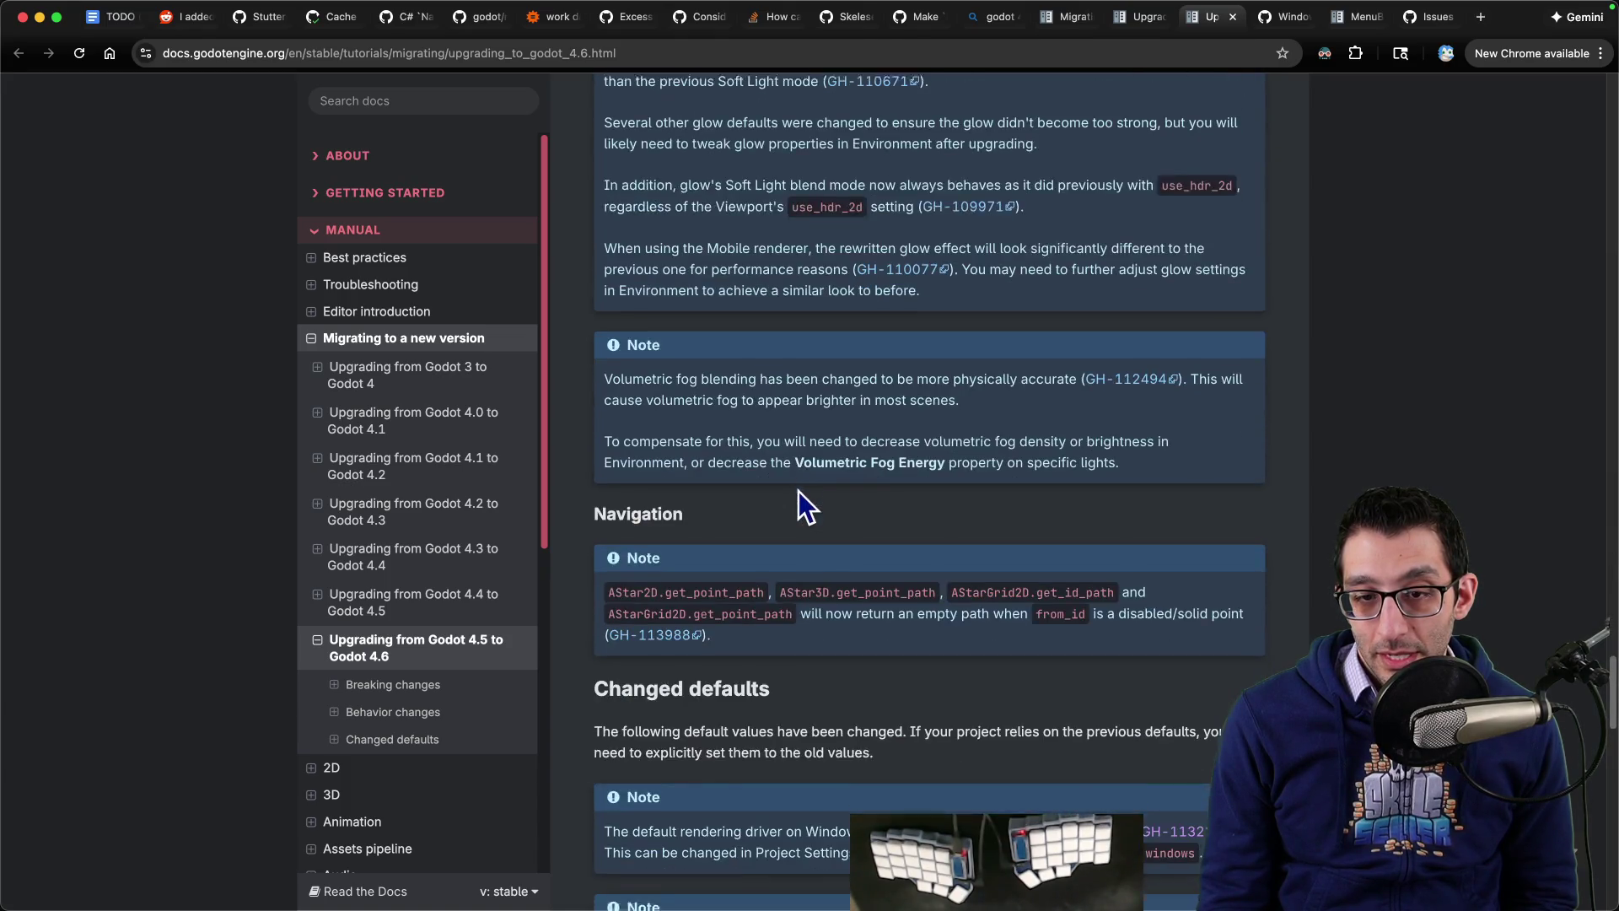
{"action": "scroll", "coordinate": [801, 489], "scroll_direction": "down", "scroll_amount": 12}
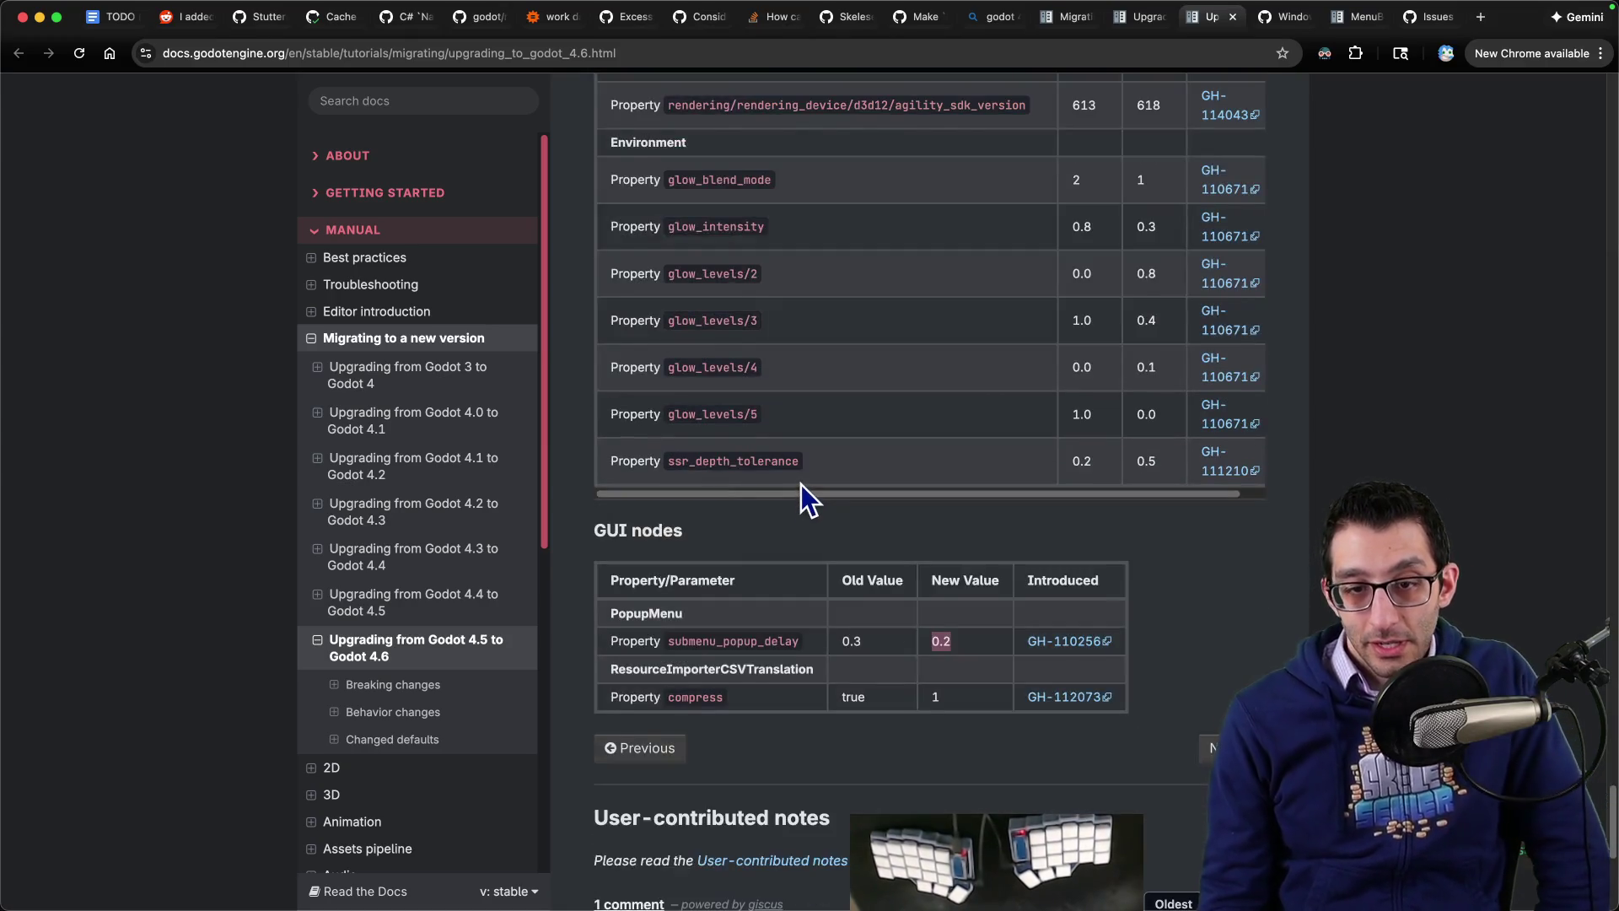
{"action": "scroll", "coordinate": [801, 484], "scroll_direction": "up", "scroll_amount": 8}
{"action": "scroll", "coordinate": [801, 488], "scroll_direction": "down", "scroll_amount": 13}
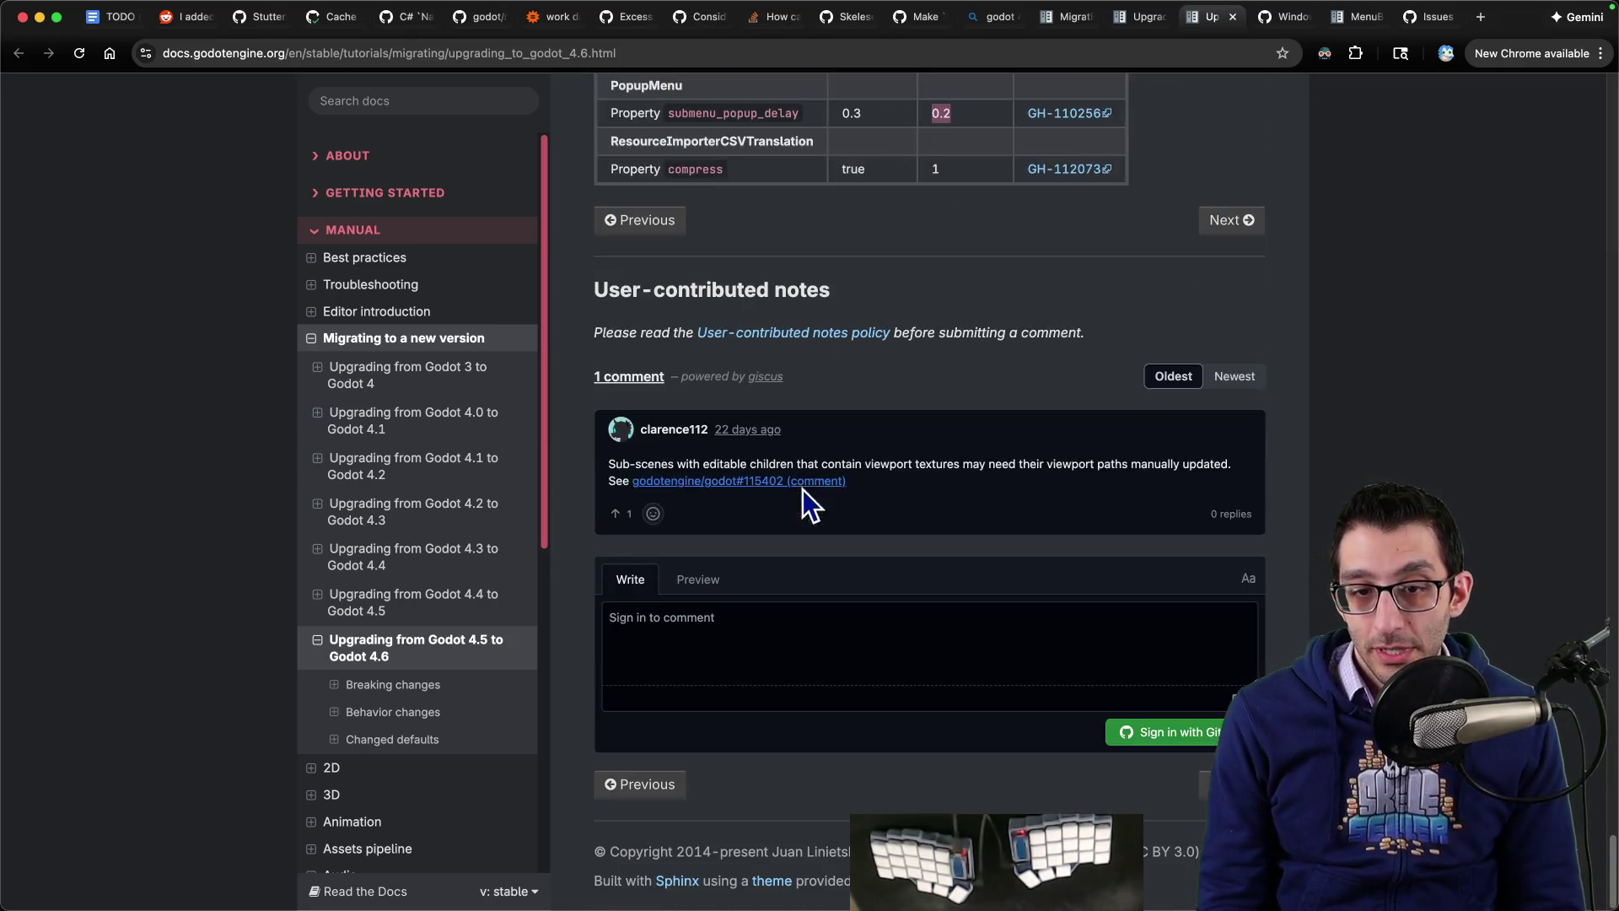
{"action": "scroll", "coordinate": [803, 489], "scroll_direction": "up", "scroll_amount": 3}
{"action": "key", "text": "super+f"}
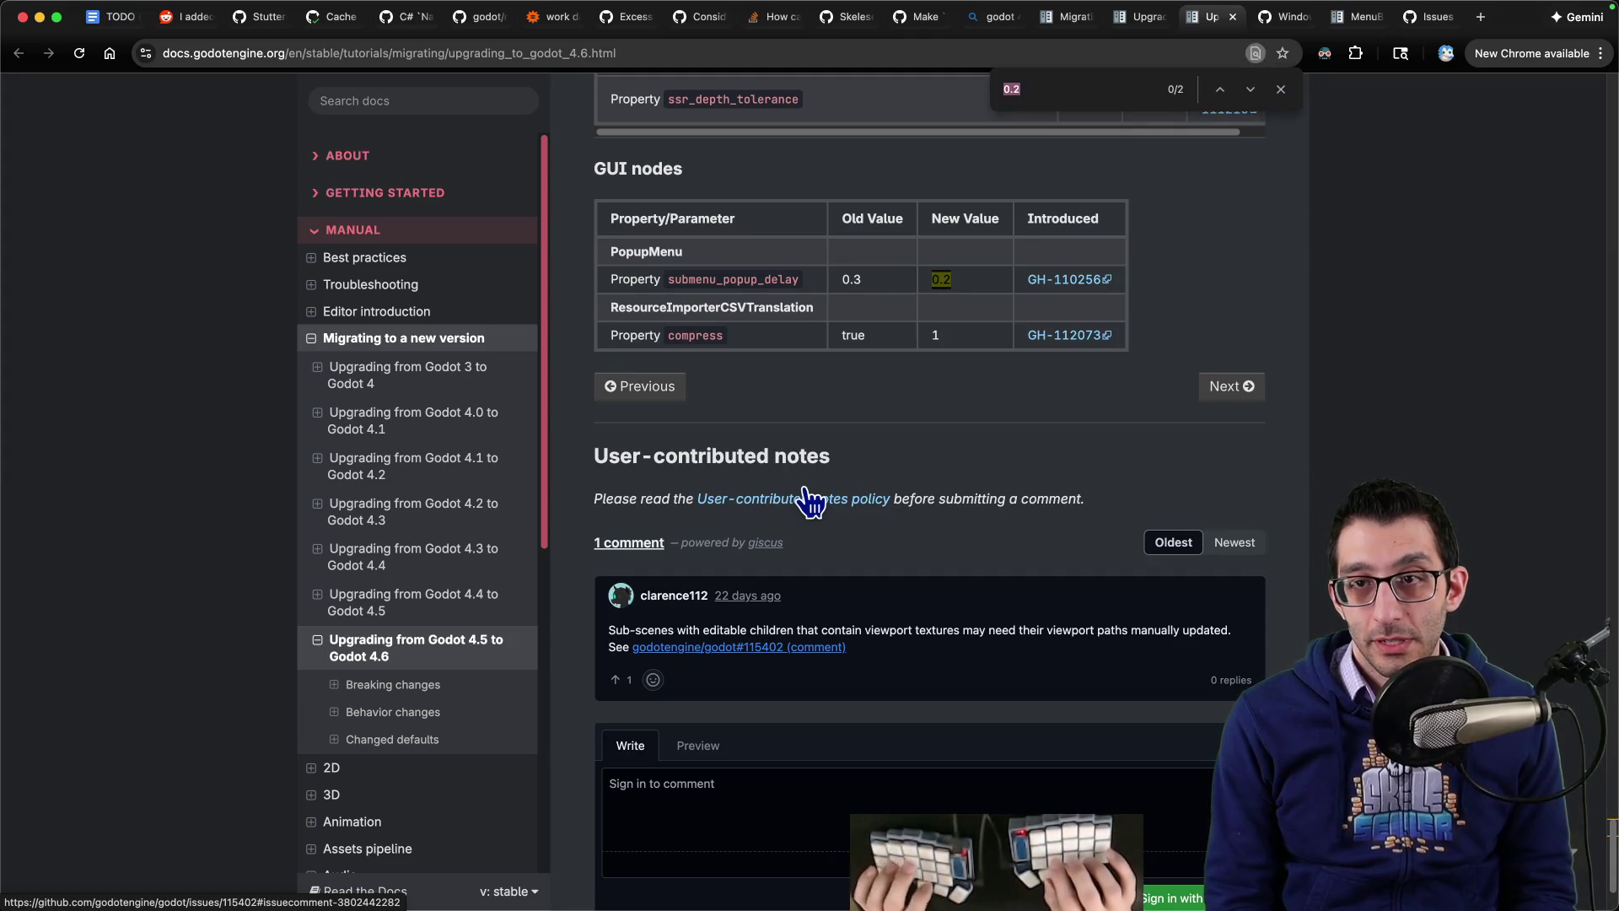
{"action": "type", "text": "d3d"}
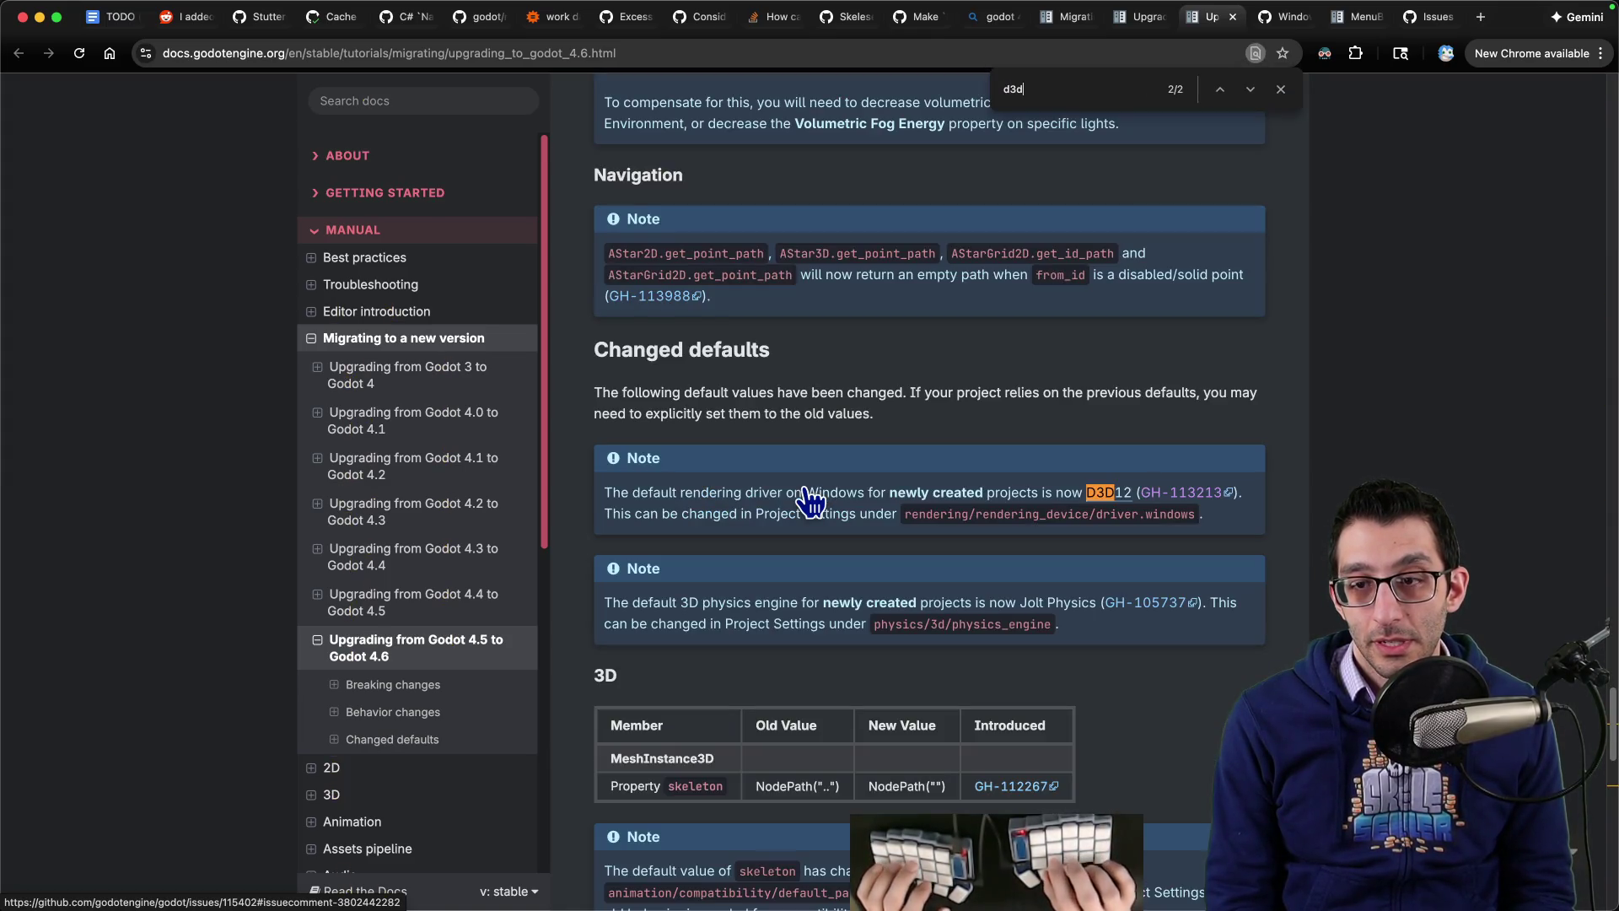
{"action": "key", "text": "ctrl+Tab"}
{"action": "key", "text": "ctrl+shift+Tab"}
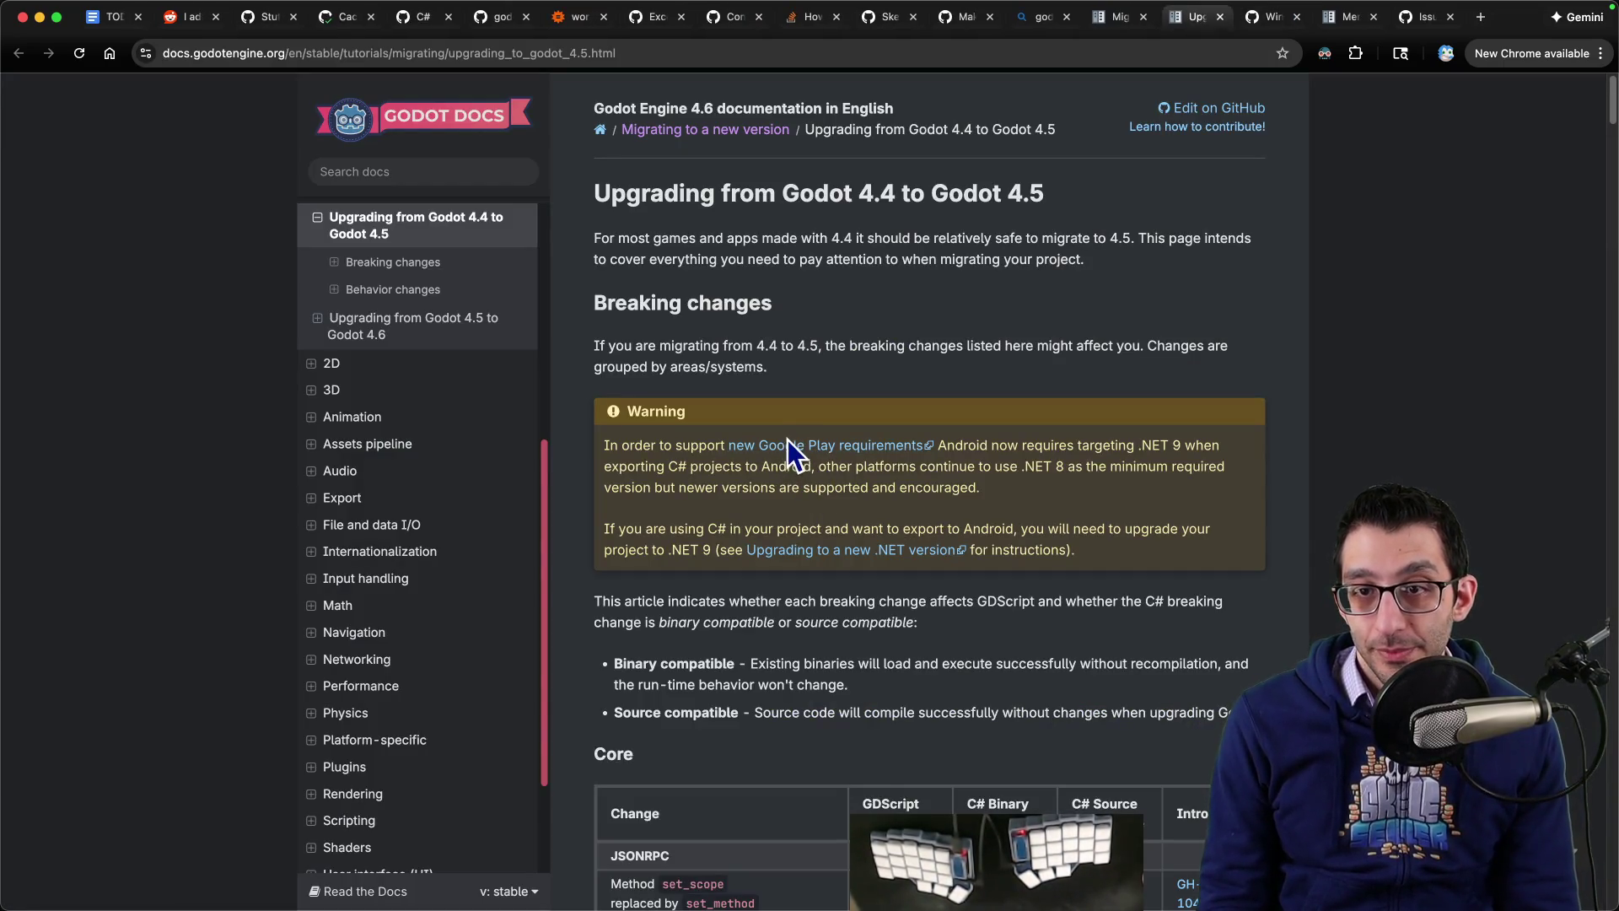
Step: Highlight the migration and breaking-changes intro paragraphs, then scroll into the Core tables
{"action": "left_click_drag", "start_coordinate": [870, 240], "coordinate": [1121, 239]}
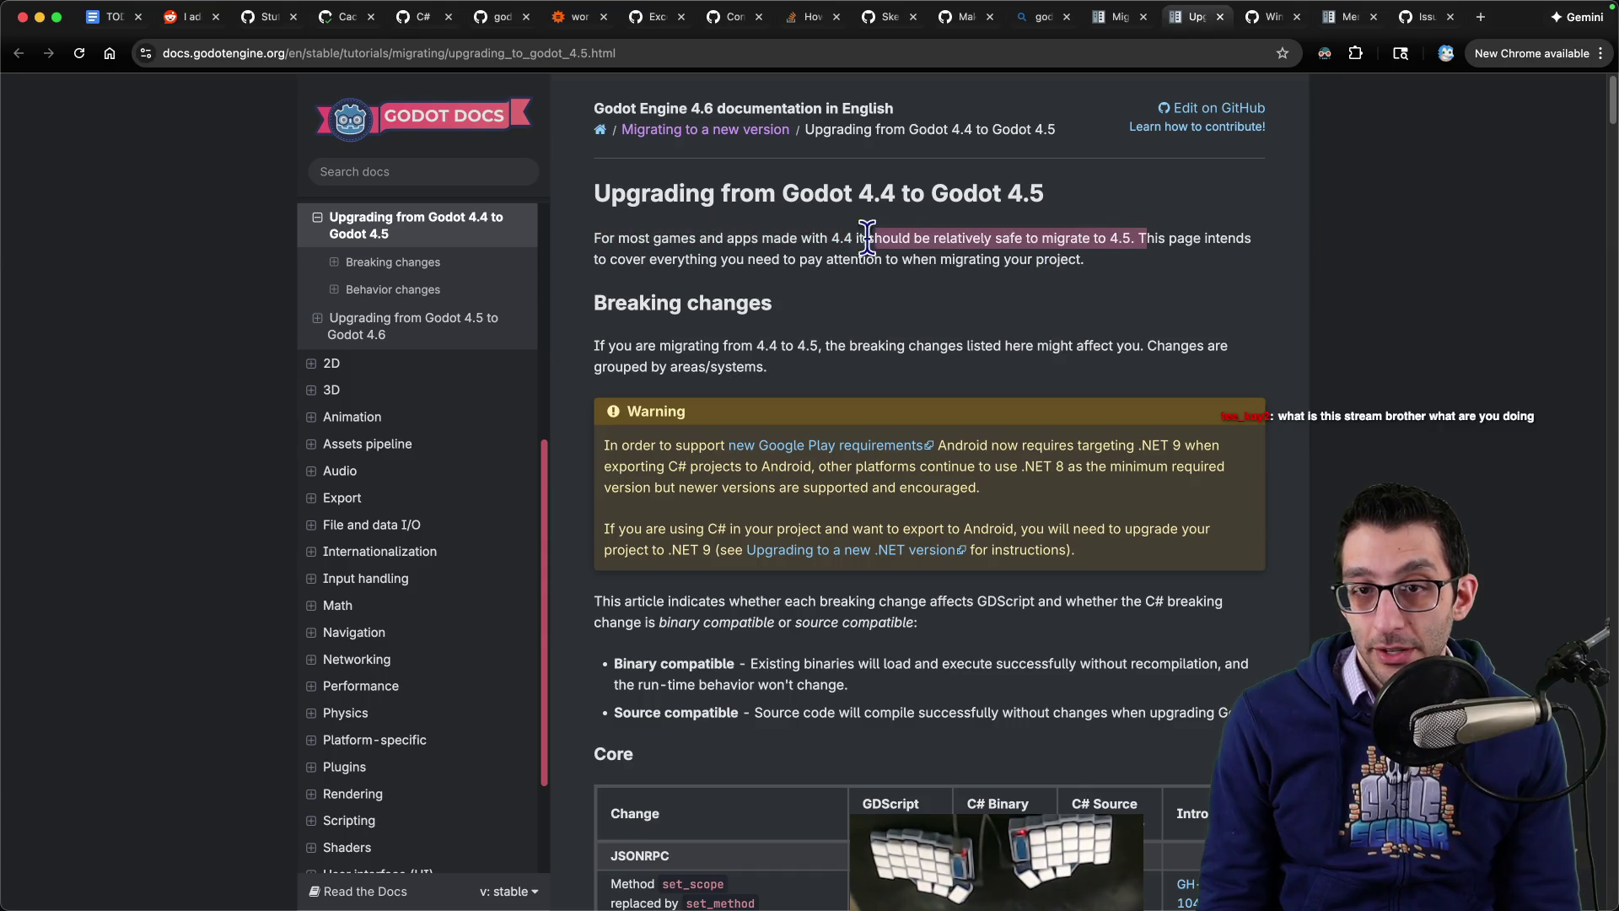
{"action": "left_click_drag", "start_coordinate": [877, 260], "coordinate": [655, 260]}
{"action": "mouse_move", "coordinate": [625, 346]}
{"action": "left_mouse_down"}
{"action": "mouse_move", "coordinate": [1222, 350]}
{"action": "mouse_move", "coordinate": [996, 378]}
{"action": "left_mouse_up"}
{"action": "scroll", "coordinate": [972, 379], "scroll_direction": "down", "scroll_amount": 4}
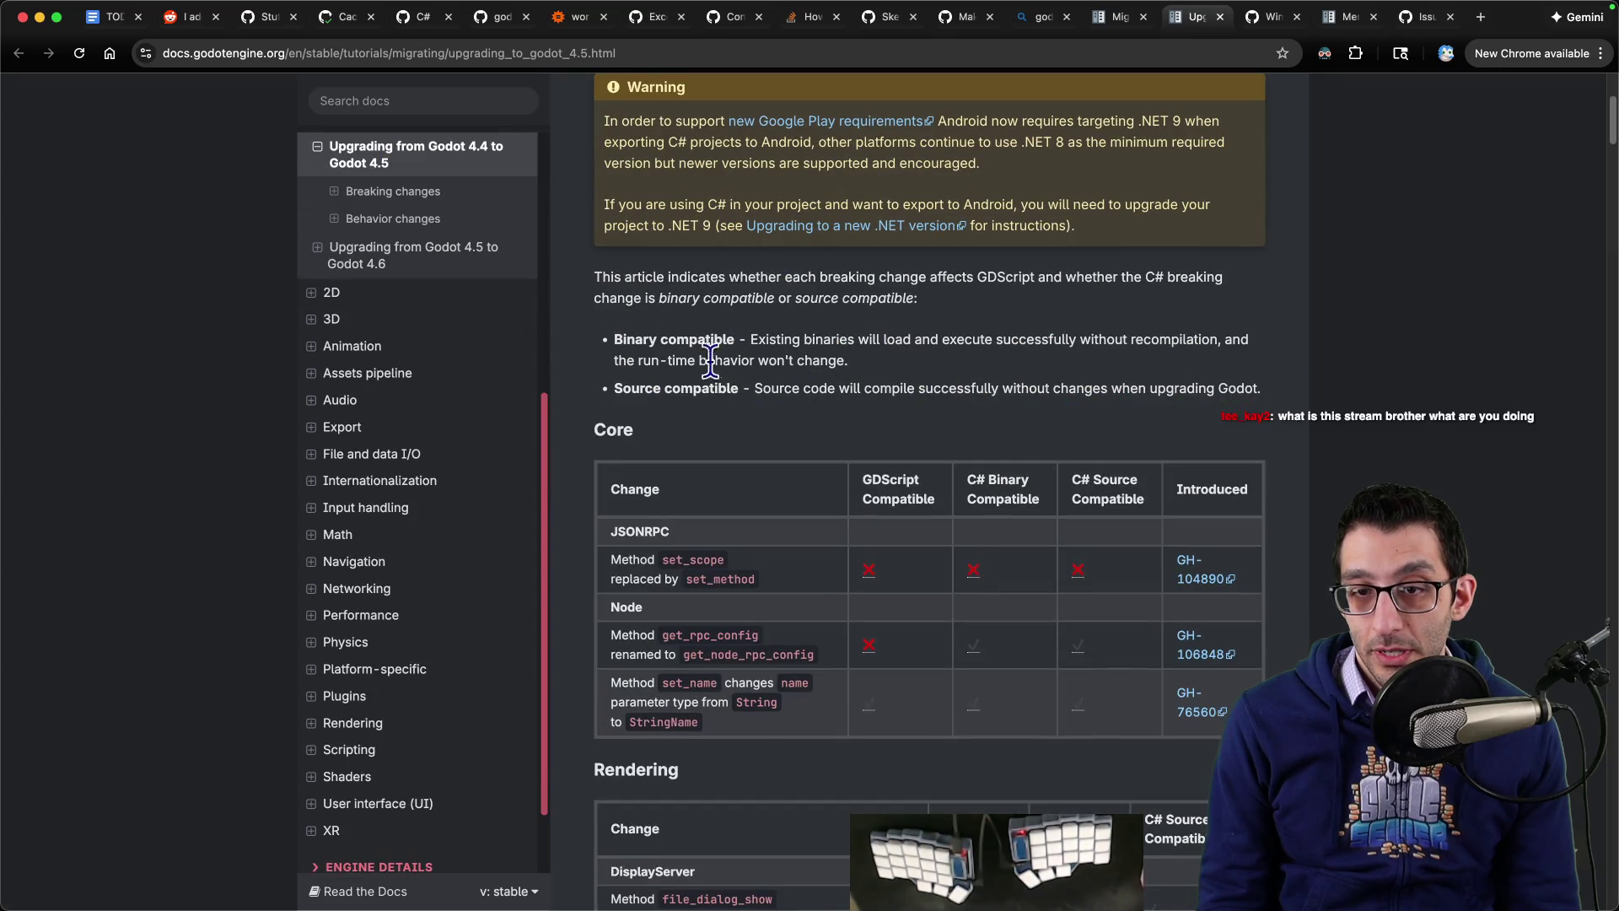
{"action": "scroll", "coordinate": [928, 400], "scroll_direction": "down", "scroll_amount": 3}
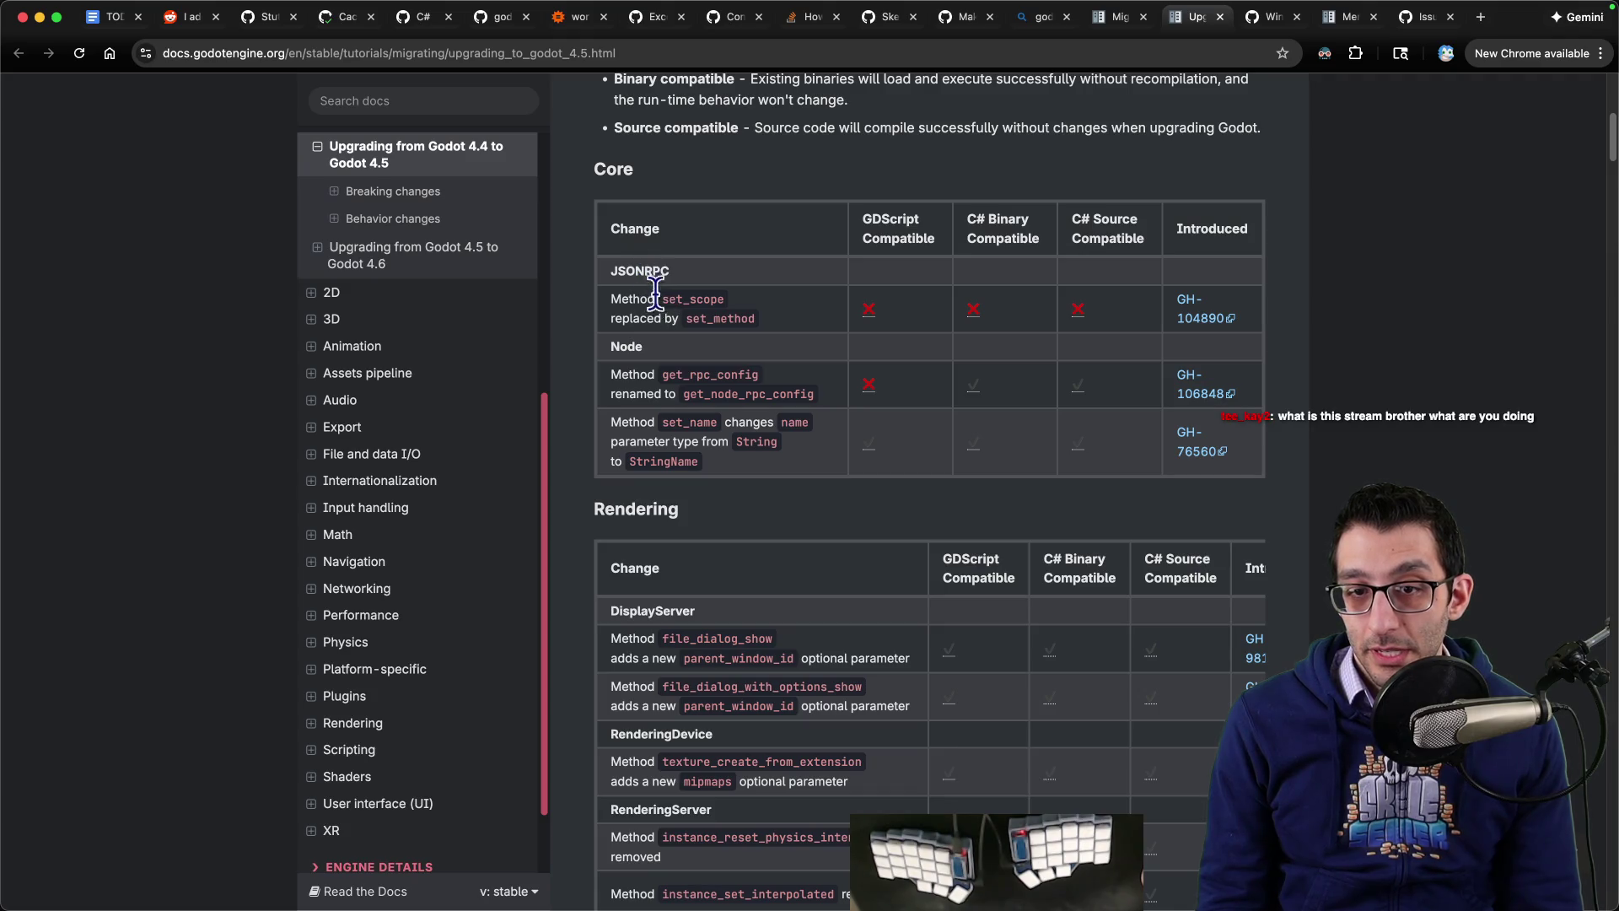
{"action": "scroll", "coordinate": [675, 296], "scroll_direction": "down", "scroll_amount": 4}
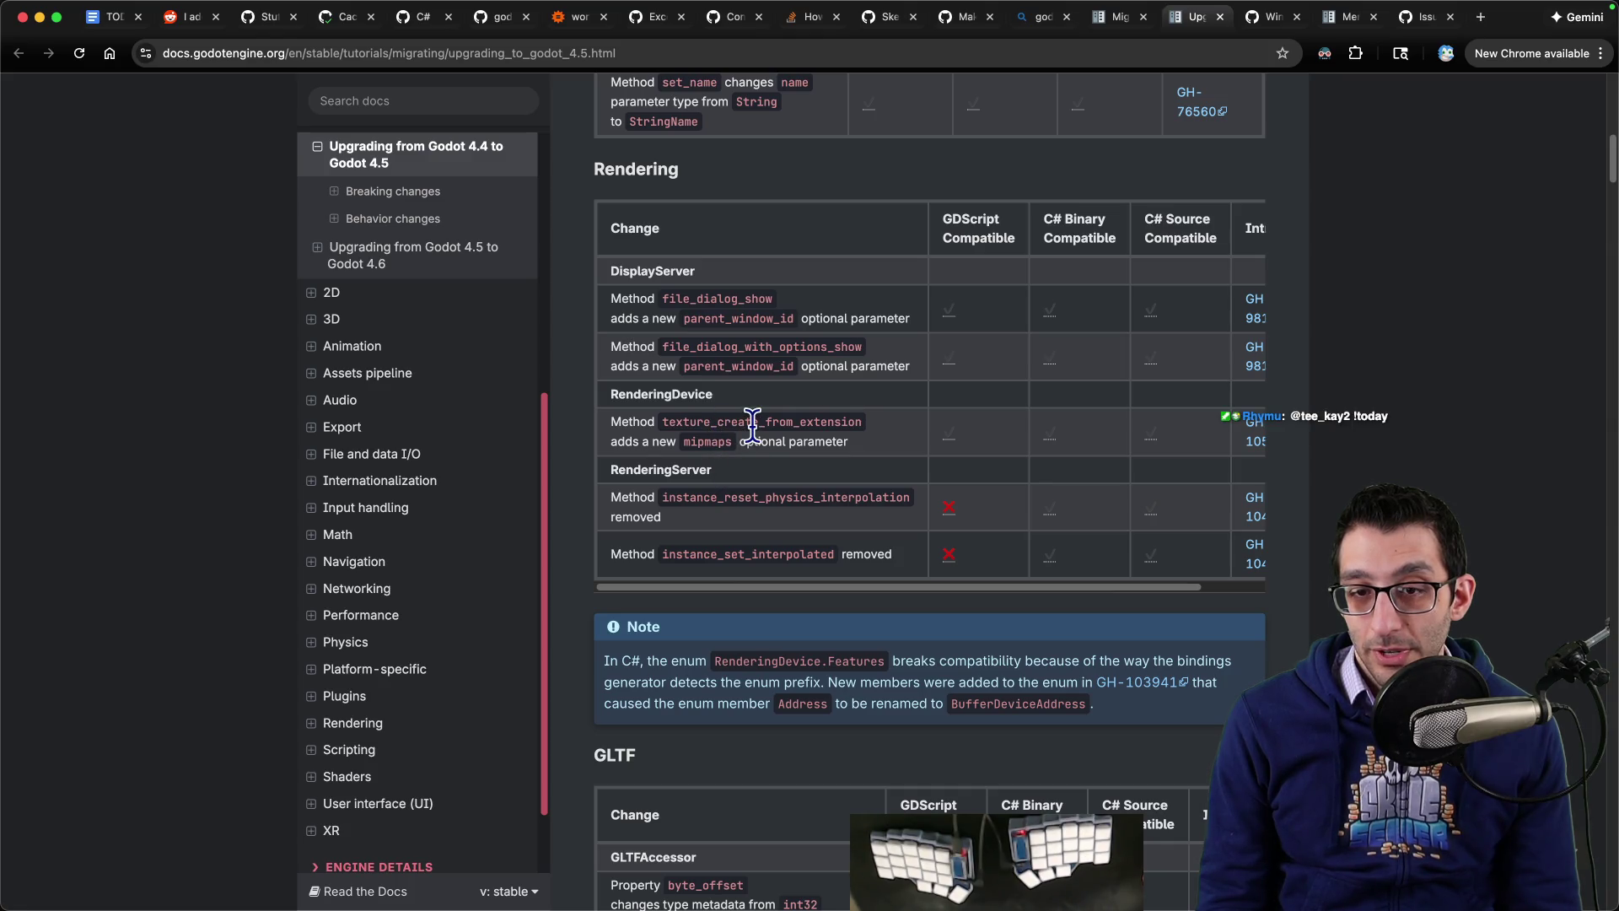
Step: Select instance_reset_physics_interpolation and scroll down to the GLTF breaking-changes table
{"action": "double_click", "coordinate": [759, 498]}
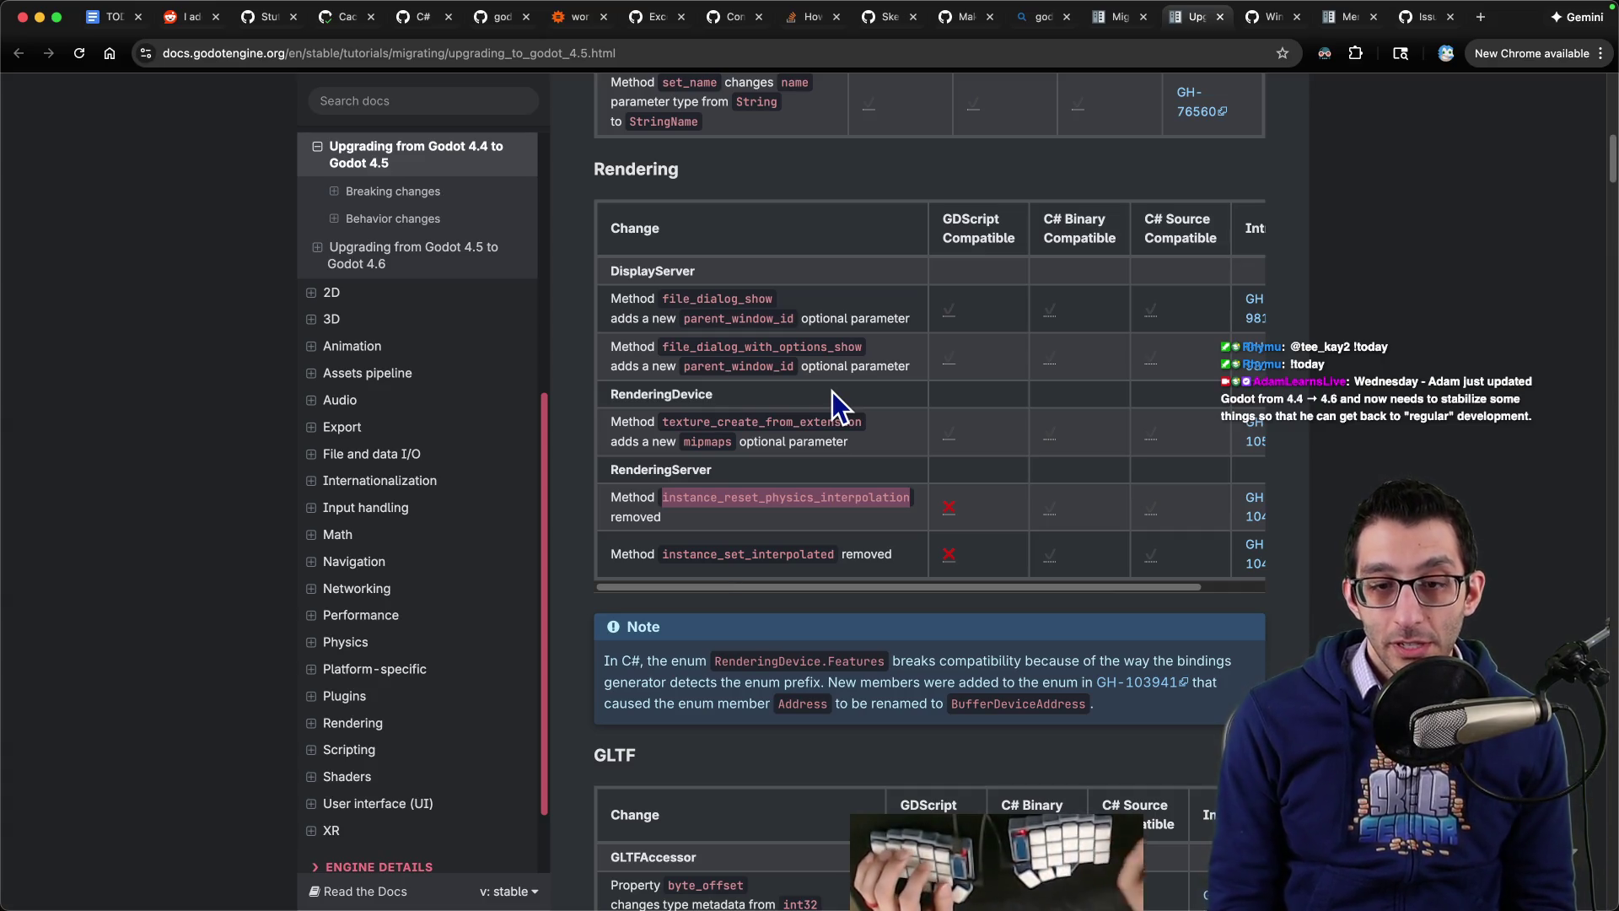
{"action": "scroll", "coordinate": [831, 391], "scroll_direction": "down", "scroll_amount": 3}
{"action": "scroll", "coordinate": [818, 419], "scroll_direction": "down", "scroll_amount": 1}
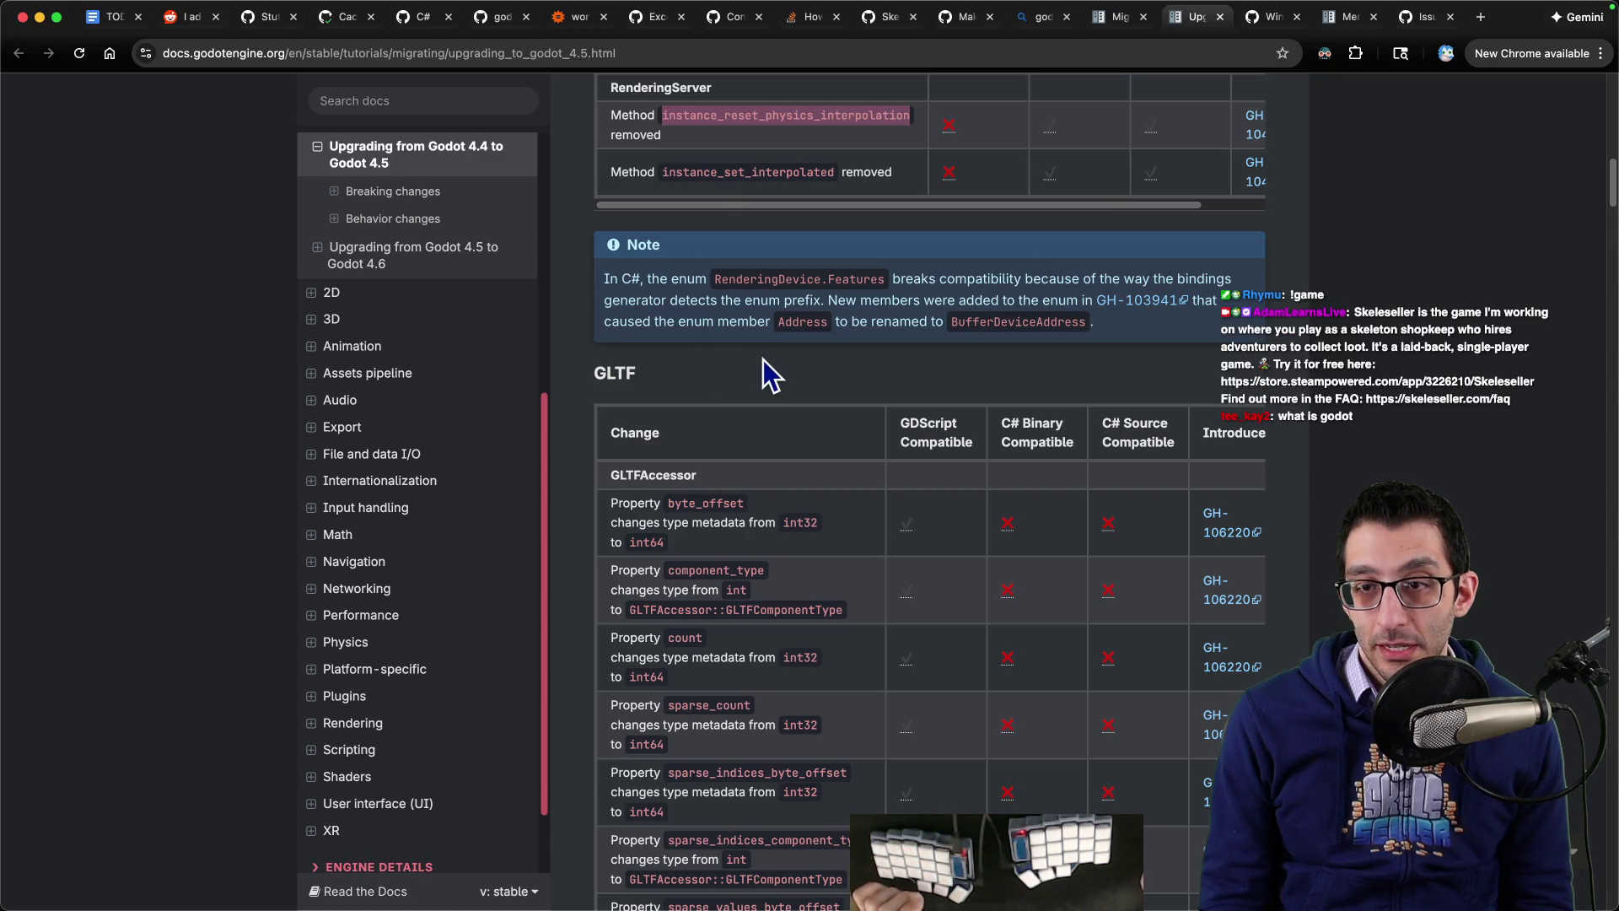
{"action": "scroll", "coordinate": [781, 368], "scroll_direction": "down", "scroll_amount": 3}
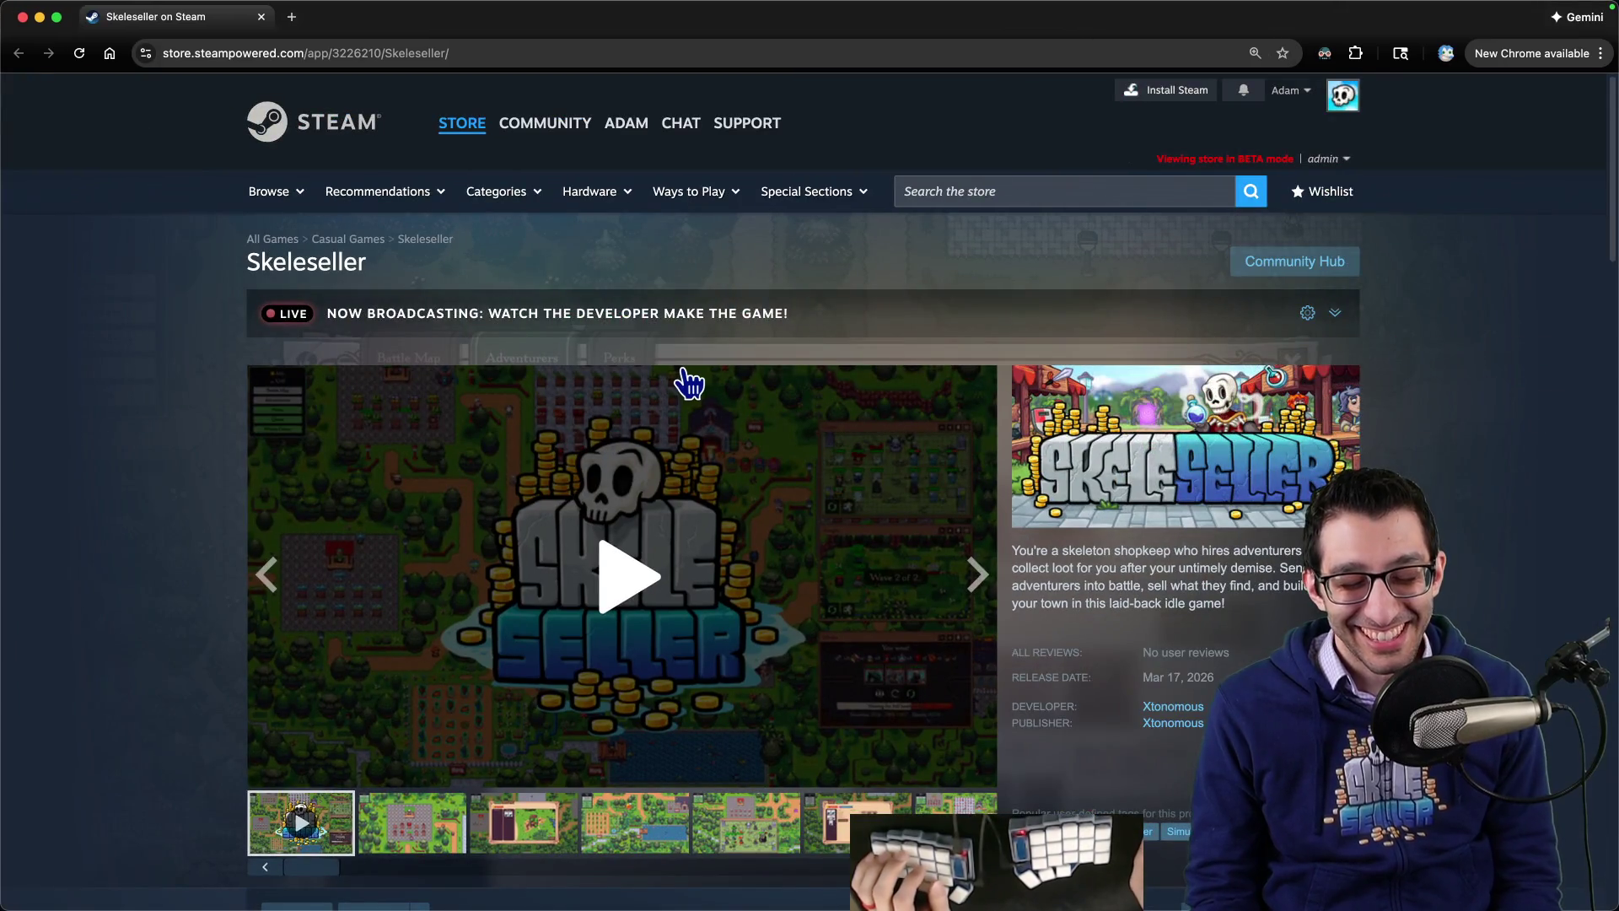
{"action": "scroll", "coordinate": [789, 404], "scroll_direction": "down", "scroll_amount": 5}
{"action": "left_click", "coordinate": [669, 405]}
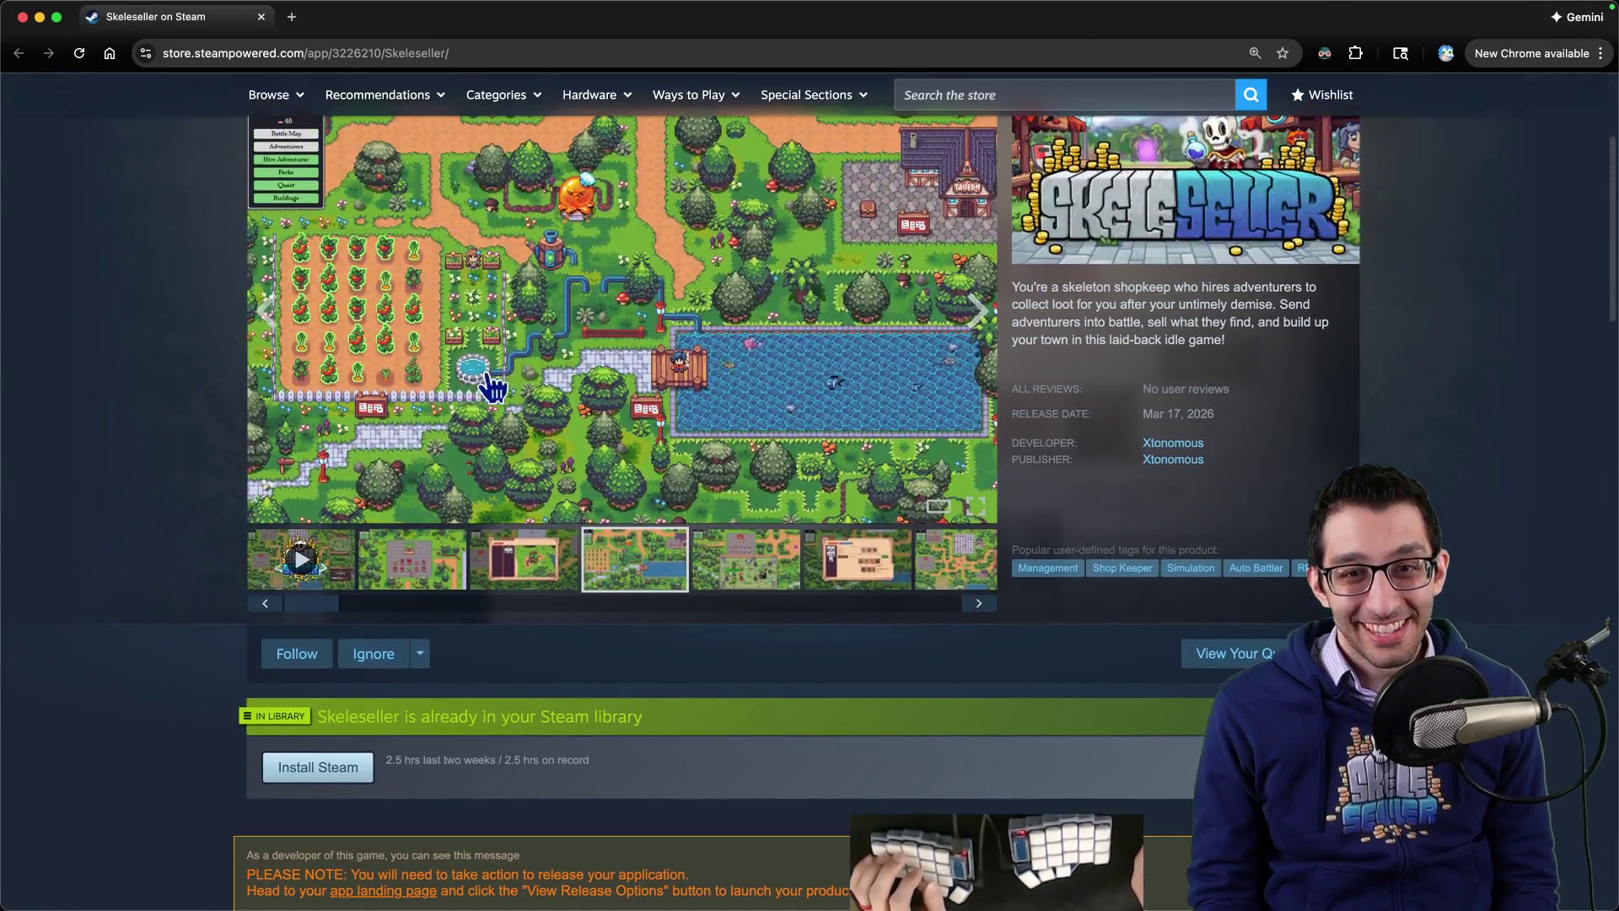
{"action": "left_click", "coordinate": [523, 559]}
{"action": "left_click", "coordinate": [747, 559]}
{"action": "left_click", "coordinate": [858, 559]}
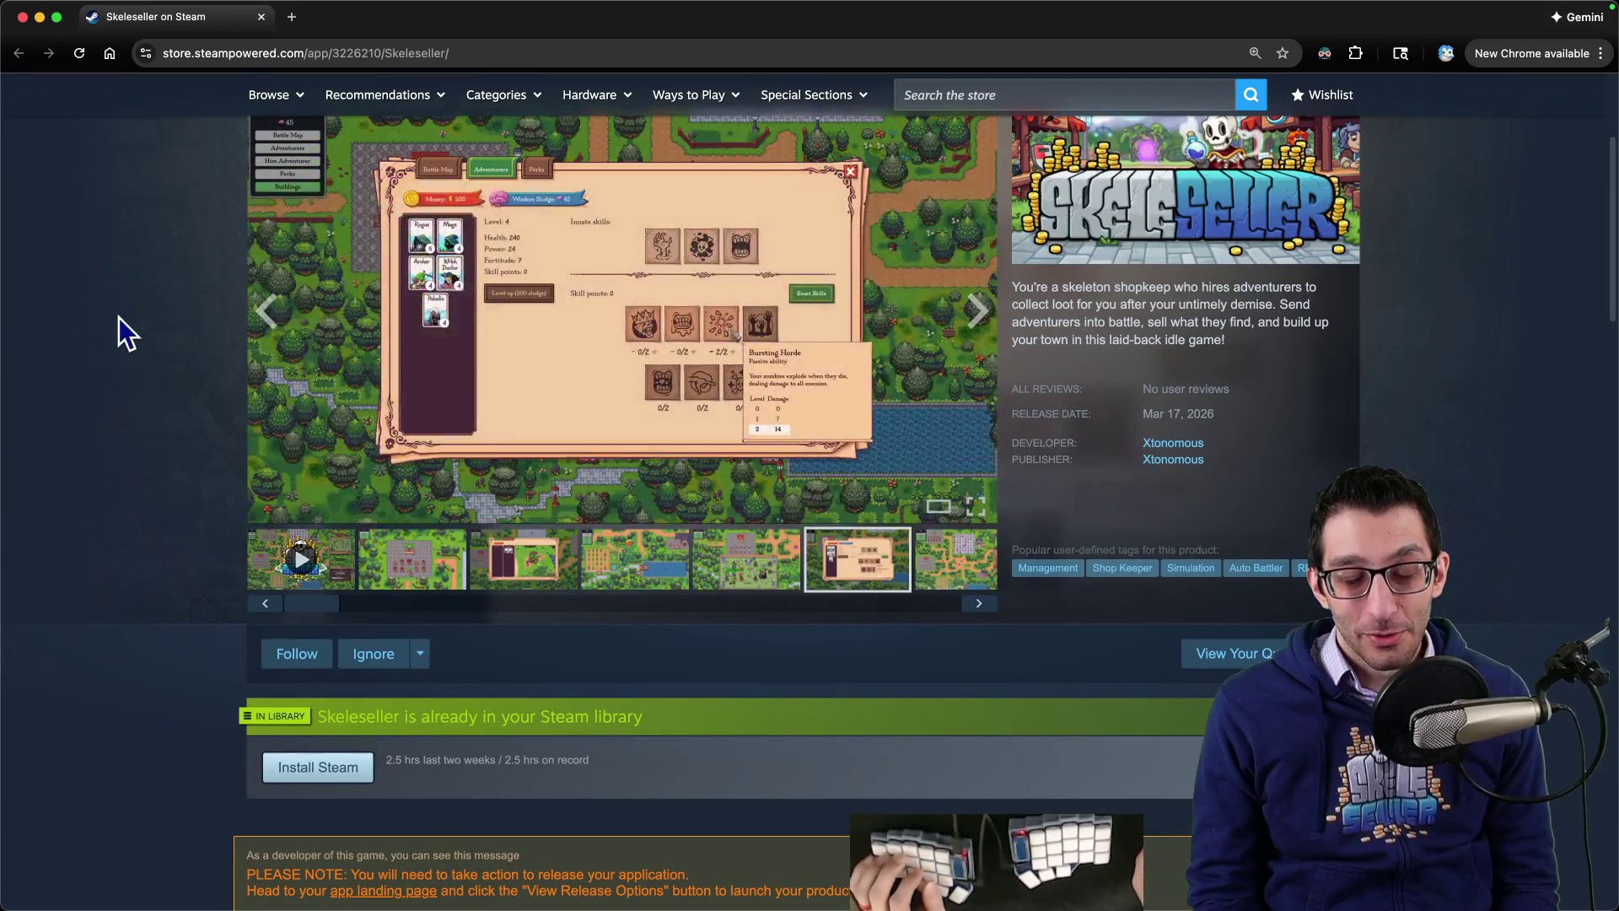
{"action": "key", "text": "super+grave"}
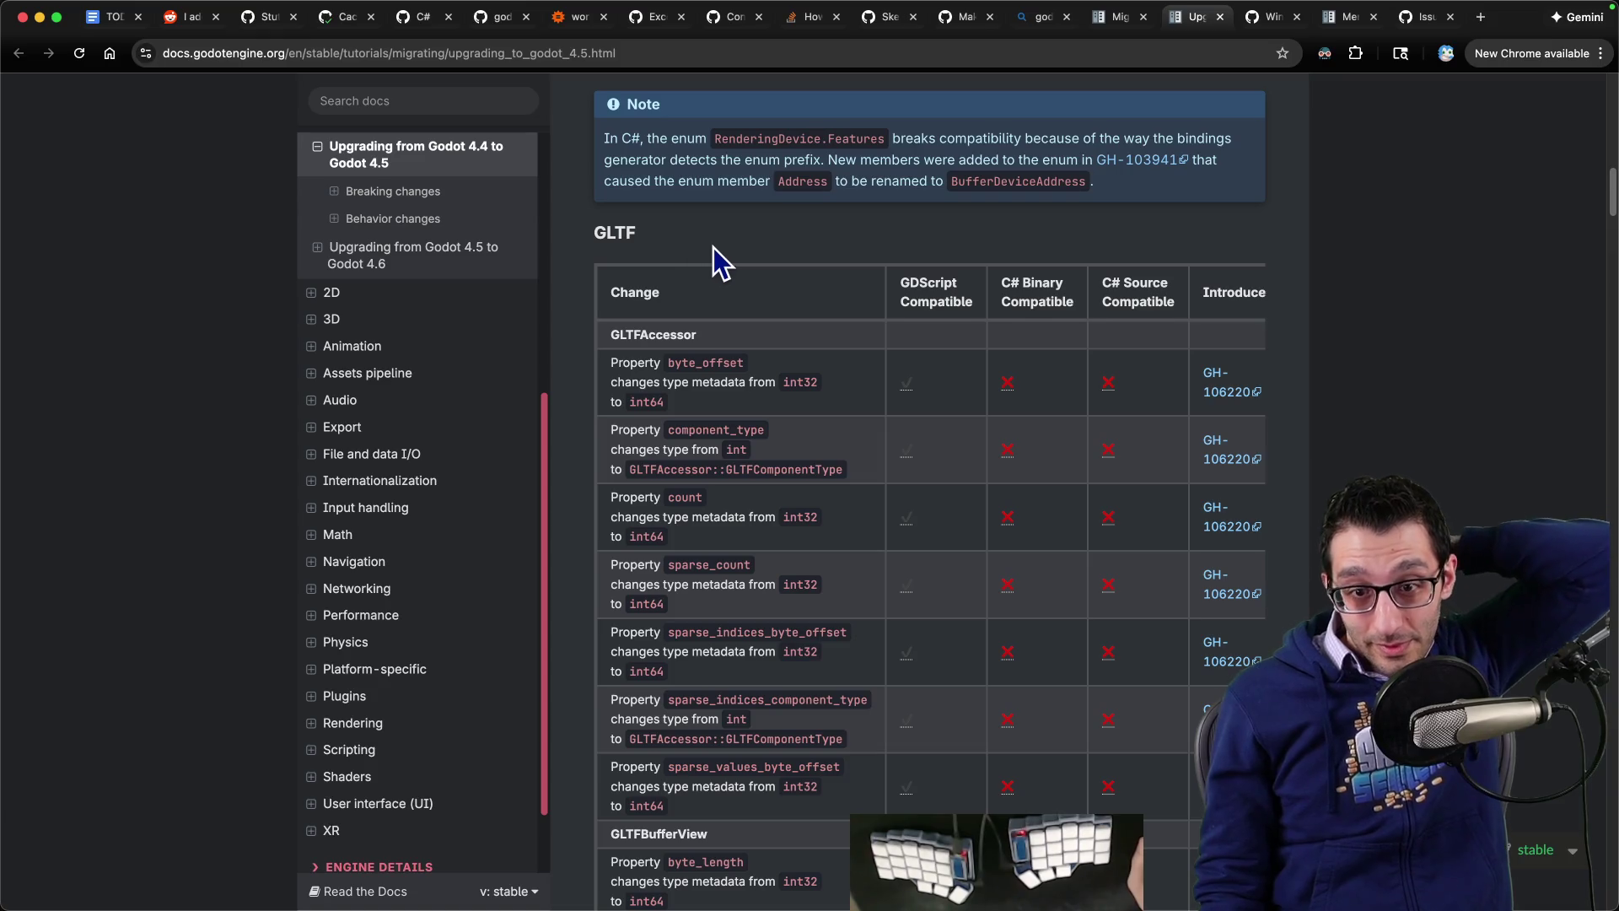
Step: Scroll the breaking-change tables, highlighting the draw_char oversampling and add_image alt_text rows
{"action": "scroll", "coordinate": [714, 253], "scroll_direction": "down", "scroll_amount": 5}
{"action": "scroll", "coordinate": [735, 278], "scroll_direction": "down", "scroll_amount": 10}
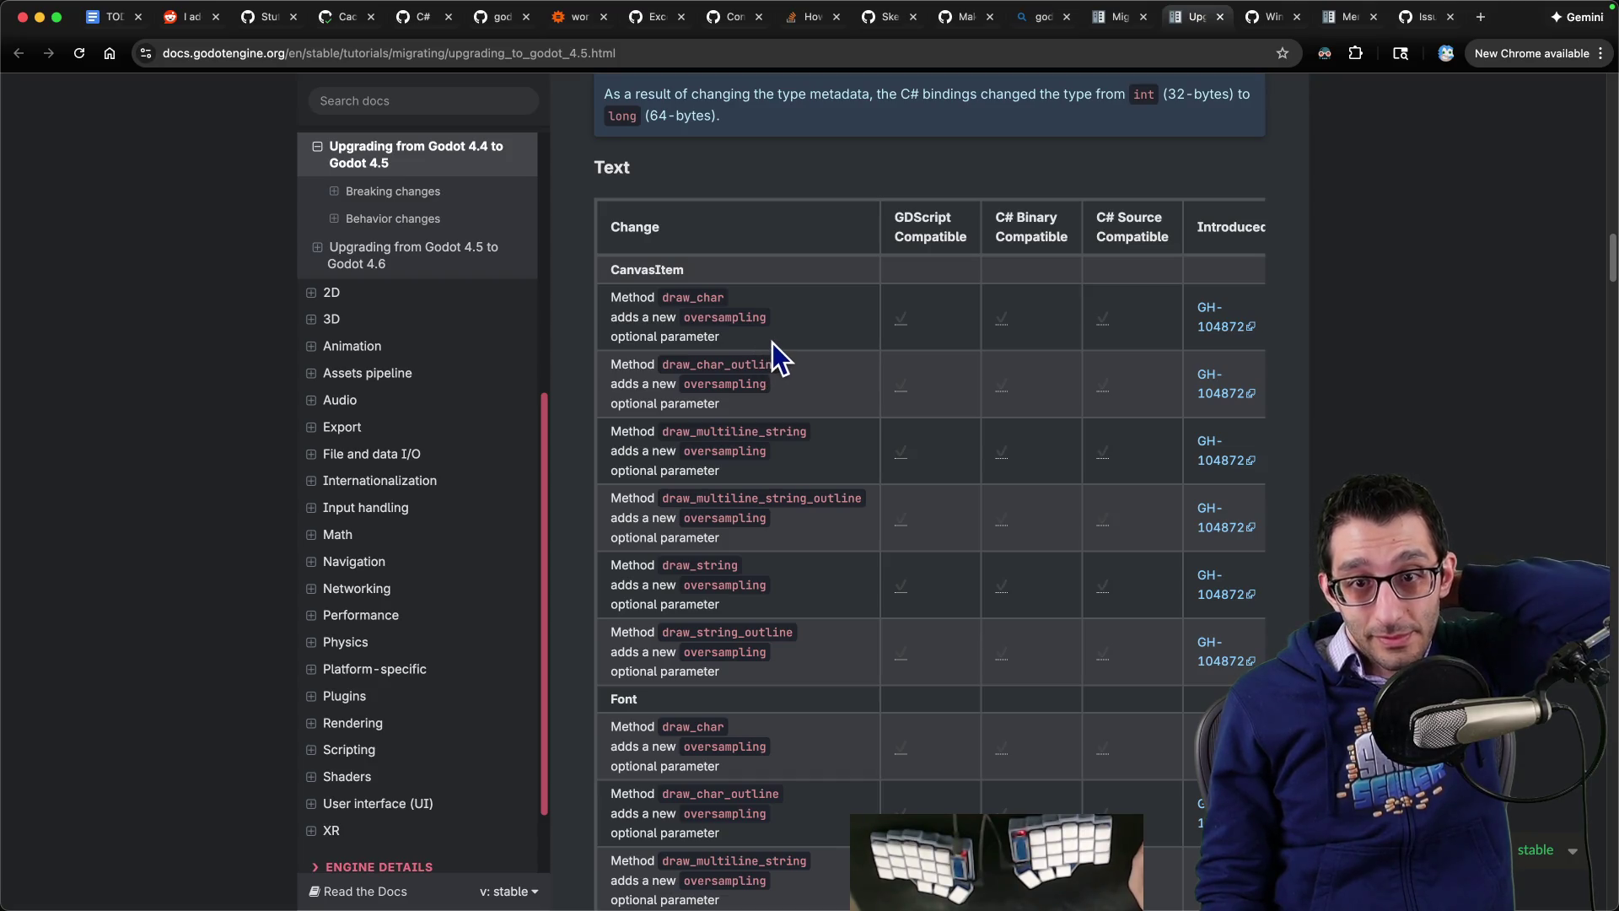
{"action": "mouse_move", "coordinate": [669, 297]}
{"action": "left_mouse_down"}
{"action": "mouse_move", "coordinate": [621, 299]}
{"action": "mouse_move", "coordinate": [763, 321]}
{"action": "mouse_move", "coordinate": [756, 342]}
{"action": "left_mouse_up"}
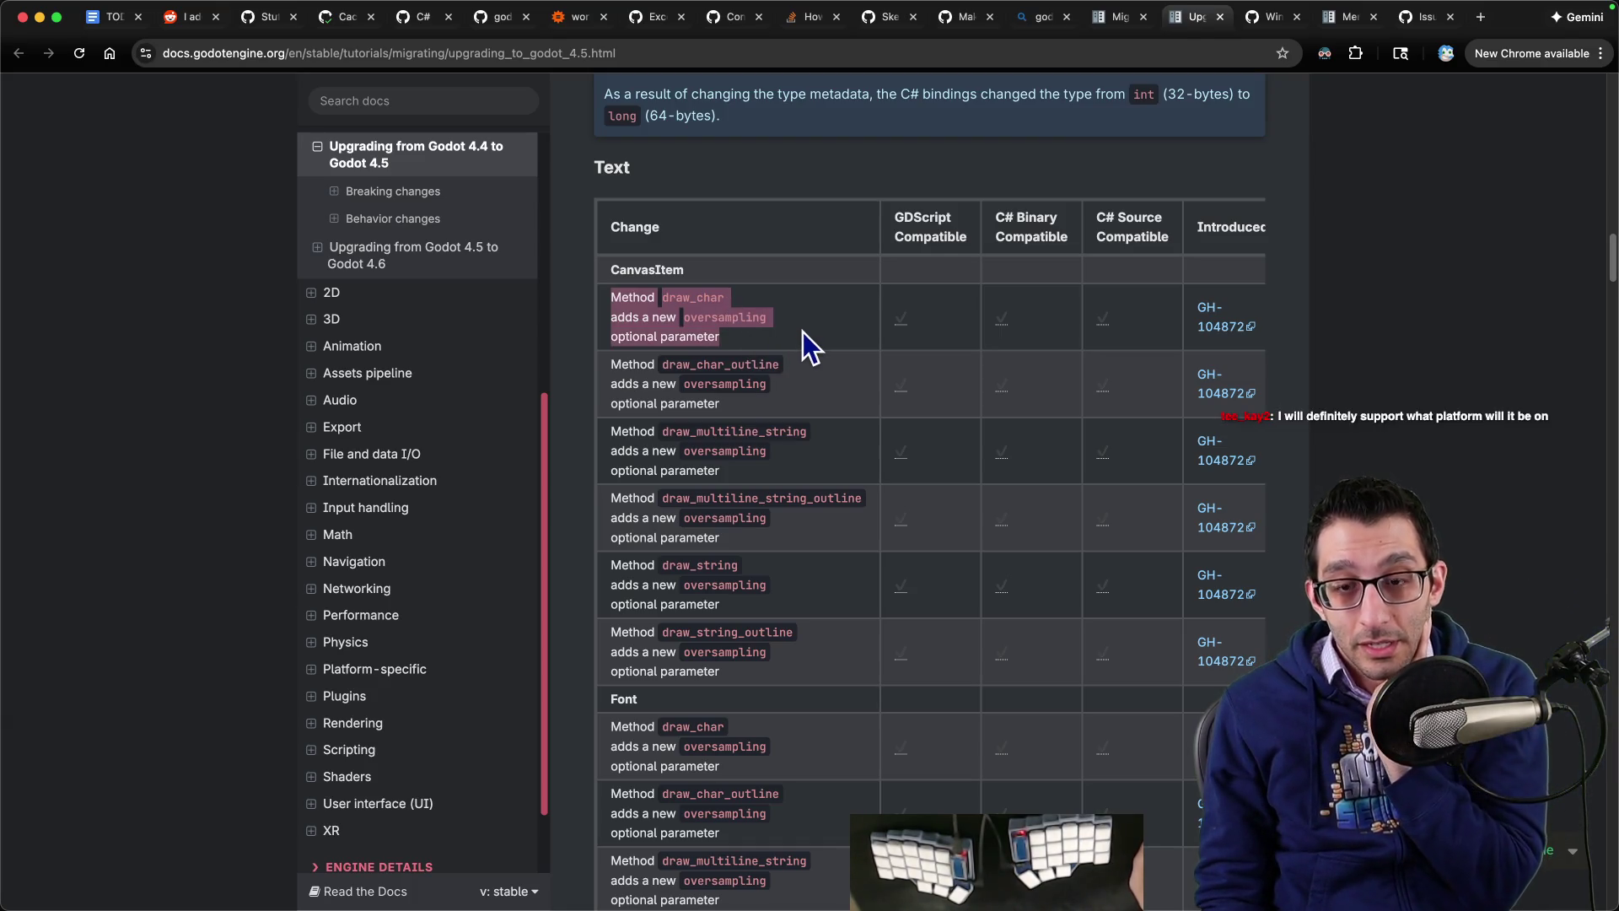
{"action": "scroll", "coordinate": [803, 331], "scroll_direction": "down", "scroll_amount": 1}
{"action": "scroll", "coordinate": [803, 333], "scroll_direction": "down", "scroll_amount": 5}
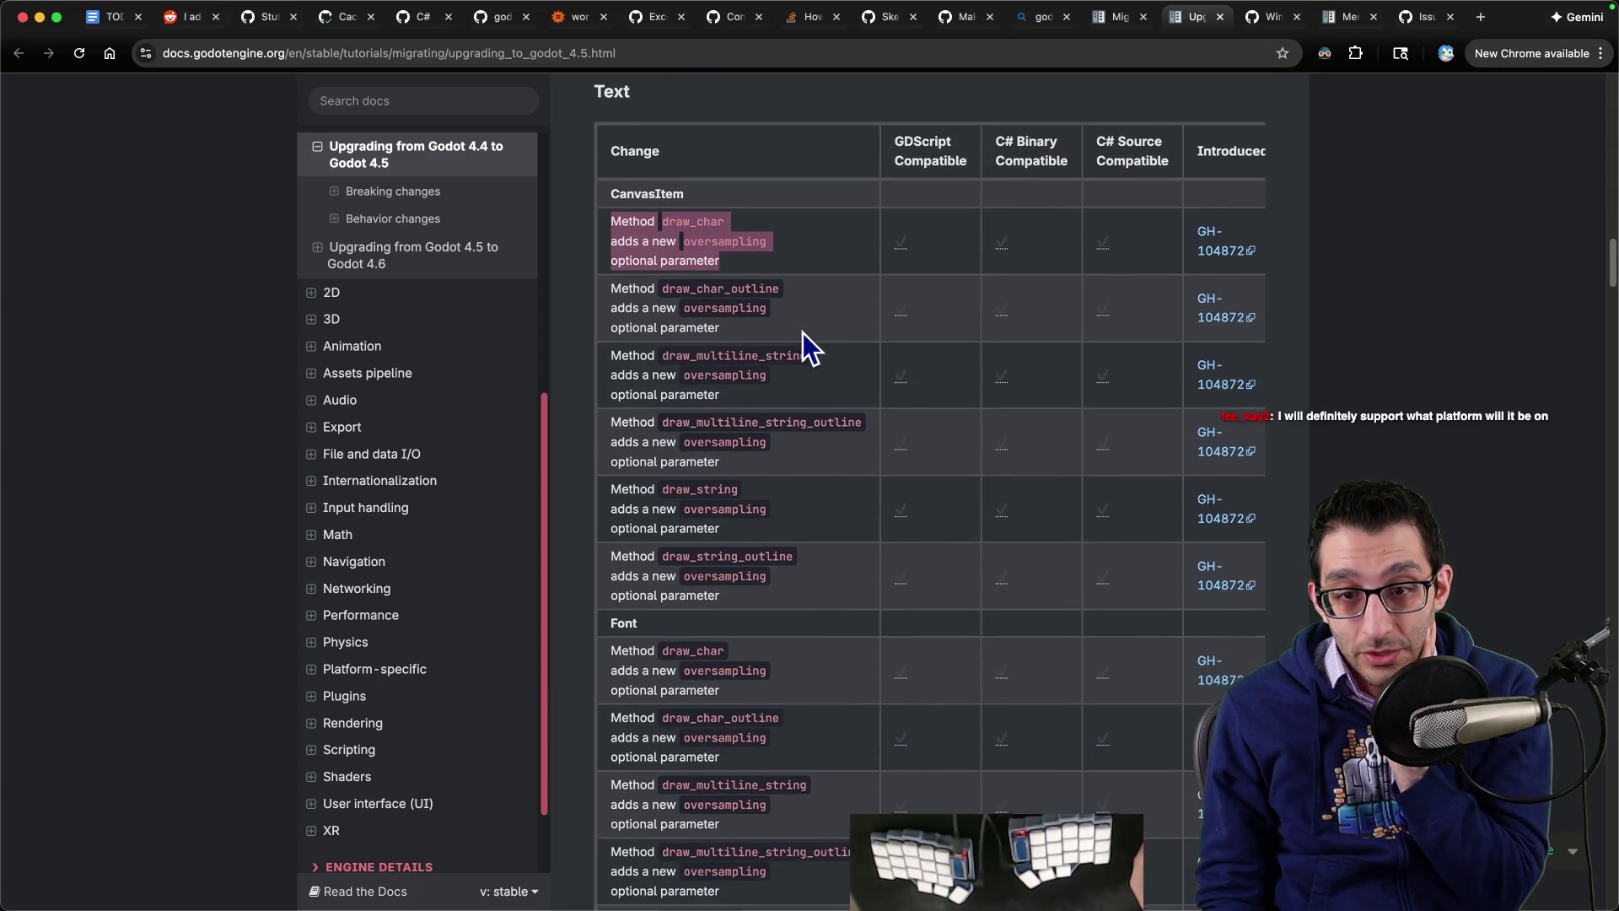
{"action": "scroll", "coordinate": [805, 336], "scroll_direction": "down", "scroll_amount": 4}
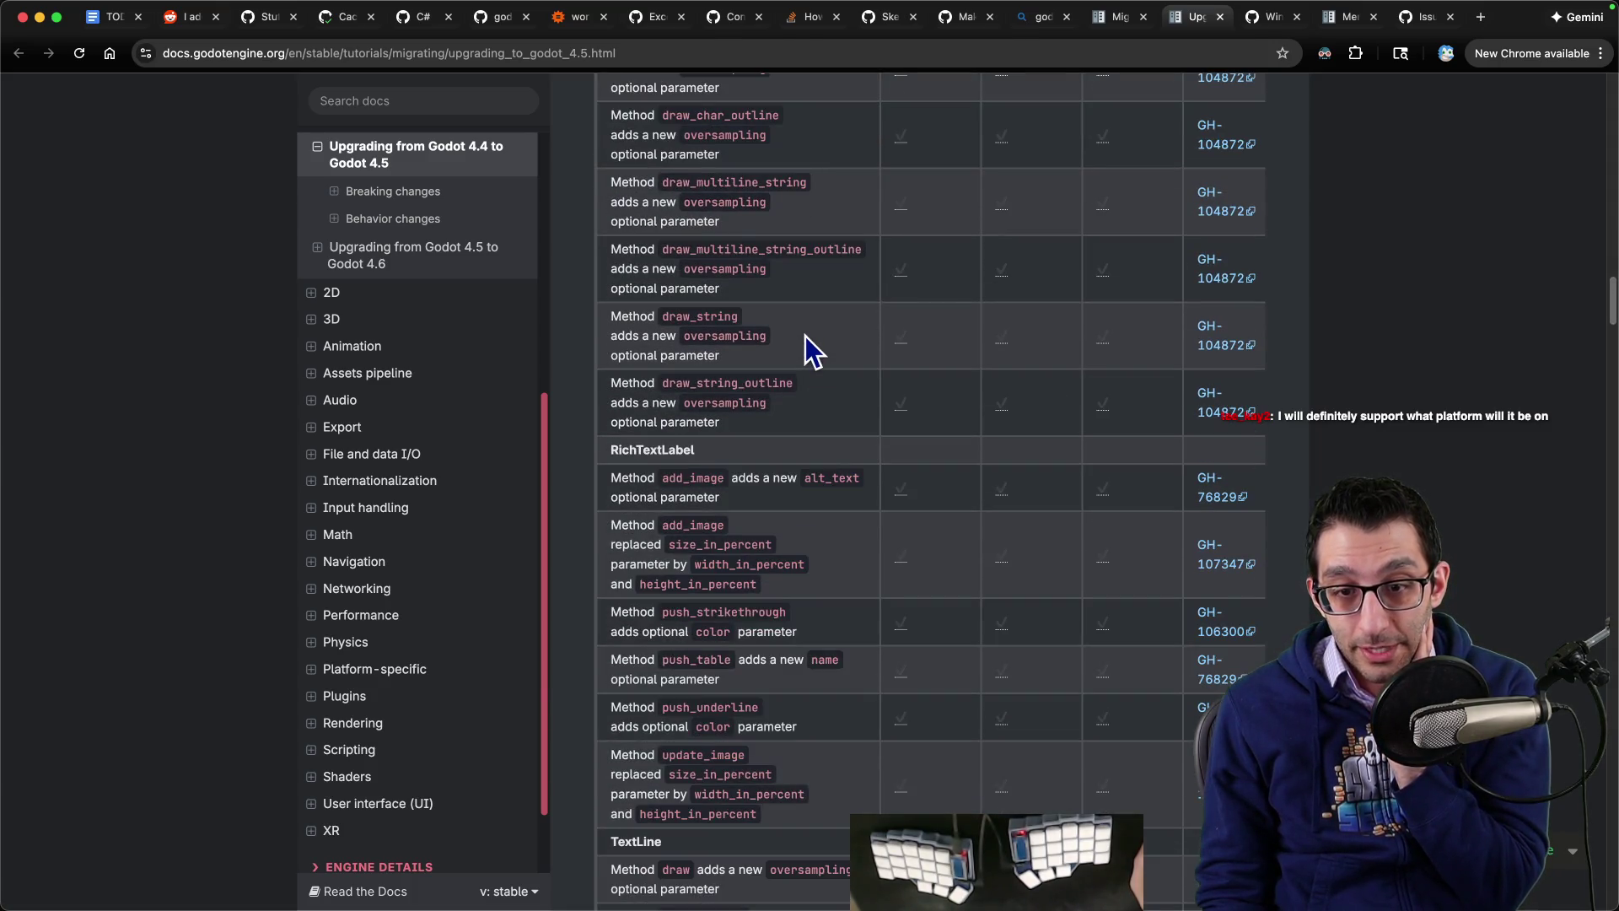
{"action": "scroll", "coordinate": [806, 336], "scroll_direction": "down", "scroll_amount": 2}
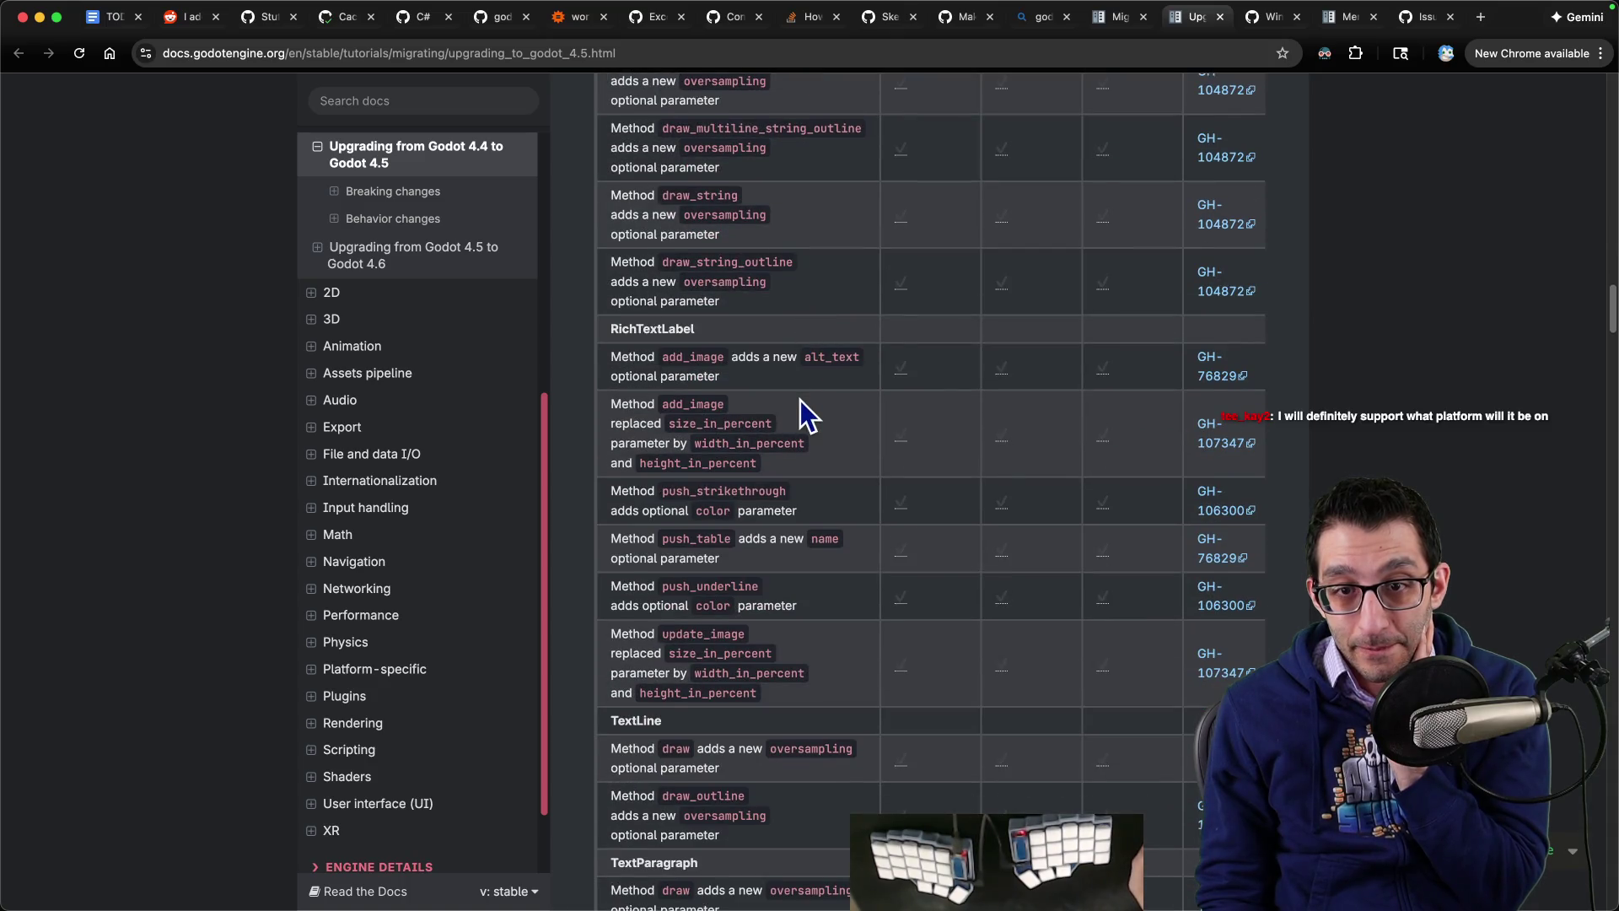
{"action": "left_click_drag", "start_coordinate": [608, 349], "coordinate": [733, 387]}
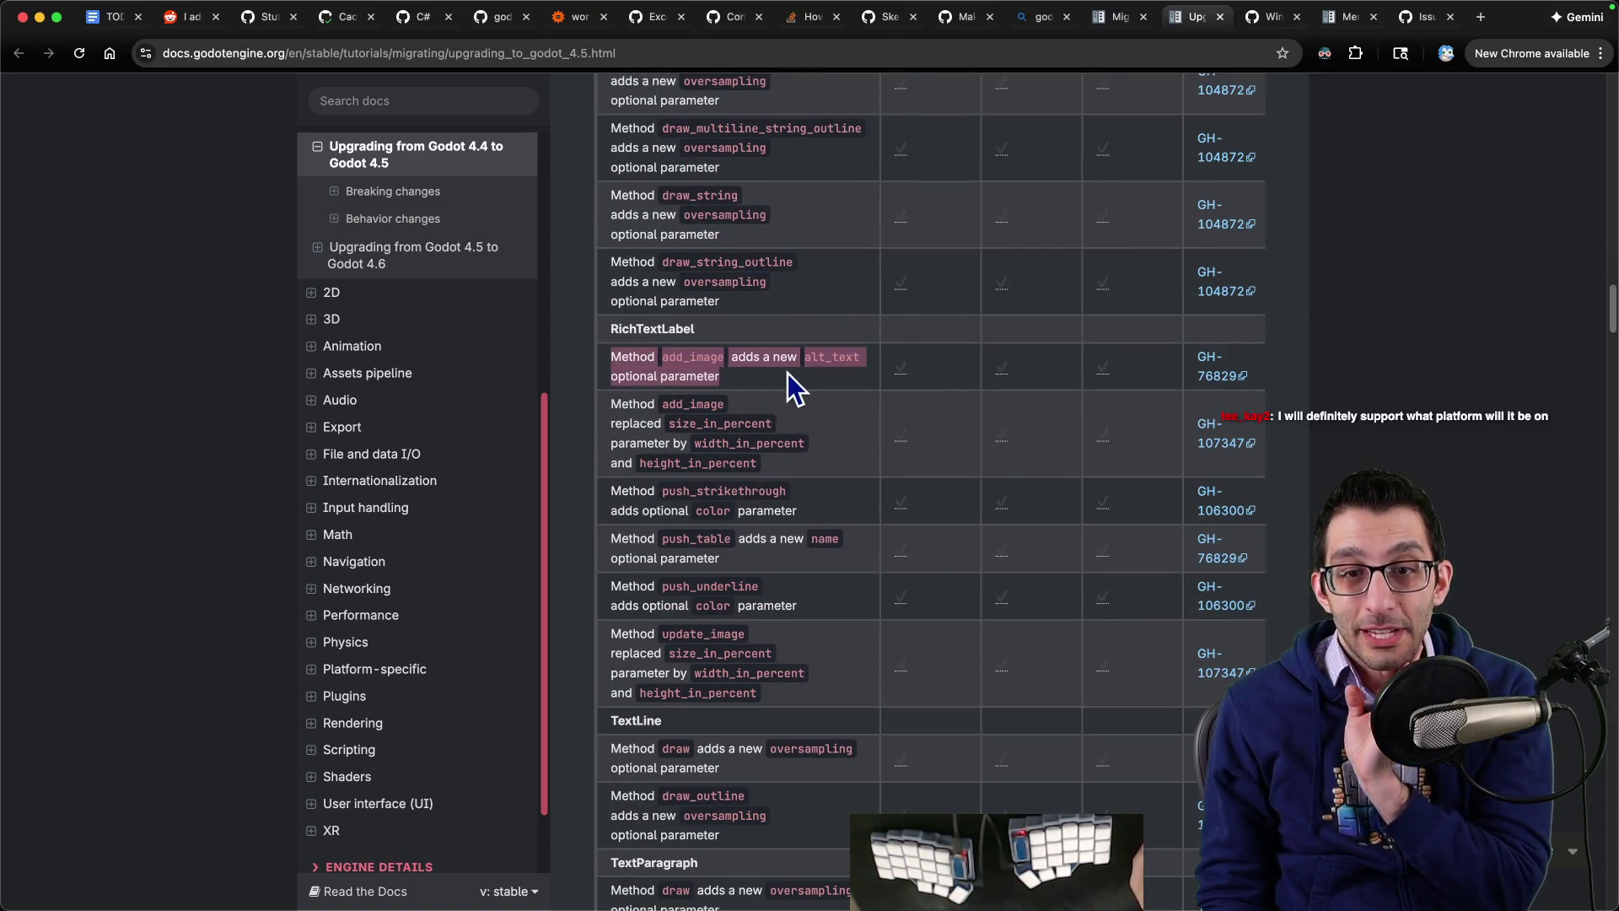
{"action": "left_click", "coordinate": [730, 398]}
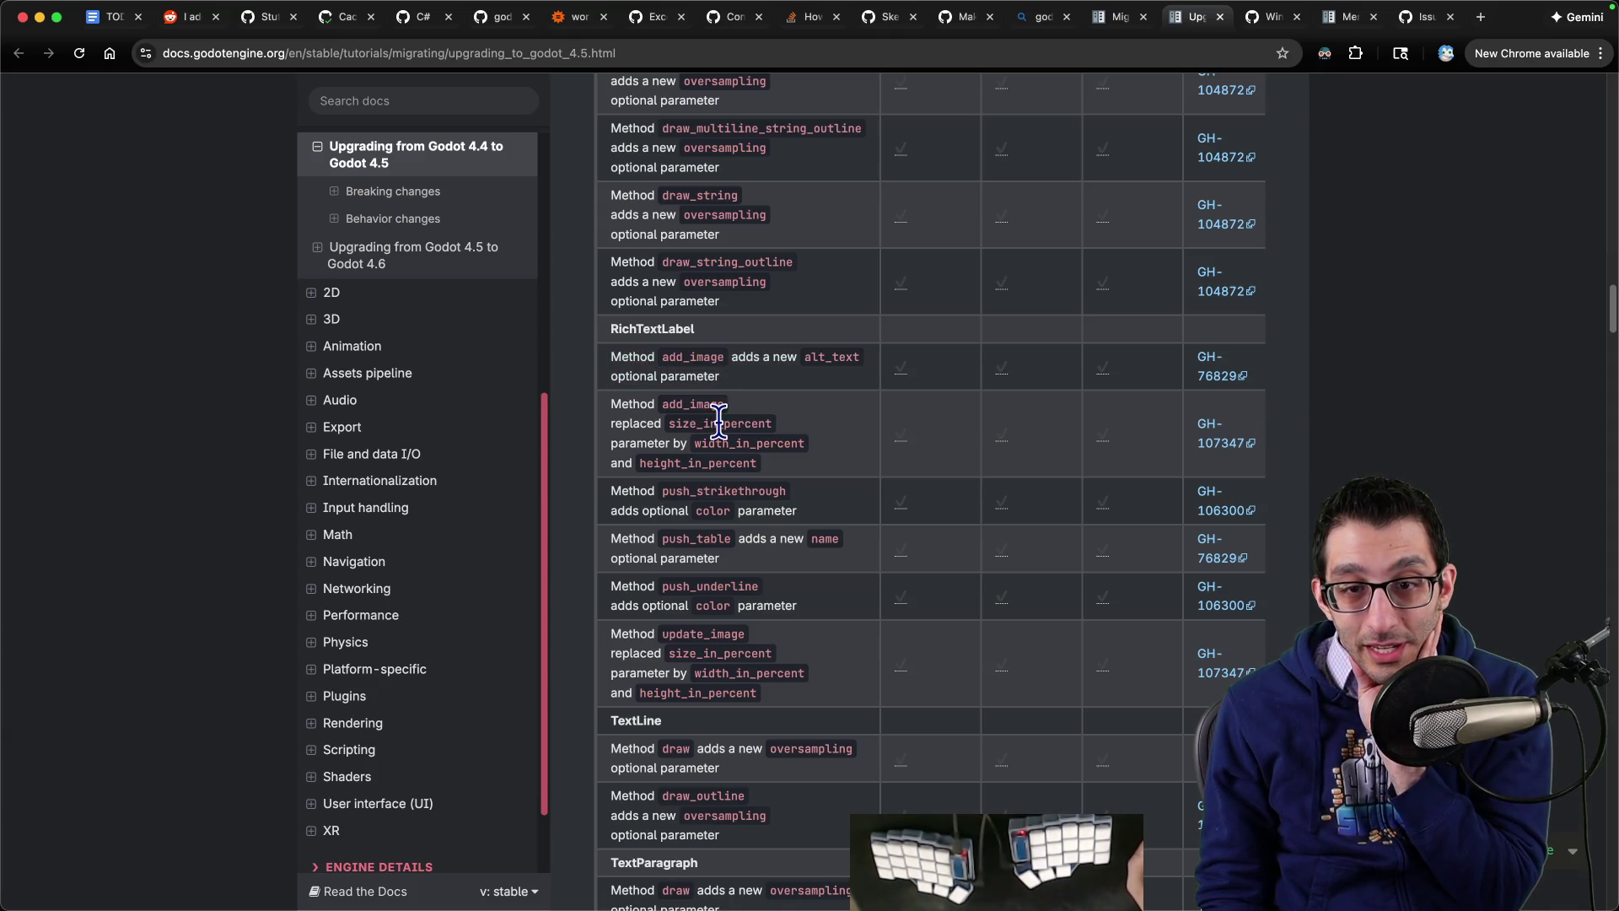
Step: Select width_in_percent and scroll down to the Behavior changes and 3D Model Import sections
{"action": "double_click", "coordinate": [741, 442]}
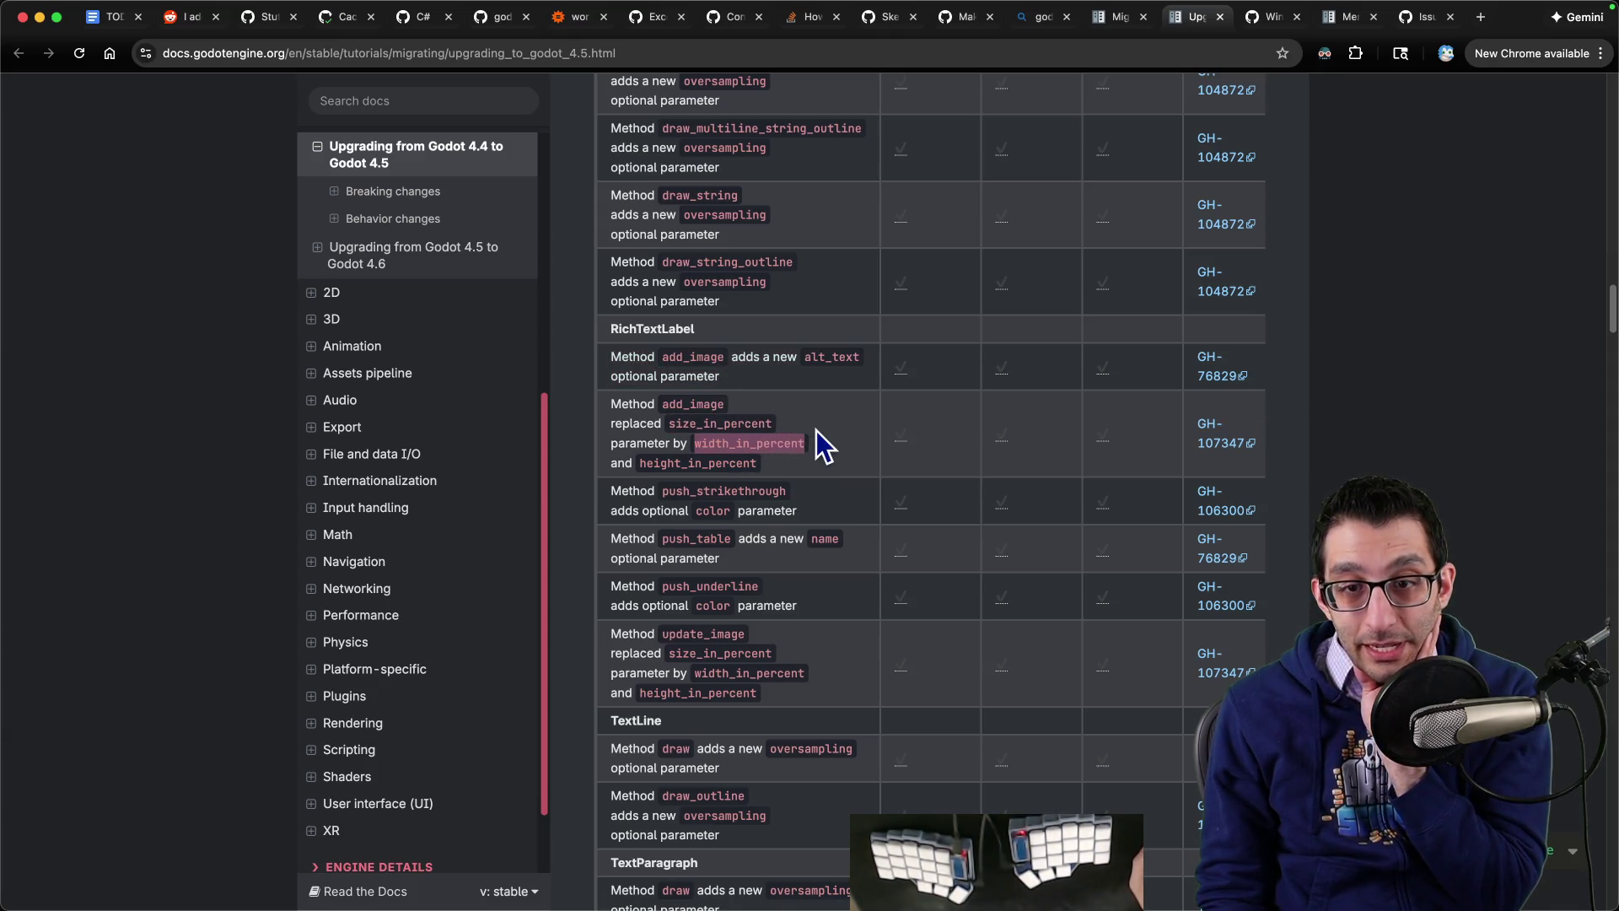
{"action": "scroll", "coordinate": [791, 443], "scroll_direction": "down", "scroll_amount": 1}
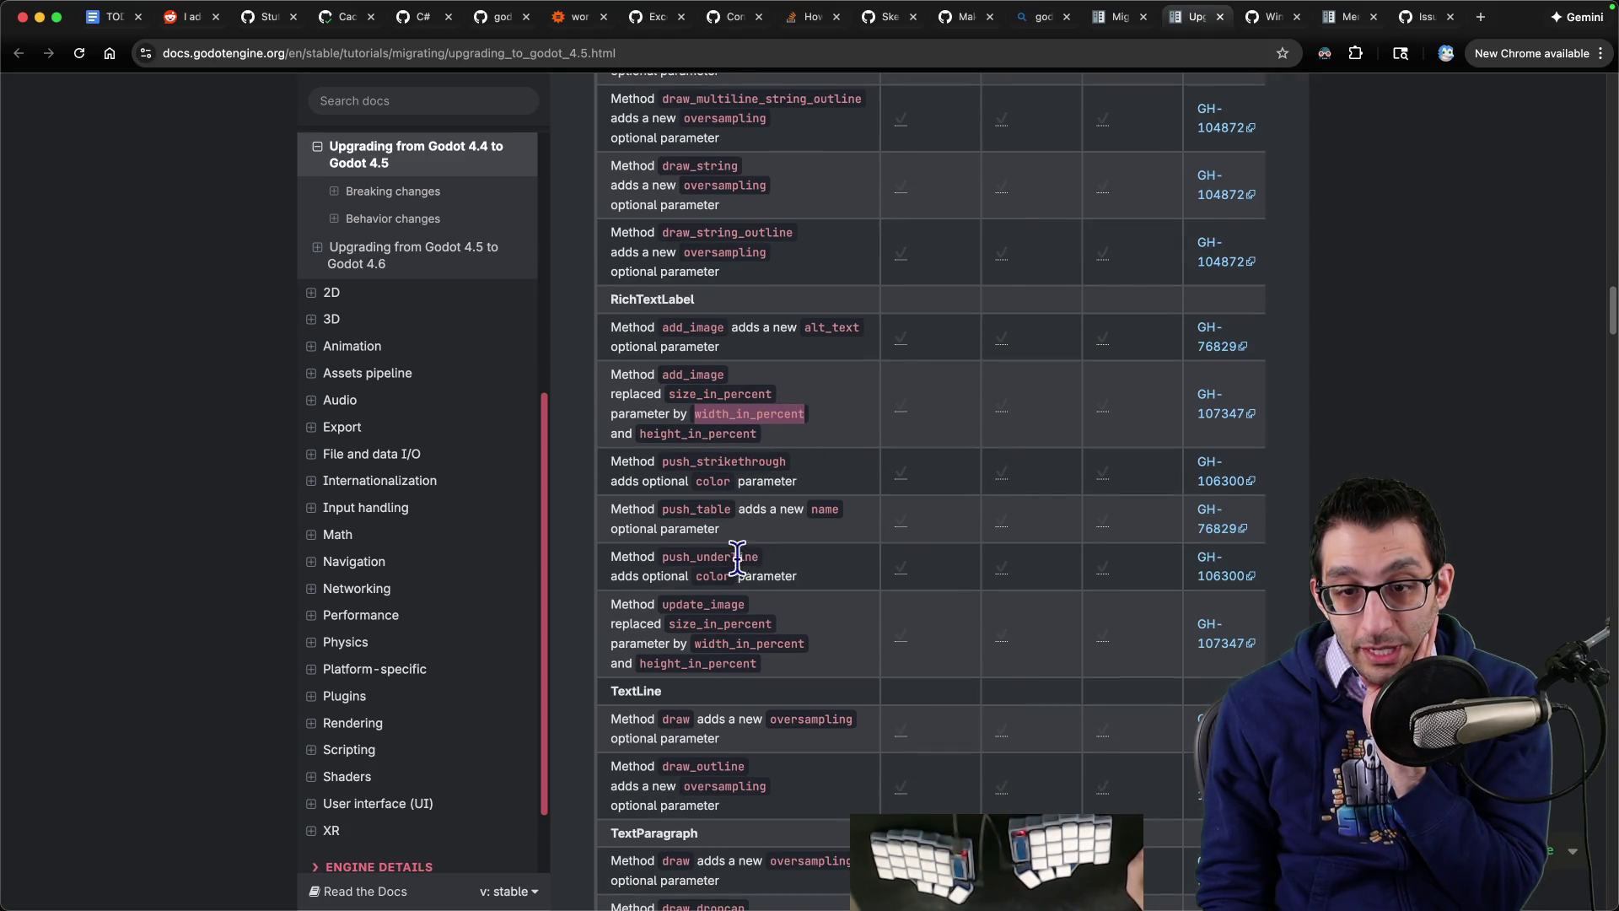
{"action": "scroll", "coordinate": [811, 557], "scroll_direction": "down", "scroll_amount": 10}
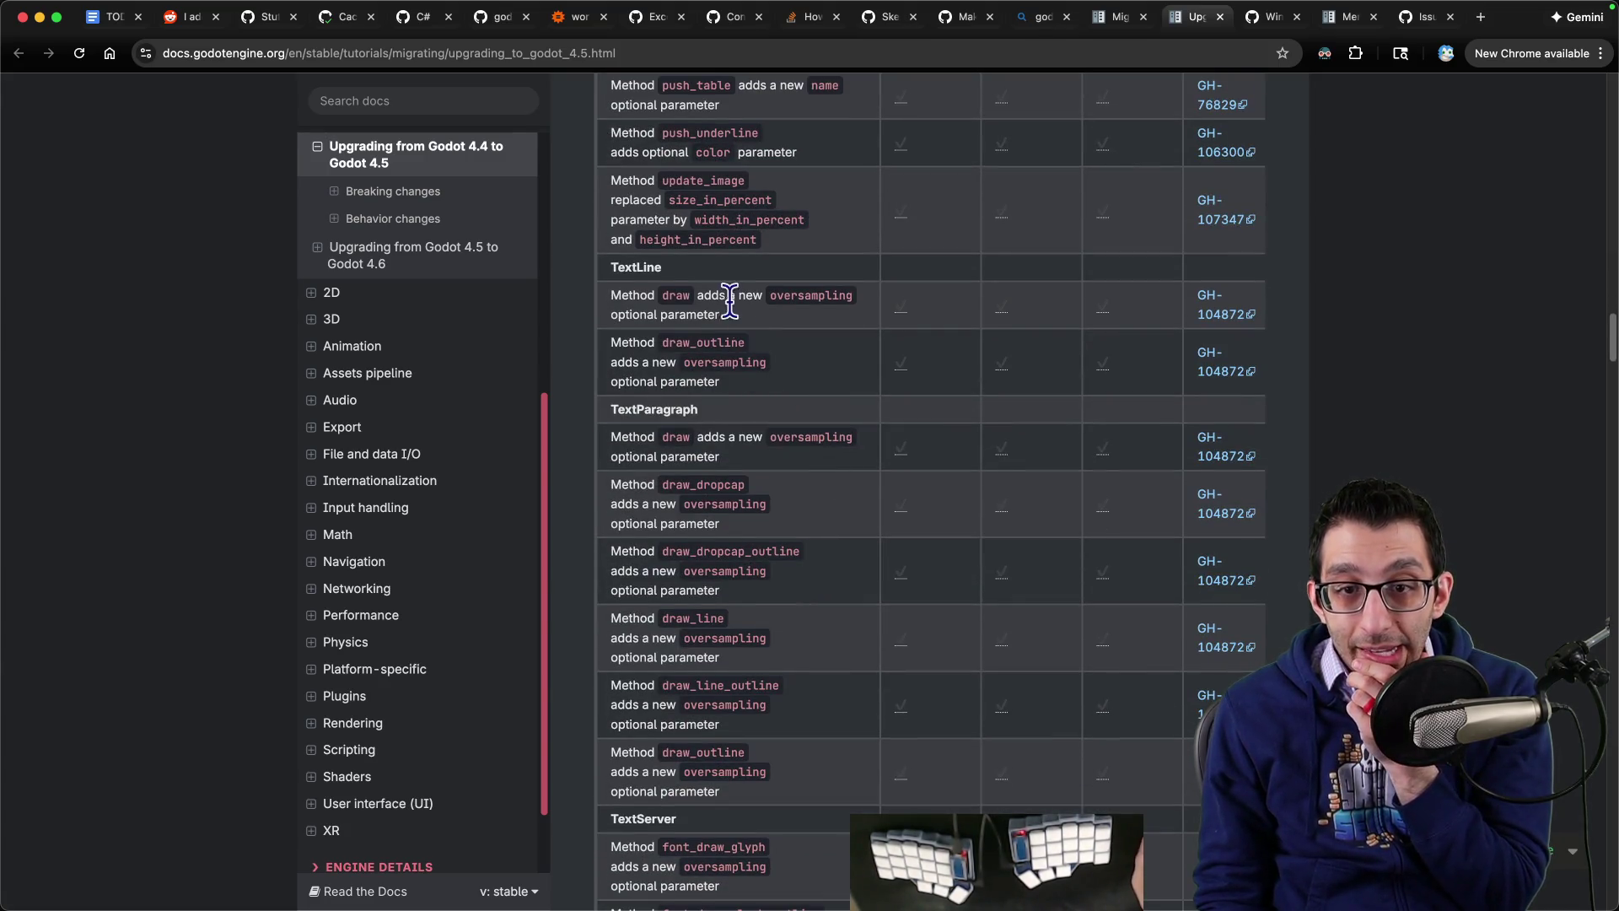
{"action": "scroll", "coordinate": [709, 363], "scroll_direction": "down", "scroll_amount": 9}
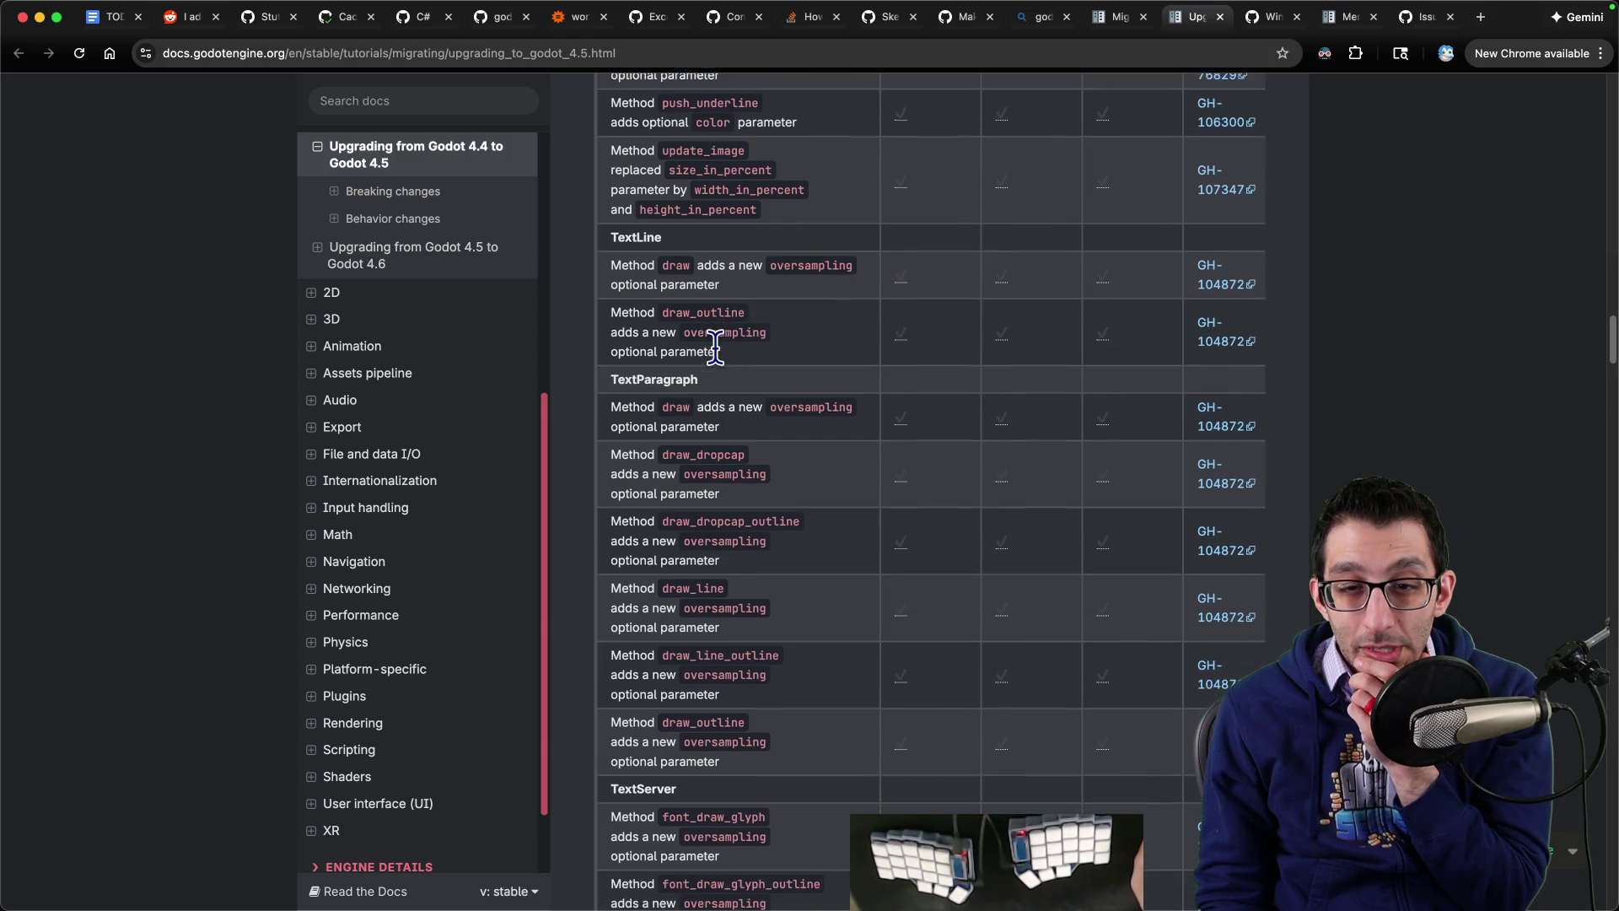
{"action": "scroll", "coordinate": [746, 354], "scroll_direction": "down", "scroll_amount": 6}
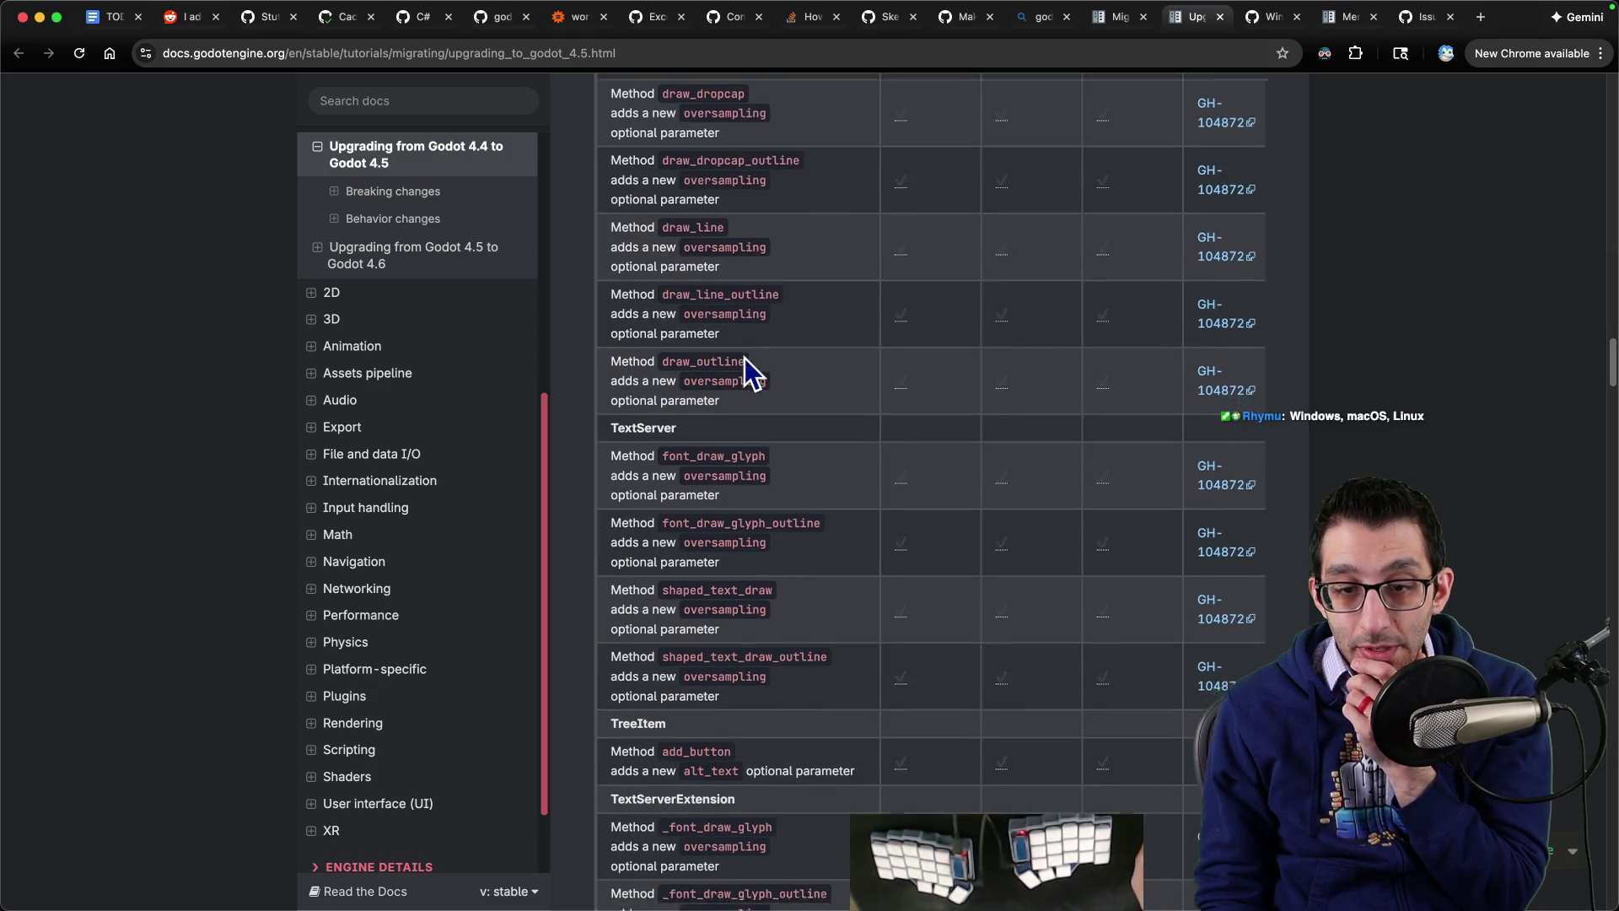
{"action": "scroll", "coordinate": [801, 383], "scroll_direction": "down", "scroll_amount": 3}
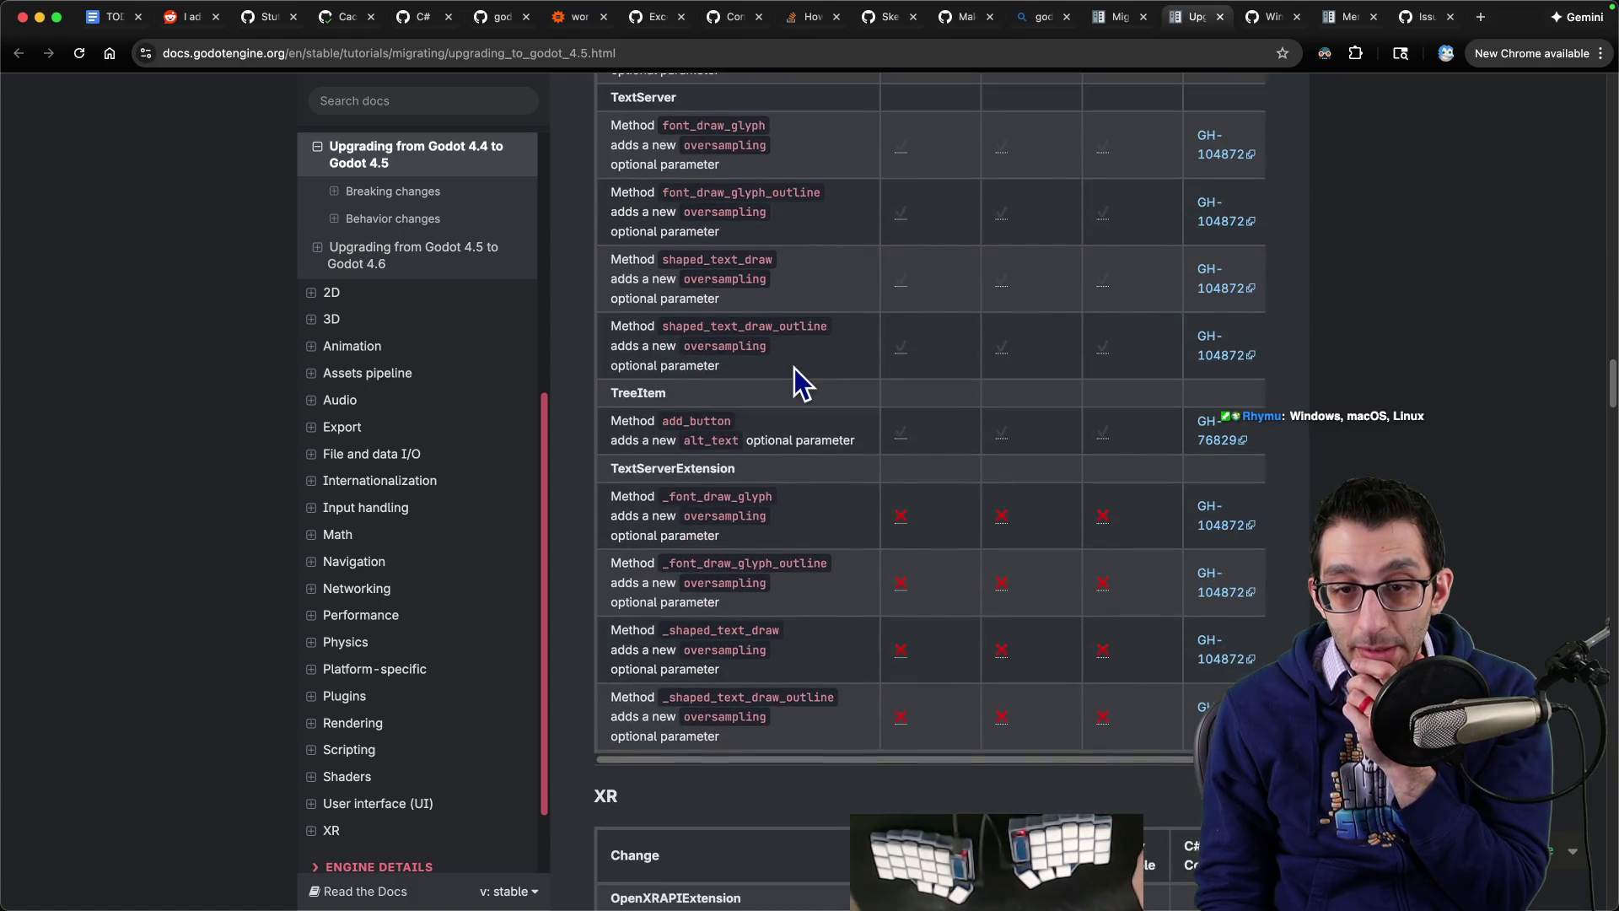
{"action": "scroll", "coordinate": [794, 371], "scroll_direction": "down", "scroll_amount": 12}
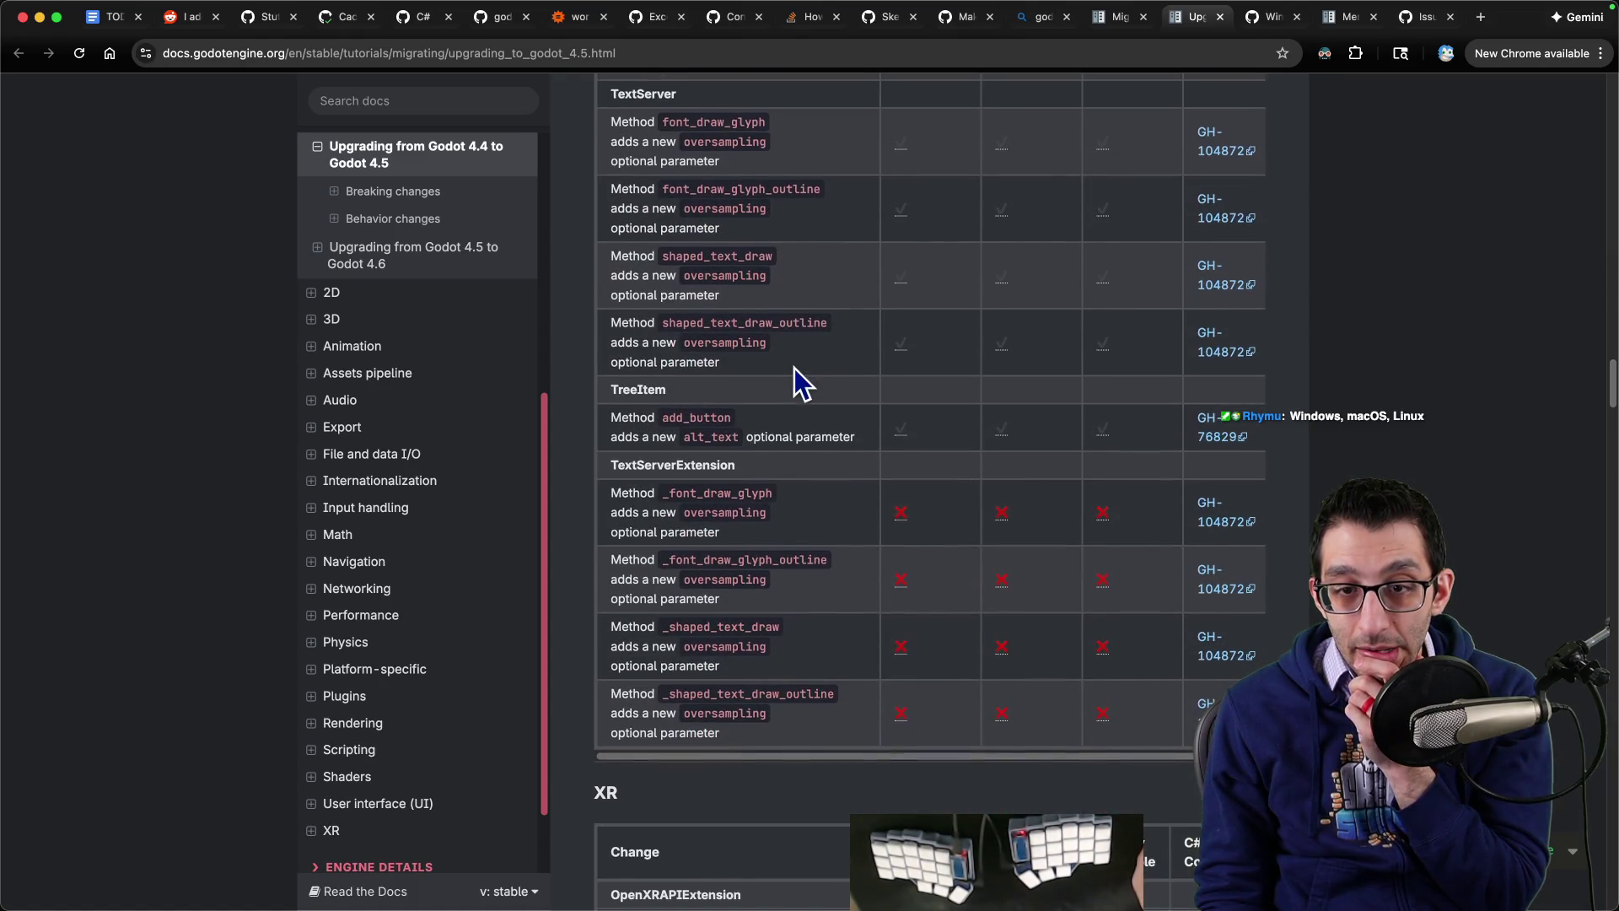
{"action": "scroll", "coordinate": [793, 378], "scroll_direction": "down", "scroll_amount": 18}
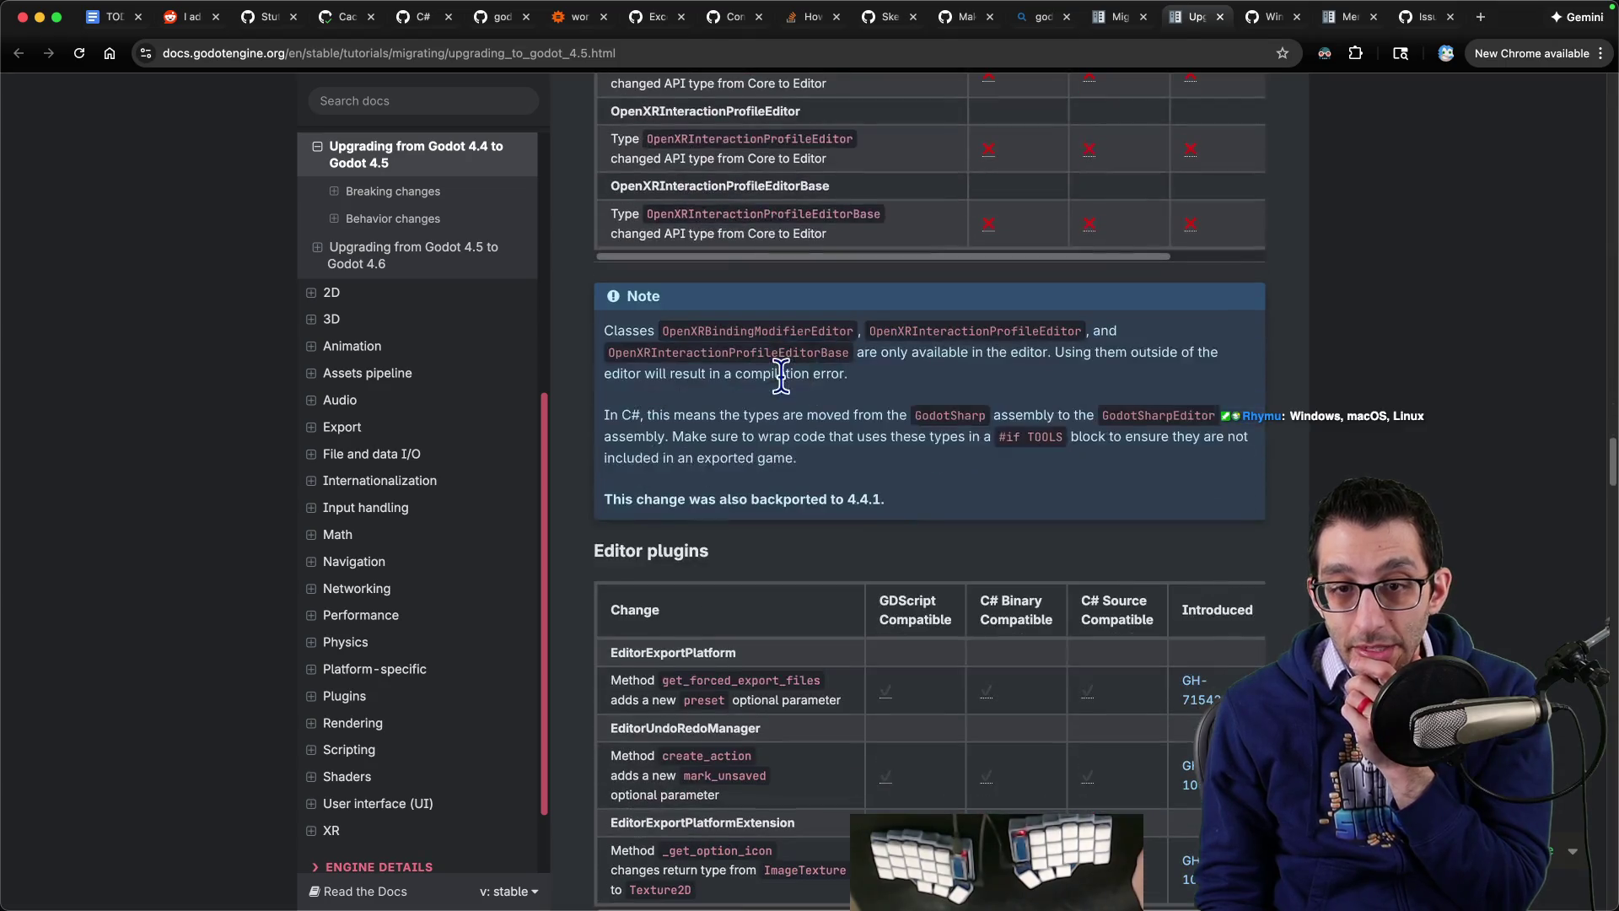
{"action": "scroll", "coordinate": [784, 373], "scroll_direction": "down", "scroll_amount": 8}
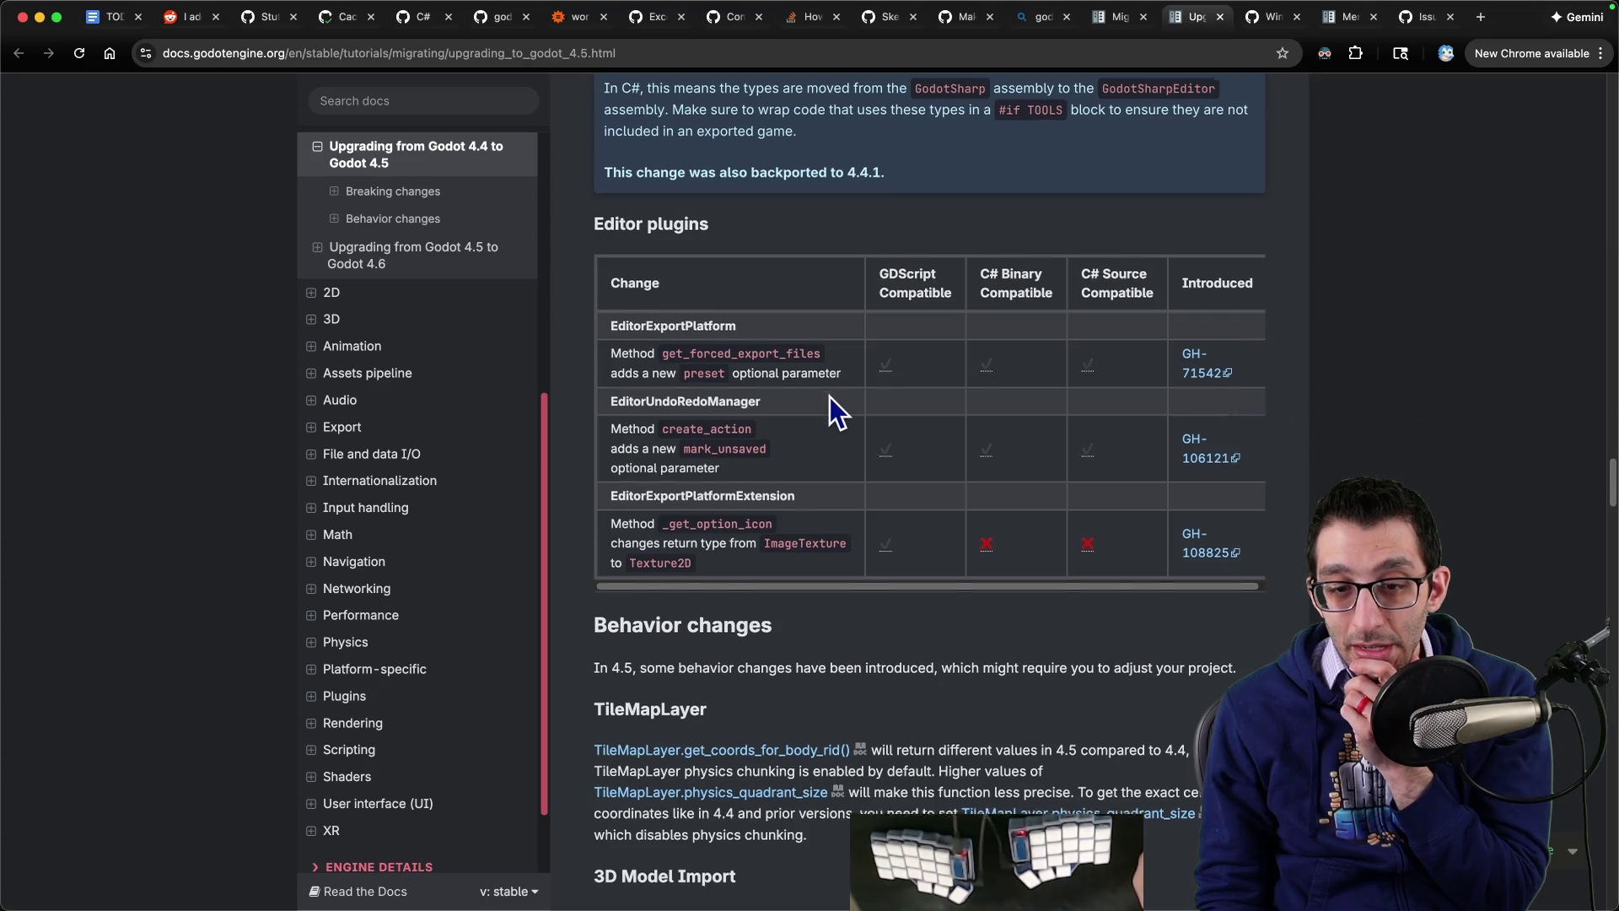
{"action": "scroll", "coordinate": [830, 396], "scroll_direction": "down", "scroll_amount": 12}
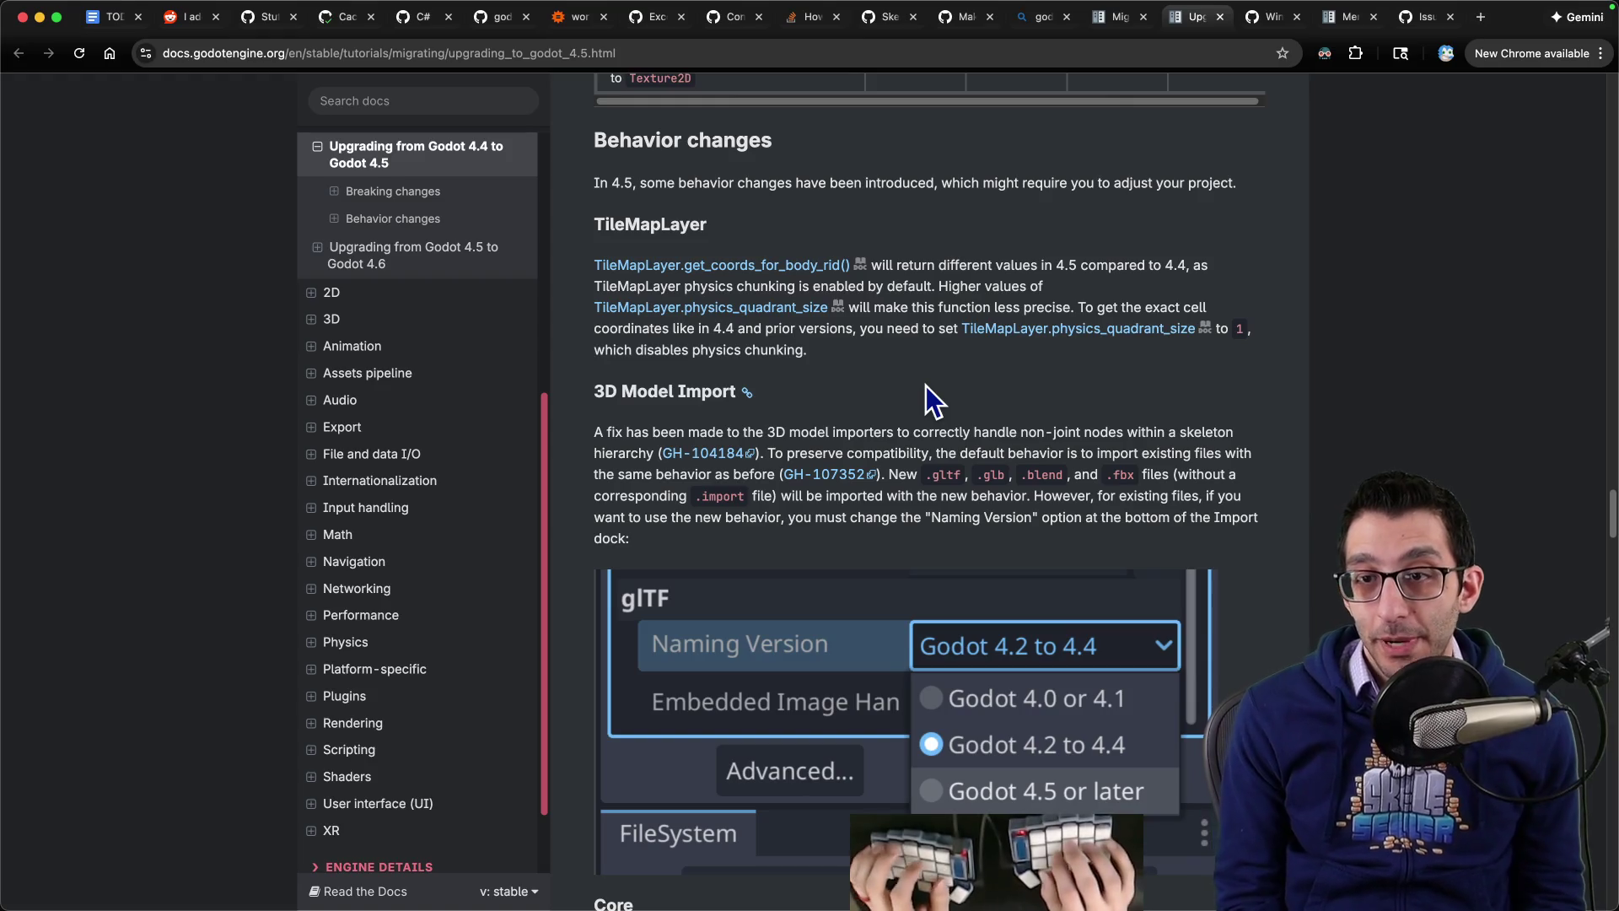
Step: Quick-search the project code in VS Code for bodyrid, then return to the upgrade guide
{"action": "key", "text": "super+Tab"}
{"action": "key", "text": "super+p"}
{"action": "type", "text": "%bodyrid"}
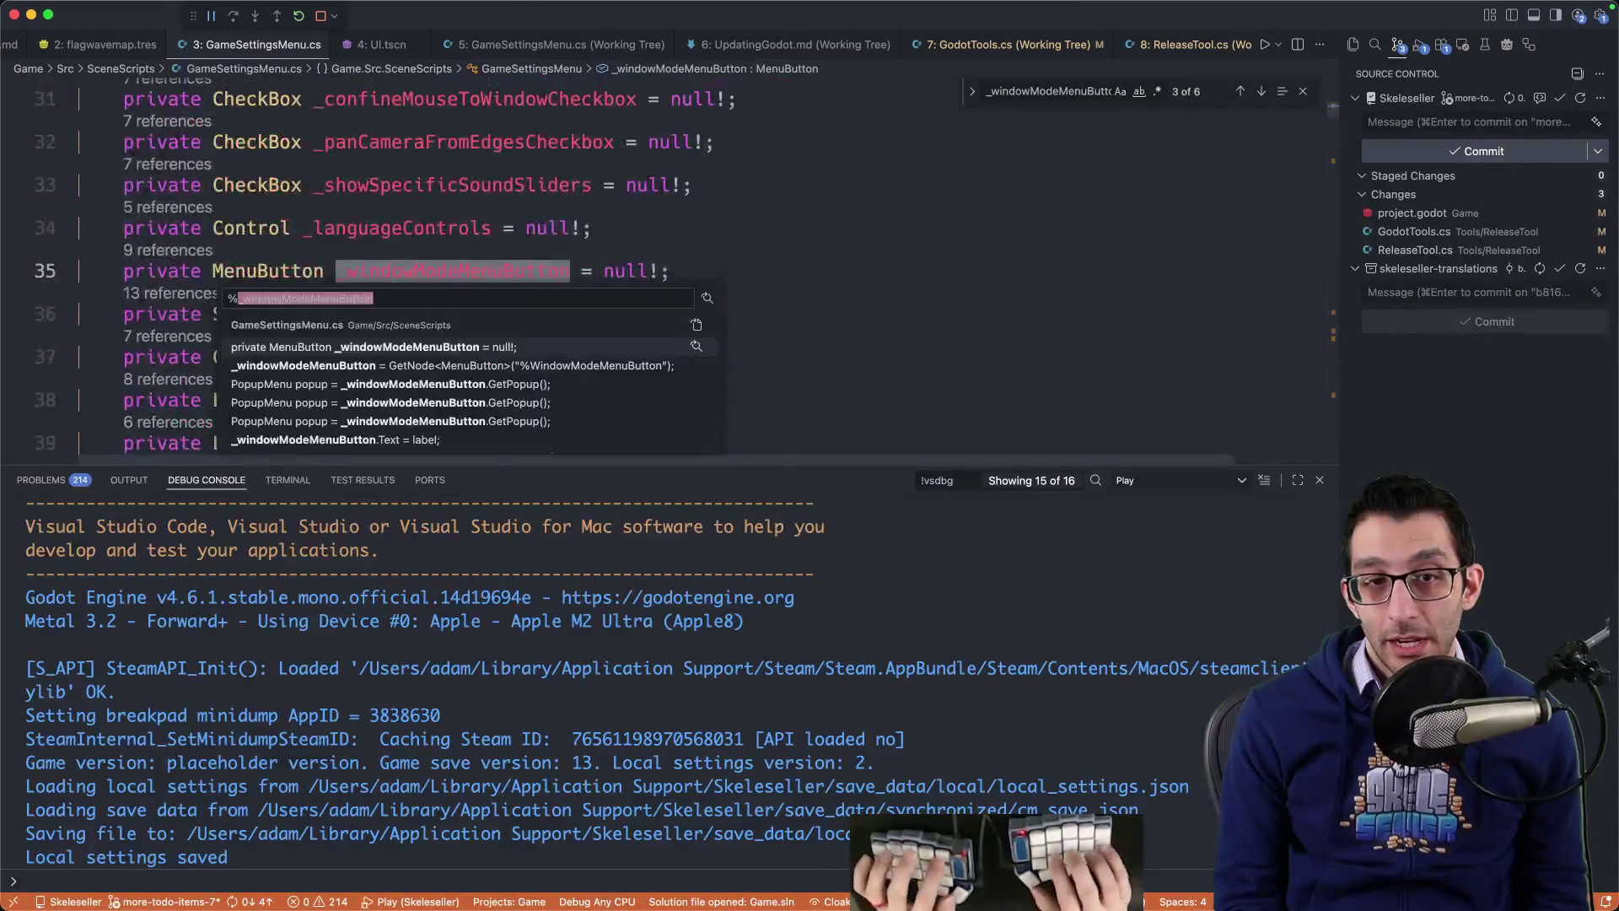
{"action": "key", "text": "super+Tab"}
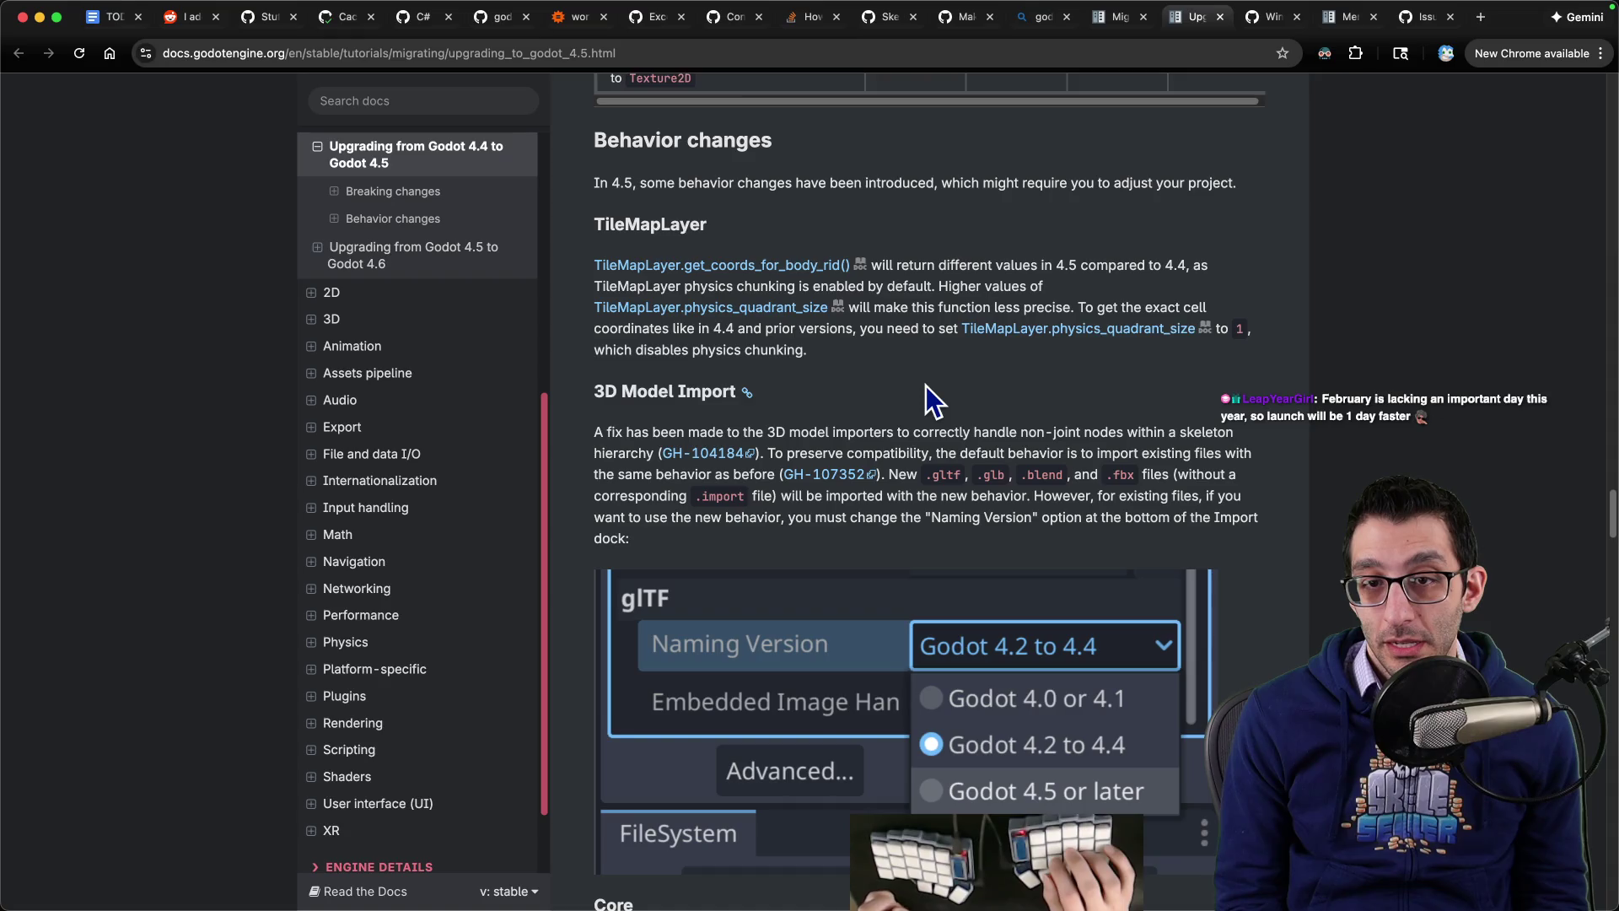
Step: Scroll down to the Core notes on Resource.duplicate, StringExtensions.PathJoin and GetExtension
{"action": "scroll", "coordinate": [928, 385], "scroll_direction": "down", "scroll_amount": 10}
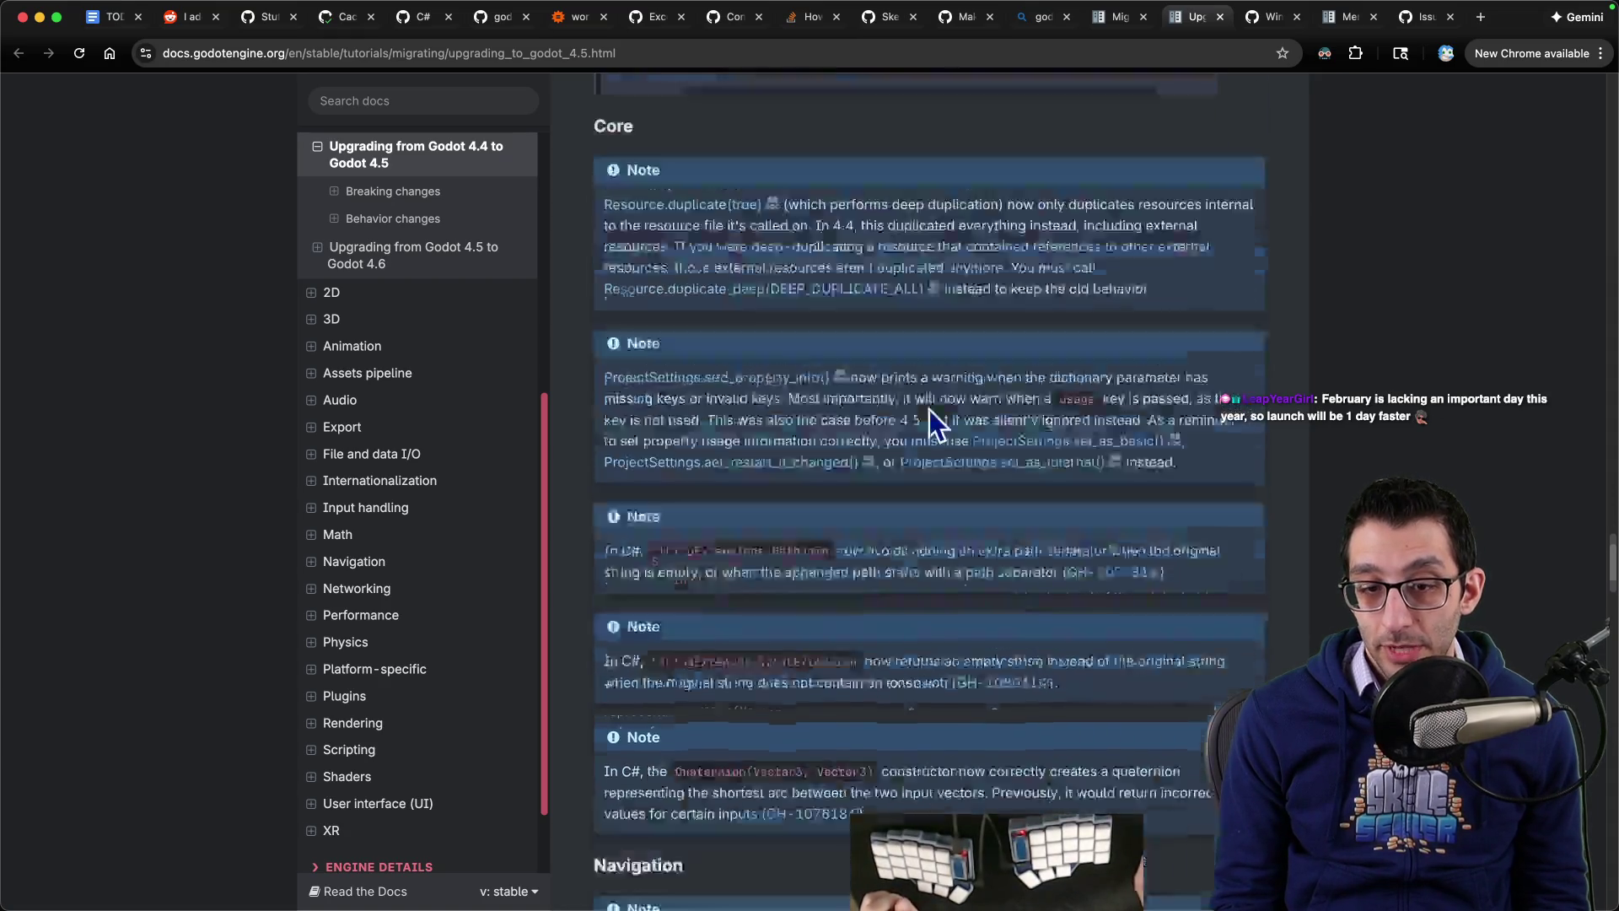
{"action": "scroll", "coordinate": [927, 396], "scroll_direction": "up", "scroll_amount": 3}
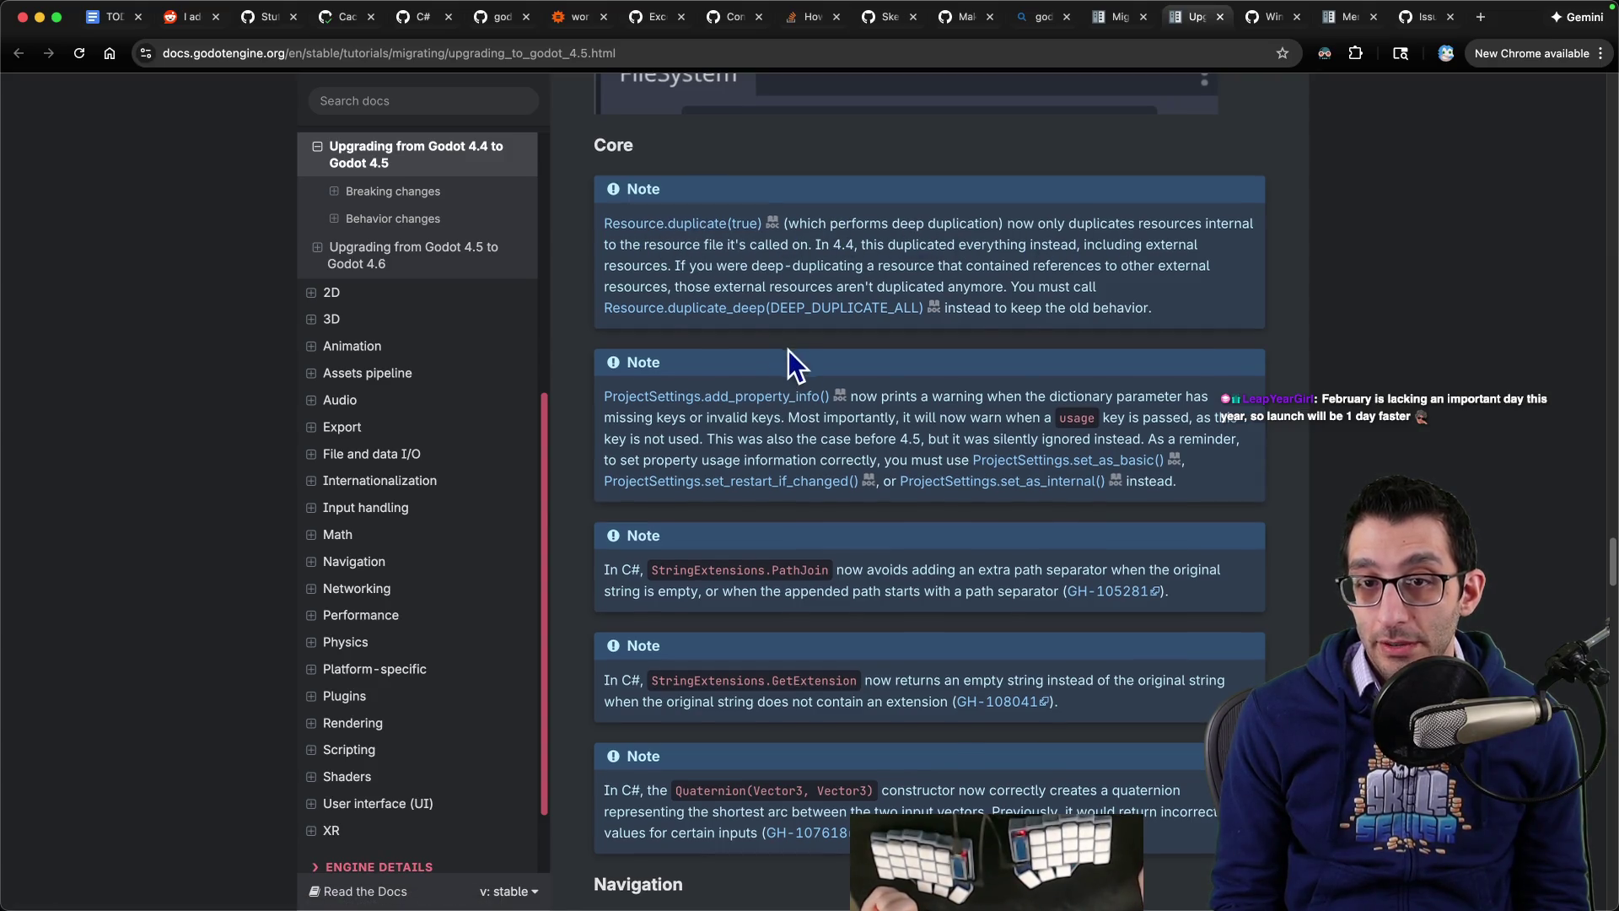
{"action": "scroll", "coordinate": [787, 351], "scroll_direction": "down", "scroll_amount": 2}
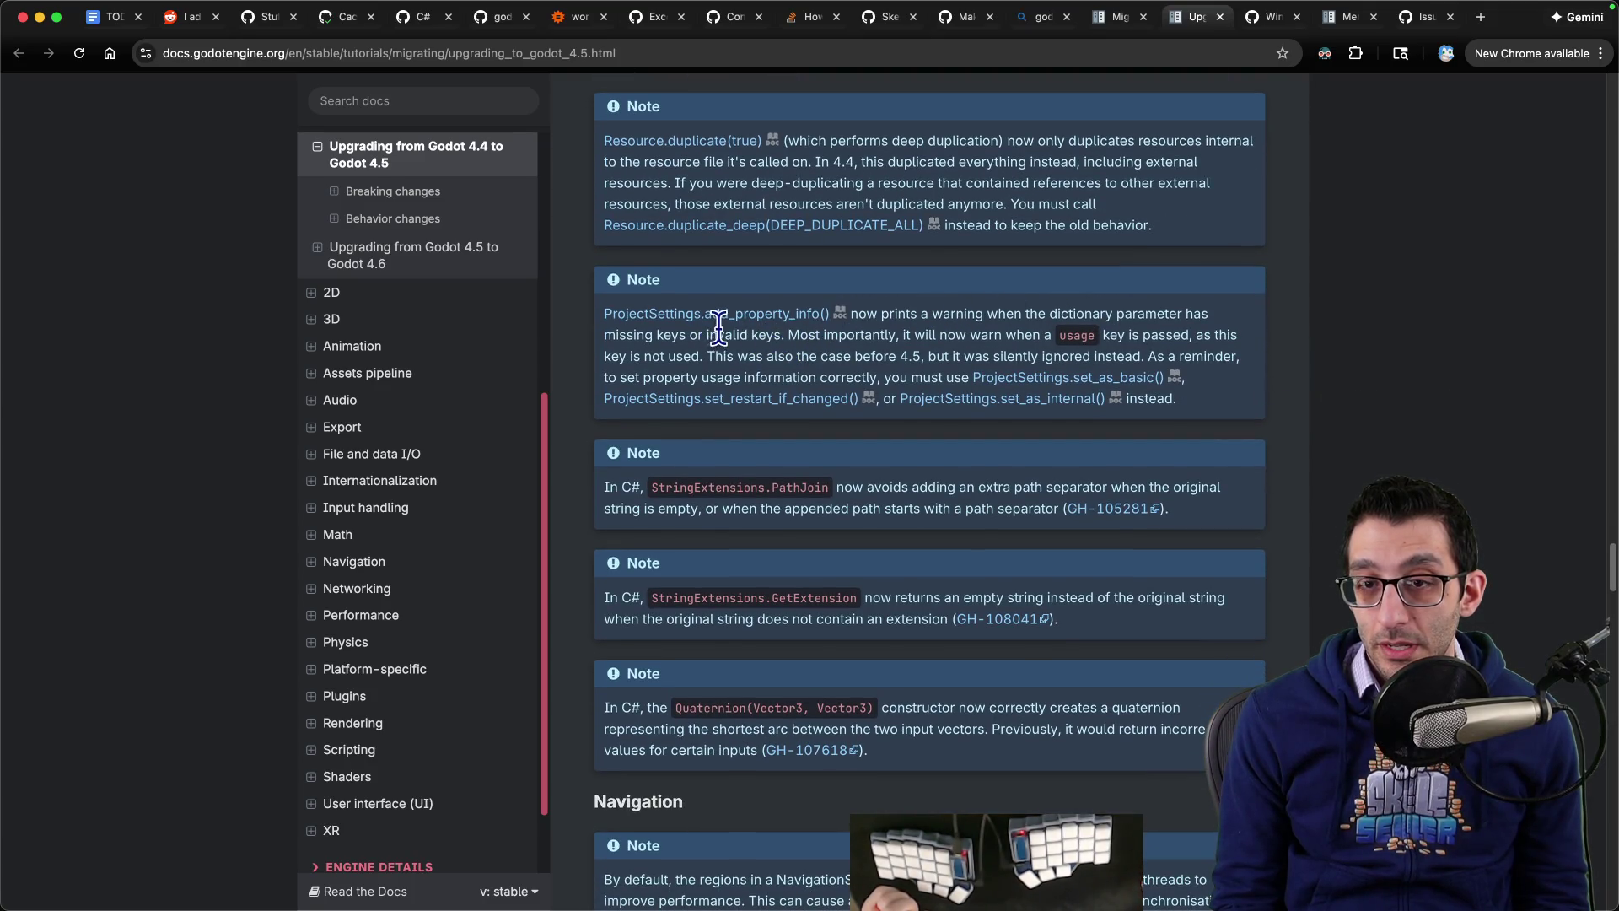
{"action": "scroll", "coordinate": [877, 342], "scroll_direction": "down", "scroll_amount": 1}
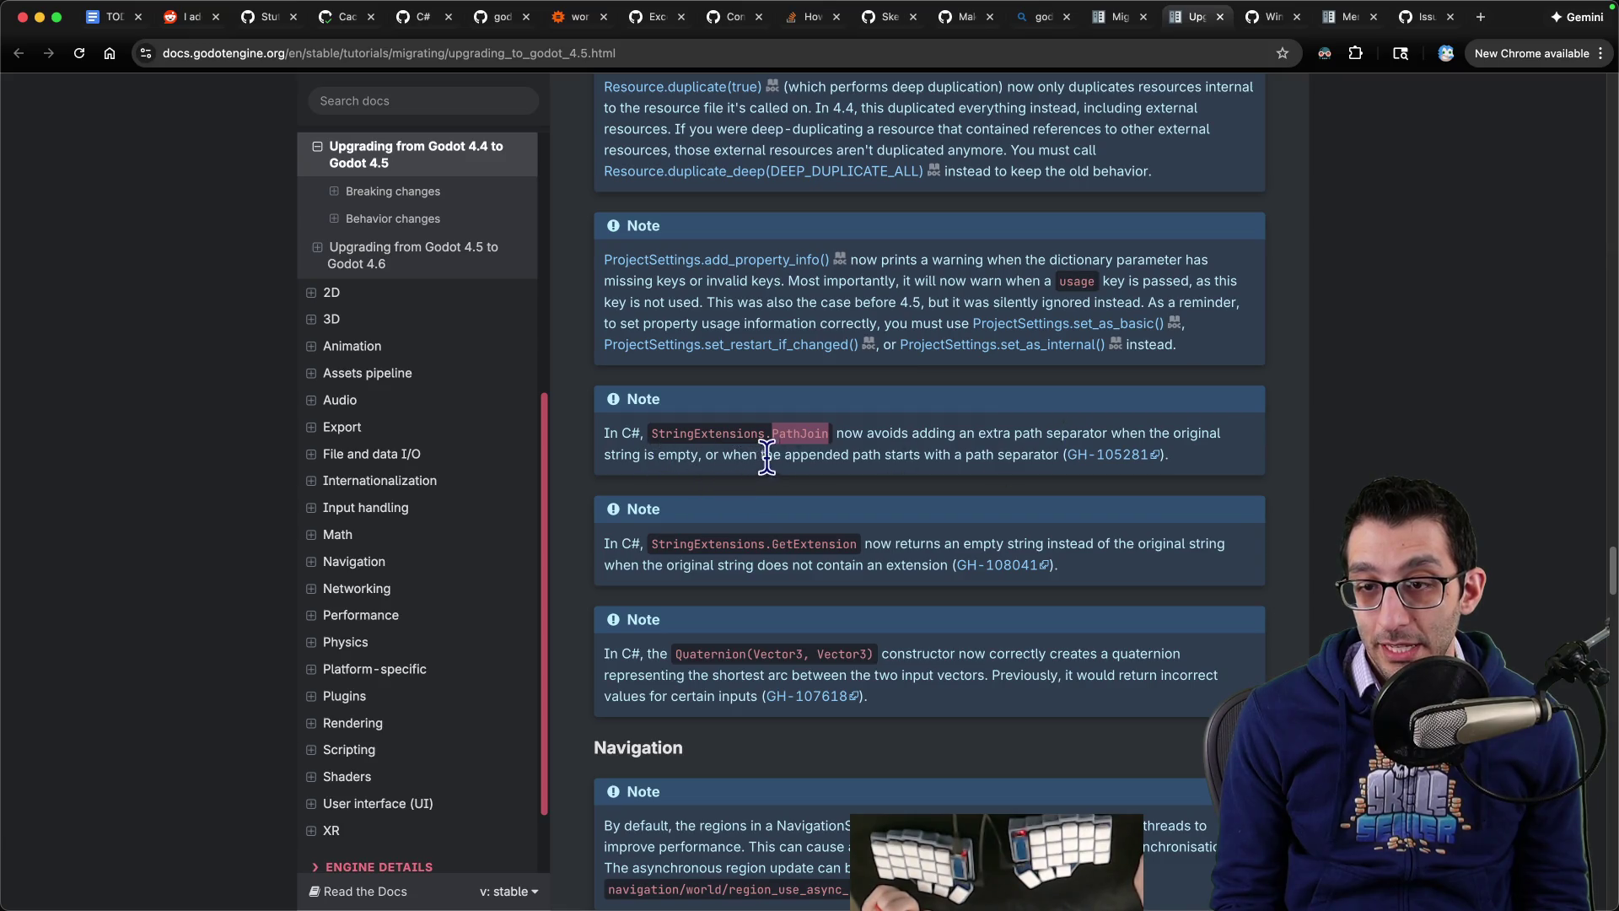
{"action": "scroll", "coordinate": [776, 451], "scroll_direction": "down", "scroll_amount": 2}
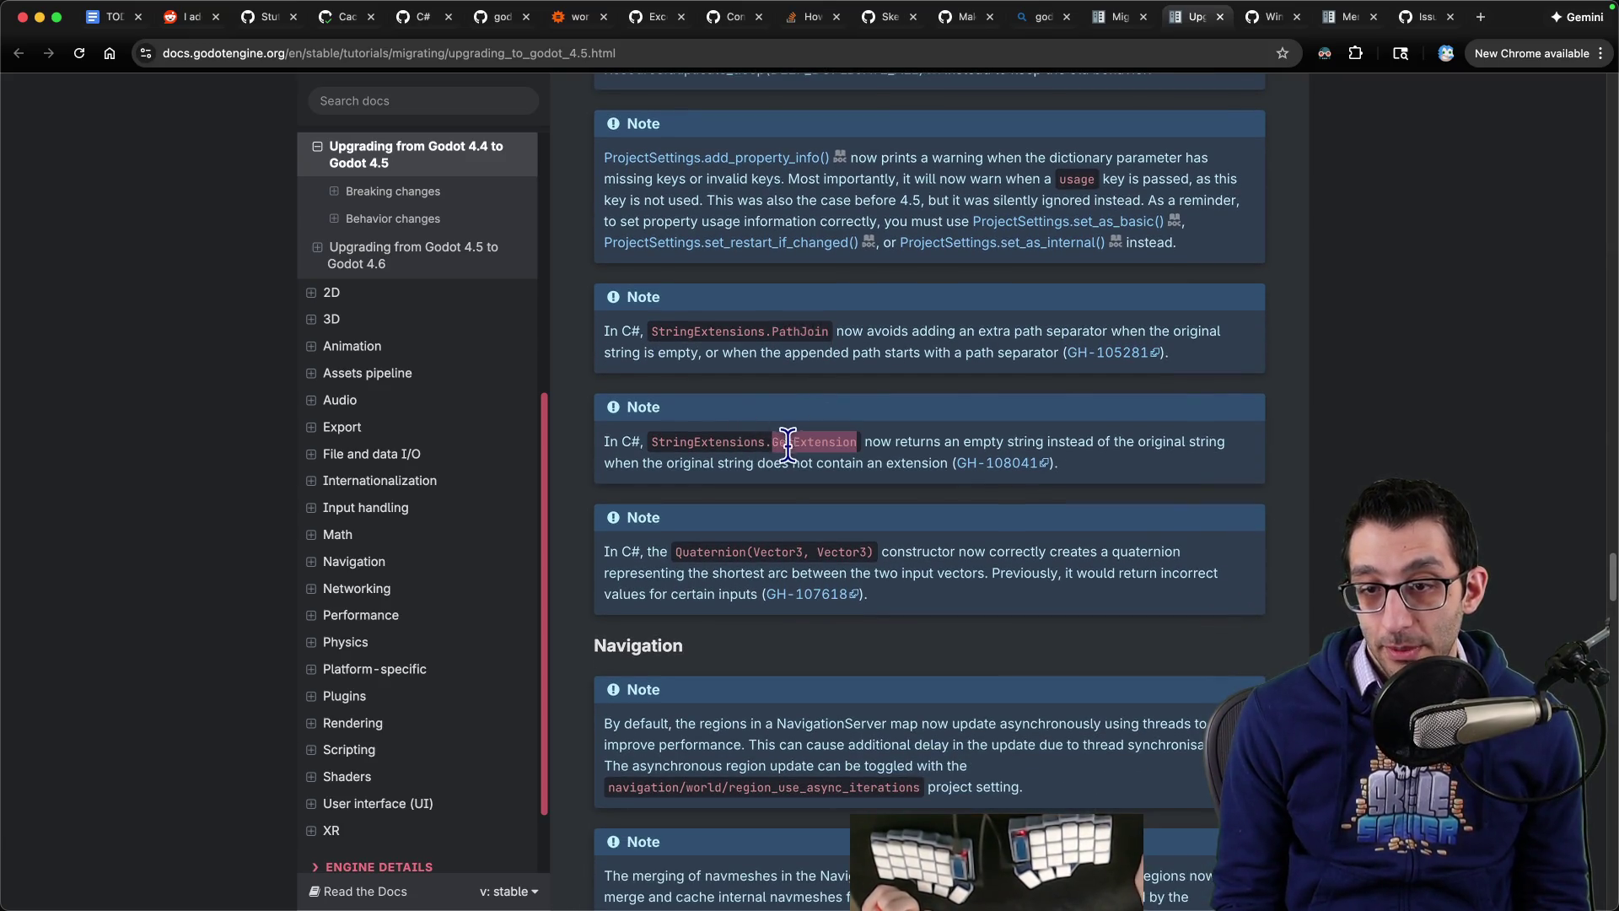
Step: Search the VS Code workspace for 'pathjoin' to list every PathJoin match
{"action": "key", "text": "super+Tab"}
{"action": "key", "text": "super+p"}
{"action": "type", "text": "%p"}
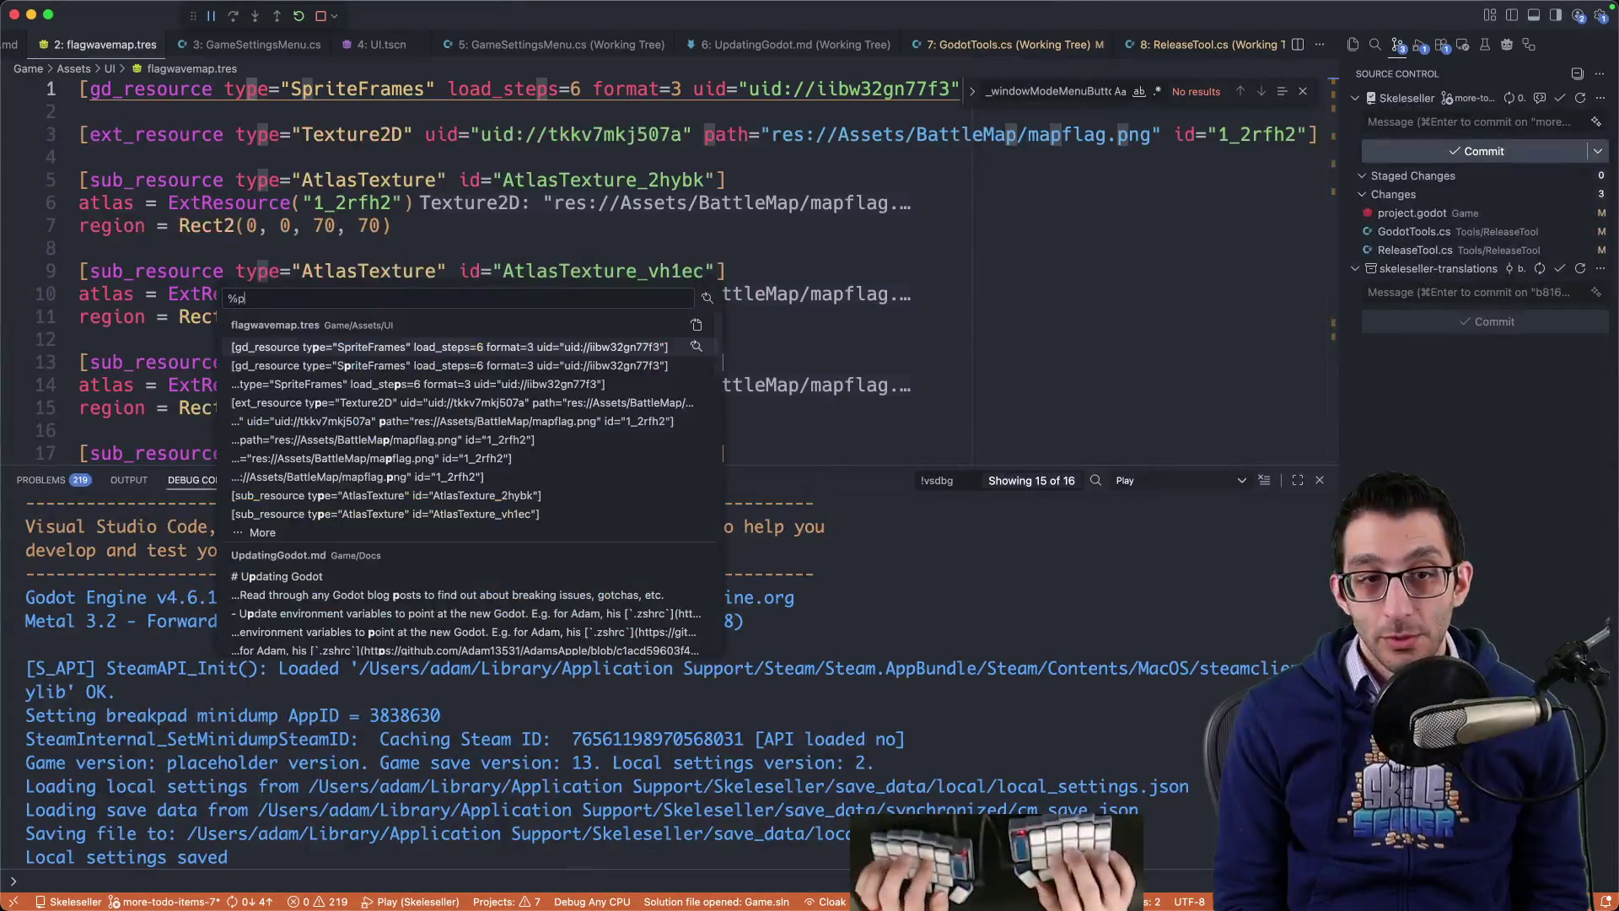
{"action": "type", "text": "athjoin"}
{"action": "key", "text": "super+Return"}
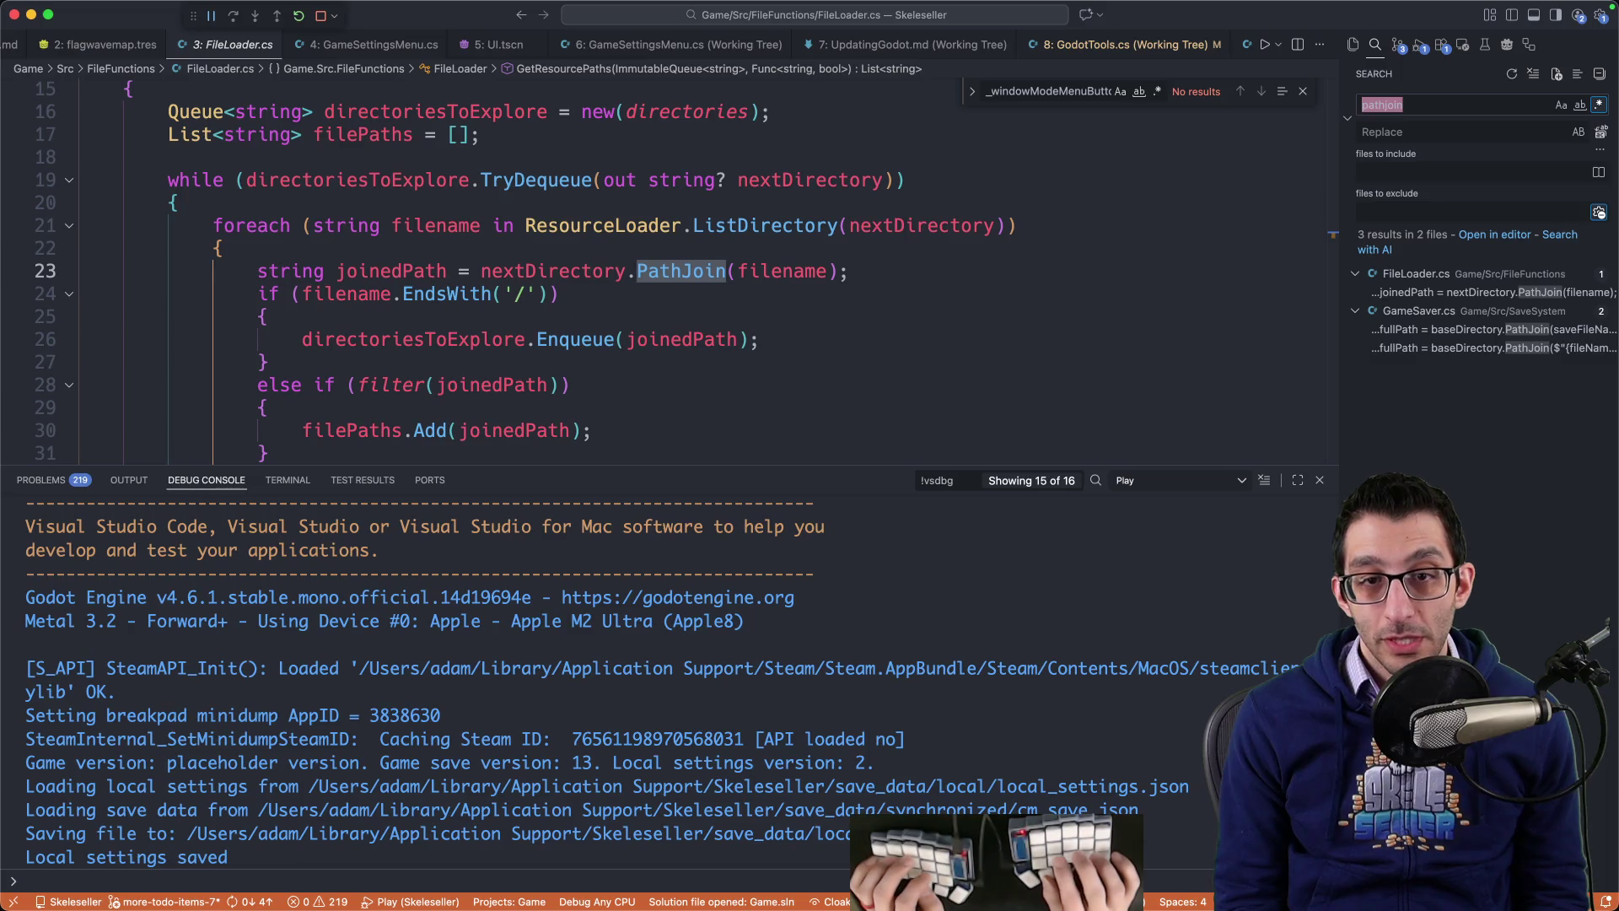
Step: Review the three PathJoin usages in FileLoader.cs and GameSaver.cs, then return to the 4.5 upgrade guide
{"action": "key", "text": "Down"}
{"action": "key", "text": "Down"}
{"action": "key", "text": "Down"}
{"action": "key", "text": "Up"}
{"action": "key", "text": "Up"}
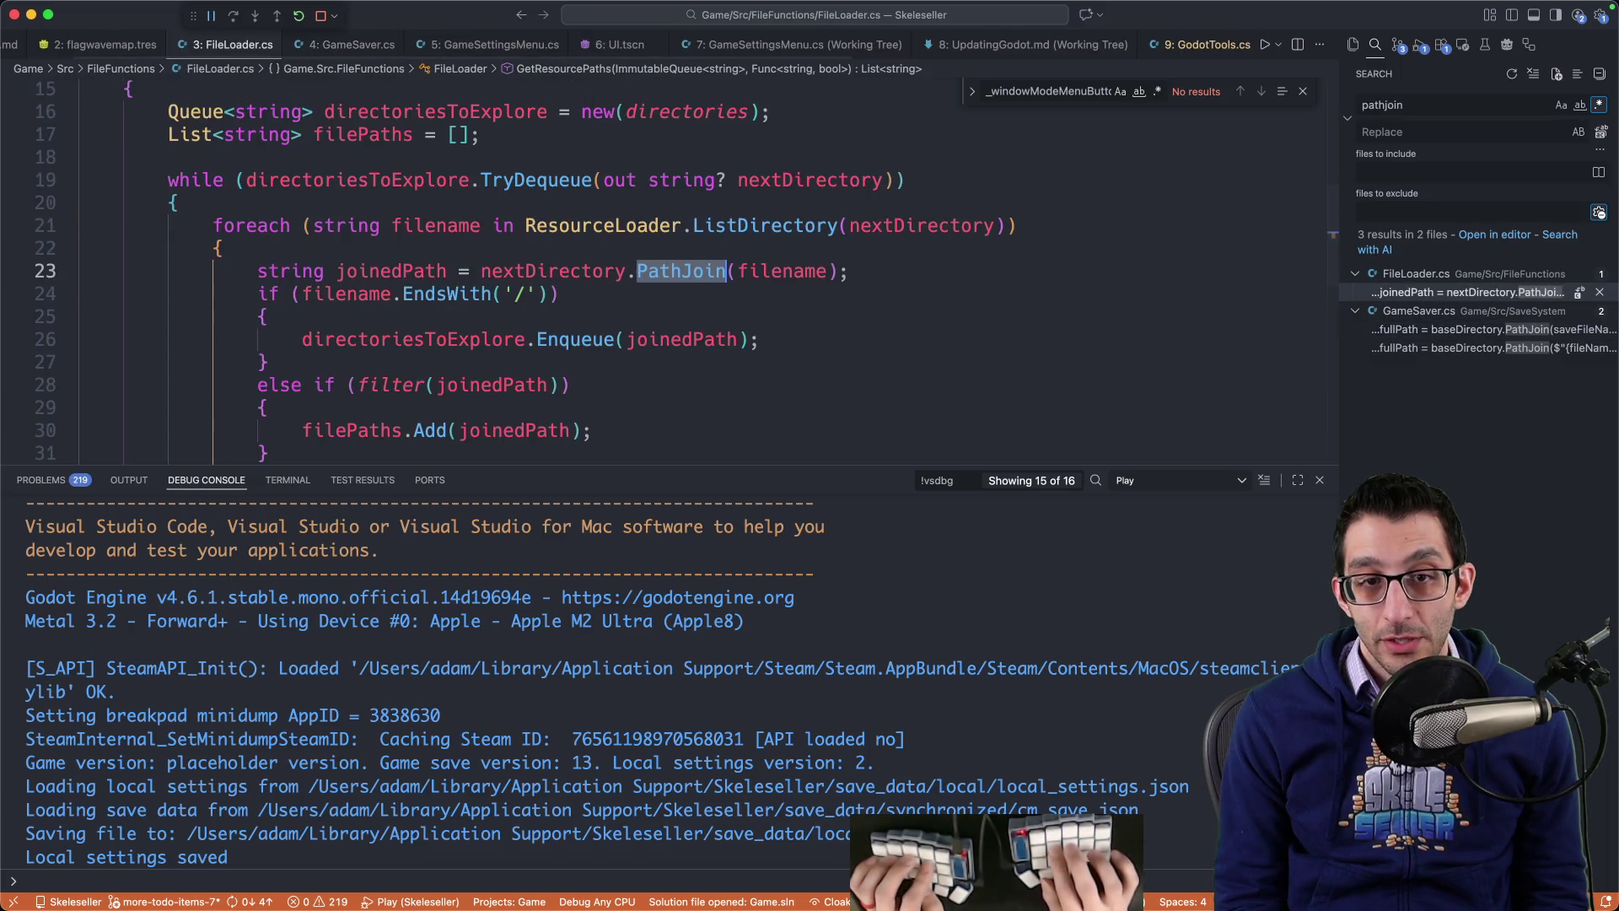
{"action": "key", "text": "Down"}
{"action": "key", "text": "Down"}
{"action": "key", "text": "Down"}
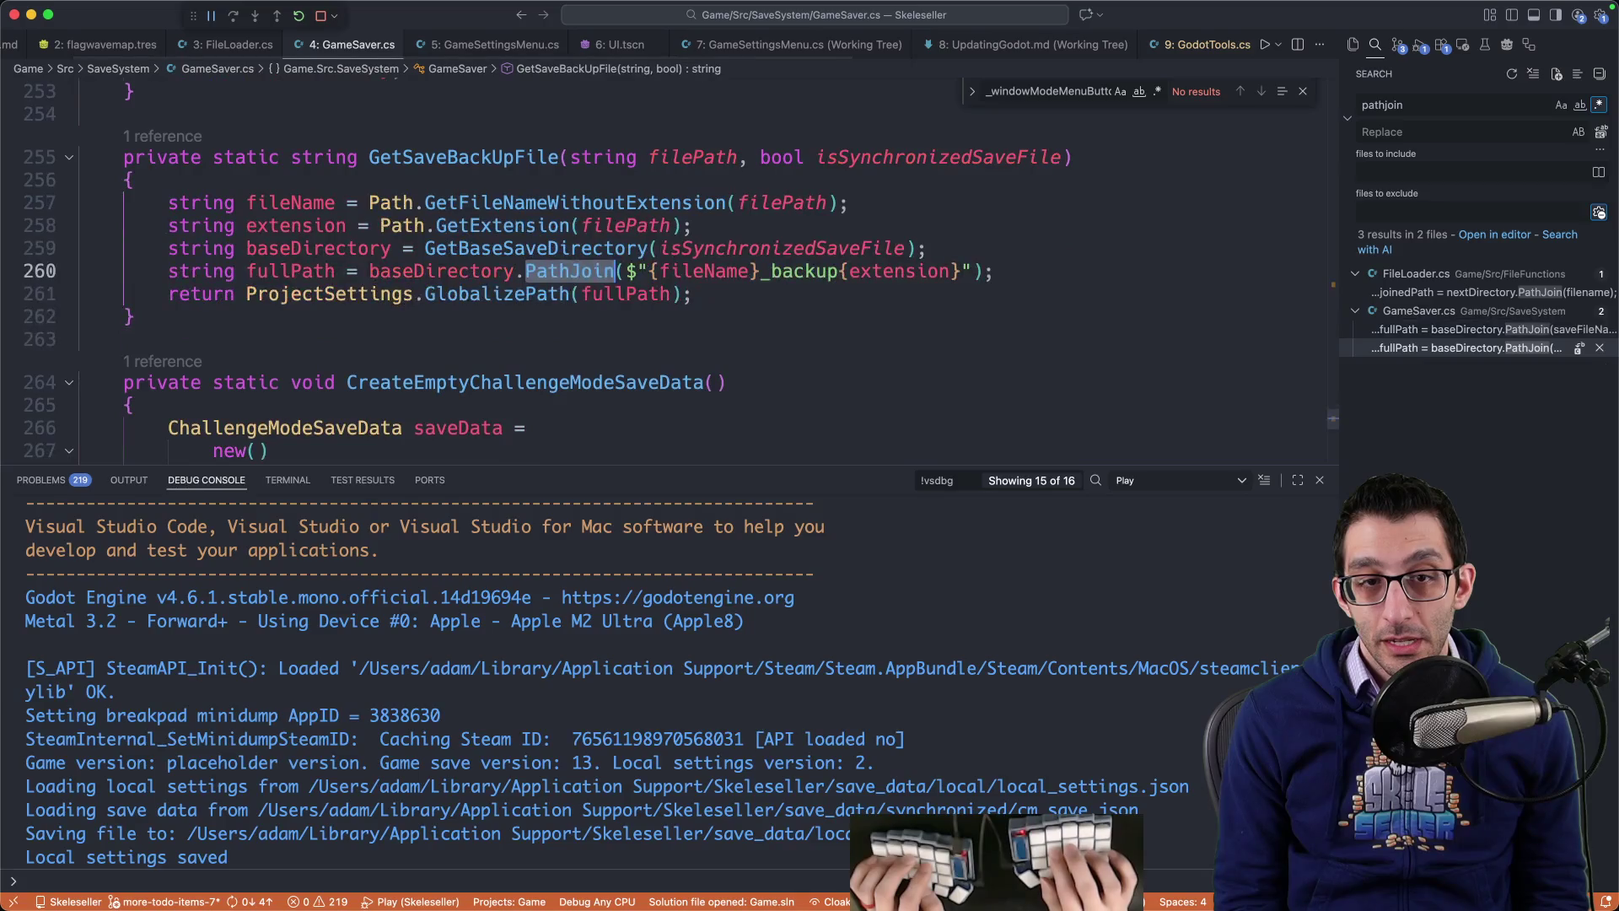
{"action": "key", "text": "Up"}
{"action": "key", "text": "super+Tab"}
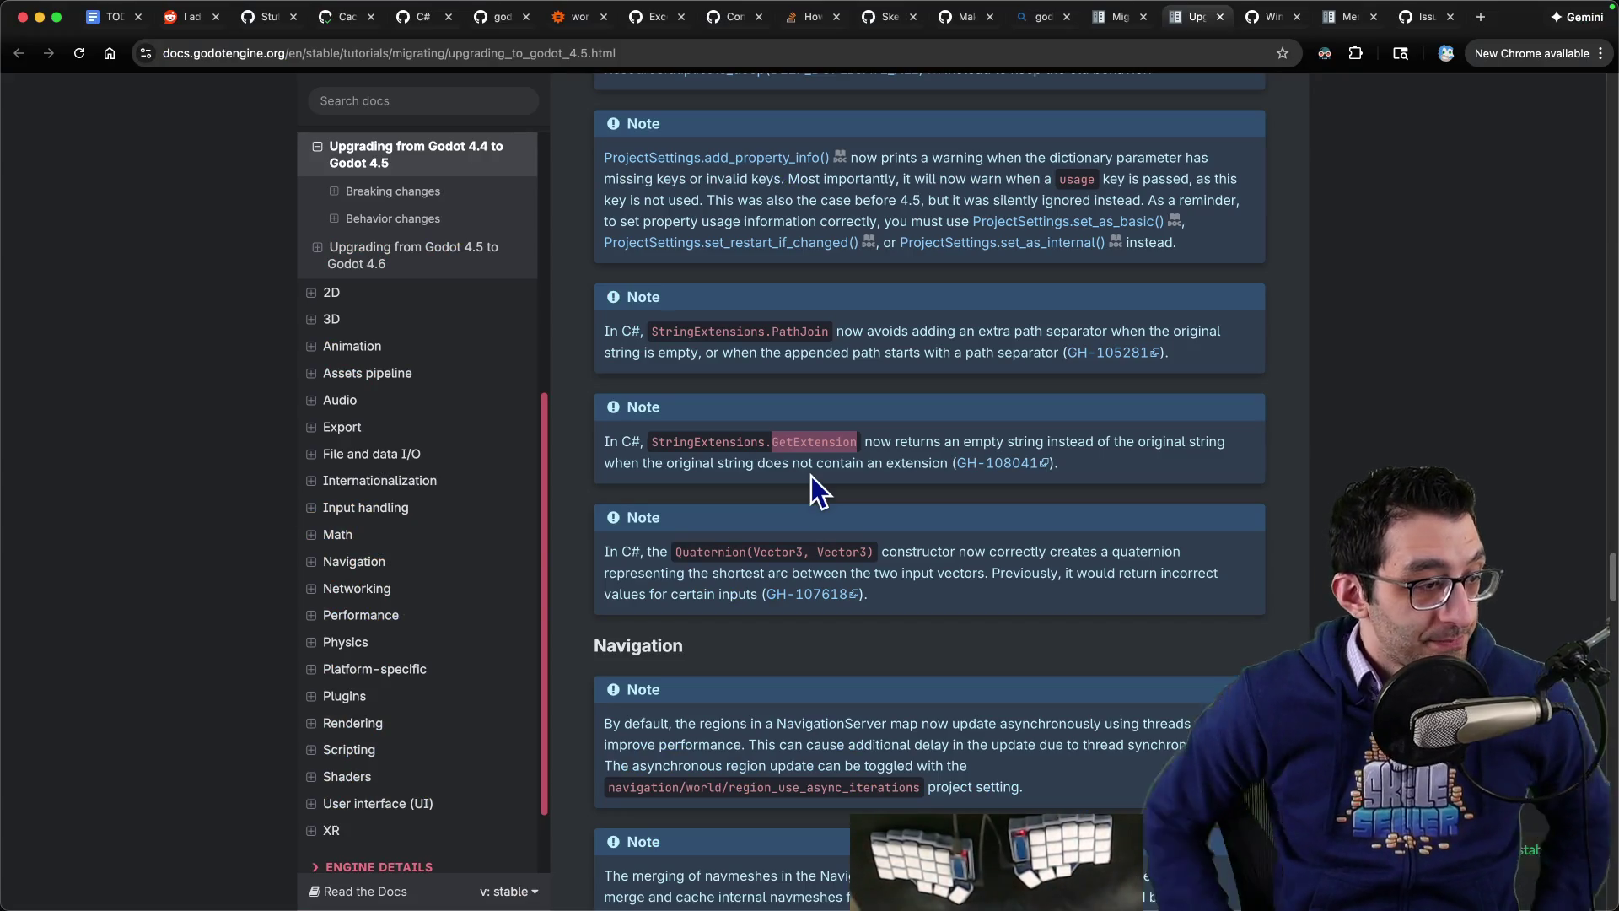
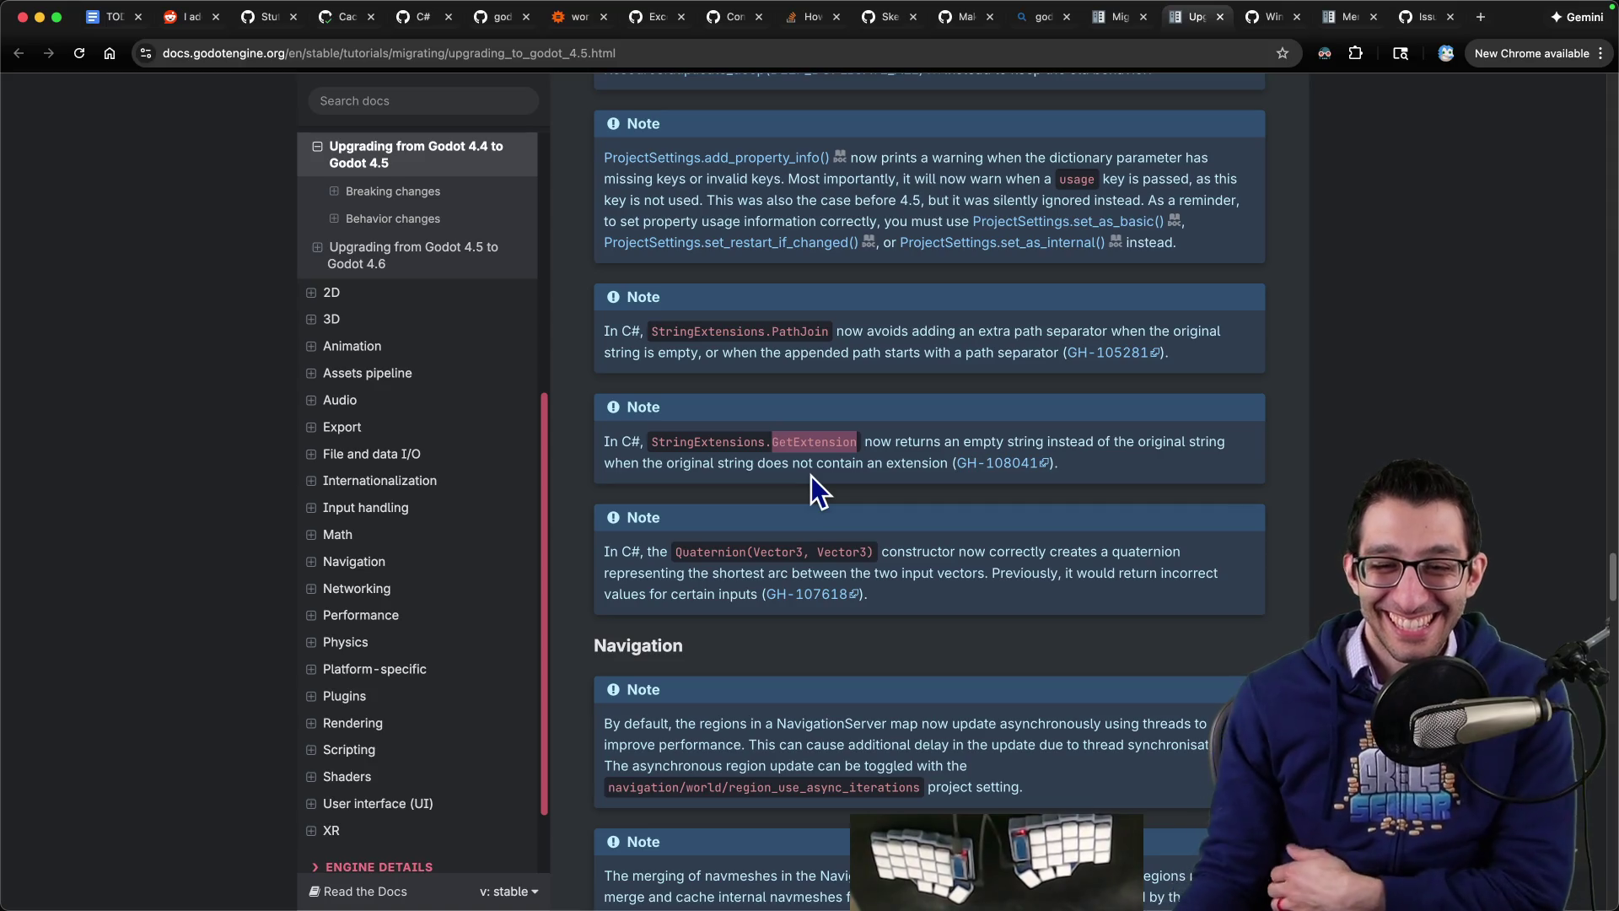
Step: Scroll the Godot 4.5 upgrade notes and highlight the Quaternion constructor note
{"action": "scroll", "coordinate": [831, 380], "scroll_direction": "down", "scroll_amount": 3}
{"action": "left_click_drag", "start_coordinate": [601, 421], "coordinate": [959, 462]}
{"action": "left_click", "coordinate": [970, 474]}
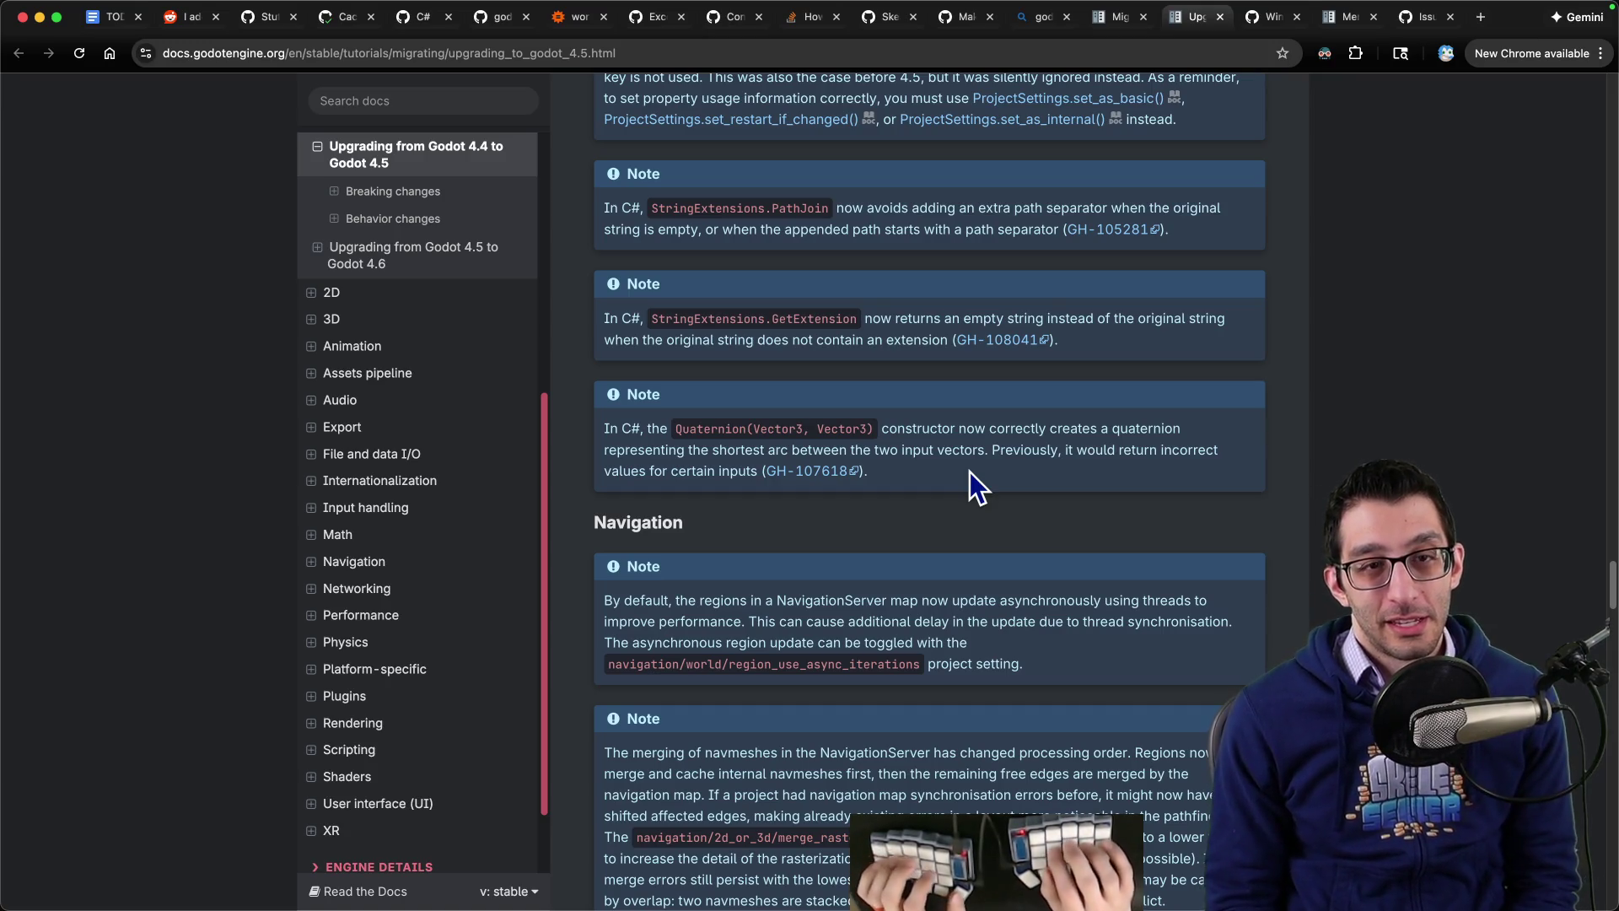
Step: Open a new Chrome tab and start a 'leap year' web search
{"action": "key", "text": "ctrl+t"}
{"action": "type", "text": "leaf"}
{"action": "key", "text": "BackSpace"}
Step: Search Bing for 'leap year rules', read the 100/400 answer box, then close the tab
{"action": "type", "text": "p year rules"}
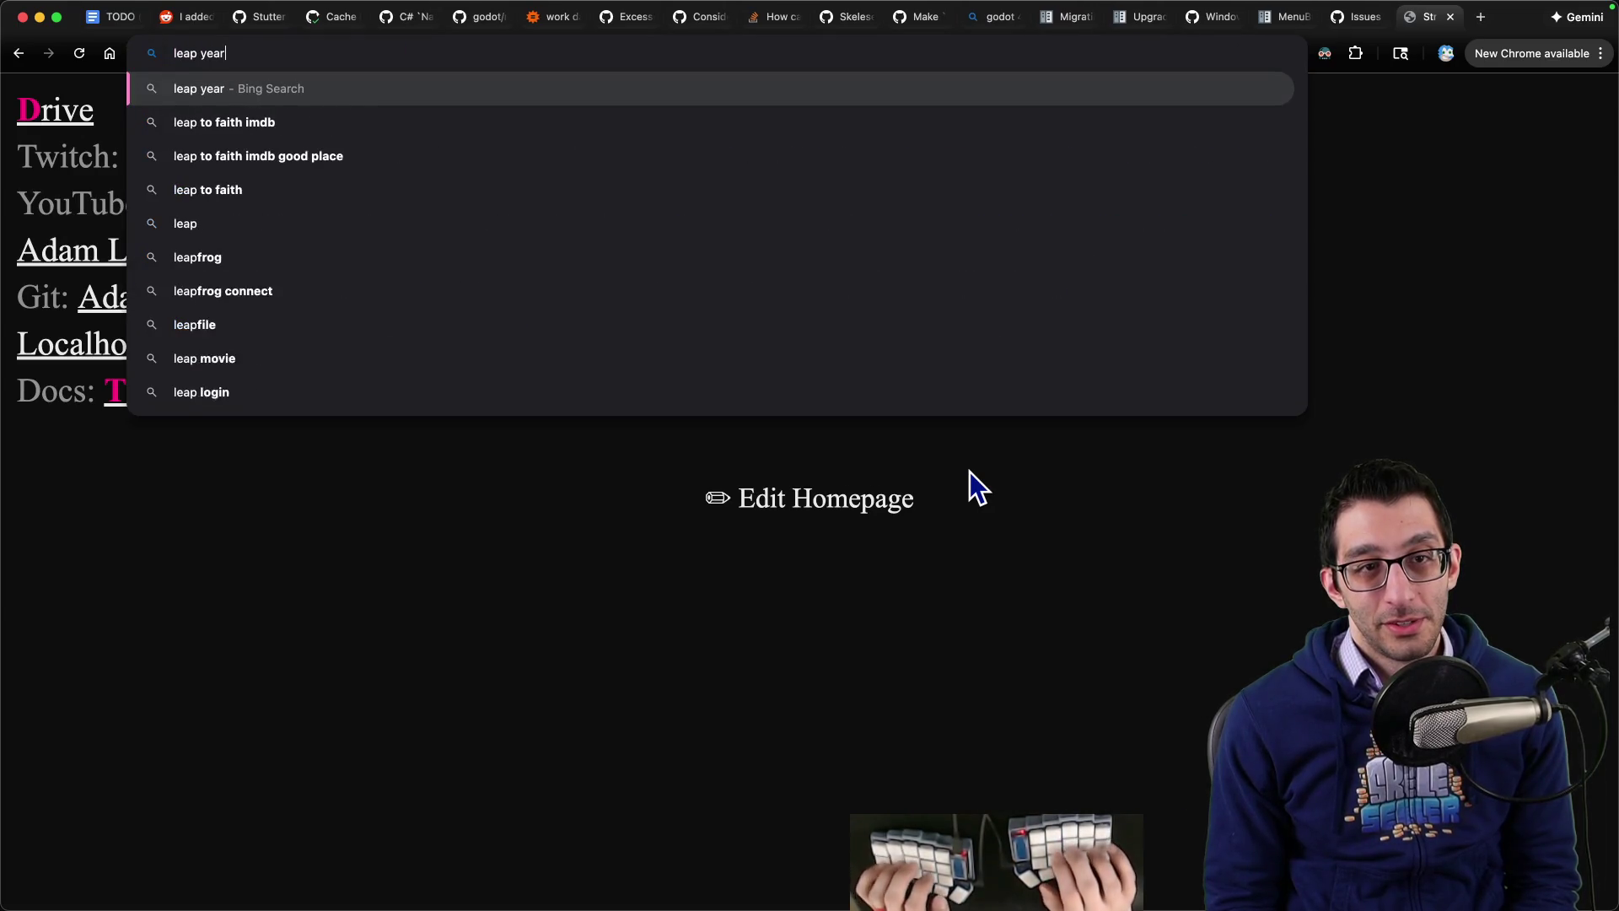
{"action": "key", "text": "Return"}
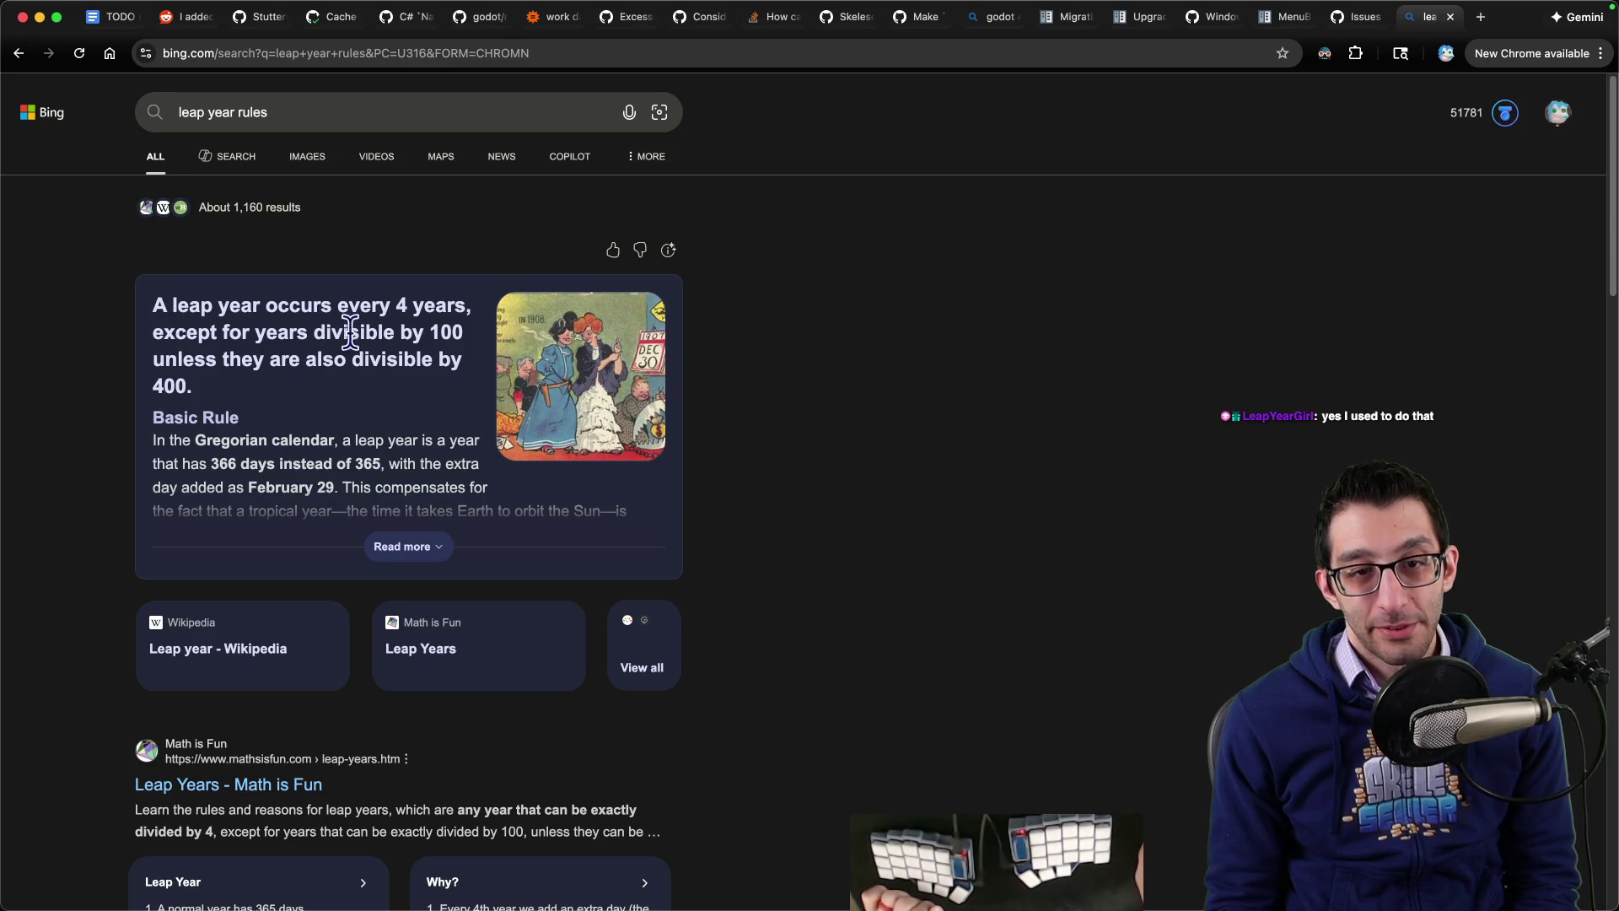
{"action": "left_click", "coordinate": [165, 381]}
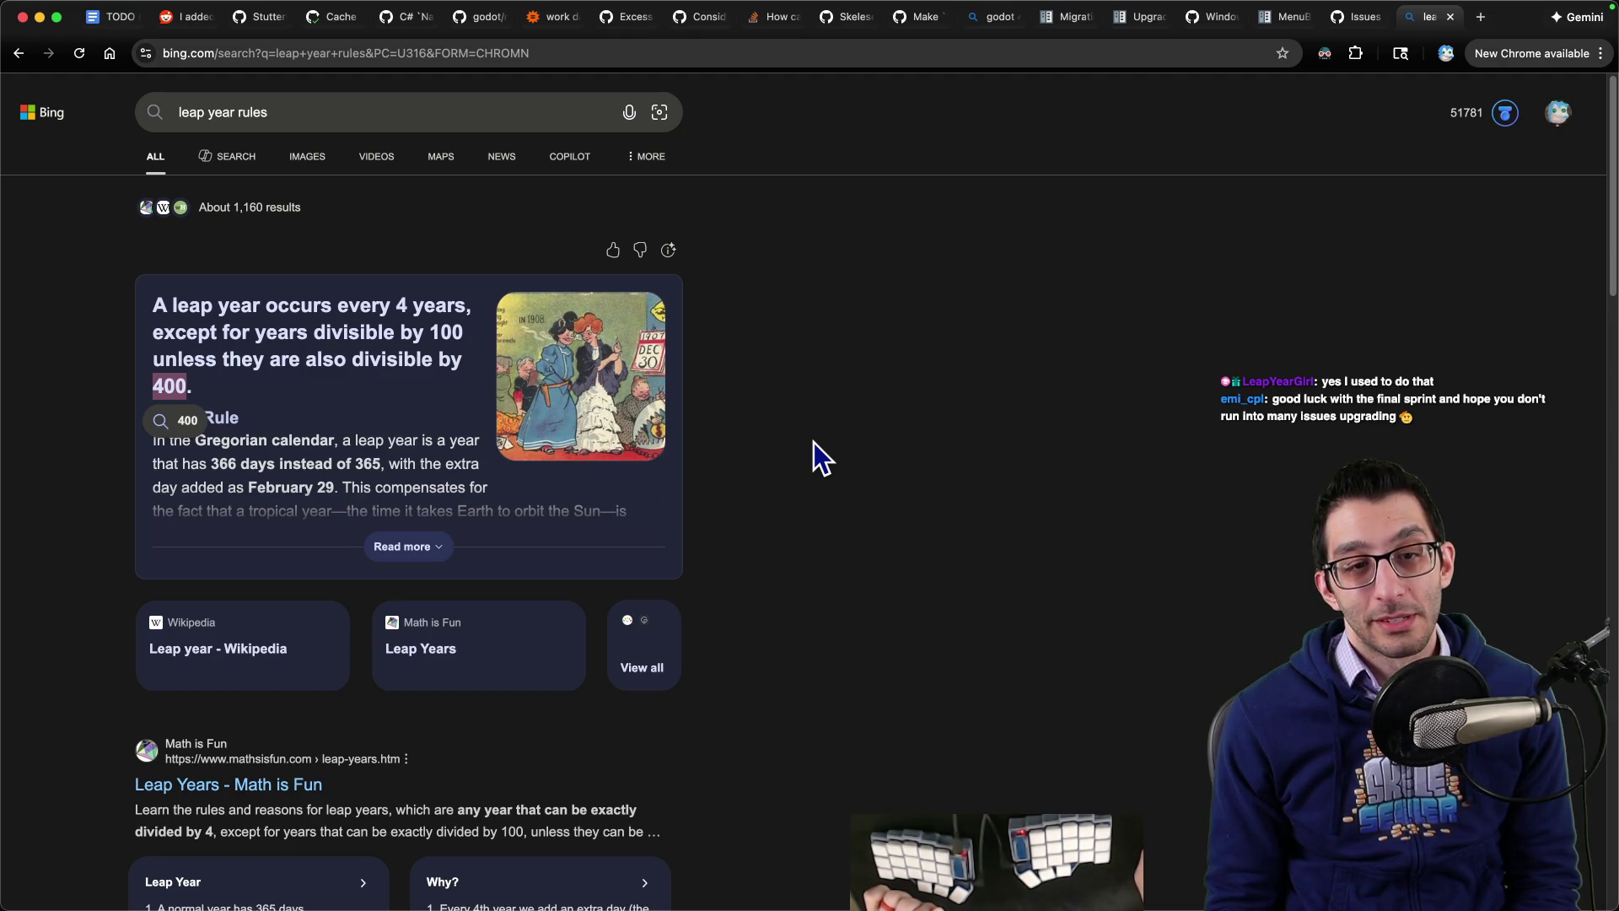
{"action": "left_click", "coordinate": [919, 471]}
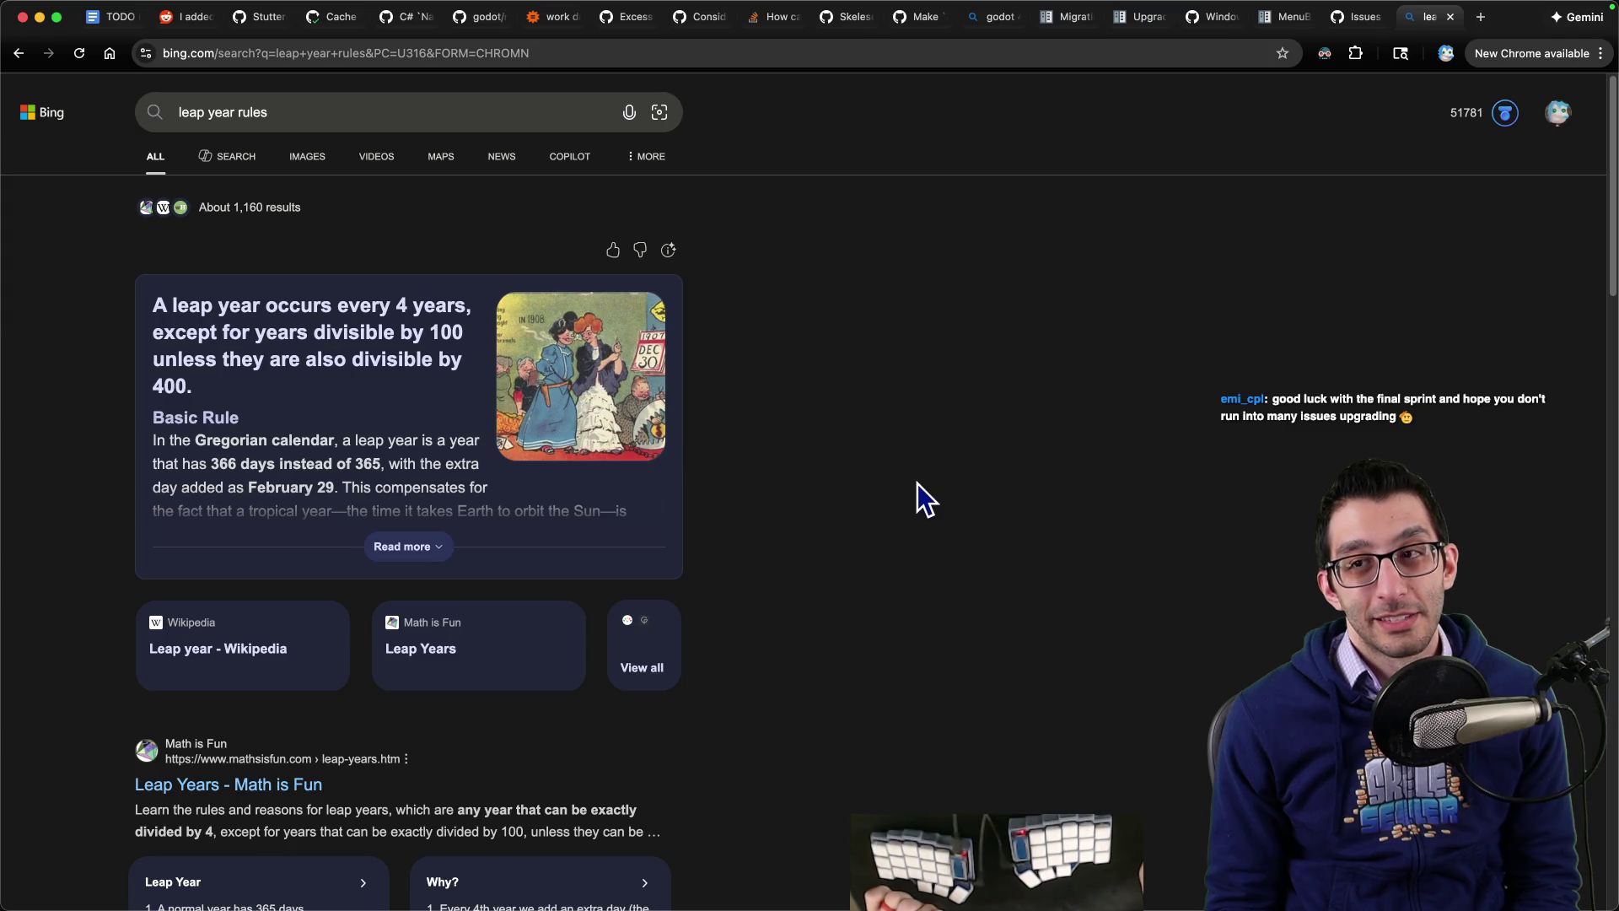
{"action": "key", "text": "super+w"}
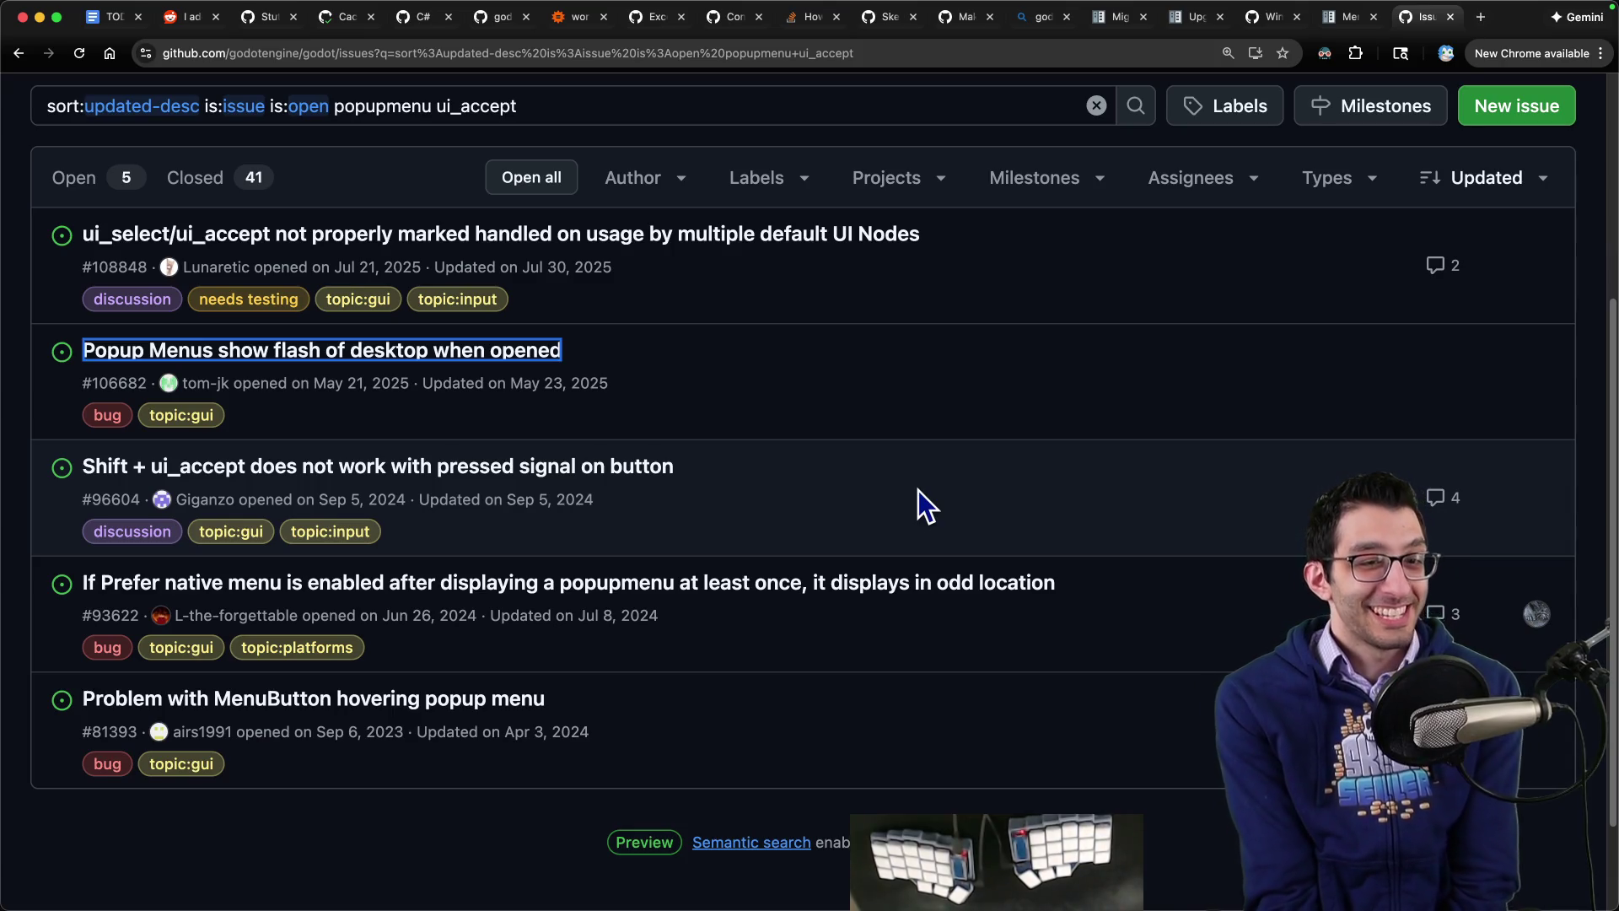
Step: Return to the Godot upgrade guide and highlight the GetExtension note
{"action": "mouse_move", "coordinate": [1164, 855]}
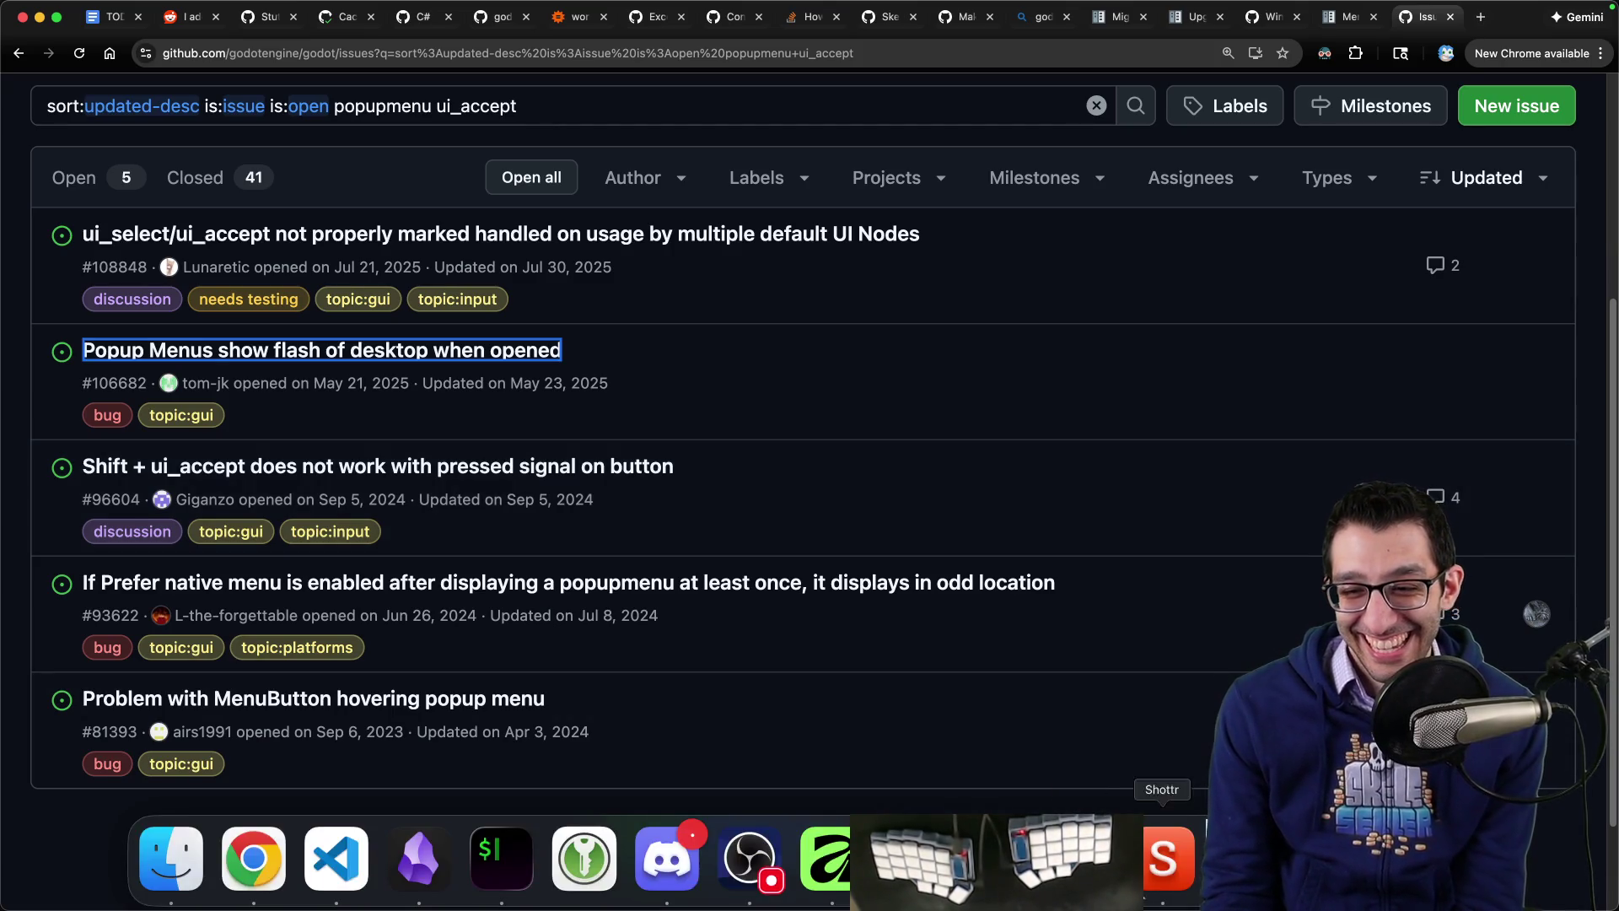
{"action": "key", "text": "ctrl+shift+Tab"}
{"action": "key", "text": "ctrl+shift+Tab"}
{"action": "key", "text": "ctrl+shift+Tab"}
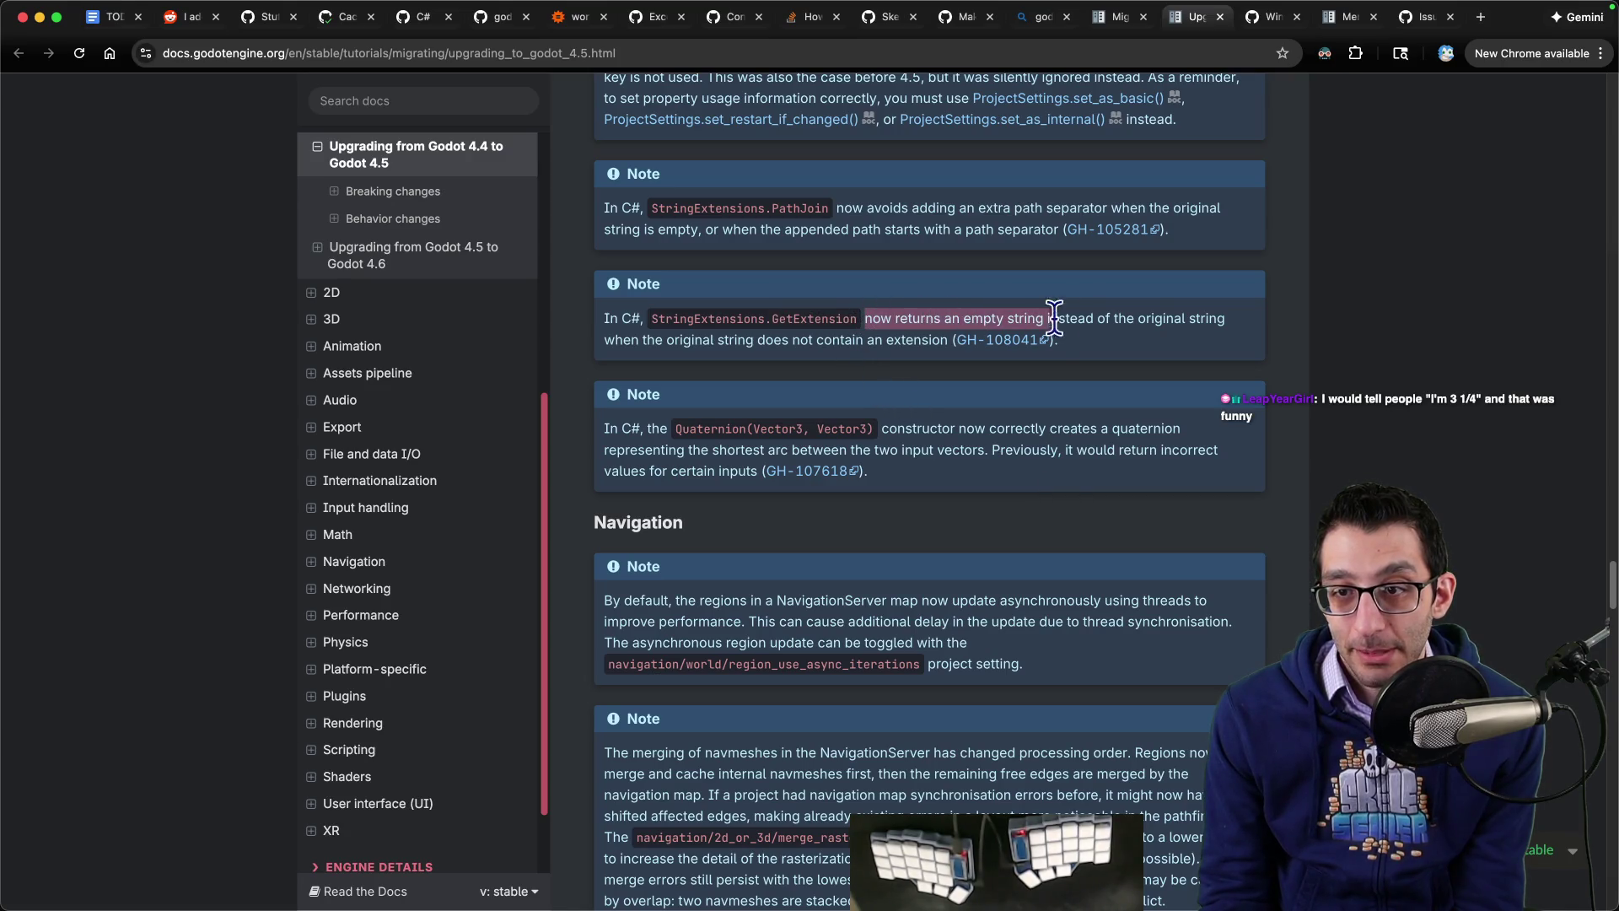
{"action": "mouse_move", "coordinate": [1171, 318]}
{"action": "left_mouse_down"}
{"action": "mouse_move", "coordinate": [786, 342]}
{"action": "mouse_move", "coordinate": [917, 361]}
{"action": "left_mouse_up"}
Step: Scroll to the Navigation note and highlight the sentences on toggling asynchronous region updates
{"action": "scroll", "coordinate": [941, 364], "scroll_direction": "down", "scroll_amount": 2}
{"action": "scroll", "coordinate": [945, 371], "scroll_direction": "down", "scroll_amount": 4}
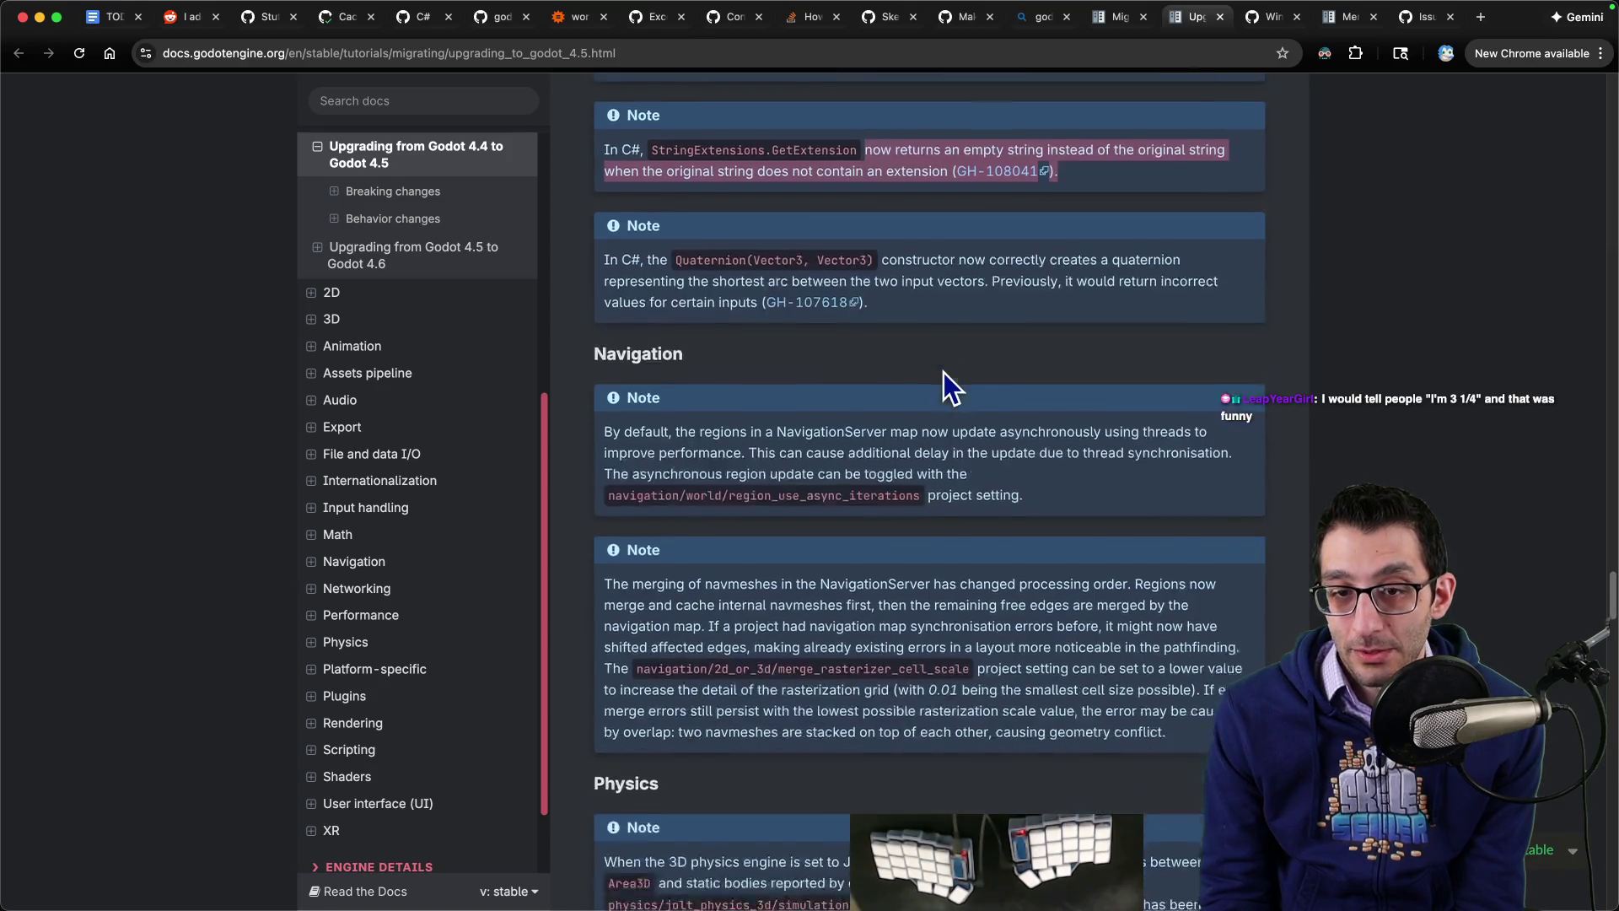
{"action": "left_click_drag", "start_coordinate": [696, 342], "coordinate": [862, 344]}
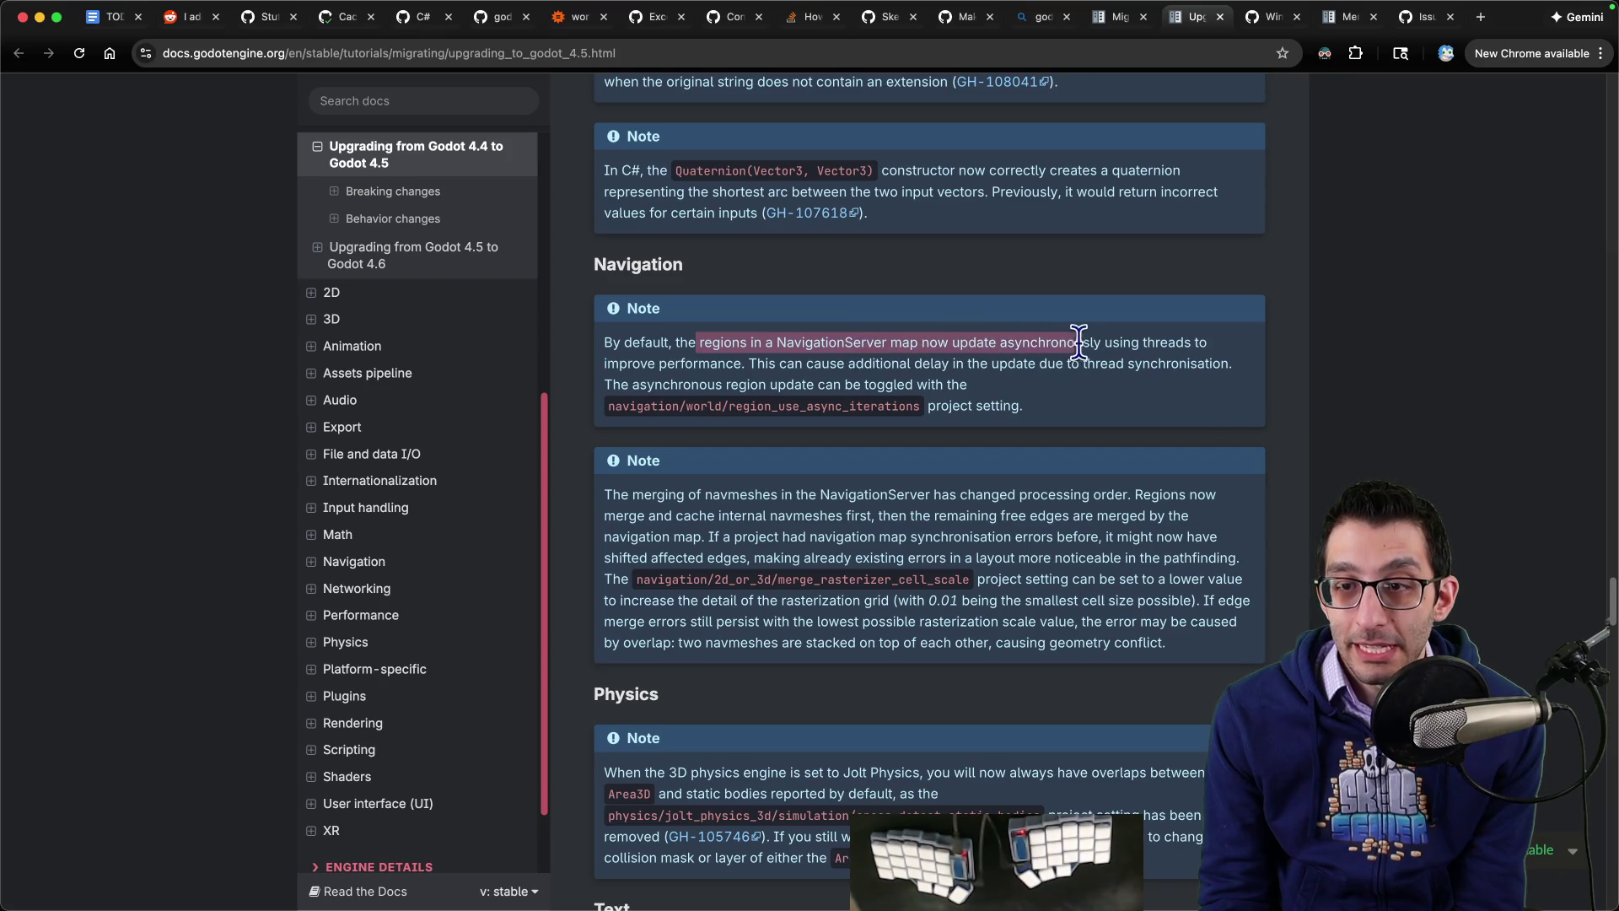
{"action": "left_click_drag", "start_coordinate": [1101, 341], "coordinate": [731, 364]}
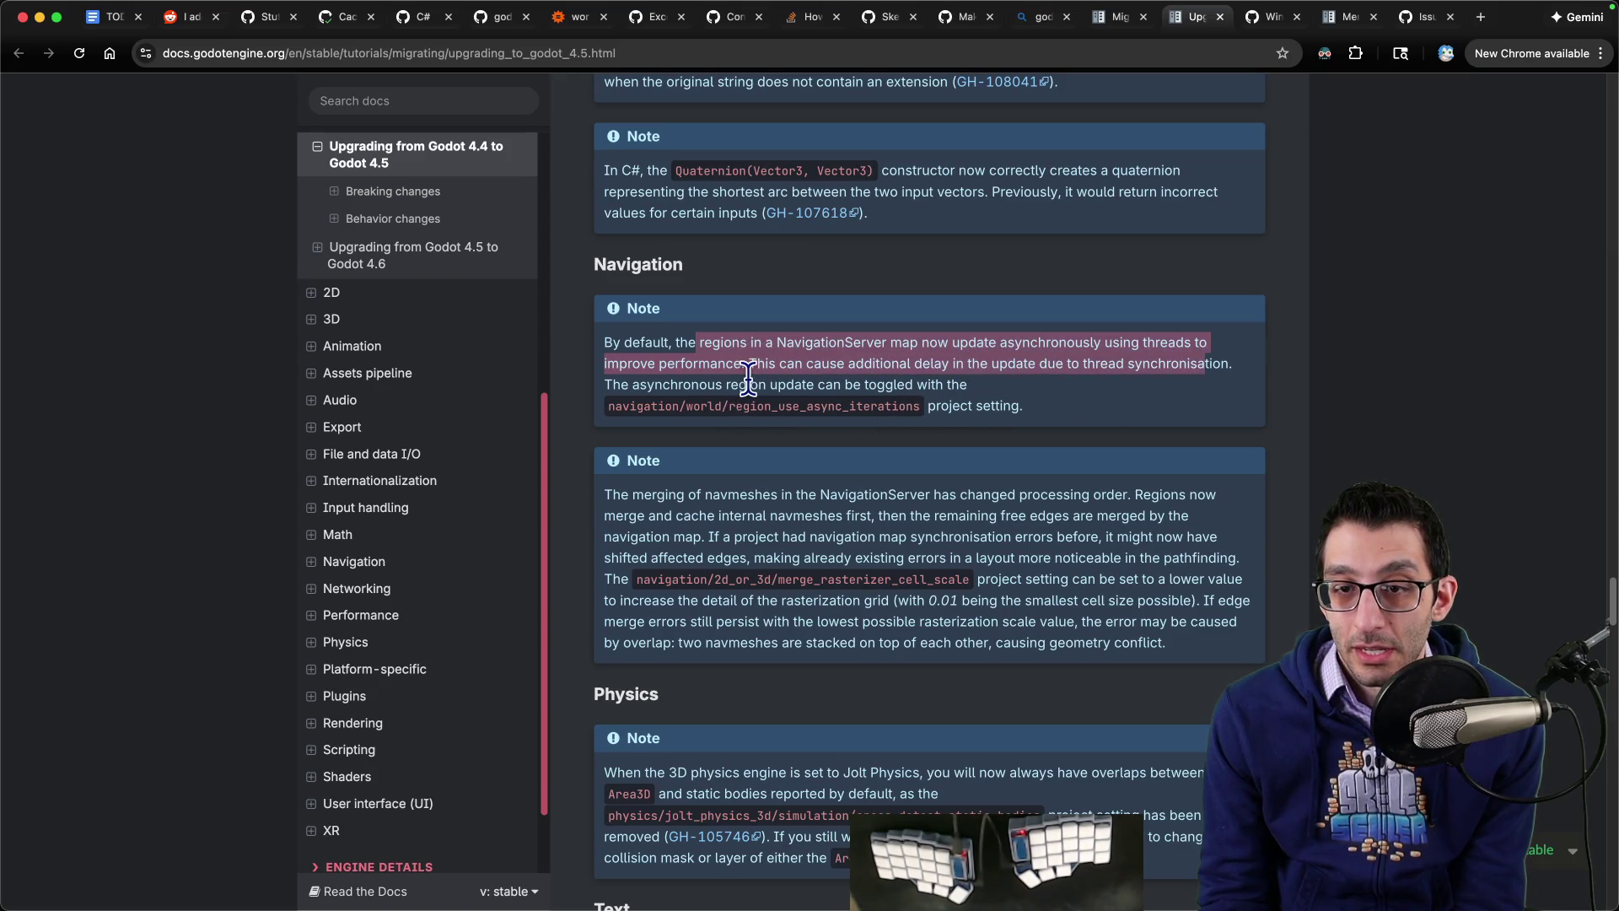
{"action": "double_click", "coordinate": [648, 387]}
{"action": "left_click_drag", "start_coordinate": [864, 387], "coordinate": [1008, 386]}
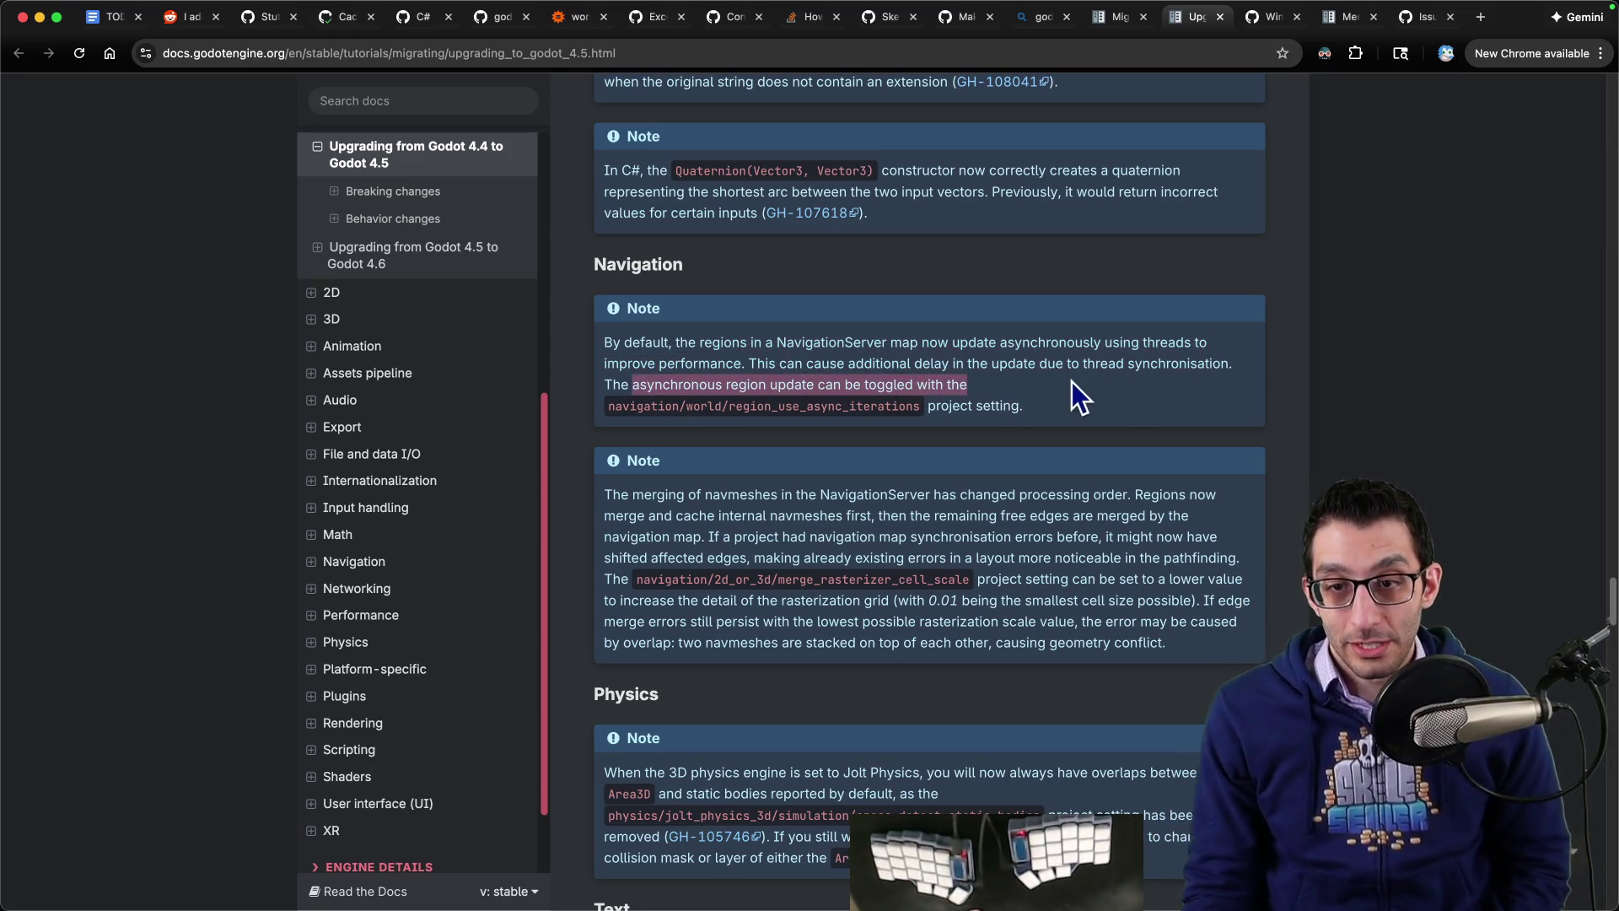
{"action": "mouse_move", "coordinate": [995, 907]}
{"action": "left_click", "coordinate": [997, 859]}
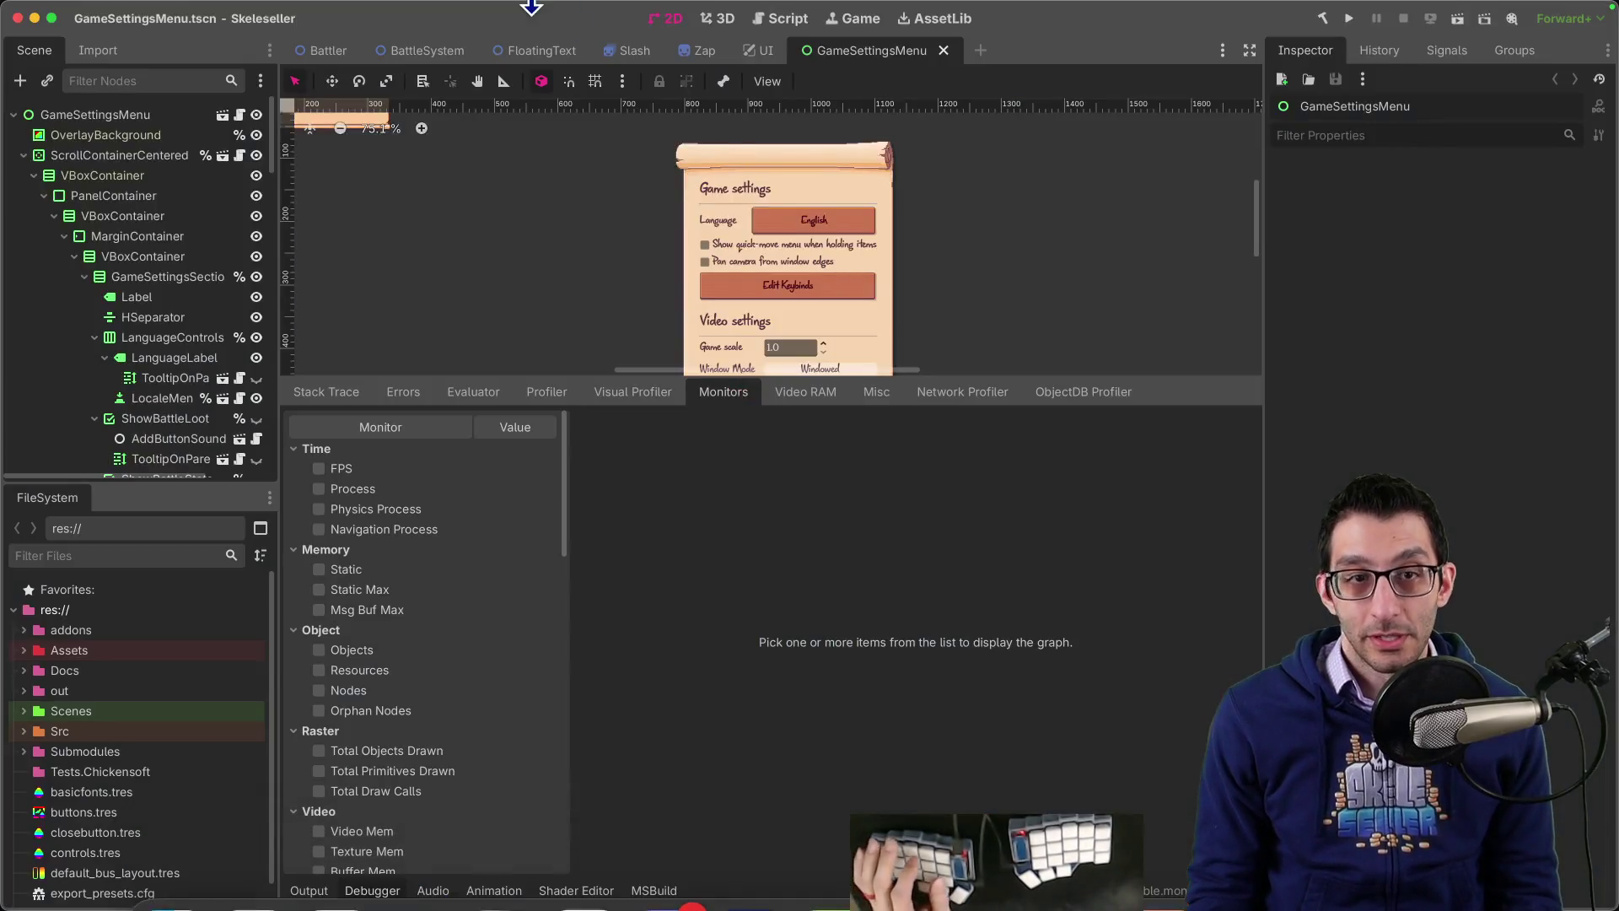
Step: Filter Godot Project Settings for 'async' to confirm Map and Region Use Async Iterations are On
{"action": "left_click", "coordinate": [163, 10]}
{"action": "left_click", "coordinate": [195, 38]}
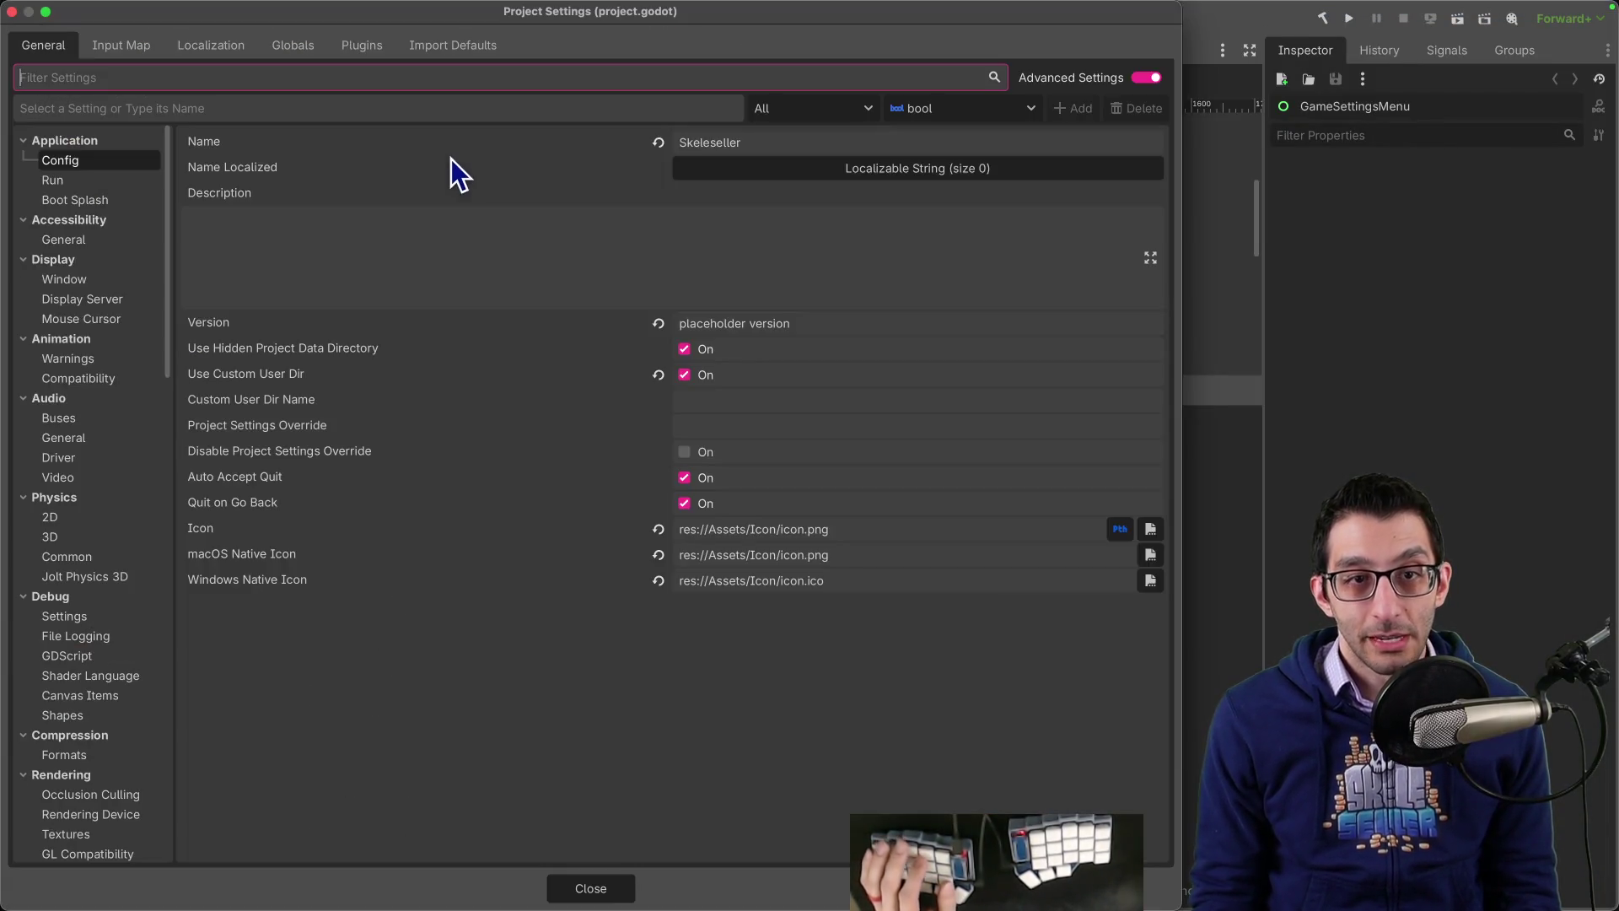
{"action": "type", "text": "async"}
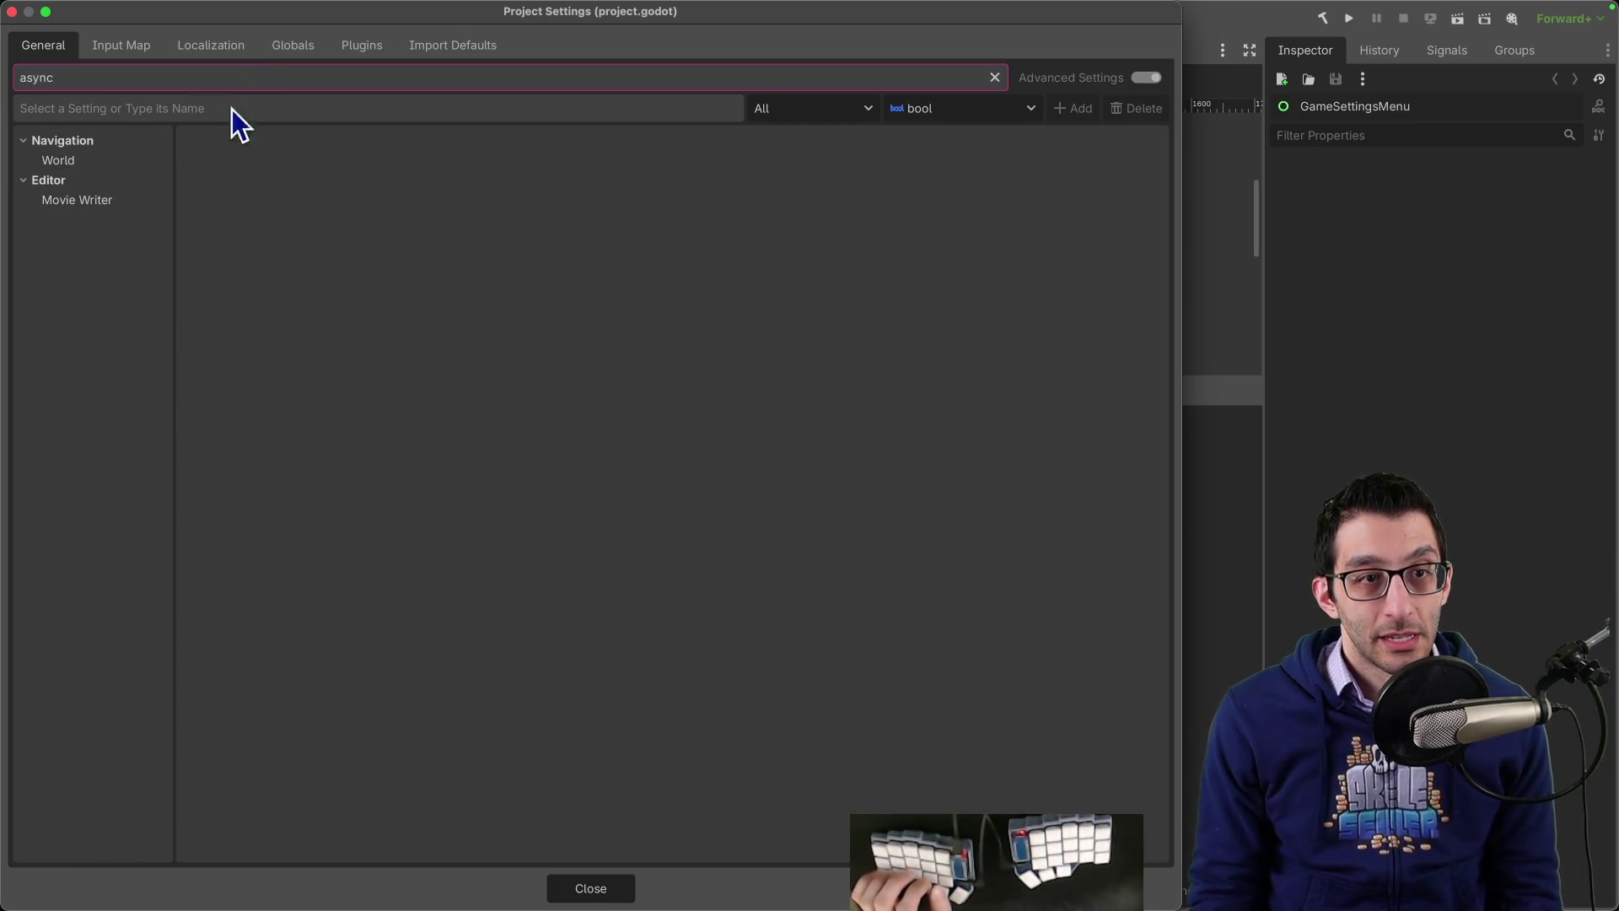
{"action": "left_click", "coordinate": [47, 154]}
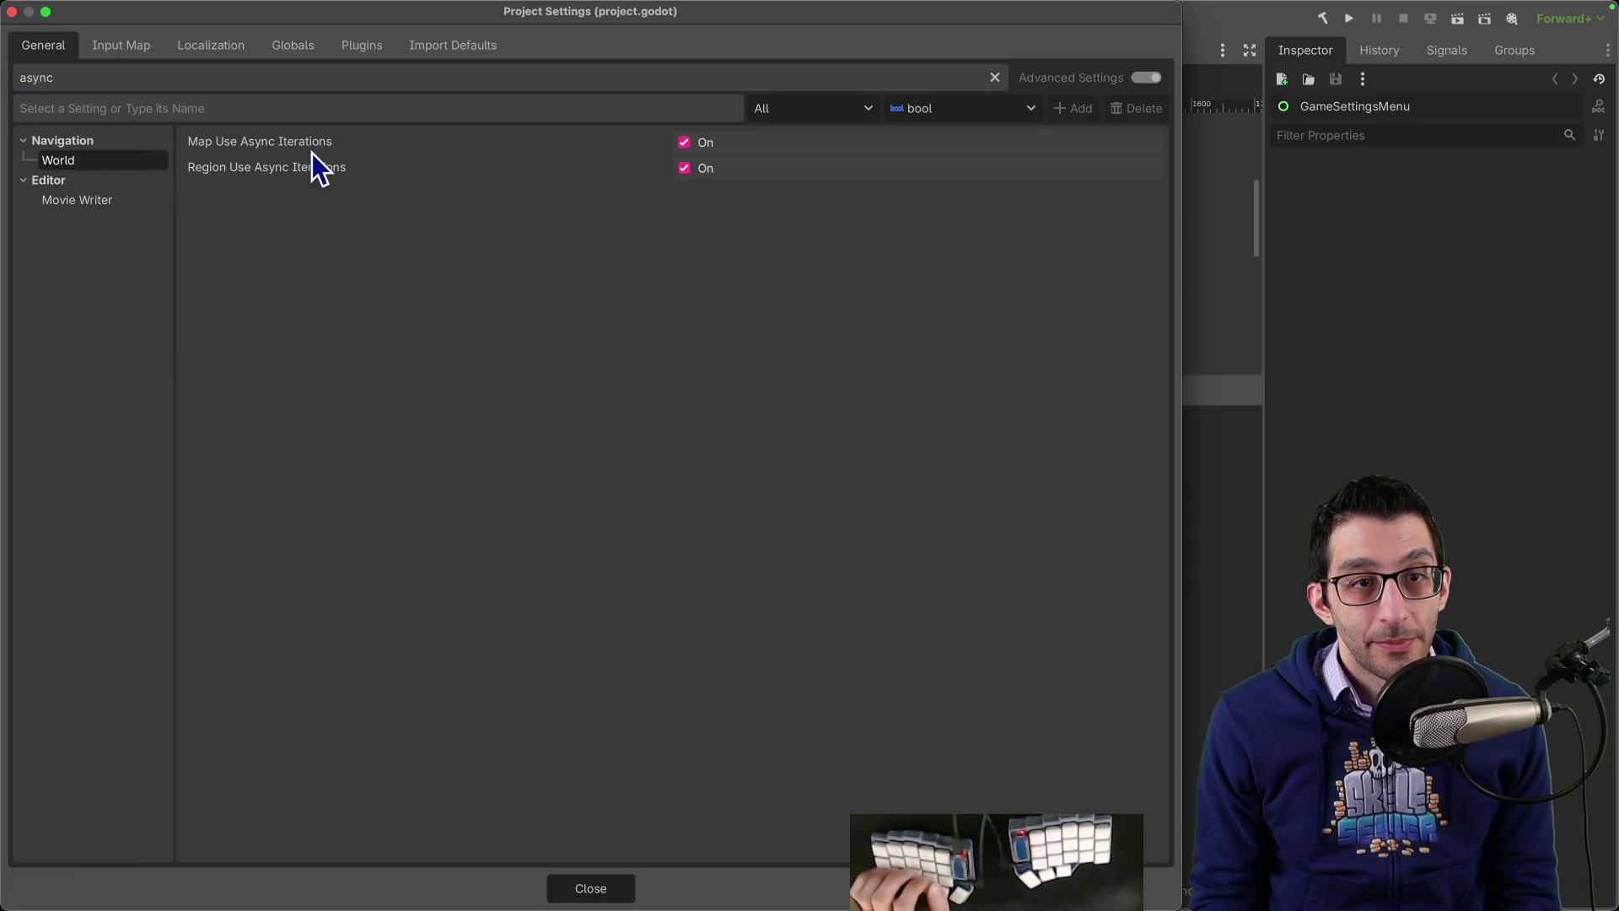
{"action": "key", "text": "super+Tab"}
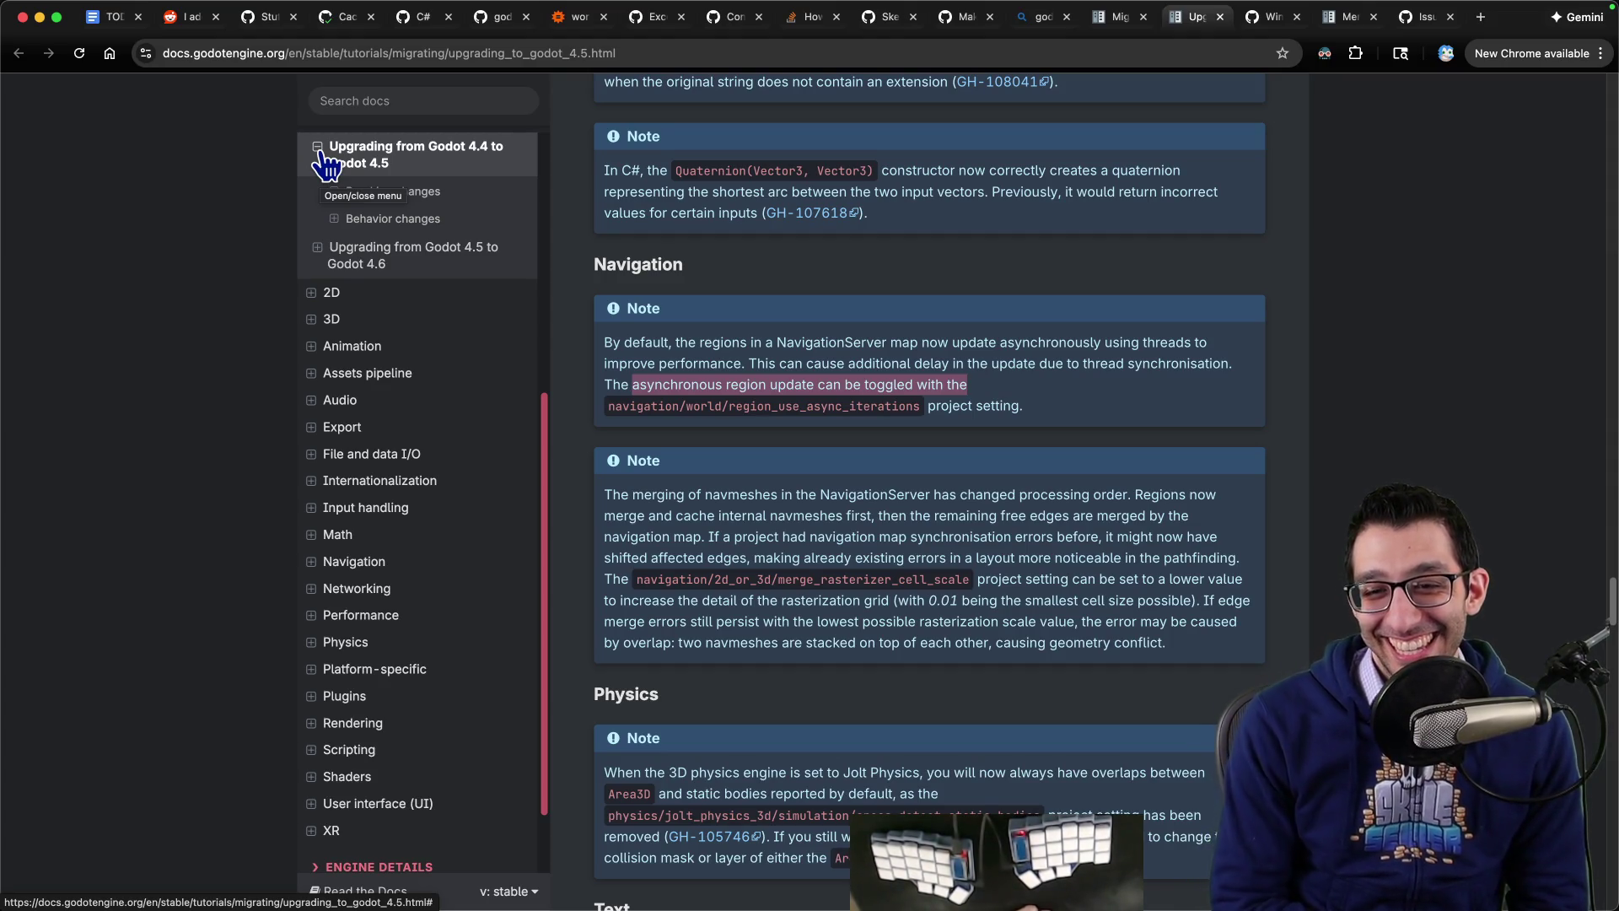
{"action": "scroll", "coordinate": [784, 261], "scroll_direction": "down", "scroll_amount": 3}
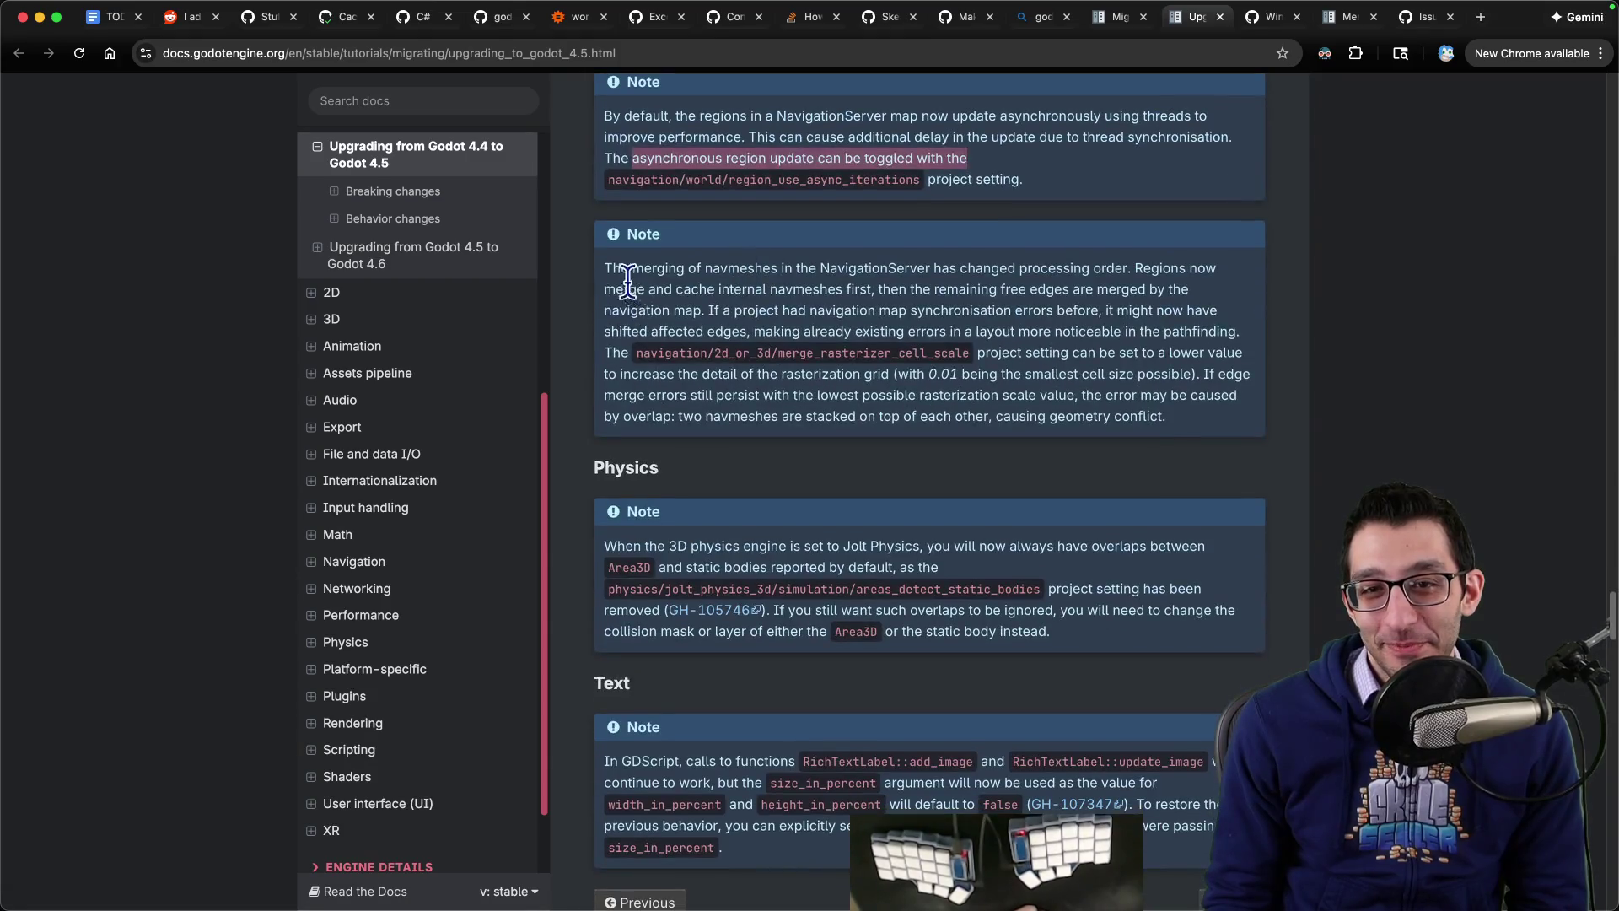
{"action": "left_click_drag", "start_coordinate": [605, 268], "coordinate": [739, 269]}
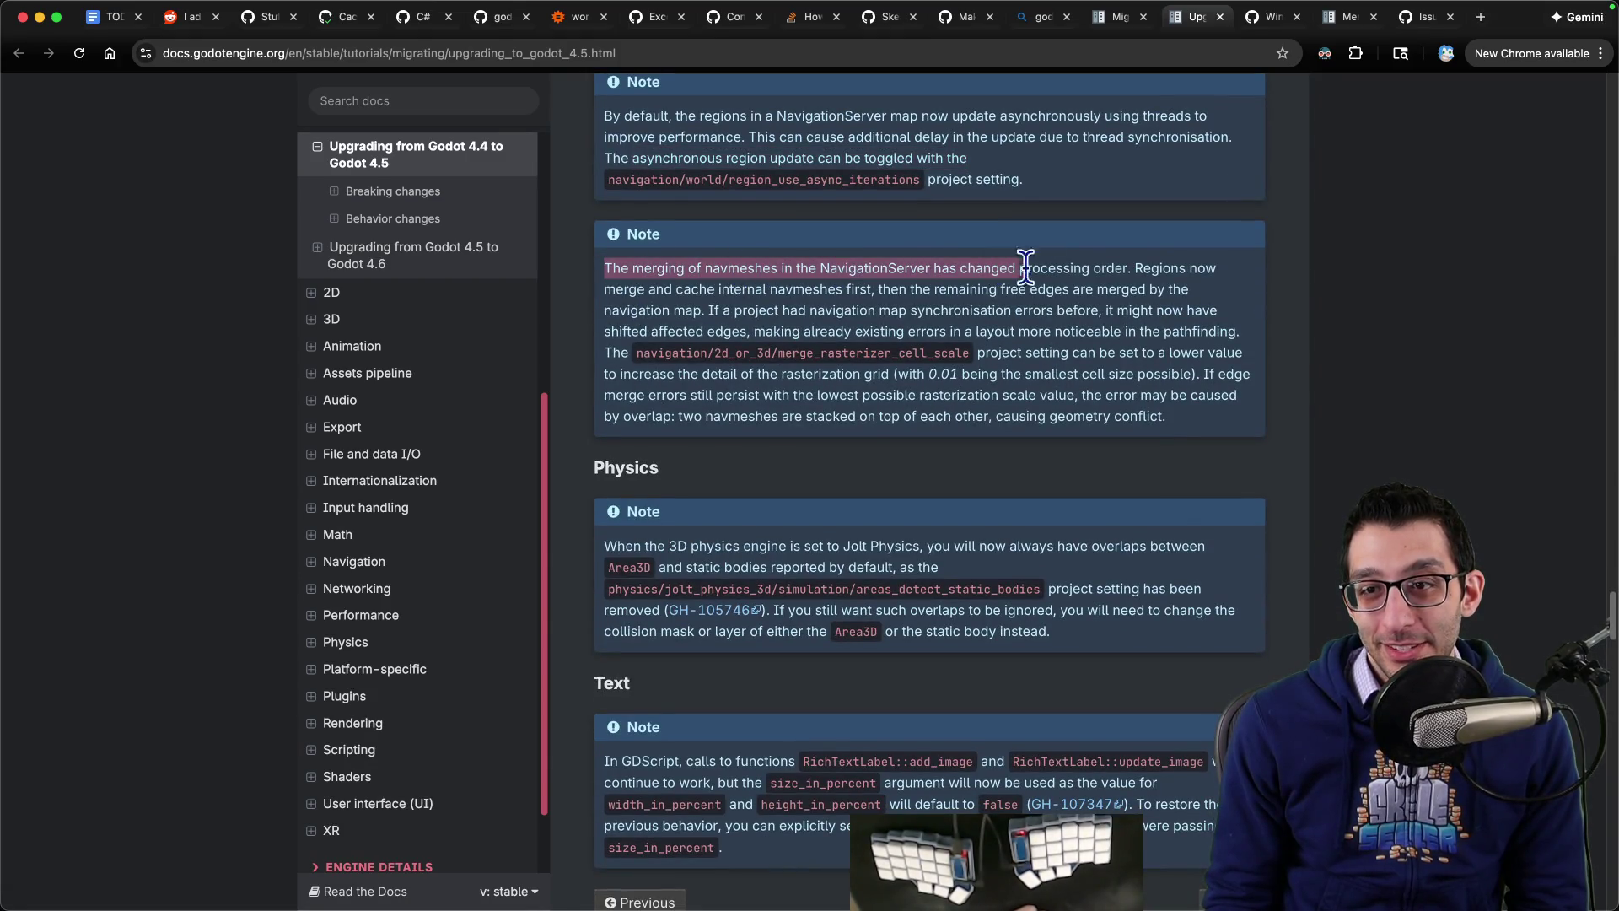
{"action": "left_click_drag", "start_coordinate": [1209, 267], "coordinate": [676, 291]}
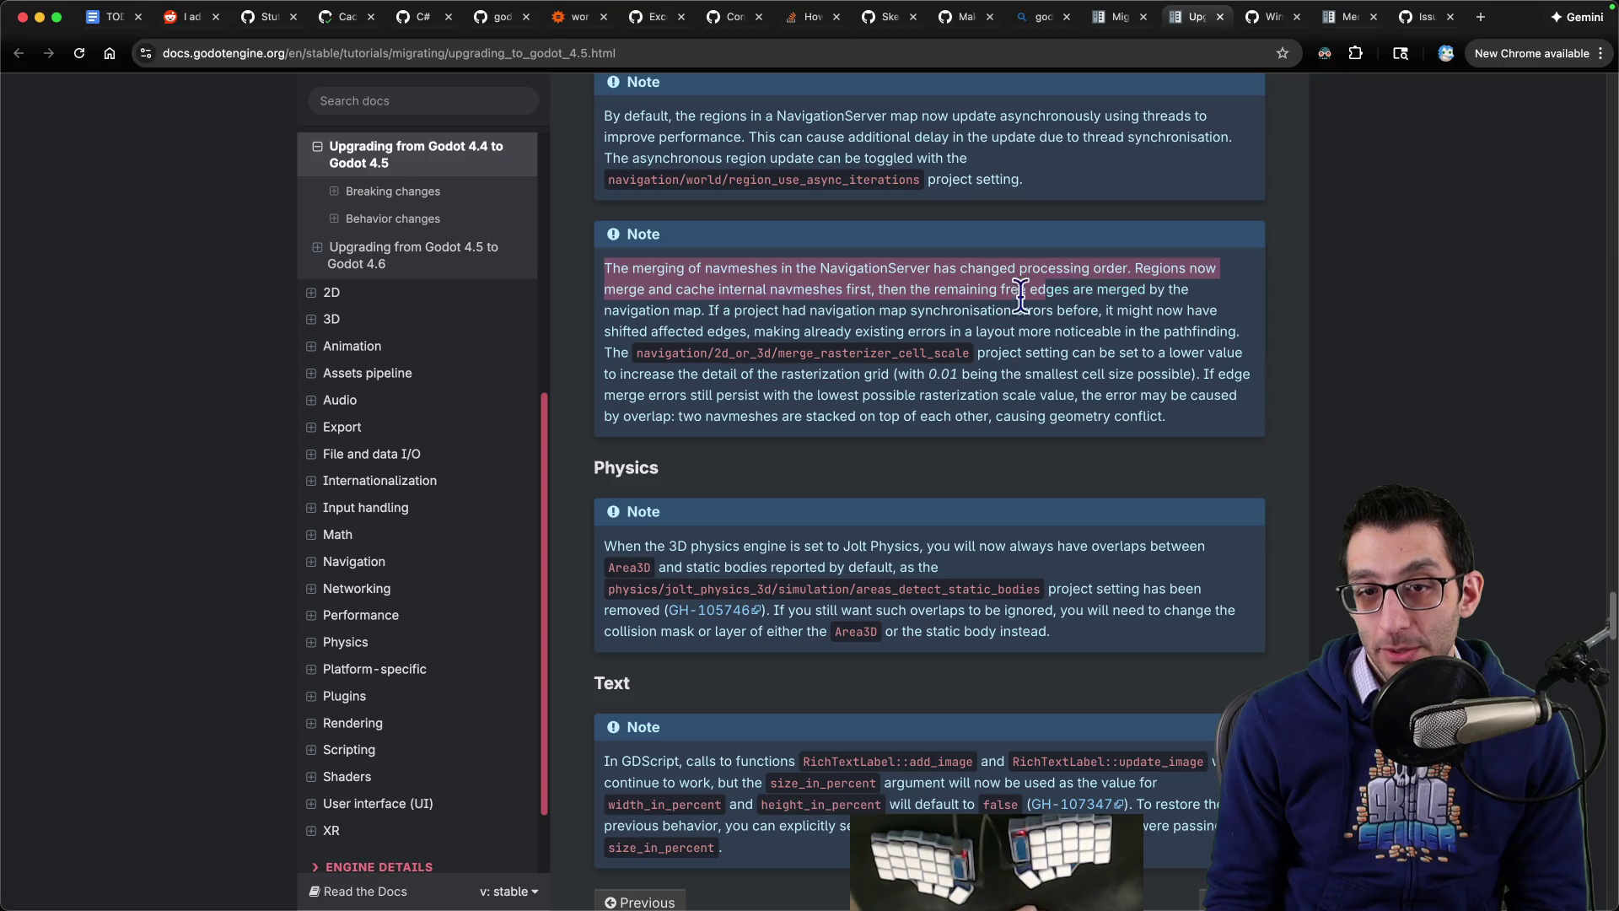
{"action": "mouse_move", "coordinate": [1021, 295]}
{"action": "left_mouse_down"}
{"action": "mouse_move", "coordinate": [677, 307]}
{"action": "mouse_move", "coordinate": [832, 312]}
{"action": "left_mouse_up"}
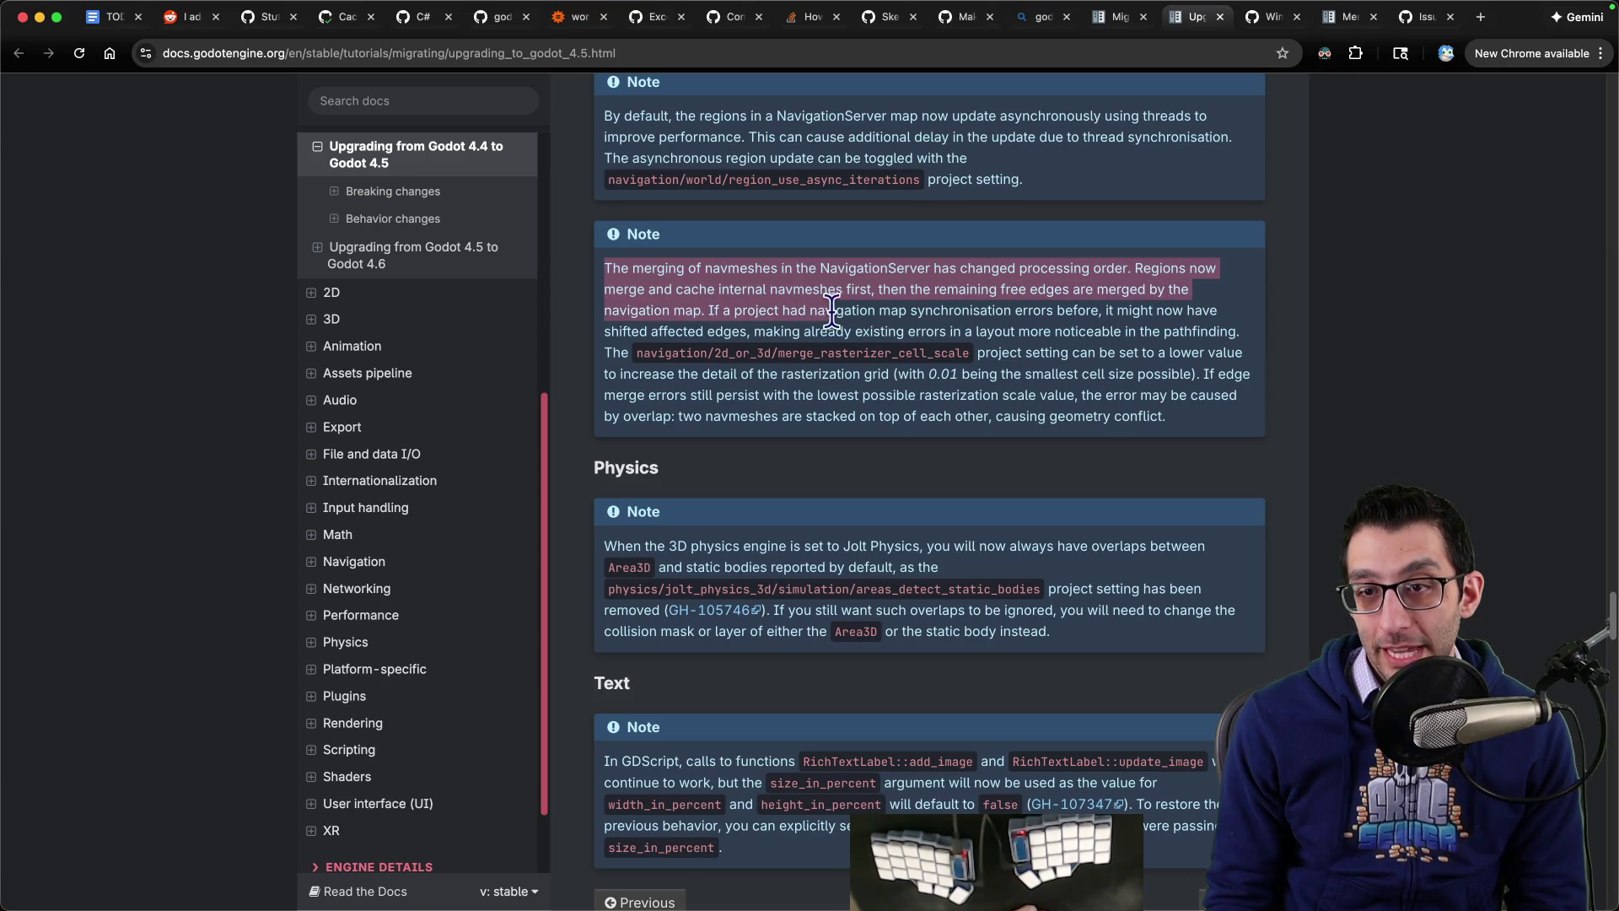
{"action": "mouse_move", "coordinate": [1098, 310]}
{"action": "left_mouse_down"}
{"action": "mouse_move", "coordinate": [999, 333]}
{"action": "mouse_move", "coordinate": [736, 334]}
{"action": "left_mouse_up"}
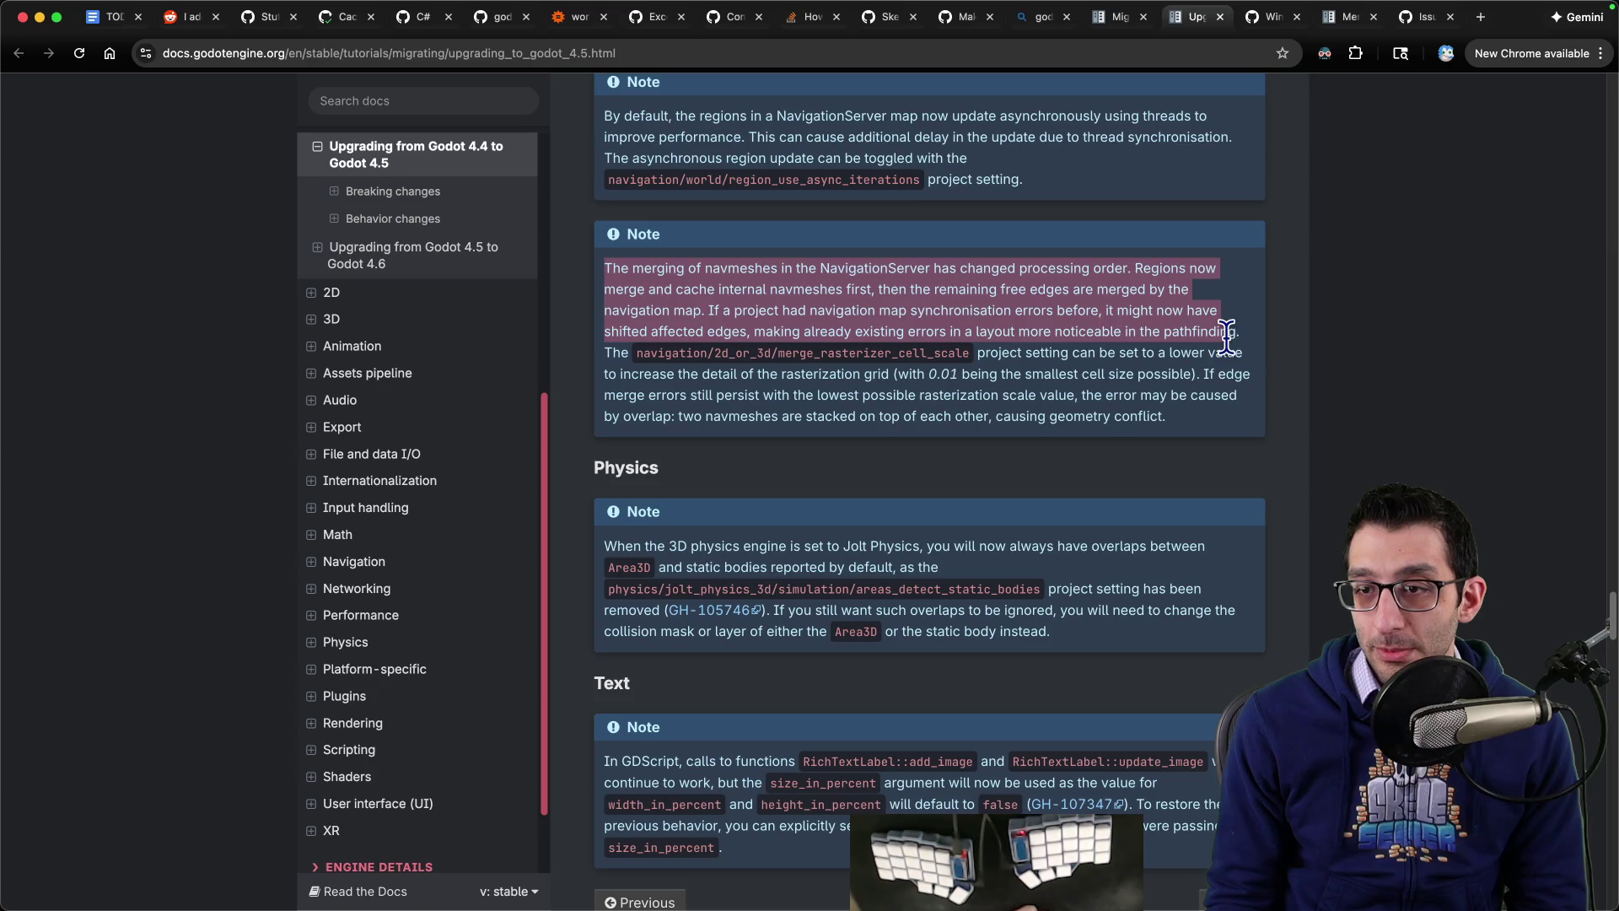
{"action": "left_click_drag", "start_coordinate": [1227, 337], "coordinate": [816, 344]}
{"action": "left_click", "coordinate": [803, 350]}
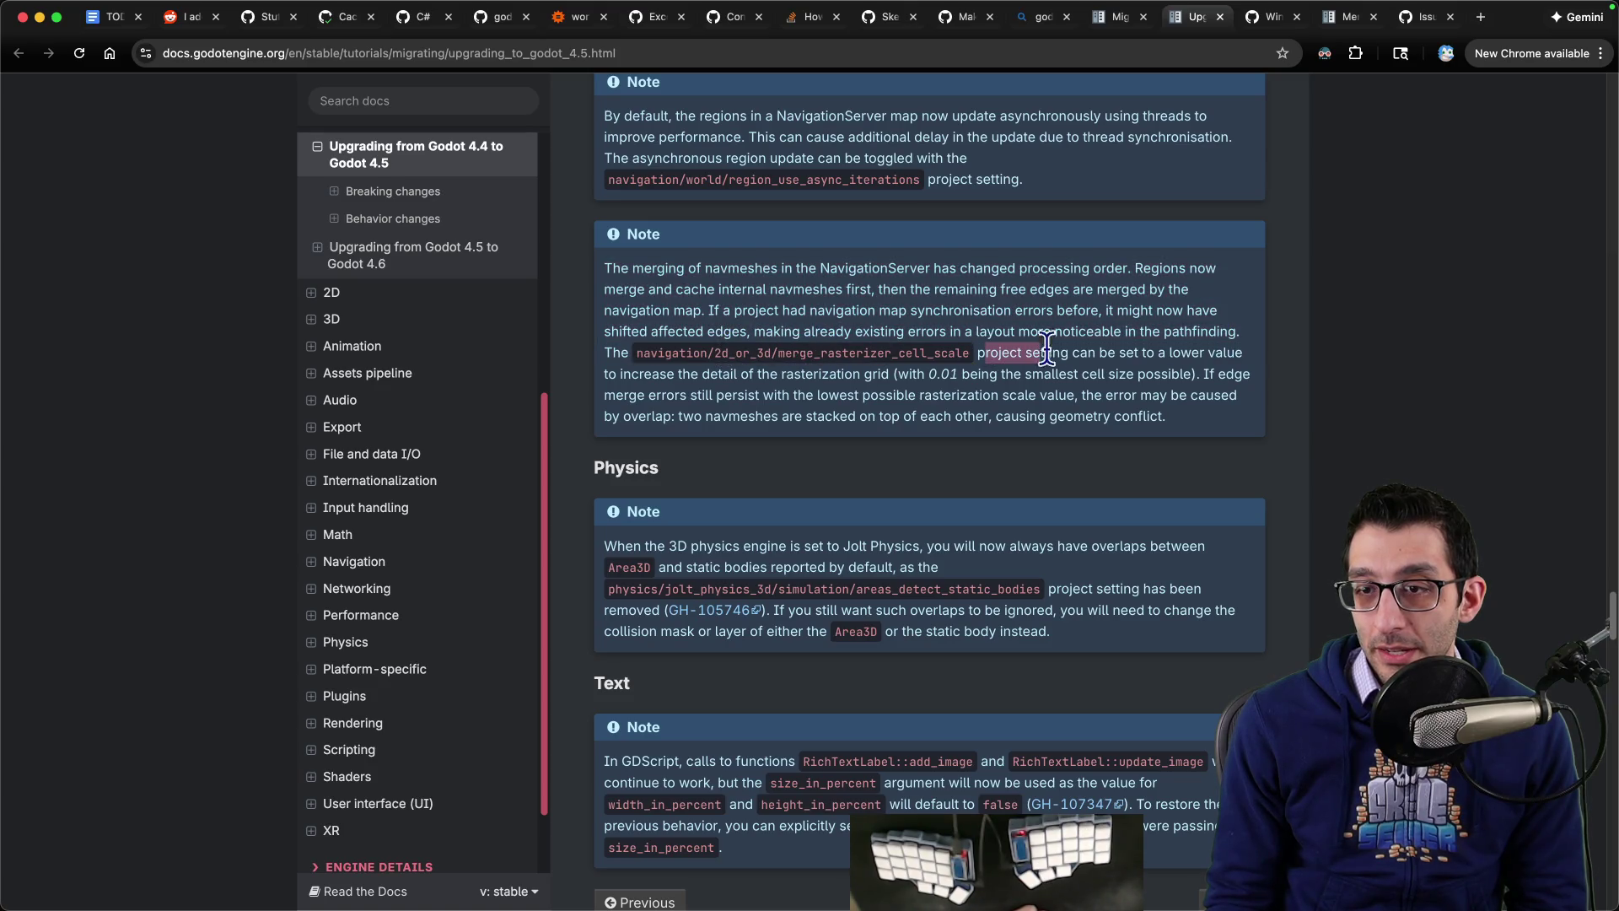
{"action": "mouse_move", "coordinate": [1248, 359]}
{"action": "left_mouse_down"}
{"action": "mouse_move", "coordinate": [740, 372]}
{"action": "mouse_move", "coordinate": [968, 374]}
{"action": "left_mouse_up"}
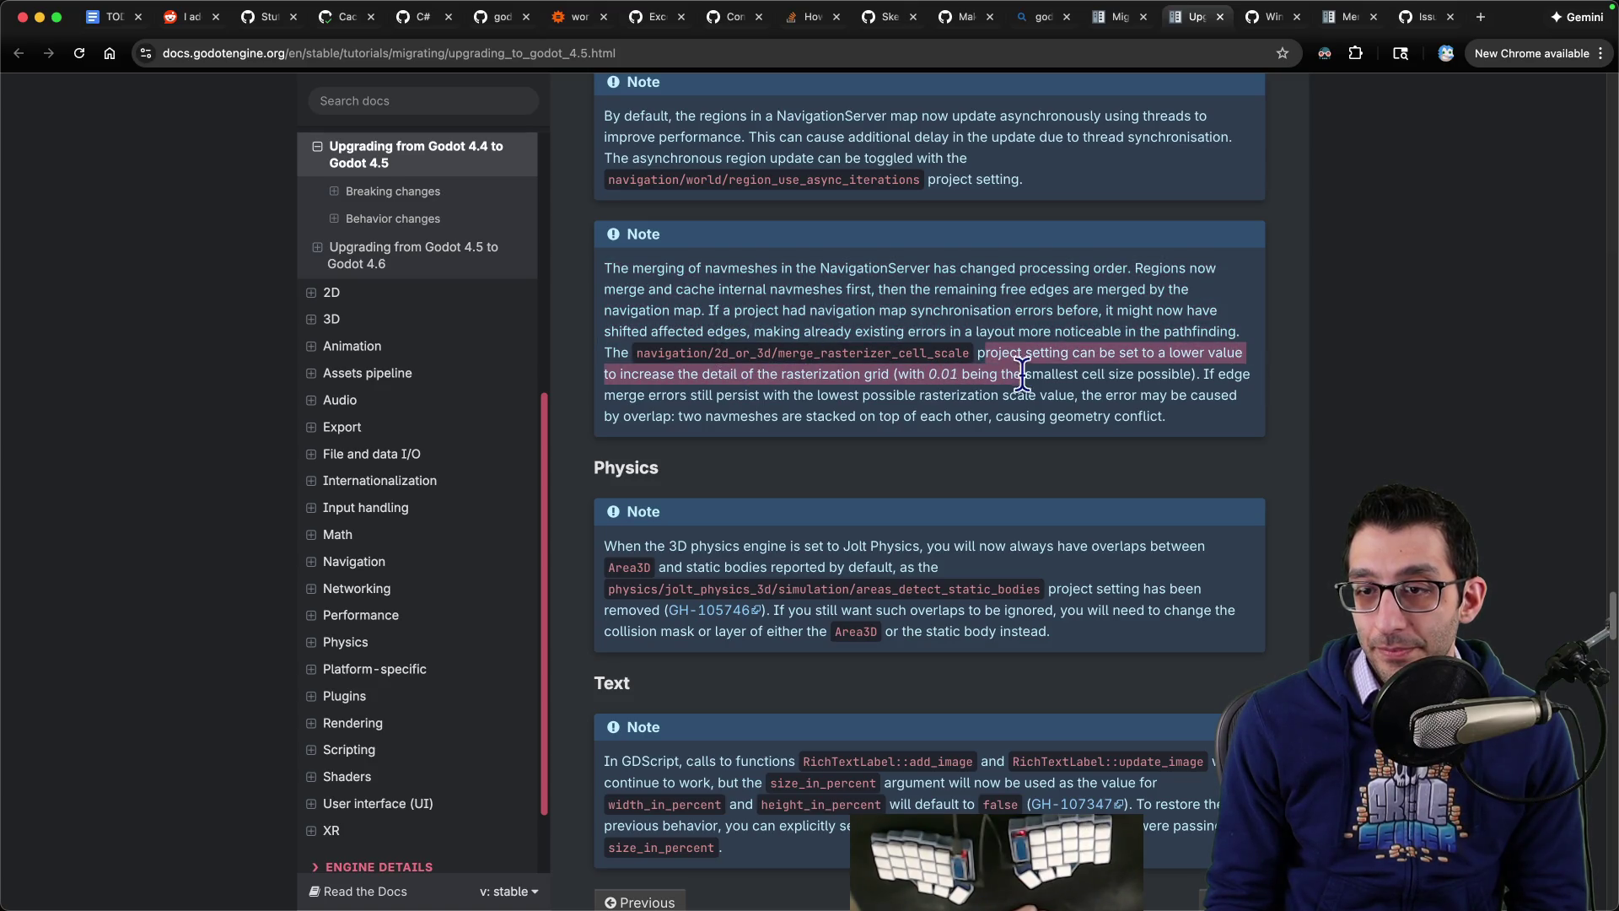
{"action": "mouse_move", "coordinate": [1237, 377]}
{"action": "left_mouse_down"}
{"action": "mouse_move", "coordinate": [867, 397]}
{"action": "mouse_move", "coordinate": [878, 422]}
{"action": "mouse_move", "coordinate": [1088, 397]}
{"action": "mouse_move", "coordinate": [1240, 396]}
{"action": "mouse_move", "coordinate": [1255, 413]}
{"action": "left_mouse_up"}
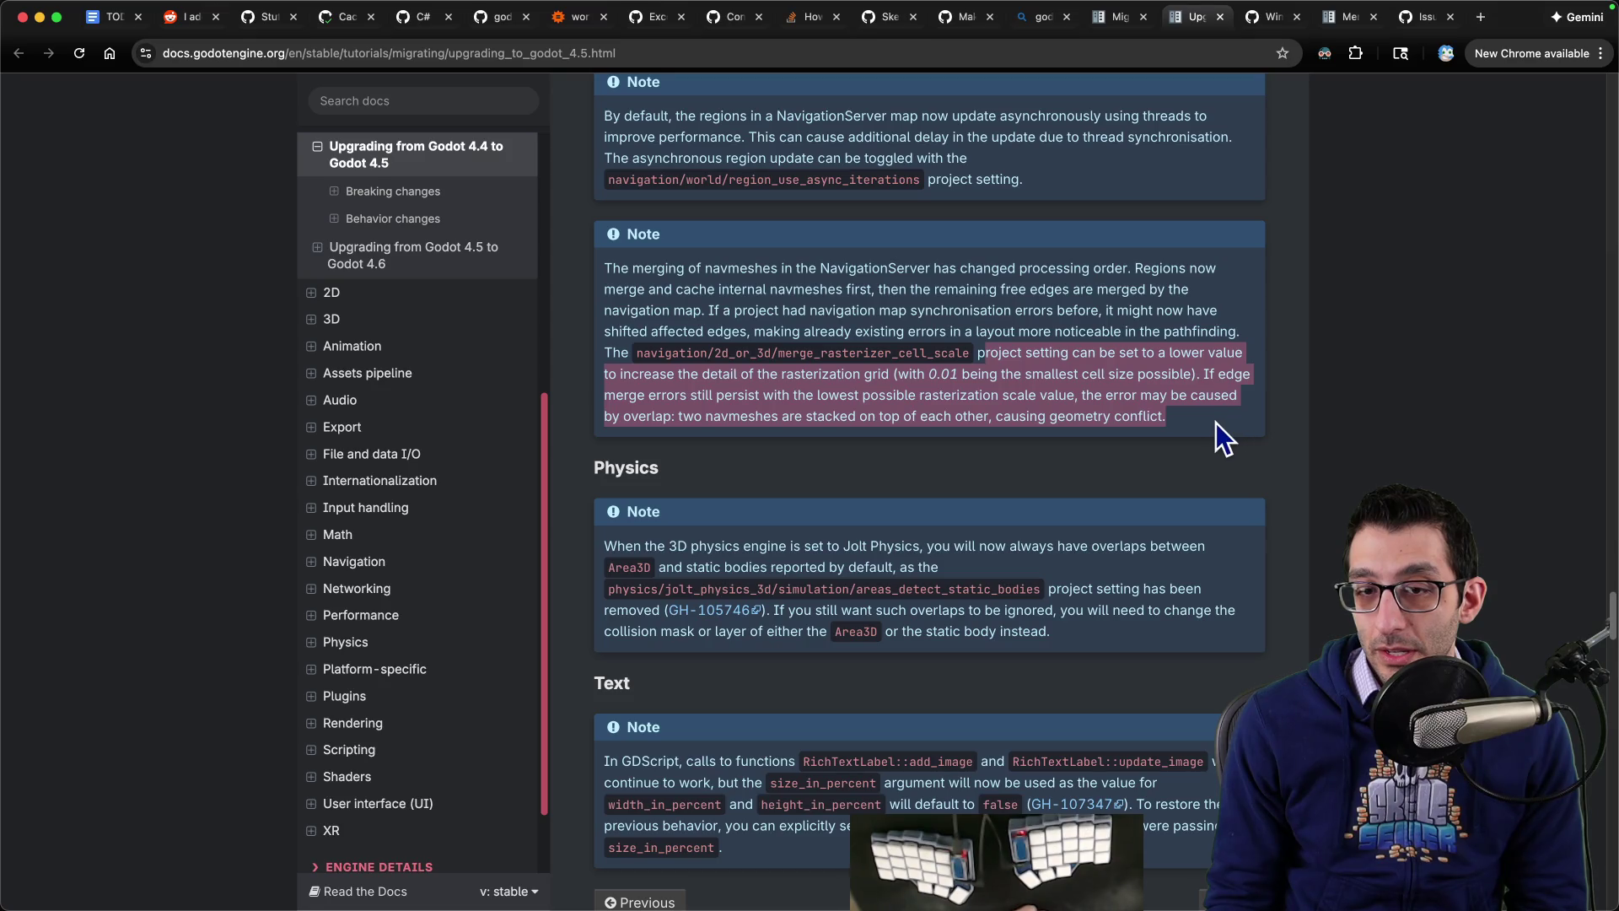
{"action": "left_click", "coordinate": [1216, 423]}
{"action": "mouse_move", "coordinate": [1166, 894]}
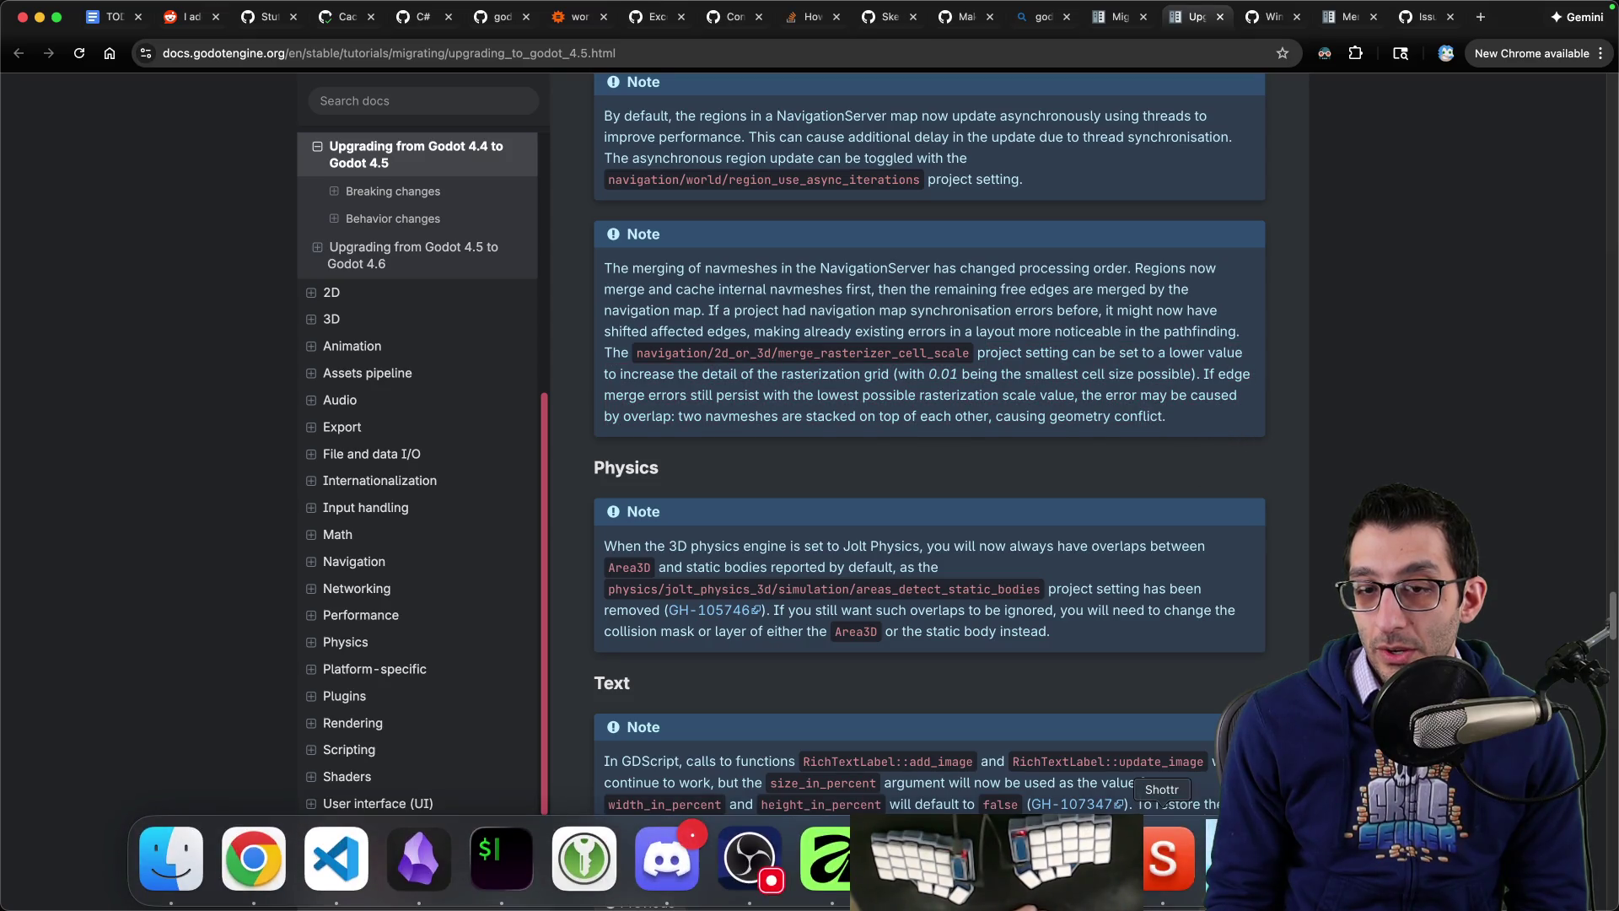
Step: Bring up Skeleseller, start Story Mode and continue the saved game in town
{"action": "left_click", "coordinate": [1236, 860]}
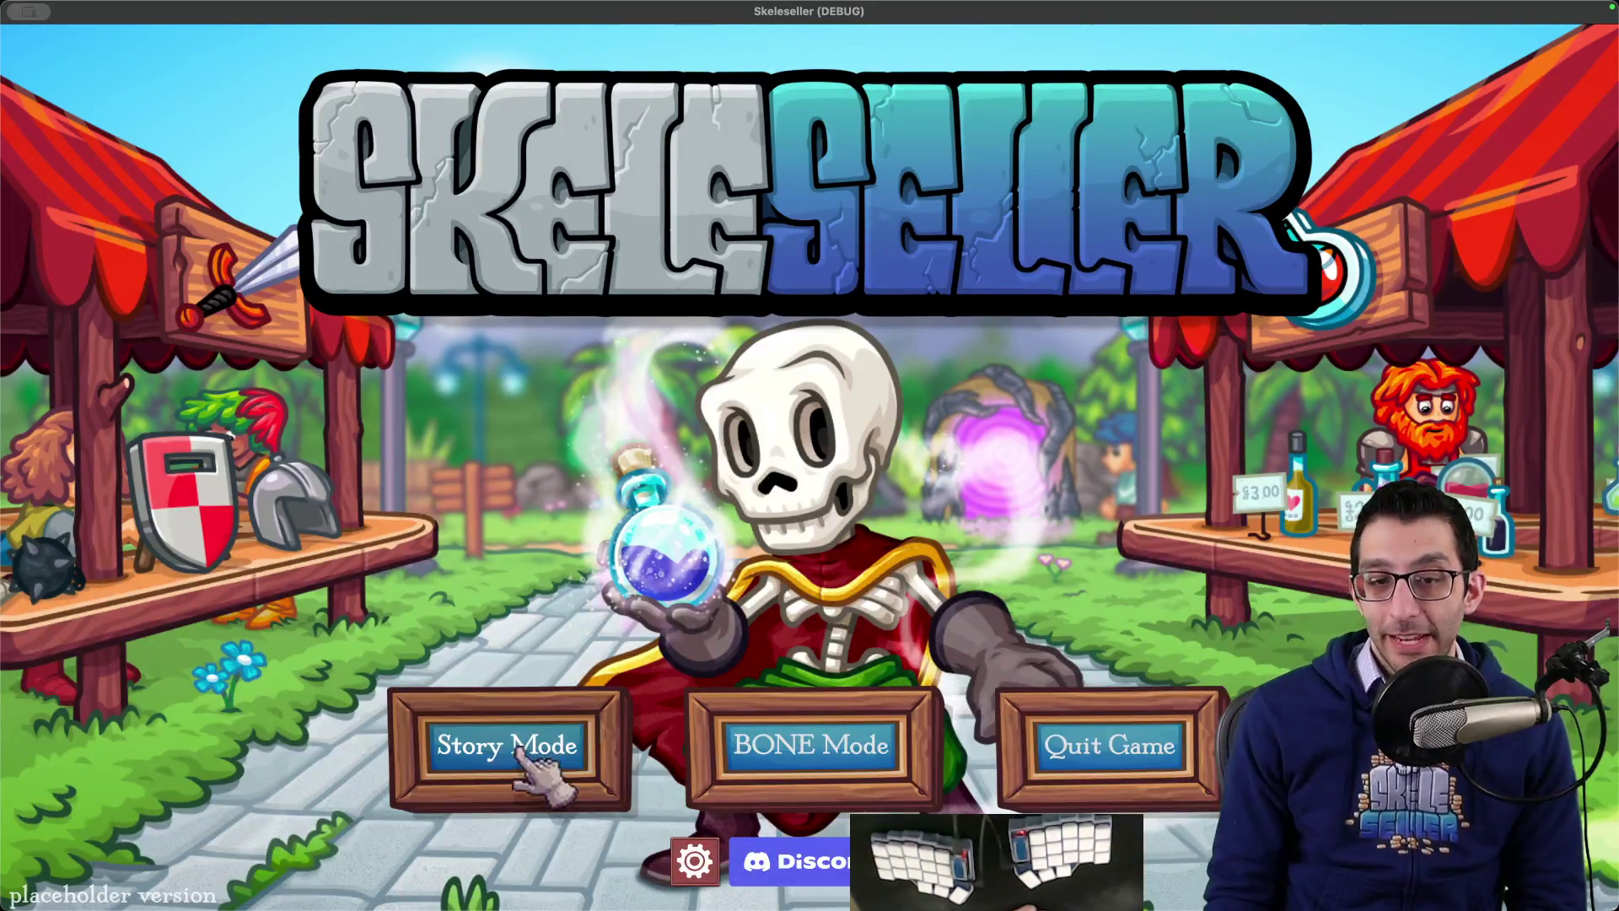
{"action": "left_click", "coordinate": [549, 757]}
{"action": "left_click", "coordinate": [836, 515]}
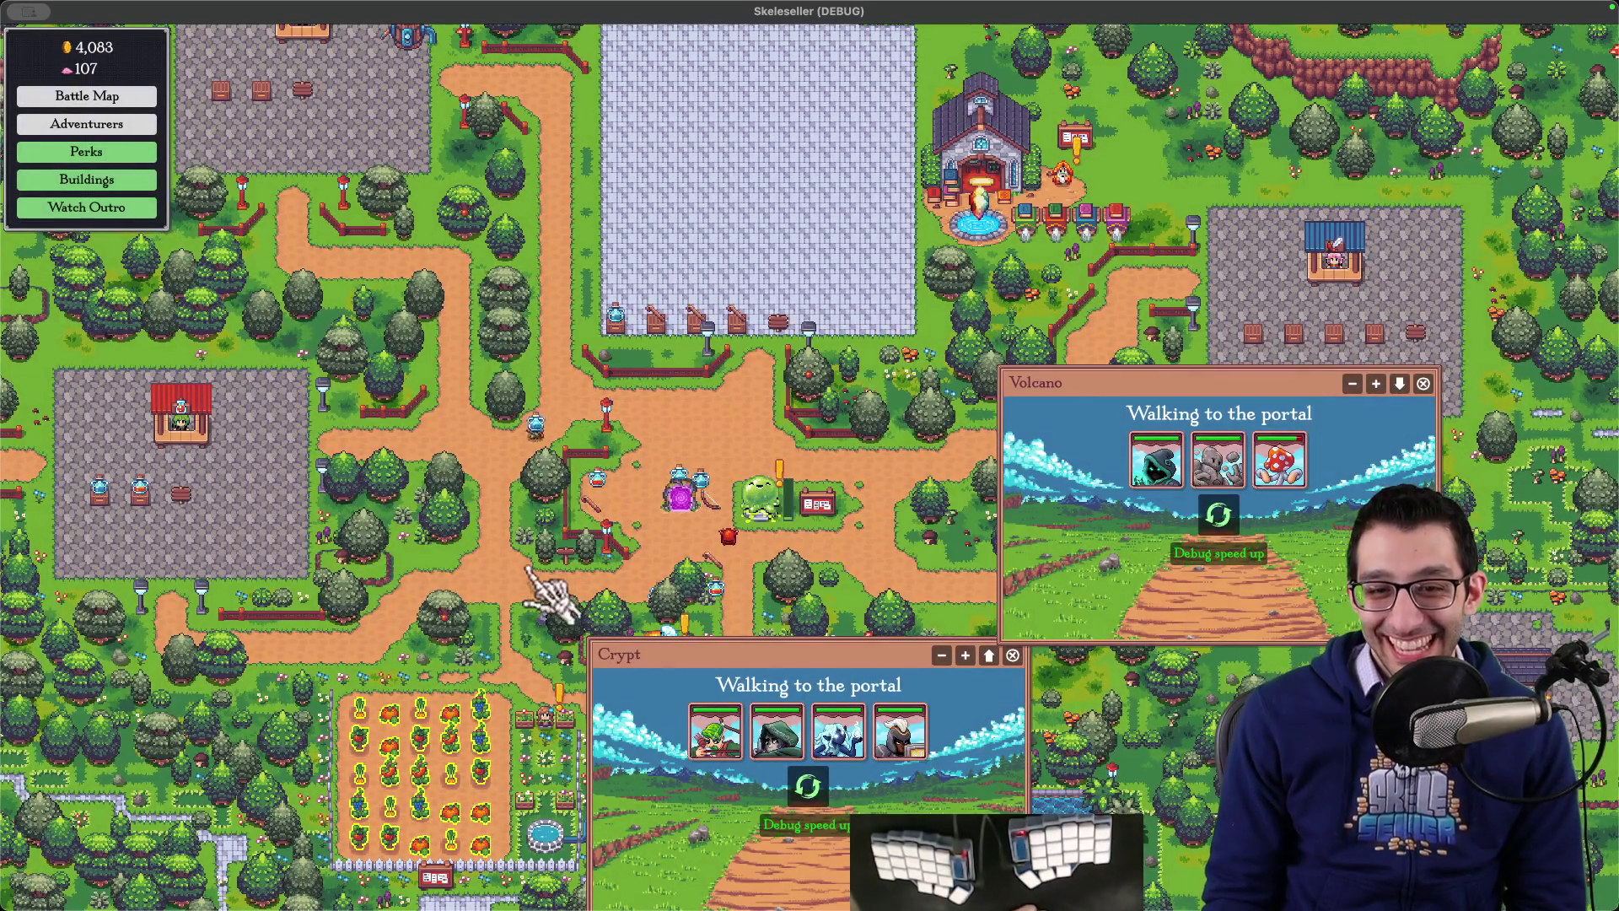
{"action": "left_click_drag", "start_coordinate": [548, 599], "coordinate": [588, 479]}
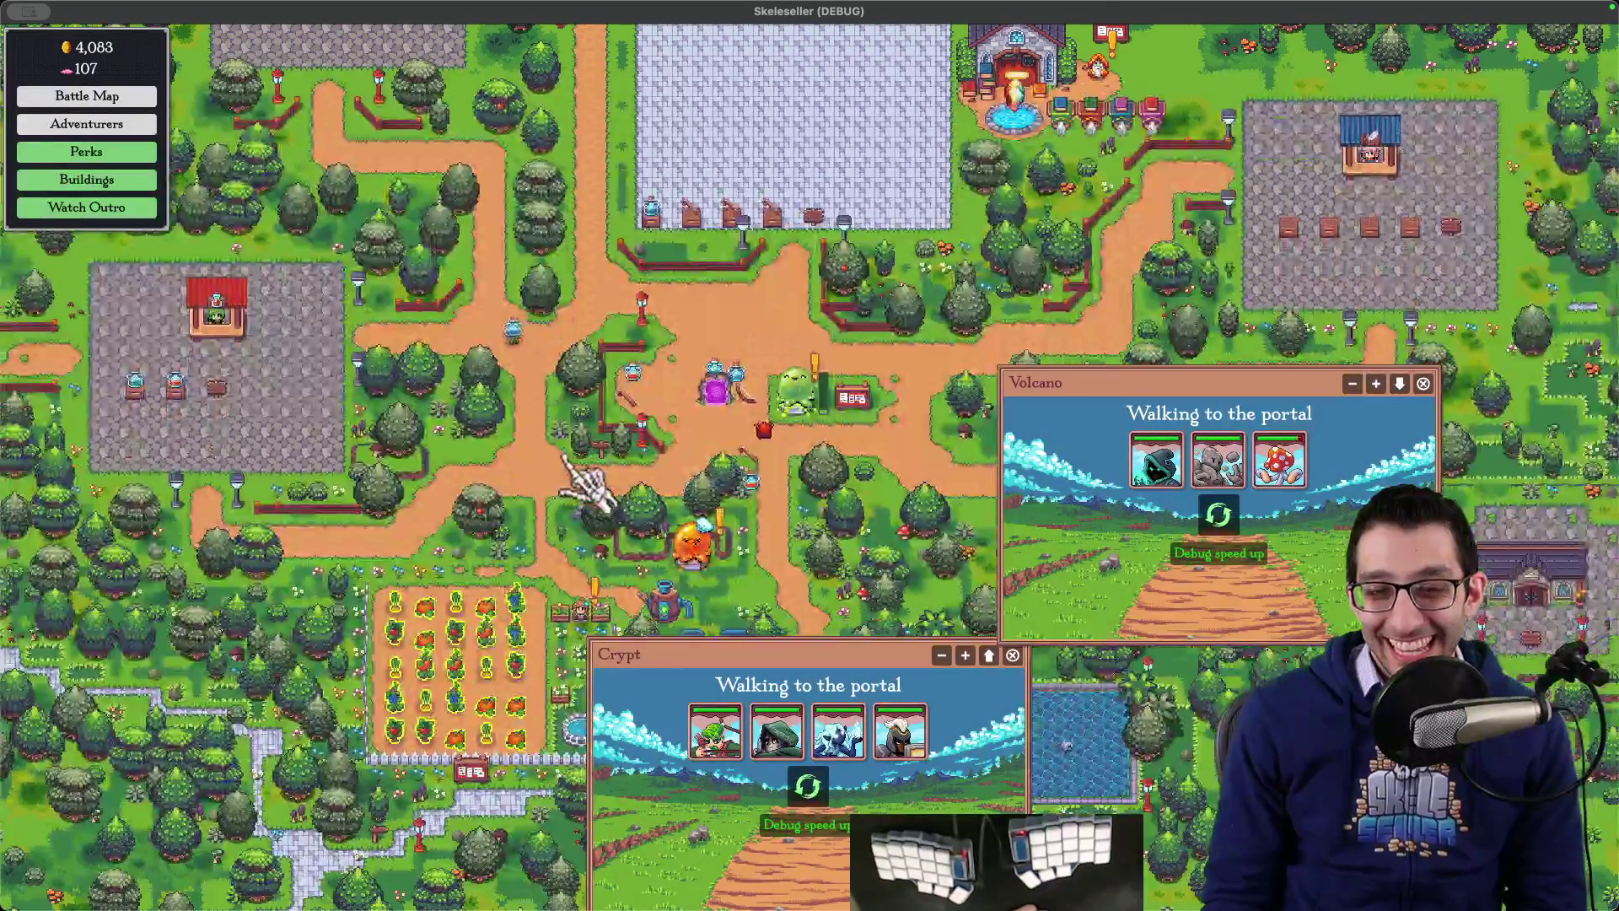
Step: Start the Antidote outro, skip it and confirm, then view VS Code's debug console
{"action": "left_click", "coordinate": [155, 213]}
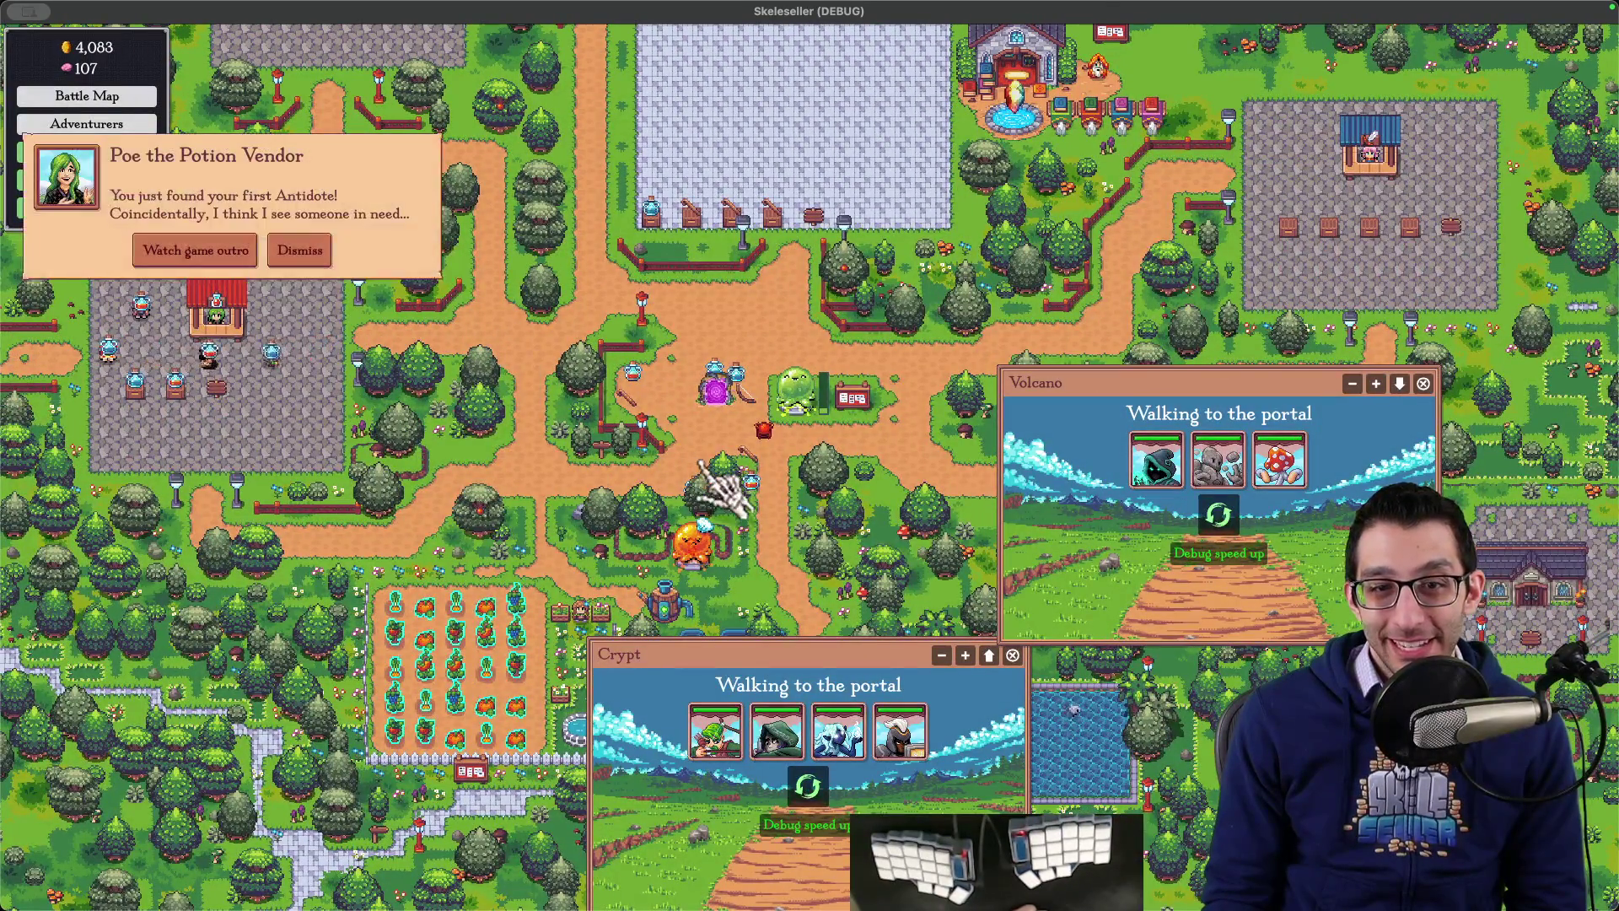
{"action": "left_click", "coordinate": [215, 260]}
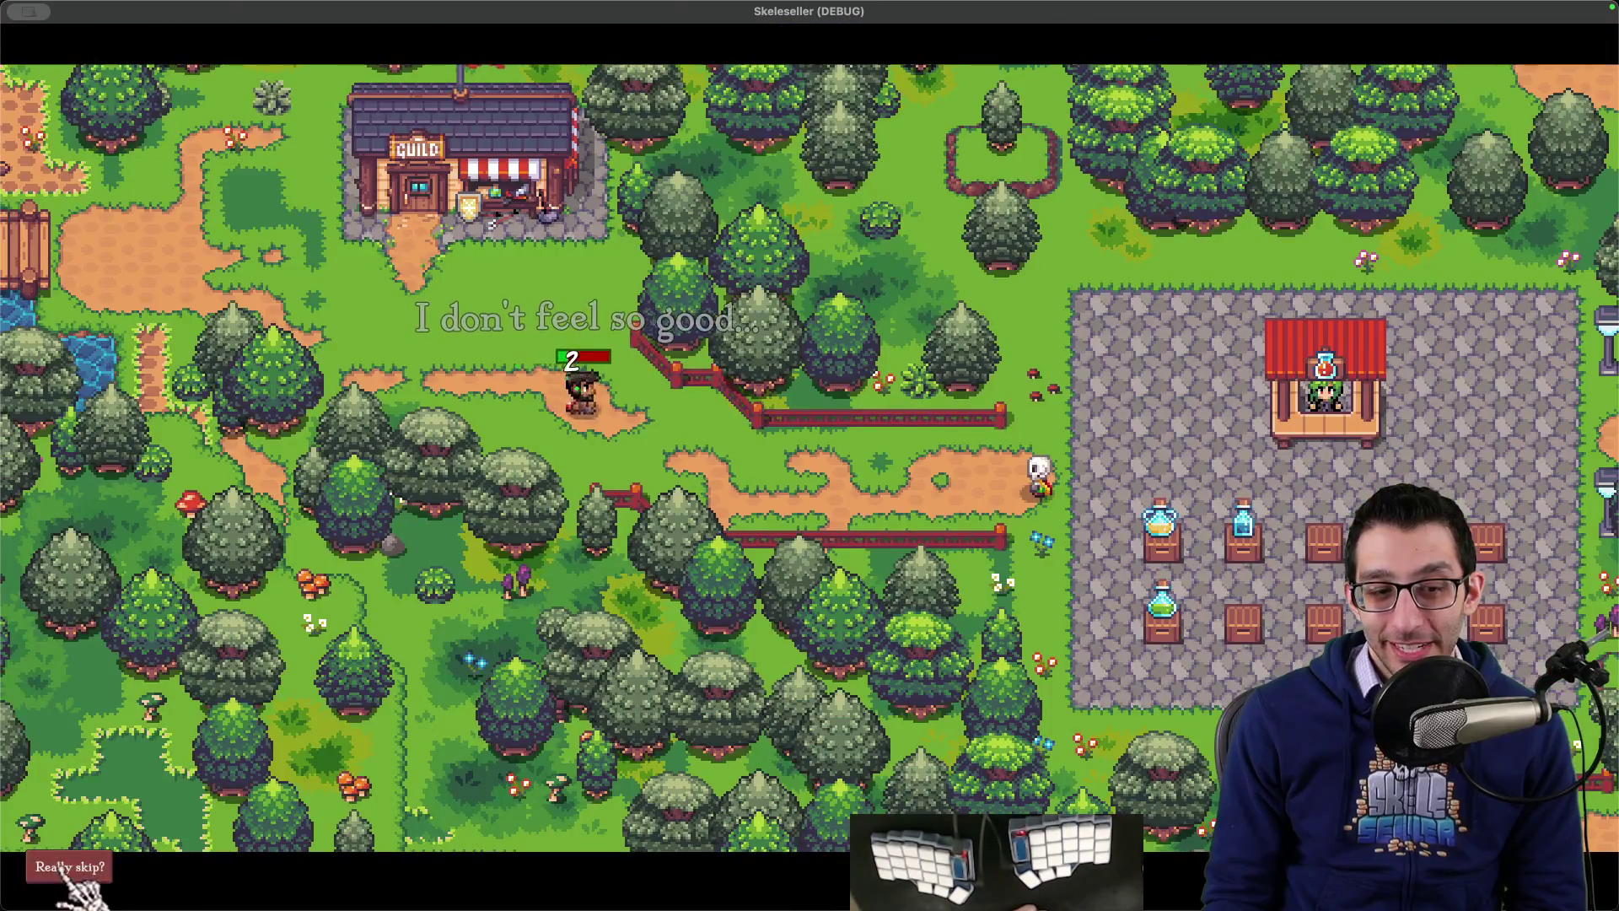
{"action": "left_click", "coordinate": [47, 867]}
{"action": "key", "text": "super+Tab"}
{"action": "key", "text": "super+shift+y"}
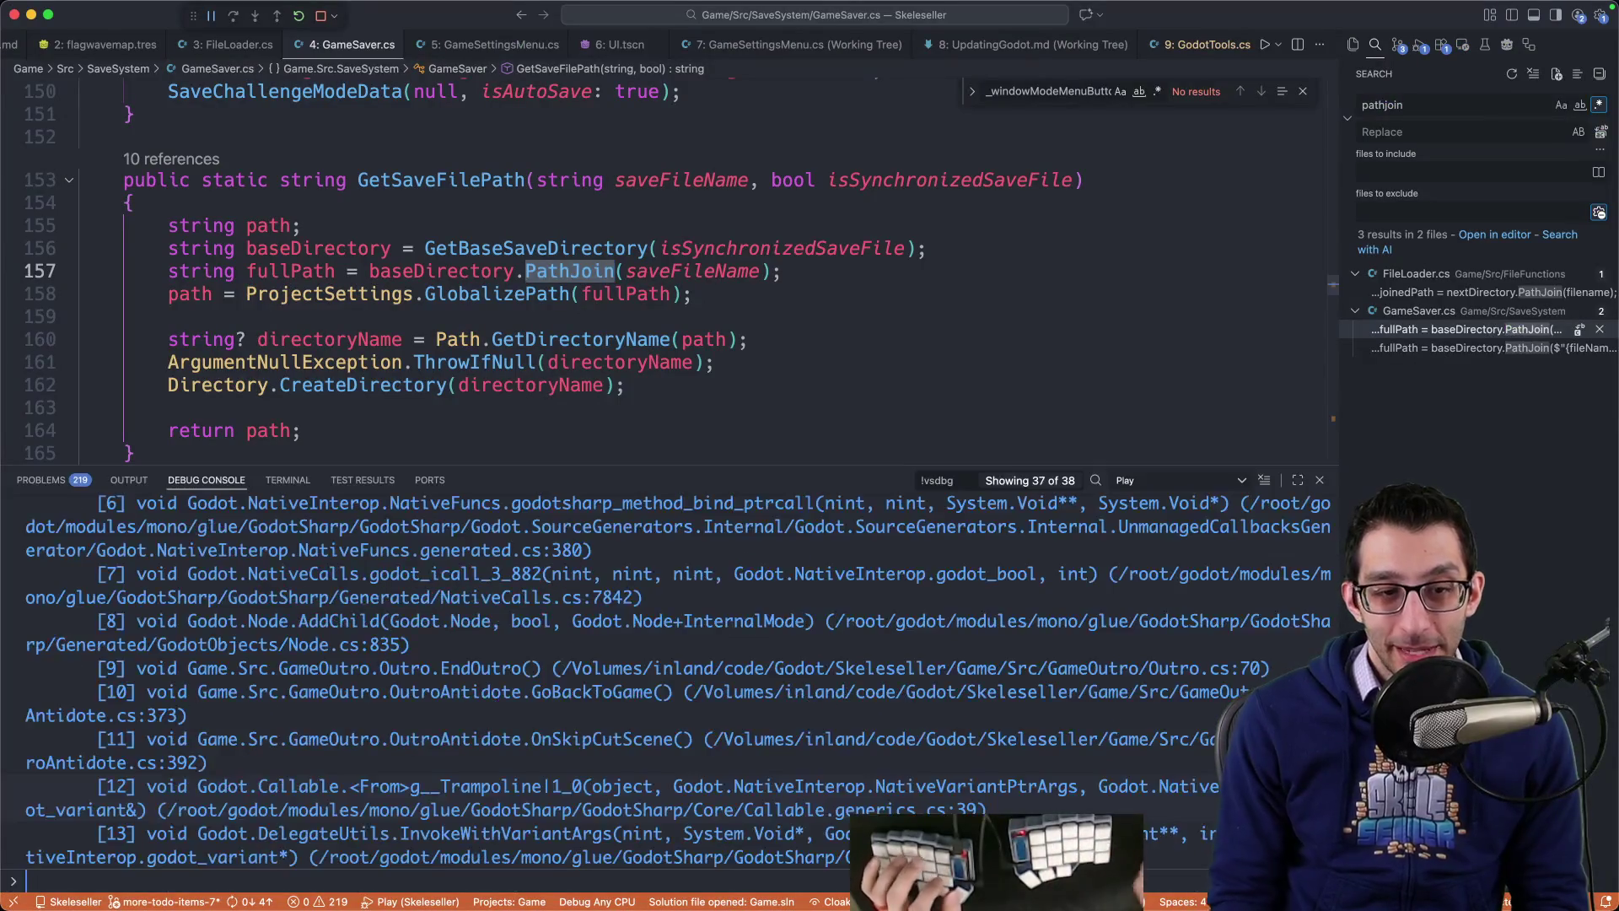
Step: Scroll through the debug console output around the OnSkipCutScene stack trace
{"action": "scroll", "coordinate": [234, 757], "scroll_direction": "up", "scroll_amount": 5}
{"action": "scroll", "coordinate": [234, 757], "scroll_direction": "down", "scroll_amount": 2}
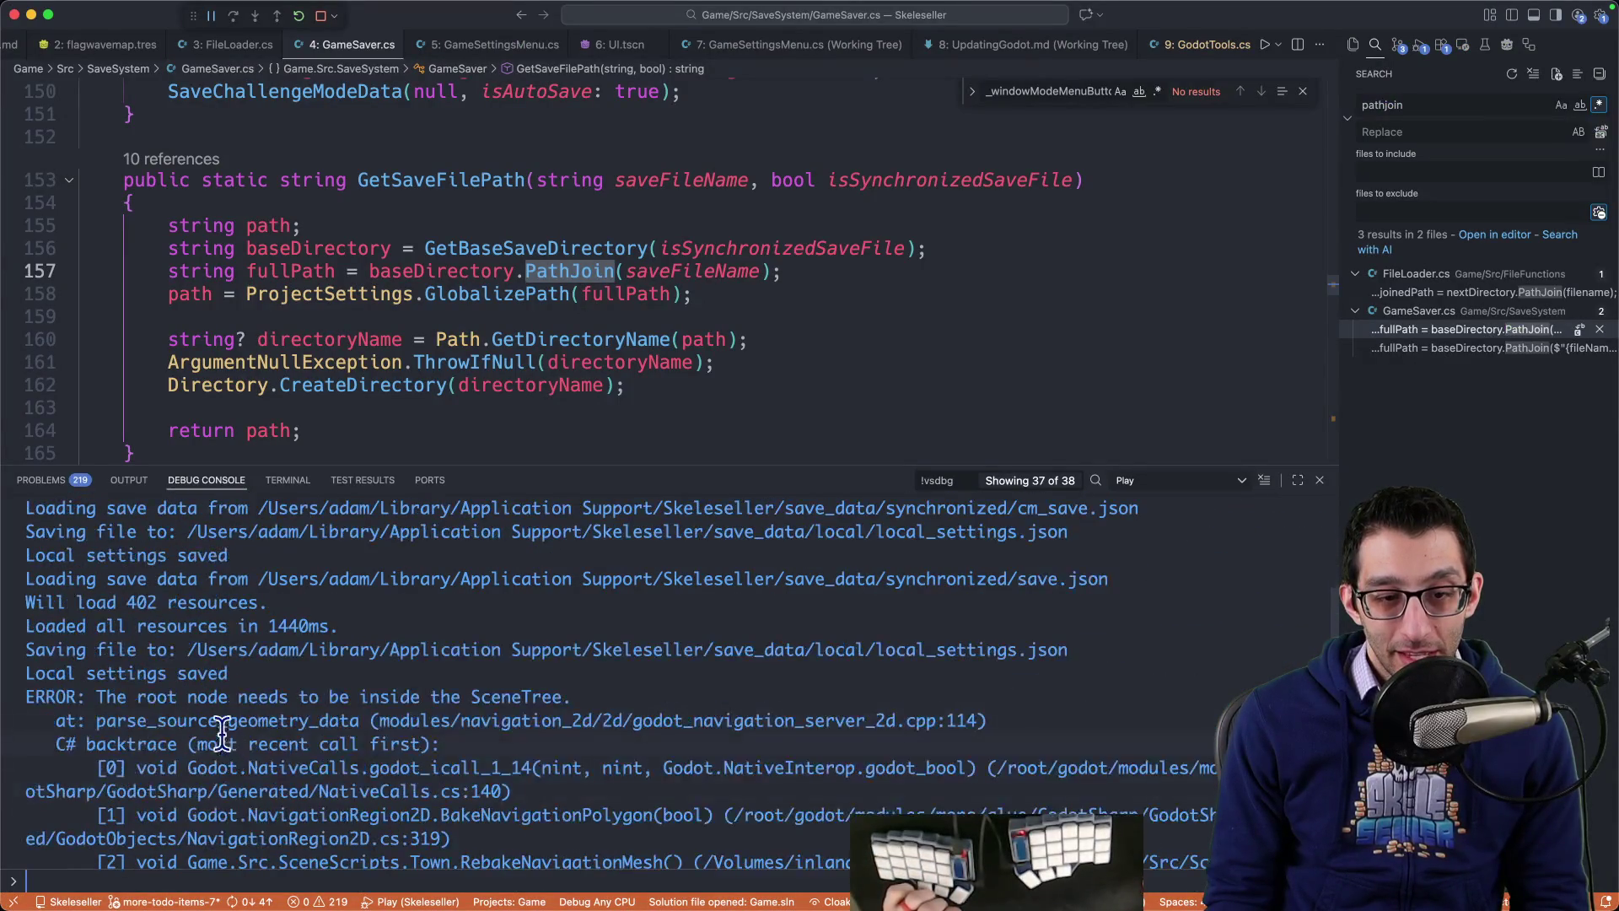
{"action": "left_click_drag", "start_coordinate": [137, 696], "coordinate": [464, 697]}
{"action": "scroll", "coordinate": [354, 699], "scroll_direction": "down", "scroll_amount": 5}
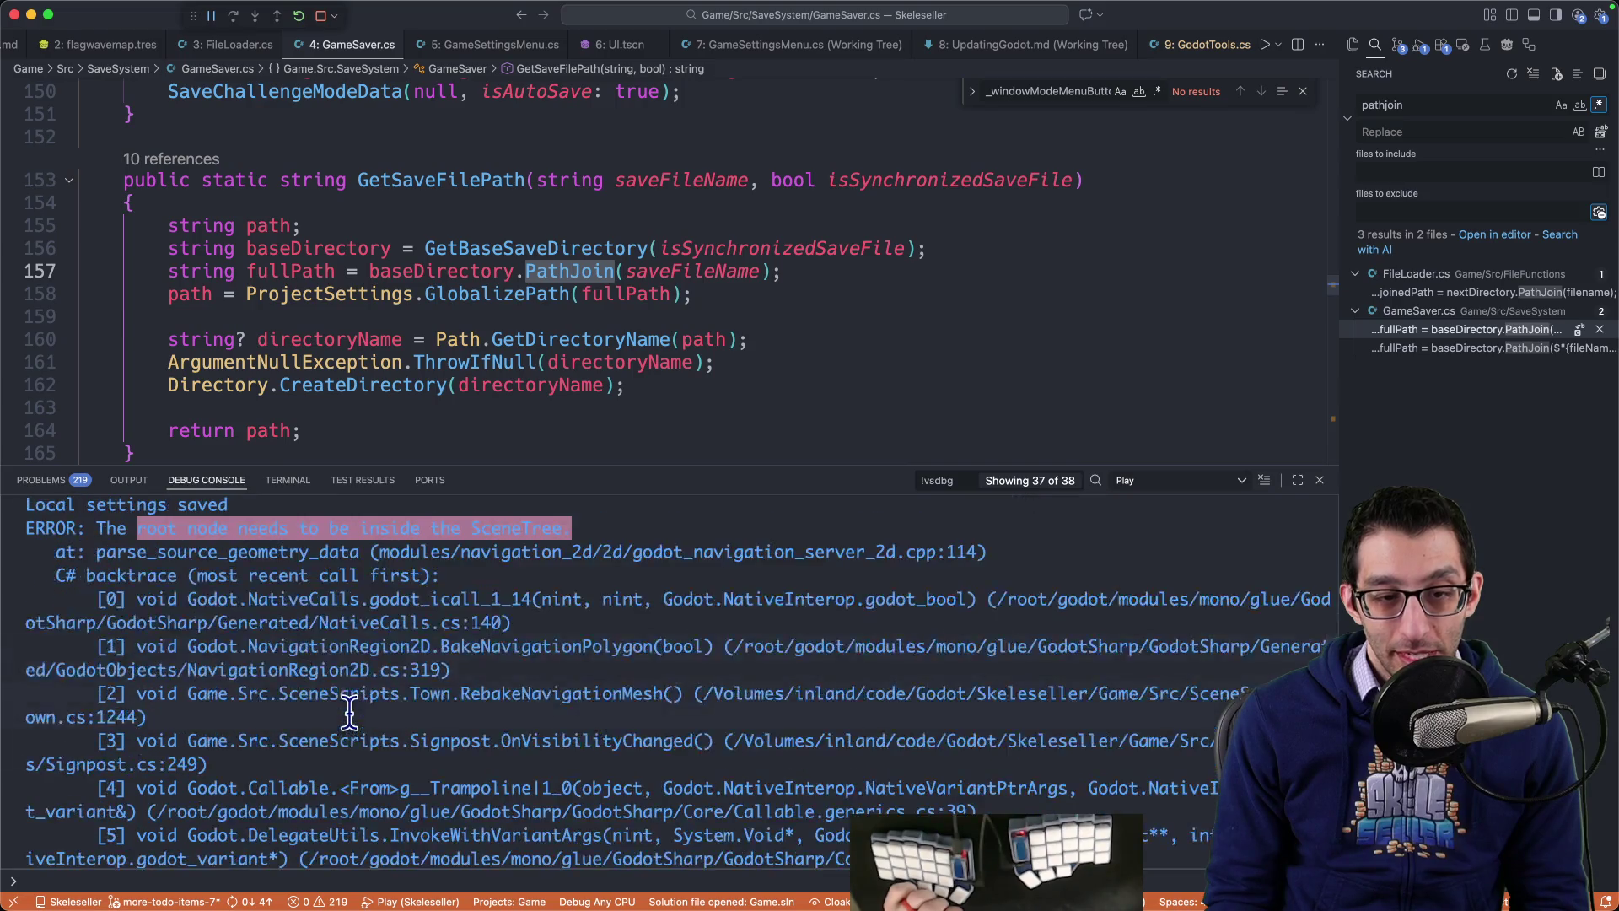
{"action": "scroll", "coordinate": [304, 700], "scroll_direction": "up", "scroll_amount": 3}
{"action": "scroll", "coordinate": [296, 697], "scroll_direction": "up", "scroll_amount": 2}
{"action": "left_click", "coordinate": [304, 738]}
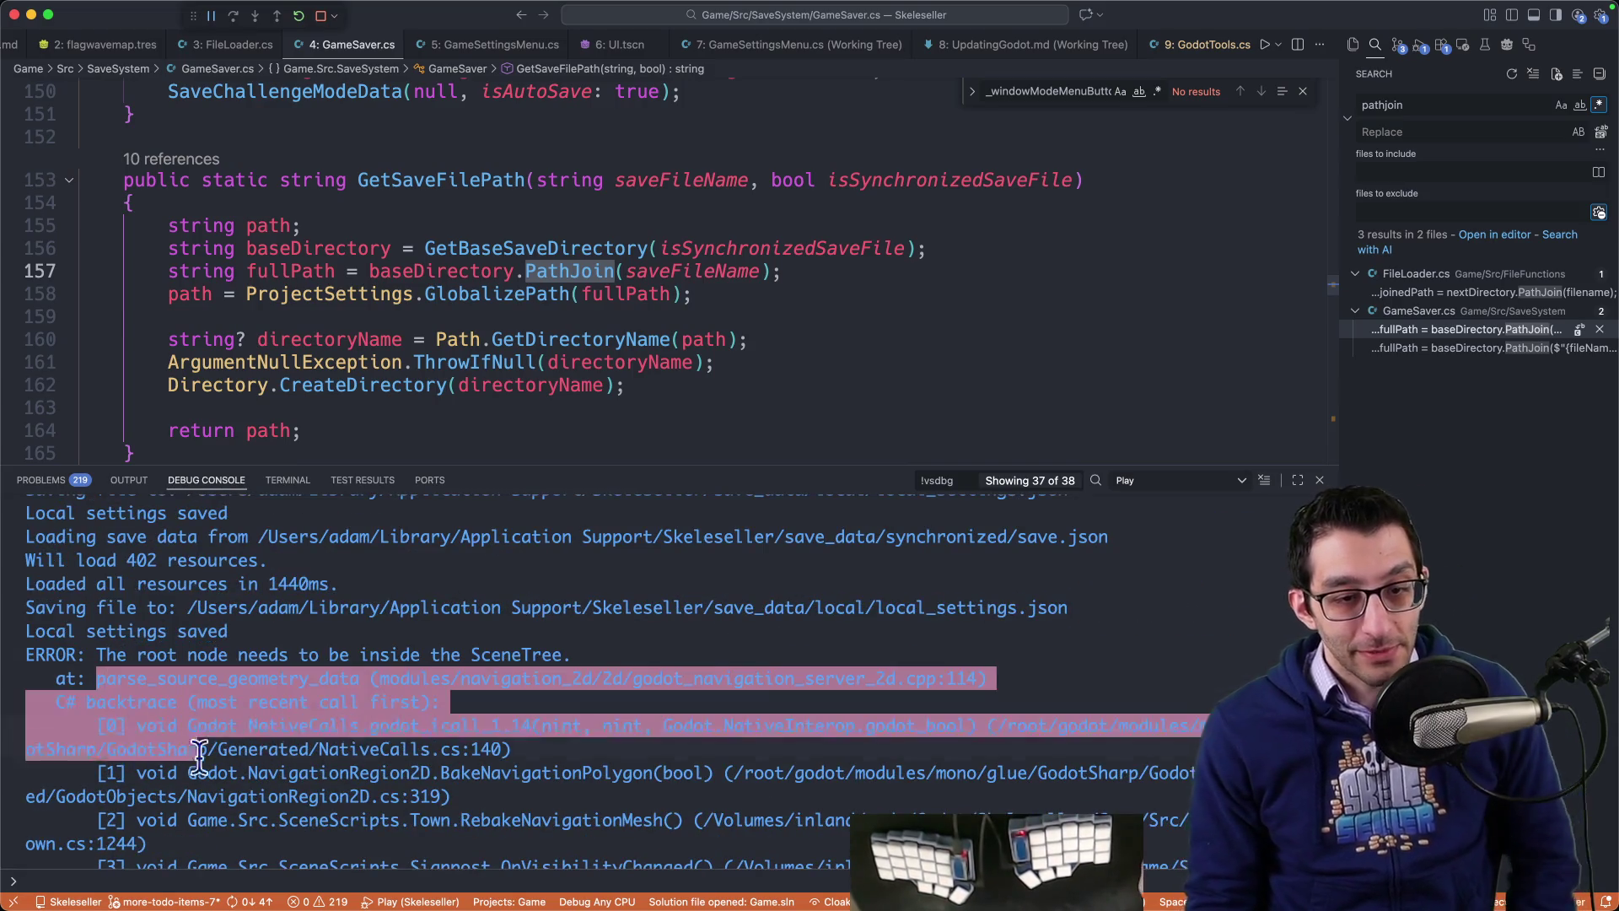
Step: Select the 'root node needs to be inside the SceneTree' ERROR and its source line, then return to the game
{"action": "scroll", "coordinate": [305, 738], "scroll_direction": "down", "scroll_amount": 10}
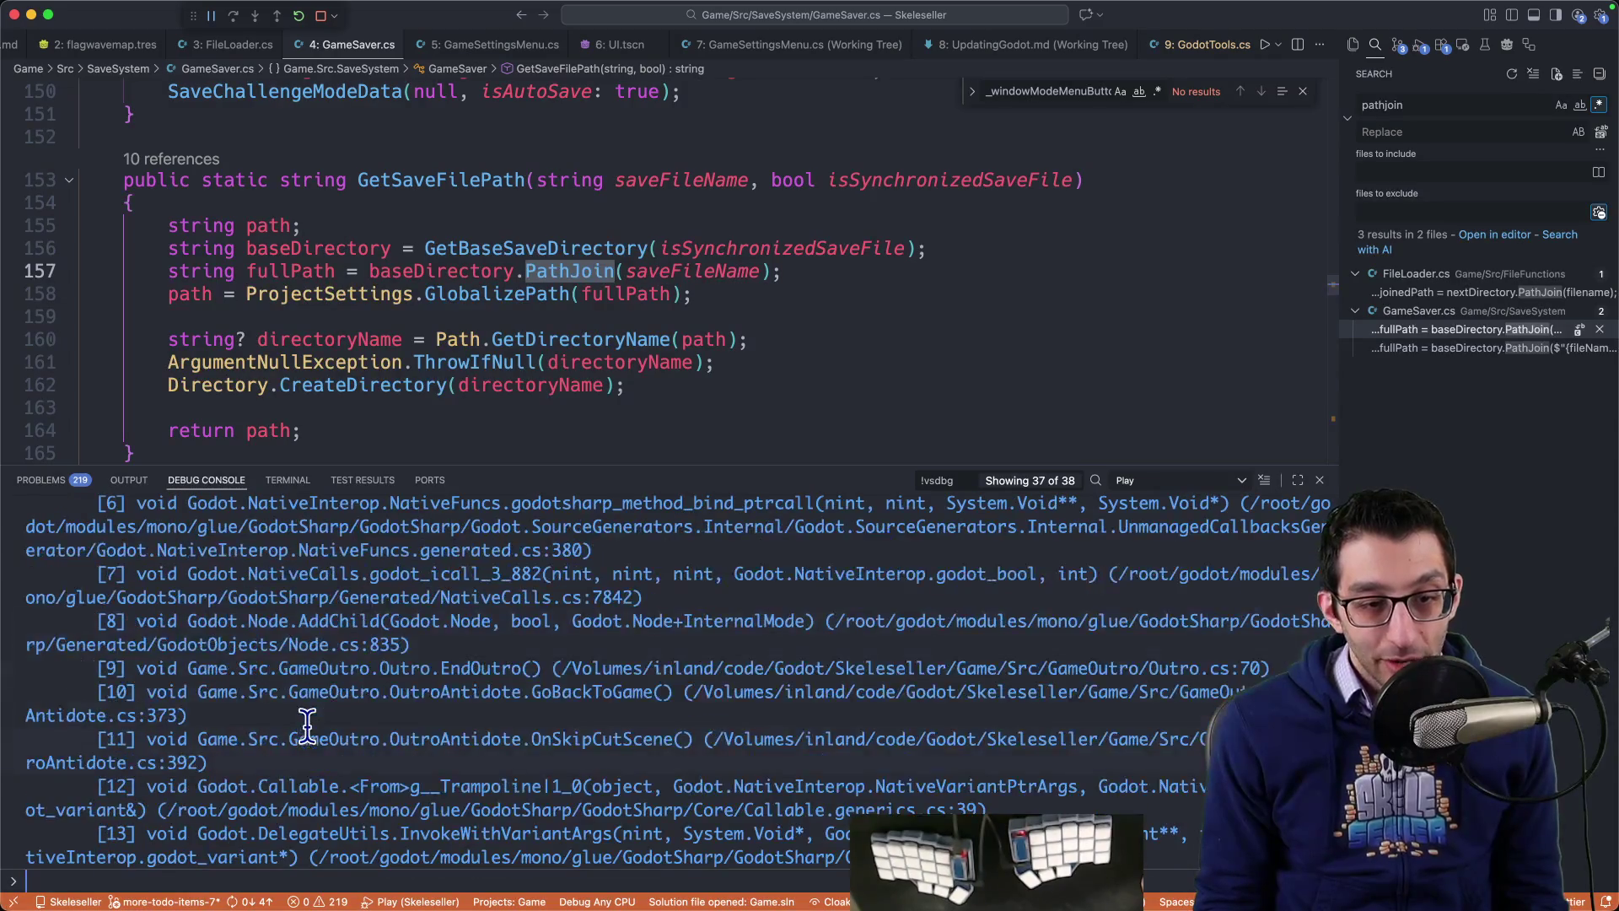
{"action": "scroll", "coordinate": [327, 742], "scroll_direction": "up", "scroll_amount": 10}
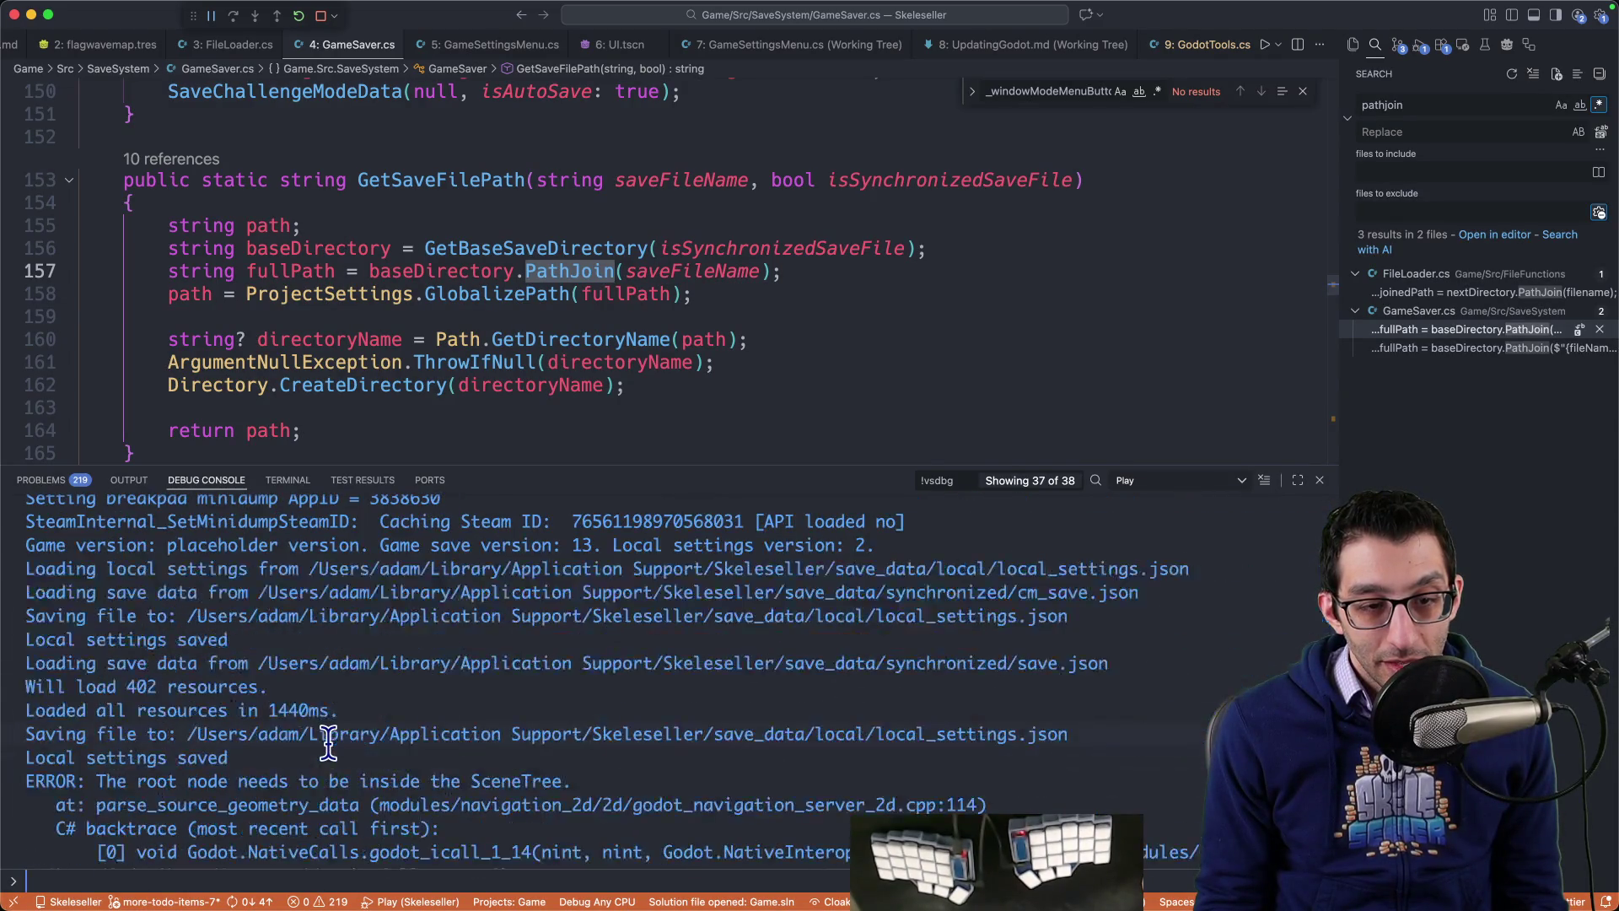
{"action": "scroll", "coordinate": [327, 742], "scroll_direction": "down", "scroll_amount": 2}
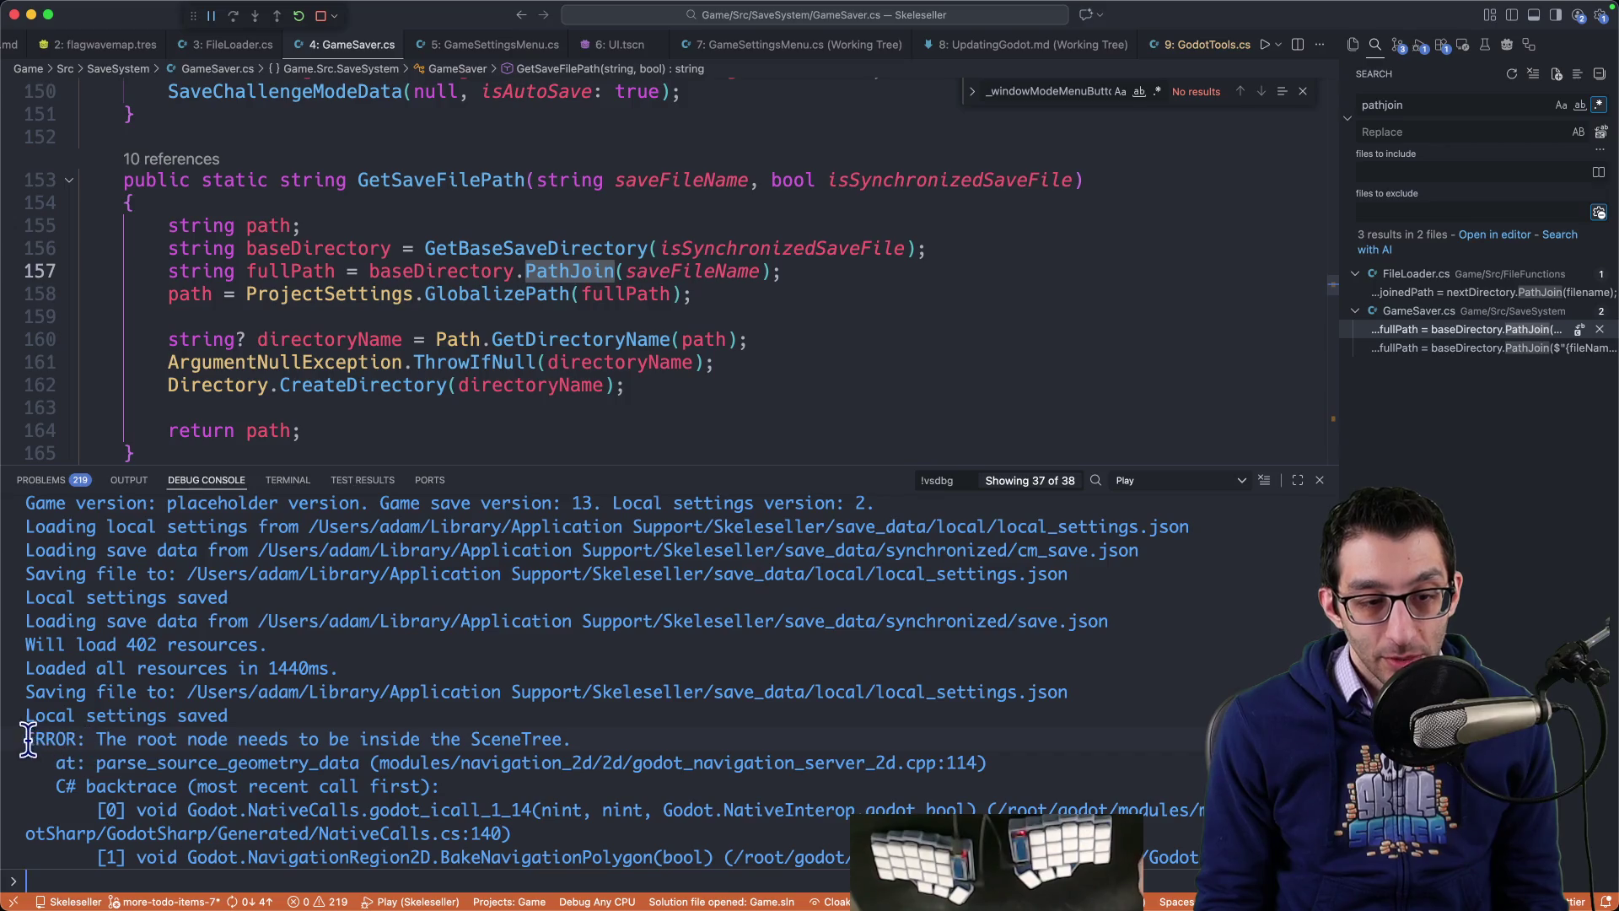
{"action": "left_click_drag", "start_coordinate": [28, 738], "coordinate": [564, 730]}
{"action": "left_click_drag", "start_coordinate": [713, 731], "coordinate": [1073, 762]}
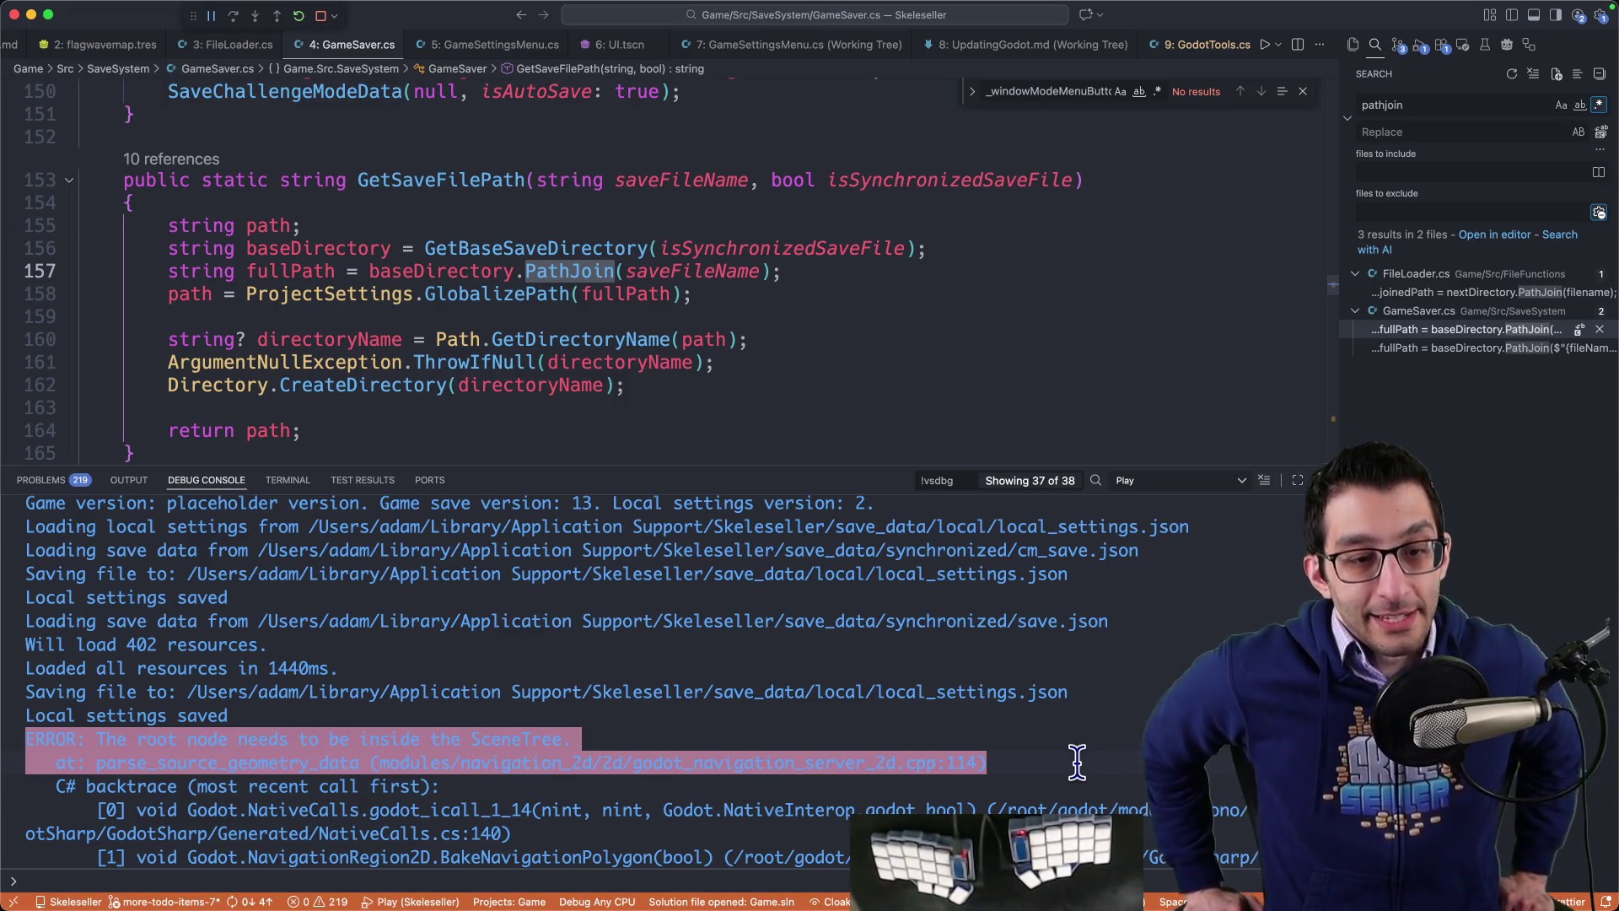
{"action": "scroll", "coordinate": [513, 691], "scroll_direction": "down", "scroll_amount": 2}
{"action": "scroll", "coordinate": [513, 692], "scroll_direction": "down", "scroll_amount": 1}
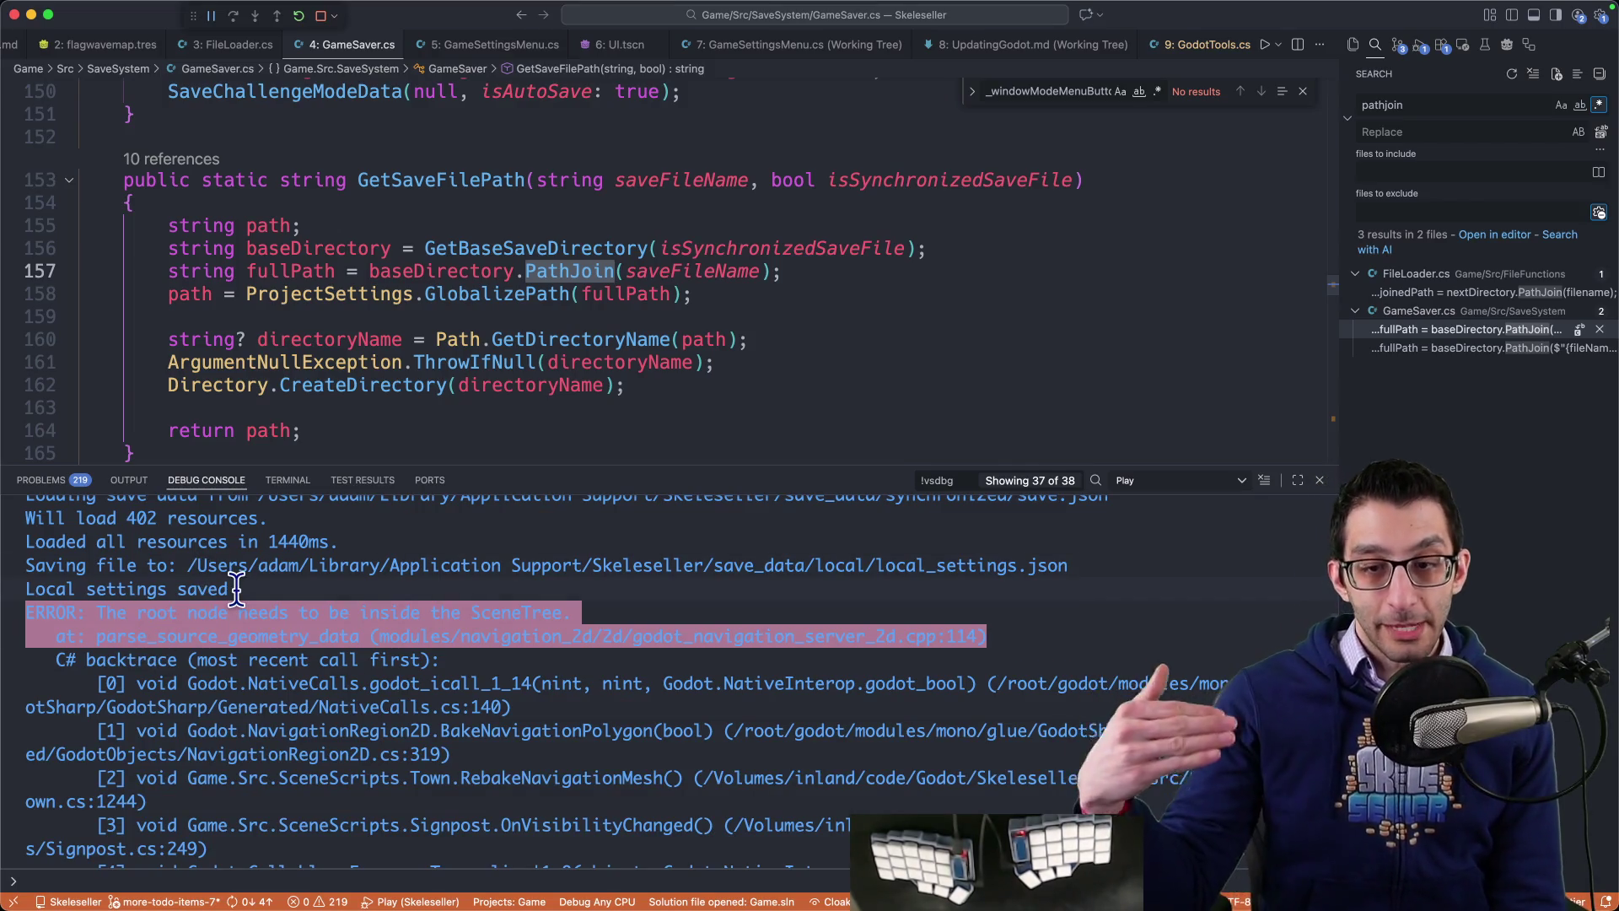
{"action": "scroll", "coordinate": [338, 608], "scroll_direction": "down", "scroll_amount": 2}
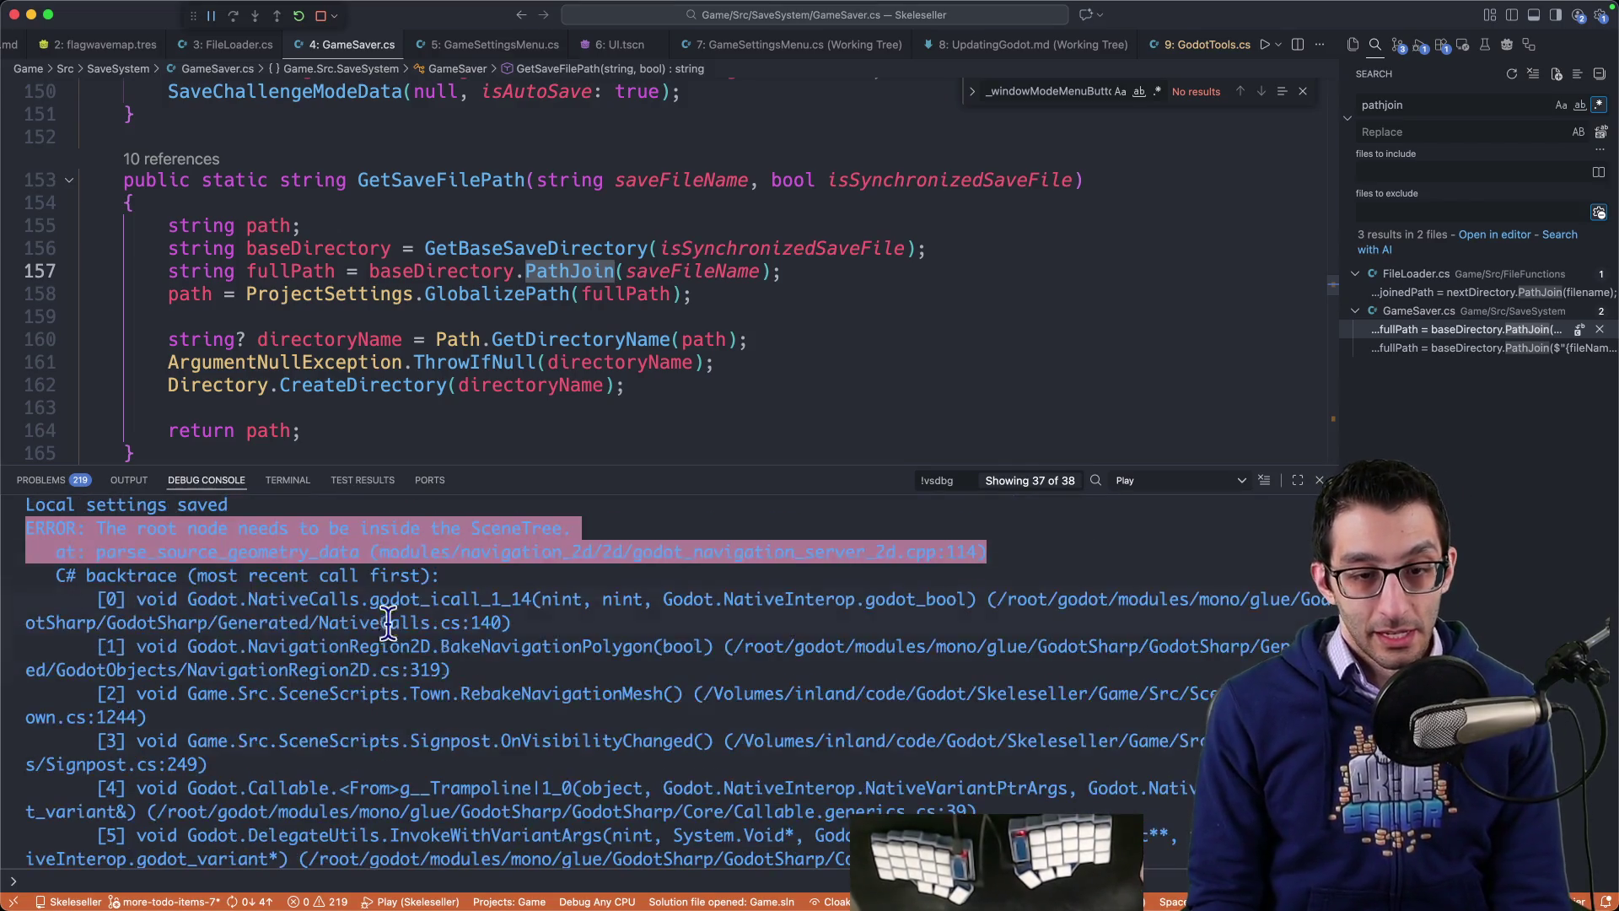
{"action": "mouse_move", "coordinate": [831, 886]}
{"action": "key", "text": "super+Tab"}
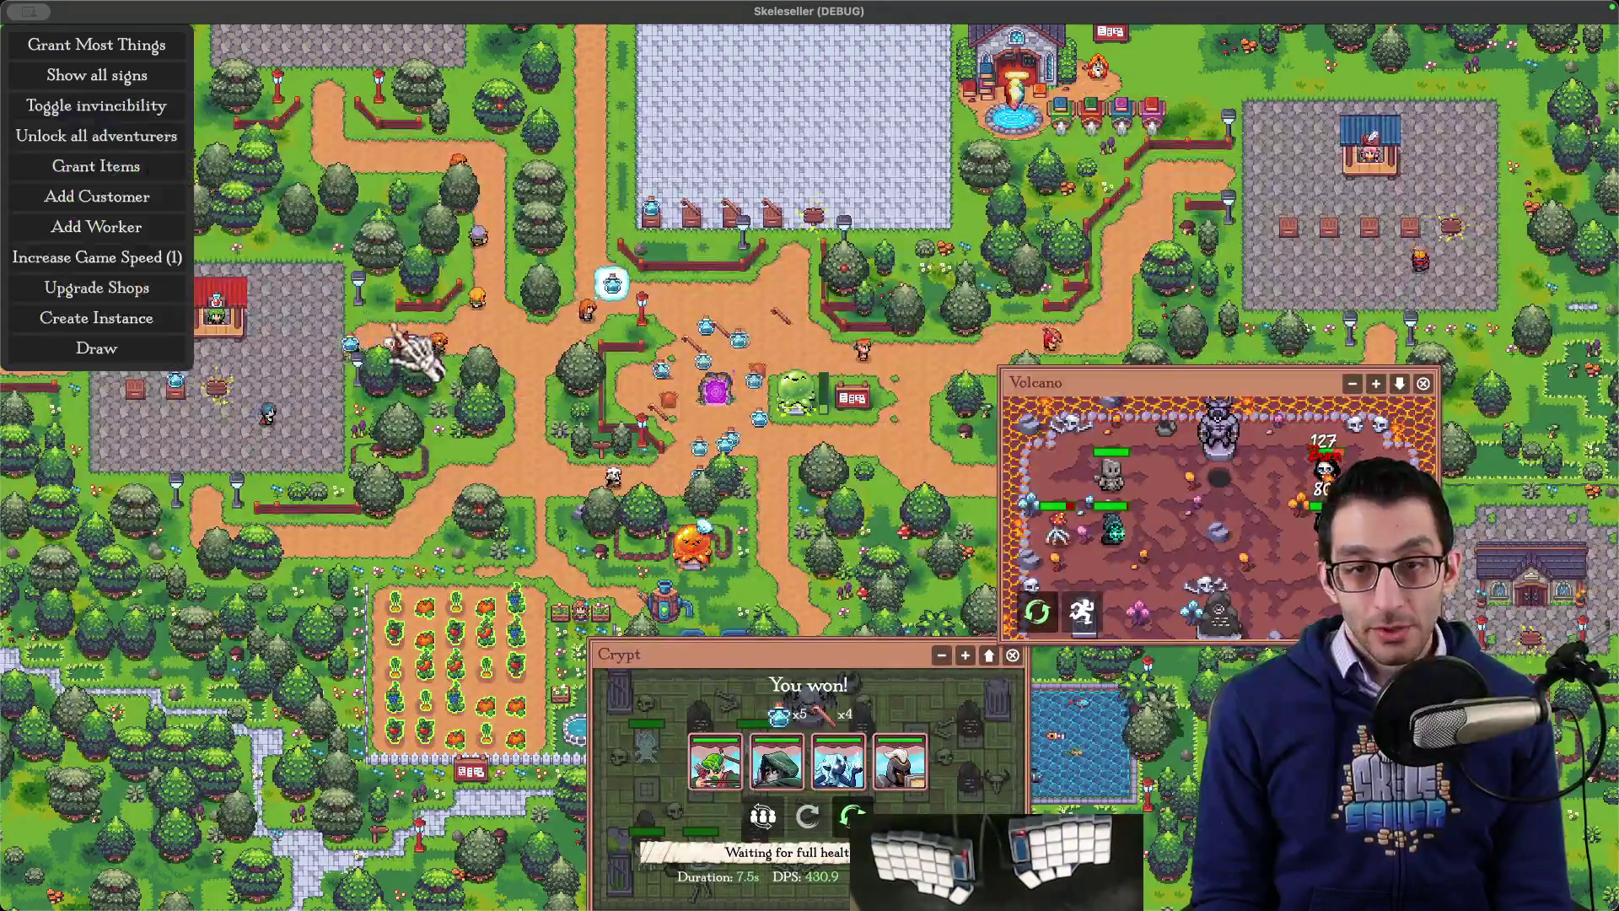
Step: Add more skeleton workers and grant most things to stock the town
{"action": "left_click", "coordinate": [135, 257]}
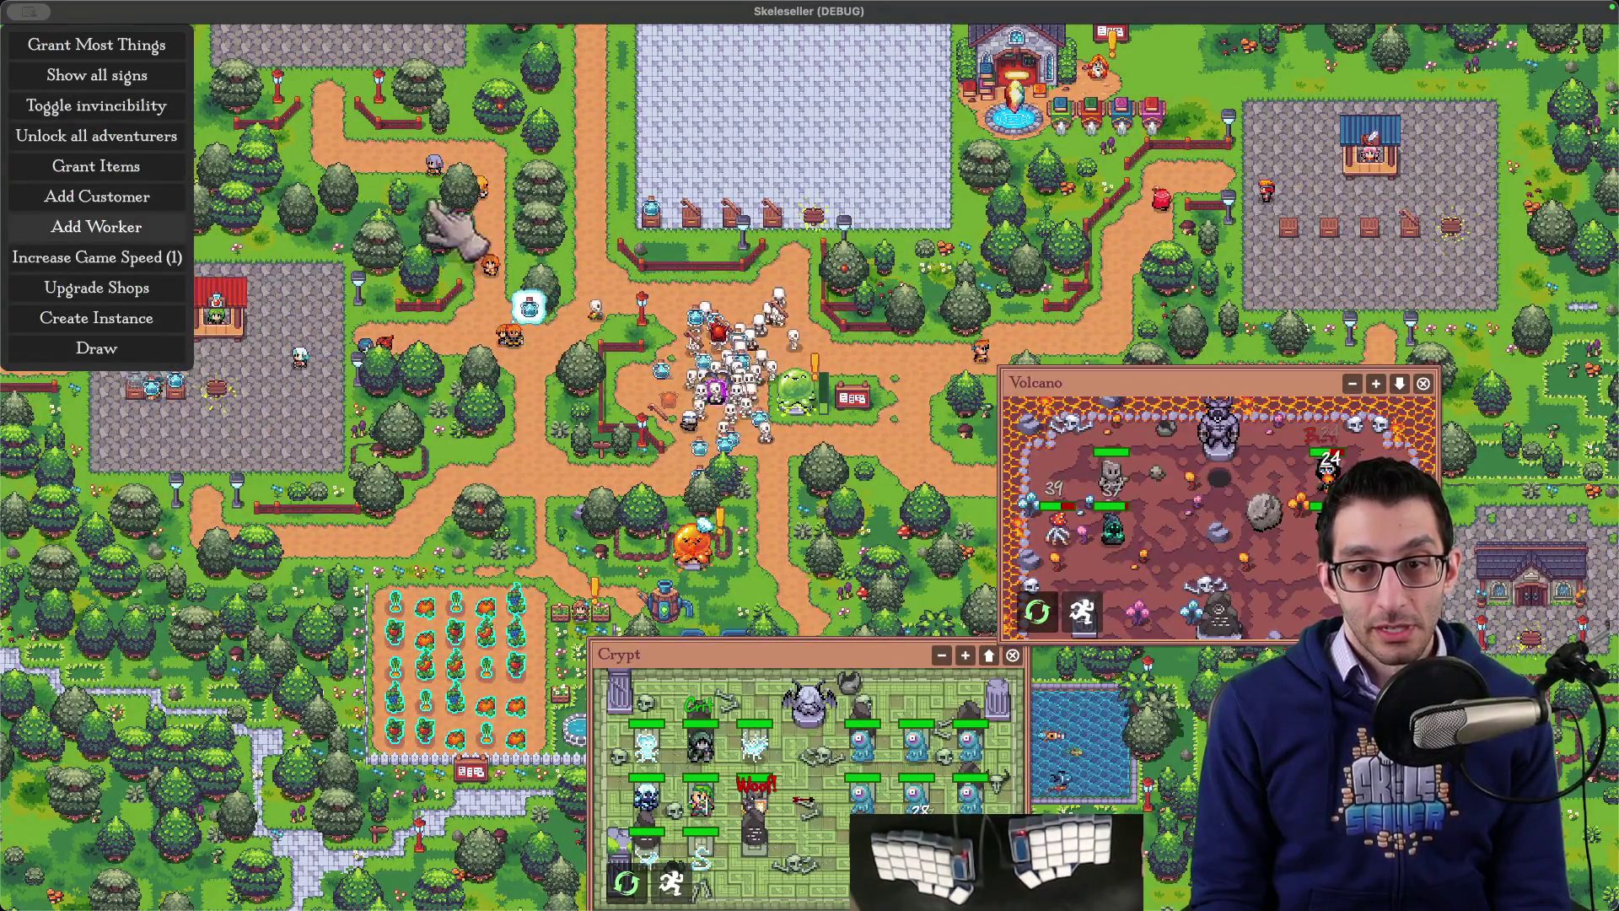
{"action": "left_click_drag", "start_coordinate": [852, 285], "coordinate": [889, 413]}
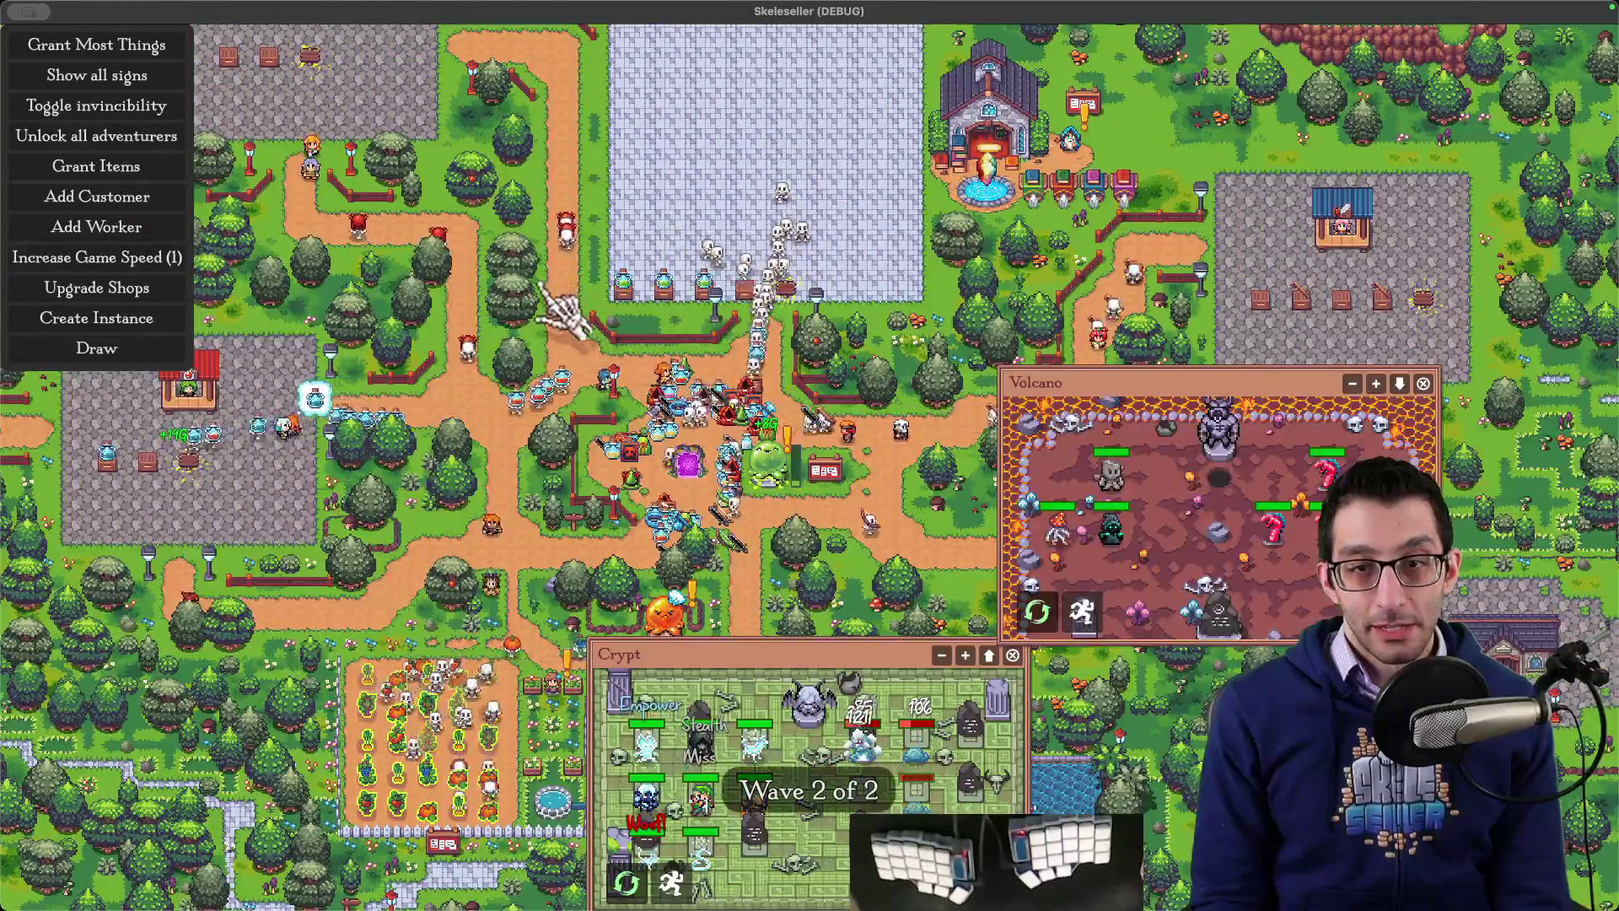
{"action": "left_click", "coordinate": [126, 42]}
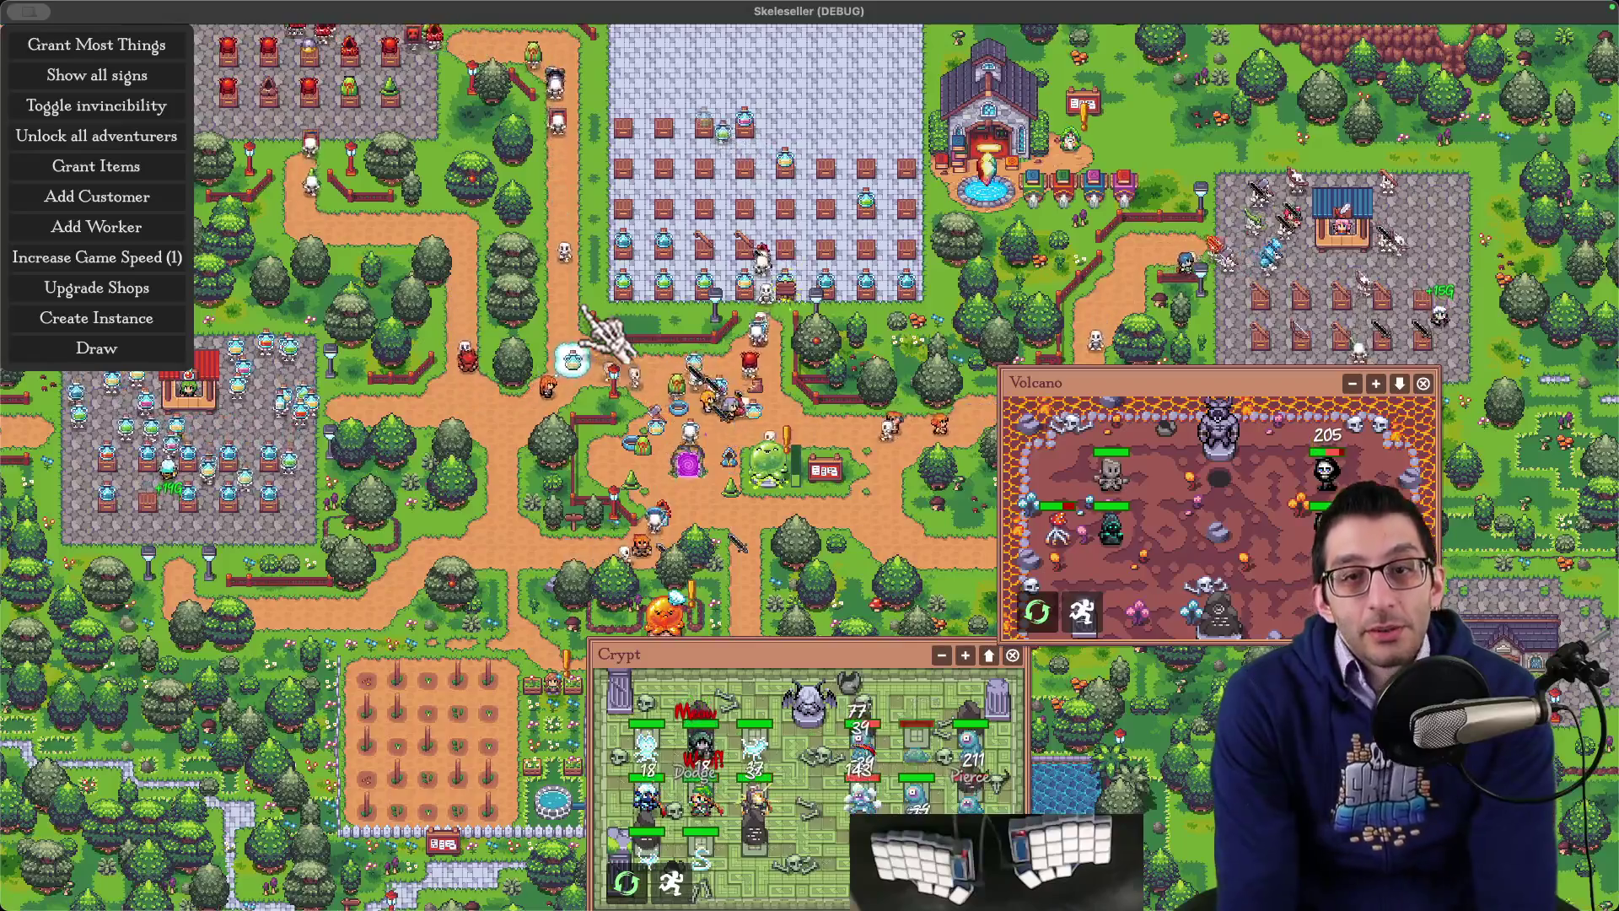
Step: Screenshot the Perks panel region and bring up the TODO document in Google Docs
{"action": "left_click", "coordinate": [881, 449]}
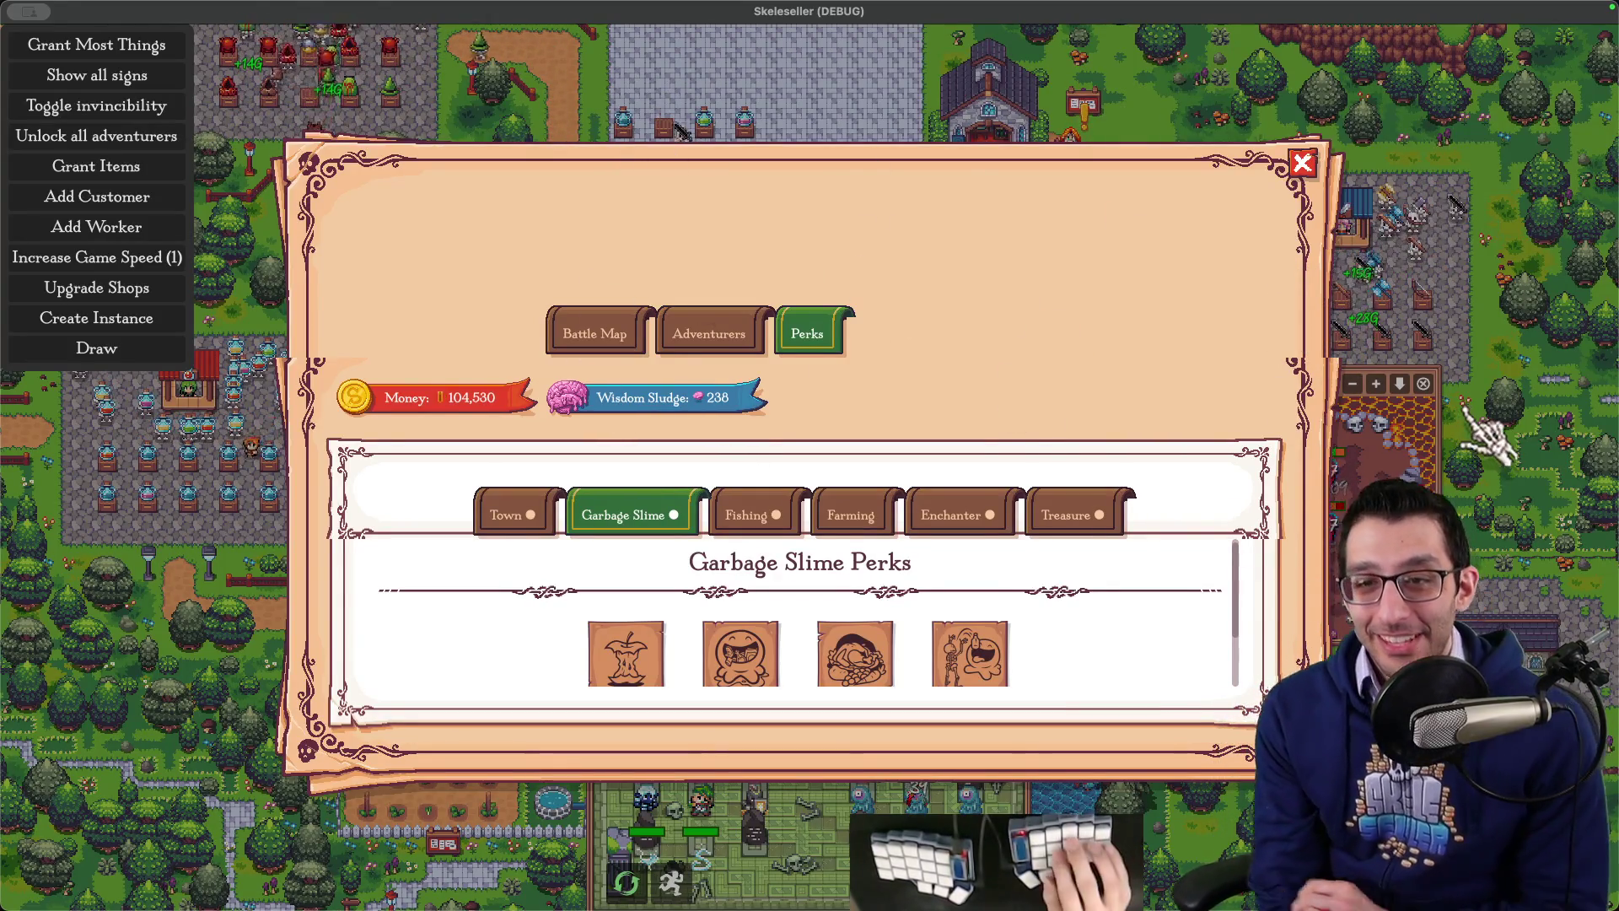
{"action": "key", "text": "super+shift+4"}
{"action": "mouse_move", "coordinate": [231, 111]}
{"action": "left_mouse_down"}
{"action": "mouse_move", "coordinate": [1228, 633]}
{"action": "mouse_move", "coordinate": [1403, 797]}
{"action": "left_mouse_up"}
{"action": "key", "text": "super+Tab"}
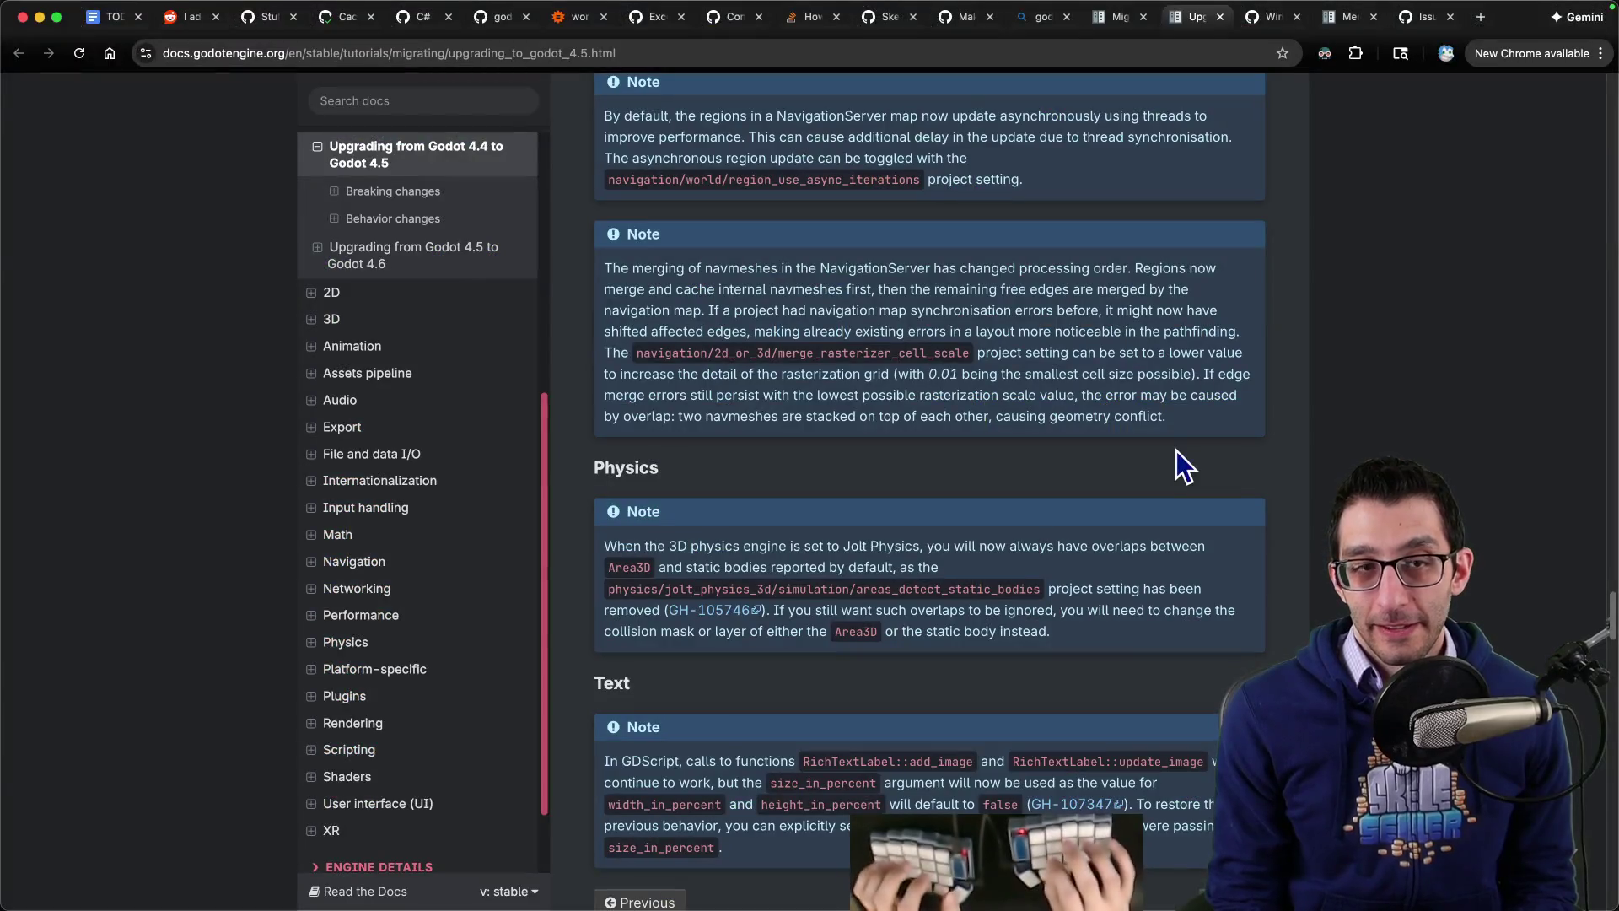
{"action": "key", "text": "super+1"}
{"action": "key", "text": "super+v"}
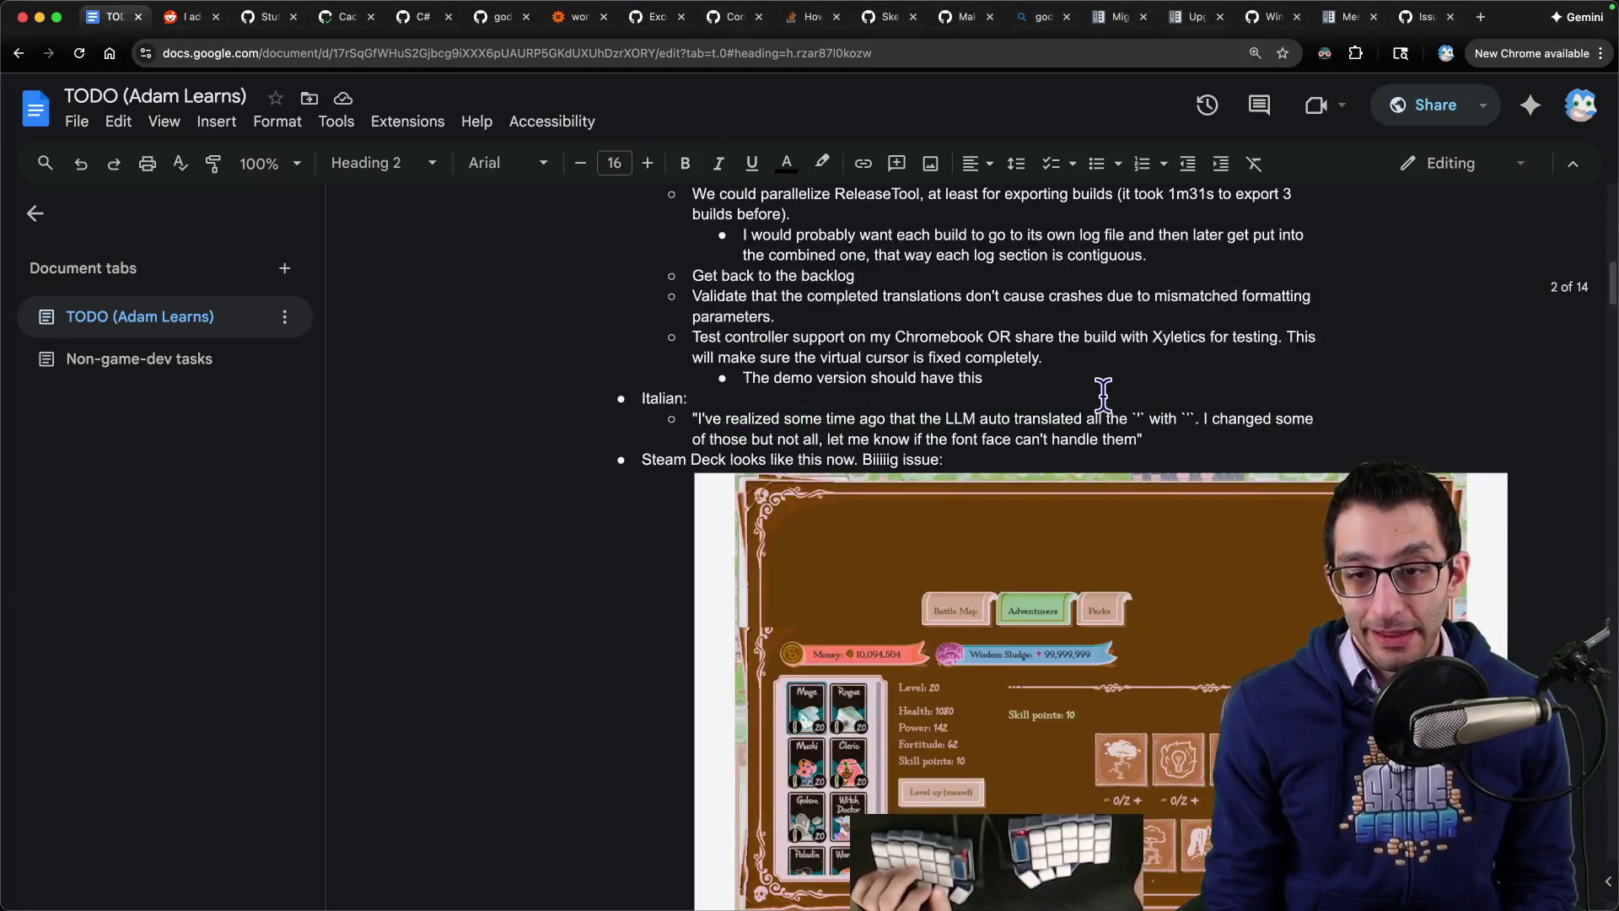
Step: Replace 'Steam Deck looks' in the TODO bullet with 'The PanelsTabContainer looks'
{"action": "key", "text": "super+Left"}
{"action": "key", "text": "shift+alt+Right"}
{"action": "key", "text": "shift+alt+Right"}
{"action": "key", "text": "shift+alt+Right"}
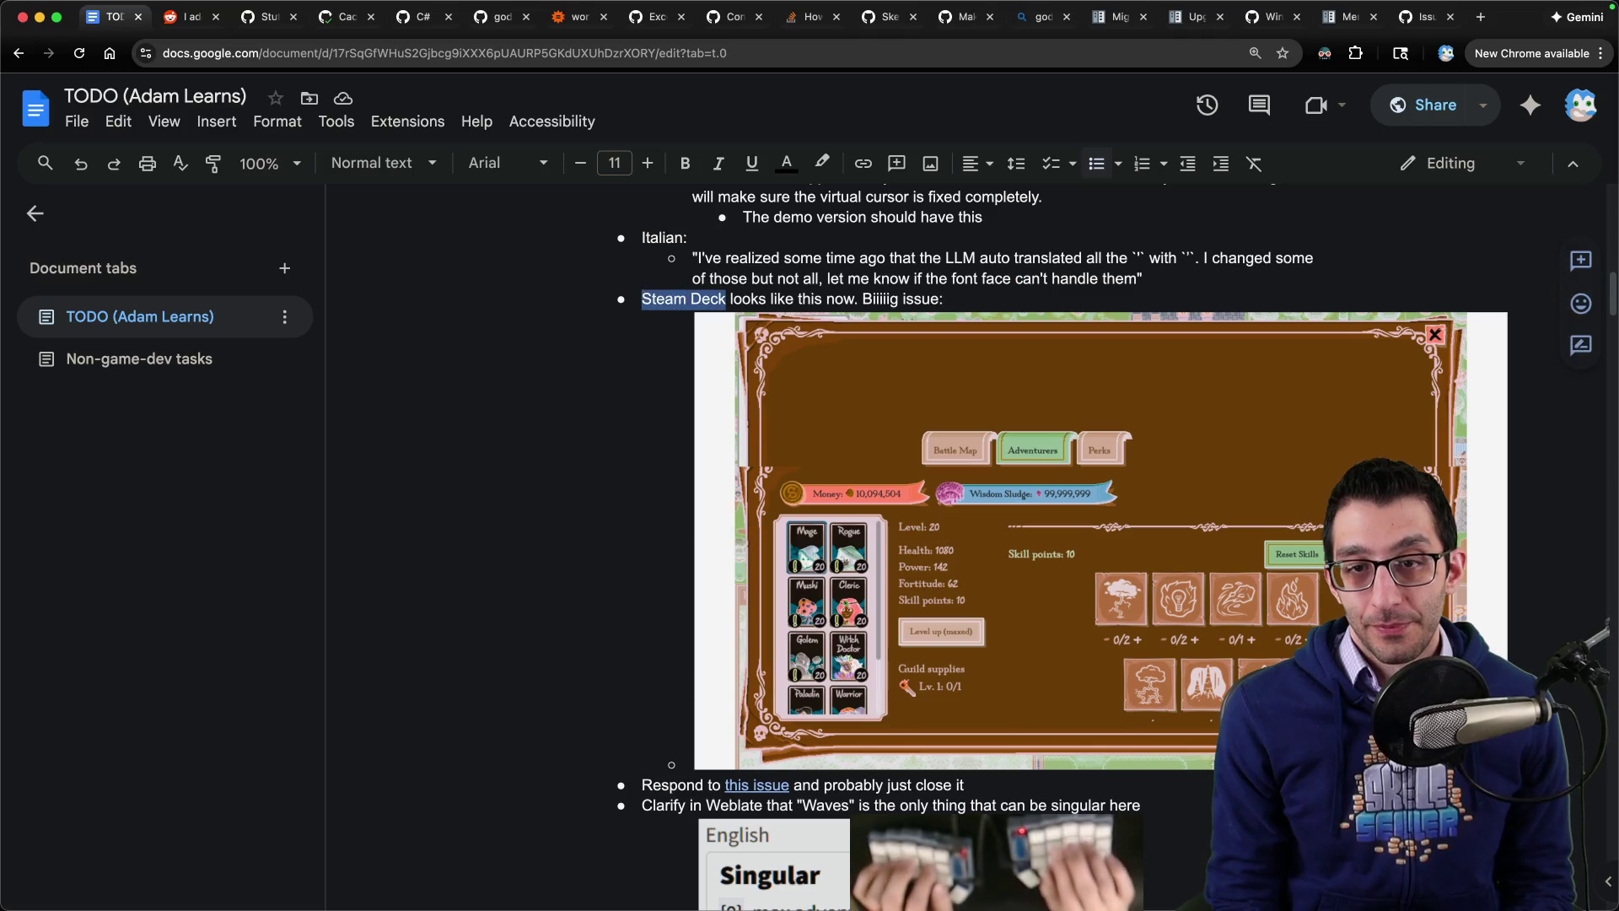
{"action": "type", "text": "The PanelsTabContainer"}
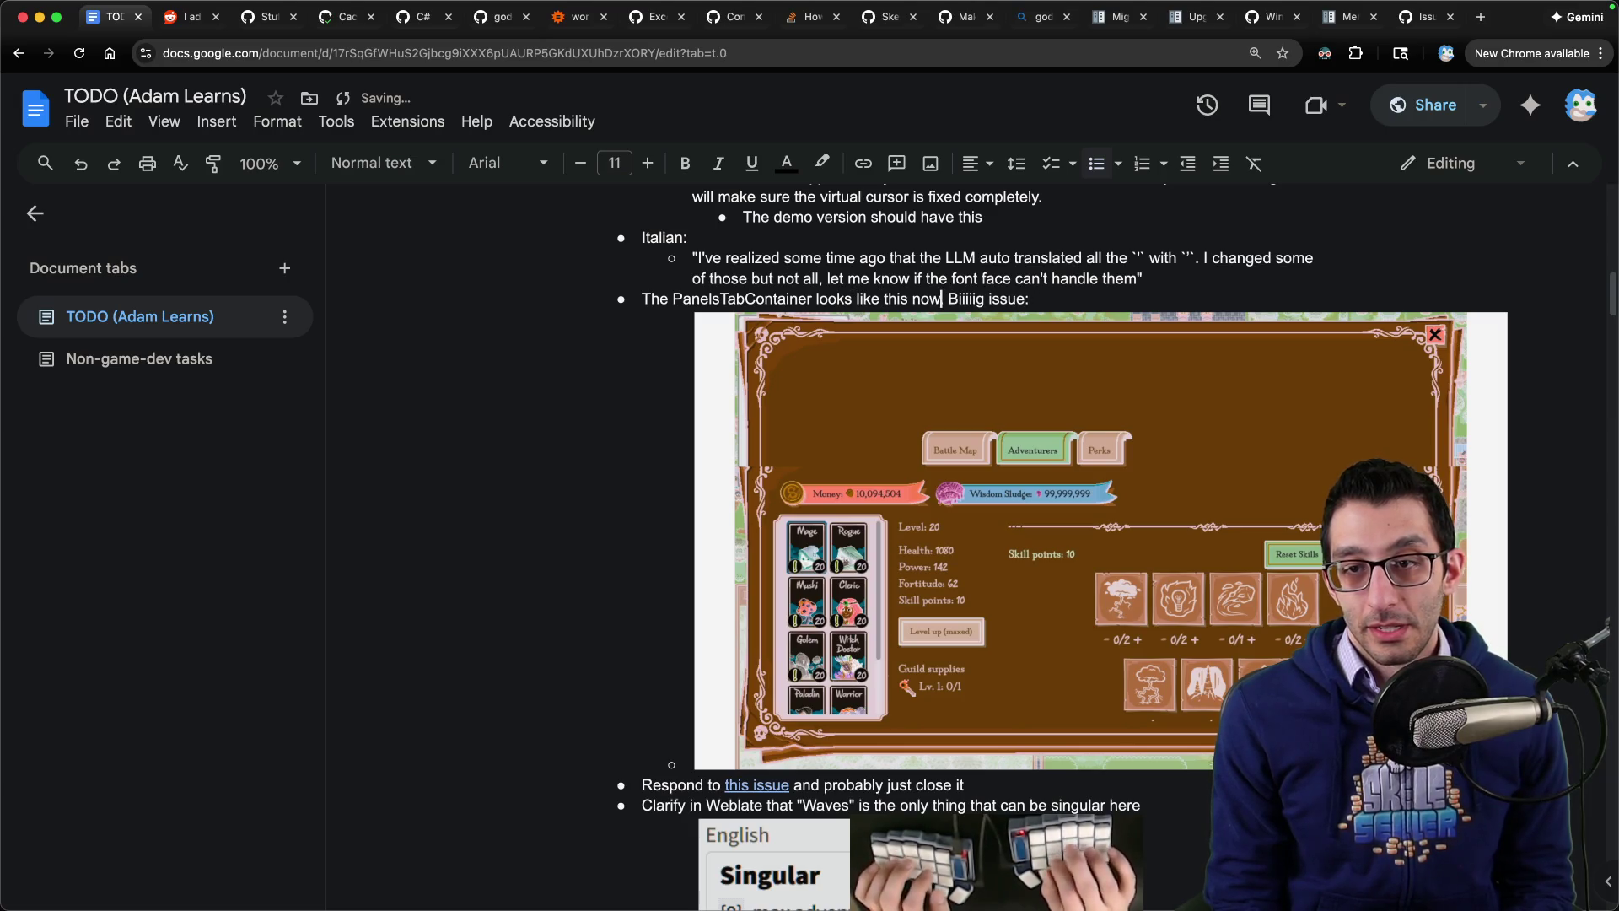
{"action": "key", "text": "ctrl+Right"}
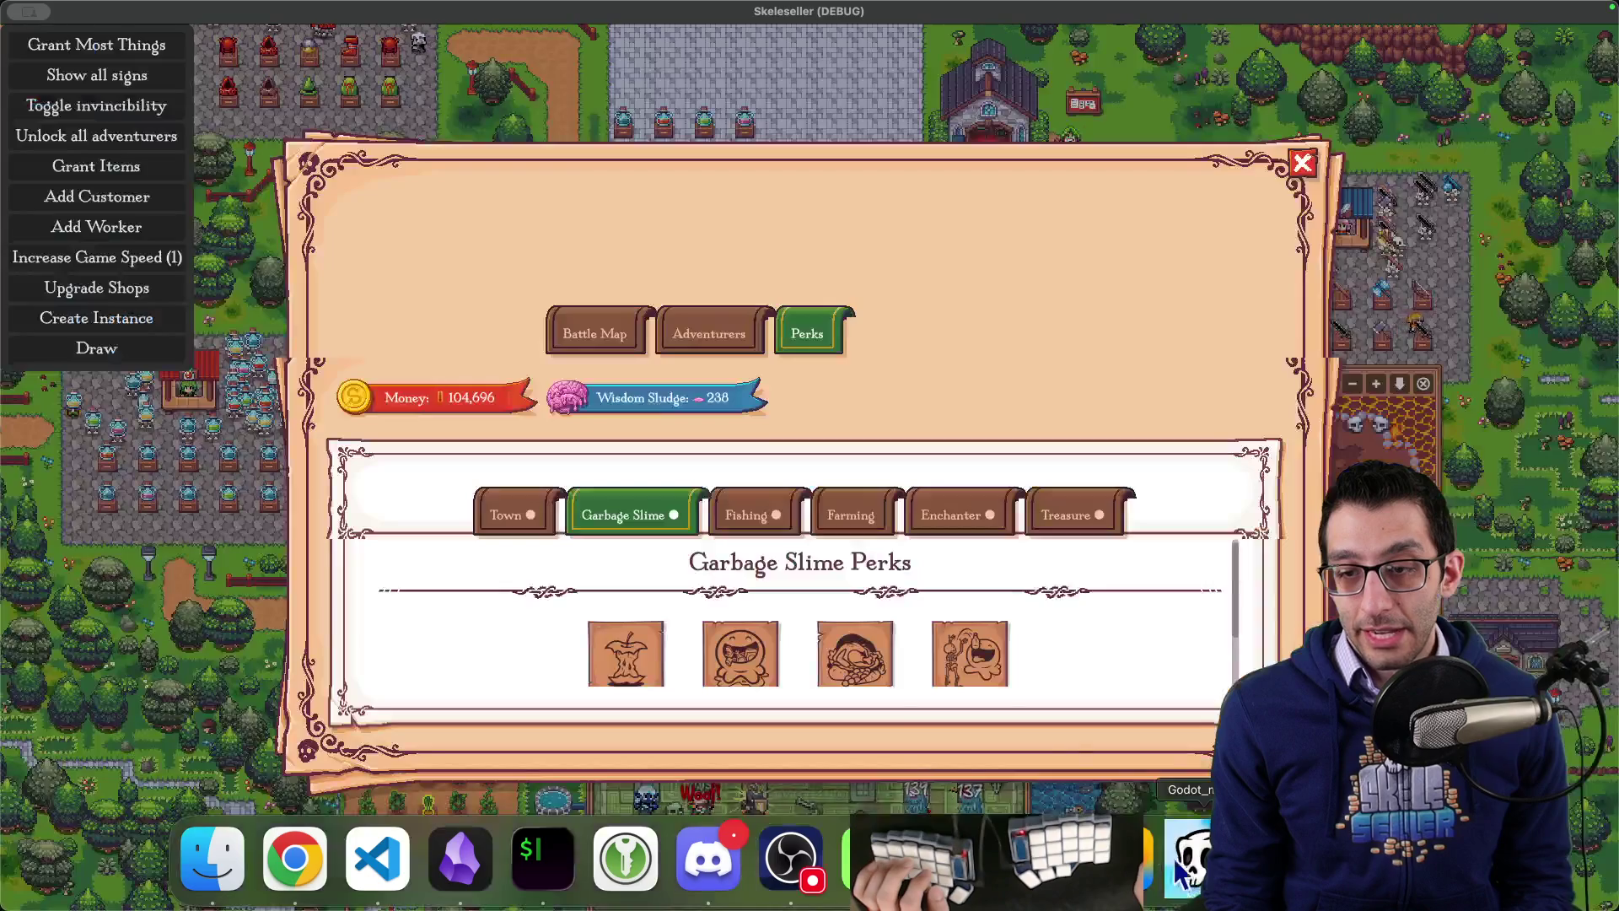
Step: Relaunch the game with F5 from VS Code, load the saved game into town, then quit it
{"action": "left_click", "coordinate": [402, 902]}
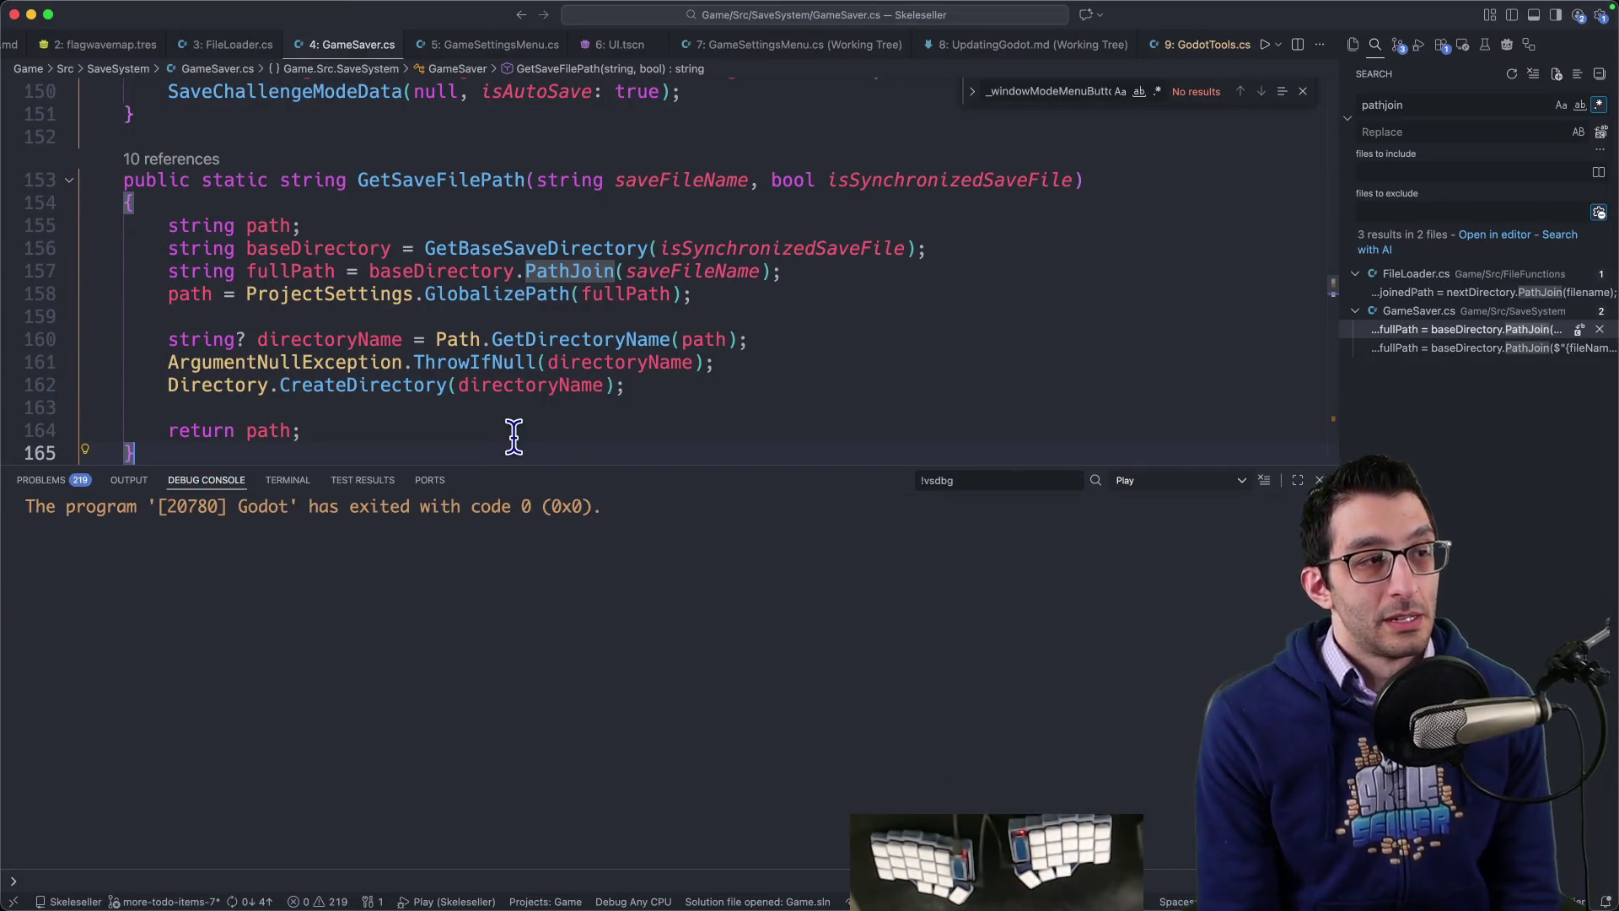
{"action": "key", "text": "F5"}
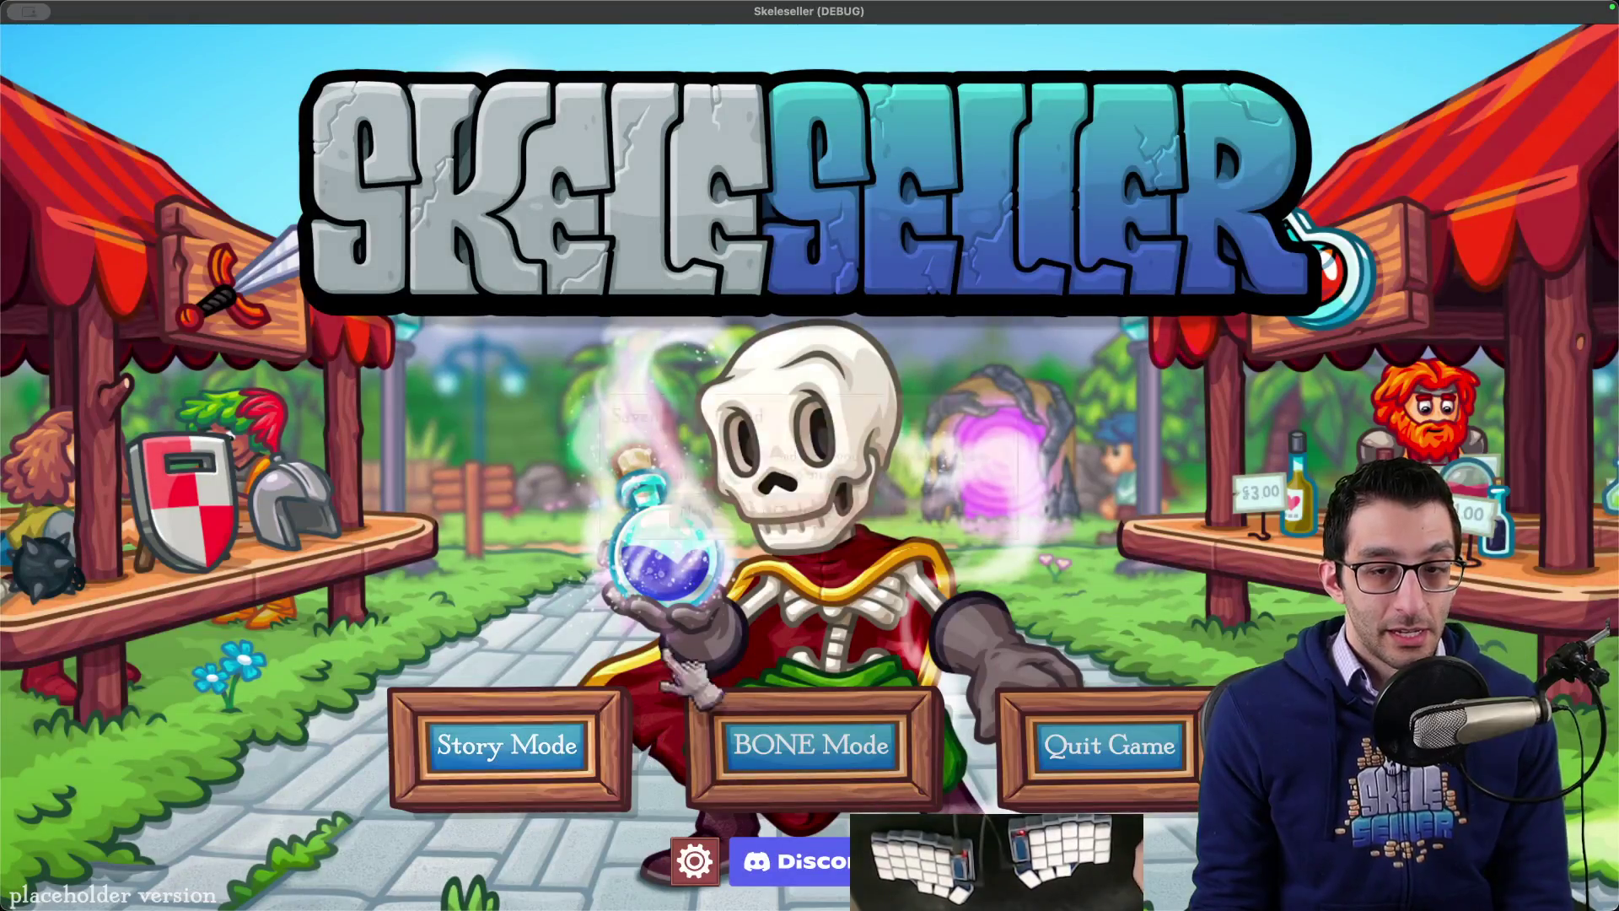
{"action": "left_click", "coordinate": [510, 748]}
{"action": "left_click", "coordinate": [822, 507]}
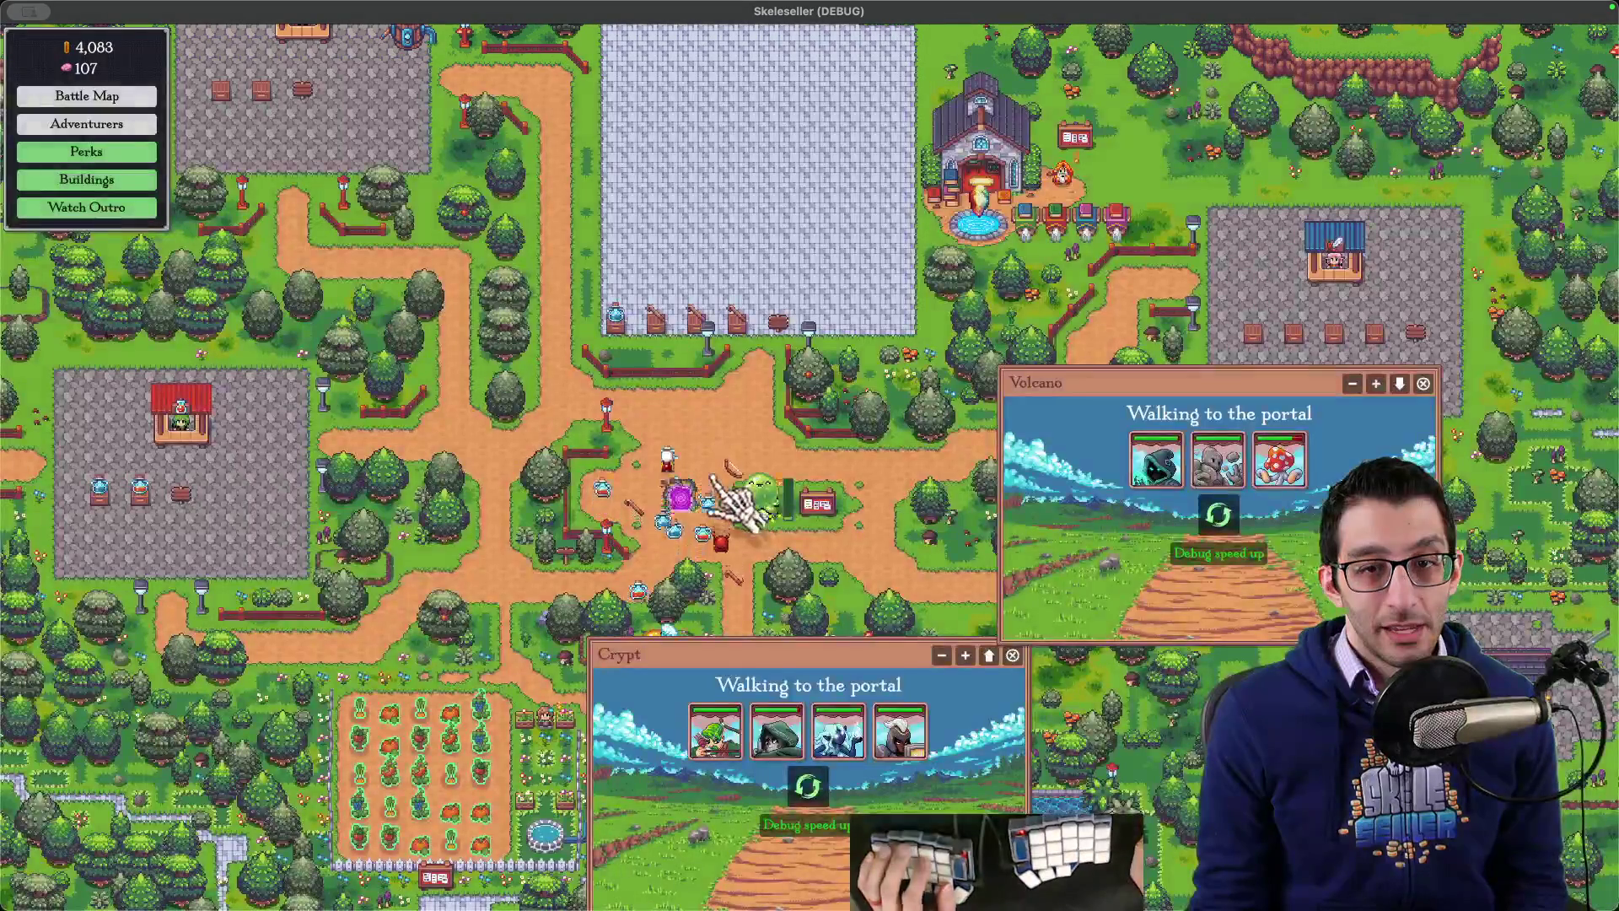
{"action": "key", "text": "Escape"}
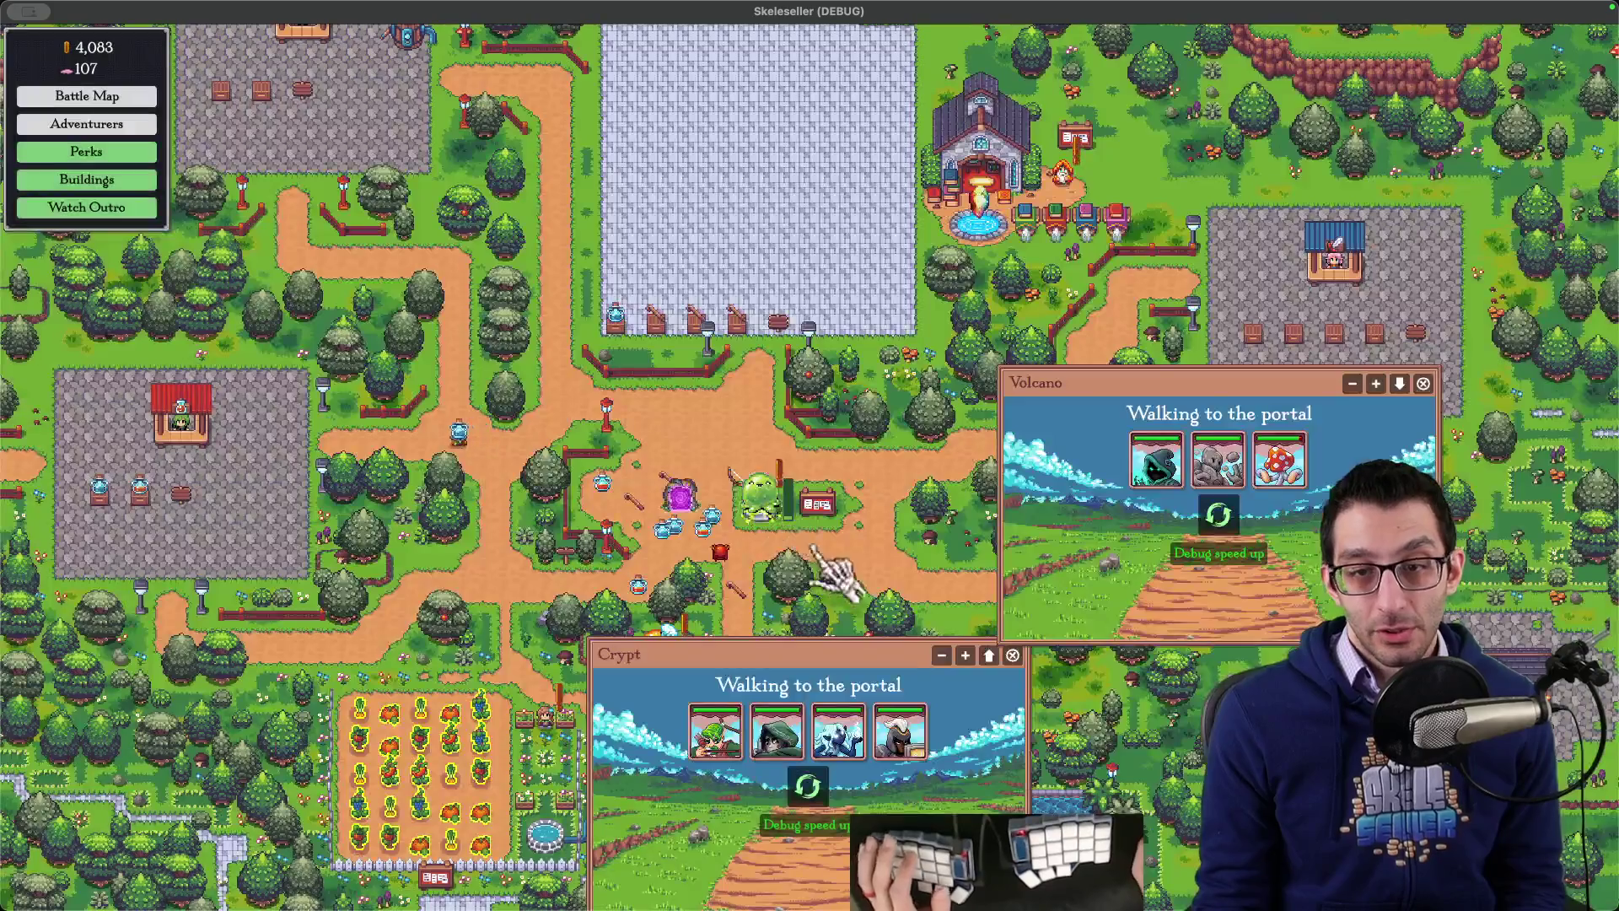
{"action": "key", "text": "Escape"}
{"action": "left_click", "coordinate": [809, 637]}
{"action": "key", "text": "super+Tab"}
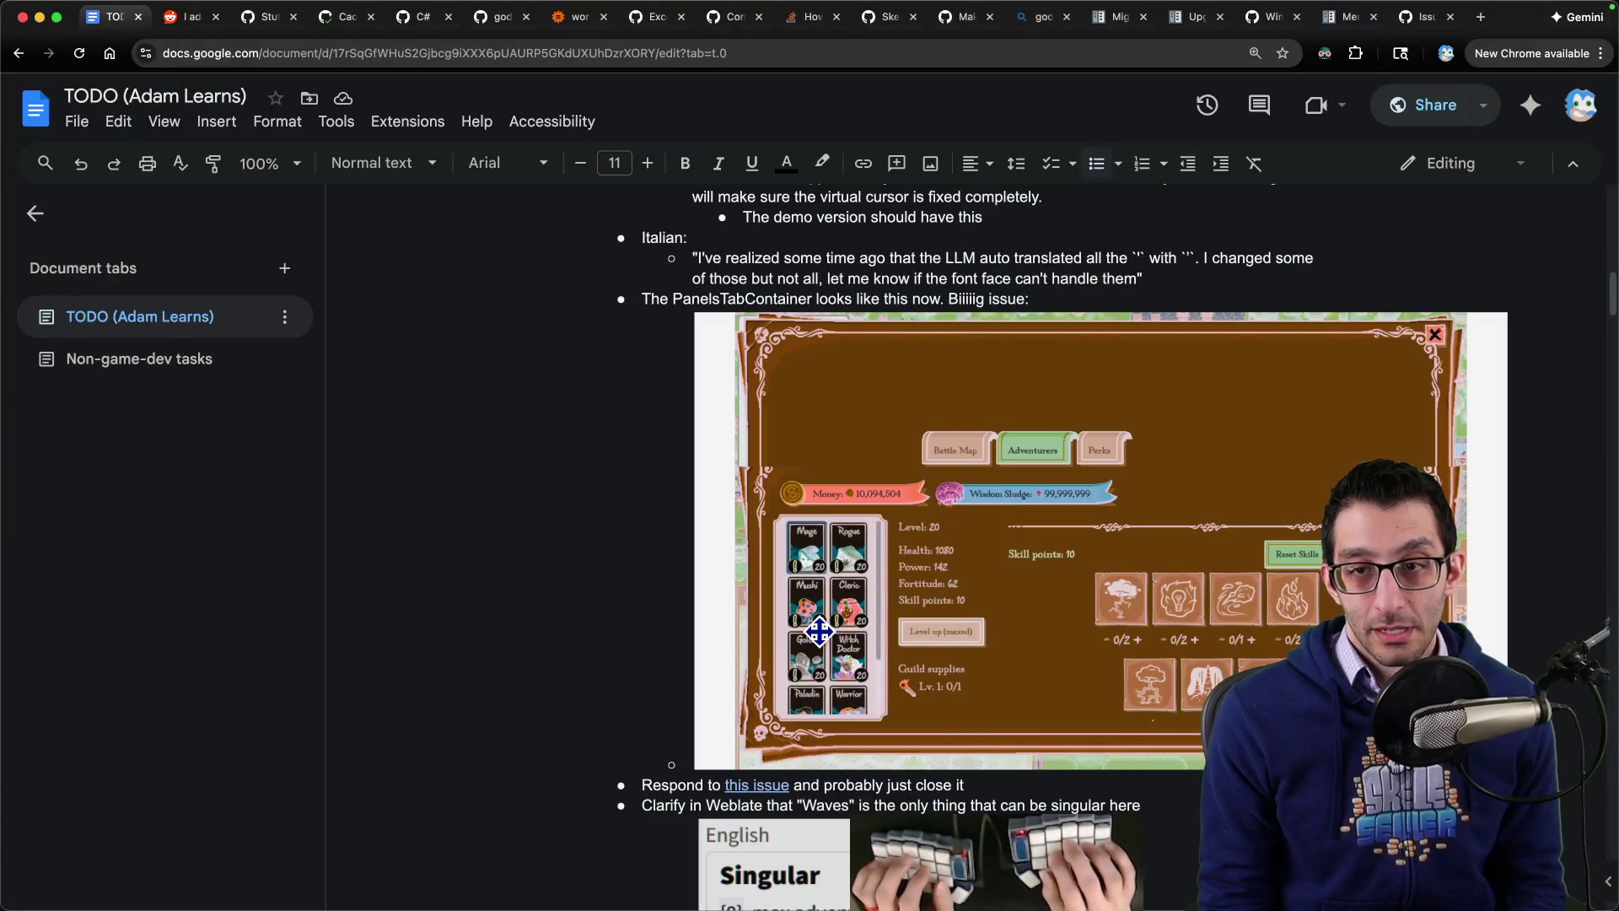
Step: Add 'Just load the save file and press P.' to the TODO and close the MenuButton docs tab
{"action": "type", "text": "Just load the save file"}
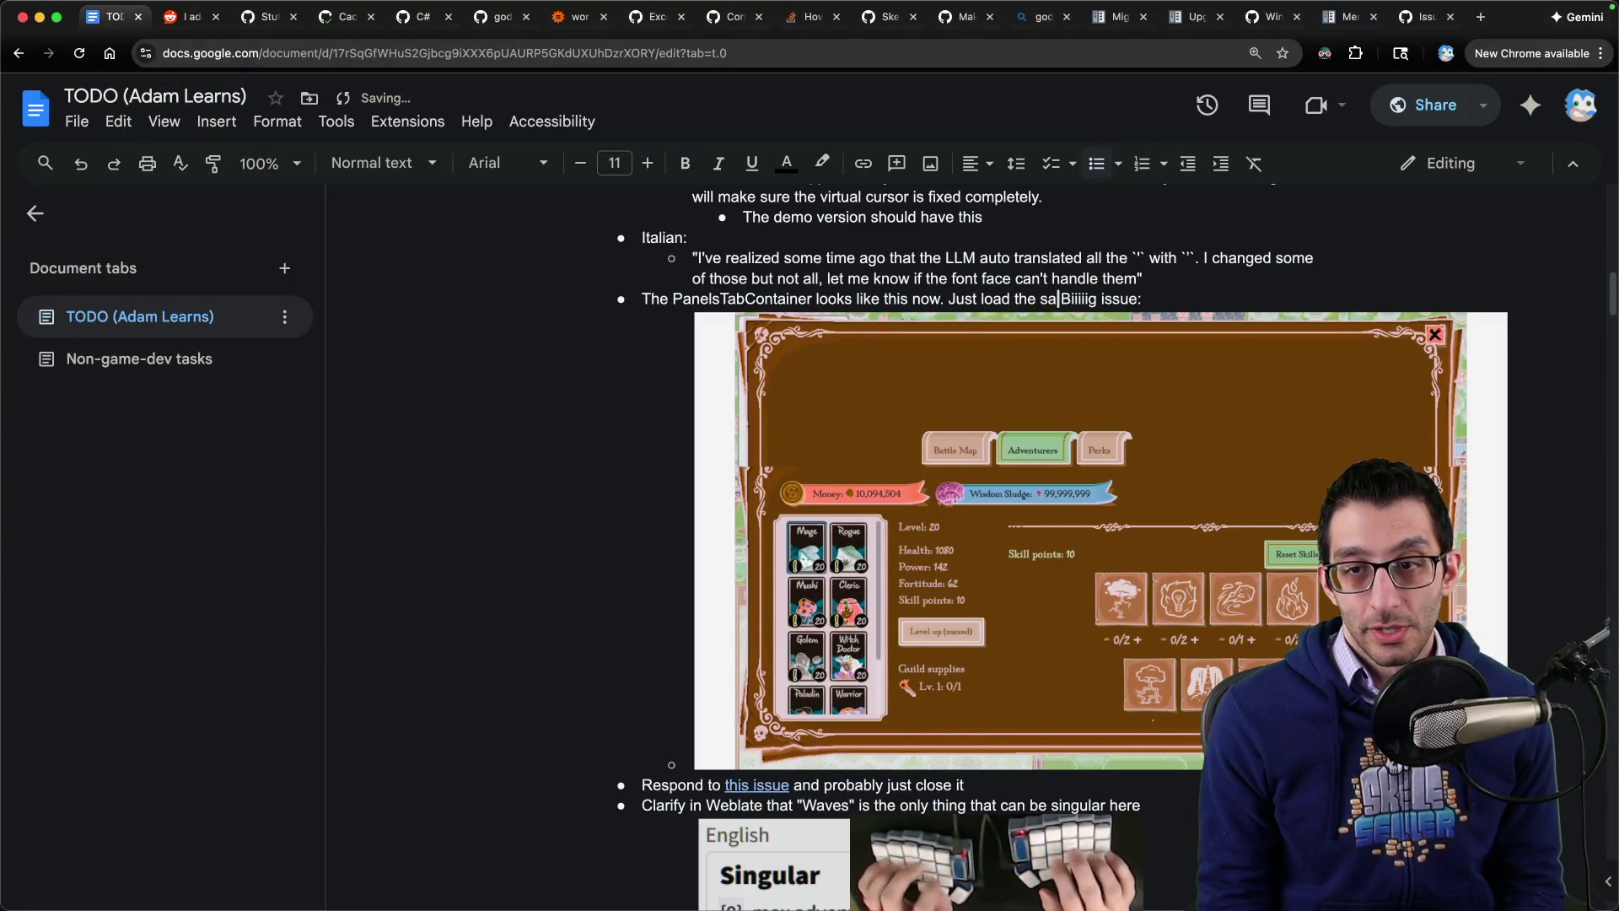
{"action": "type", "text": " and press P."}
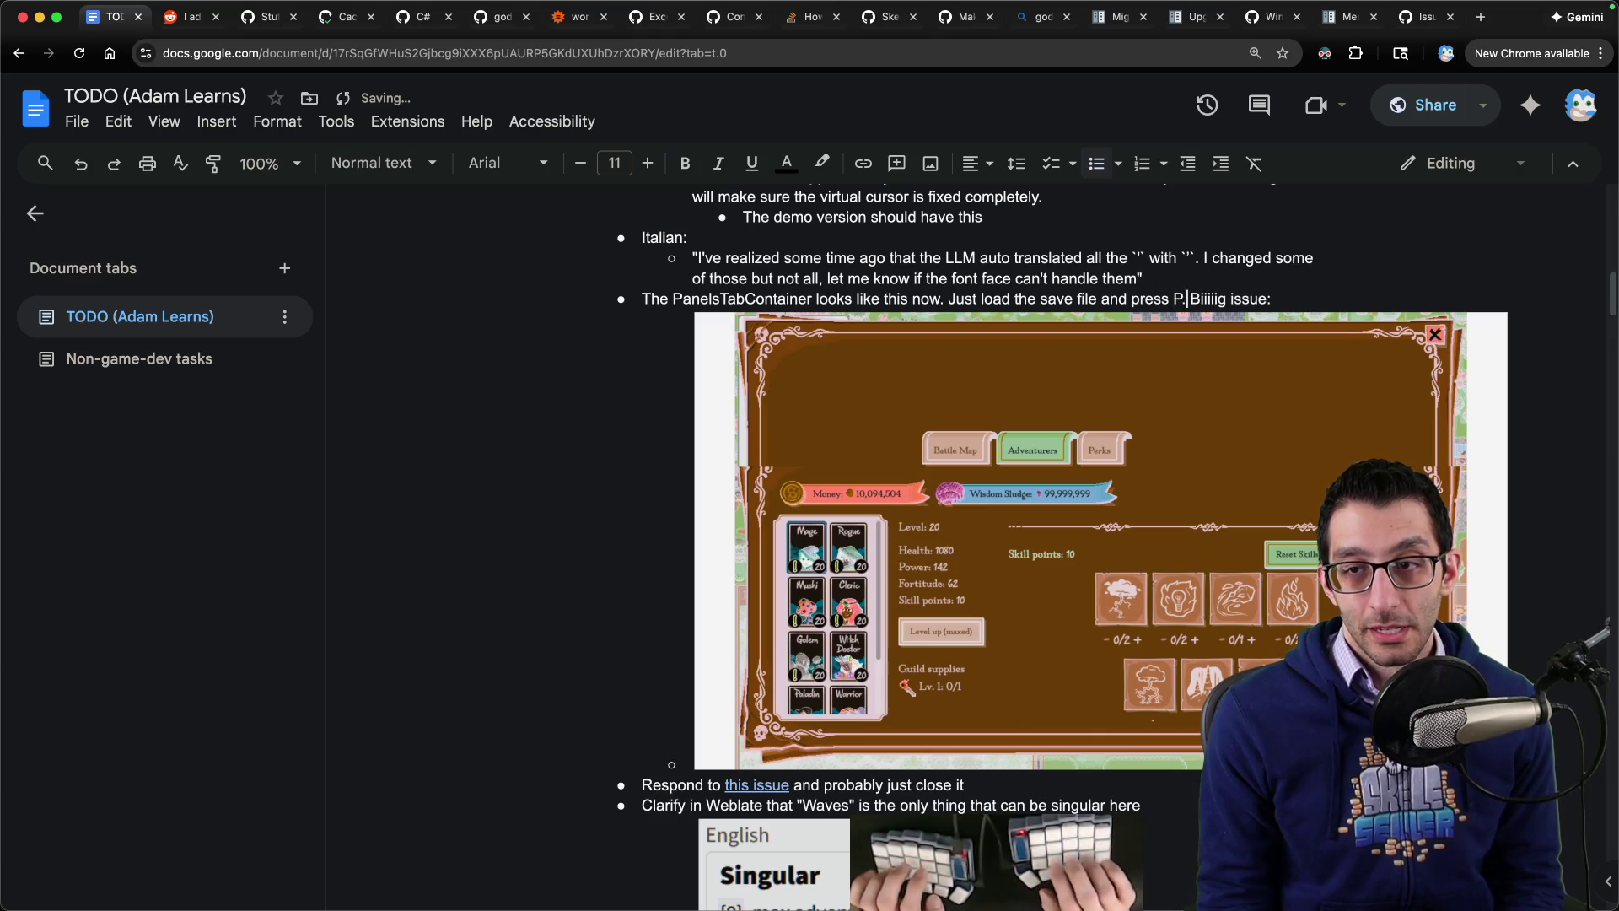
{"action": "key", "text": "super+Up"}
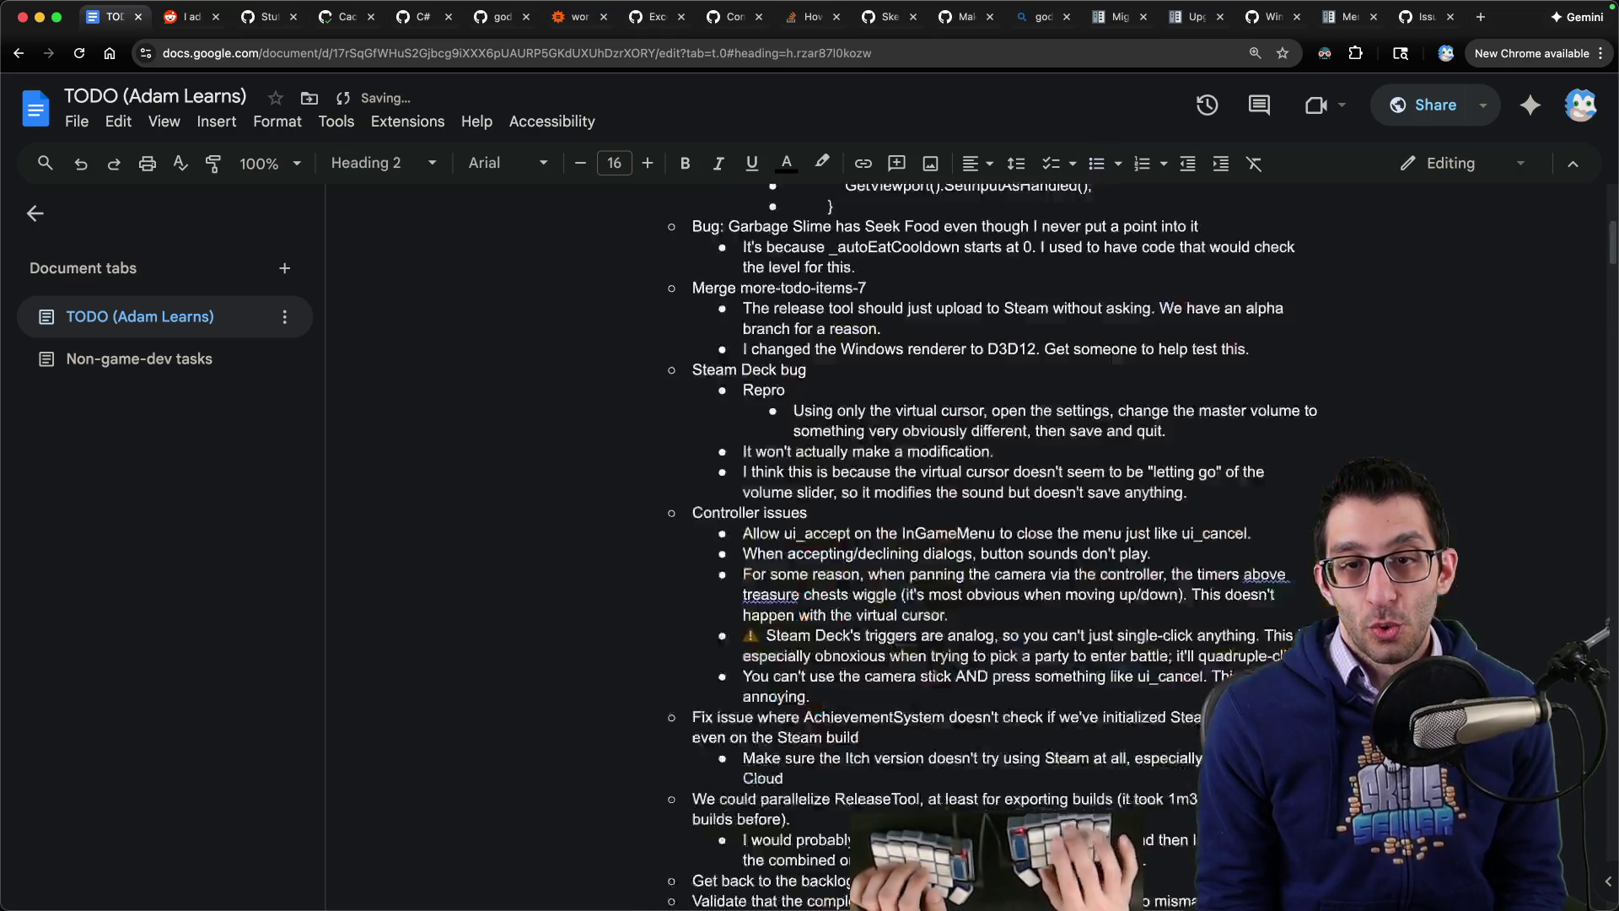
{"action": "key", "text": "ctrl+shift+Tab"}
{"action": "key", "text": "ctrl+shift+Tab"}
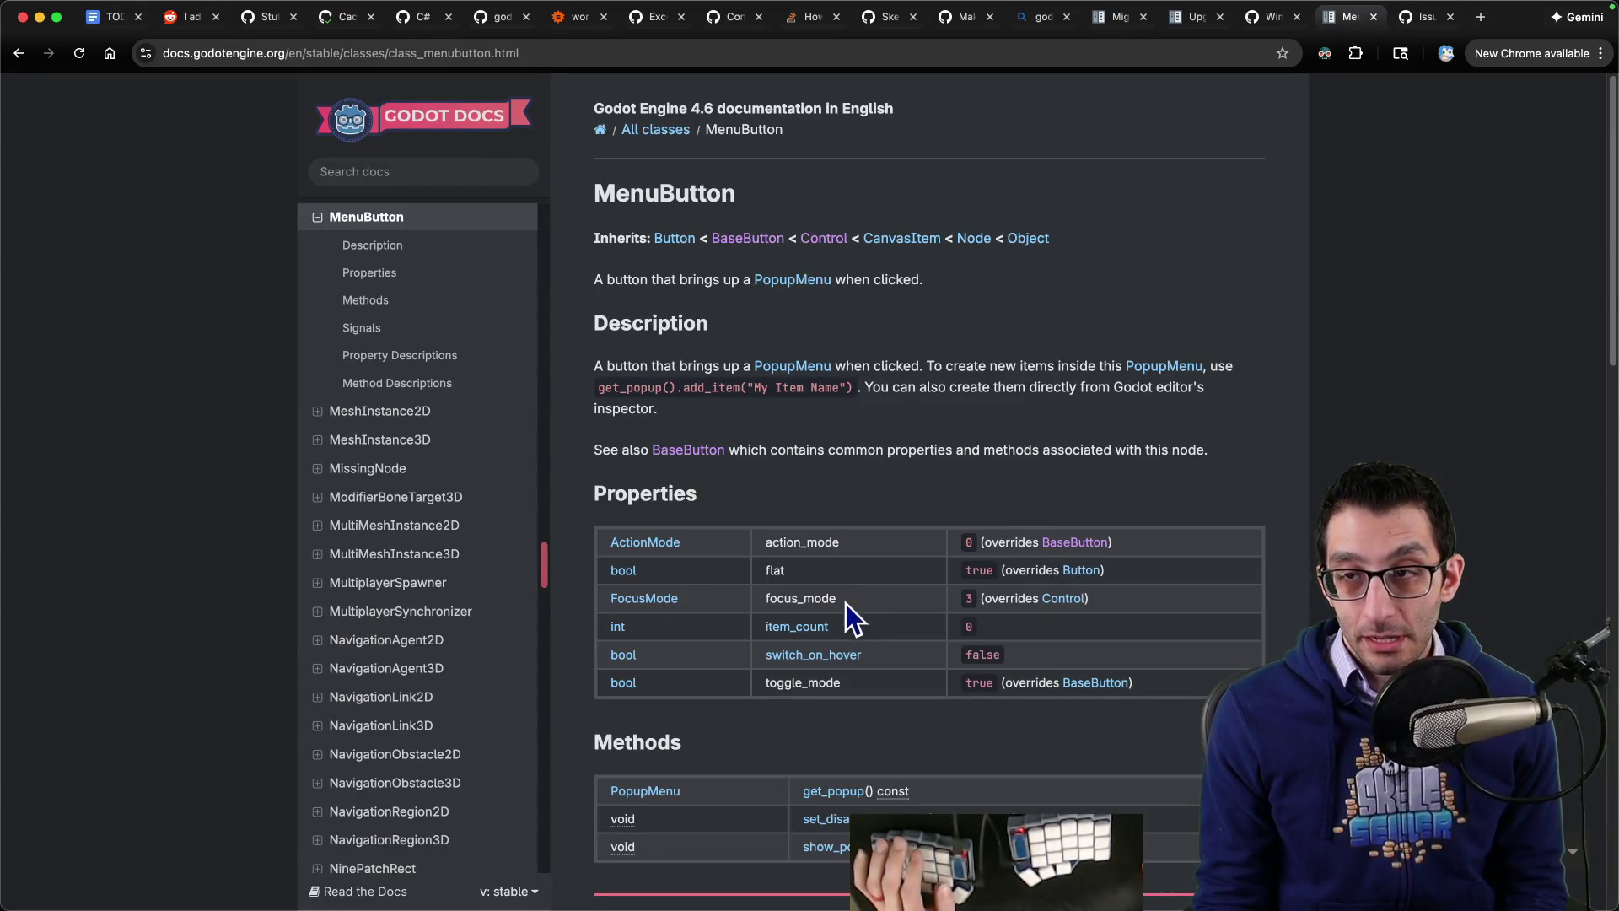
{"action": "key", "text": "ctrl+w"}
{"action": "key", "text": "ctrl+w"}
{"action": "key", "text": "ctrl+shift+Tab"}
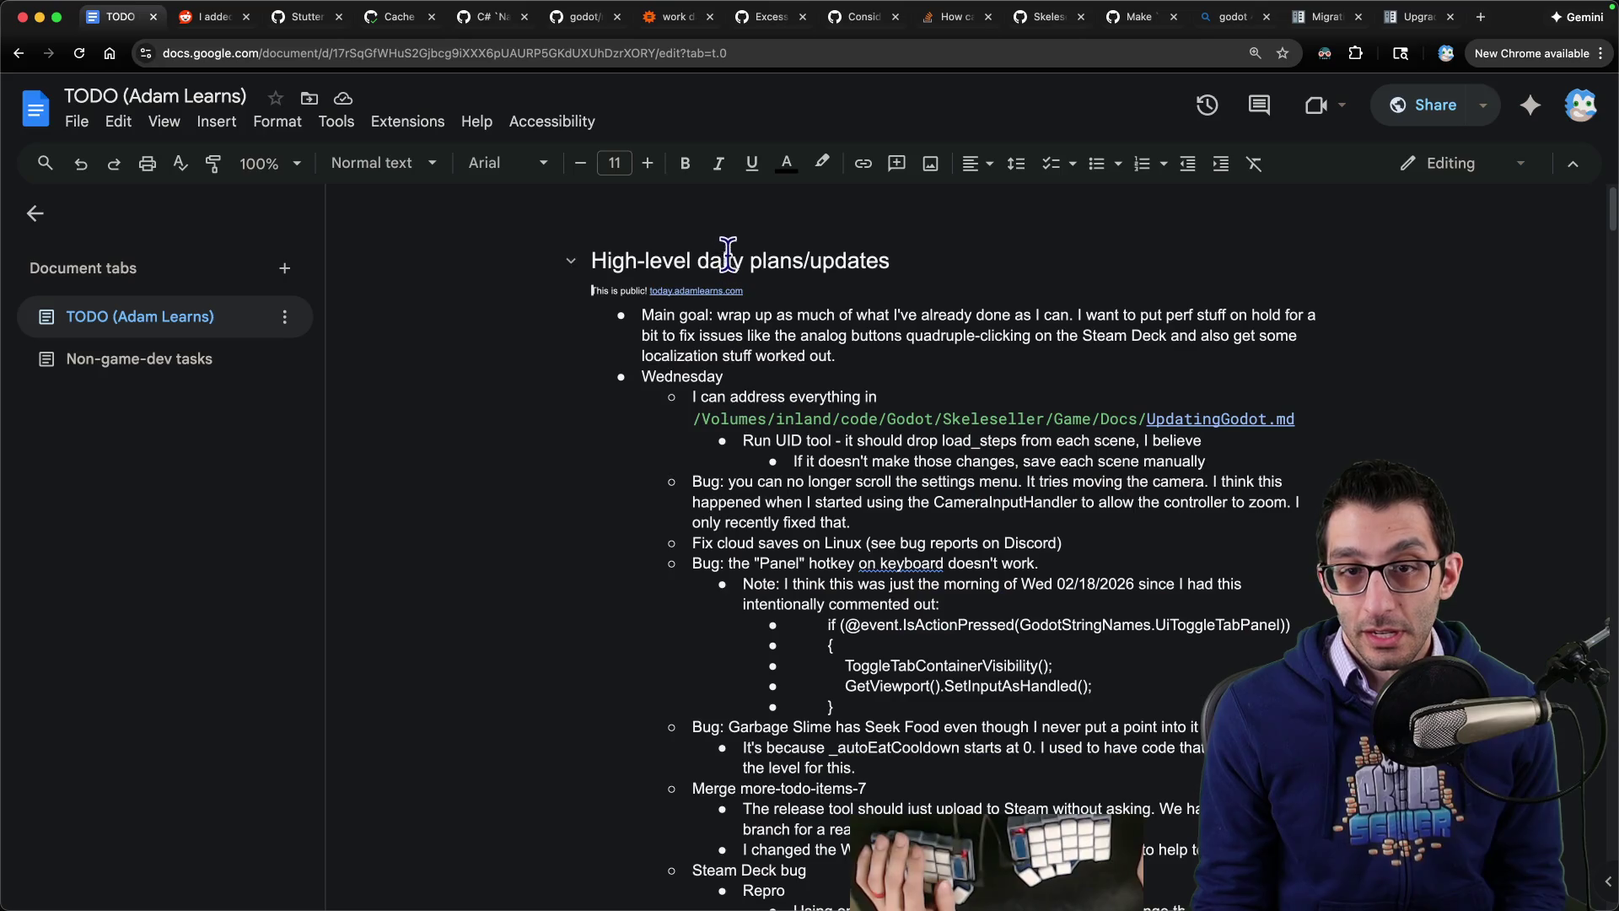
{"action": "key", "text": "ctrl+Tab"}
Step: Insert a WILO bullet above 'Main goal' about still reviewing breaking changes before the MD file
{"action": "left_click", "coordinate": [805, 315]}
{"action": "key", "text": "super+Left"}
{"action": "key", "text": "Return"}
{"action": "key", "text": "Up"}
{"action": "type", "text": "WILO"}
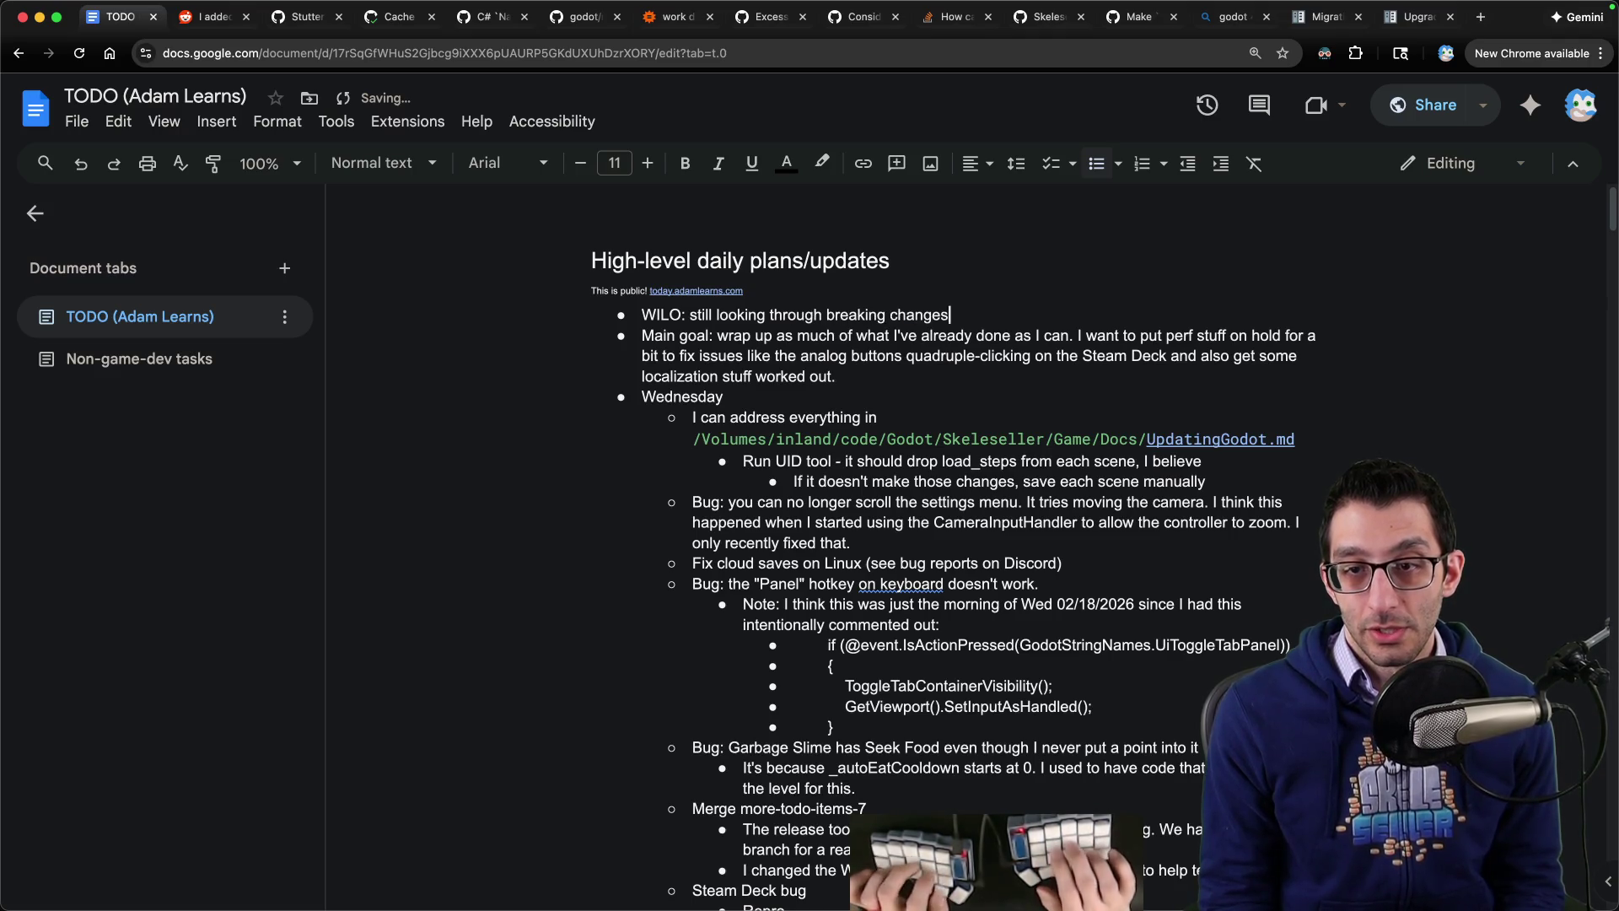
{"action": "type", "text": "ack to my MD file."}
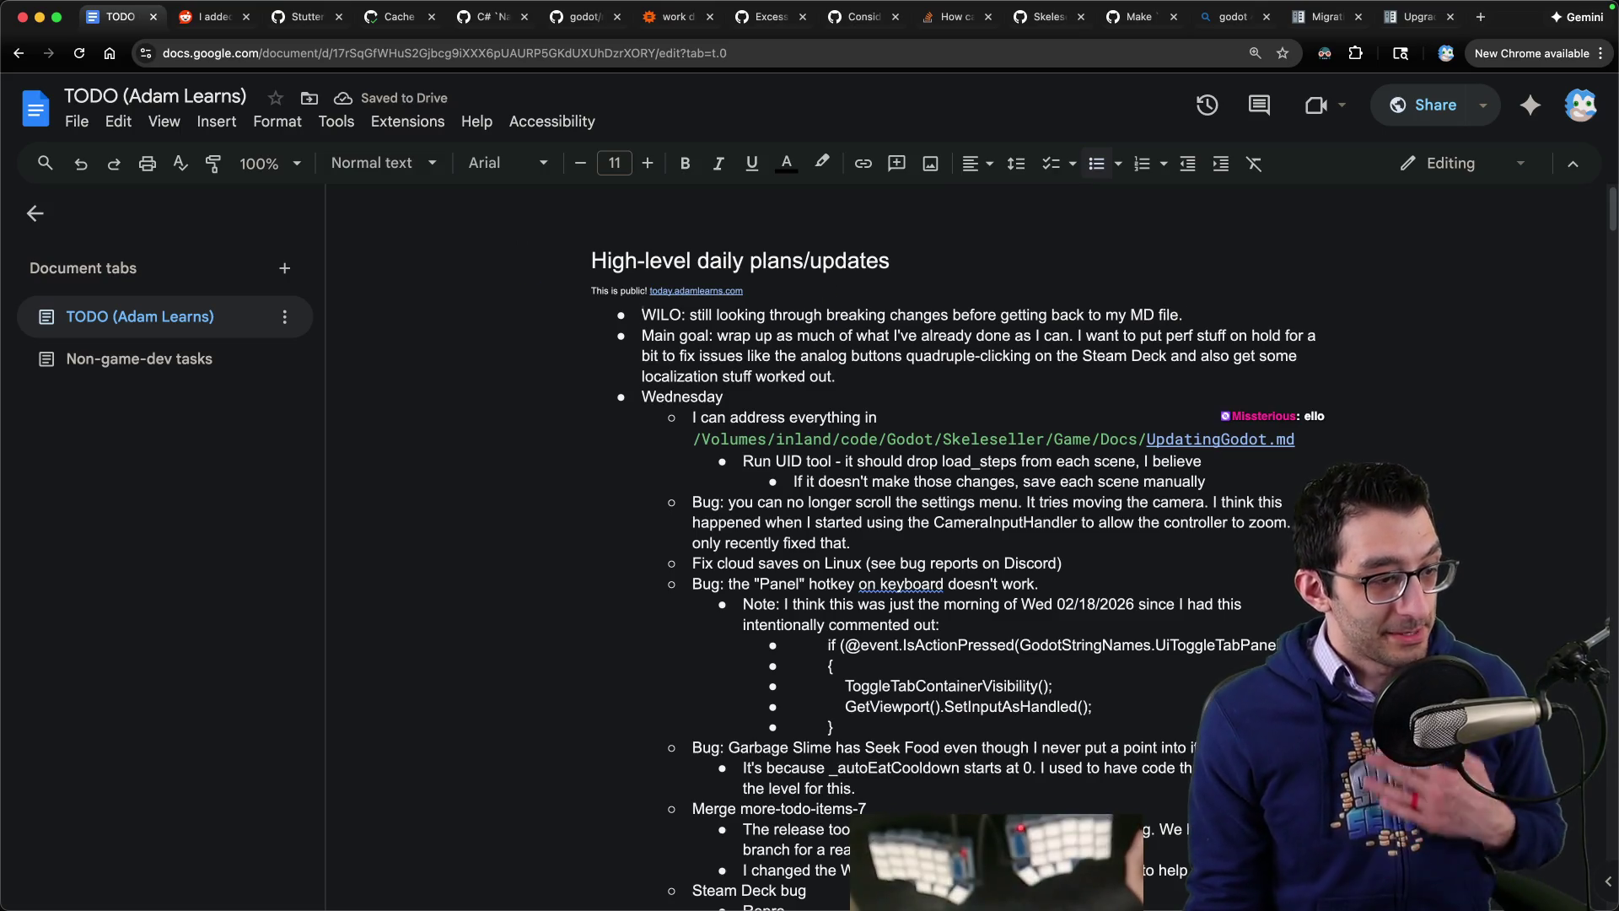
{"action": "key", "text": "super+Tab"}
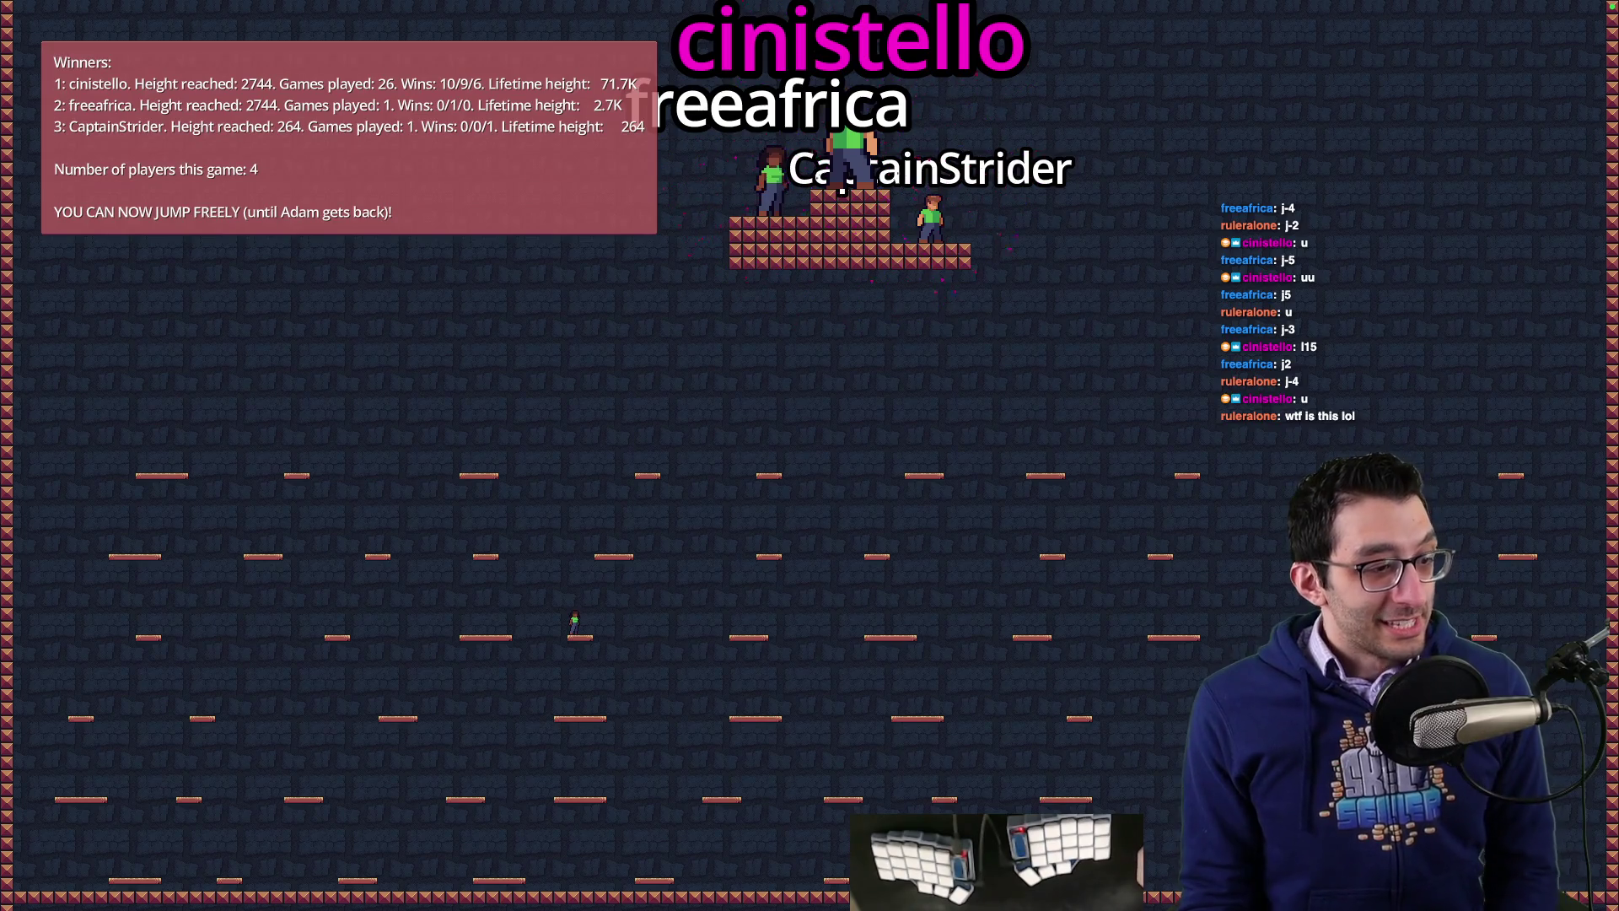
Step: Join the stream chat game with 'join' and jump the character using 'j -5' and 'j 5'
{"action": "type", "text": "join"}
{"action": "key", "text": "Return"}
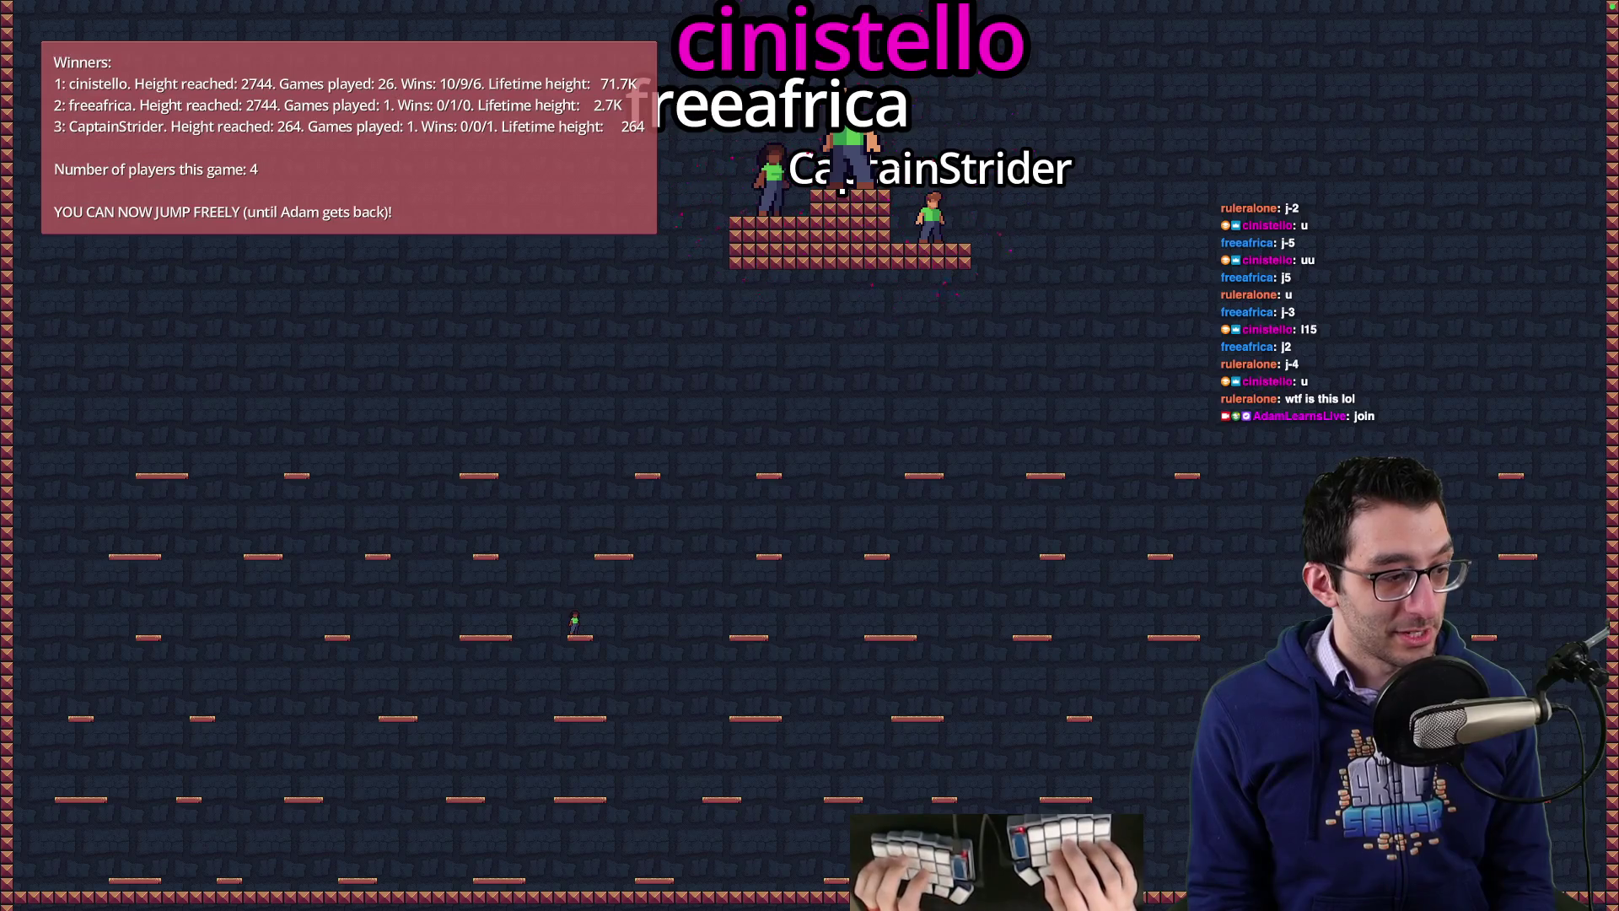
{"action": "type", "text": "j -5"}
{"action": "key", "text": "Return"}
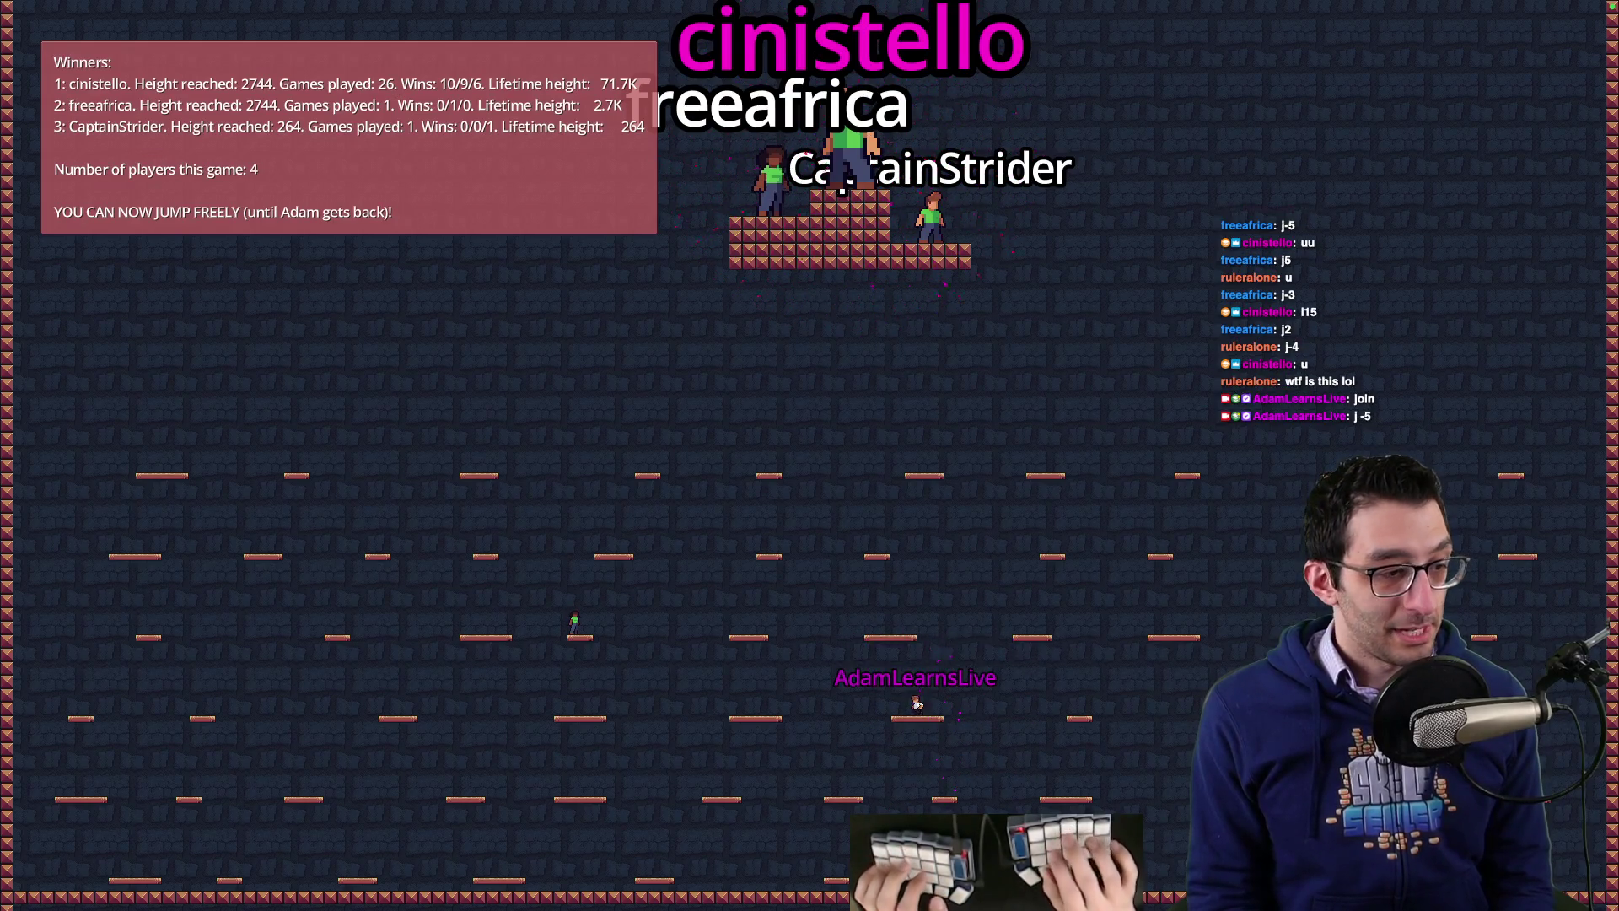
{"action": "type", "text": "j 5"}
{"action": "key", "text": "Return"}
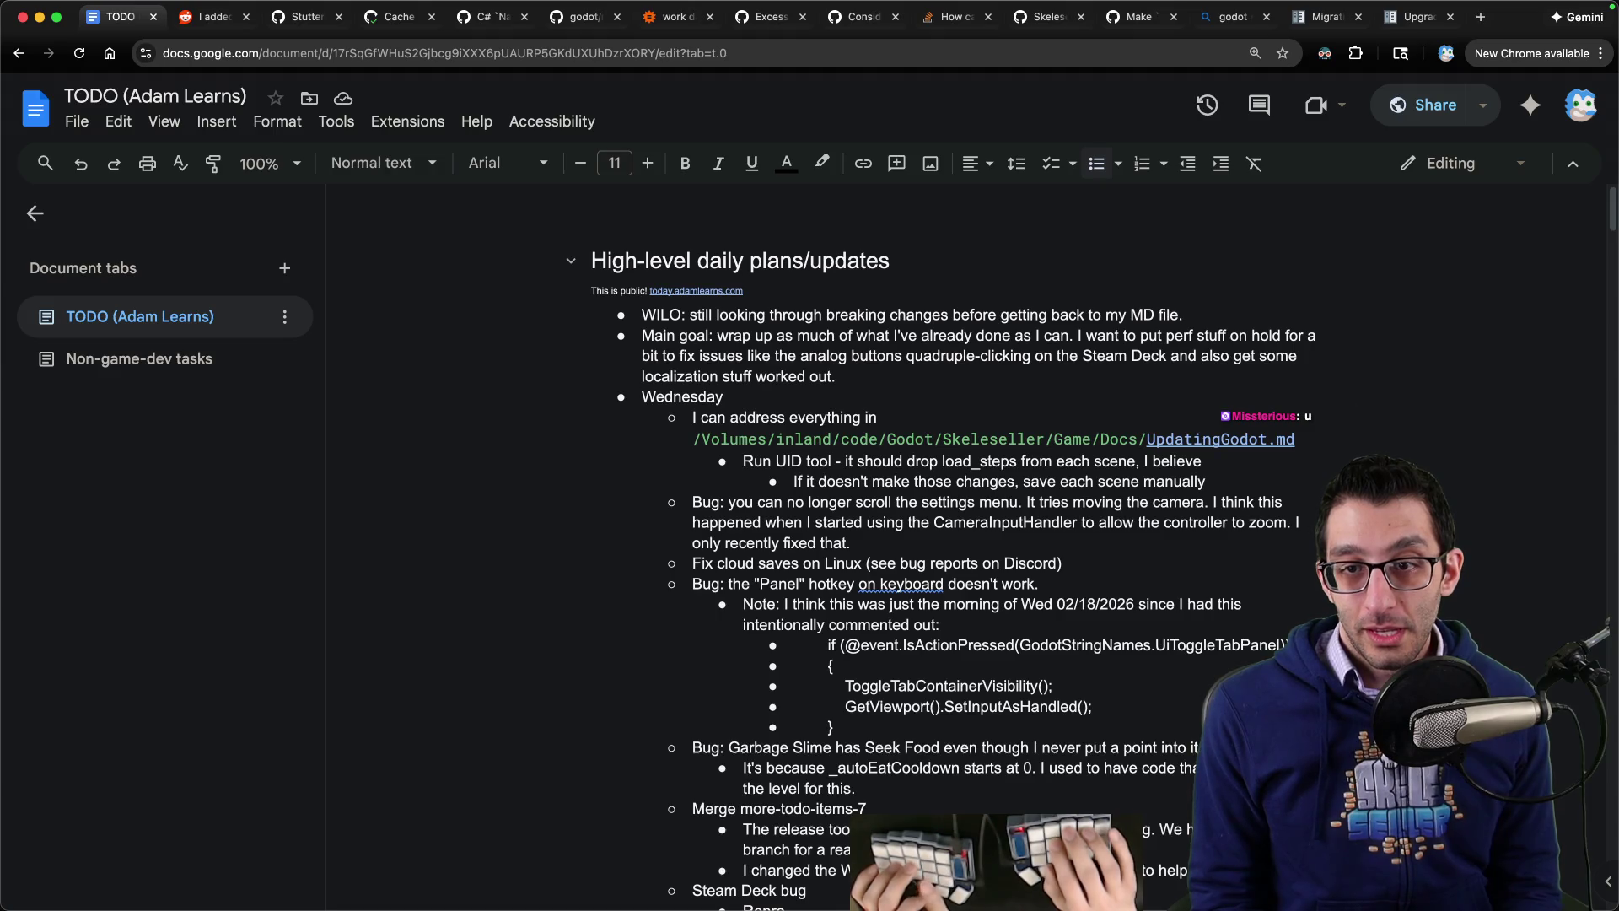
{"action": "key", "text": "super+9"}
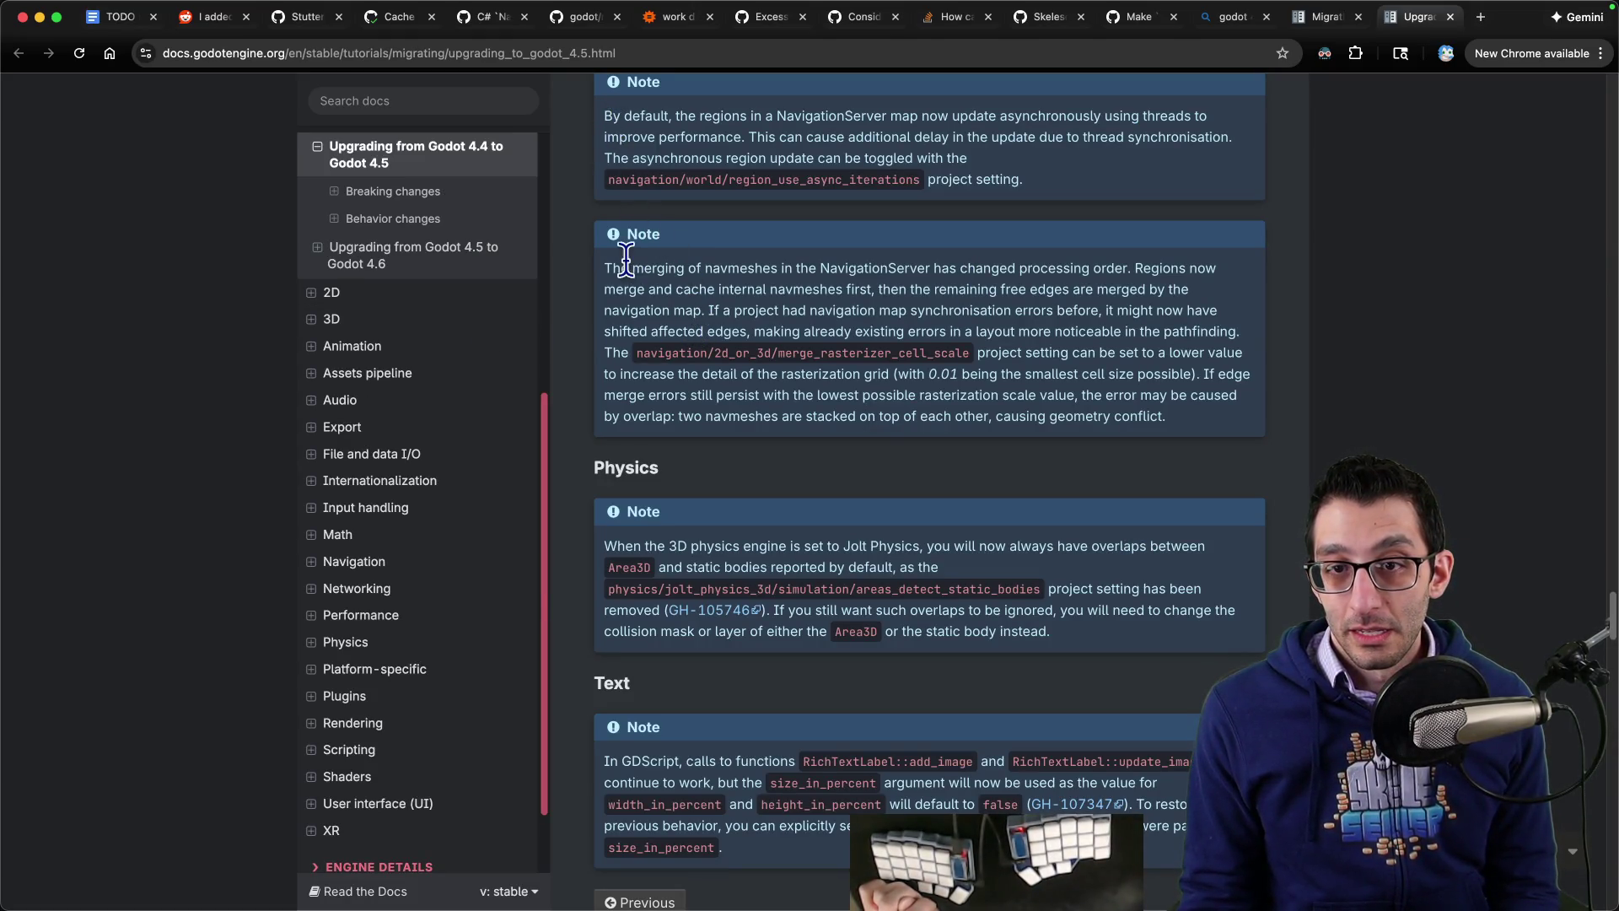
Step: Read the Godot 4.5 upgrade guide, highlighting the Physics note and the GDScript paragraph under Text
{"action": "scroll", "coordinate": [625, 261], "scroll_direction": "down", "scroll_amount": 4}
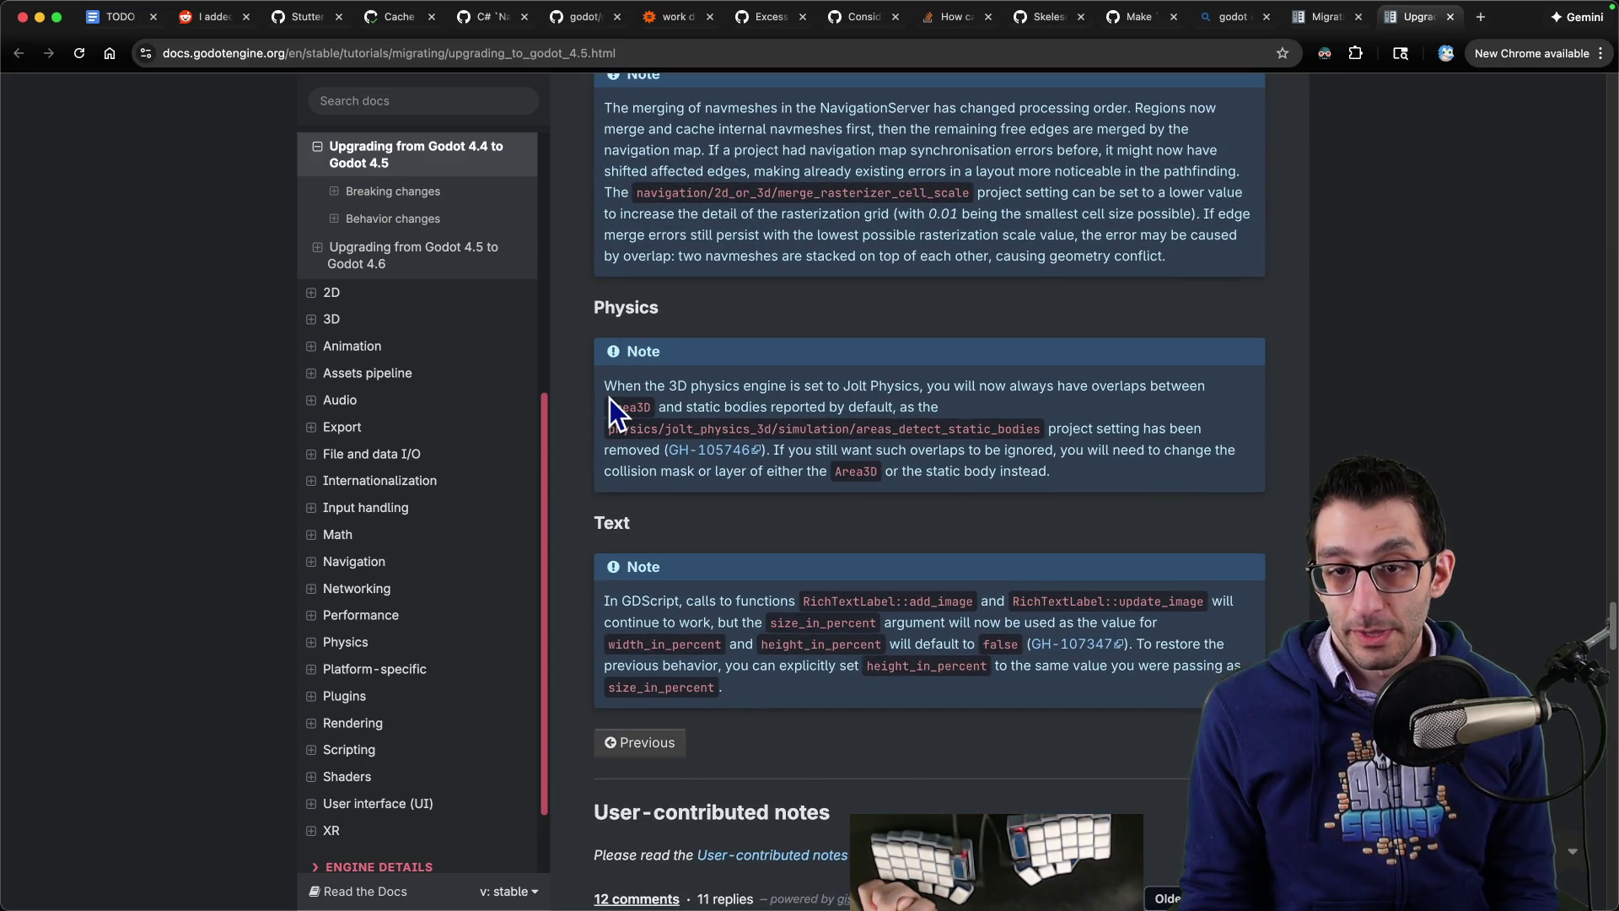
{"action": "mouse_move", "coordinate": [617, 389]}
{"action": "left_mouse_down"}
{"action": "mouse_move", "coordinate": [938, 396]}
{"action": "mouse_move", "coordinate": [1050, 430]}
{"action": "left_mouse_up"}
{"action": "scroll", "coordinate": [912, 406], "scroll_direction": "down", "scroll_amount": 5}
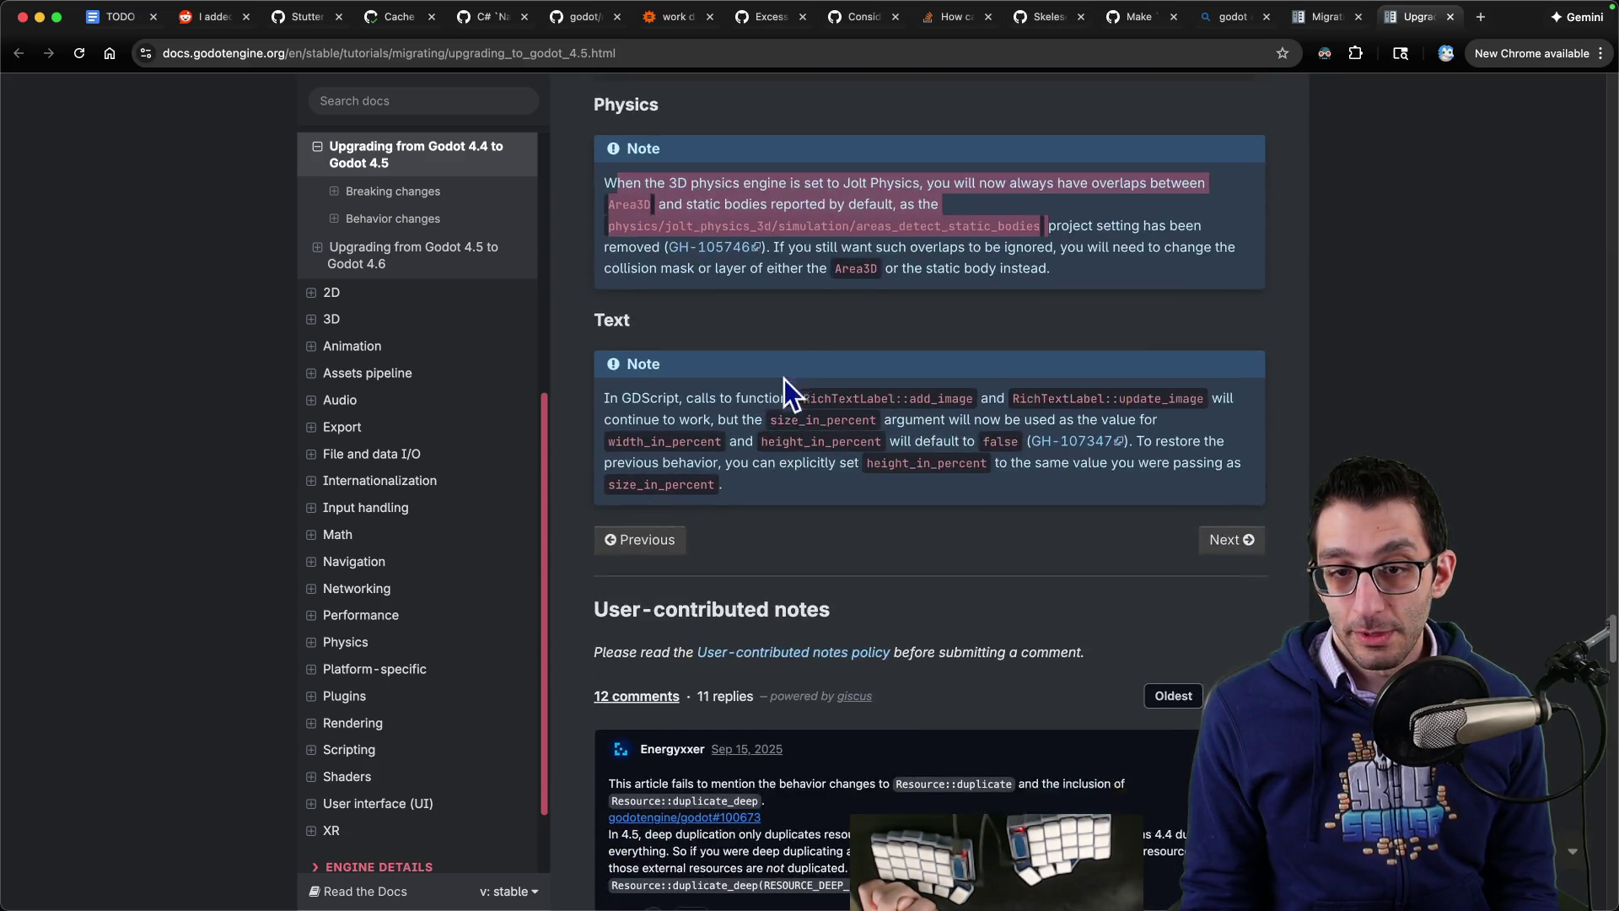
{"action": "mouse_move", "coordinate": [621, 396]}
{"action": "left_mouse_down"}
{"action": "mouse_move", "coordinate": [1054, 414]}
{"action": "mouse_move", "coordinate": [775, 413]}
{"action": "mouse_move", "coordinate": [894, 415]}
{"action": "mouse_move", "coordinate": [970, 449]}
{"action": "mouse_move", "coordinate": [725, 478]}
{"action": "left_mouse_up"}
{"action": "scroll", "coordinate": [904, 428], "scroll_direction": "down", "scroll_amount": 3}
{"action": "scroll", "coordinate": [904, 429], "scroll_direction": "up", "scroll_amount": 6}
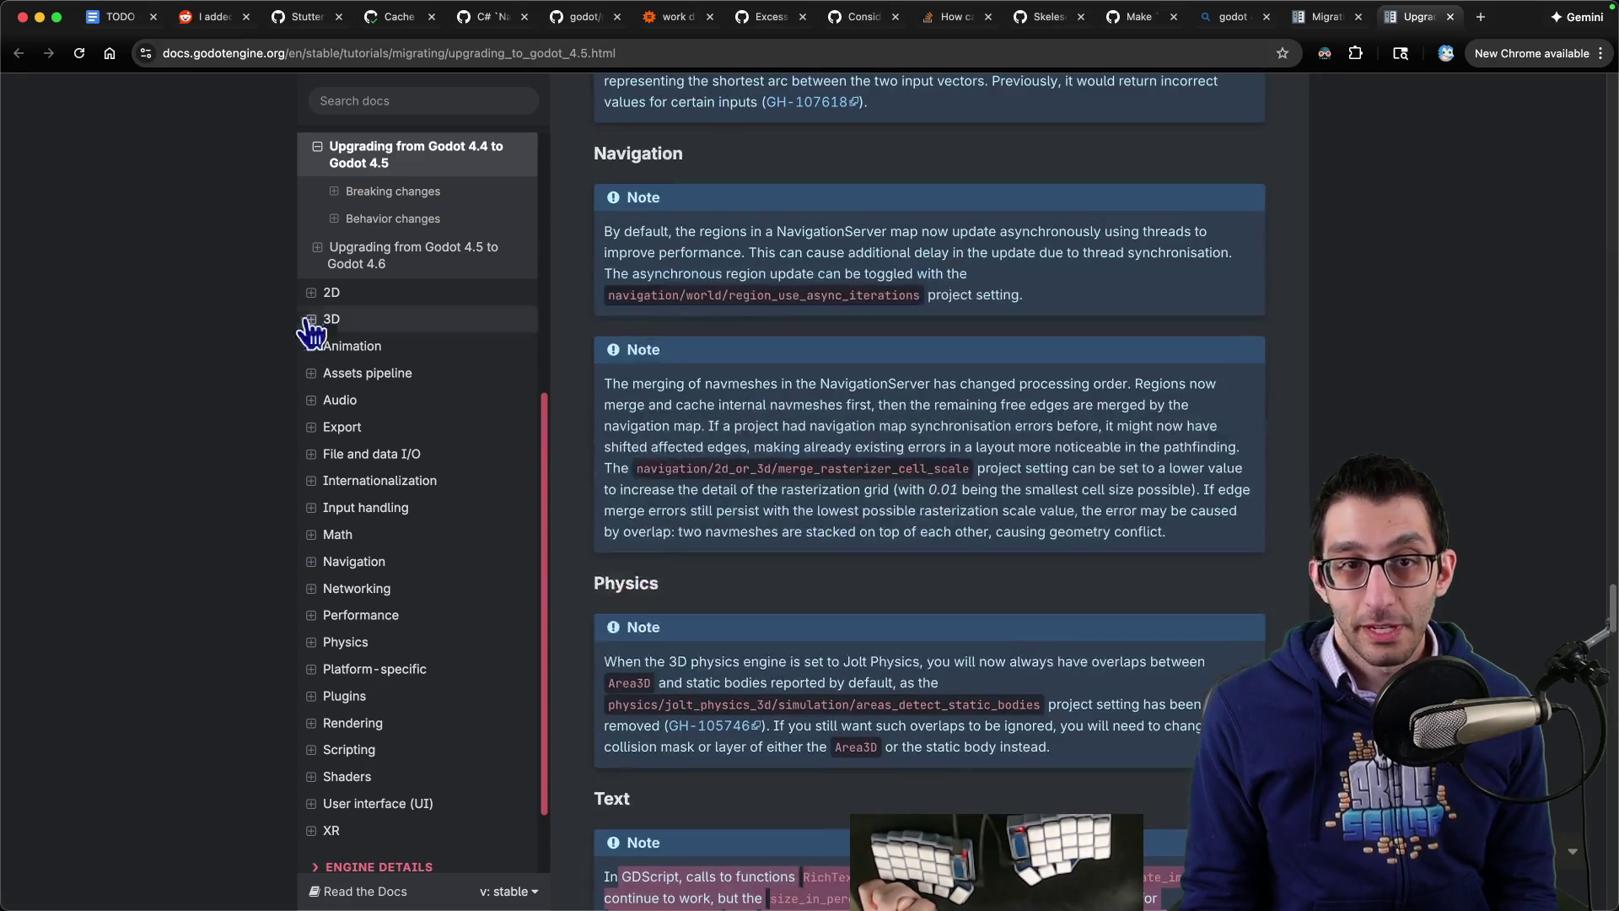
{"action": "key", "text": "super+grave"}
{"action": "key", "text": "super+Tab"}
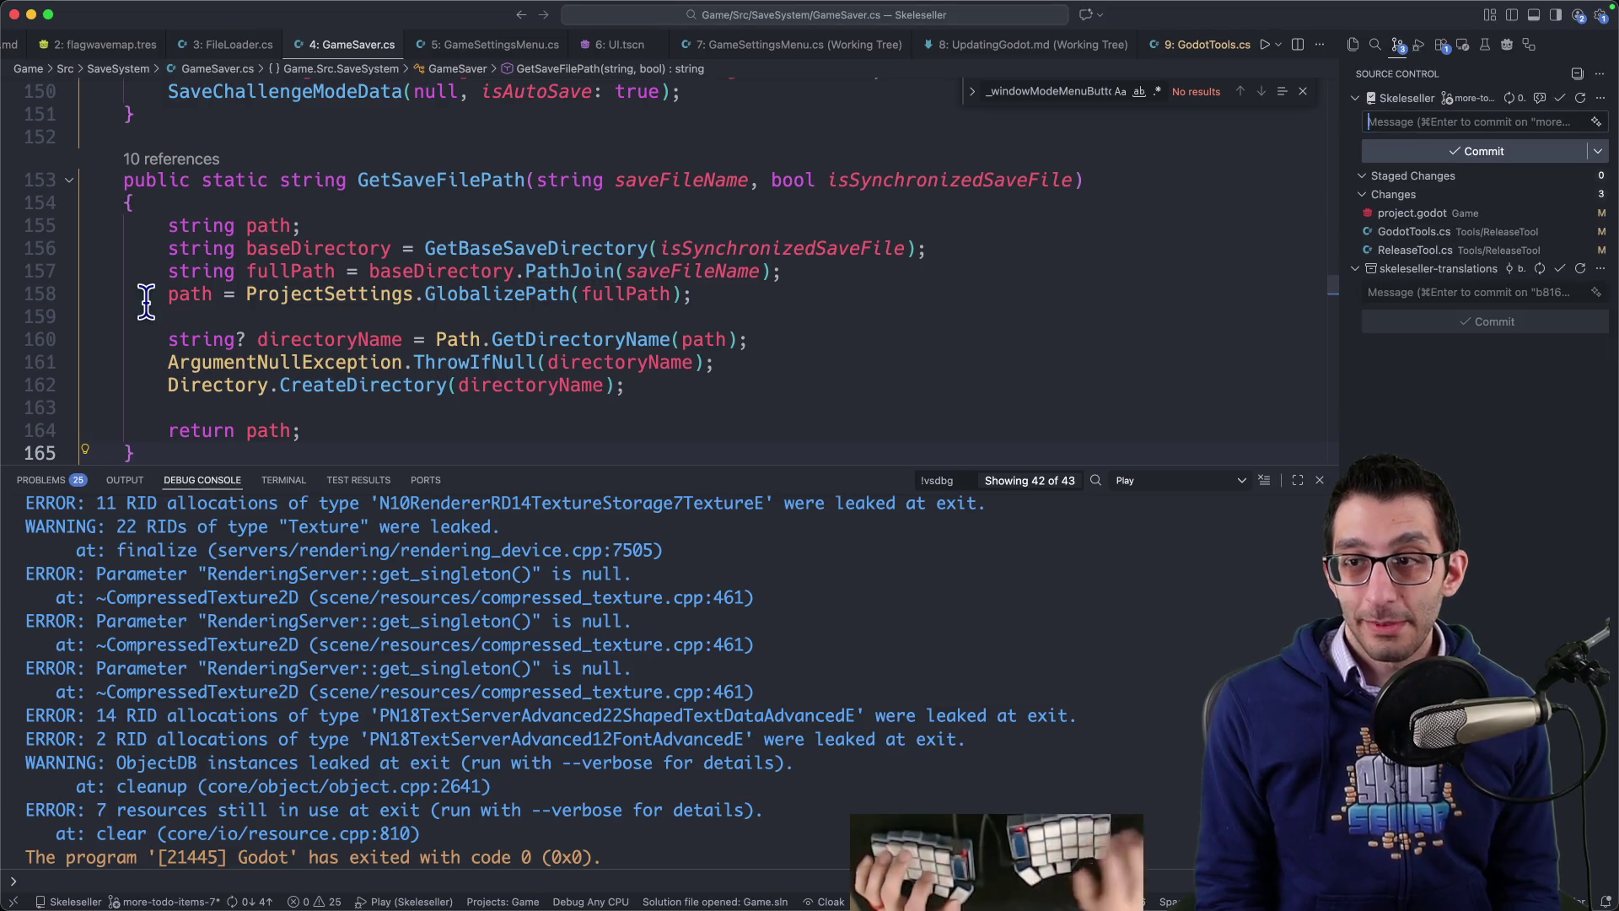
Step: Review the project.godot, GodotTools.cs and ReleaseTool.cs diffs in Source Control
{"action": "left_click", "coordinate": [1429, 214]}
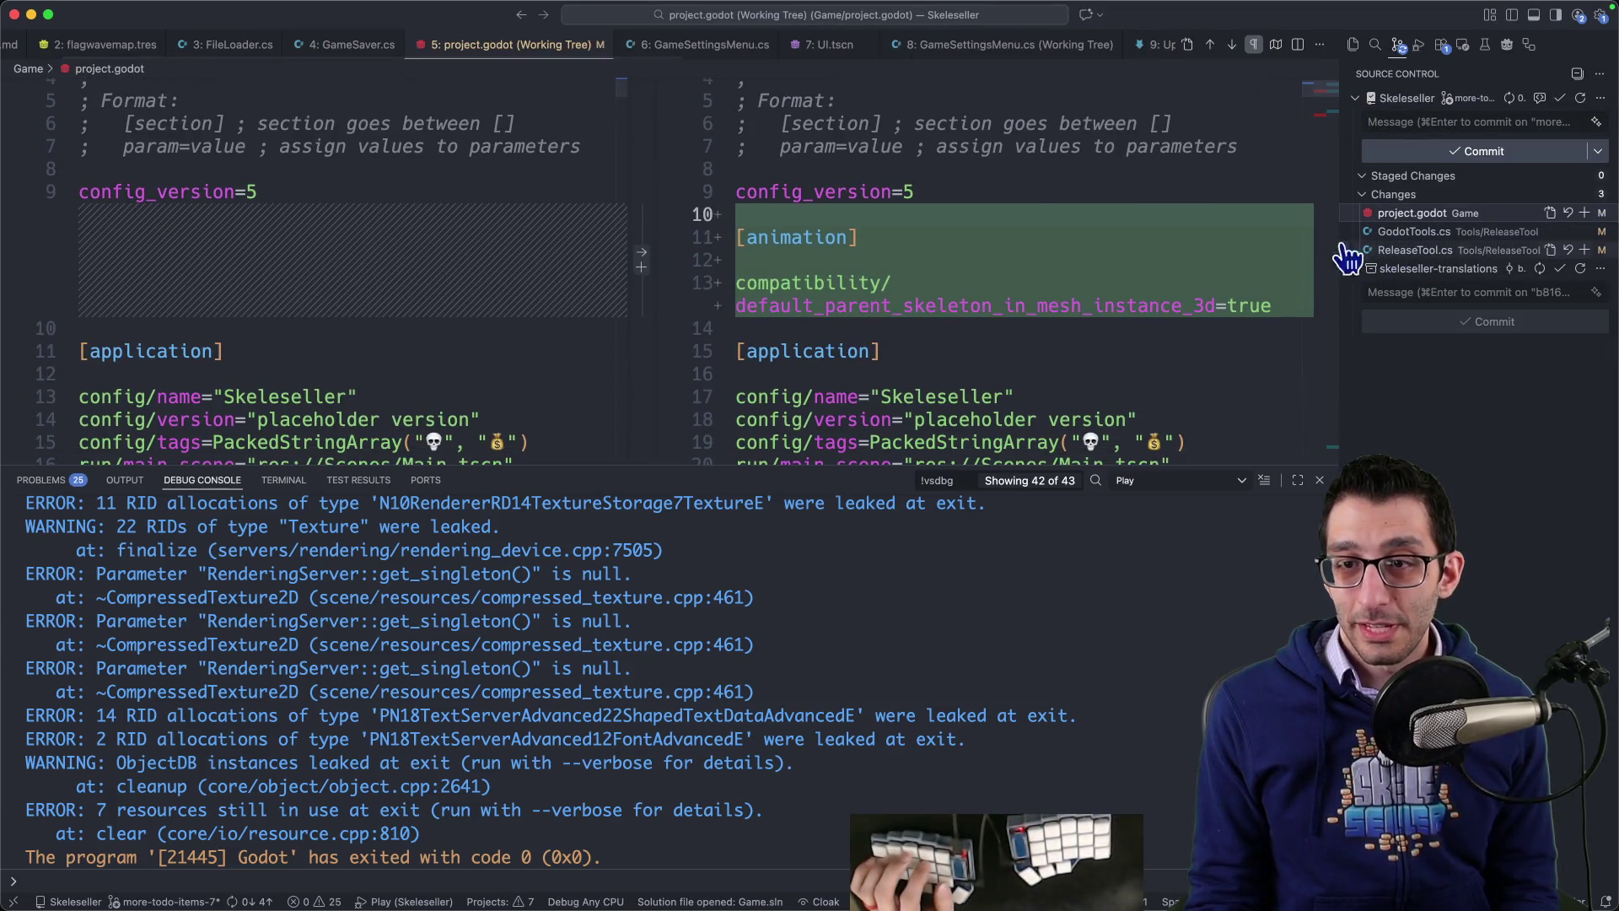
{"action": "left_click_drag", "start_coordinate": [881, 148], "coordinate": [1029, 405]}
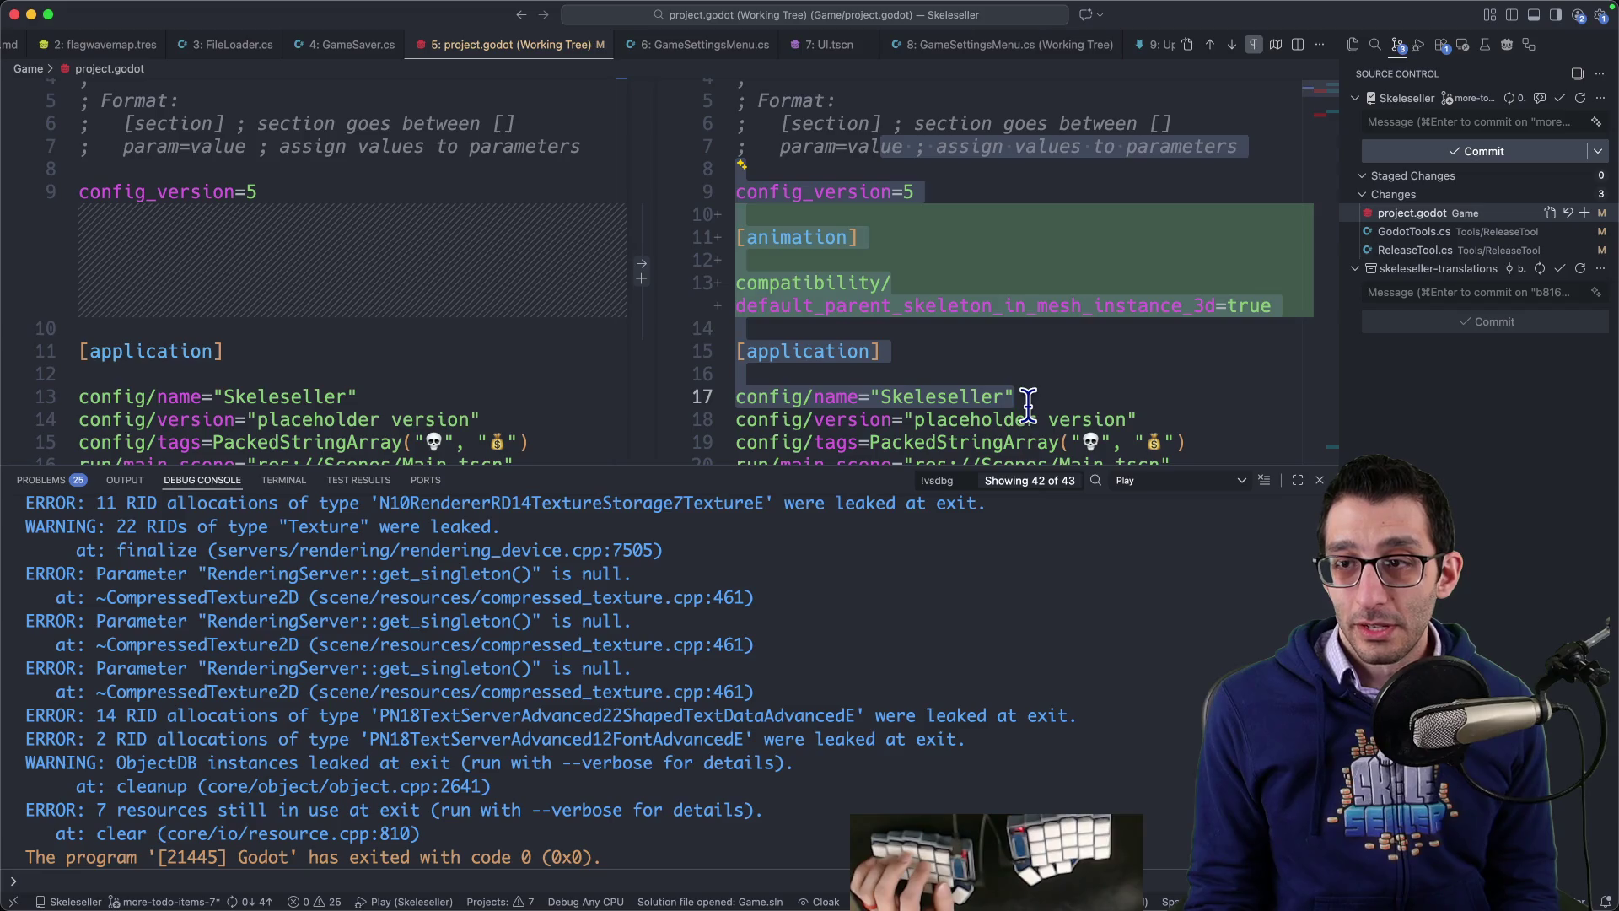
{"action": "left_click", "coordinate": [1029, 403]}
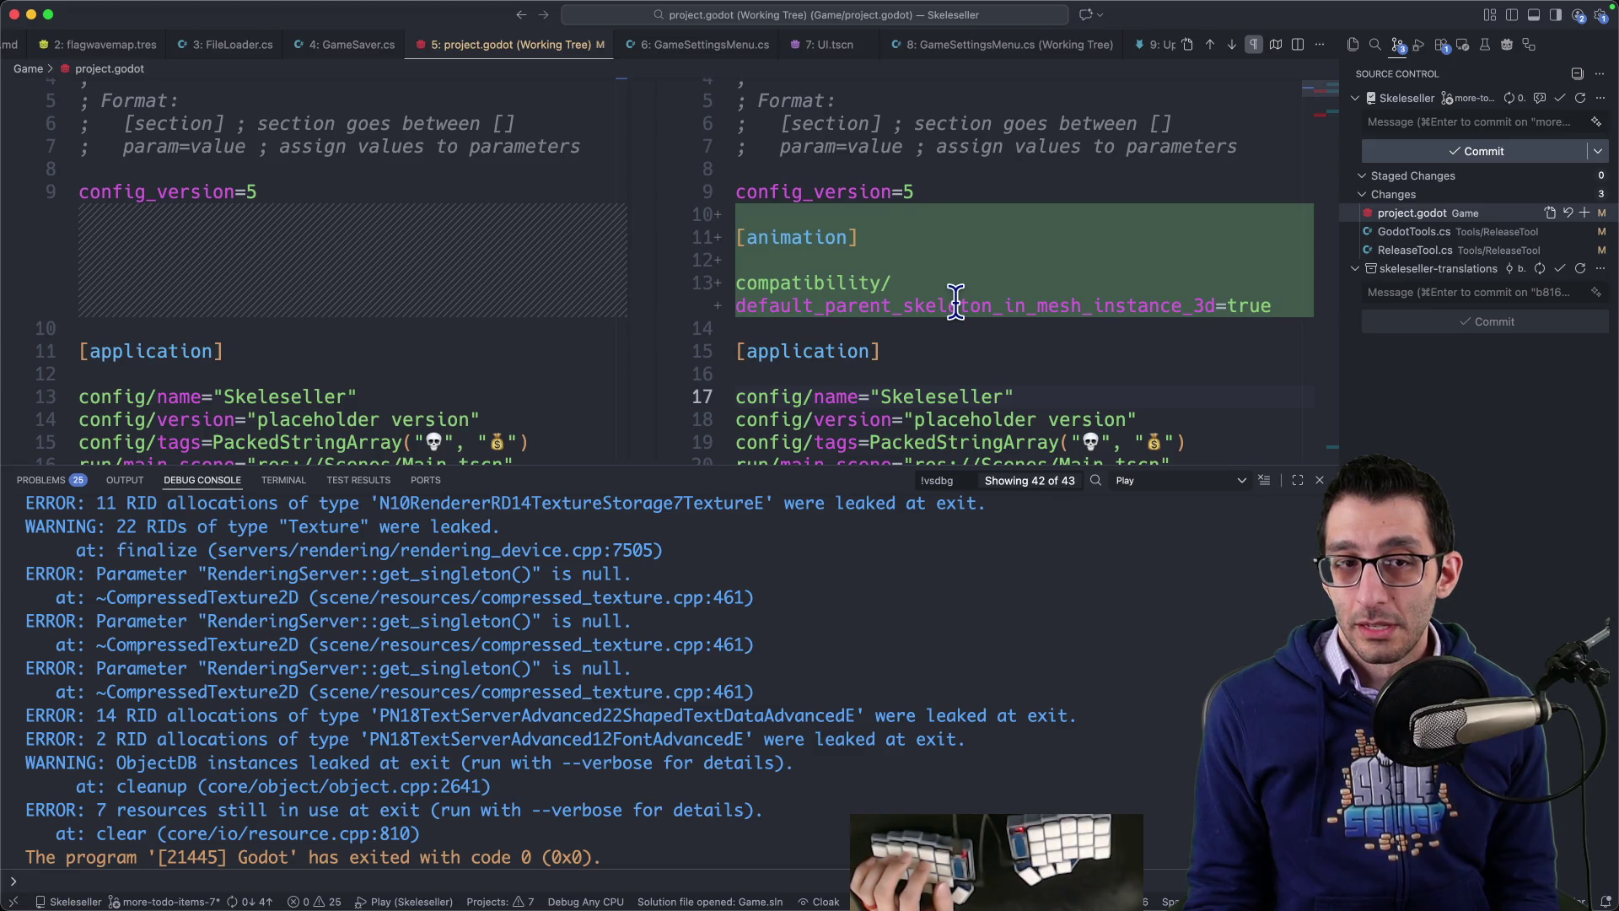
{"action": "mouse_move", "coordinate": [1079, 860]}
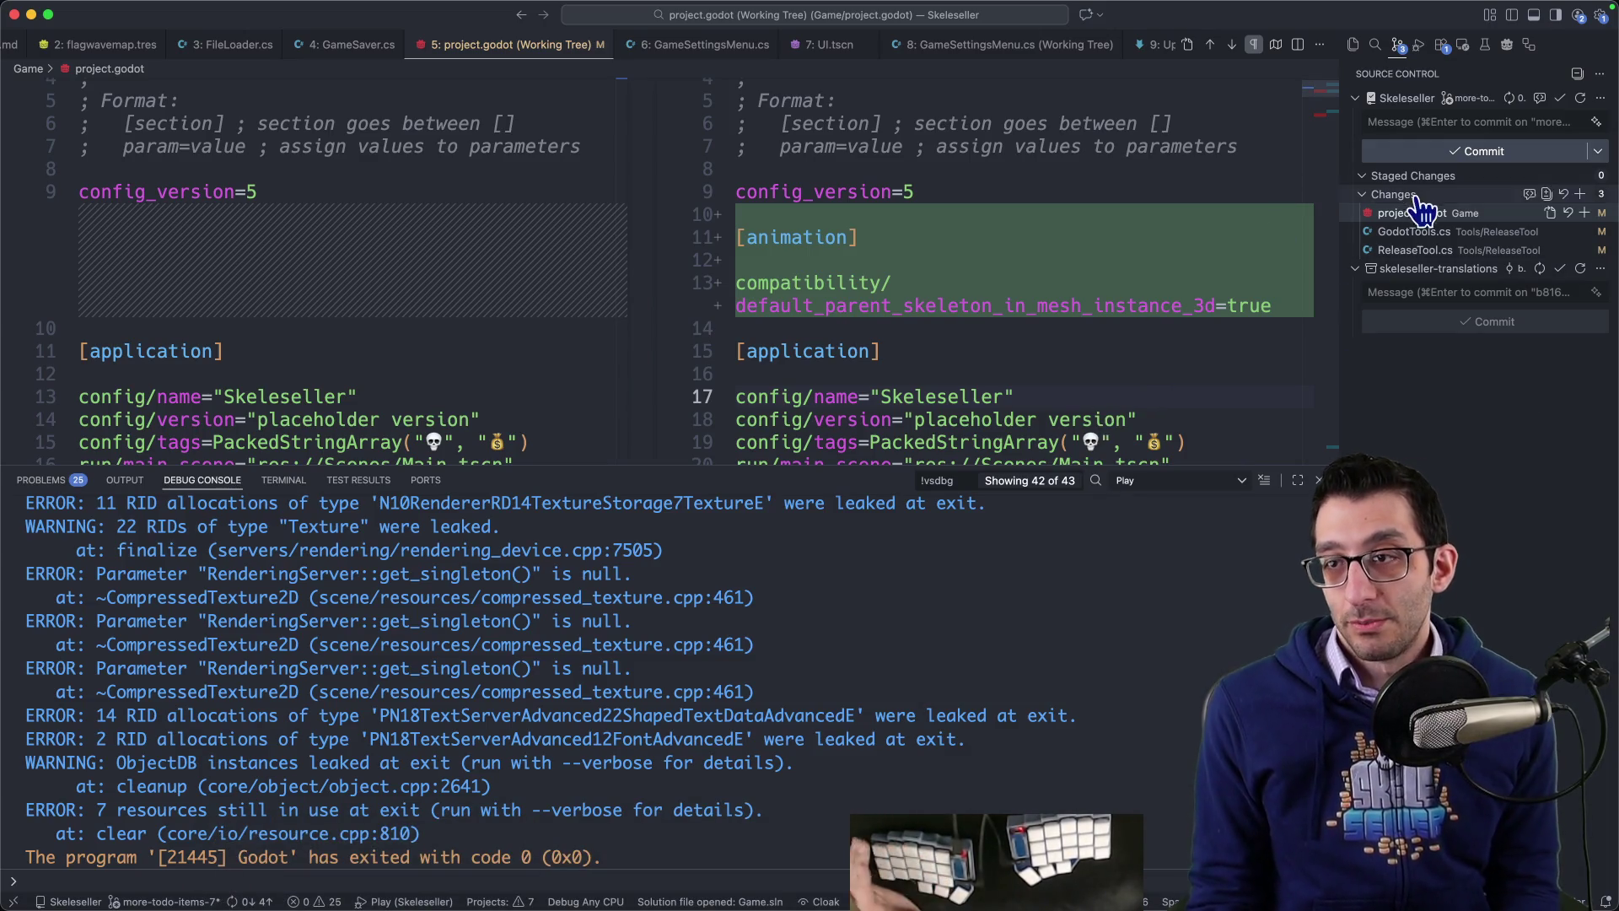
{"action": "left_click", "coordinate": [1404, 236]}
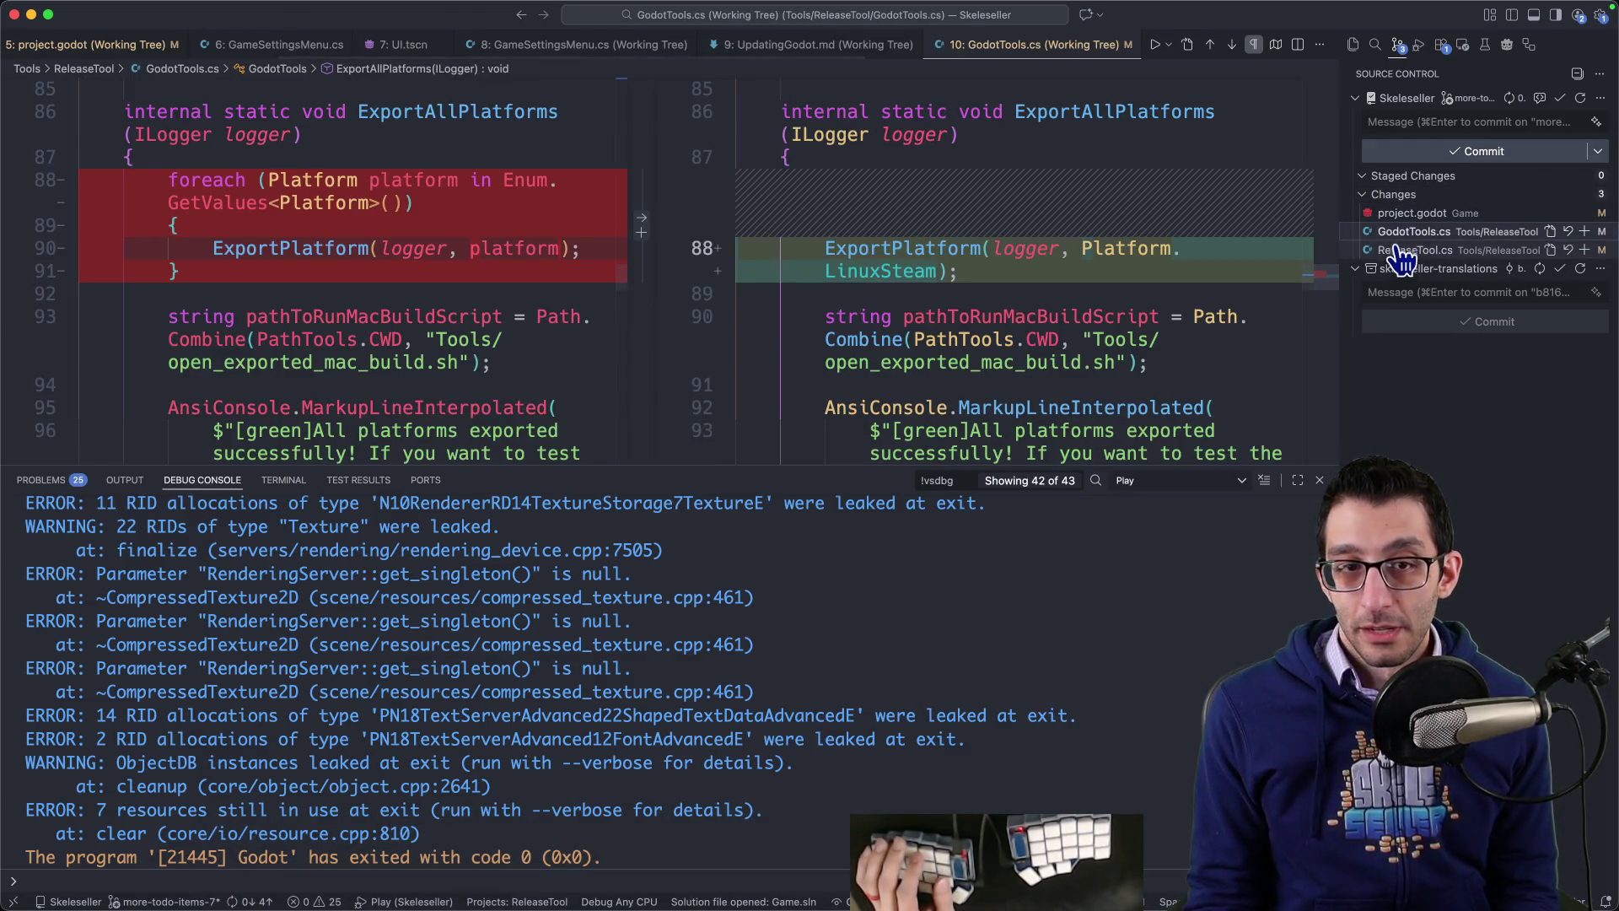
{"action": "left_click", "coordinate": [1401, 250]}
{"action": "left_click", "coordinate": [1404, 214]}
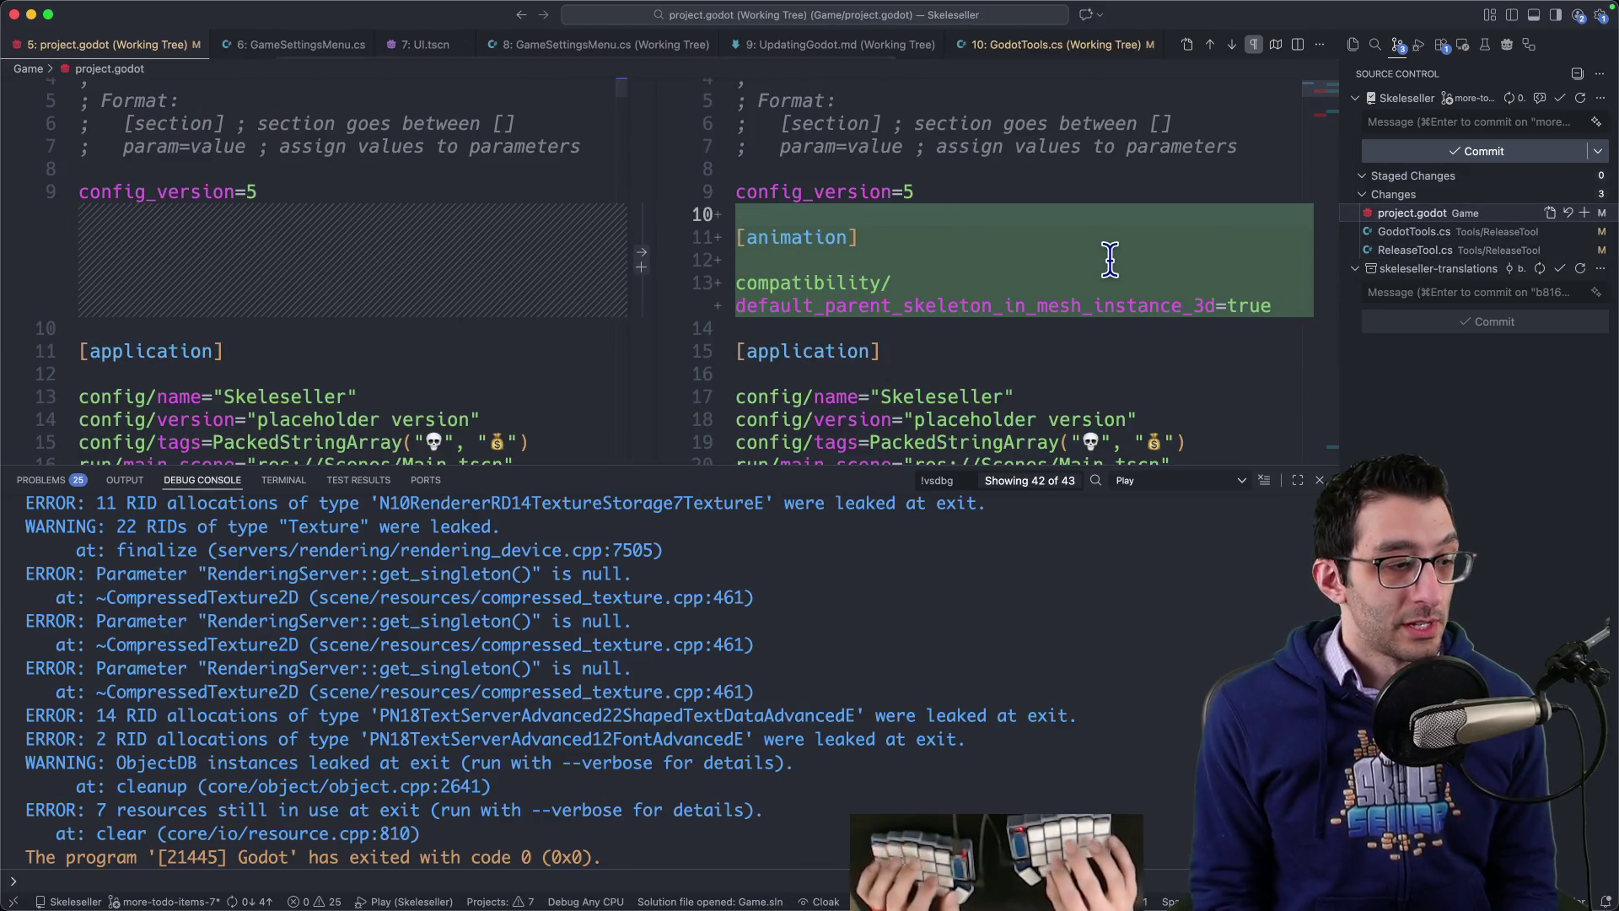
{"action": "key", "text": "super+Tab"}
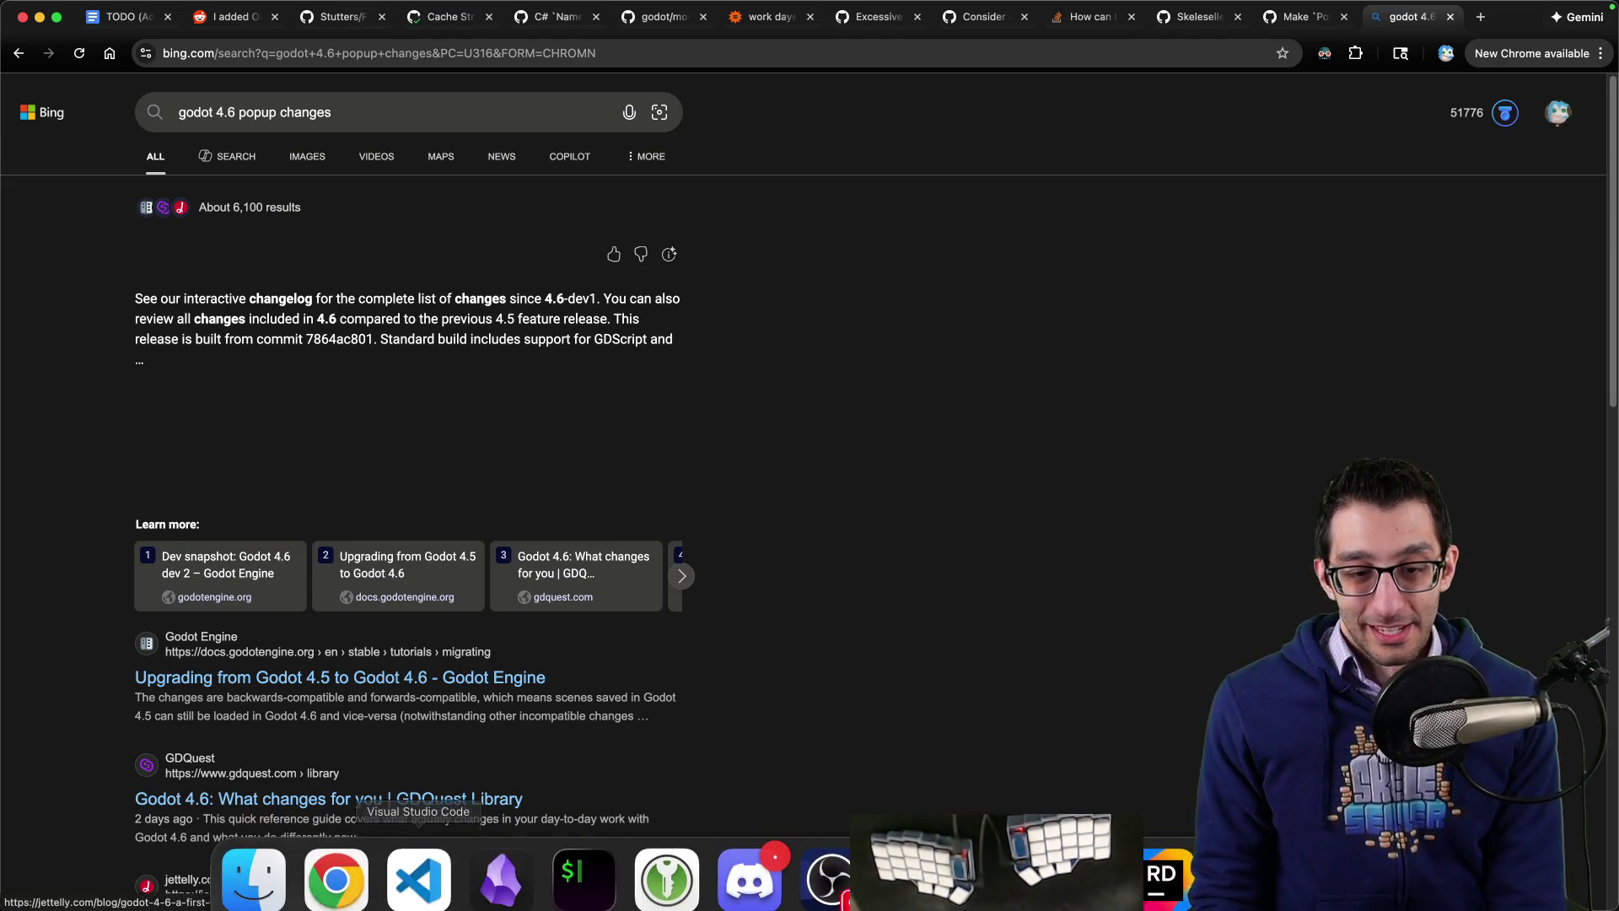
{"action": "left_click", "coordinate": [419, 882]}
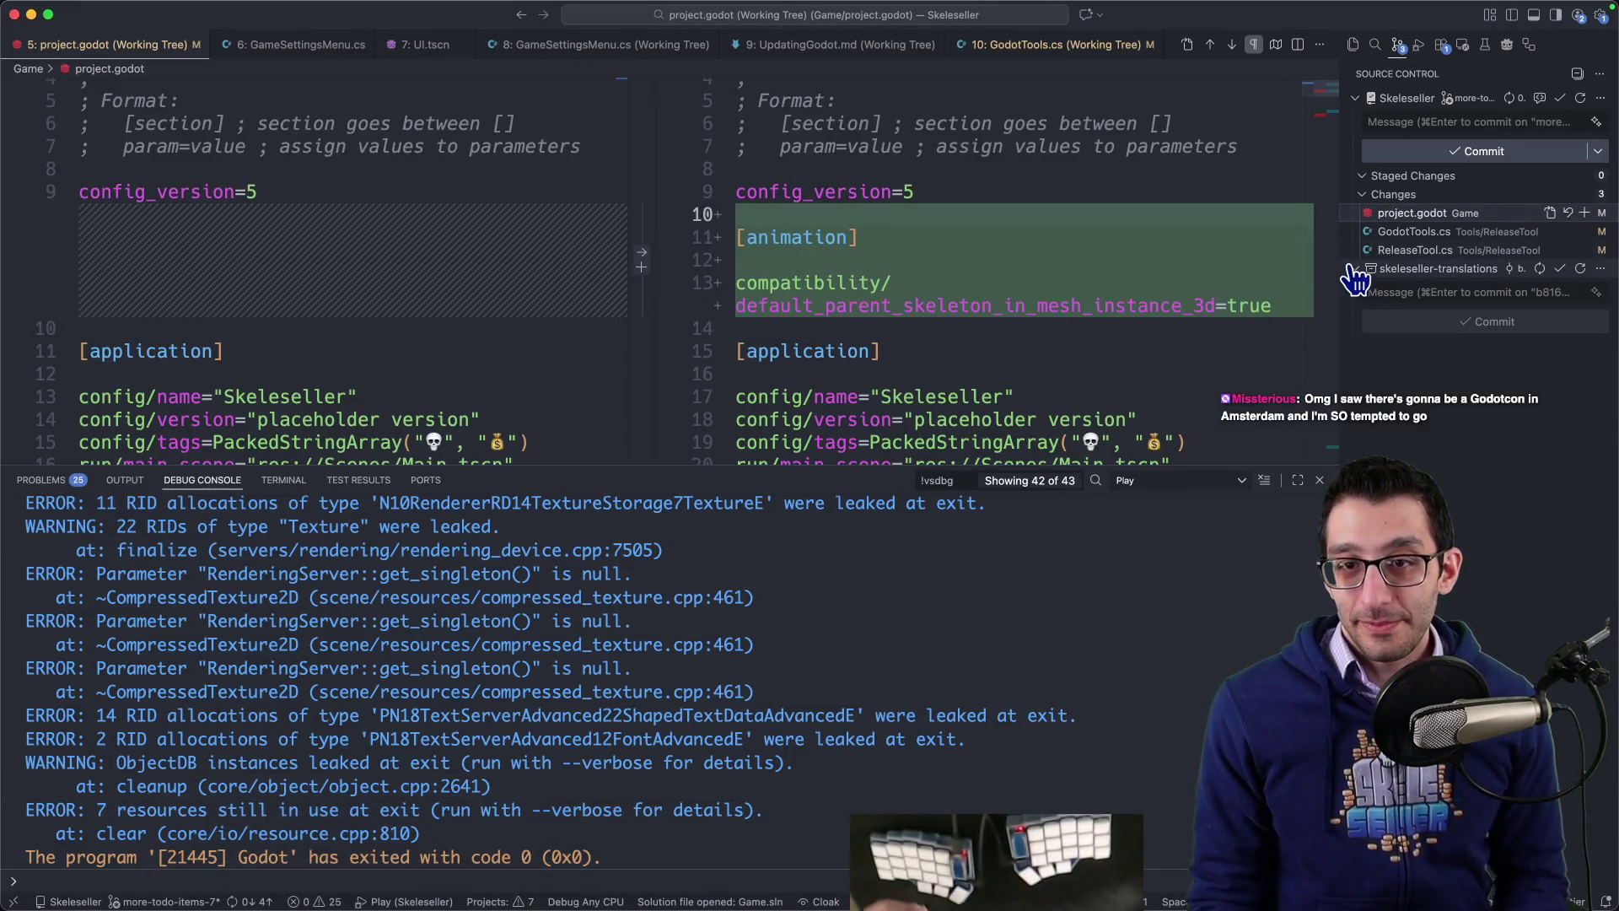
Step: Stage only project.godot and commit it with the message 'Accept automatically suggested change'
{"action": "left_click", "coordinate": [1584, 212]}
{"action": "left_click", "coordinate": [1455, 121]}
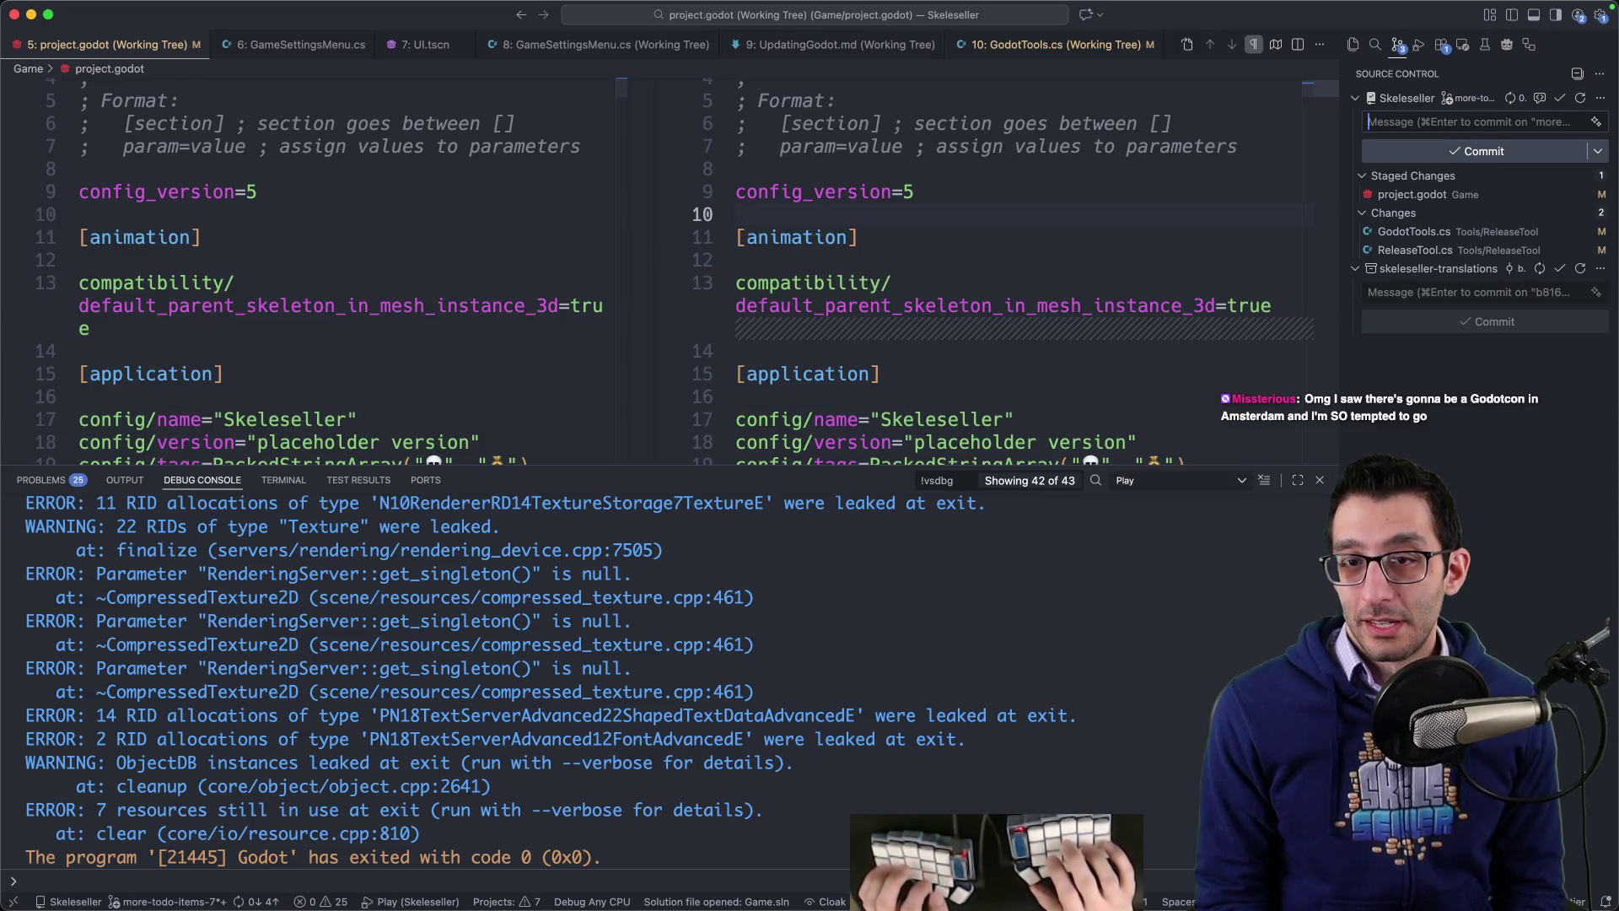
{"action": "type", "text": "Accept automatically suggested"}
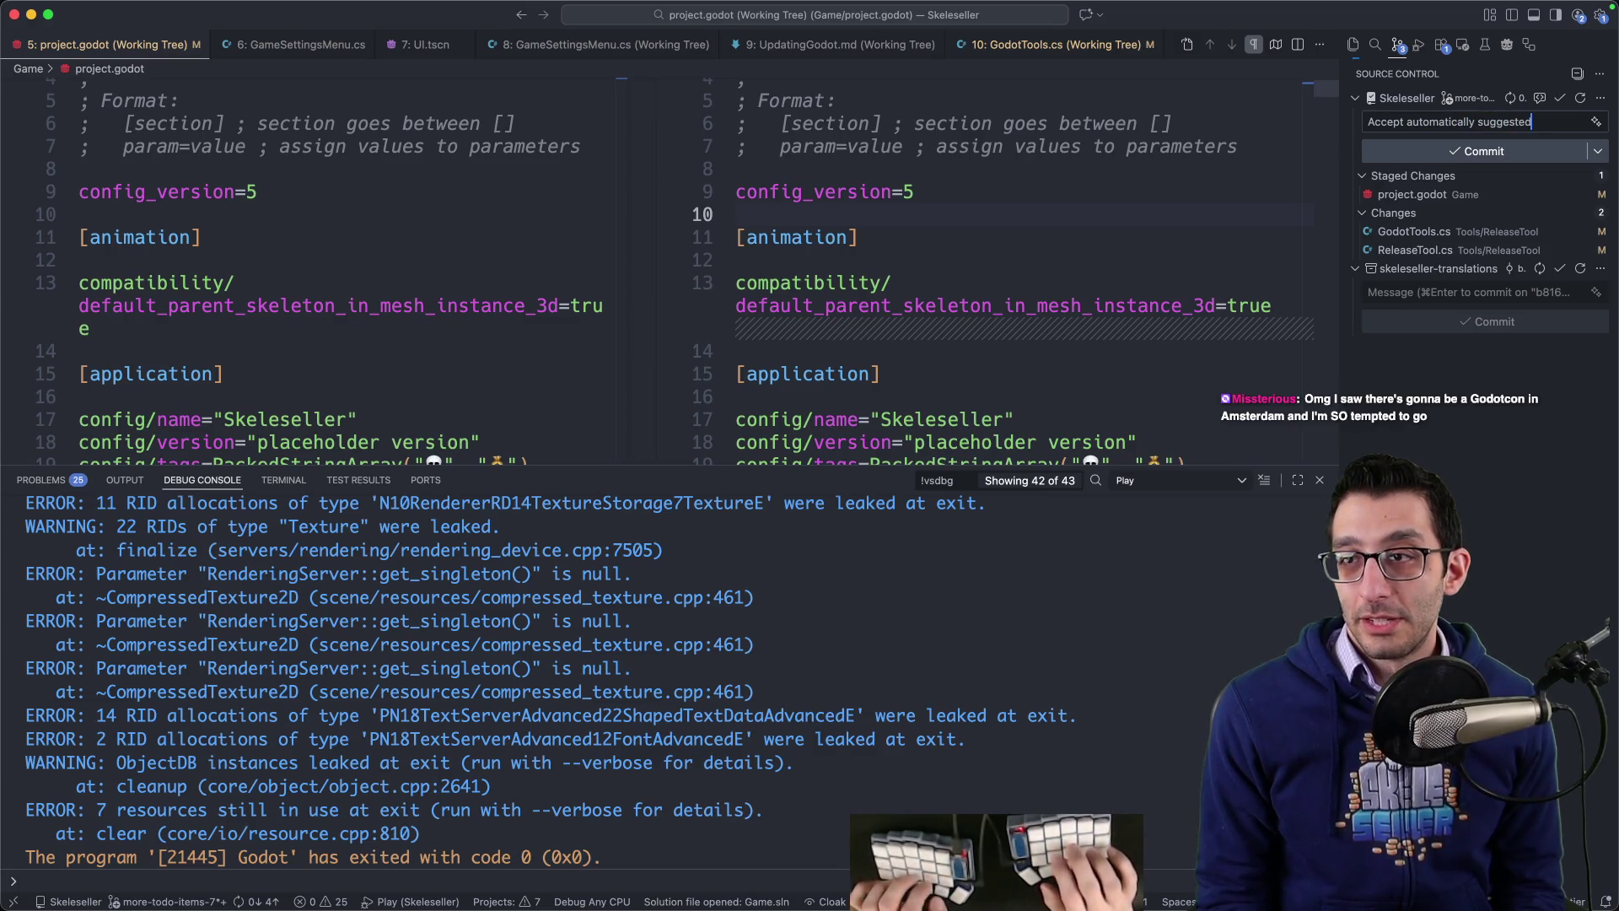
{"action": "type", "text": " change"}
{"action": "key", "text": "Return"}
{"action": "key", "text": "Return"}
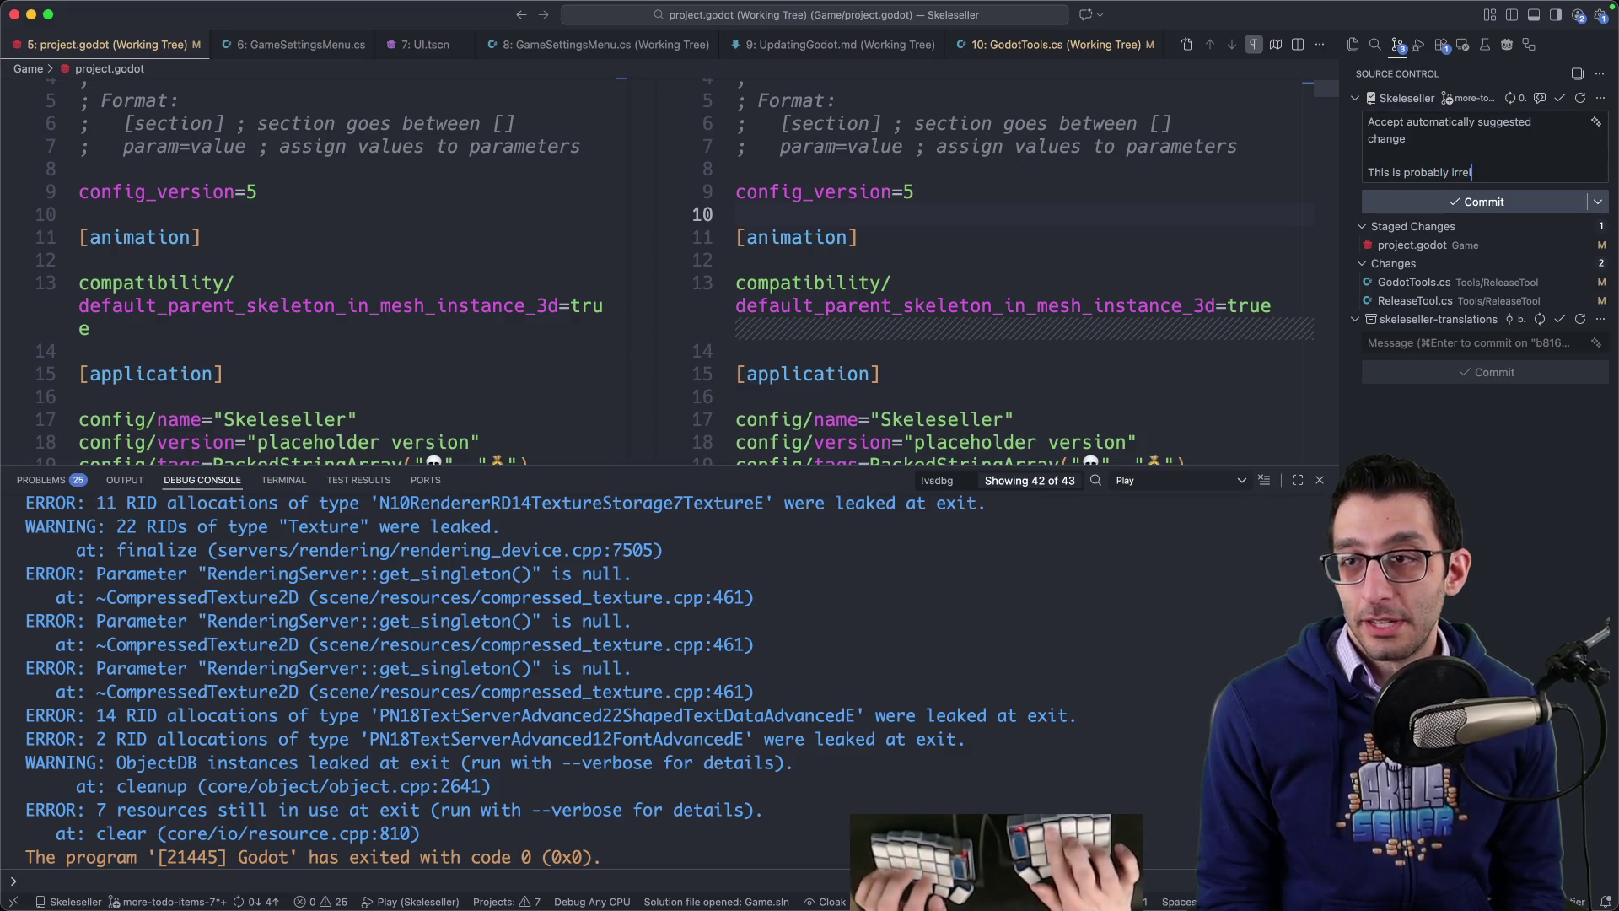
{"action": "type", "text": "'re not doing 3D stuff."}
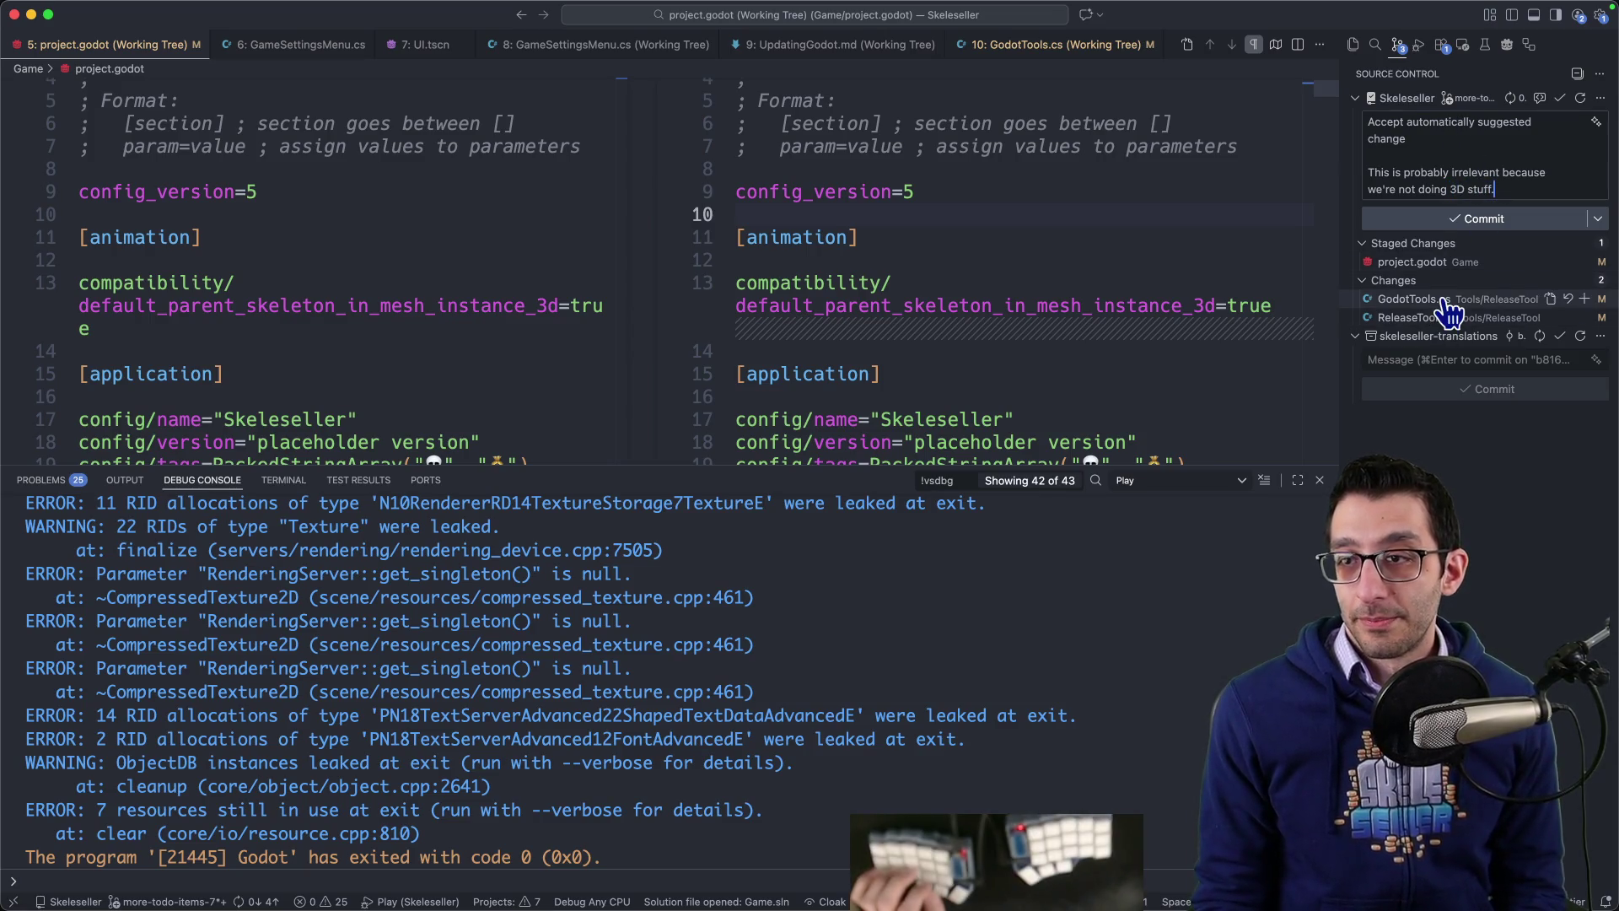
{"action": "left_click", "coordinate": [1445, 299]}
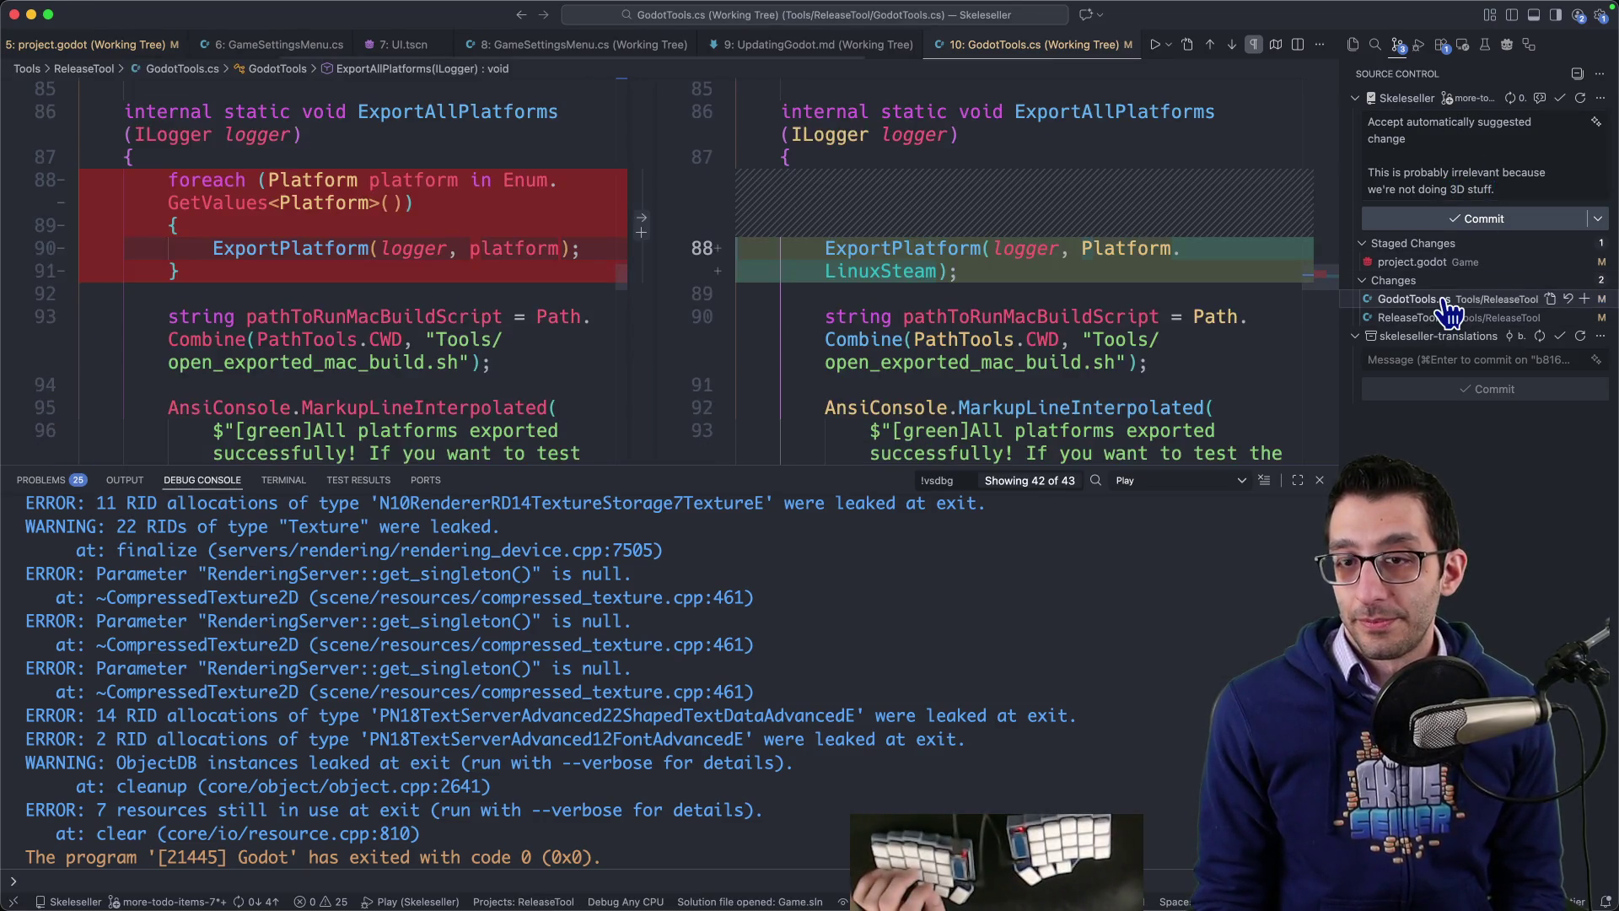
{"action": "left_click", "coordinate": [1445, 317]}
{"action": "left_click", "coordinate": [1543, 221]}
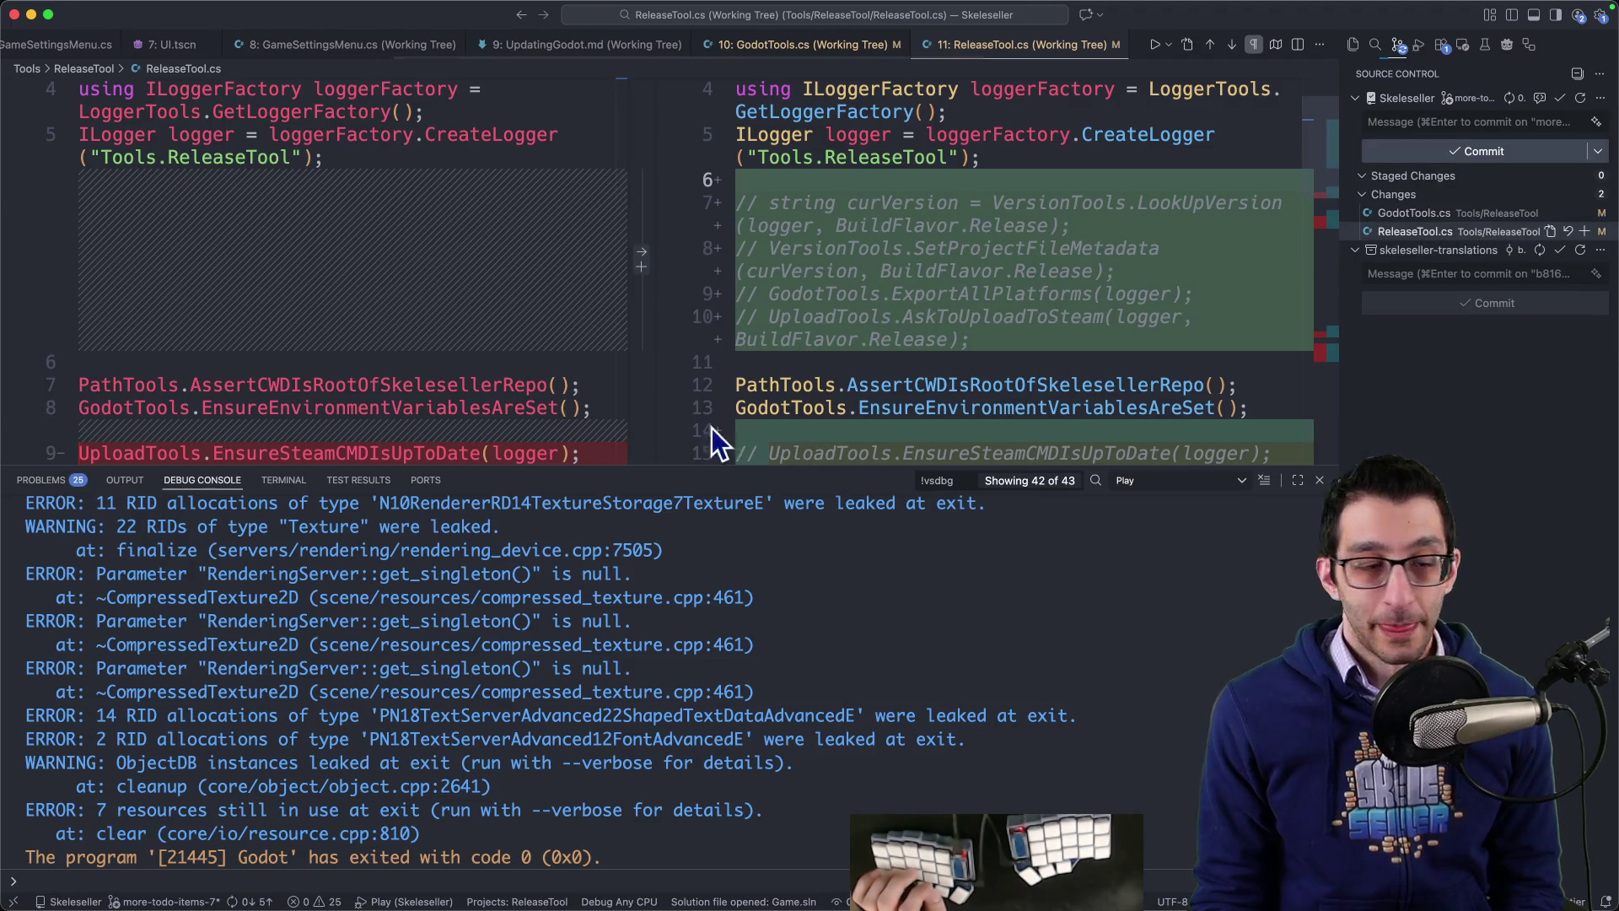
{"action": "key", "text": "super+Tab"}
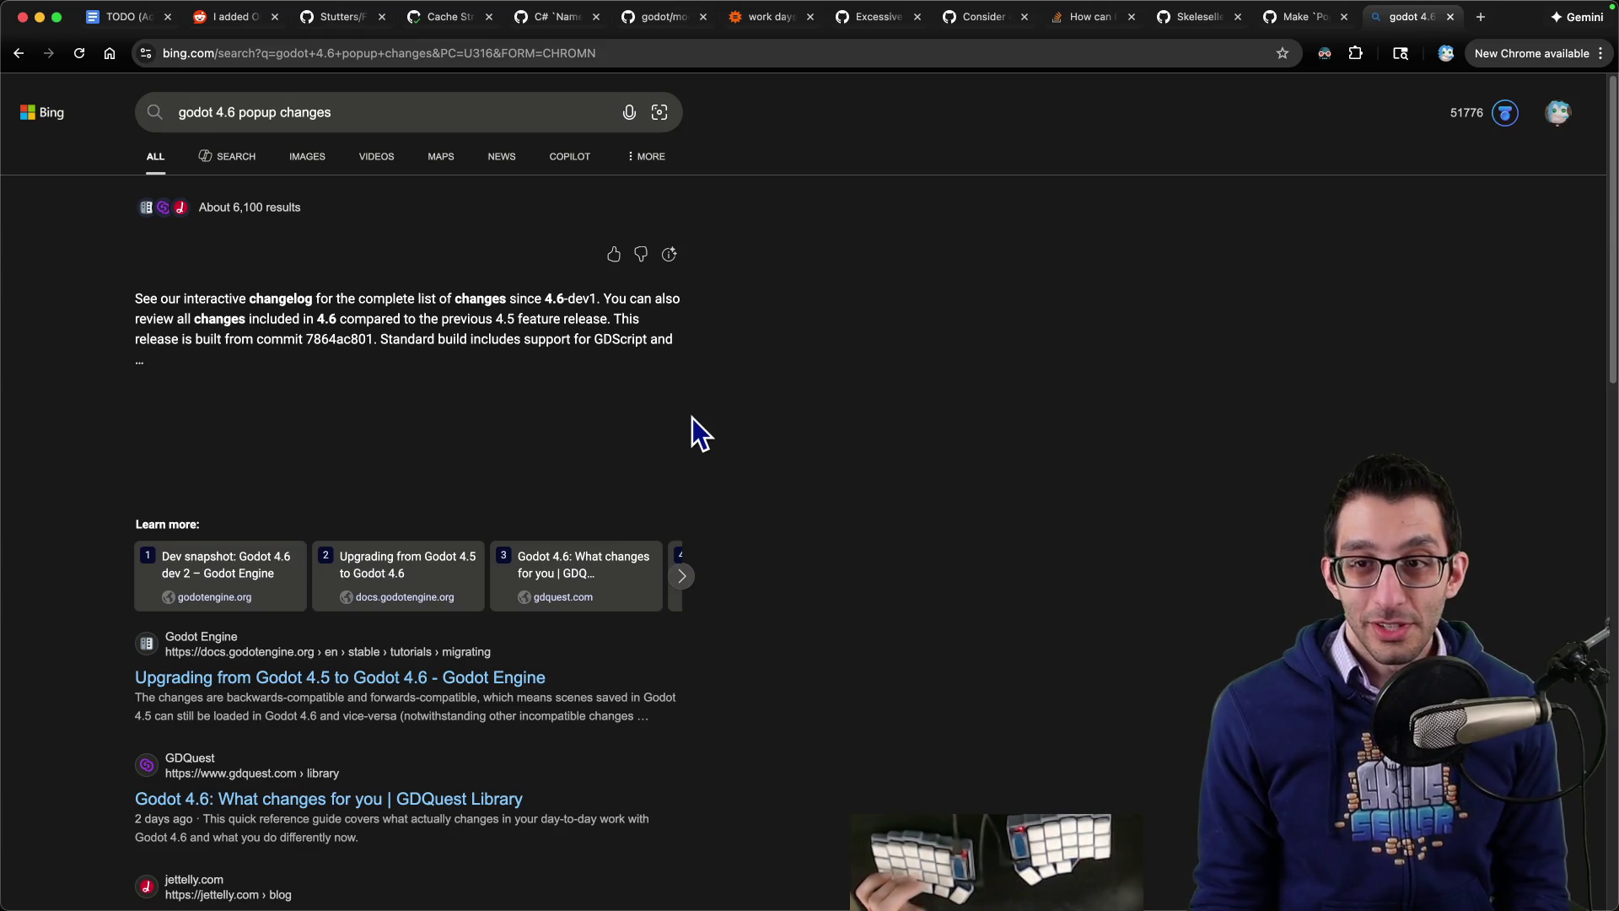
Step: Glance at the TODO document, then close all open editor files in VS Code
{"action": "key", "text": "super+1"}
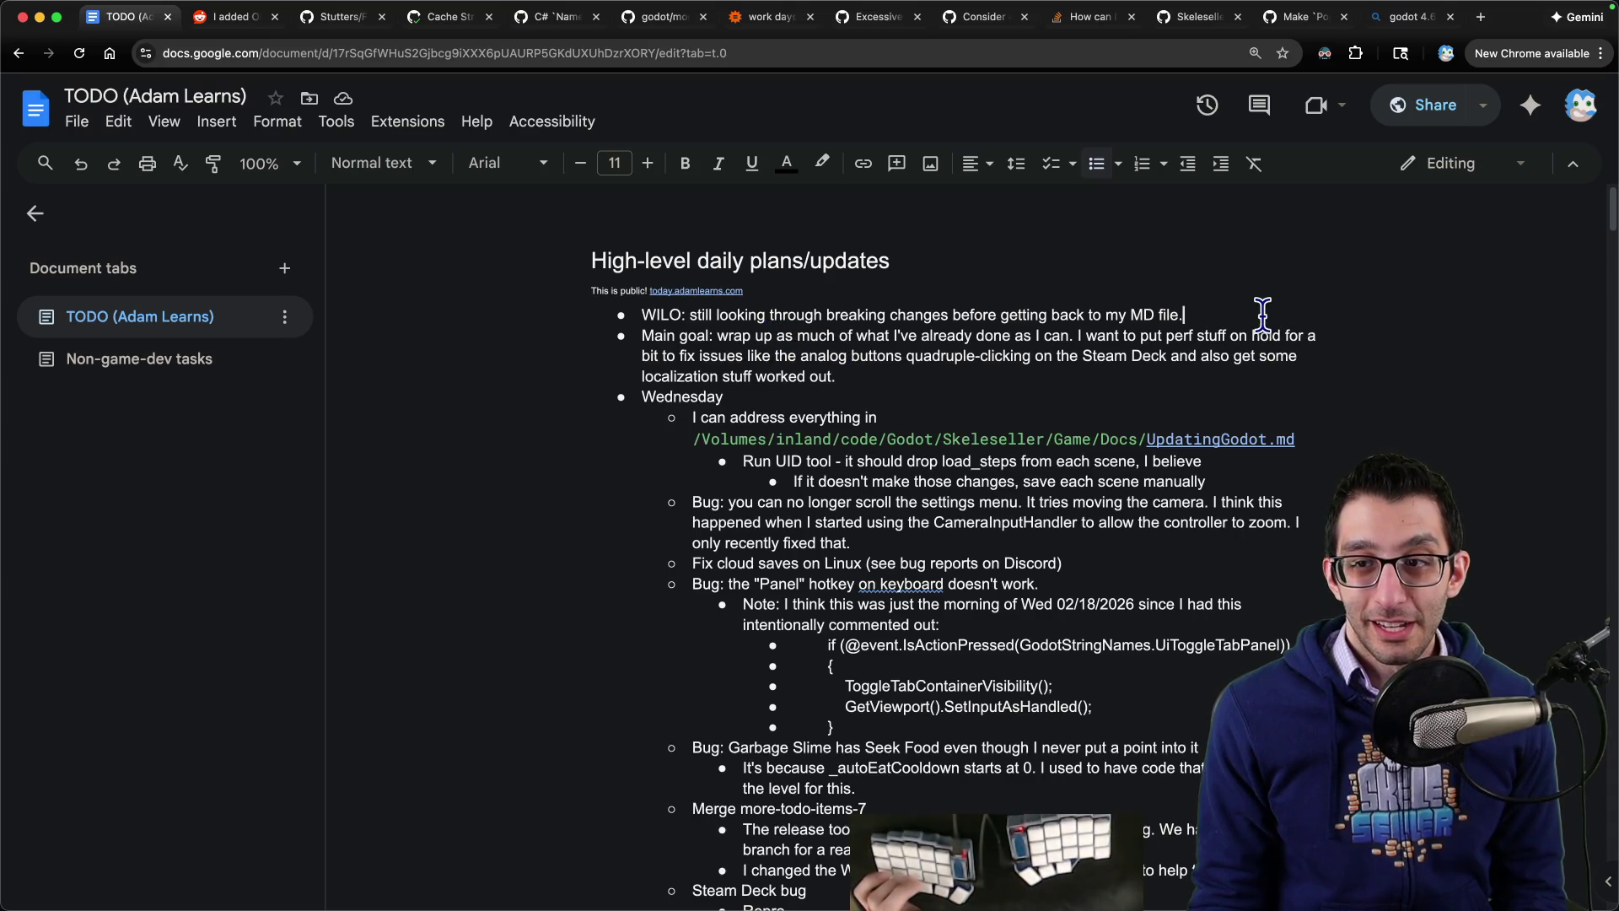
{"action": "key", "text": "super+Tab"}
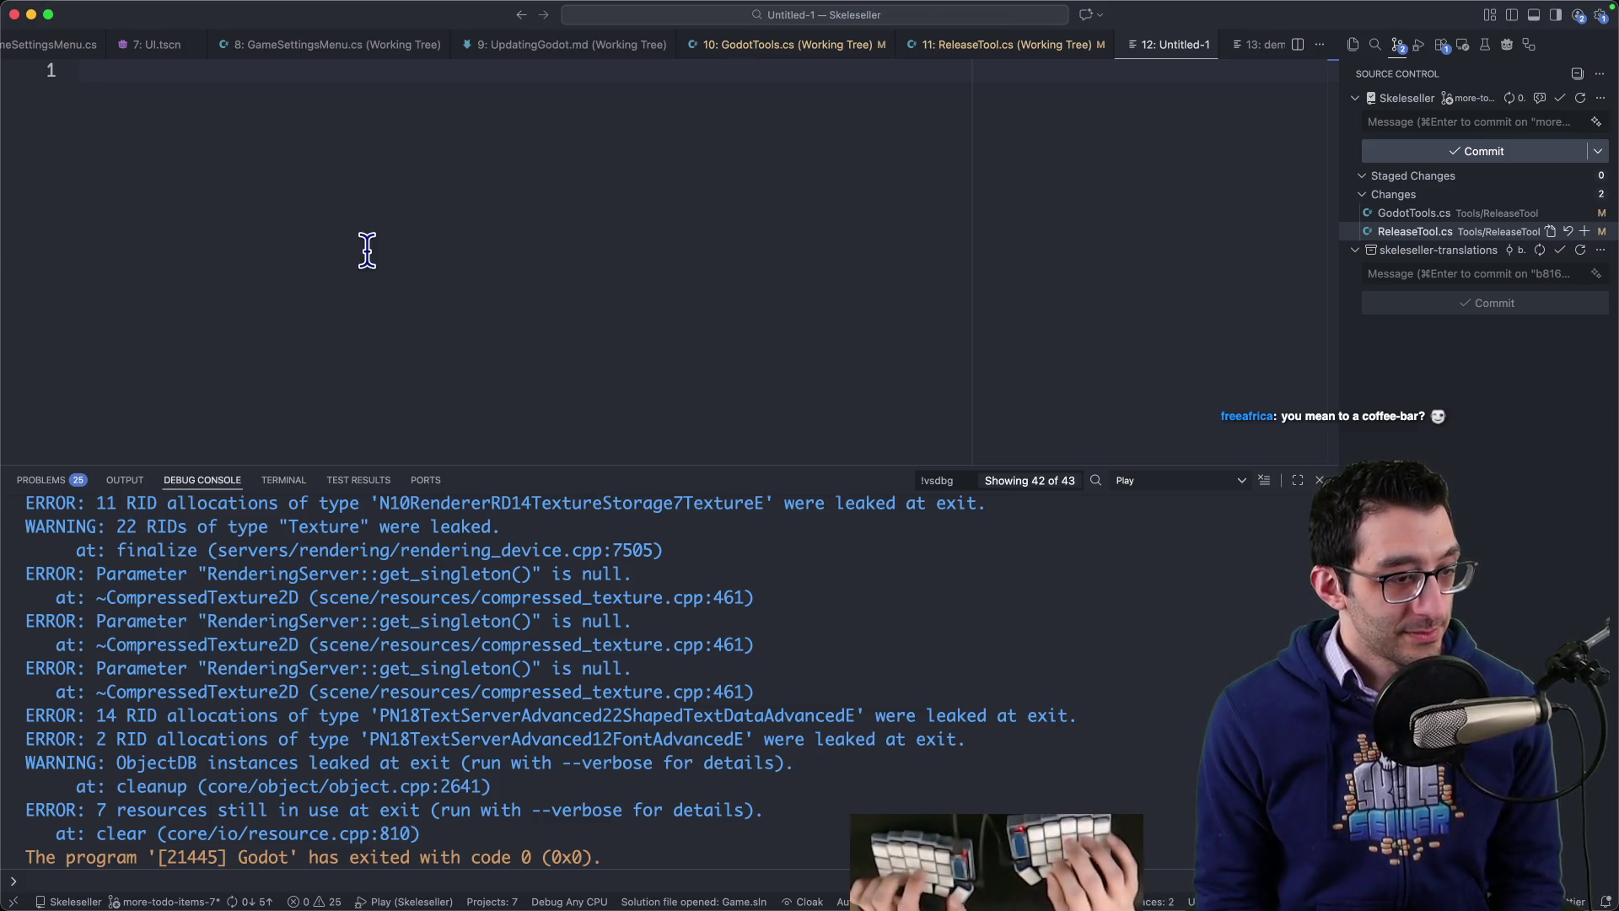
{"action": "key", "text": "ctrl+1"}
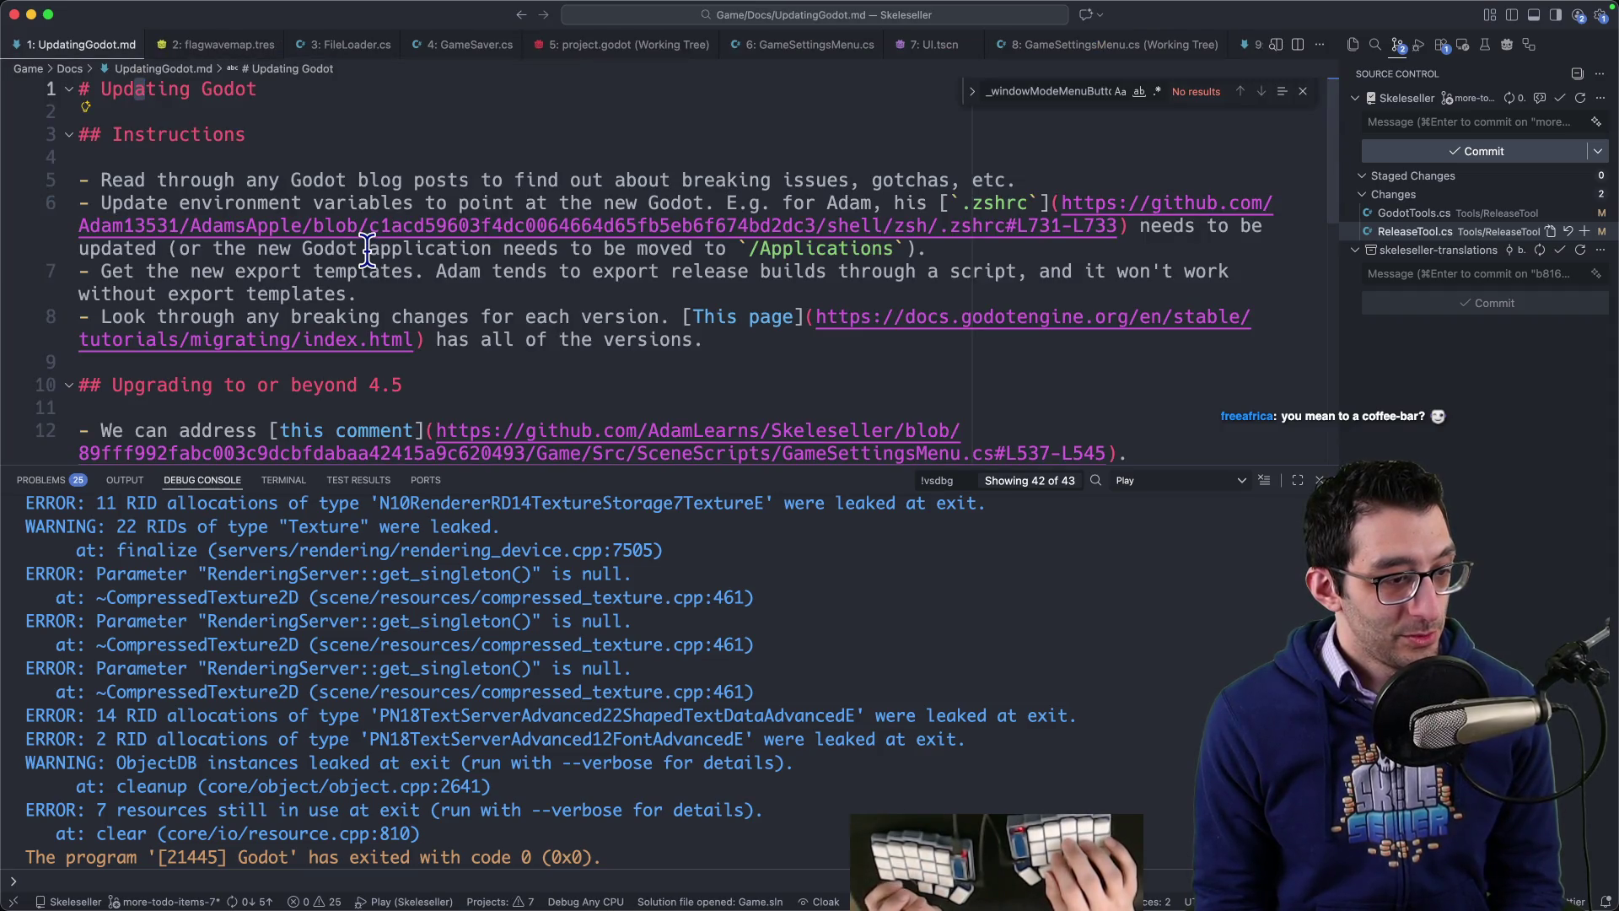
{"action": "key", "text": "super+Tab"}
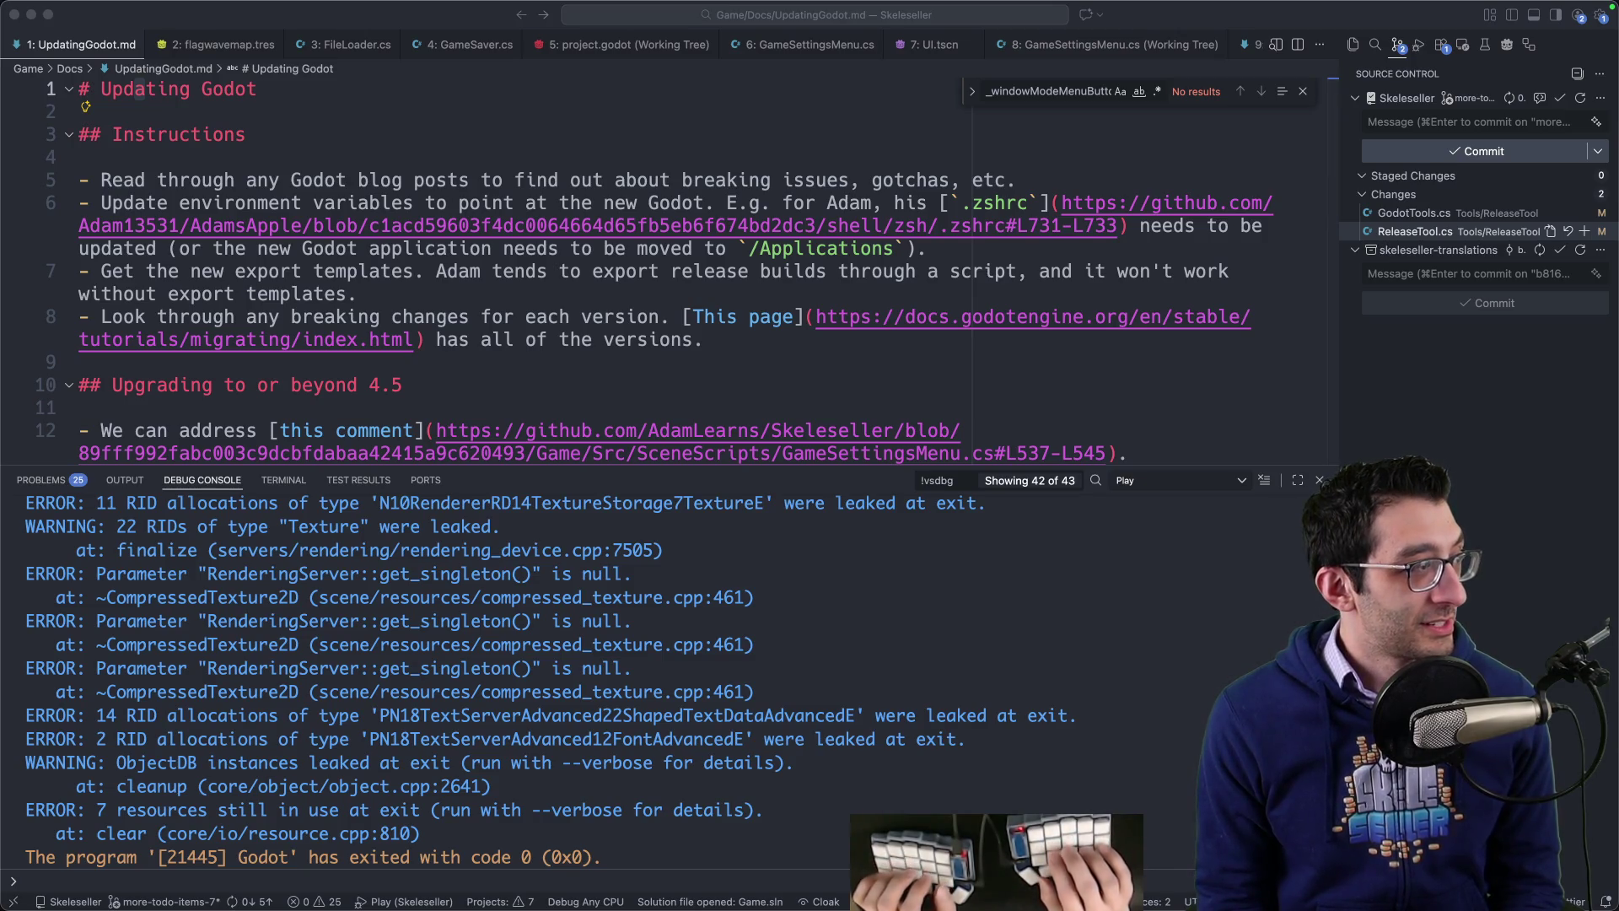
{"action": "left_click", "coordinate": [385, 158]}
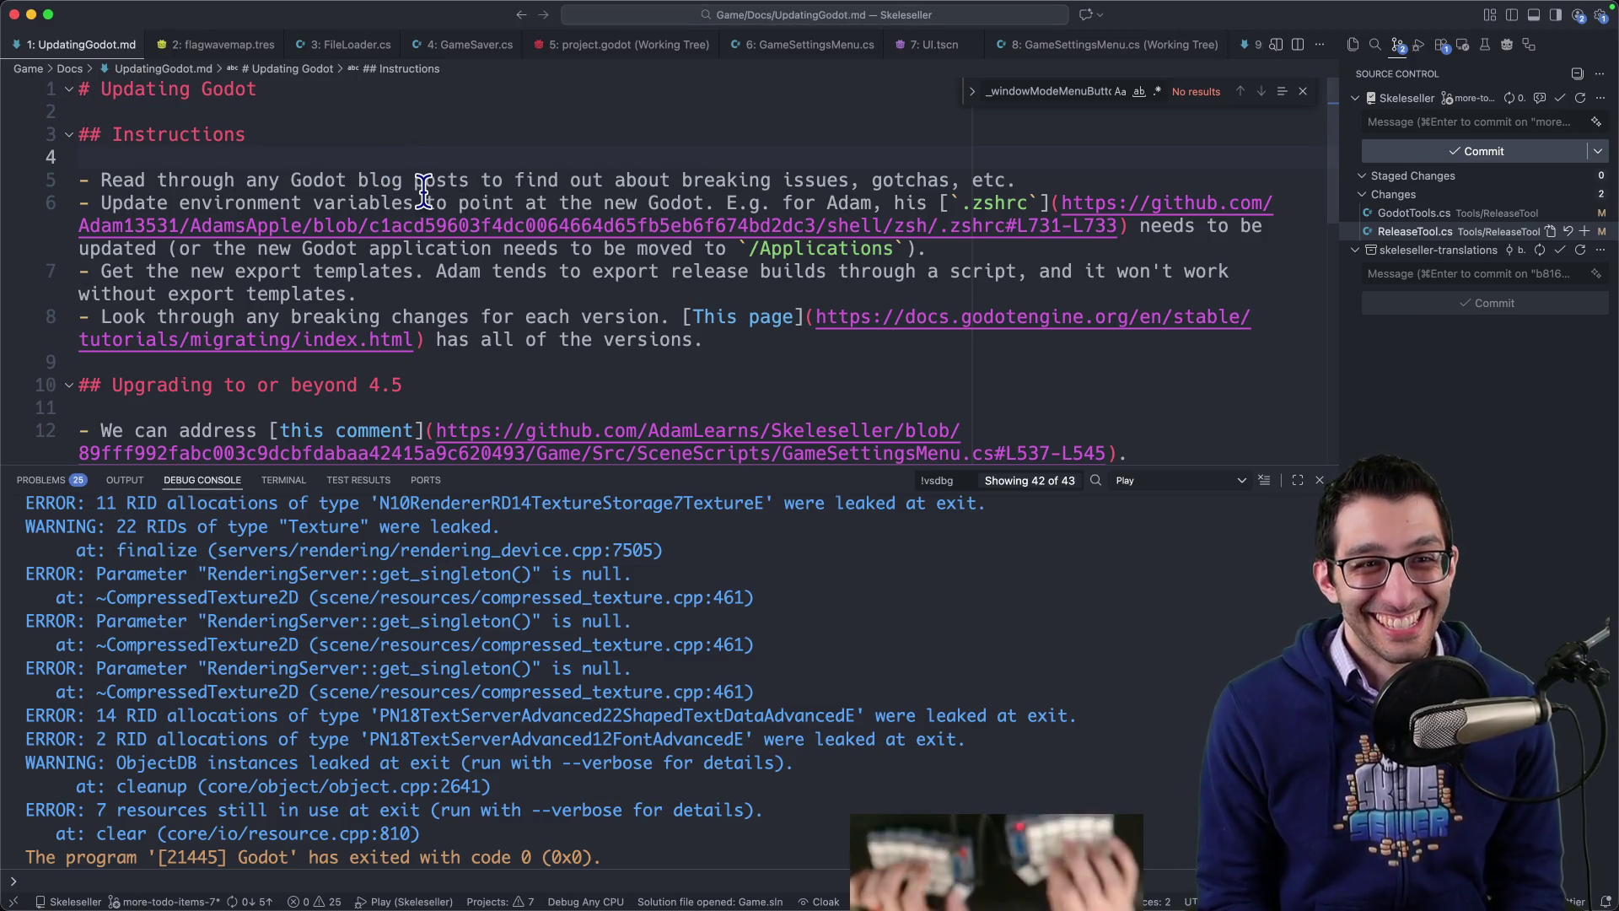
{"action": "key", "text": "super+k"}
{"action": "key", "text": "super+w"}
Step: Delete the WILO bullet from the TODO document
{"action": "key", "text": "super+Tab"}
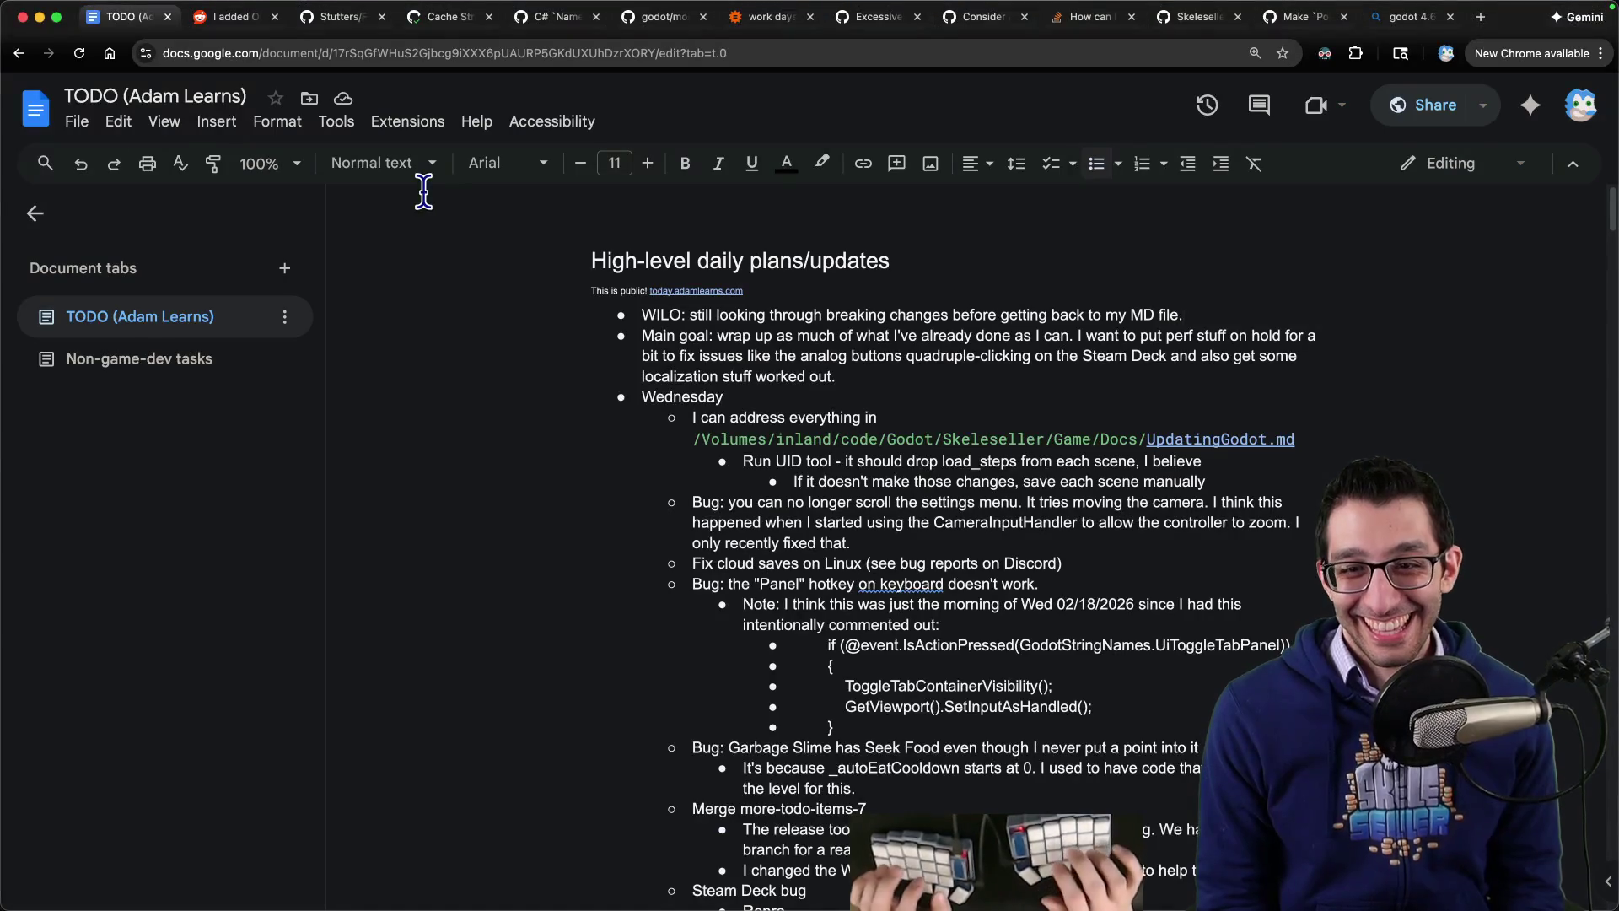
{"action": "key", "text": "super+shift+Left"}
{"action": "key", "text": "BackSpace"}
{"action": "key", "text": "Delete"}
{"action": "key", "text": "Down"}
{"action": "key", "text": "Down"}
{"action": "key", "text": "Down"}
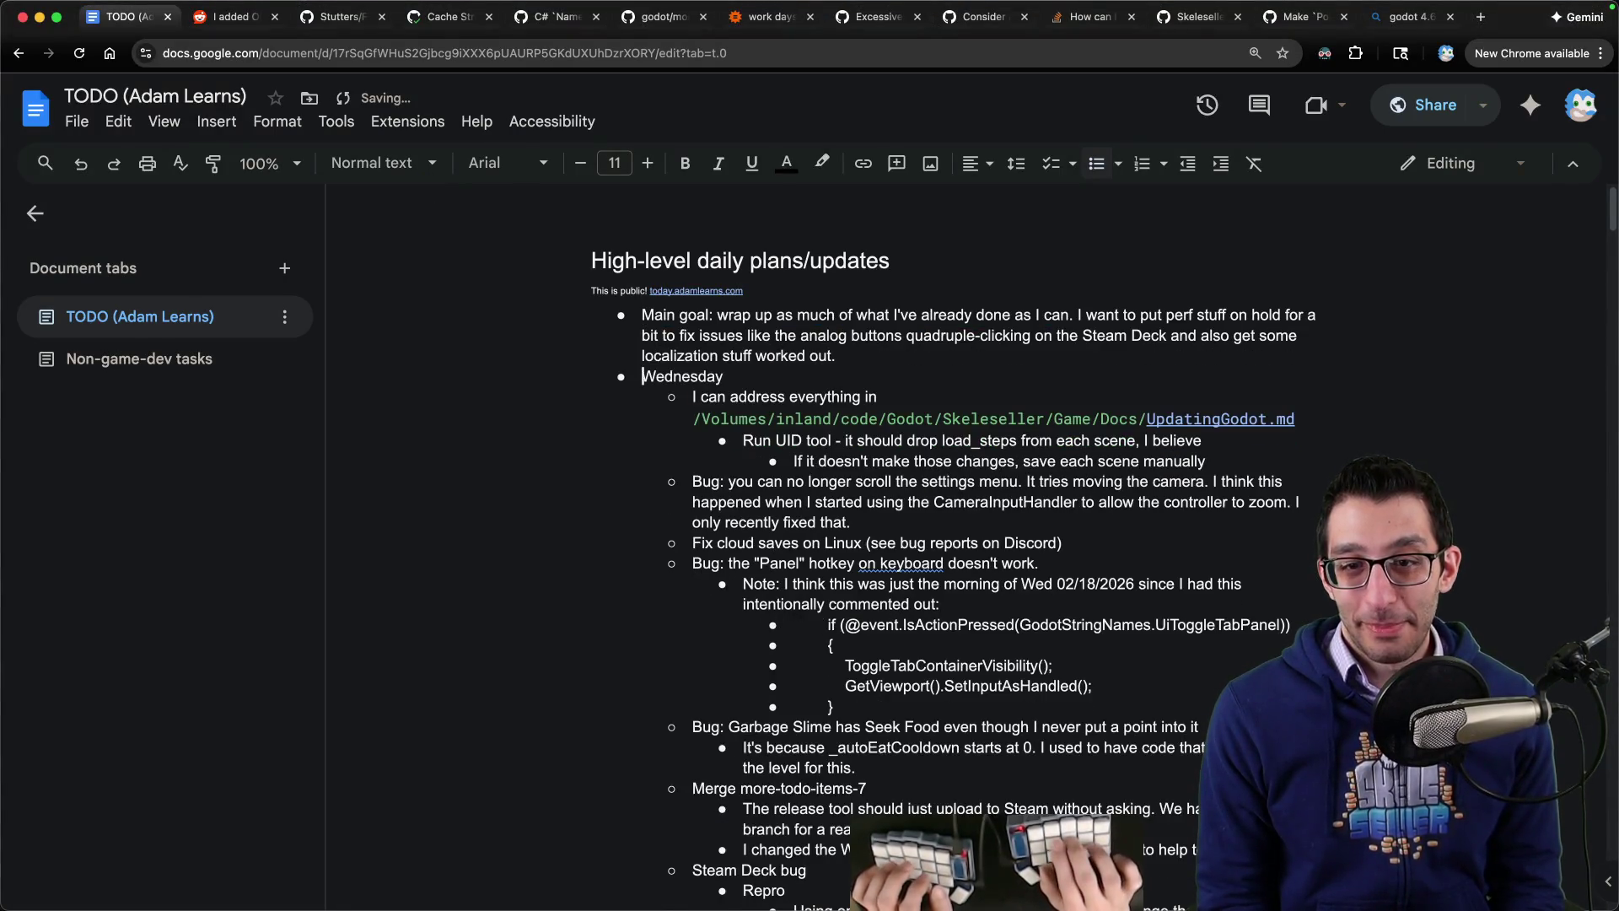
{"action": "key", "text": "super+Tab"}
Step: In UpdatingGodot.md, check the linked GitHub comment and delete the 'We can address this comment' line
{"action": "key", "text": "super+p"}
{"action": "type", "text": "updating"}
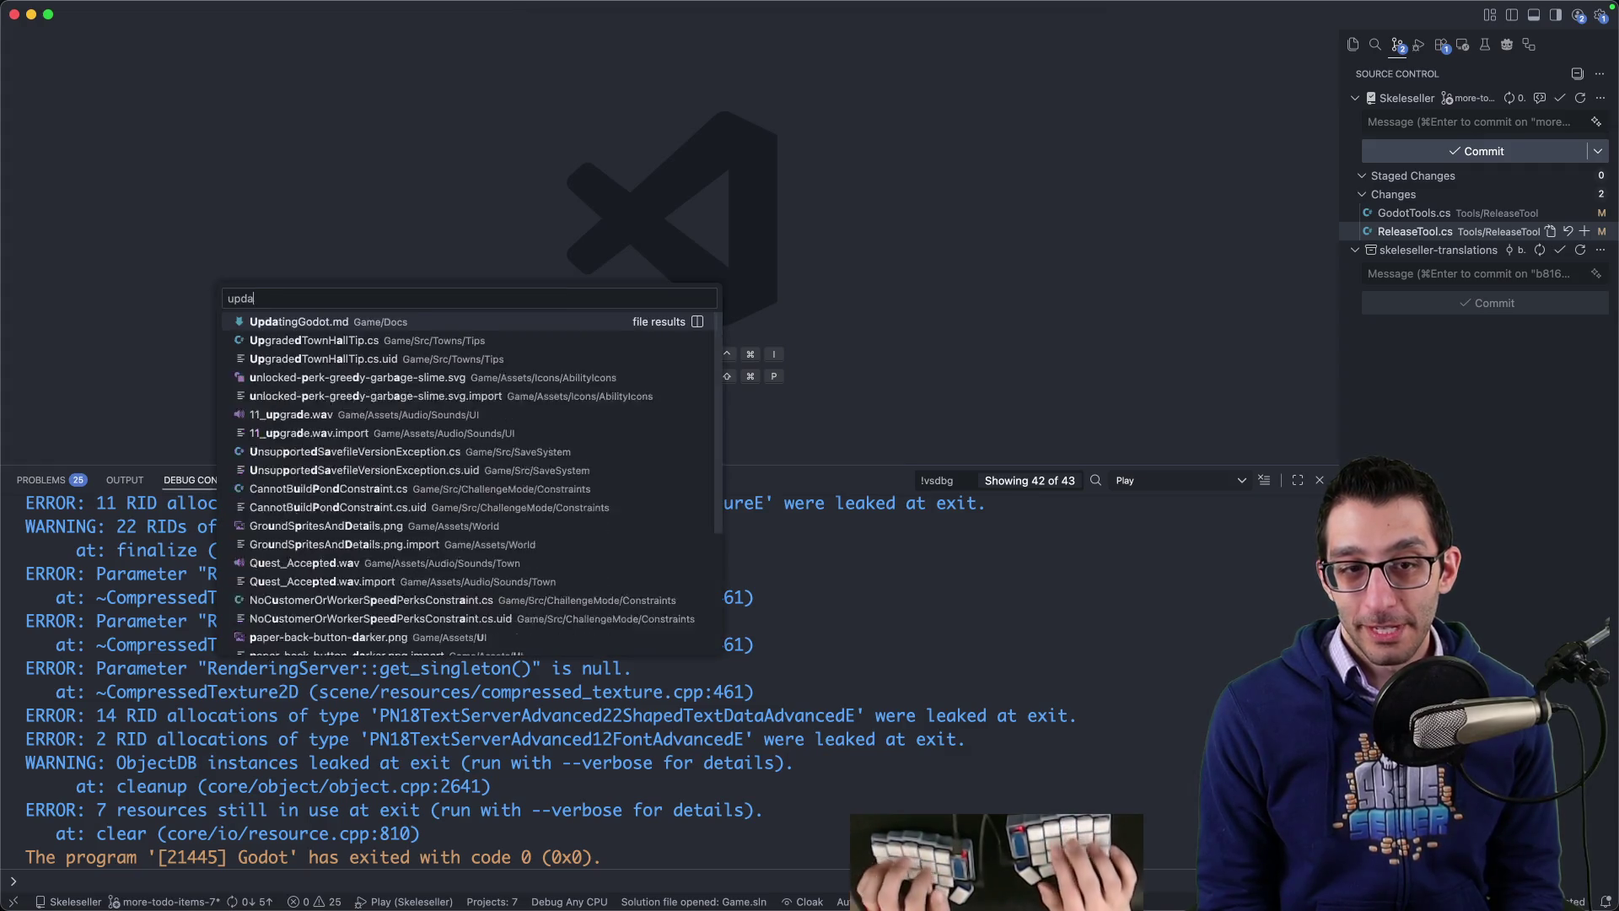
{"action": "key", "text": "Return"}
{"action": "scroll", "coordinate": [405, 189], "scroll_direction": "down", "scroll_amount": 5}
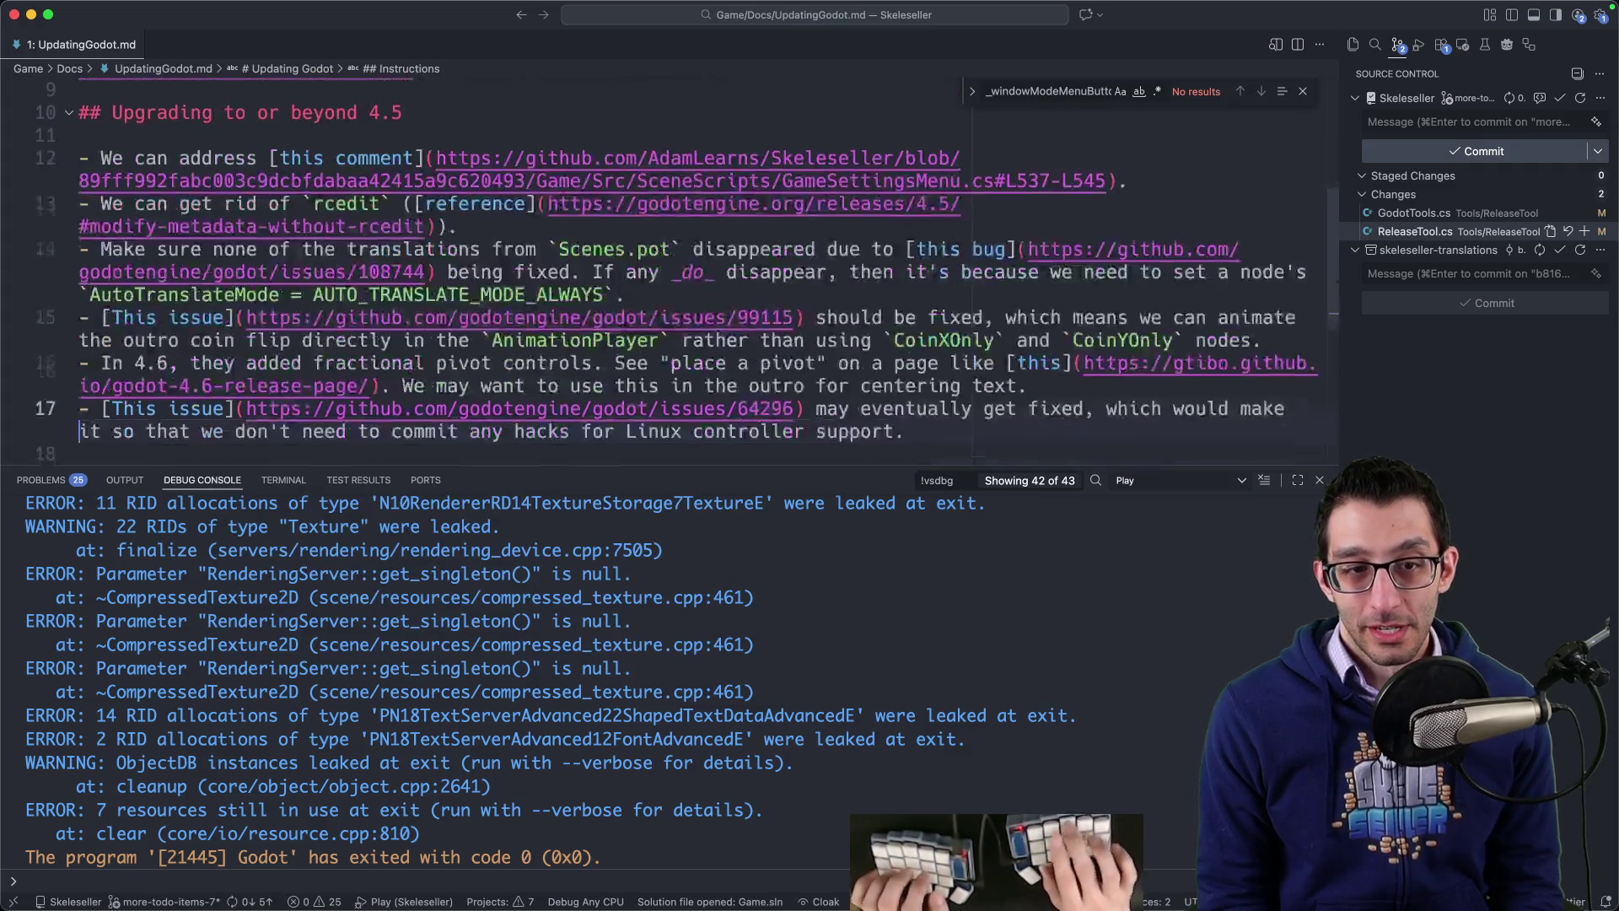
{"action": "left_click", "coordinate": [348, 158]}
{"action": "left_click", "coordinate": [451, 158], "text": "super"}
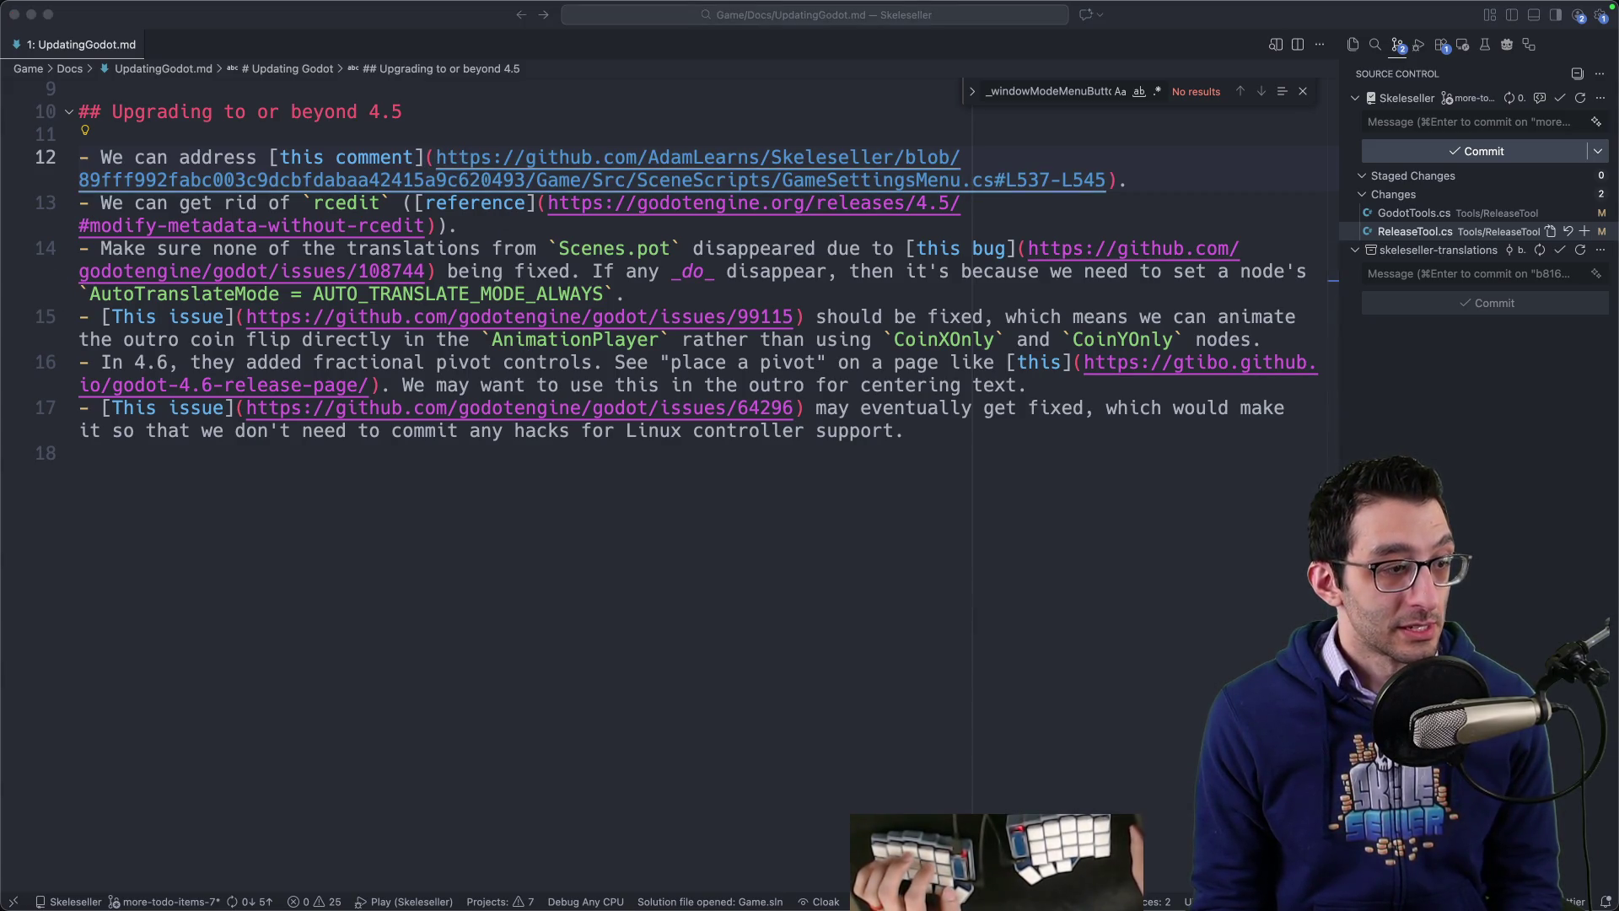
{"action": "left_click", "coordinate": [291, 157]}
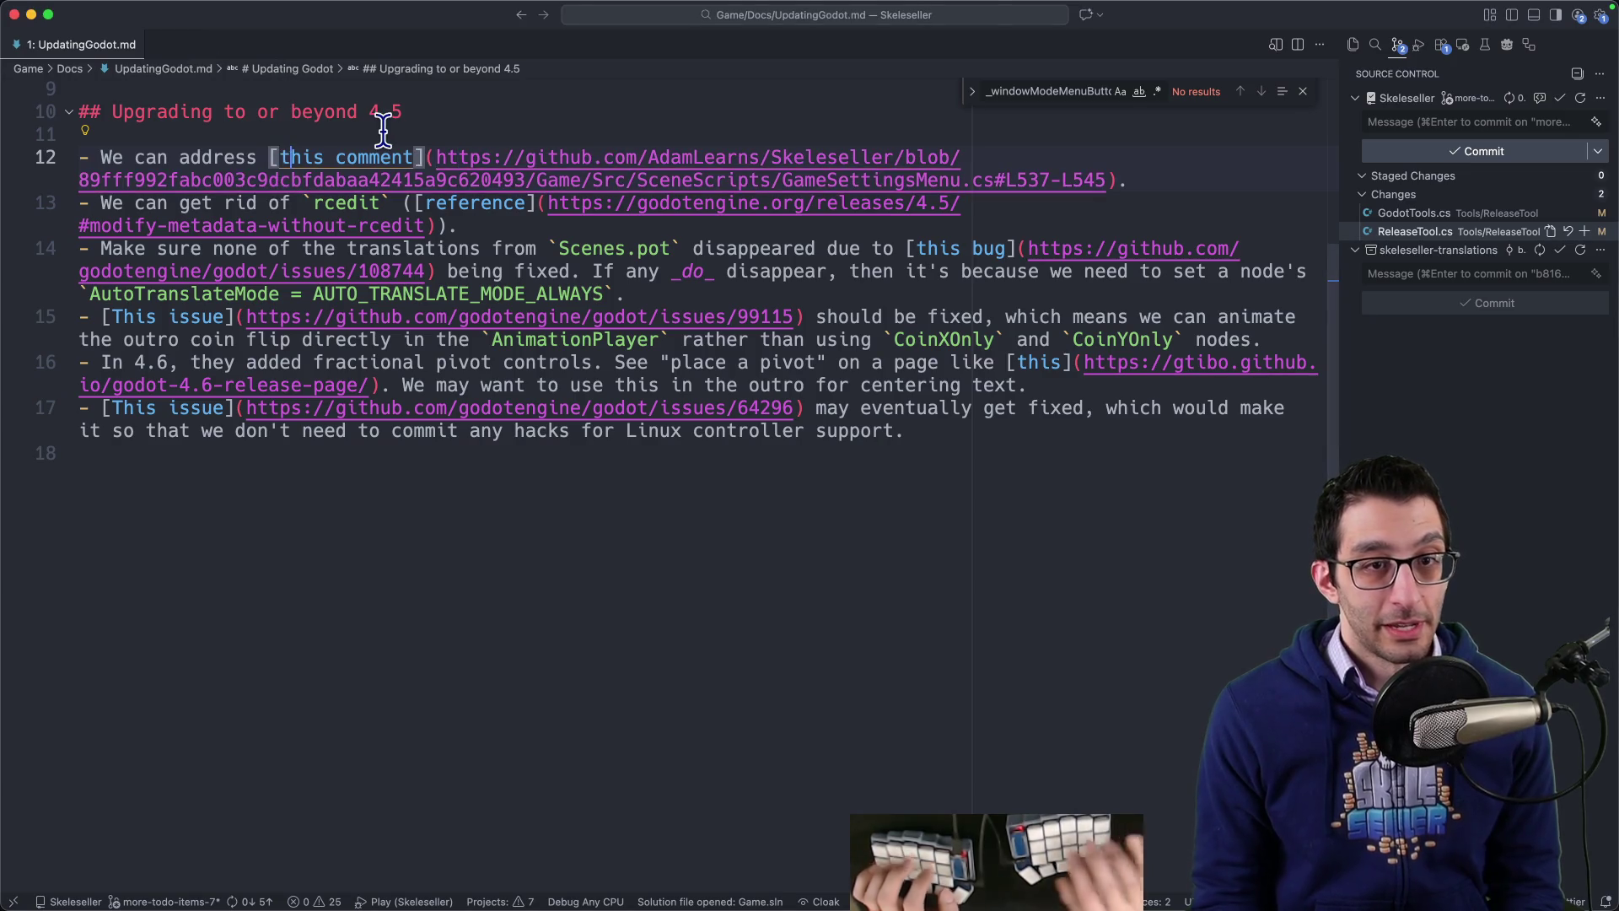
{"action": "key", "text": "ctrl+k"}
{"action": "key", "text": "super+z"}
{"action": "key", "text": "super+z"}
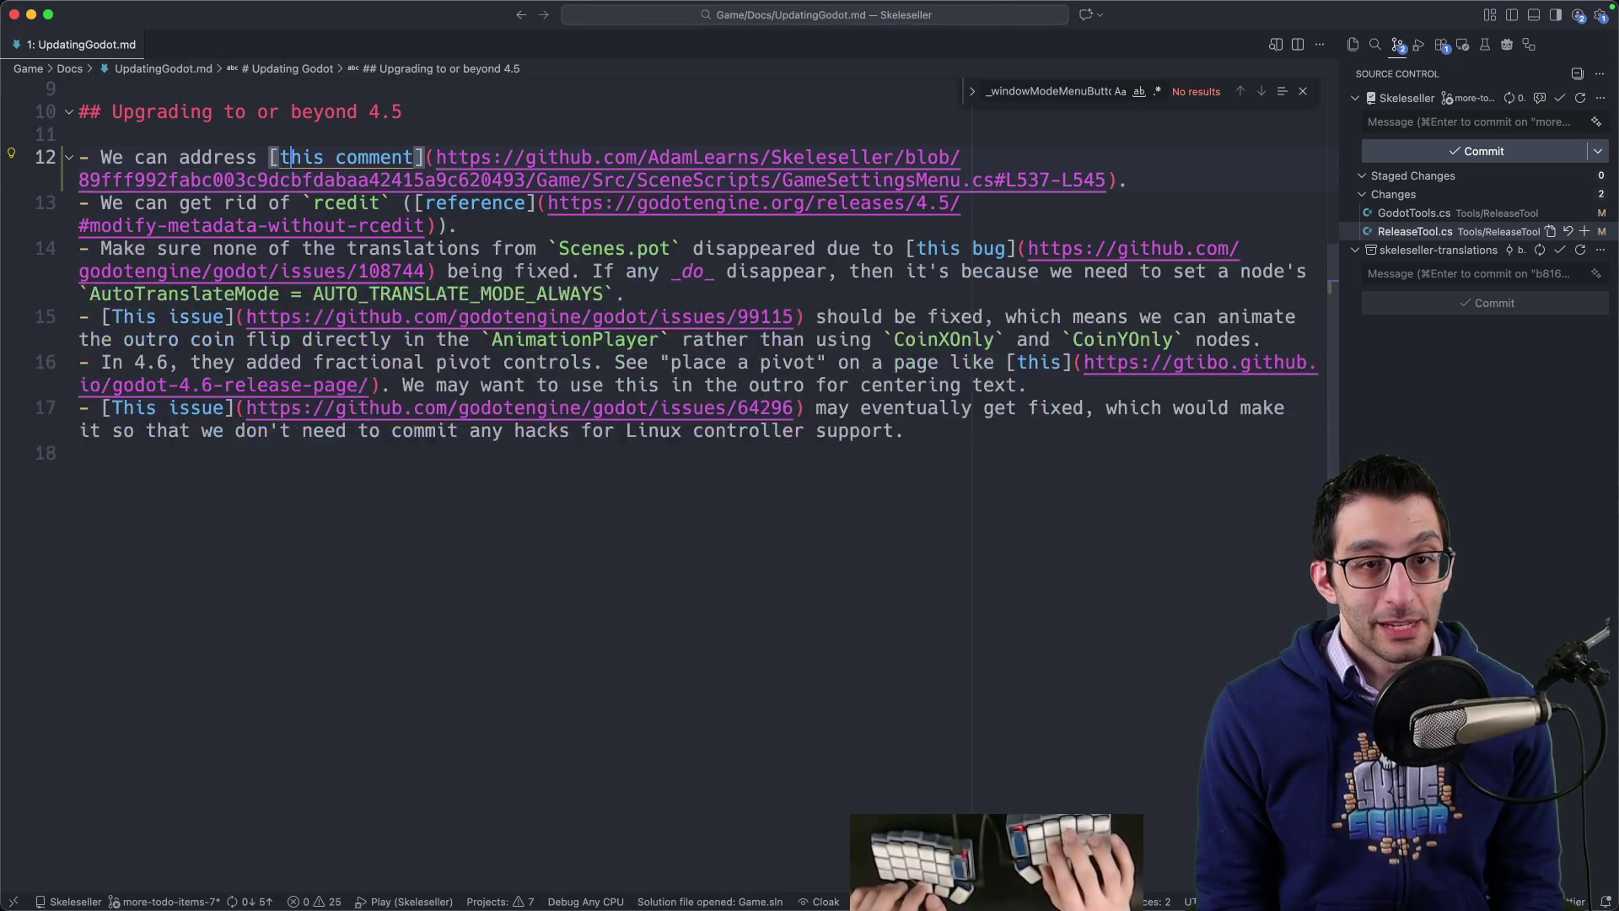
{"action": "key", "text": "super+shift+k"}
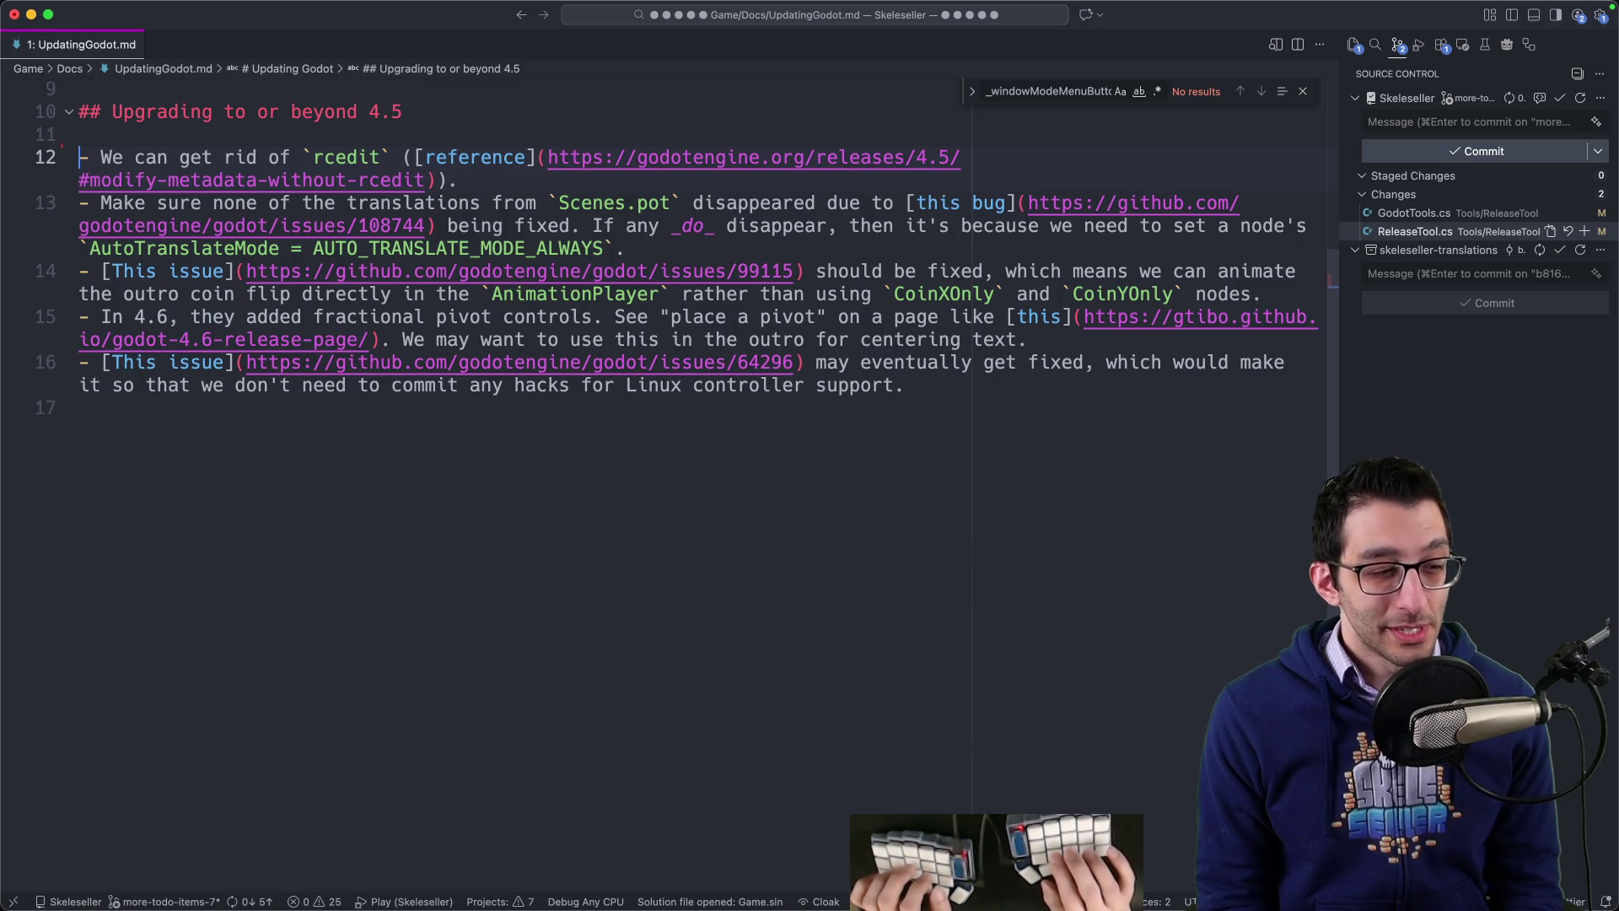
Step: Search all project files for 'rcedit' and step through the matches
{"action": "key", "text": "super+shift+f"}
{"action": "type", "text": "rcedit"}
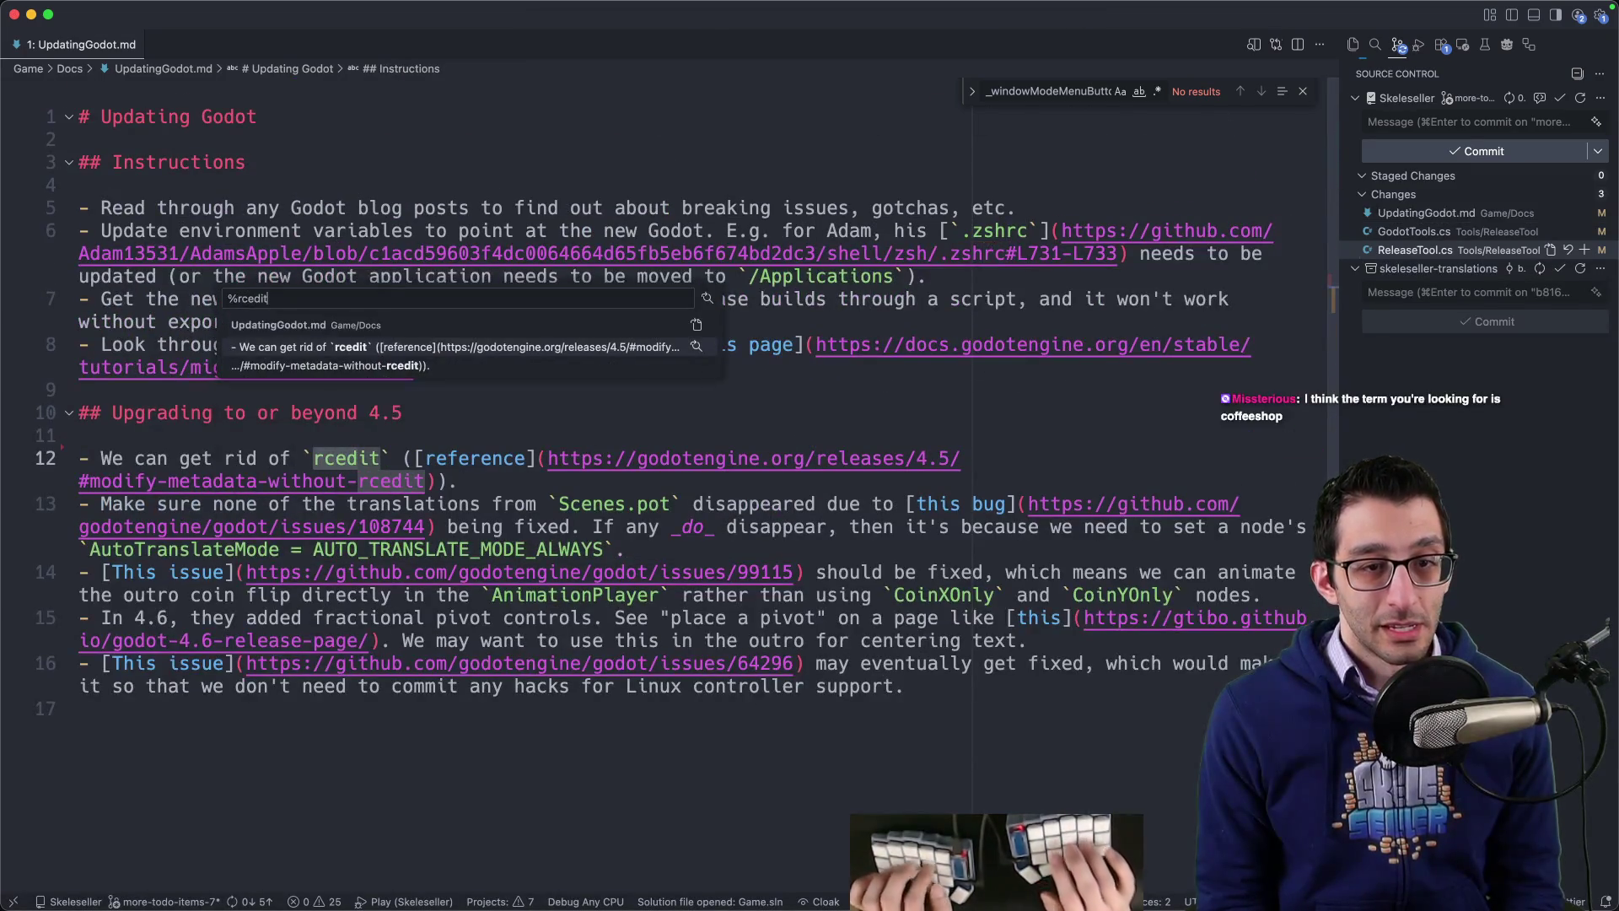
{"action": "key", "text": "Down"}
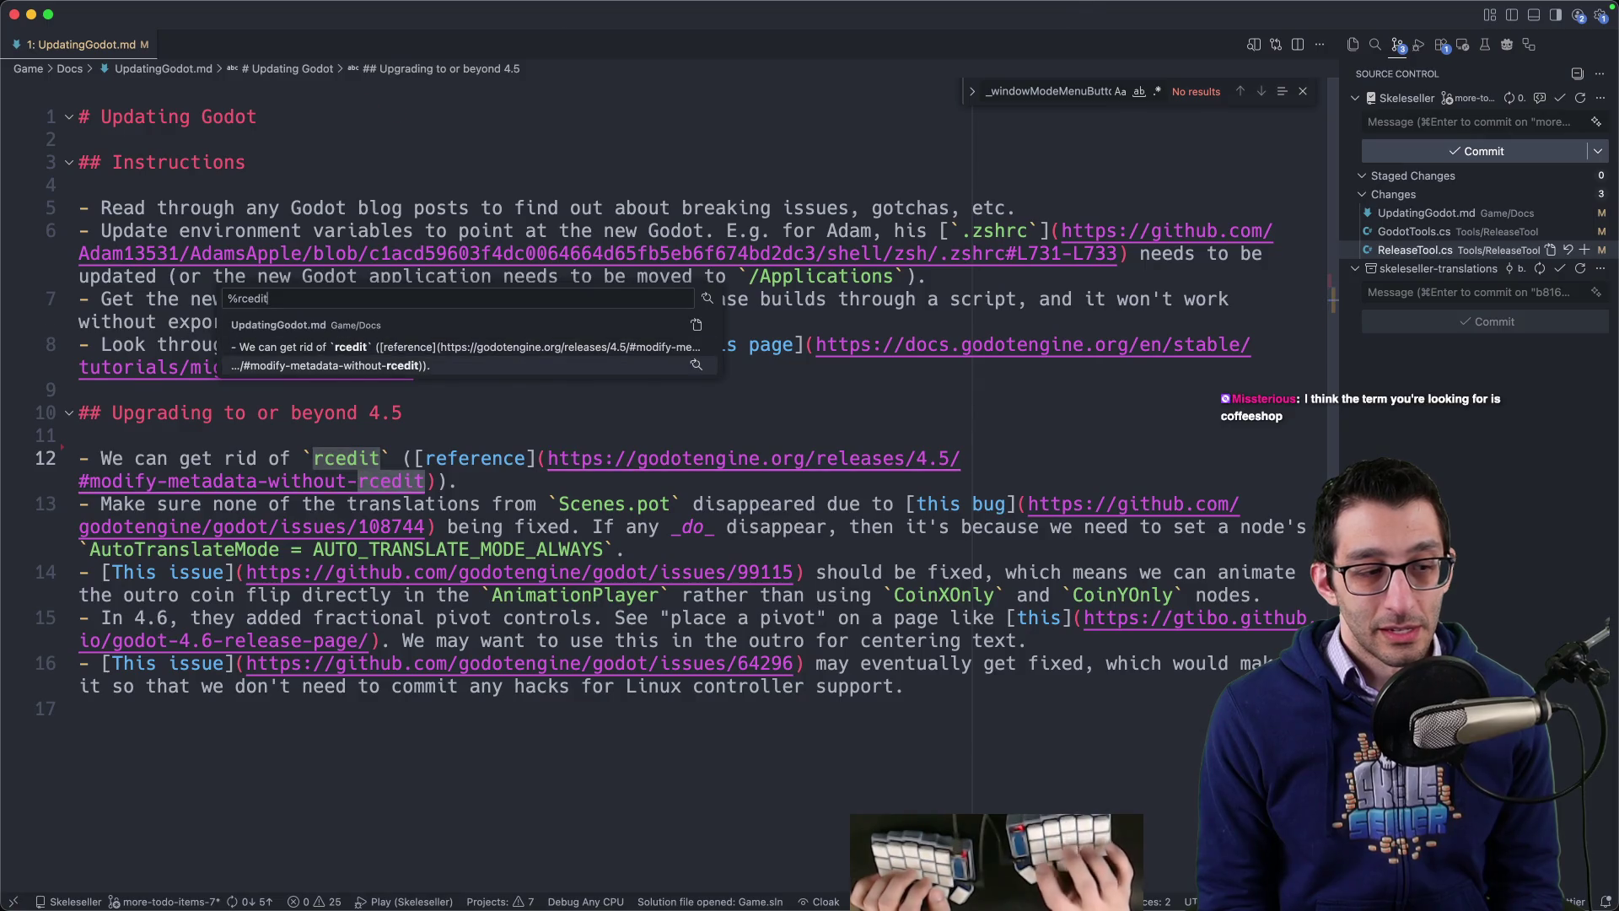
{"action": "key", "text": "Return"}
{"action": "key", "text": "super+Tab"}
{"action": "key", "text": "super+t"}
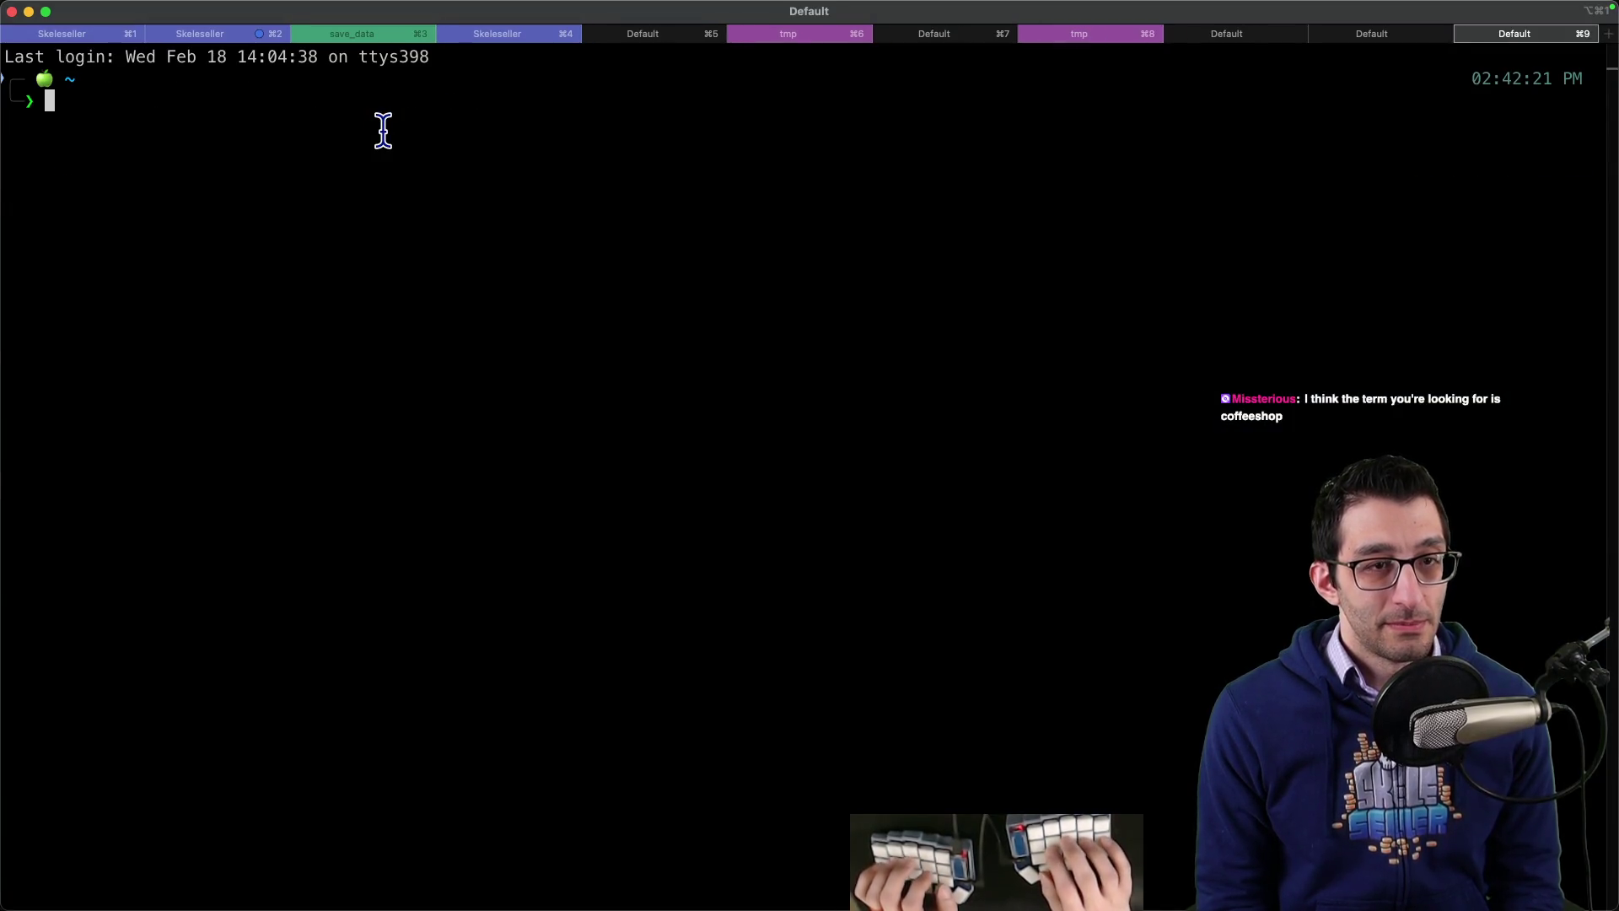
Step: Run `which rcedit` in the terminal, which reports 'rcedit not found'
{"action": "type", "text": "which rcedit"}
{"action": "key", "text": "Return"}
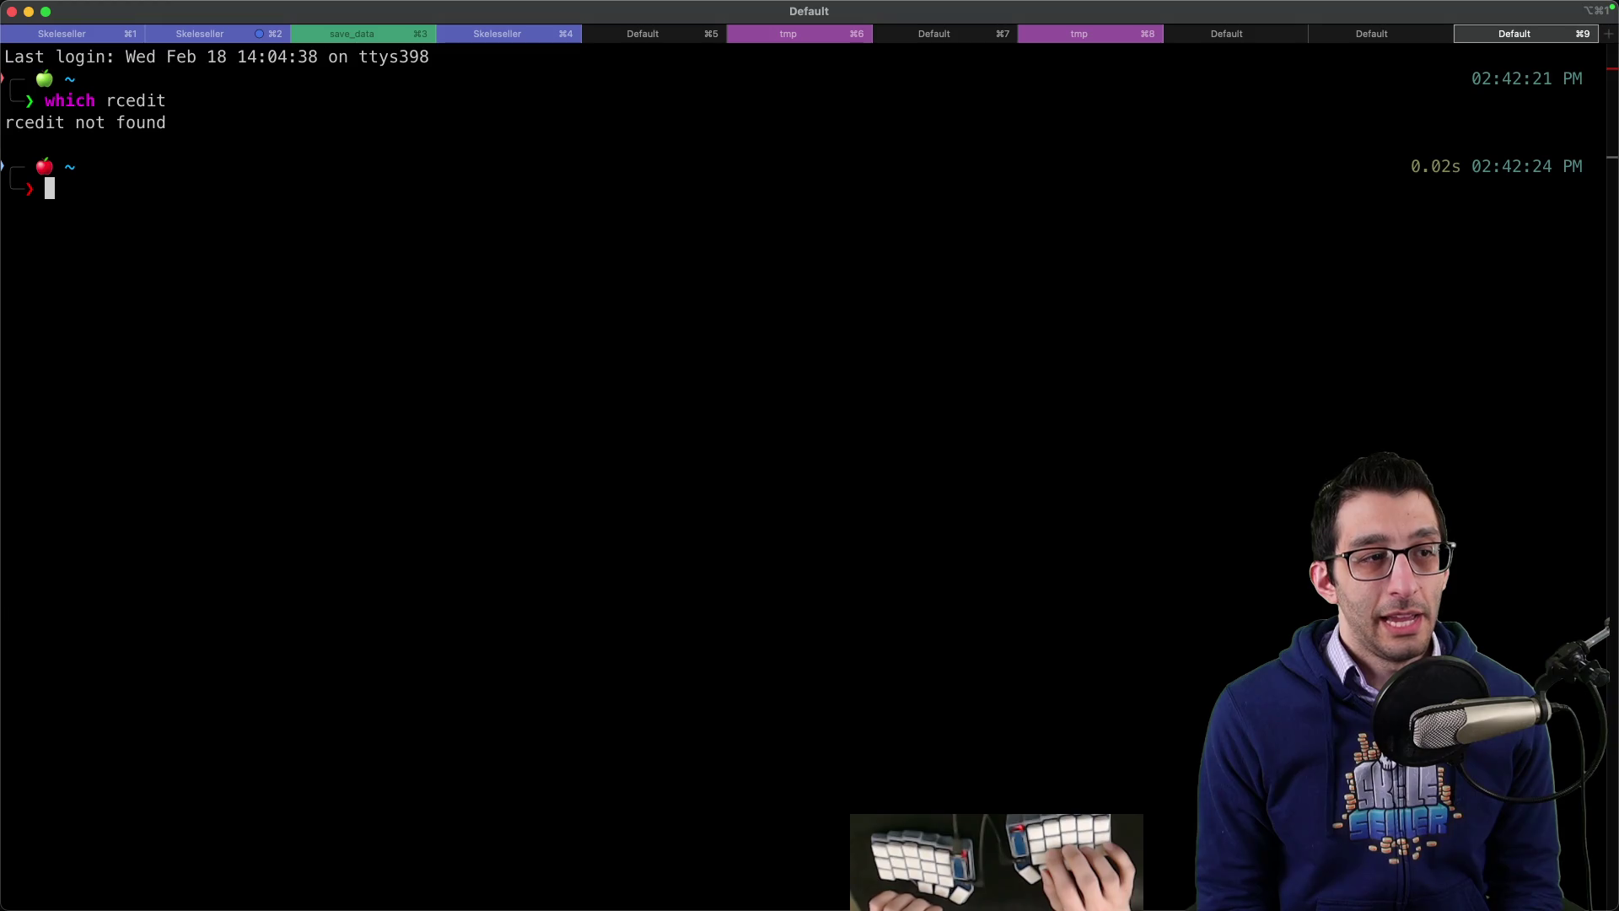
{"action": "key", "text": "super+Tab"}
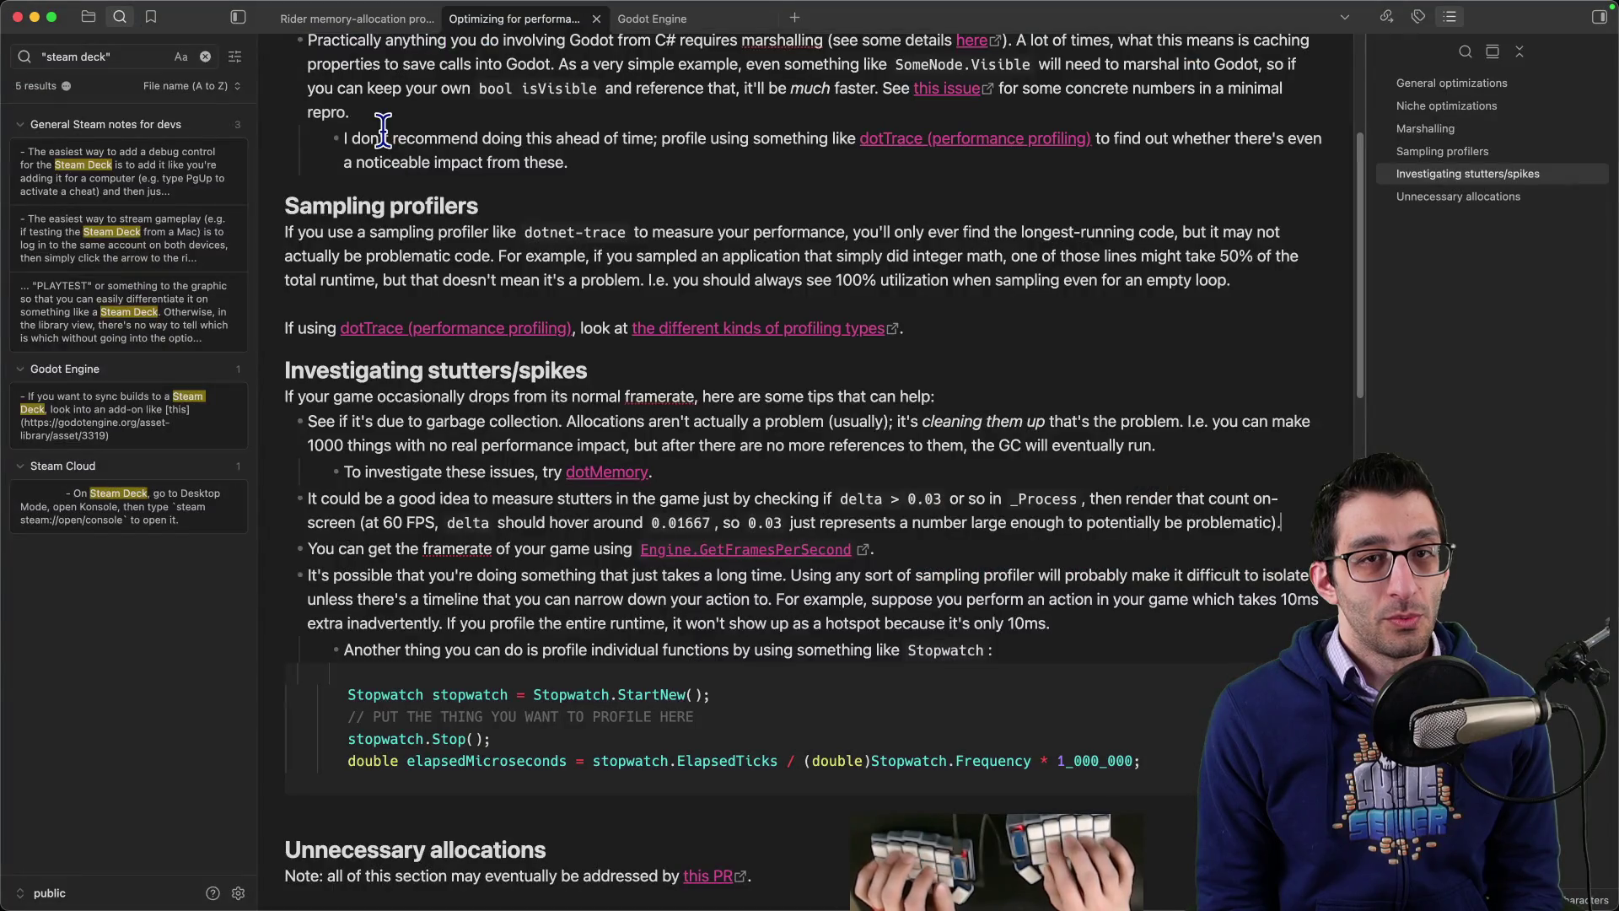
Step: Search the notes for 'rcedit' and open the Exporting builds from Godot note
{"action": "key", "text": "super+shift+f"}
{"action": "type", "text": "rcedit"}
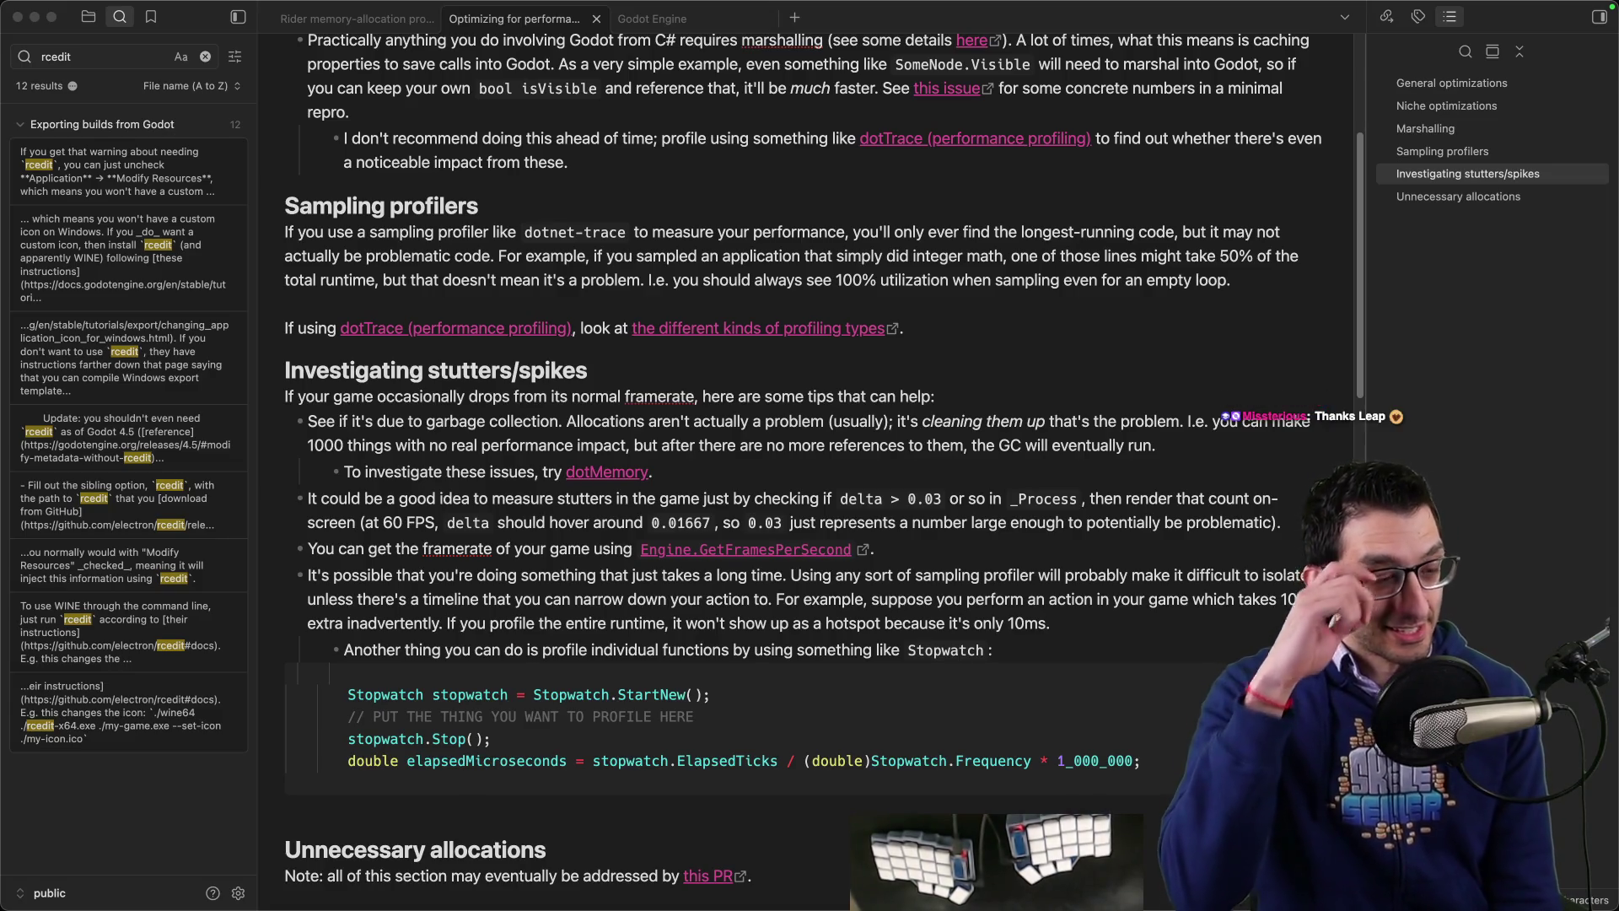
{"action": "left_click", "coordinate": [120, 174]}
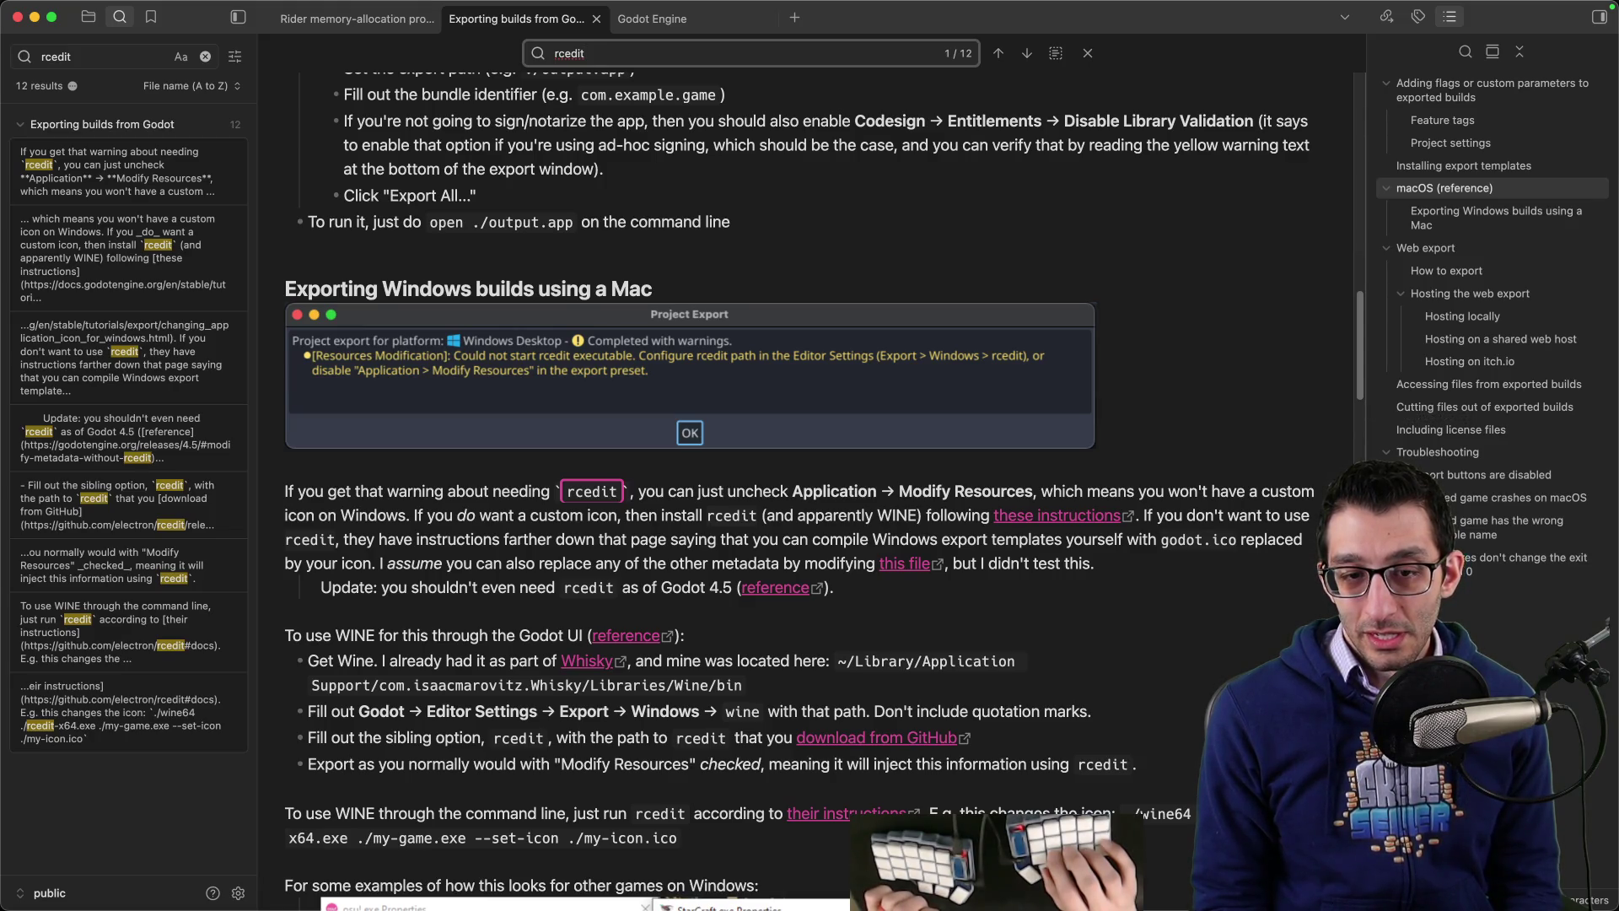
{"action": "key", "text": "Escape"}
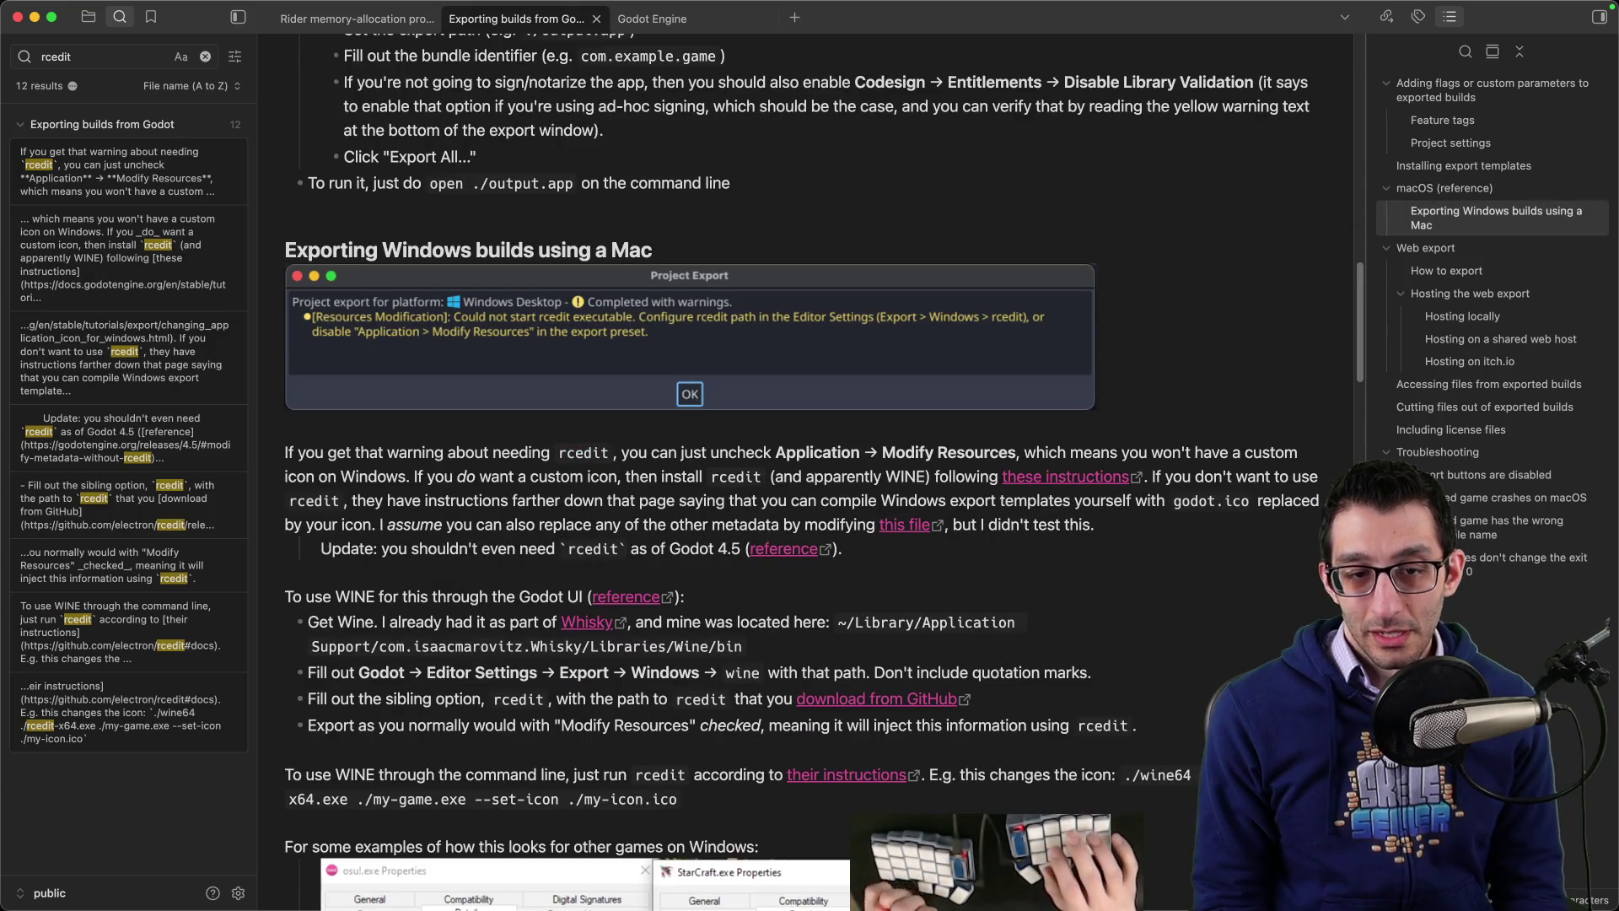
Step: Move the Update line to the top with a ⚠️, indent the paragraph, and append 'so these notes are only for prior versions:'
{"action": "key", "text": "alt+Up"}
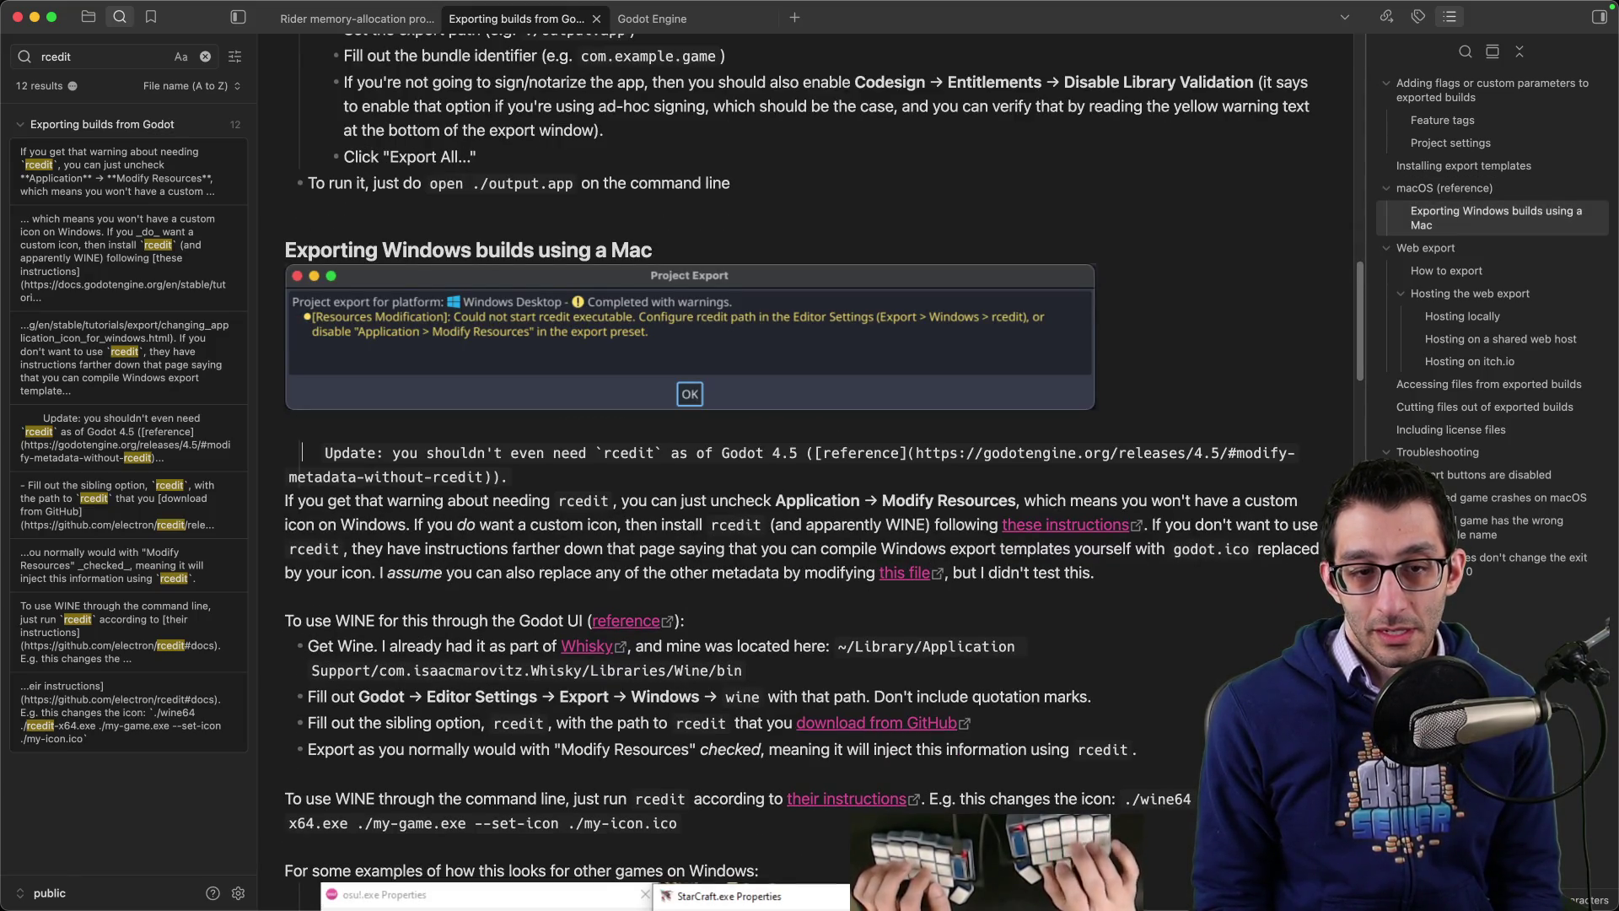
{"action": "key", "text": "Delete"}
{"action": "key", "text": "Delete"}
{"action": "key", "text": "Delete"}
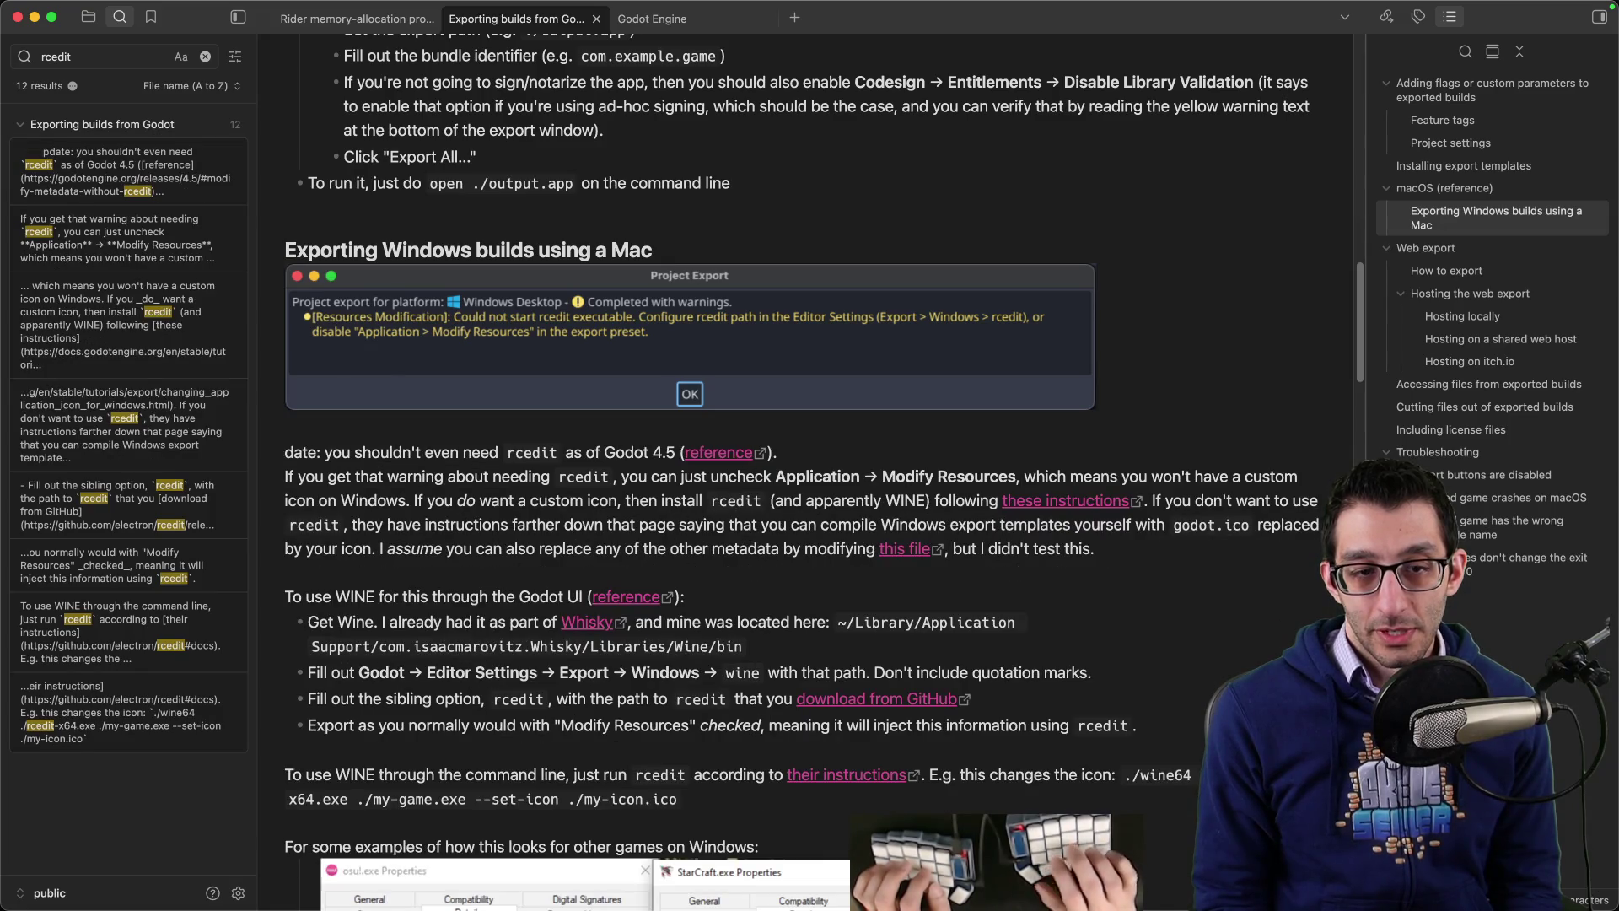
{"action": "type", "text": "U"}
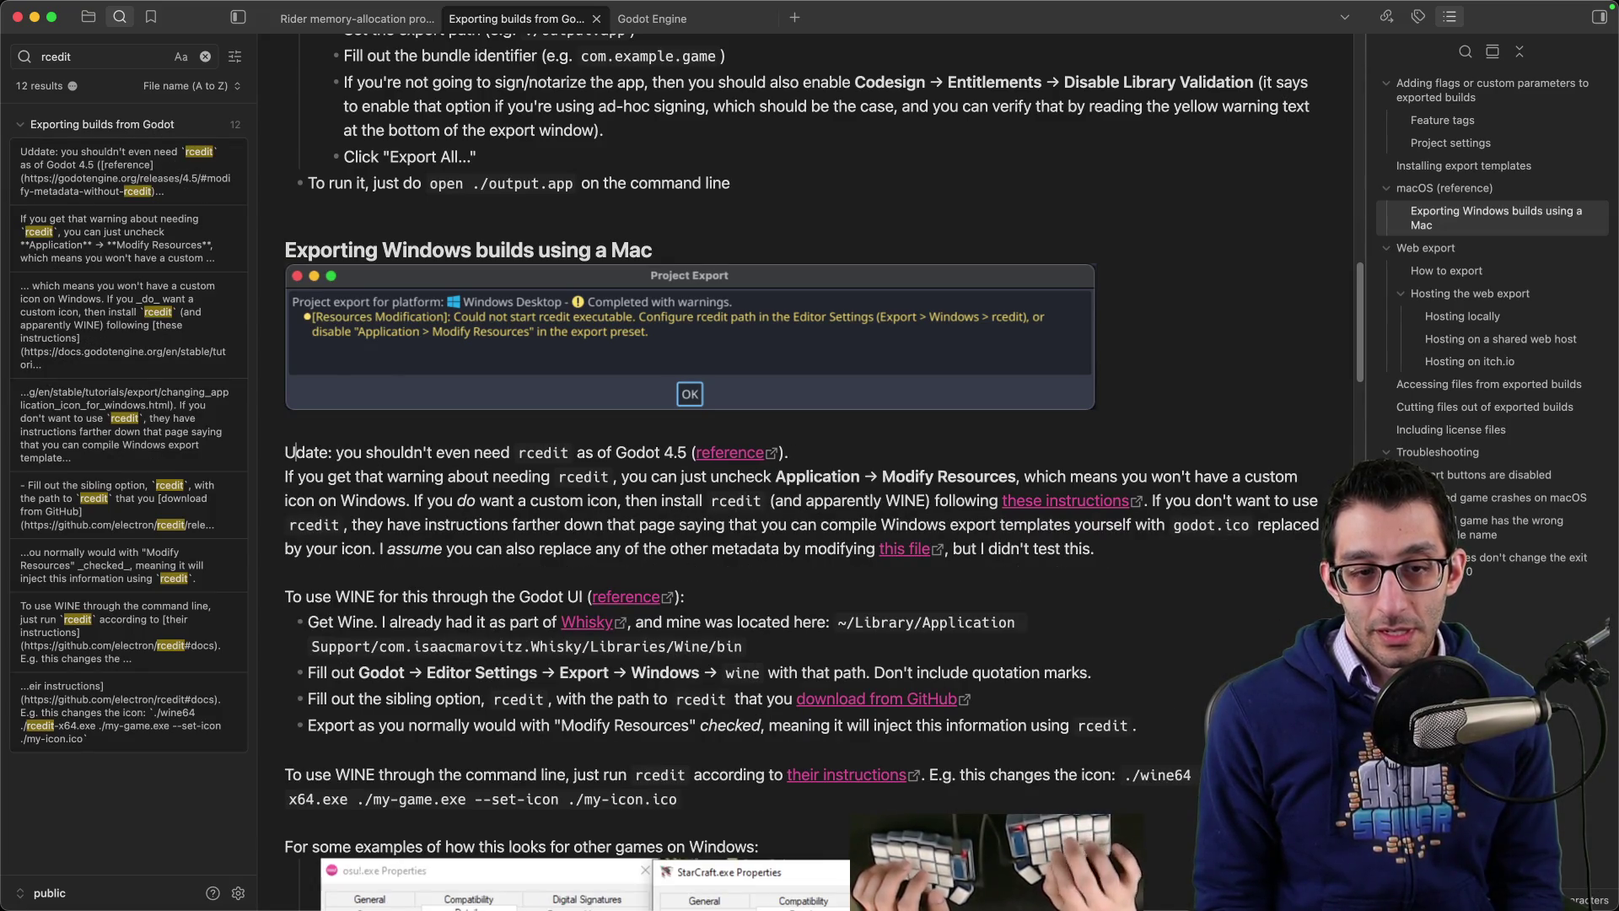
{"action": "type", "text": "p"}
{"action": "key", "text": "Home"}
{"action": "type", "text": "⚠️"}
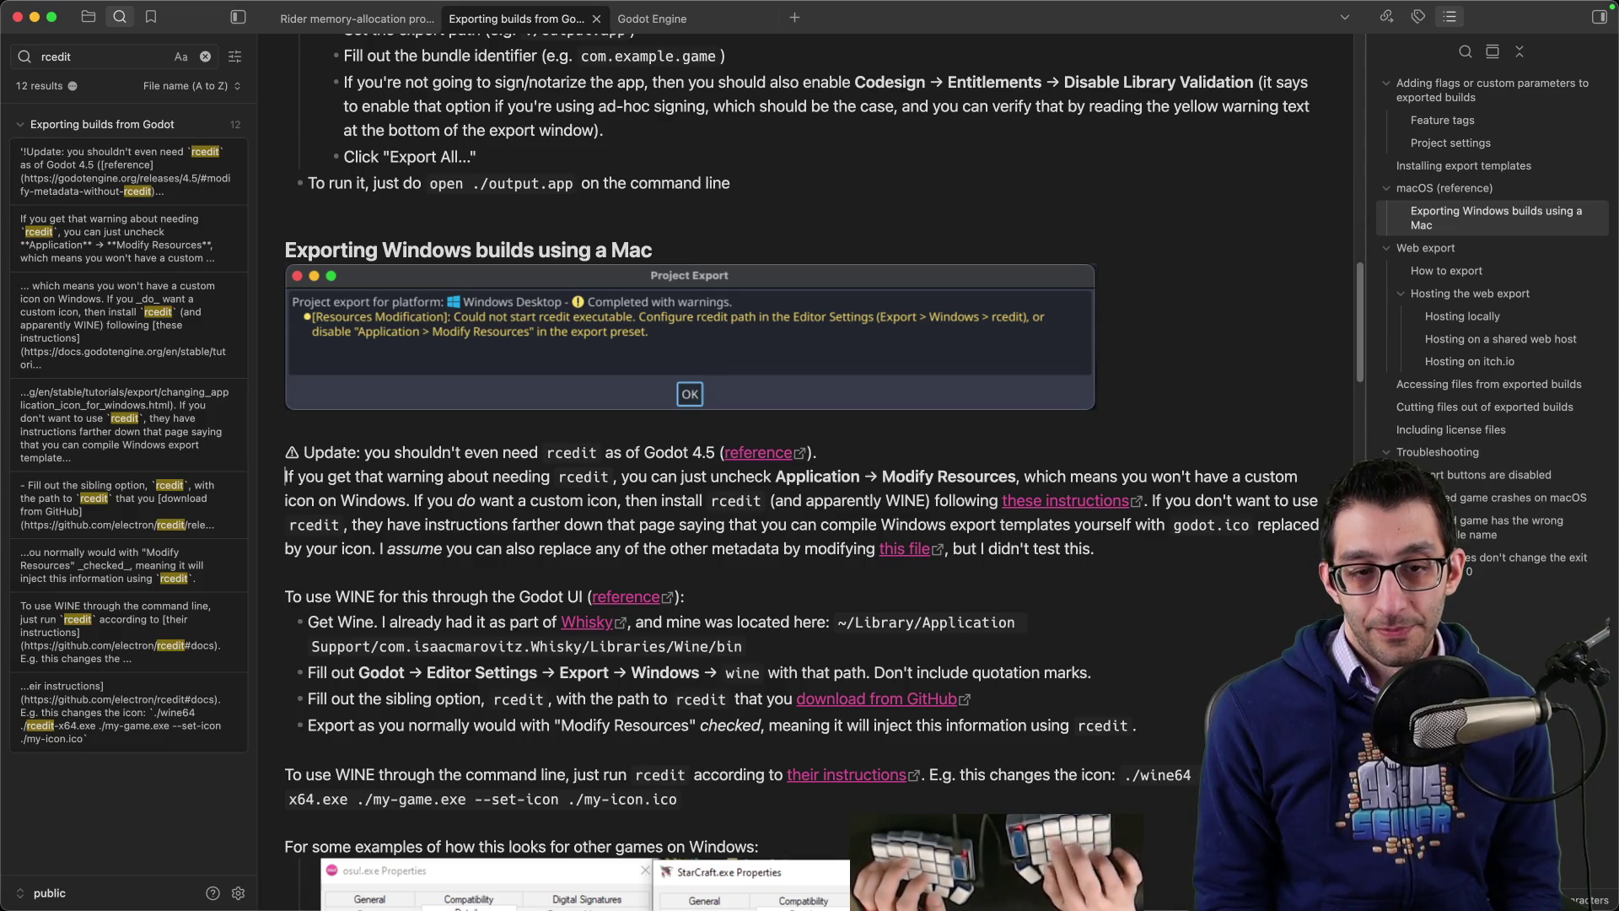
{"action": "key", "text": "Tab"}
{"action": "key", "text": "BackSpace"}
{"action": "type", "text": ", b"}
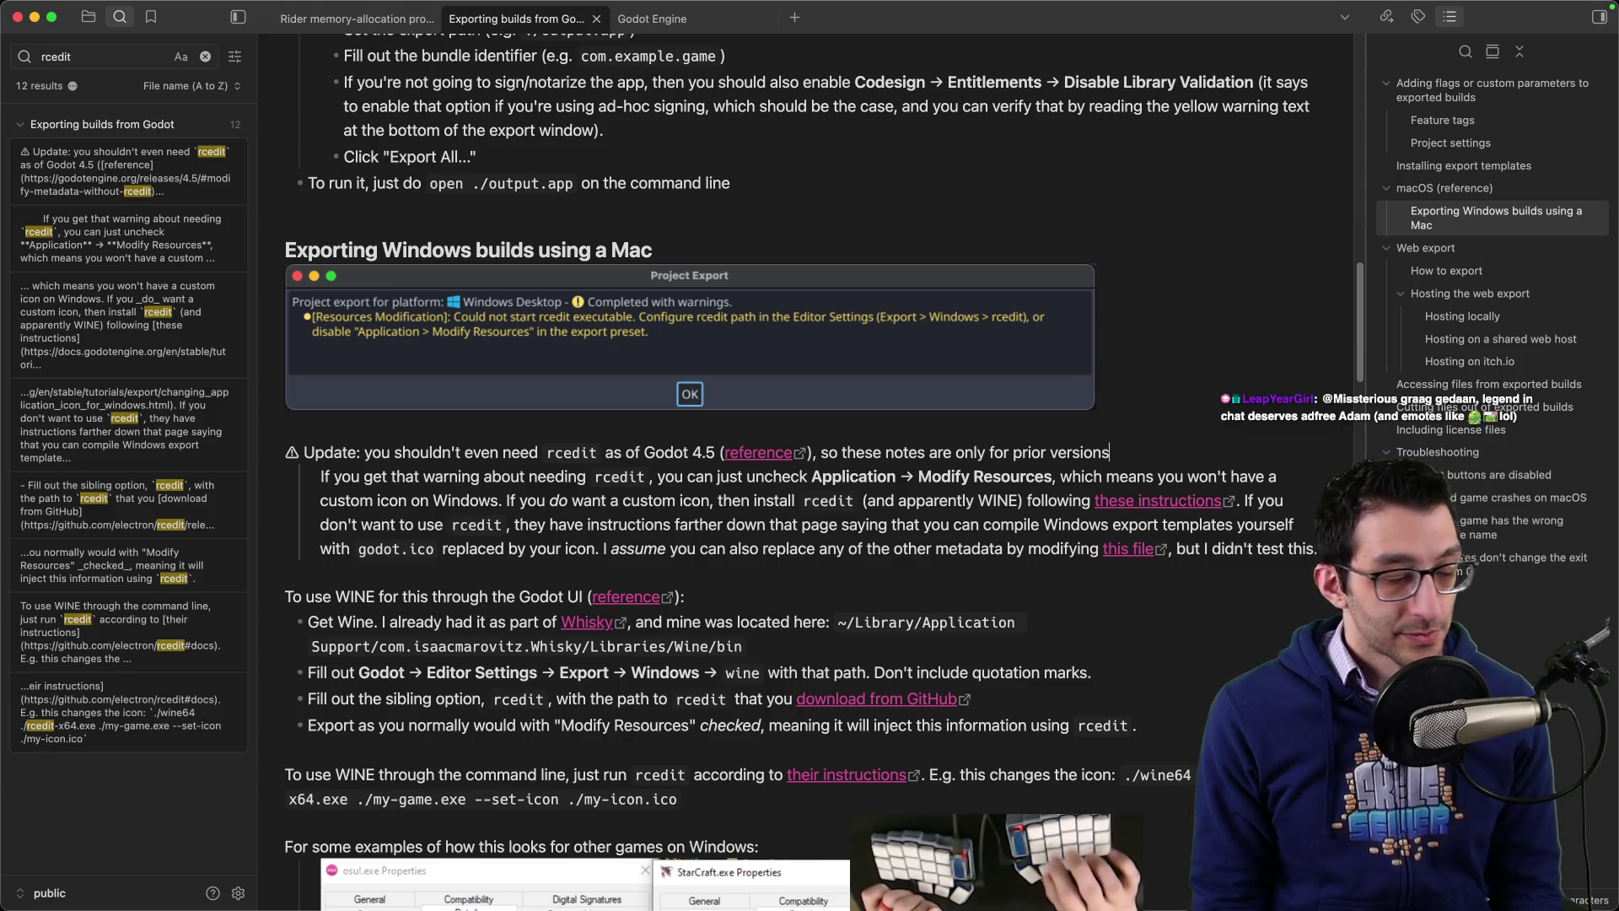
{"action": "type", "text": ":"}
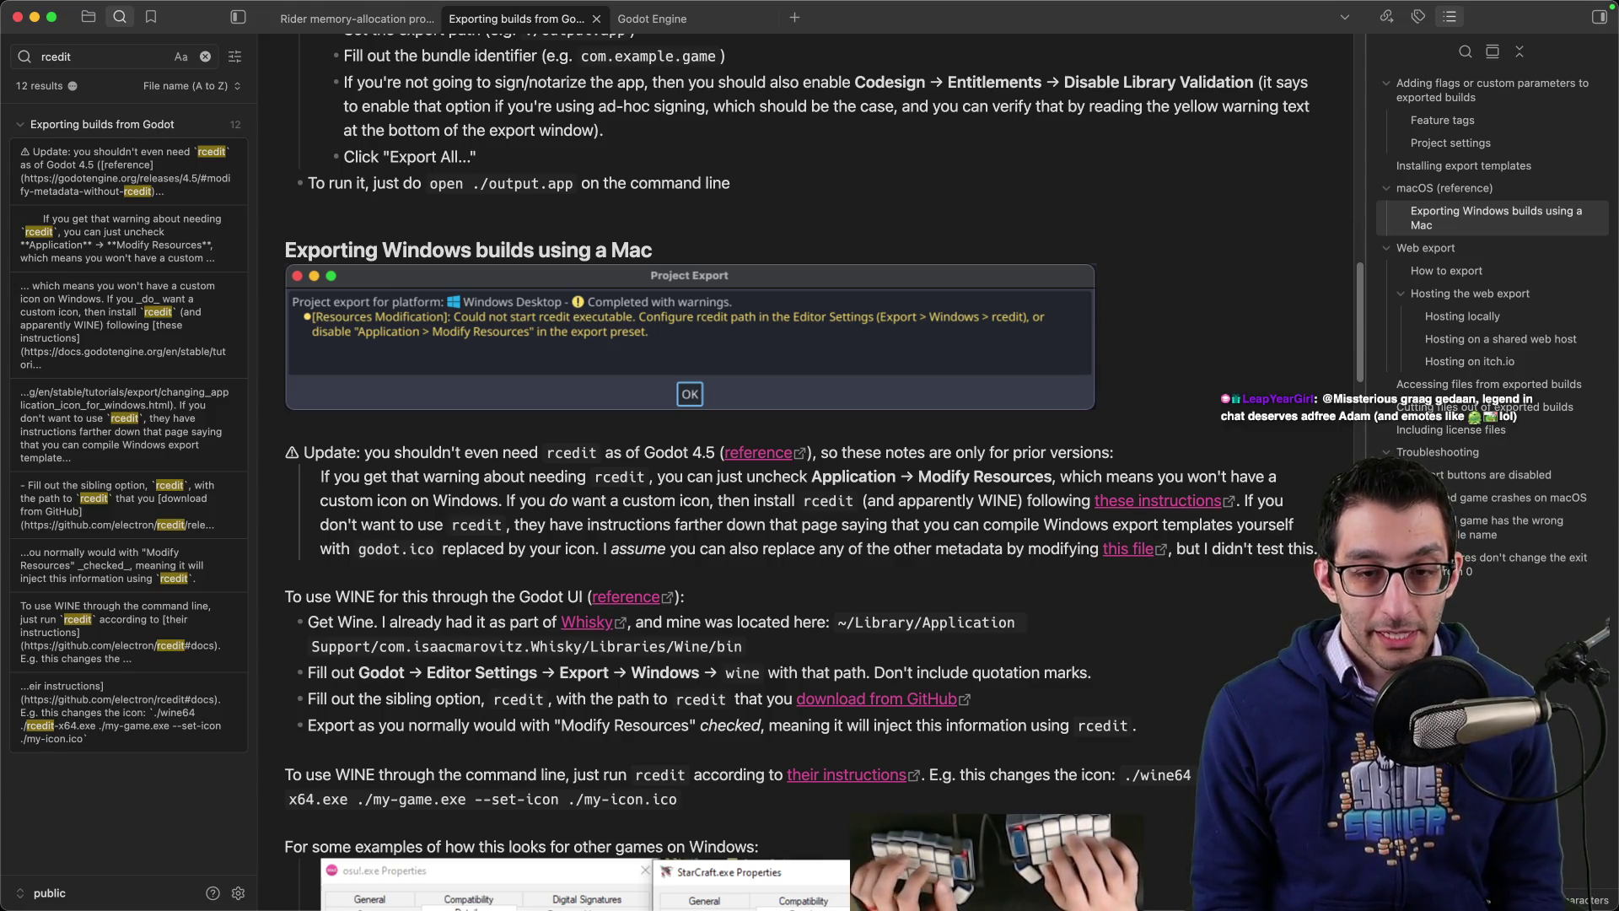
{"action": "mouse_move", "coordinate": [1079, 869]}
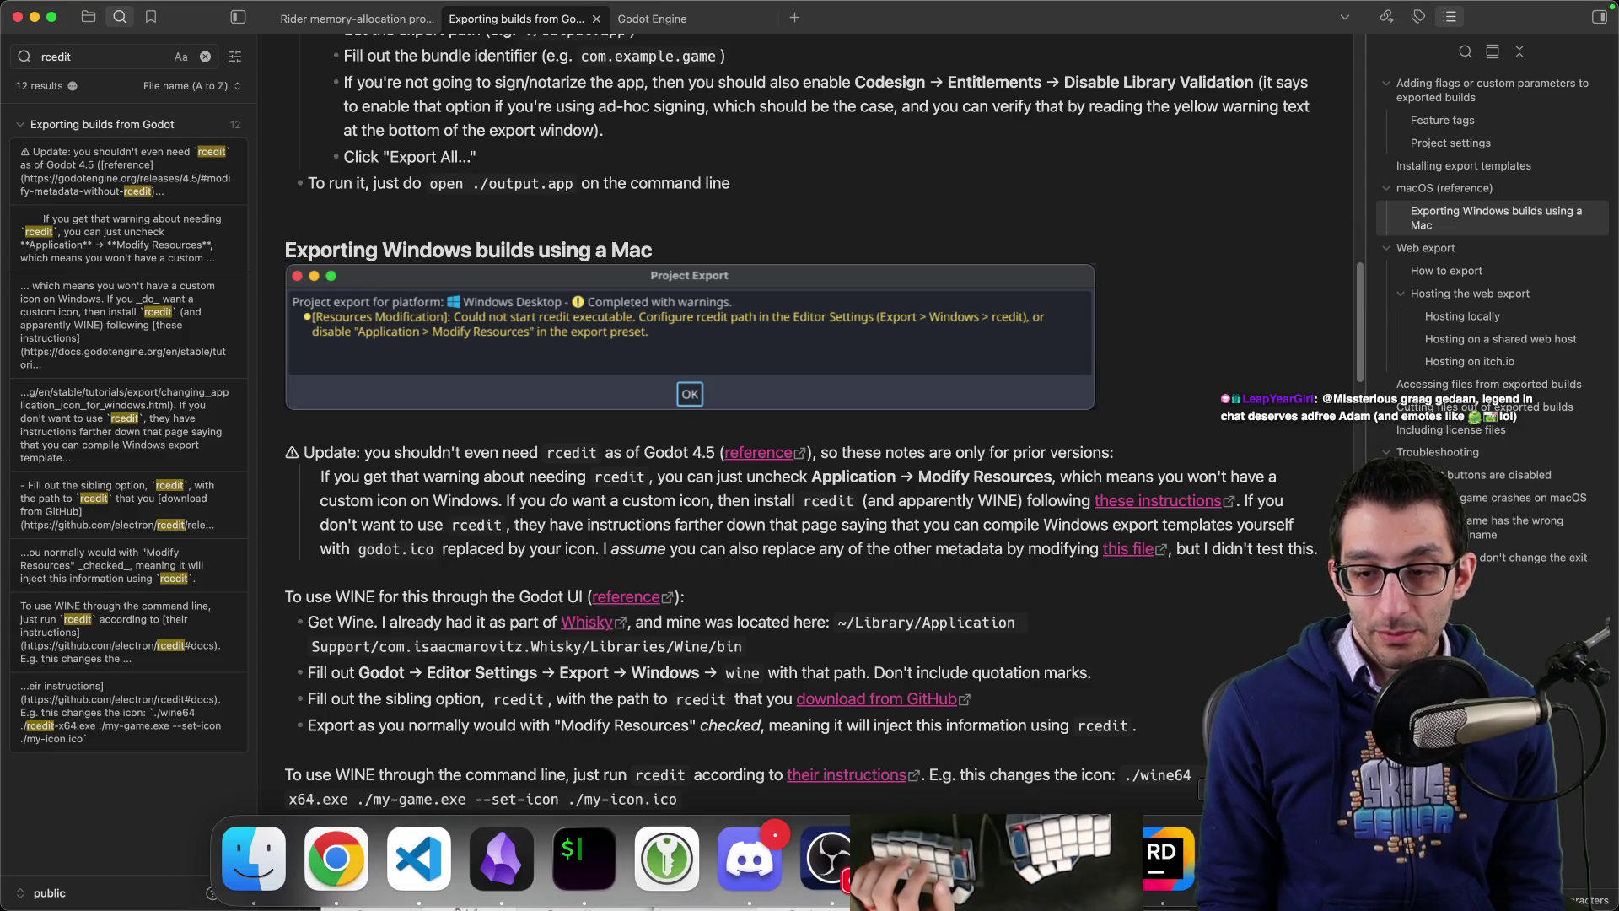
{"action": "key", "text": "super+Tab"}
{"action": "key", "text": "Escape"}
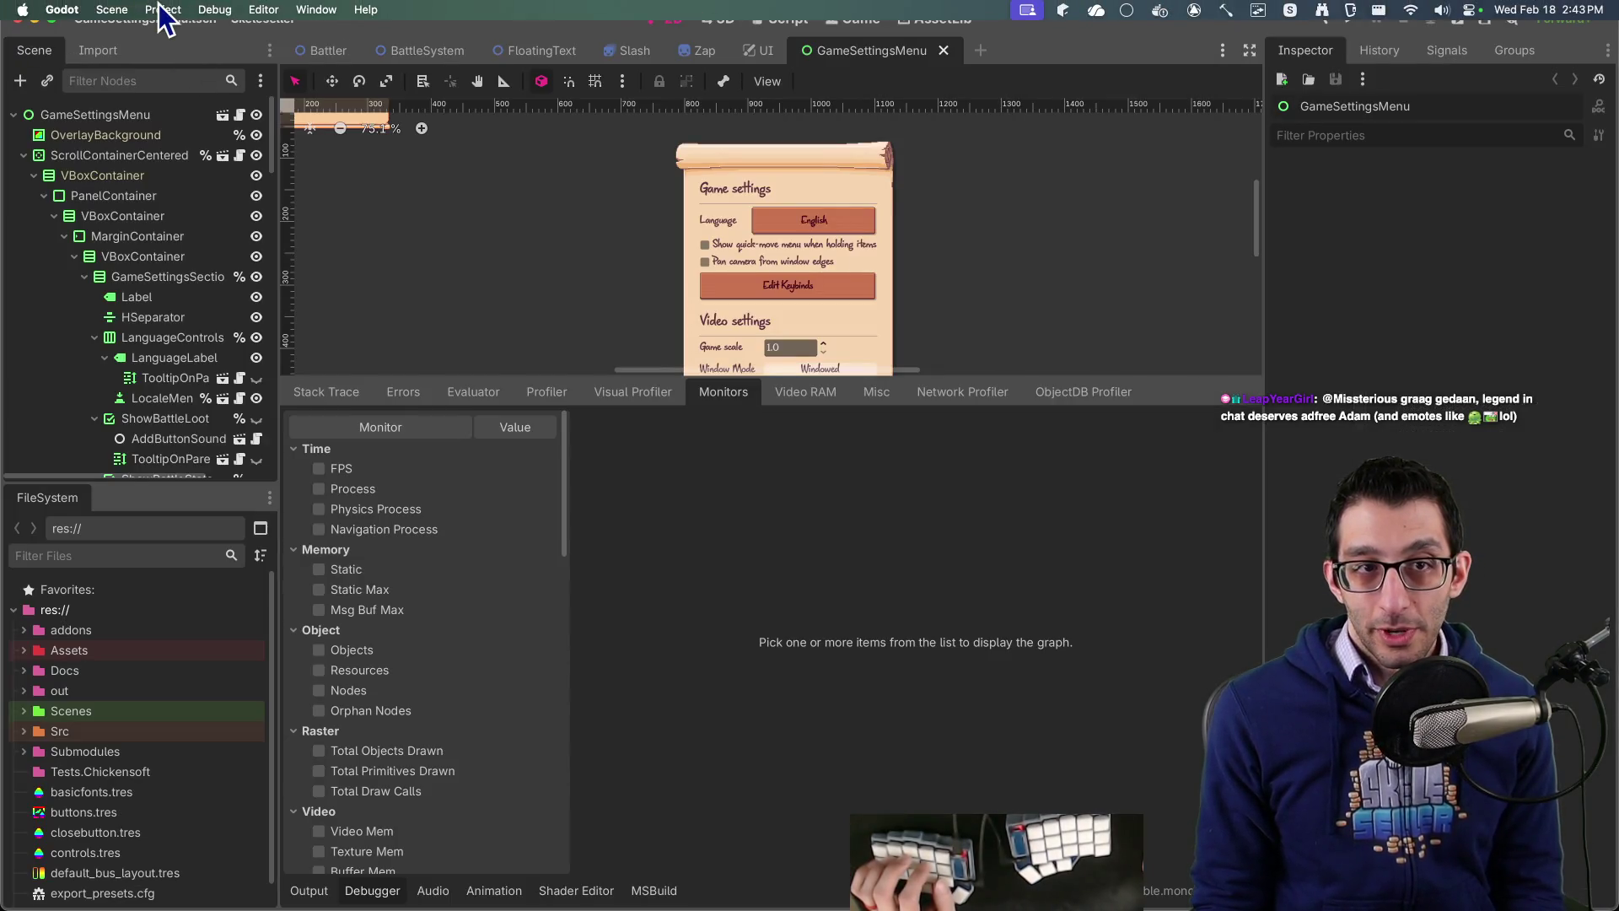
Step: Open Project > Export on the Windows Desktop Itch preset and scroll to its Modify Resources and icon options
{"action": "left_click", "coordinate": [163, 9]}
{"action": "left_click", "coordinate": [181, 110]}
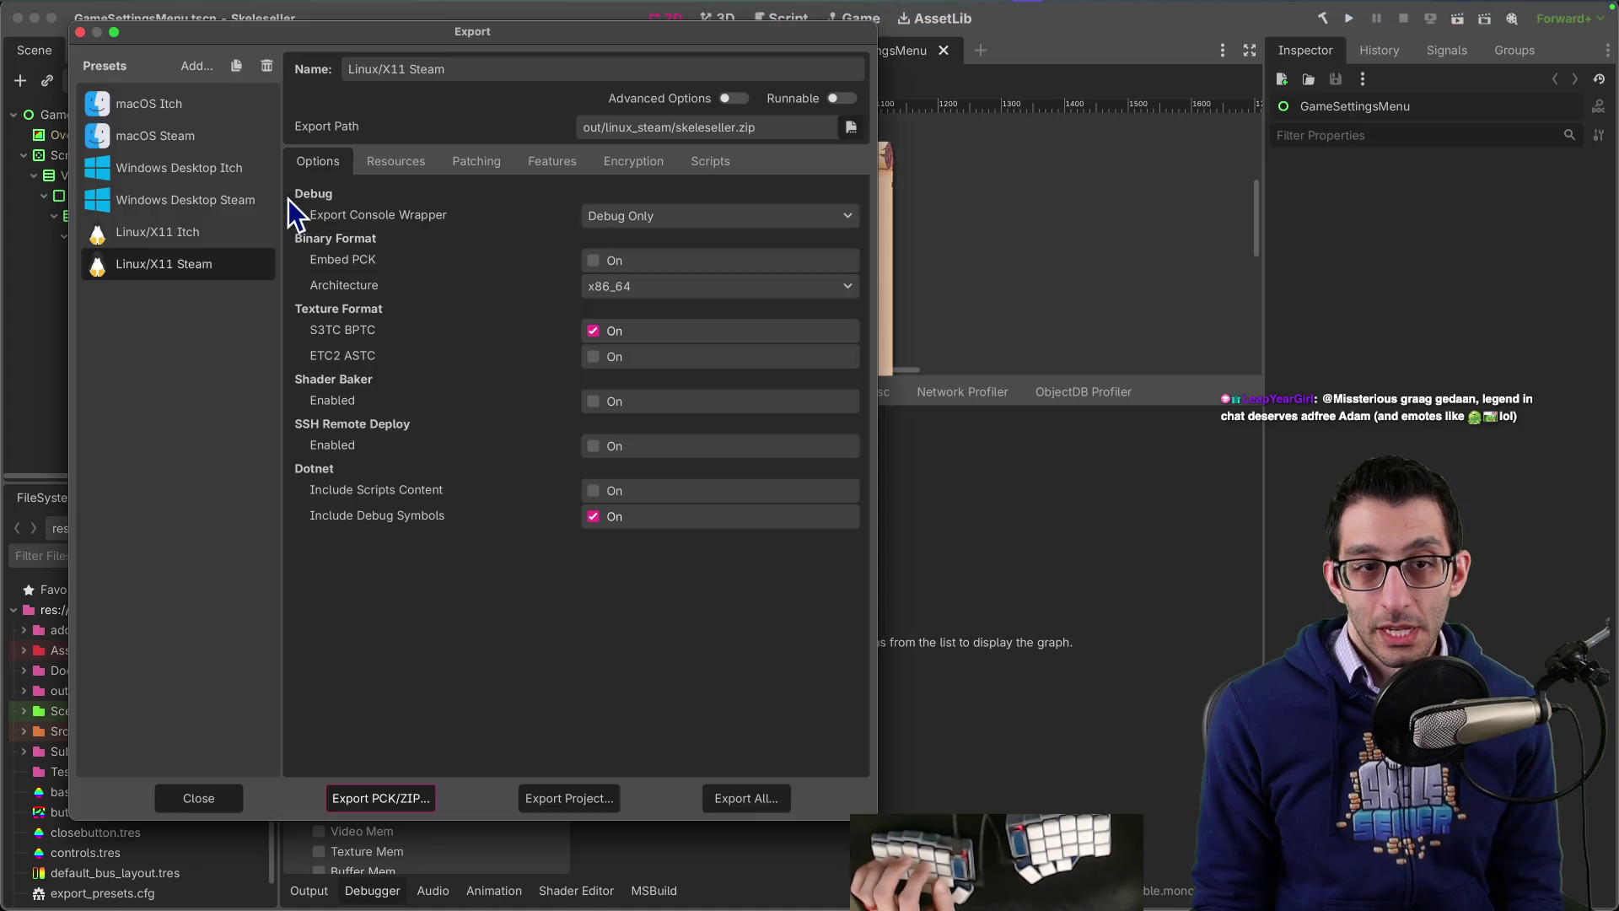
{"action": "left_click", "coordinate": [221, 172]}
{"action": "scroll", "coordinate": [423, 371], "scroll_direction": "down", "scroll_amount": 3}
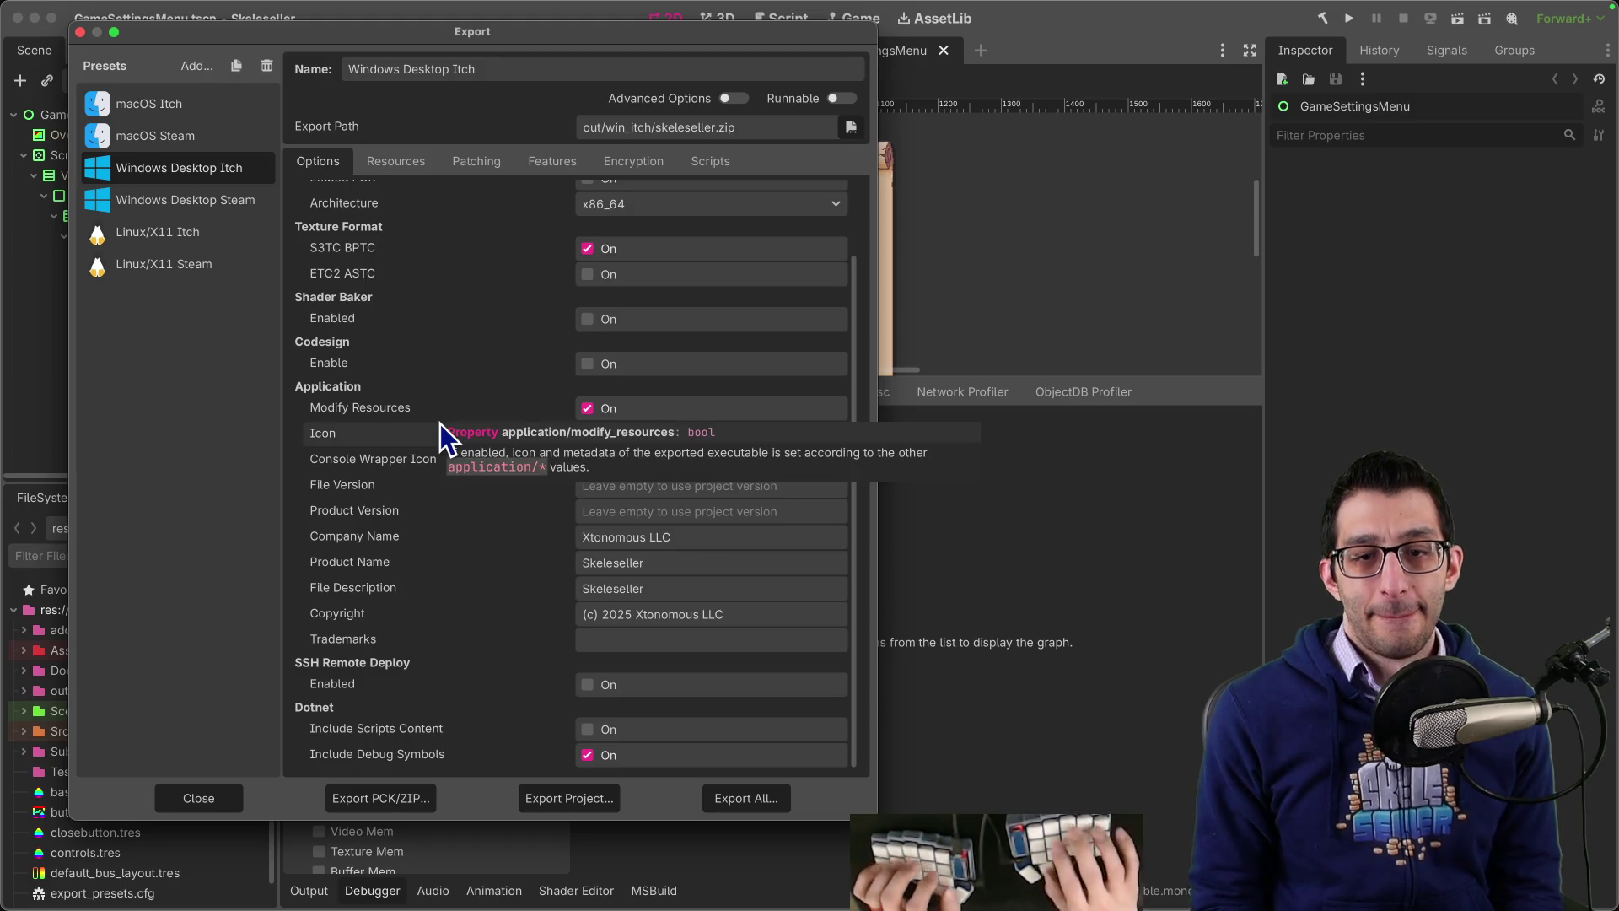
{"action": "key", "text": "super+Tab"}
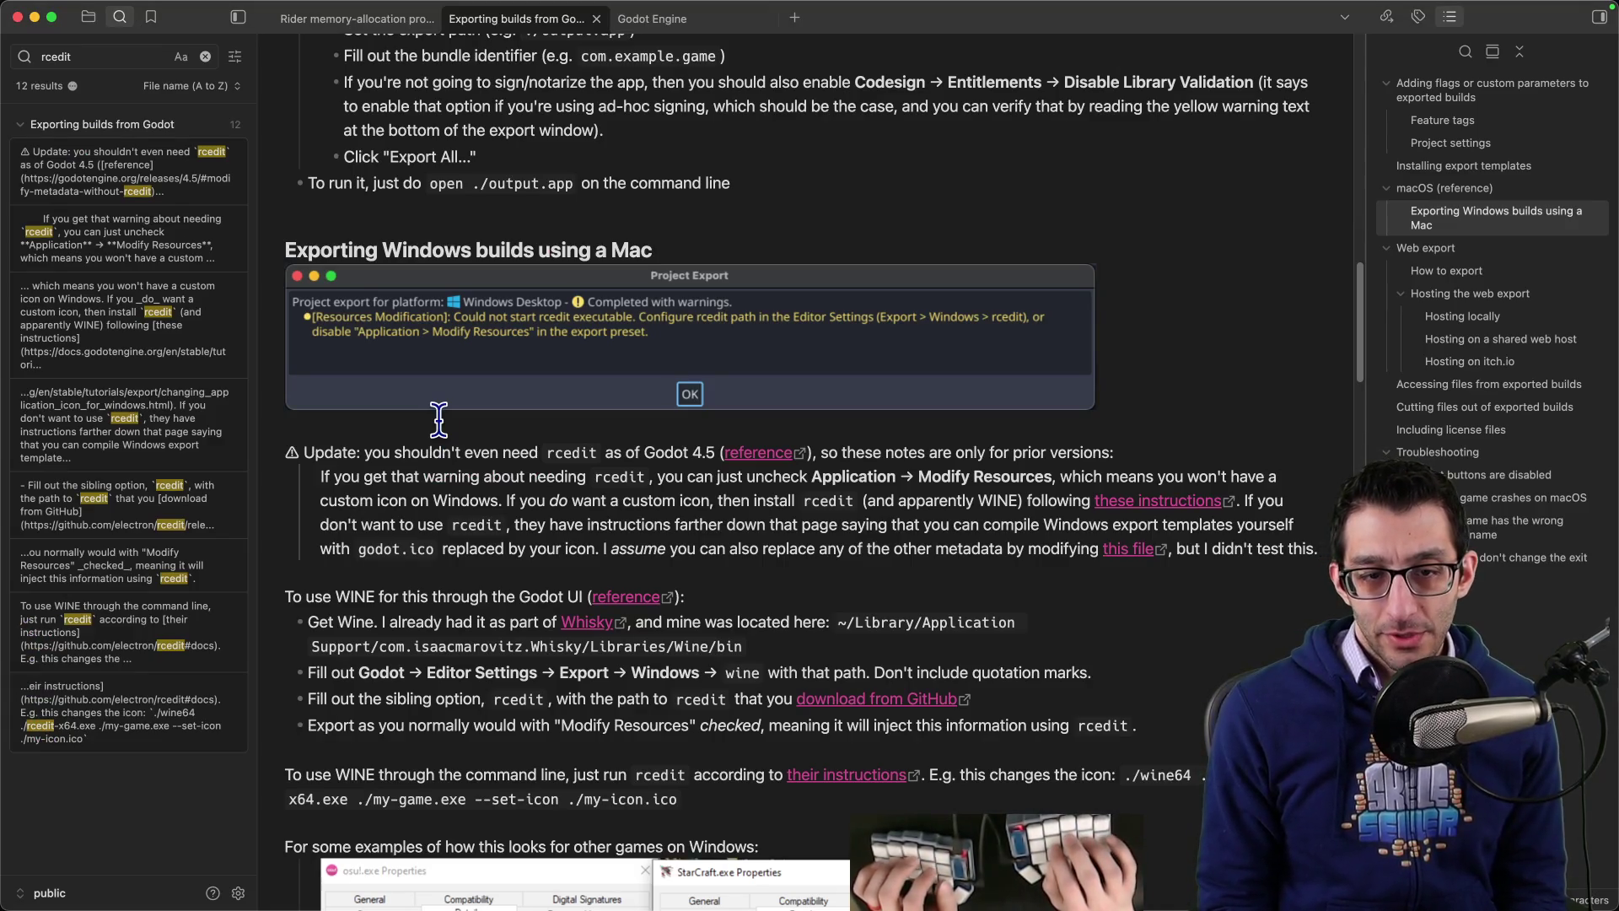
Step: Find the rcedit section and try indenting the WINE instructions, undoing the accidental code-block indent
{"action": "key", "text": "super+f"}
{"action": "type", "text": "rcedit"}
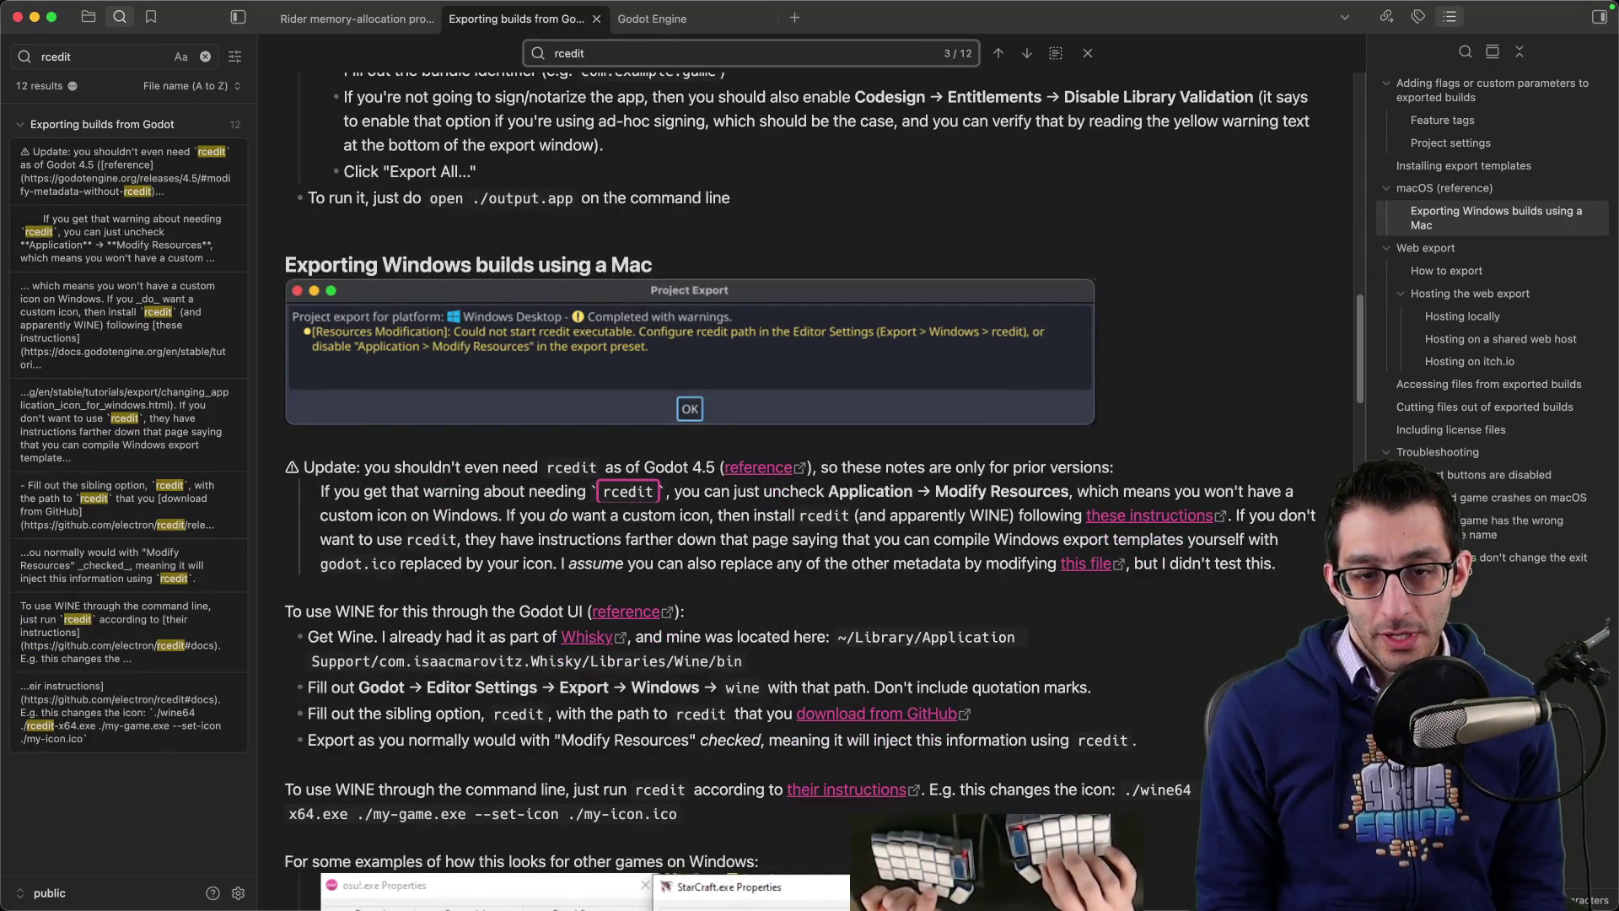
{"action": "key", "text": "Return"}
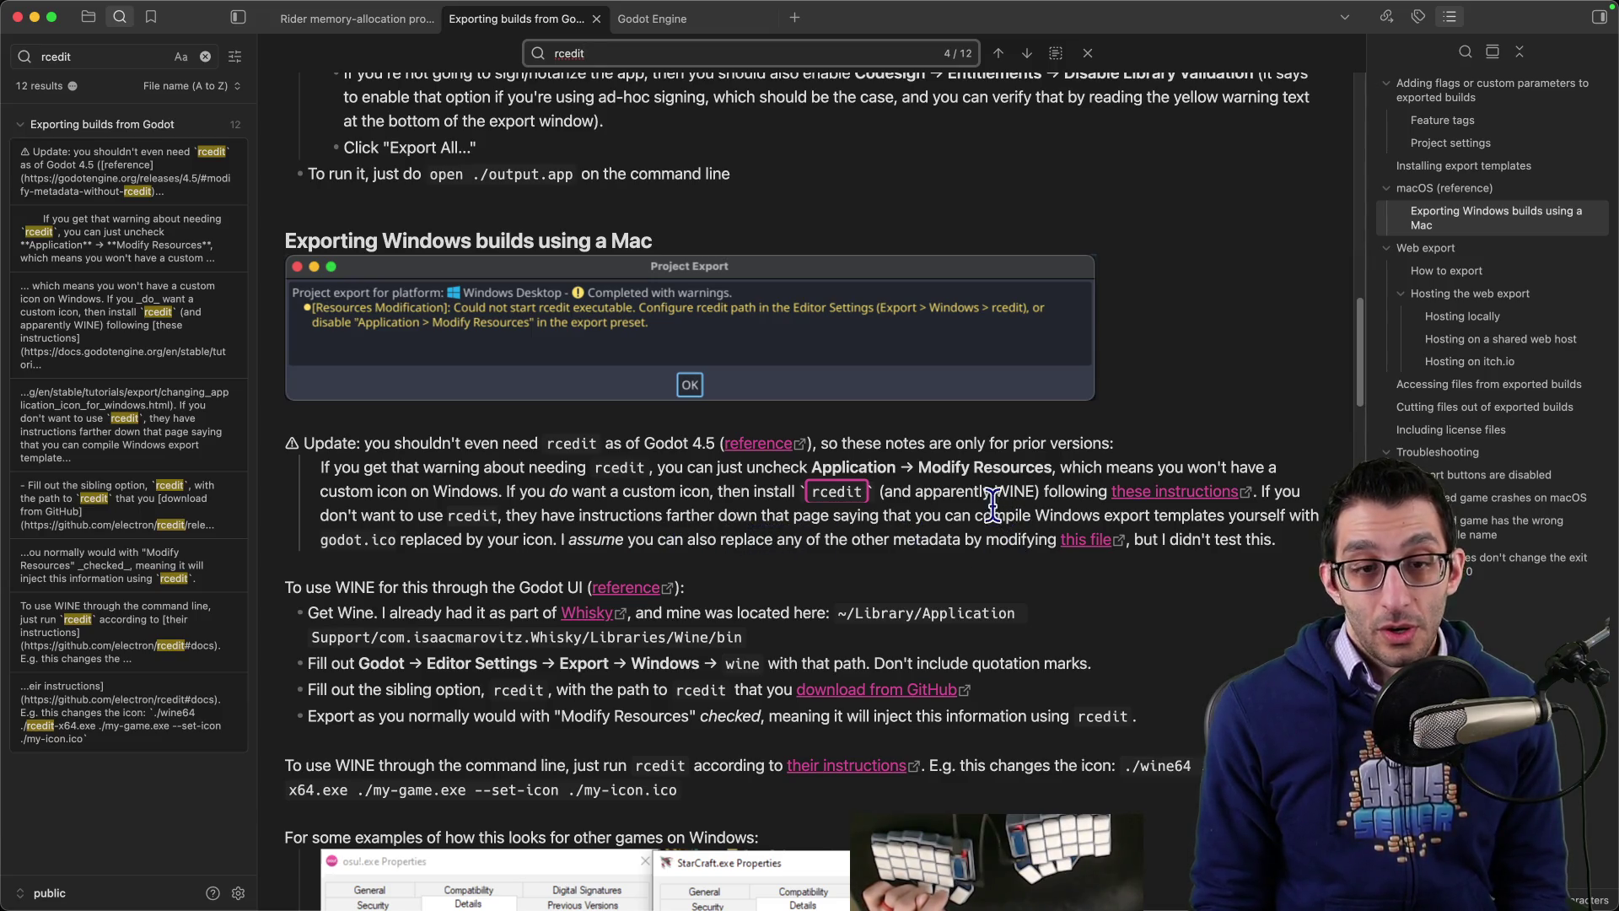
{"action": "scroll", "coordinate": [812, 368], "scroll_direction": "down", "scroll_amount": 2}
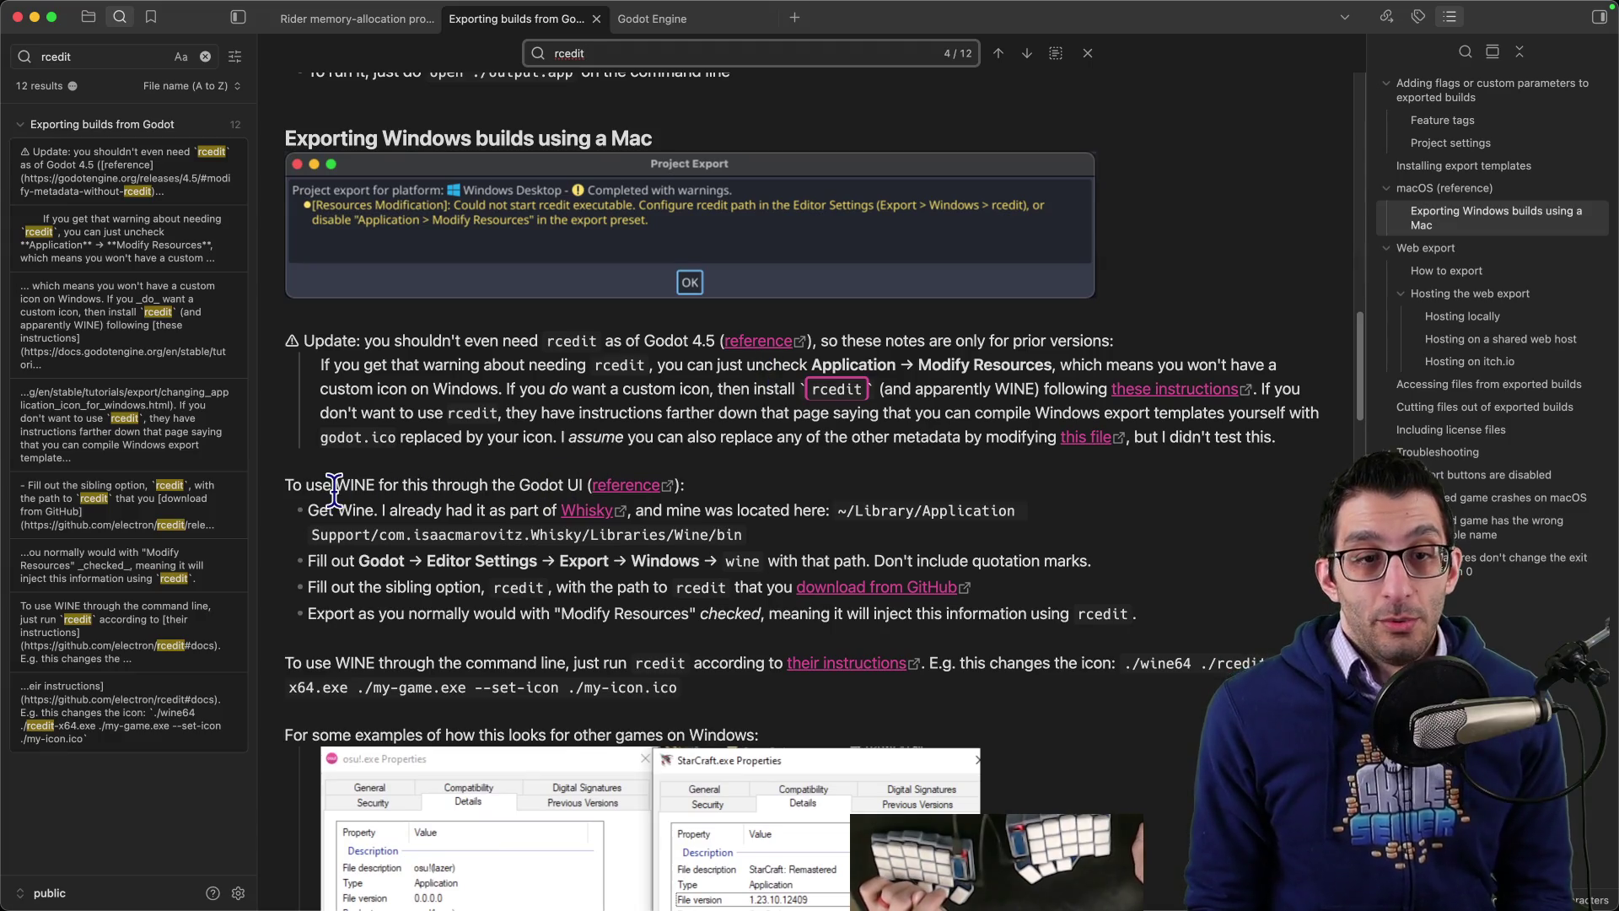
{"action": "left_click_drag", "start_coordinate": [336, 484], "coordinate": [381, 614]}
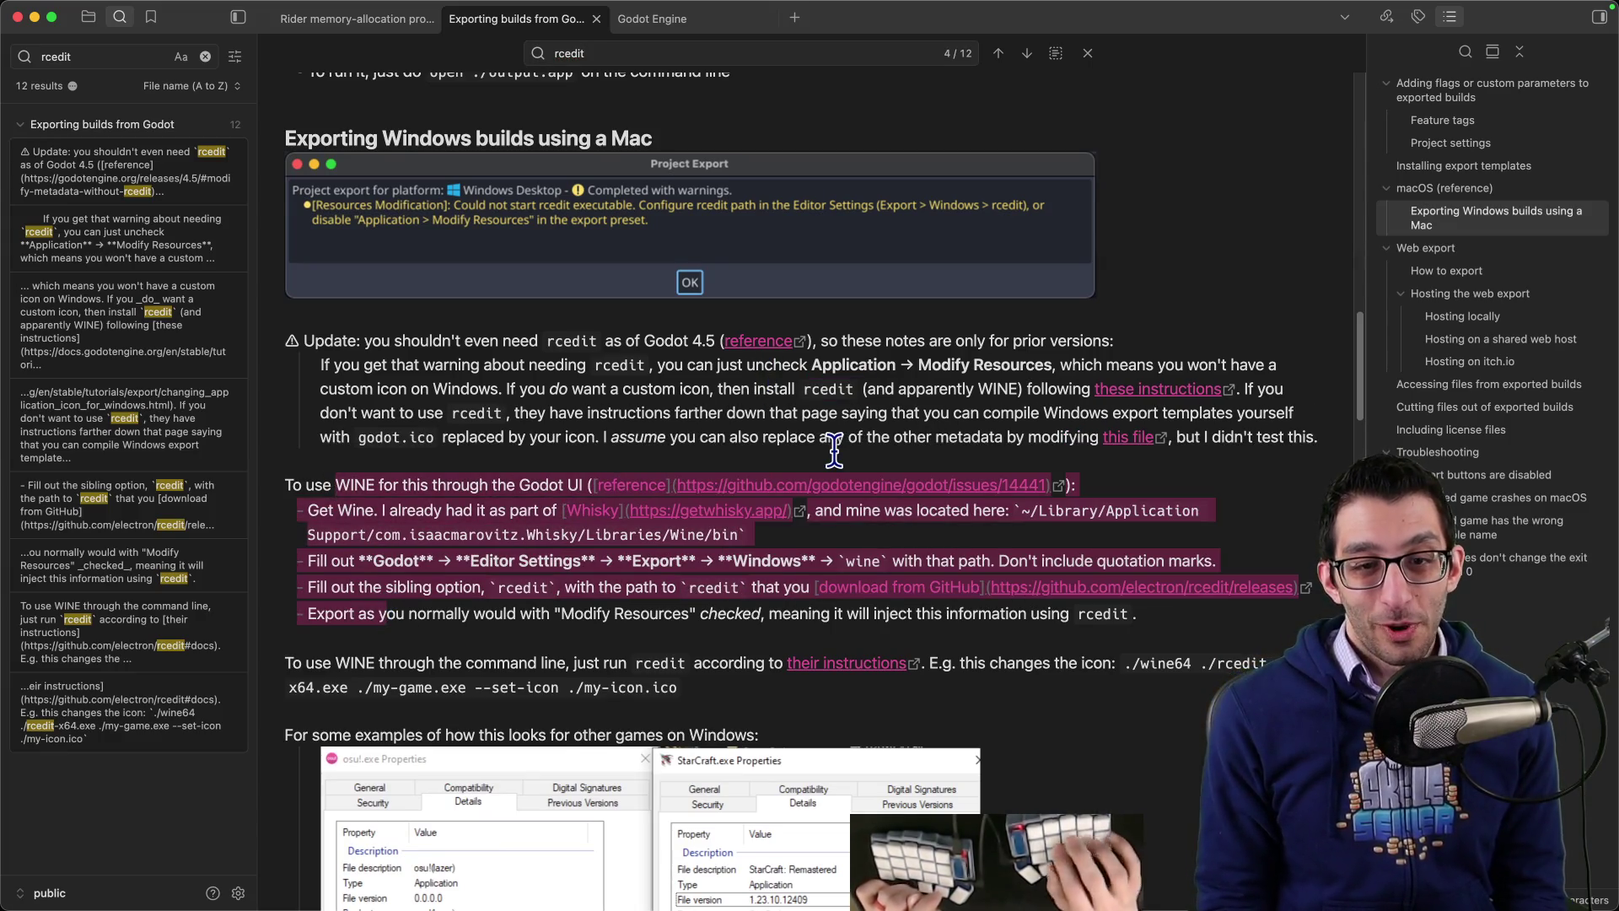
{"action": "key", "text": "Tab"}
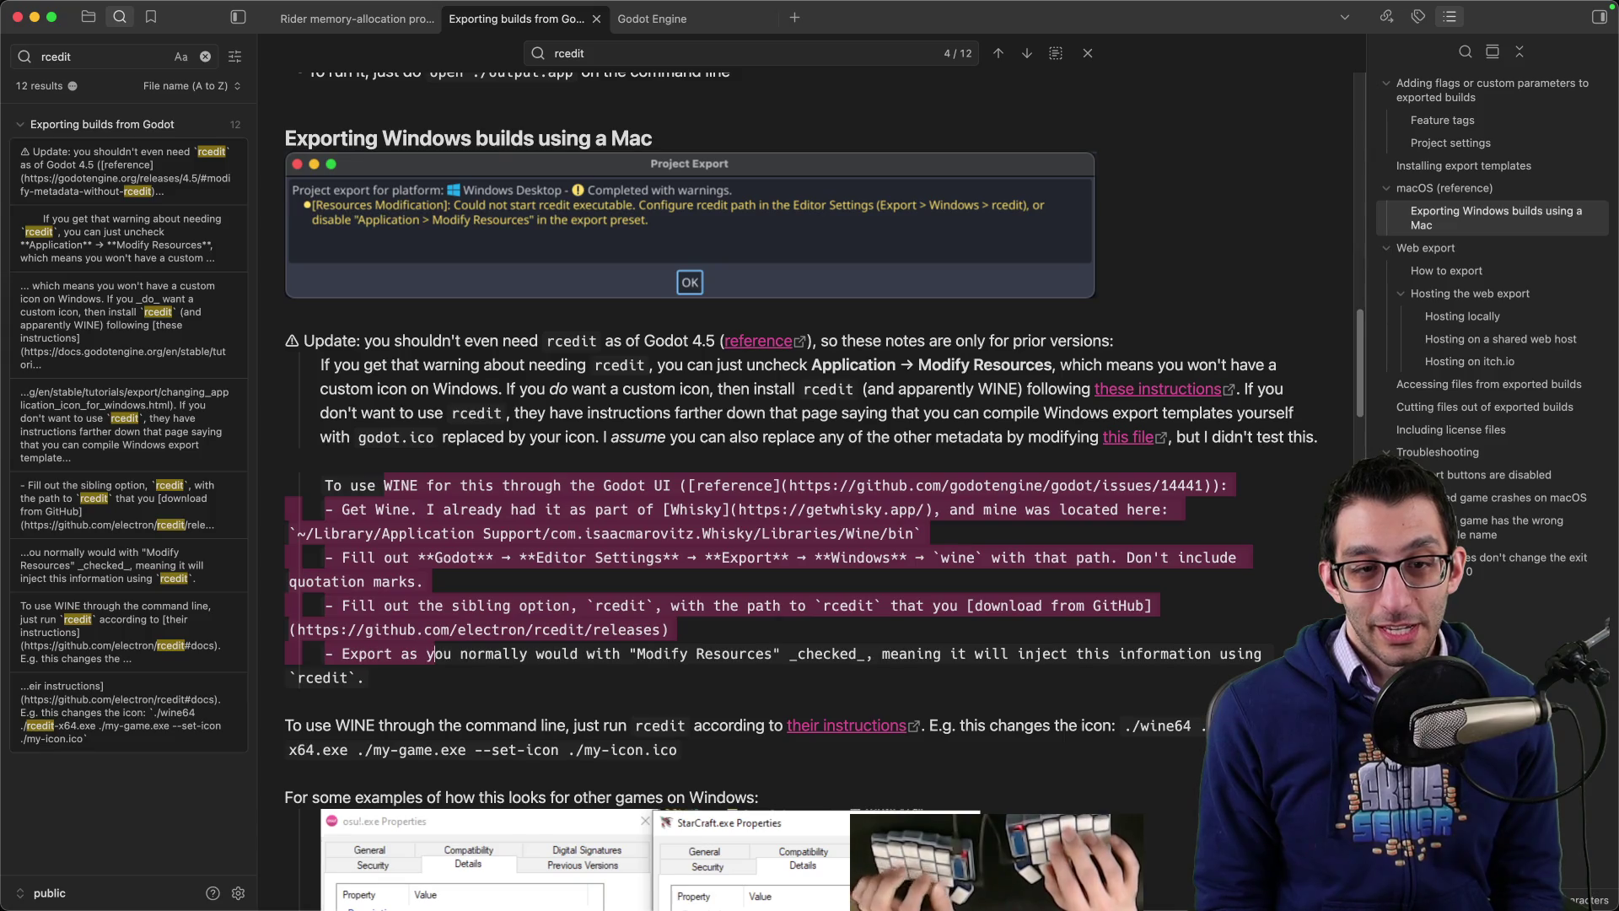
{"action": "key", "text": "ctrl+z"}
{"action": "left_click", "coordinate": [336, 412]}
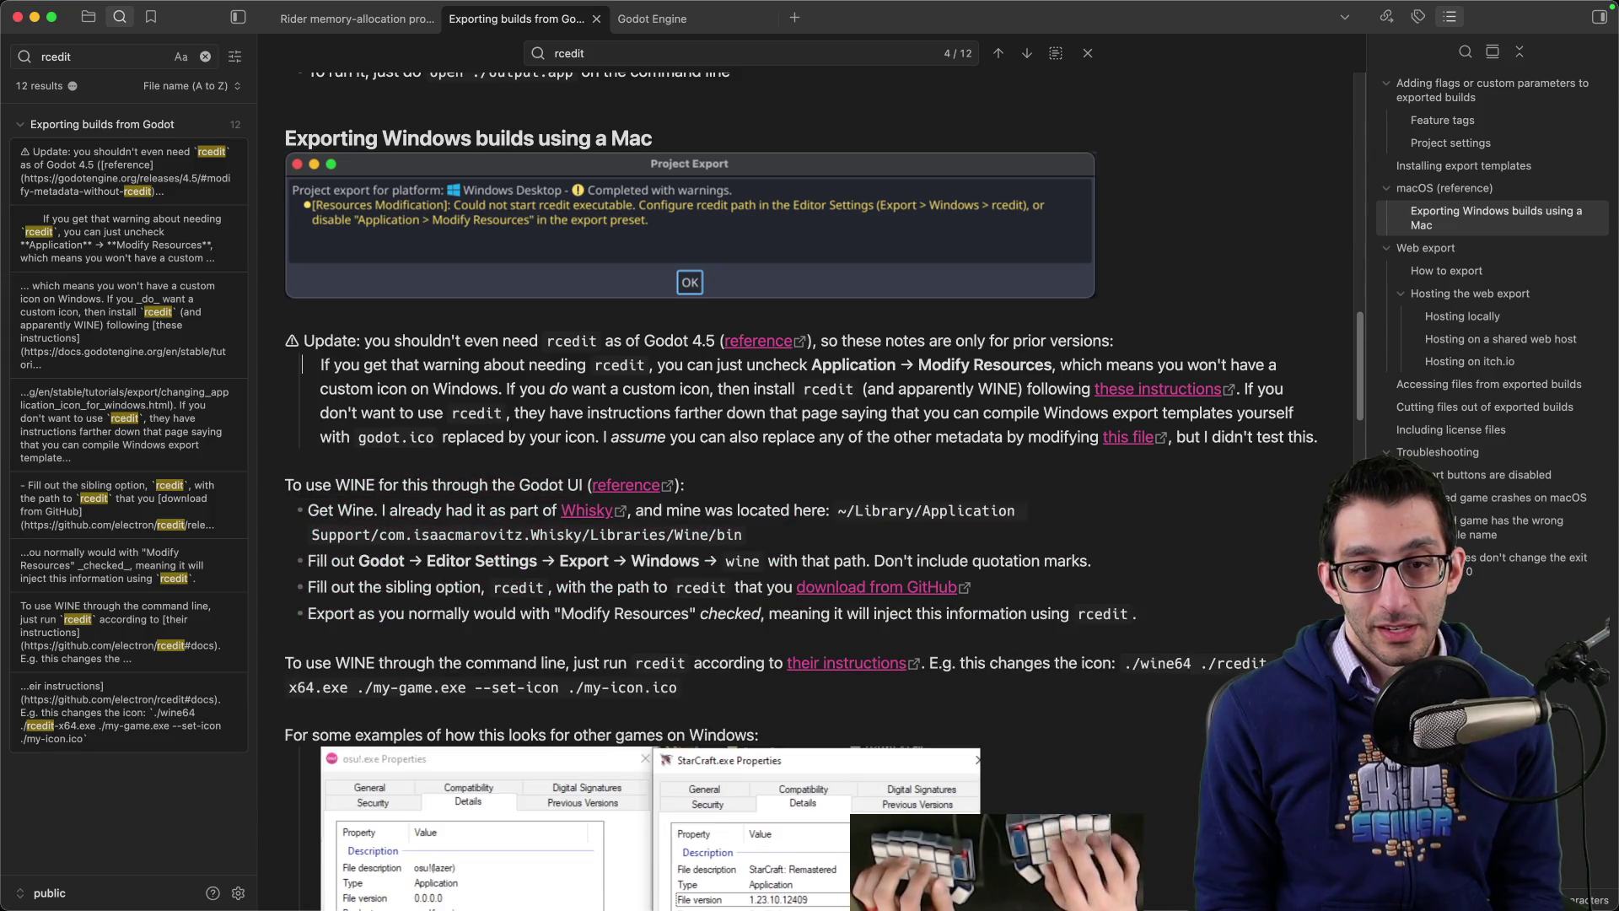
{"action": "key", "text": "BackSpace"}
{"action": "key", "text": "BackSpace"}
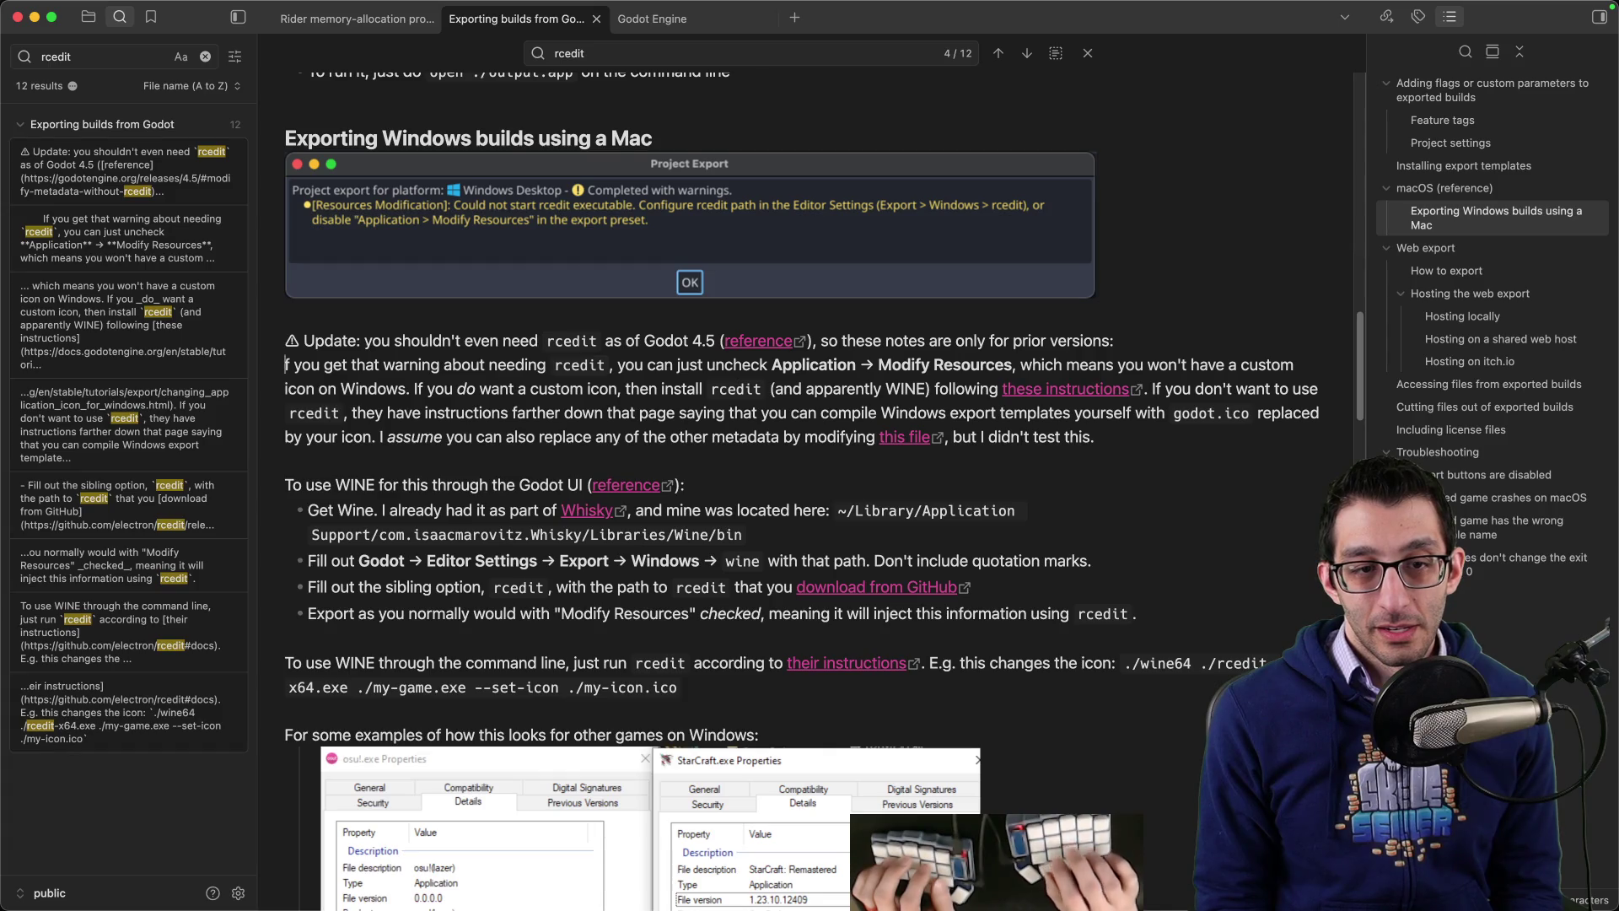
{"action": "key", "text": "ctrl+z"}
{"action": "key", "text": "ctrl+z"}
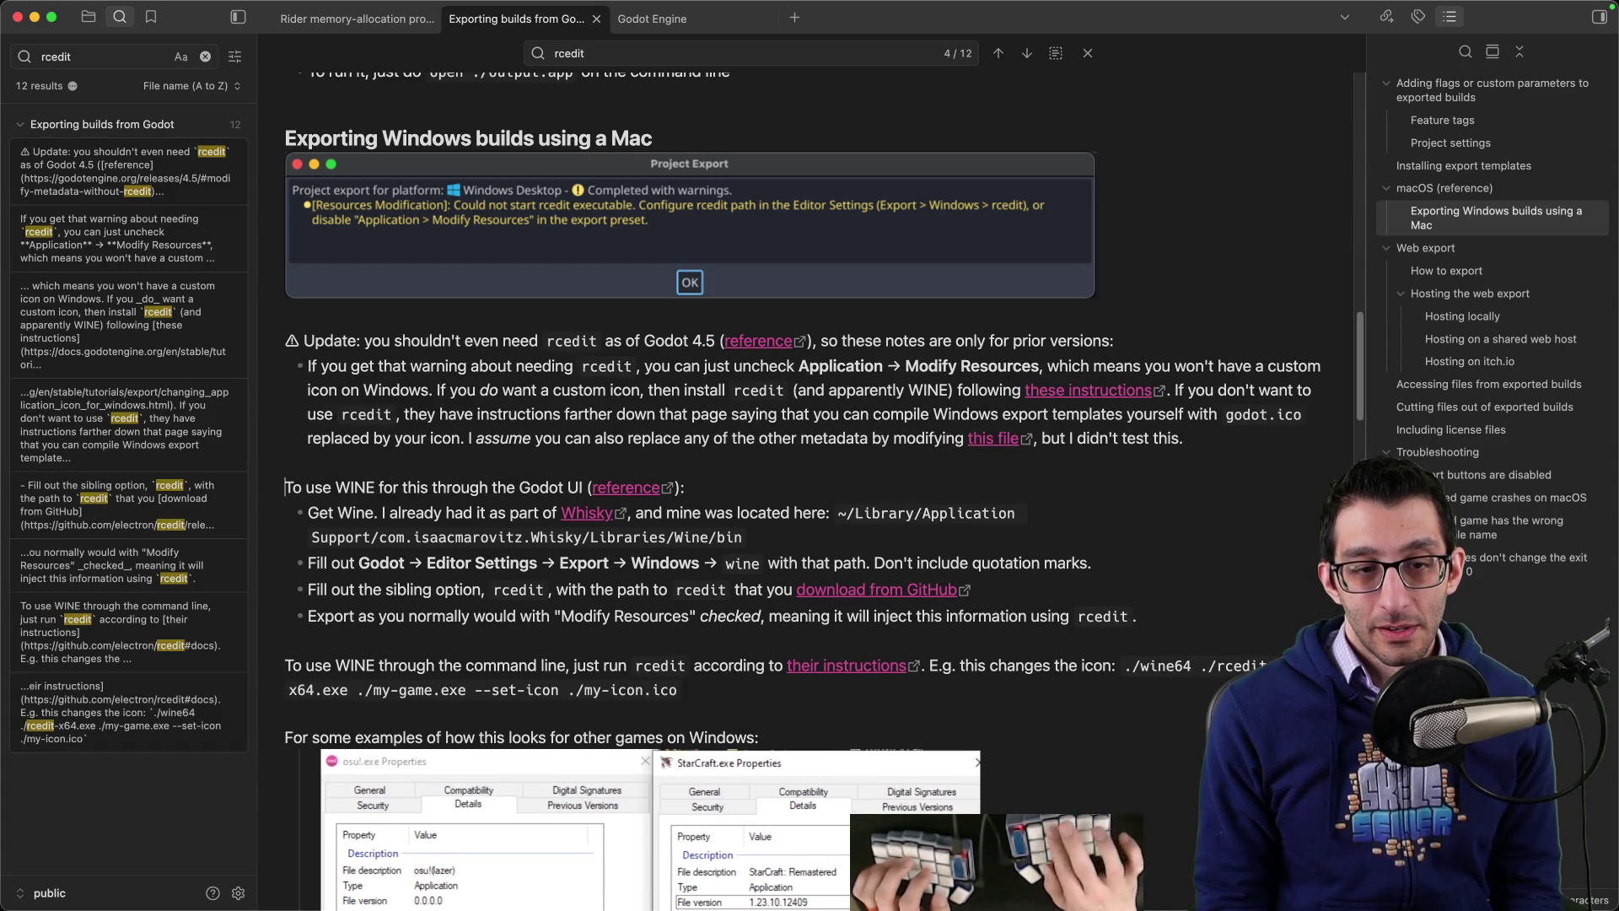
Step: Make the Godot UI paragraph a bullet with the WINE steps nested as sub-bullets
{"action": "key", "text": "BackSpace"}
{"action": "key", "text": "Down"}
{"action": "key", "text": "shift+Down"}
{"action": "key", "text": "shift+Down"}
{"action": "key", "text": "shift+Down"}
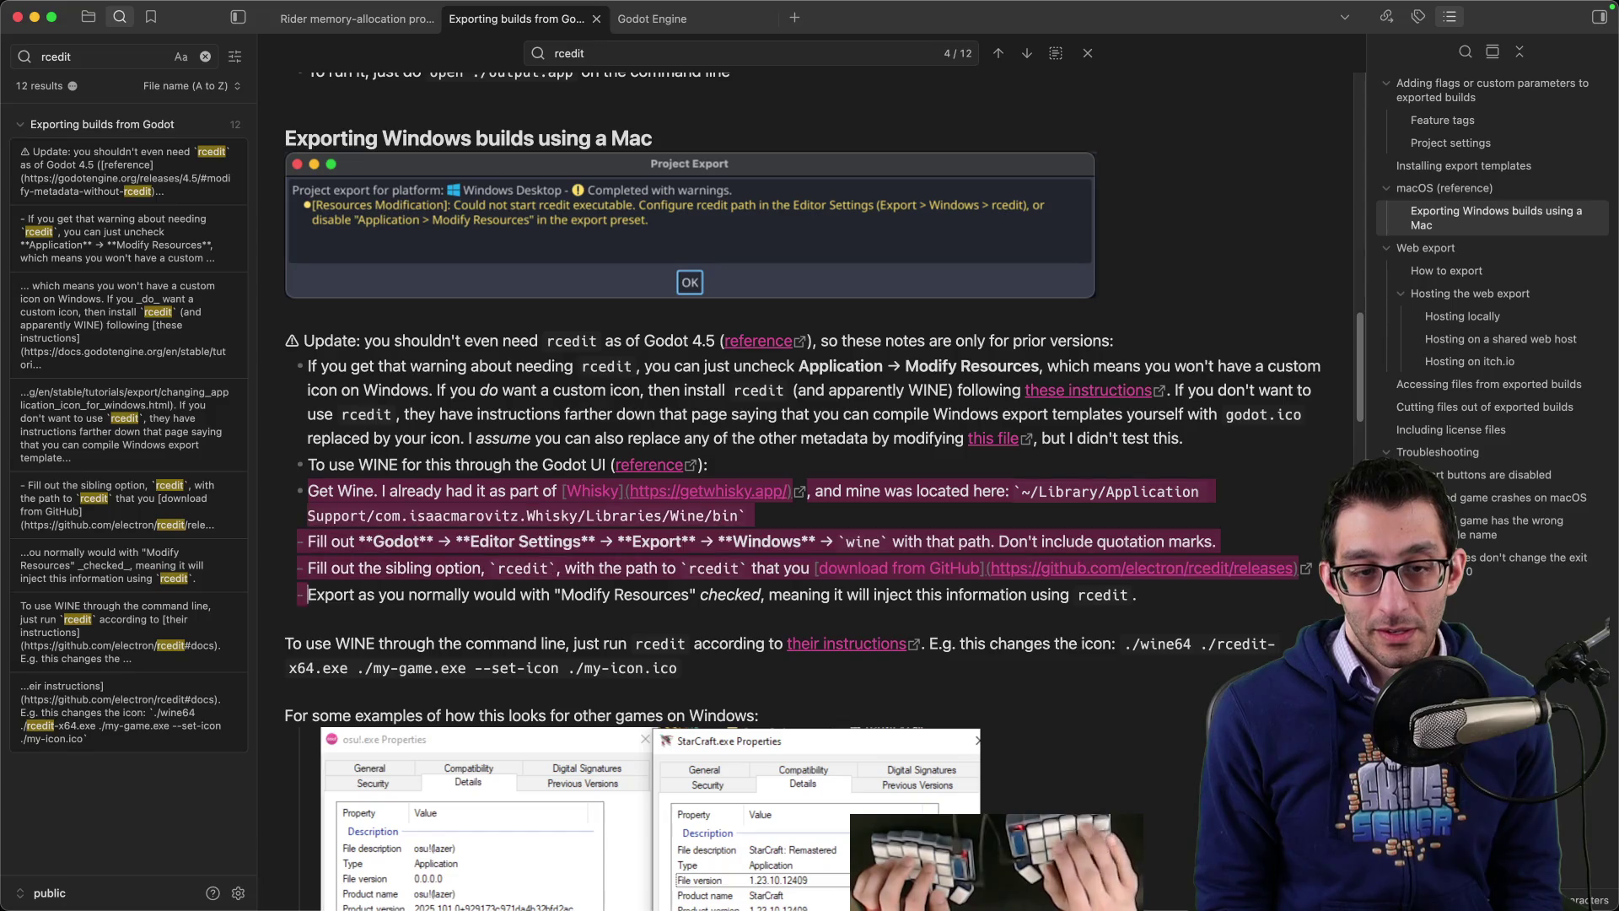
{"action": "key", "text": "Tab"}
{"action": "key", "text": "Down"}
{"action": "key", "text": "Down"}
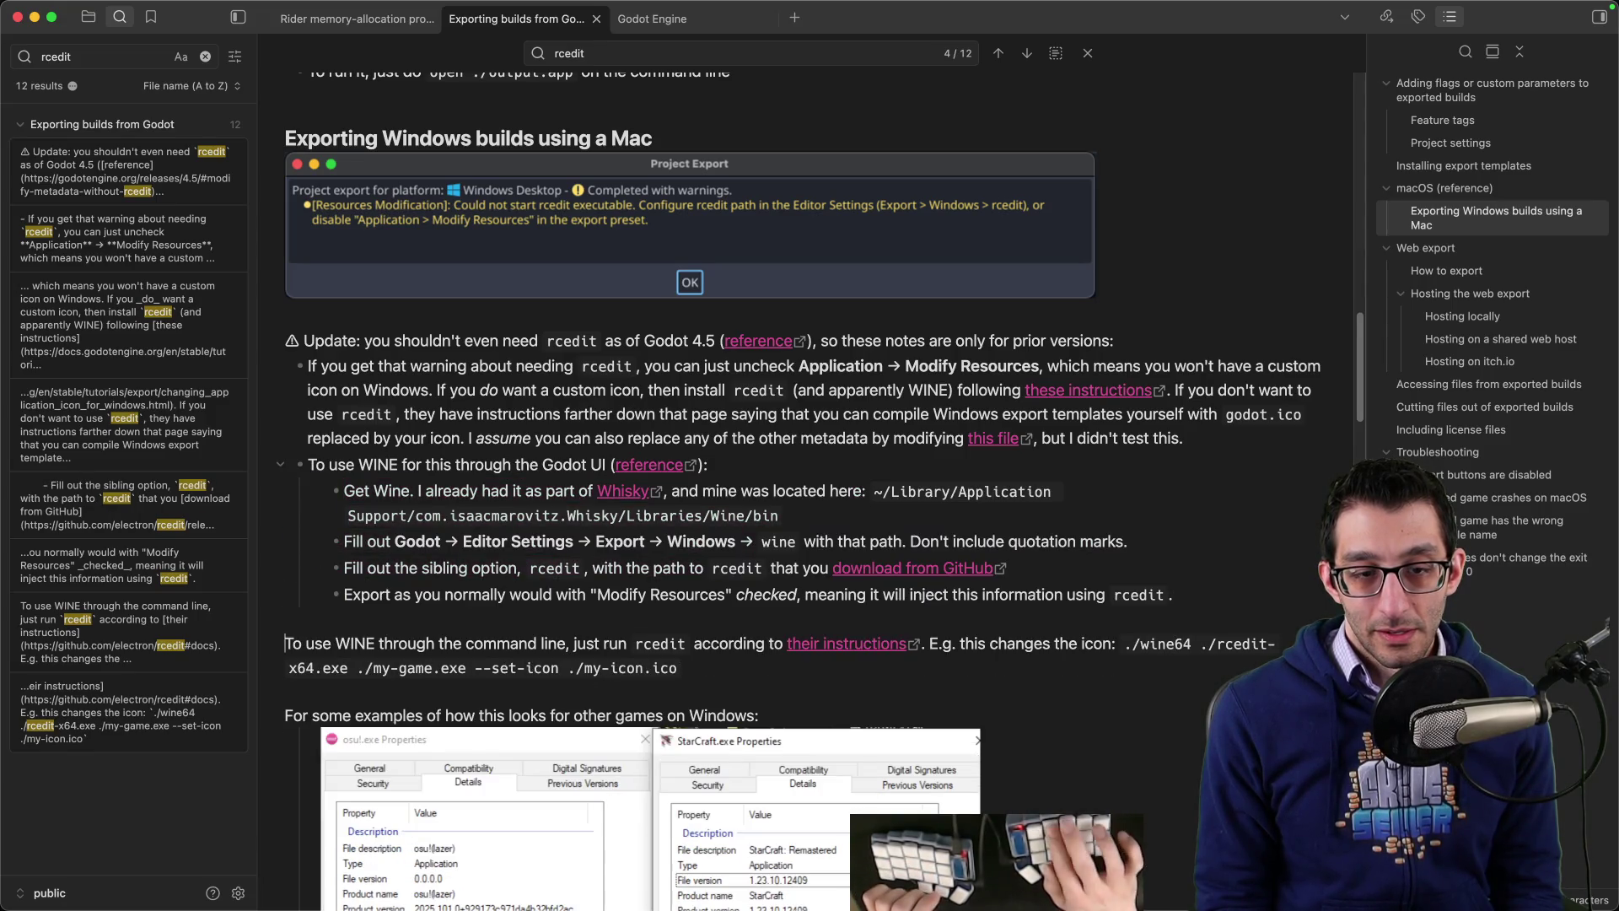
Step: Turn the command-line and 'For some examples' paragraphs into top-level bullets under the update
{"action": "key", "text": "BackSpace"}
{"action": "key", "text": "shift+Tab"}
{"action": "key", "text": "Down"}
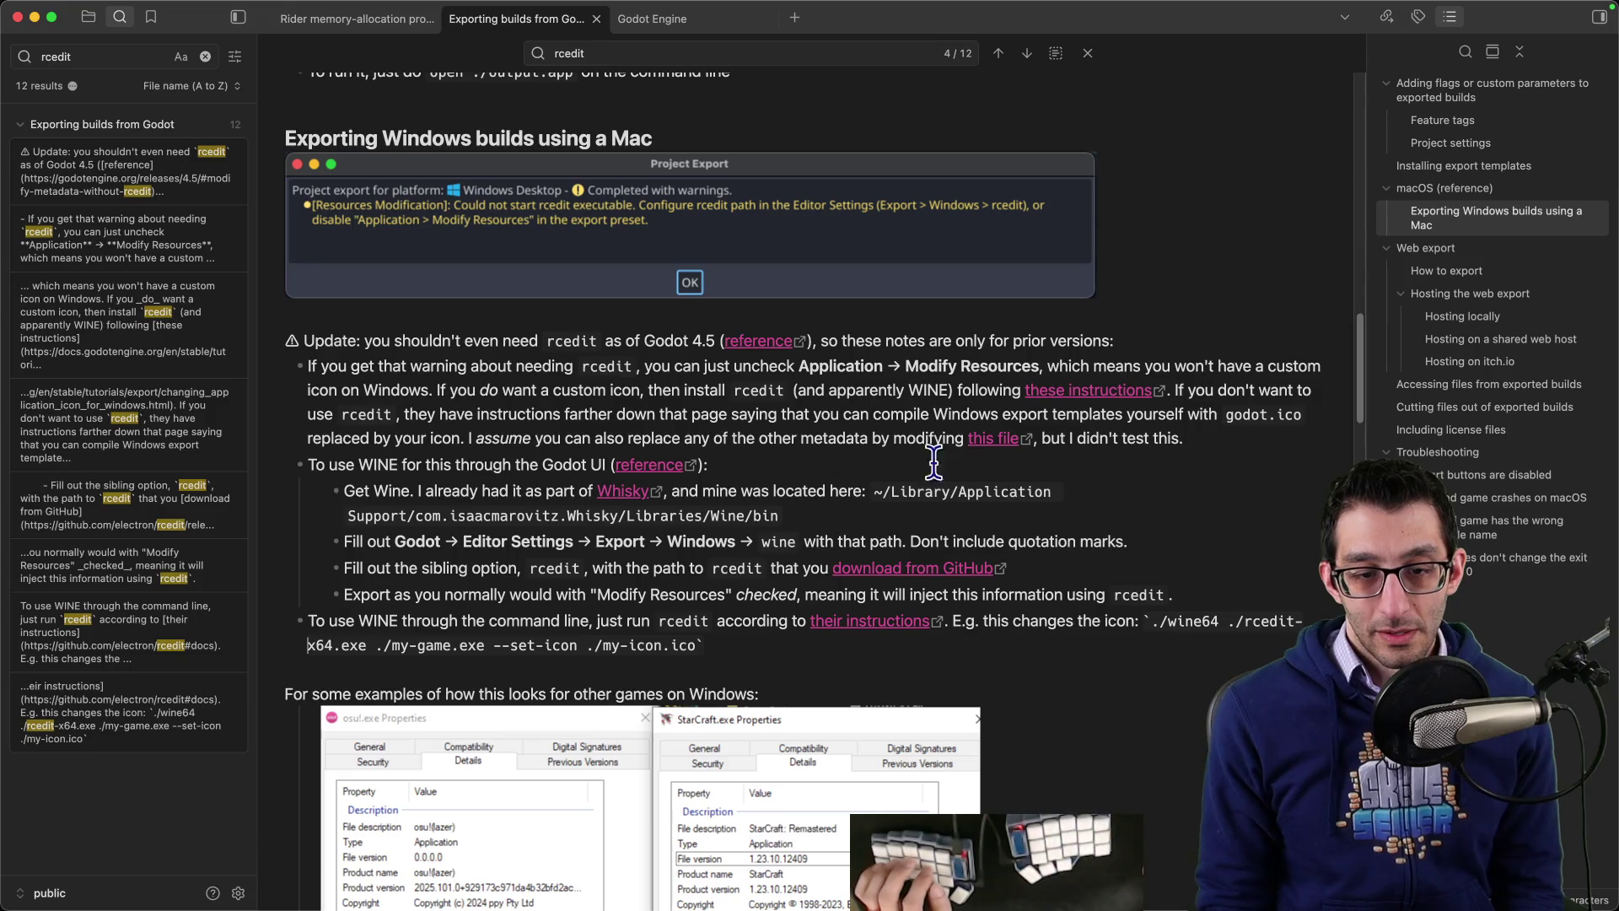
{"action": "scroll", "coordinate": [934, 460], "scroll_direction": "down", "scroll_amount": 5}
{"action": "key", "text": "Down"}
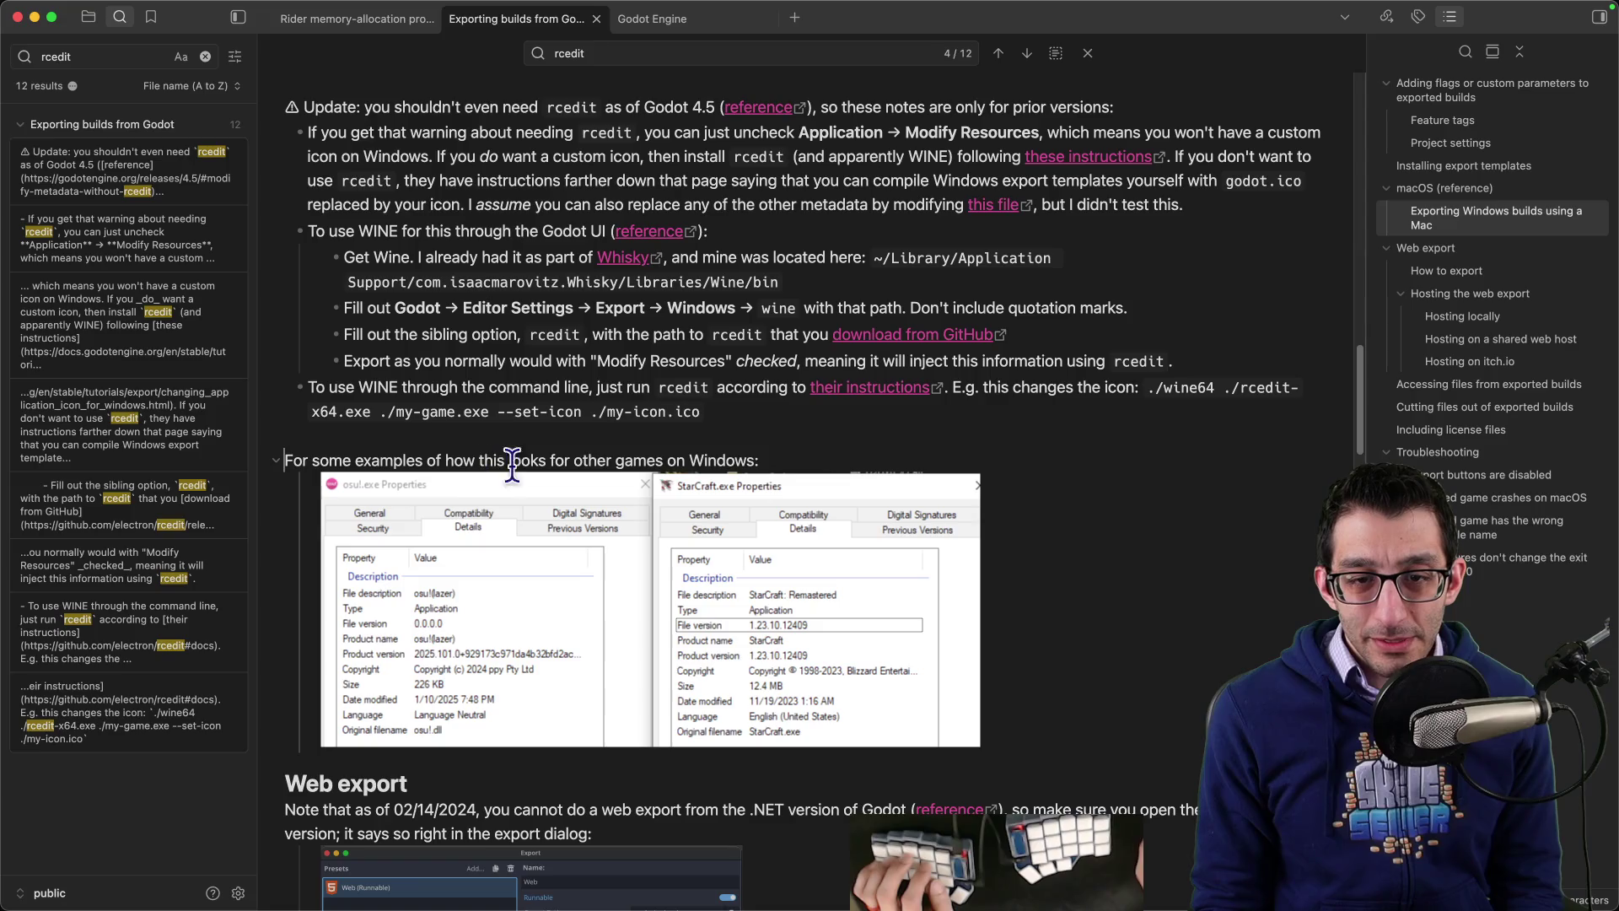
{"action": "key", "text": "BackSpace"}
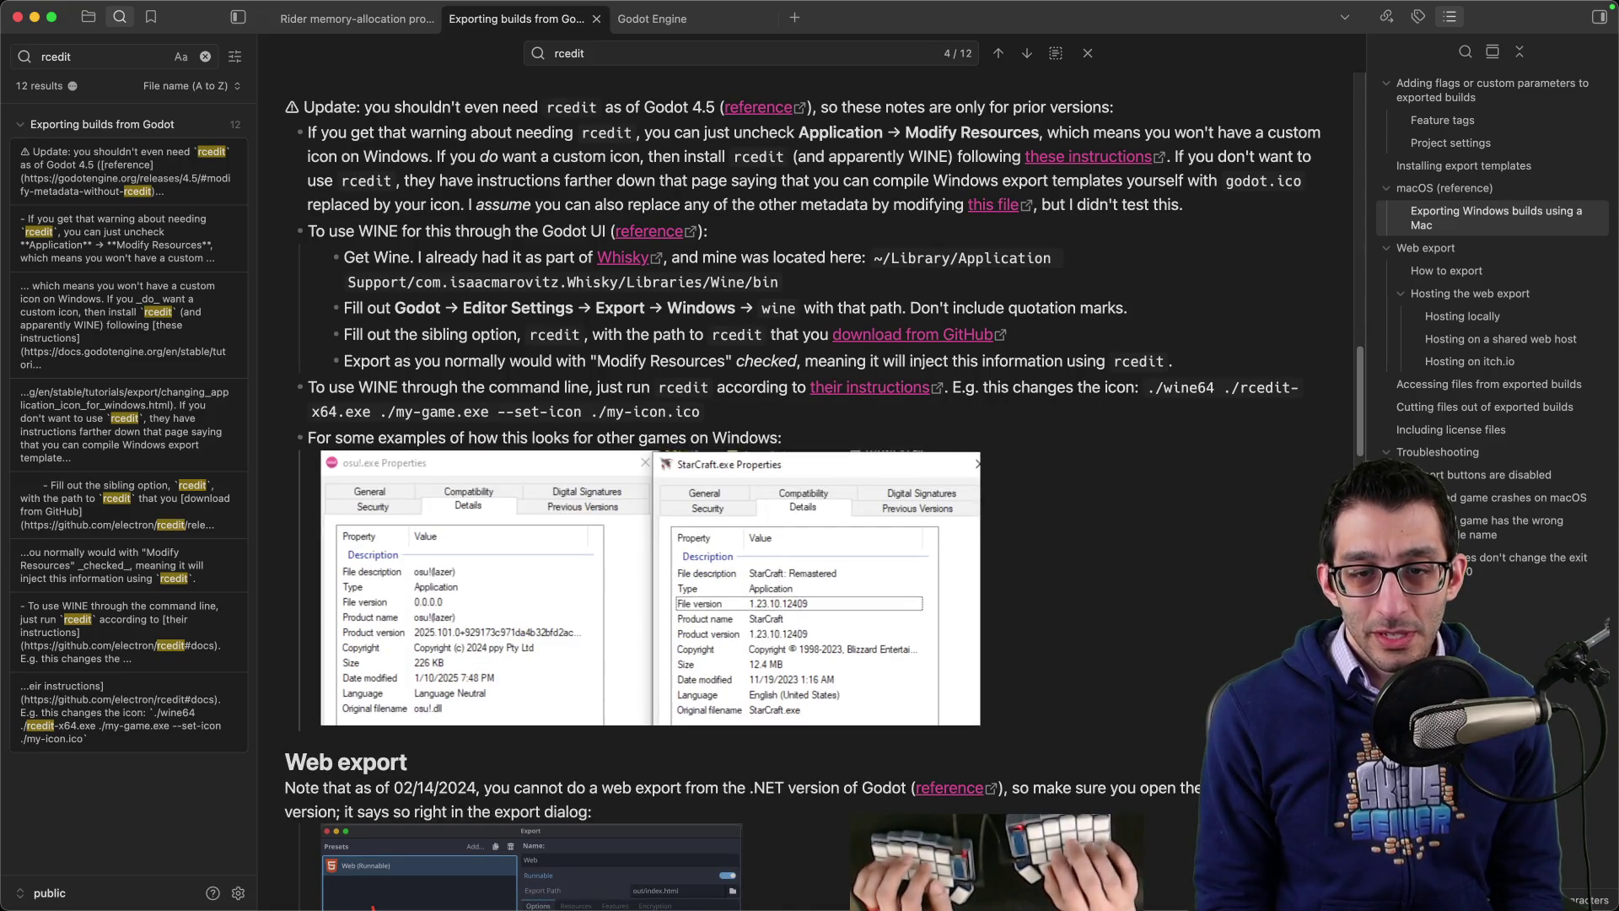
{"action": "left_click", "coordinate": [601, 719]}
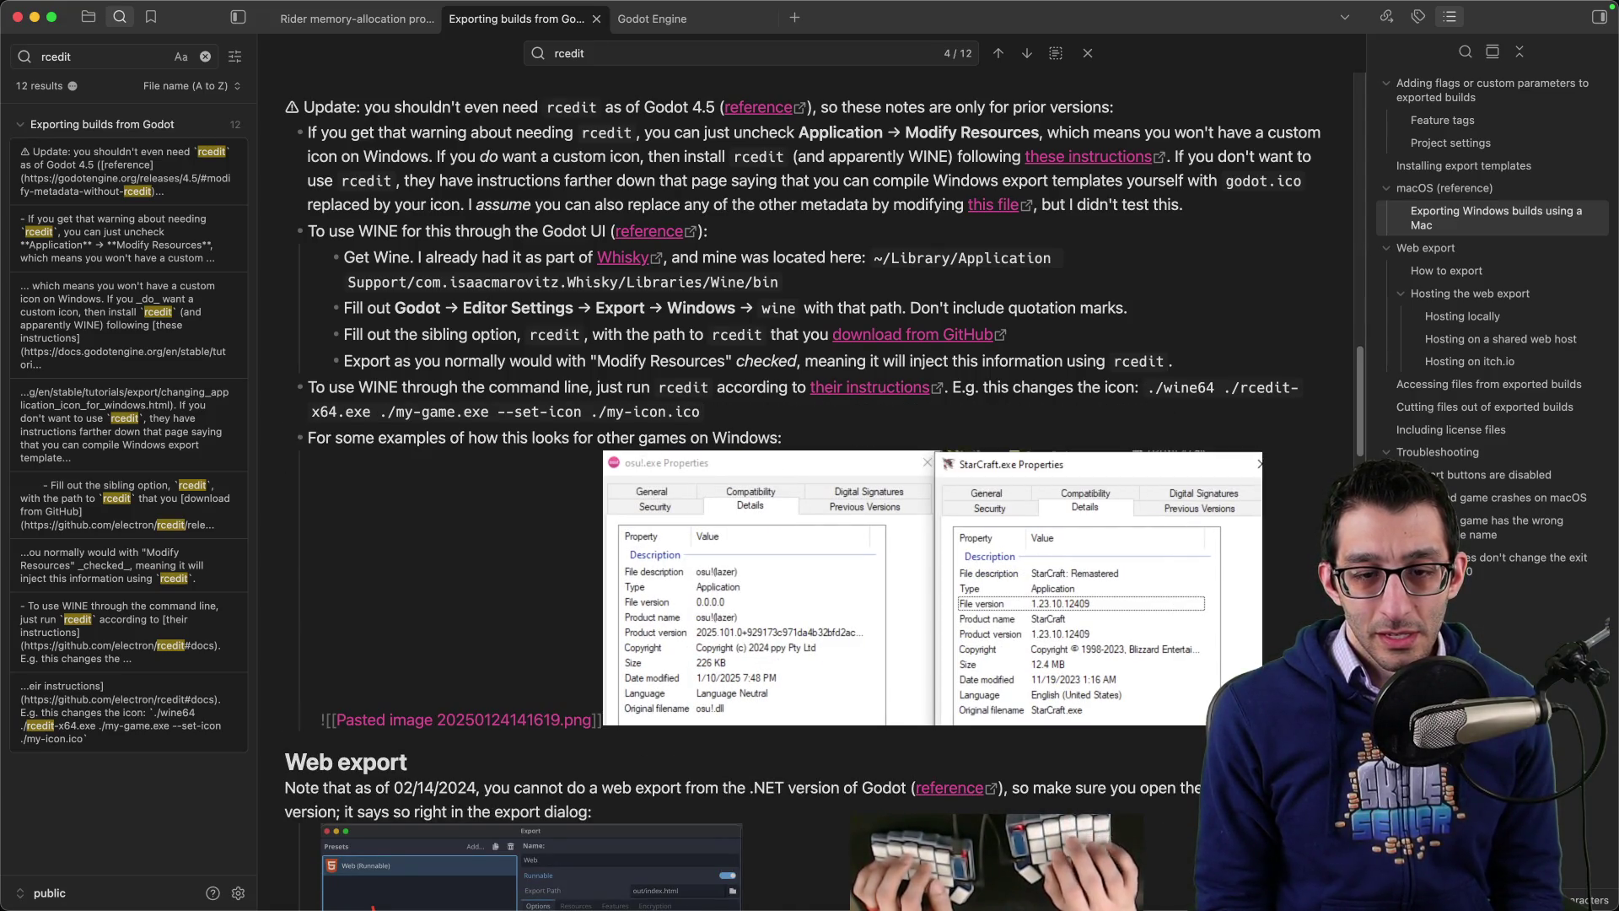
{"action": "left_click", "coordinate": [336, 719]}
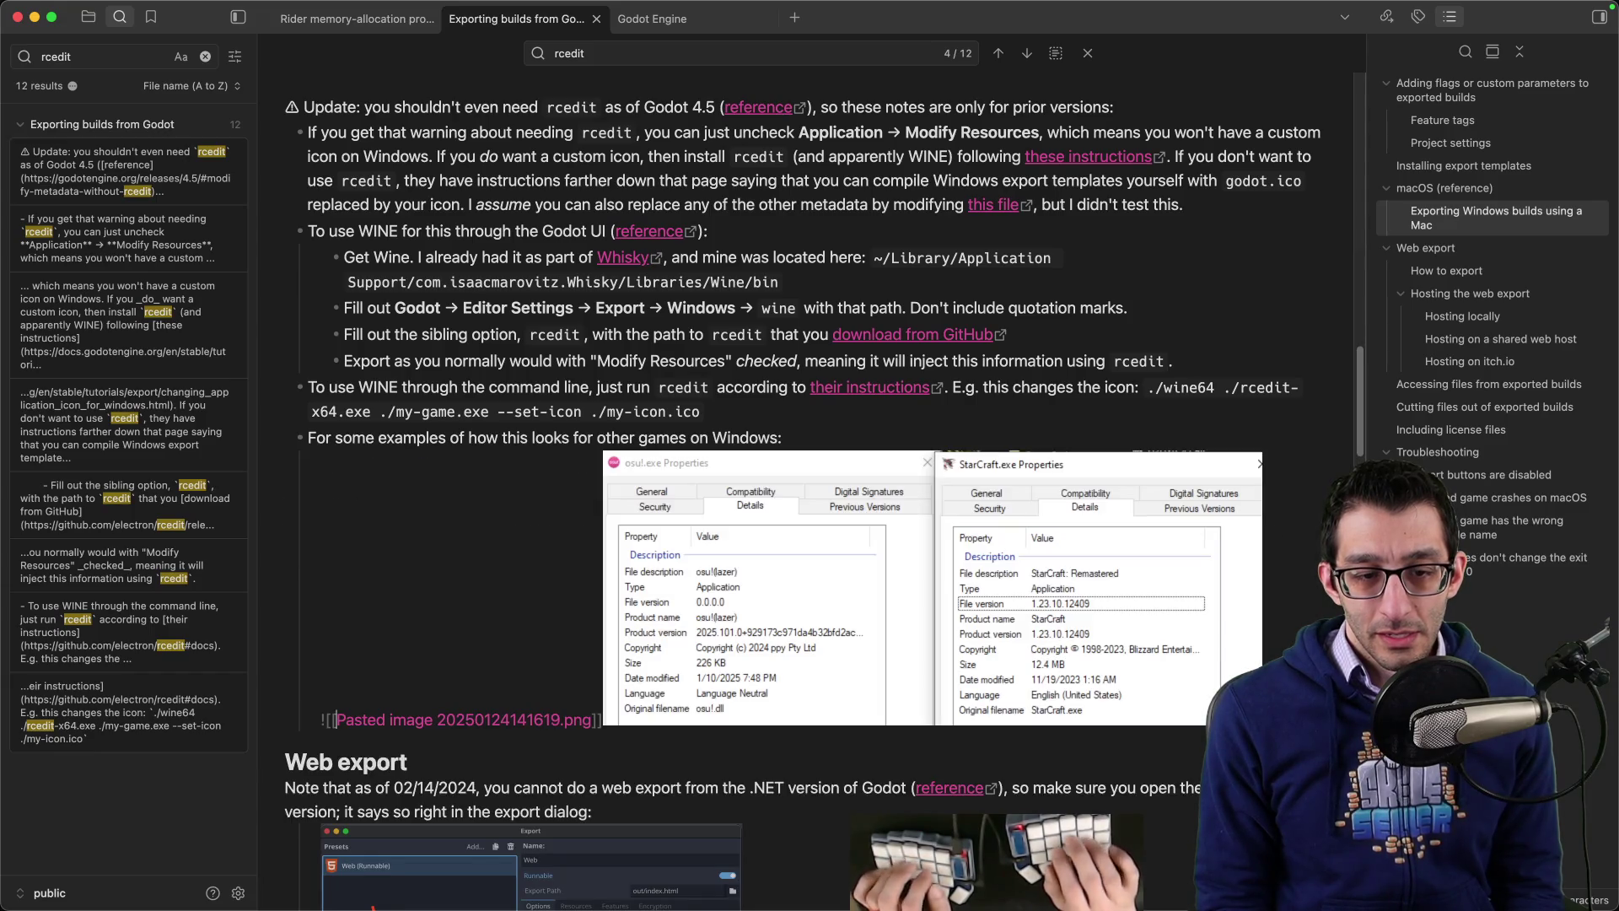
{"action": "key", "text": "BackSpace"}
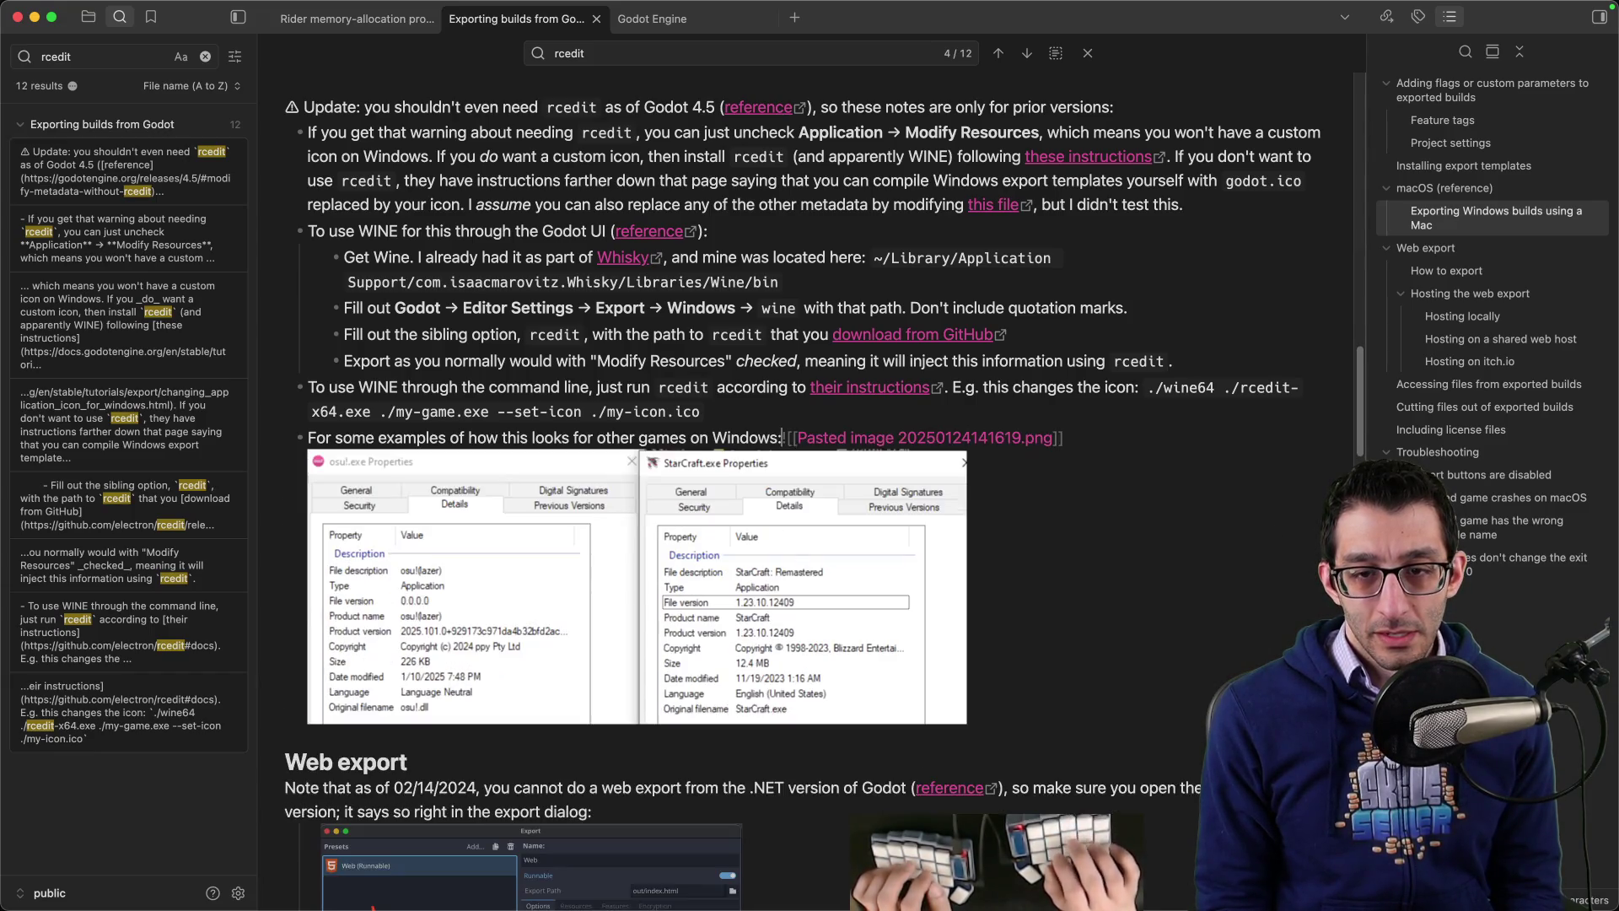
{"action": "key", "text": "super+z"}
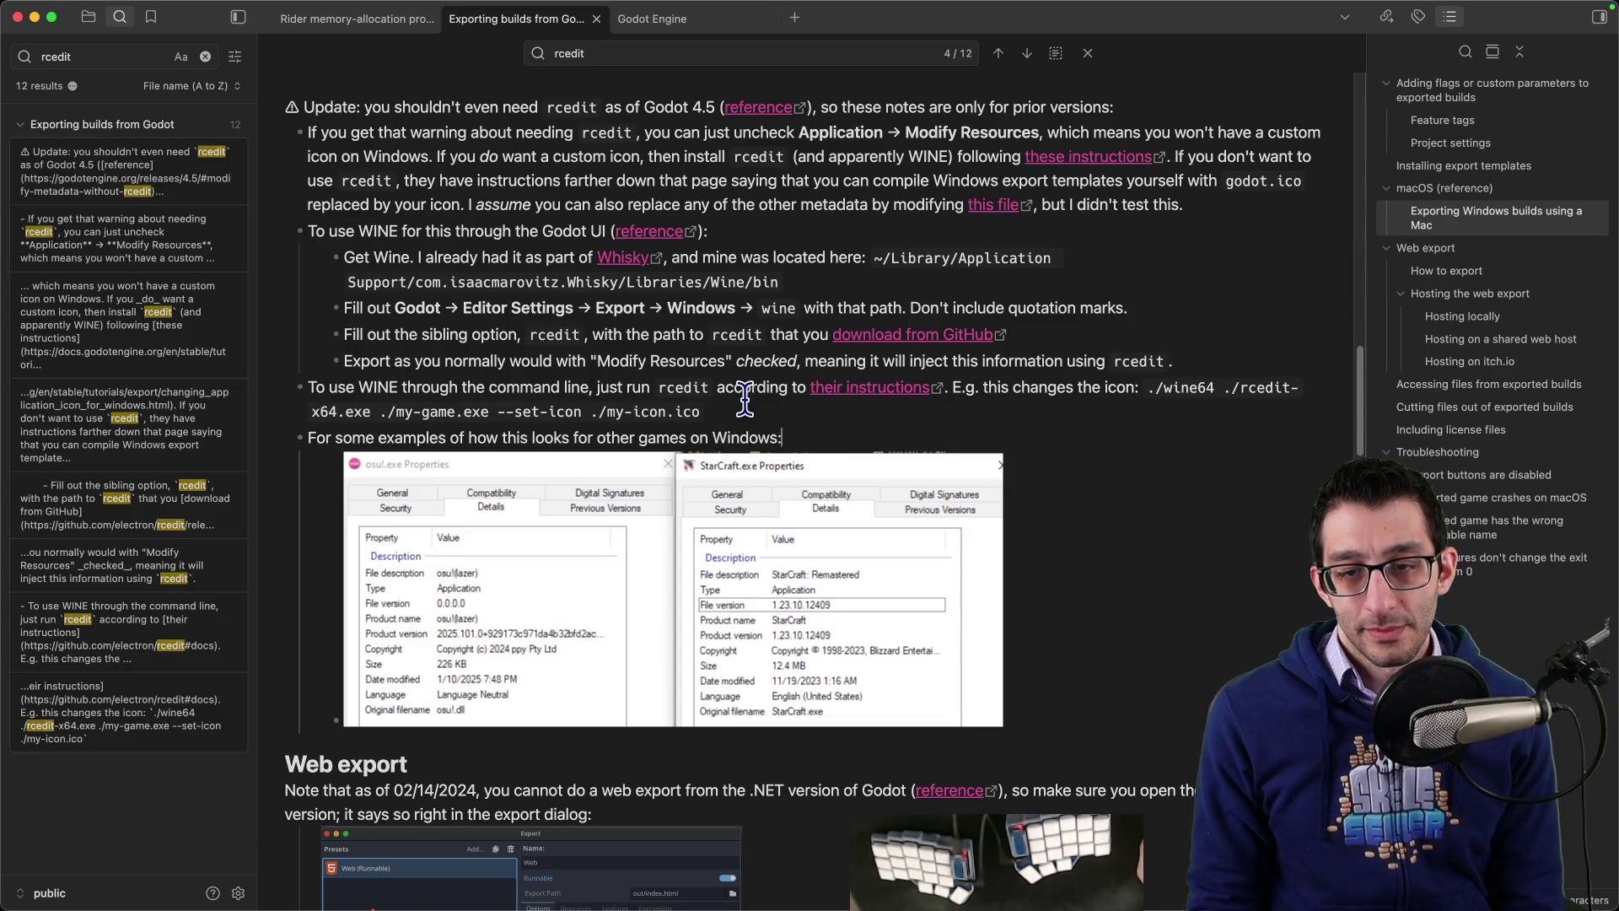
{"action": "scroll", "coordinate": [742, 403], "scroll_direction": "up", "scroll_amount": 2}
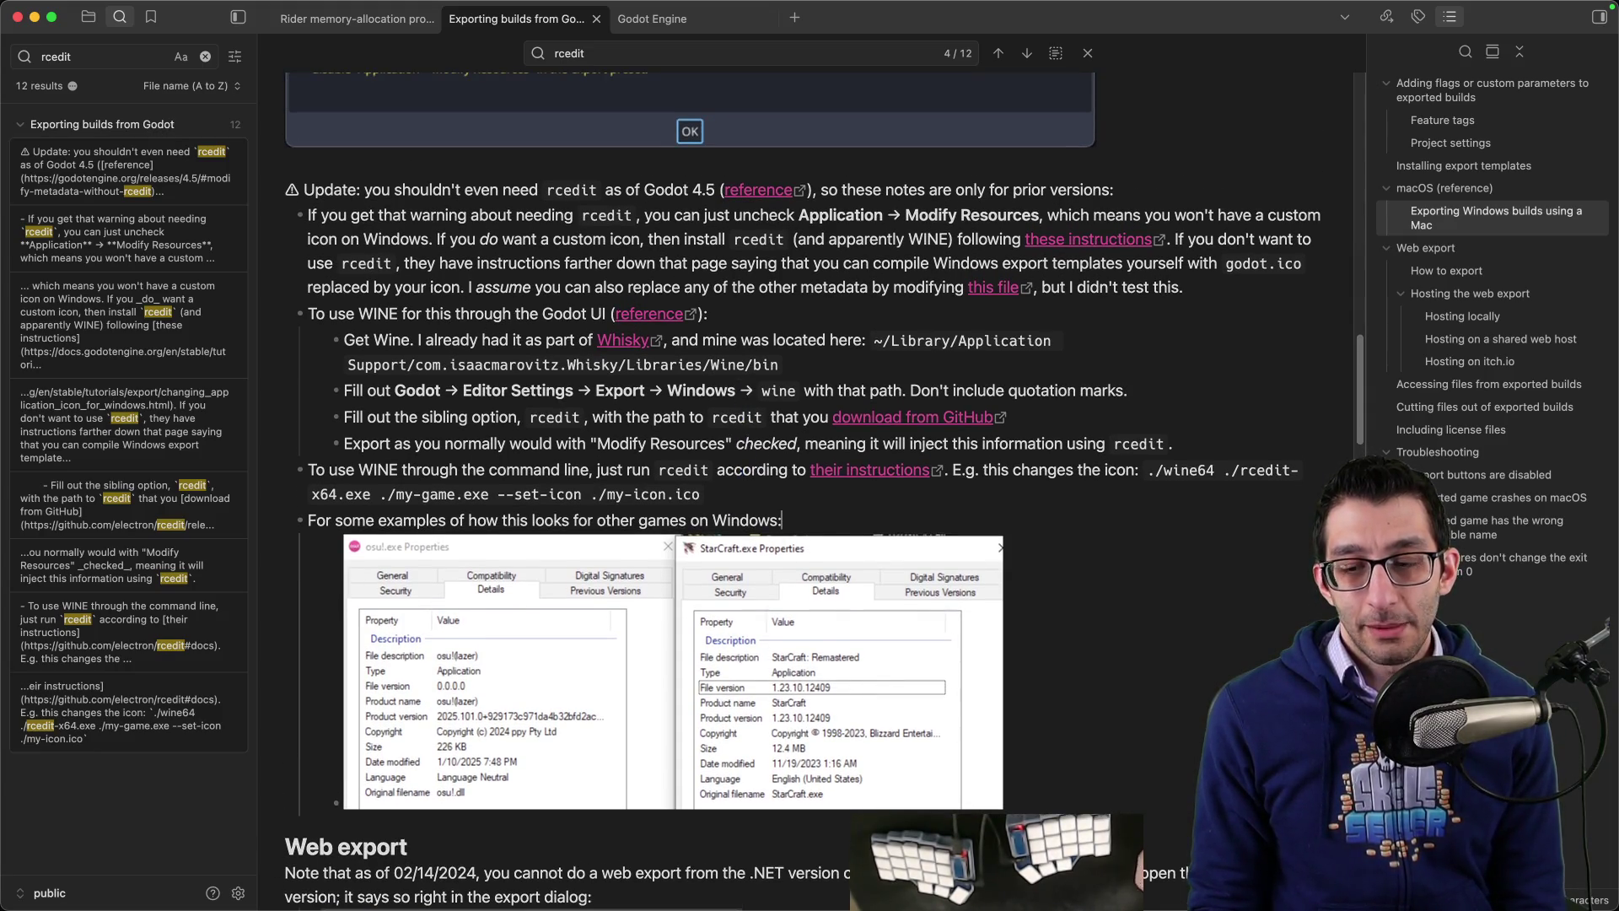
{"action": "left_click", "coordinate": [336, 860]}
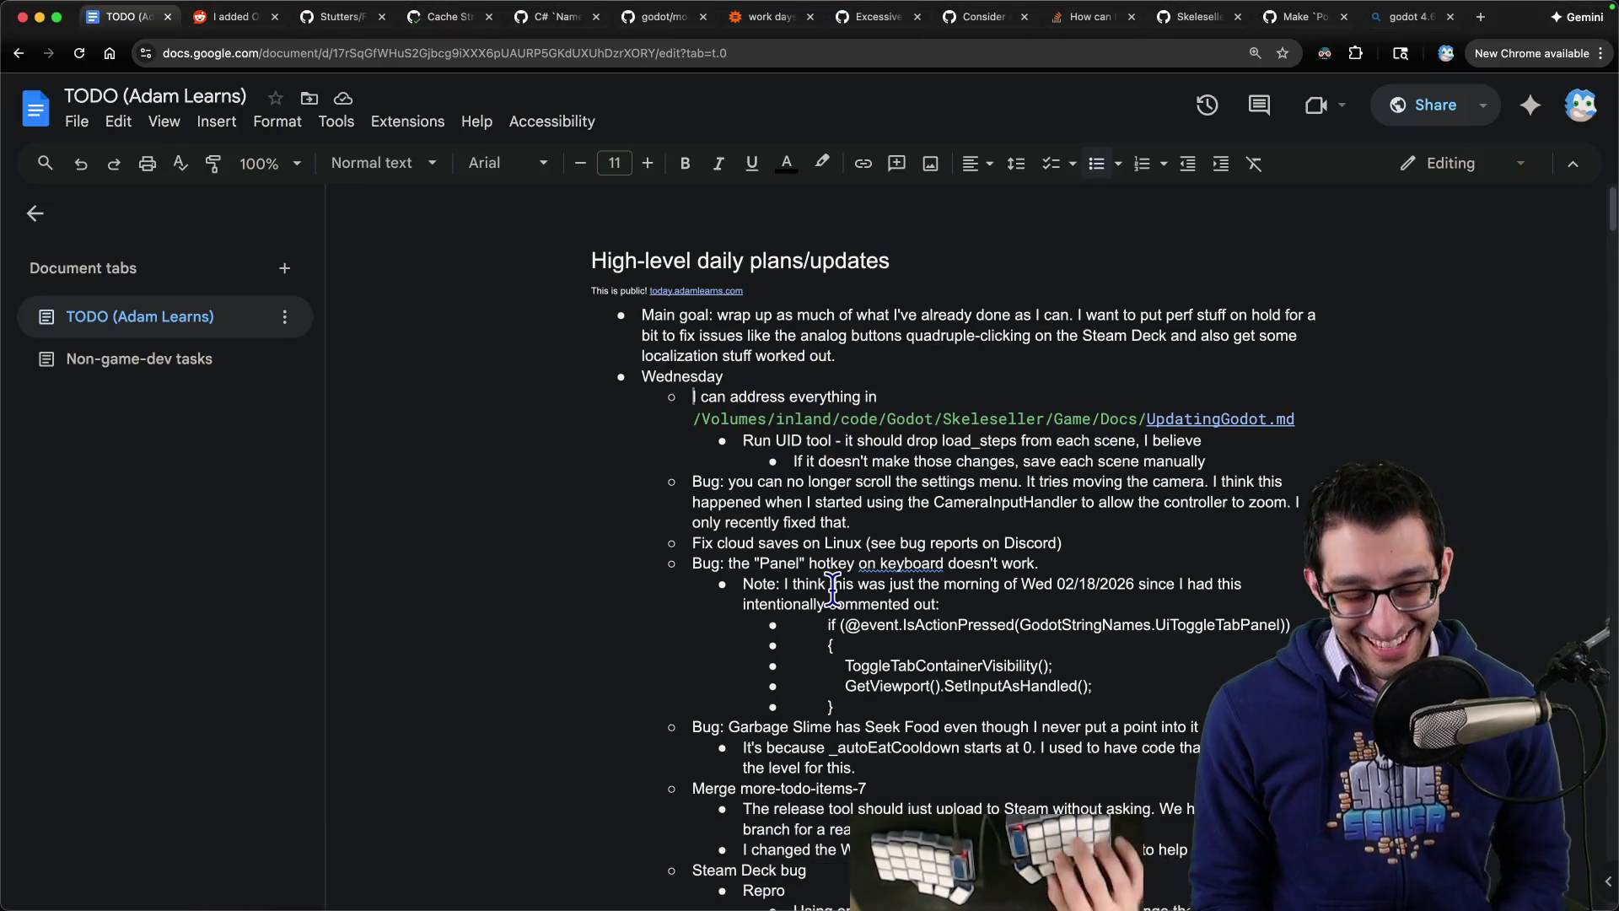
Step: Open the Godot 4.5 release-notes link from UpdatingGodot.md, then the Skeleseller Steam store page in a new tab
{"action": "key", "text": "super+Tab"}
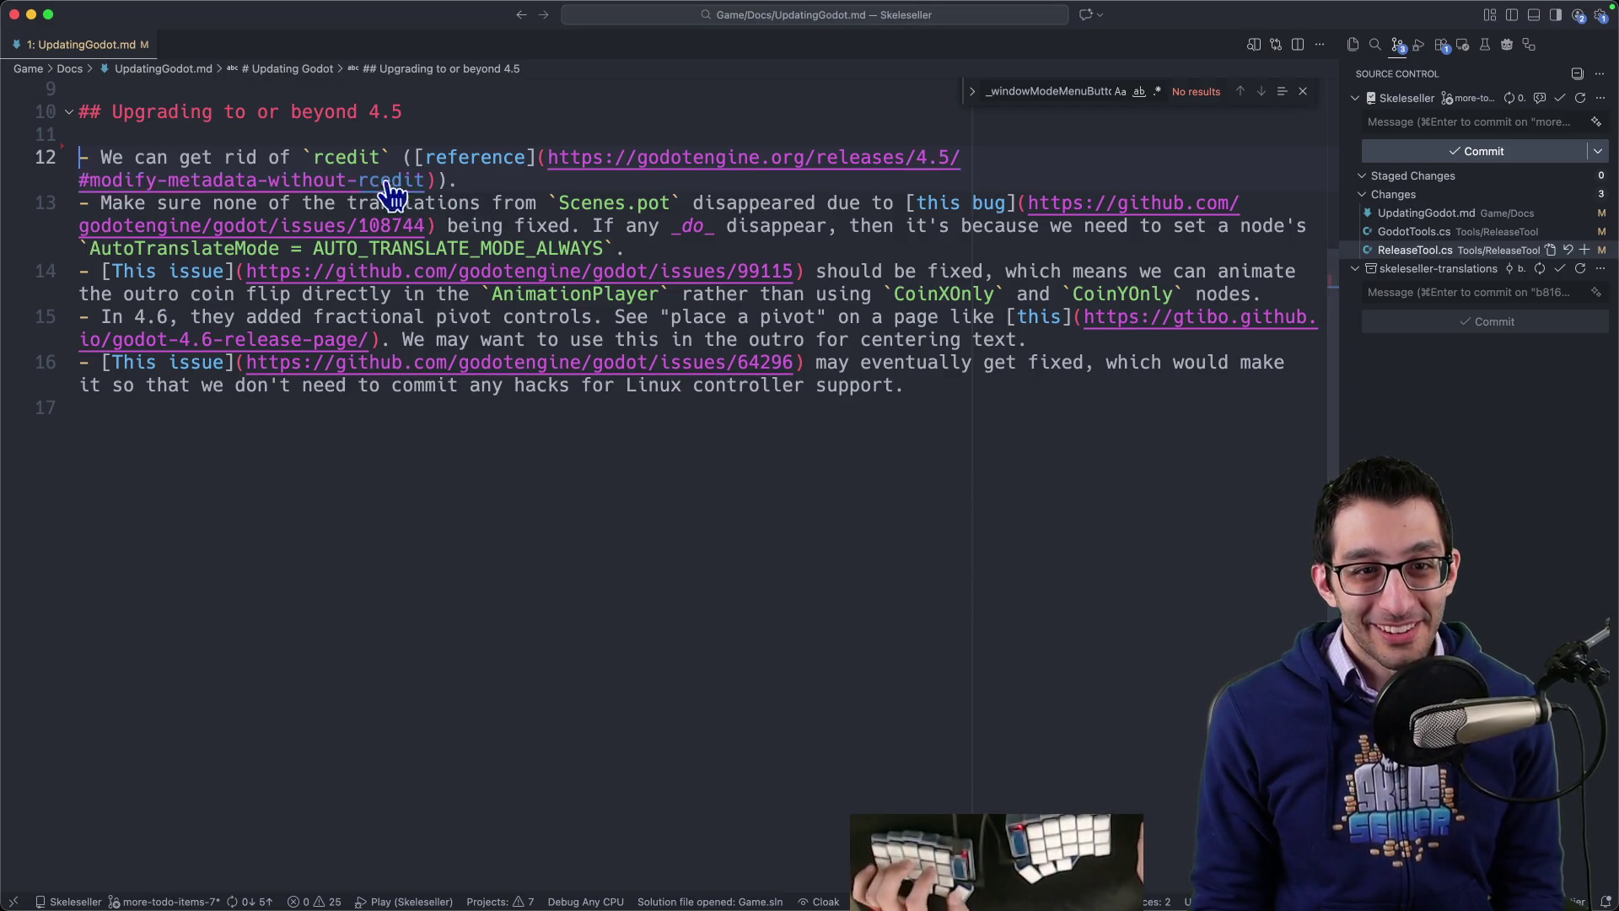
{"action": "left_click", "coordinate": [388, 184], "text": "super"}
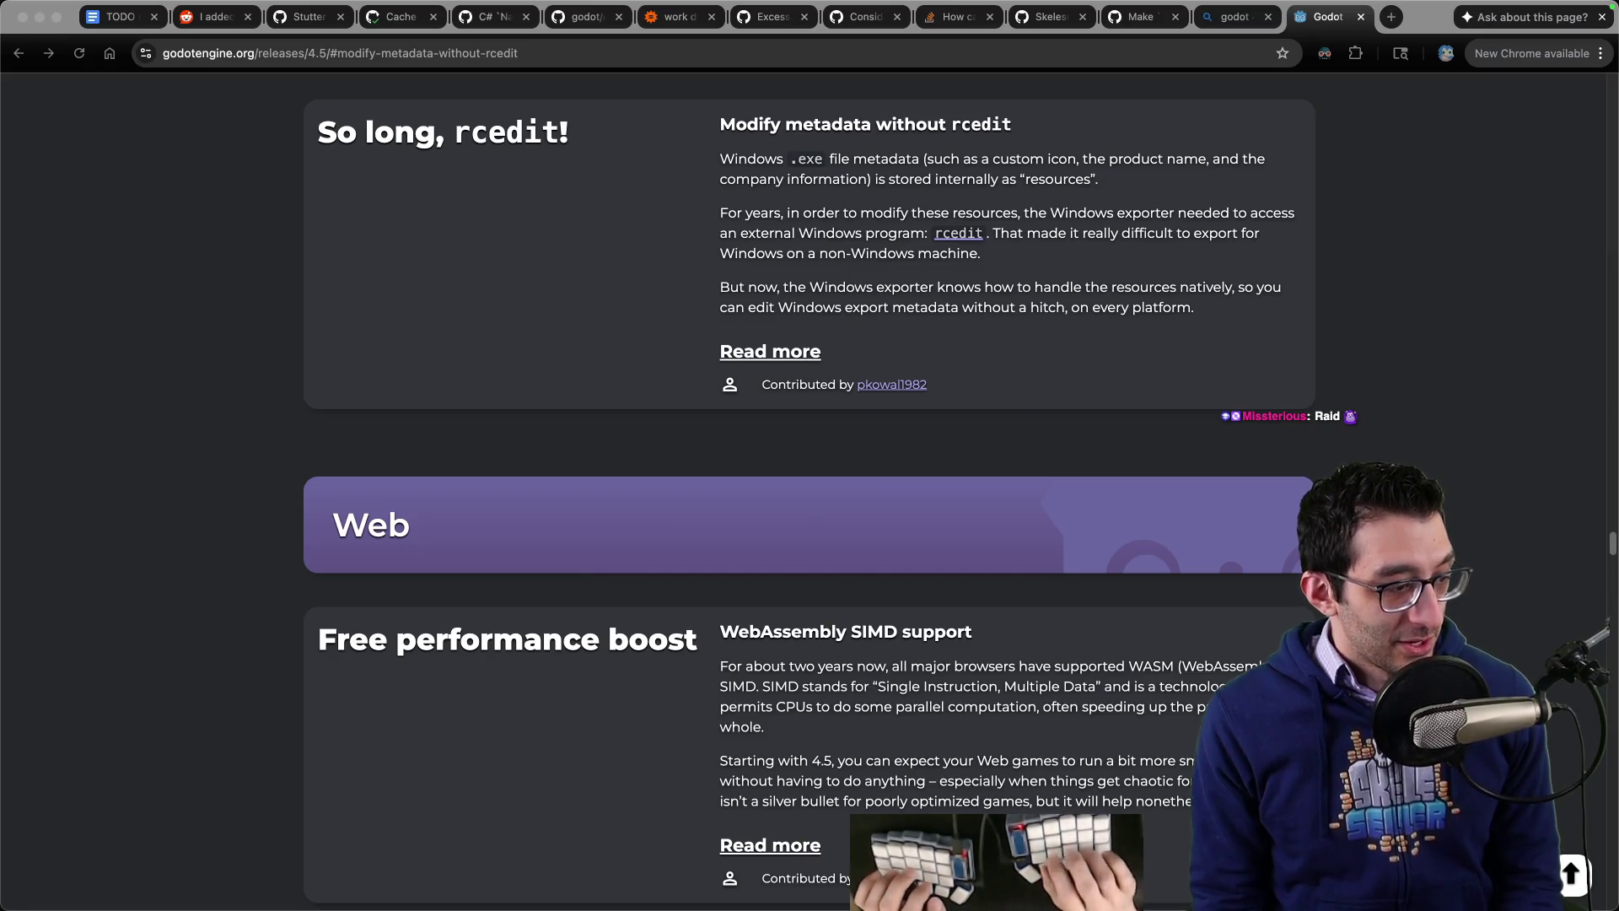
{"action": "left_click", "coordinate": [622, 470]}
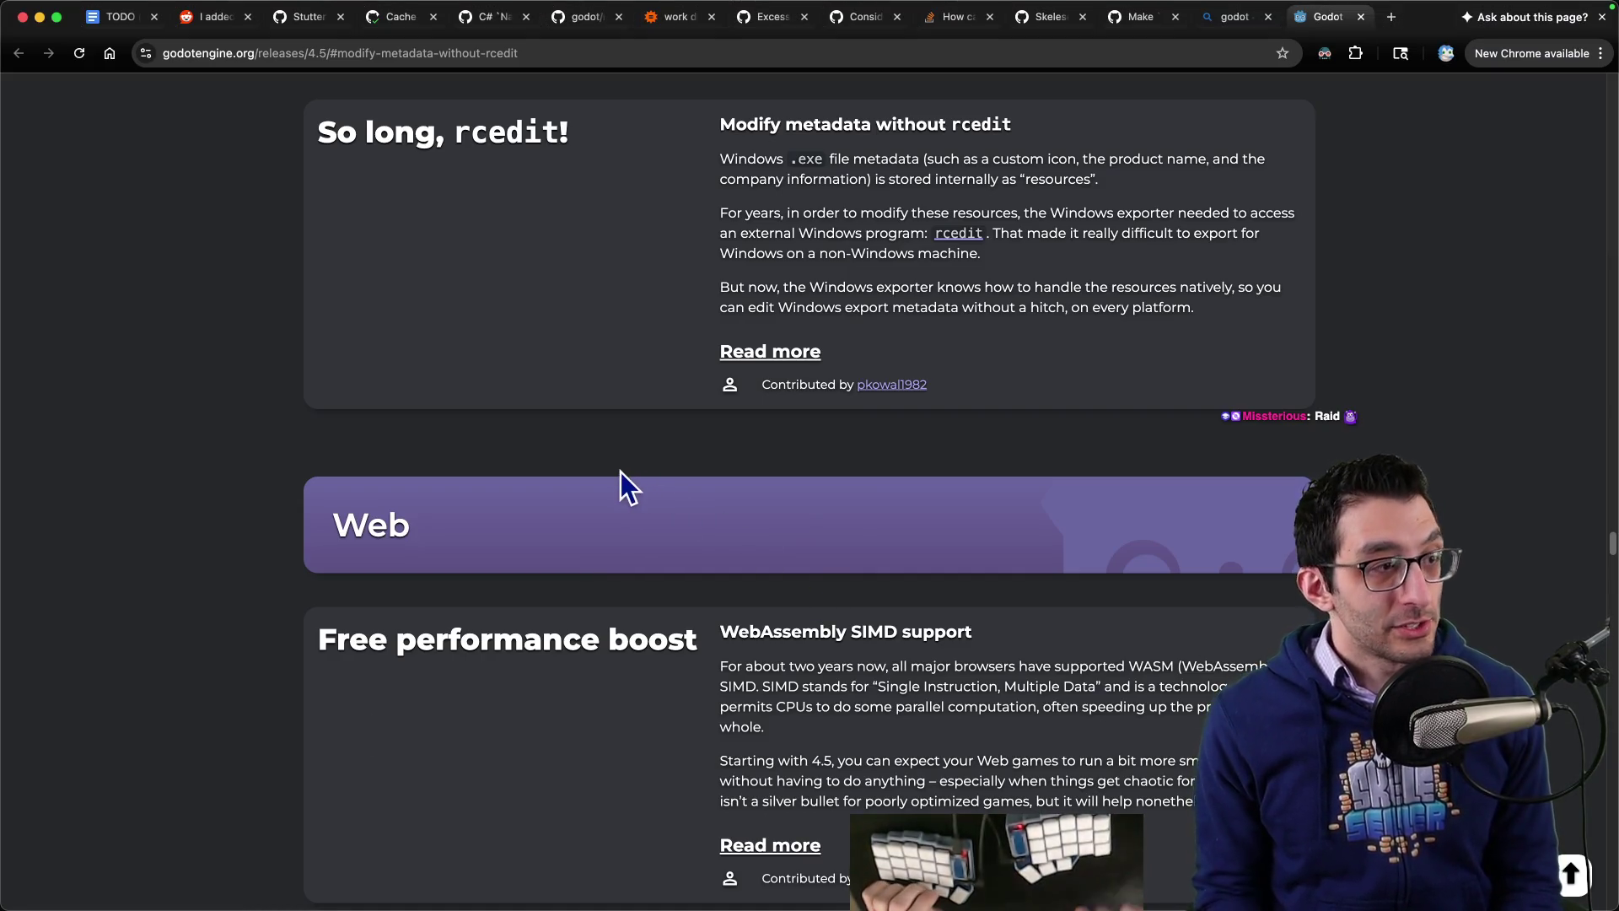
{"action": "key", "text": "ctrl+t"}
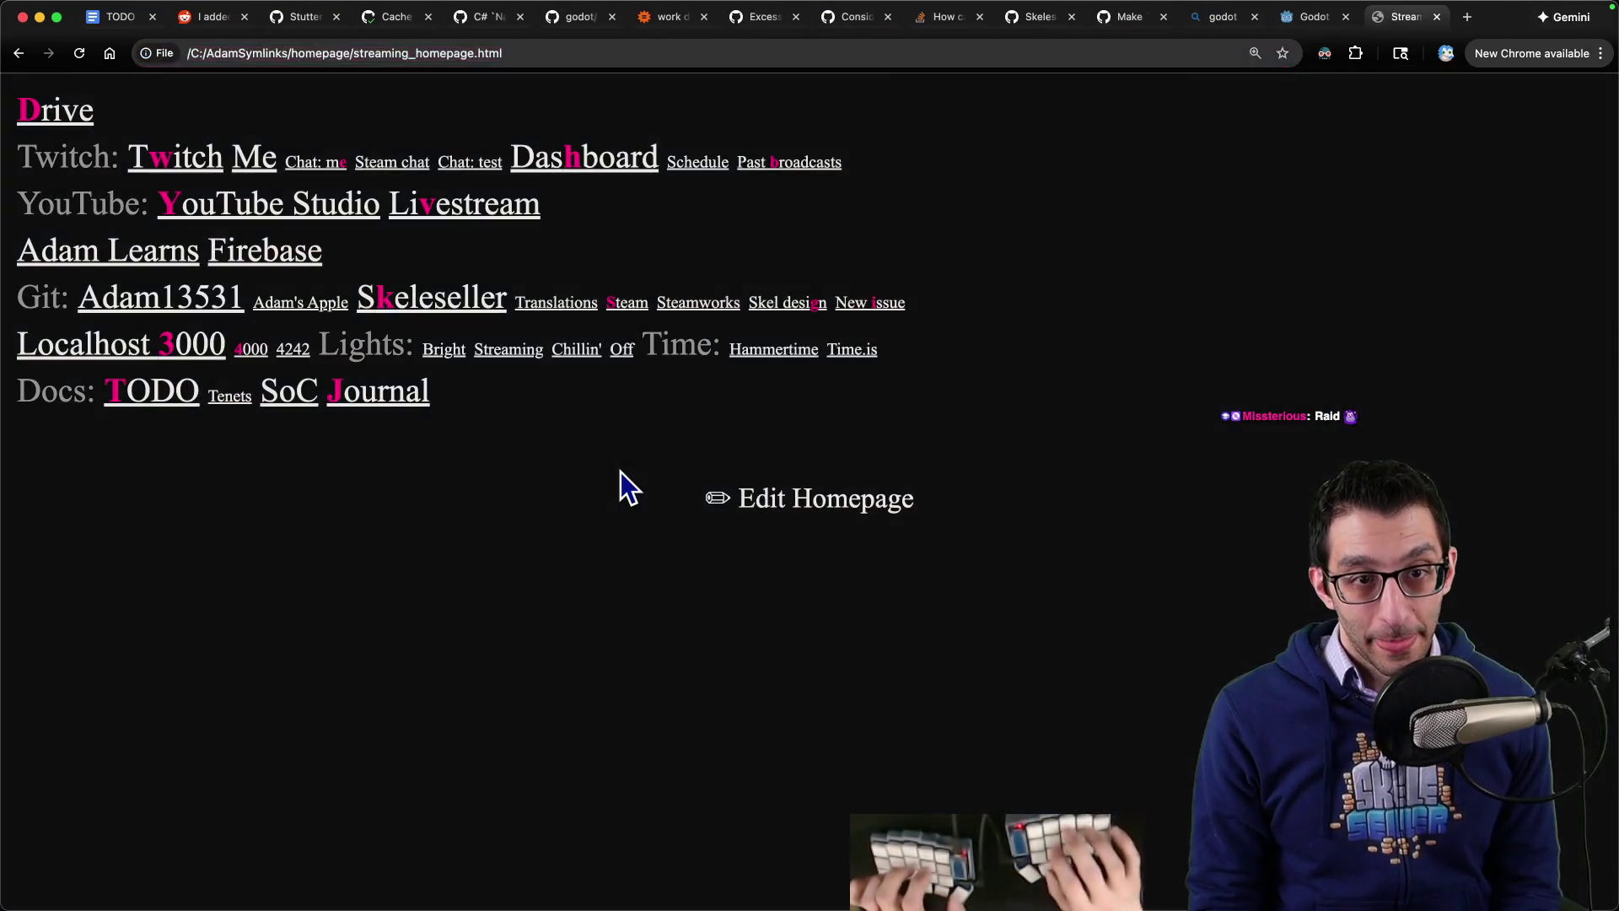
{"action": "left_click", "coordinate": [625, 302]}
{"action": "scroll", "coordinate": [824, 337], "scroll_direction": "down", "scroll_amount": 3}
{"action": "left_click_drag", "start_coordinate": [1143, 375], "coordinate": [1216, 376]}
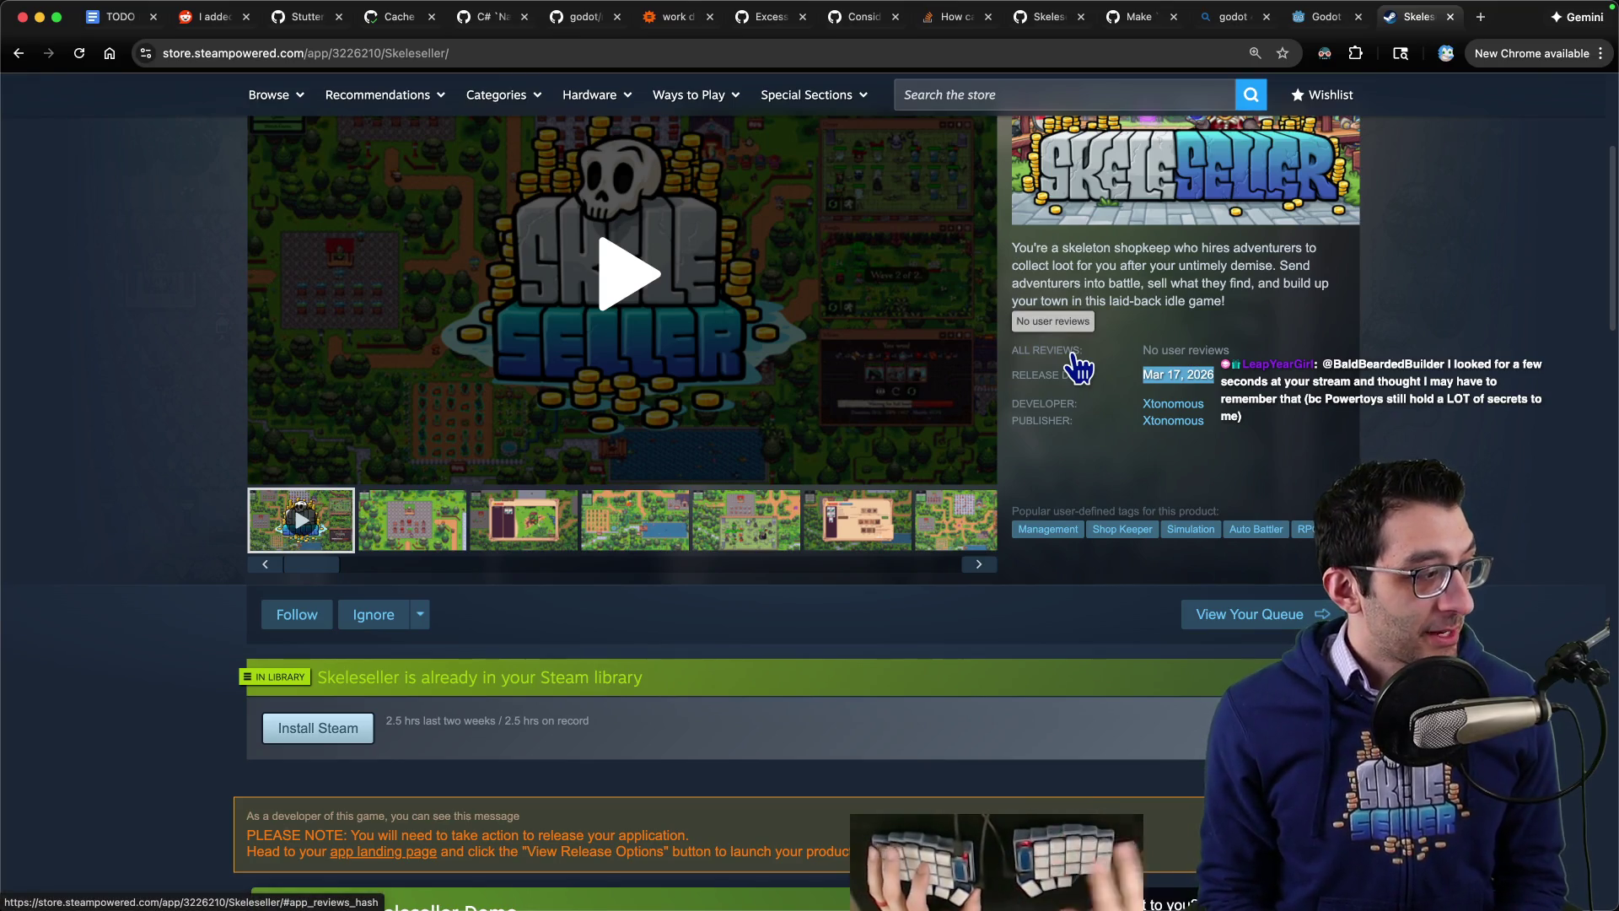
Step: View the Skeleseller Demo store page, then close its tab
{"action": "scroll", "coordinate": [716, 262], "scroll_direction": "down", "scroll_amount": 5}
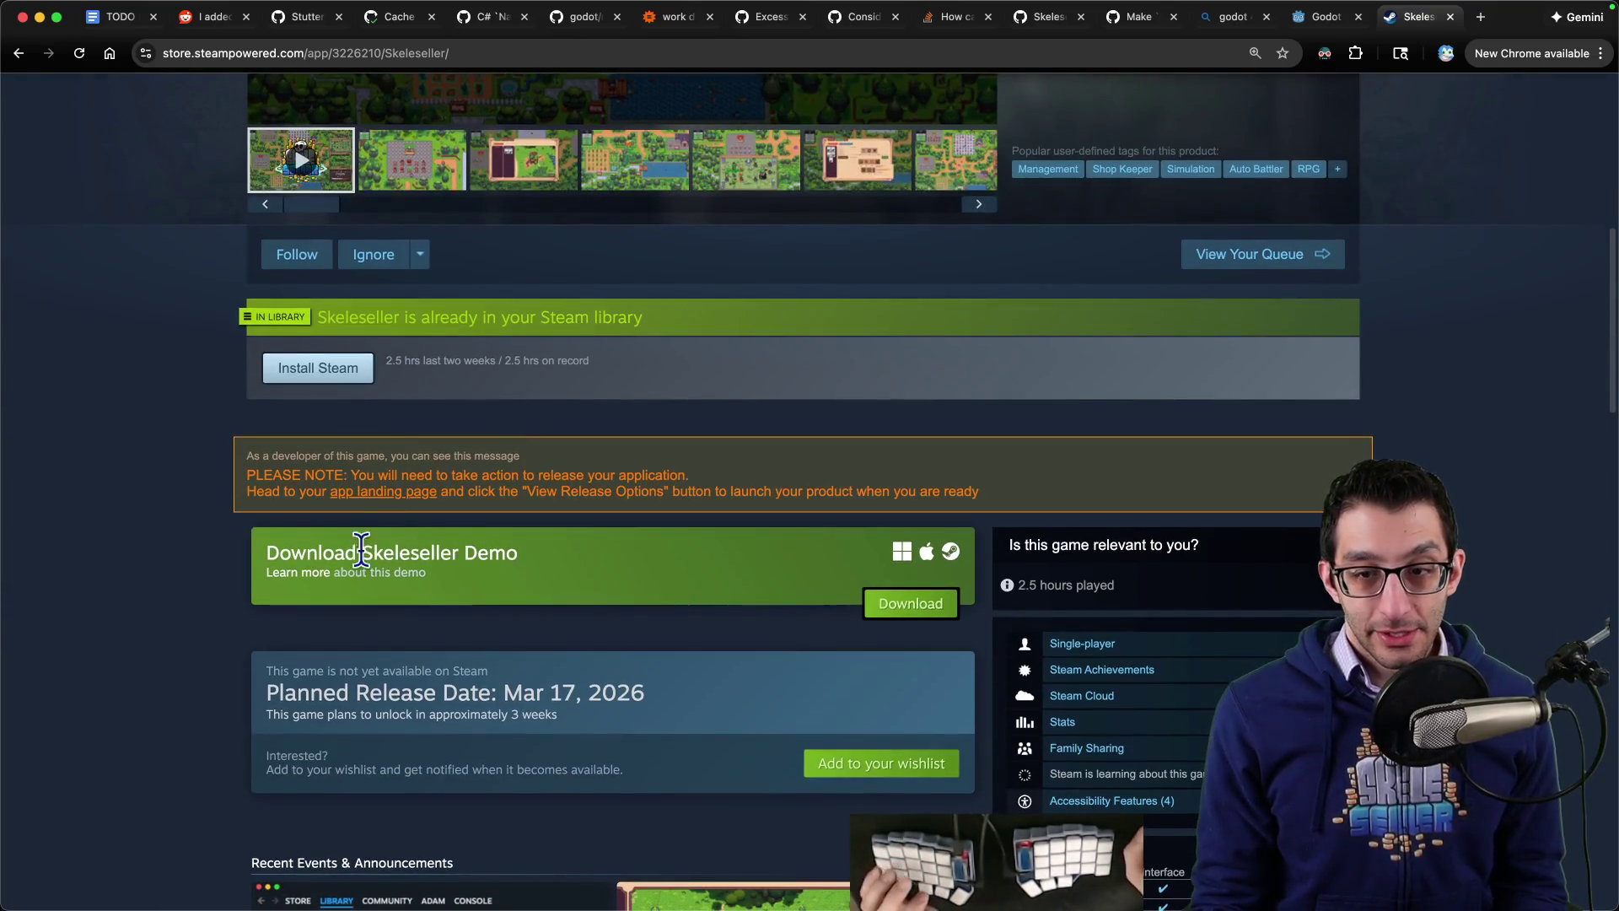
{"action": "left_click", "coordinate": [323, 582]}
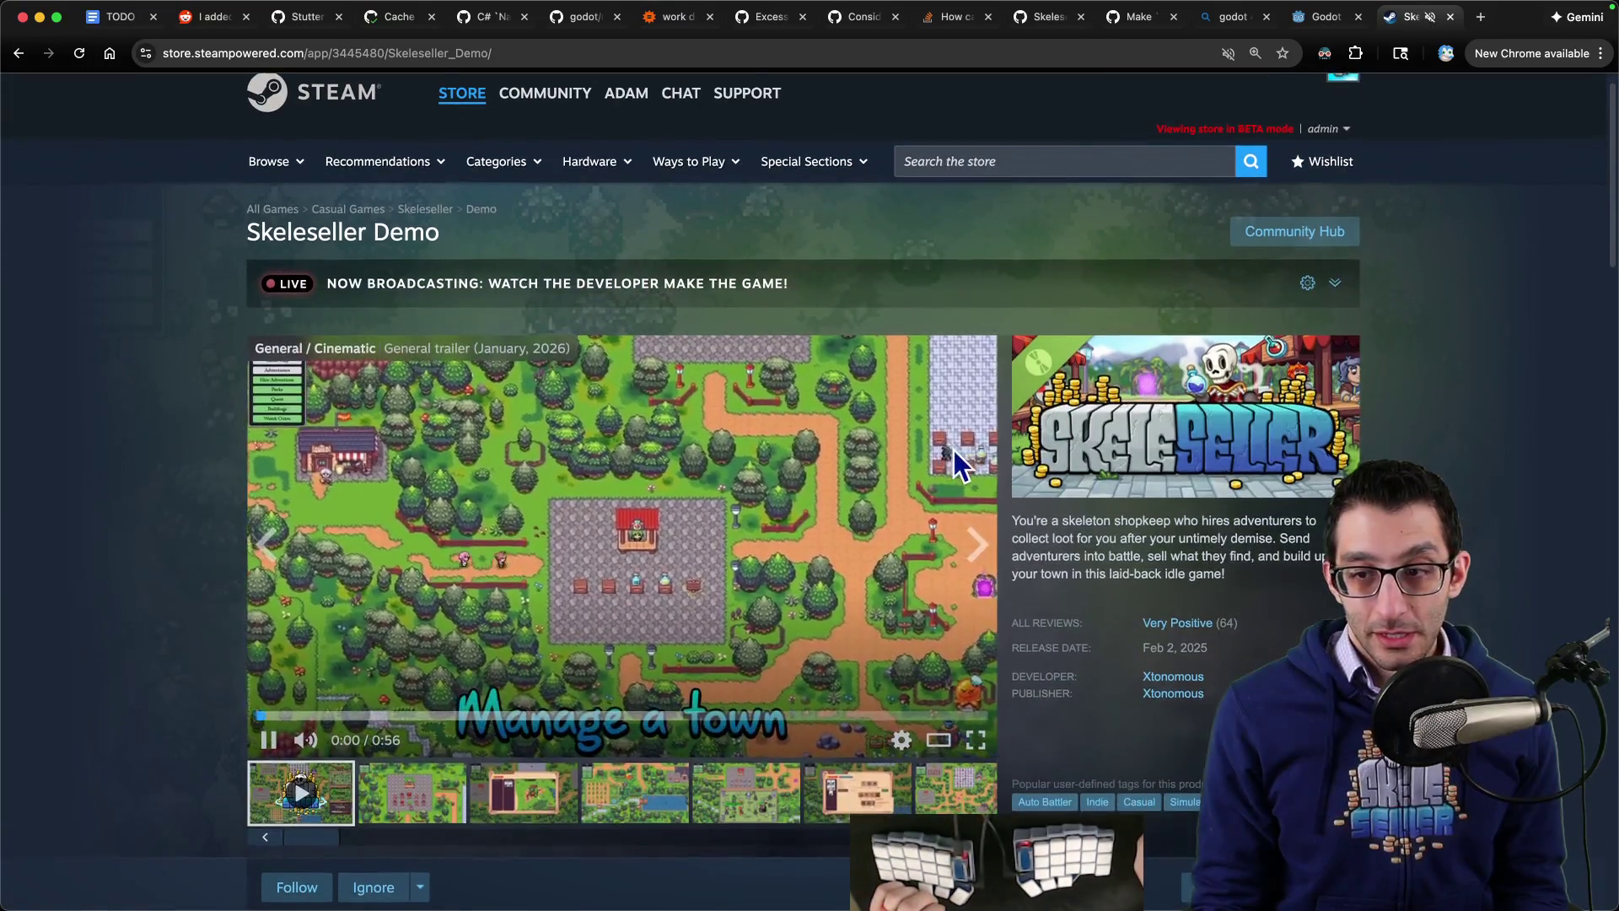
{"action": "key", "text": "super+w"}
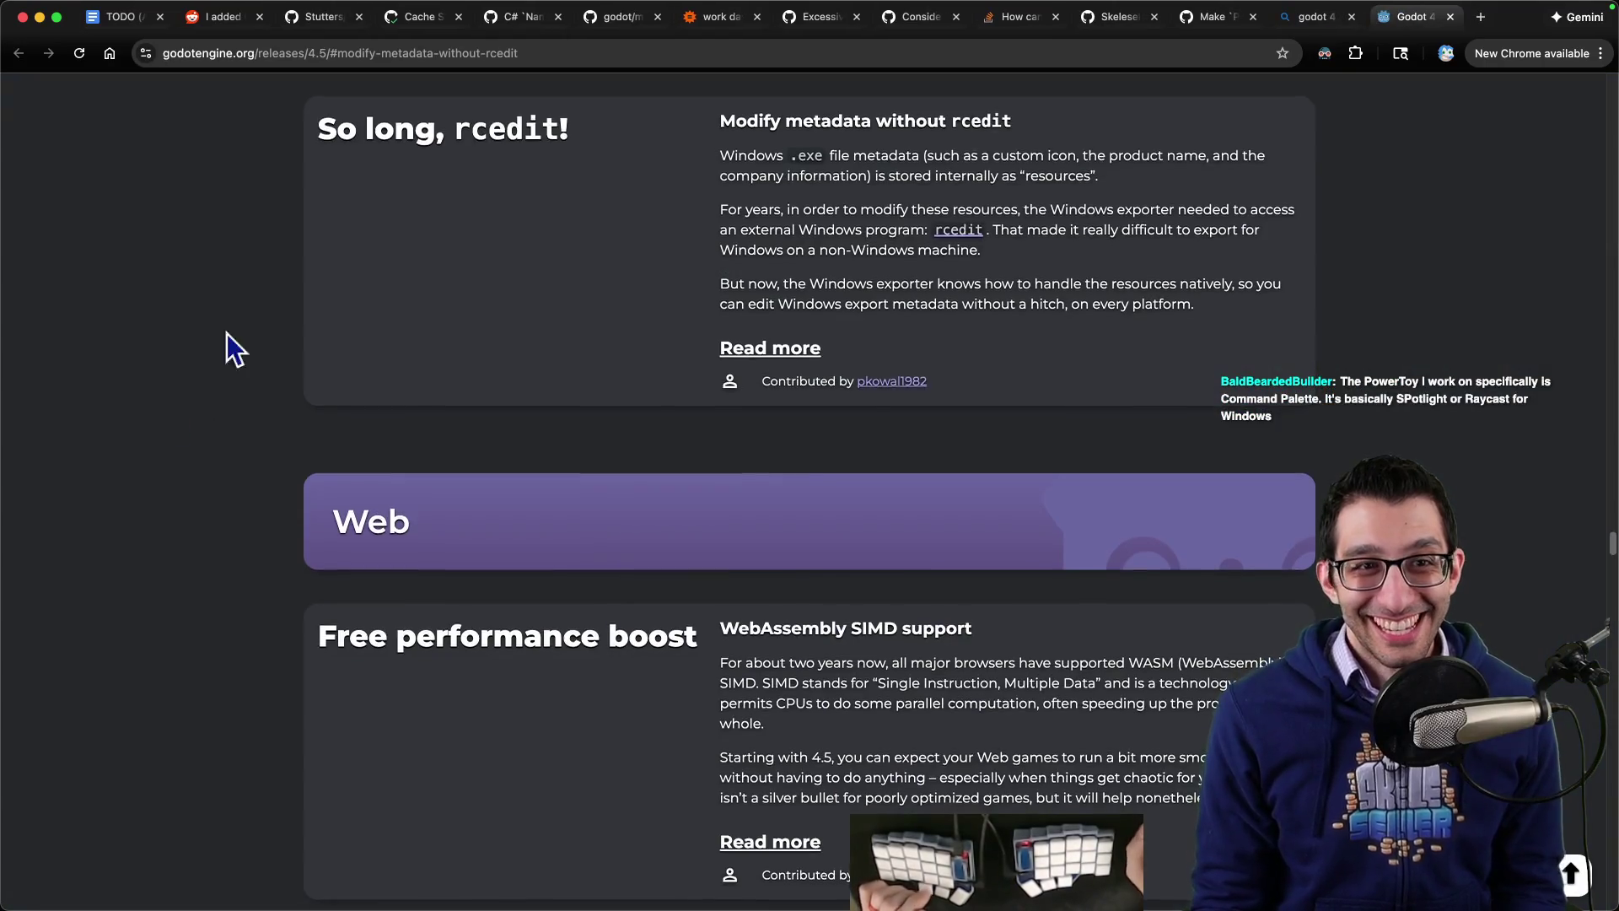
Step: Create a new untitled file in VS Code and type 'hackathon'
{"action": "key", "text": "super+1"}
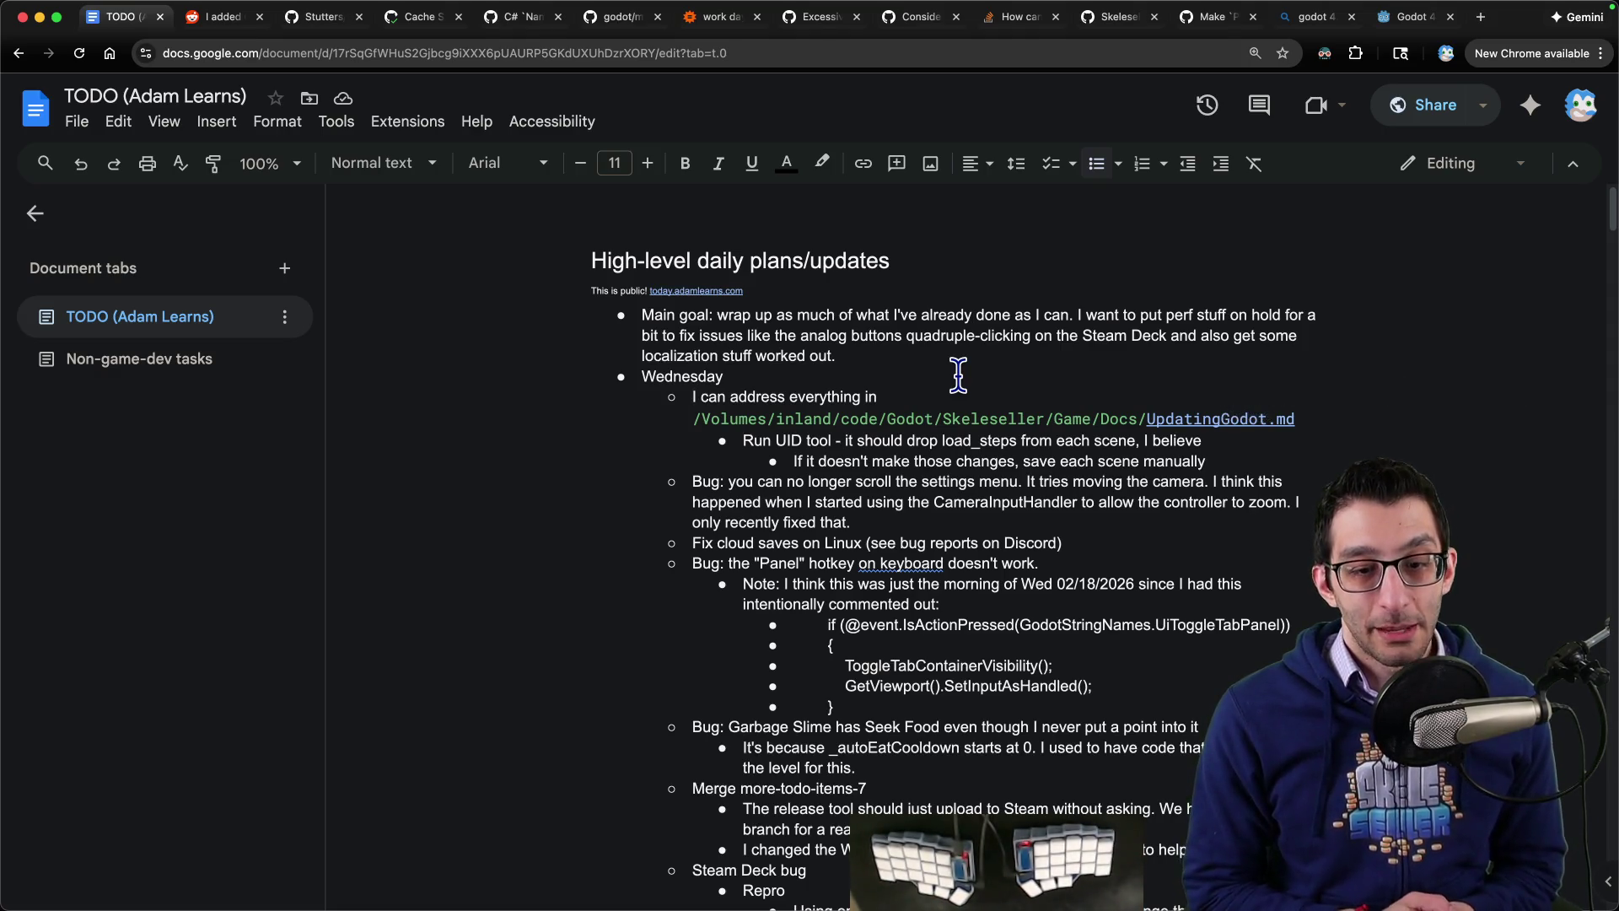
{"action": "key", "text": "super+Tab"}
{"action": "key", "text": "super+n"}
{"action": "type", "text": "hac"}
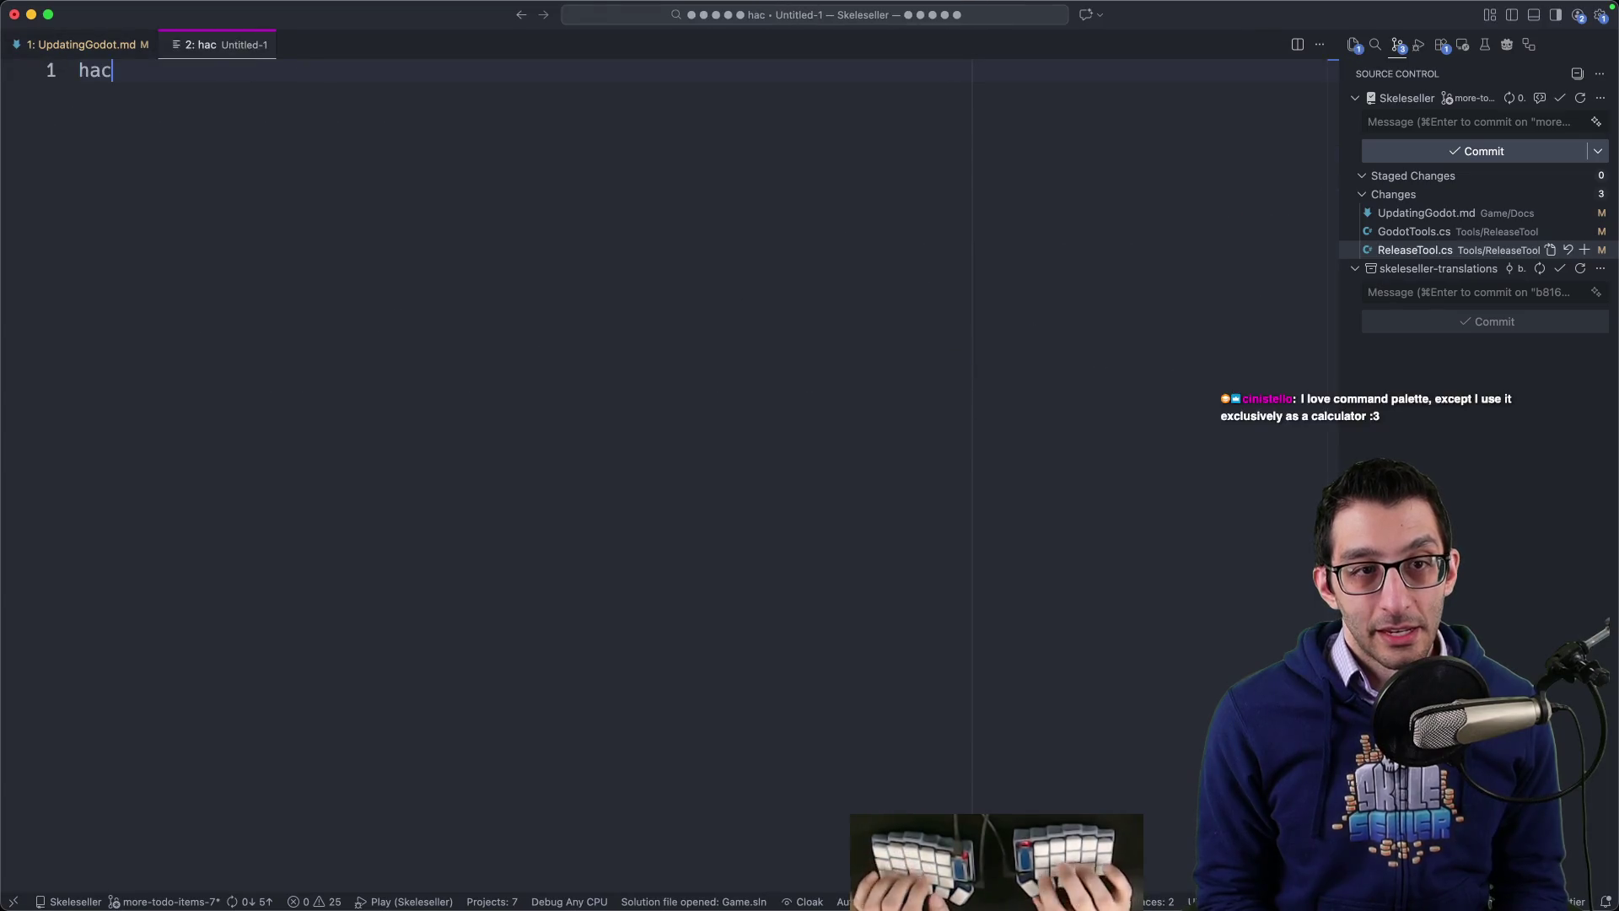
{"action": "type", "text": "kathon"}
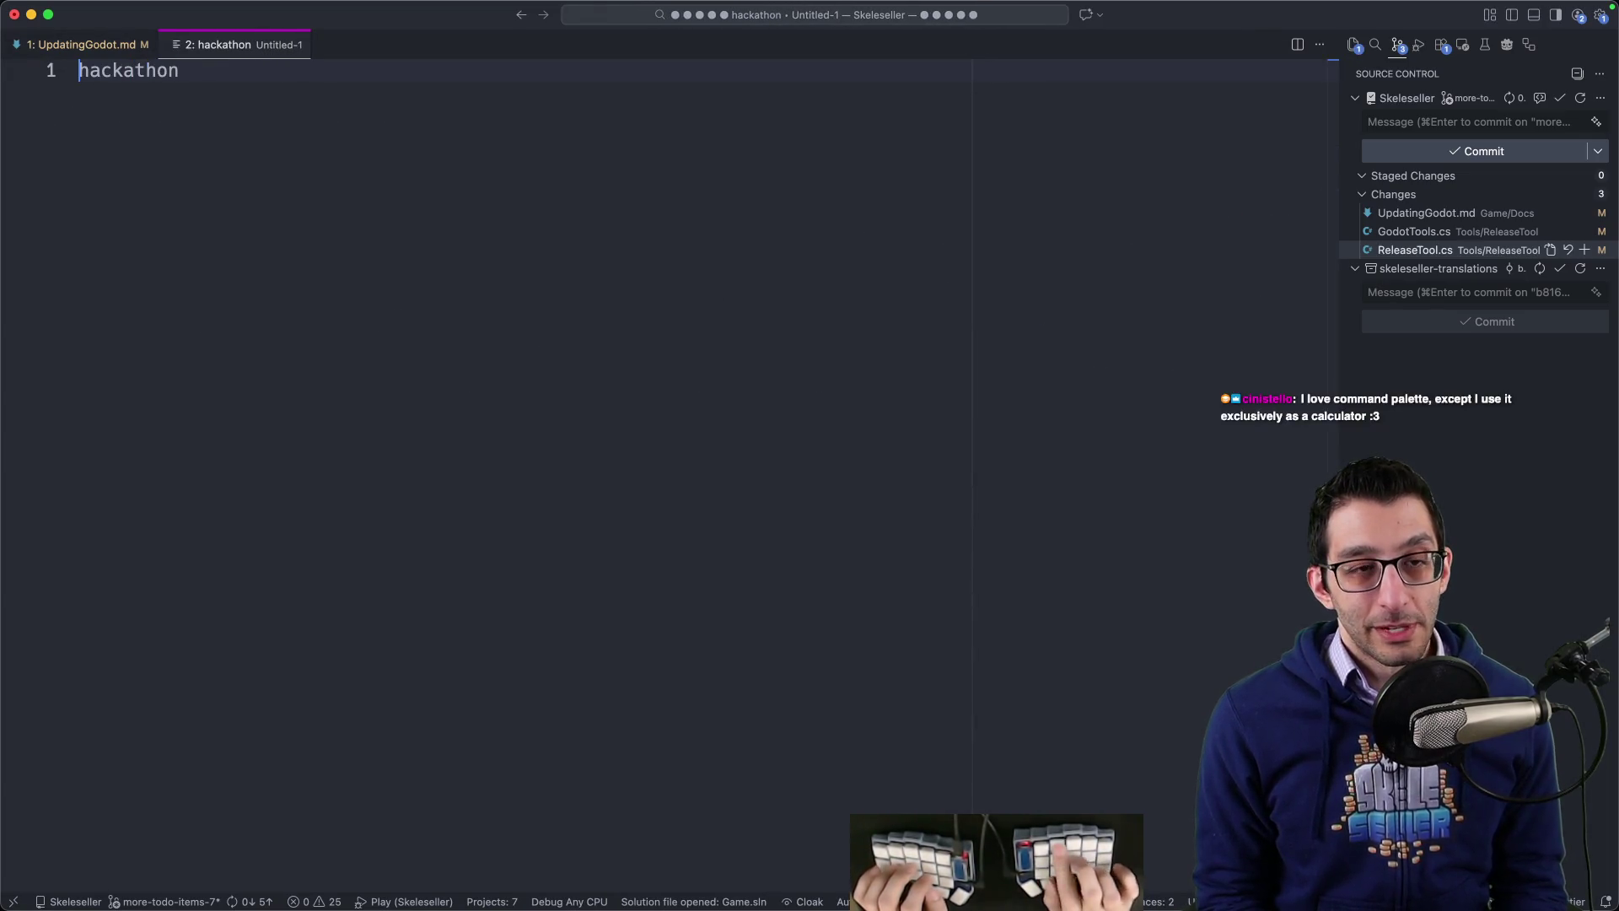
Step: Add a 'Windows' line above 'hackathon' in the untitled note, with hackathon indented beneath it
{"action": "key", "text": "super+shift+Return"}
{"action": "type", "text": "Windows"}
{"action": "key", "text": "Down"}
{"action": "key", "text": "super+bracketright"}
{"action": "key", "text": "super+Return"}
{"action": "key", "text": "Return"}
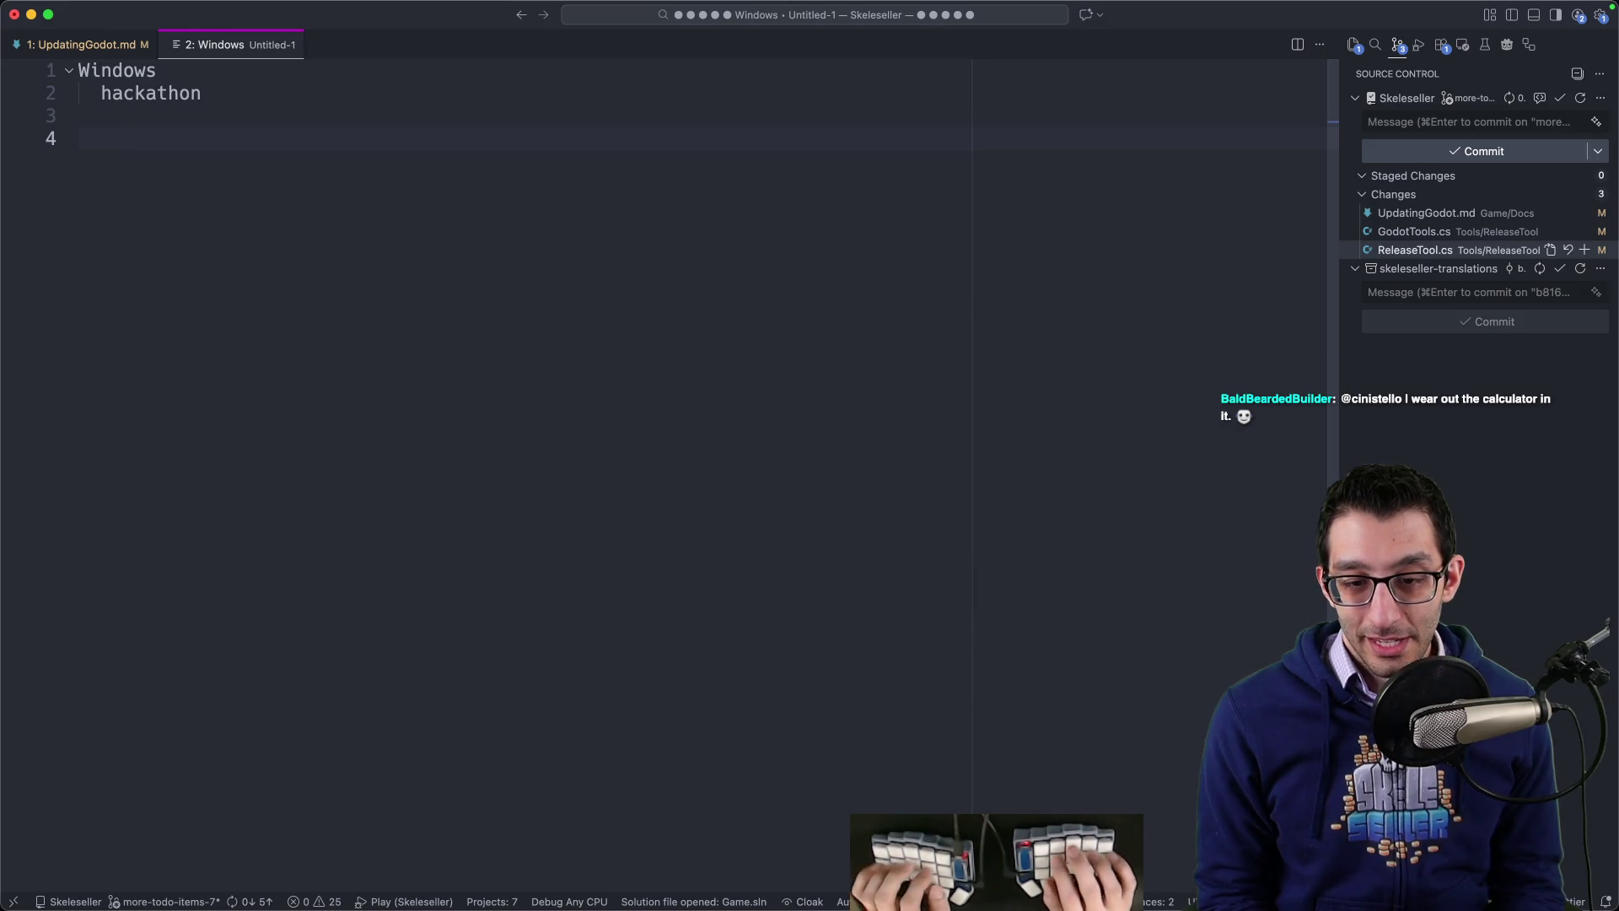
Step: Clear and close the untitled scratch note, then bring Chrome forward ready for a search
{"action": "key", "text": "super+a"}
{"action": "key", "text": "BackSpace"}
{"action": "key", "text": "super+w"}
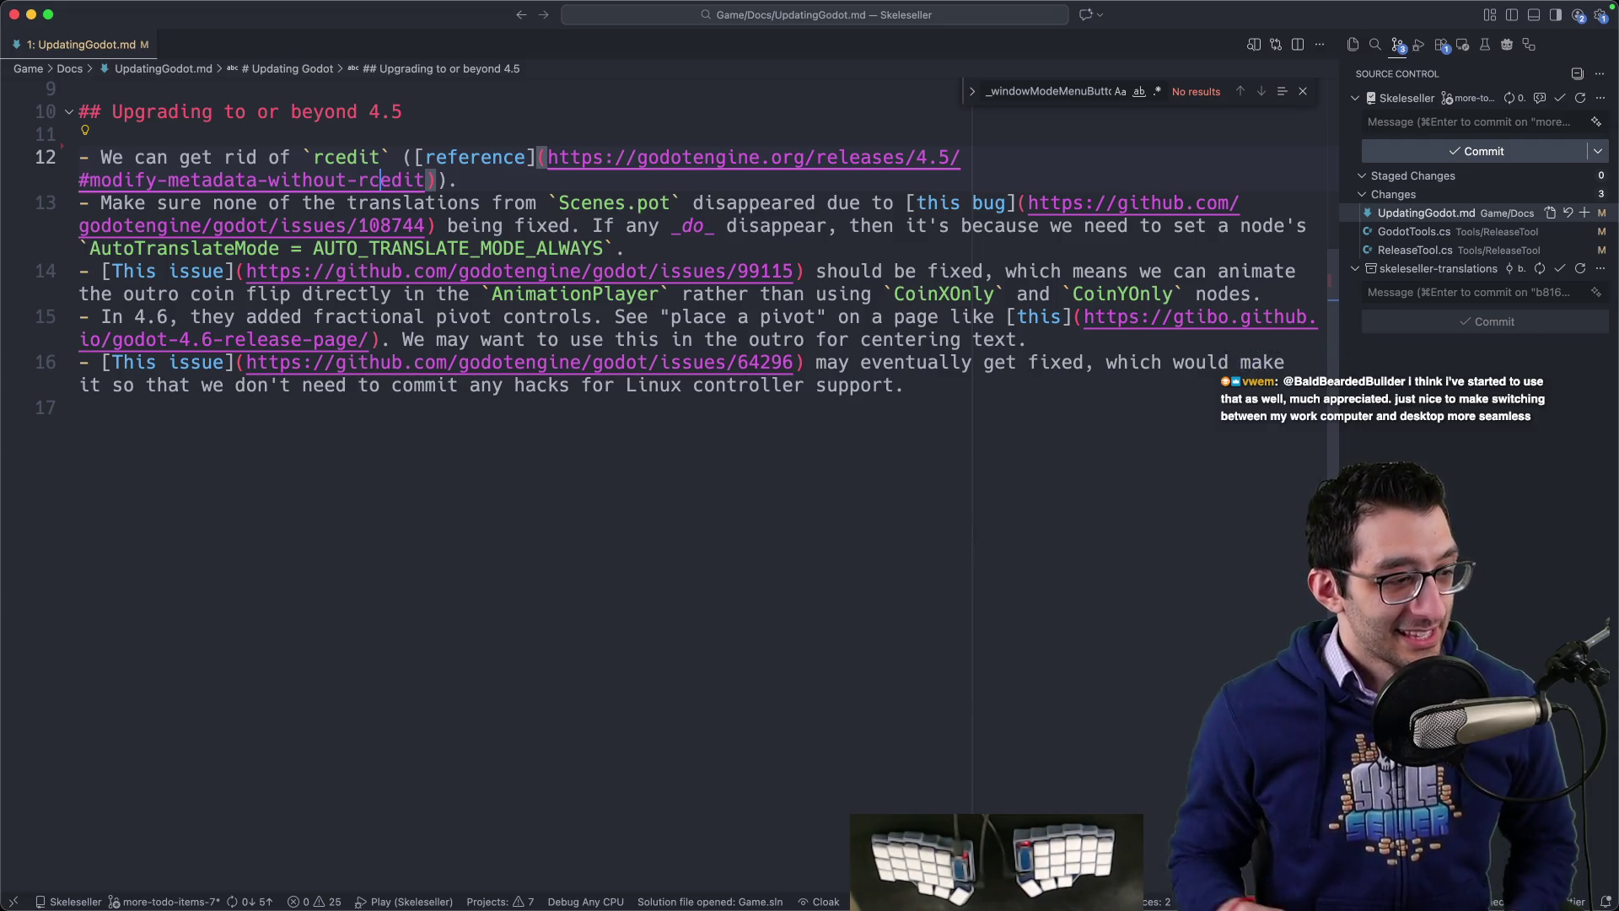
{"action": "key", "text": "super+Tab"}
{"action": "key", "text": "super+9"}
{"action": "key", "text": "super+l"}
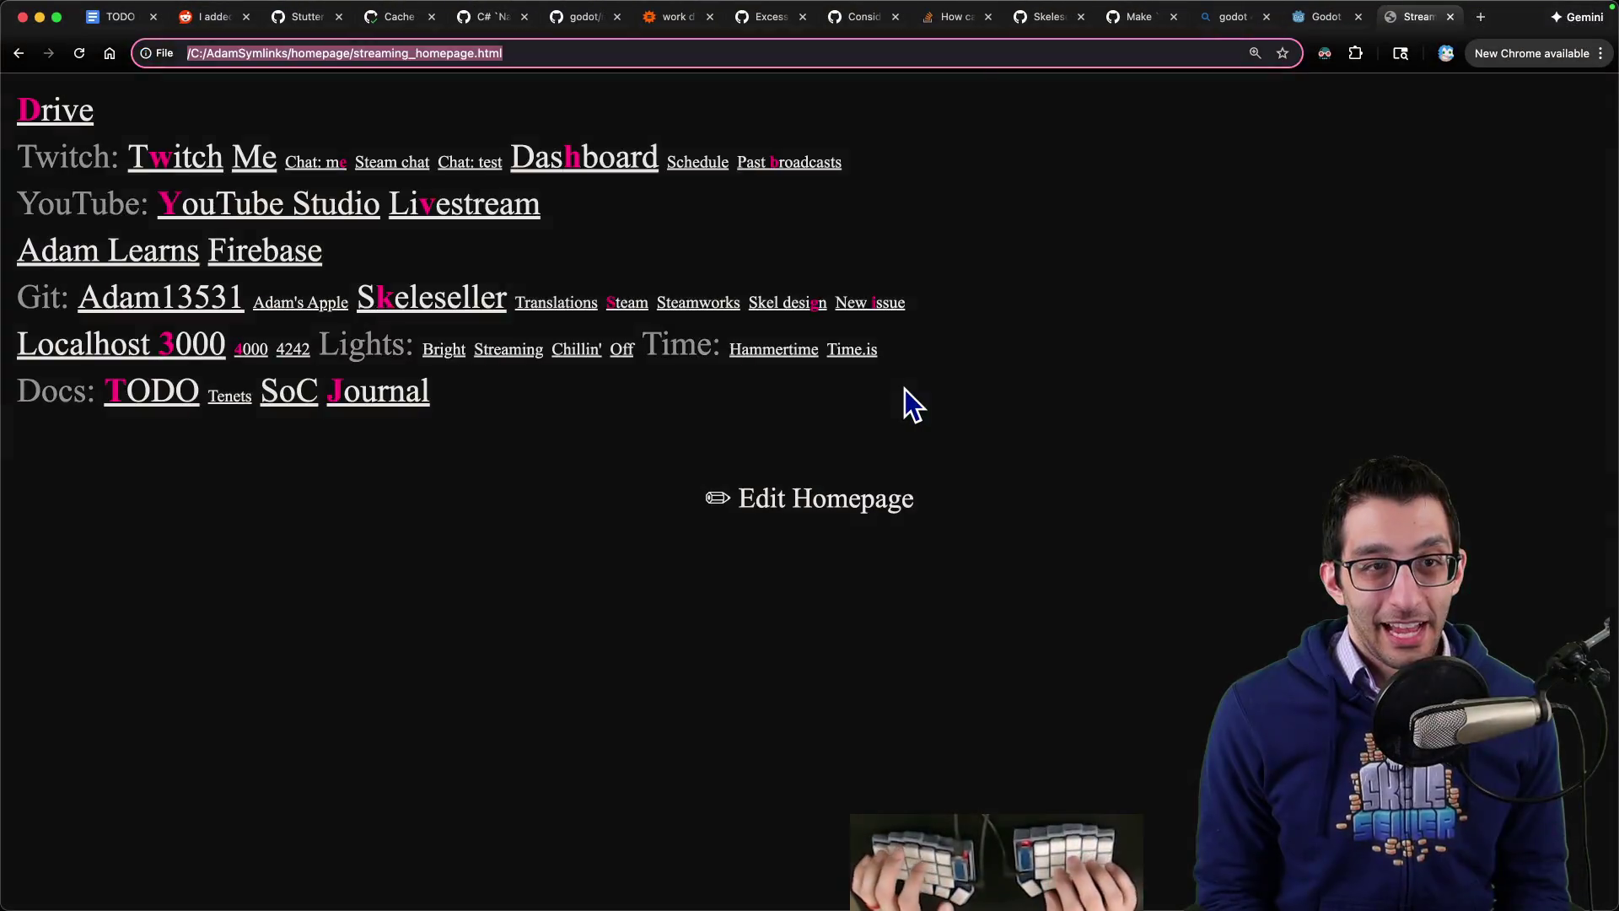
Step: Search 'powertoys palette' and read Microsoft Learn's Command Palette article down to its Features section
{"action": "type", "text": "powertoys"}
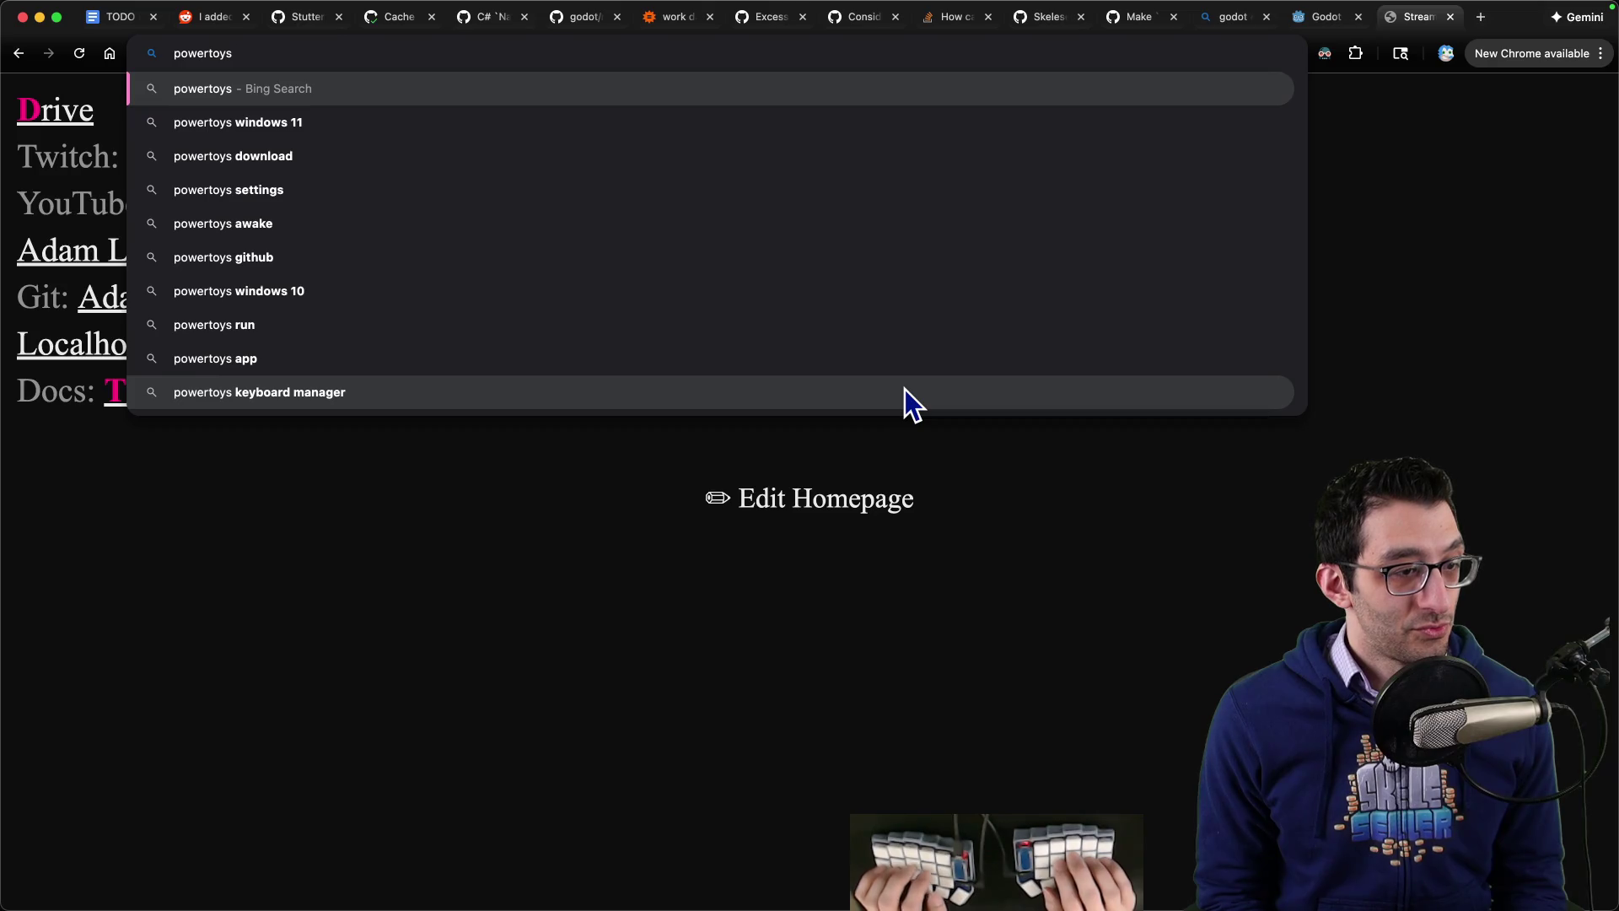
{"action": "type", "text": " palette"}
{"action": "key", "text": "Return"}
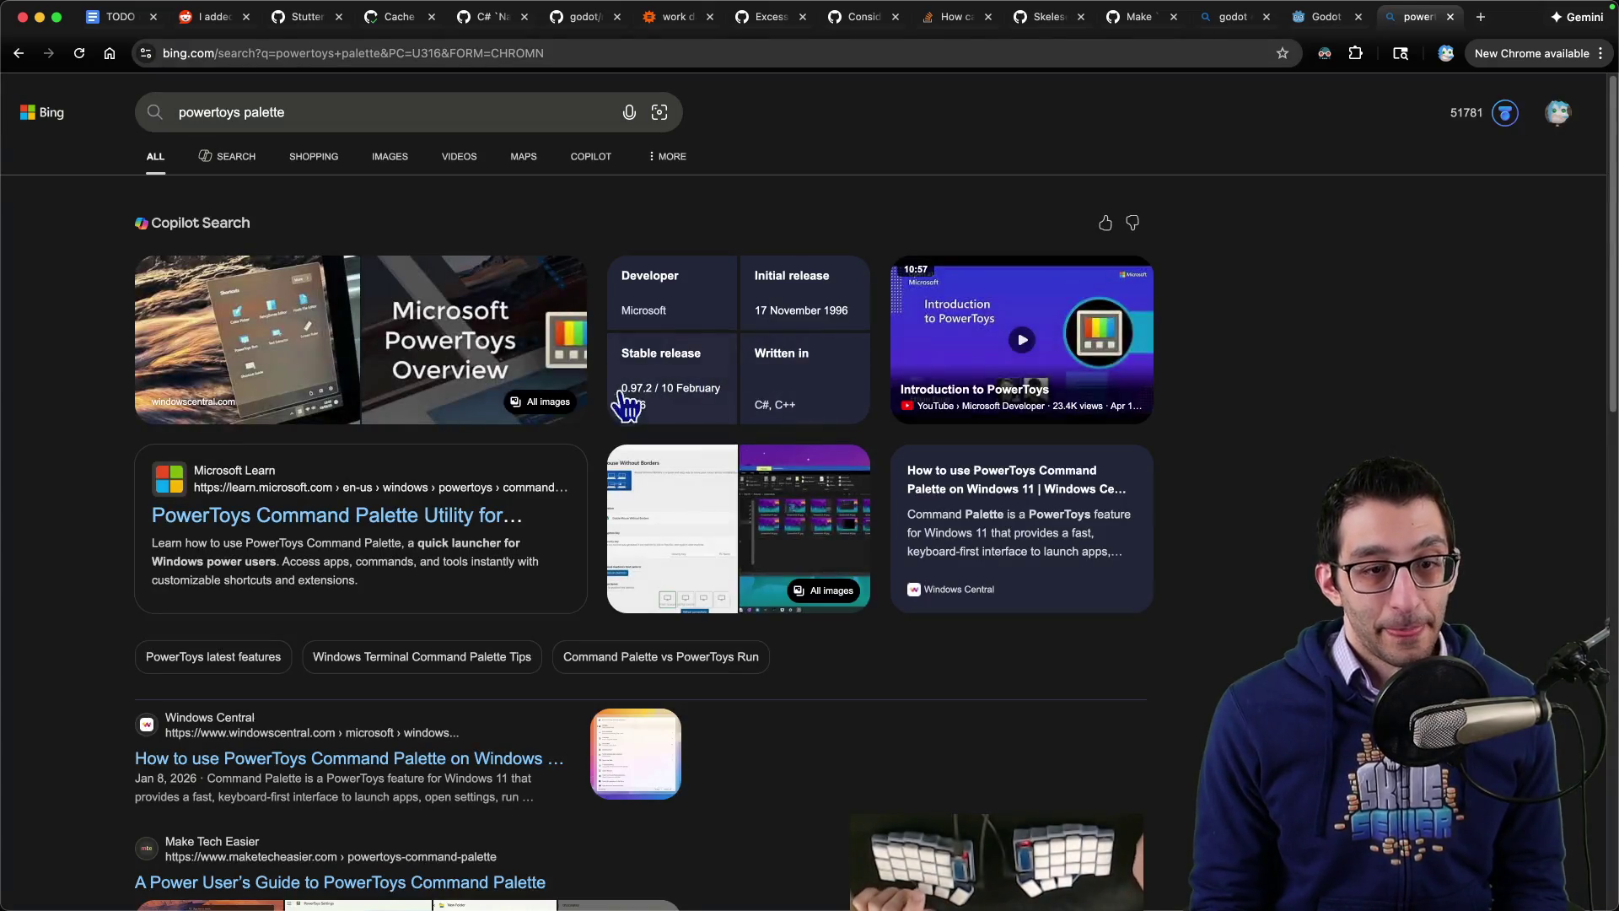
{"action": "left_click", "coordinate": [506, 515]}
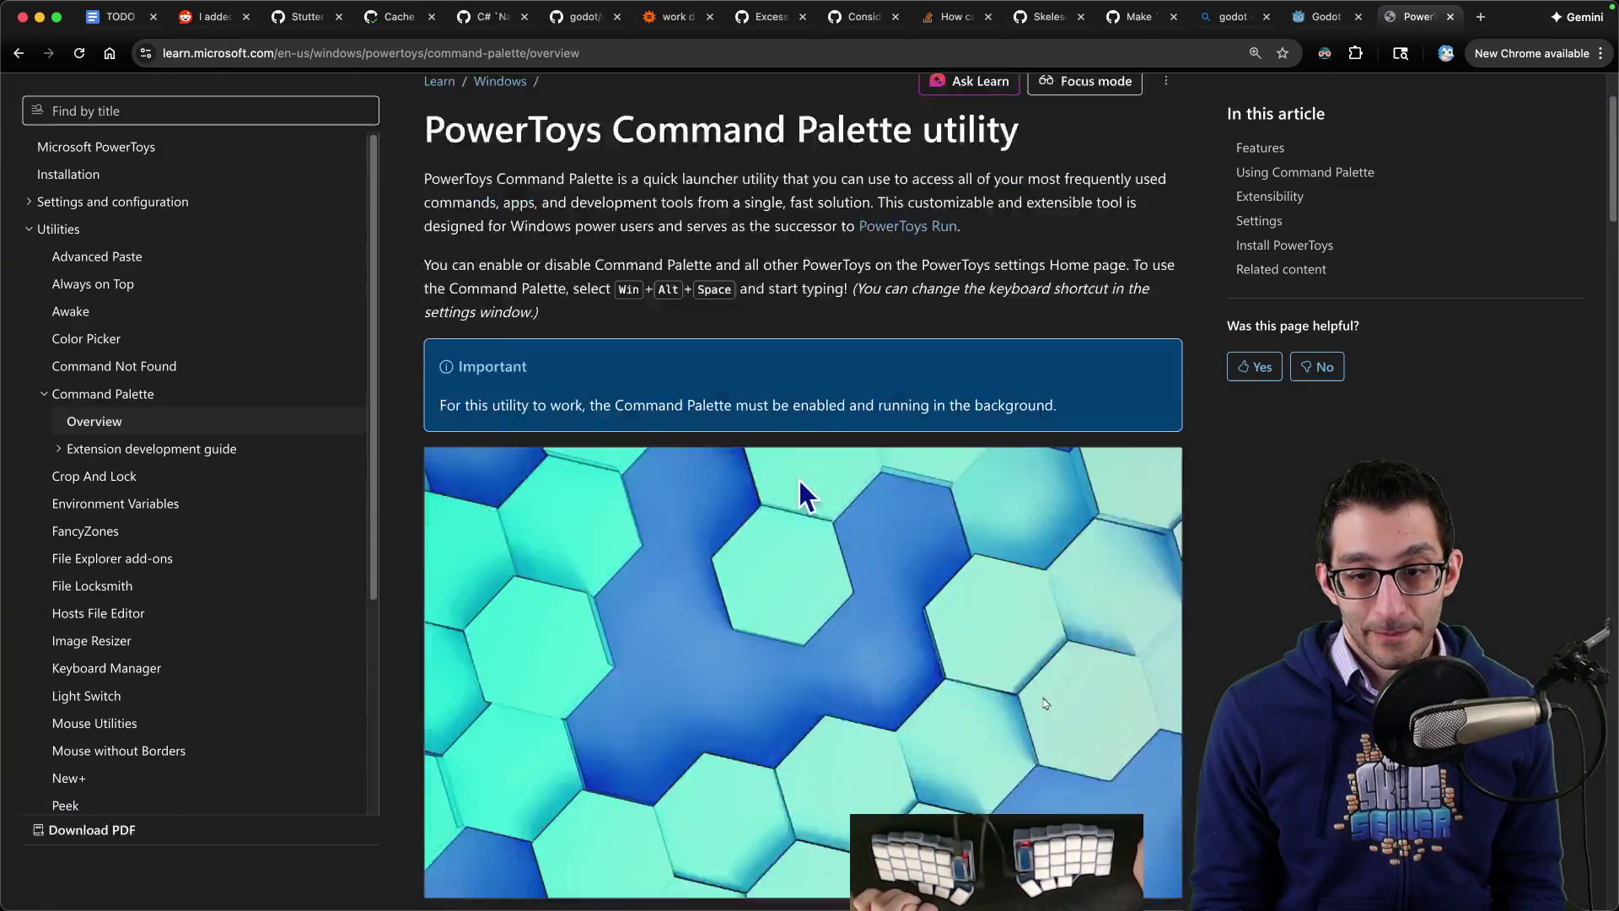
{"action": "scroll", "coordinate": [798, 479], "scroll_direction": "down", "scroll_amount": 3}
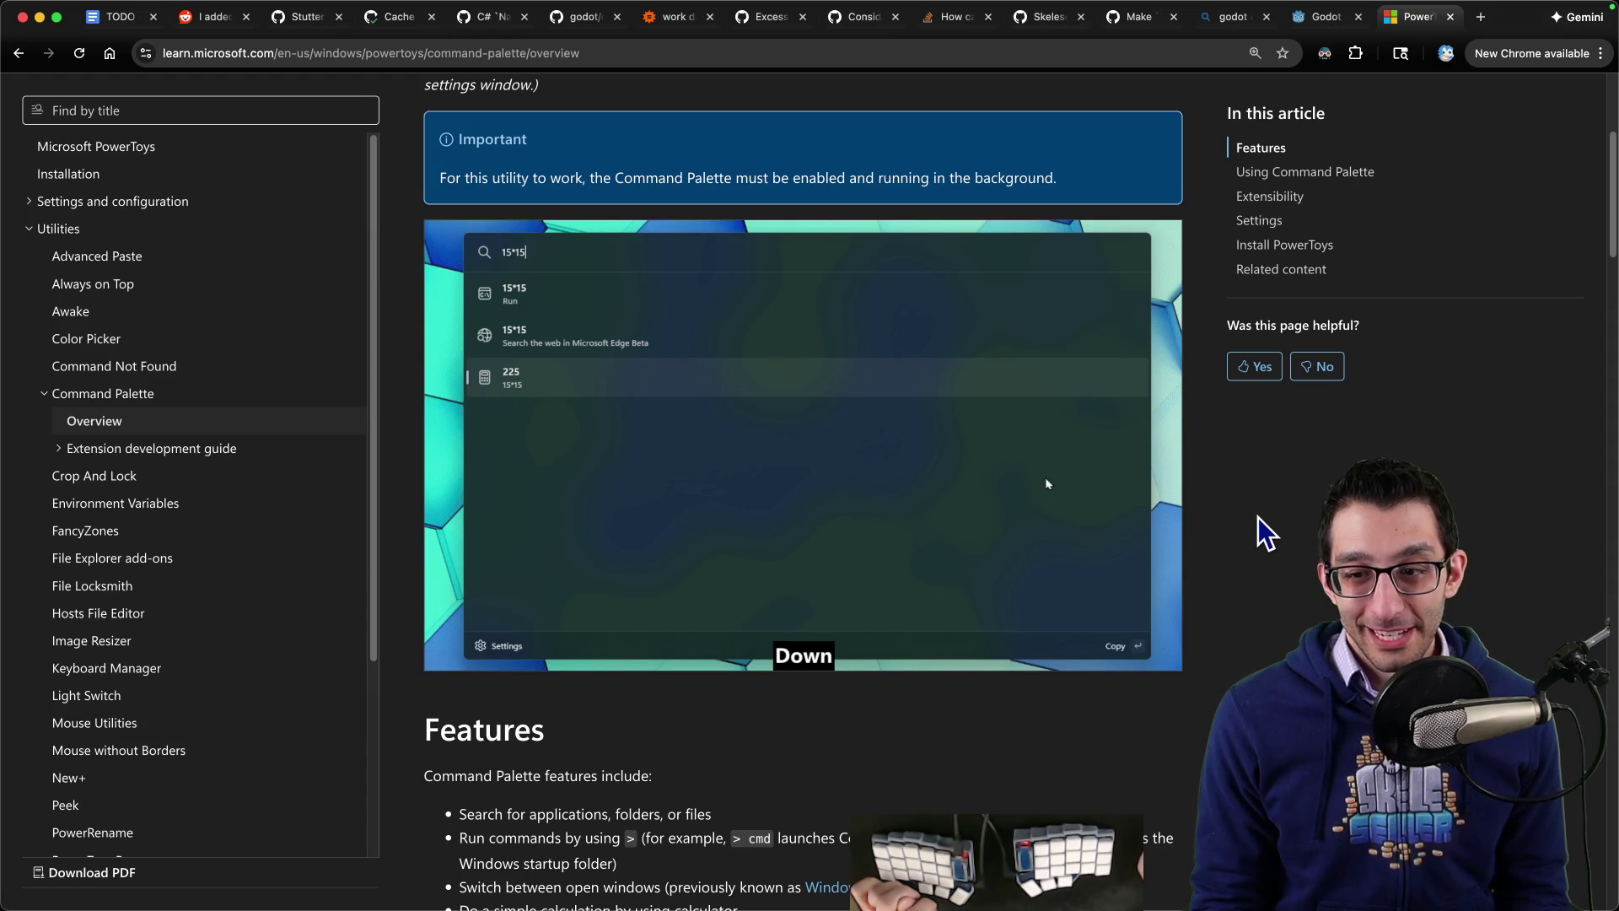
{"action": "scroll", "coordinate": [1271, 527], "scroll_direction": "down", "scroll_amount": 3}
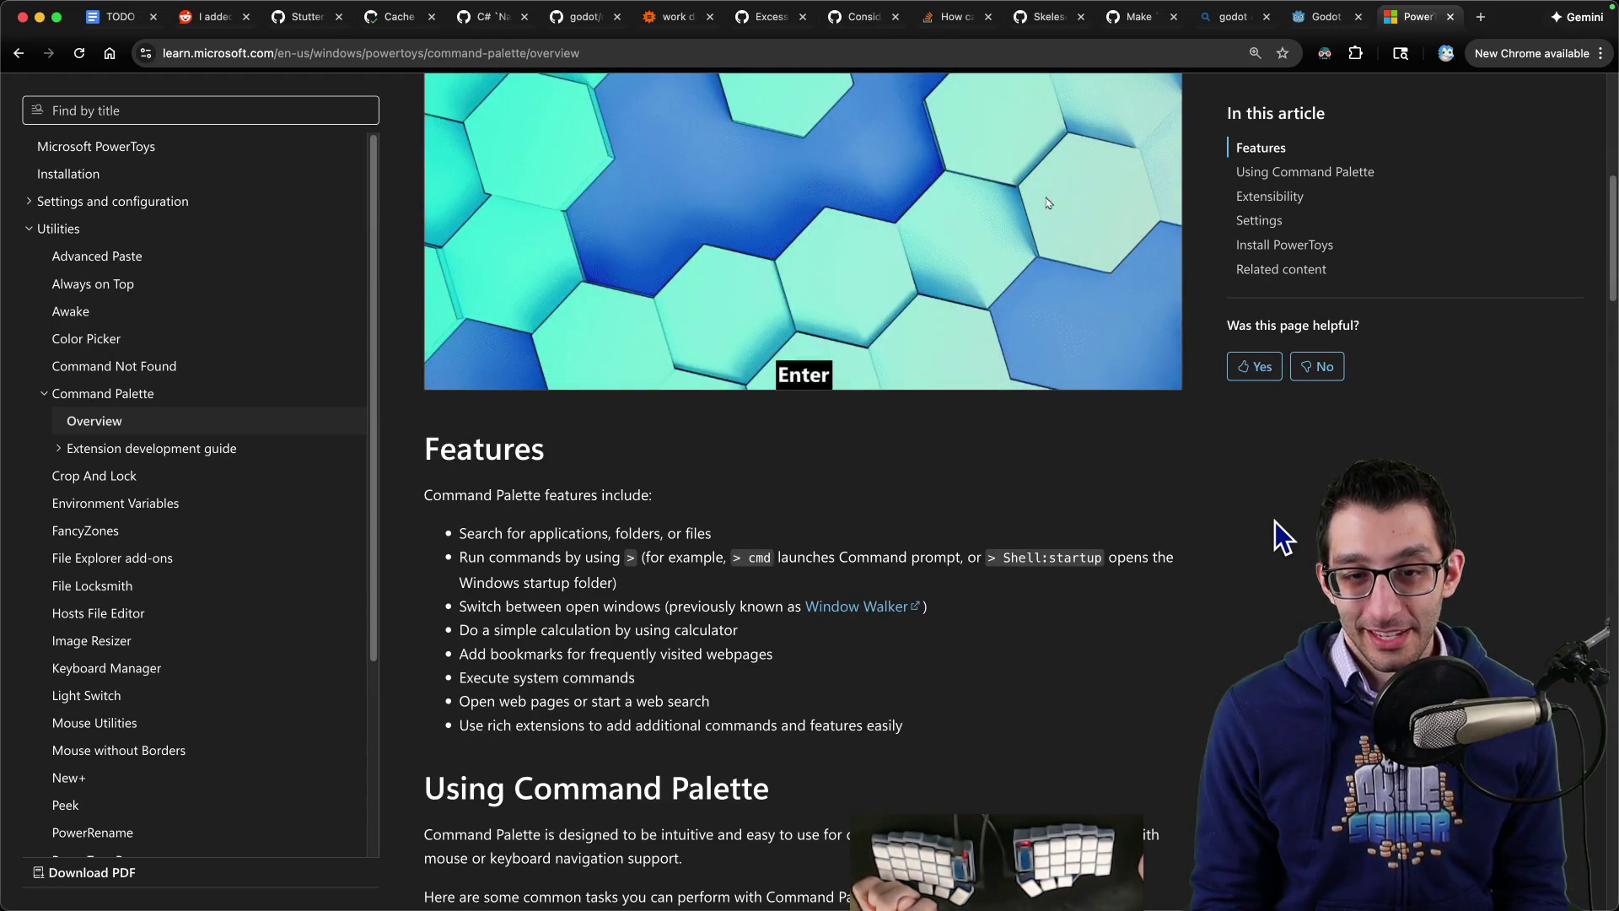
{"action": "key", "text": "ctrl+shift+Tab"}
{"action": "key", "text": "super+Tab"}
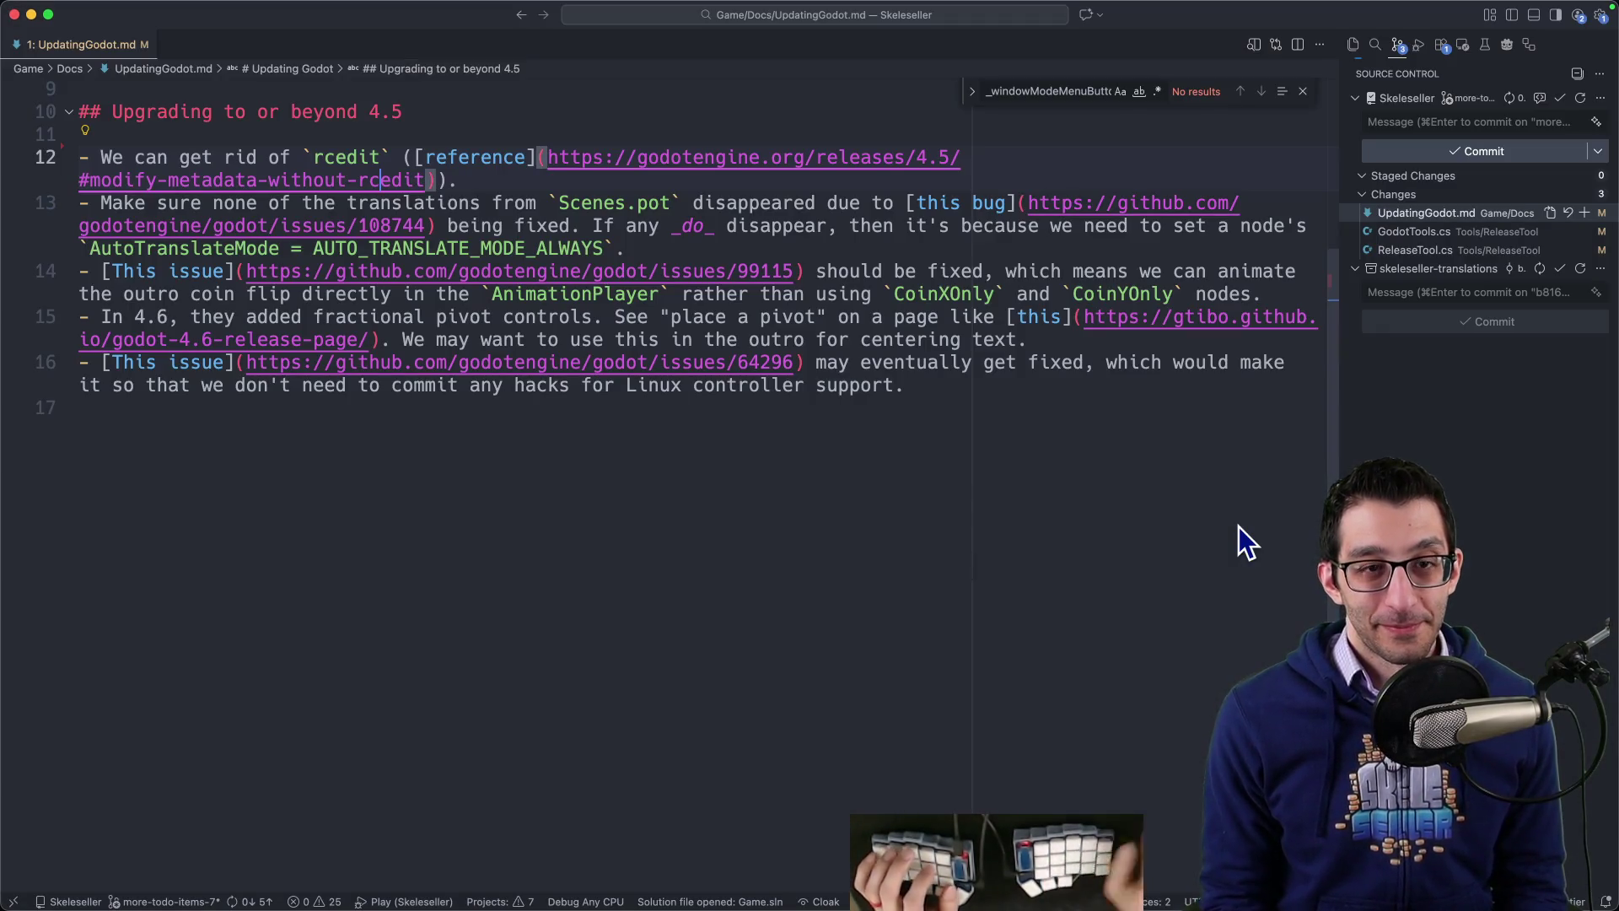
Step: In Obsidian, step back through the rcedit matches in the Windows export notes
{"action": "left_click", "coordinate": [506, 857]}
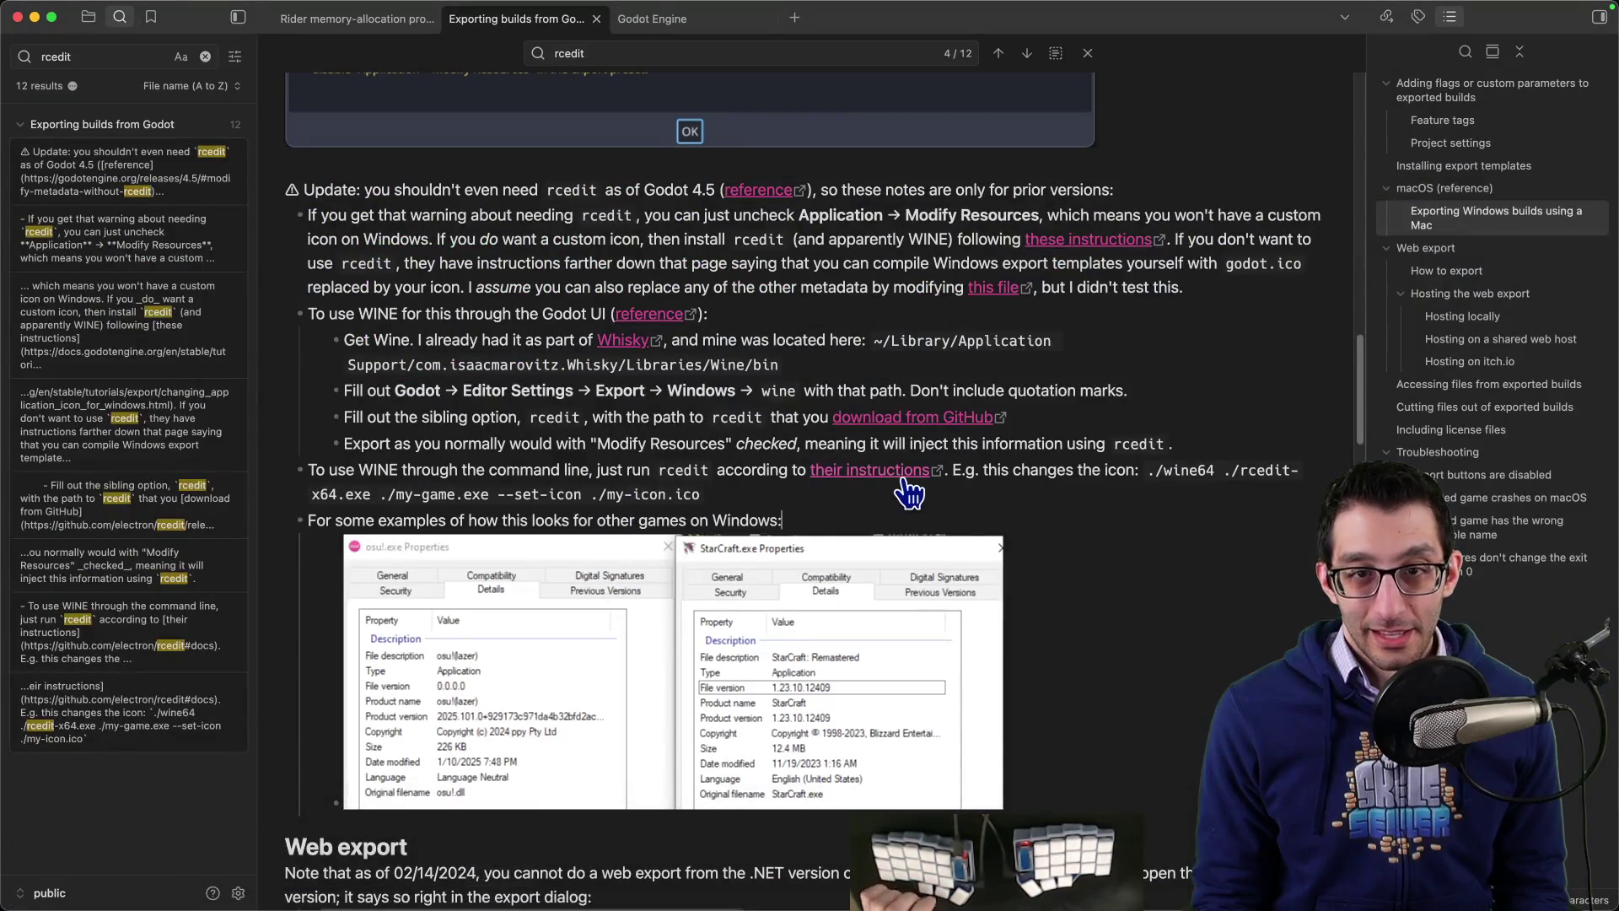
{"action": "key", "text": "super+f"}
{"action": "key", "text": "shift+Return"}
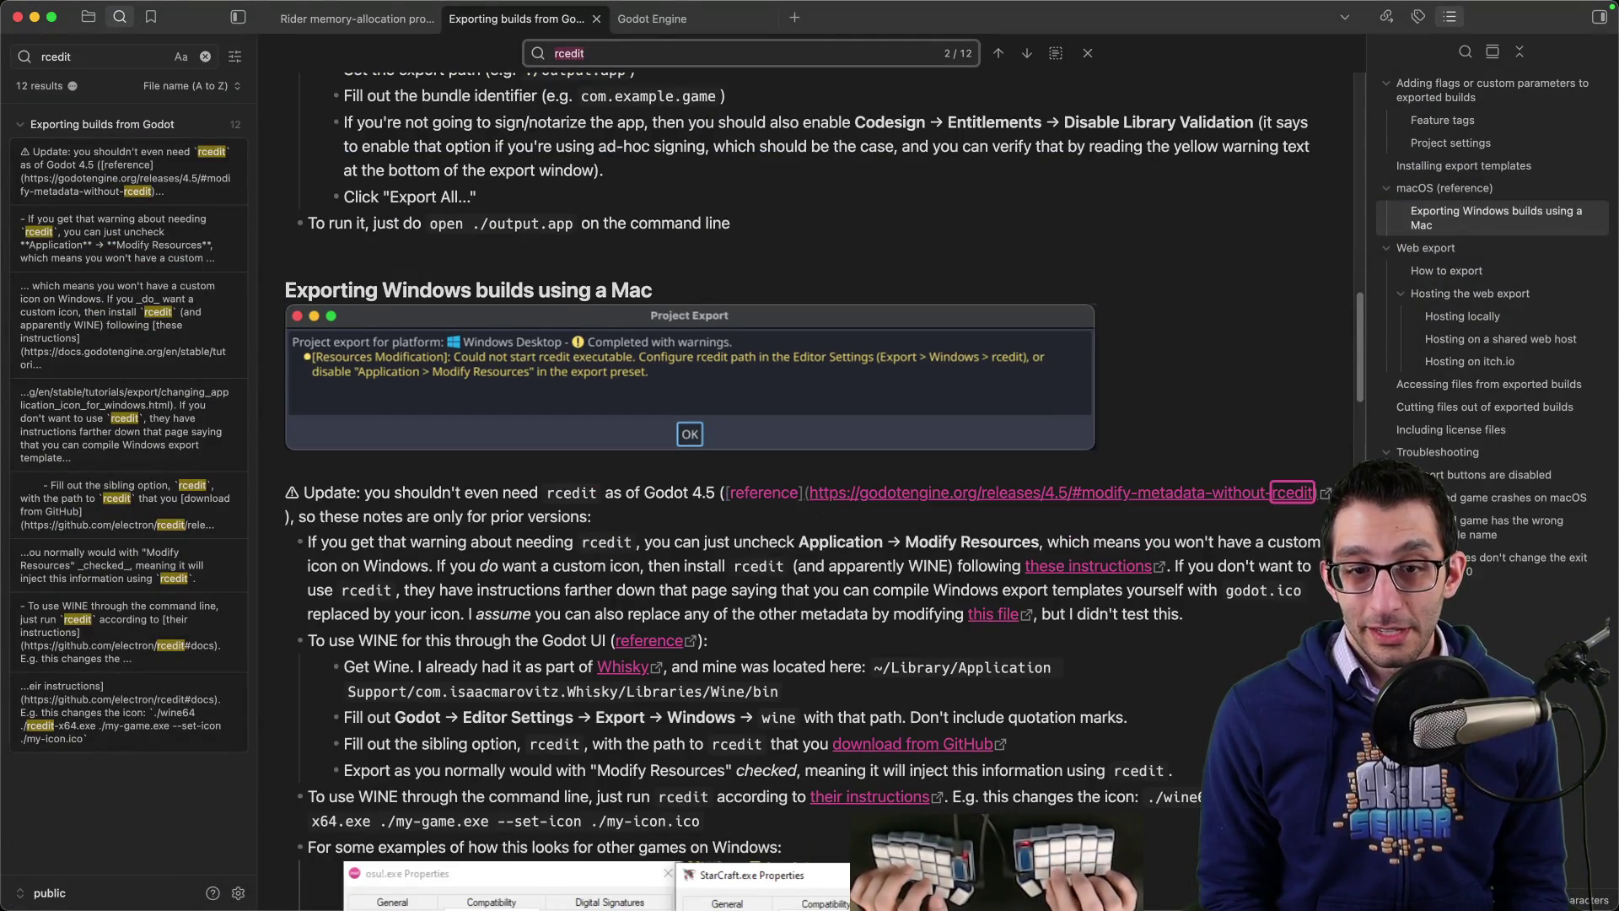
{"action": "key", "text": "shift+Return"}
{"action": "key", "text": "shift+Return"}
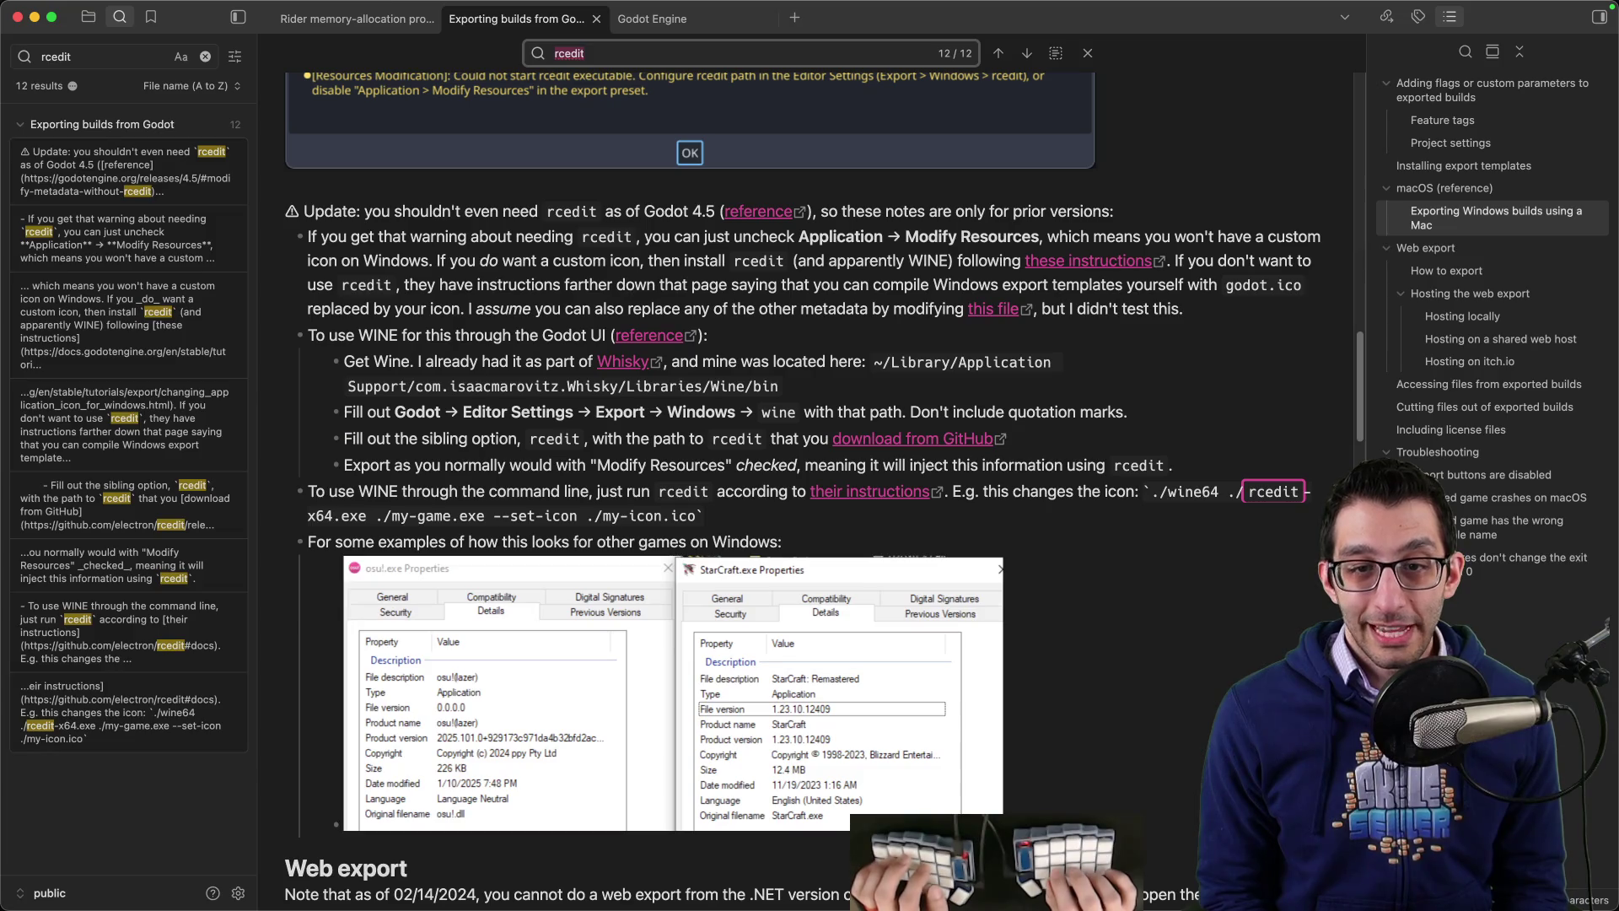
{"action": "key", "text": "shift+Return"}
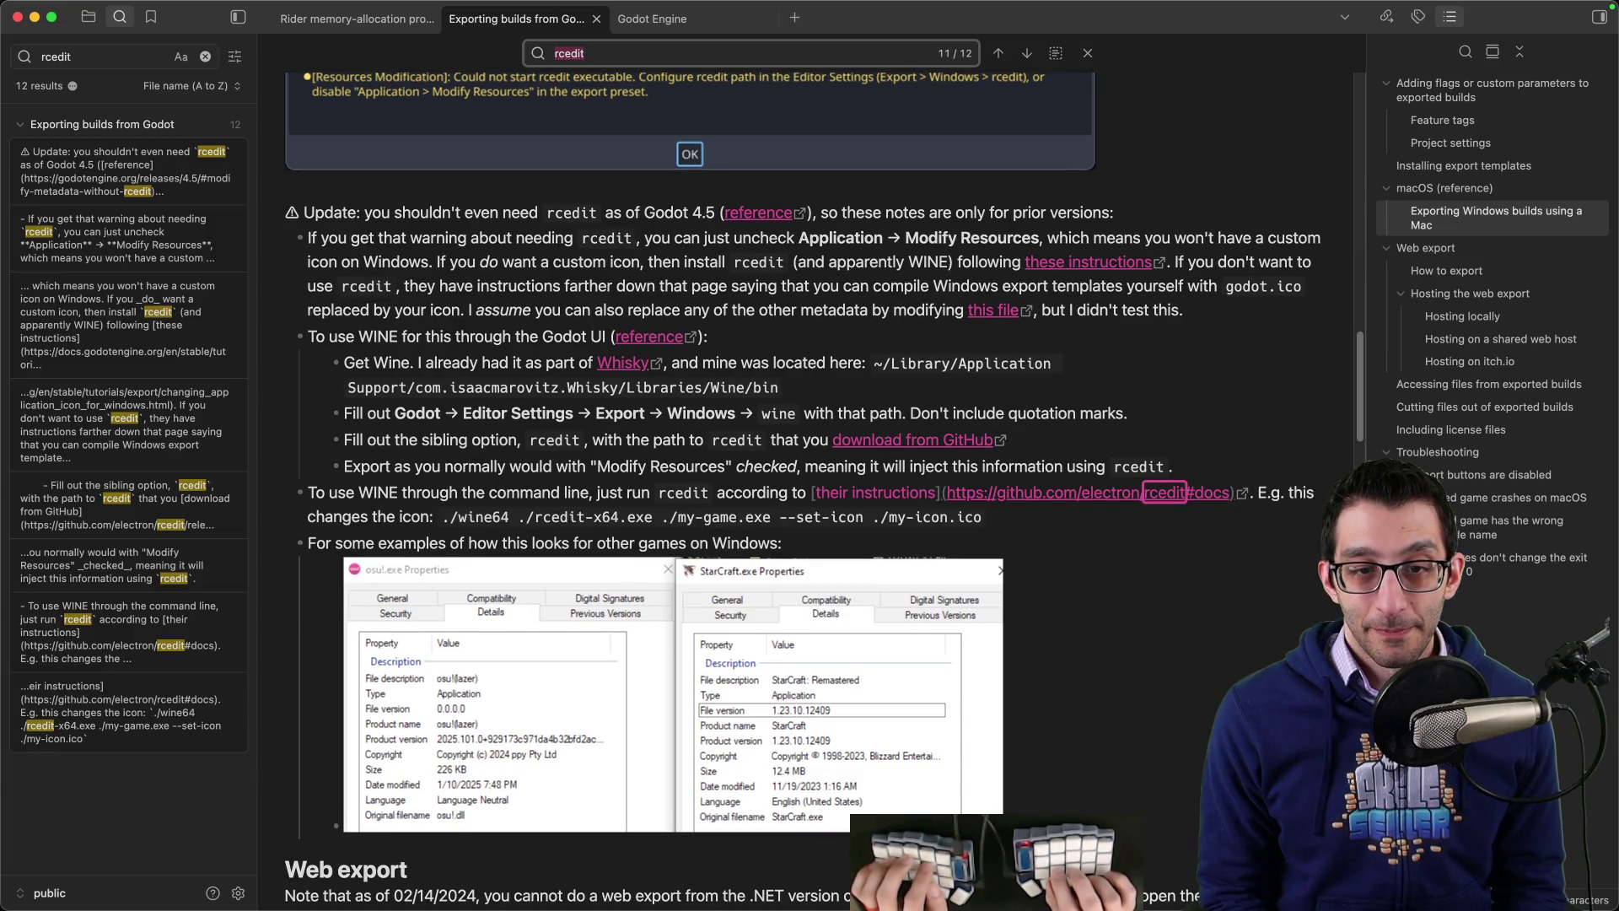
{"action": "key", "text": "Escape"}
Step: Check the release notes, editor and terminal, then follow the notes' 'these instructions' link to the Windows icon docs
{"action": "key", "text": "super+Tab"}
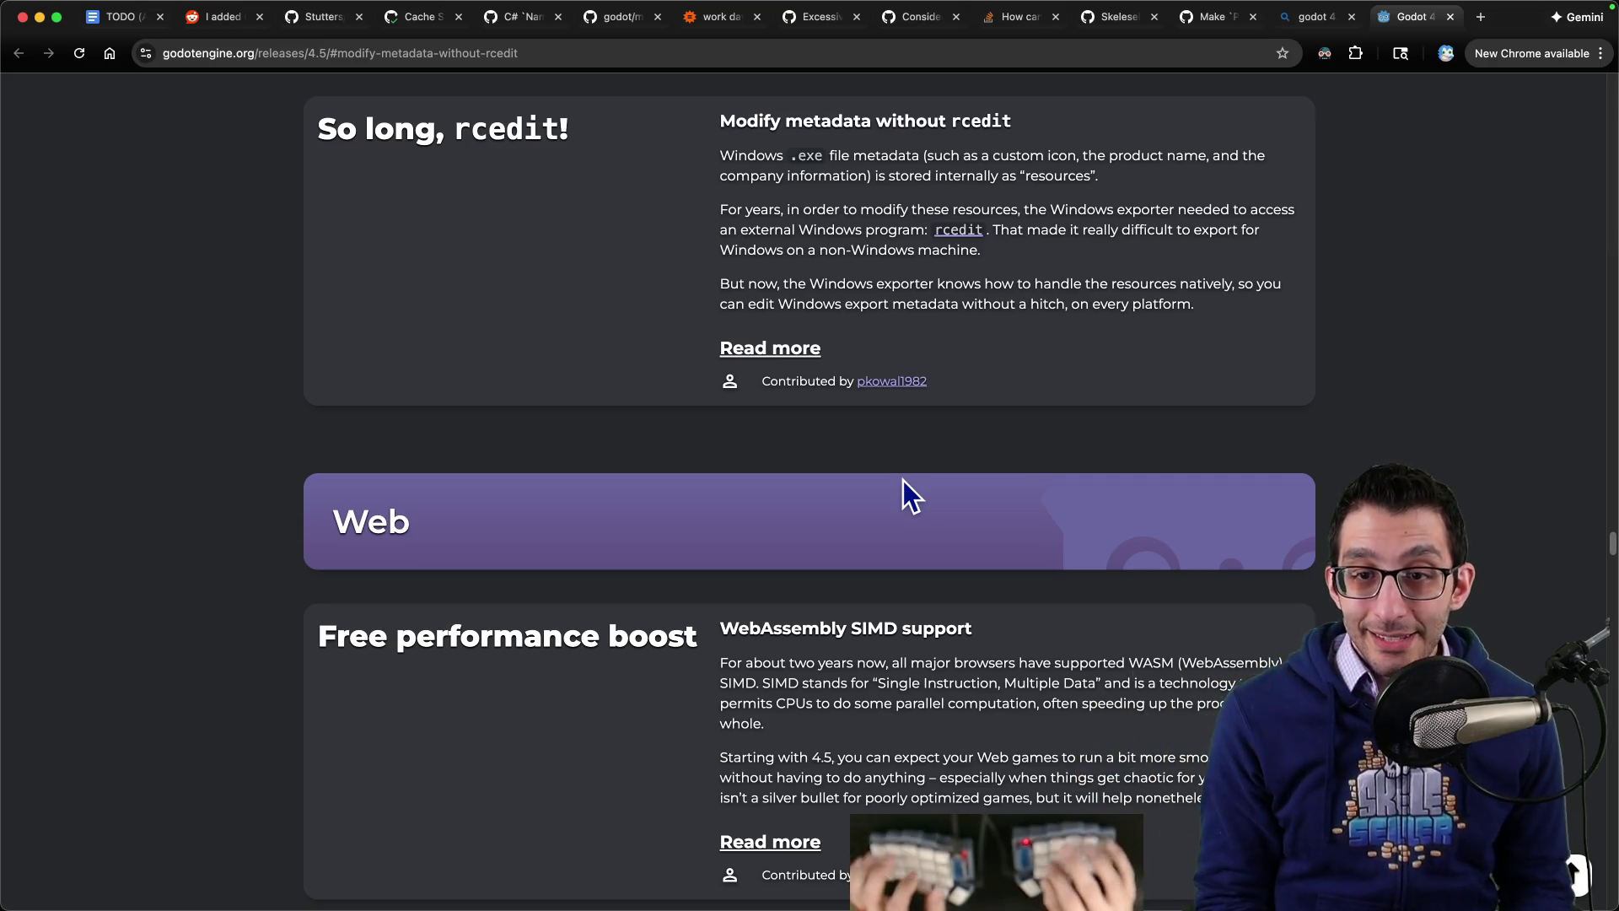
{"action": "key", "text": "super+Tab"}
{"action": "key", "text": "super+p"}
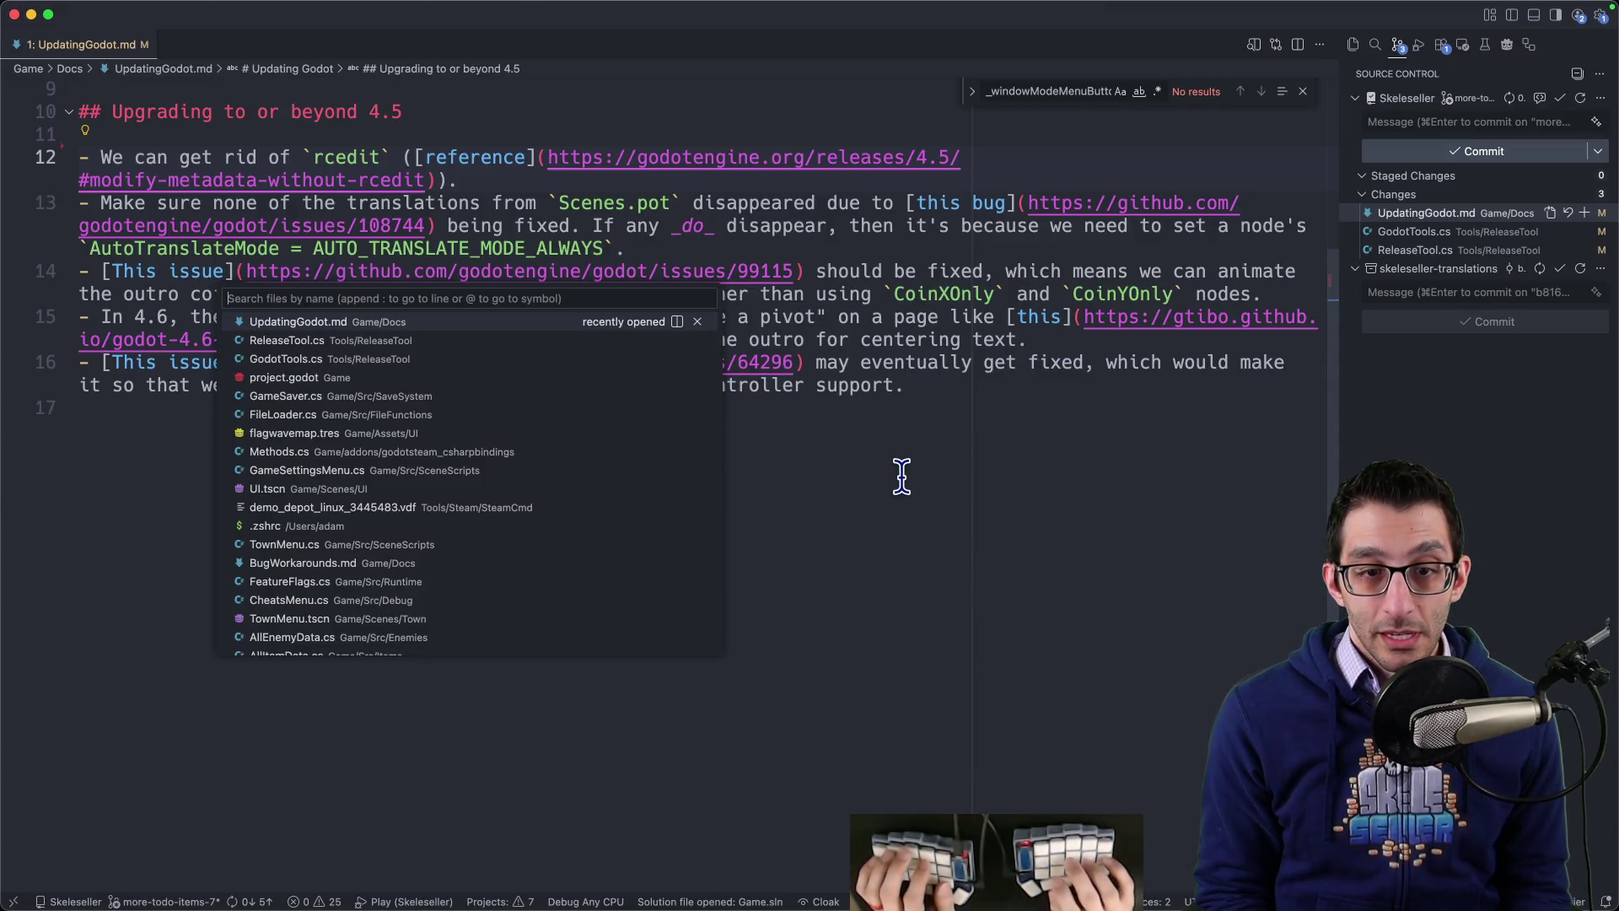
{"action": "key", "text": "Escape"}
{"action": "key", "text": "super+Tab"}
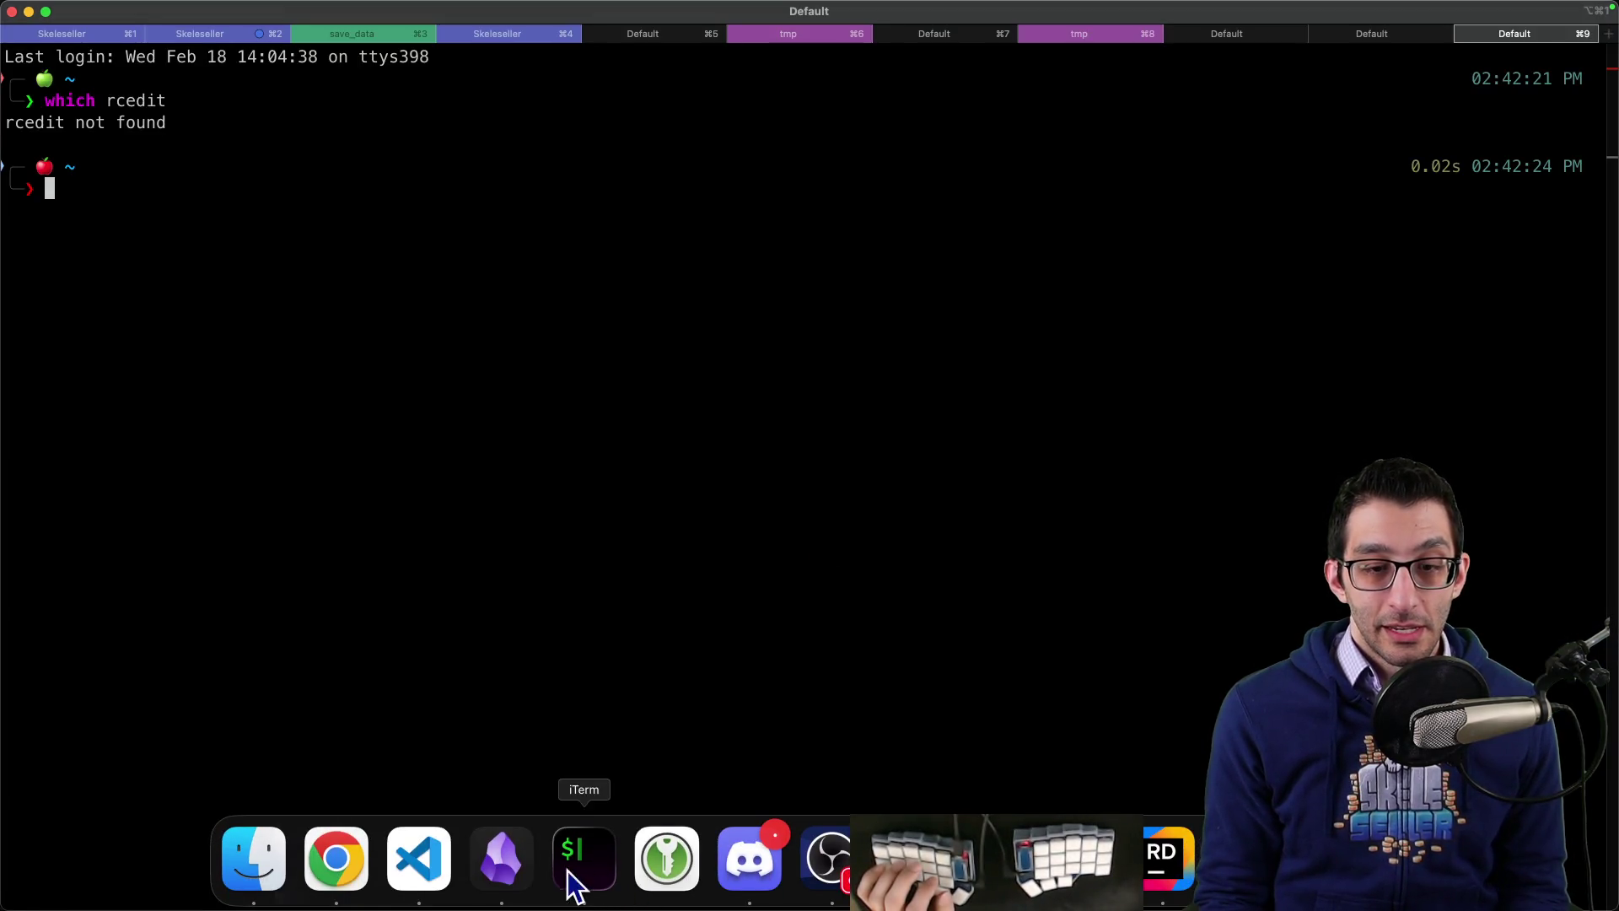
{"action": "left_click", "coordinate": [563, 874]}
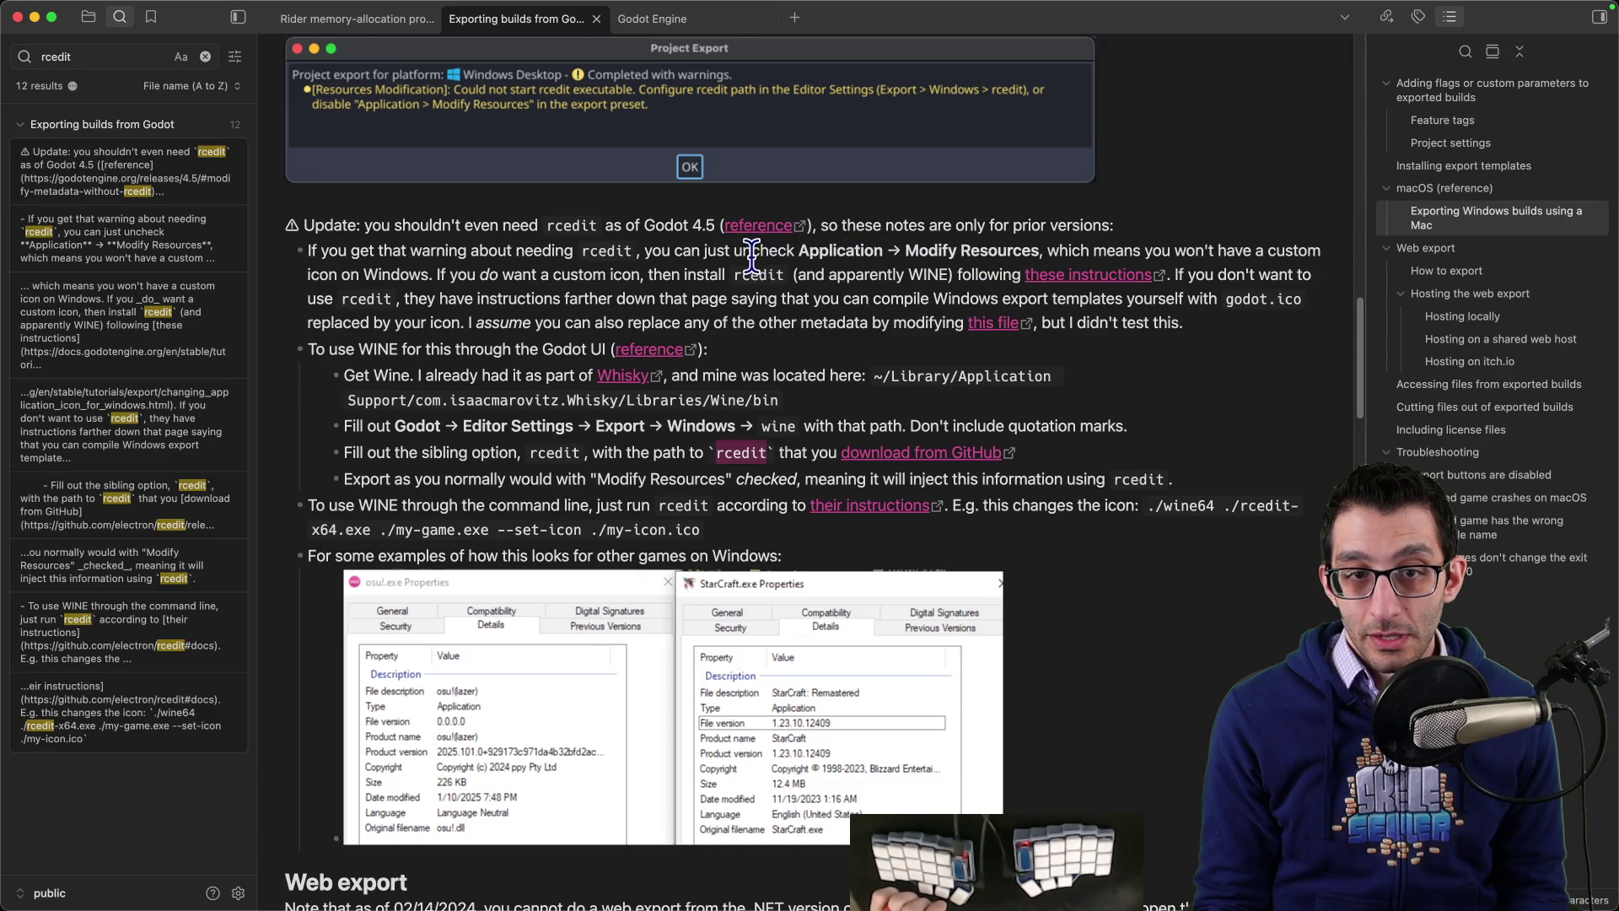
{"action": "left_click", "coordinate": [1122, 277]}
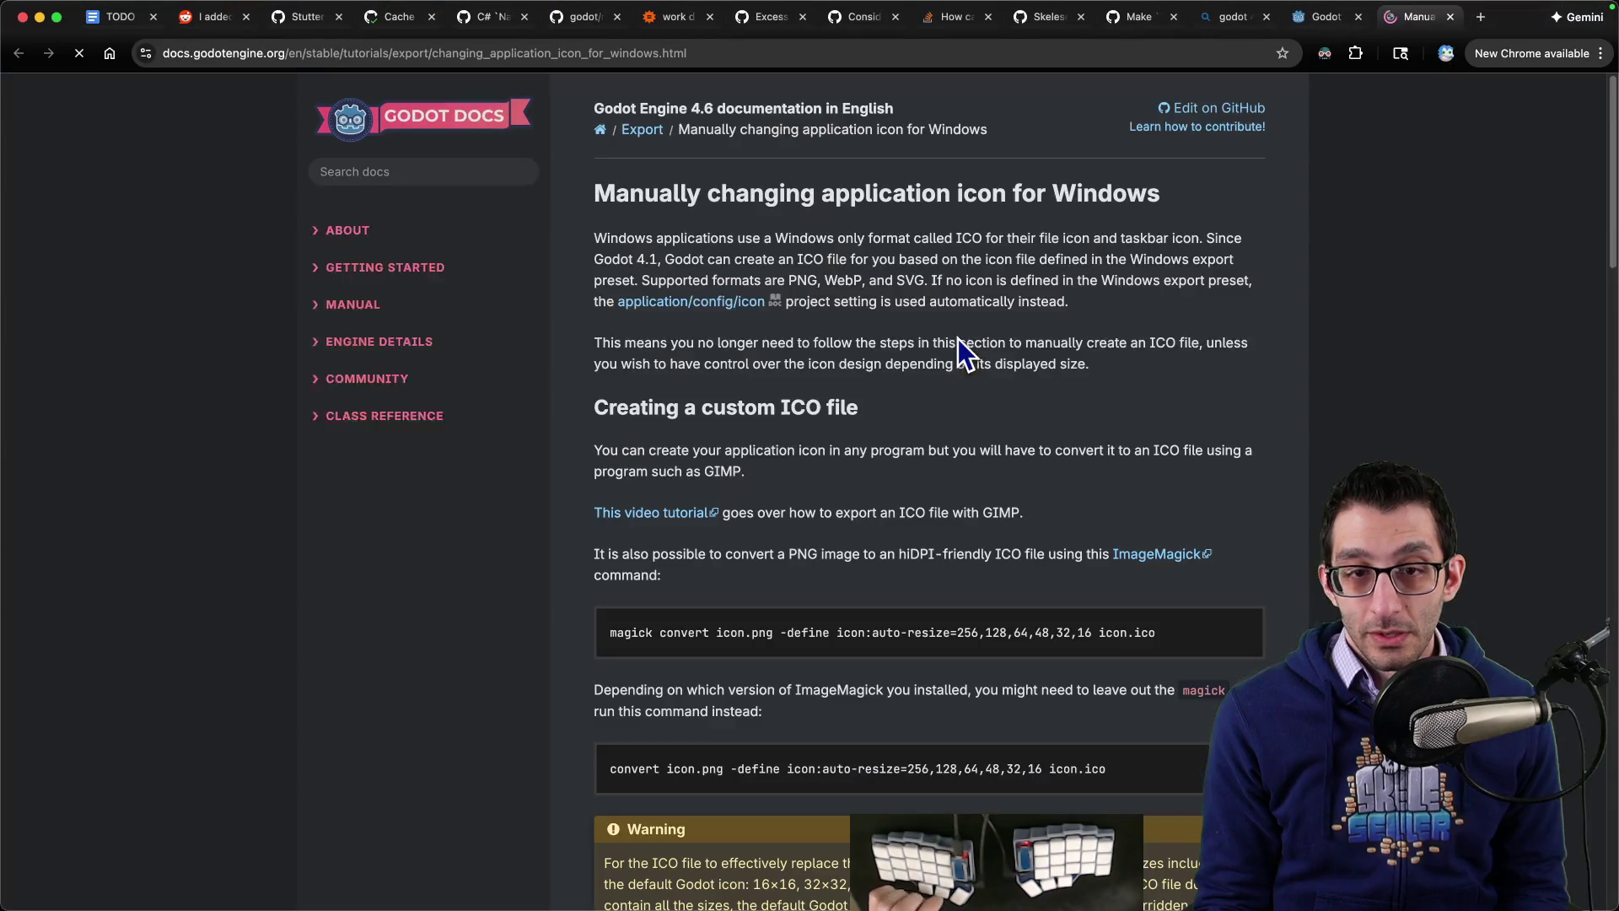
Step: Find no 'rcedit' on the Windows icon docs page and highlight the paragraph on Godot generating the ICO
{"action": "key", "text": "super+f"}
{"action": "type", "text": "rcedit"}
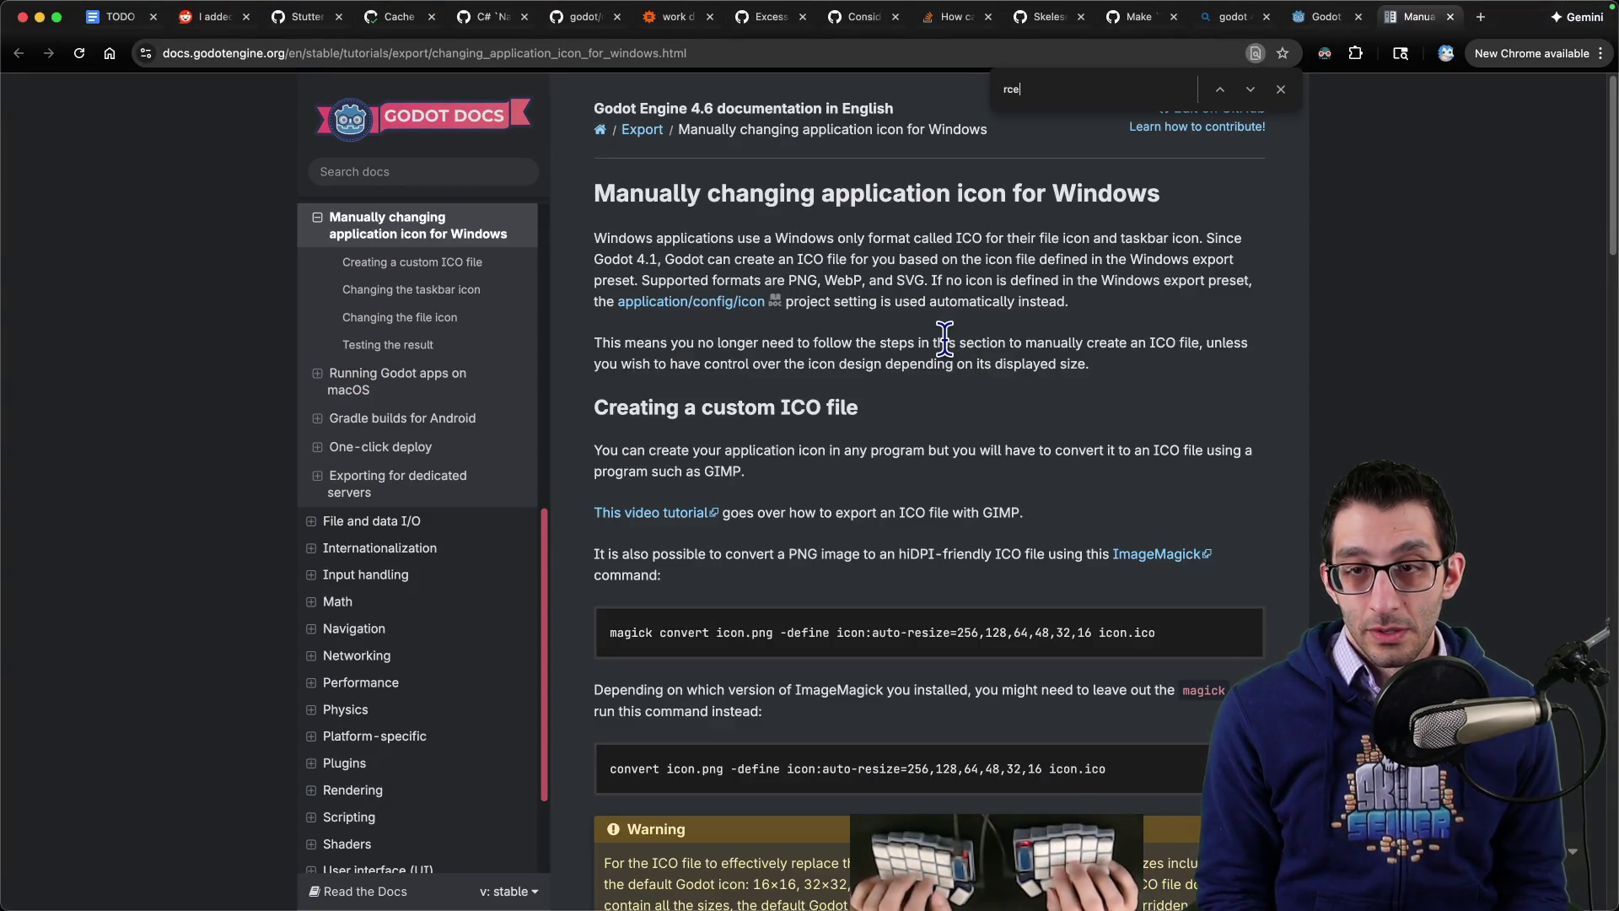
{"action": "key", "text": "Escape"}
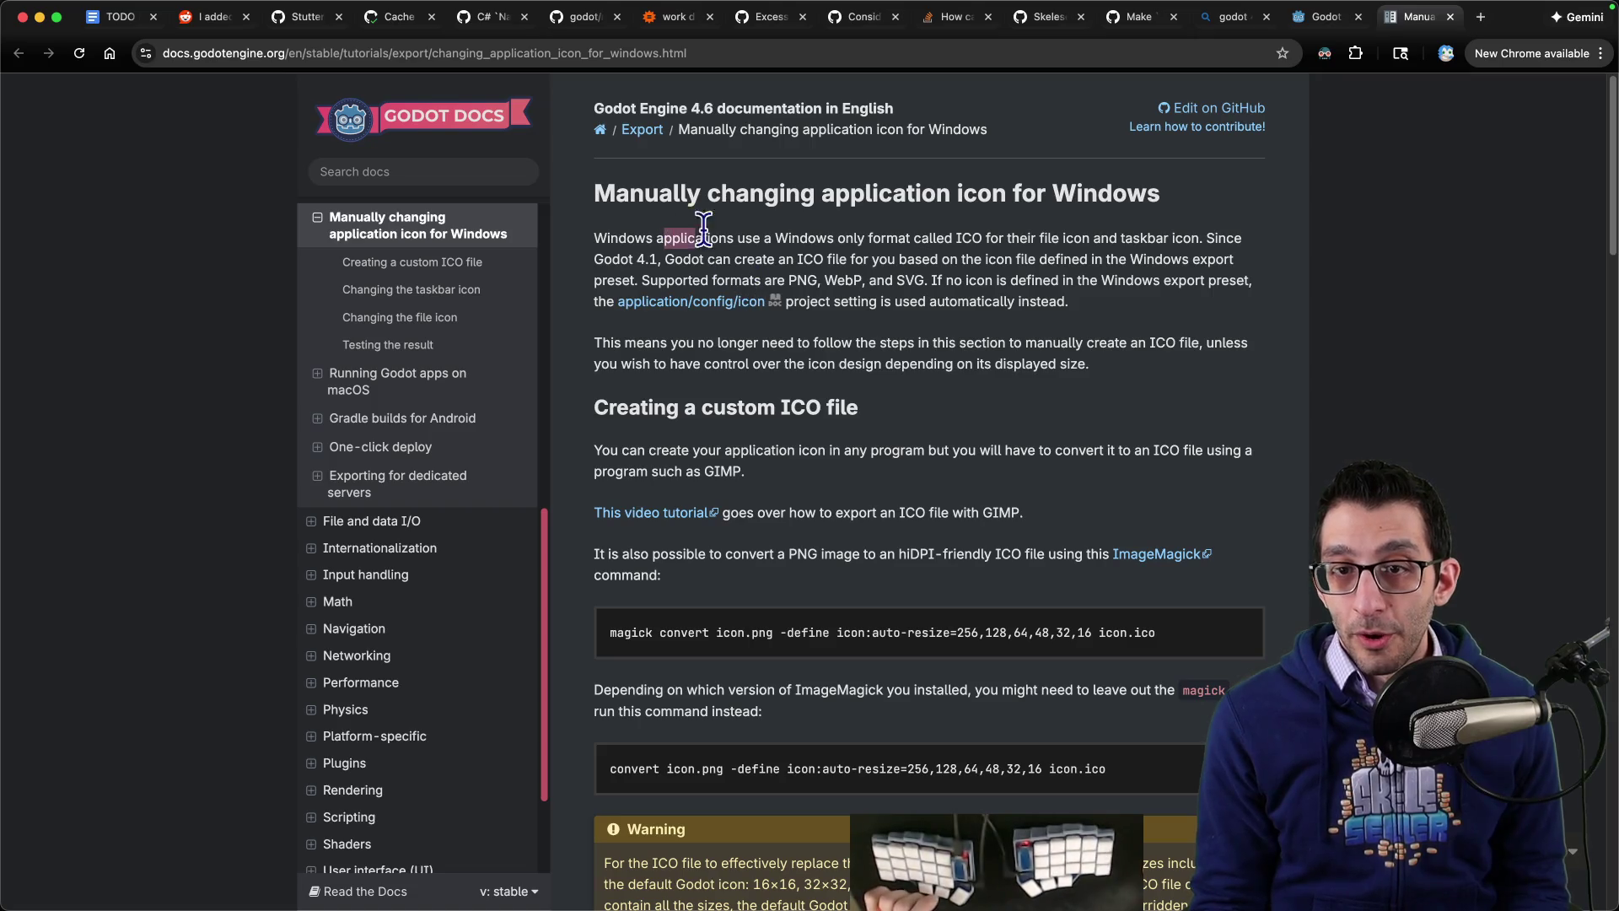
{"action": "mouse_move", "coordinate": [663, 238]}
{"action": "left_mouse_down"}
{"action": "mouse_move", "coordinate": [1050, 237]}
{"action": "mouse_move", "coordinate": [717, 259]}
{"action": "mouse_move", "coordinate": [1126, 258]}
{"action": "mouse_move", "coordinate": [764, 258]}
{"action": "mouse_move", "coordinate": [653, 279]}
{"action": "mouse_move", "coordinate": [1190, 283]}
{"action": "left_mouse_up"}
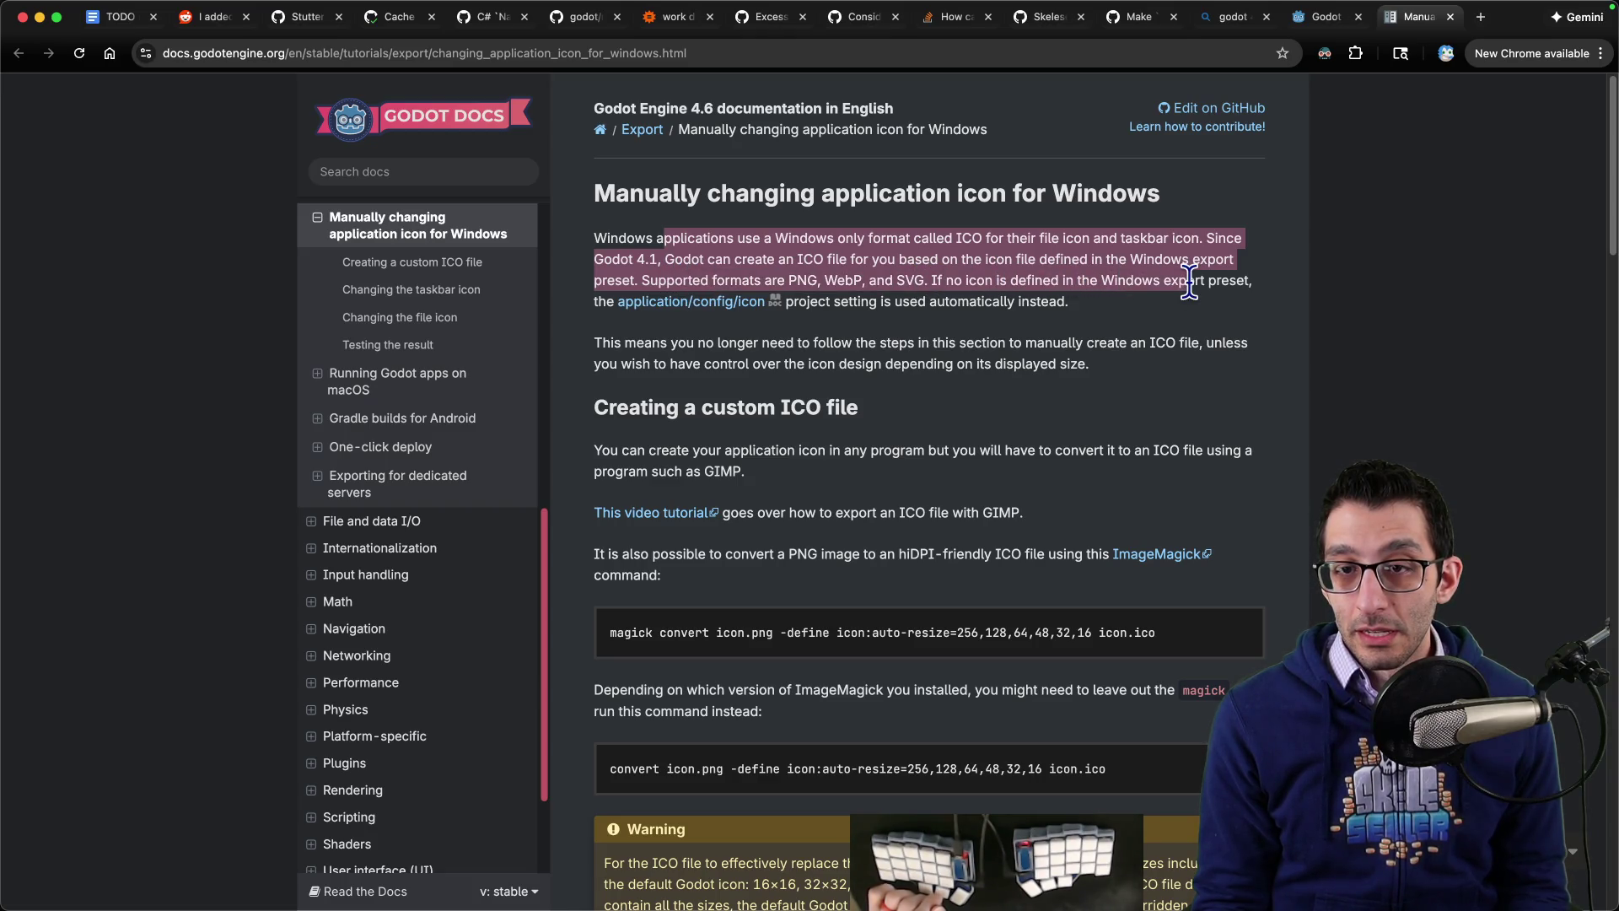
{"action": "left_click_drag", "start_coordinate": [1189, 281], "coordinate": [1187, 302]}
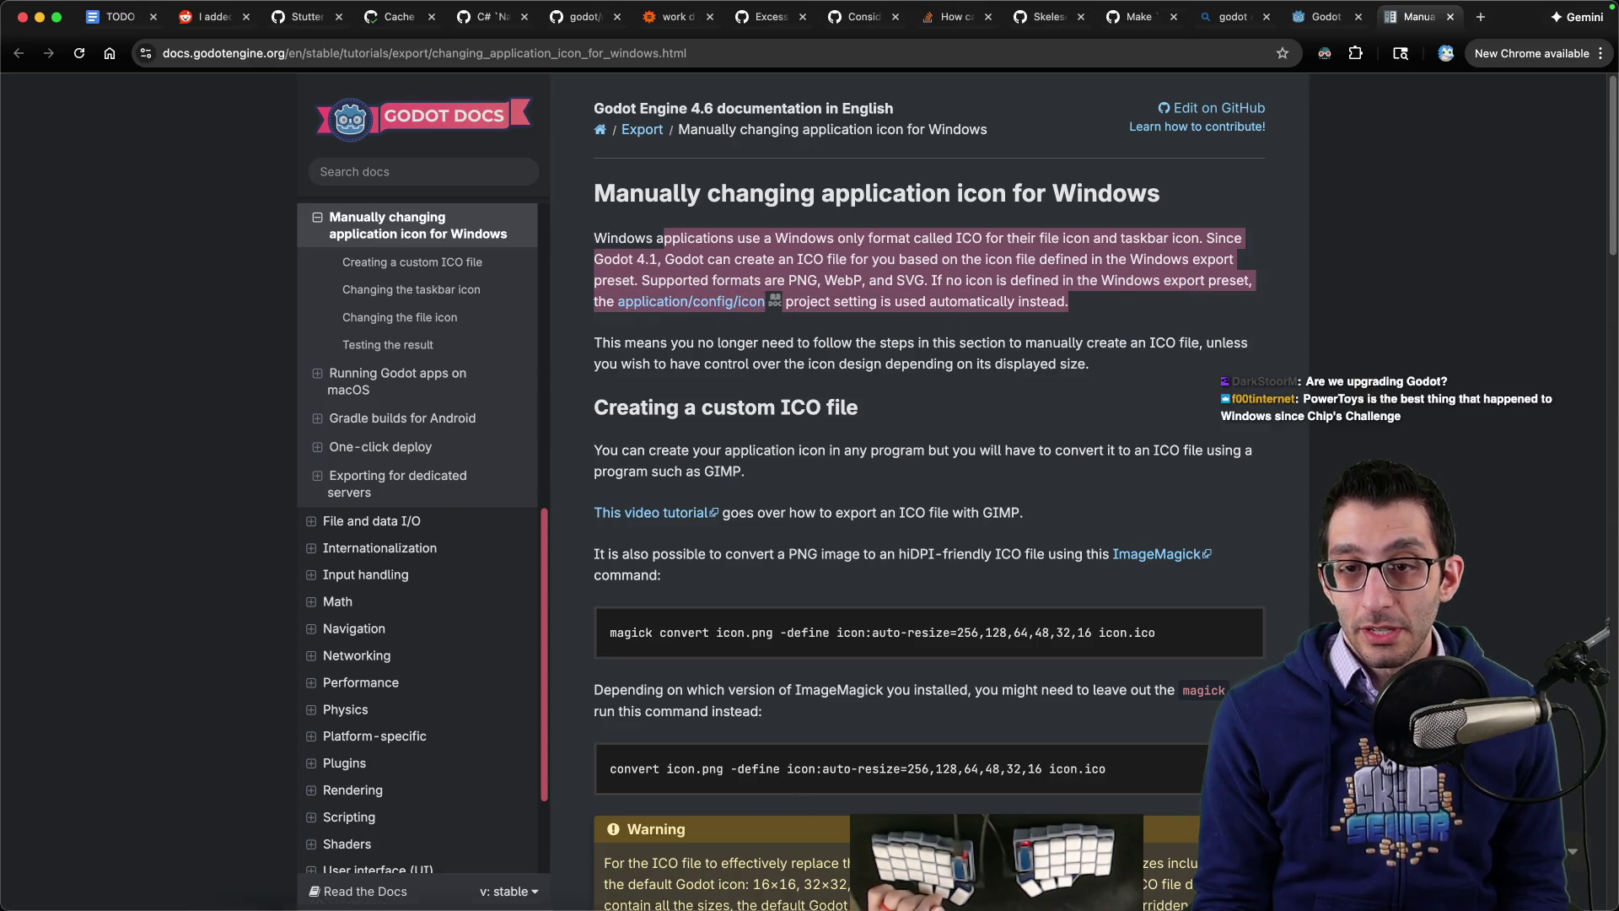
{"action": "mouse_move", "coordinate": [759, 906]}
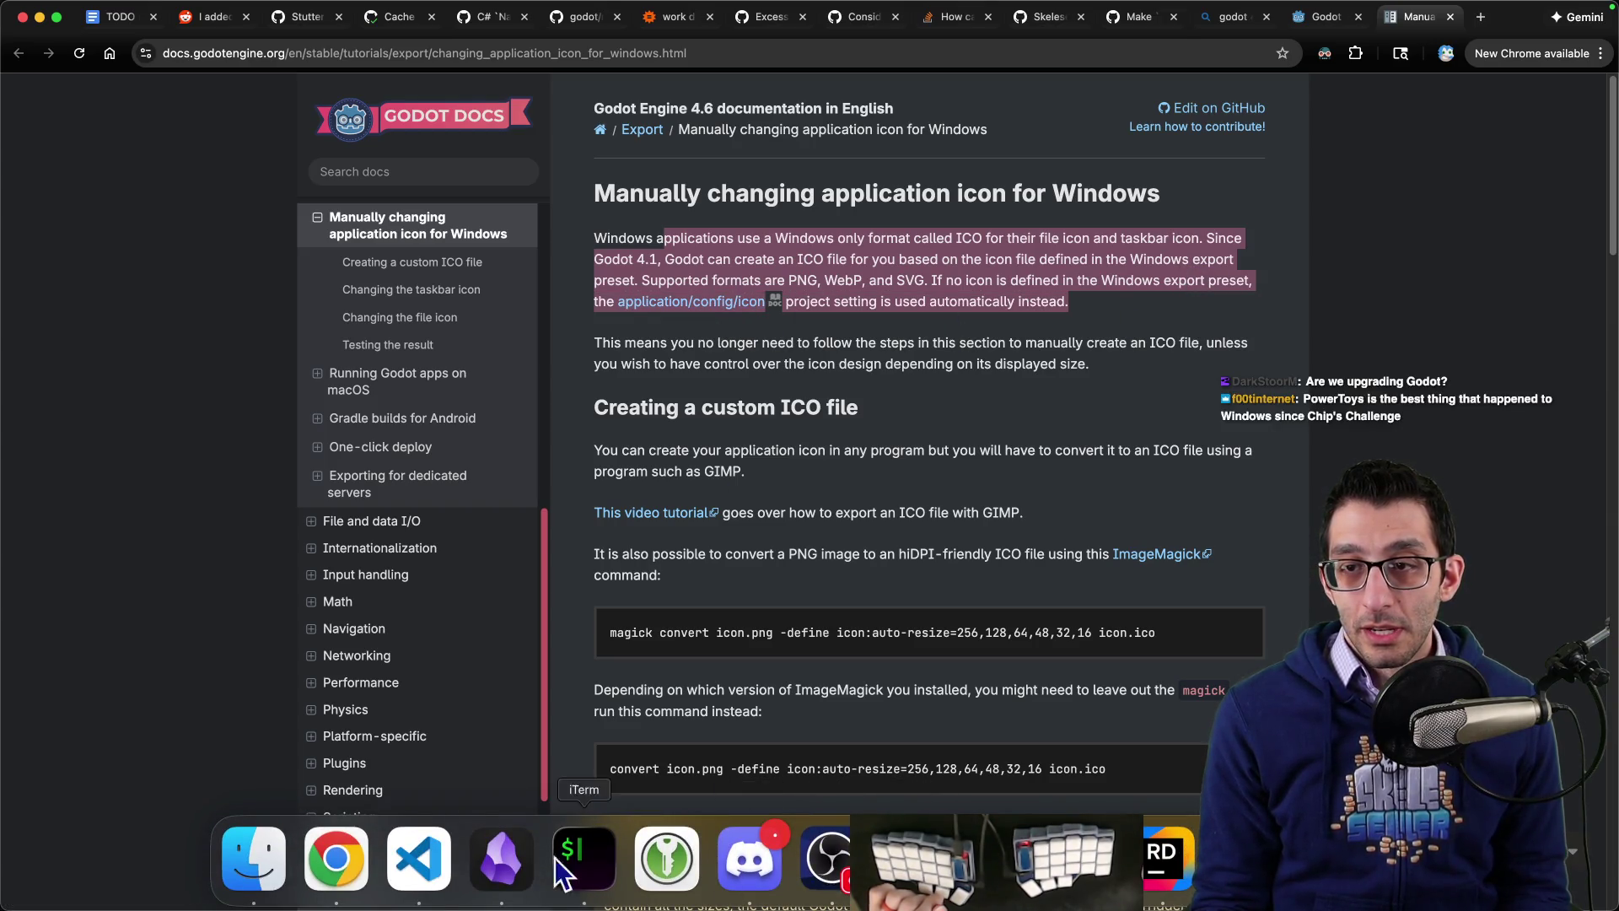
{"action": "left_click", "coordinate": [418, 858]}
{"action": "key", "text": "super+p"}
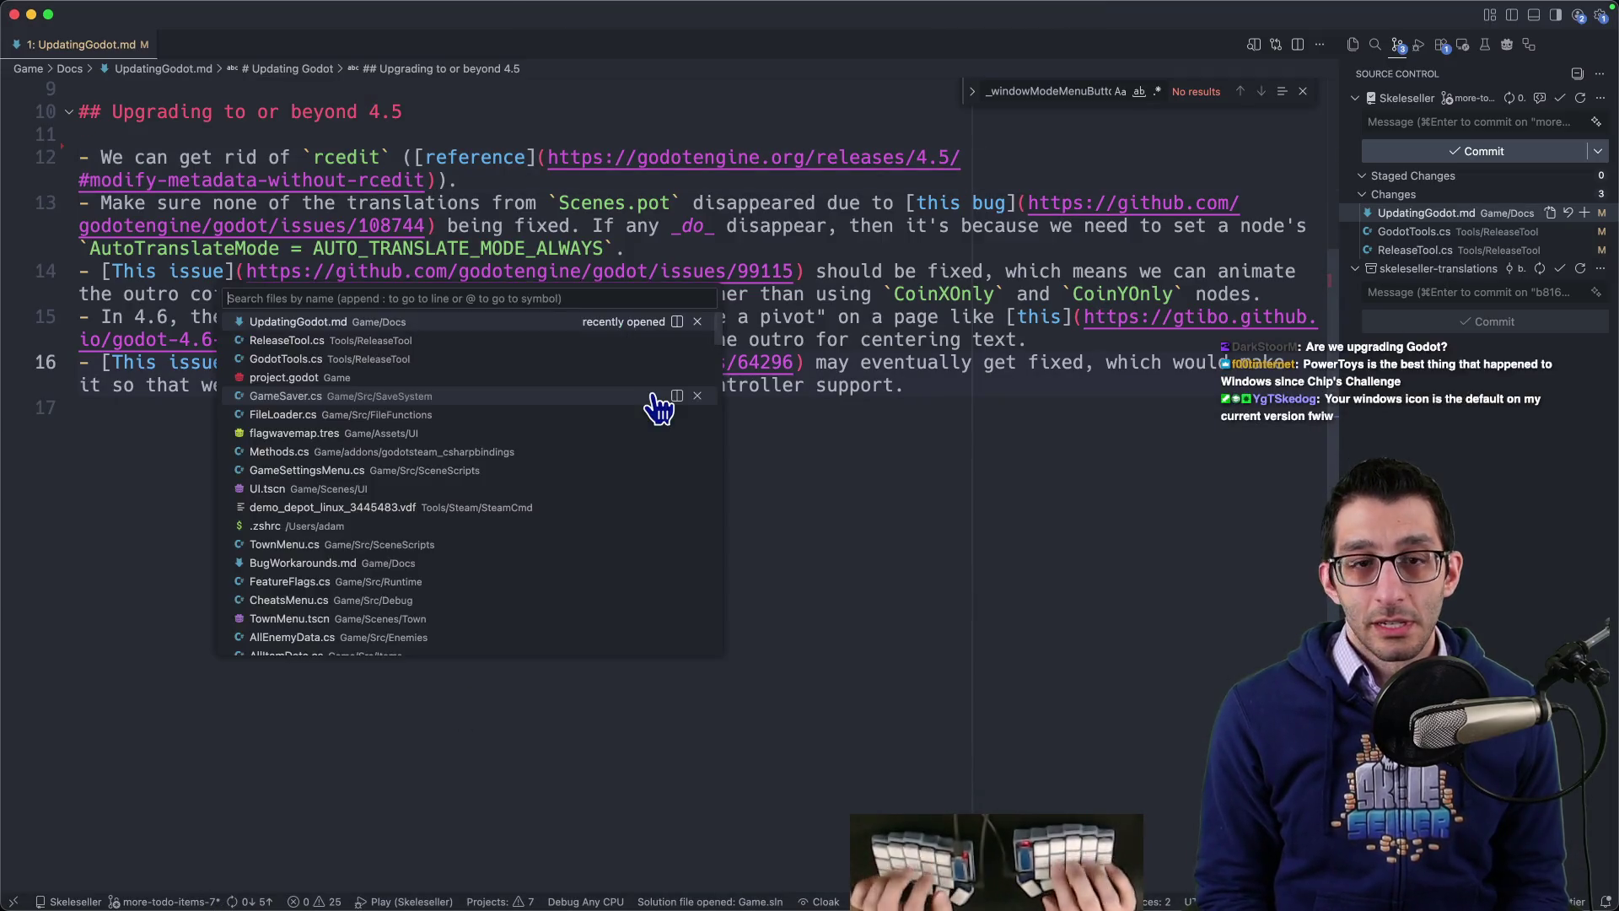
Step: Open export_presets.cfg, find the '.ico' entry and select the icon path res://Assets/Icon/icon.ico
{"action": "type", "text": "export"}
{"action": "key", "text": "Return"}
{"action": "type", "text": "ico"}
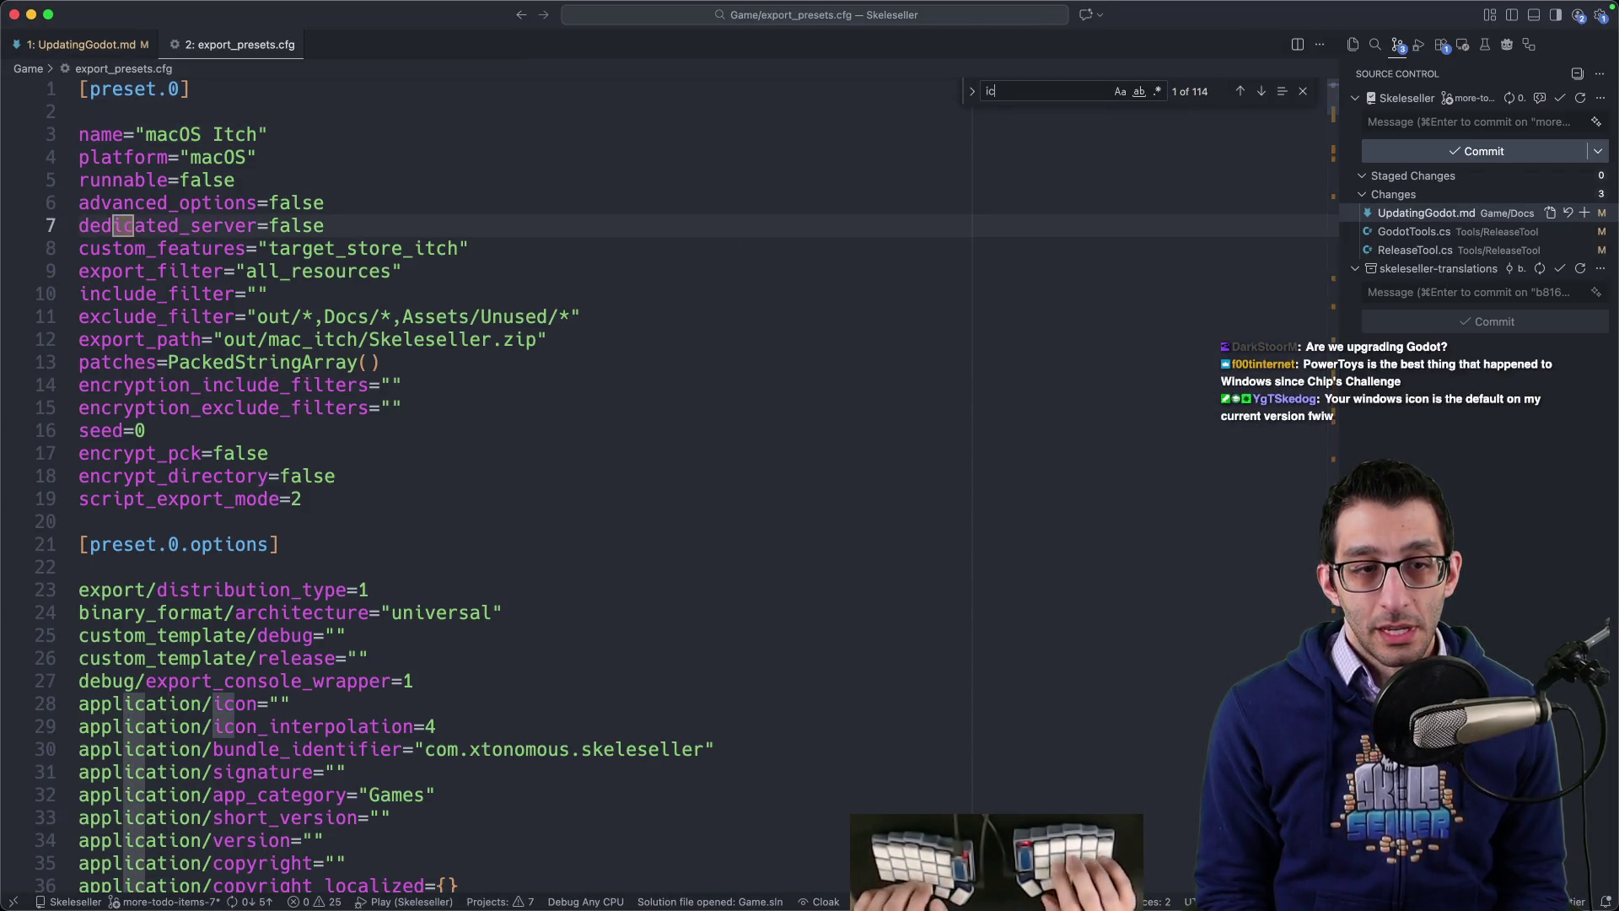
{"action": "key", "text": "Home"}
{"action": "type", "text": "."}
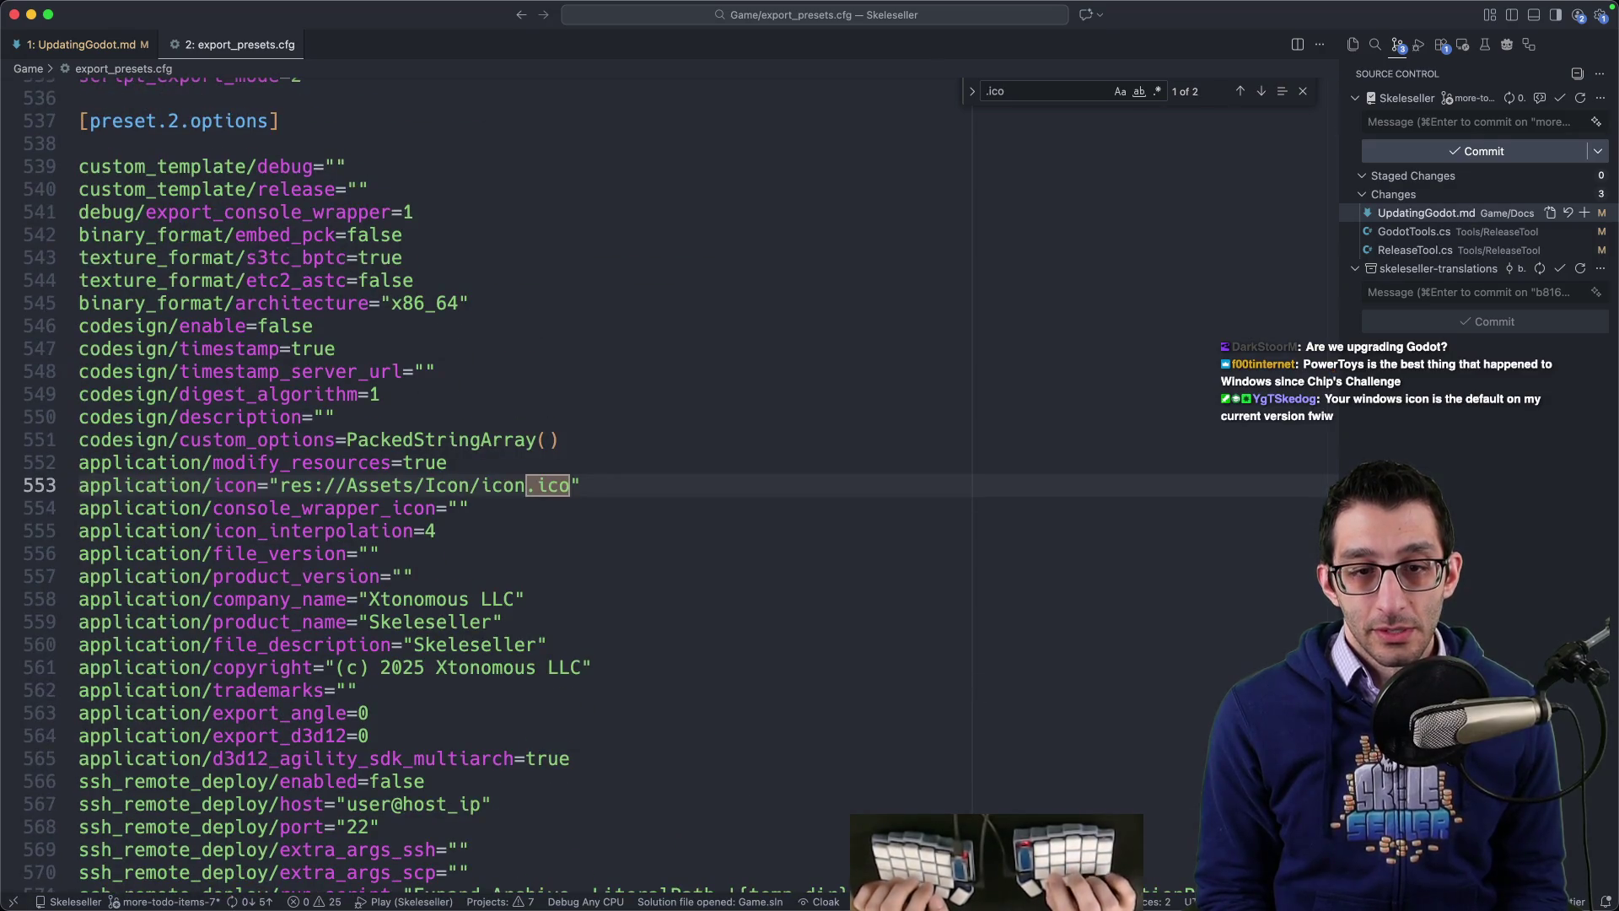
{"action": "key", "text": "Escape"}
{"action": "key", "text": "shift+alt+Left"}
{"action": "key", "text": "shift+alt+Left"}
{"action": "key", "text": "shift+alt+Left"}
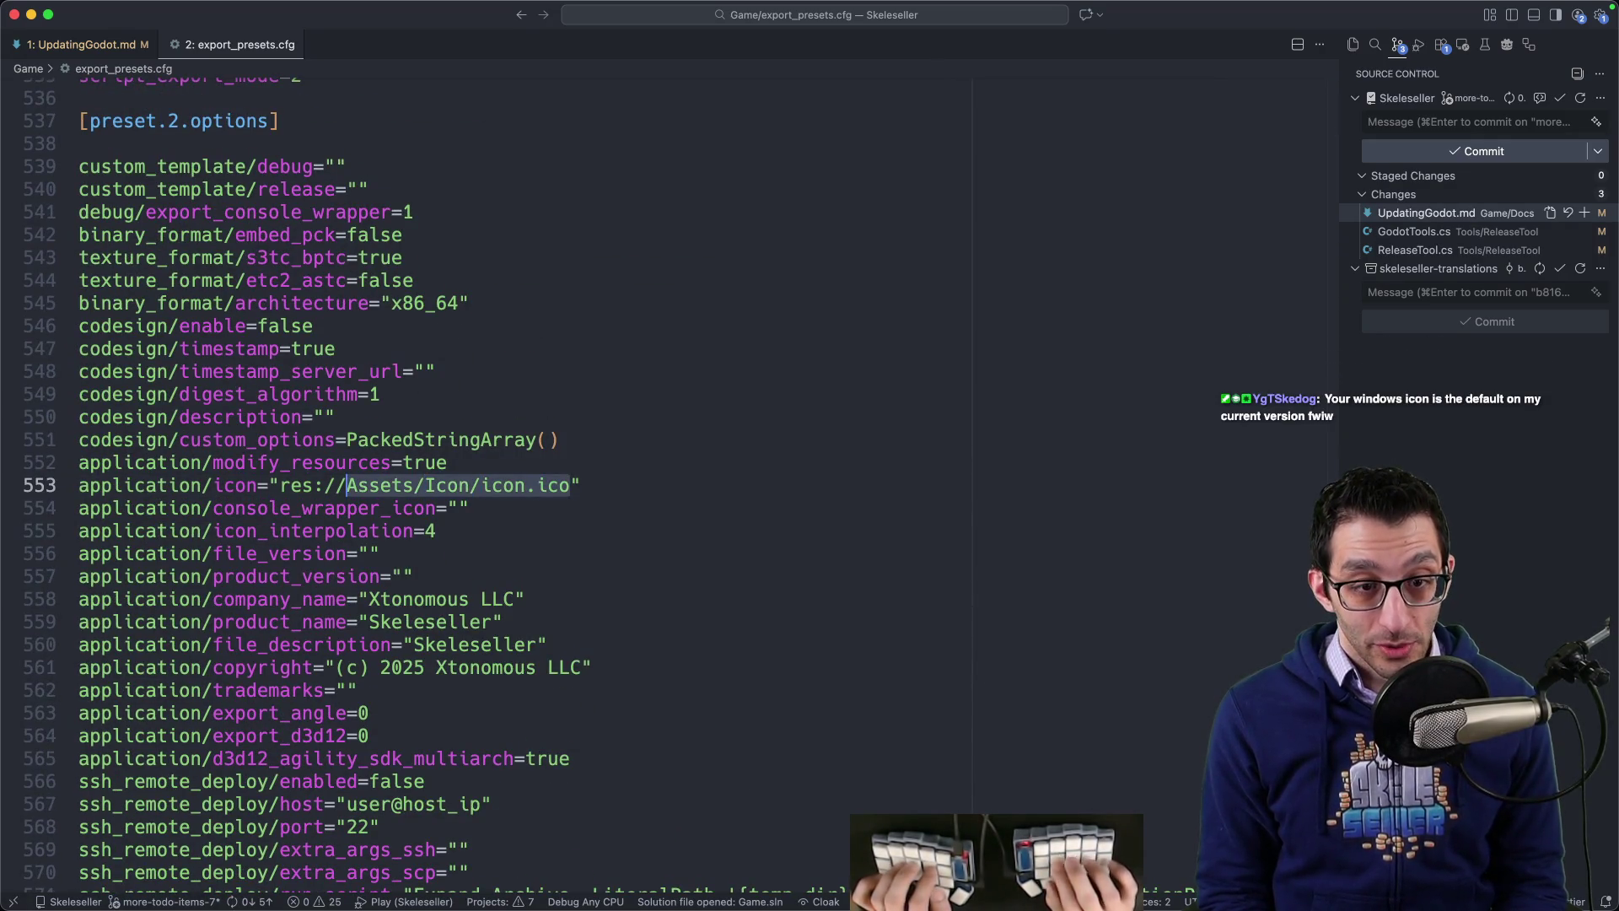
{"action": "key", "text": "shift+alt+Left"}
{"action": "key", "text": "shift+alt+Left"}
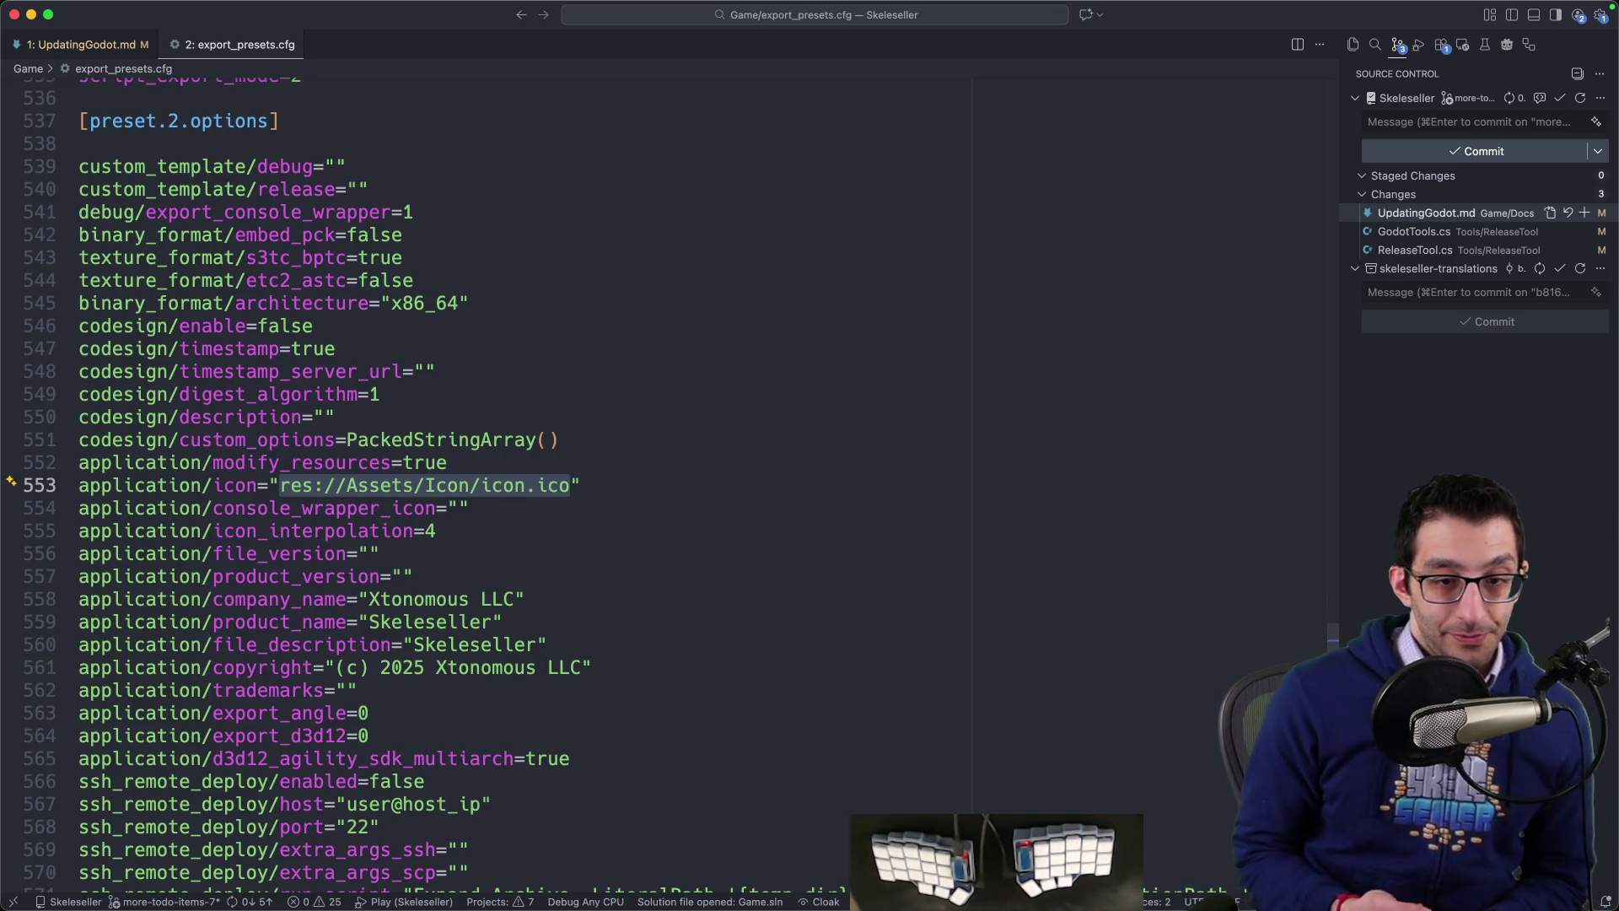
{"action": "scroll", "coordinate": [579, 455], "scroll_direction": "down", "scroll_amount": 3}
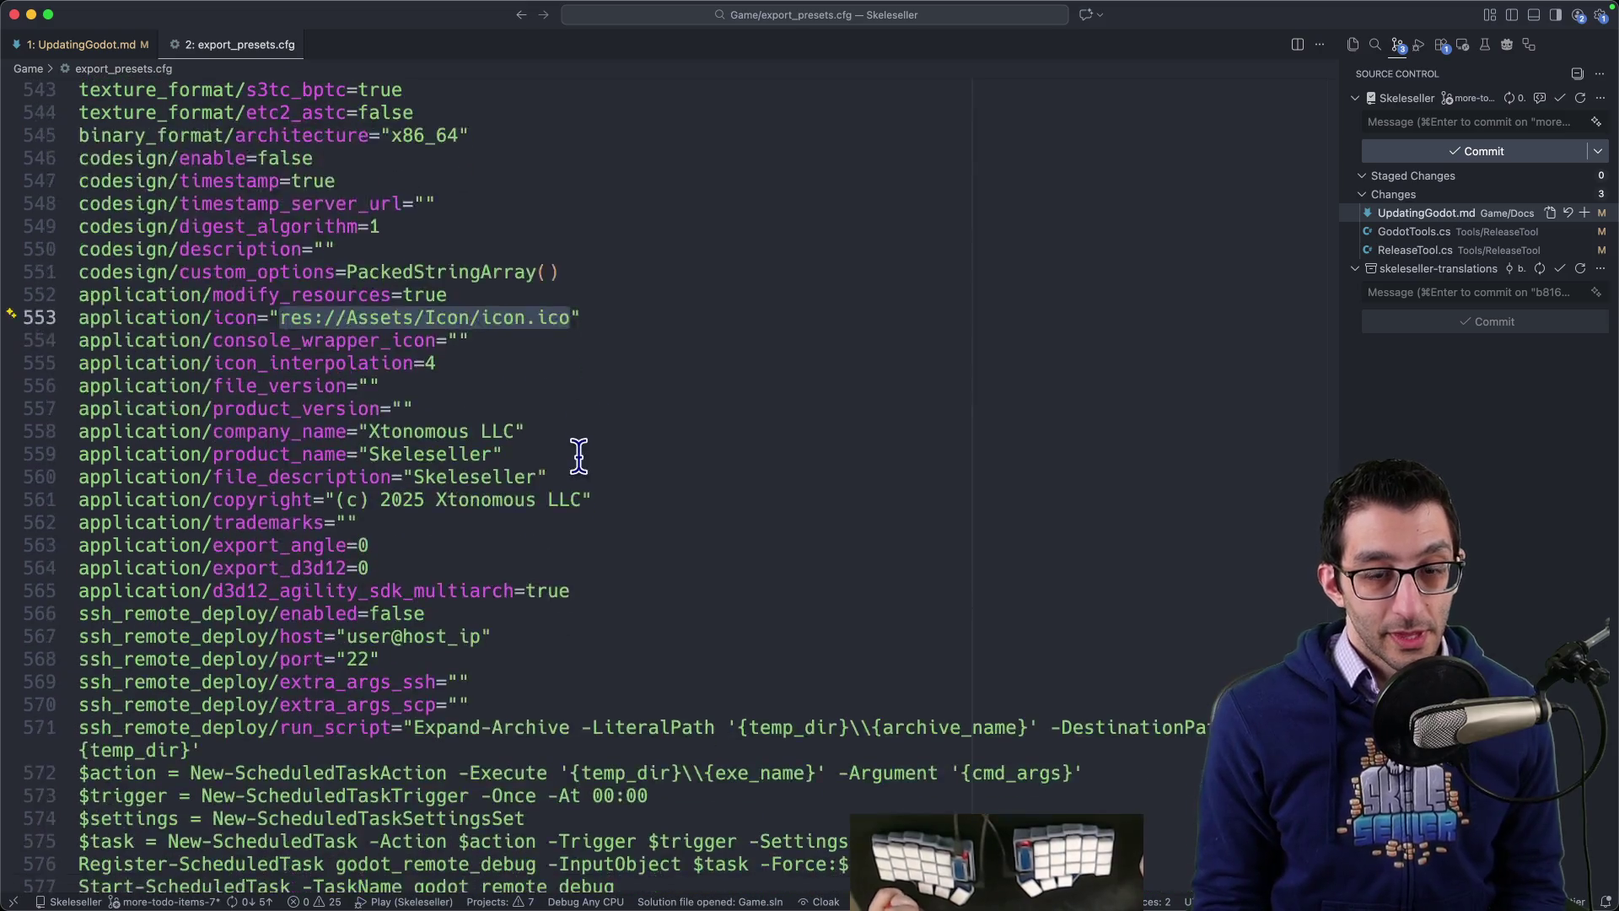
{"action": "mouse_move", "coordinate": [1147, 900]}
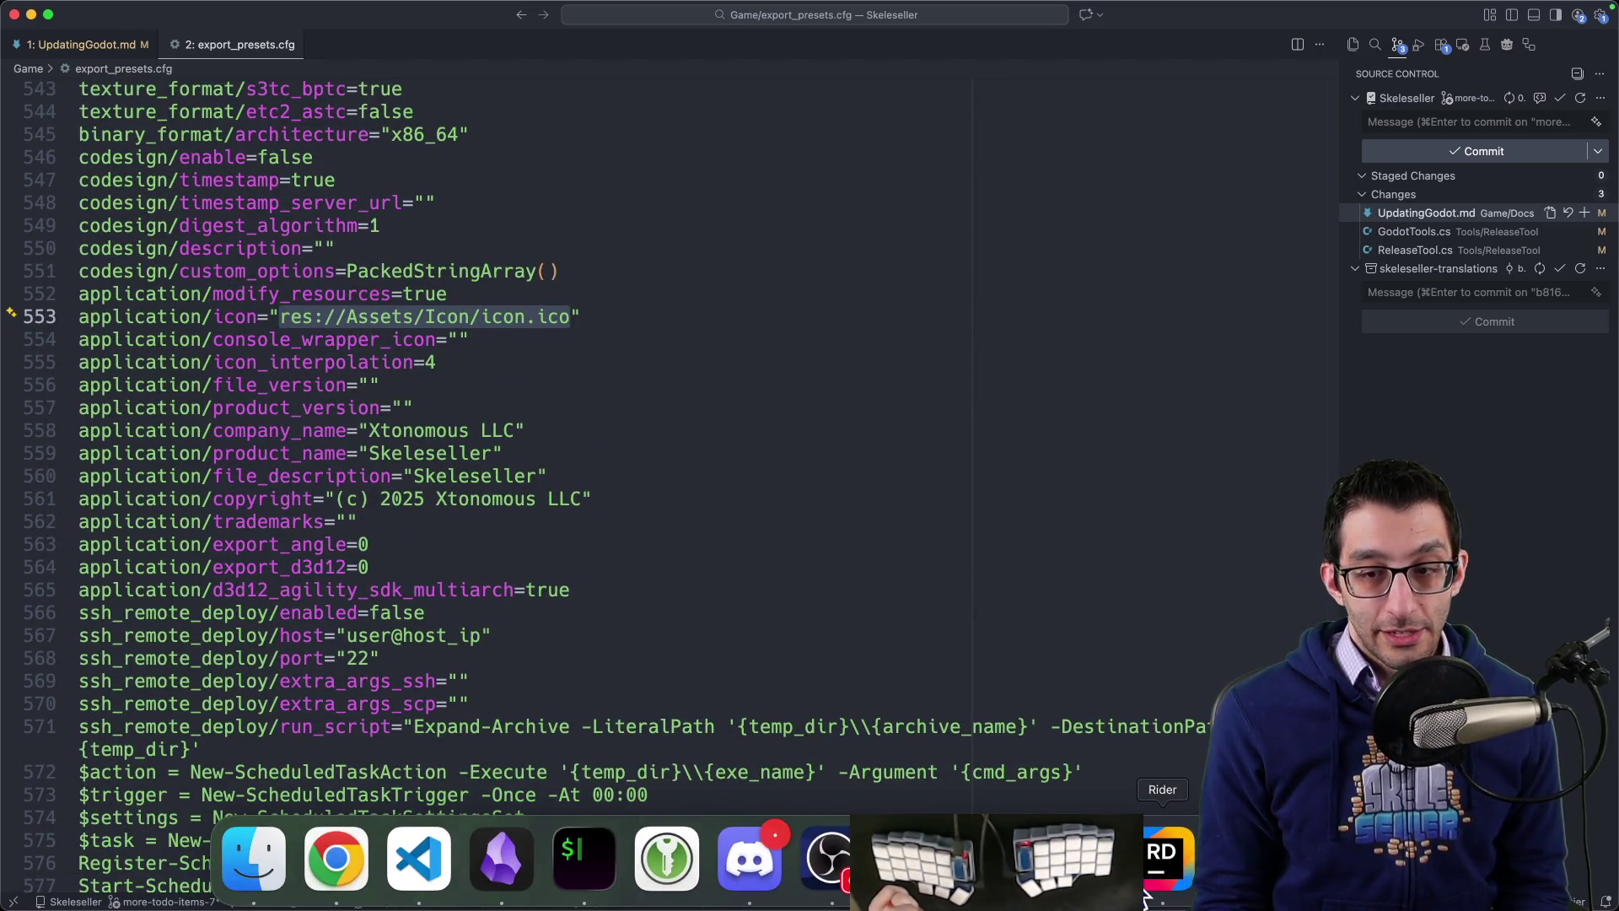
{"action": "left_click", "coordinate": [1080, 858]}
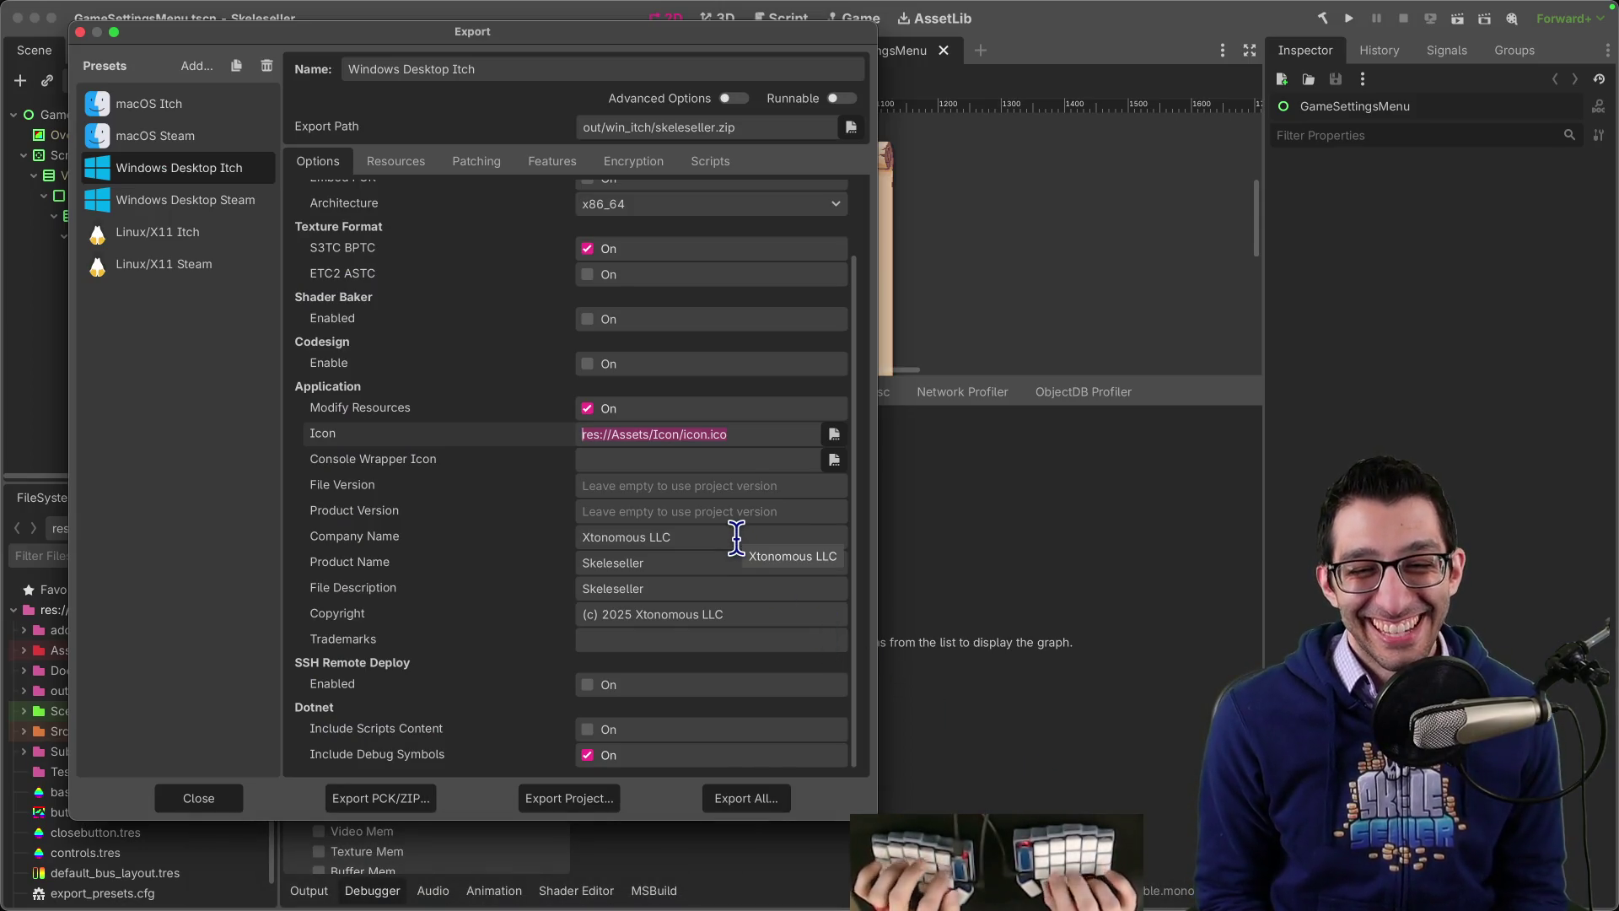
Step: View the shared Imgur screenshot of the Windows build folder with skeleseller.exe and steam_api64.dll
{"action": "key", "text": "super+shift+a"}
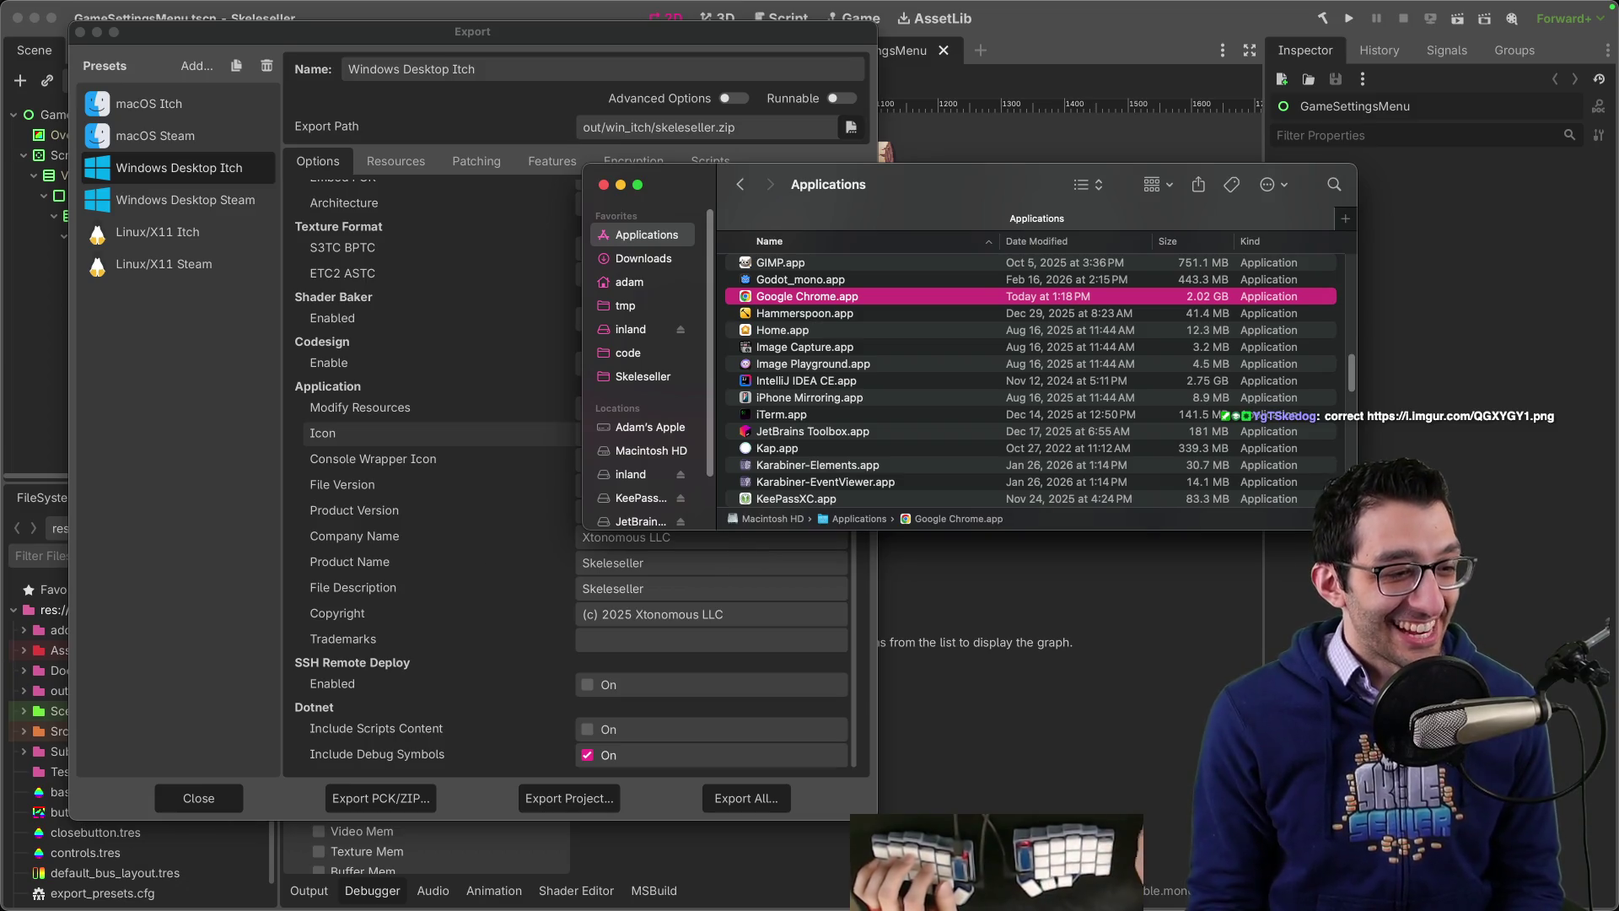
{"action": "key", "text": "super+space"}
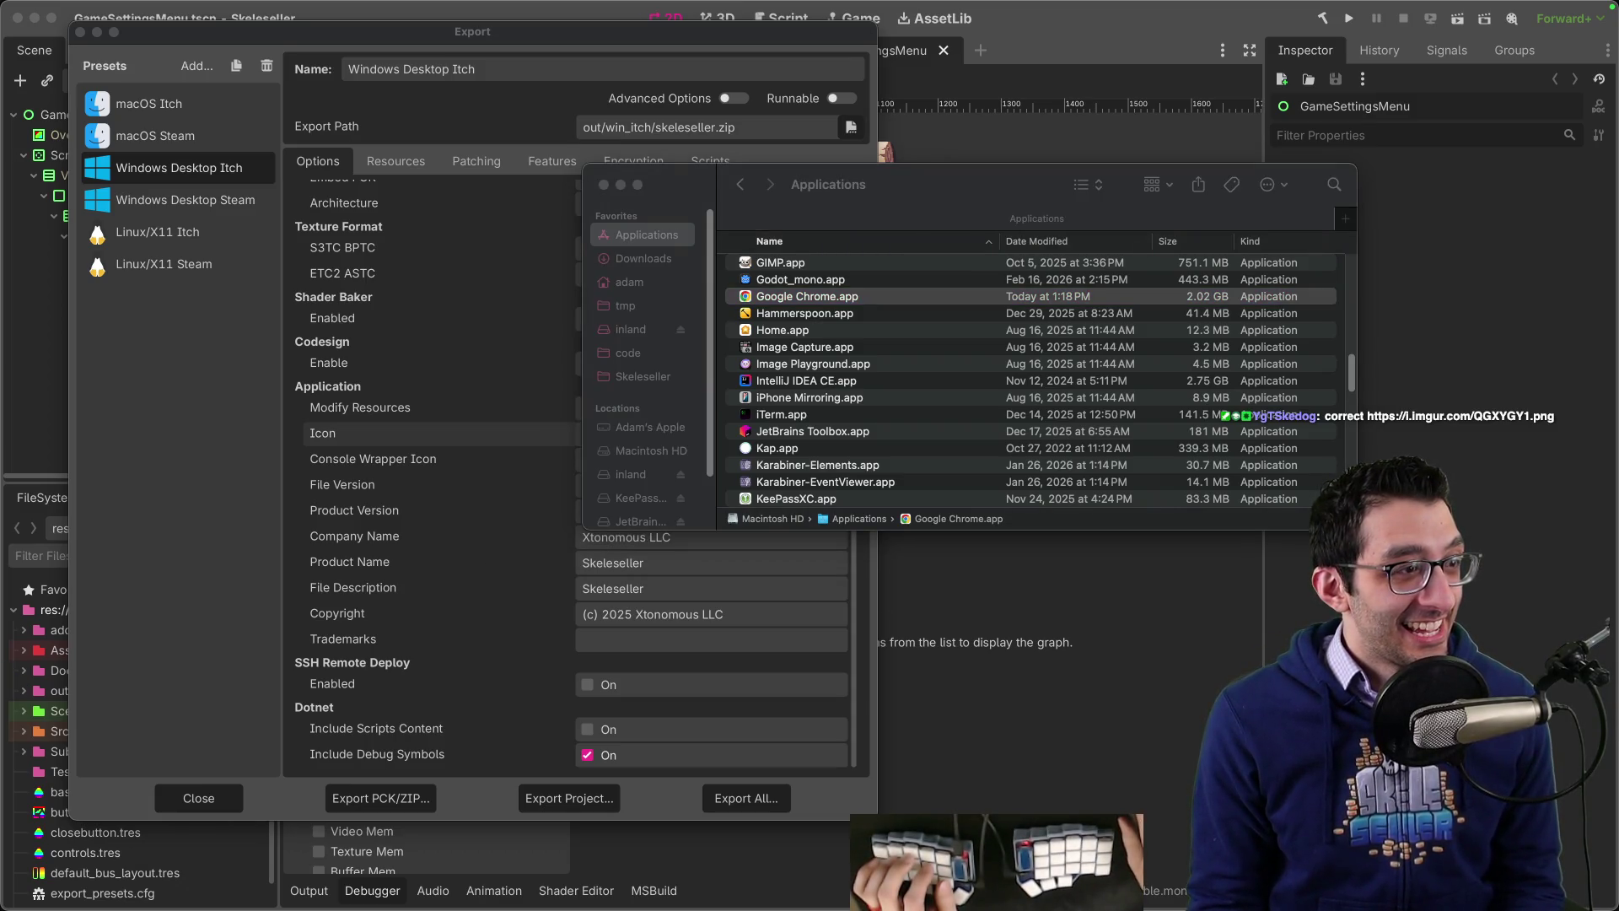
{"action": "key", "text": "Return"}
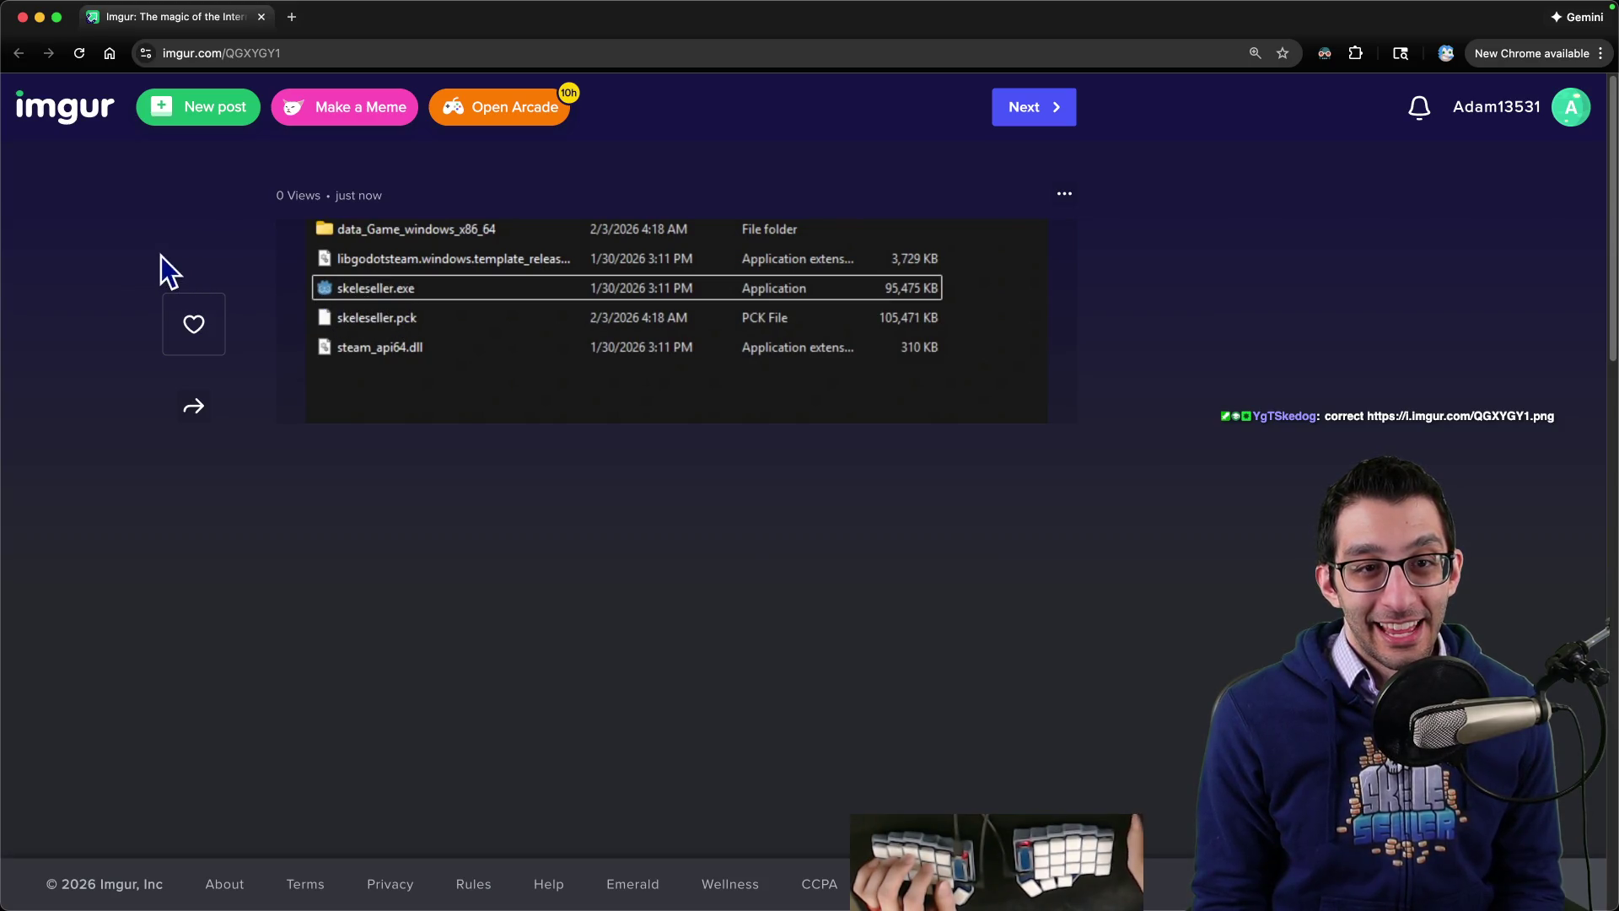
{"action": "key", "text": "super+w"}
Step: Clear the Icon path on the Windows Desktop Itch and Windows Desktop Steam export presets
{"action": "mouse_move", "coordinate": [996, 861]}
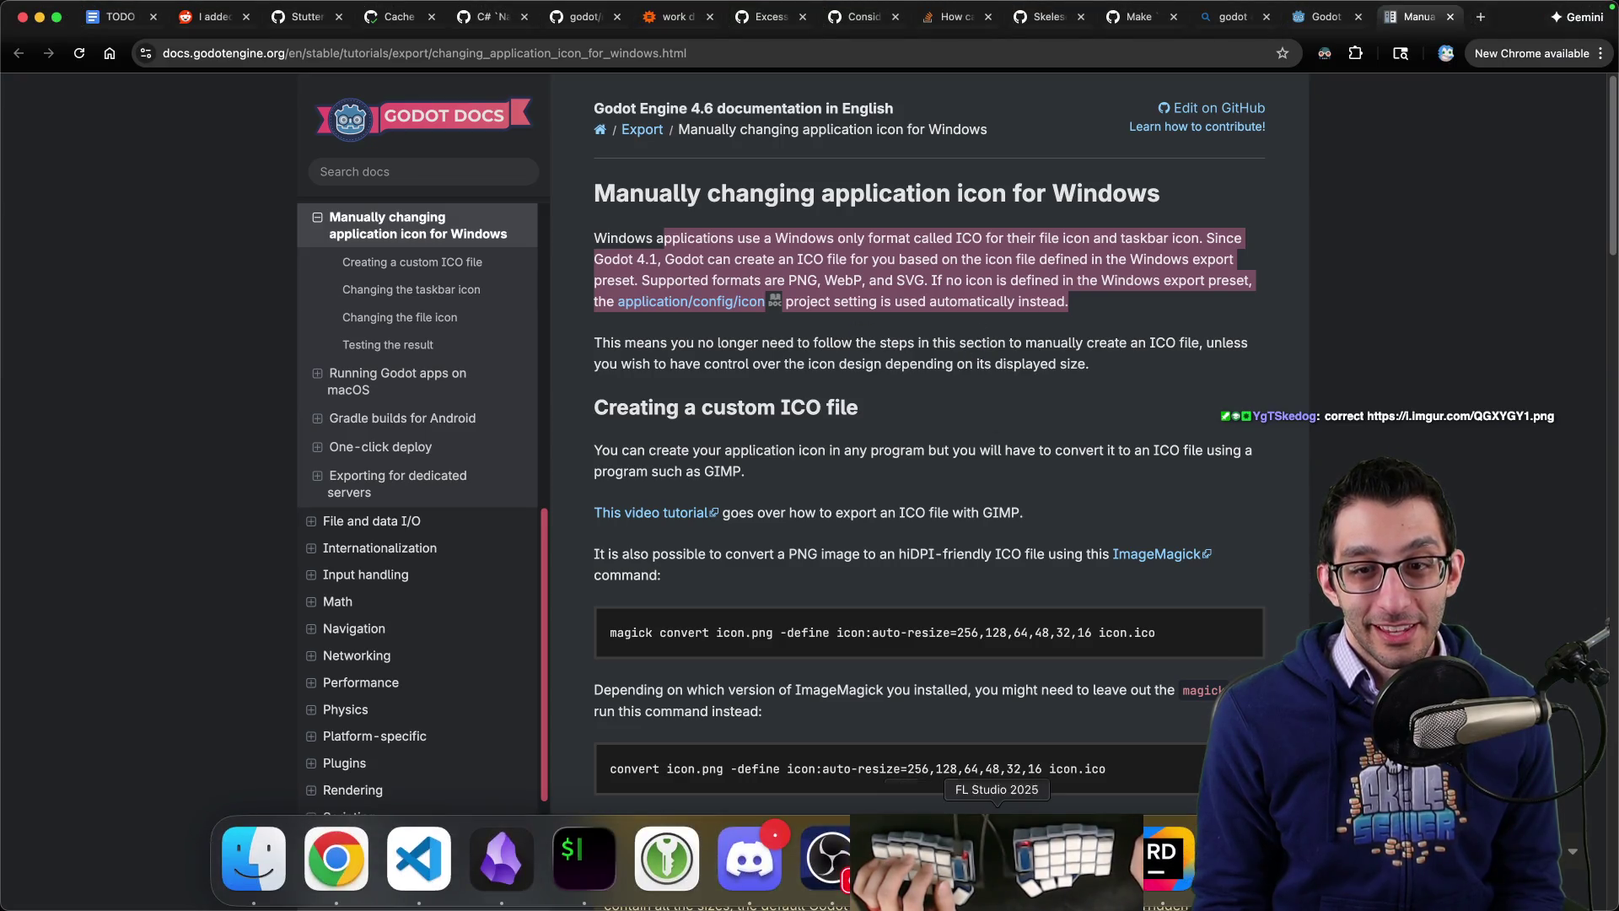
{"action": "left_click", "coordinate": [1080, 858]}
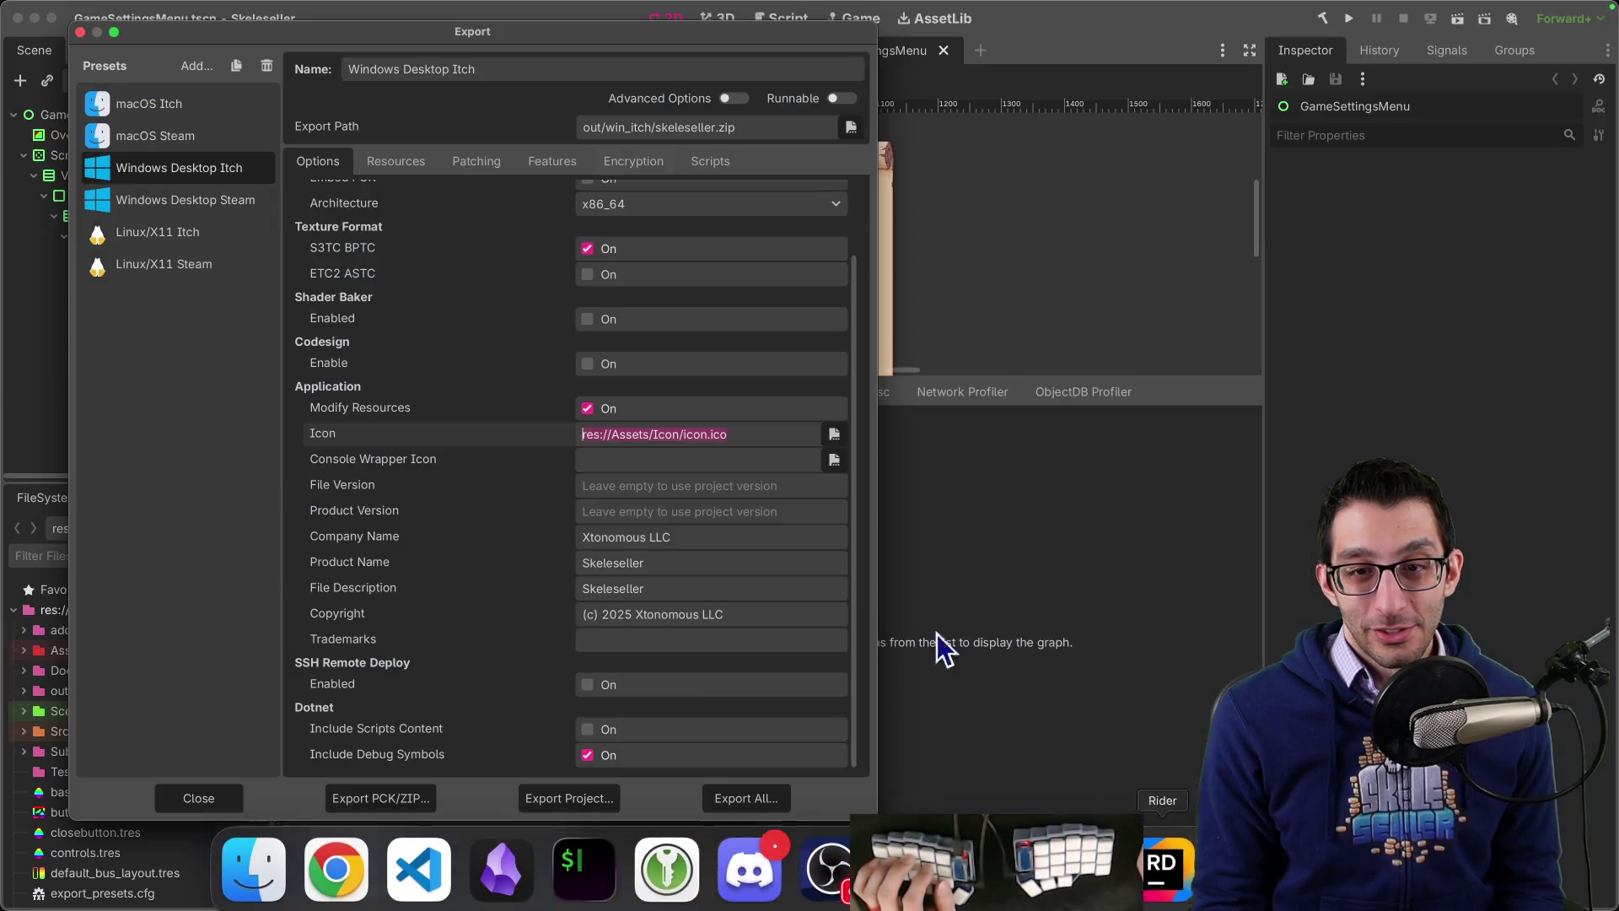
{"action": "key", "text": "BackSpace"}
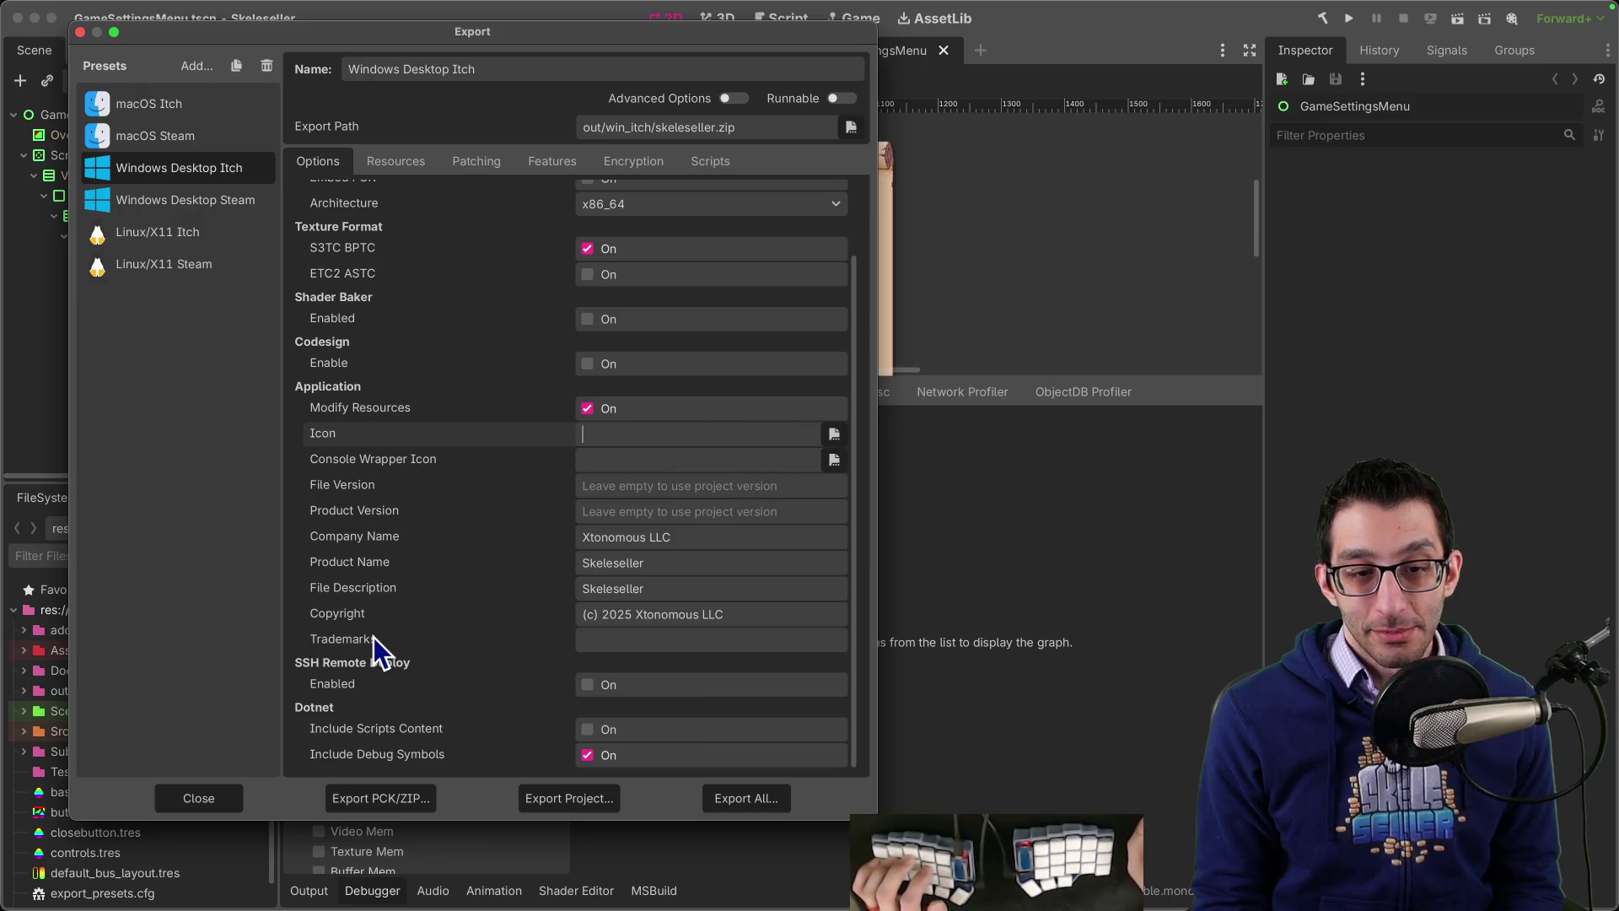
{"action": "left_click", "coordinate": [206, 202]}
{"action": "triple_click", "coordinate": [757, 518]}
{"action": "key", "text": "BackSpace"}
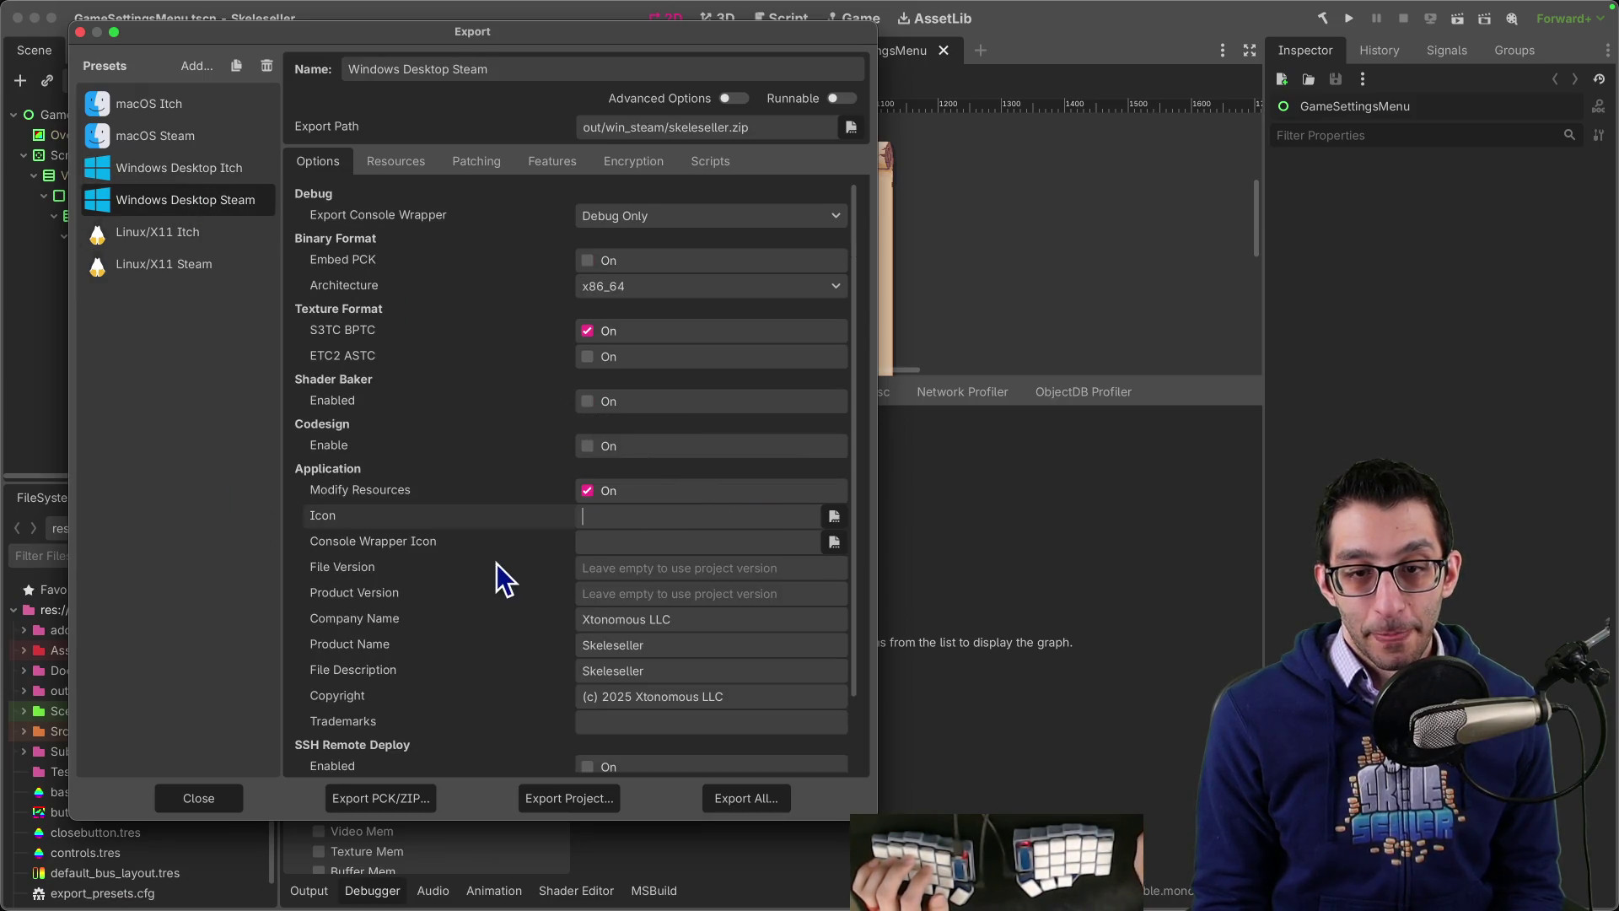
Step: Check the macOS Itch and macOS Steam presets' settings, then close the export dialog
{"action": "scroll", "coordinate": [307, 428], "scroll_direction": "down", "scroll_amount": 3}
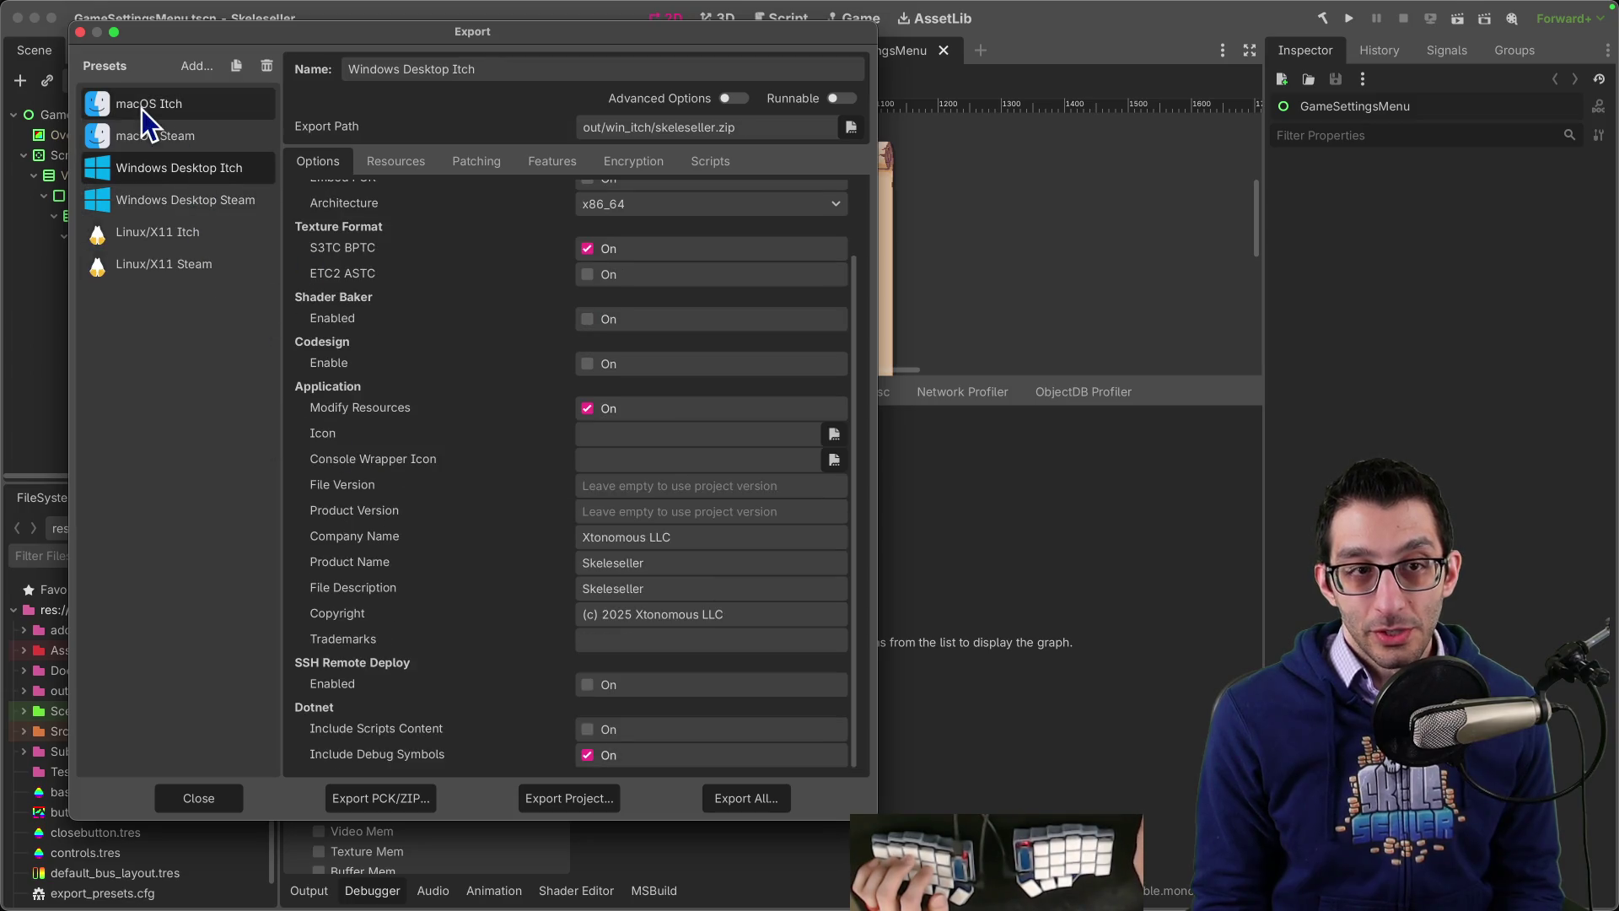
{"action": "left_click", "coordinate": [143, 113]}
{"action": "left_click", "coordinate": [150, 135]}
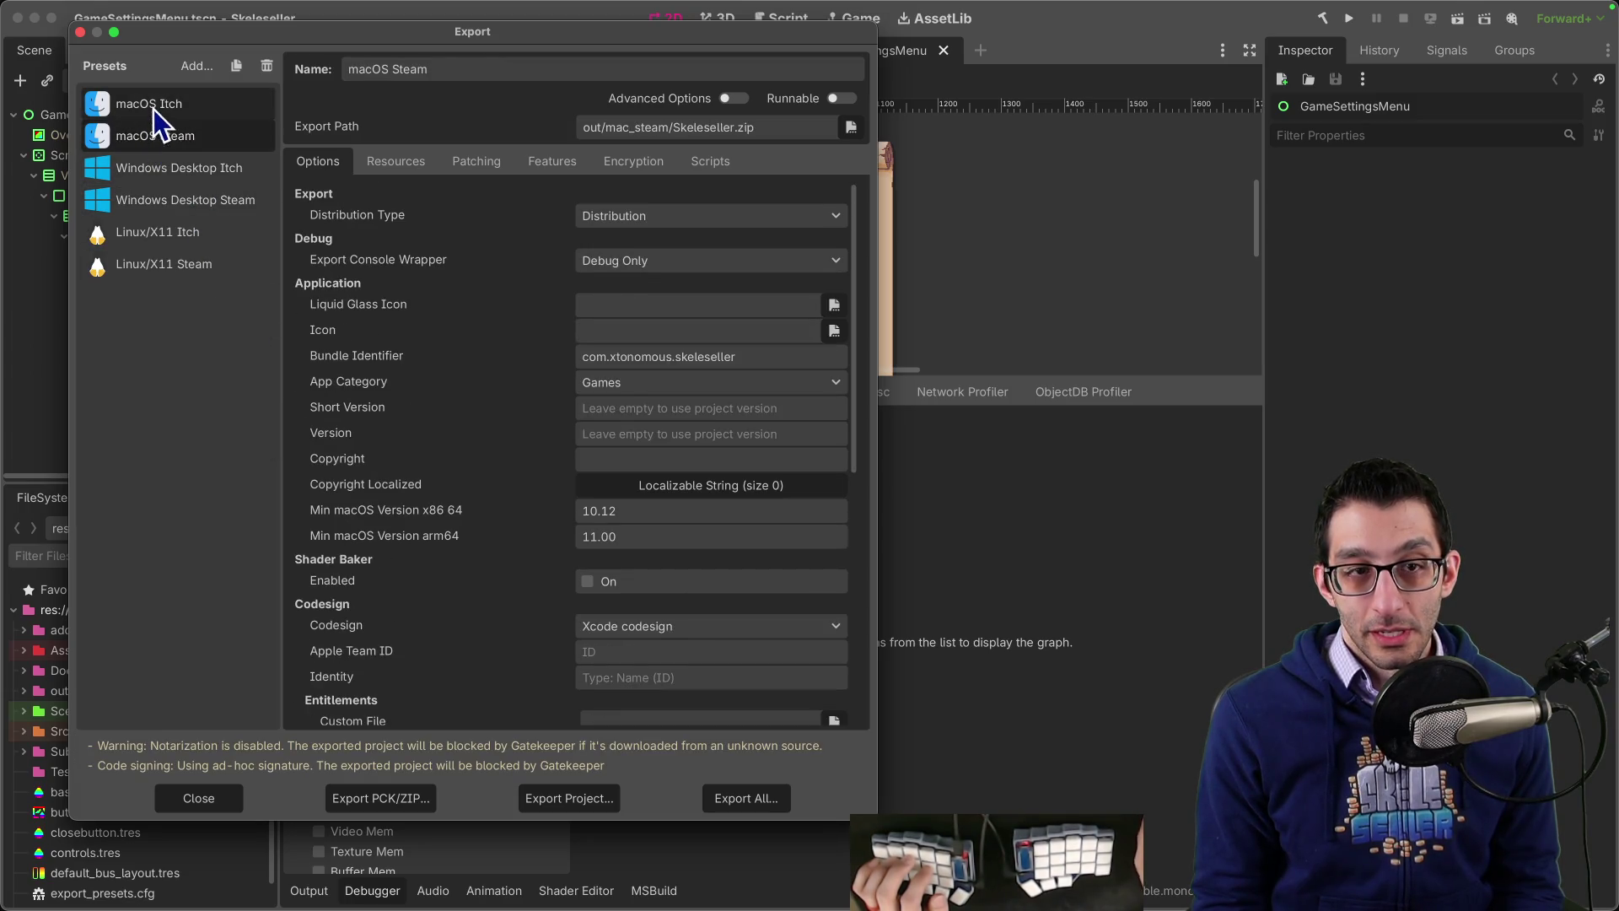
{"action": "left_click", "coordinate": [154, 109]}
{"action": "left_click", "coordinate": [217, 802]}
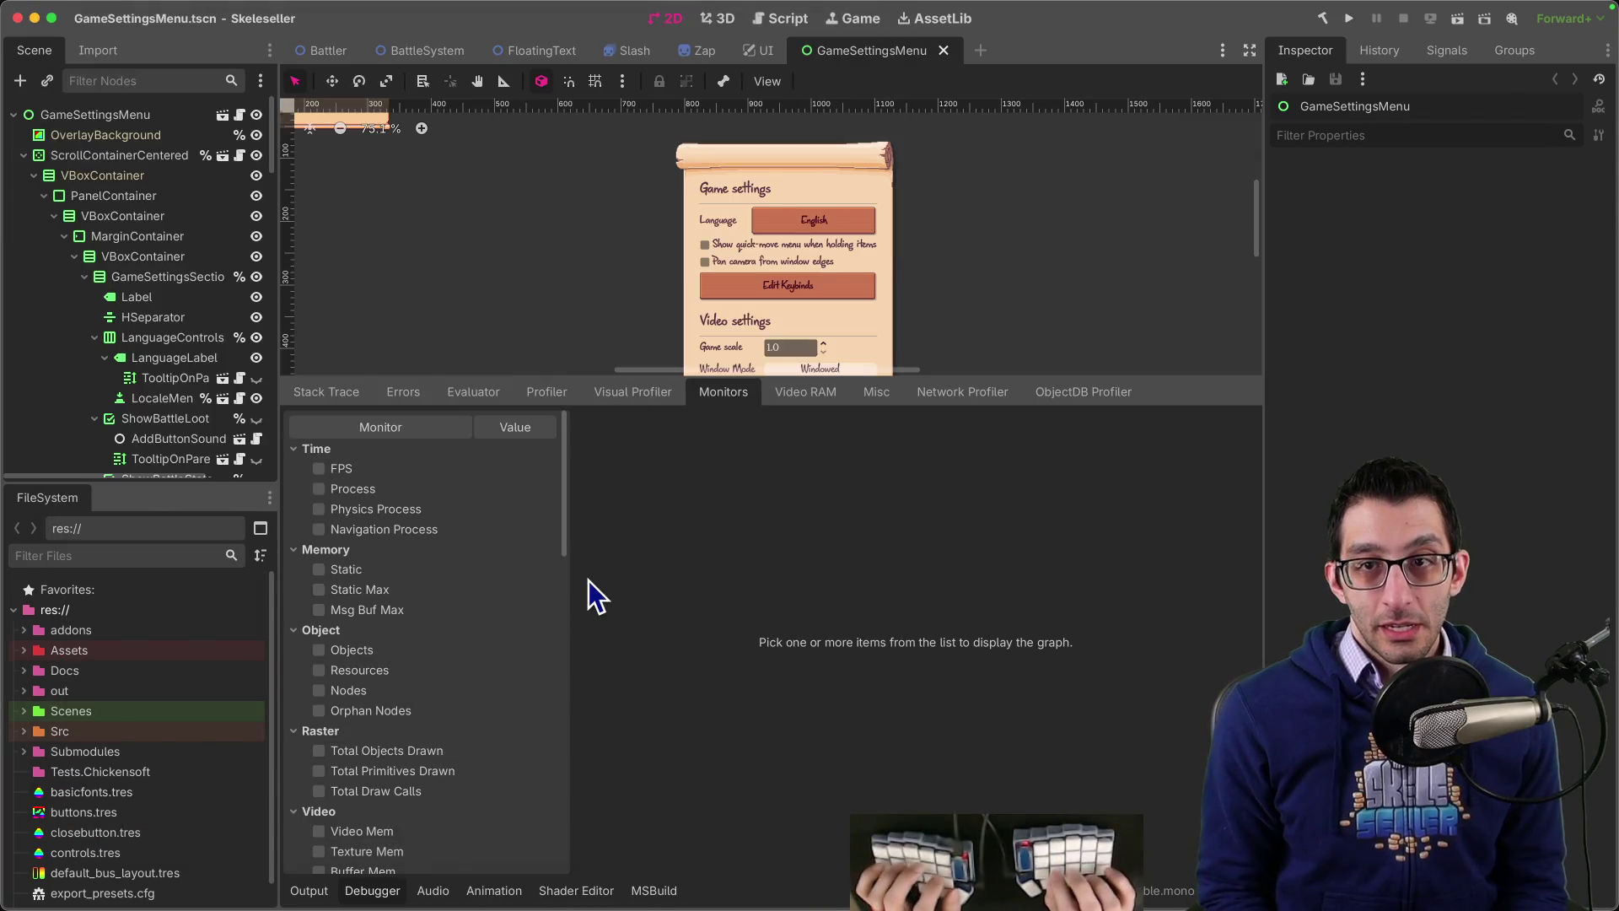
{"action": "key", "text": "super+Tab"}
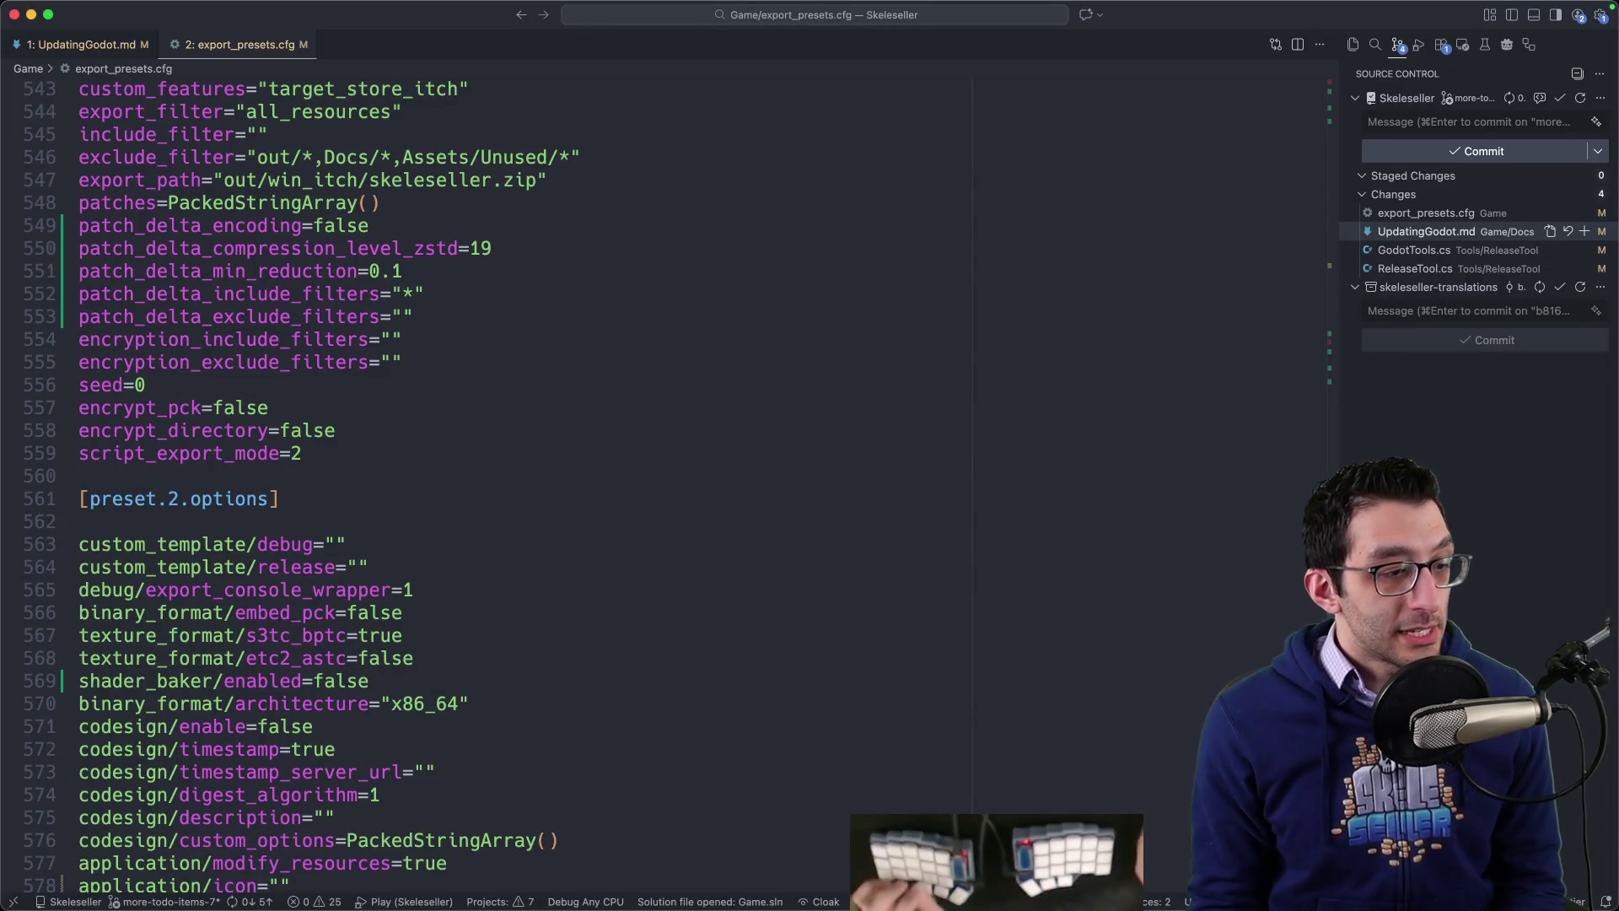
{"action": "key", "text": "super+Tab"}
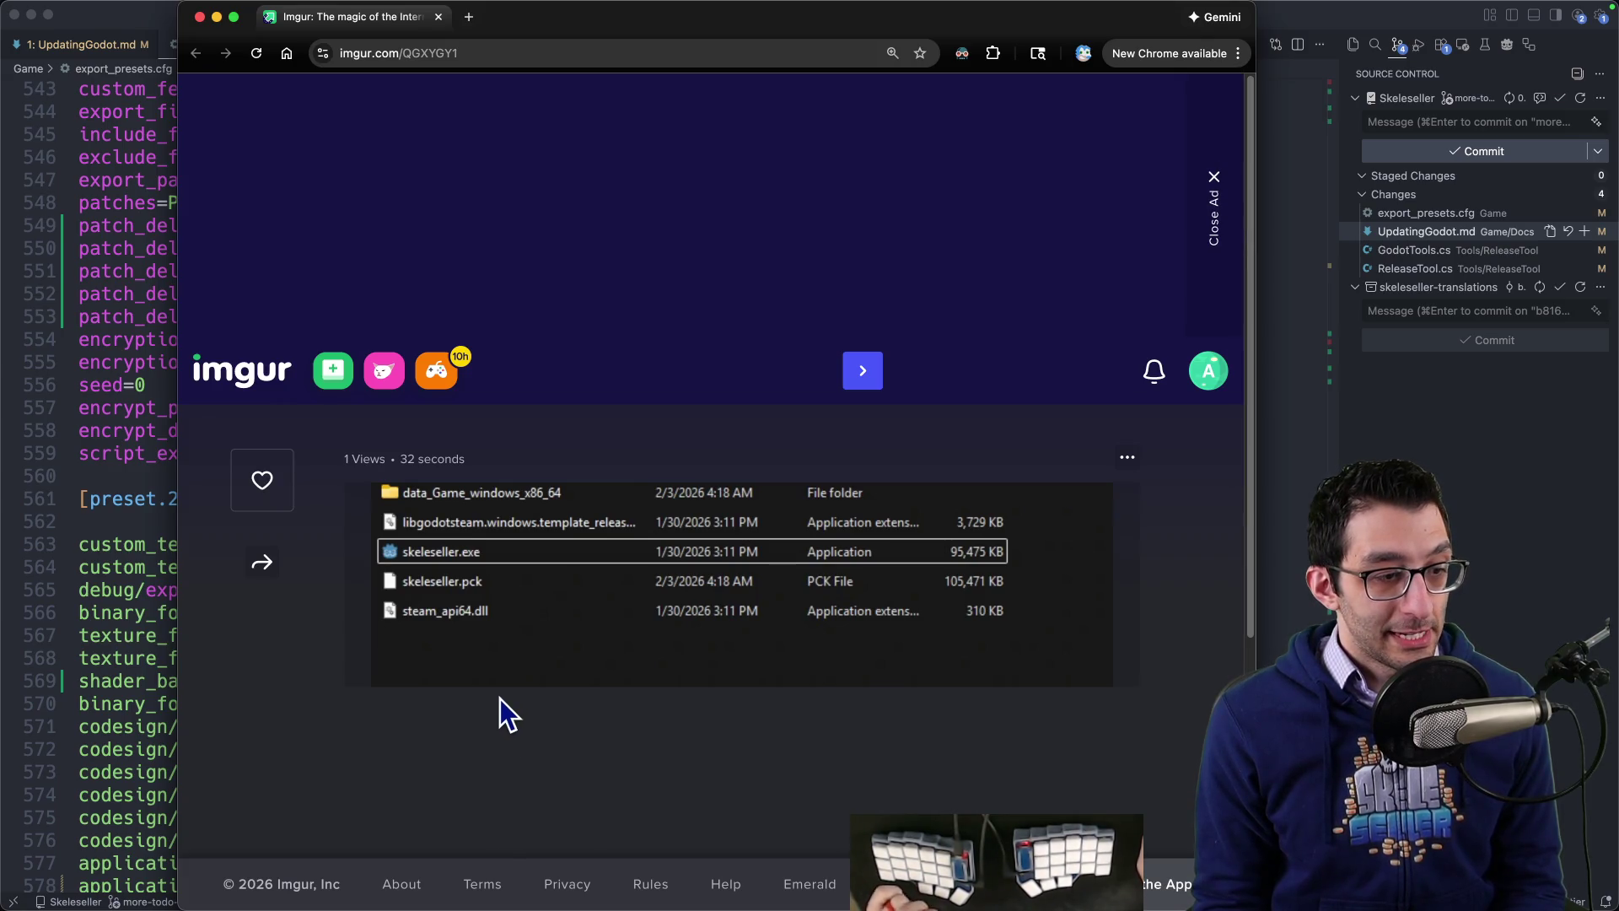
Step: Cycle between Chrome's Windows icon docs and export_presets.cfg in VS Code, then return to Godot
{"action": "key", "text": "super+grave"}
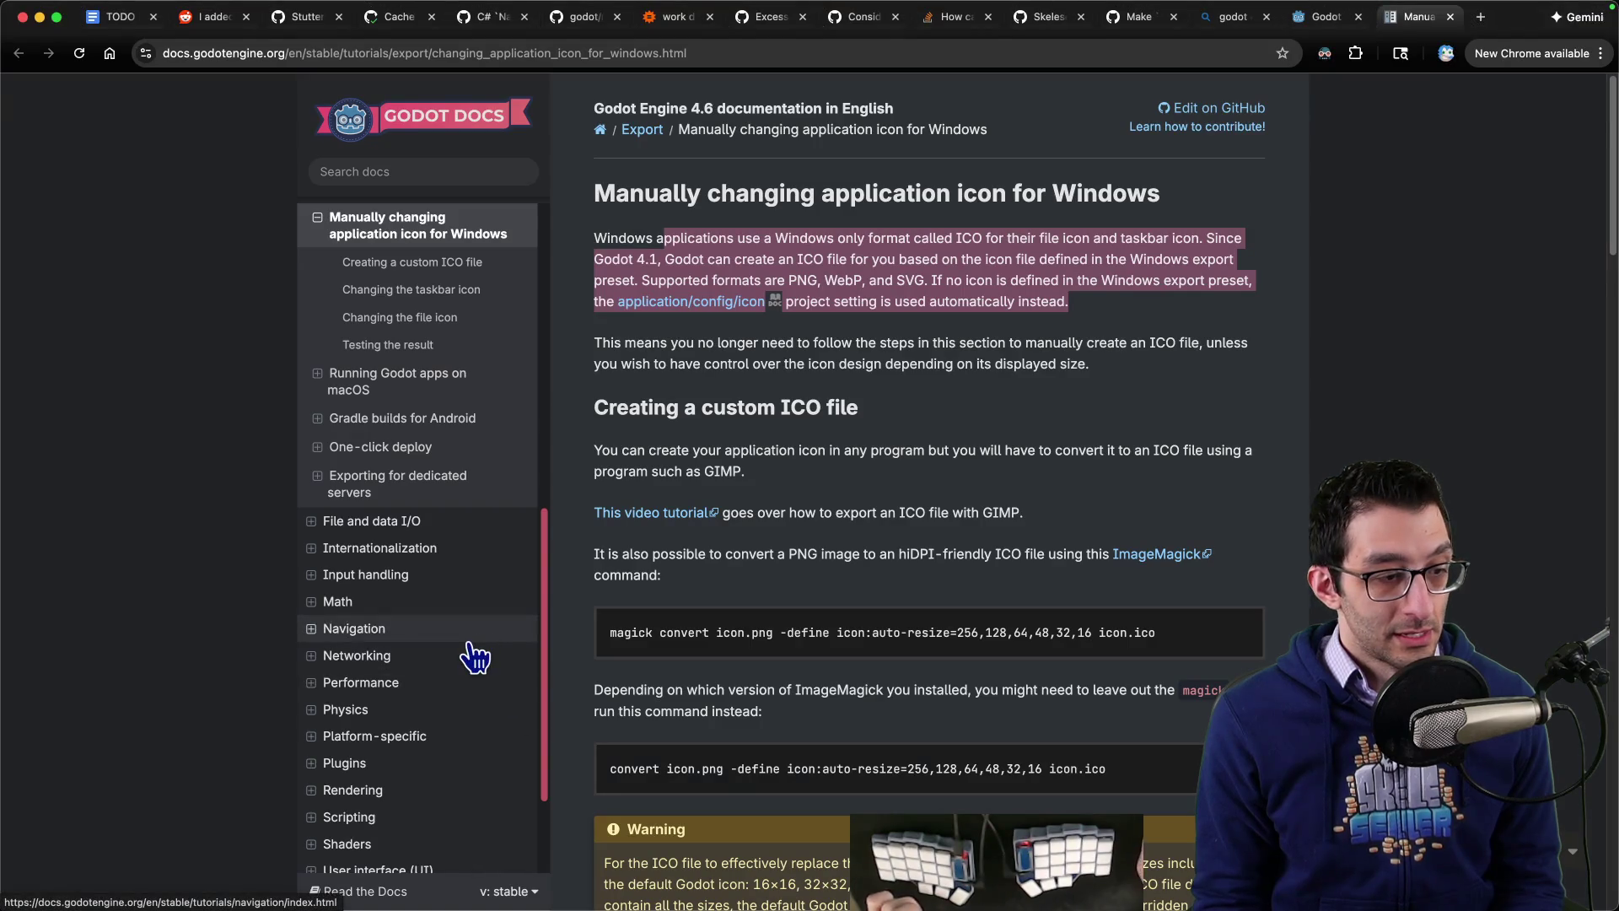
{"action": "key", "text": "super+Tab"}
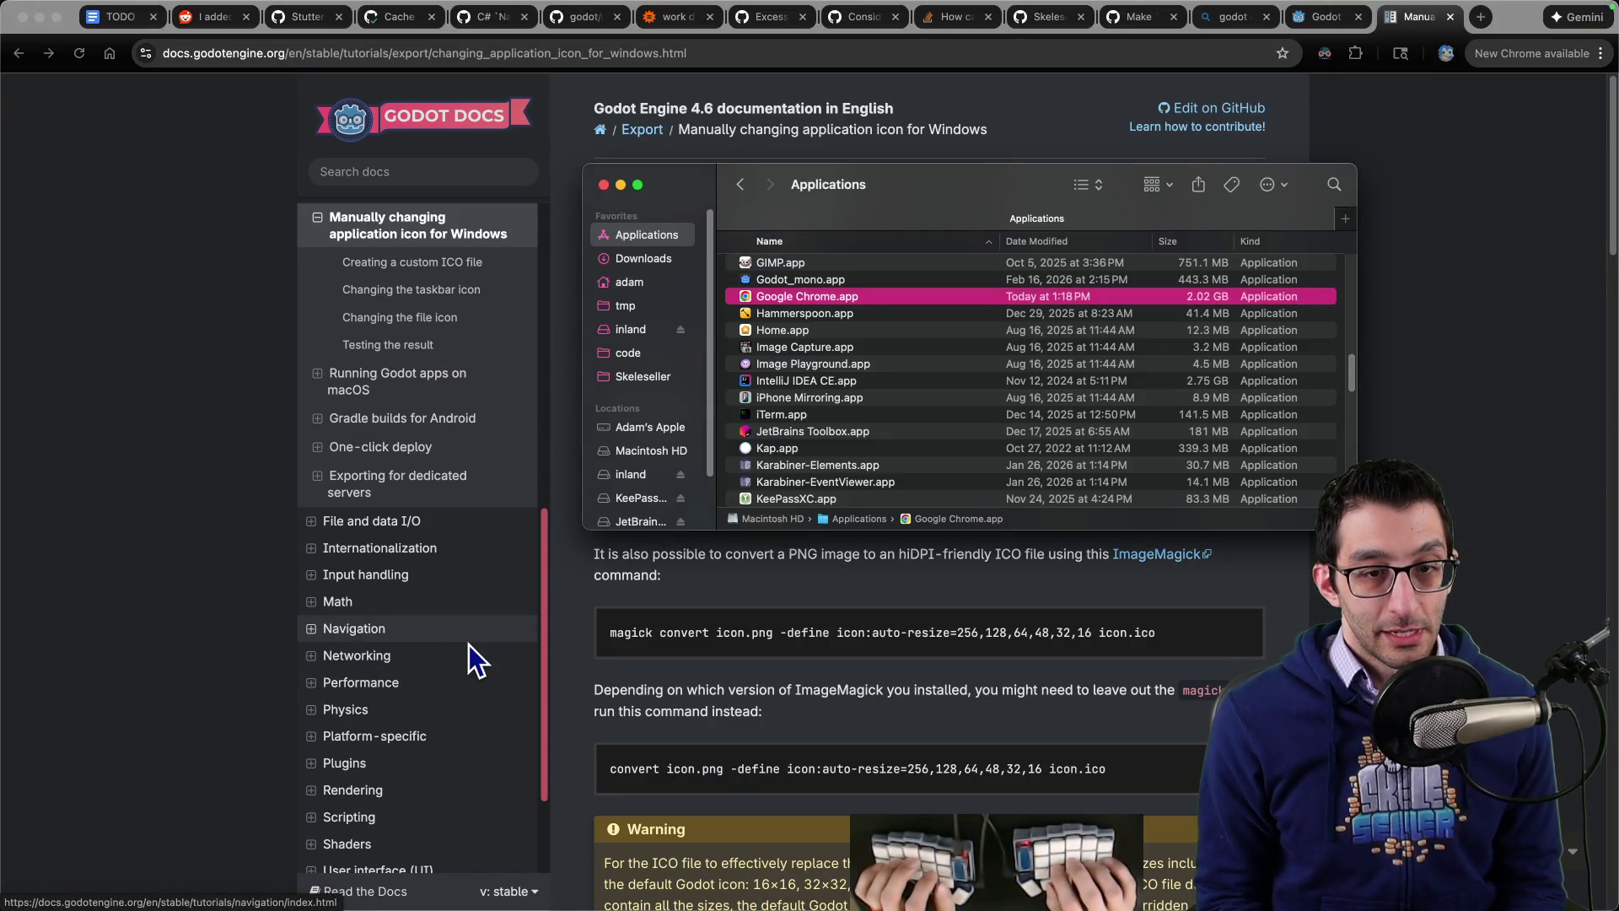
{"action": "key", "text": "super+Tab"}
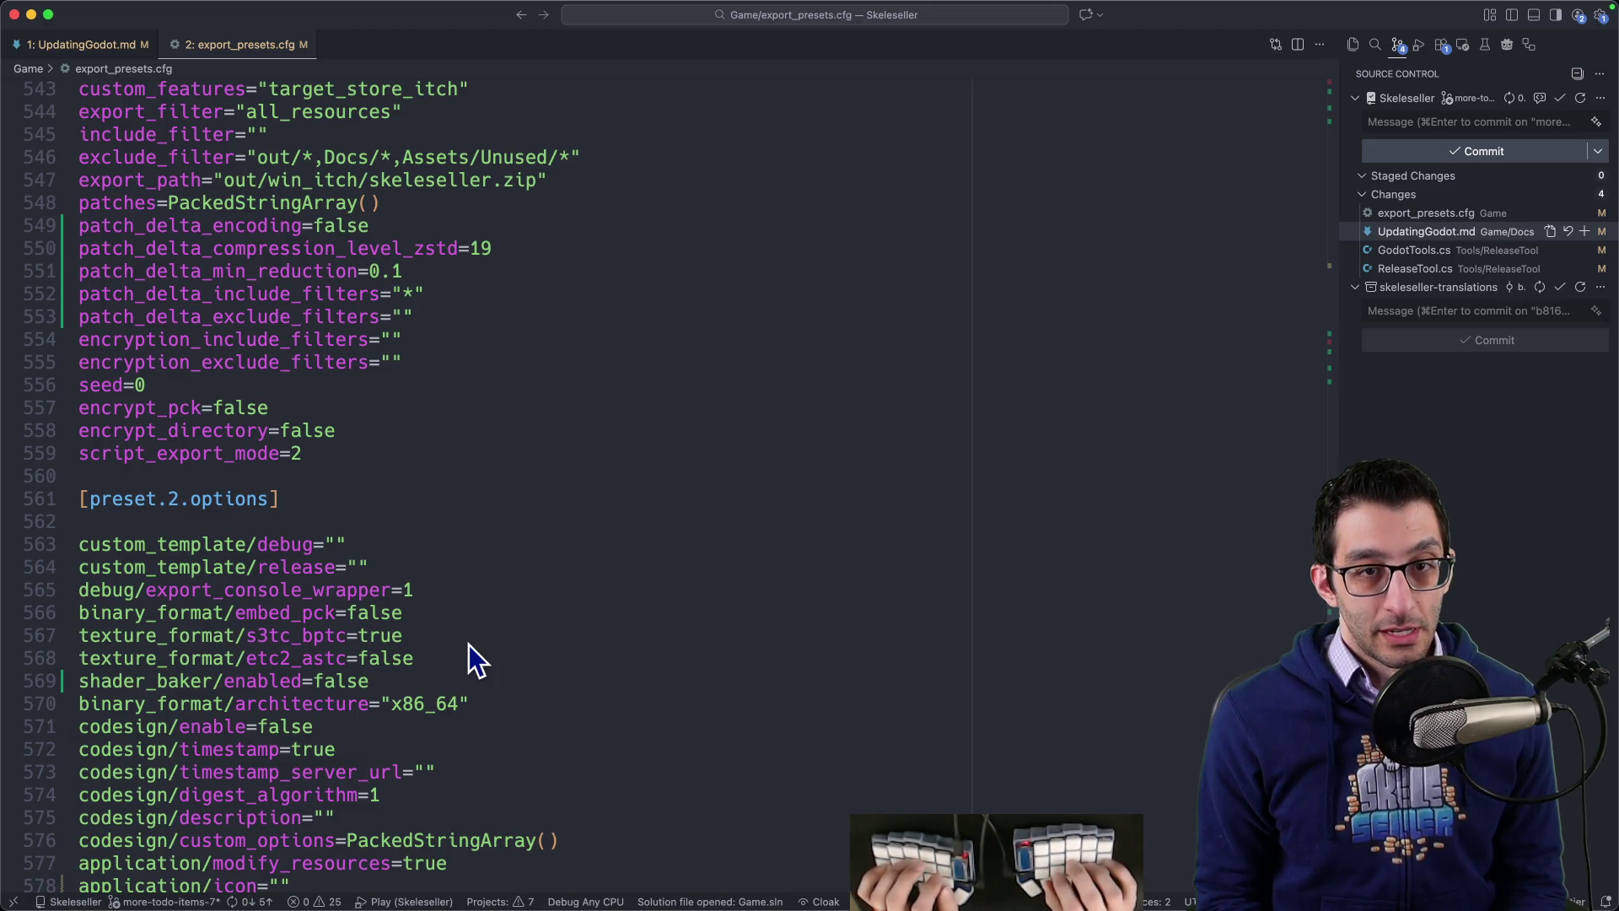
{"action": "key", "text": "super+Tab"}
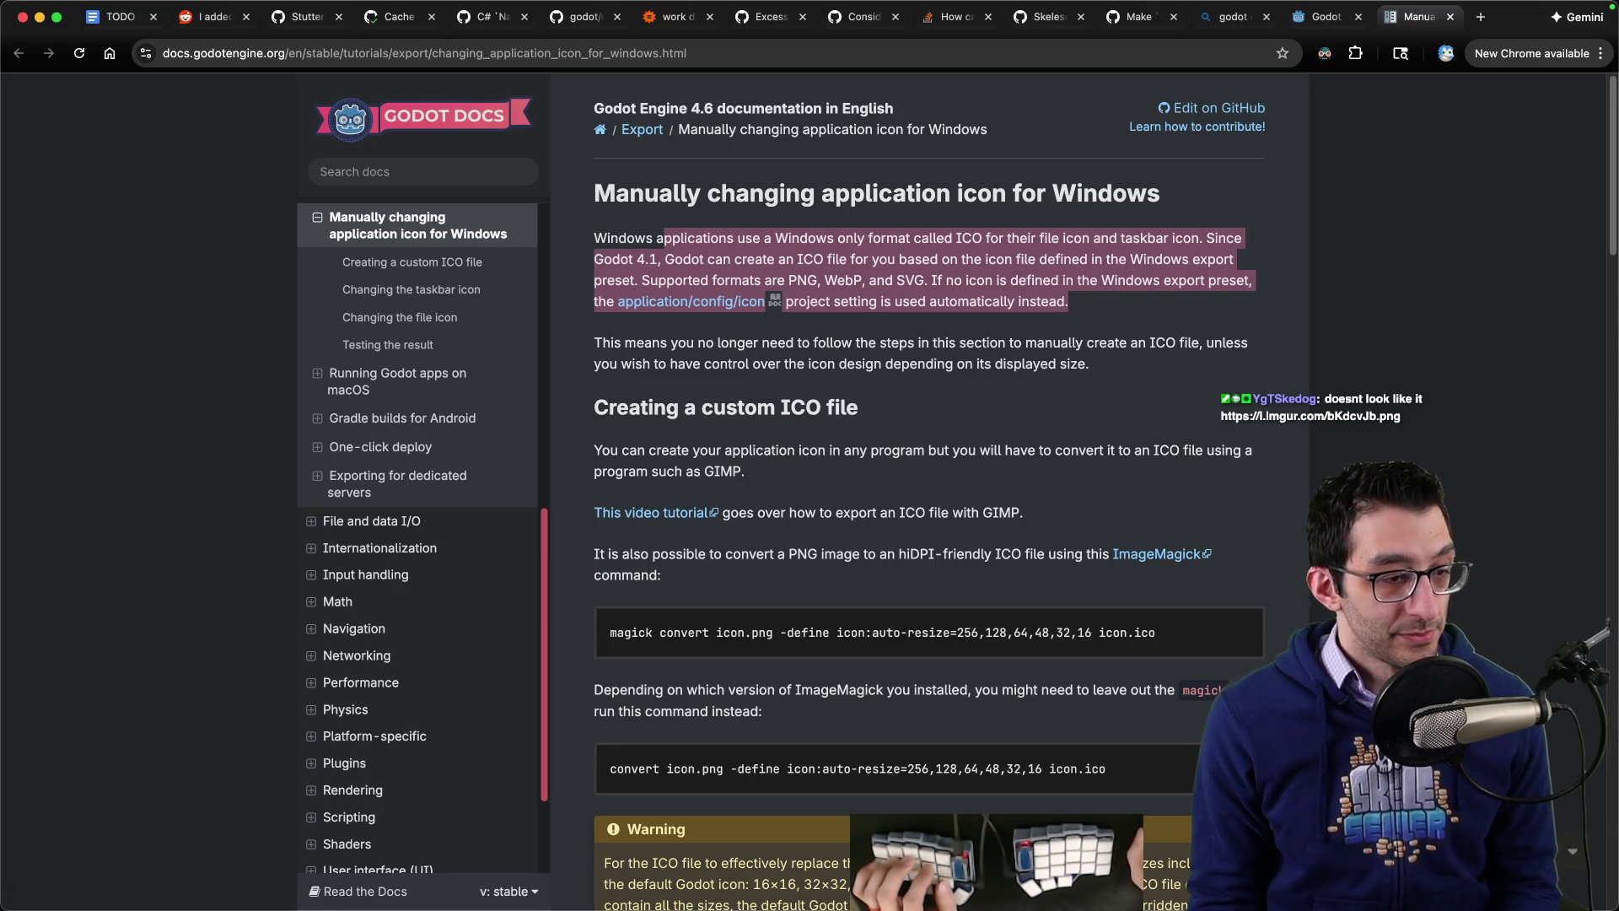
{"action": "key", "text": "super+Tab"}
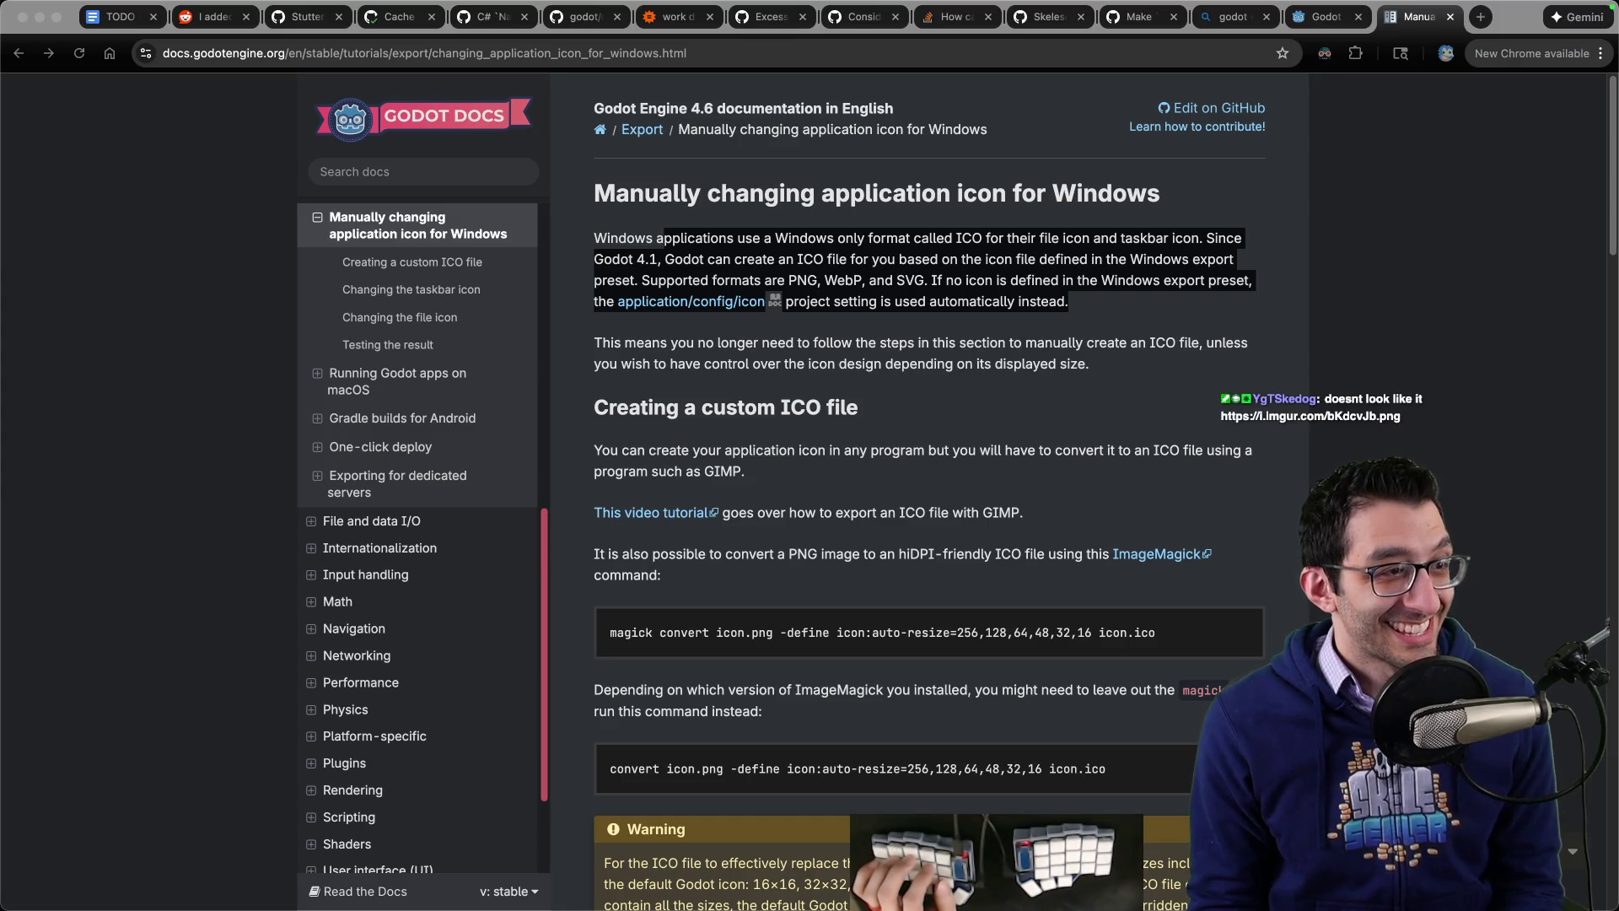
{"action": "key", "text": "super+Tab"}
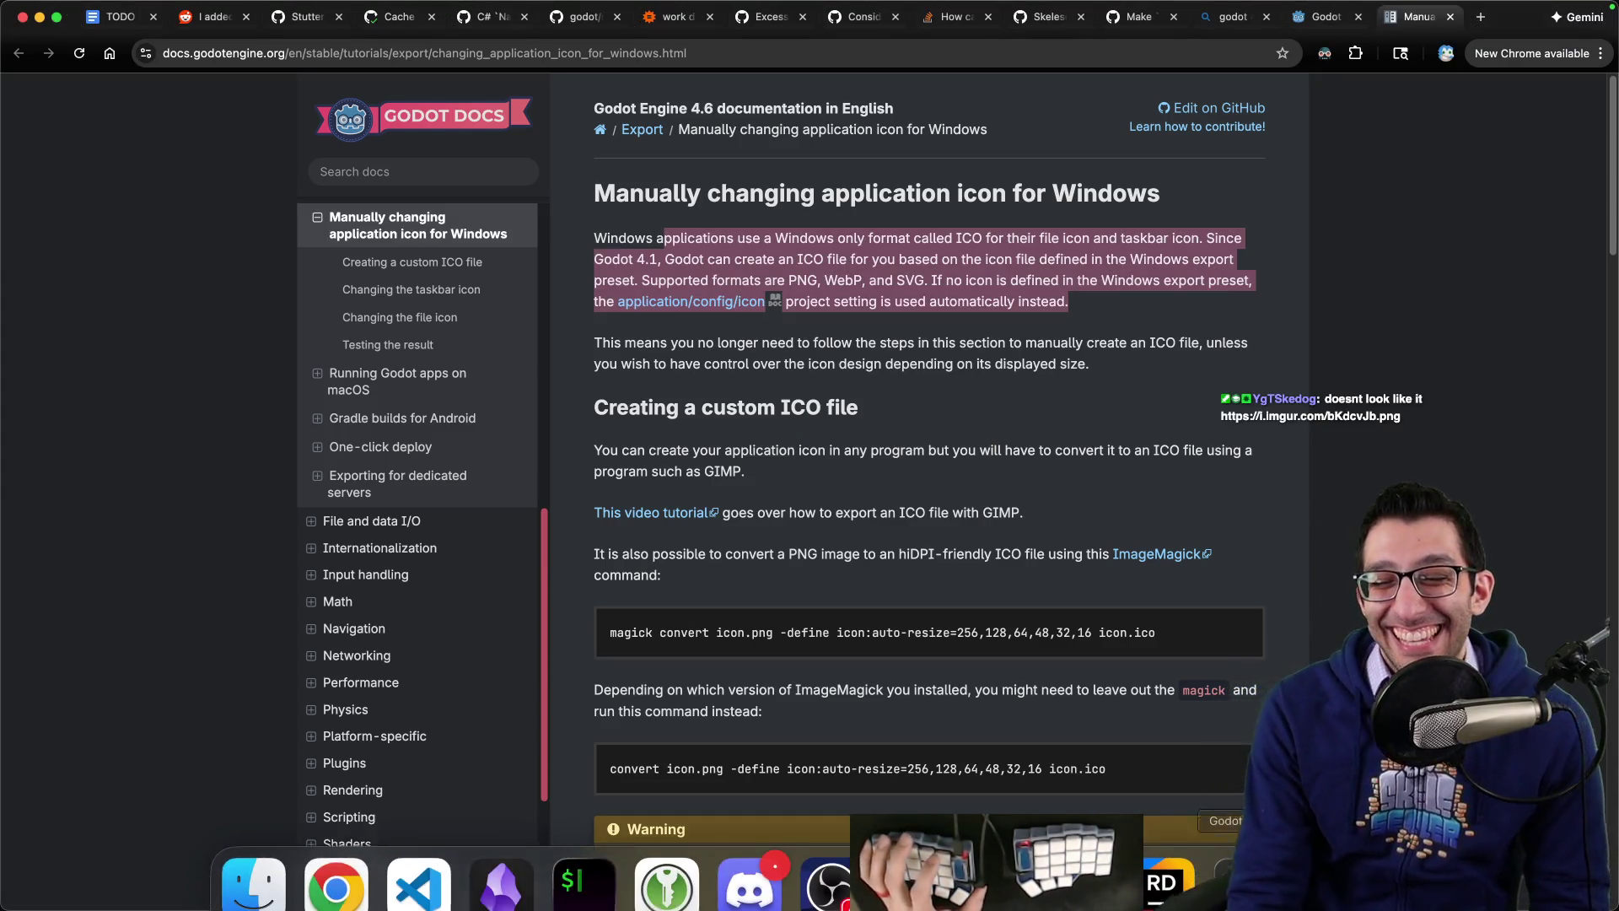
{"action": "left_click", "coordinate": [1236, 850]}
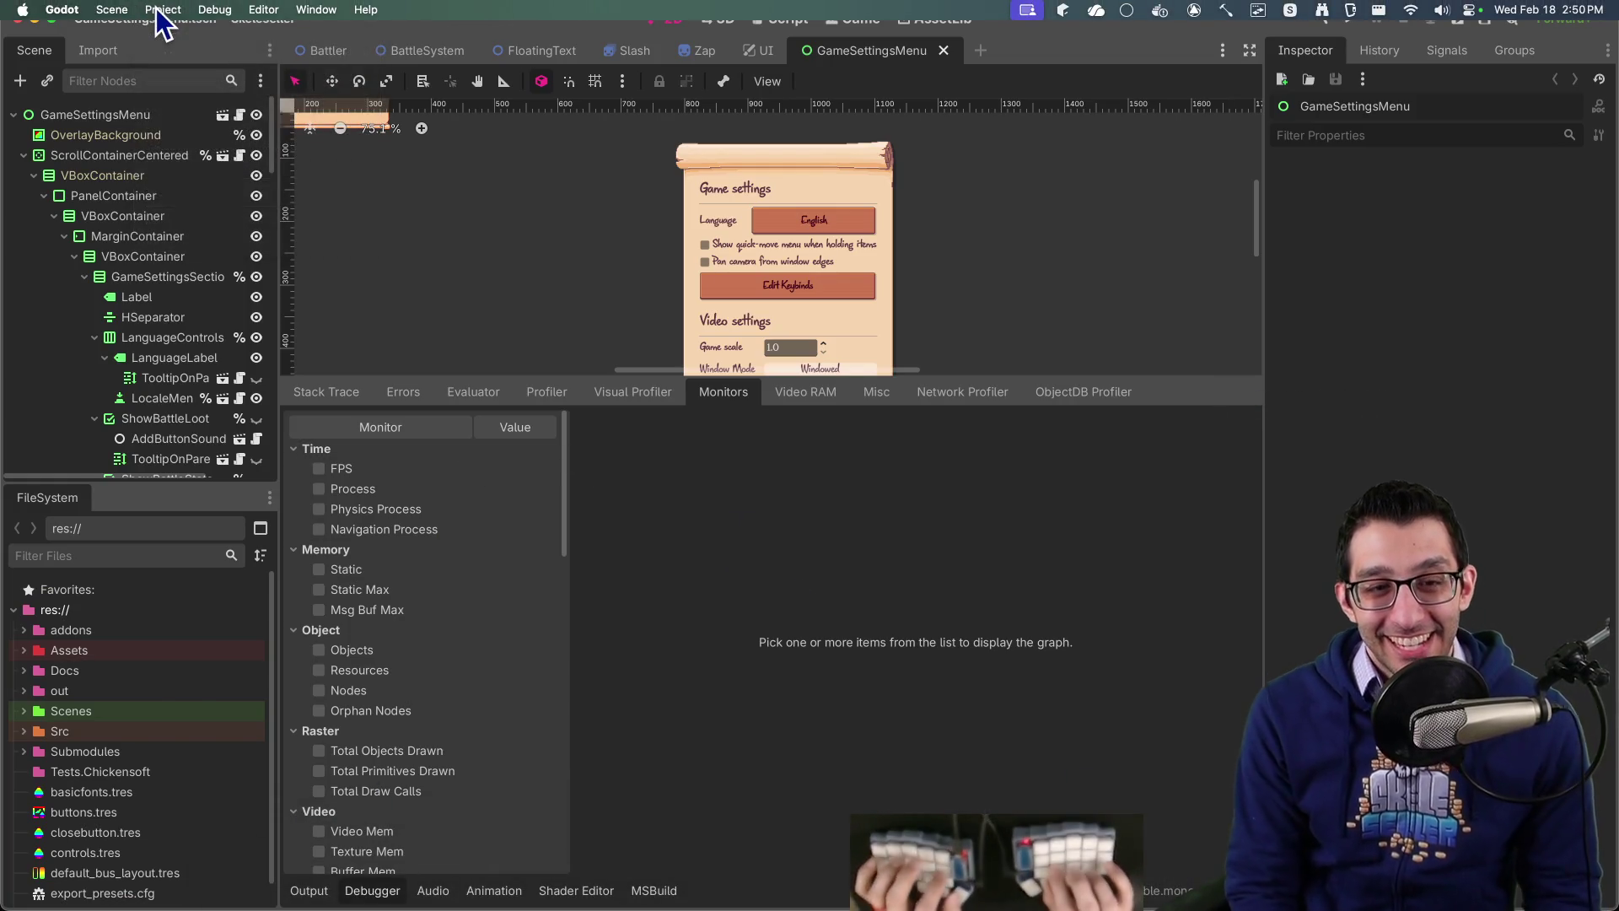
Step: Search the project for '.ico' and select the Windows native icon value in project.godot
{"action": "key", "text": "super+Tab"}
{"action": "key", "text": "super+shift+f"}
{"action": "type", "text": "%.ico"}
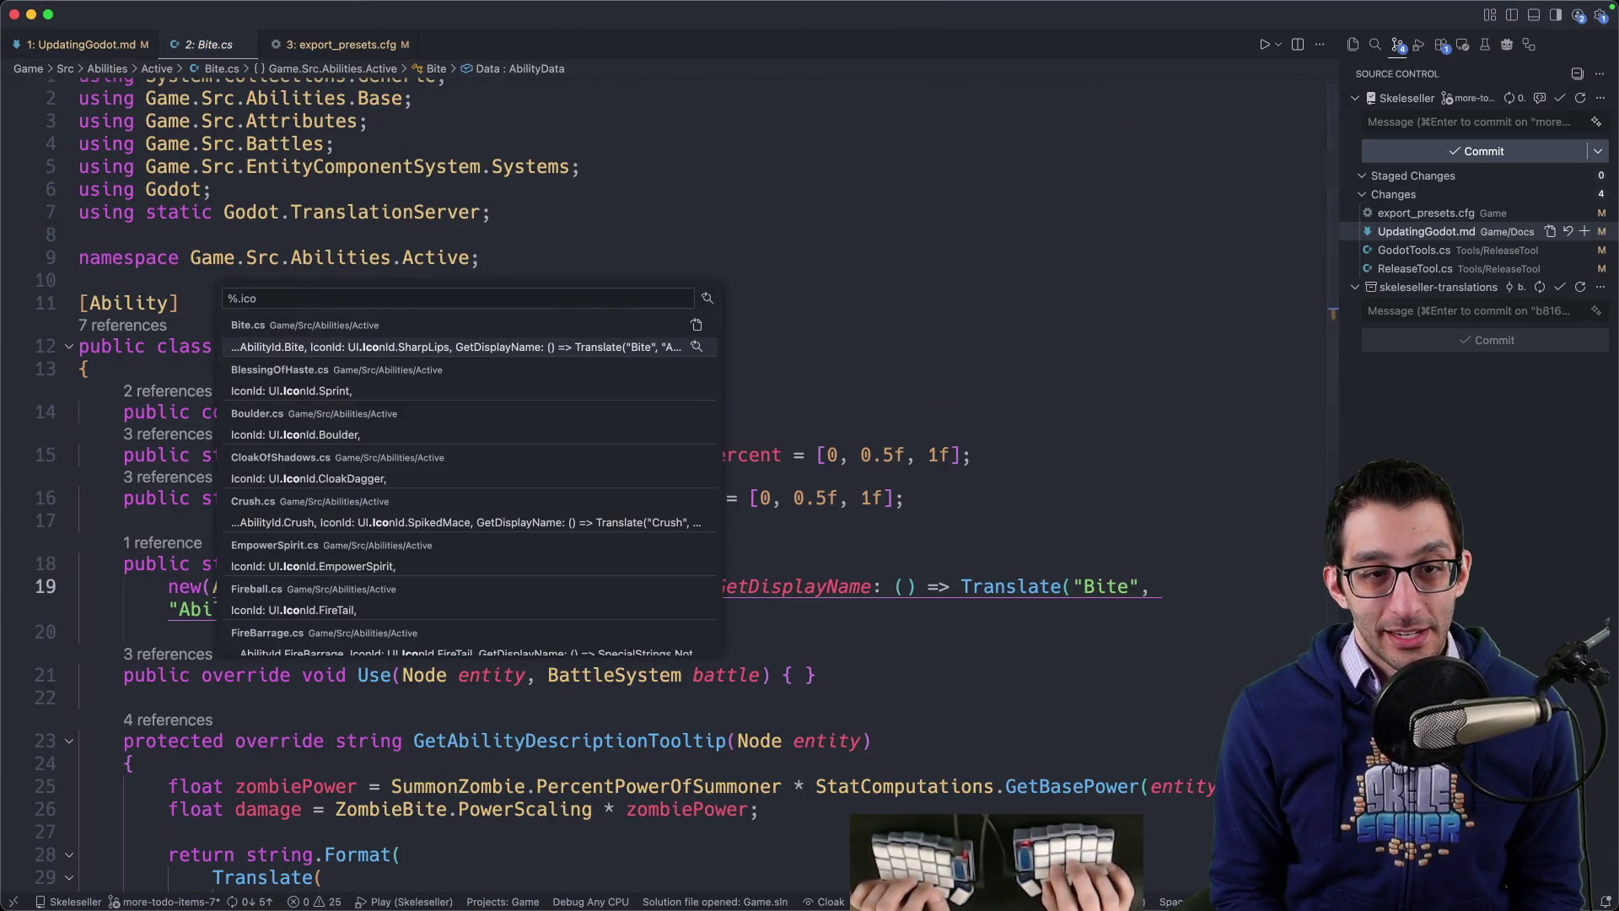
{"action": "key", "text": "super+Return"}
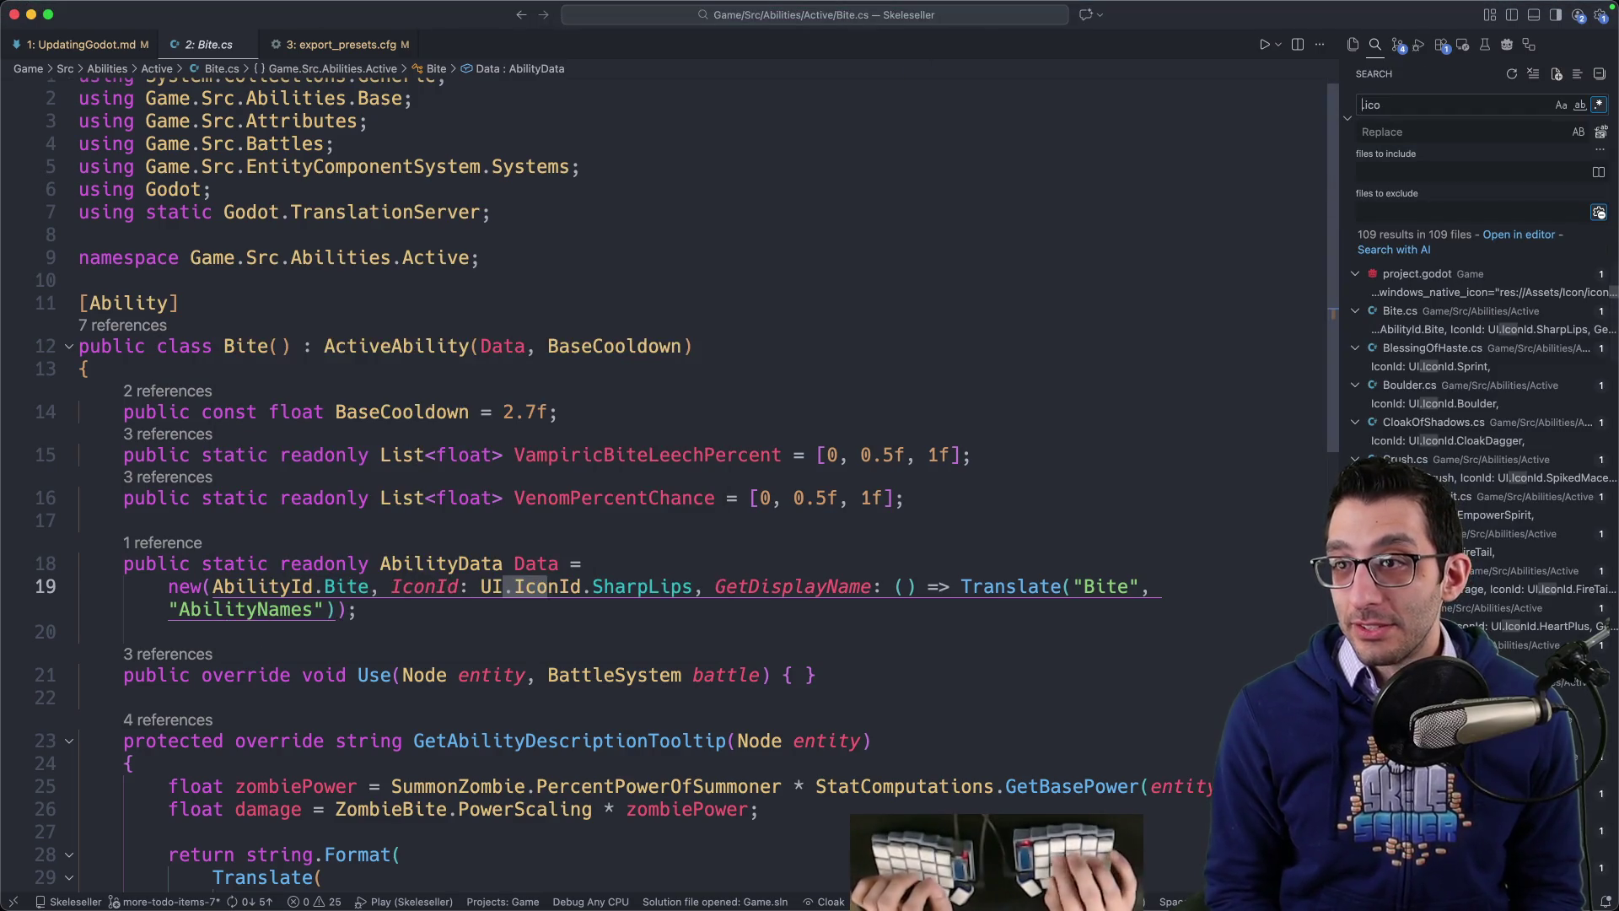
{"action": "type", "text": "\b"}
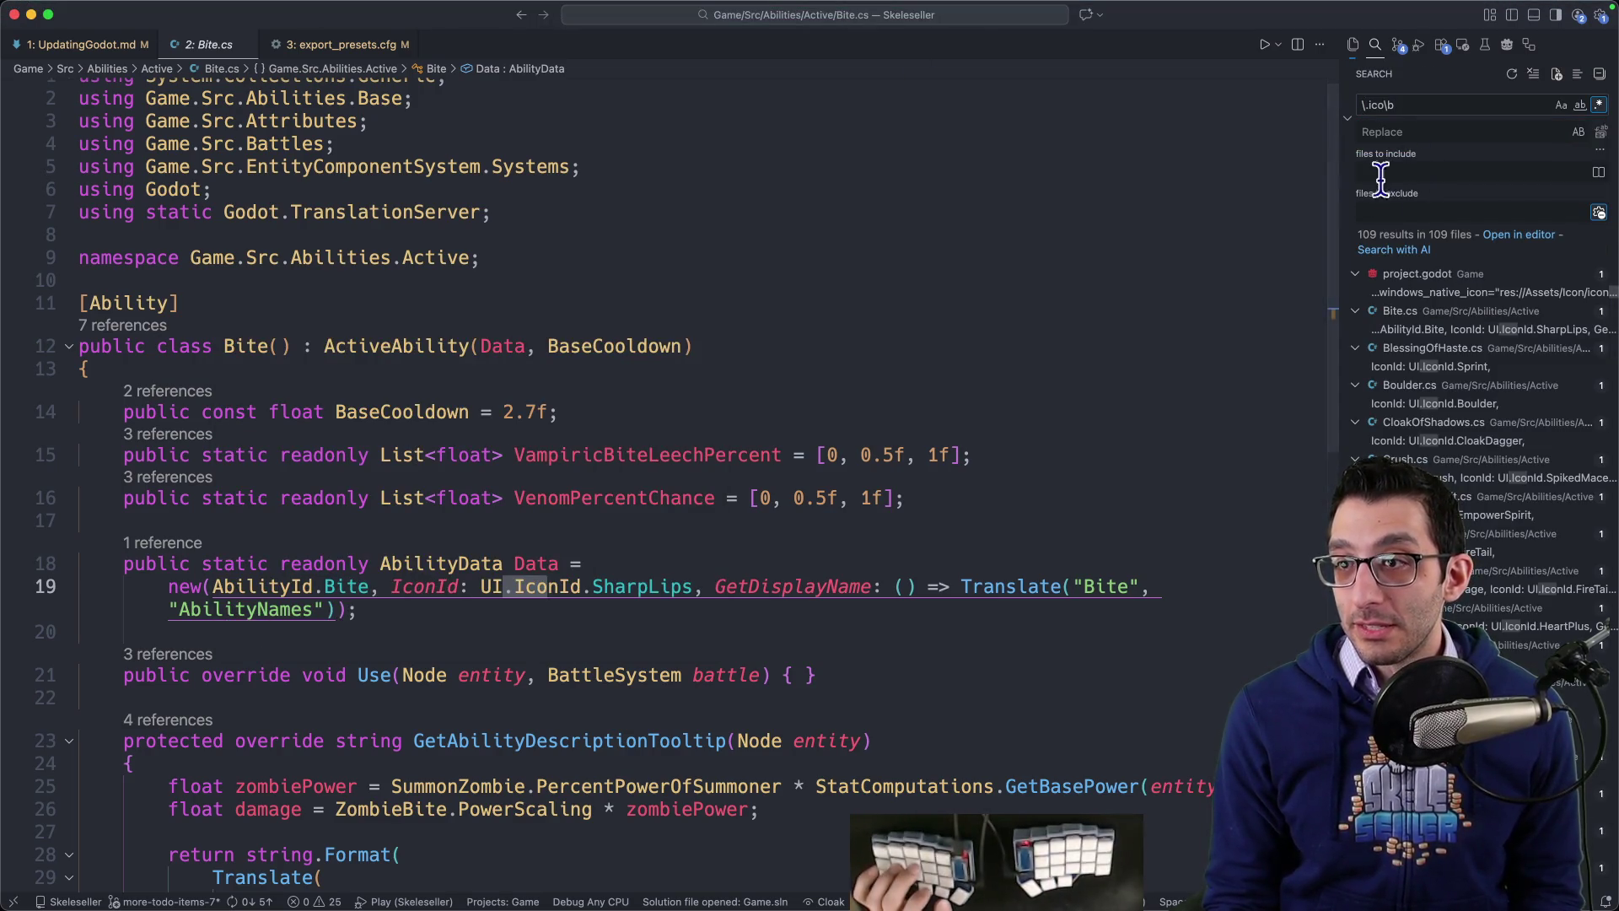
{"action": "left_click", "coordinate": [1438, 293]}
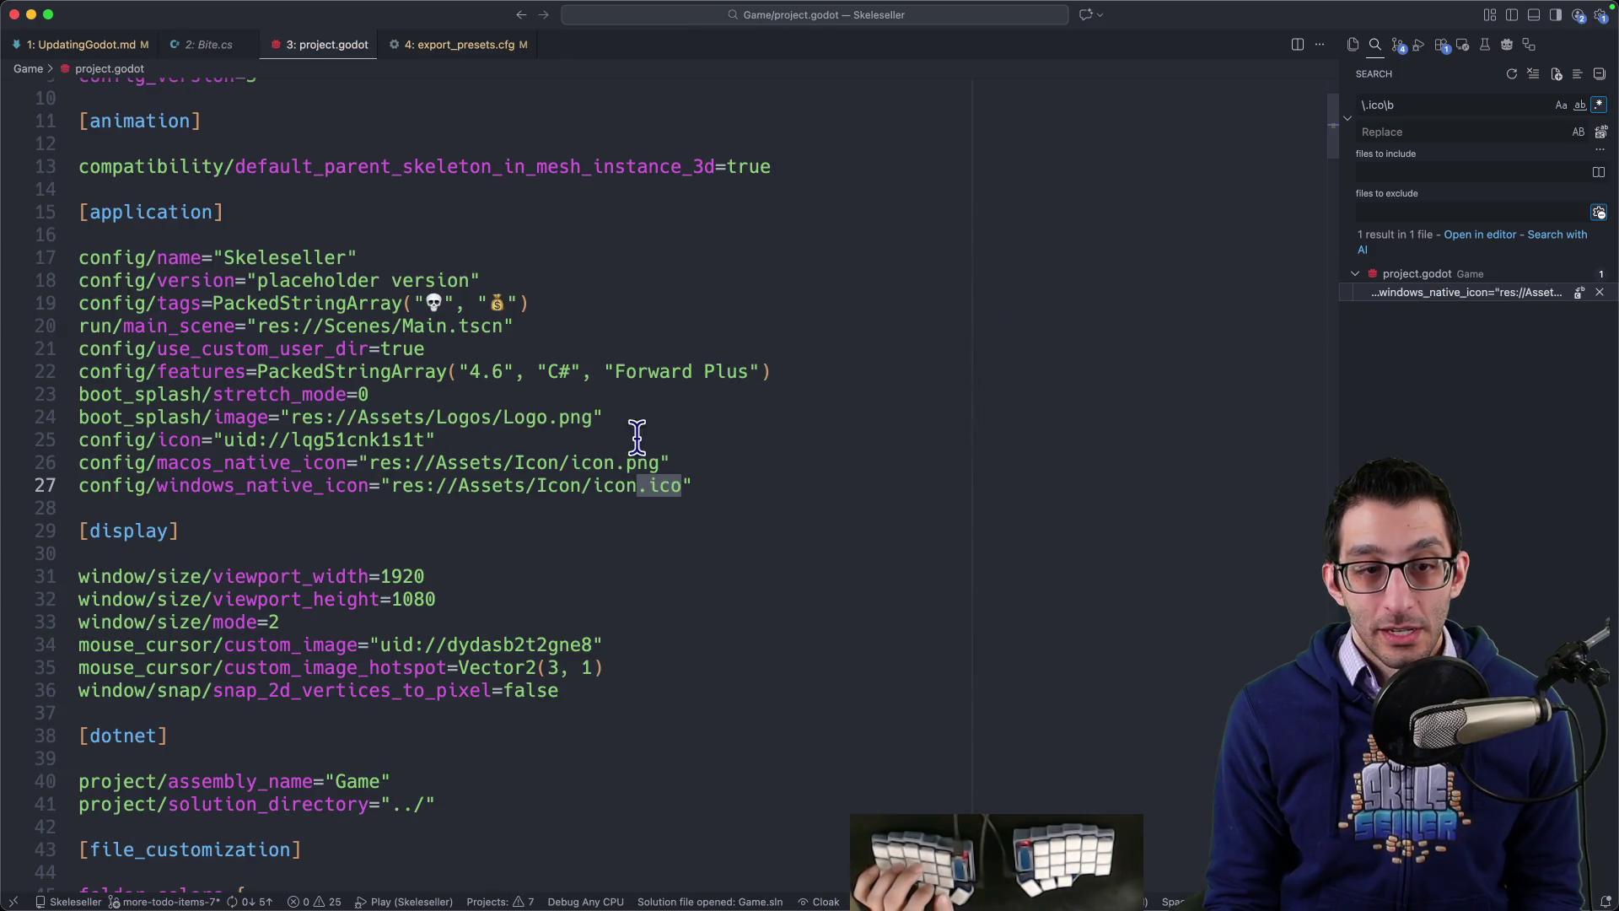
{"action": "left_click_drag", "start_coordinate": [371, 489], "coordinate": [725, 495]}
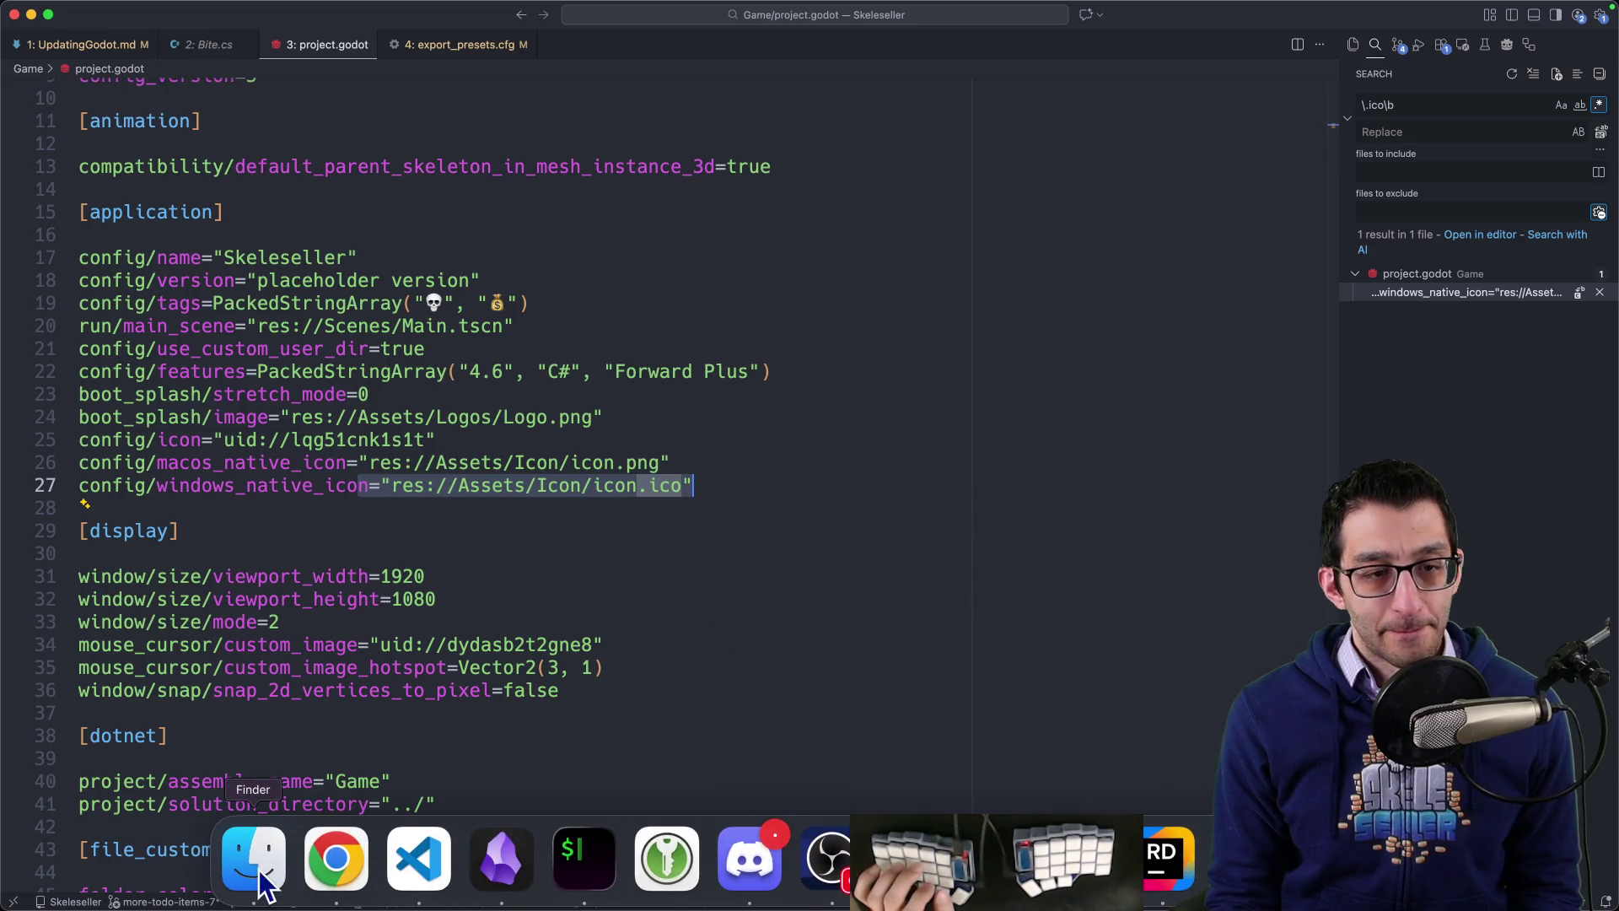
Step: After glancing at the docs, select the config/icon uid lqg51cnk1s1t on line 25
{"action": "left_click", "coordinate": [337, 860]}
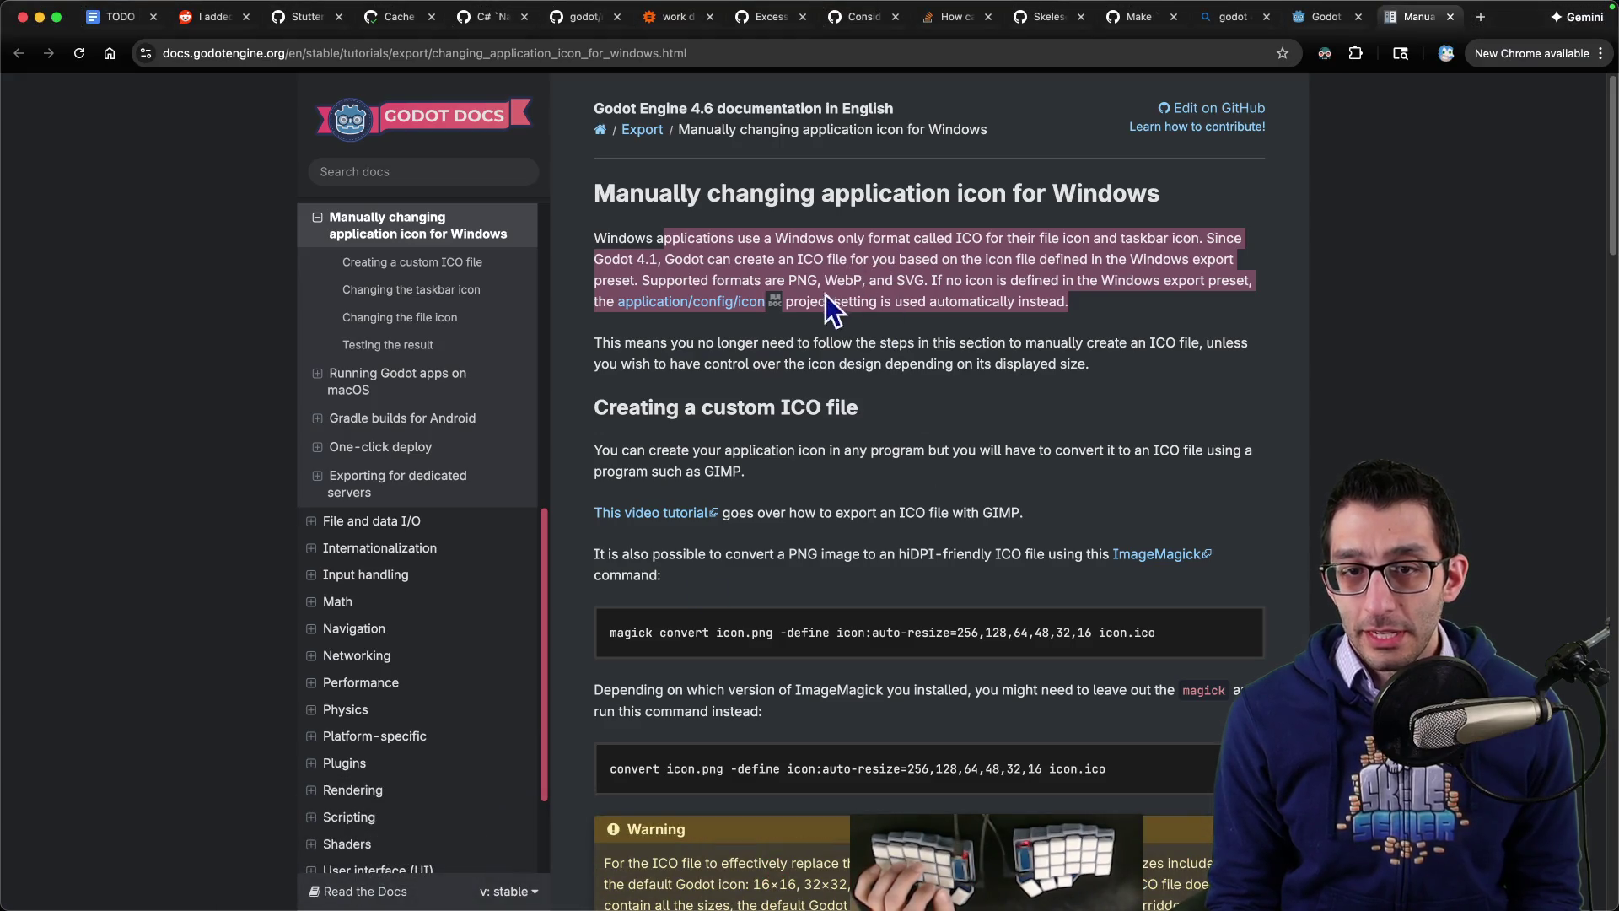
{"action": "mouse_move", "coordinate": [1148, 904]}
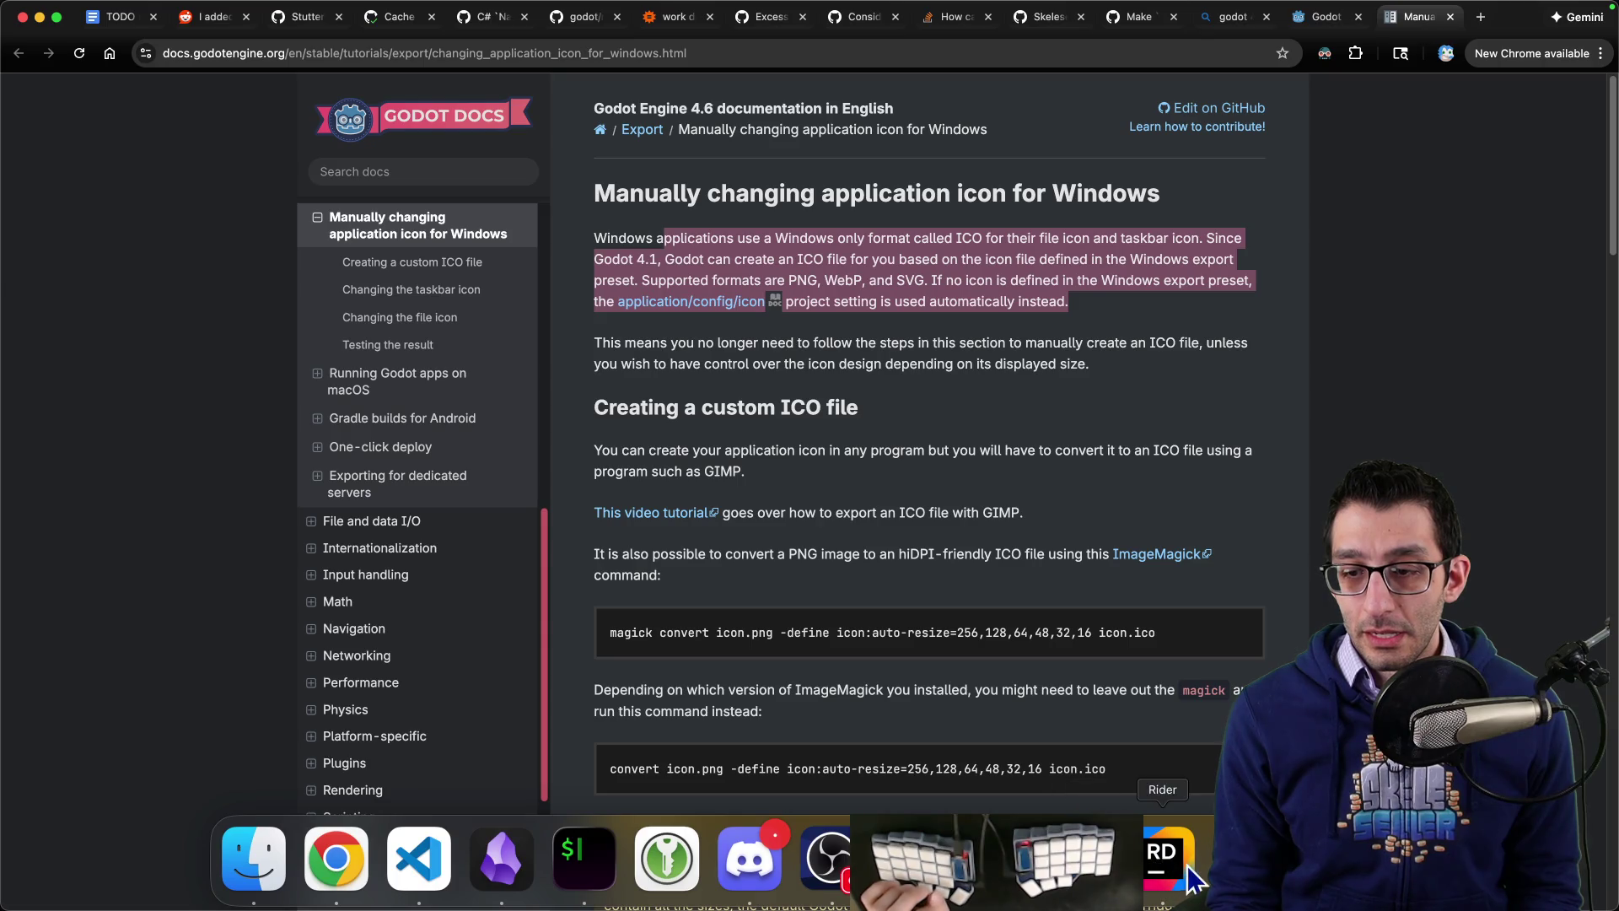
{"action": "left_click", "coordinate": [409, 862]}
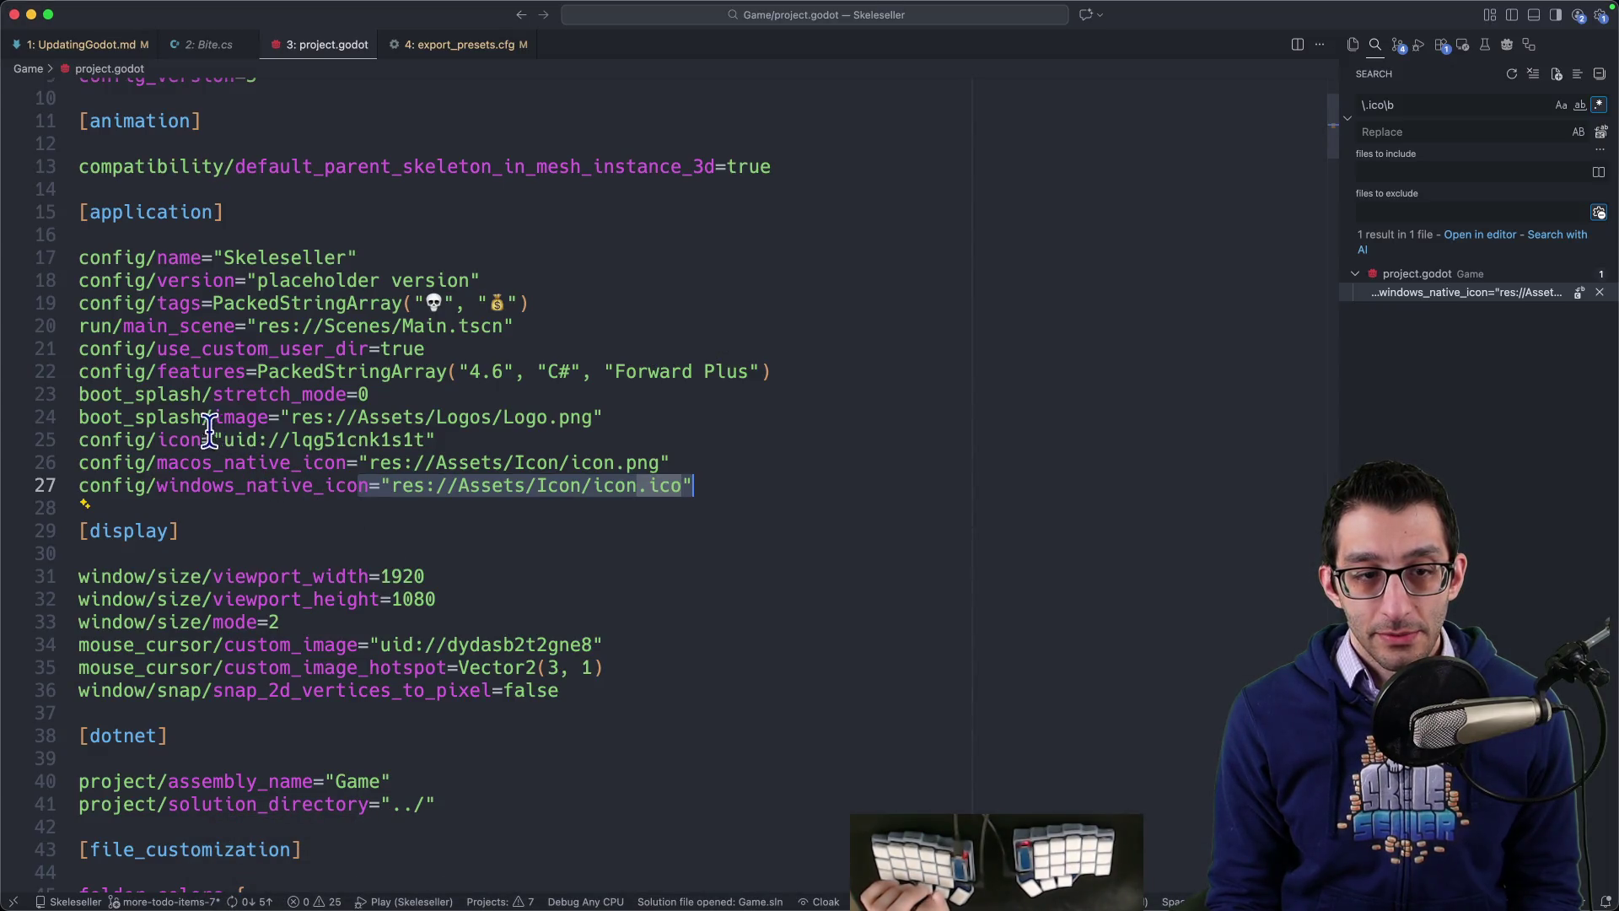
{"action": "left_click_drag", "start_coordinate": [80, 439], "coordinate": [416, 441]}
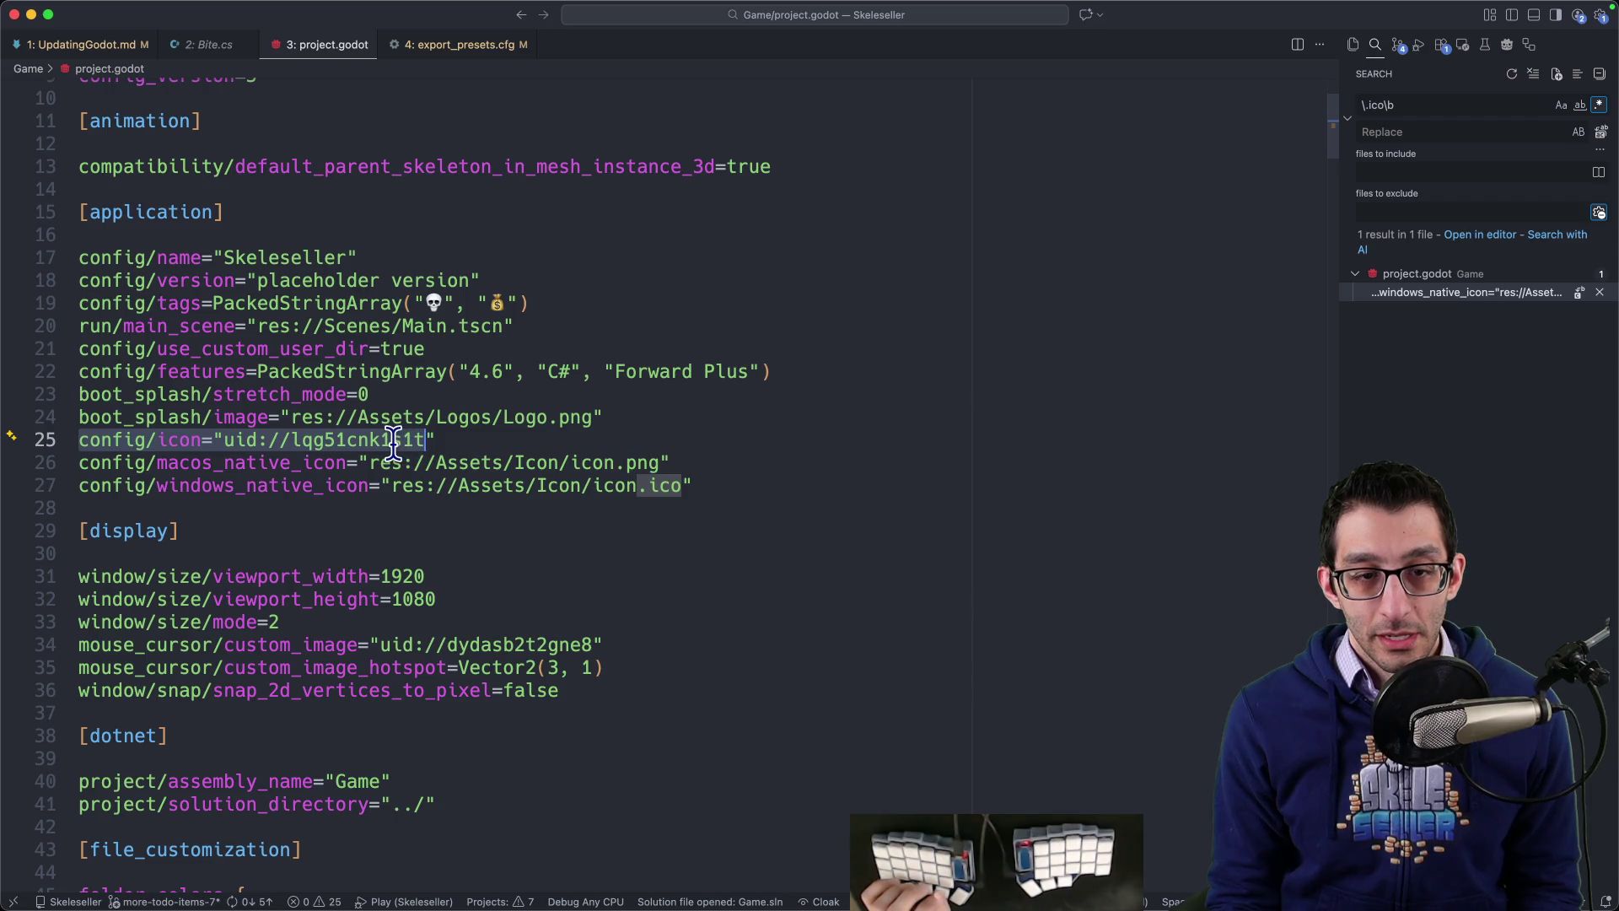
{"action": "double_click", "coordinate": [348, 440]}
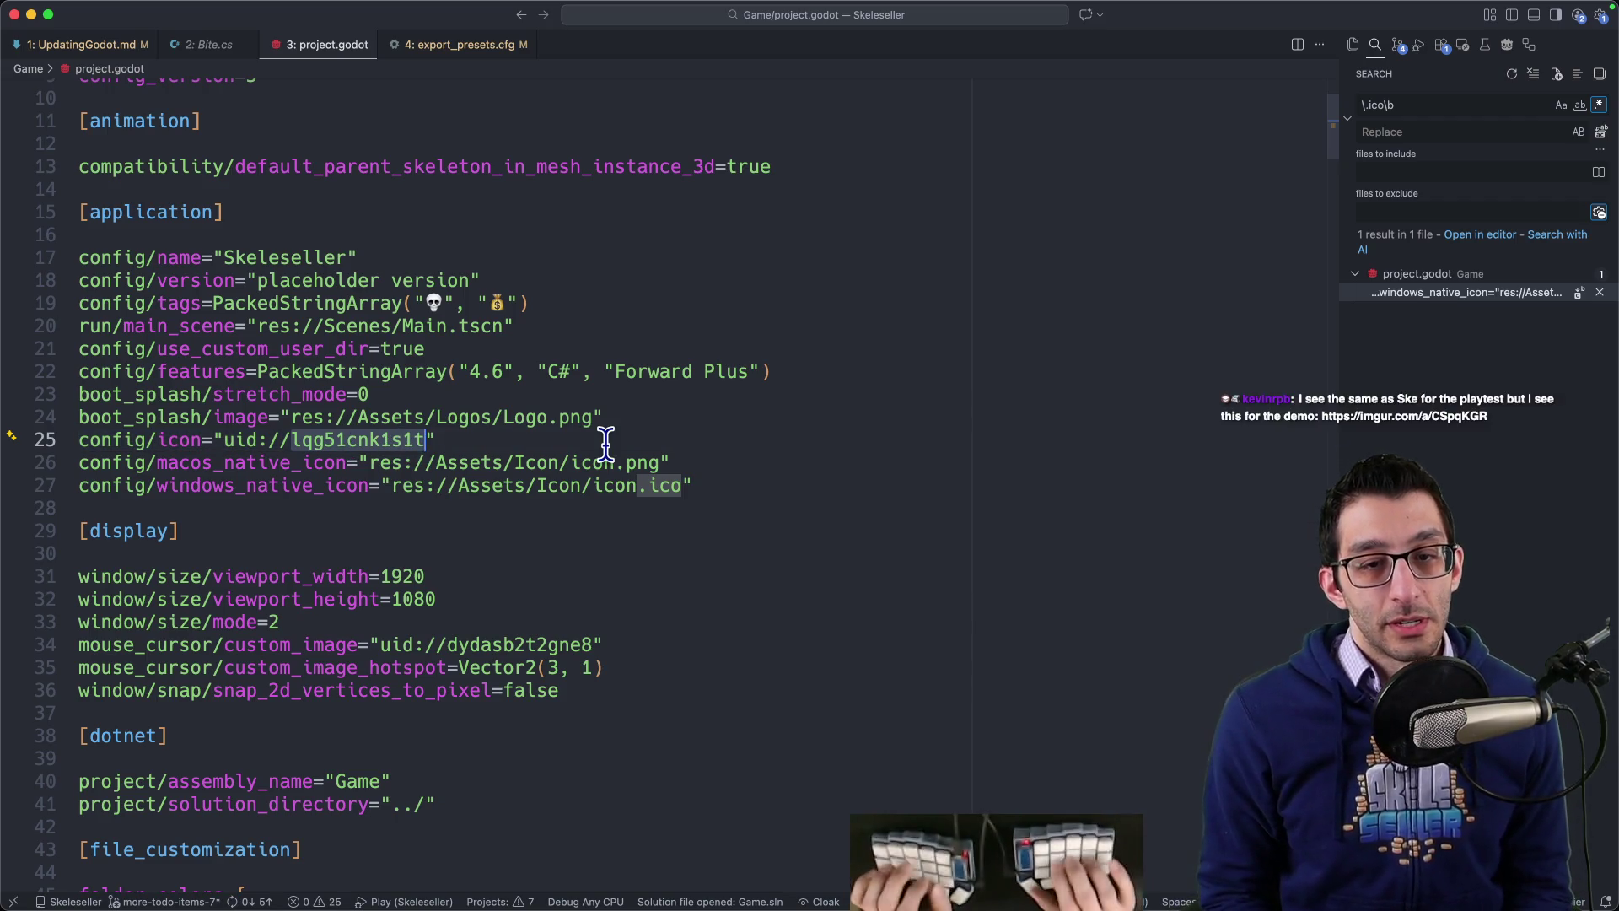
Step: Search the project for that uid and preview its match in icon.png.import
{"action": "key", "text": "super+shift+f"}
{"action": "key", "text": "Down"}
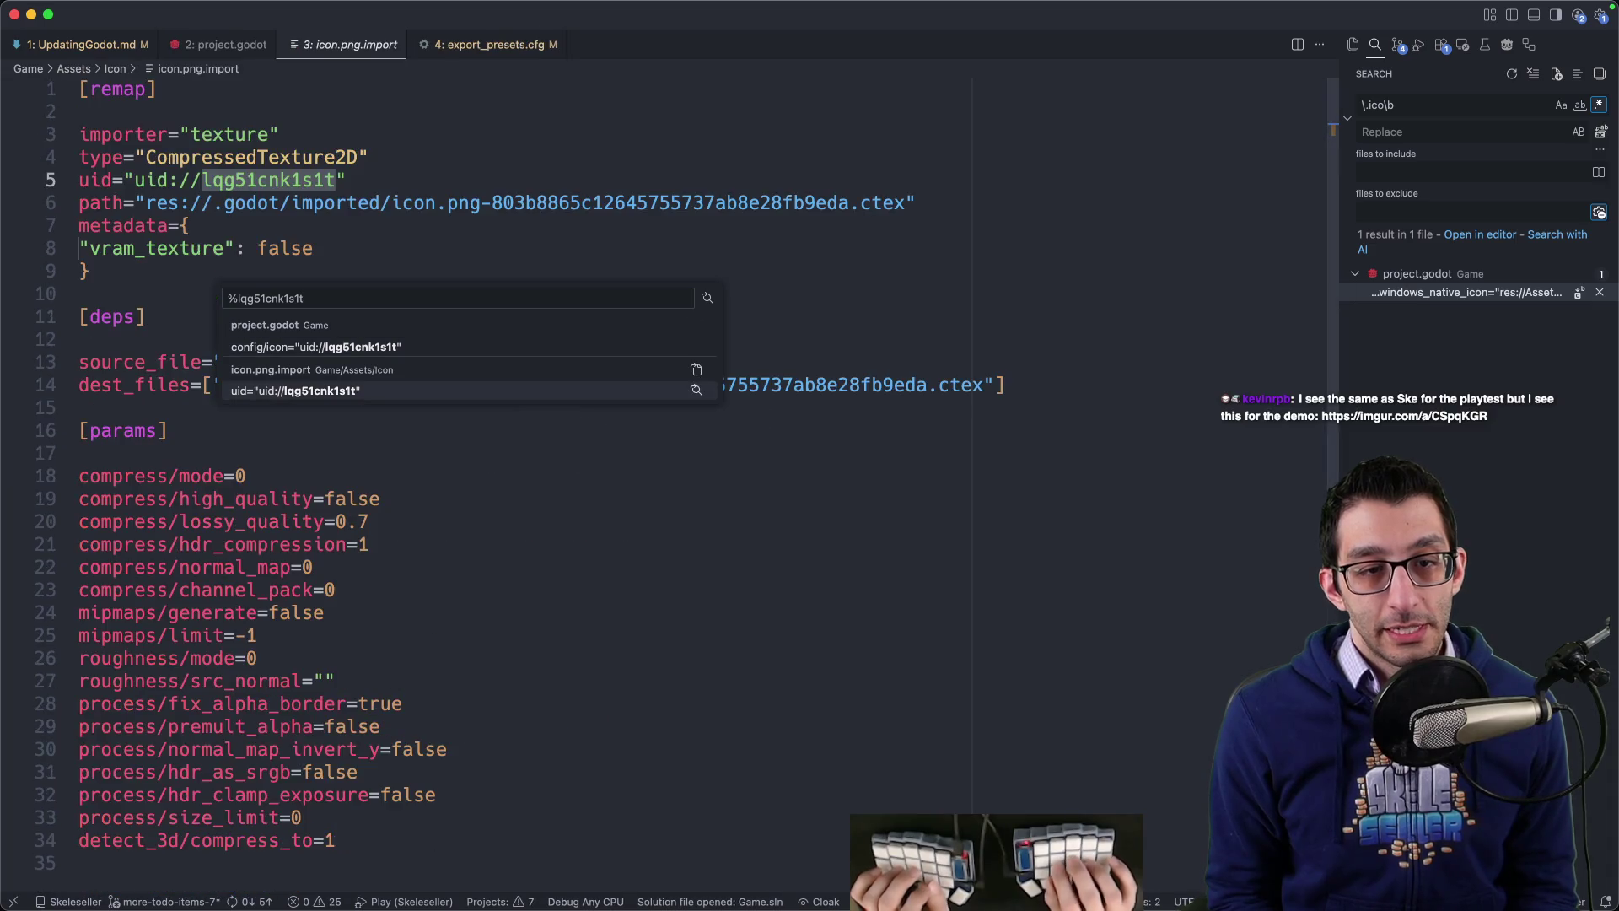
{"action": "key", "text": "Escape"}
{"action": "key", "text": "Down"}
{"action": "mouse_move", "coordinate": [1147, 858]}
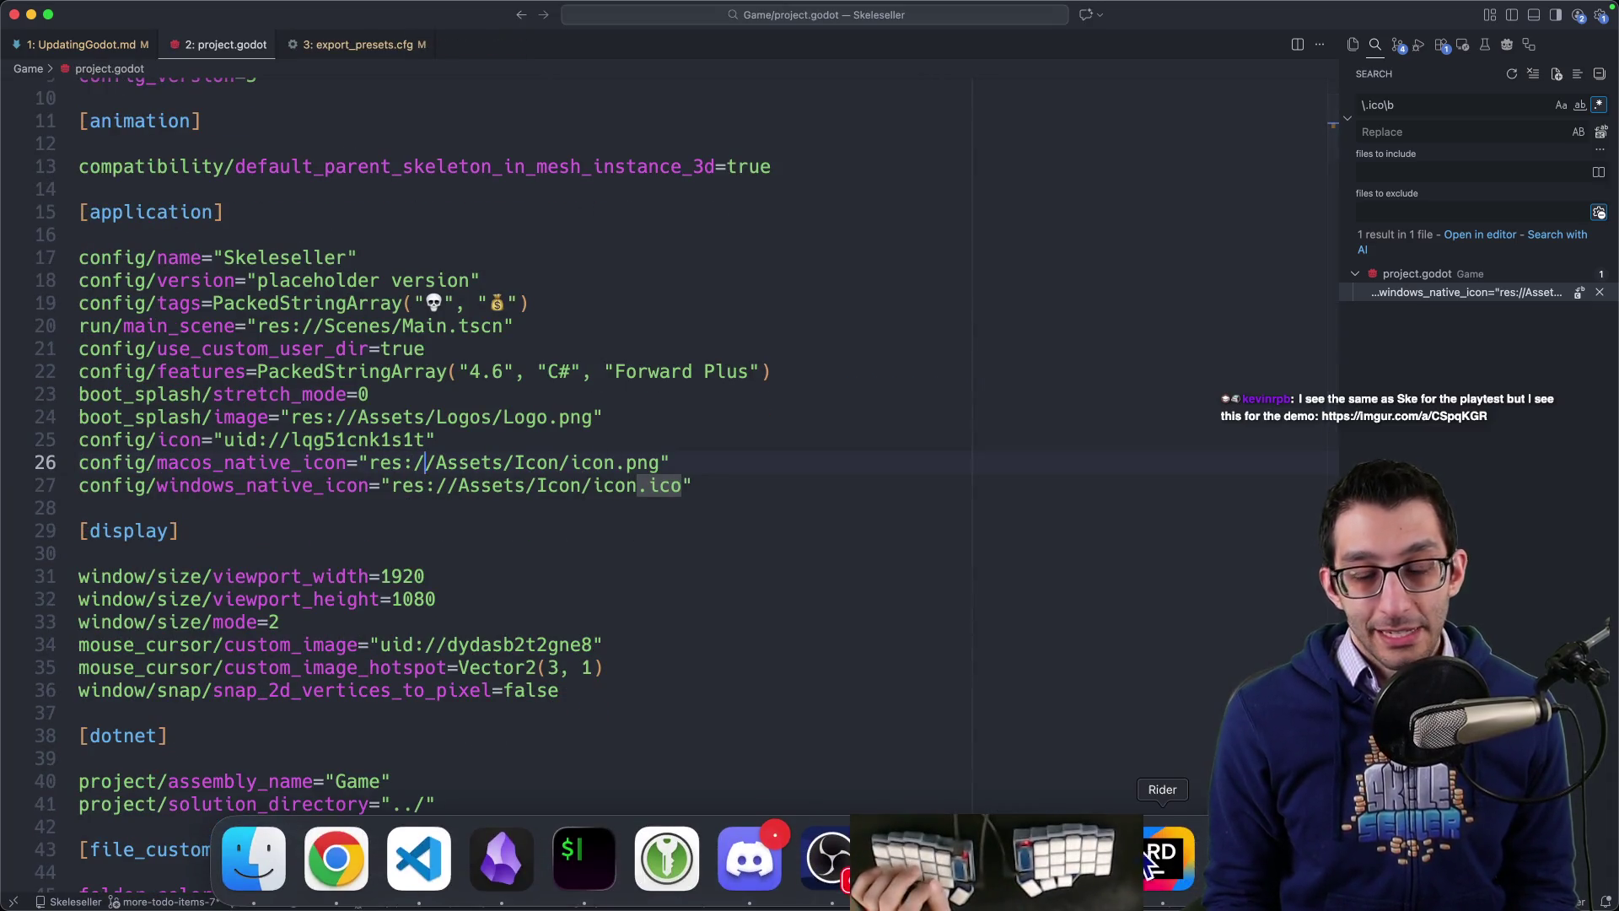
{"action": "left_click", "coordinate": [1079, 859]}
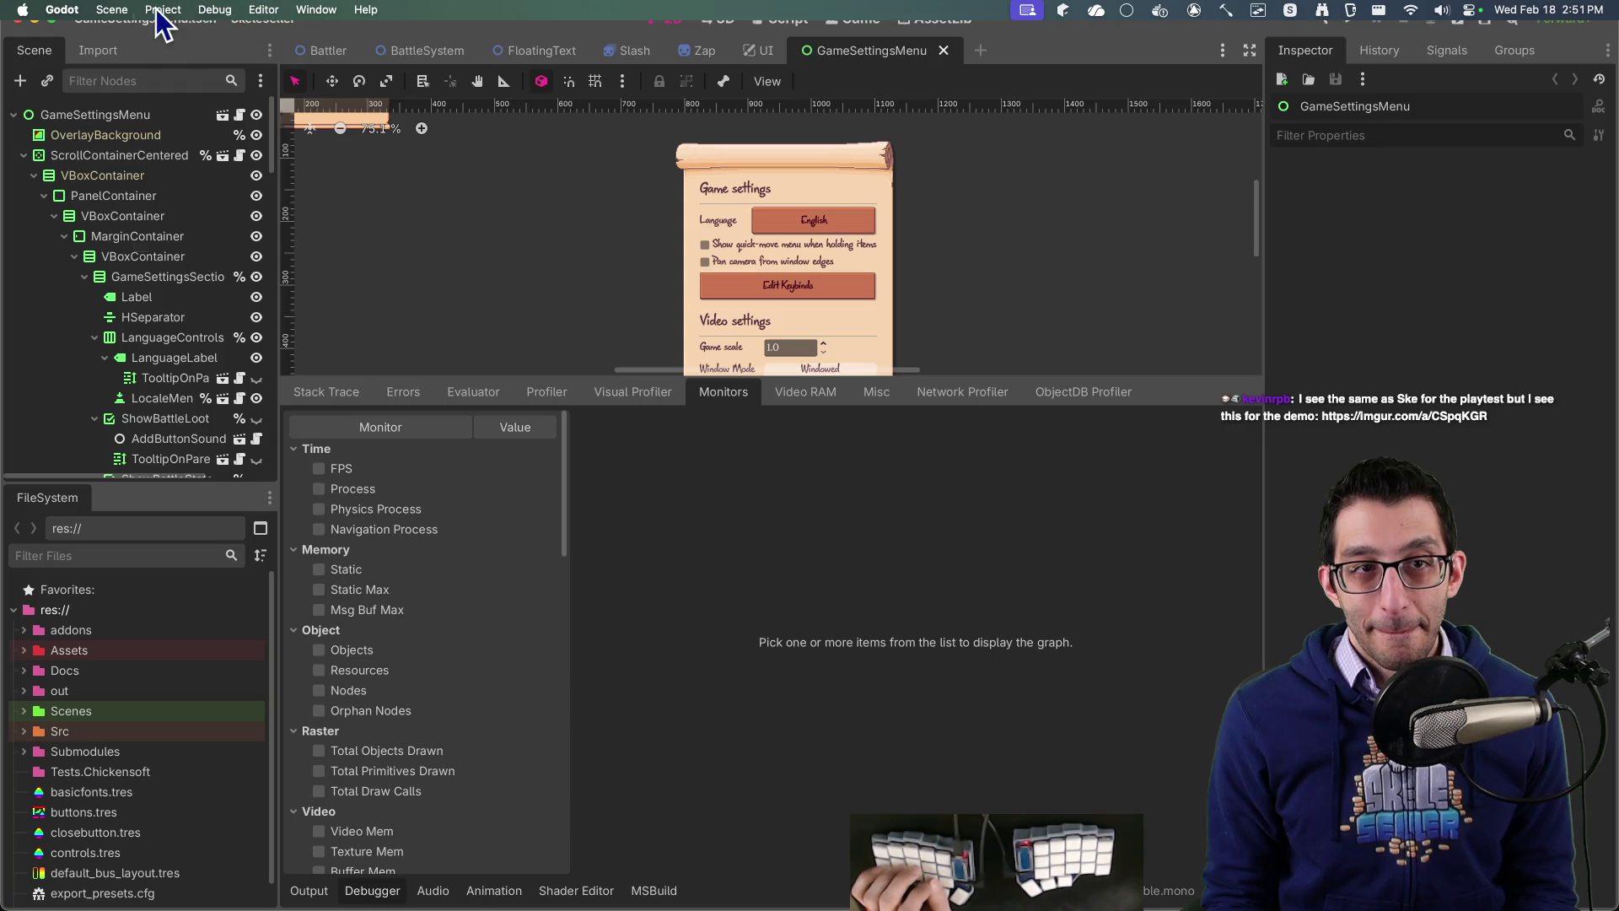
Step: Filter Project Settings to 'icon' and open the documentation for macOS Native Icon
{"action": "left_click", "coordinate": [163, 9]}
{"action": "left_click", "coordinate": [166, 38]}
{"action": "type", "text": "icon"}
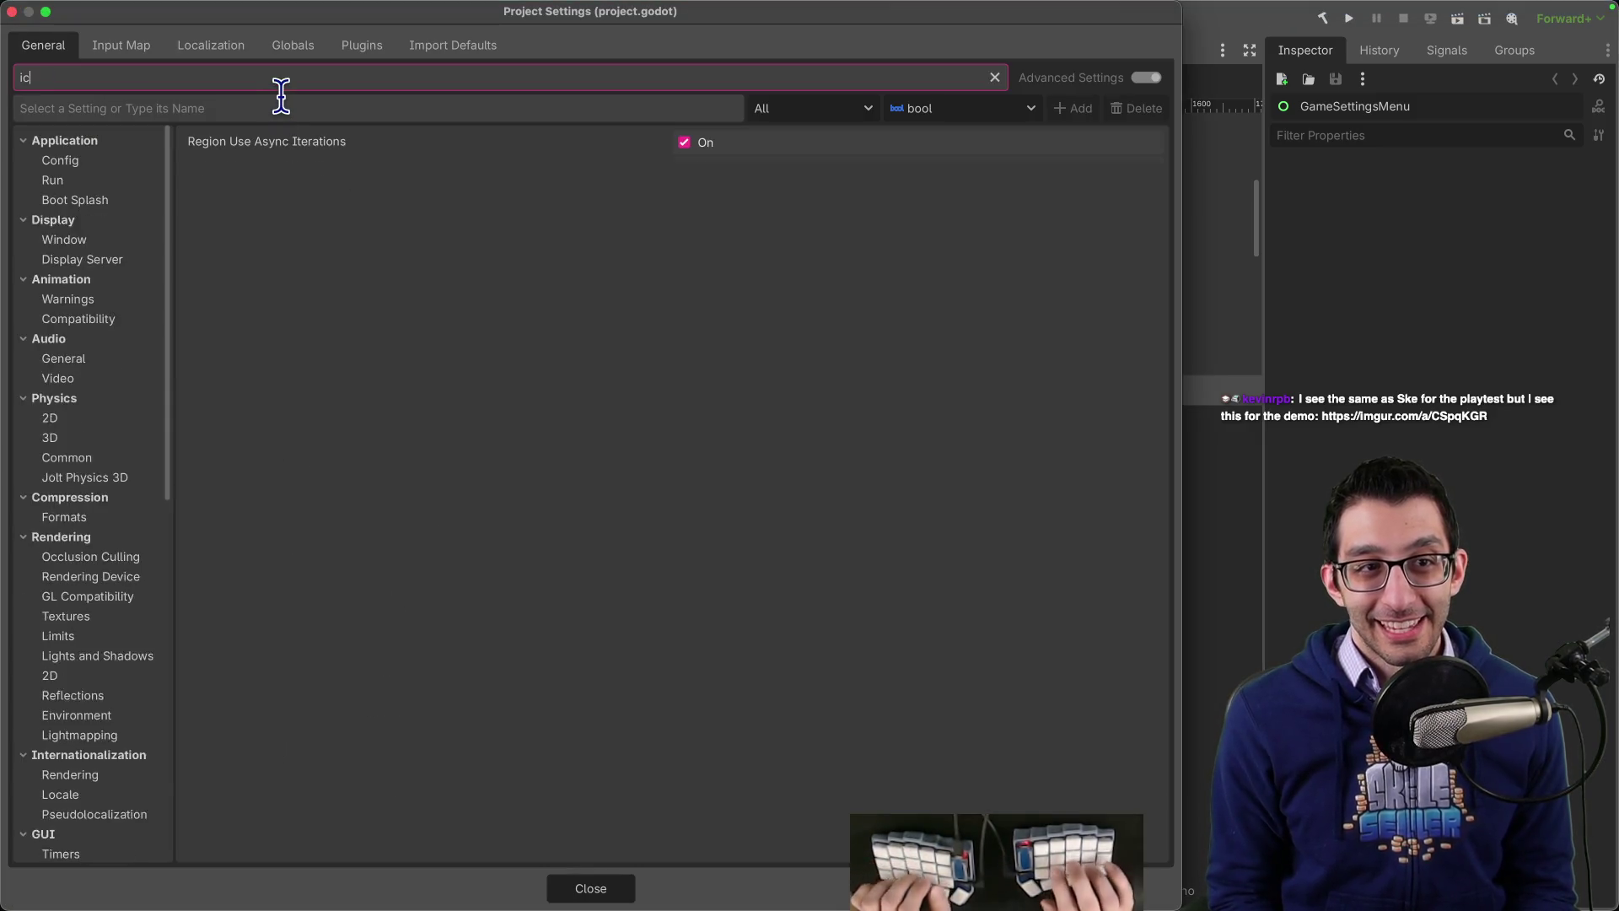
{"action": "scroll", "coordinate": [95, 637], "scroll_direction": "down", "scroll_amount": 3}
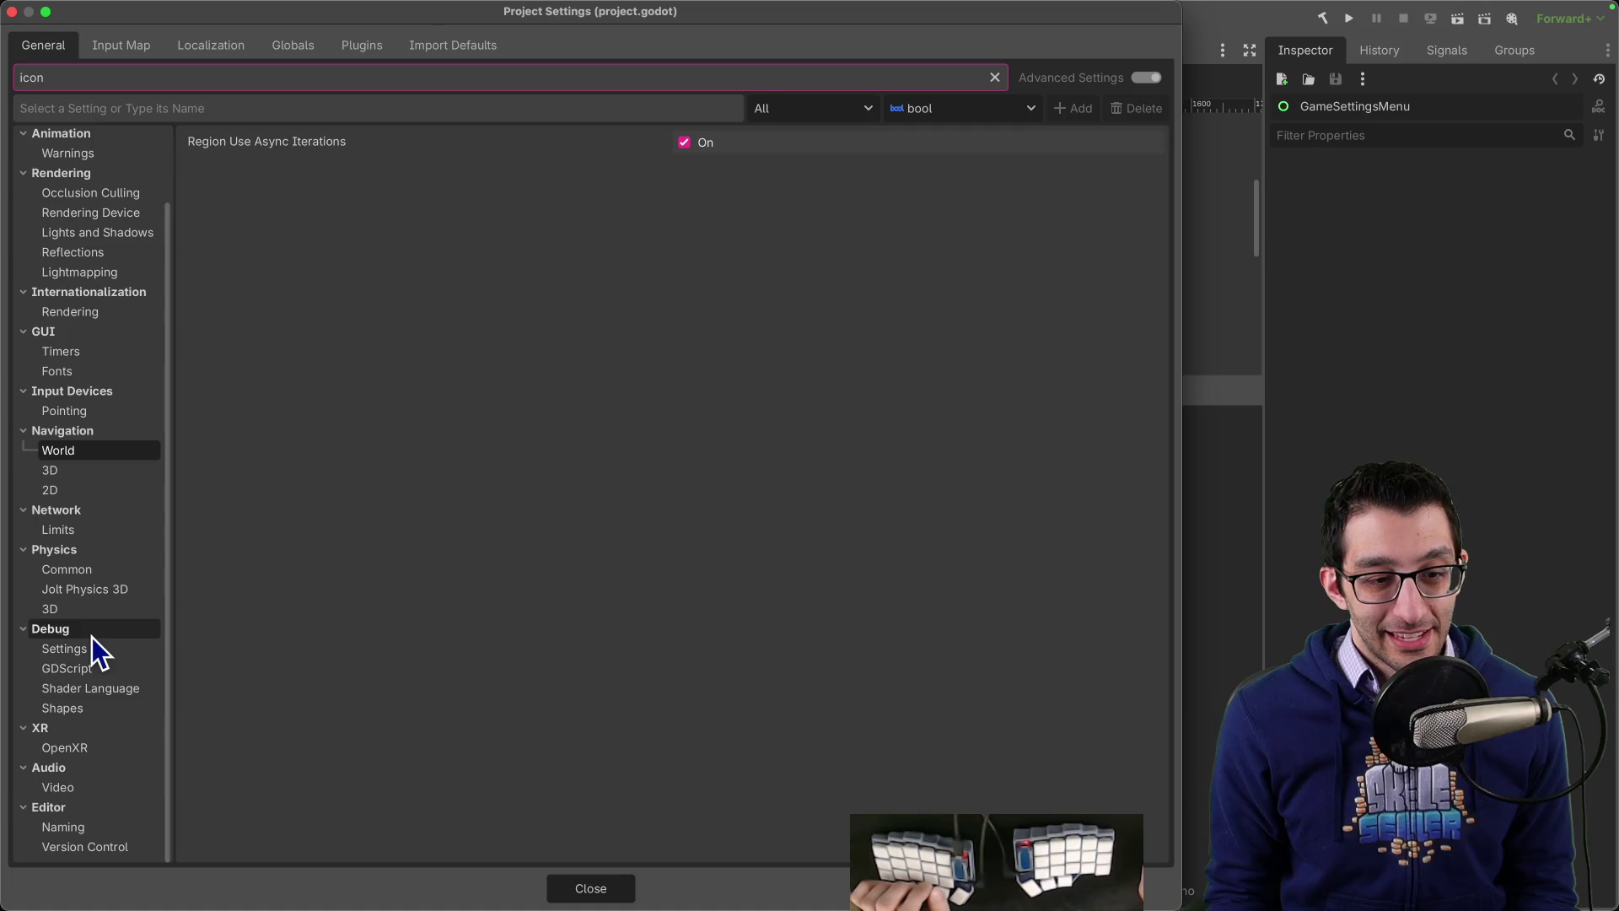
{"action": "scroll", "coordinate": [93, 636], "scroll_direction": "up", "scroll_amount": 3}
{"action": "left_click", "coordinate": [74, 165]}
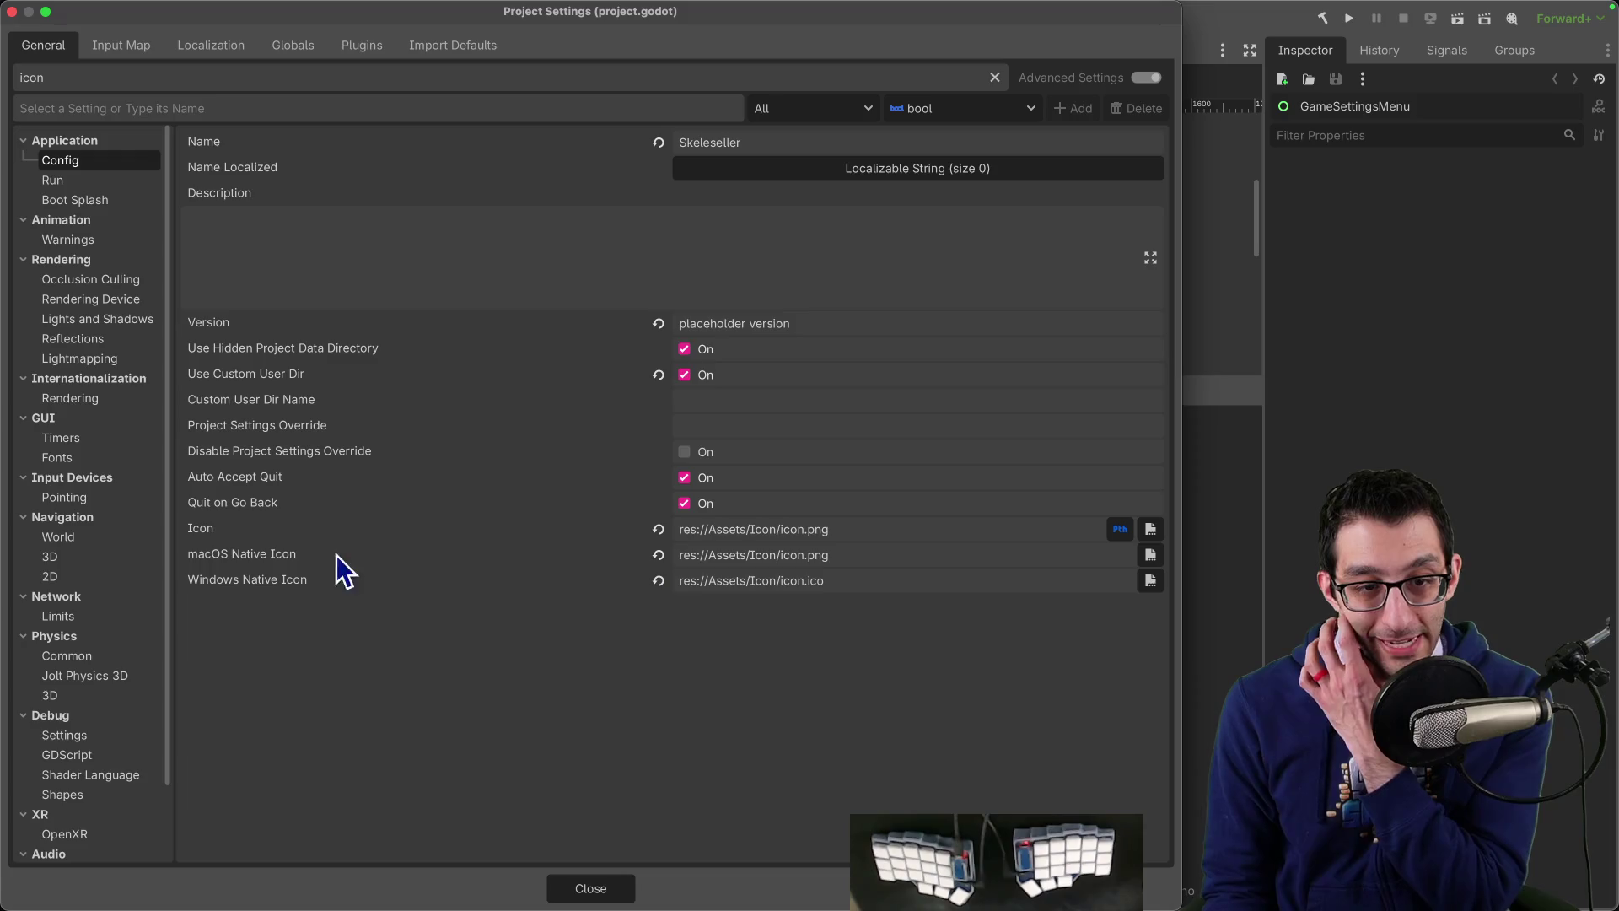
{"action": "right_click", "coordinate": [280, 556]}
{"action": "left_click", "coordinate": [326, 664]}
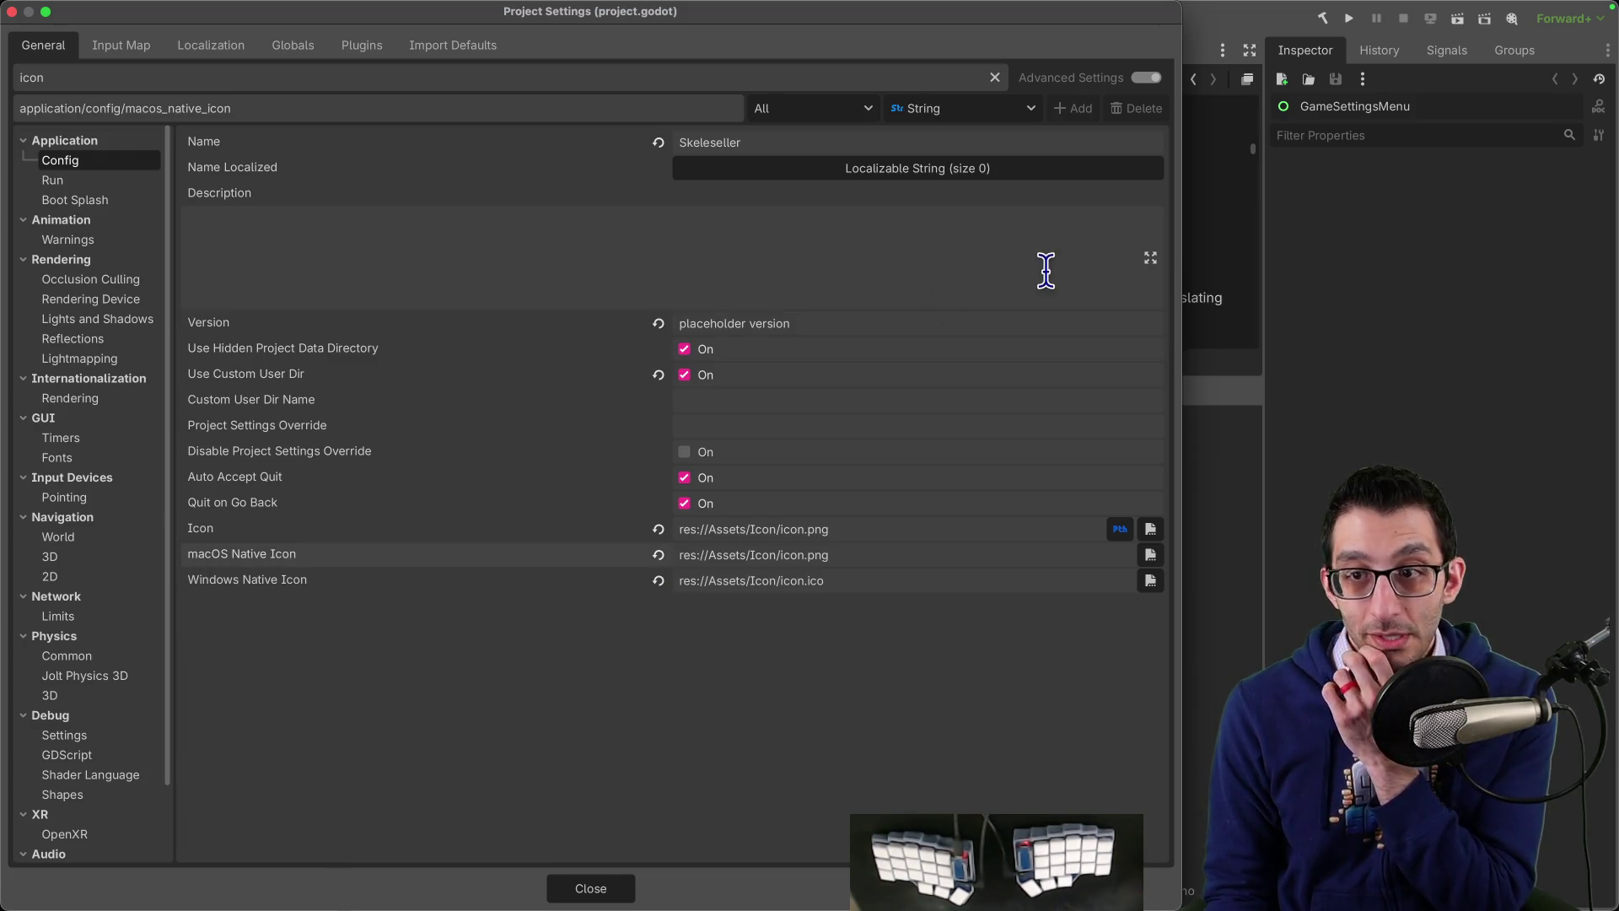
Step: Read the macos_native_icon reference describing an .icns icon for macOS, closing Project Settings
{"action": "left_click_drag", "start_coordinate": [968, 20], "coordinate": [1025, 685]}
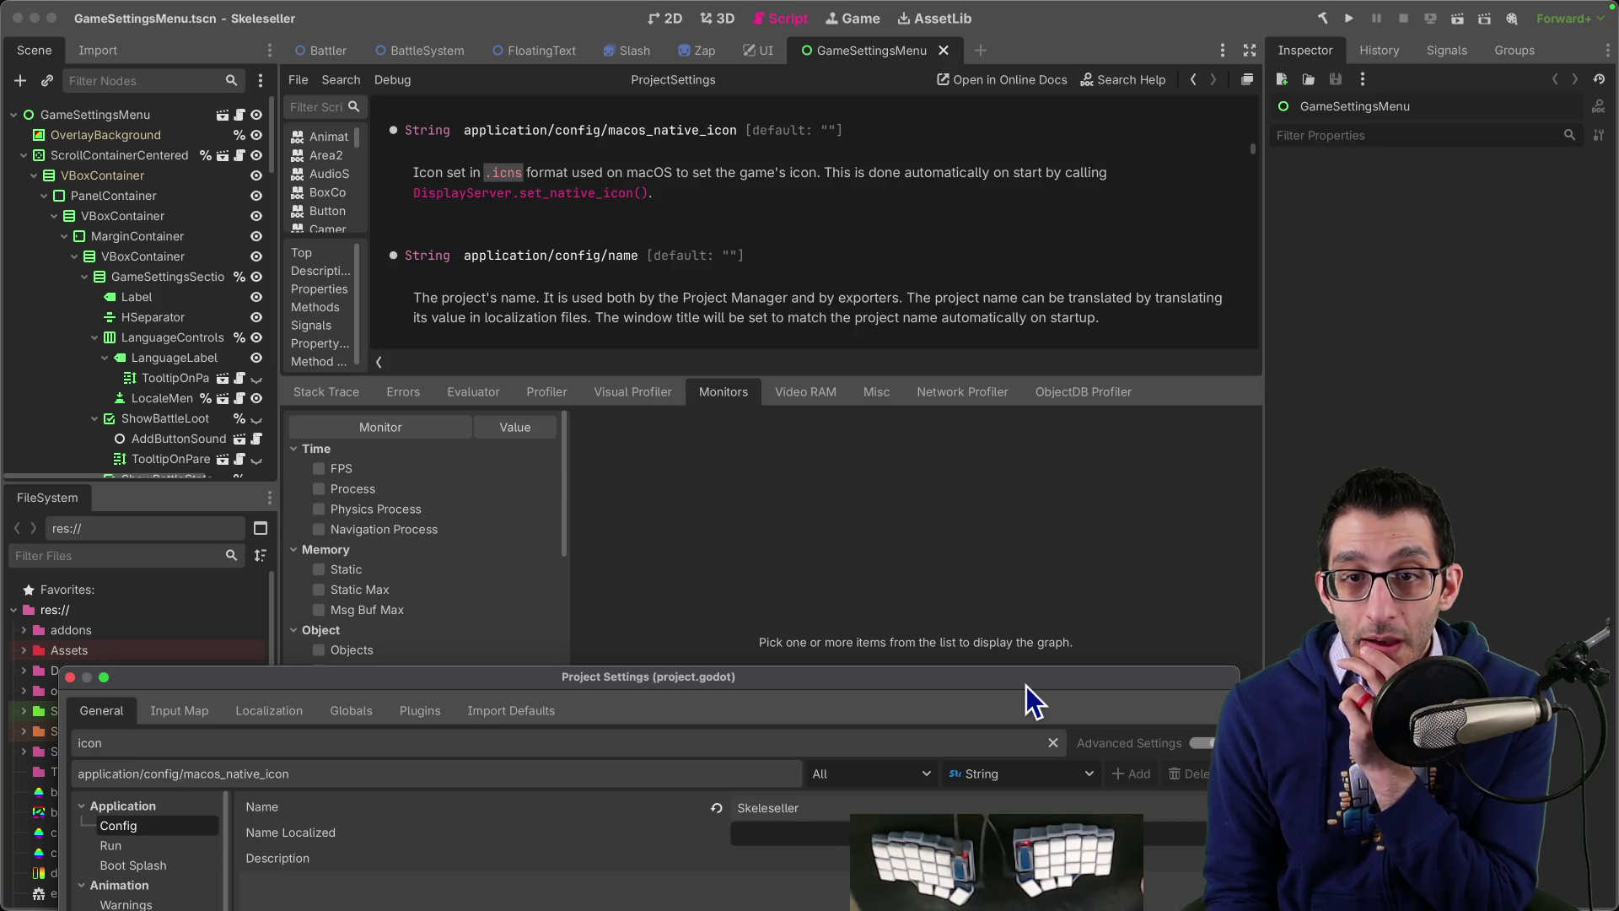
{"action": "left_click", "coordinate": [812, 241]}
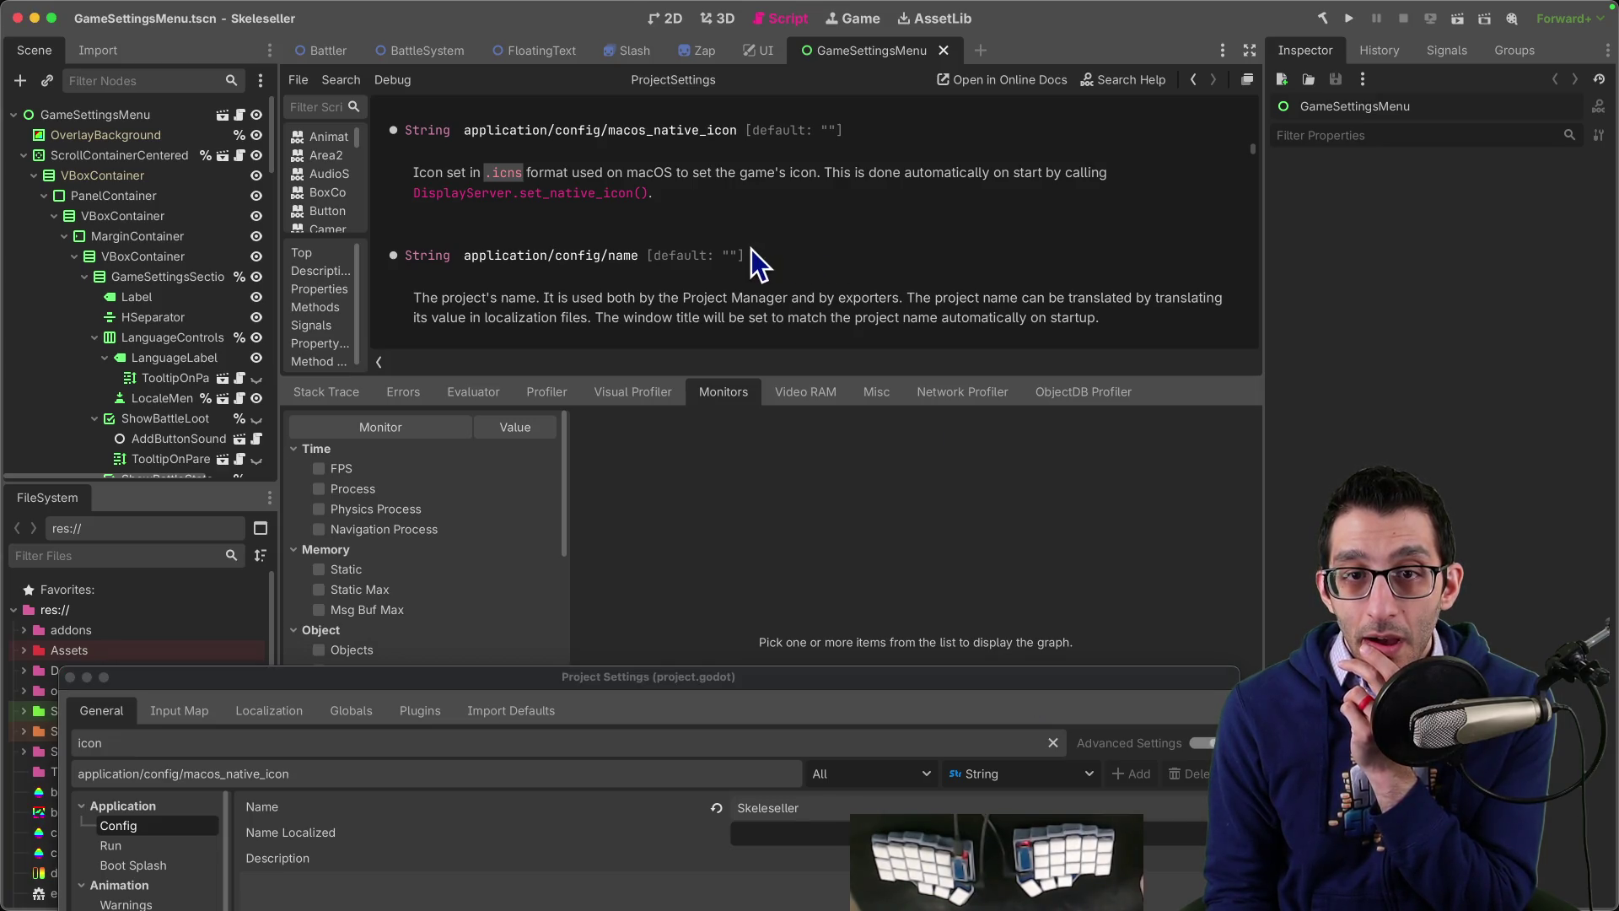
{"action": "left_click_drag", "start_coordinate": [1114, 696], "coordinate": [1075, 179]}
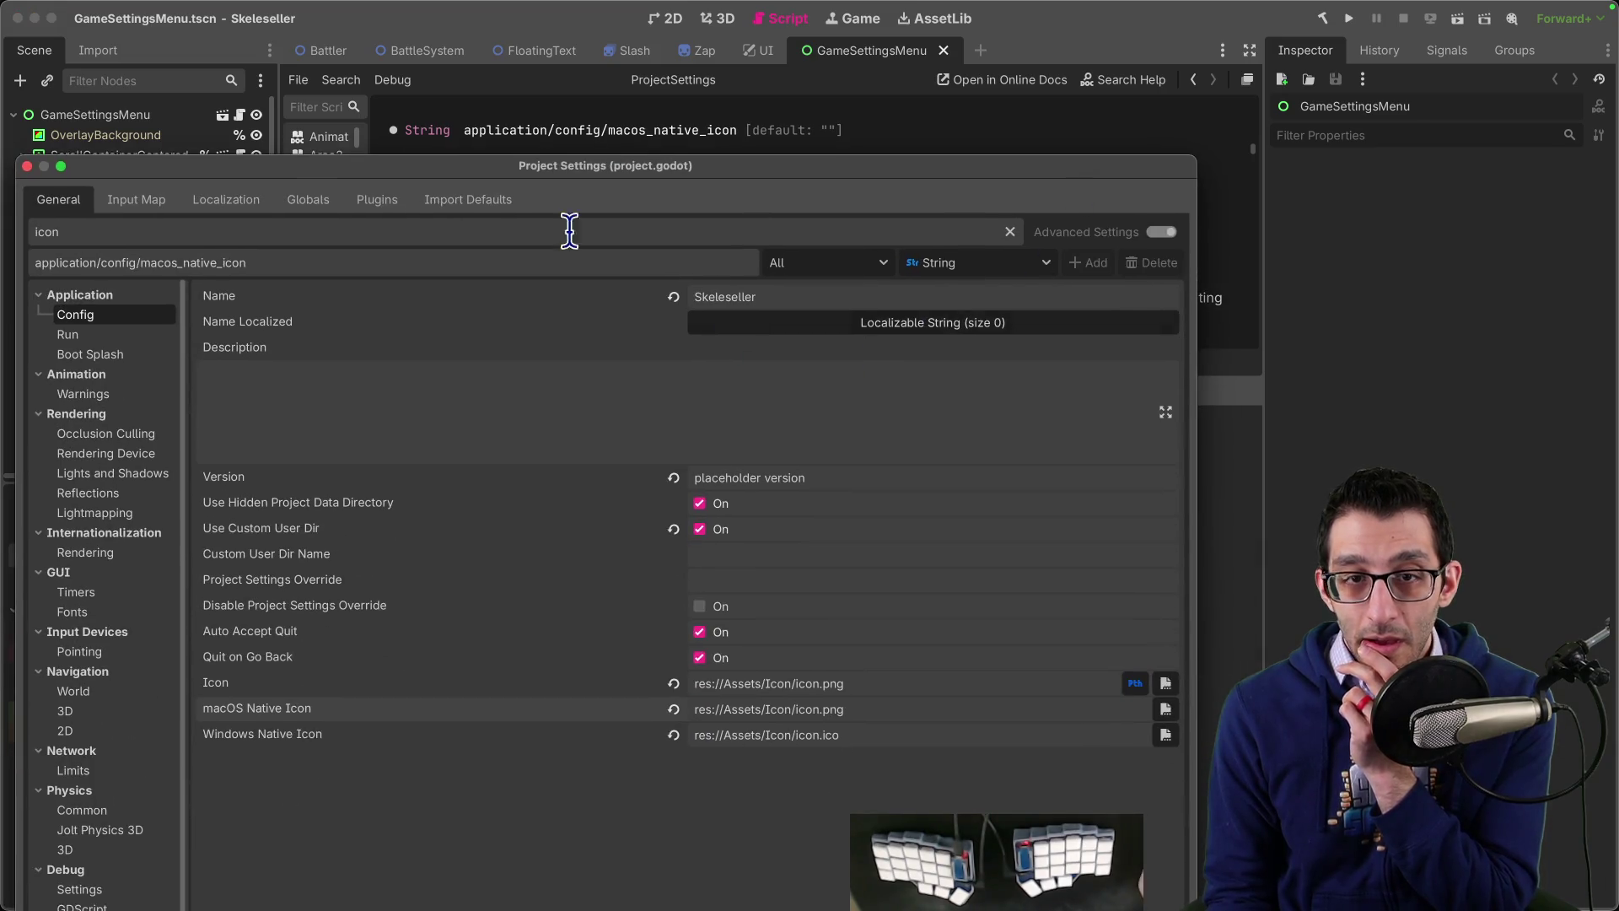
{"action": "key", "text": "Escape"}
{"action": "scroll", "coordinate": [634, 239], "scroll_direction": "down", "scroll_amount": 2}
{"action": "scroll", "coordinate": [637, 245], "scroll_direction": "down", "scroll_amount": 3}
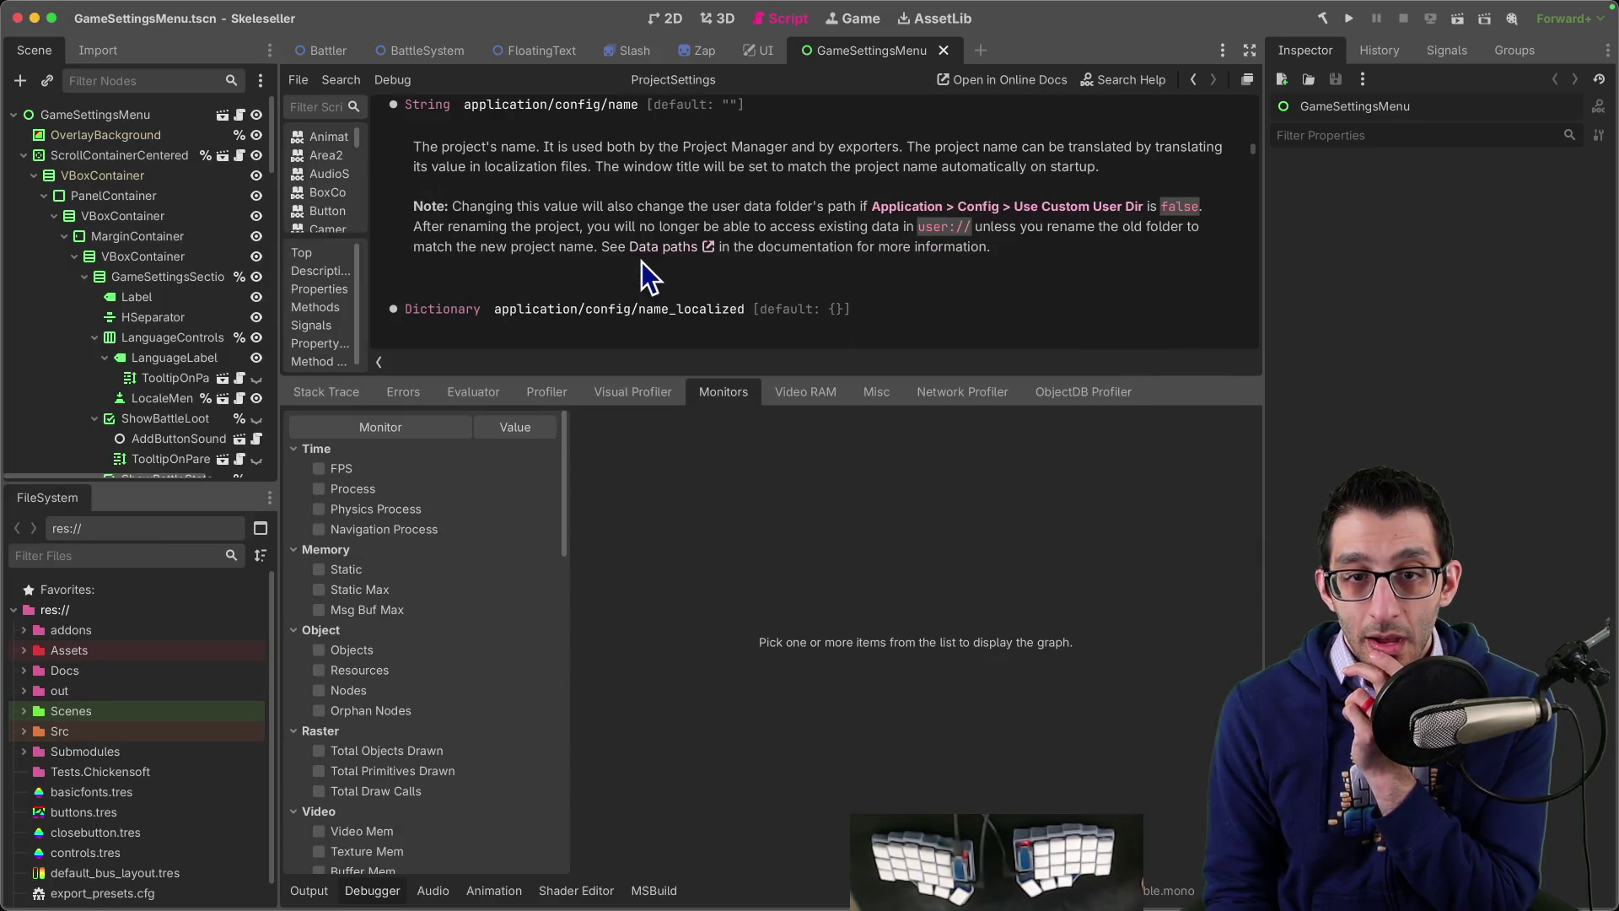
{"action": "left_click_drag", "start_coordinate": [682, 374], "coordinate": [679, 662]}
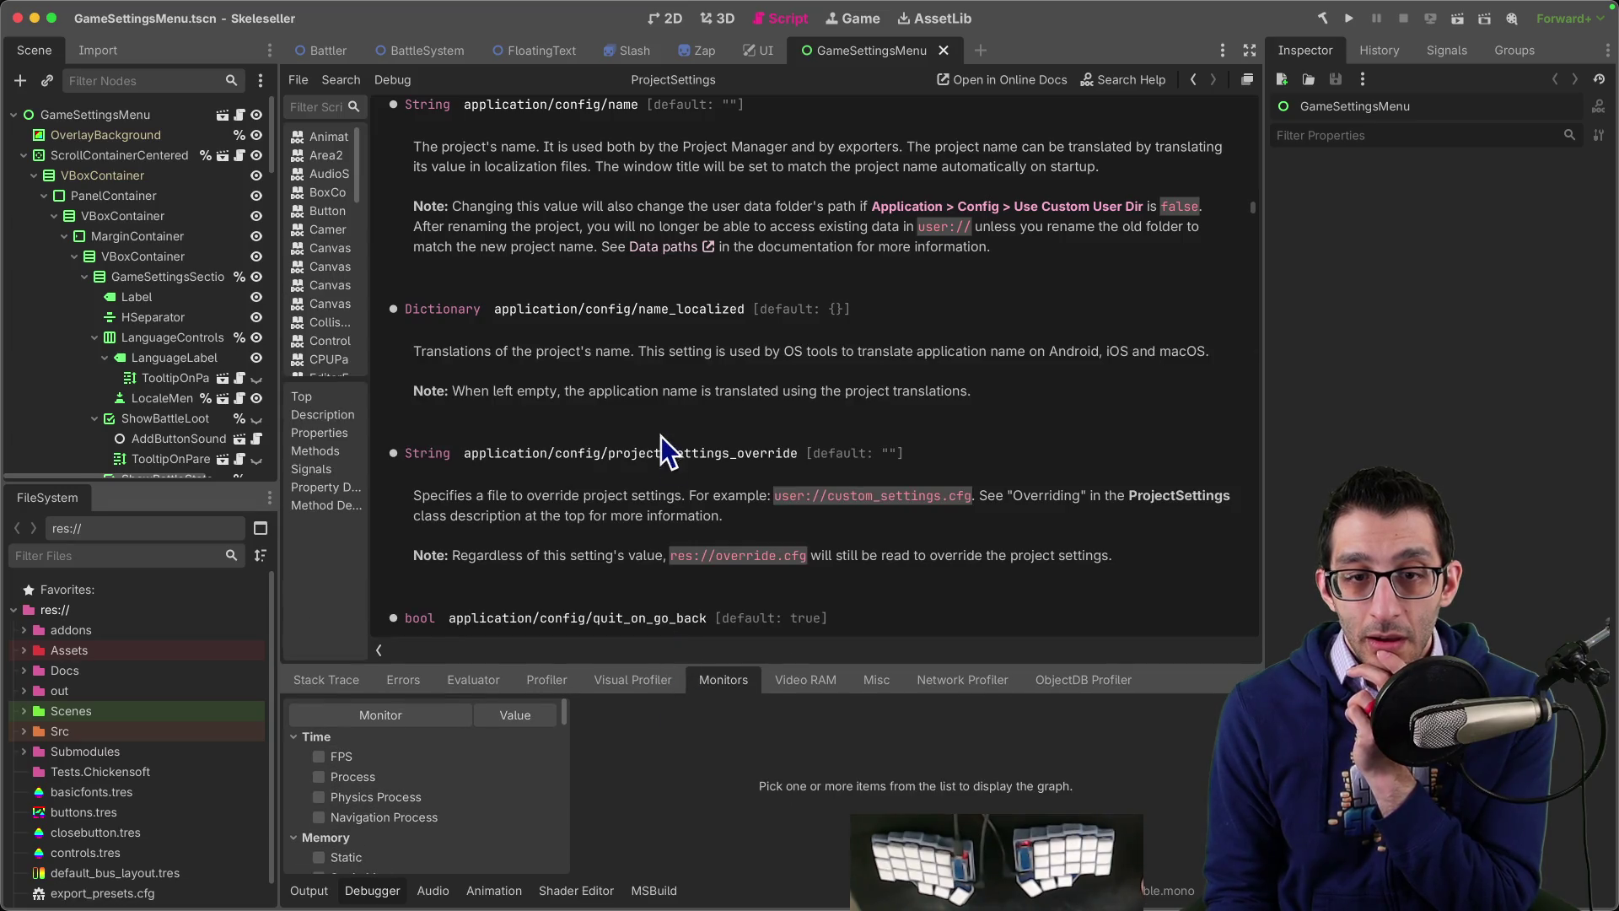
{"action": "scroll", "coordinate": [666, 439], "scroll_direction": "up", "scroll_amount": 10}
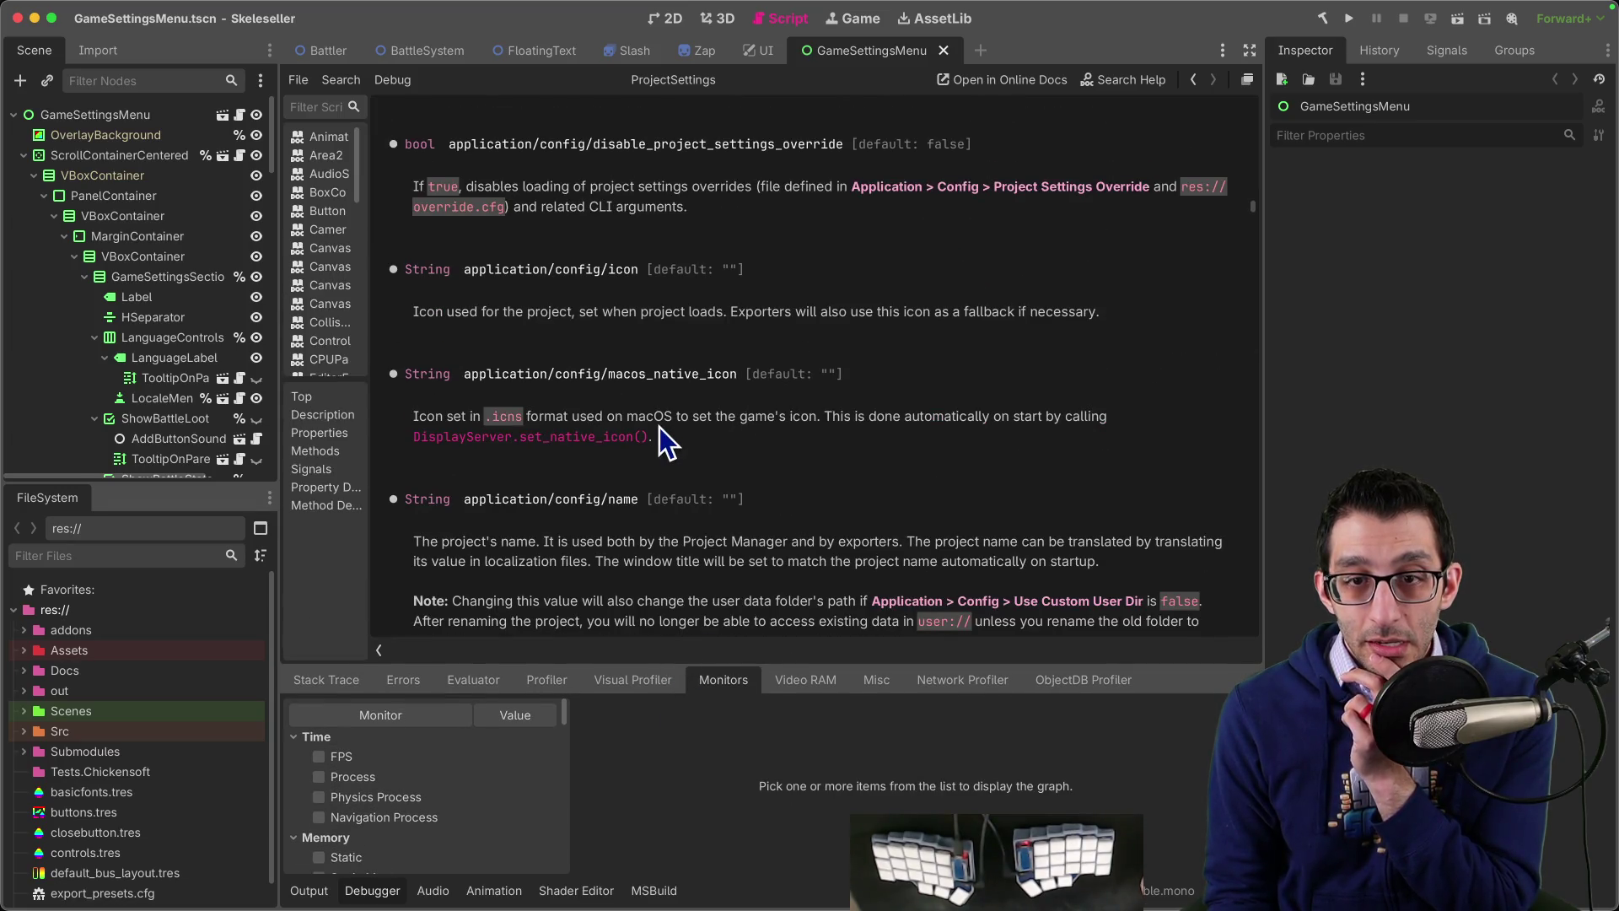
{"action": "left_click", "coordinate": [185, 9]}
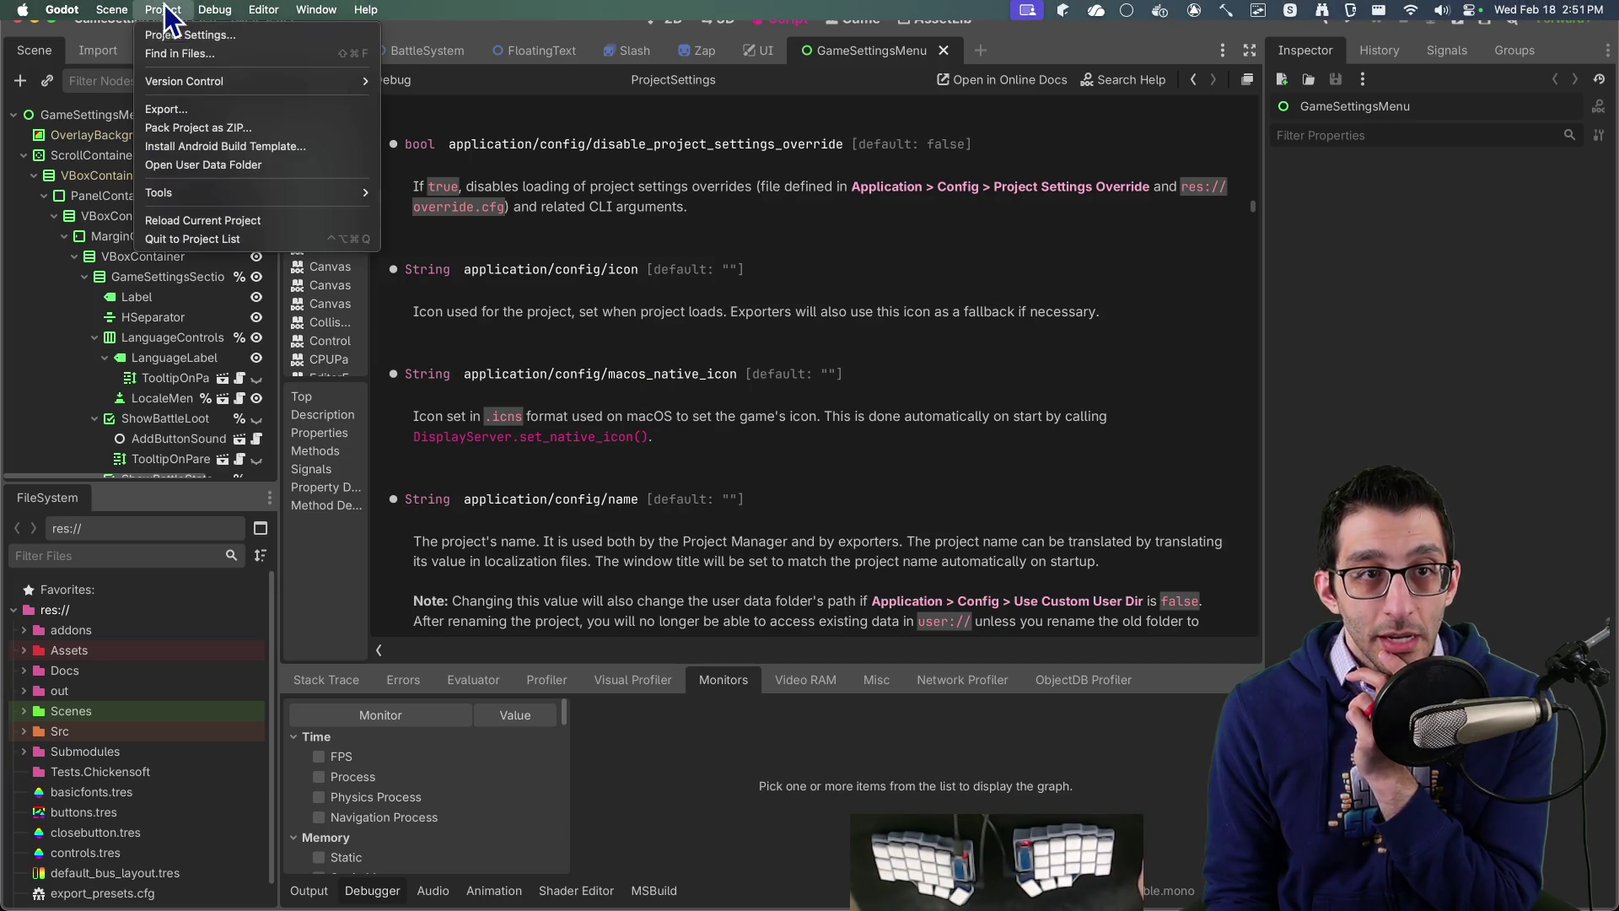
Step: Open the Windows Native Icon reference and compare the web docs' fallback to application/config/icon
{"action": "left_click", "coordinate": [181, 34]}
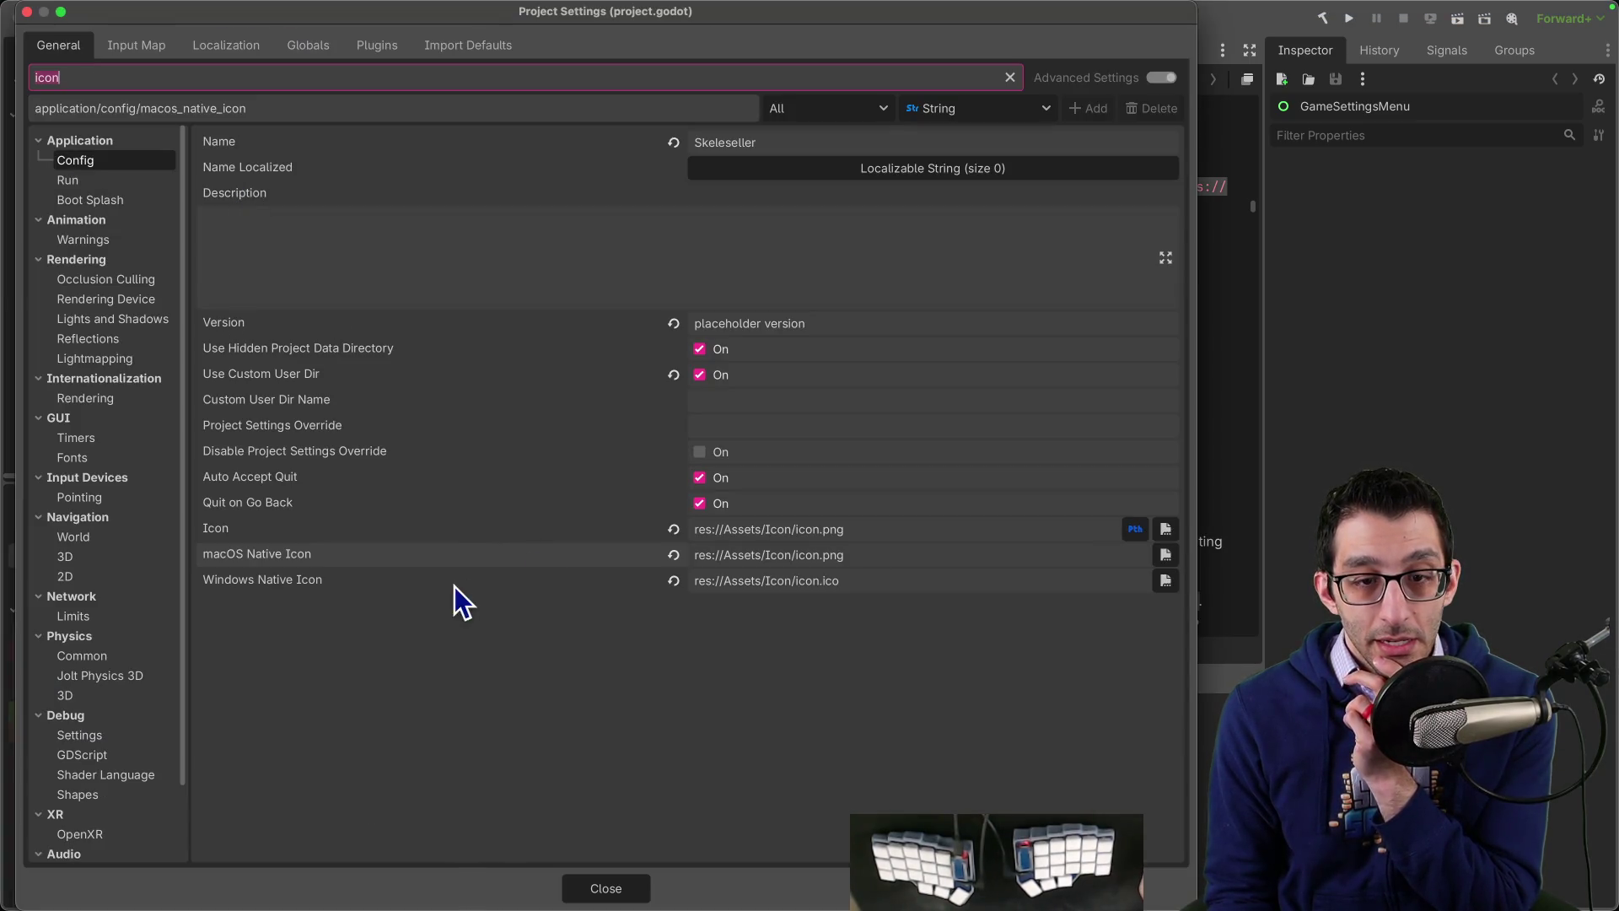
{"action": "right_click", "coordinate": [453, 583]}
{"action": "left_click", "coordinate": [497, 688]}
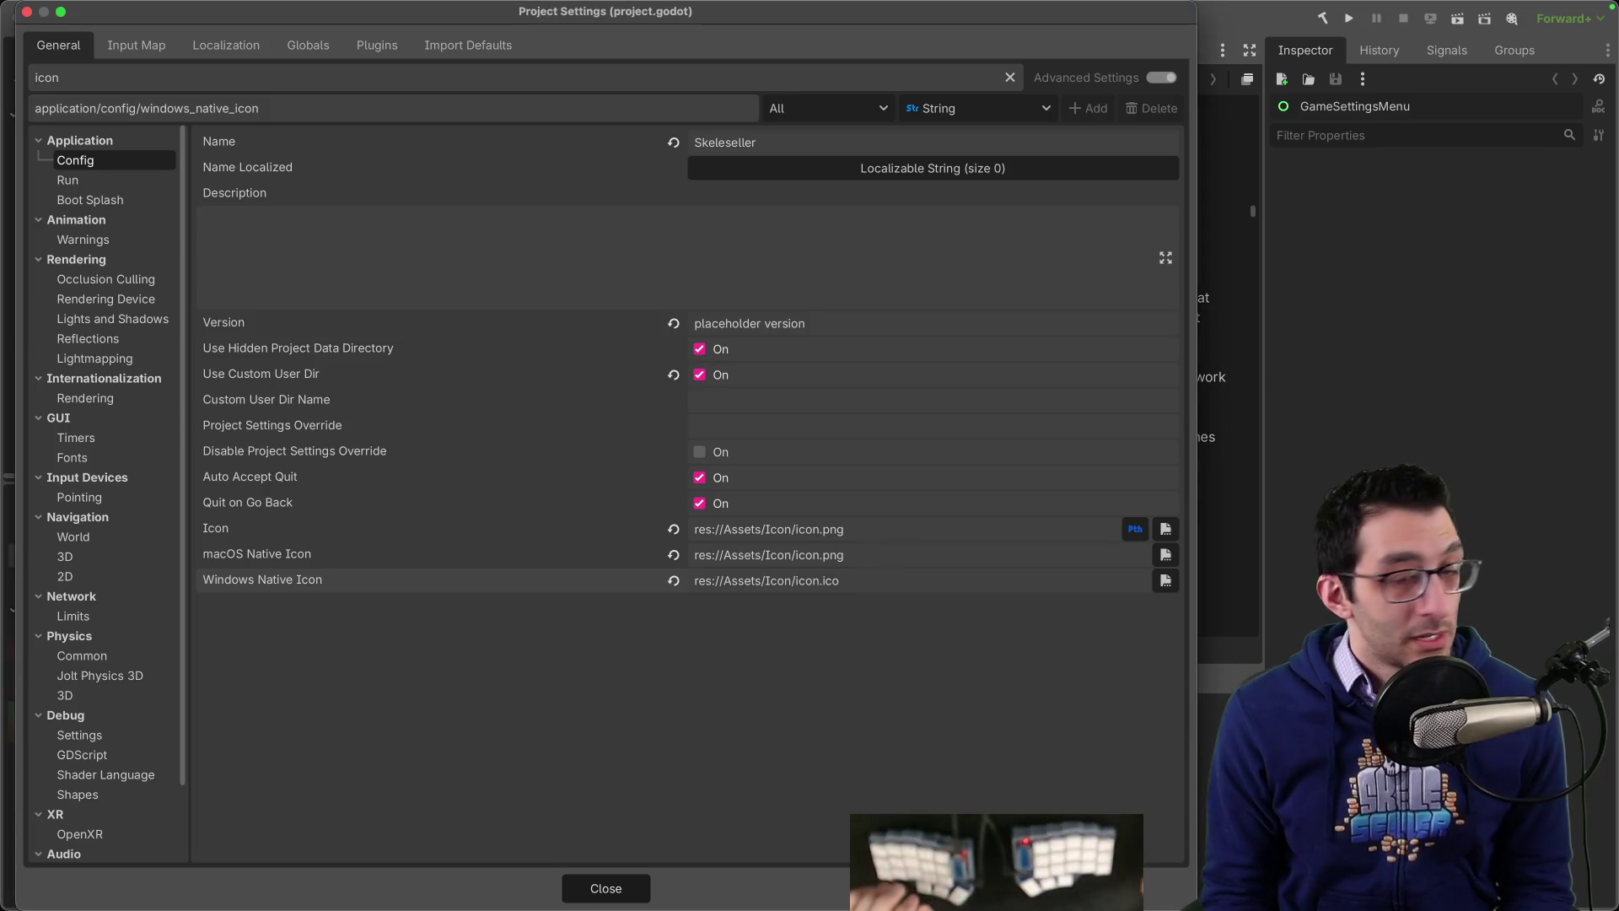
{"action": "left_click", "coordinate": [634, 887]}
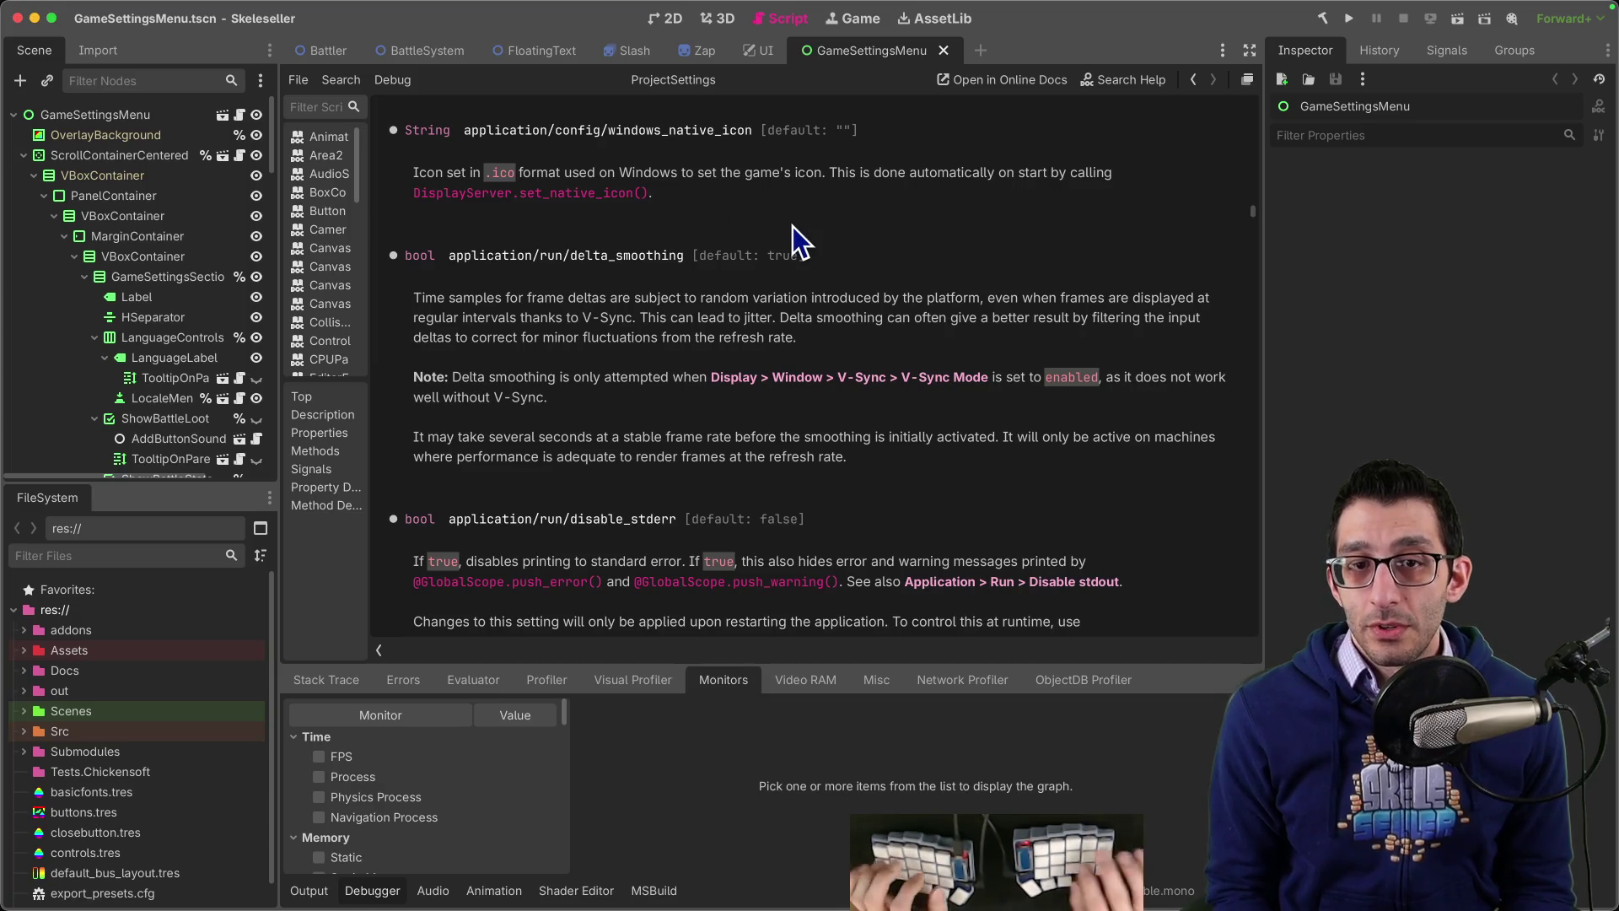
{"action": "key", "text": "super+Tab"}
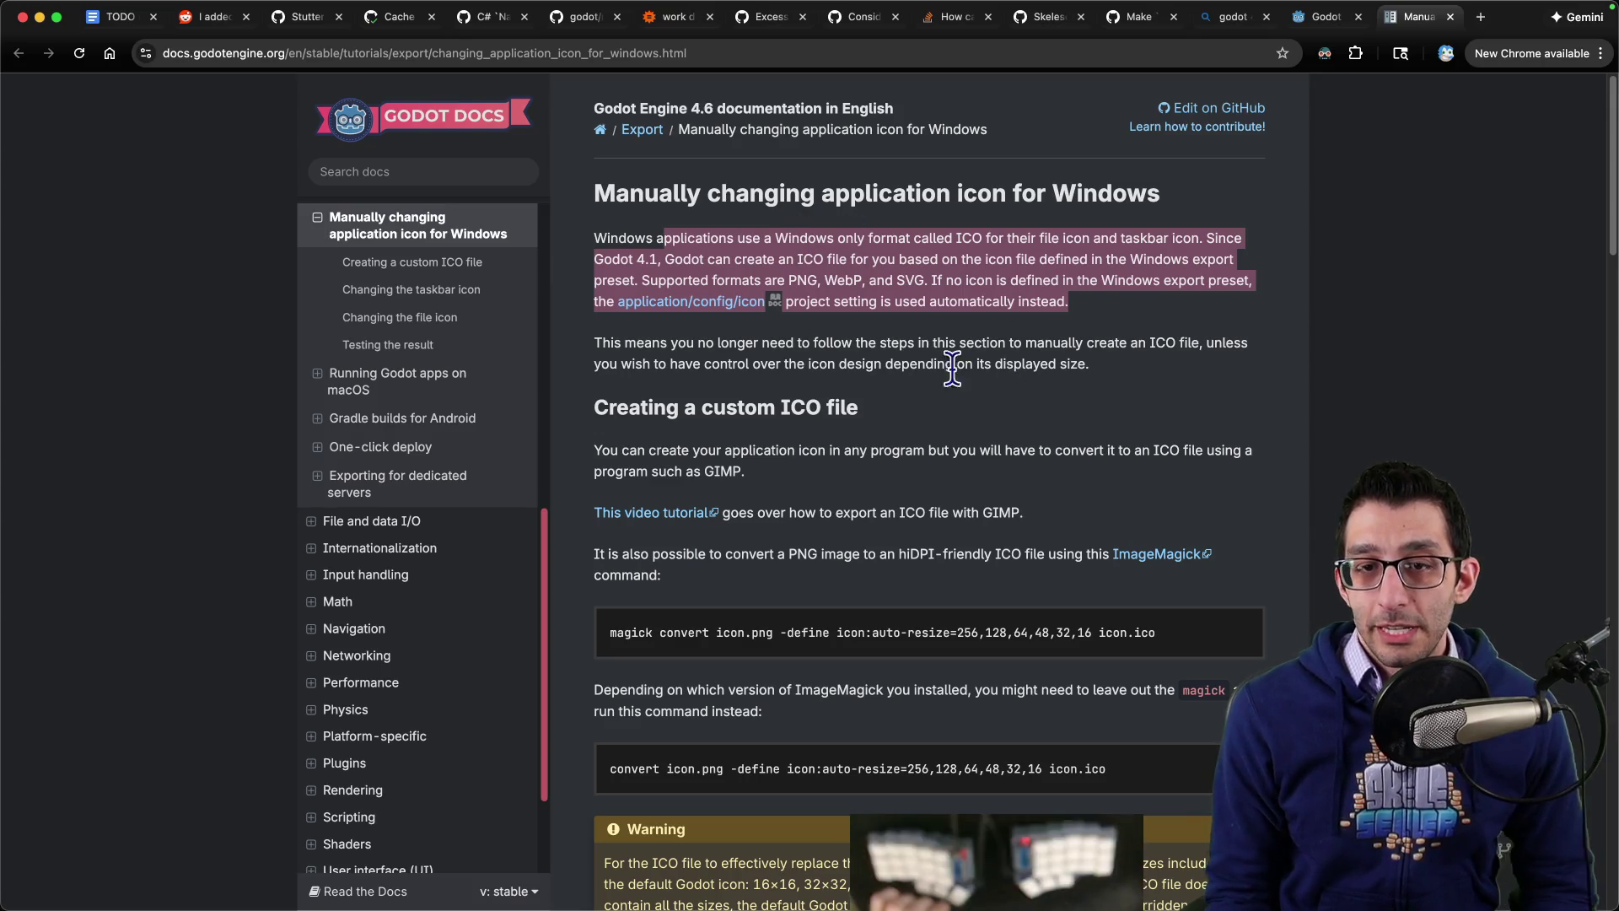
{"action": "mouse_move", "coordinate": [932, 280]}
{"action": "left_mouse_down"}
{"action": "mouse_move", "coordinate": [1221, 282]}
{"action": "mouse_move", "coordinate": [658, 301]}
{"action": "mouse_move", "coordinate": [1054, 319]}
{"action": "left_mouse_up"}
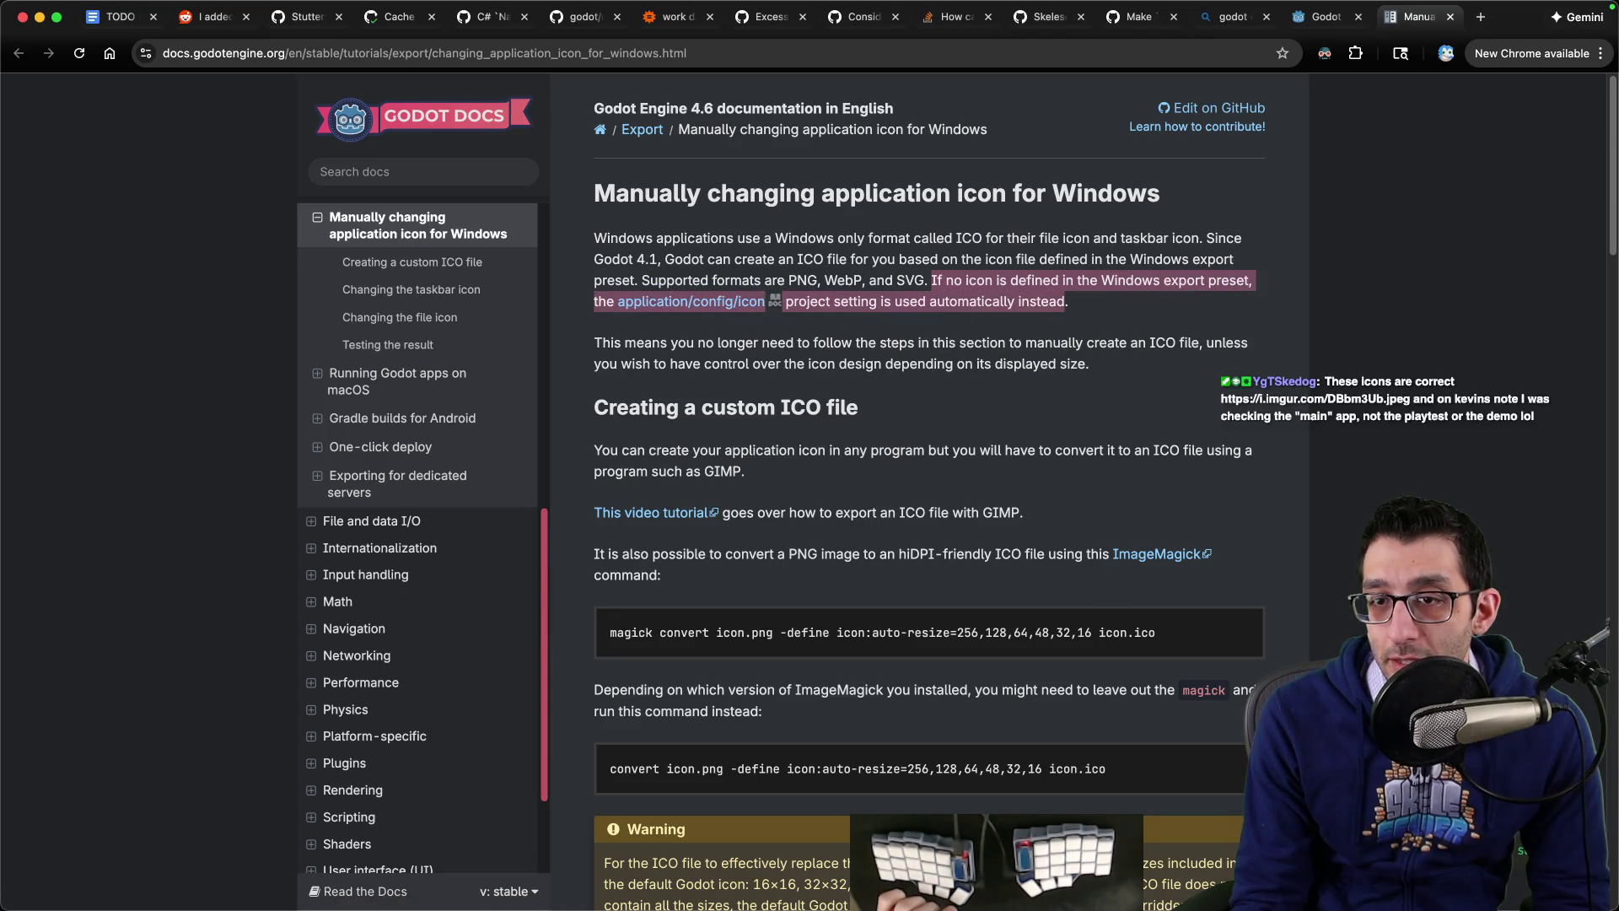
{"action": "left_click", "coordinate": [1083, 877]}
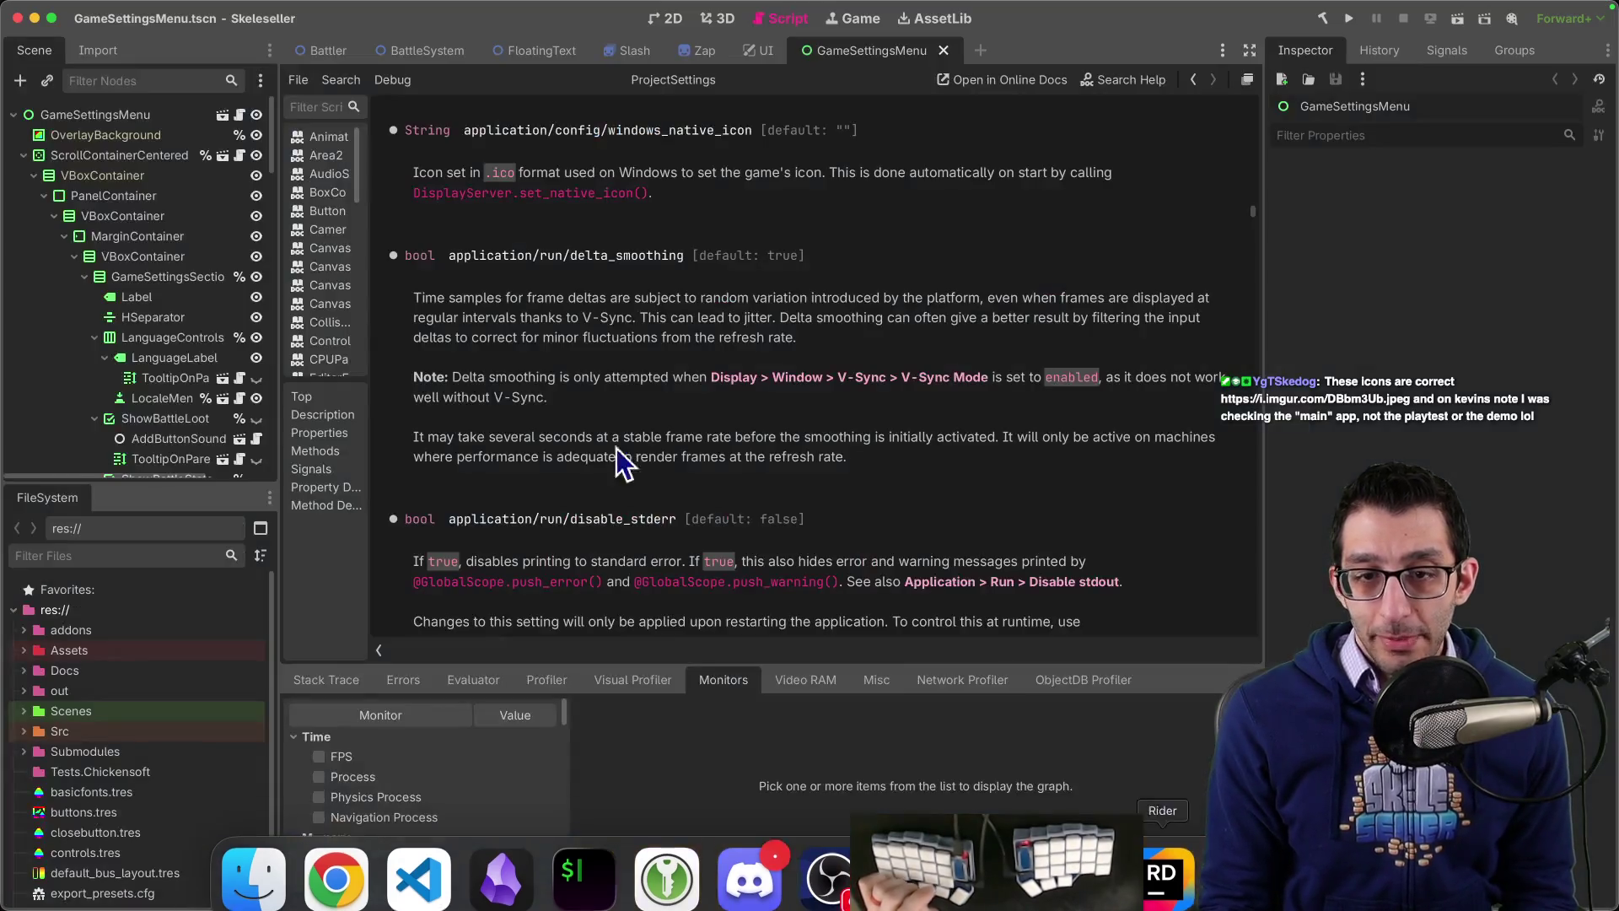
Step: Clear the macOS Native Icon and Windows Native Icon settings, keeping Icon as res://Assets/Icon/icon.png
{"action": "left_click", "coordinate": [163, 9]}
{"action": "left_click", "coordinate": [377, 221]}
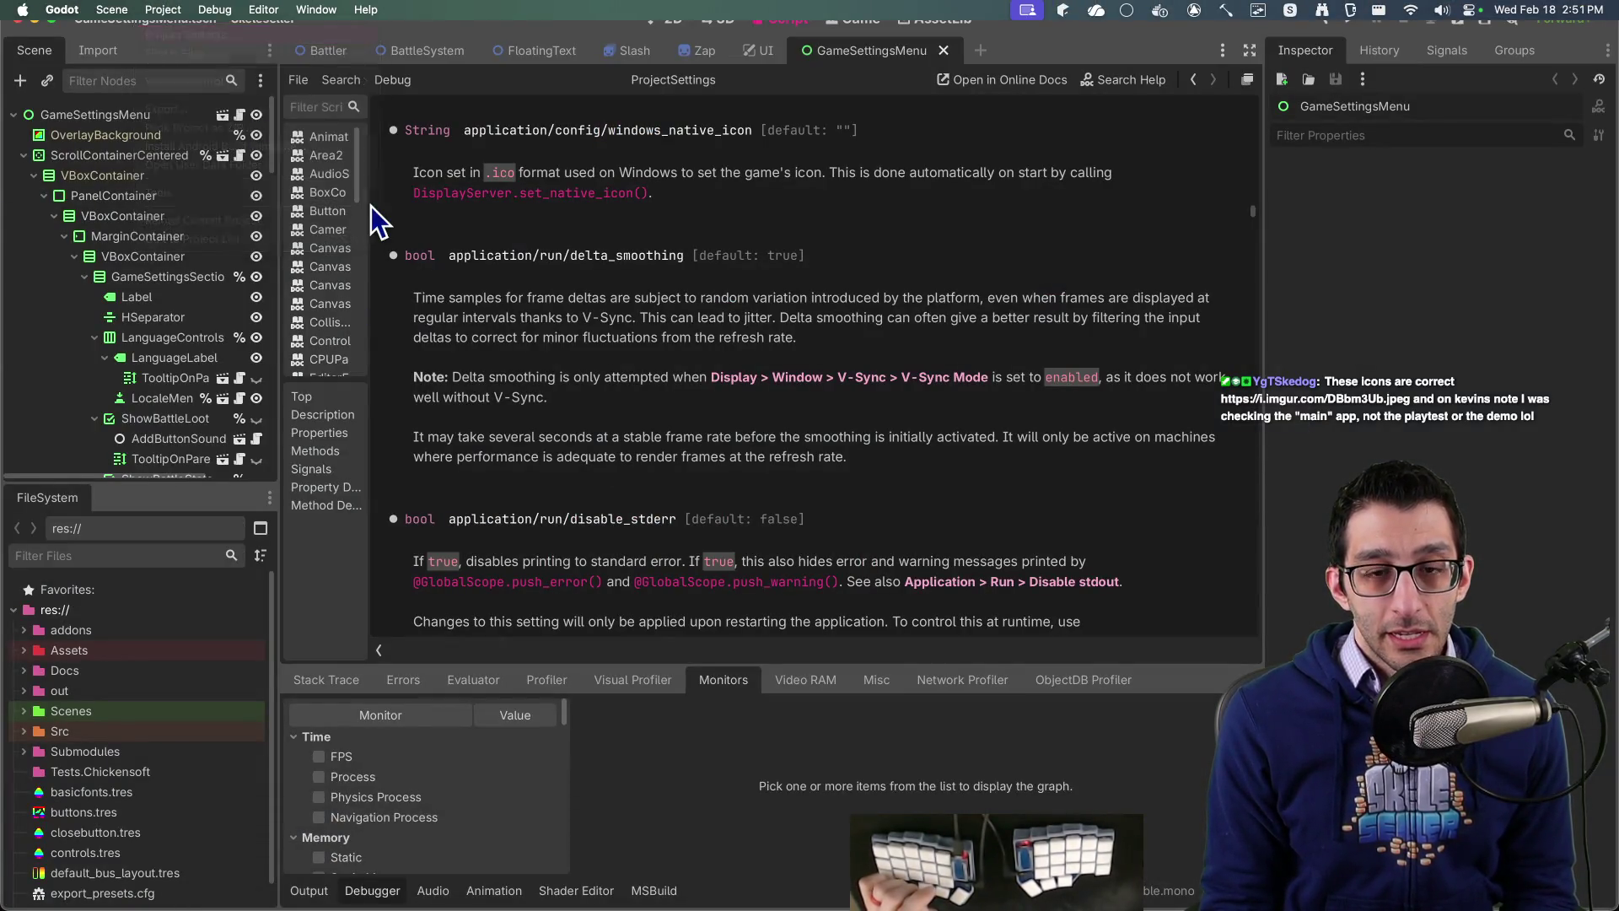
{"action": "left_click", "coordinate": [672, 556]}
{"action": "left_click", "coordinate": [673, 581]}
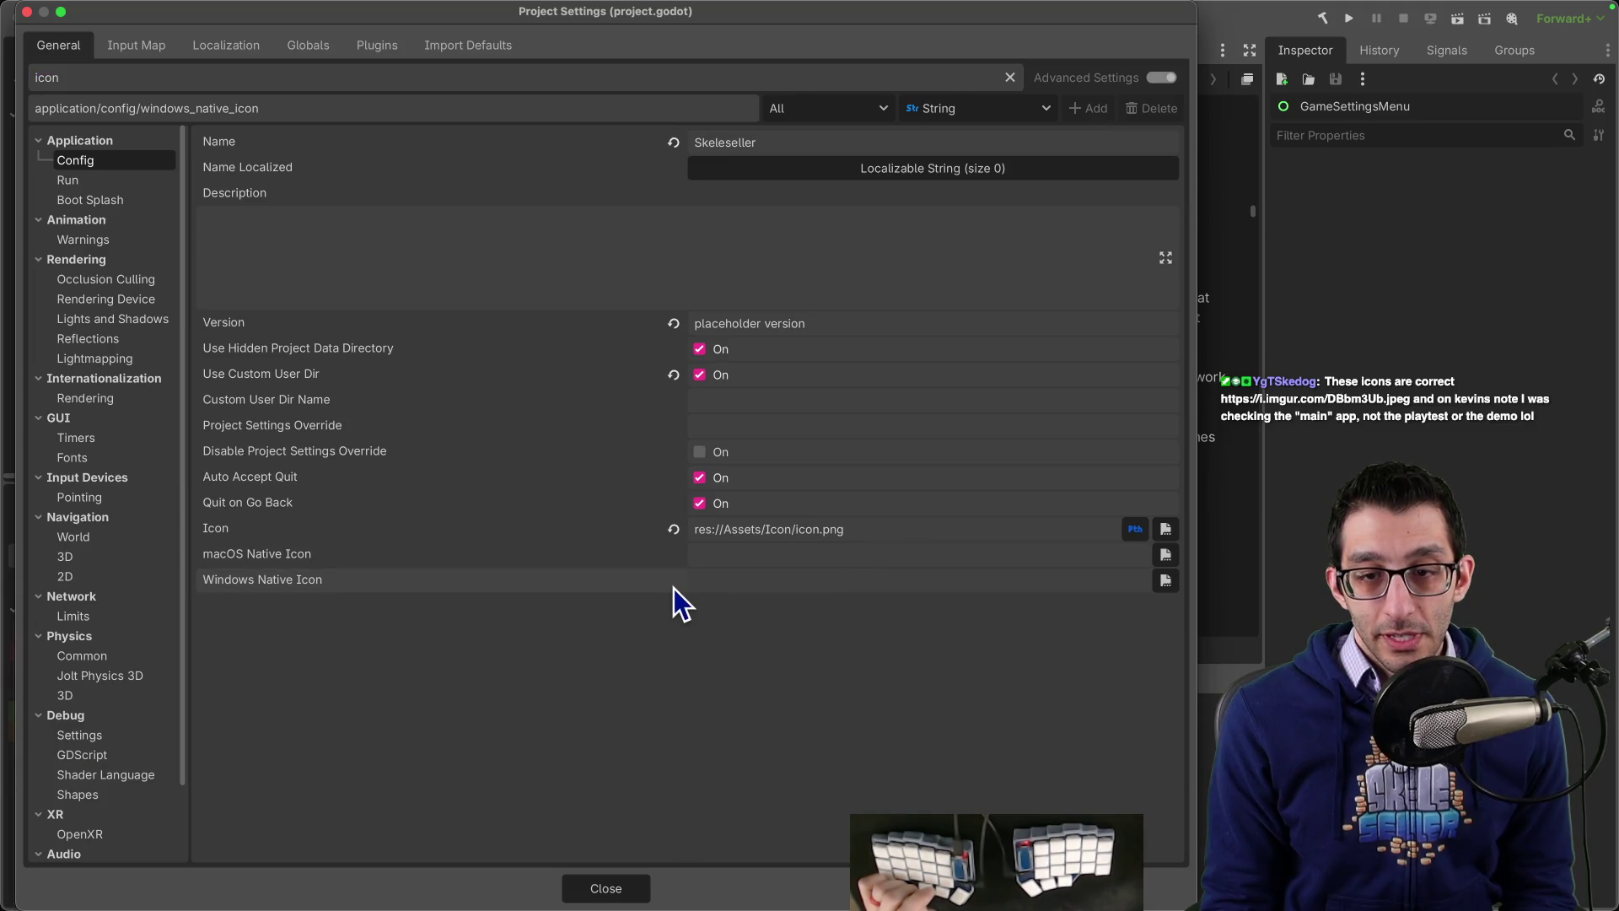
{"action": "left_click", "coordinate": [634, 887]}
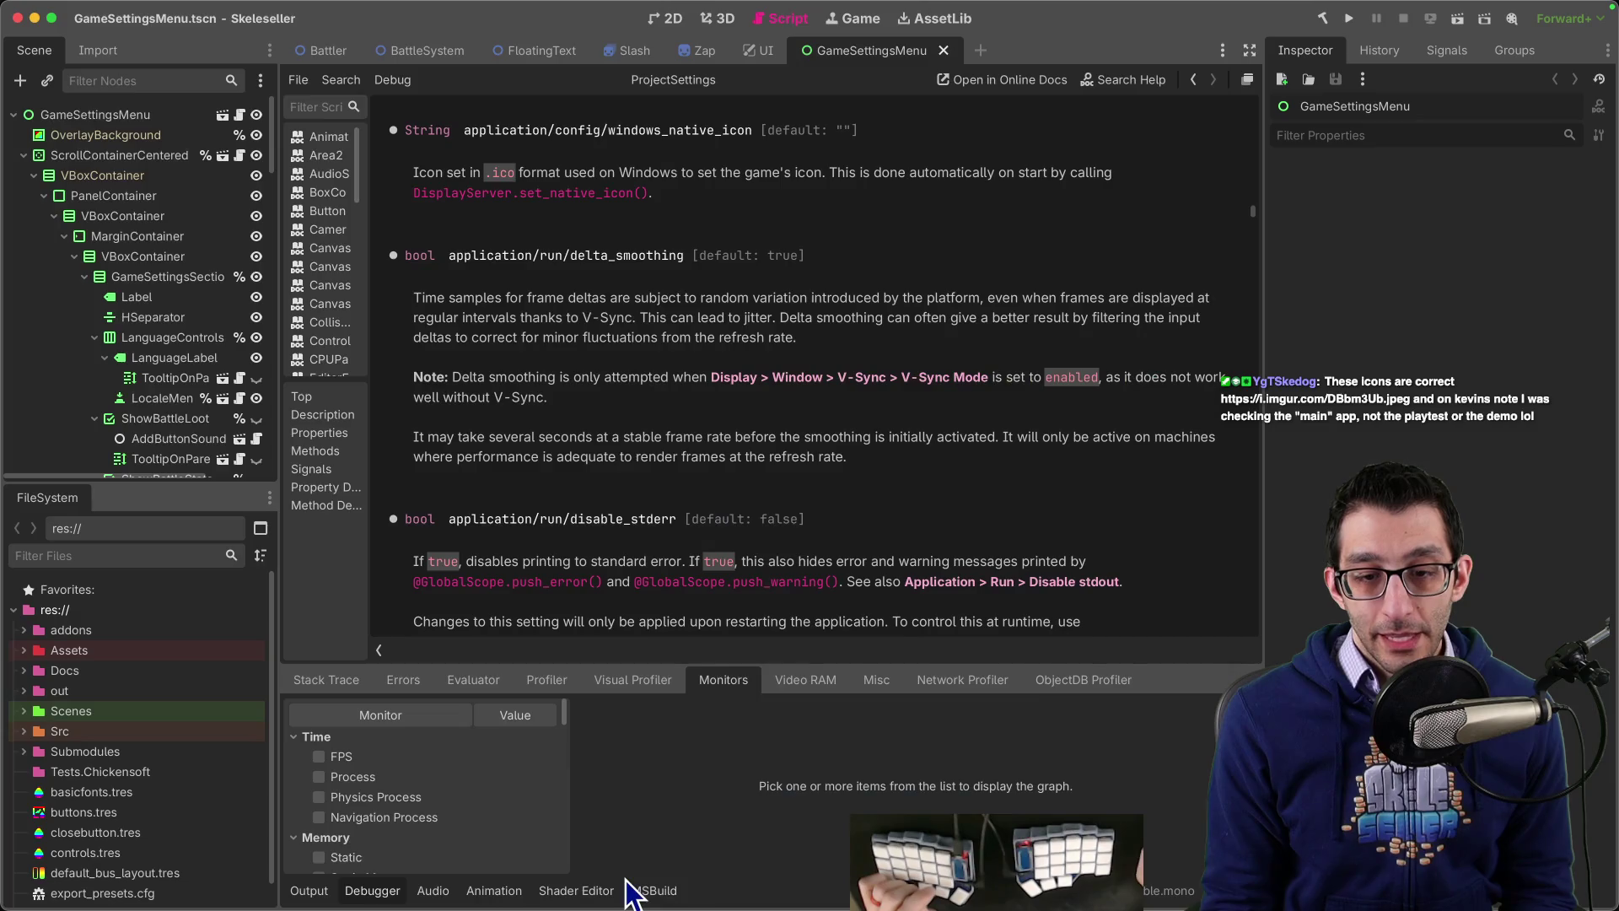
{"action": "left_click", "coordinate": [169, 10]}
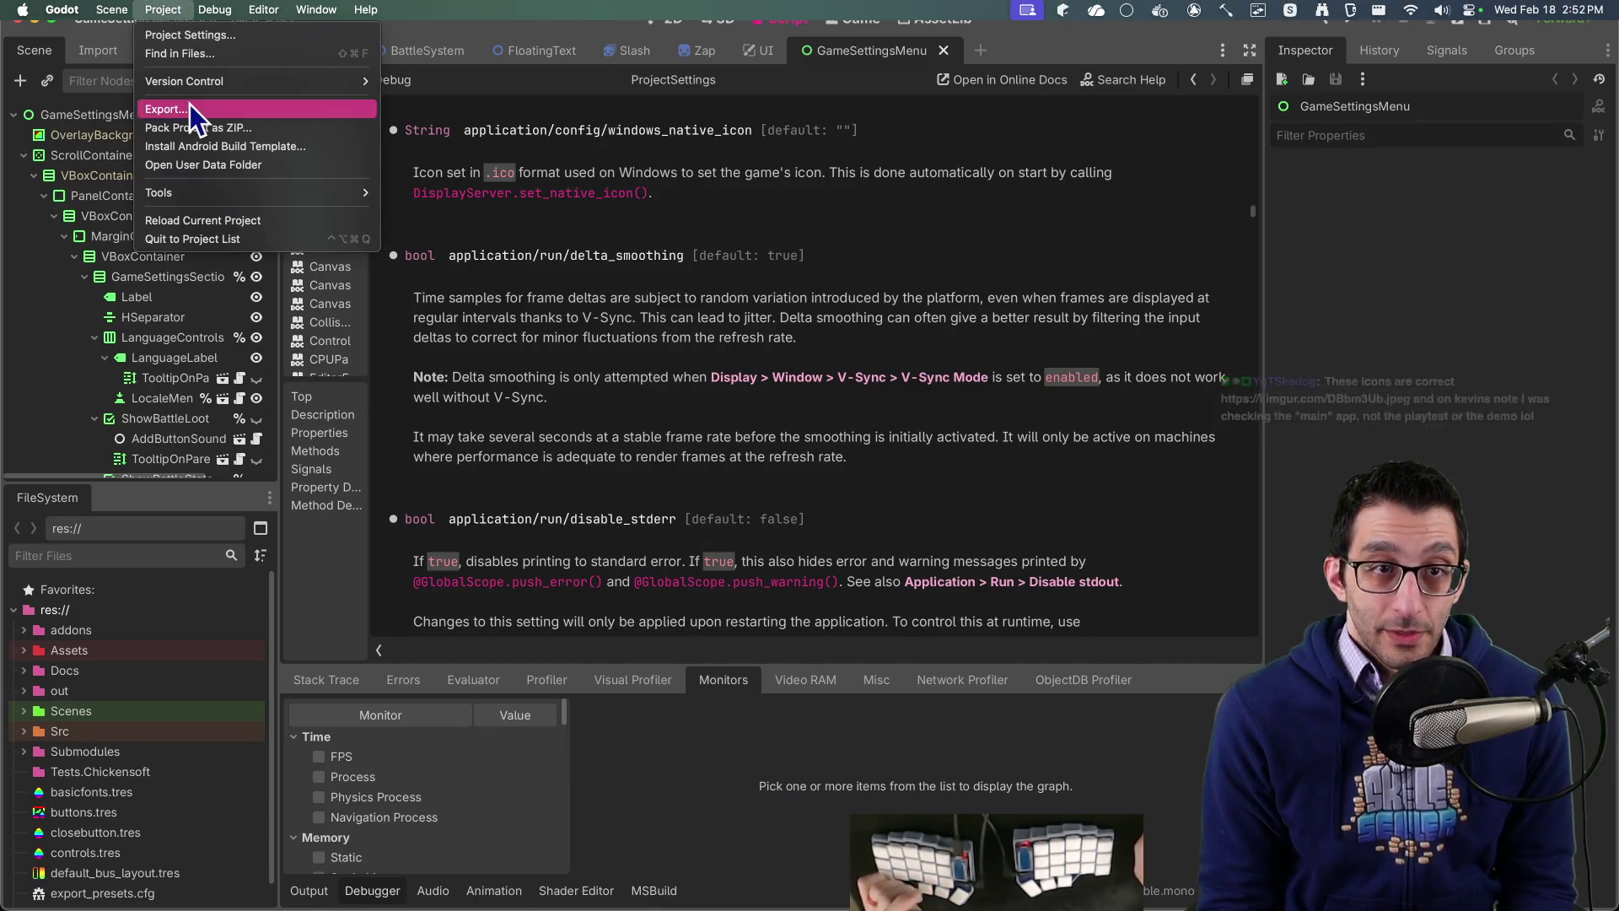
{"action": "left_click", "coordinate": [203, 39]}
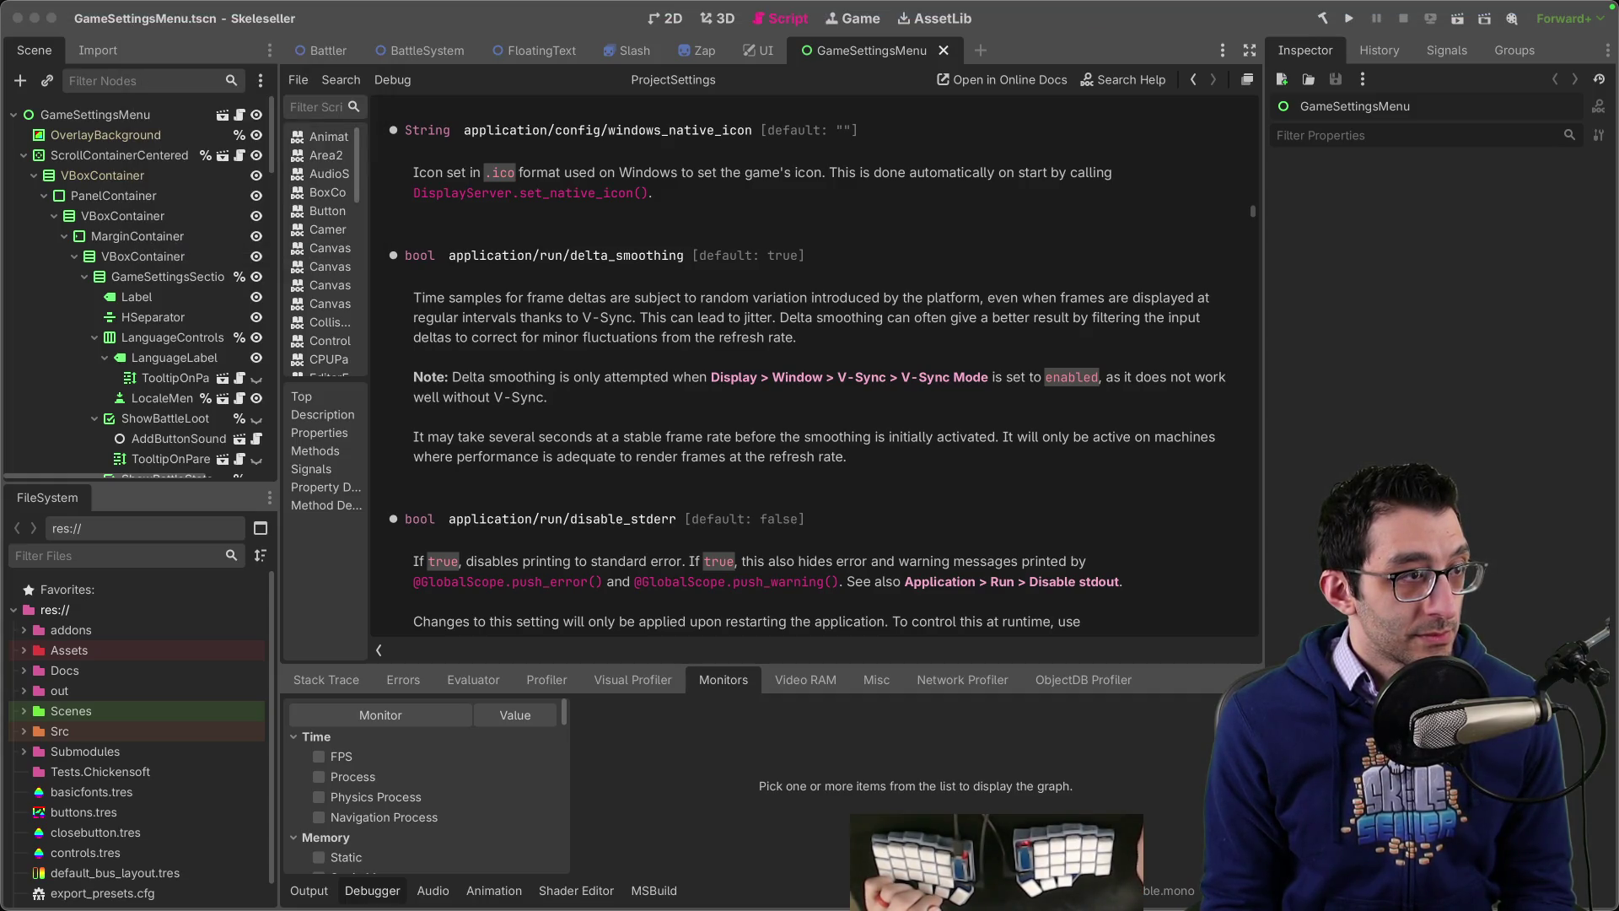
Step: Bring the Chrome window with the imgur file listing to the front and review it
{"action": "key", "text": "super+Tab"}
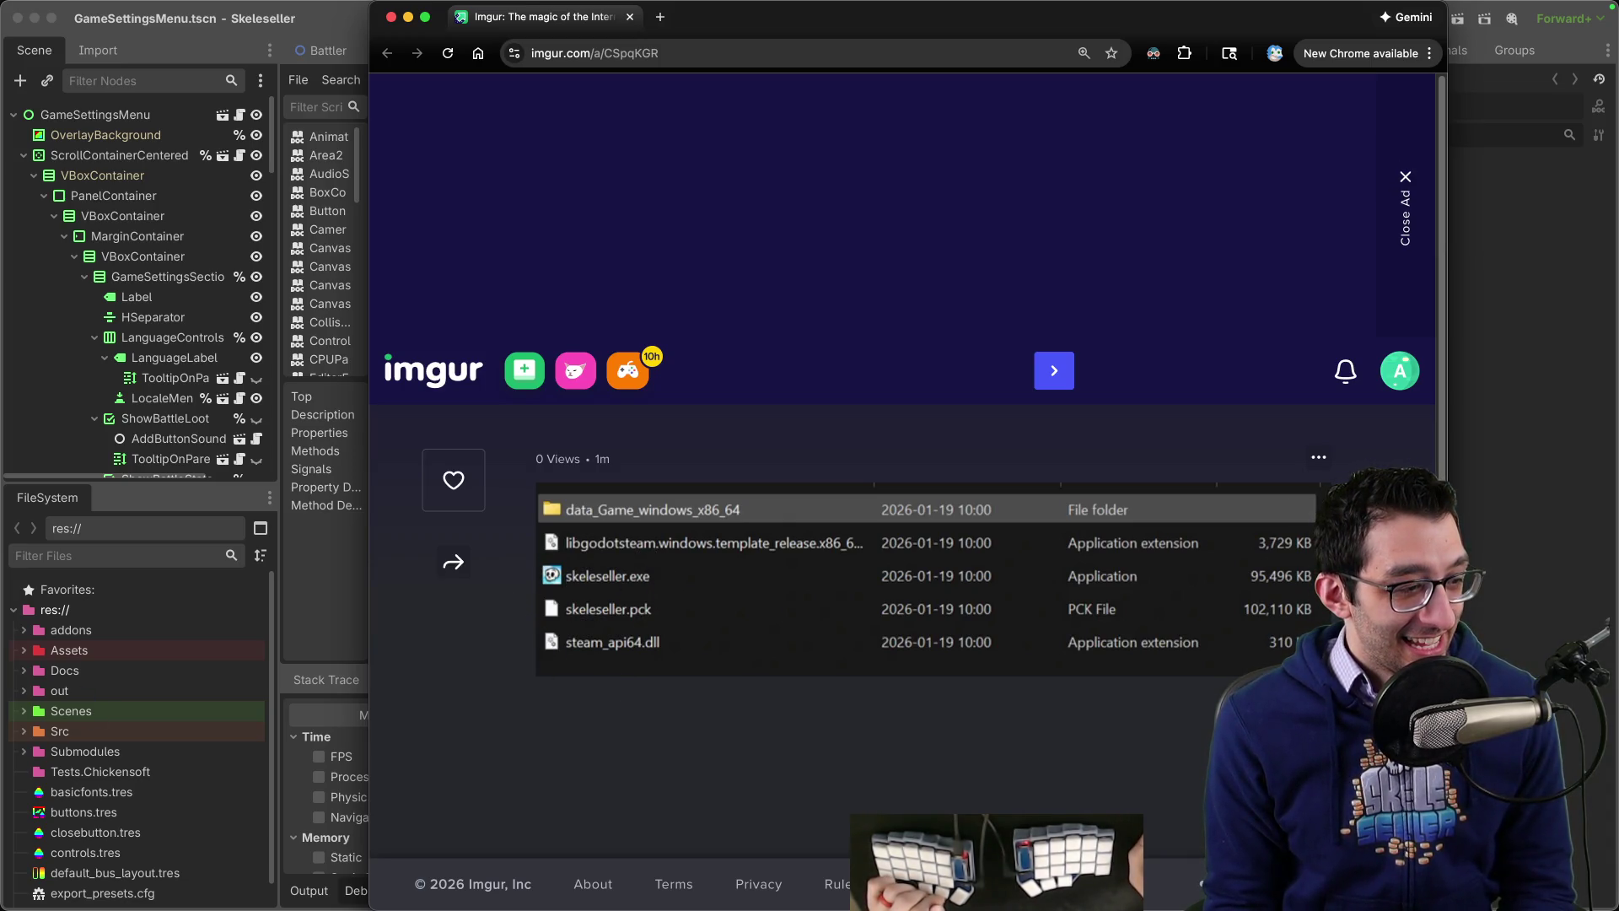
{"action": "key", "text": "super+Tab"}
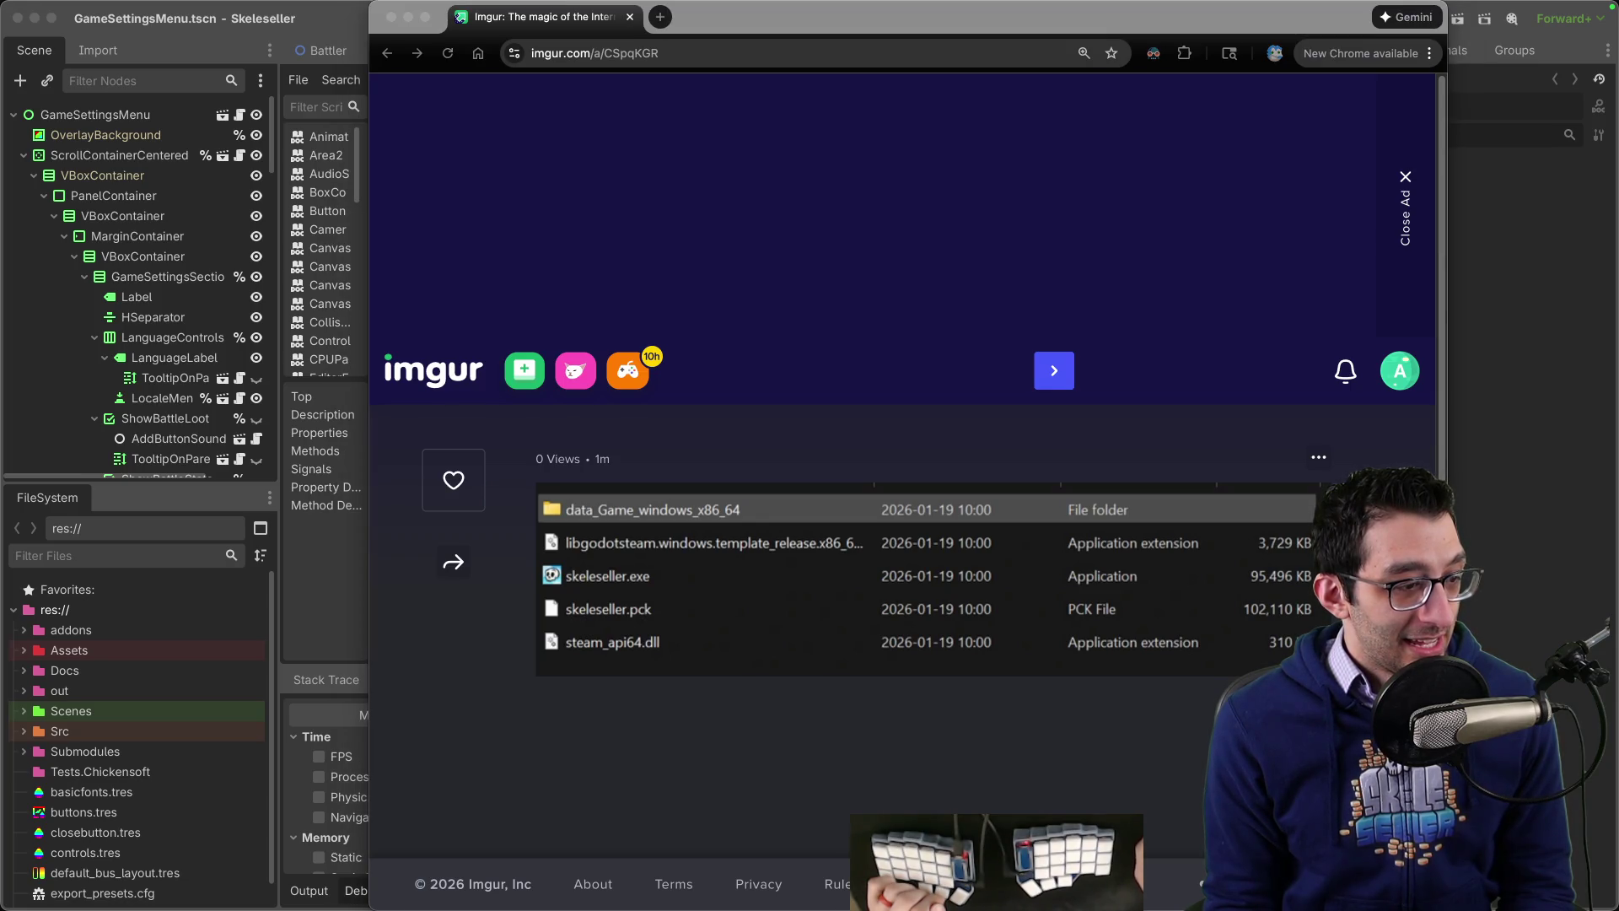
{"action": "left_click", "coordinate": [751, 726]}
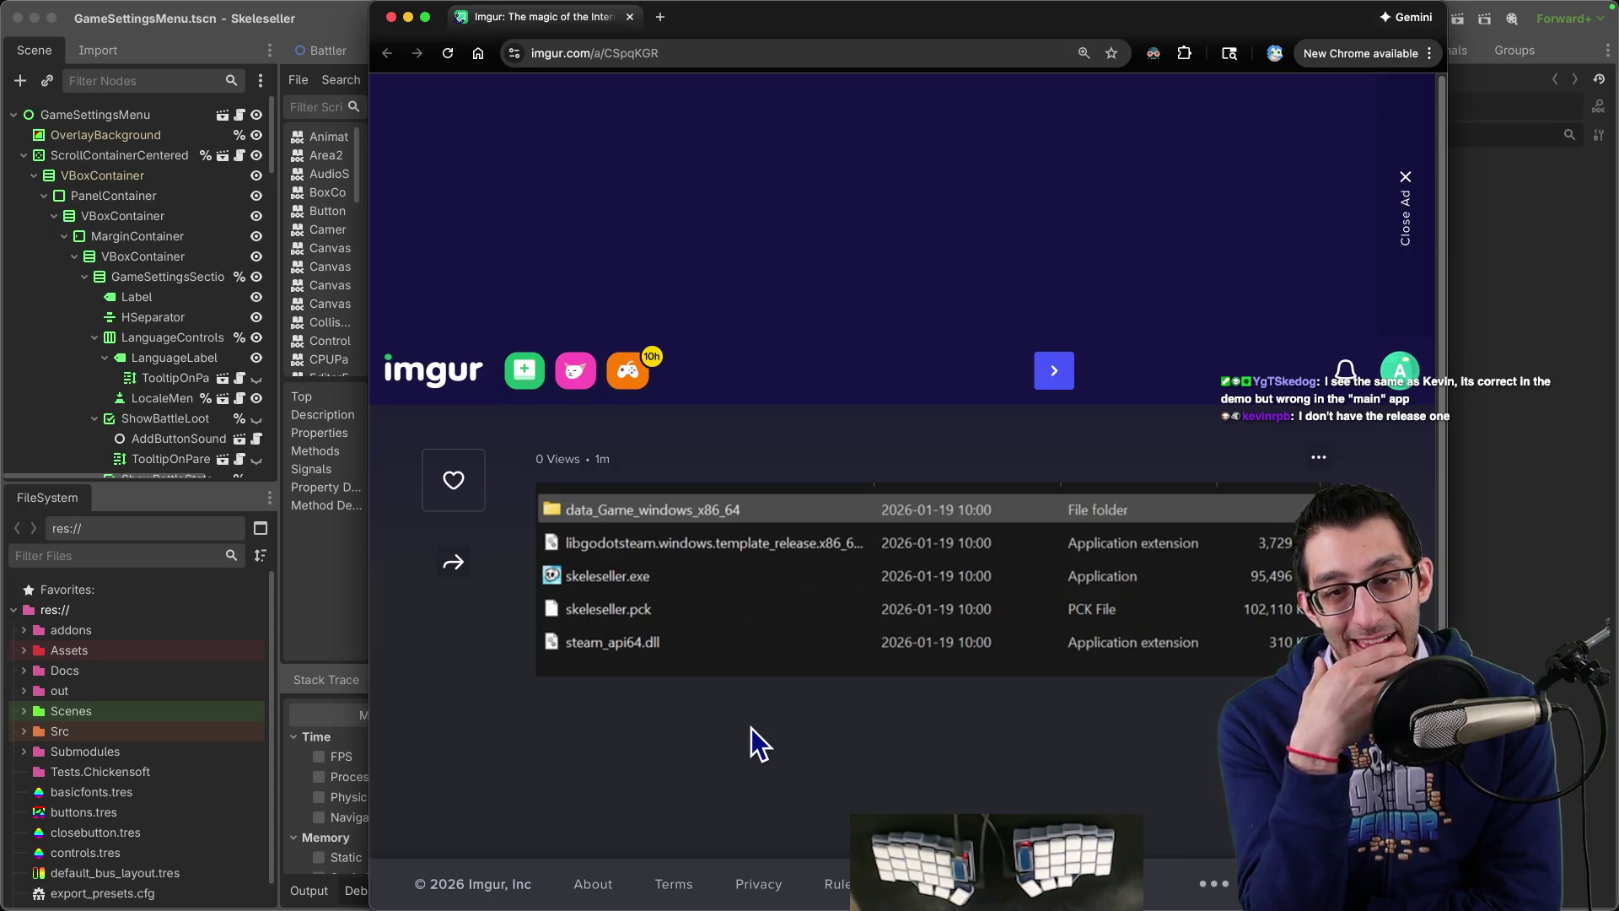
Step: Return to Godot's Windows application icon docs page and clear the text highlight
{"action": "key", "text": "super+w"}
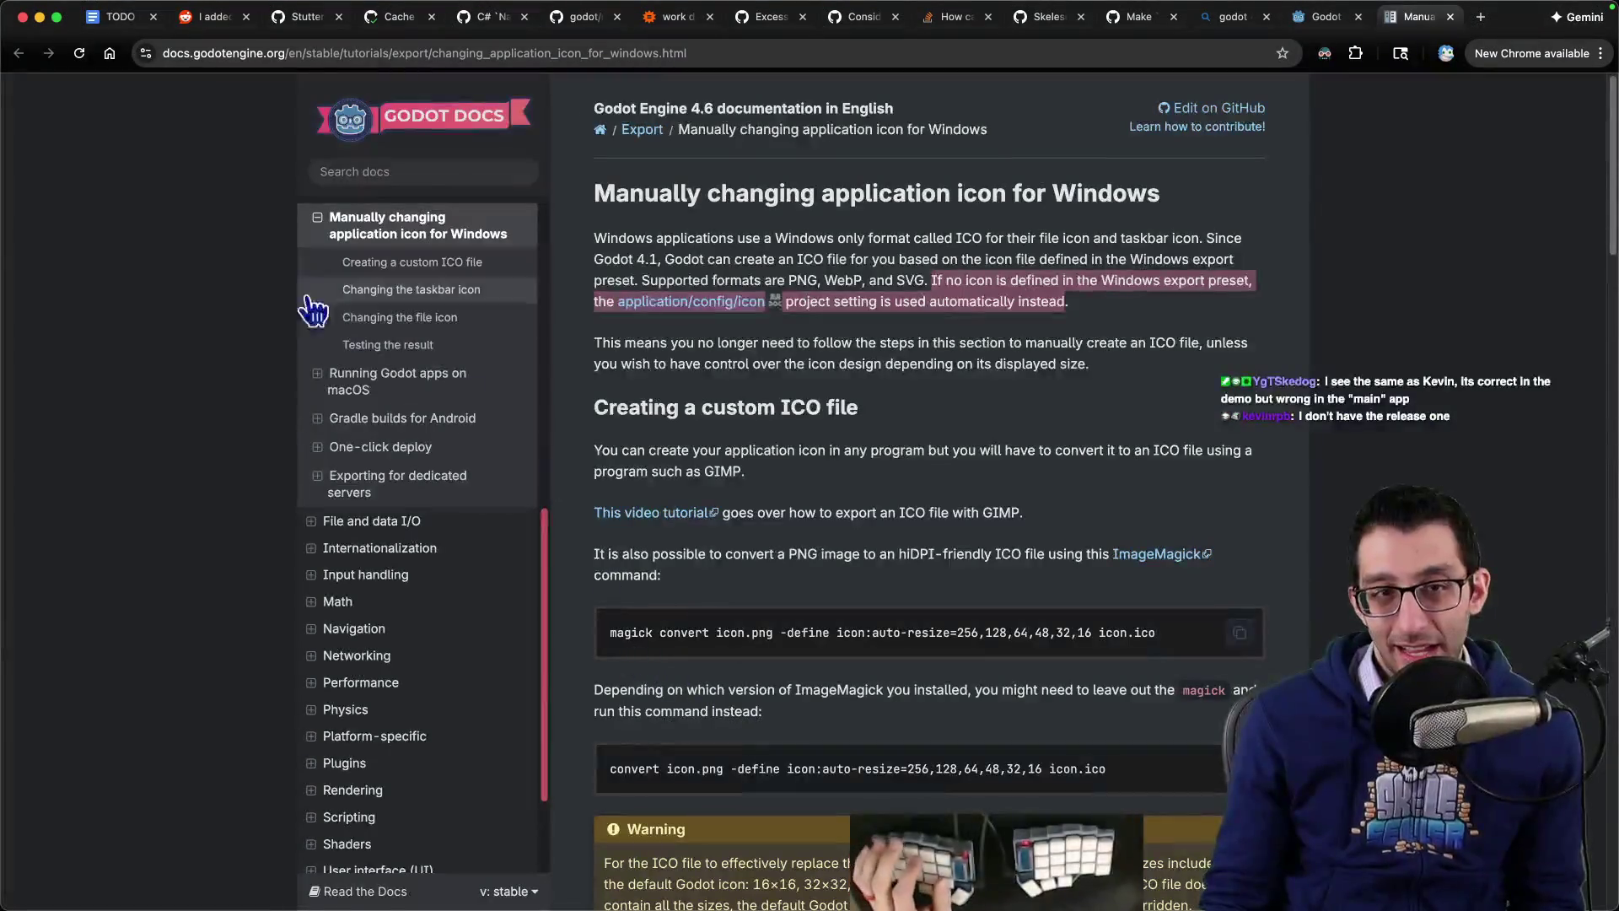
{"action": "left_click", "coordinate": [244, 292]}
{"action": "key", "text": "super+w"}
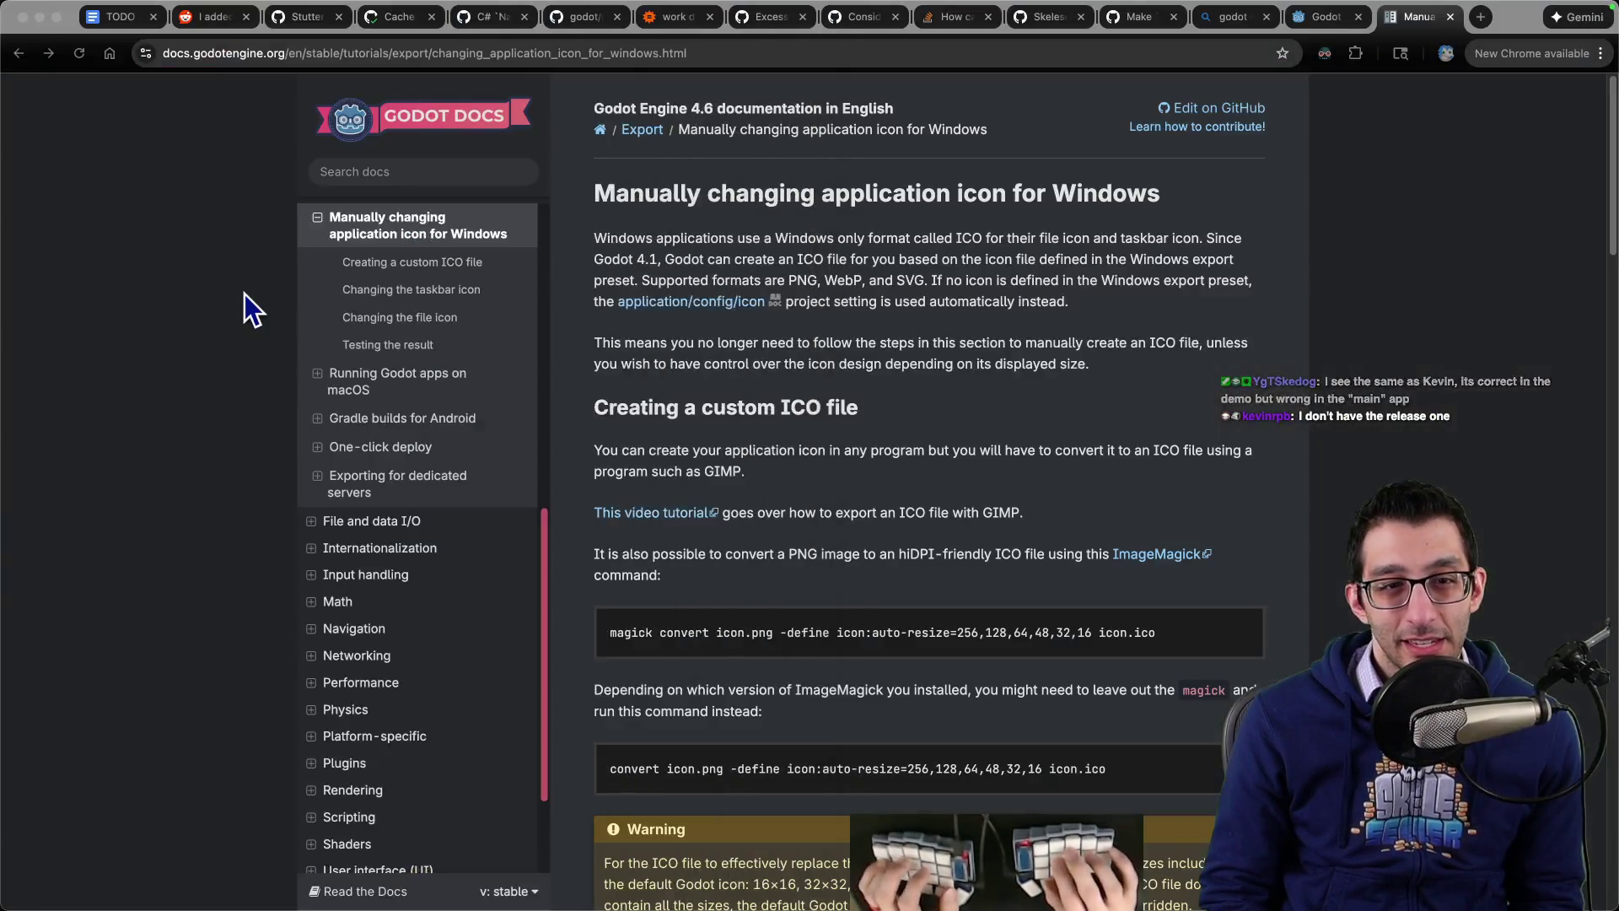
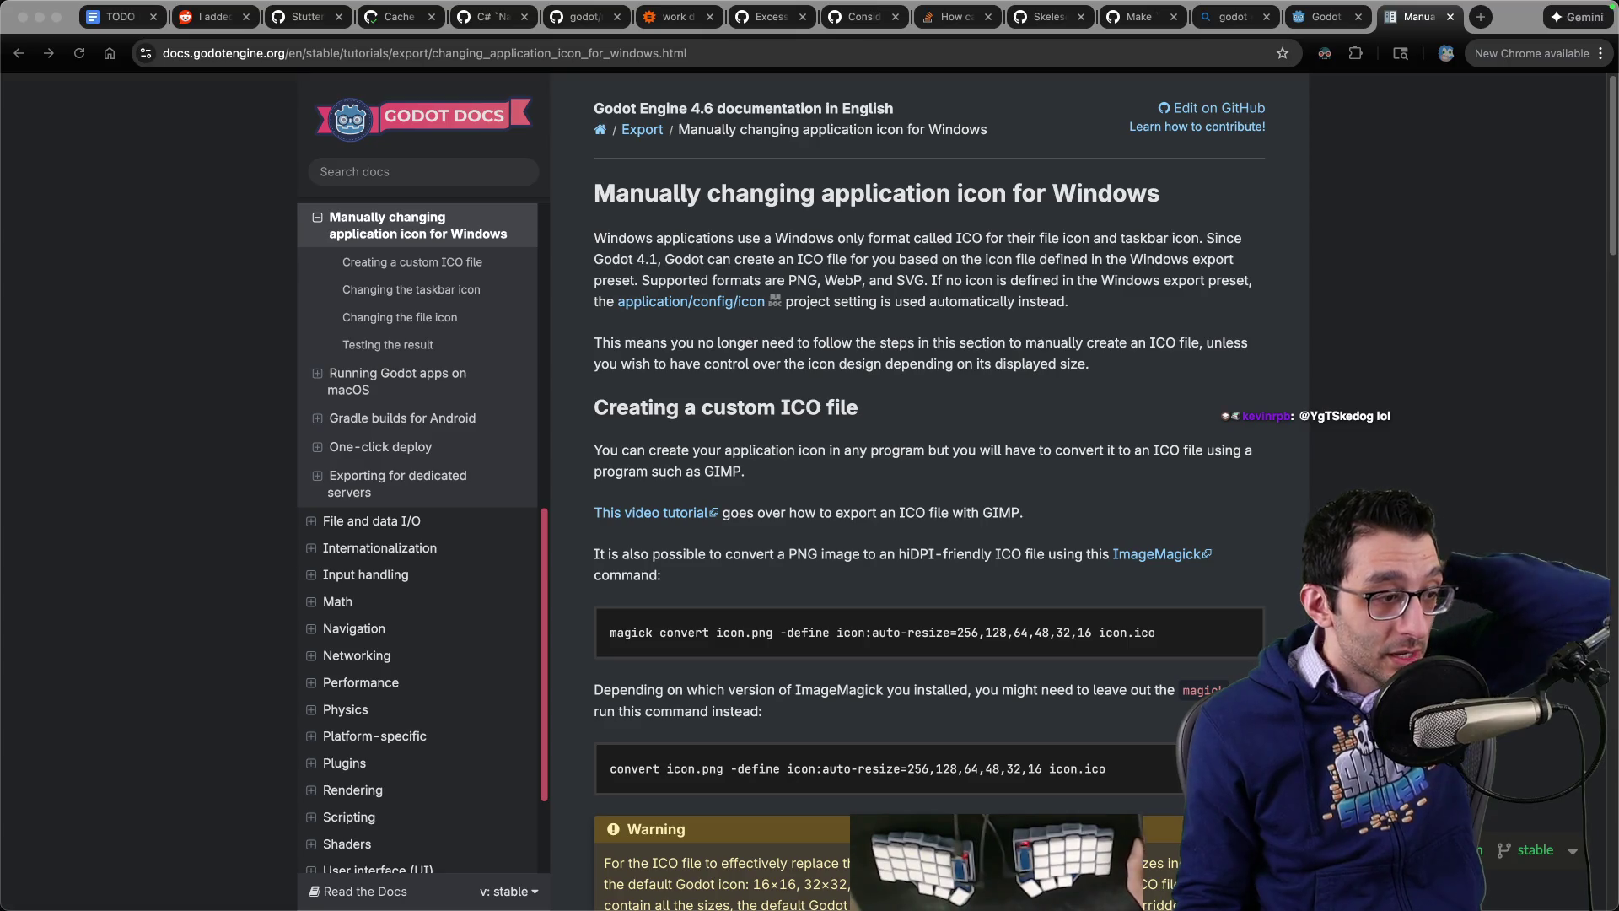
Step: Search Bing in a new tab for 'steamworks game icon'
{"action": "key", "text": "ctrl+t"}
{"action": "type", "text": "st"}
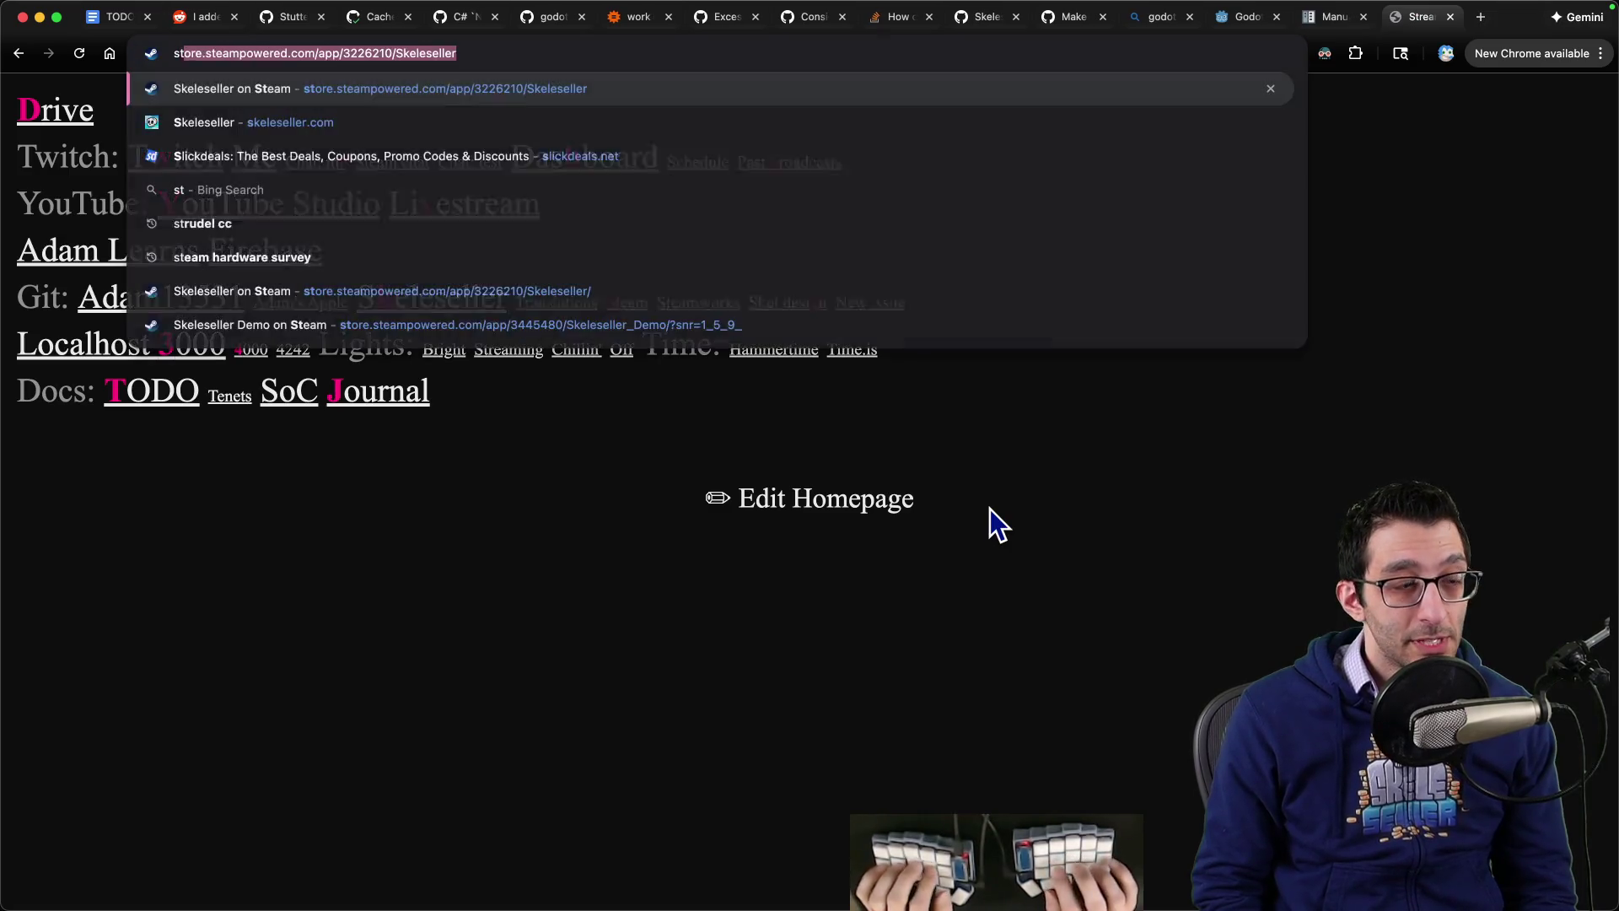
{"action": "type", "text": "eam change"}
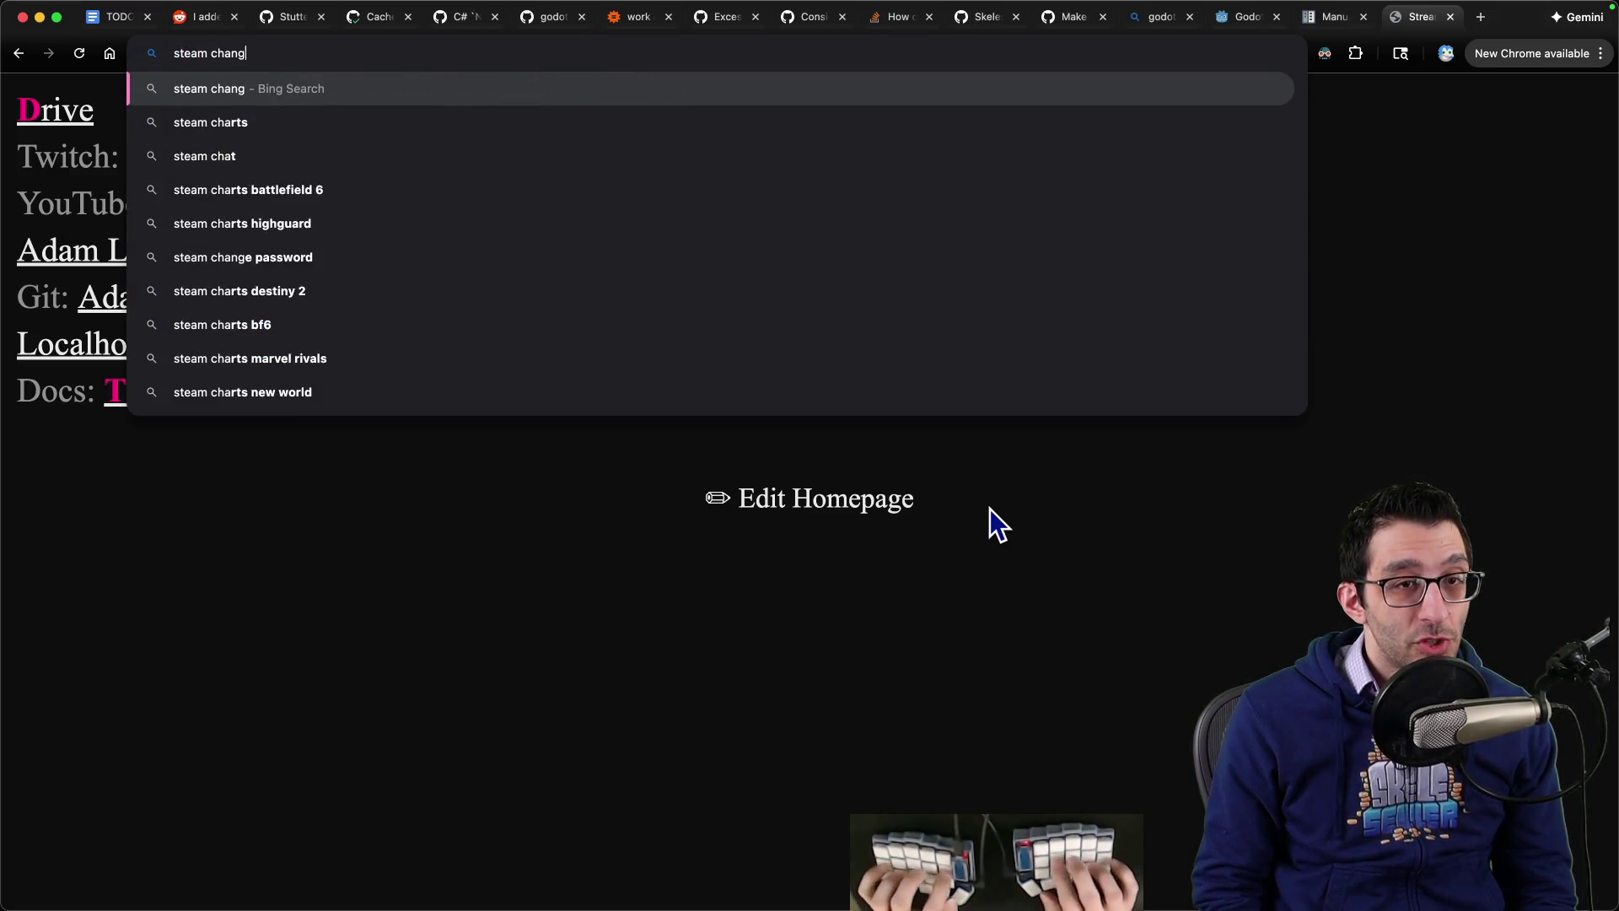
{"action": "key", "text": "BackSpace"}
{"action": "key", "text": "BackSpace"}
{"action": "key", "text": "BackSpace"}
{"action": "type", "text": "works ch"}
{"action": "key", "text": "BackSpace"}
{"action": "key", "text": "BackSpace"}
{"action": "type", "text": "game icon"}
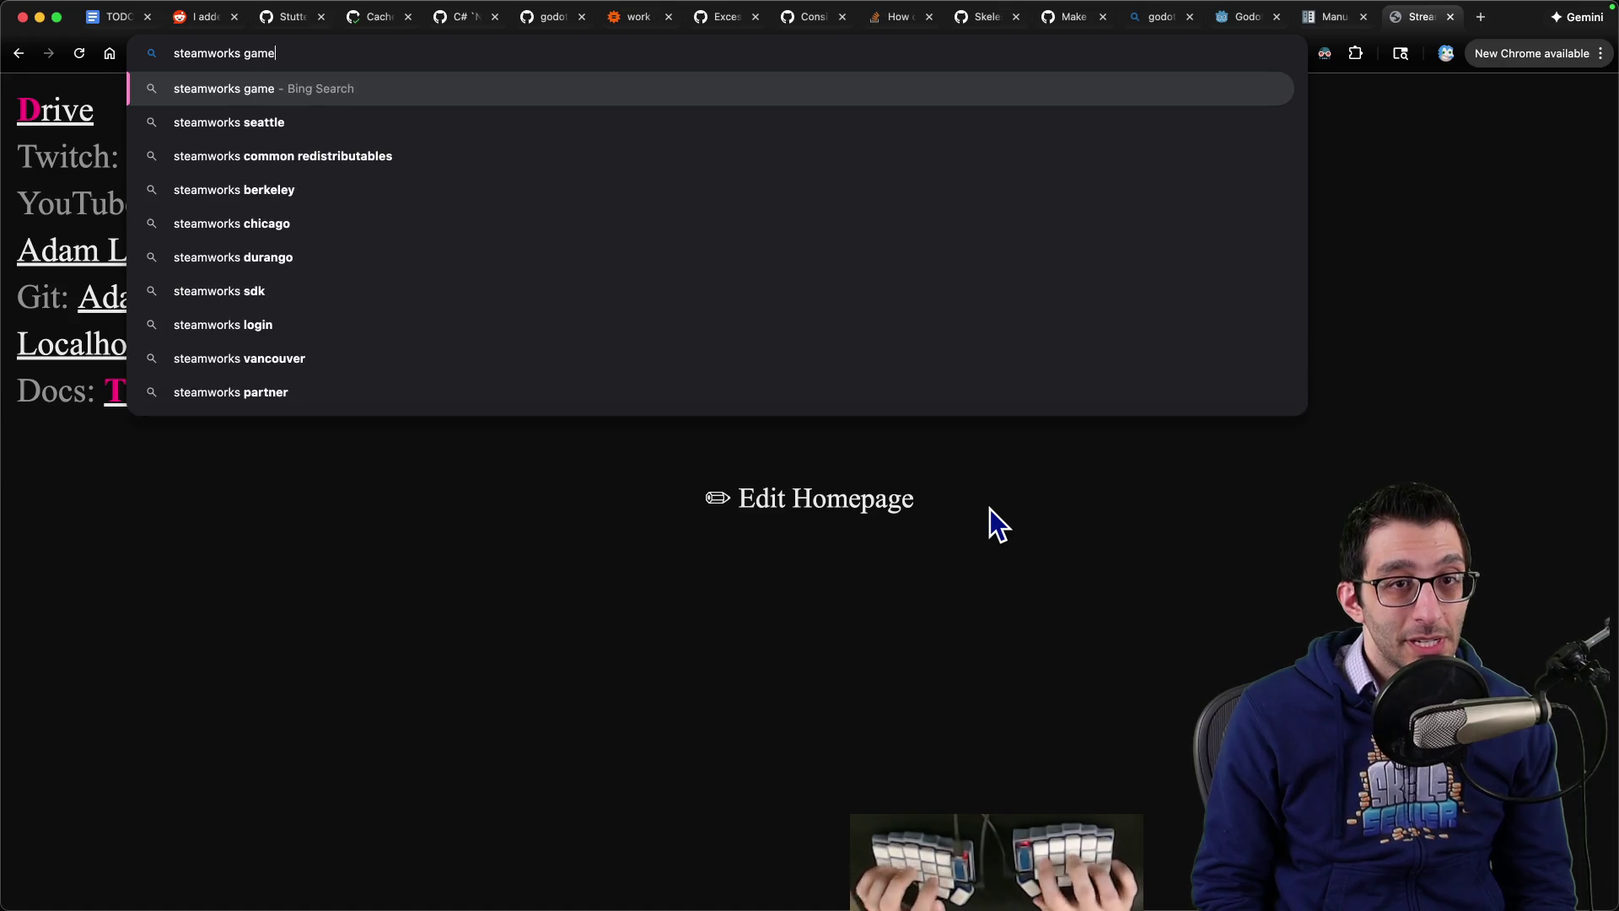
{"action": "key", "text": "Return"}
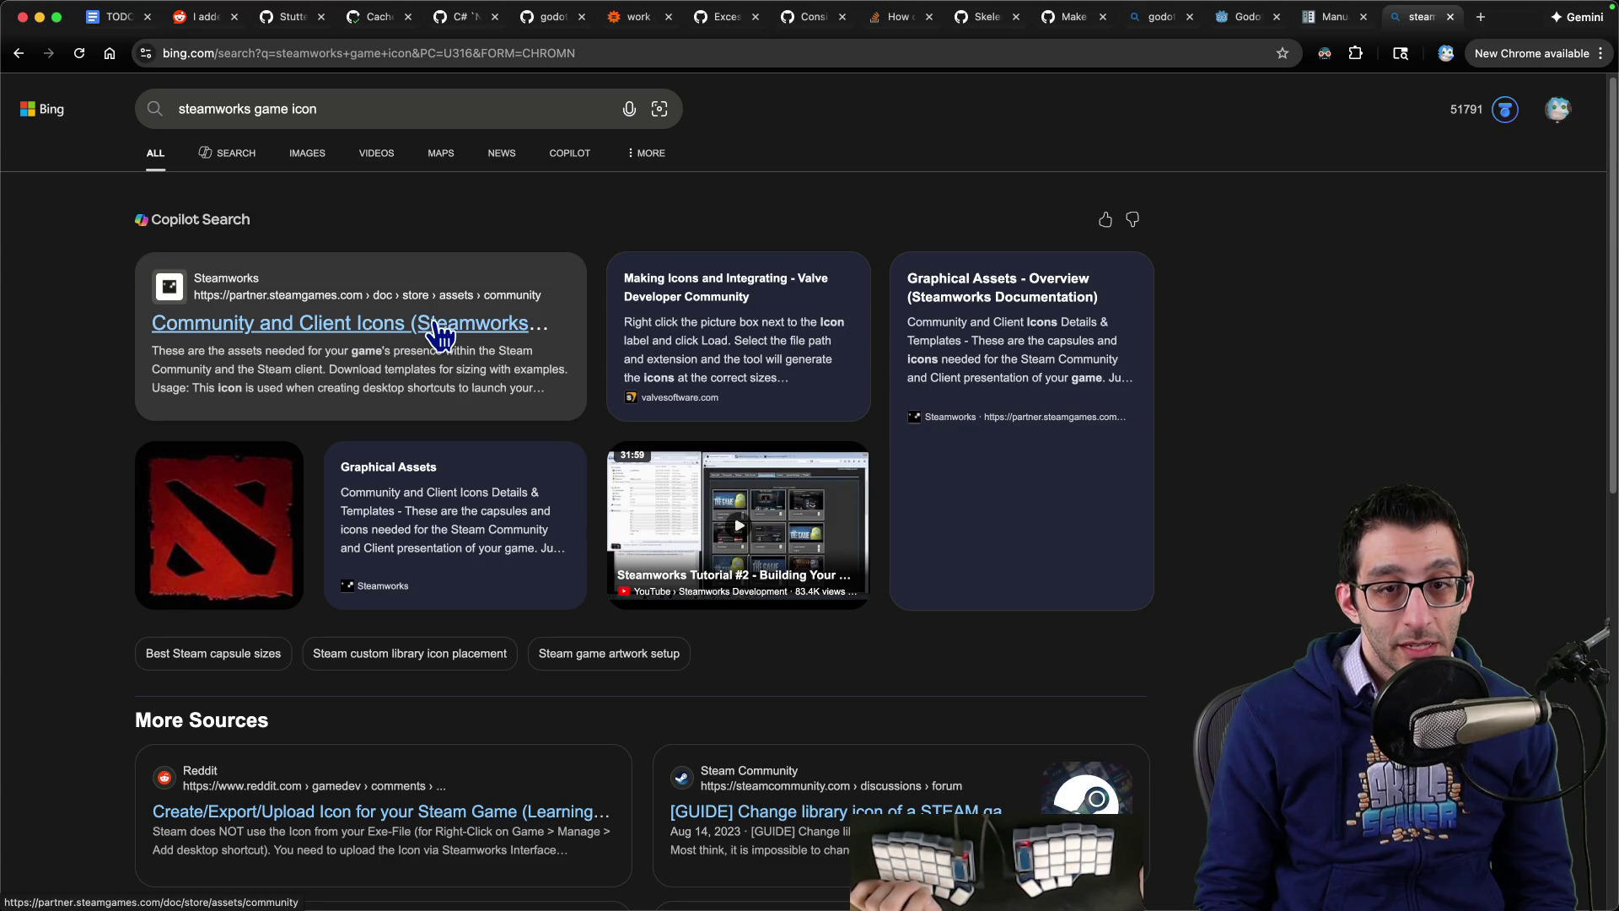
Step: Open the Steam Community guide '[GUIDE] Change library icon of a STEAM game' from the results
{"action": "scroll", "coordinate": [439, 338], "scroll_direction": "down", "scroll_amount": 3}
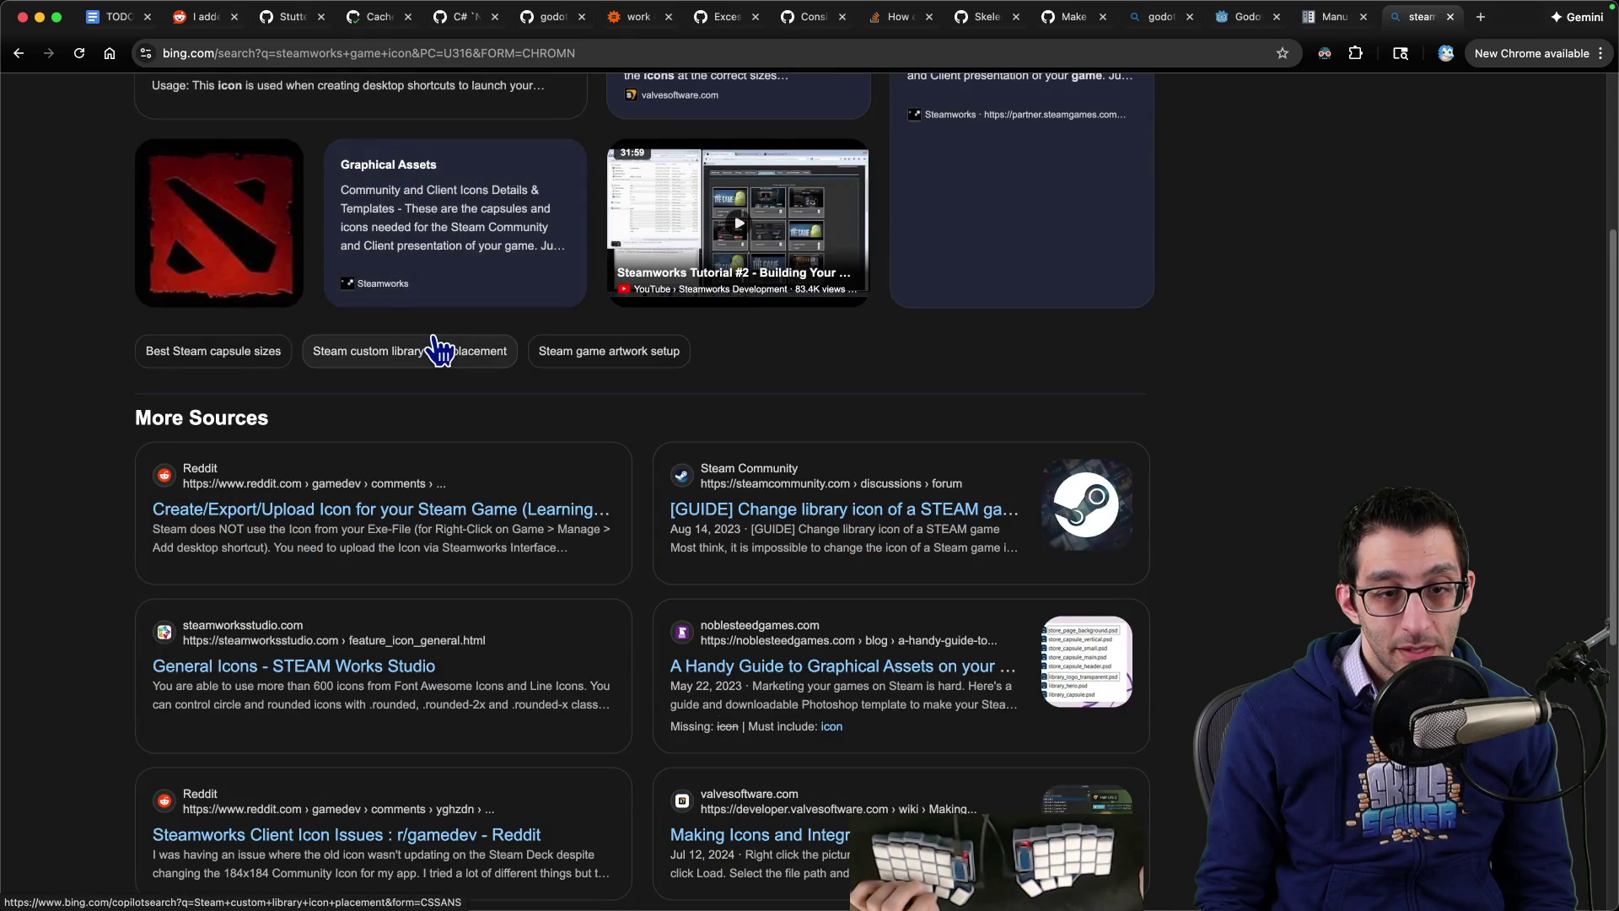
{"action": "scroll", "coordinate": [439, 348], "scroll_direction": "down", "scroll_amount": 2}
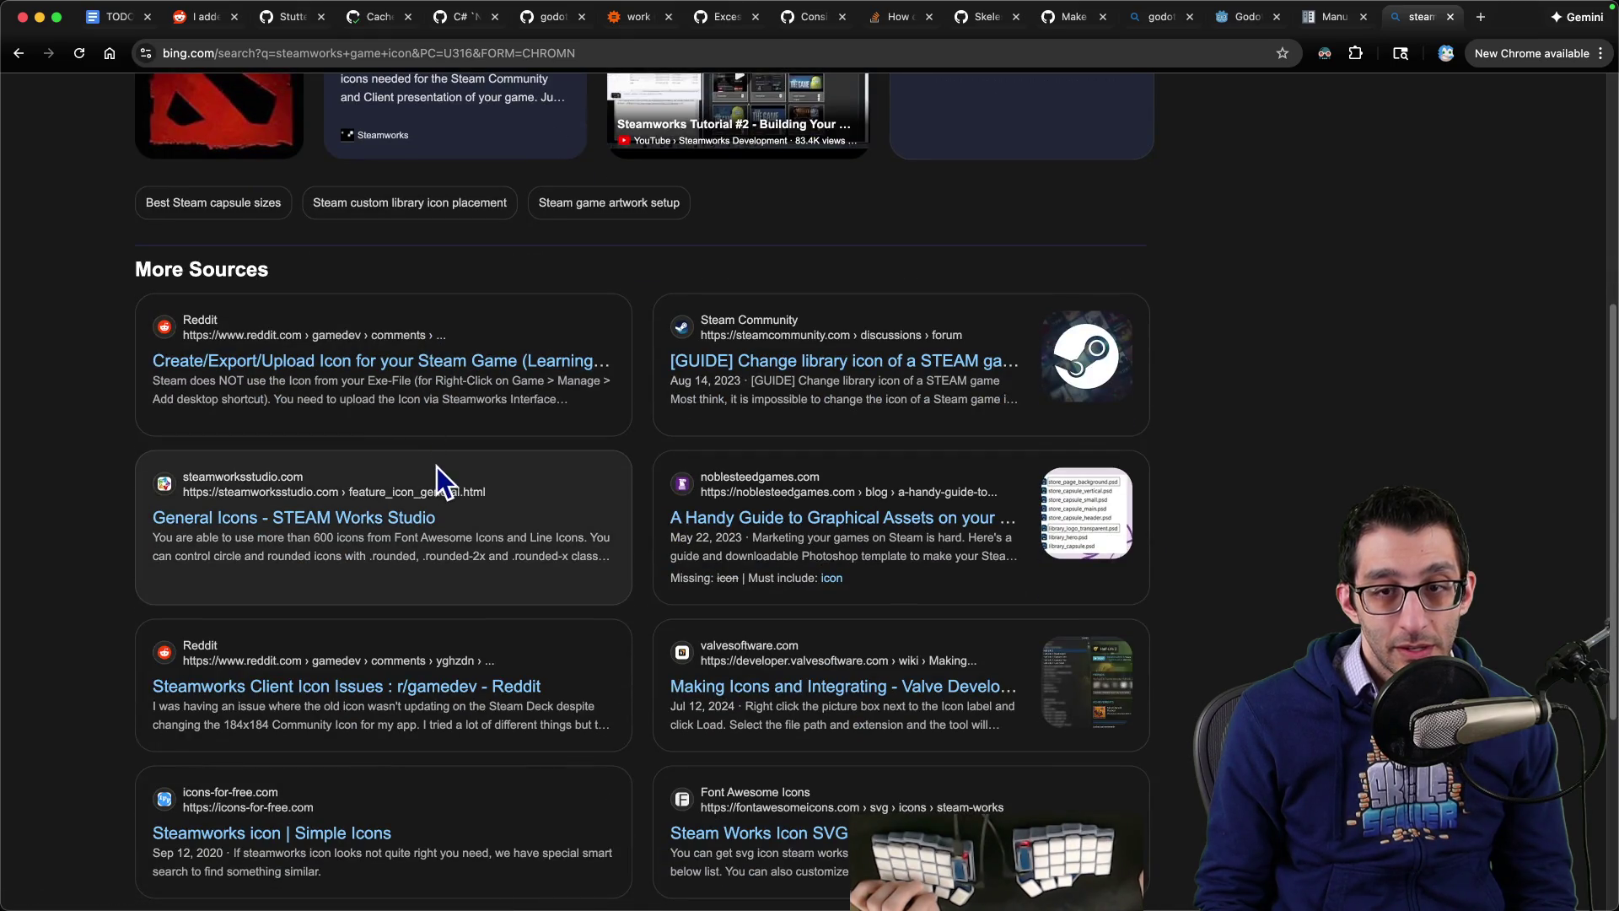
{"action": "left_click", "coordinate": [877, 359]}
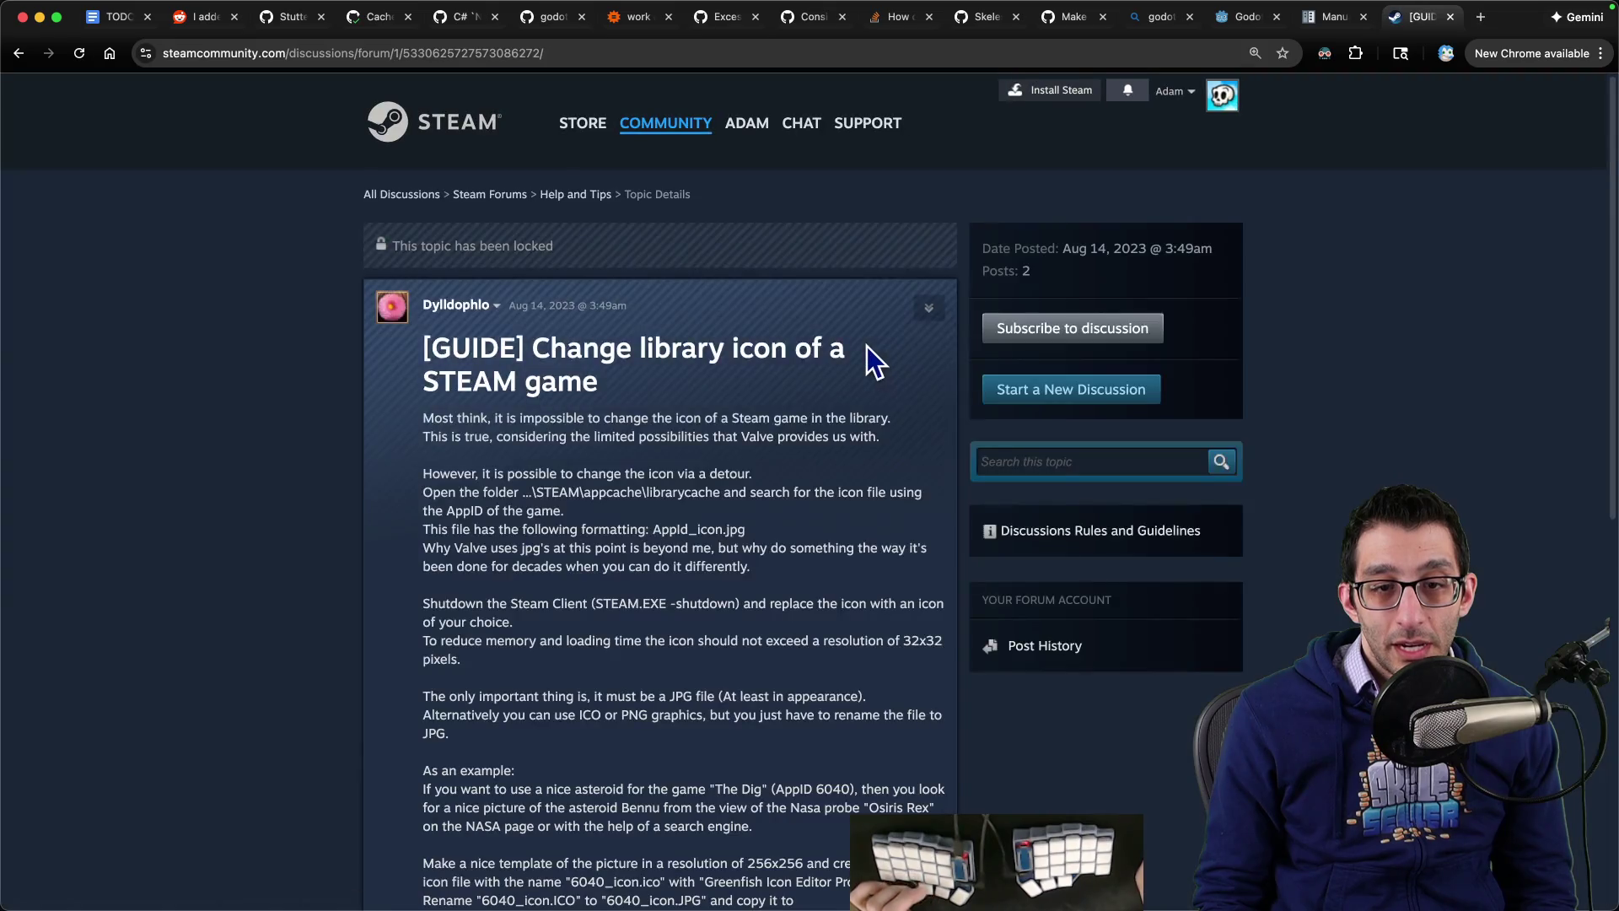
Step: Read down the Steam library-icon guide, then bring the Godot editor back to the front
{"action": "scroll", "coordinate": [856, 349], "scroll_direction": "down", "scroll_amount": 3}
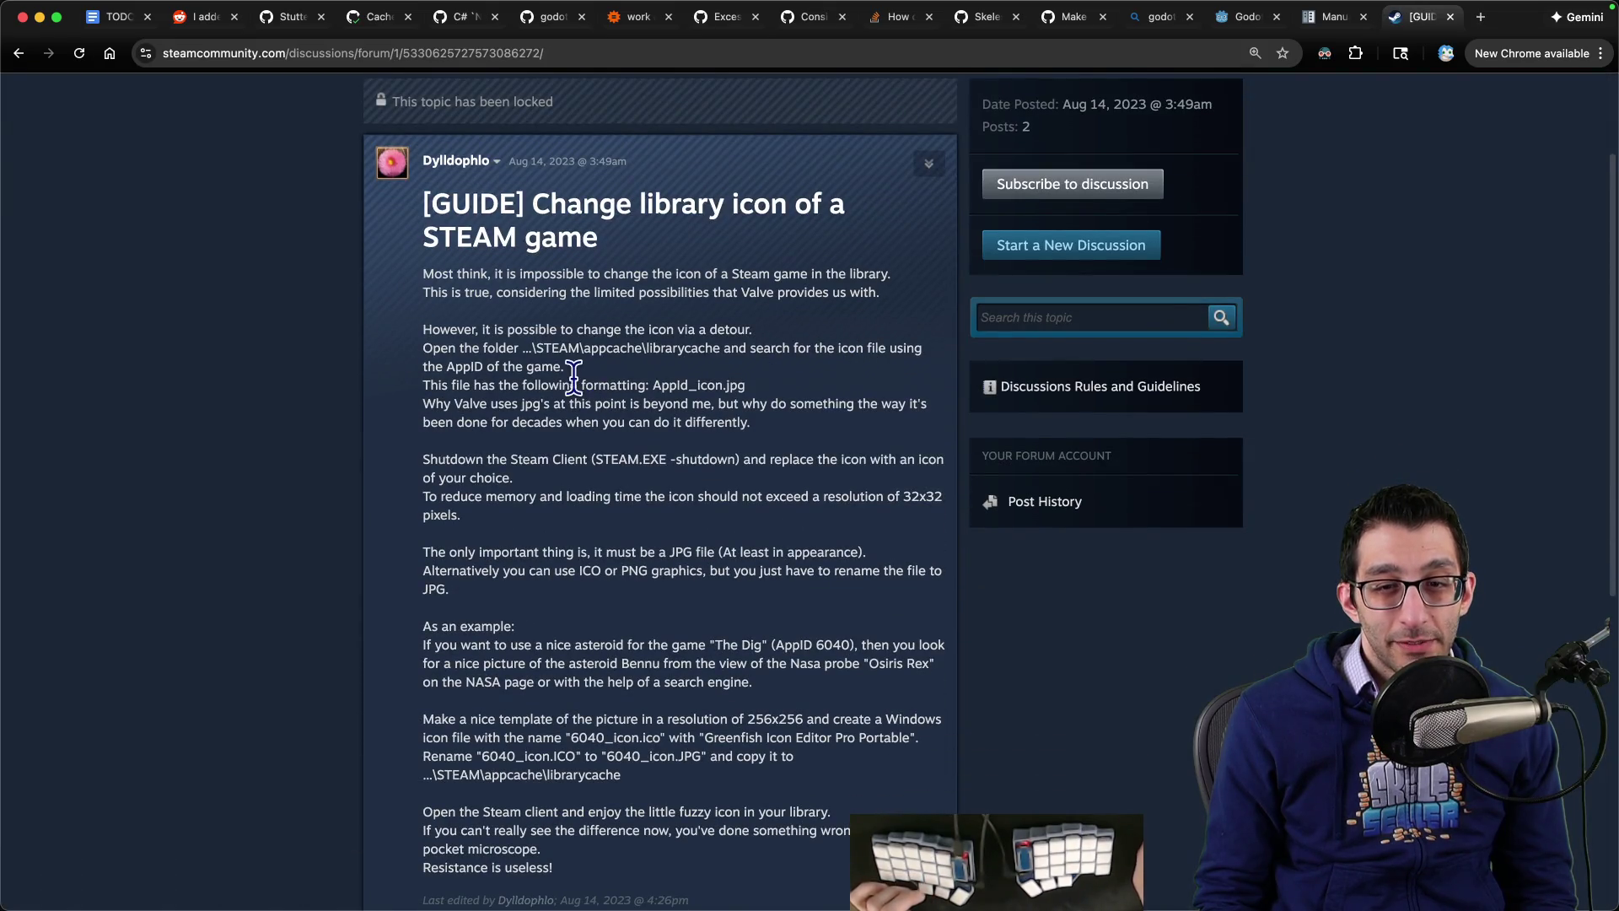
{"action": "left_click", "coordinate": [207, 329]}
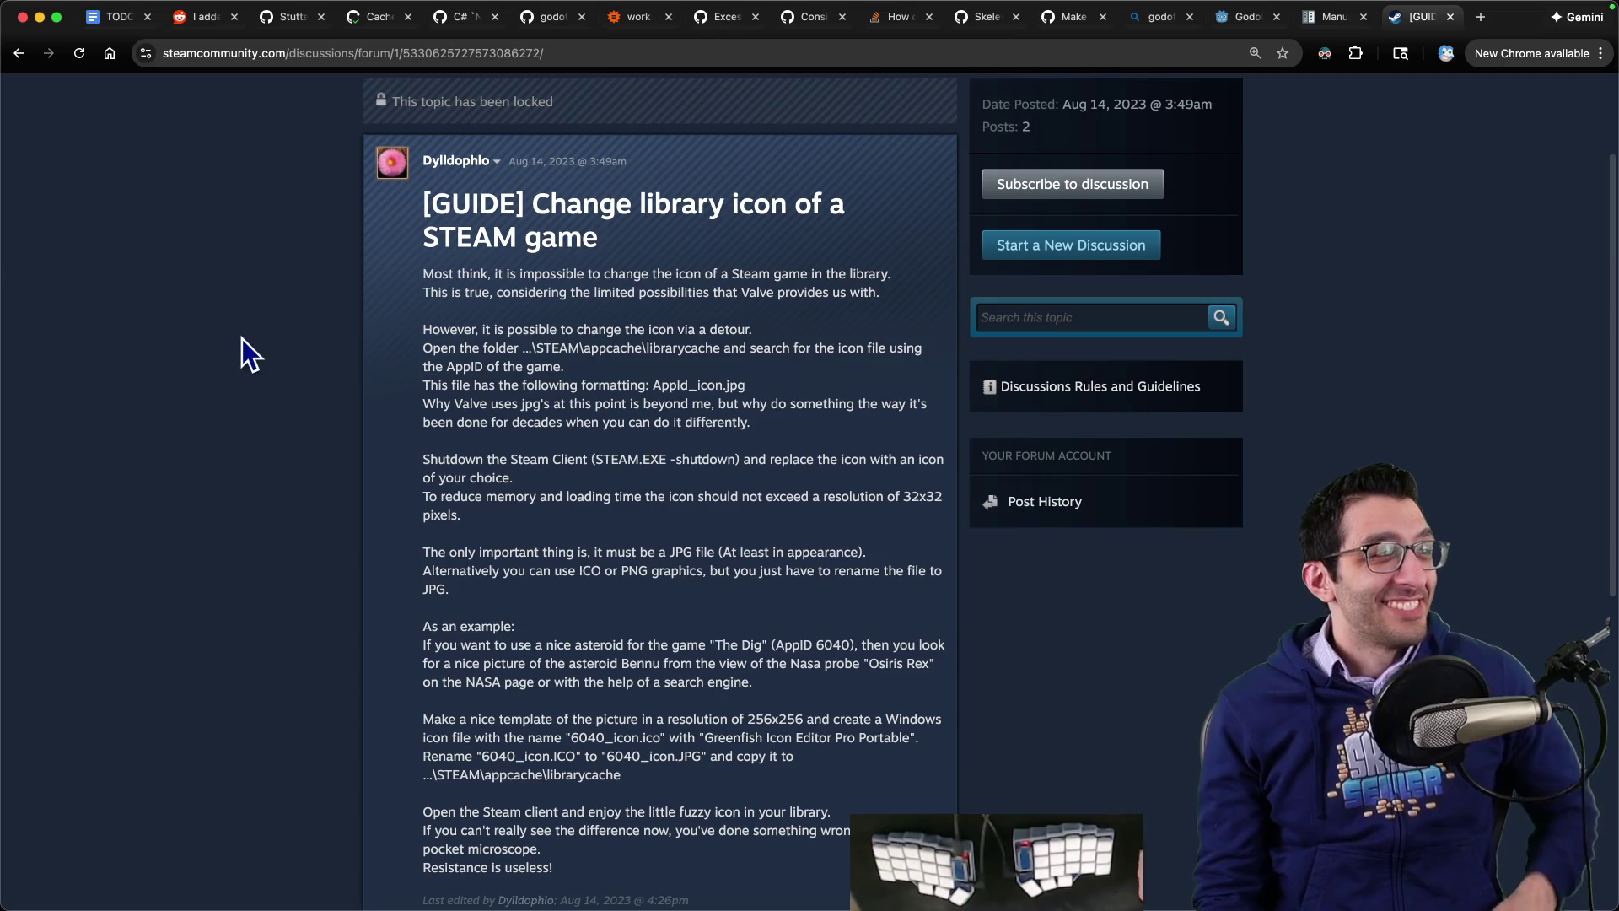
{"action": "key", "text": "super+Tab"}
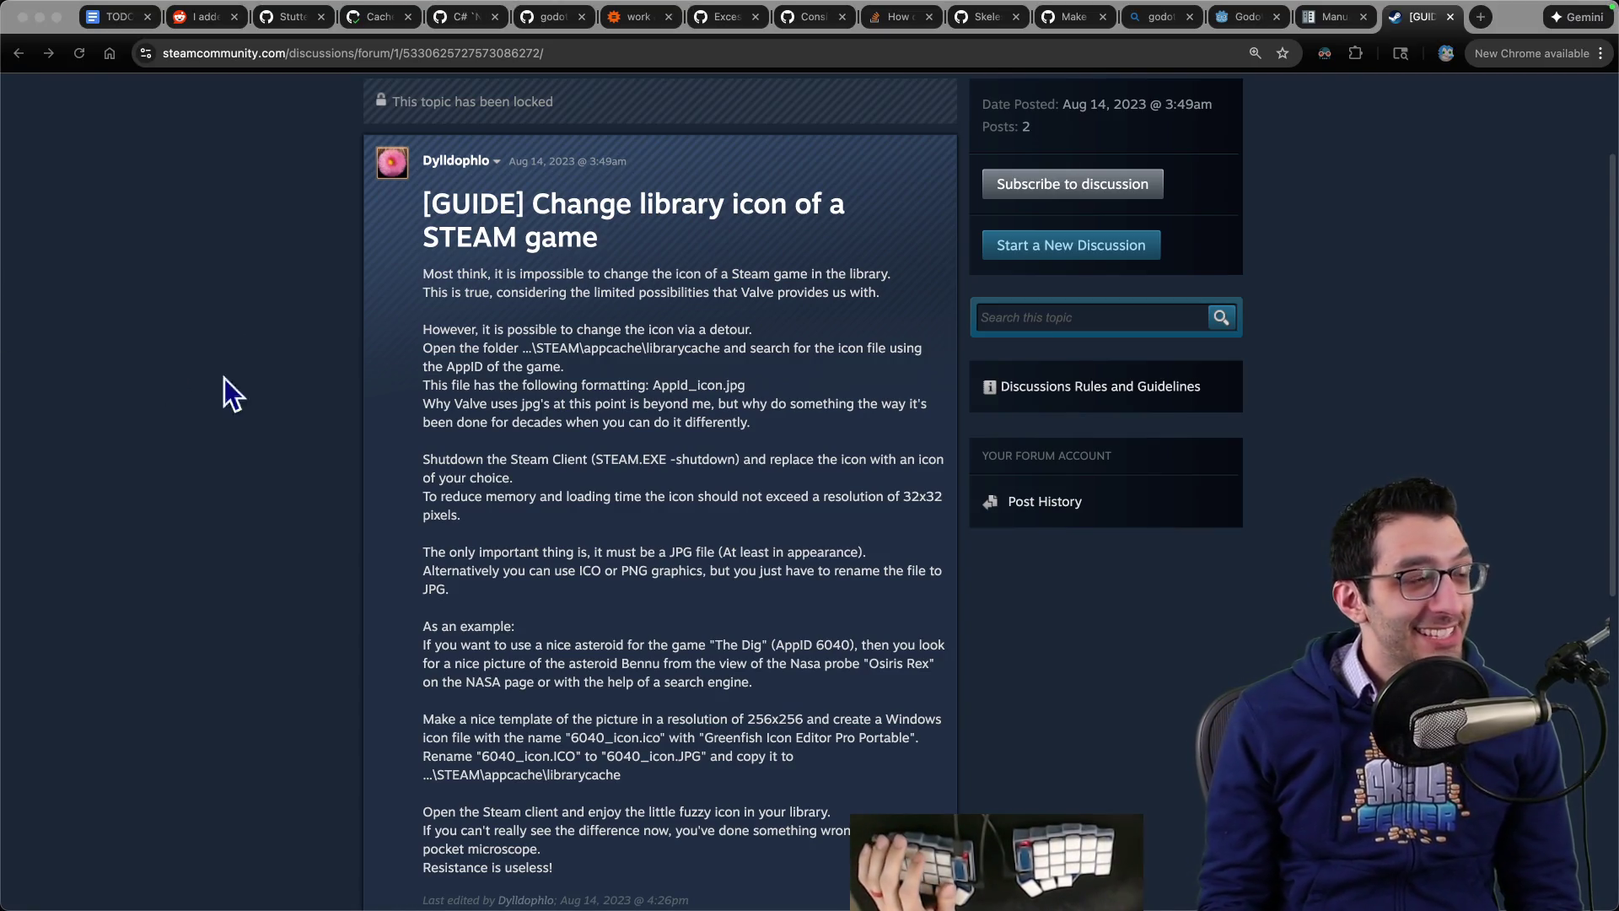
{"action": "key", "text": "super+Tab"}
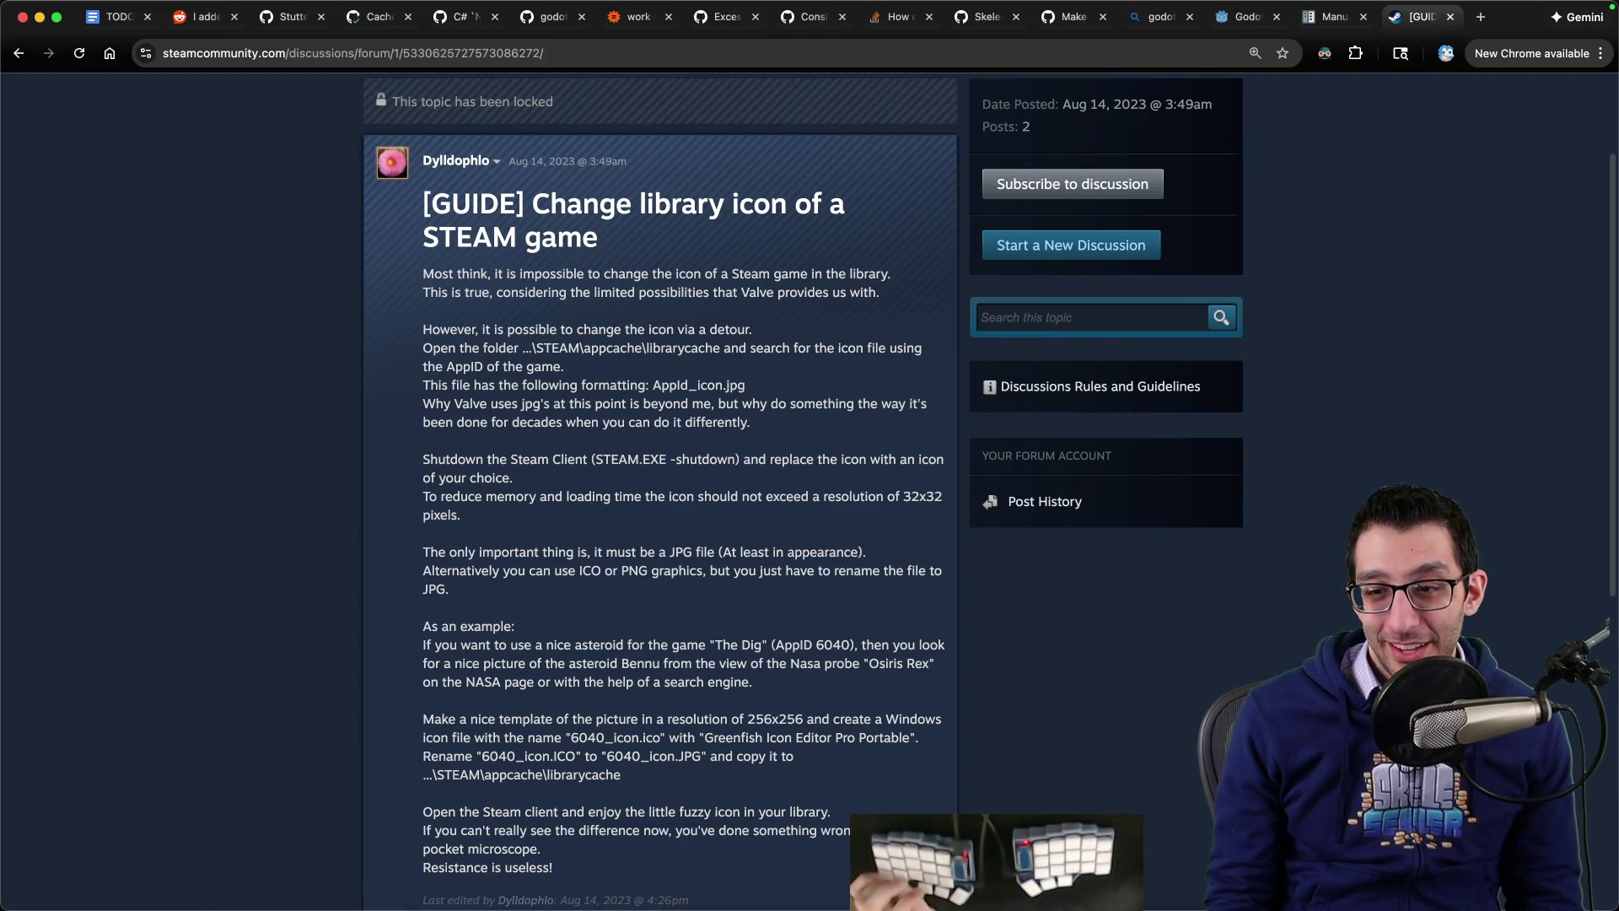
{"action": "key", "text": "ctrl+F3"}
{"action": "key", "text": "Return"}
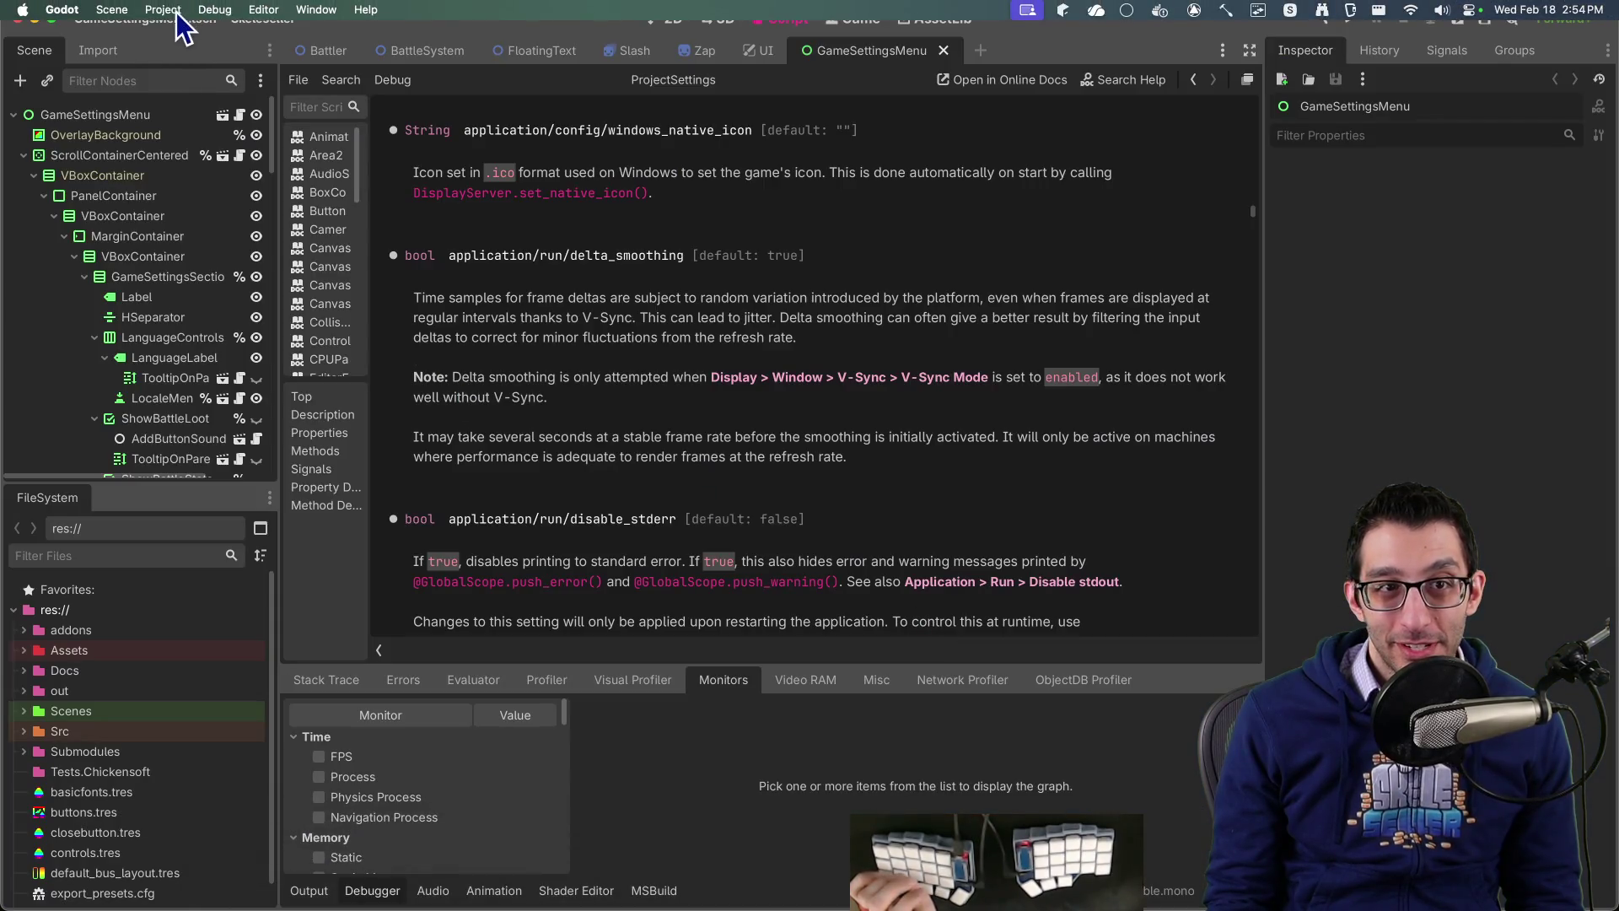
Step: Export the macOS Steam preset as a non-patch PCK/ZIP over Skeleseller.zip, then close Export
{"action": "left_click", "coordinate": [163, 9]}
{"action": "left_click", "coordinate": [181, 35]}
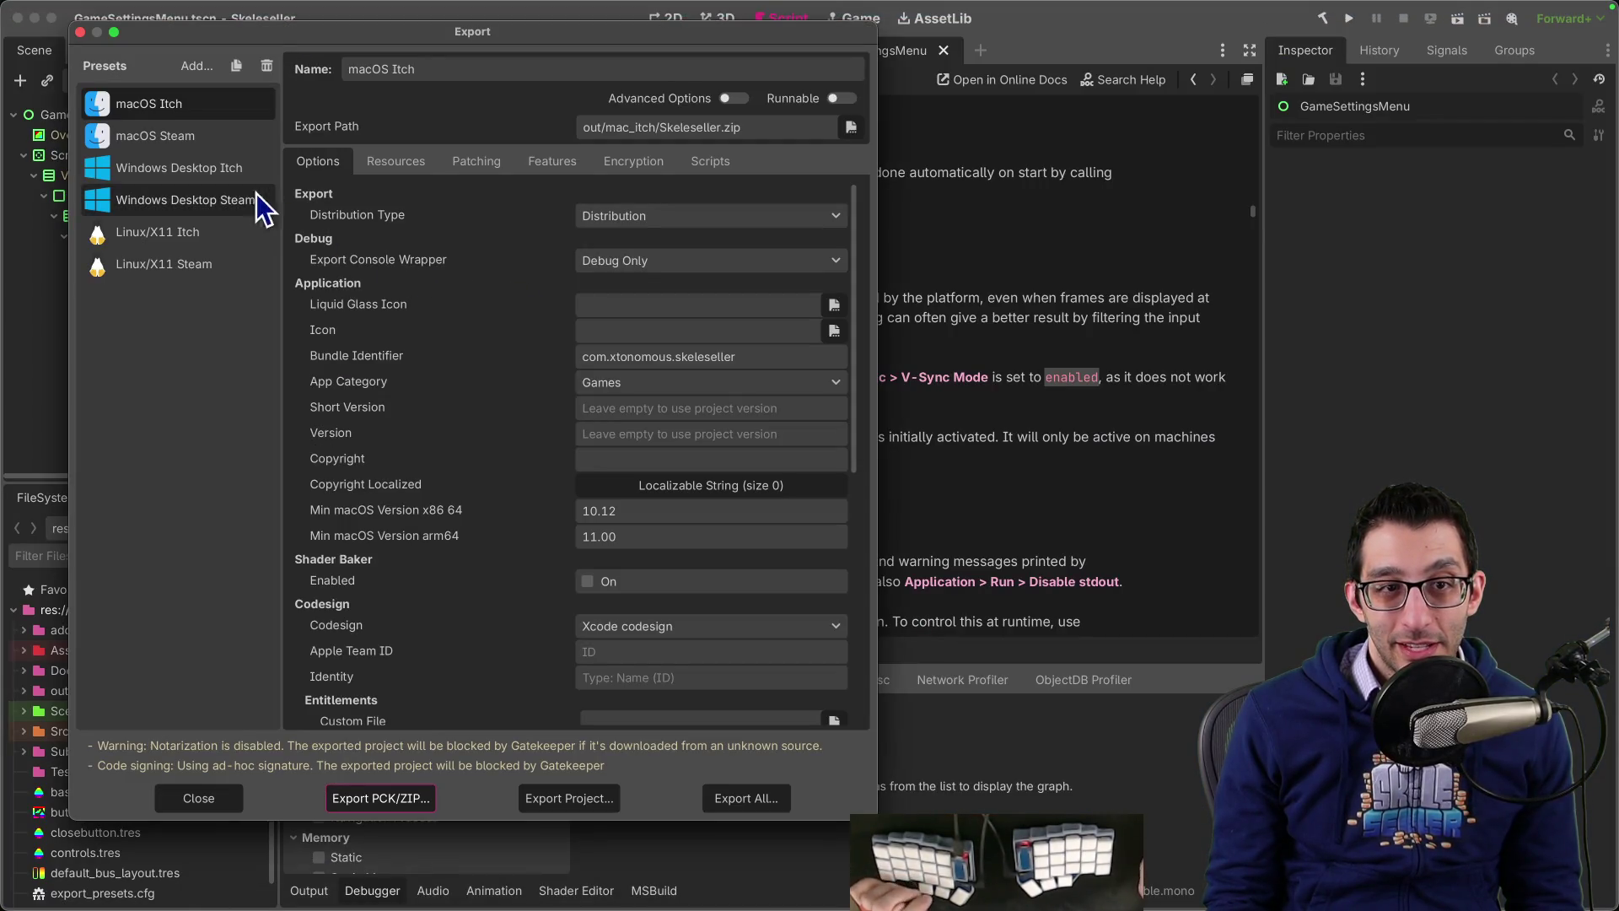
{"action": "left_click", "coordinate": [186, 142]}
{"action": "left_click", "coordinate": [410, 795]}
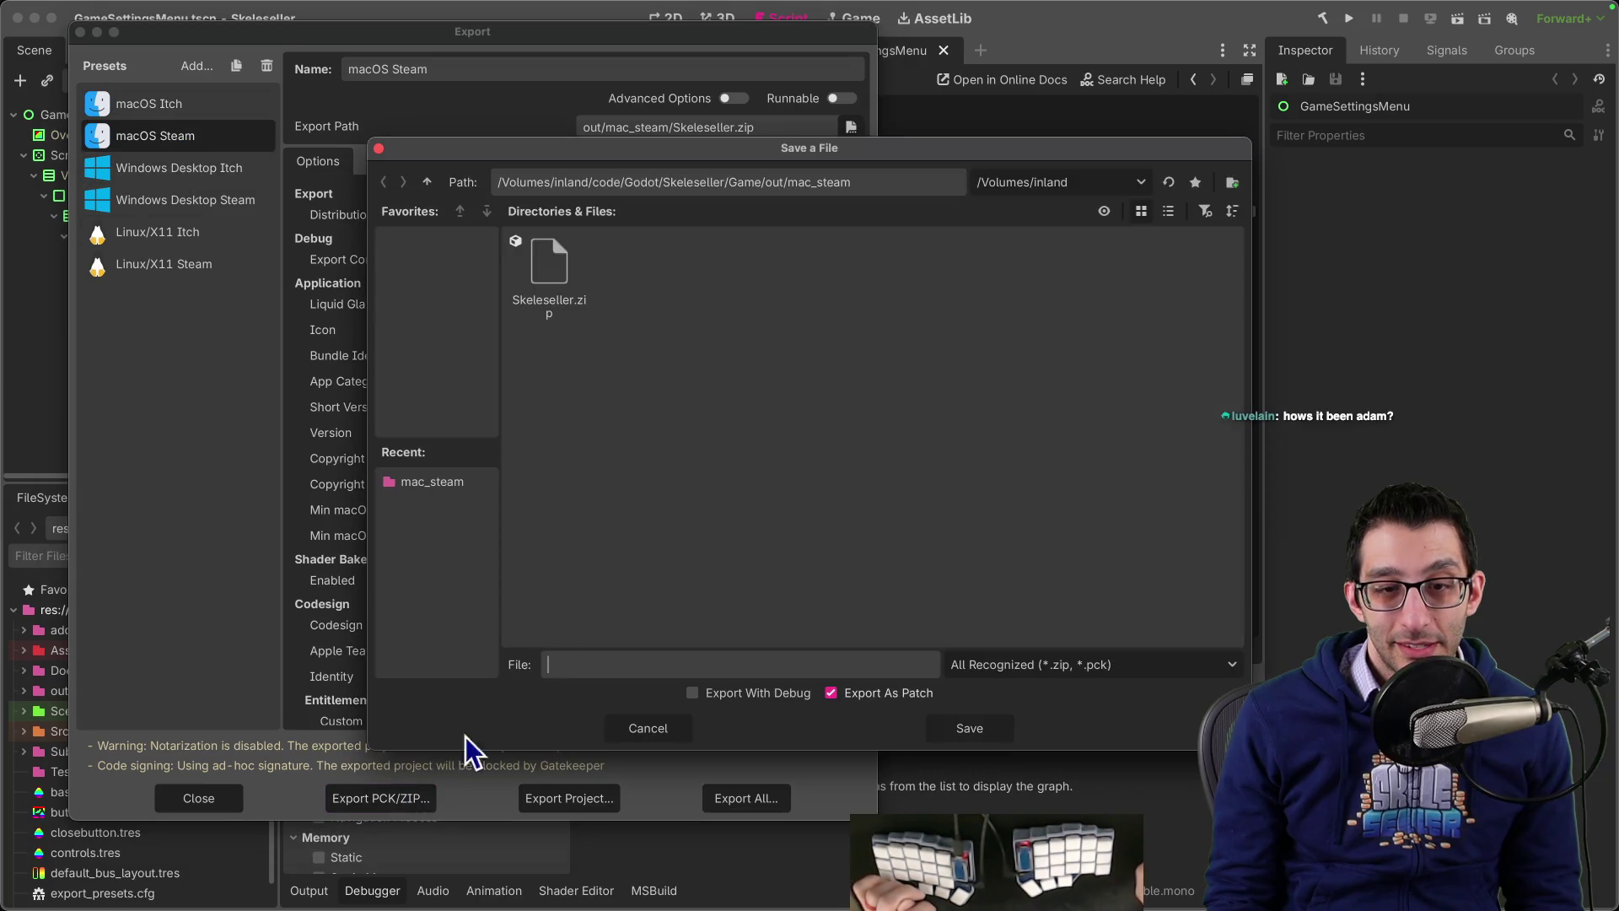
{"action": "left_click", "coordinate": [590, 333]}
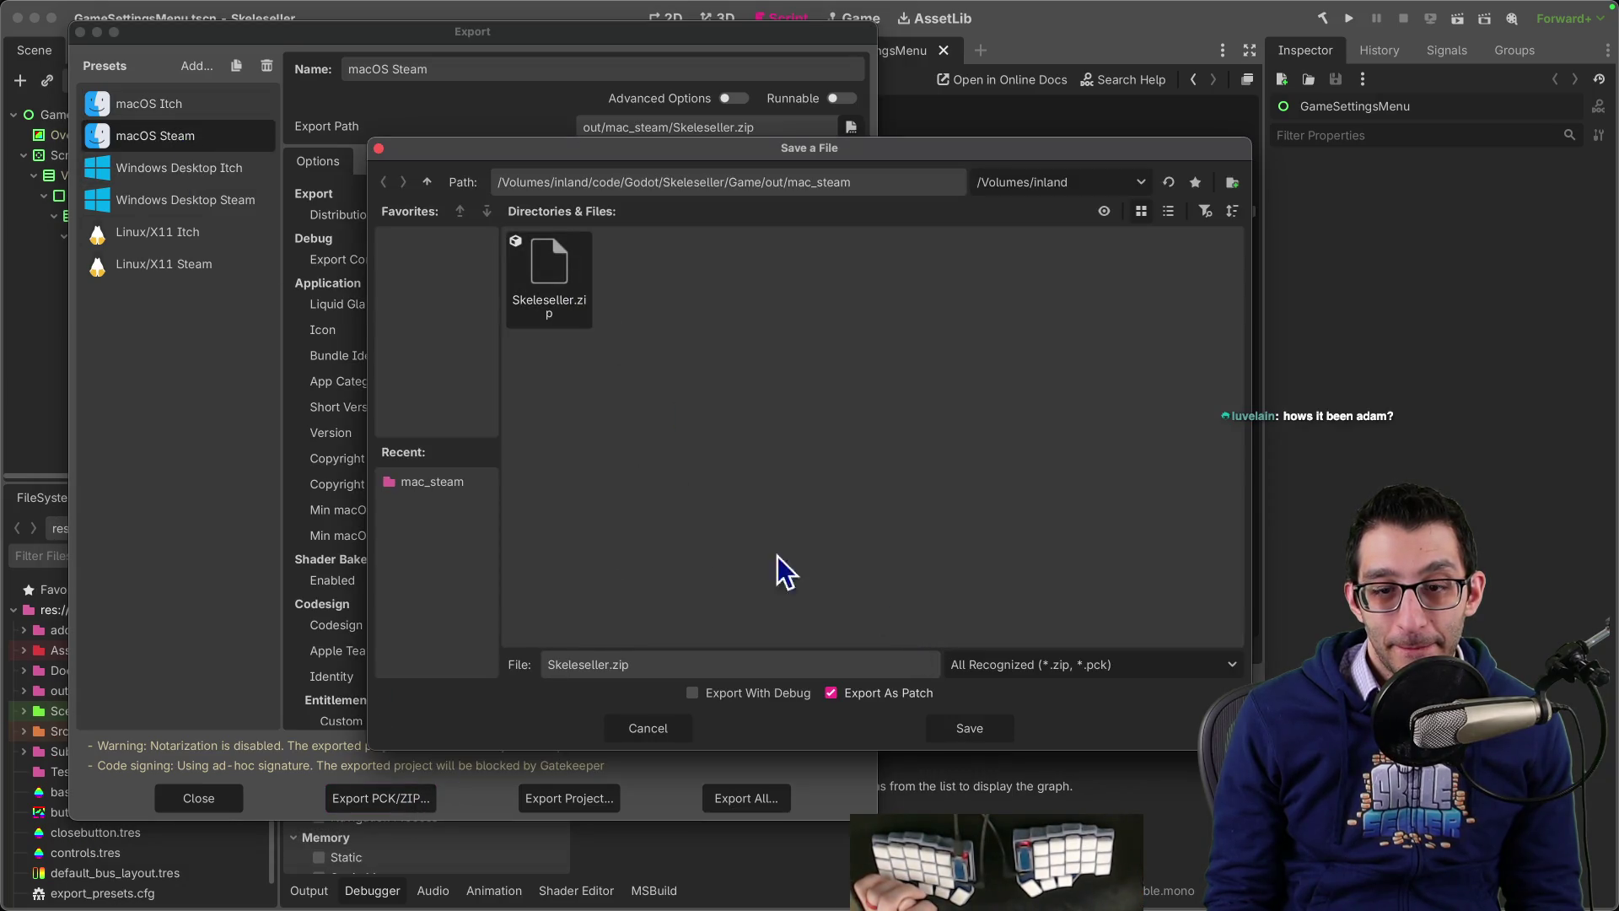
{"action": "left_click", "coordinate": [833, 695]}
{"action": "left_click", "coordinate": [966, 731]}
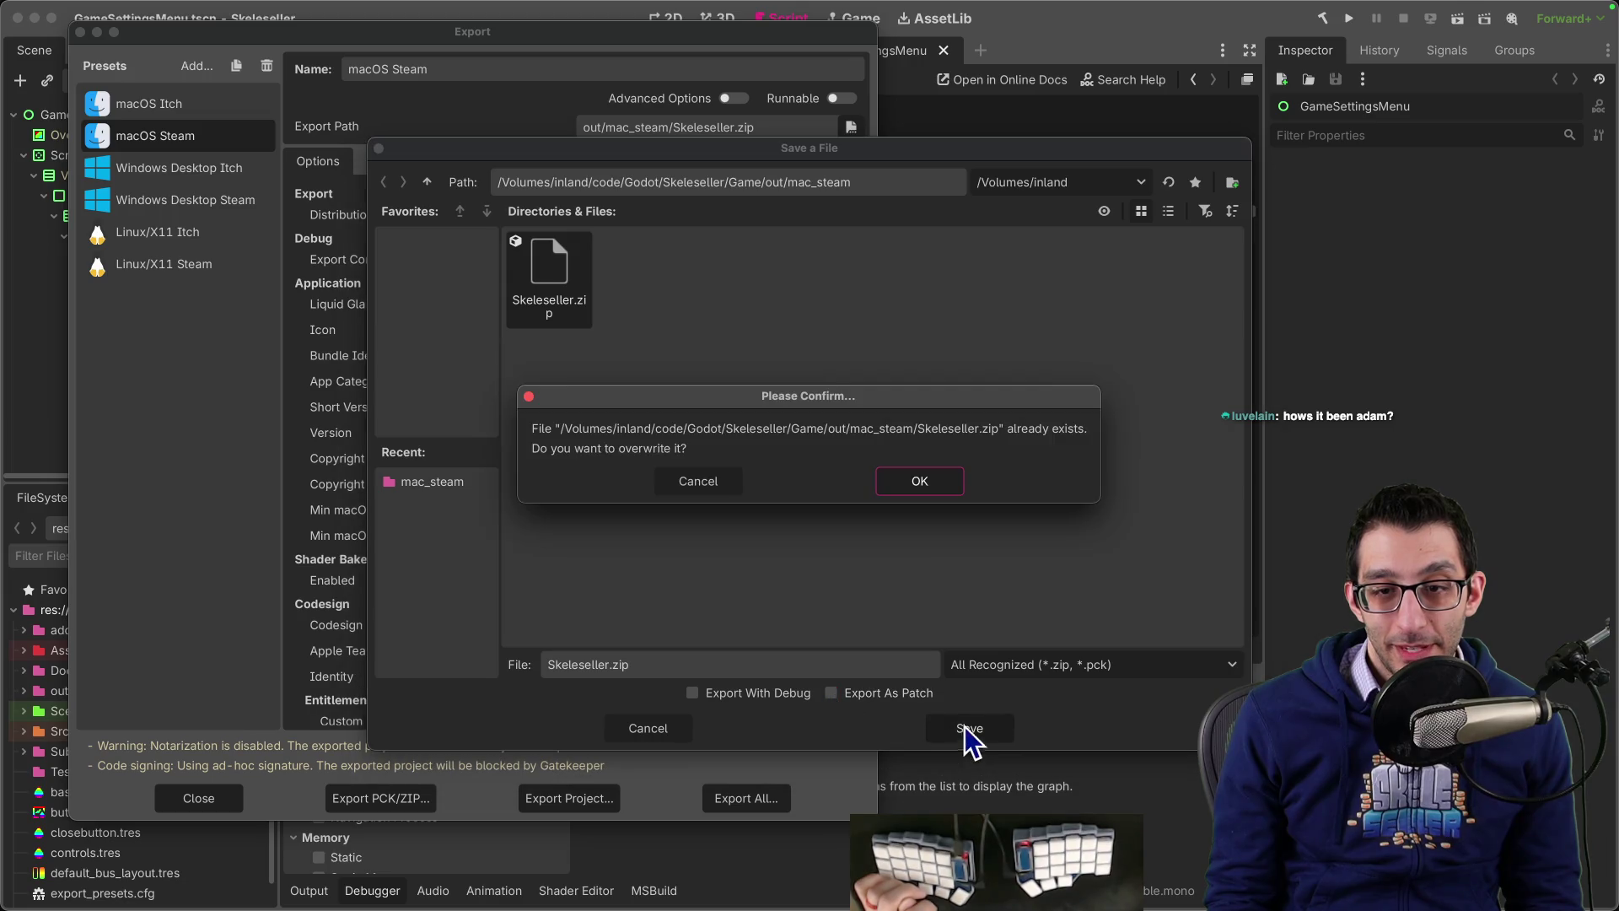
{"action": "left_click", "coordinate": [916, 483]}
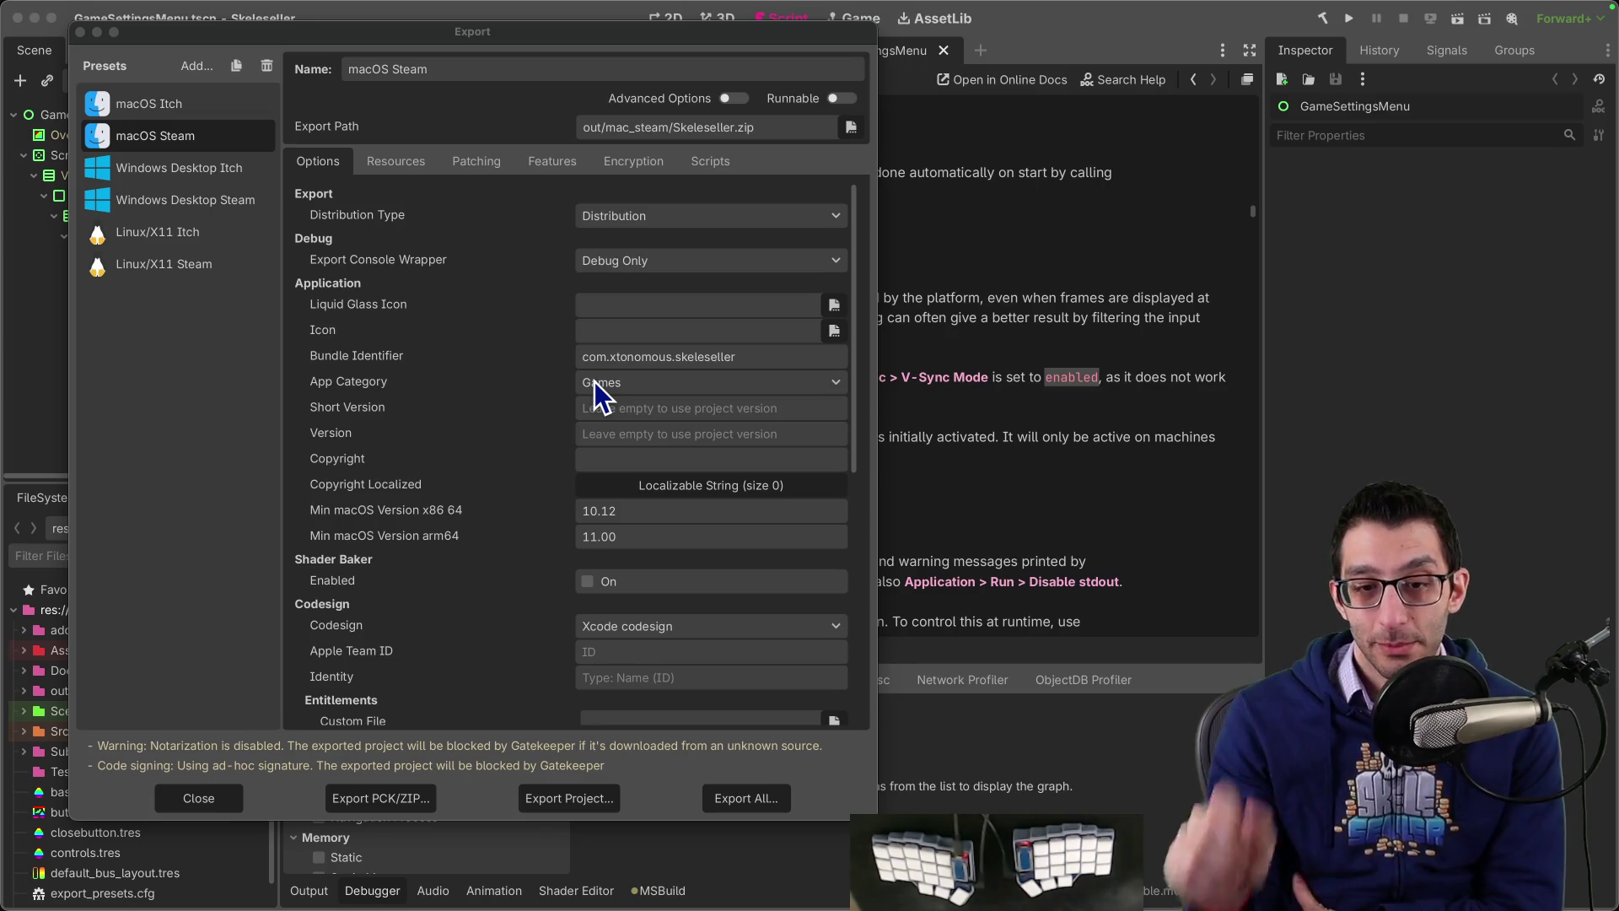
{"action": "left_click", "coordinate": [201, 803]}
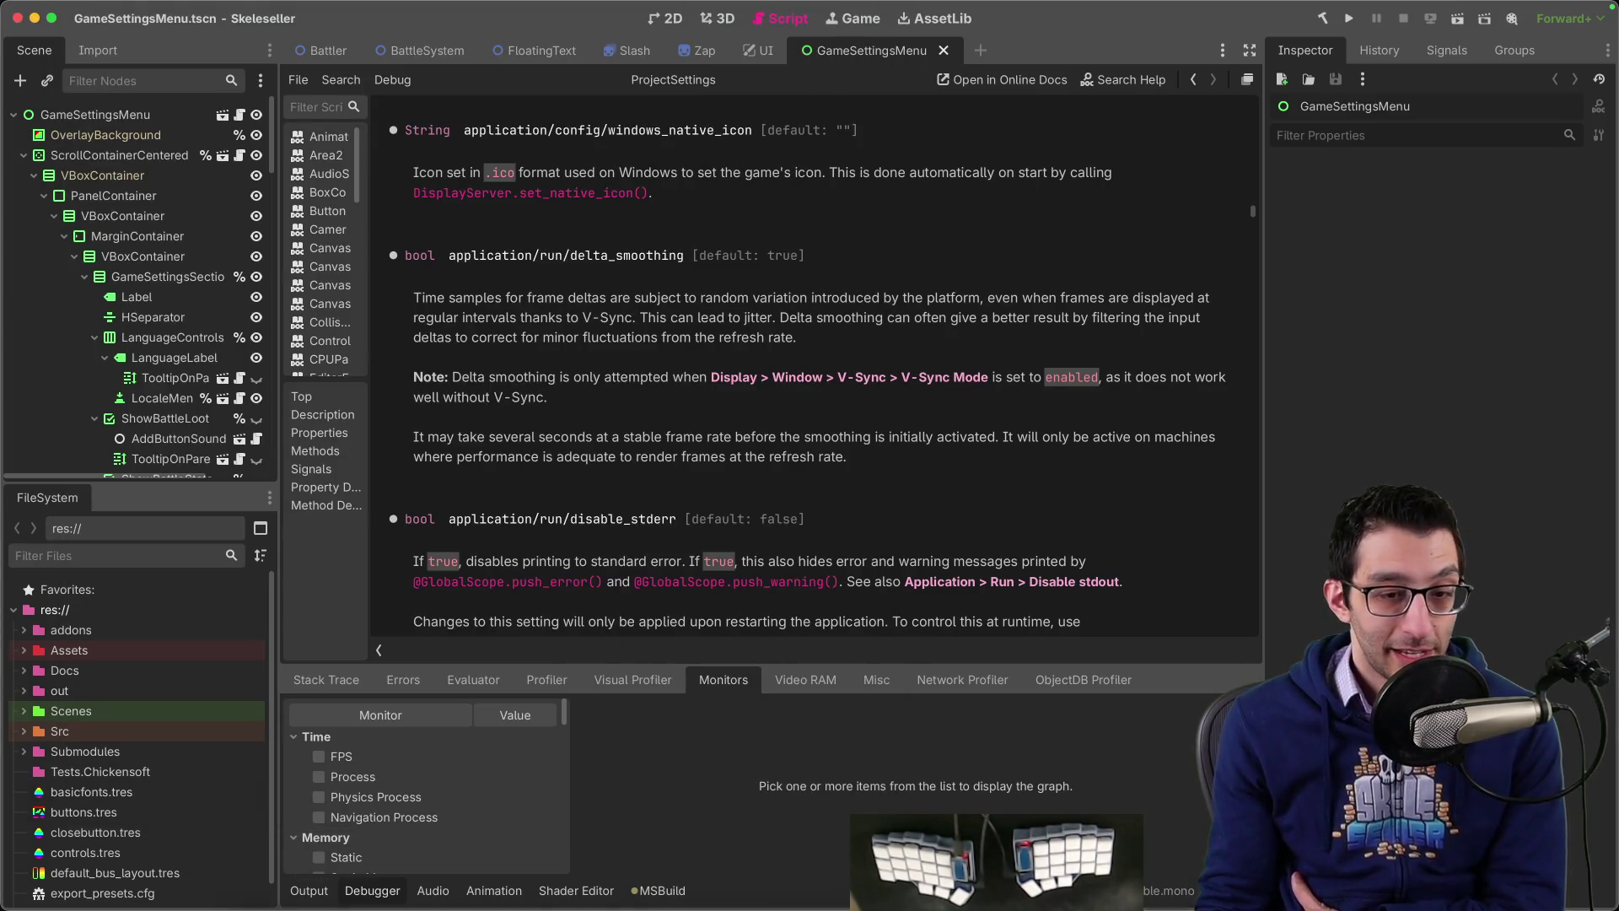
Step: In Finder, browse to Skeleseller/Game/out/mac_steam and select the new Skeleseller.zip
{"action": "left_click", "coordinate": [283, 868]}
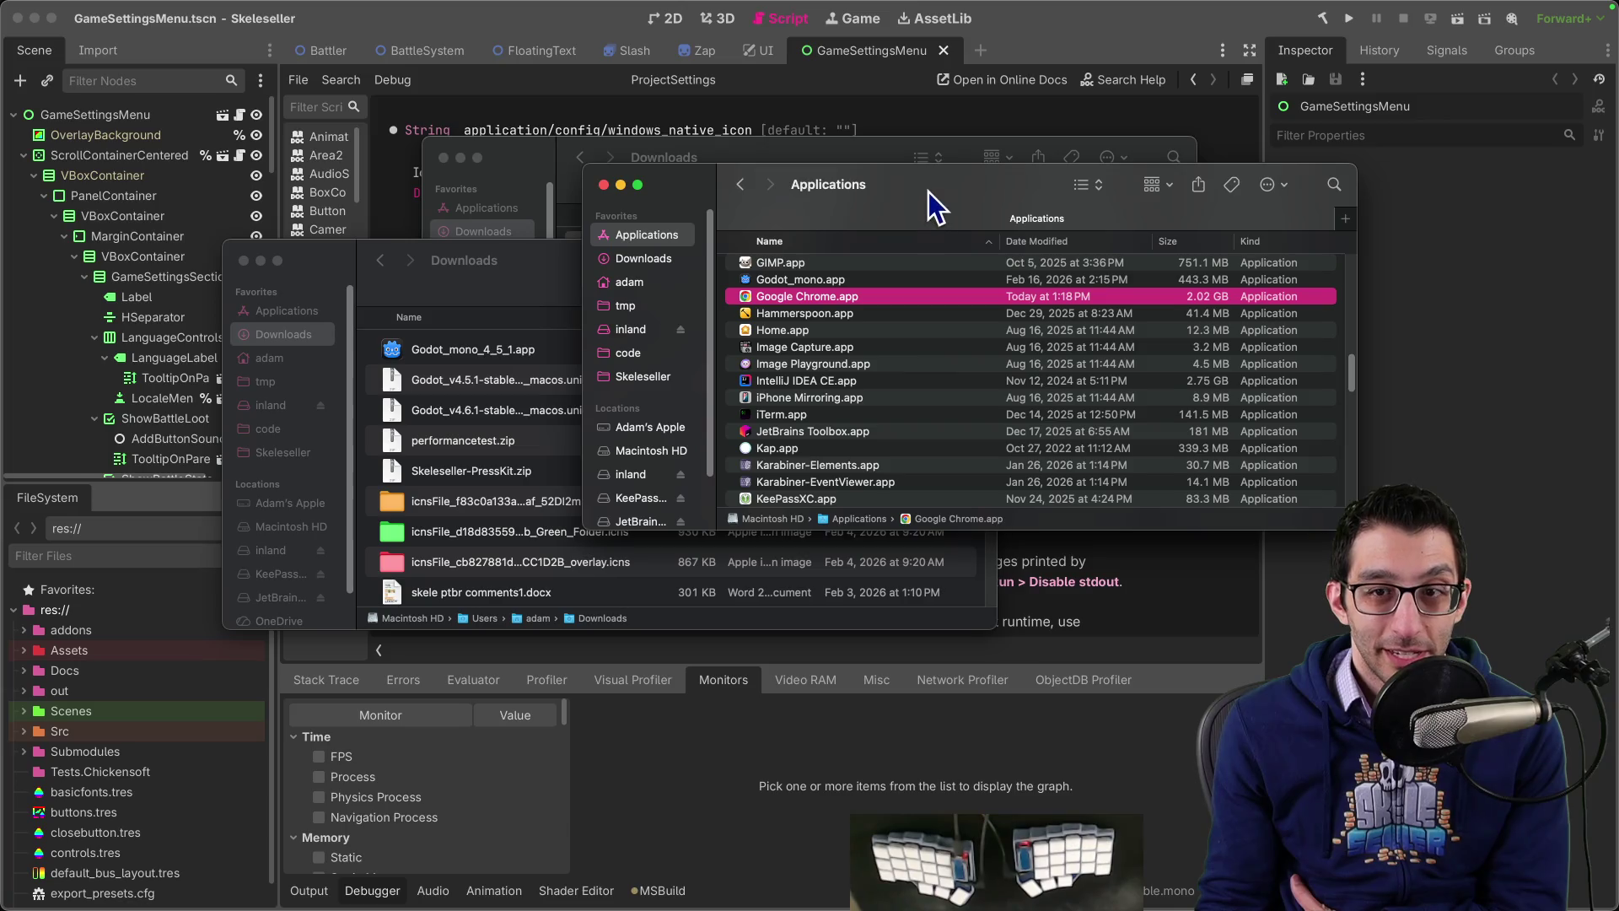
{"action": "left_click_drag", "start_coordinate": [929, 190], "coordinate": [853, 271]}
{"action": "scroll", "coordinate": [583, 443], "scroll_direction": "down", "scroll_amount": 2}
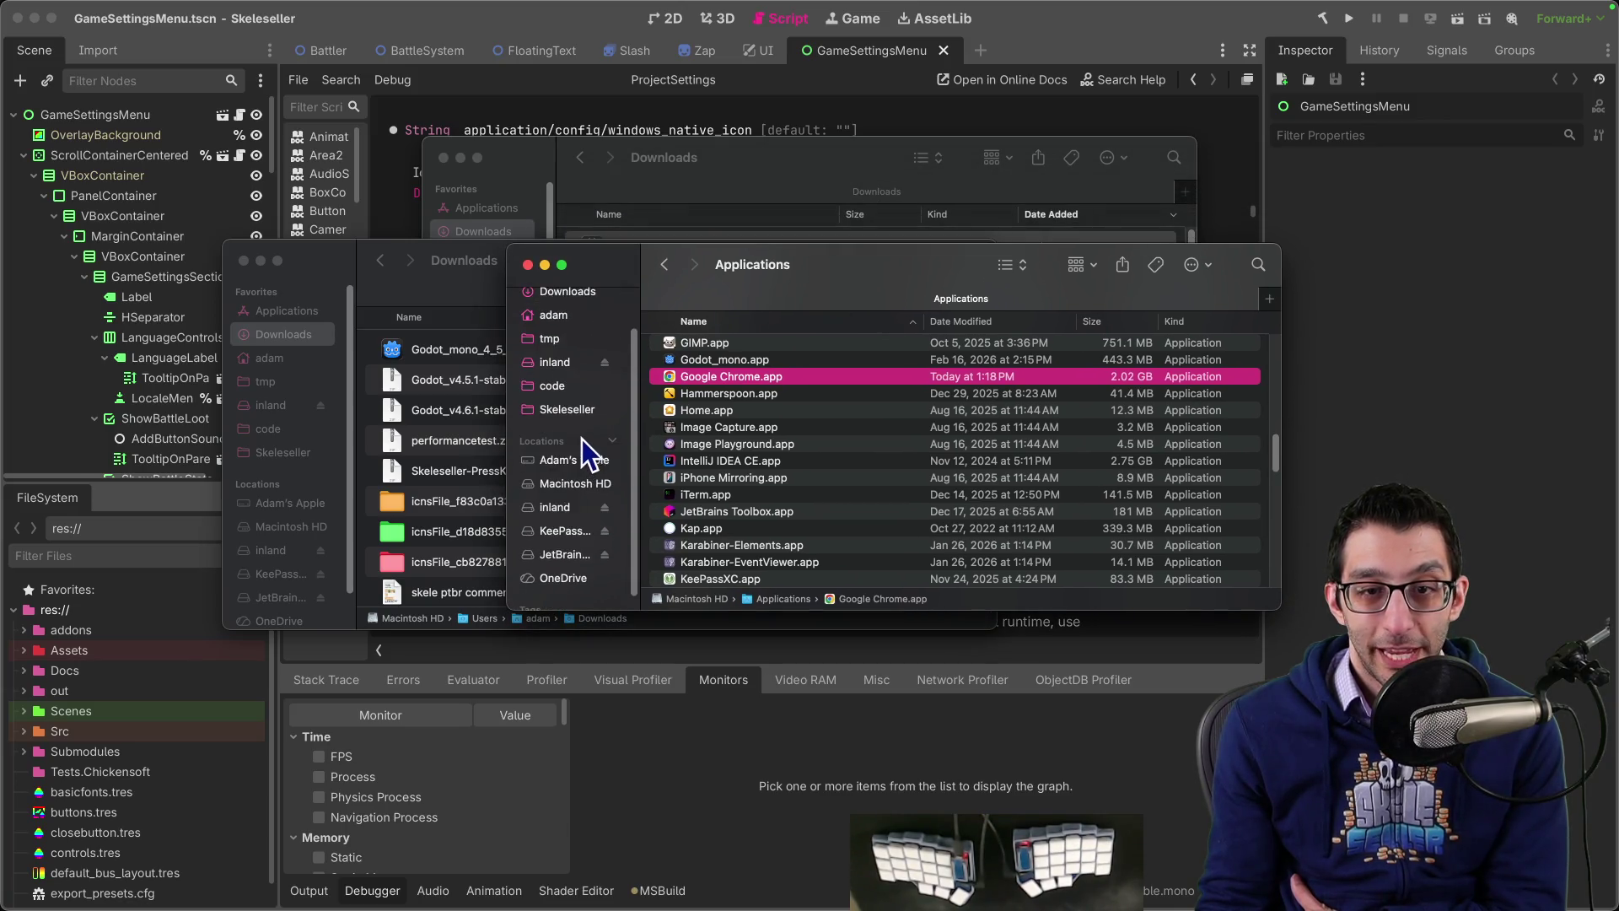
{"action": "left_click", "coordinate": [567, 409]}
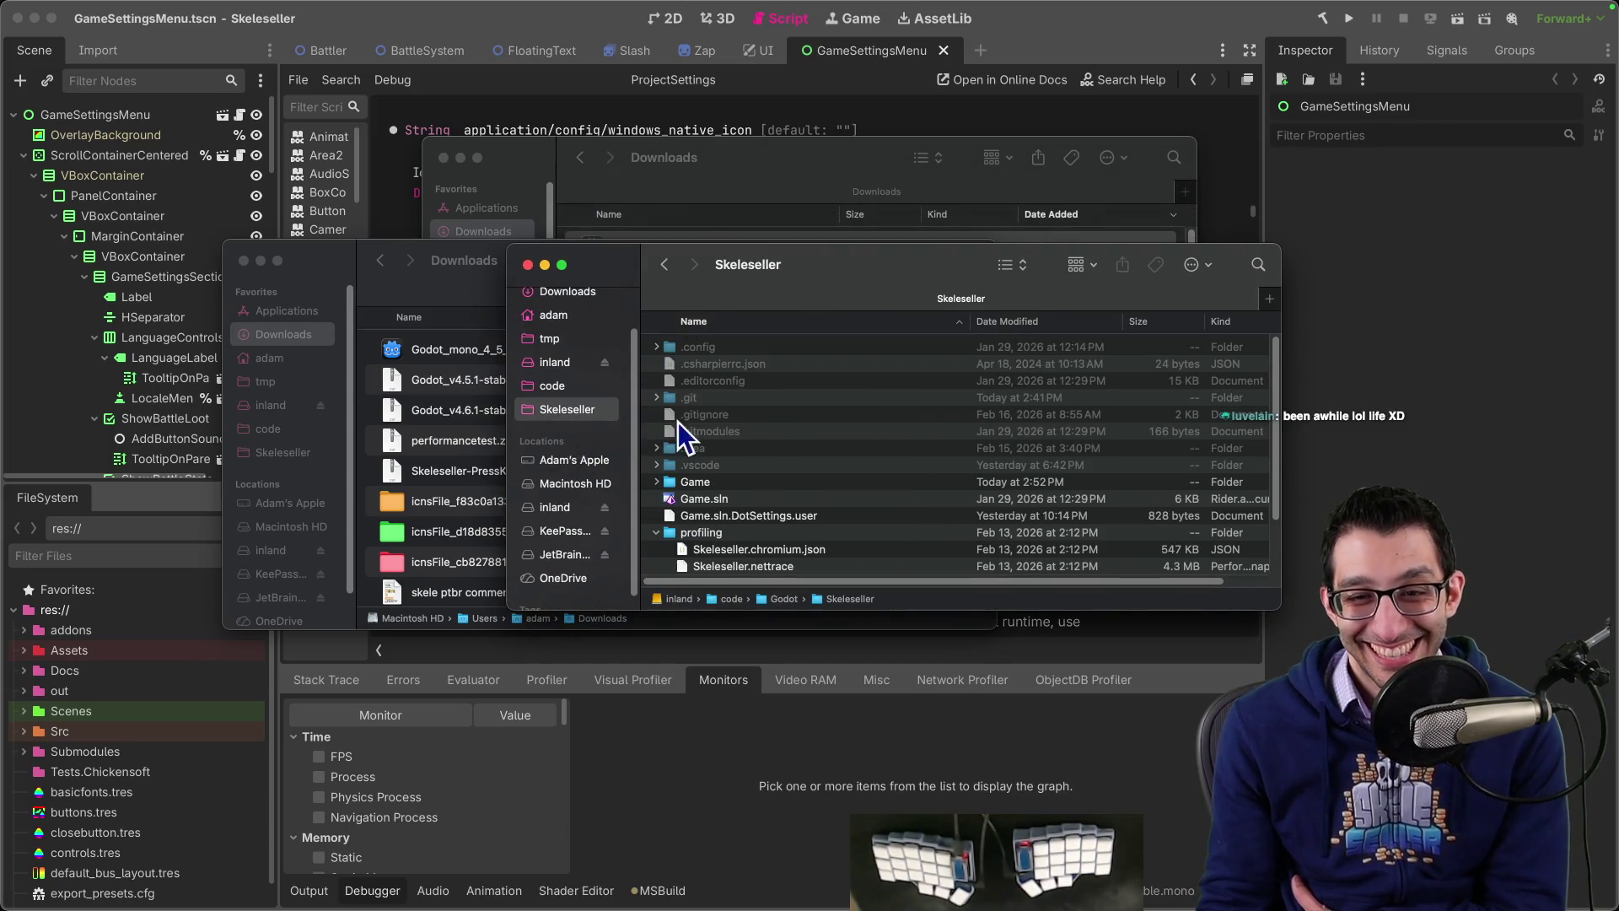
{"action": "double_click", "coordinate": [712, 482]}
{"action": "scroll", "coordinate": [721, 463], "scroll_direction": "down", "scroll_amount": 4}
{"action": "double_click", "coordinate": [710, 493]}
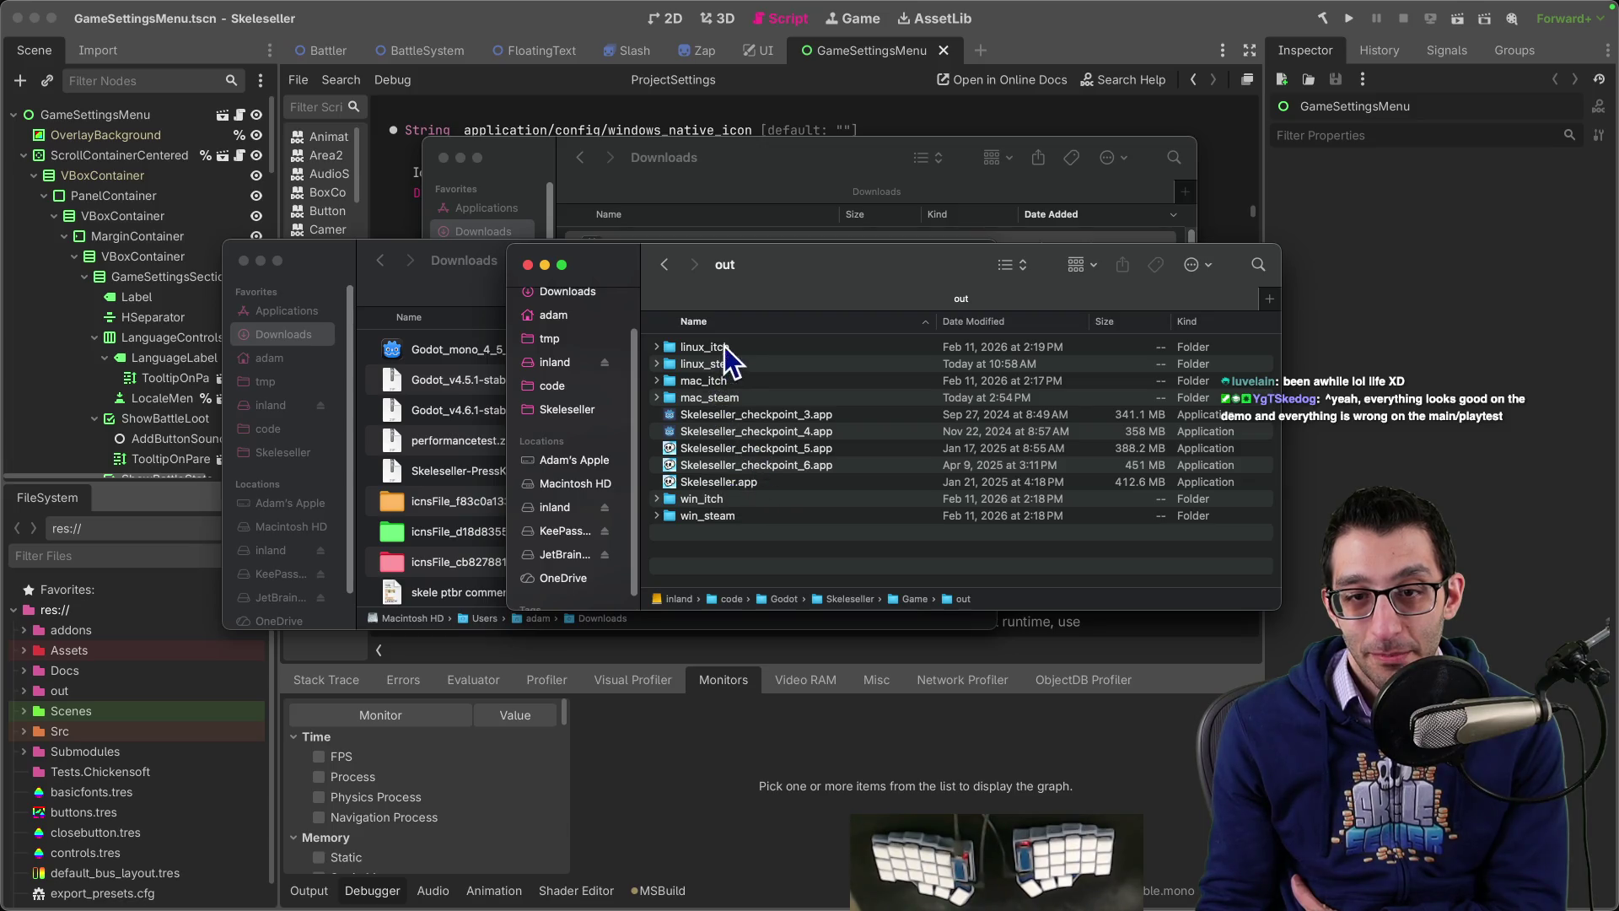
{"action": "double_click", "coordinate": [712, 398]}
{"action": "left_click", "coordinate": [719, 347]}
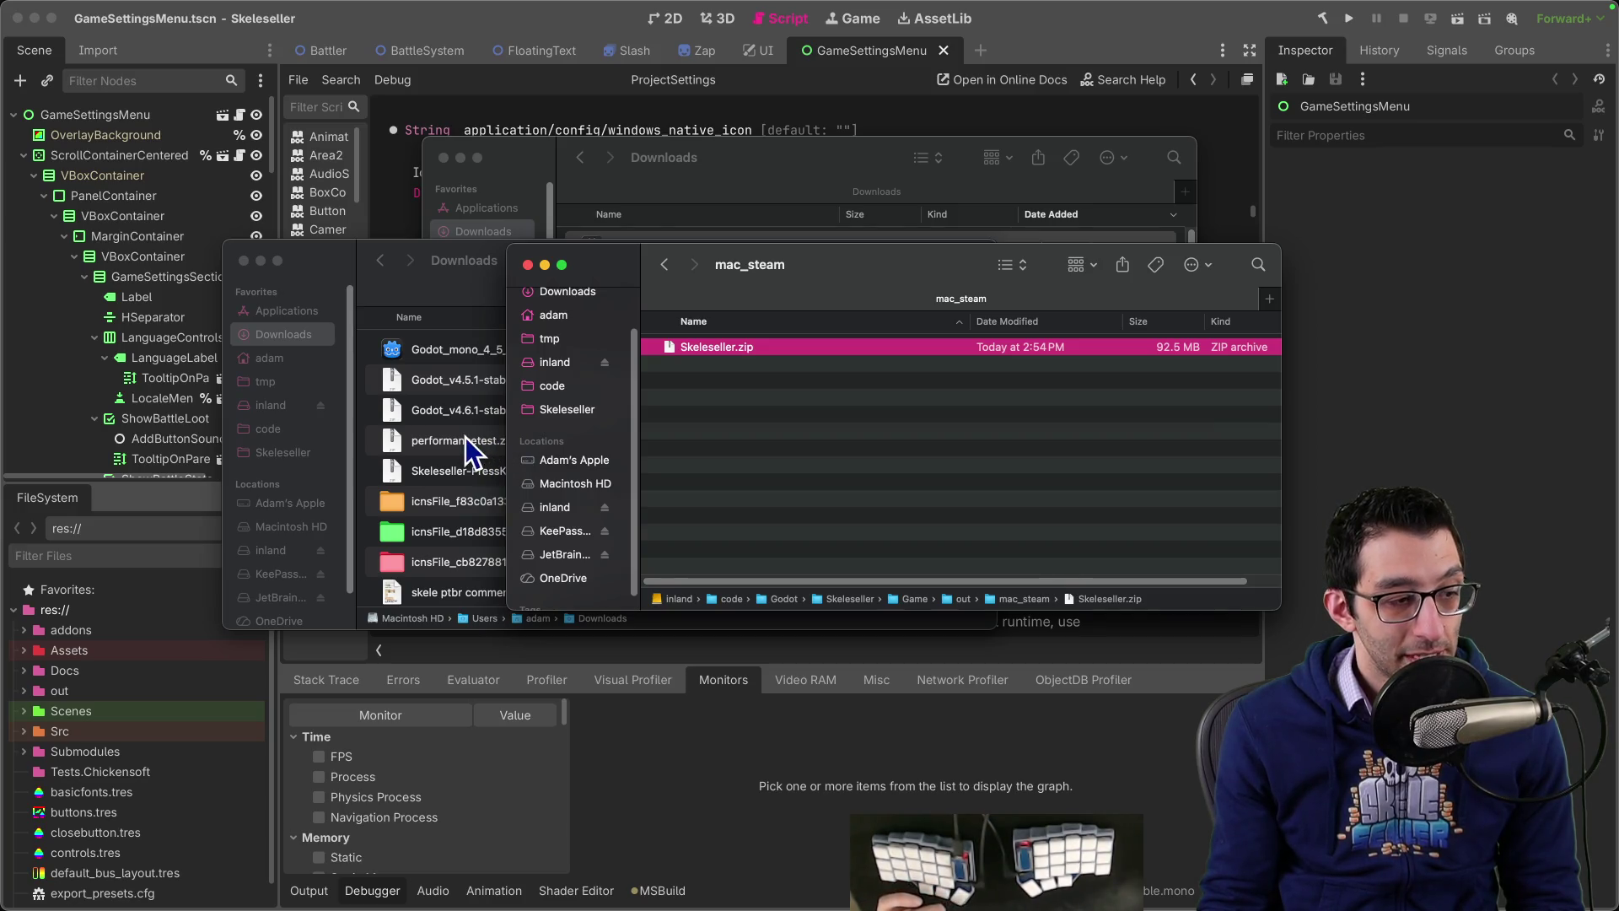
Step: Paste Skeleseller.zip into tmp, replacing the older copy, and extract it
{"action": "left_click", "coordinate": [265, 379]}
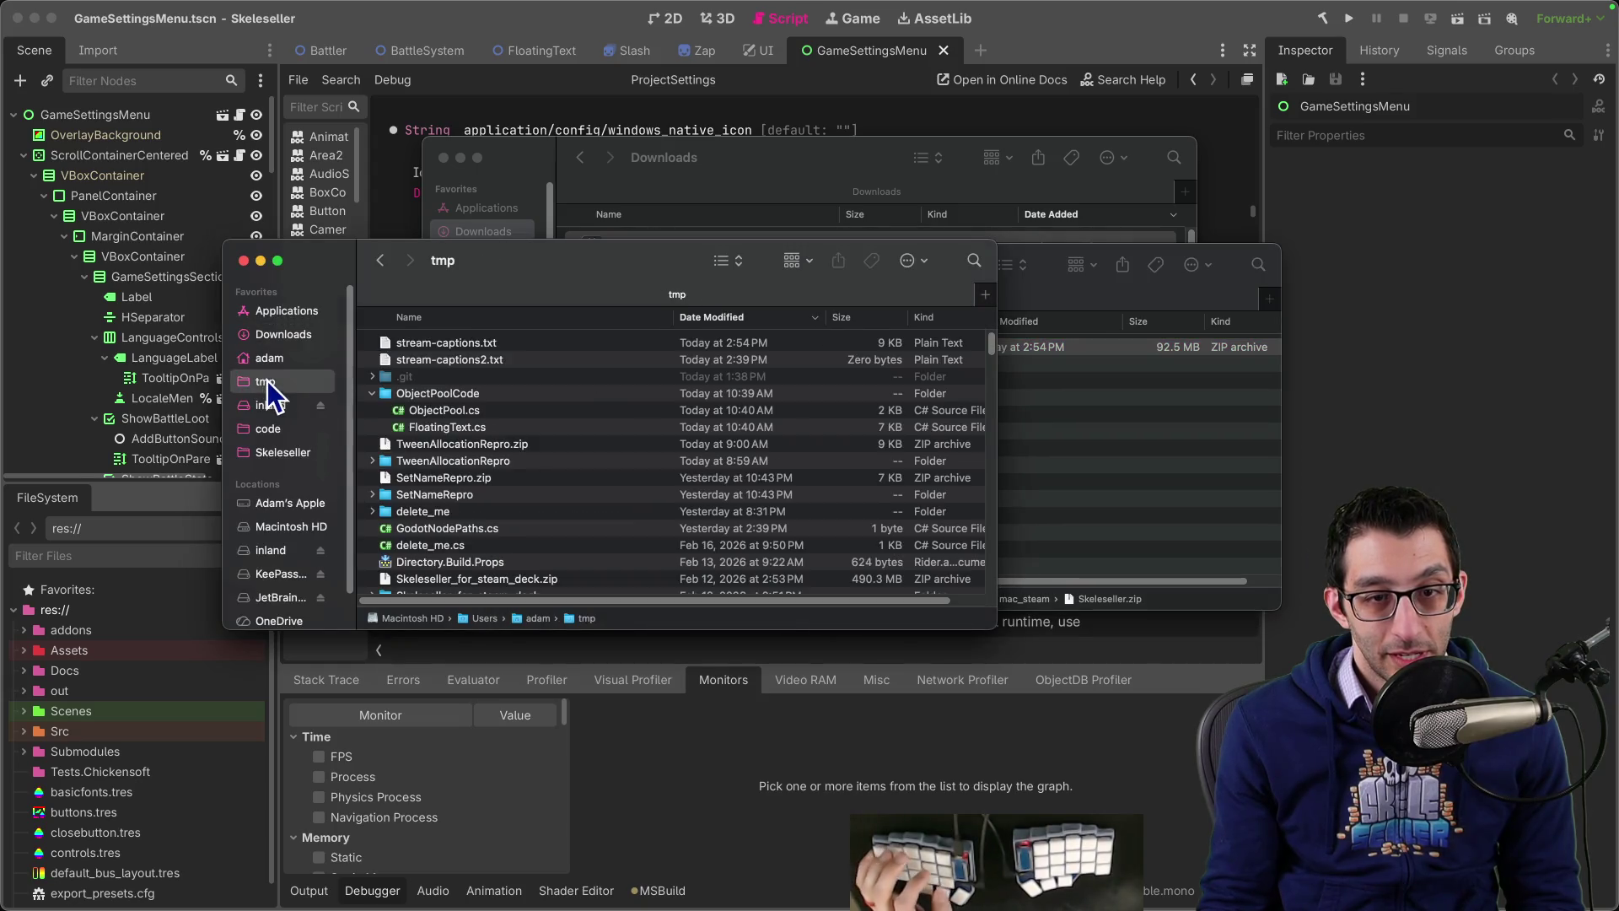
{"action": "key", "text": "super+v"}
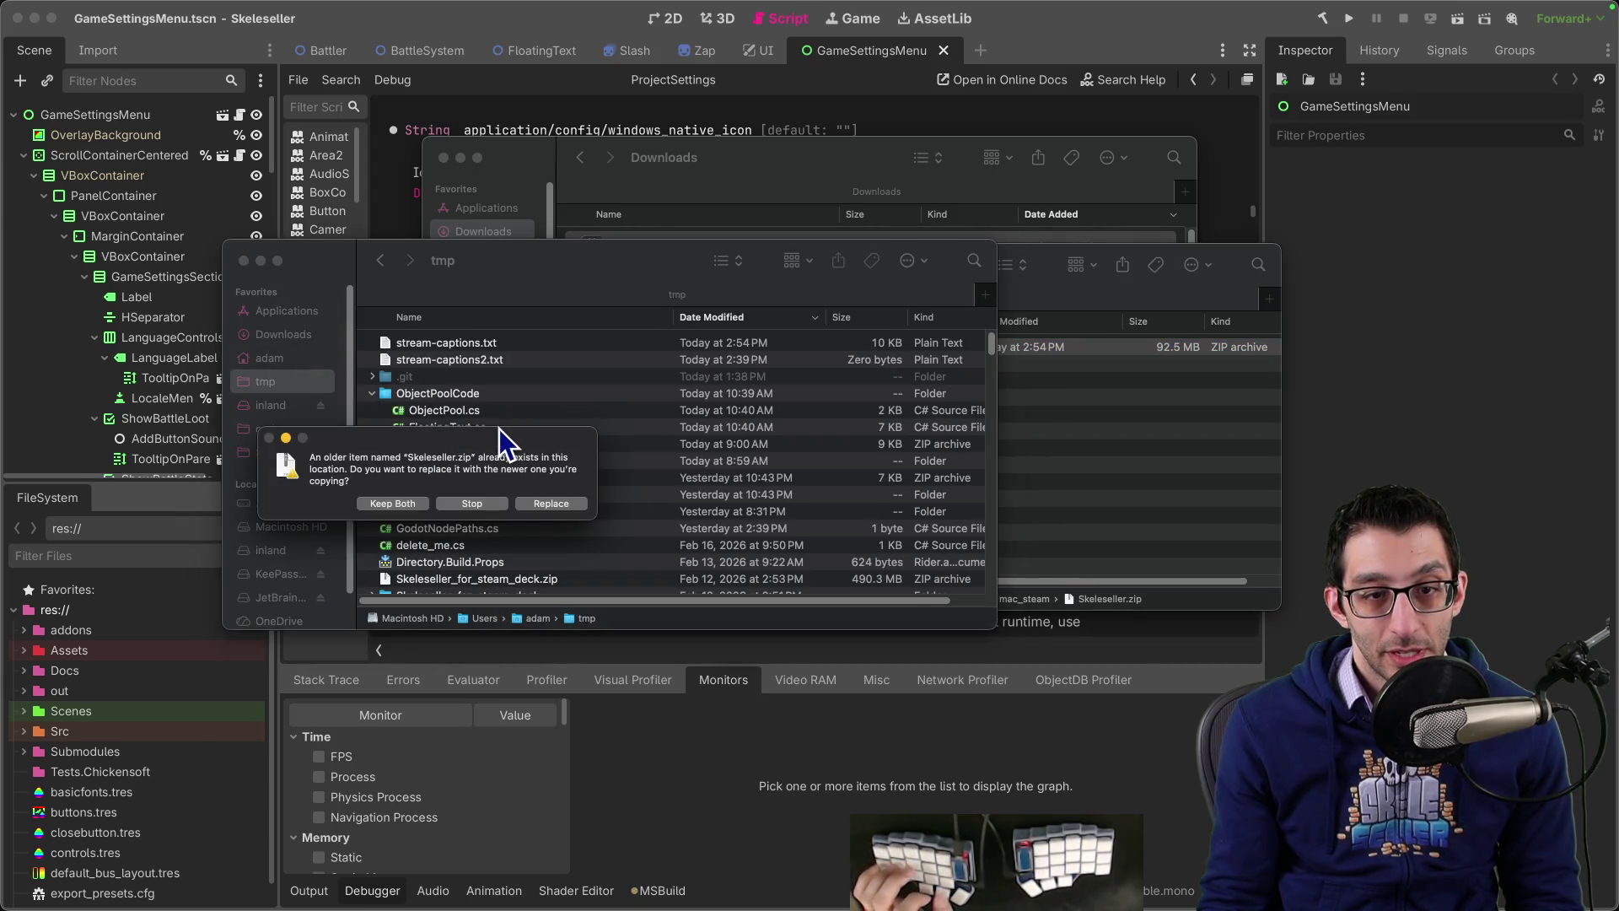
{"action": "left_click", "coordinate": [543, 504]}
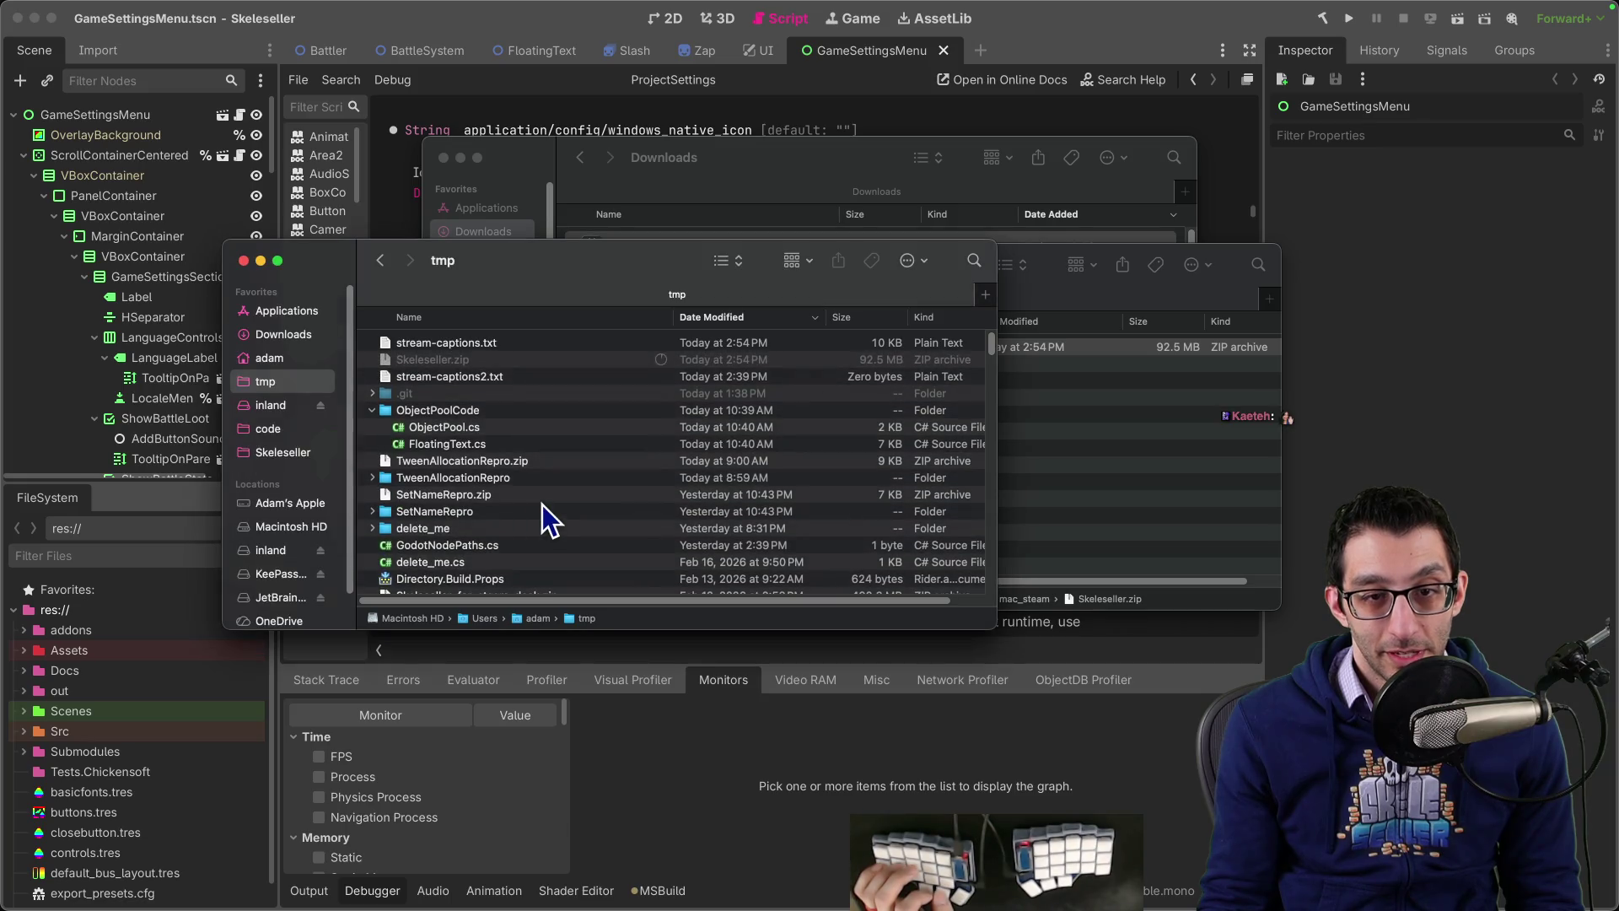
{"action": "double_click", "coordinate": [457, 361]}
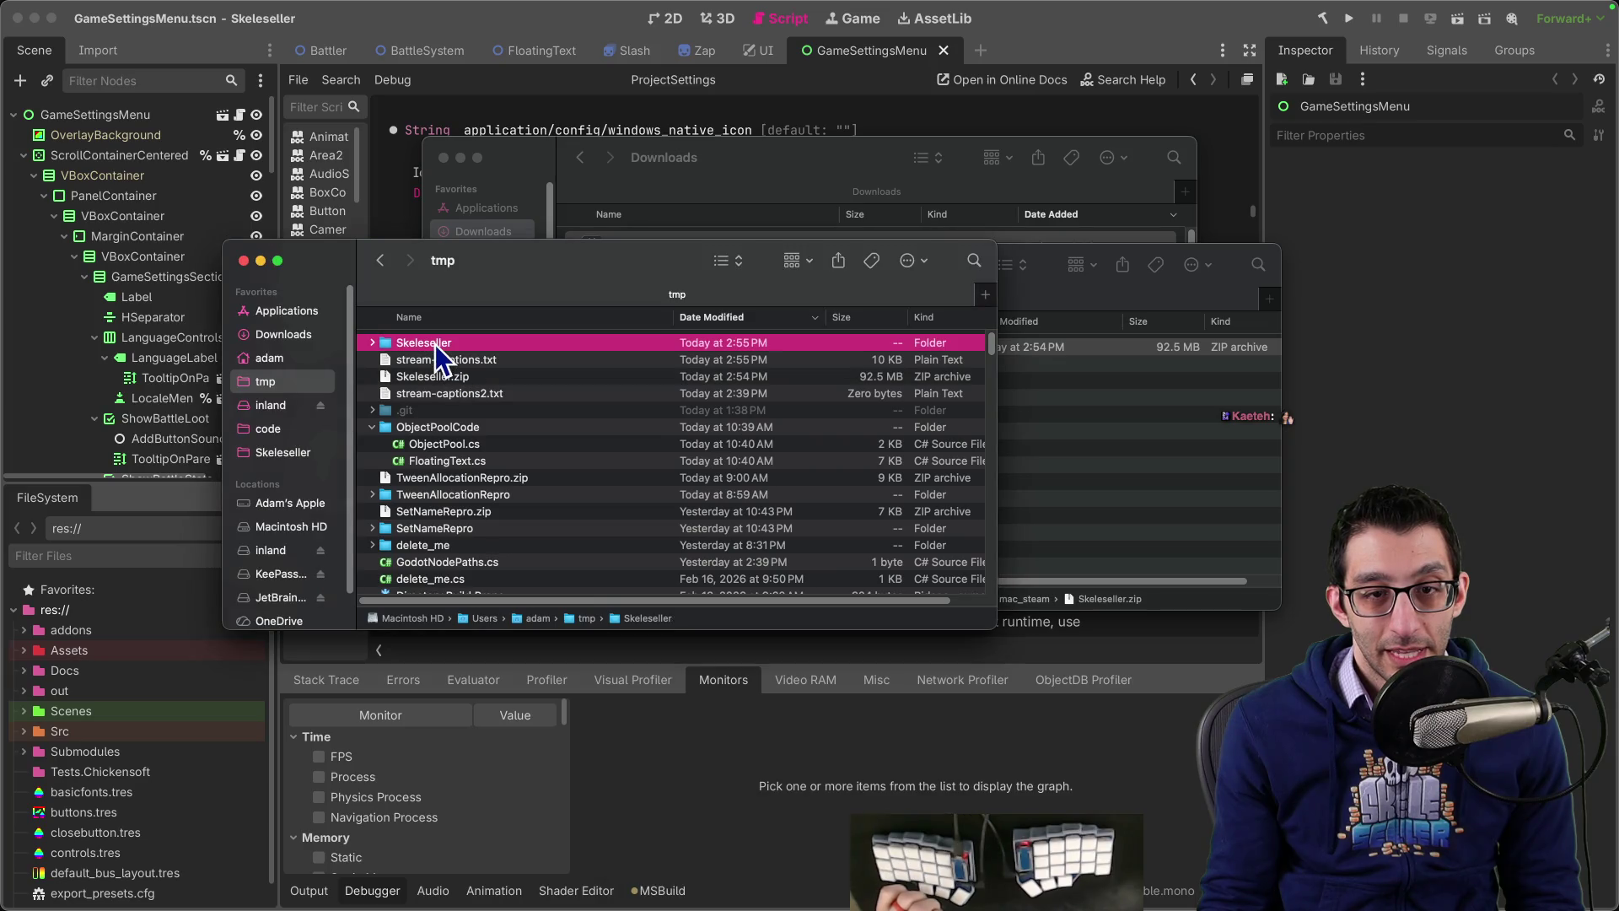
Step: Inspect the extracted Skeleseller folder's contents, then return to the tmp folder
{"action": "double_click", "coordinate": [435, 344]}
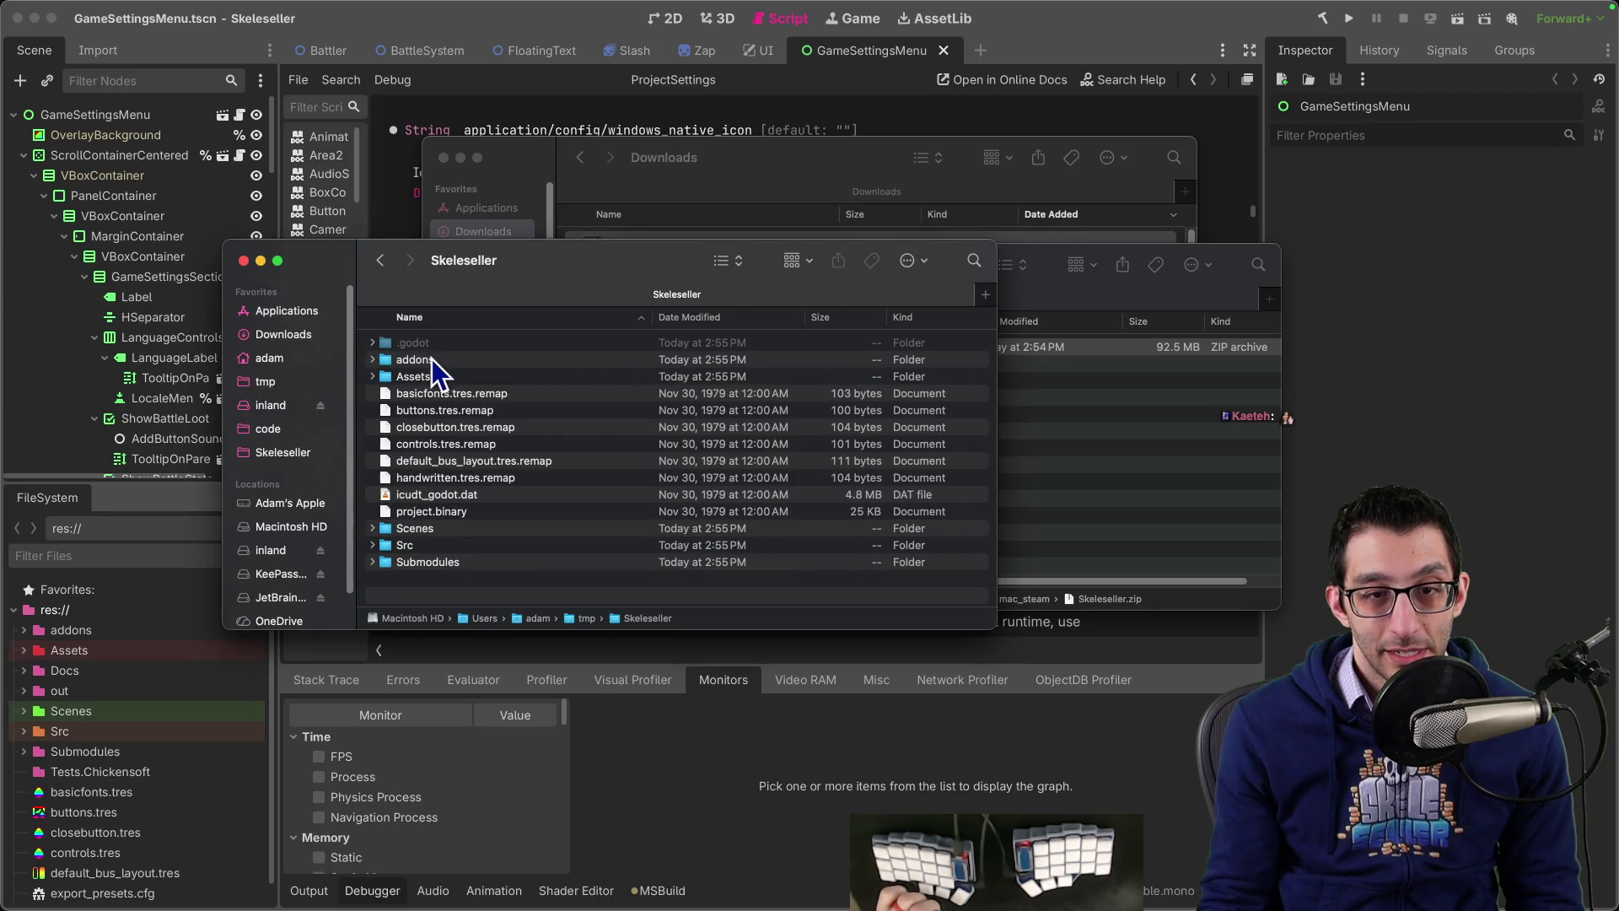
{"action": "left_click", "coordinate": [382, 262]}
{"action": "left_click", "coordinate": [452, 361]}
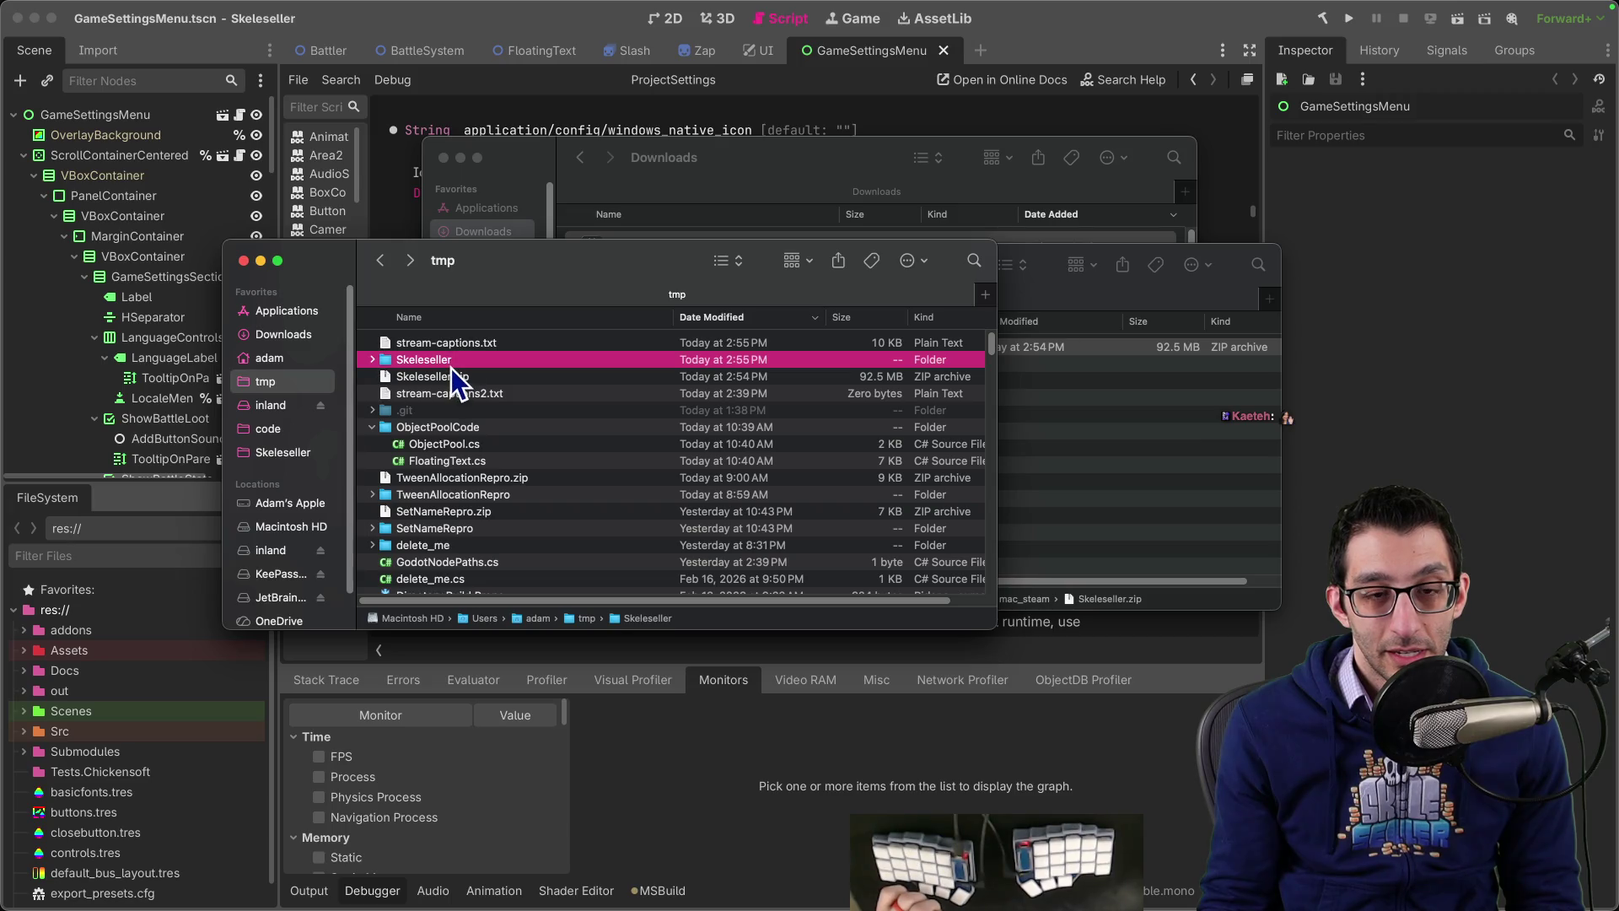
{"action": "double_click", "coordinate": [452, 361]}
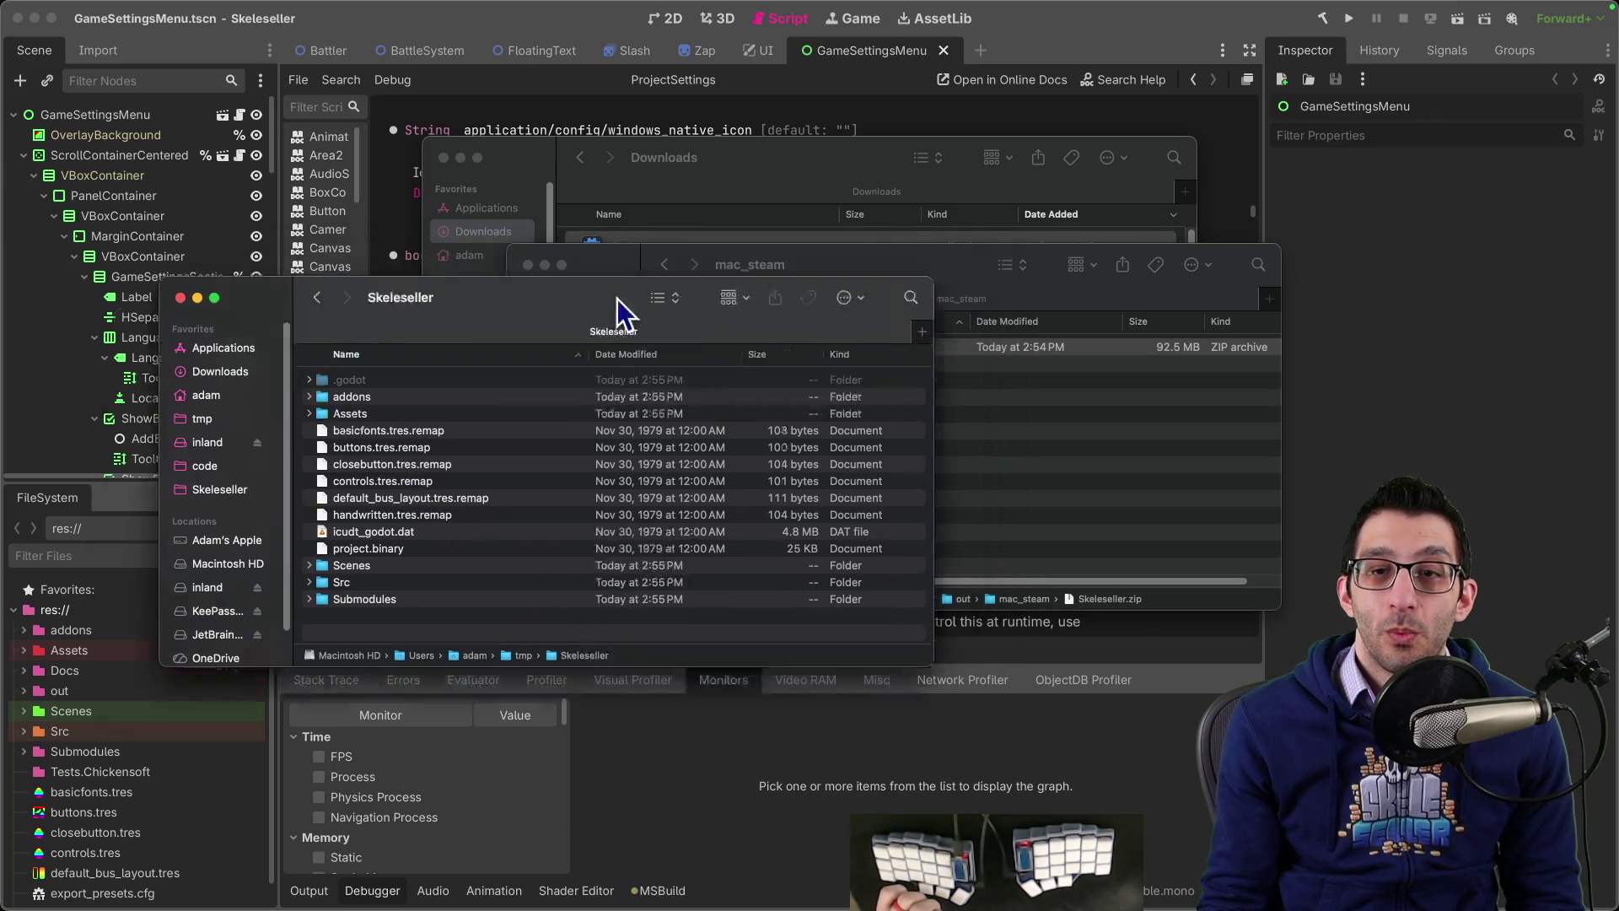
{"action": "mouse_move", "coordinate": [686, 256]}
{"action": "left_mouse_down"}
{"action": "mouse_move", "coordinate": [347, 614]}
{"action": "mouse_move", "coordinate": [602, 272]}
{"action": "left_mouse_up"}
{"action": "key", "text": "super+Up"}
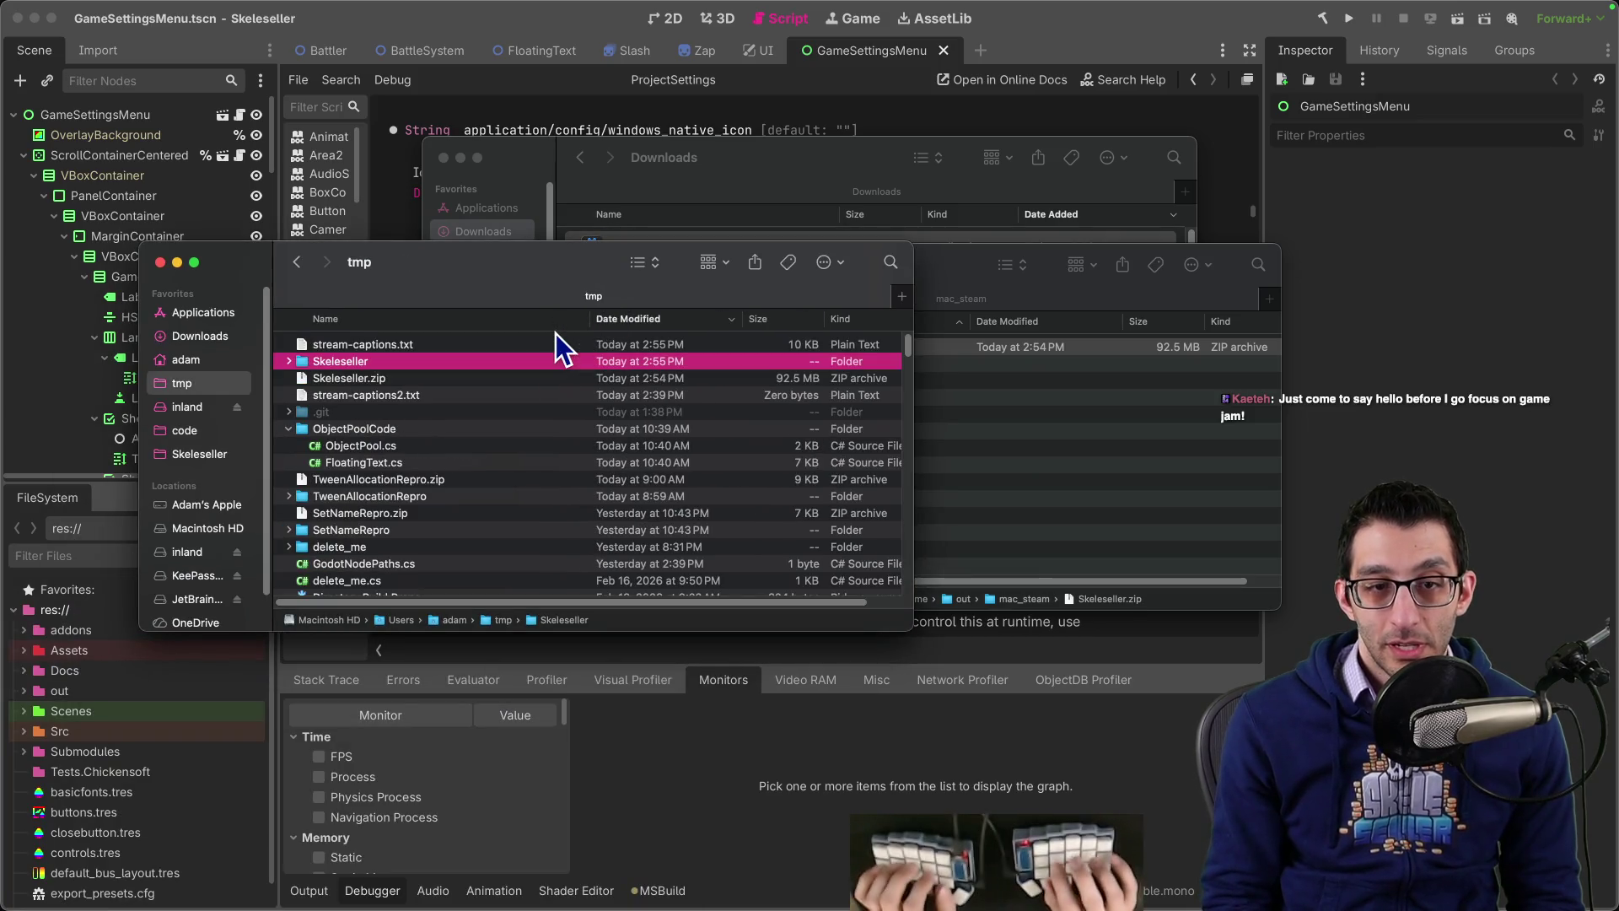
Step: Trash the old Skeleseller folder and zip from tmp and empty the delete_me folder
{"action": "key", "text": "shift+Down"}
{"action": "key", "text": "super+BackSpace"}
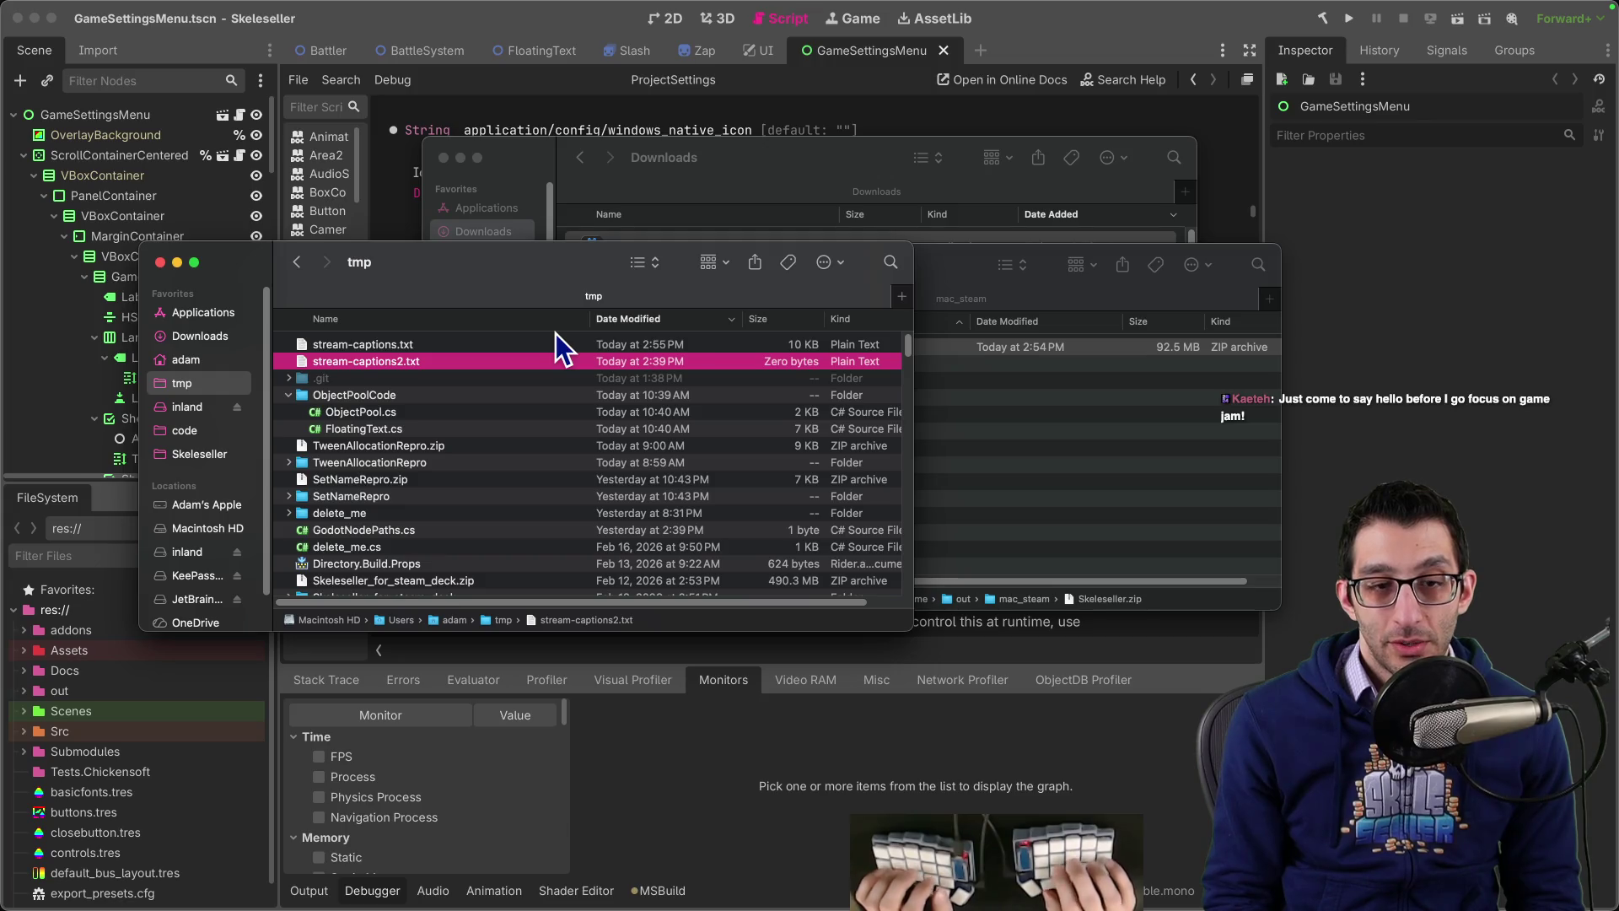
{"action": "key", "text": "d"}
{"action": "key", "text": "super+Down"}
{"action": "key", "text": "Down"}
{"action": "key", "text": "shift+Down"}
{"action": "key", "text": "super+BackSpace"}
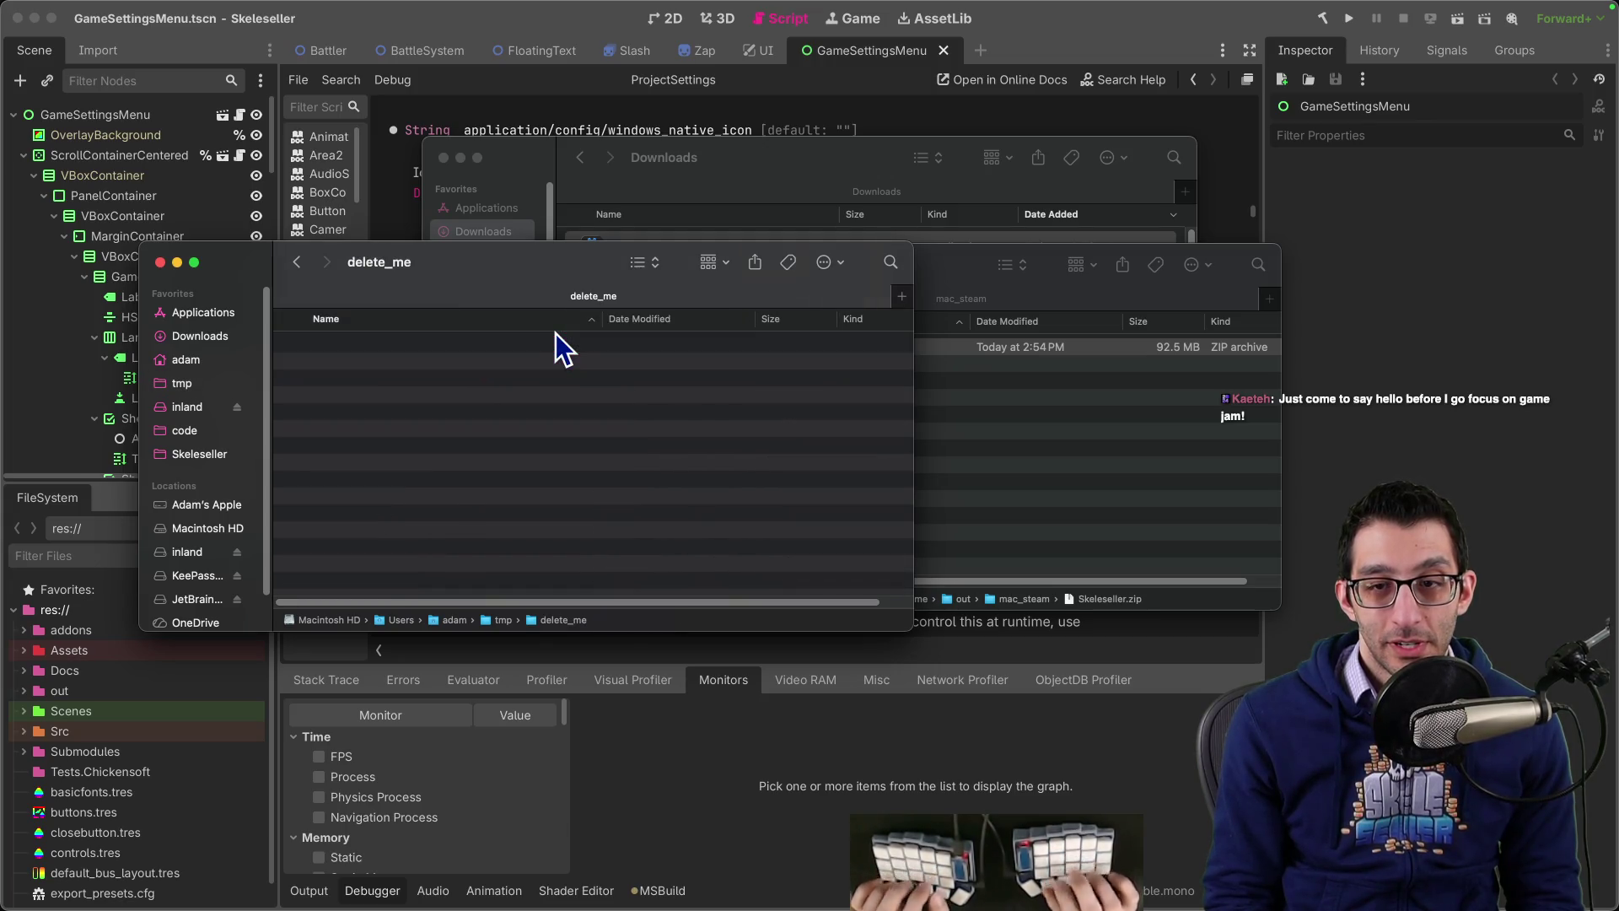
Step: Paste Skeleseller.zip into delete_me and unzip it into a Skeleseller folder
{"action": "left_click", "coordinate": [919, 376]}
{"action": "left_click_drag", "start_coordinate": [944, 304], "coordinate": [897, 276]}
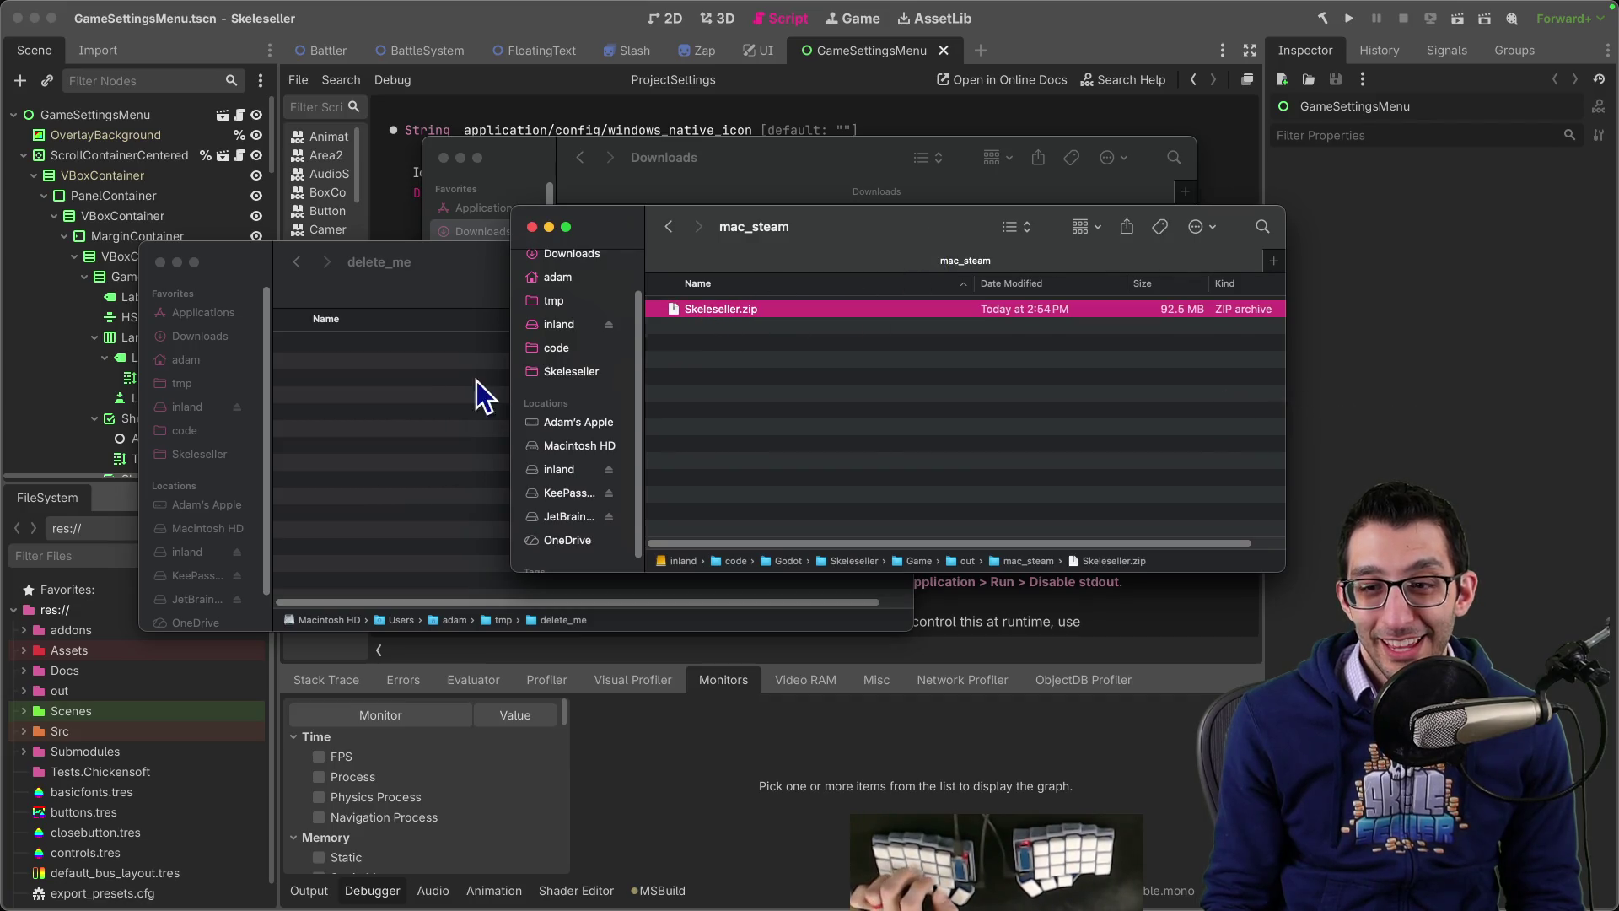
{"action": "left_click", "coordinate": [395, 352]}
{"action": "key", "text": "super+v"}
{"action": "double_click", "coordinate": [355, 352]}
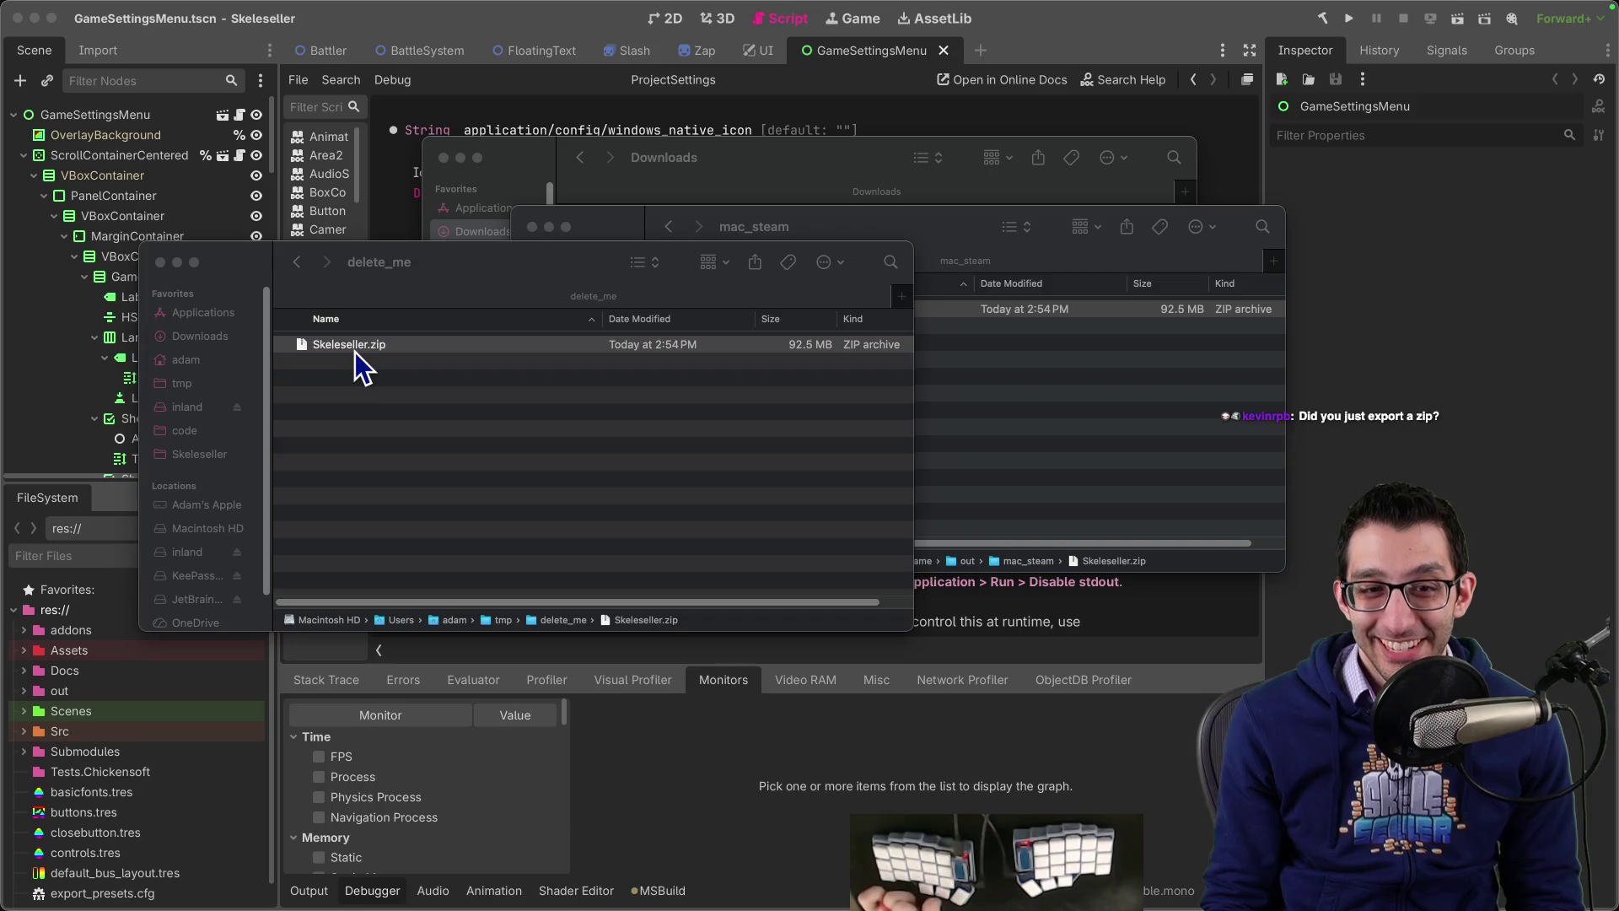
{"action": "double_click", "coordinate": [354, 344]}
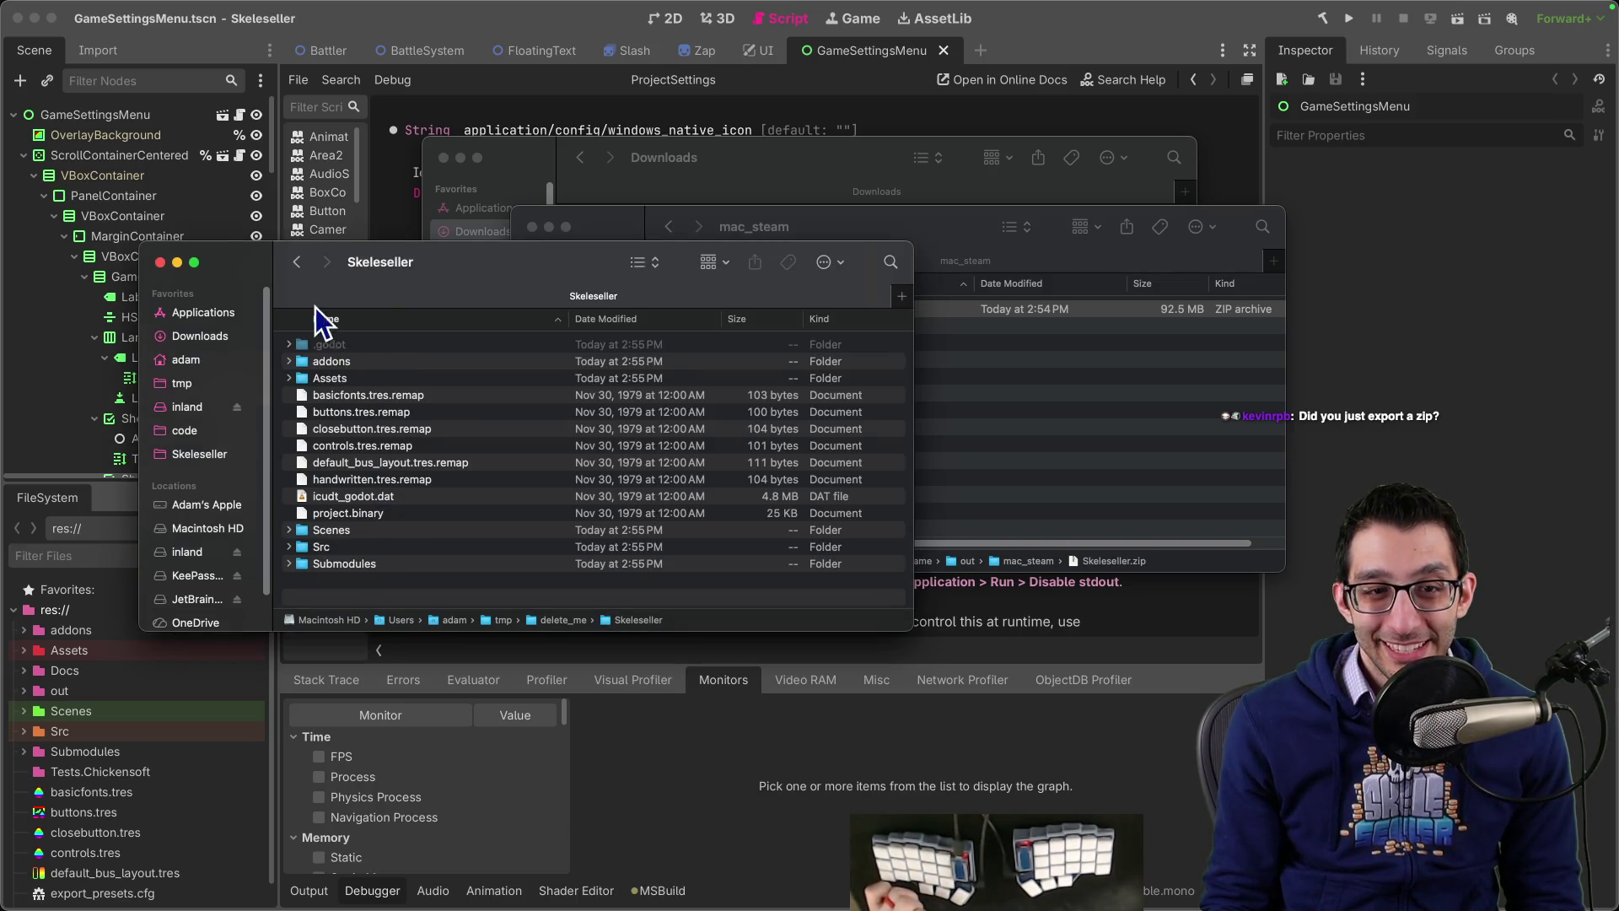
{"action": "key", "text": "super+bracketleft"}
Step: Close the Downloads window and return to the Godot editor
{"action": "mouse_move", "coordinate": [847, 233]}
{"action": "left_mouse_down"}
{"action": "mouse_move", "coordinate": [985, 218]}
{"action": "mouse_move", "coordinate": [957, 232]}
{"action": "left_mouse_up"}
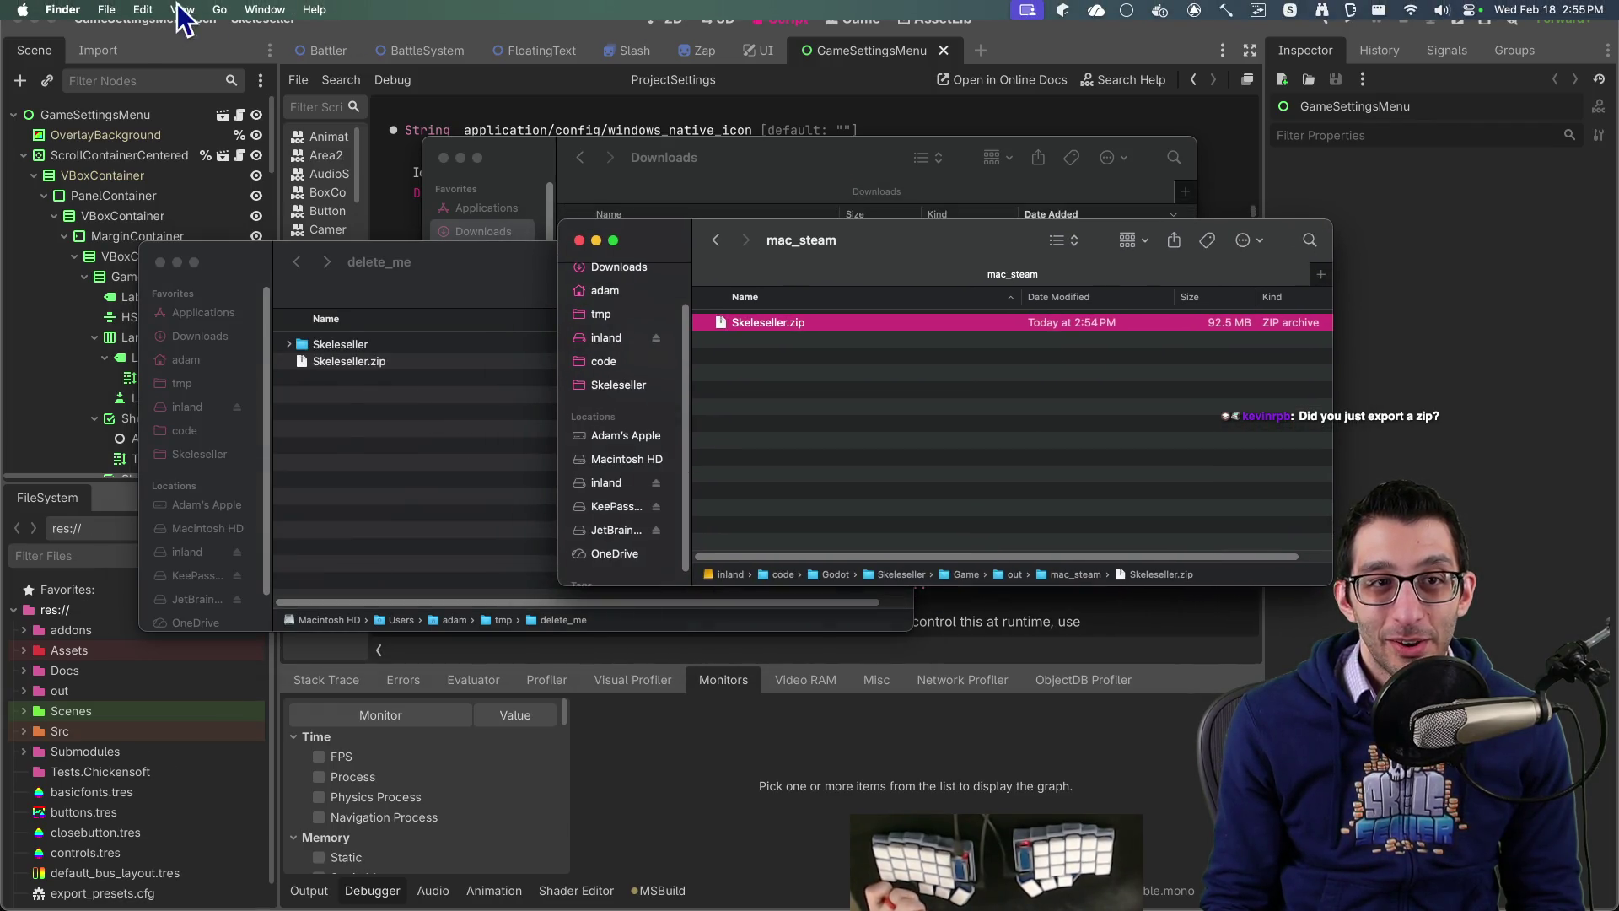
{"action": "left_click", "coordinate": [182, 6]}
{"action": "left_click_drag", "start_coordinate": [713, 158], "coordinate": [745, 148]}
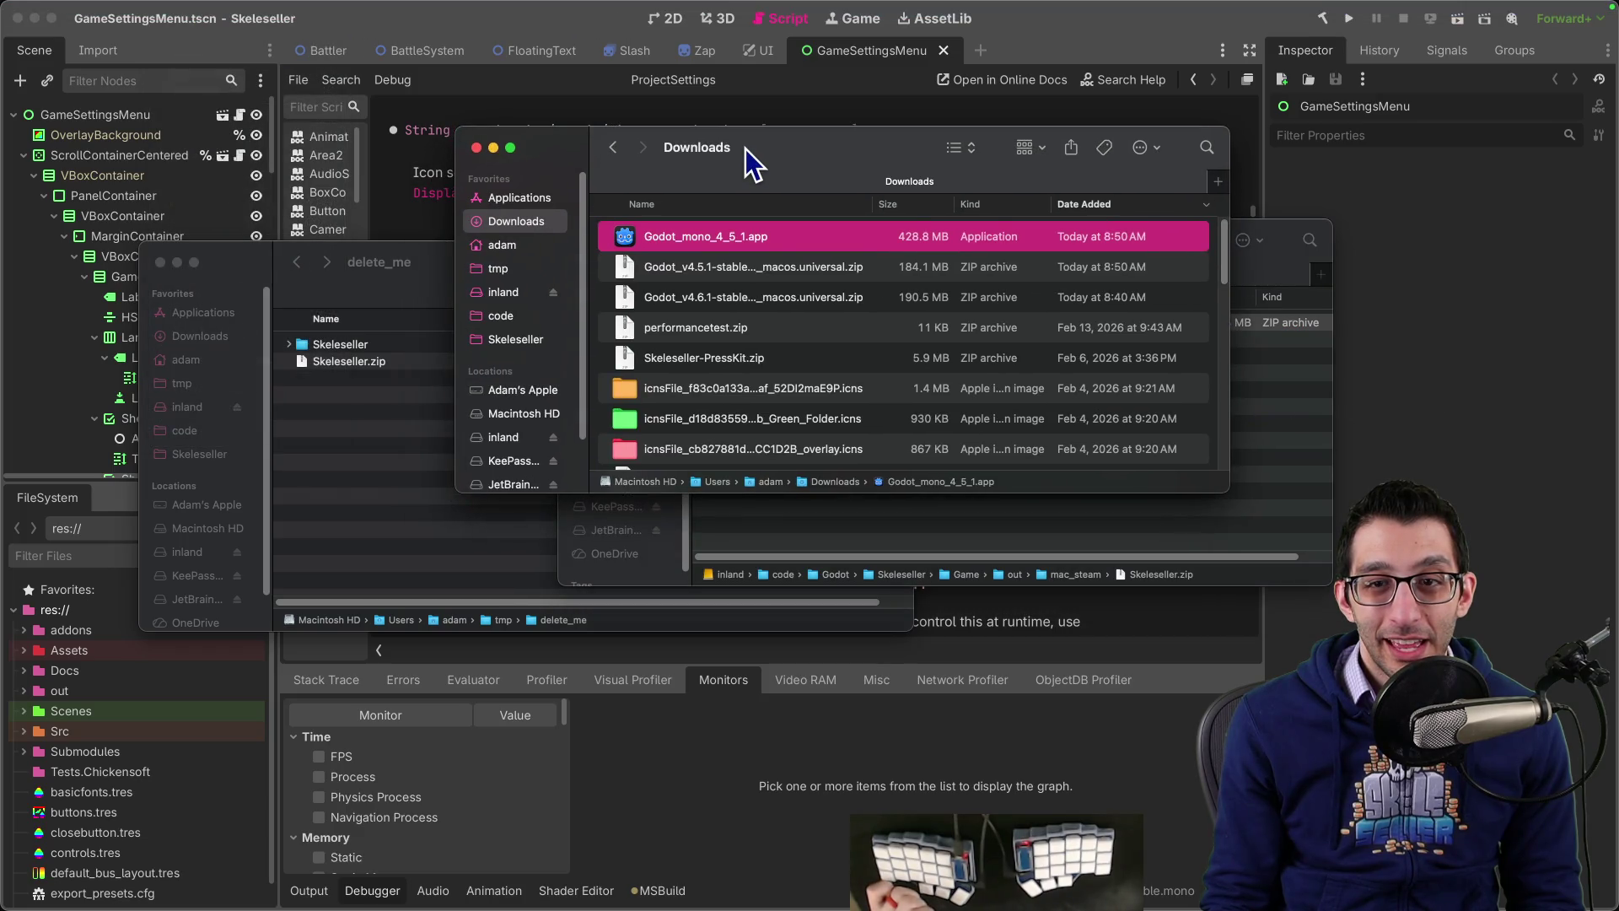
{"action": "key", "text": "super+w"}
{"action": "left_click", "coordinate": [550, 189]}
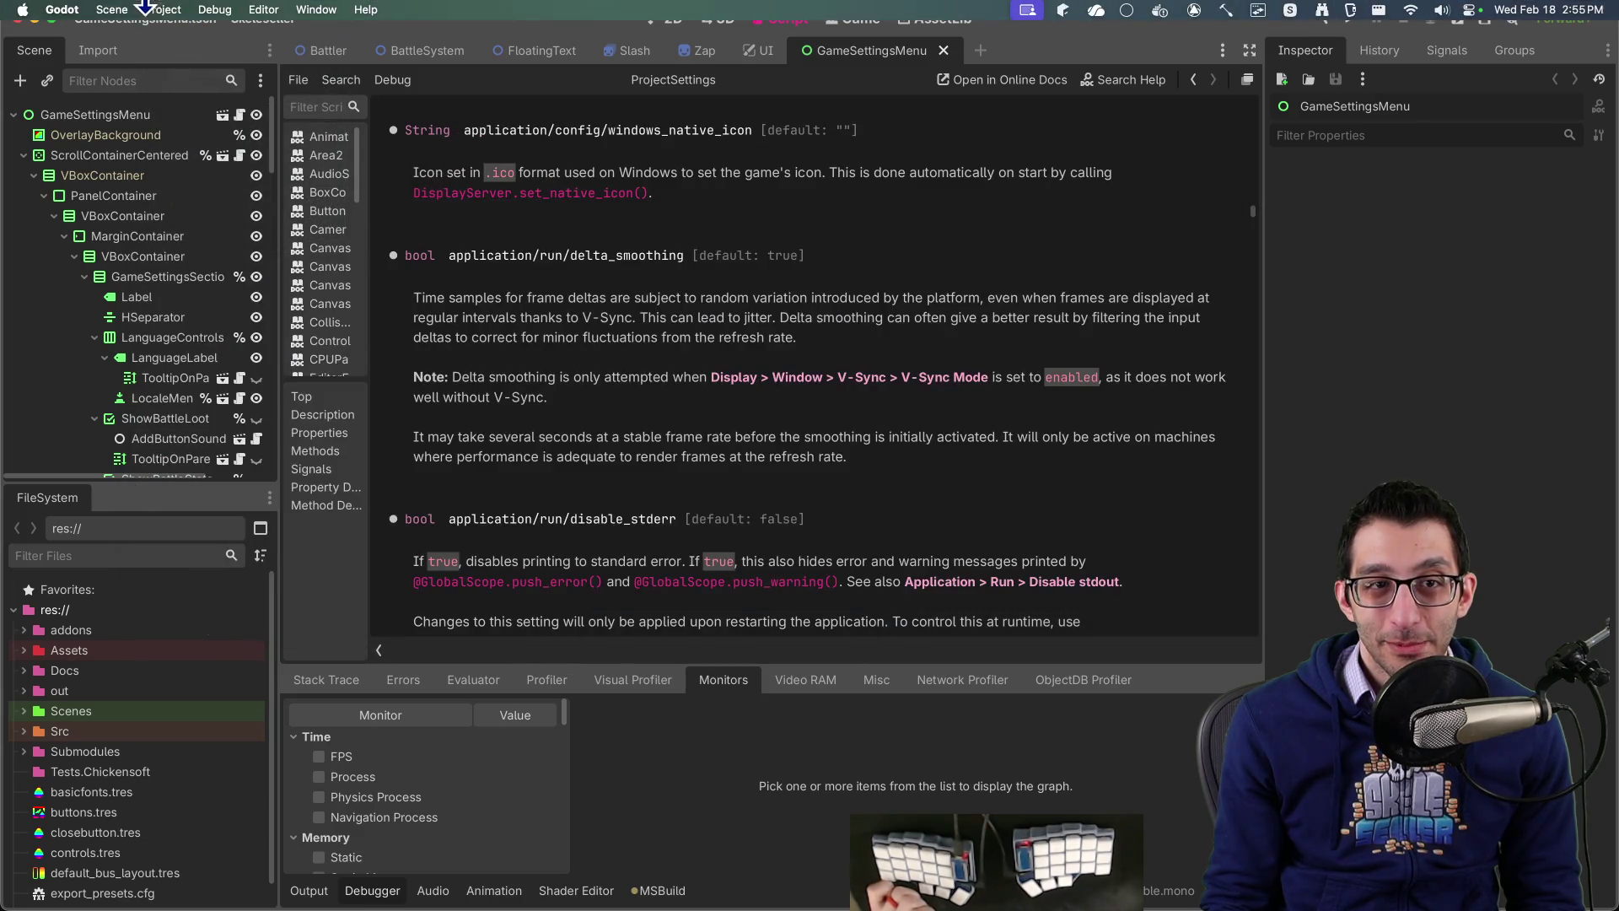
Step: Open the Export window, briefly rearranging Finder windows to reveal delete_me
{"action": "left_click", "coordinate": [163, 9]}
{"action": "left_click", "coordinate": [189, 108]}
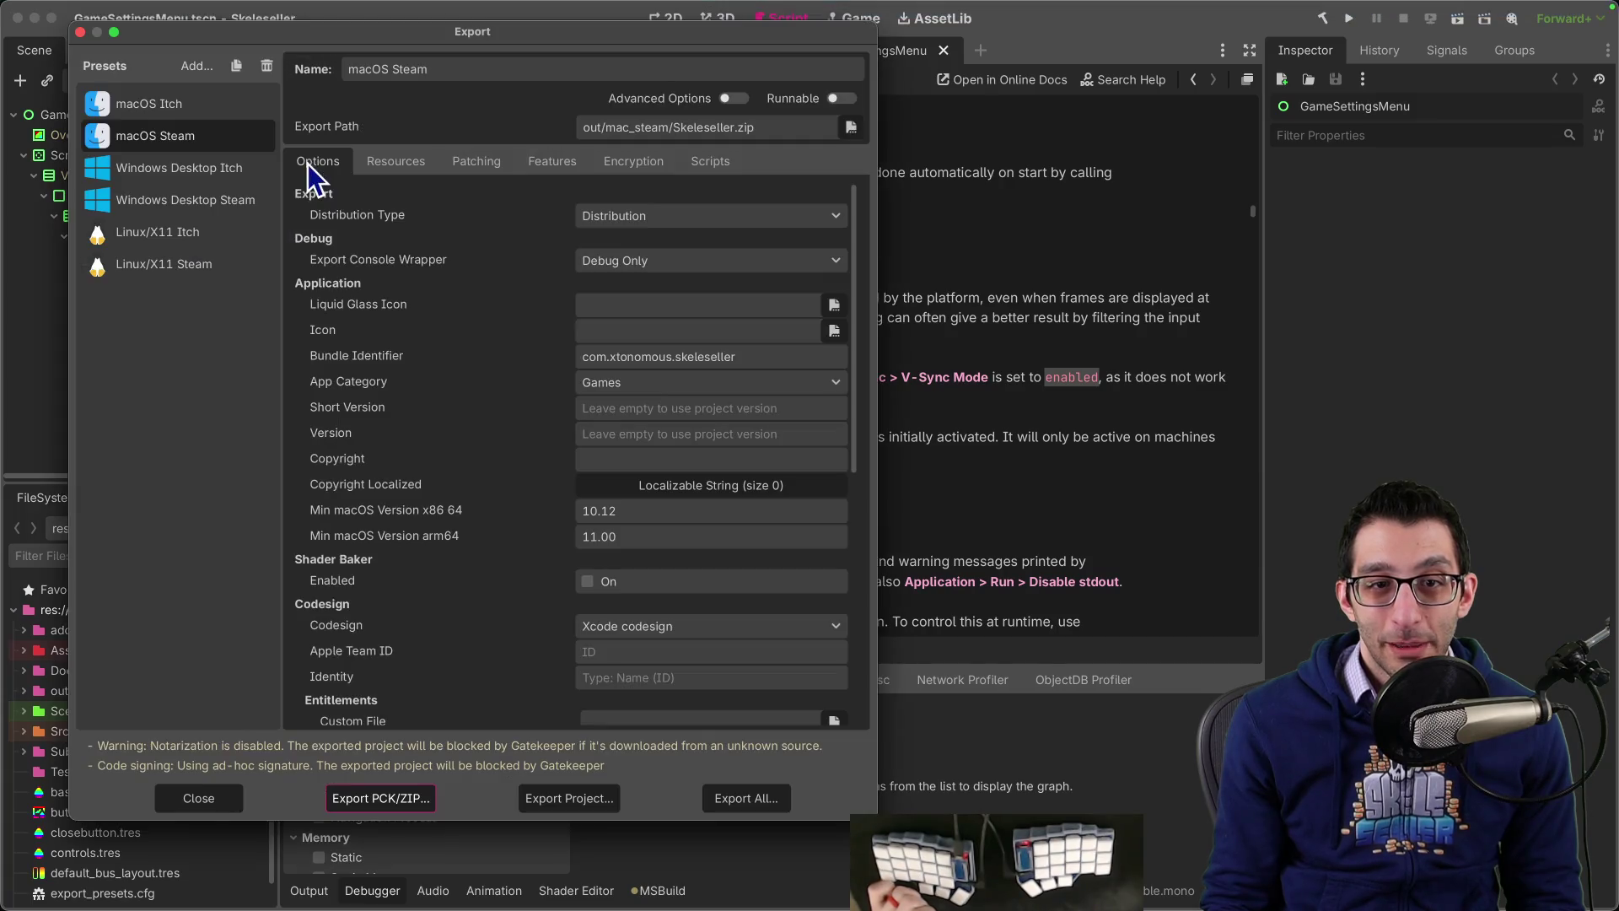
{"action": "mouse_move", "coordinate": [354, 216]}
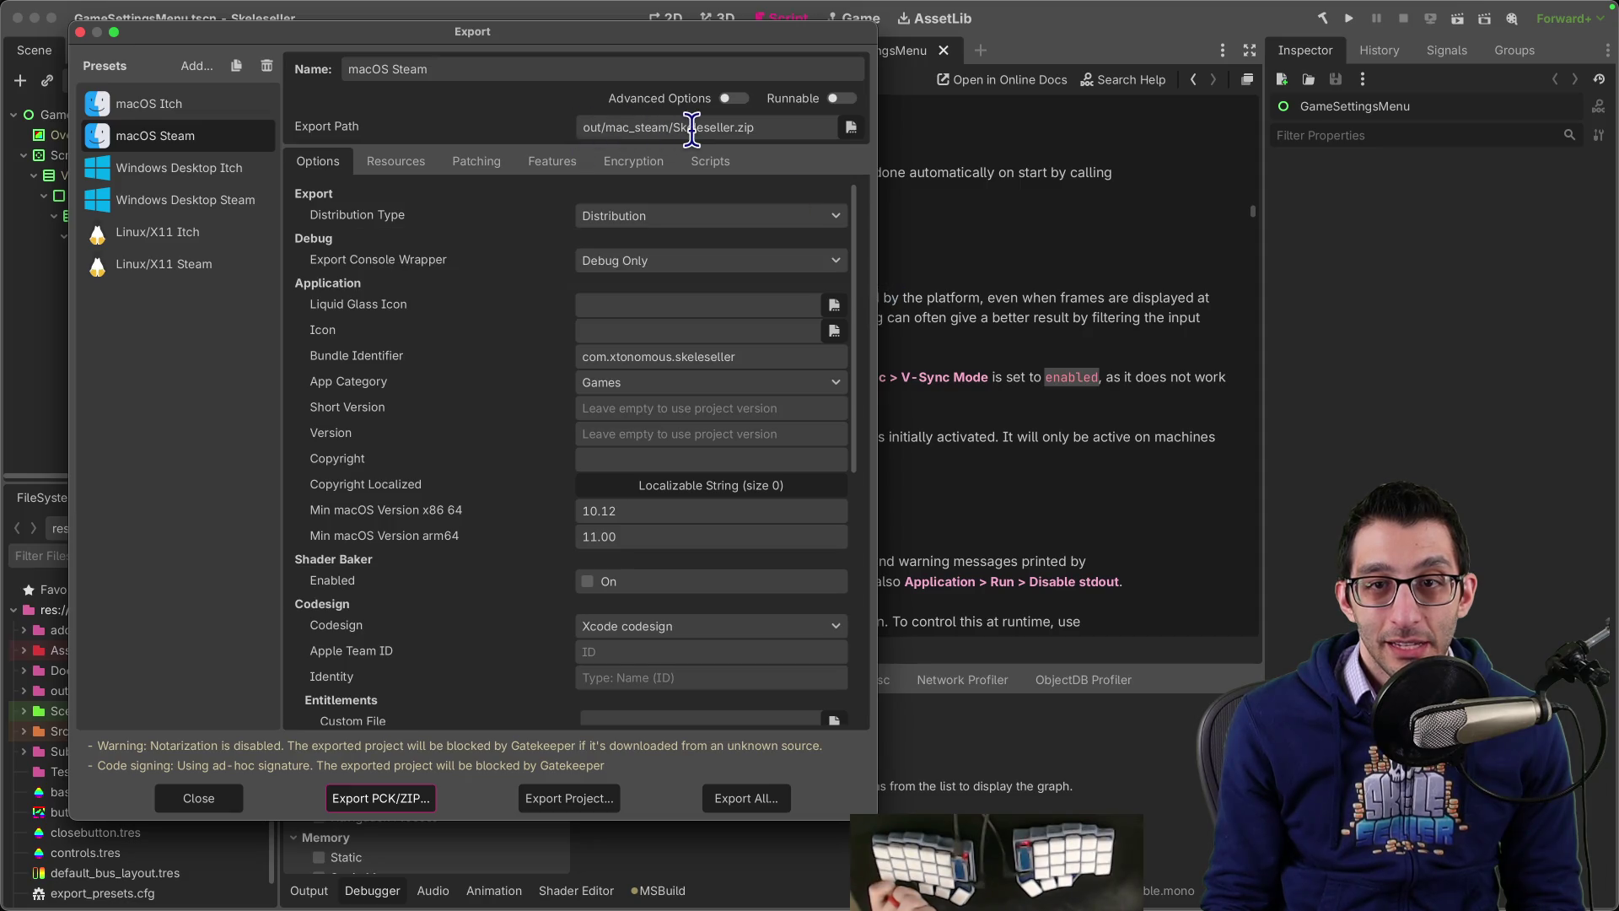
{"action": "mouse_move", "coordinate": [299, 901]}
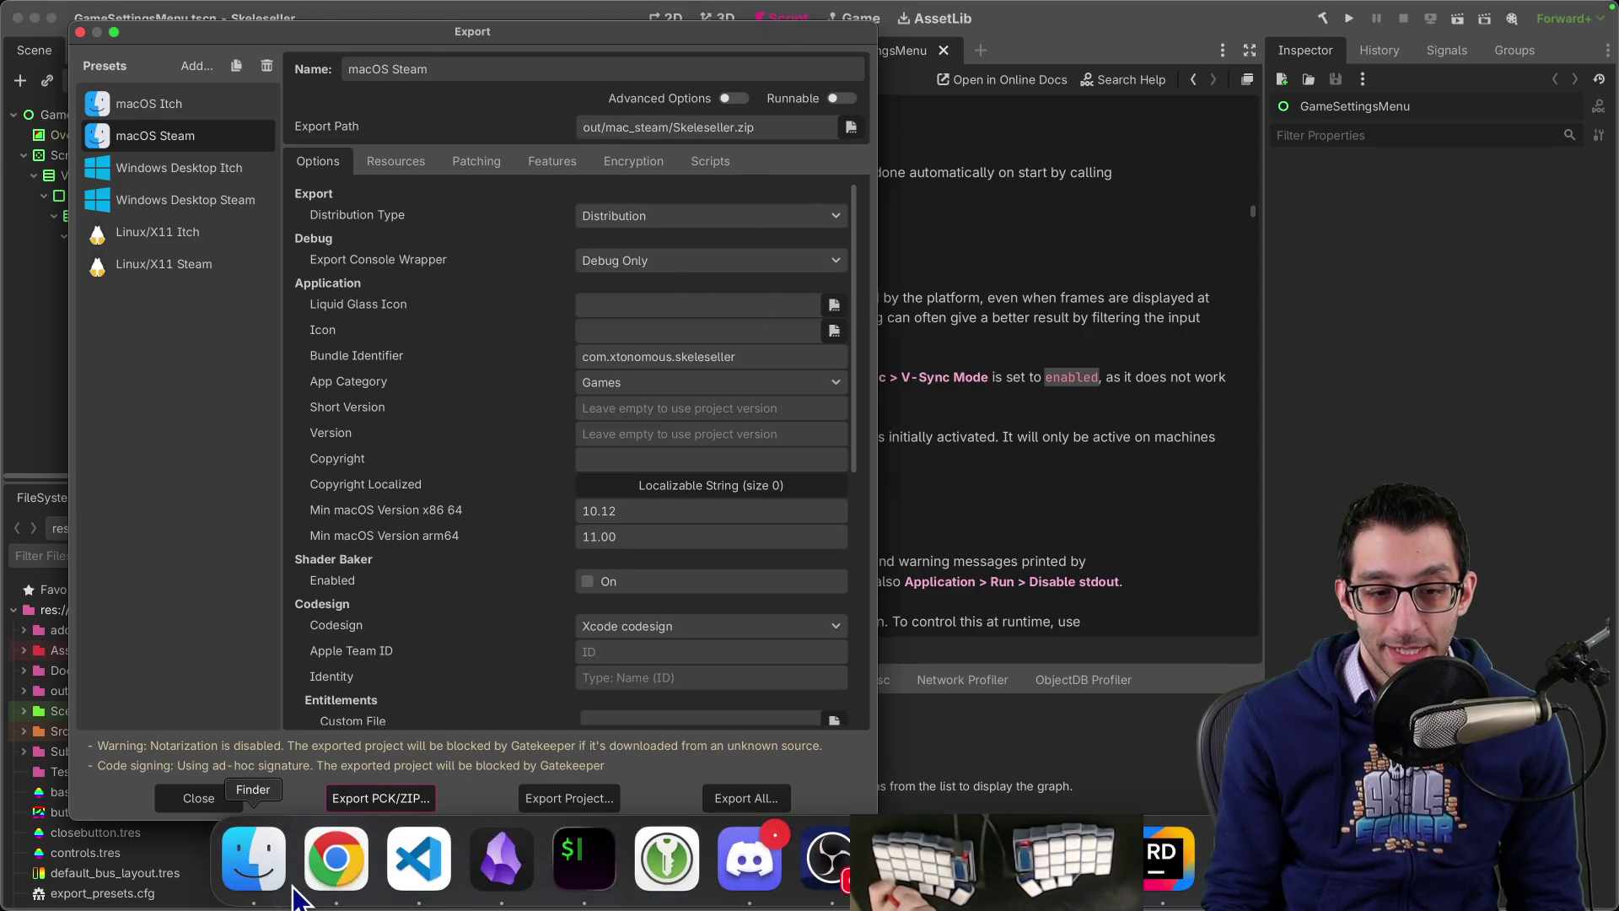
{"action": "left_click", "coordinate": [270, 873]}
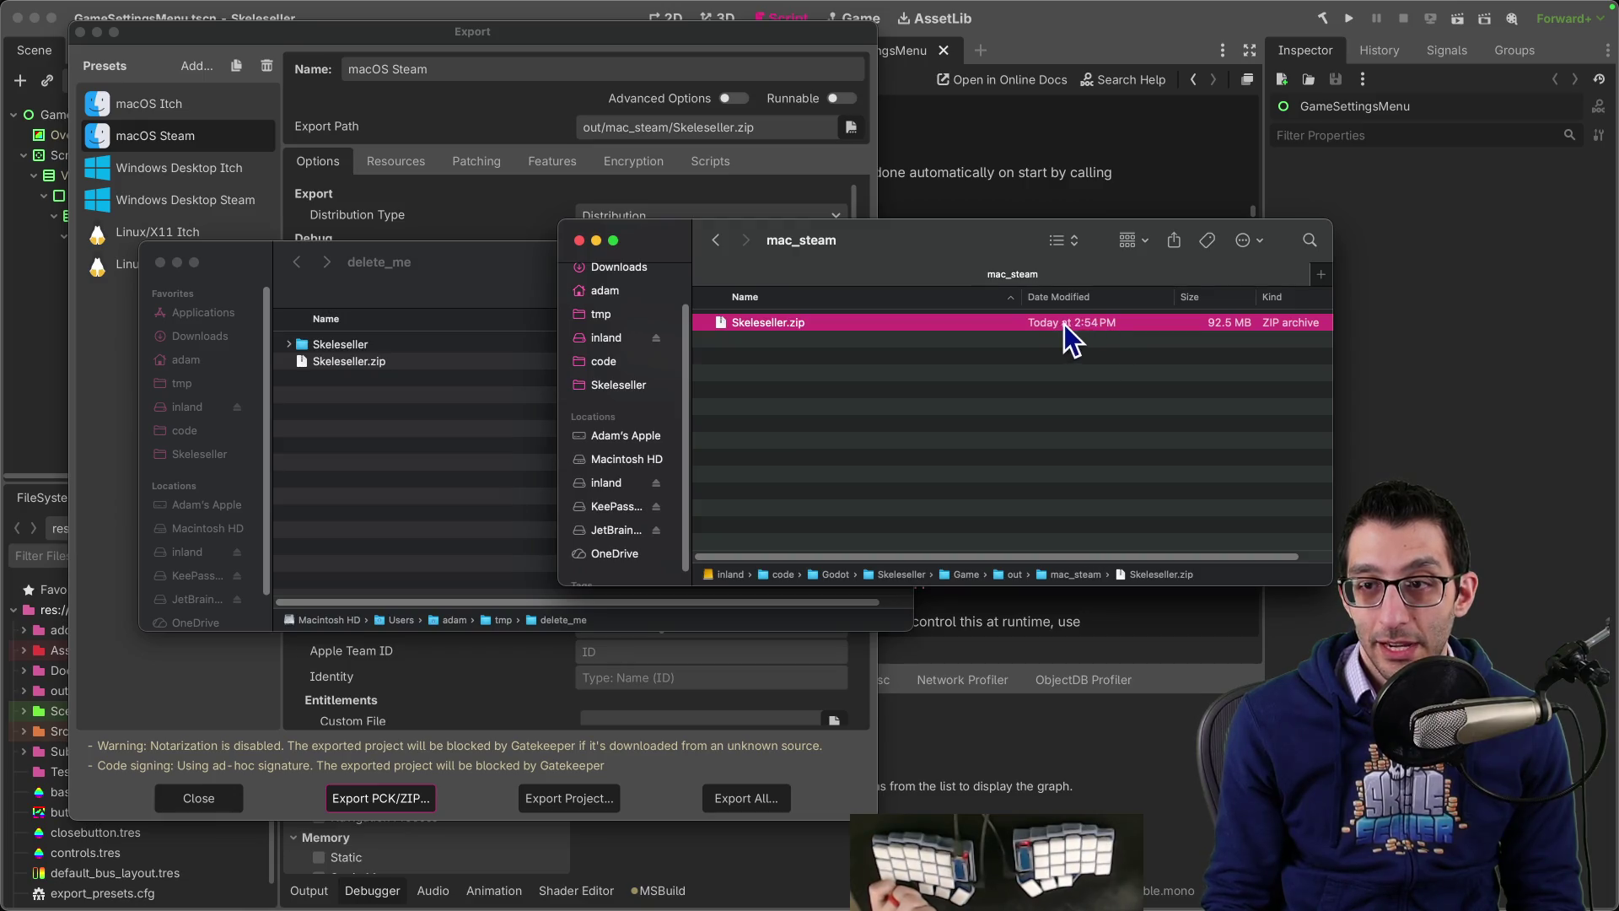
{"action": "left_click_drag", "start_coordinate": [986, 240], "coordinate": [1110, 240]}
{"action": "left_click", "coordinate": [489, 37]}
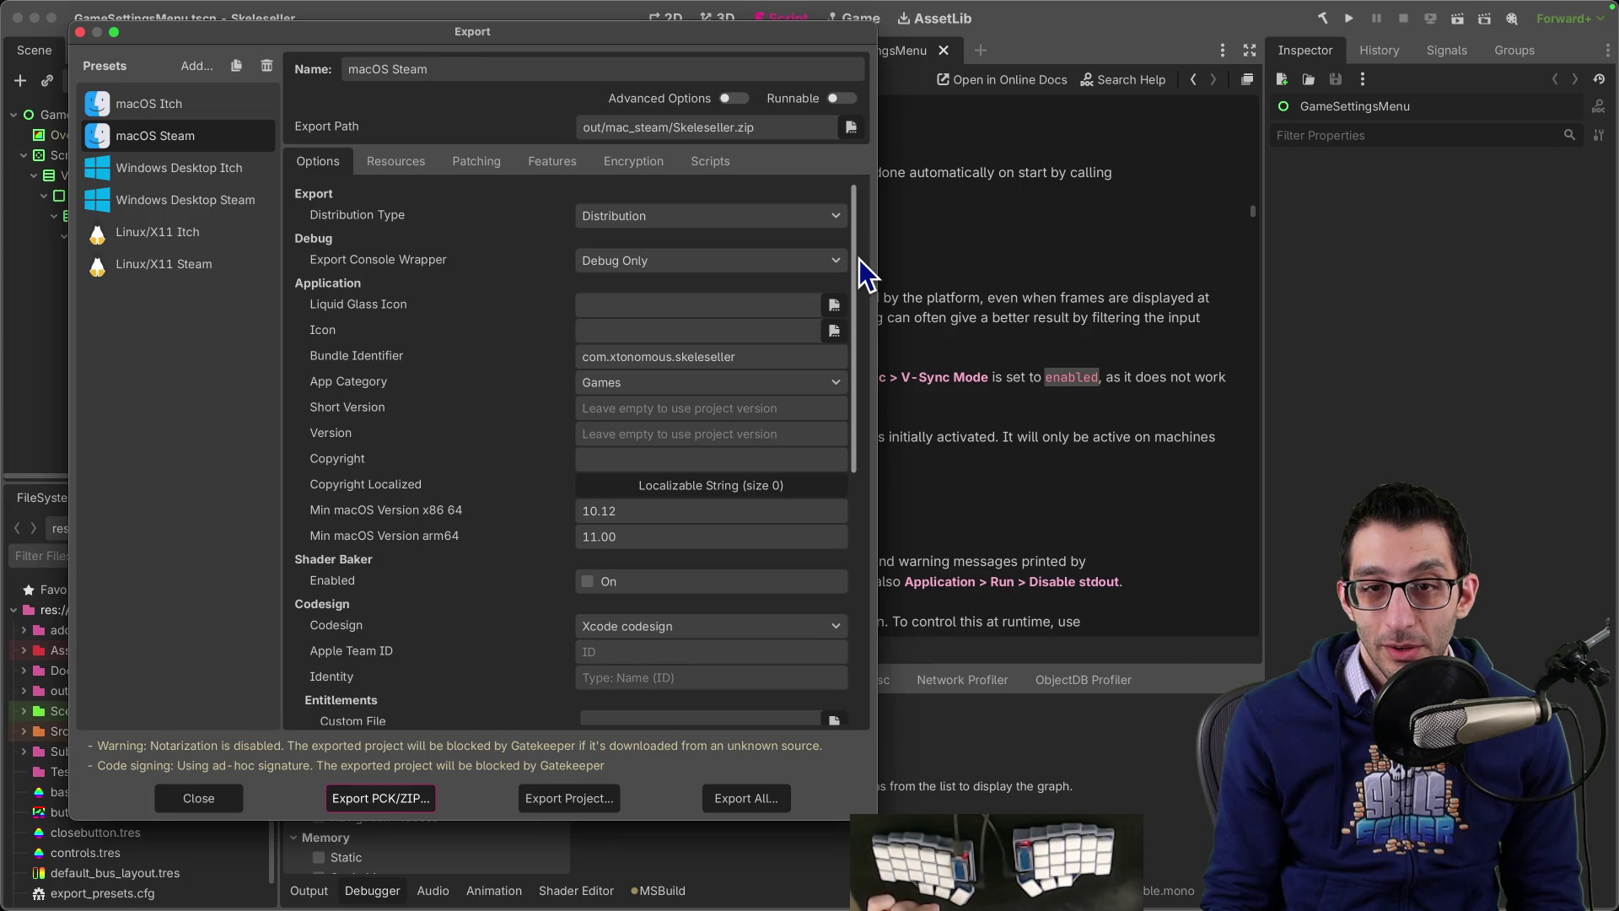
{"action": "left_click_drag", "start_coordinate": [862, 265], "coordinate": [868, 530]}
Step: Run a full macOS Steam project export, overwriting out/mac_steam/Skeleseller.zip
{"action": "left_click", "coordinate": [569, 792]}
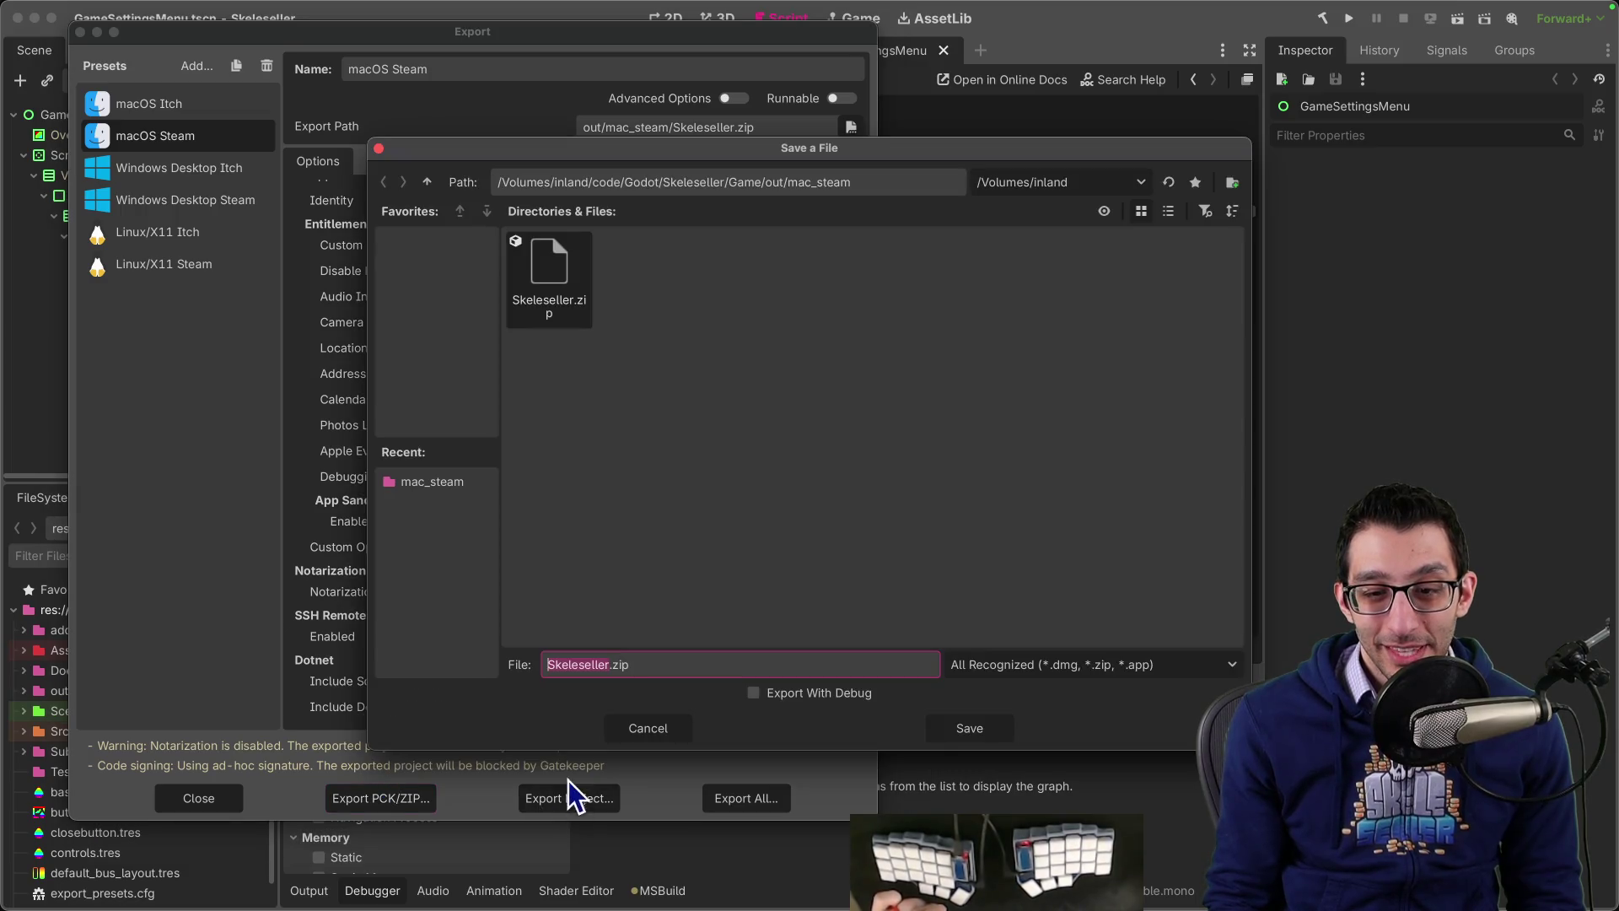
{"action": "left_click", "coordinate": [655, 735]}
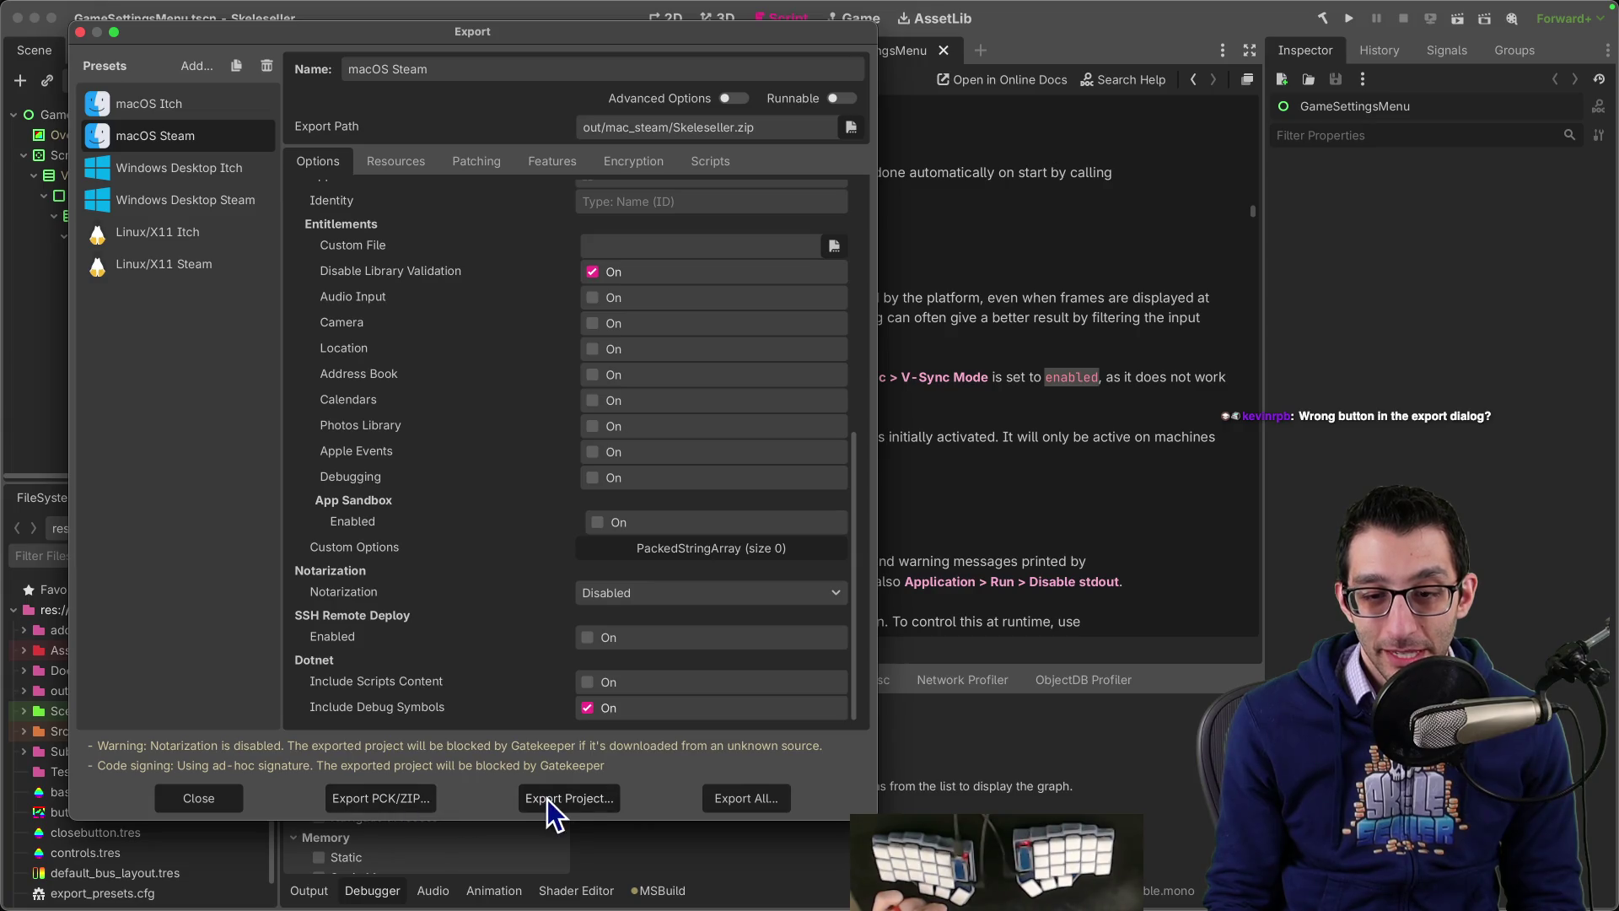
{"action": "left_click", "coordinate": [416, 801]}
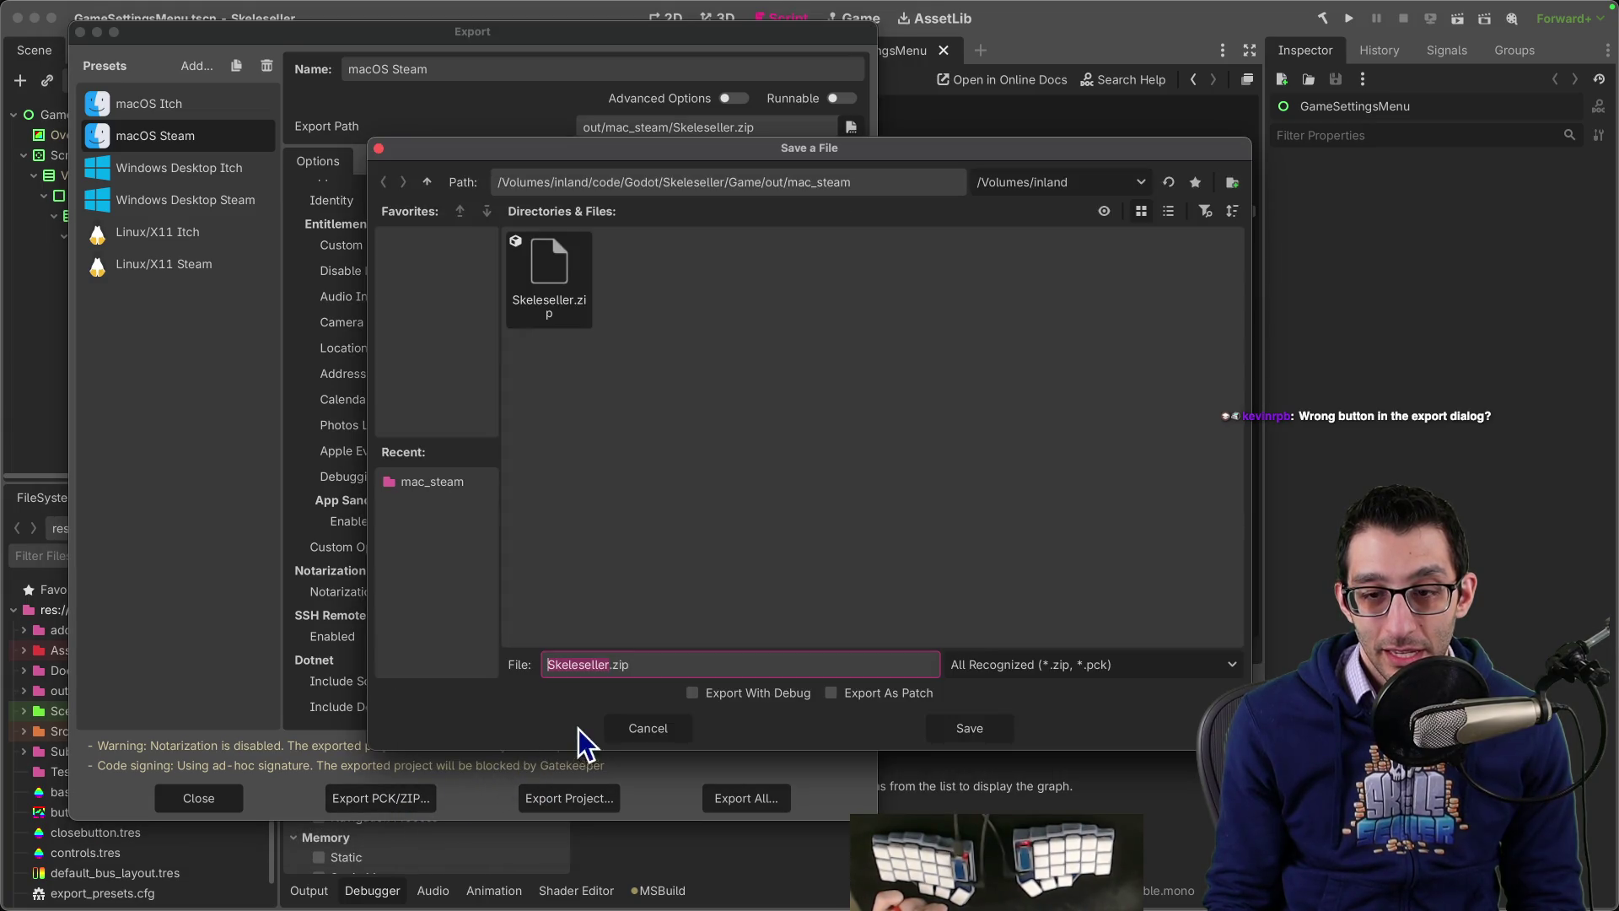
{"action": "left_click", "coordinate": [684, 732]}
{"action": "left_click", "coordinate": [589, 794]}
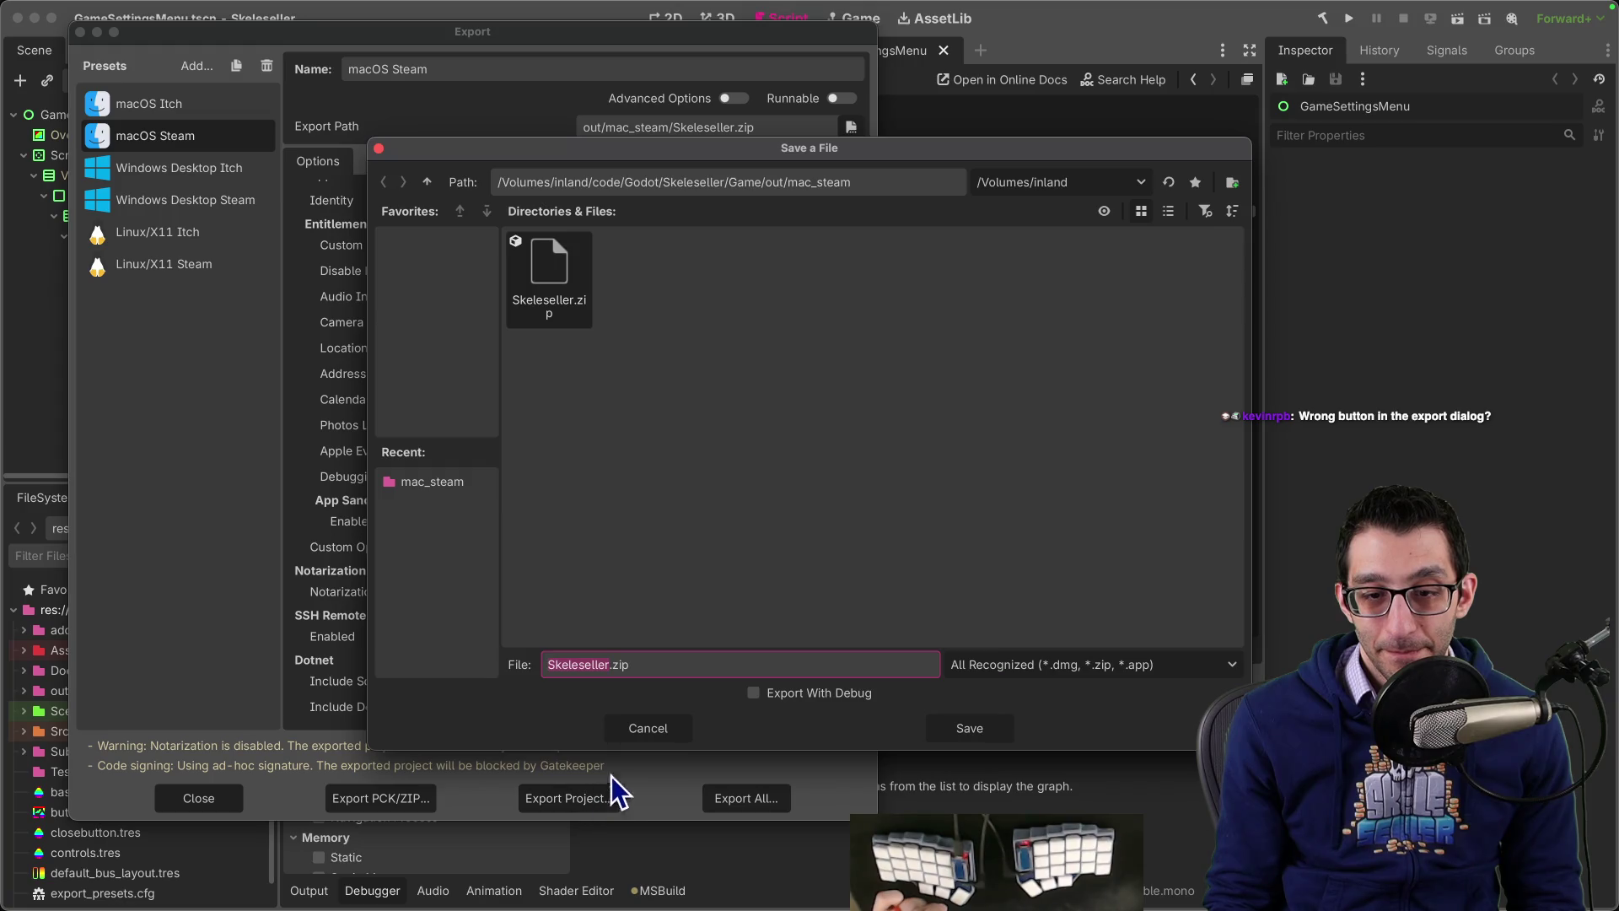
{"action": "left_click", "coordinate": [653, 735]}
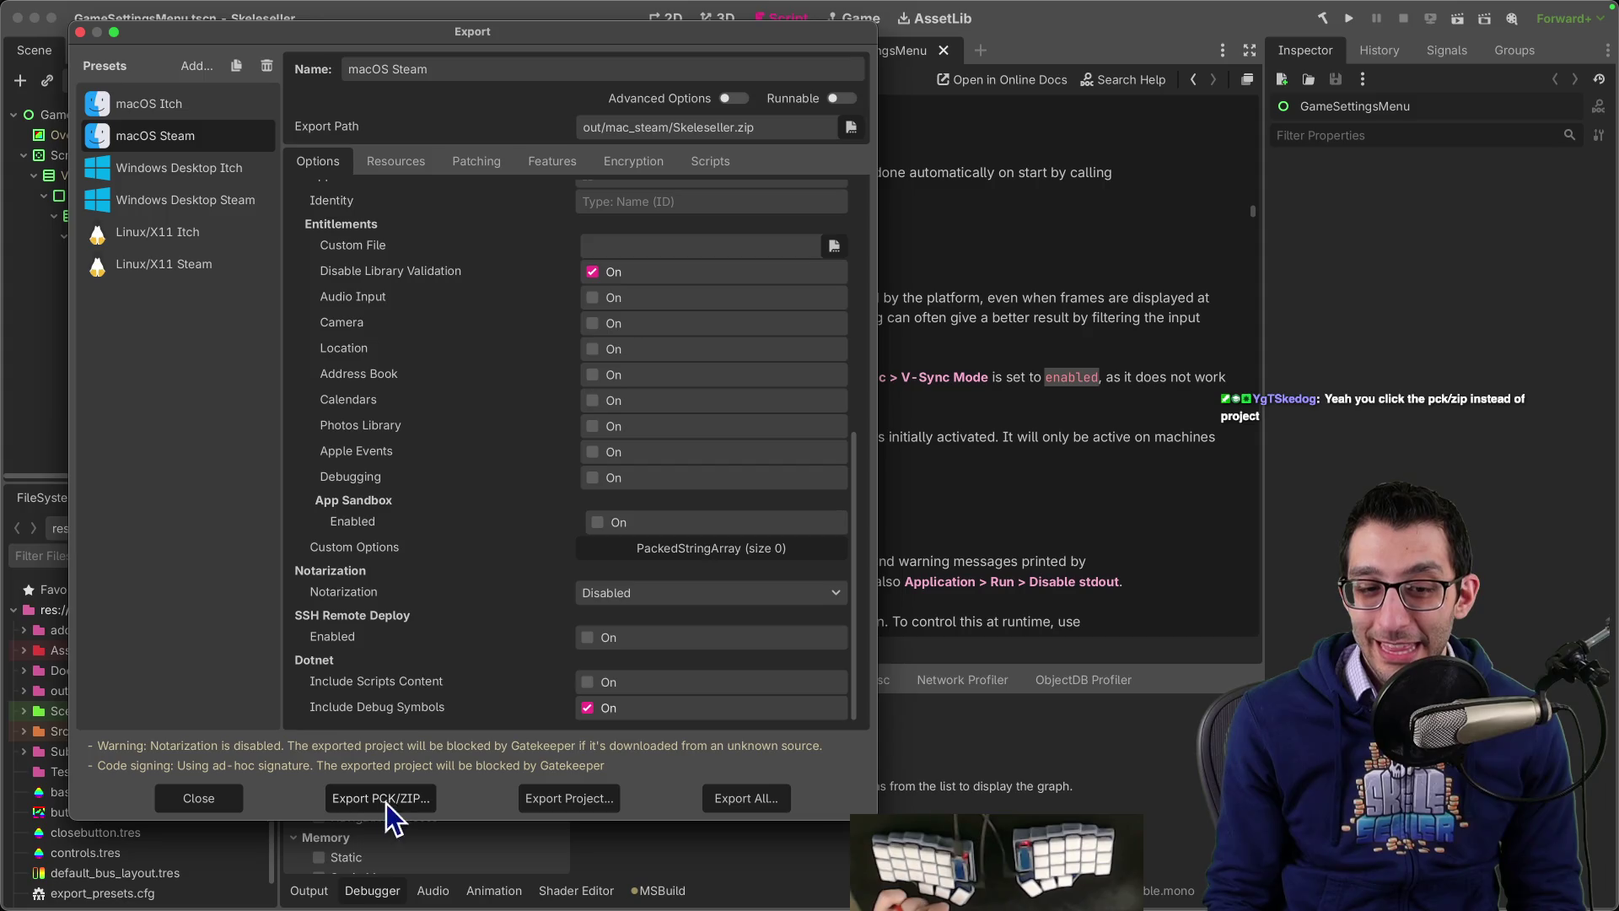
{"action": "left_click", "coordinate": [606, 808]}
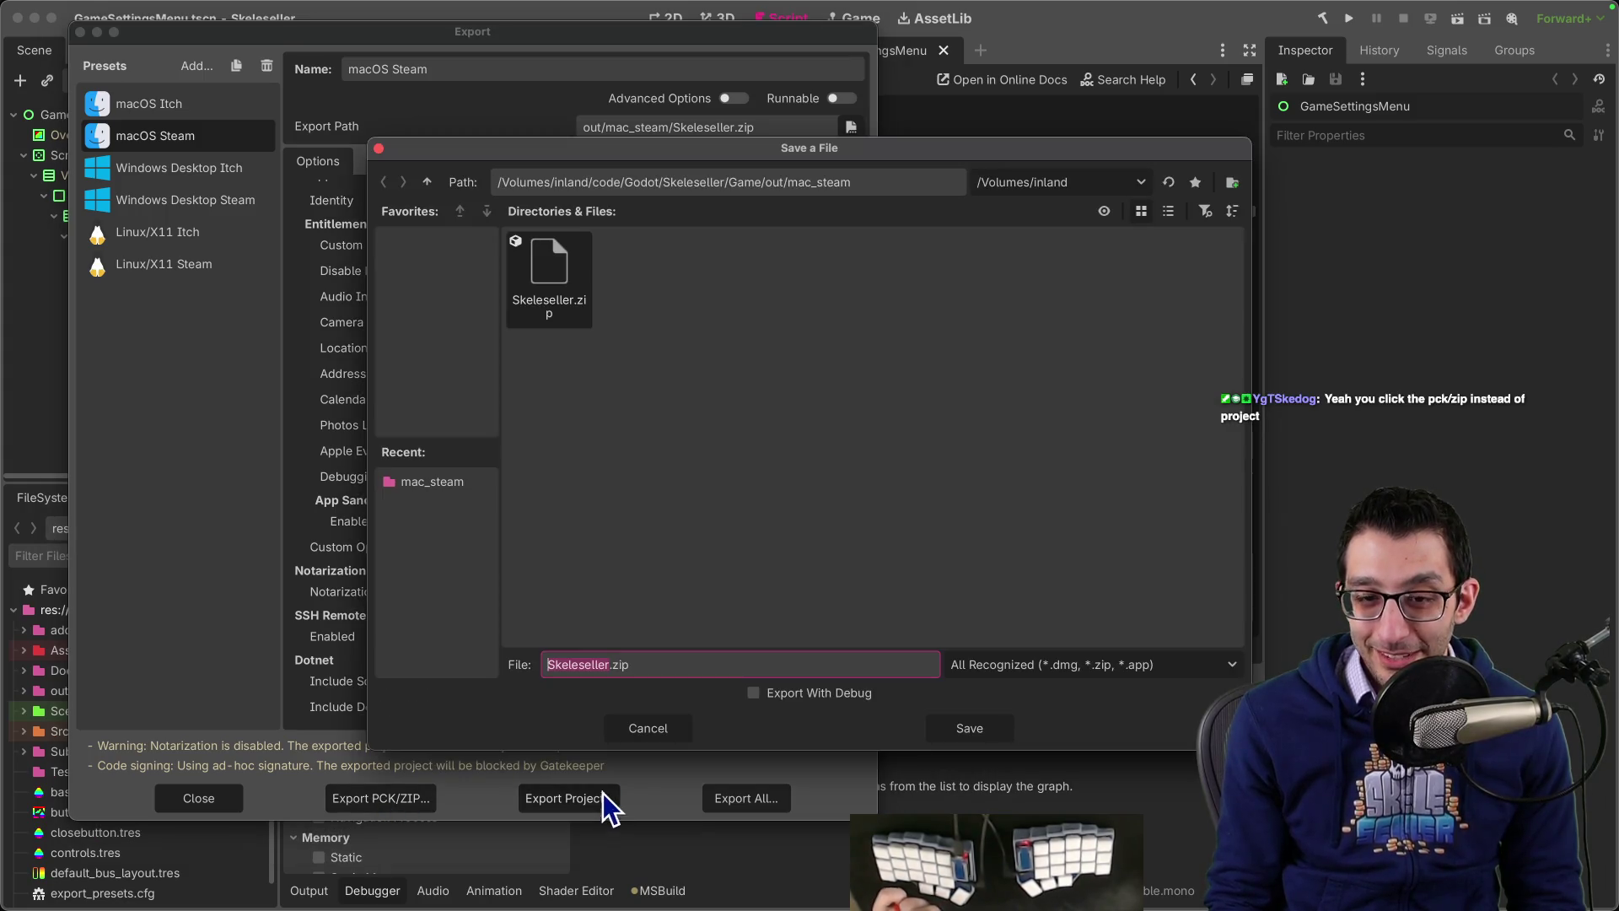
{"action": "left_click", "coordinate": [948, 727]}
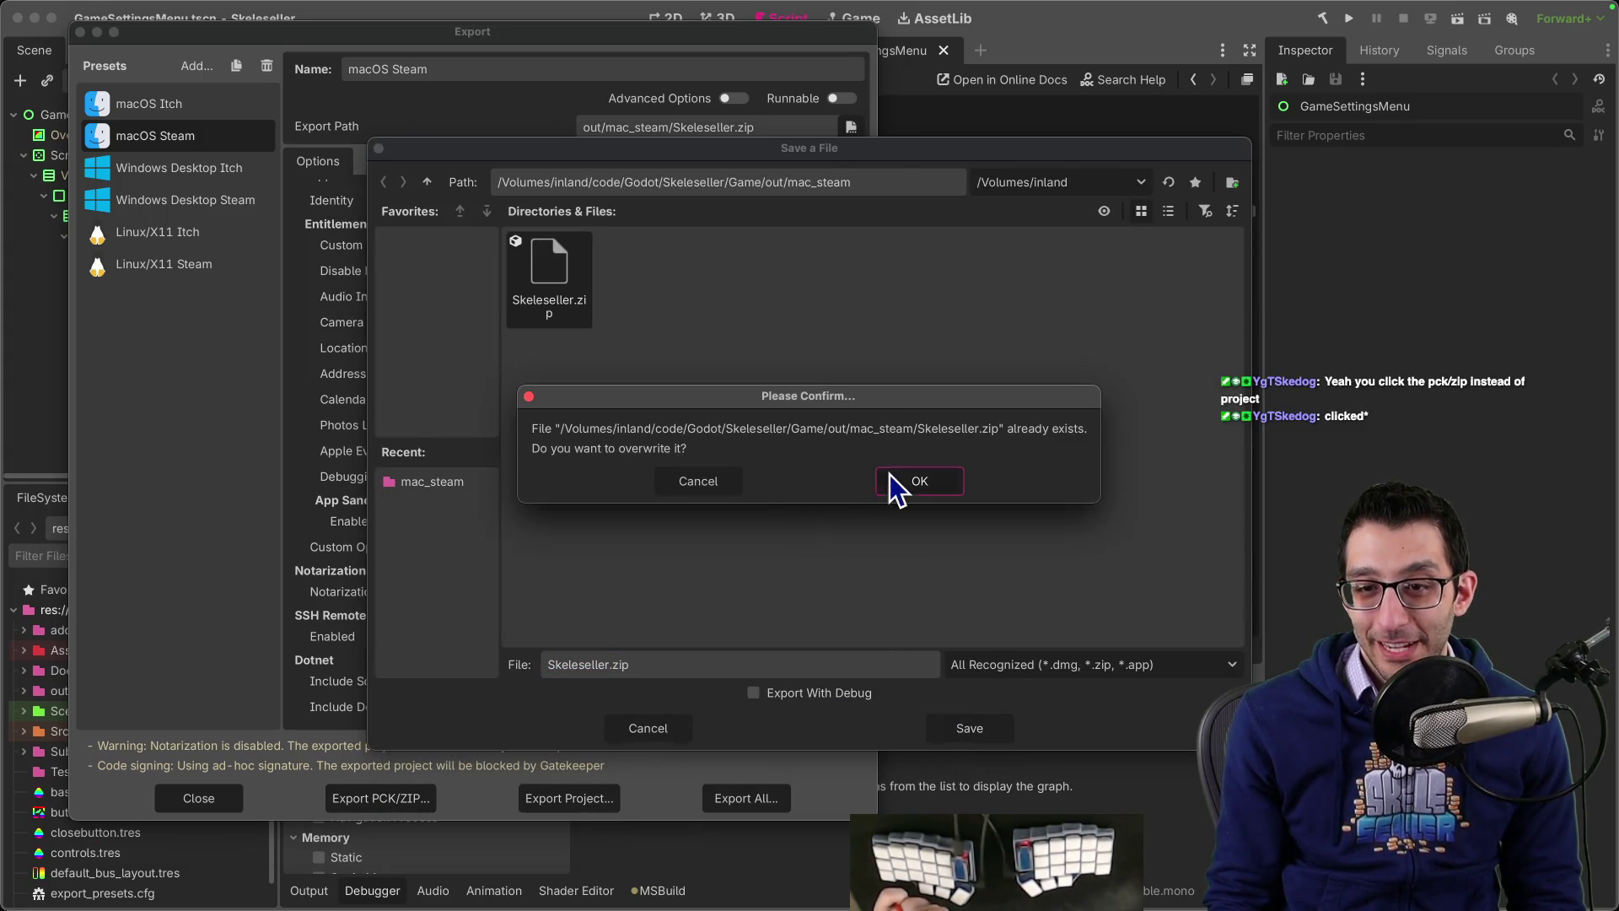
{"action": "left_click", "coordinate": [891, 474]}
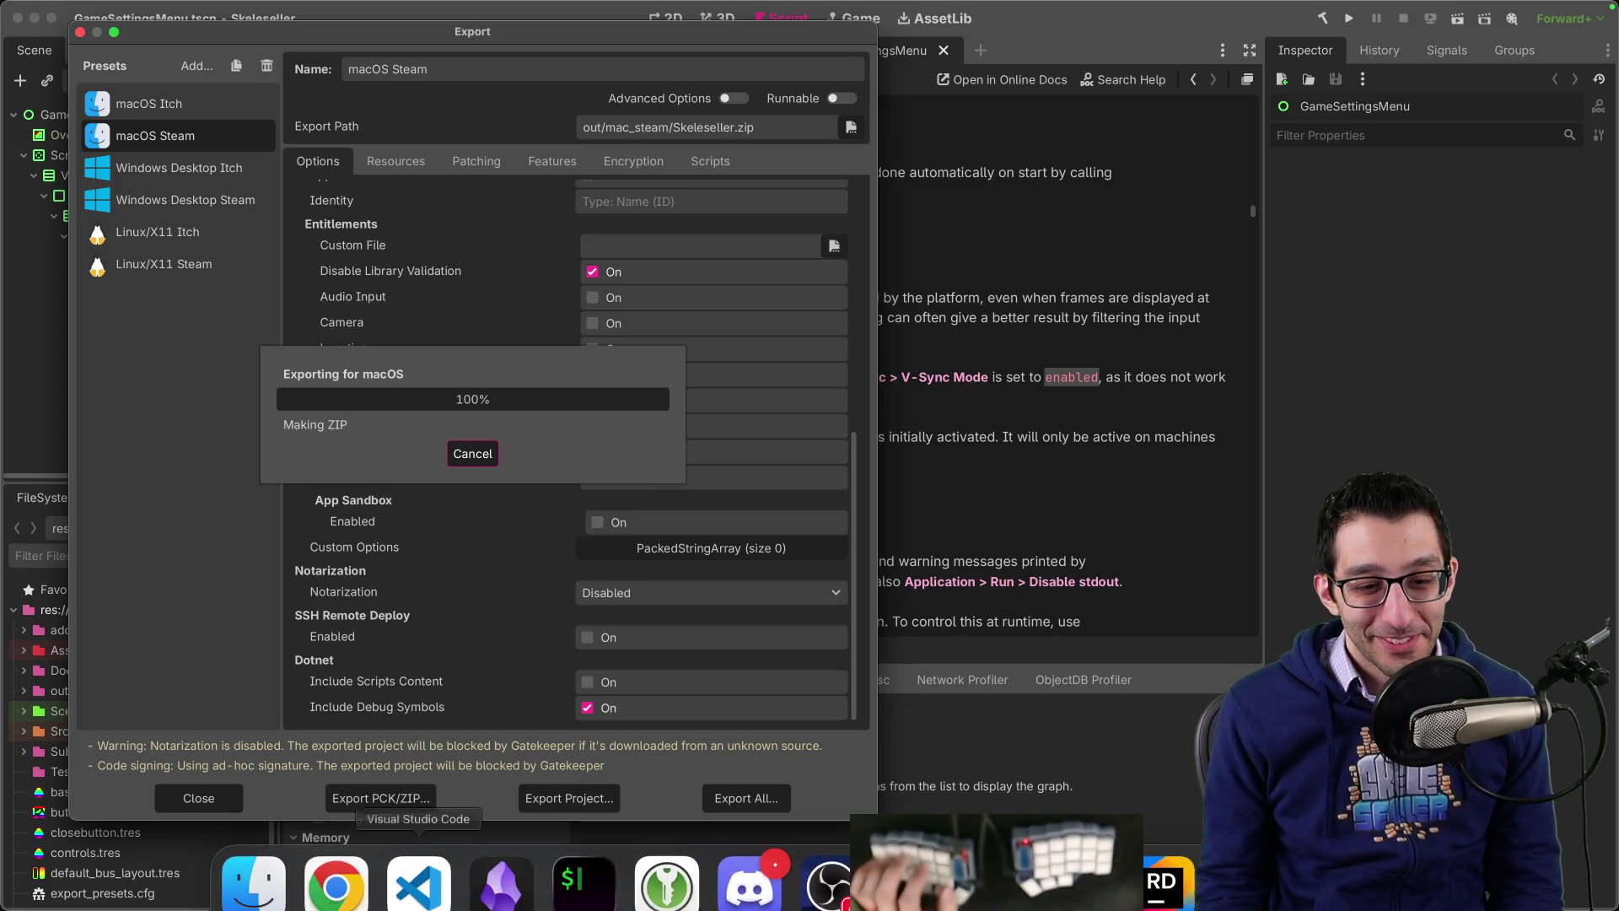
{"action": "left_click", "coordinate": [419, 886]}
Step: Type 'Treasure Island' in a scratch file, duplicate and trim the line, then discard it unsaved
{"action": "key", "text": "super+n"}
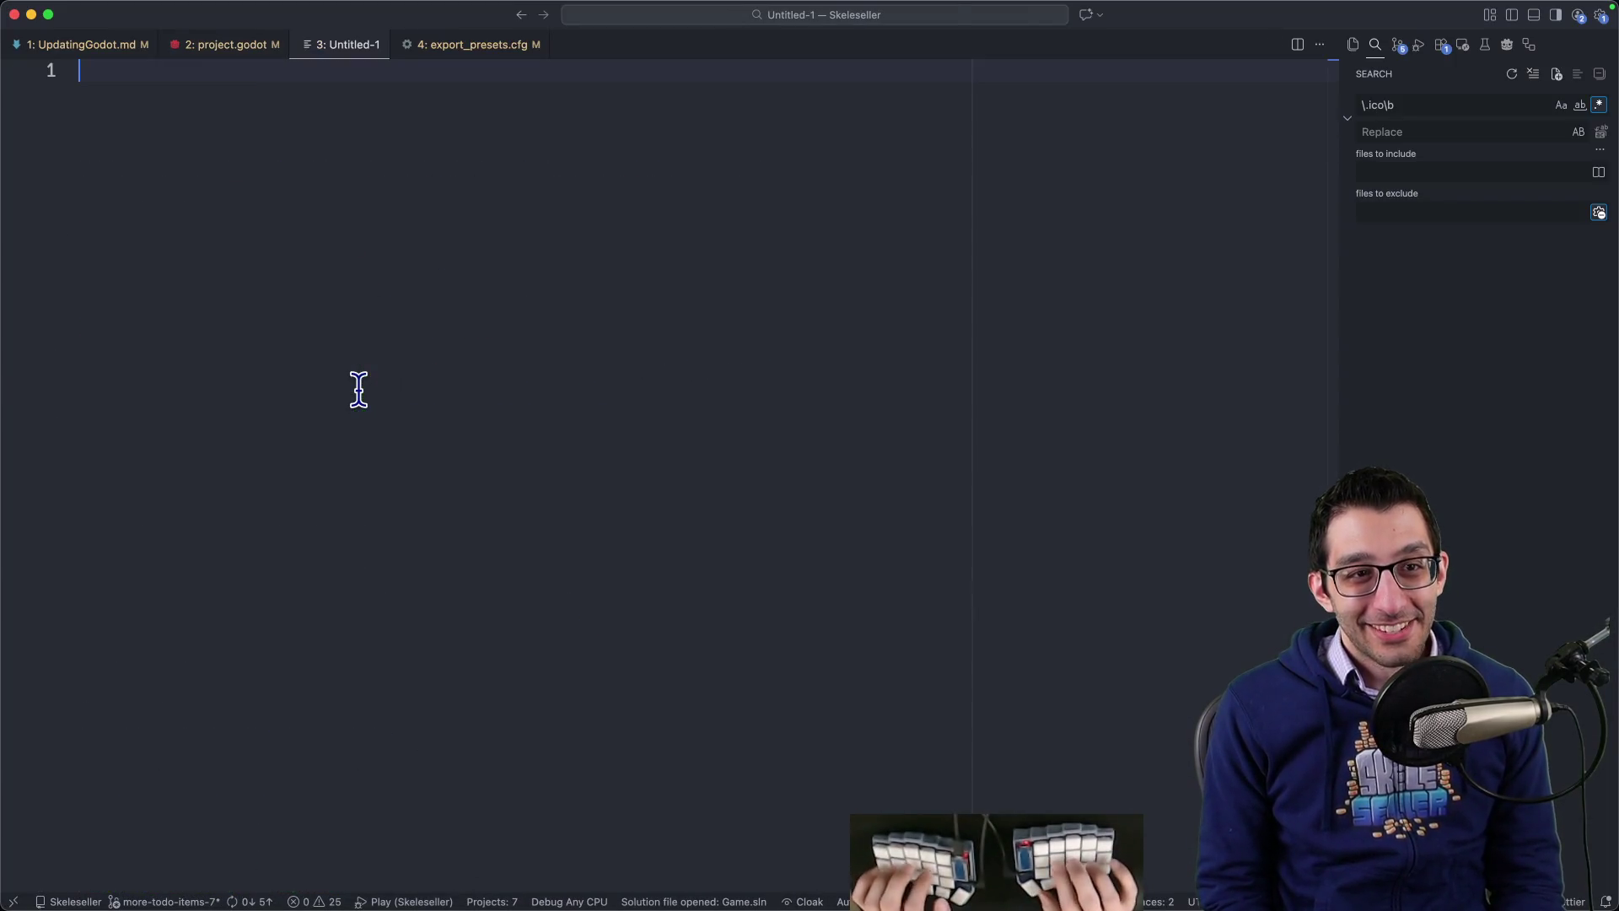
{"action": "type", "text": "Treasure Island"}
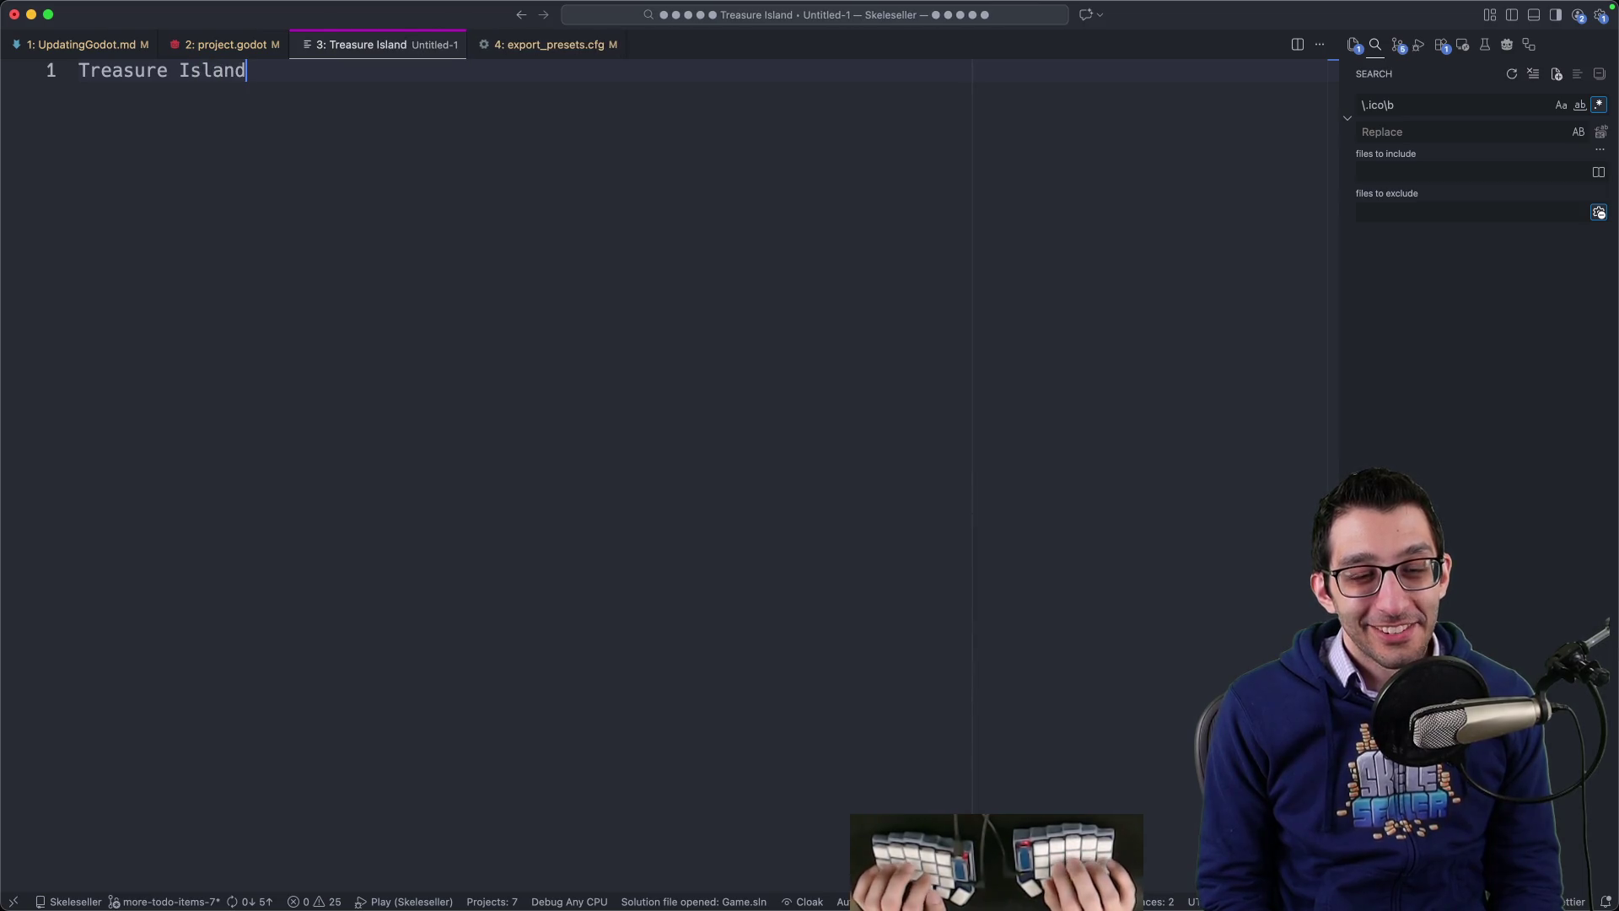
{"action": "key", "text": "shift+alt+Down"}
{"action": "key", "text": "BackSpace"}
{"action": "key", "text": "BackSpace"}
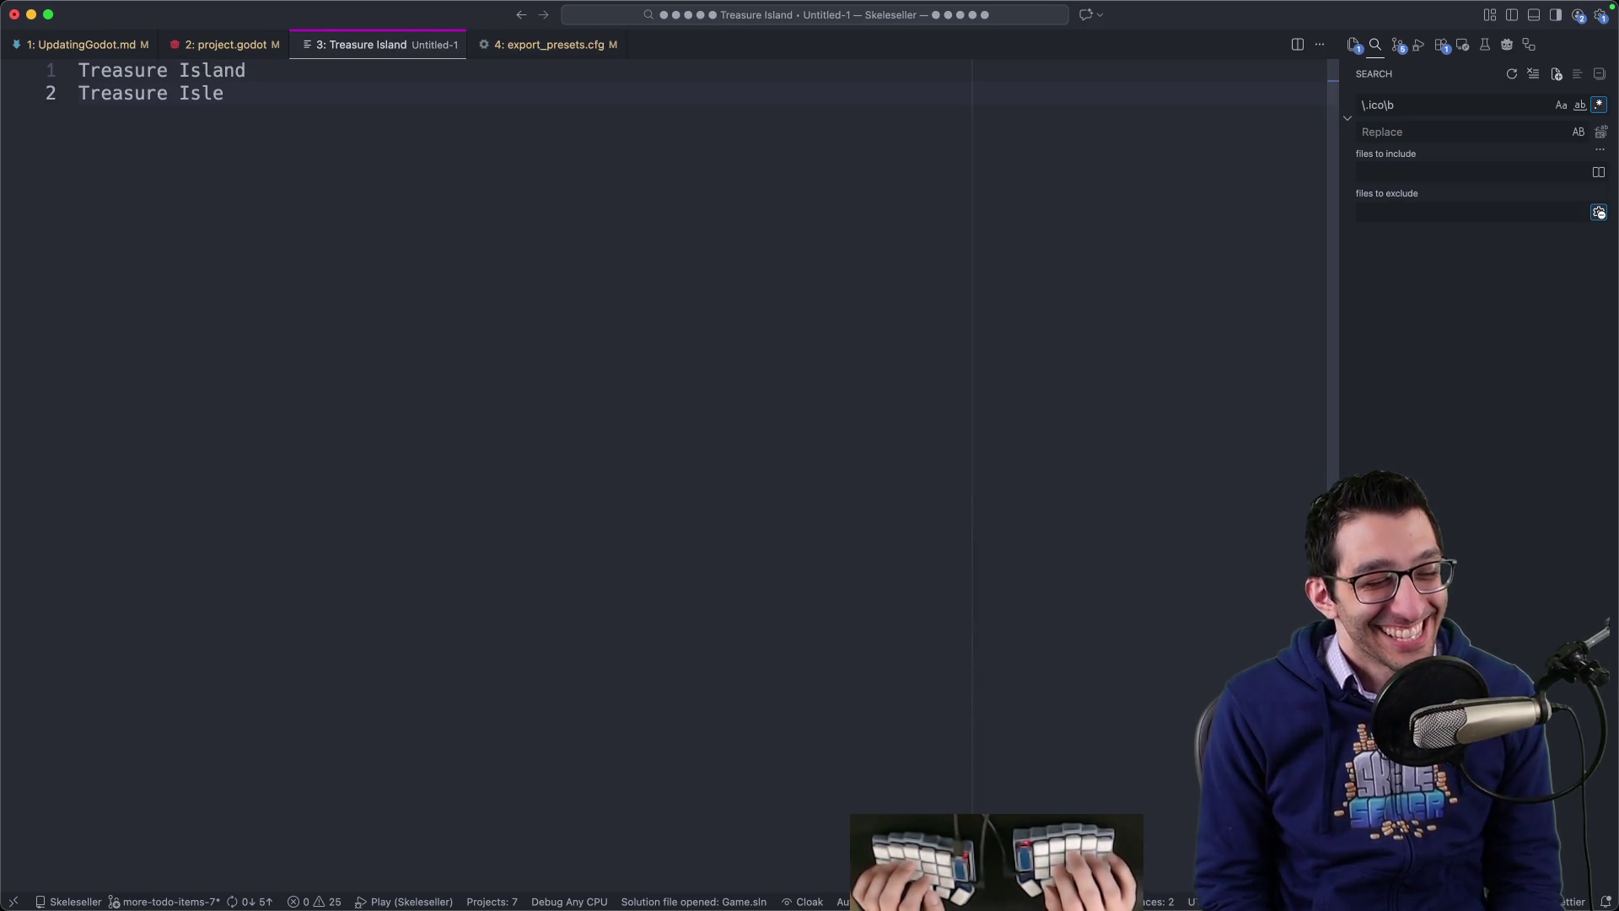
{"action": "key", "text": "super+a"}
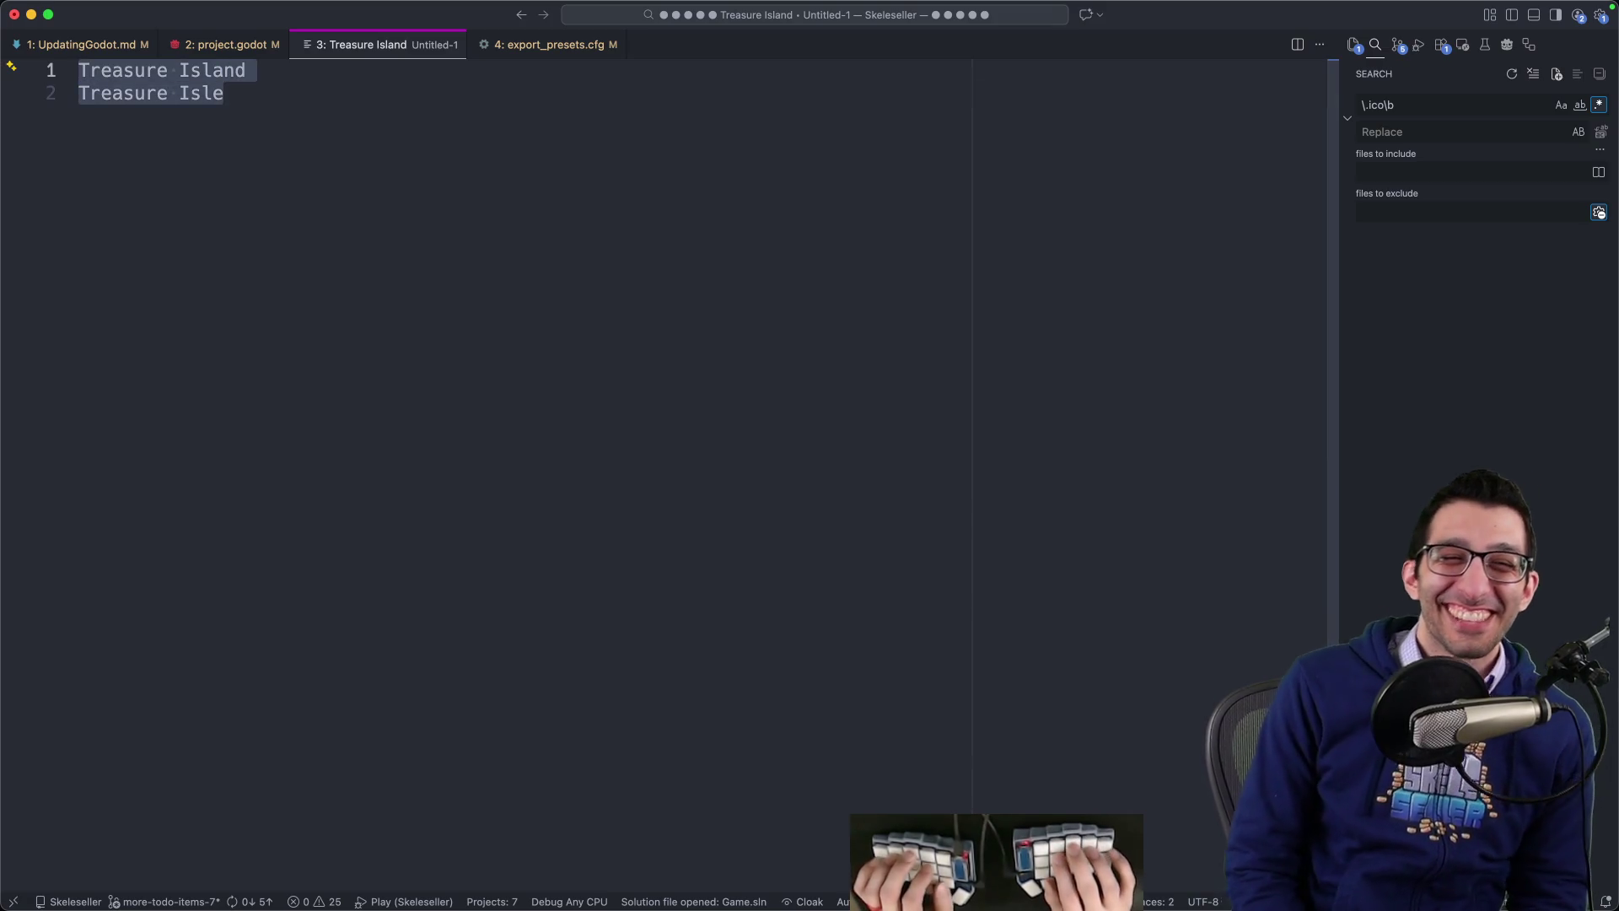
{"action": "key", "text": "super+w"}
{"action": "key", "text": "super+d"}
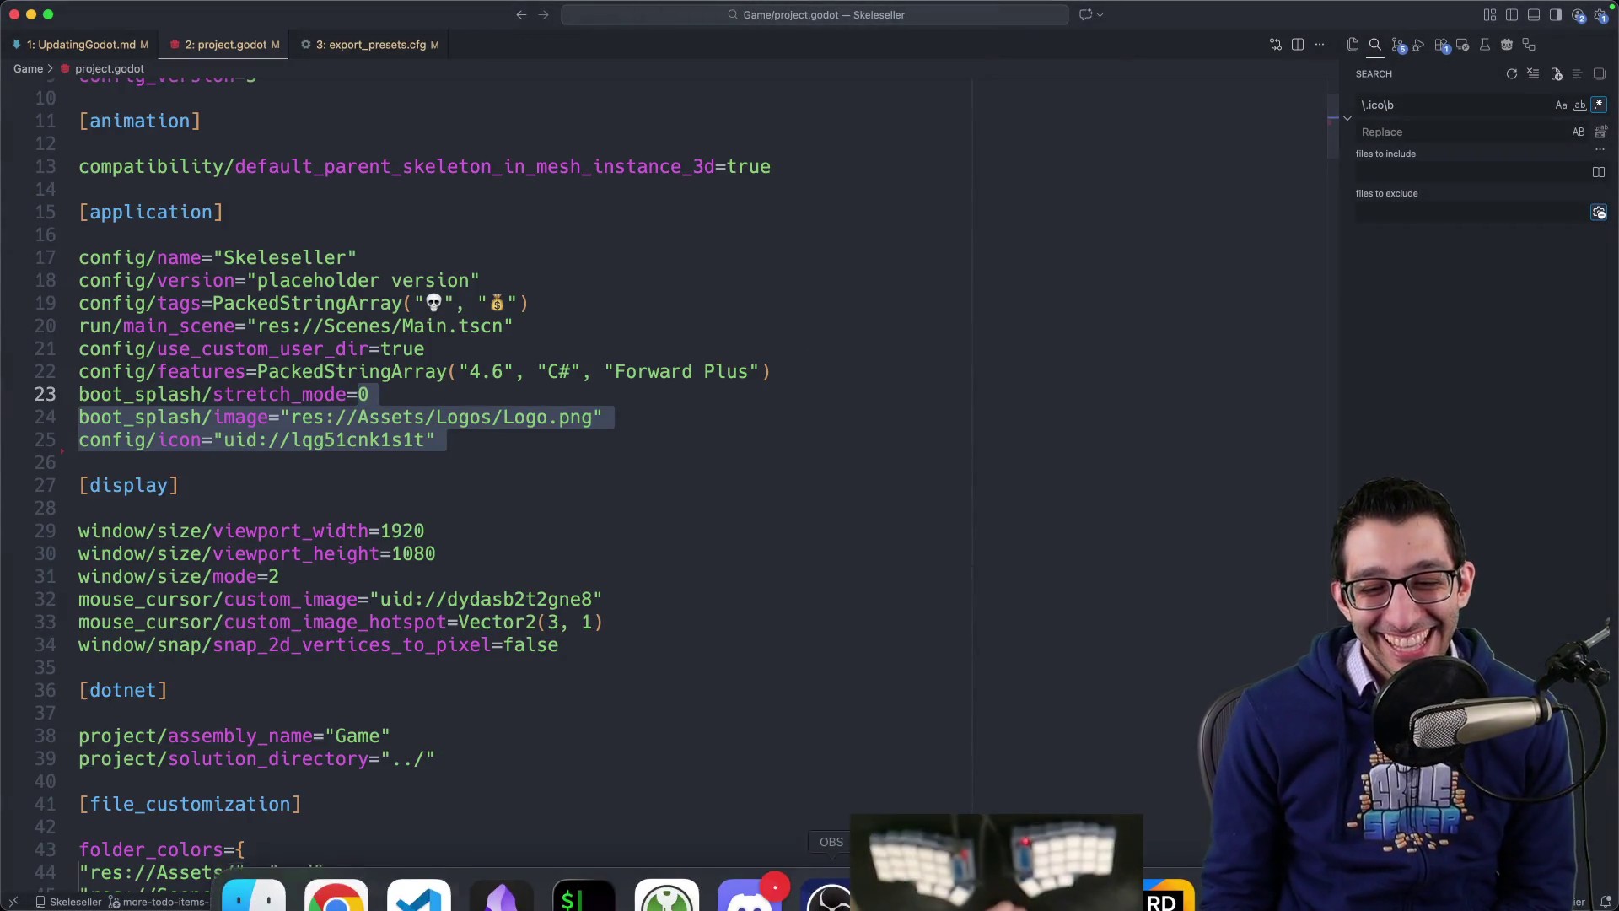
{"action": "left_click", "coordinate": [1079, 896]}
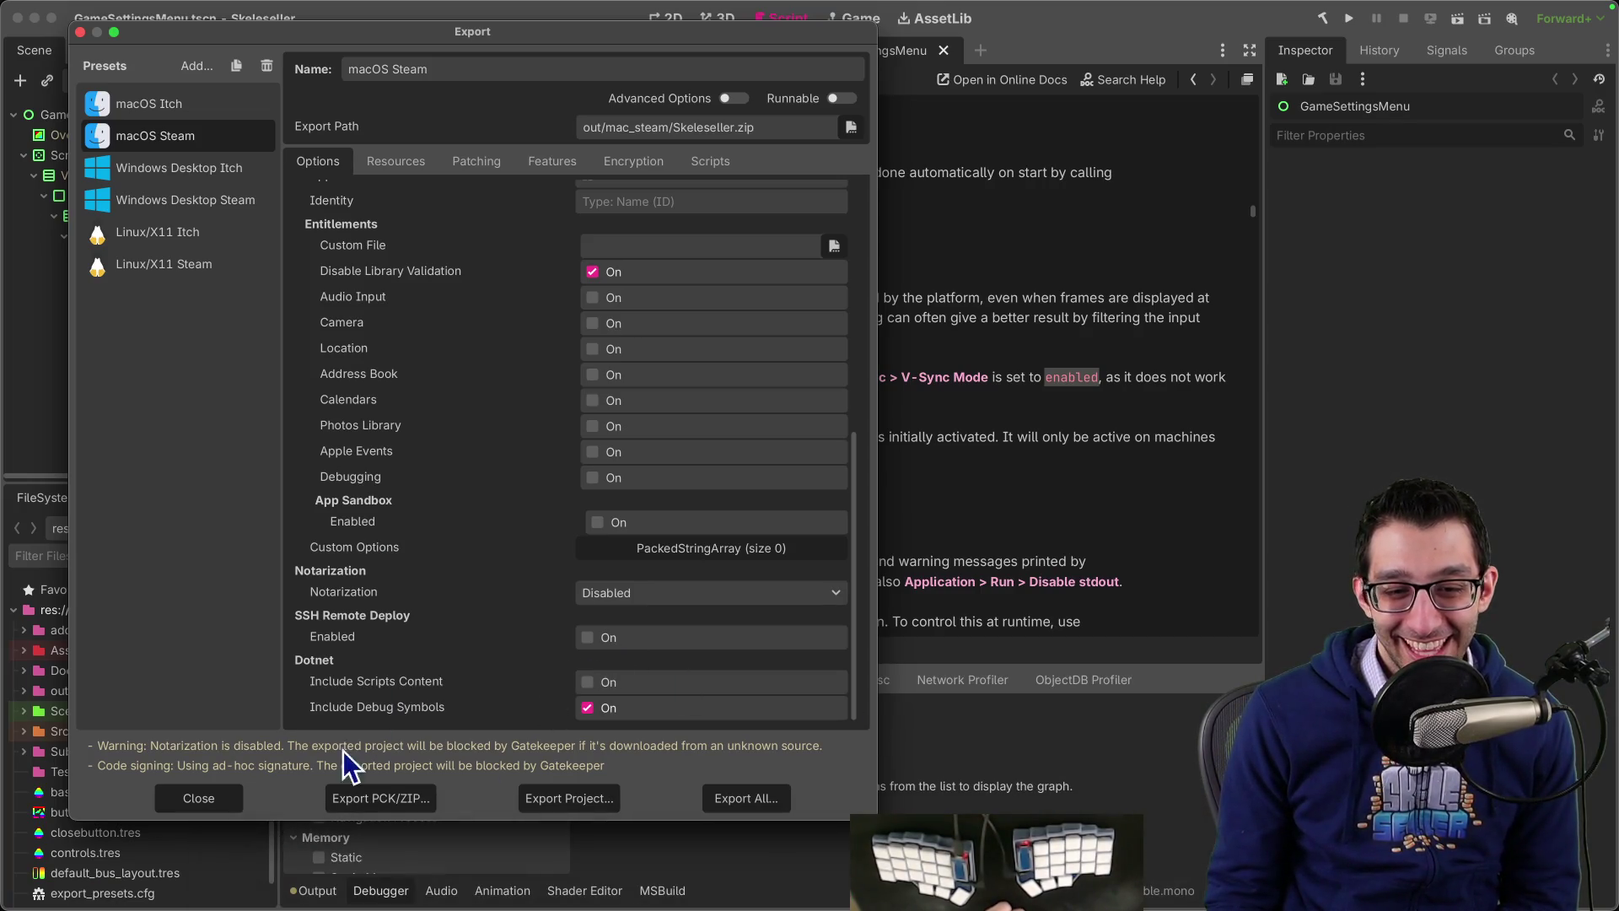
Step: Replace delete_me's old items with a fresh Skeleseller.zip and unzip it to Skeleseller.app
{"action": "left_click", "coordinate": [230, 797]}
{"action": "left_click", "coordinate": [253, 860]}
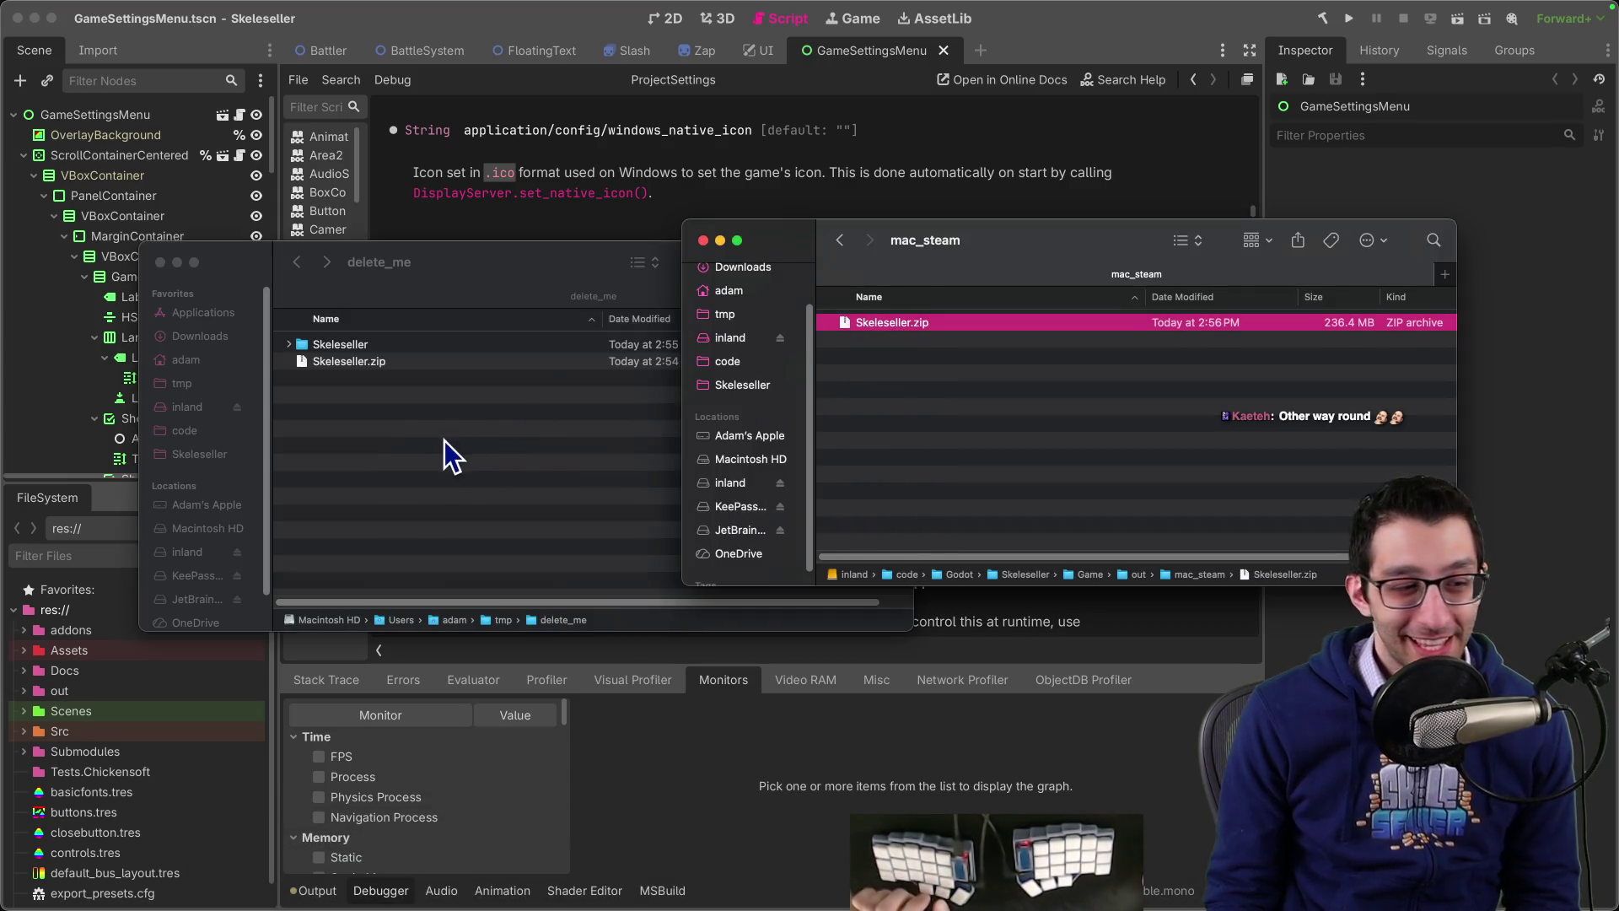
{"action": "left_click_drag", "start_coordinate": [444, 440], "coordinate": [265, 58]}
{"action": "key", "text": "super+BackSpace"}
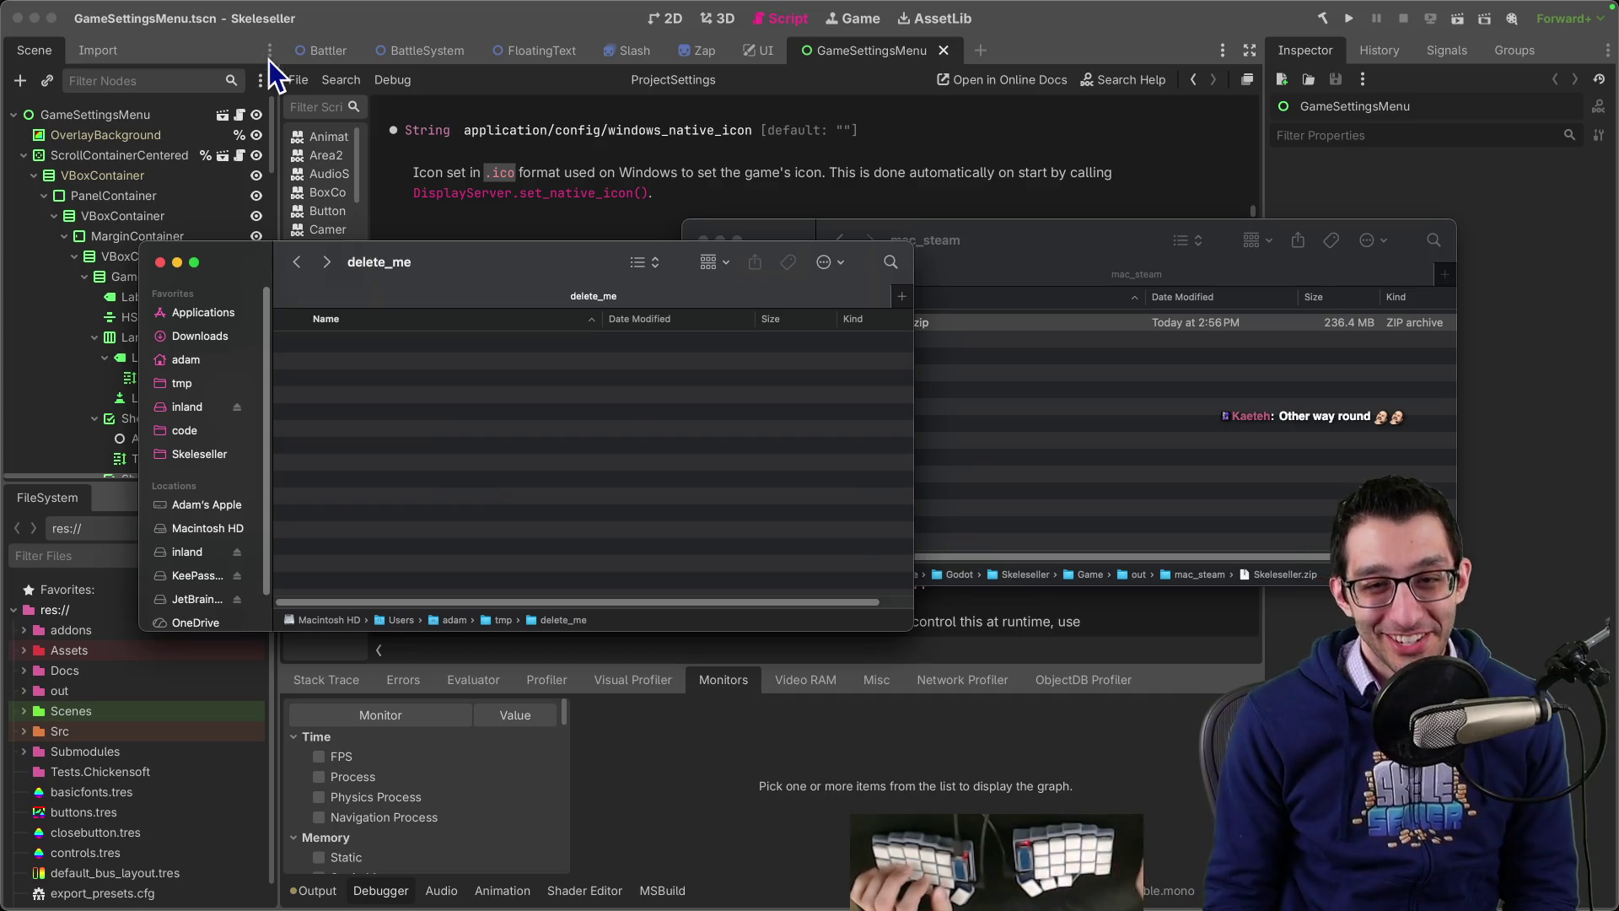
{"action": "key", "text": "super+v"}
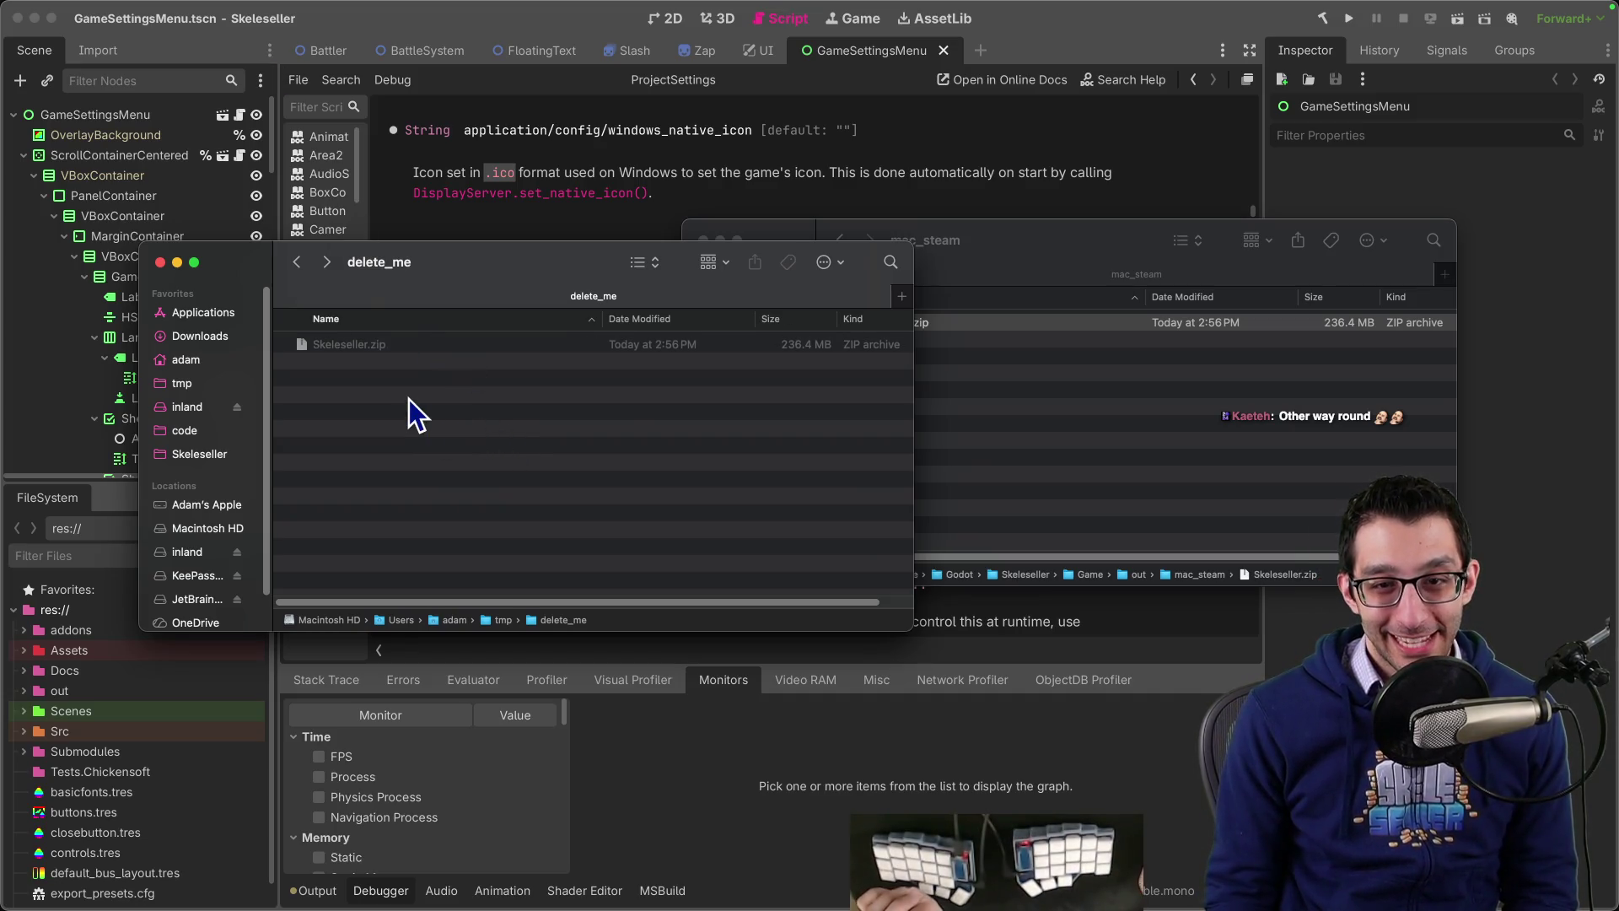
{"action": "double_click", "coordinate": [385, 345]}
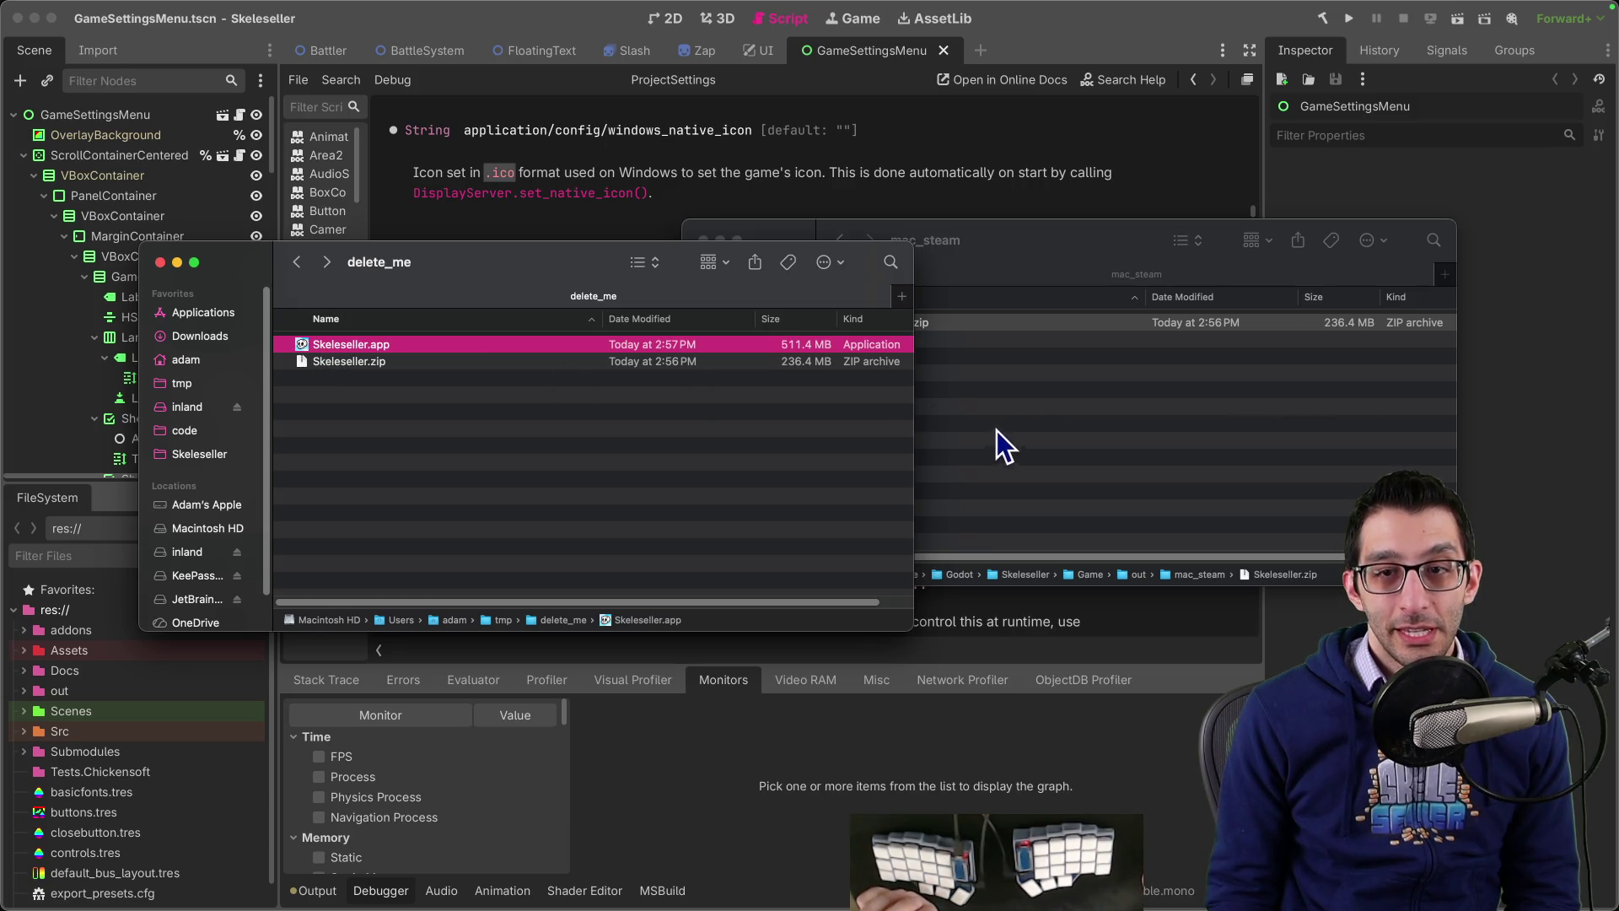
Step: Bring the Godot editor back in front of the Finder windows
{"action": "mouse_move", "coordinate": [412, 2]}
{"action": "left_click", "coordinate": [179, 9]}
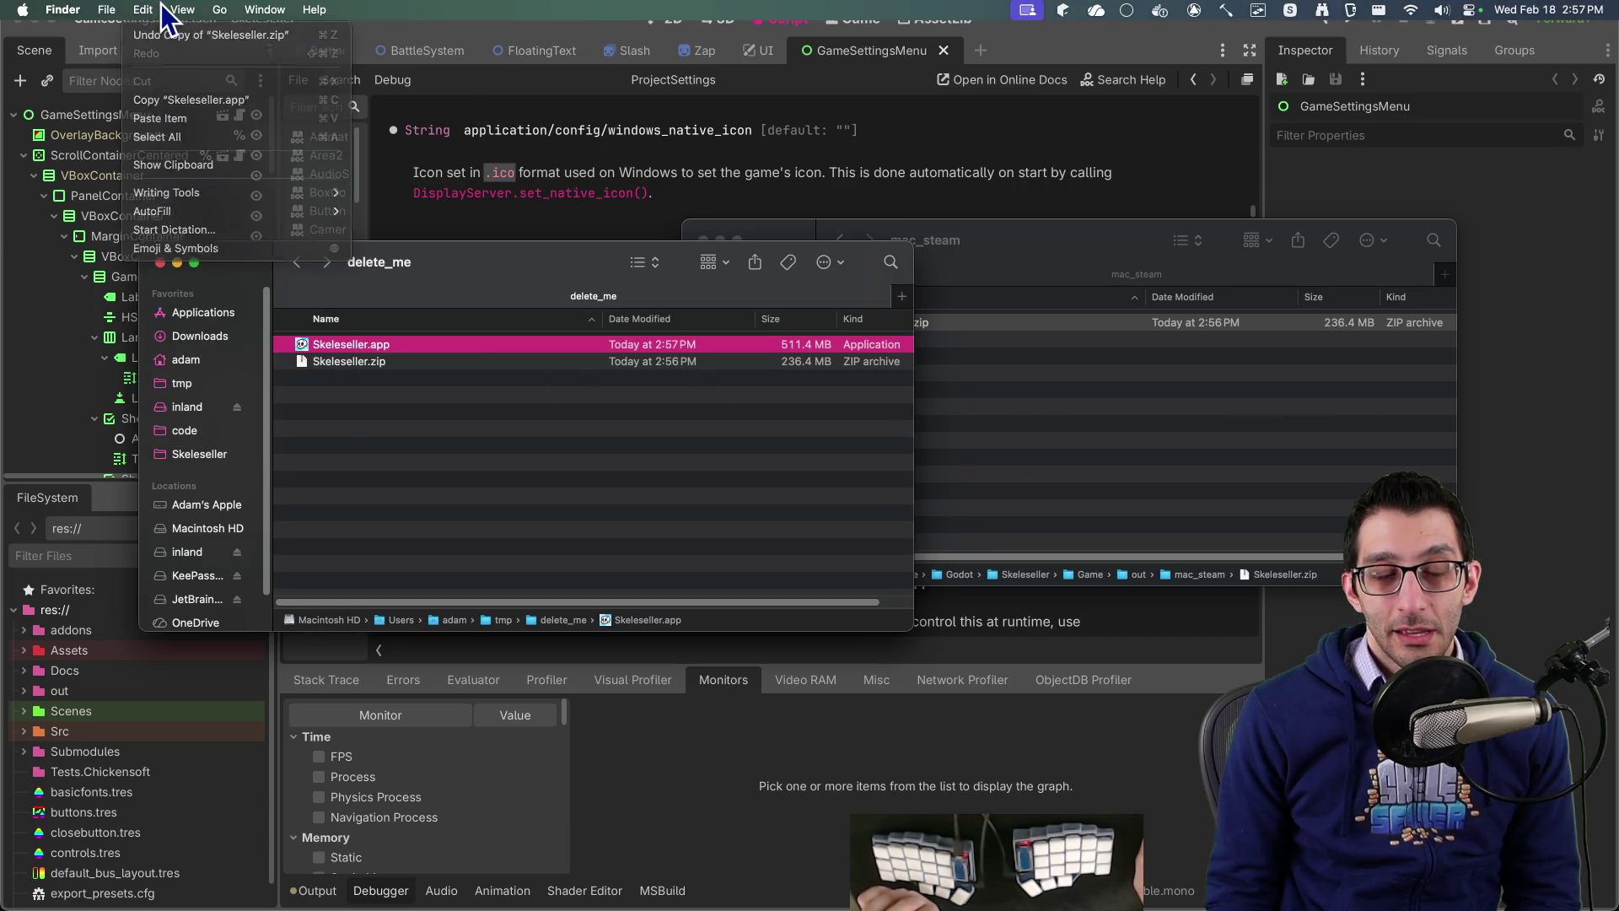
{"action": "left_click", "coordinate": [1076, 371]}
{"action": "left_click", "coordinate": [759, 236]}
{"action": "left_click", "coordinate": [595, 165]}
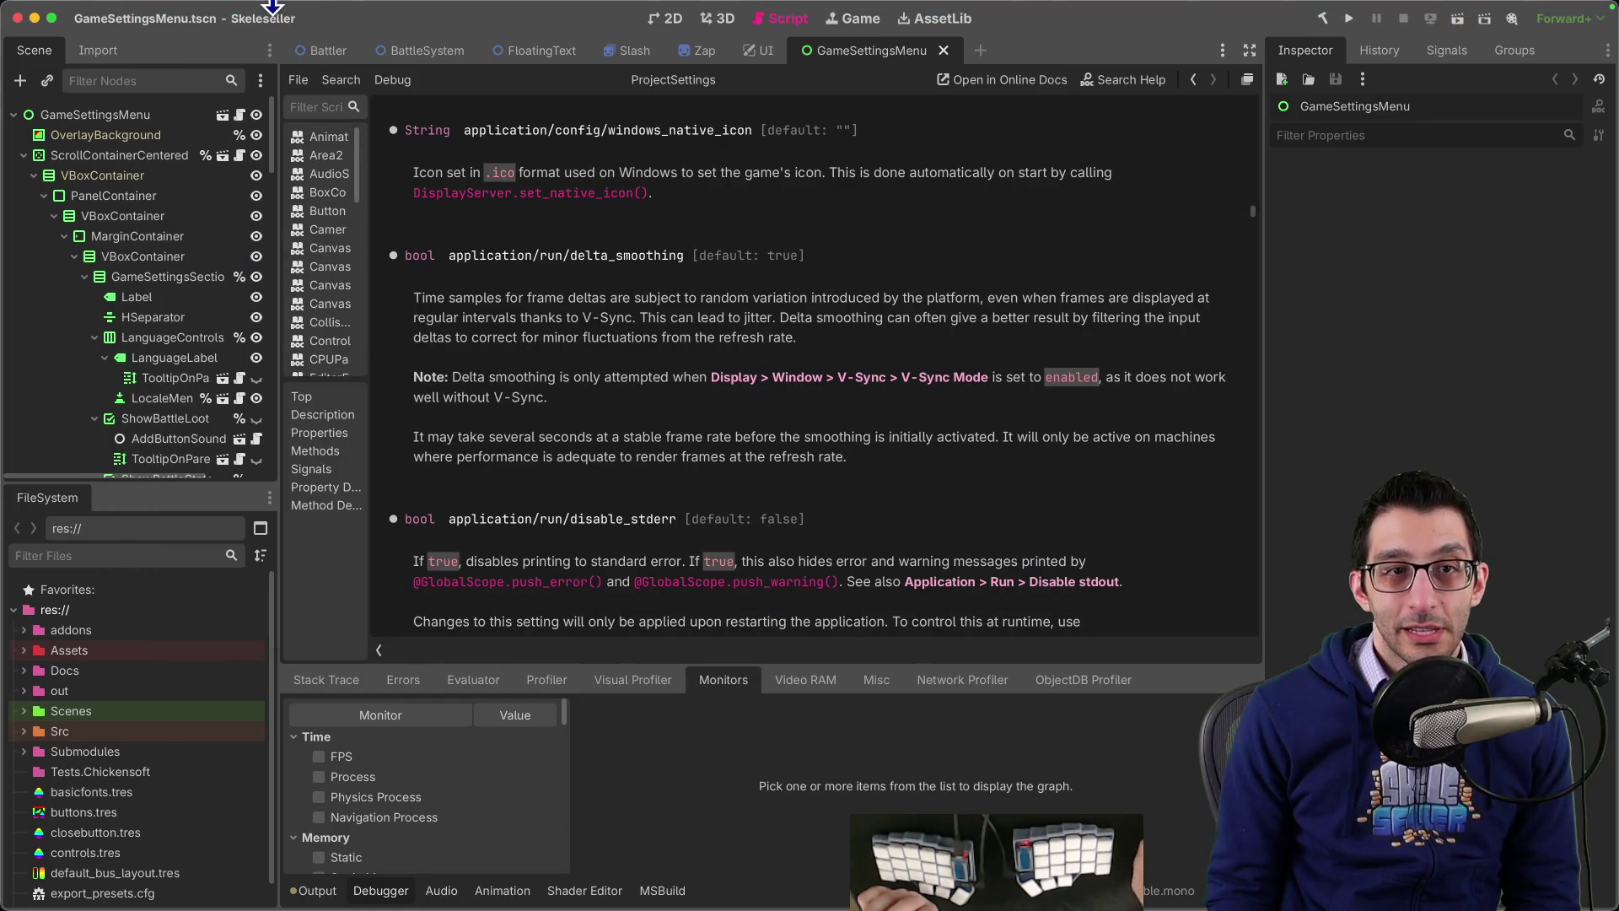
{"action": "left_click", "coordinate": [163, 9]}
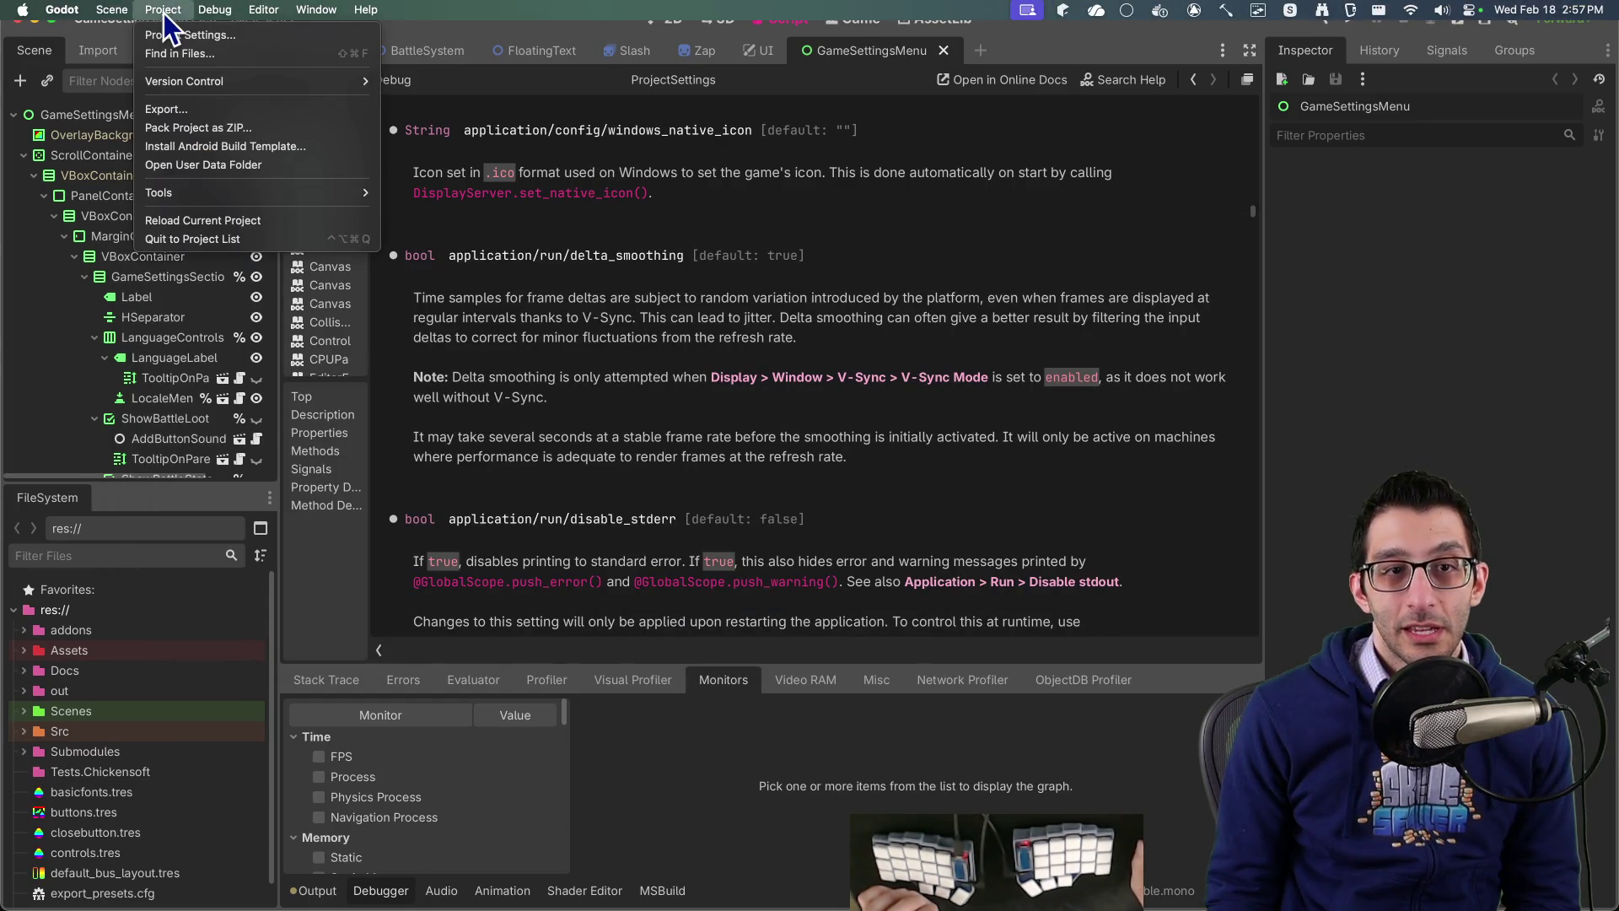
Step: Export the Windows Desktop Steam preset over out/win_steam/skeleseller.zip and close Export
{"action": "left_click", "coordinate": [185, 108]}
{"action": "left_click", "coordinate": [206, 203]}
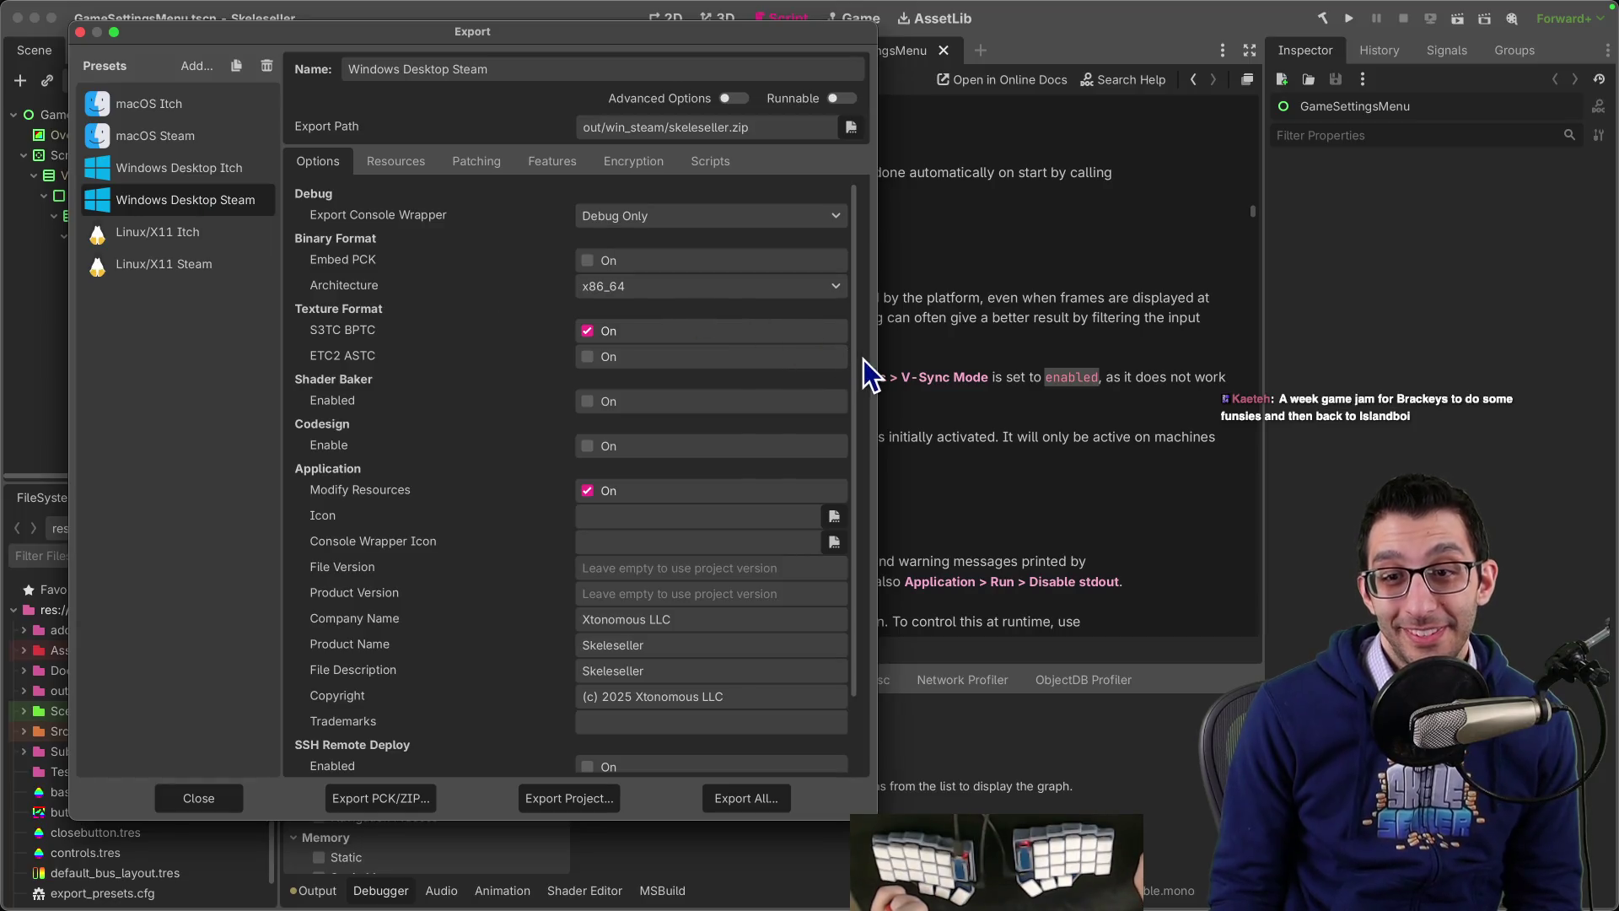
{"action": "mouse_move", "coordinate": [853, 368]}
{"action": "left_mouse_down"}
{"action": "mouse_move", "coordinate": [867, 462]}
{"action": "mouse_move", "coordinate": [856, 281]}
{"action": "left_mouse_up"}
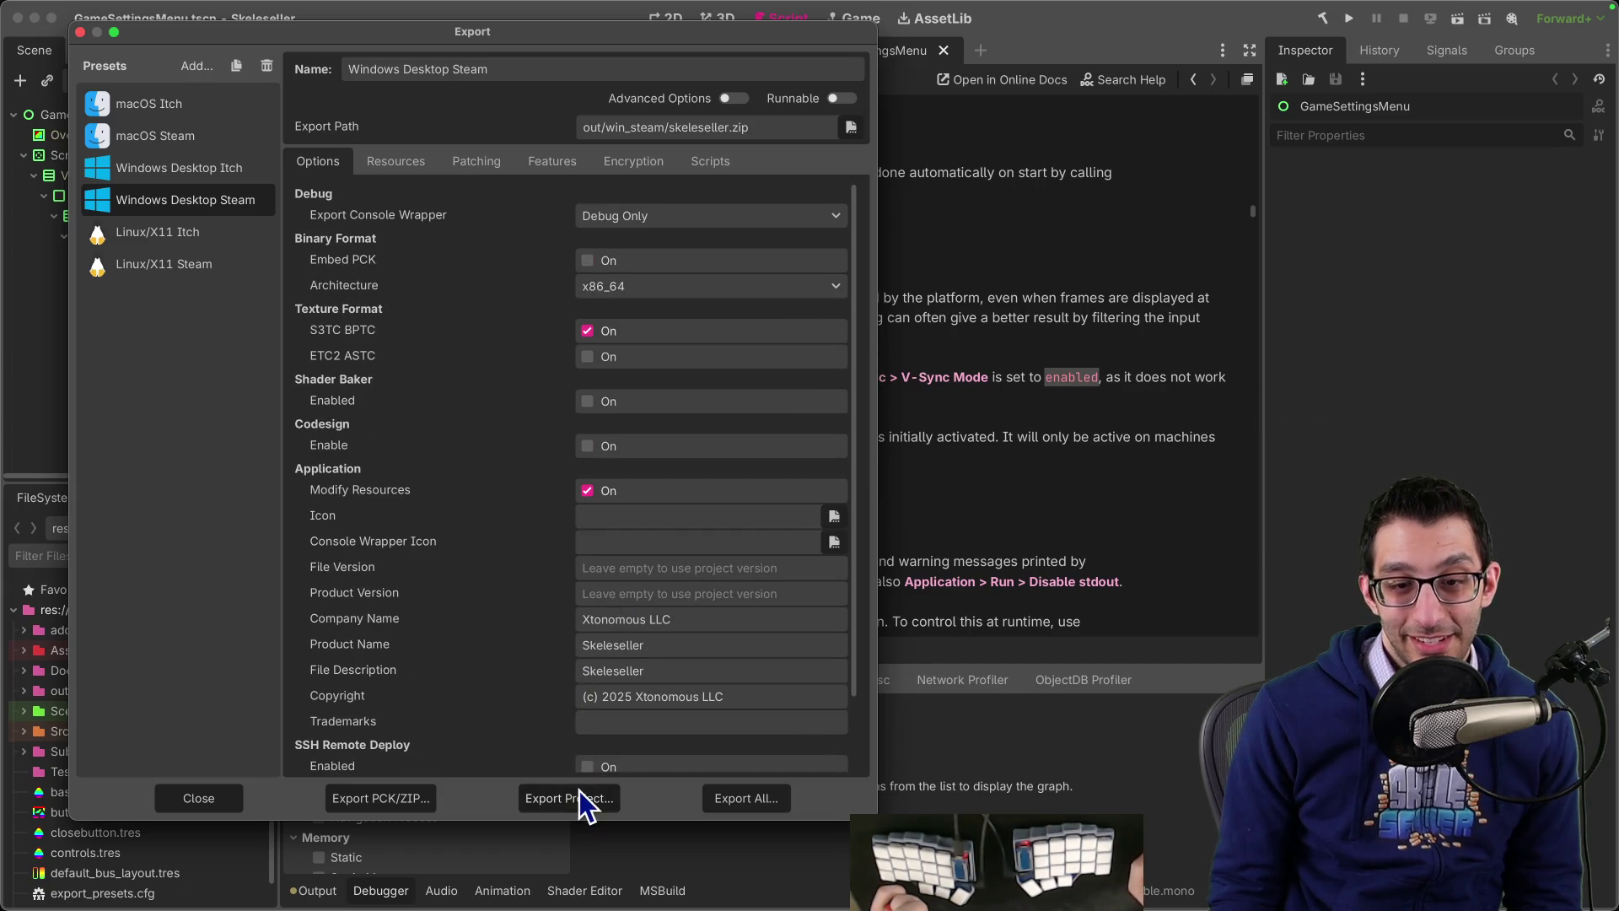
{"action": "left_click", "coordinate": [573, 798]}
{"action": "left_click", "coordinate": [961, 730]}
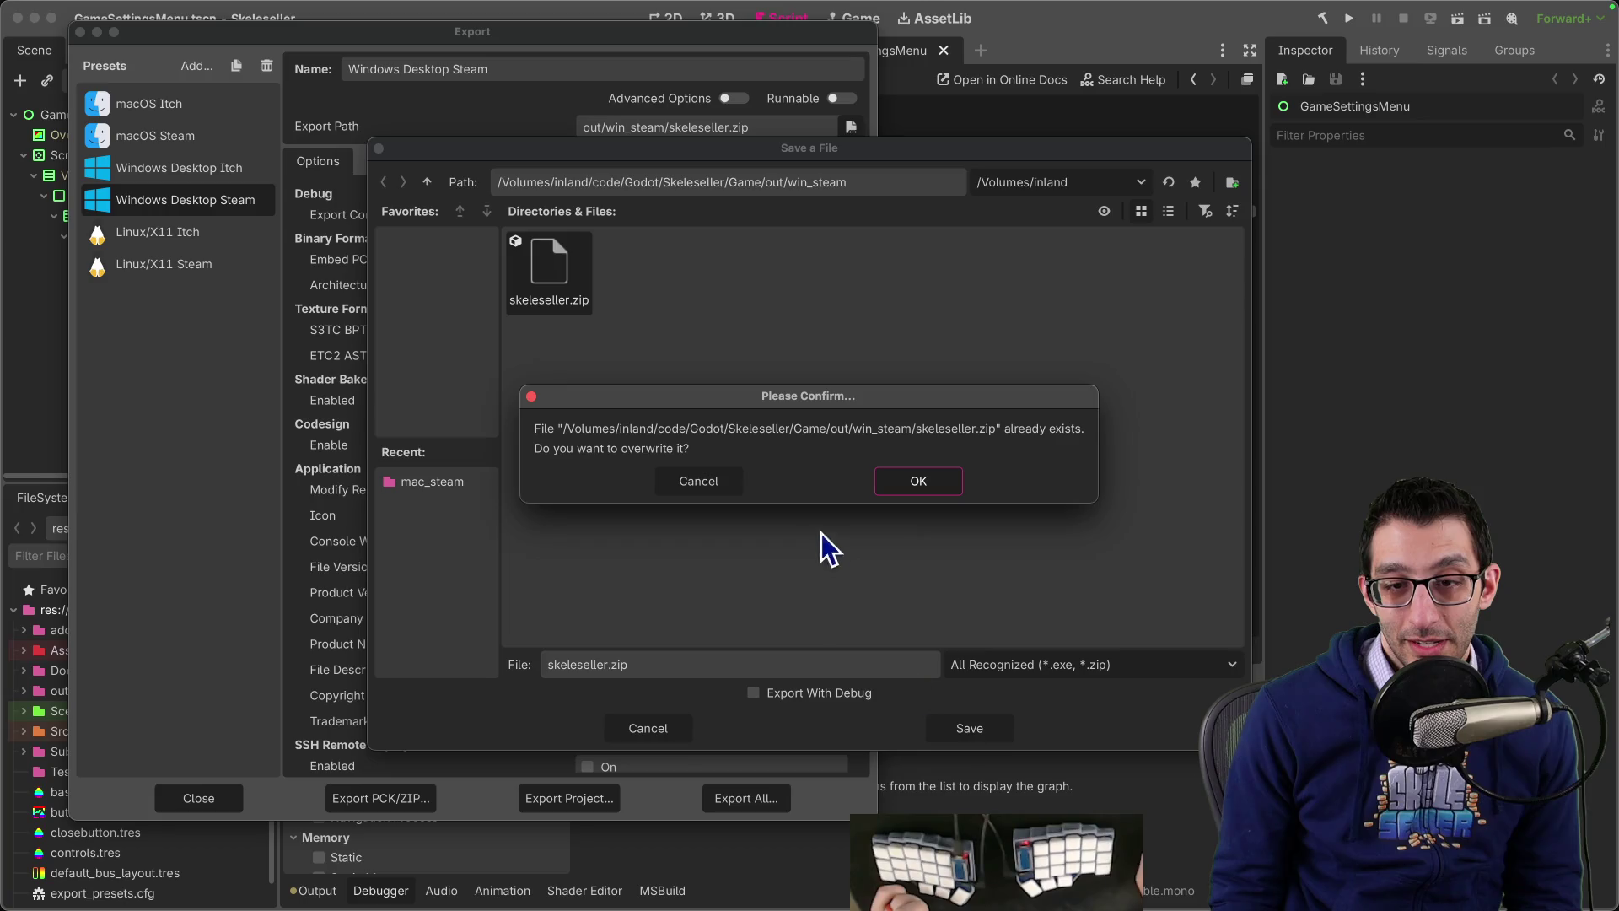
{"action": "left_click", "coordinate": [926, 477]}
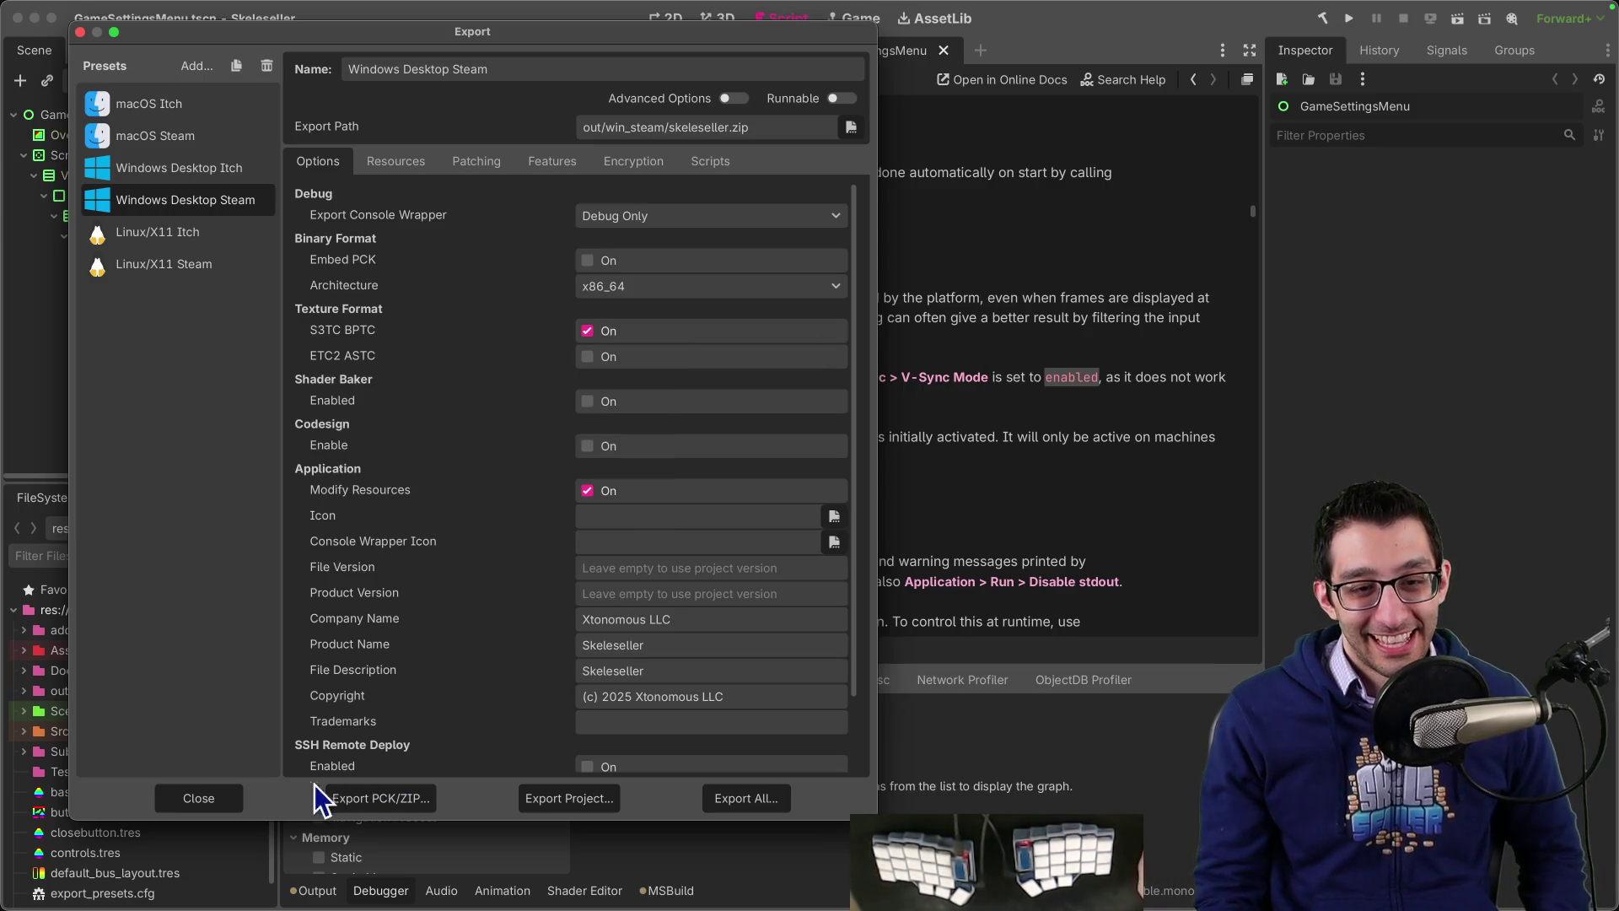
{"action": "left_click_drag", "start_coordinate": [503, 35], "coordinate": [552, 48]}
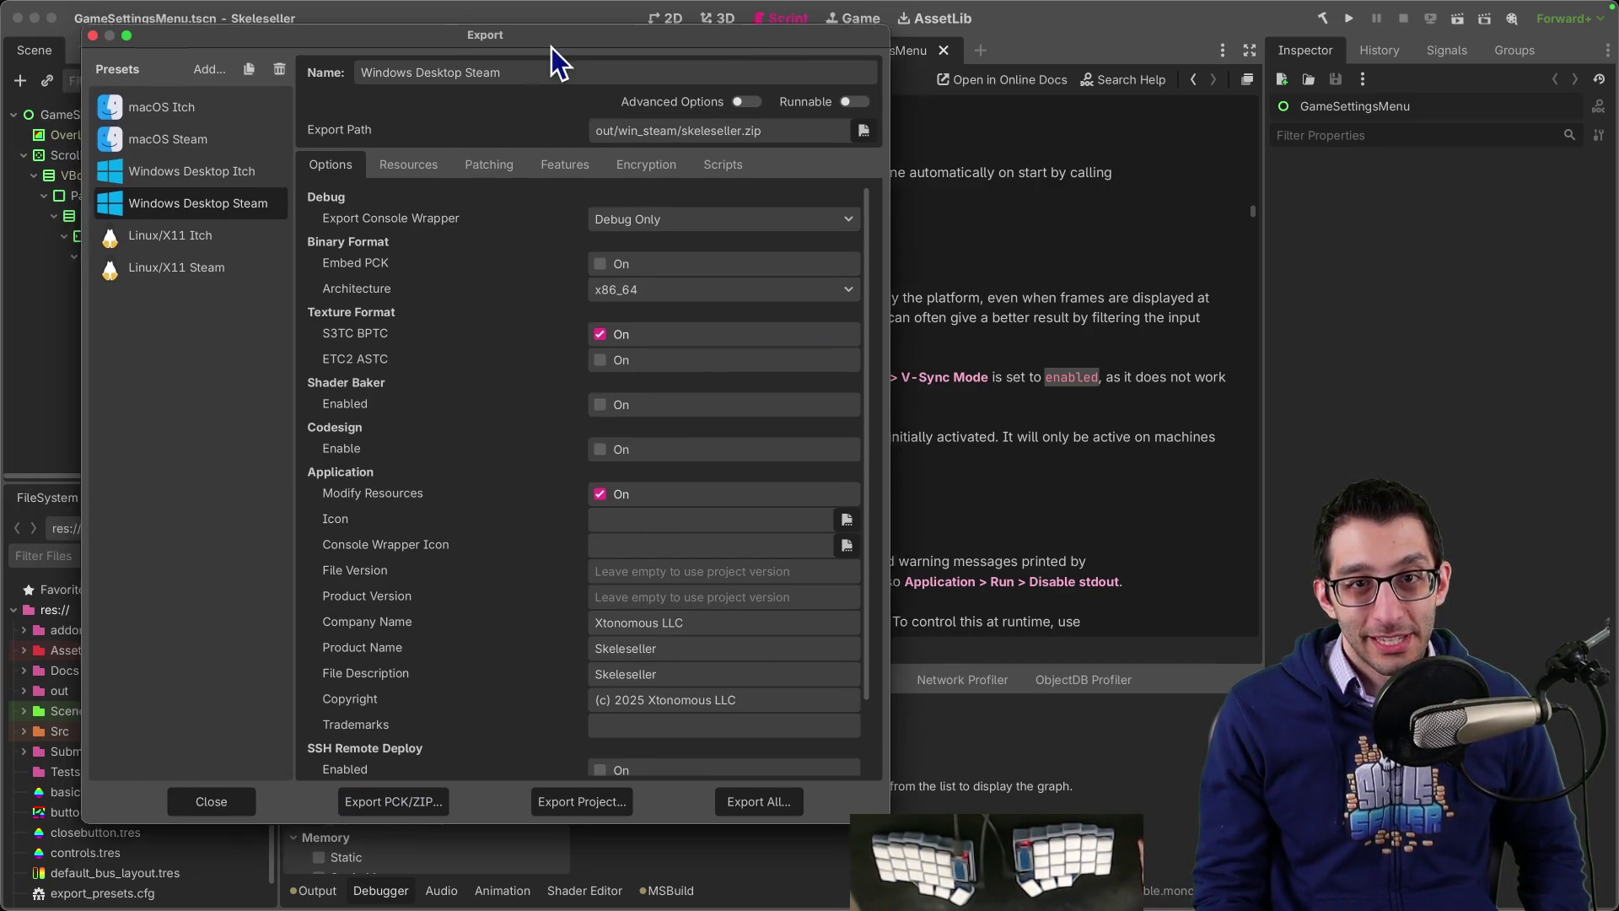
{"action": "left_click", "coordinate": [274, 812]}
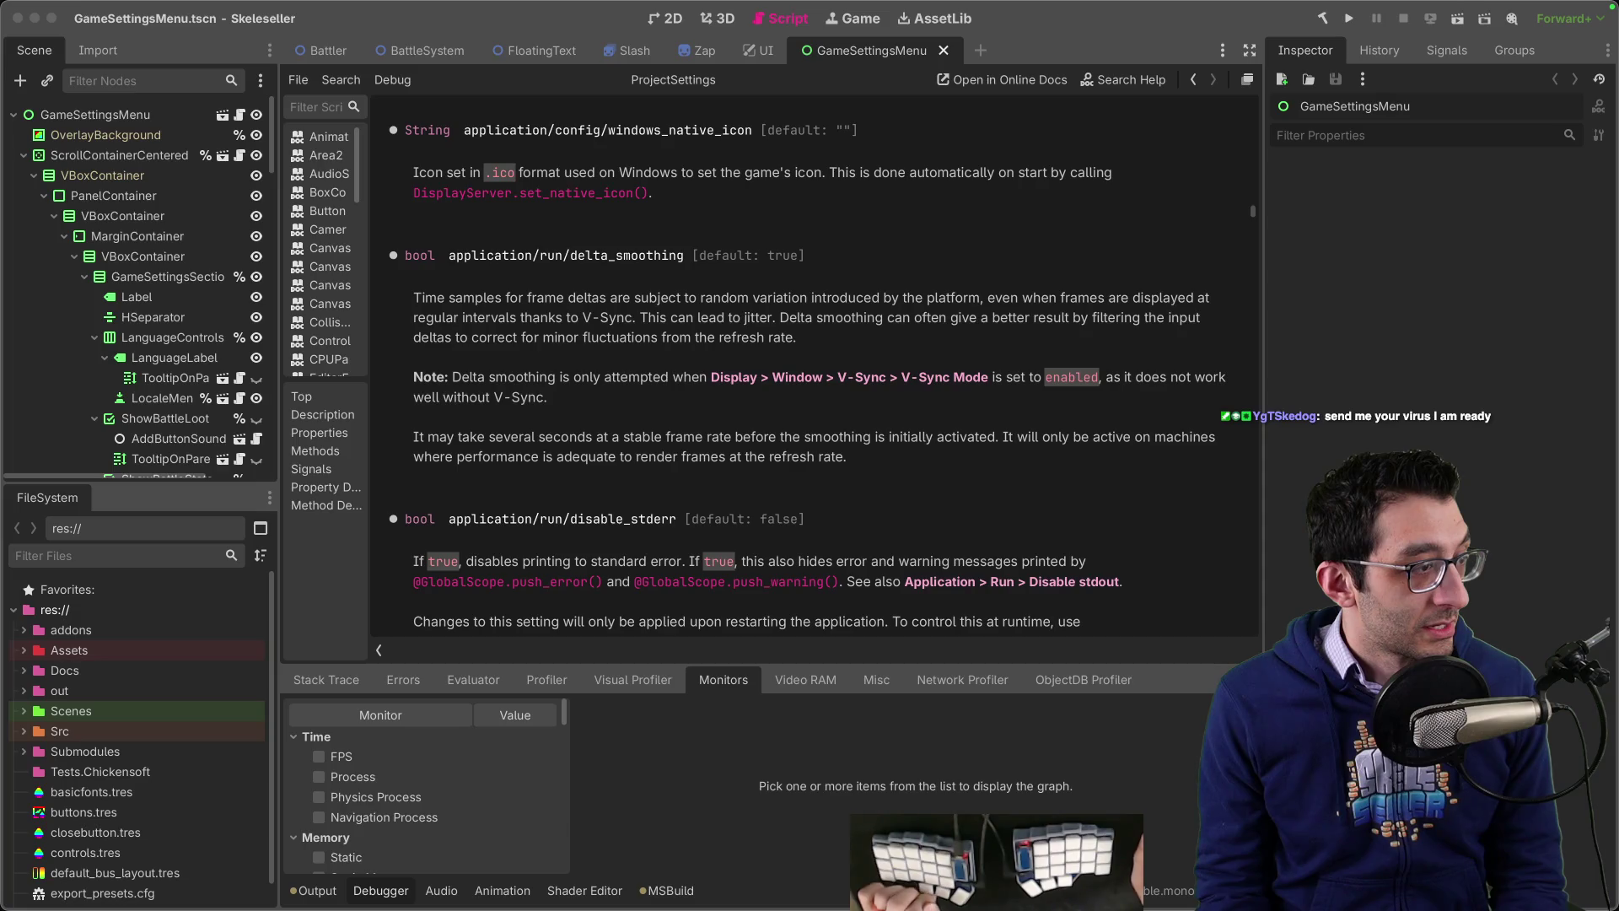
{"action": "key", "text": "super+Tab"}
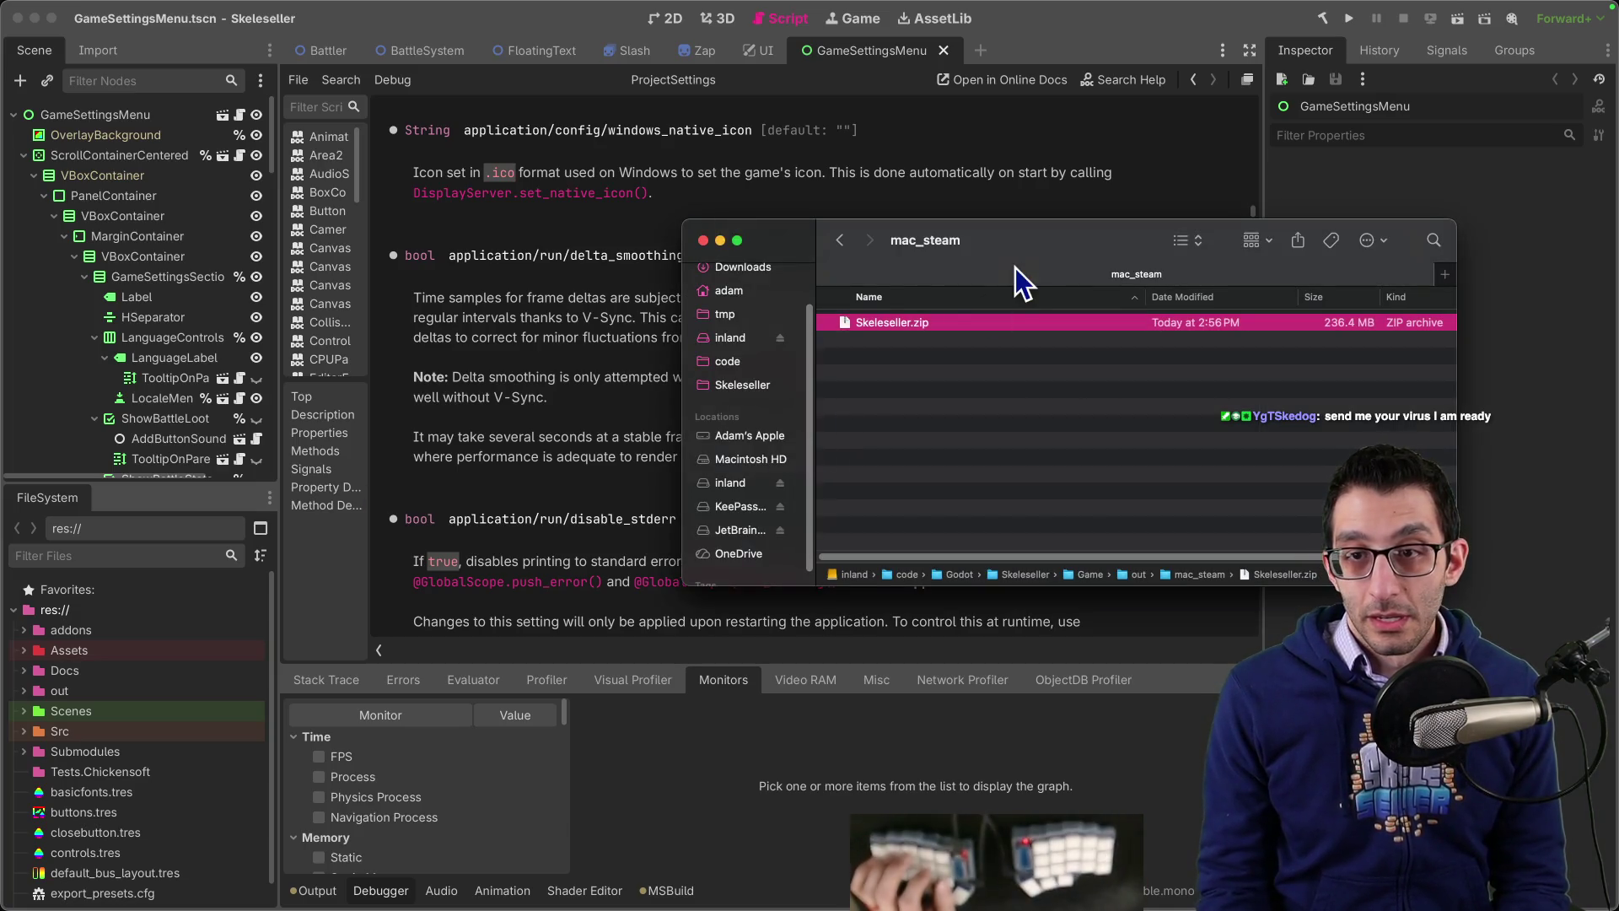
Step: Open the win_steam folder and check skeleseller.zip's 171.4 MB size and today's date
{"action": "left_click_drag", "start_coordinate": [1015, 267], "coordinate": [793, 304]}
{"action": "key", "text": "super+Up"}
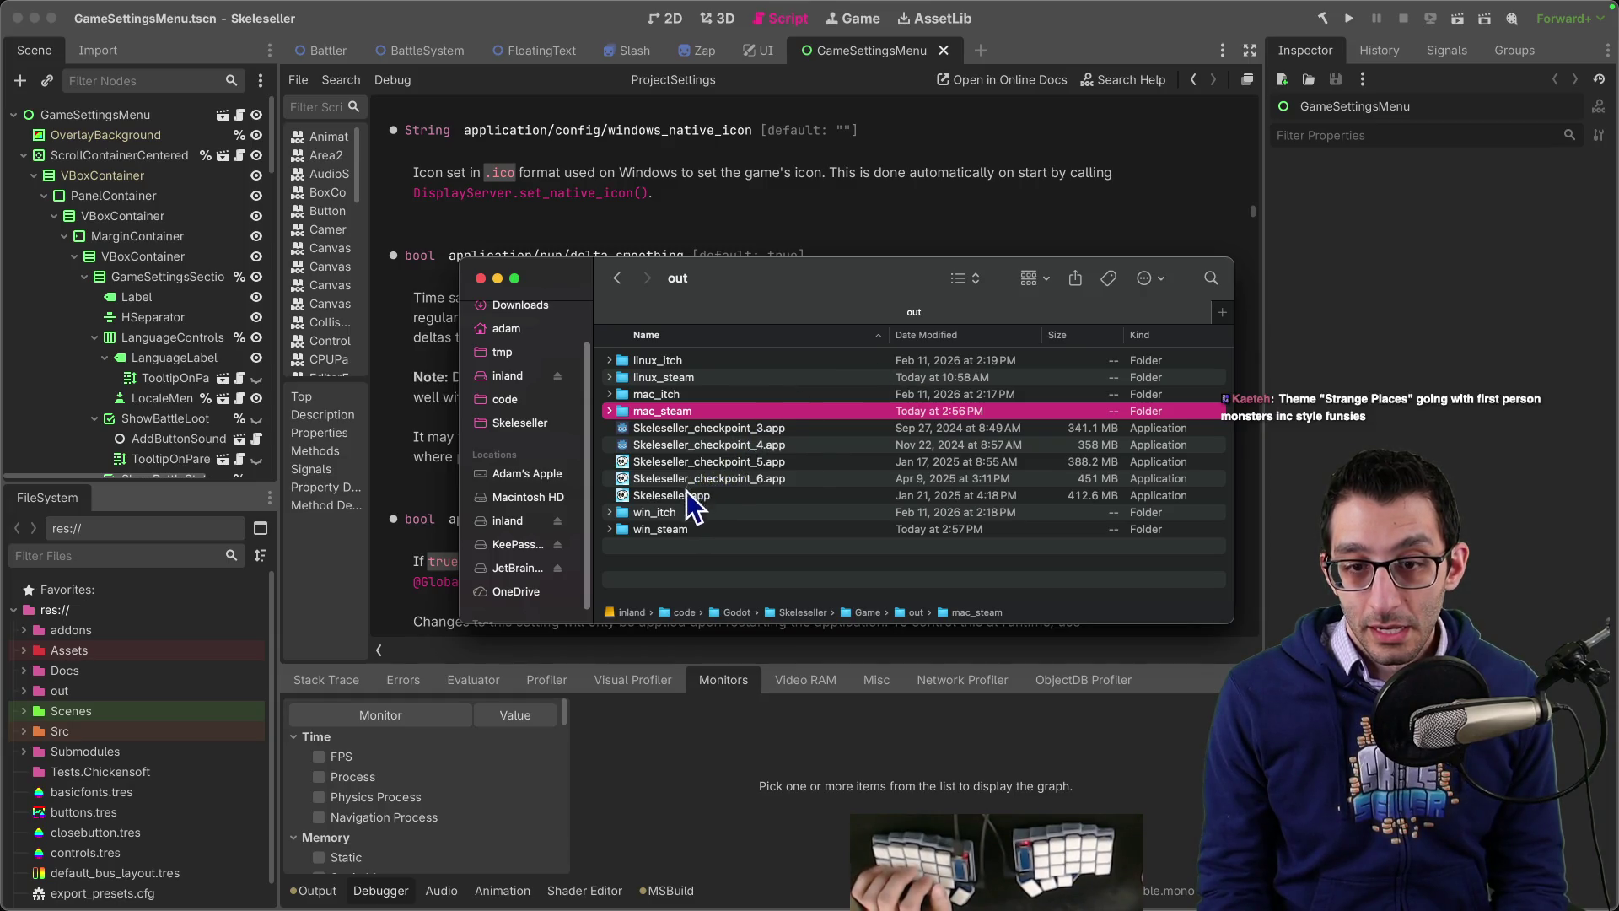
{"action": "double_click", "coordinate": [668, 528]}
{"action": "left_click", "coordinate": [666, 361]}
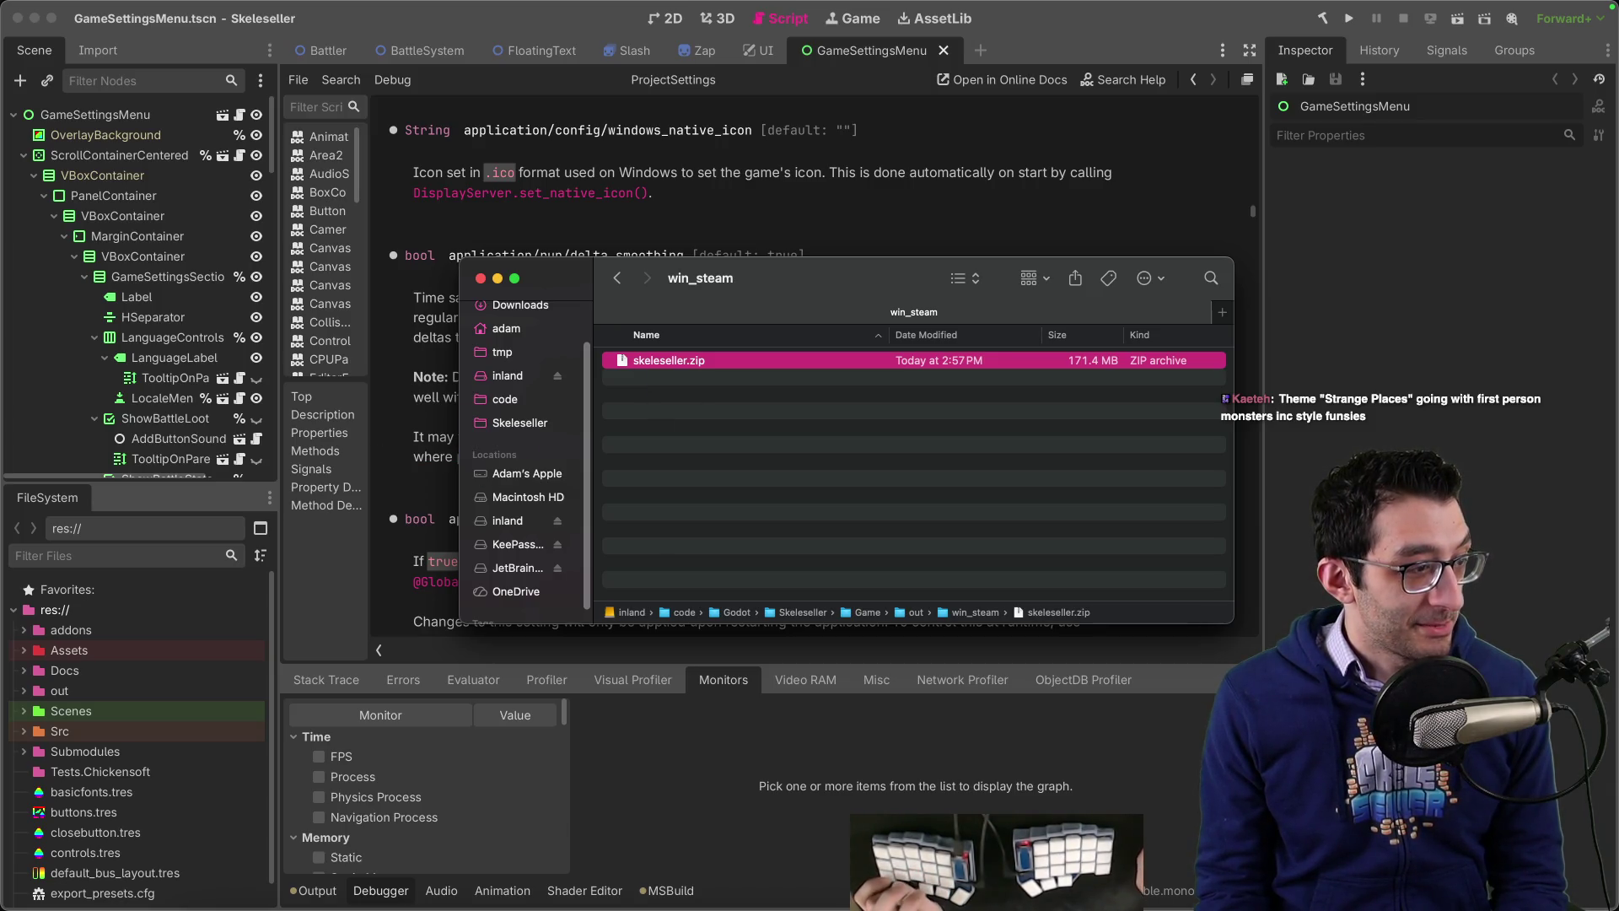
{"action": "key", "text": "super+Tab"}
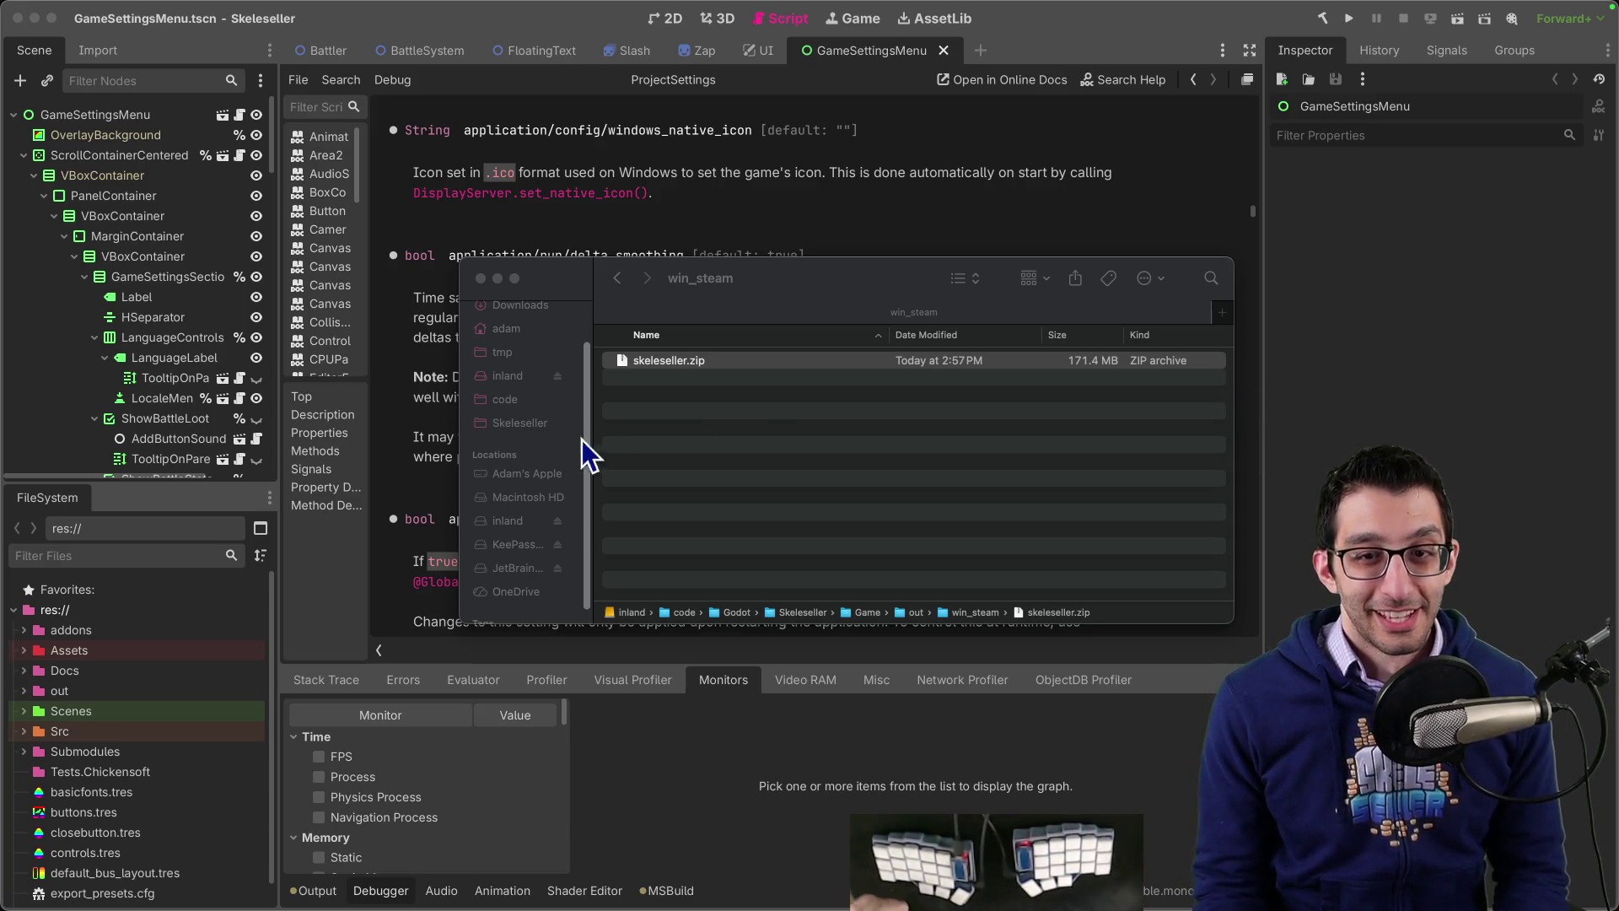
{"action": "left_click", "coordinate": [863, 420]}
{"action": "key", "text": "super+Tab"}
Step: Start a scratch note with 'Treasure Isle → Treasure Island' and an indented character name
{"action": "key", "text": "super+n"}
{"action": "type", "text": "Tre"}
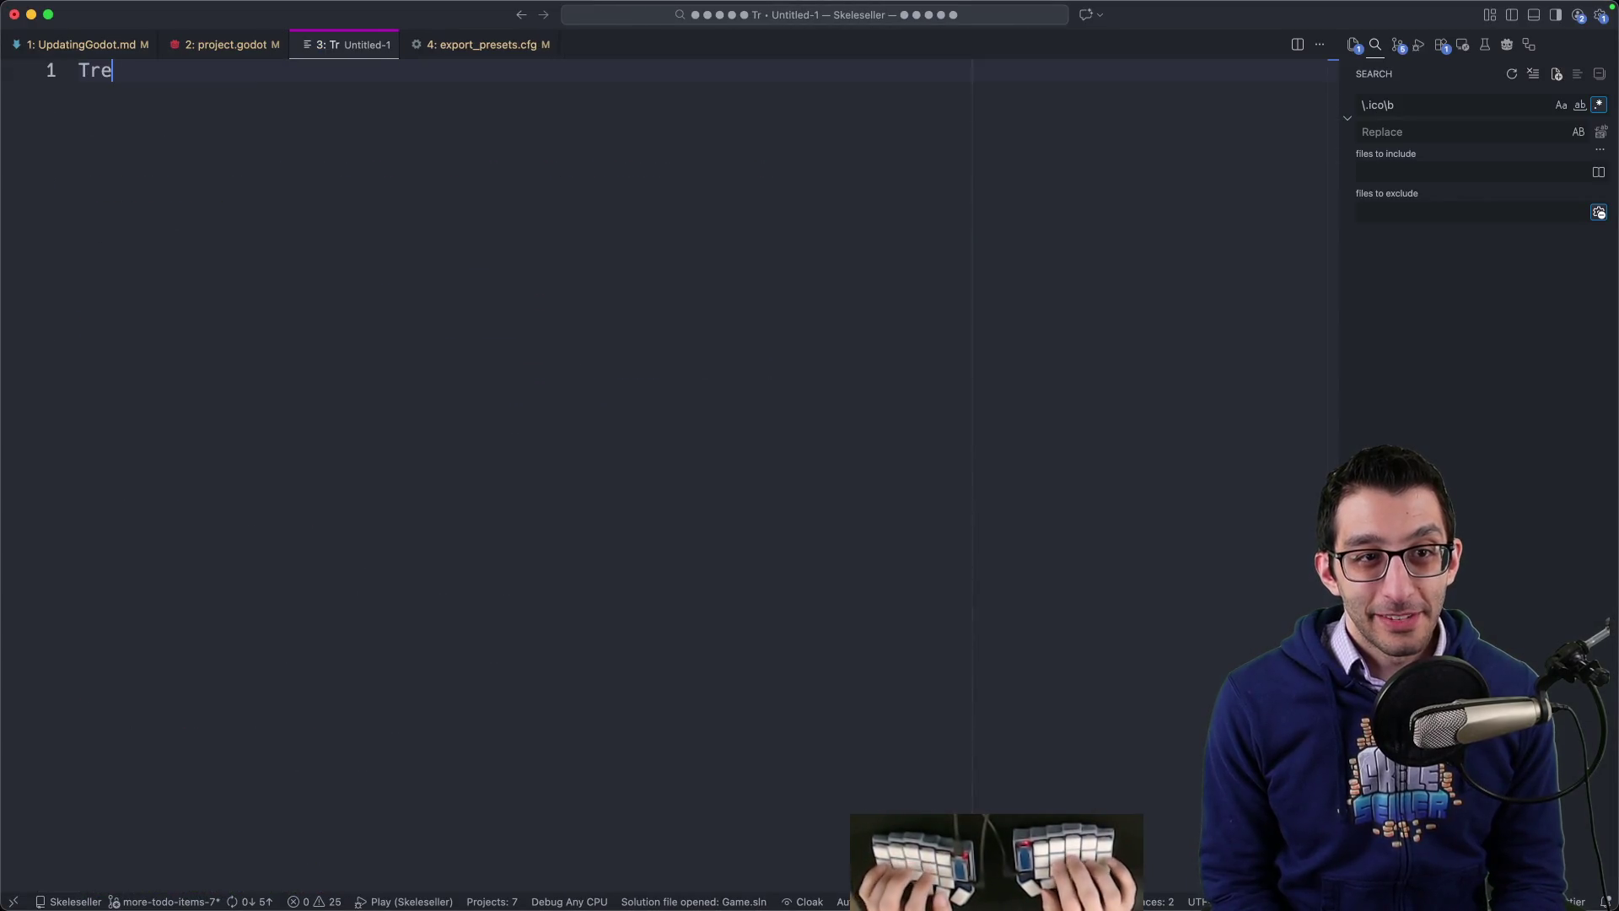
{"action": "type", "text": "asure Isle"}
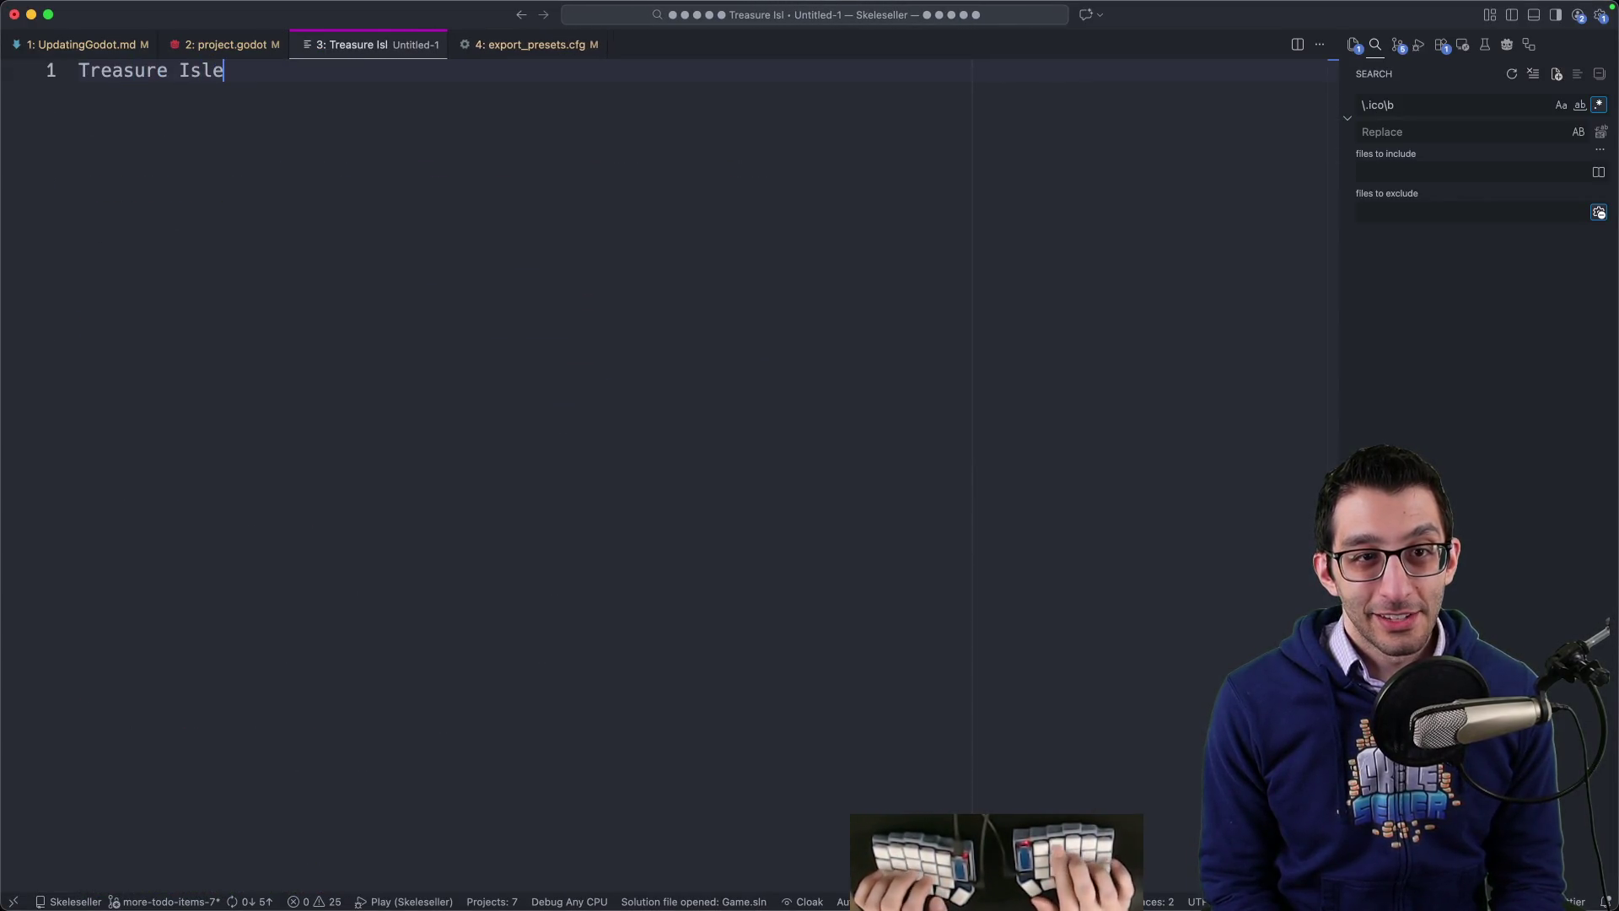
{"action": "type", "text": " → Treasure Island"}
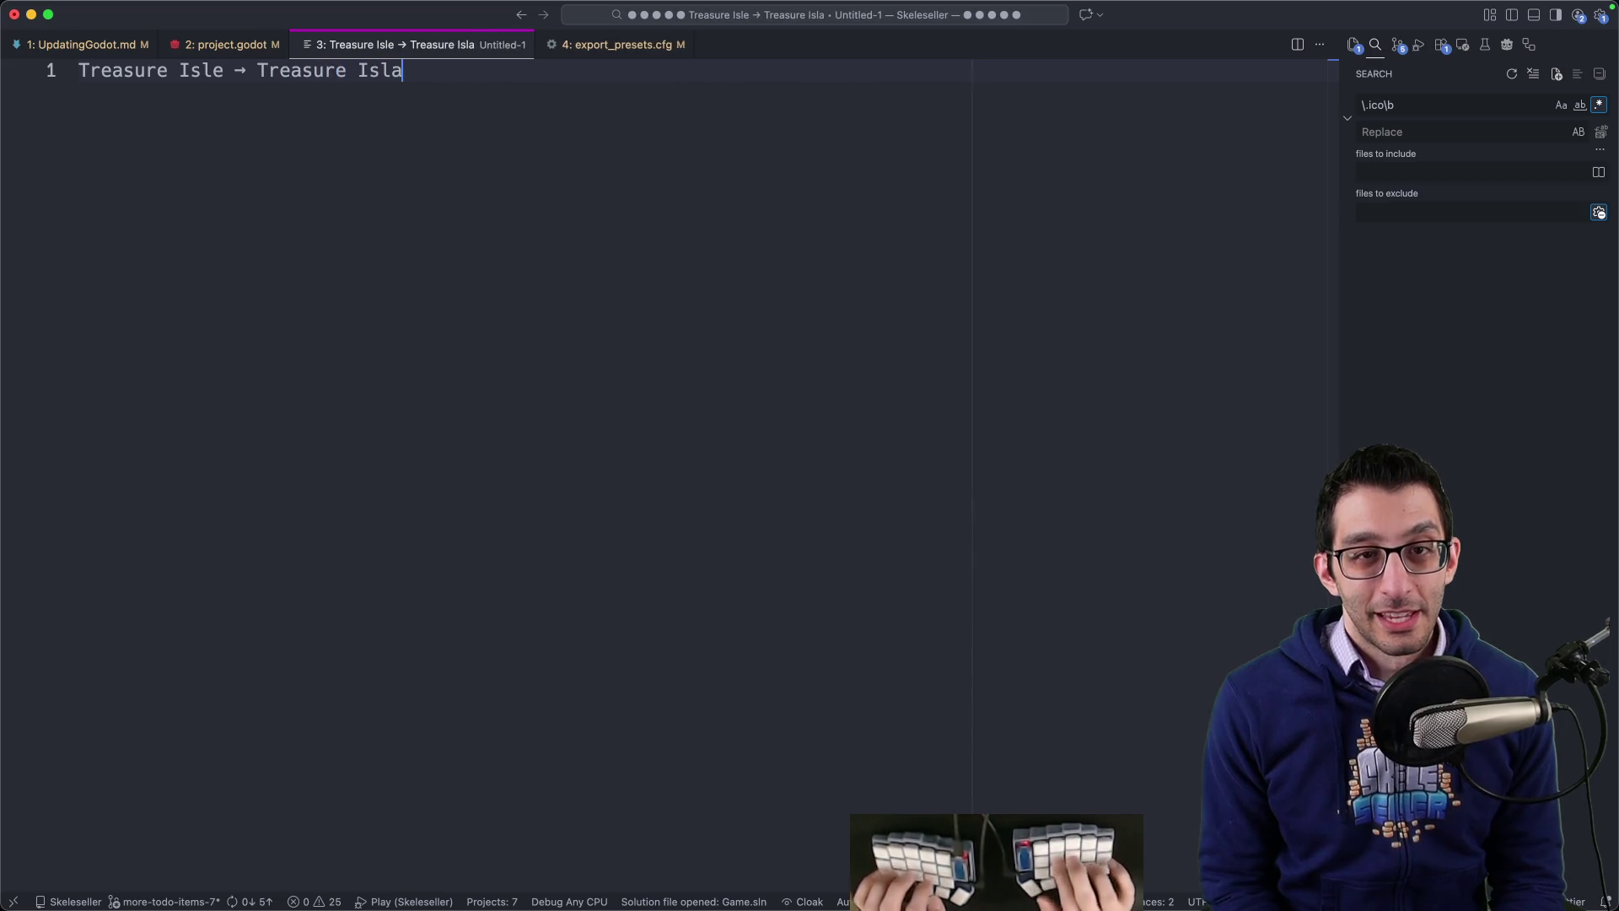
{"action": "key", "text": "Return"}
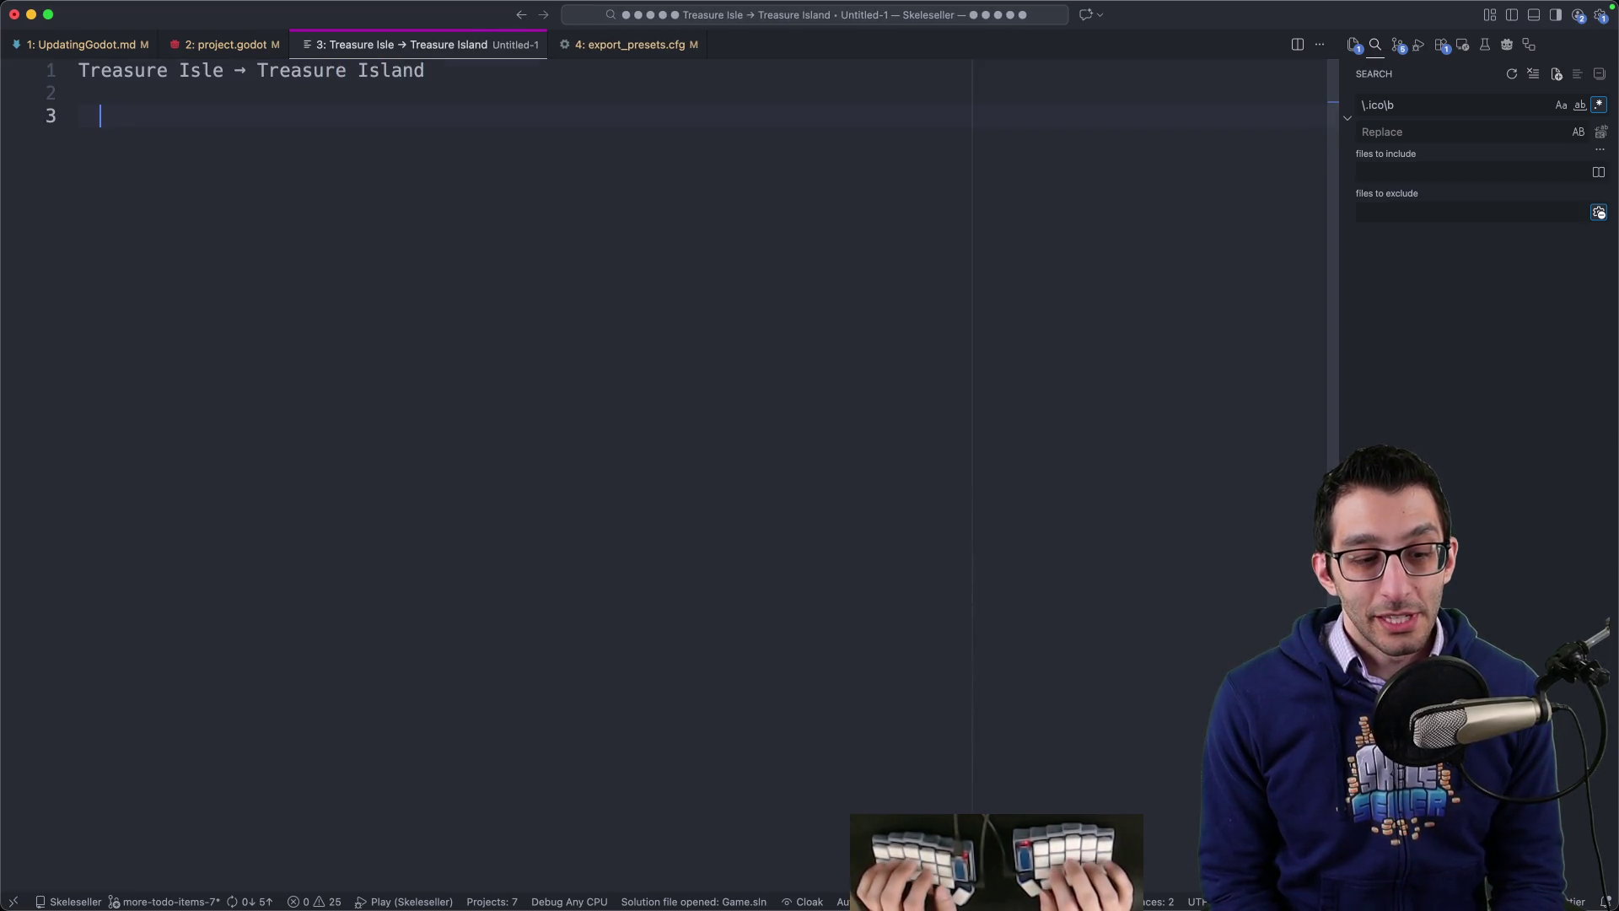
{"action": "key", "text": "super+Tab"}
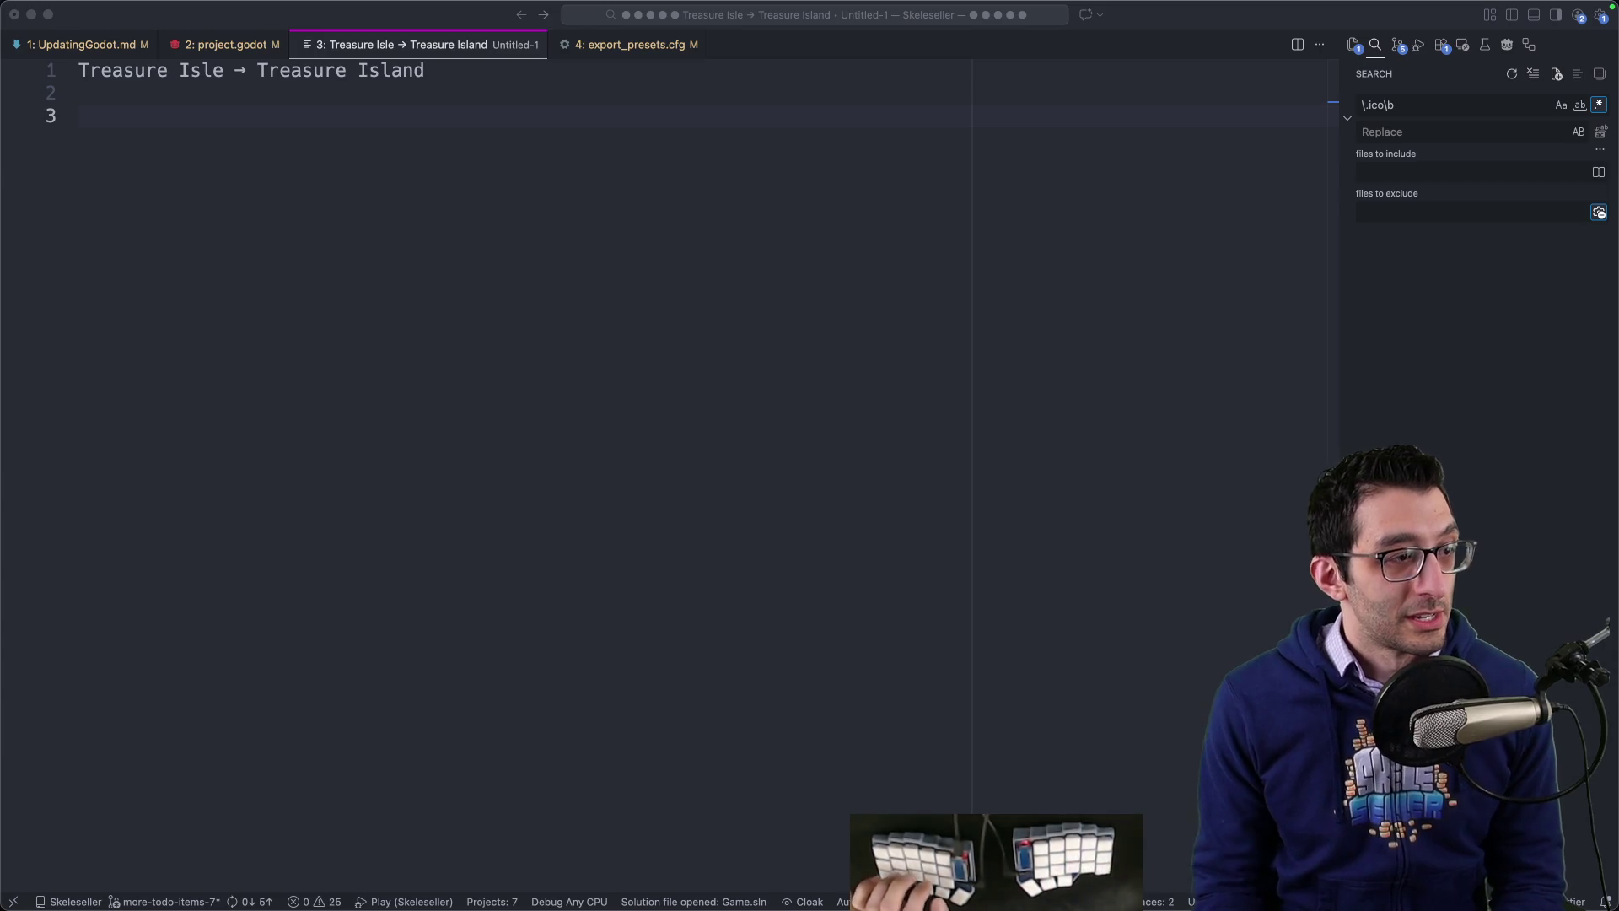
{"action": "key", "text": "Tab"}
{"action": "type", "text": "Jame"}
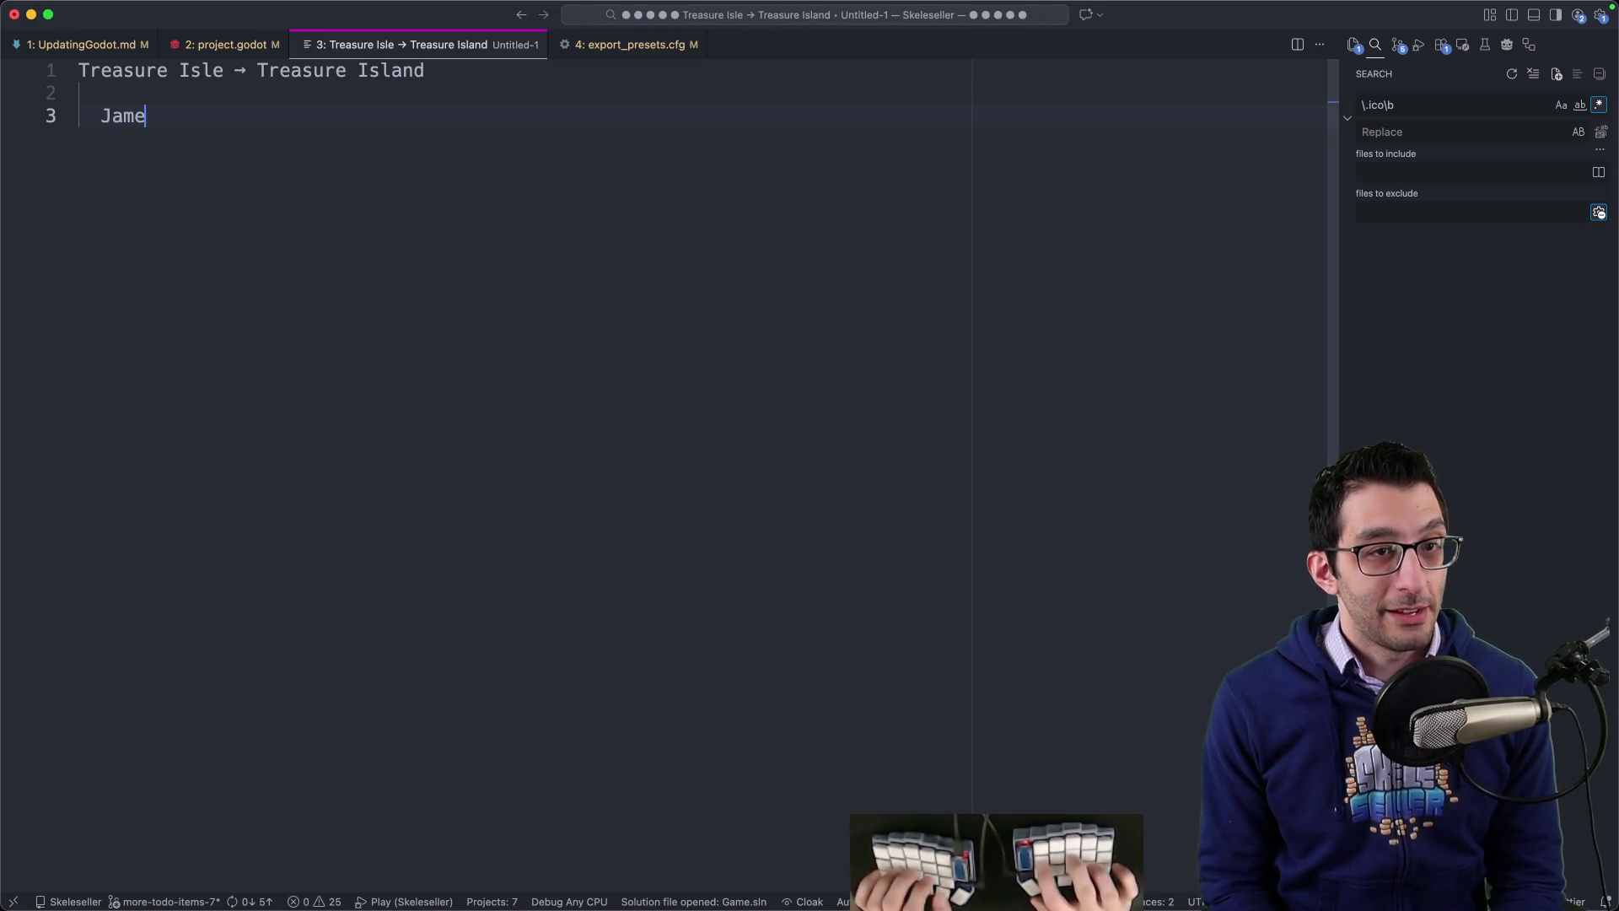
{"action": "type", "text": "s P. Sullivan"}
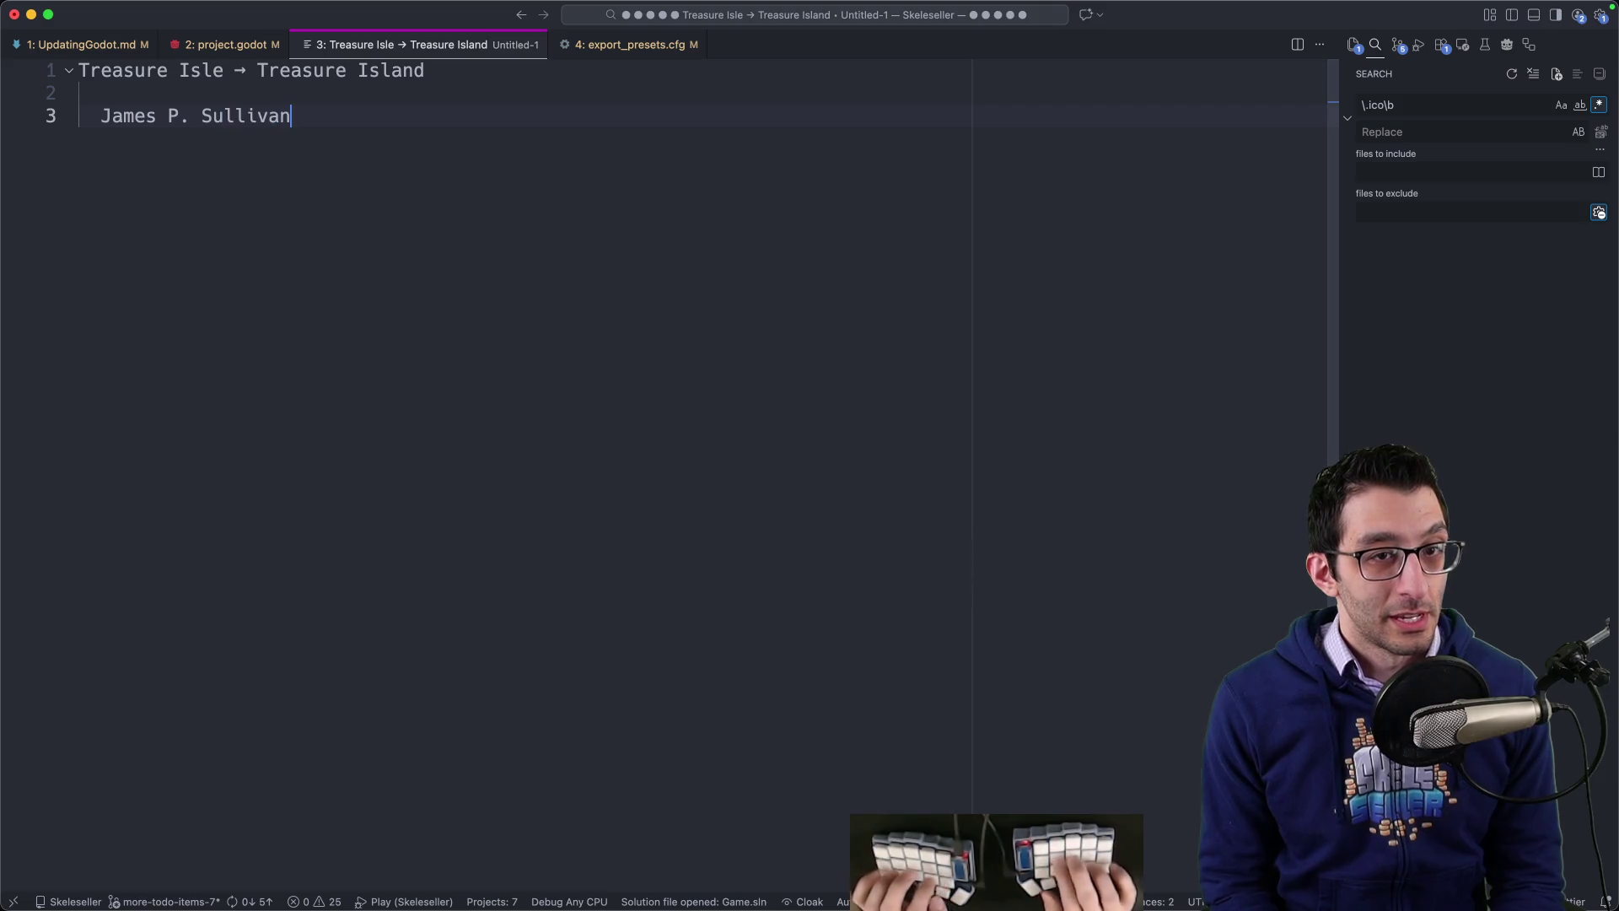
Step: Turn the character name into a correction line with a changed initial, then add another name swap
{"action": "key", "text": "shift+alt+Down"}
{"action": "key", "text": "Home"}
{"action": "key", "text": "alt+Right"}
{"action": "key", "text": "Right"}
{"action": "key", "text": "shift+Right"}
{"action": "type", "text": "Q"}
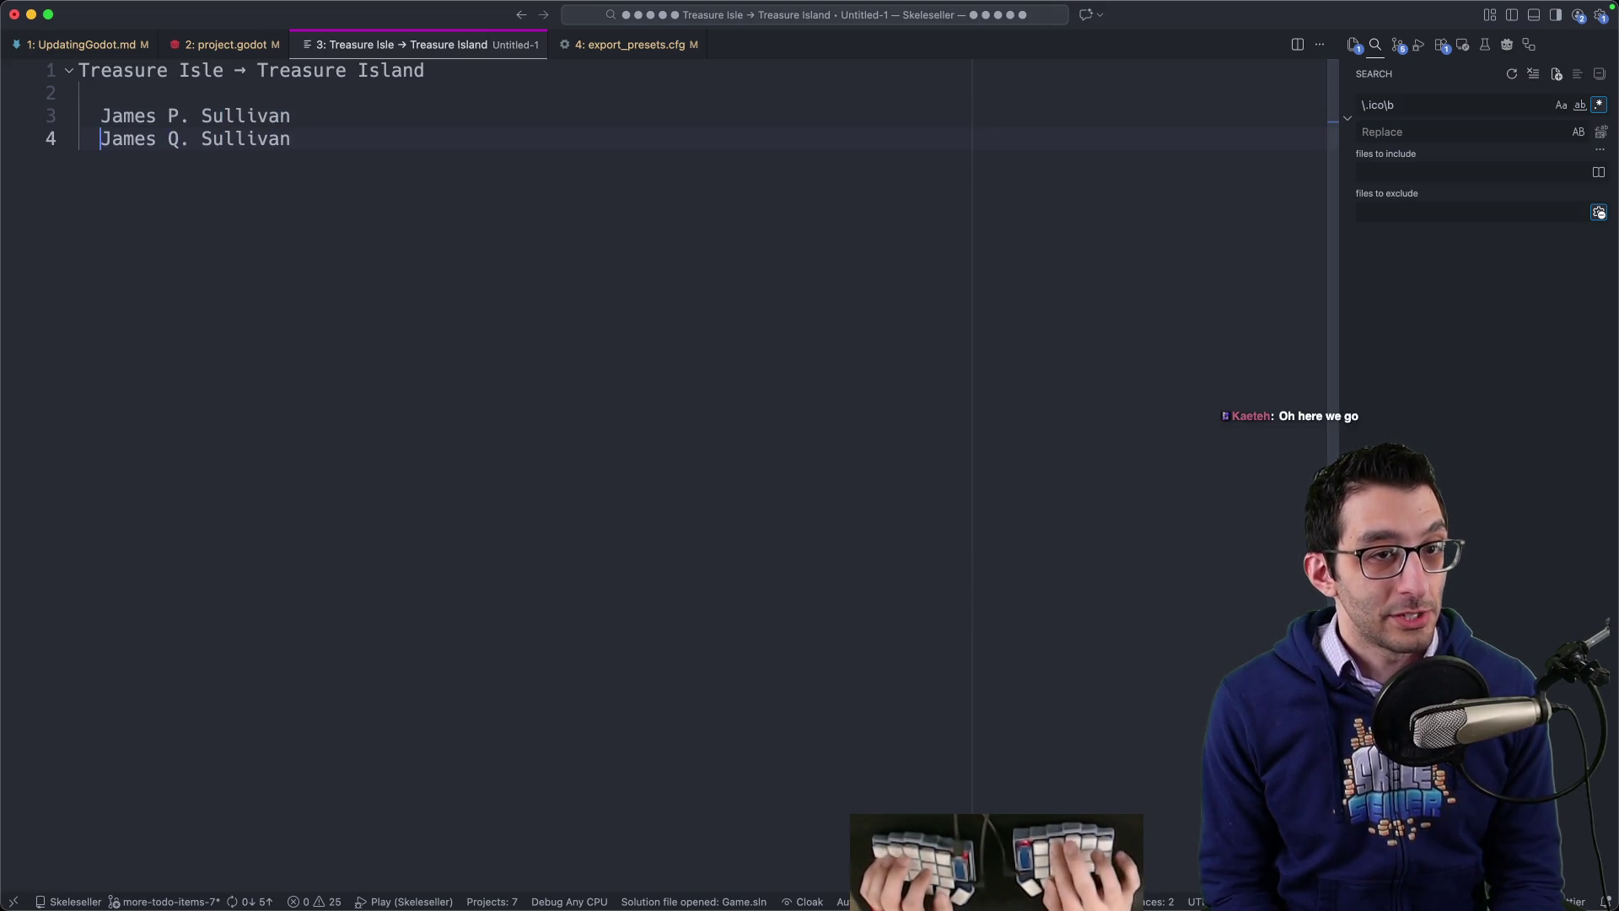
{"action": "key", "text": "Home"}
{"action": "key", "text": "BackSpace"}
{"action": "key", "text": "BackSpace"}
{"action": "type", "text": "→"}
{"action": "key", "text": "End"}
{"action": "key", "text": "Return"}
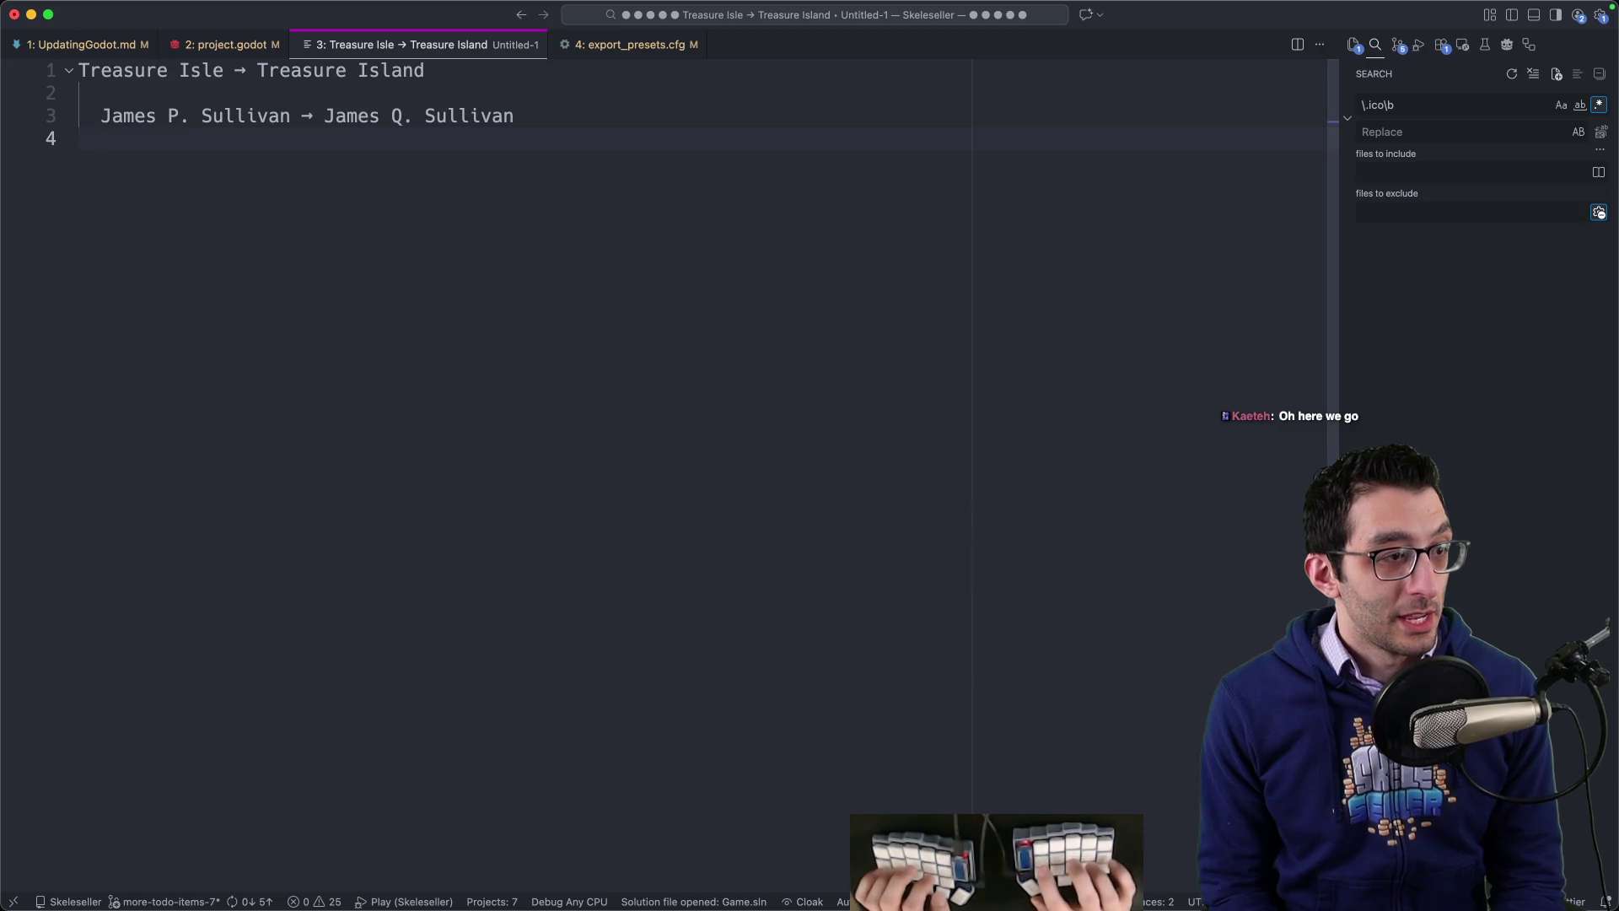
{"action": "type", "text": "Mike Waz"}
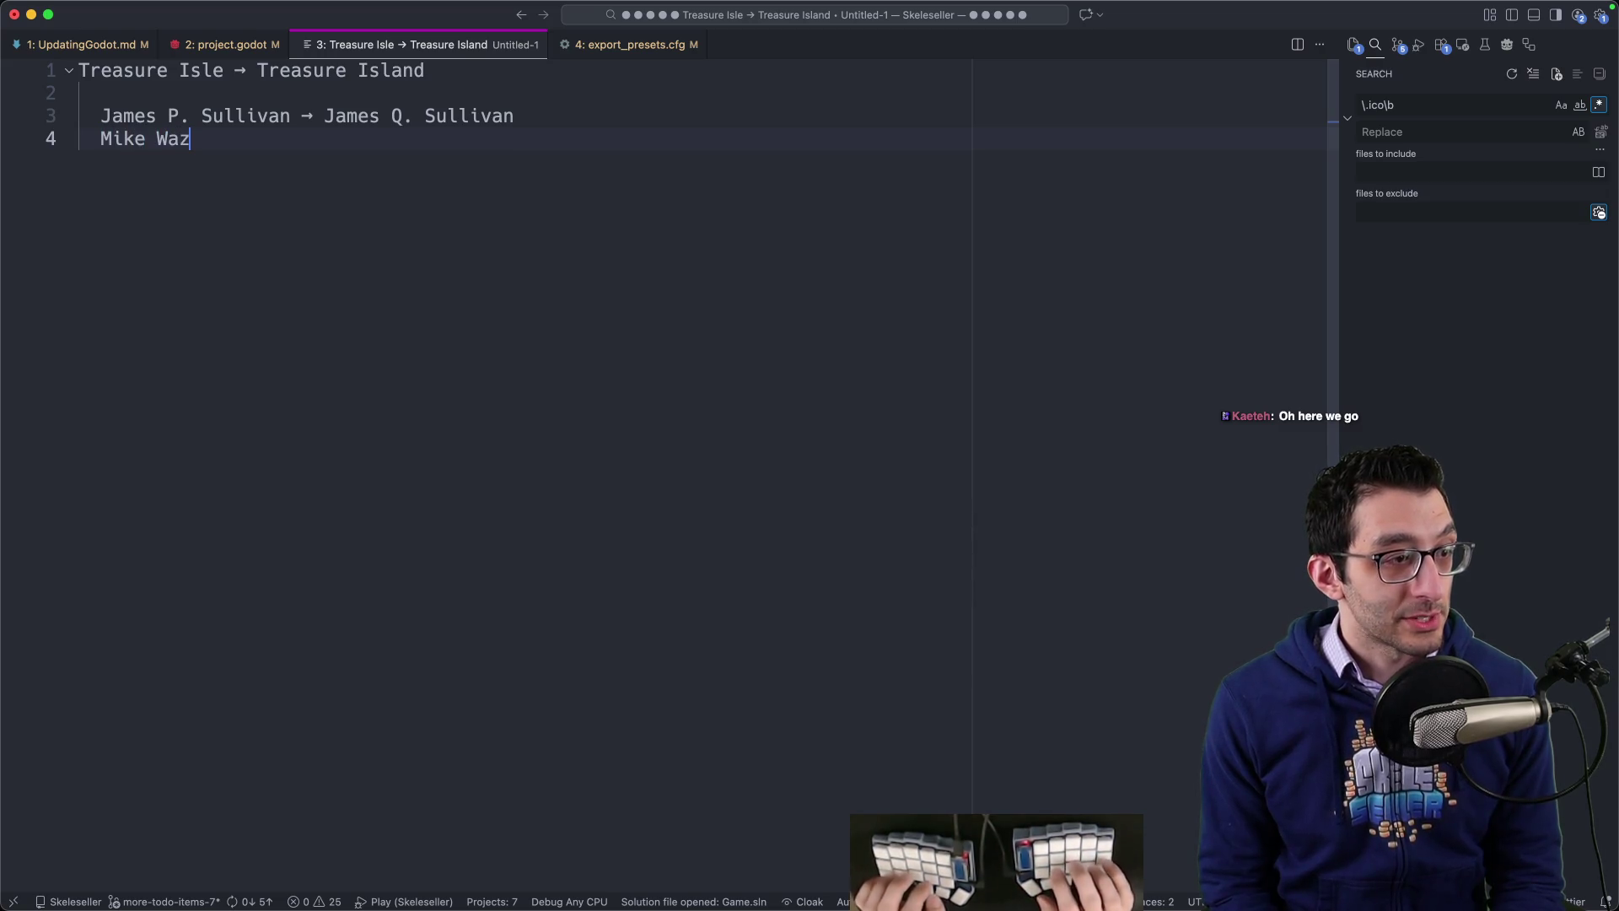
{"action": "type", "text": "owski "}
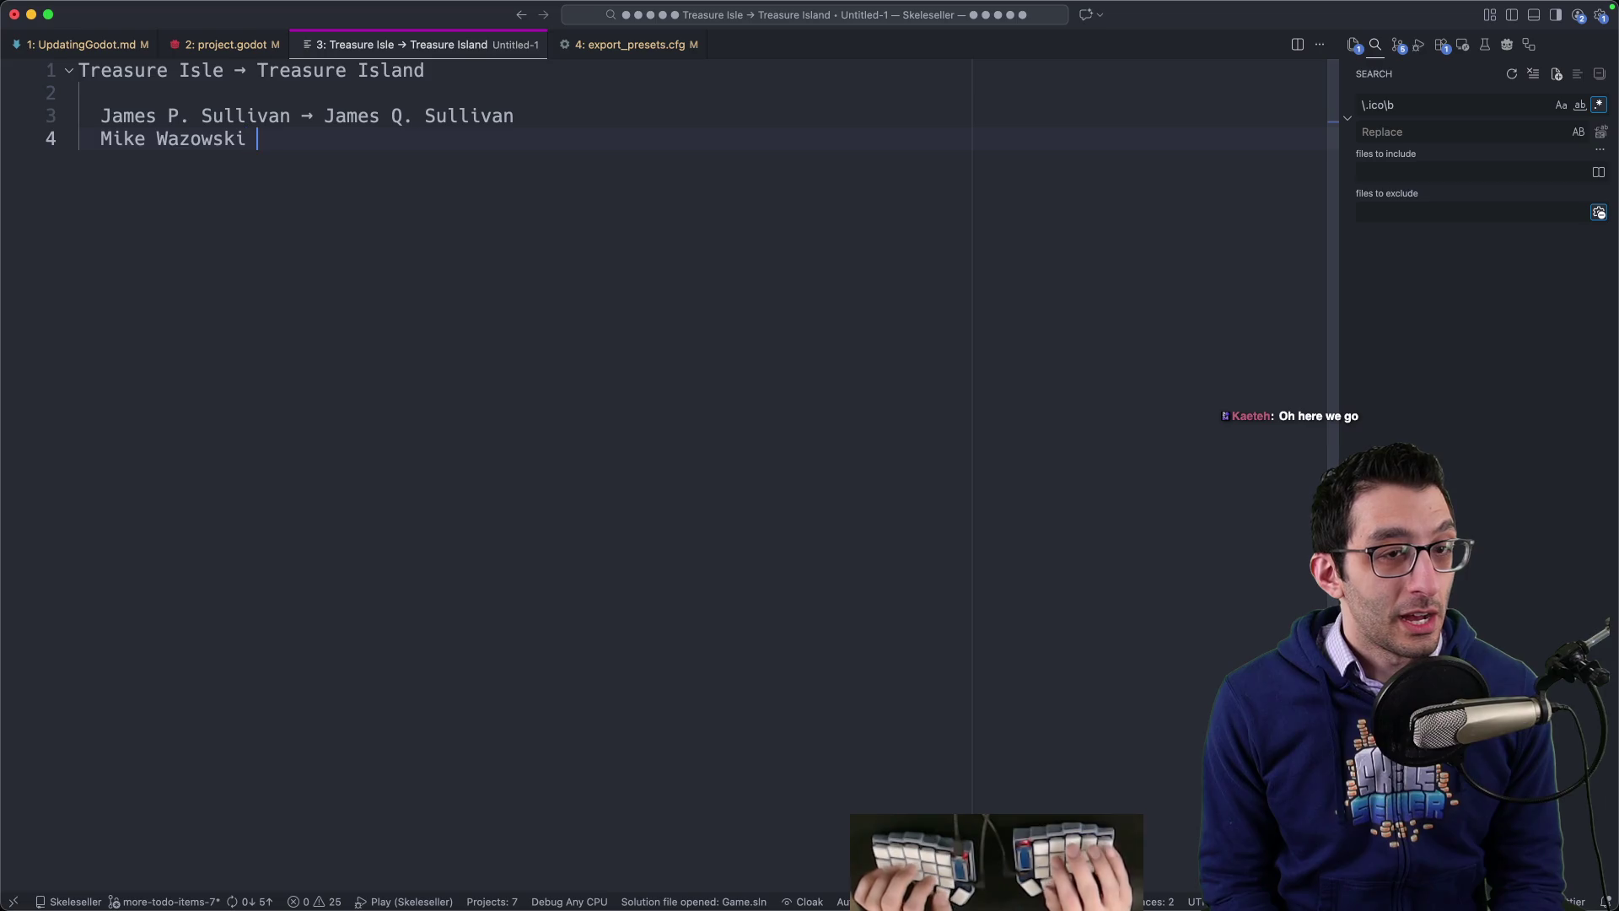
{"action": "type", "text": "→ Mike Wazowski"}
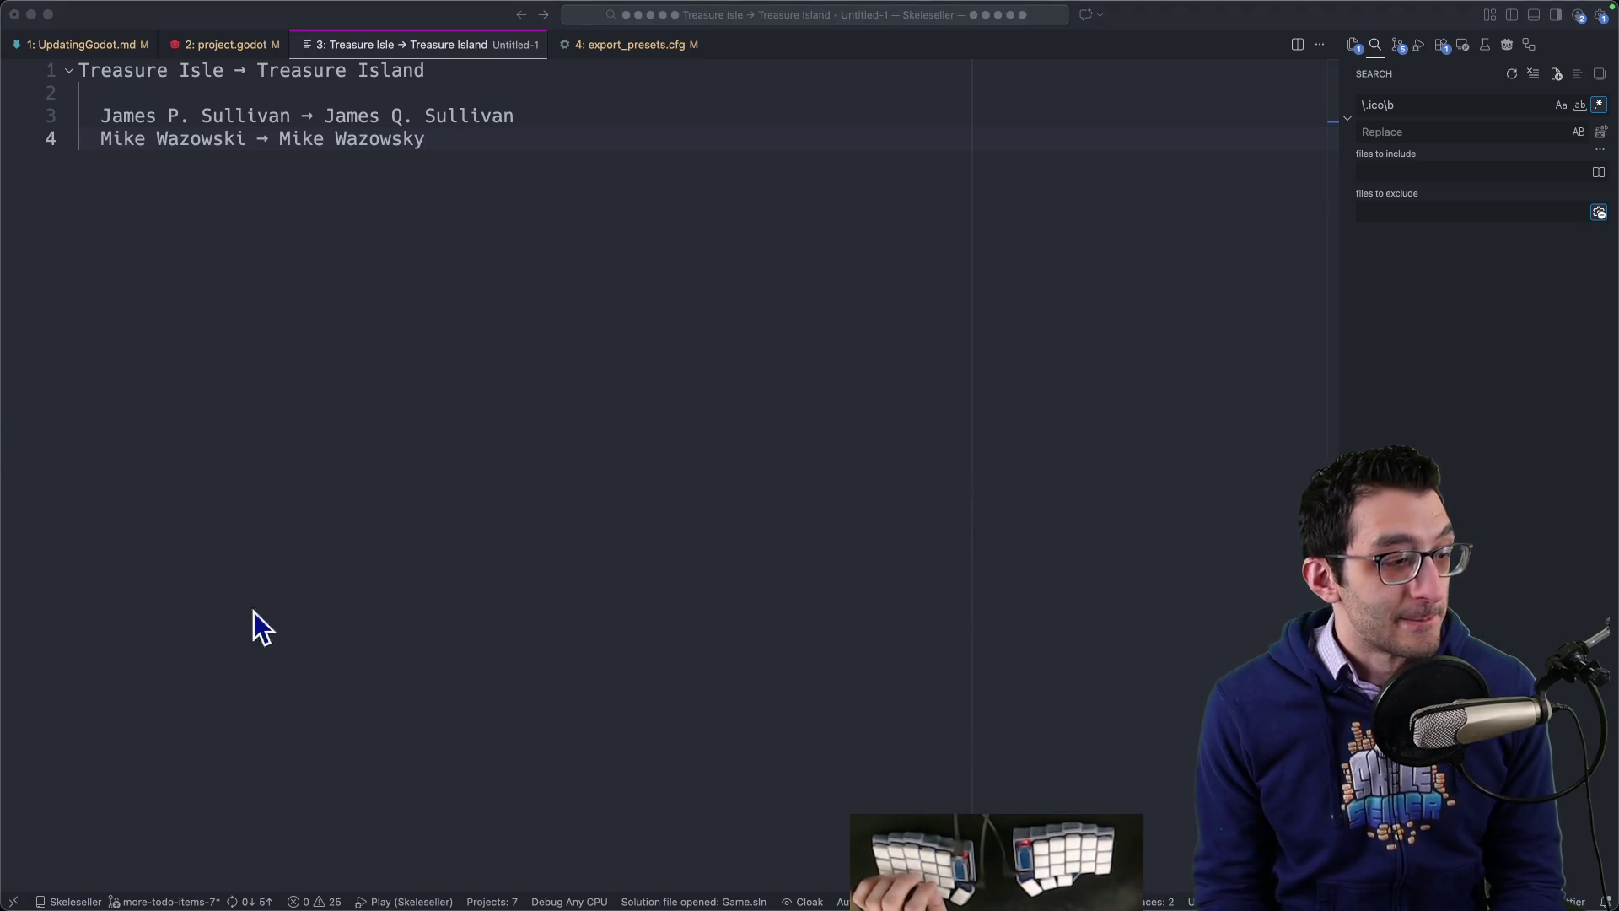
Step: Close the scratch note without saving its changes
{"action": "left_click", "coordinate": [590, 362]}
{"action": "key", "text": "super+a"}
{"action": "left_click", "coordinate": [193, 366]}
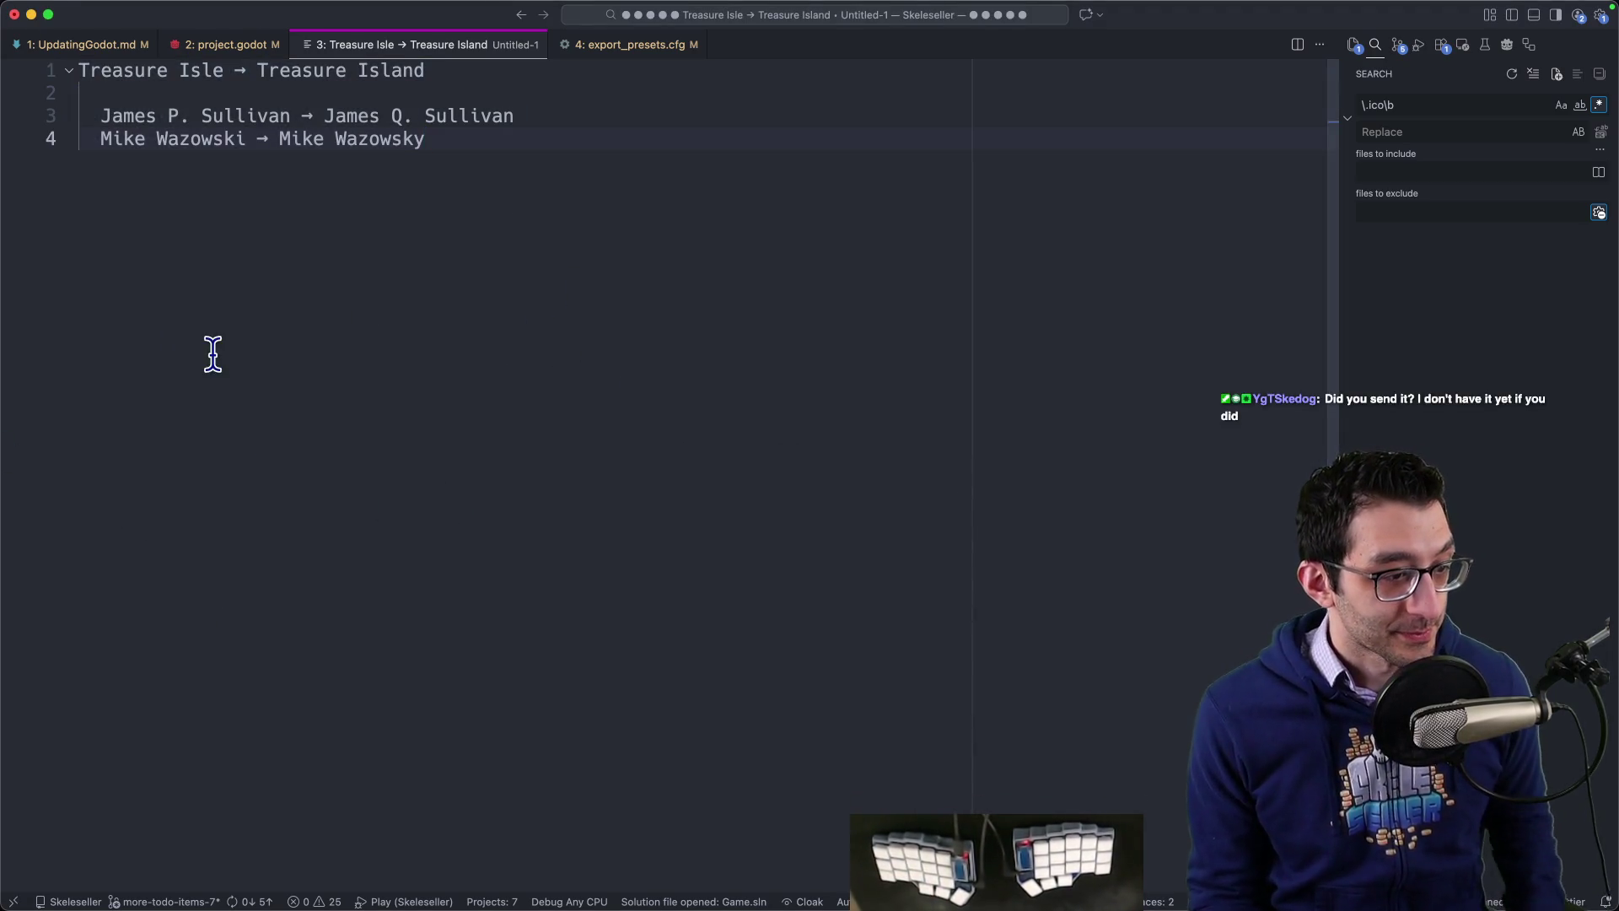
{"action": "key", "text": "super+w"}
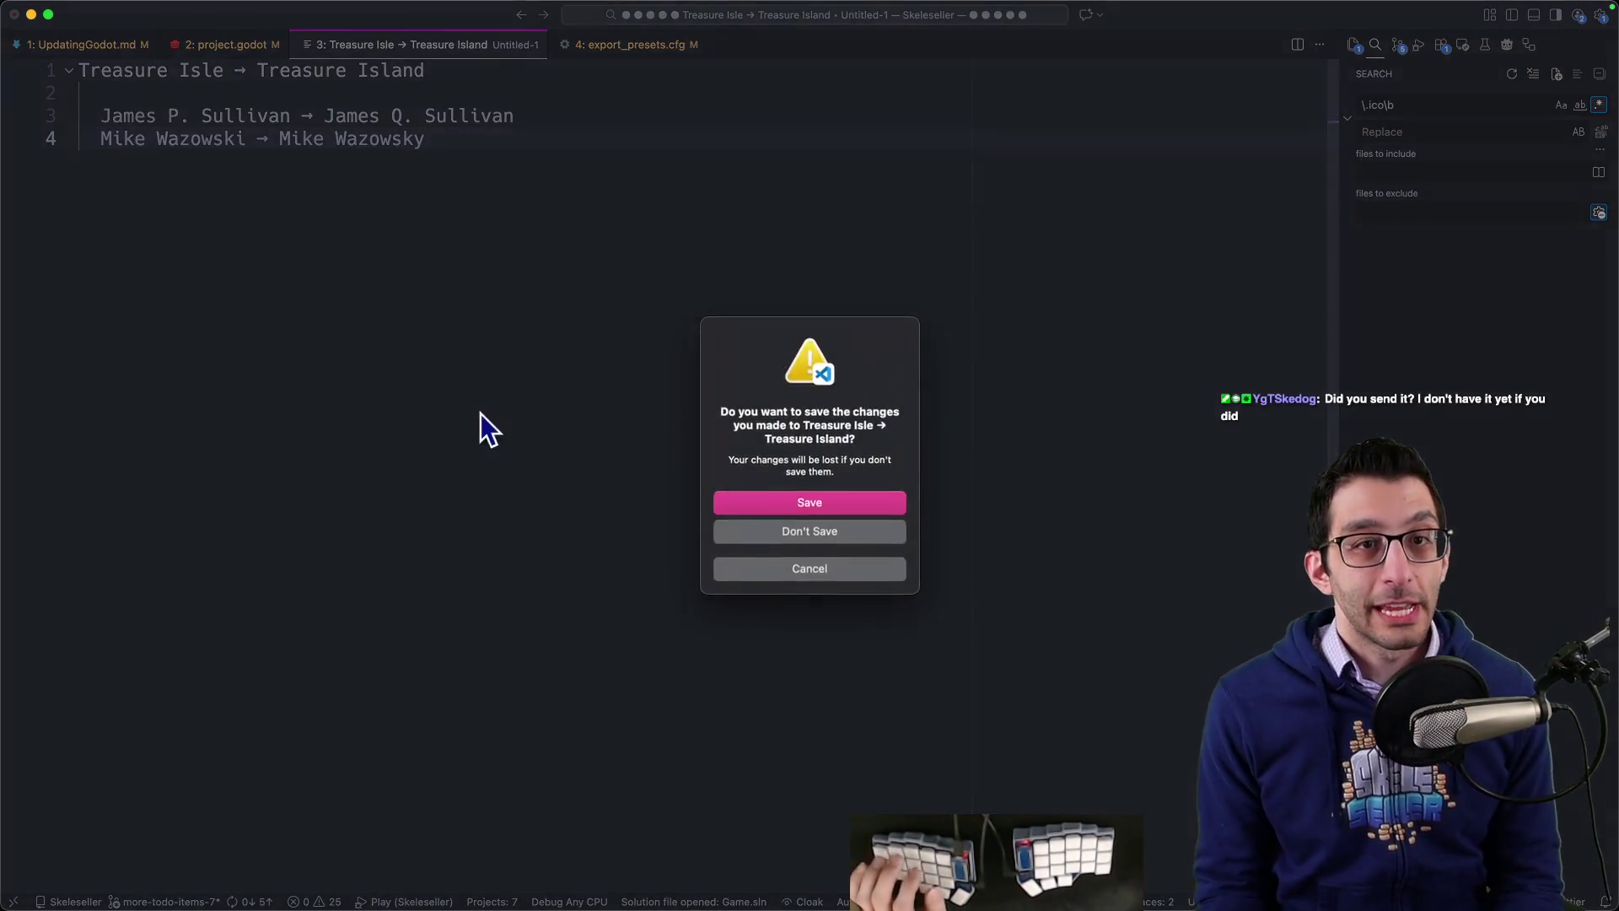
{"action": "key", "text": "super+d"}
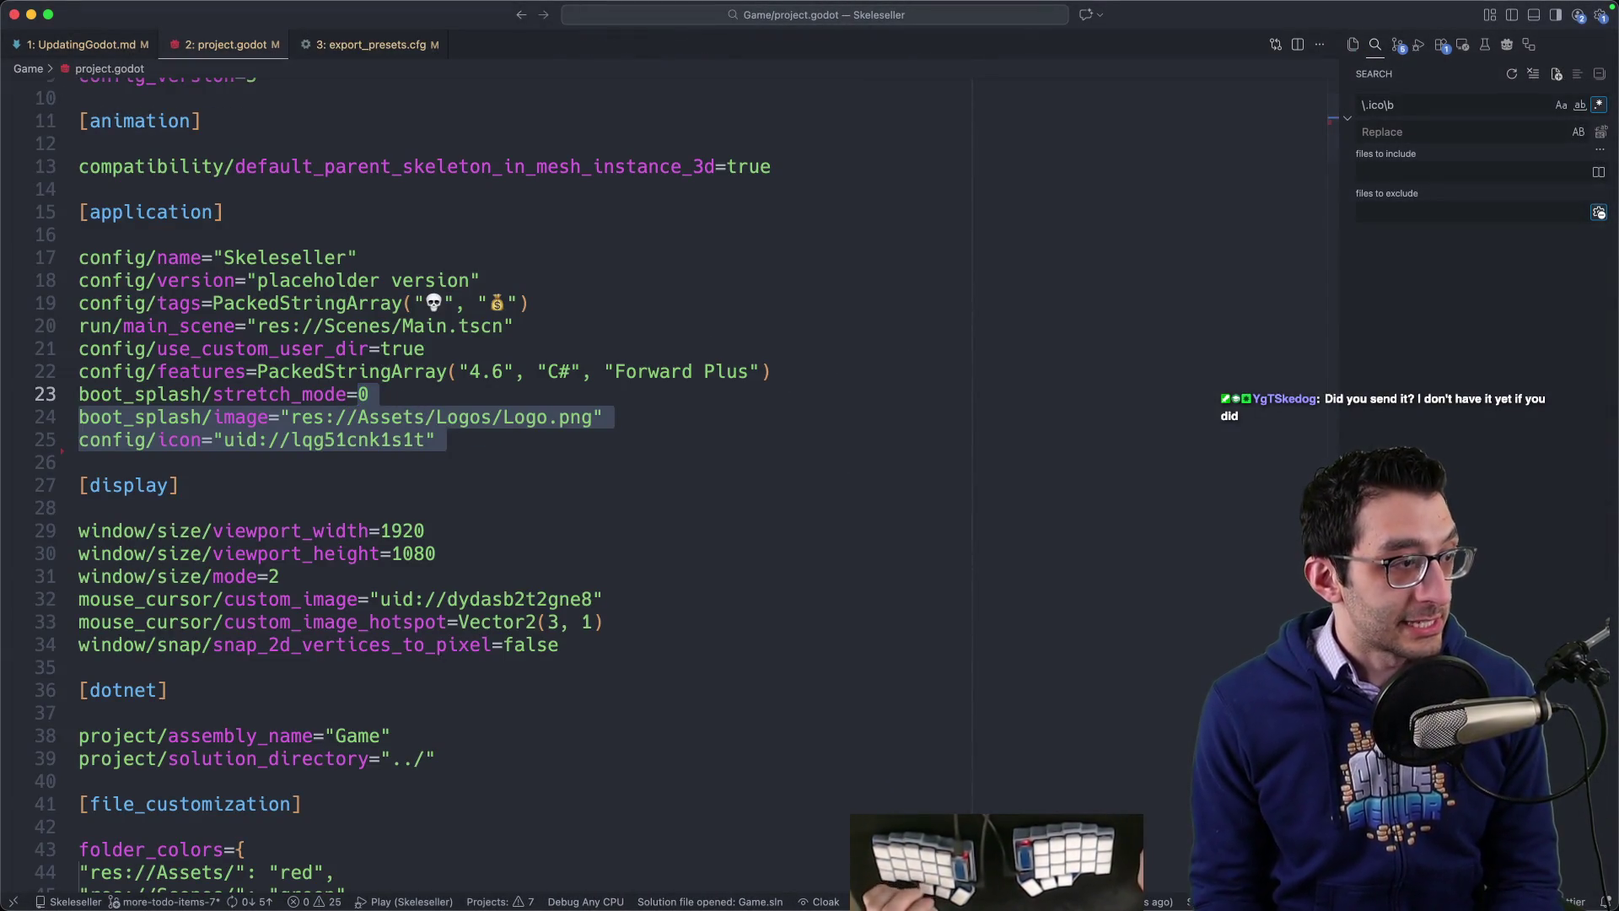
{"action": "key", "text": "super+Tab"}
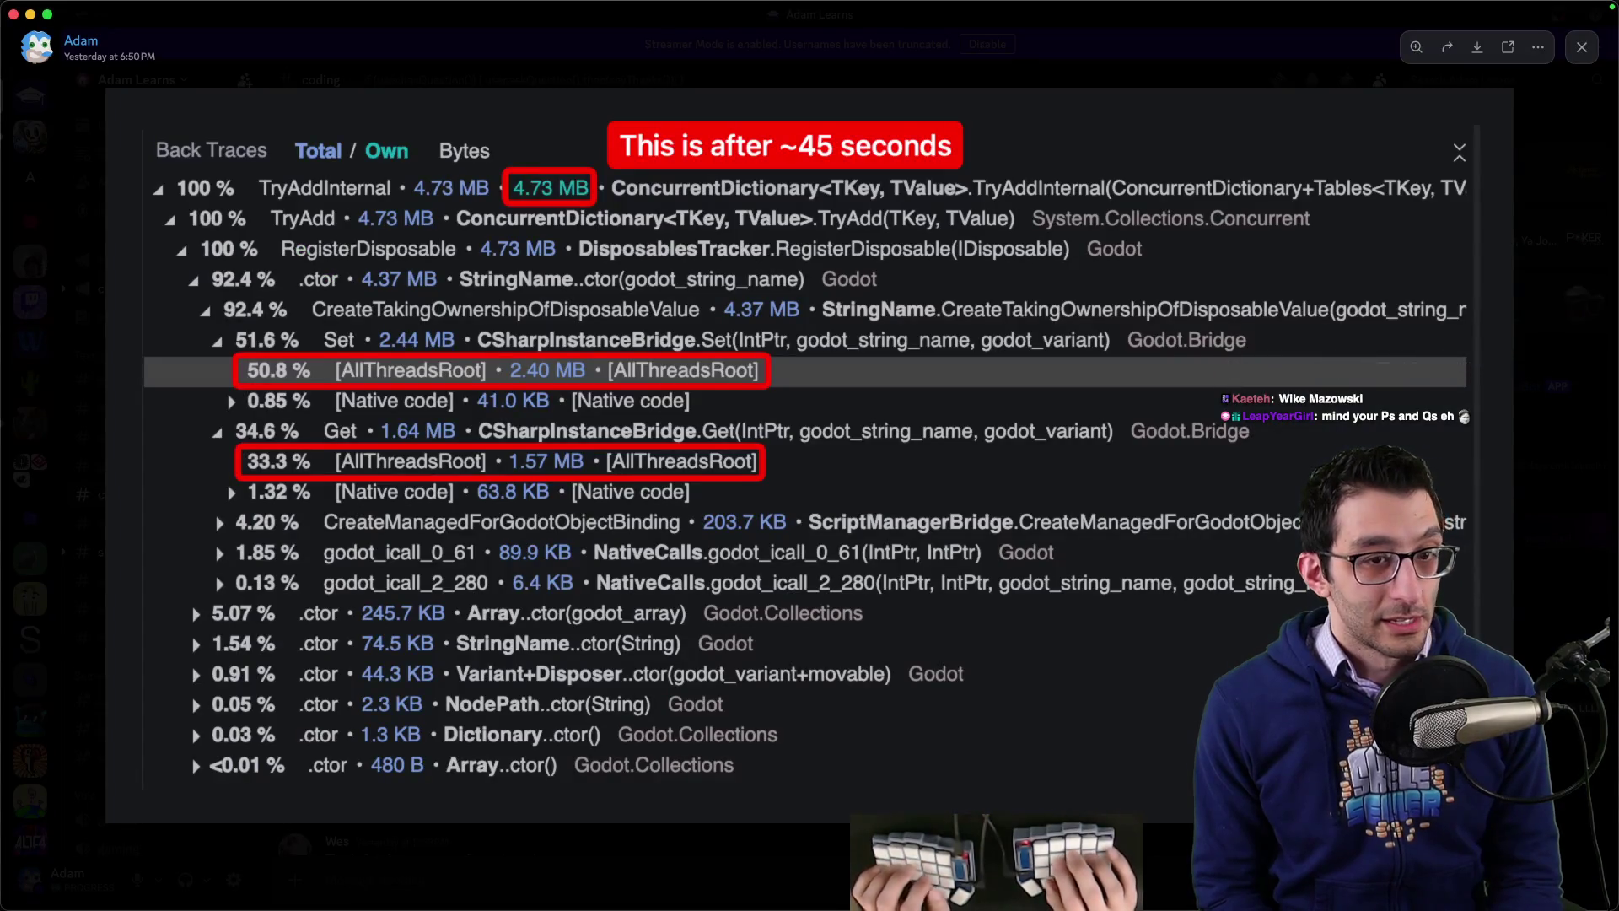
Step: Dismiss the enlarged memory-profiler screenshot in Discord and return to the code editor
{"action": "key", "text": "Escape"}
{"action": "key", "text": "super+Tab"}
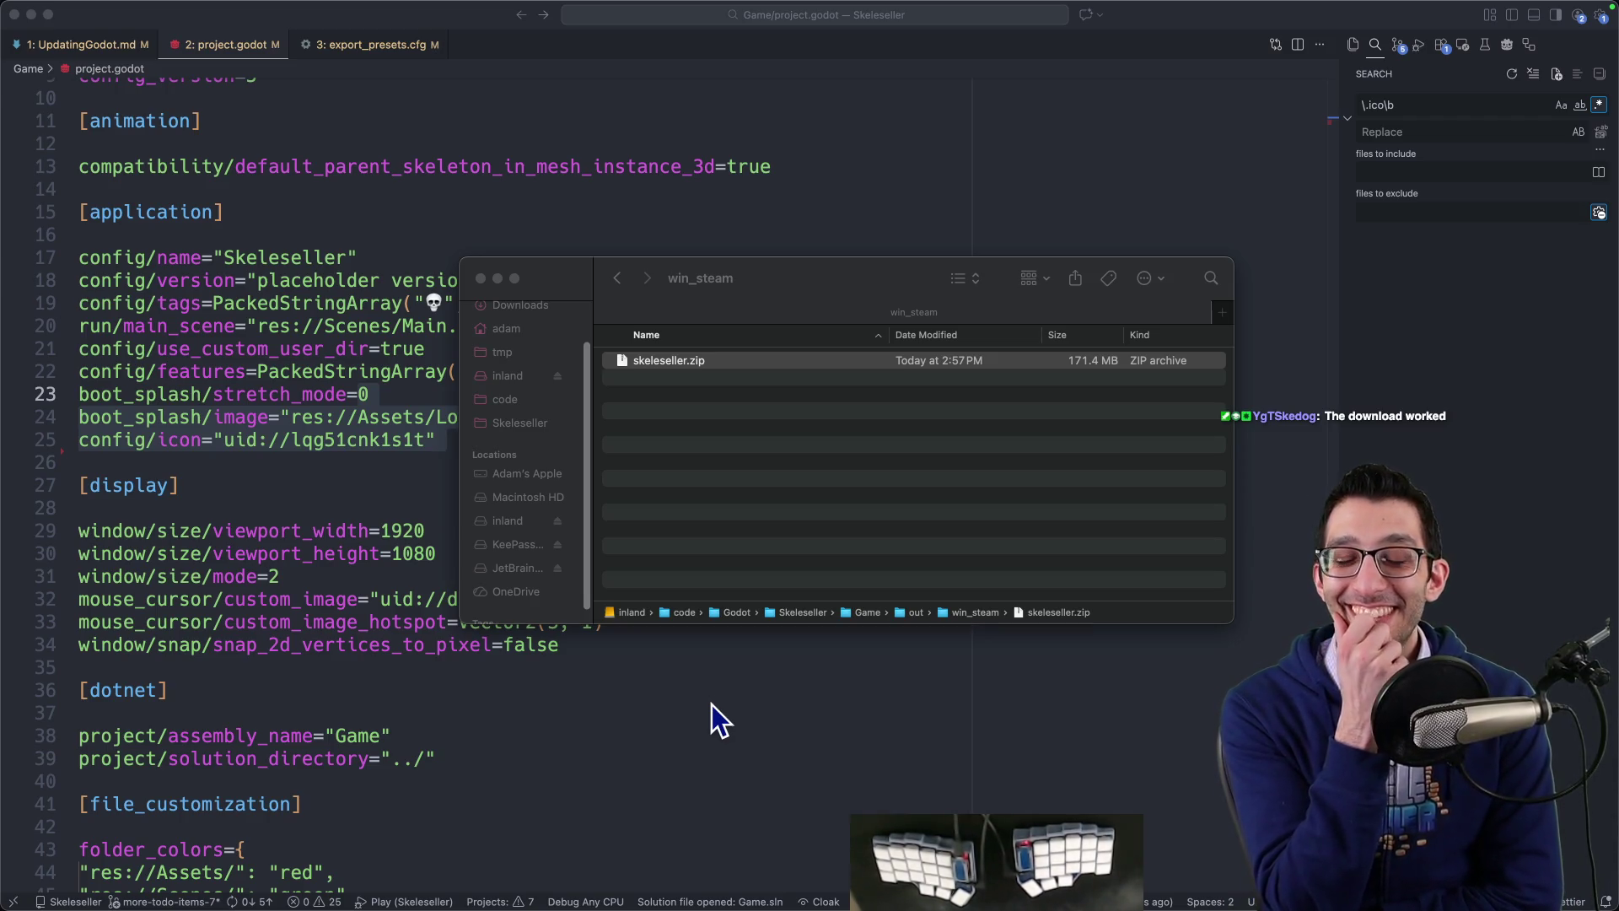
Step: Open a blank scratch file in VS Code and close it again, empty
{"action": "left_click", "coordinate": [673, 182]}
{"action": "key", "text": "super+n"}
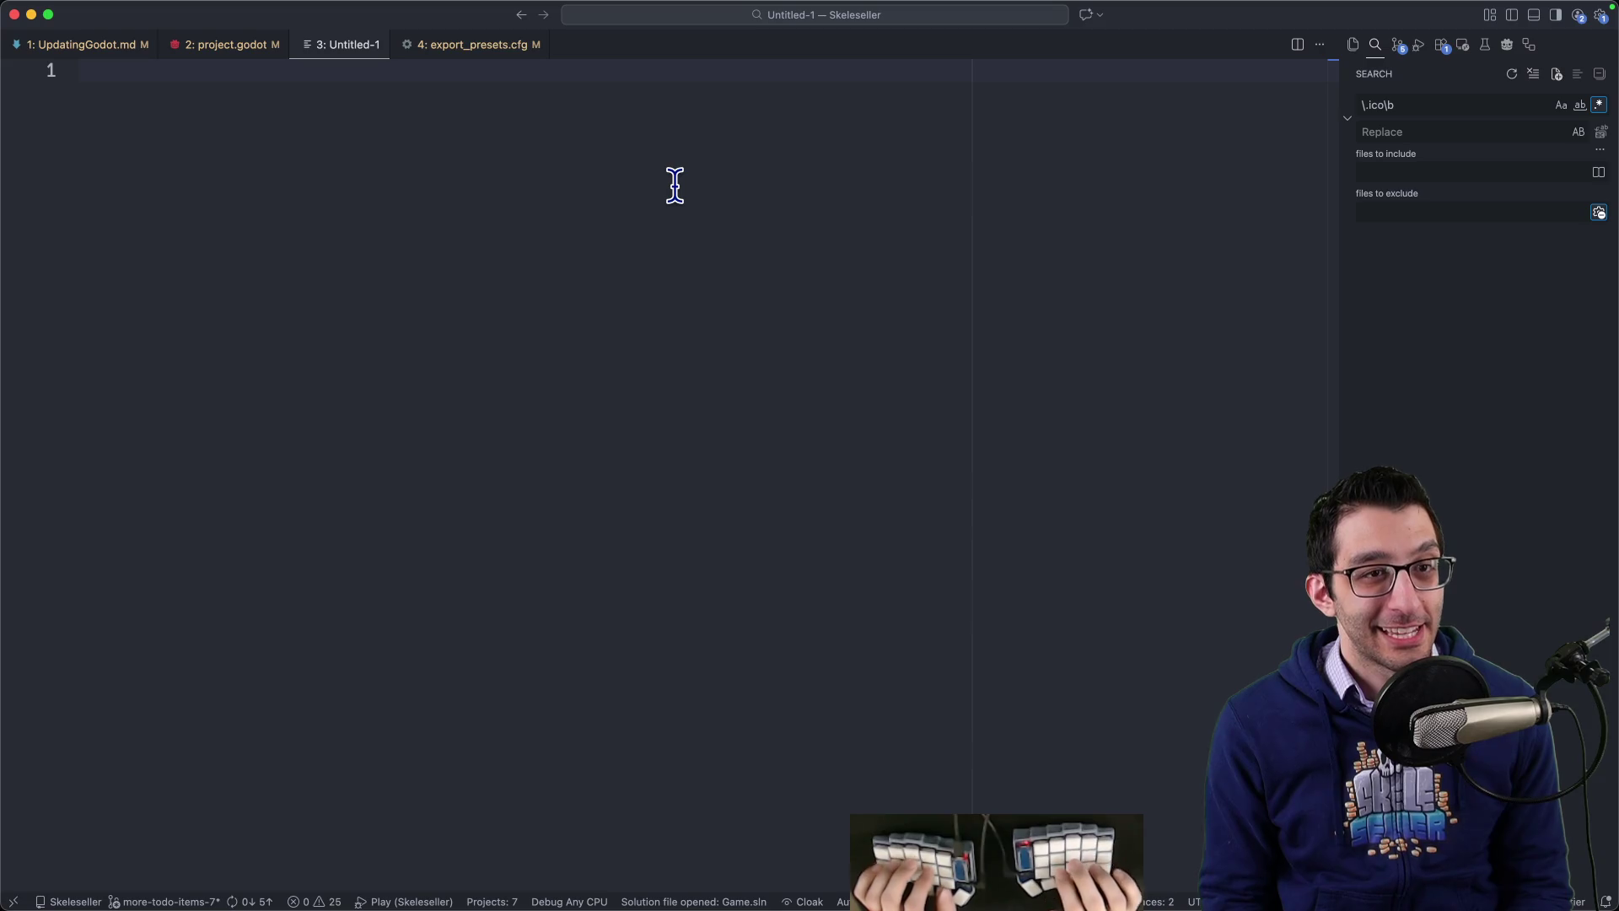
{"action": "key", "text": "Tab"}
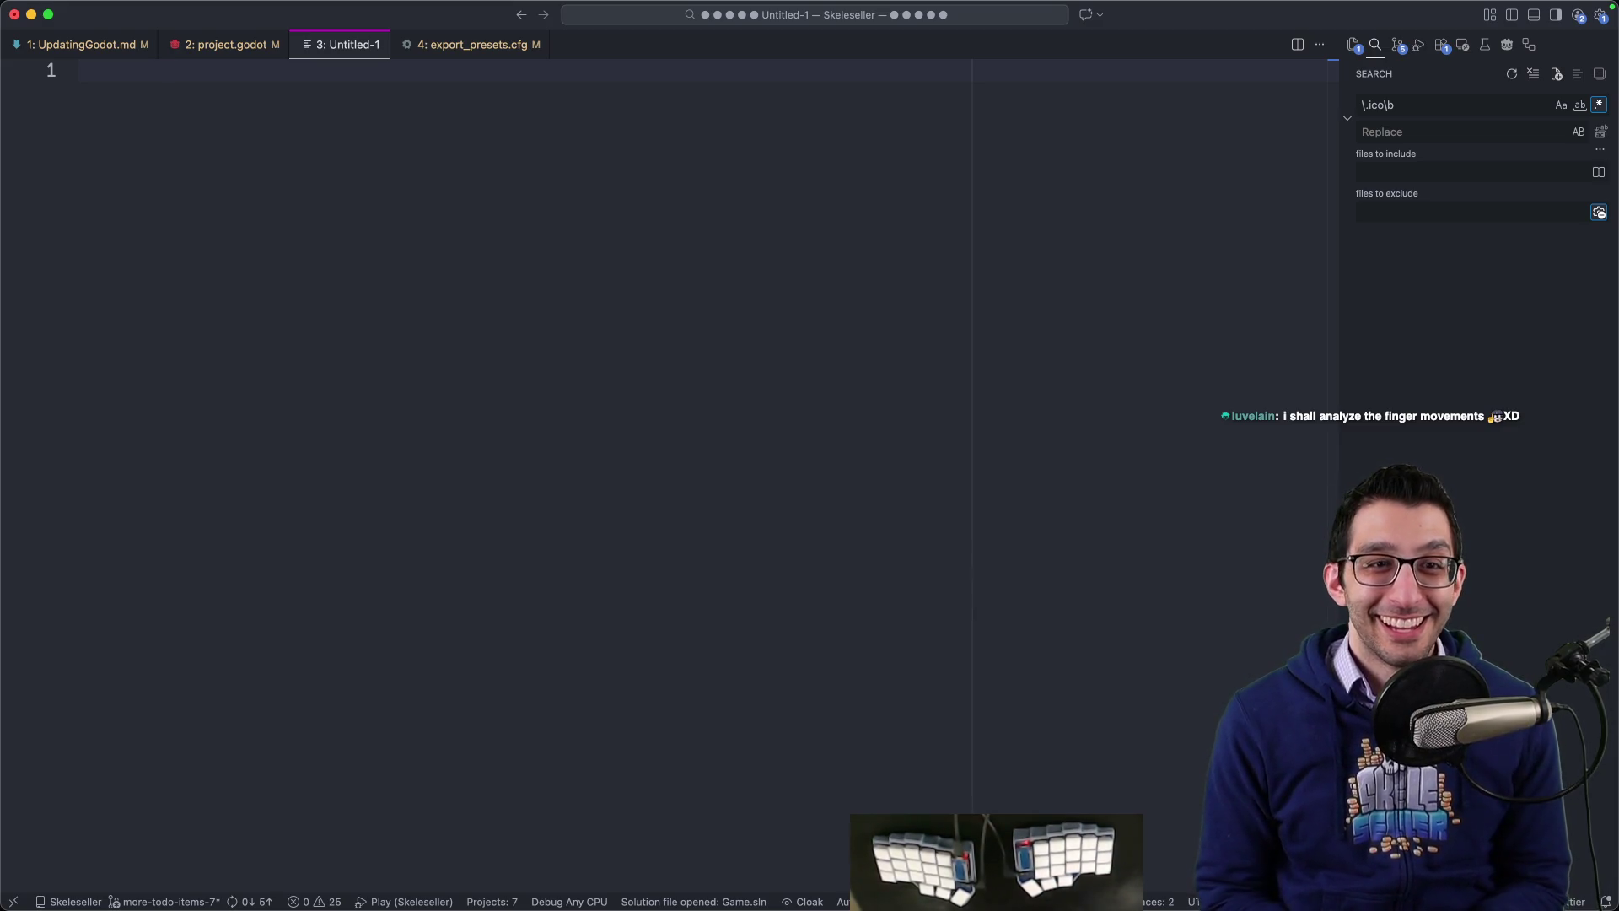
{"action": "key", "text": "shift+Home"}
{"action": "key", "text": "BackSpace"}
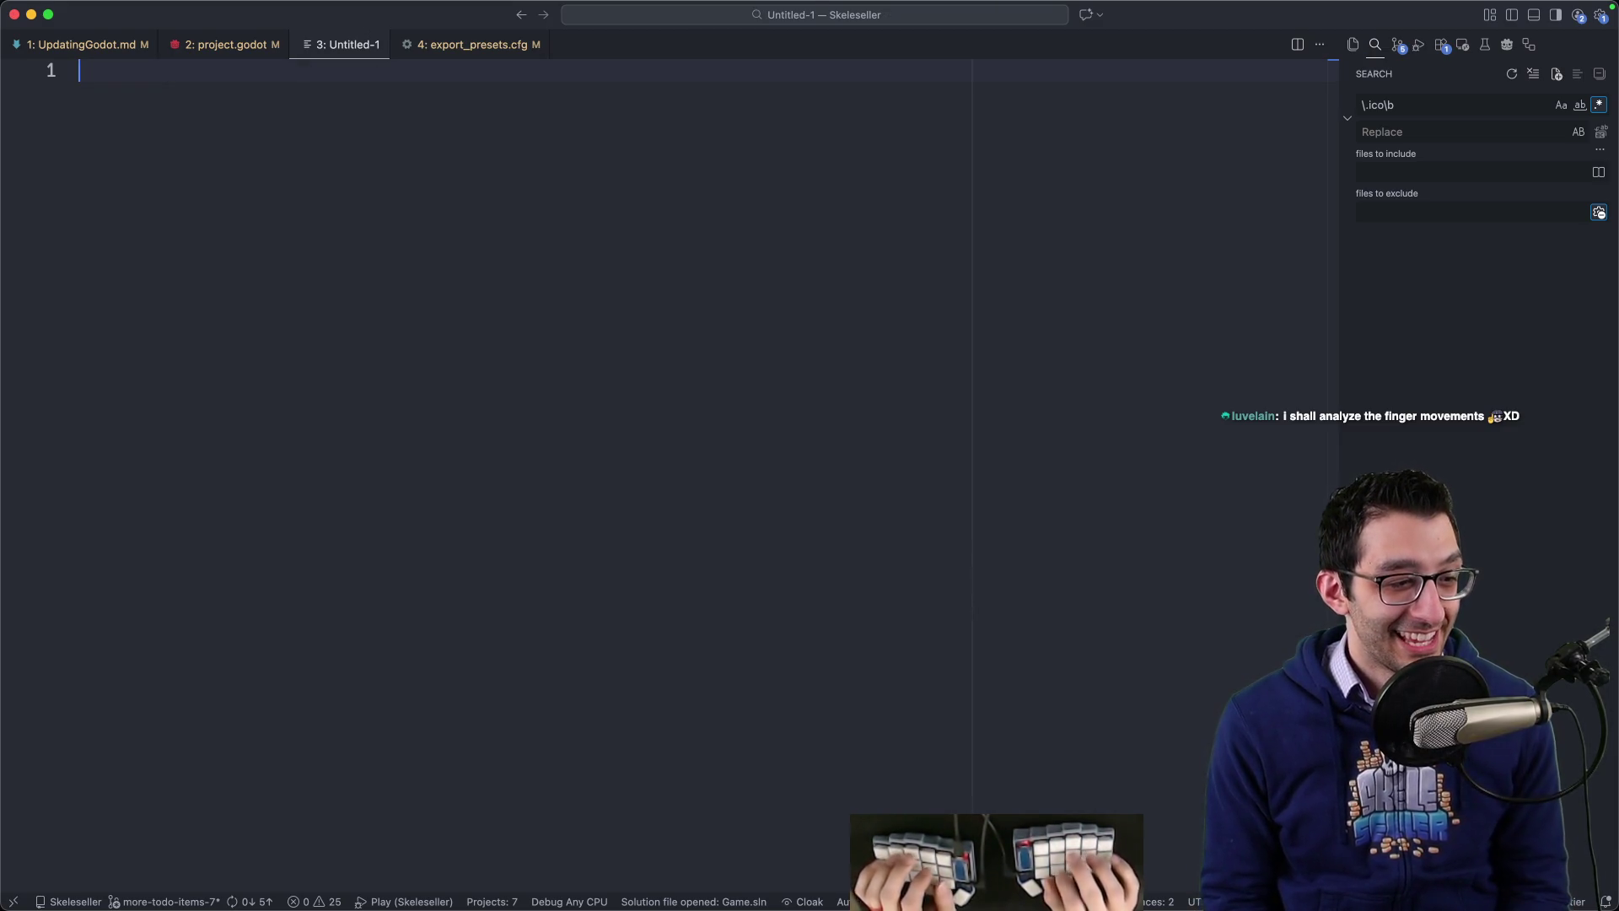
{"action": "key", "text": "super+w"}
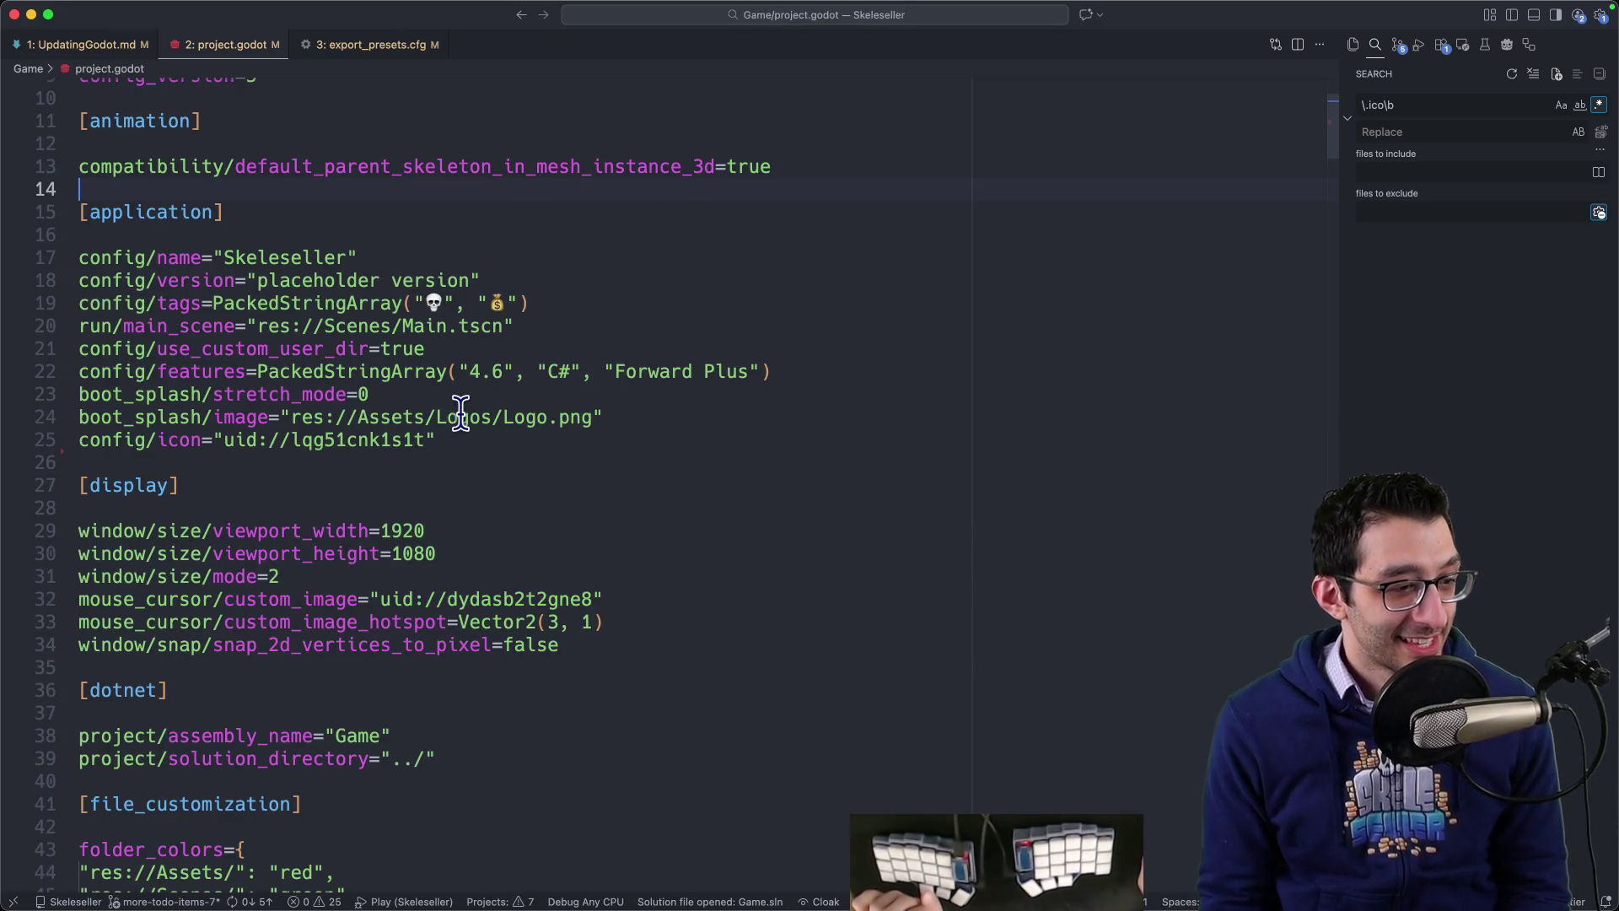
Step: Check the config/icon line in project.godot, then bring up the Godot editor
{"action": "left_click", "coordinate": [596, 432]}
{"action": "key", "text": "Down"}
{"action": "key", "text": "Up"}
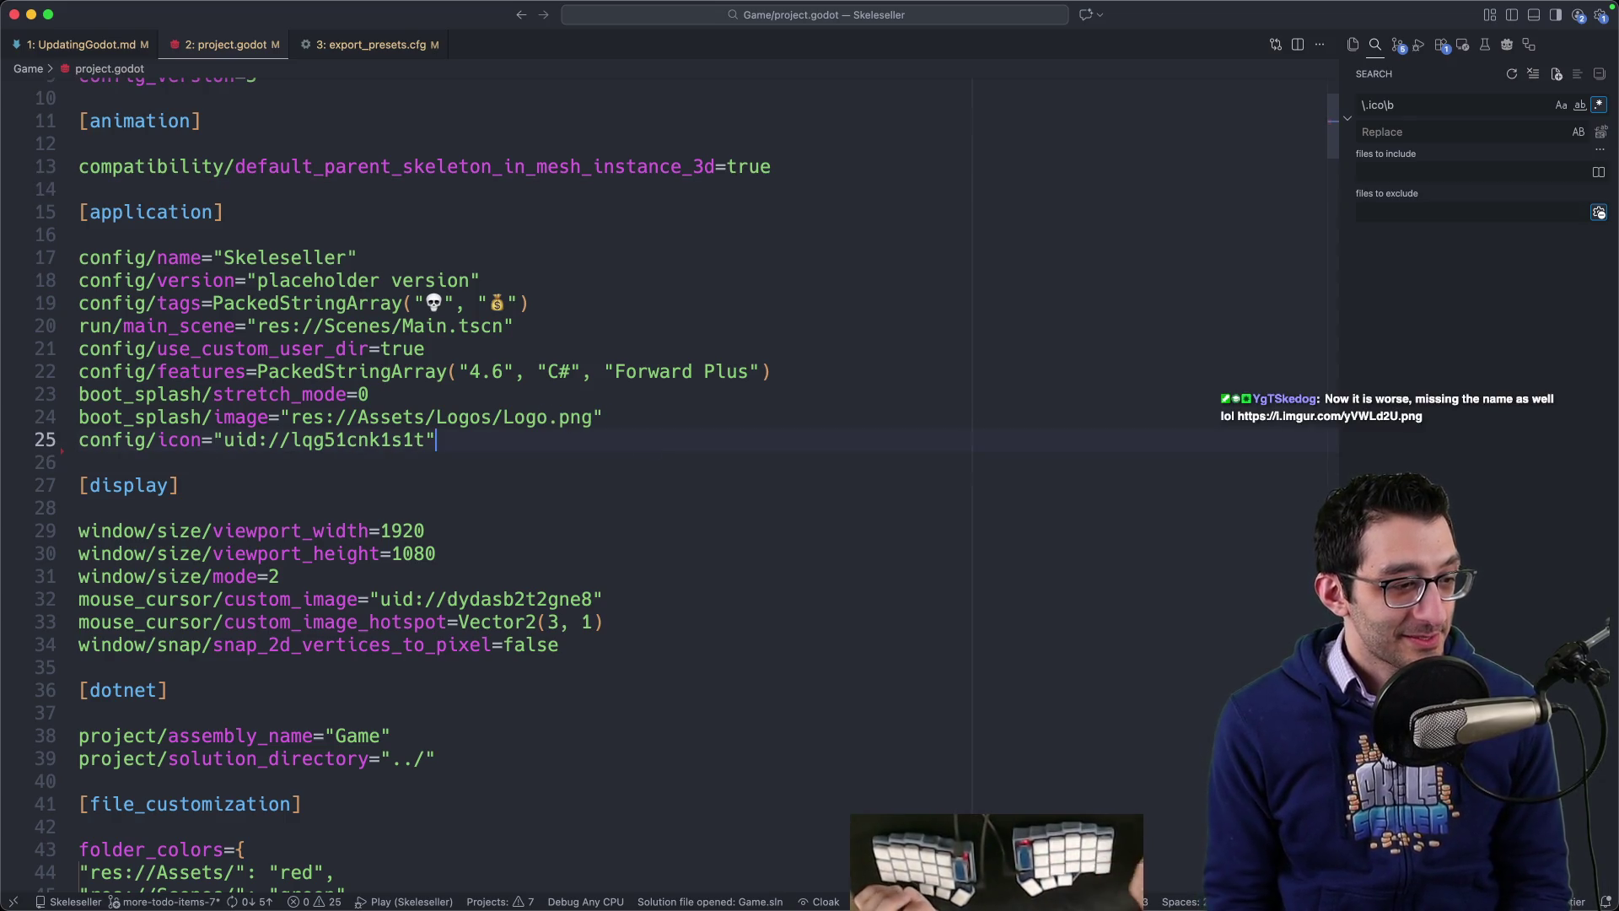
{"action": "key", "text": "super+Tab"}
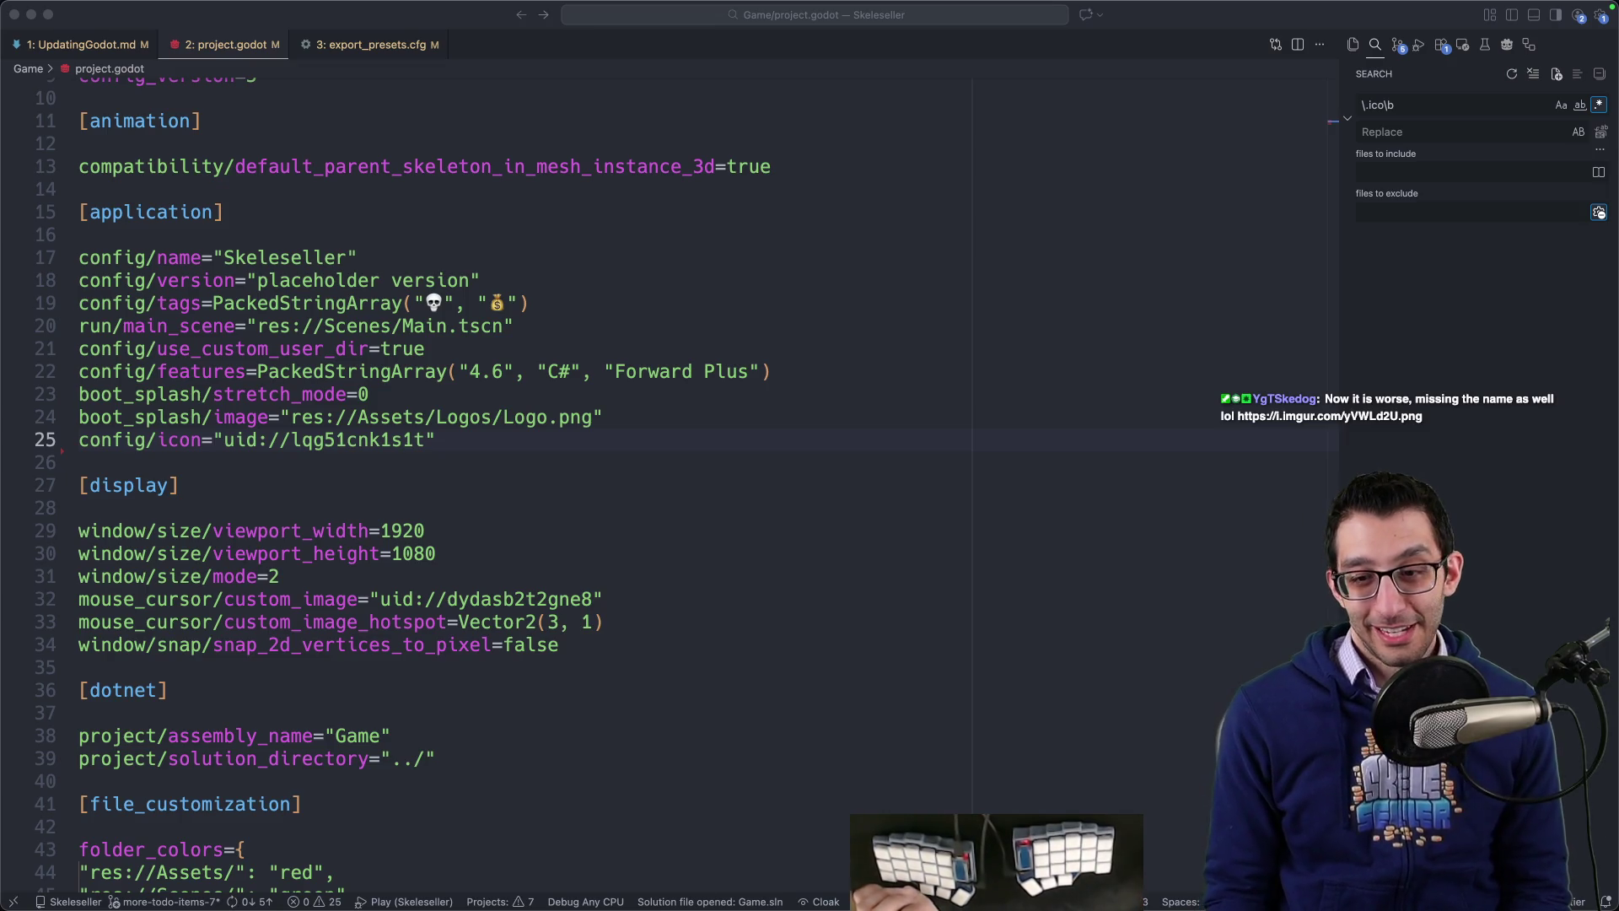
{"action": "left_click", "coordinate": [335, 872]}
{"action": "left_click", "coordinate": [1160, 860]}
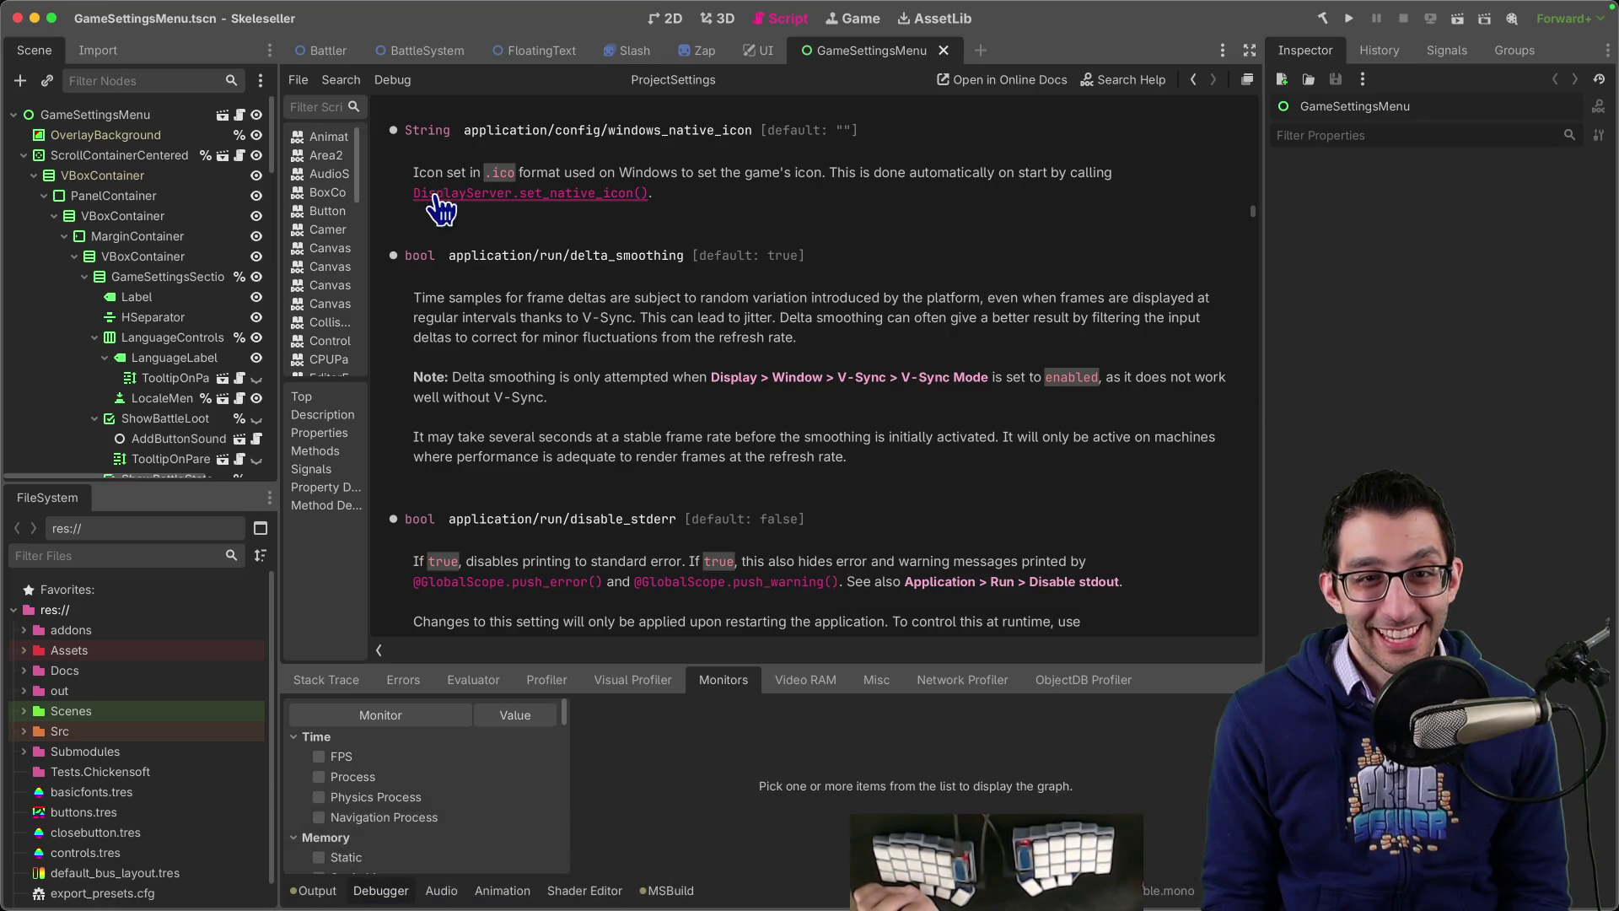
Step: Glance at Project Settings, then view the Windows Desktop Steam export preset
{"action": "left_click", "coordinate": [169, 5]}
{"action": "left_click", "coordinate": [185, 36]}
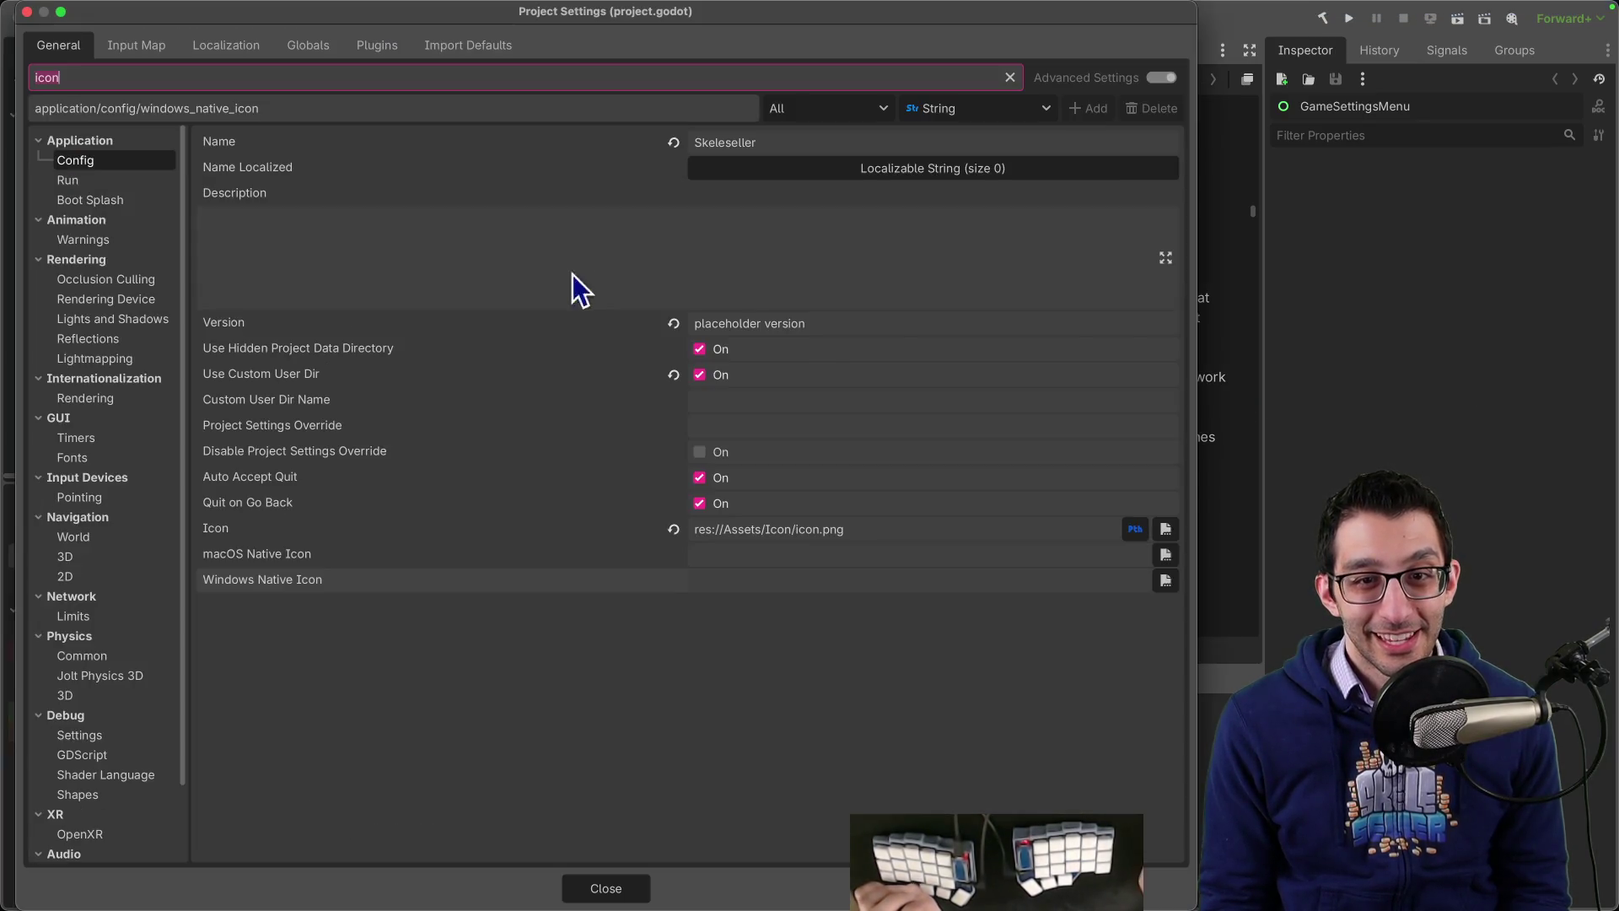
{"action": "key", "text": "Escape"}
{"action": "left_click", "coordinate": [164, 9]}
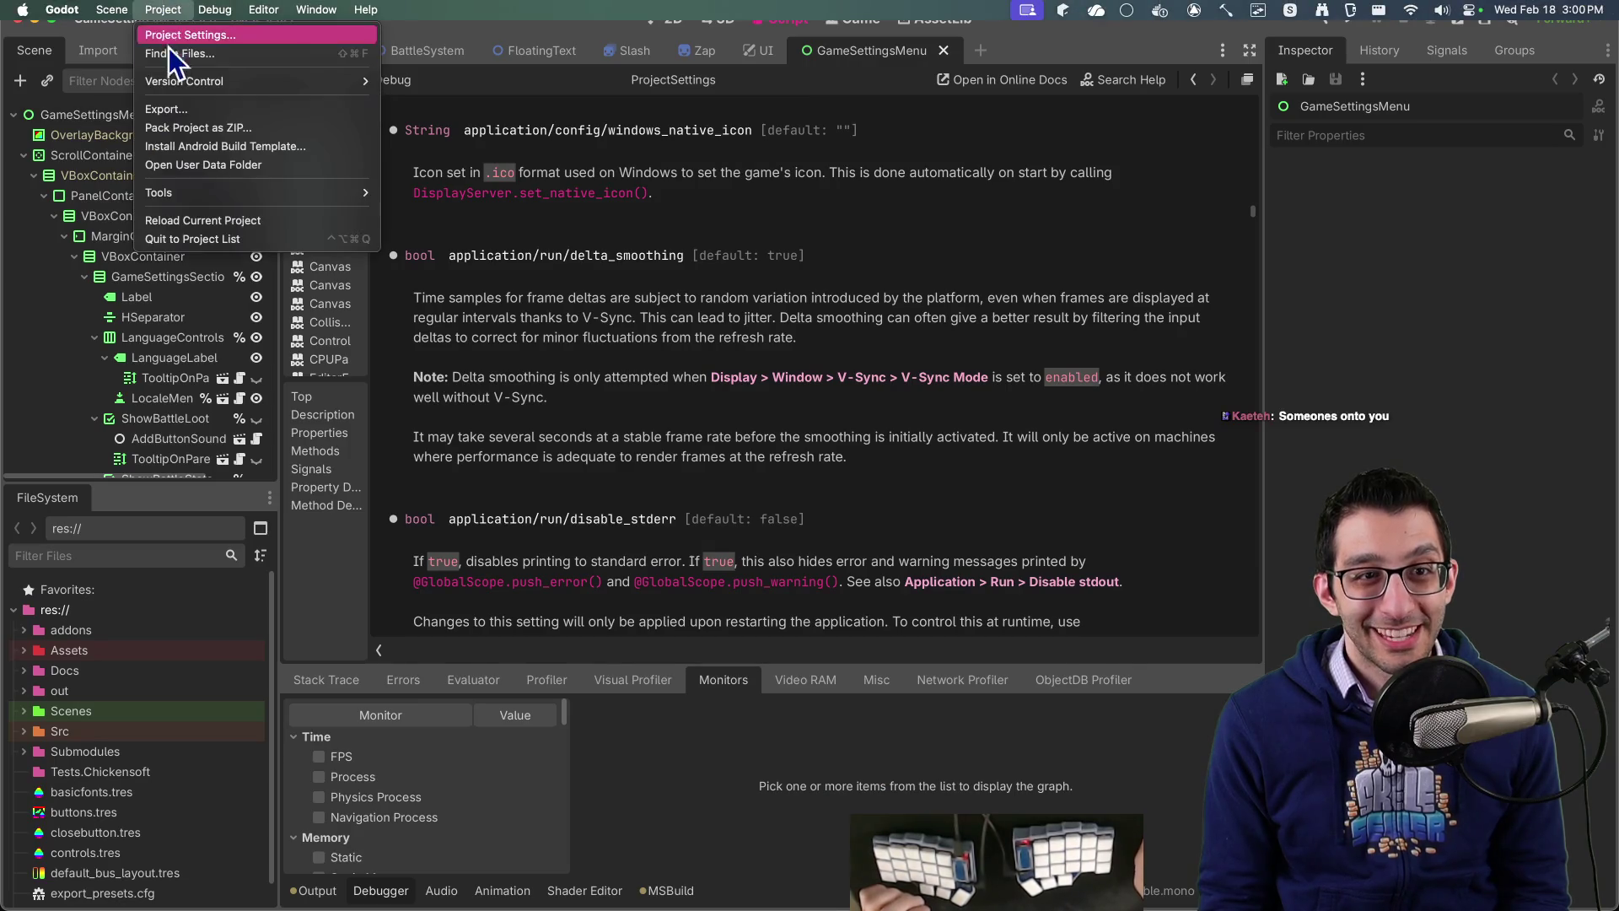
{"action": "left_click", "coordinate": [173, 114]}
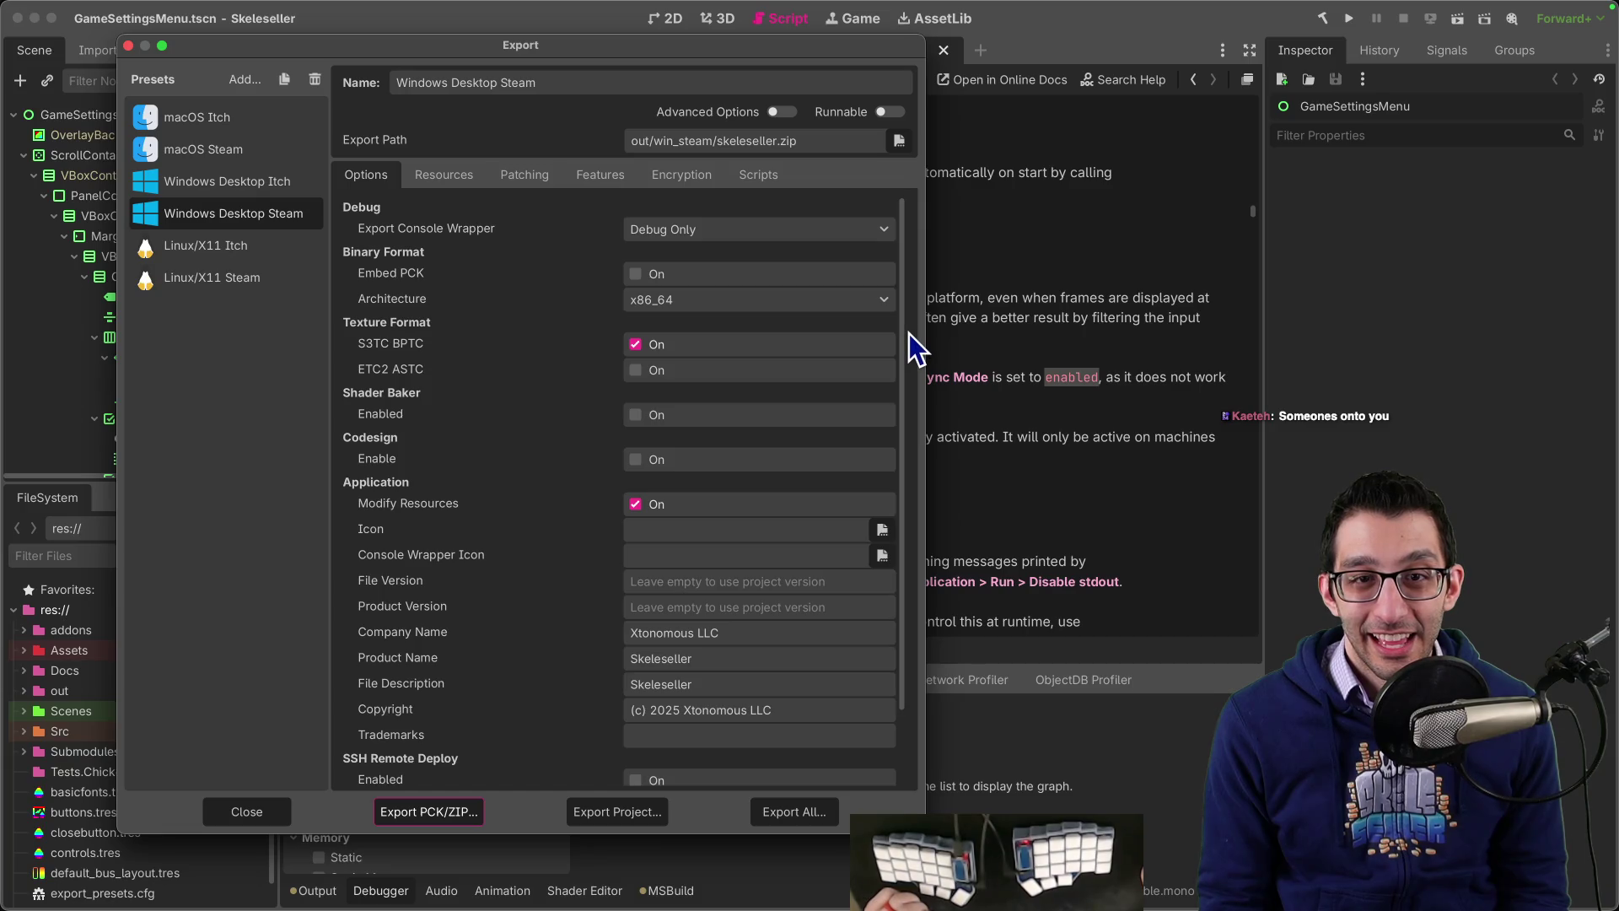
{"action": "scroll", "coordinate": [913, 346], "scroll_direction": "down", "scroll_amount": 3}
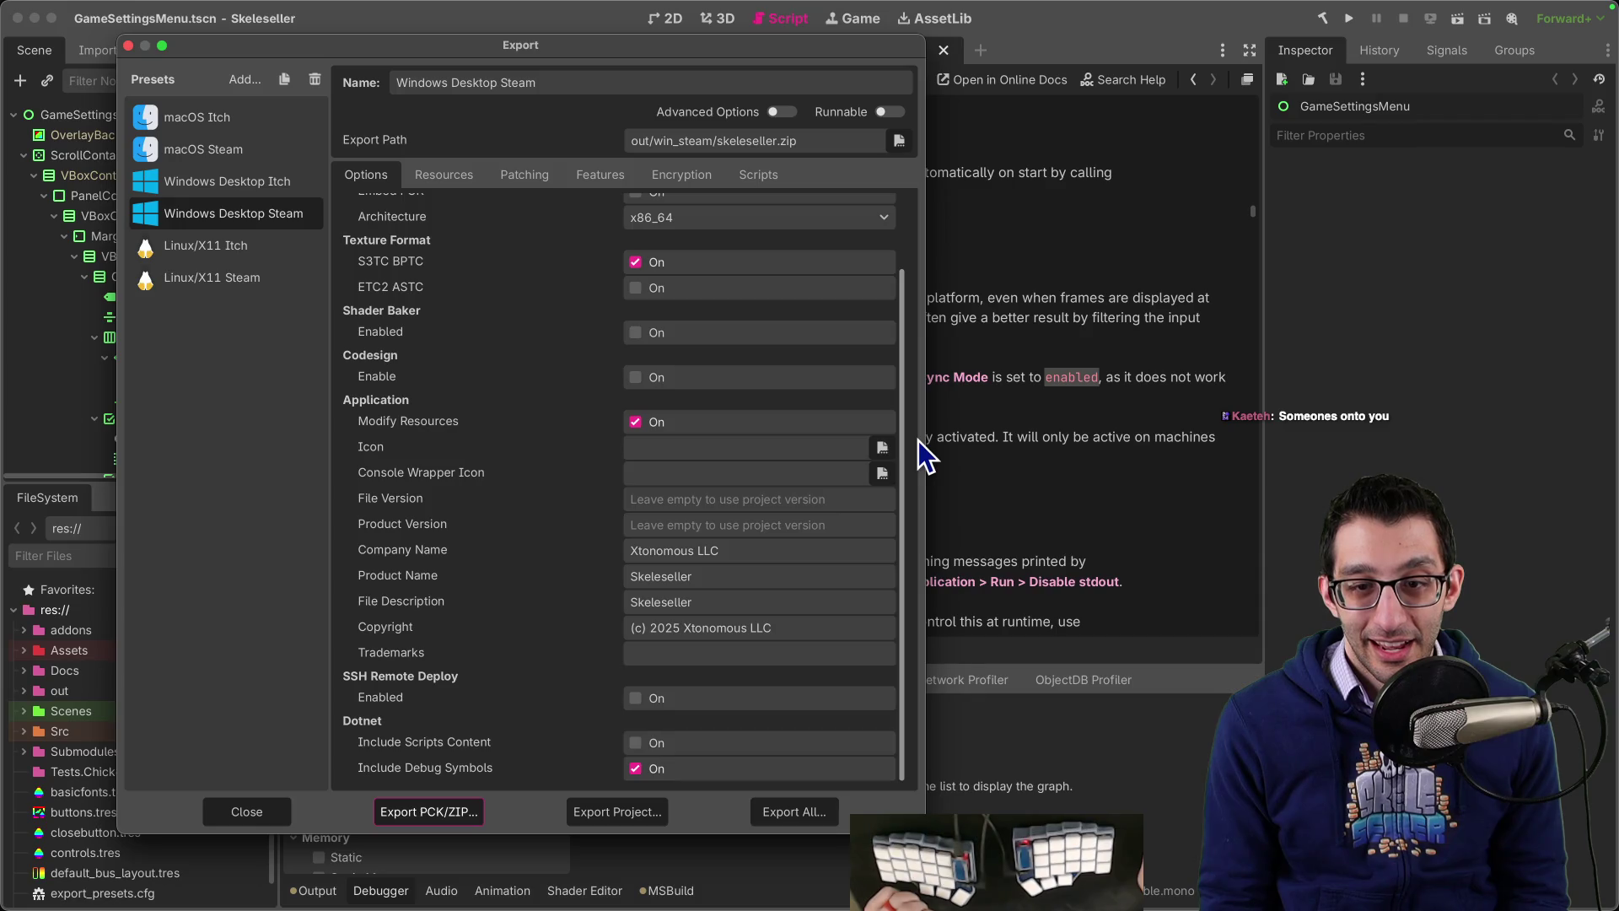
{"action": "scroll", "coordinate": [917, 442], "scroll_direction": "up", "scroll_amount": 3}
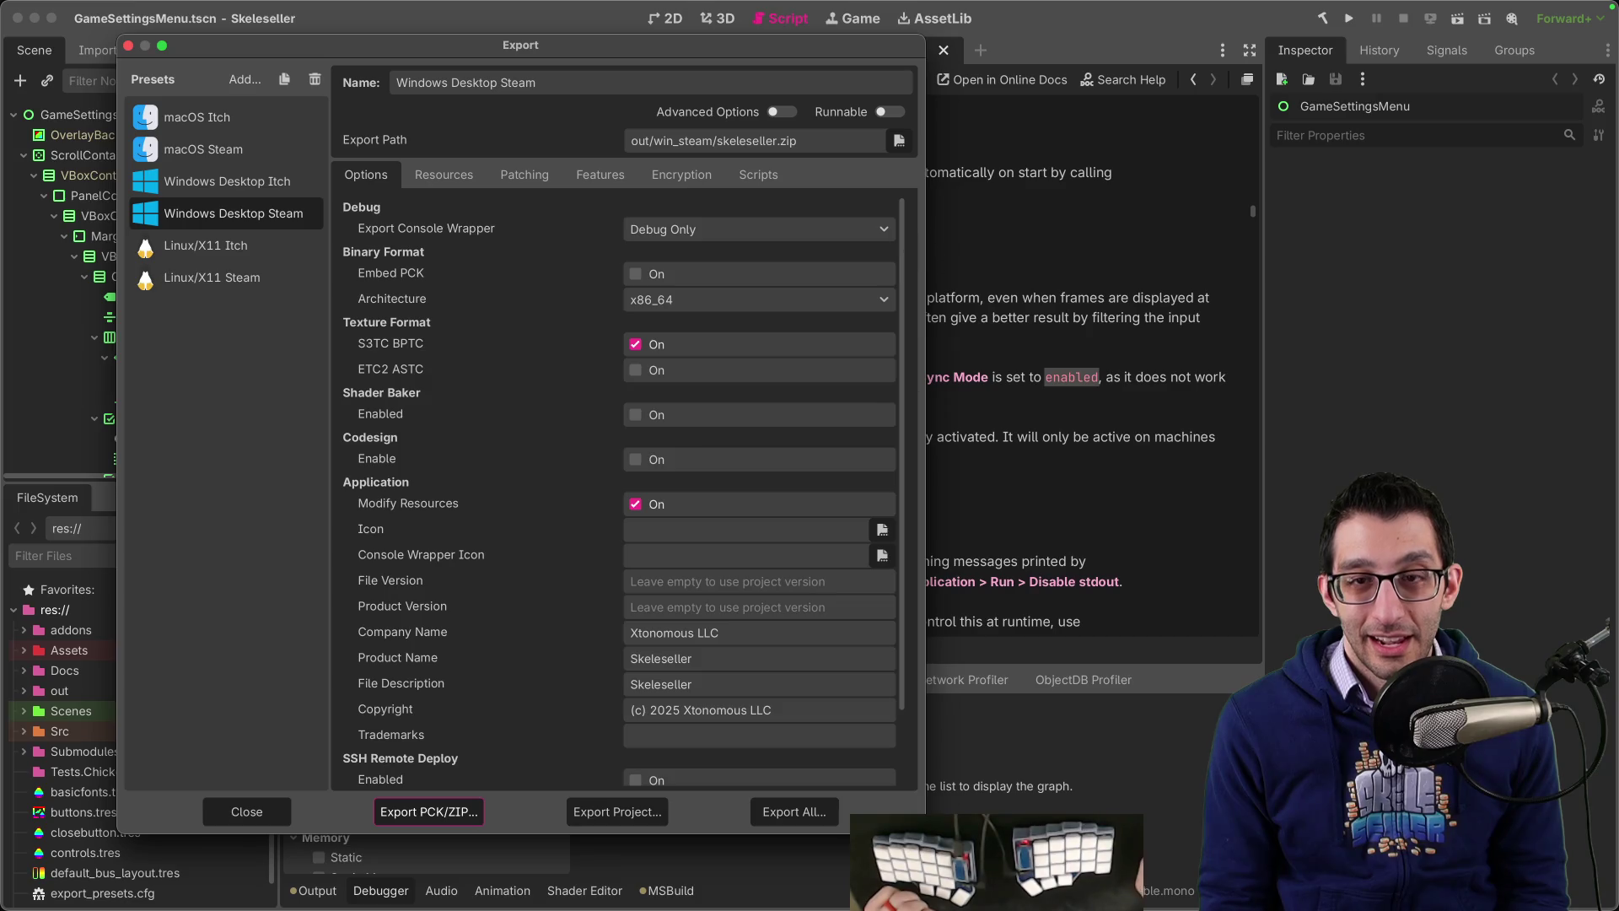
Step: Confirm win_steam still holds only the 171.4 MB skeleseller.zip, then reach the Steam icon guide
{"action": "mouse_move", "coordinate": [506, 902]}
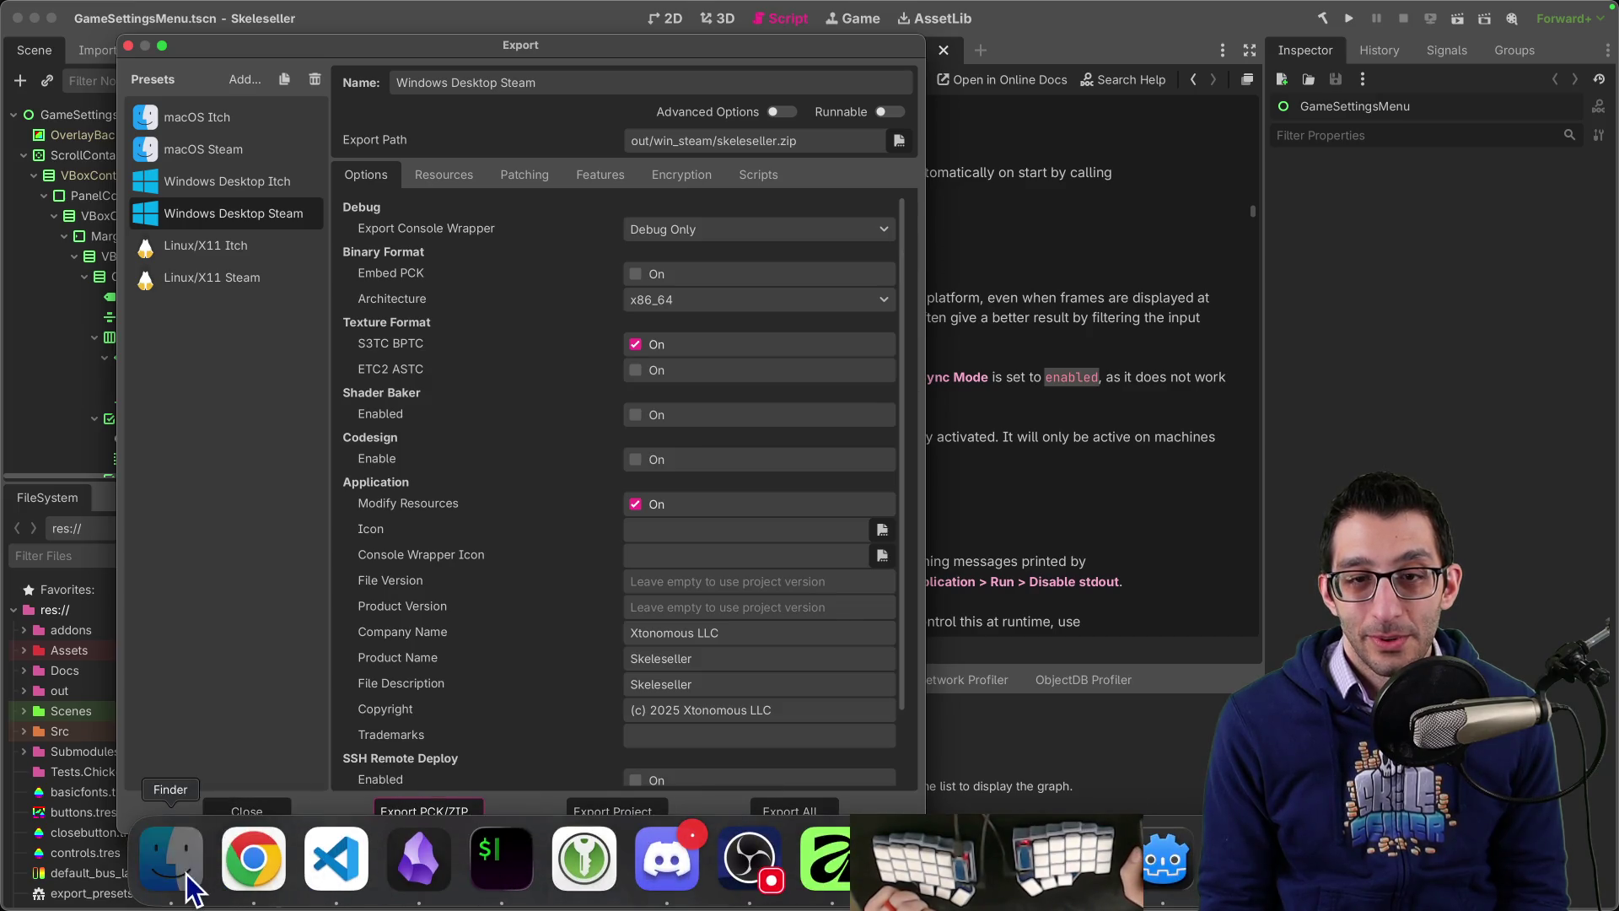
{"action": "left_click", "coordinate": [186, 877]}
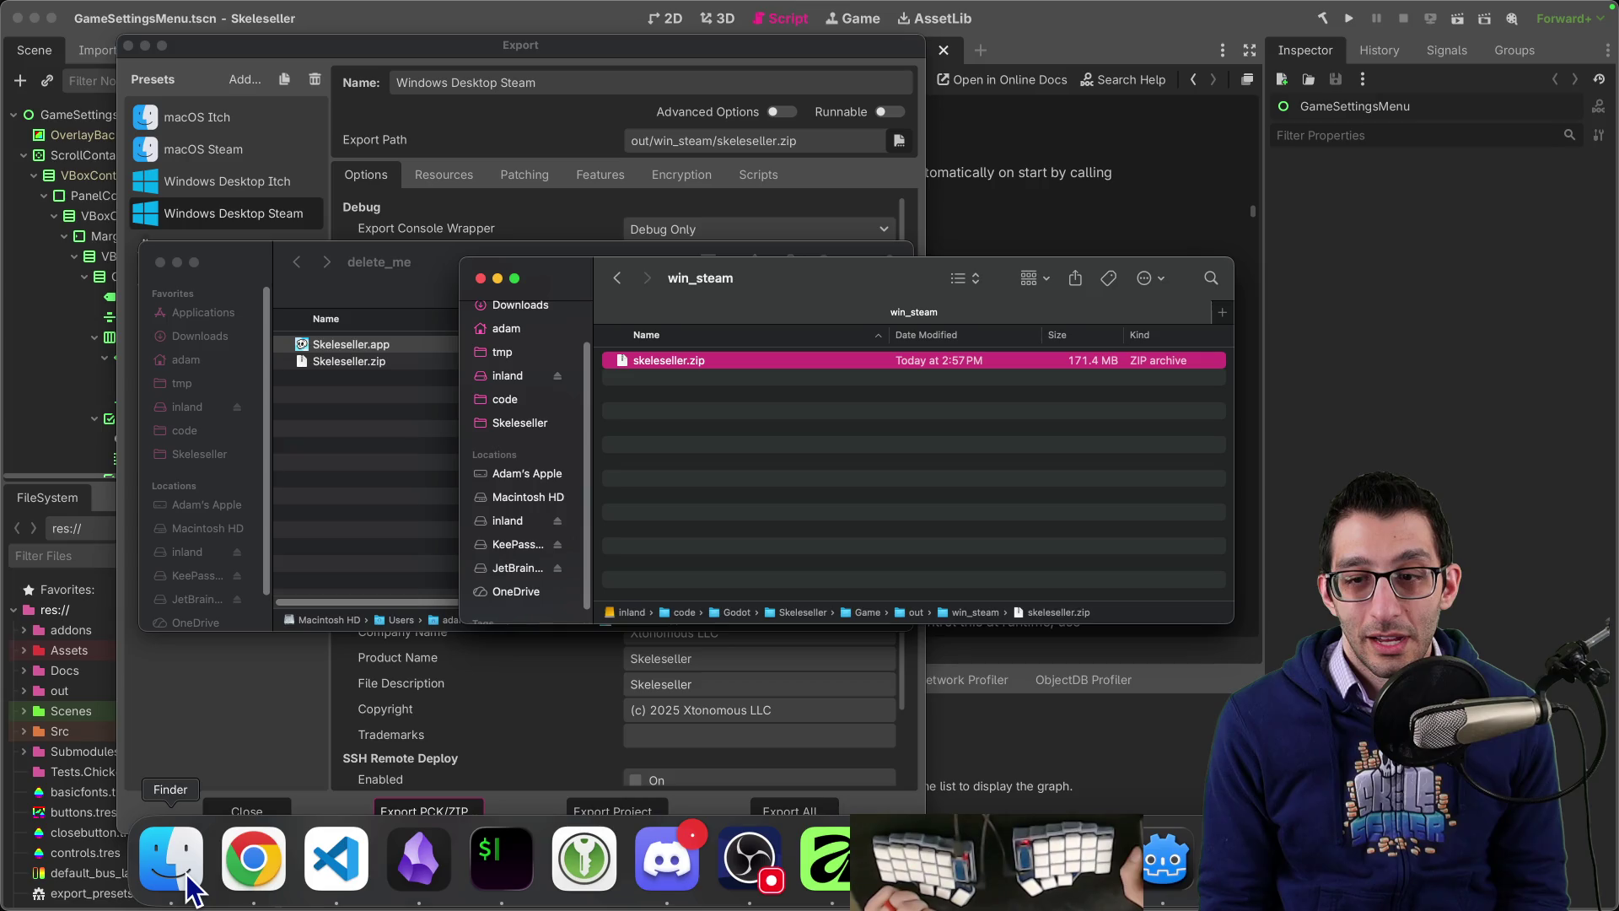
{"action": "left_click", "coordinate": [1168, 873]}
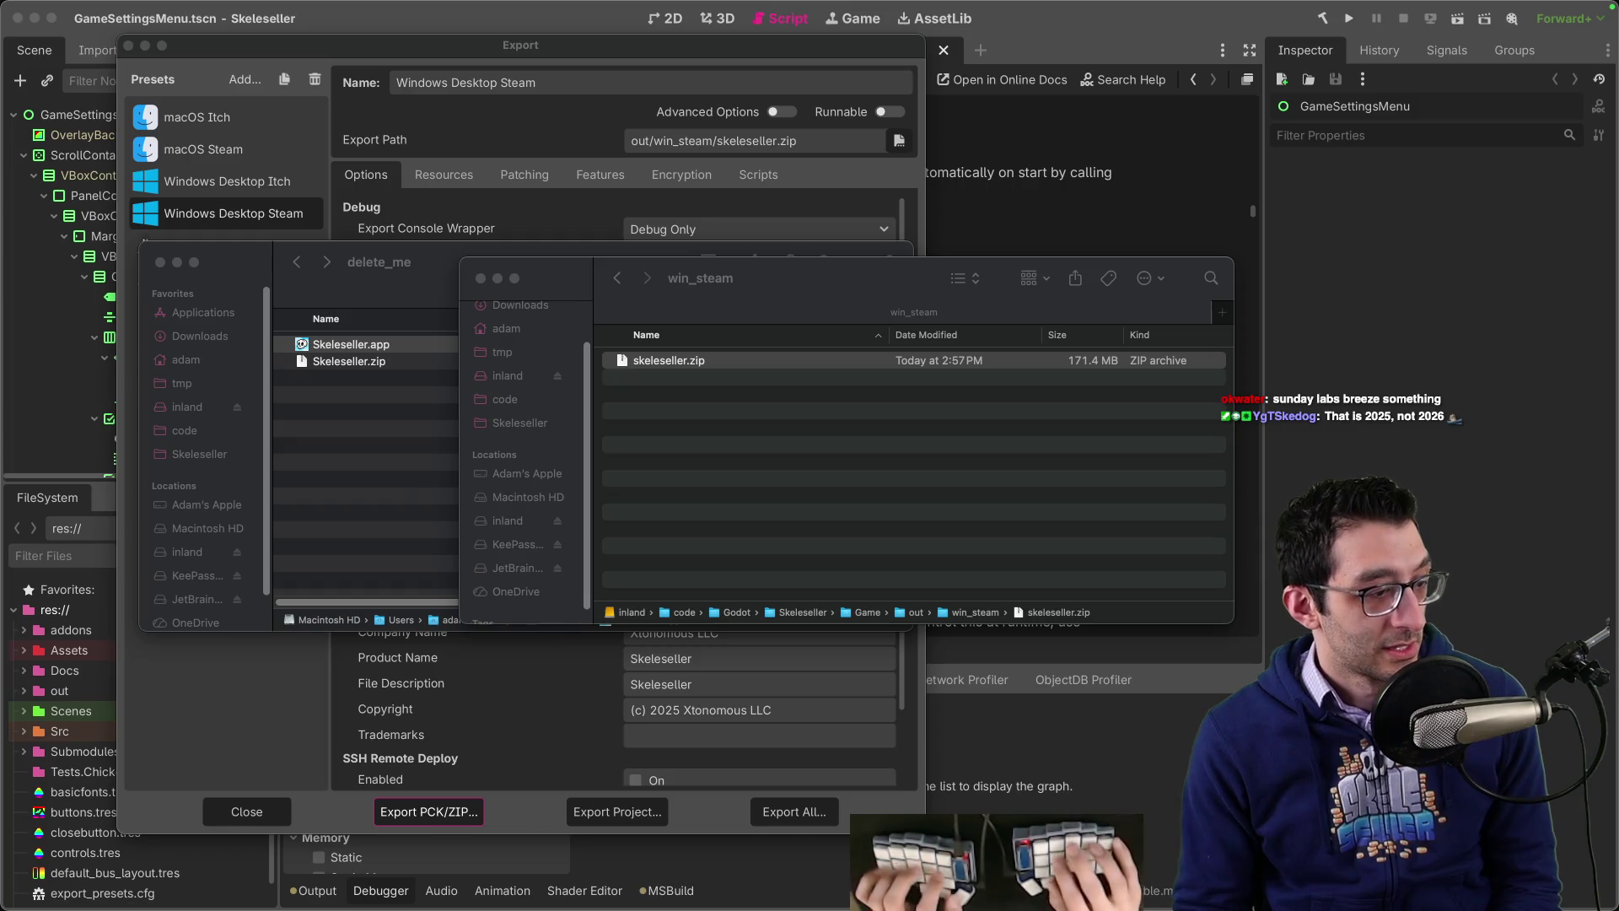
{"action": "key", "text": "super+Tab"}
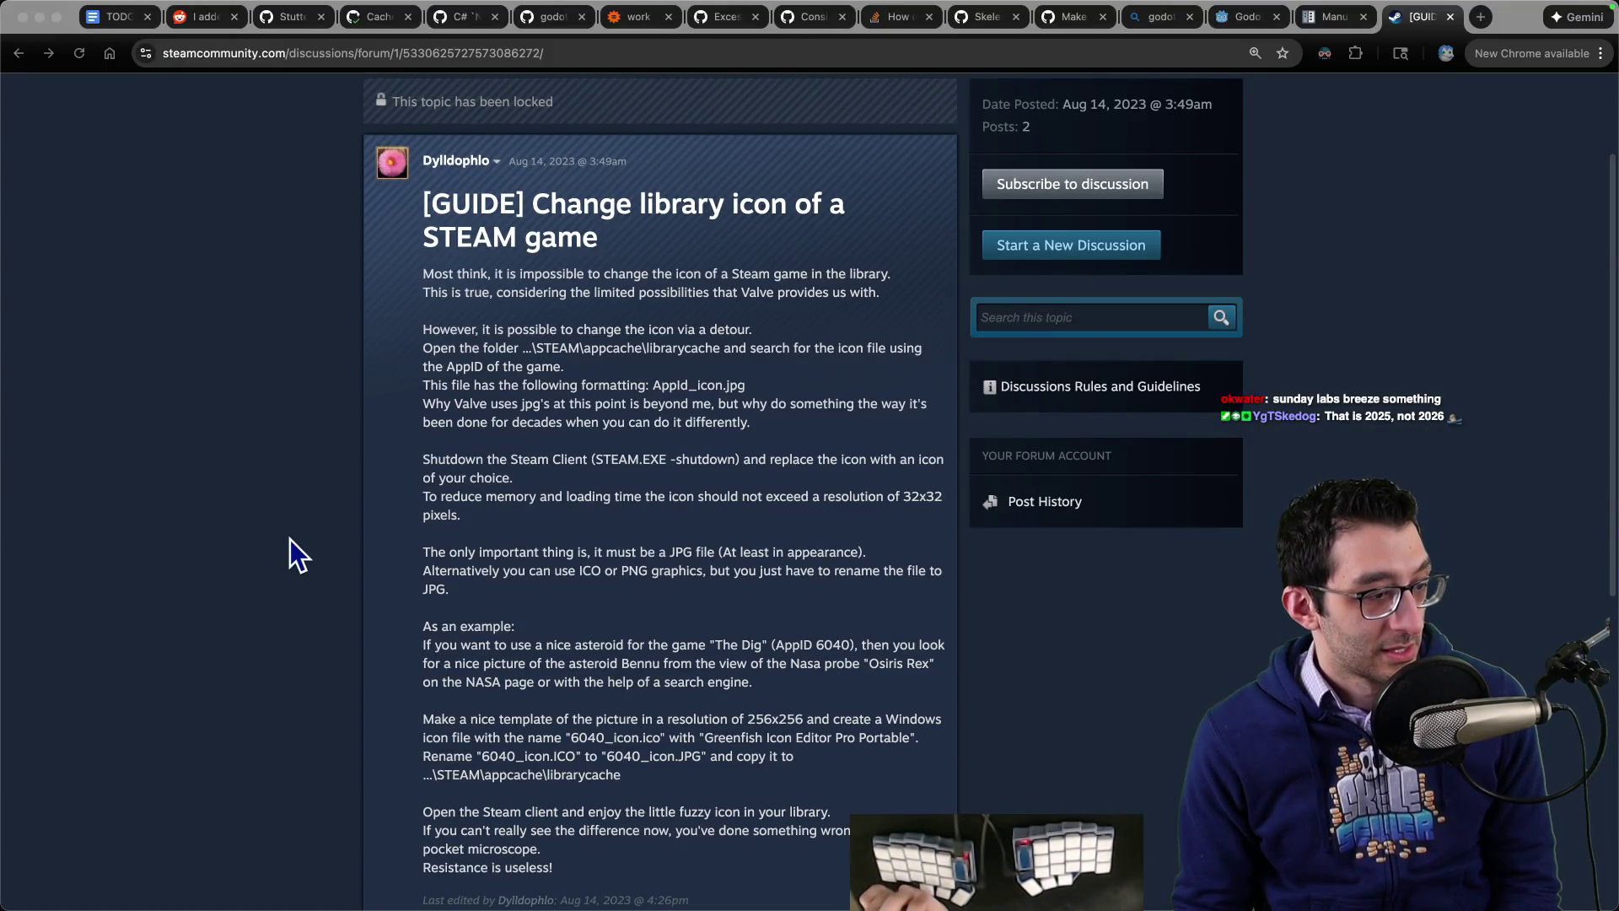
Step: Bring forward the Chrome window showing the $129.99 Afternoon Labs Breeze Keyboard Kit page
{"action": "left_click", "coordinate": [268, 534]}
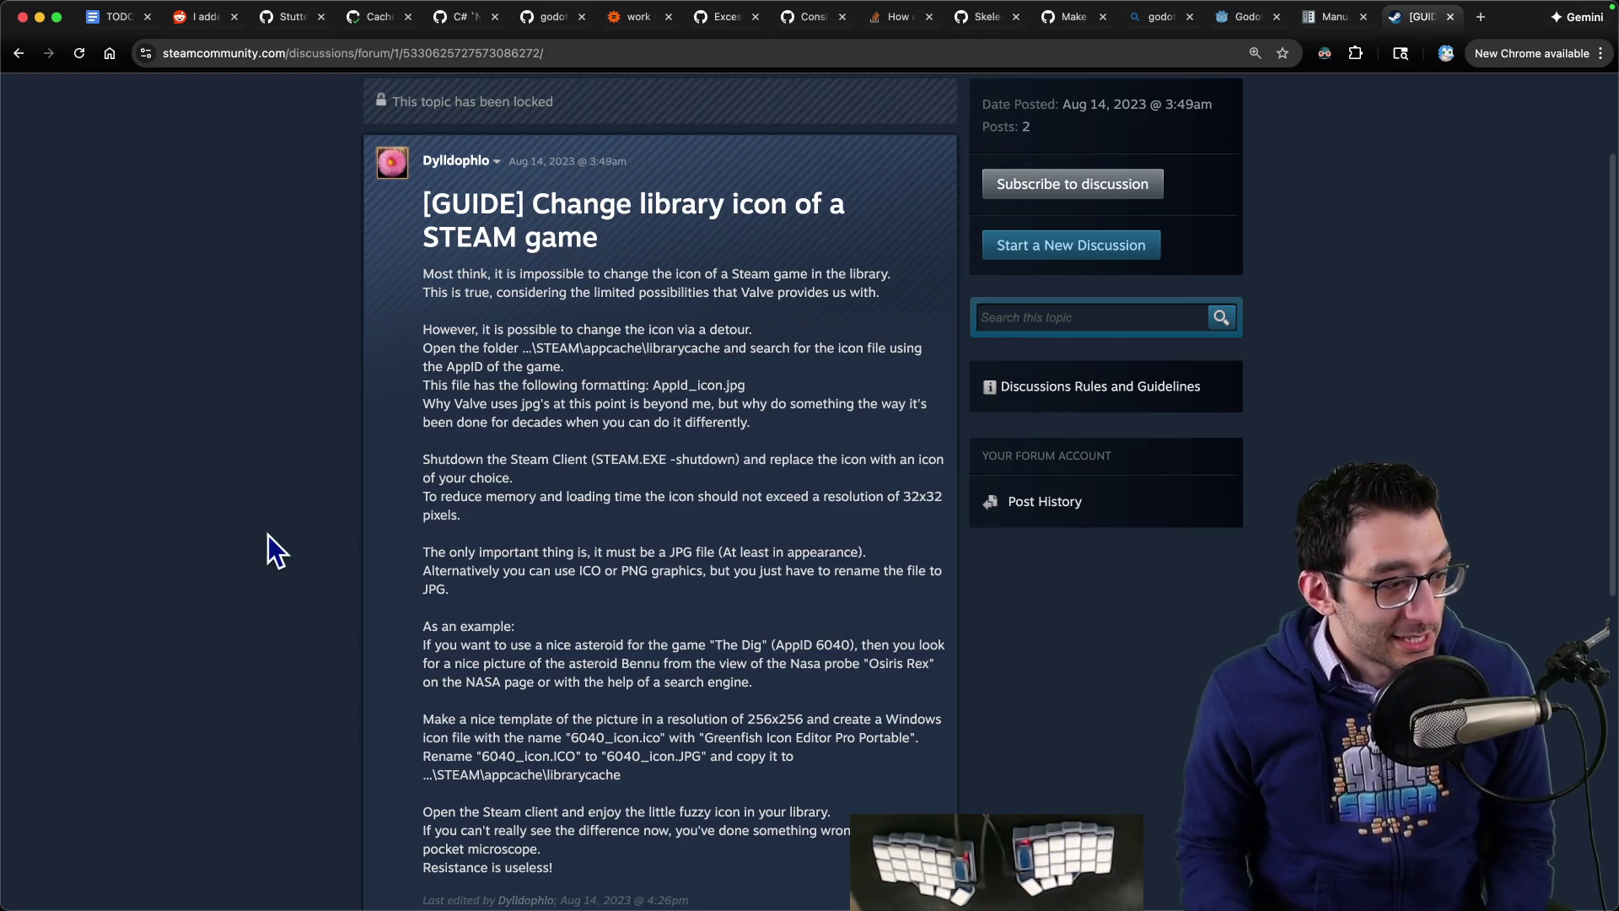
{"action": "key", "text": "super+Tab"}
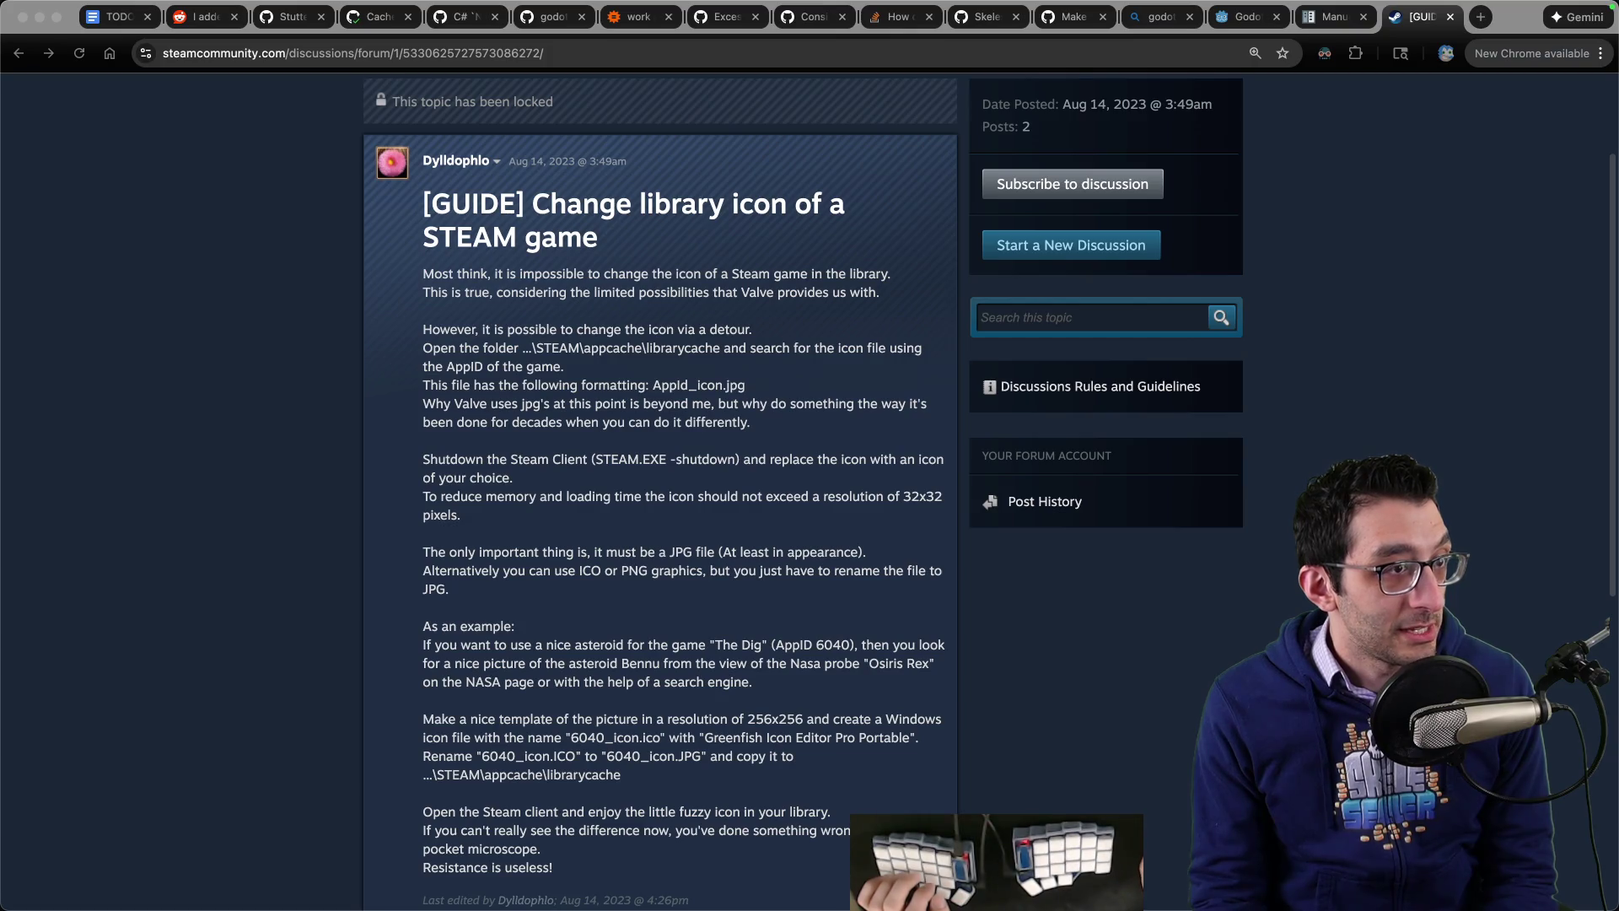
{"action": "key", "text": "super+grave"}
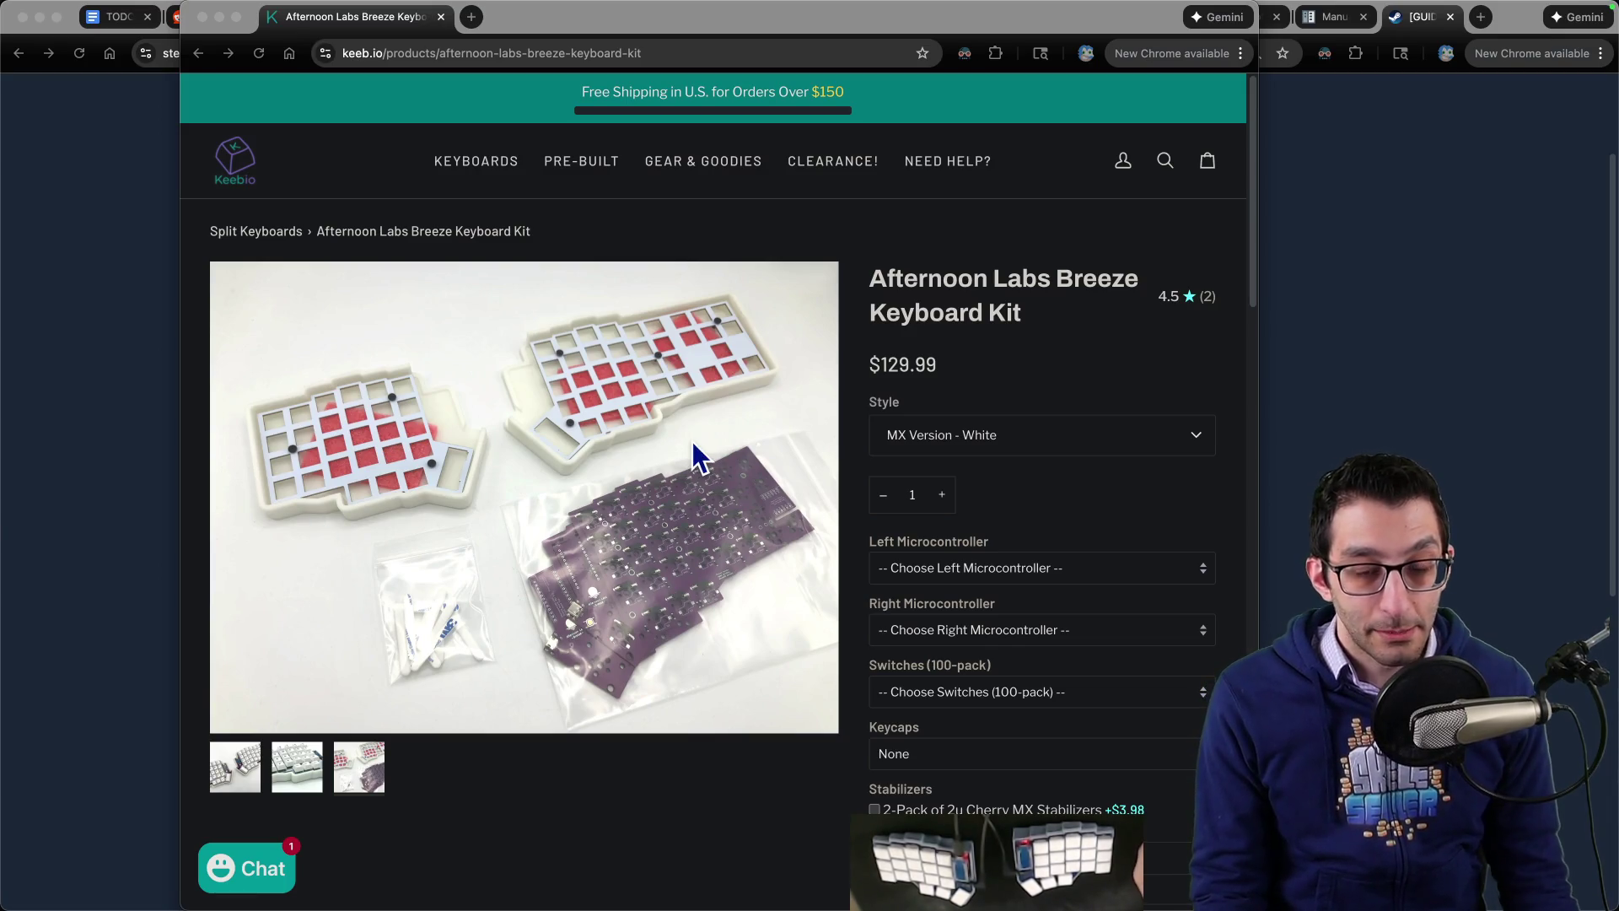
Step: Browse the Breeze Keyboard Kit photos, then close the keeb.io store window
{"action": "scroll", "coordinate": [697, 435], "scroll_direction": "down", "scroll_amount": 2}
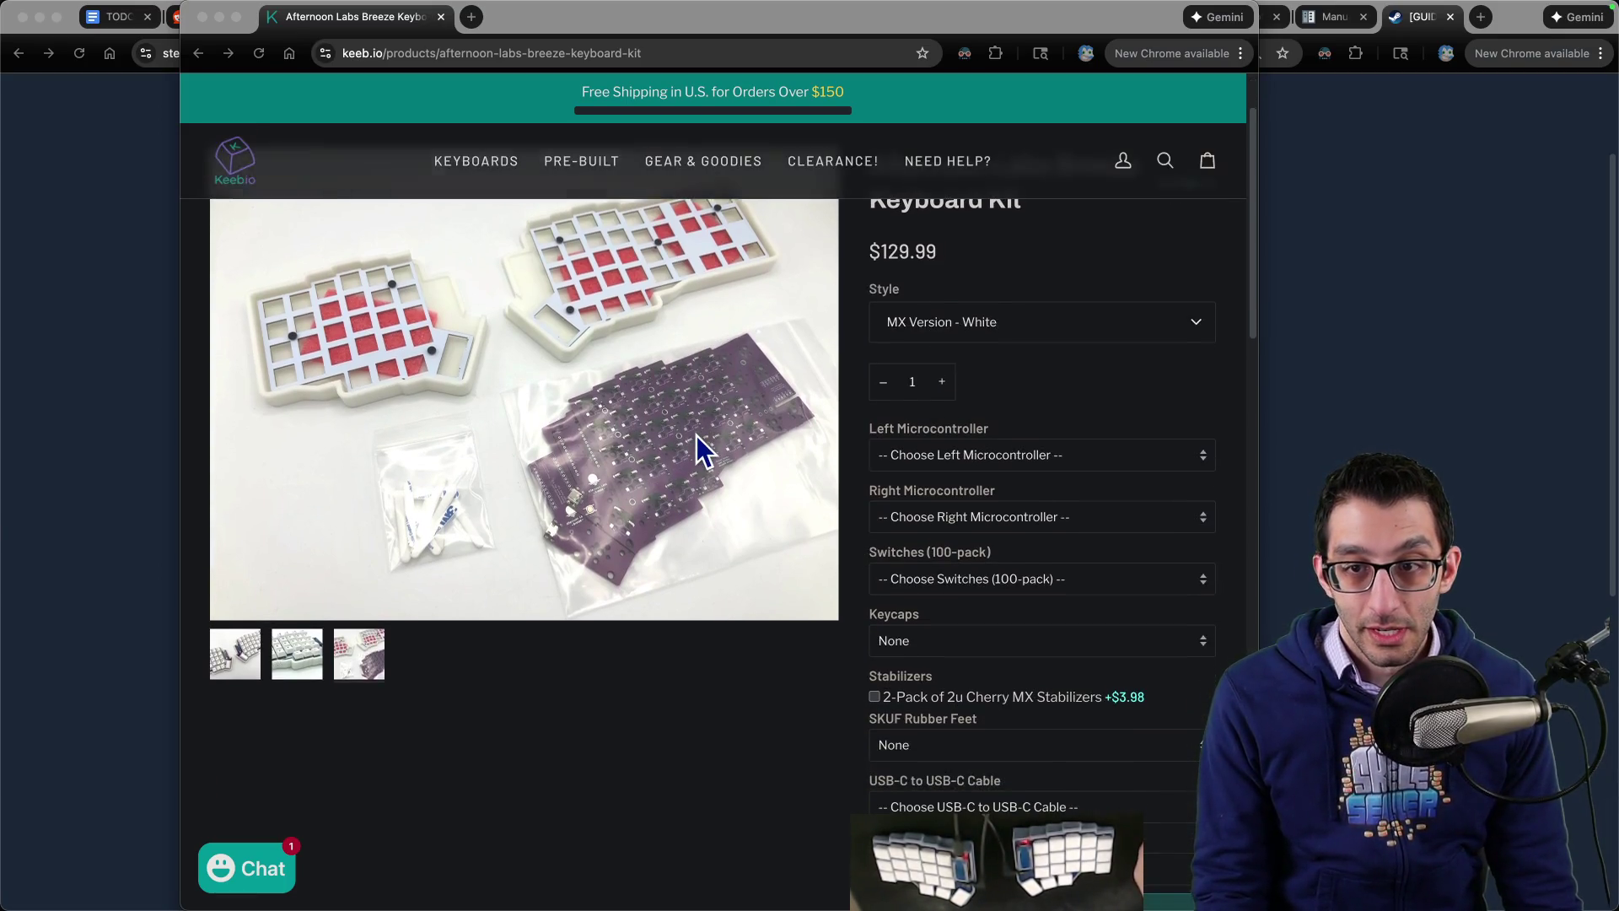
{"action": "scroll", "coordinate": [697, 435], "scroll_direction": "up", "scroll_amount": 2}
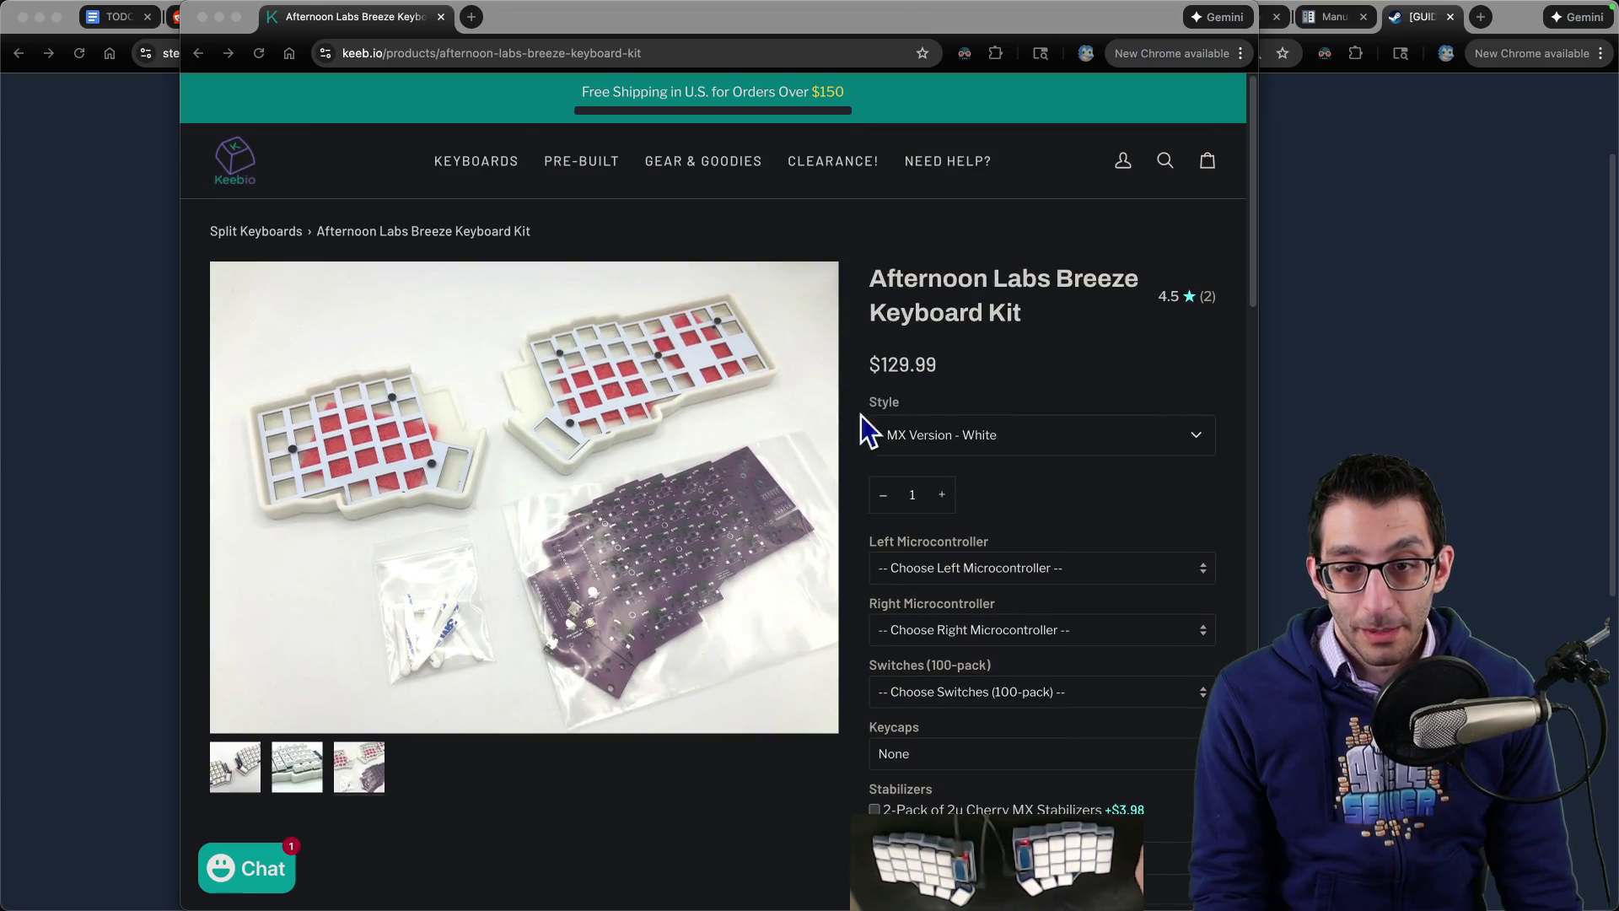
{"action": "scroll", "coordinate": [651, 447], "scroll_direction": "down", "scroll_amount": 6}
{"action": "scroll", "coordinate": [452, 434], "scroll_direction": "up", "scroll_amount": 3}
{"action": "left_click", "coordinate": [235, 565]}
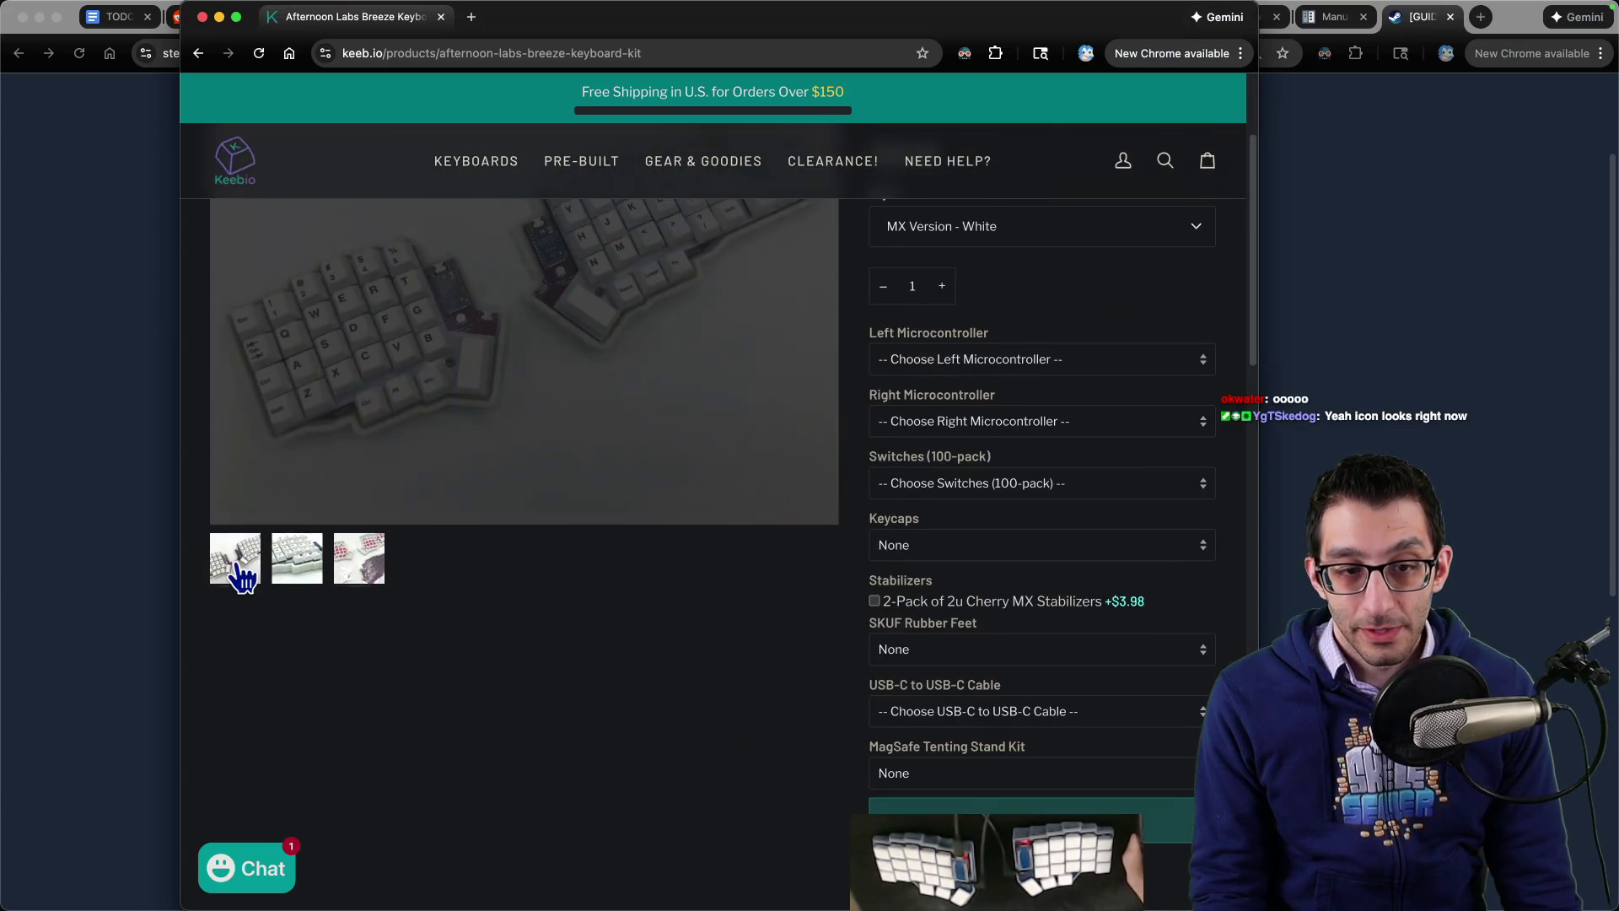
{"action": "scroll", "coordinate": [540, 582], "scroll_direction": "up", "scroll_amount": 3}
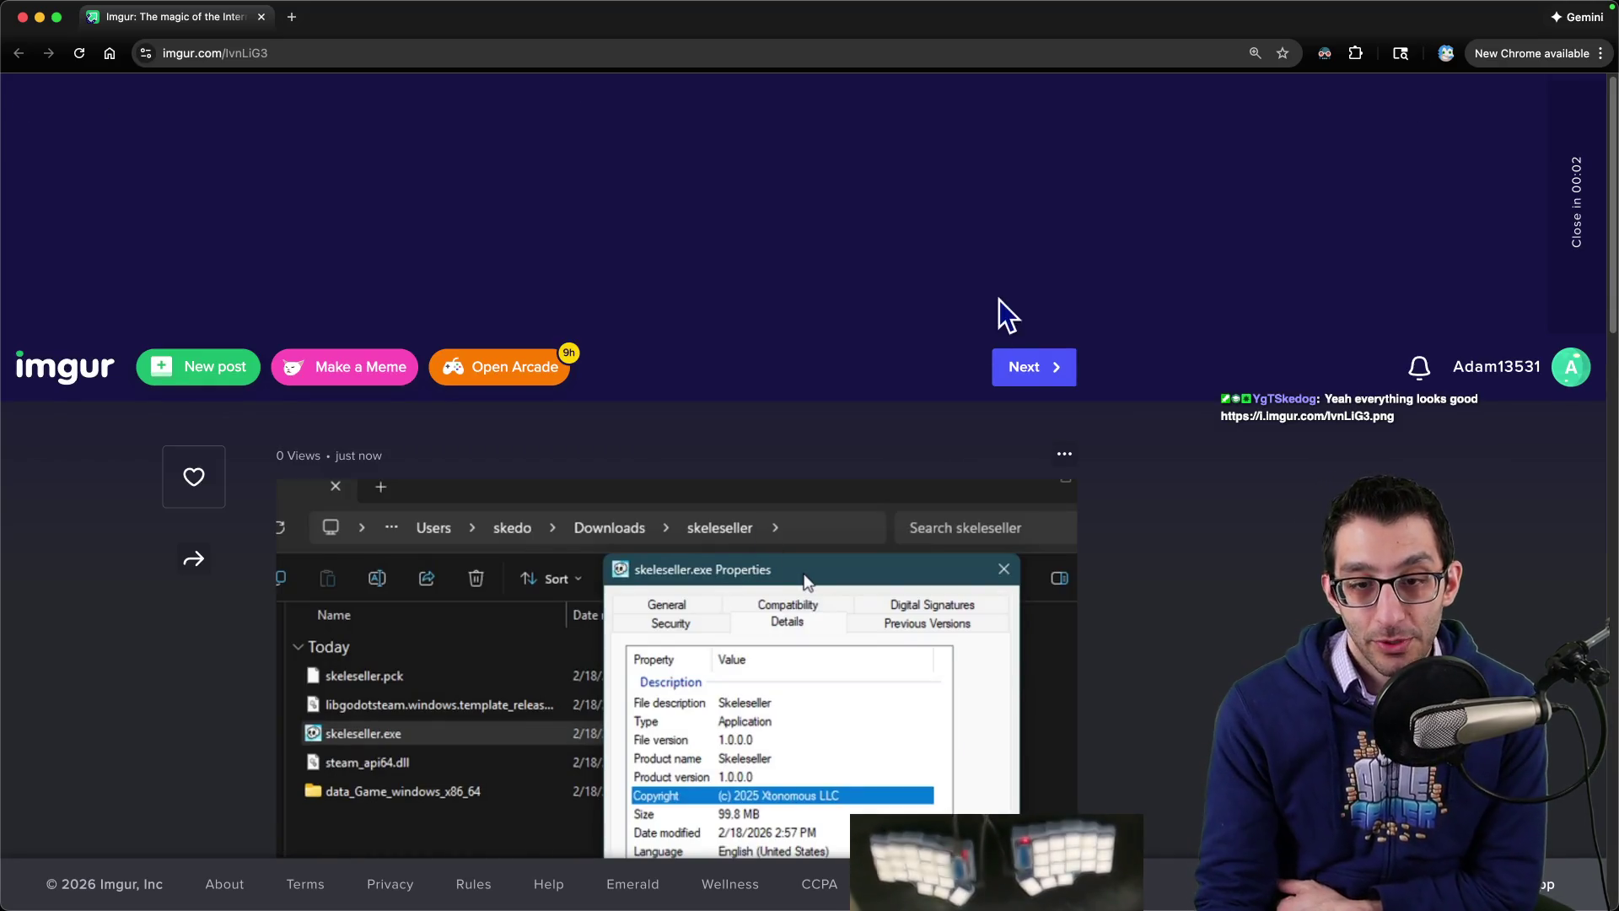
{"action": "scroll", "coordinate": [972, 346], "scroll_direction": "down", "scroll_amount": 1}
{"action": "scroll", "coordinate": [971, 345], "scroll_direction": "down", "scroll_amount": 1}
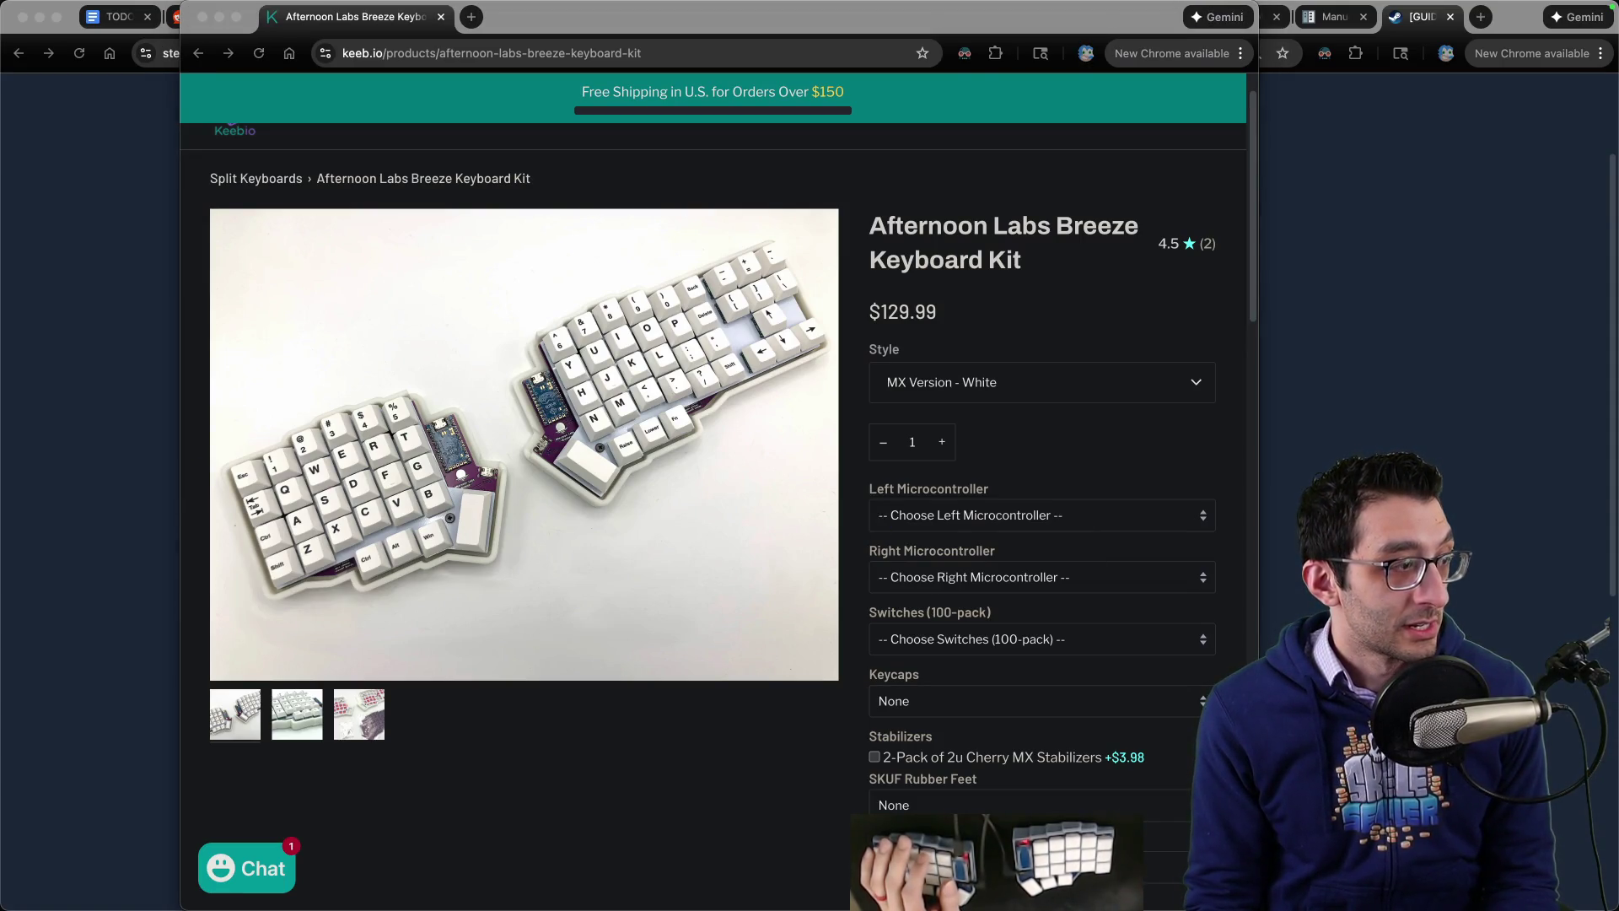
{"action": "left_click", "coordinate": [1489, 520]}
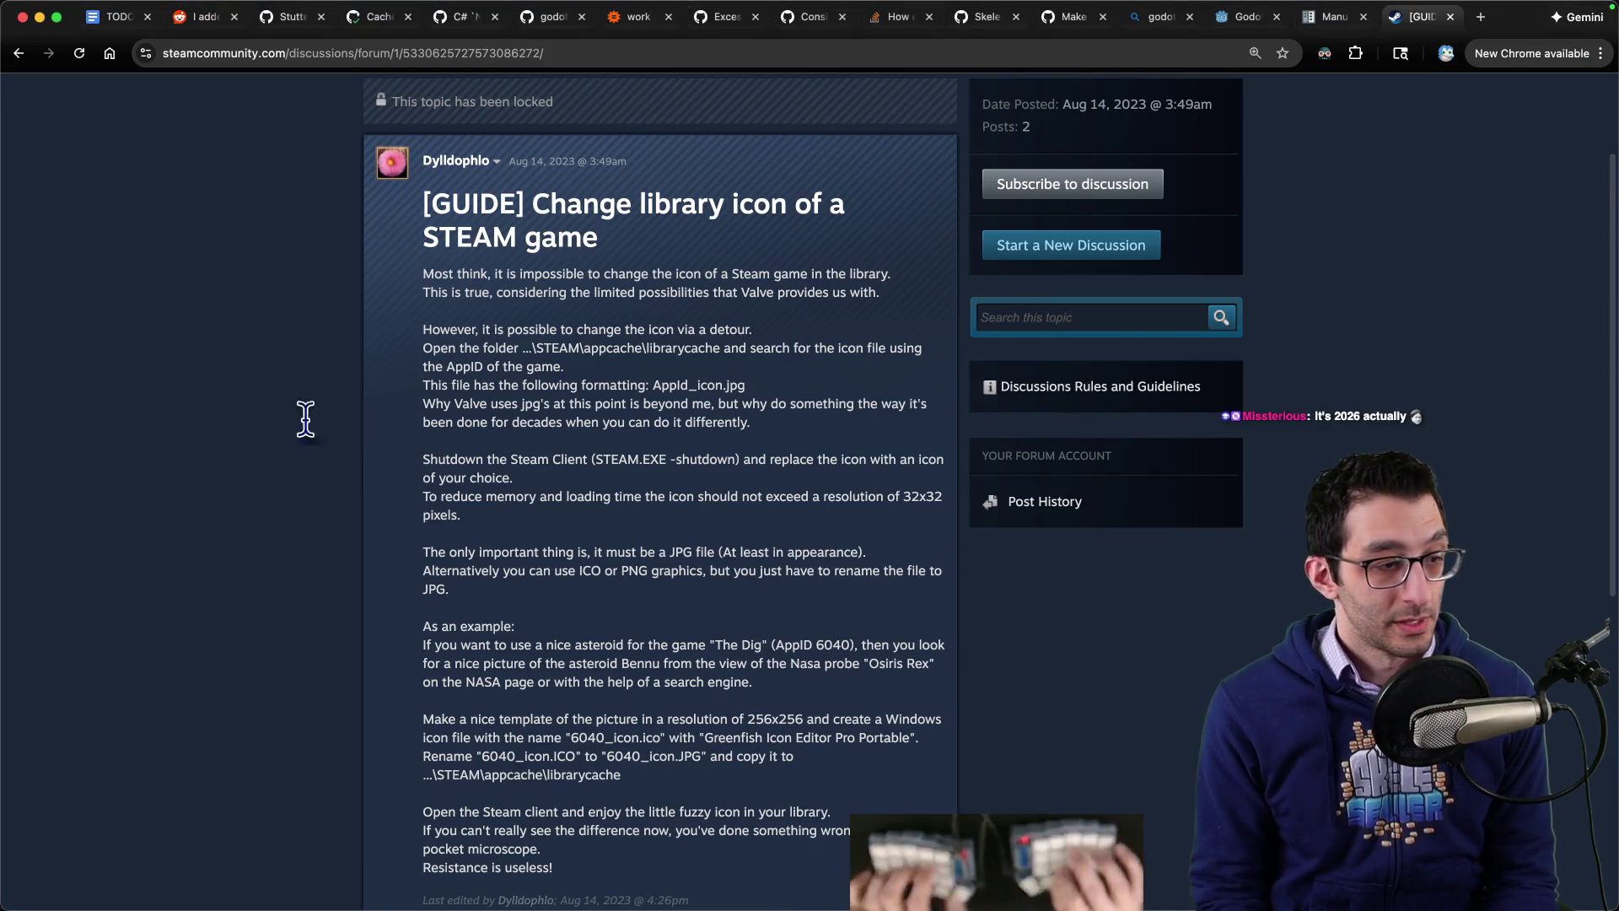
Step: Back in VS Code, view the uncommitted diffs of project.godot and export_presets.cfg
{"action": "key", "text": "super+Tab"}
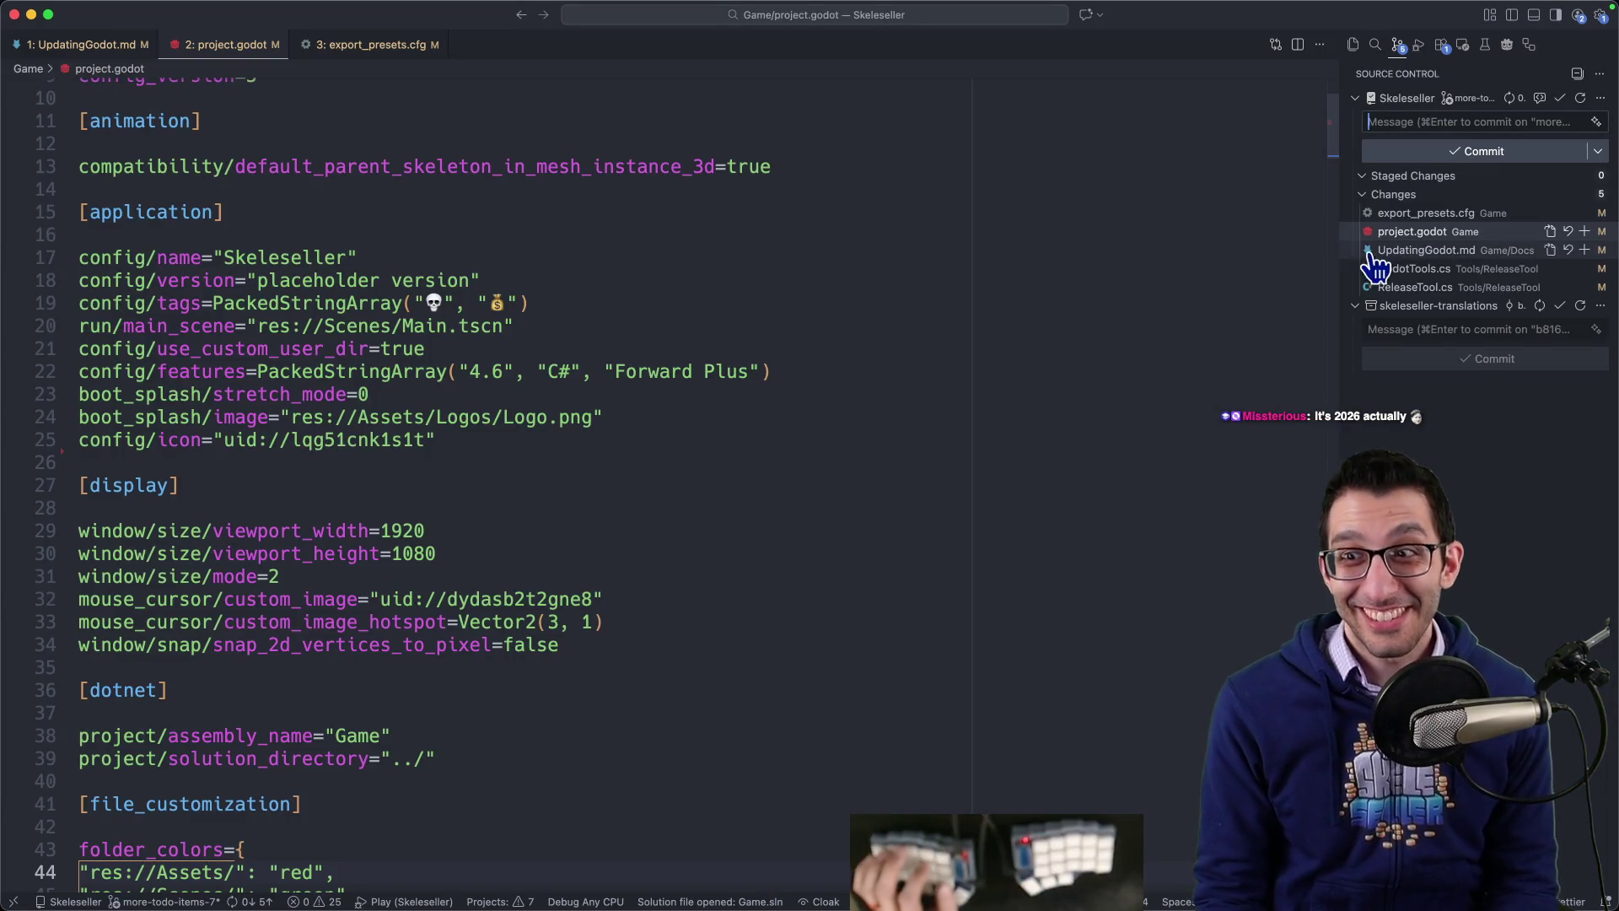
{"action": "left_click", "coordinate": [1464, 232]}
{"action": "left_click", "coordinate": [1465, 214]}
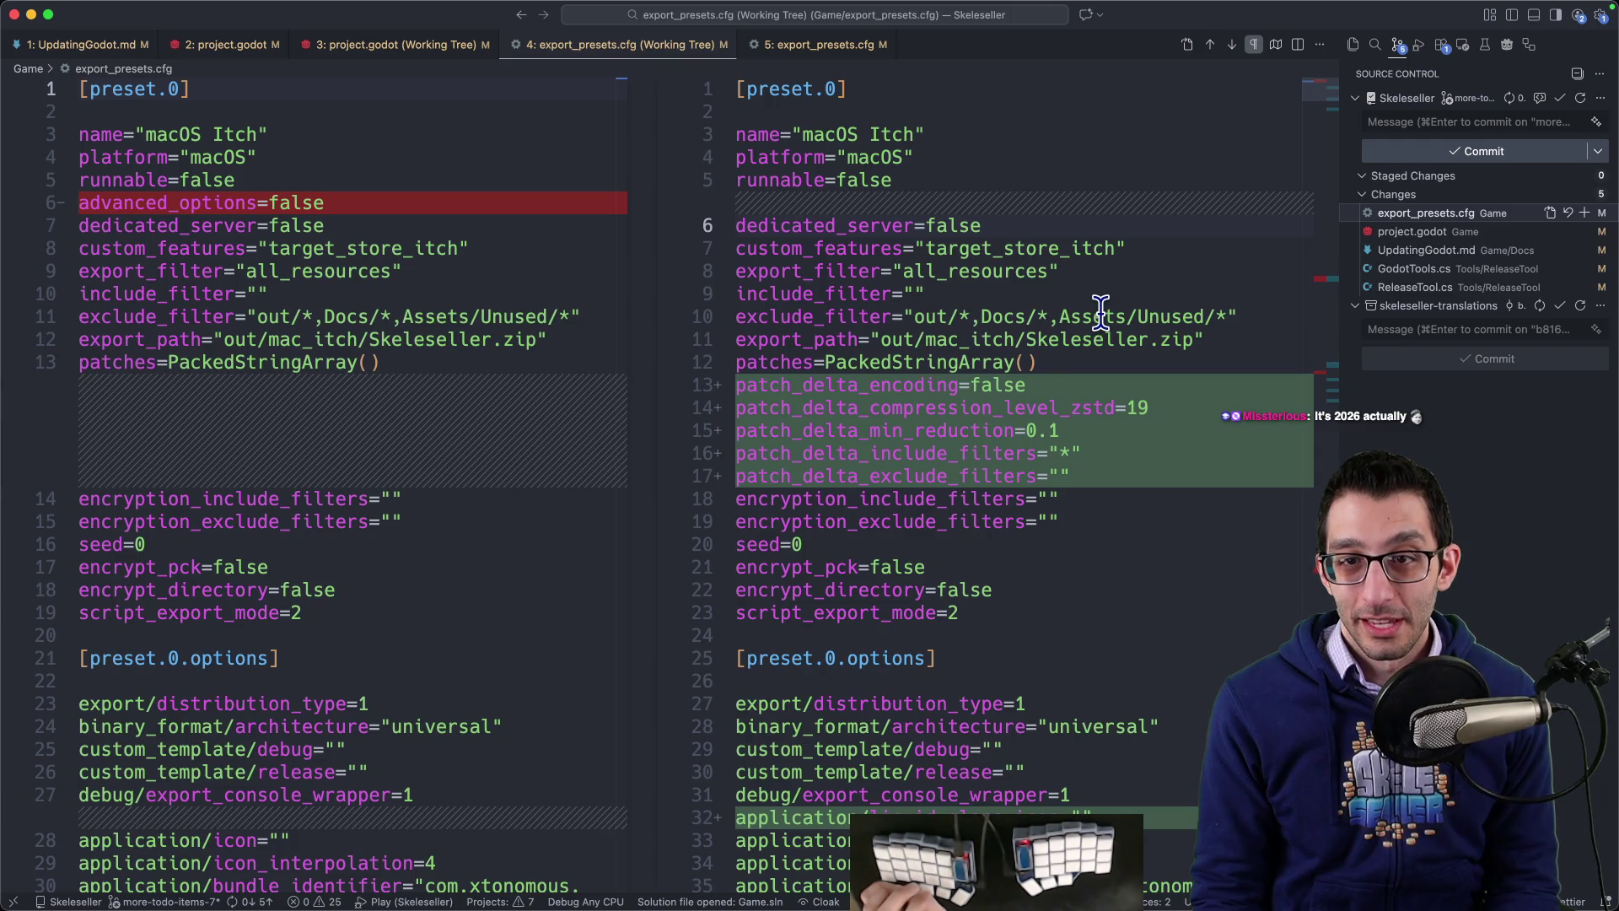
Step: Inspect the export_presets.cfg diff and select the doubled 'hhi' in search_hhistory
{"action": "scroll", "coordinate": [1101, 312], "scroll_direction": "down", "scroll_amount": 5}
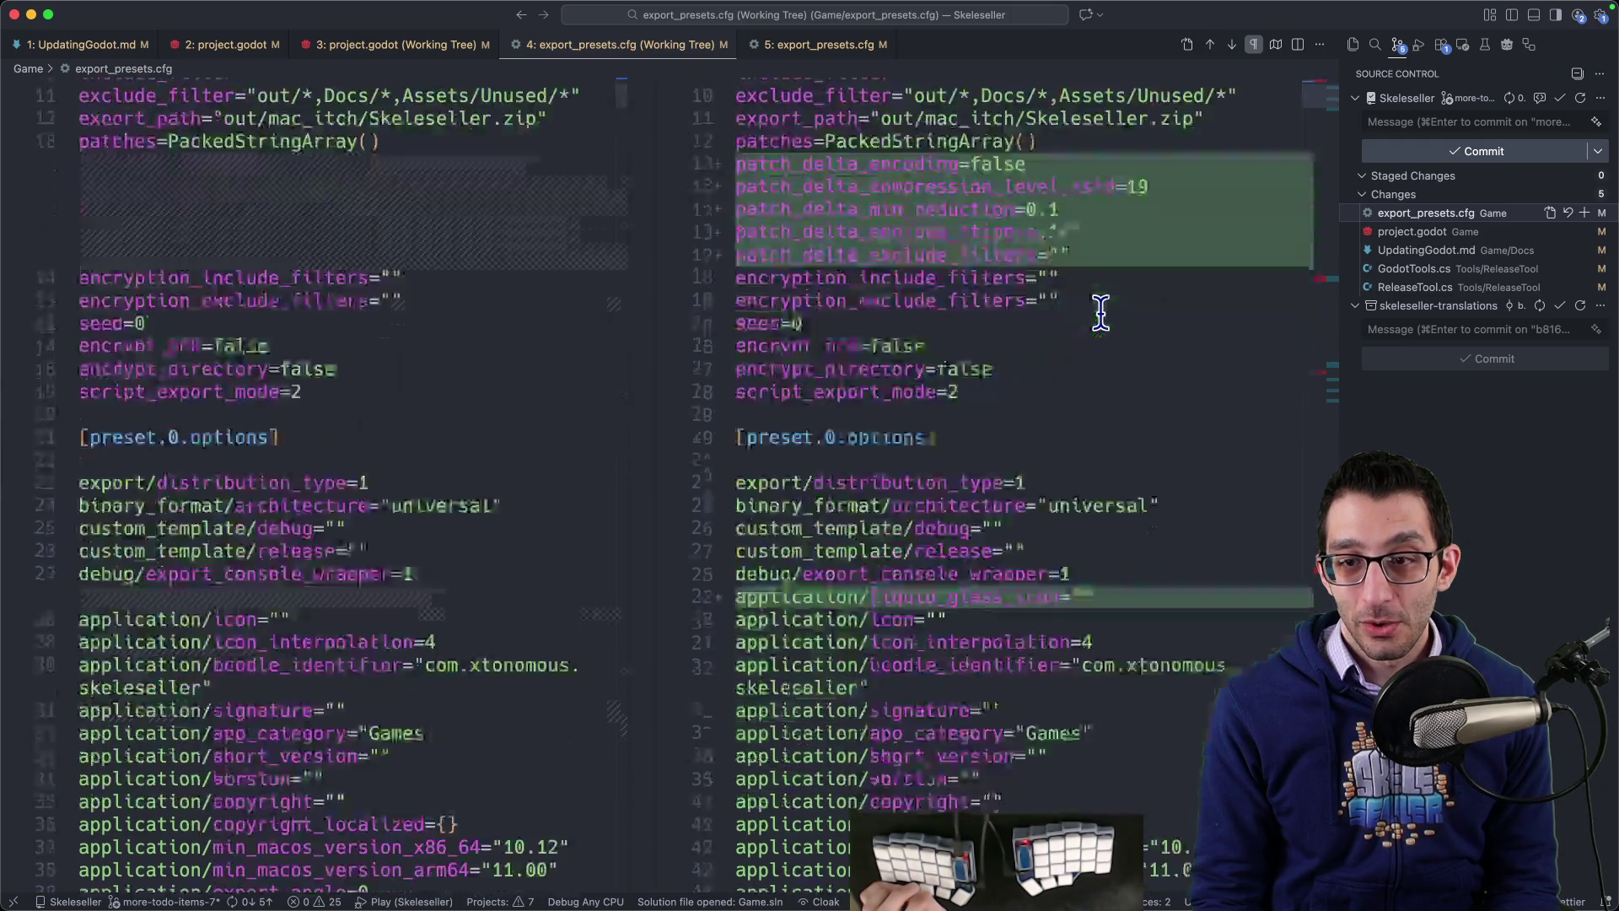
{"action": "scroll", "coordinate": [1100, 312], "scroll_direction": "down", "scroll_amount": 5}
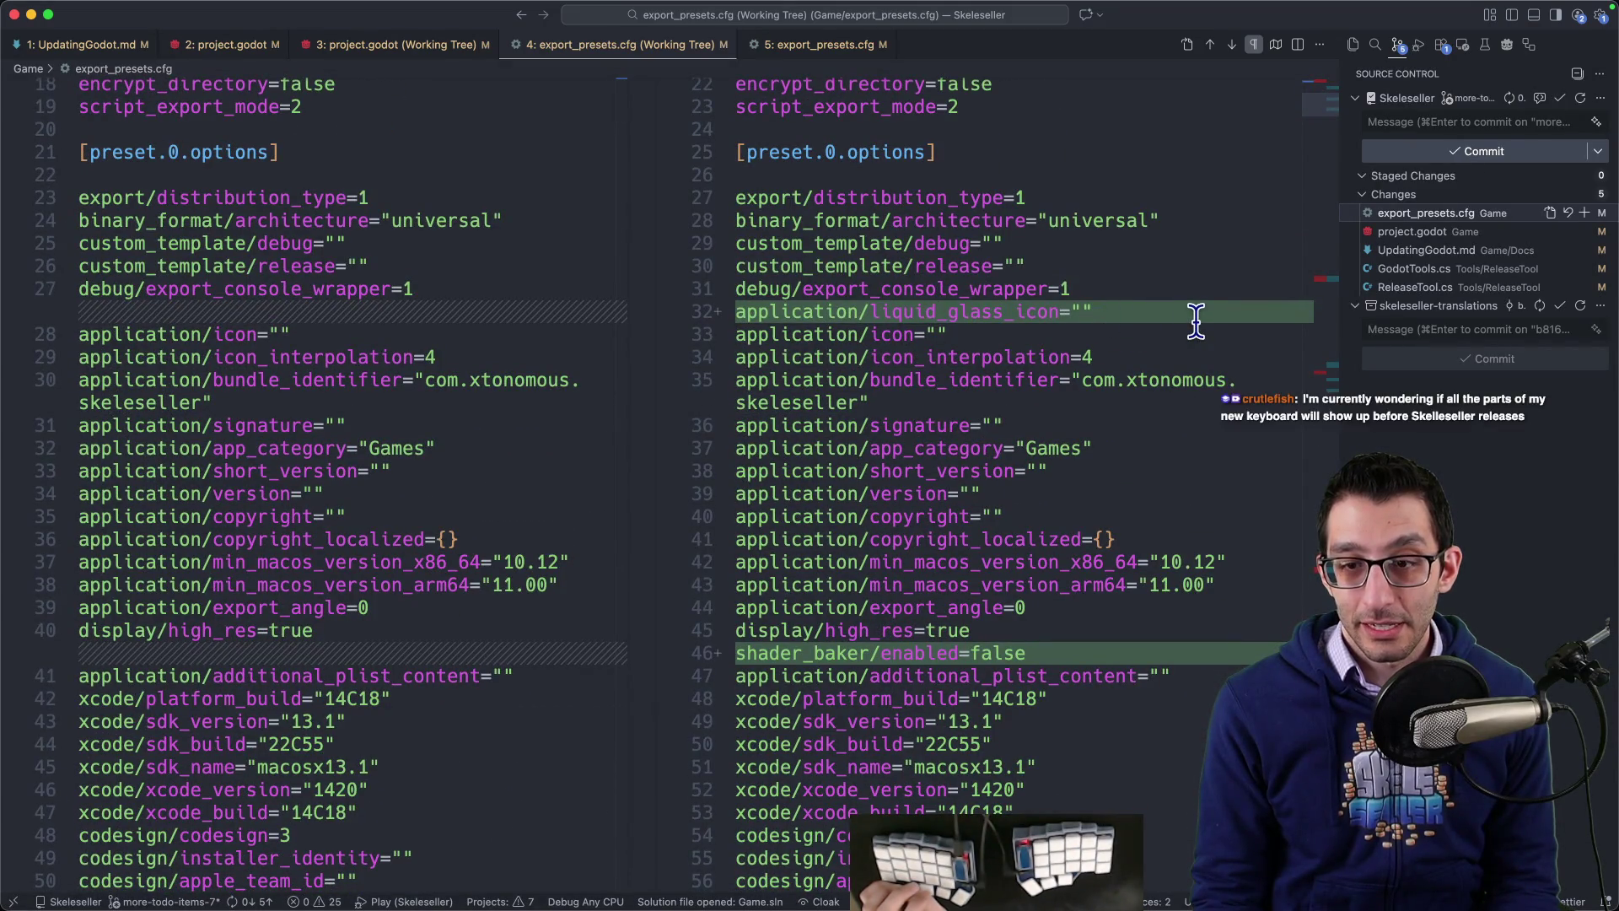
{"action": "left_click", "coordinate": [1162, 318]}
{"action": "scroll", "coordinate": [1288, 310], "scroll_direction": "down", "scroll_amount": 7}
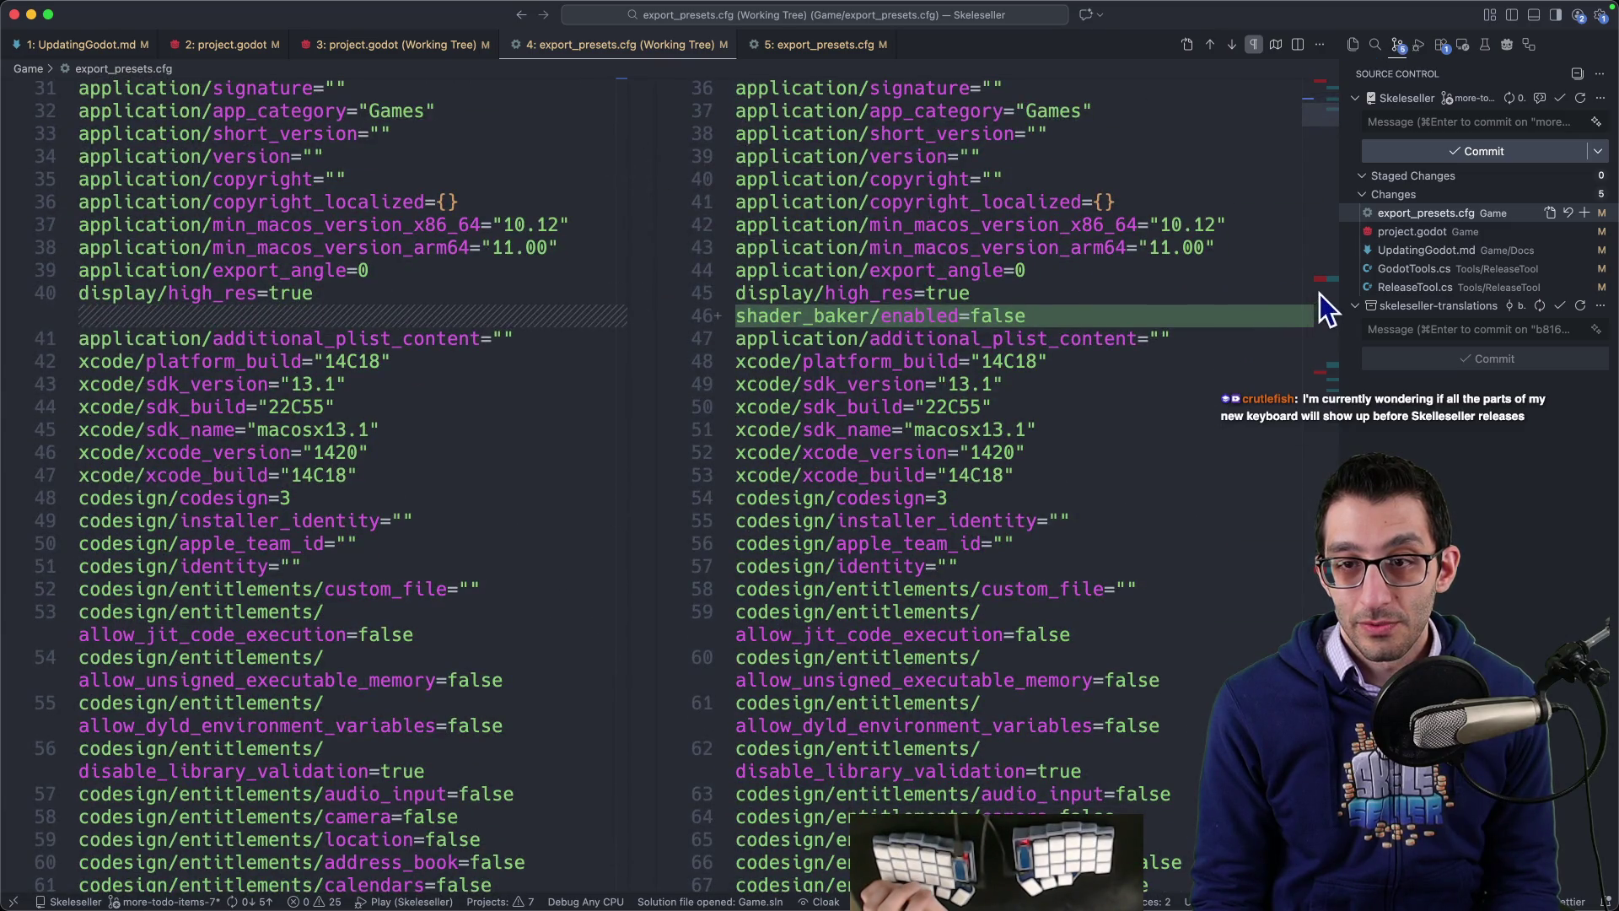
{"action": "left_click", "coordinate": [1323, 290]}
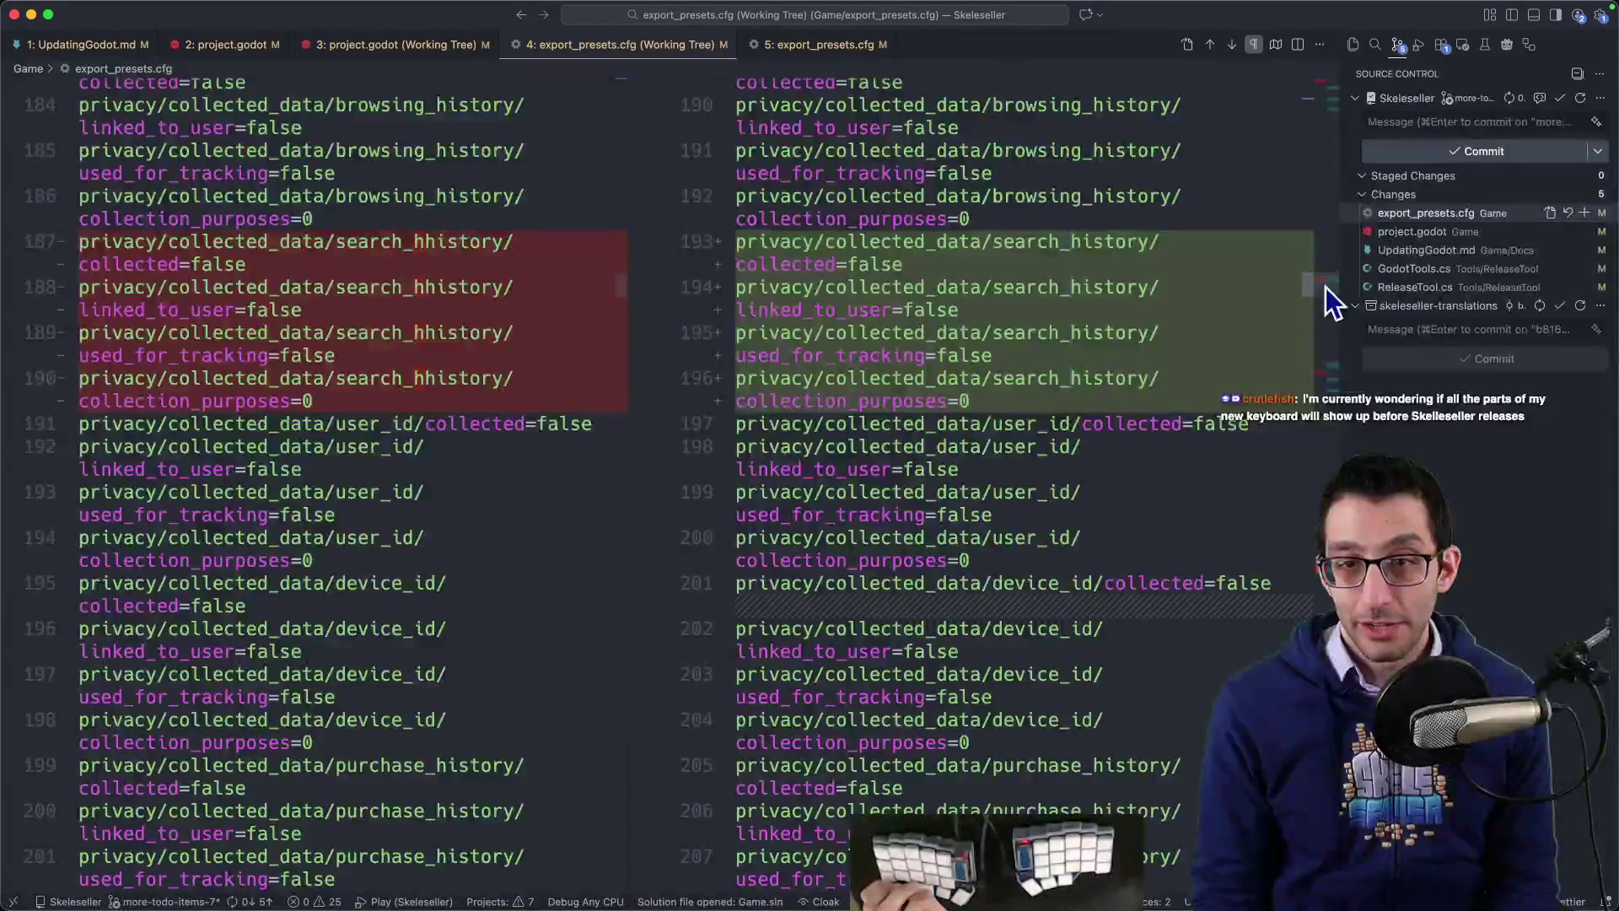
{"action": "scroll", "coordinate": [1180, 320], "scroll_direction": "down", "scroll_amount": 2}
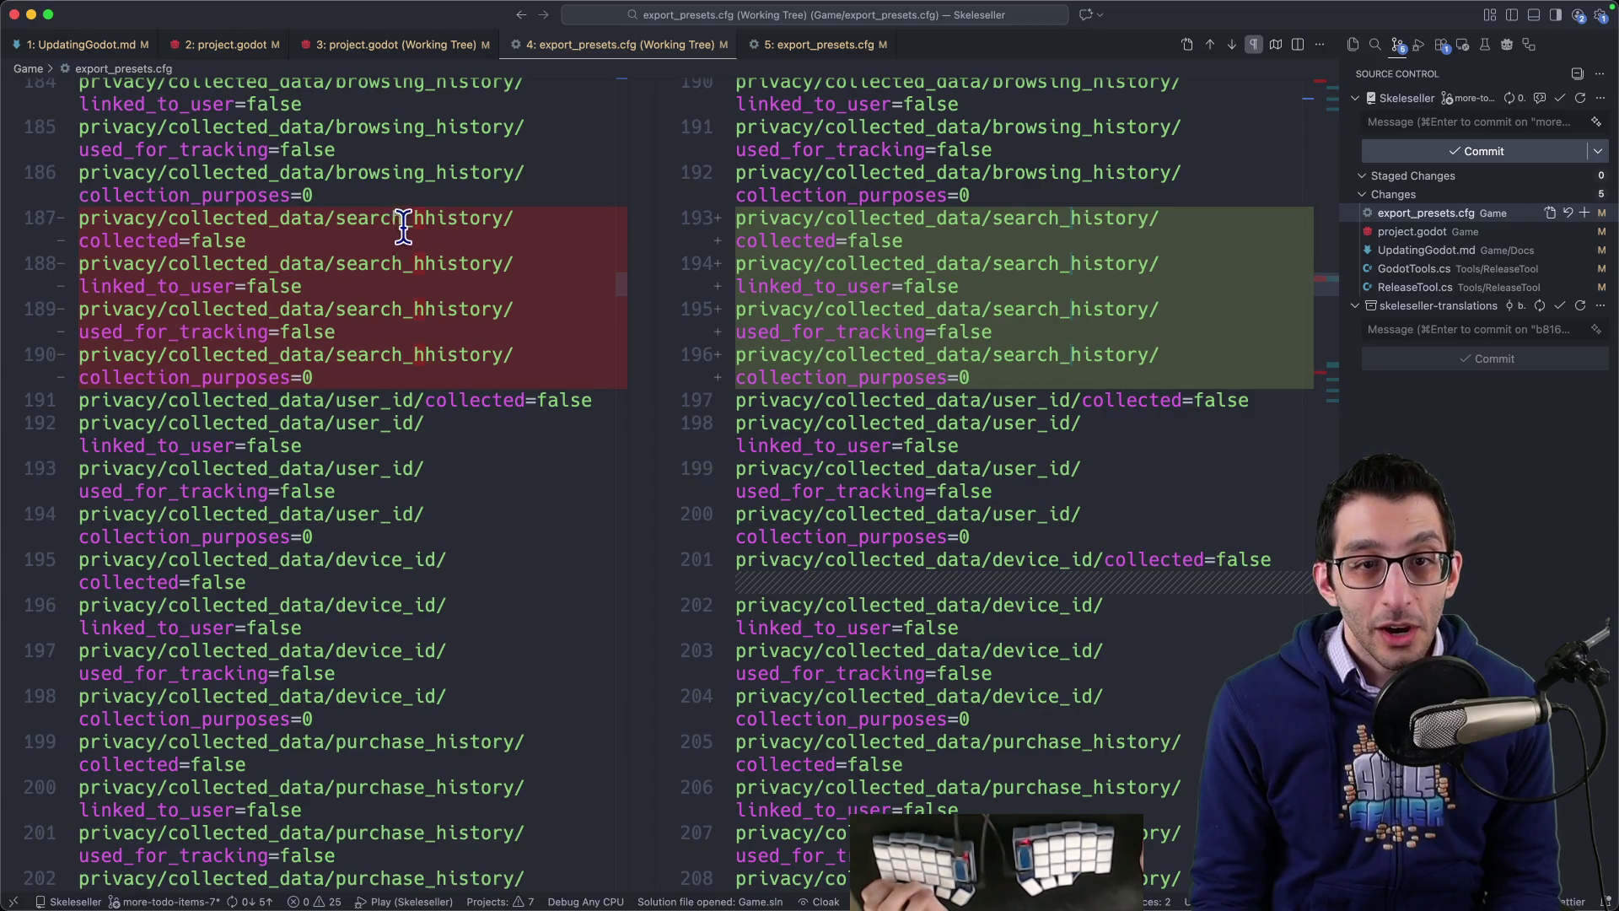
{"action": "left_click_drag", "start_coordinate": [337, 221], "coordinate": [494, 221]}
{"action": "key", "text": "ctrl+c"}
{"action": "left_click", "coordinate": [504, 221]}
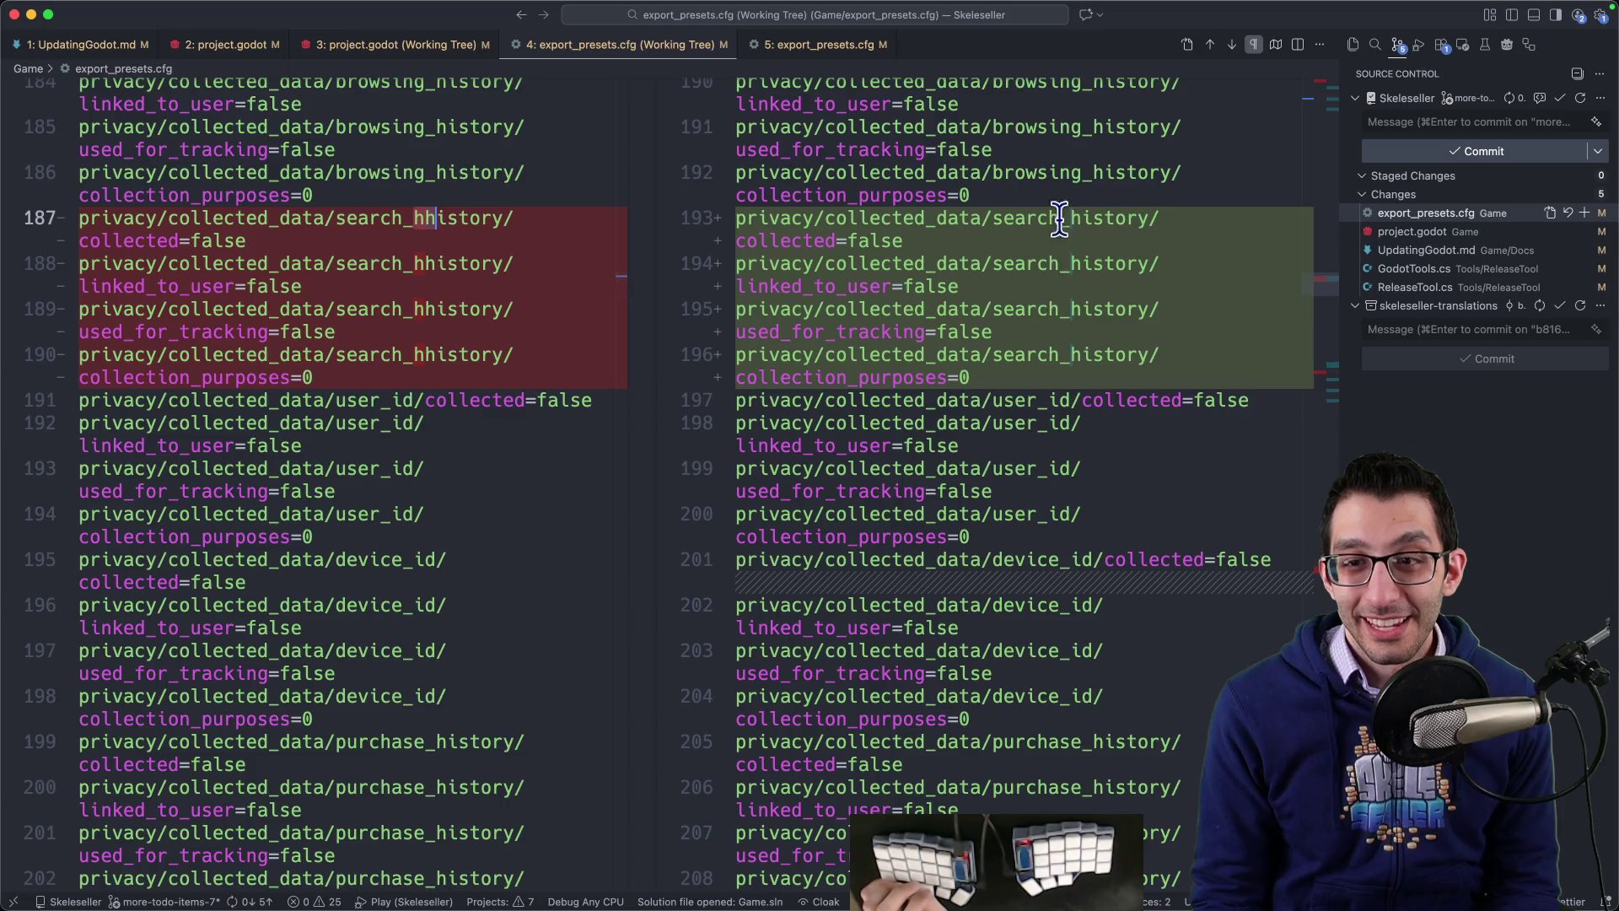
{"action": "scroll", "coordinate": [1121, 339], "scroll_direction": "down", "scroll_amount": 4}
{"action": "left_click", "coordinate": [1329, 366]}
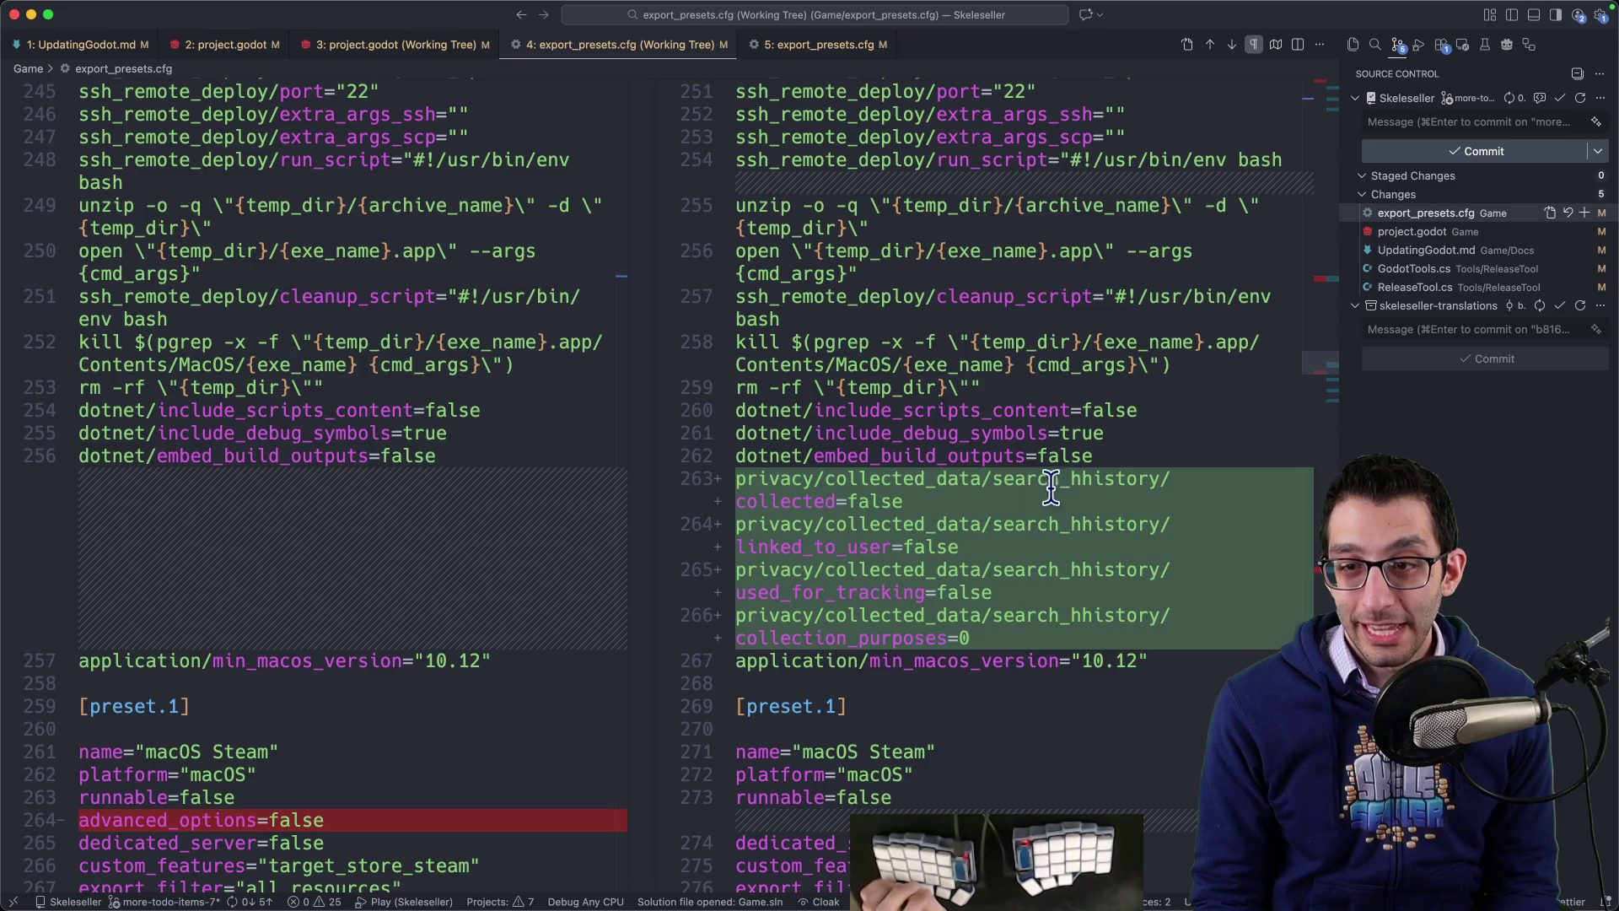
{"action": "left_click_drag", "start_coordinate": [1071, 478], "coordinate": [1103, 478]}
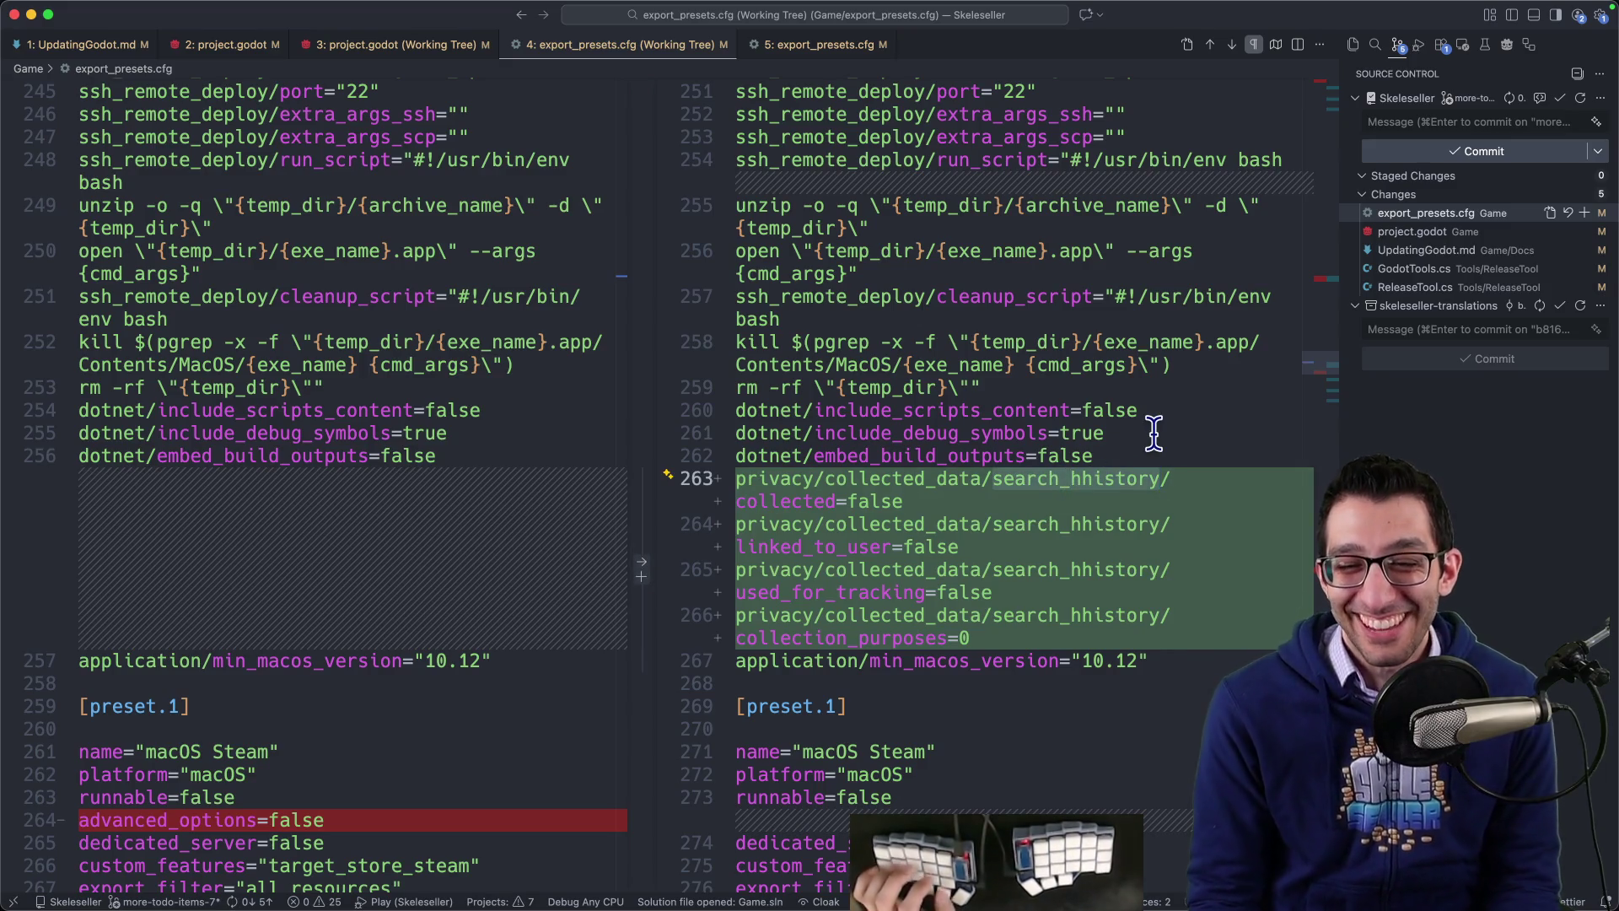
Step: Search Godot's GitHub issues for search_hhistory in Chrome
{"action": "key", "text": "super+Tab"}
{"action": "key", "text": "ctrl+t"}
{"action": "type", "text": "gi"}
{"action": "key", "text": "Tab"}
{"action": "key", "text": "ctrl+v"}
{"action": "key", "text": "Return"}
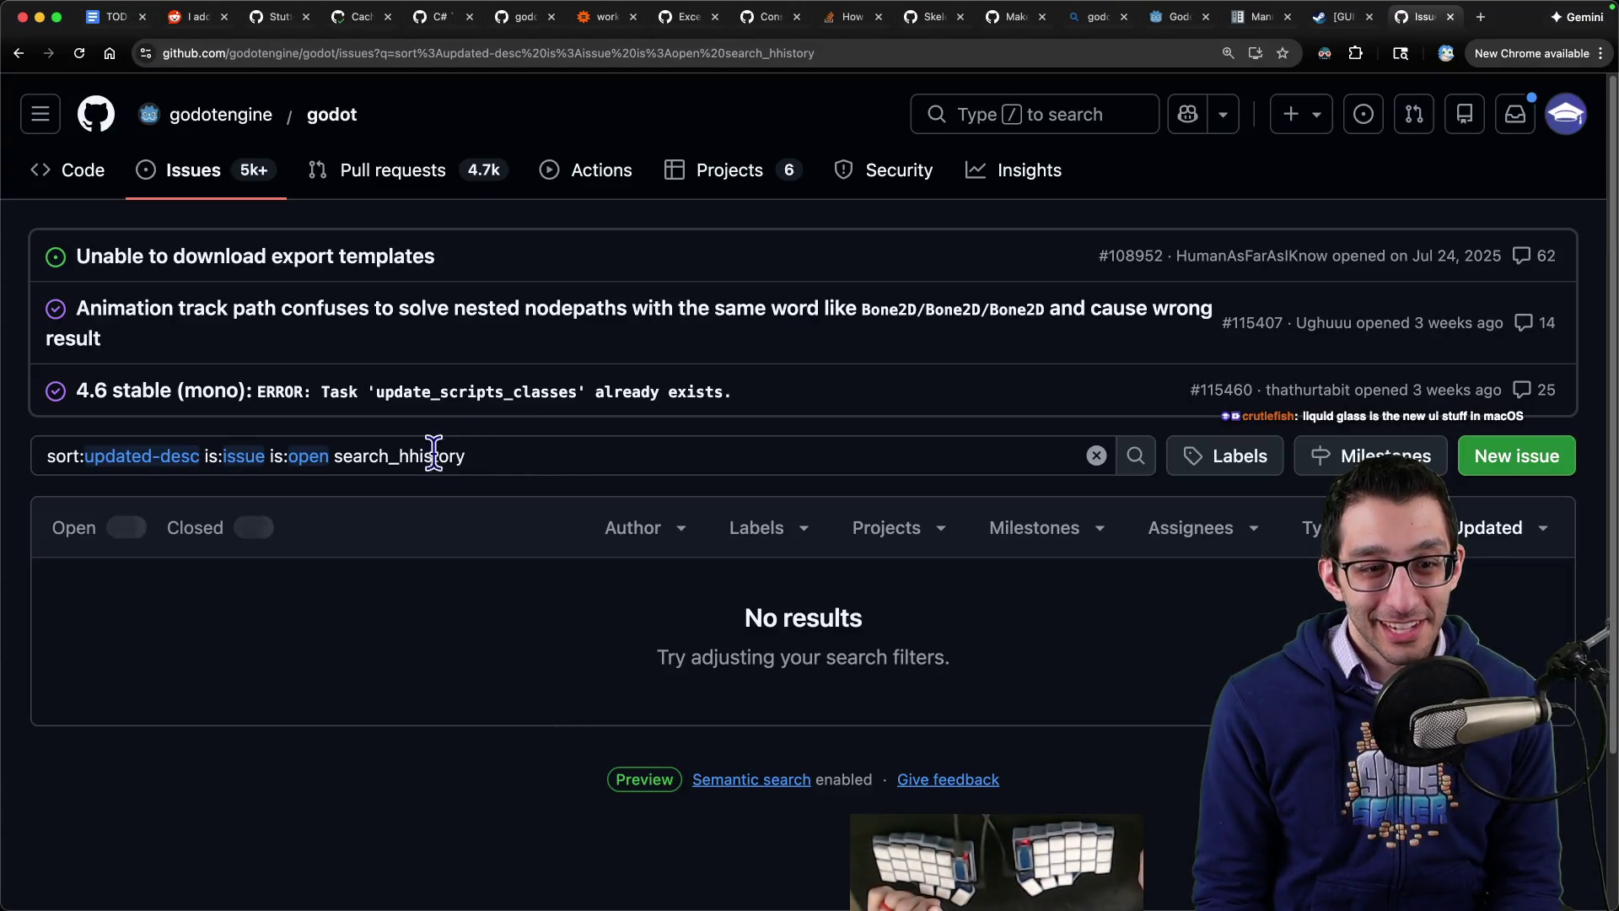
Step: Open closed issue #115237 and read down to its fix in PR #103953
{"action": "left_click", "coordinate": [234, 546]}
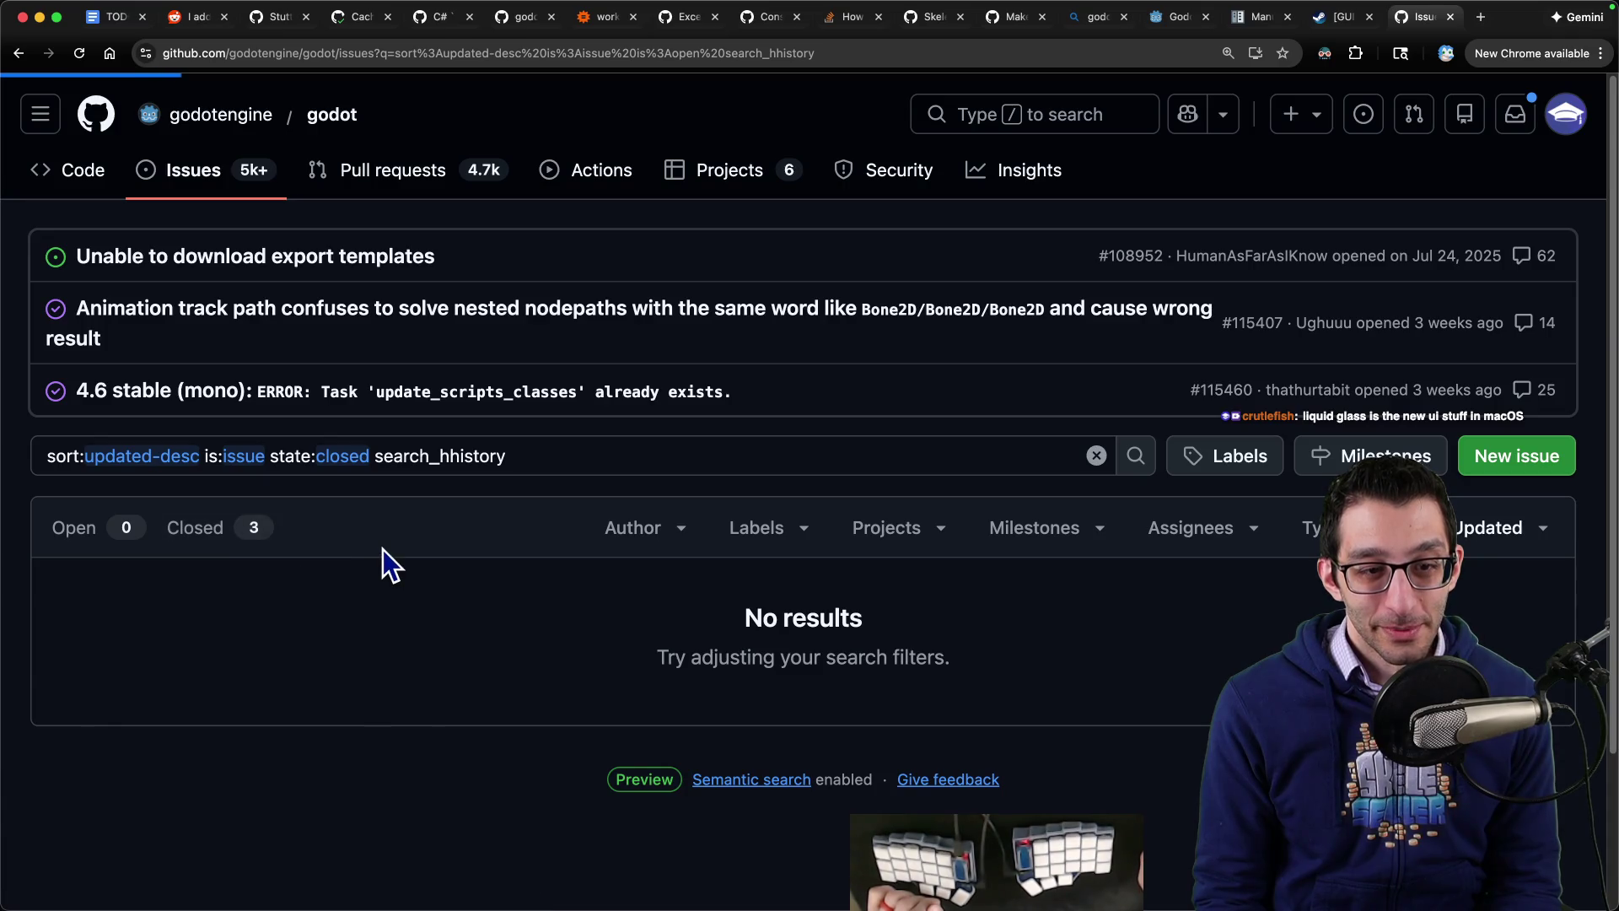
{"action": "scroll", "coordinate": [383, 544], "scroll_direction": "down", "scroll_amount": 3}
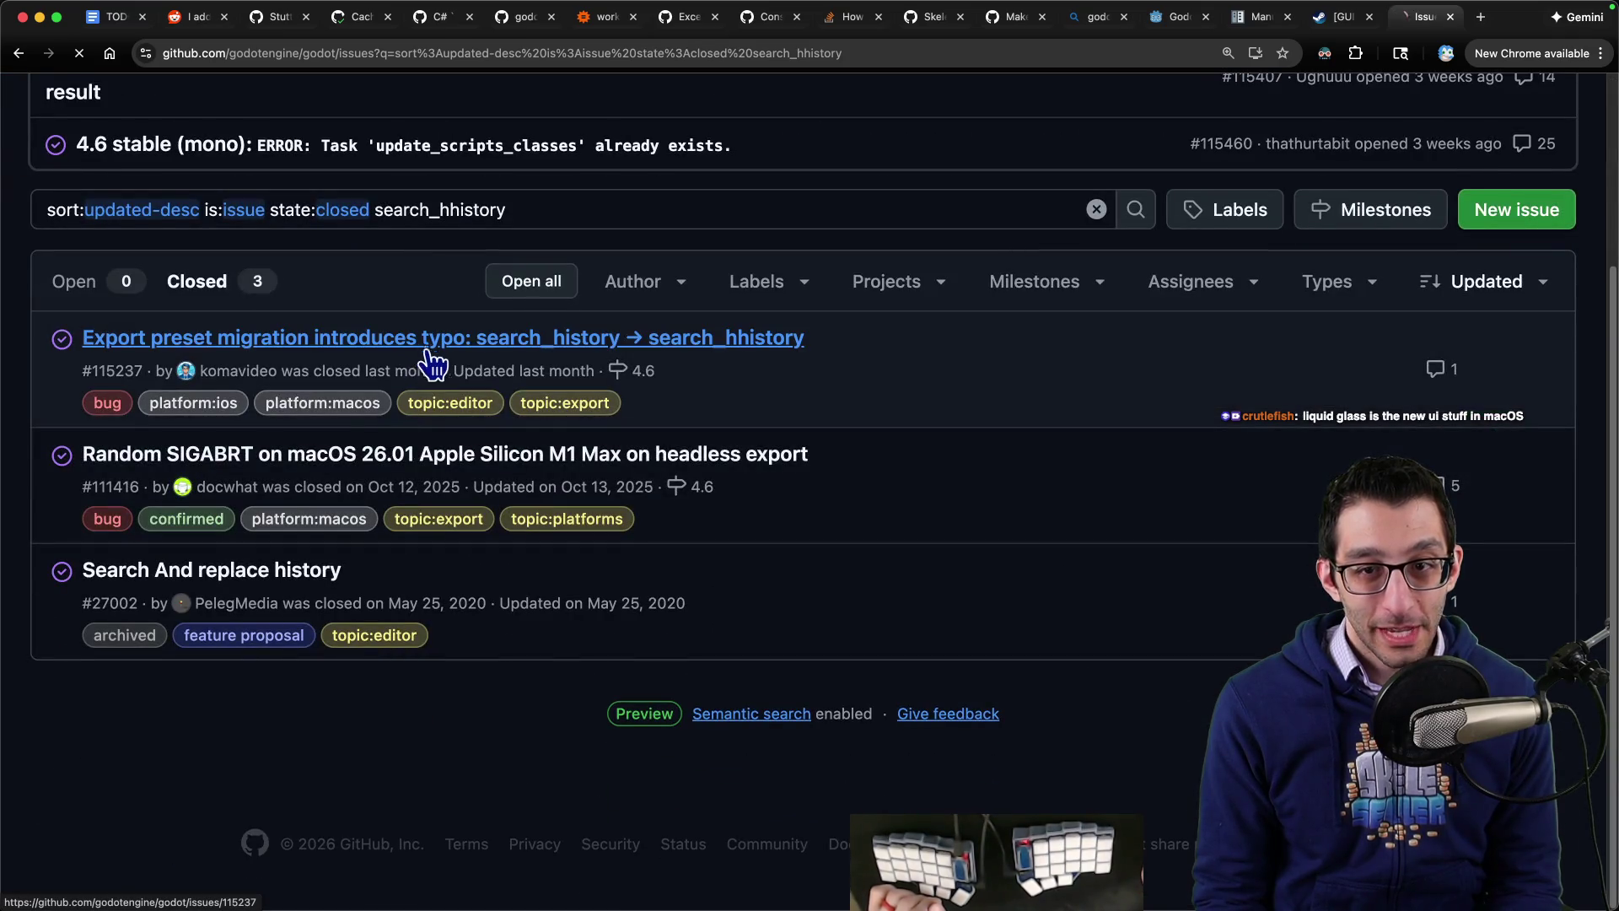
{"action": "left_click", "coordinate": [425, 342]}
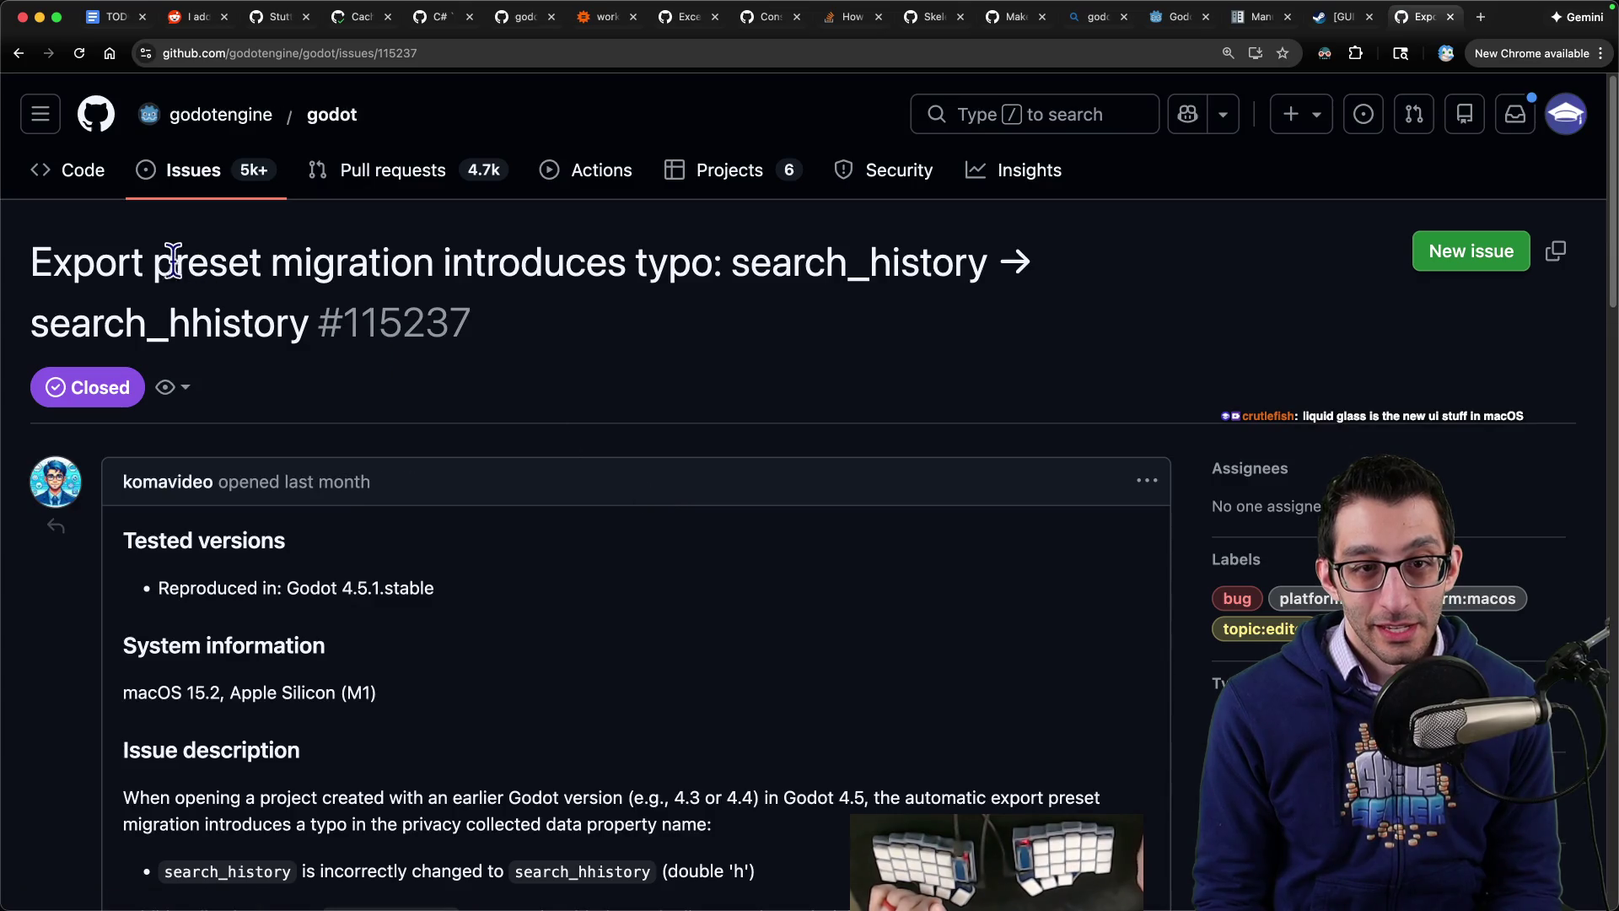
{"action": "scroll", "coordinate": [438, 432], "scroll_direction": "down", "scroll_amount": 5}
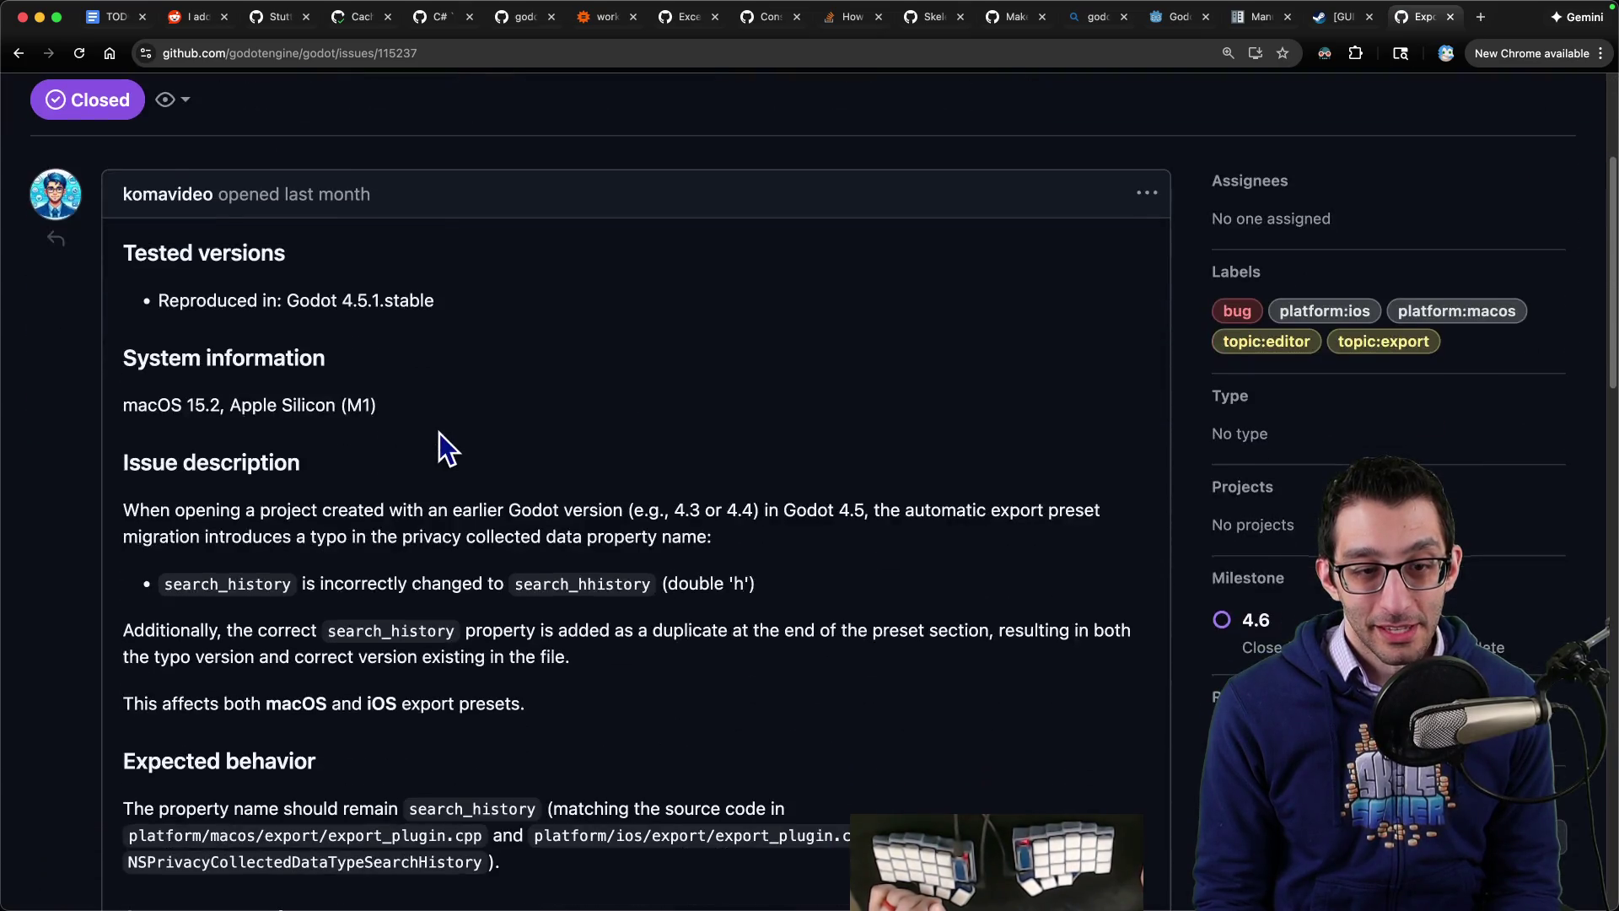
{"action": "scroll", "coordinate": [491, 424], "scroll_direction": "down", "scroll_amount": 15}
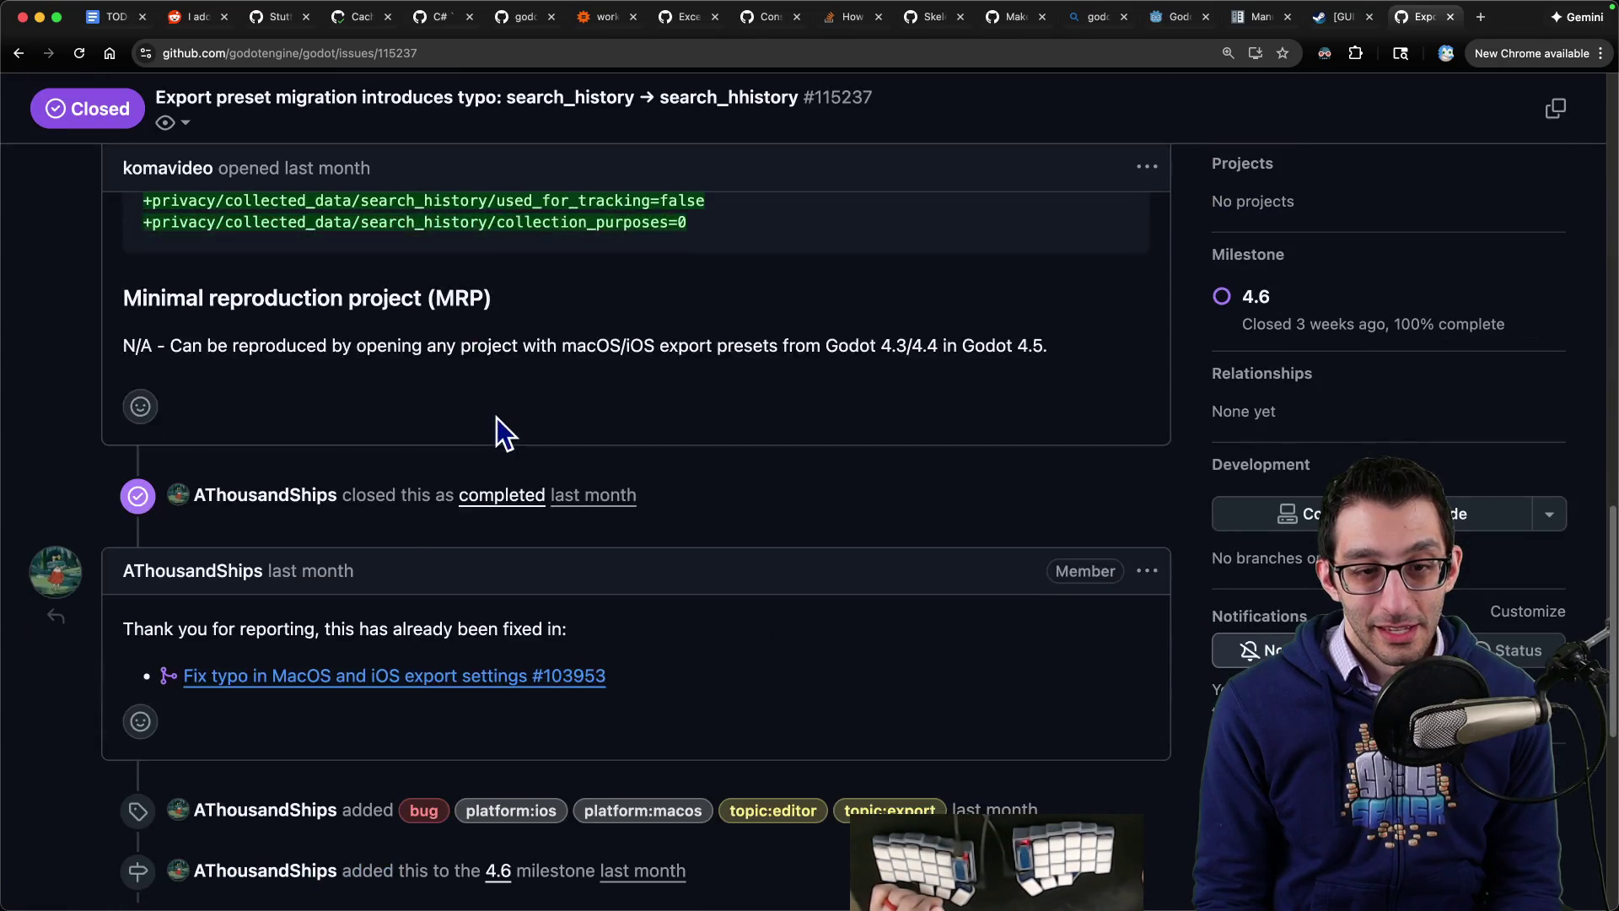
{"action": "scroll", "coordinate": [497, 416], "scroll_direction": "down", "scroll_amount": 3}
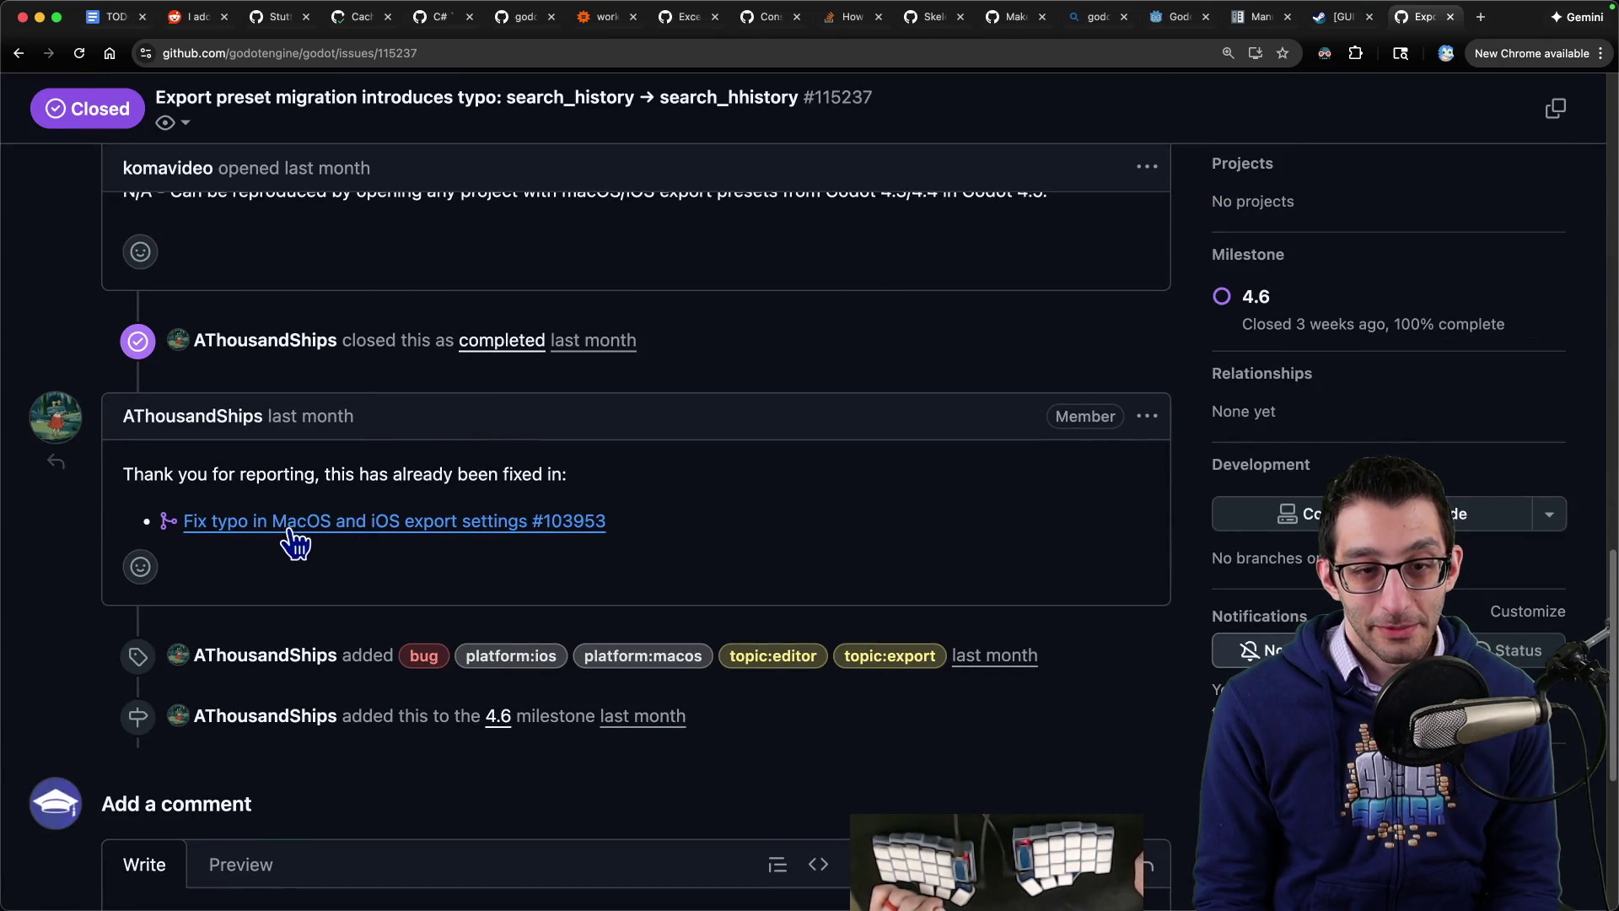
{"action": "mouse_move", "coordinate": [478, 535]}
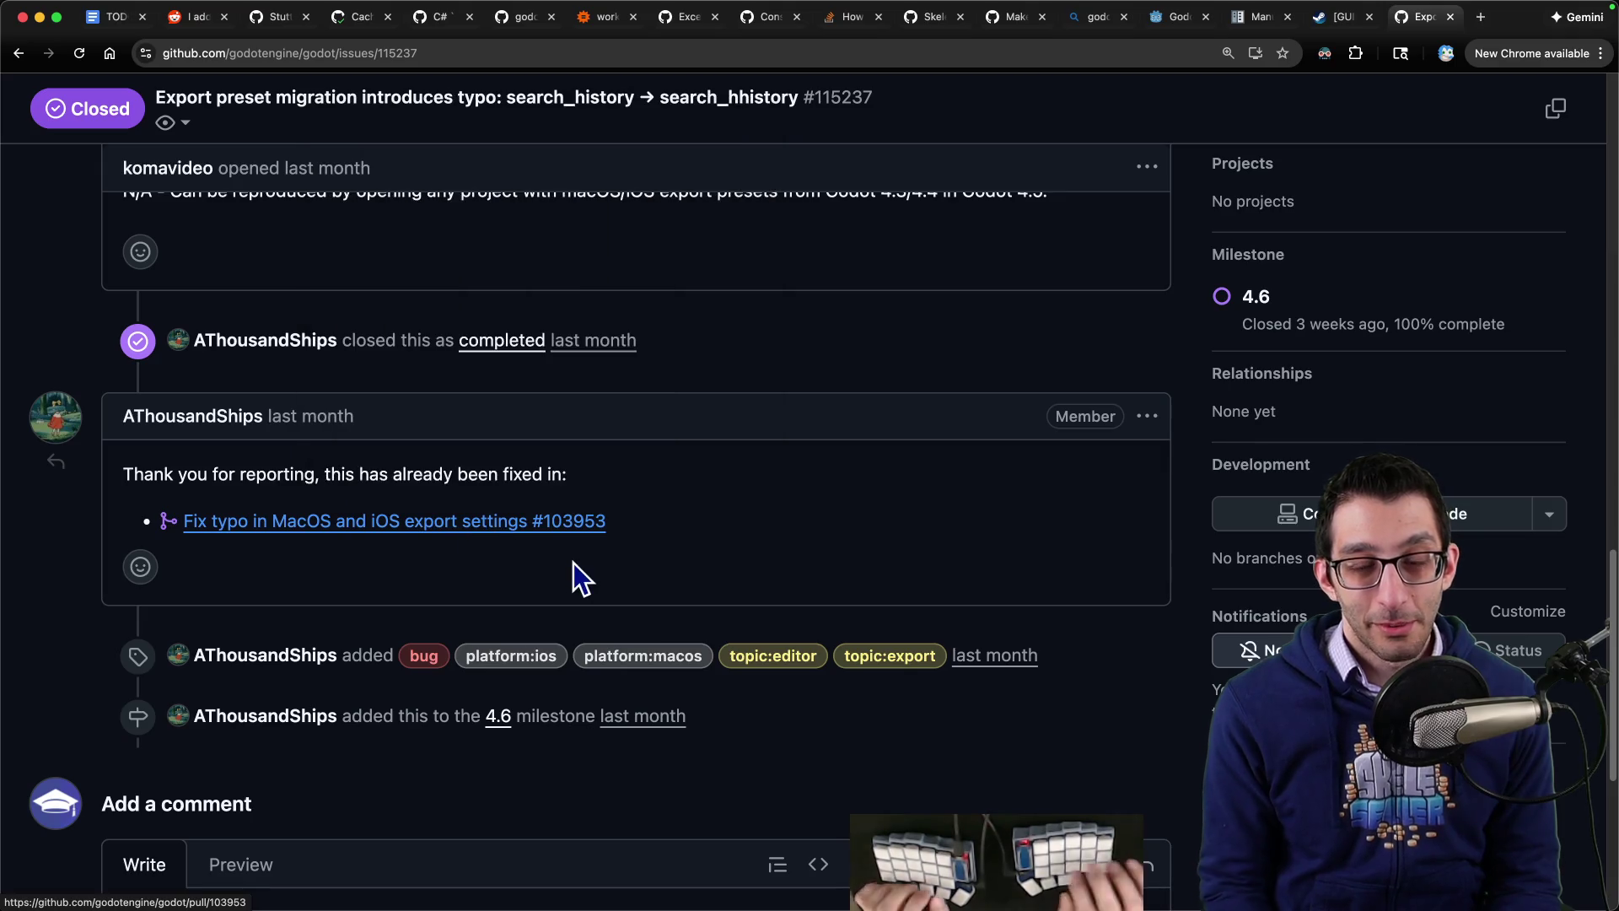
{"action": "key", "text": "super+Tab"}
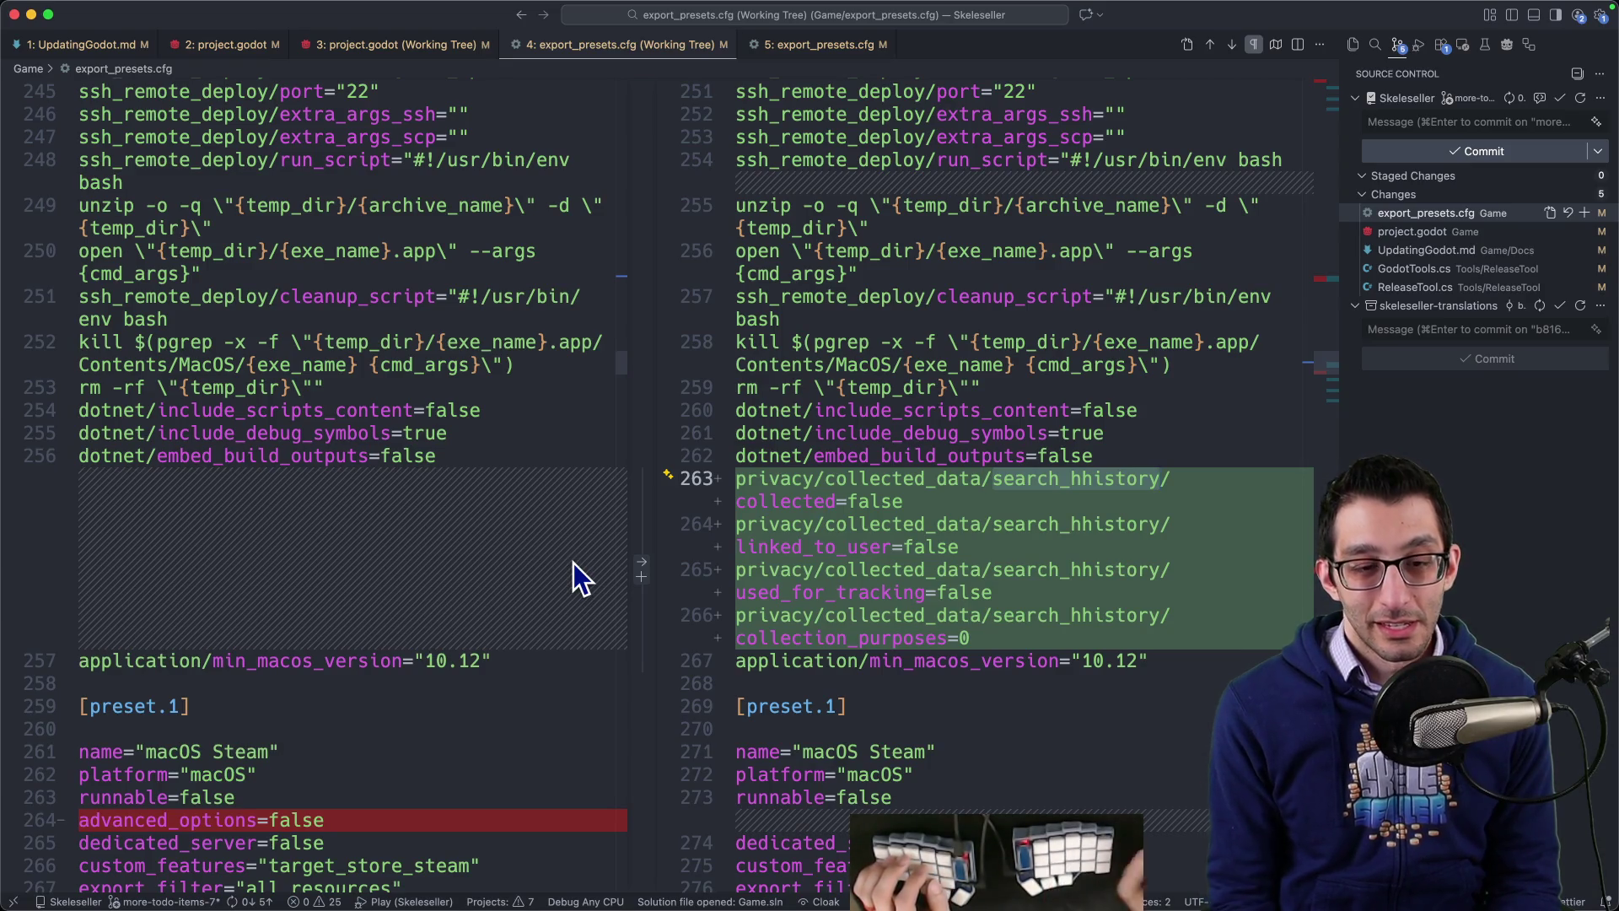
{"action": "scroll", "coordinate": [600, 512], "scroll_direction": "down", "scroll_amount": 10}
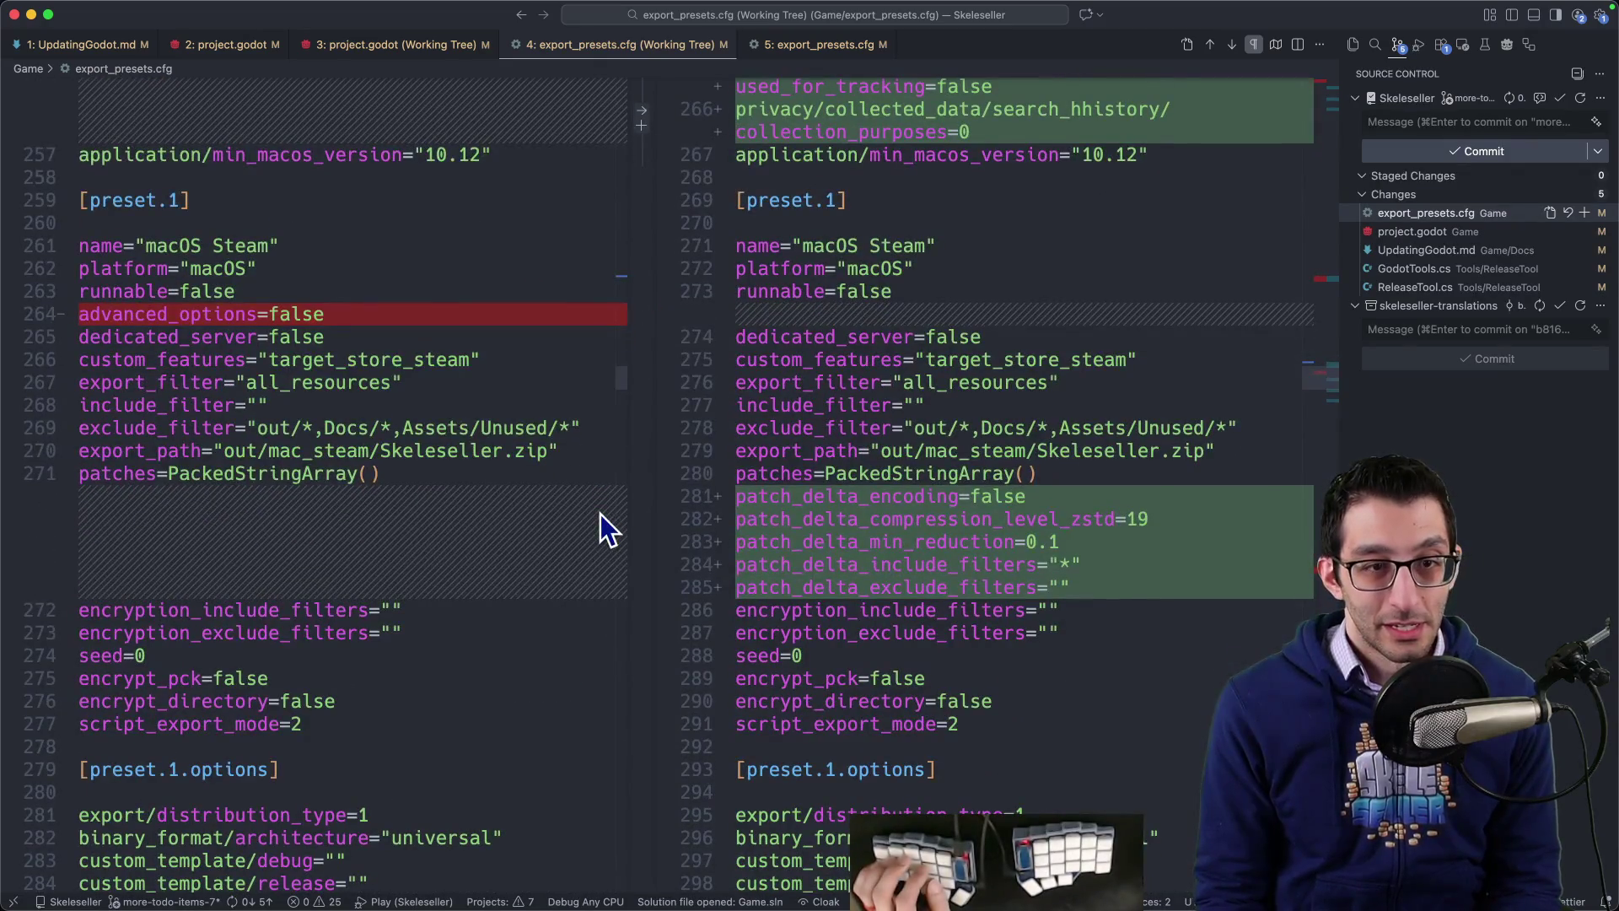
{"action": "scroll", "coordinate": [594, 497], "scroll_direction": "down", "scroll_amount": 5}
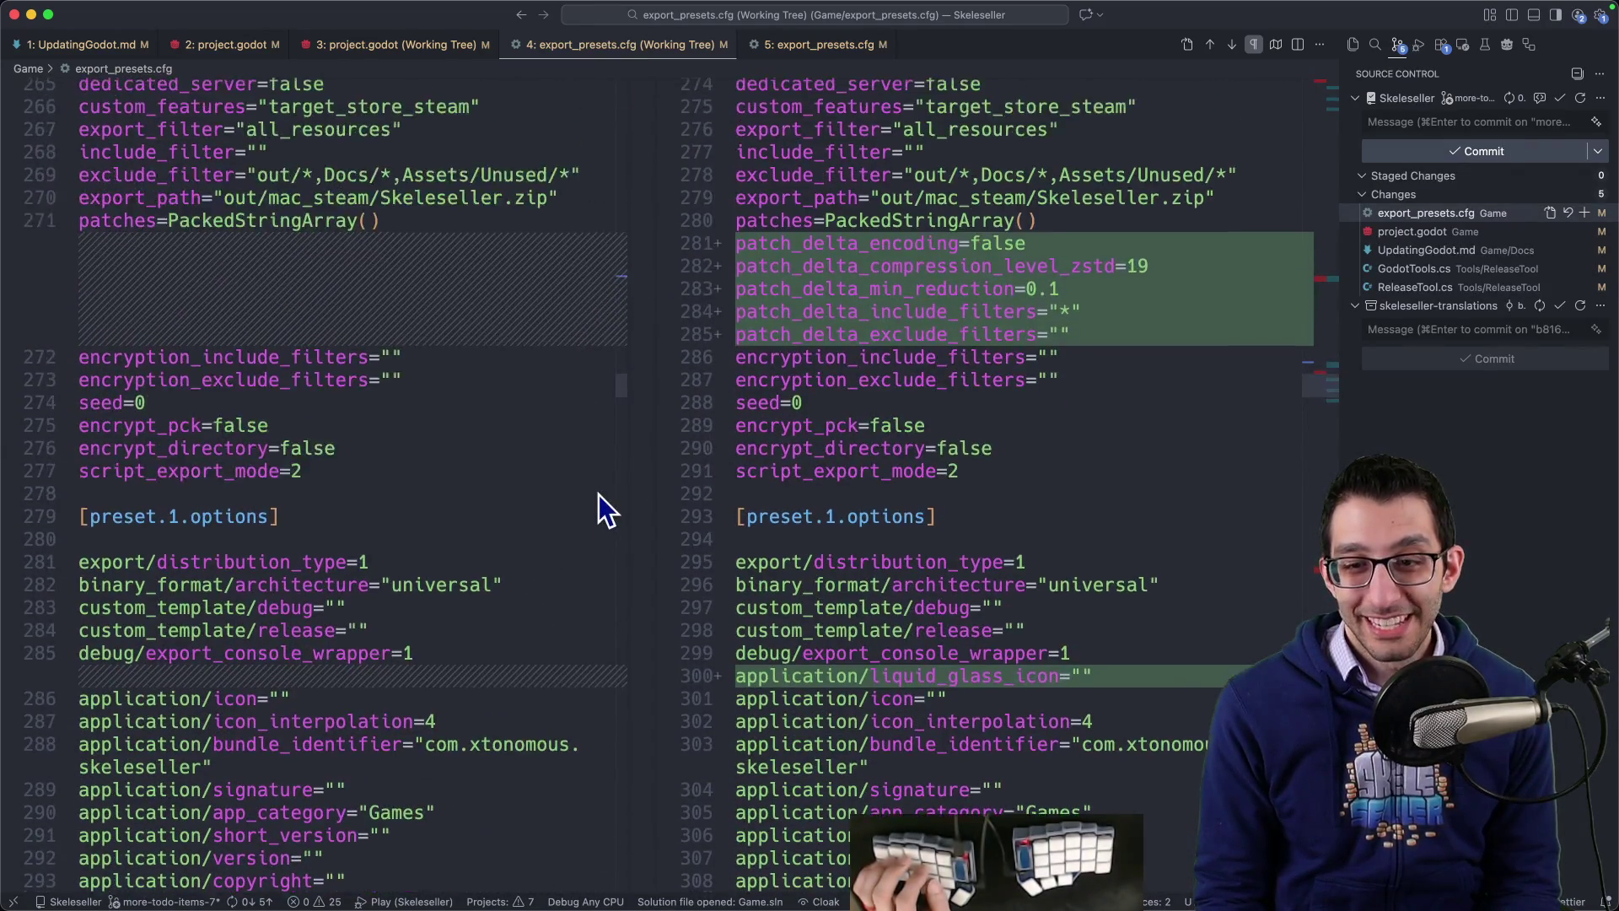
{"action": "scroll", "coordinate": [599, 494], "scroll_direction": "down", "scroll_amount": 15}
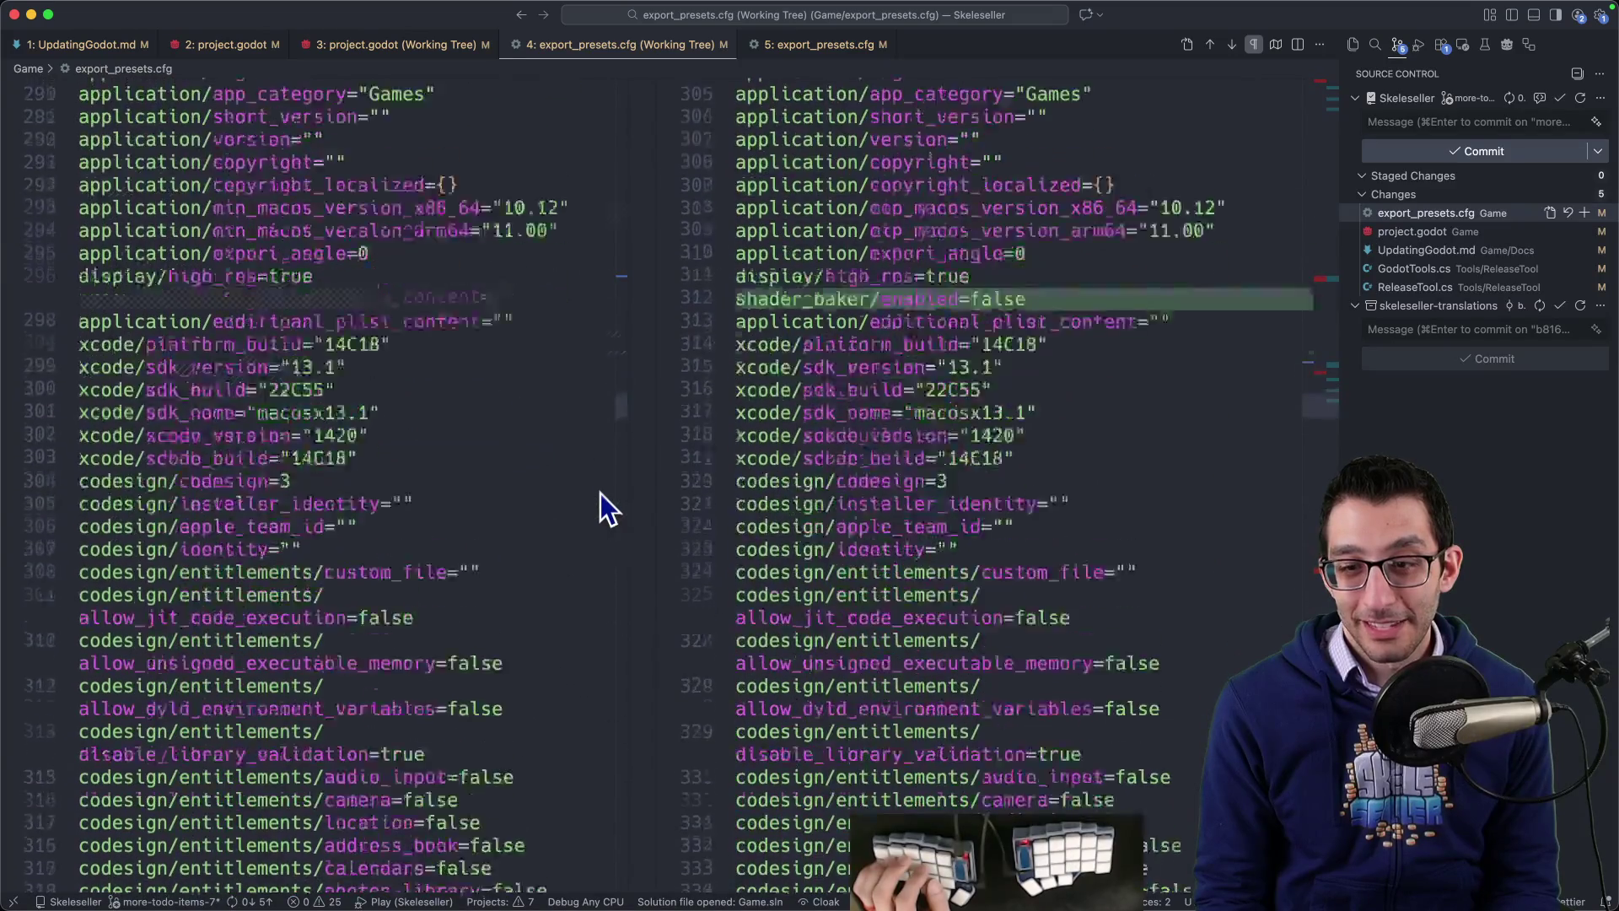
{"action": "scroll", "coordinate": [600, 494], "scroll_direction": "down", "scroll_amount": 20}
{"action": "scroll", "coordinate": [675, 509], "scroll_direction": "down", "scroll_amount": 20}
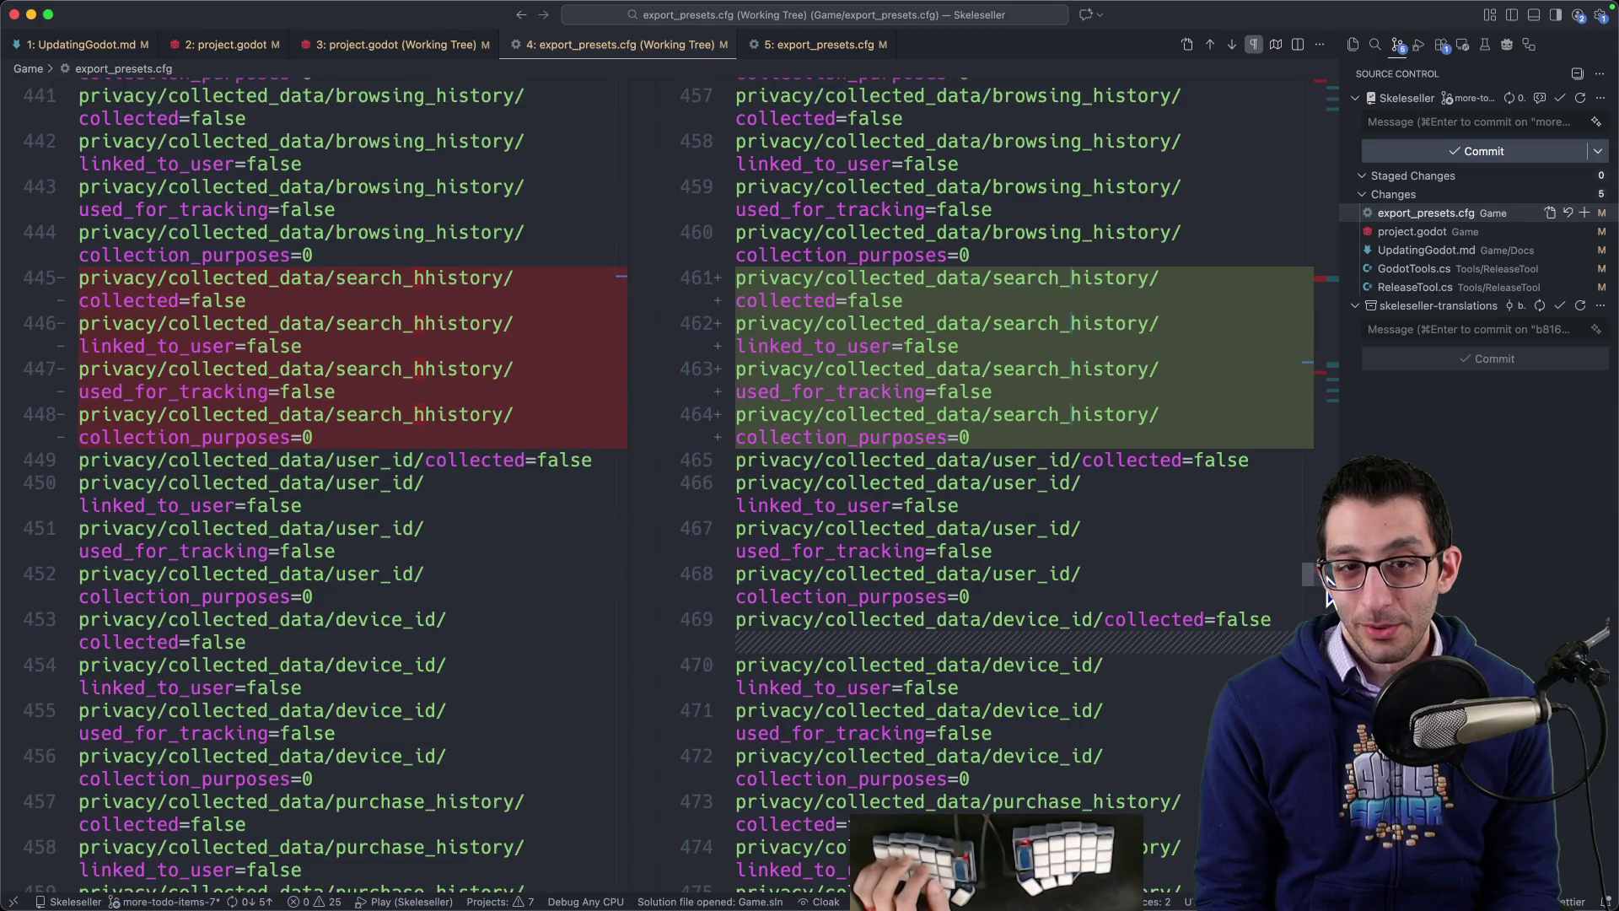
{"action": "scroll", "coordinate": [1328, 595], "scroll_direction": "down", "scroll_amount": 20}
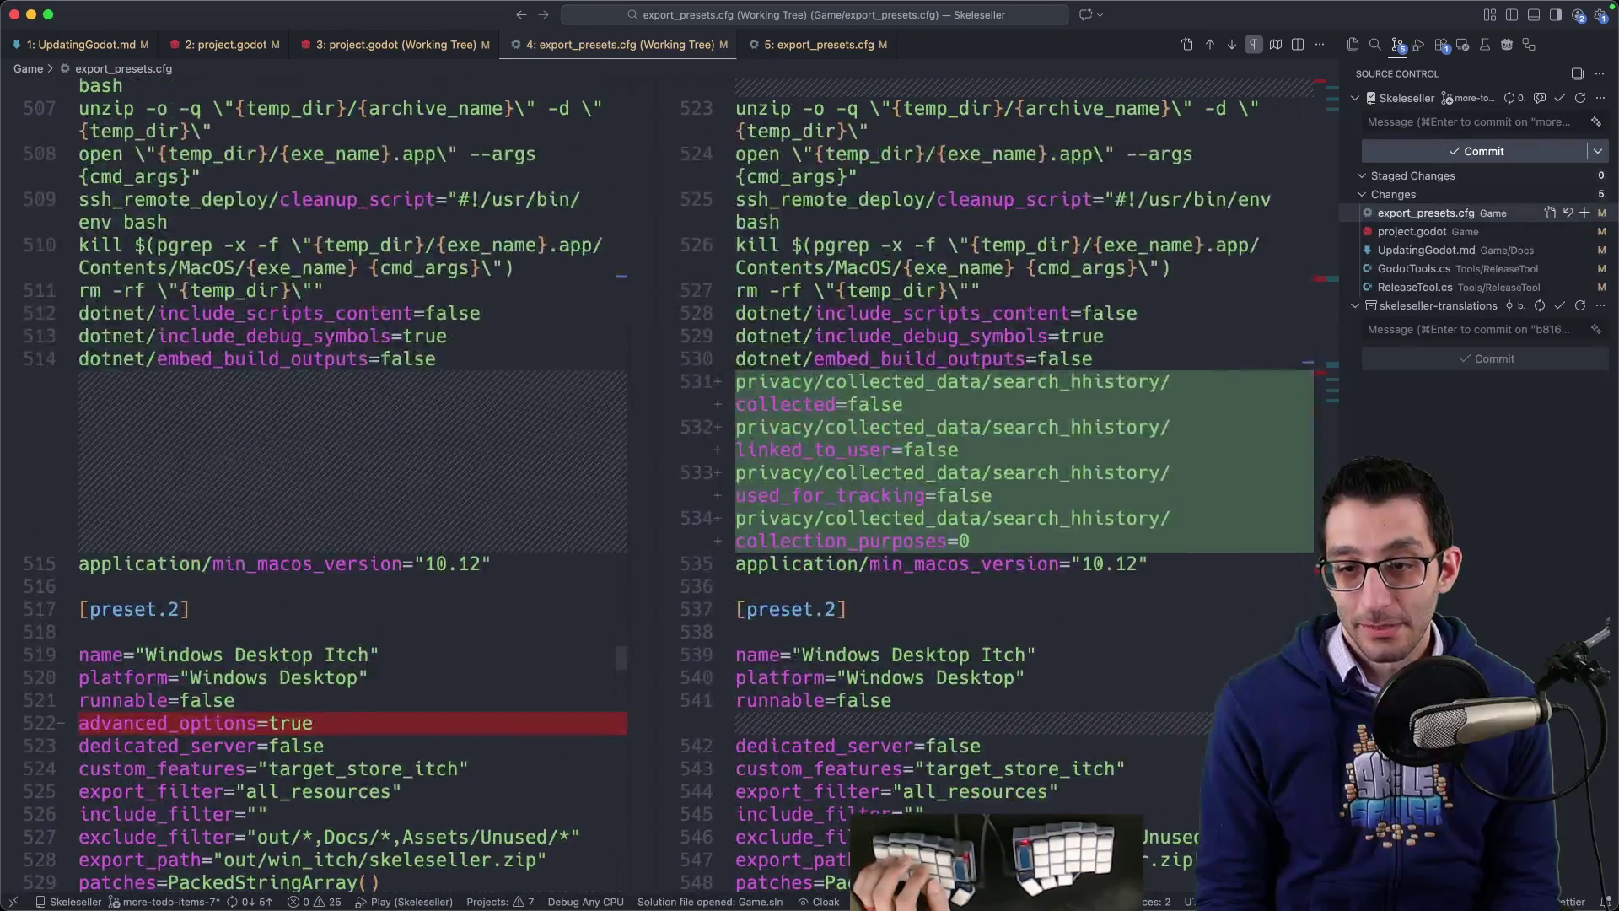
{"action": "scroll", "coordinate": [675, 484], "scroll_direction": "down", "scroll_amount": 15}
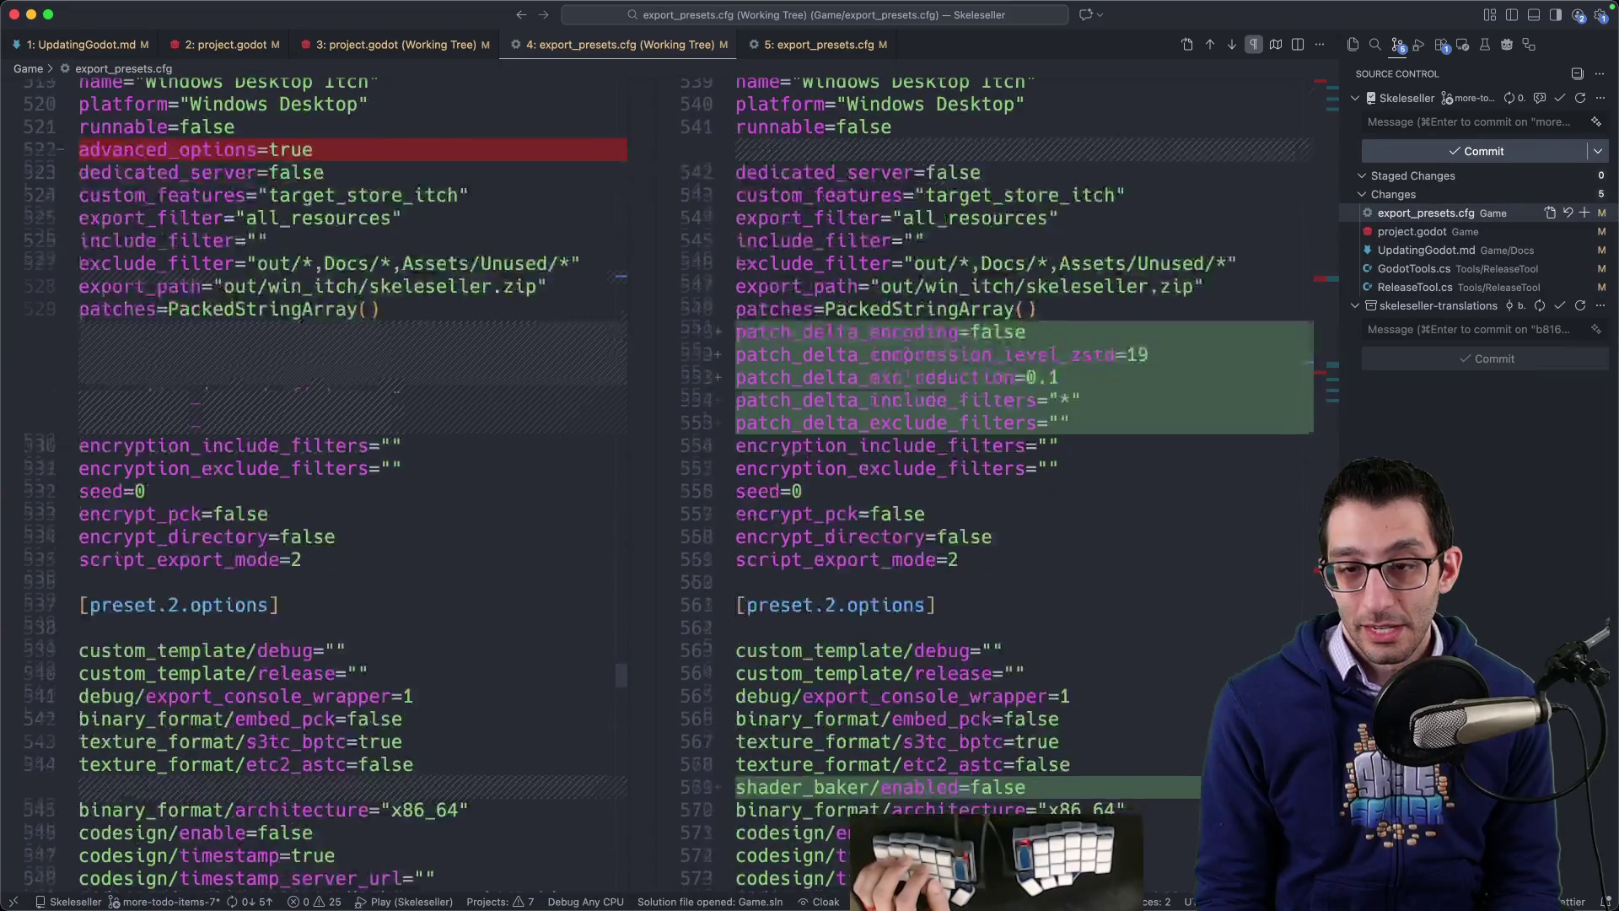
{"action": "scroll", "coordinate": [674, 485], "scroll_direction": "down", "scroll_amount": 10}
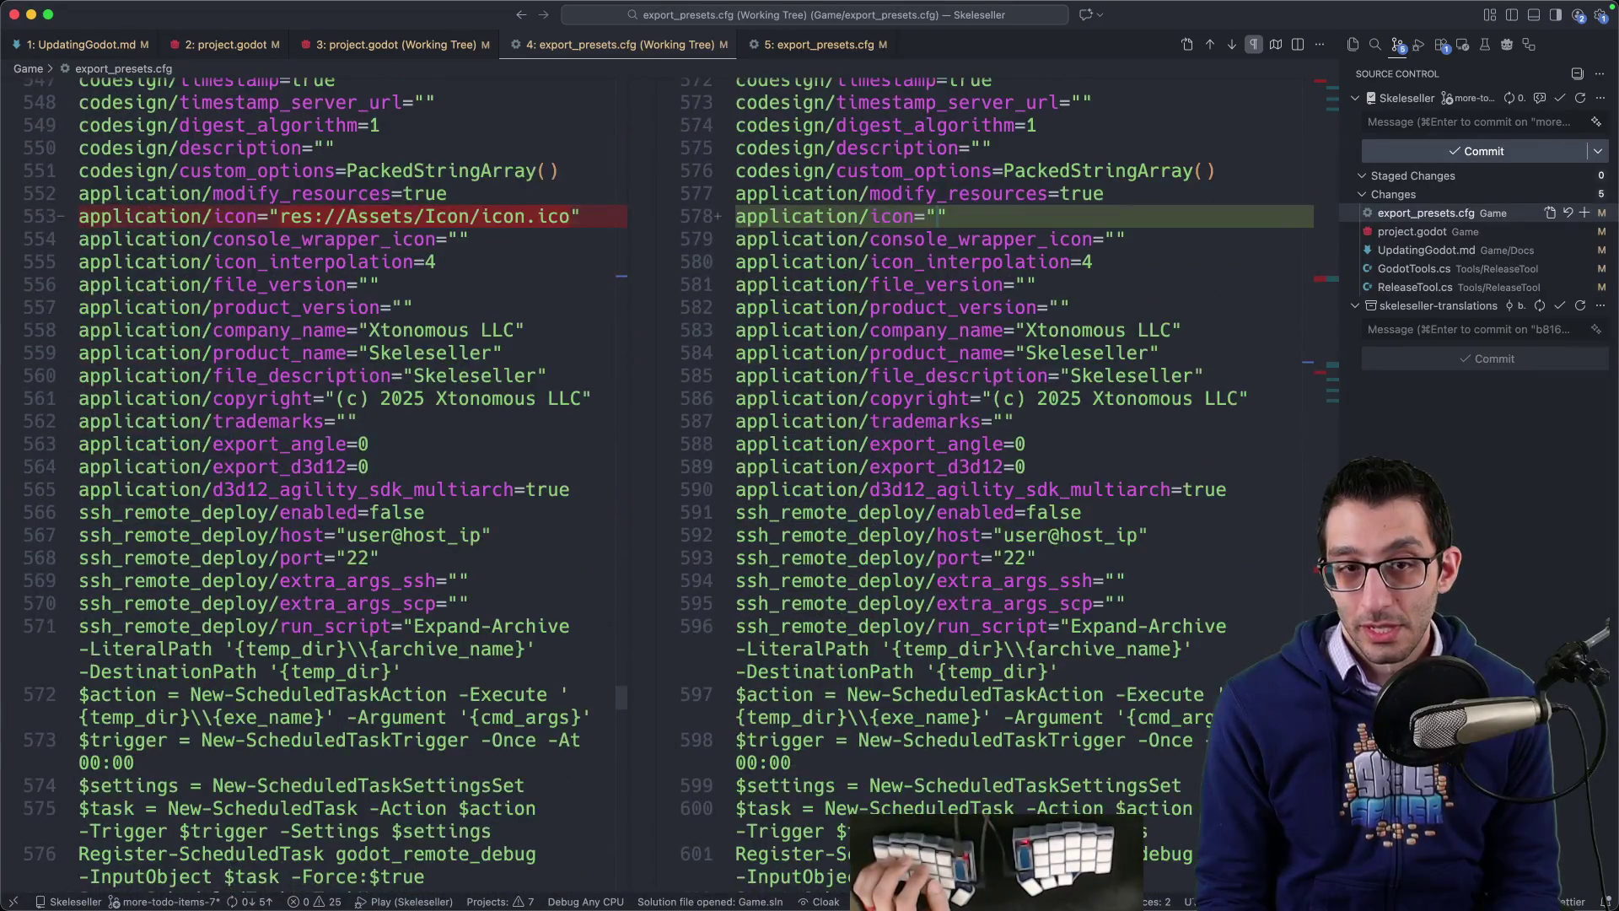
{"action": "scroll", "coordinate": [674, 485], "scroll_direction": "down", "scroll_amount": 13}
{"action": "mouse_move", "coordinate": [997, 877]}
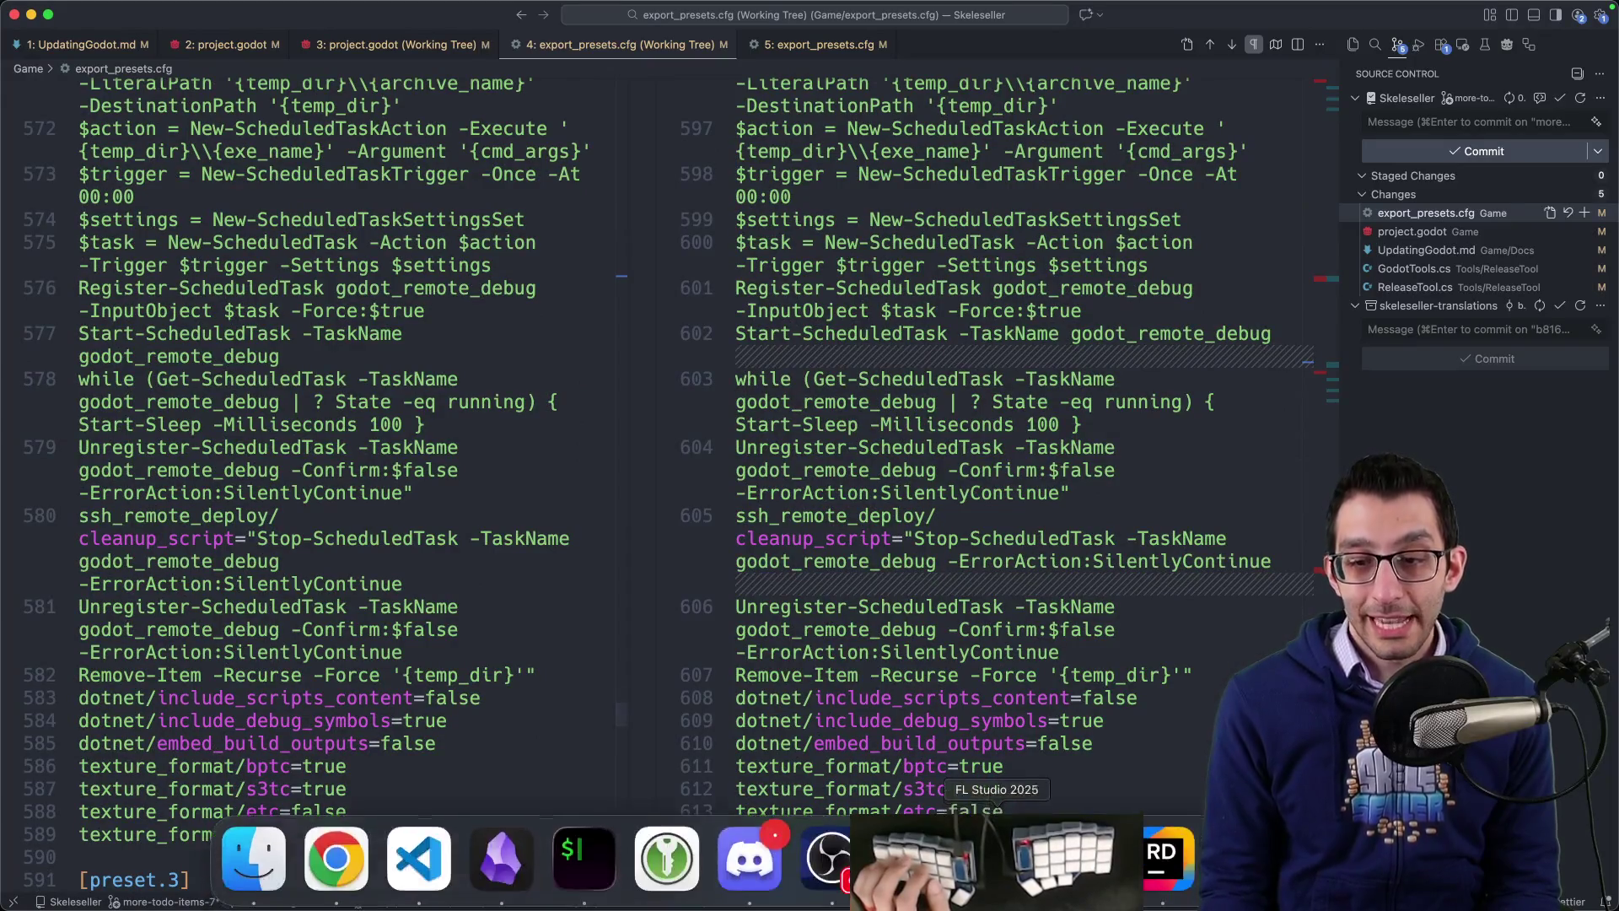
Step: Close Godot's Export window and filter the FileSystem dock by '.ico'
{"action": "left_click", "coordinate": [1079, 859]}
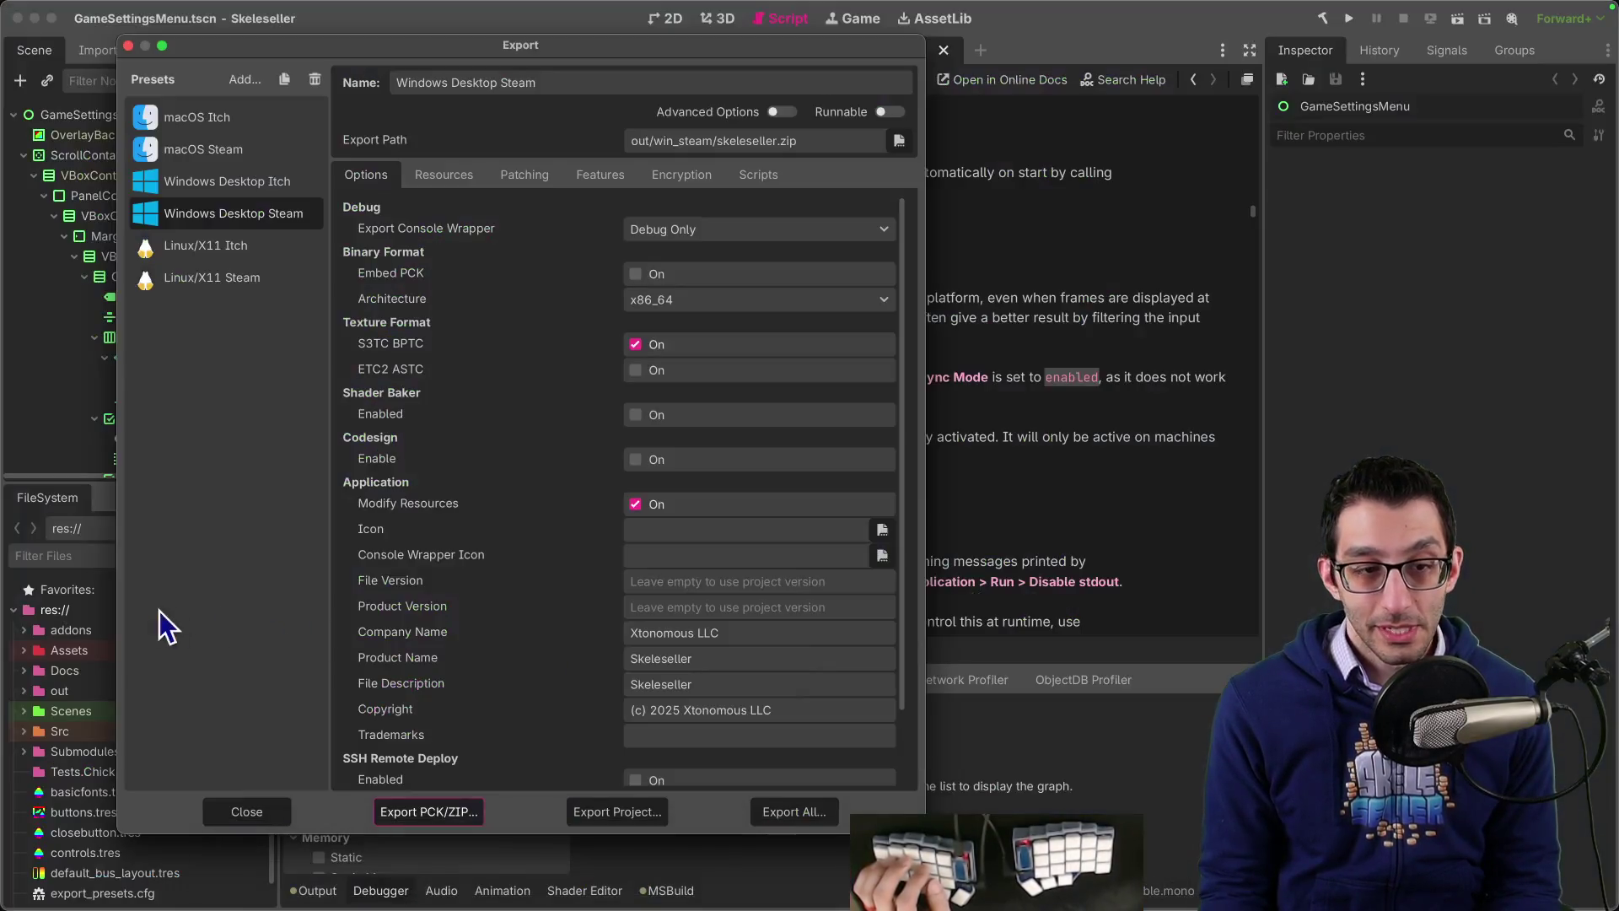
{"action": "left_click", "coordinate": [247, 811]}
{"action": "left_click", "coordinate": [109, 555]}
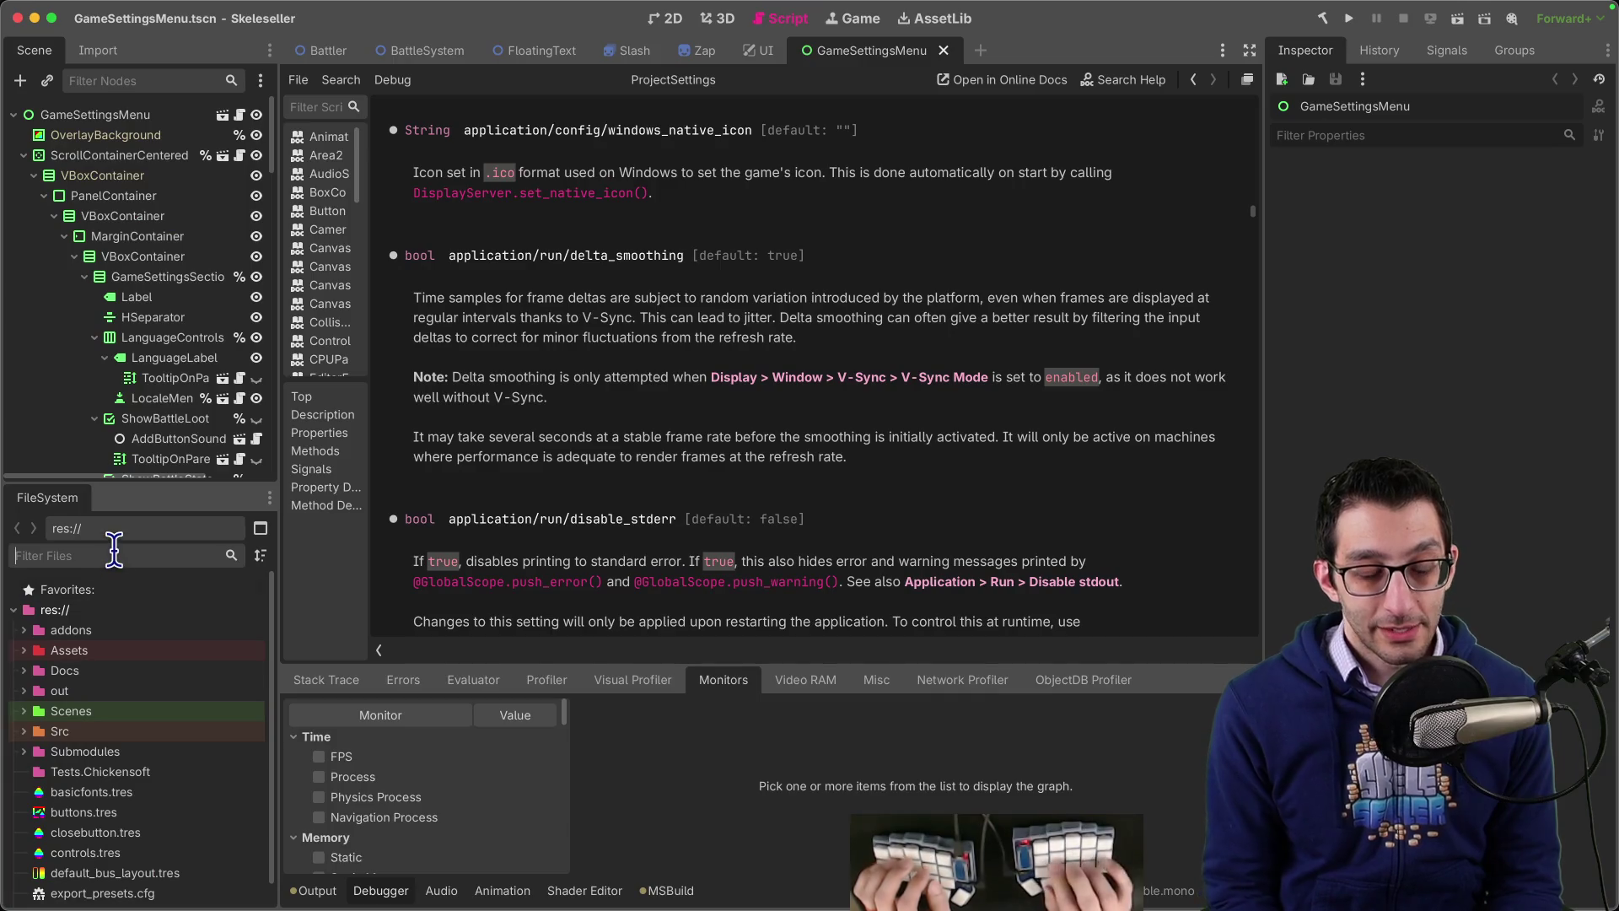
{"action": "type", "text": ".ico"}
Step: Confirm icon.ico has no owners or dependencies, then select it
{"action": "right_click", "coordinate": [107, 671]}
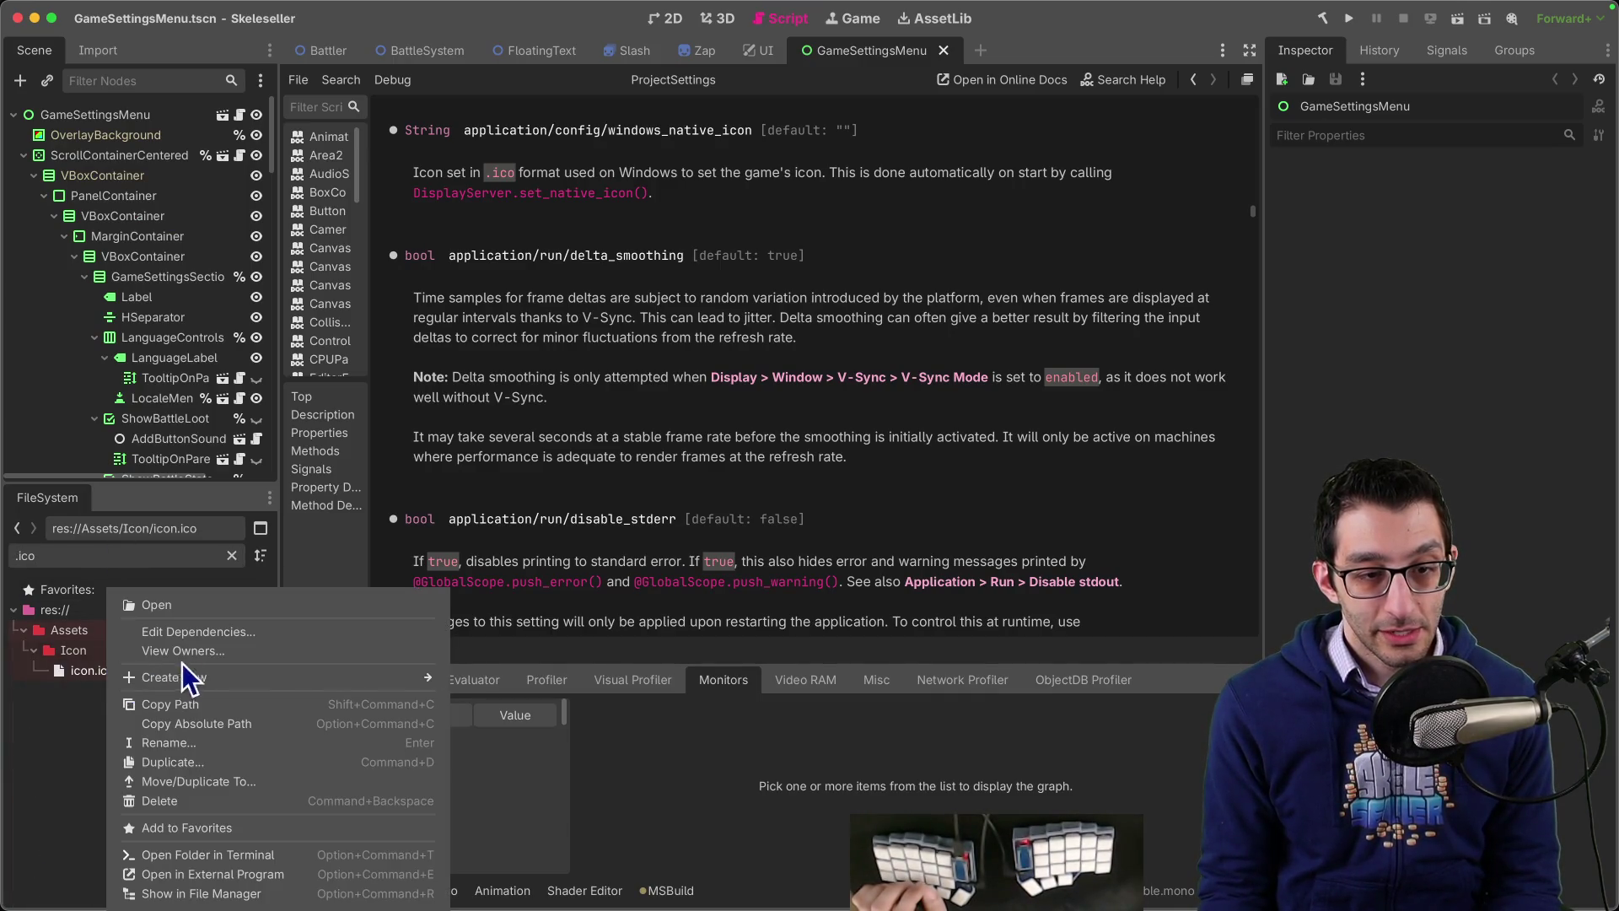
{"action": "left_click", "coordinate": [199, 650]}
{"action": "left_click", "coordinate": [810, 569]}
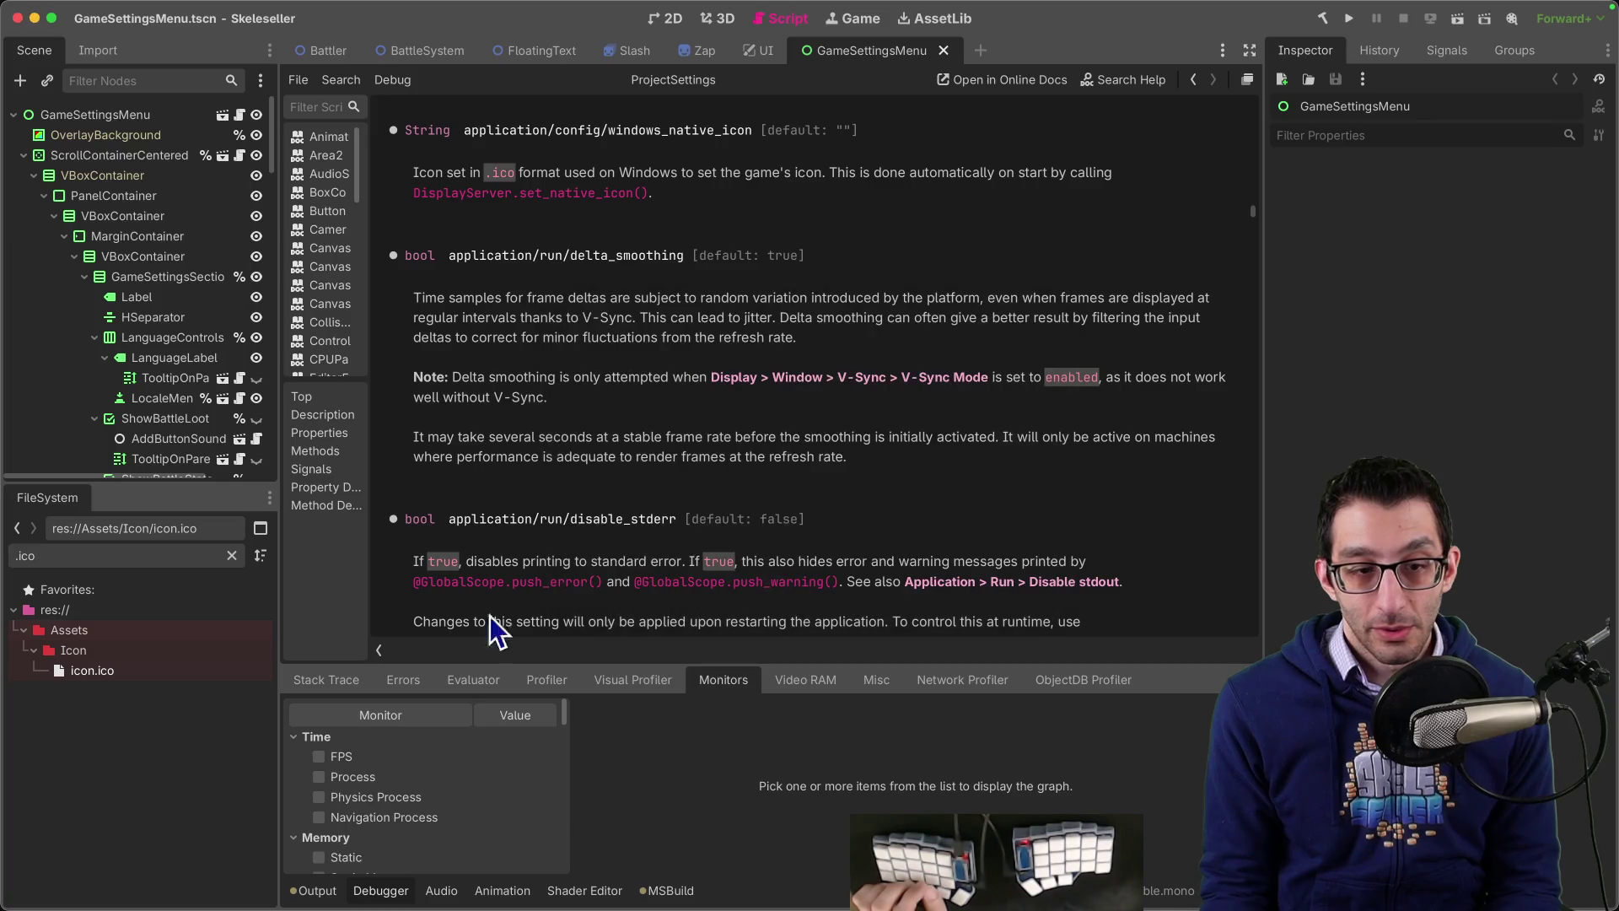
{"action": "right_click", "coordinate": [105, 672]}
{"action": "left_click", "coordinate": [246, 630]}
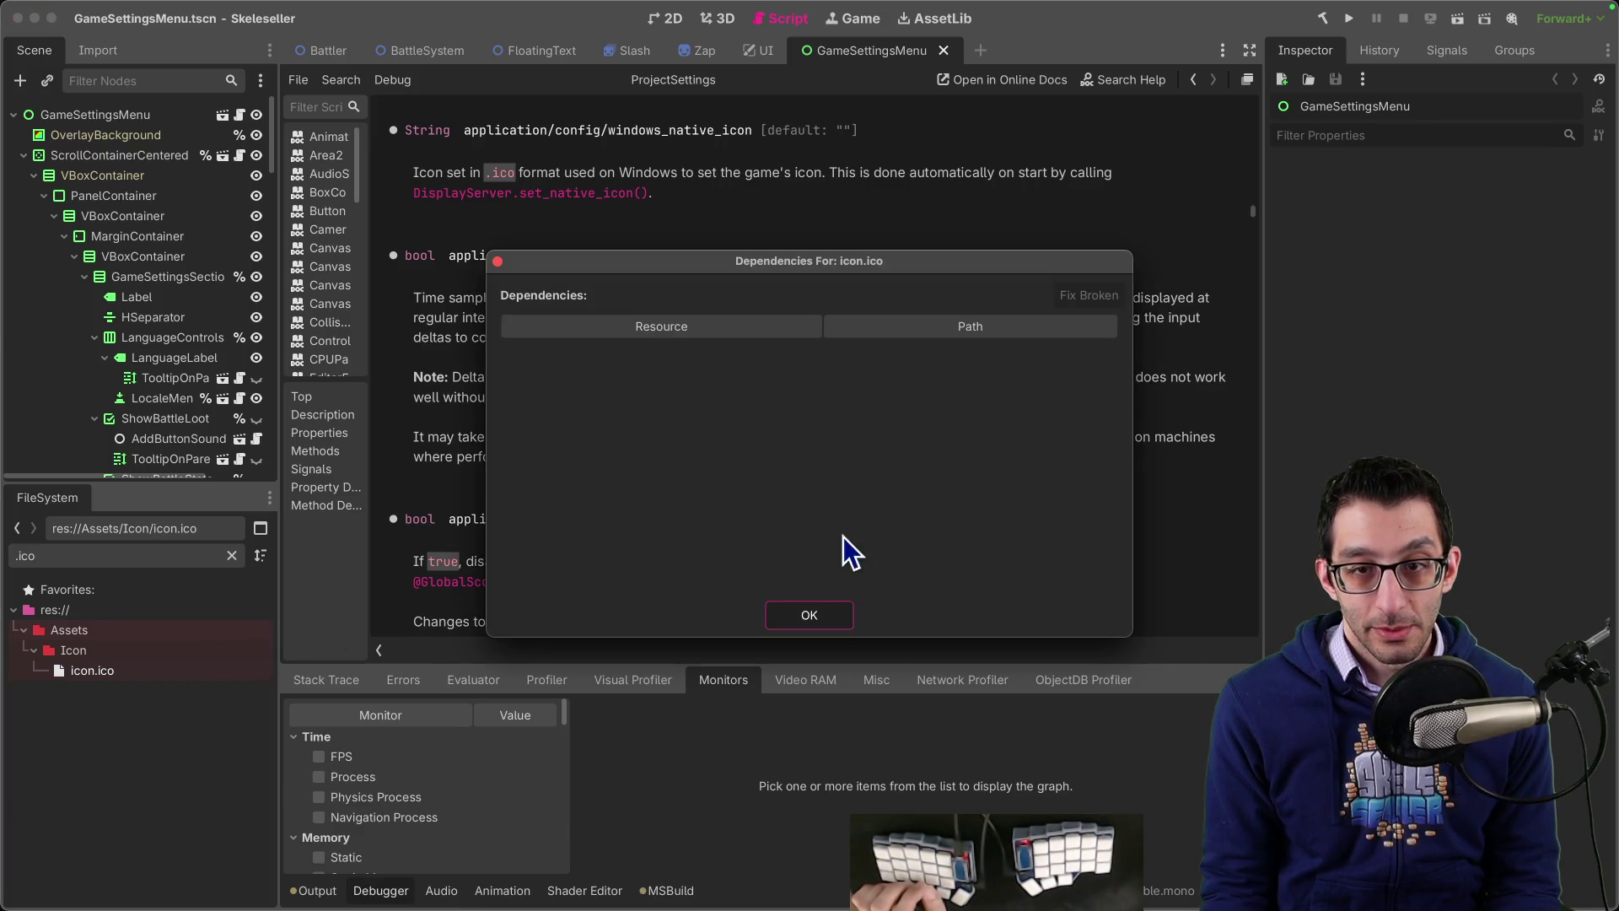
{"action": "left_click", "coordinate": [809, 617]}
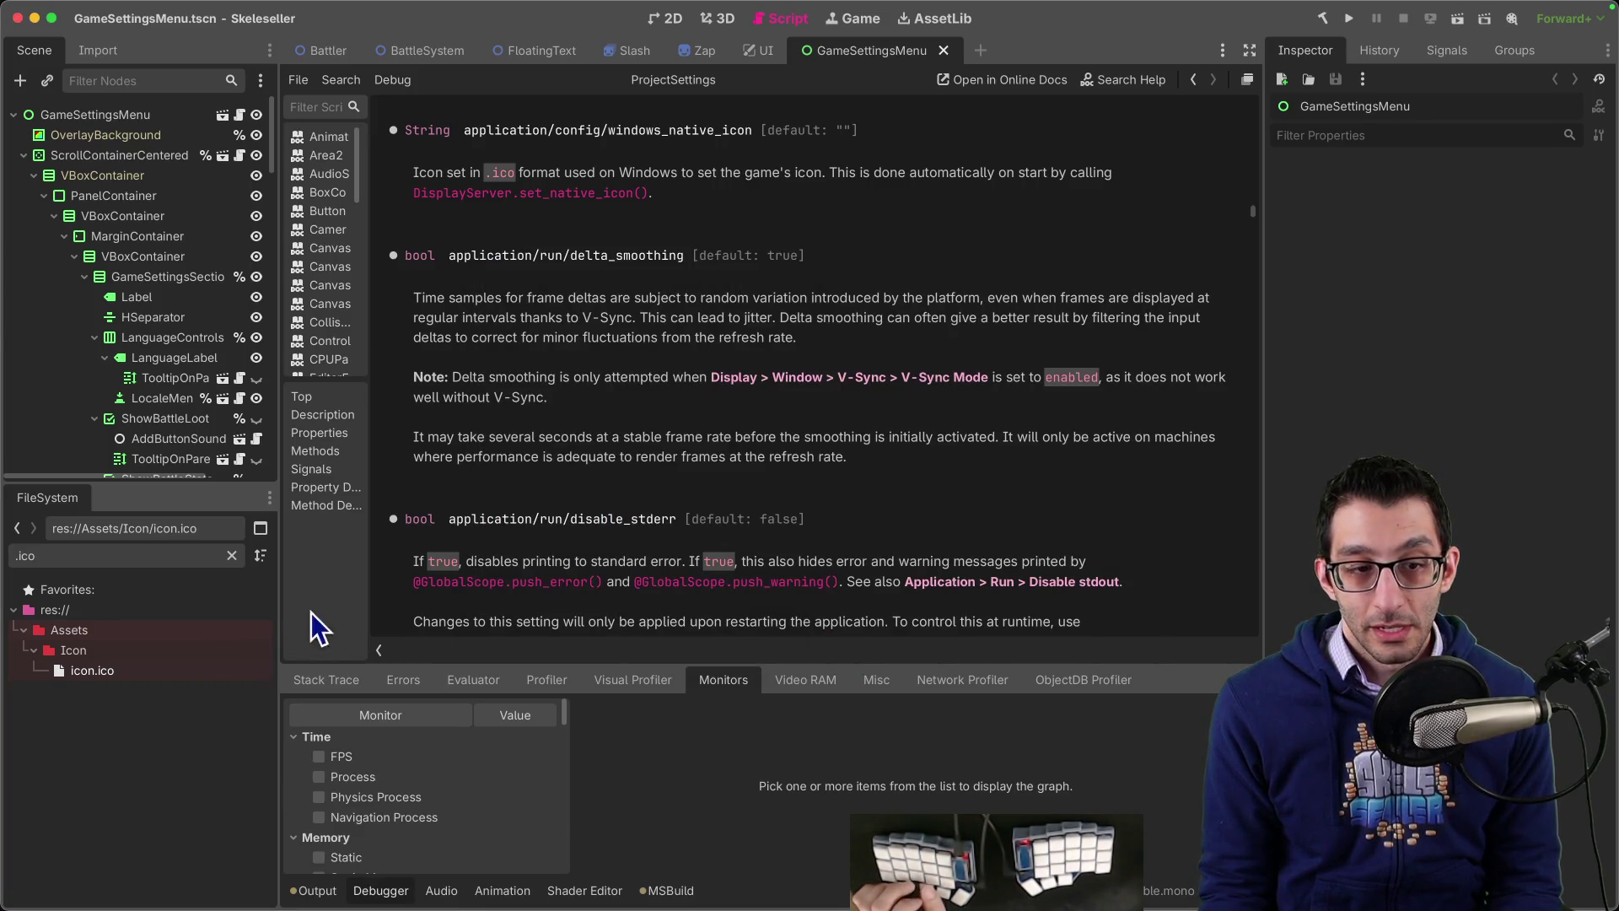
{"action": "right_click", "coordinate": [81, 672]}
{"action": "left_click", "coordinate": [83, 685]}
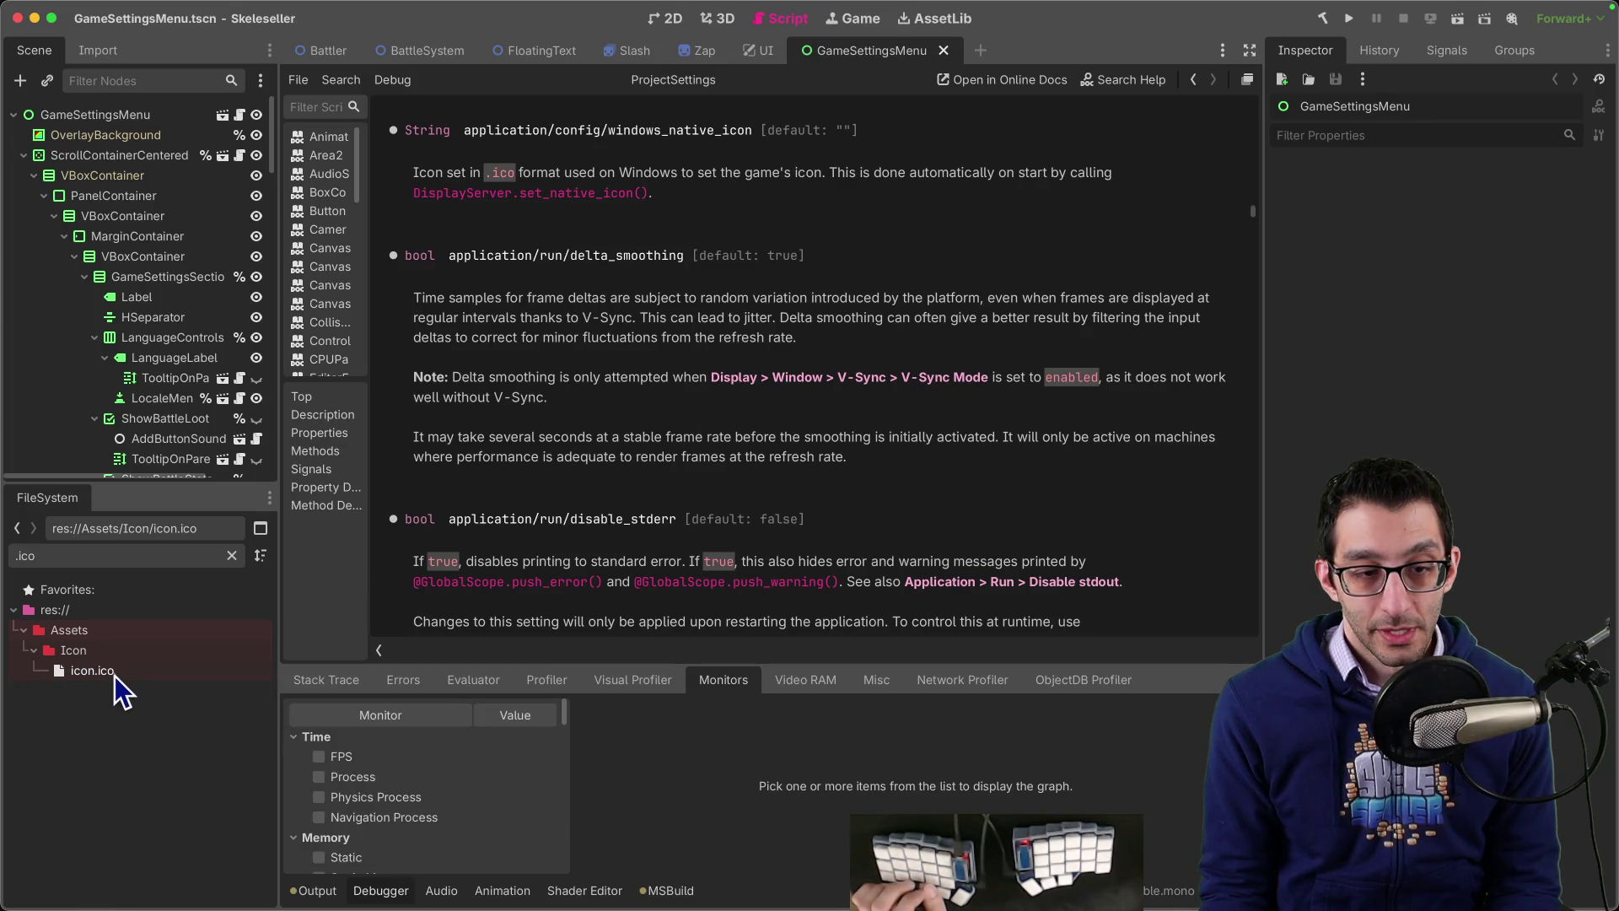
{"action": "left_click", "coordinate": [98, 674]}
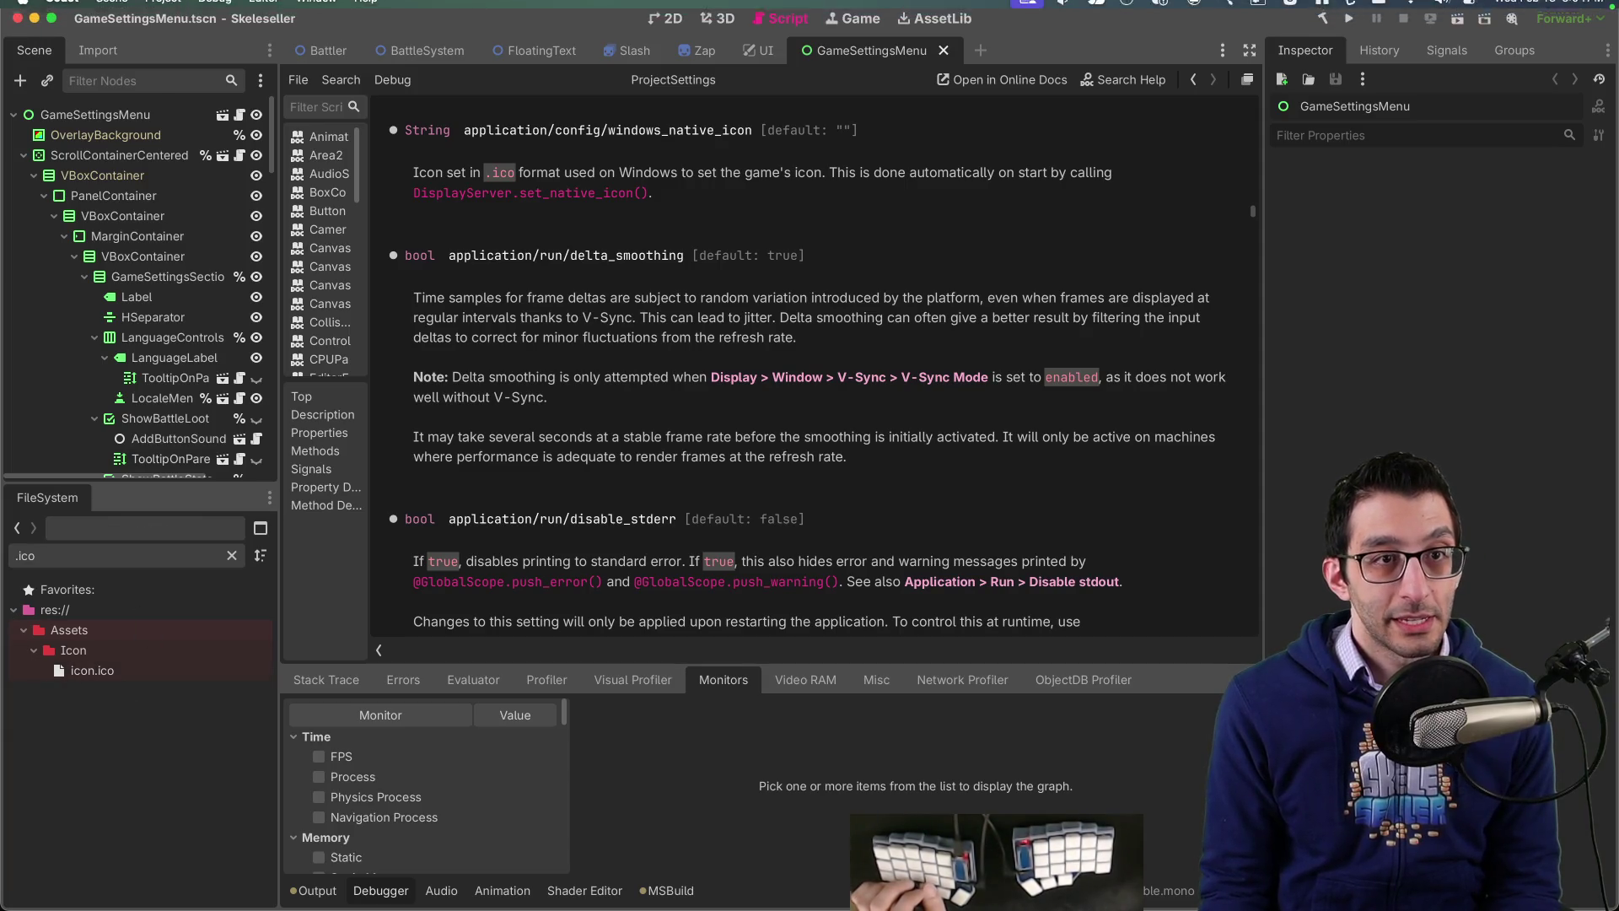
Step: Raise the editor theme contrast and set the base colour to dark purple
{"action": "key", "text": "super+comma"}
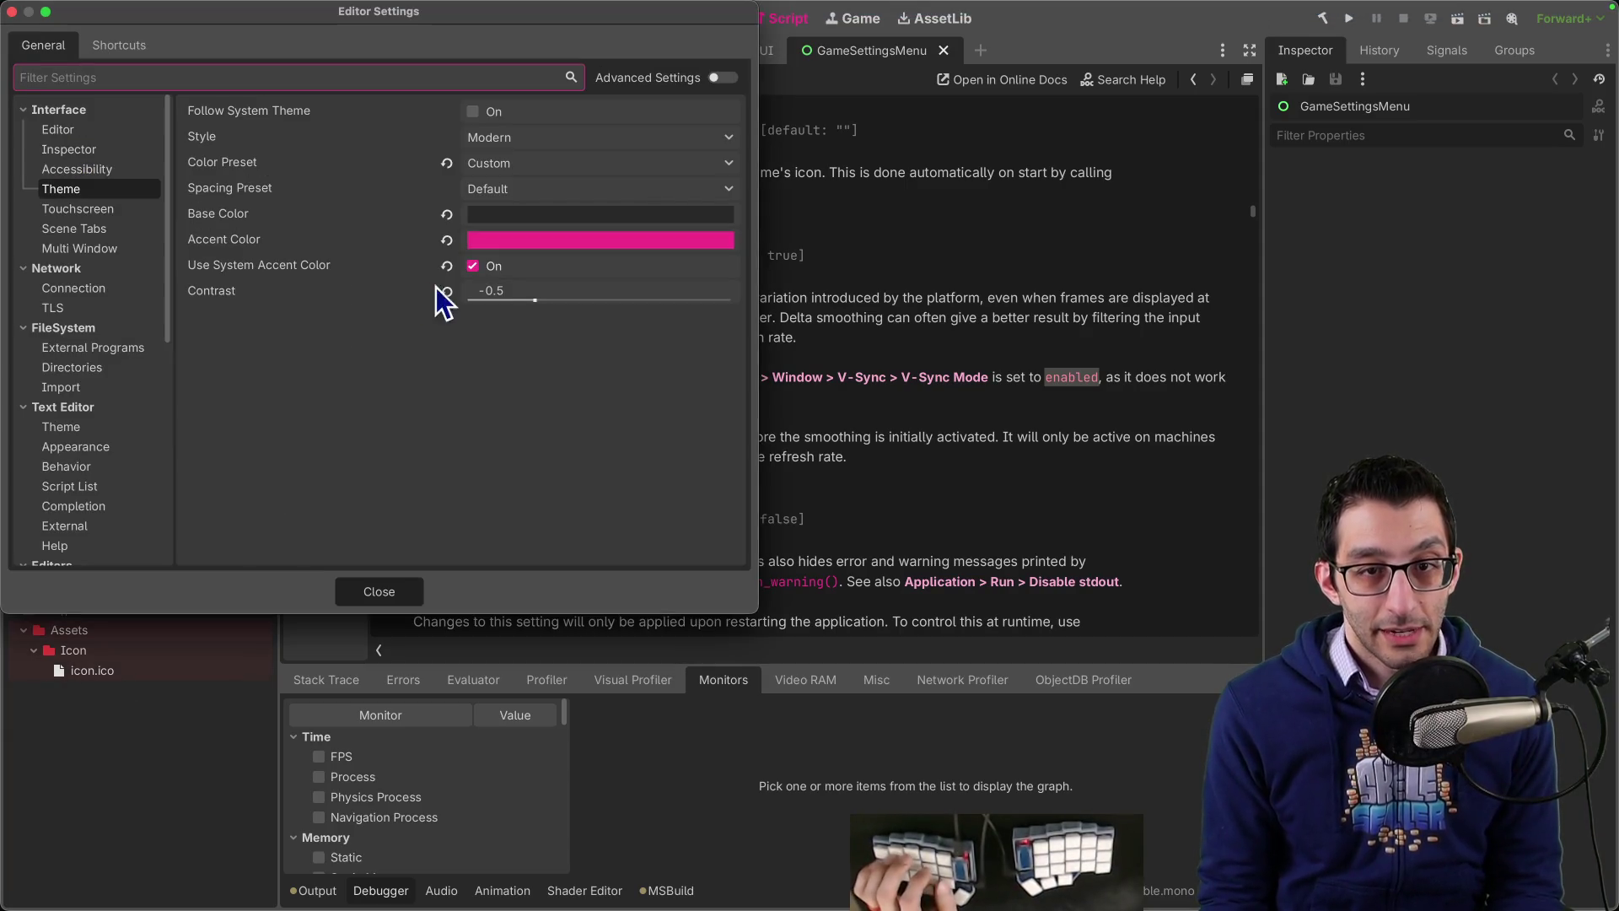
{"action": "mouse_move", "coordinate": [535, 301]}
{"action": "left_mouse_down"}
{"action": "mouse_move", "coordinate": [607, 305]}
{"action": "mouse_move", "coordinate": [627, 263]}
{"action": "left_mouse_up"}
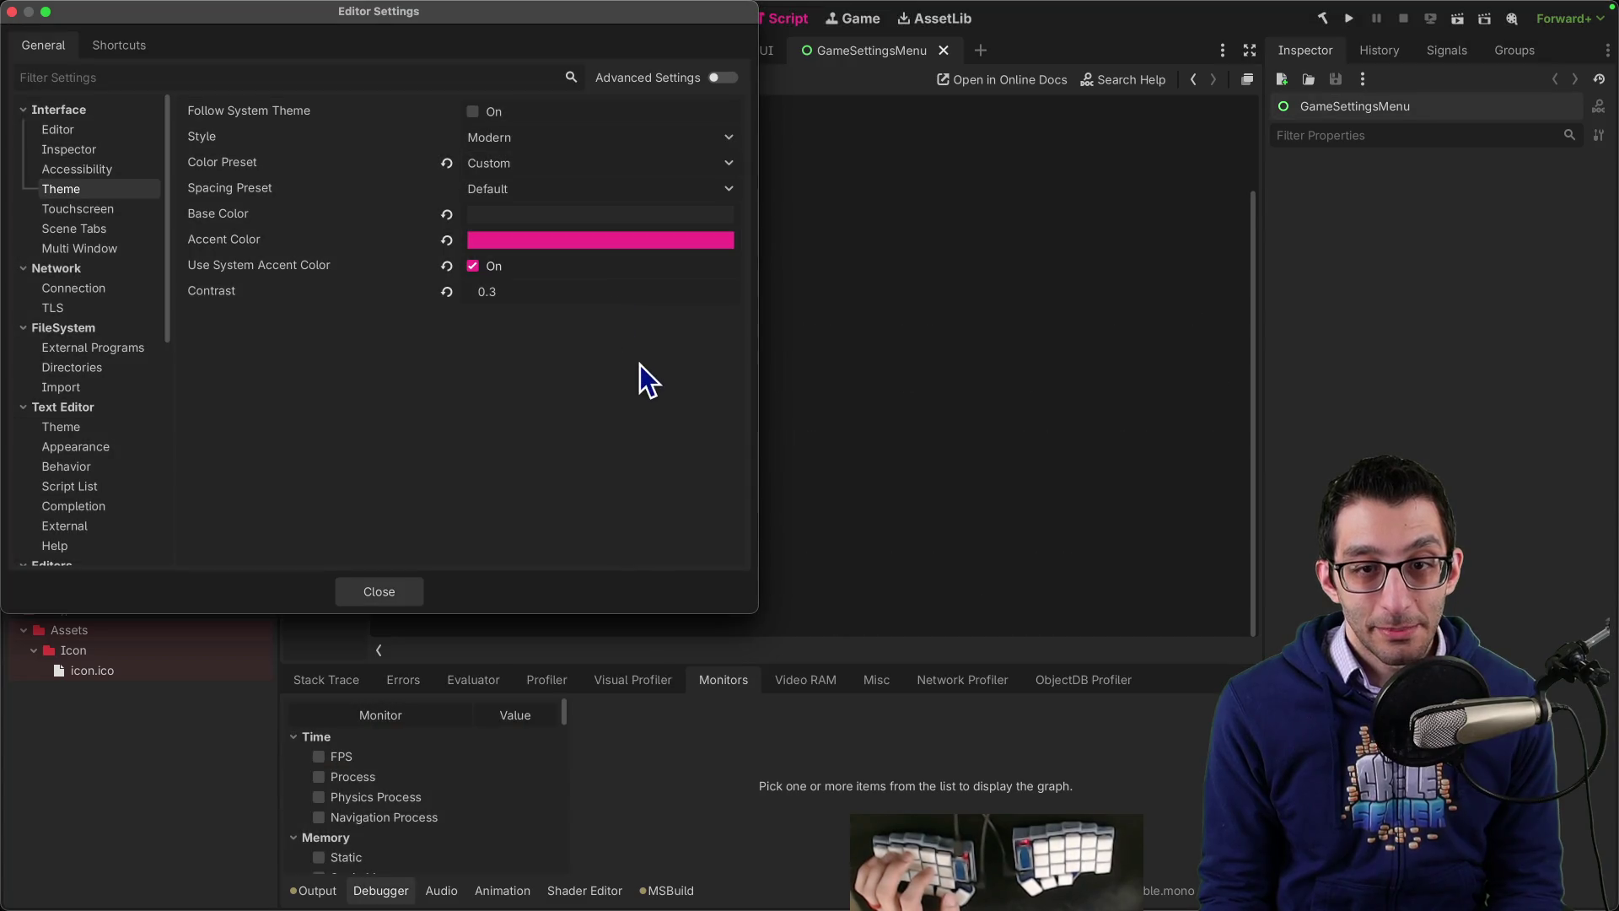
{"action": "left_click", "coordinate": [590, 215]}
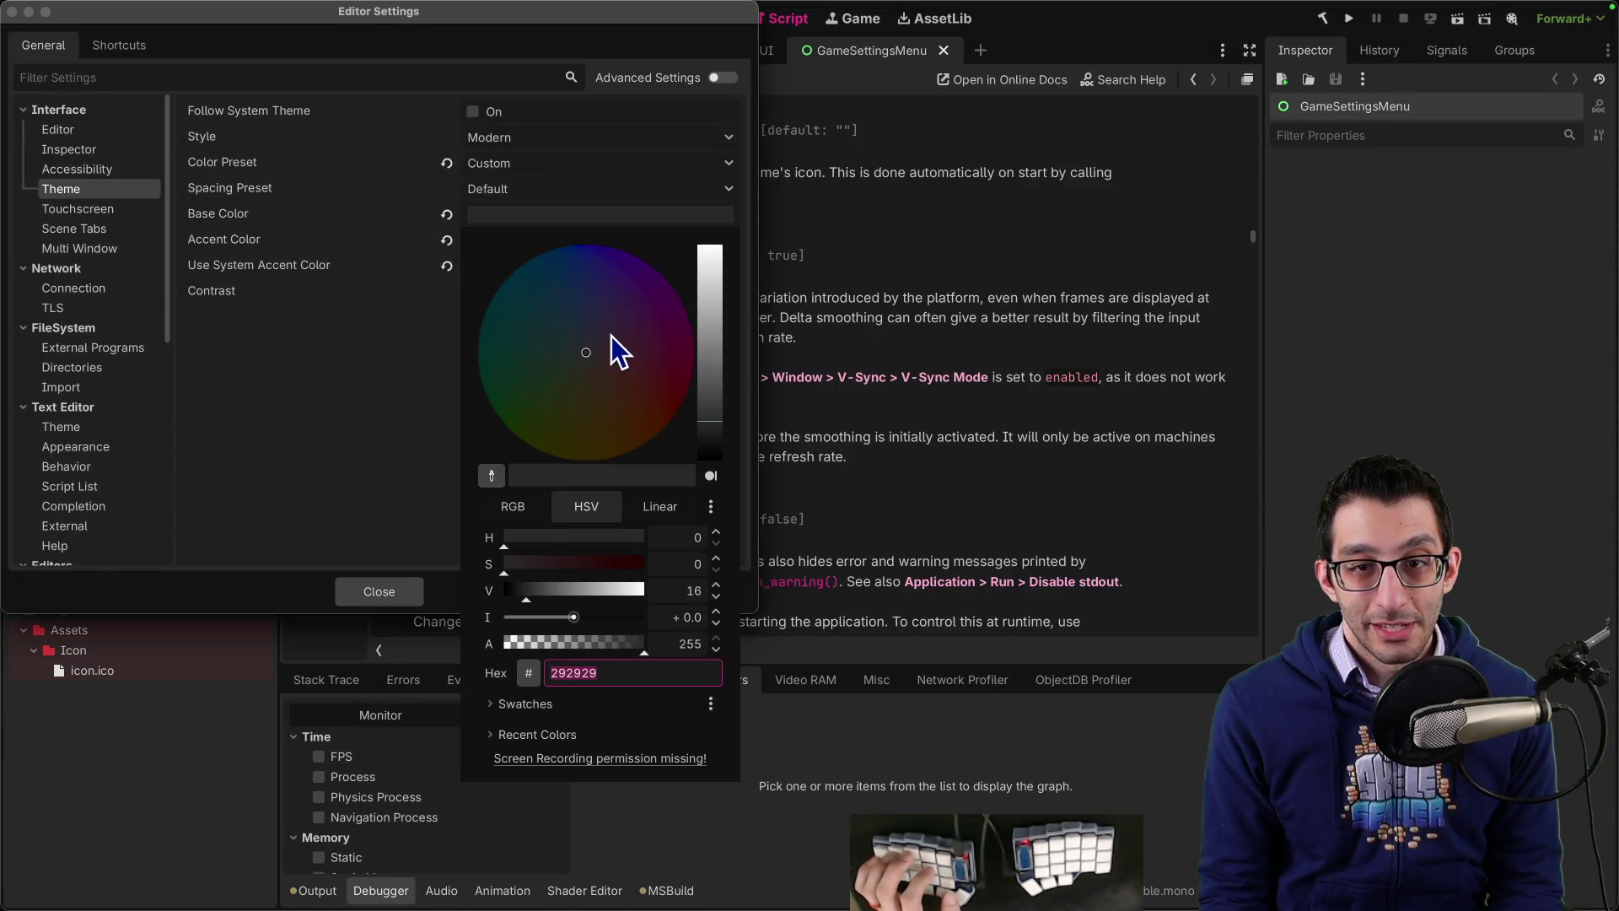
{"action": "left_click", "coordinate": [608, 329]}
{"action": "left_click", "coordinate": [400, 540]}
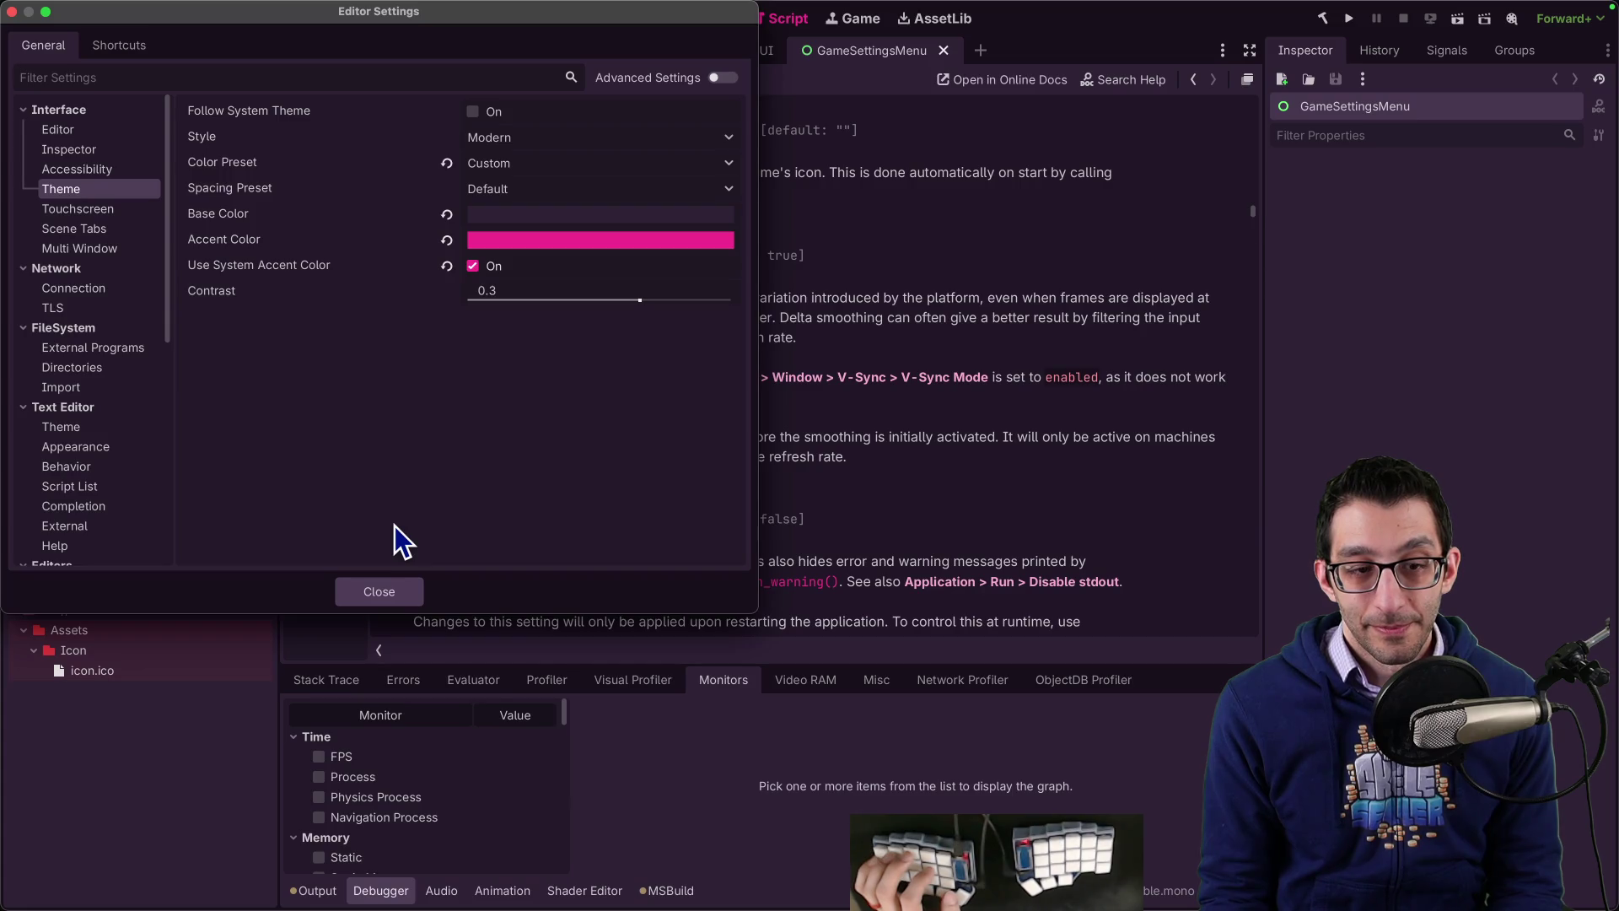
{"action": "left_click", "coordinate": [393, 591]}
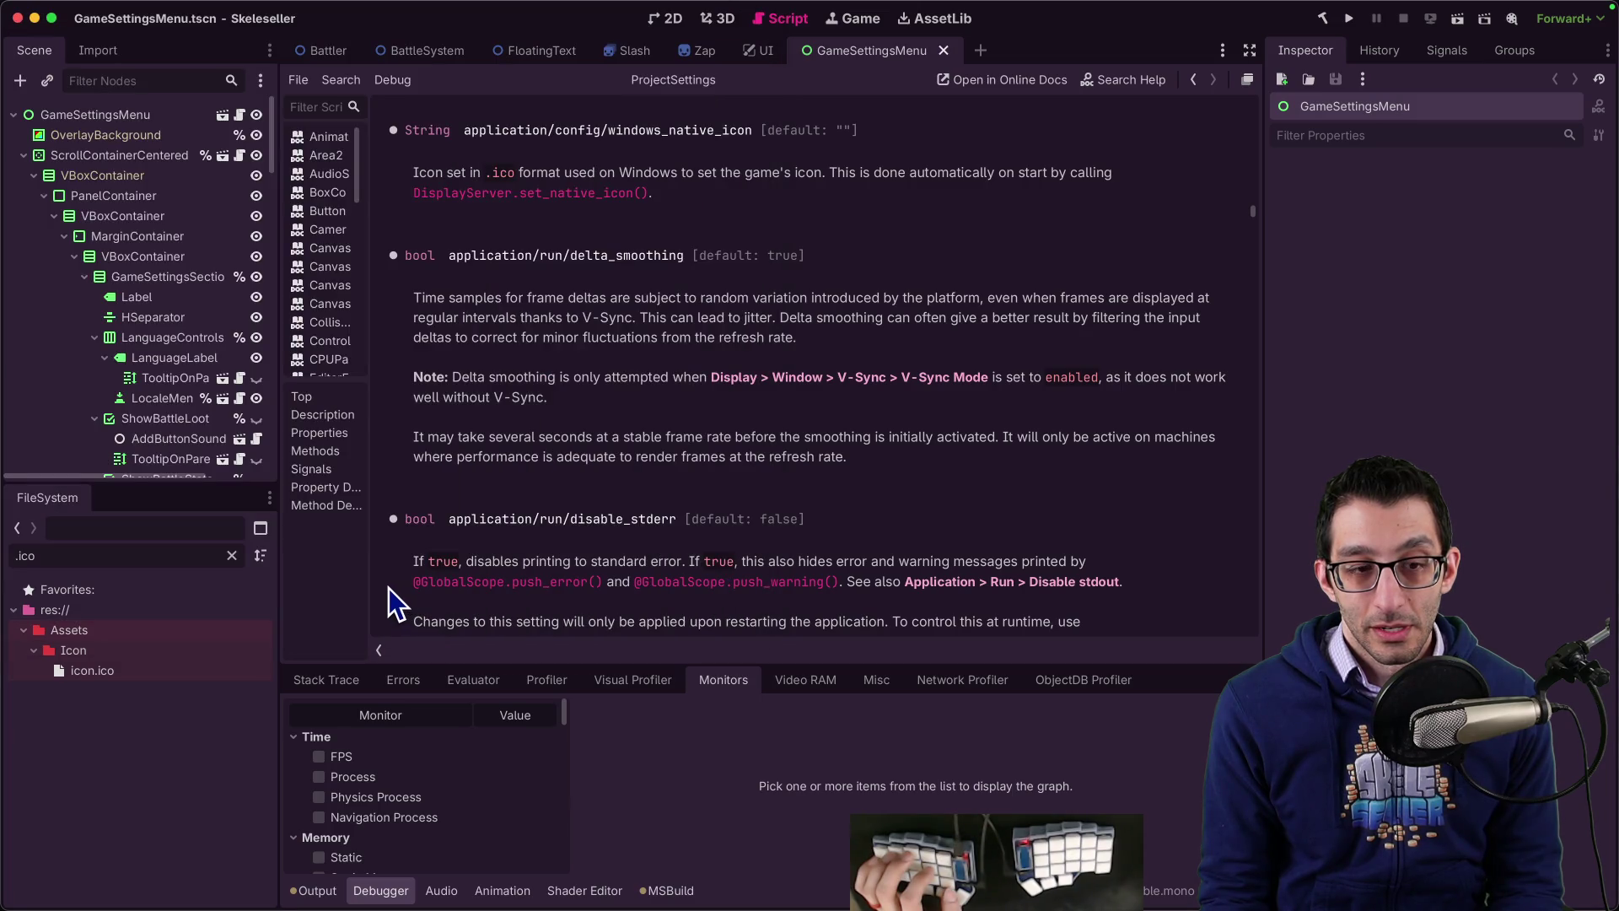
Step: Select icon.ico, then preview the Classic editor theme style
{"action": "left_click", "coordinate": [101, 668]}
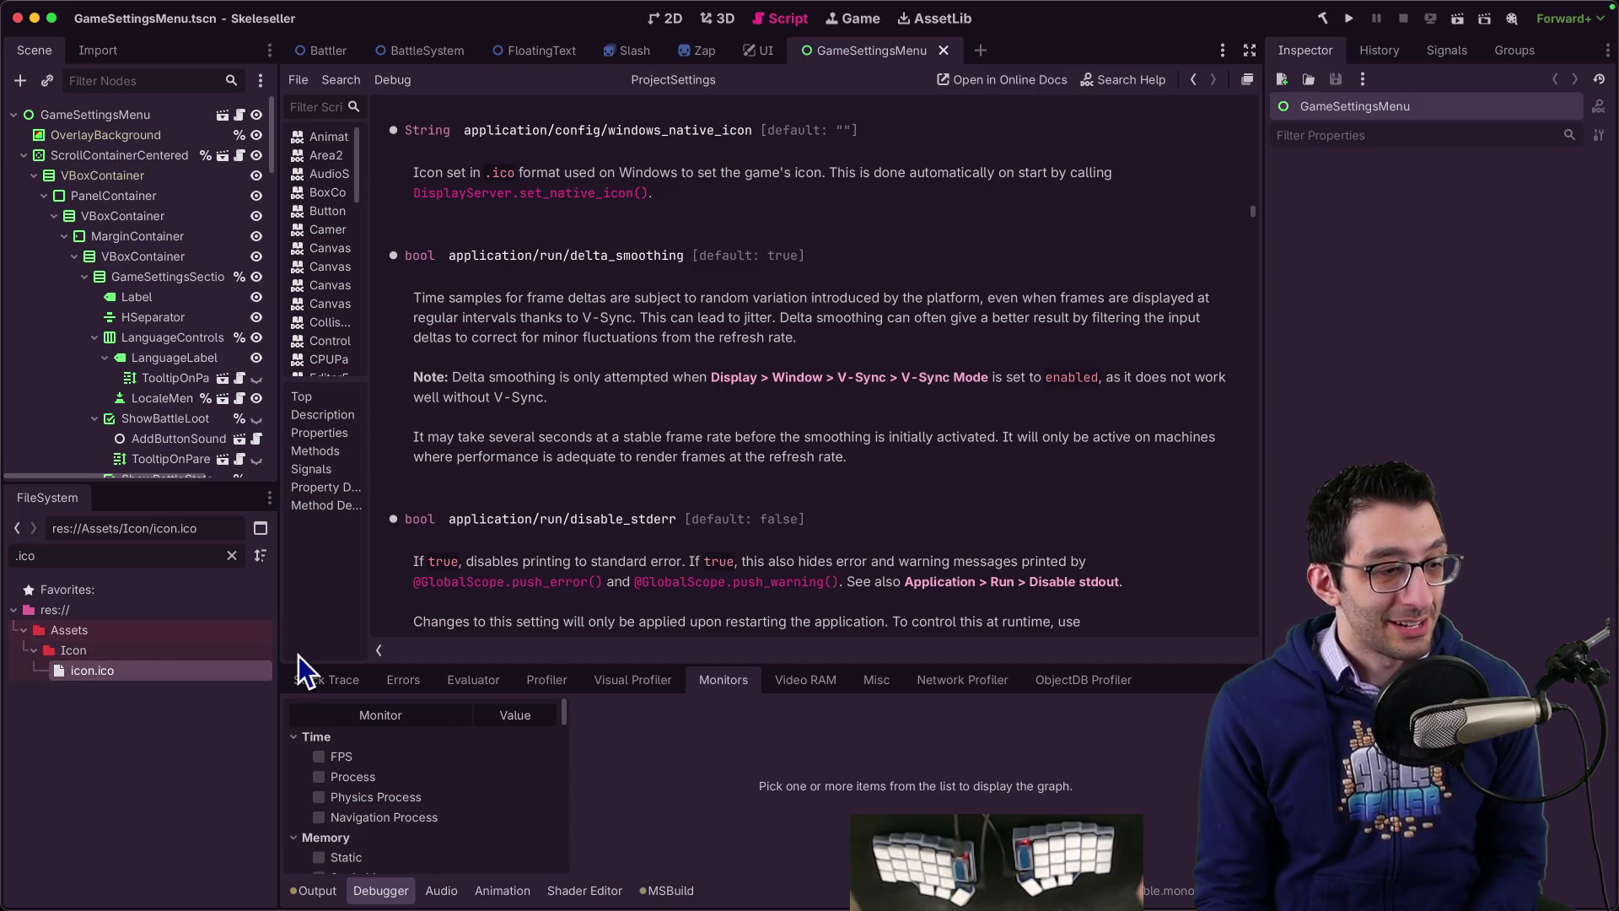
{"action": "key", "text": "super+comma"}
{"action": "left_click", "coordinate": [516, 139]}
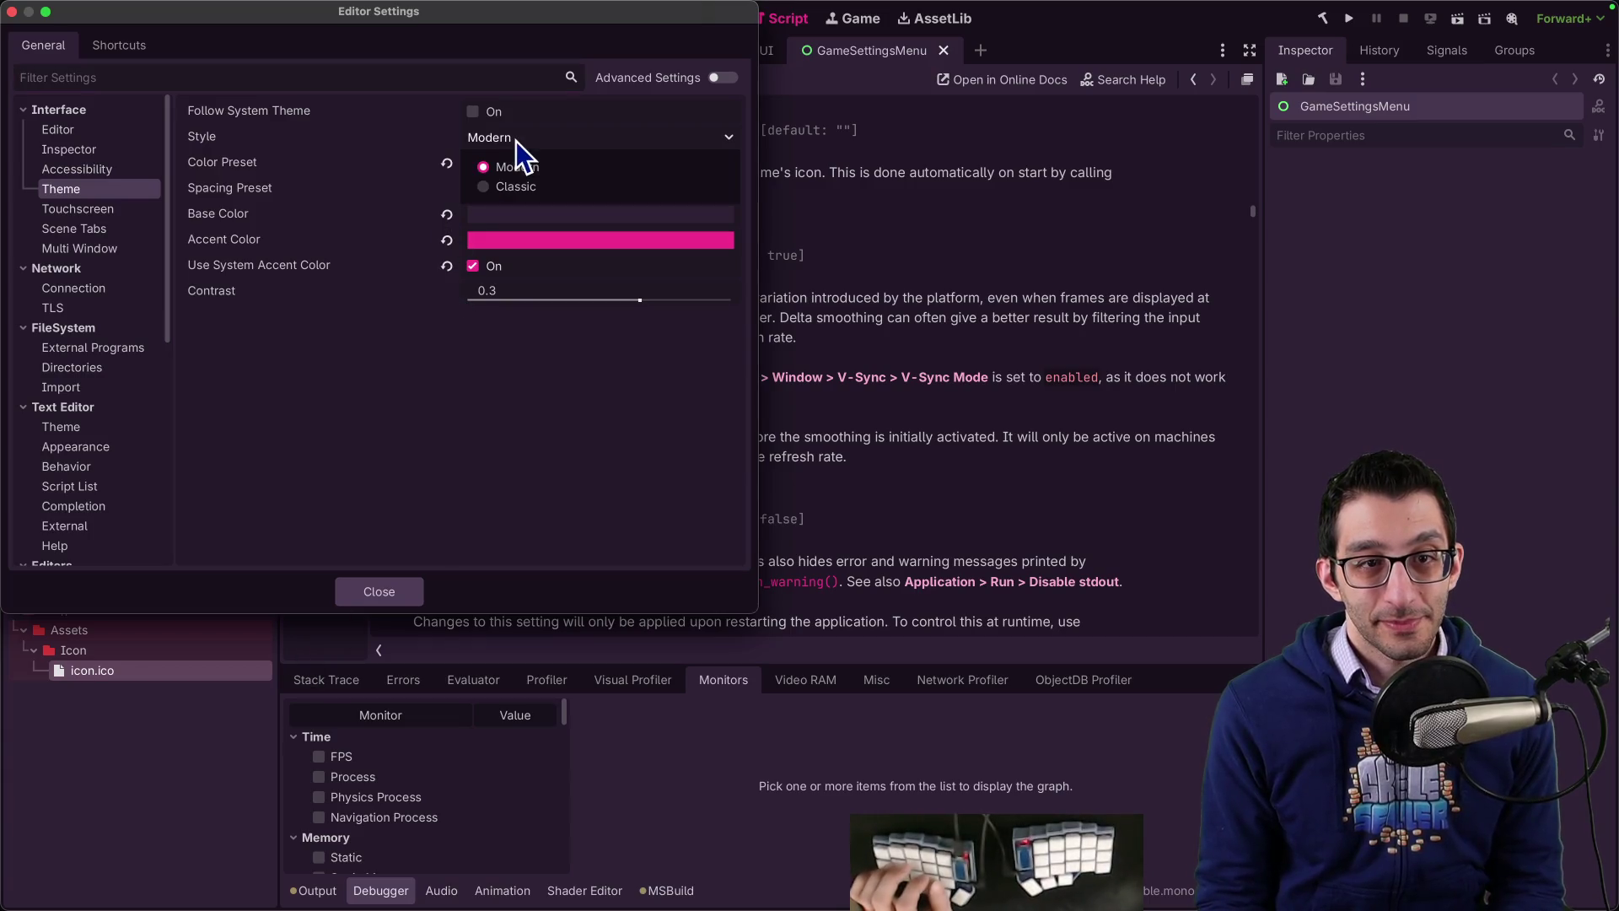
{"action": "left_click", "coordinate": [530, 184]}
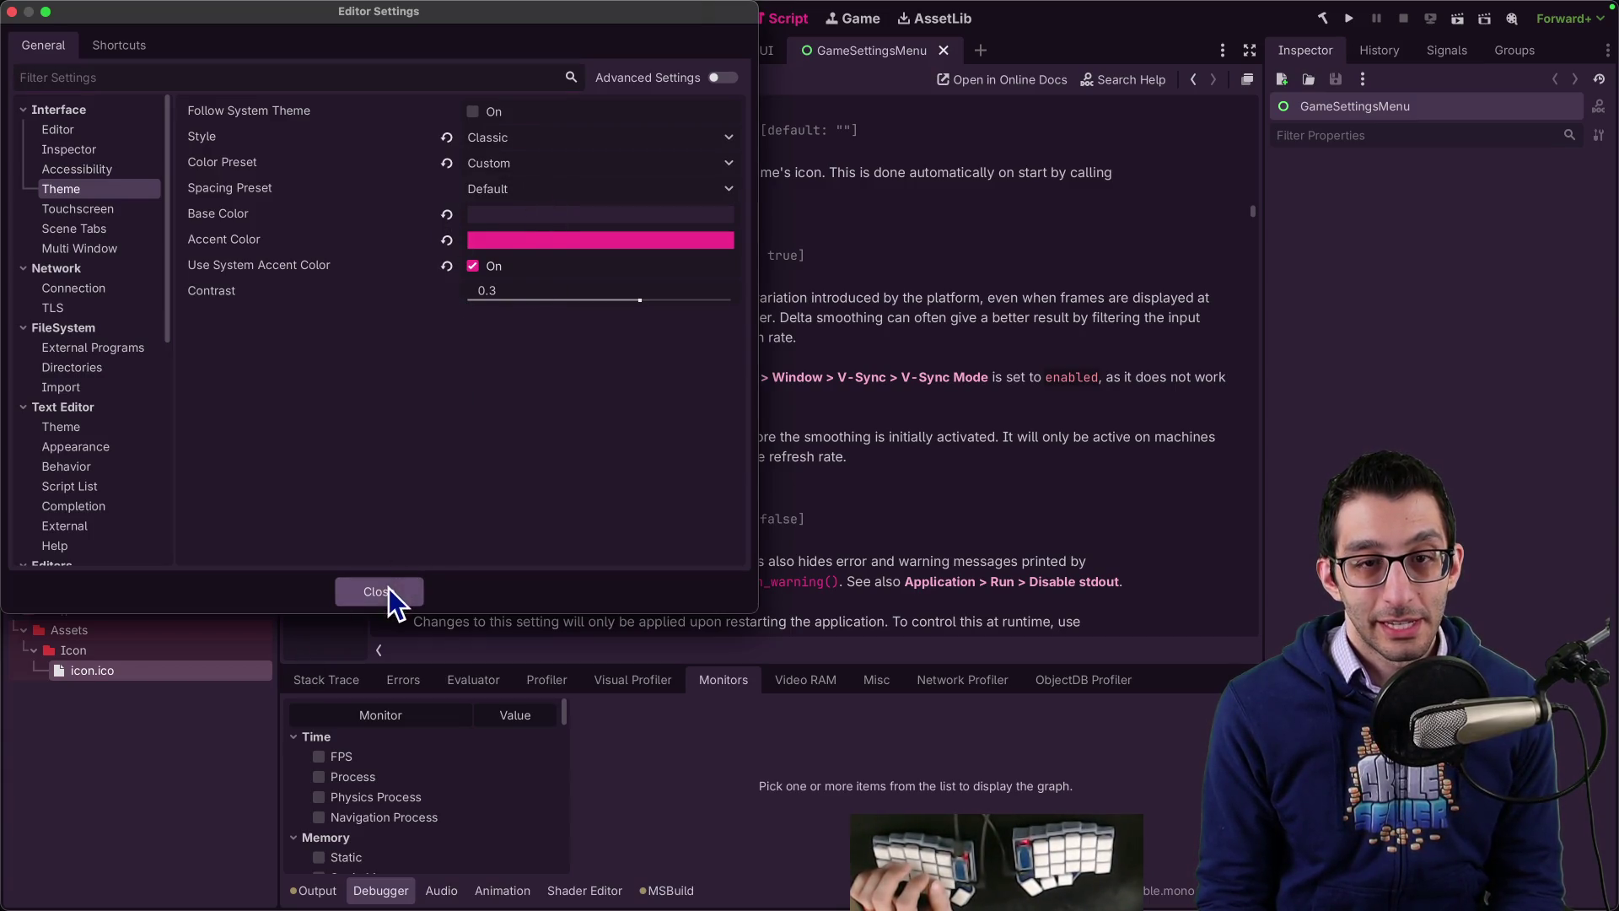
{"action": "key", "text": "Escape"}
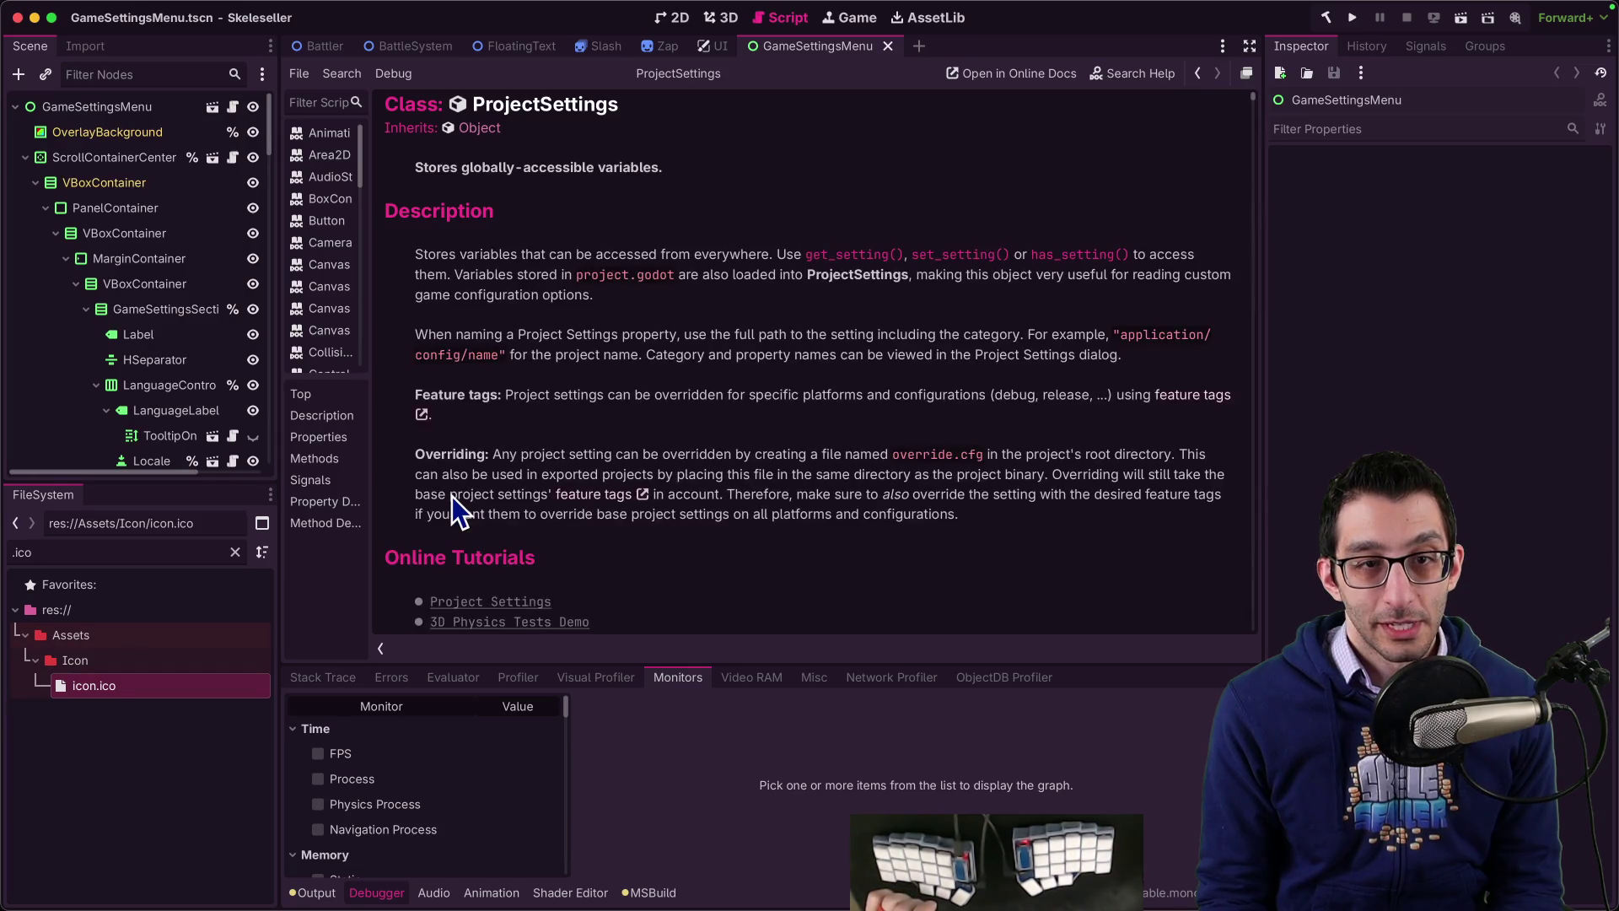
Step: Switch the editor theme style back to Modern and close Editor Settings
{"action": "key", "text": "super+comma"}
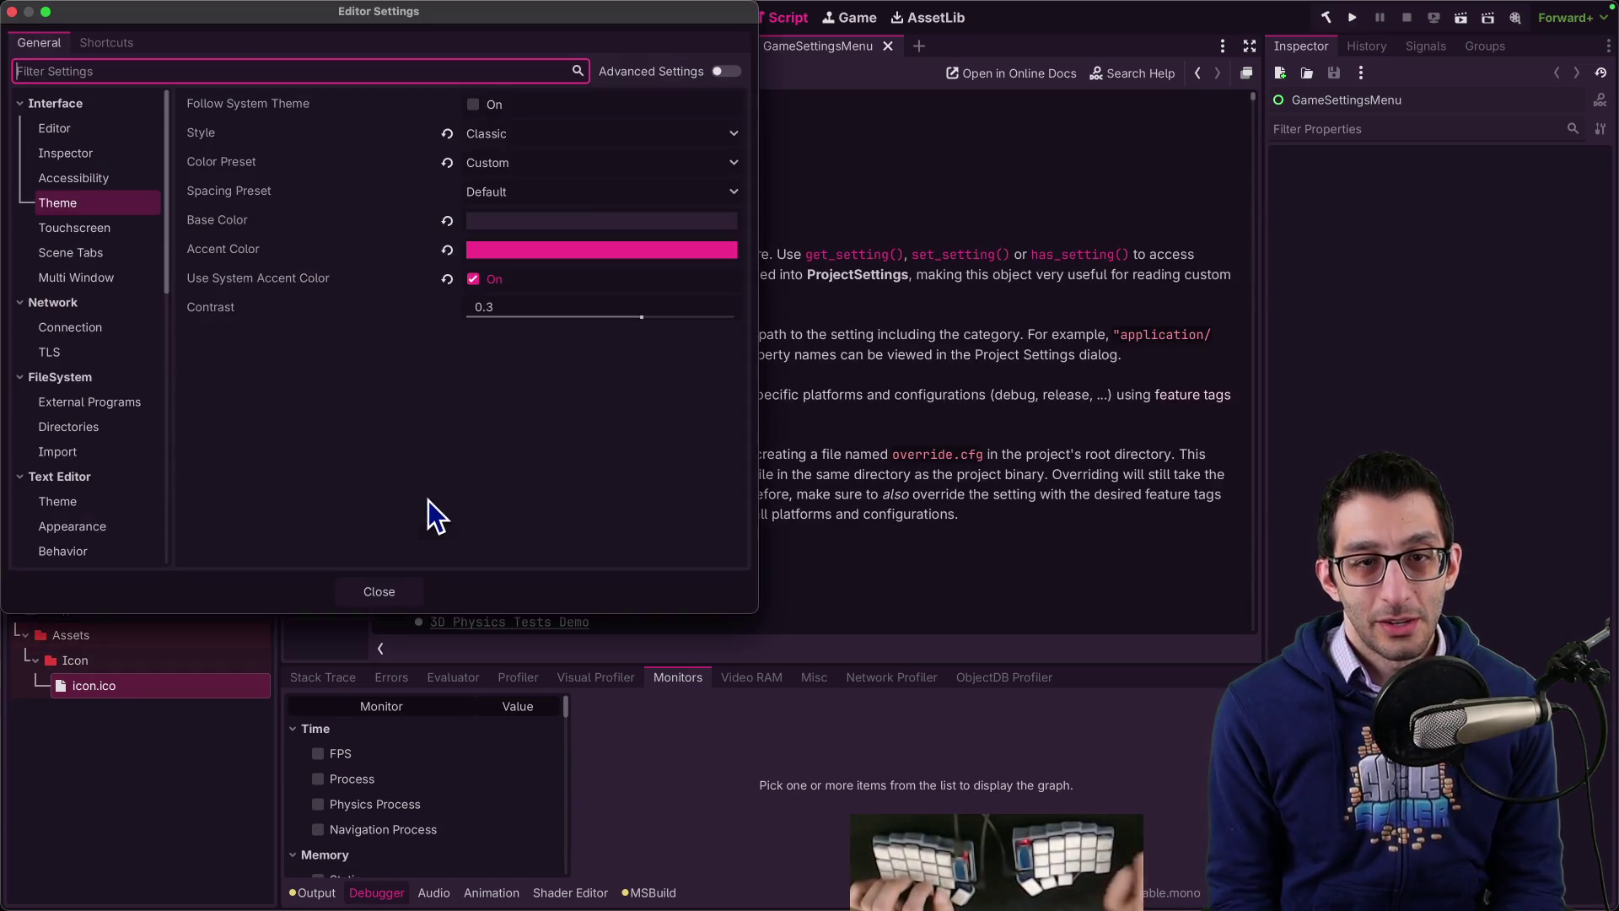
{"action": "left_click", "coordinate": [533, 142]}
{"action": "left_click", "coordinate": [531, 160]}
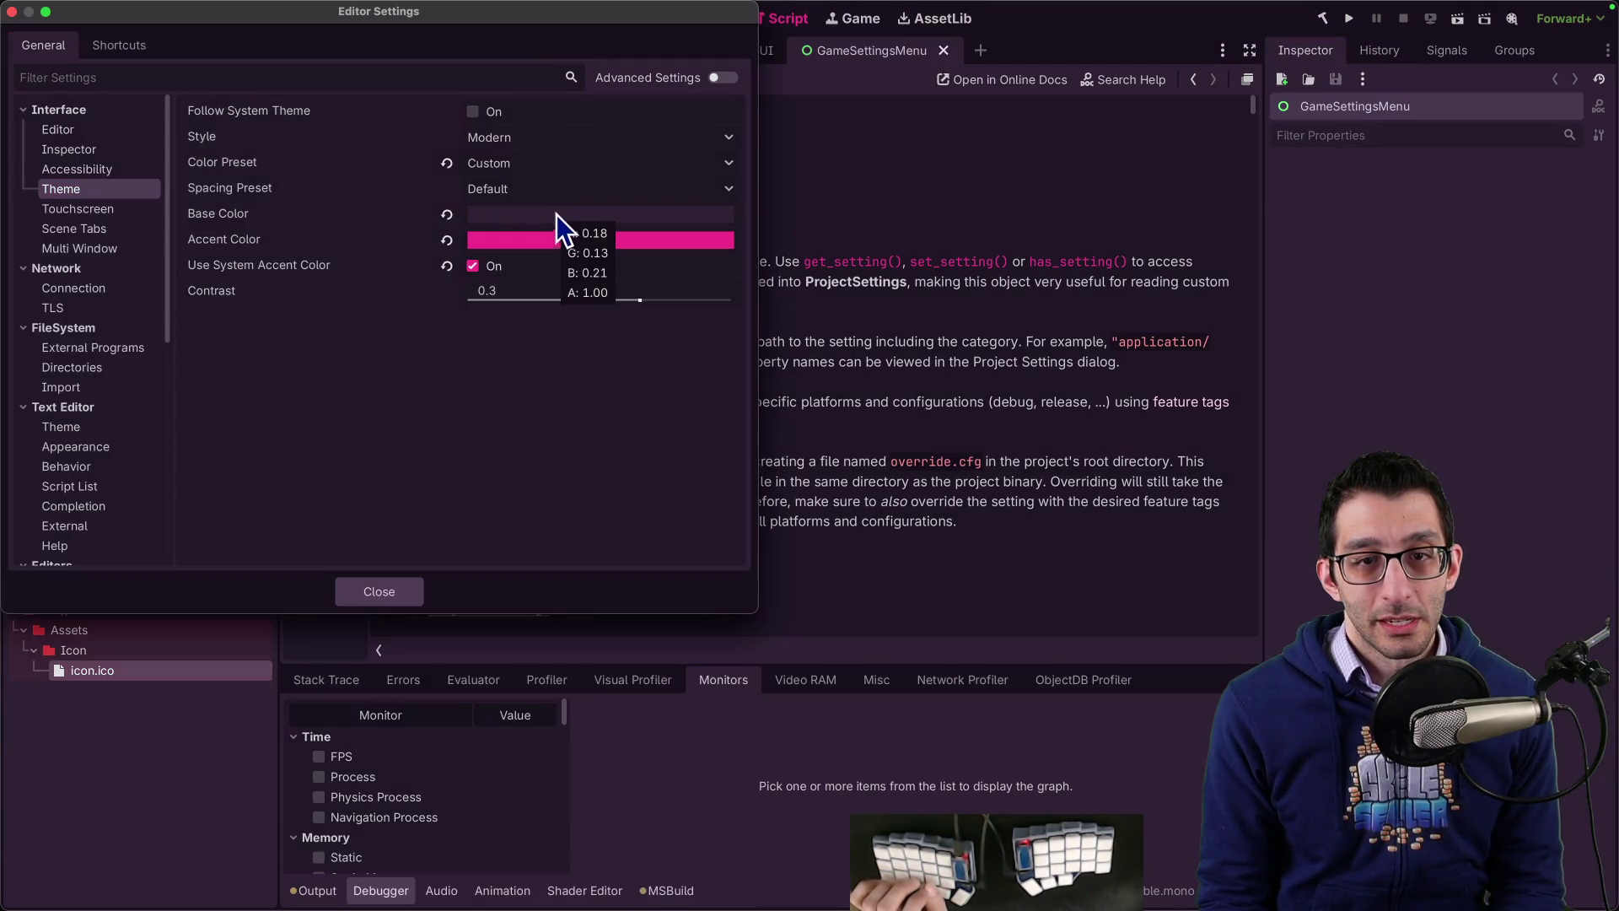
{"action": "left_click", "coordinate": [525, 216]}
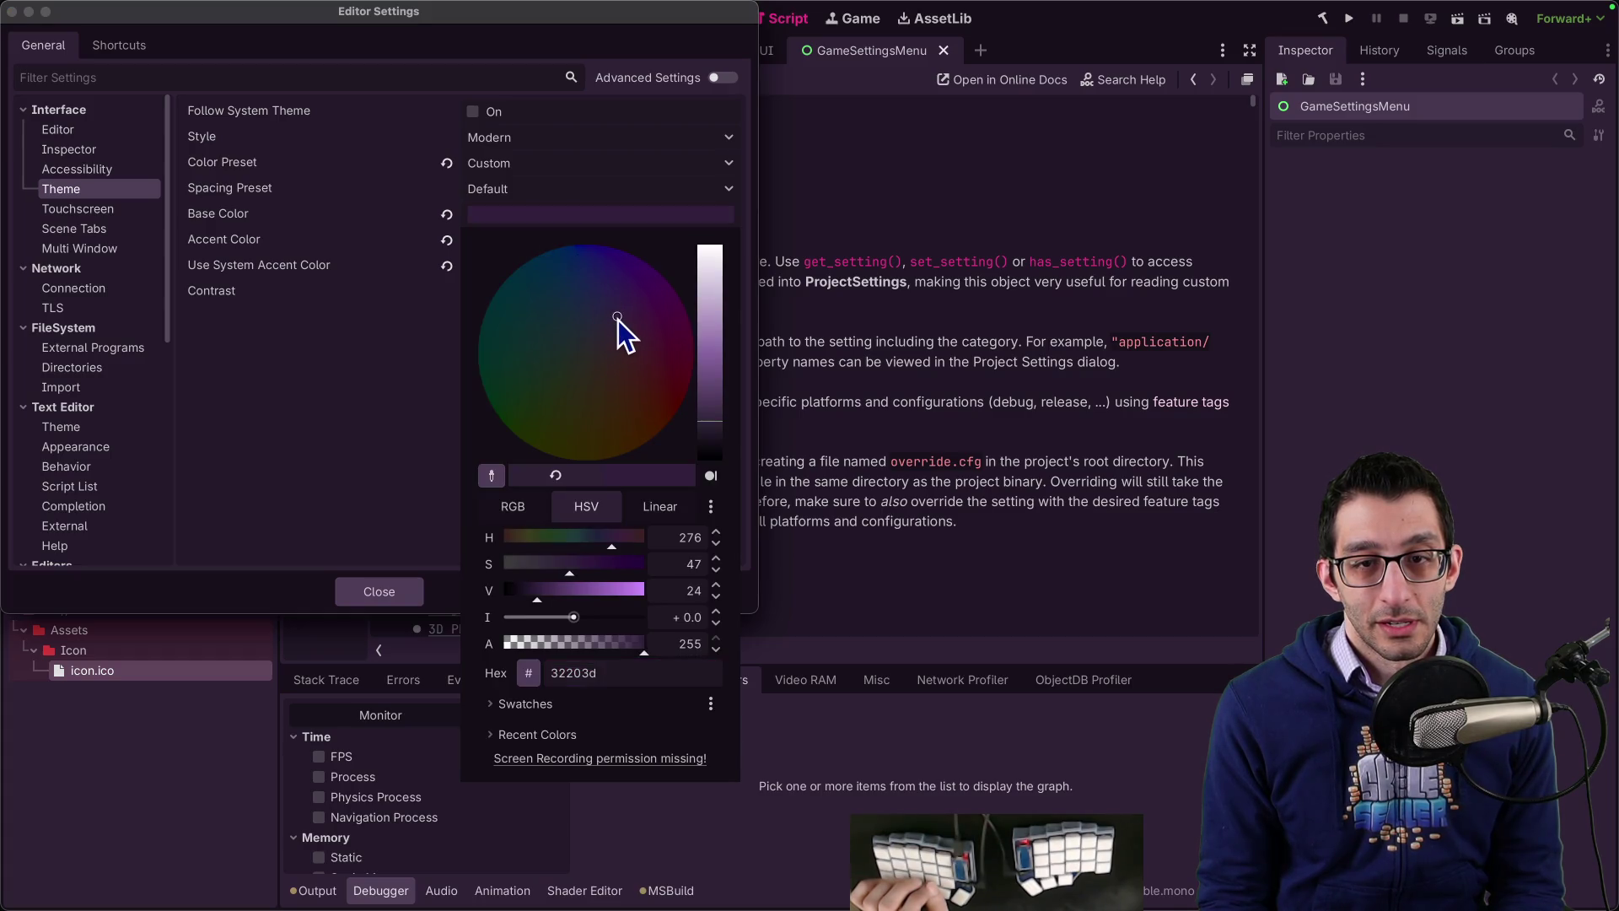
{"action": "left_click", "coordinate": [373, 390]}
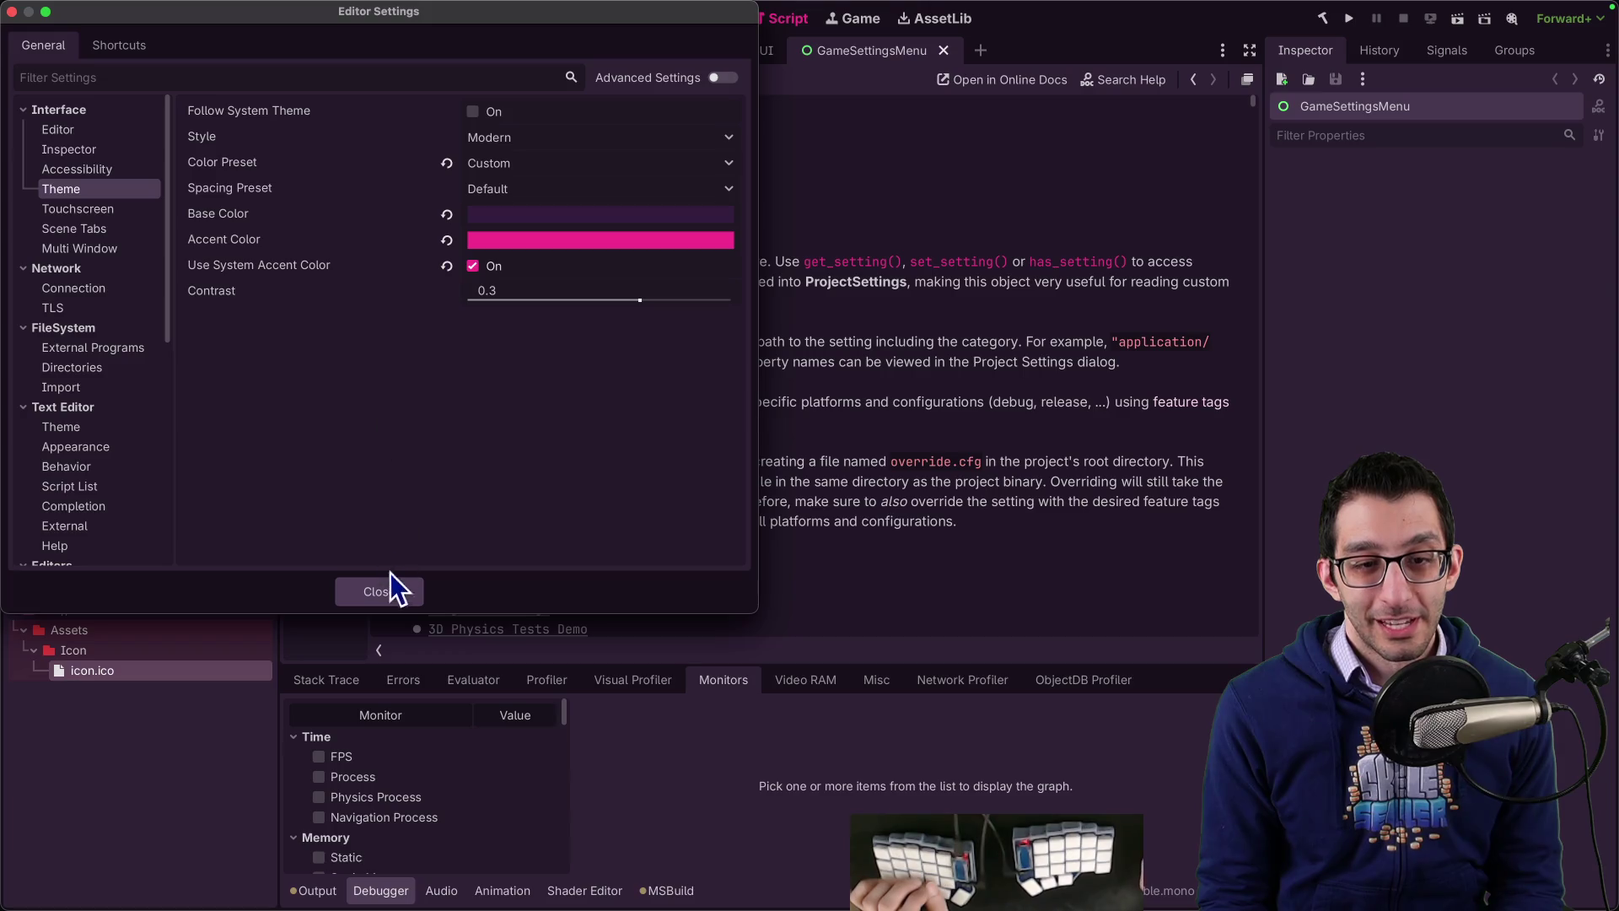
{"action": "key", "text": "Escape"}
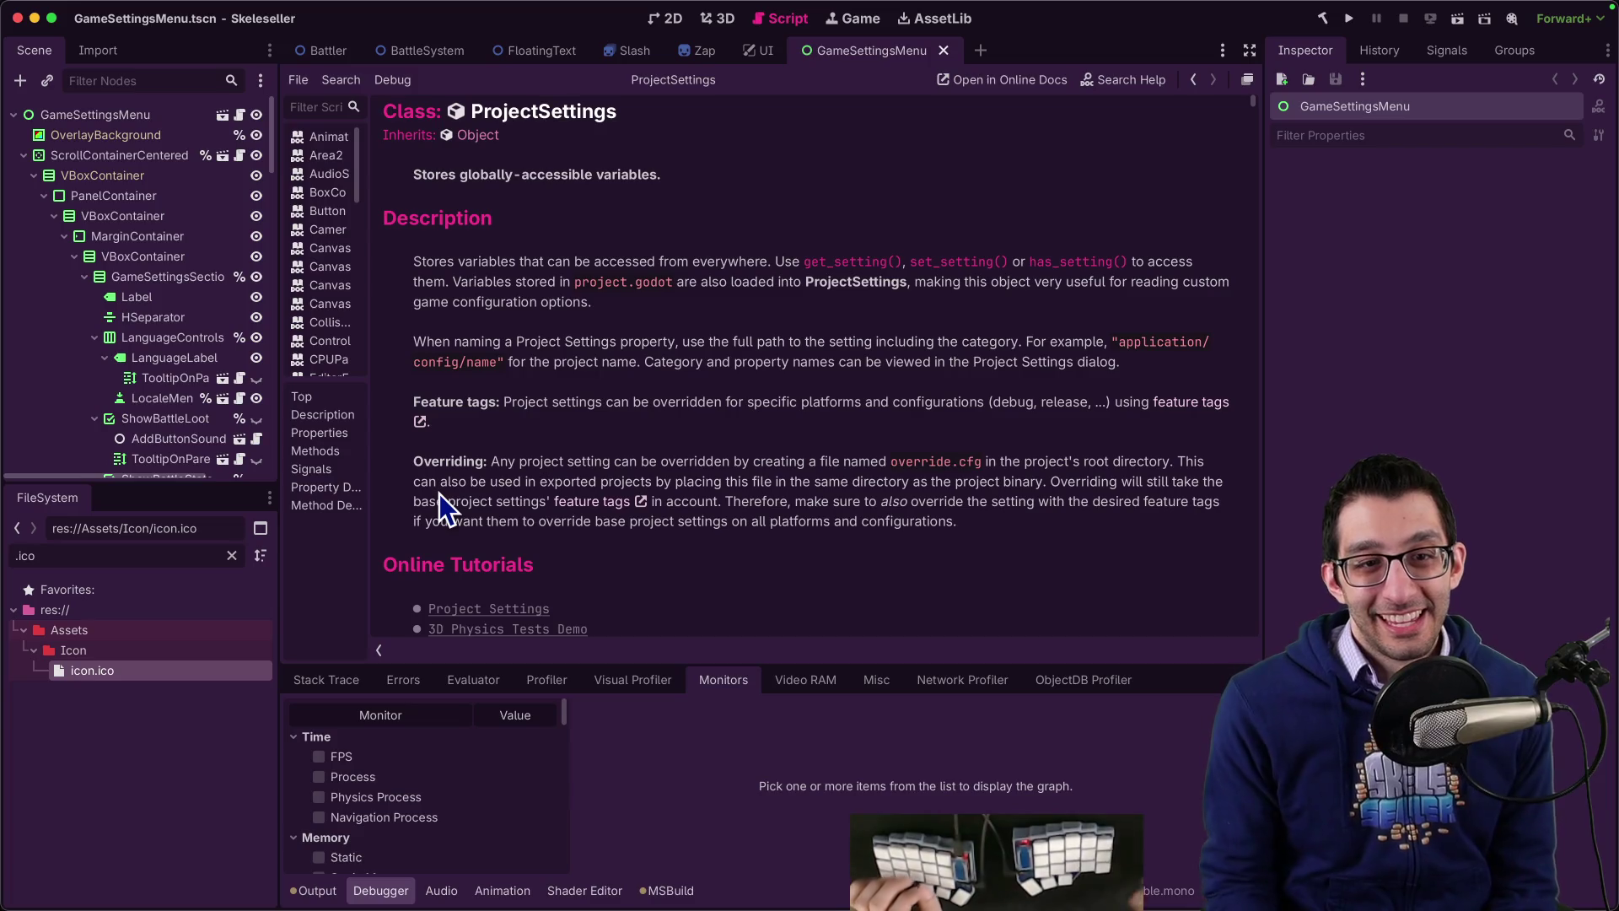
Step: In the browser, go to the list of past Twitch broadcasts
{"action": "key", "text": "super+Tab"}
{"action": "key", "text": "super+t"}
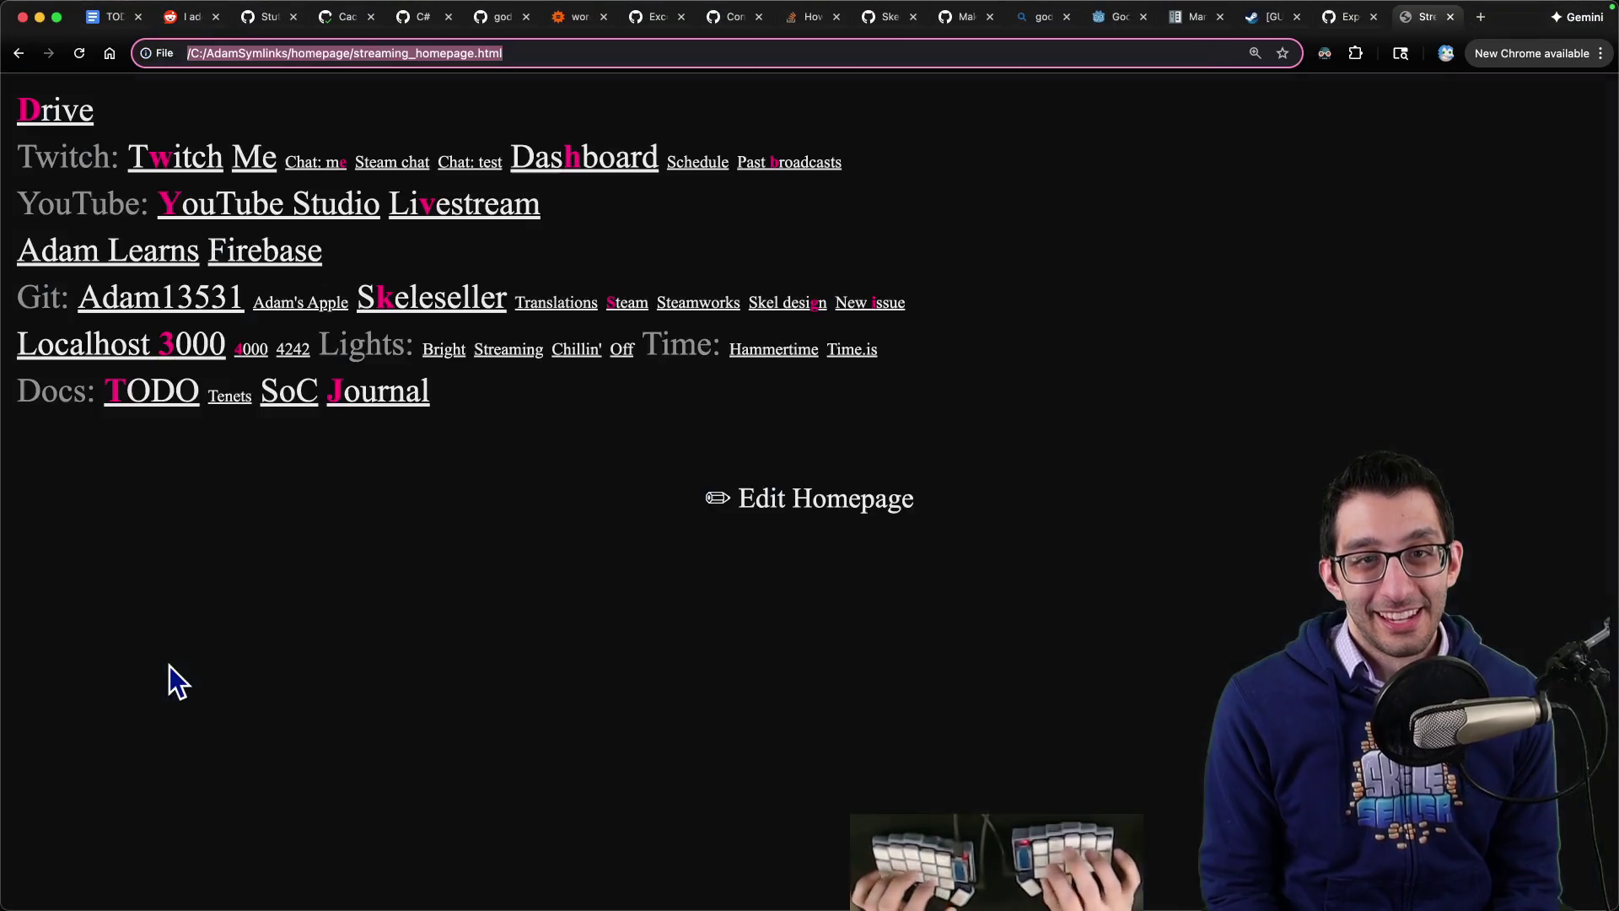
{"action": "key", "text": "b"}
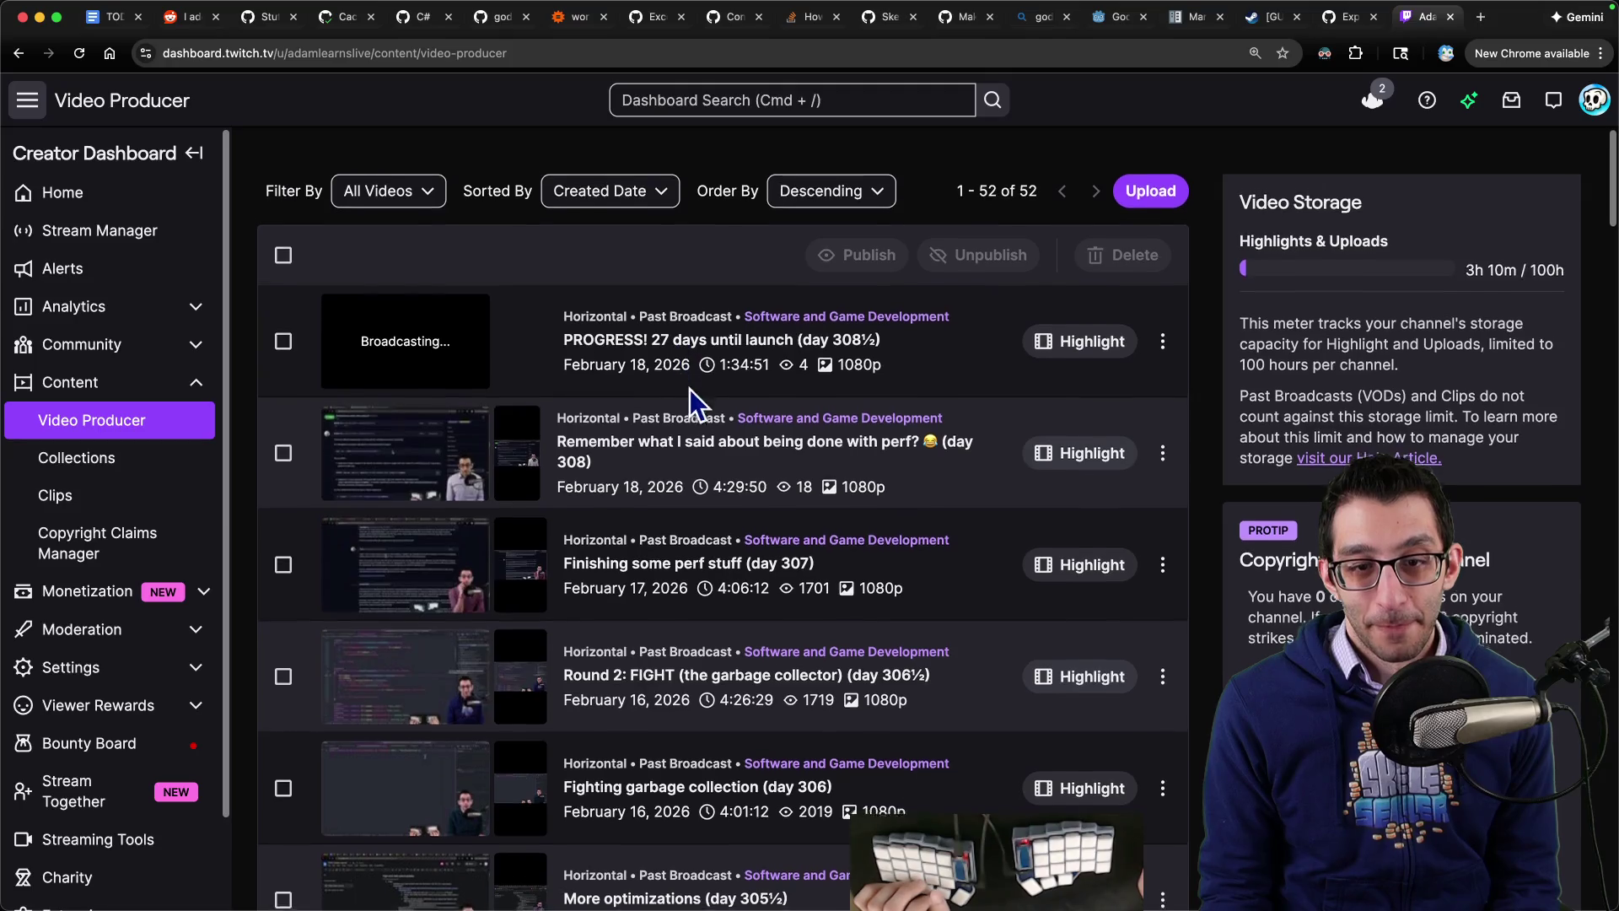
{"action": "scroll", "coordinate": [666, 405], "scroll_direction": "down", "scroll_amount": 2}
{"action": "scroll", "coordinate": [506, 506], "scroll_direction": "down", "scroll_amount": 5}
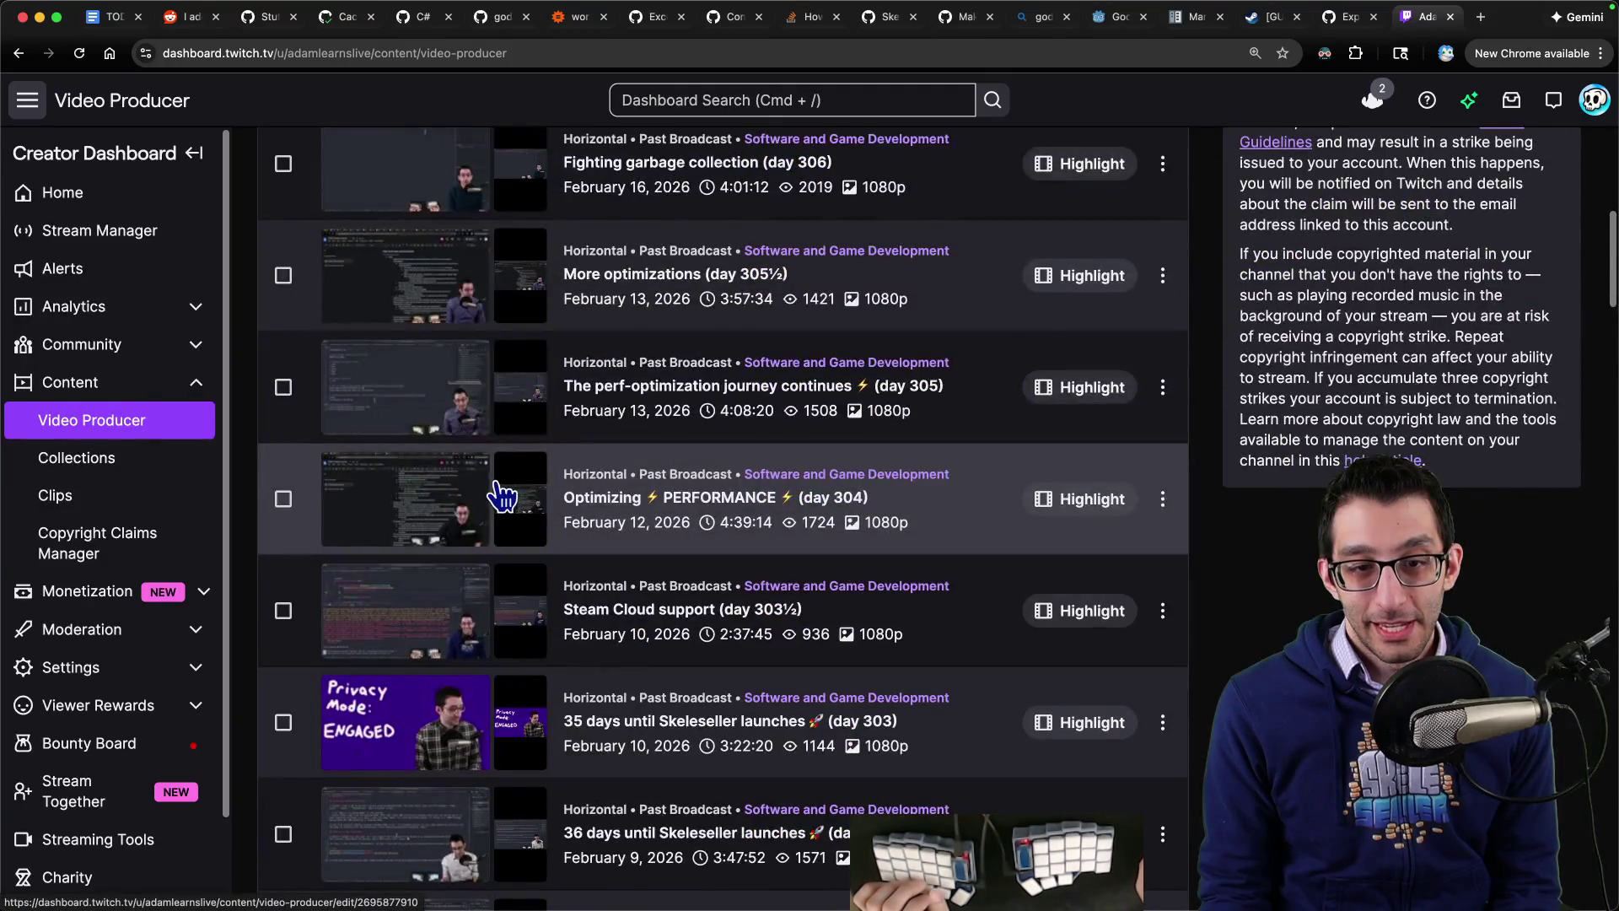
{"action": "scroll", "coordinate": [505, 499], "scroll_direction": "down", "scroll_amount": 5}
{"action": "scroll", "coordinate": [505, 499], "scroll_direction": "down", "scroll_amount": 4}
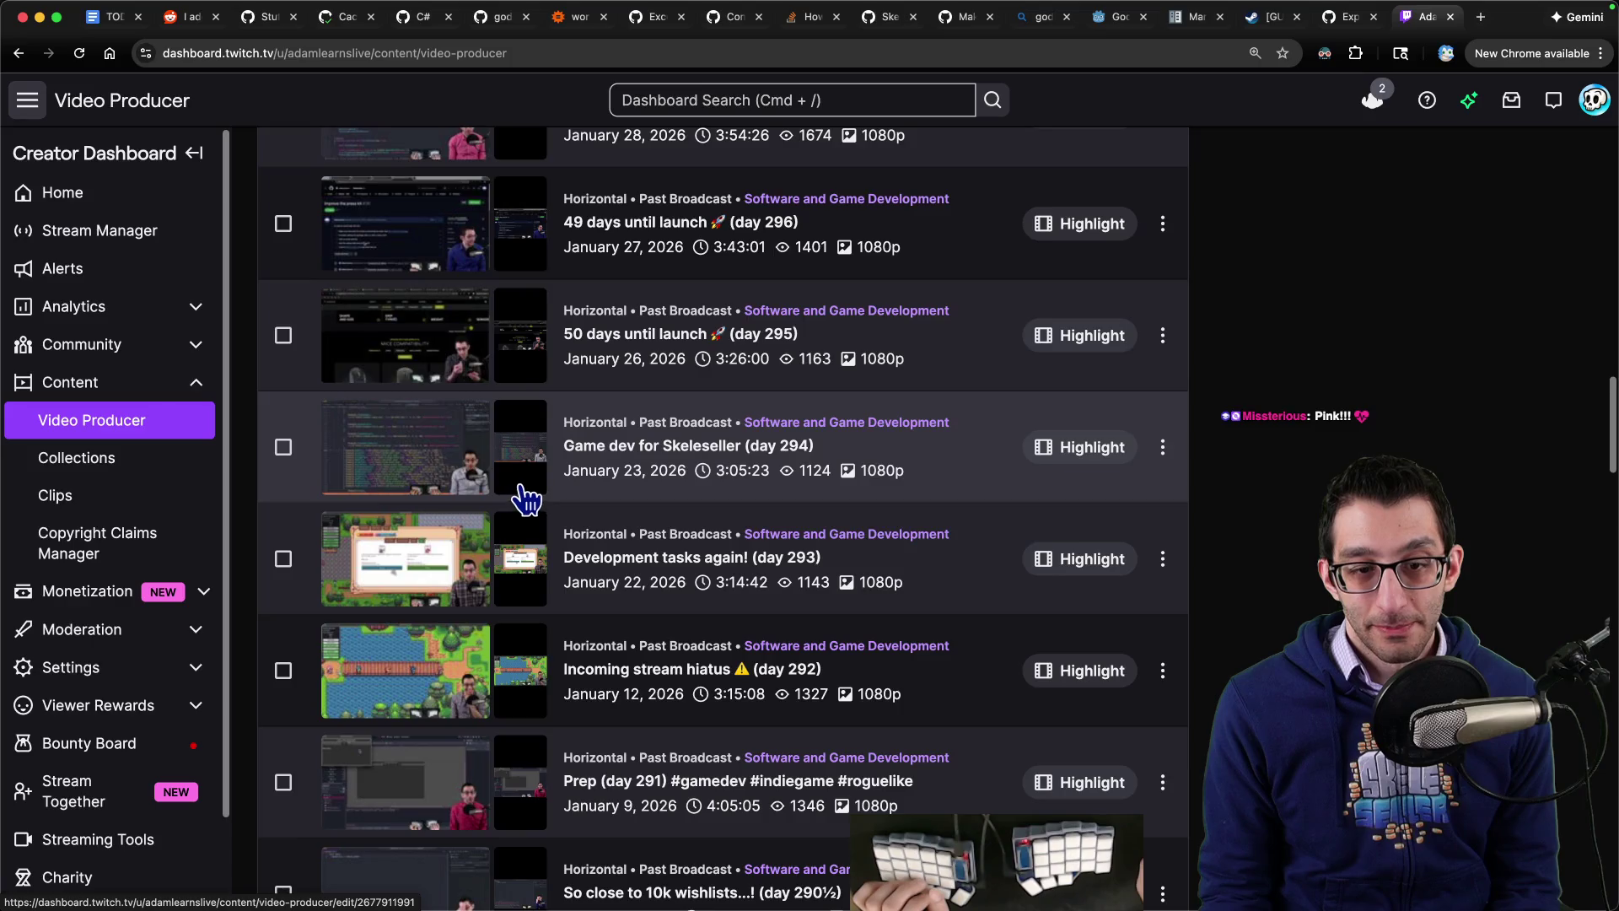
{"action": "scroll", "coordinate": [526, 500], "scroll_direction": "down", "scroll_amount": 6}
Step: Open the Dev (day 290) broadcast and pause it where the old grey editor shows
{"action": "left_click", "coordinate": [394, 484]}
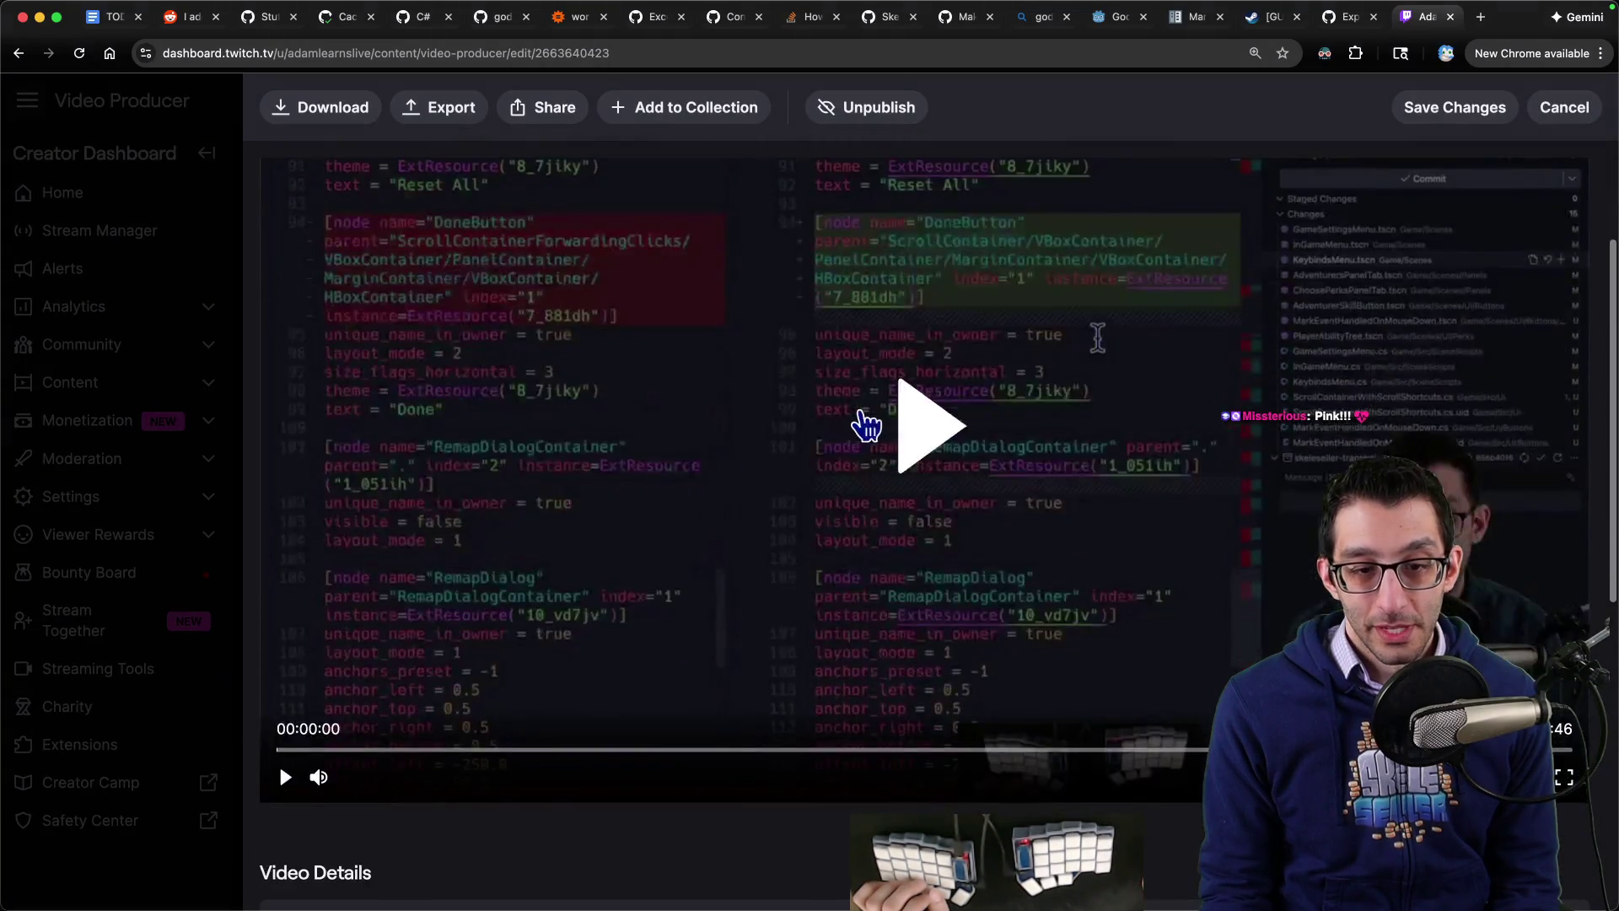
{"action": "left_click", "coordinate": [285, 776]}
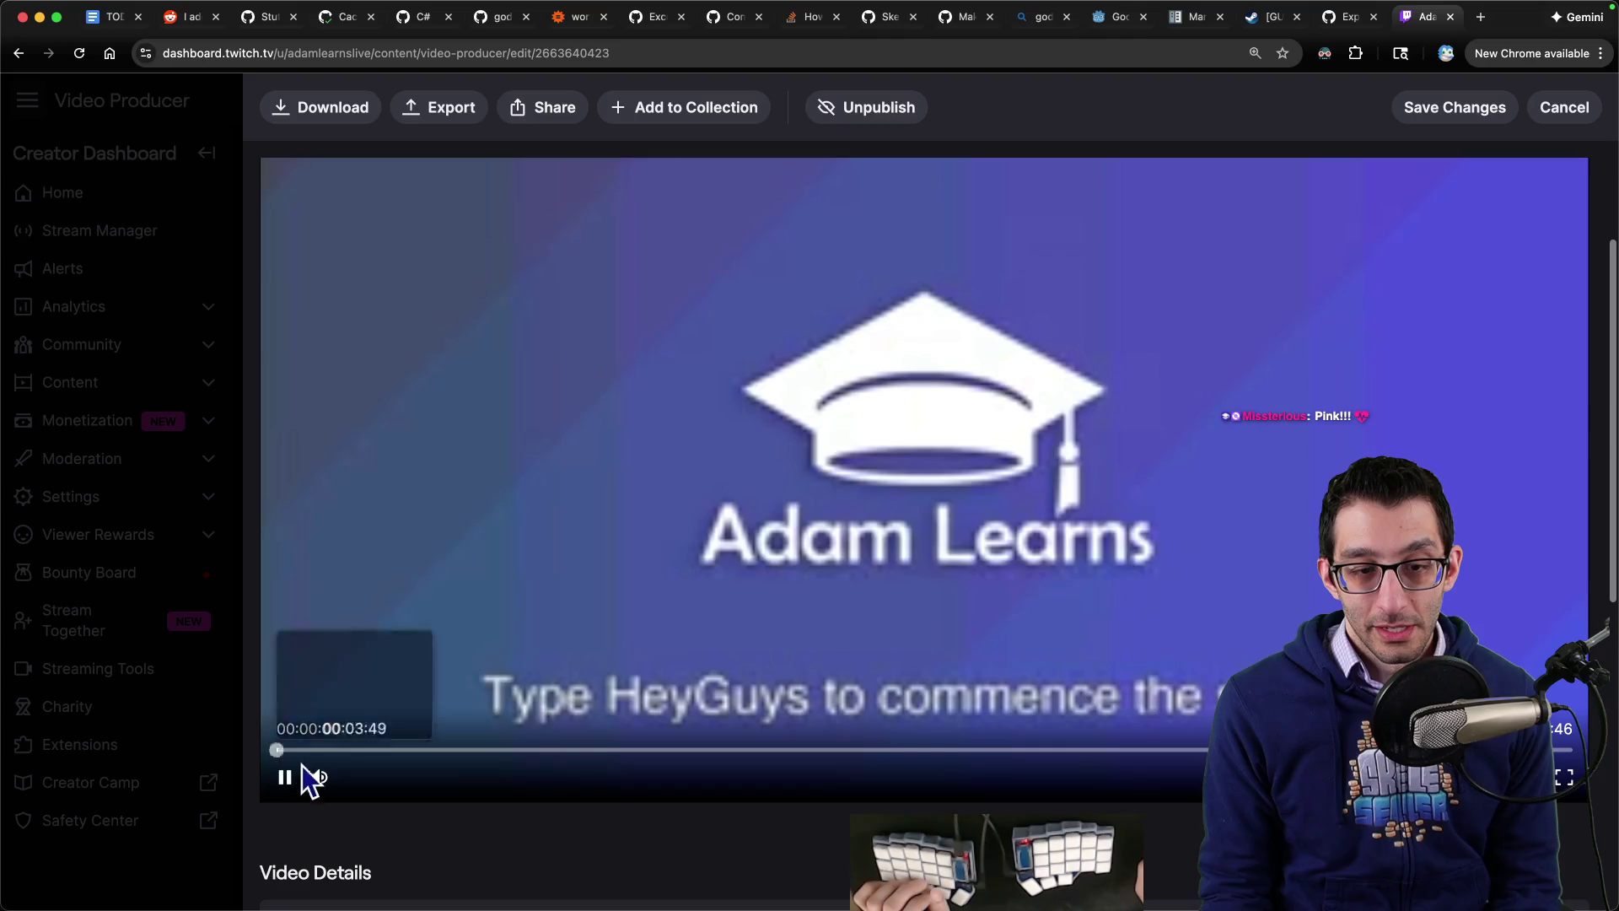
{"action": "left_click", "coordinate": [367, 750]}
{"action": "left_click", "coordinate": [494, 759]}
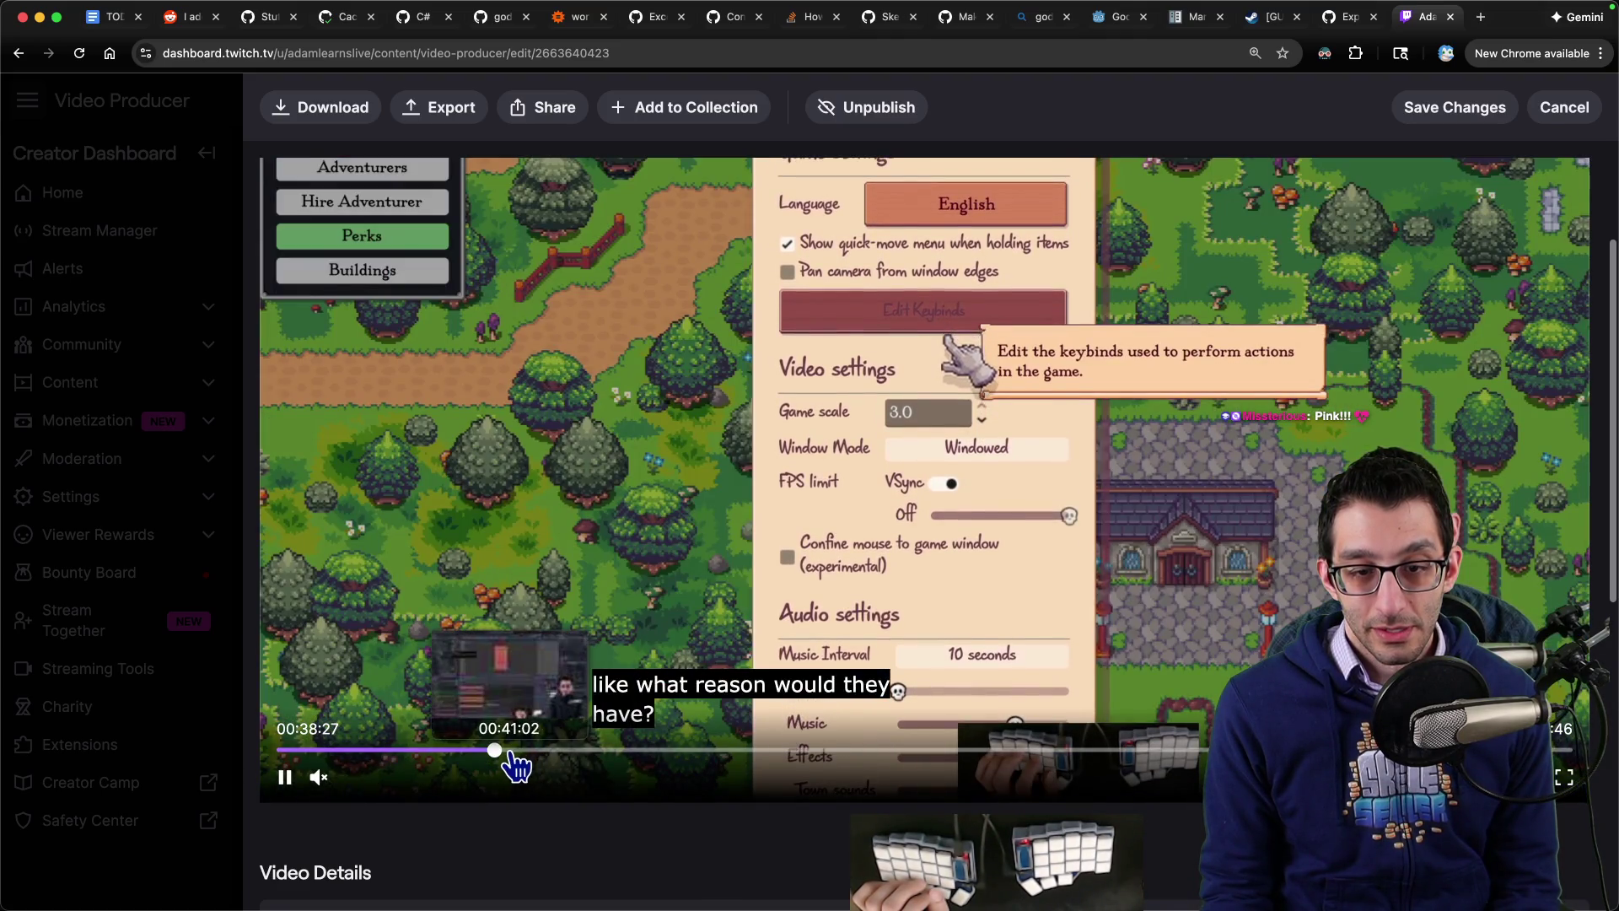
{"action": "left_click", "coordinate": [506, 754]}
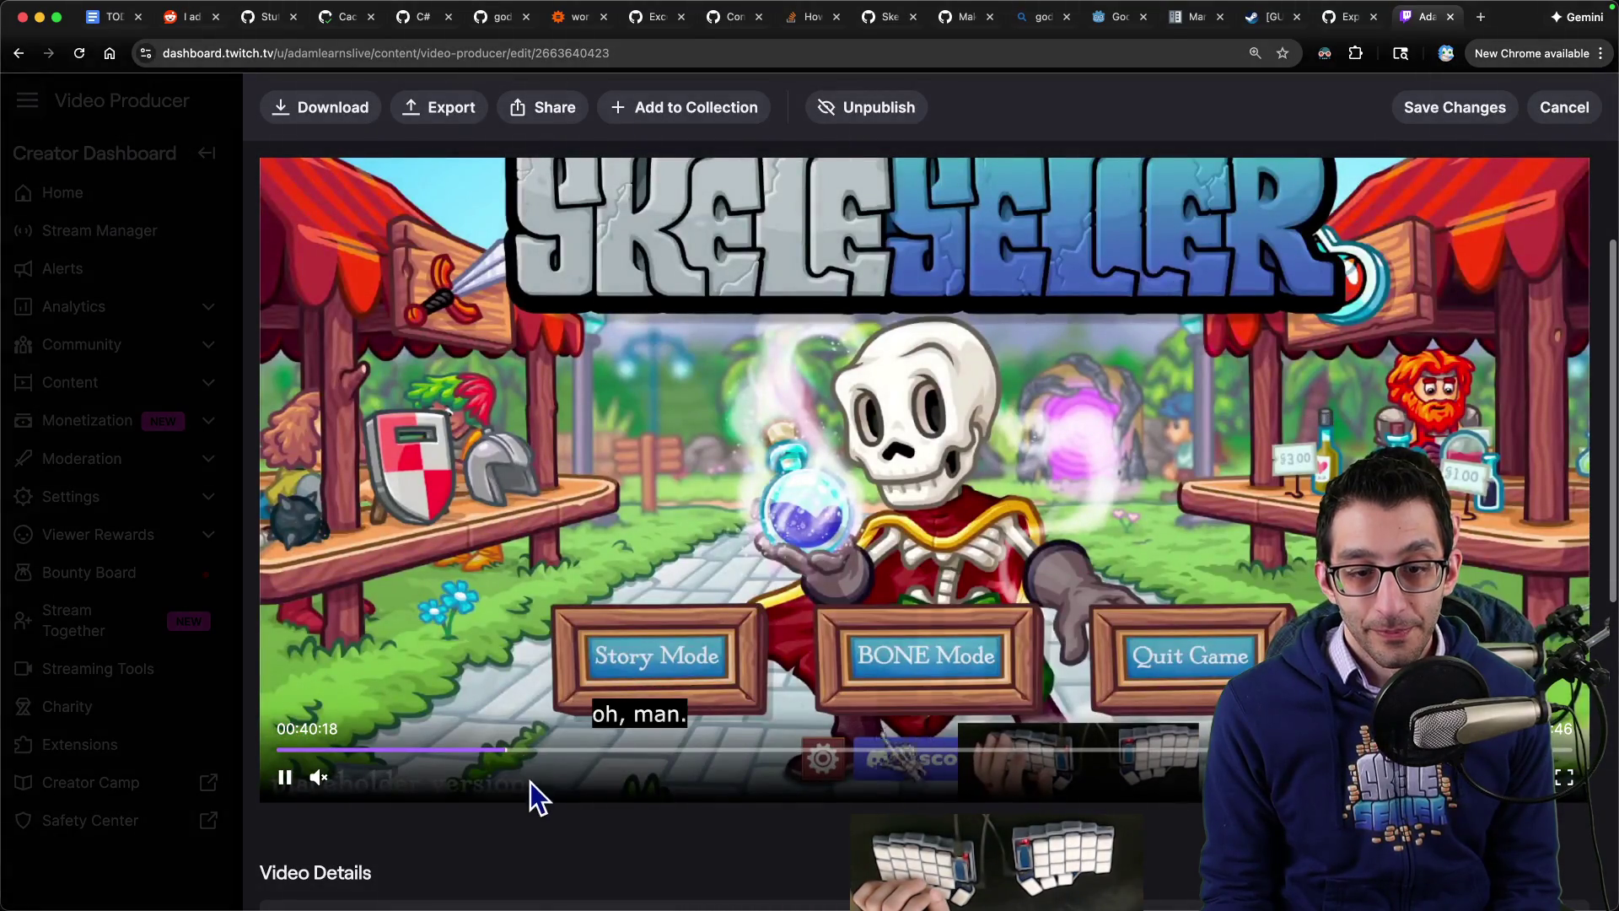
{"action": "left_click", "coordinate": [504, 753]}
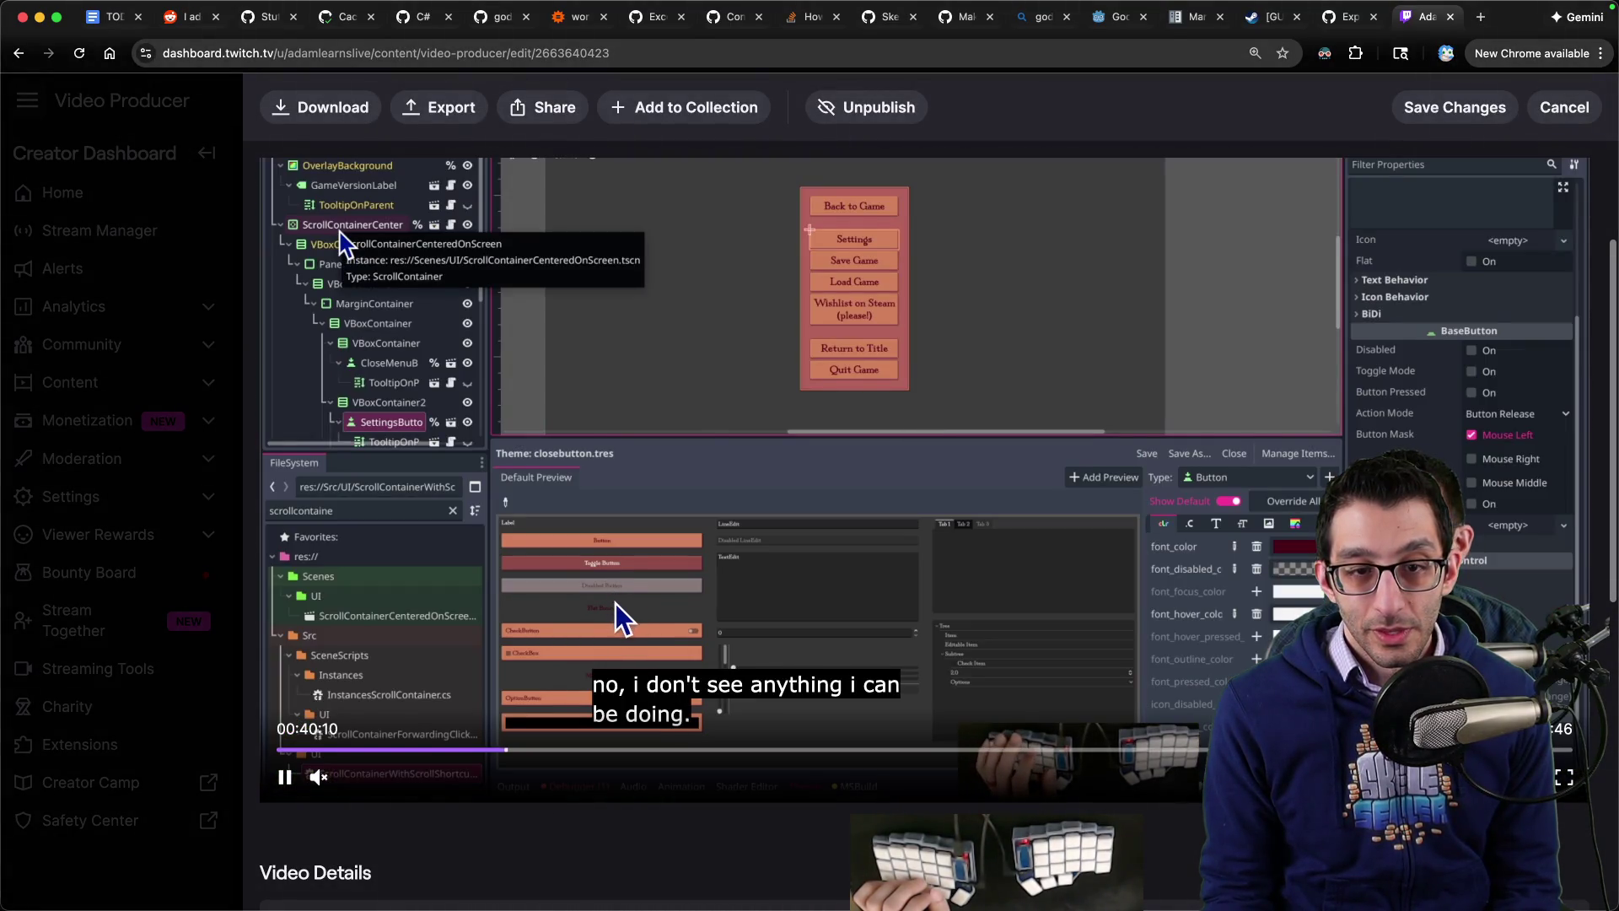
{"action": "scroll", "coordinate": [622, 620], "scroll_direction": "up", "scroll_amount": 2}
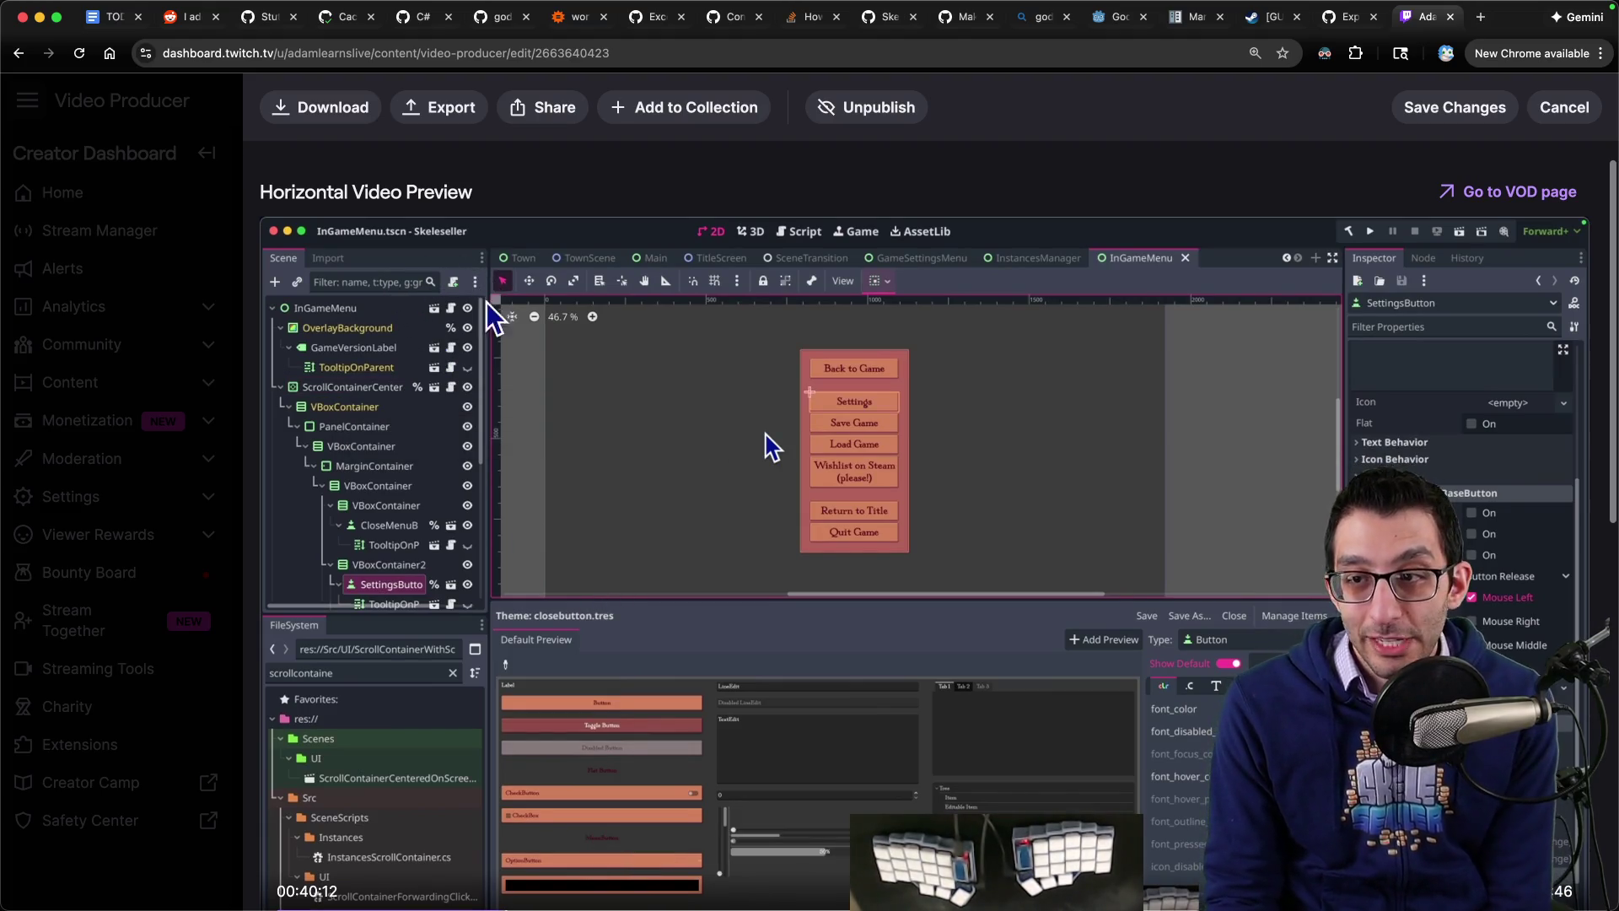
{"action": "scroll", "coordinate": [444, 832], "scroll_direction": "down", "scroll_amount": 5}
{"action": "left_click", "coordinate": [284, 571]}
{"action": "scroll", "coordinate": [518, 652], "scroll_direction": "up", "scroll_amount": 3}
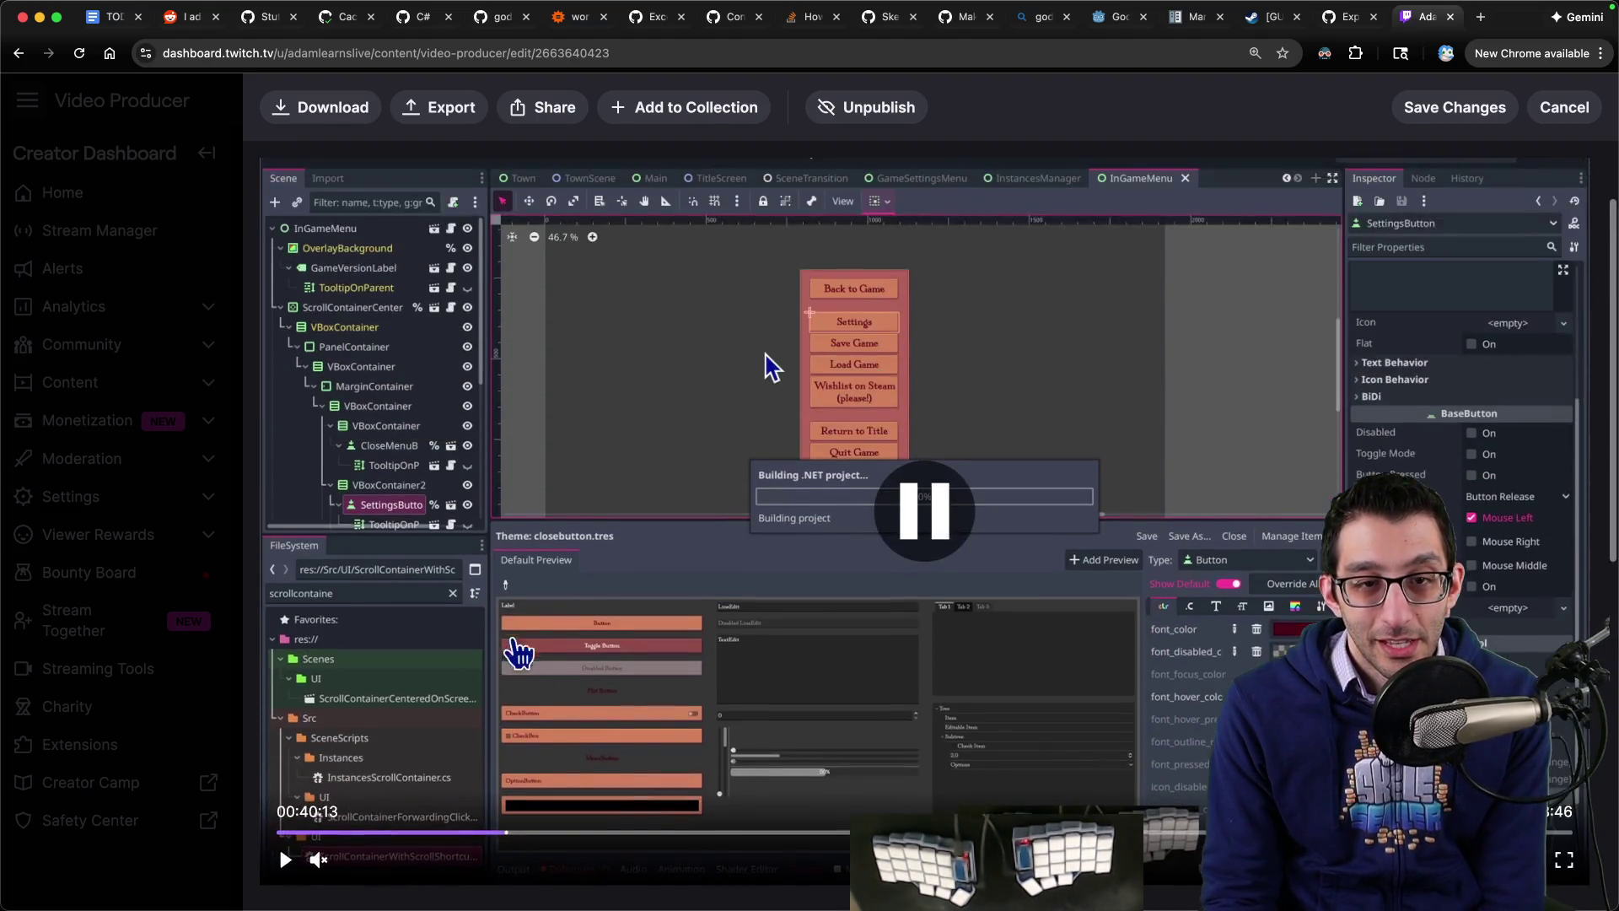
{"action": "scroll", "coordinate": [518, 652], "scroll_direction": "up", "scroll_amount": 2}
Step: Copy the old editor's base colour #3D4454 with Shottr's colour picker, then return to Godot
{"action": "mouse_move", "coordinate": [1079, 860]}
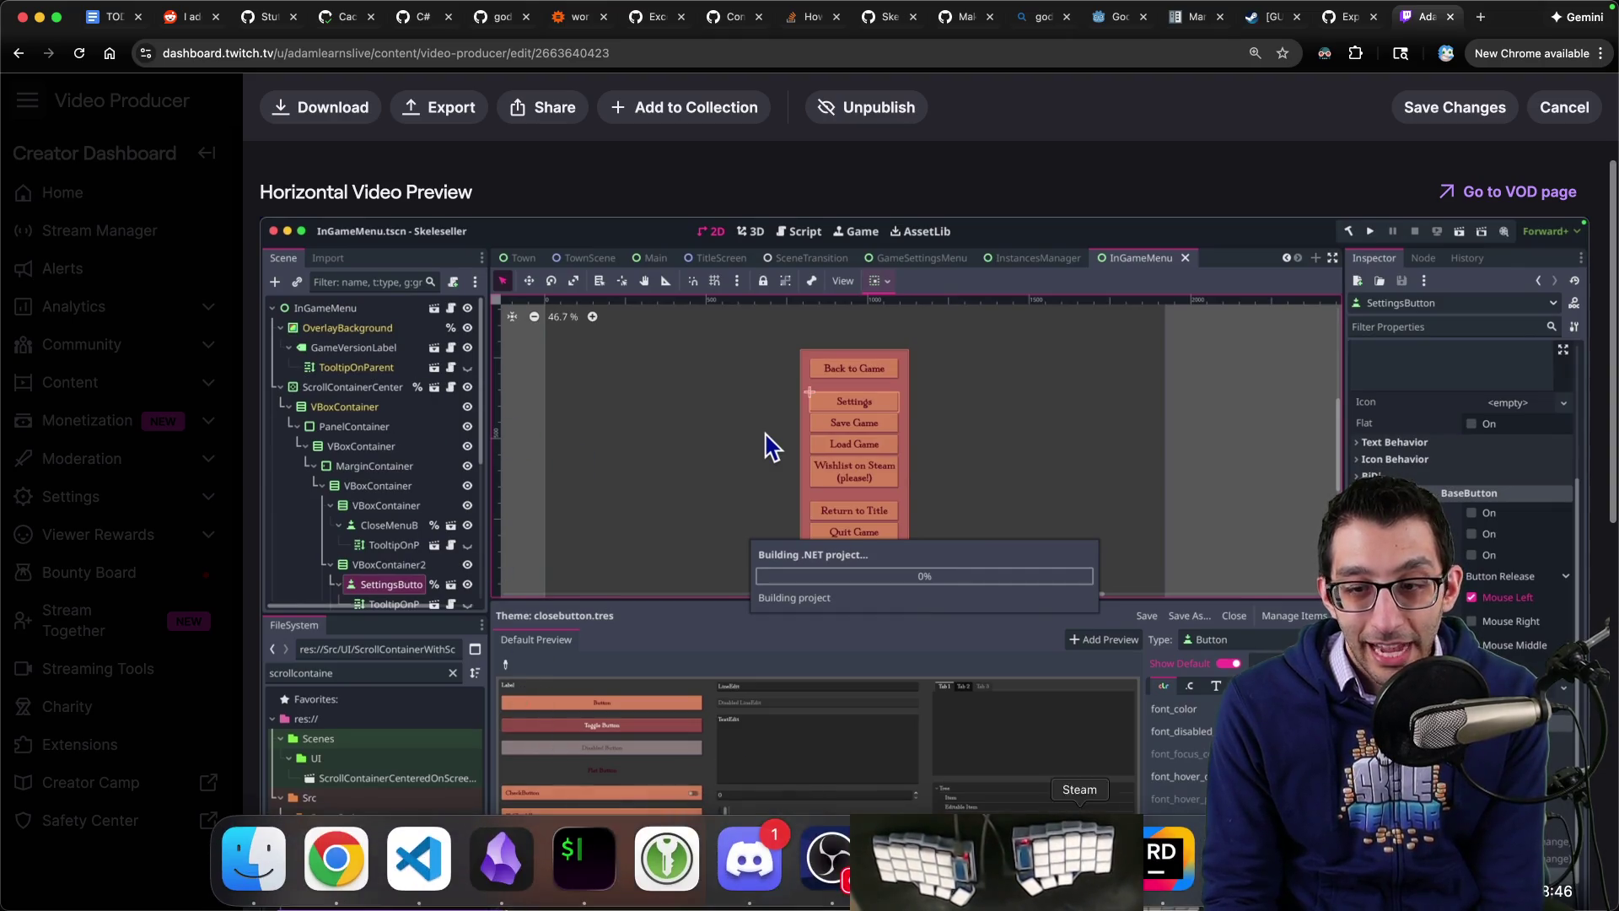
{"action": "left_click", "coordinate": [995, 859]}
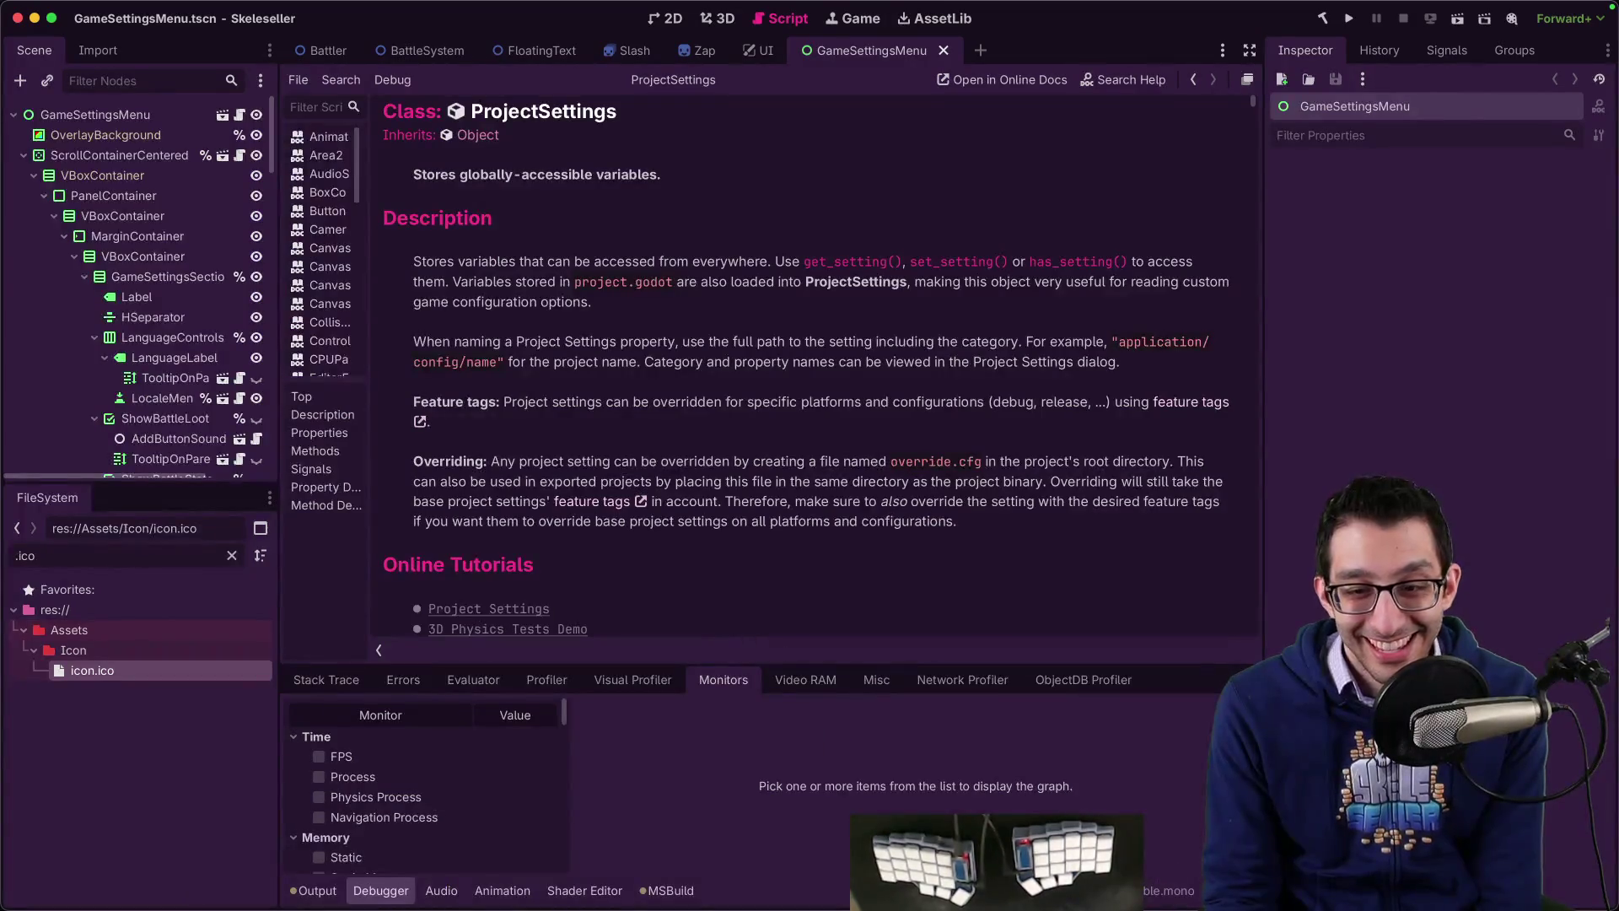
{"action": "left_click", "coordinate": [336, 857]}
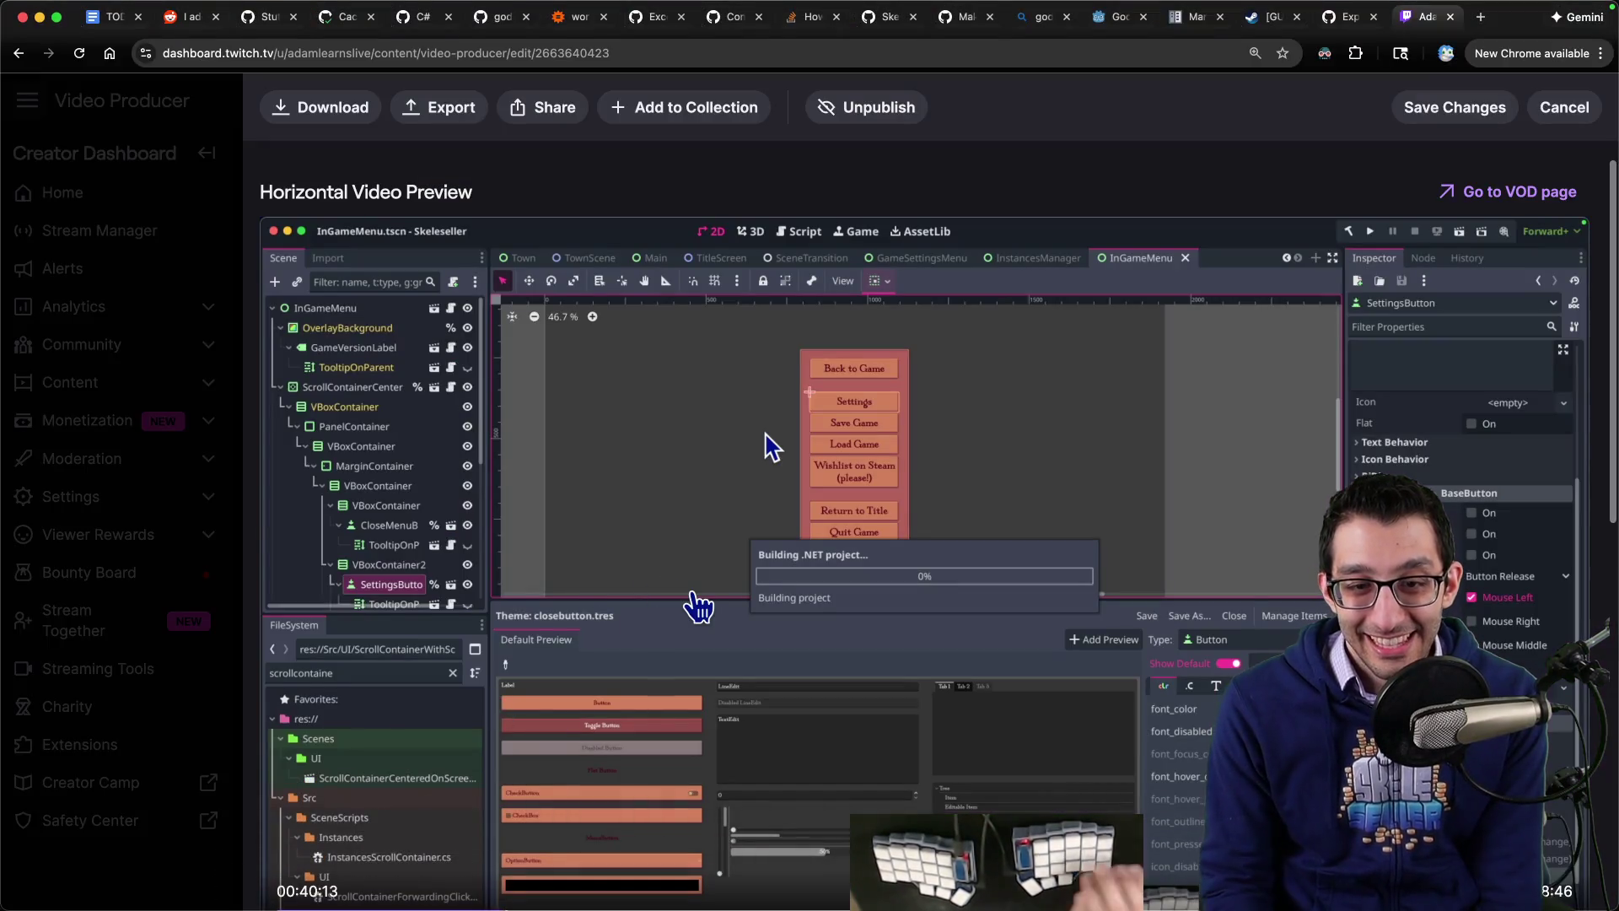
{"action": "key", "text": "super+shift+2"}
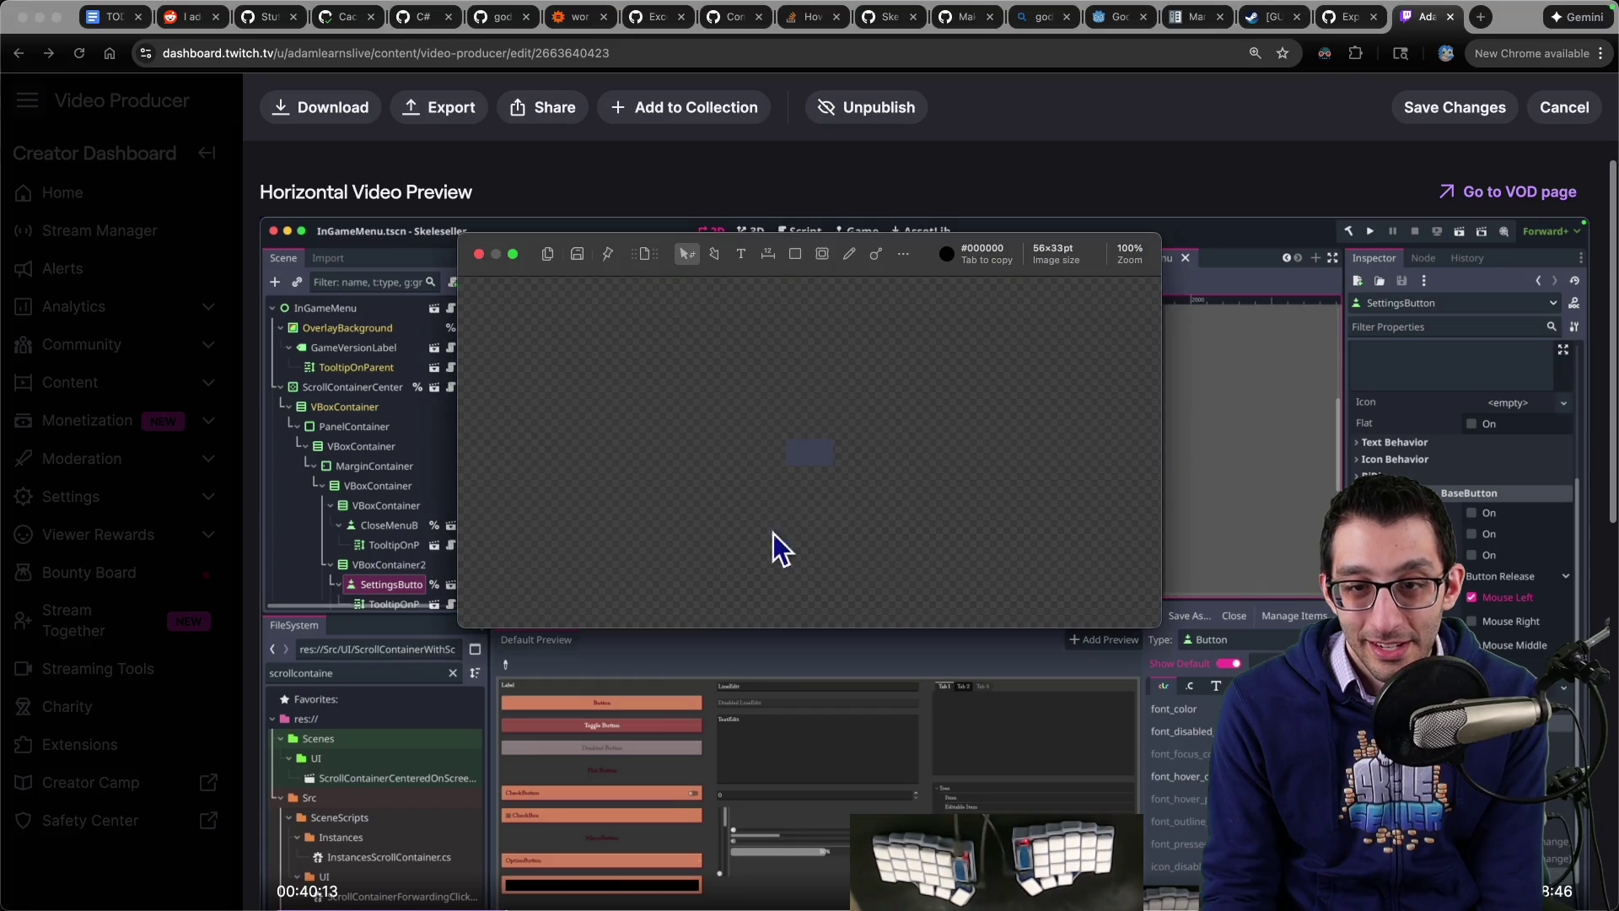
{"action": "key", "text": "Tab"}
{"action": "left_click", "coordinate": [995, 858]}
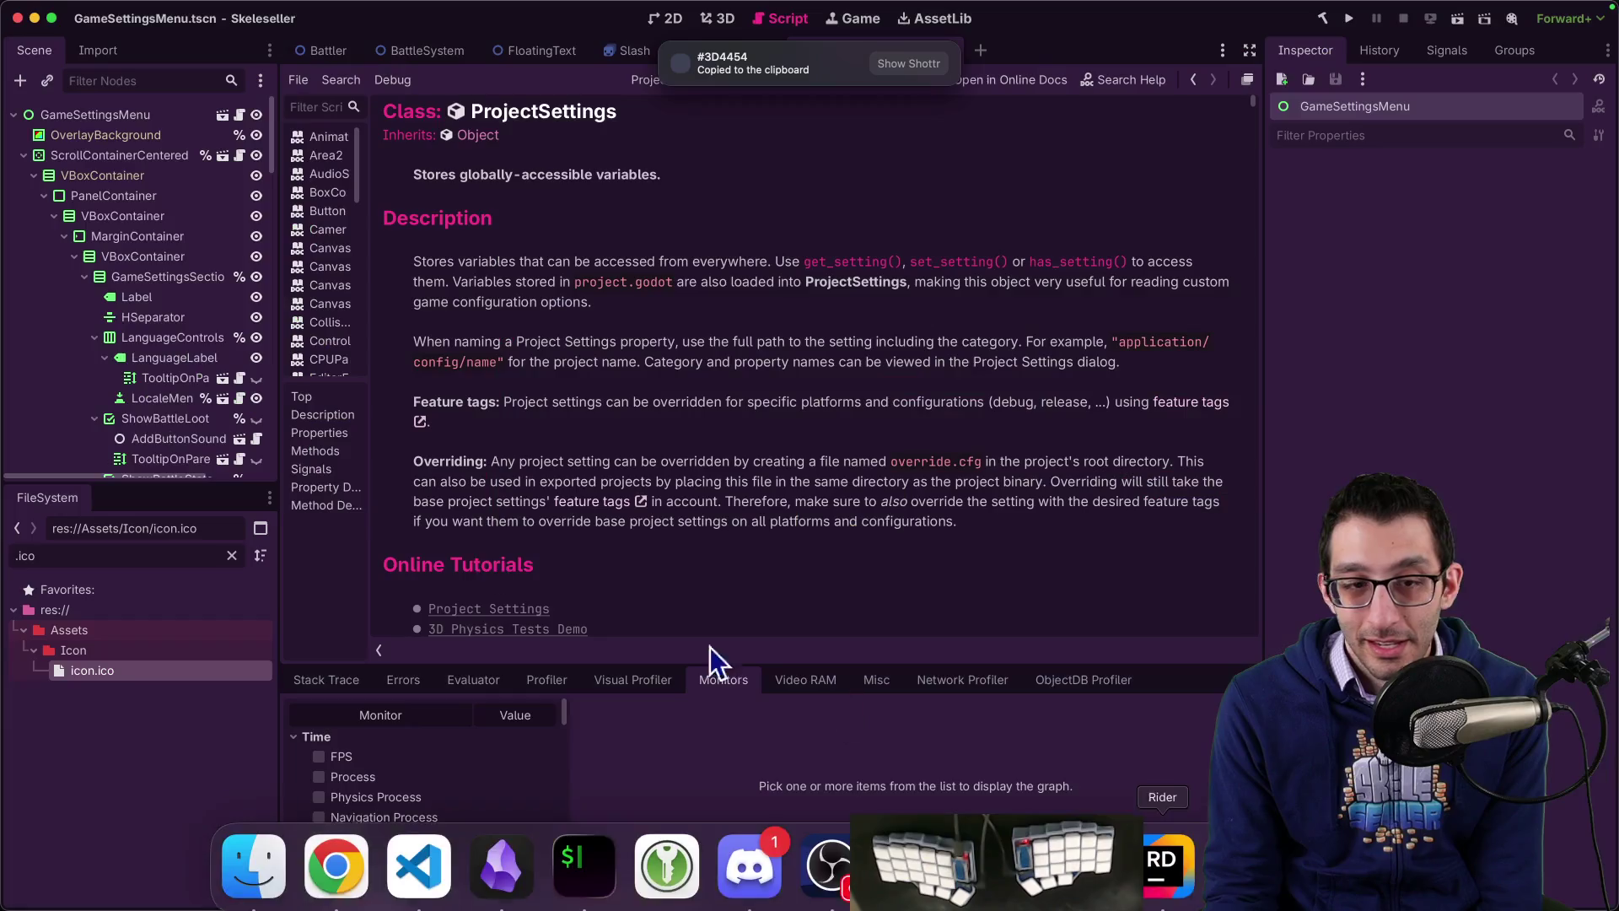
Step: Paste #3D4454 as the editor theme base colour and apply it
{"action": "key", "text": "super+comma"}
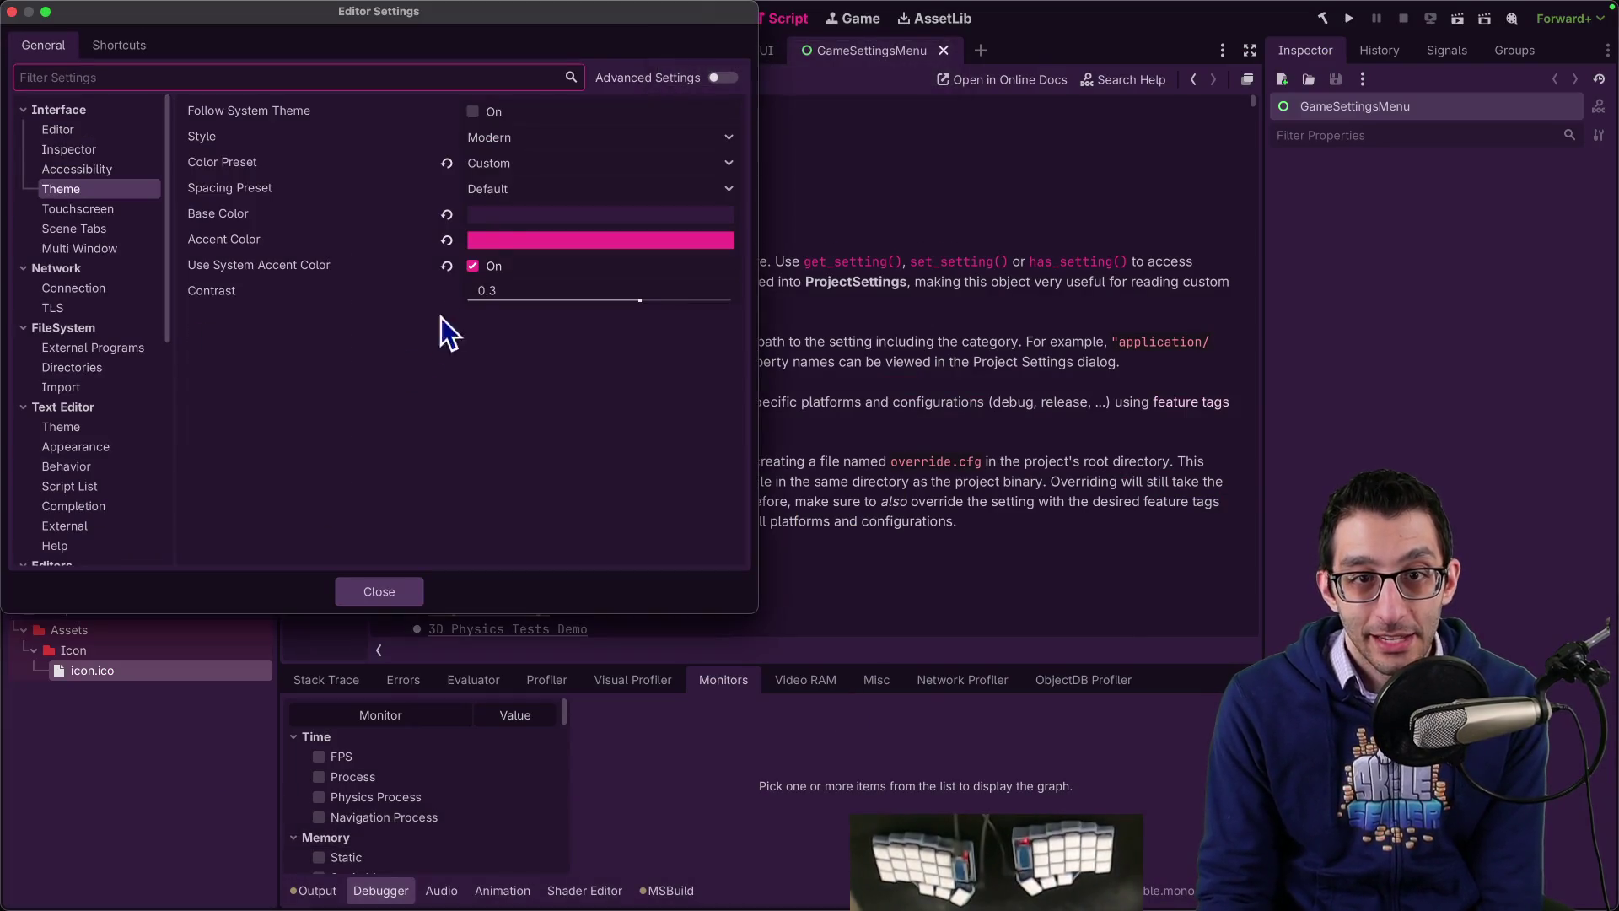
{"action": "left_click", "coordinate": [498, 218]}
{"action": "left_click", "coordinate": [622, 672]}
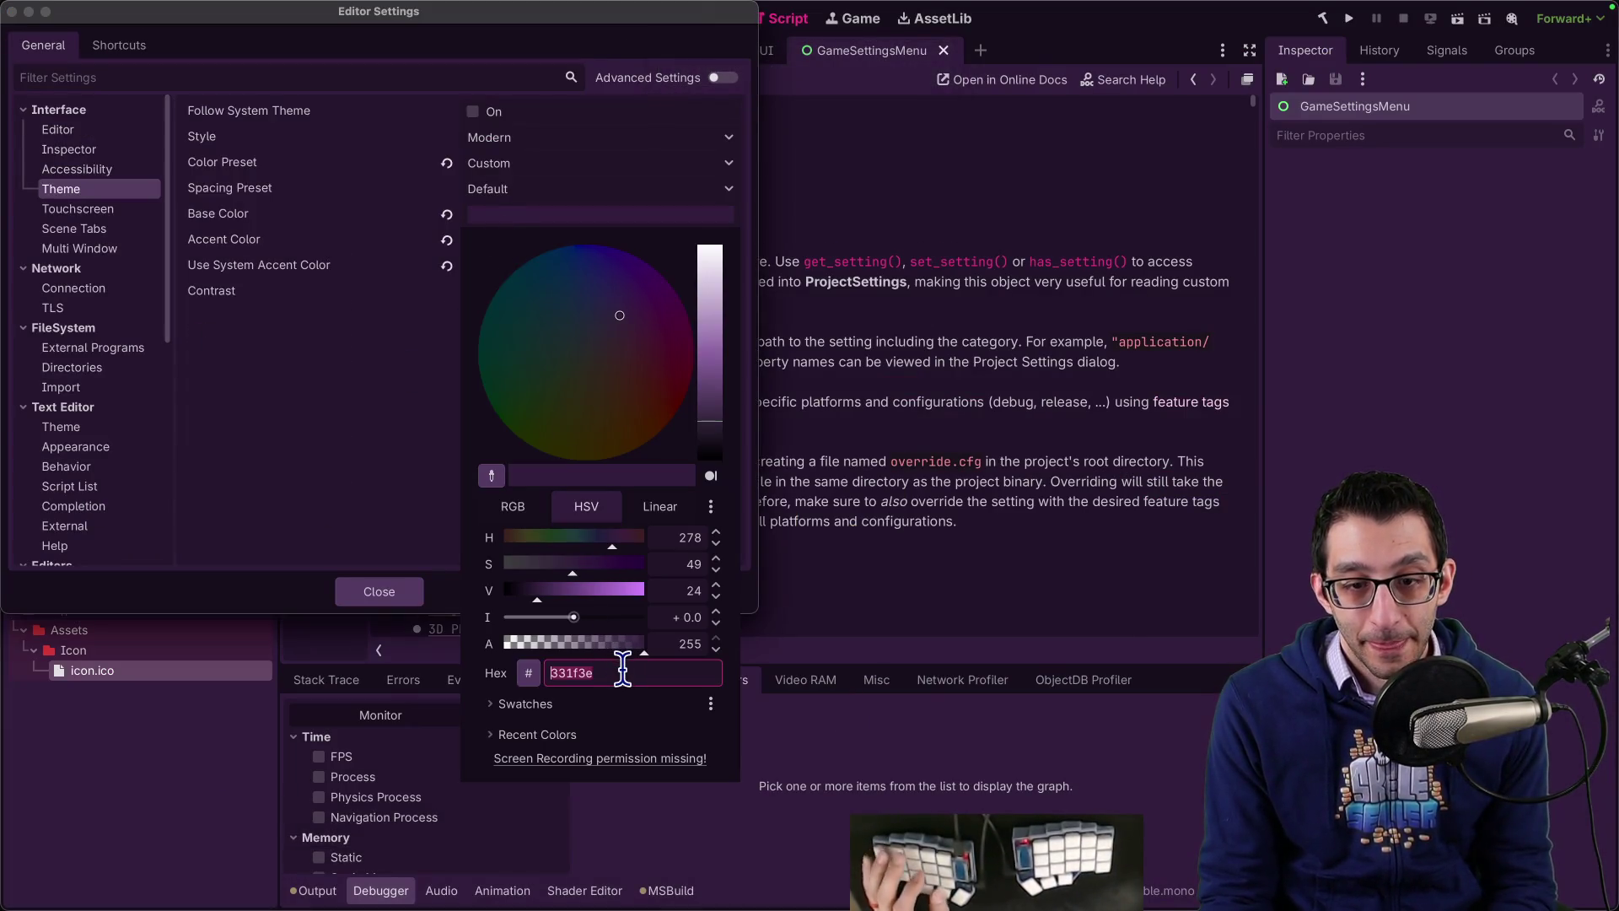
{"action": "type", "text": "#3D4454"}
{"action": "key", "text": "Return"}
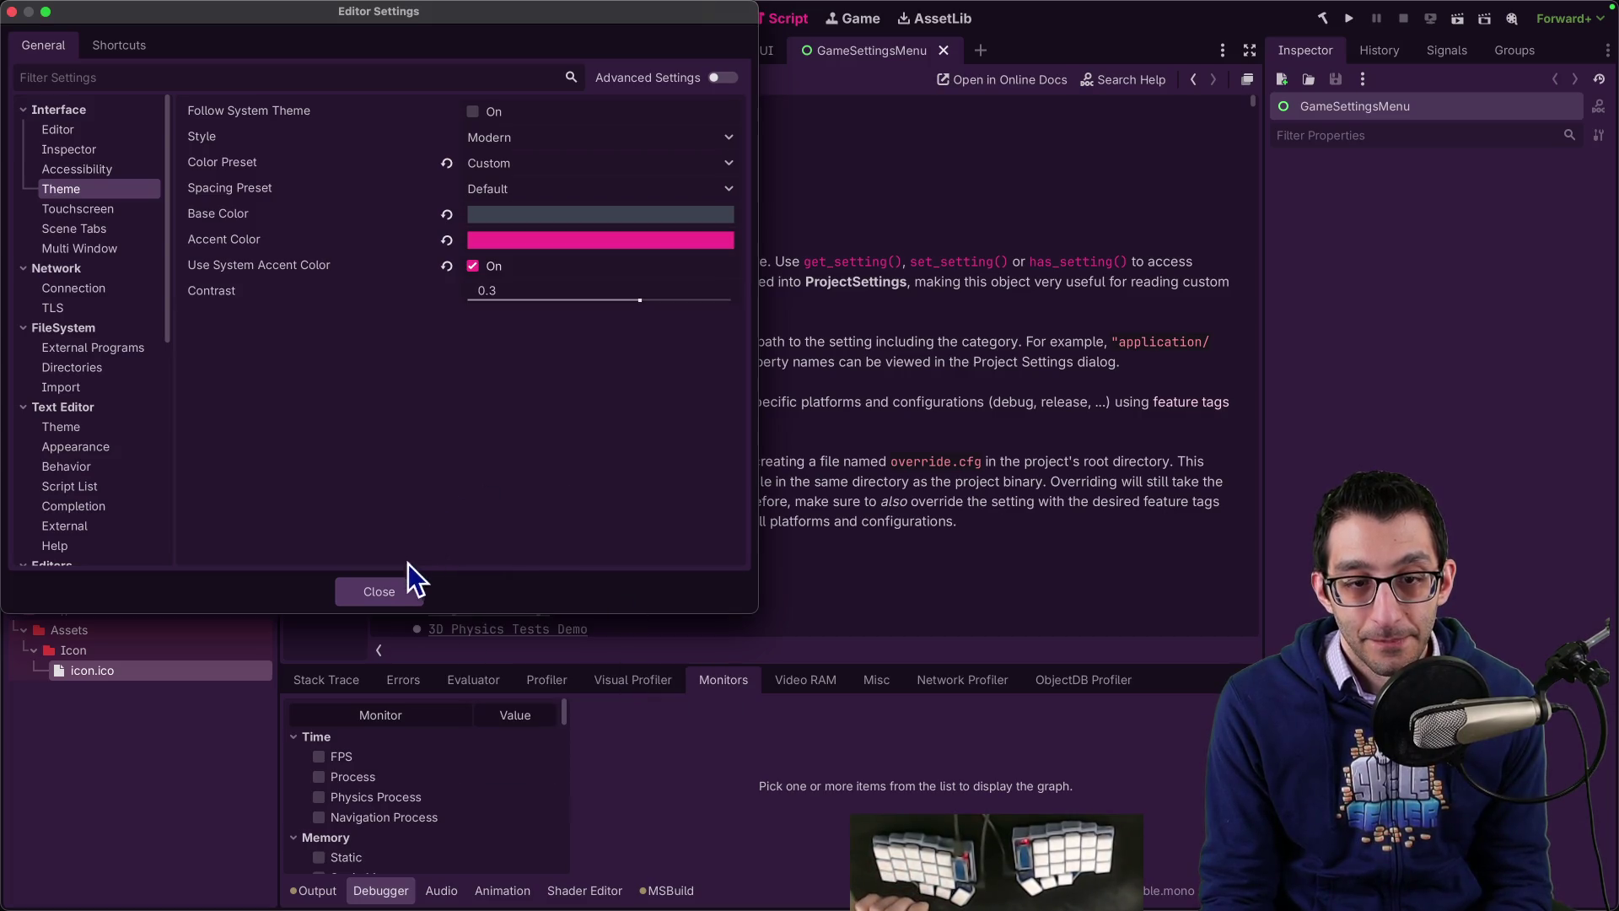
{"action": "left_click", "coordinate": [402, 588]}
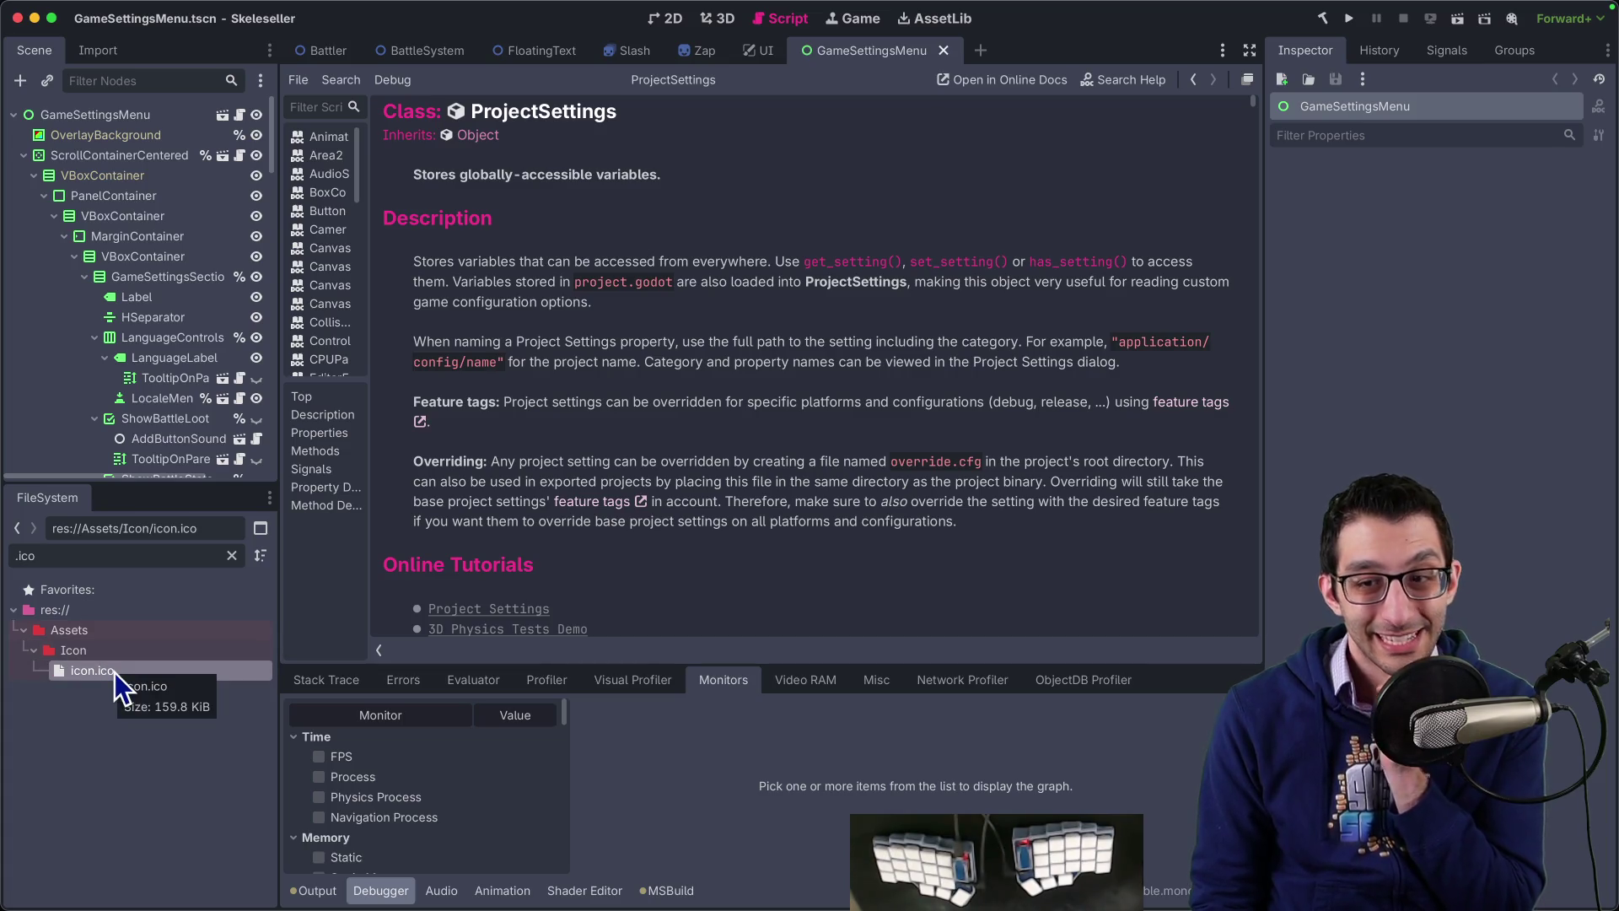
Step: Darken the base colour slightly to #363C4A
{"action": "key", "text": "super+comma"}
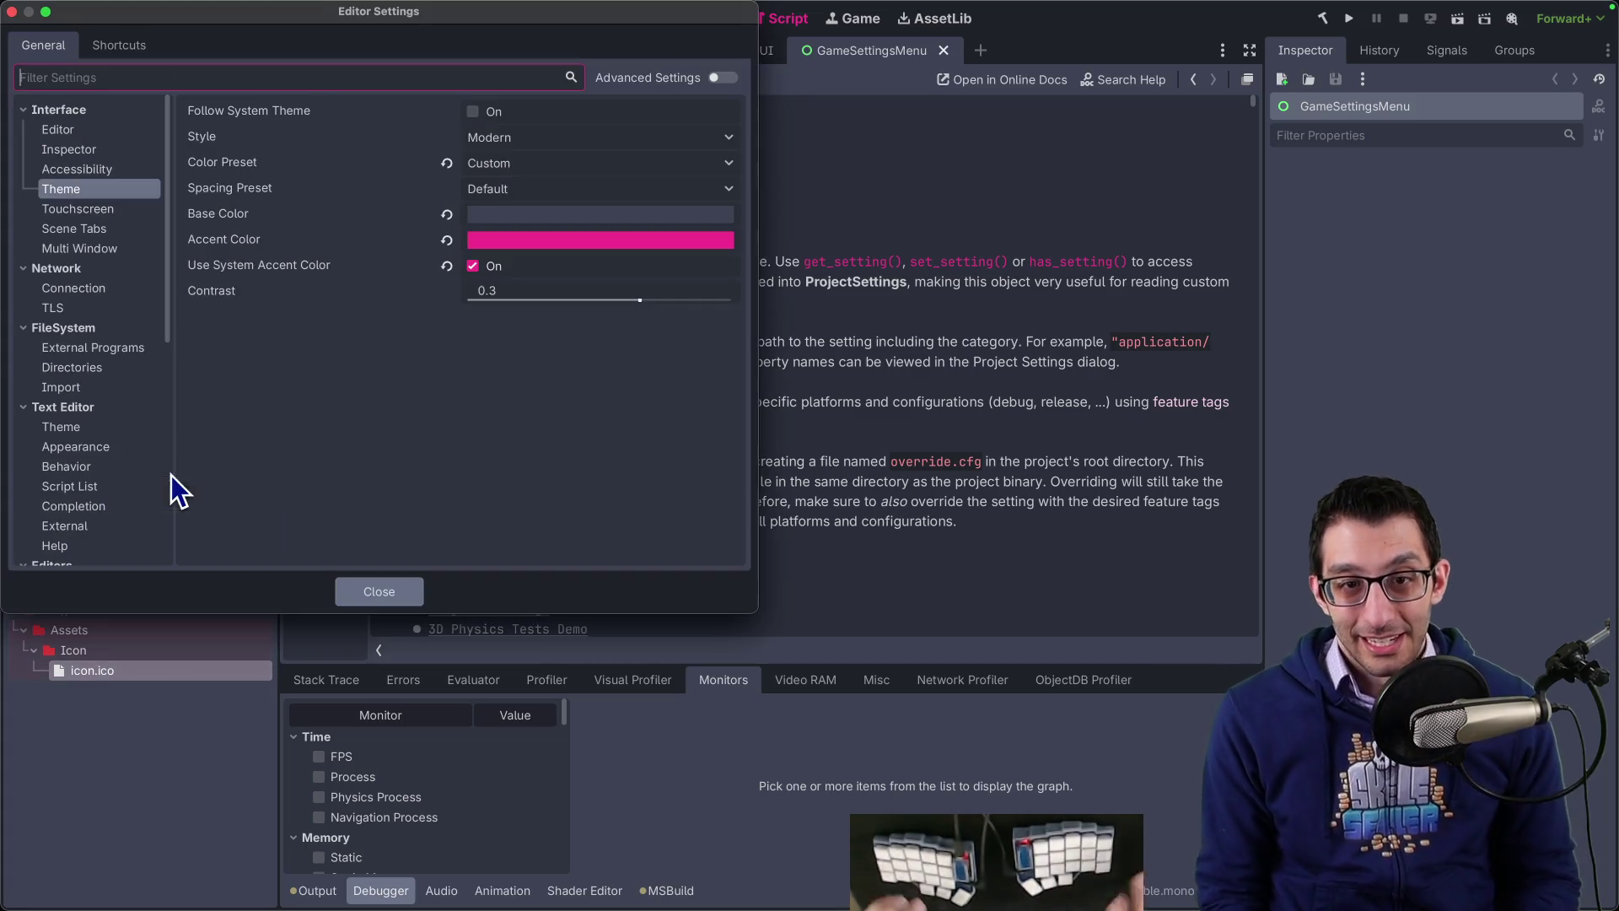
{"action": "left_click", "coordinate": [643, 213]}
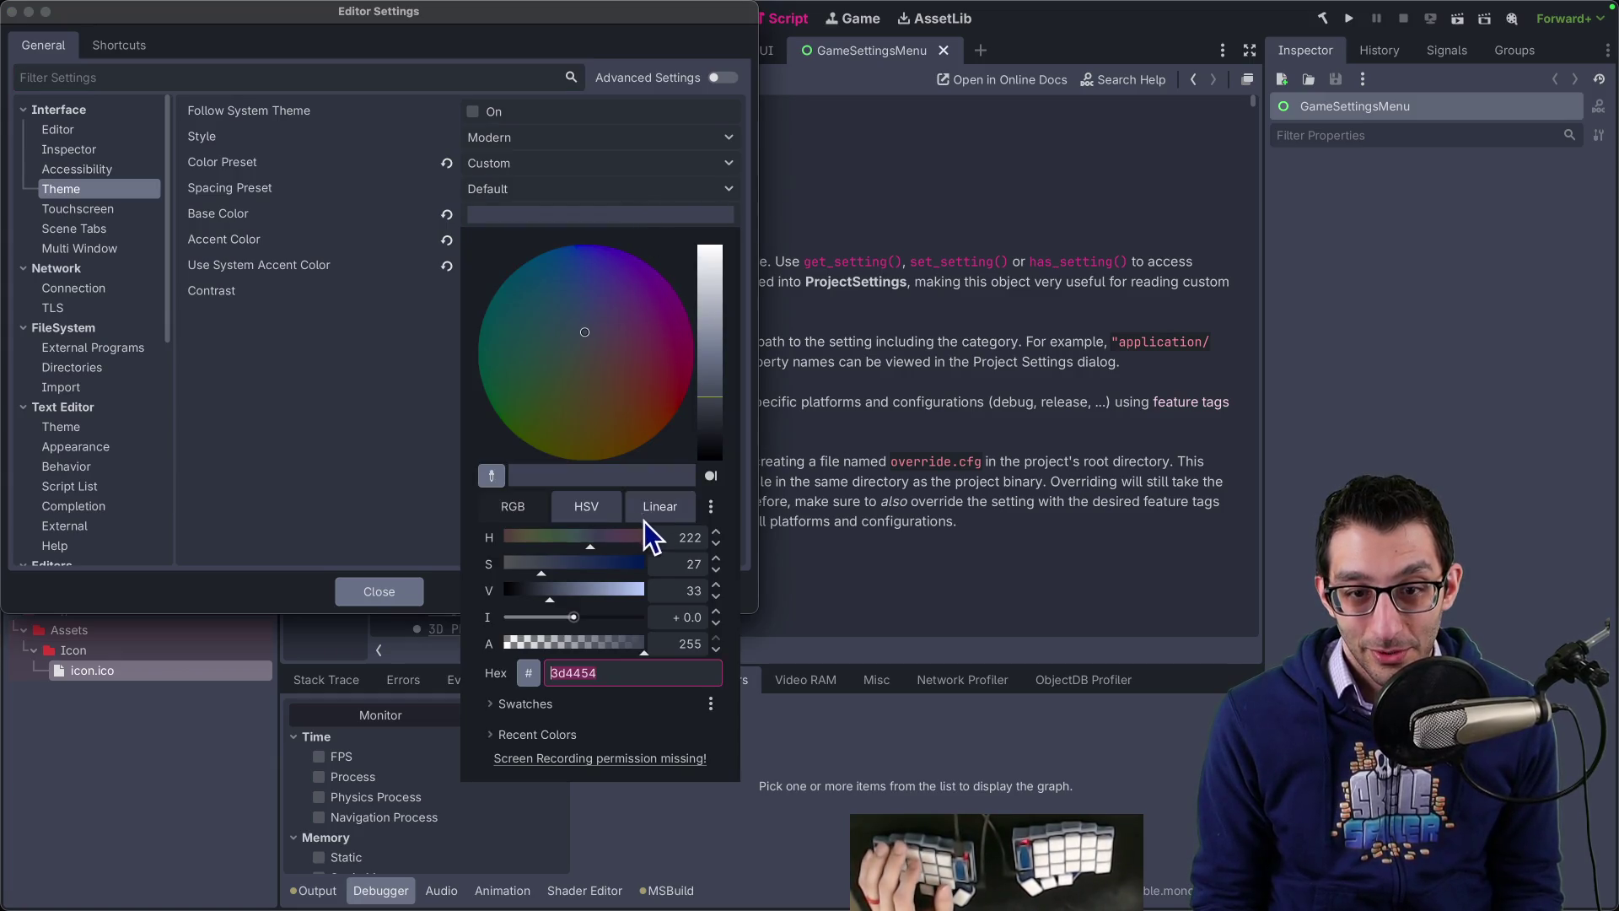
{"action": "left_click_drag", "start_coordinate": [550, 600], "coordinate": [545, 598]}
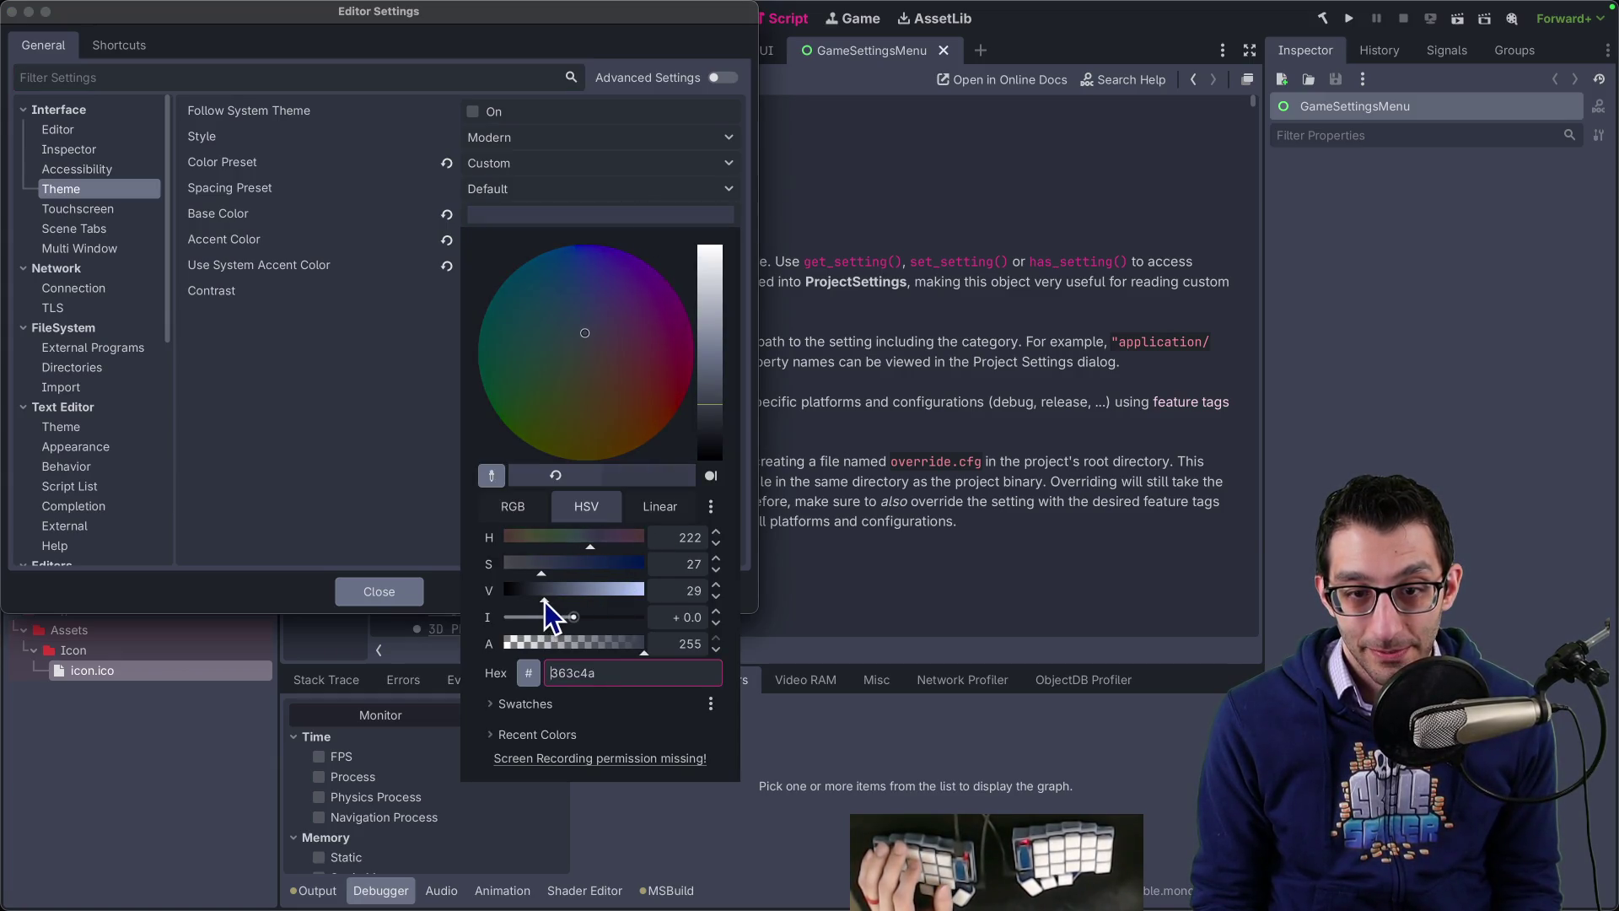
{"action": "left_click", "coordinate": [373, 563]}
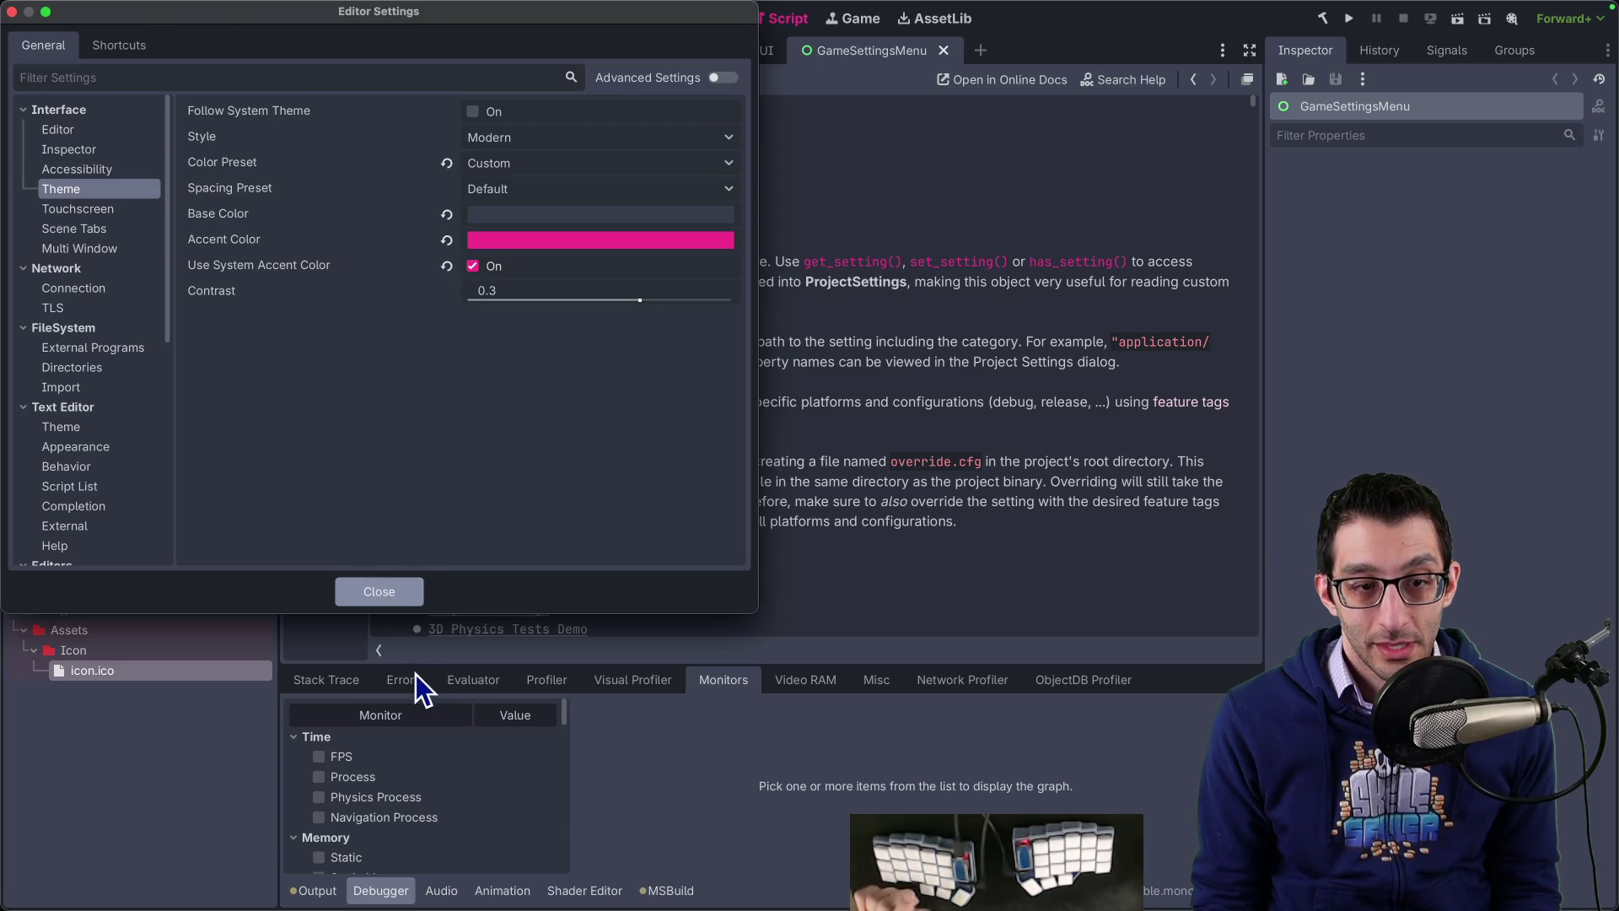
{"action": "key", "text": "Escape"}
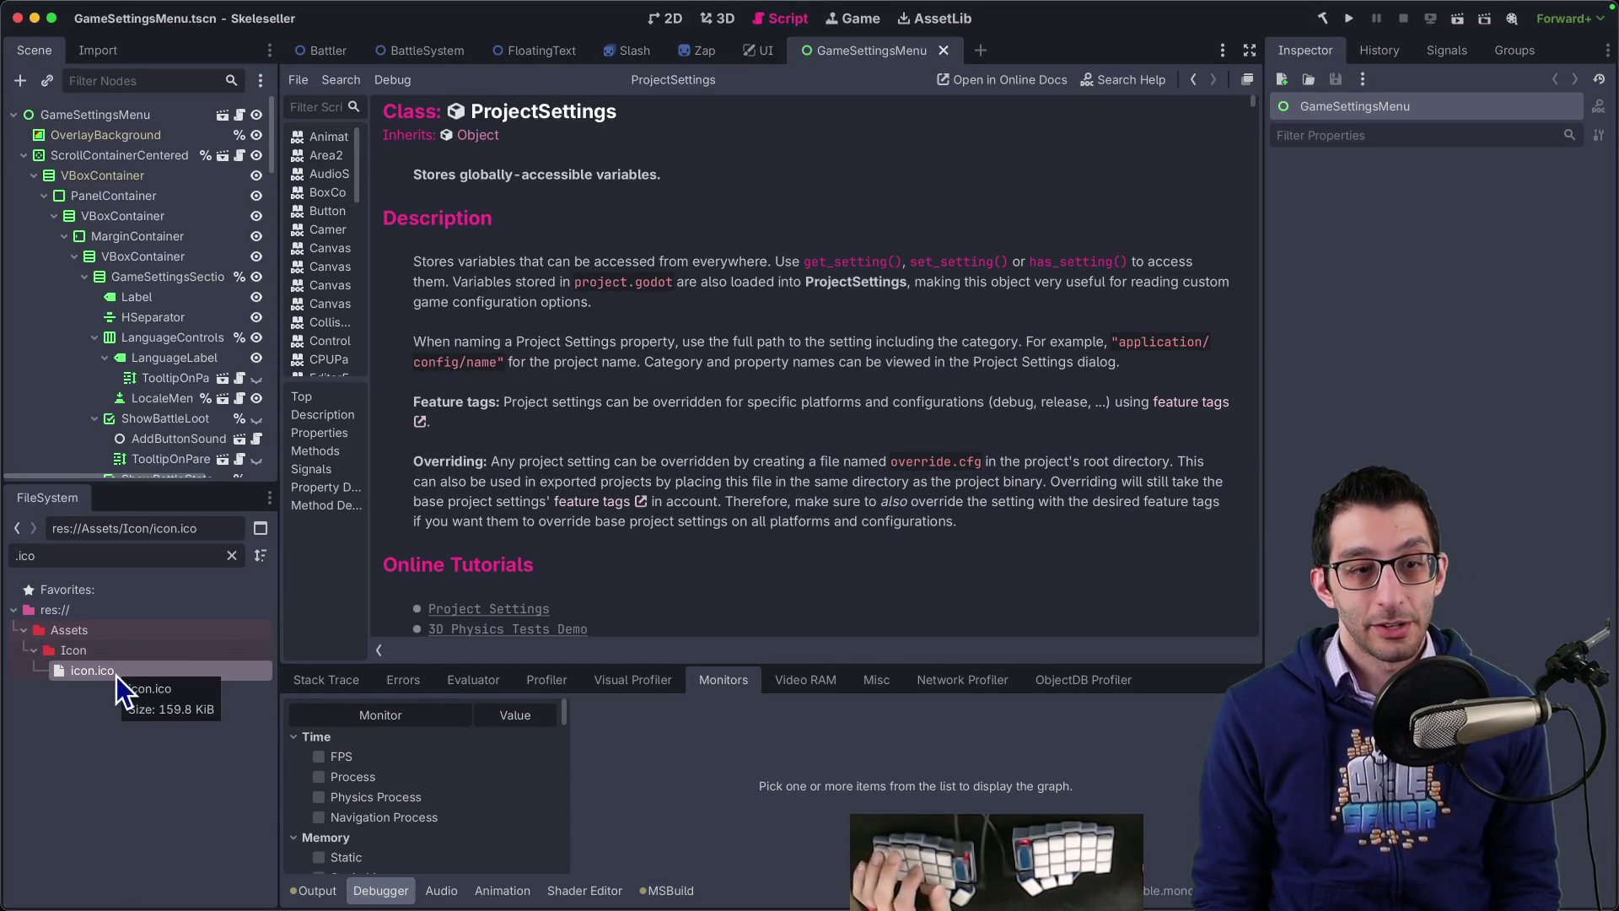
Step: Delete icon.ico from Assets/Icon and stage export_presets.cfg in VS Code
{"action": "right_click", "coordinate": [116, 676]}
{"action": "left_click", "coordinate": [187, 808]}
{"action": "left_click", "coordinate": [961, 536]}
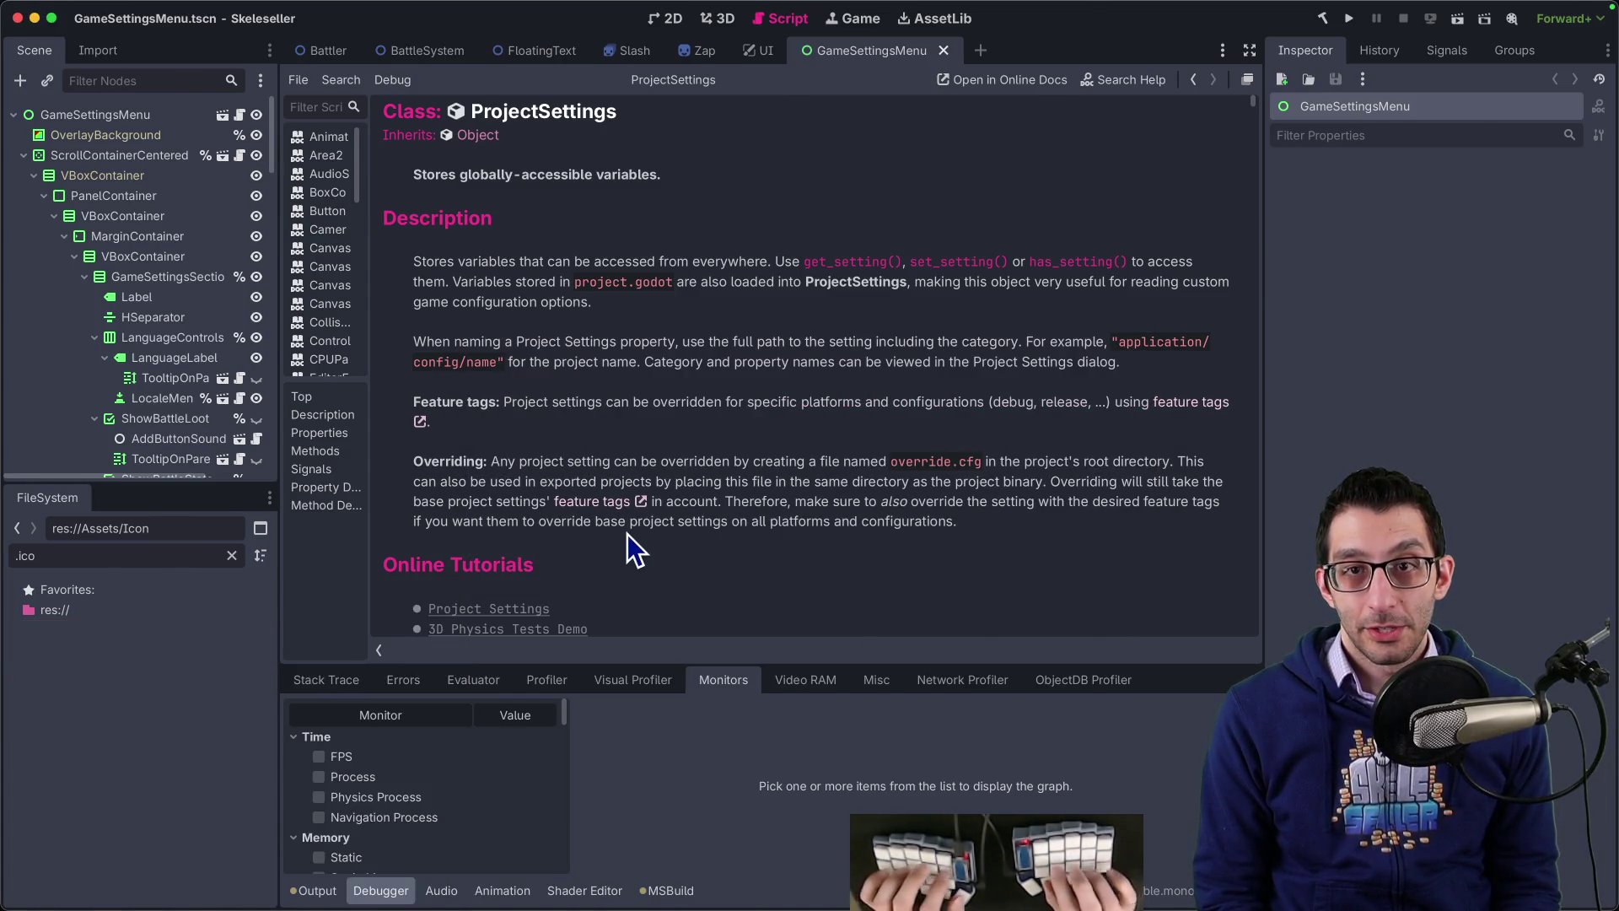
{"action": "key", "text": "super+Tab"}
{"action": "left_click", "coordinate": [1583, 212]}
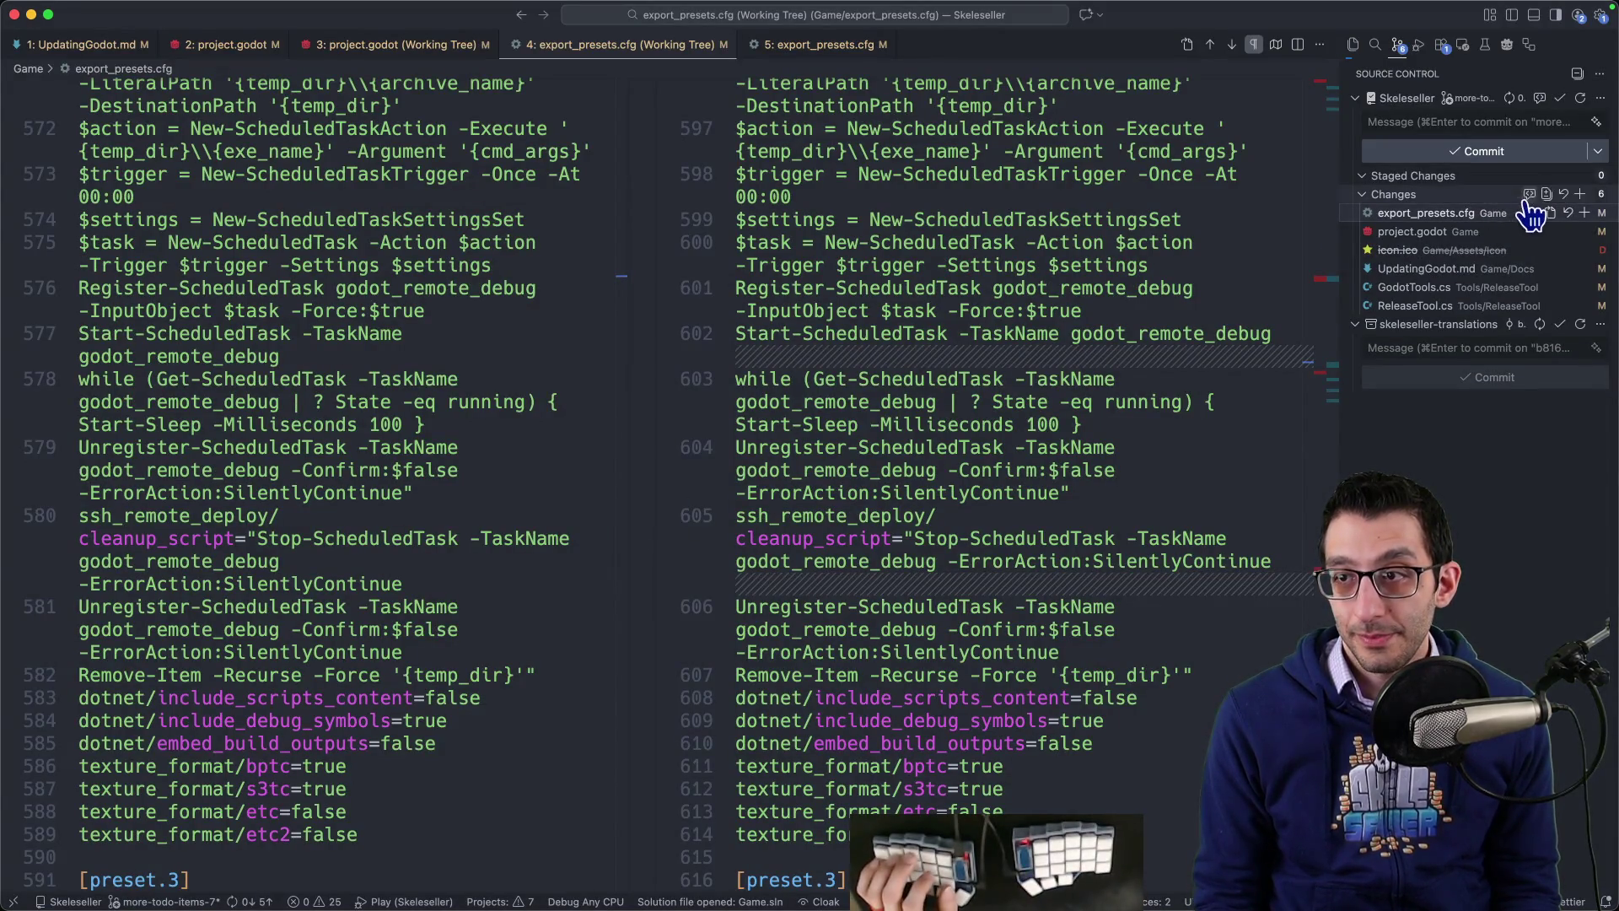
Step: Stage project.godot, the icon.ico deletion, and UpdatingGodot.md after removing its rcedit note
{"action": "left_click", "coordinate": [1498, 236]}
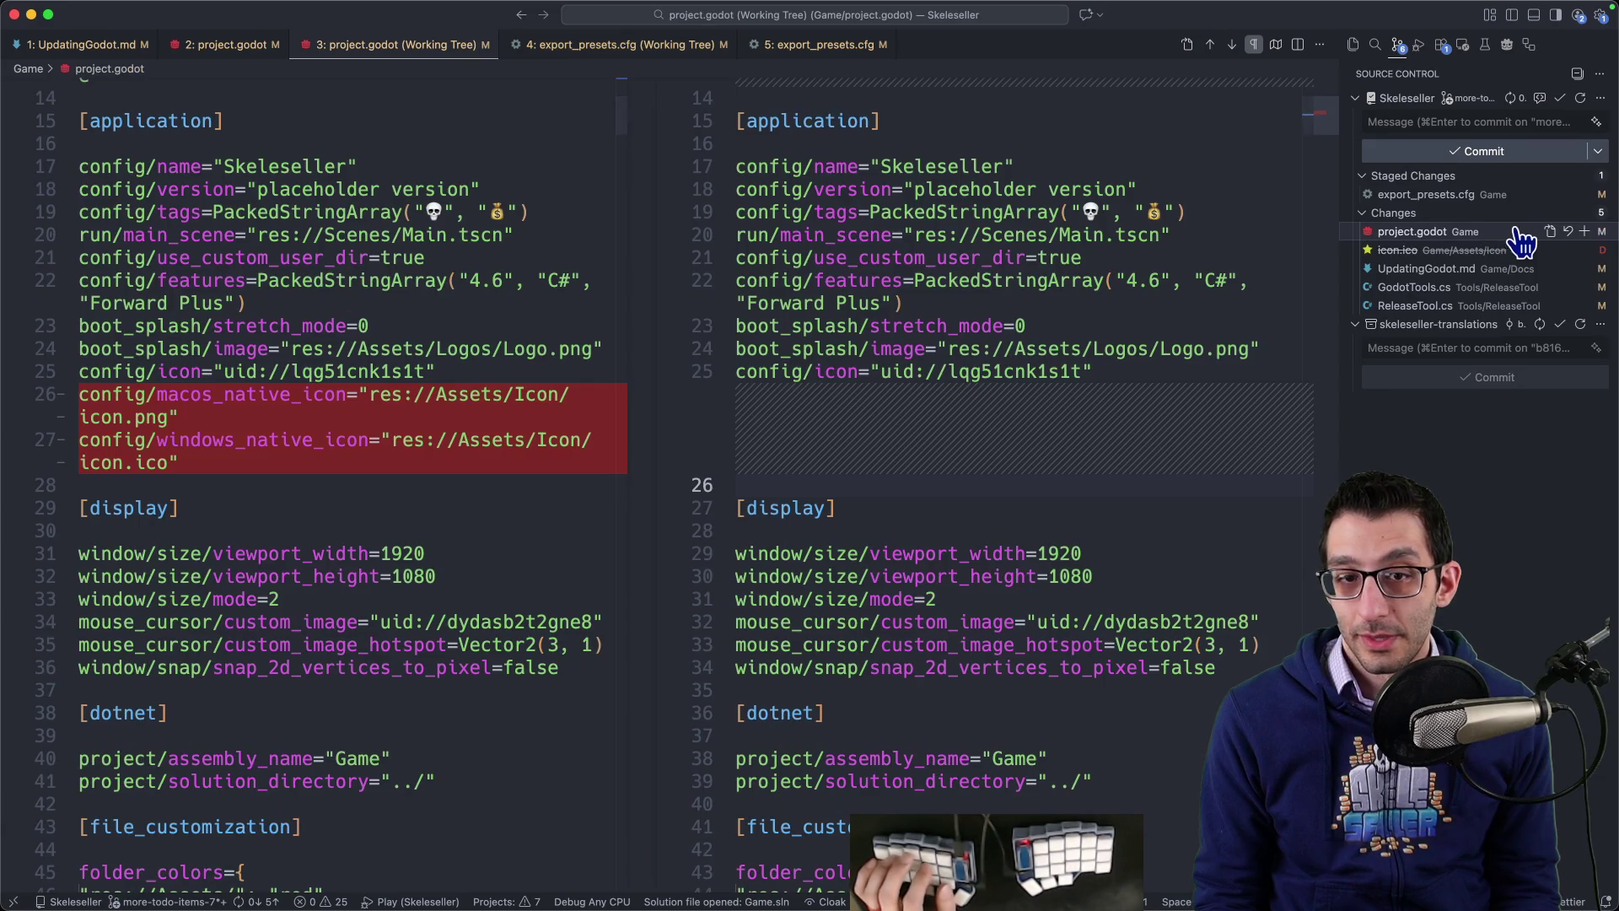
{"action": "left_click", "coordinate": [1584, 231]}
{"action": "left_click", "coordinate": [1497, 250]}
{"action": "left_click", "coordinate": [1585, 250]}
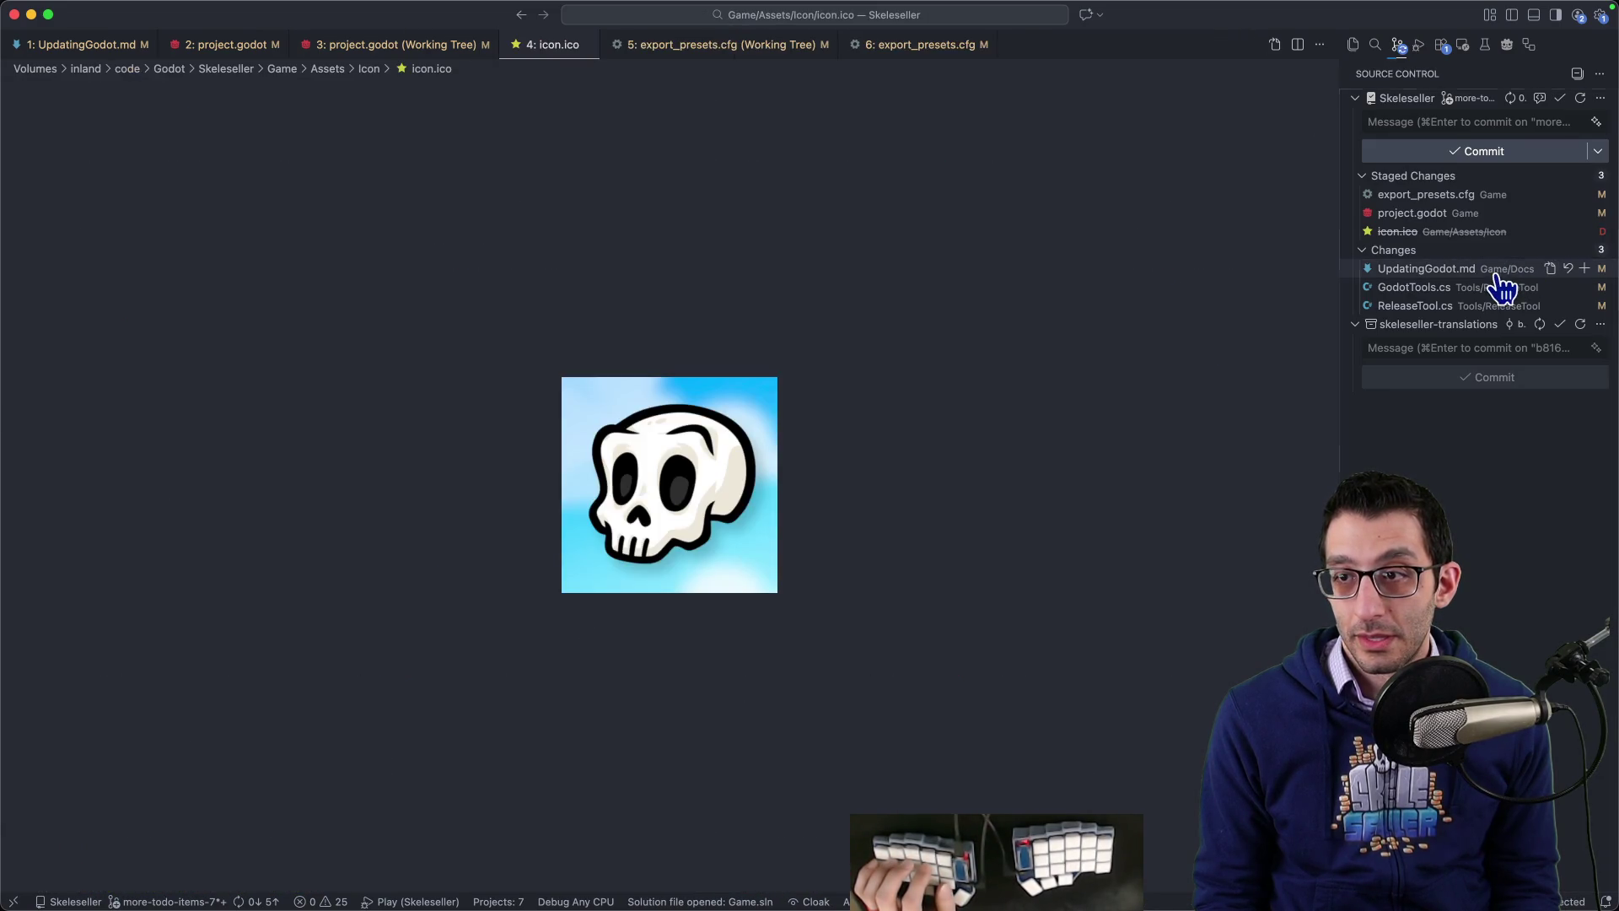
{"action": "left_click", "coordinate": [1491, 270]}
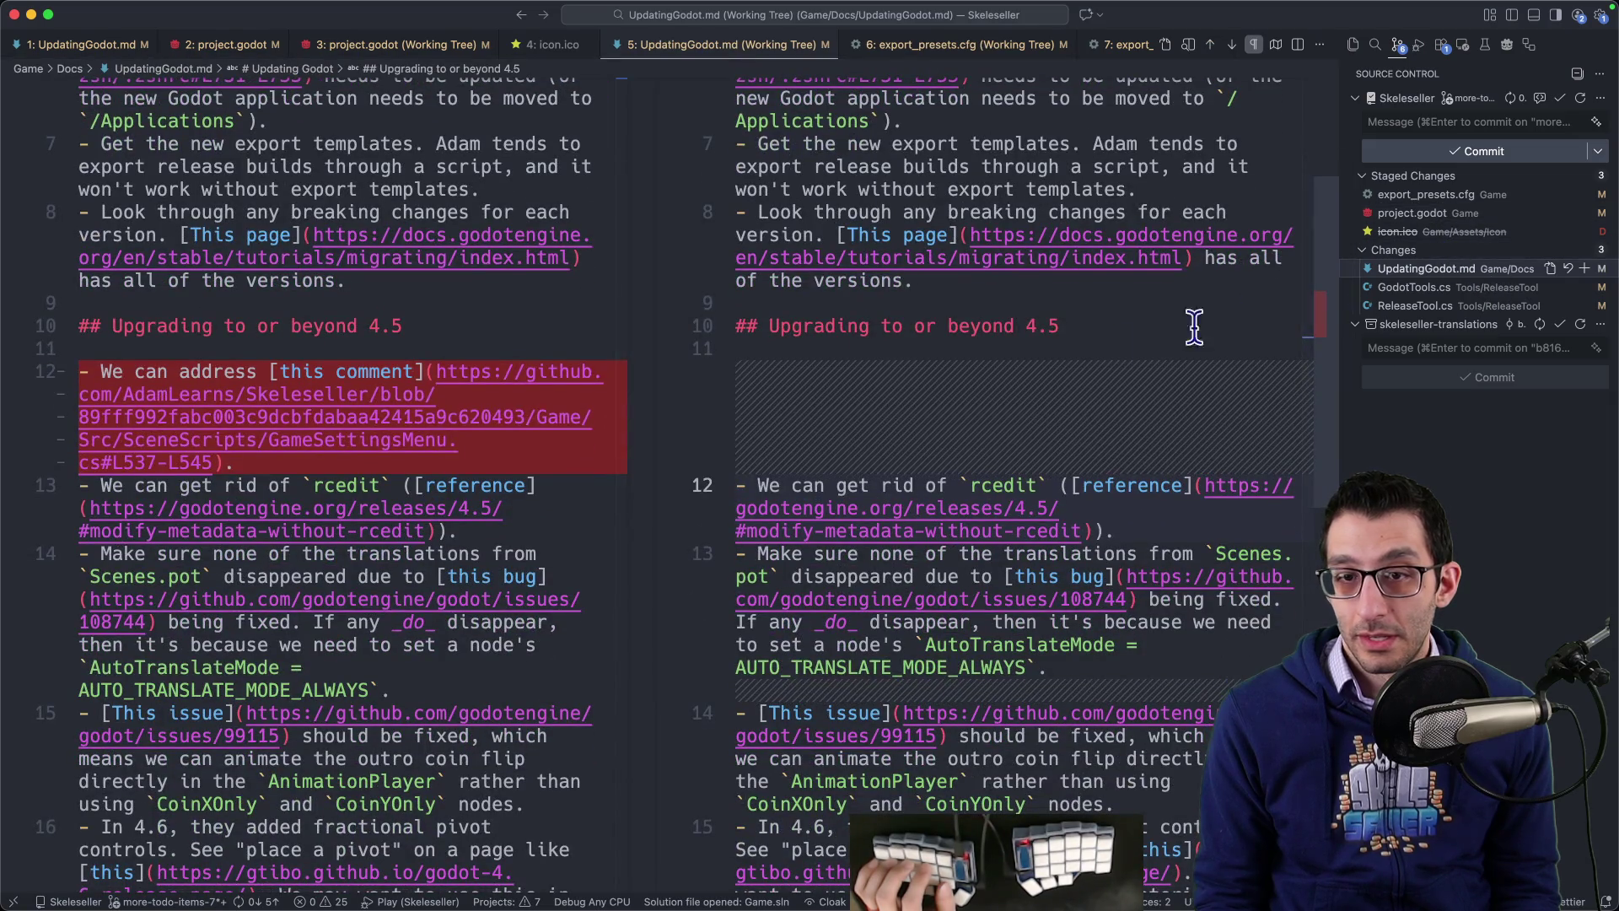
{"action": "left_click_drag", "start_coordinate": [1134, 529], "coordinate": [1154, 459]}
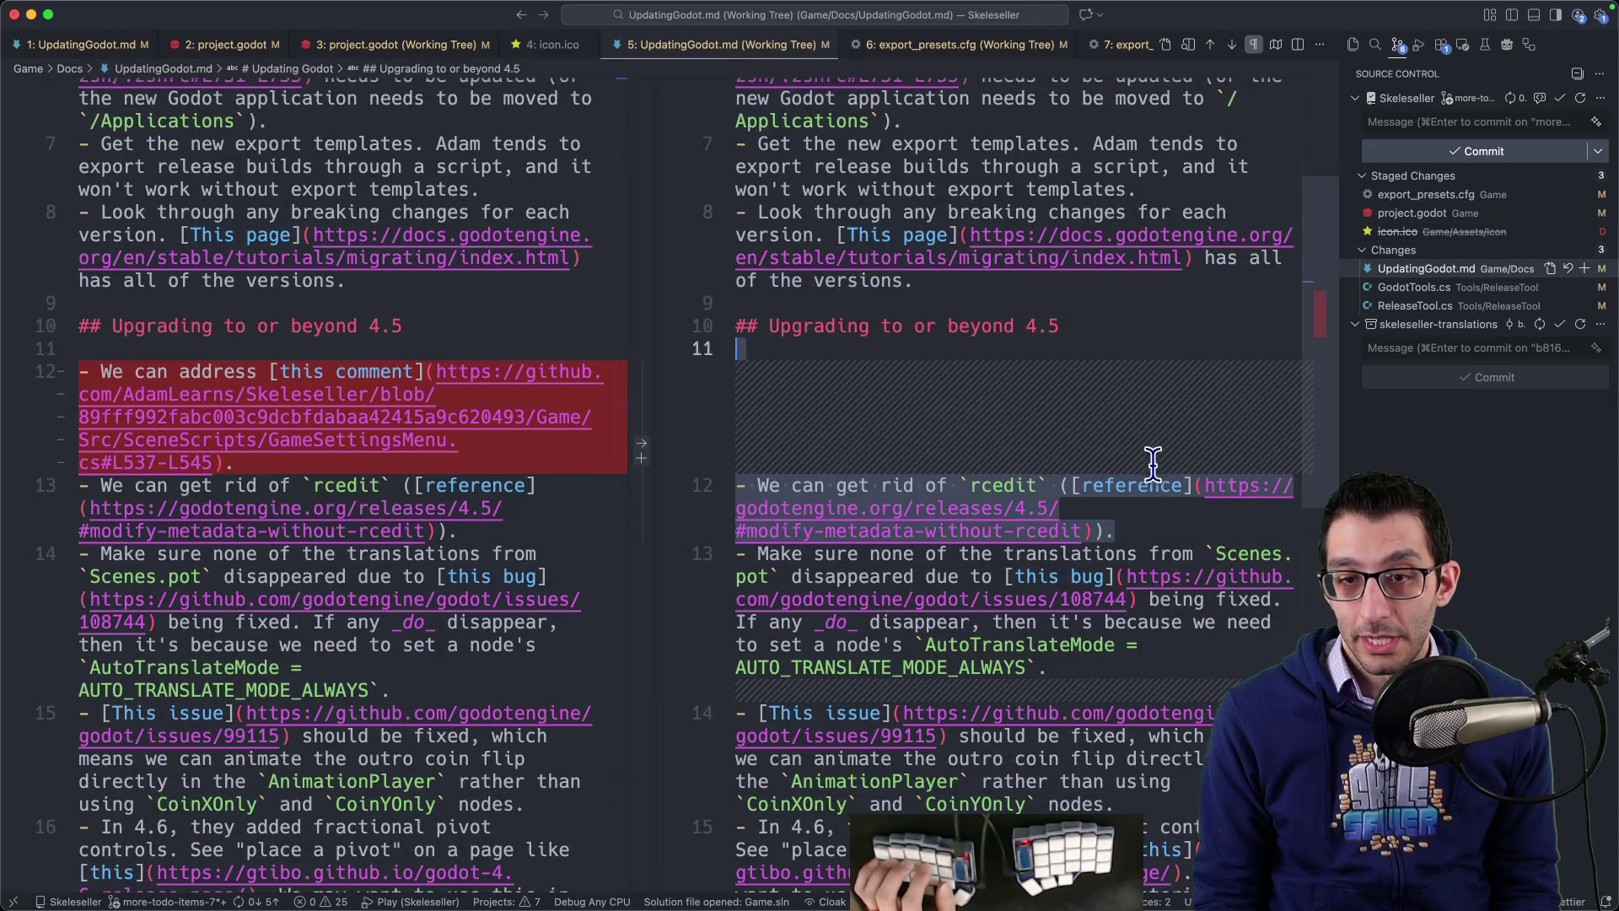
{"action": "key", "text": "BackSpace"}
{"action": "left_click", "coordinate": [1586, 268]}
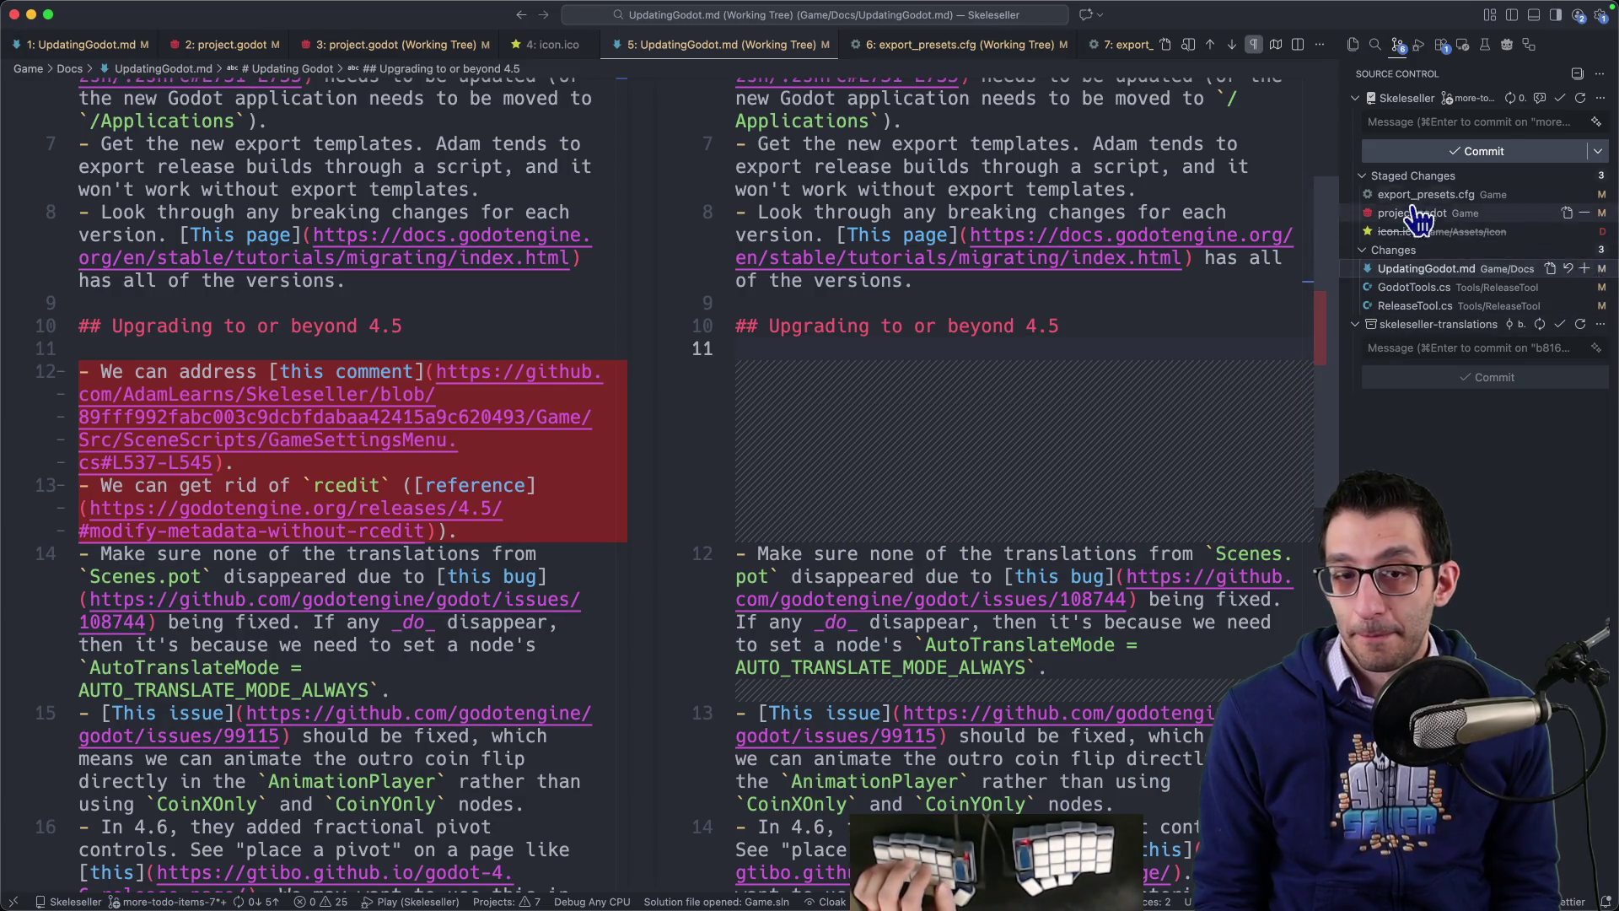
Step: Write the commit message, ending with 'We don't need the .ico file at all anymore' and '- '
{"action": "left_click", "coordinate": [1434, 119]}
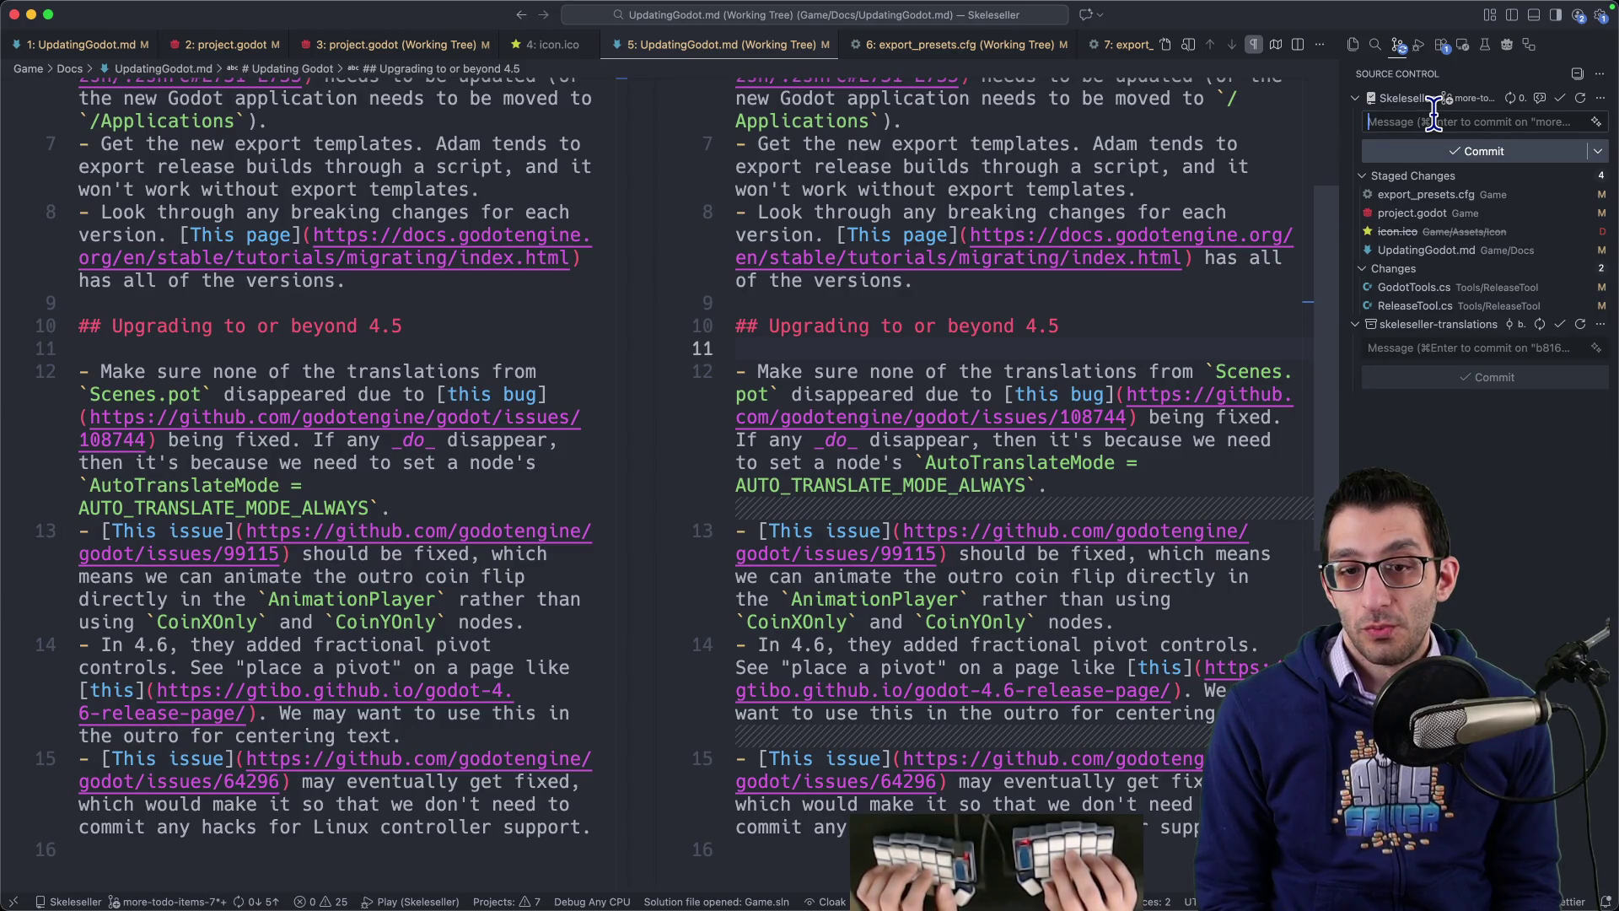
{"action": "type", "text": "Change so"}
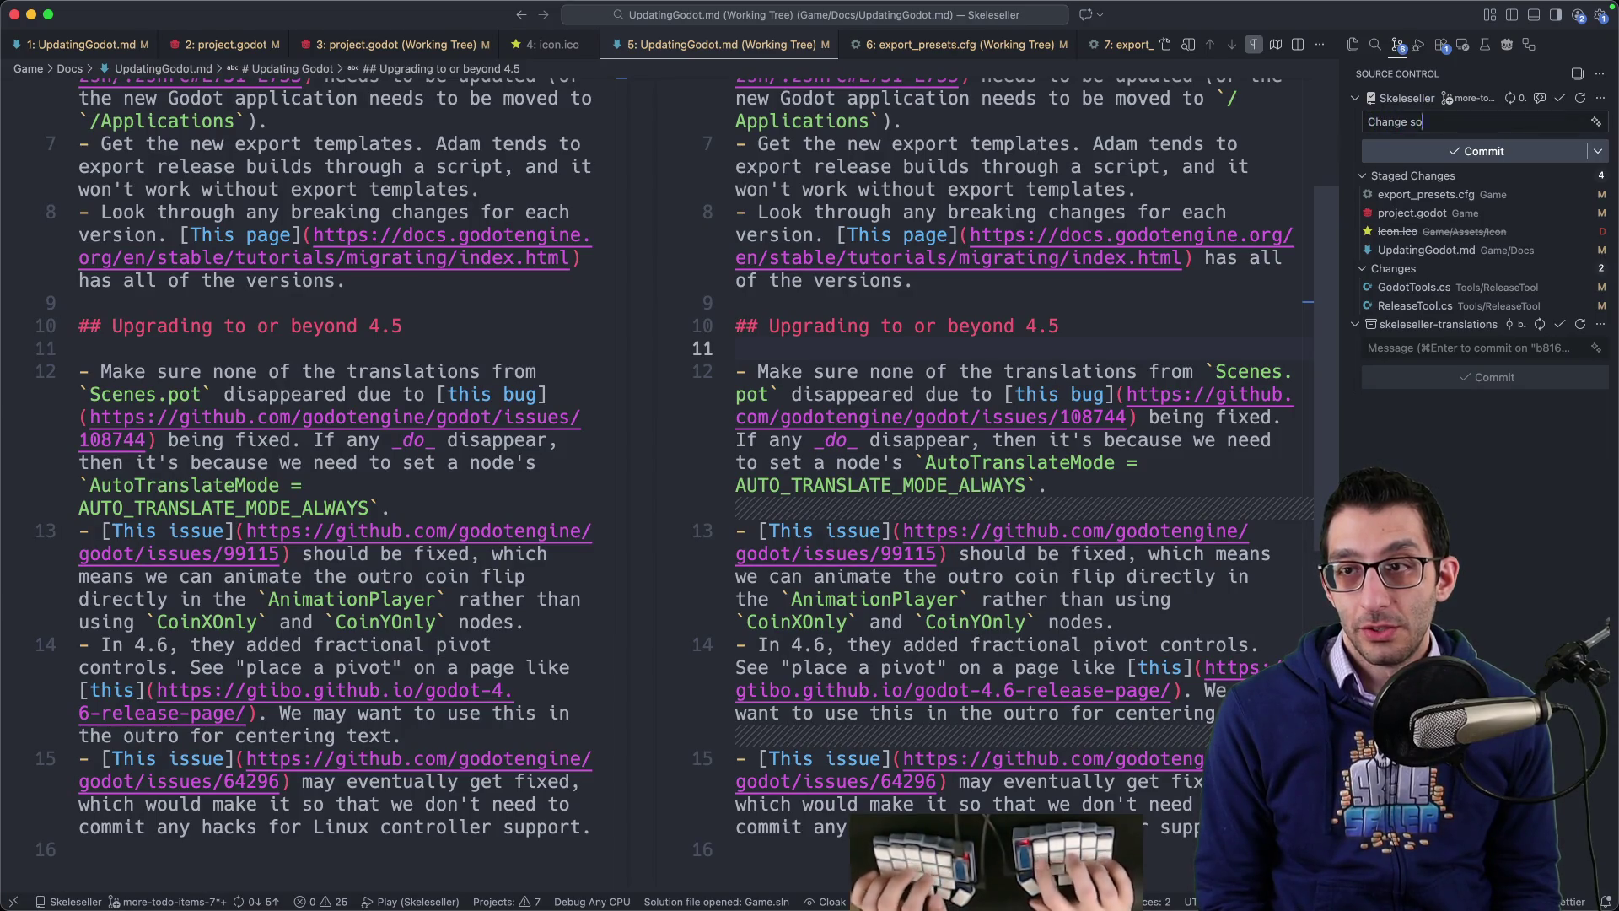
{"action": "type", "text": "ttings"}
{"action": "key", "text": "Return"}
{"action": "key", "text": "Return"}
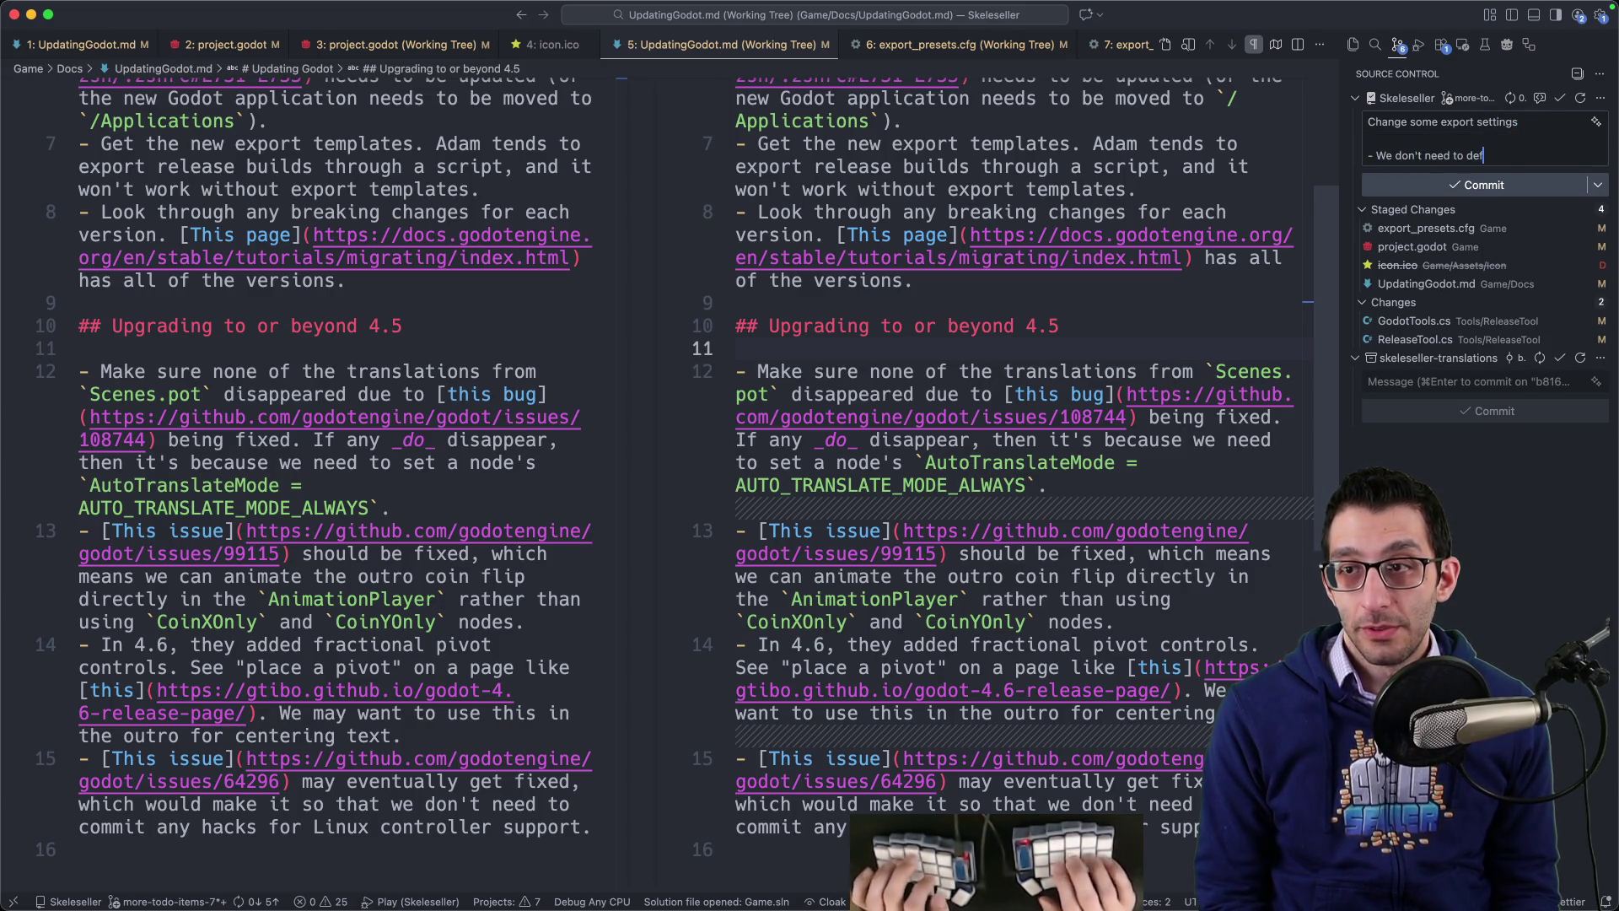
{"action": "type", "text": "latform"}
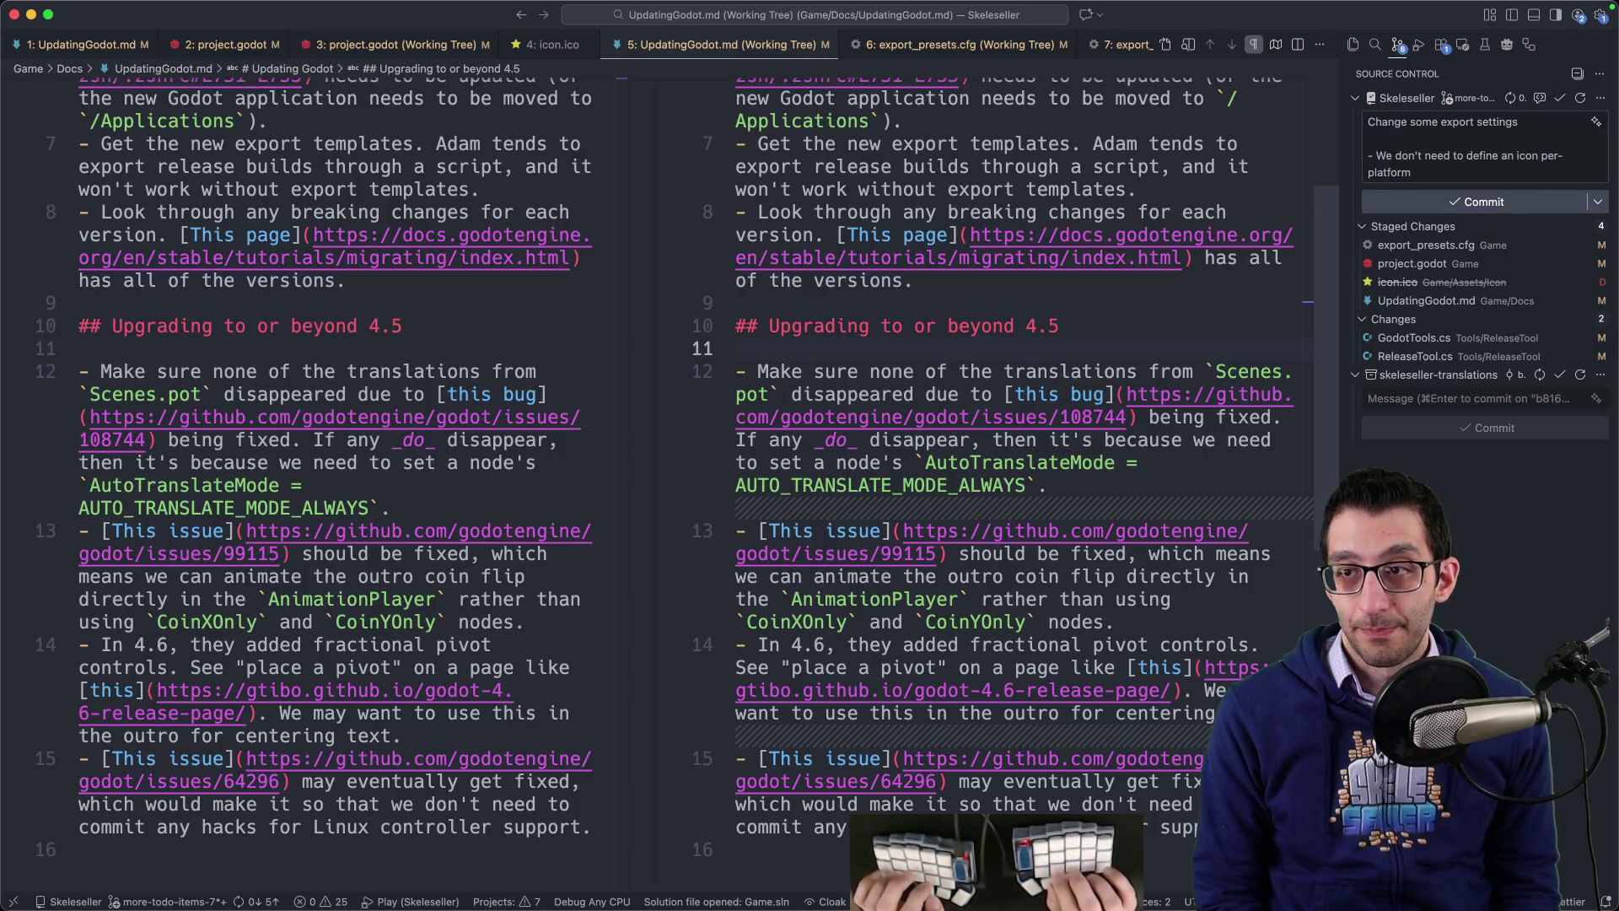
{"action": "key", "text": "Return"}
{"action": "type", "text": "- We don't need the .ico"}
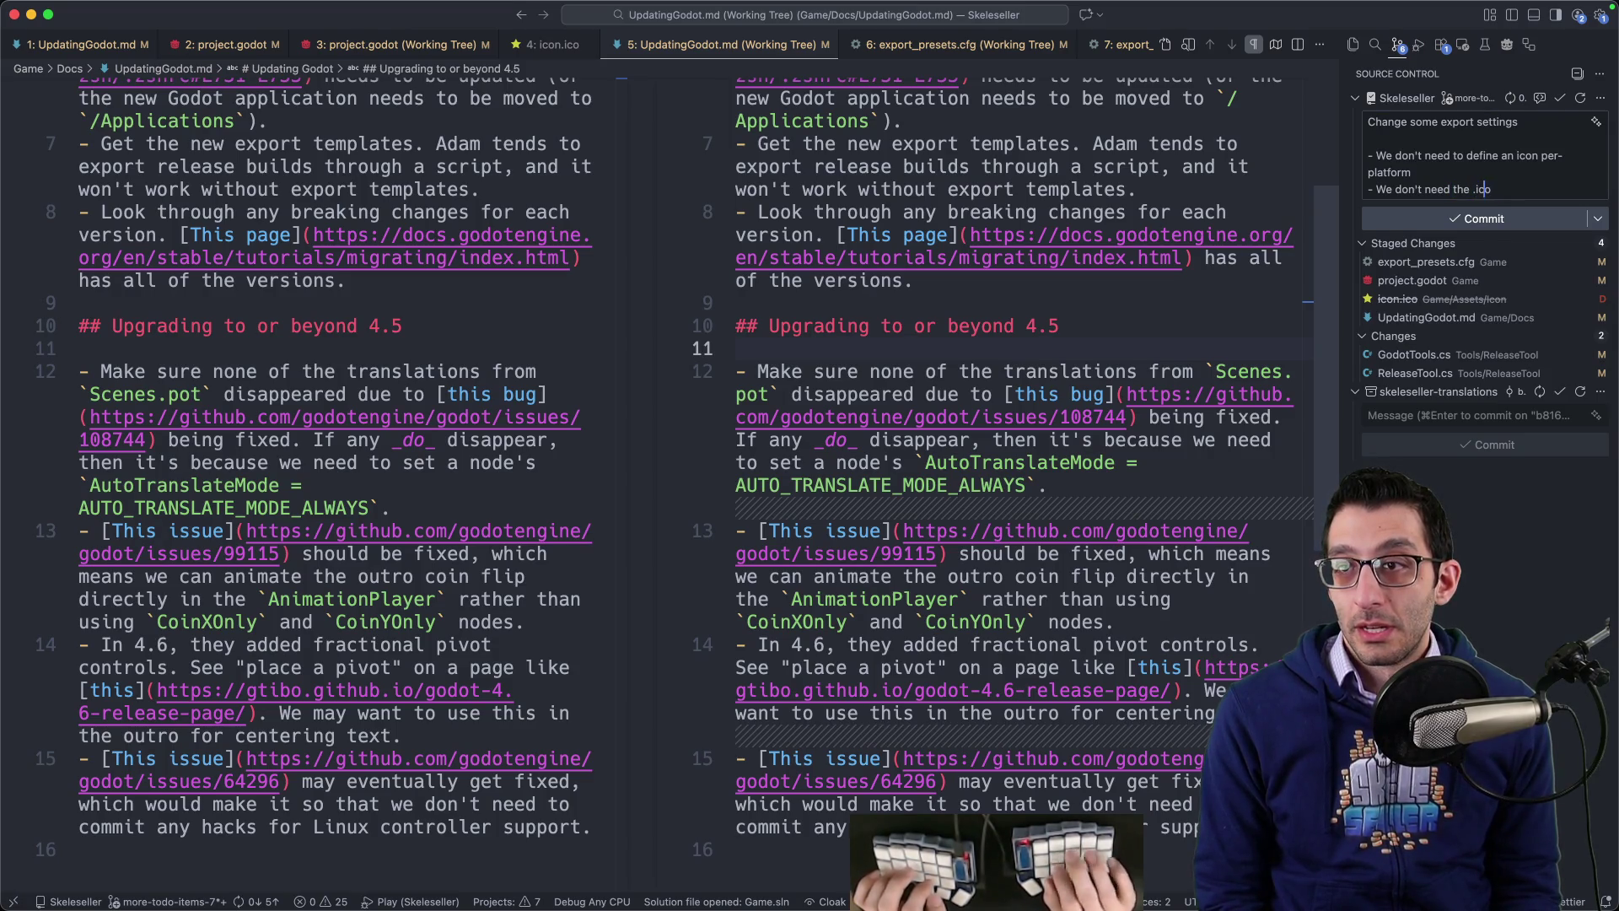
{"action": "type", "text": " file at all any"}
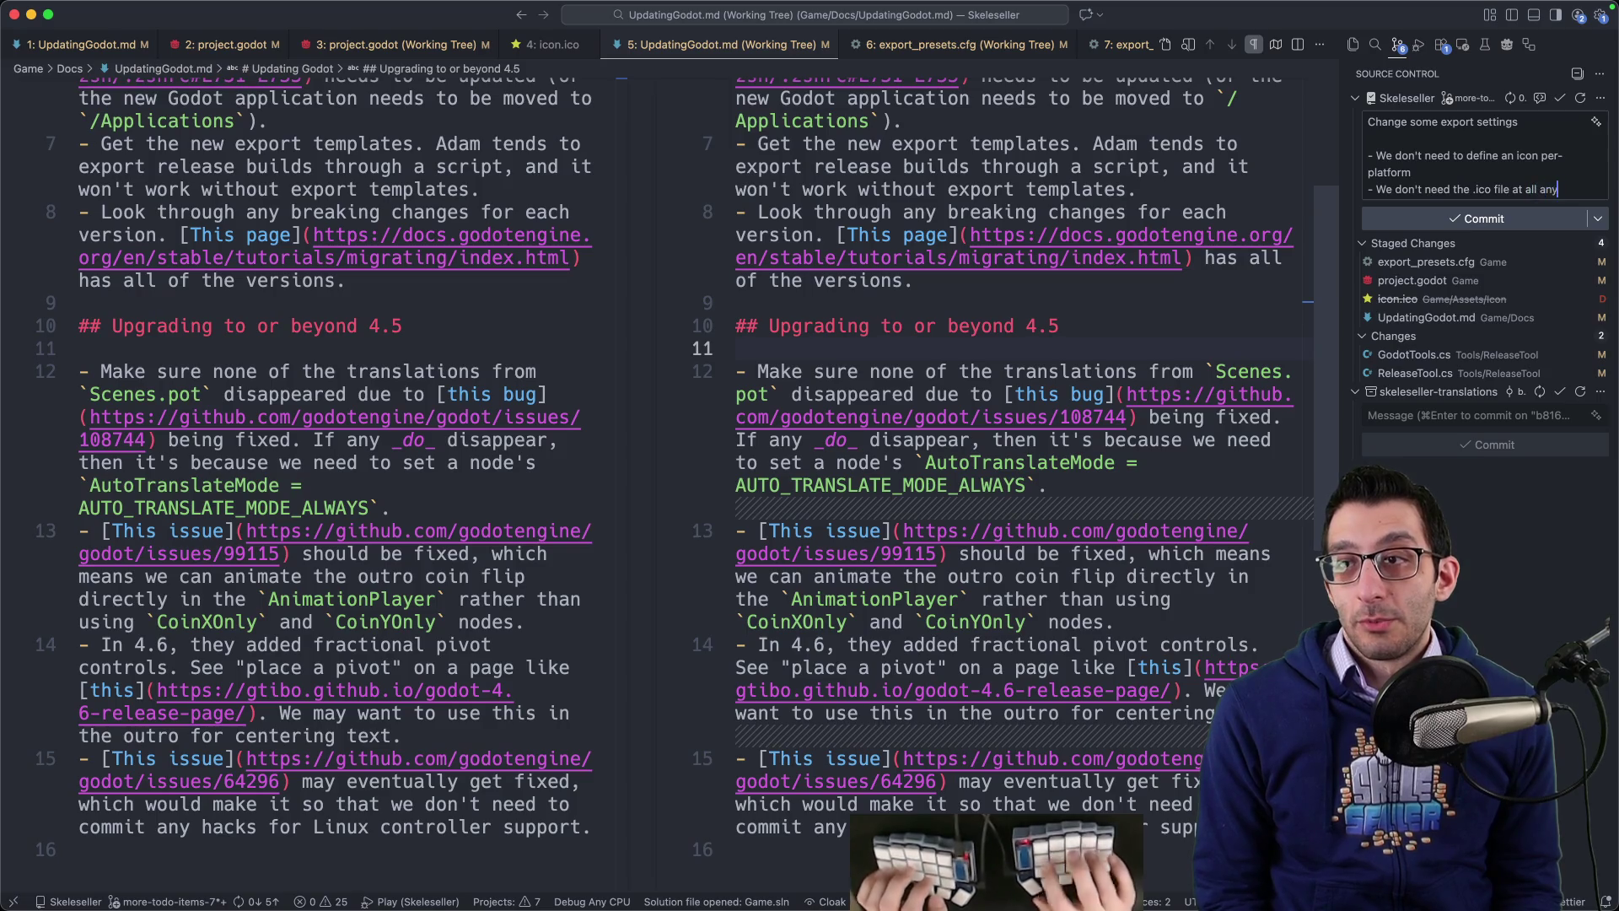
{"action": "type", "text": "more"}
{"action": "key", "text": "Return"}
{"action": "type", "text": "-"}
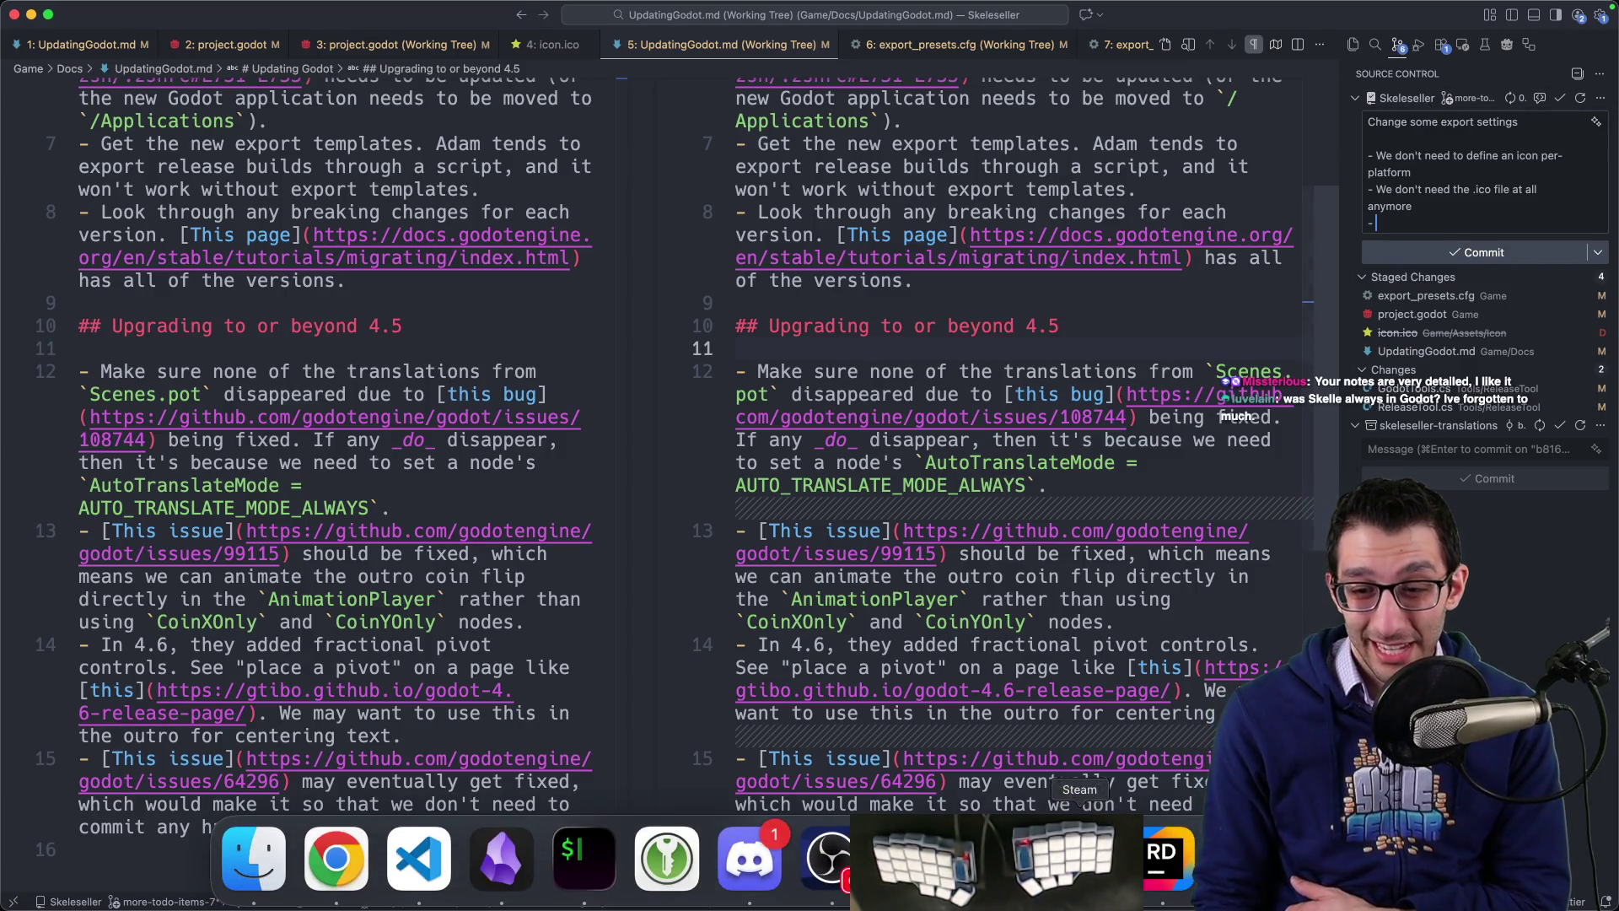
{"action": "left_click", "coordinate": [1079, 856]}
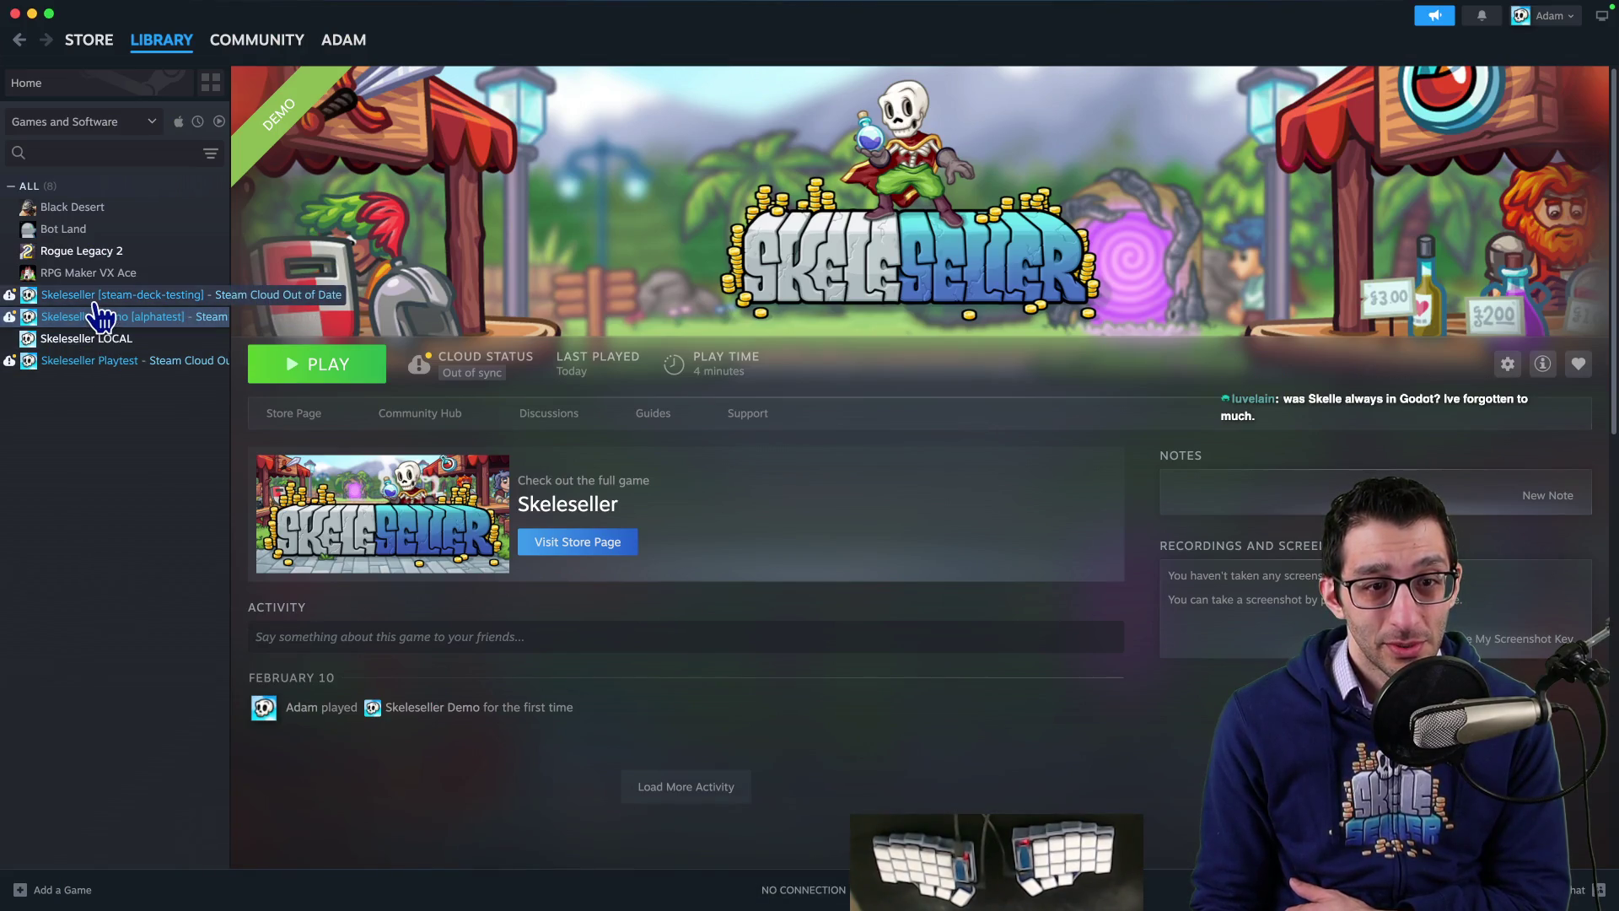
Step: Browse the Skeleseller game's local files, check Skeleseller.app, and close the folder
{"action": "right_click", "coordinate": [101, 316]}
{"action": "left_click", "coordinate": [145, 433]}
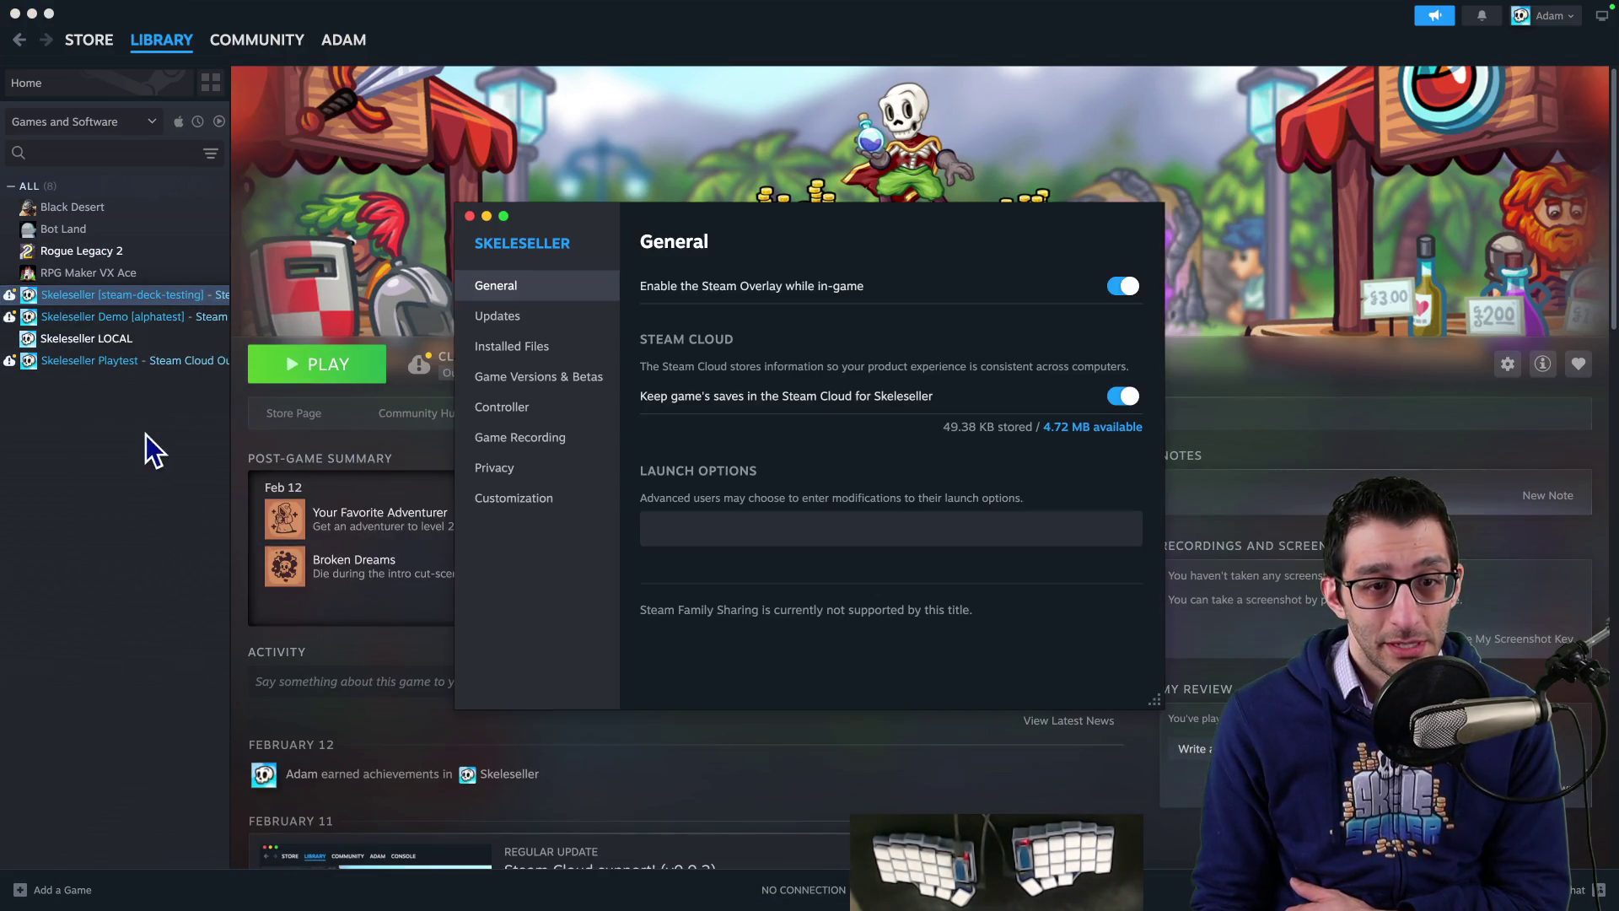
{"action": "right_click", "coordinate": [150, 295]}
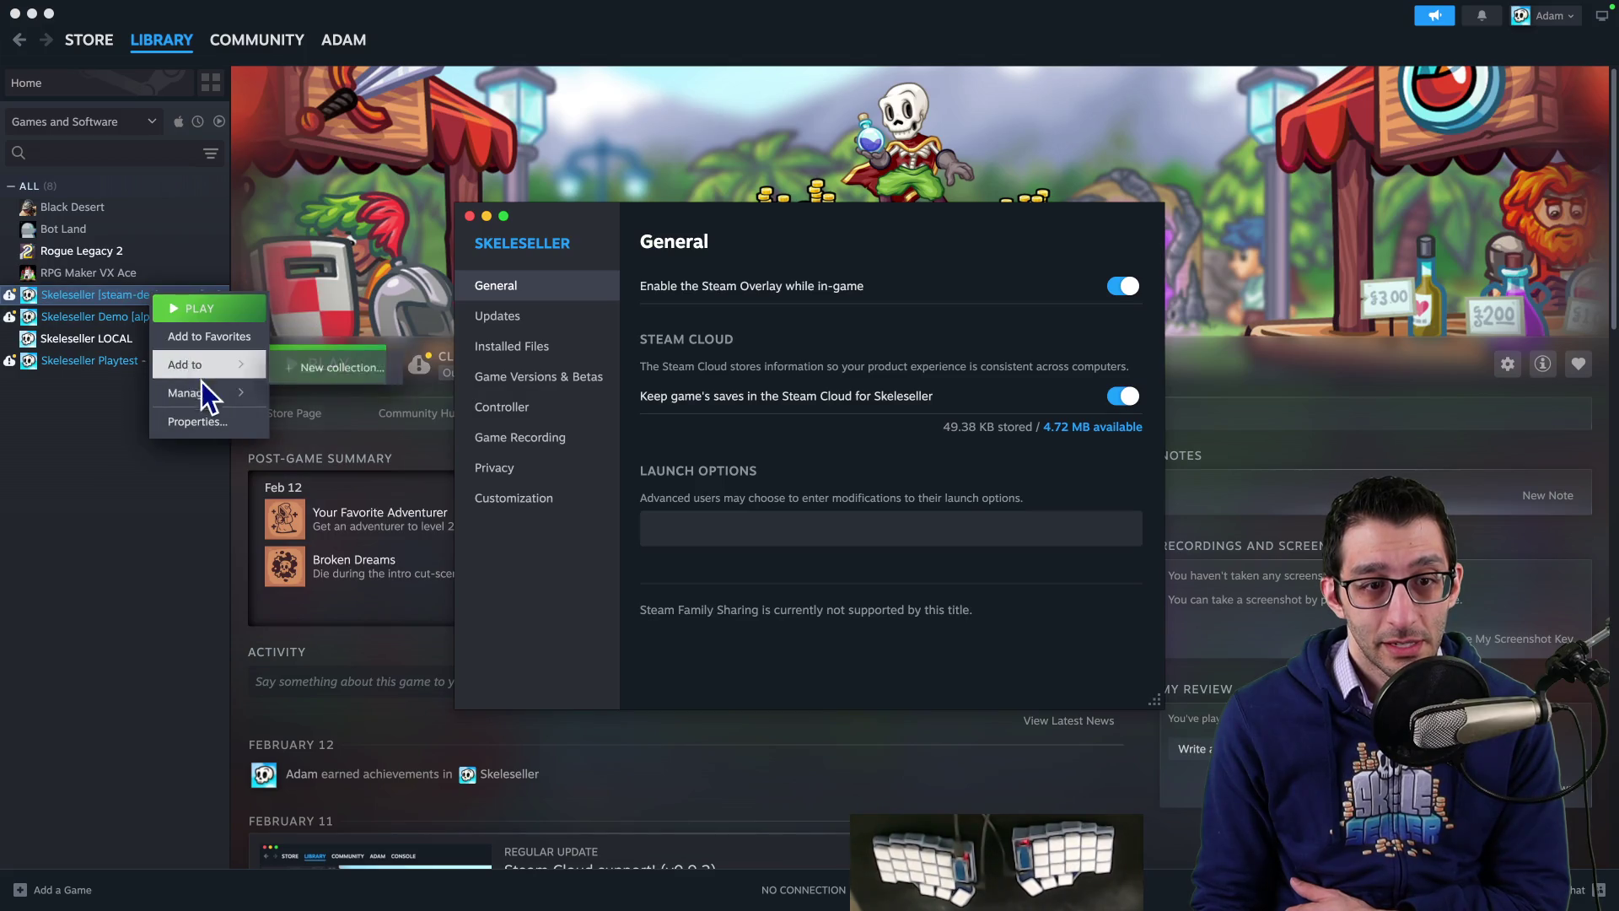
{"action": "mouse_move", "coordinate": [256, 391]}
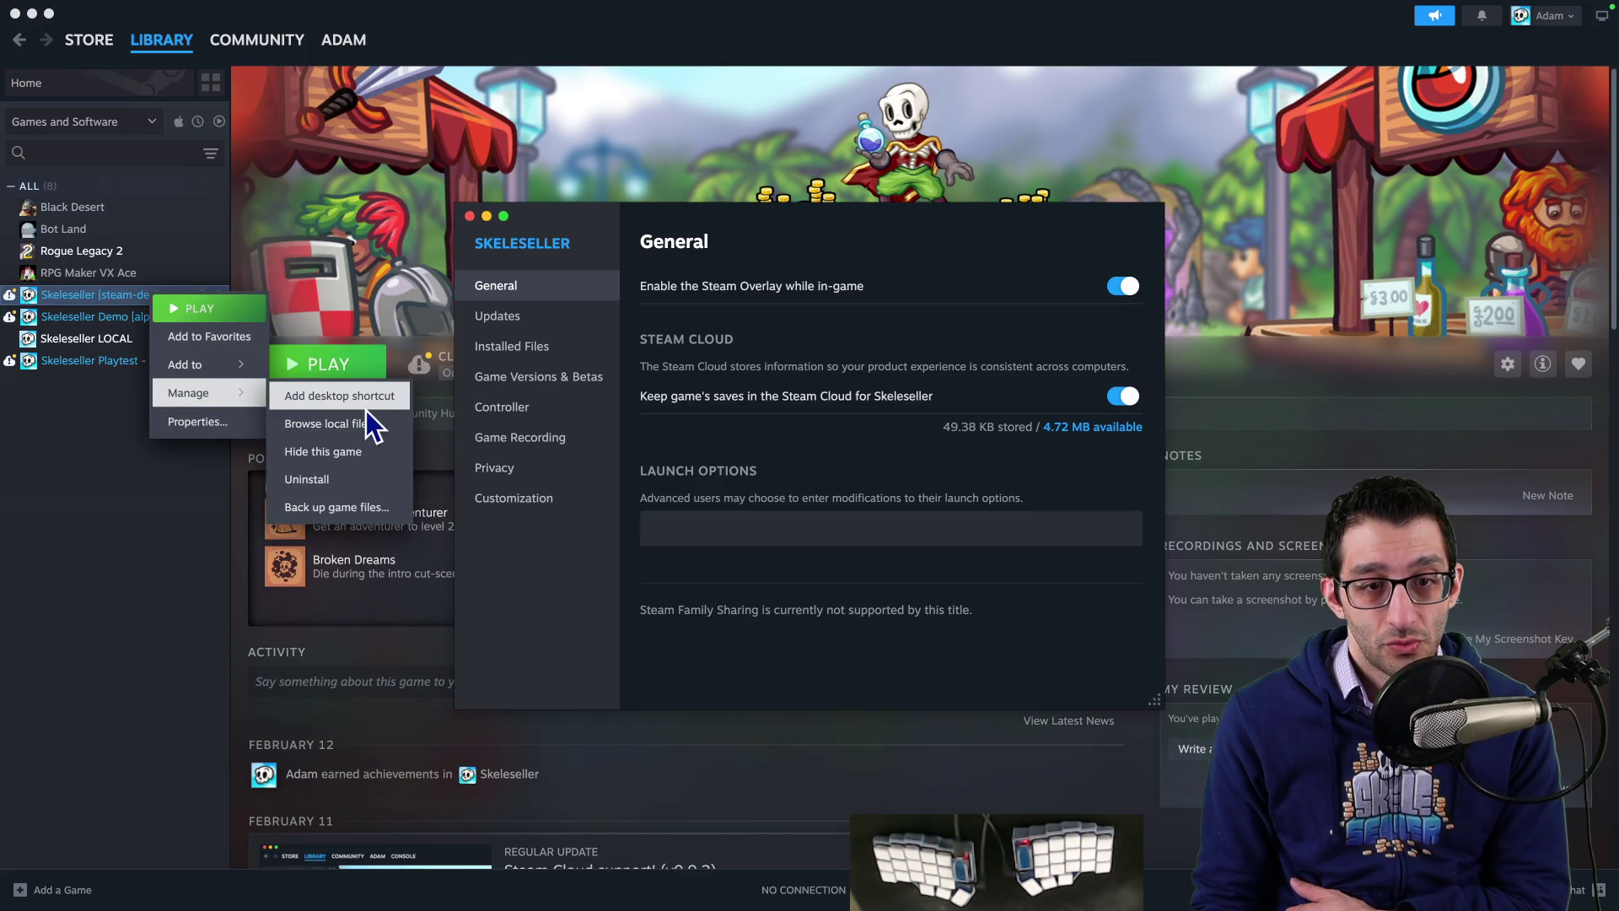
{"action": "left_click", "coordinate": [367, 422]}
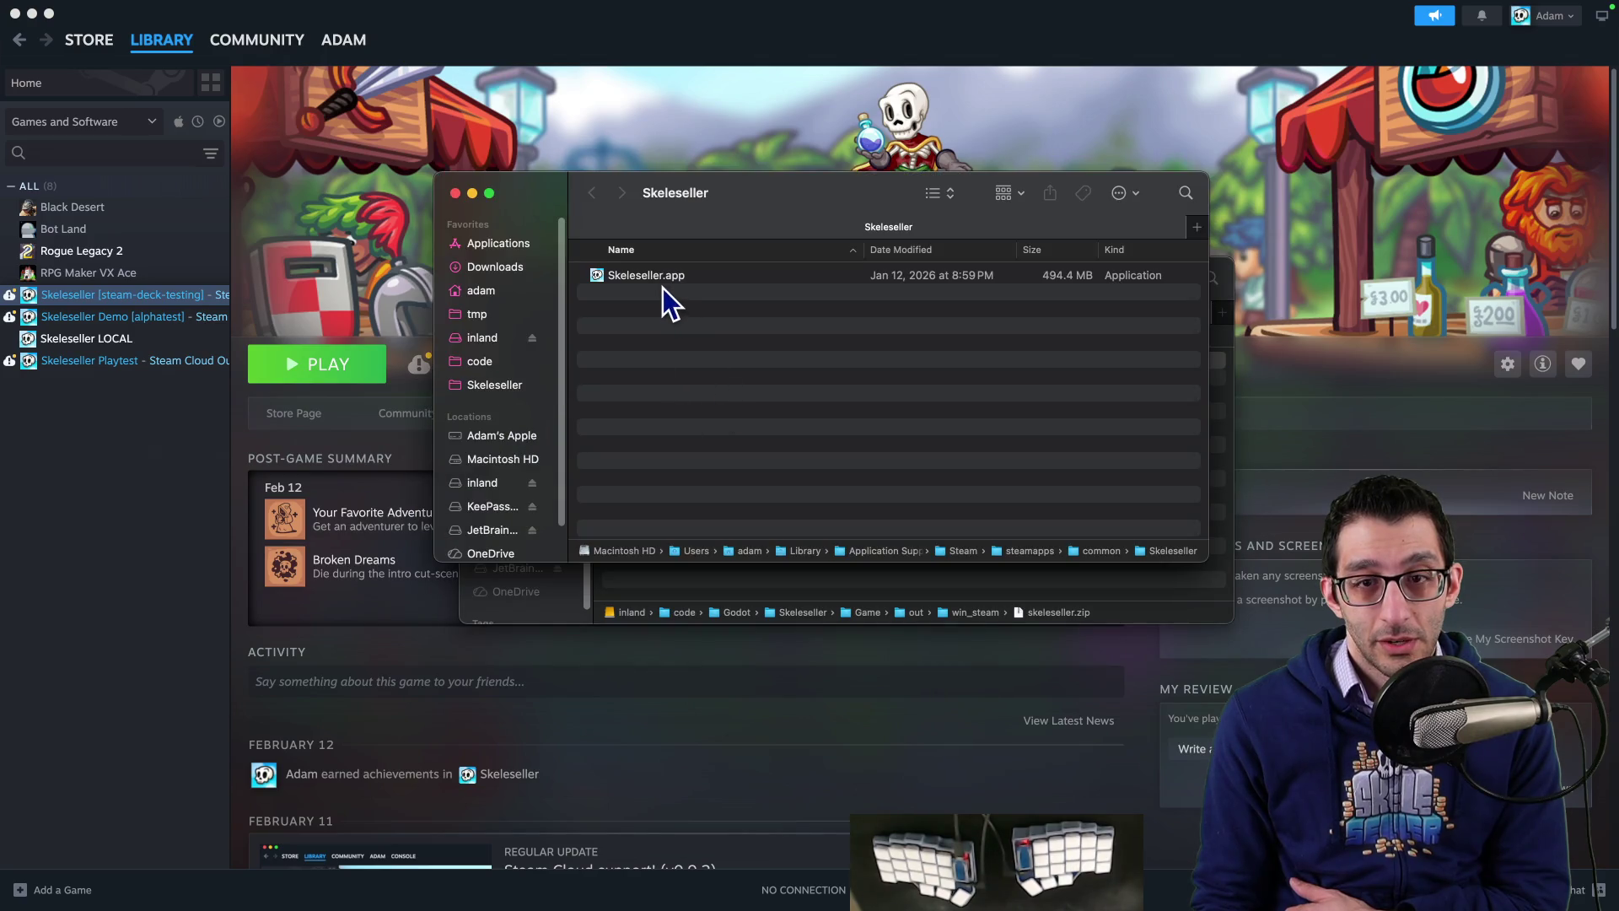
{"action": "left_click", "coordinate": [663, 281]}
{"action": "key", "text": "super+w"}
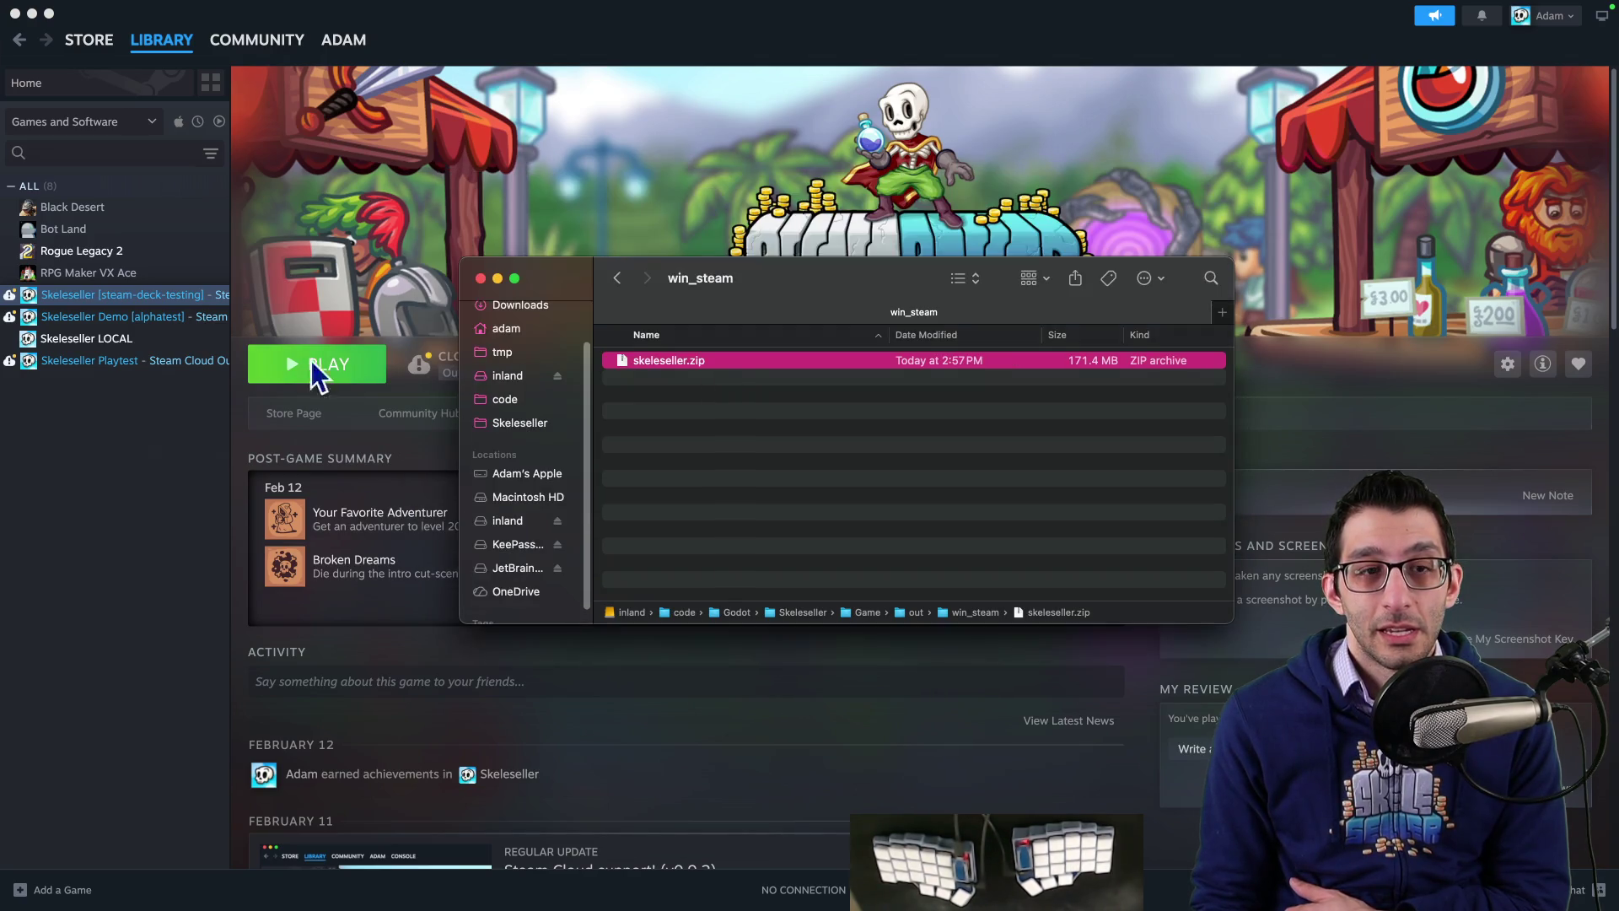
Step: Browse Skeleseller Playtest's local files, then close the win_steam, delete_me and install folder windows
{"action": "right_click", "coordinate": [132, 364]}
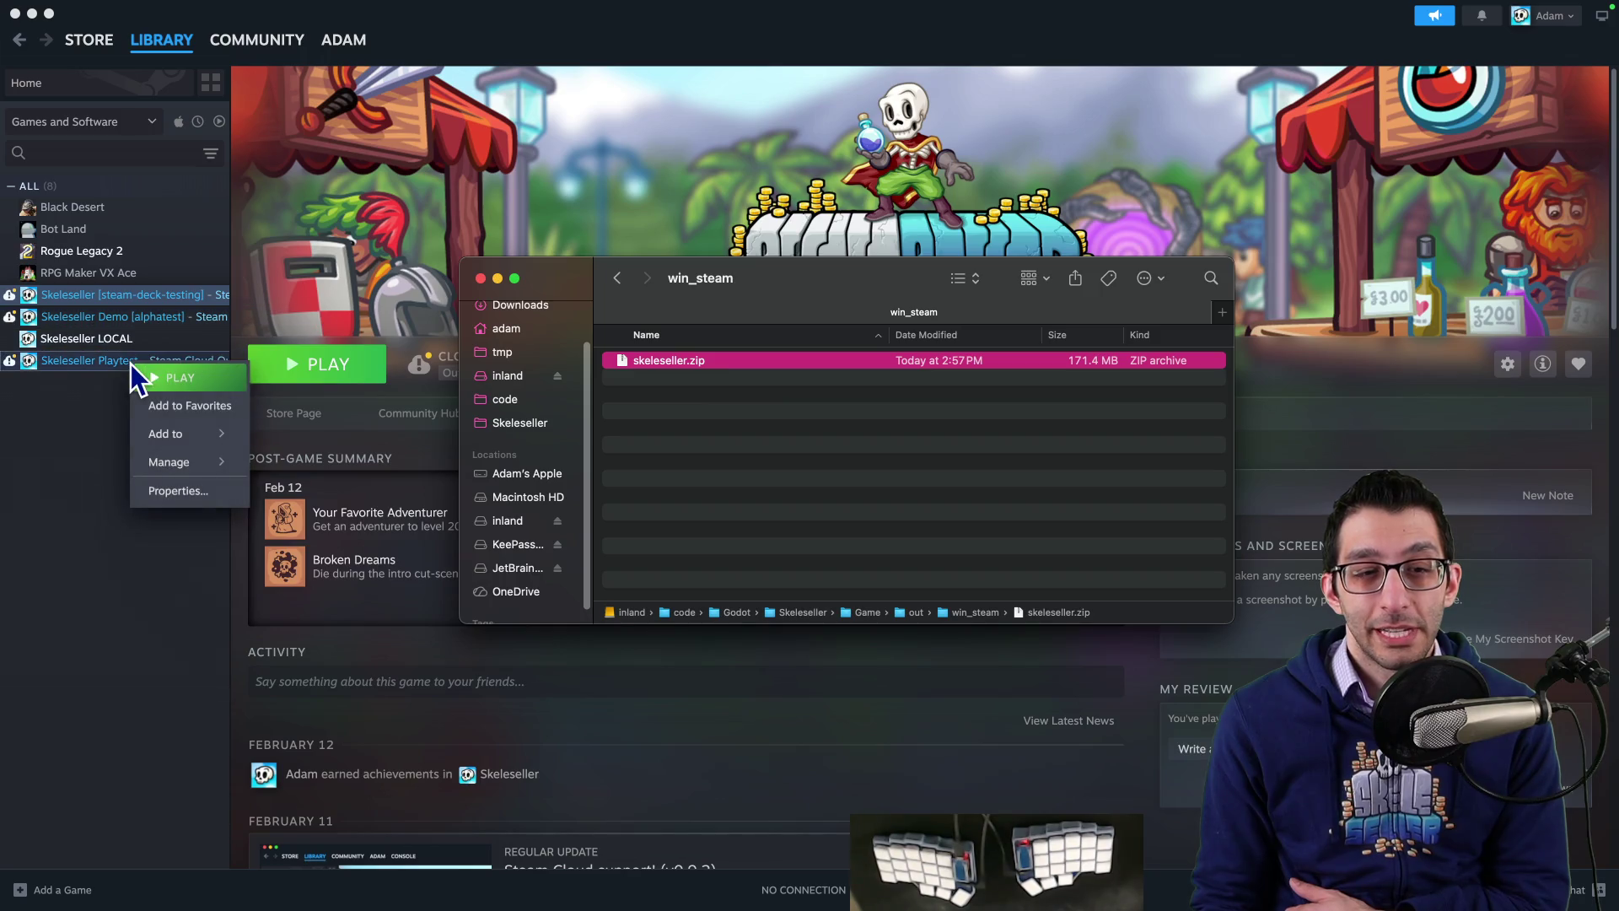
{"action": "mouse_move", "coordinate": [182, 460]}
{"action": "left_click", "coordinate": [299, 498]}
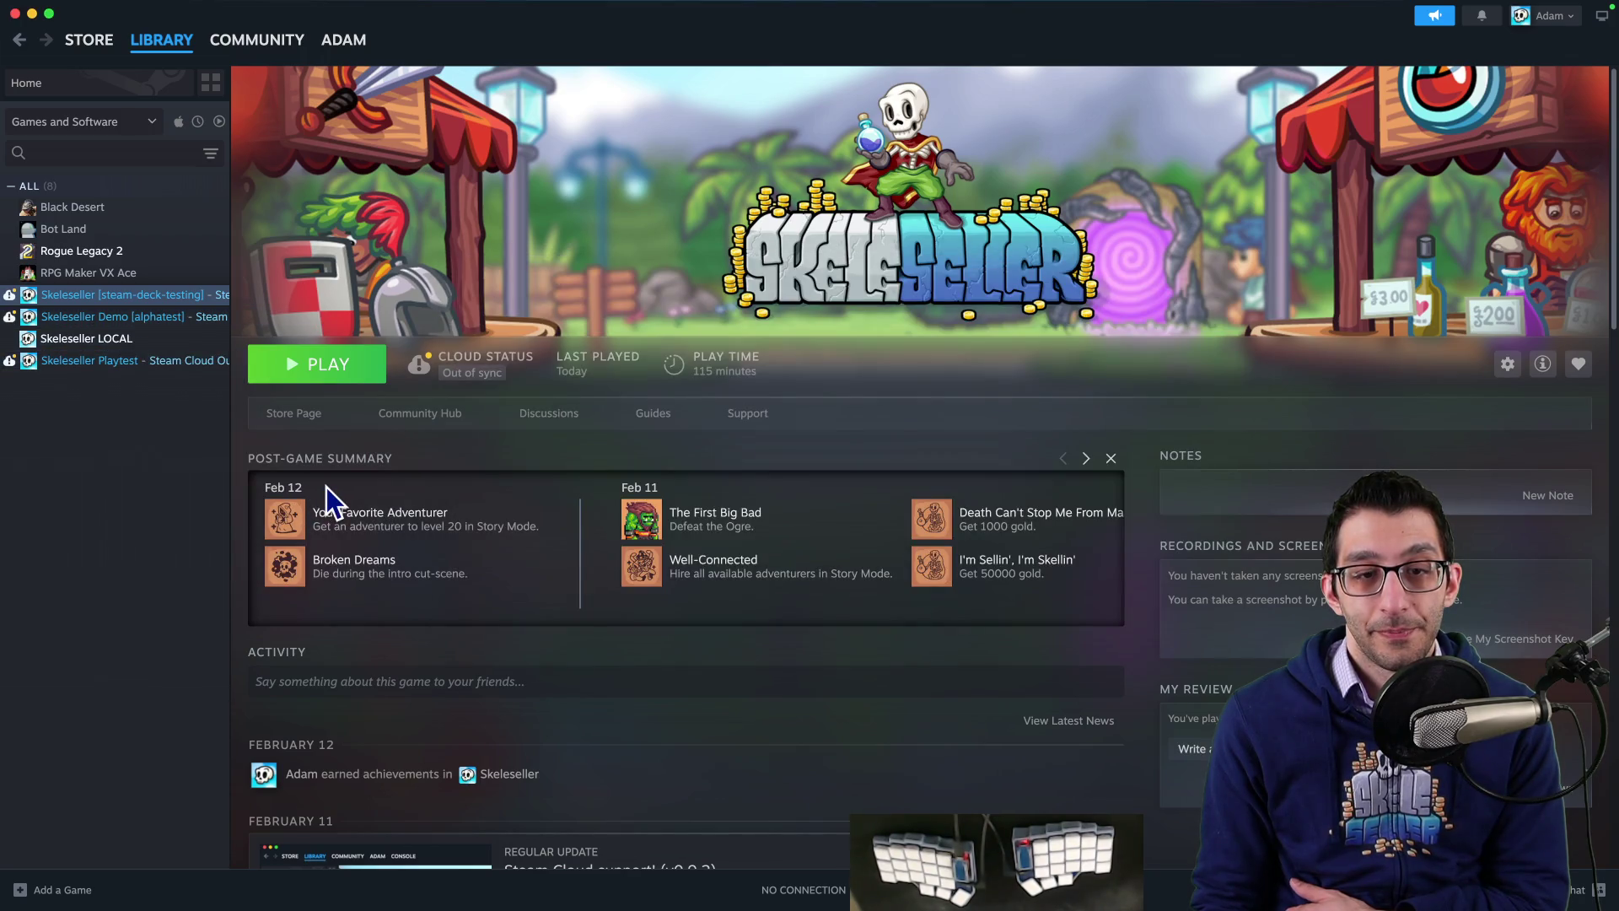
{"action": "right_click", "coordinate": [177, 362]}
{"action": "mouse_move", "coordinate": [228, 434]}
{"action": "mouse_move", "coordinate": [232, 463]}
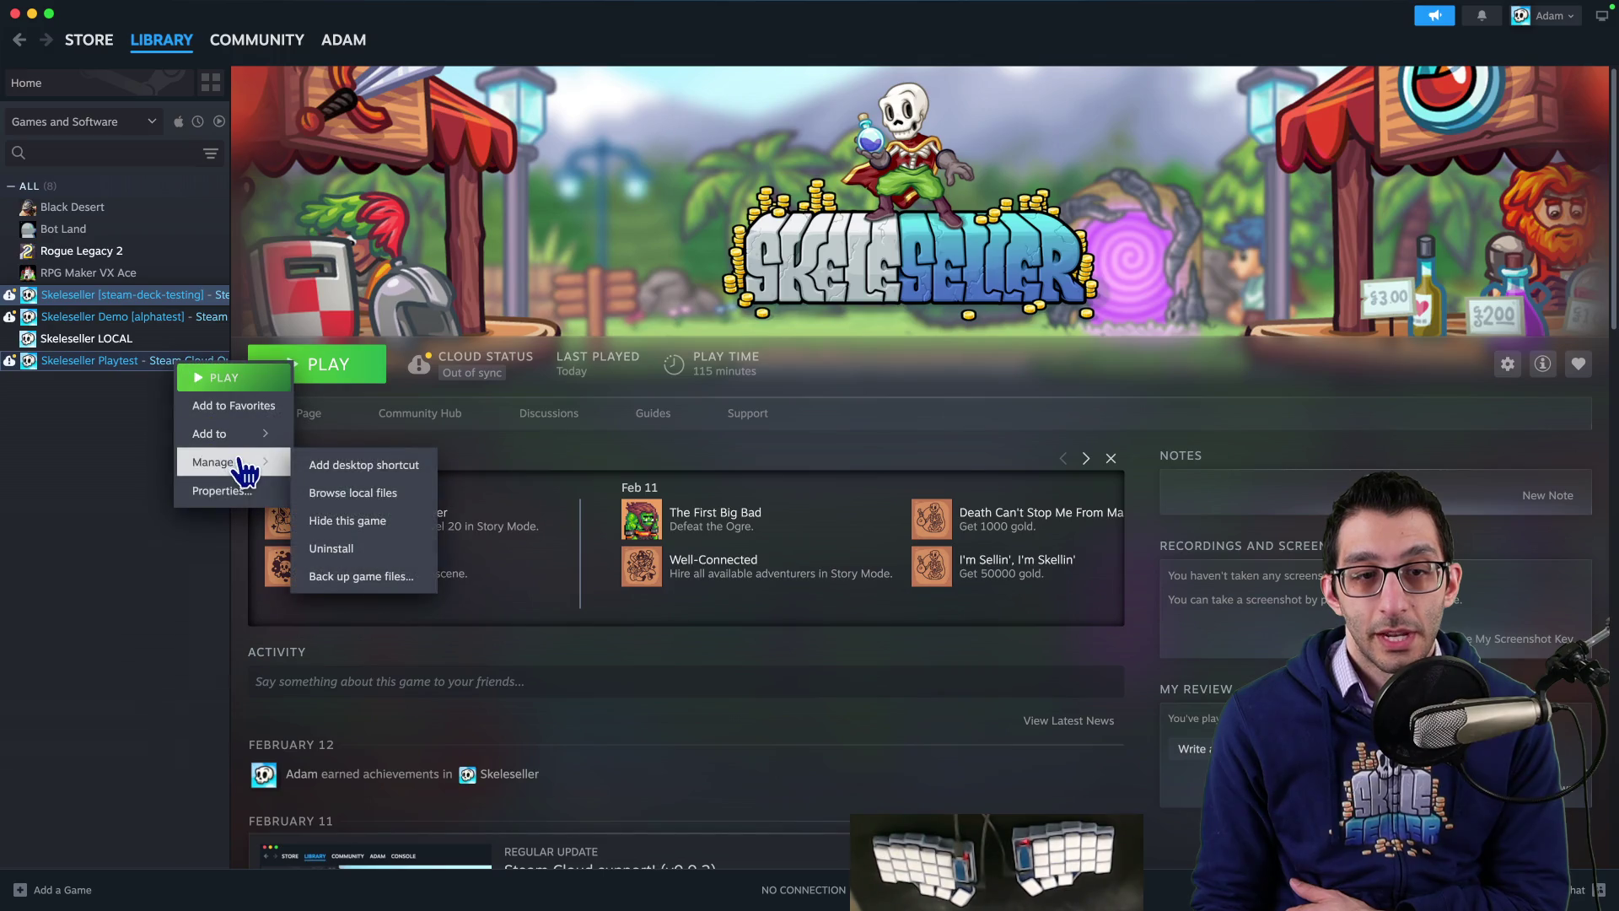
{"action": "left_click", "coordinate": [329, 494]}
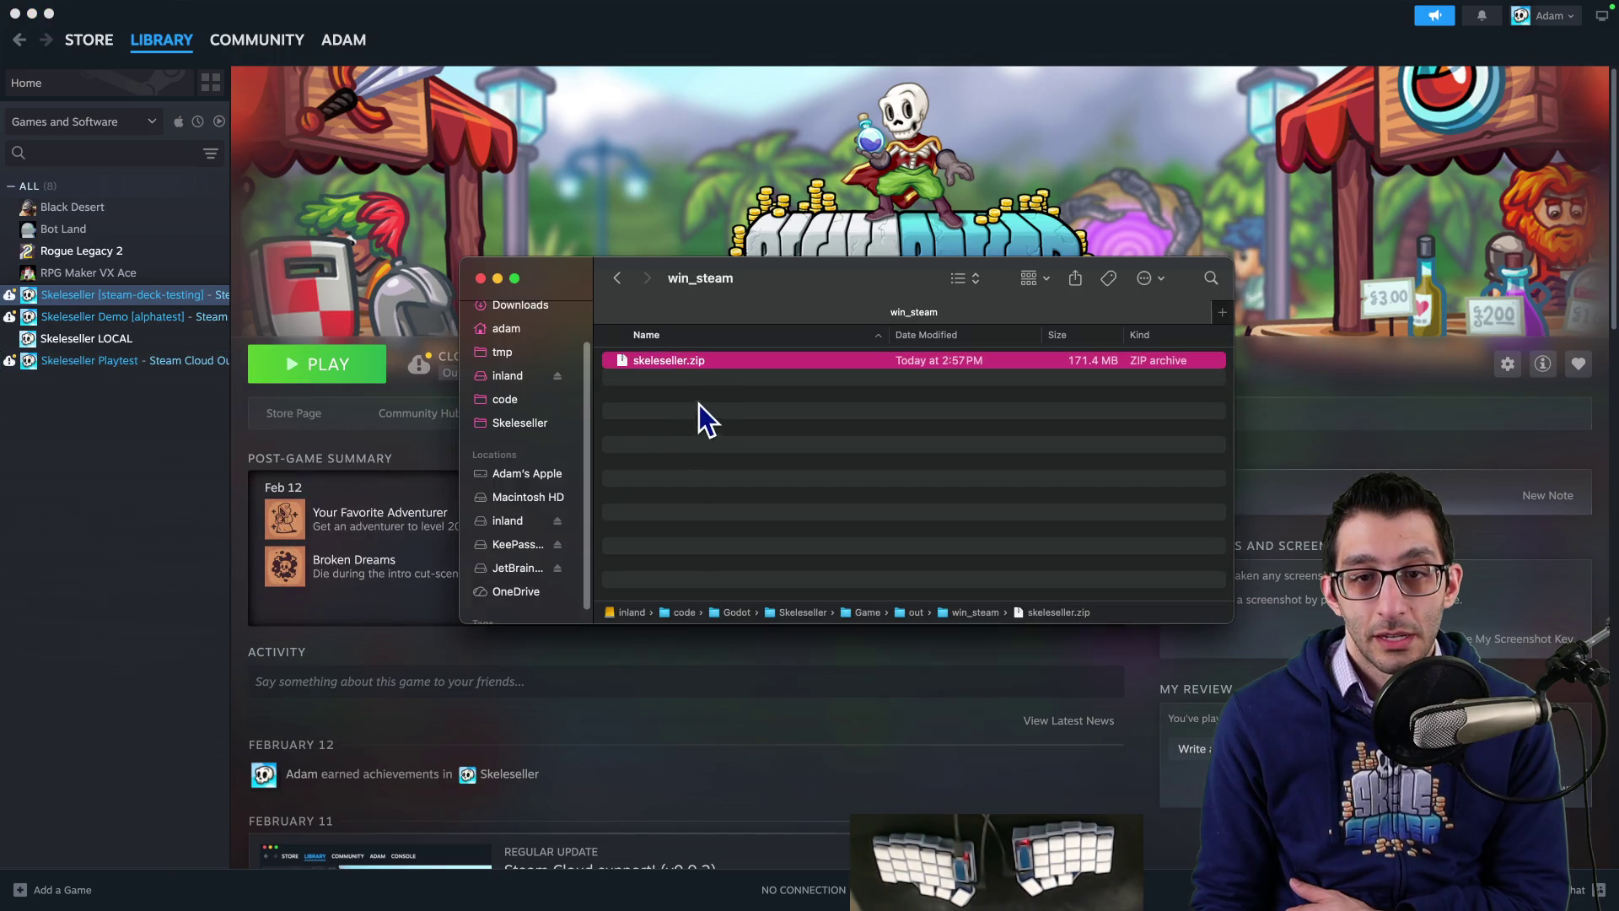
{"action": "left_click", "coordinate": [711, 448]}
{"action": "key", "text": "super+w"}
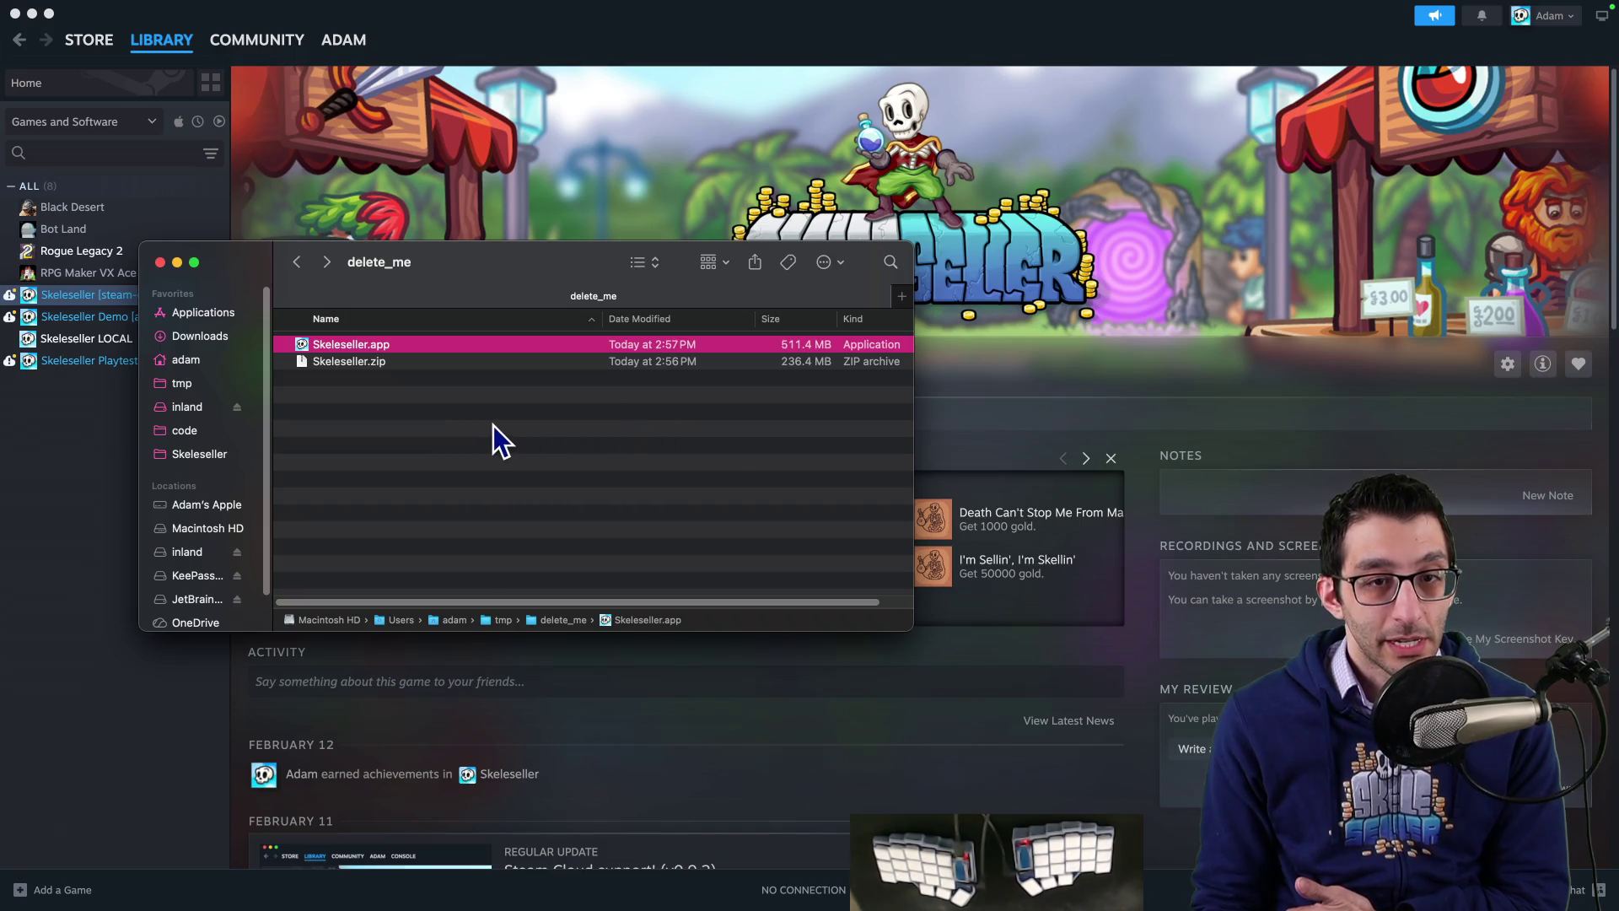
{"action": "left_click", "coordinate": [494, 425]}
{"action": "key", "text": "super+w"}
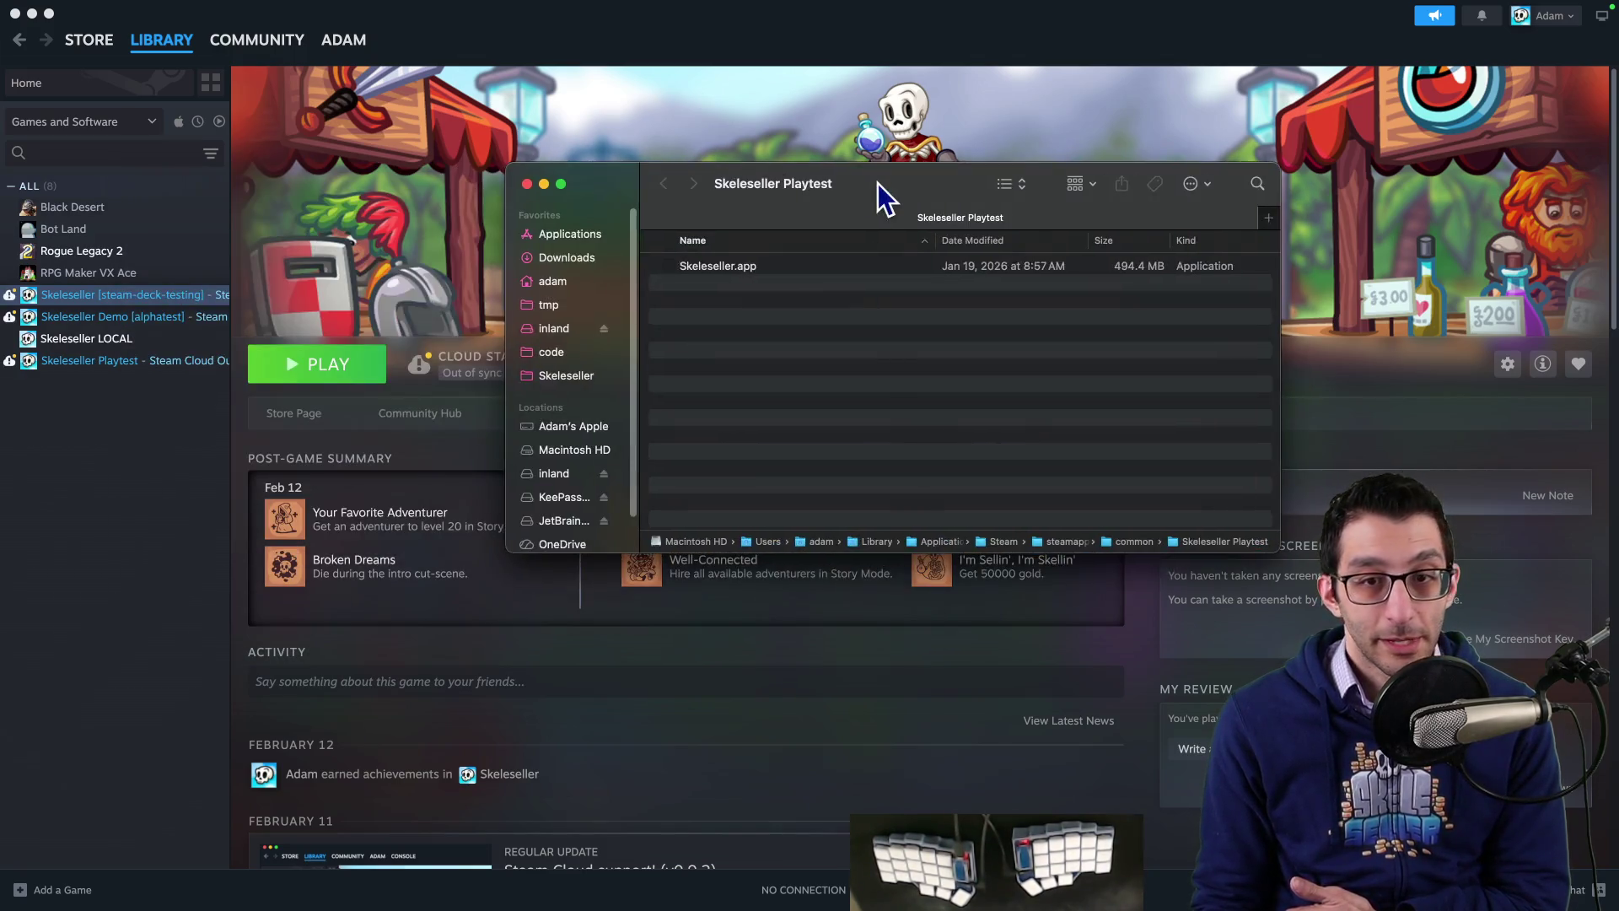
{"action": "left_click", "coordinate": [691, 365]}
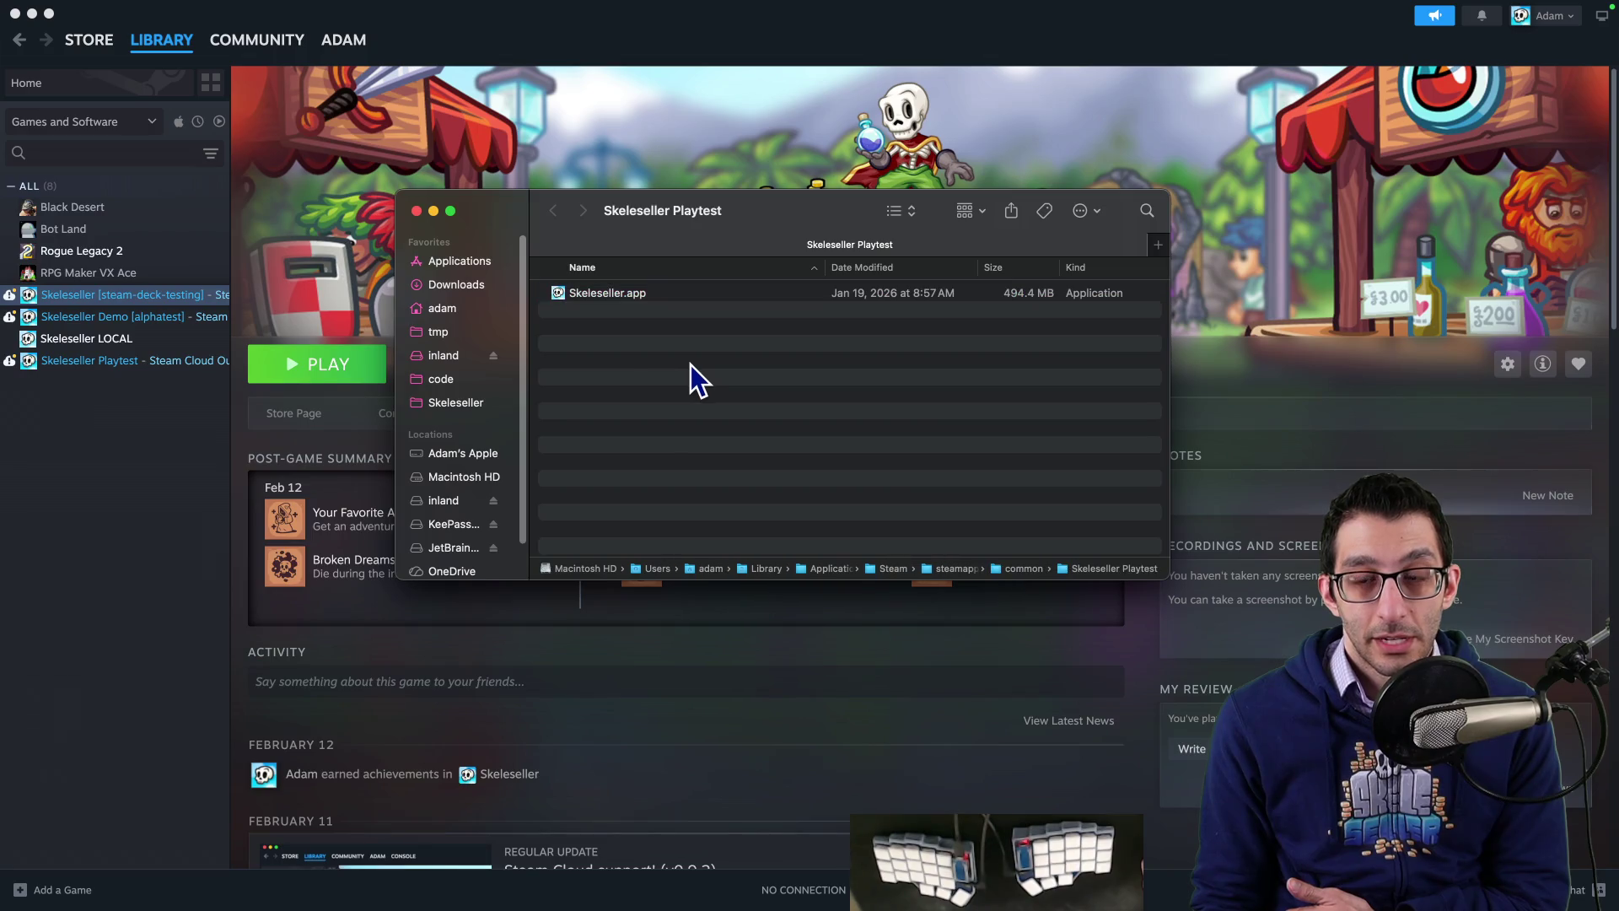
{"action": "key", "text": "super+w"}
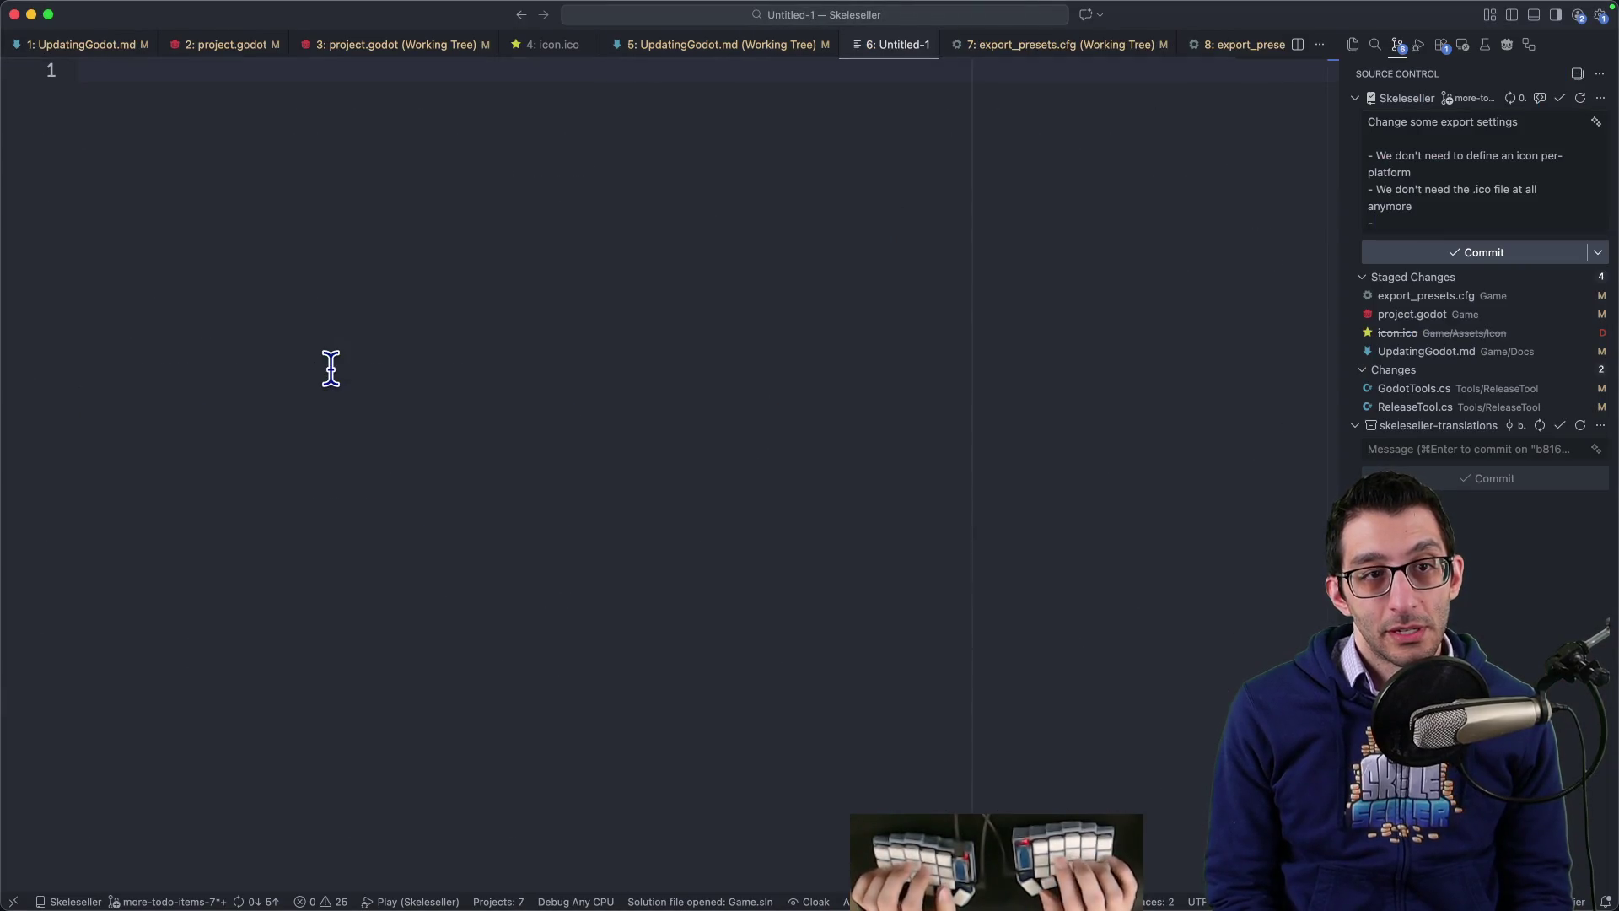
Step: Write the list 👍 demo, 👎 playtest, 👎 release in the untitled file
{"action": "type", "text": "playtest"}
{"action": "key", "text": "Home"}
{"action": "type", "text": "👎"}
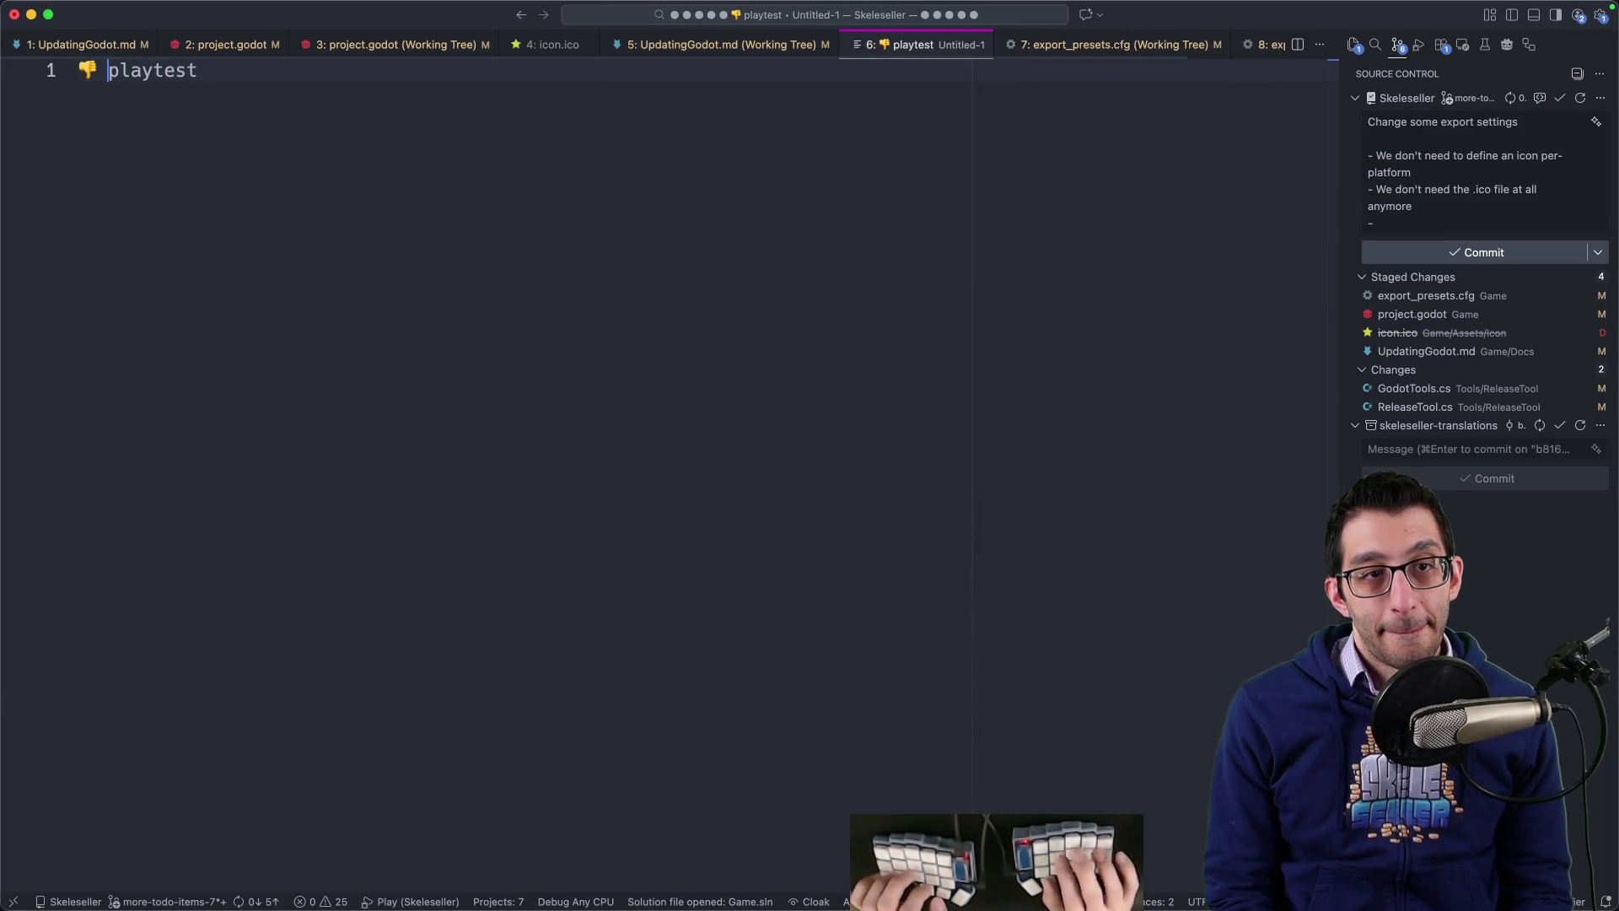
{"action": "key", "text": "End"}
{"action": "key", "text": "Return"}
{"action": "type", "text": "release"}
{"action": "key", "text": "Home"}
{"action": "type", "text": "👎"}
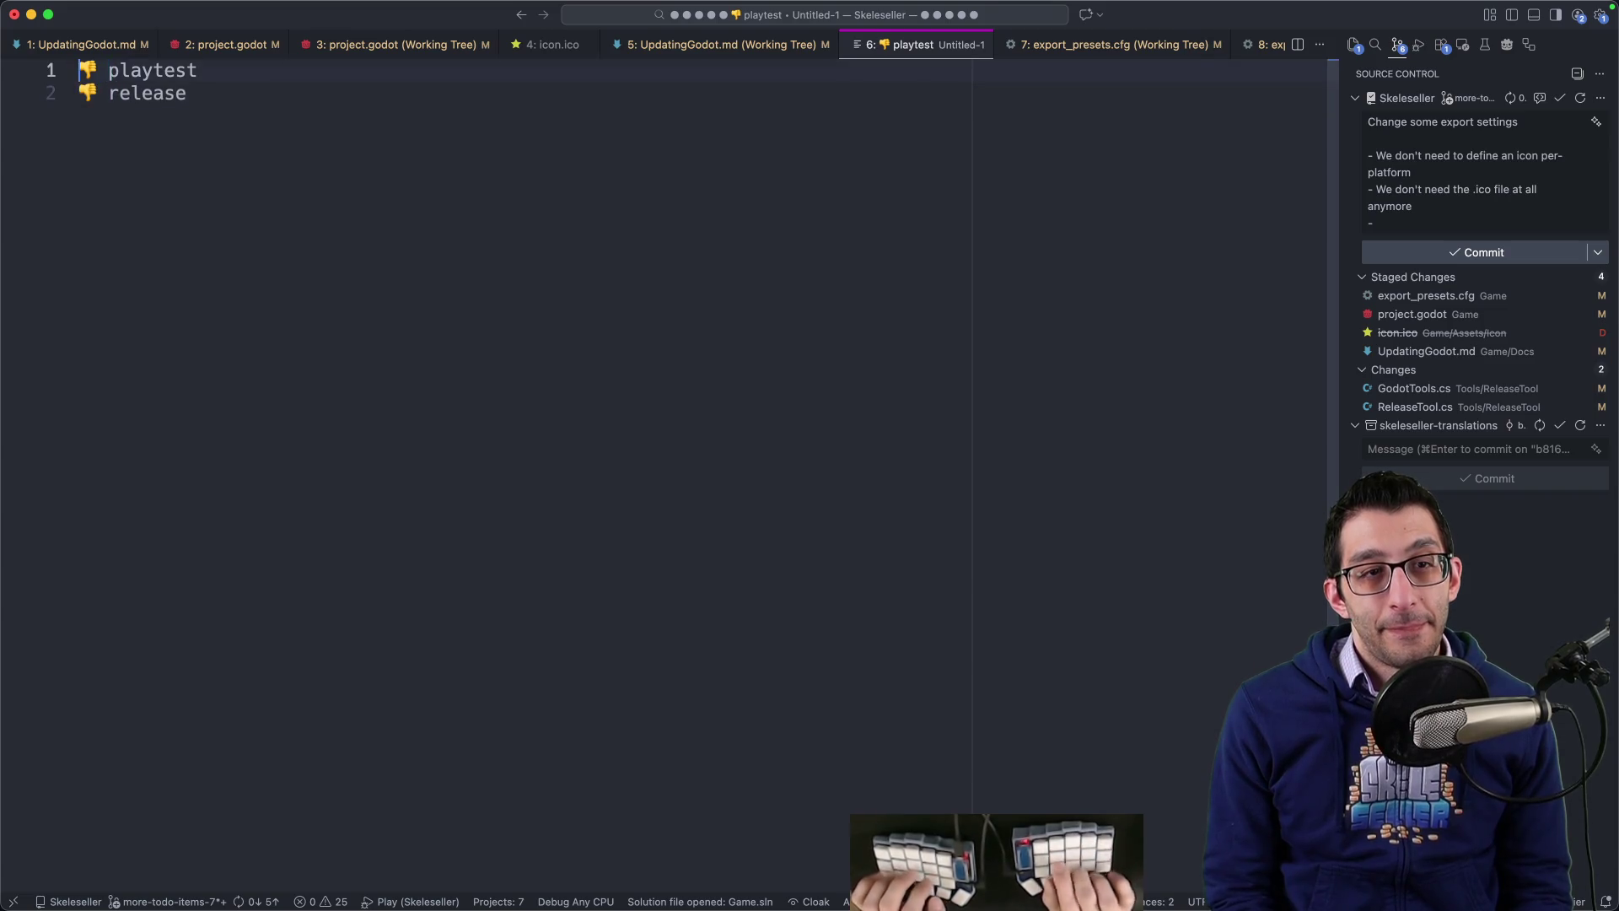
{"action": "key", "text": "super+shift+Return"}
{"action": "type", "text": "👍 "}
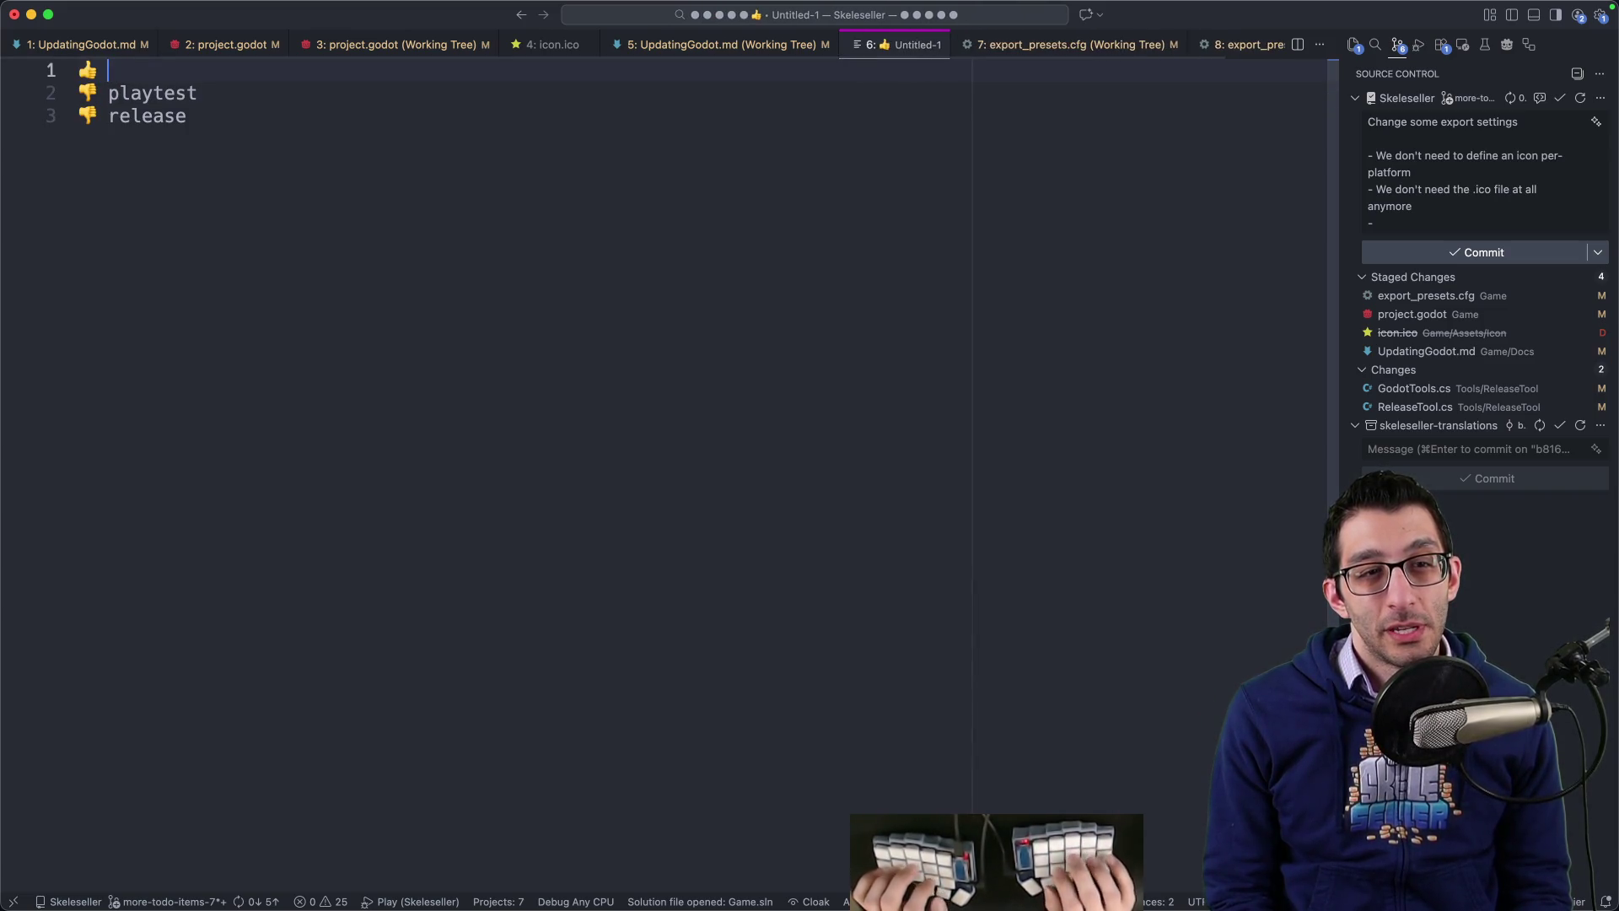
{"action": "type", "text": "demo"}
Step: Add the line 'how was that possible' below the list
{"action": "key", "text": "Down"}
{"action": "key", "text": "Down"}
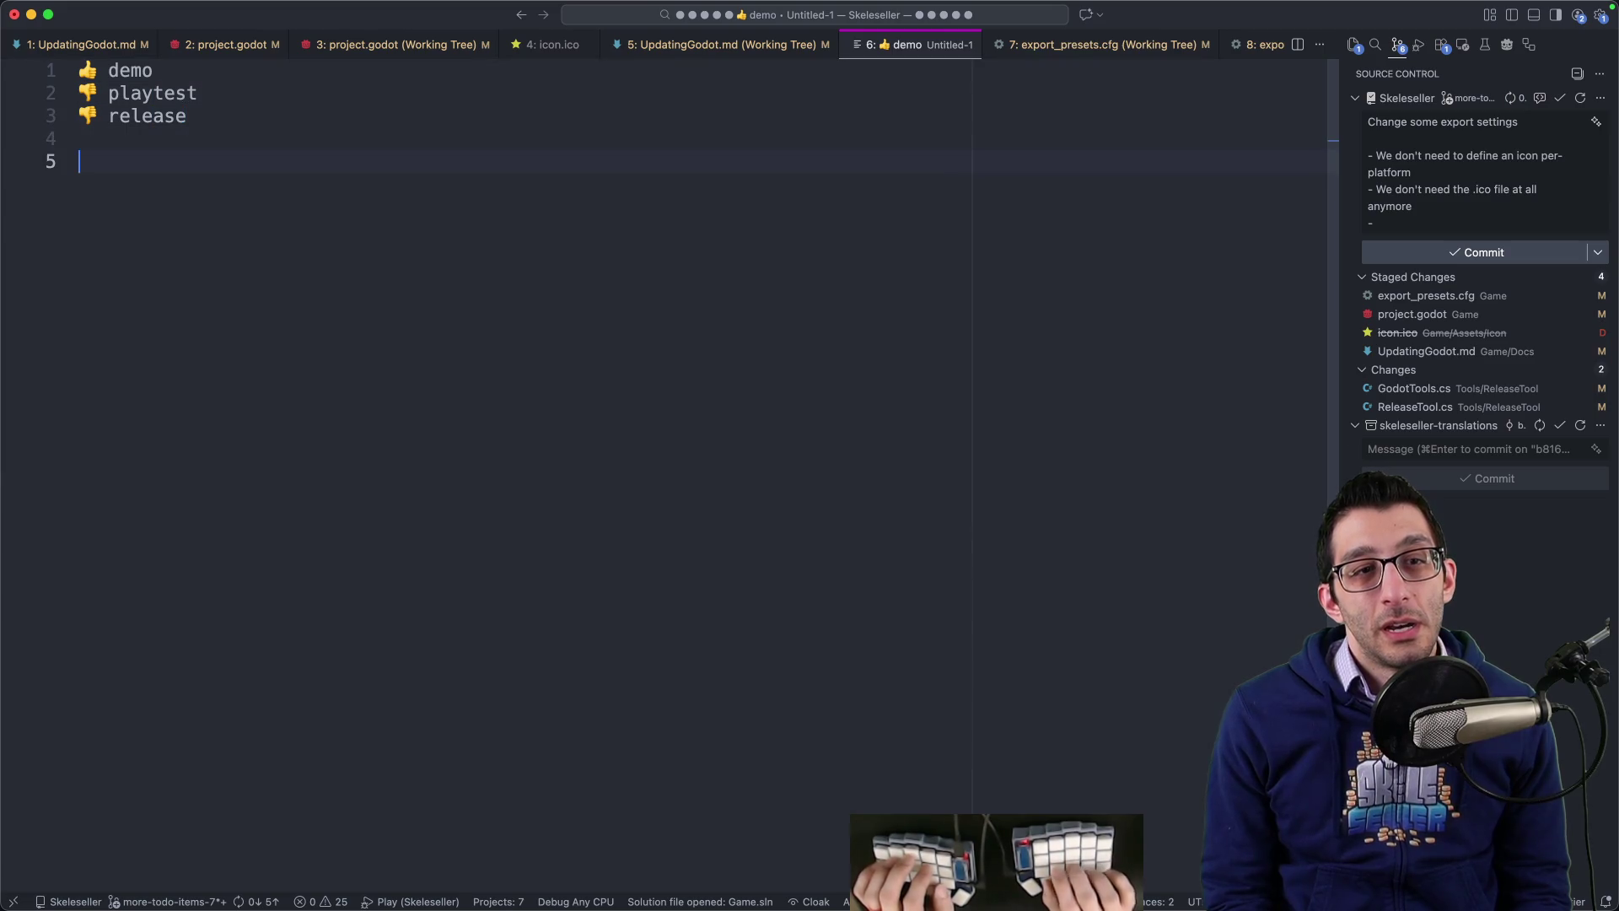
{"action": "key", "text": "Return"}
{"action": "type", "text": "how was that pos"}
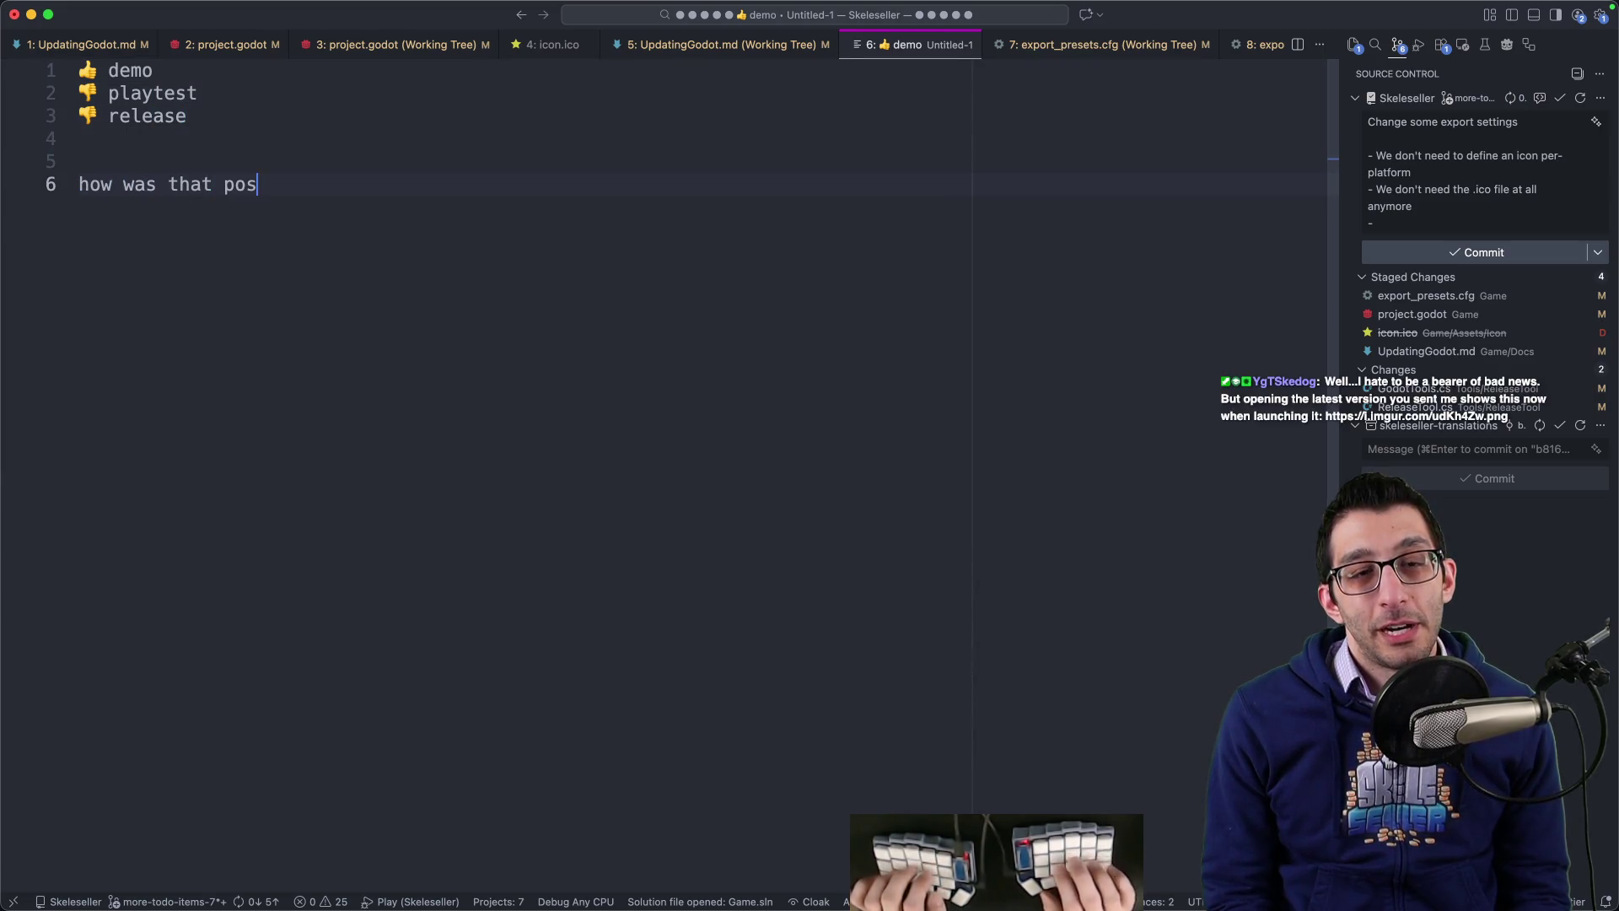
{"action": "type", "text": "sible"}
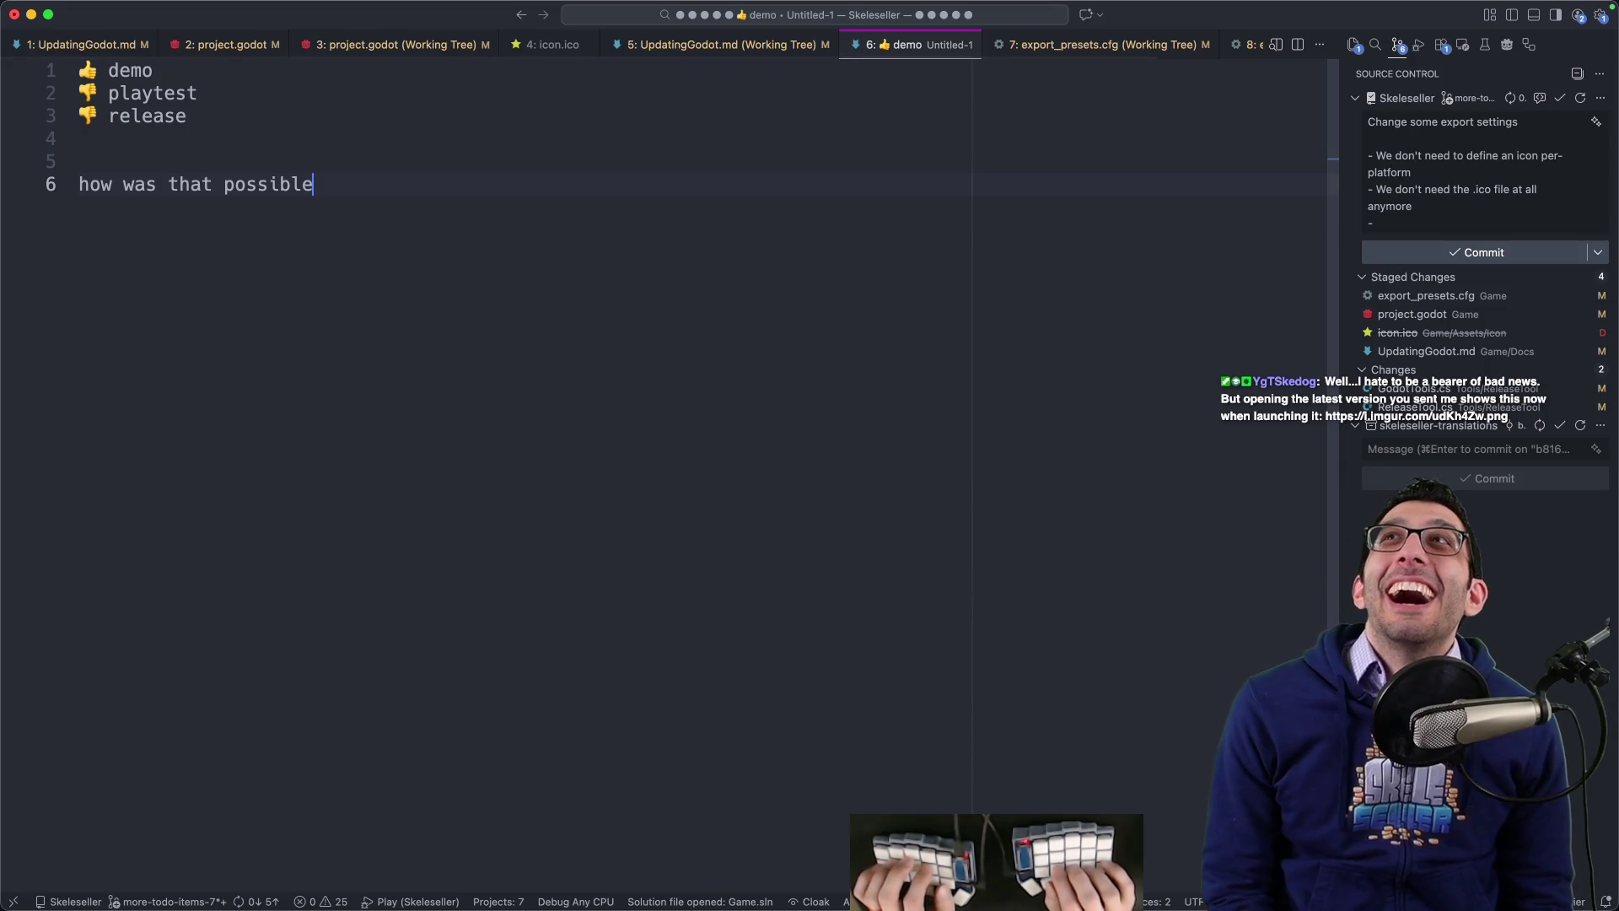
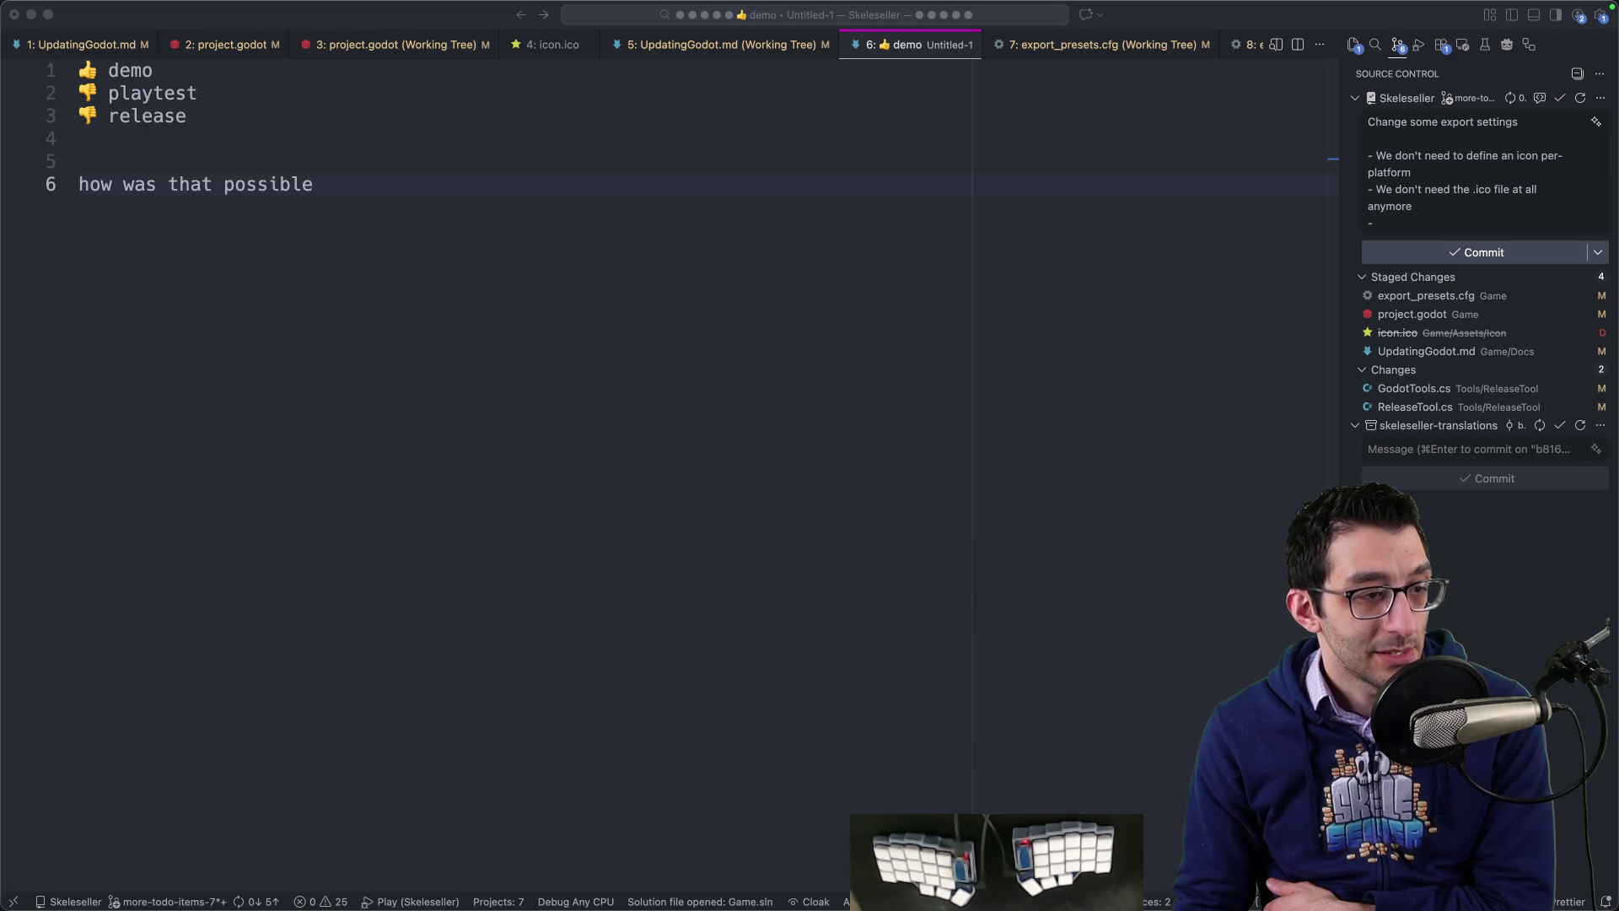
Step: Move between the notes editor, the web browser and the code editor
{"action": "left_click", "coordinate": [382, 462]}
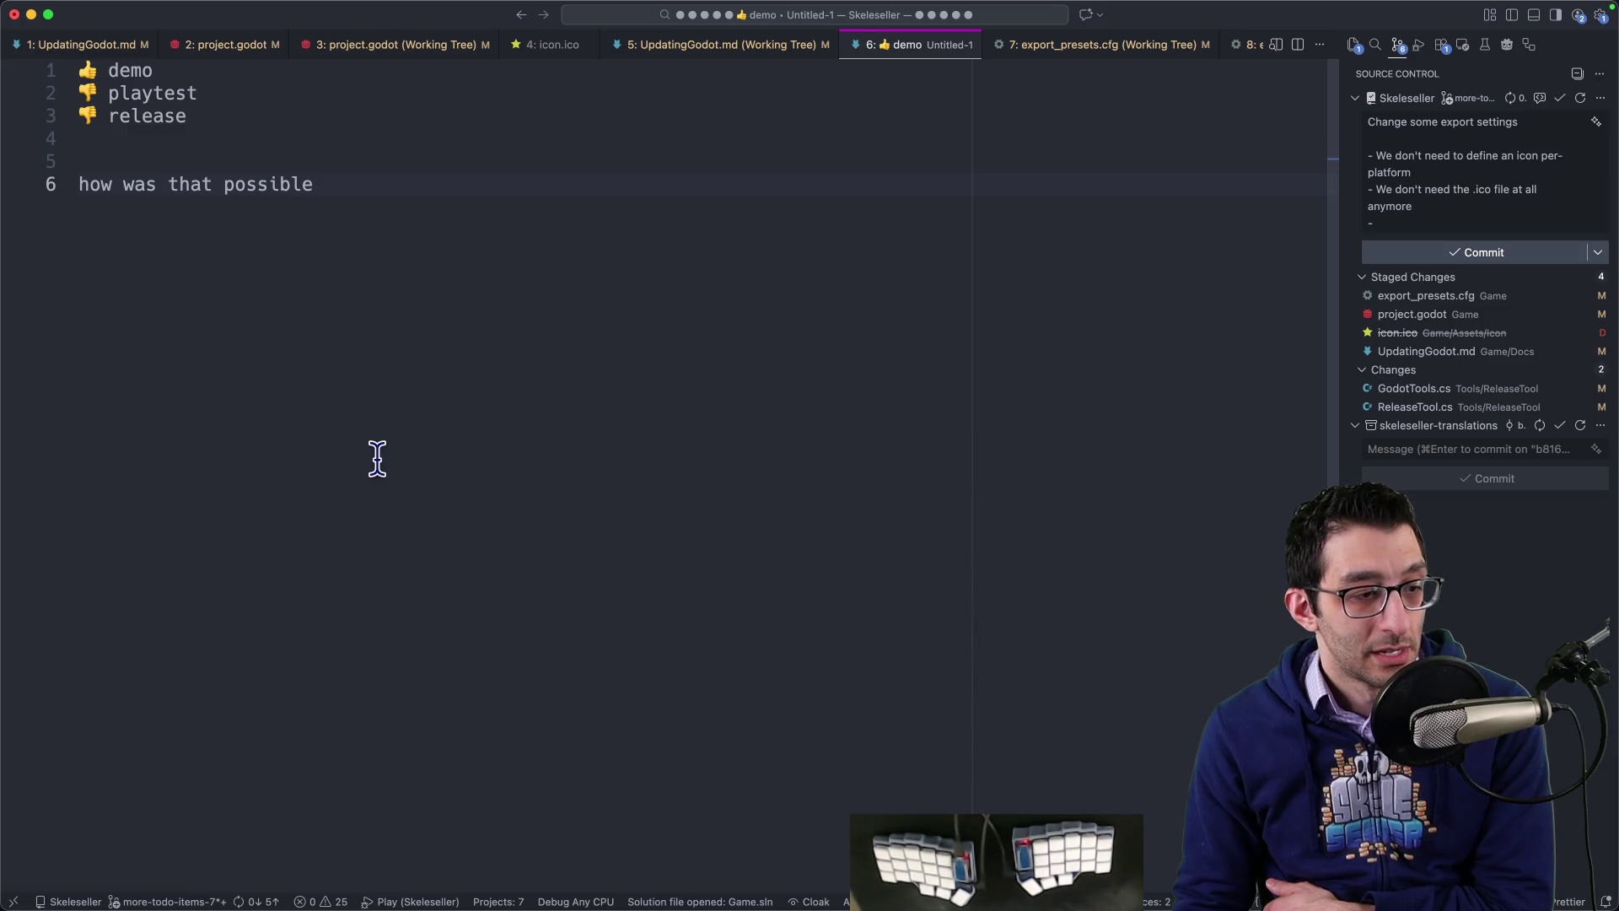
{"action": "mouse_move", "coordinate": [419, 898]}
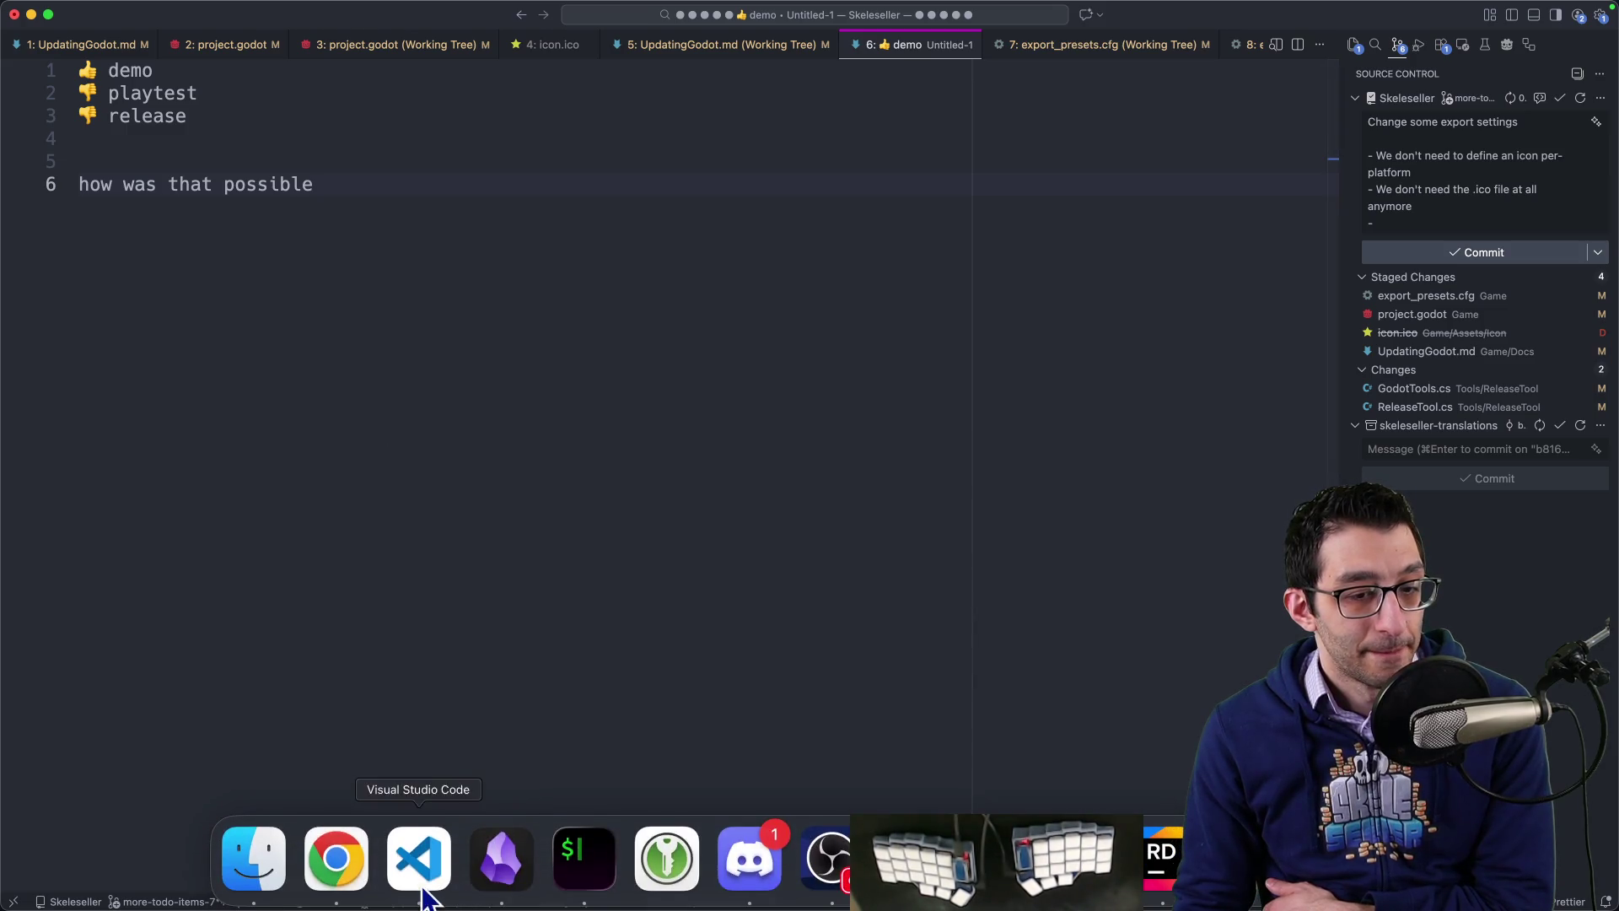
{"action": "left_click", "coordinate": [336, 859]}
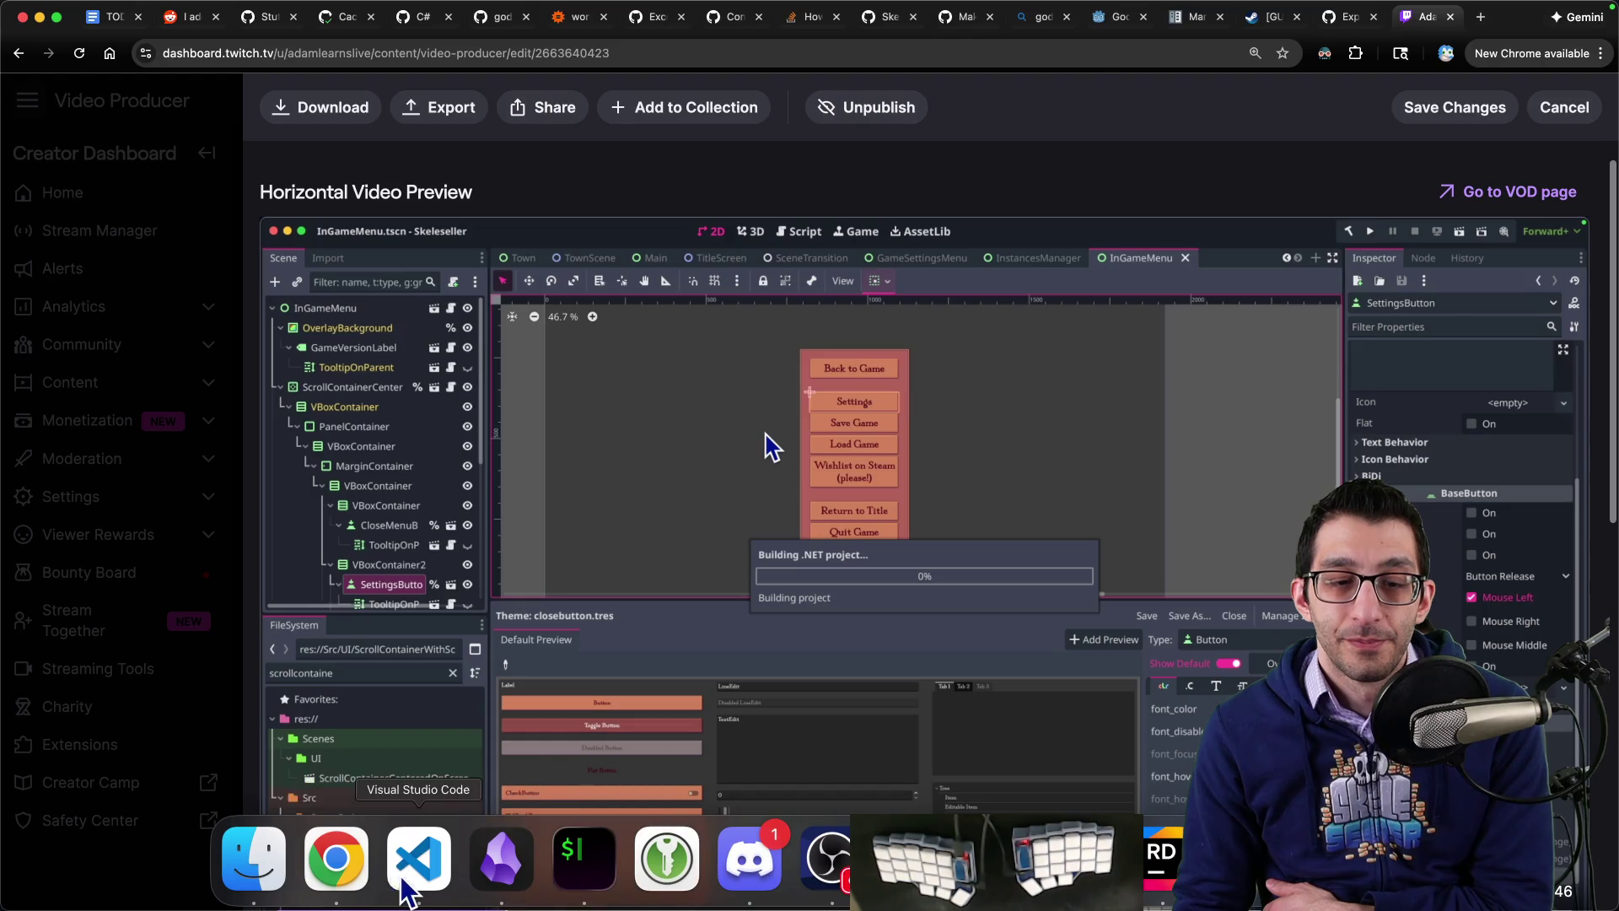
{"action": "left_click", "coordinate": [408, 881]}
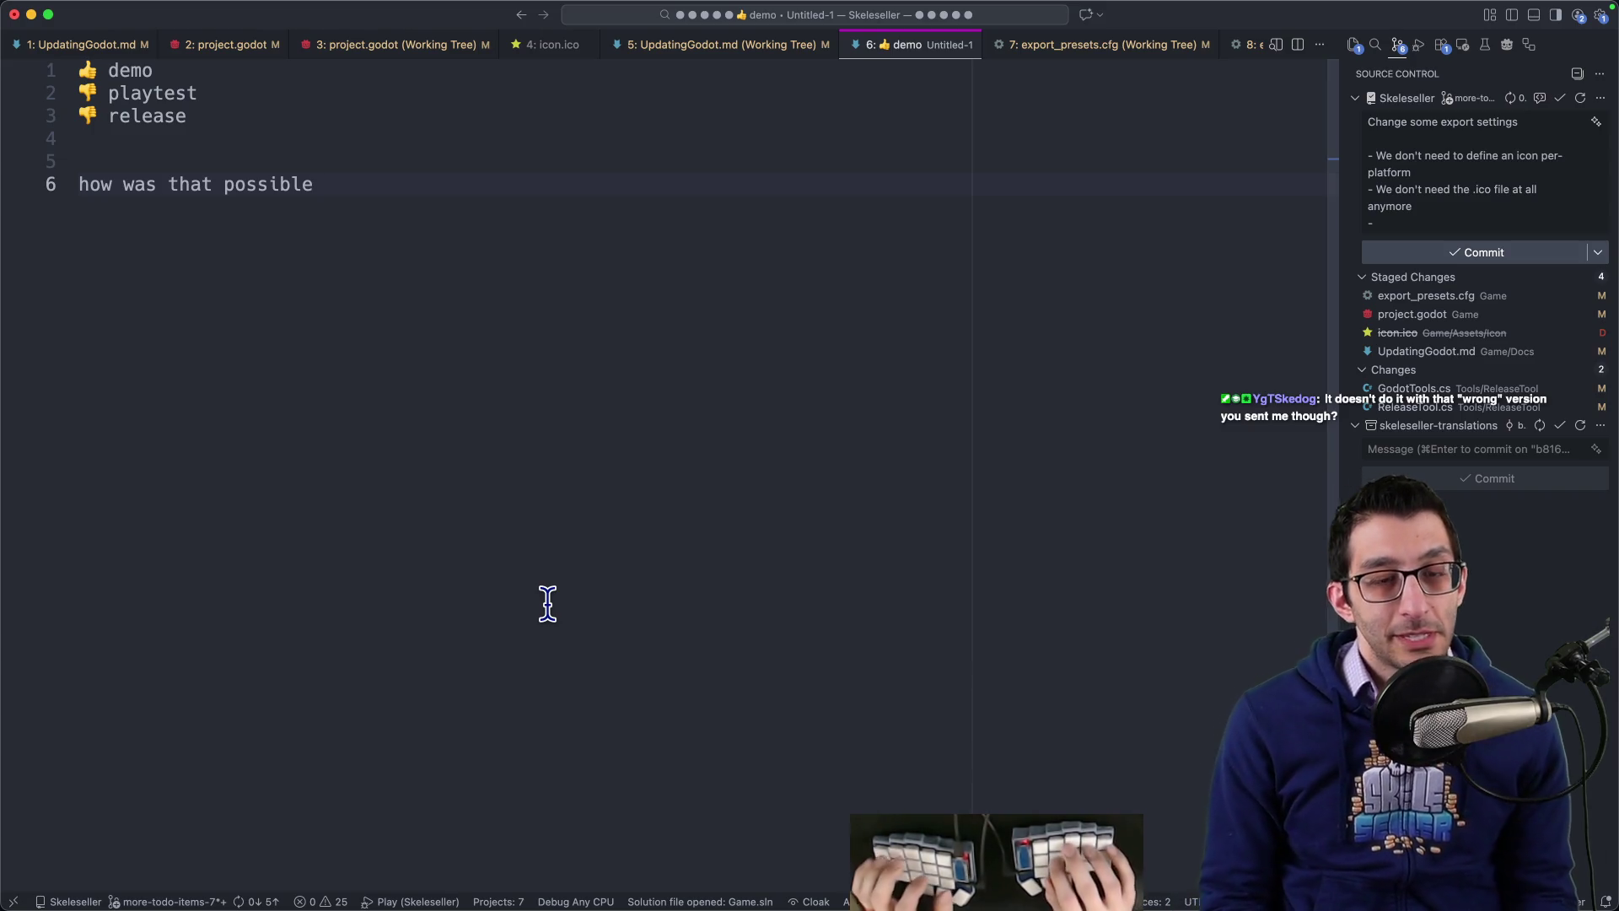
{"action": "key", "text": "super+Tab"}
Step: Open itch.io in a new tab and review the Skeleseller game's edit page uploads
{"action": "key", "text": "super+t"}
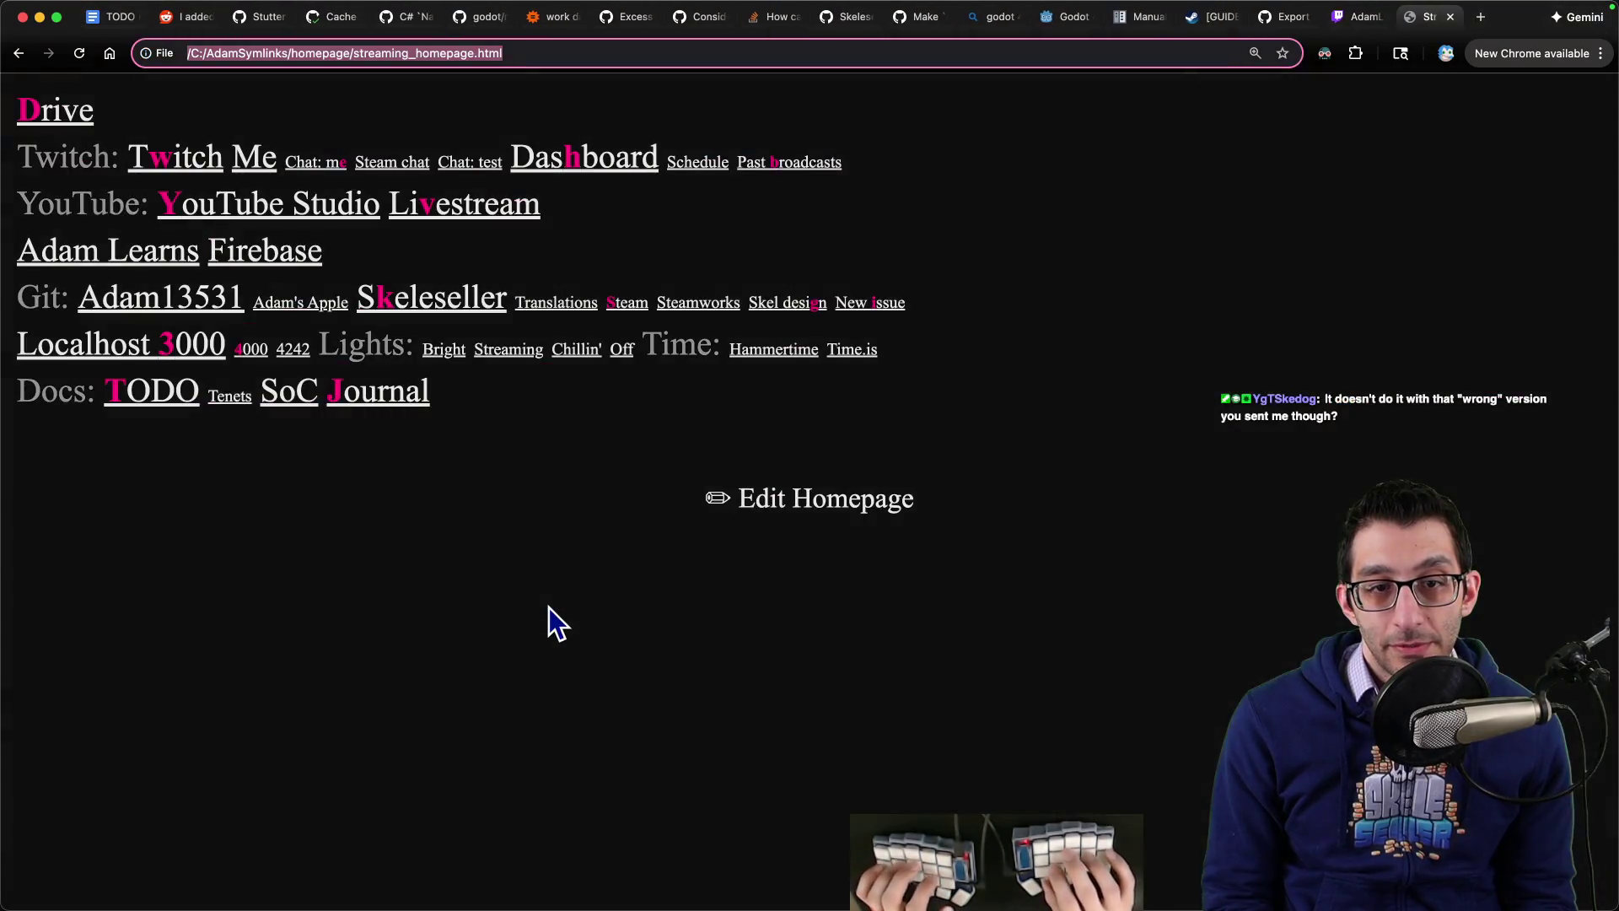
{"action": "type", "text": "itch.io"}
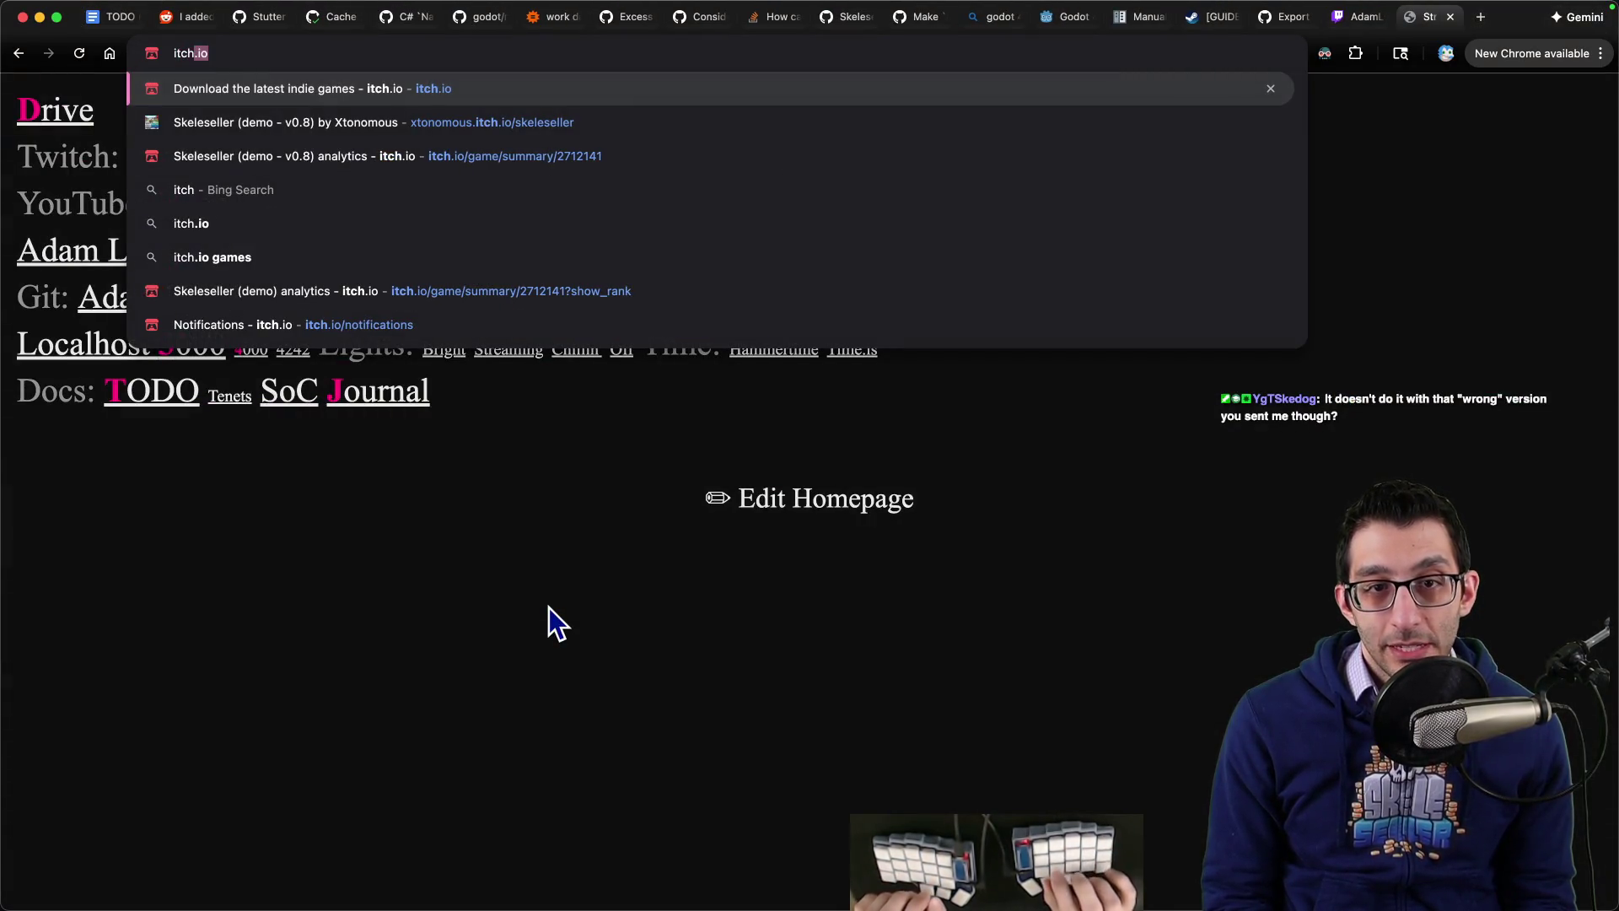
{"action": "key", "text": "Return"}
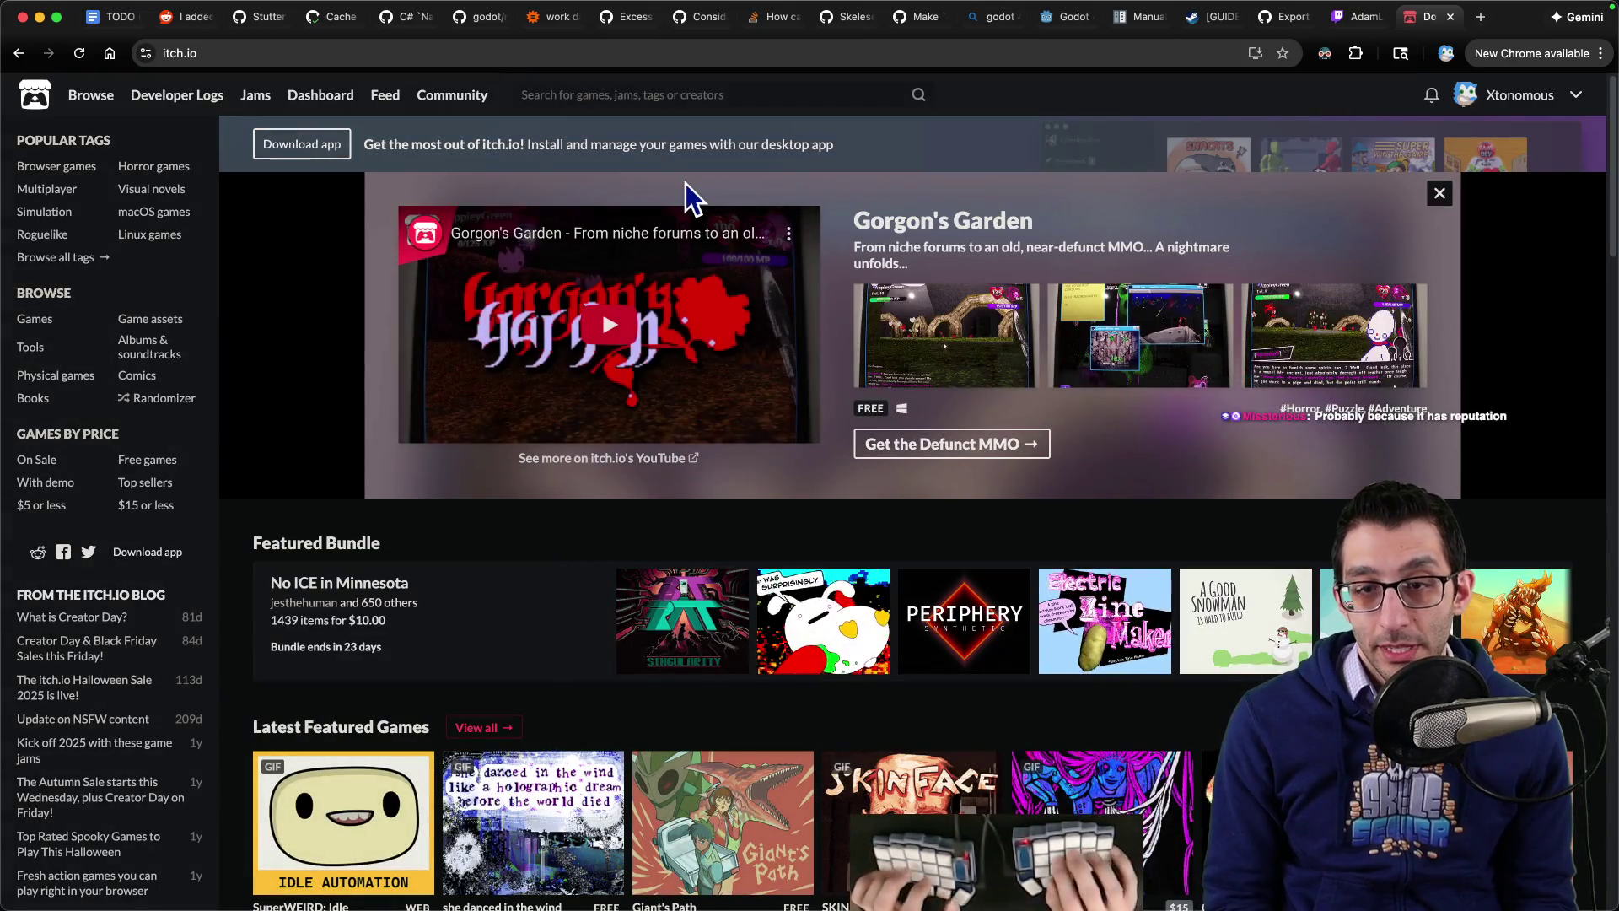
{"action": "key", "text": "super+l"}
{"action": "type", "text": "itch"}
{"action": "key", "text": "Return"}
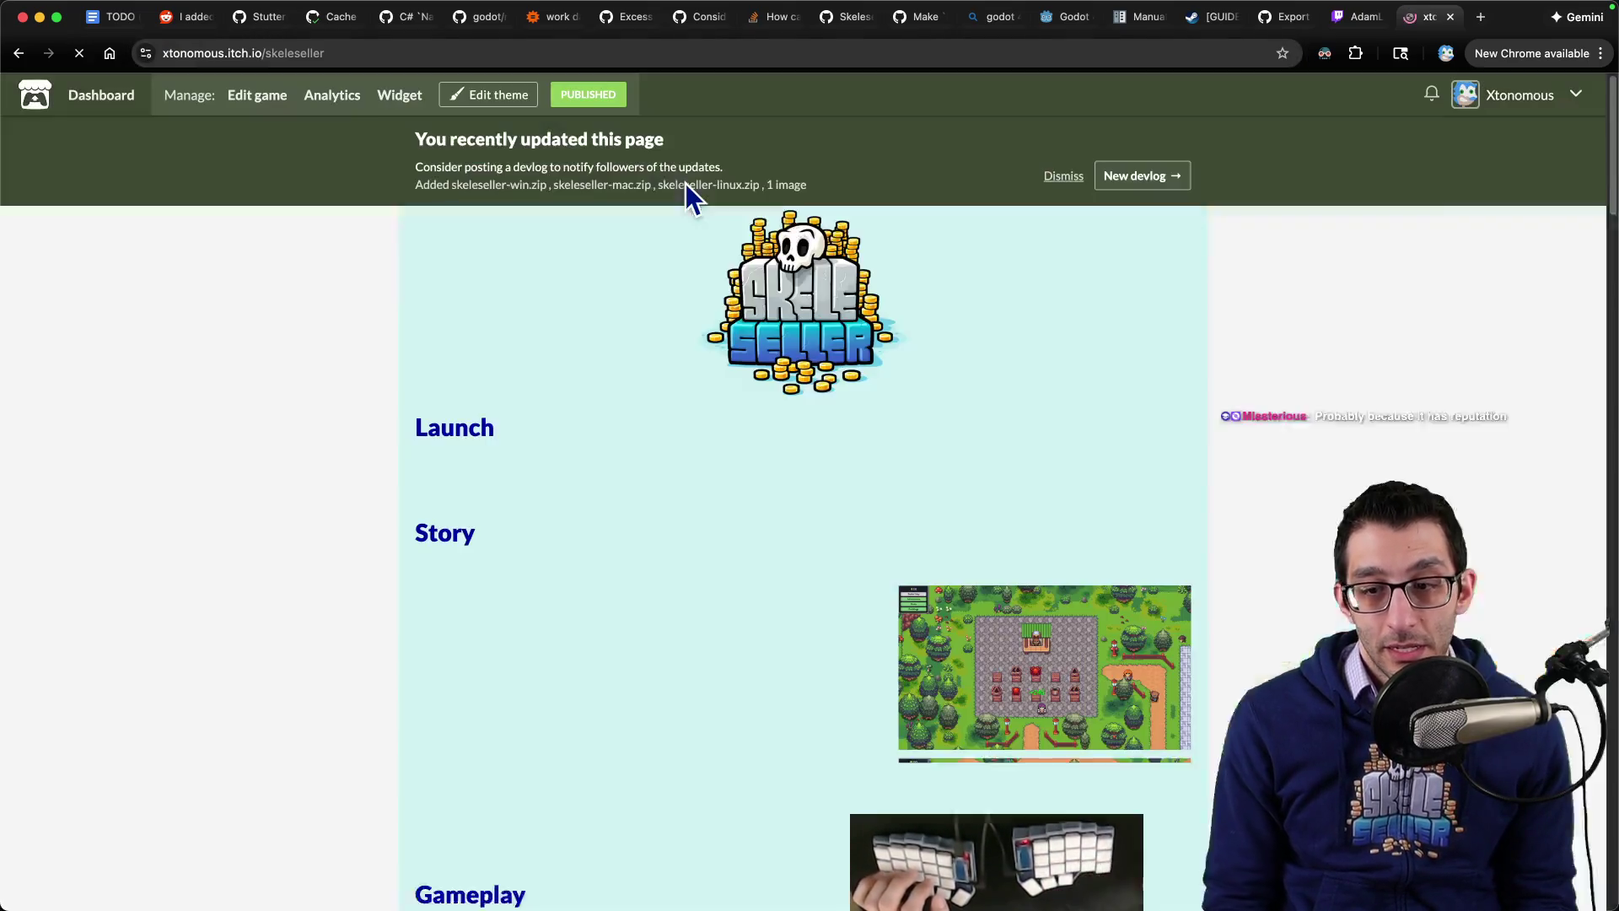
{"action": "scroll", "coordinate": [685, 194], "scroll_direction": "down", "scroll_amount": 5}
{"action": "scroll", "coordinate": [498, 295], "scroll_direction": "up", "scroll_amount": 10}
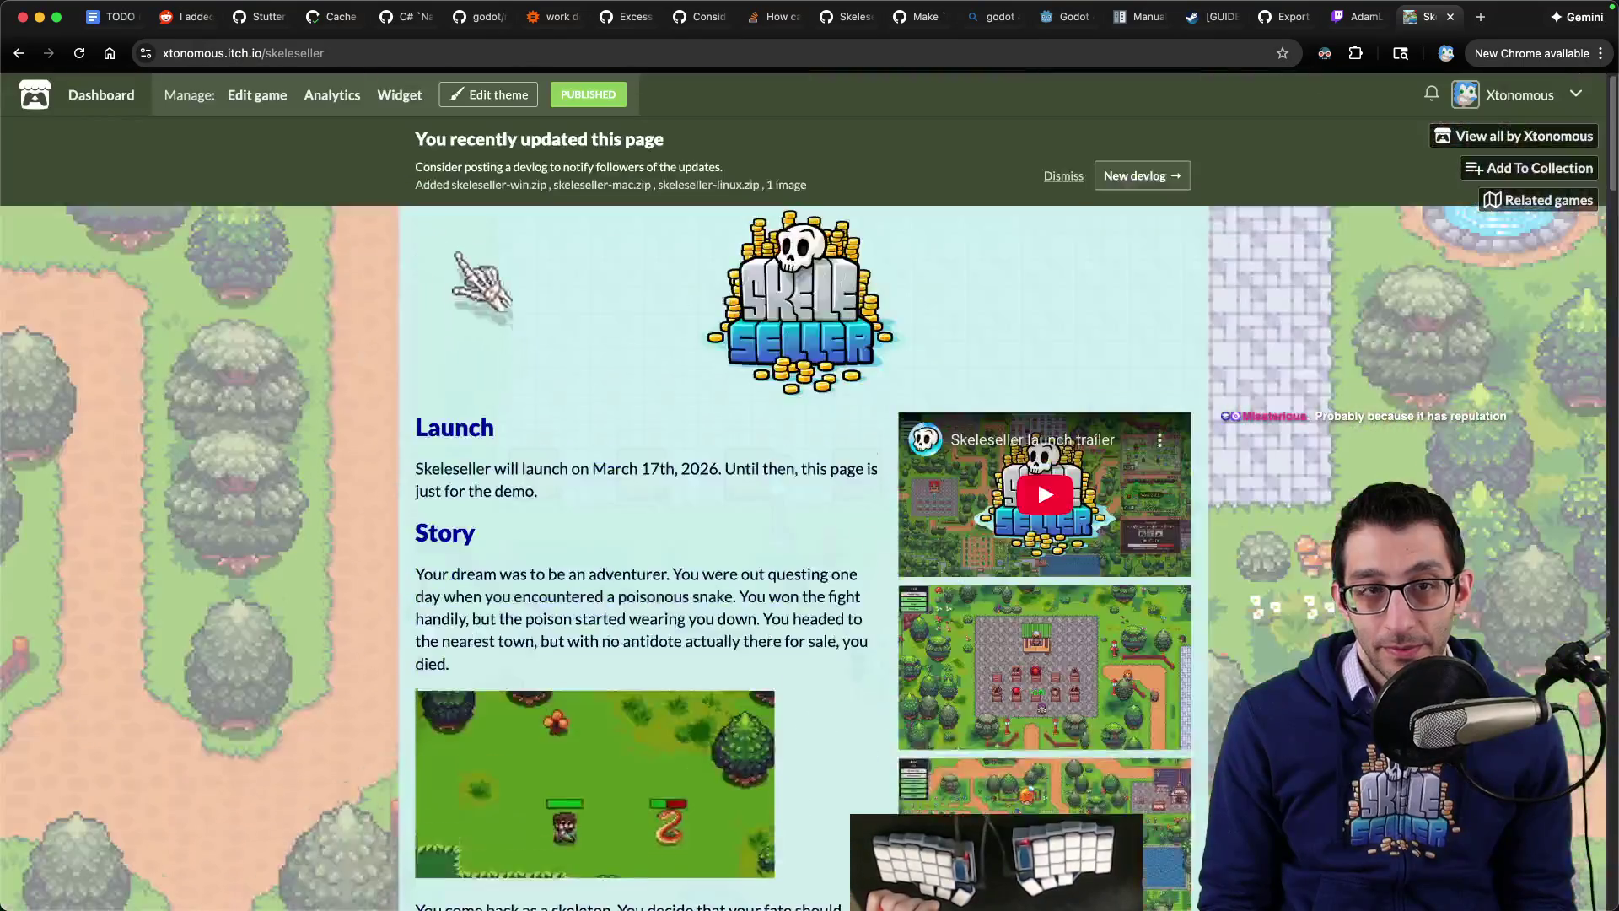
{"action": "left_click", "coordinate": [257, 95]}
{"action": "scroll", "coordinate": [788, 505], "scroll_direction": "down", "scroll_amount": 10}
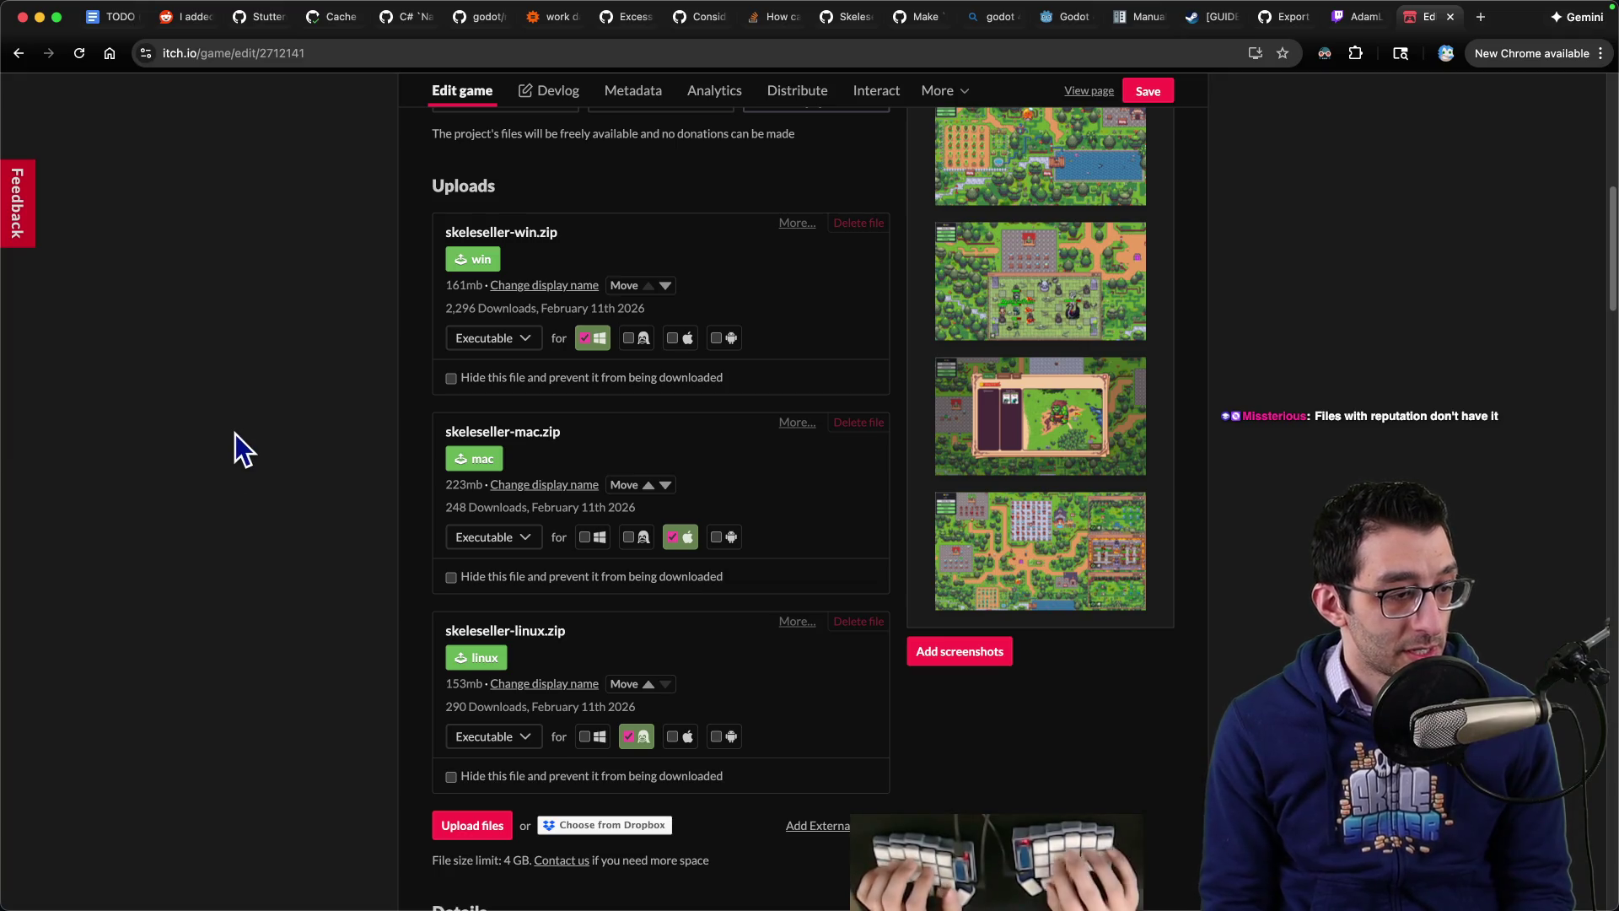
Step: Open the public Skeleseller page in another tab and review its download section
{"action": "key", "text": "cmd+t"}
{"action": "type", "text": "itch"}
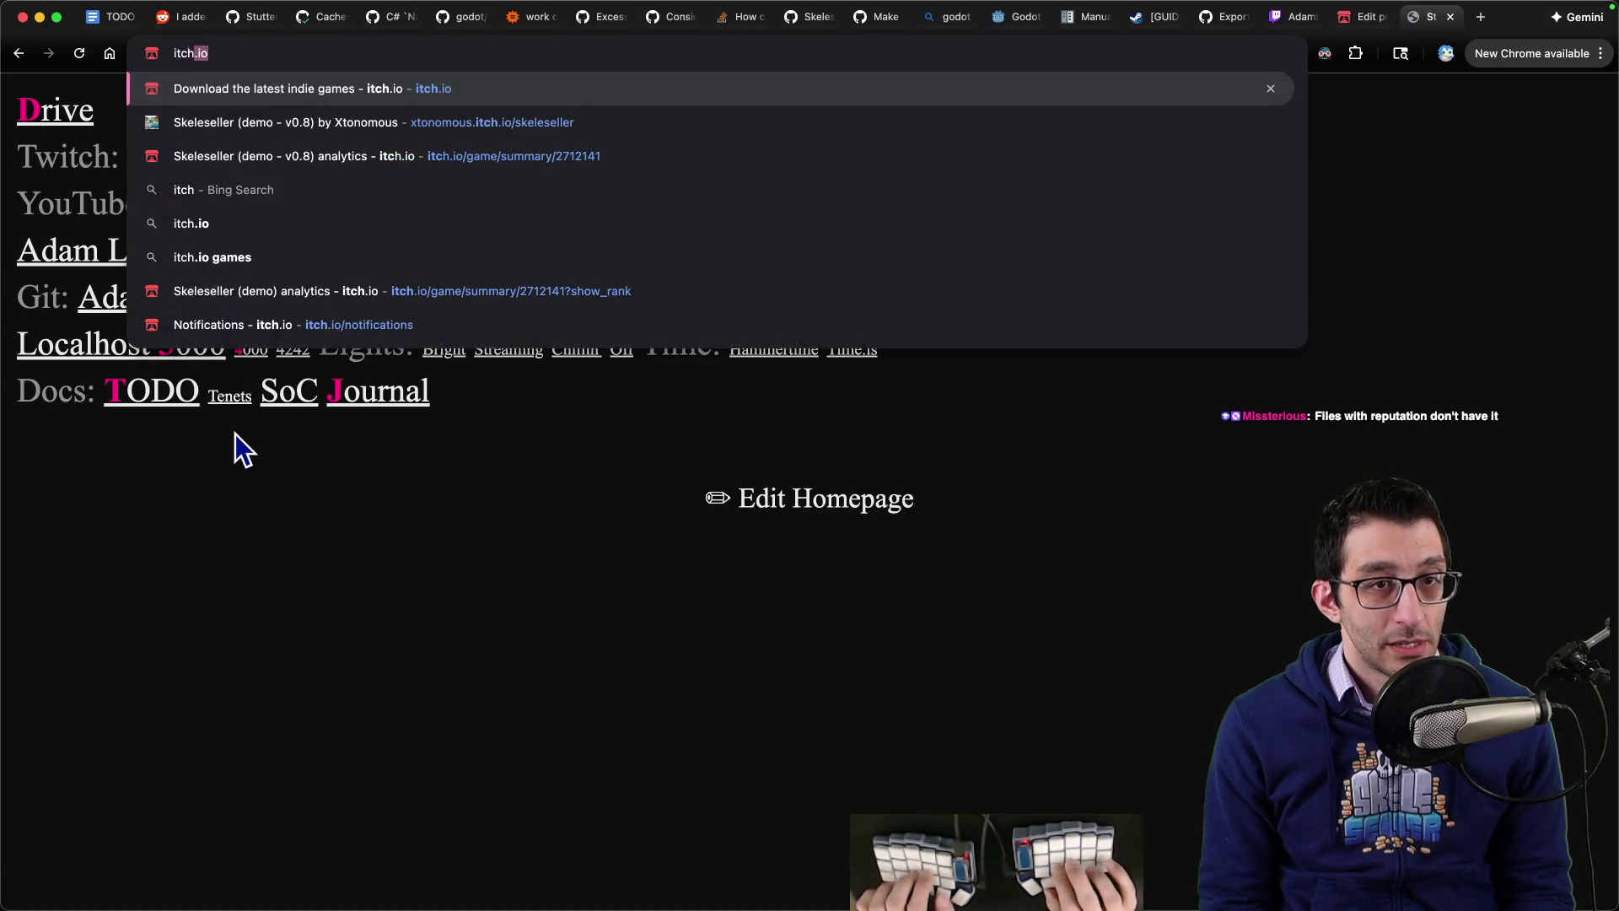
{"action": "key", "text": "Down"}
{"action": "key", "text": "Return"}
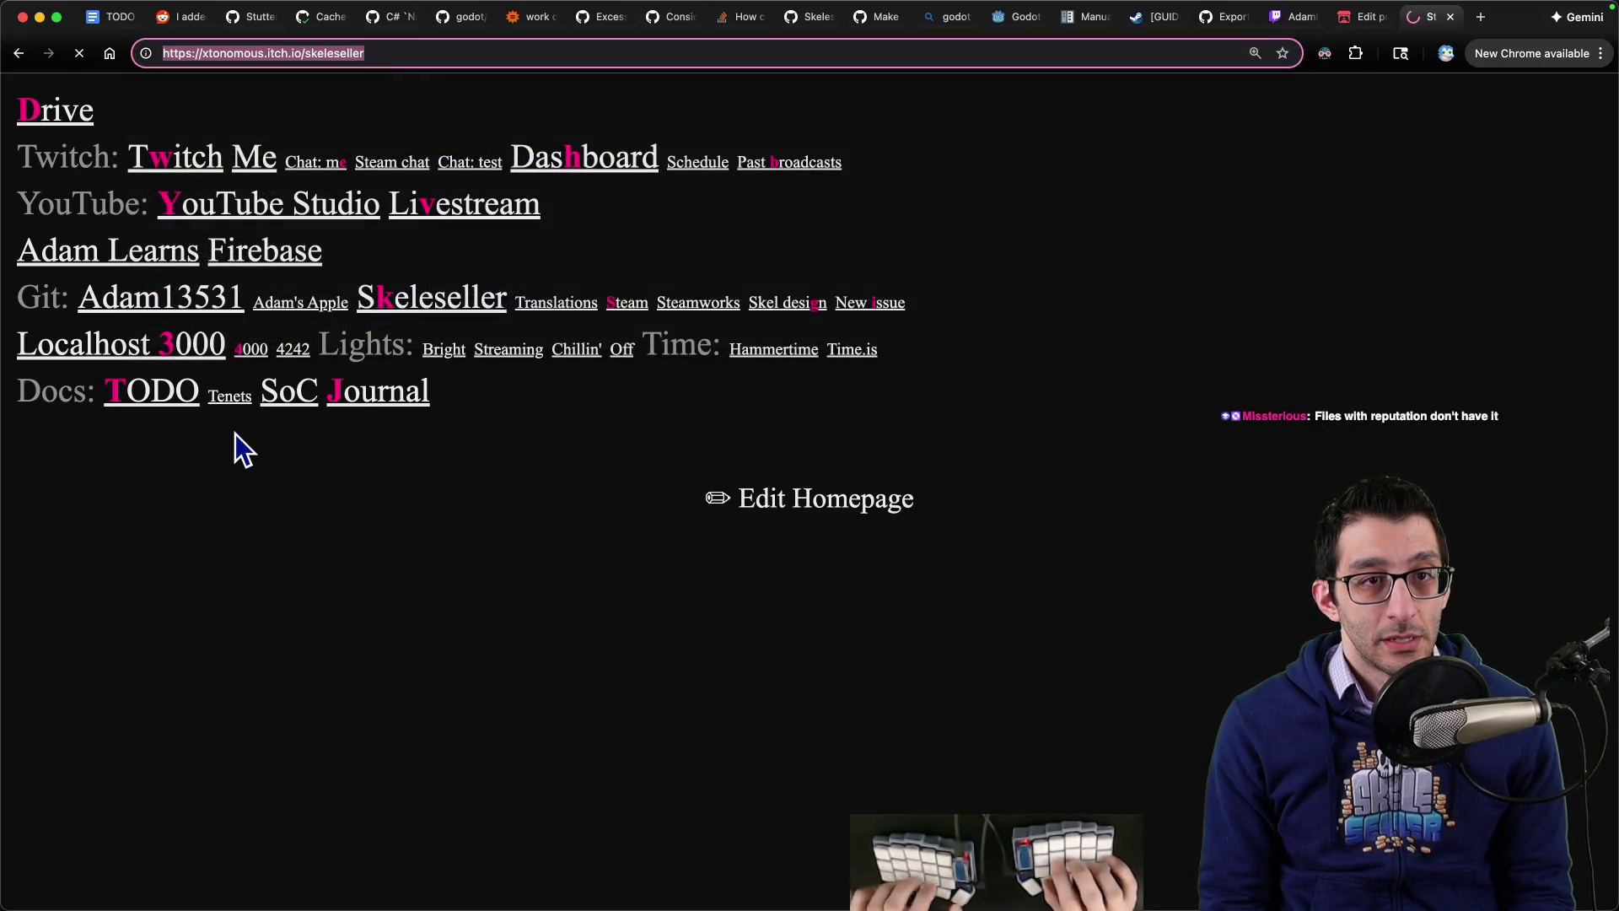
{"action": "scroll", "coordinate": [152, 552], "scroll_direction": "down", "scroll_amount": 15}
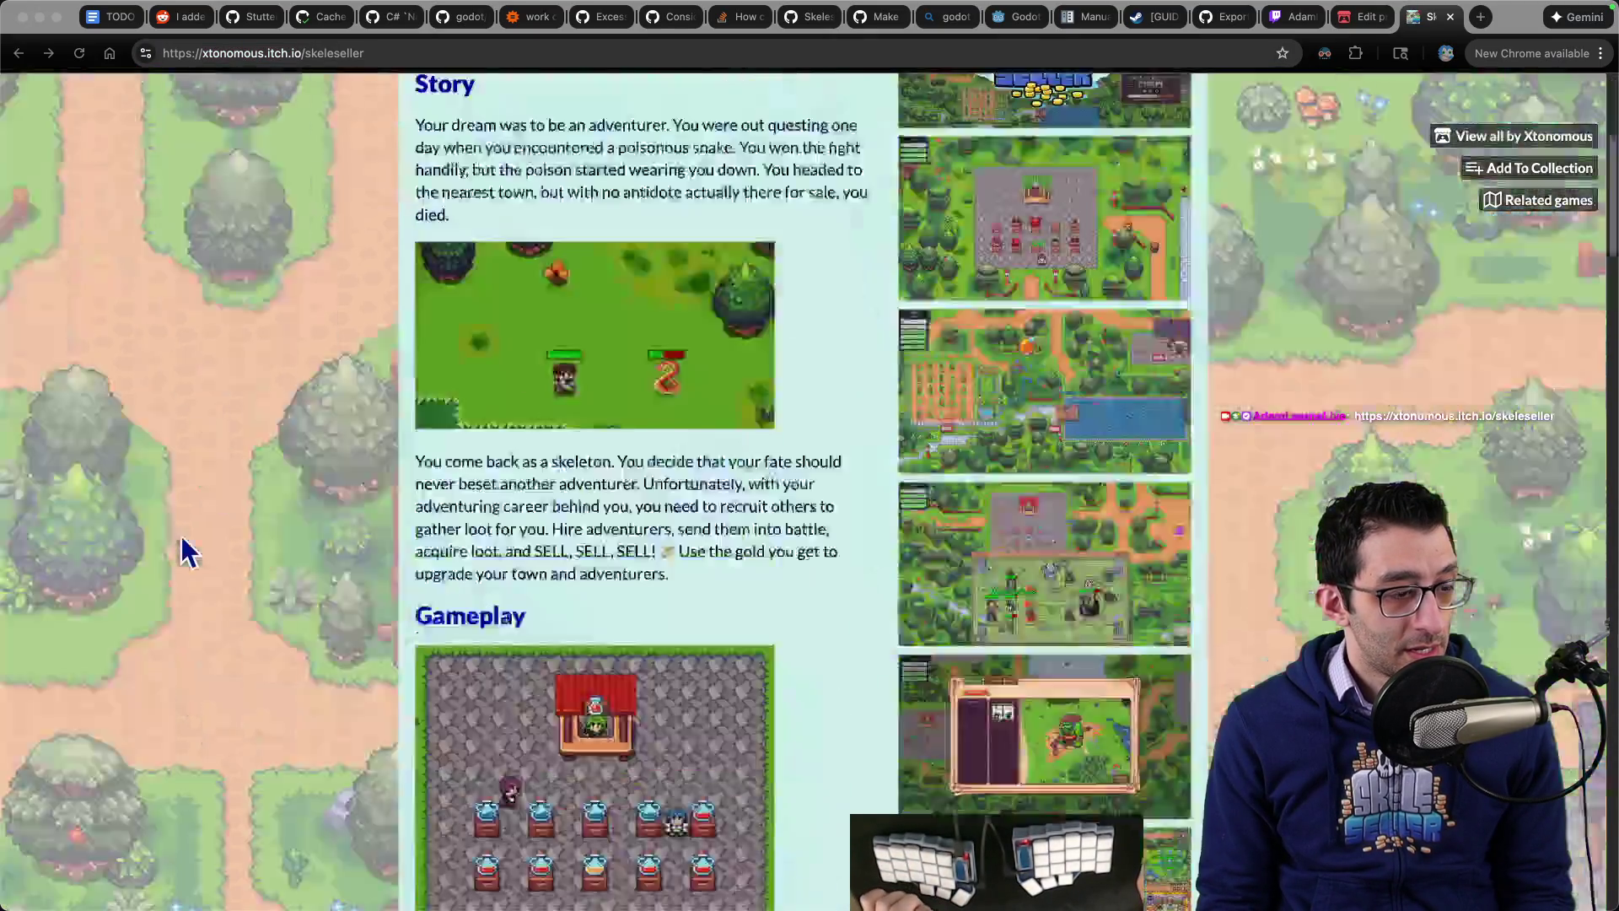
{"action": "scroll", "coordinate": [269, 533], "scroll_direction": "down", "scroll_amount": 12}
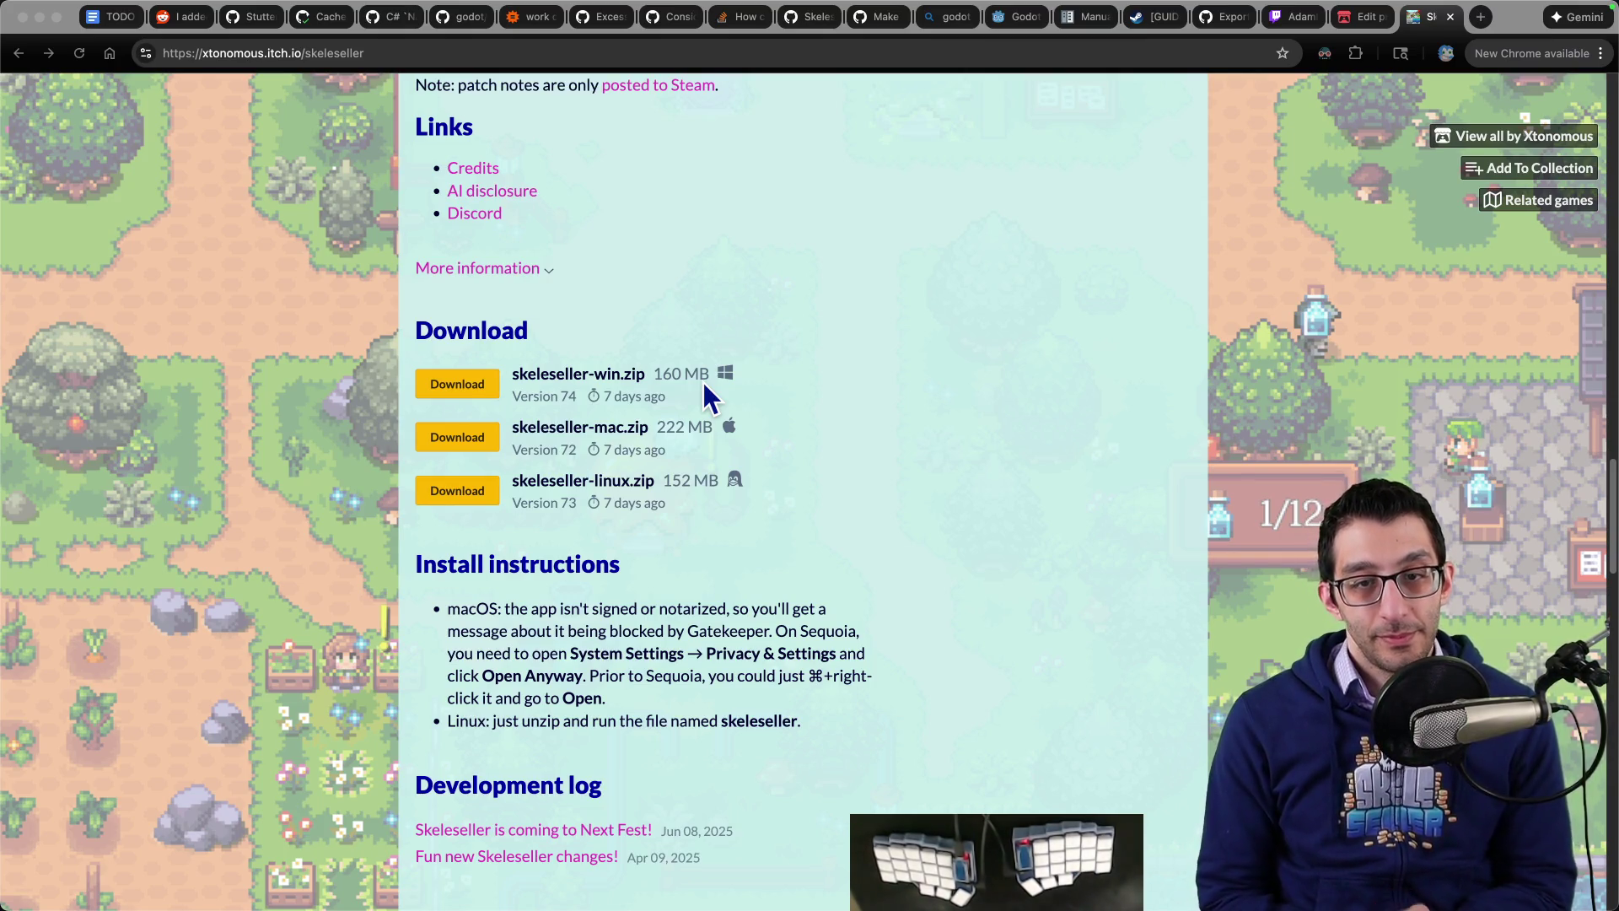
{"action": "key", "text": "super+Tab"}
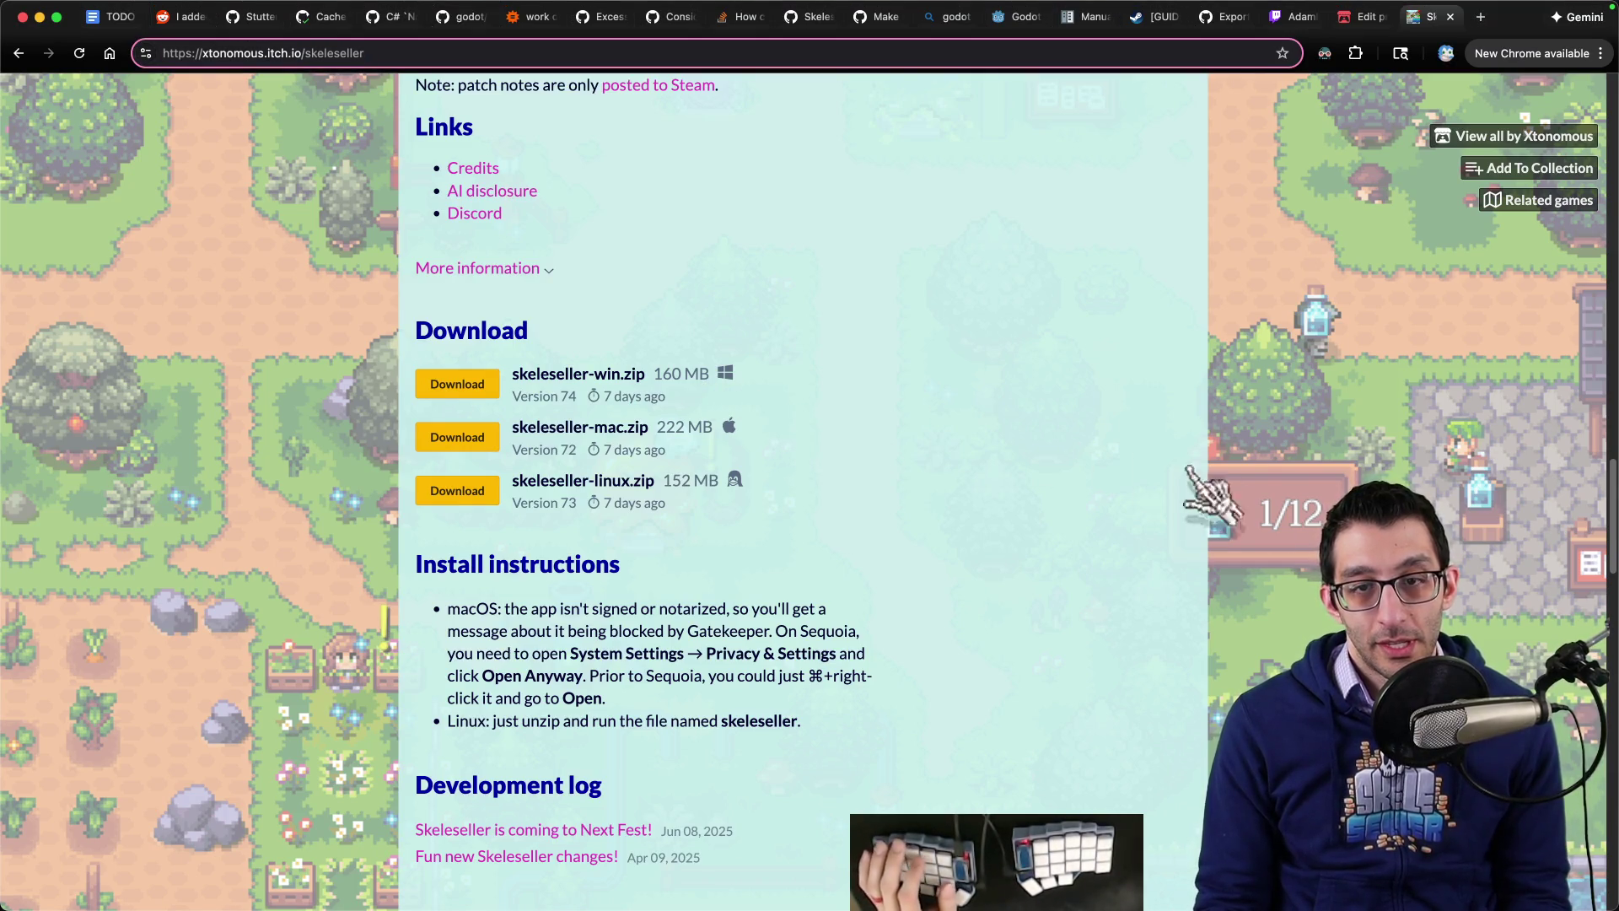
{"action": "key", "text": "Return"}
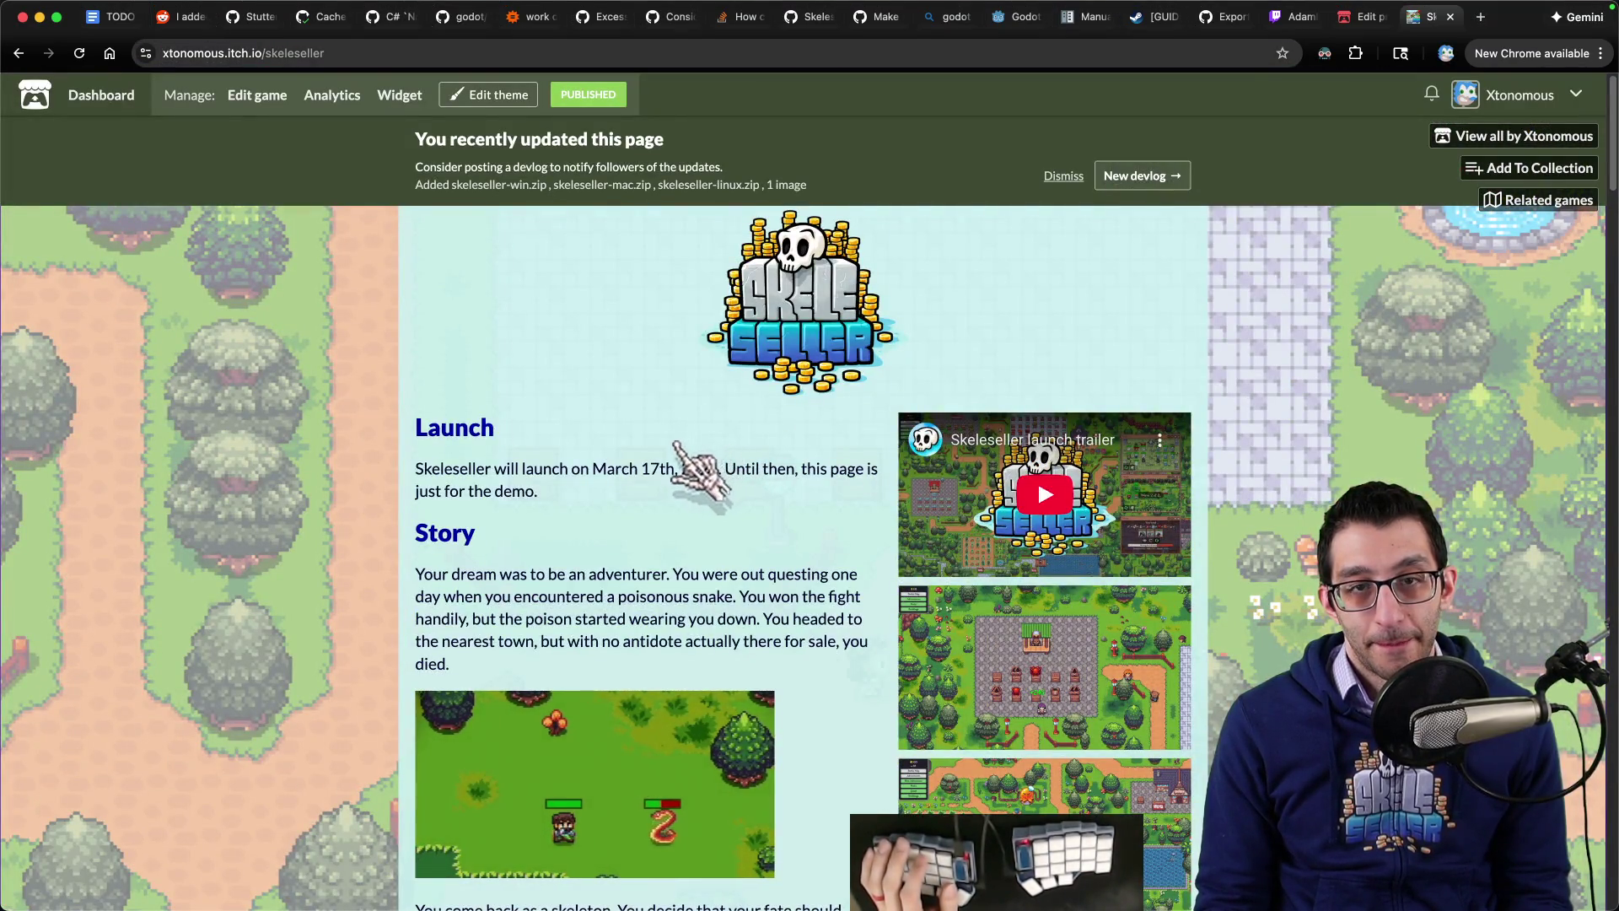
Step: Close the Skeleseller page and itch.io edit tabs and return to VS Code
{"action": "key", "text": "super+w"}
{"action": "key", "text": "super+w"}
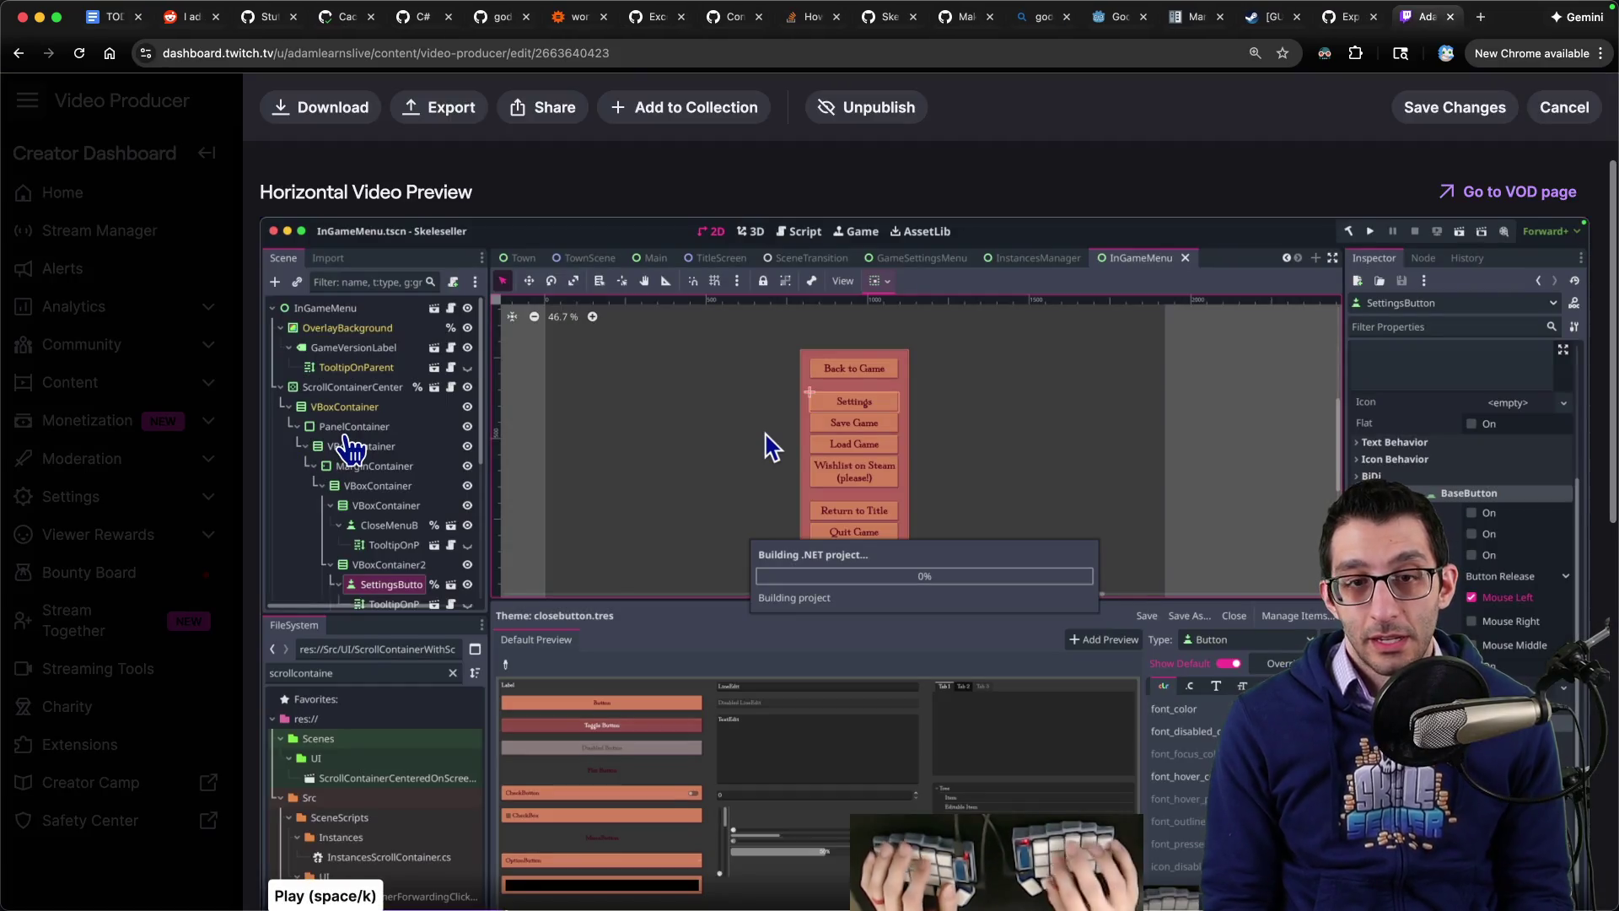
{"action": "key", "text": "super+w"}
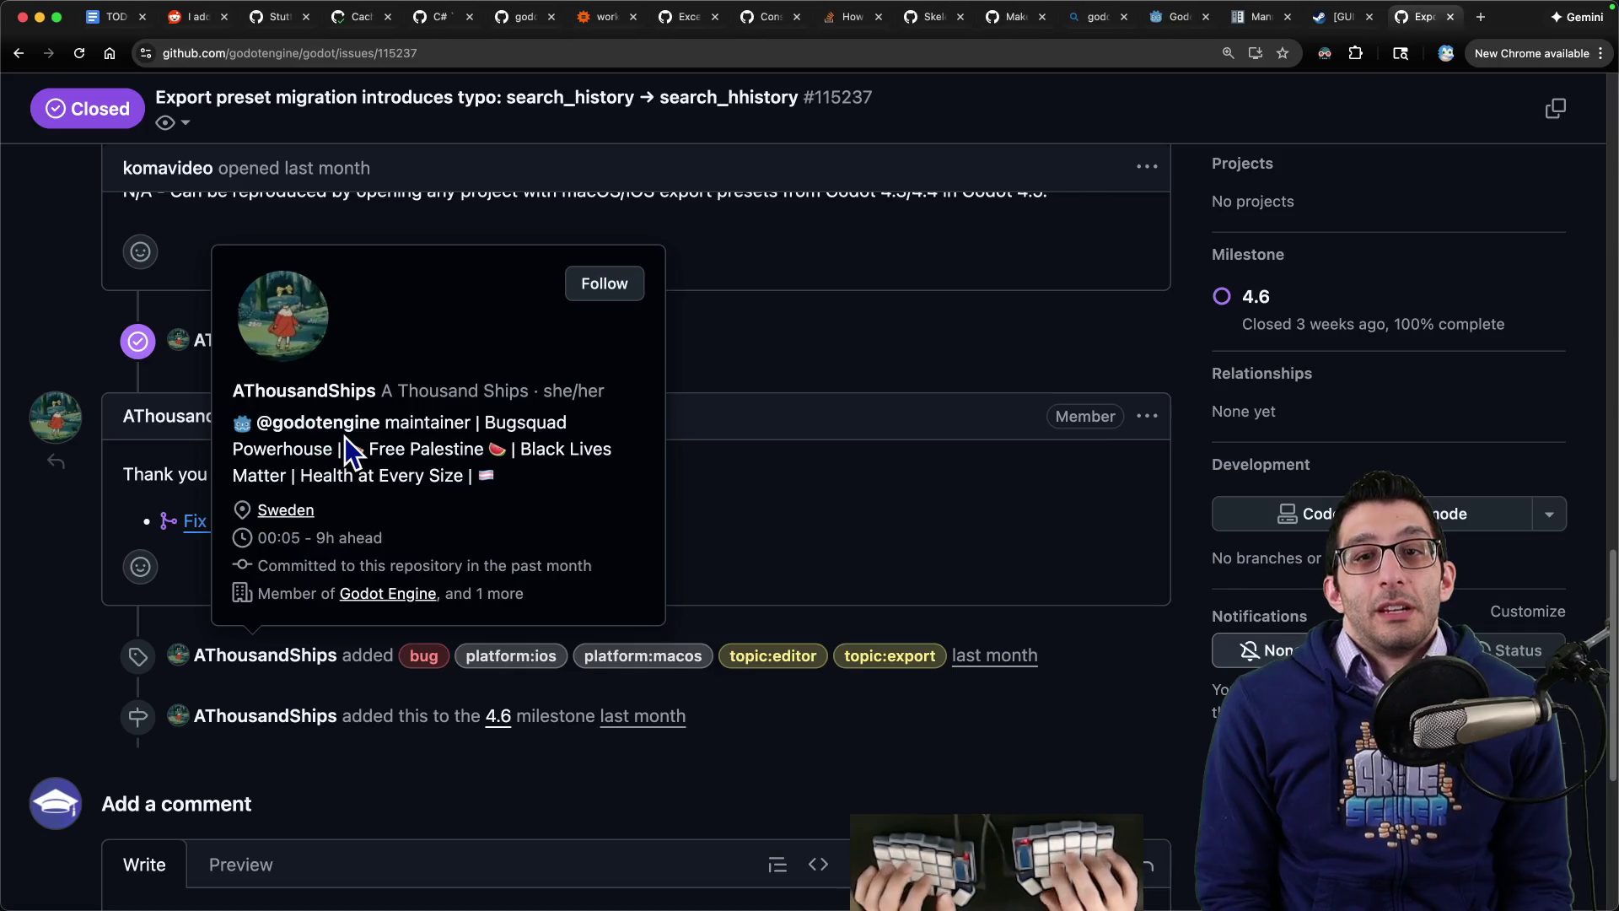
{"action": "mouse_move", "coordinate": [1175, 896]}
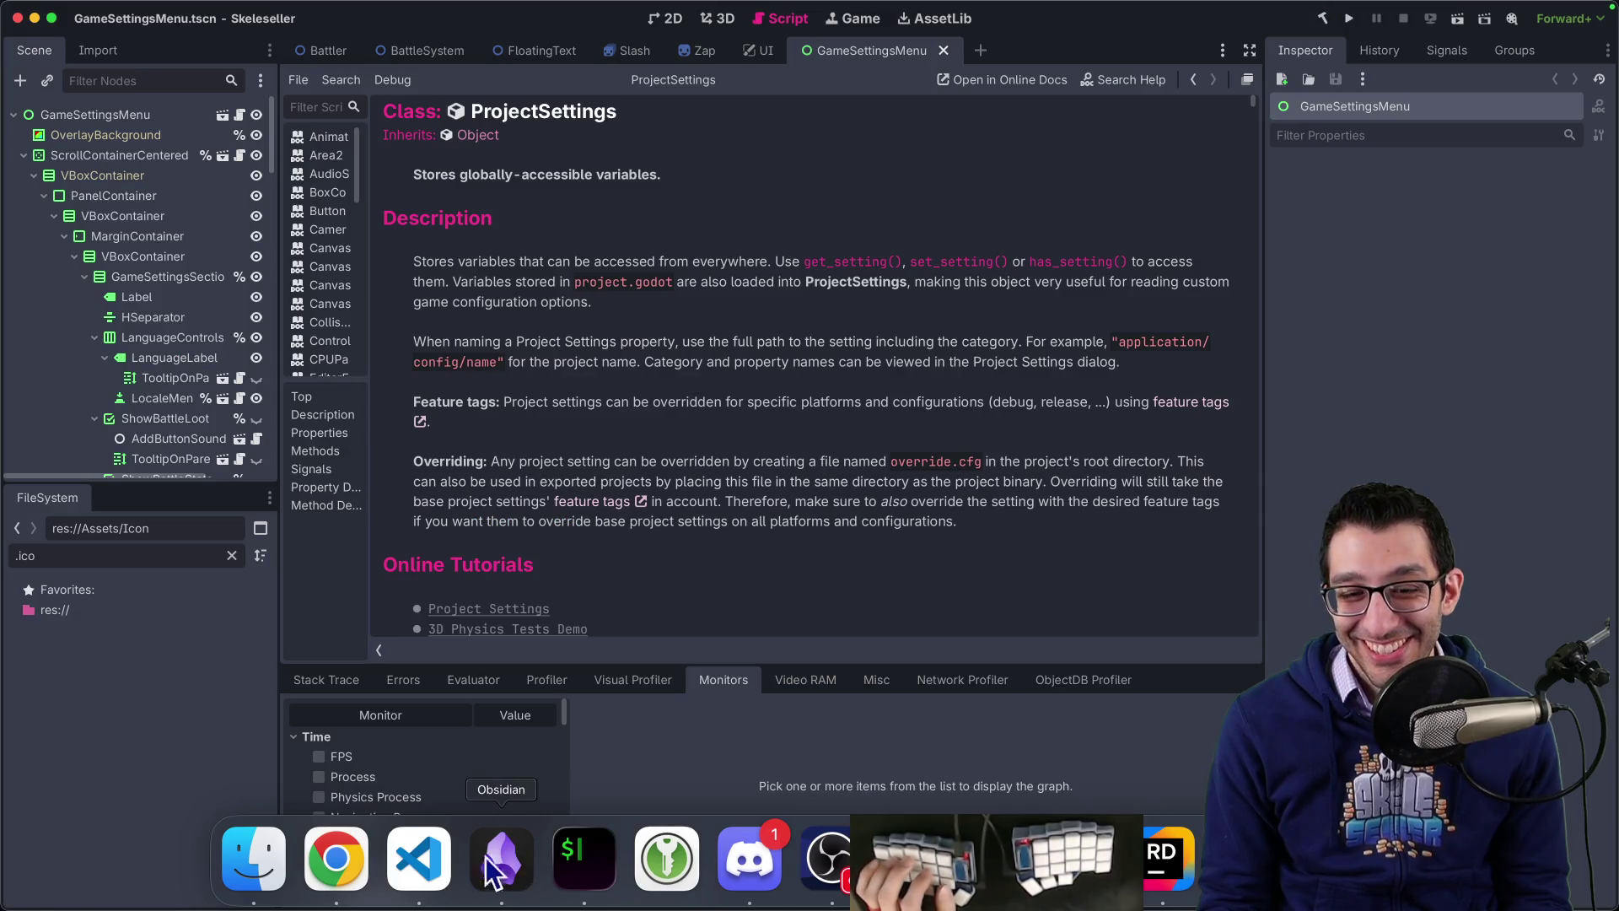
{"action": "left_click", "coordinate": [418, 858]}
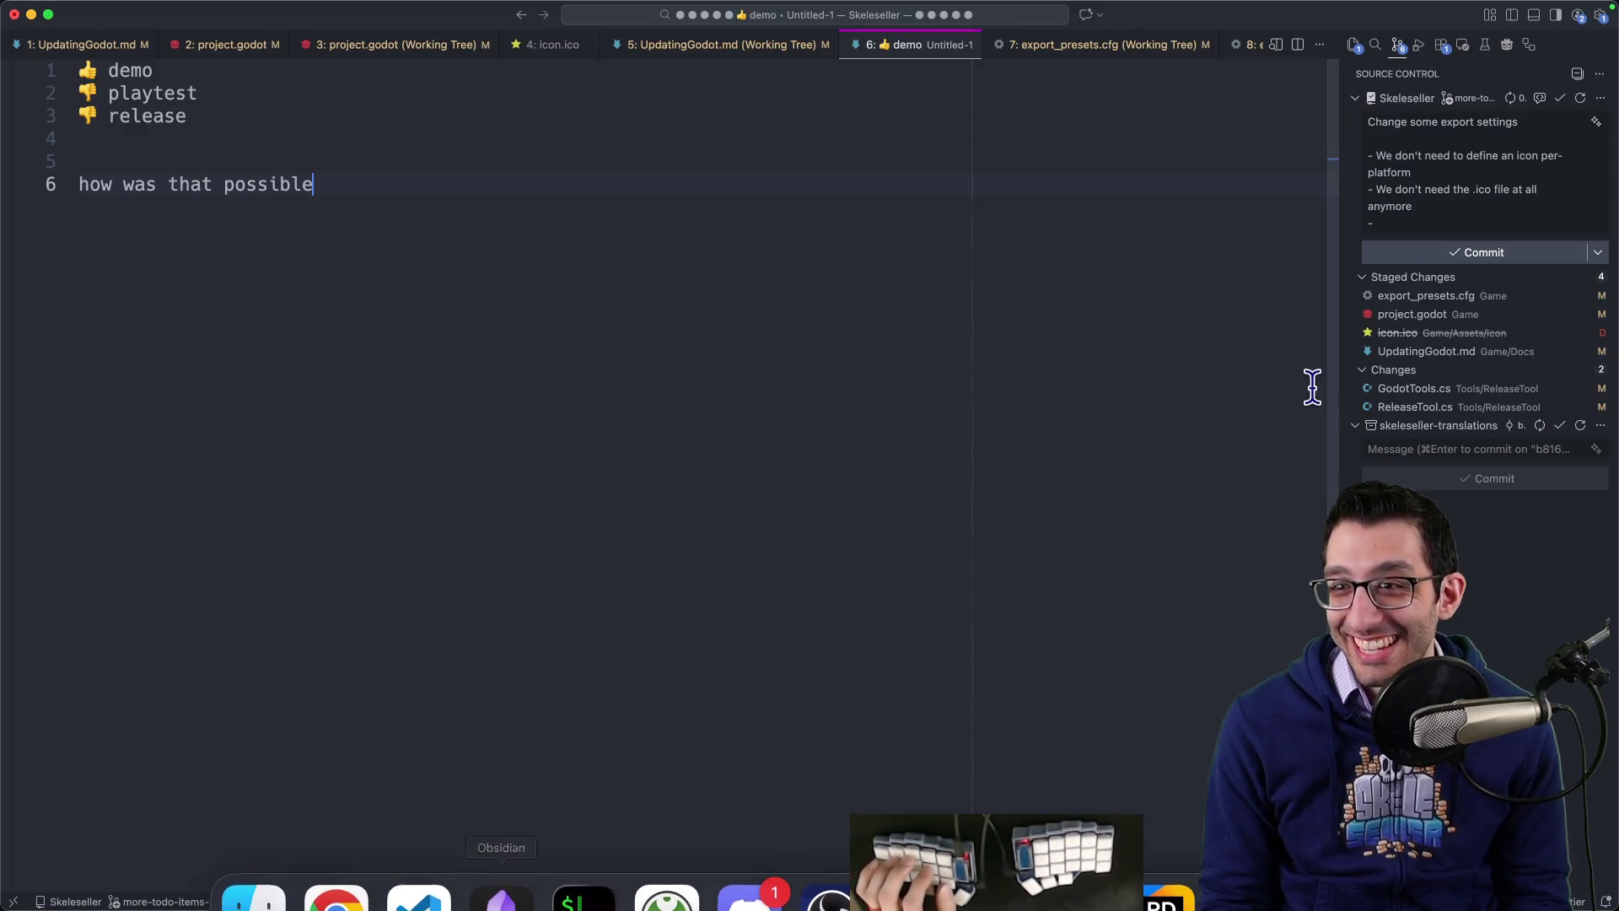
Step: Add to the commit message body that rcedit shouldn't be needed anymore
{"action": "left_click", "coordinate": [1444, 224]}
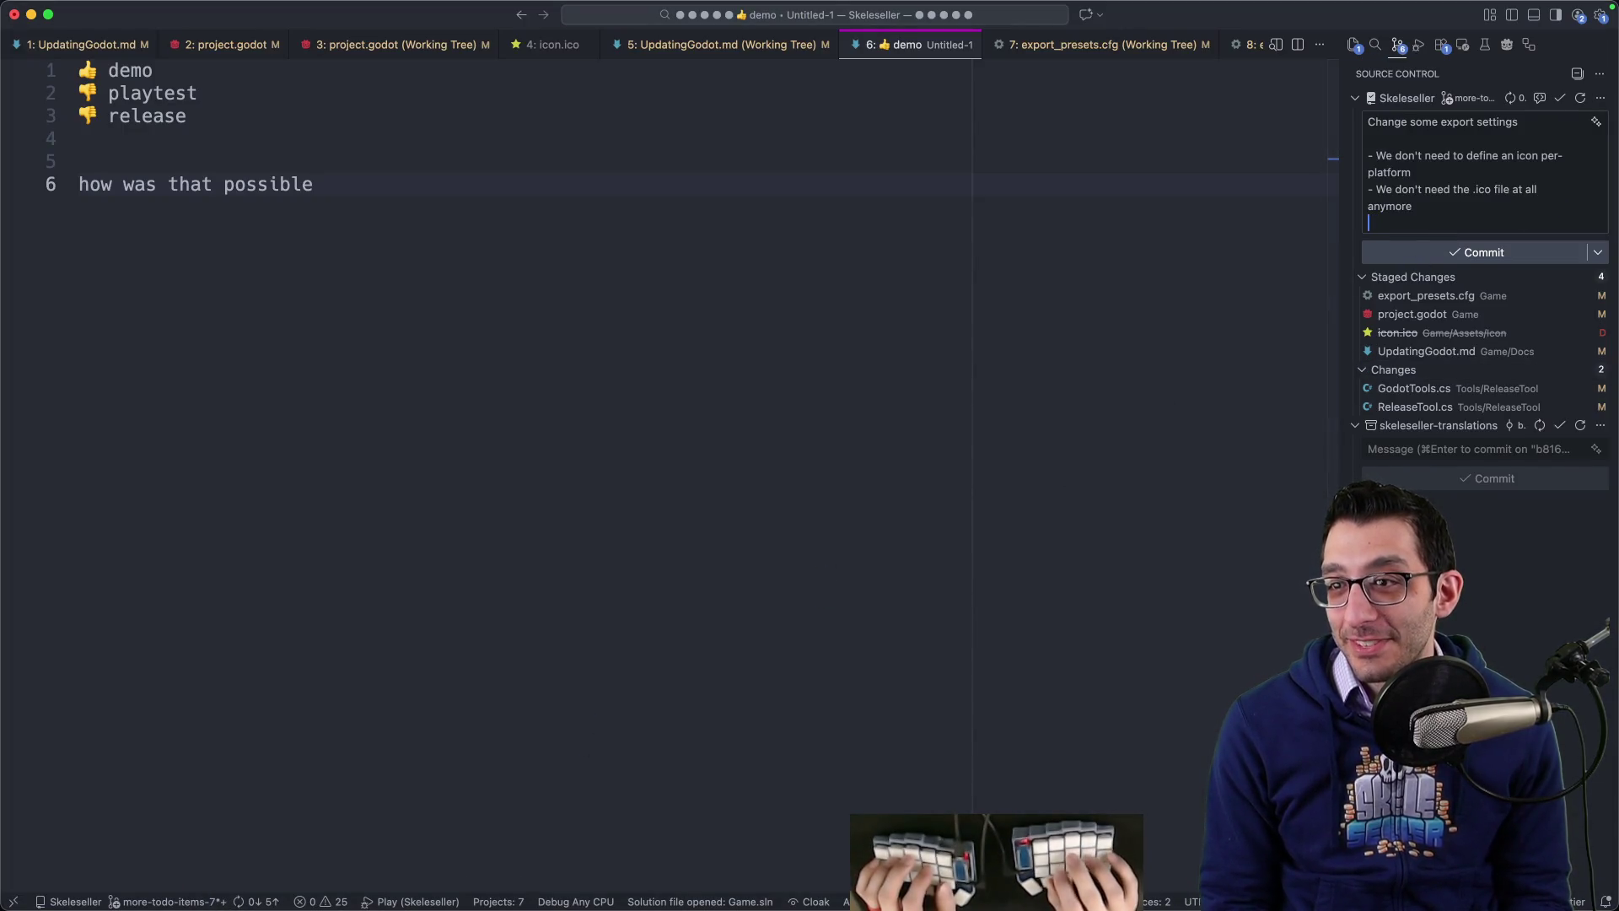
{"action": "type", "text": "-"}
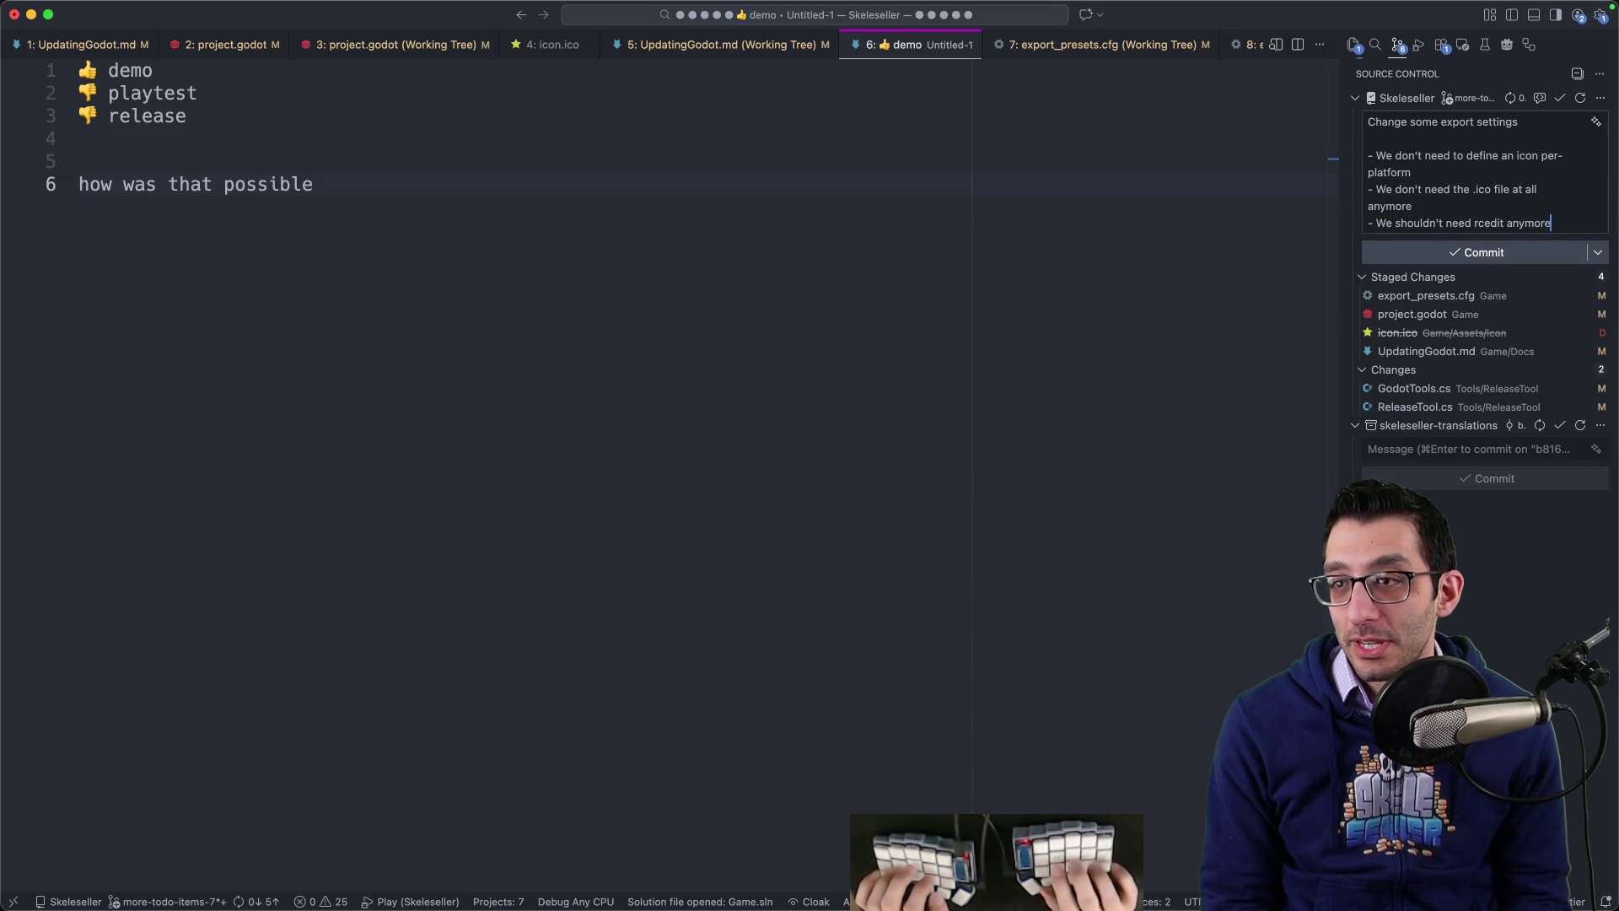
{"action": "key", "text": "Return"}
{"action": "key", "text": "Return"}
{"action": "type", "text": "(I'm not even sure if we EVER used rce"}
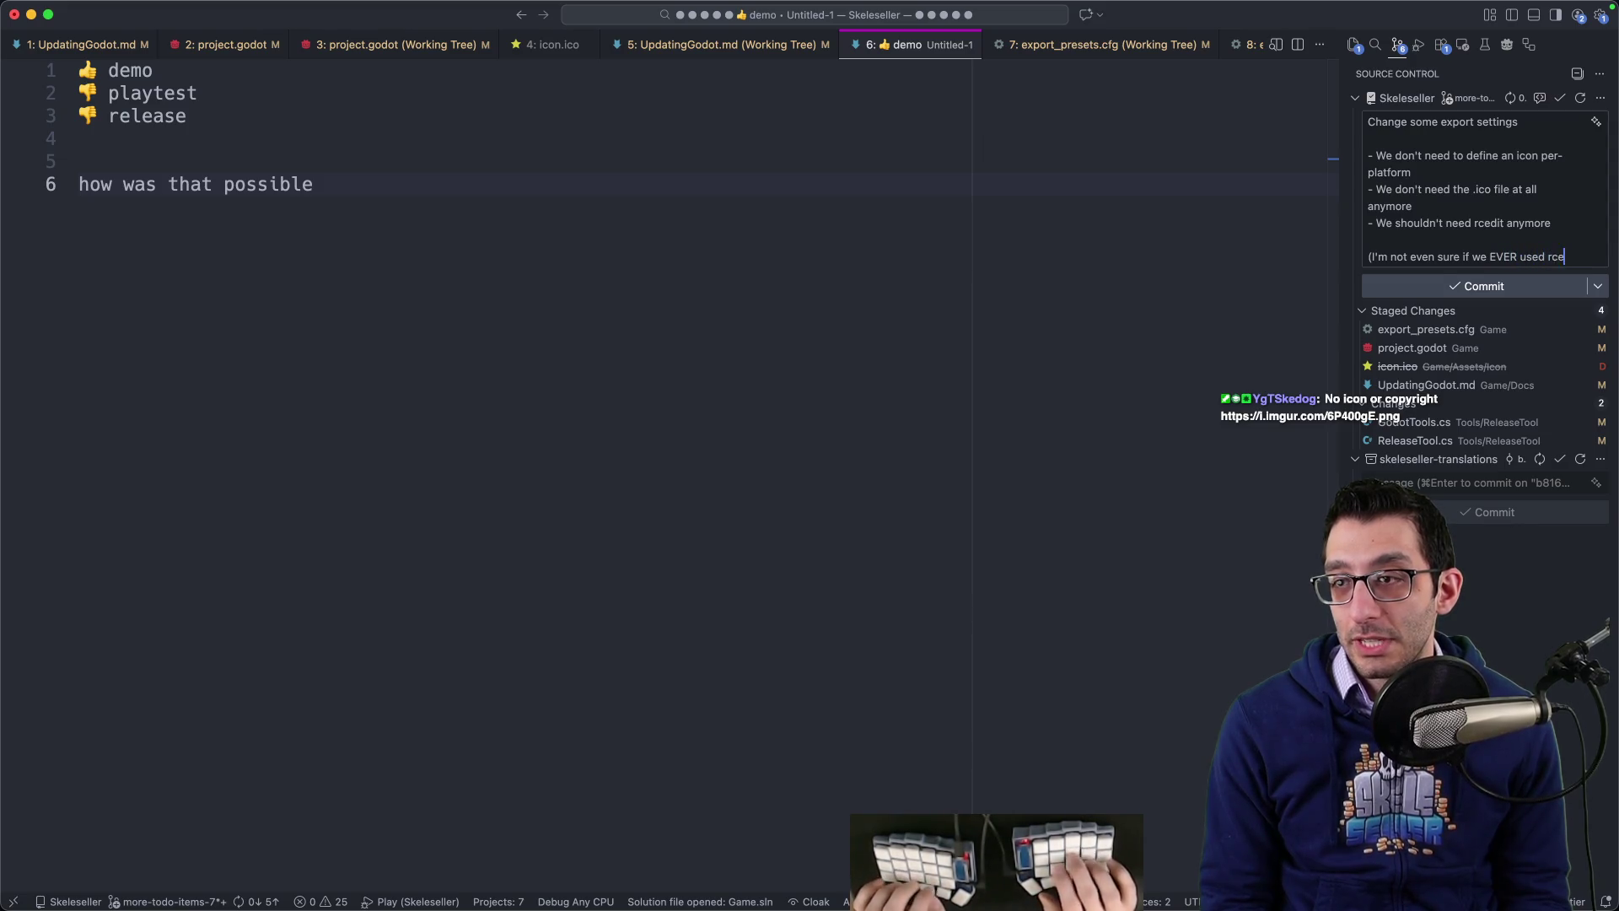
{"action": "type", "text": "dit,"}
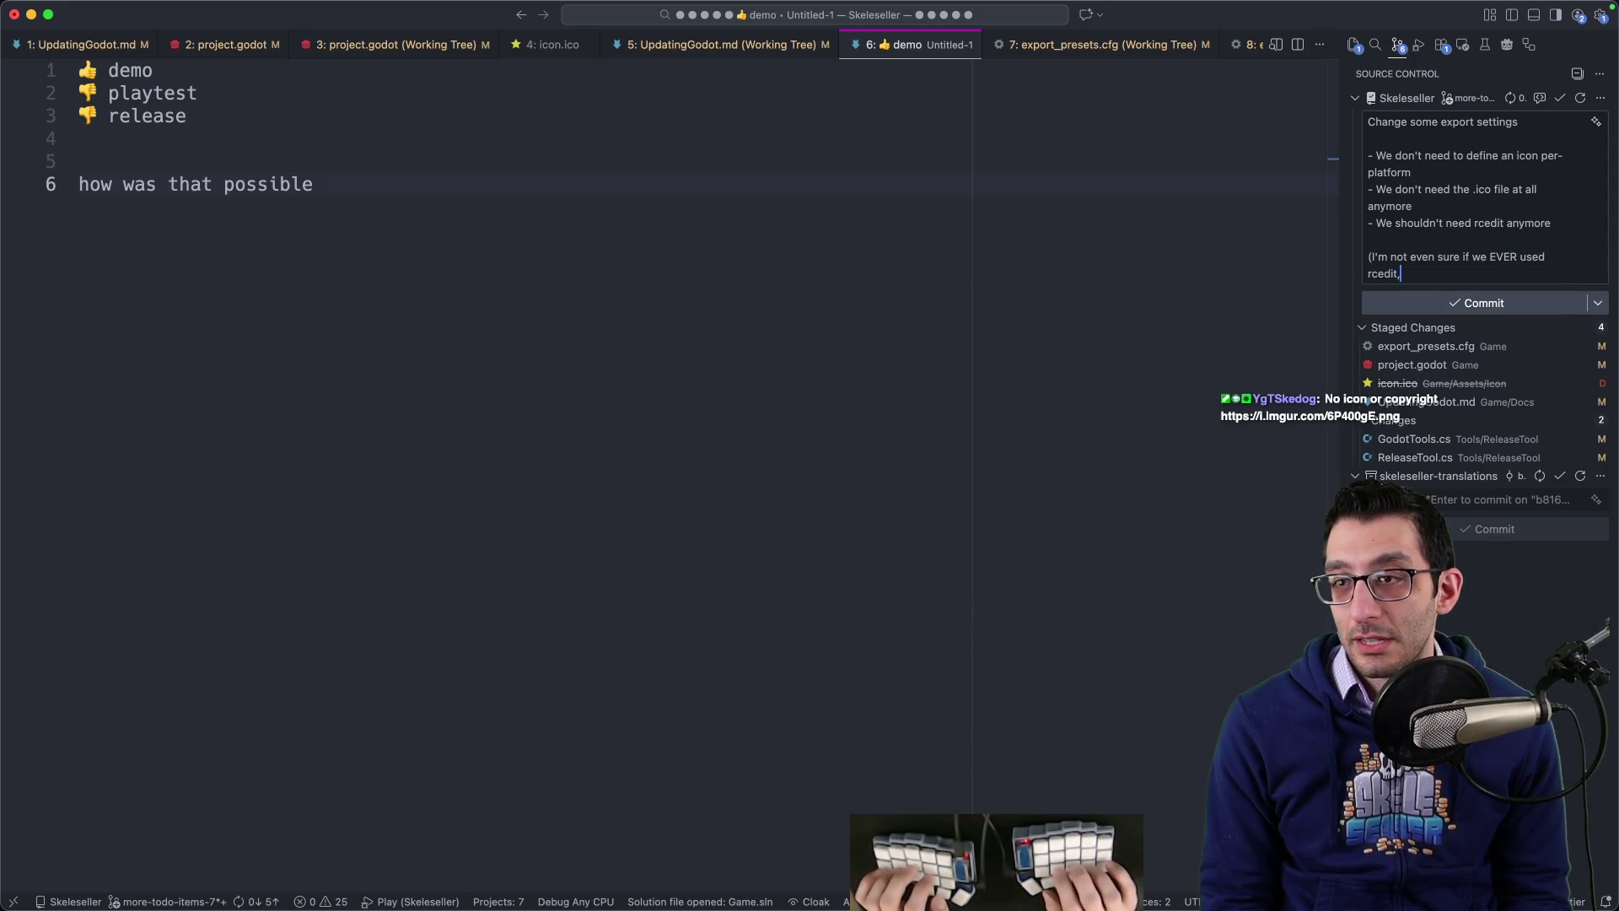
{"action": "key", "text": "BackSpace"}
Step: Bring the untitled demo note back into focus
{"action": "key", "text": "super+Tab"}
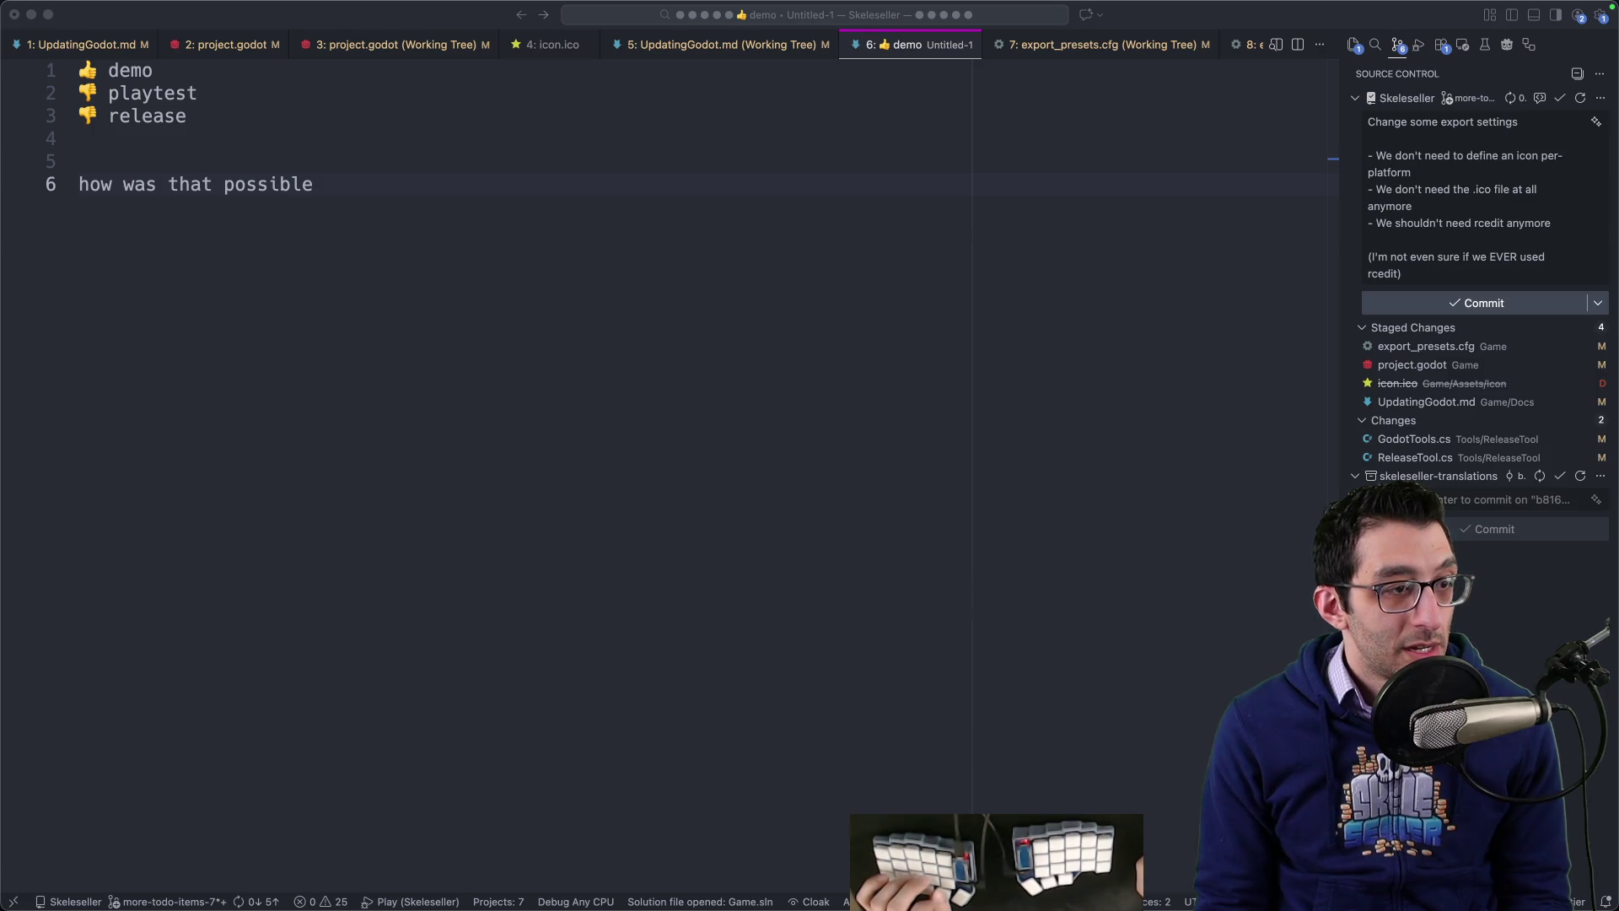
{"action": "left_click", "coordinate": [565, 622]}
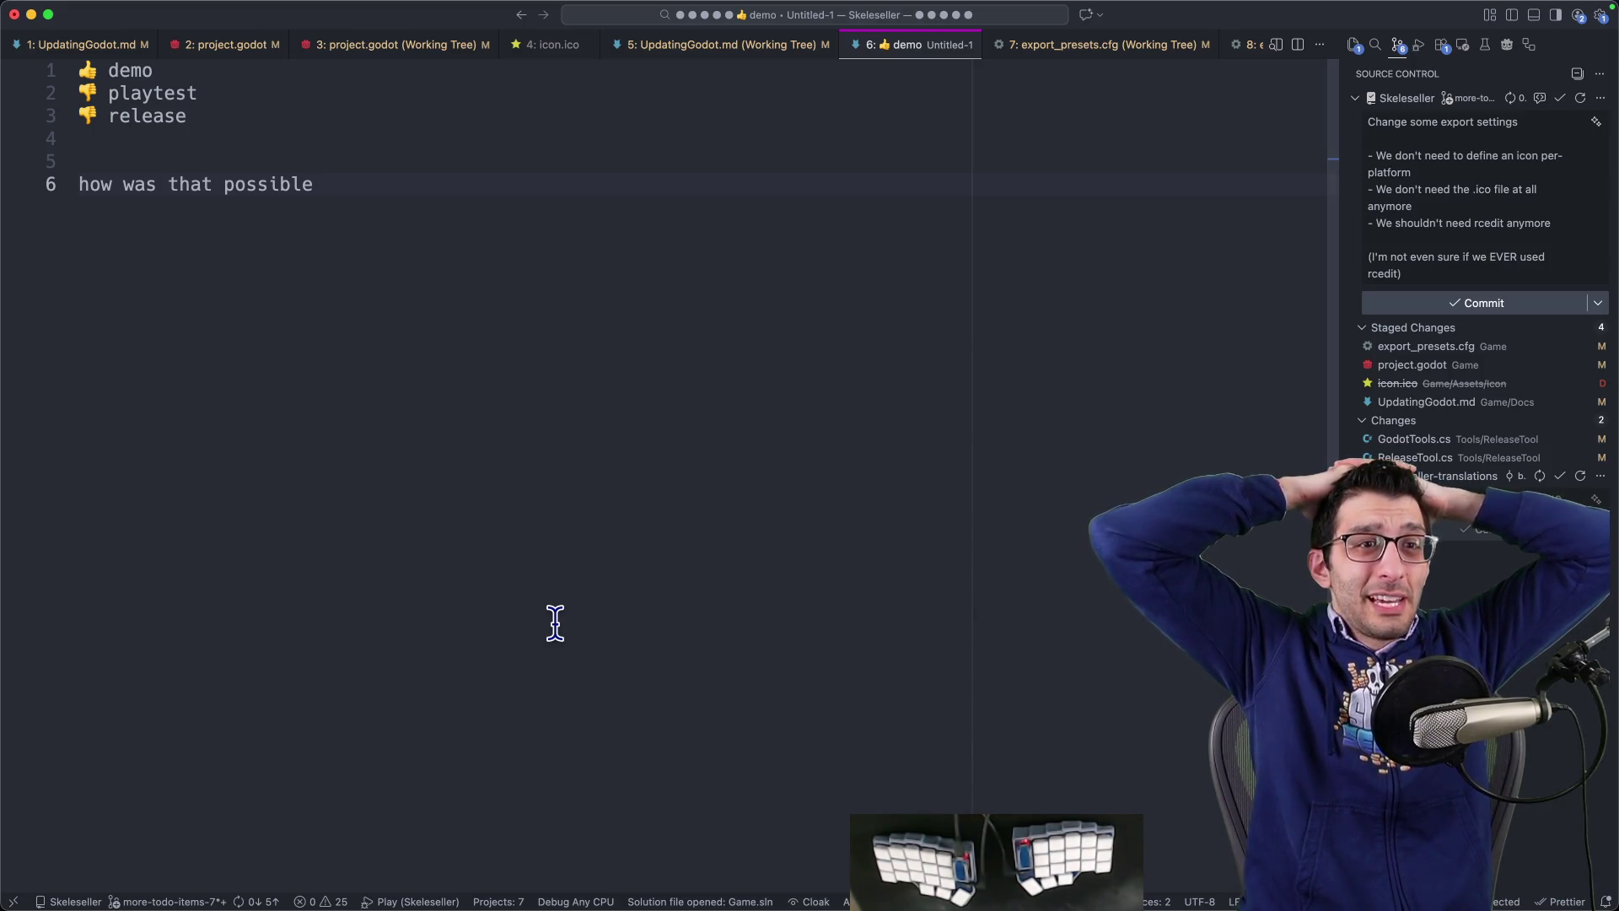
{"action": "key", "text": "super+space"}
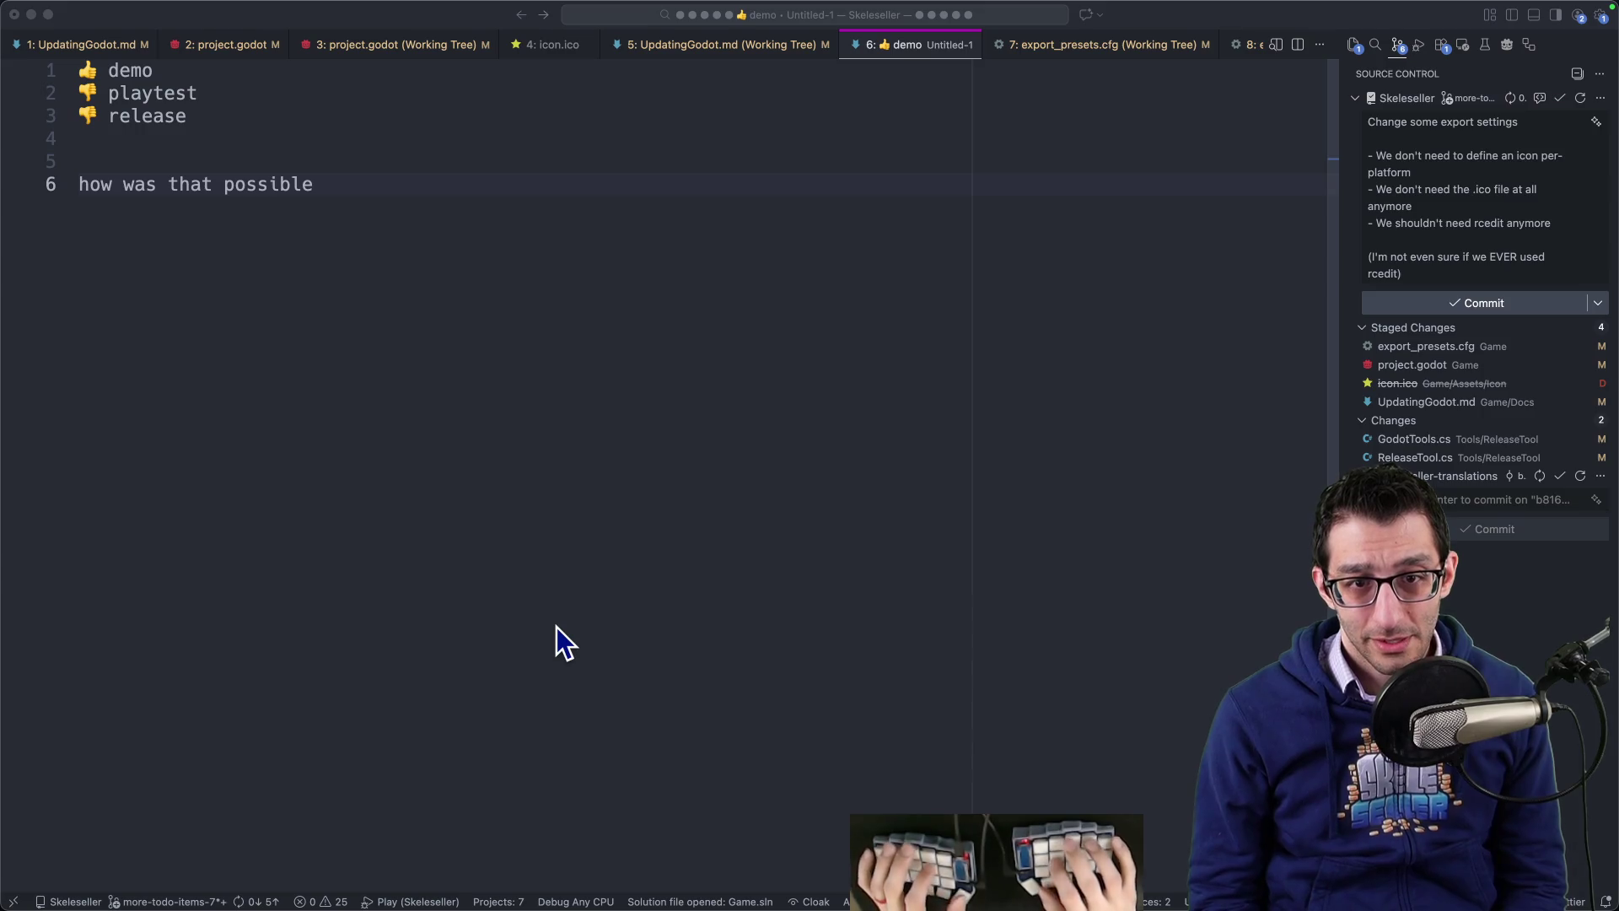
{"action": "key", "text": "Return"}
{"action": "key", "text": "ctrl+shift+Tab"}
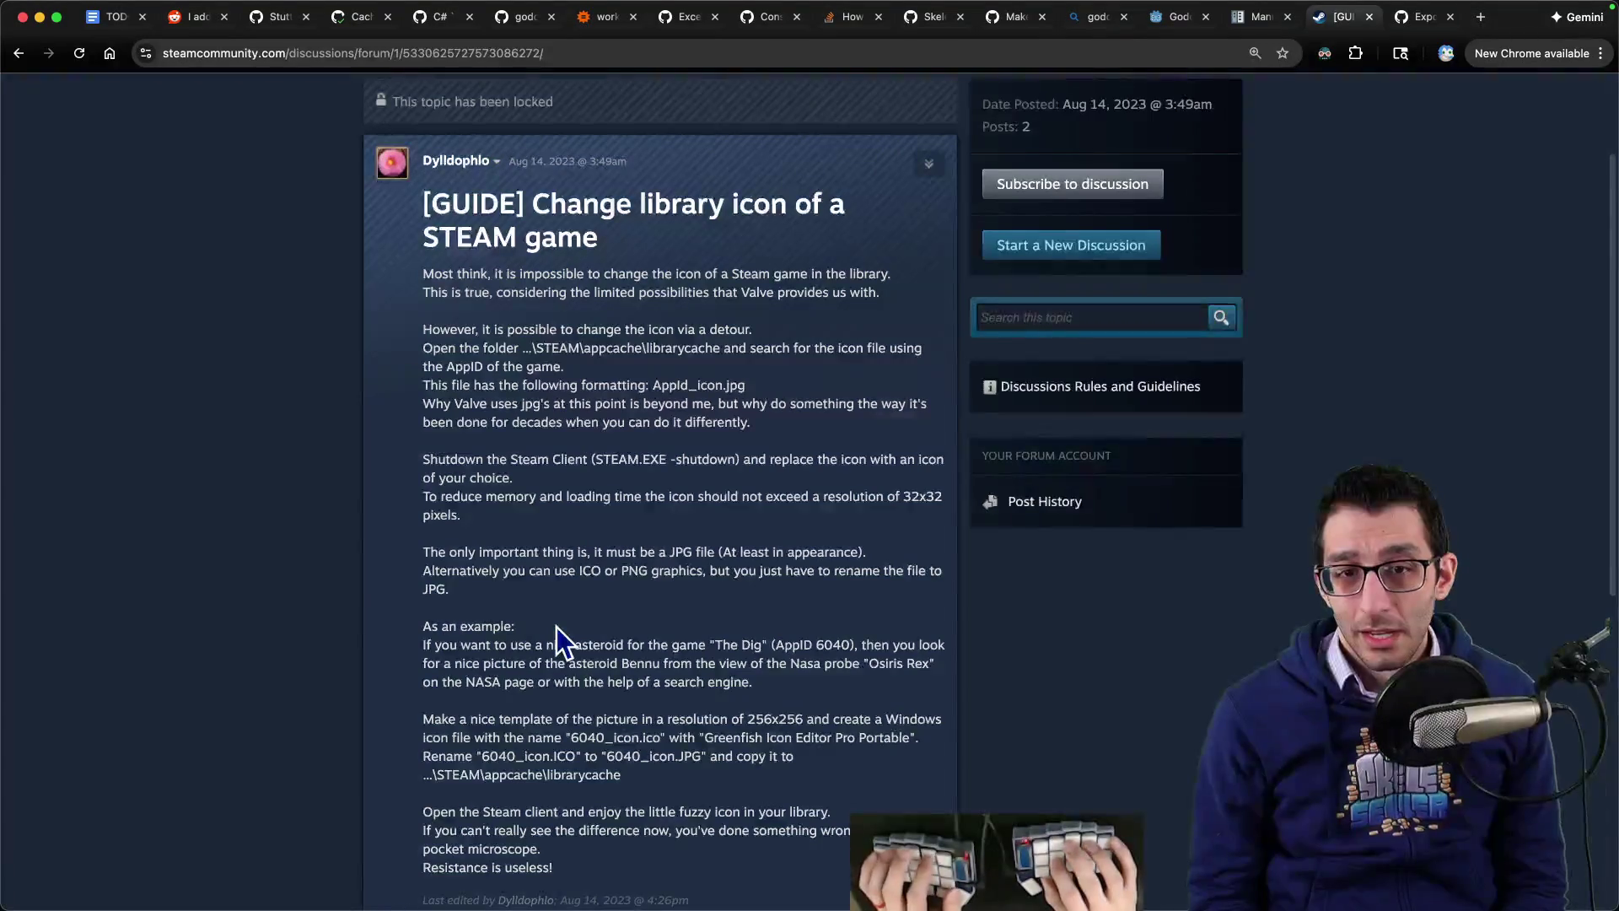
{"action": "key", "text": "ctrl+Tab"}
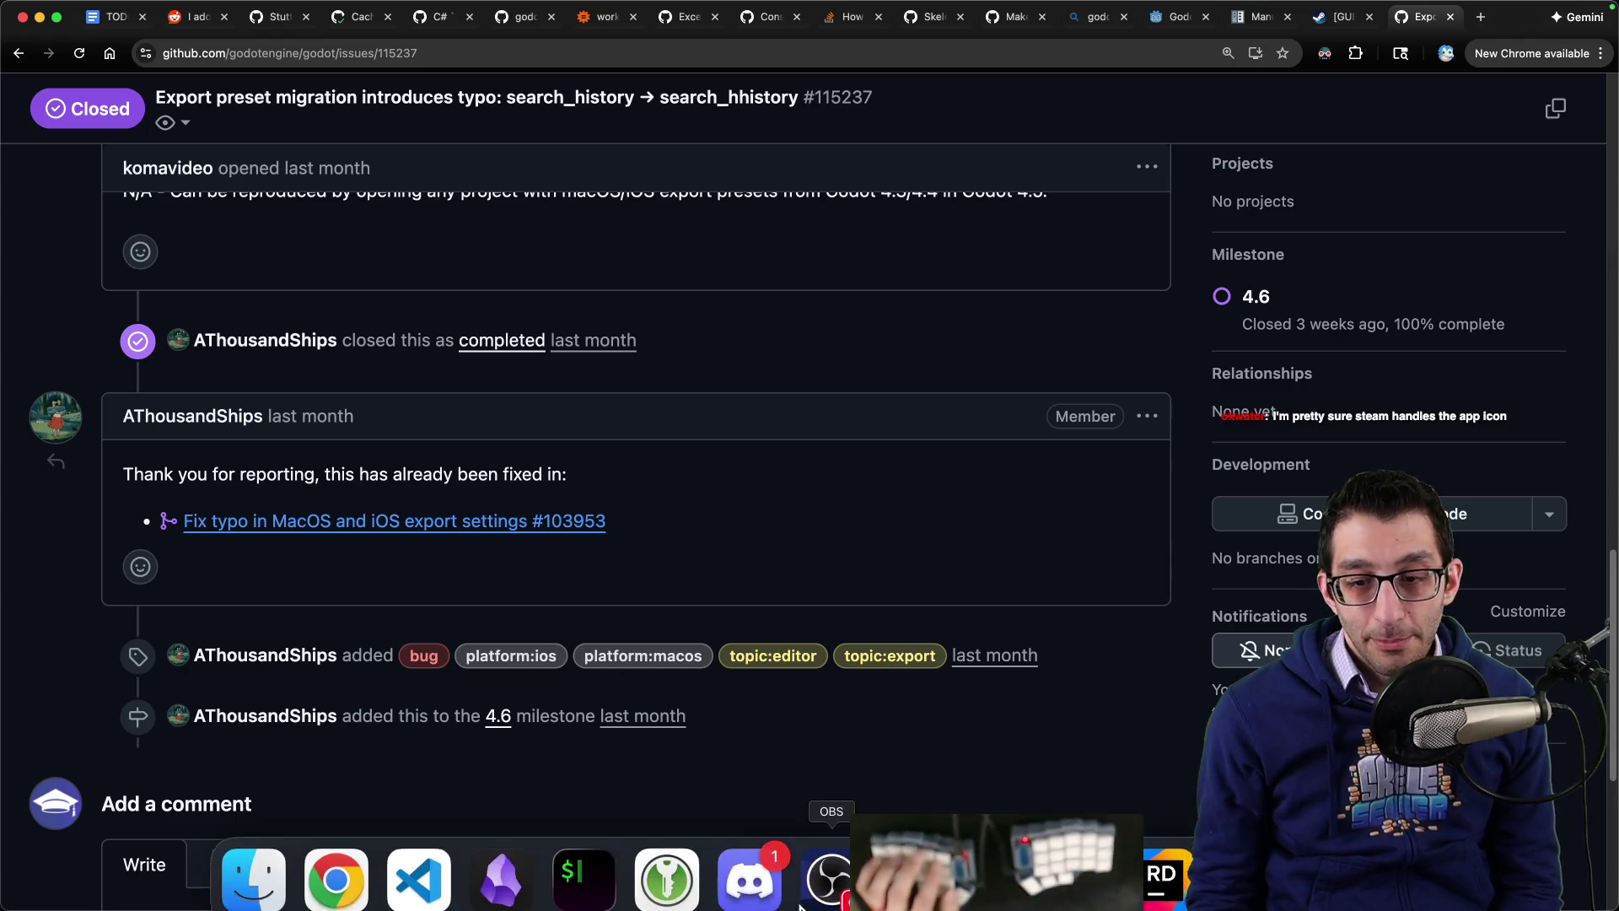
{"action": "left_click", "coordinate": [913, 885]}
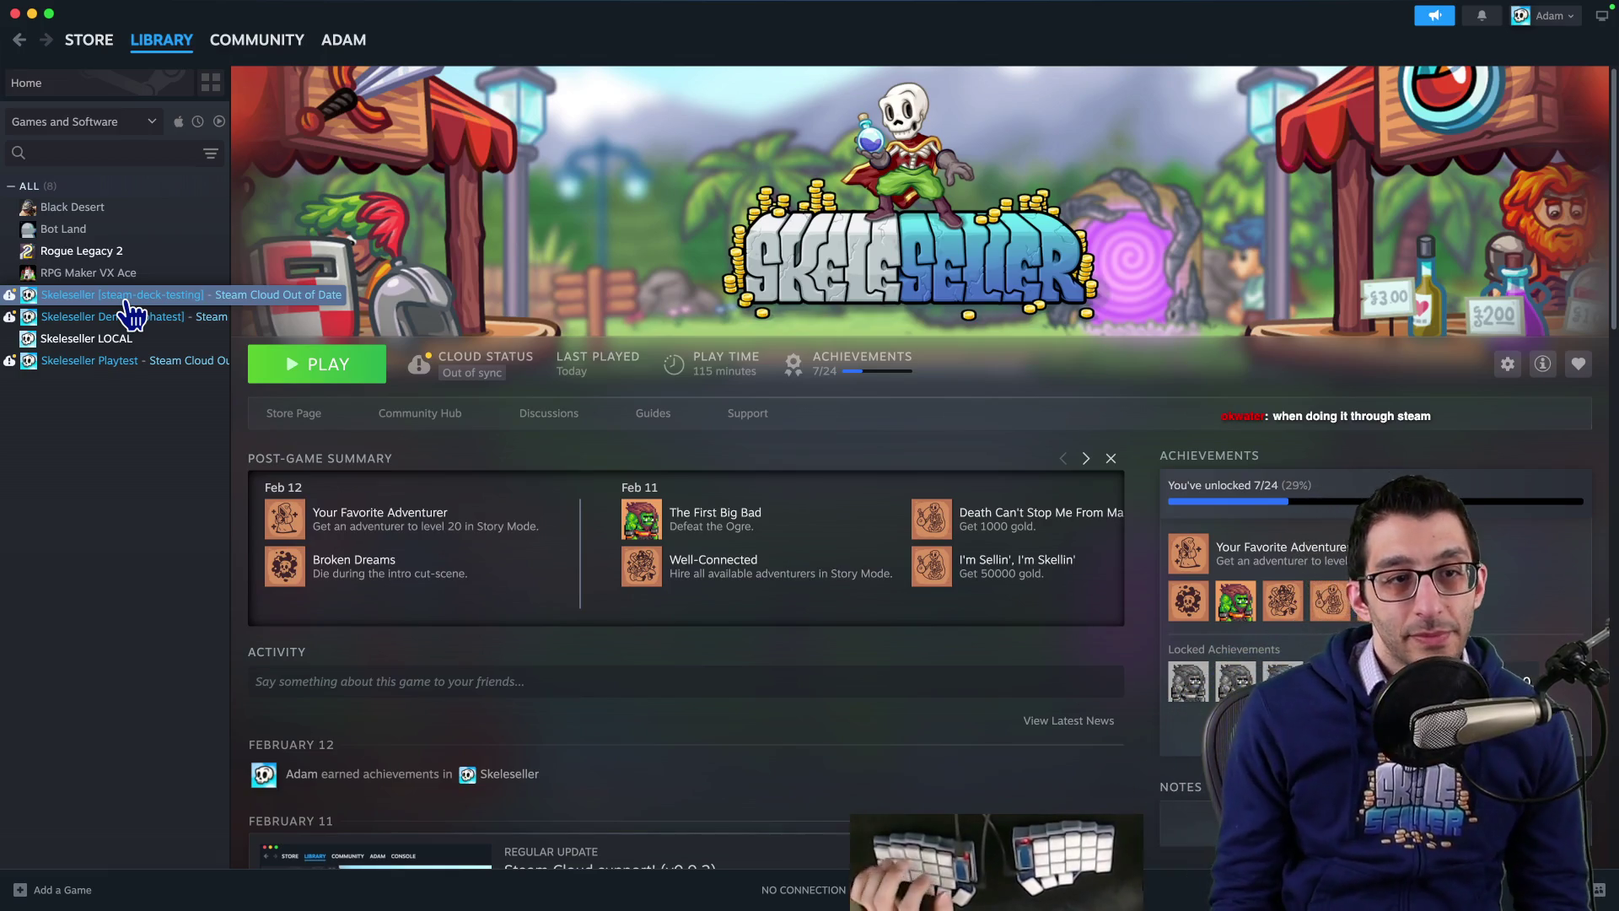
{"action": "key", "text": "super+Tab"}
{"action": "key", "text": "super+Tab"}
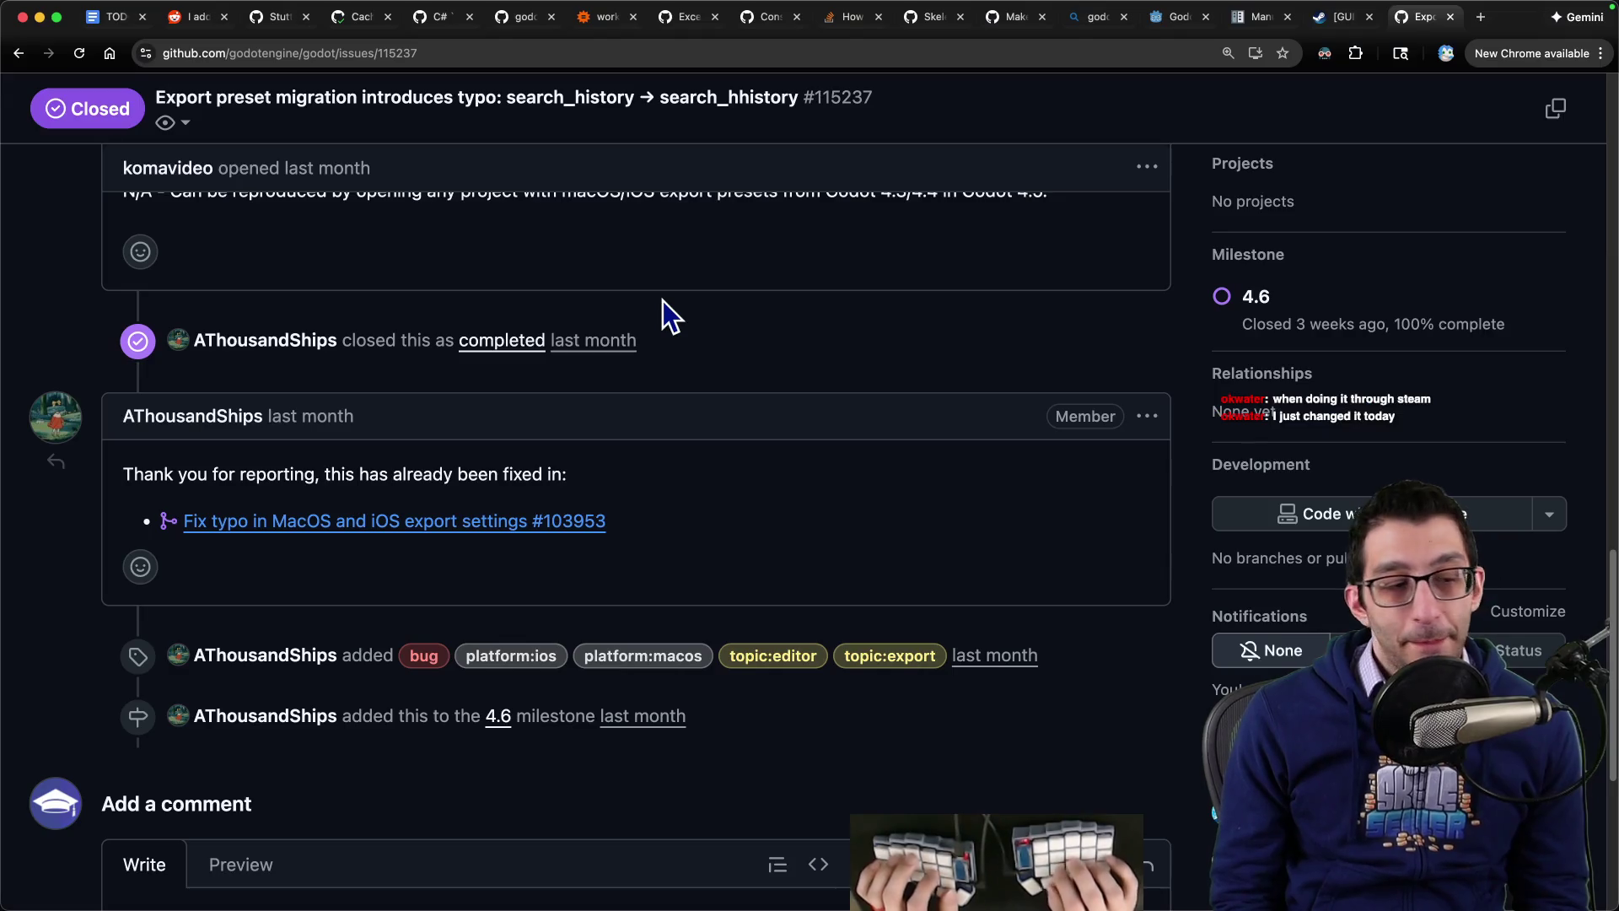
{"action": "key", "text": "super+Tab"}
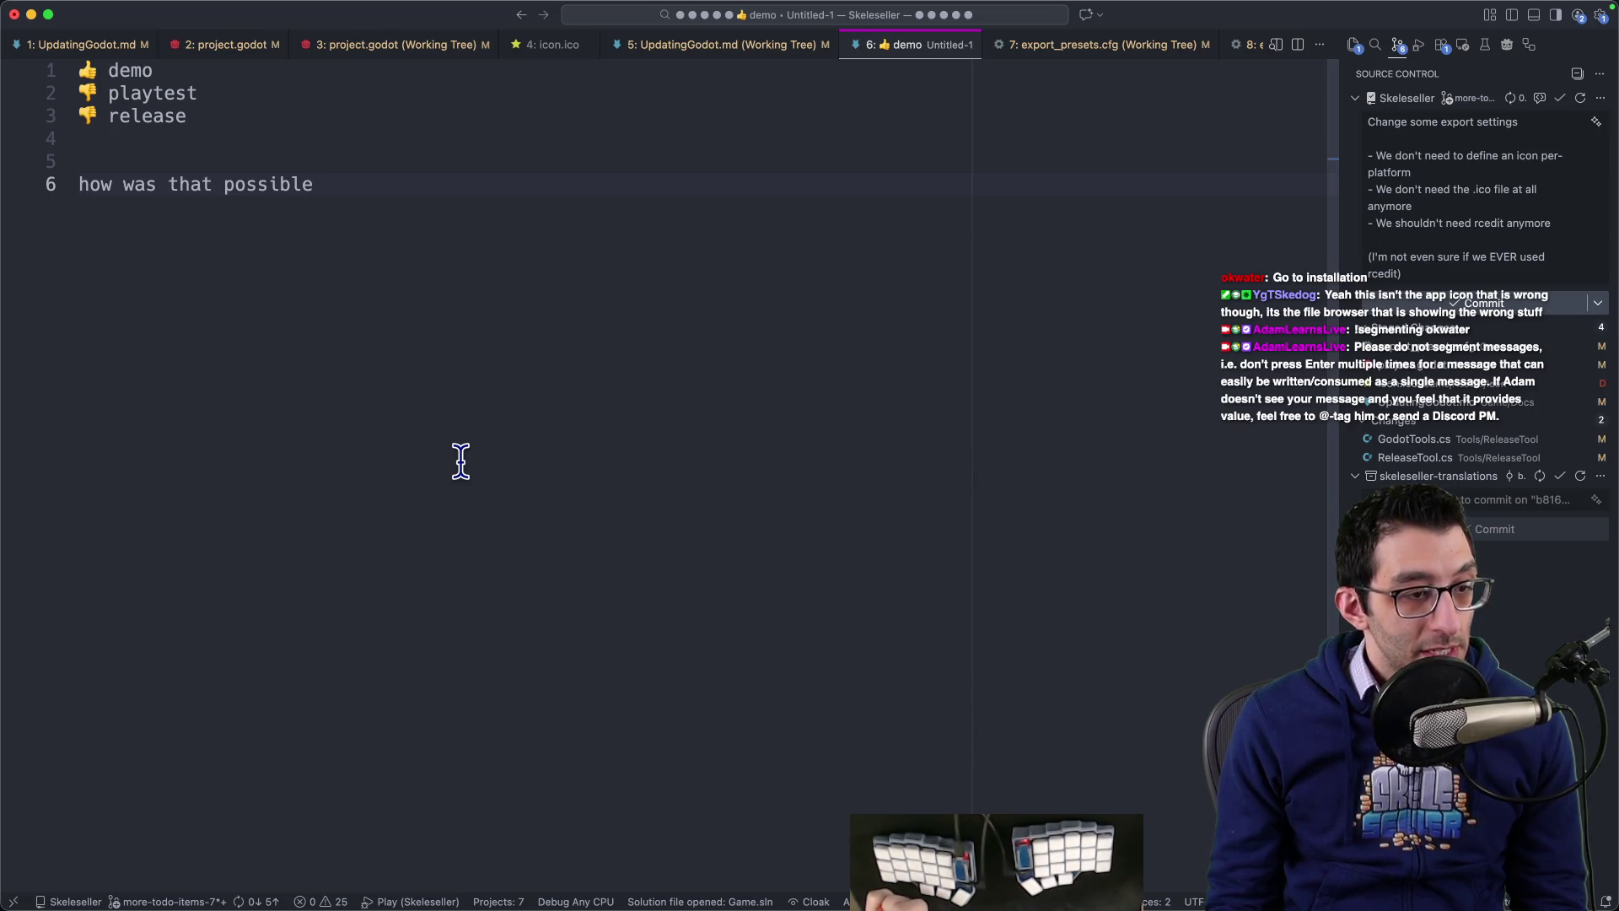
{"action": "left_click", "coordinate": [1436, 274]}
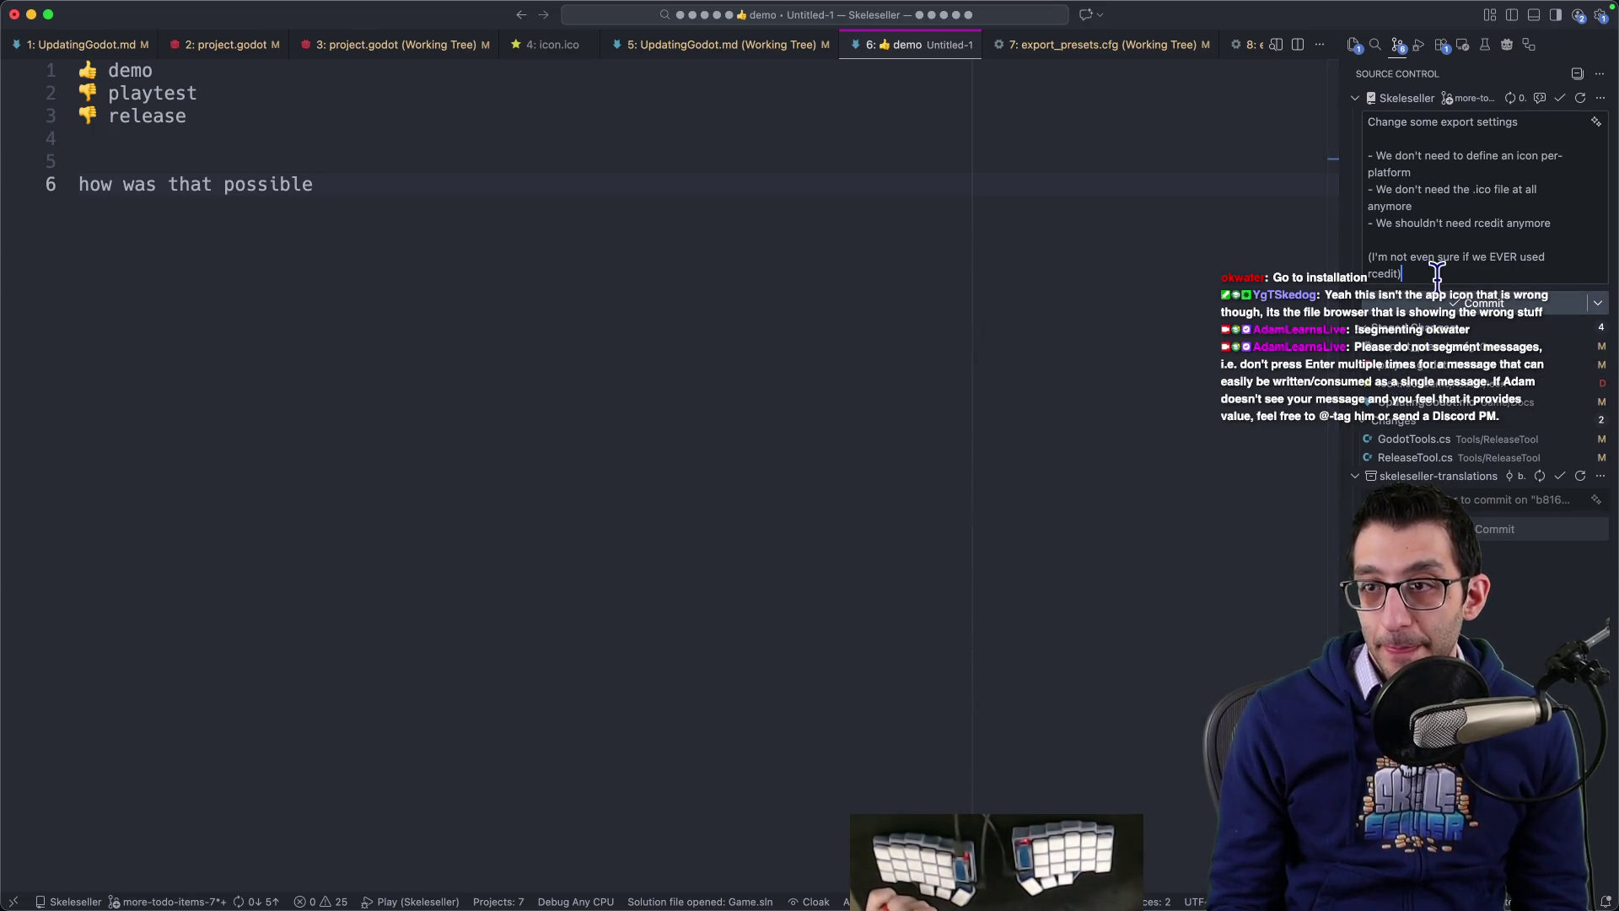
Step: Commit 'Change some export settings', discard the demo note, and select the Scenes.pot note in UpdatingGodot.md
{"action": "key", "text": "super+Return"}
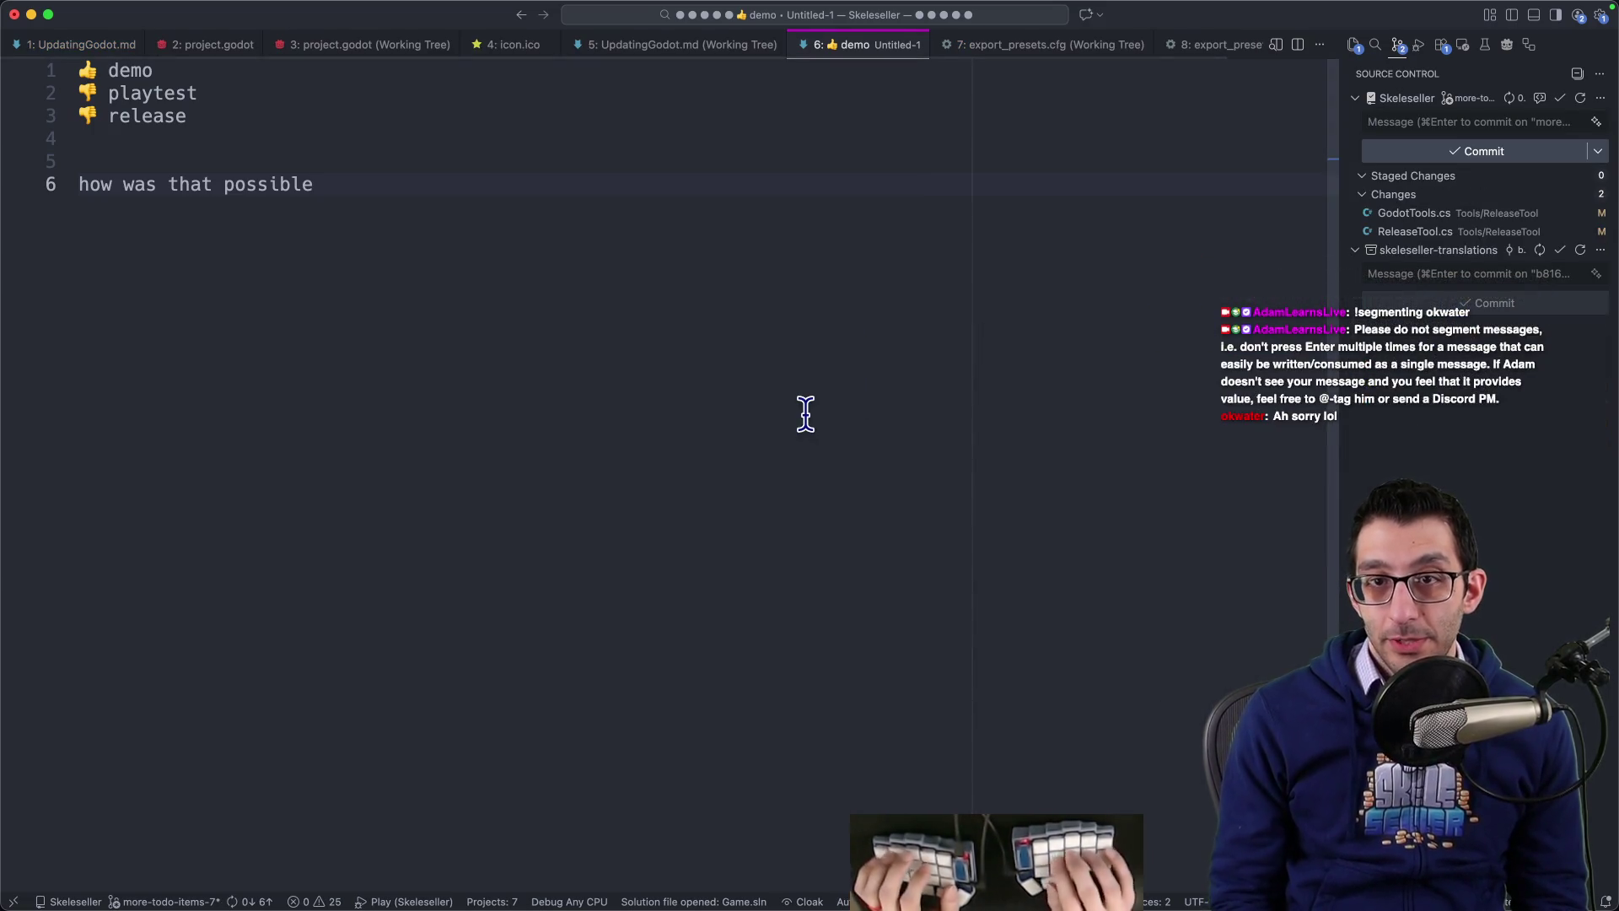
{"action": "key", "text": "super+w"}
{"action": "key", "text": "super+d"}
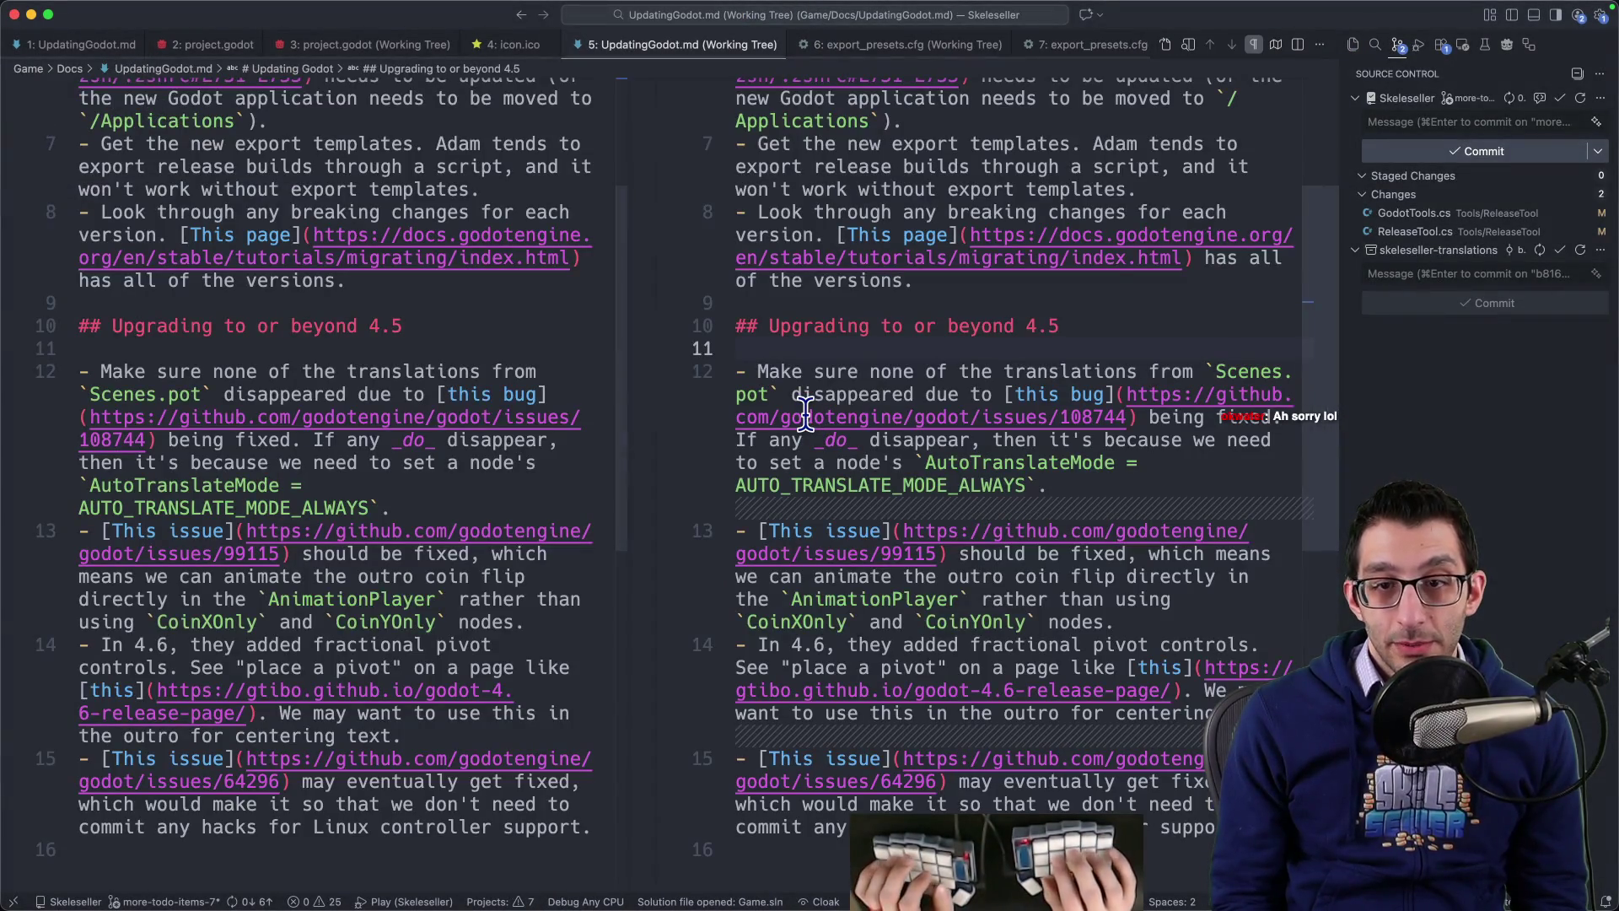
{"action": "key", "text": "ctrl+Tab"}
{"action": "key", "text": "ctrl+Tab"}
{"action": "key", "text": "ctrl+Tab"}
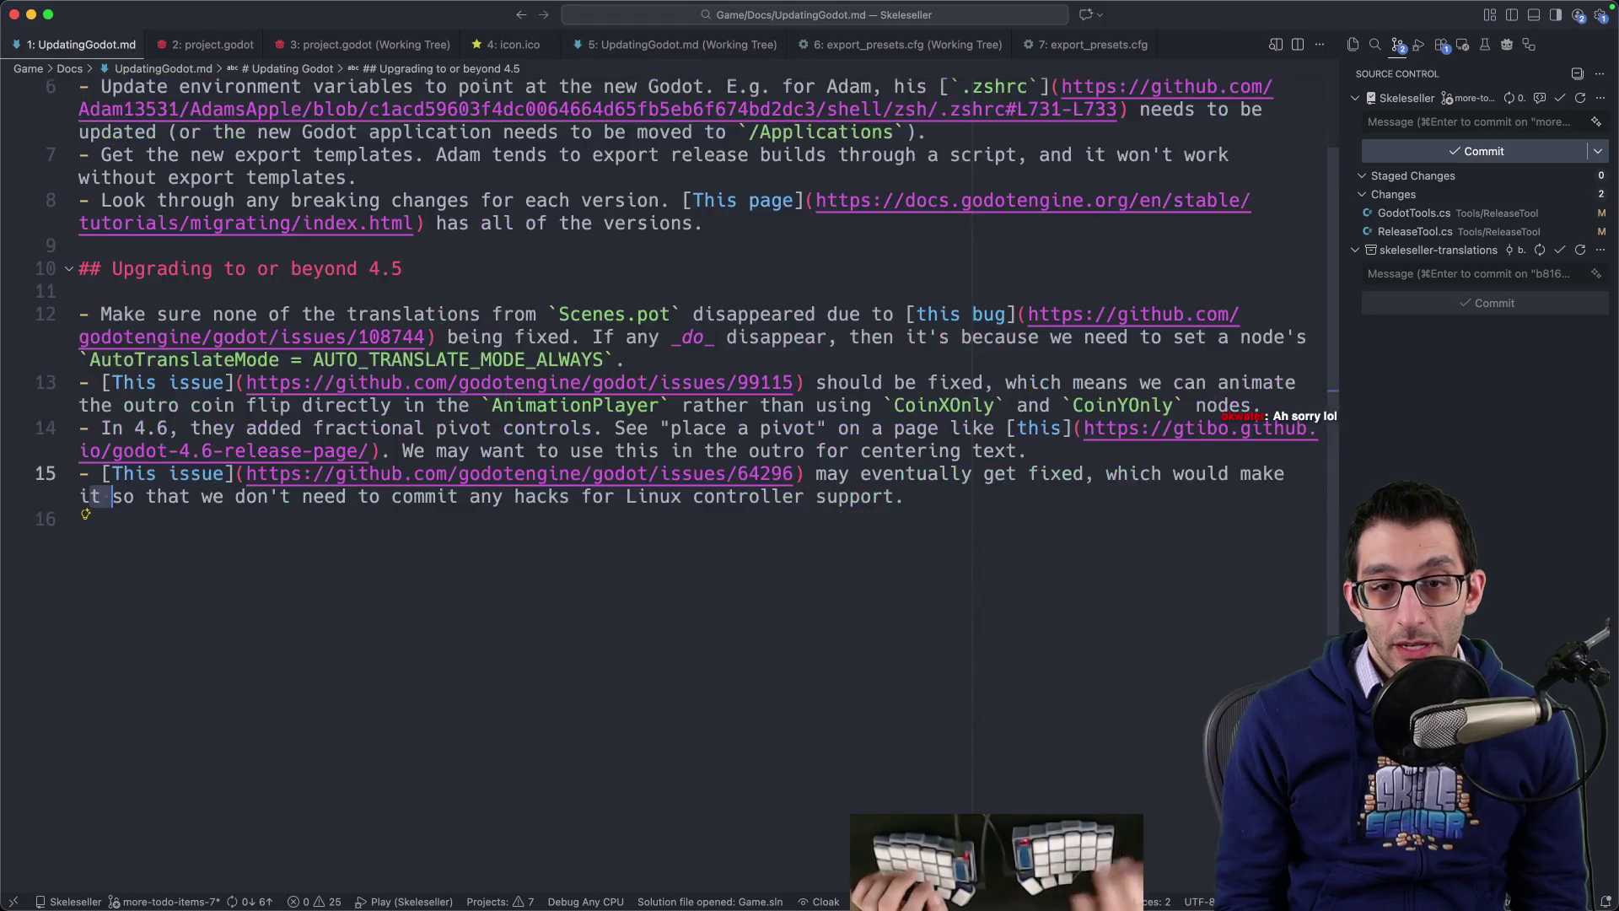
{"action": "mouse_move", "coordinate": [131, 313]}
{"action": "left_mouse_down"}
{"action": "mouse_move", "coordinate": [1059, 310]}
{"action": "mouse_move", "coordinate": [428, 340]}
{"action": "left_mouse_up"}
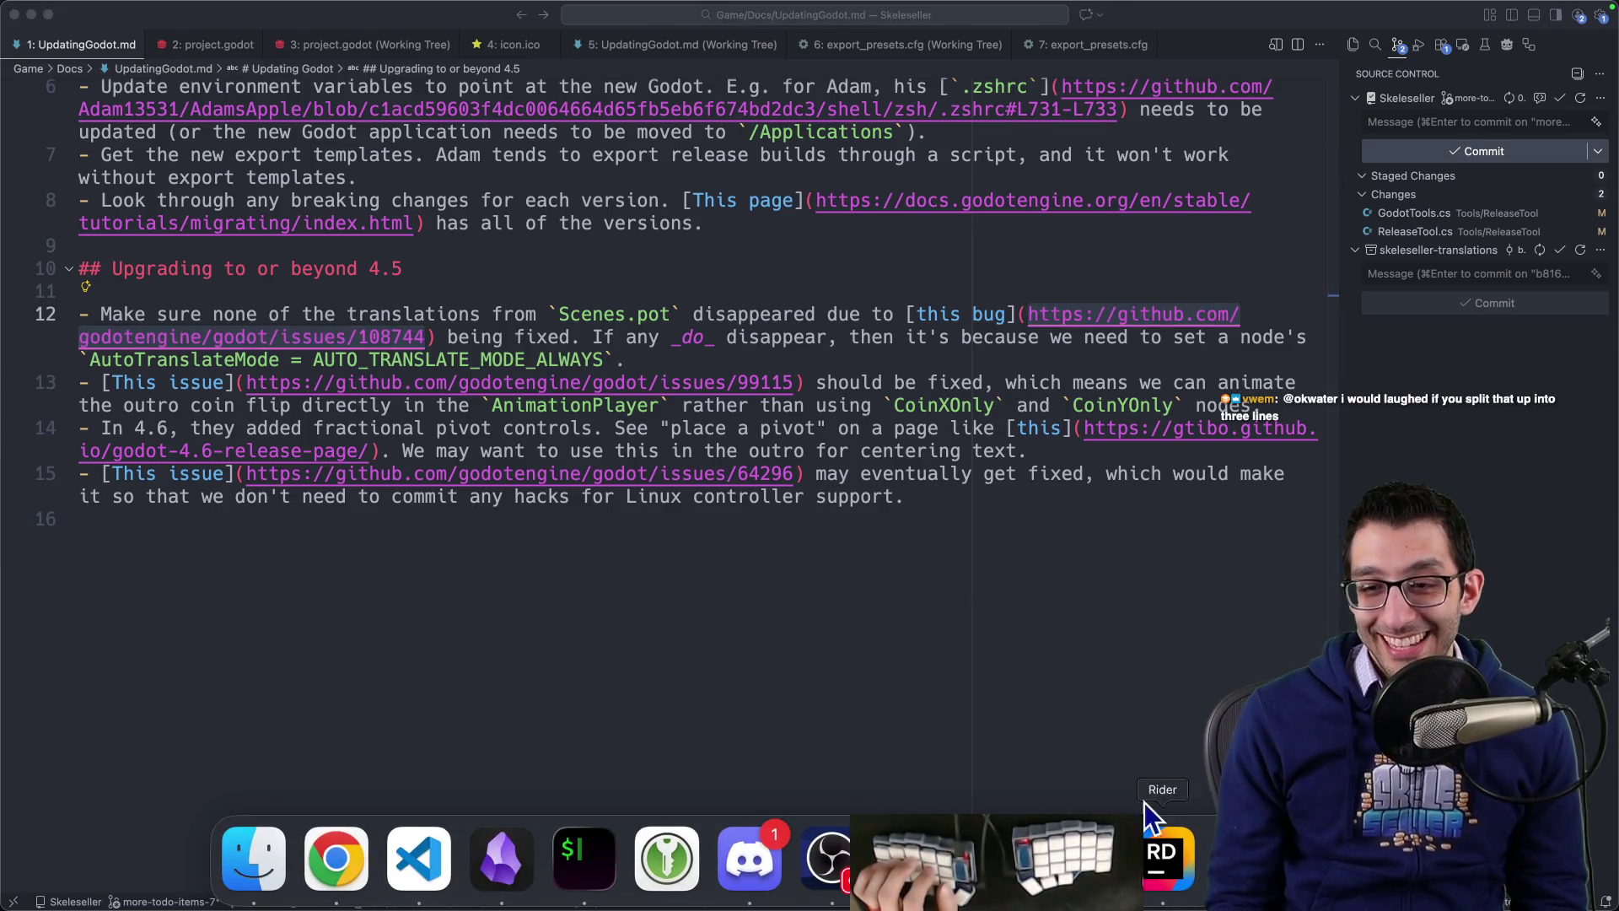
Step: In Godot's Project Settings, start Localization > Template Generation > Generate
{"action": "left_click", "coordinate": [1146, 852]}
{"action": "left_click", "coordinate": [163, 9]}
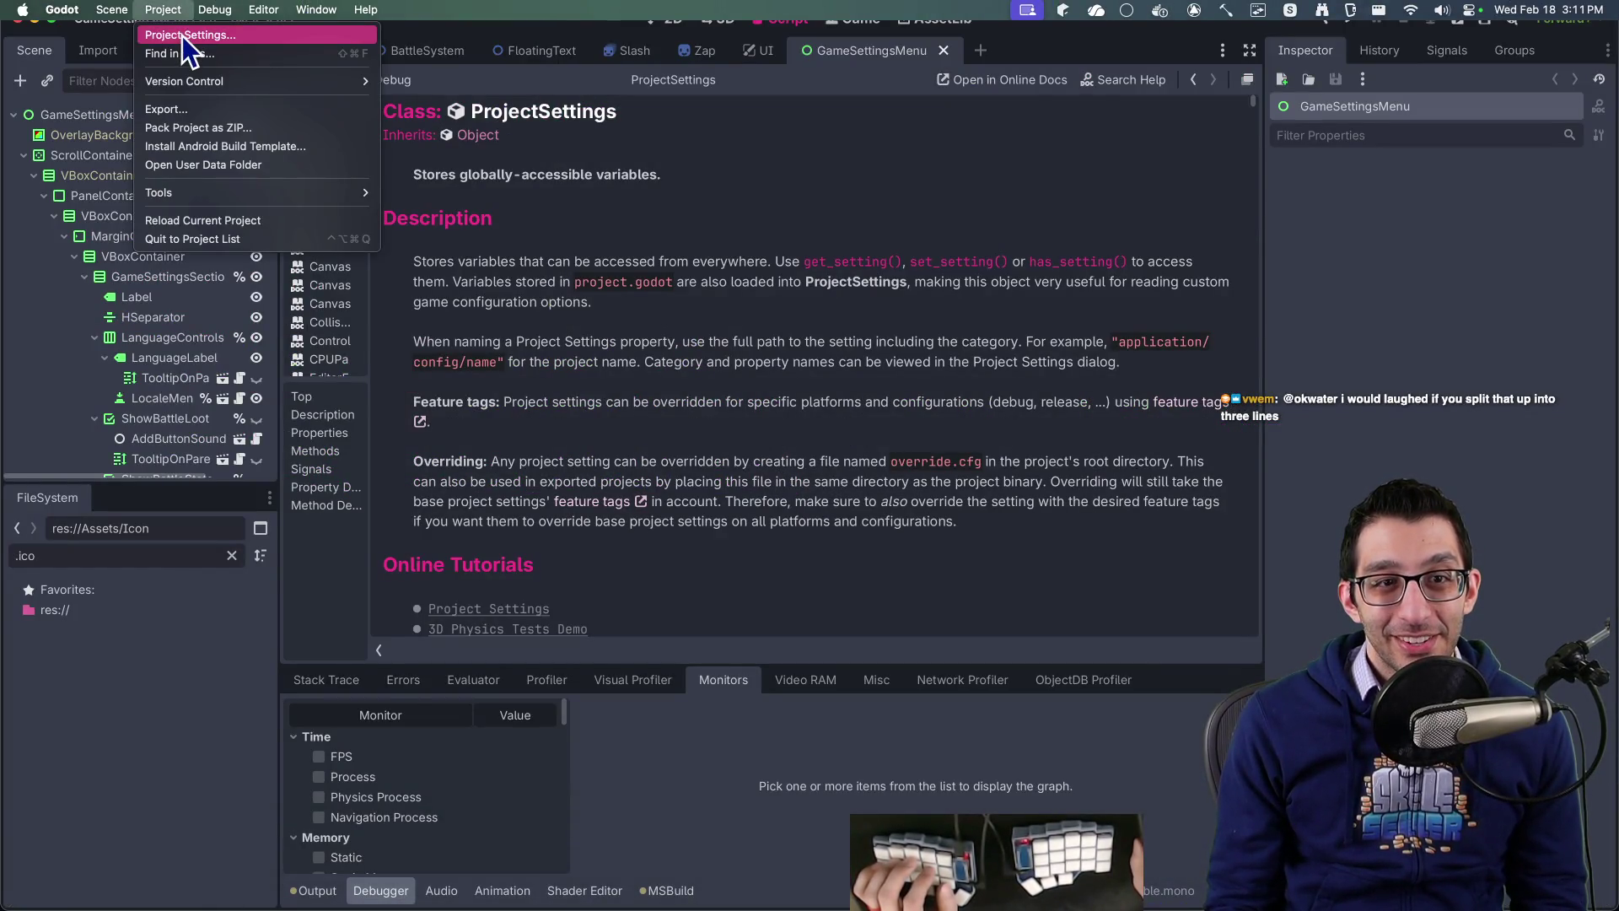
{"action": "left_click", "coordinate": [182, 35]}
{"action": "left_click", "coordinate": [242, 49]}
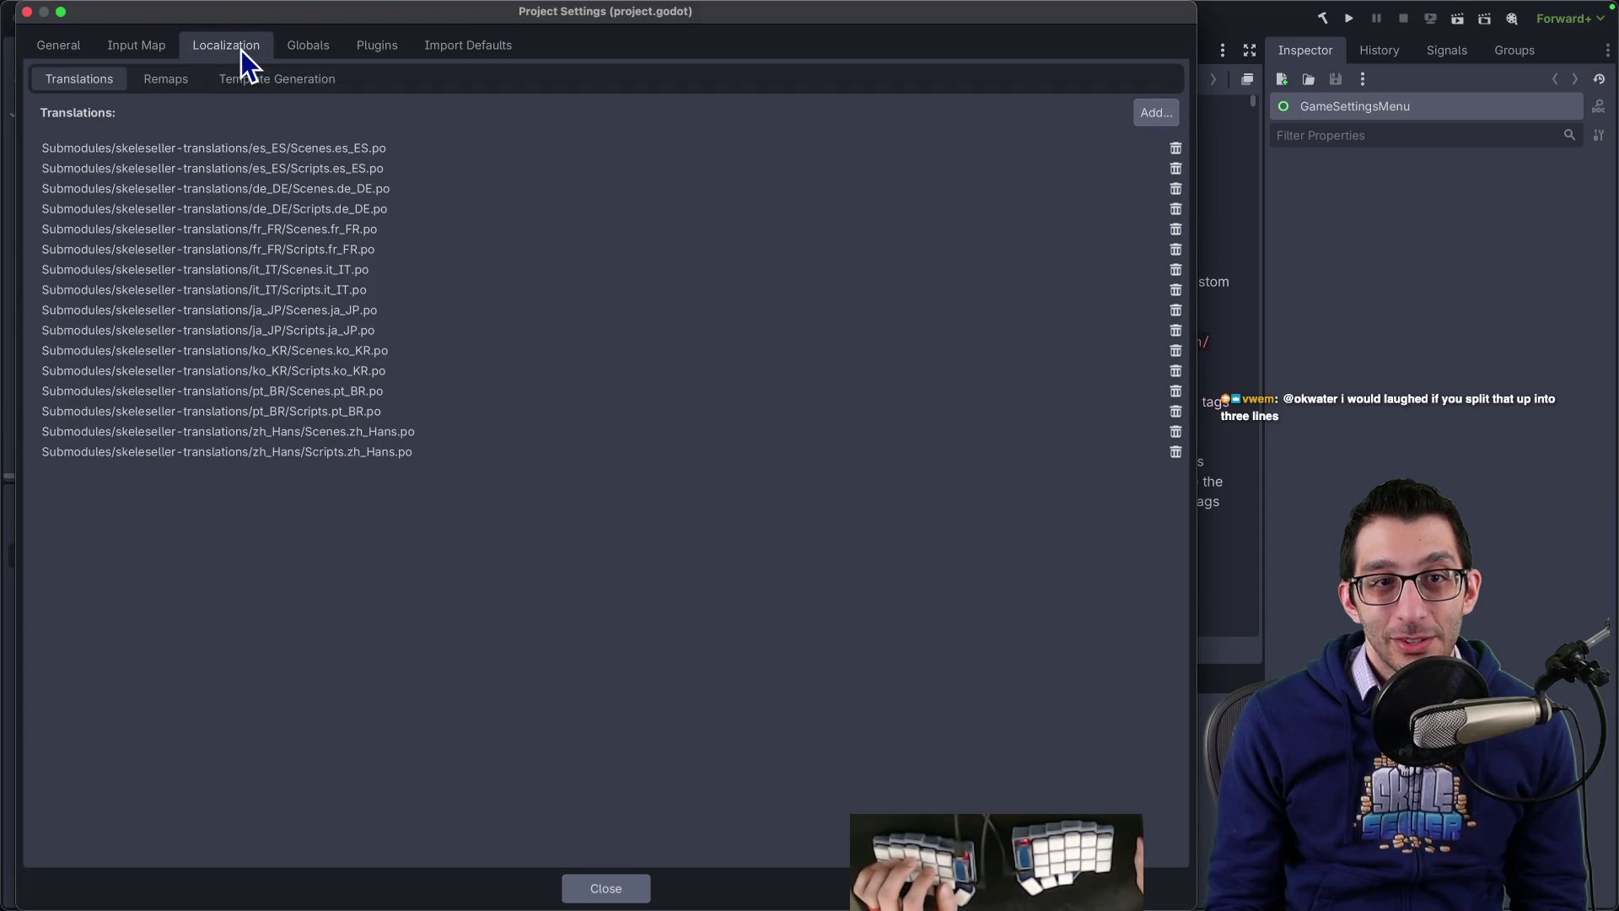
{"action": "left_click", "coordinate": [278, 82]}
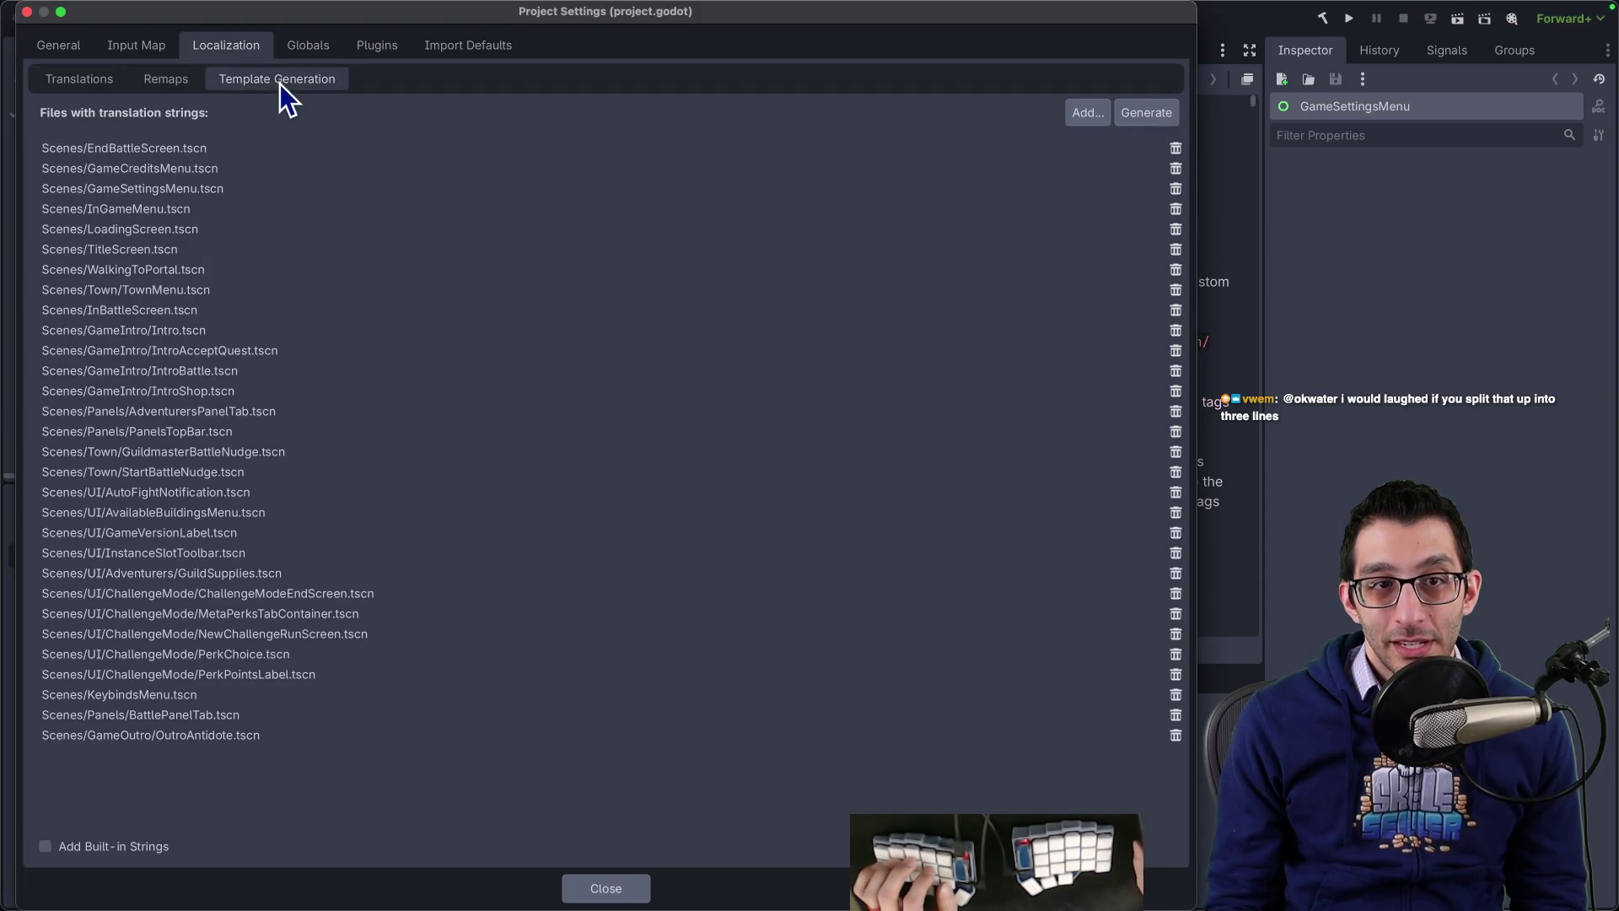
{"action": "left_click", "coordinate": [1147, 114]}
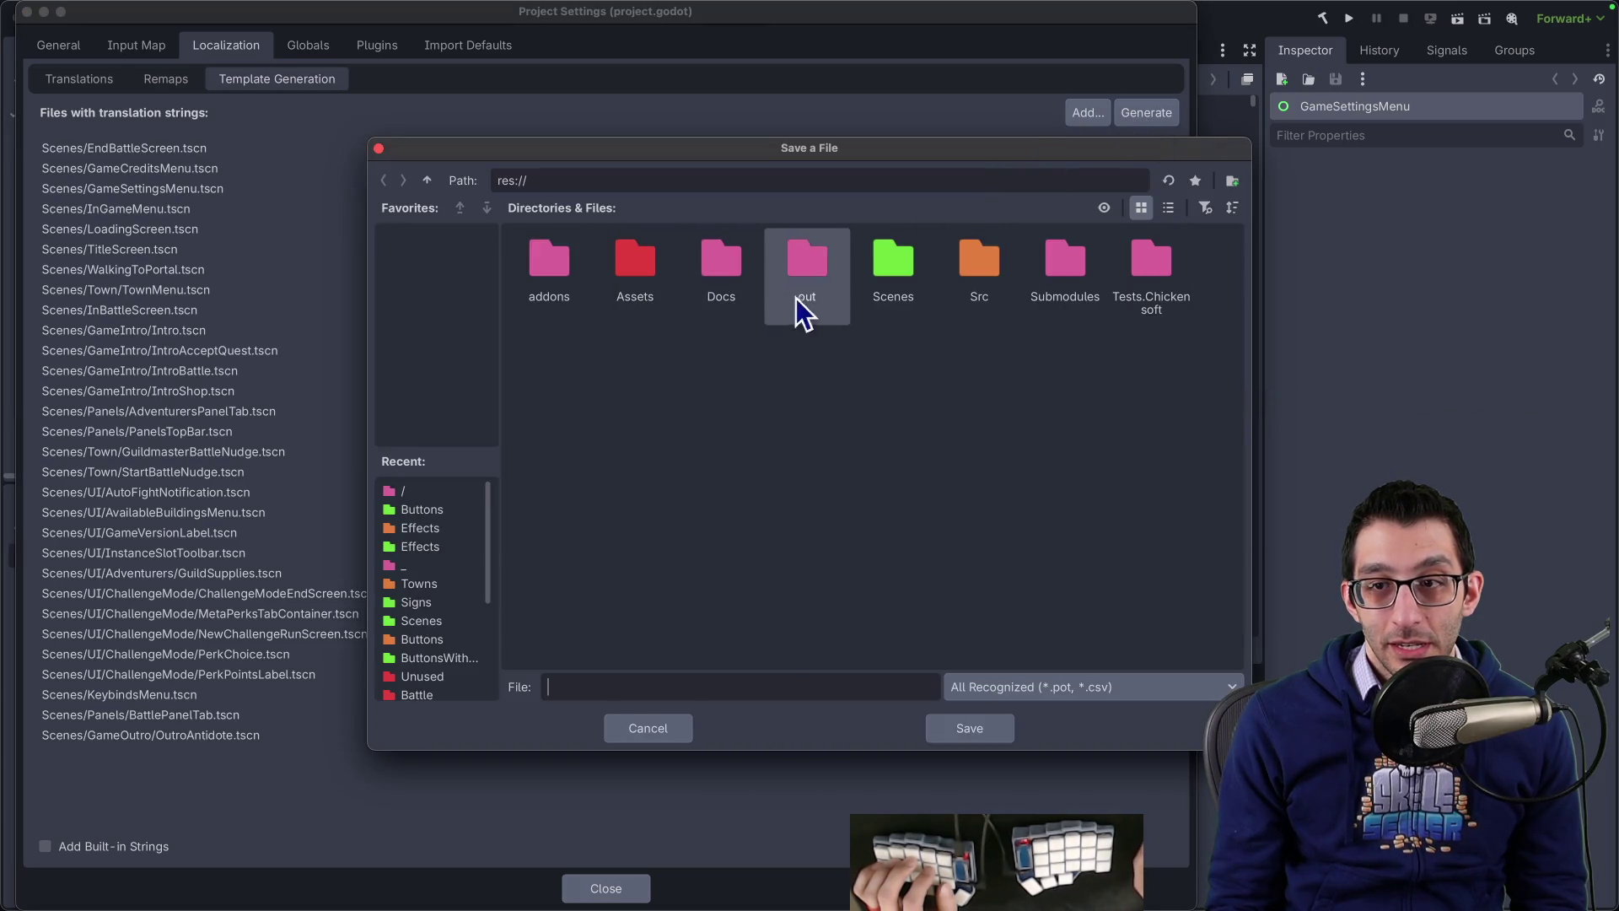
Step: Save over Submodules/skeleseller-translations/_/Scenes.pot, confirm overwrite, and view its diff in VS Code
{"action": "double_click", "coordinate": [1049, 276]}
{"action": "double_click", "coordinate": [570, 275]}
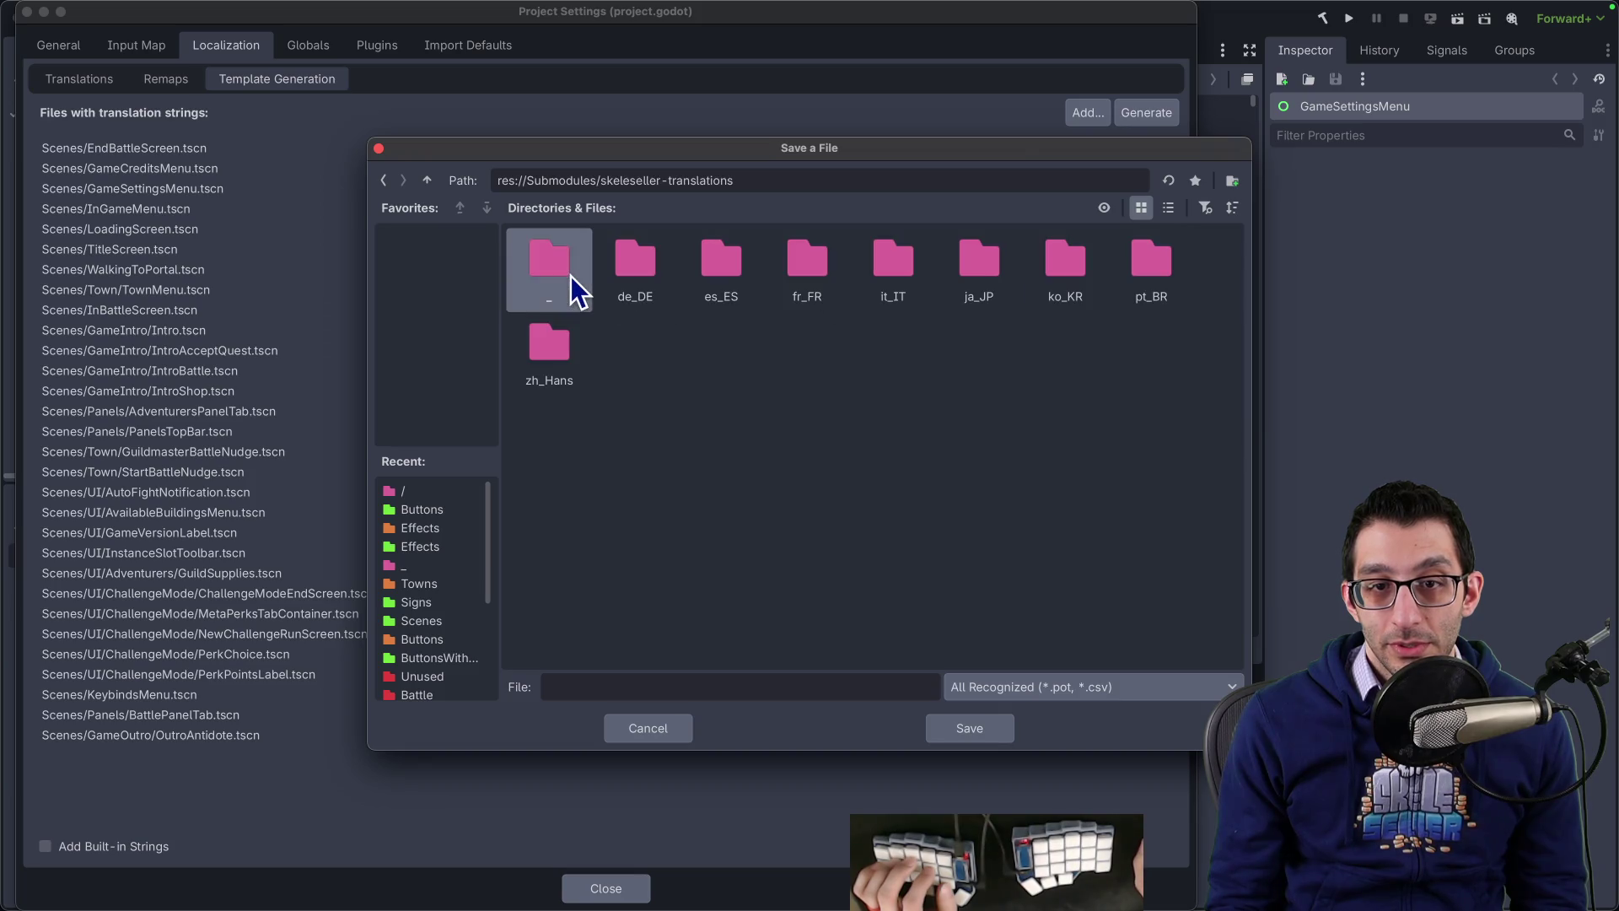
{"action": "double_click", "coordinate": [570, 276]}
{"action": "double_click", "coordinate": [564, 268]}
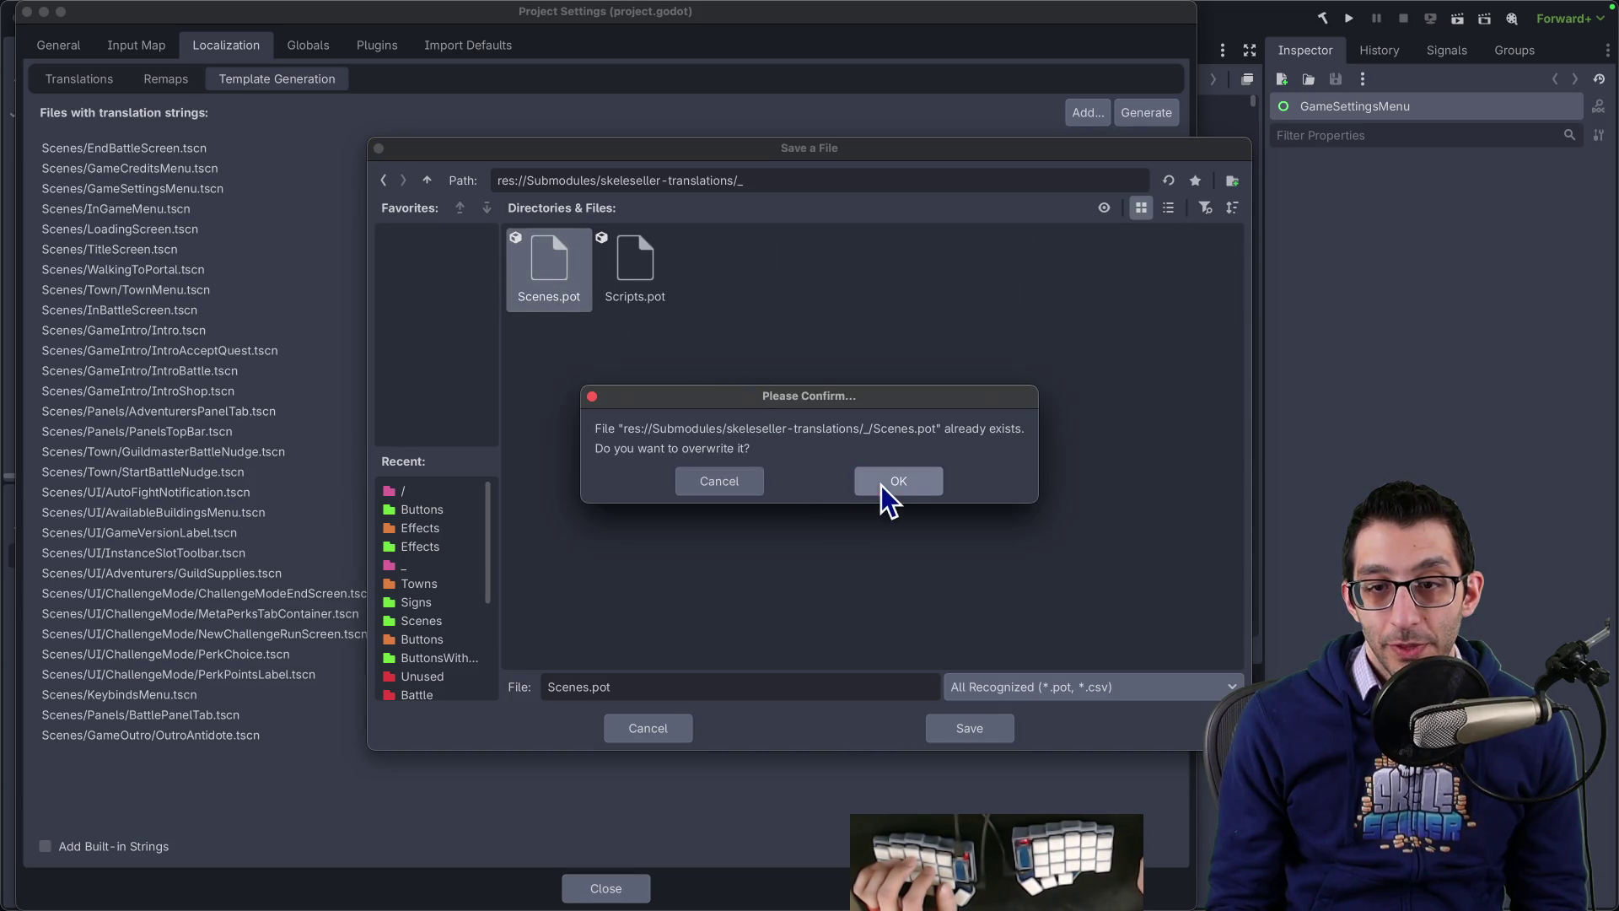
{"action": "left_click", "coordinate": [860, 474]}
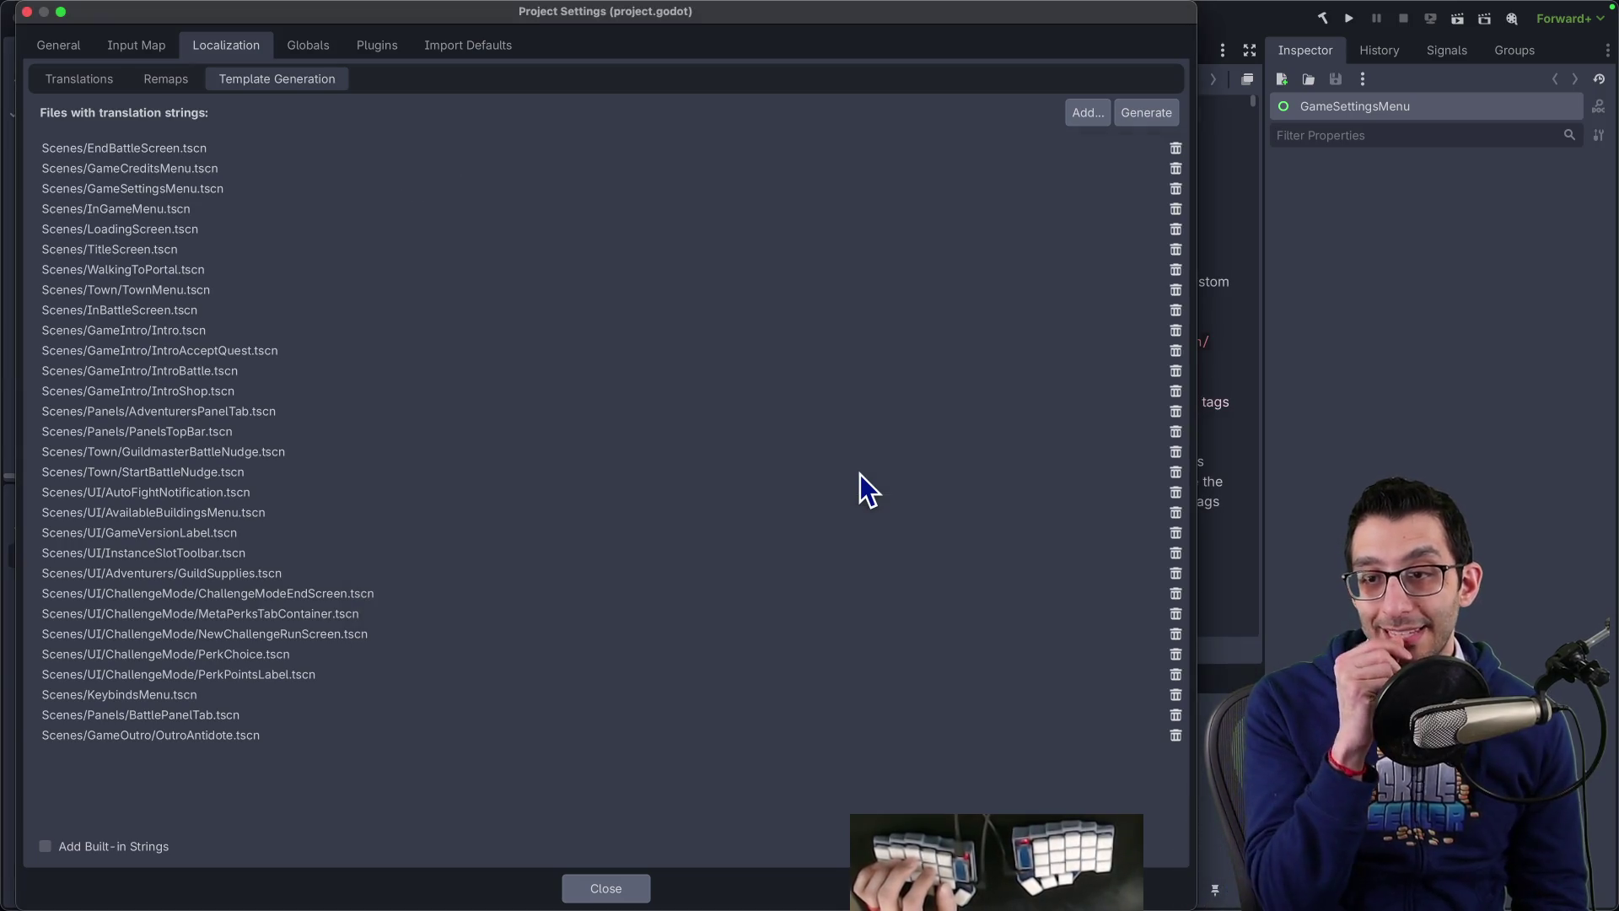
{"action": "left_click", "coordinate": [632, 892]}
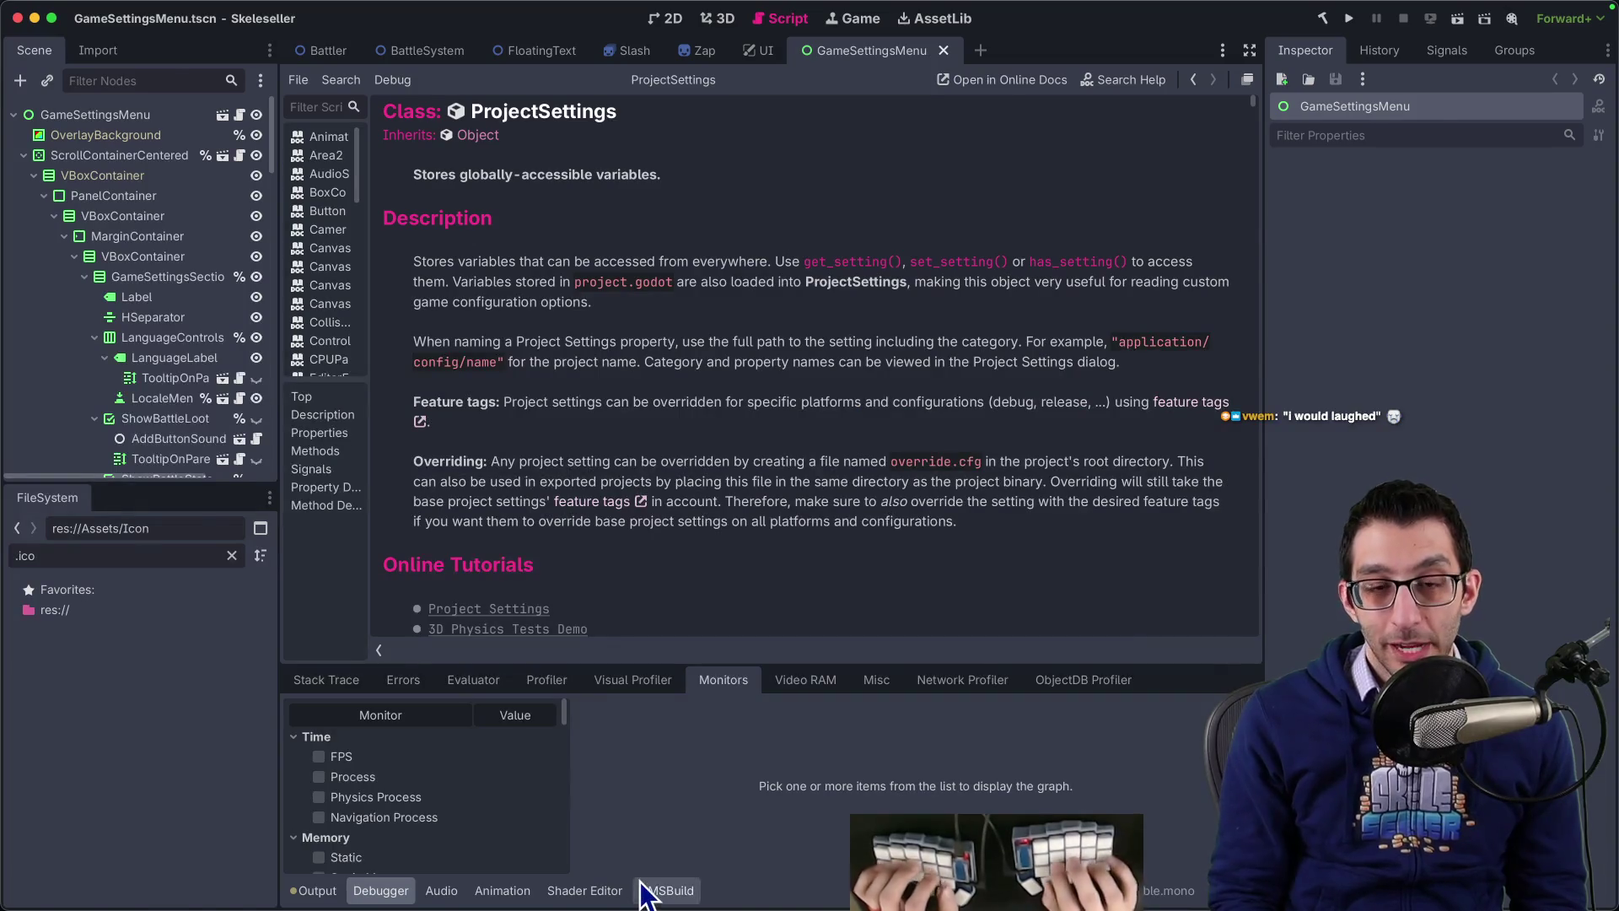
{"action": "key", "text": "super+Tab"}
{"action": "left_click", "coordinate": [1425, 384]}
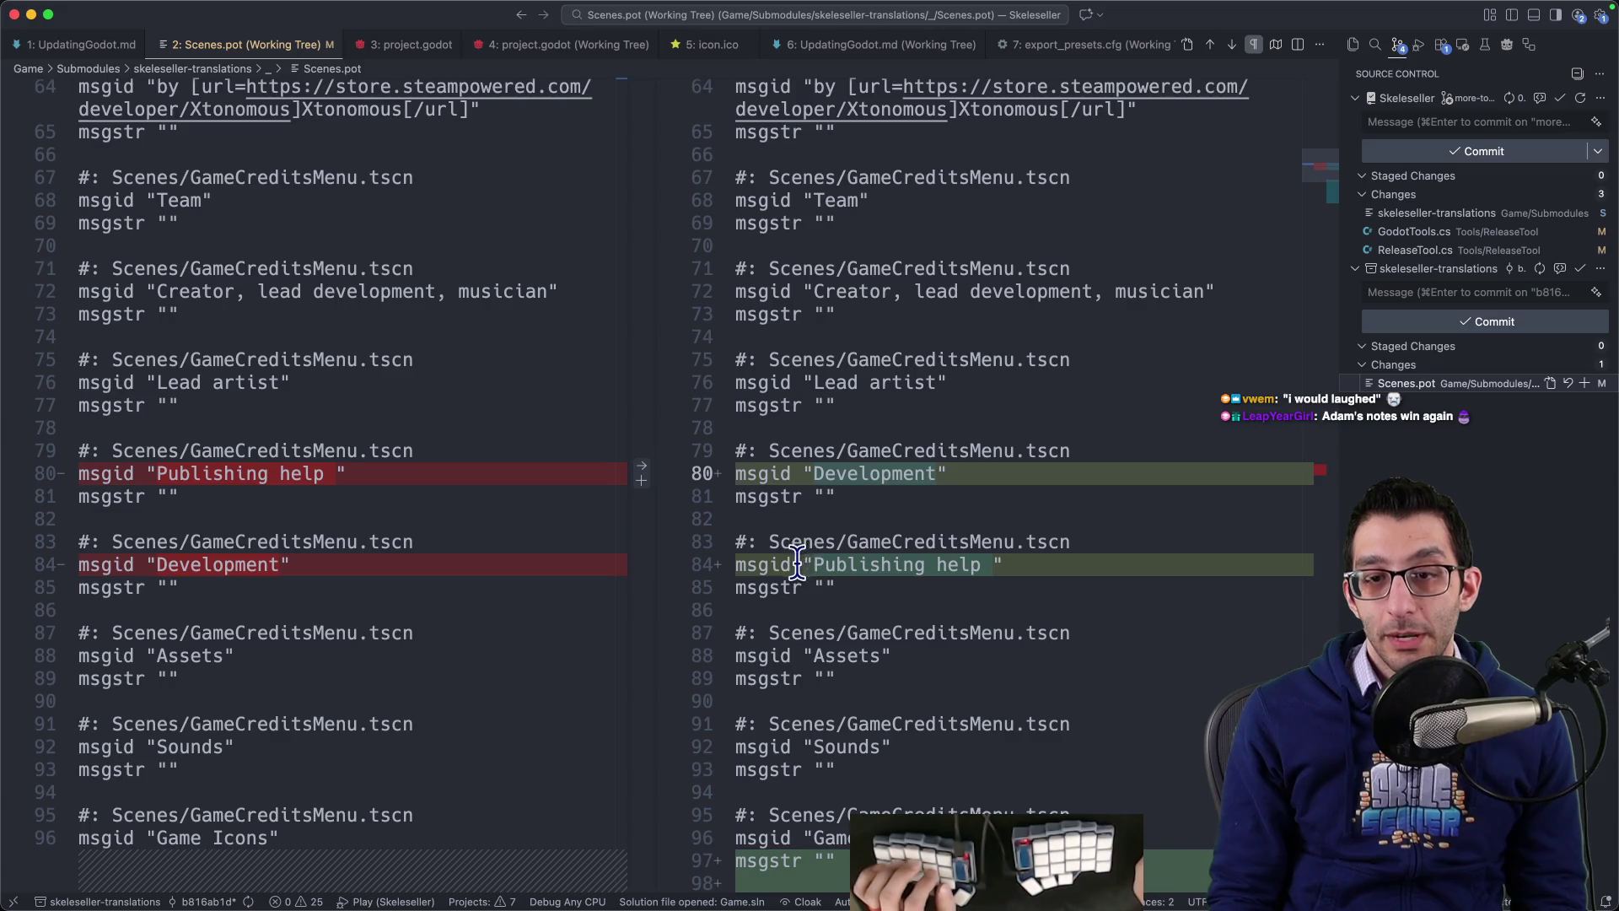
Step: Review the moved Publishing help entry and deleted Wishlist block in the Scenes.pot diff
{"action": "left_click_drag", "start_coordinate": [797, 563], "coordinate": [1074, 571]}
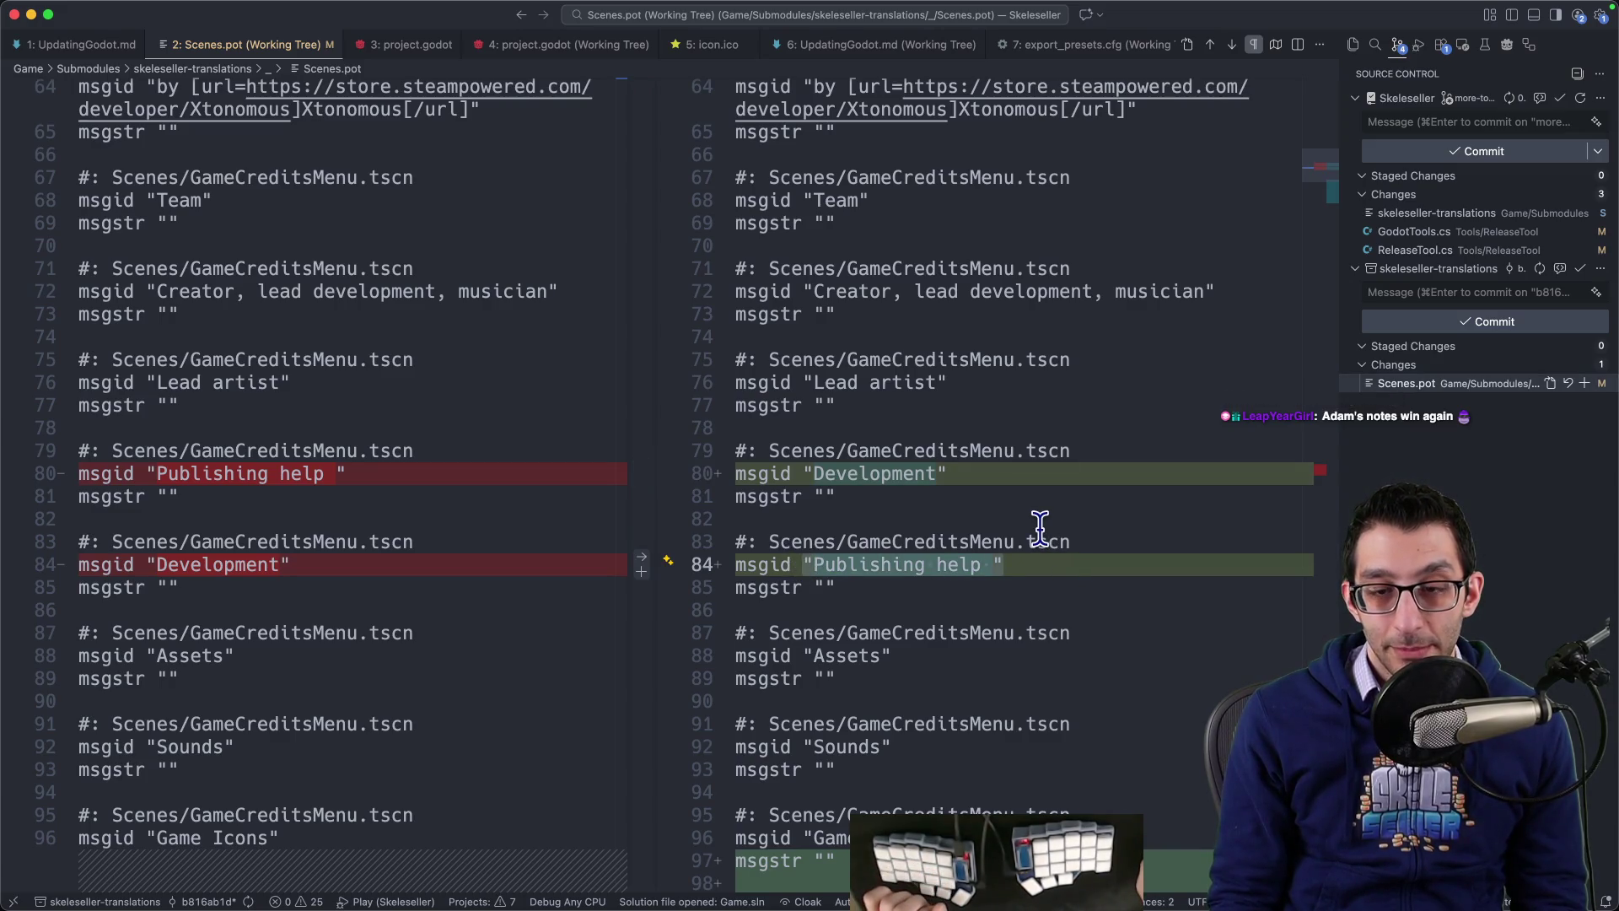
{"action": "scroll", "coordinate": [1043, 518], "scroll_direction": "down", "scroll_amount": 5}
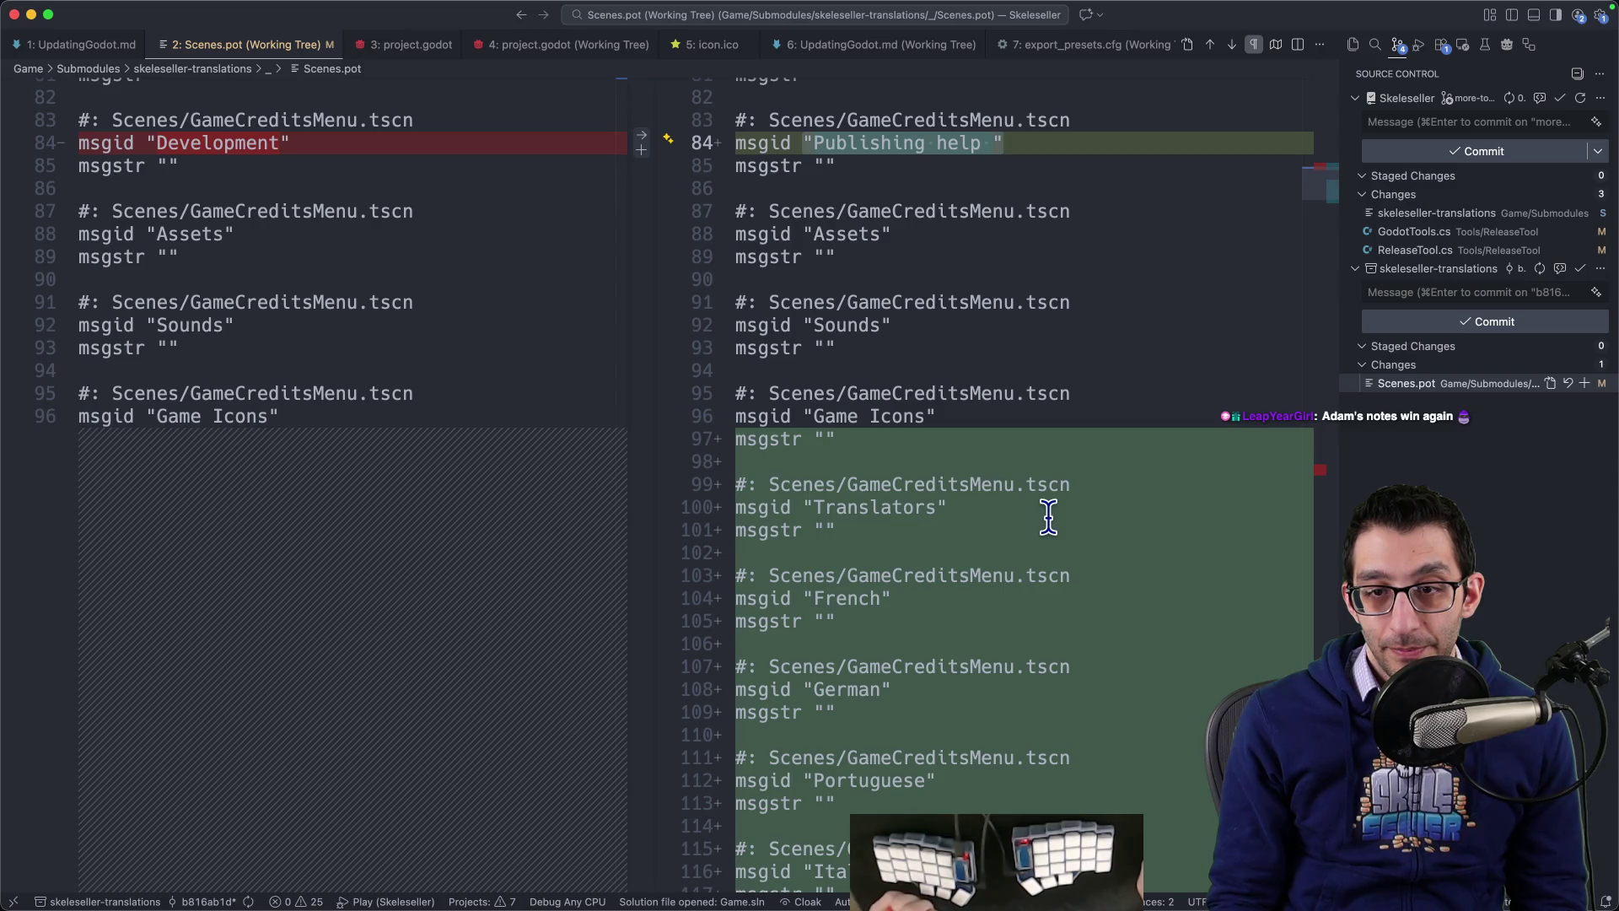
{"action": "scroll", "coordinate": [1048, 516], "scroll_direction": "down", "scroll_amount": 5}
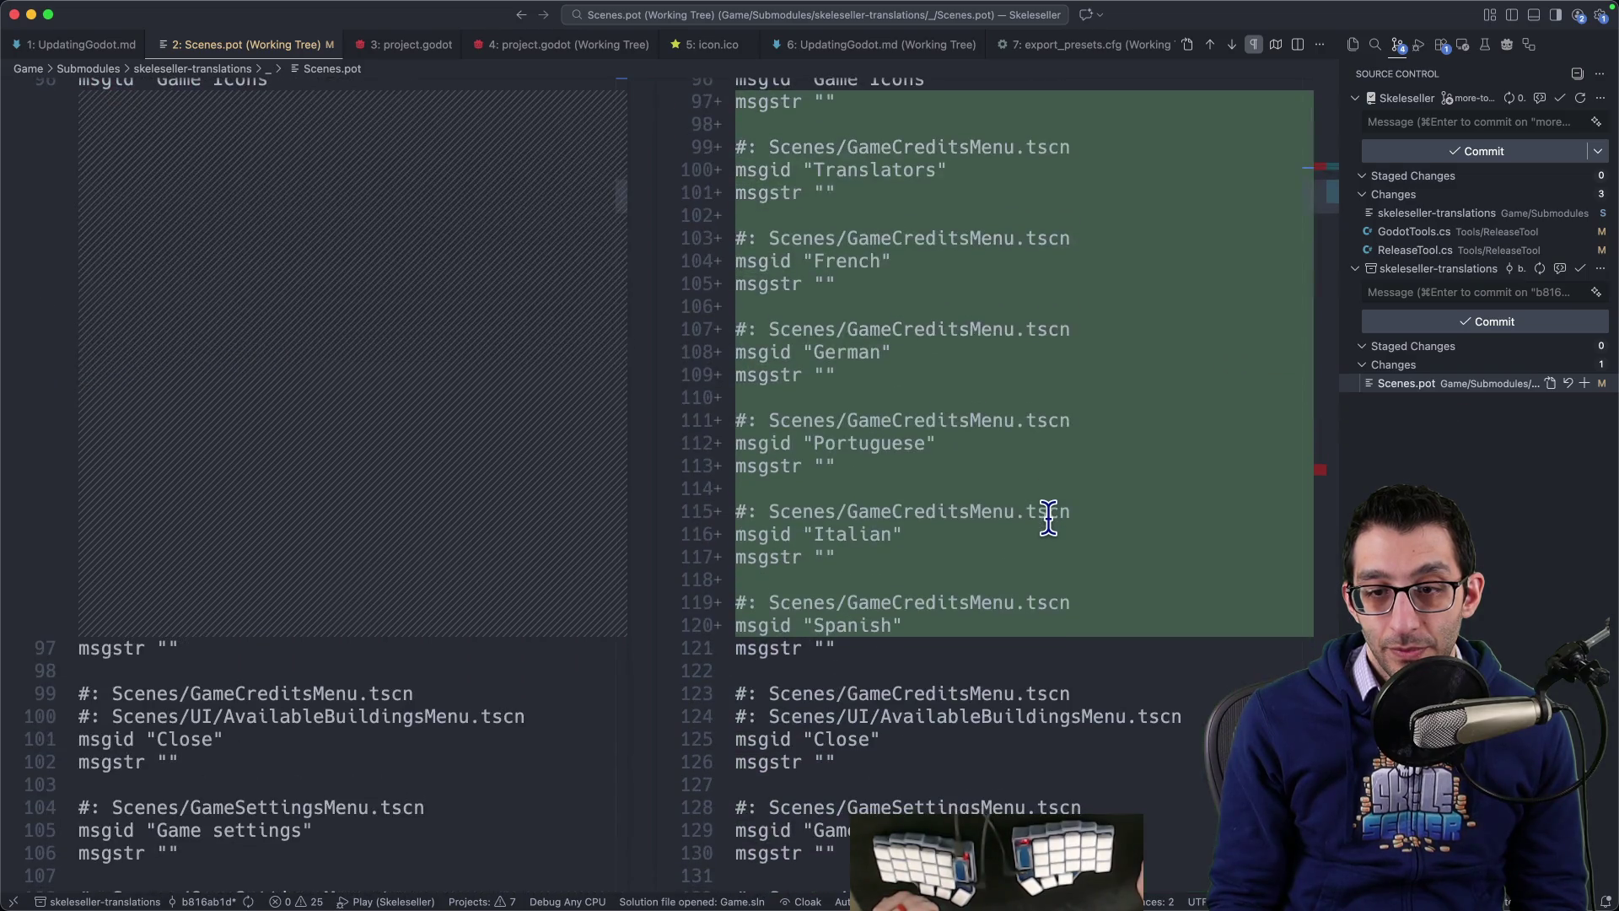
{"action": "left_click", "coordinate": [1322, 473]}
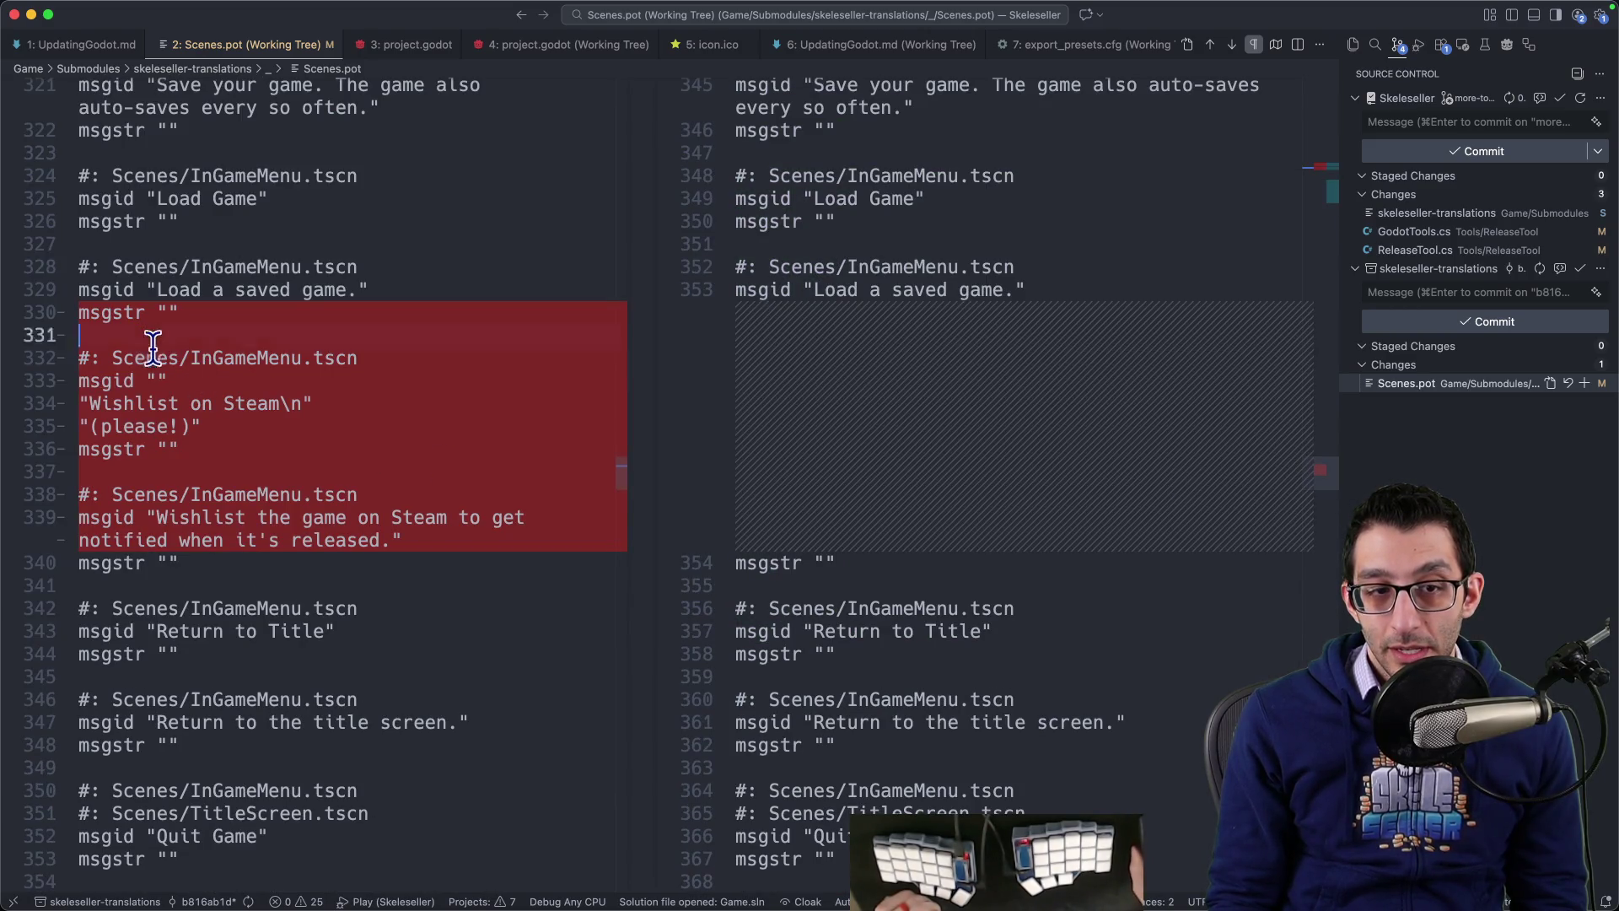
{"action": "mouse_move", "coordinate": [98, 337]}
{"action": "left_mouse_down"}
{"action": "mouse_move", "coordinate": [394, 473]}
{"action": "mouse_move", "coordinate": [443, 517]}
{"action": "mouse_move", "coordinate": [405, 544]}
{"action": "left_mouse_up"}
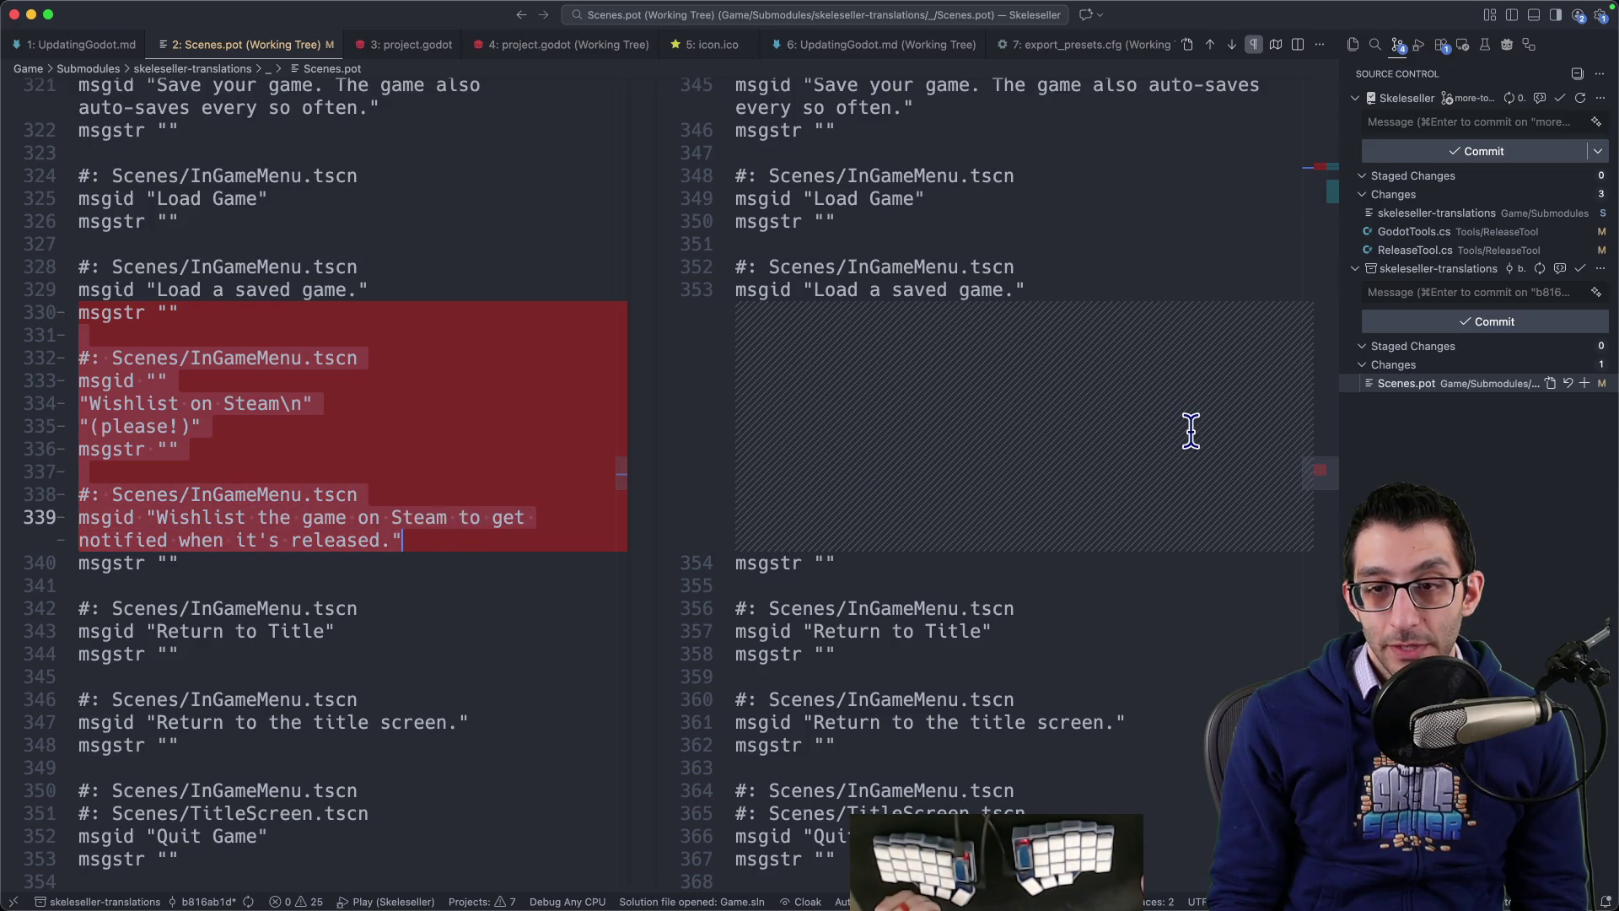
{"action": "key", "text": "alt+F5"}
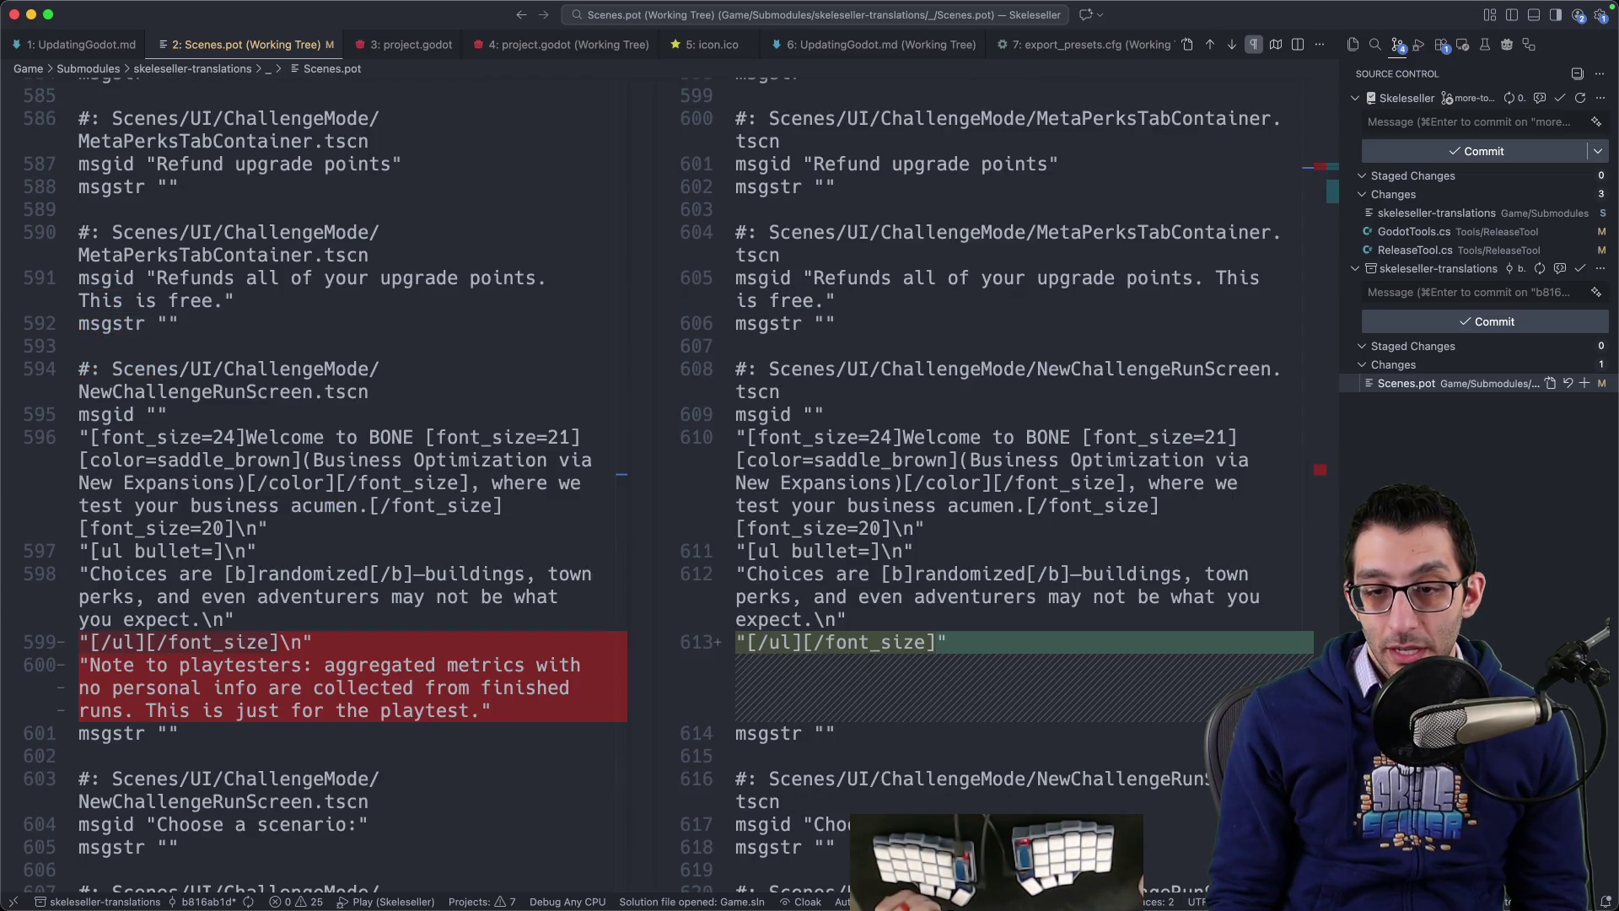
{"action": "scroll", "coordinate": [1117, 443], "scroll_direction": "down", "scroll_amount": 15}
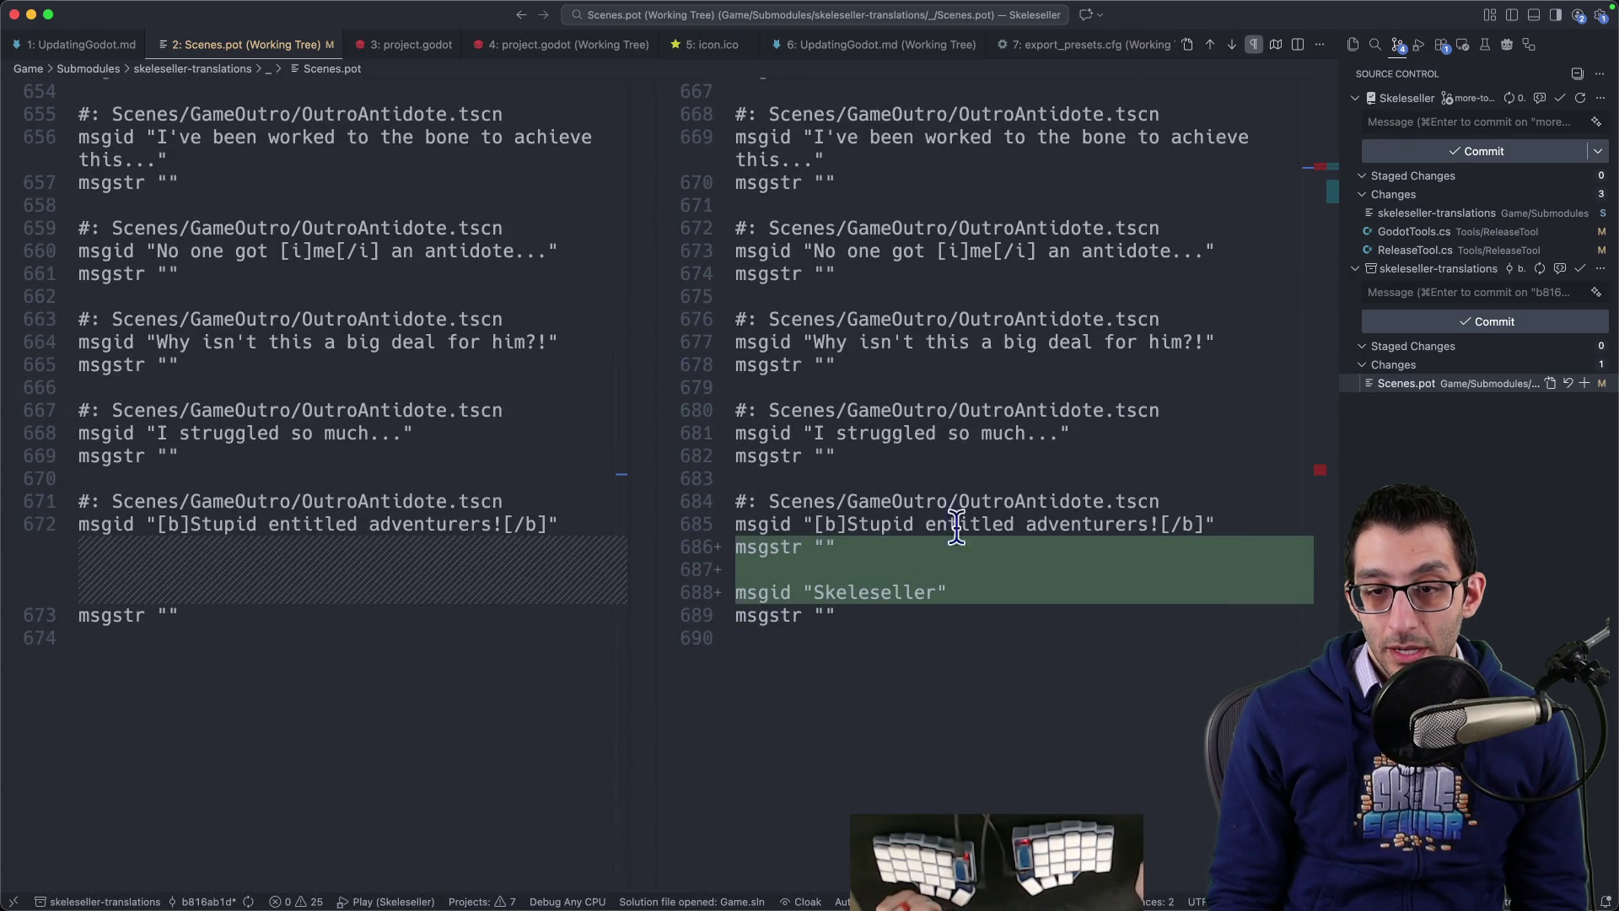
Step: Locate the new 'Skeleseller' entry in the diff and search all files for it
{"action": "double_click", "coordinate": [816, 591]}
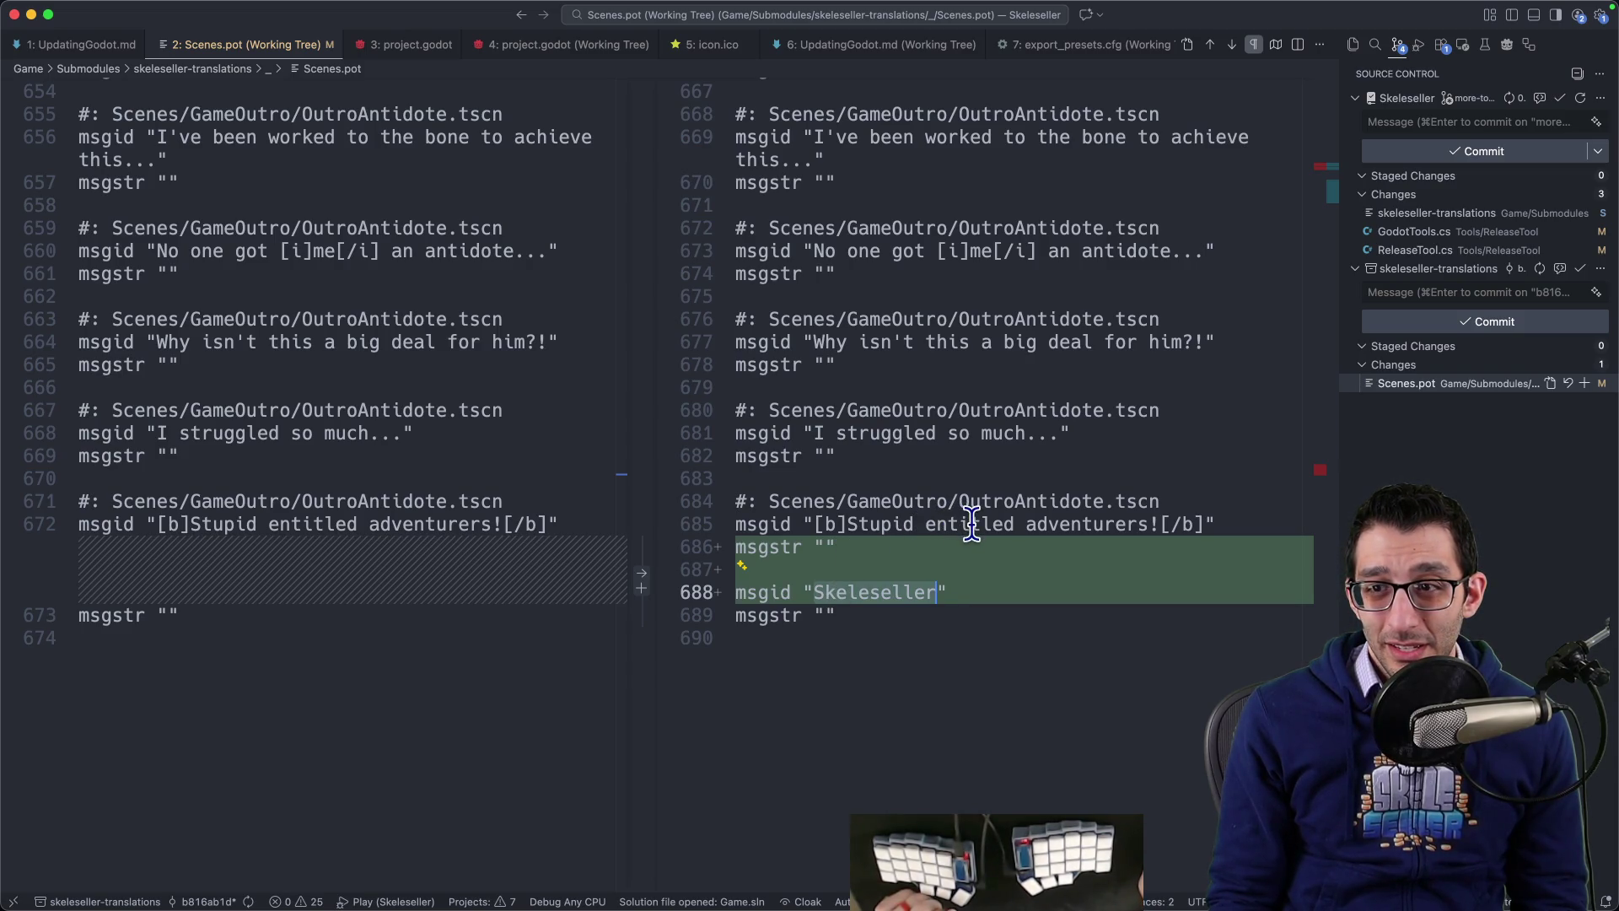
{"action": "scroll", "coordinate": [971, 524], "scroll_direction": "up", "scroll_amount": 10}
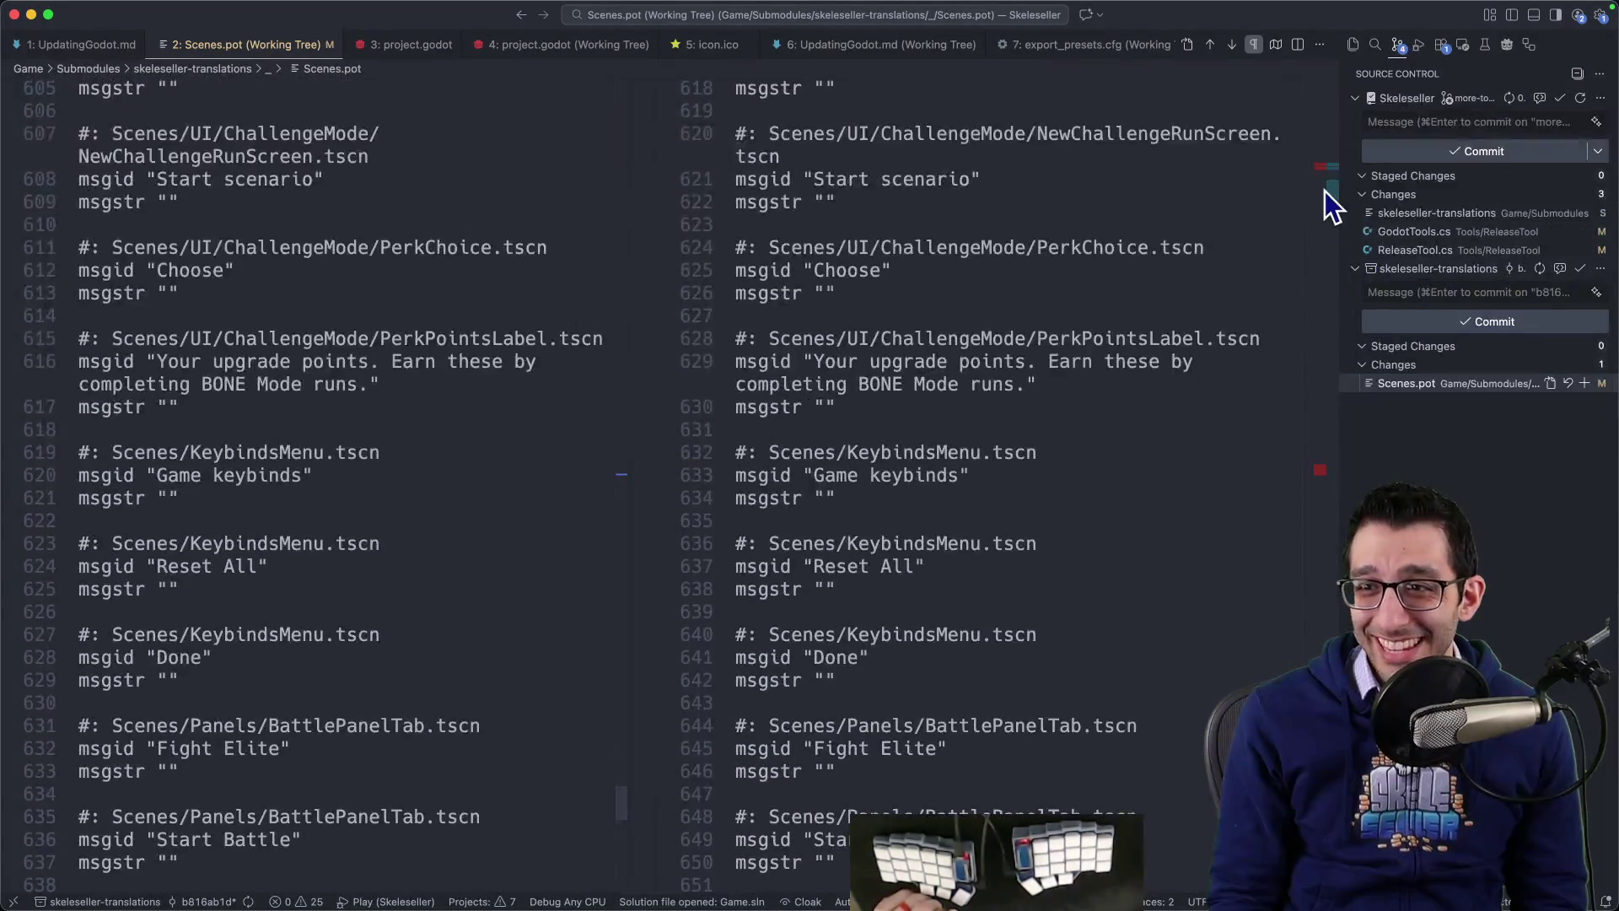
{"action": "mouse_move", "coordinate": [1323, 190]}
{"action": "left_mouse_down"}
{"action": "mouse_move", "coordinate": [1339, 79]}
{"action": "mouse_move", "coordinate": [1329, 473]}
{"action": "left_mouse_up"}
{"action": "key", "text": "alt+F5"}
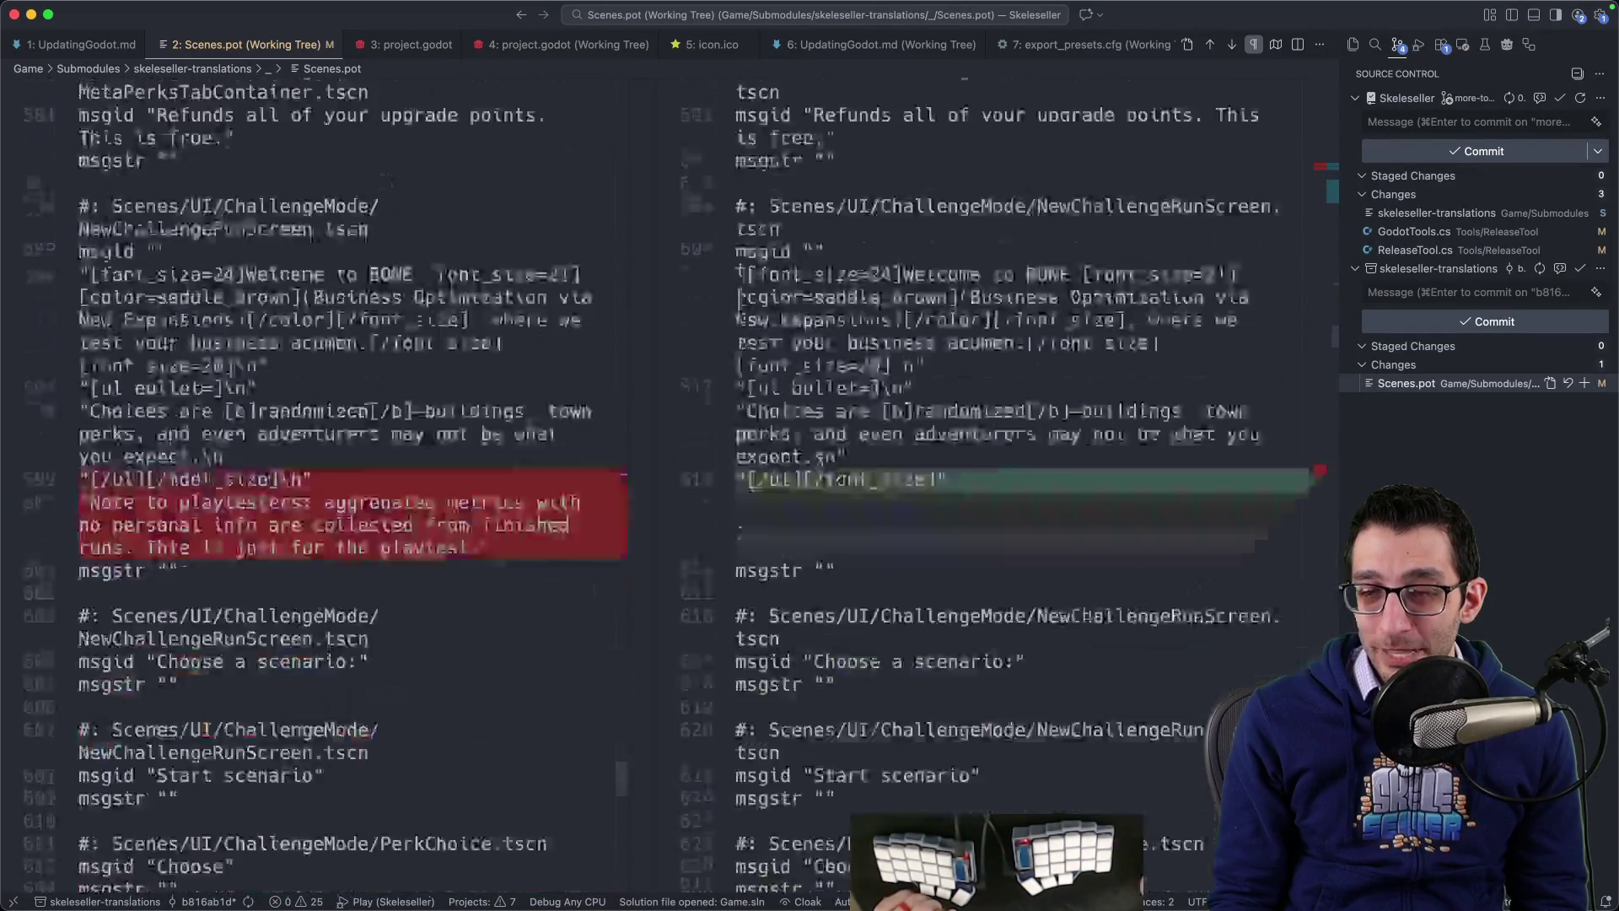
{"action": "key", "text": "alt+F5"}
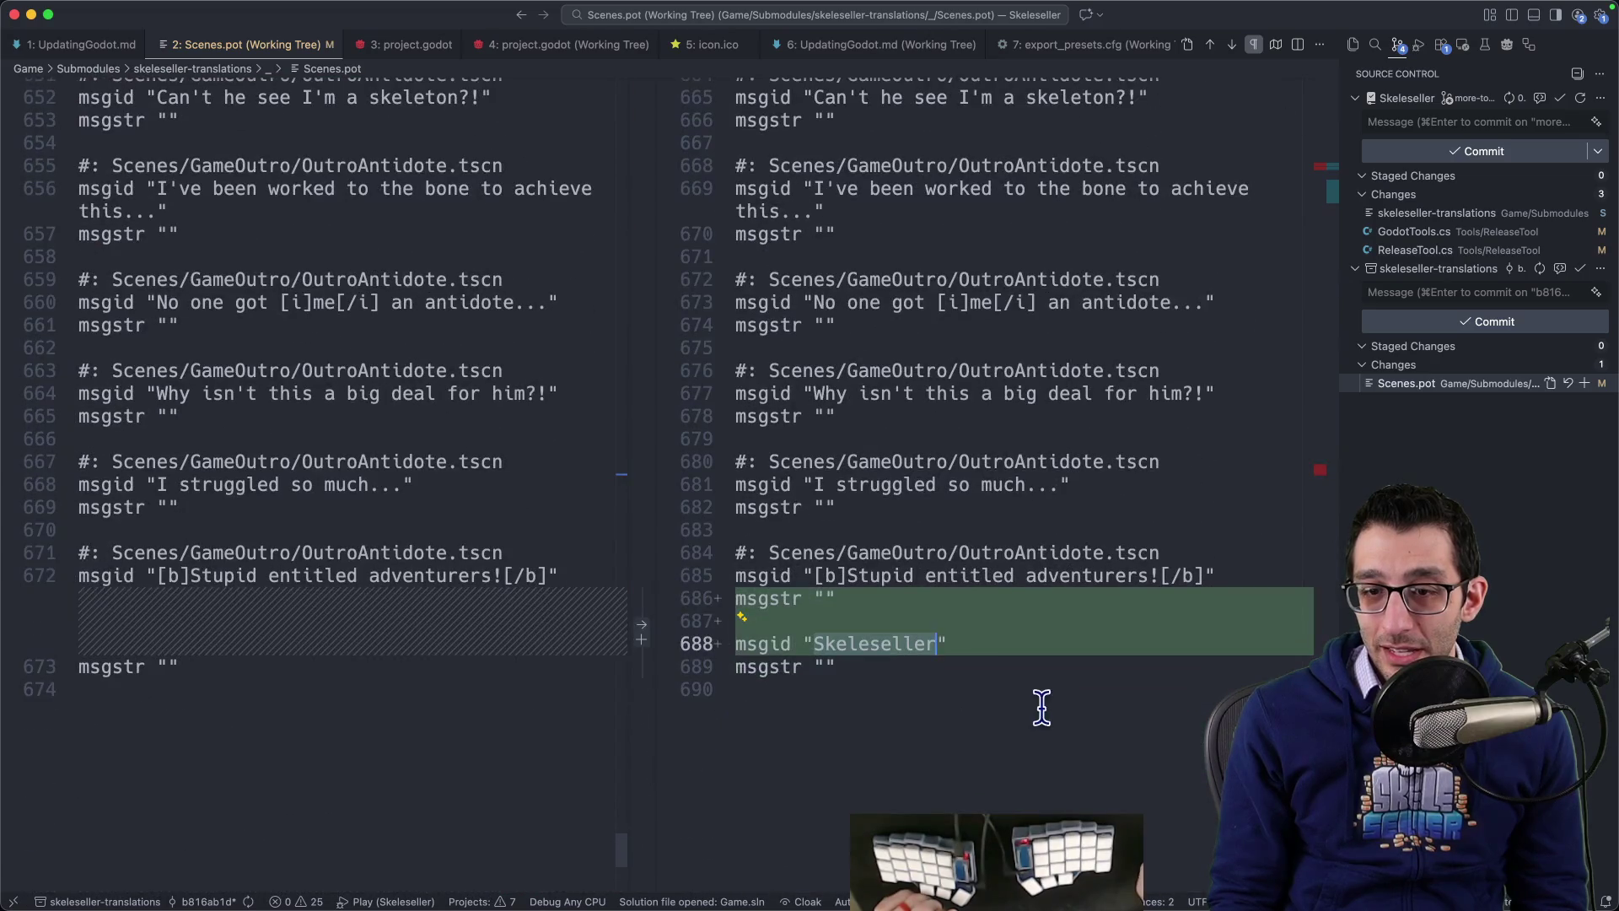
{"action": "left_click", "coordinate": [690, 632]}
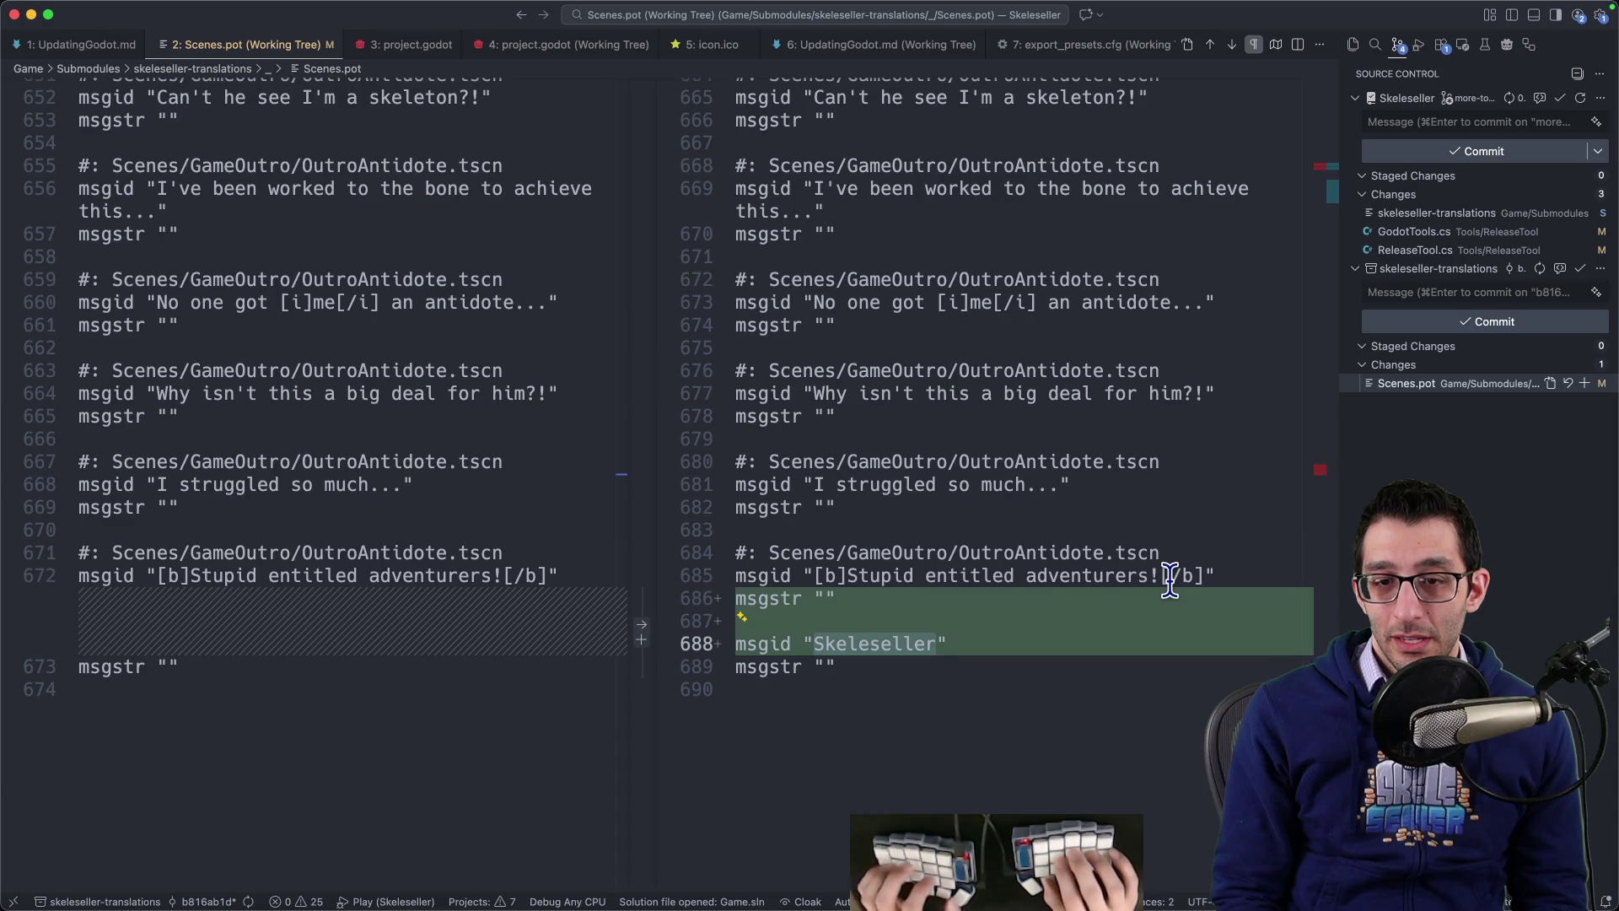
{"action": "key", "text": "super+shift+f"}
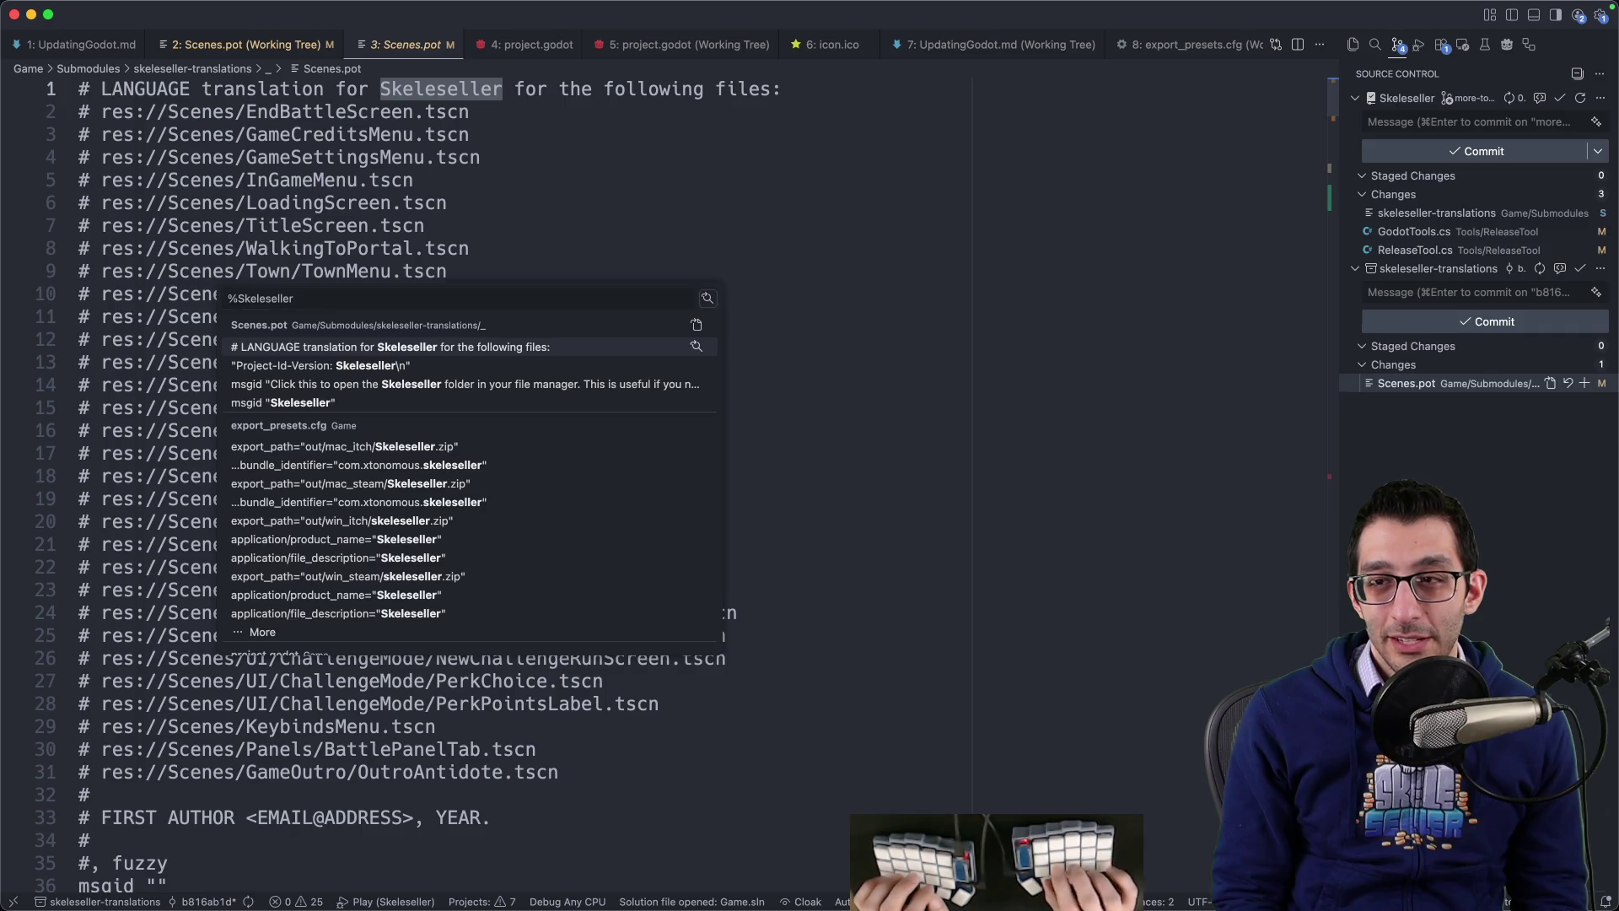
Step: Limit the Skeleseller search to .tscn files and open the results in an editor tab
{"action": "key", "text": "super+shift+f"}
{"action": "left_click", "coordinate": [1464, 169]}
{"action": "type", "text": ".tscn"}
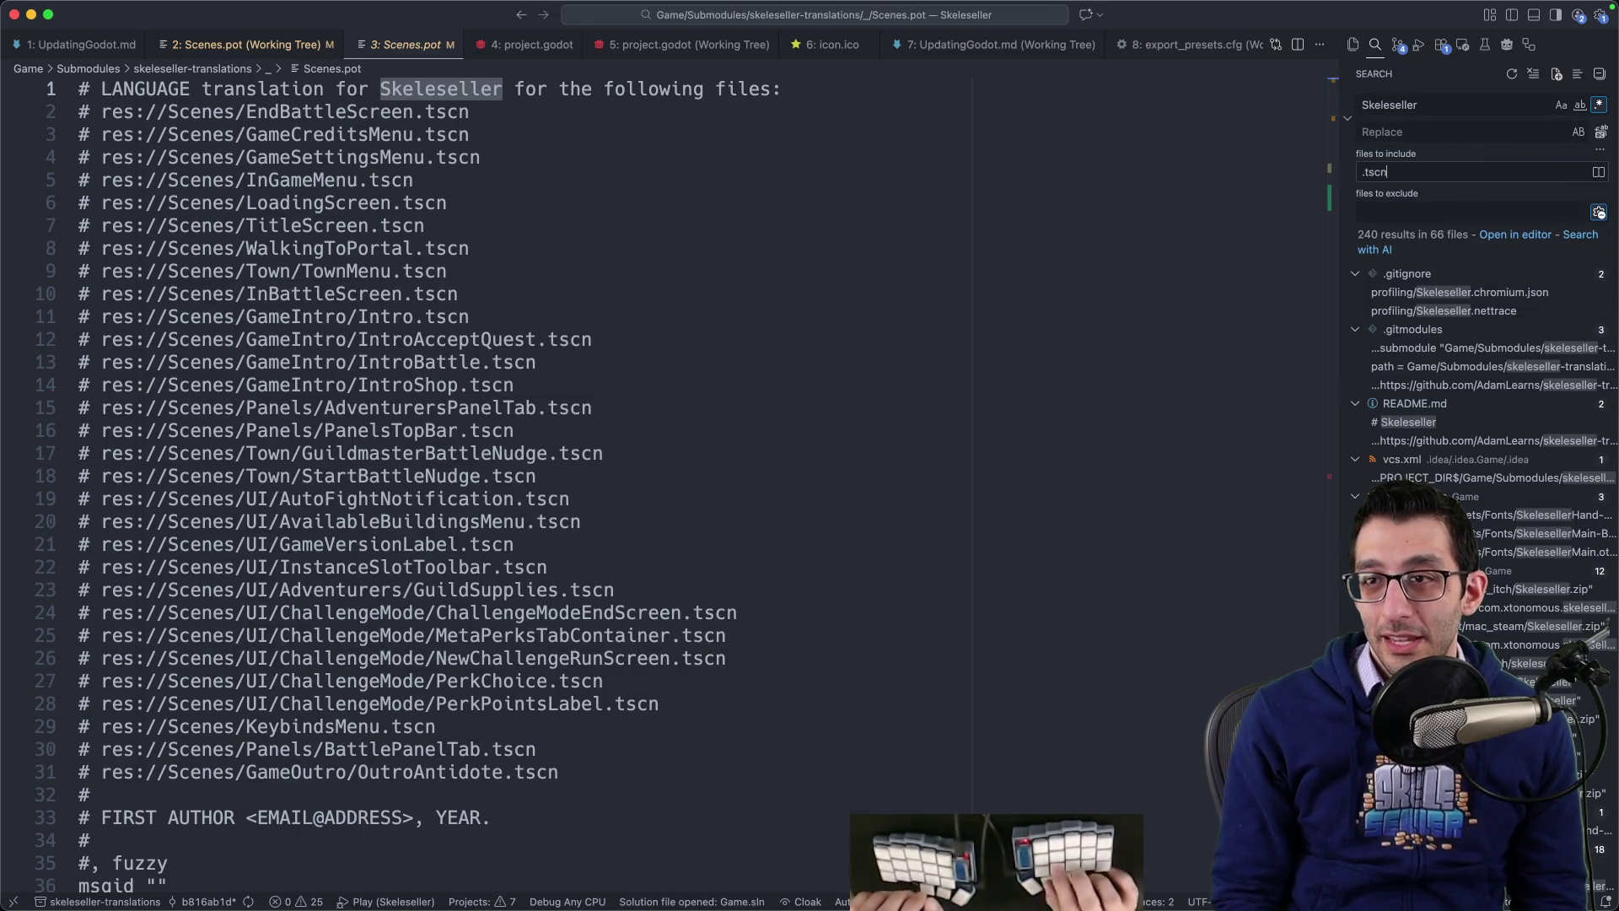
{"action": "left_click", "coordinate": [1514, 240]}
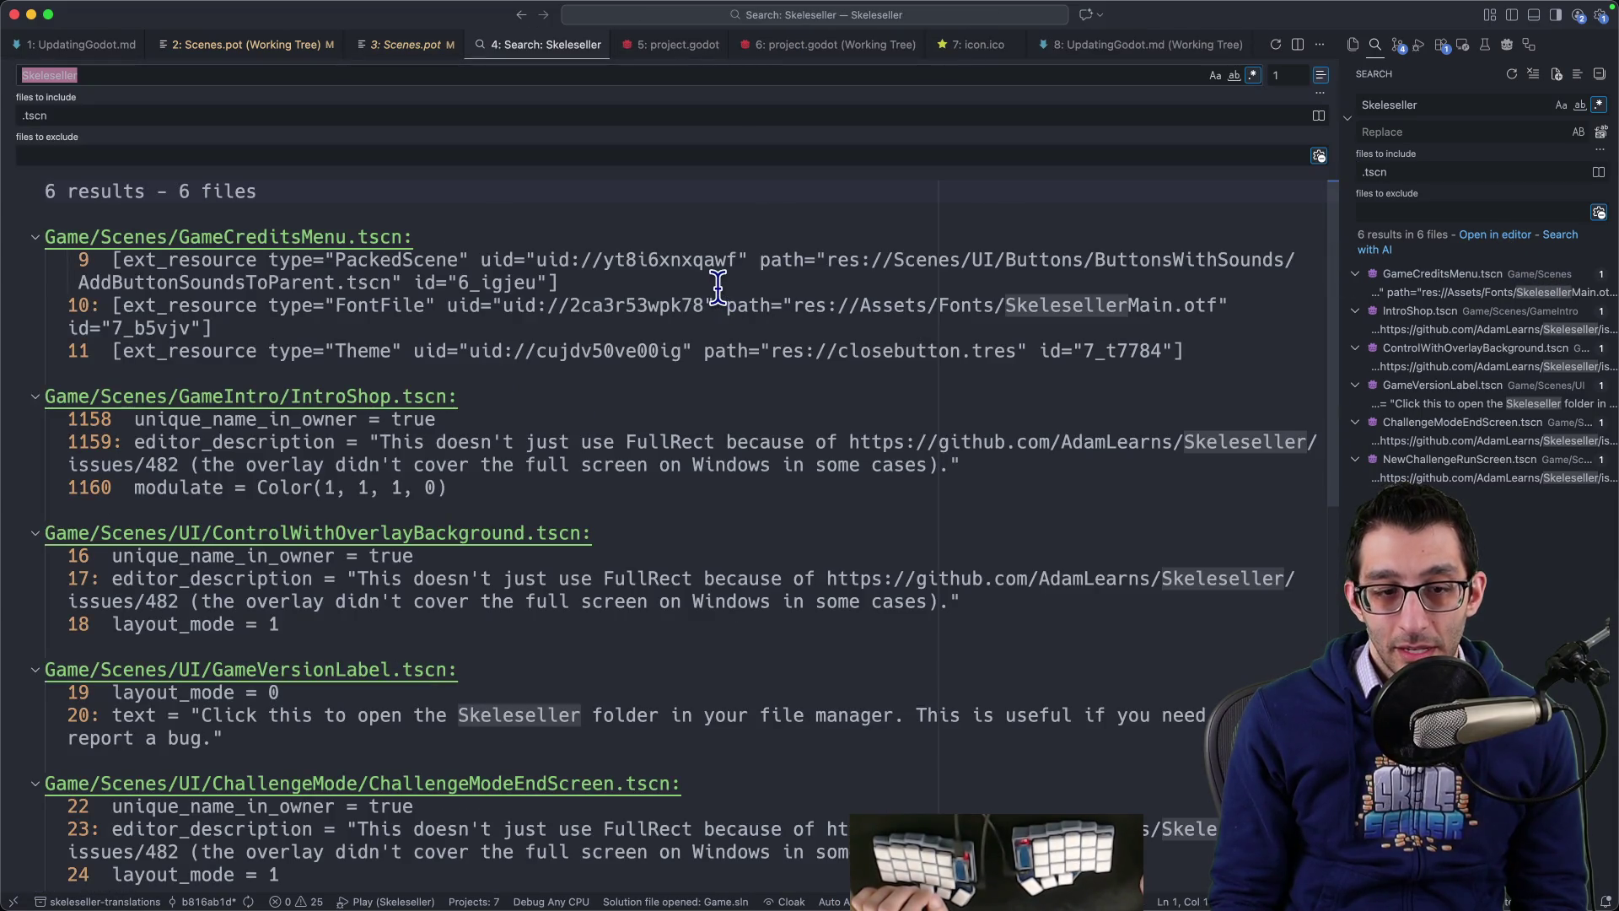
{"action": "scroll", "coordinate": [716, 286], "scroll_direction": "down", "scroll_amount": 5}
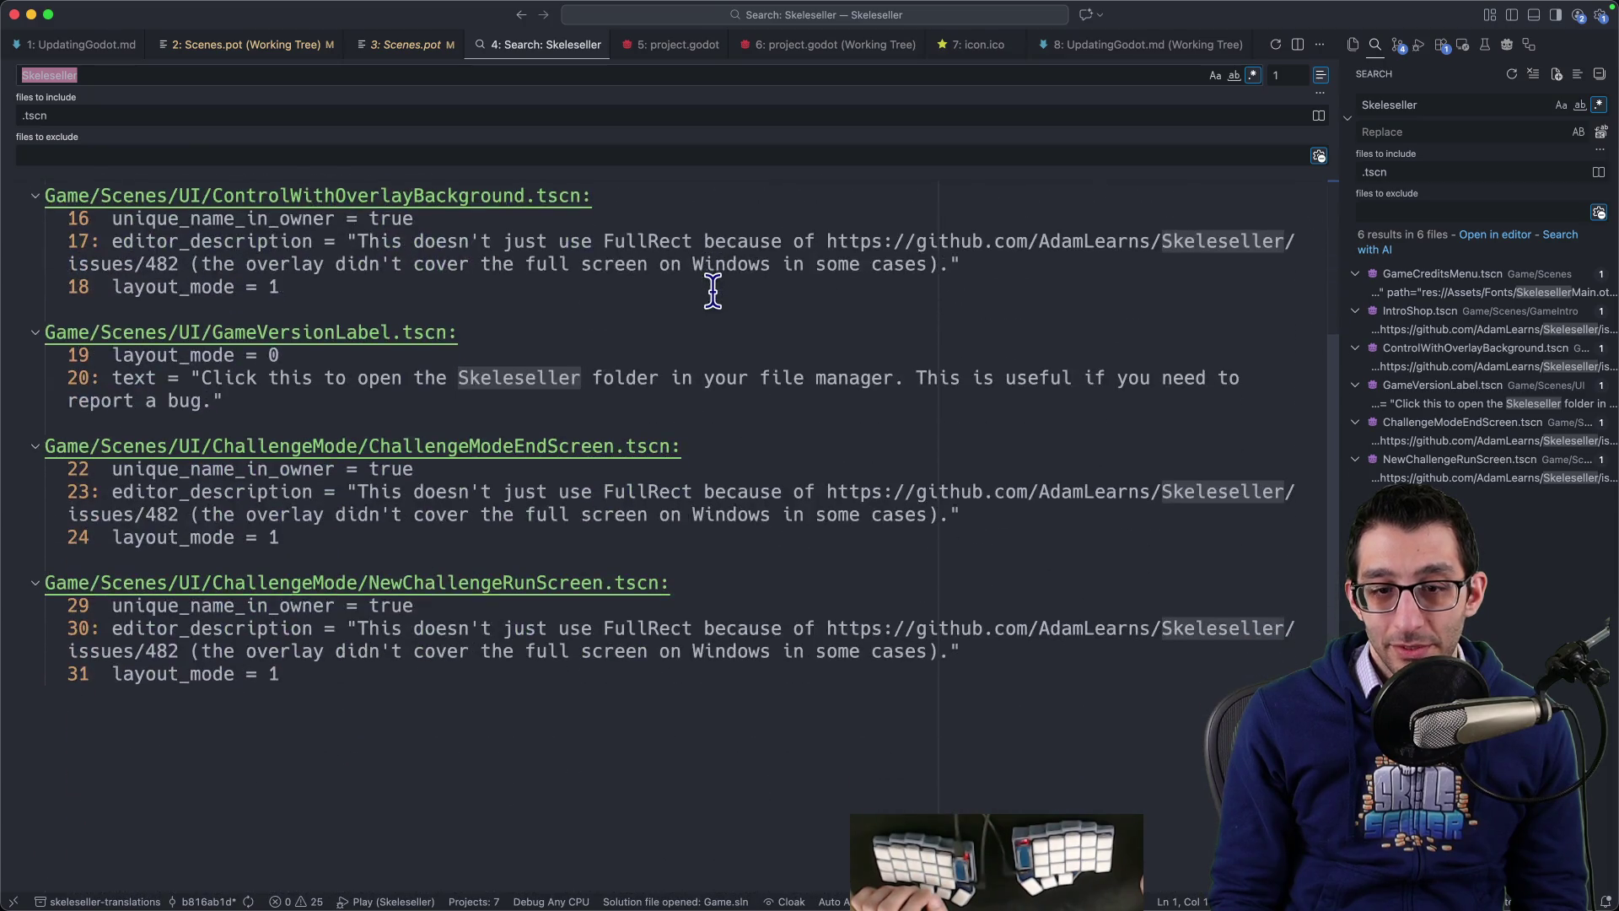
{"action": "scroll", "coordinate": [713, 291], "scroll_direction": "up", "scroll_amount": 4}
{"action": "scroll", "coordinate": [712, 291], "scroll_direction": "up", "scroll_amount": 2}
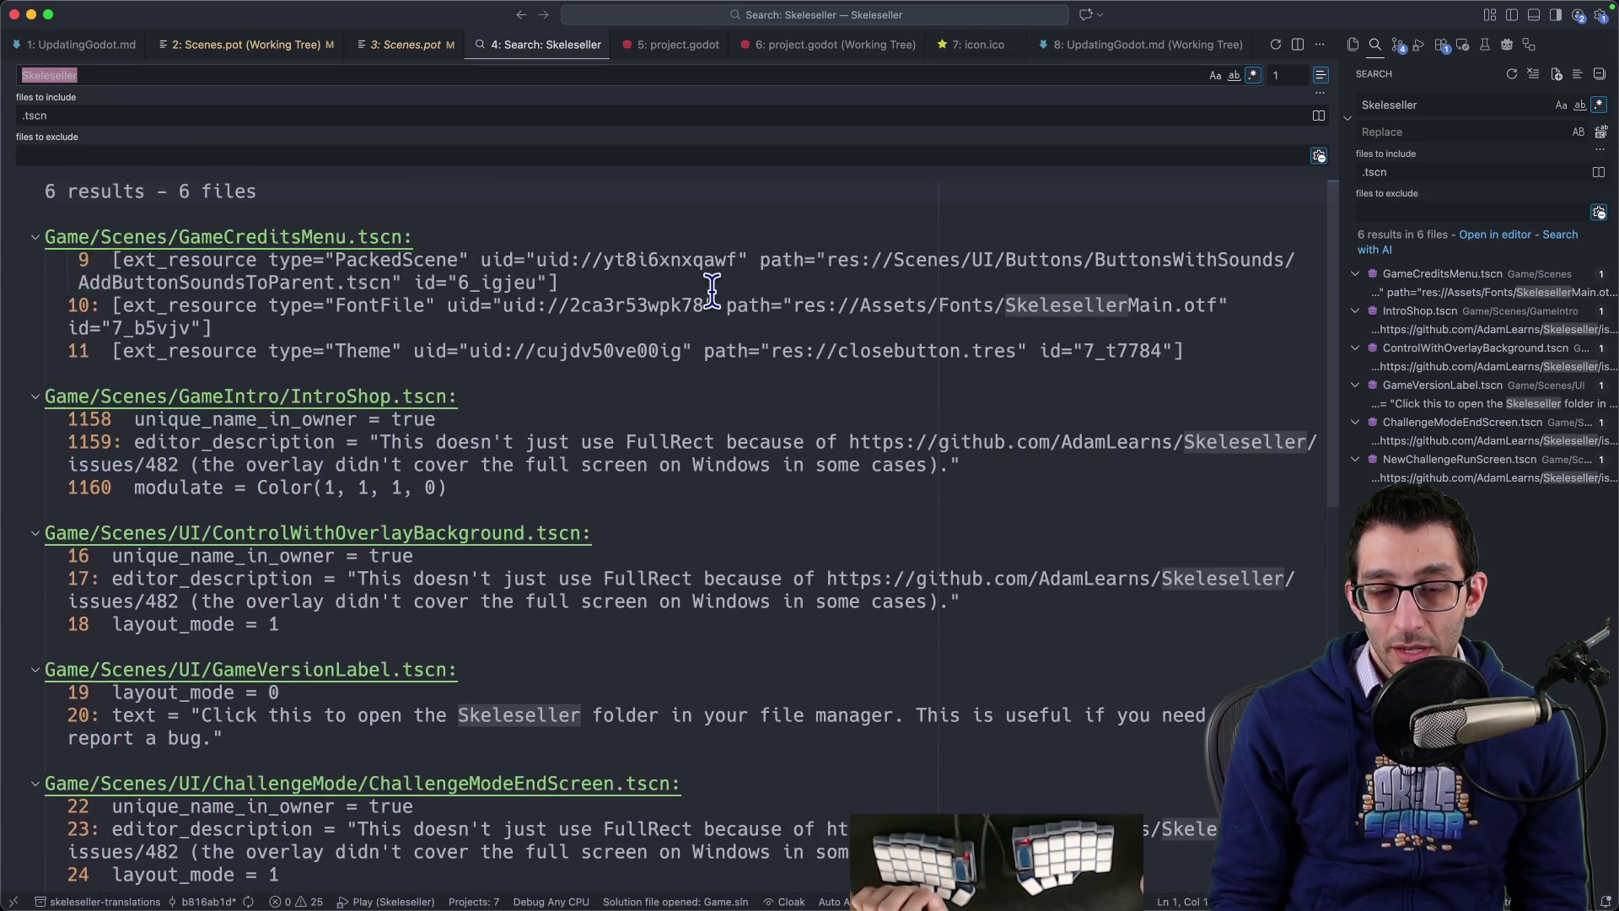
{"action": "scroll", "coordinate": [713, 291], "scroll_direction": "down", "scroll_amount": 5}
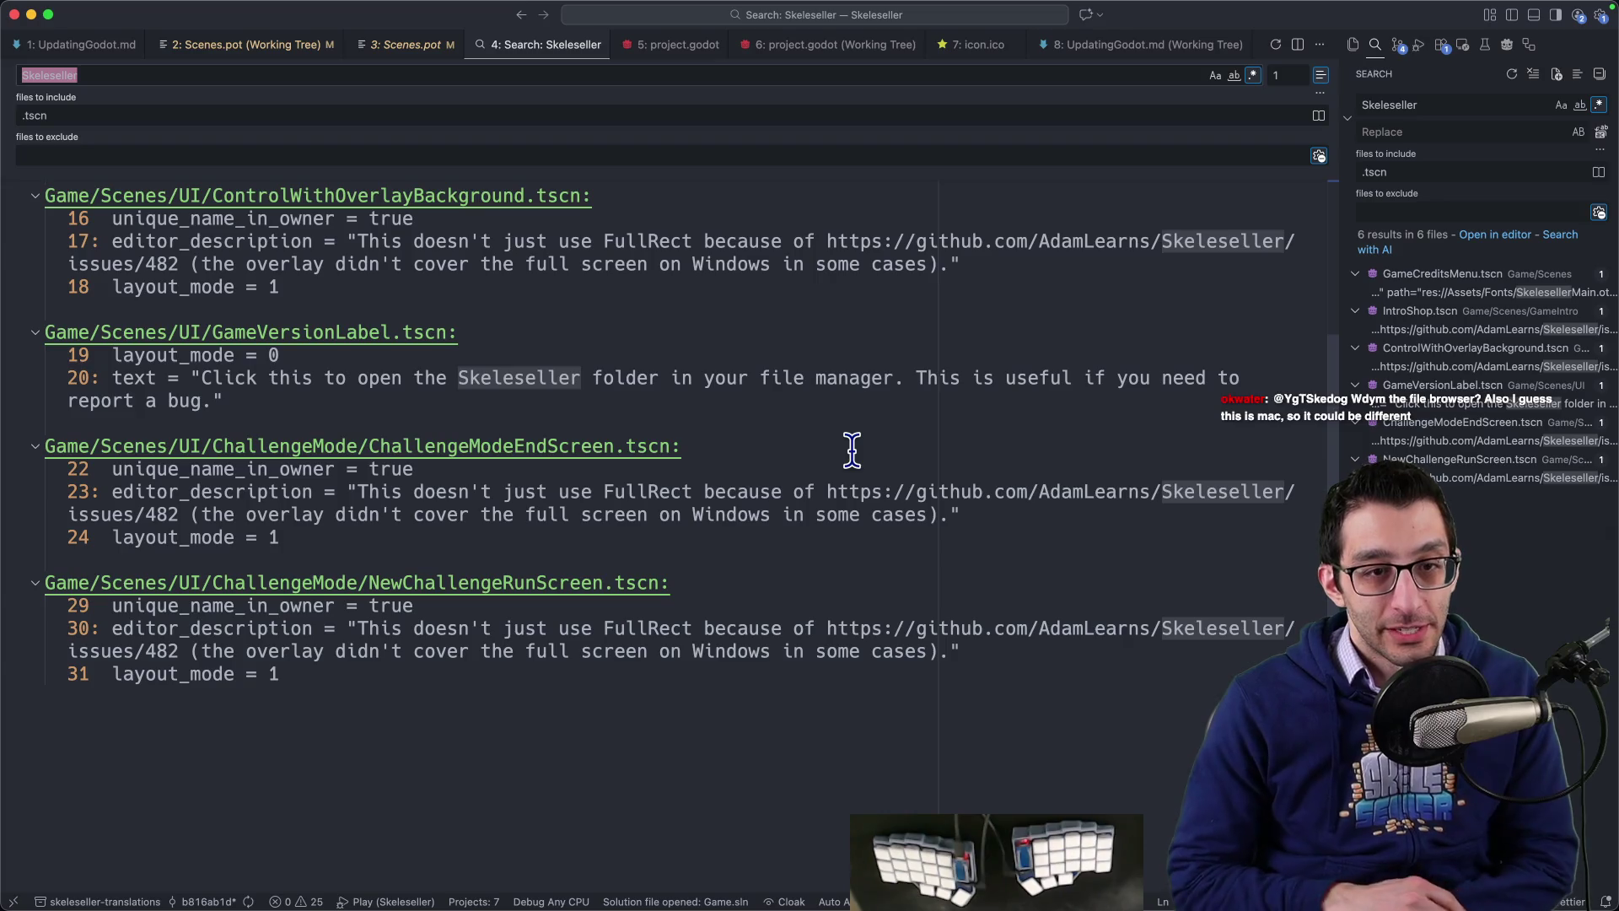
{"action": "left_click", "coordinate": [489, 406]}
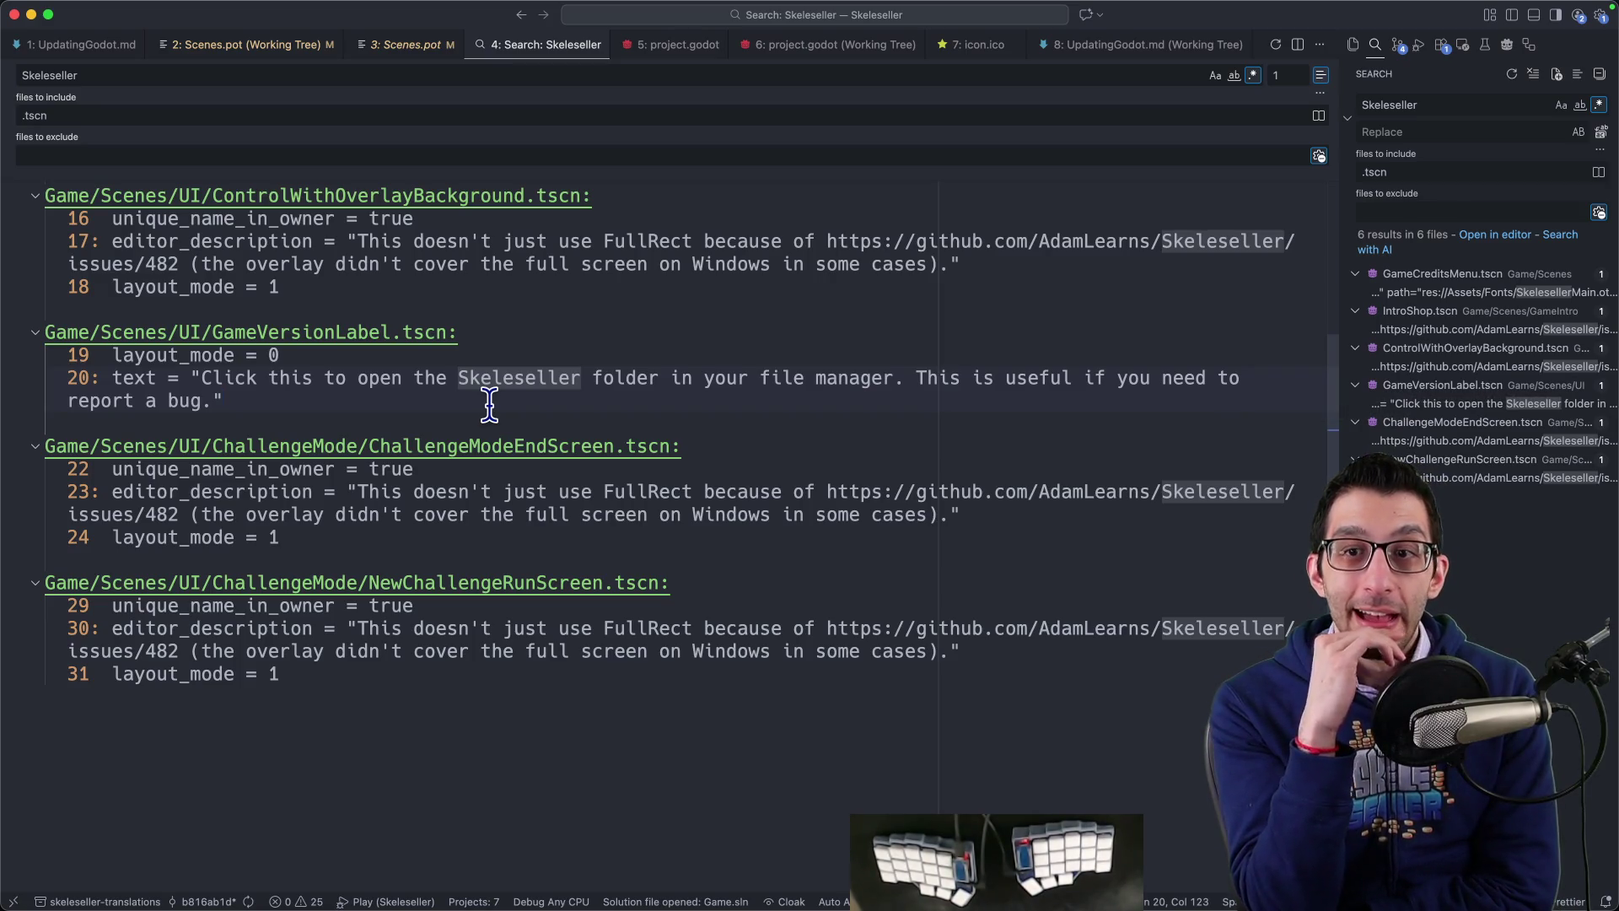
Step: Find the msgid "Skeleseller" line at the end of Scenes.pot
{"action": "key", "text": "ctrl+3"}
{"action": "scroll", "coordinate": [468, 501], "scroll_direction": "down", "scroll_amount": 10}
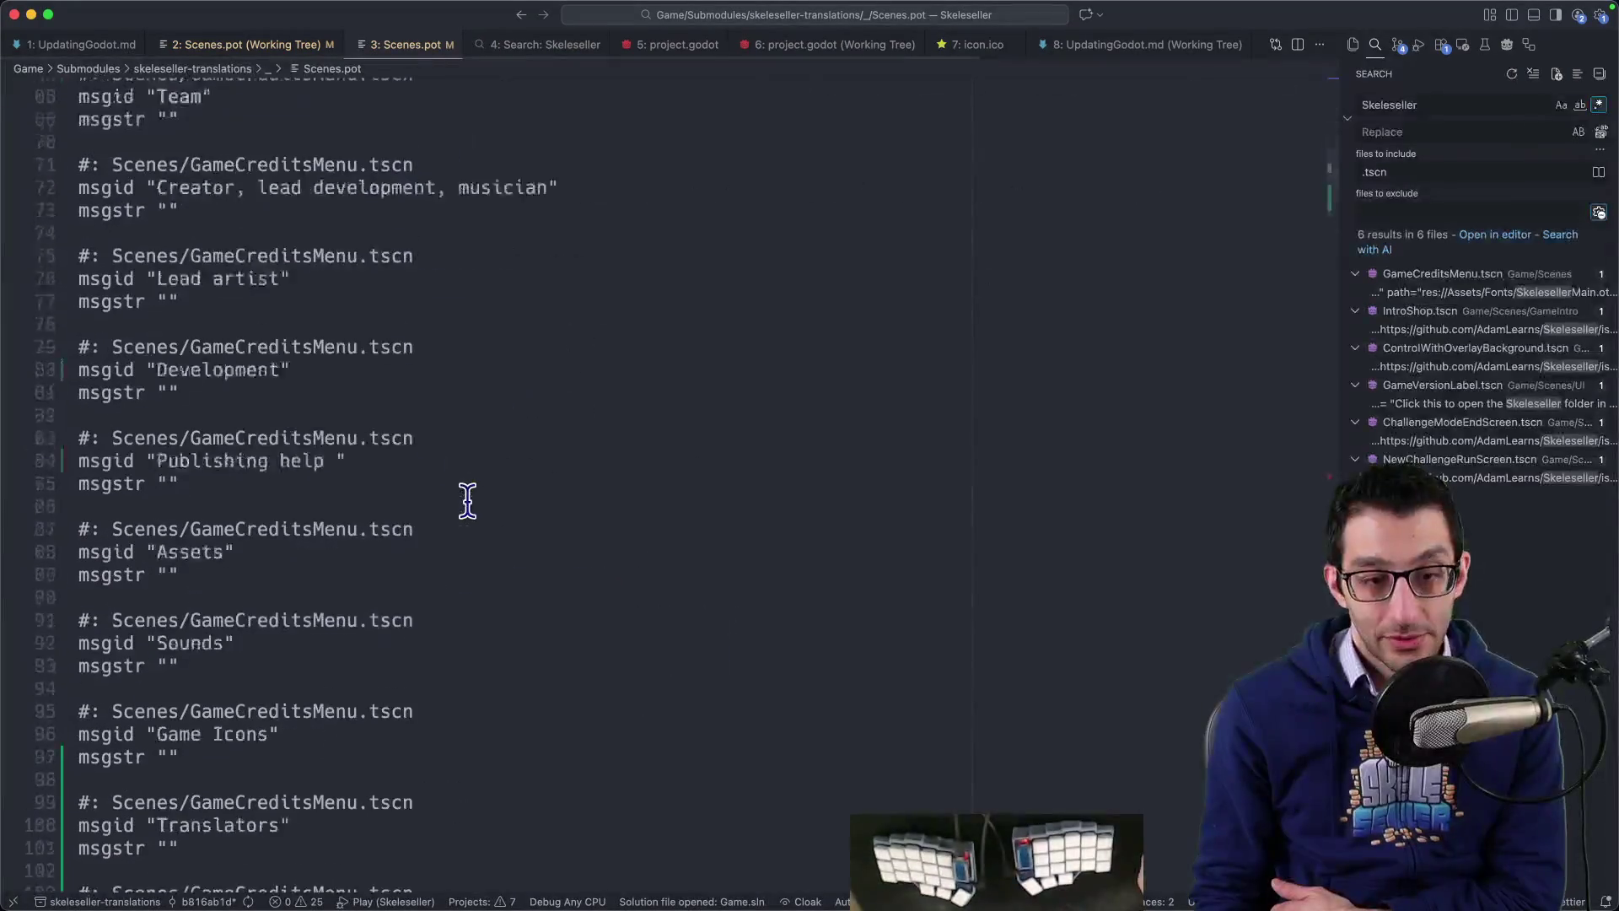
{"action": "key", "text": "super+Down"}
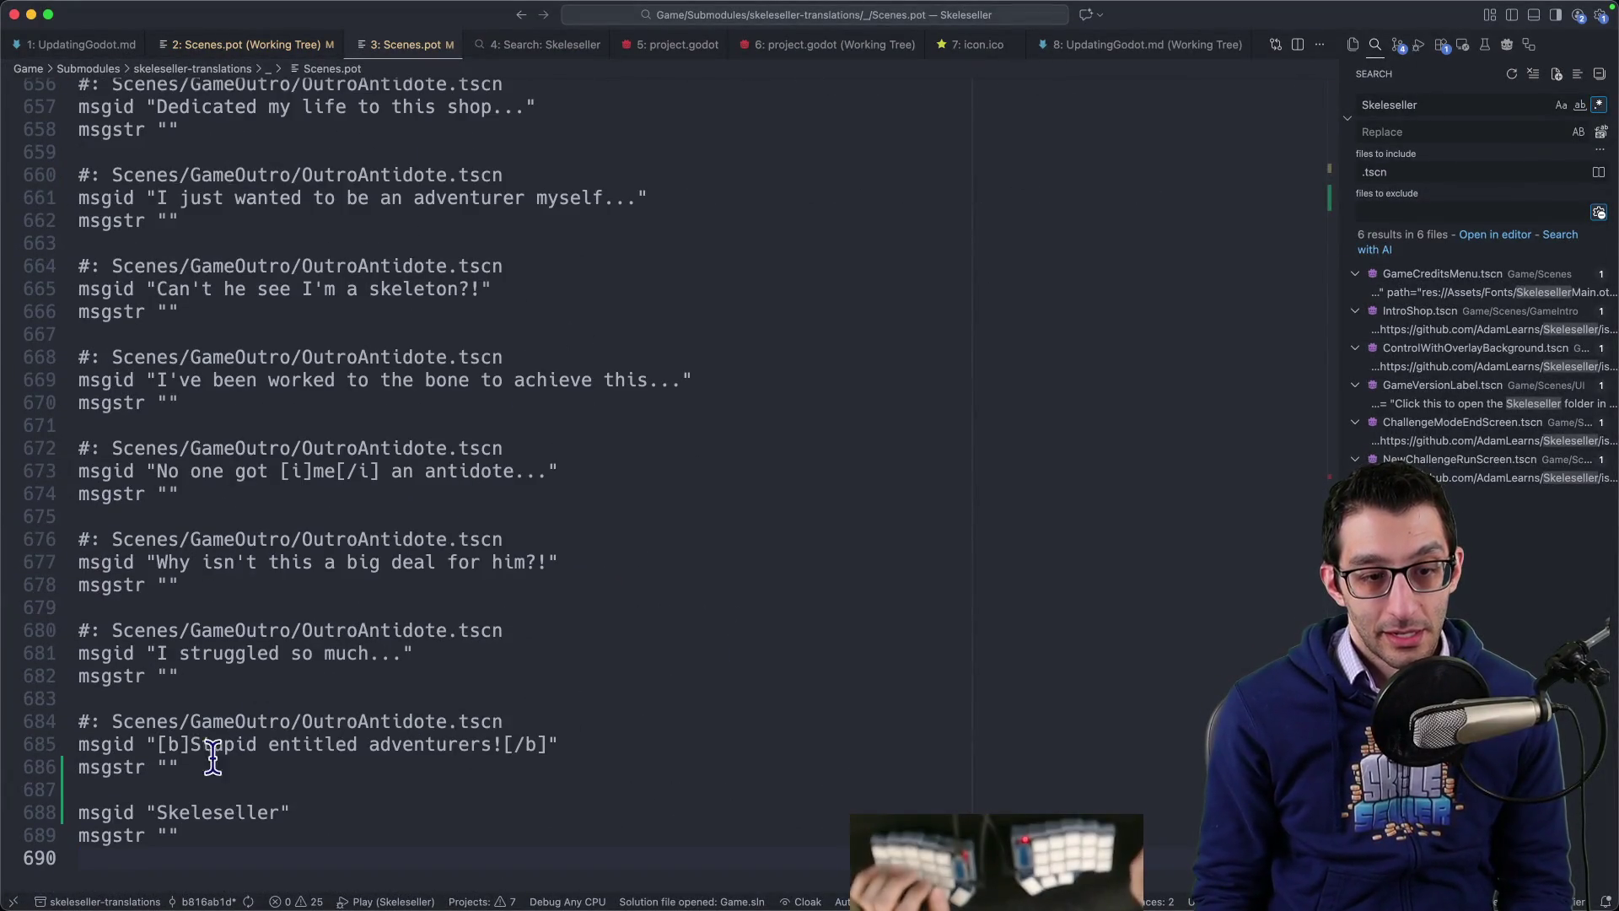
{"action": "left_click_drag", "start_coordinate": [81, 812], "coordinate": [375, 811]}
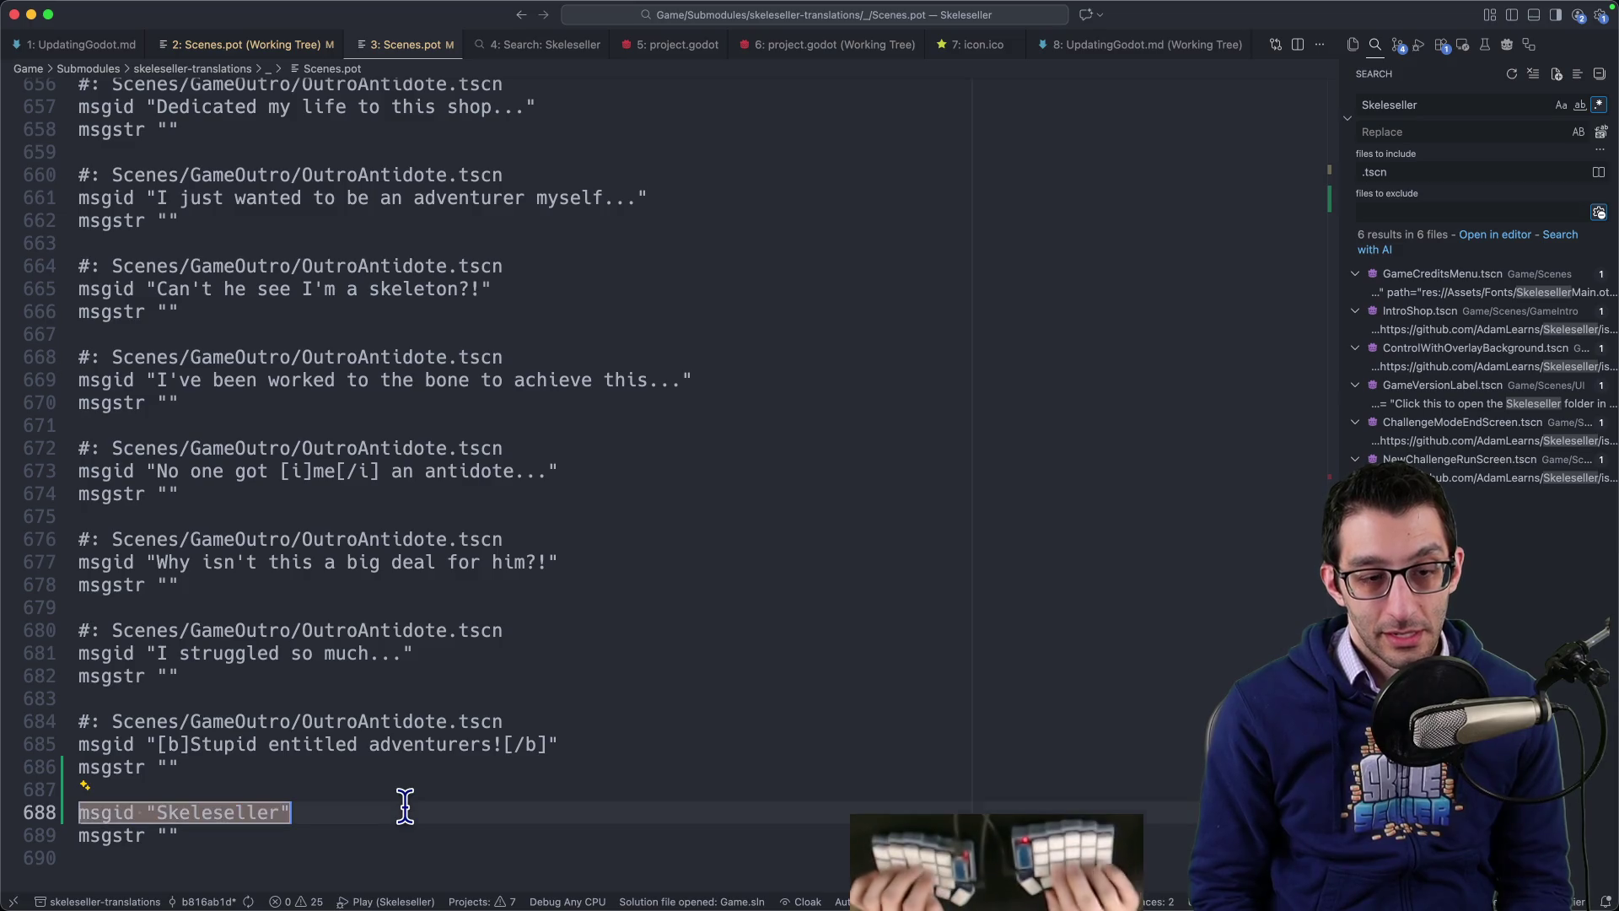
{"action": "key", "text": "super+f"}
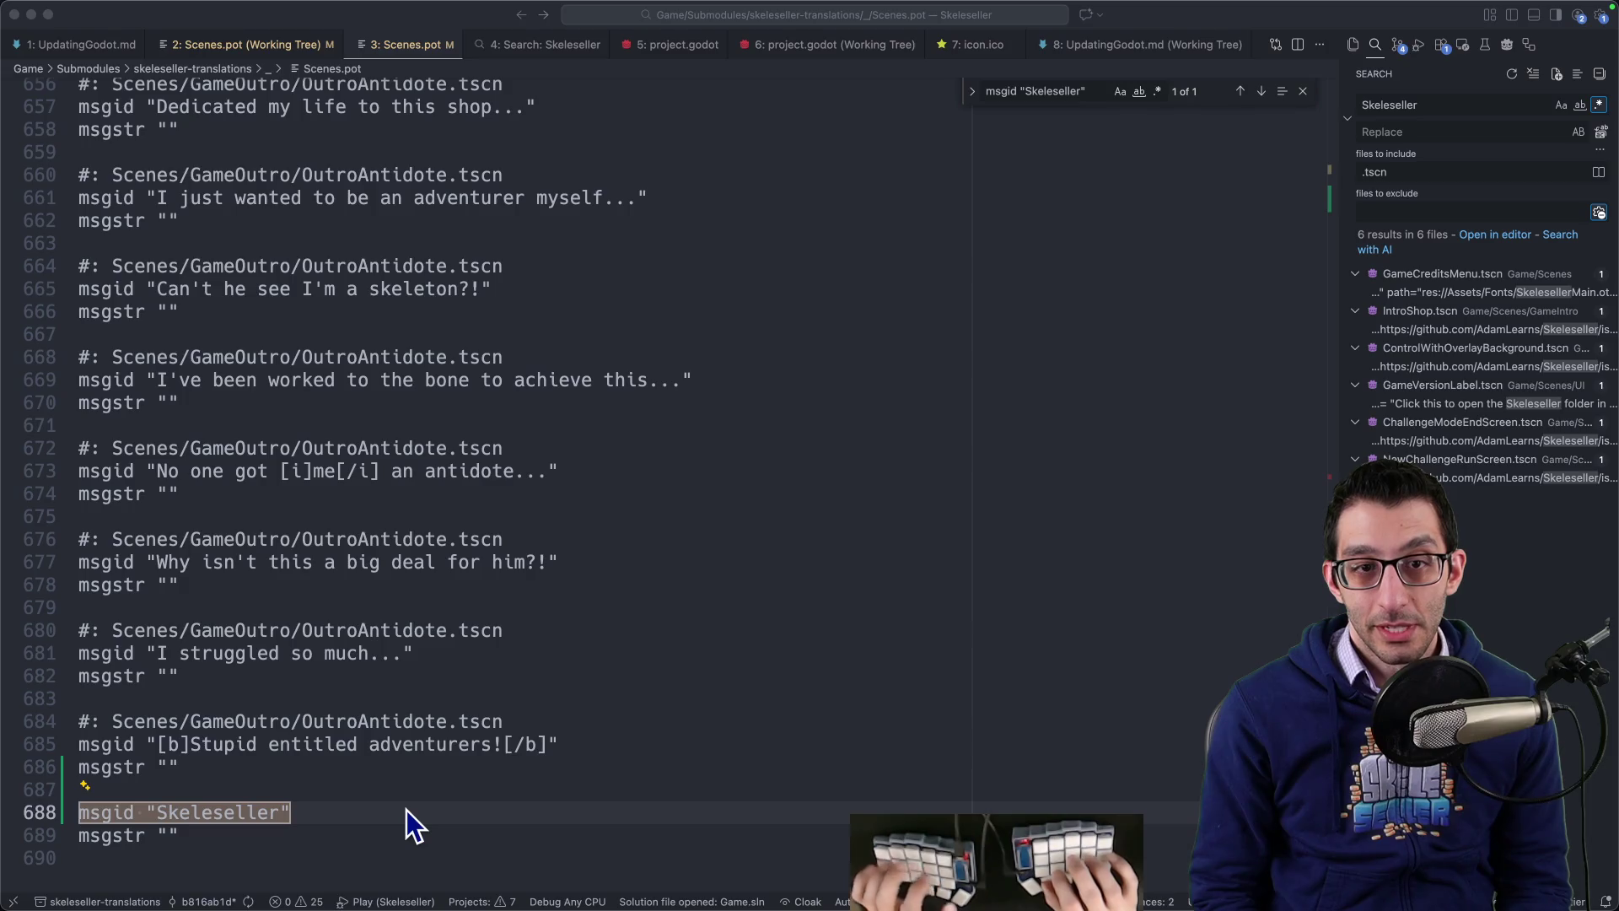
Step: Open the skeleseller-translations repository in a new Chrome tab
{"action": "key", "text": "super+Tab"}
{"action": "key", "text": "super+t"}
{"action": "left_click", "coordinate": [579, 307]}
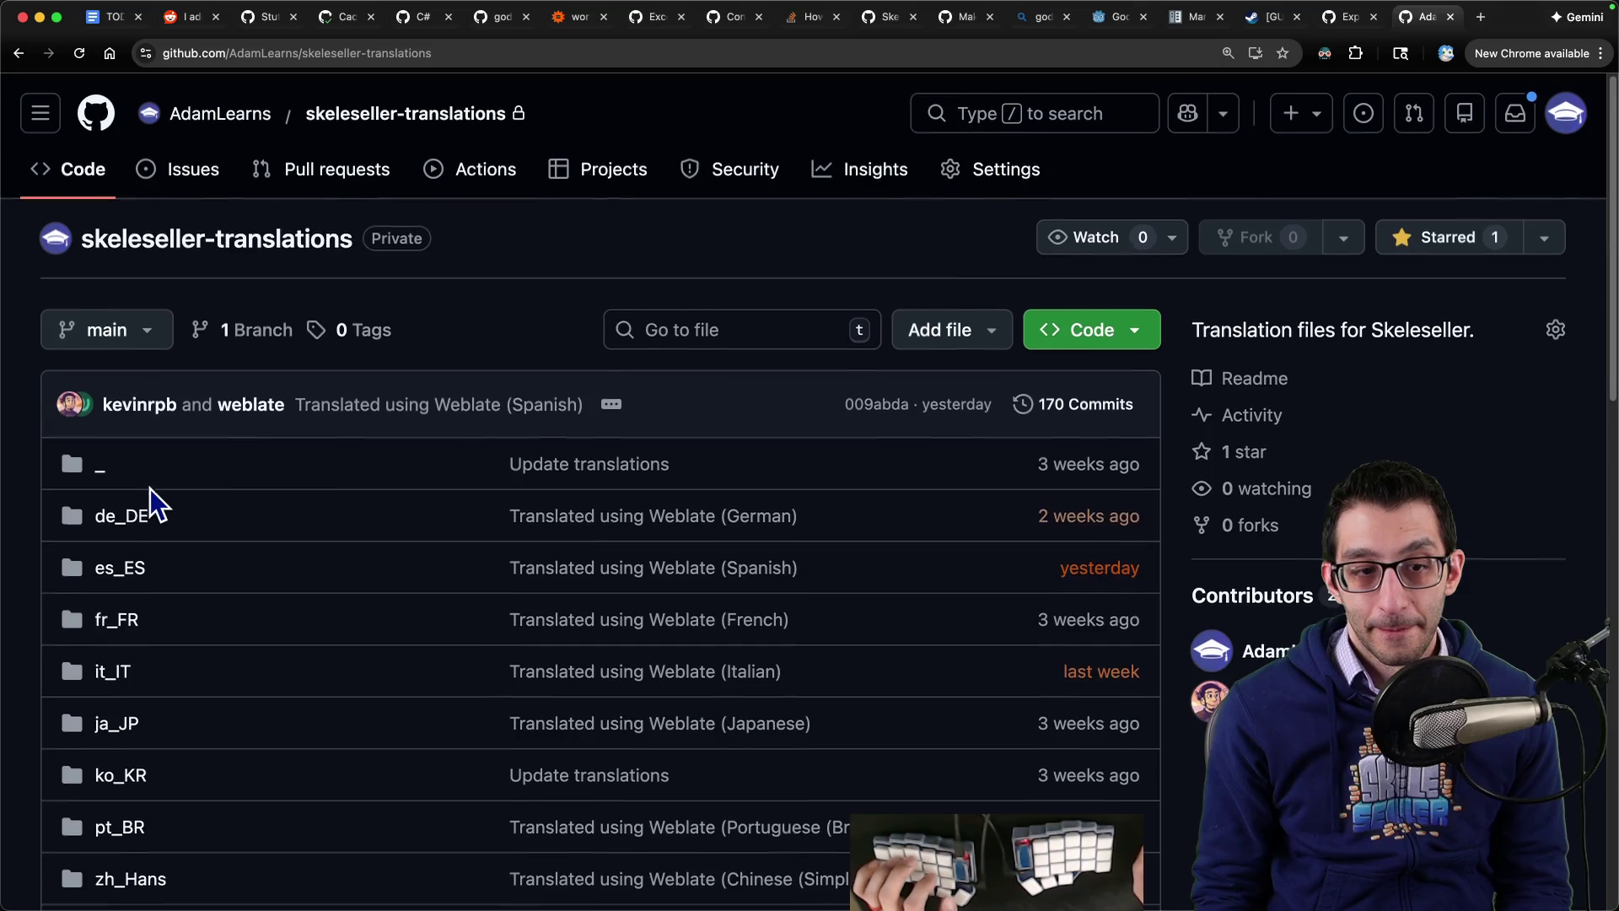
Step: Open _/Scenes.pot on GitHub and step through its skeleseller matches
{"action": "left_click", "coordinate": [100, 469]}
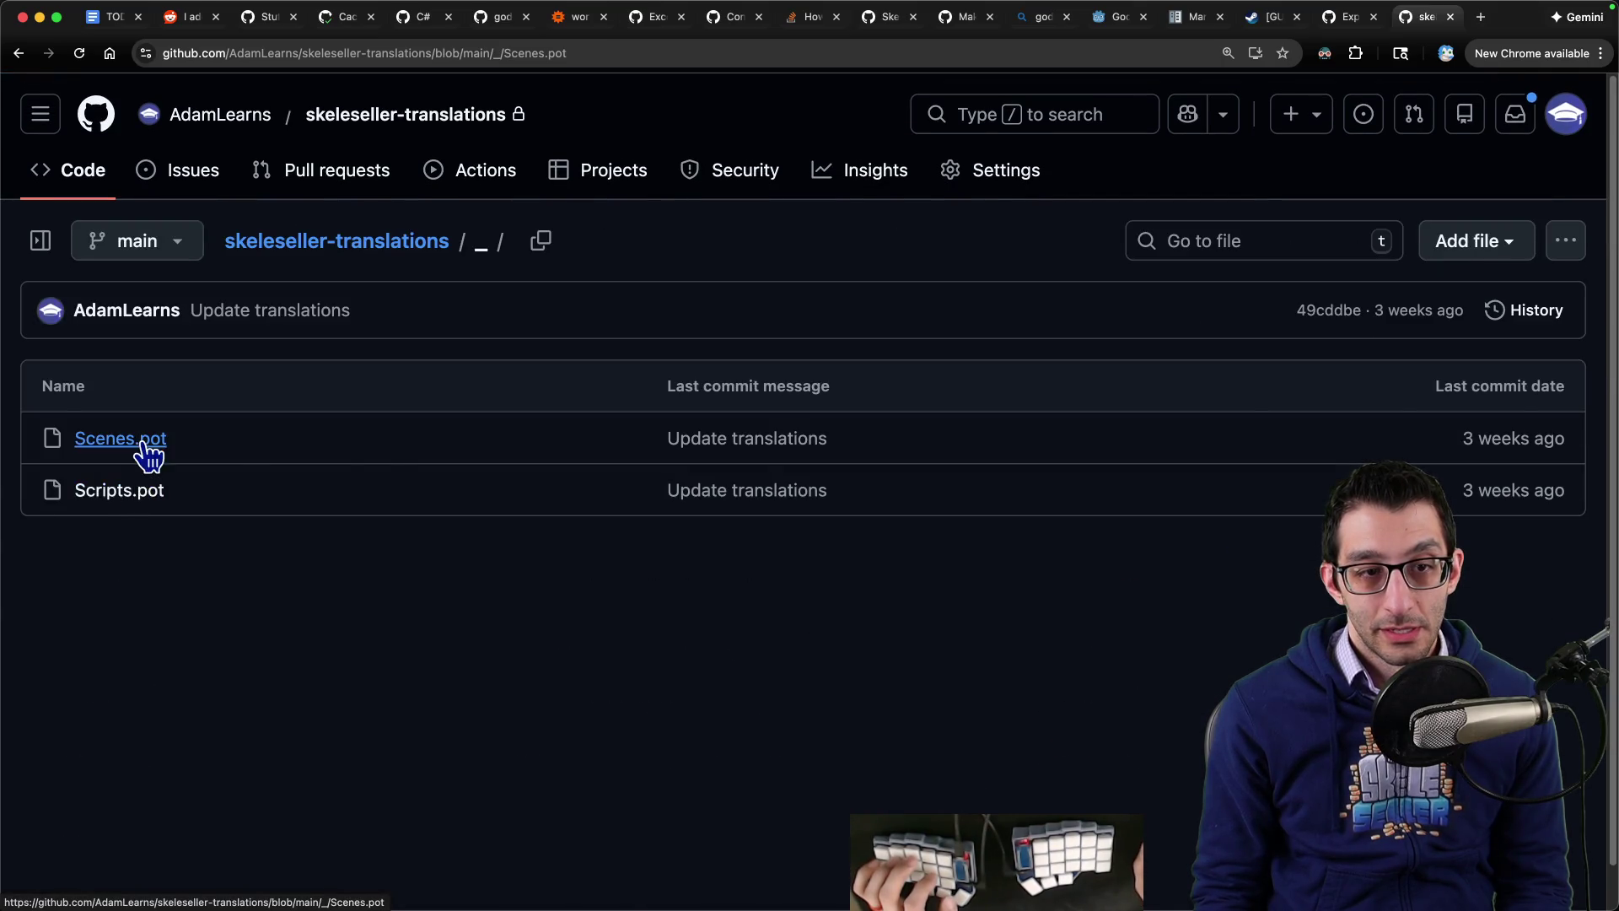
{"action": "left_click", "coordinate": [139, 447]}
{"action": "type", "text": "\"skeleseller"}
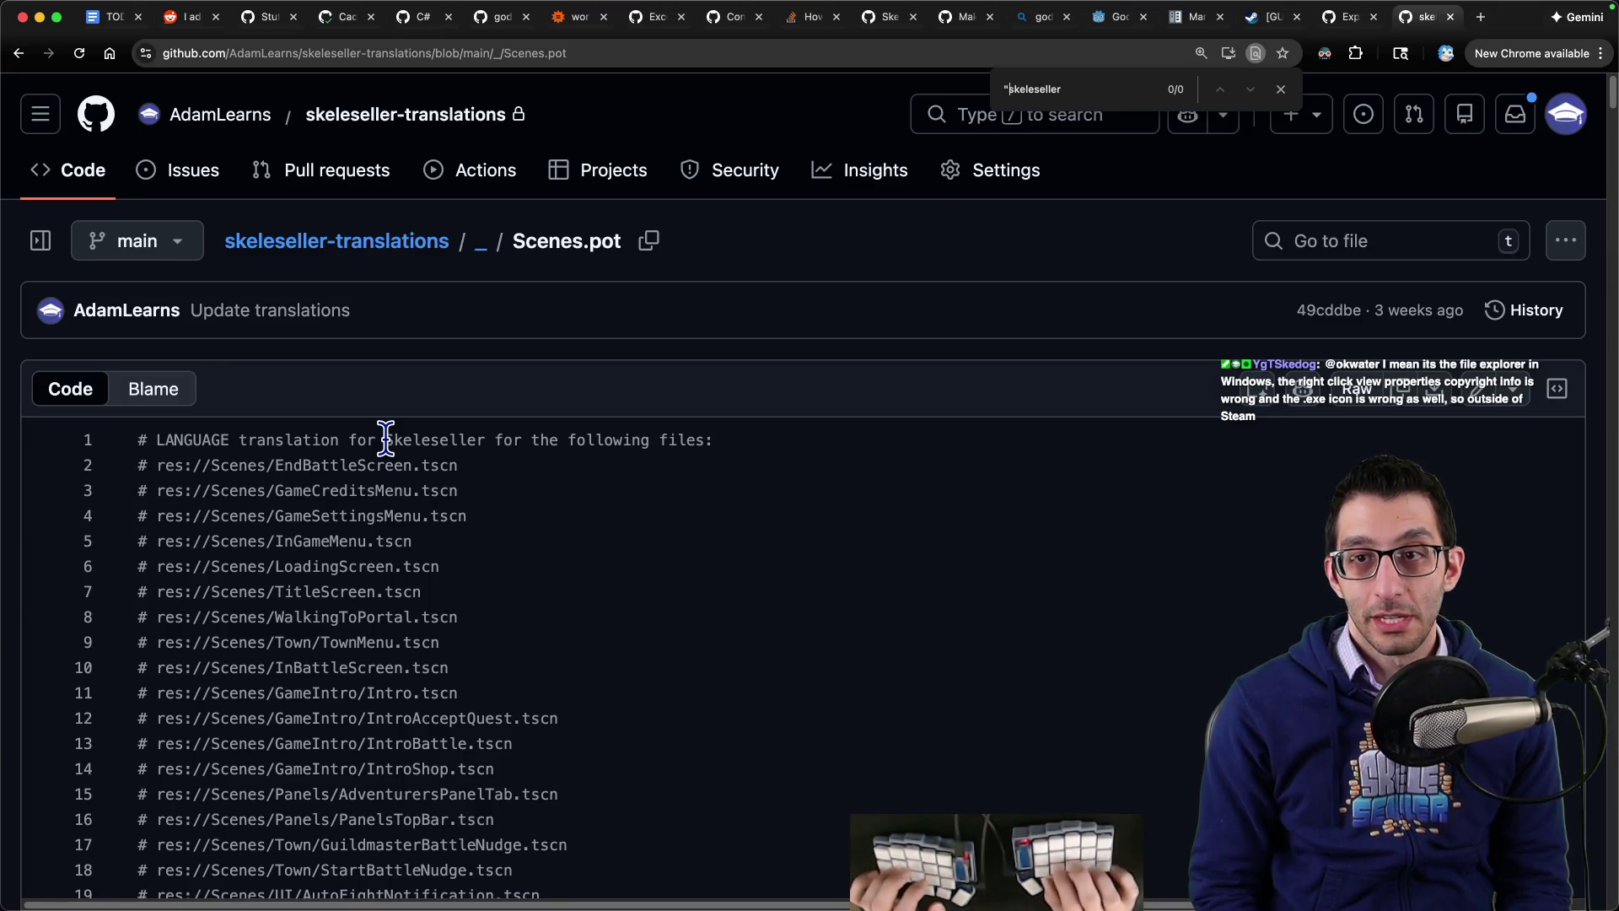
{"action": "key", "text": "BackSpace"}
{"action": "type", "text": "eller"}
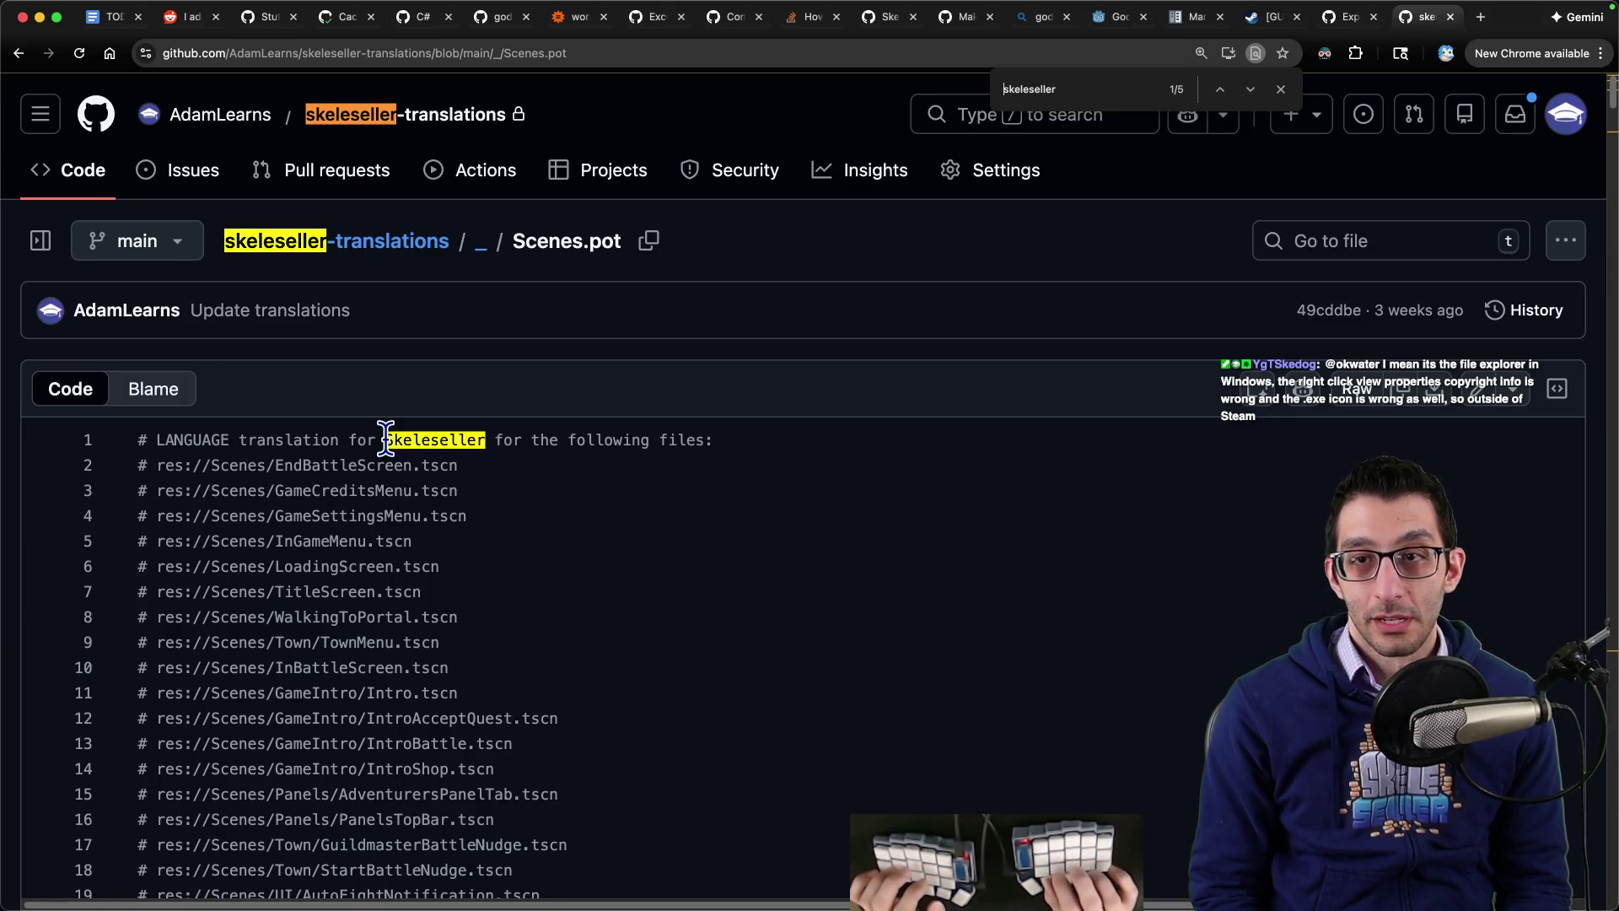
{"action": "key", "text": "Return"}
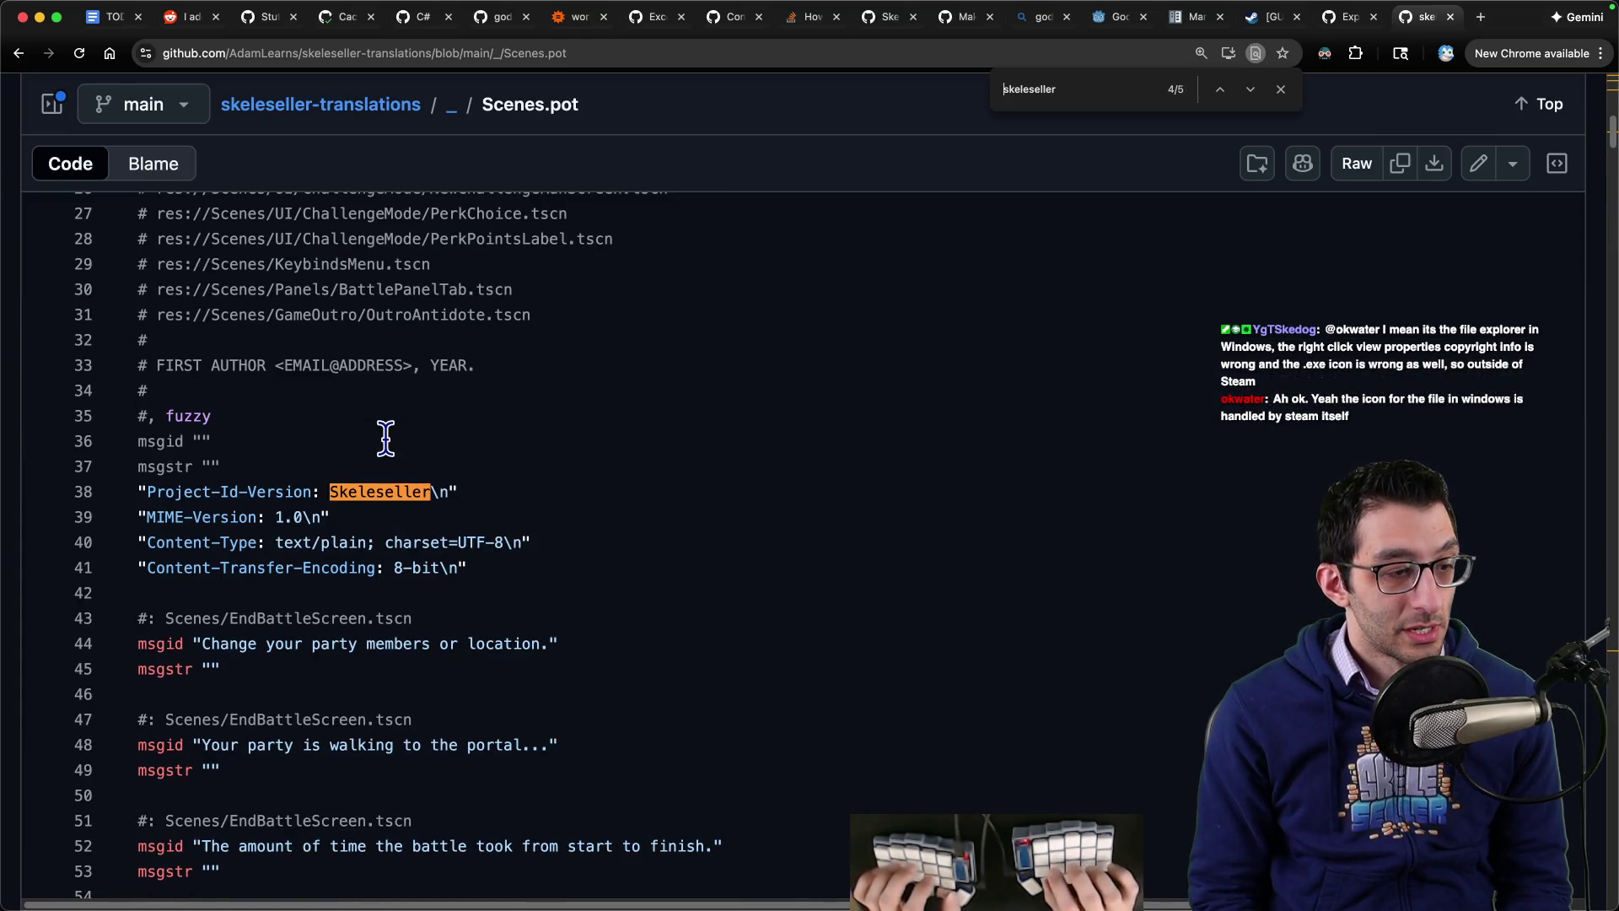
{"action": "key", "text": "super+Tab"}
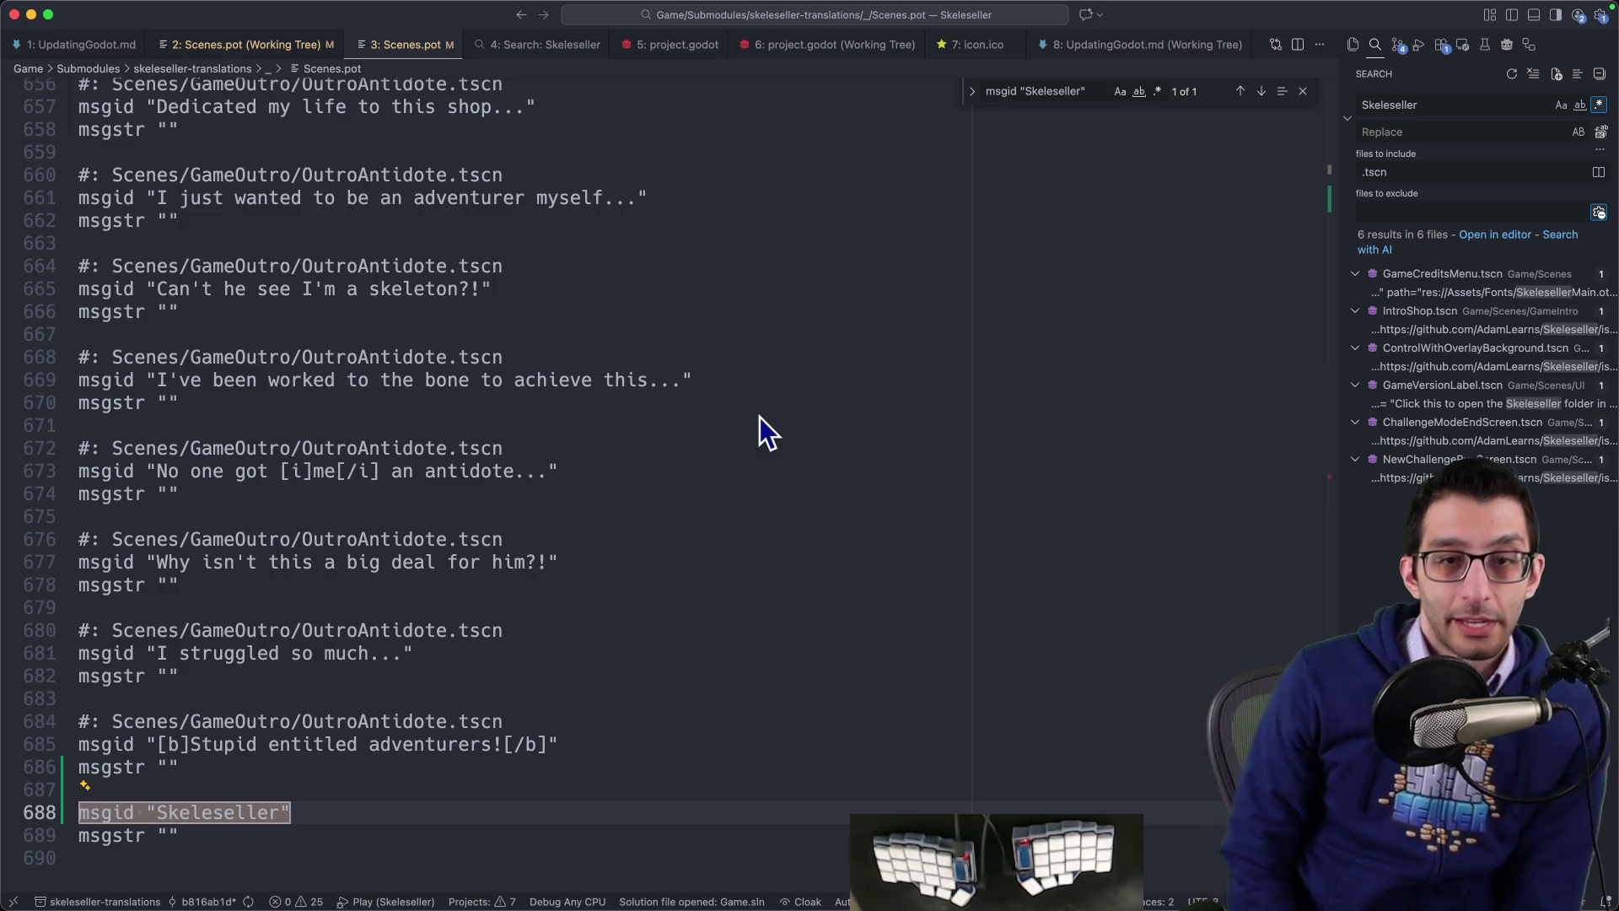
Step: Select the new Skeleseller msgid line in Scenes.pot
{"action": "mouse_move", "coordinate": [997, 877]}
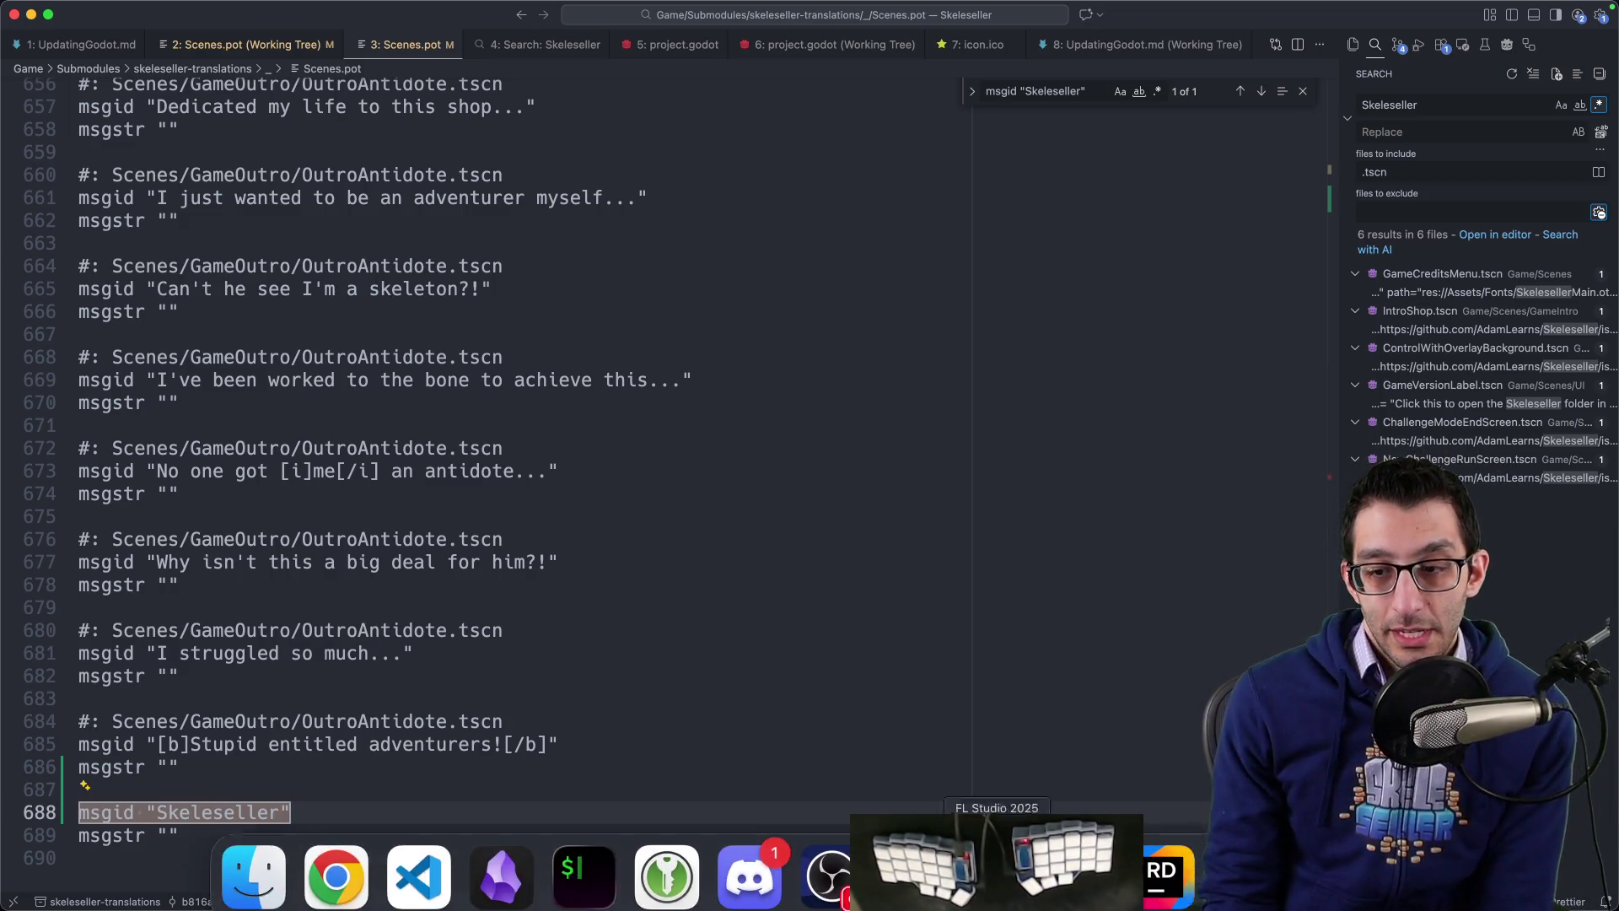
{"action": "left_click", "coordinate": [1080, 877]}
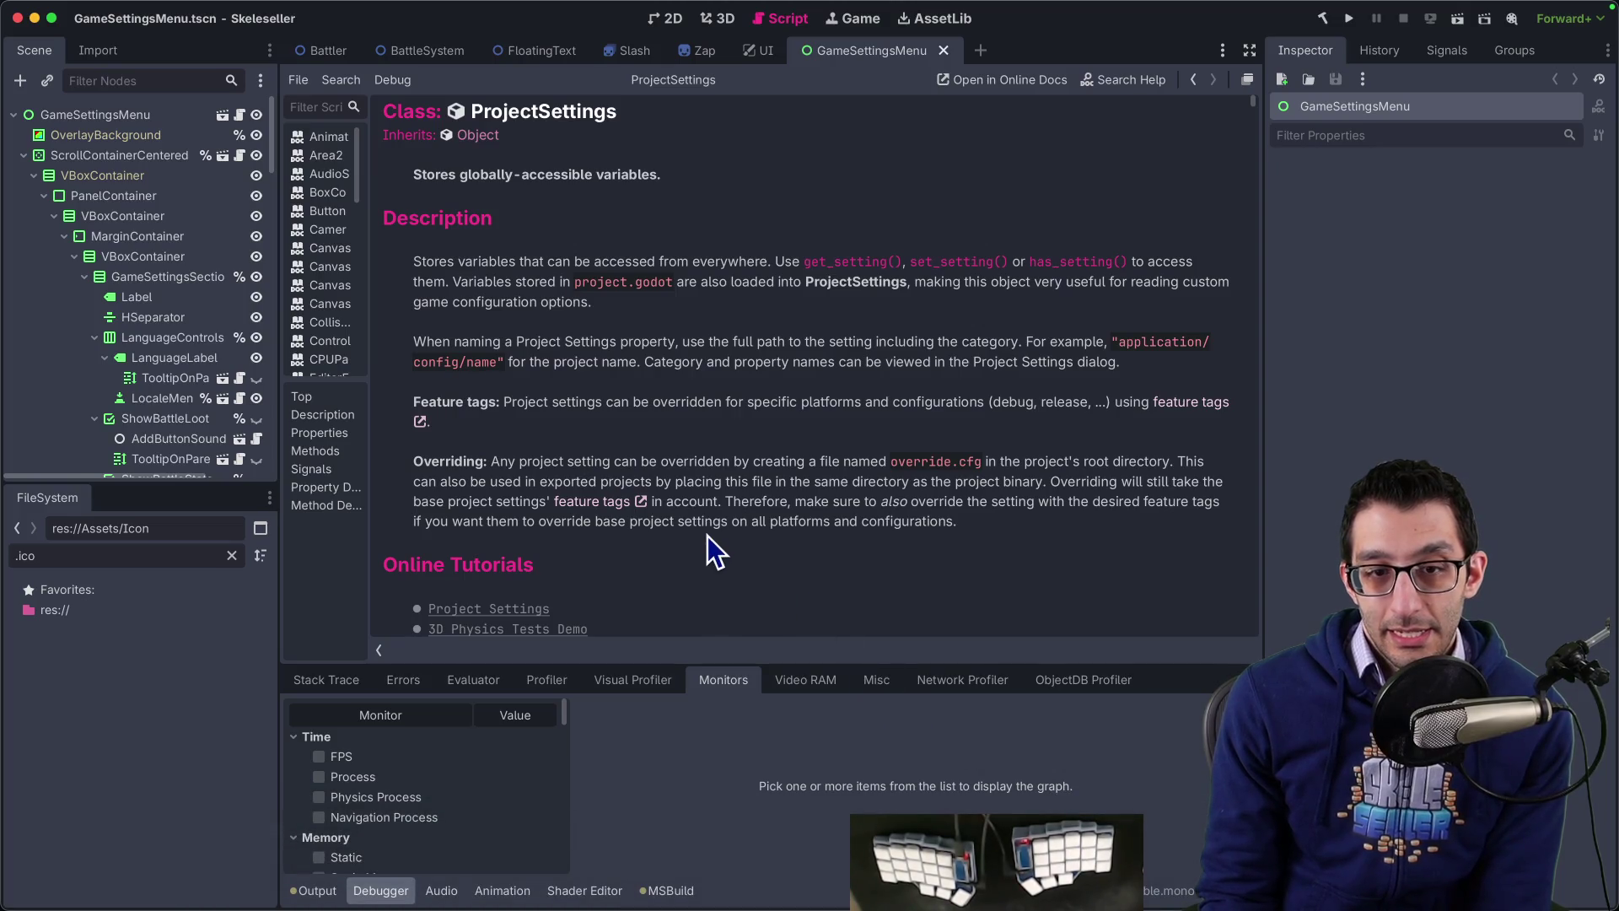
{"action": "mouse_move", "coordinate": [337, 894]}
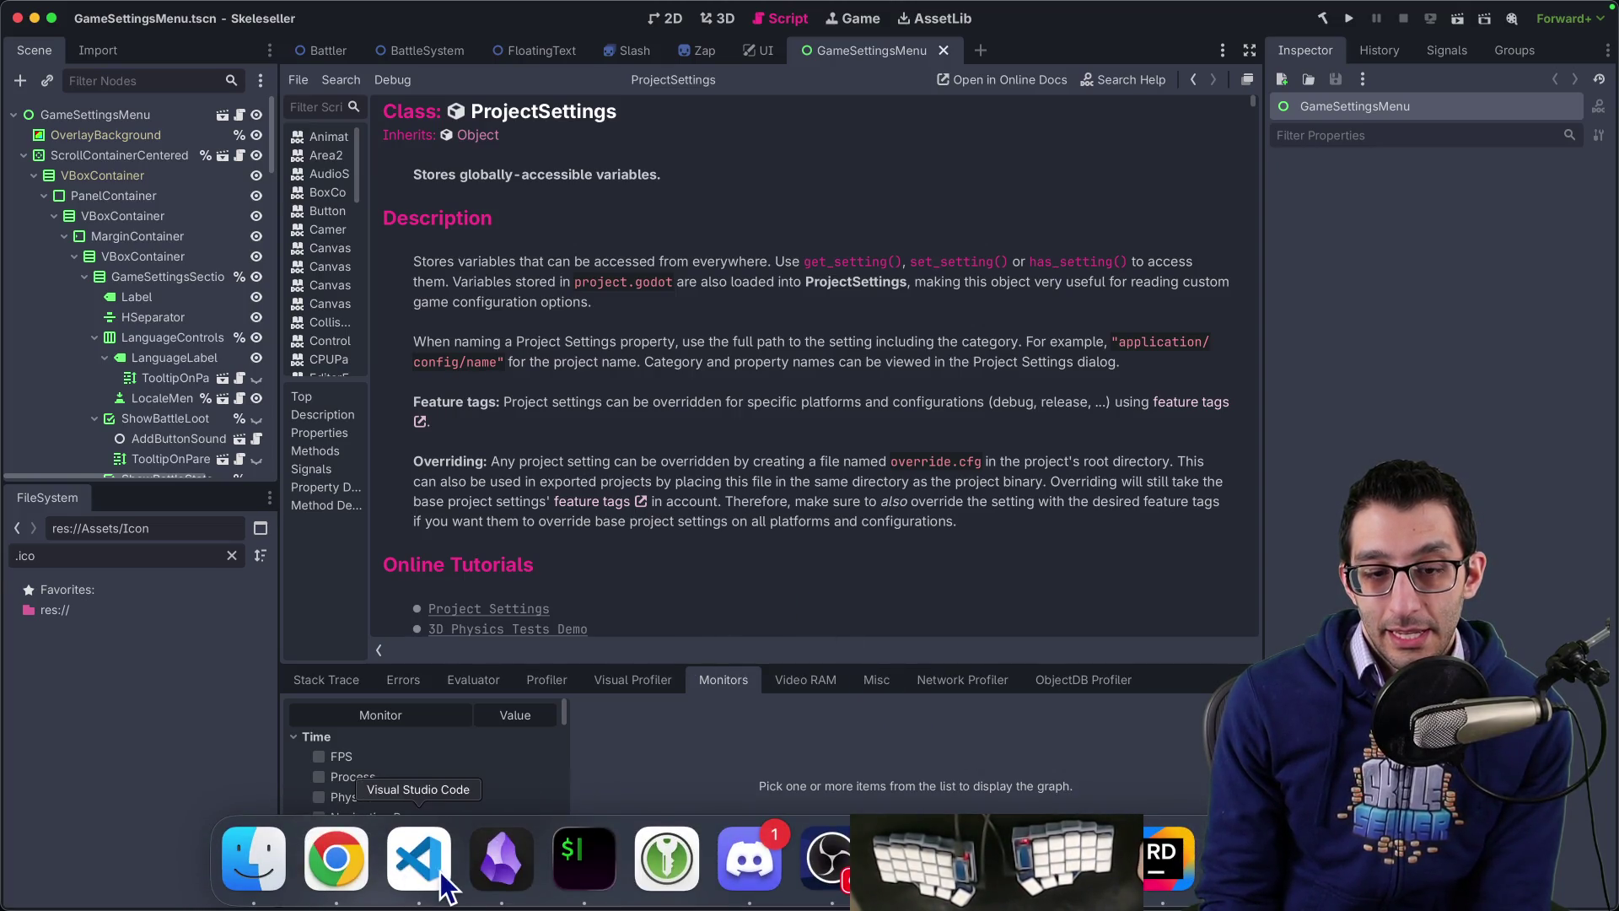
{"action": "left_click", "coordinate": [447, 875]}
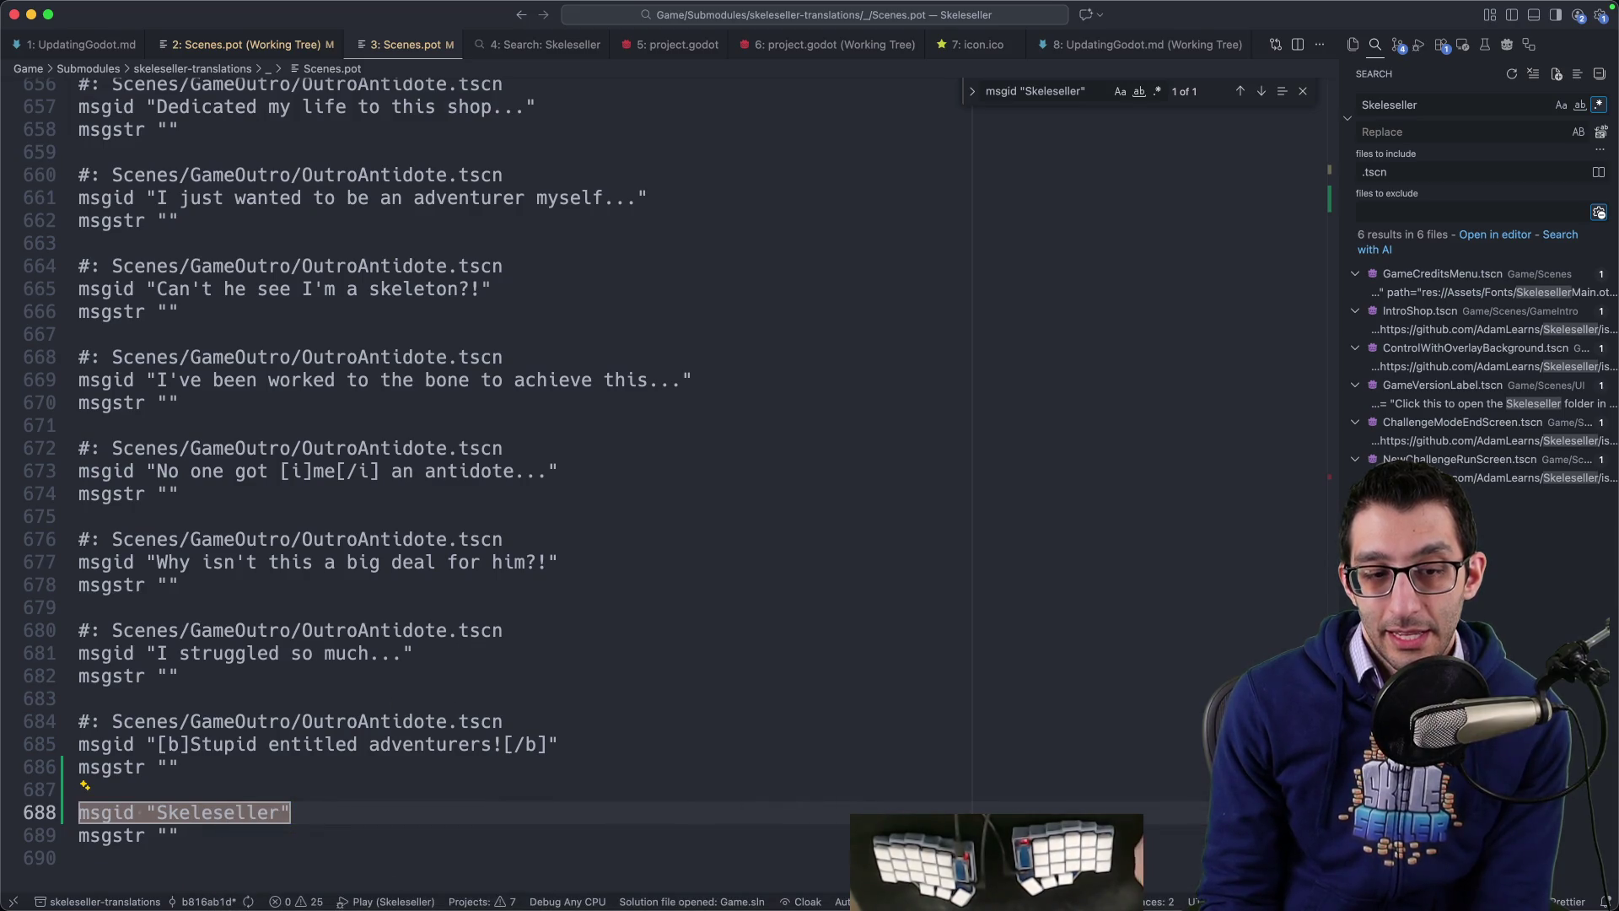
{"action": "left_click", "coordinate": [256, 854], "text": "shift"}
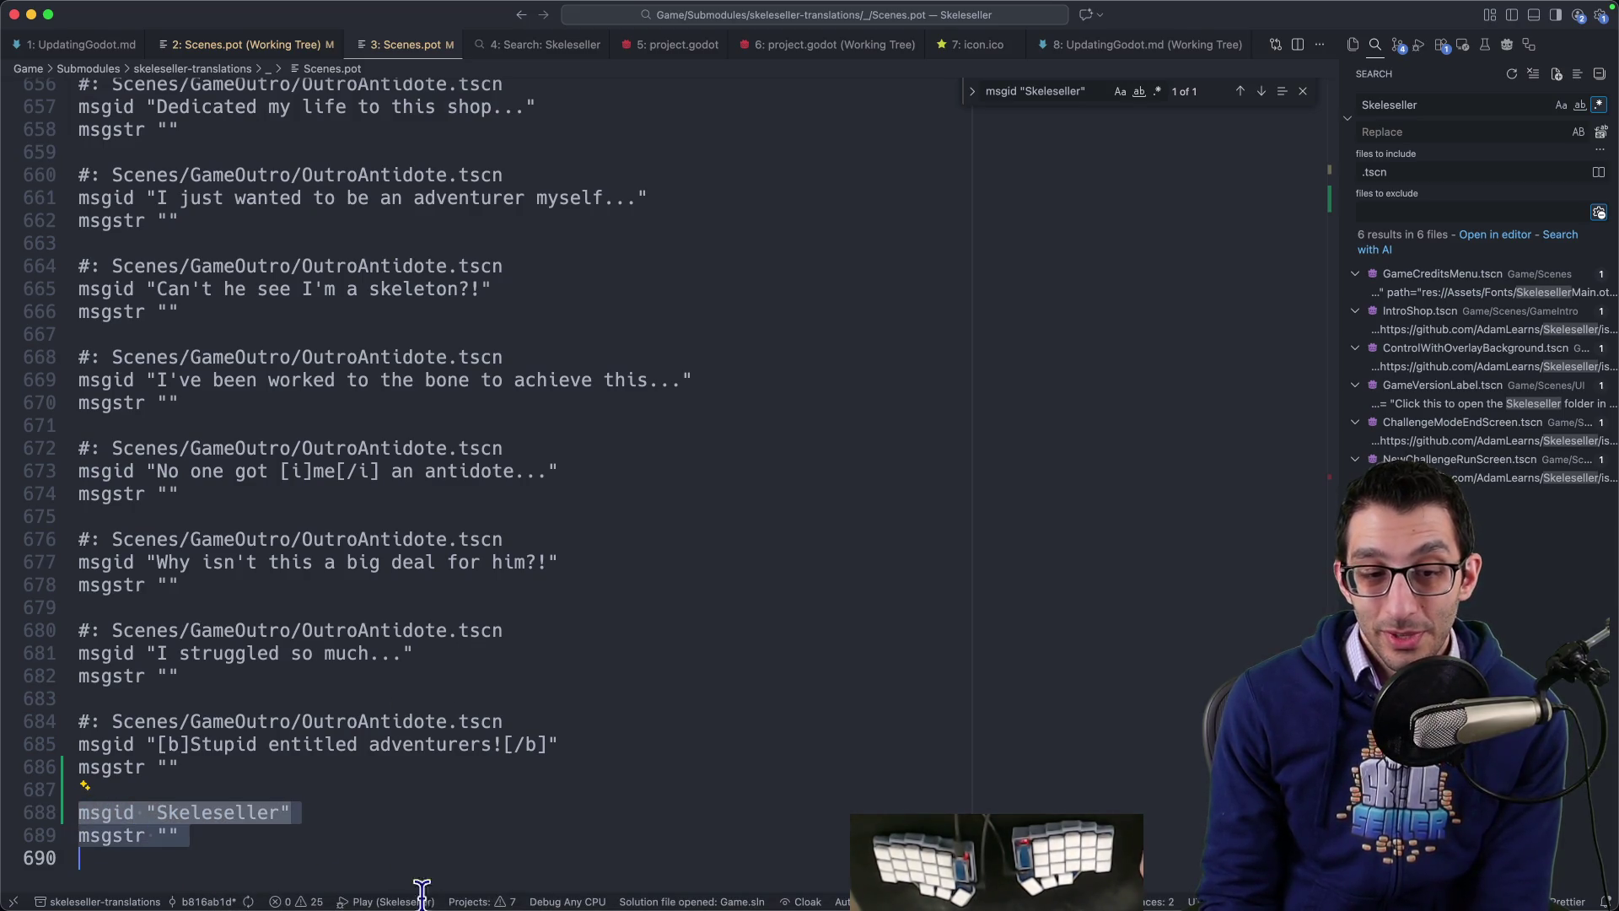
{"action": "key", "text": "shift+Up"}
{"action": "key", "text": "shift+Left"}
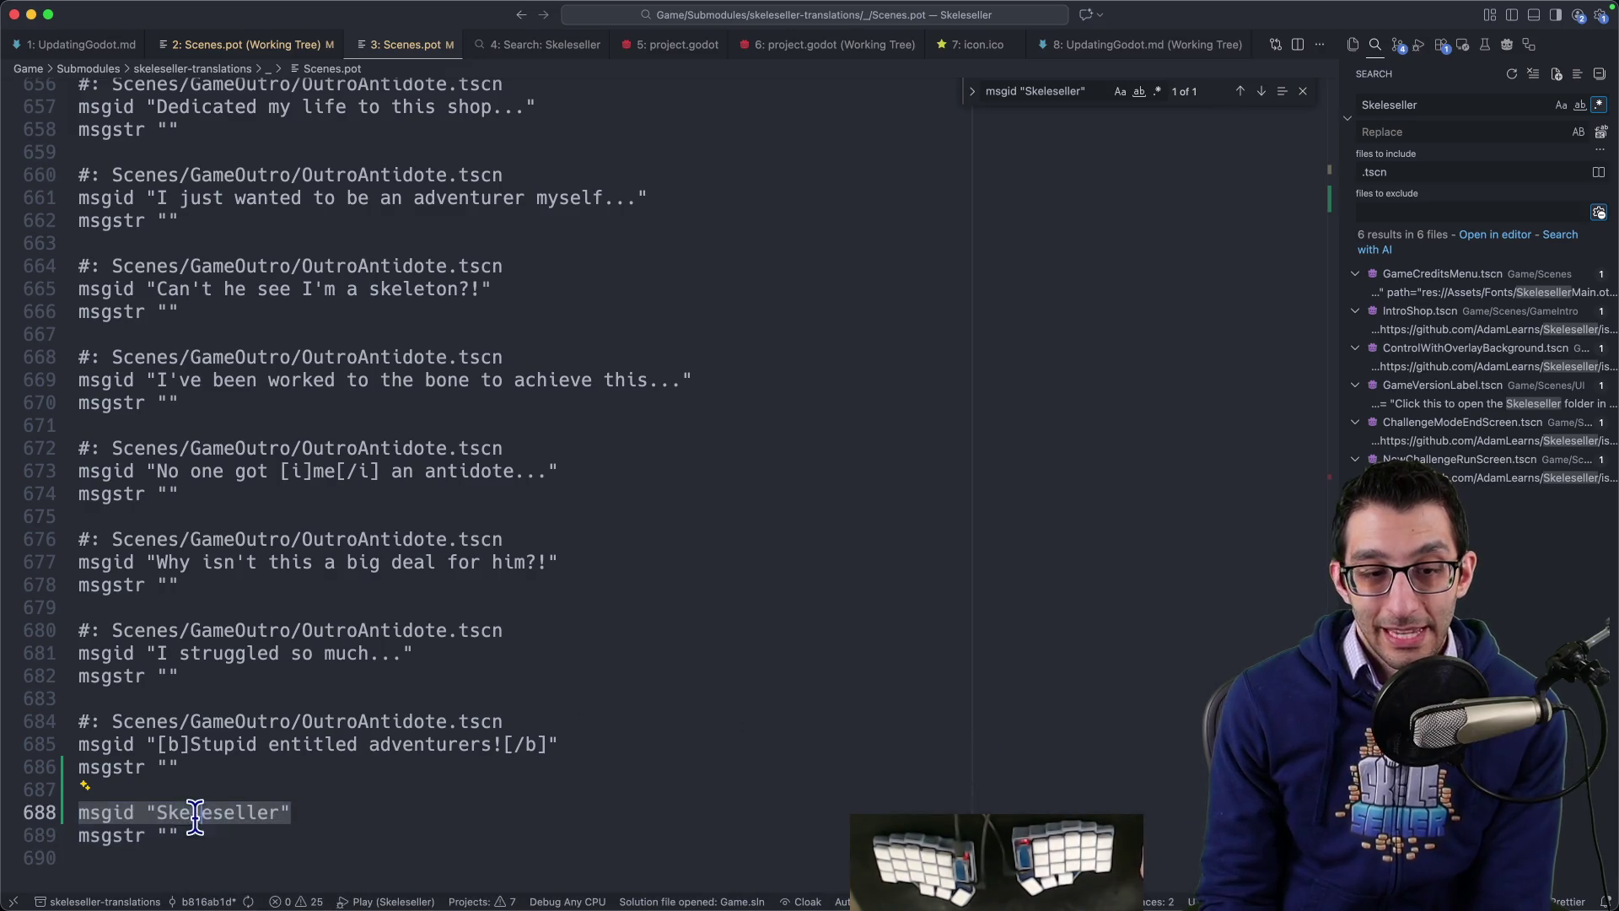
{"action": "scroll", "coordinate": [186, 674], "scroll_direction": "down", "scroll_amount": 3}
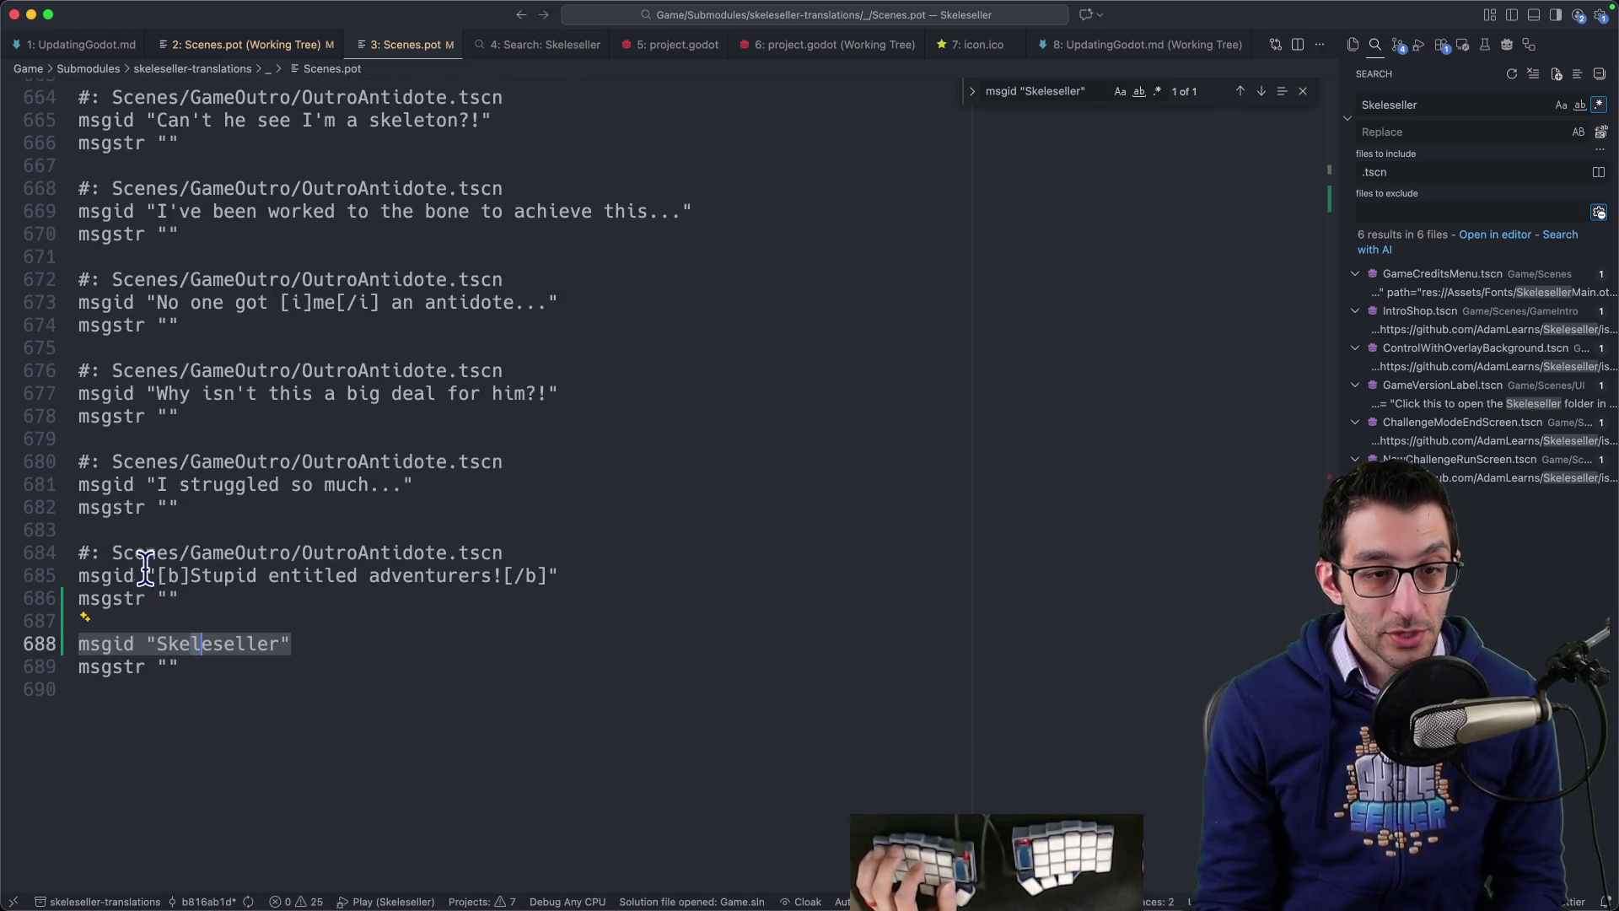
Step: Search all files for the line 669 msgid and open its OutroAntidote.tscn match
{"action": "left_click", "coordinate": [150, 211]}
{"action": "key", "text": "ctrl+shift+super+Right"}
{"action": "key", "text": "ctrl+shift+super+Right"}
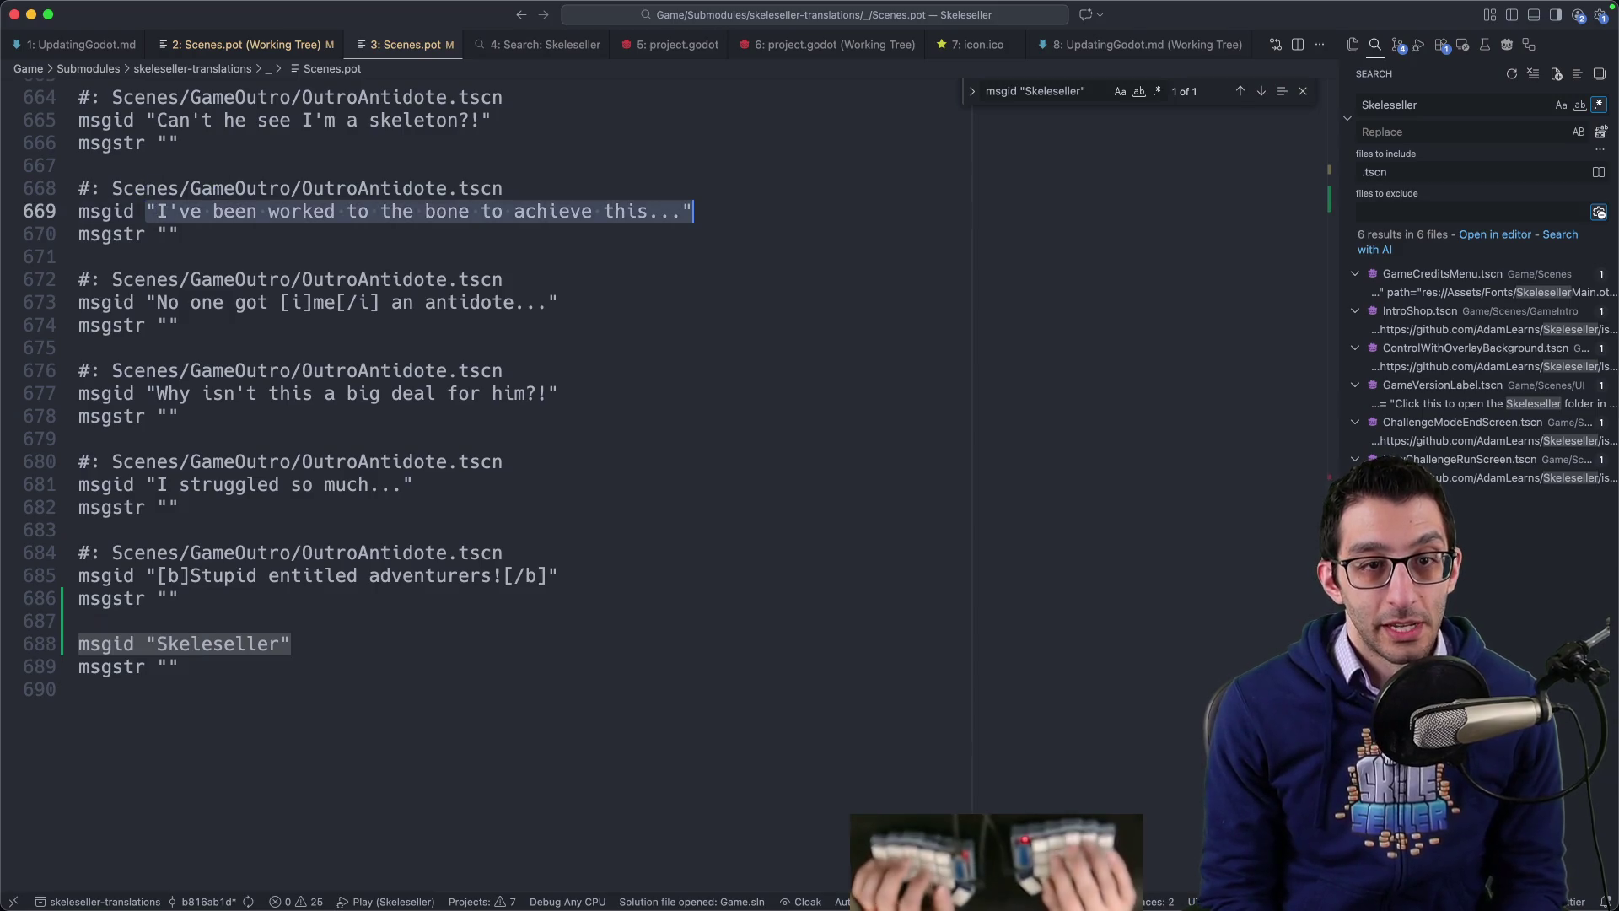
{"action": "key", "text": "super+shift+f"}
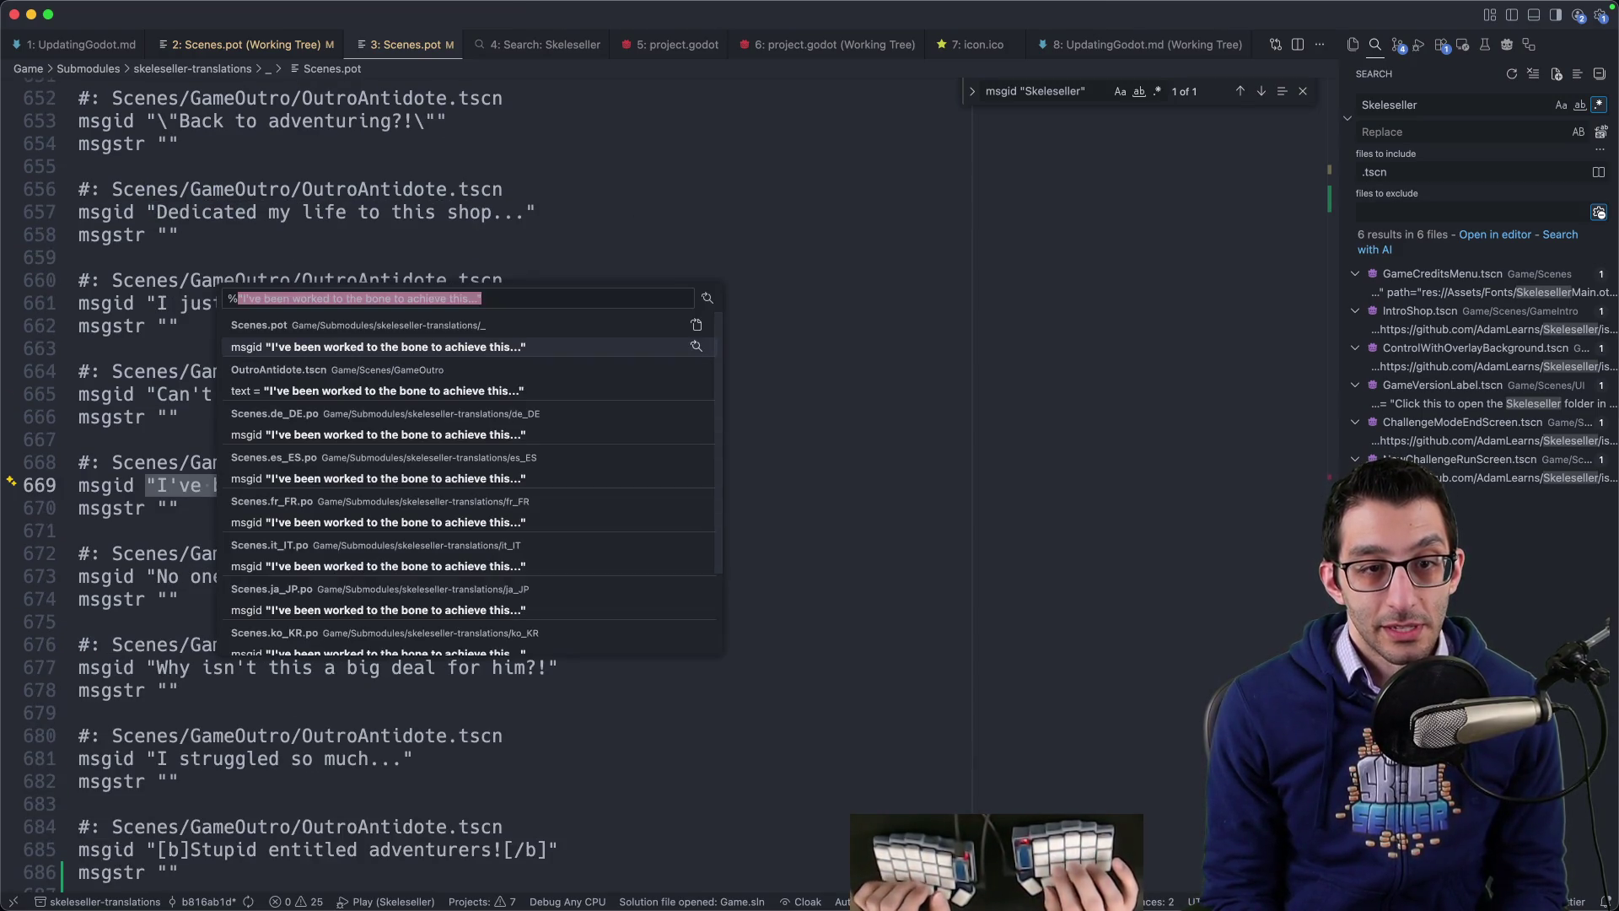
{"action": "key", "text": "Down"}
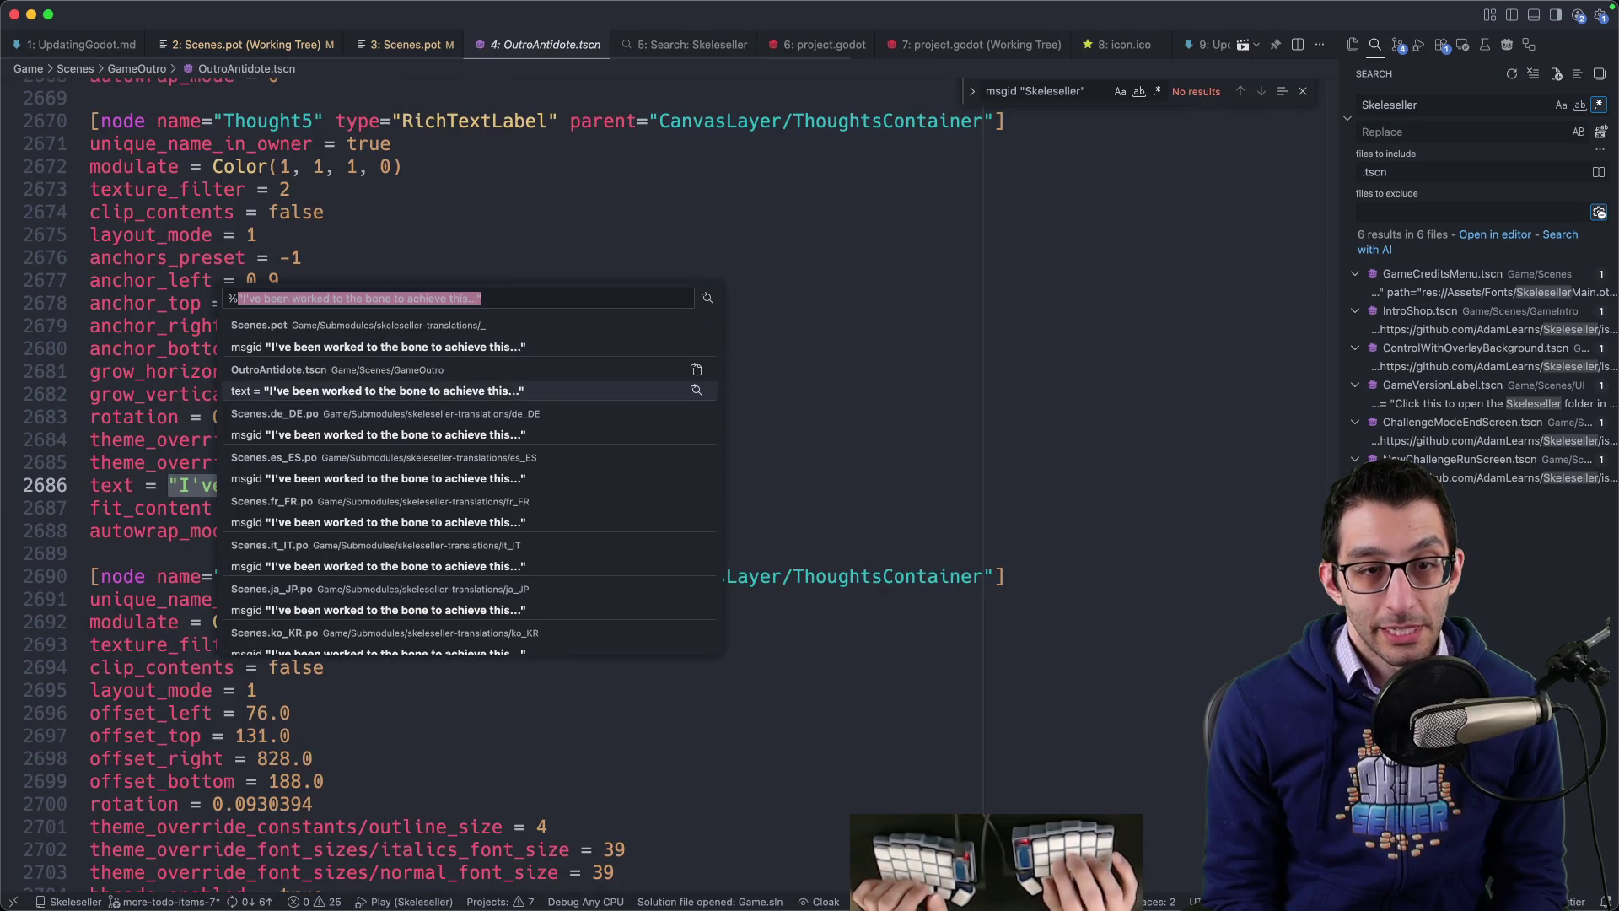
{"action": "key", "text": "Return"}
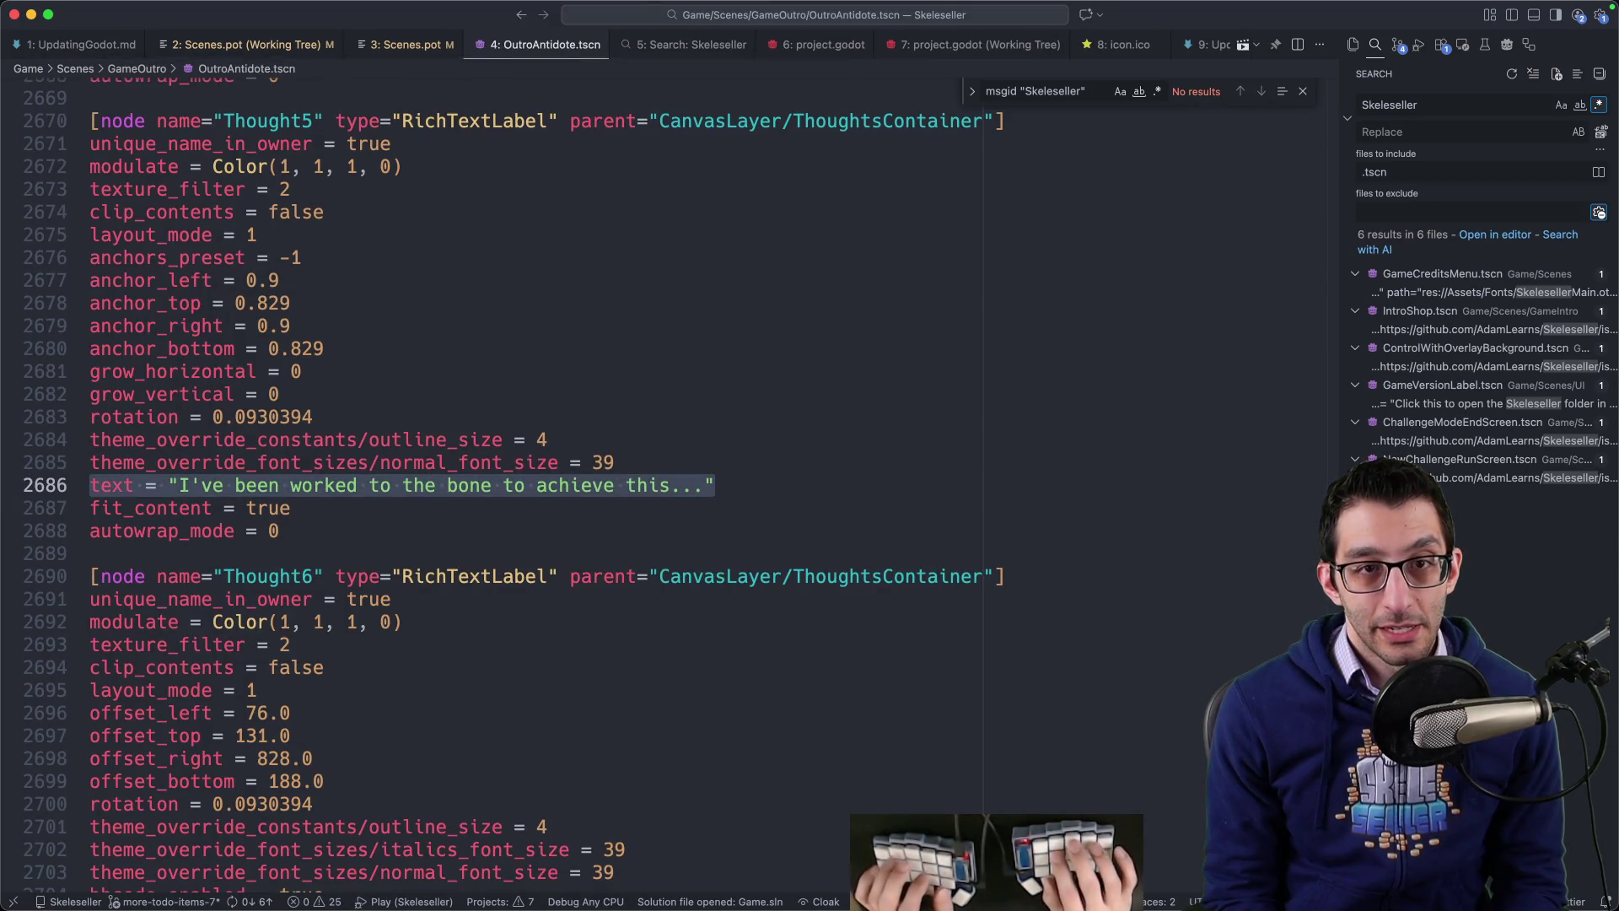
Step: Search all files for the 'Skeleseller' string, finding project.godot config/name and export_presets.cfg file_description
{"action": "key", "text": "ctrl+3"}
{"action": "key", "text": "super+Down"}
{"action": "type", "text": "msgid \"Skeleseller\" msgstr \"\""}
{"action": "key", "text": "ctrl+shift+super+Right"}
{"action": "key", "text": "ctrl+shift+super+Right"}
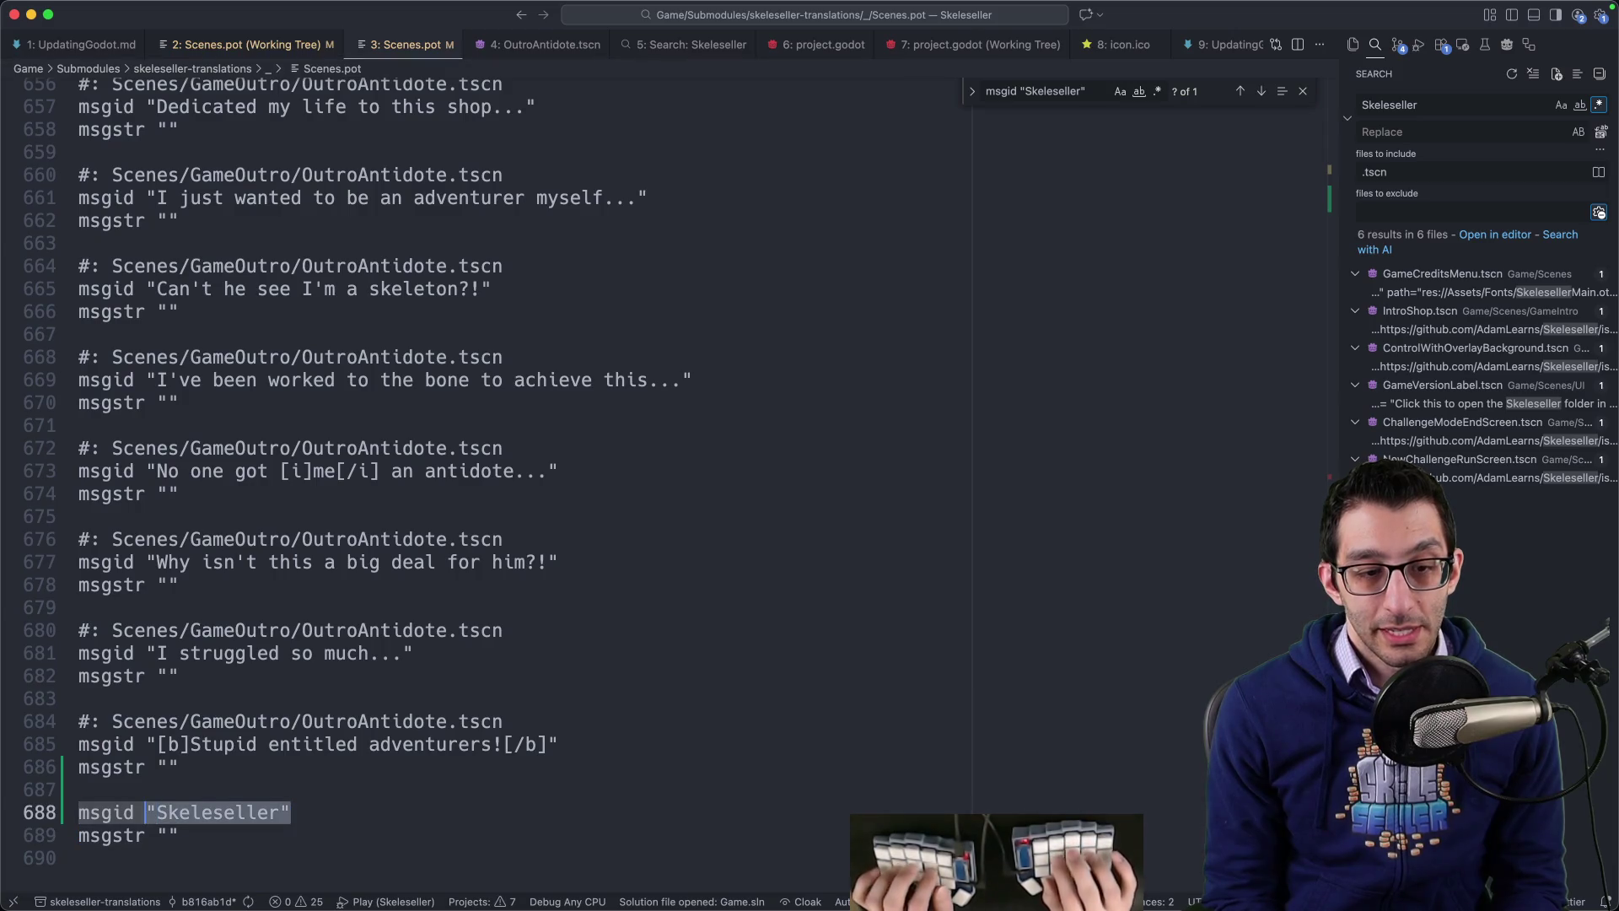
{"action": "key", "text": "super+shift+f"}
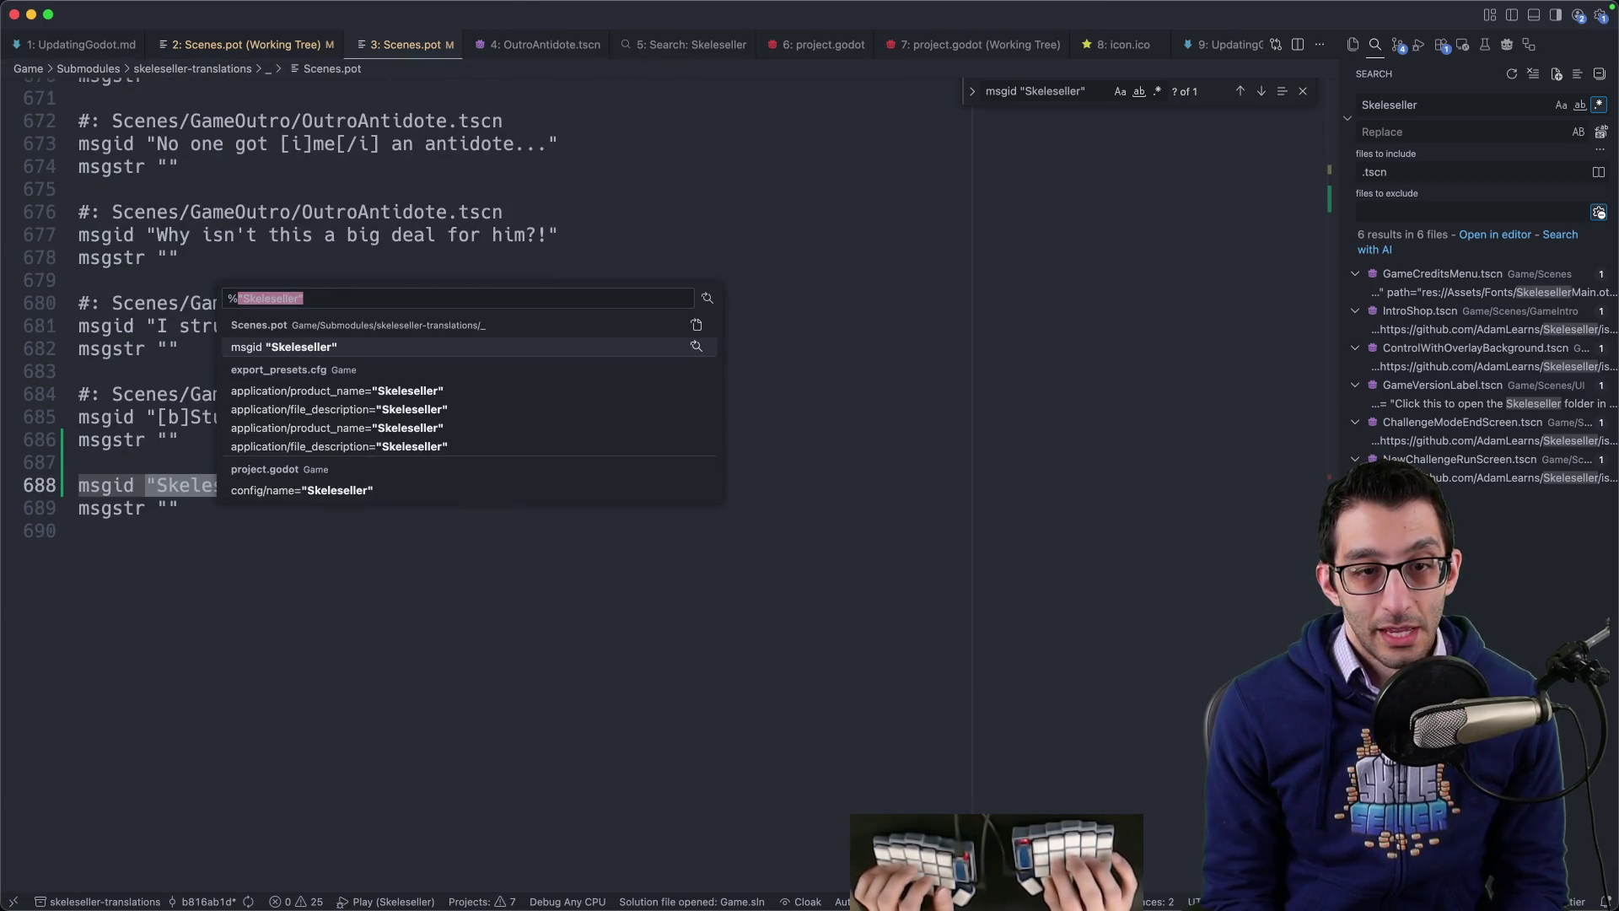
{"action": "key", "text": "Up"}
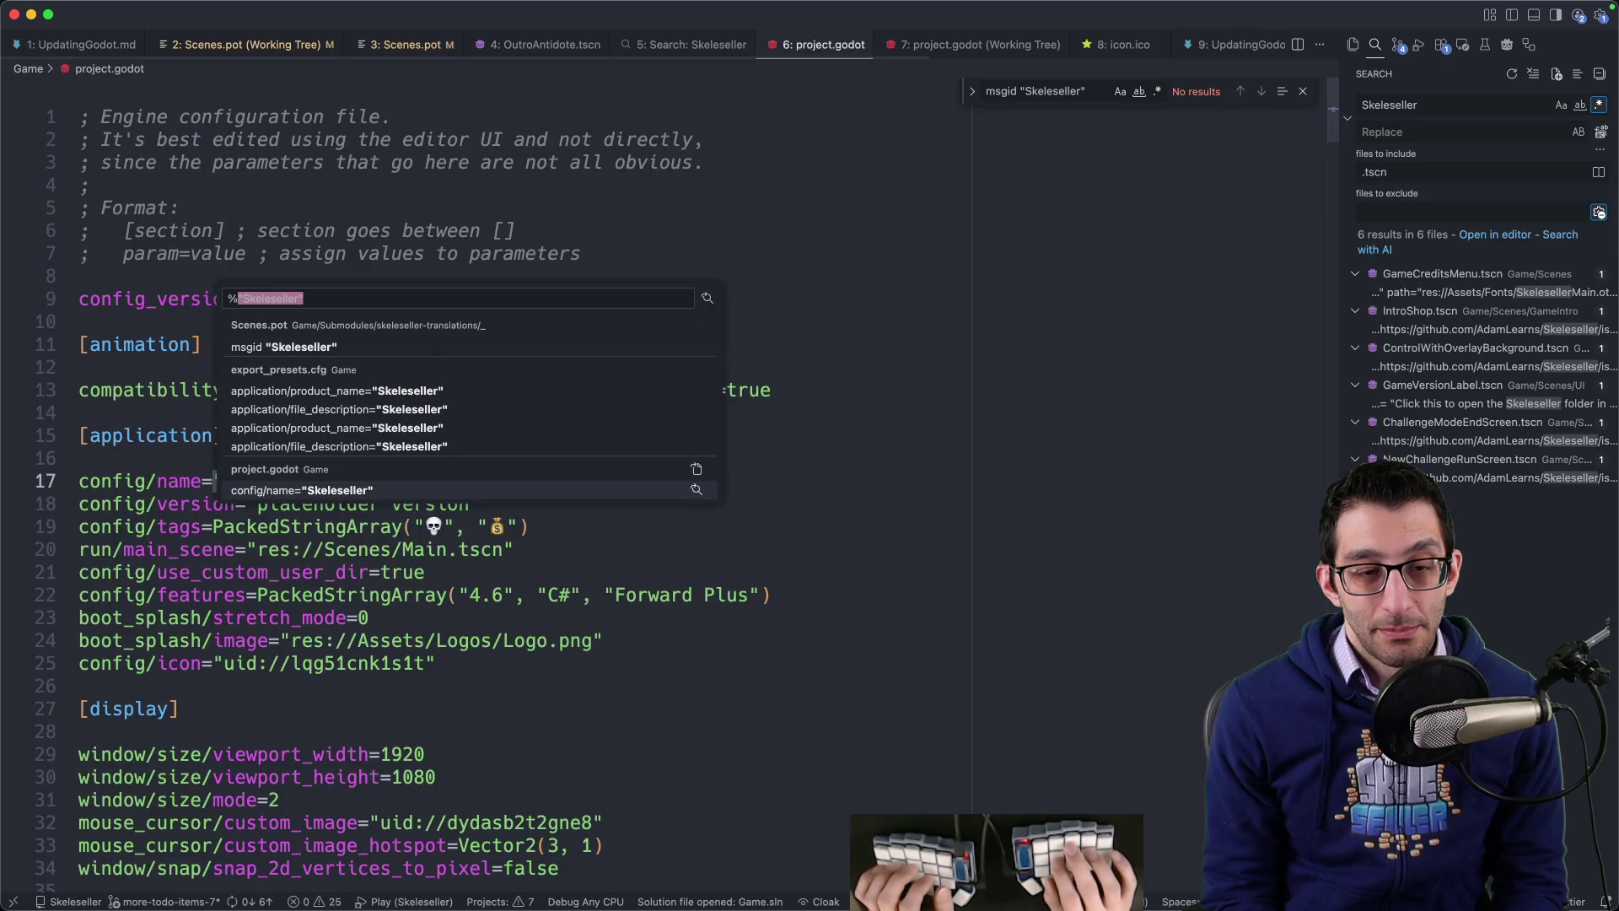
{"action": "key", "text": "Down"}
{"action": "key", "text": "Down"}
{"action": "key", "text": "Down"}
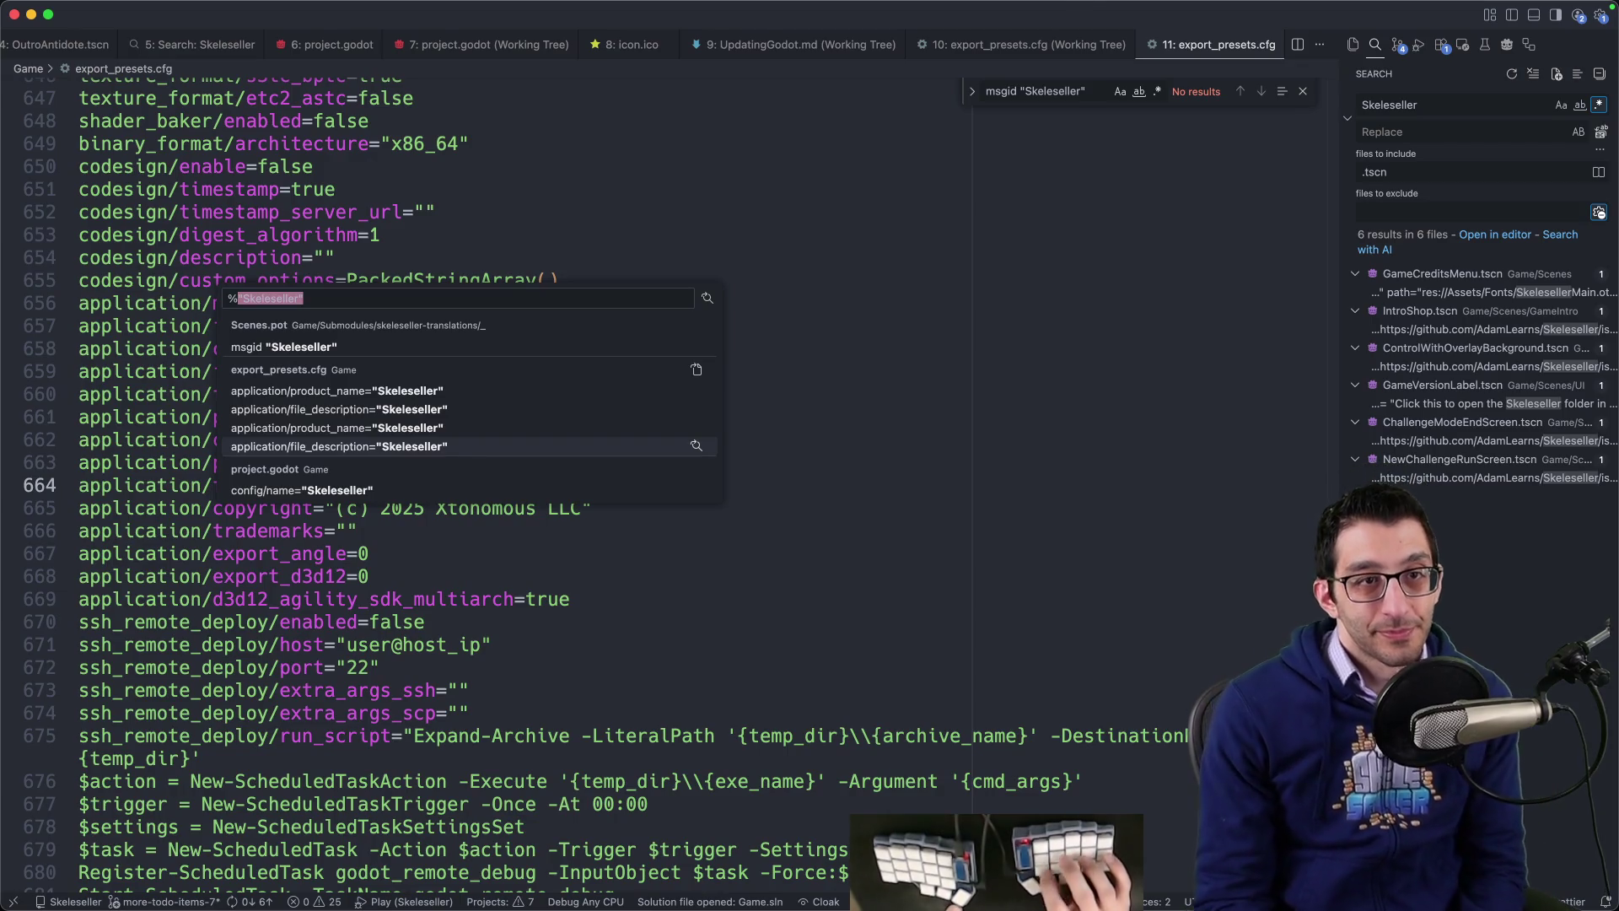
{"action": "key", "text": "Up"}
{"action": "key", "text": "Up"}
{"action": "key", "text": "Up"}
{"action": "key", "text": "Return"}
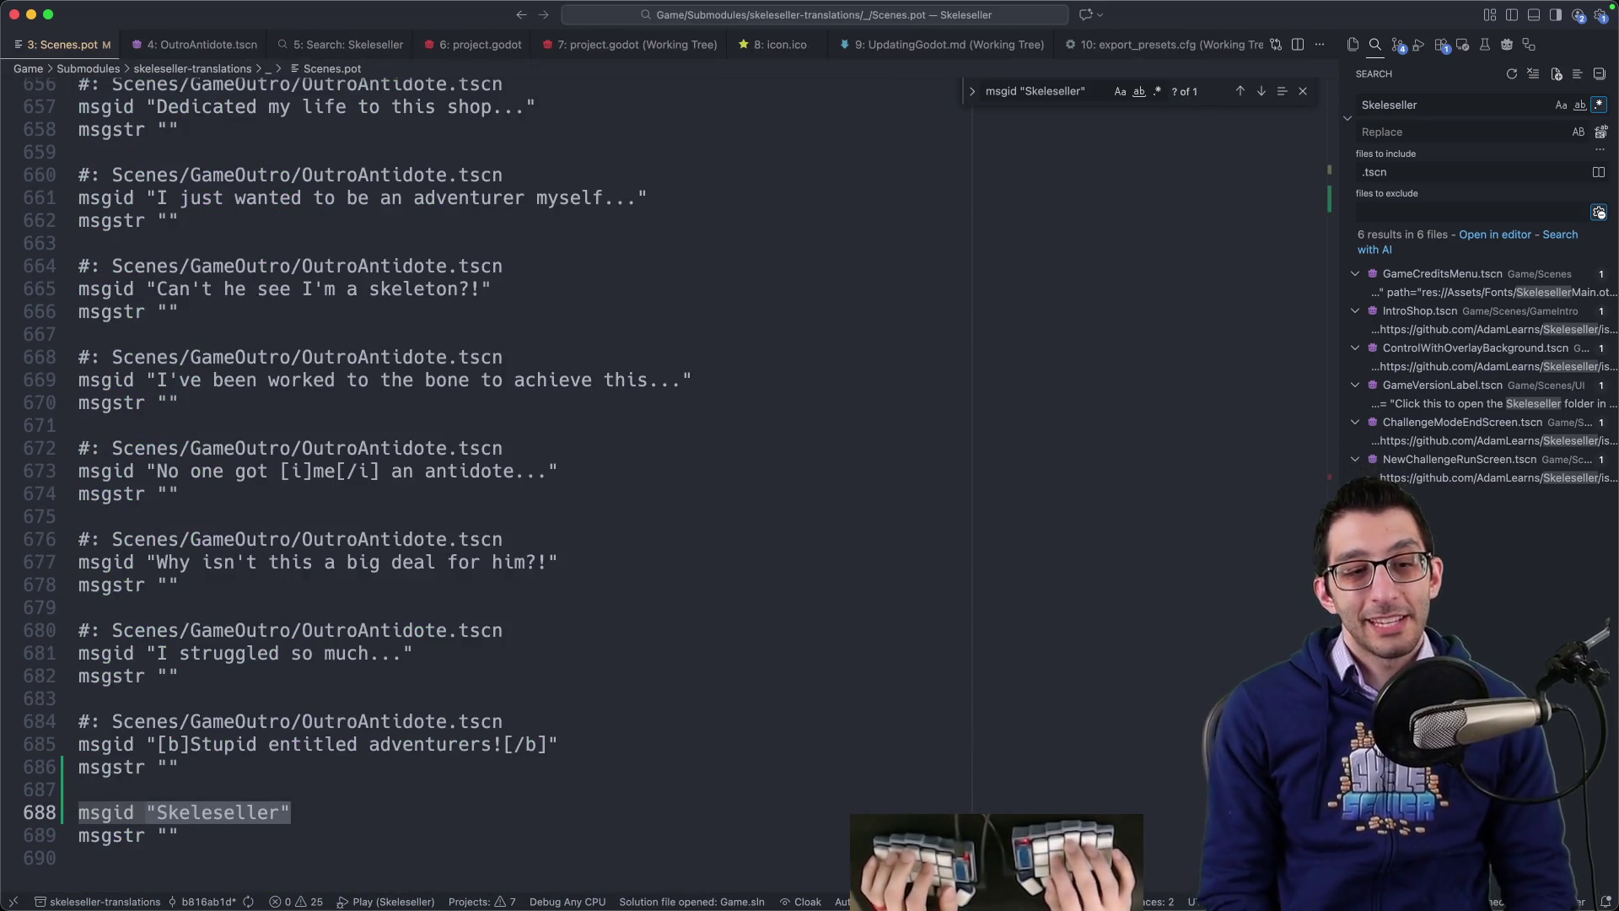
Step: Compare the new Skeleseller entry with the GitHub version of Scenes.pot
{"action": "left_click_drag", "start_coordinate": [231, 838], "coordinate": [170, 773]}
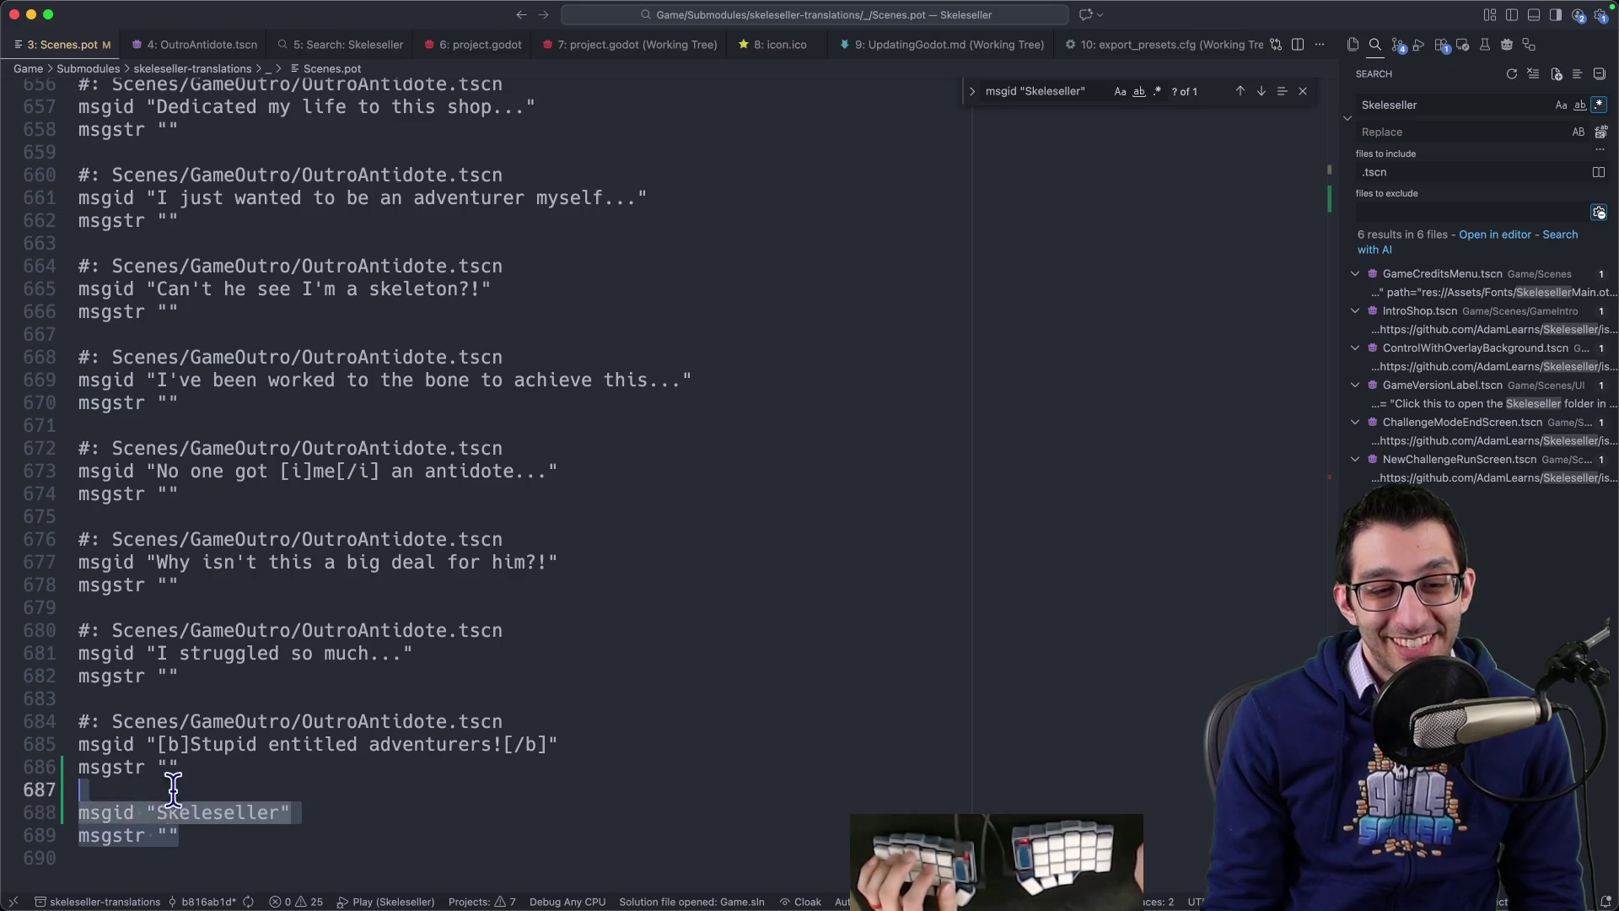
{"action": "key", "text": "super+Tab"}
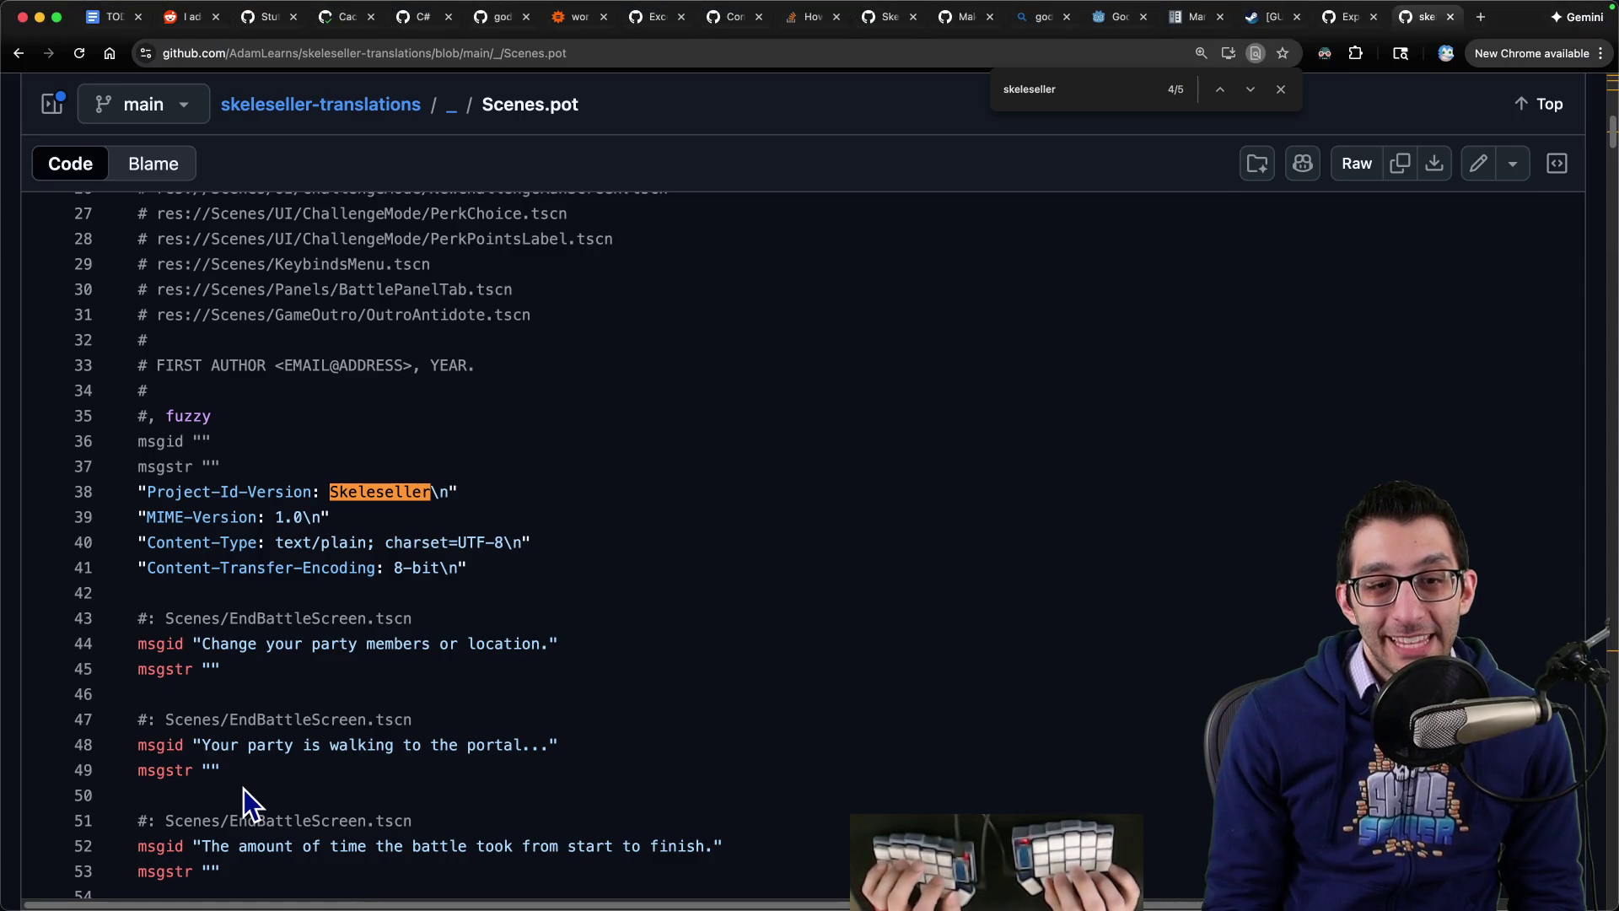
{"action": "key", "text": "super+Tab"}
Step: Open Godot's Project Settings on the General tab
{"action": "mouse_move", "coordinate": [1080, 885]}
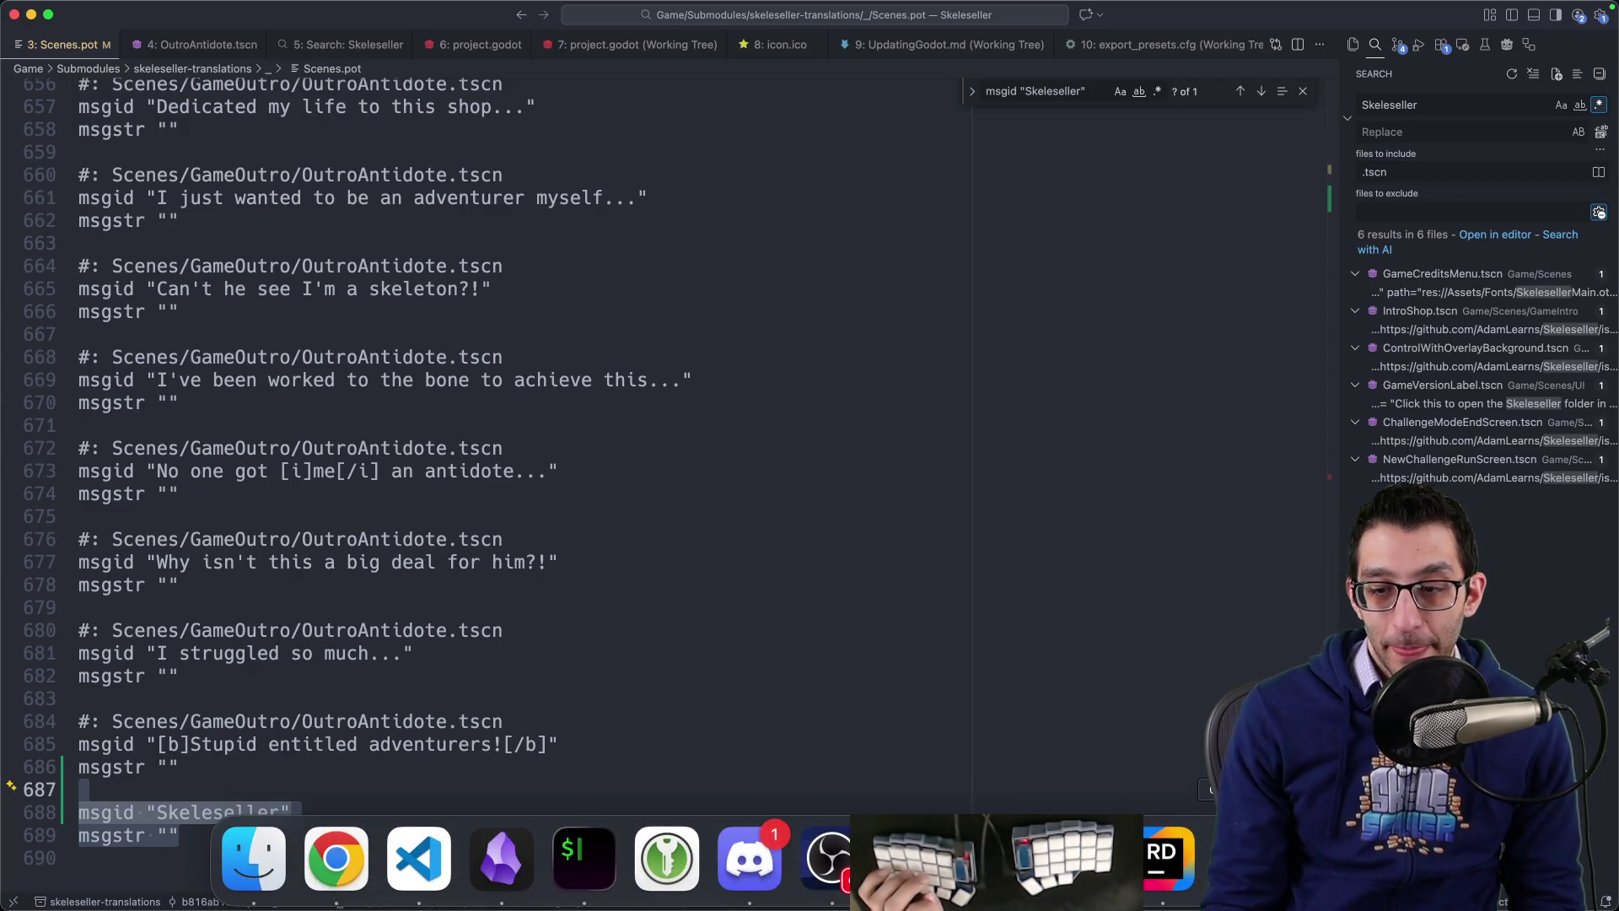
{"action": "key", "text": "super+Tab"}
{"action": "left_click", "coordinate": [163, 9]}
{"action": "left_click", "coordinate": [180, 32]}
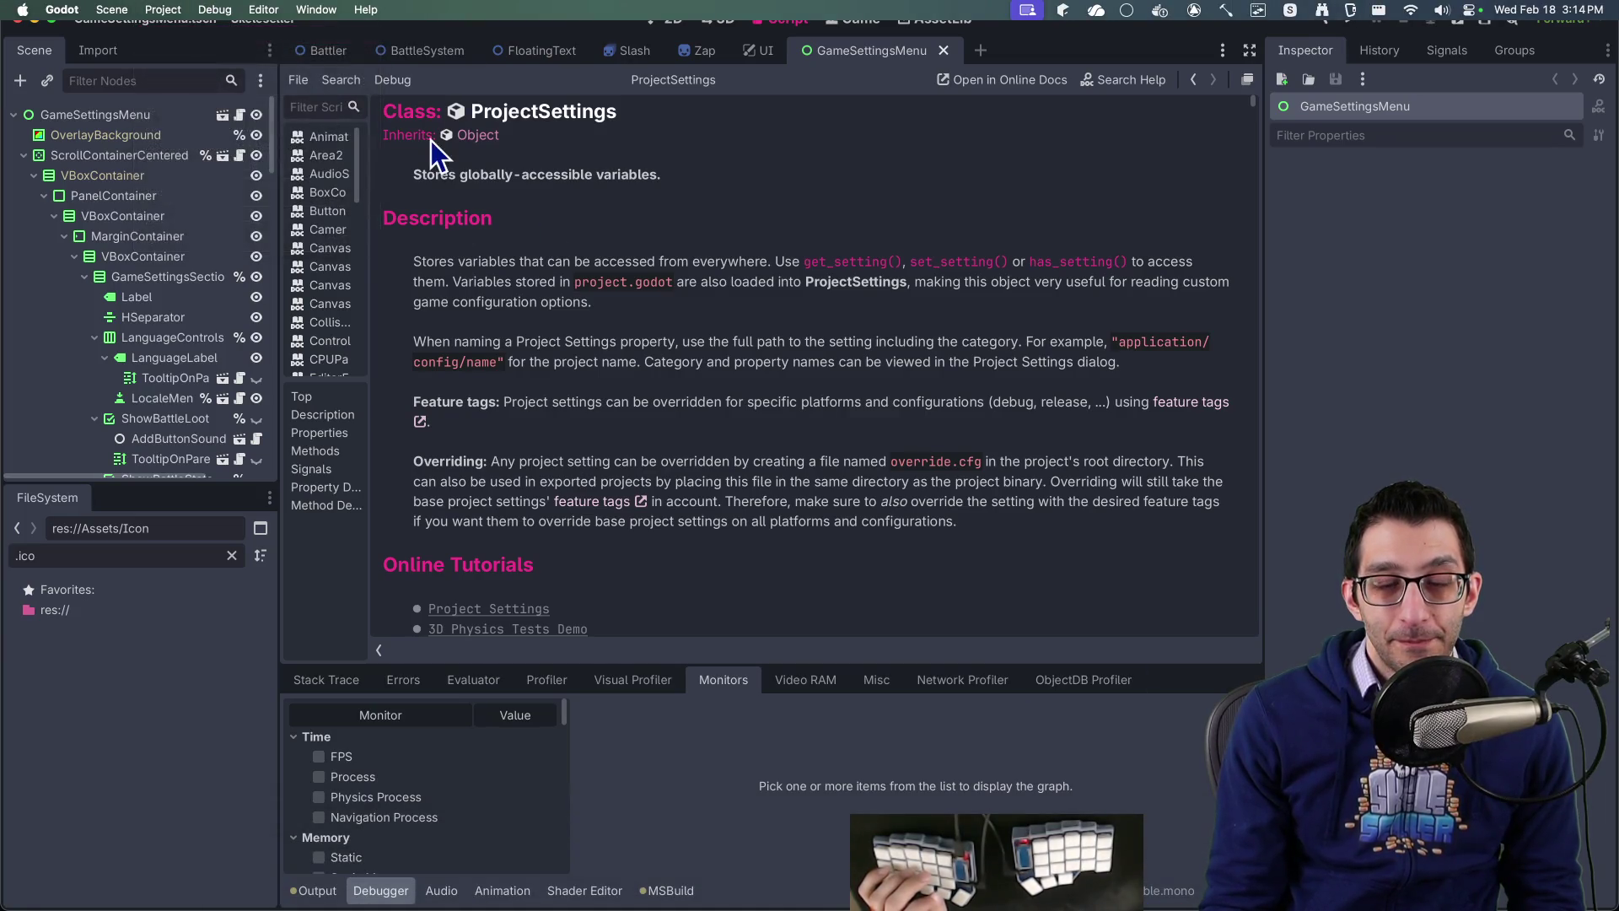
{"action": "key", "text": "ctrl+shift+Tab"}
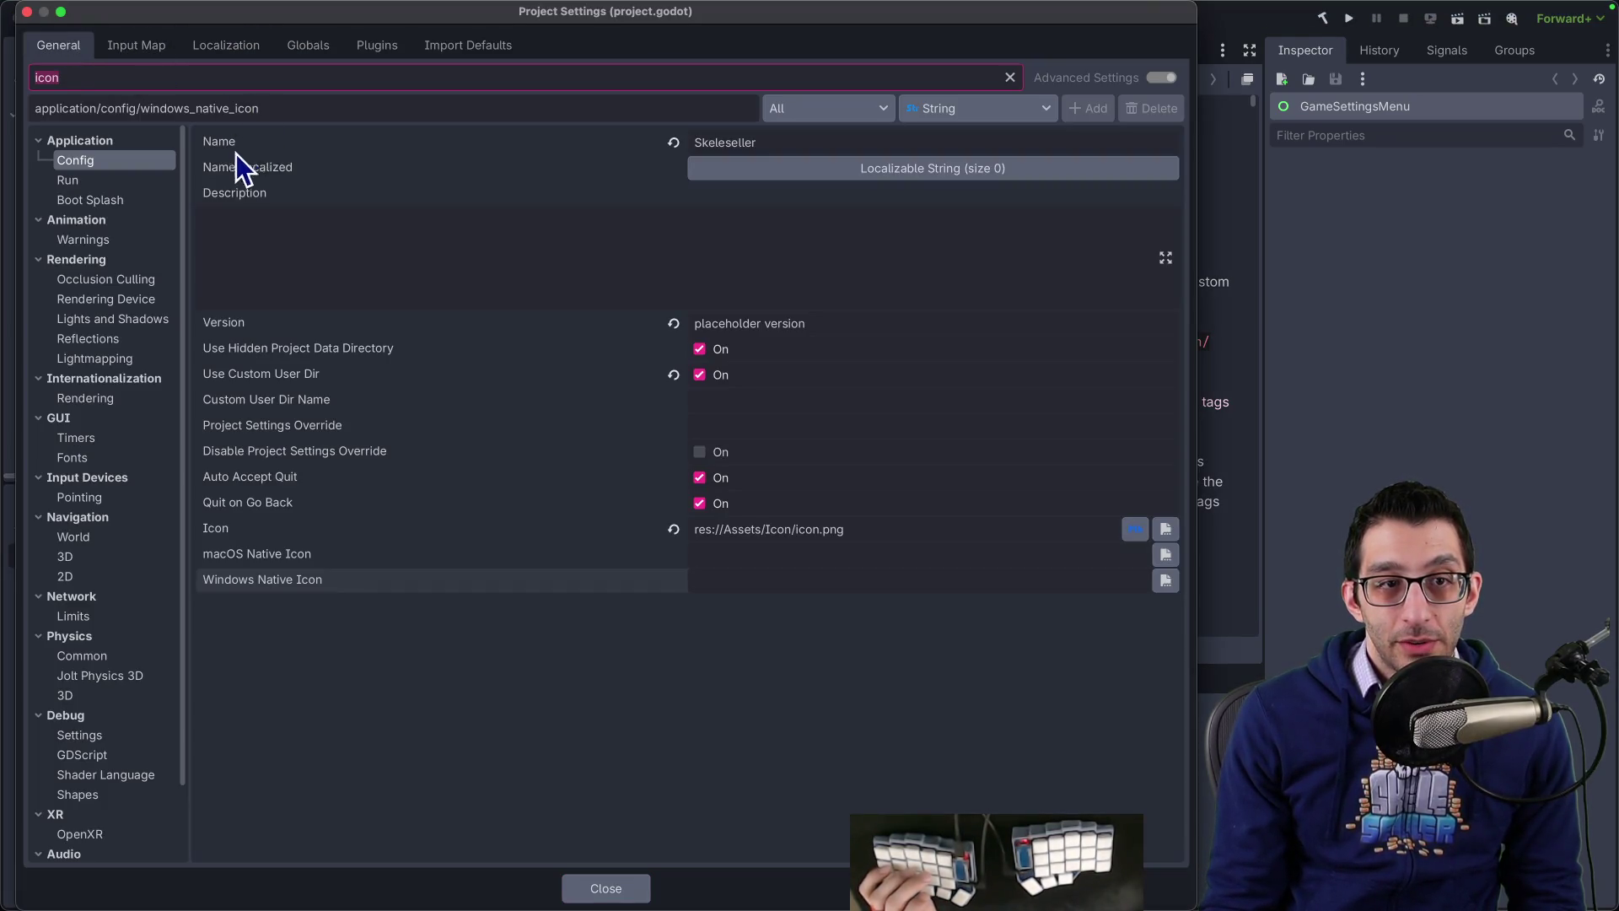